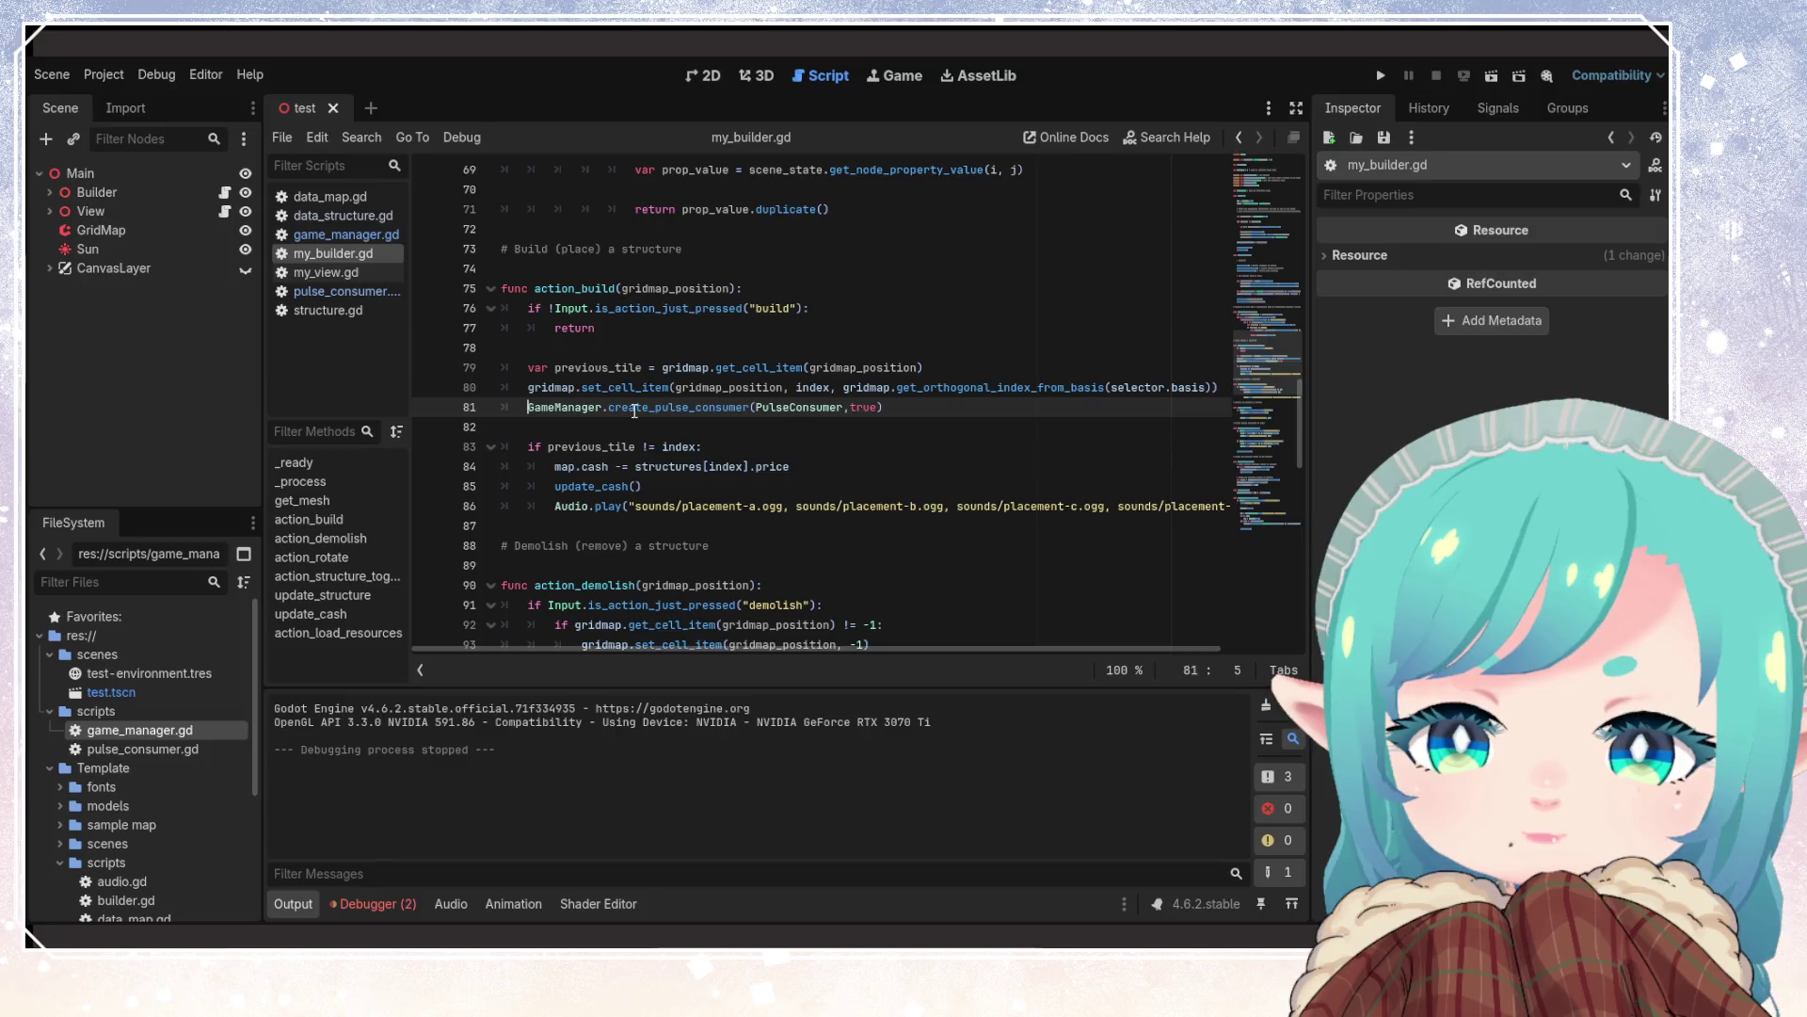
Store line 81's create_pulse_consumer result in 'var value =' and save
mouse_move(635, 410)
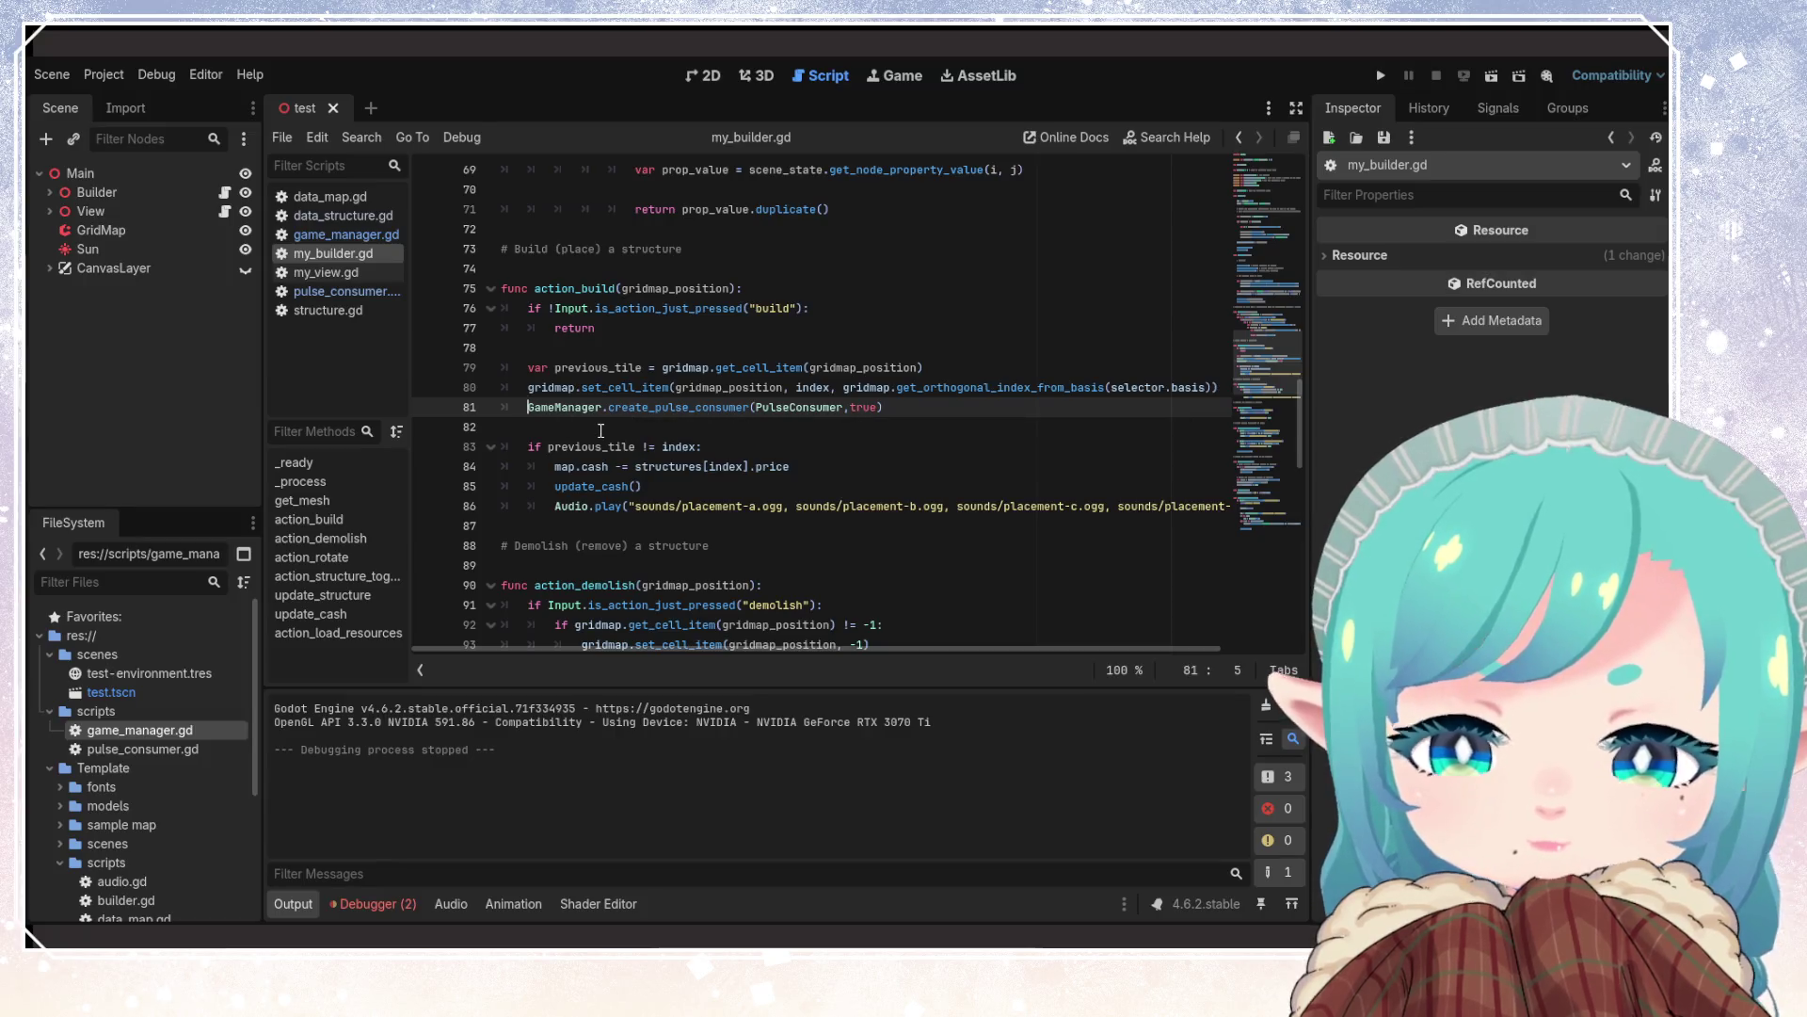
text(var value)
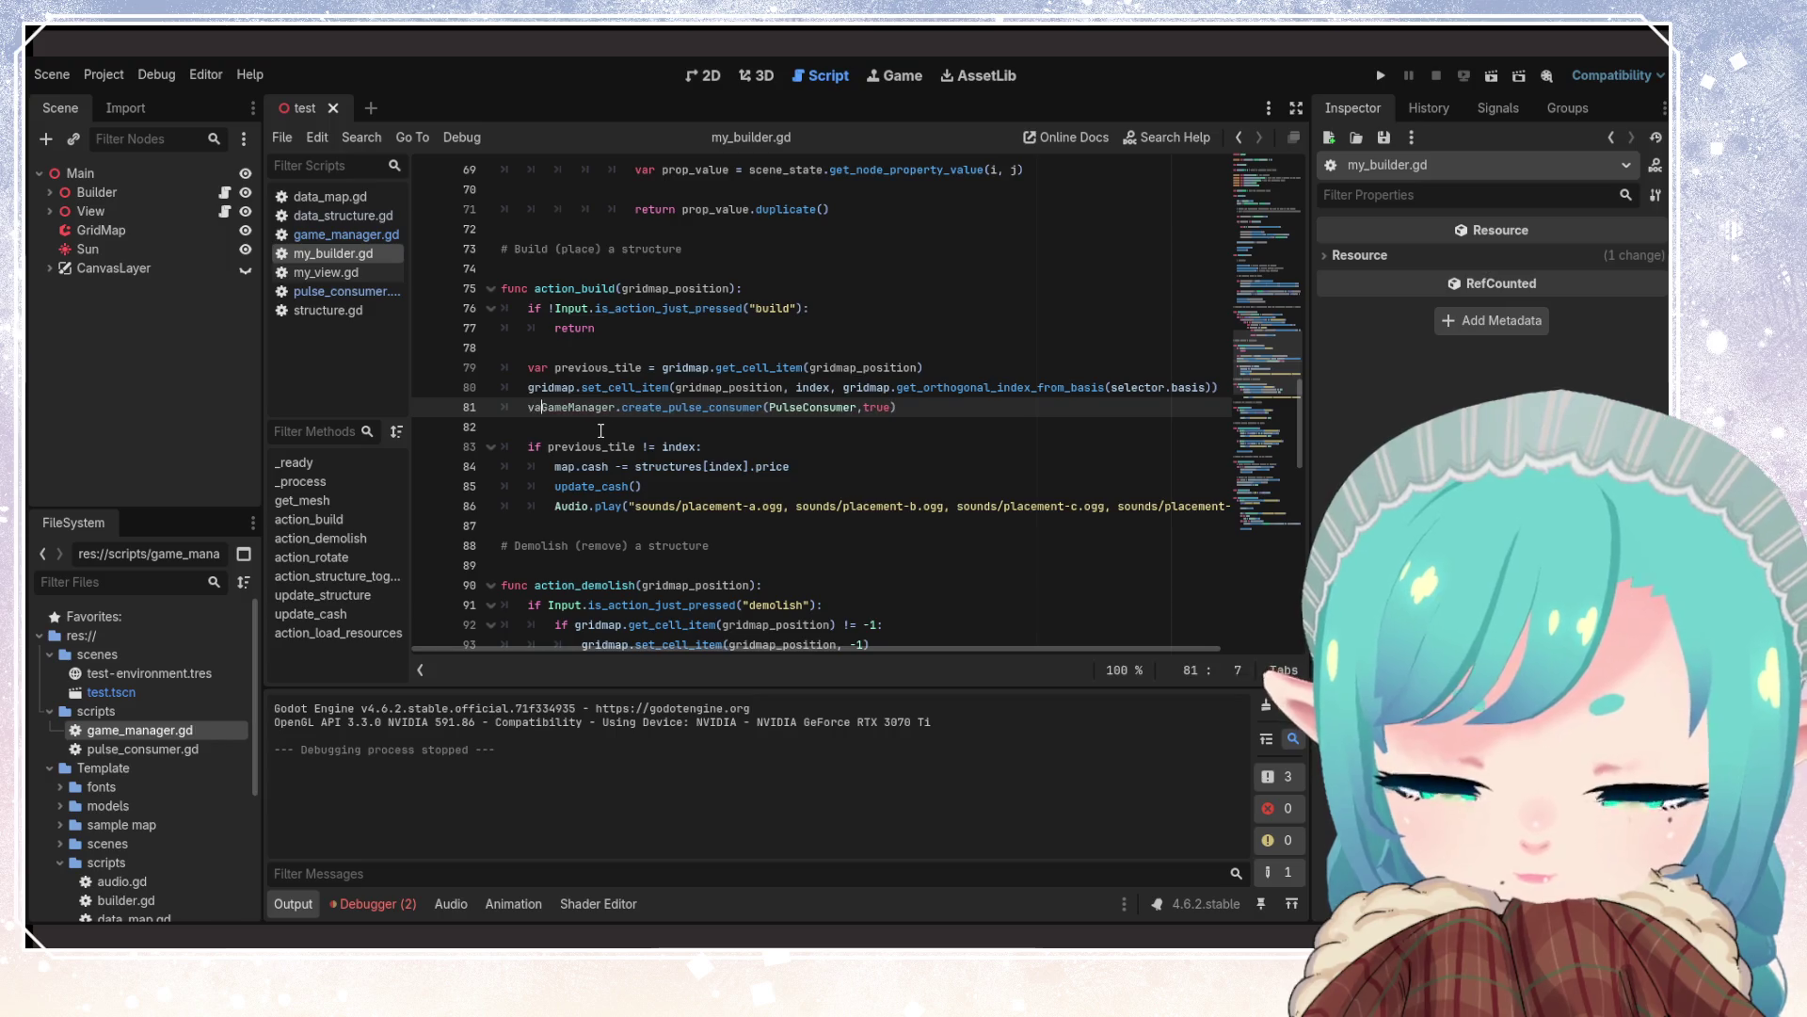
text( =)
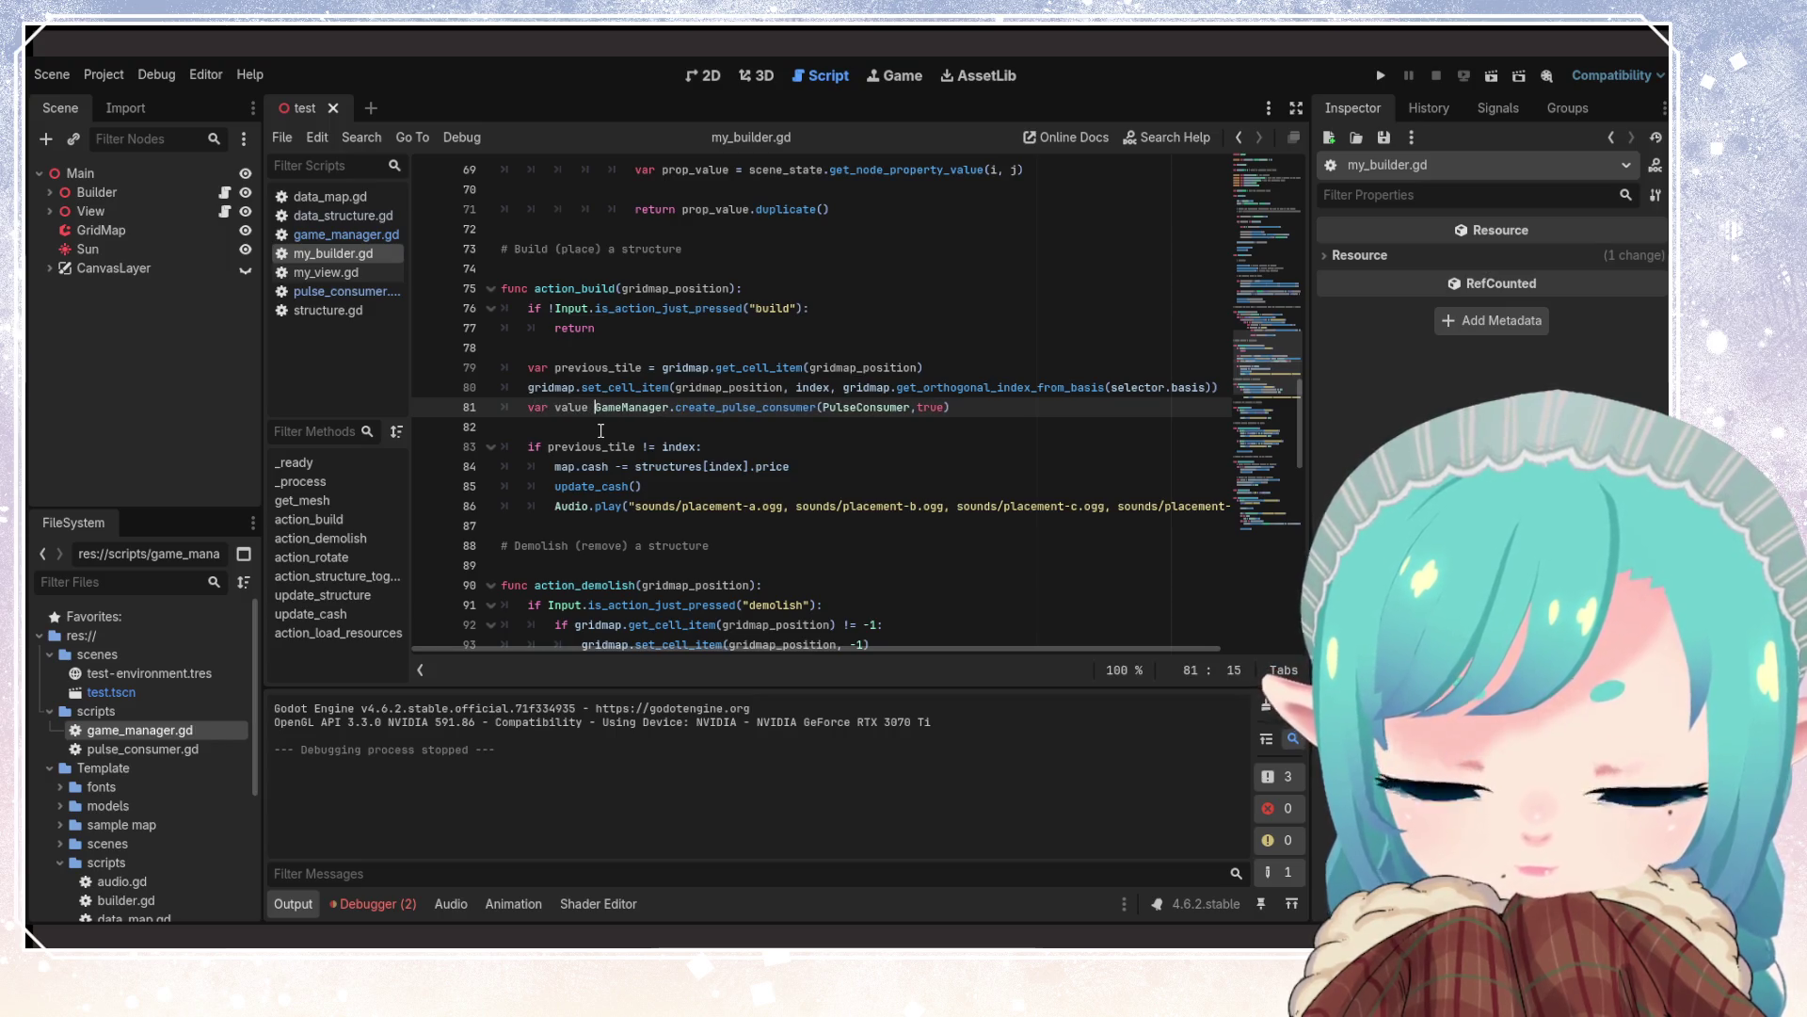
key(End)
key(ctrl+s)
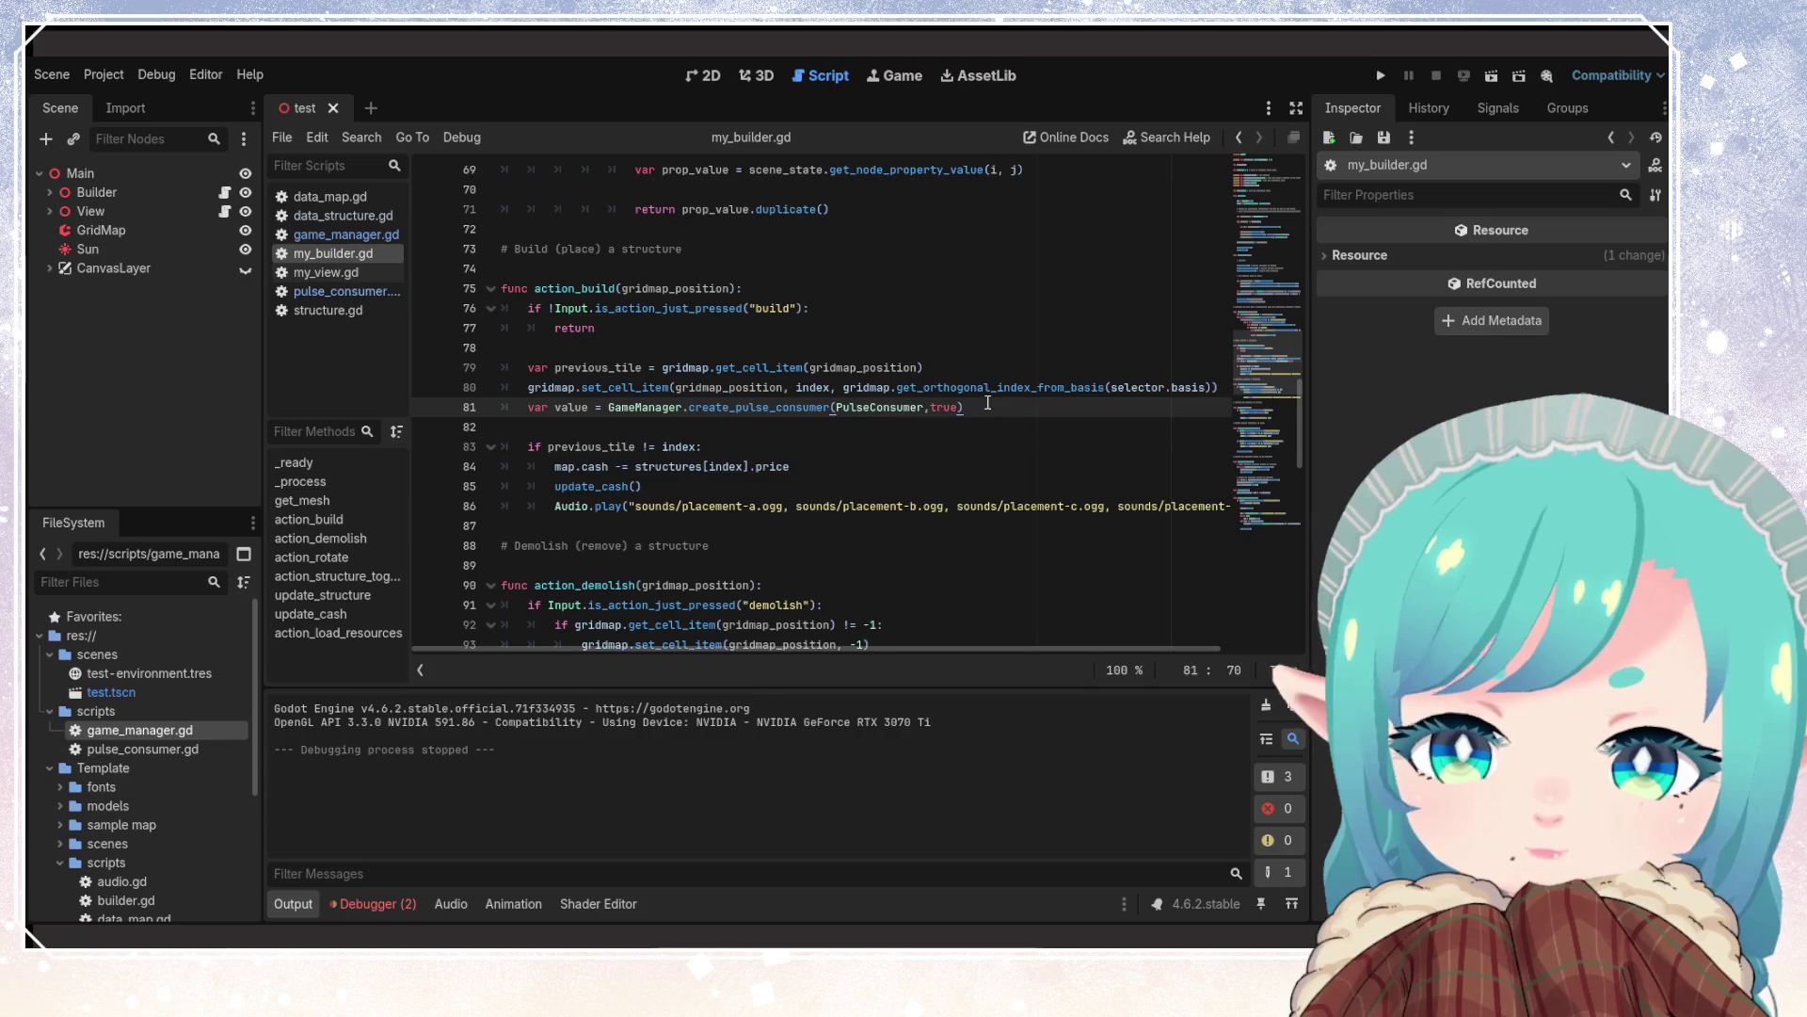
Add print(value) below the assignment, save, and test-run the game briefly
key(Return)
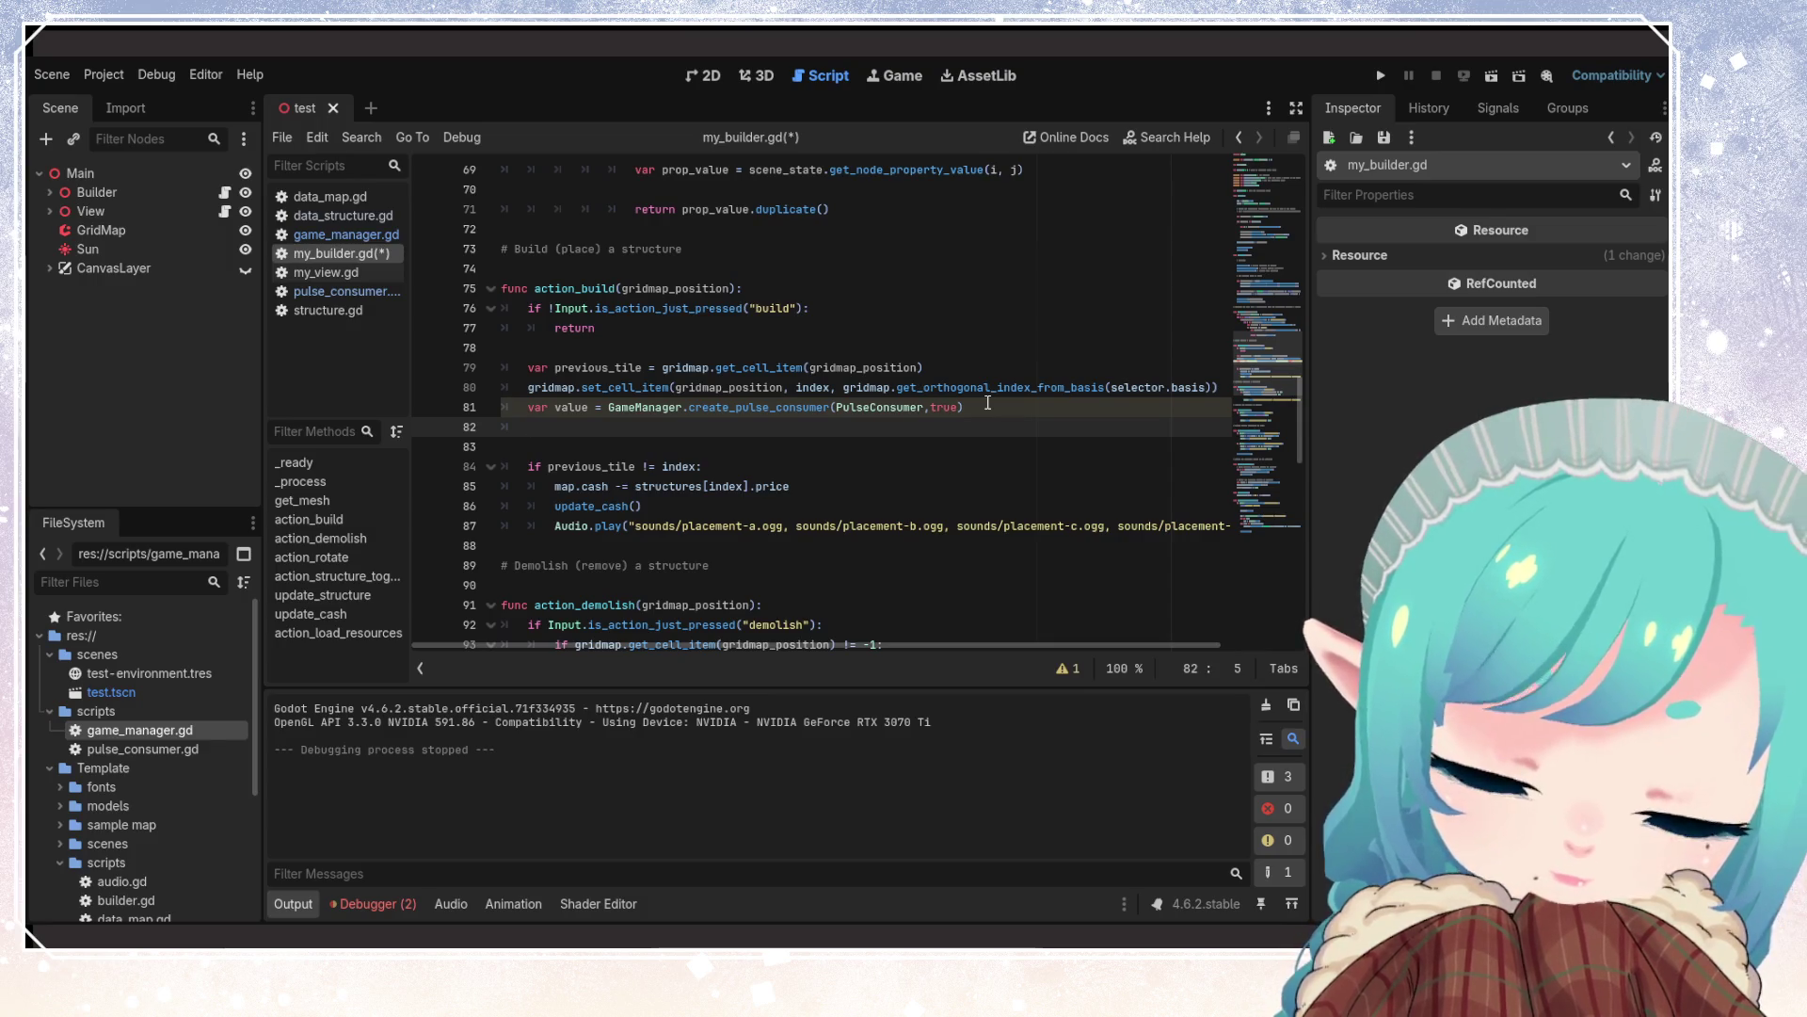
text(print(valyue)
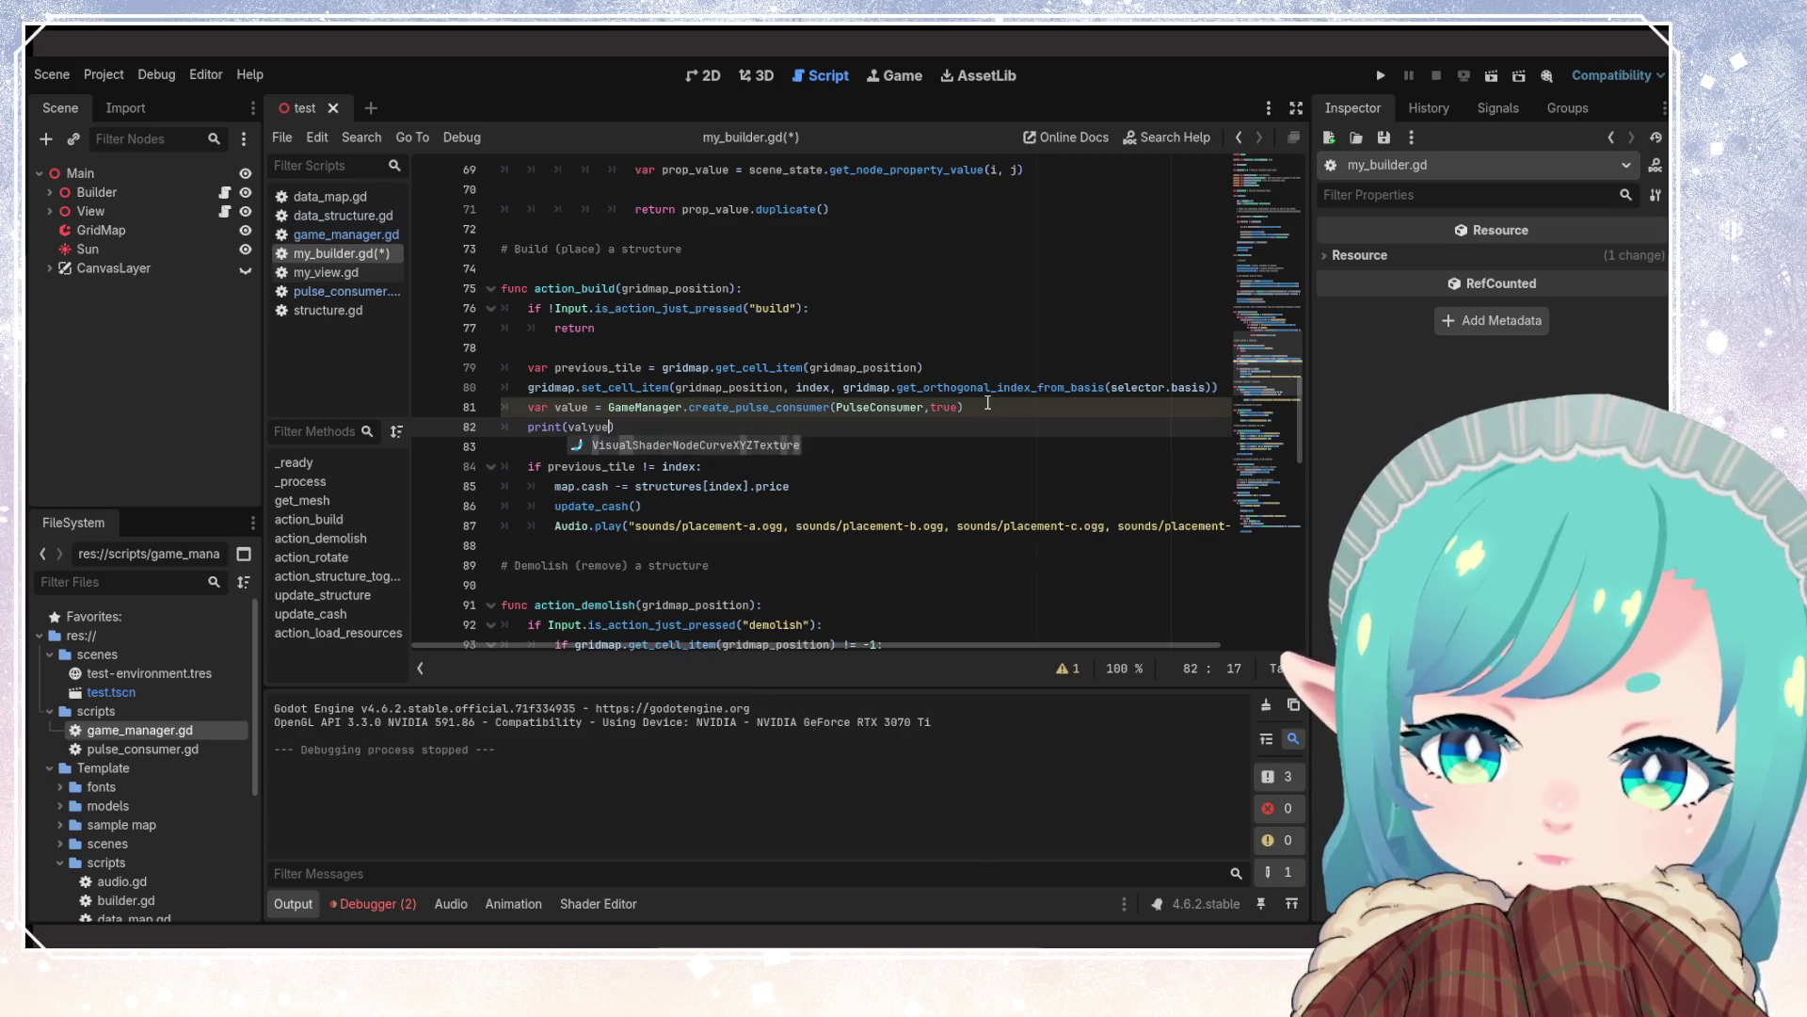
key(BackSpace)
key(BackSpace)
key(BackSpace)
text(ue)
key(ctrl+s)
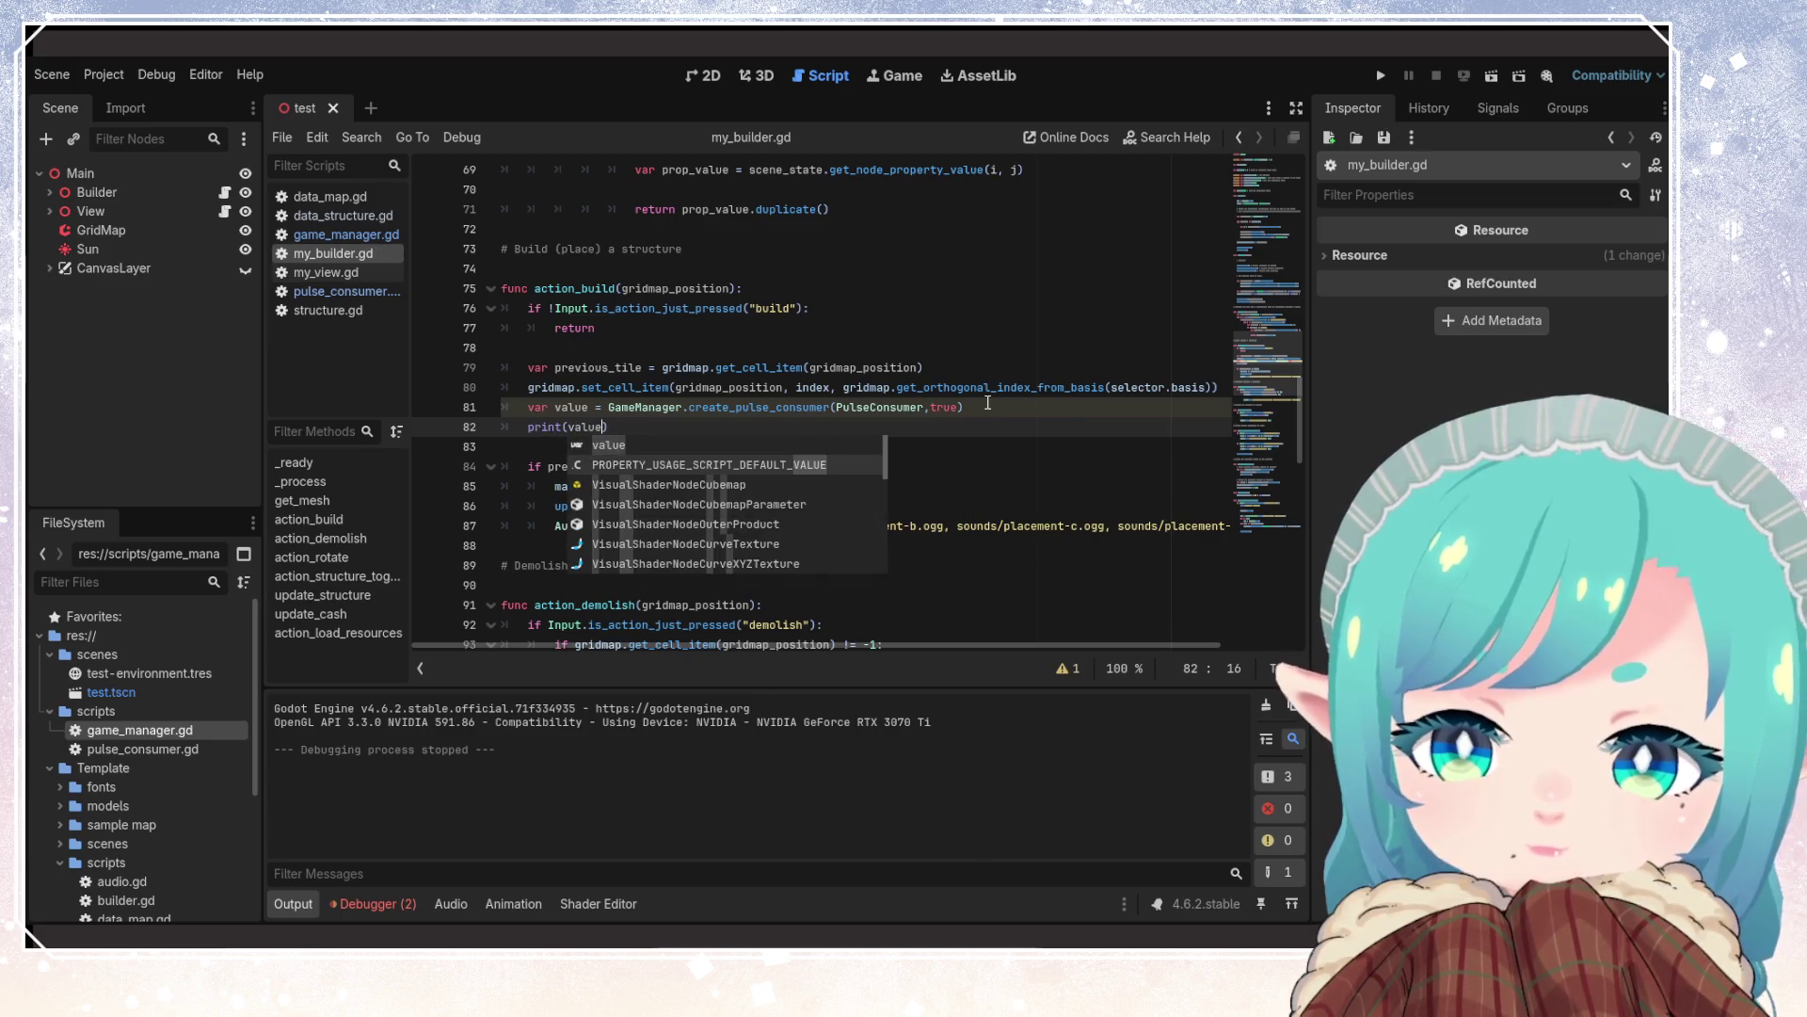
click(976, 347)
click(1381, 75)
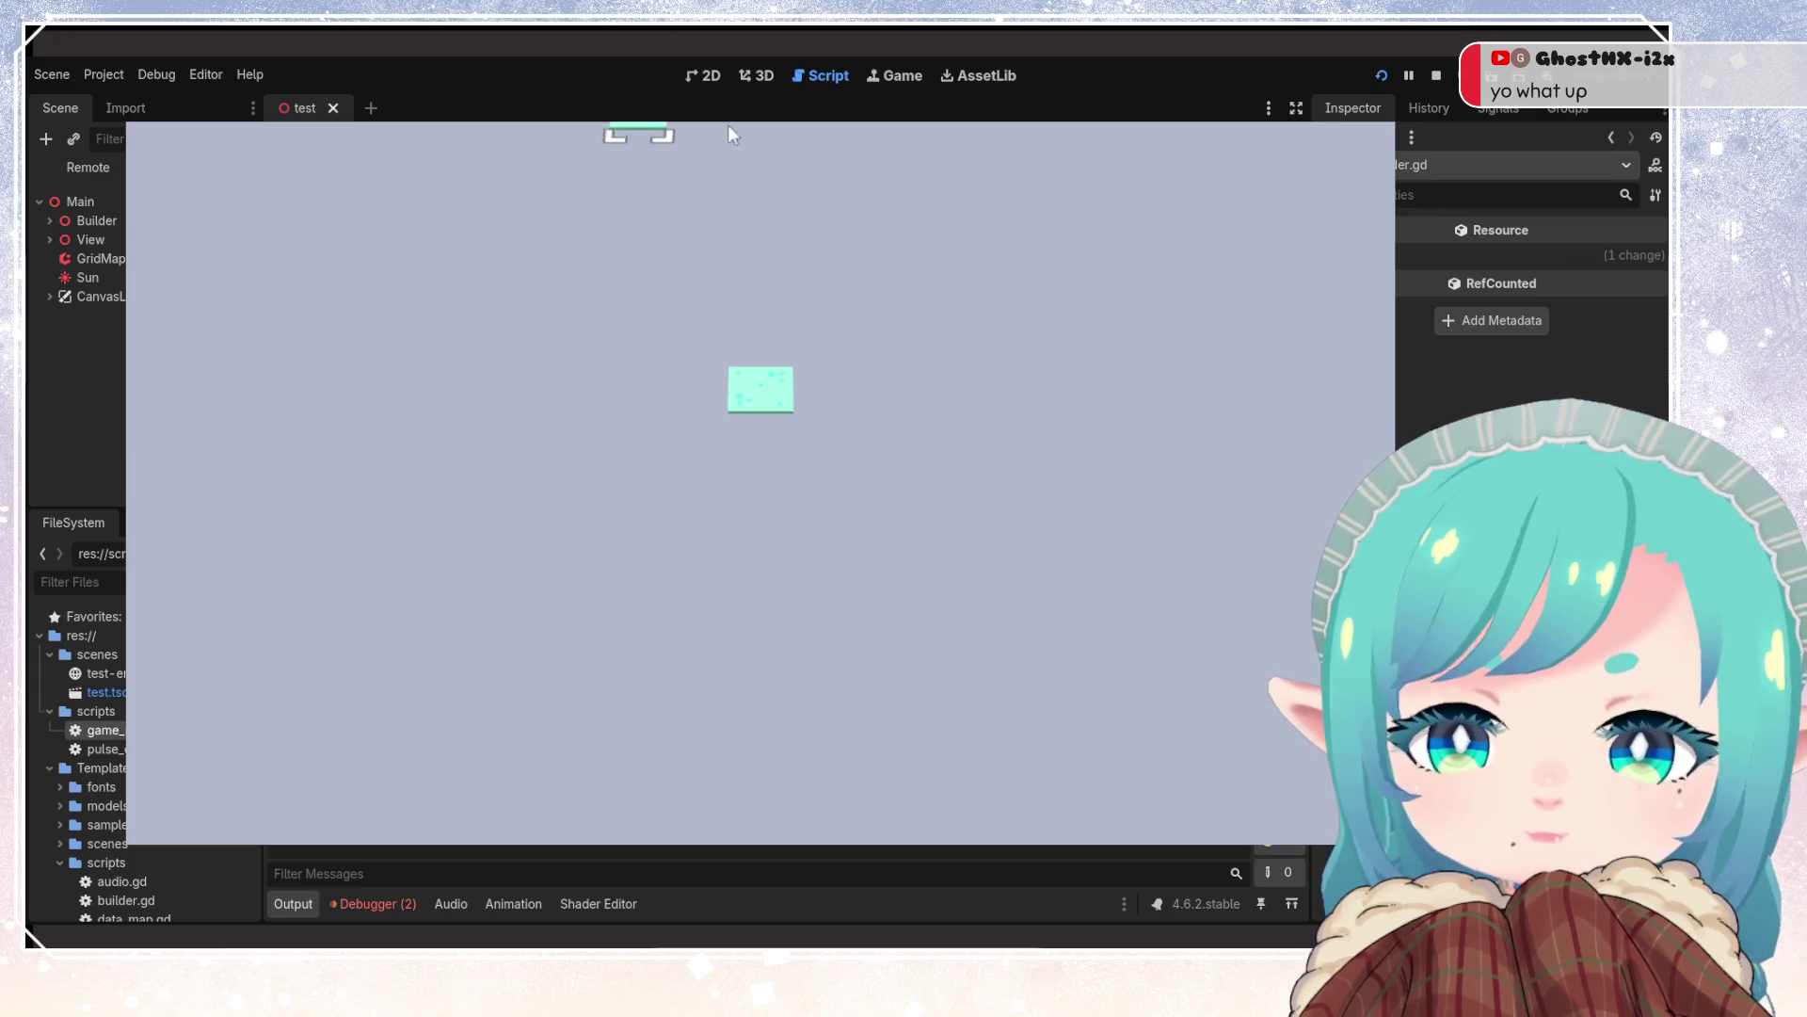
click(1436, 75)
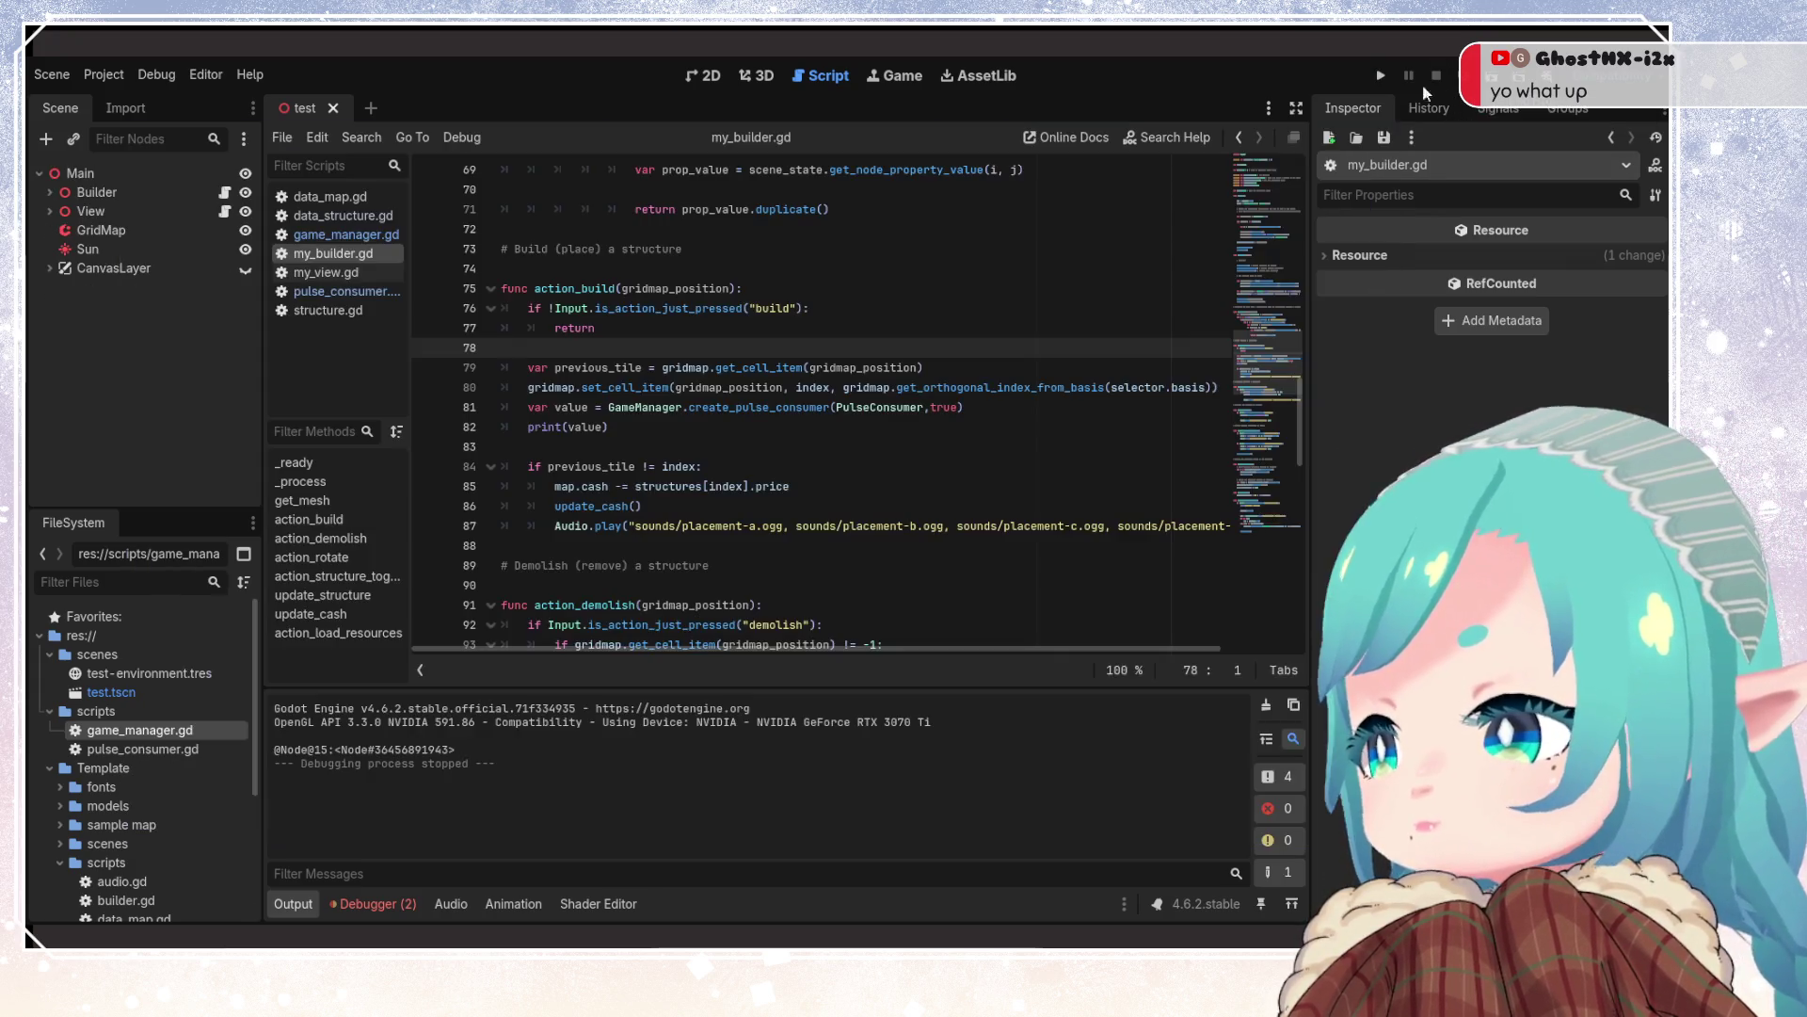
In pulse_consumer.gd, add print("timeout") to _perform_operation
click(339, 291)
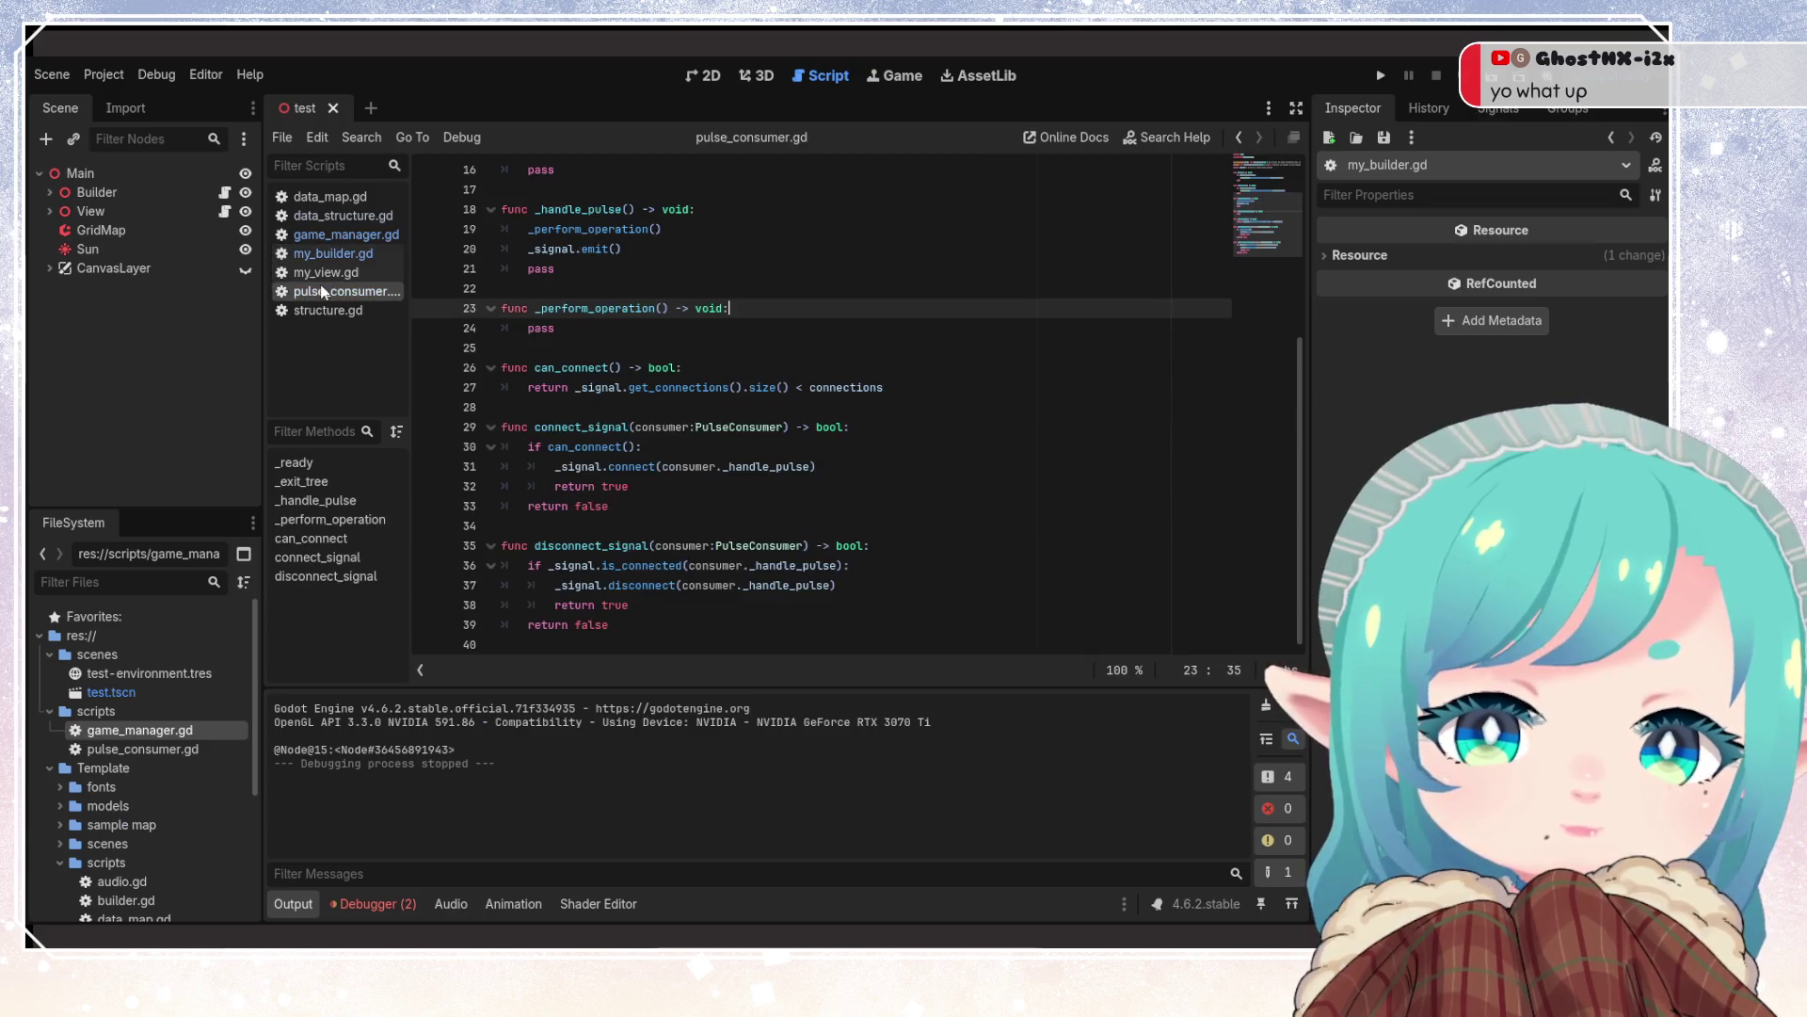
click(761, 322)
click(765, 303)
key(Return)
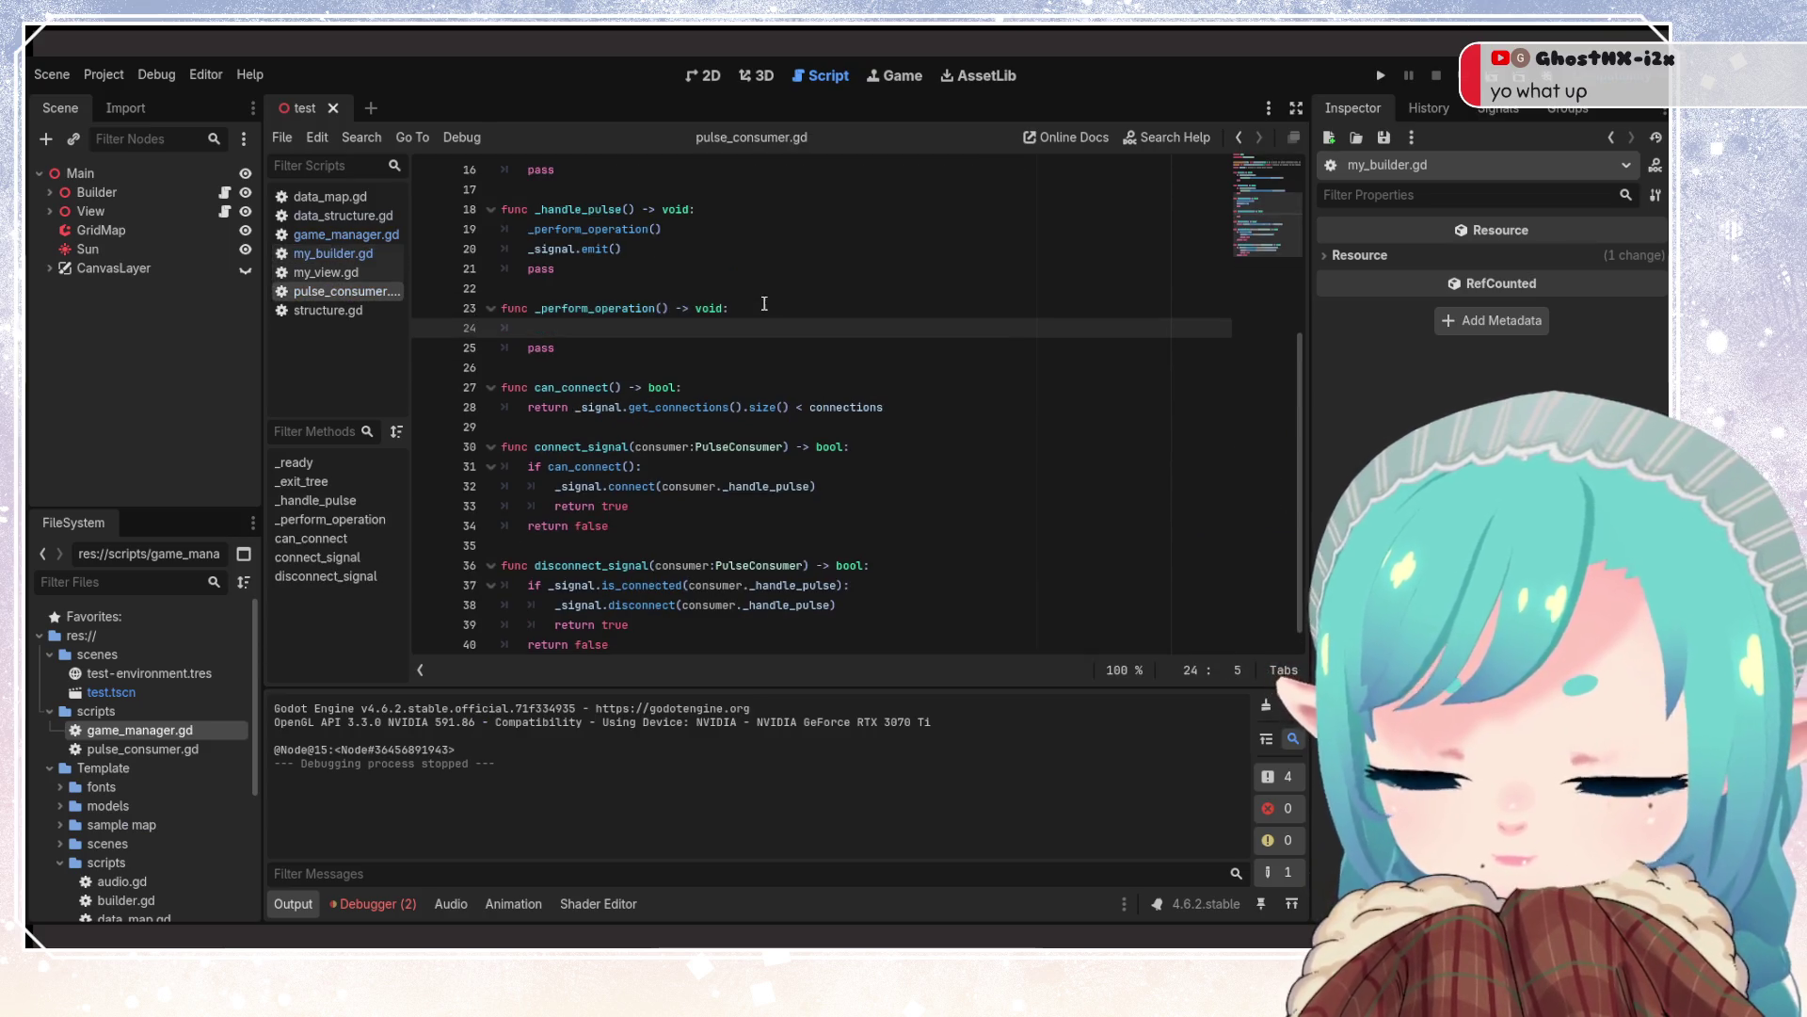
text(print("timeout)
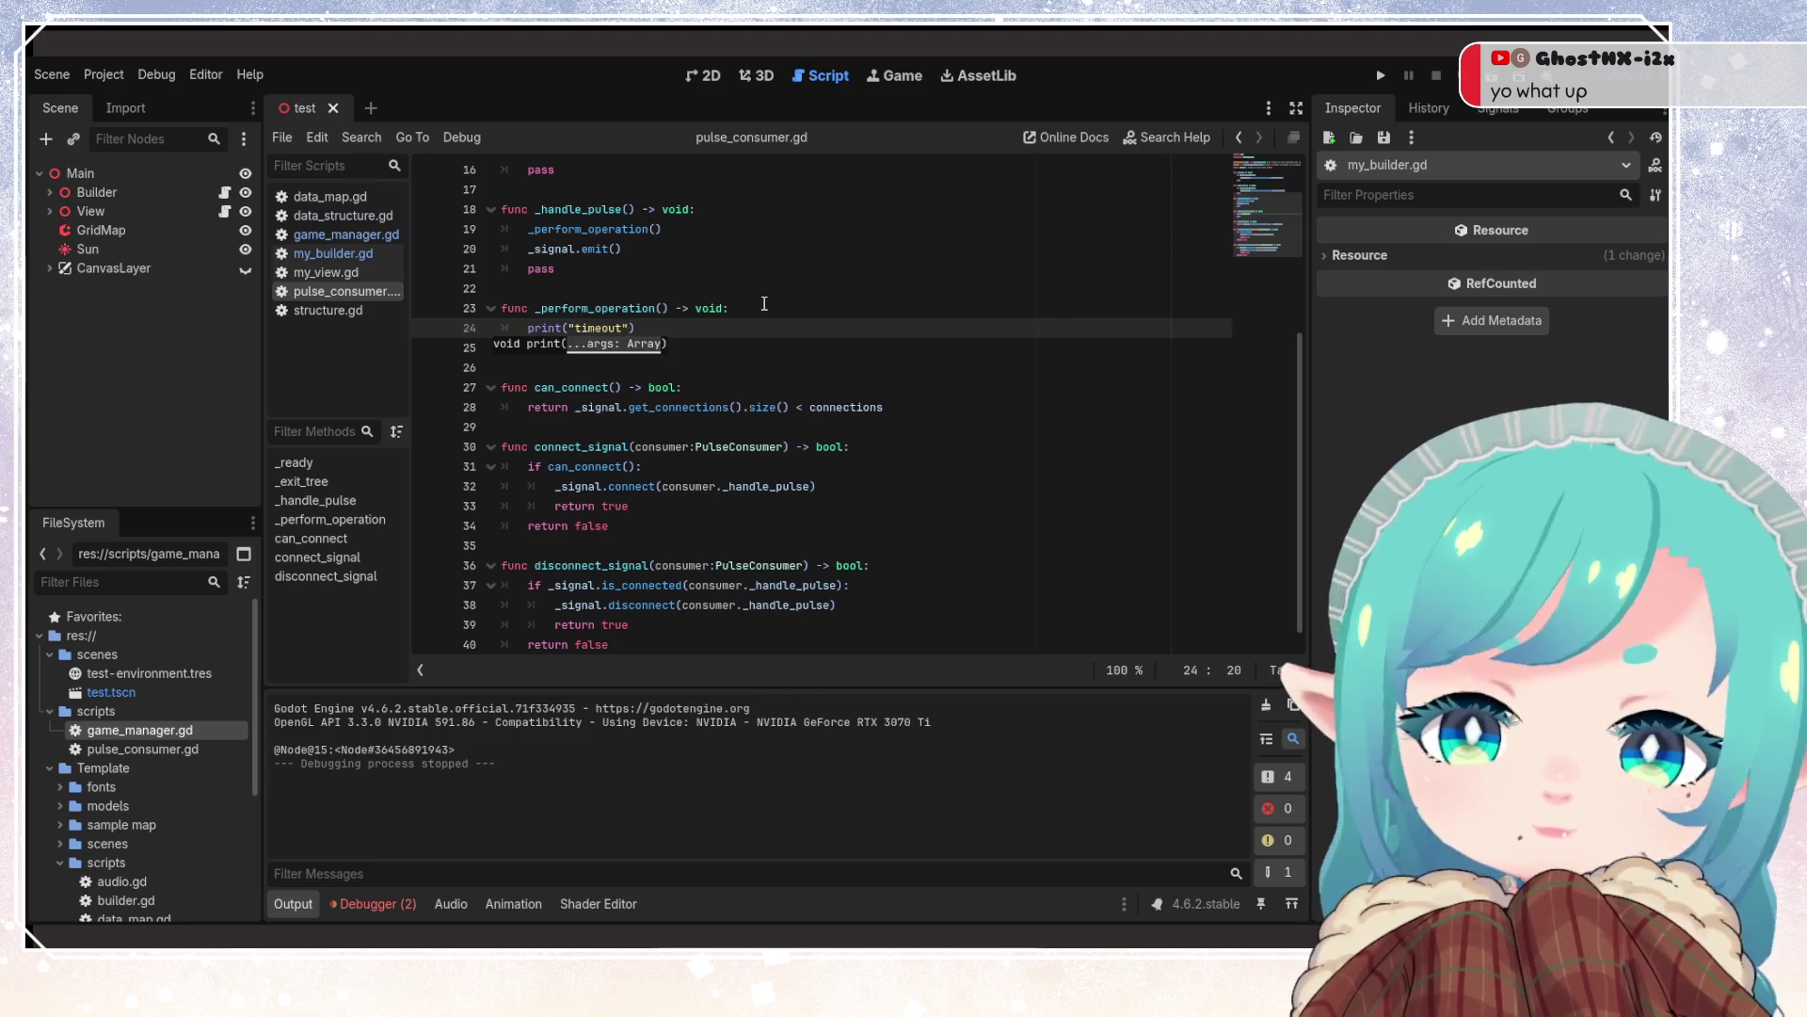
In my_builder.gd, remove print(value) and 'var value = ', save, and run the project
click(346, 235)
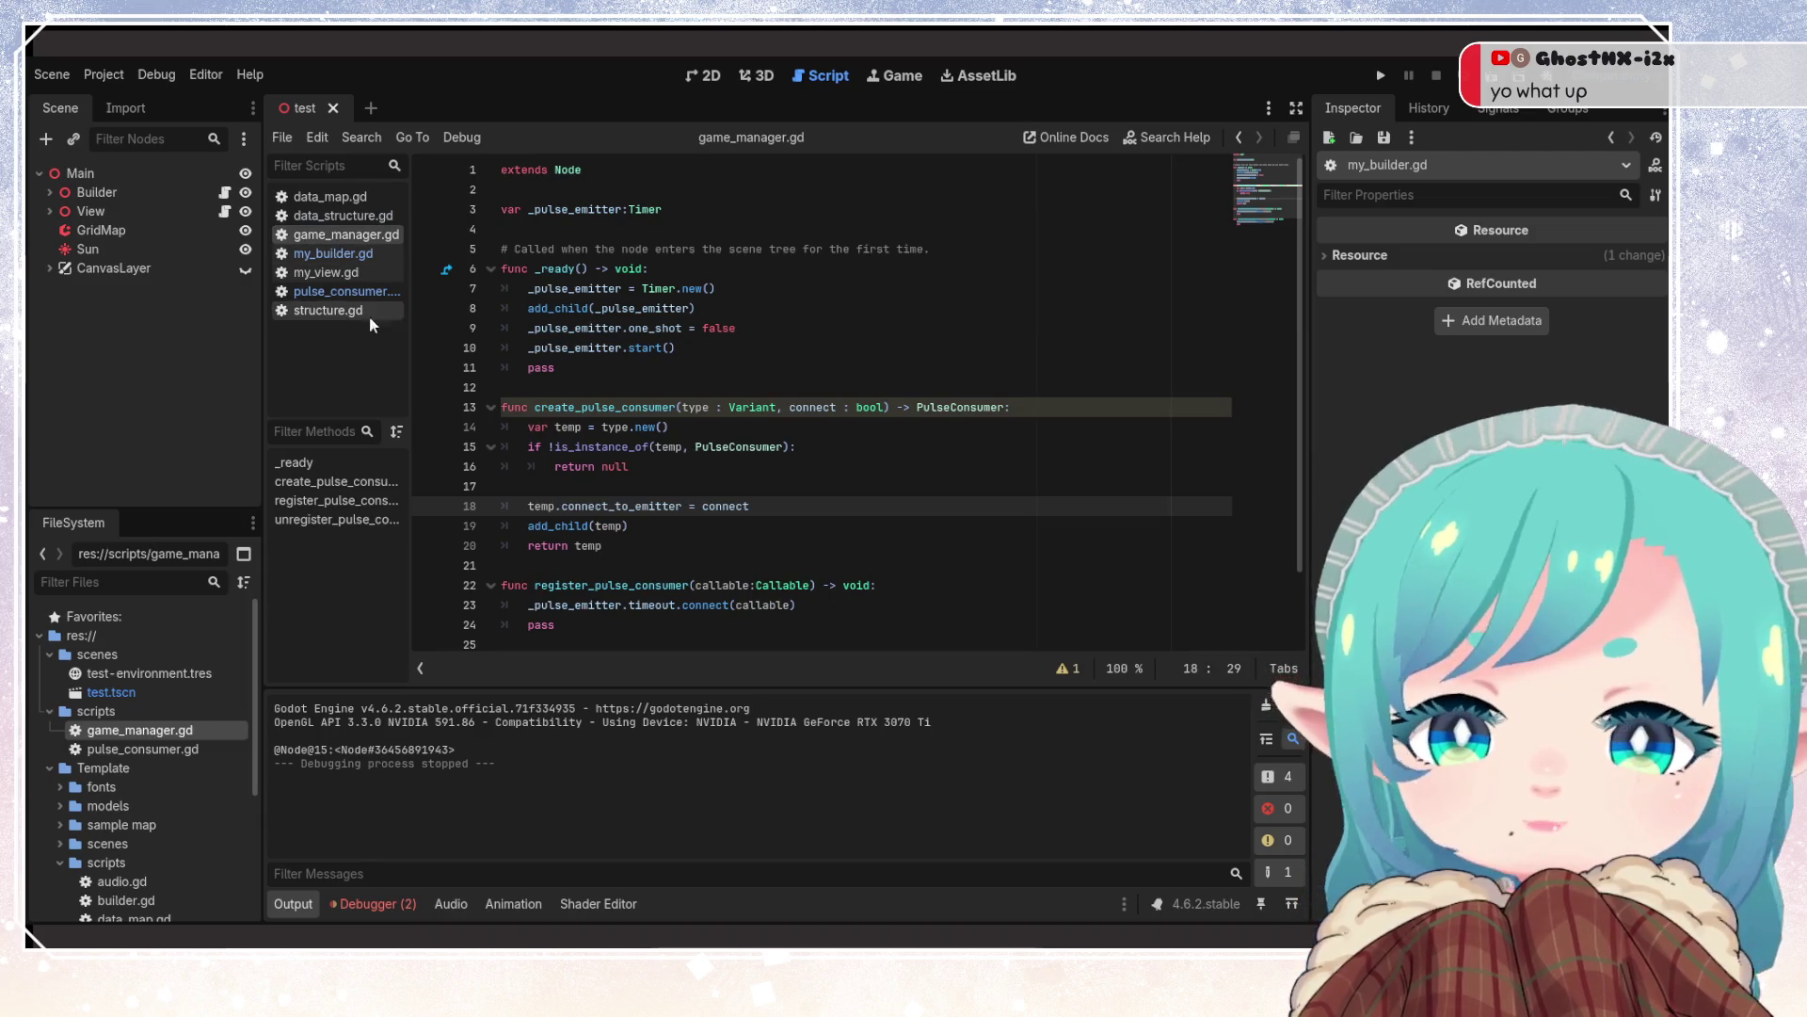
click(339, 254)
click(659, 486)
click(683, 327)
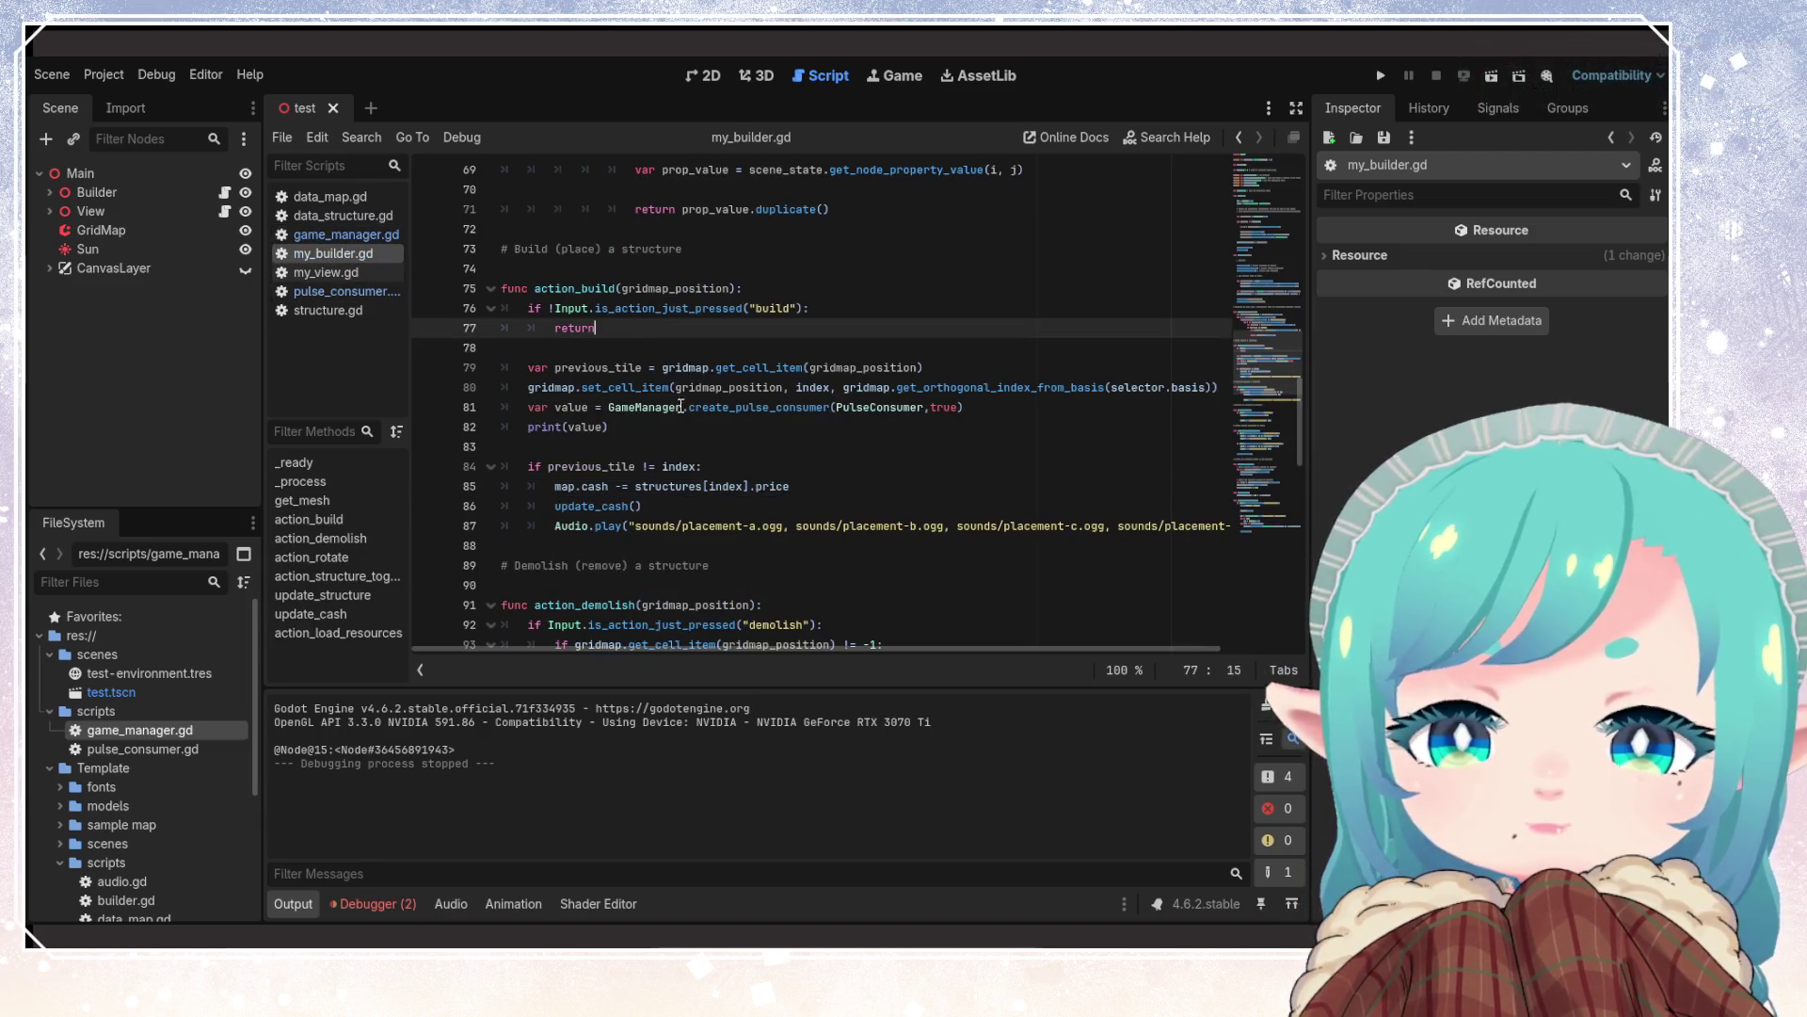
click(678, 422)
shift+click(436, 427)
key(BackSpace)
key(BackSpace)
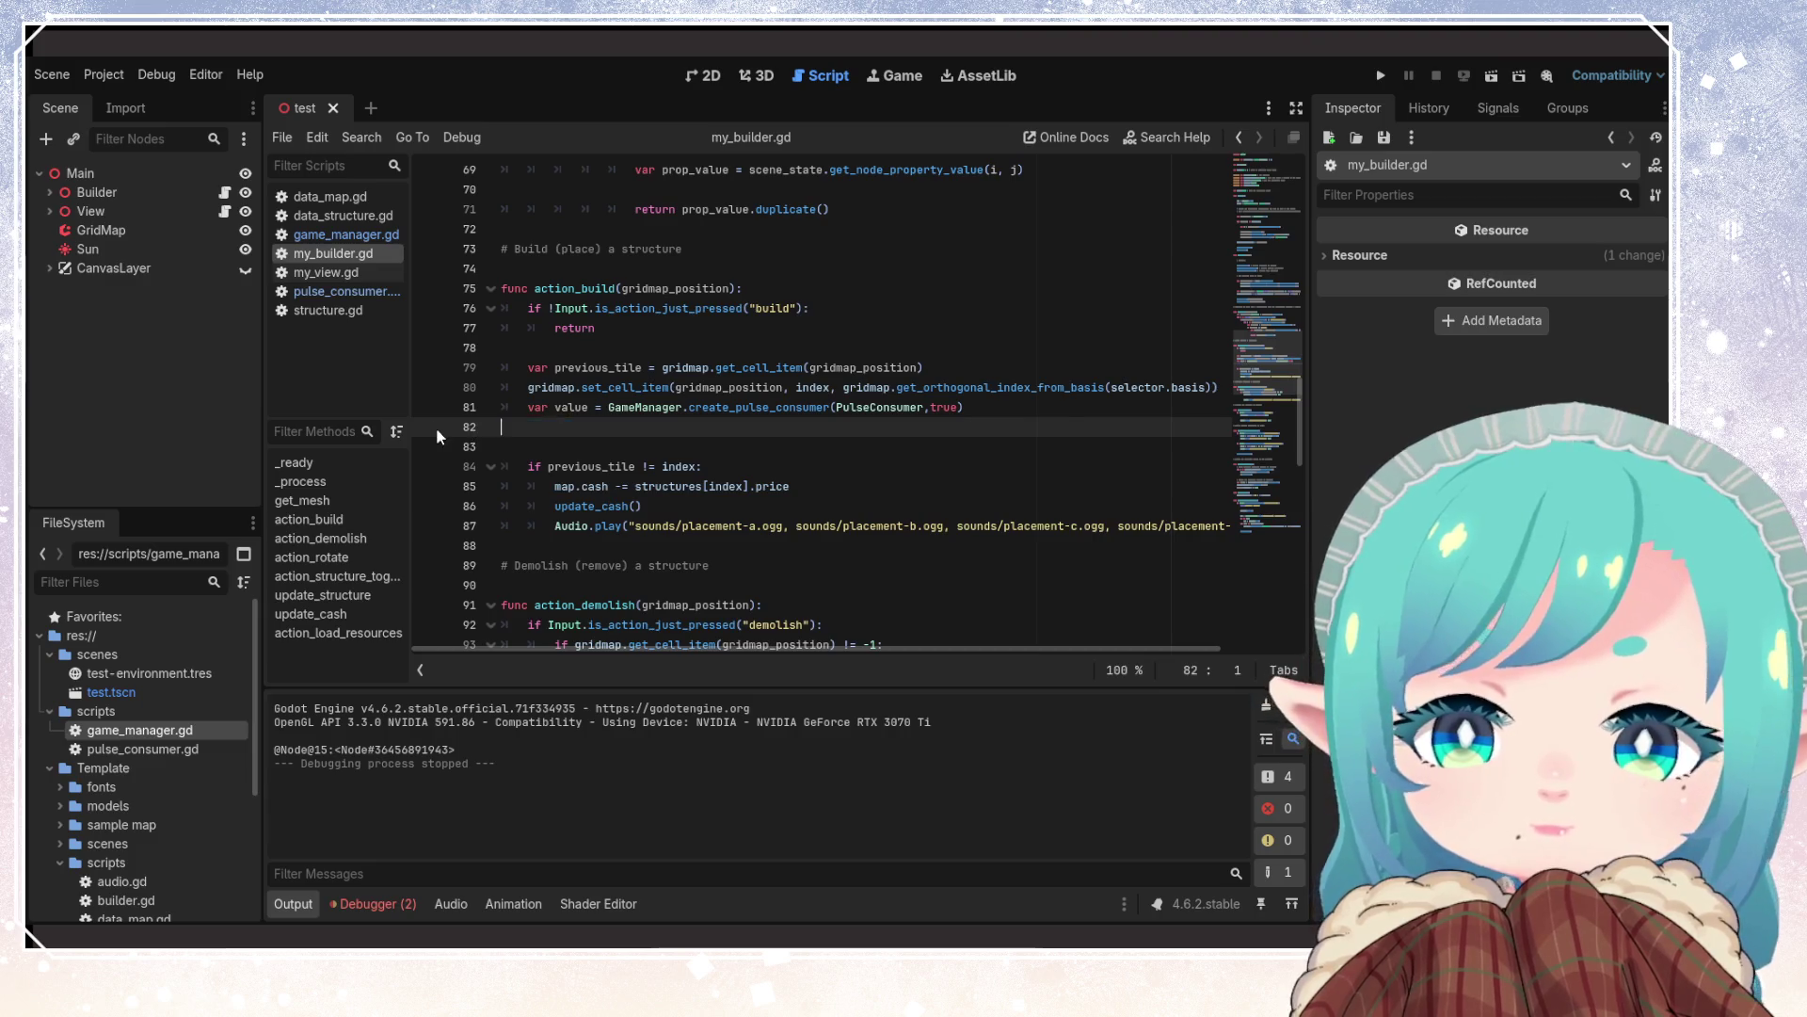
drag(610, 406, 528, 407)
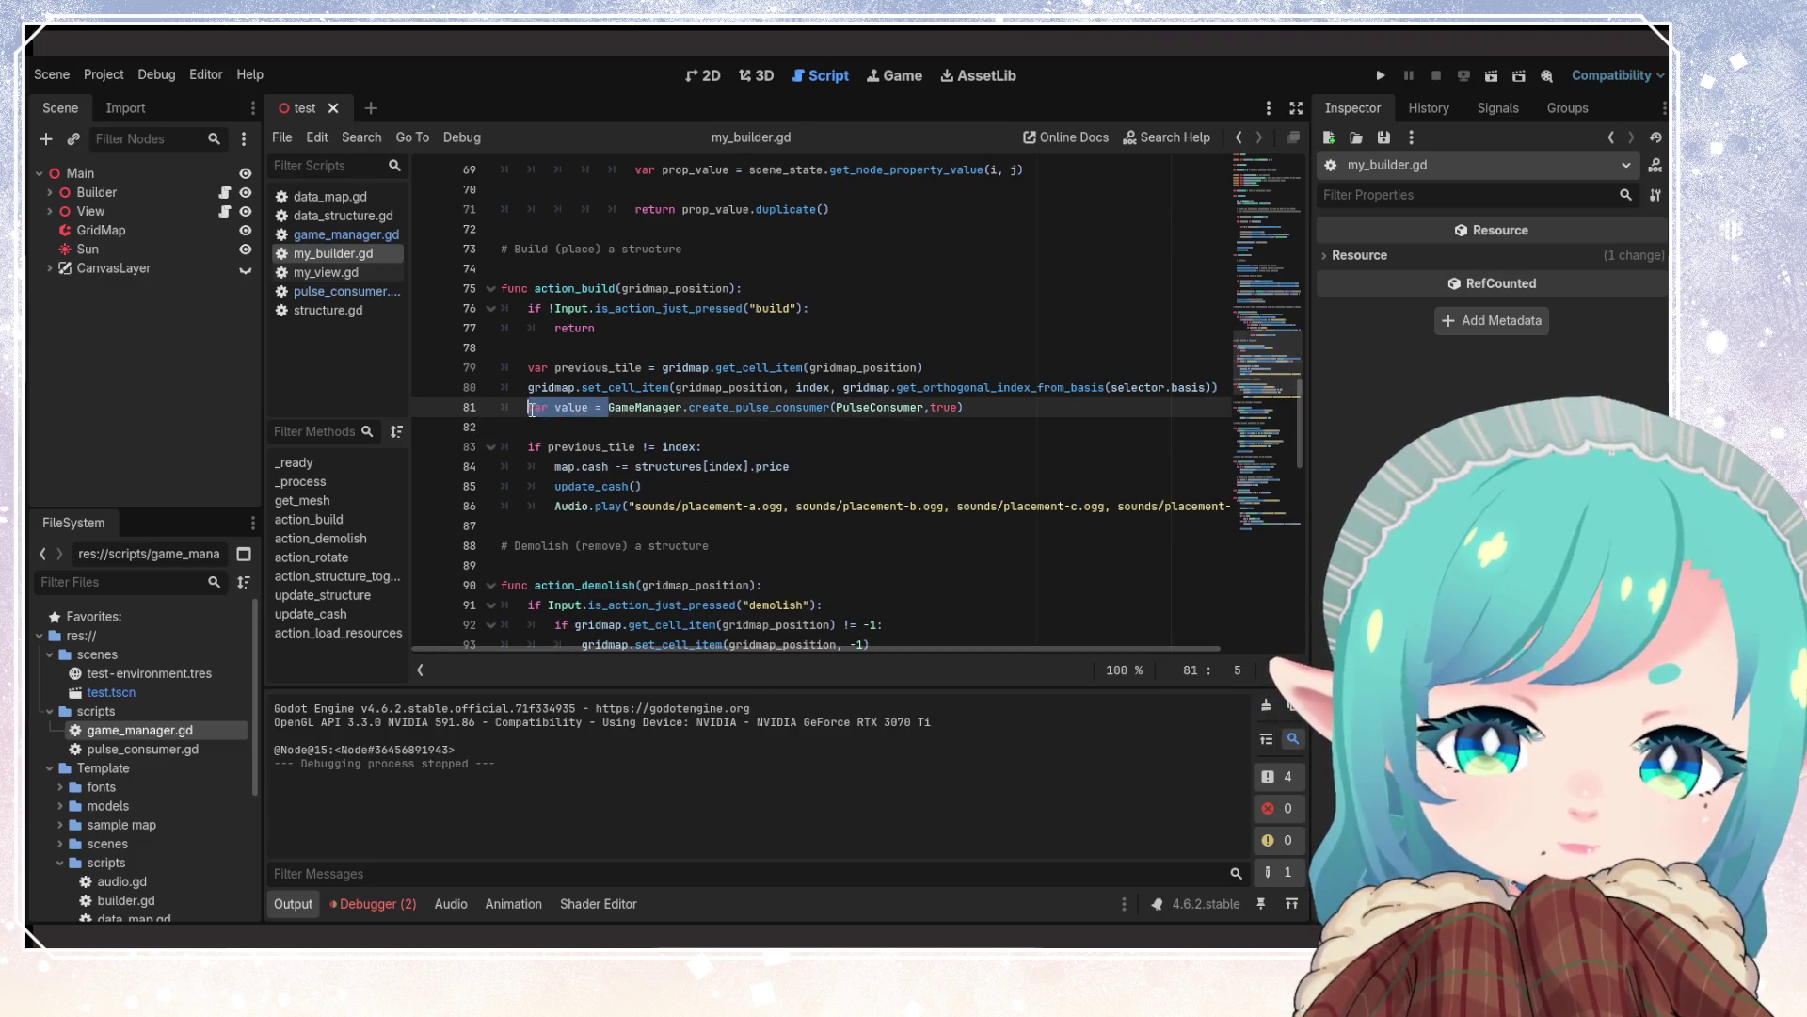
key(BackSpace)
click(705, 446)
key(ctrl+s)
click(1380, 75)
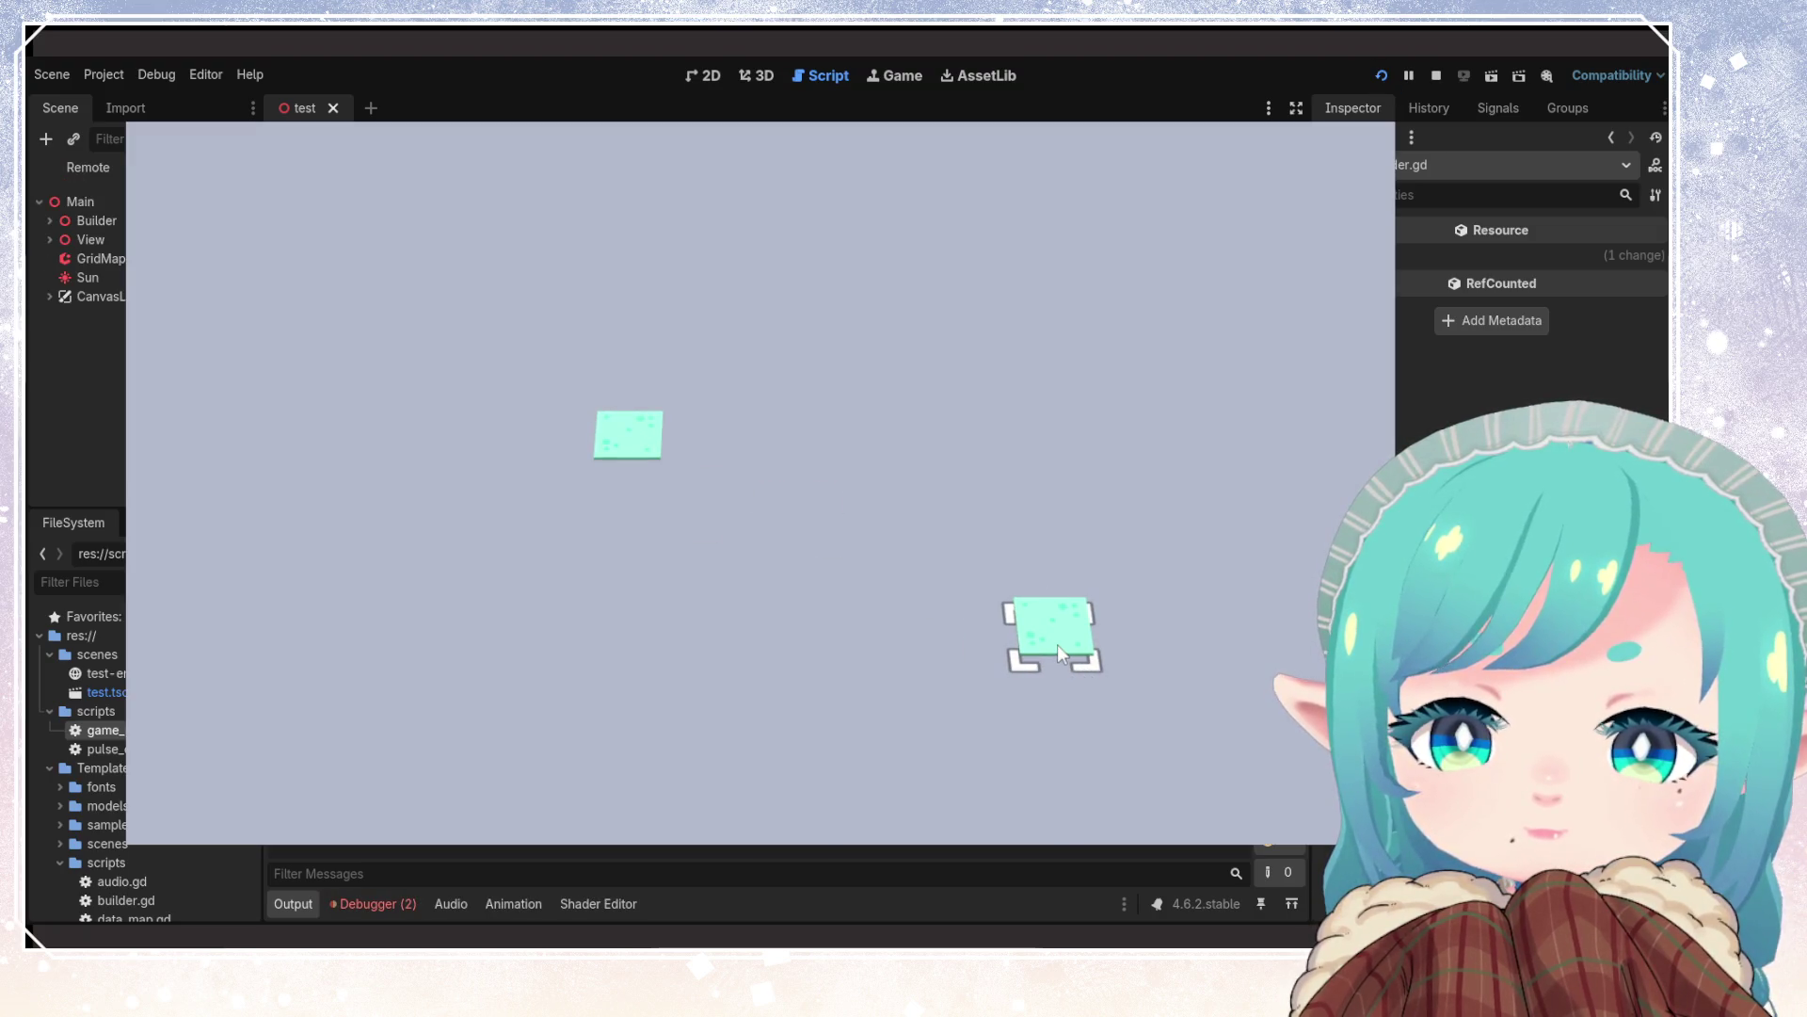
Place three tiles on the grid in the running game, then stop it
click(1059, 644)
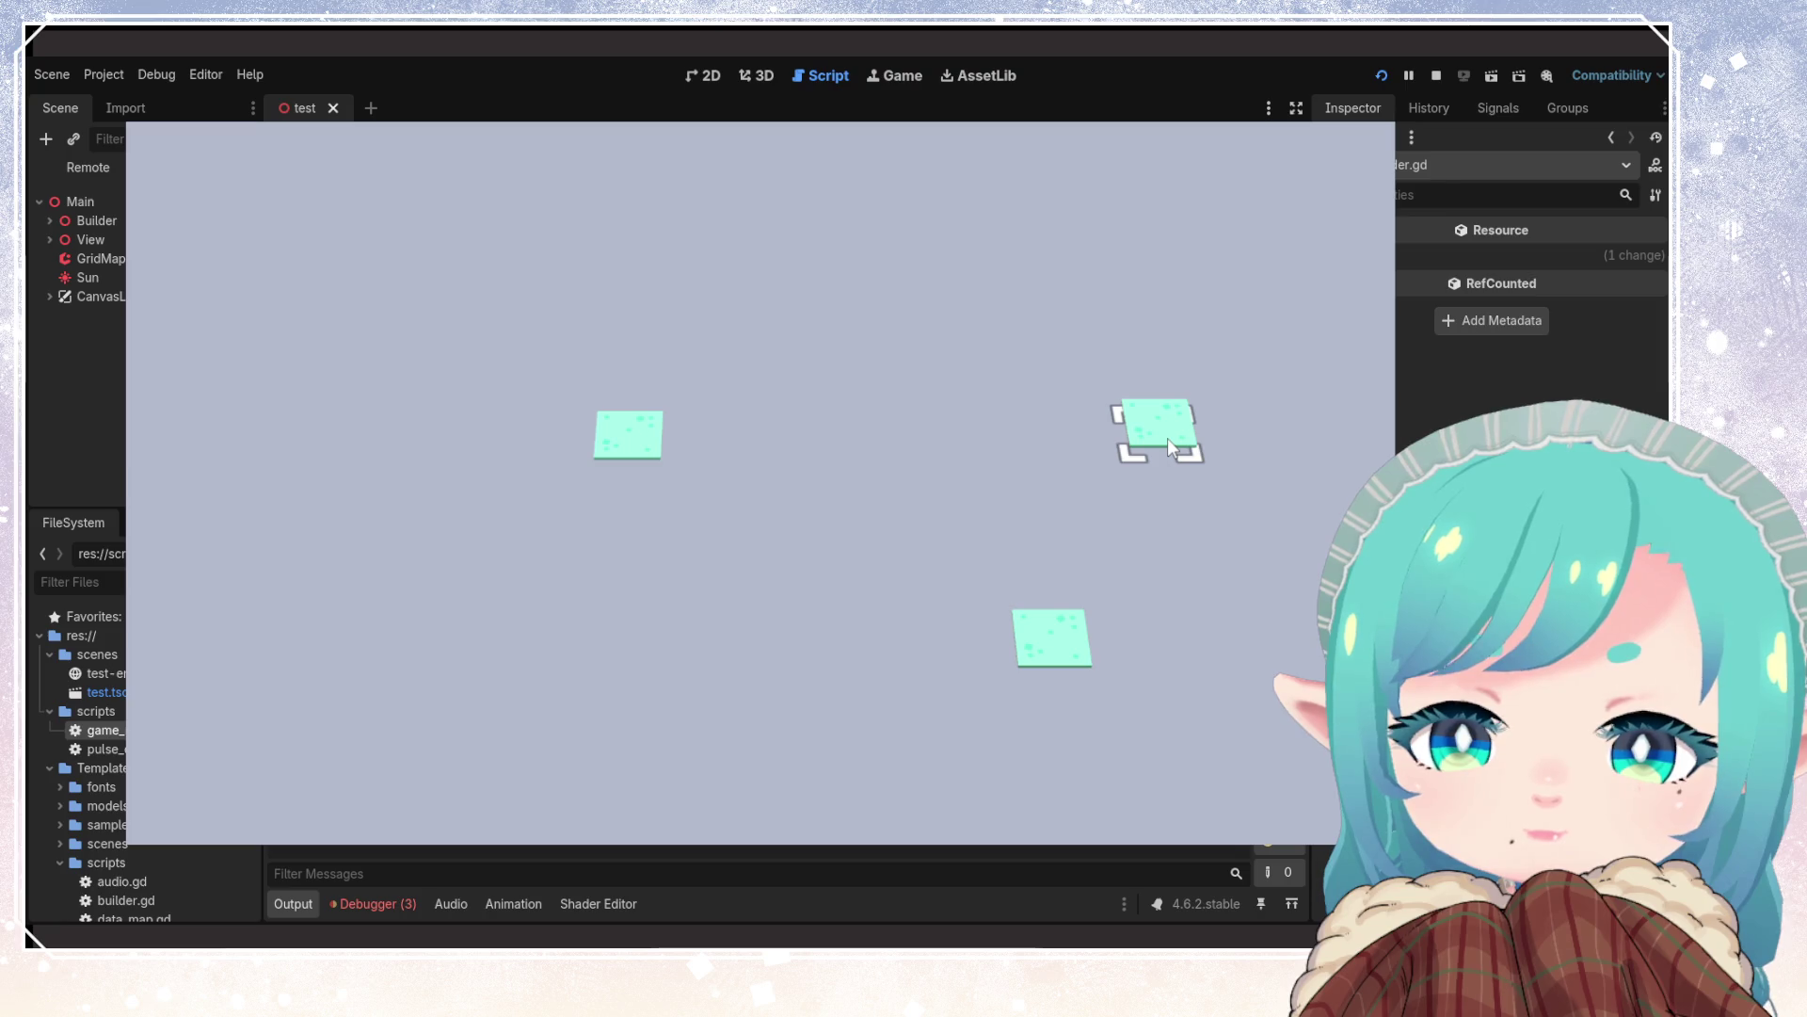
click(1170, 446)
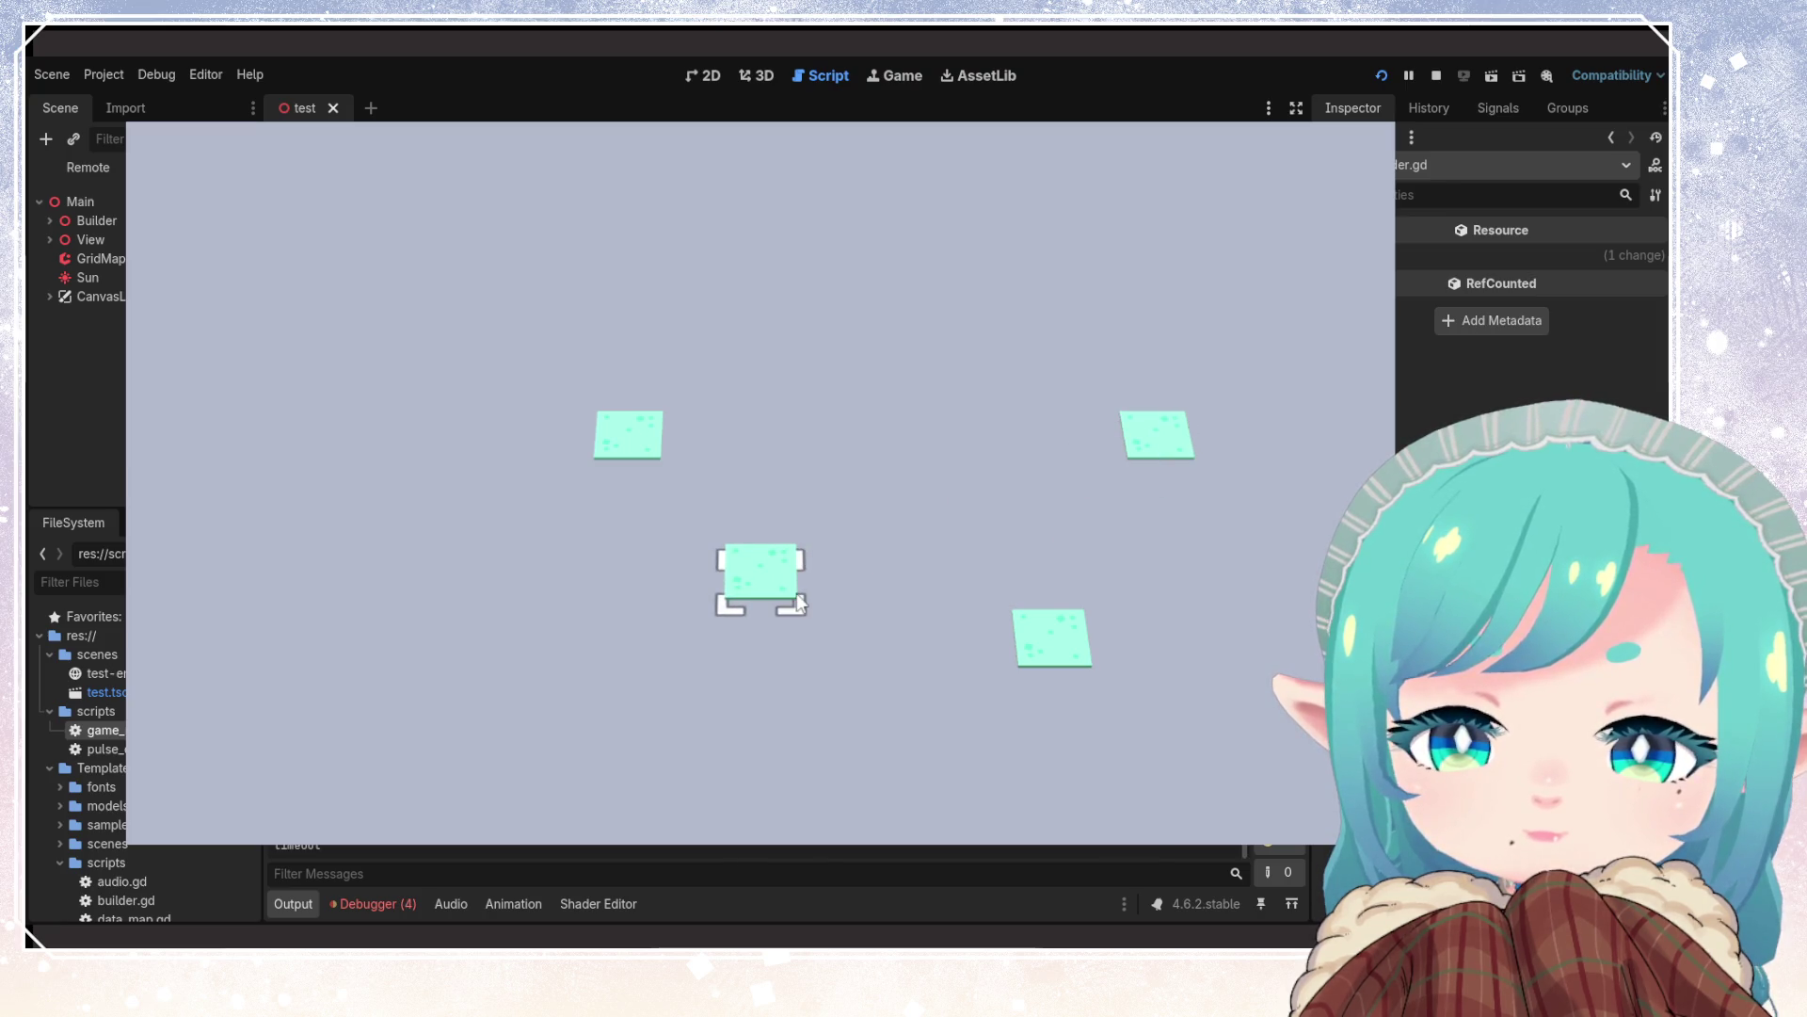
click(799, 603)
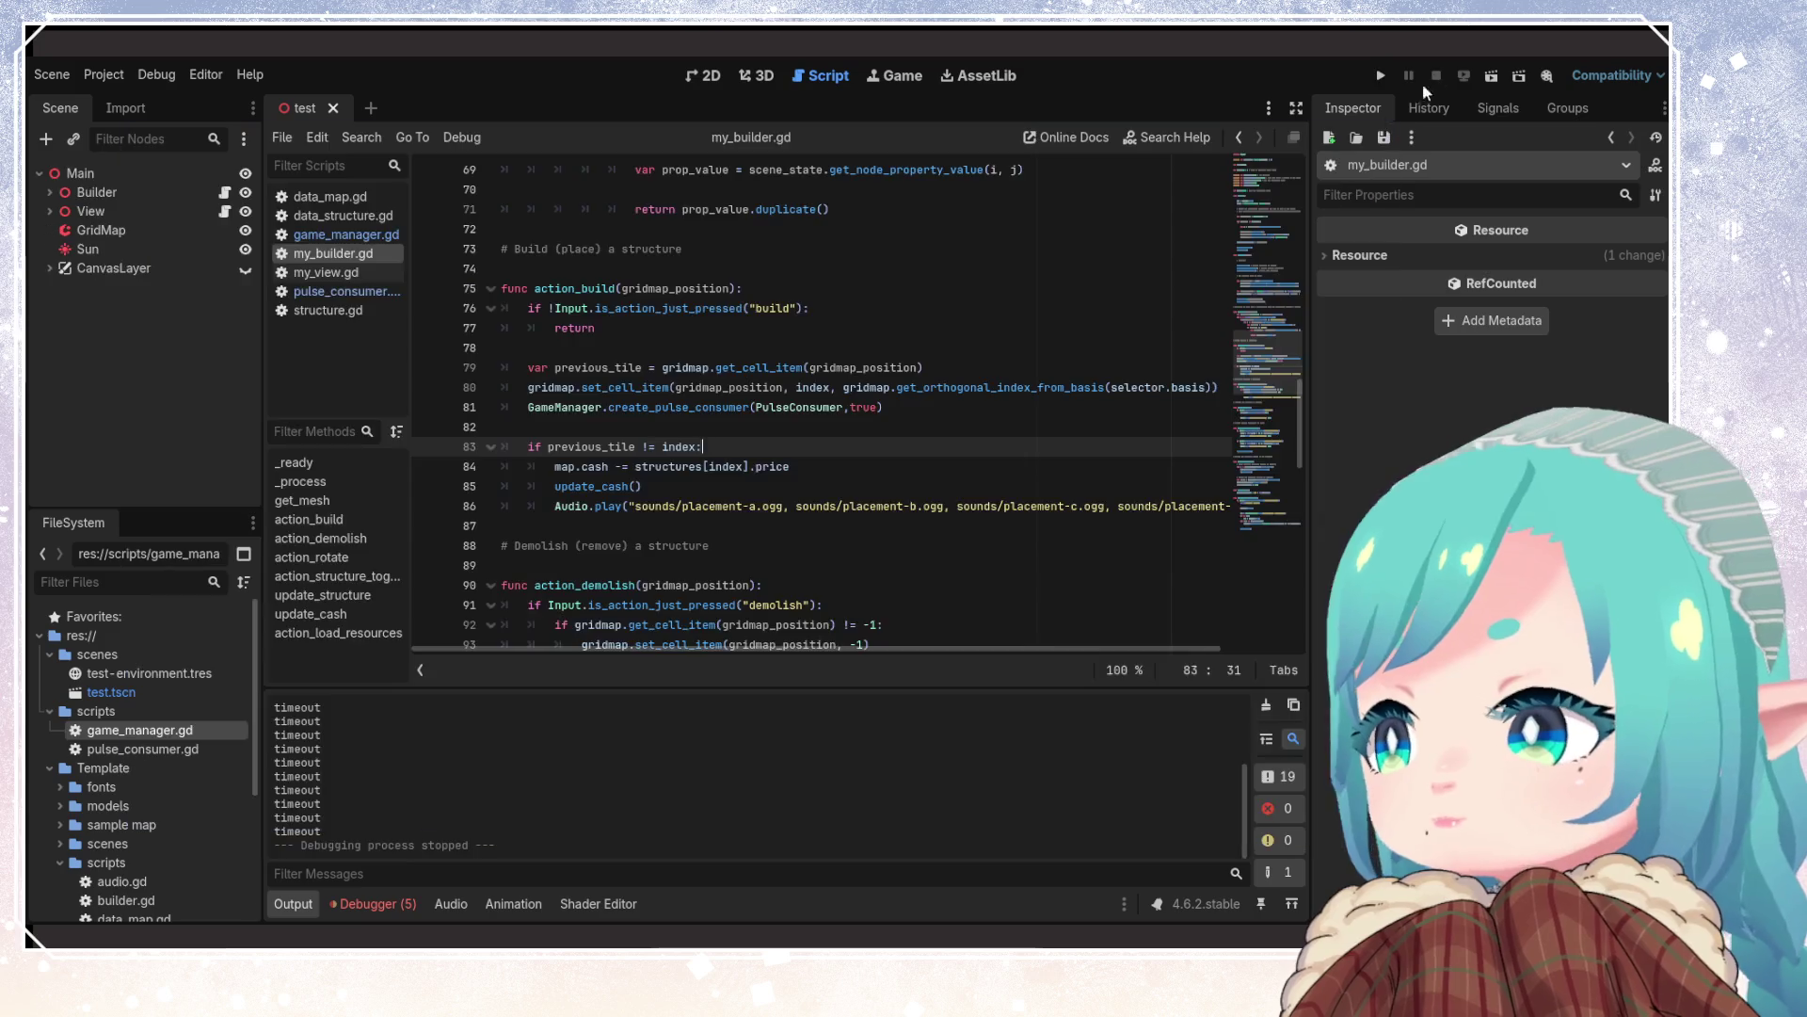
click(1436, 75)
Comment out the GameManager.create_pulse_consumer call on line 81 with #
click(954, 428)
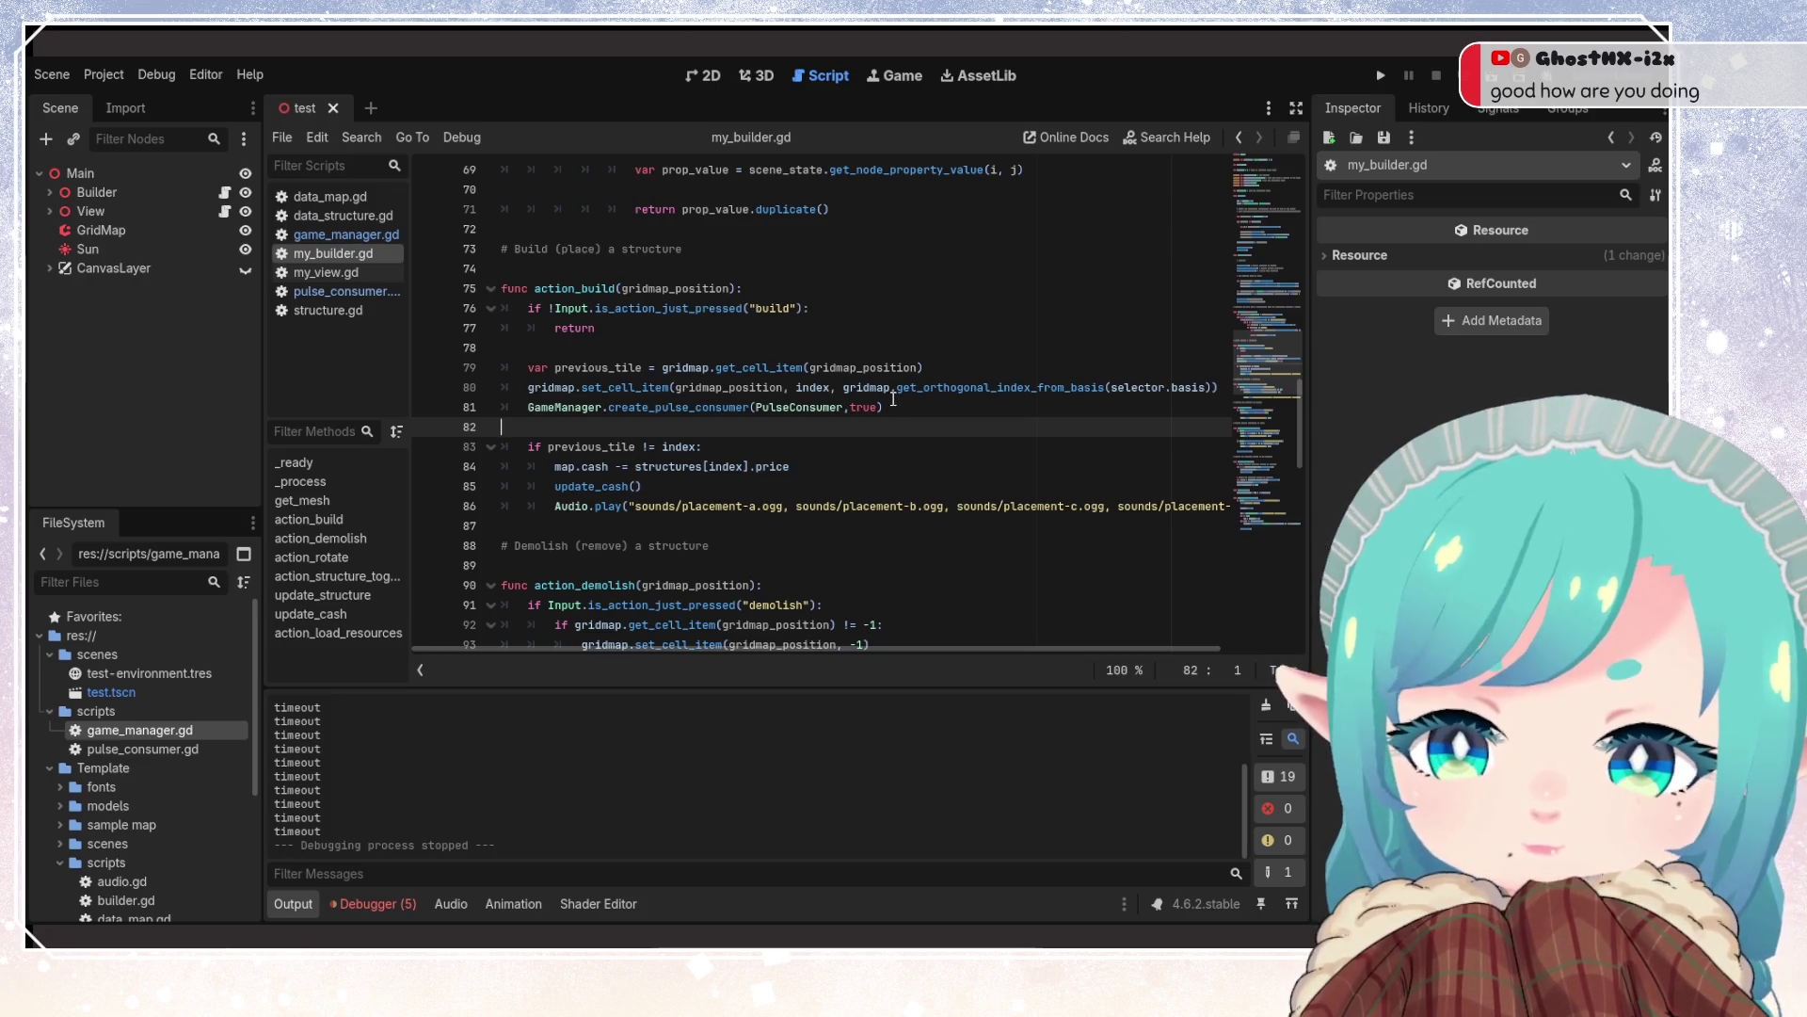
key(Up)
key(Home)
text(#)
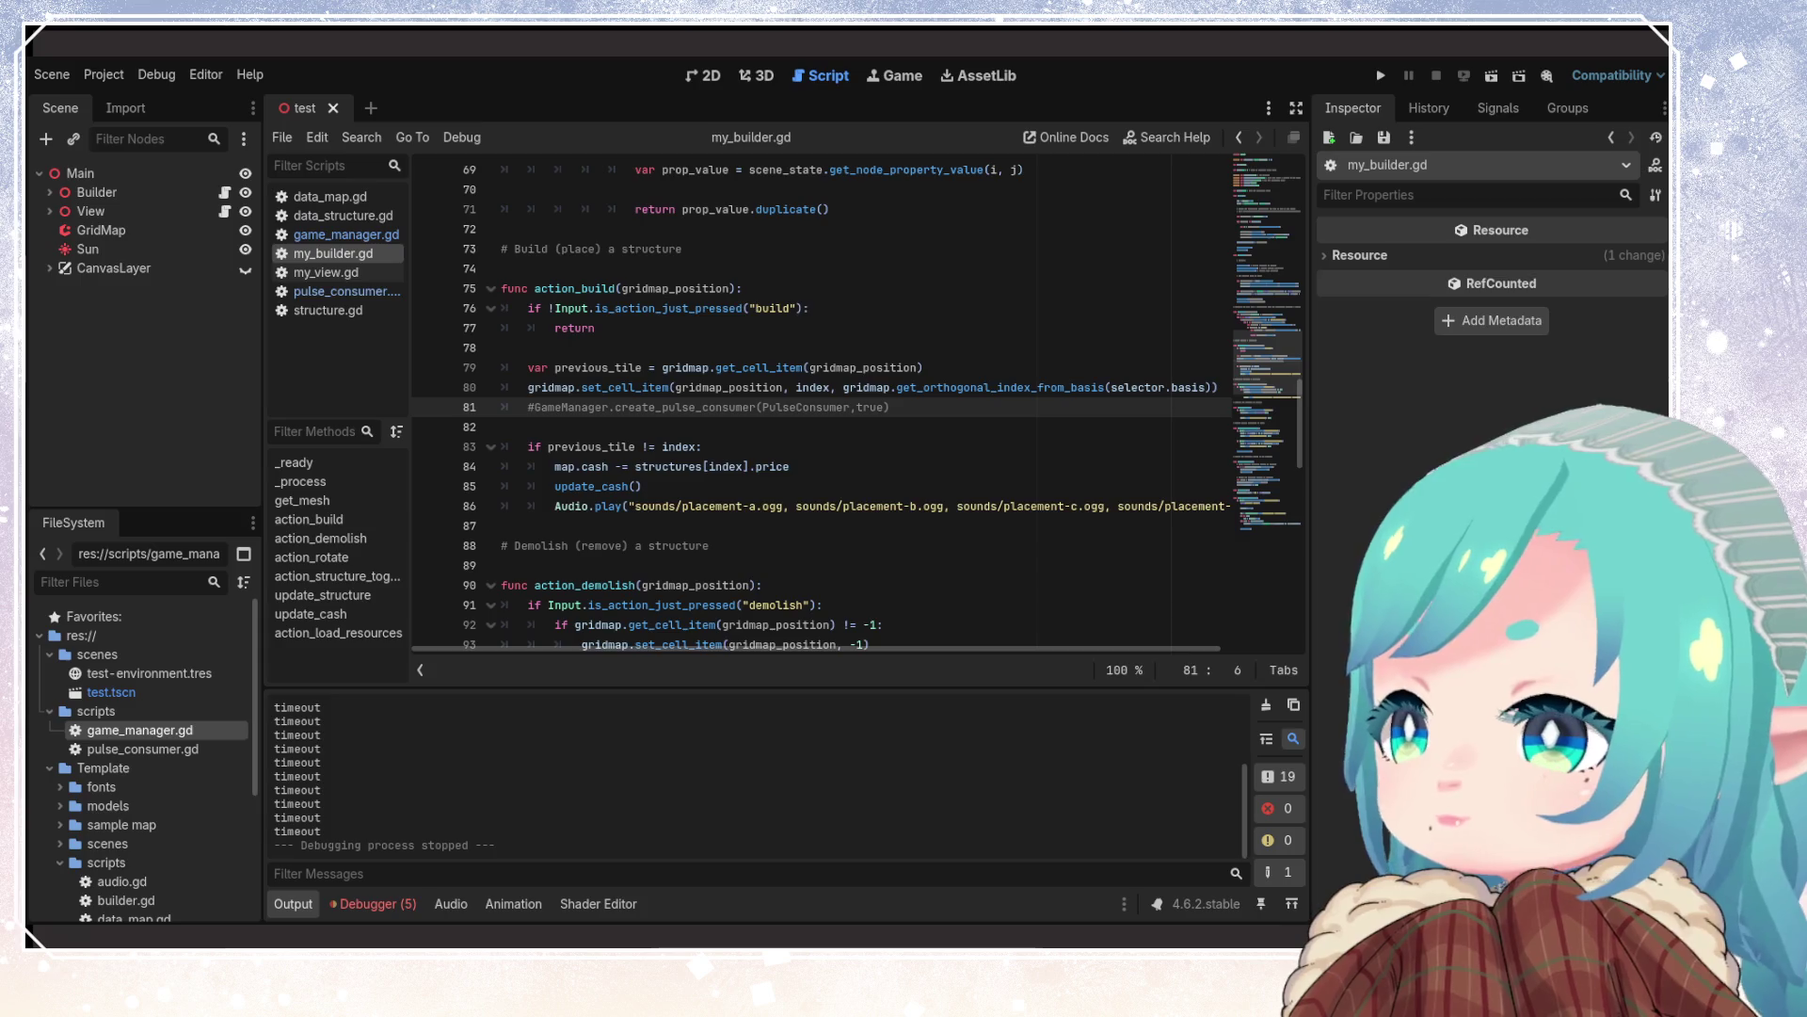
click(848, 466)
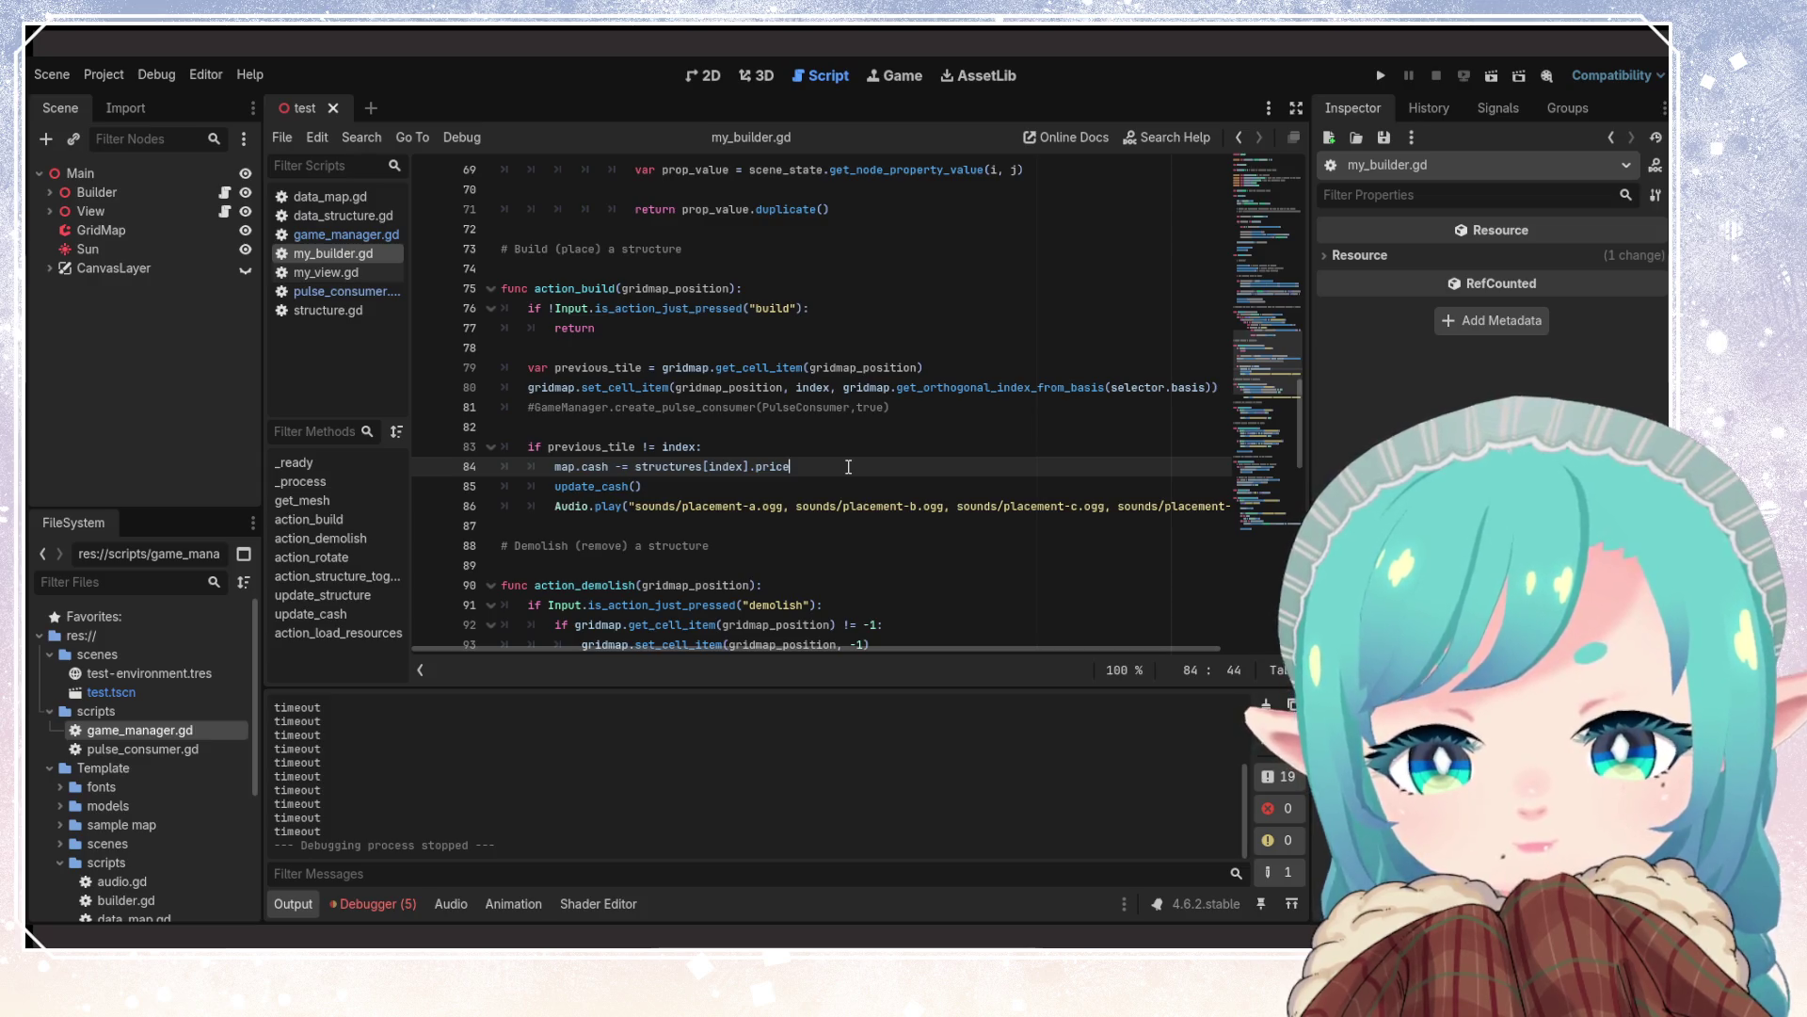
scroll(836, 383, up, 20)
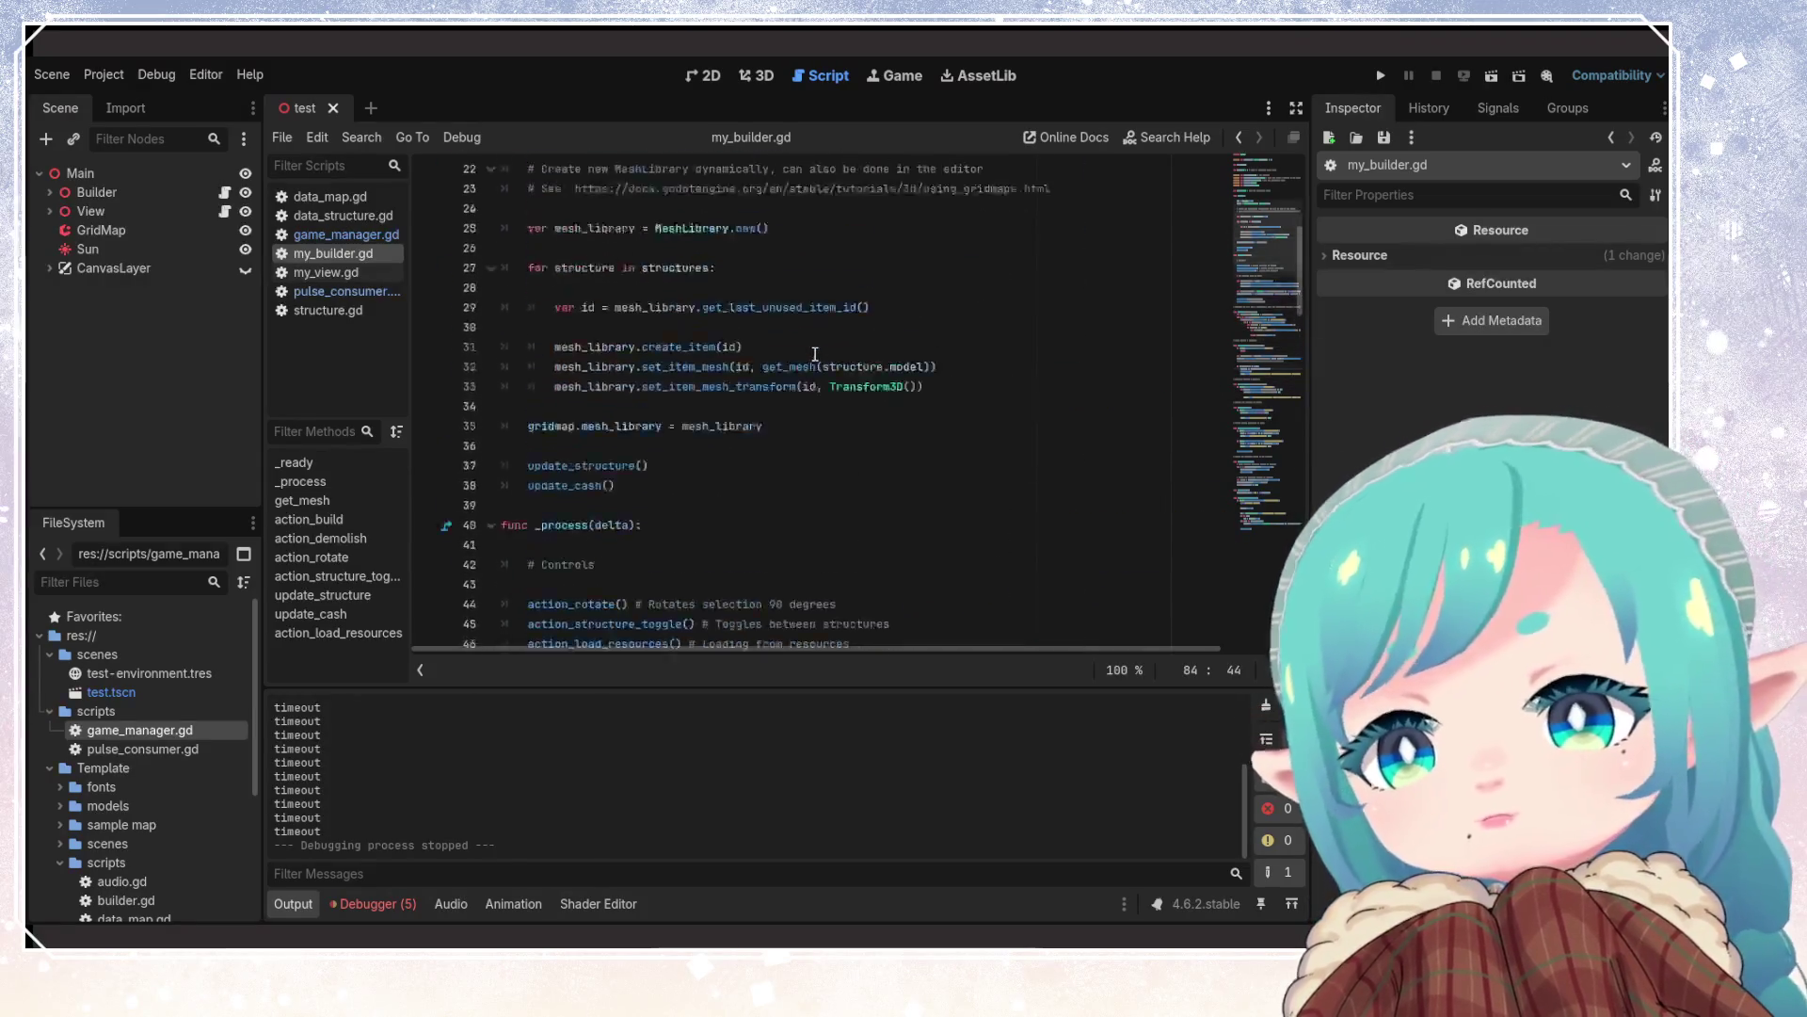
click(816, 350)
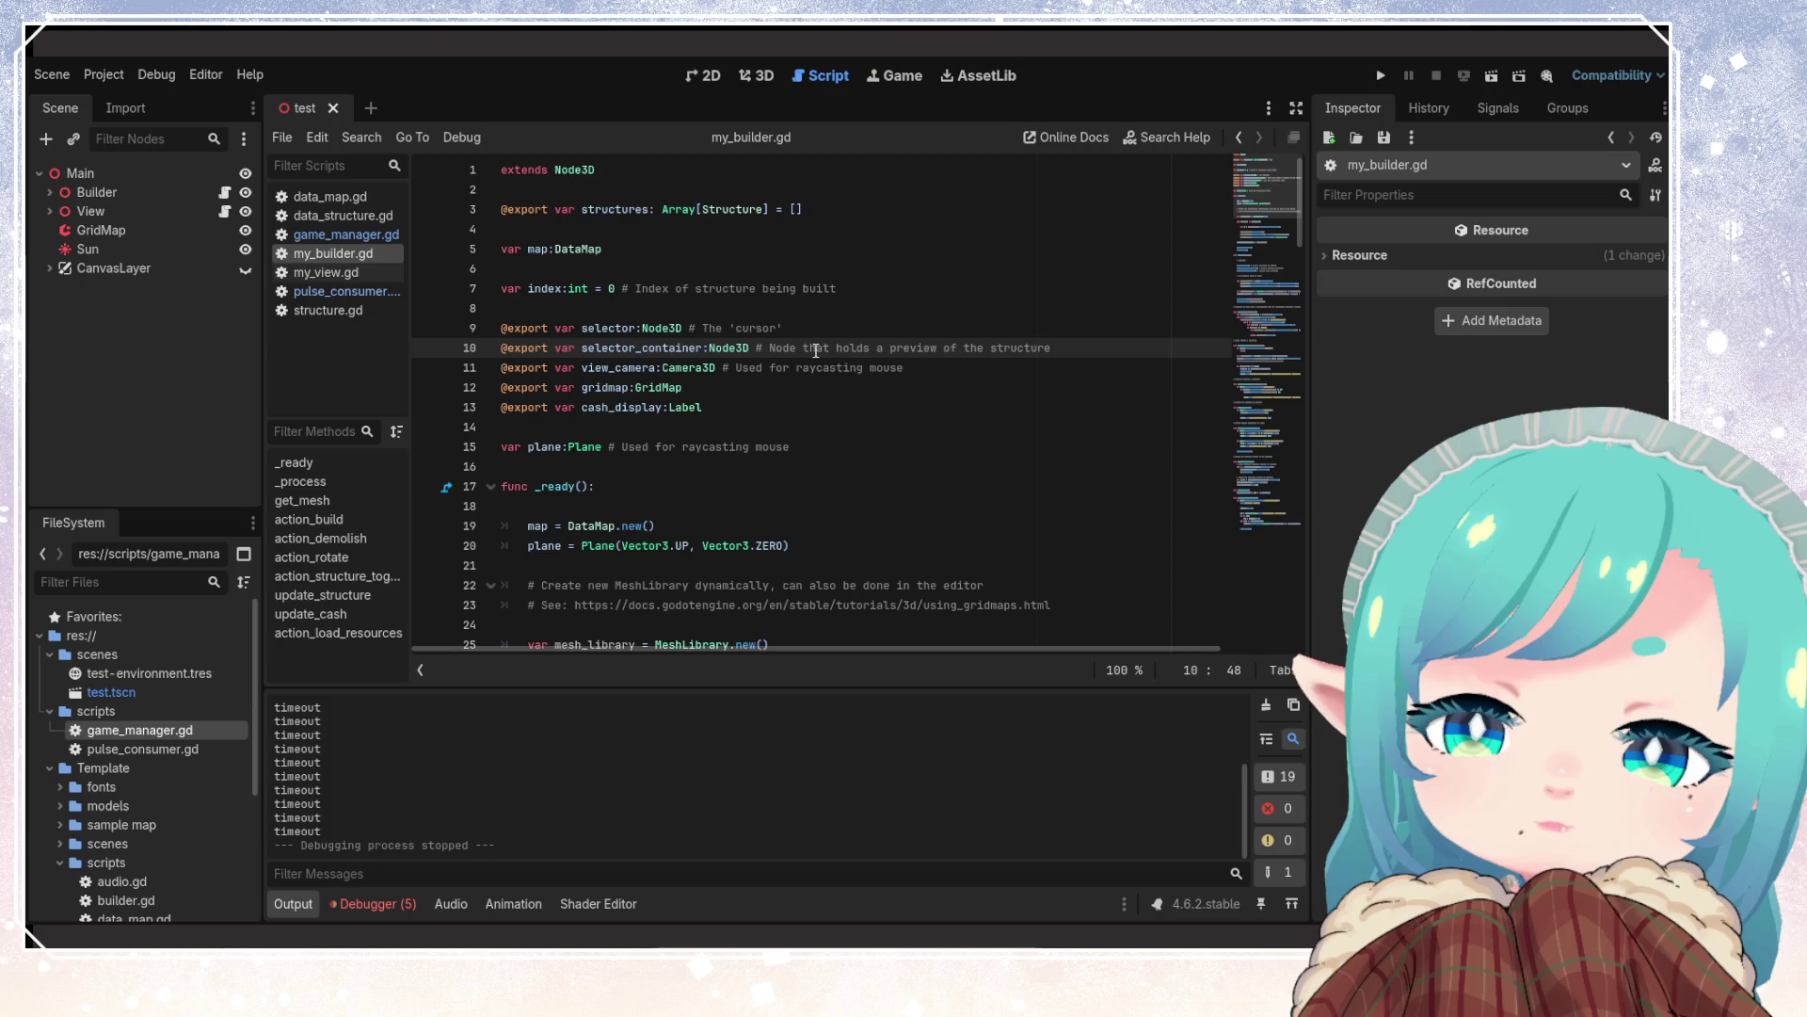
scroll(862, 442, down, 5)
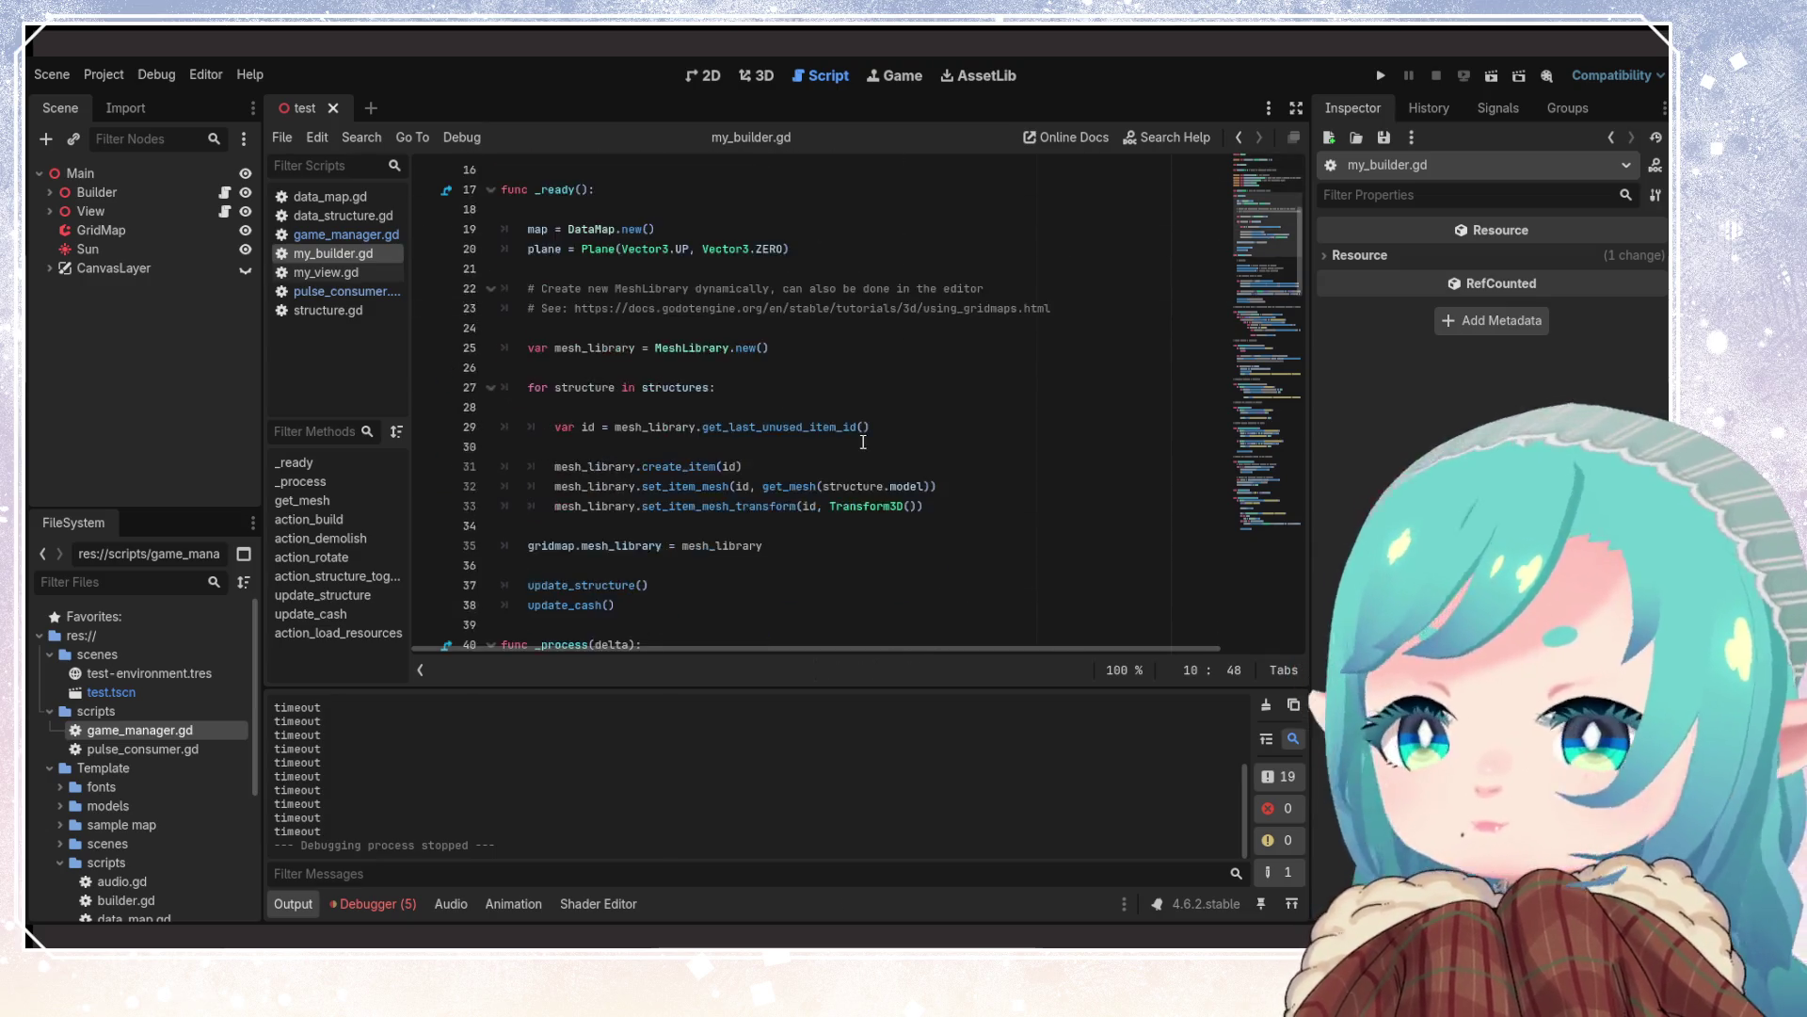
scroll(863, 441, down, 16)
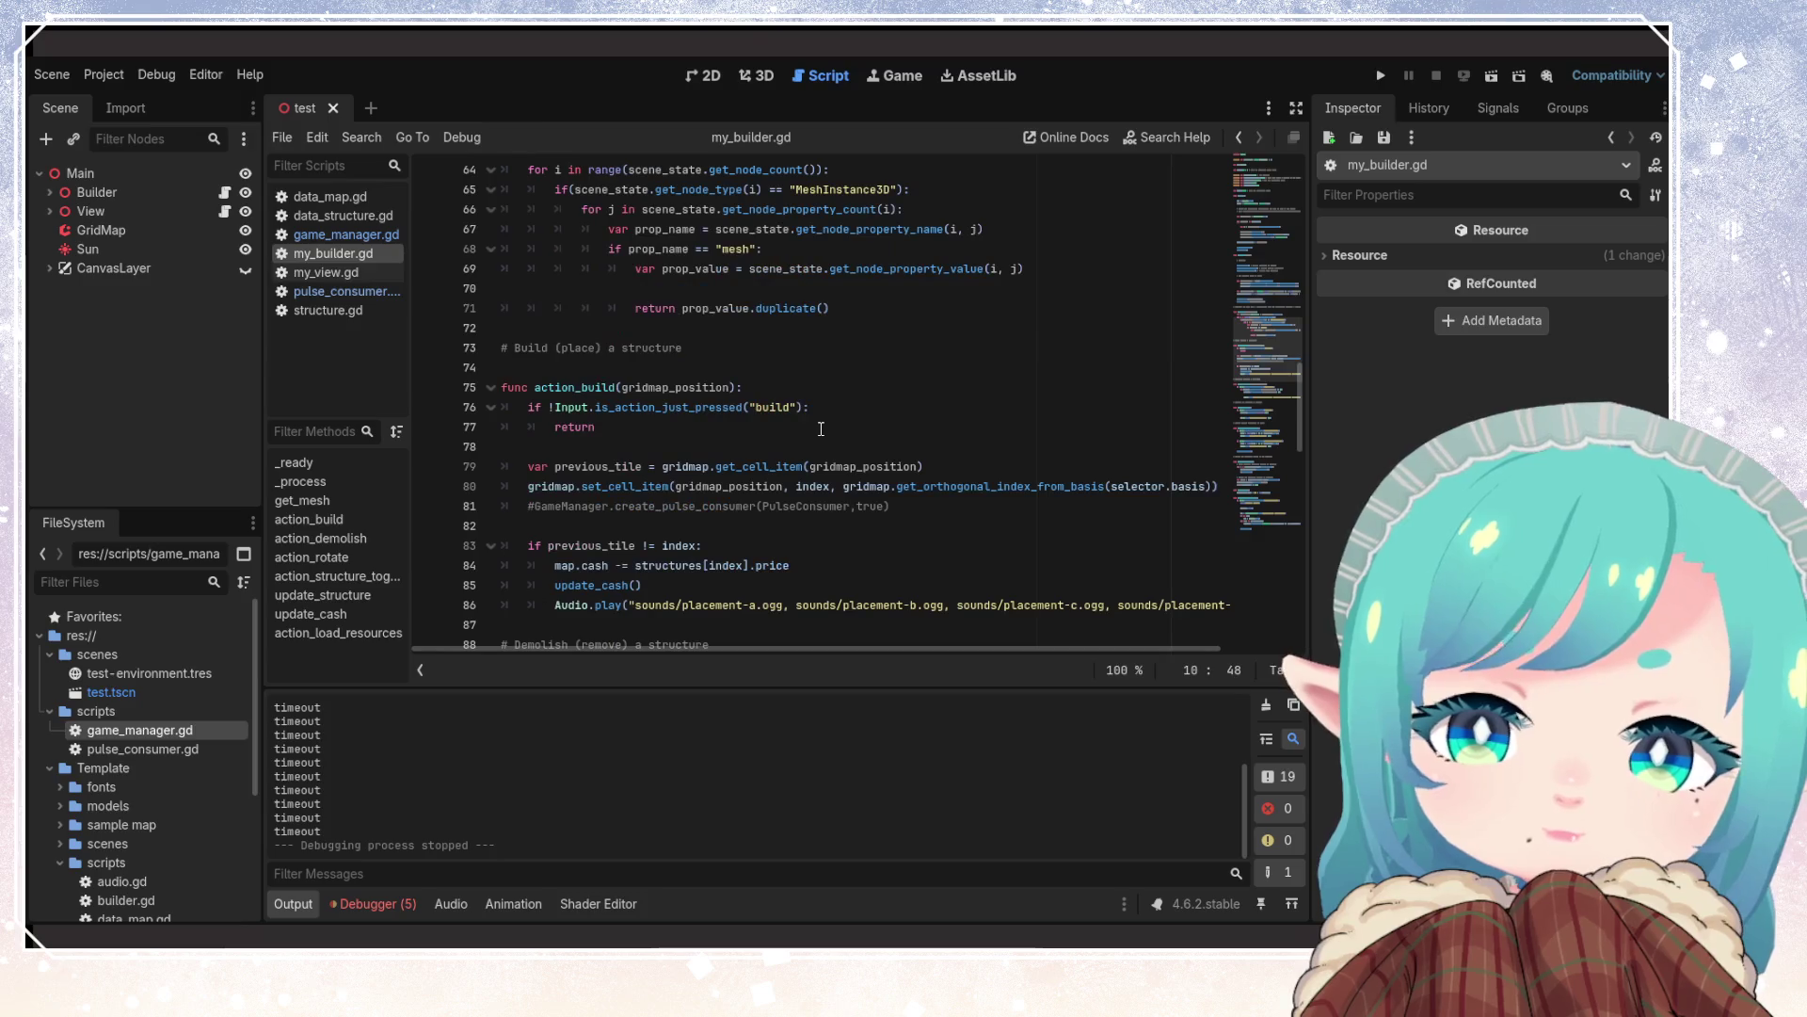
click(821, 348)
scroll(890, 546, up, 4)
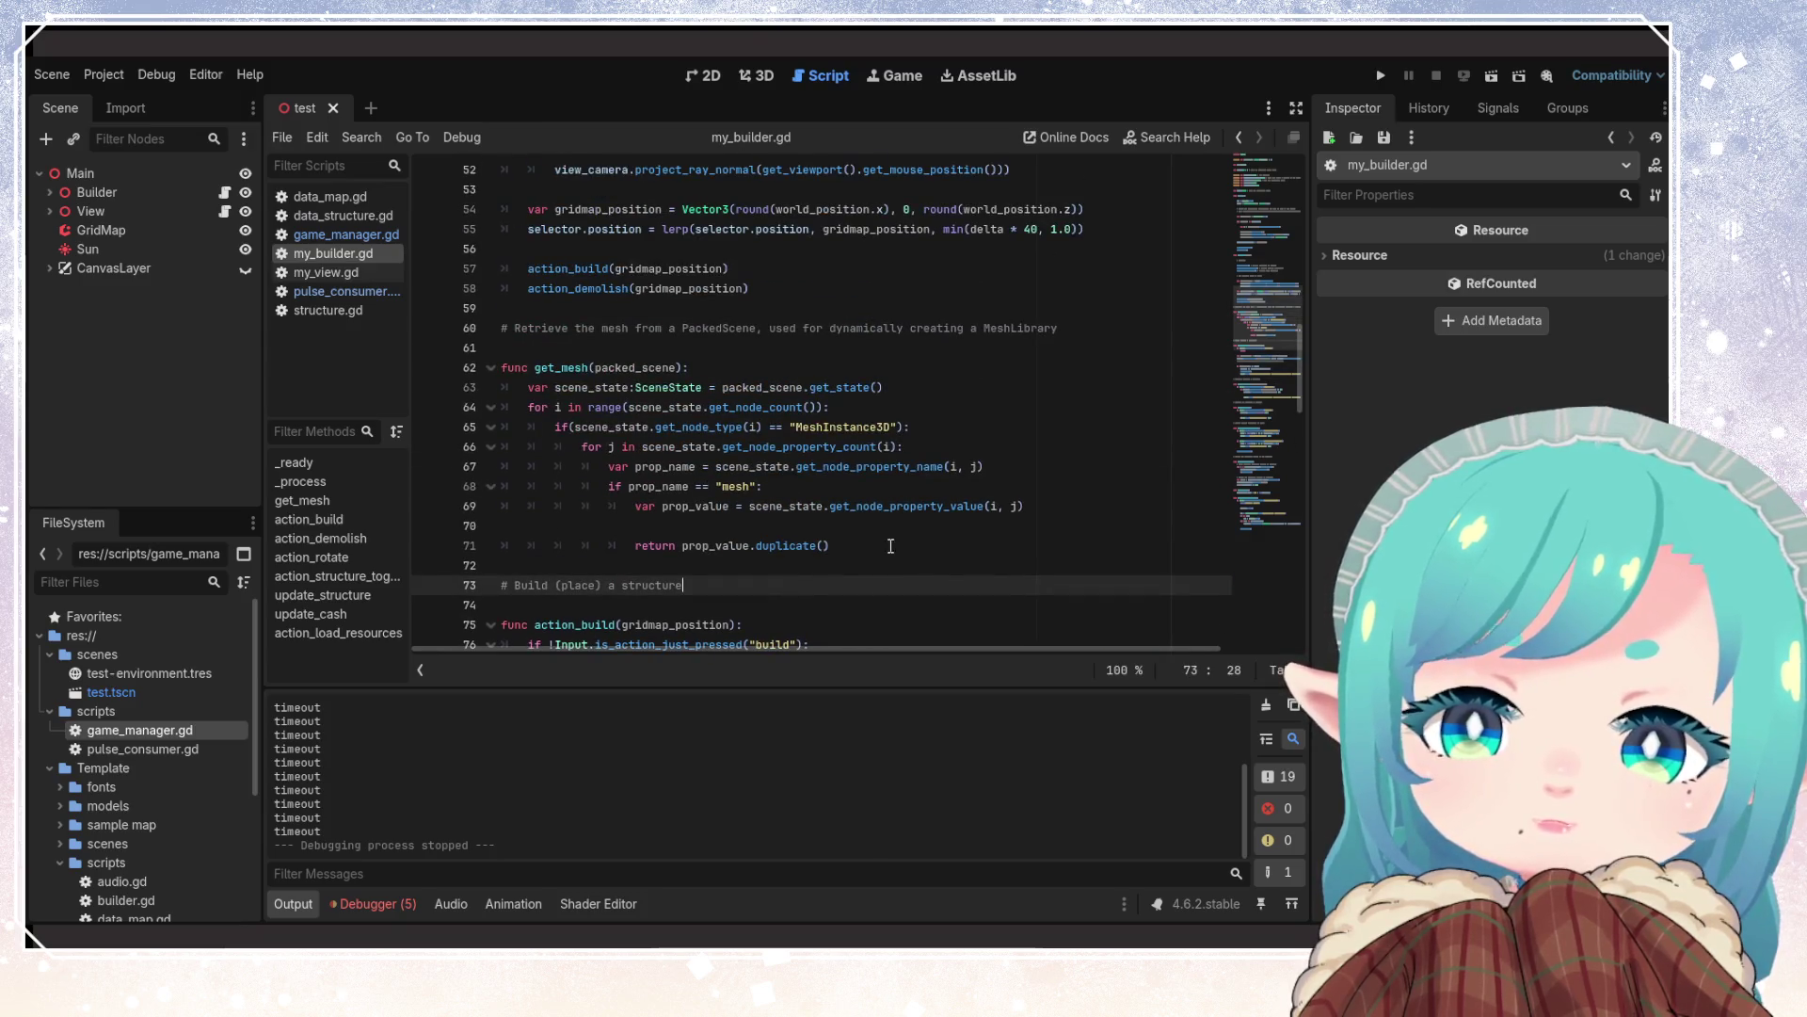
click(812, 487)
drag(903, 556, 419, 389)
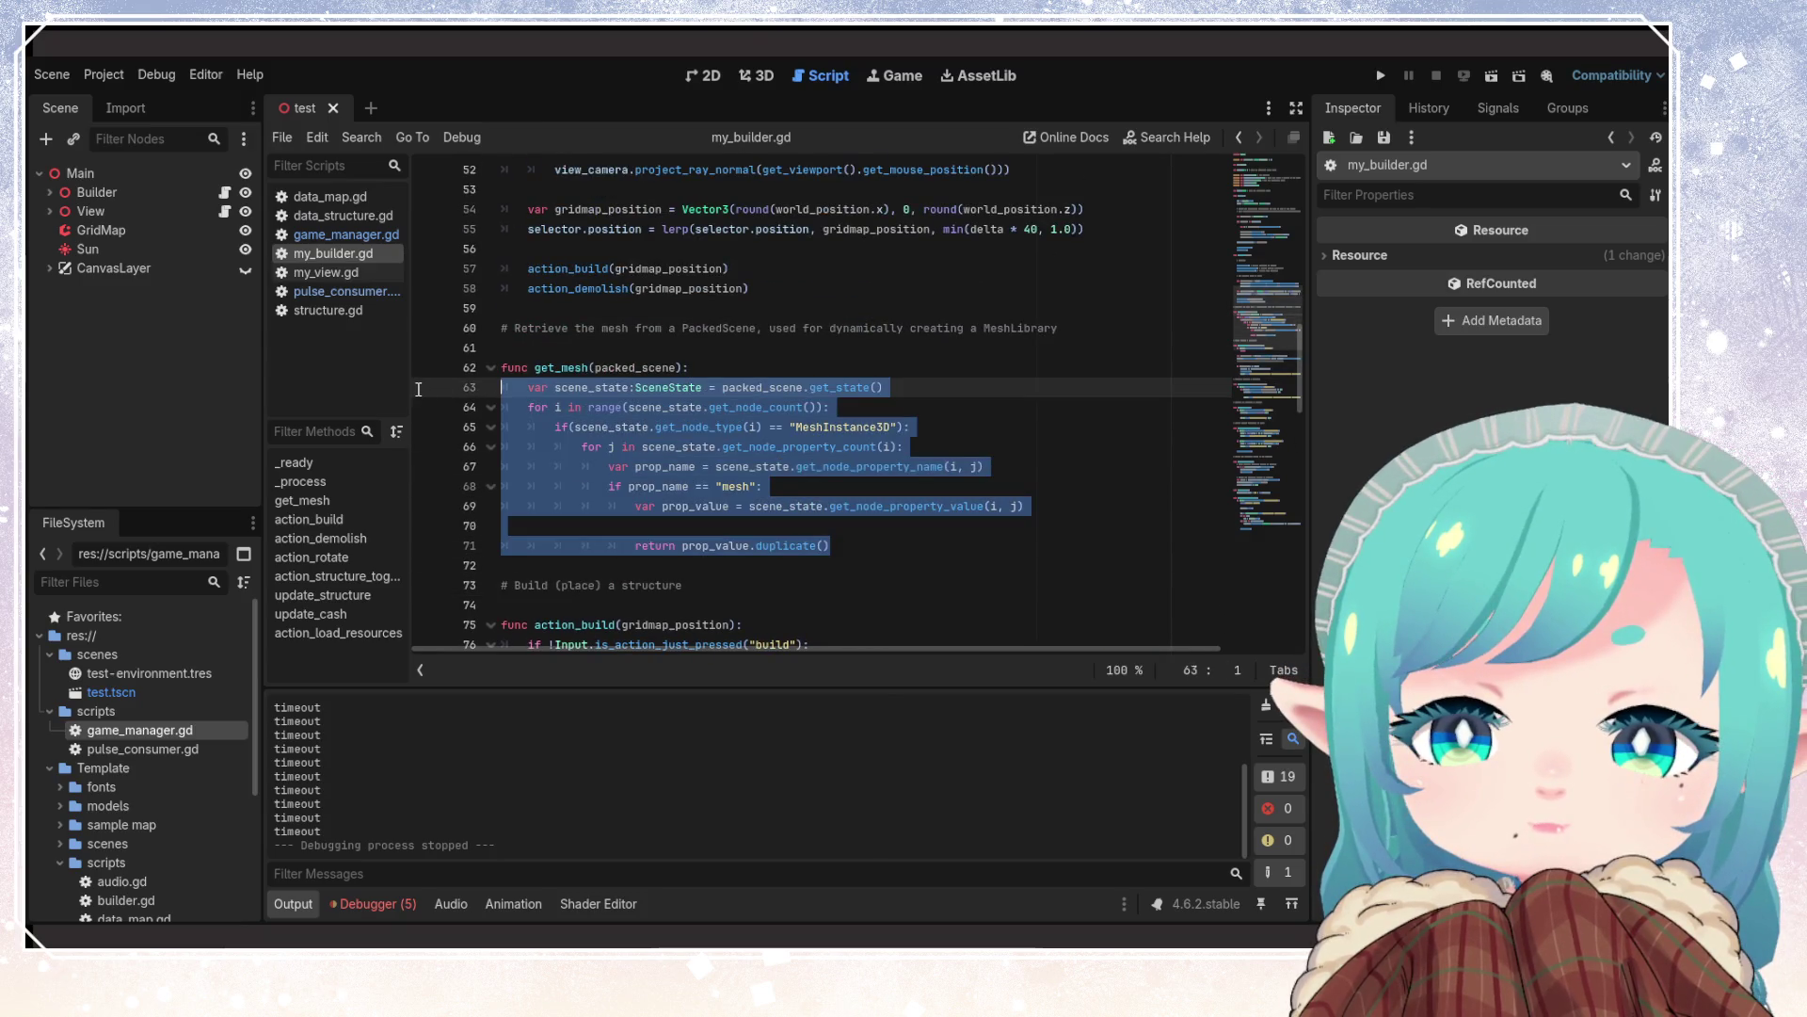
click(1031, 576)
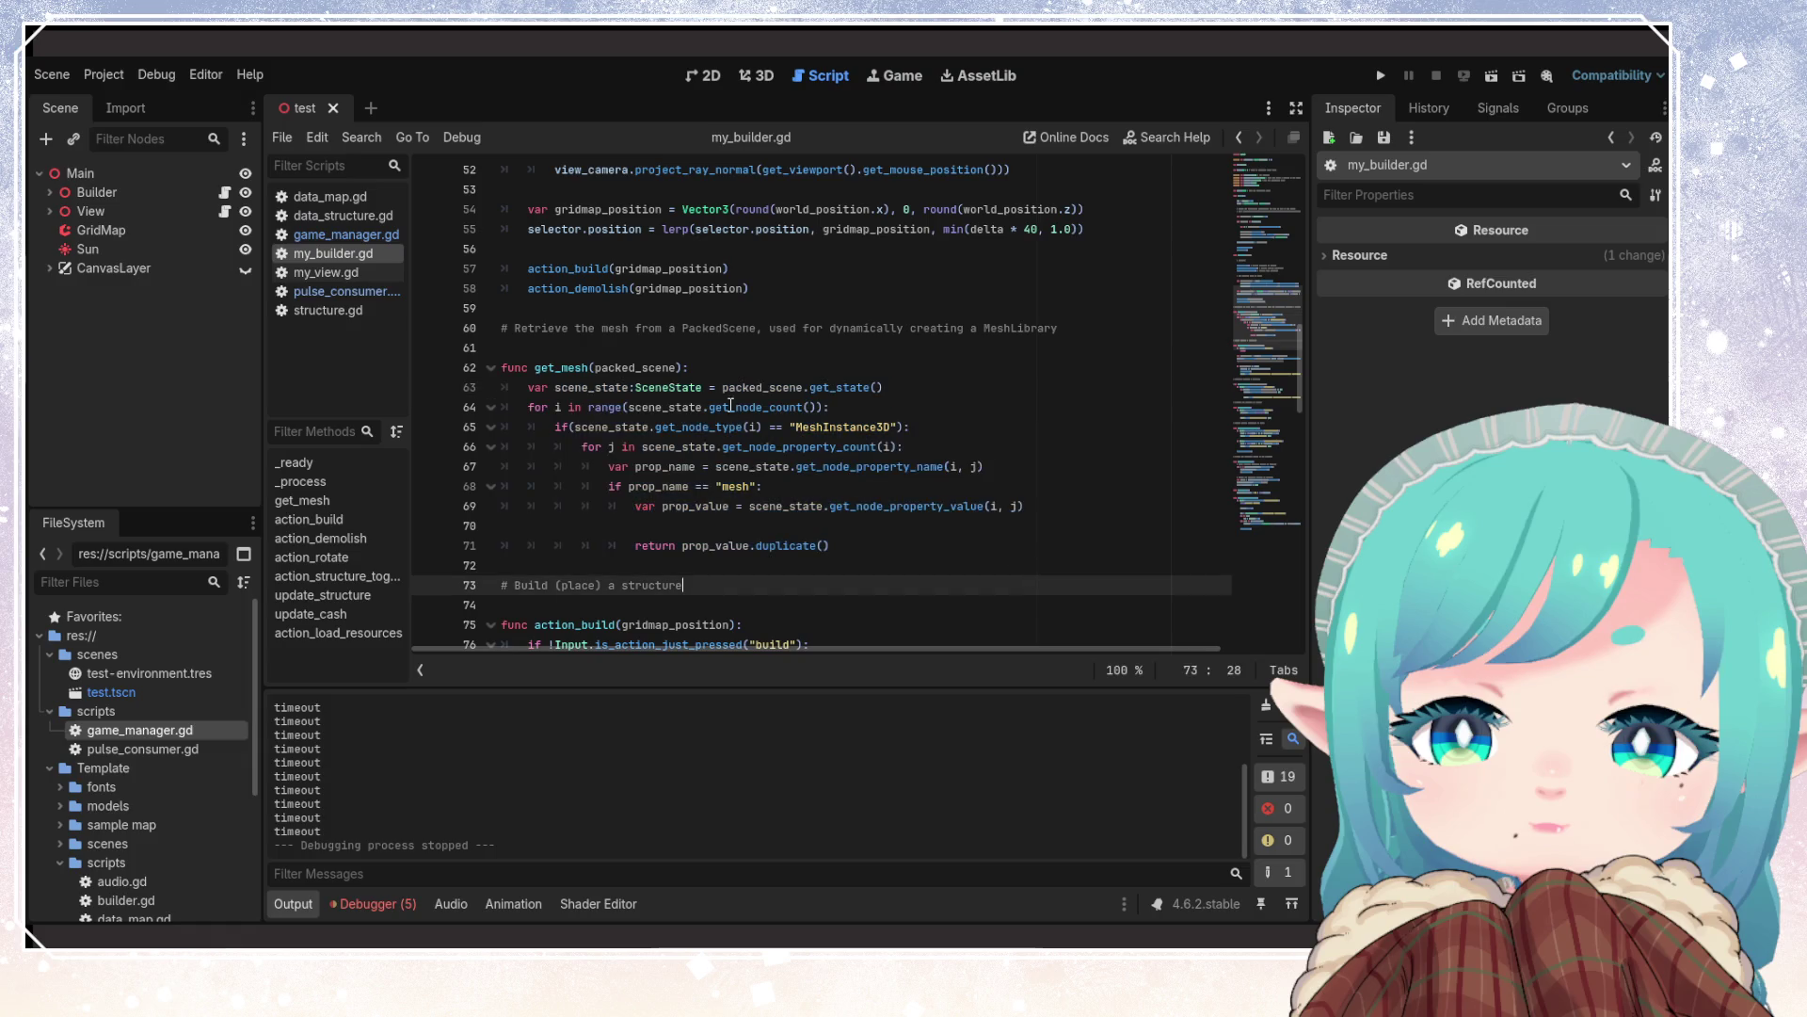
double_click(579, 367)
click(903, 539)
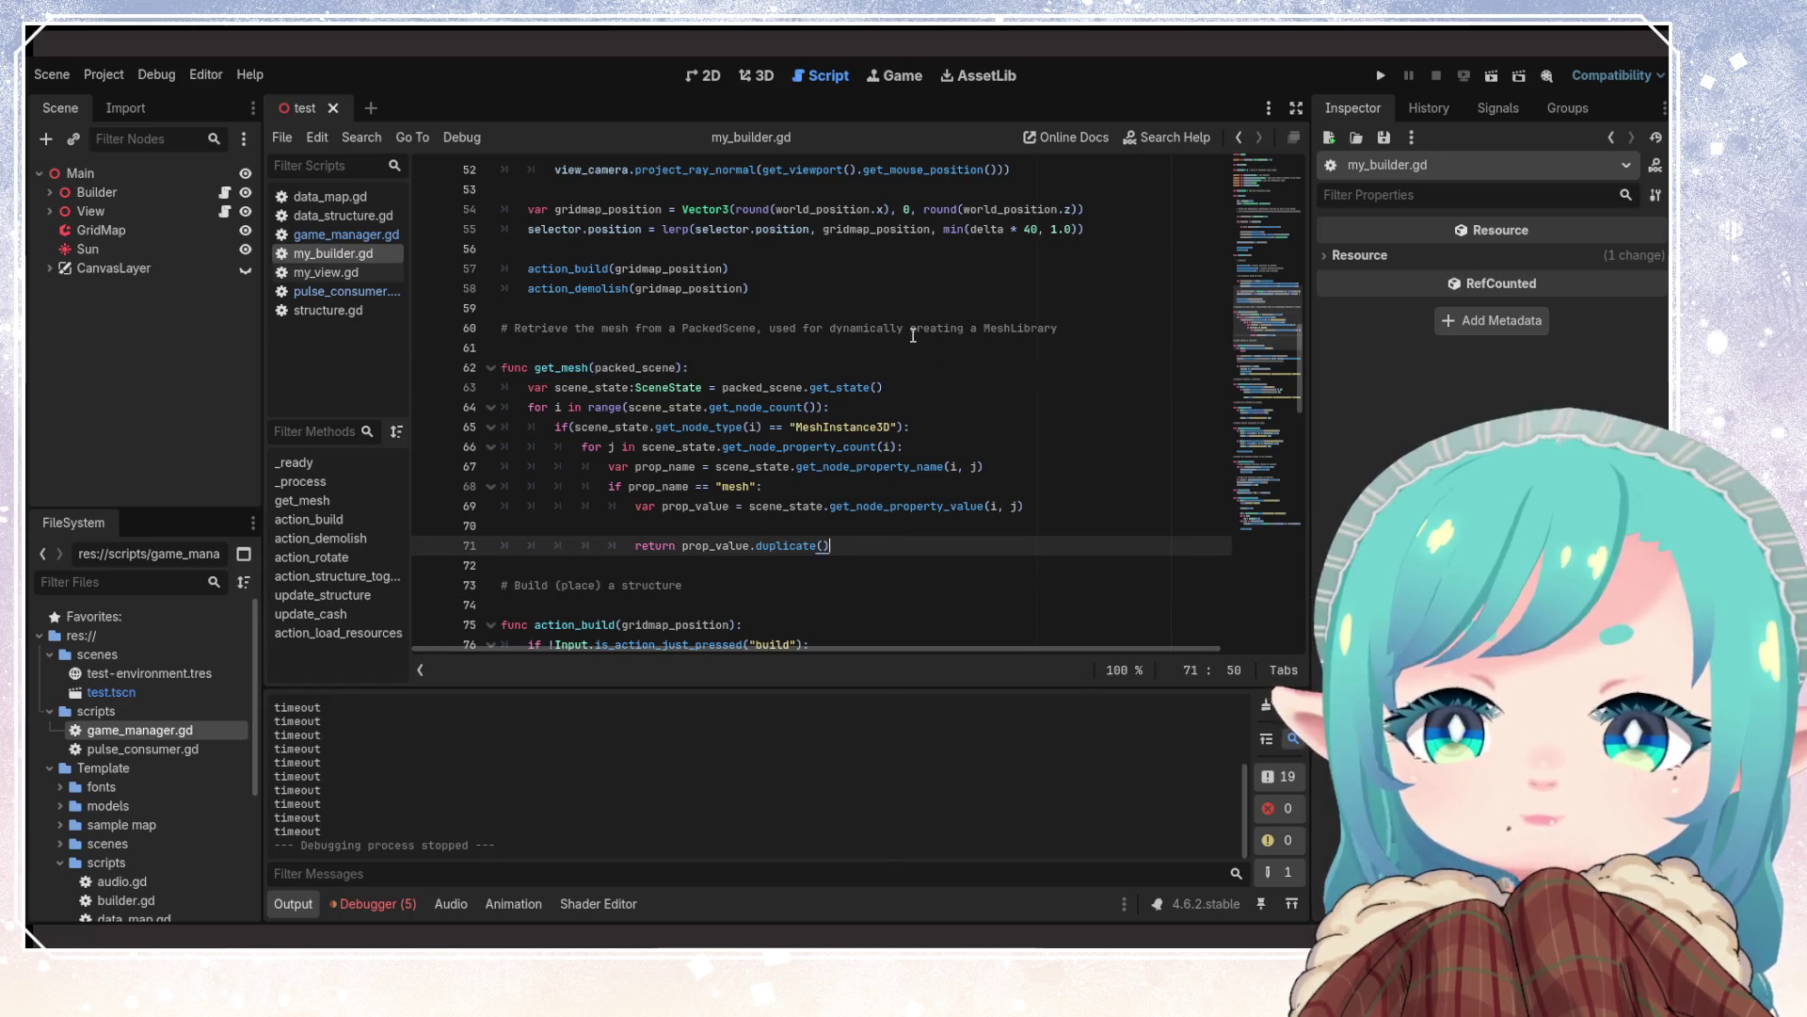
click(1048, 329)
double_click(1047, 330)
click(1055, 388)
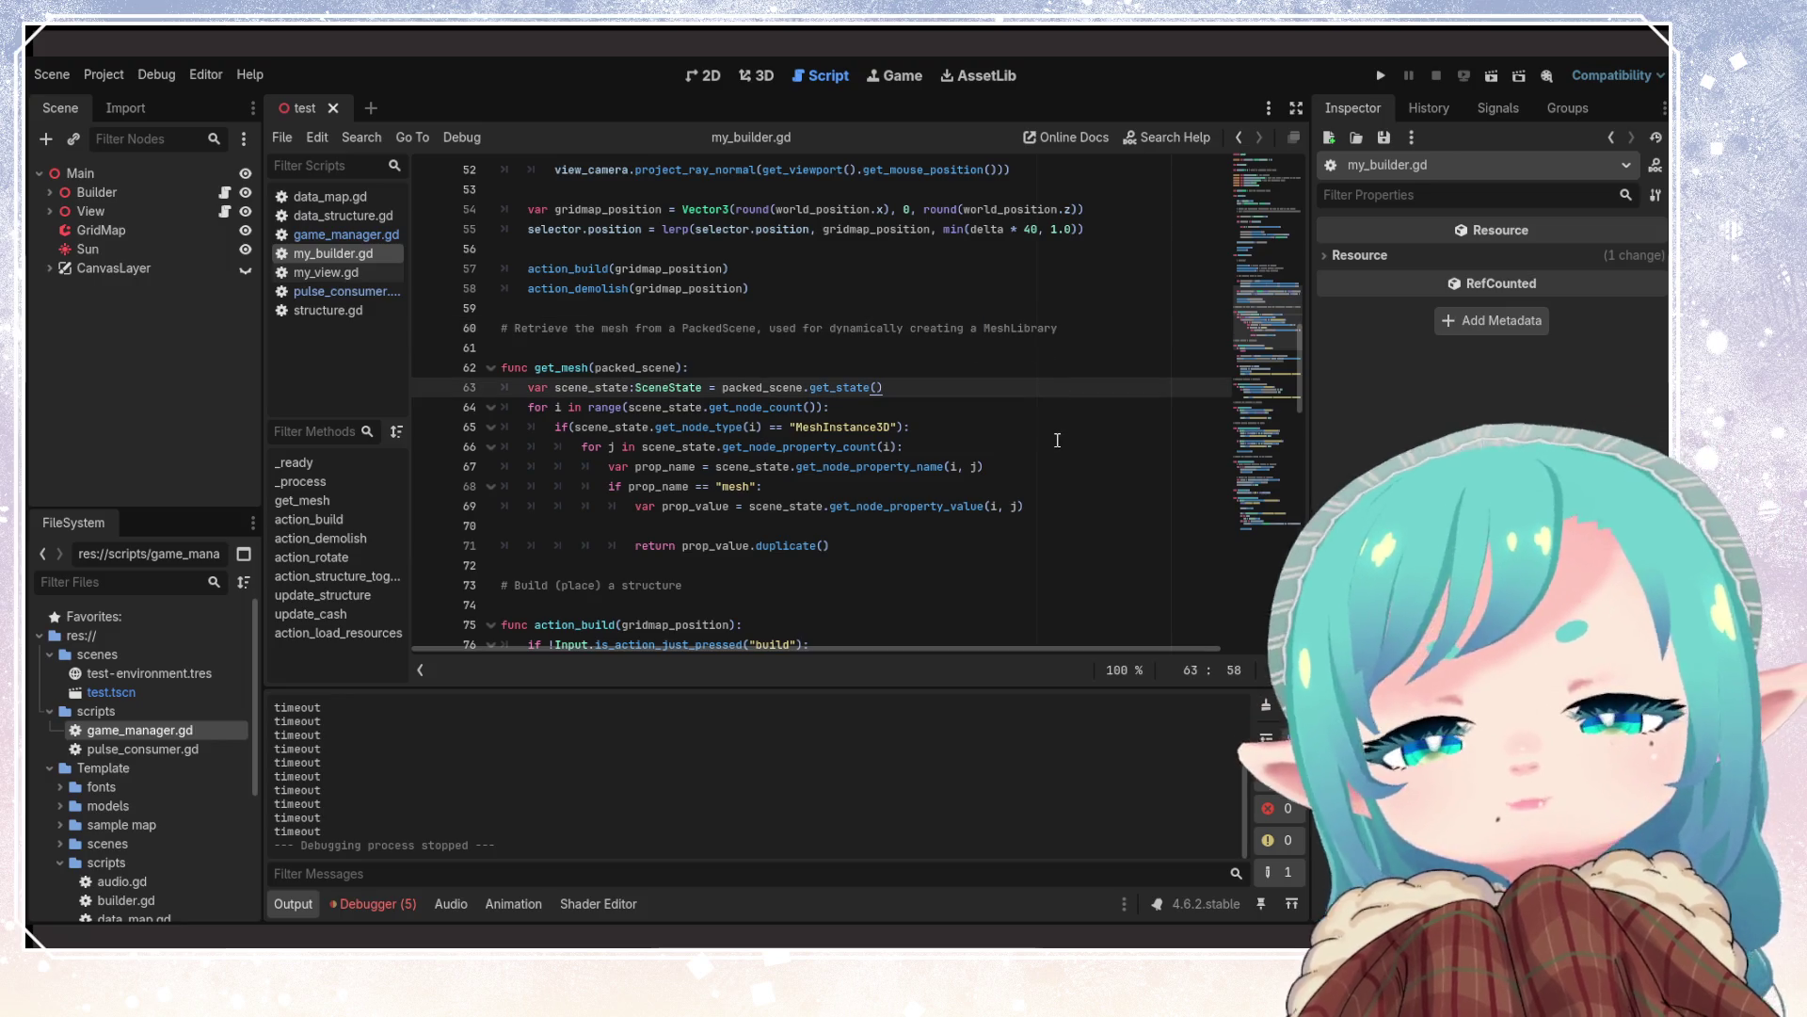
scroll(612, 488, up, 9)
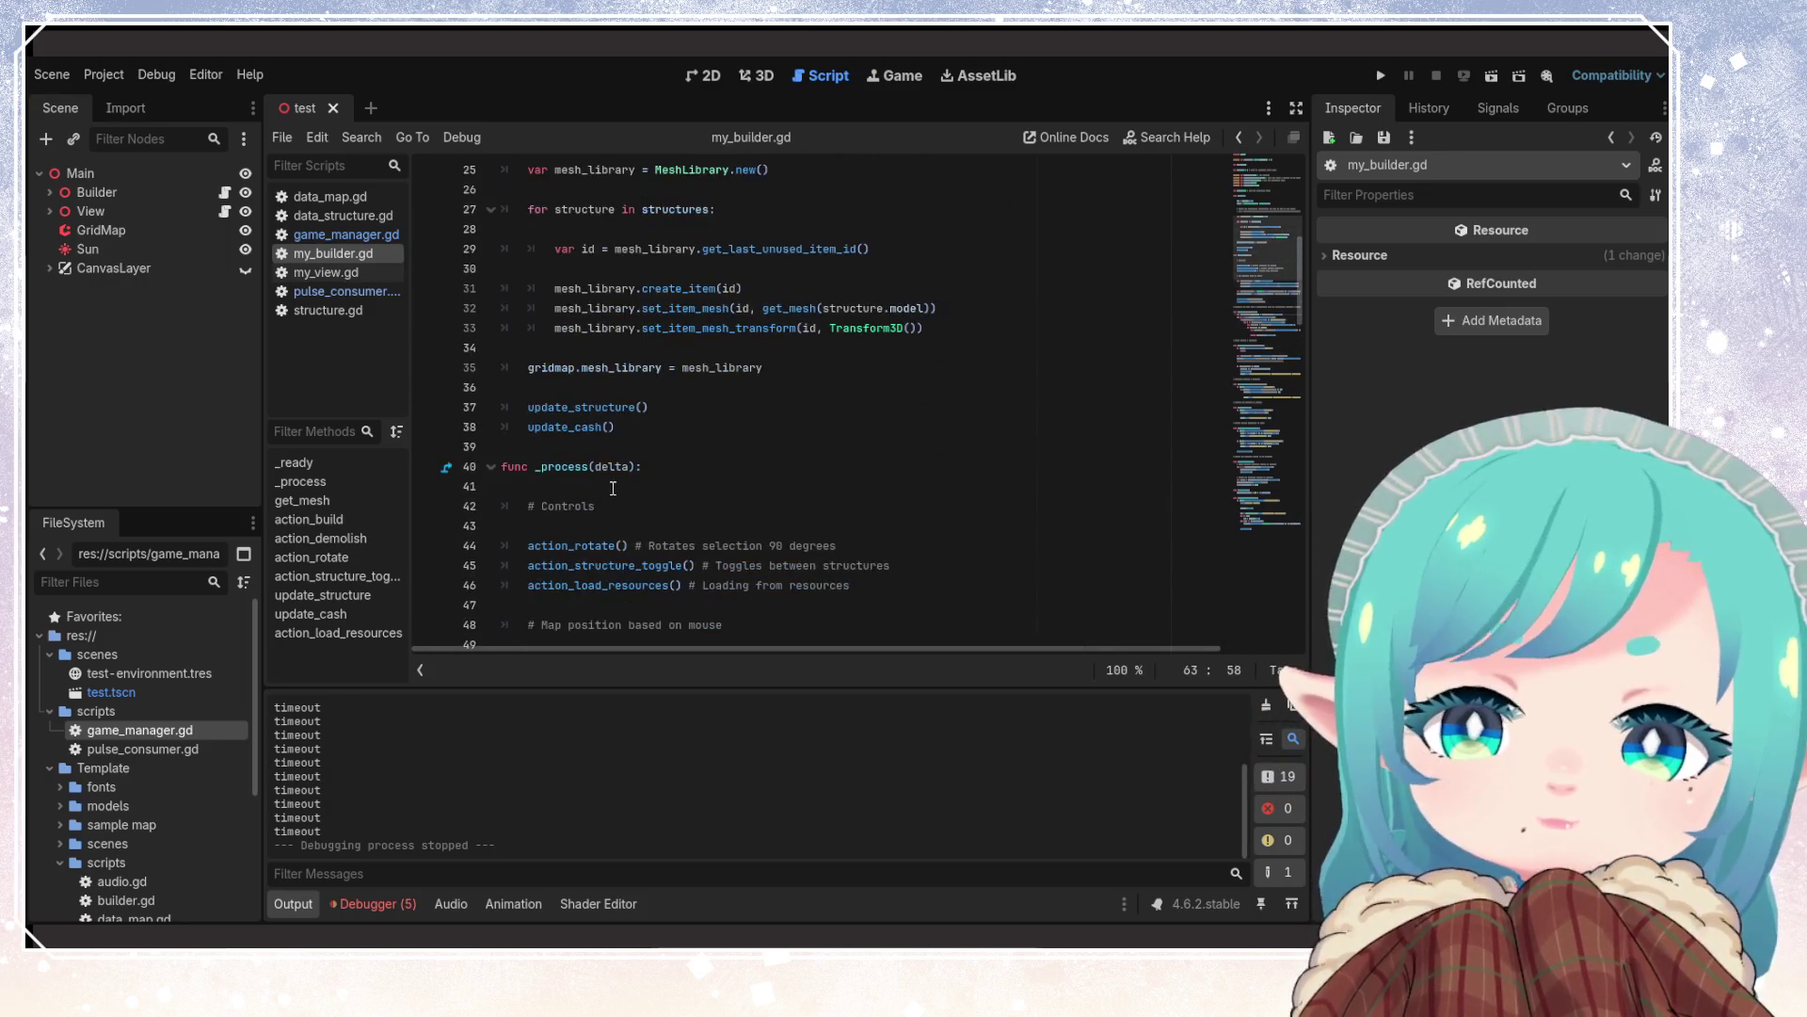
click(613, 487)
scroll(868, 497, up, 5)
scroll(868, 497, down, 6)
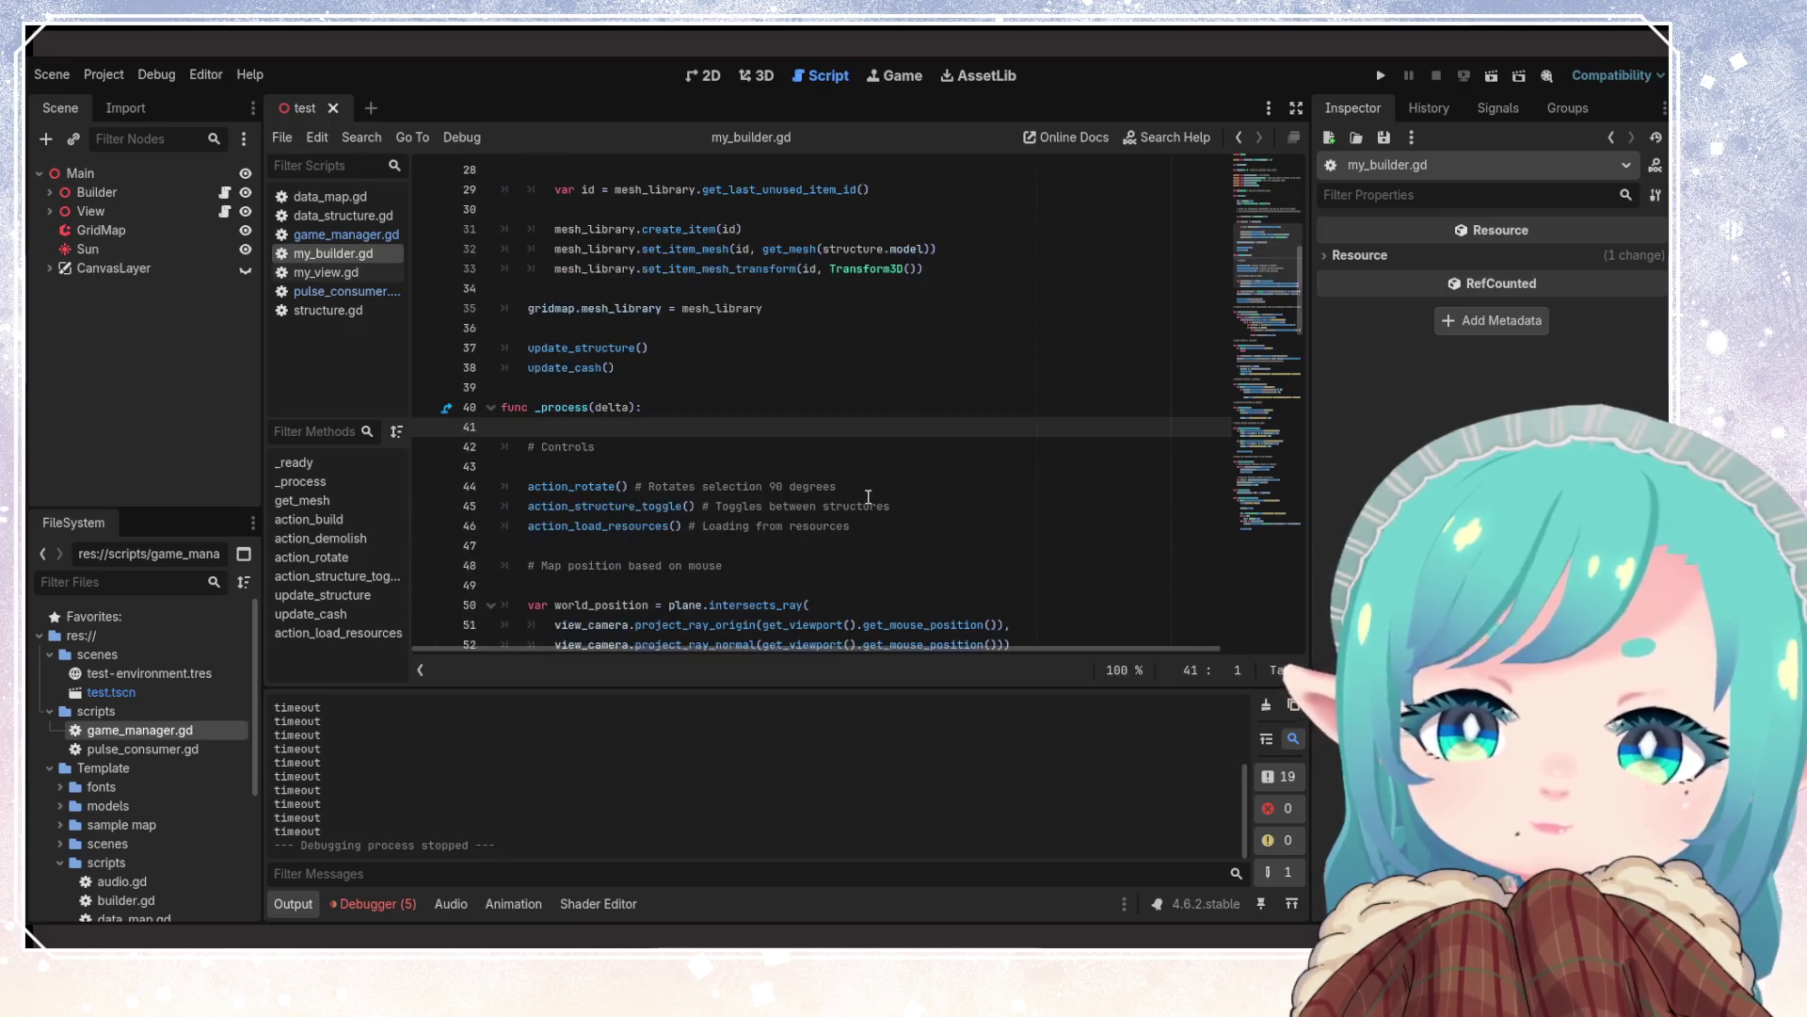
scroll(868, 497, up, 5)
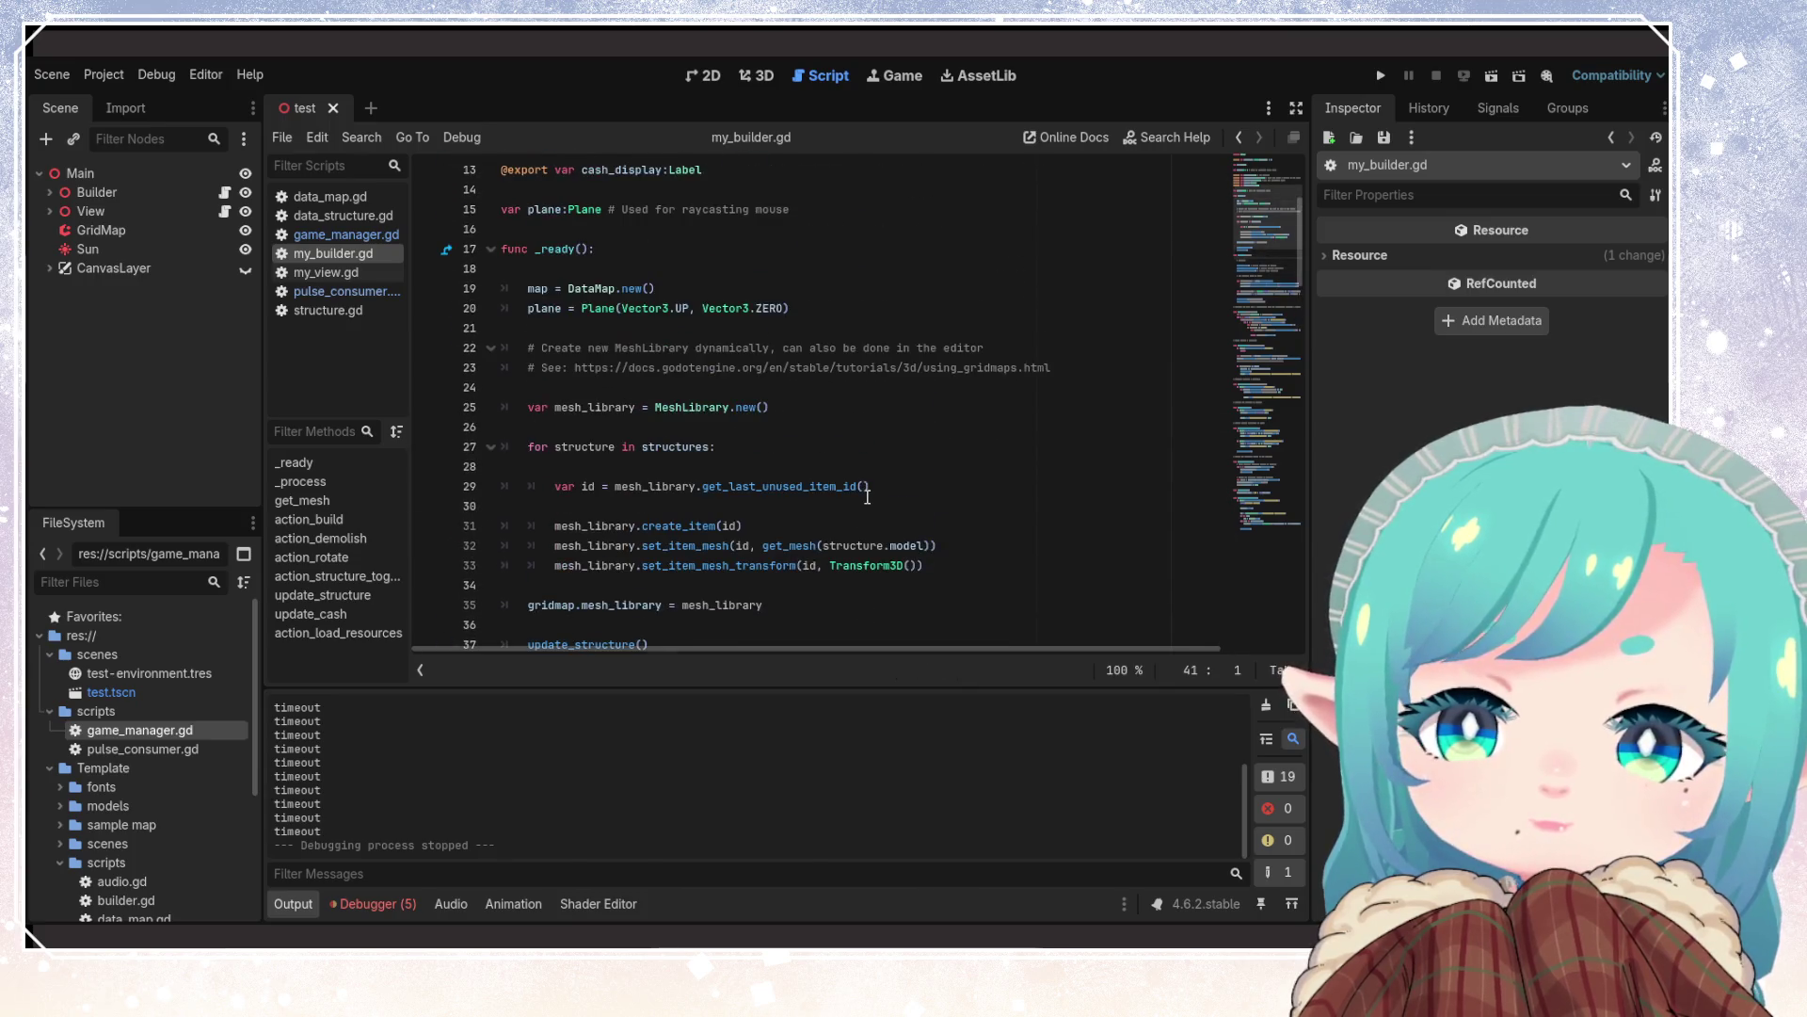
click(763, 581)
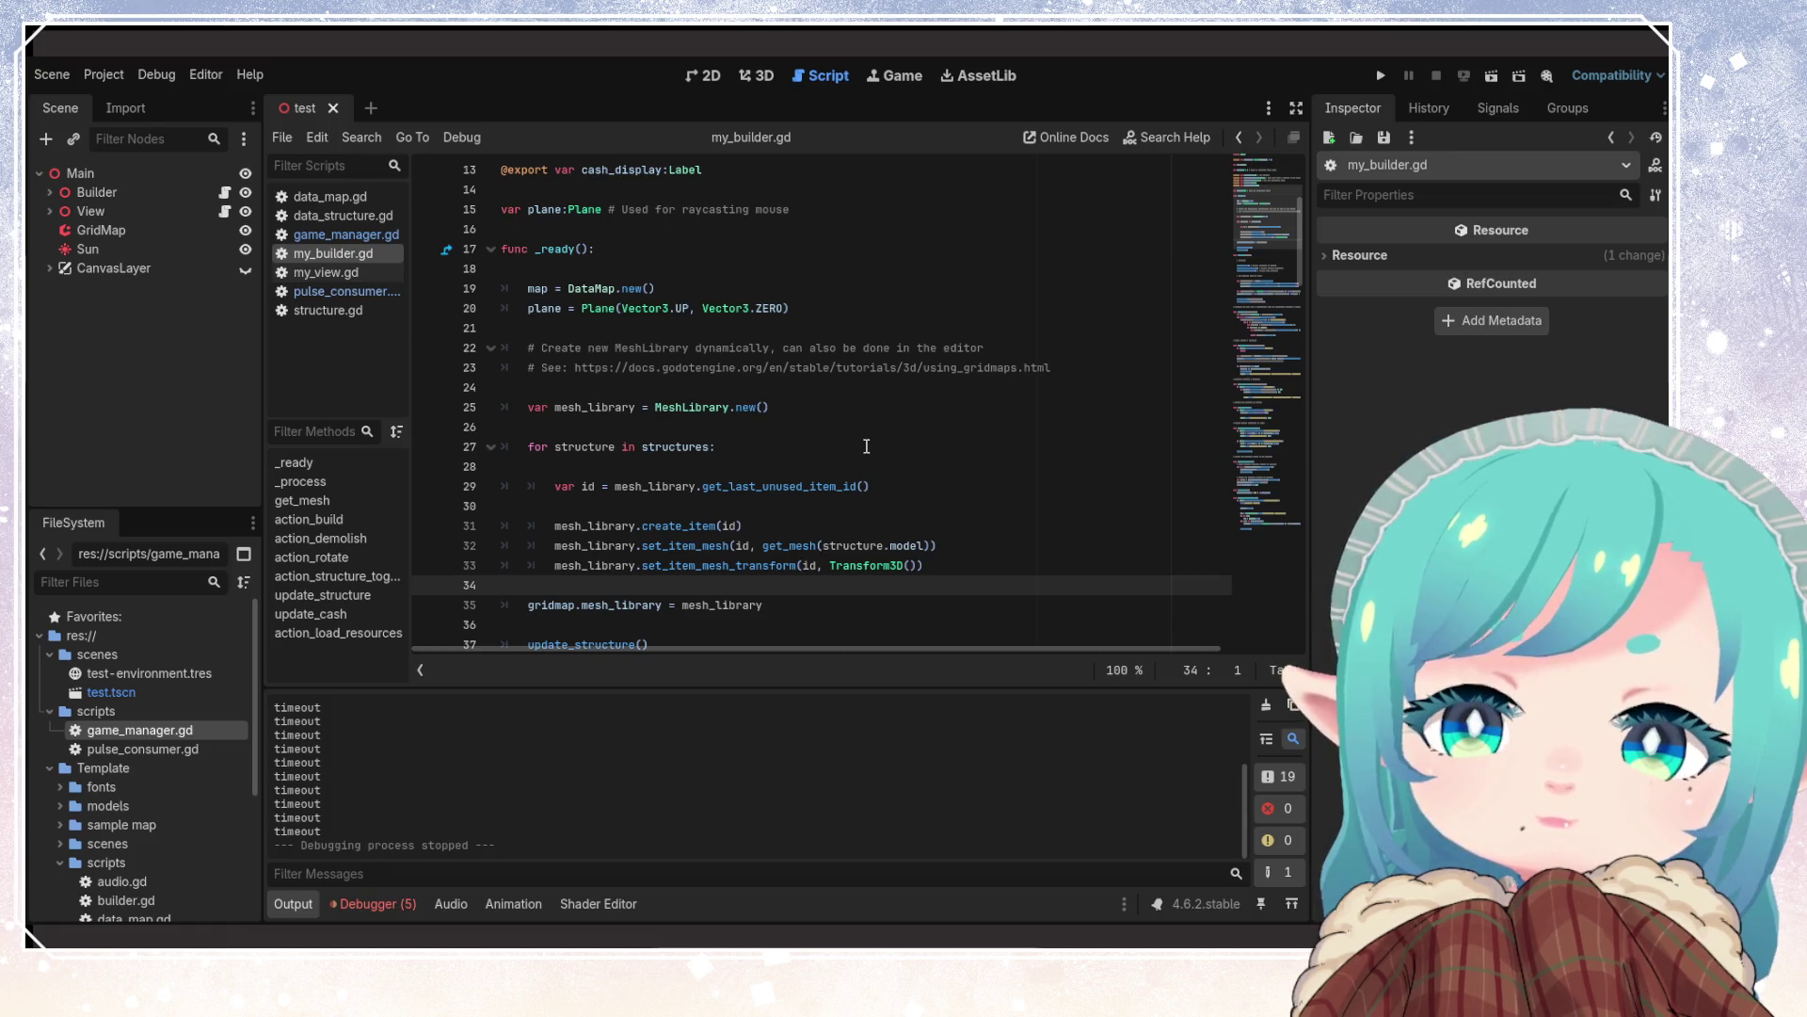
scroll(866, 447, down, 15)
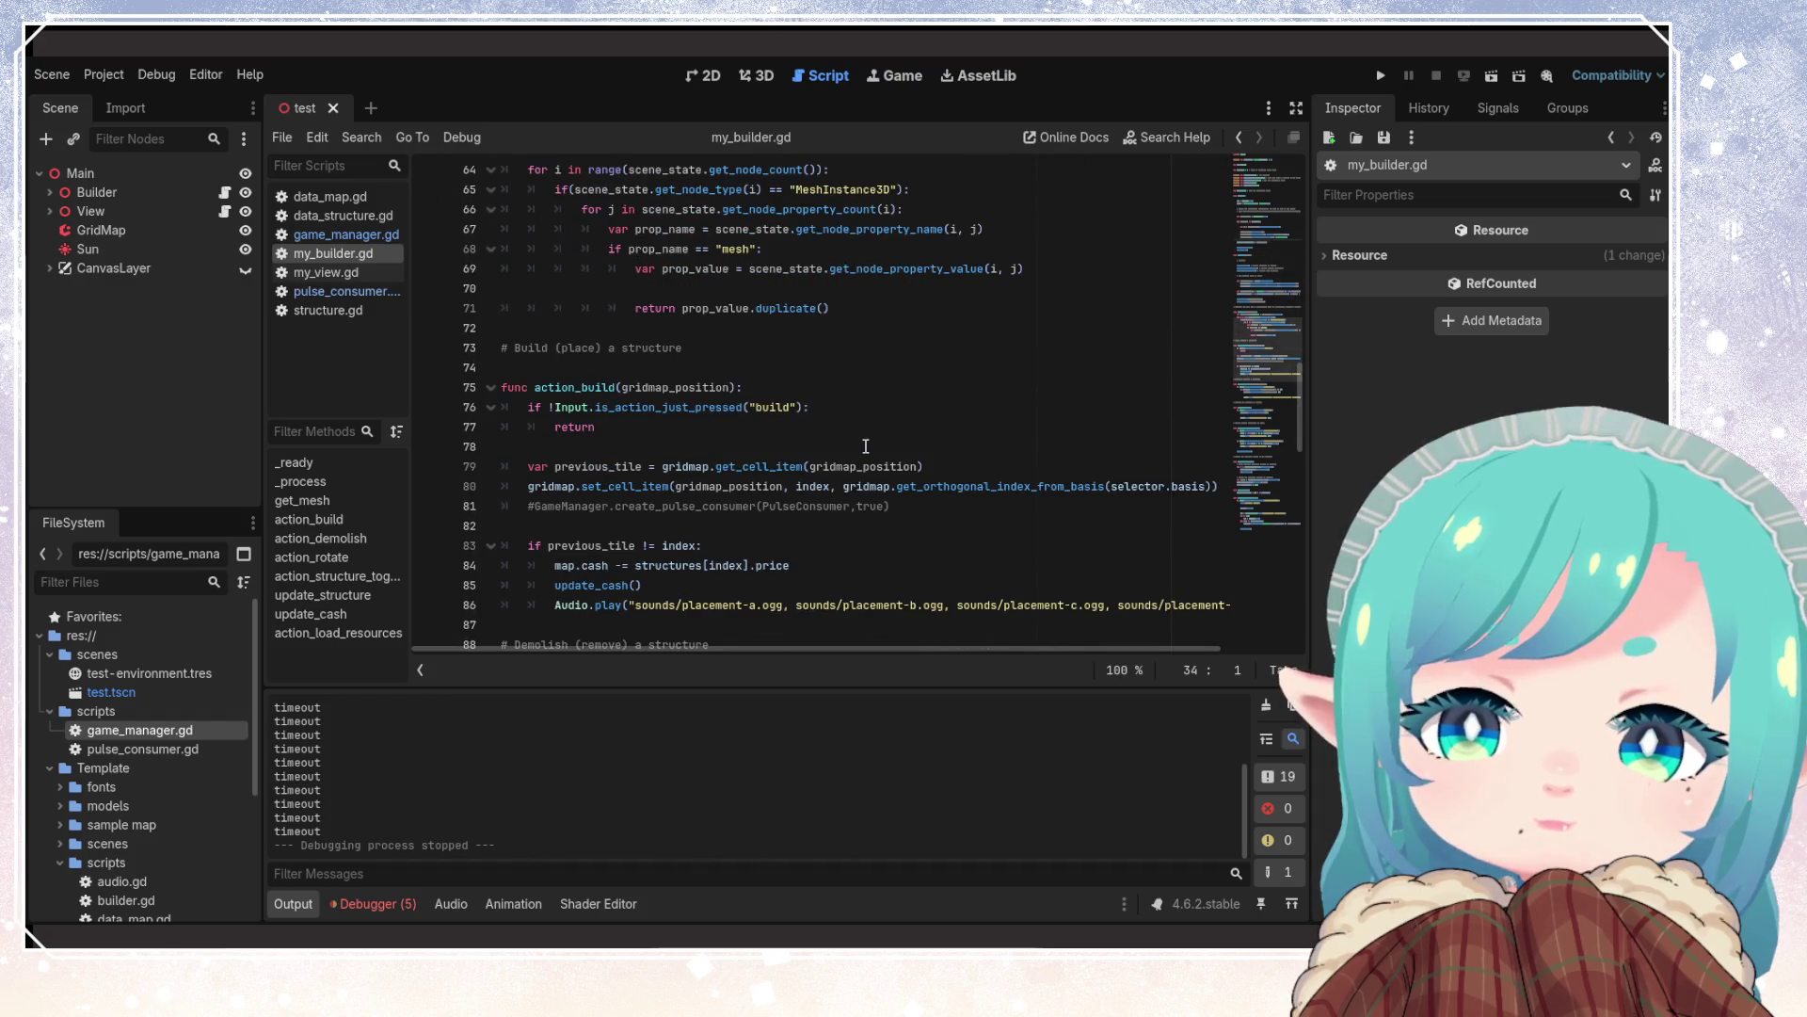
scroll(866, 446, down, 3)
click(866, 446)
scroll(866, 451, down, 10)
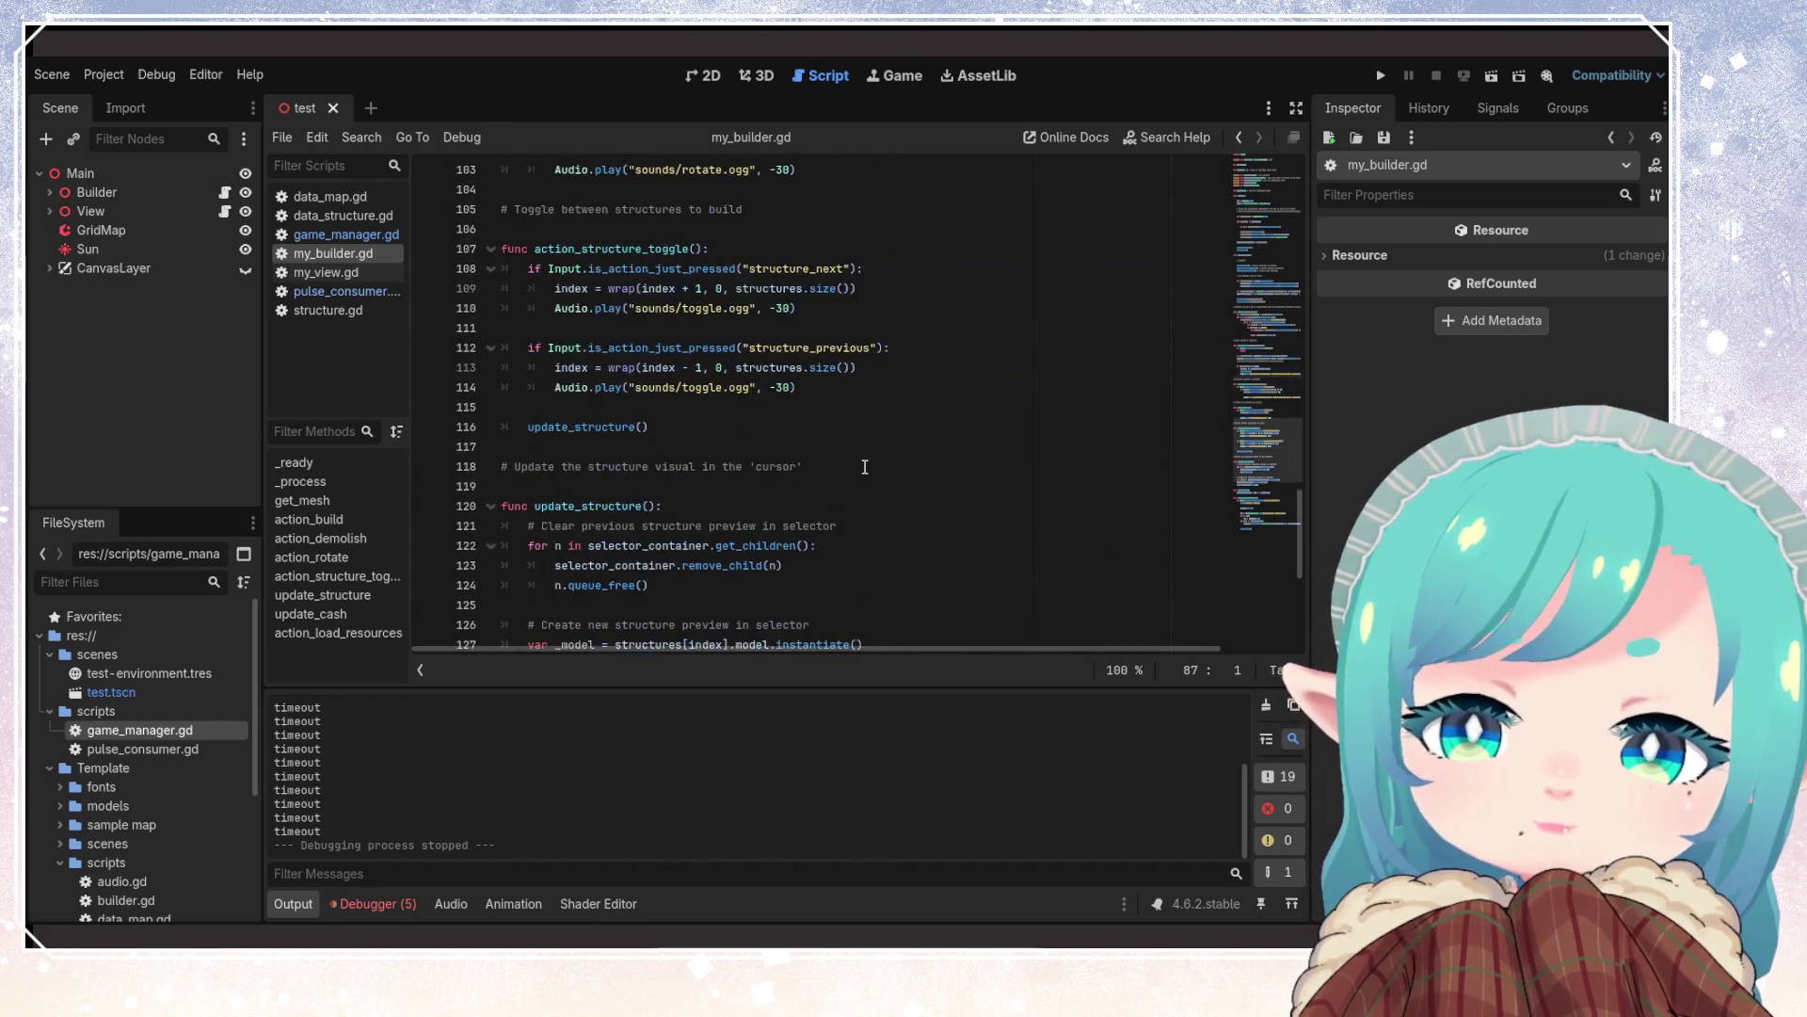
scroll(864, 466, down, 6)
scroll(864, 466, up, 9)
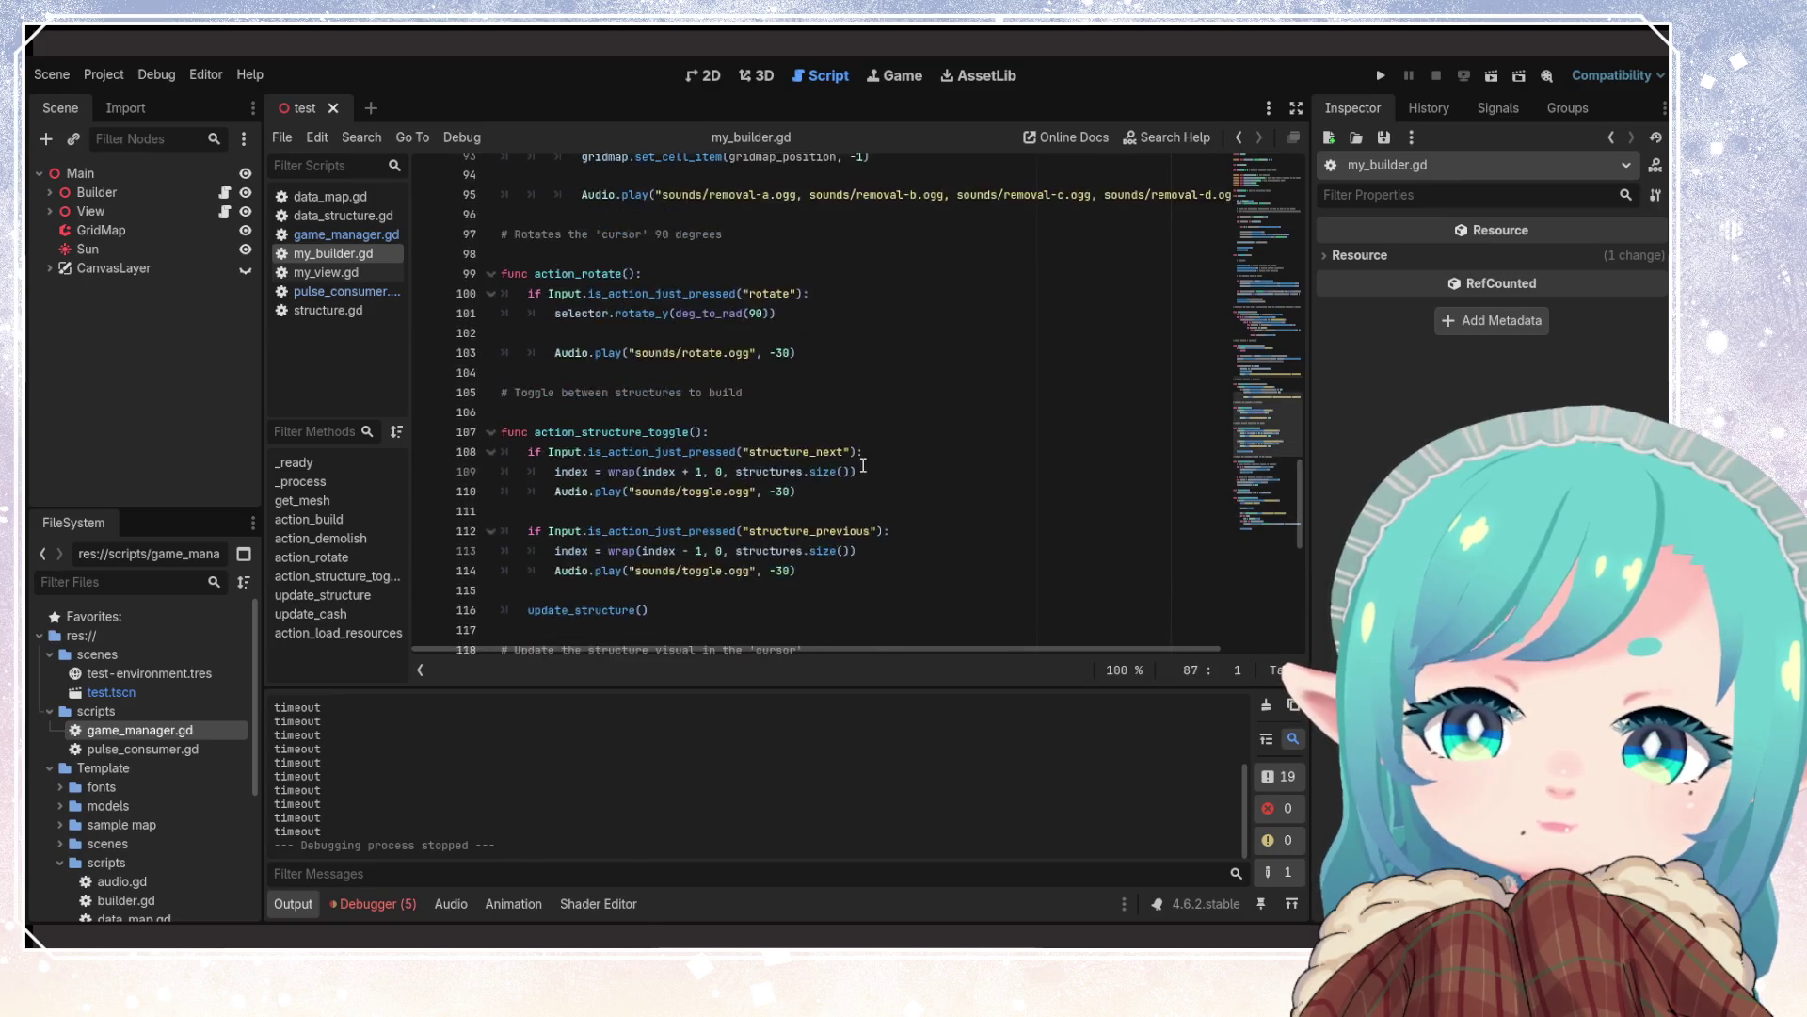
scroll(863, 465, up, 5)
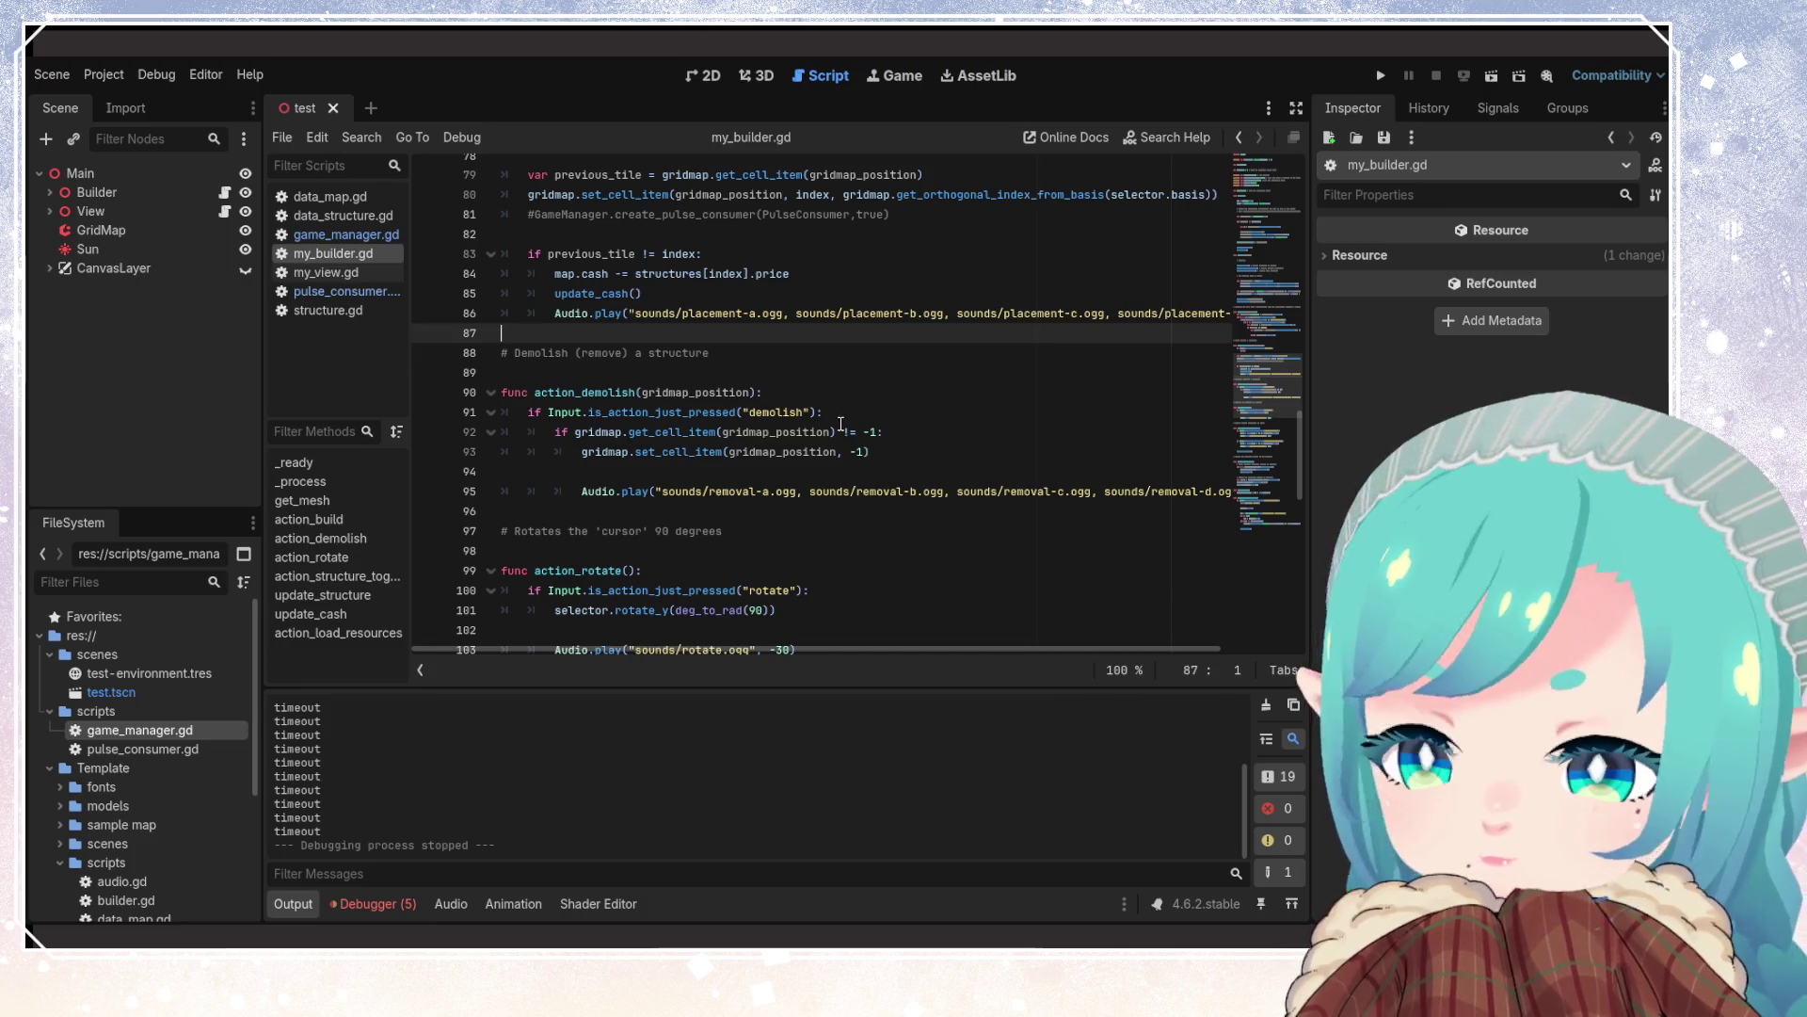
key(Down)
key(Down)
scroll(850, 481, down, 15)
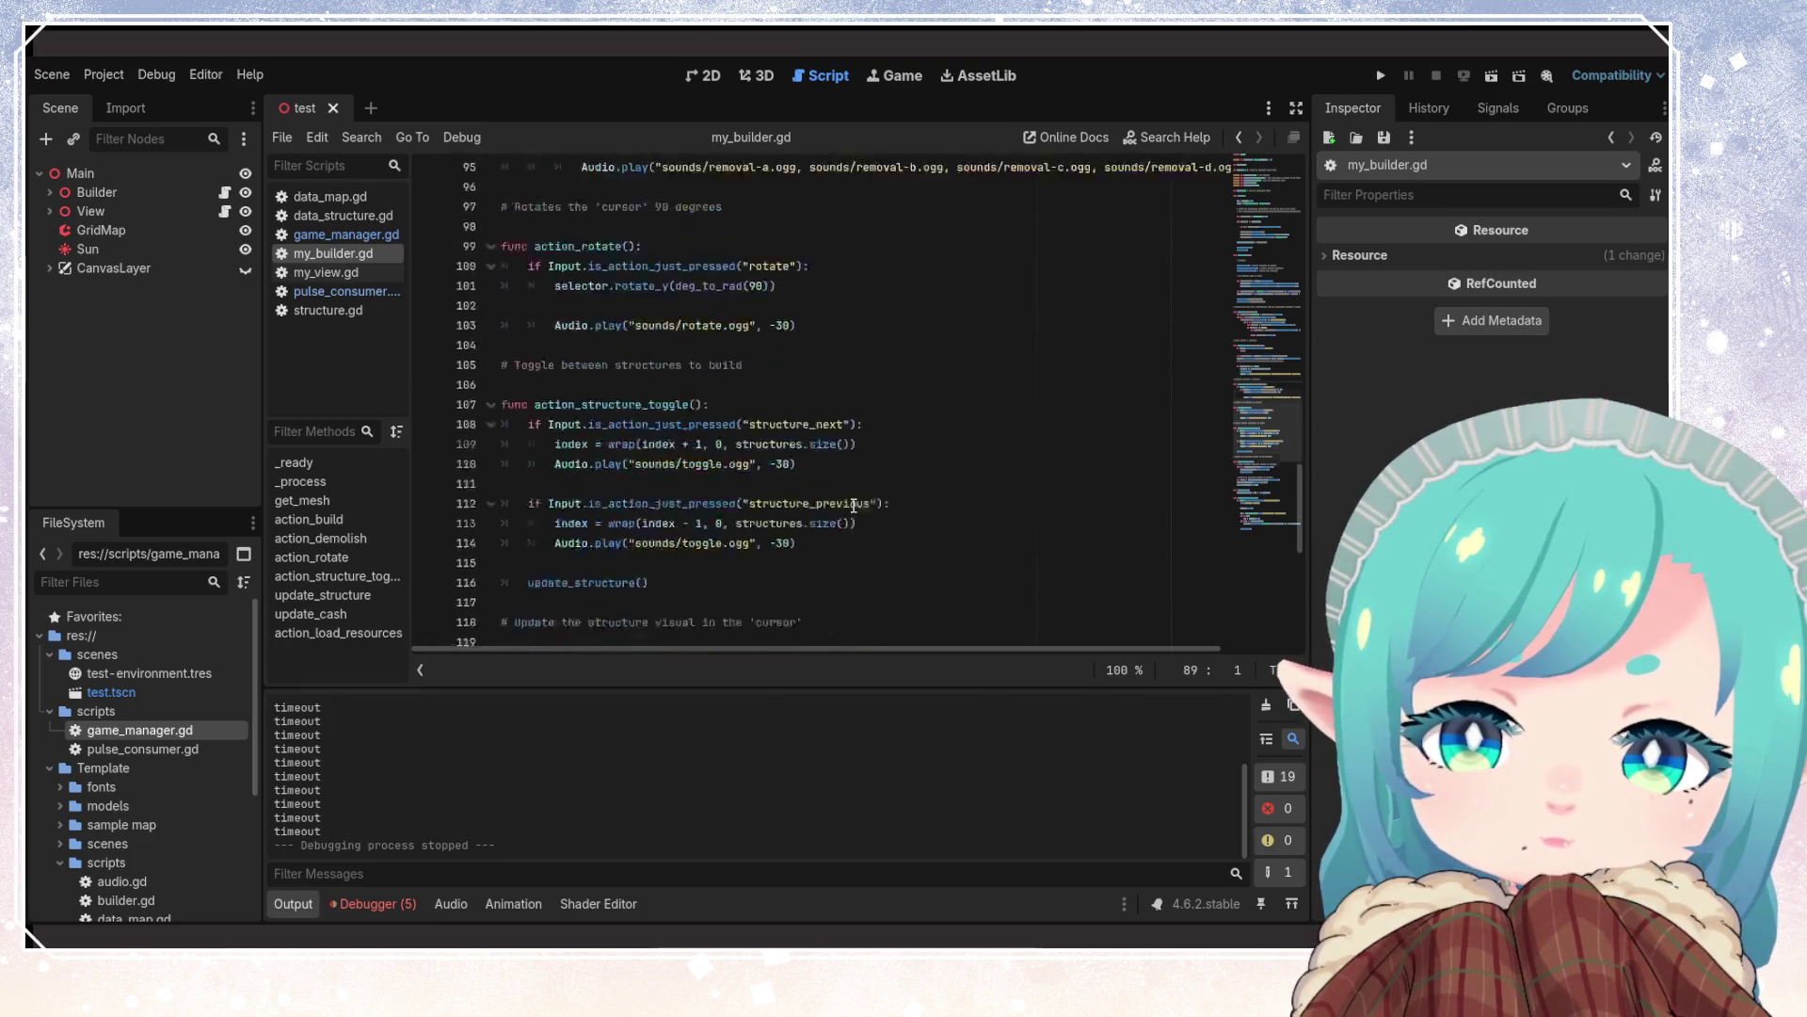
click(830, 471)
scroll(827, 457, up, 9)
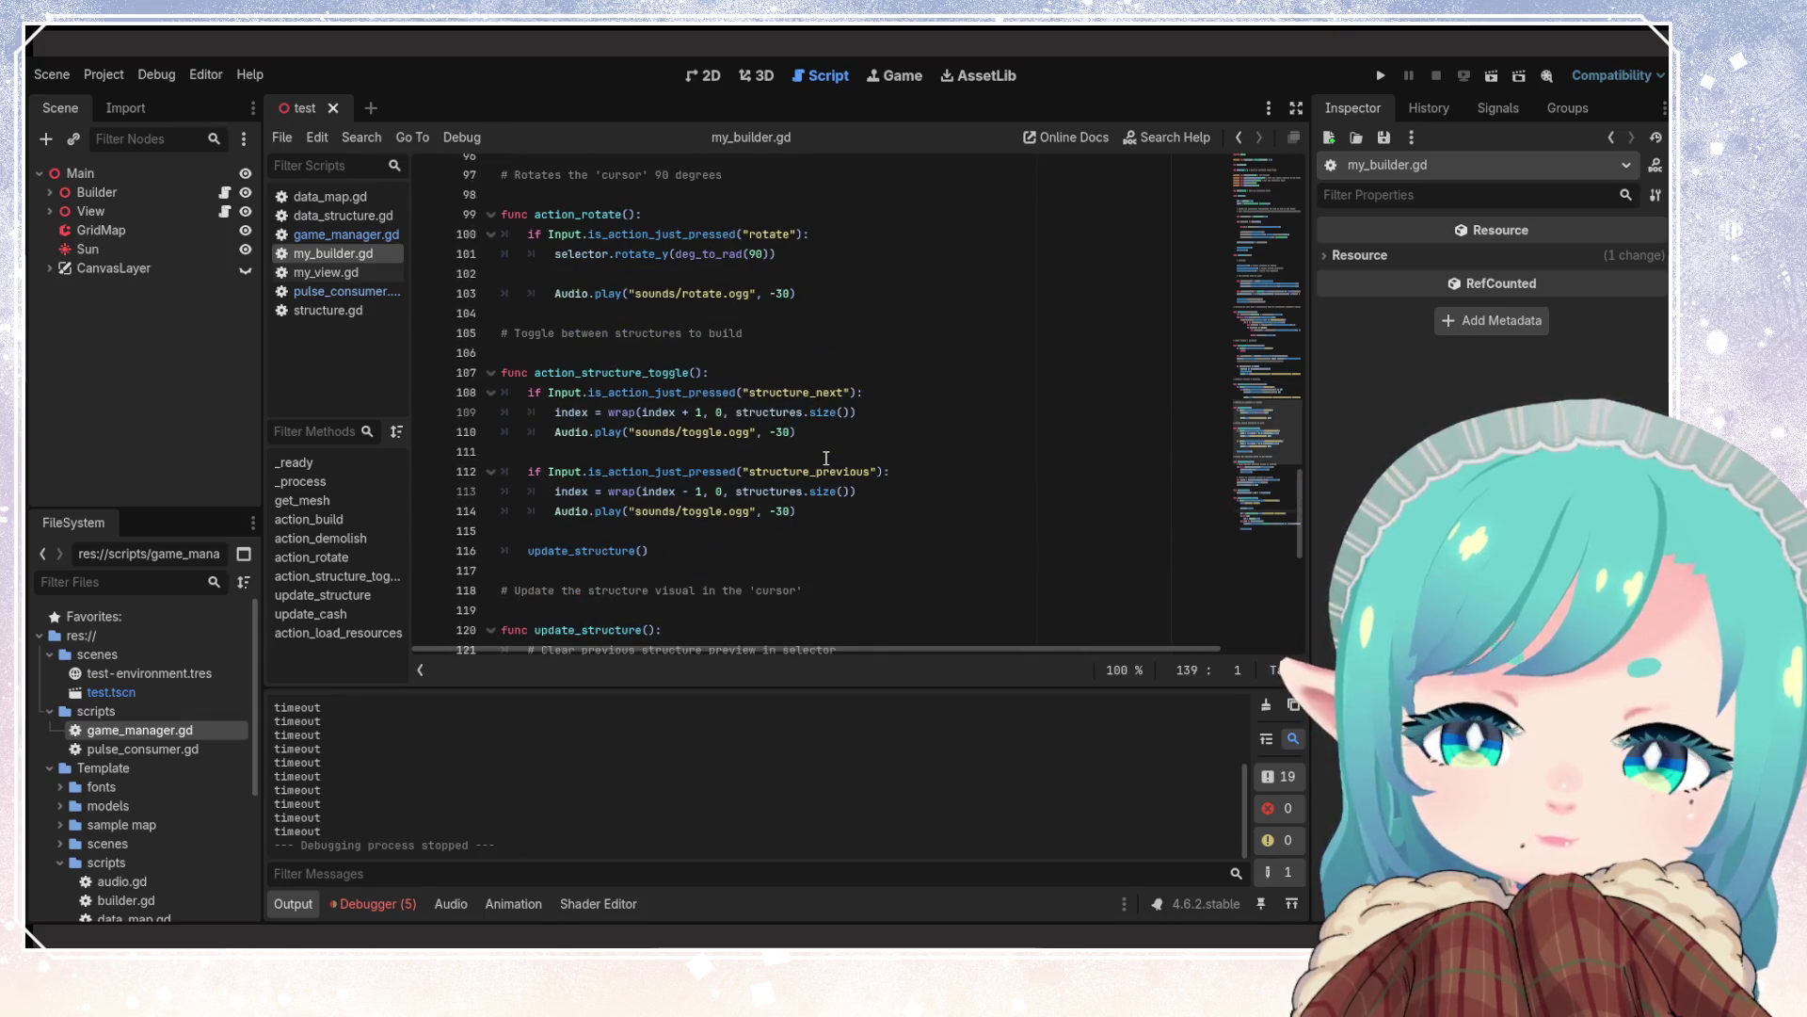
scroll(826, 457, up, 5)
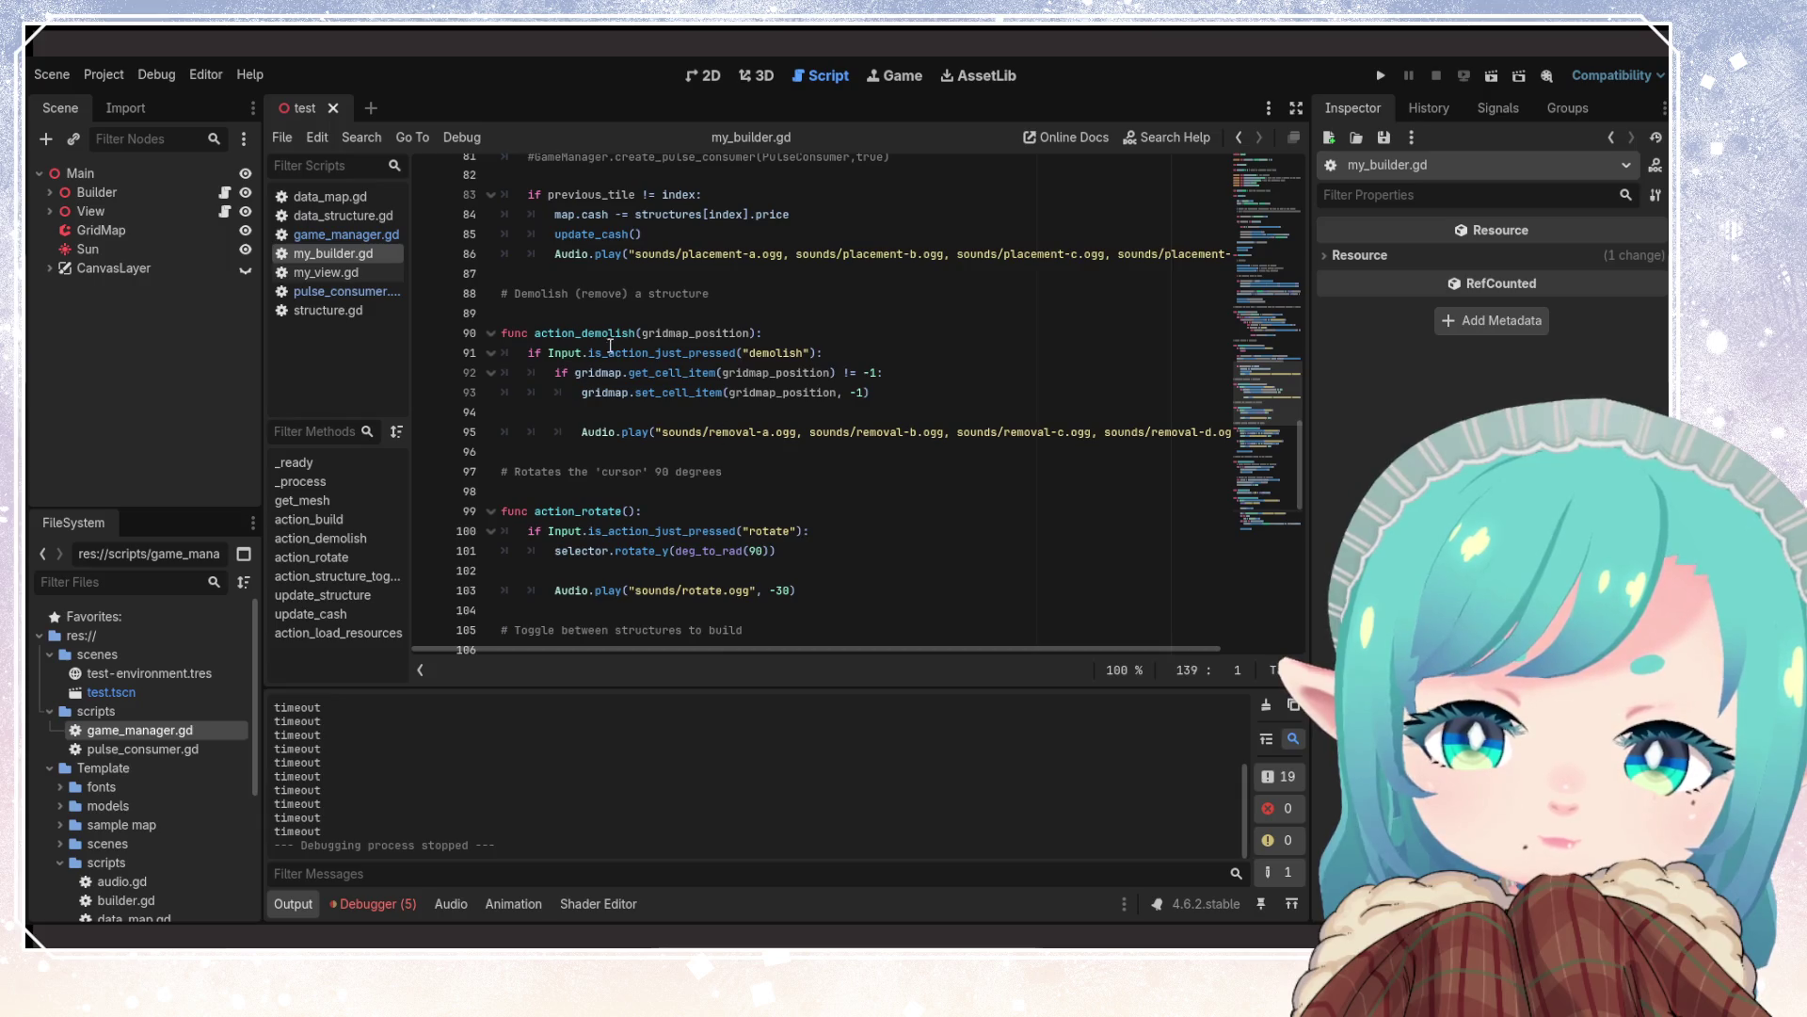
click(816, 497)
scroll(816, 499, up, 4)
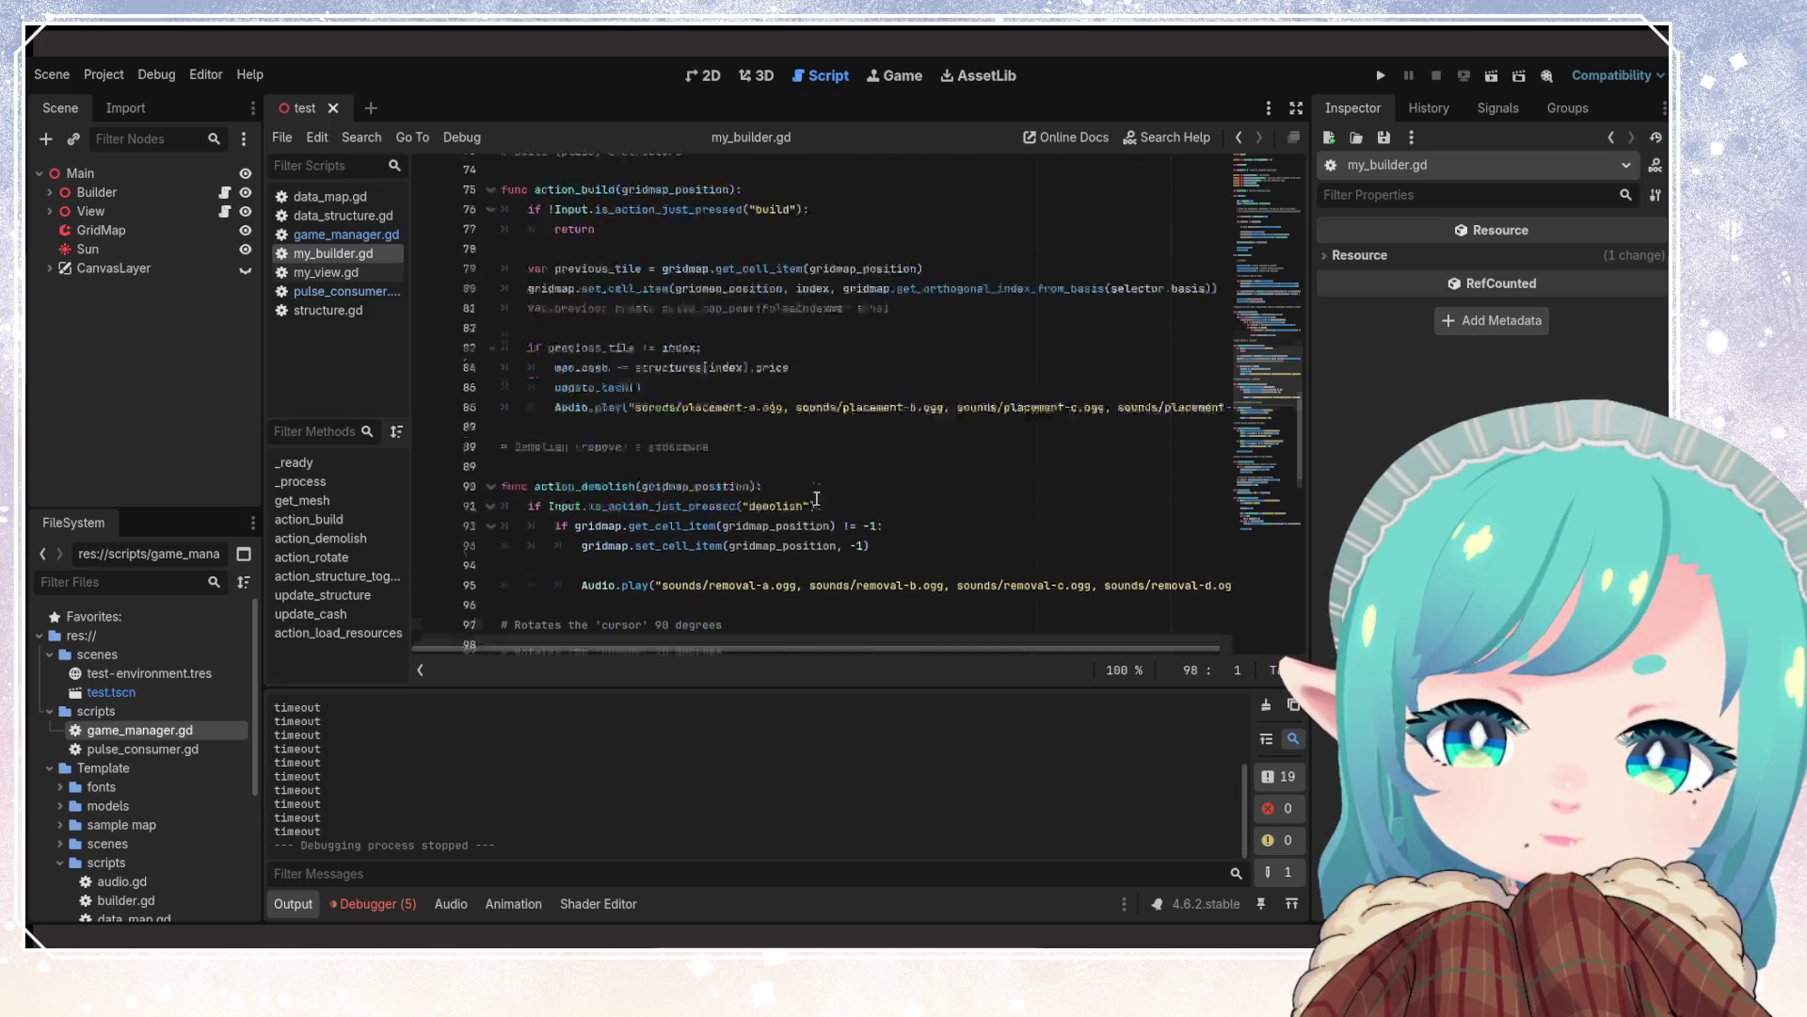
scroll(816, 498, up, 5)
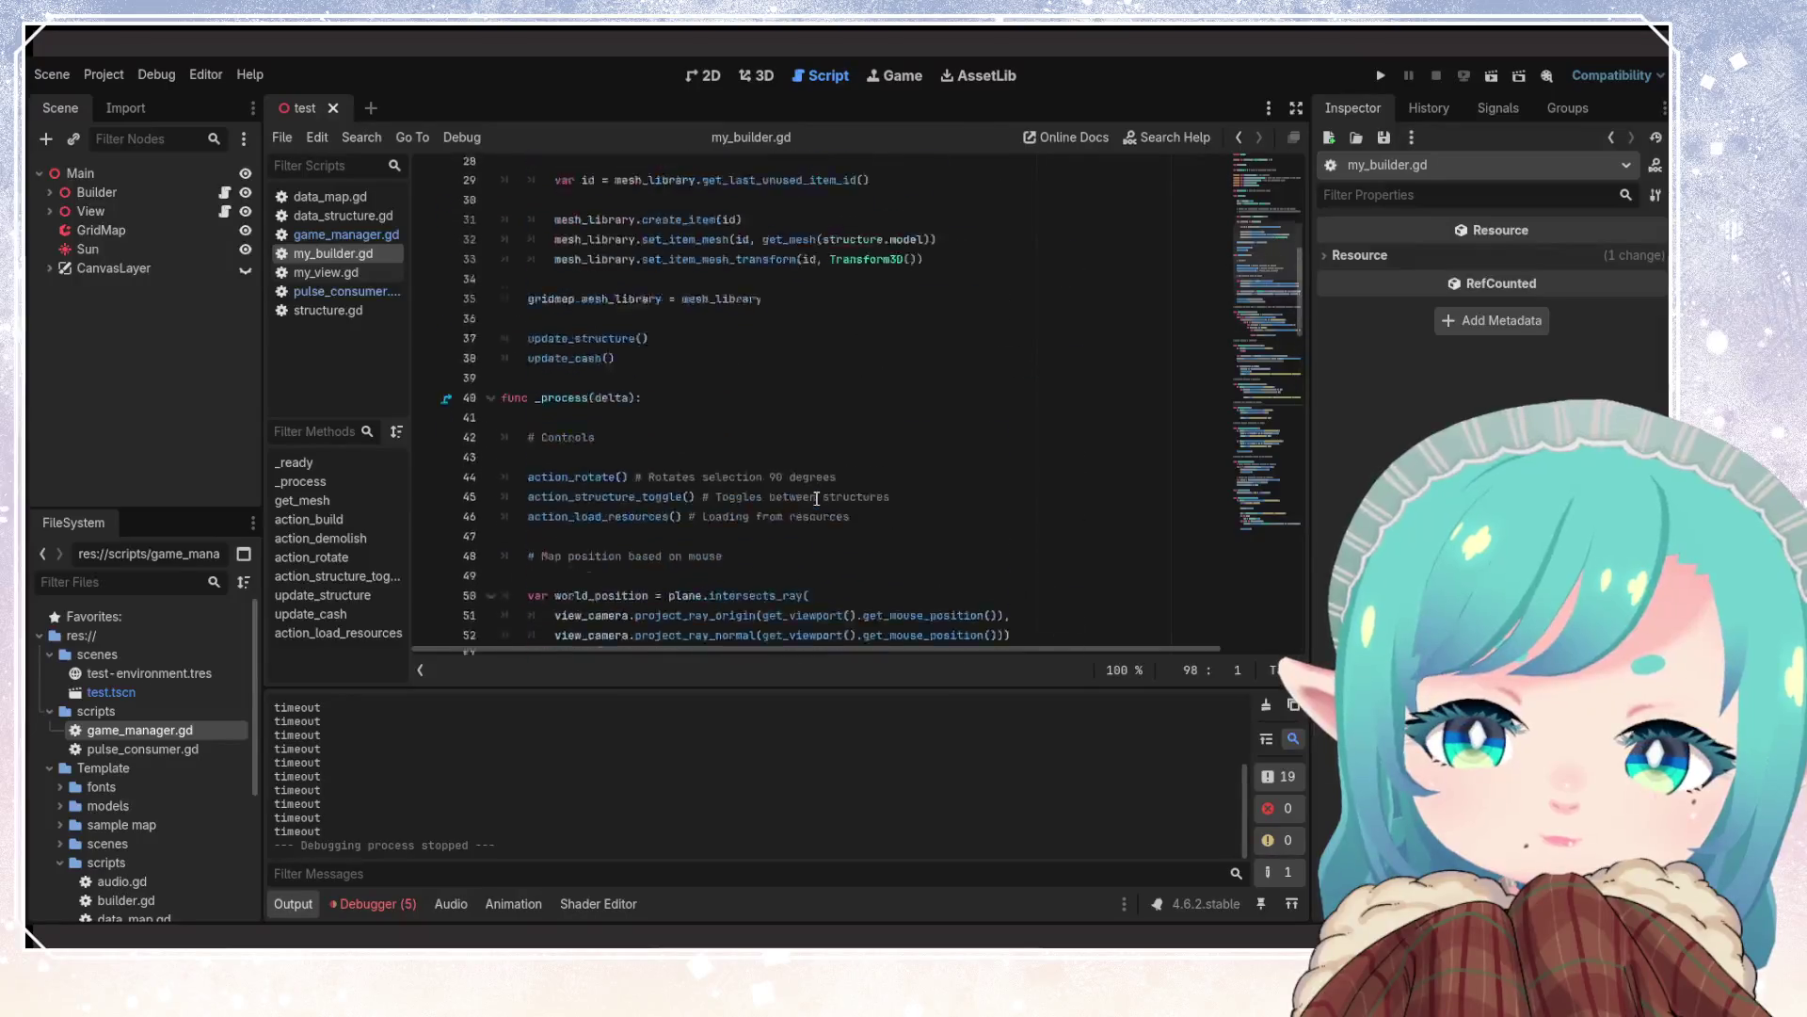
scroll(816, 498, down, 3)
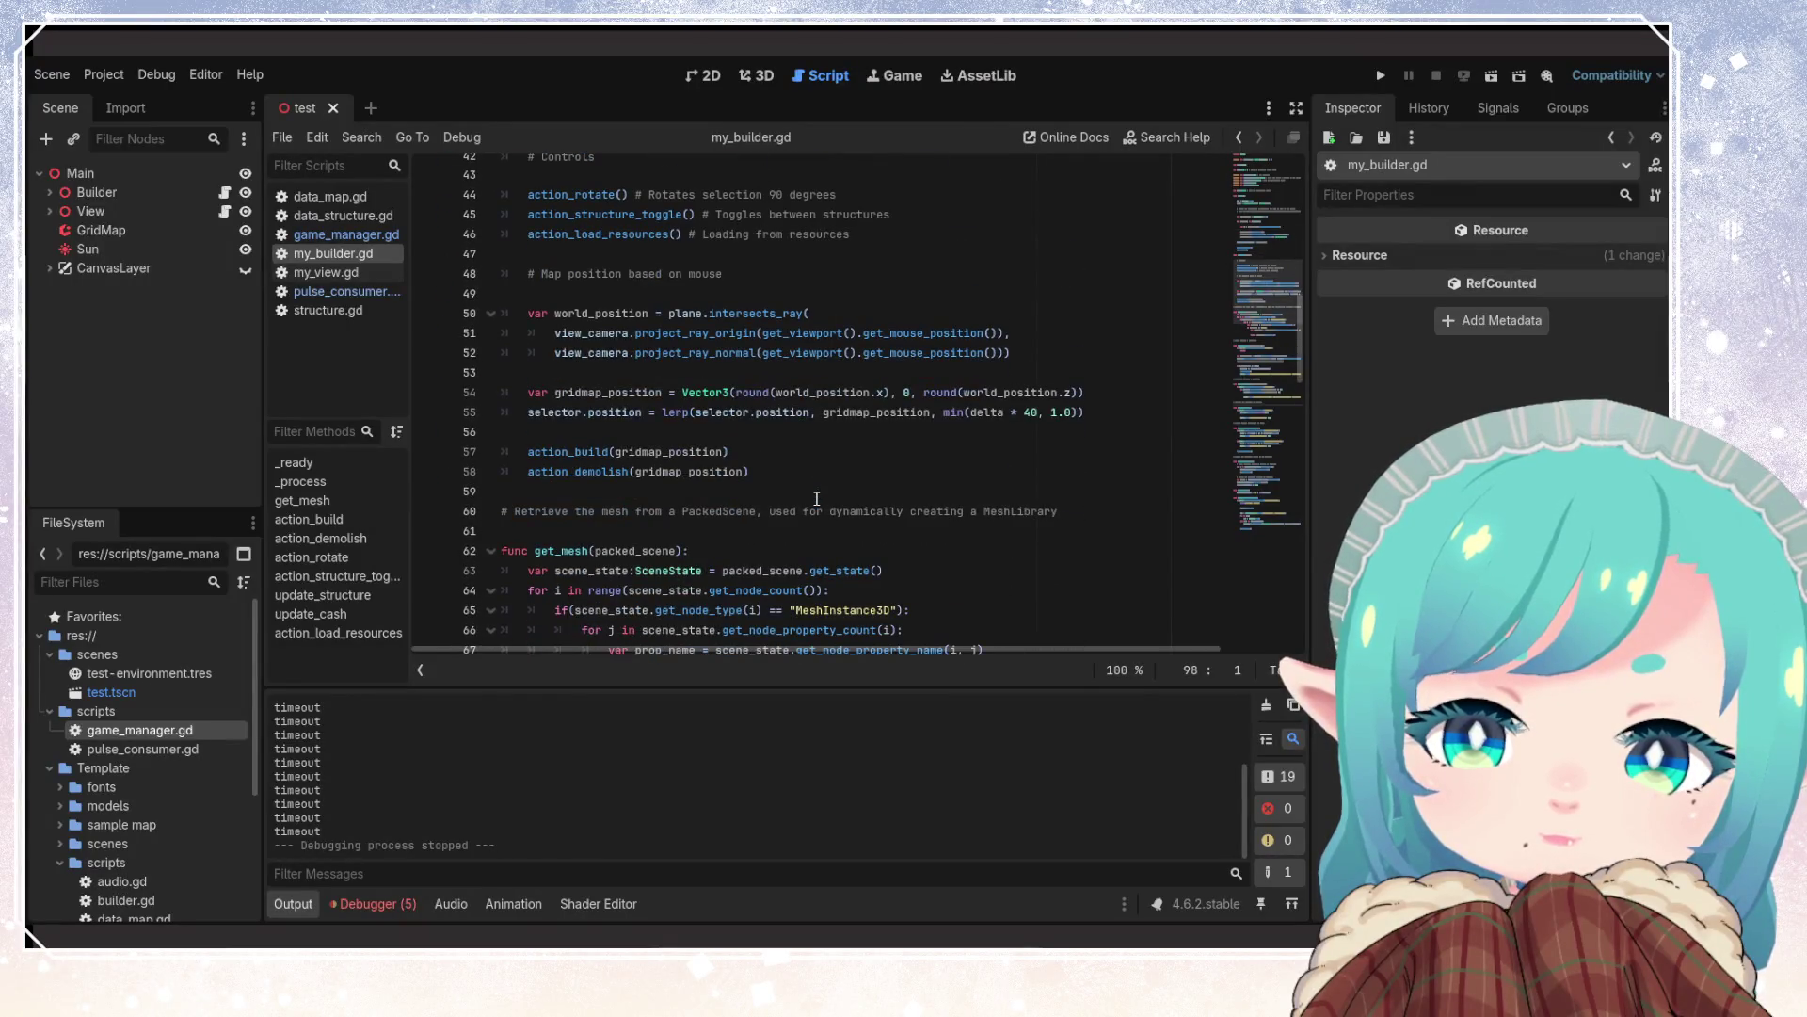
click(814, 467)
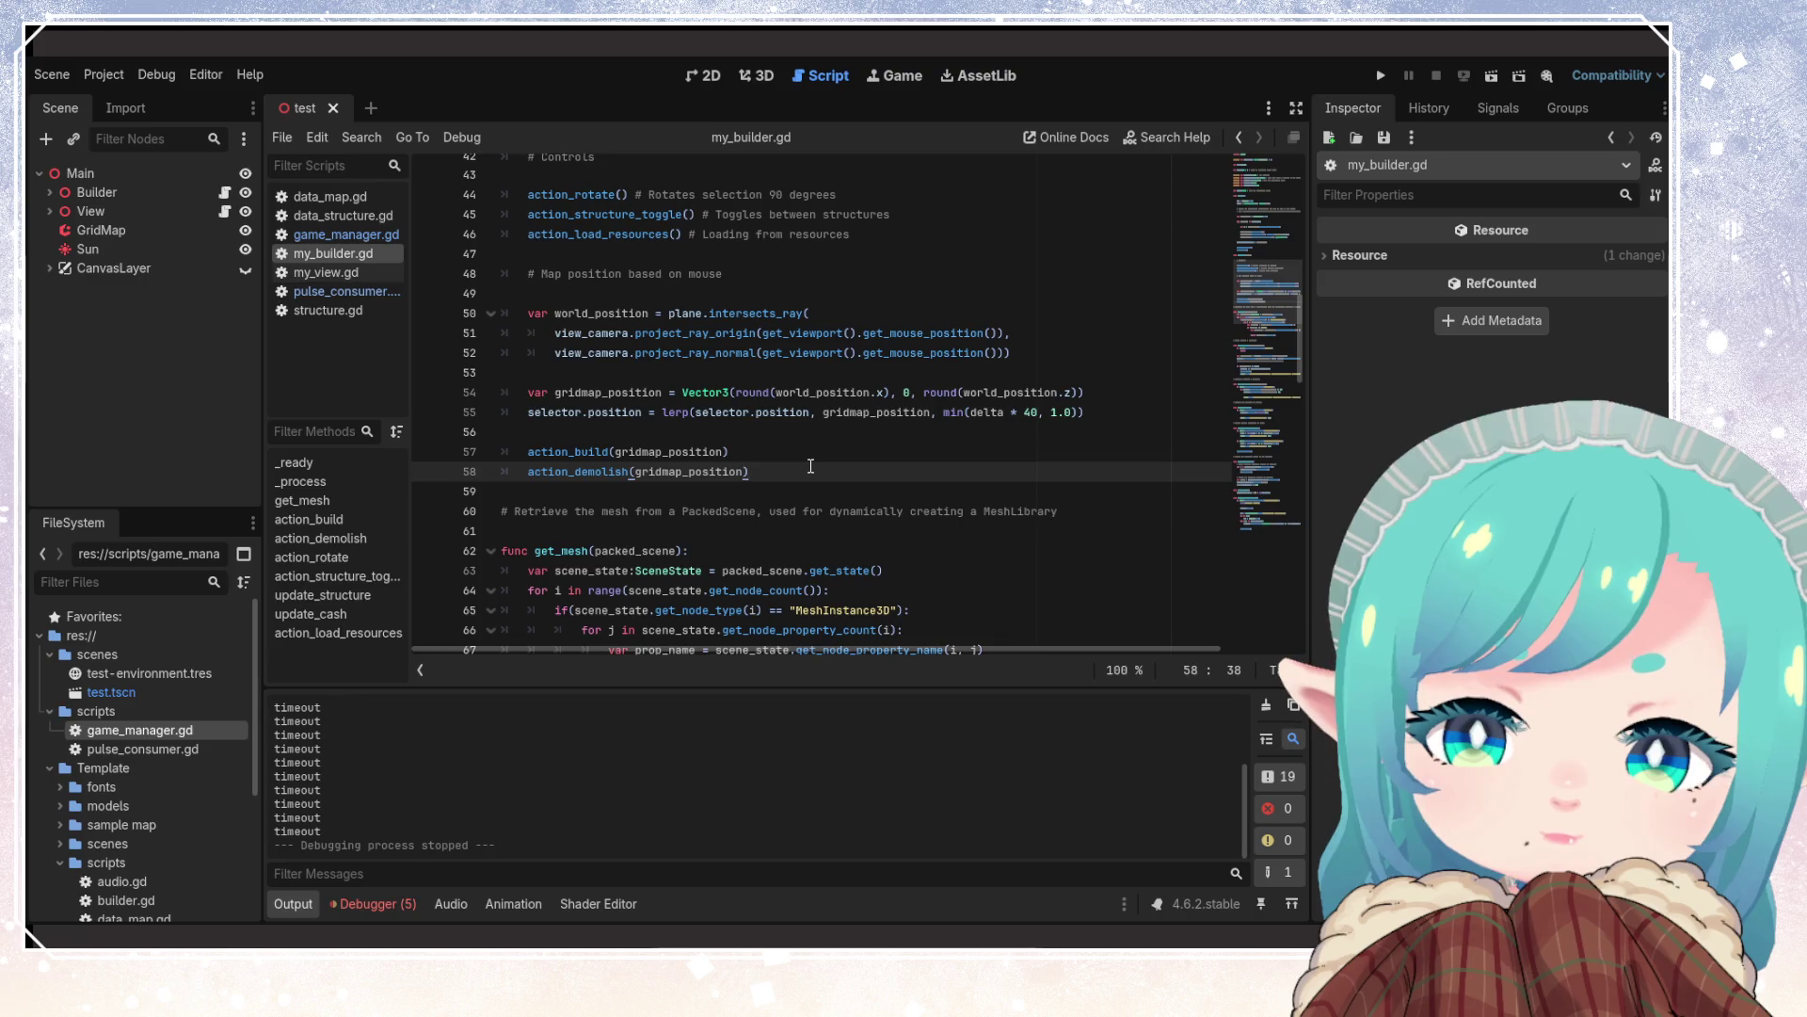
scroll(811, 466, down, 3)
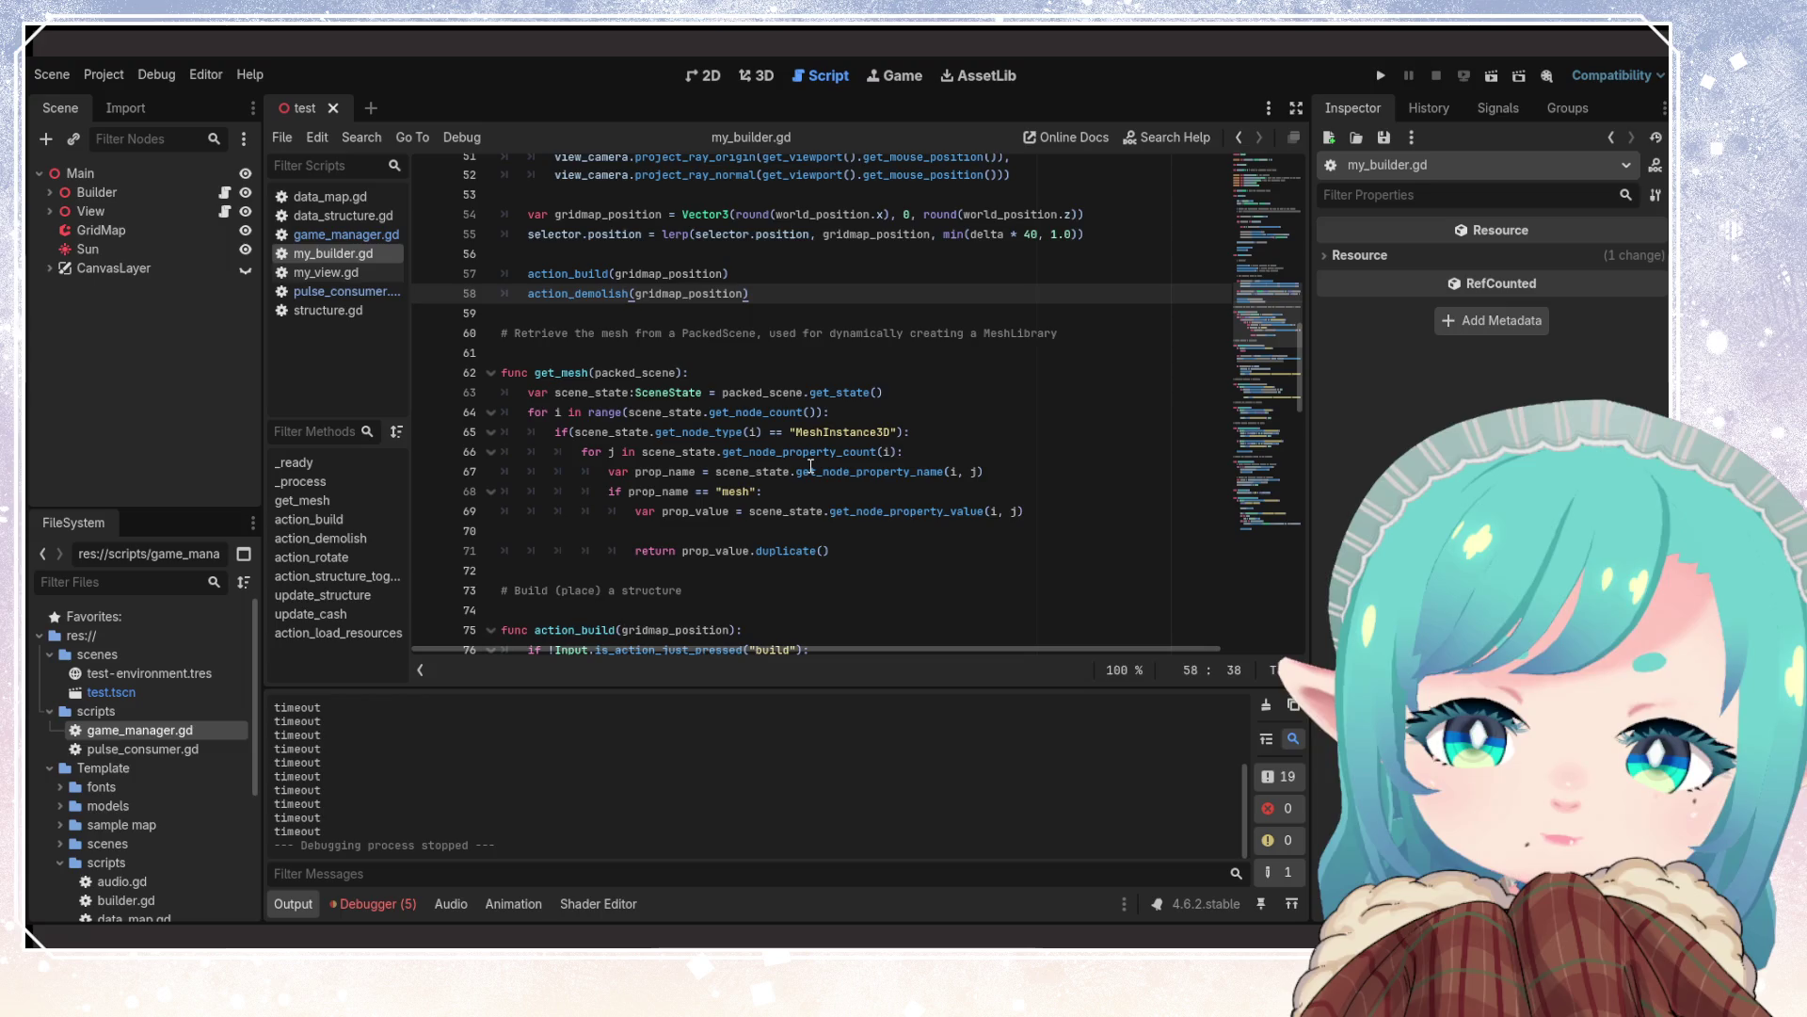
scroll(810, 466, down, 2)
scroll(810, 466, down, 2)
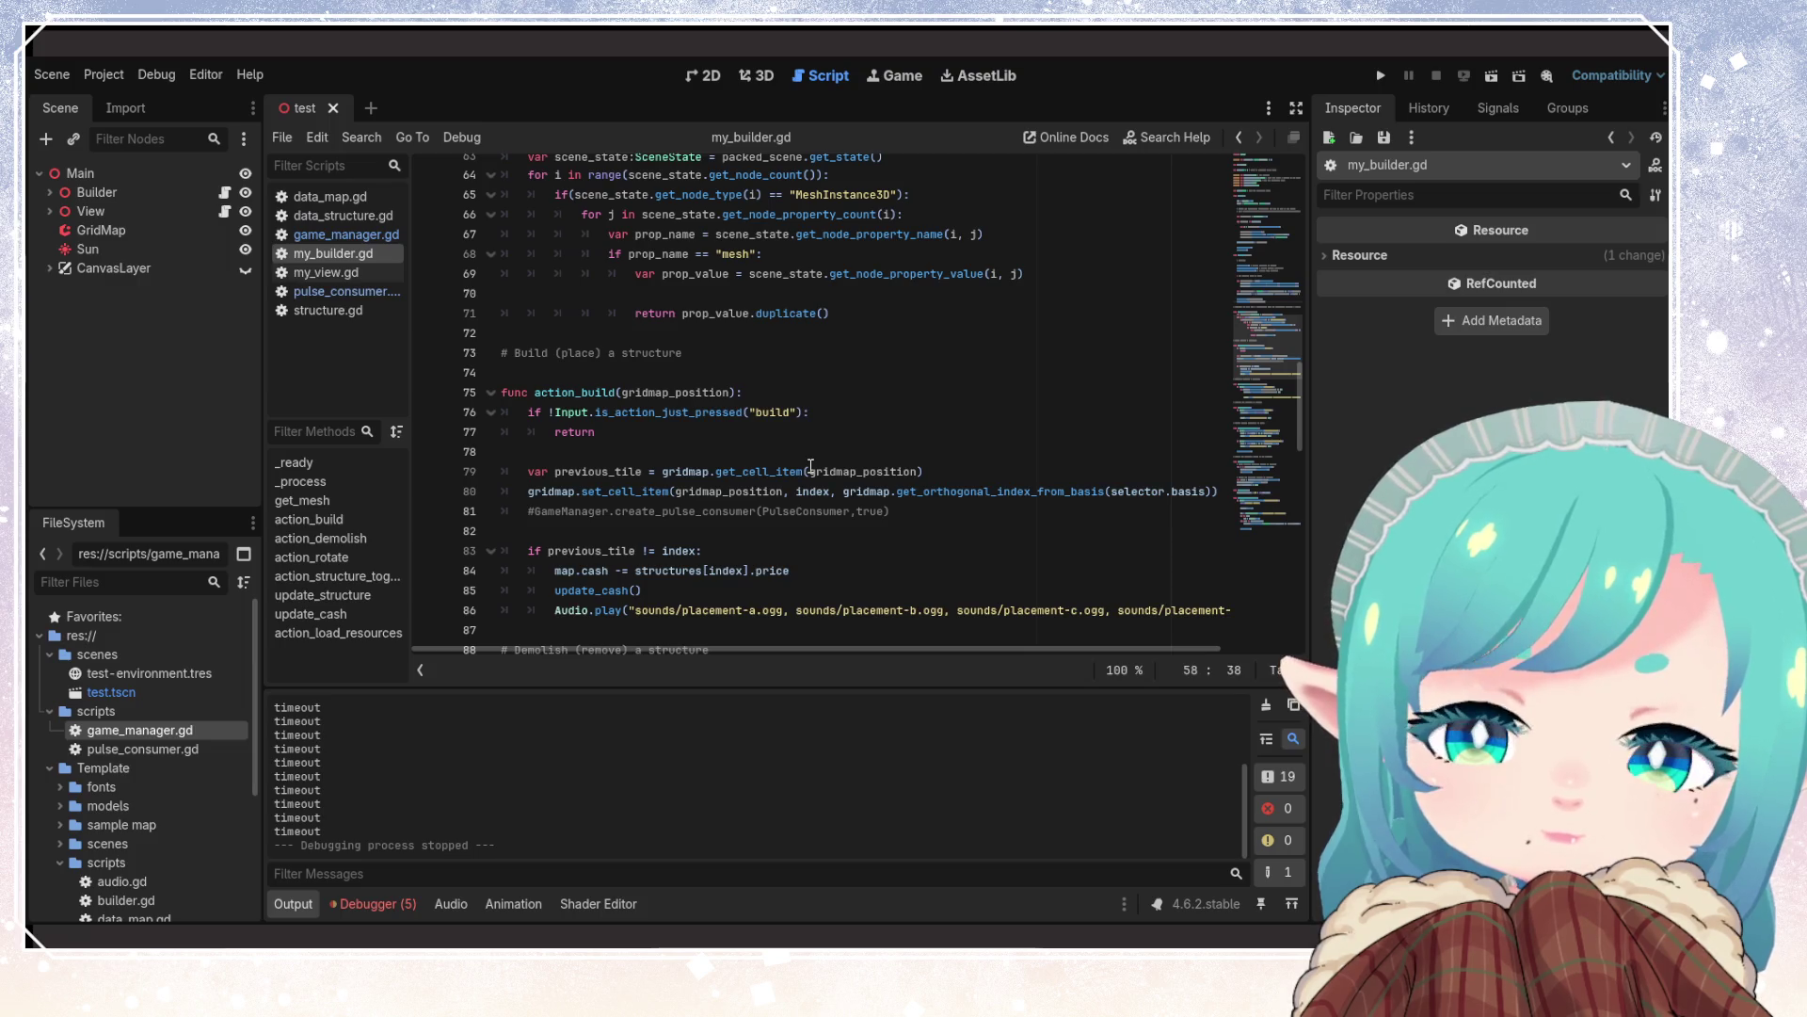
click(781, 472)
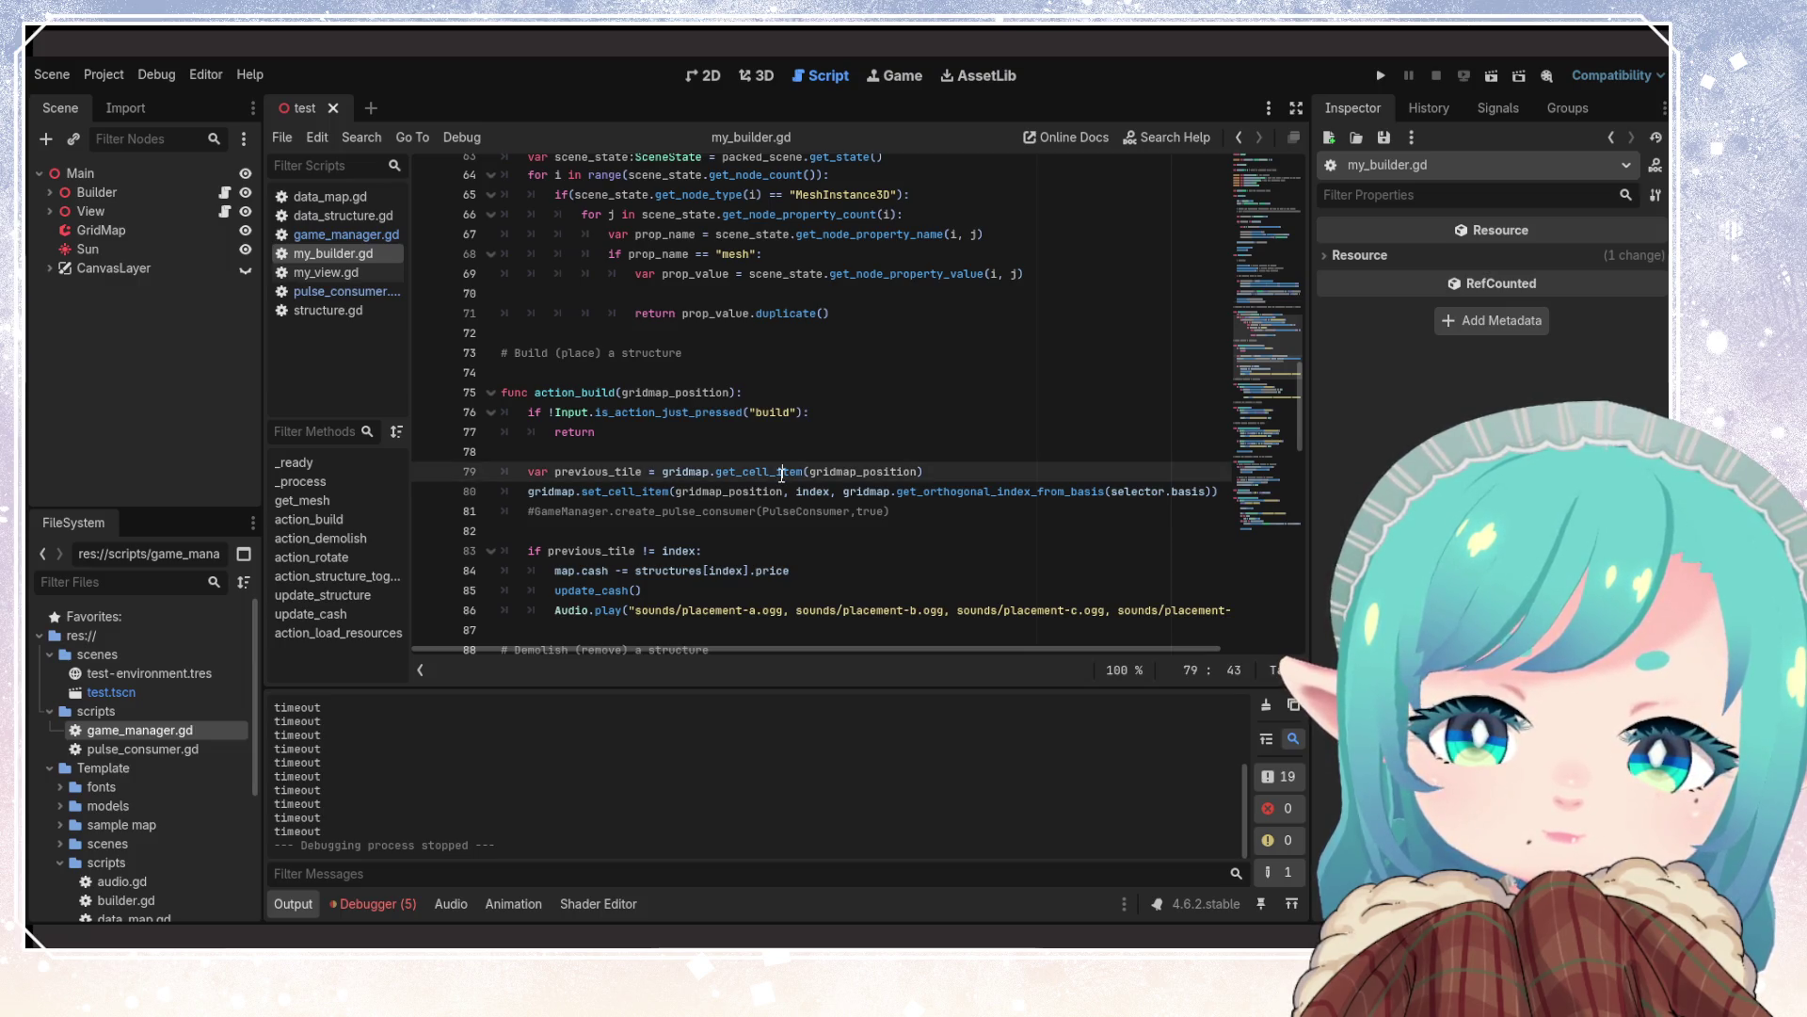
click(730, 450)
scroll(731, 449, down, 3)
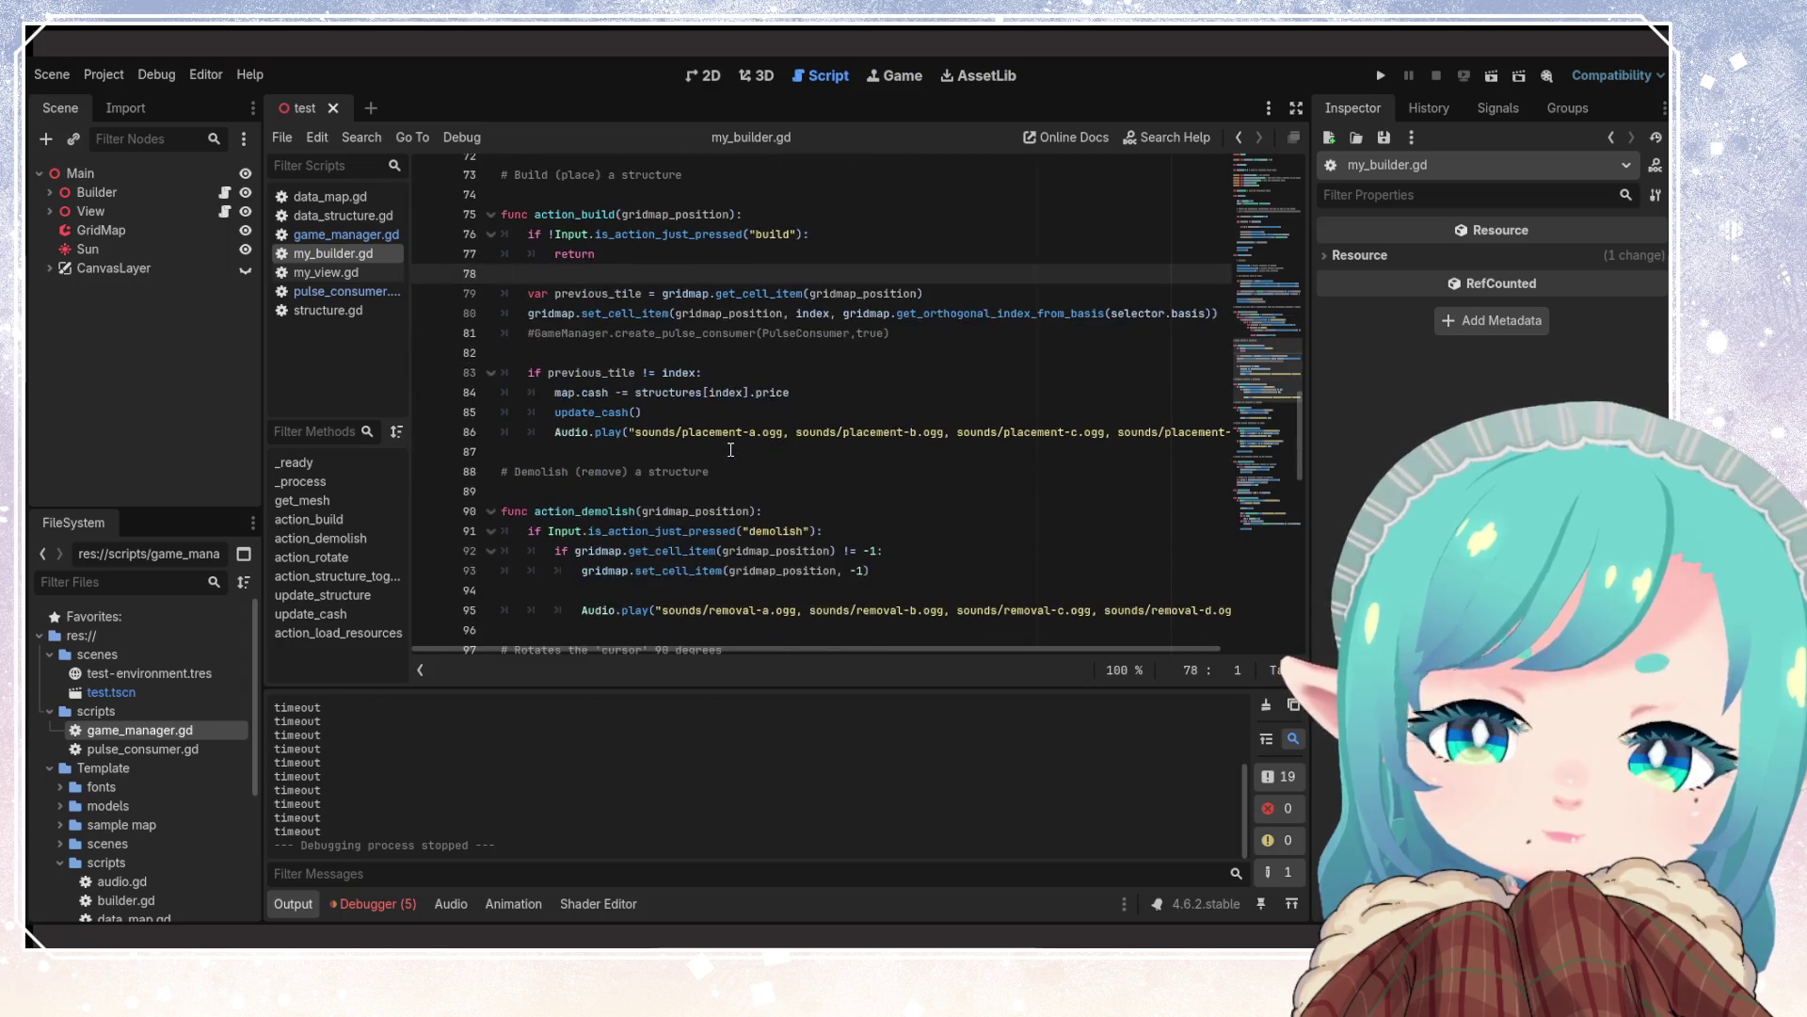
scroll(730, 450, up, 2)
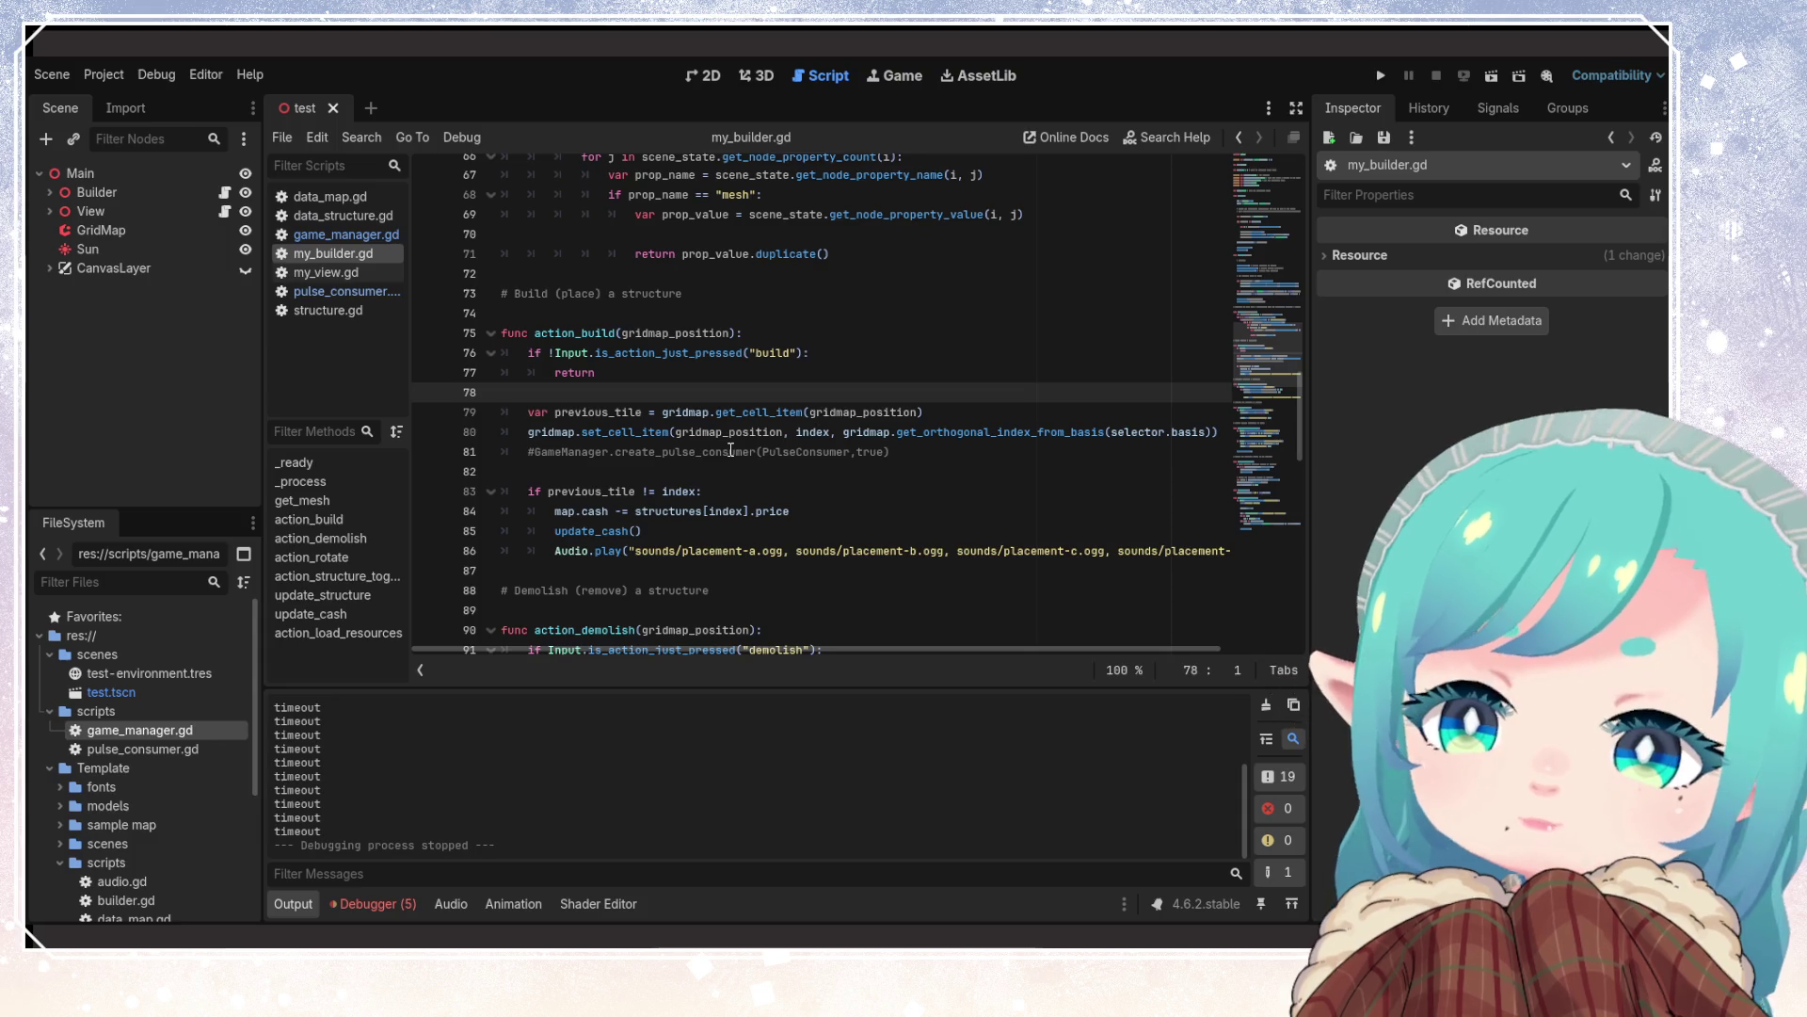
Review the set_cell_item line and the commented pulse-consumer call in action_build
click(717, 432)
click(887, 440)
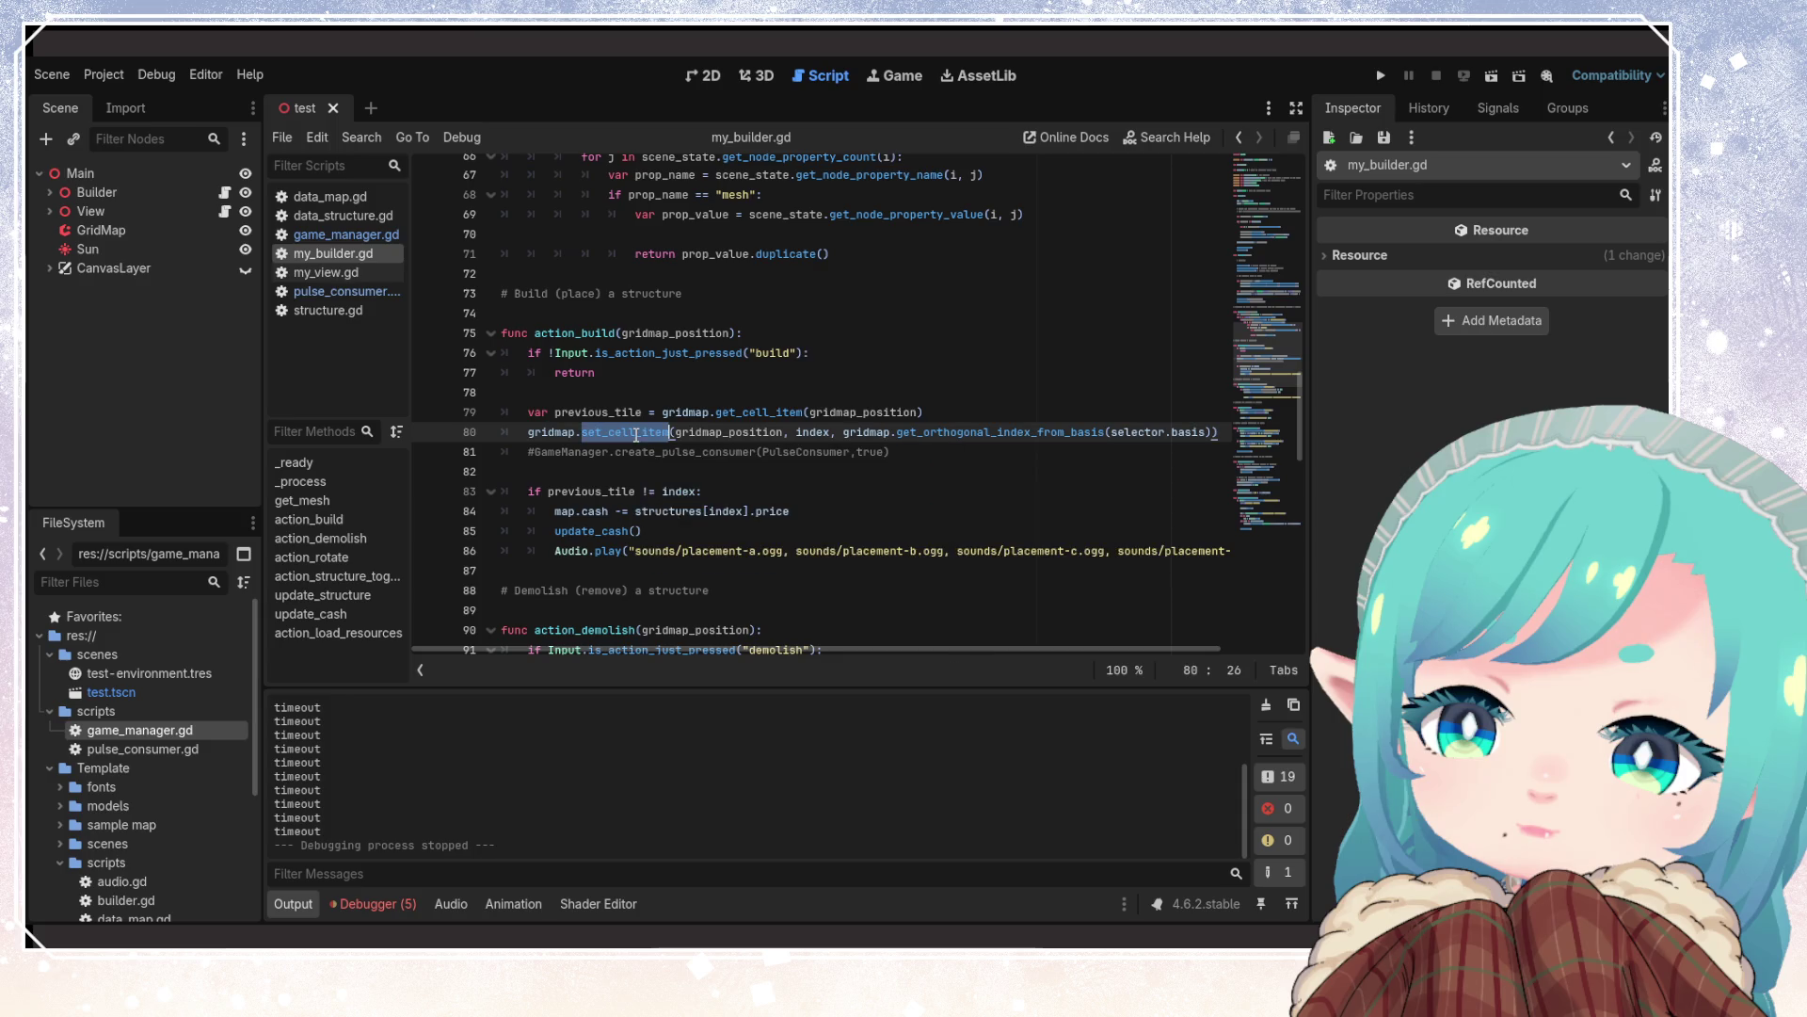
click(938, 464)
mouse_move(615, 433)
click(921, 454)
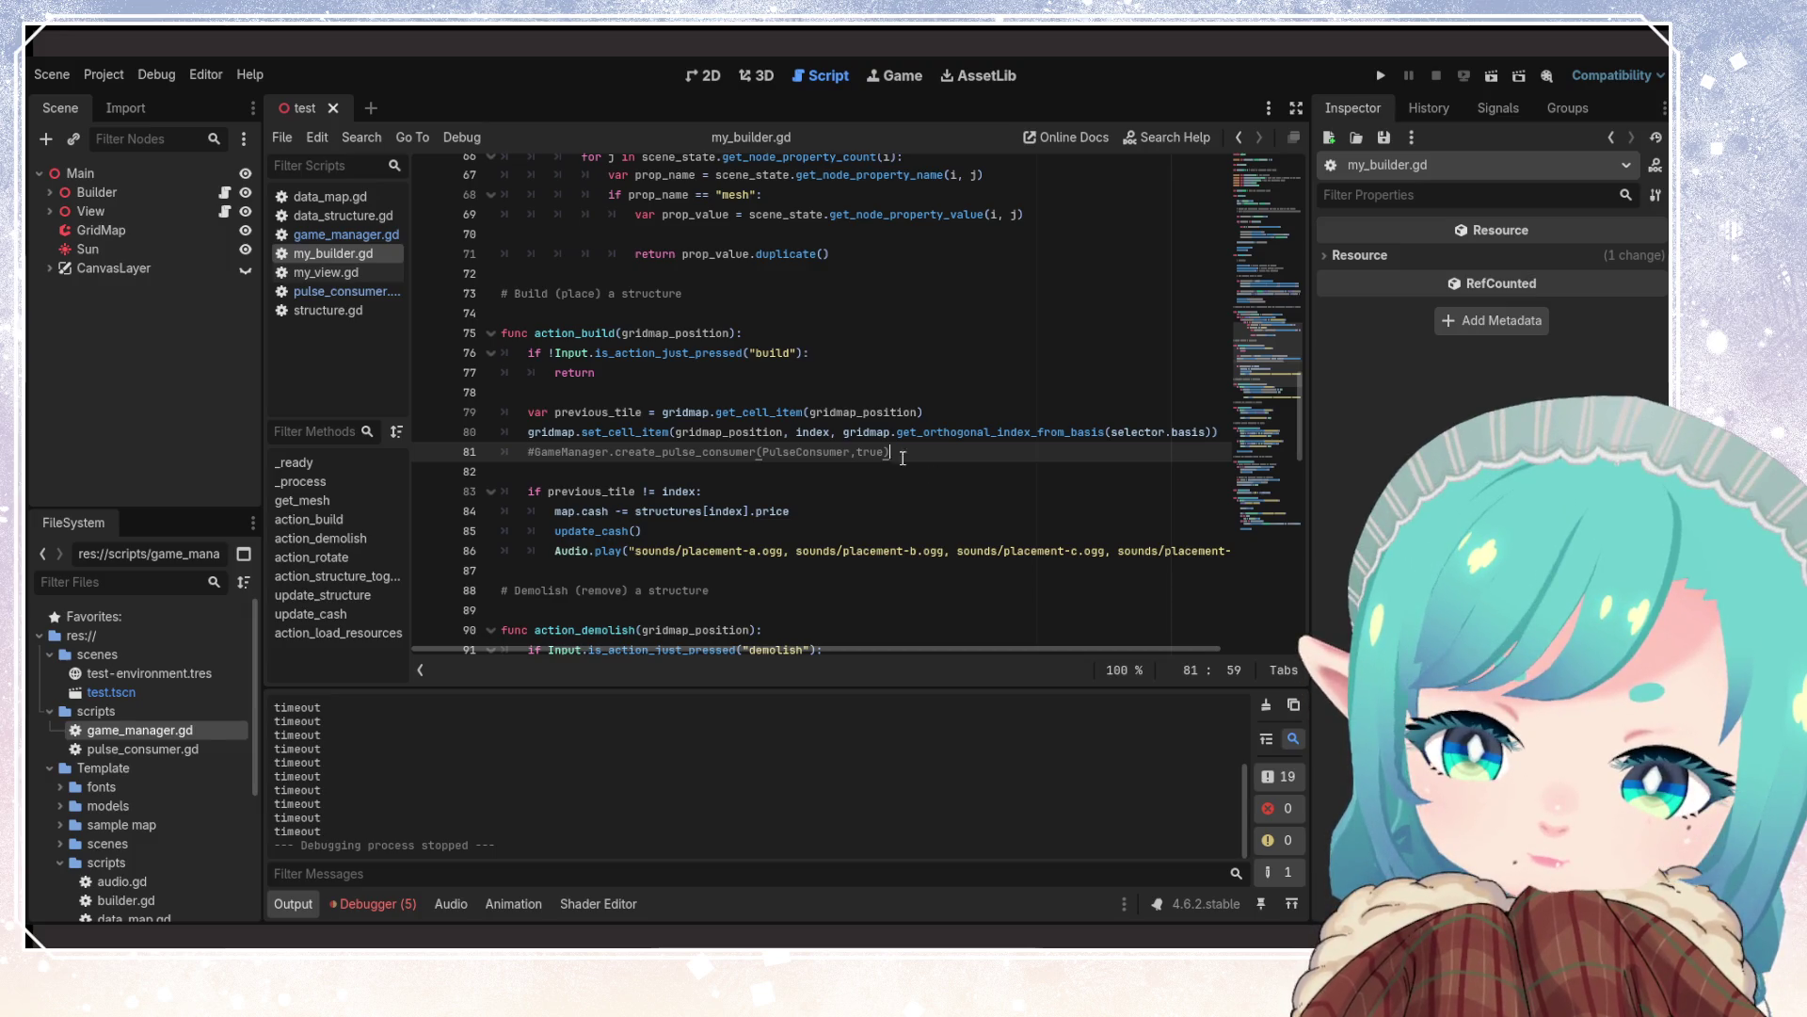
click(587, 411)
click(594, 470)
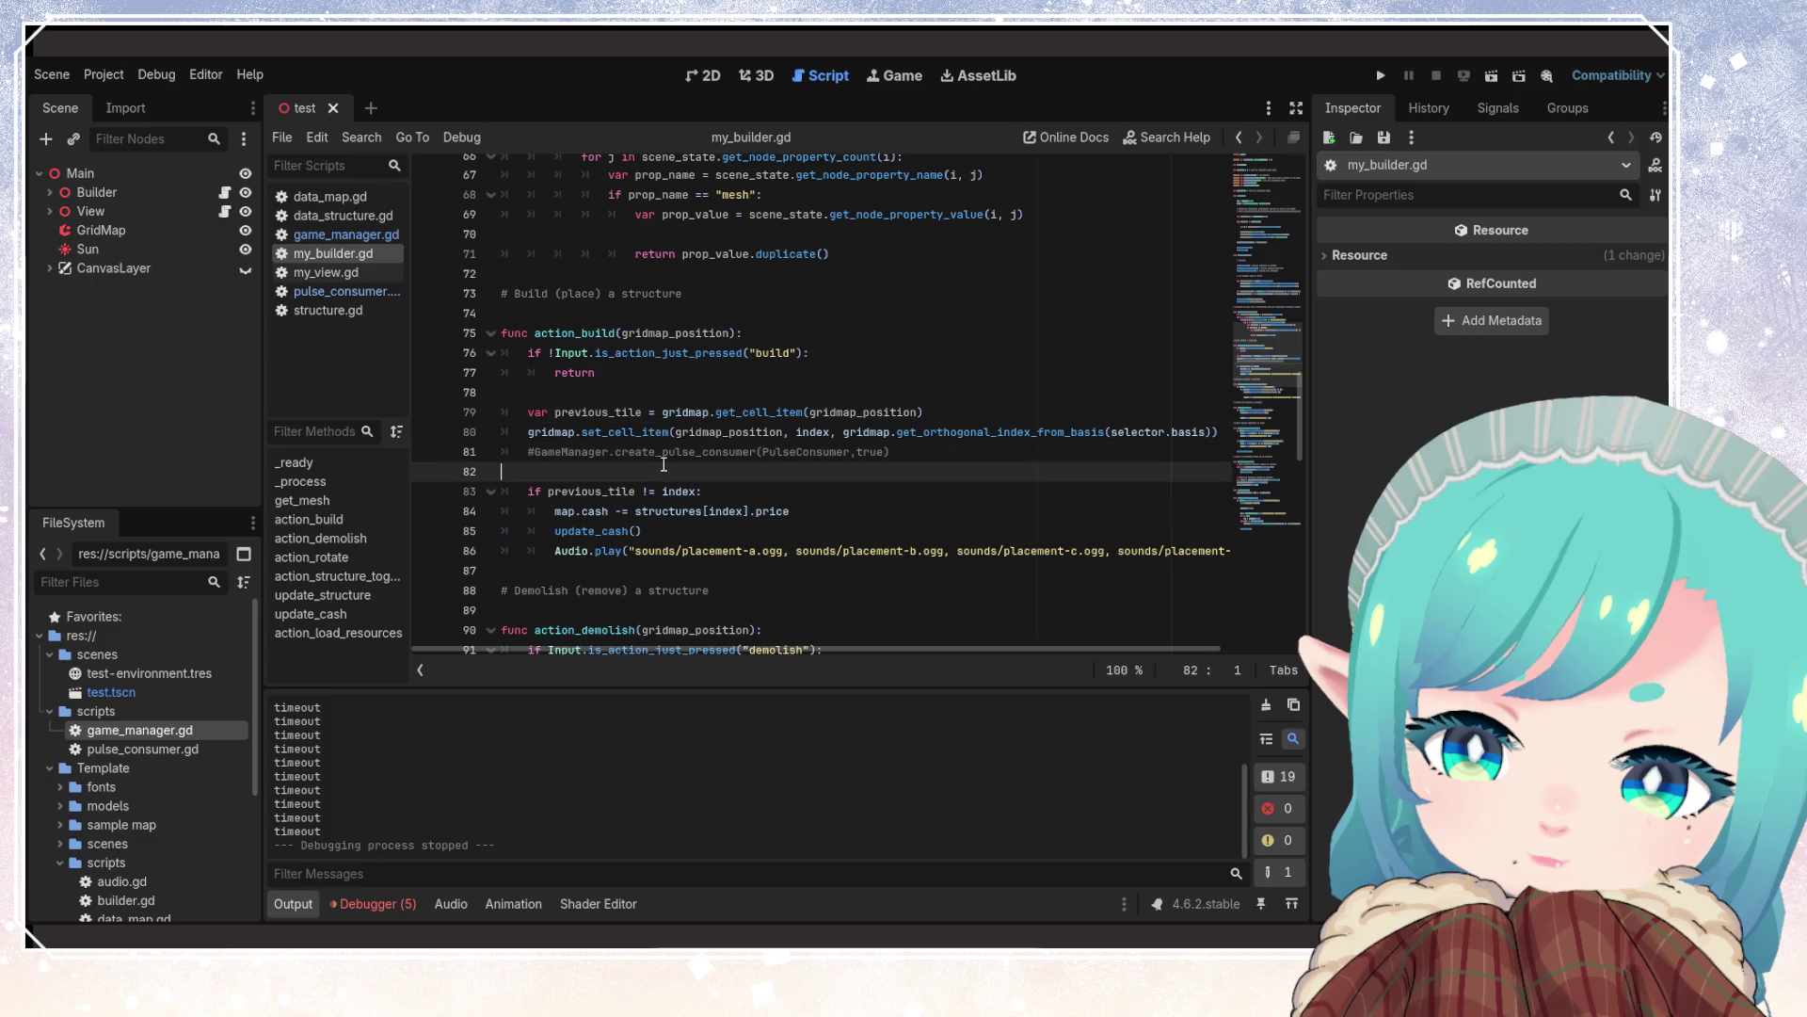
Inspect create_pulse_consumer, the set_cell_item docs, and index in the price and set_cell_item calls
mouse_move(686, 493)
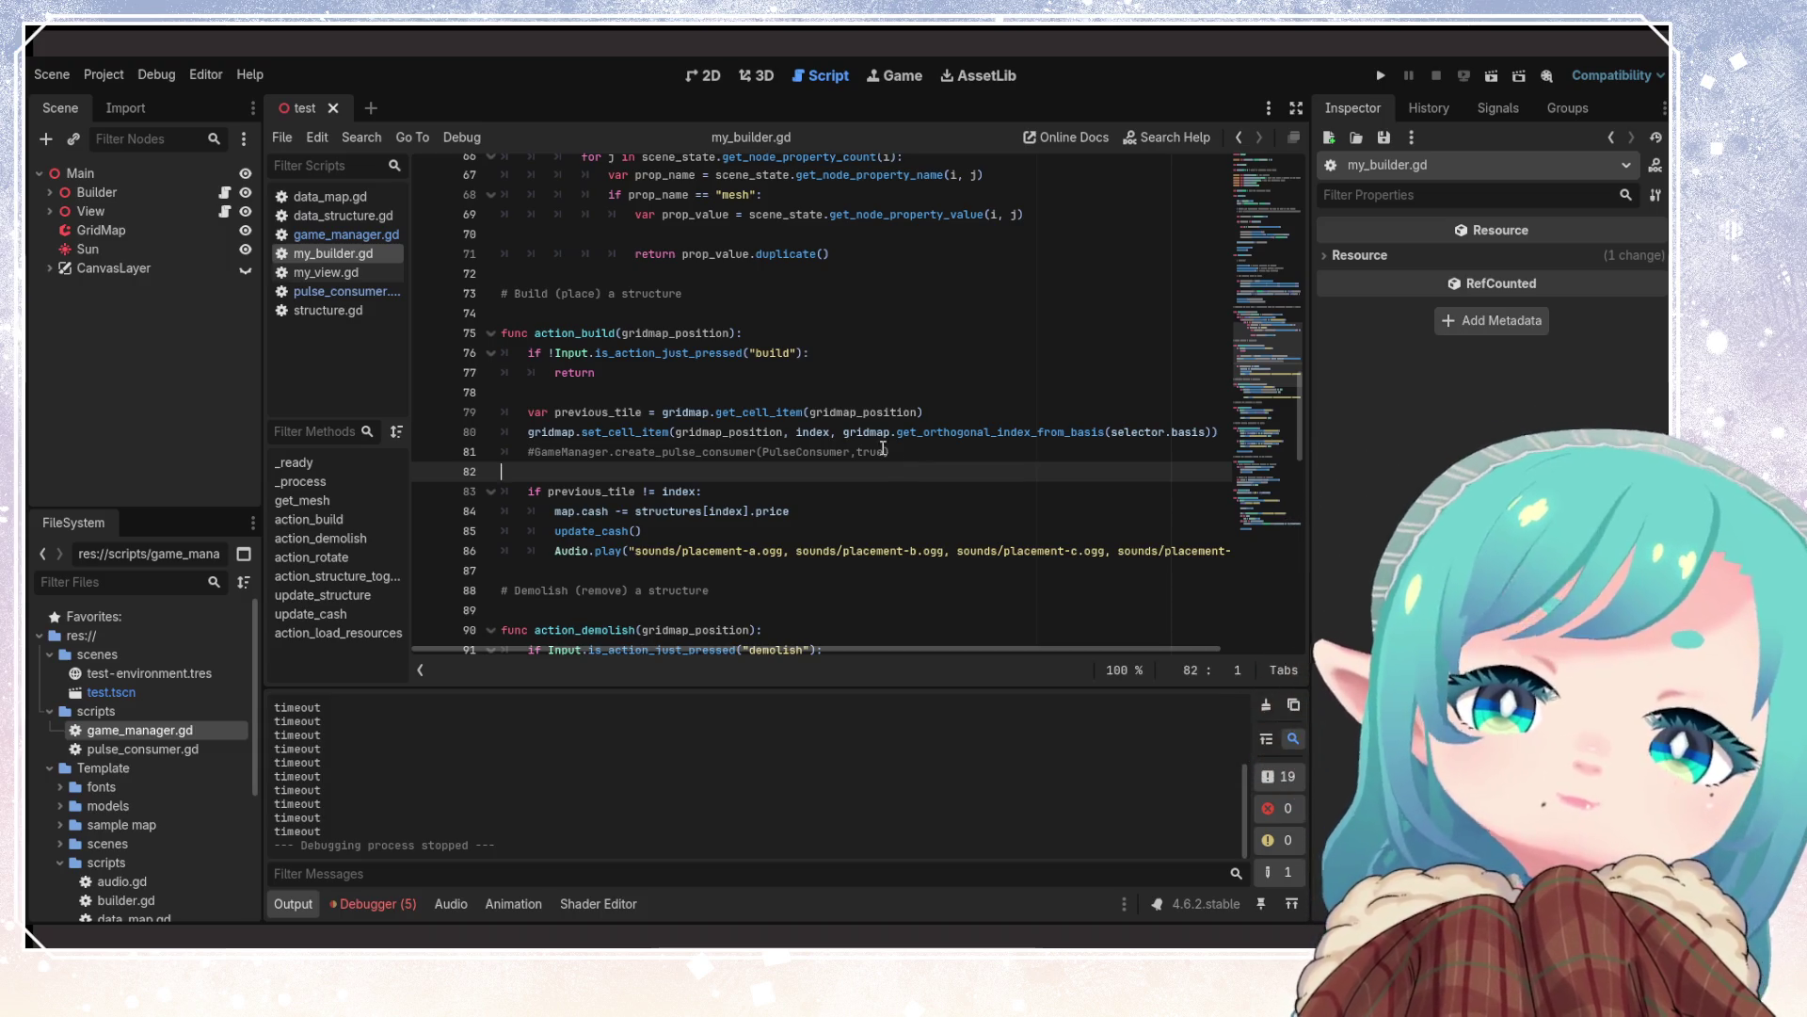
click(651, 452)
mouse_move(638, 429)
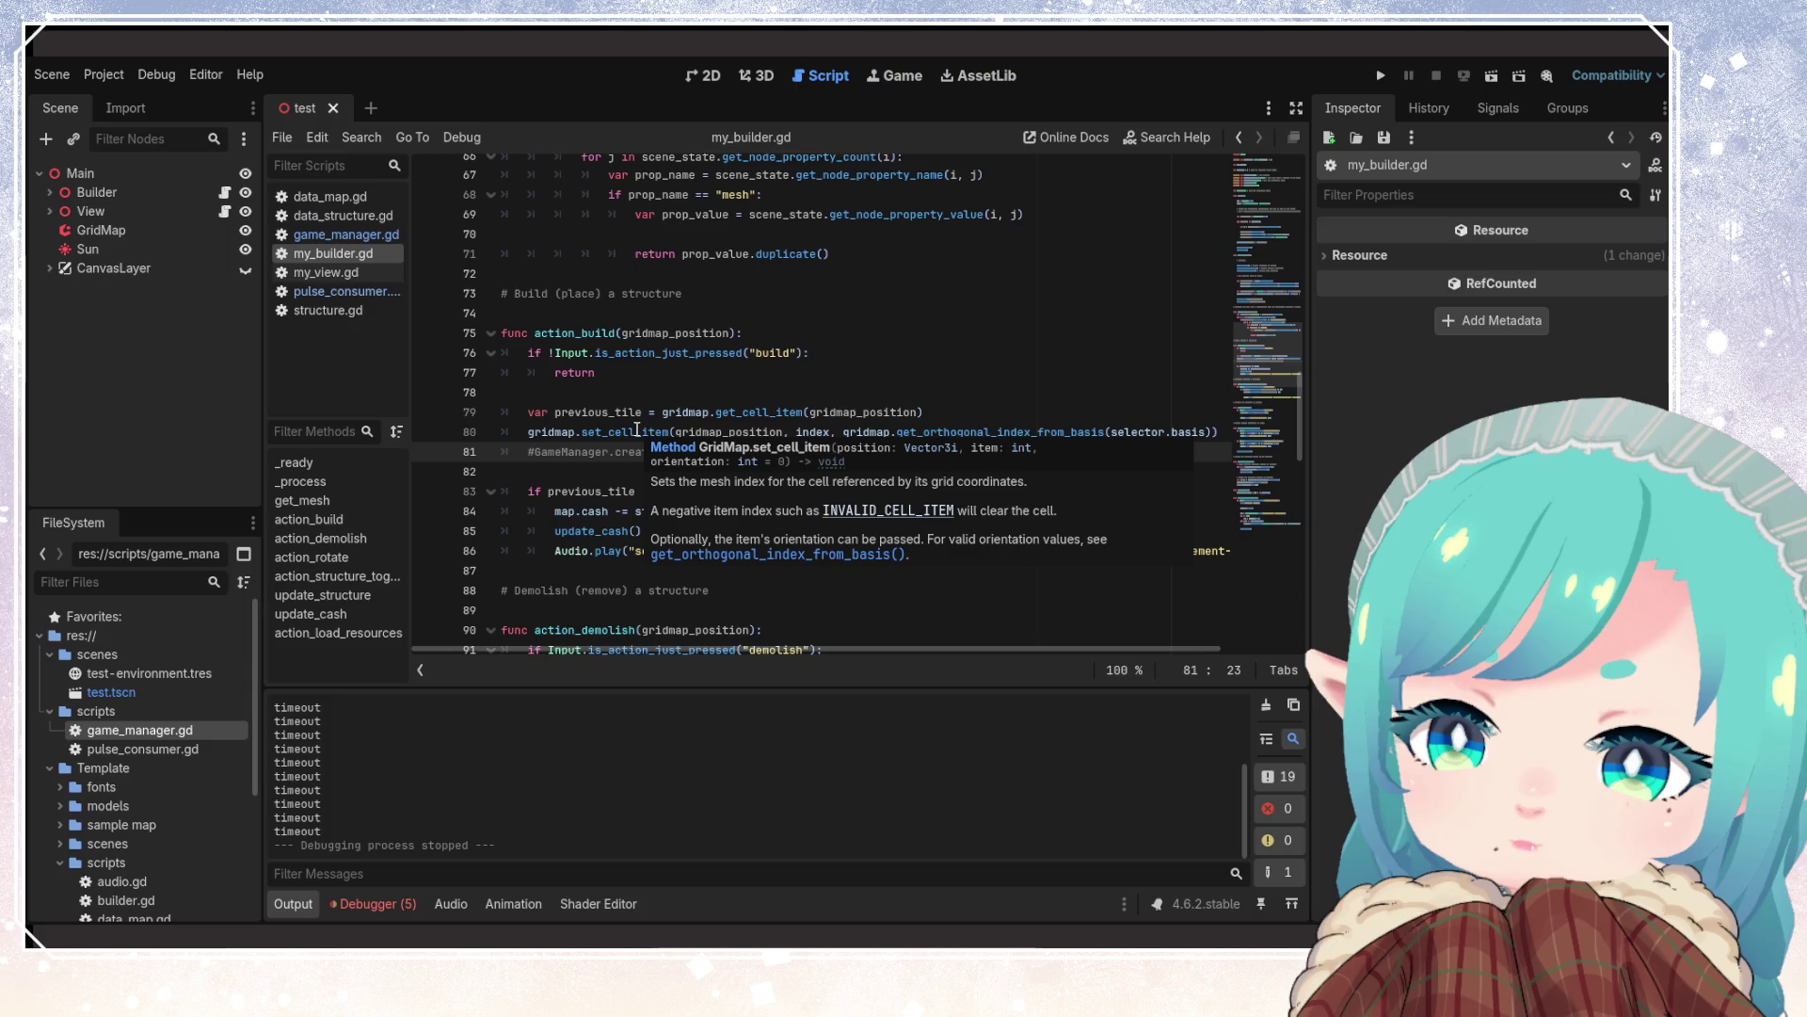
click(668, 511)
click(810, 551)
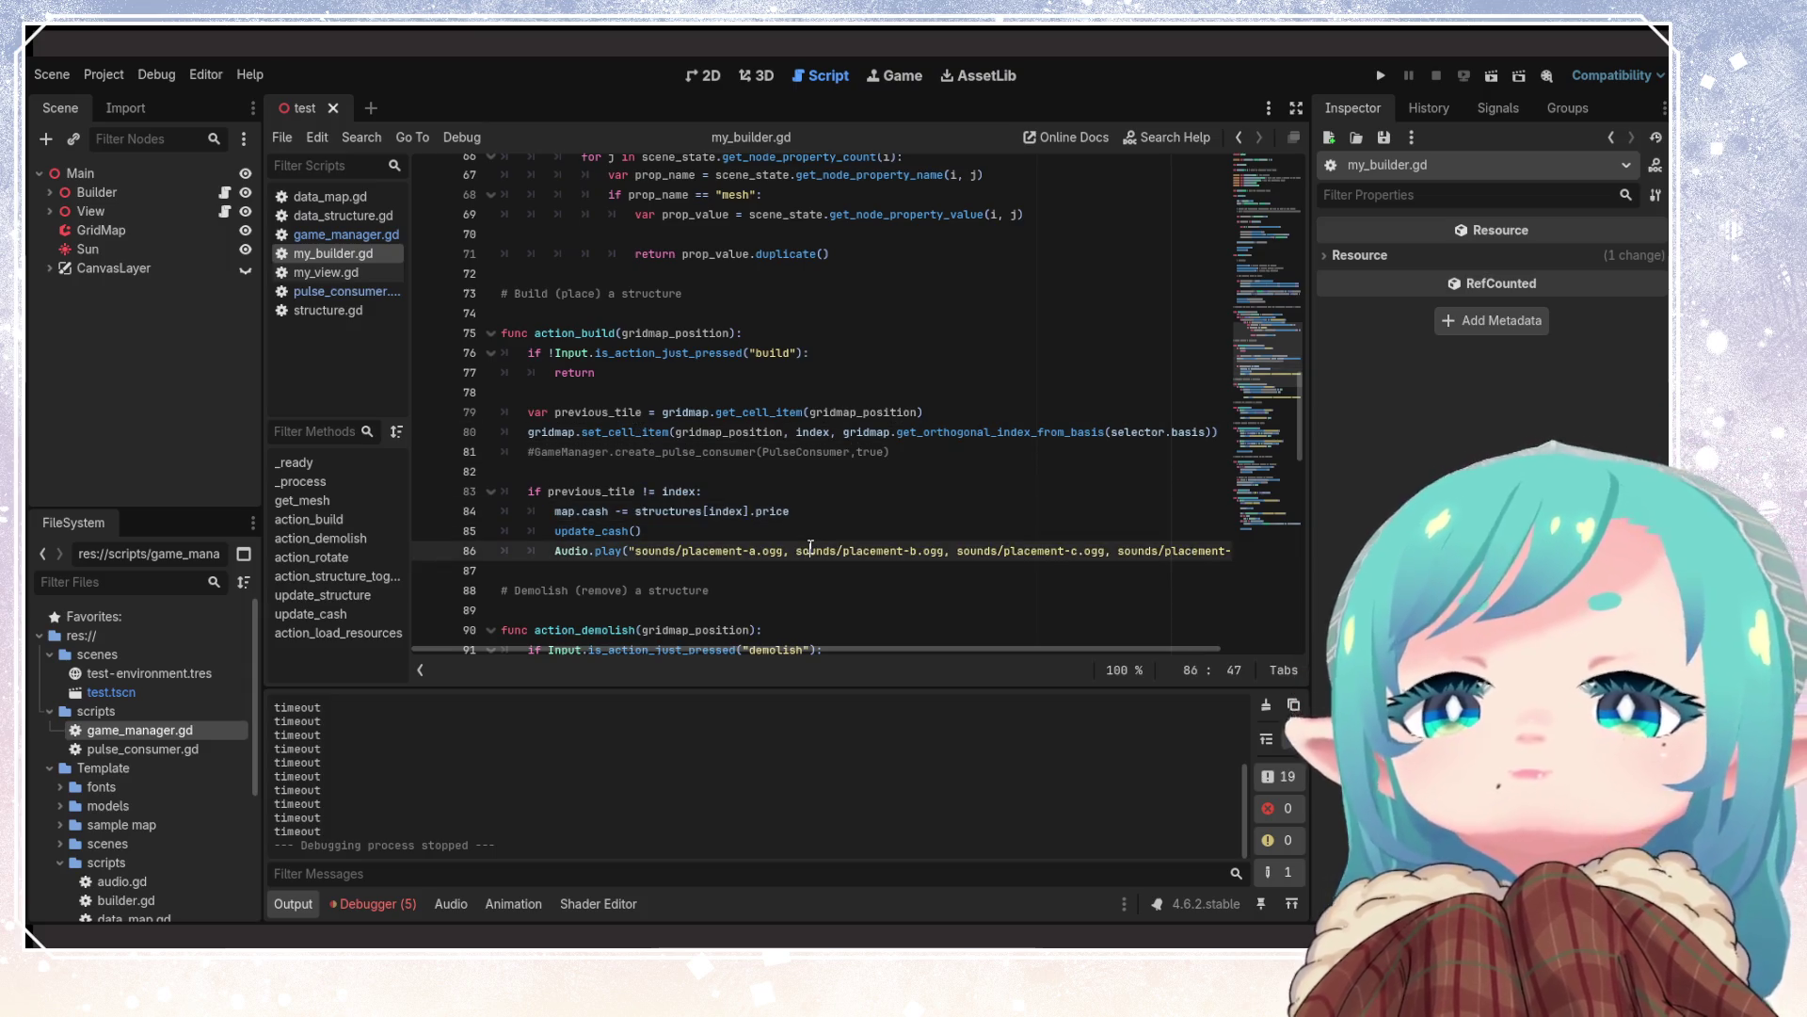
double_click(724, 511)
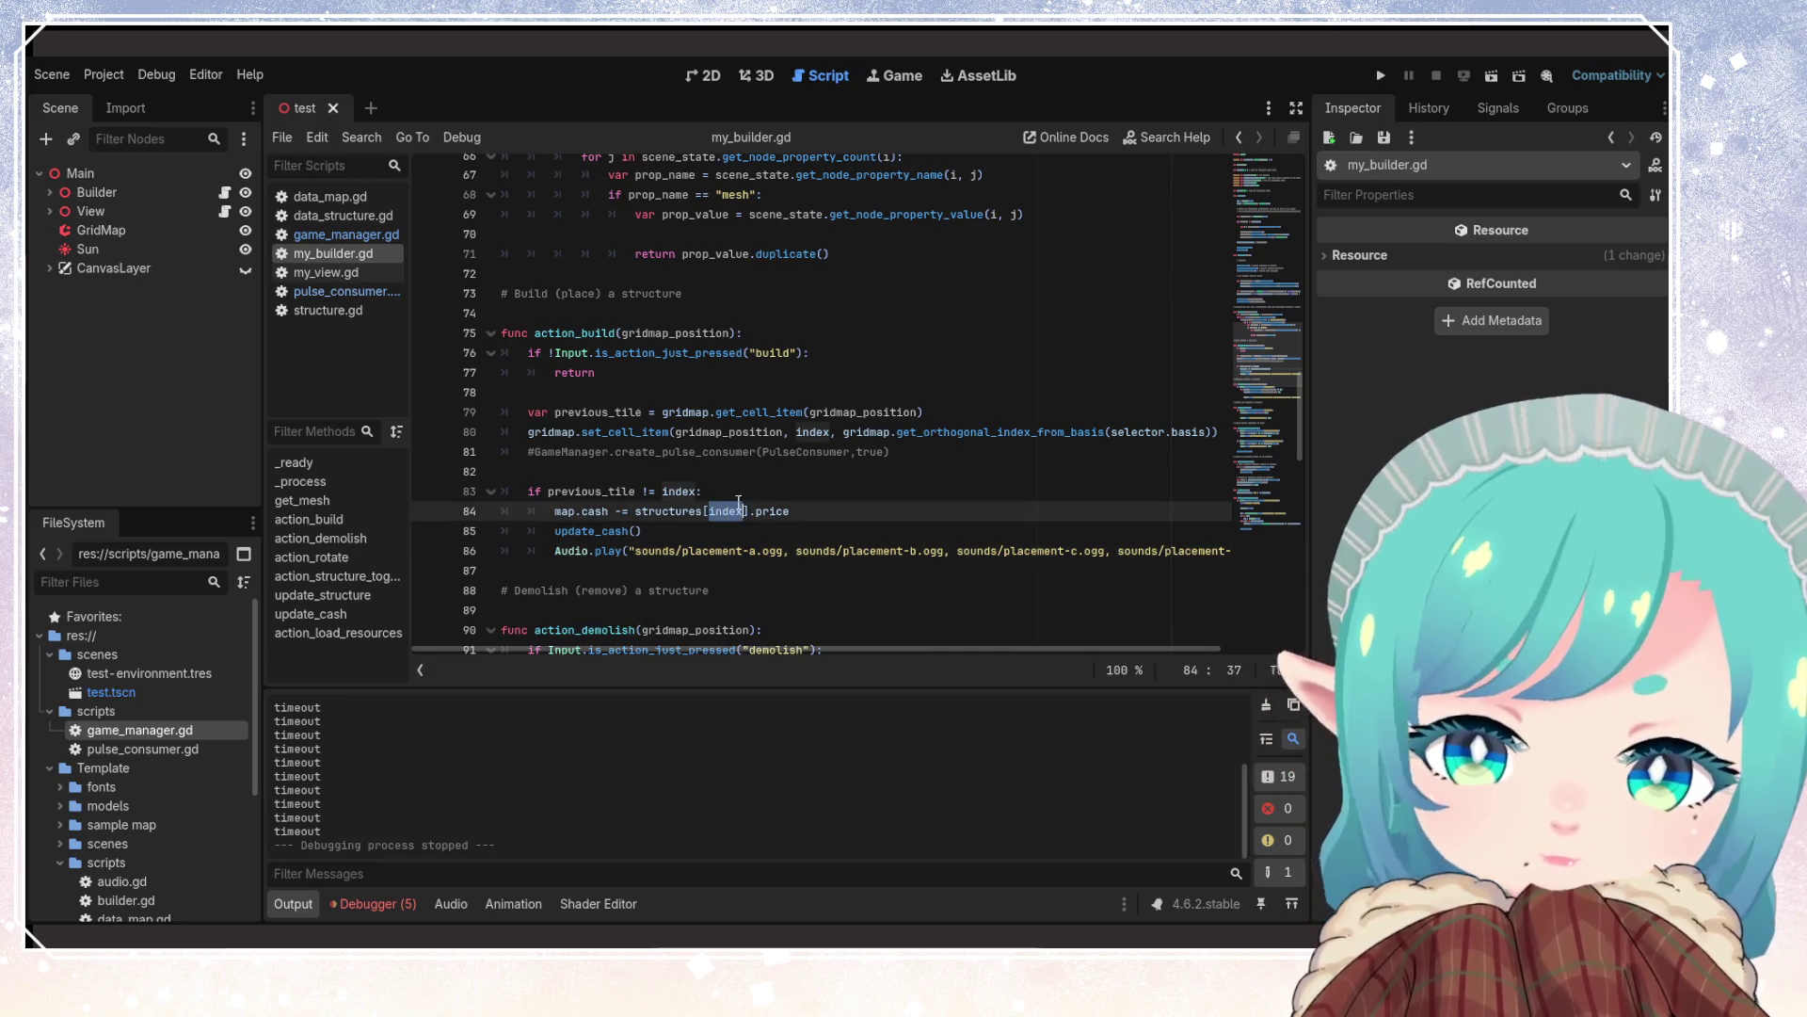
double_click(810, 428)
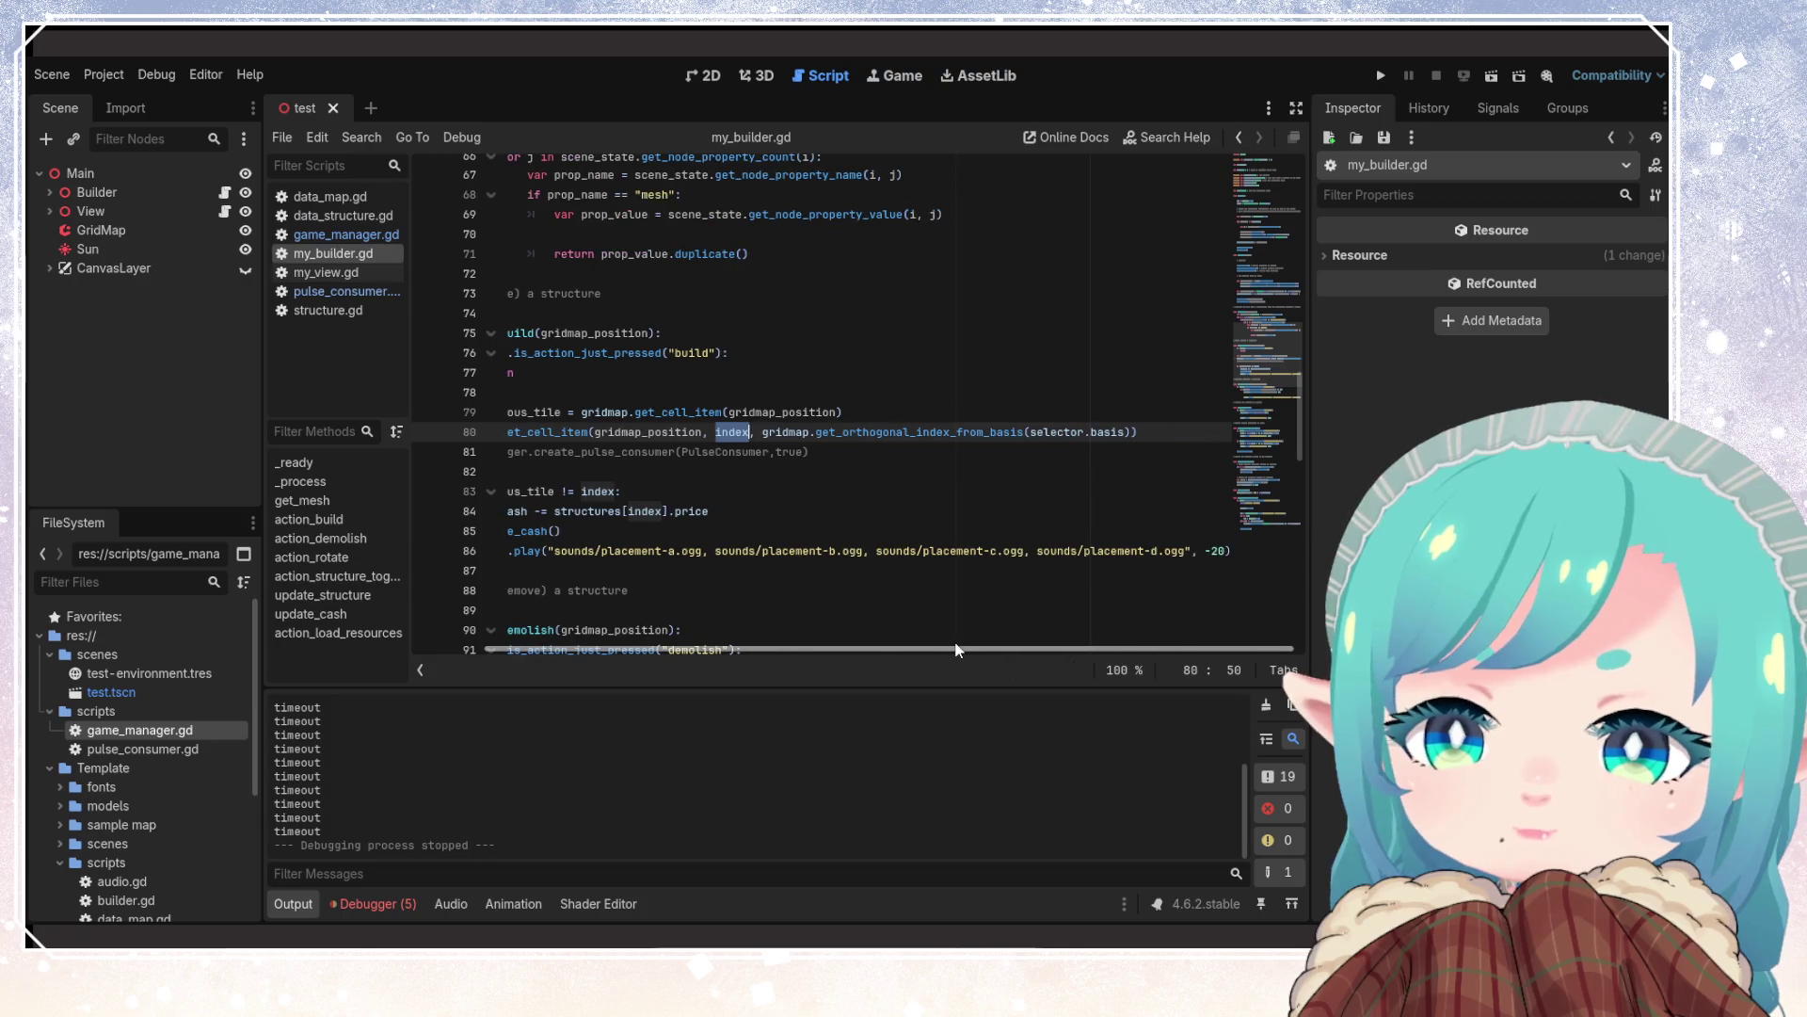
Scroll through my_builder.gd to review the action_build code
scroll(765, 537, up, 20)
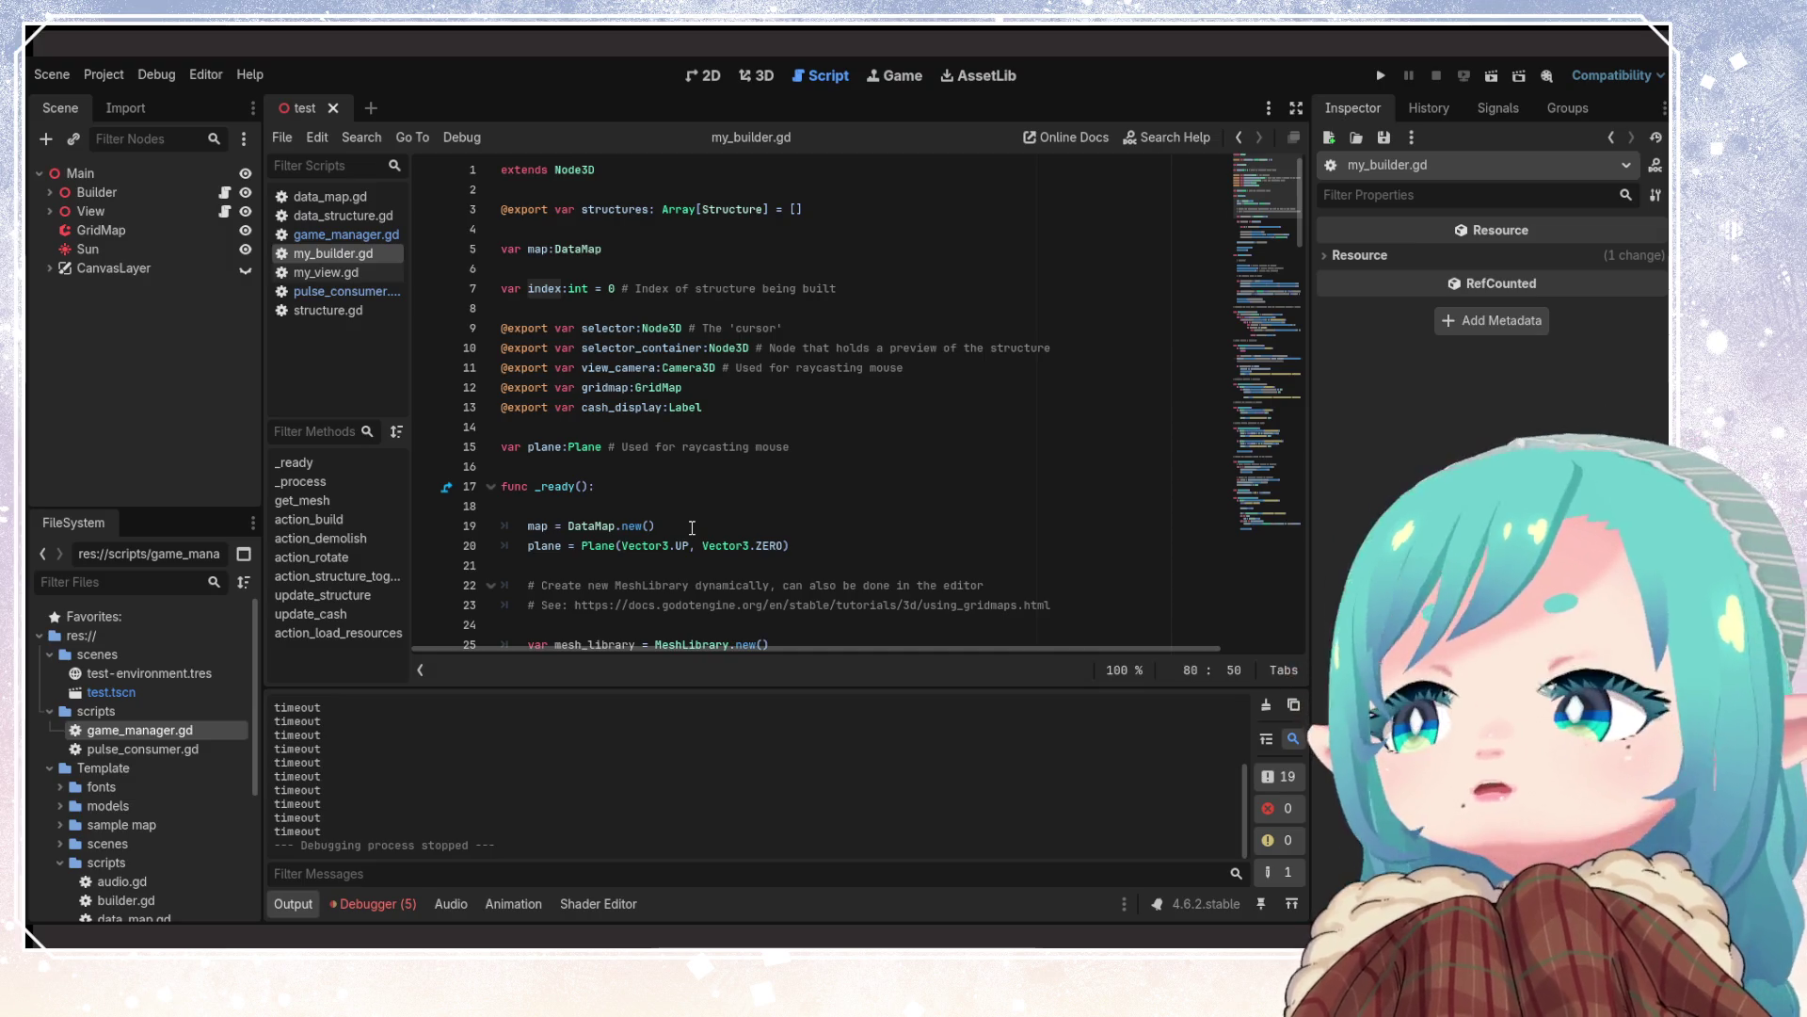
scroll(692, 528, down, 15)
scroll(690, 530, down, 5)
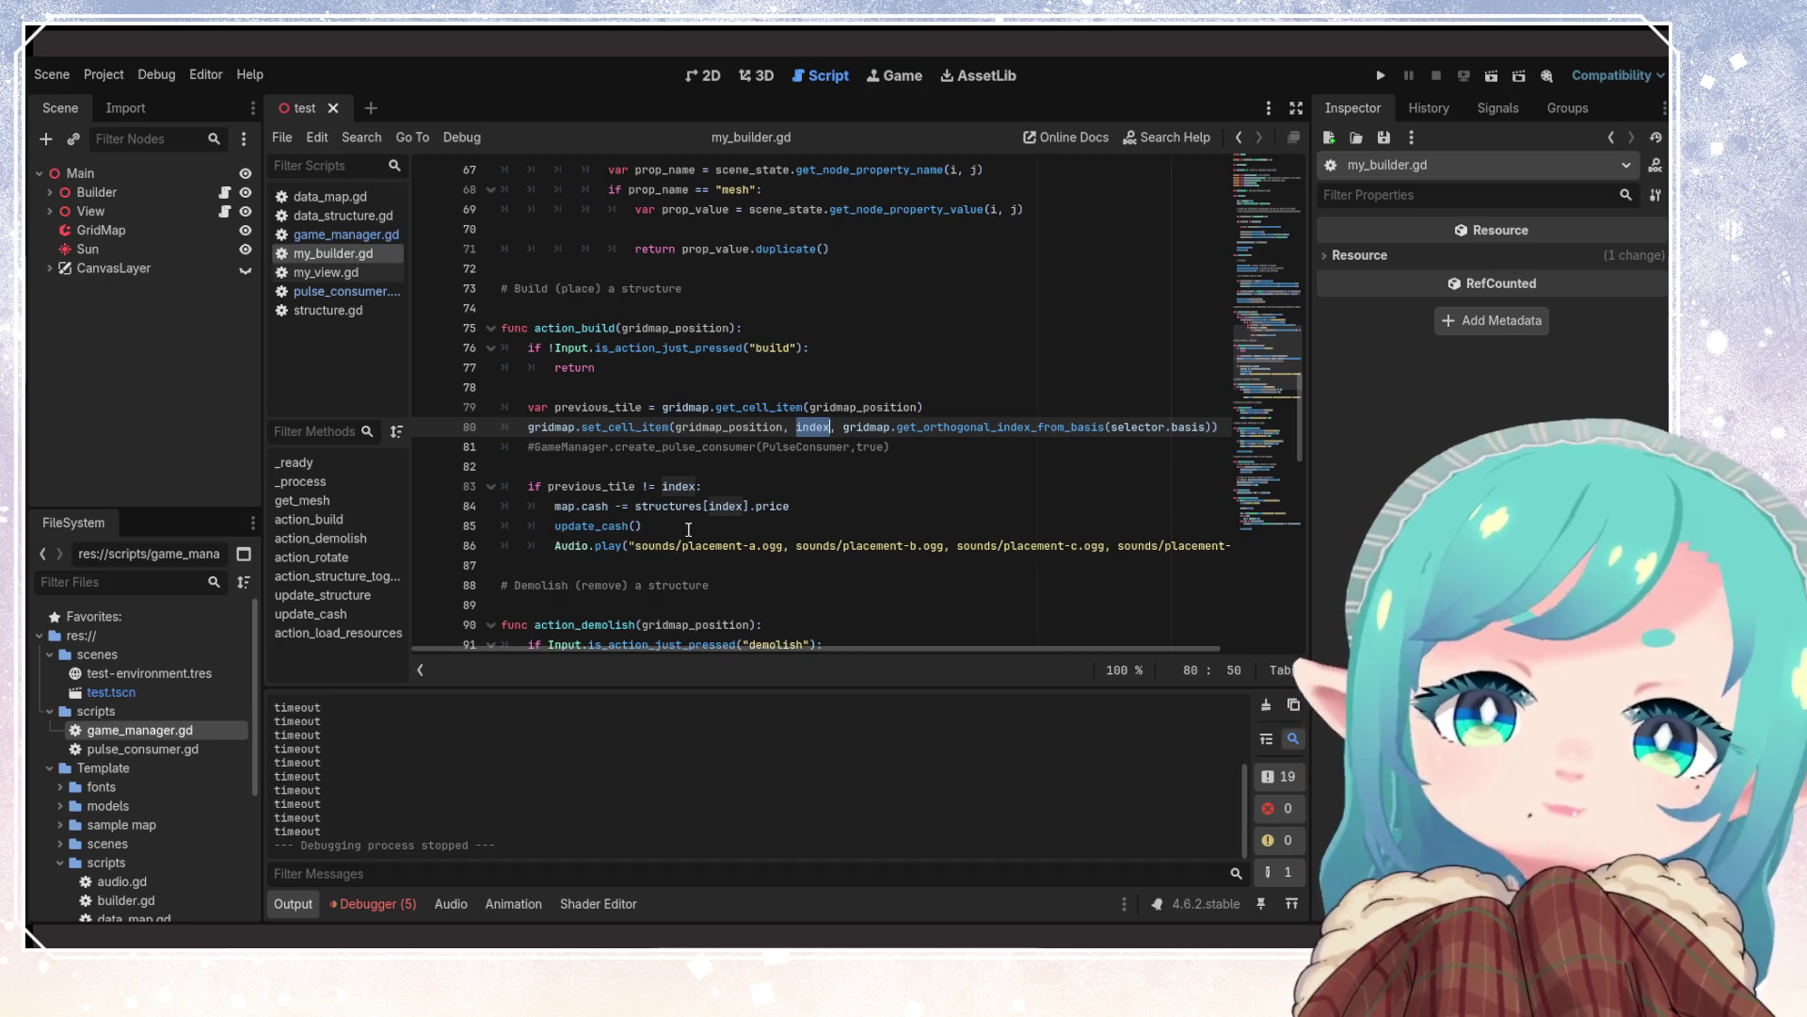
Open pulse_consumer.gd and follow 'extends Node' to the Object class reference
click(377, 291)
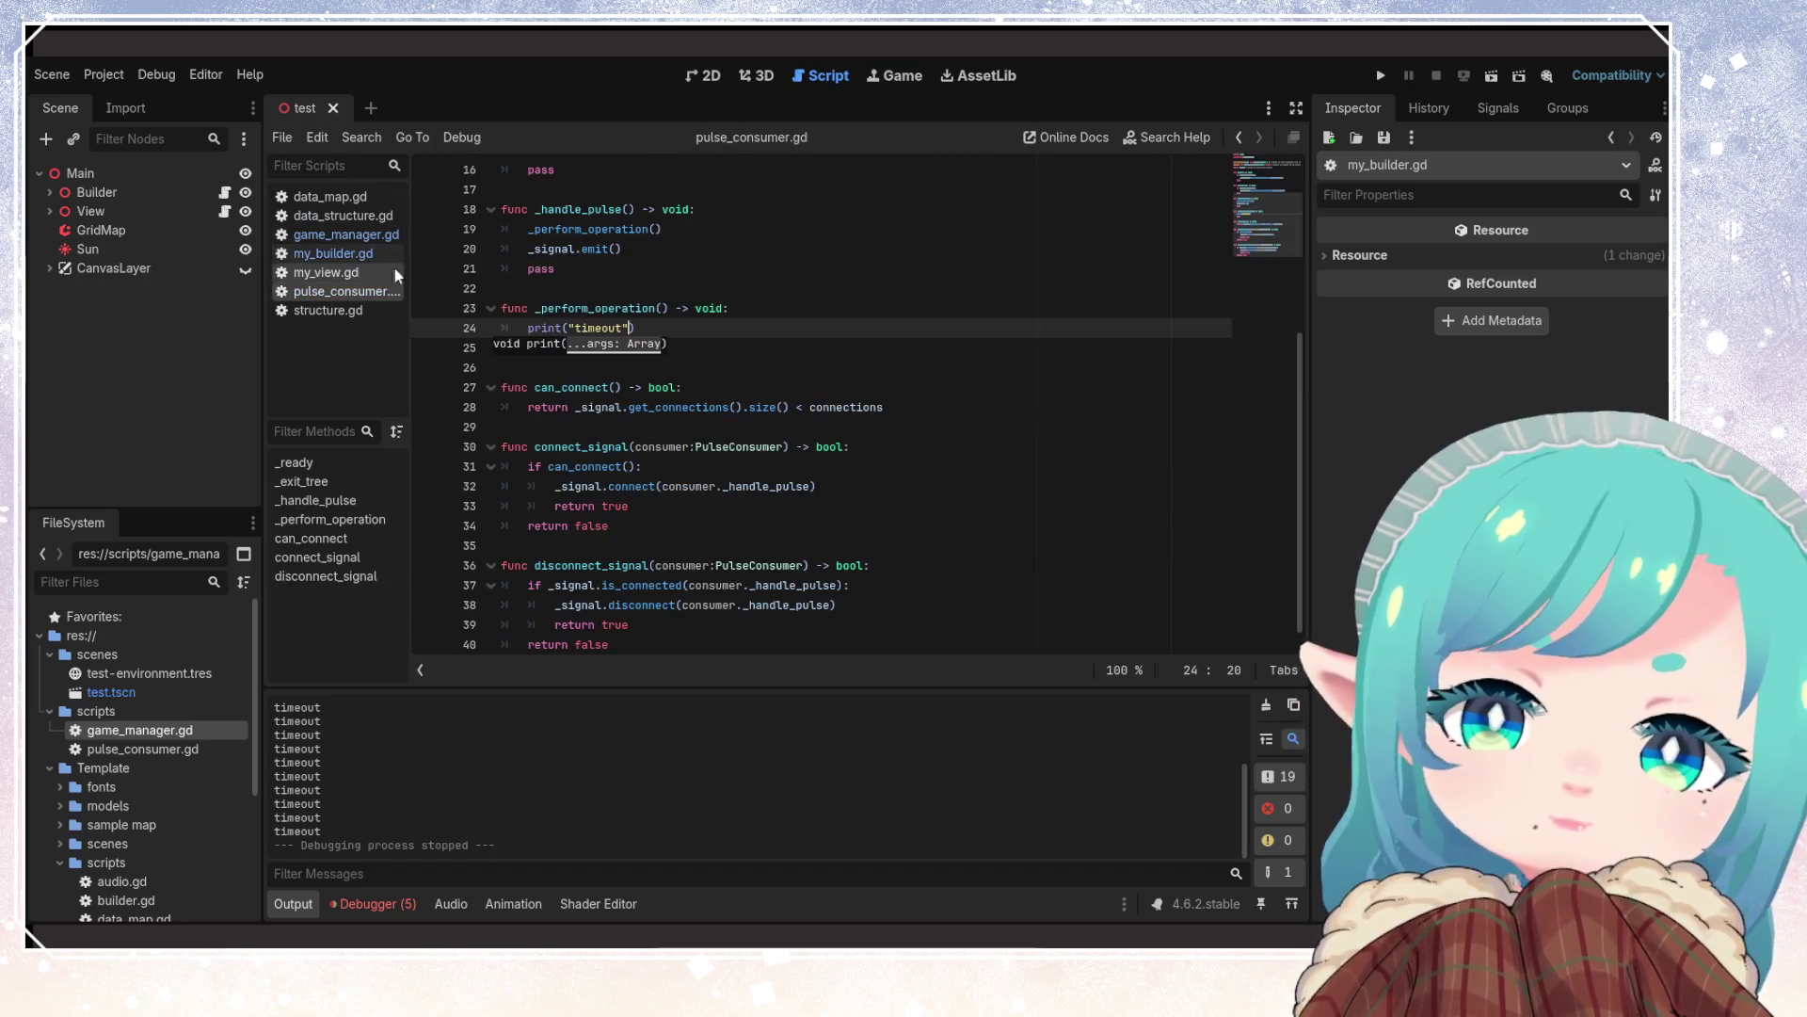
scroll(624, 272, up, 4)
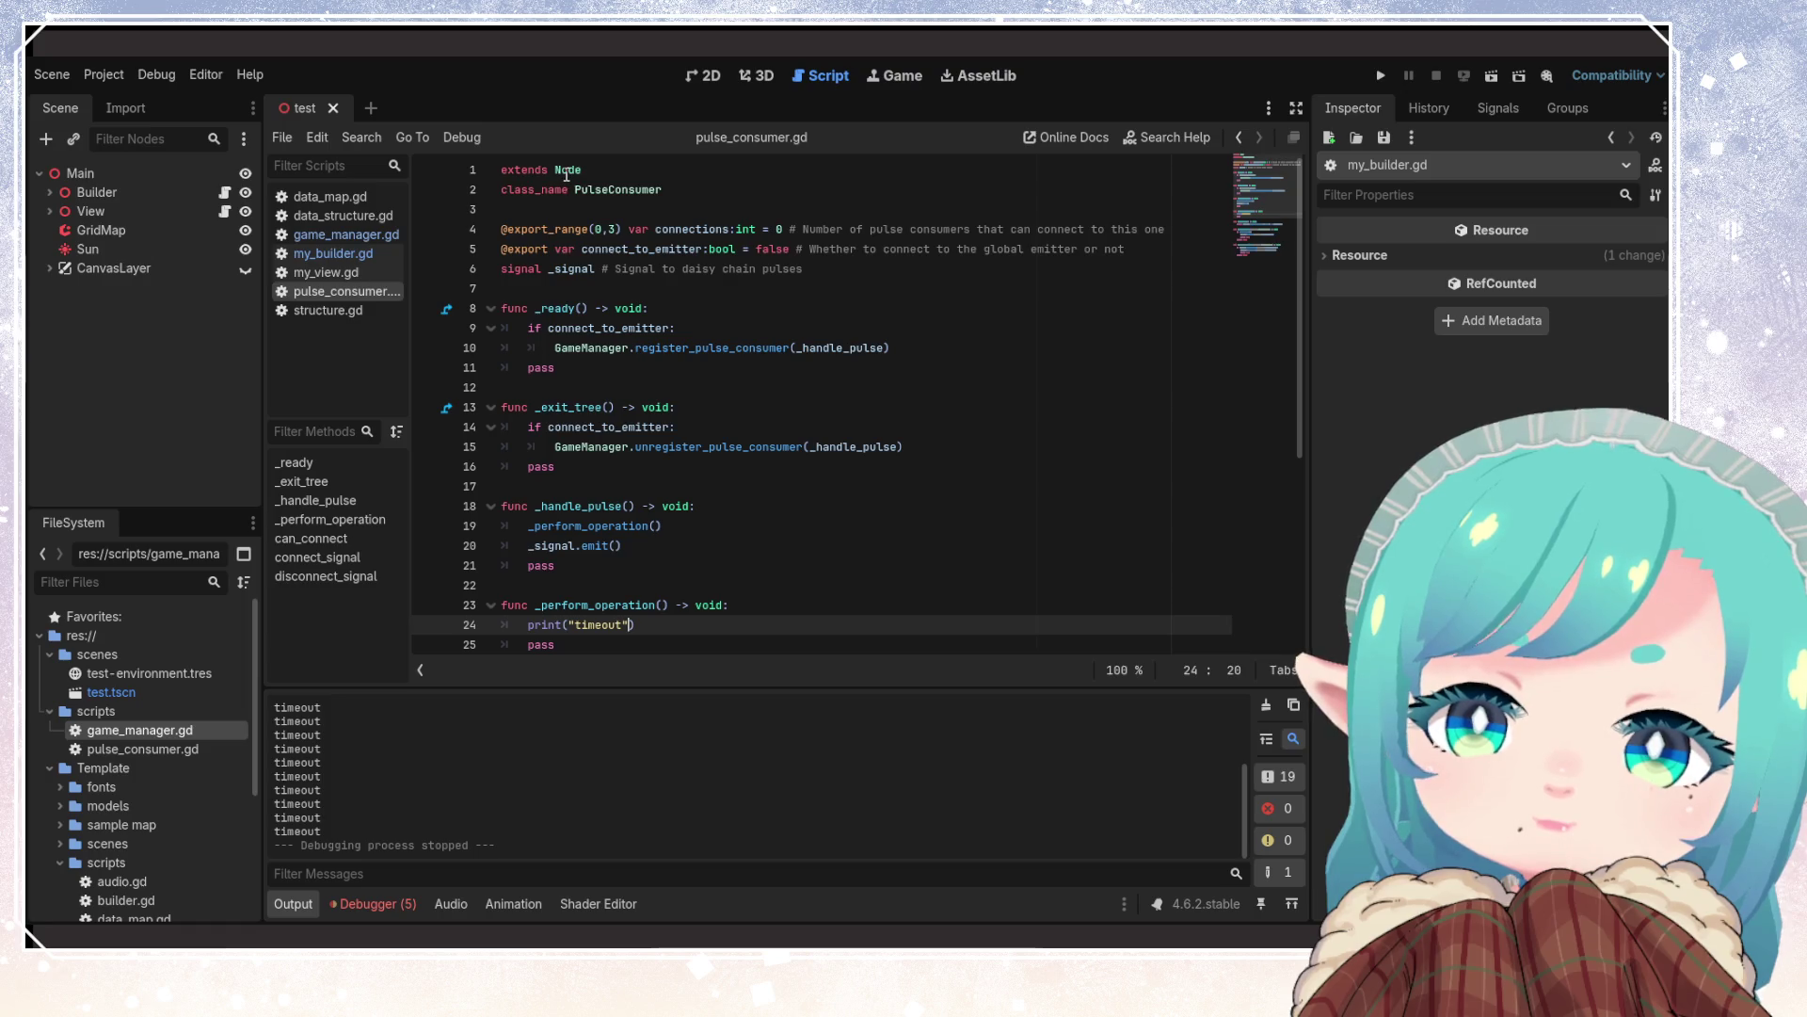
mouse_move(565, 175)
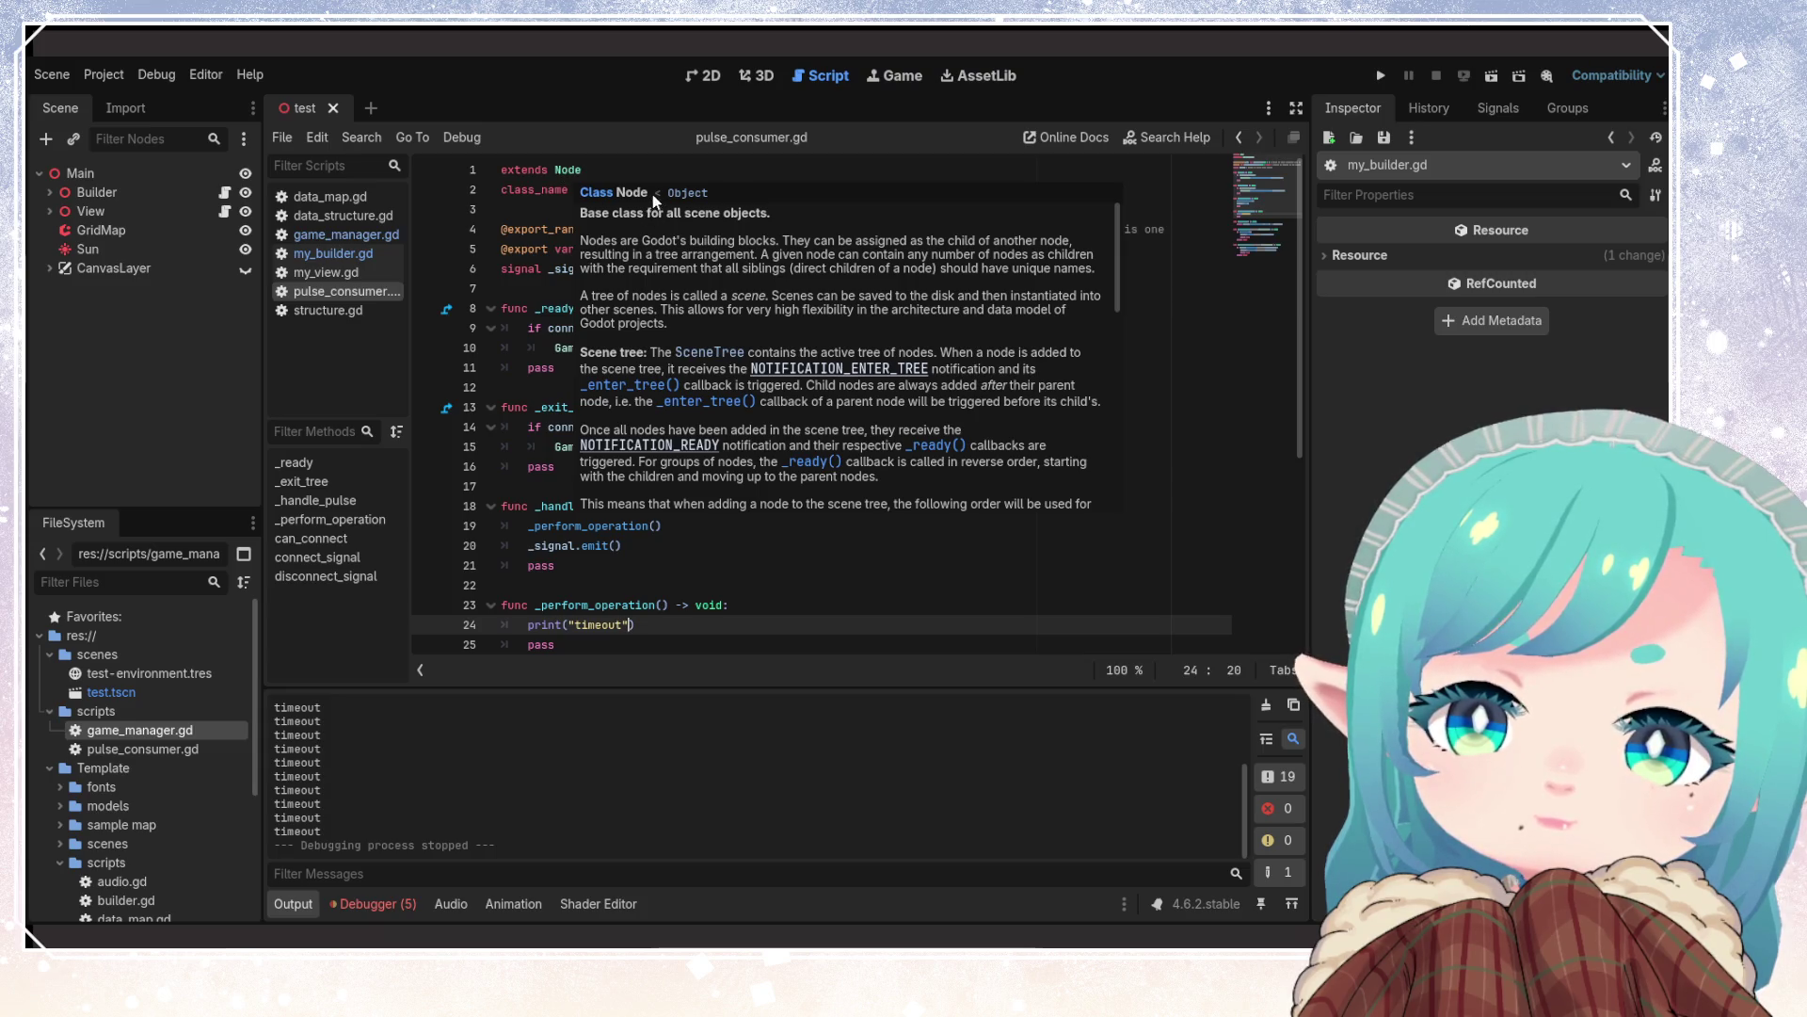
click(682, 192)
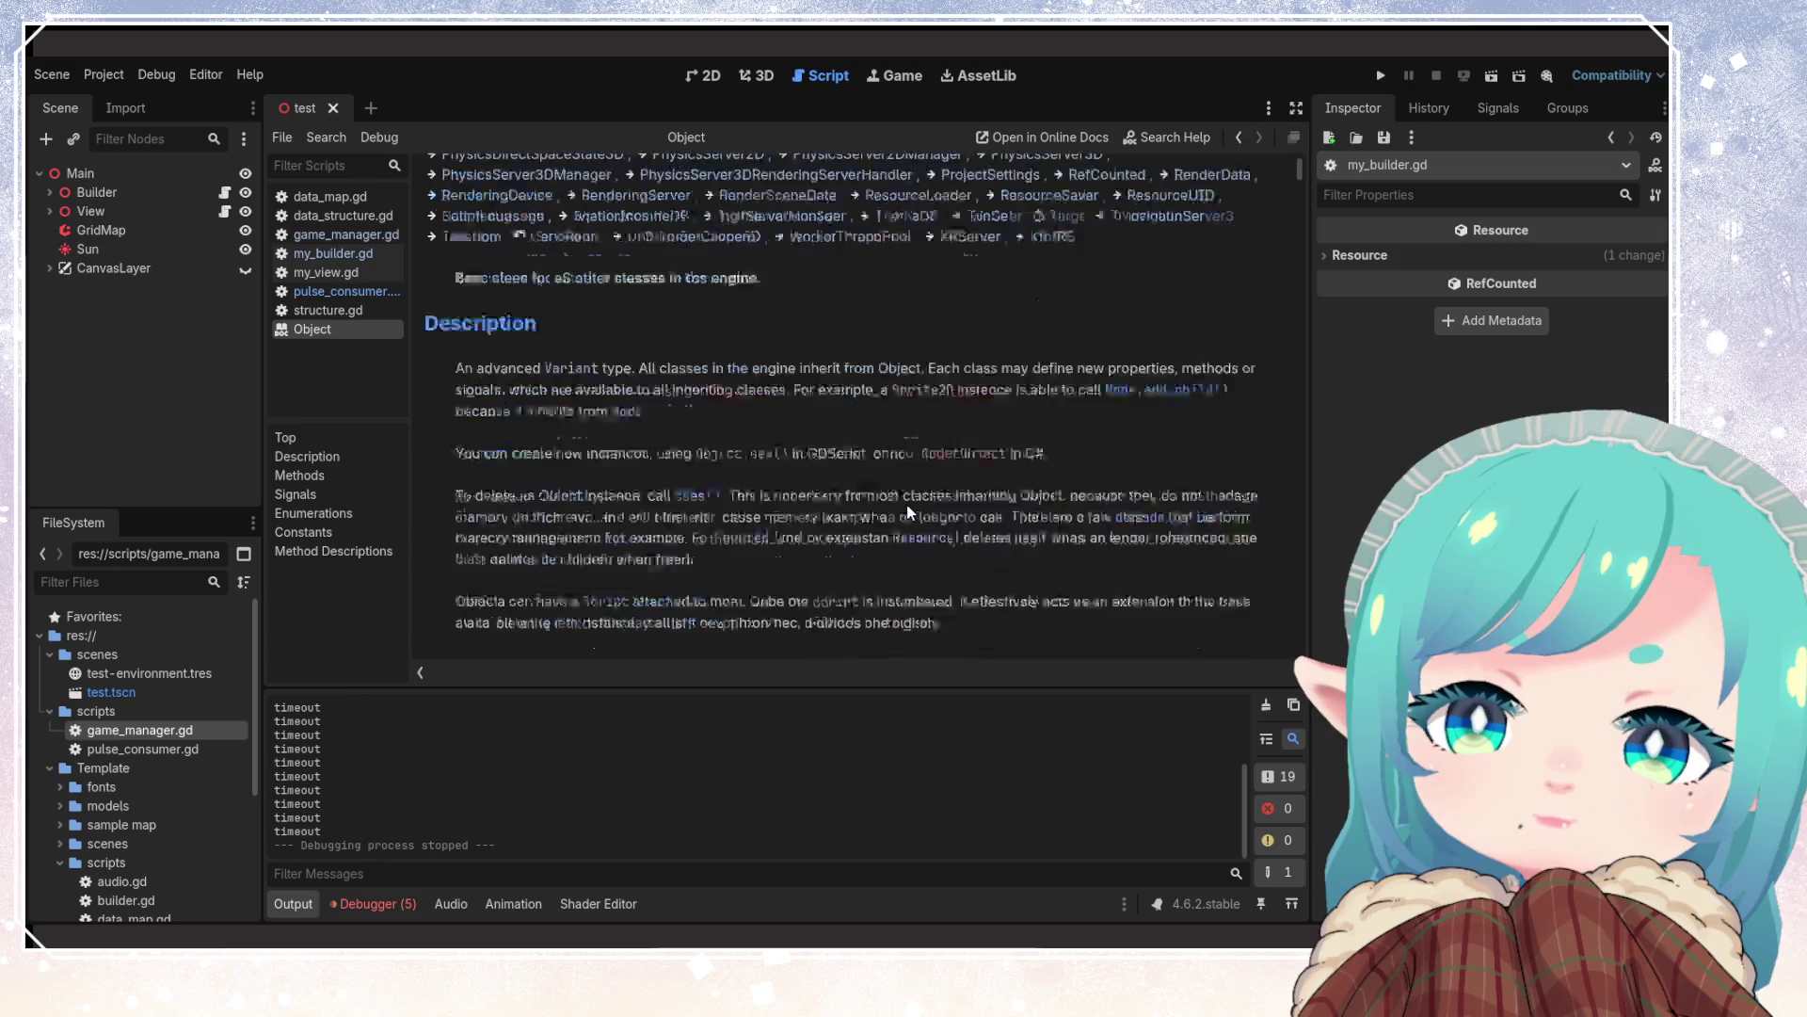
scroll(908, 513, down, 3)
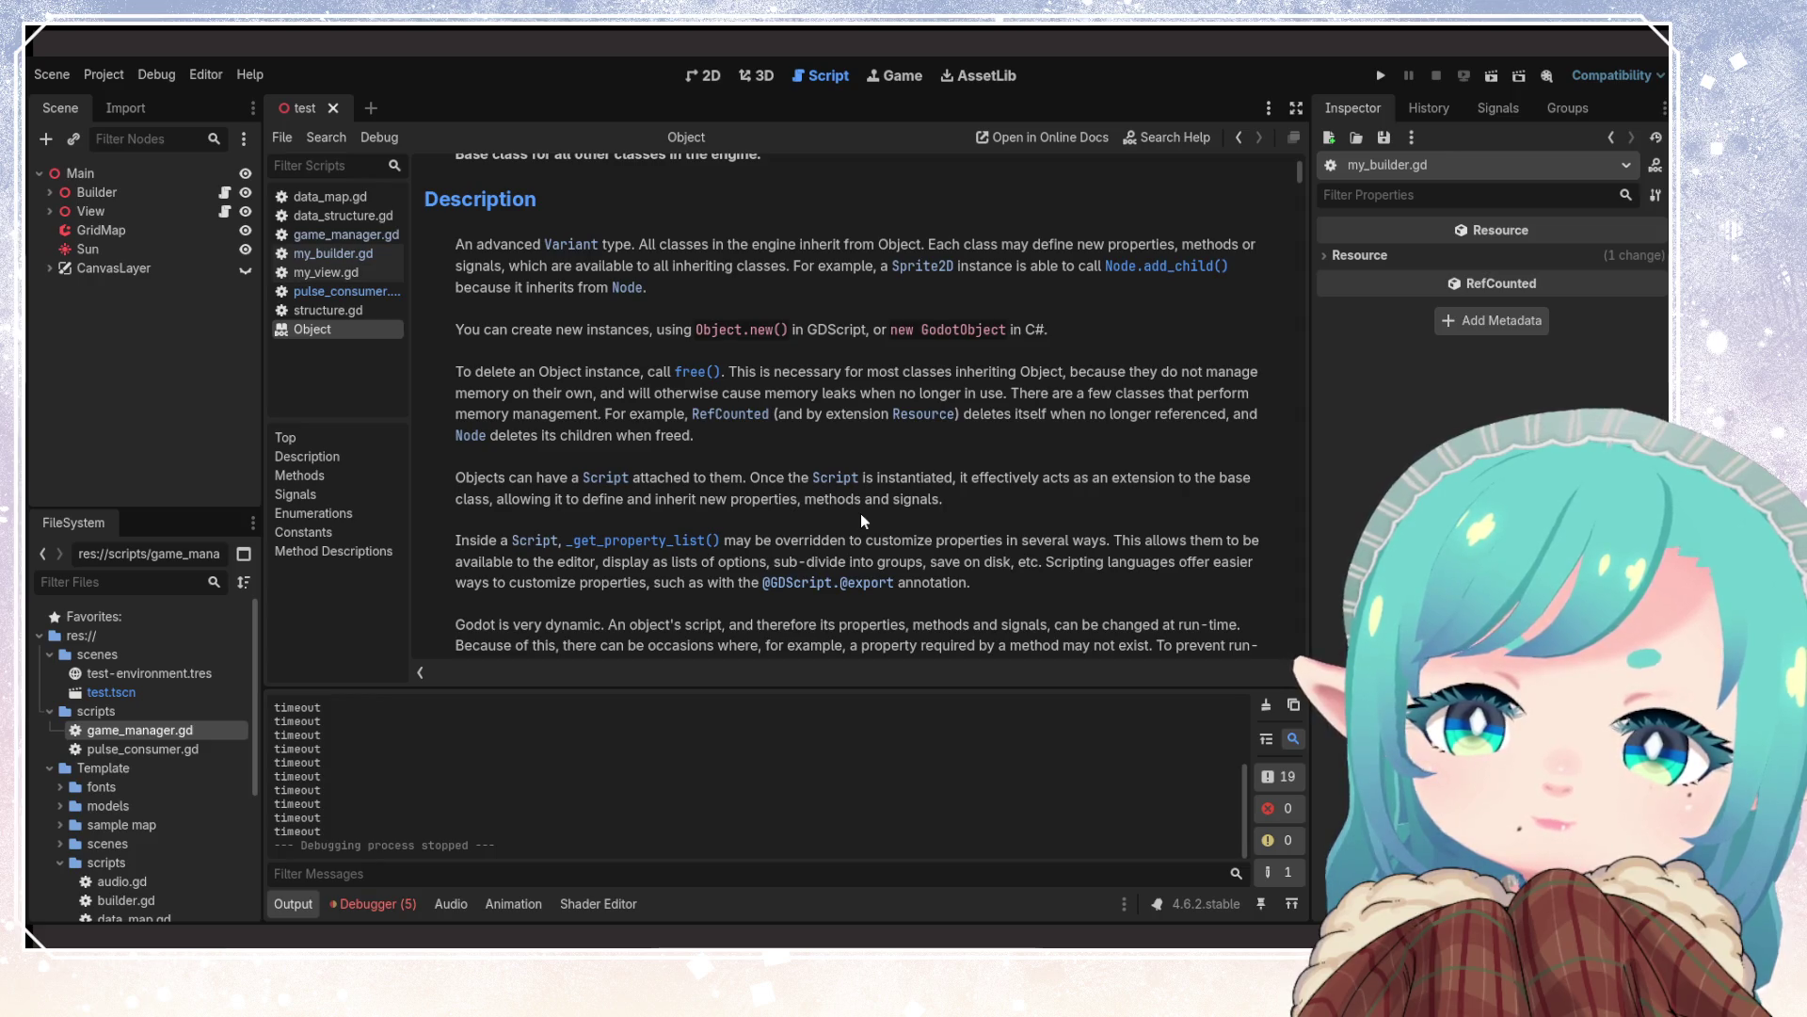
scroll(861, 517, down, 10)
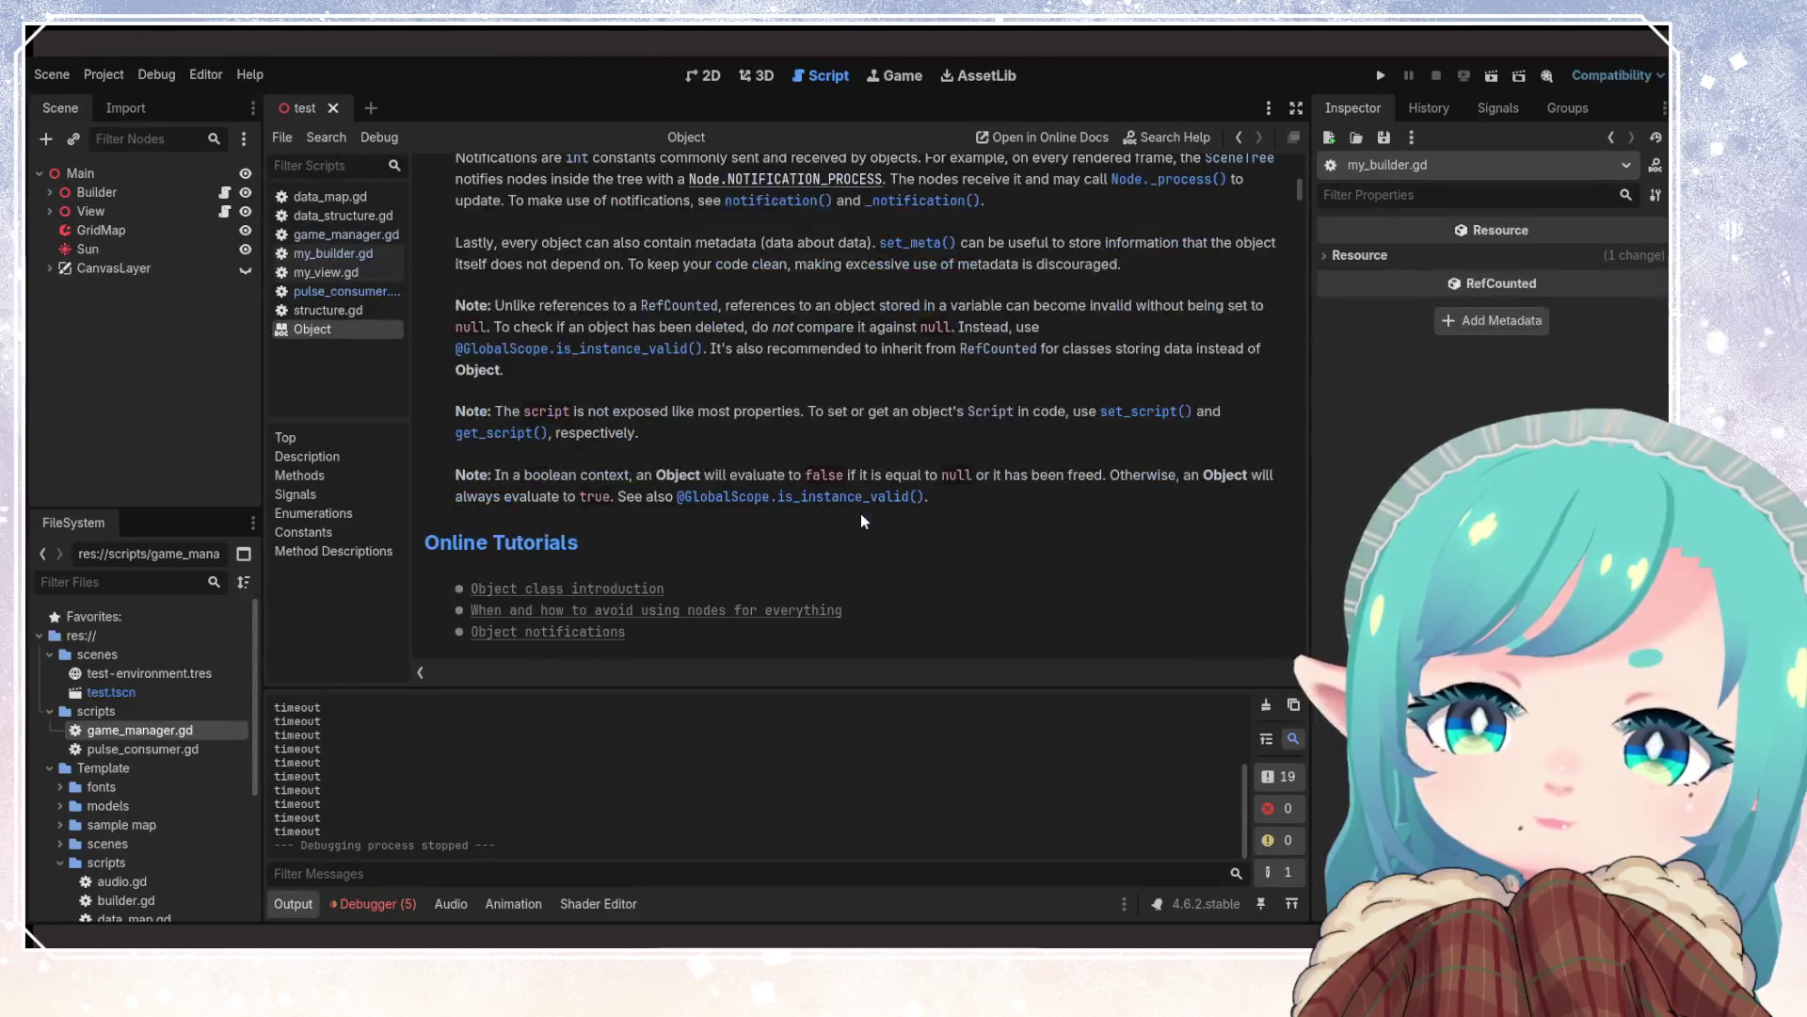
scroll(860, 518, down, 15)
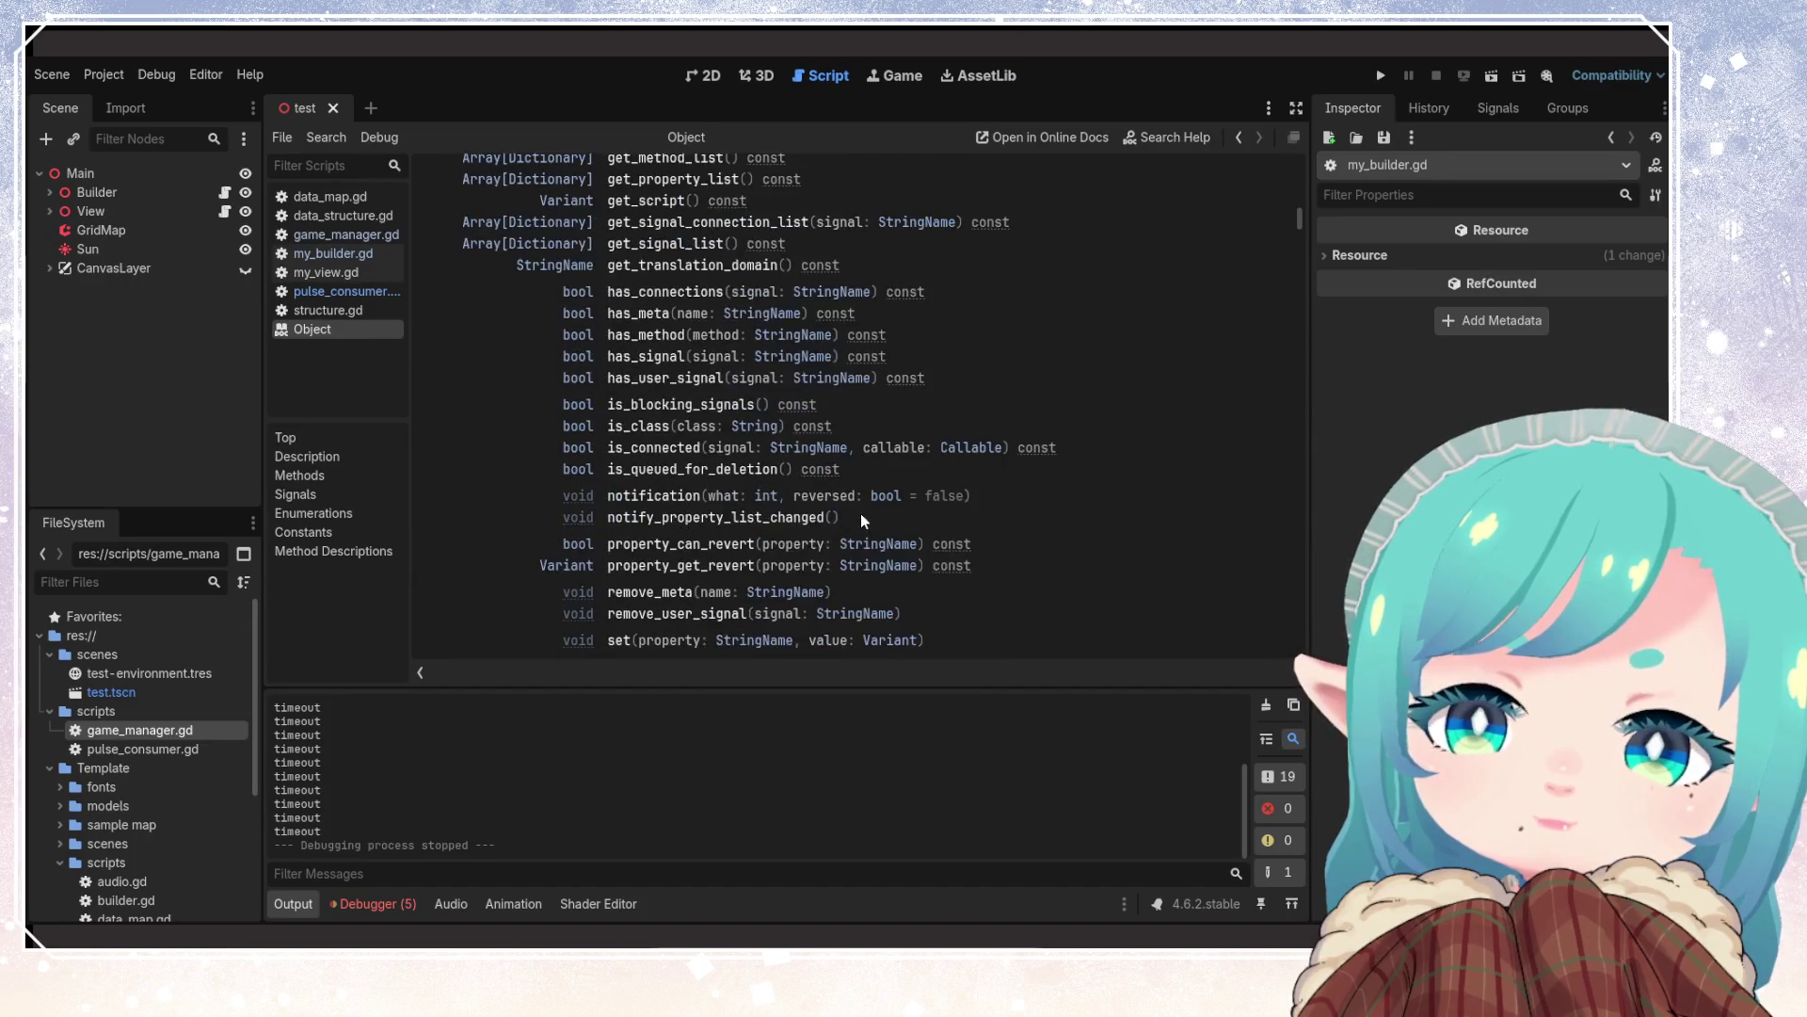
scroll(862, 515, down, 15)
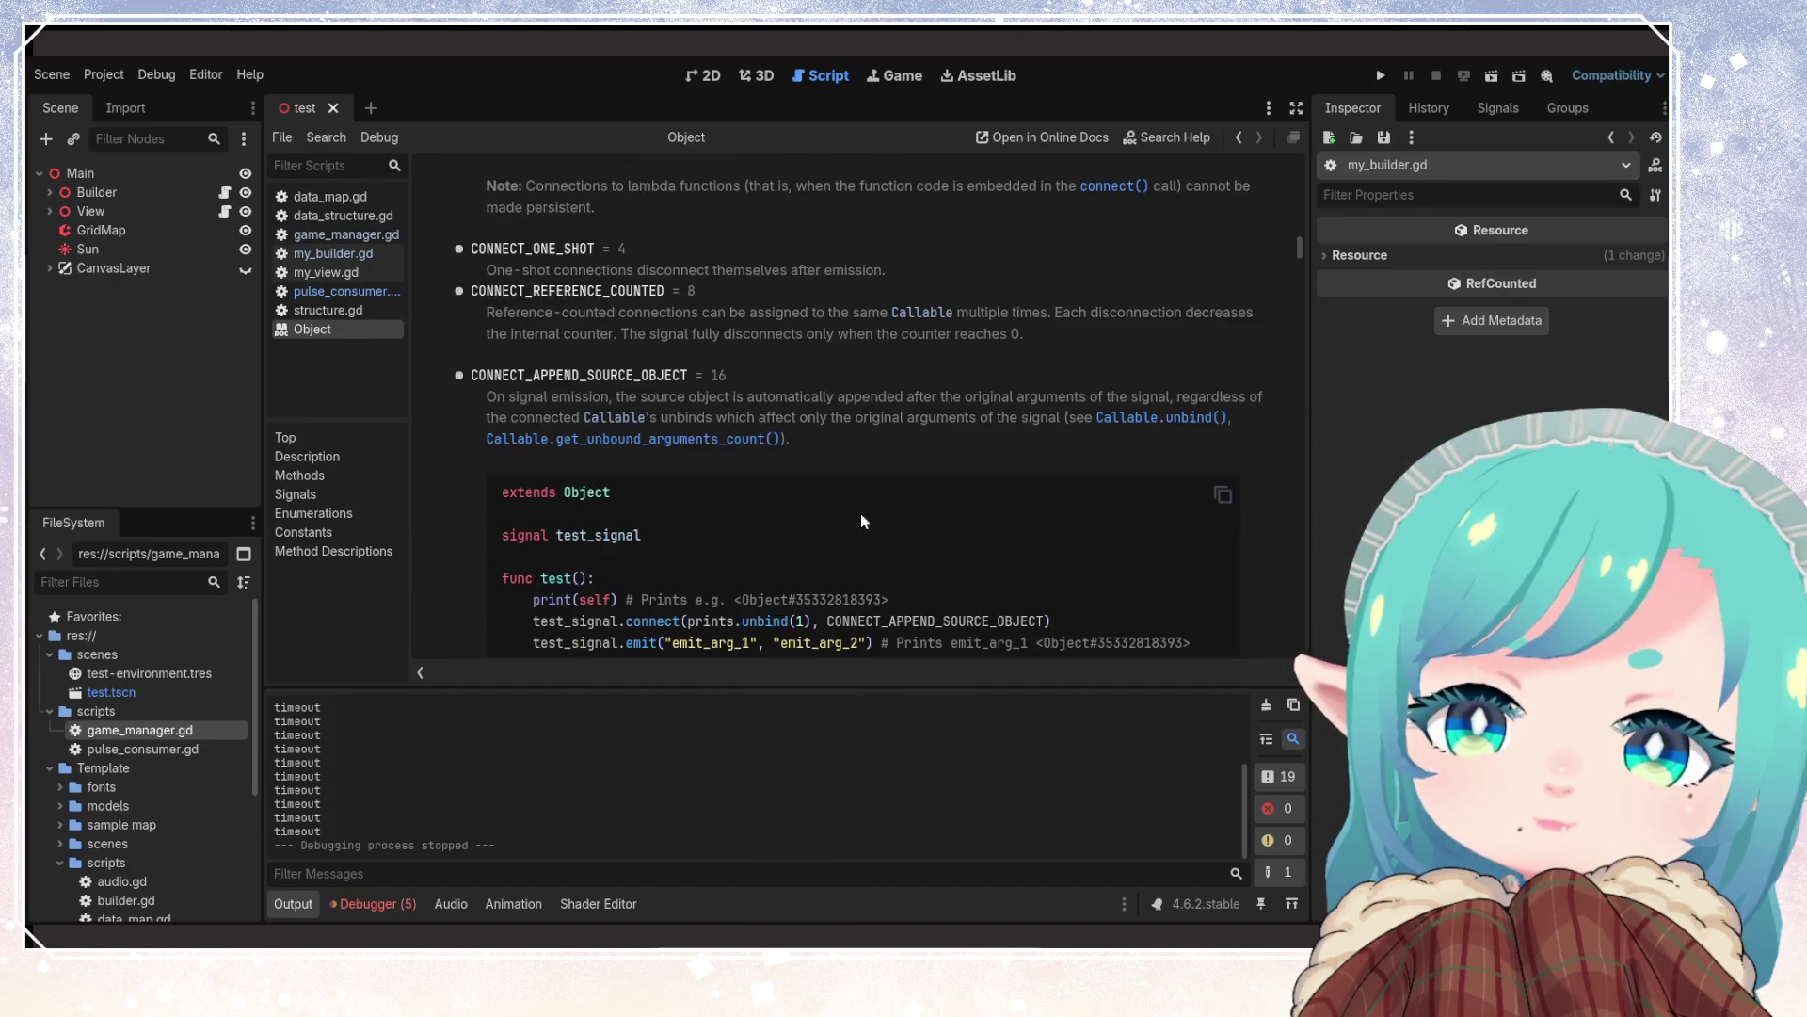
scroll(861, 519, down, 10)
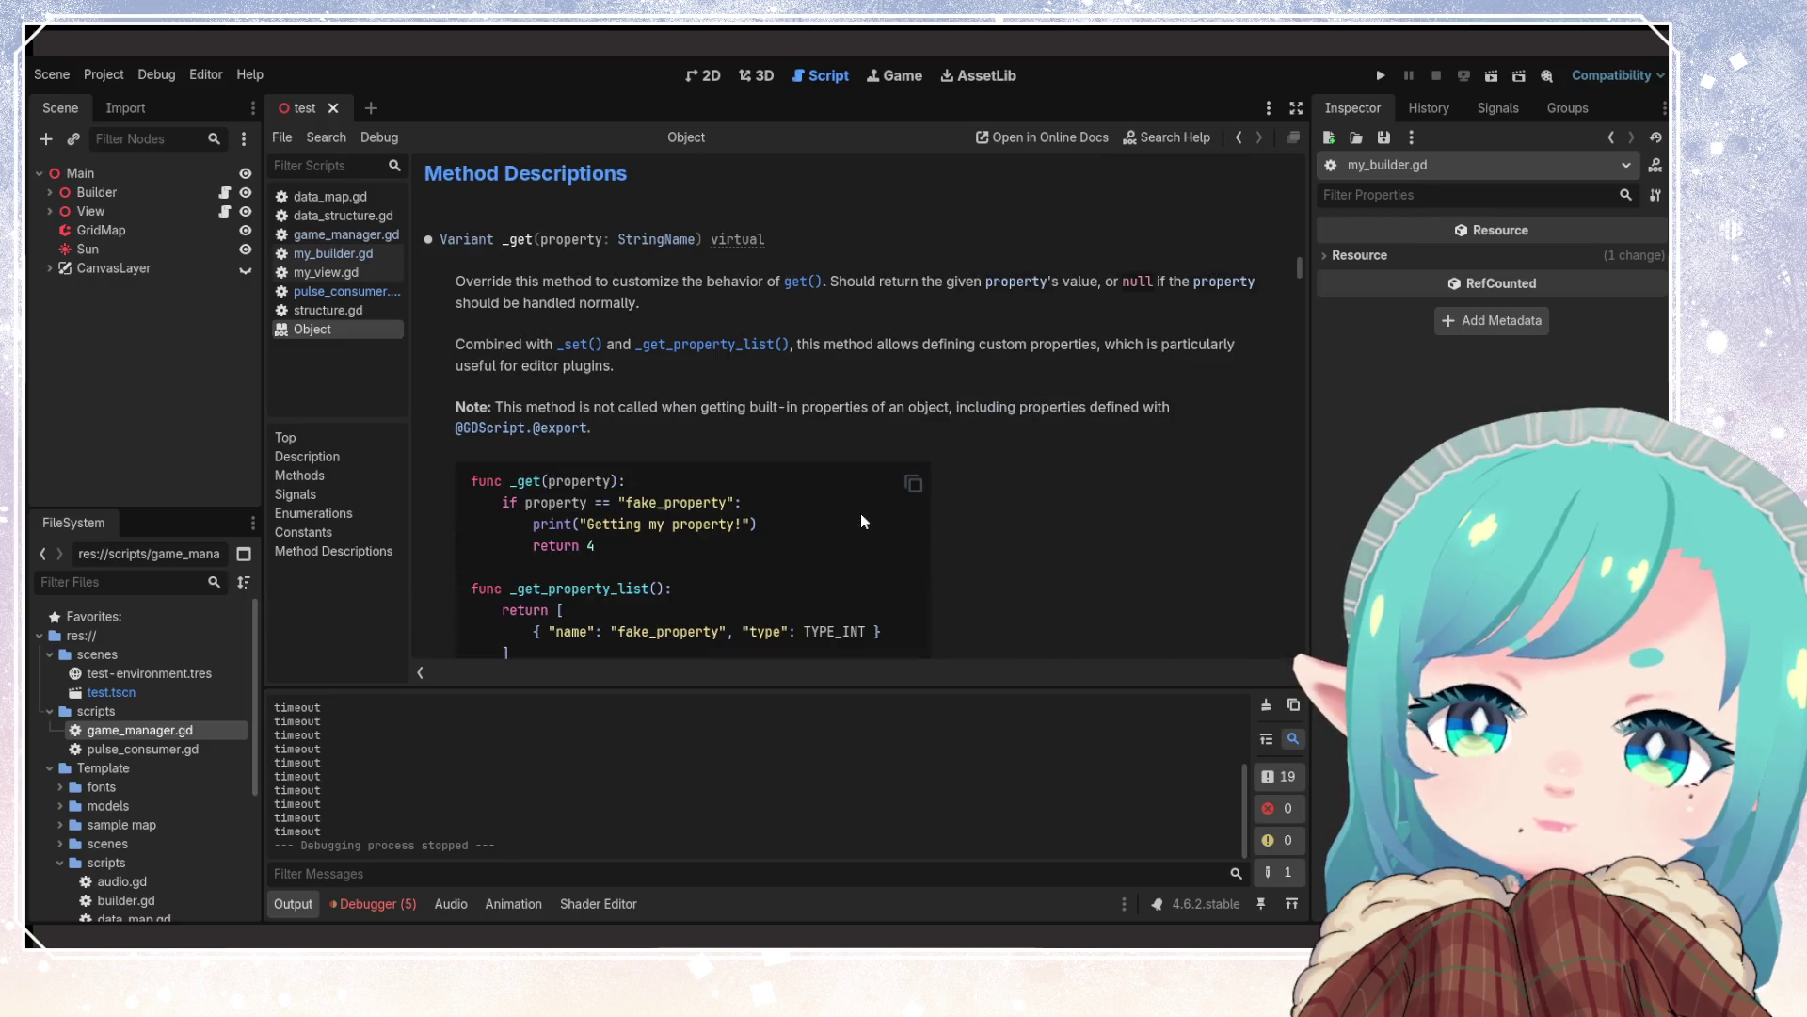
scroll(860, 520, down, 12)
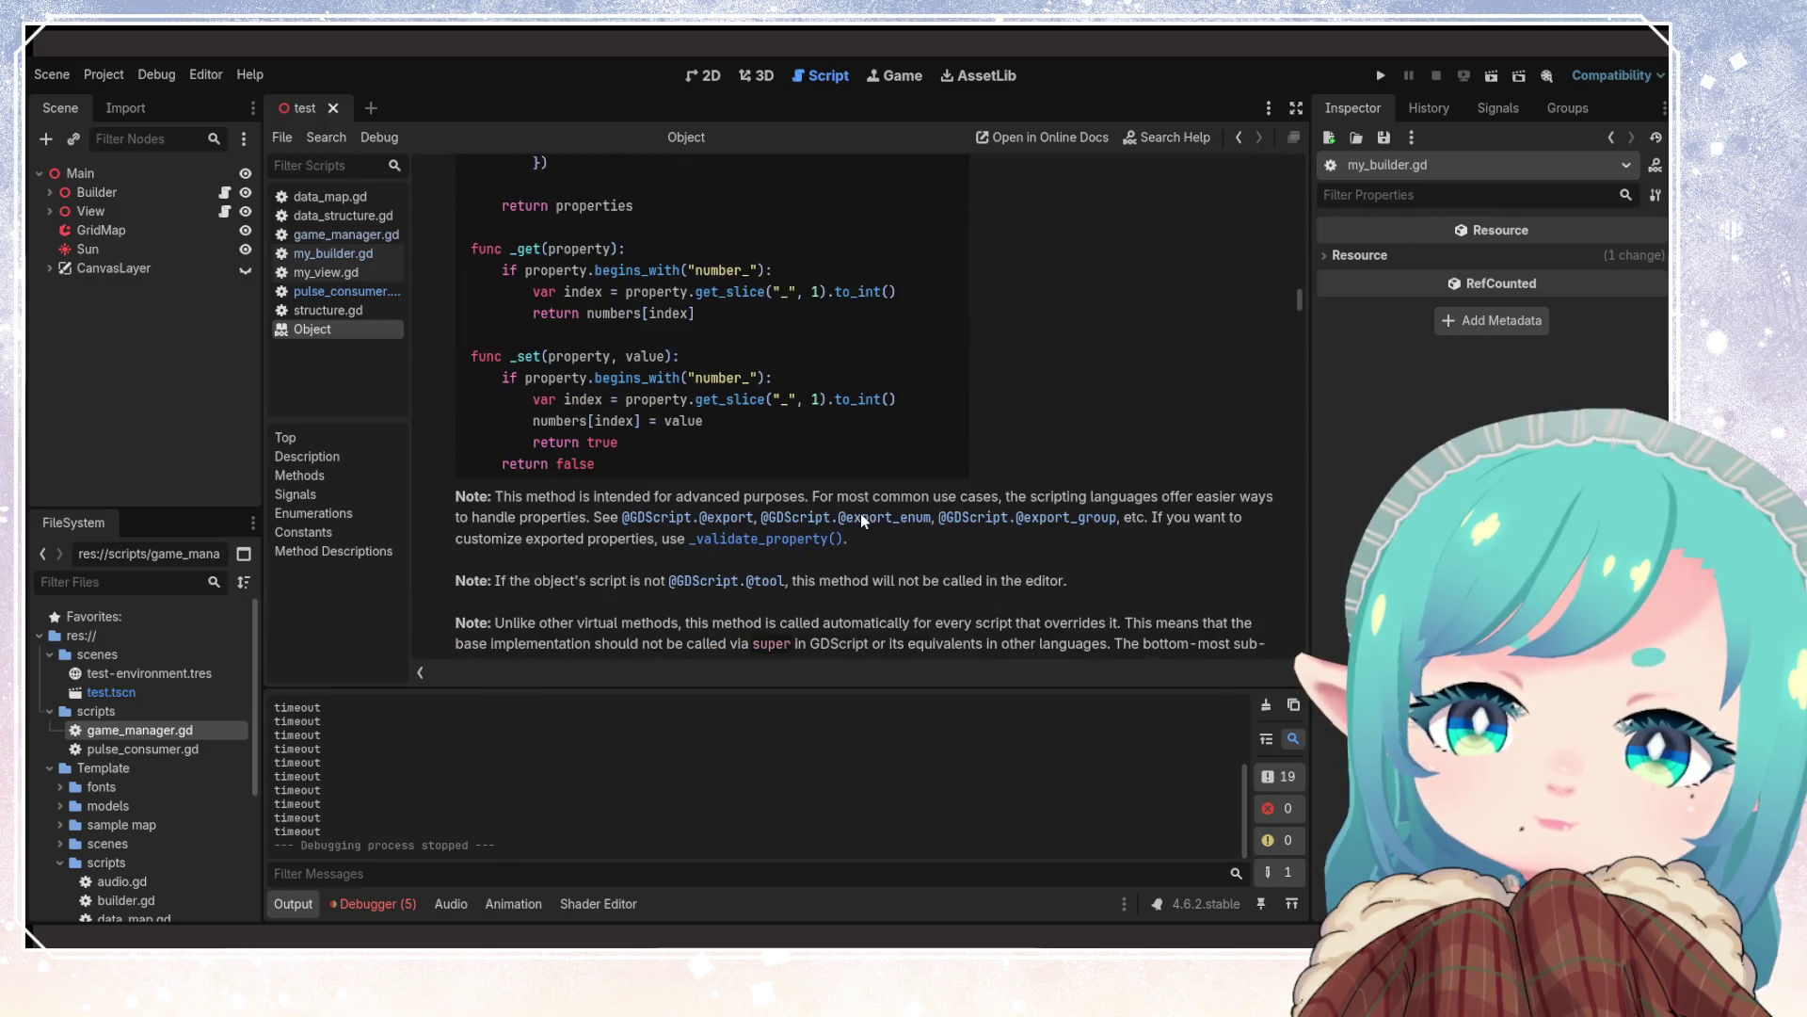
scroll(861, 514, down, 10)
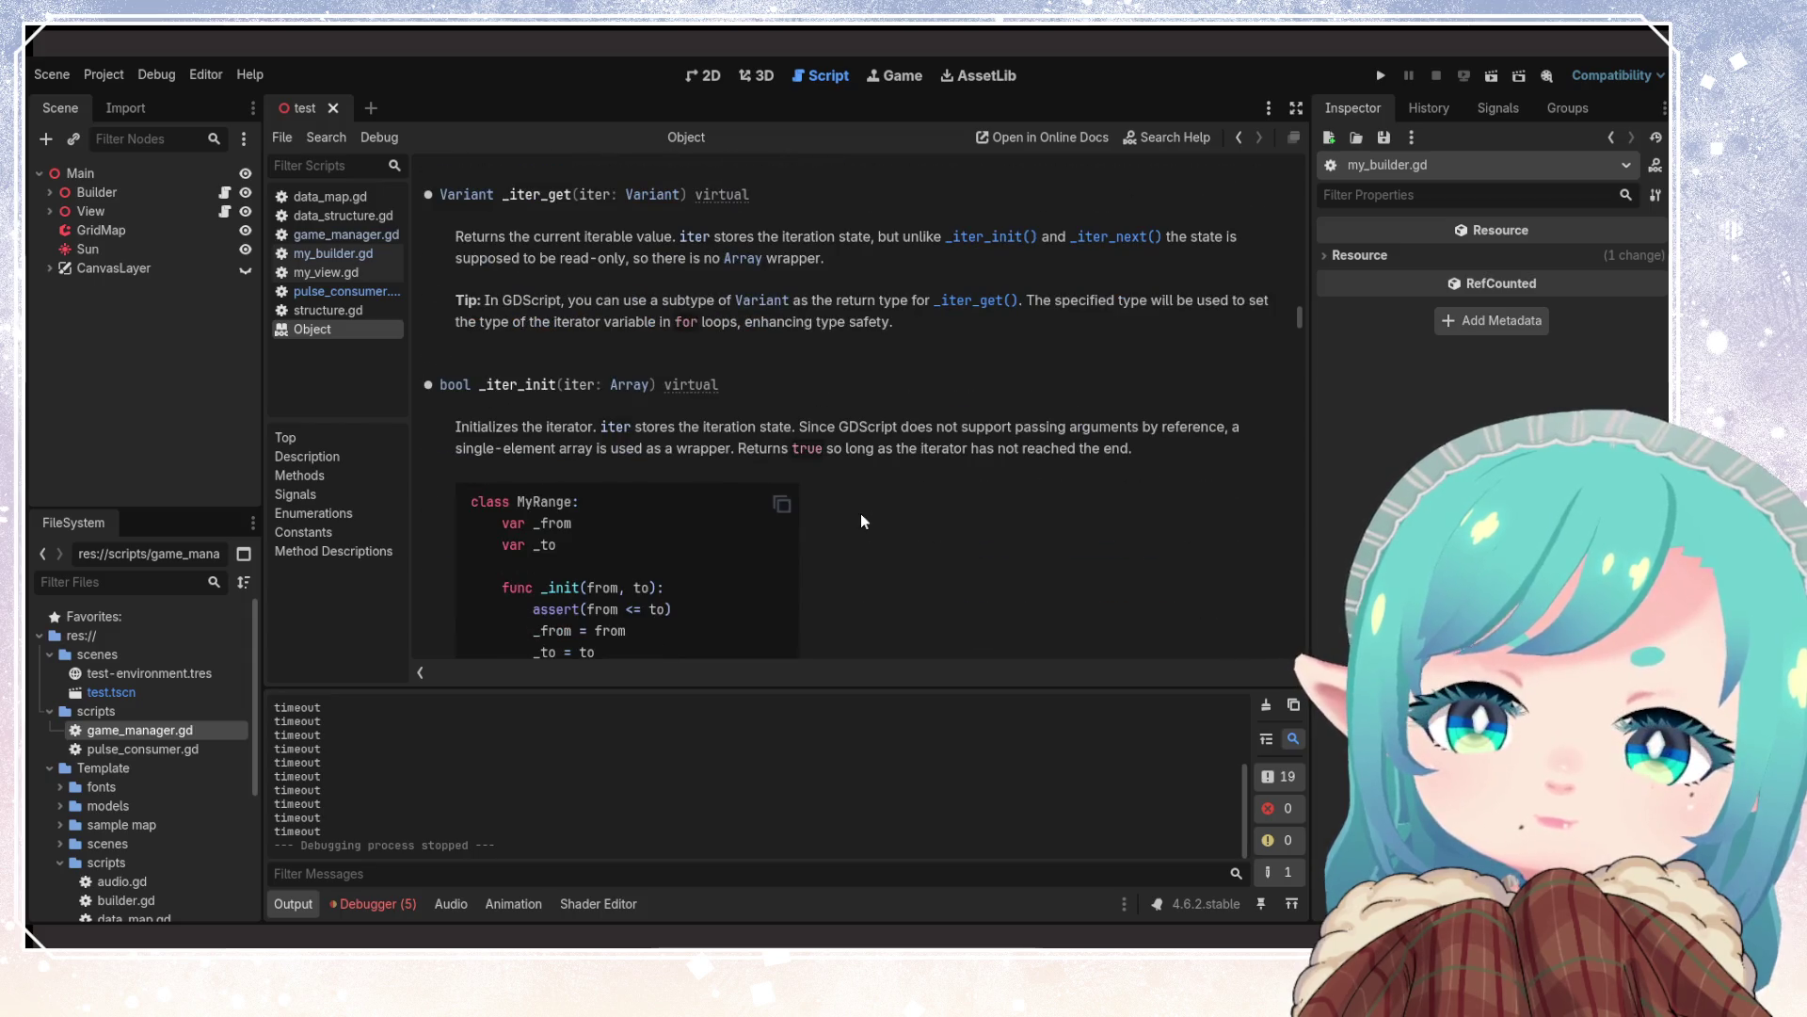
scroll(151, 772, down, 5)
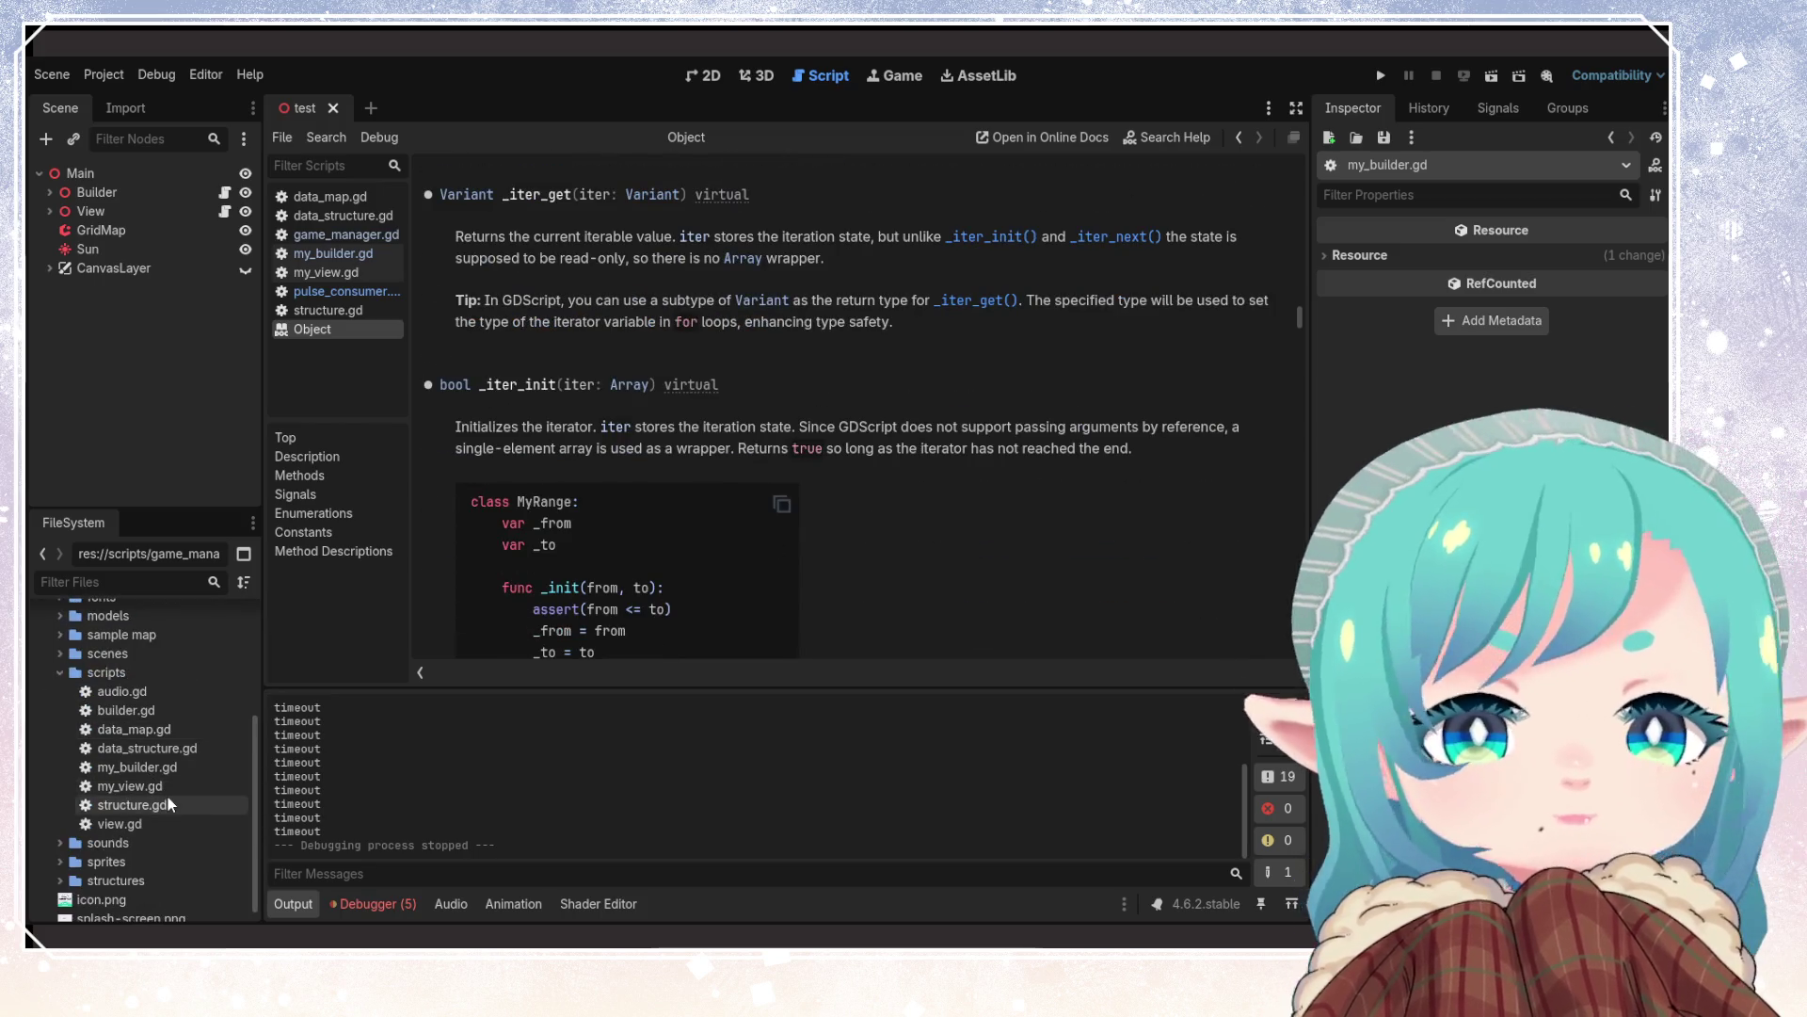
click(167, 800)
double_click(165, 802)
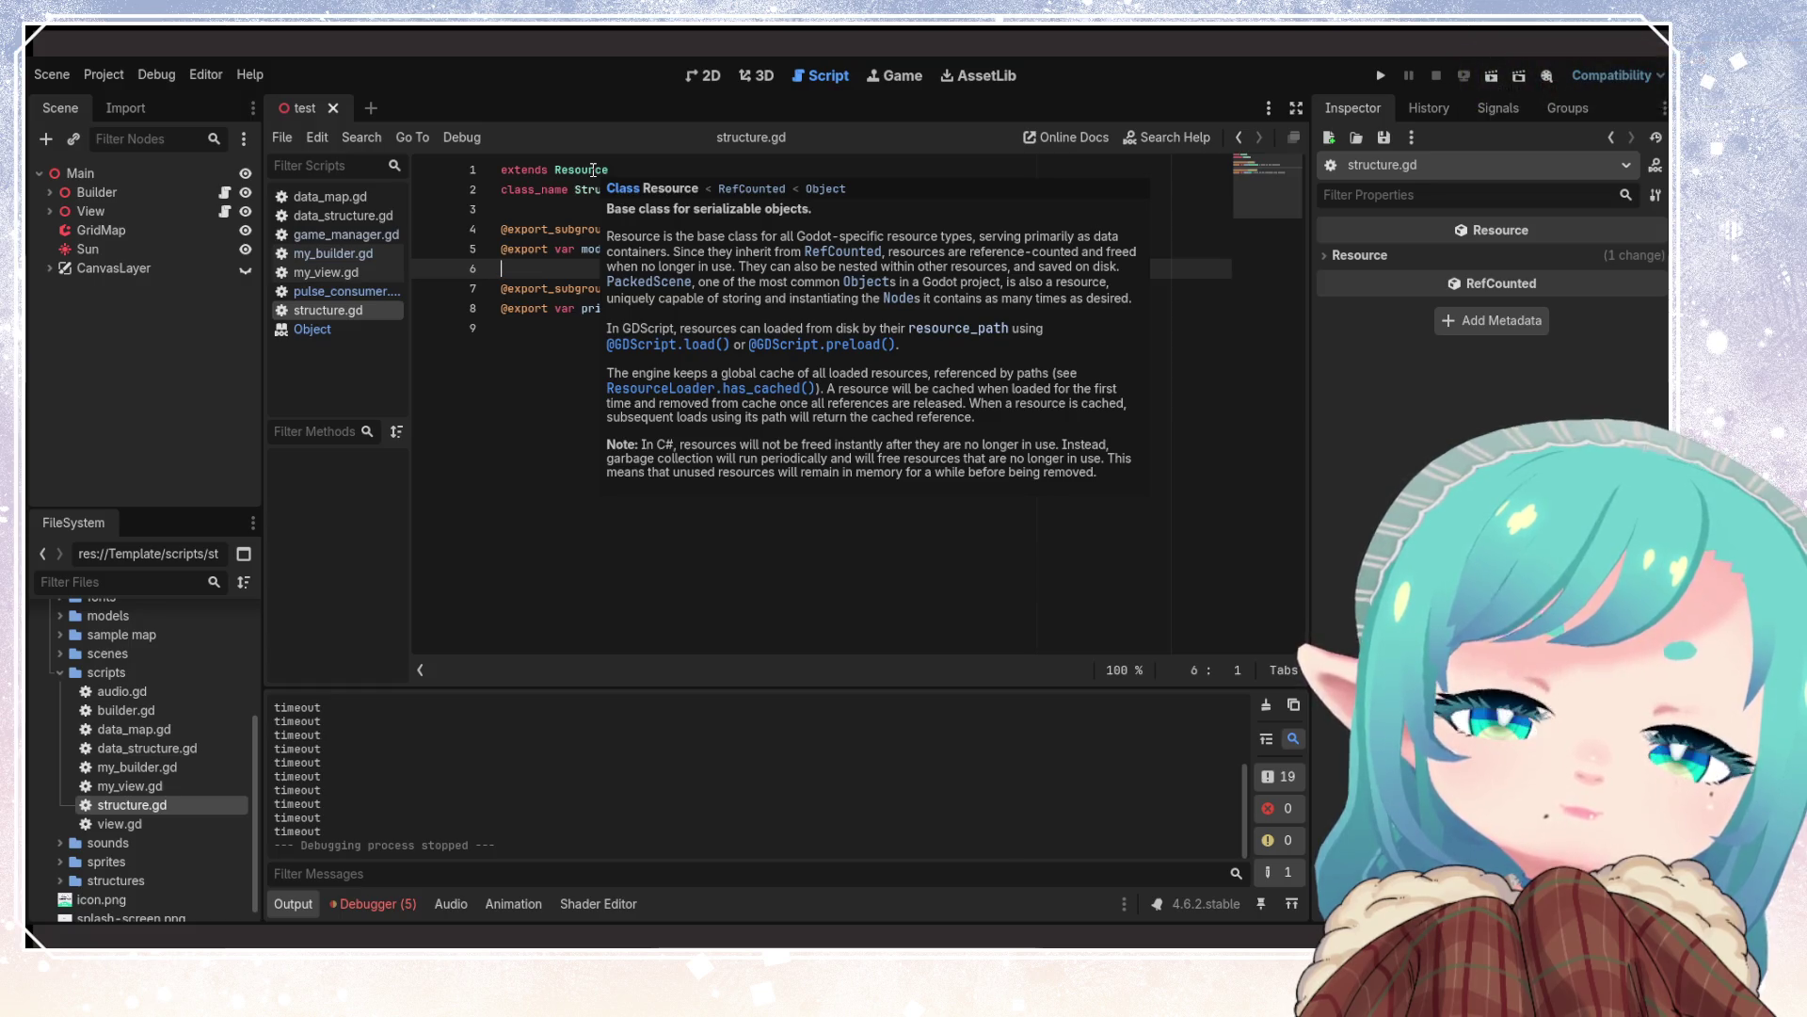
click(538, 226)
mouse_move(538, 224)
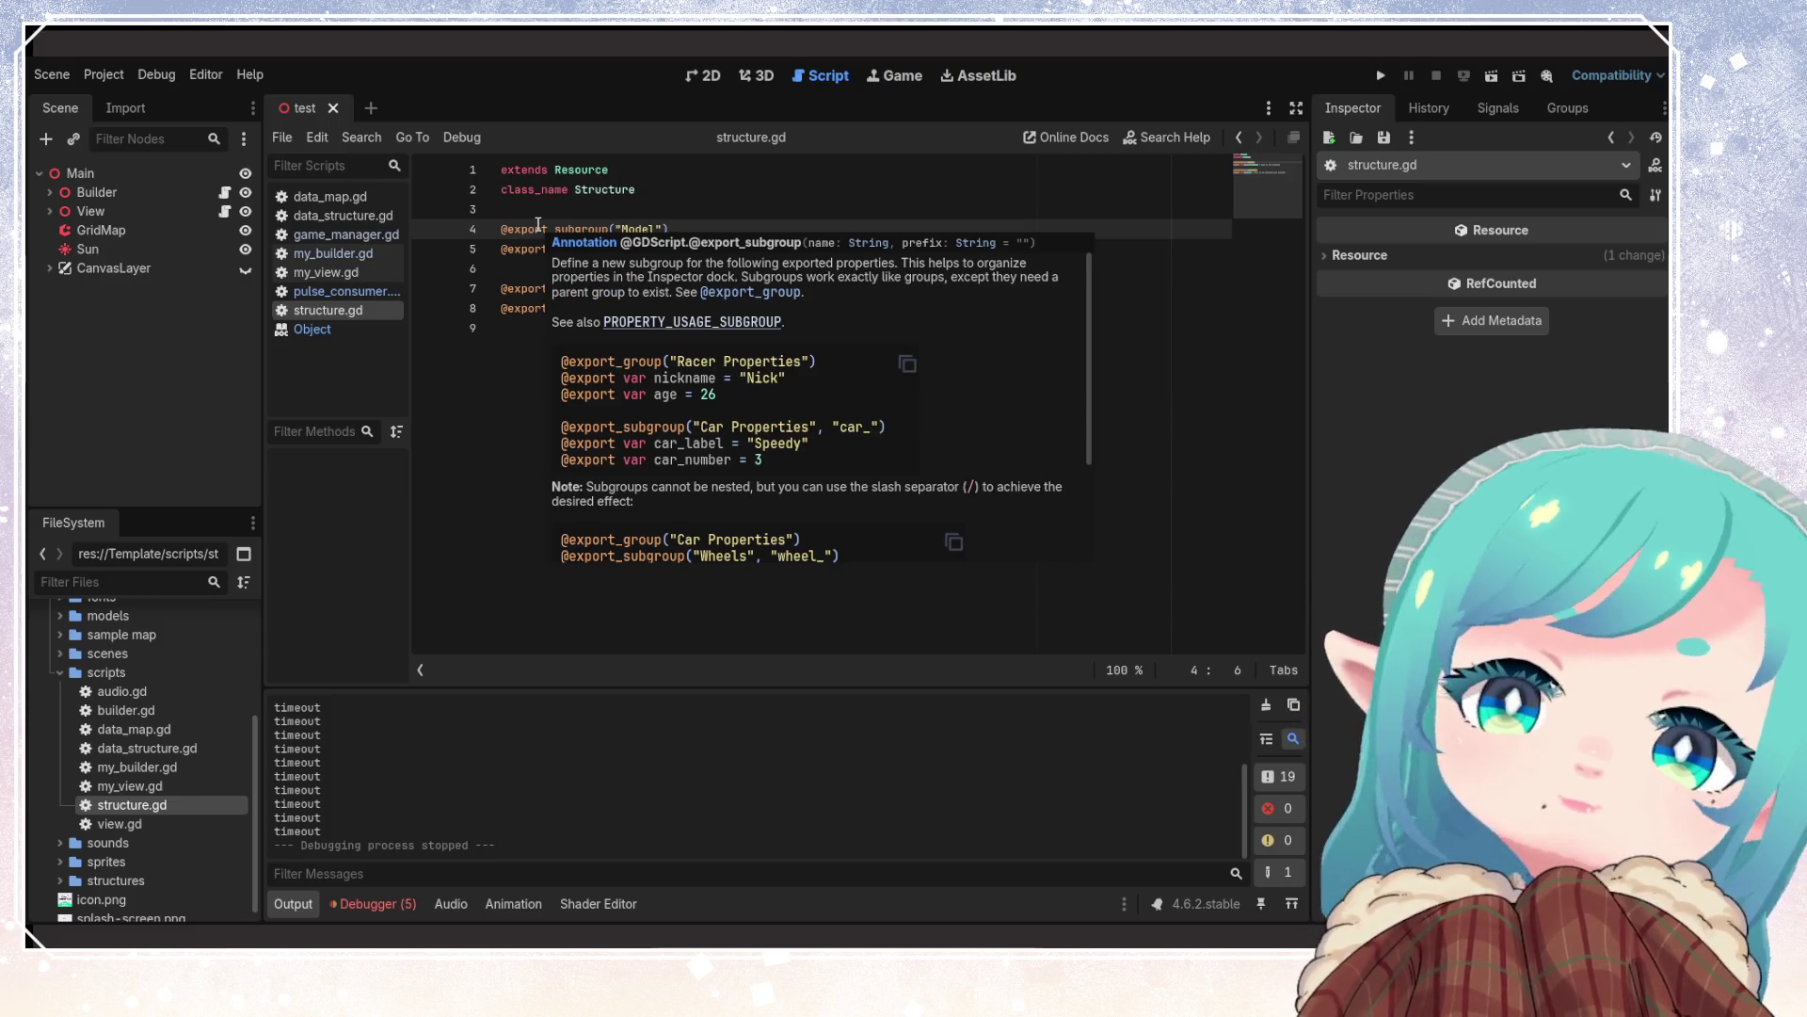
click(504, 211)
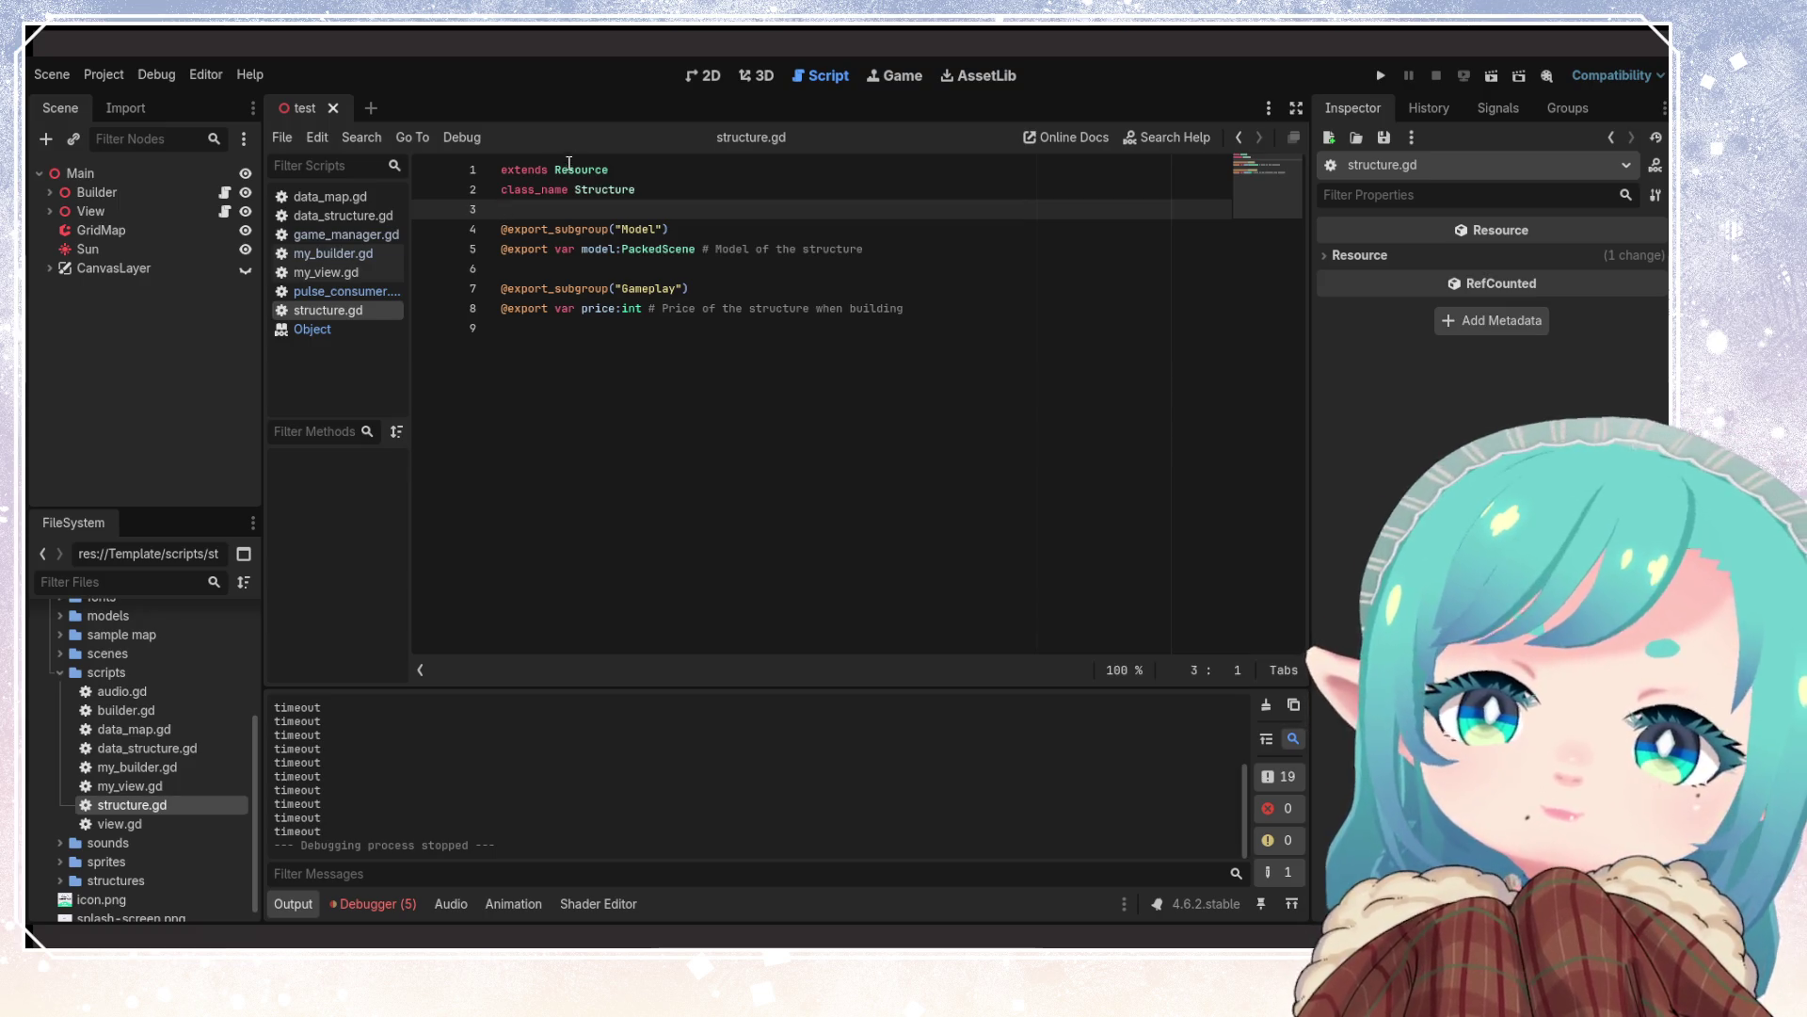
mouse_move(568, 166)
click(638, 196)
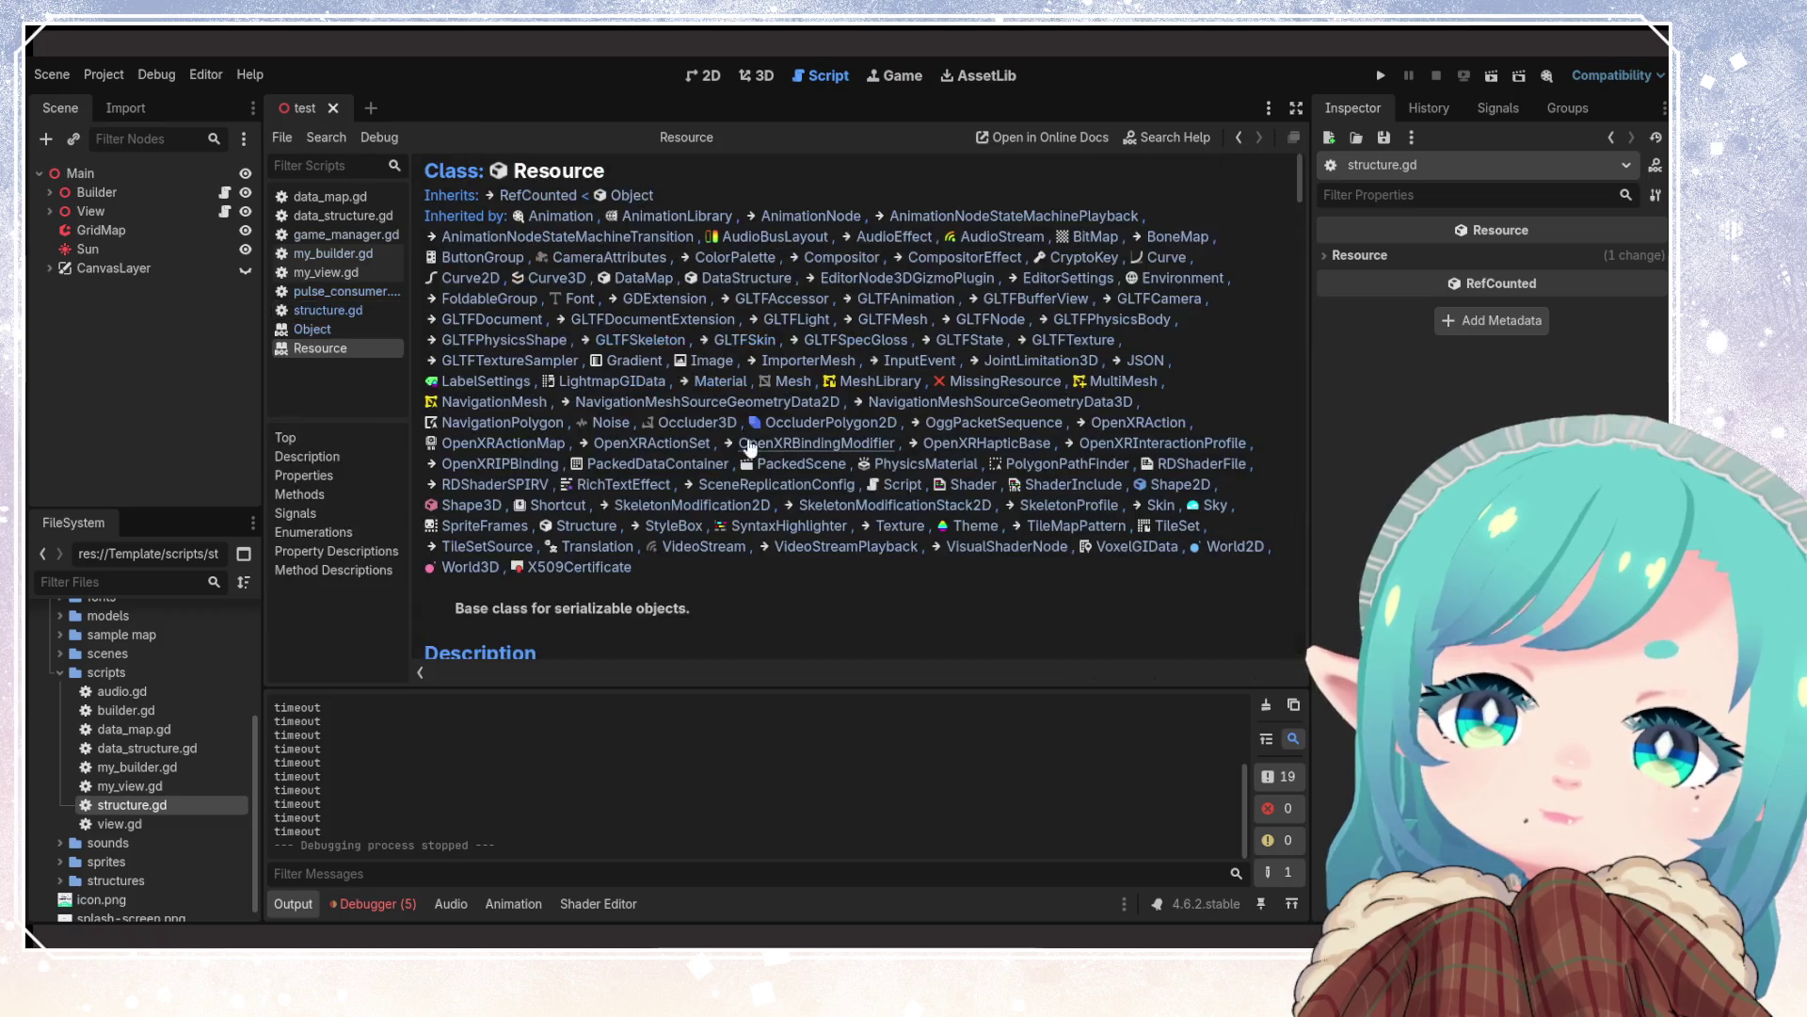
scroll(558, 463, down, 3)
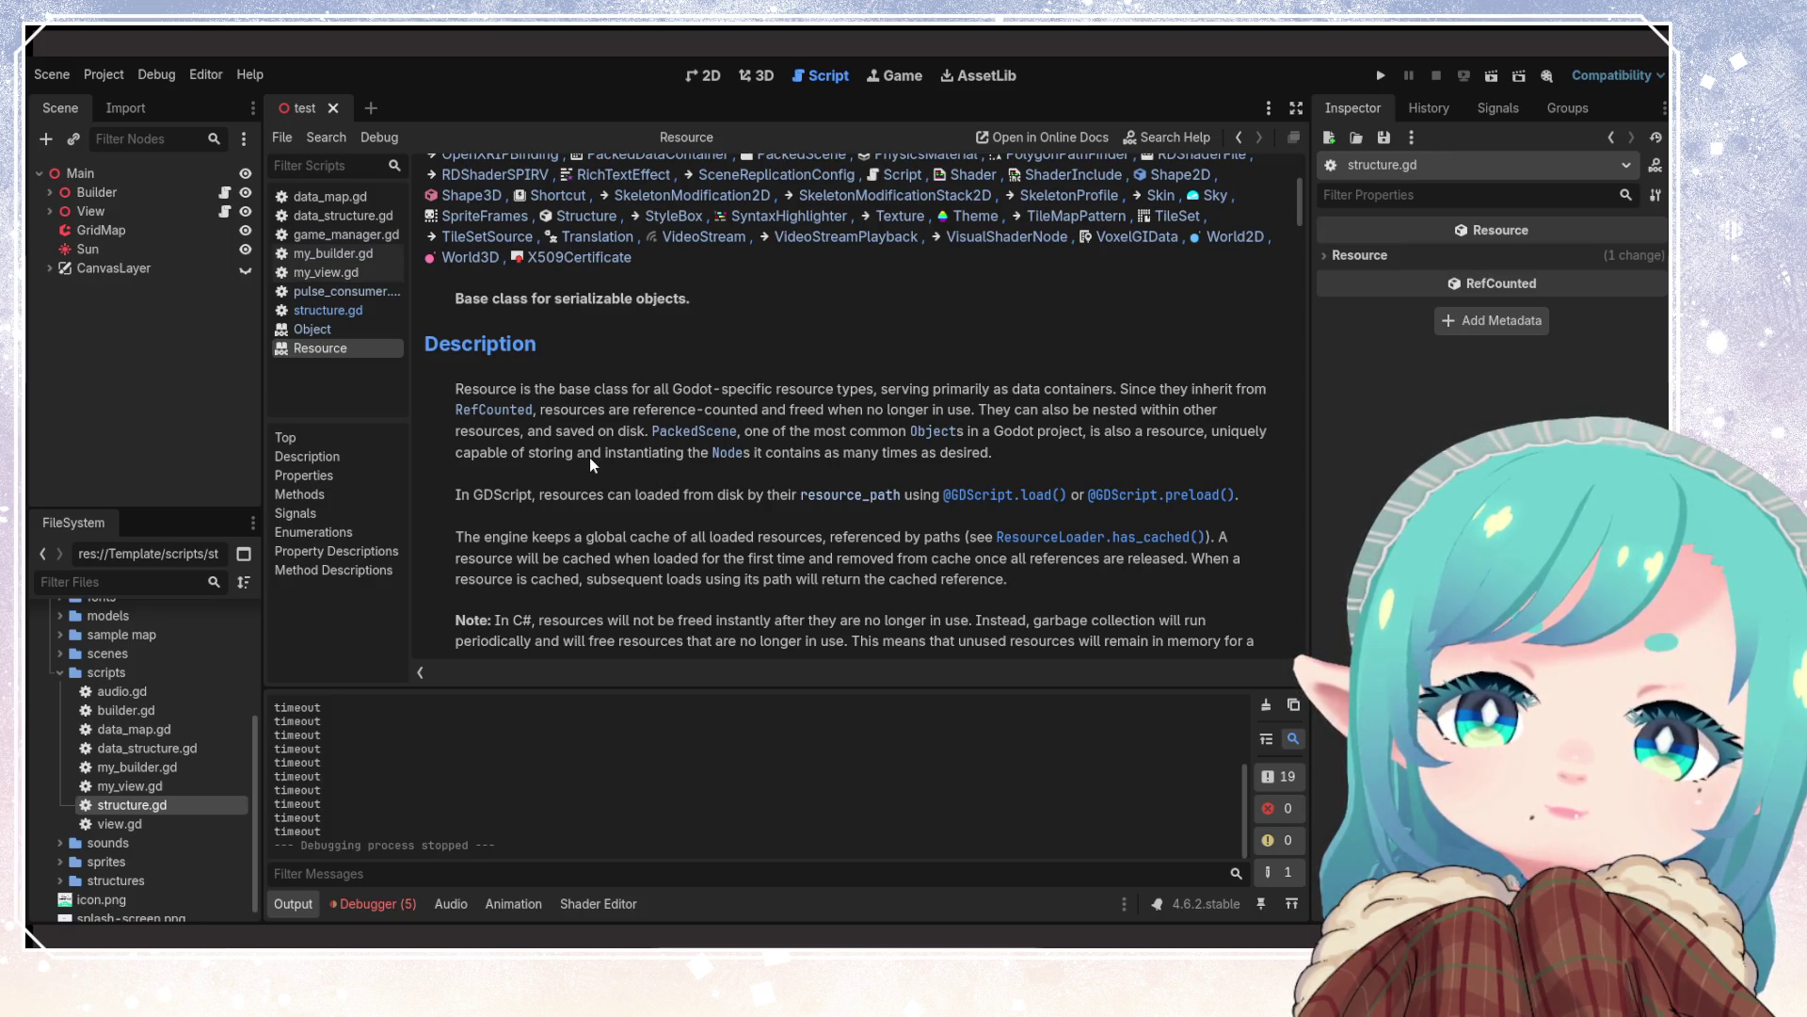
scroll(589, 456, down, 3)
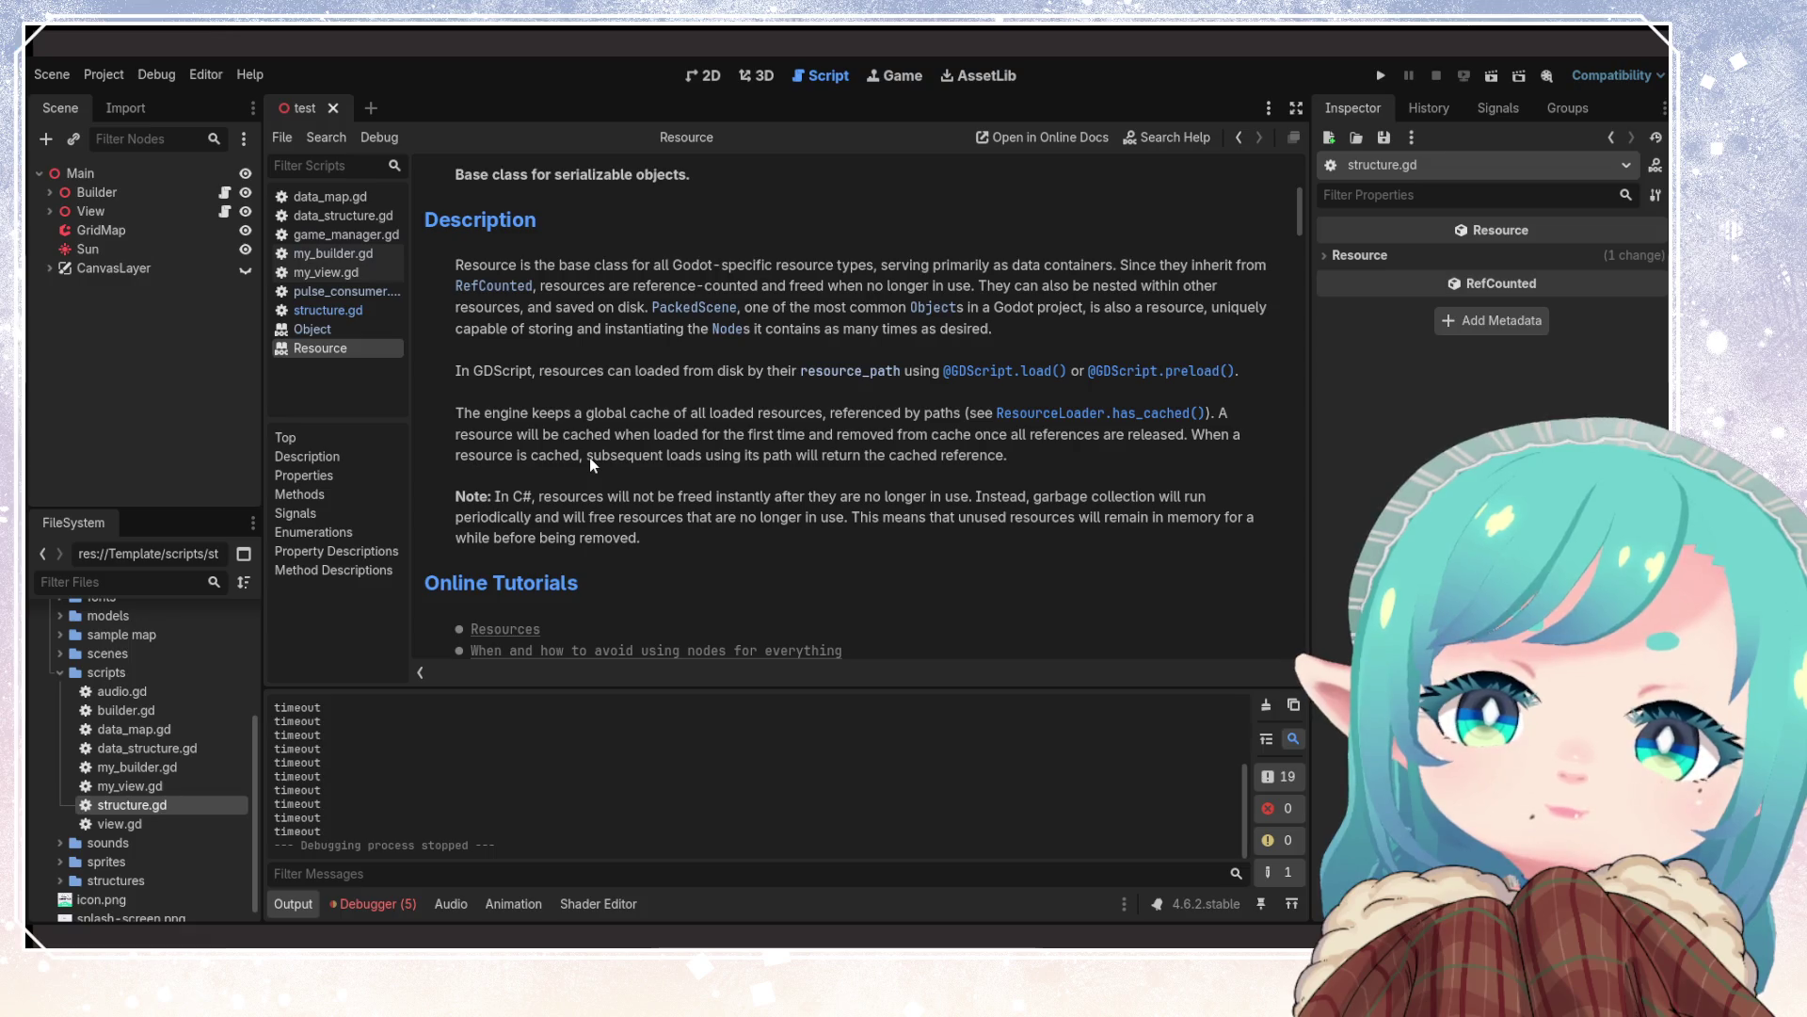
scroll(591, 463, down, 4)
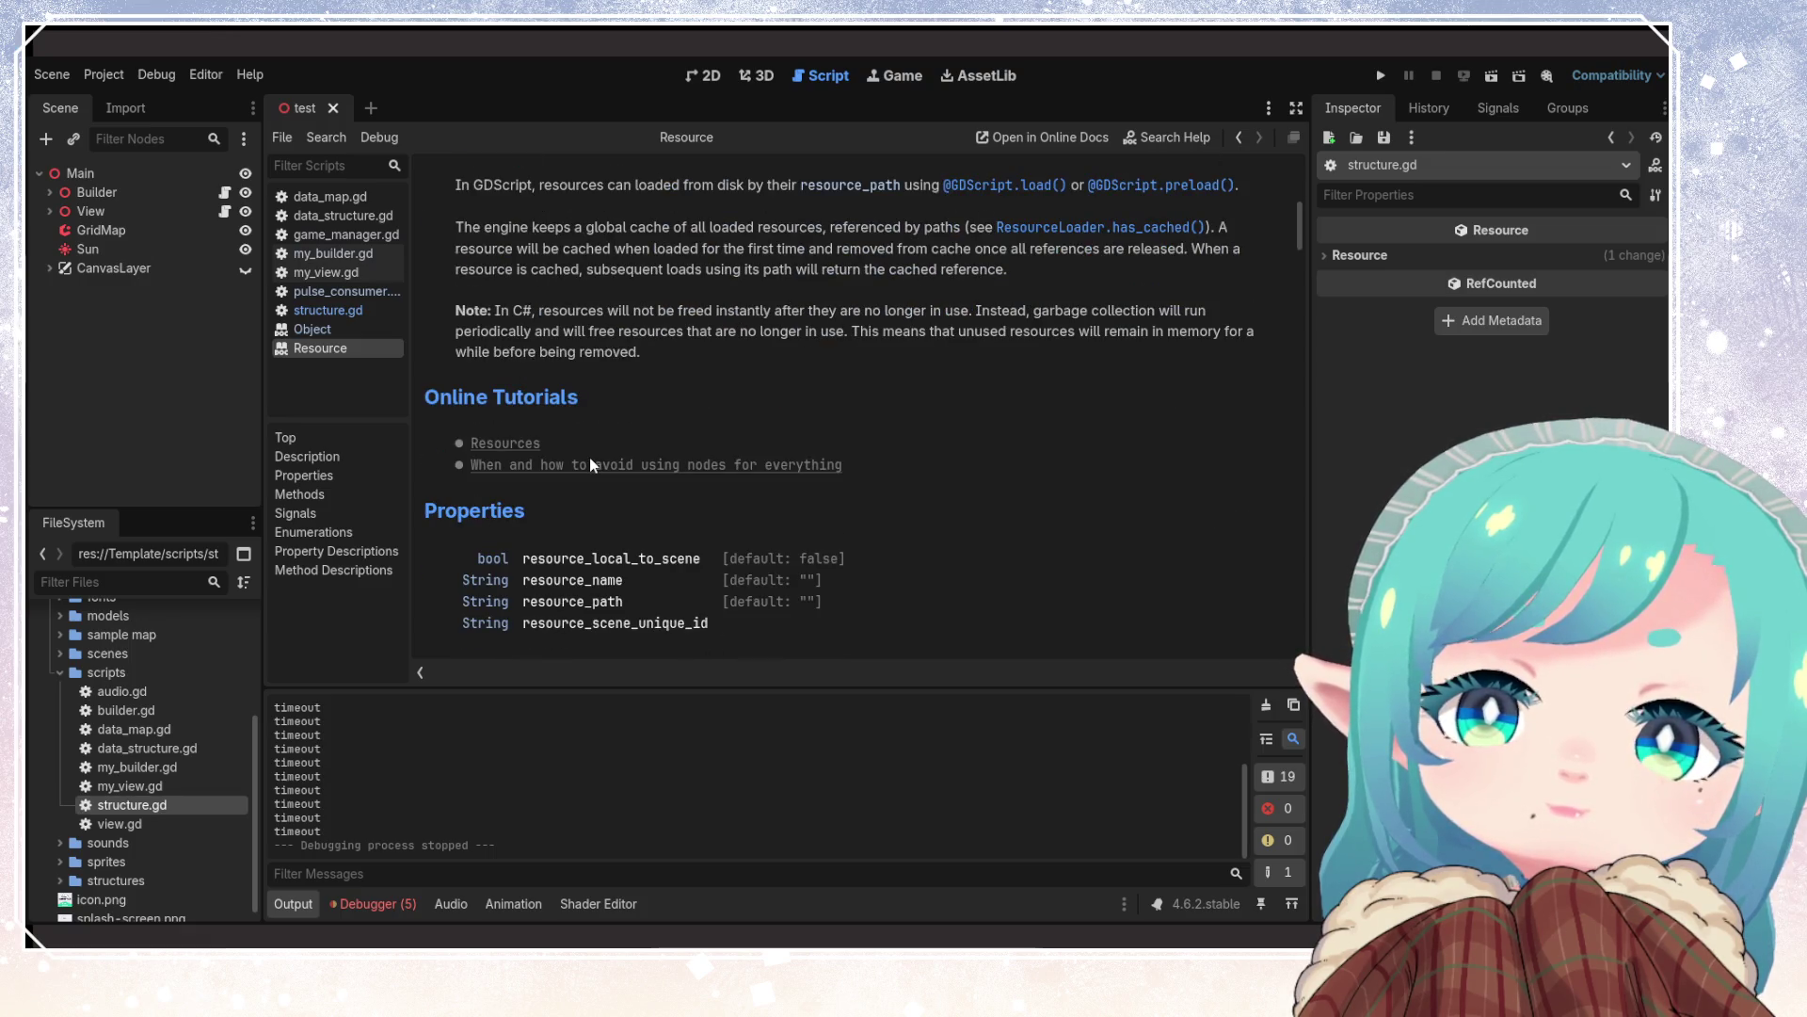
scroll(591, 462, down, 10)
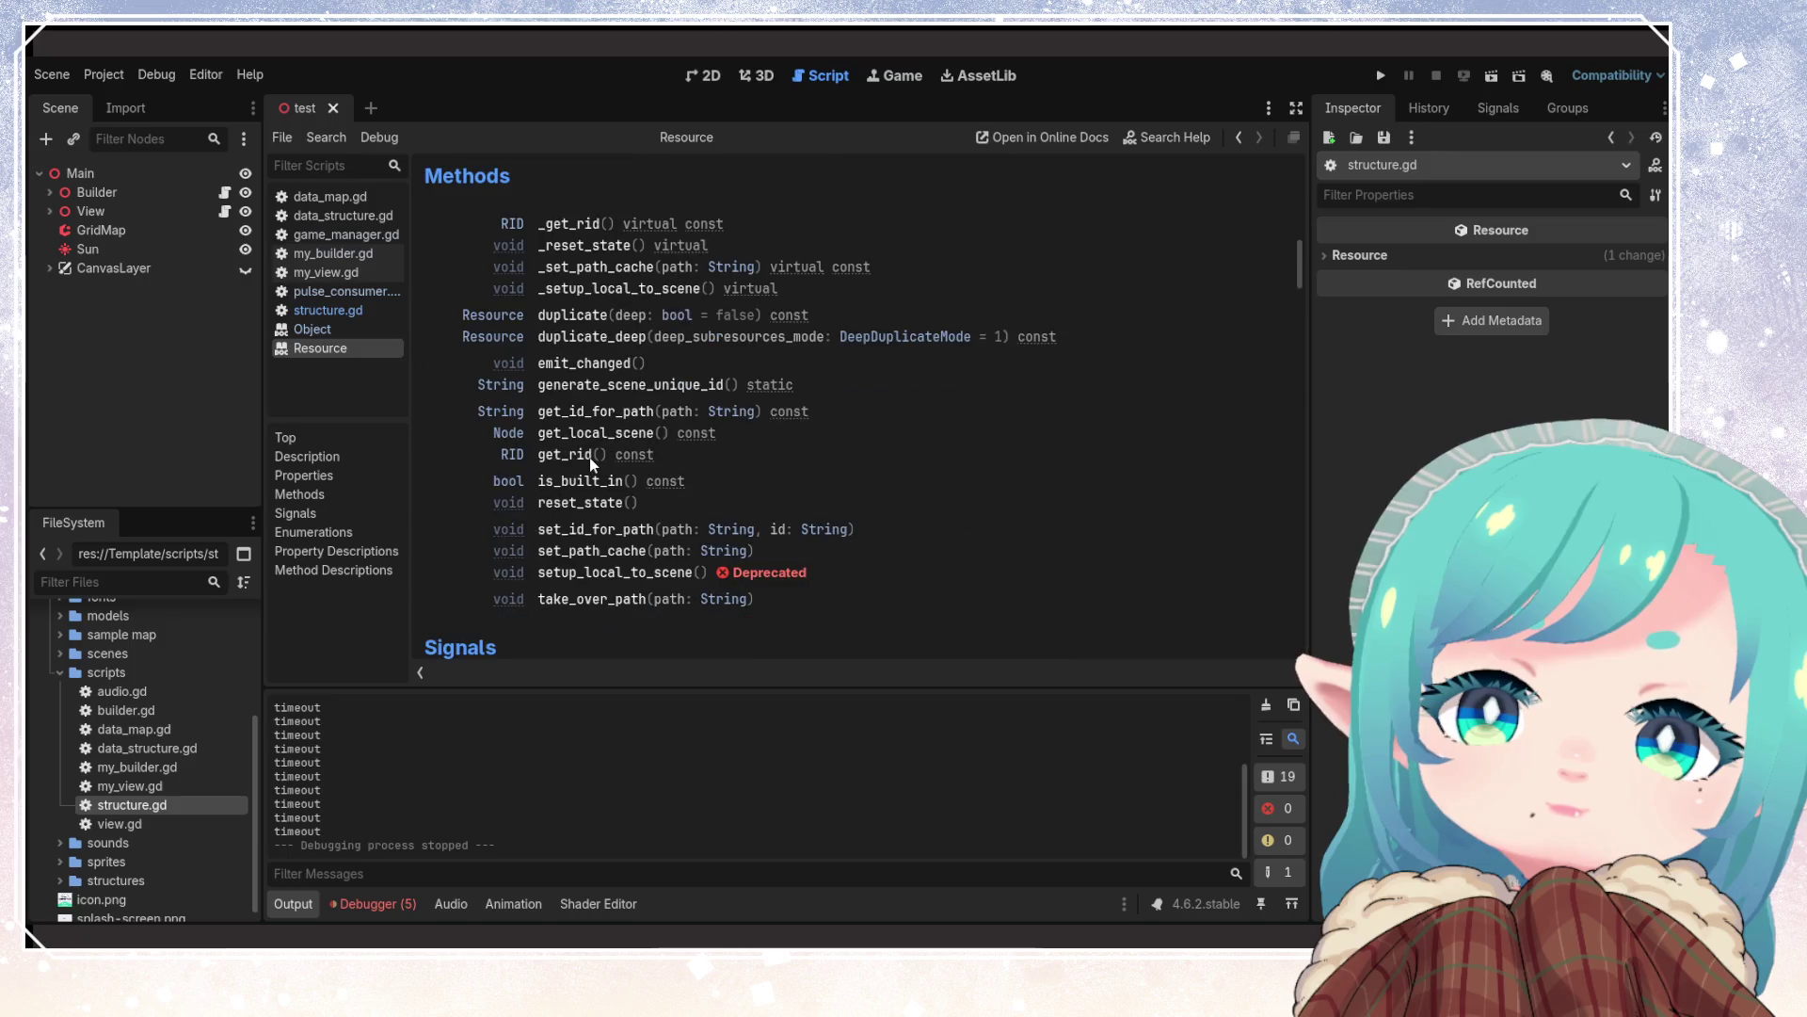
scroll(591, 463, down, 10)
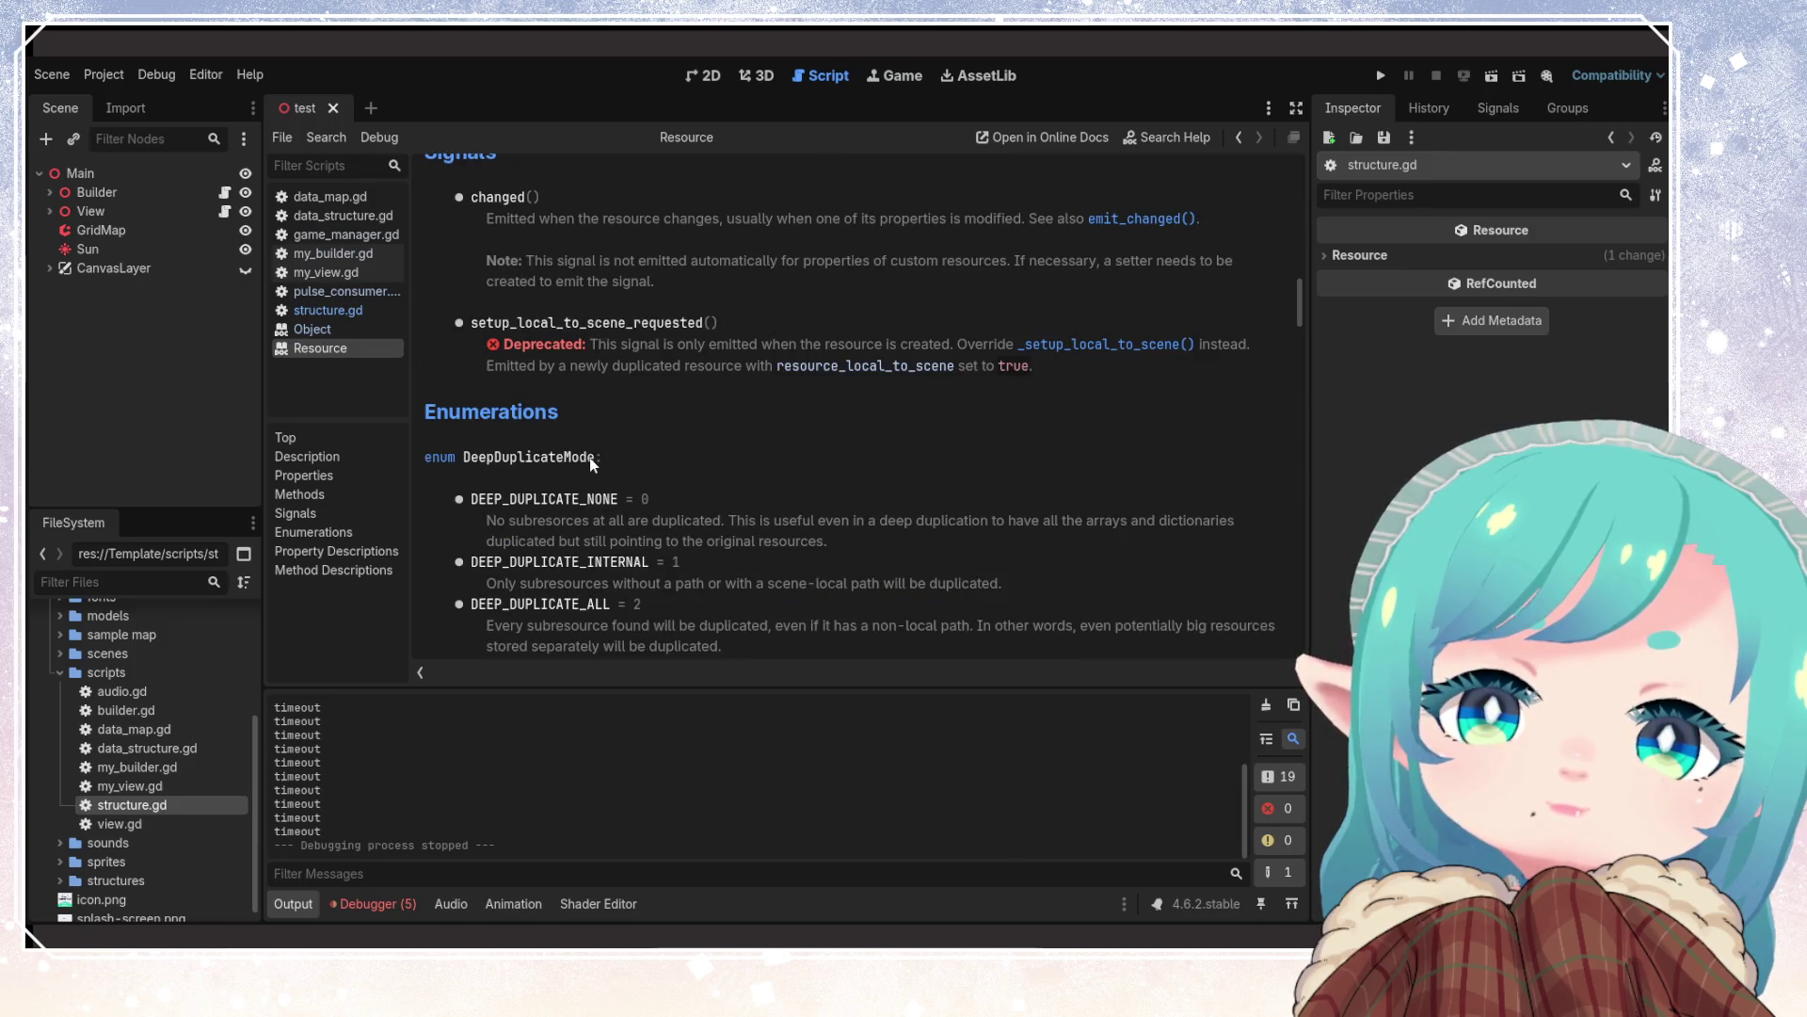
scroll(693, 473, up, 3)
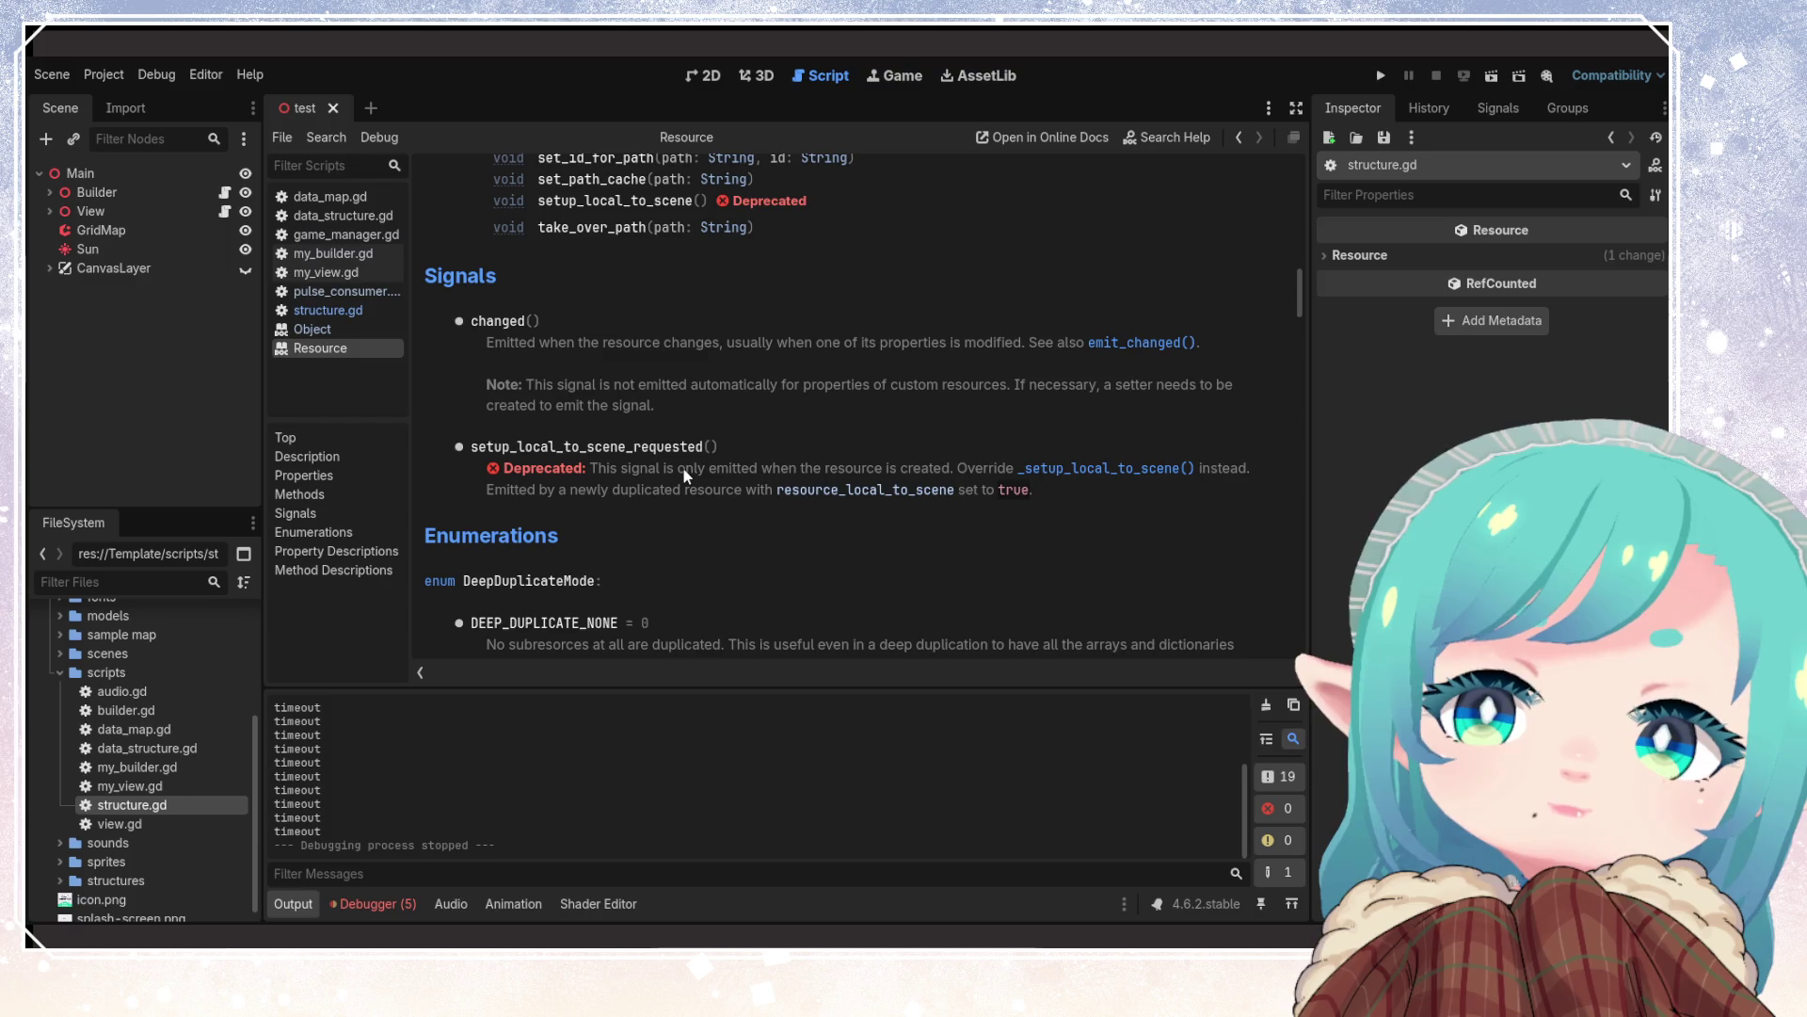
scroll(680, 467, down, 10)
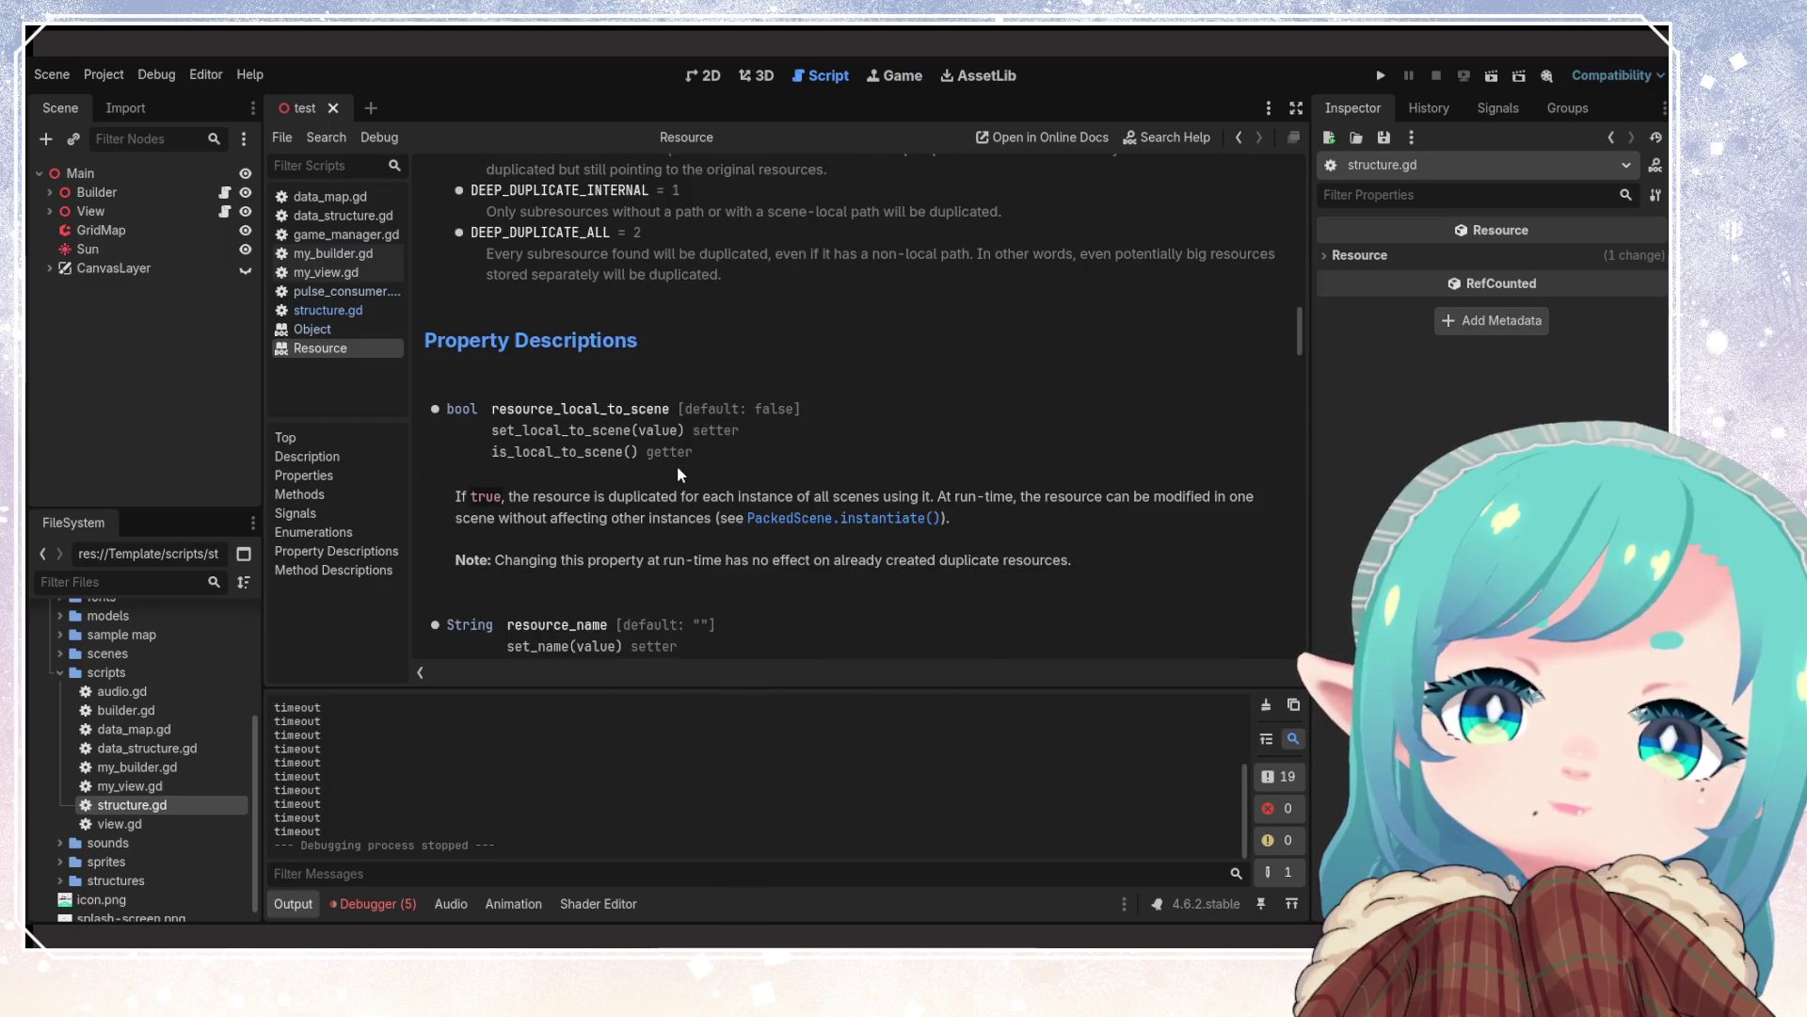
scroll(679, 474, down, 6)
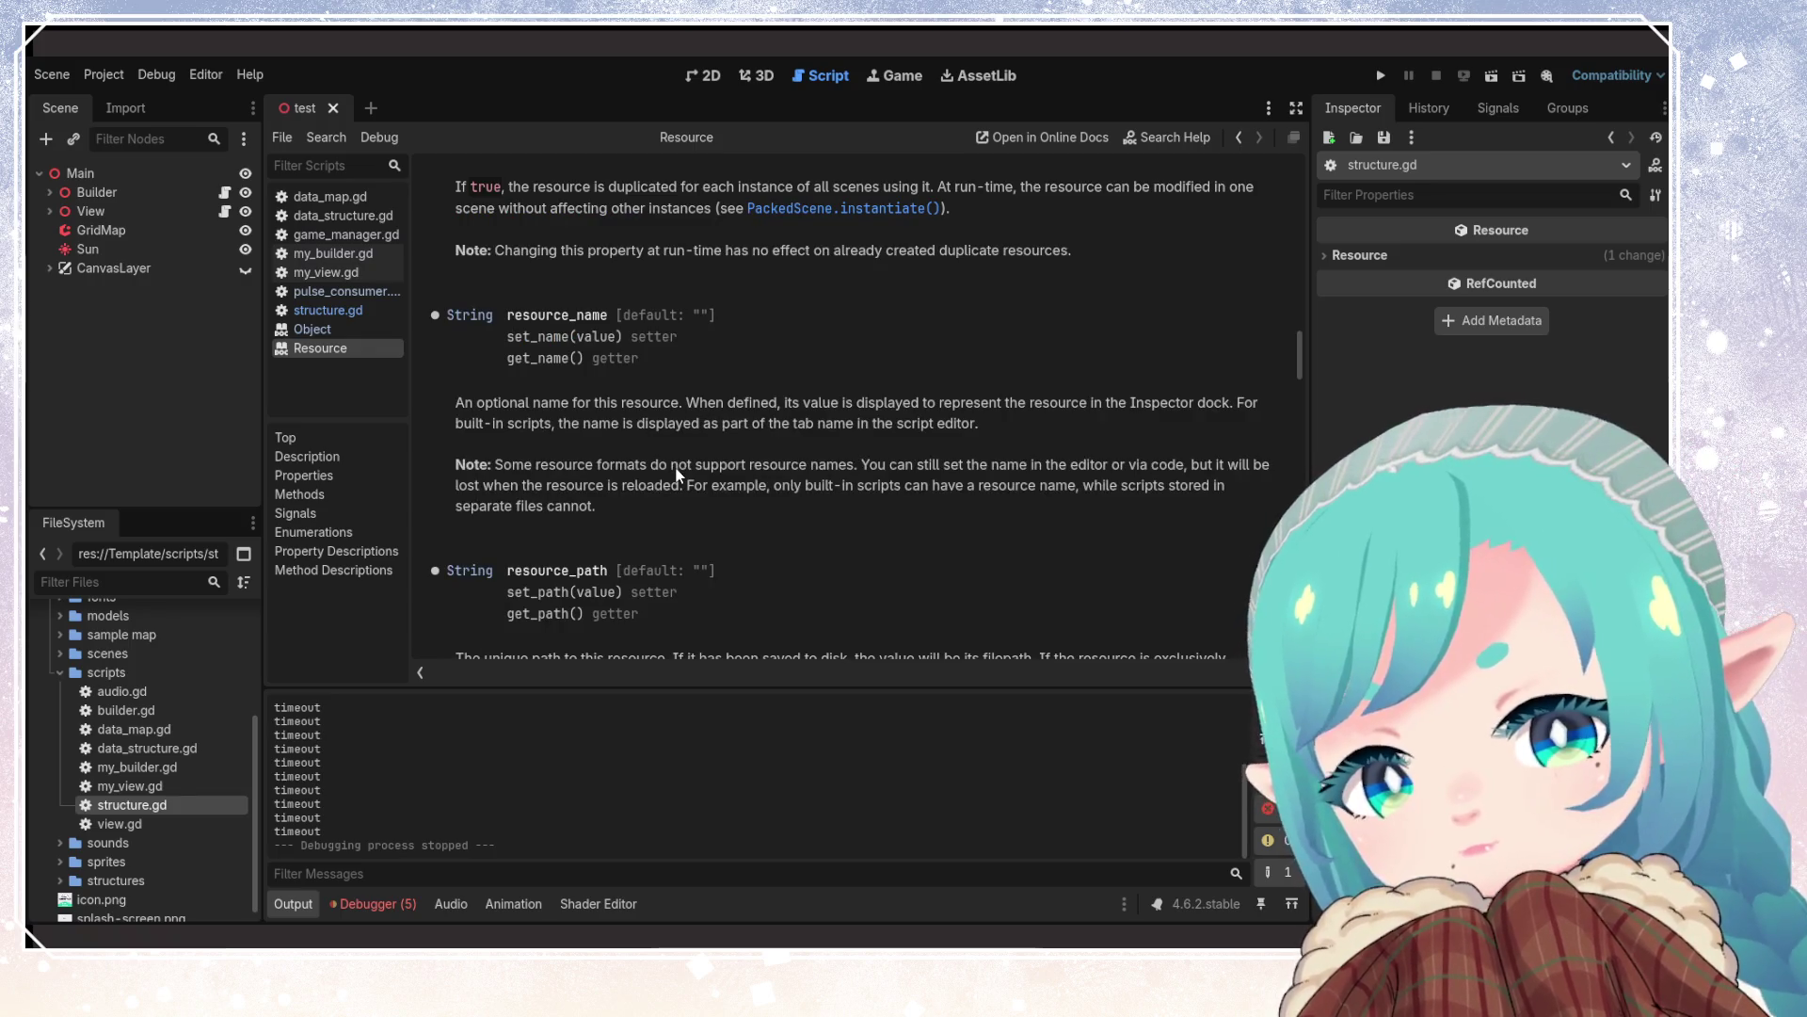
scroll(676, 473, up, 20)
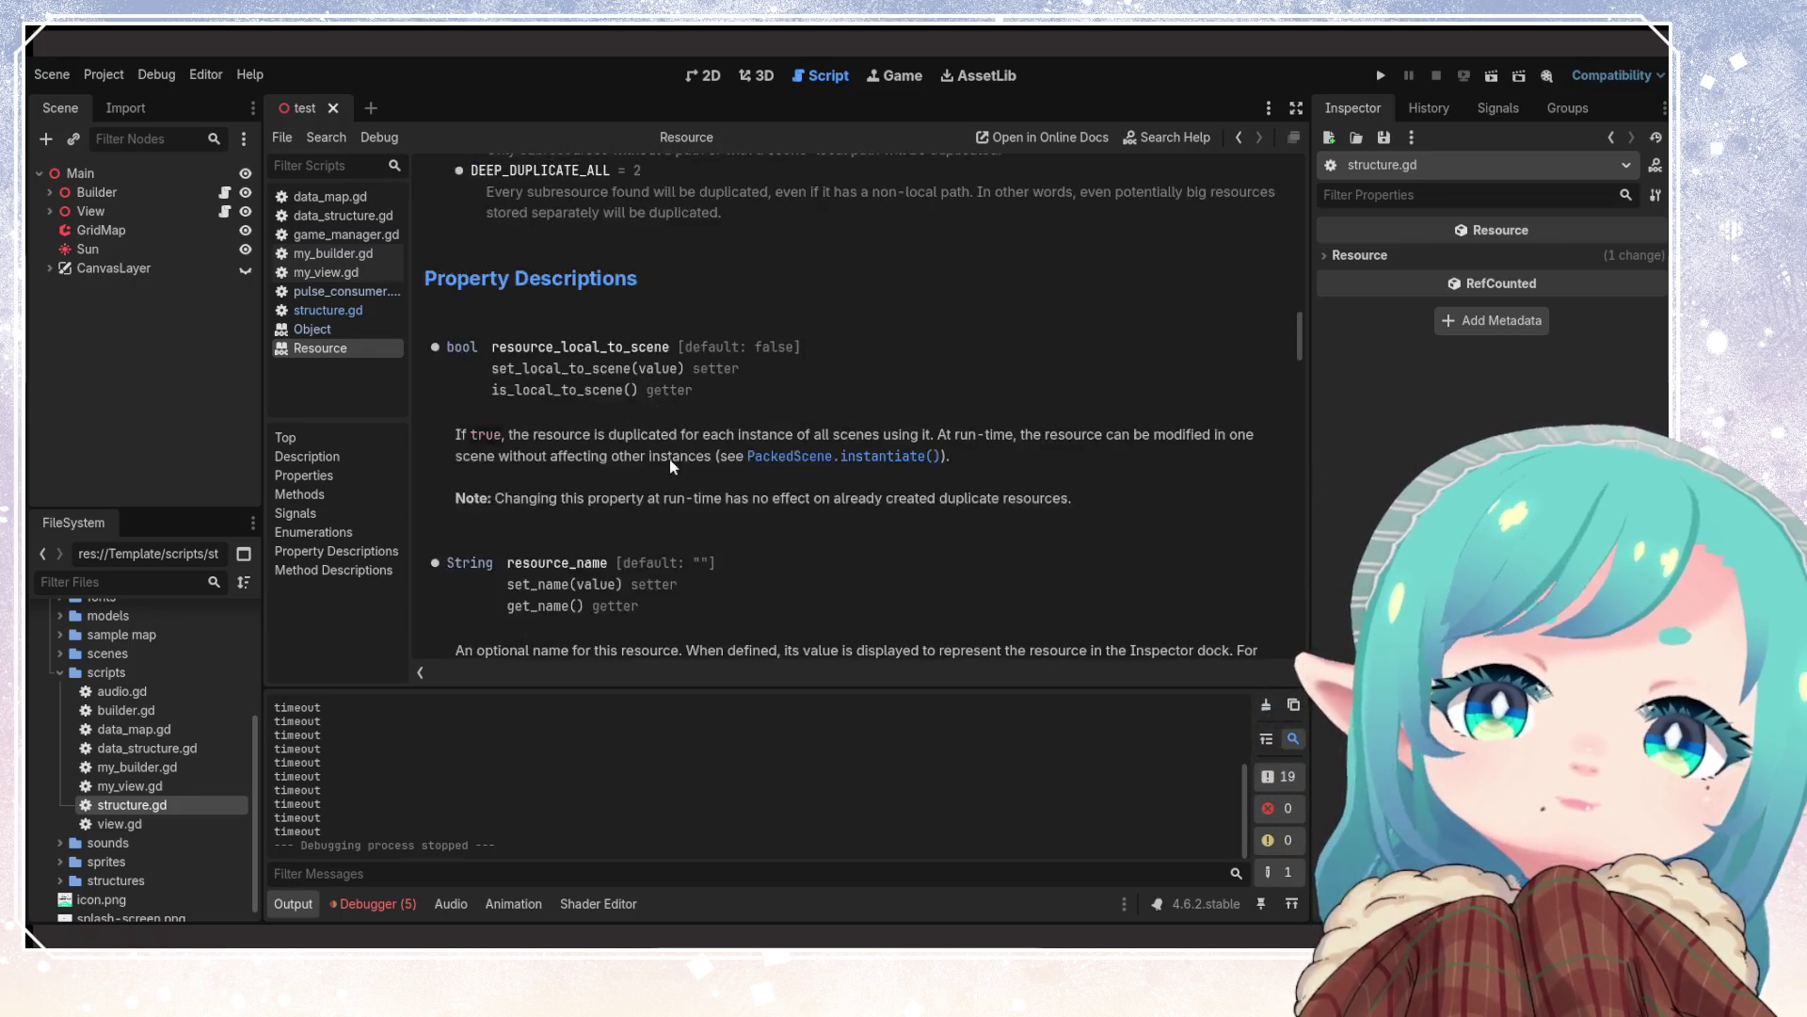
scroll(669, 459, up, 5)
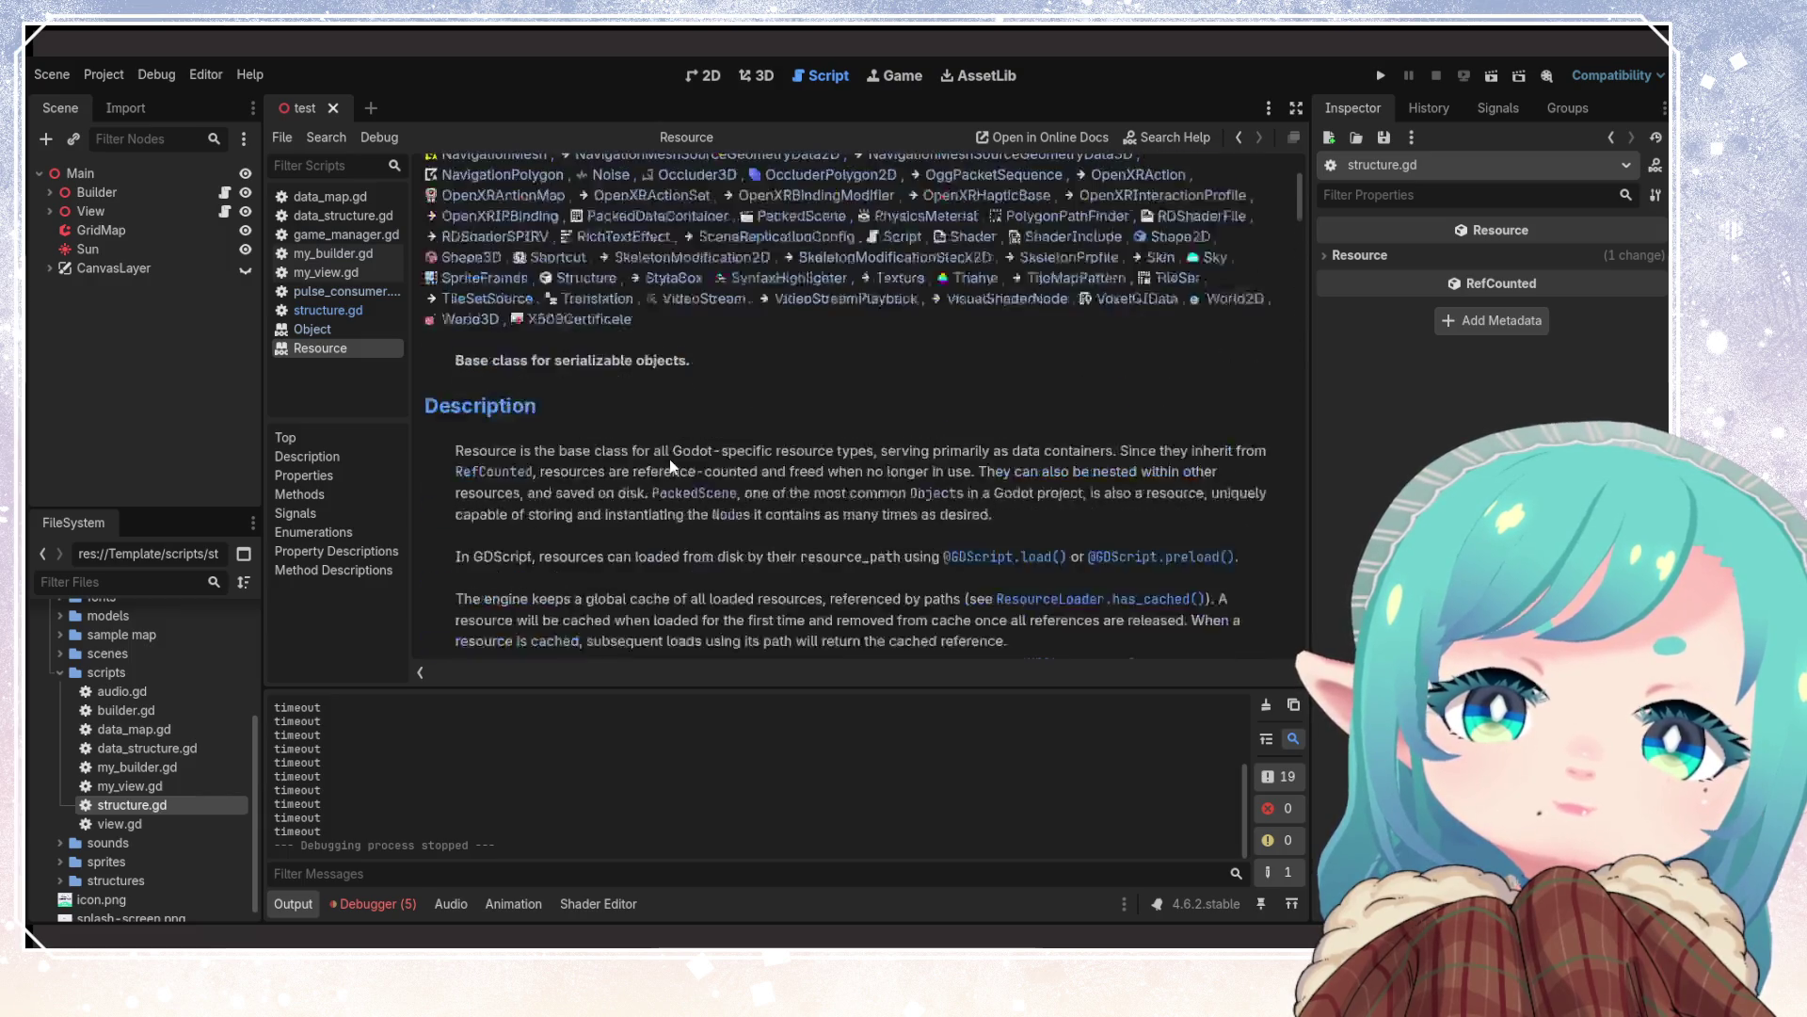
scroll(669, 460, down, 4)
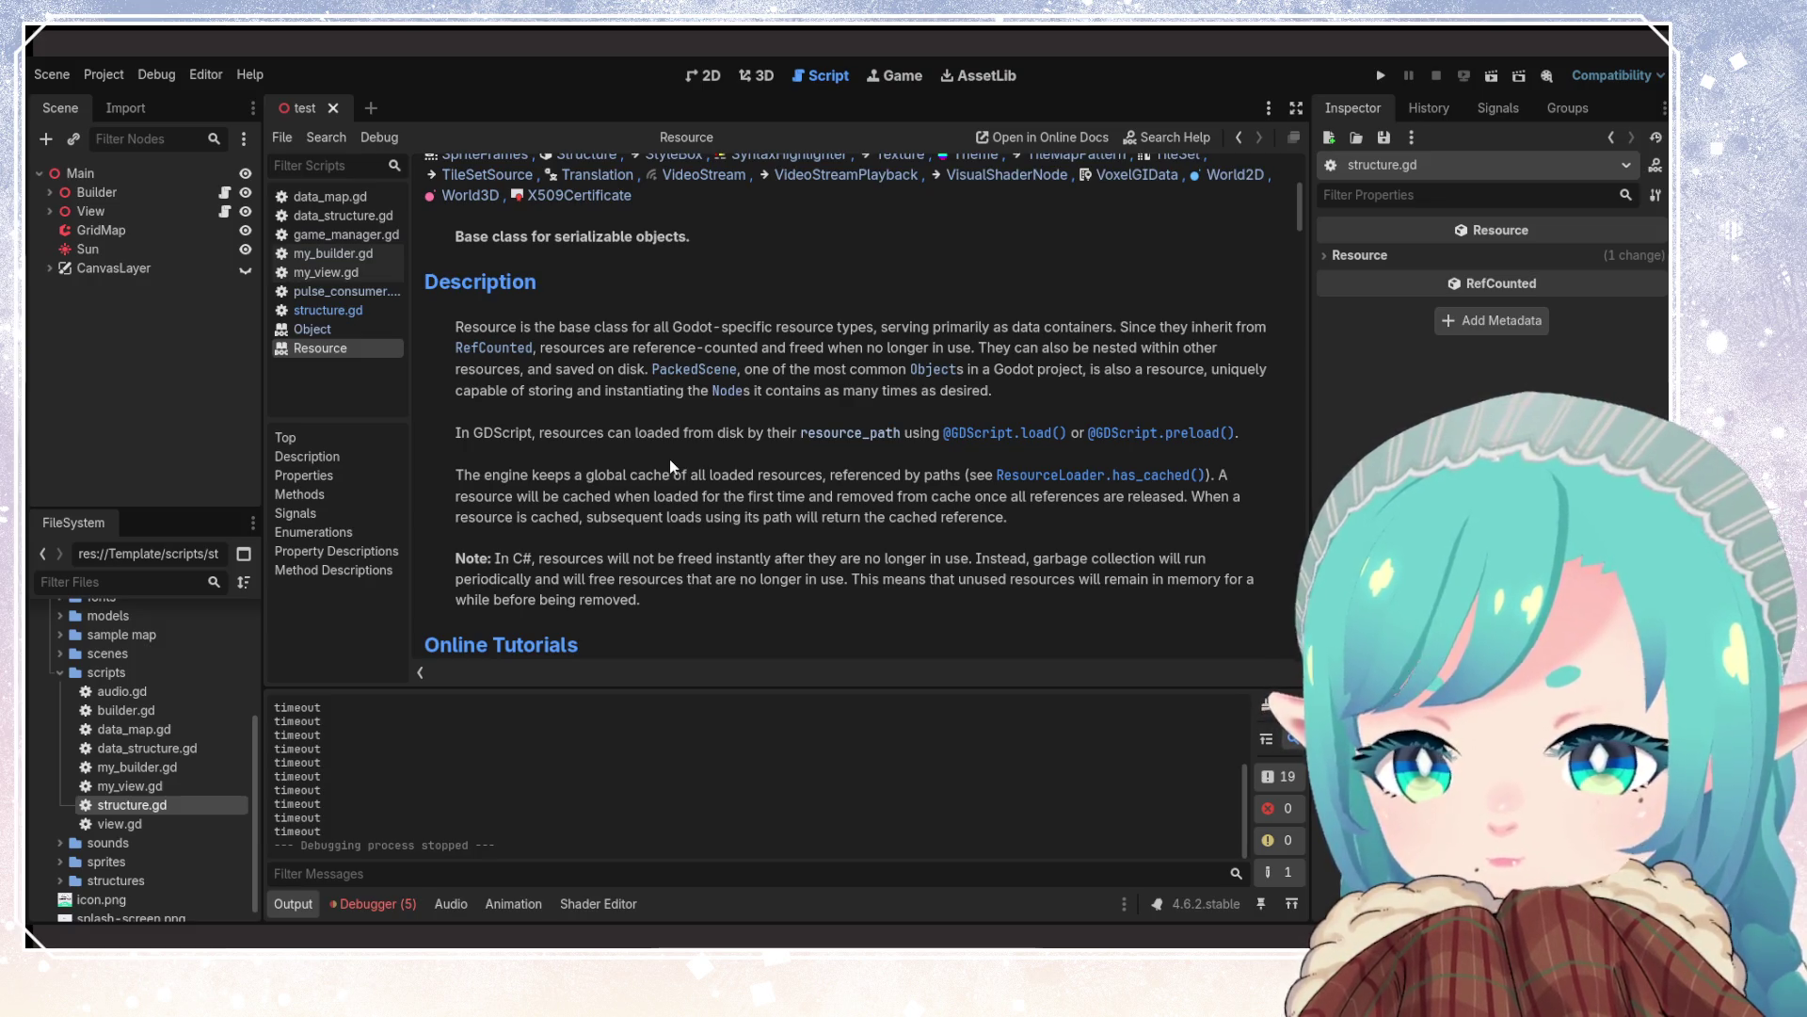
scroll(670, 452, down, 10)
scroll(649, 414, up, 1)
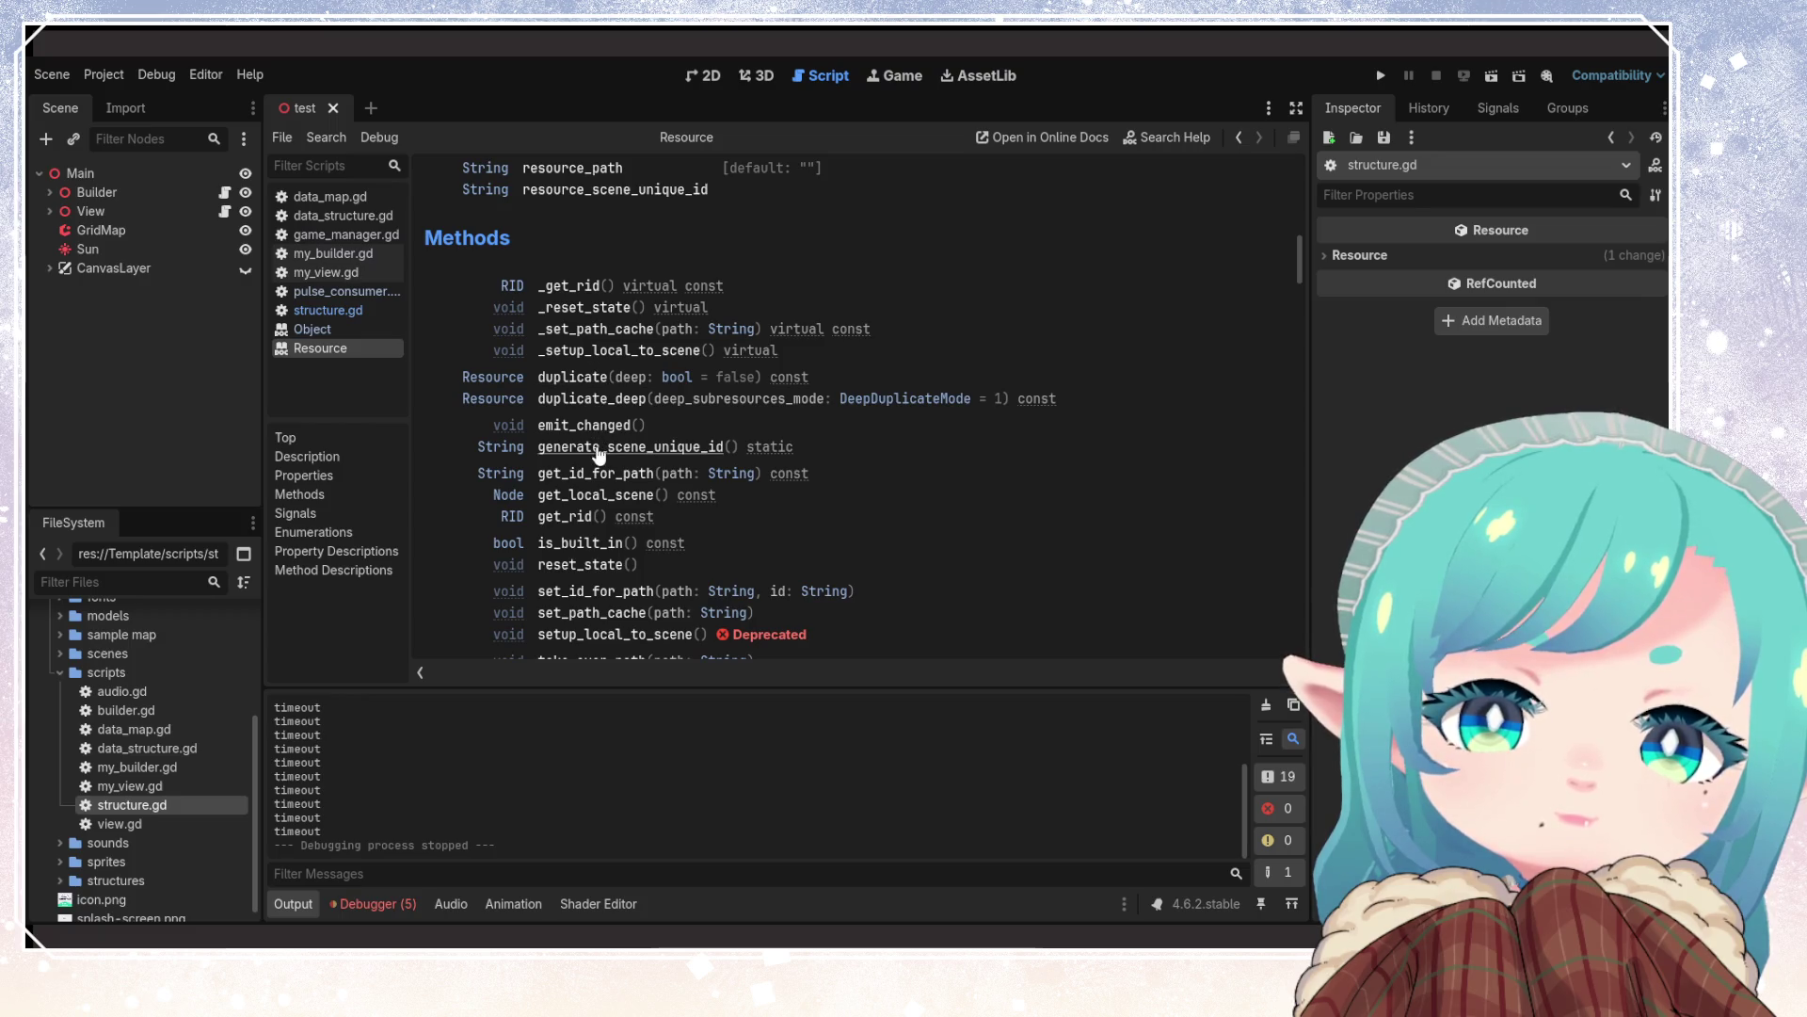
scroll(591, 513, down, 1)
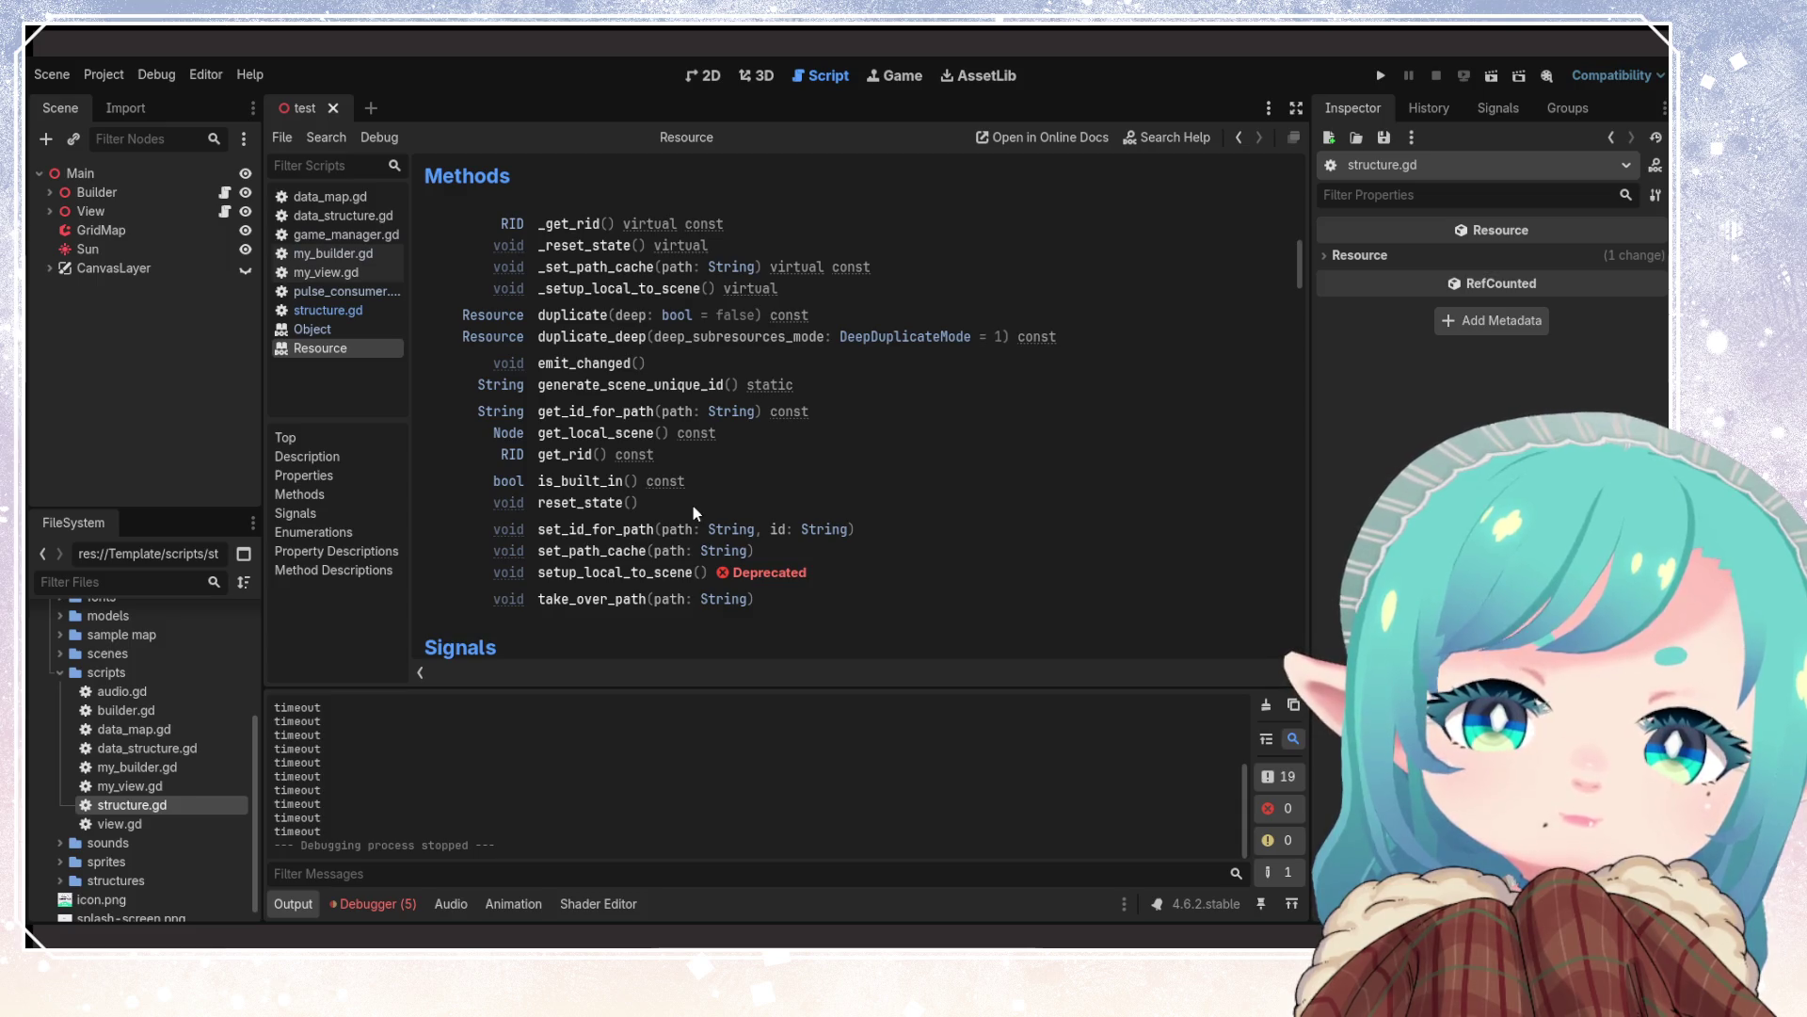
scroll(693, 506, down, 1)
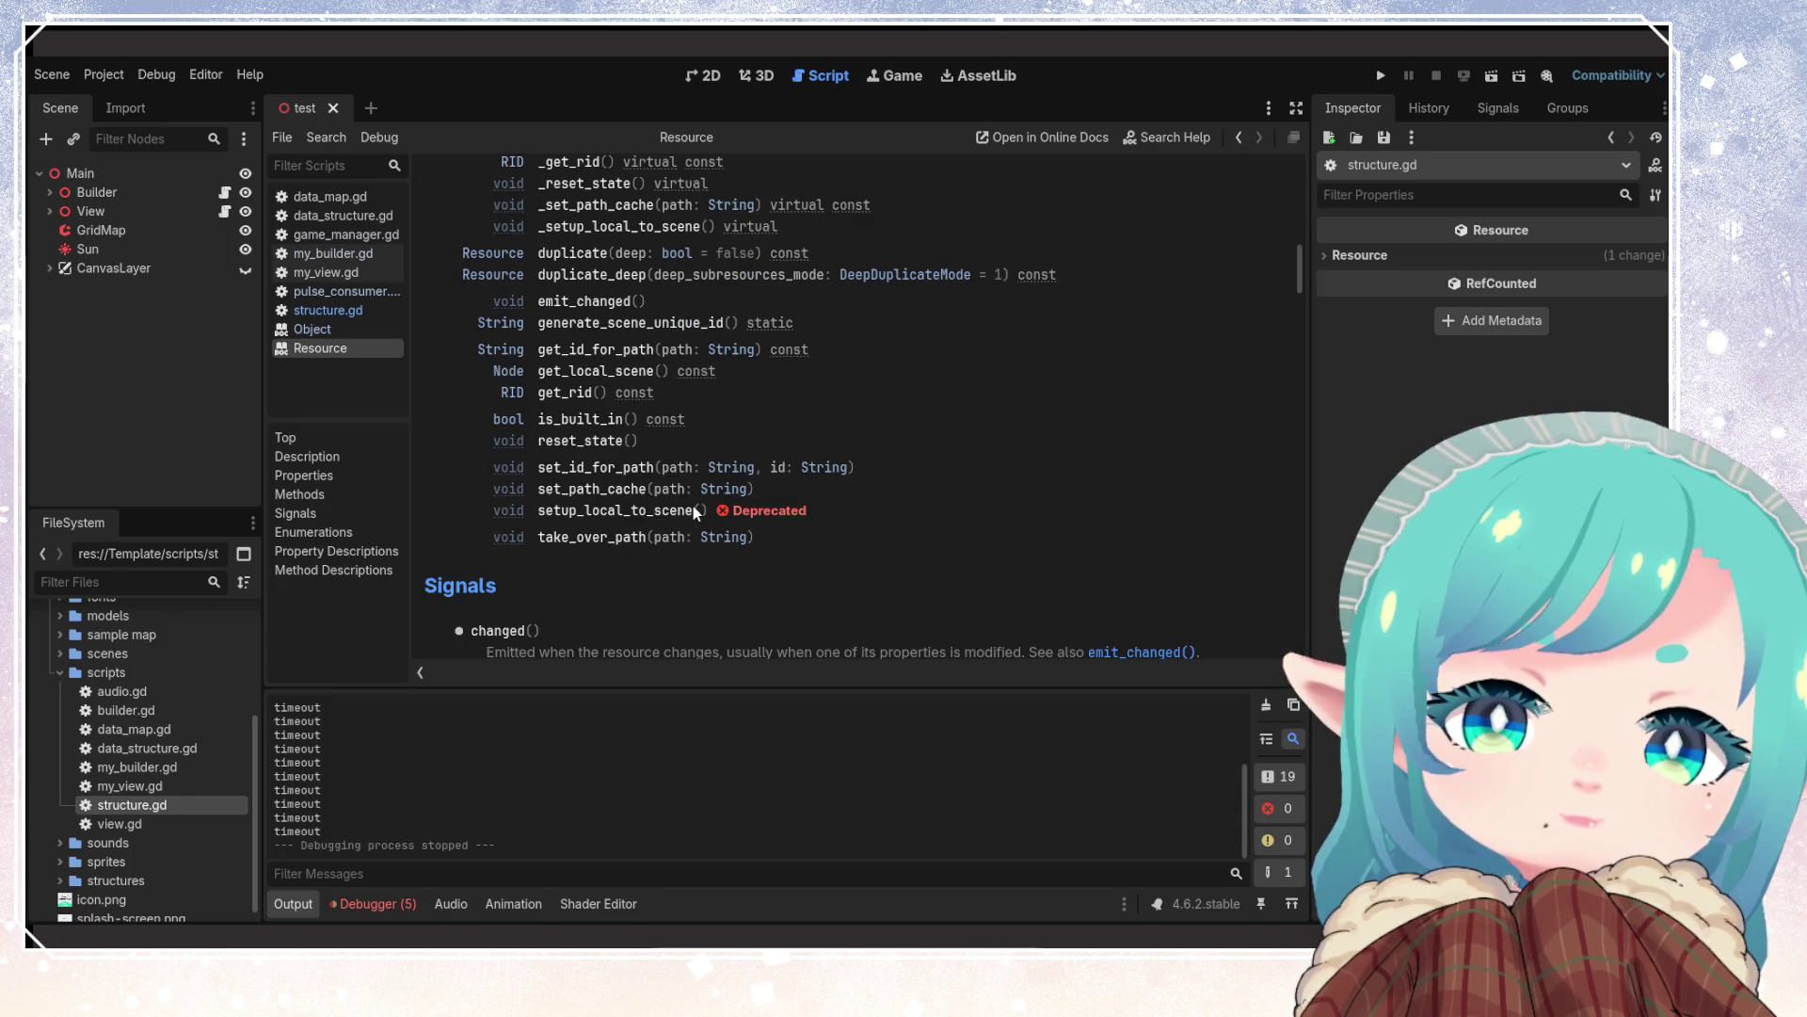
scroll(692, 506, down, 1)
scroll(693, 506, down, 6)
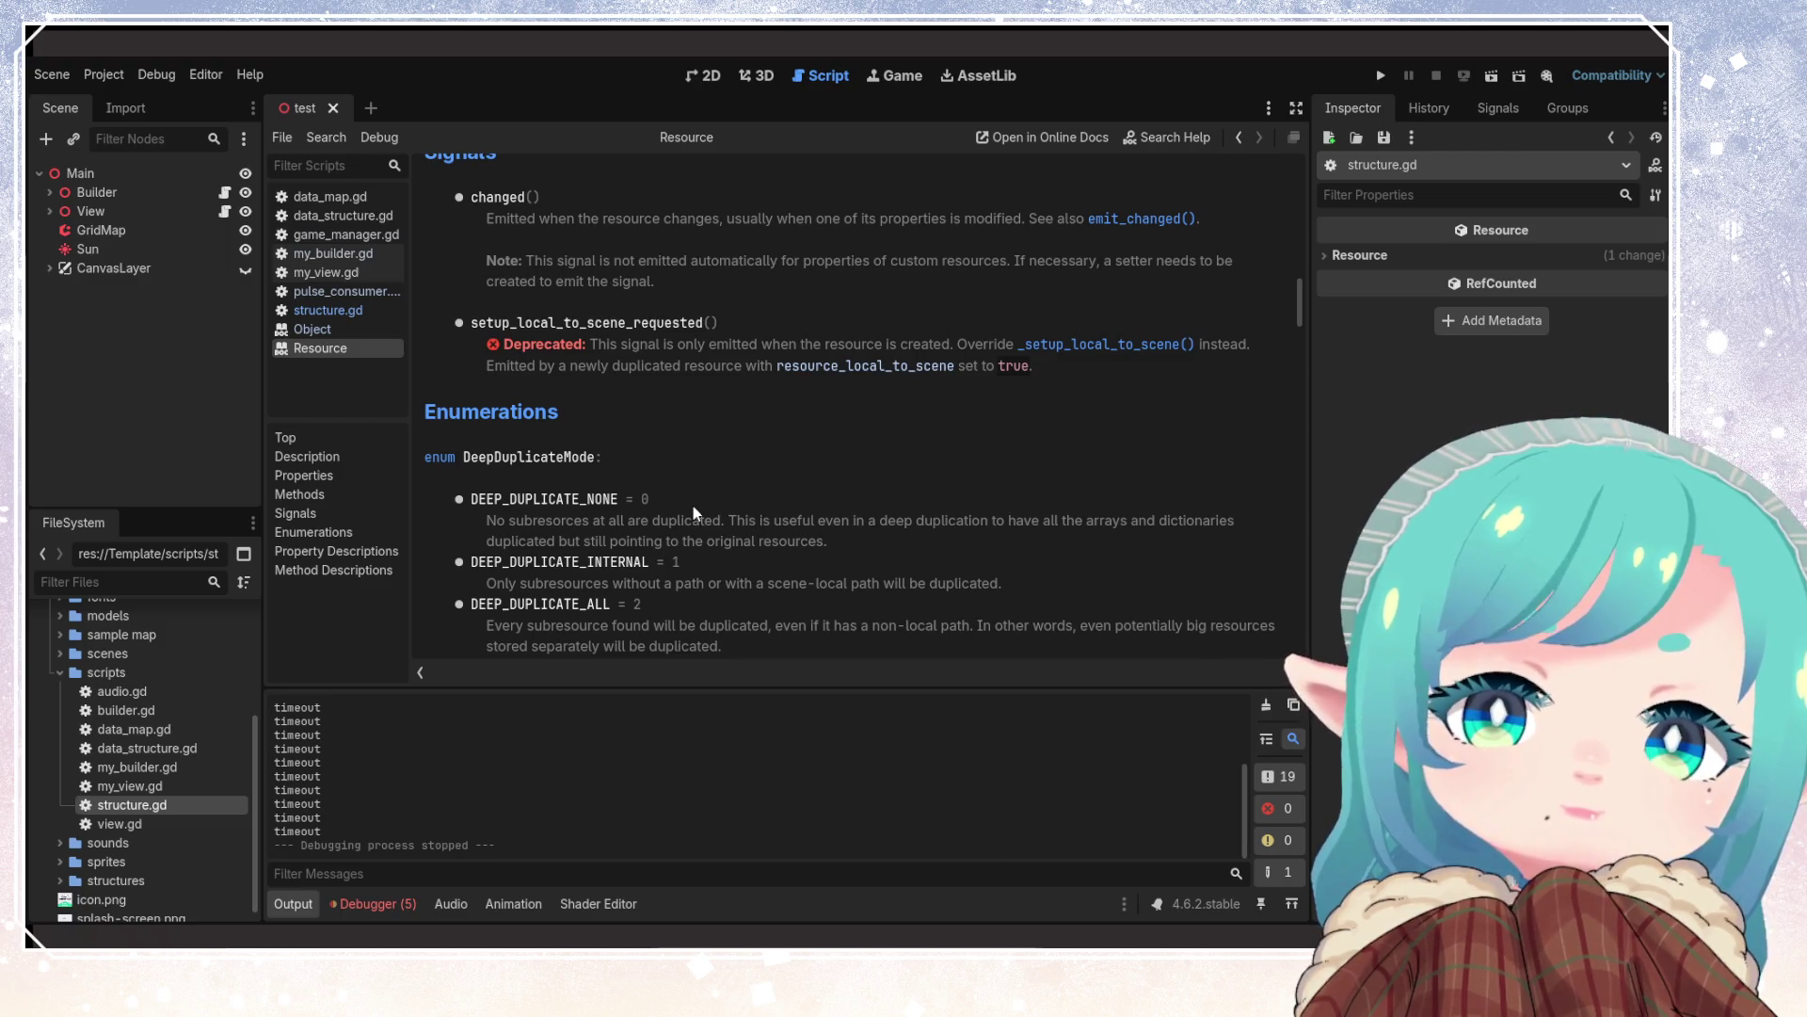
Change pulse_consumer.gd's base class from Node to Resource and save
click(344, 291)
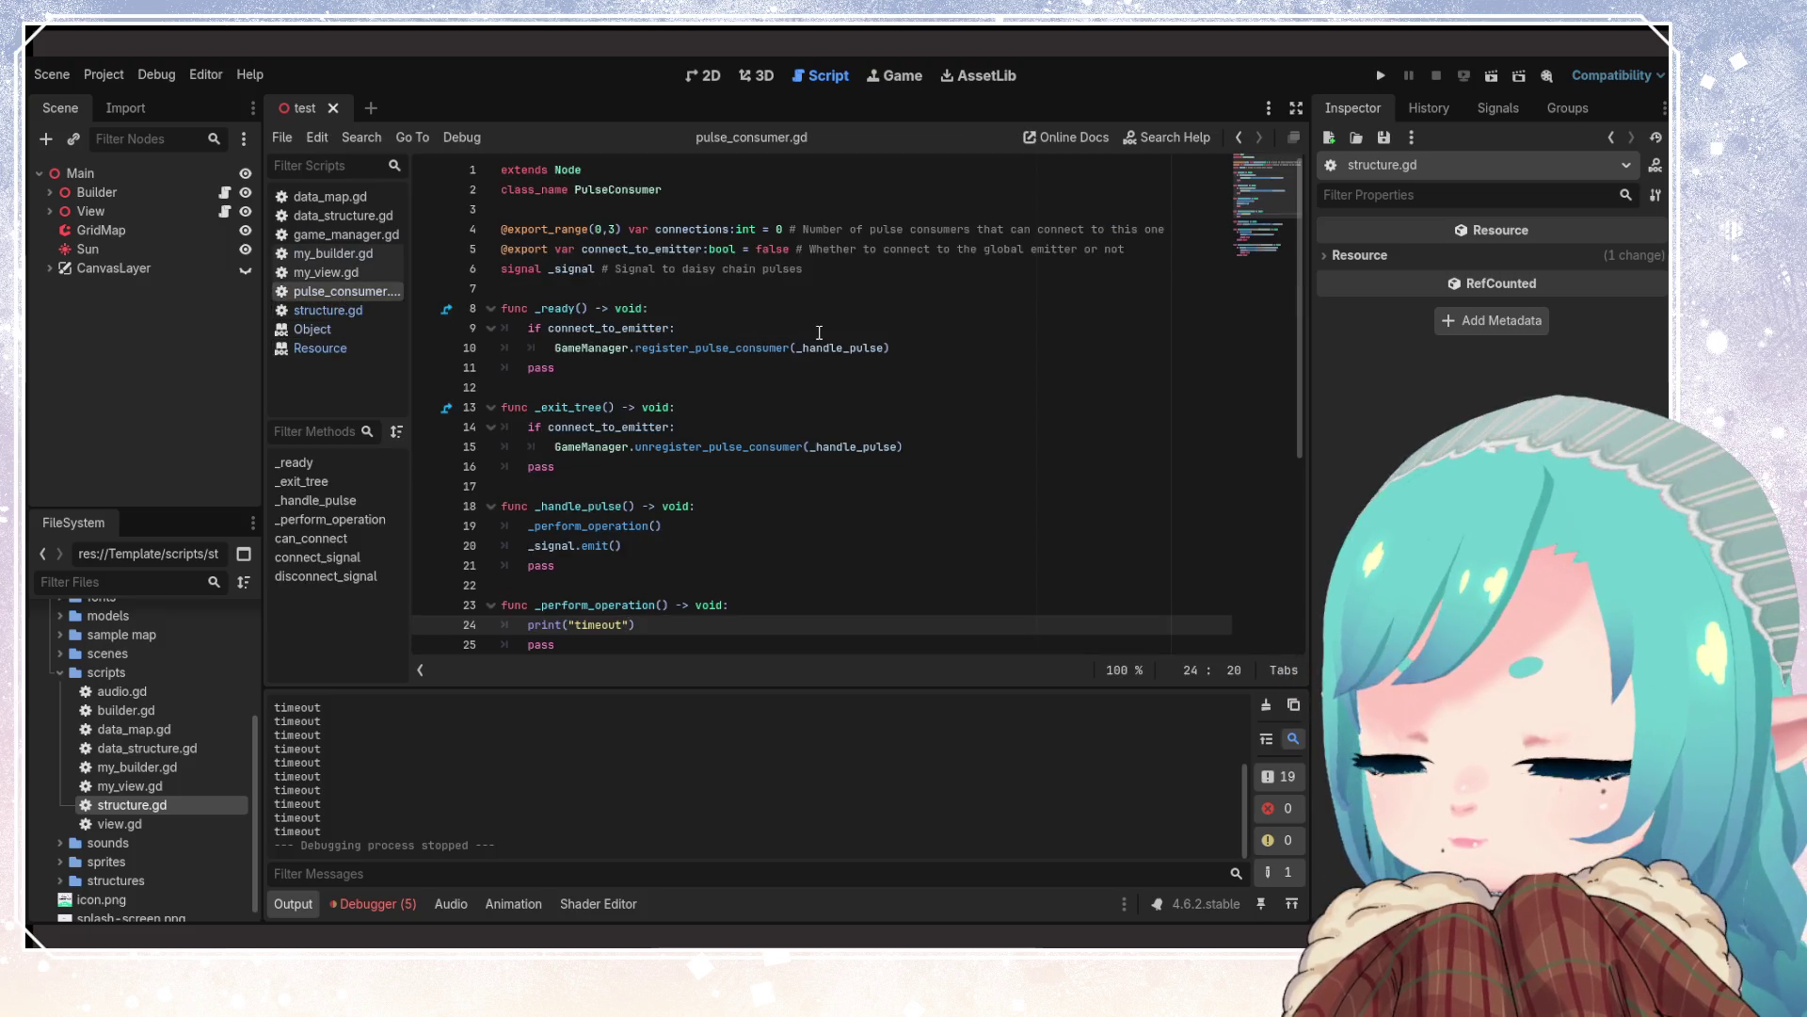
double_click(569, 168)
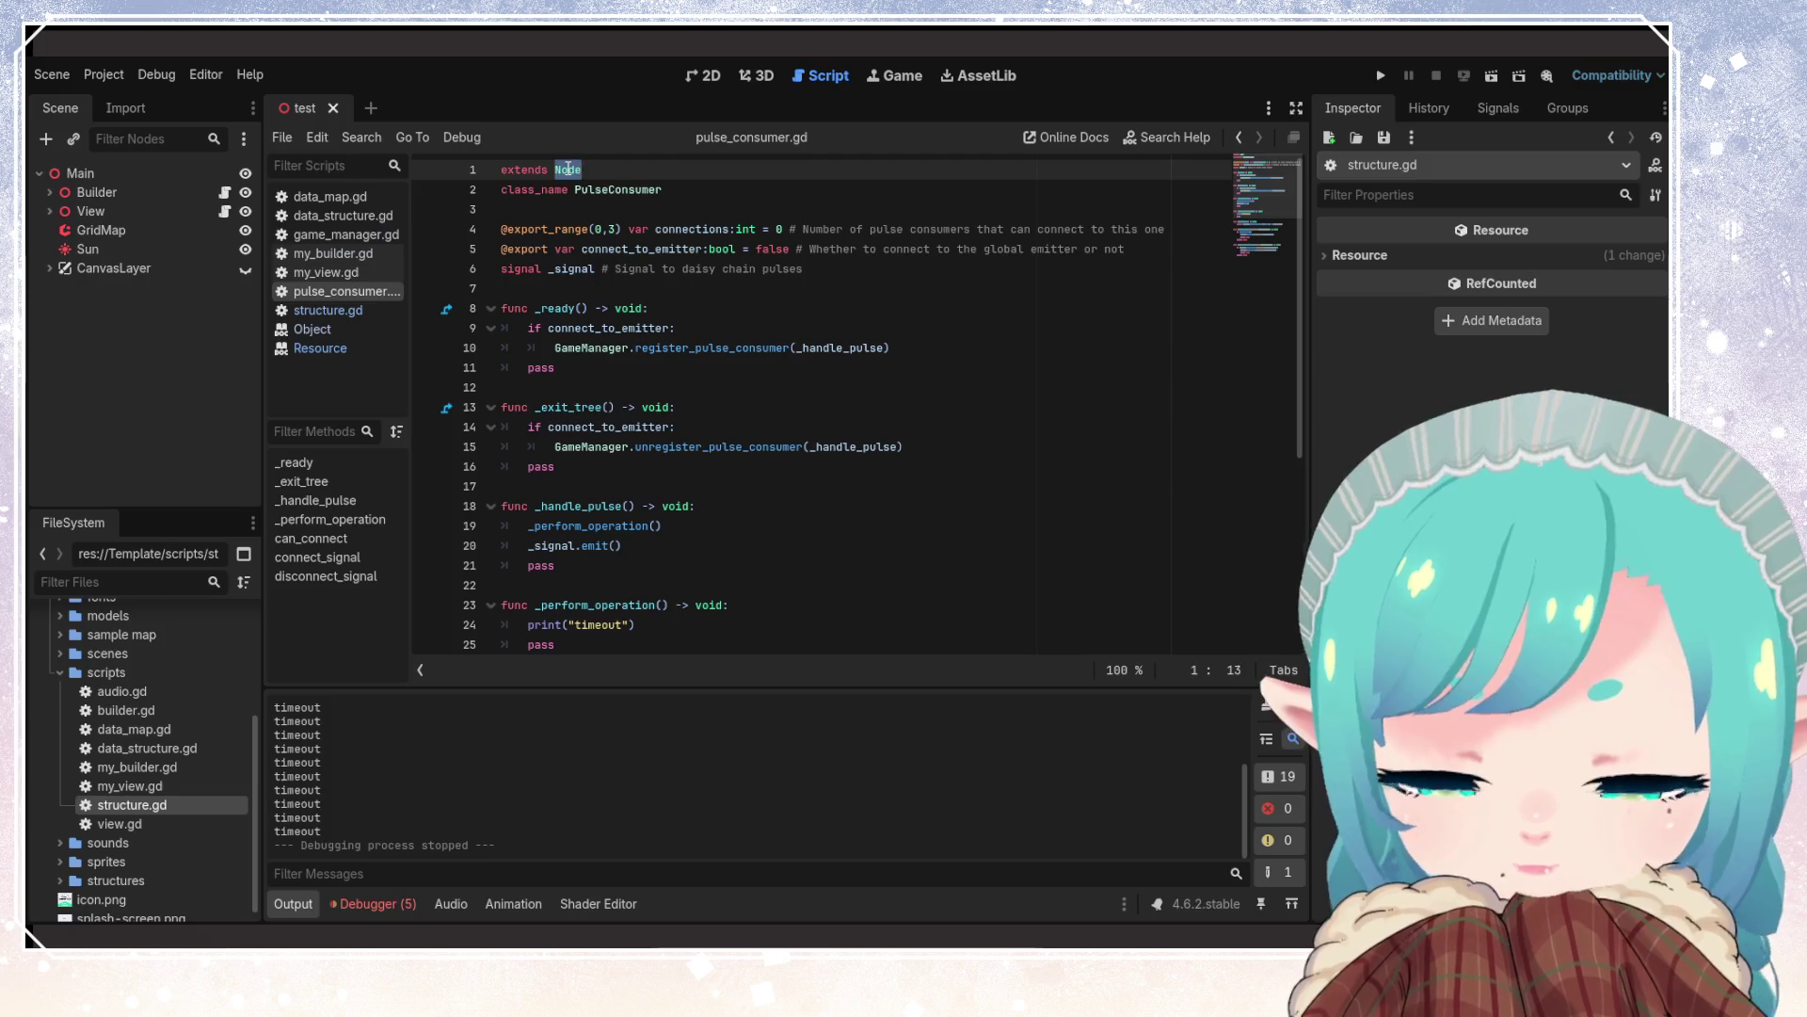
text(Resource)
key(ctrl+s)
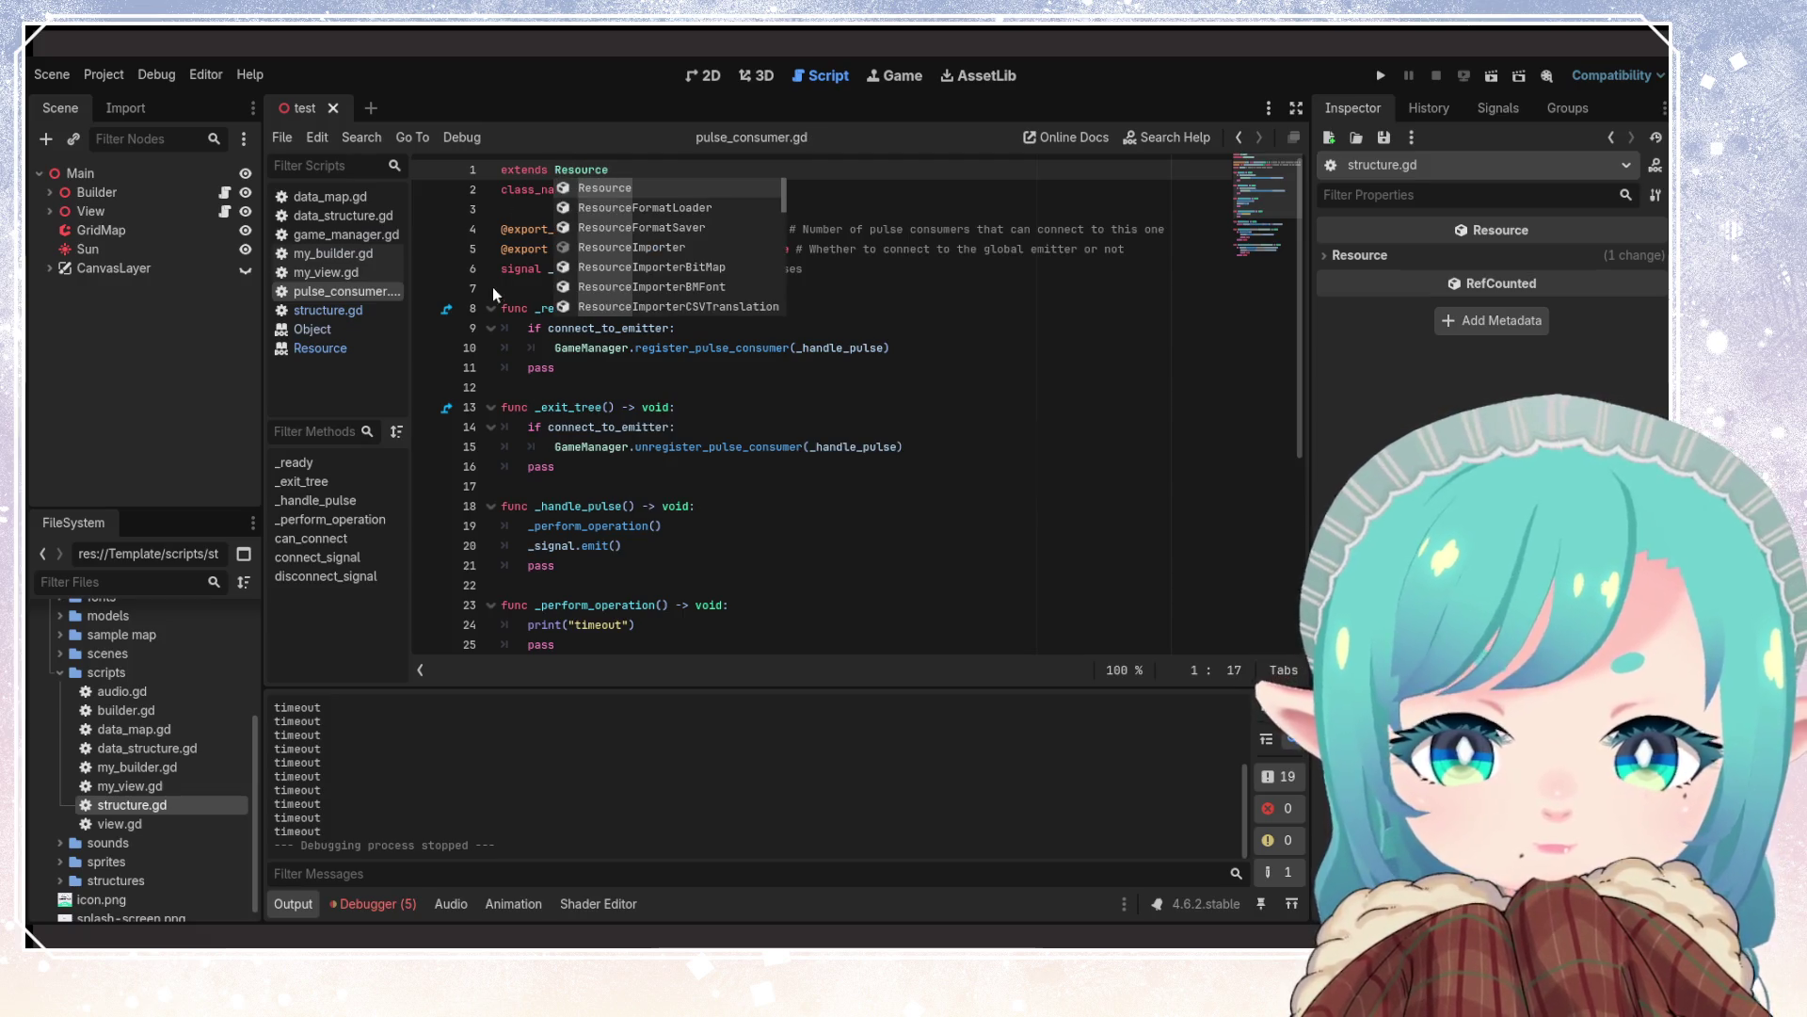
click(493, 291)
Cut the GameManager.register_pulse_consumer call out of _ready
click(583, 348)
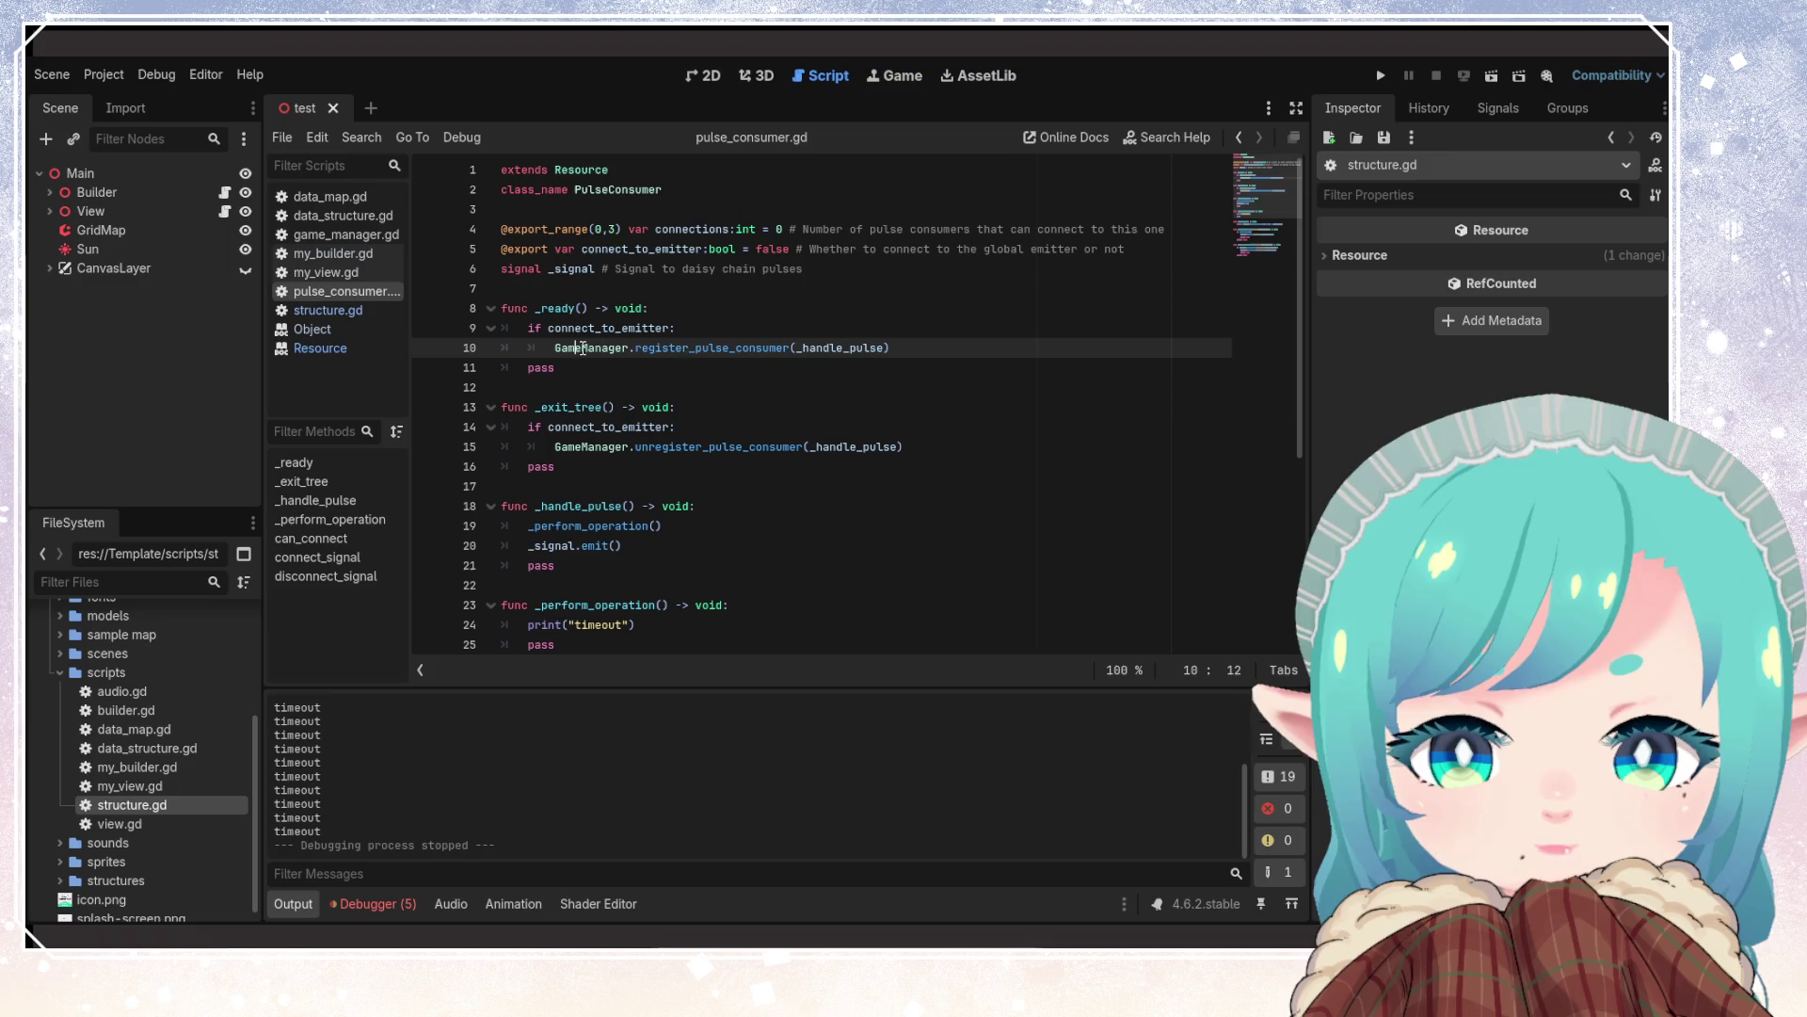
drag(892, 348, 557, 348)
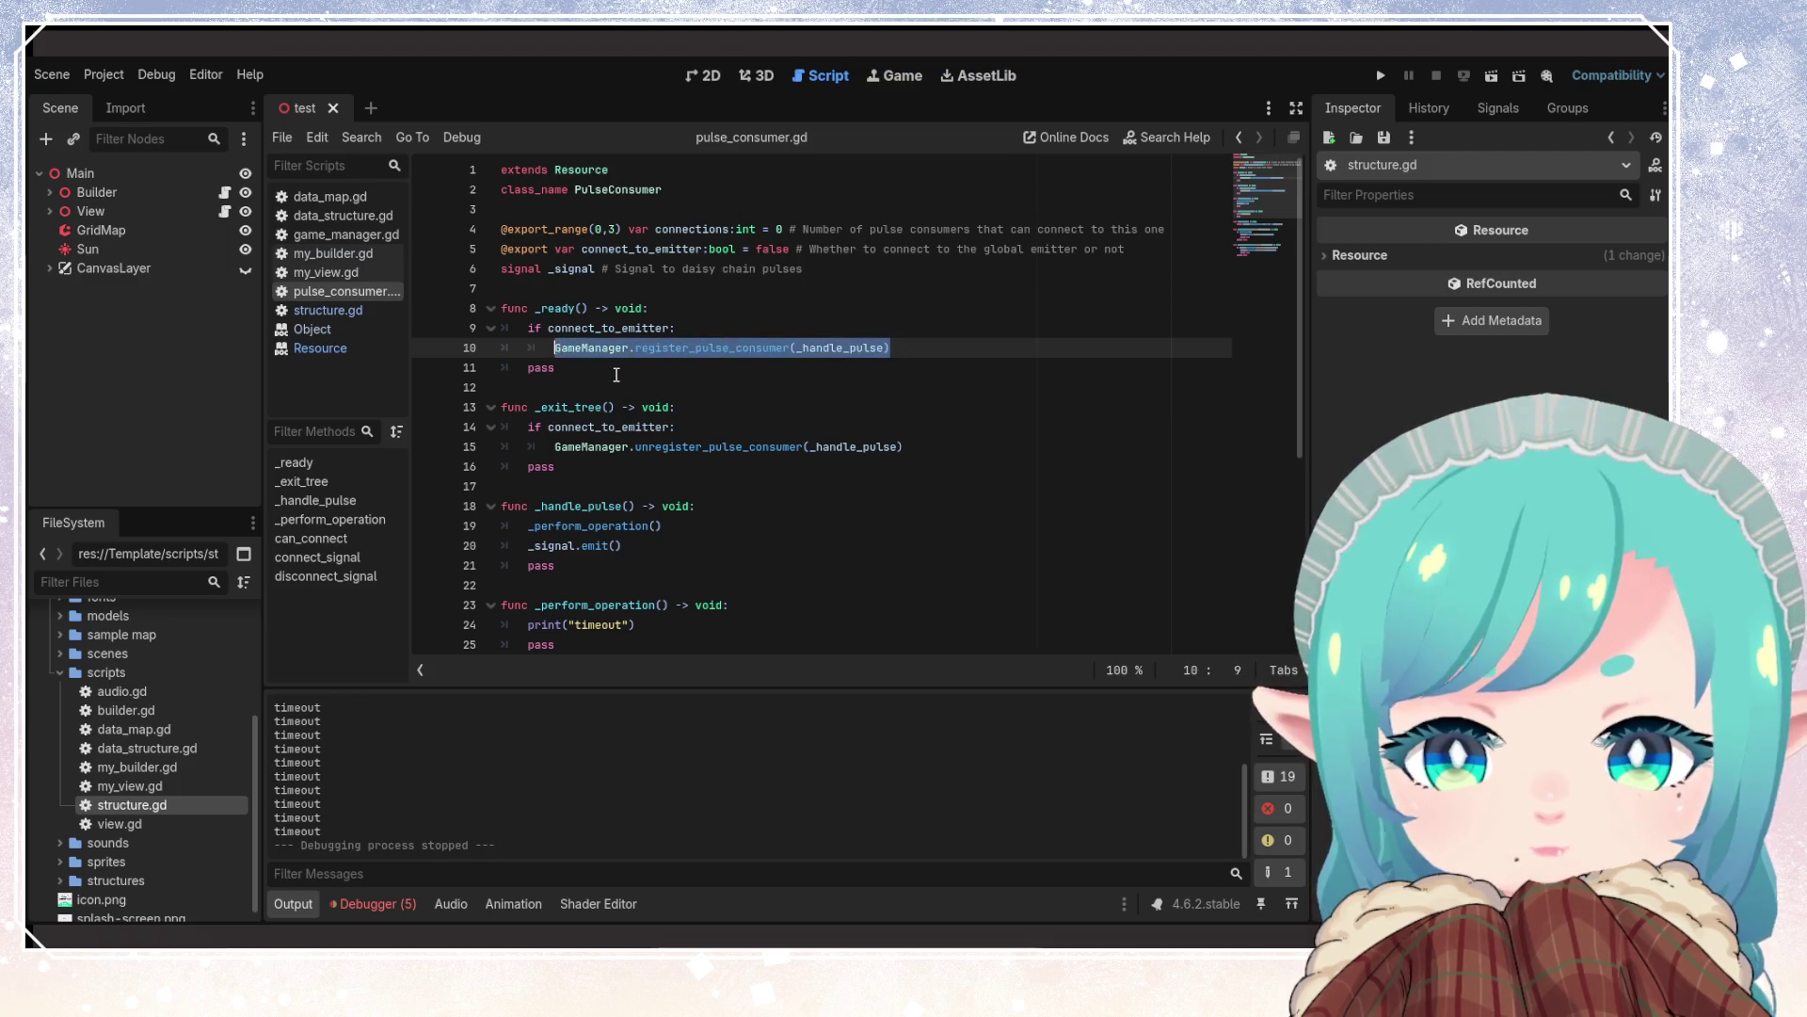
key(ctrl+x)
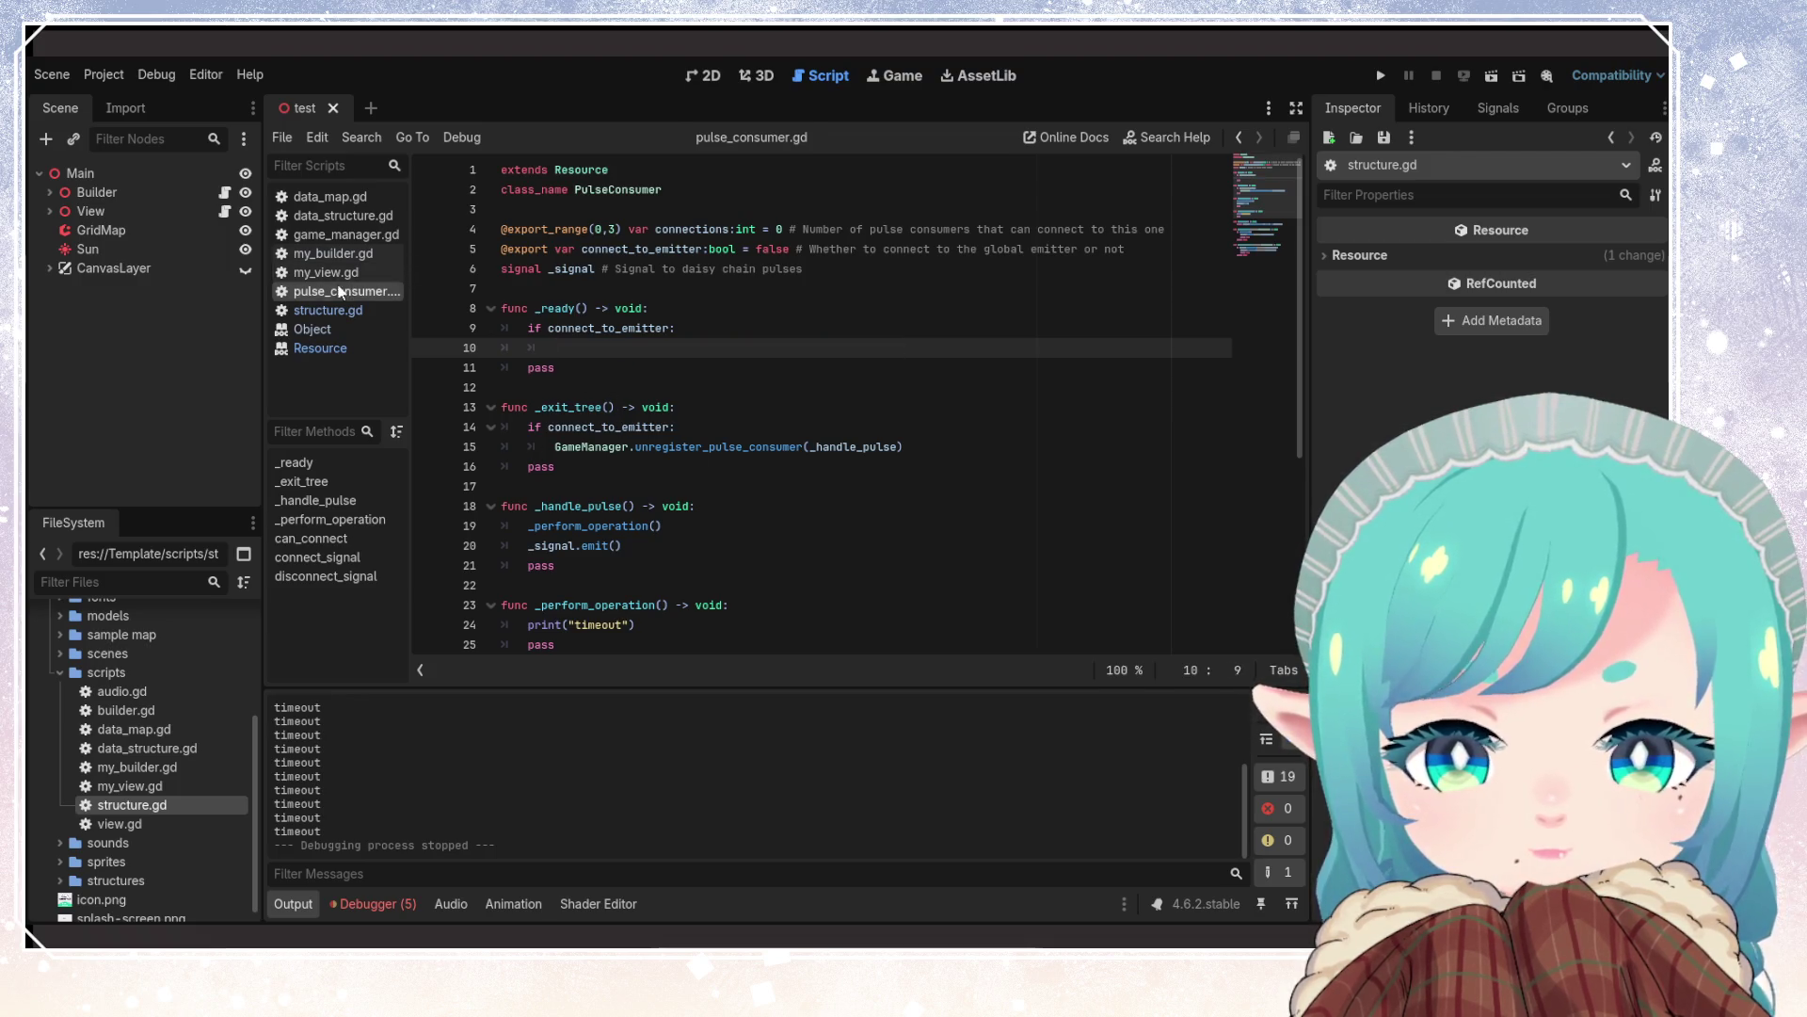
click(345, 234)
double_click(623, 406)
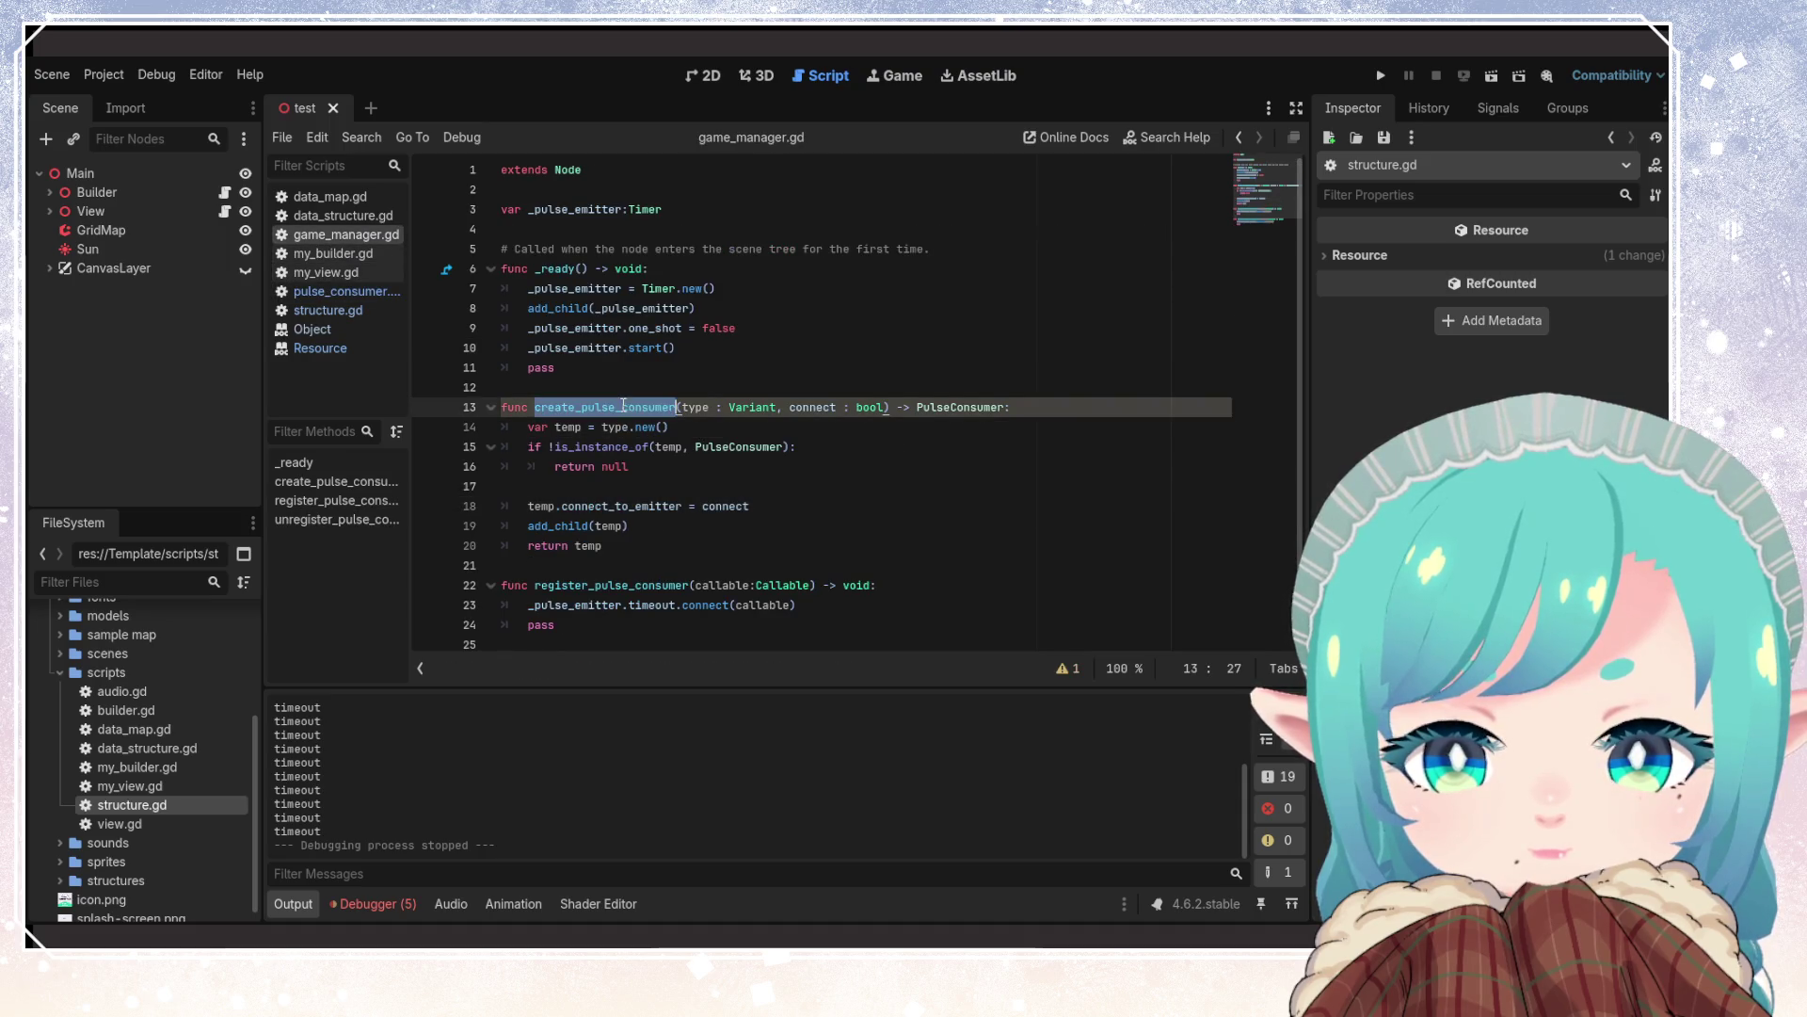
click(641, 466)
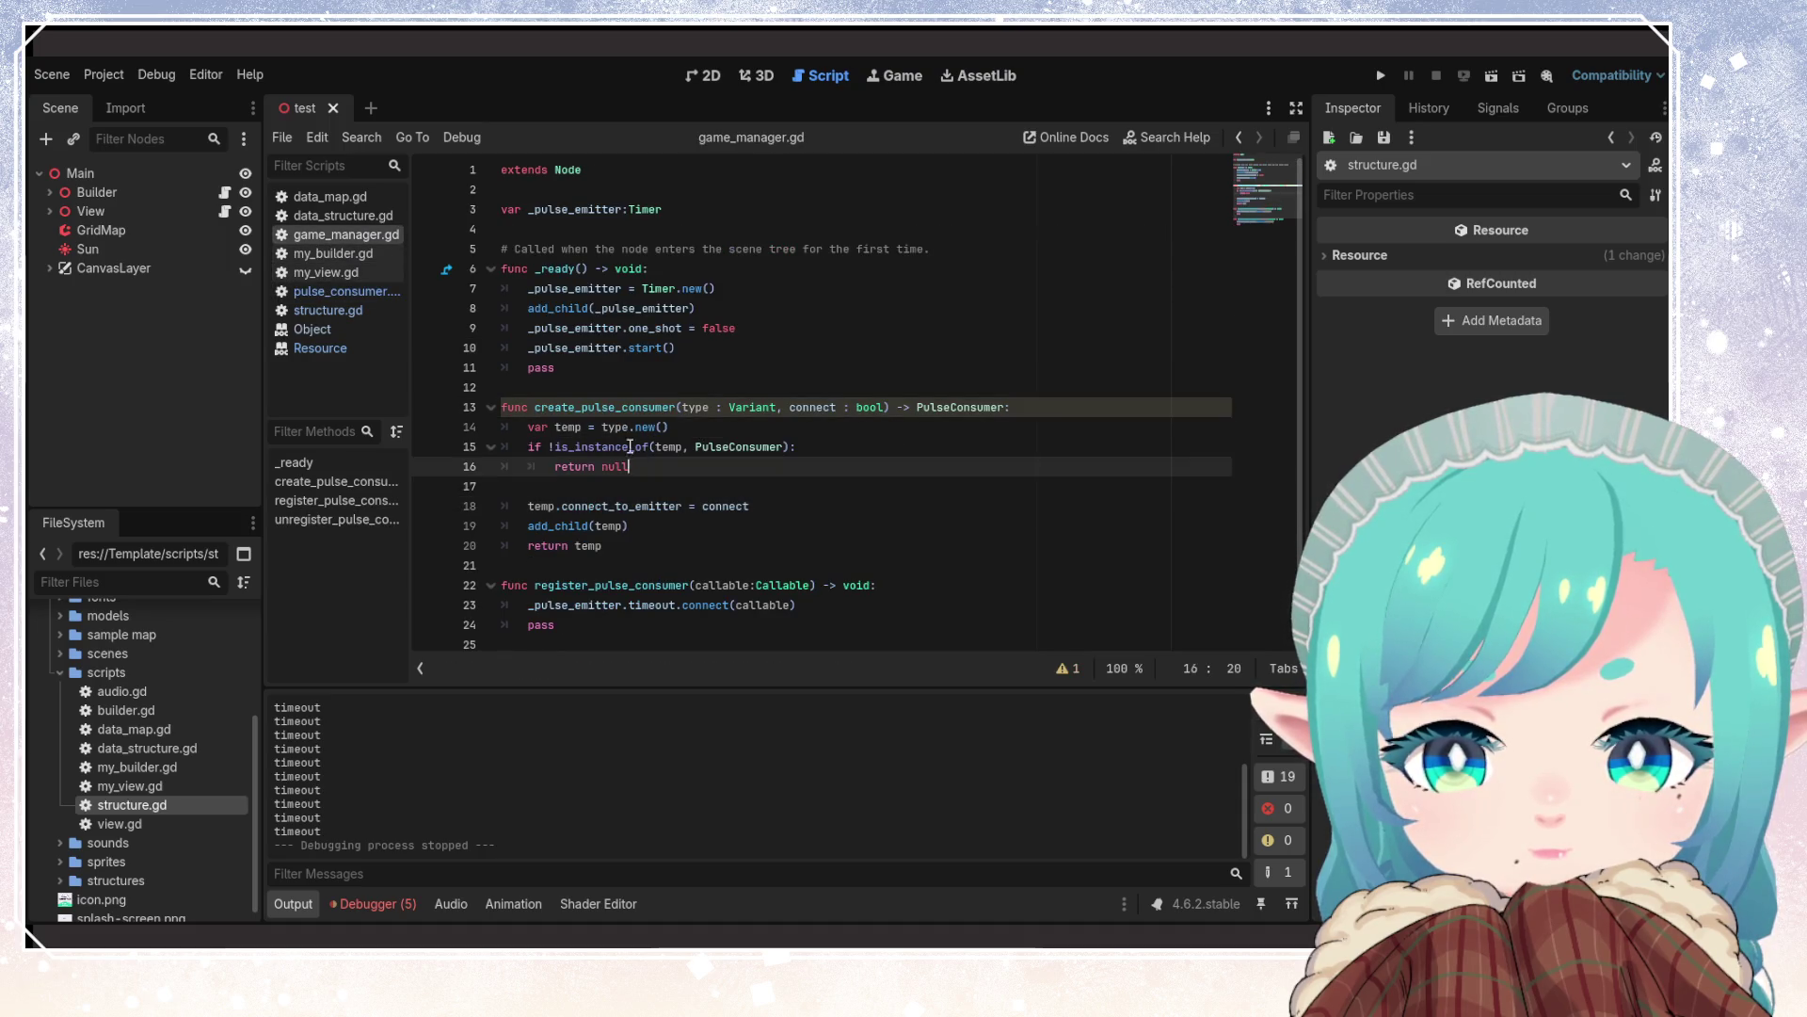
double_click(736, 447)
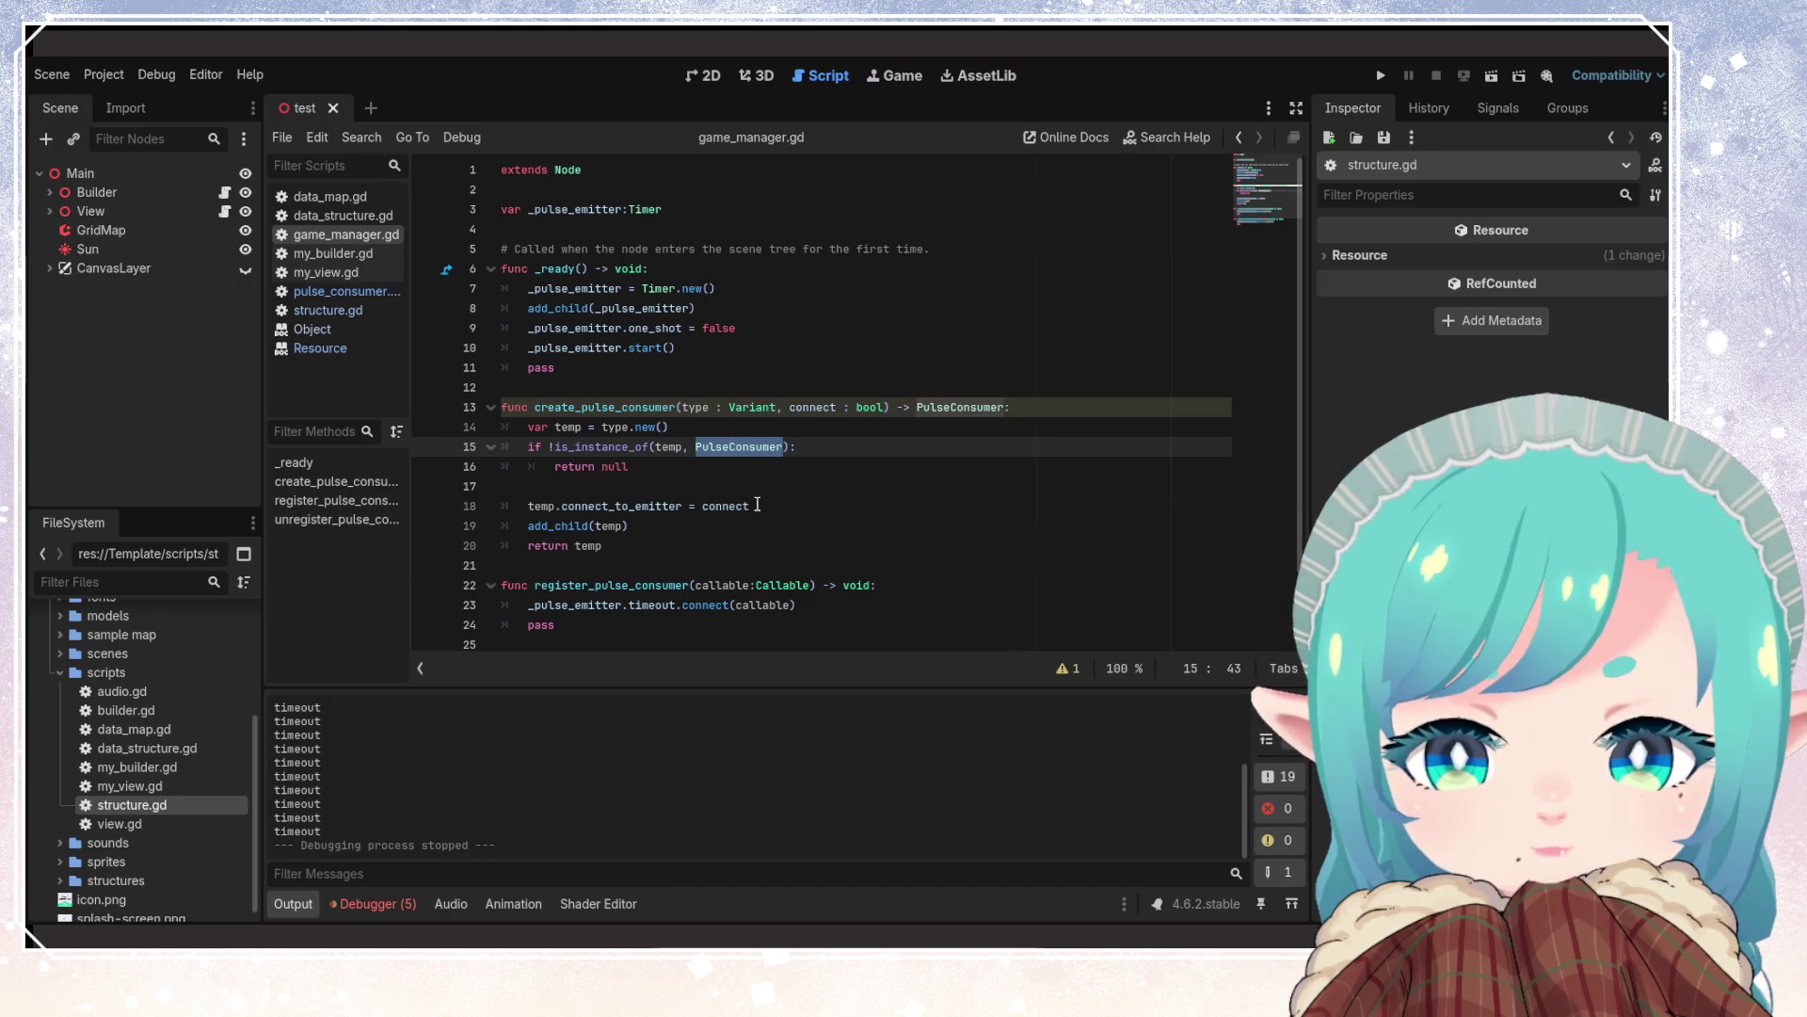
click(641, 527)
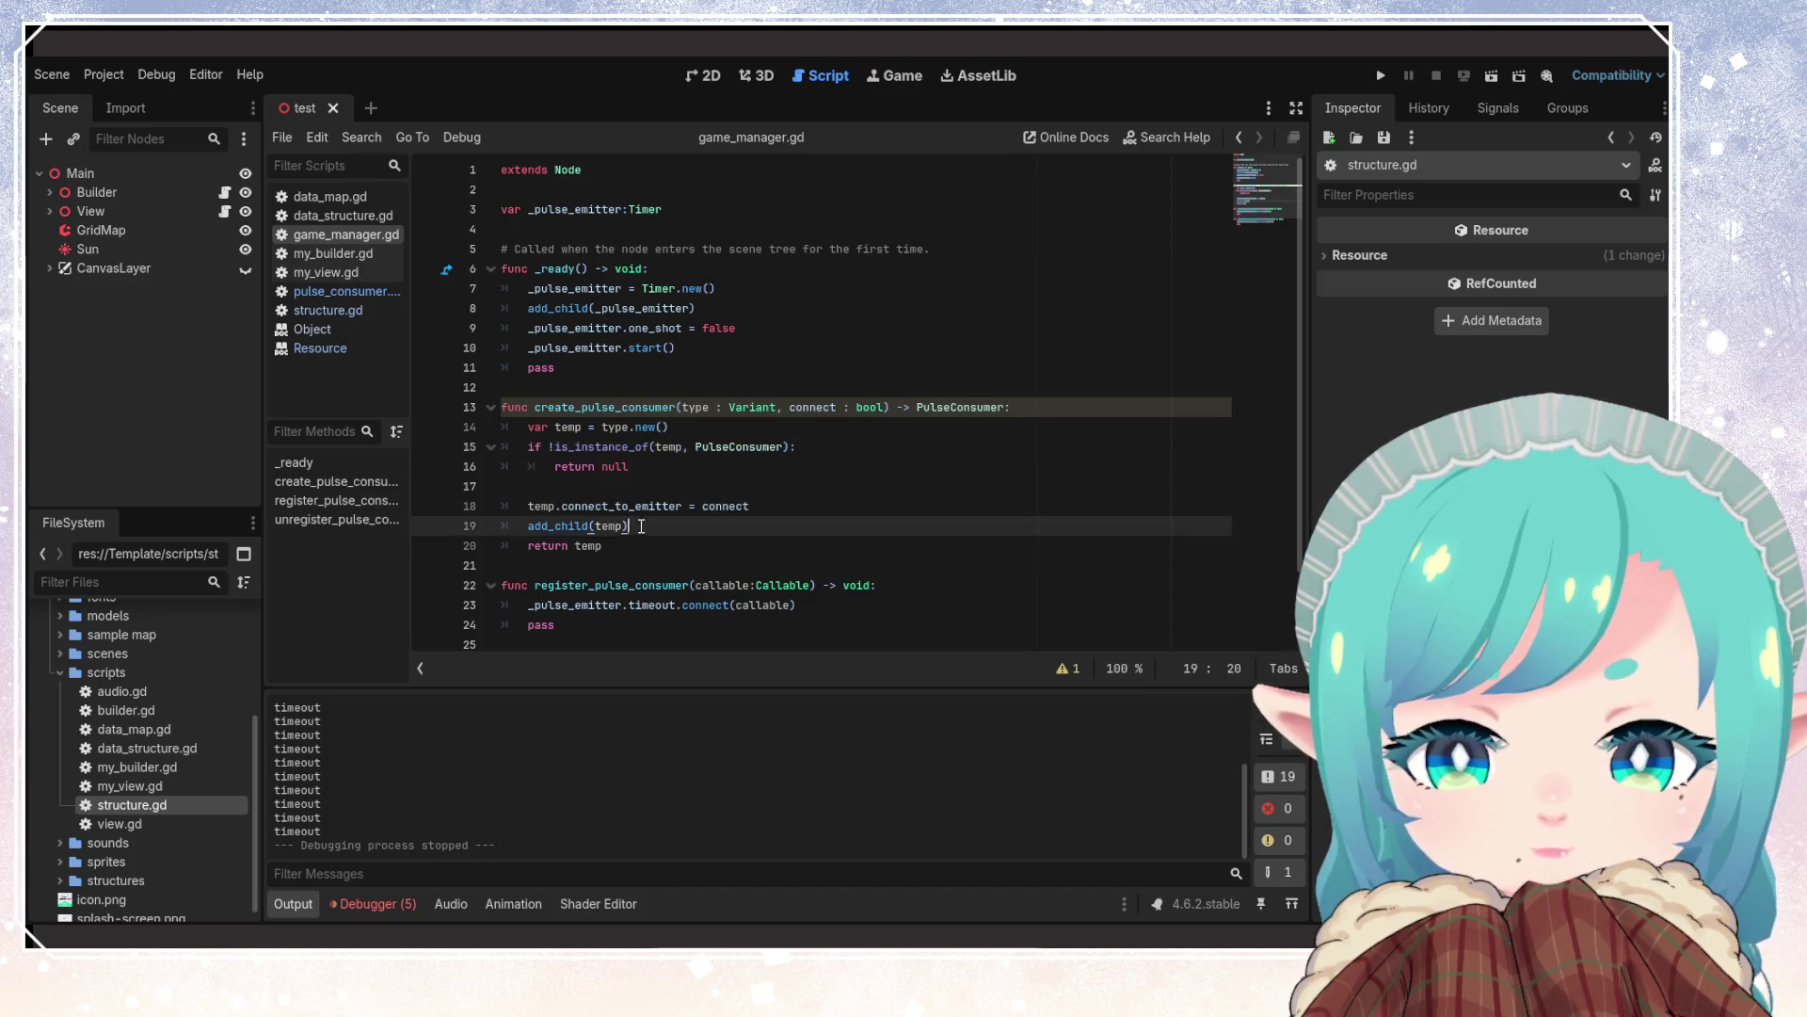
key(shift+Up)
key(shift+Home)
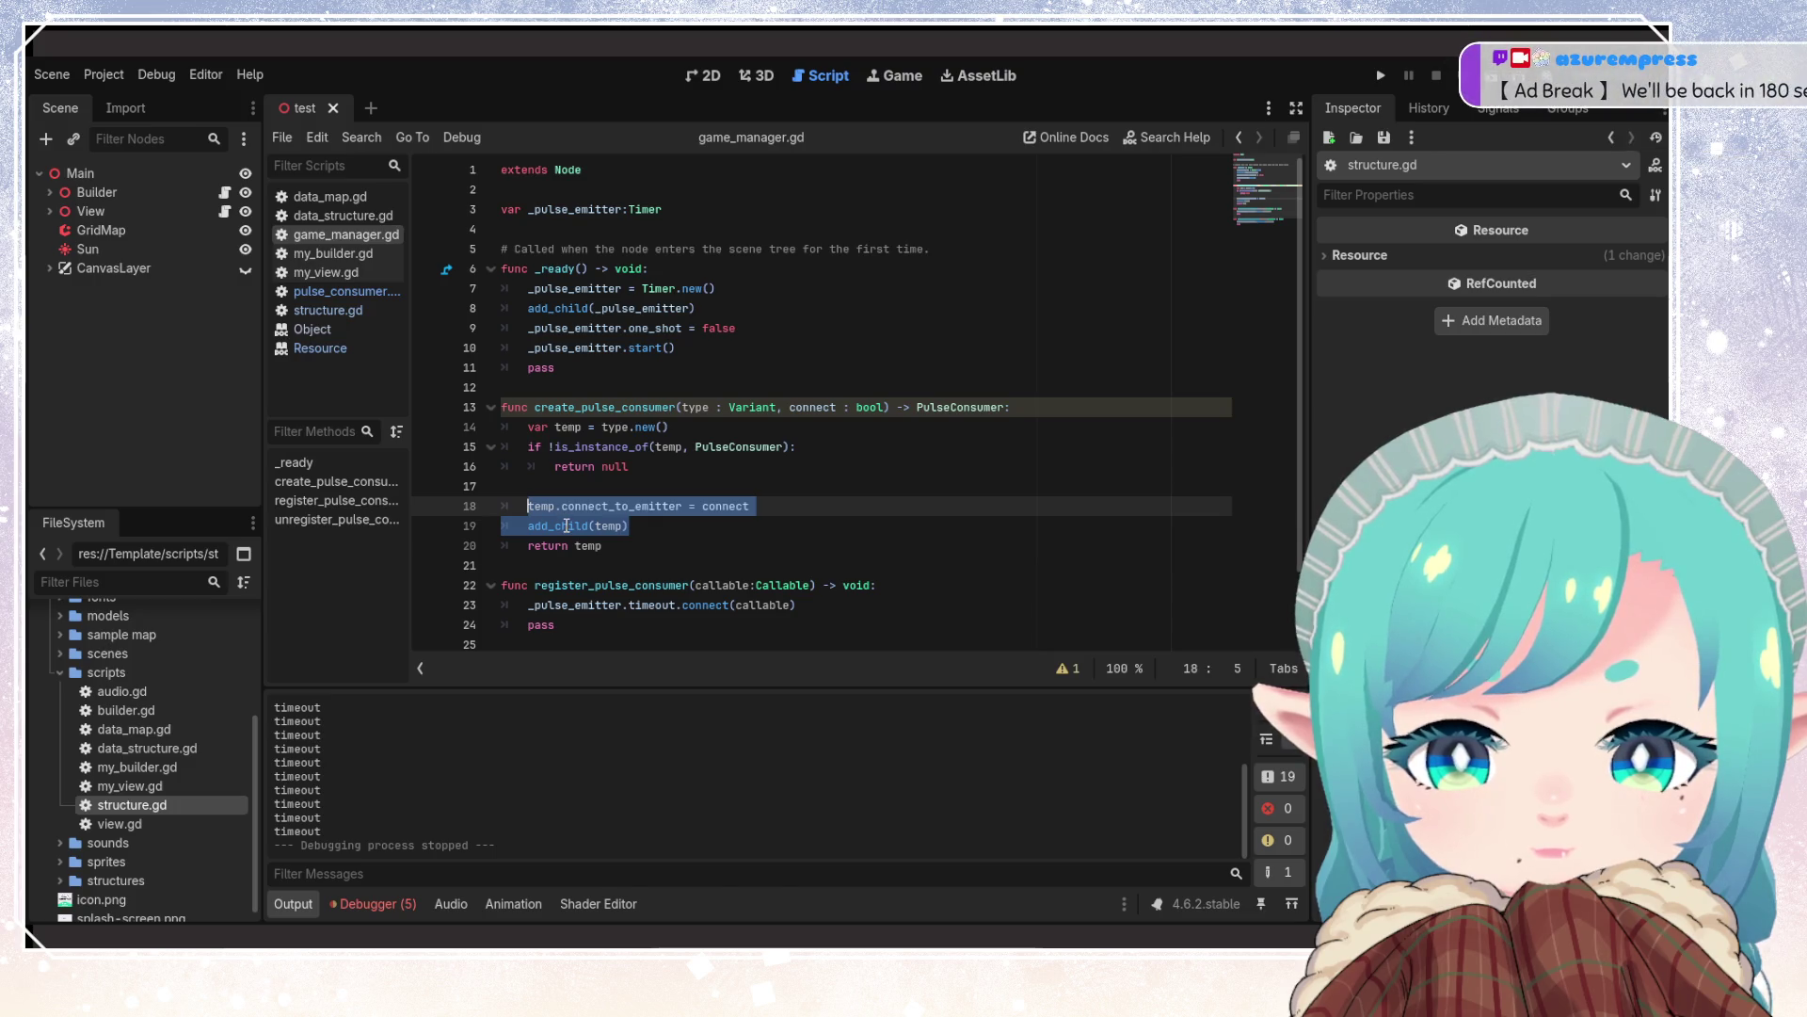
mouse_move(568, 526)
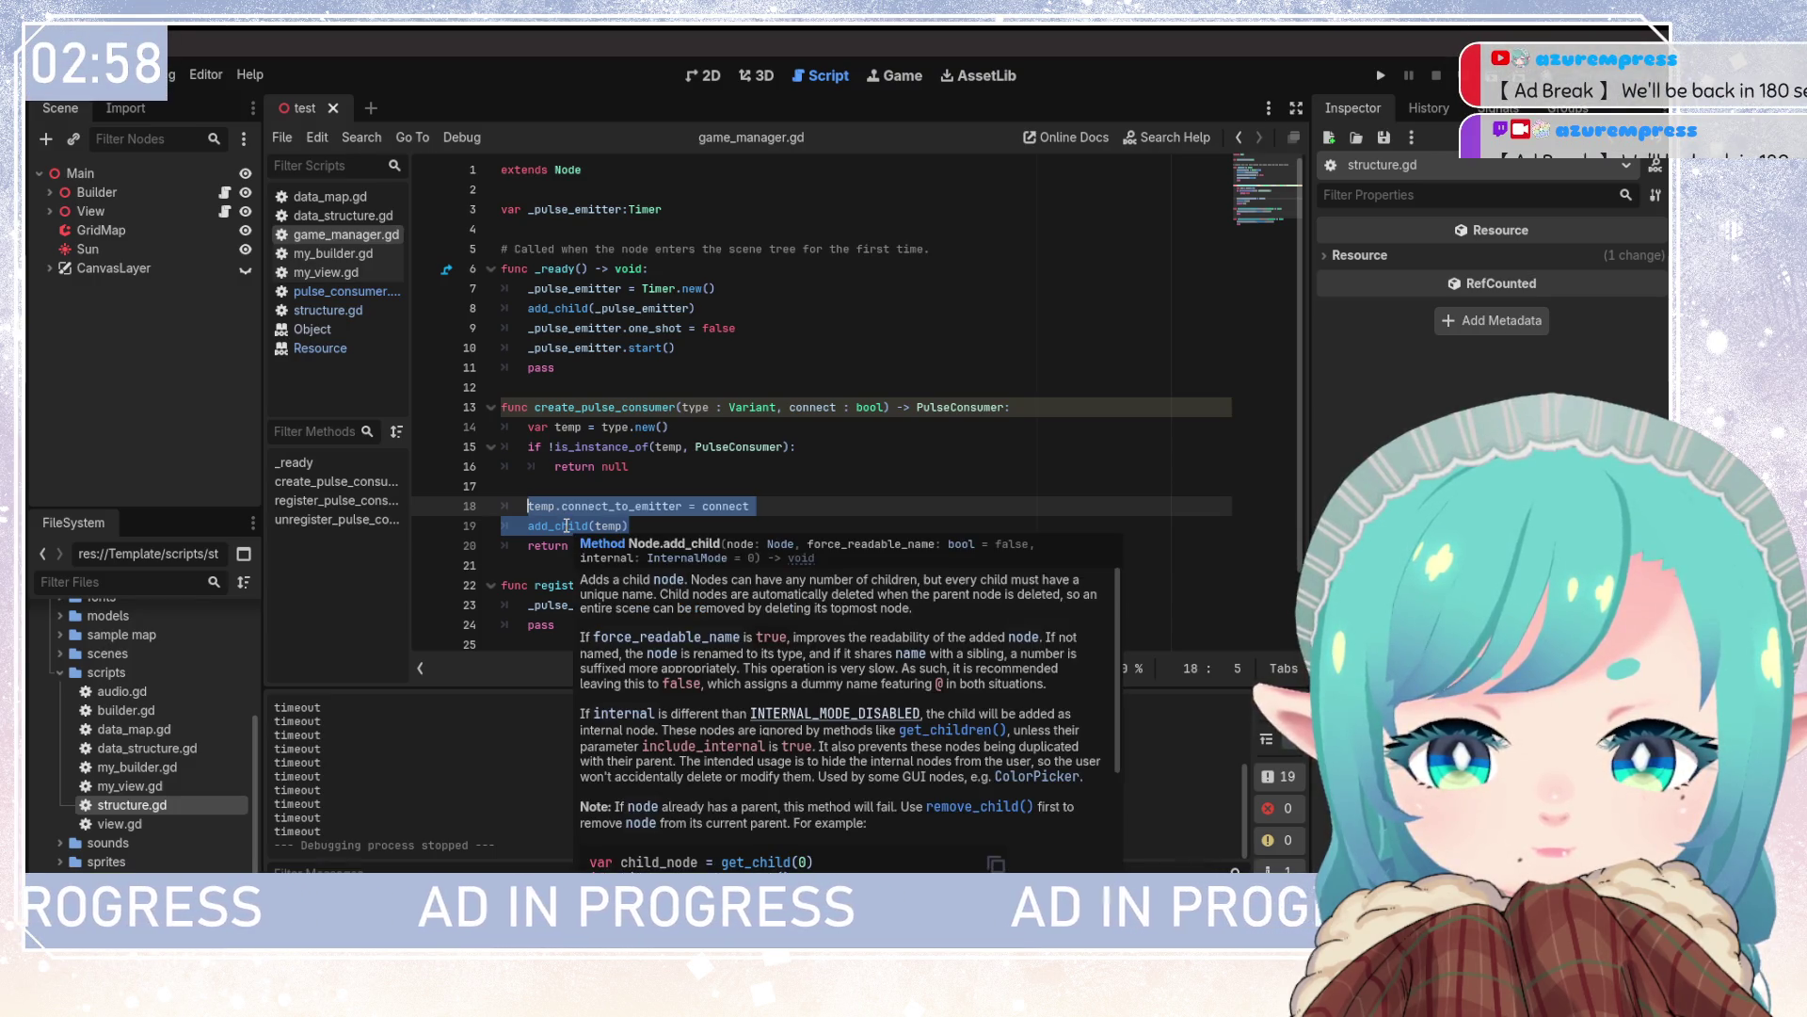
click(736, 504)
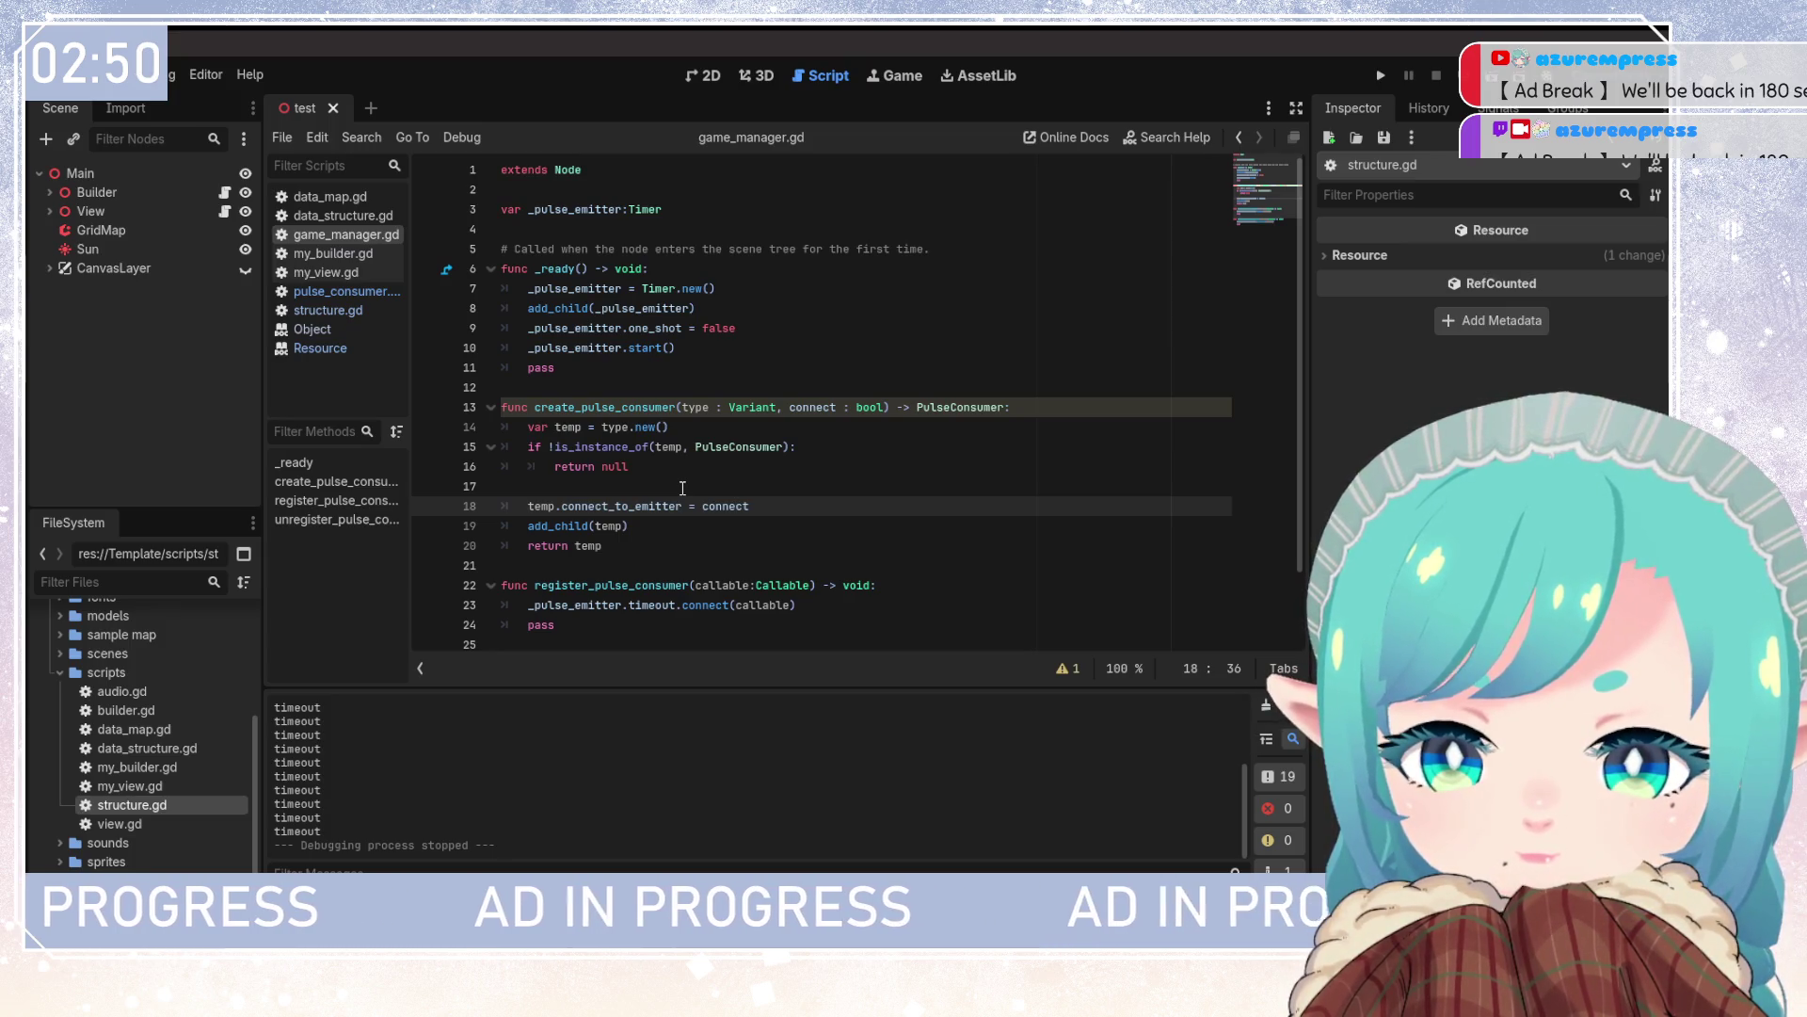
click(320, 348)
scroll(742, 375, up, 5)
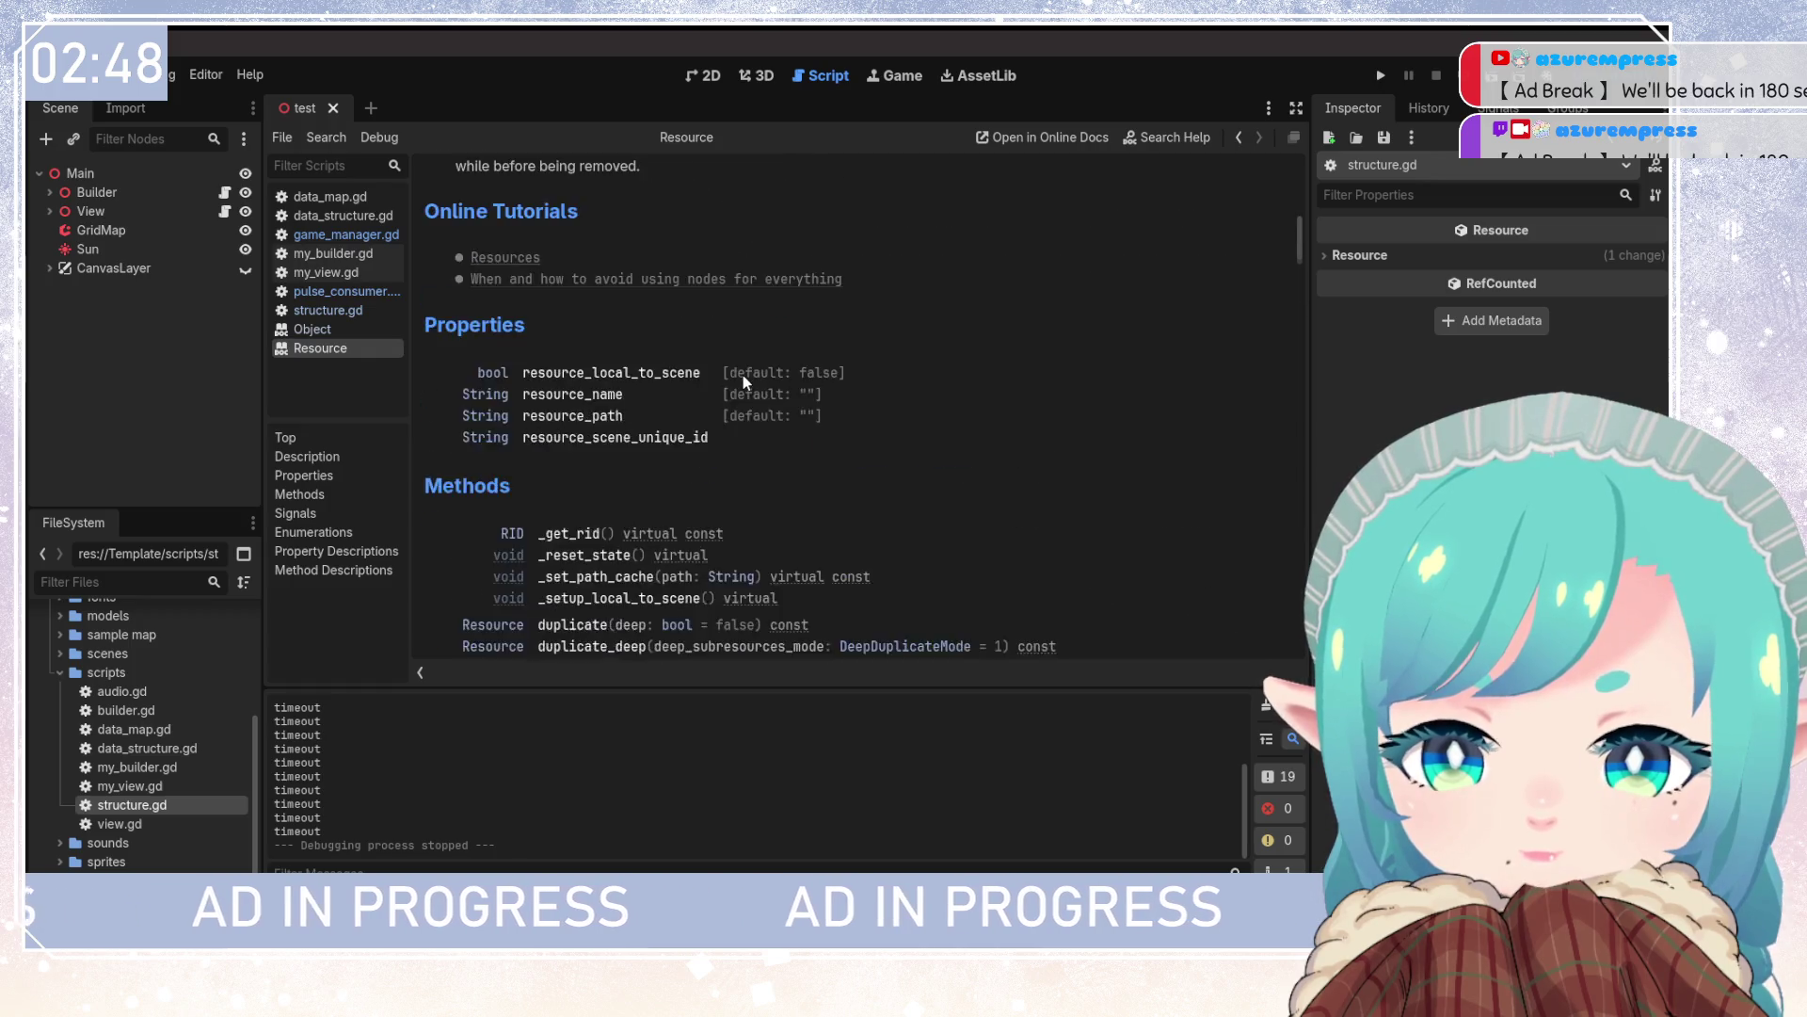
scroll(742, 374, up, 5)
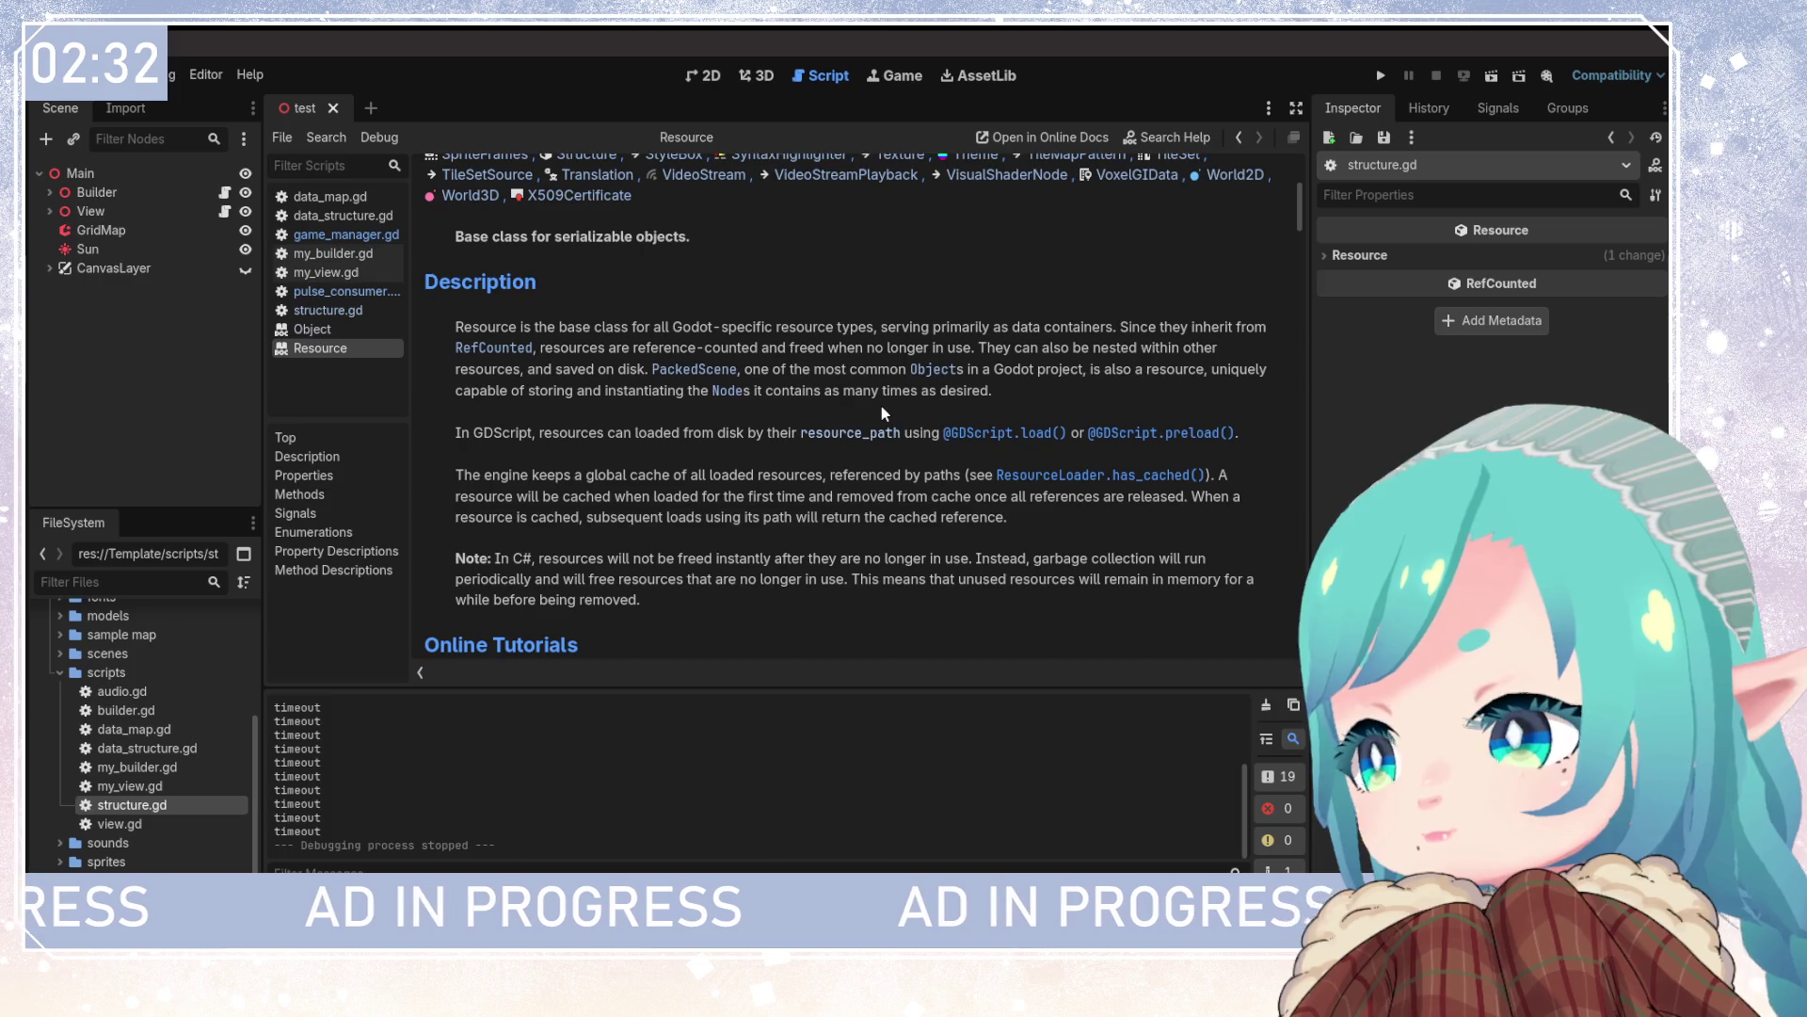
click(335, 234)
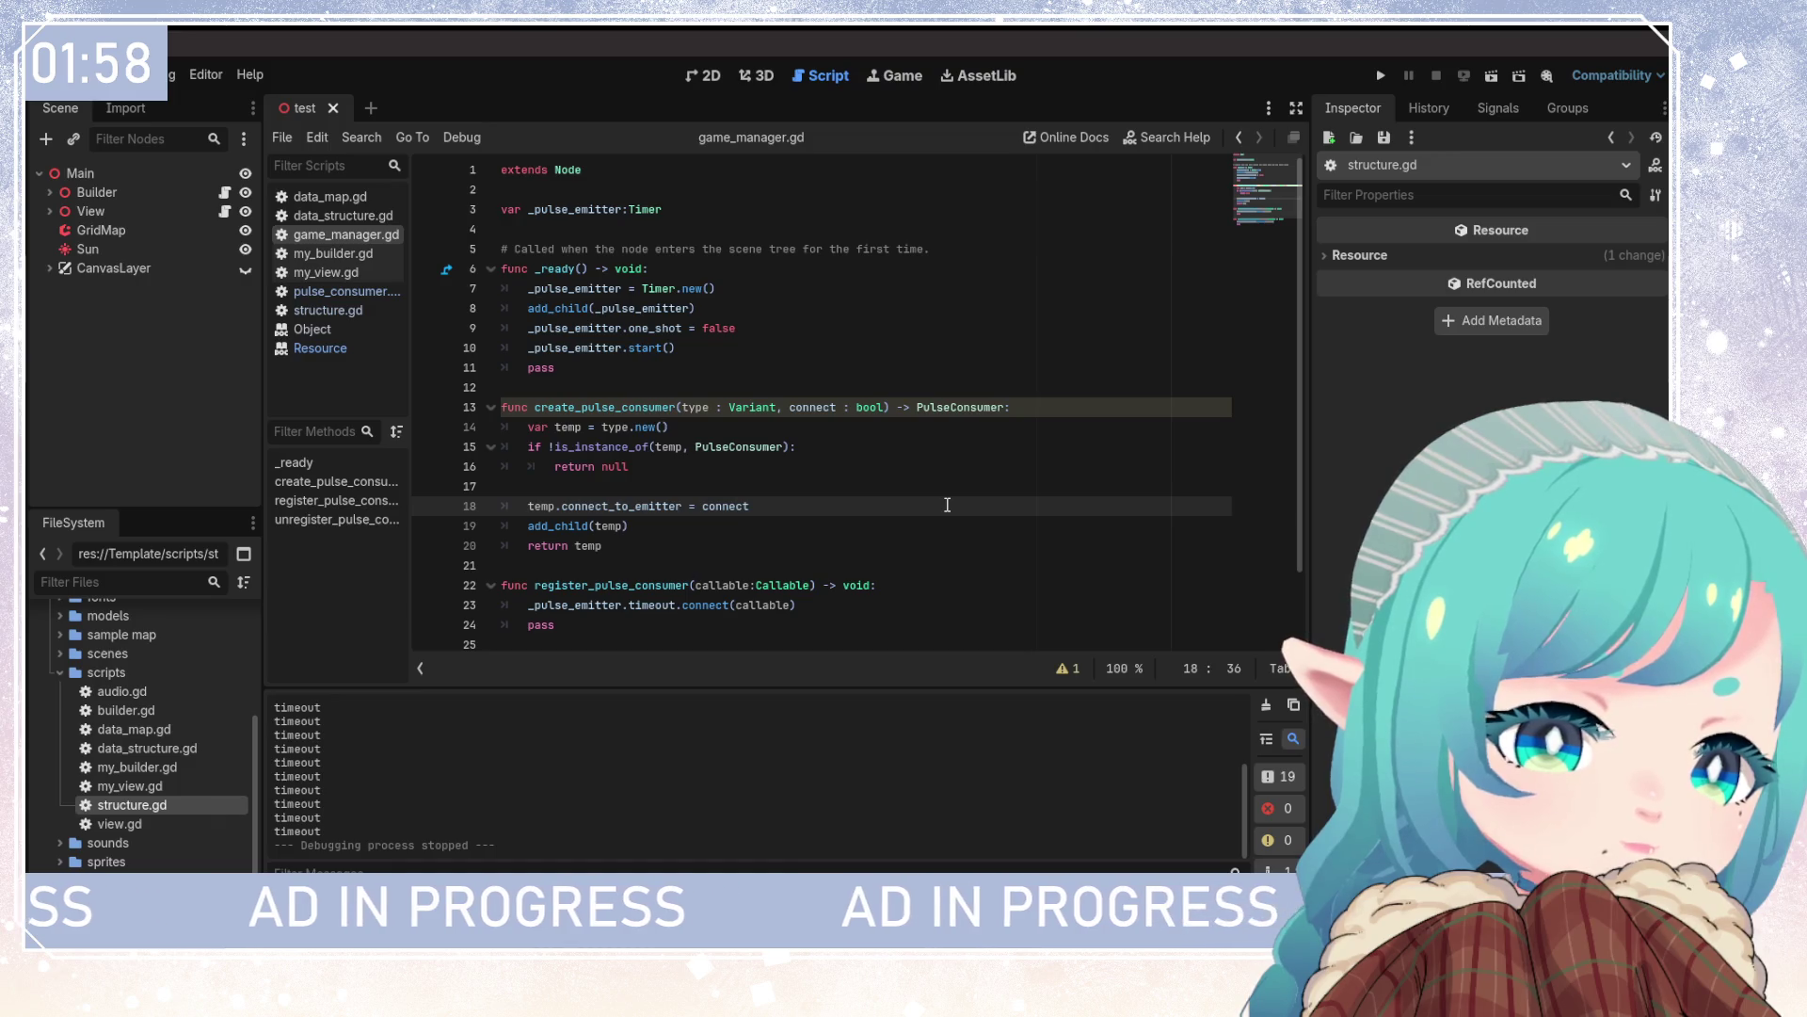
Review the unregister_pulse_consumer signature in game_manager.gd
scroll(941, 494, down, 1)
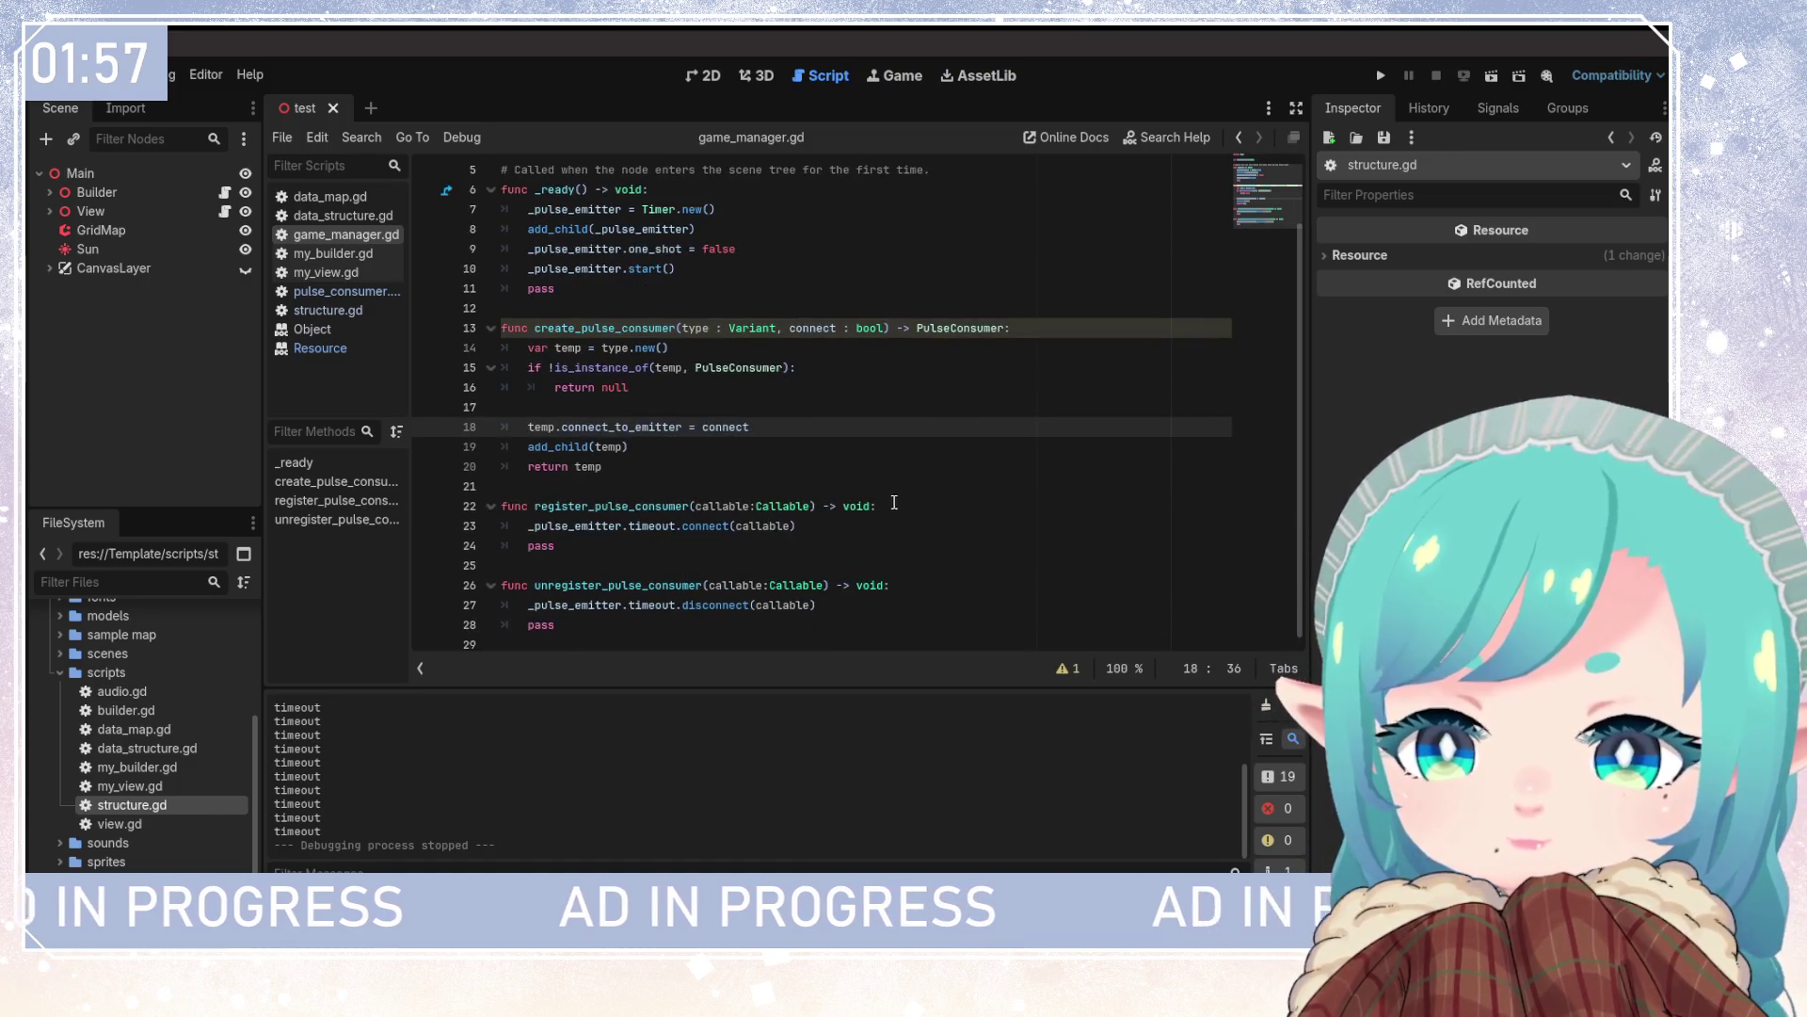
click(871, 544)
click(850, 585)
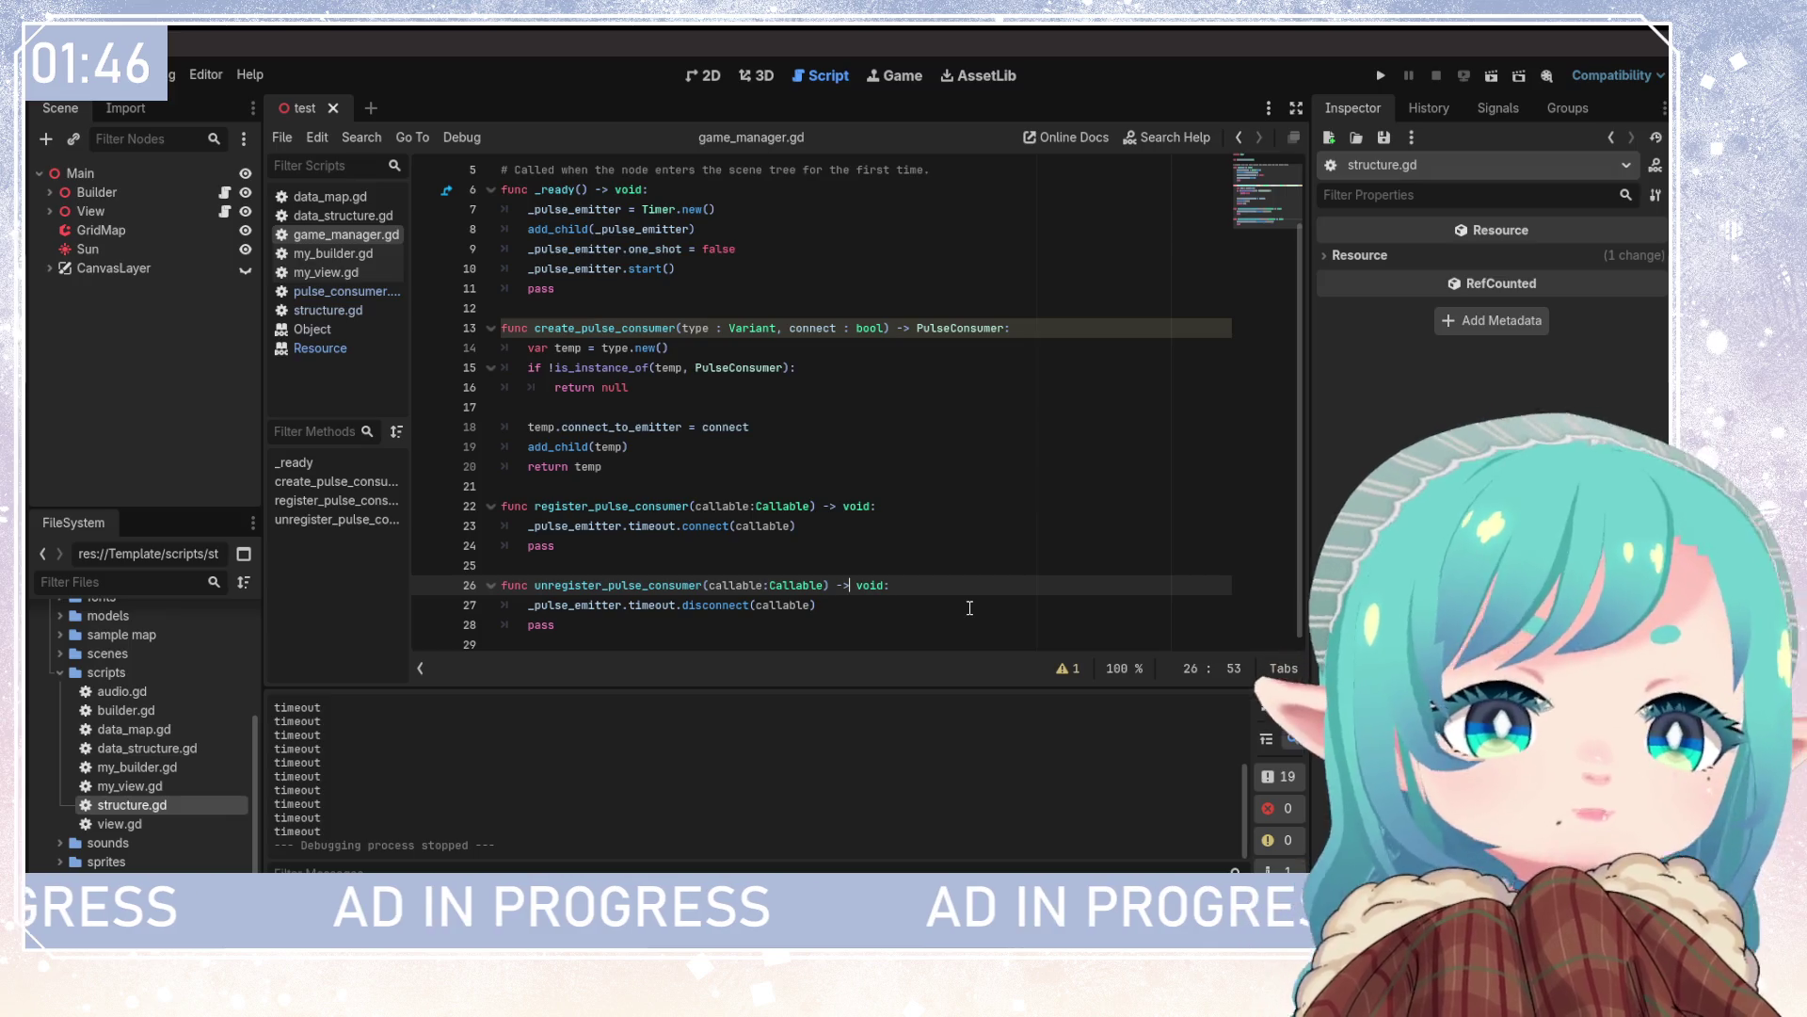
scroll(968, 607, up, 2)
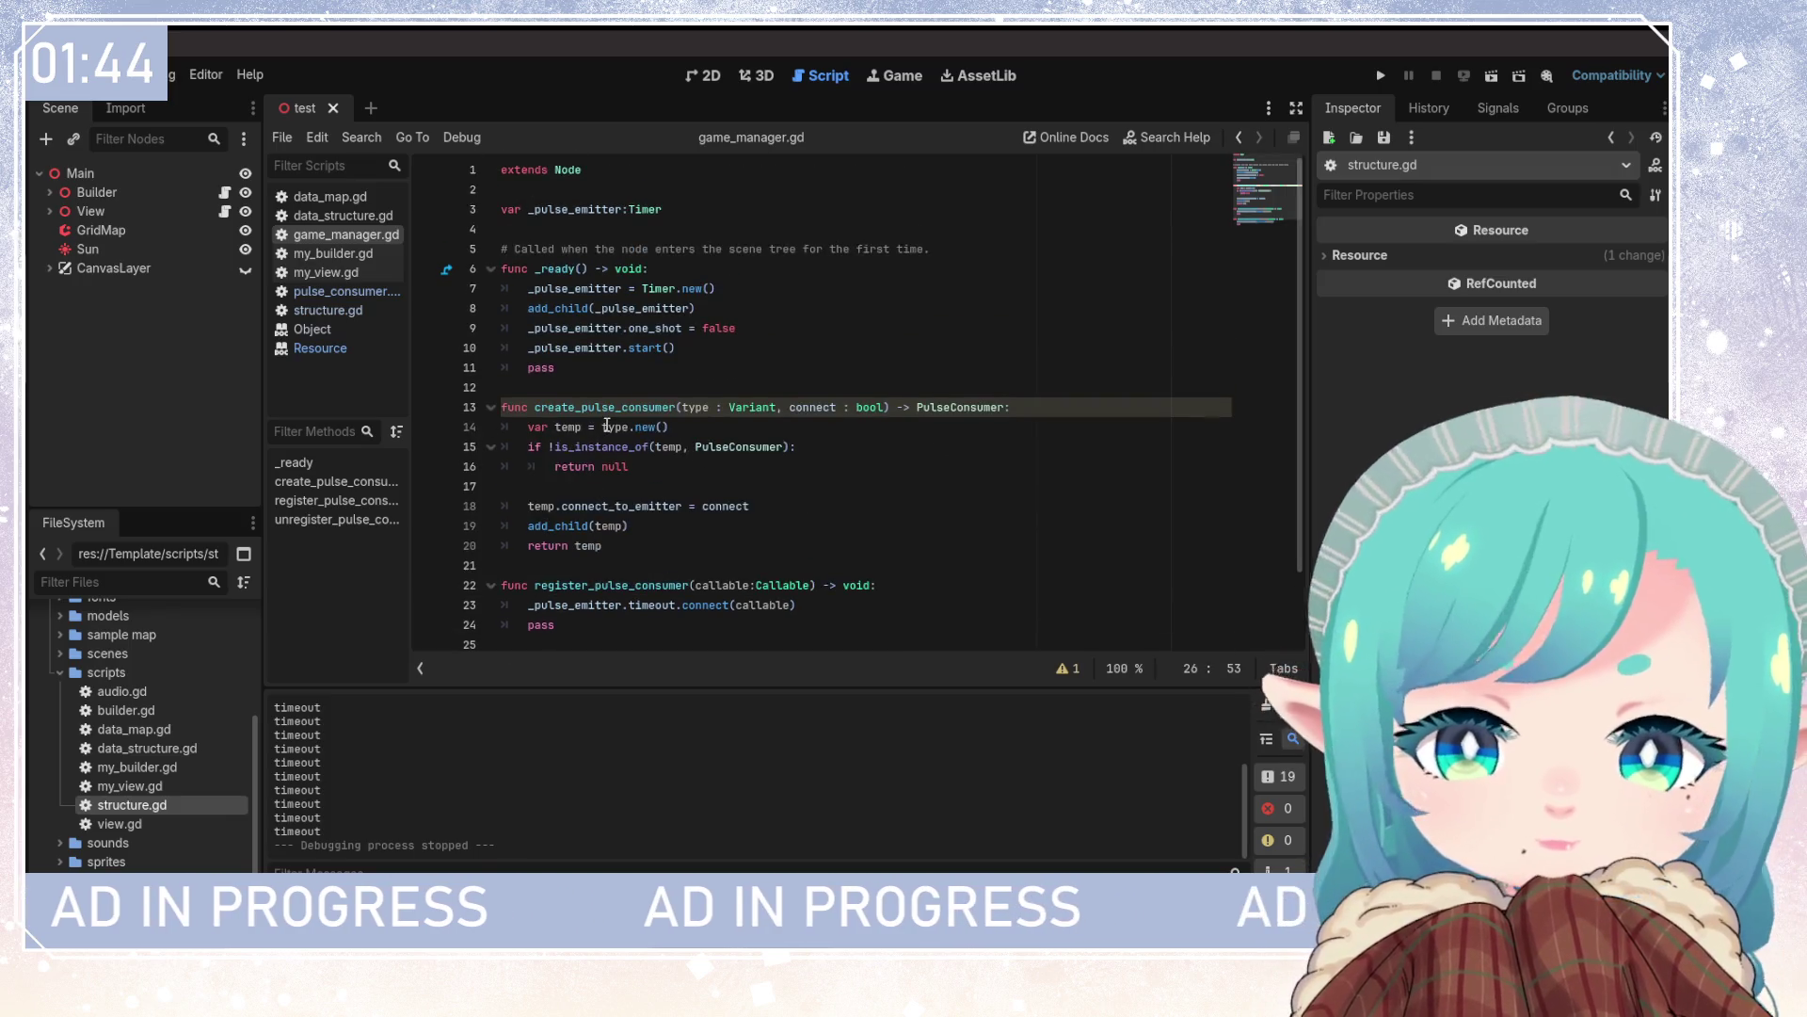
In pulse_consumer.gd, select the _ready and _exit_tree functions, then open the Resource reference
click(322, 288)
click(652, 367)
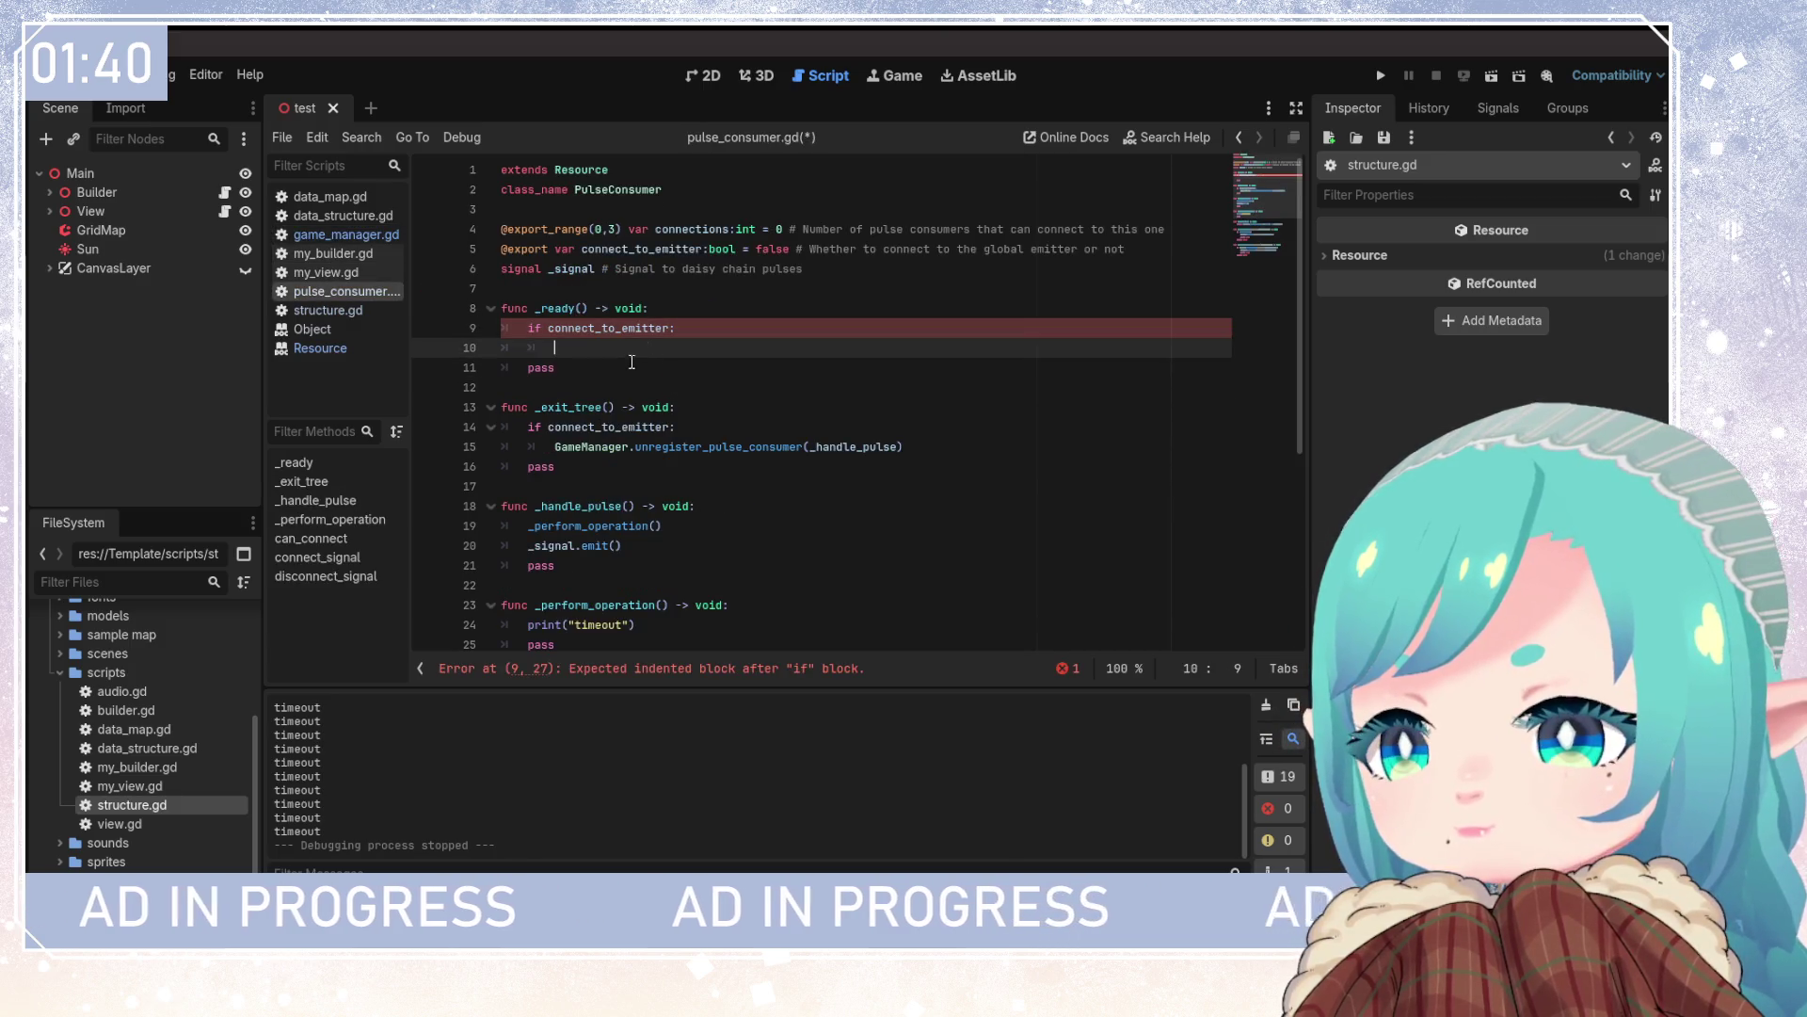
mouse_move(558, 467)
mouse_down()
mouse_move(706, 446)
mouse_move(508, 310)
mouse_move(456, 307)
mouse_up()
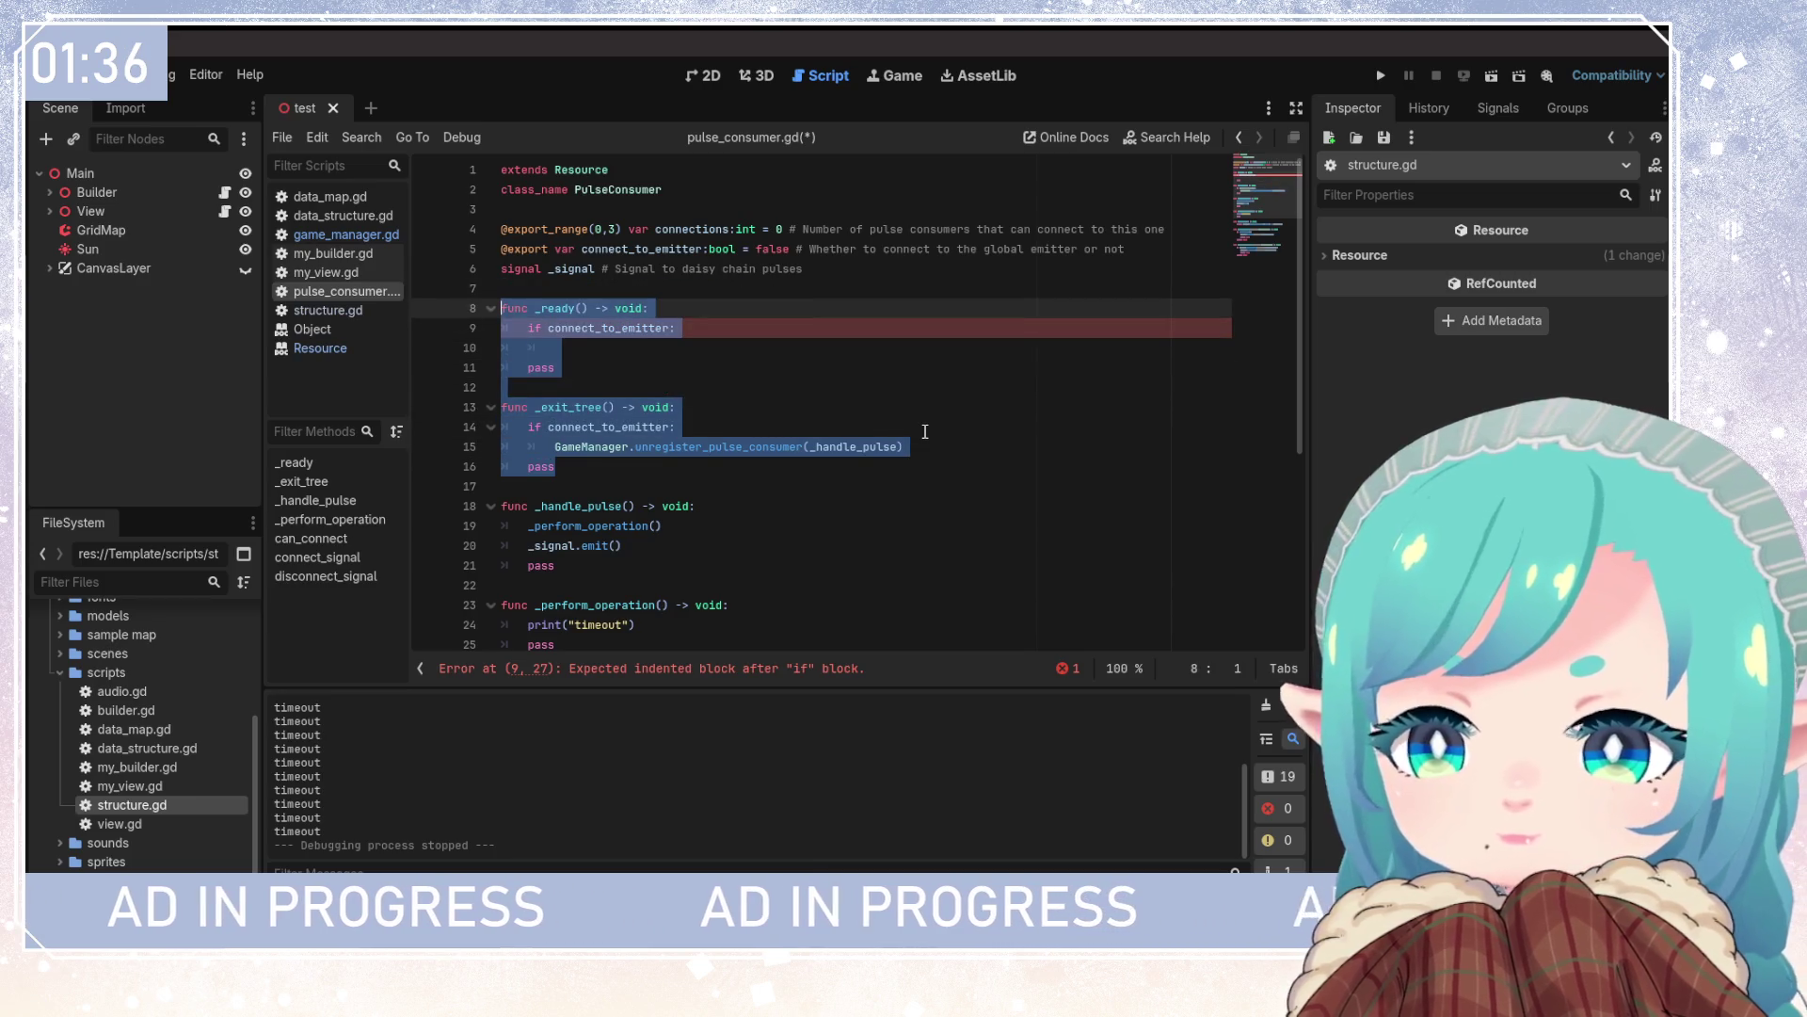
click(772, 407)
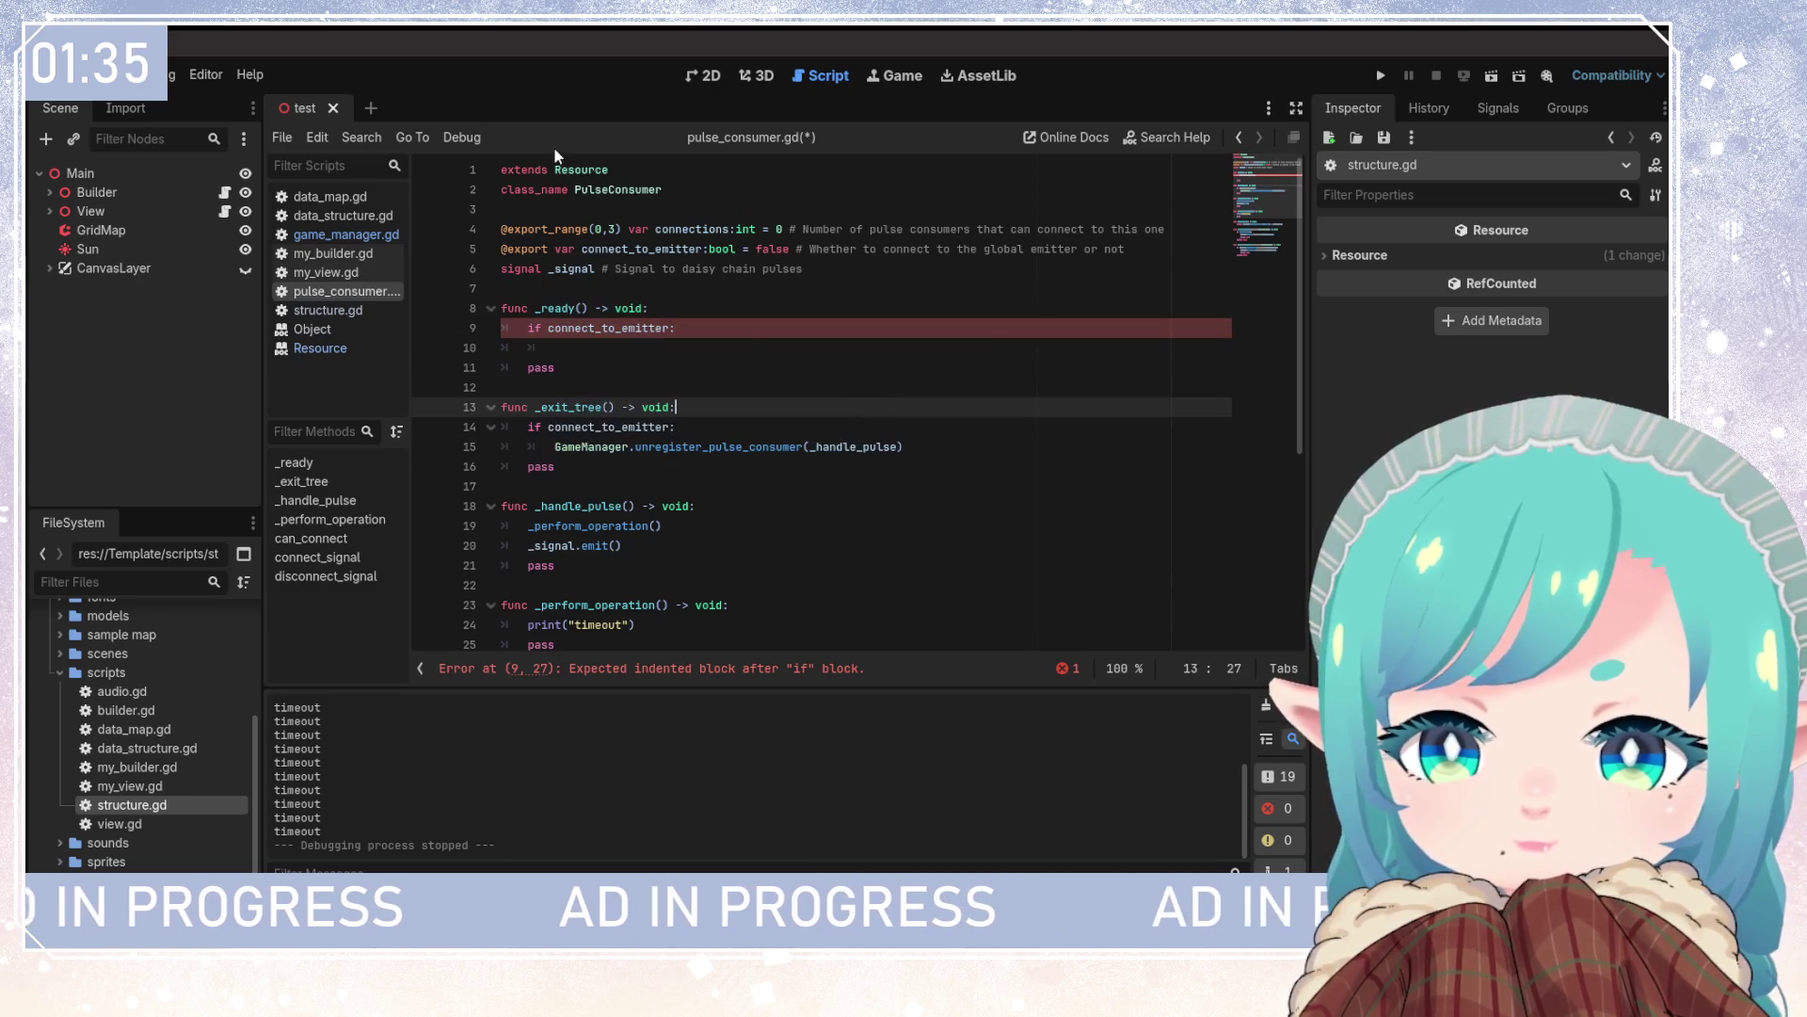
click(395, 348)
Check the emit_changed method description in the Resource docs, then switch to game_manager.gd
scroll(752, 516, down, 10)
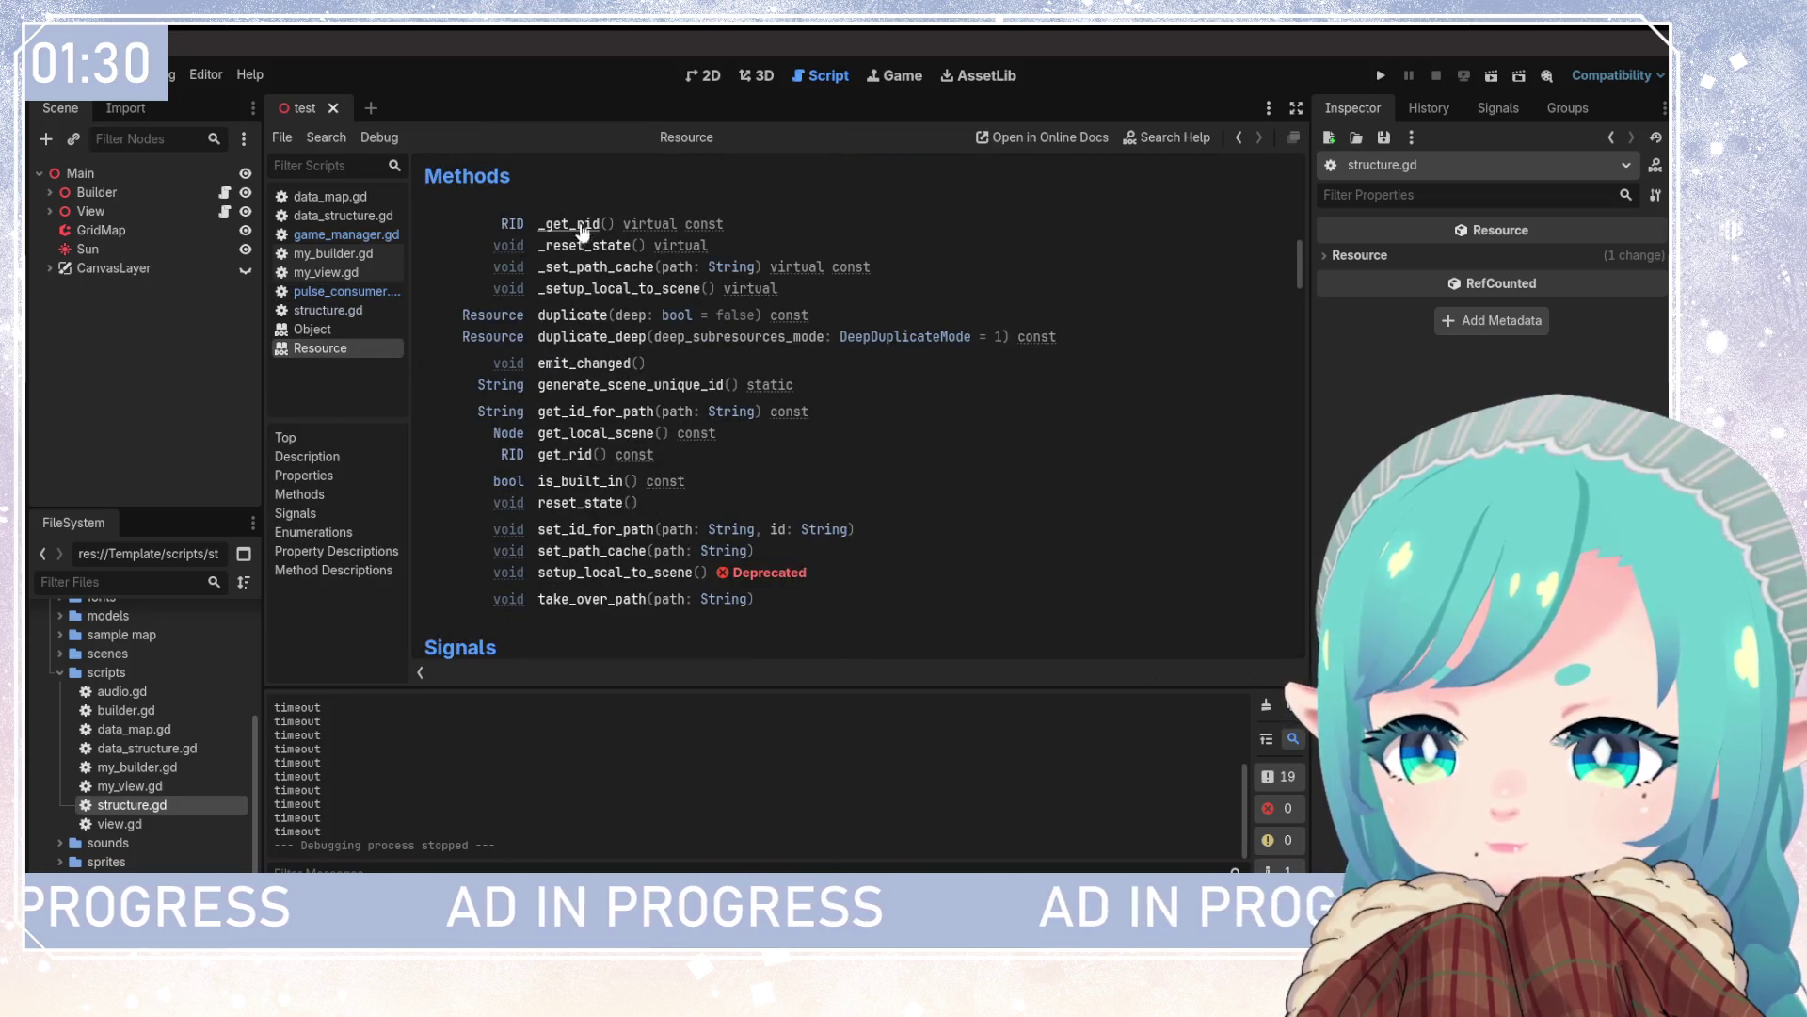
click(571, 365)
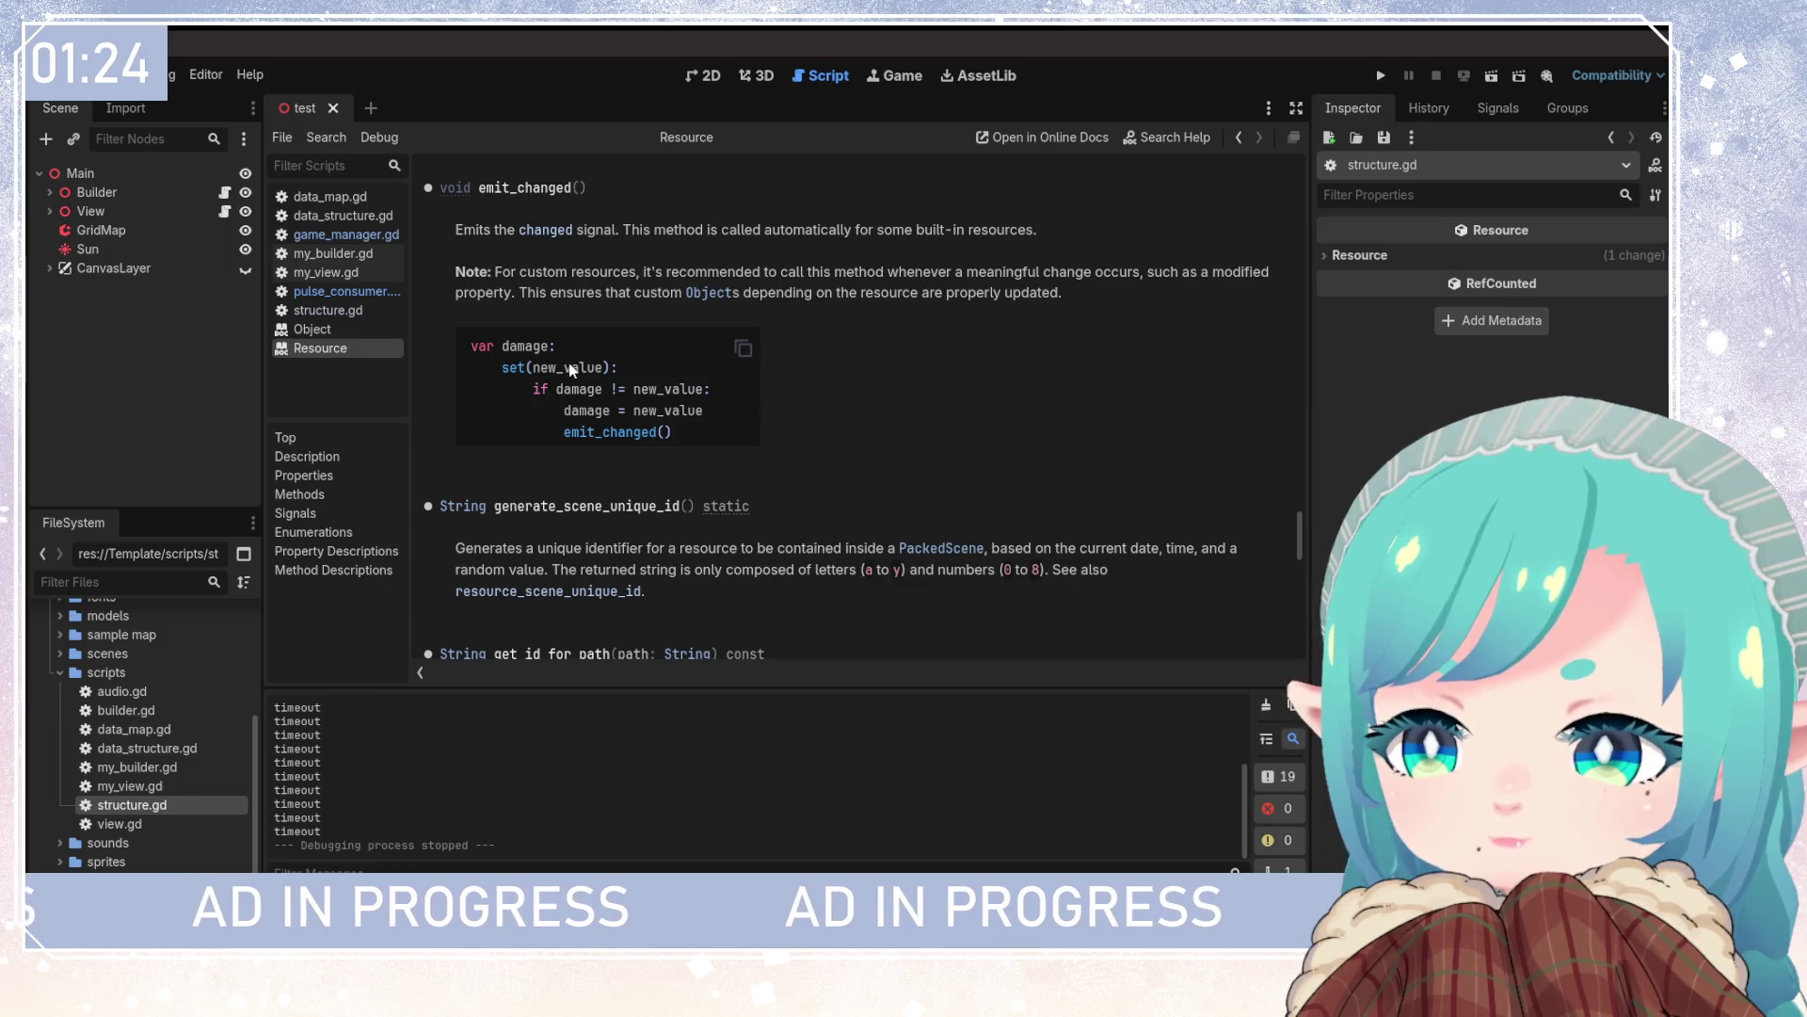
scroll(571, 369, down, 3)
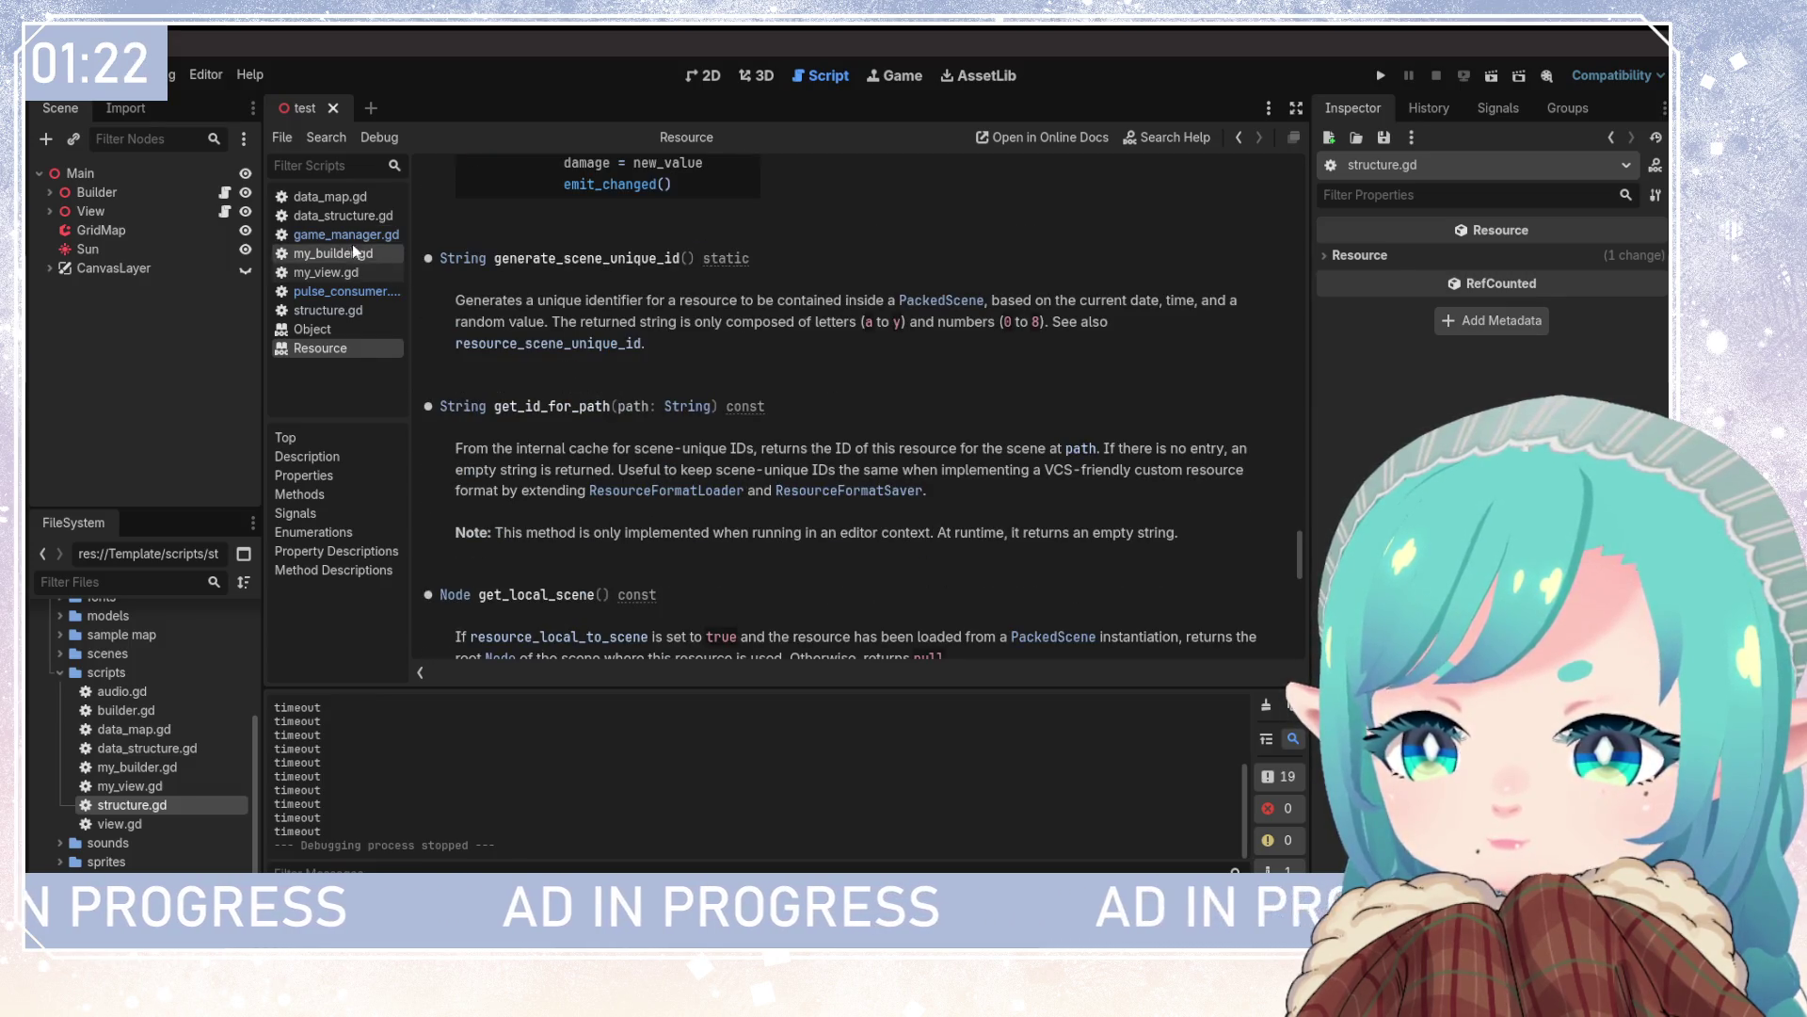
click(324, 235)
Open pulse_consumer.gd from the script list for editing
click(325, 254)
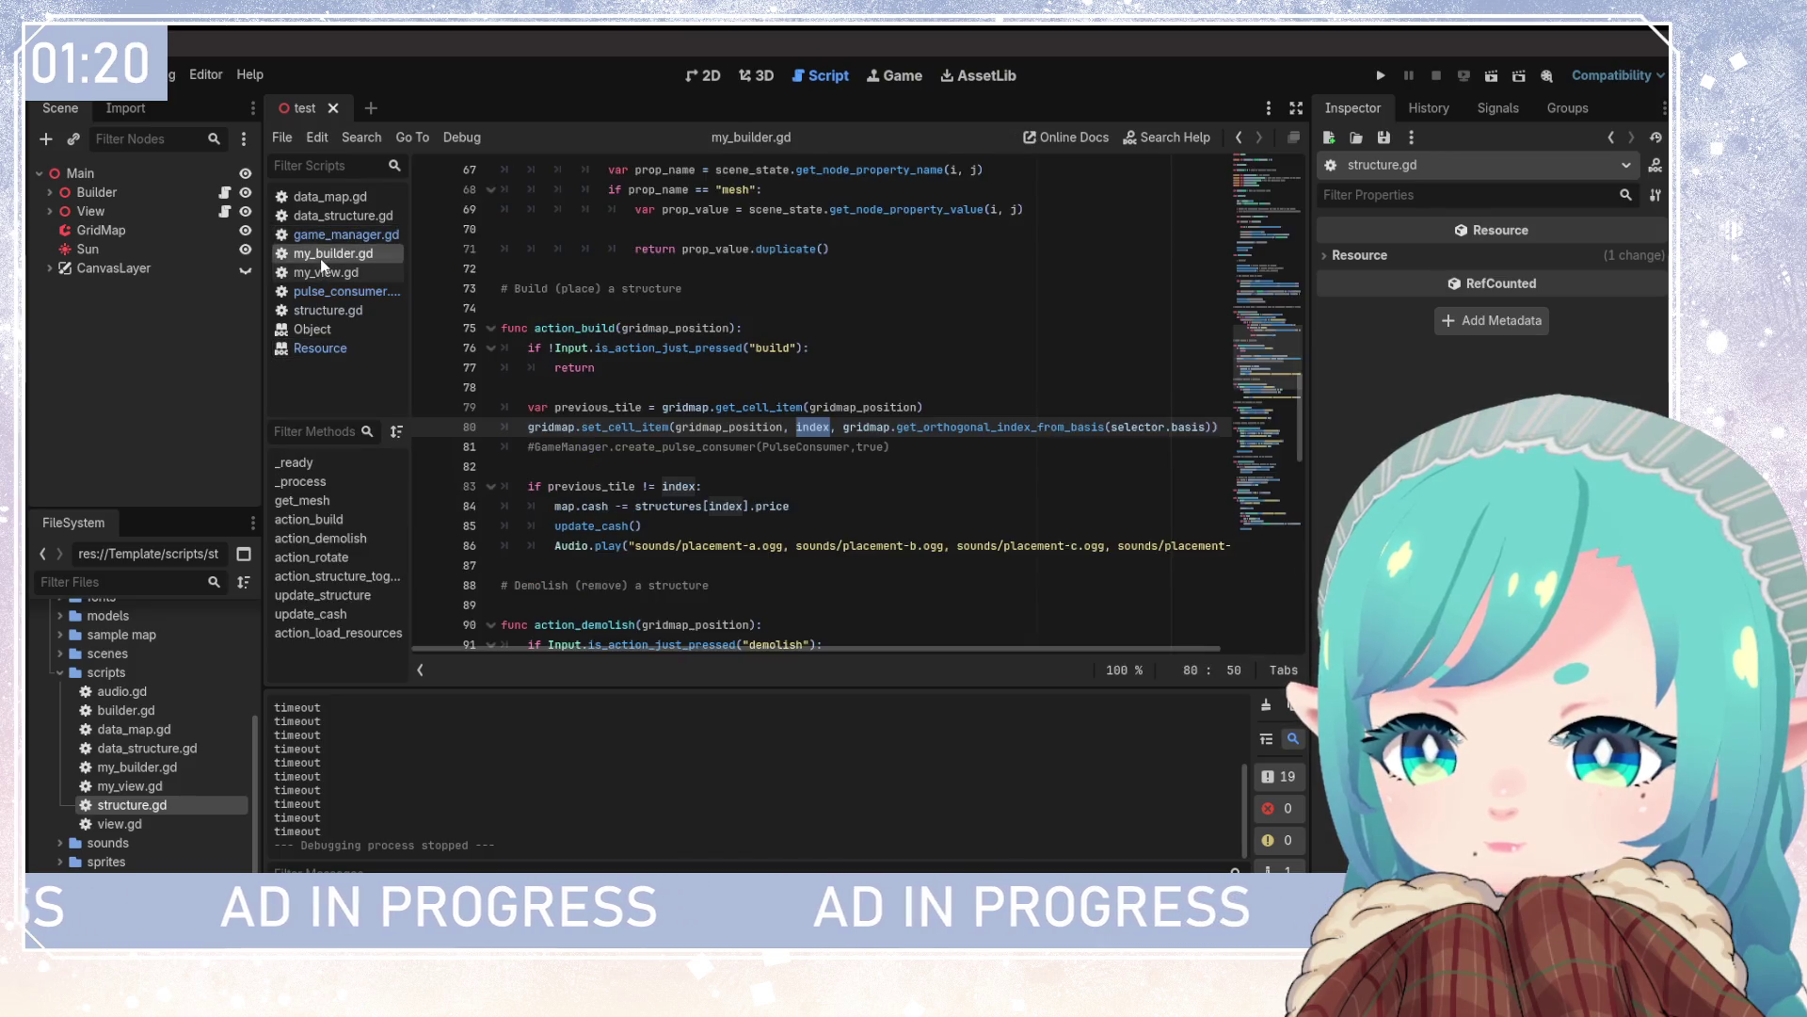
click(320, 273)
click(325, 291)
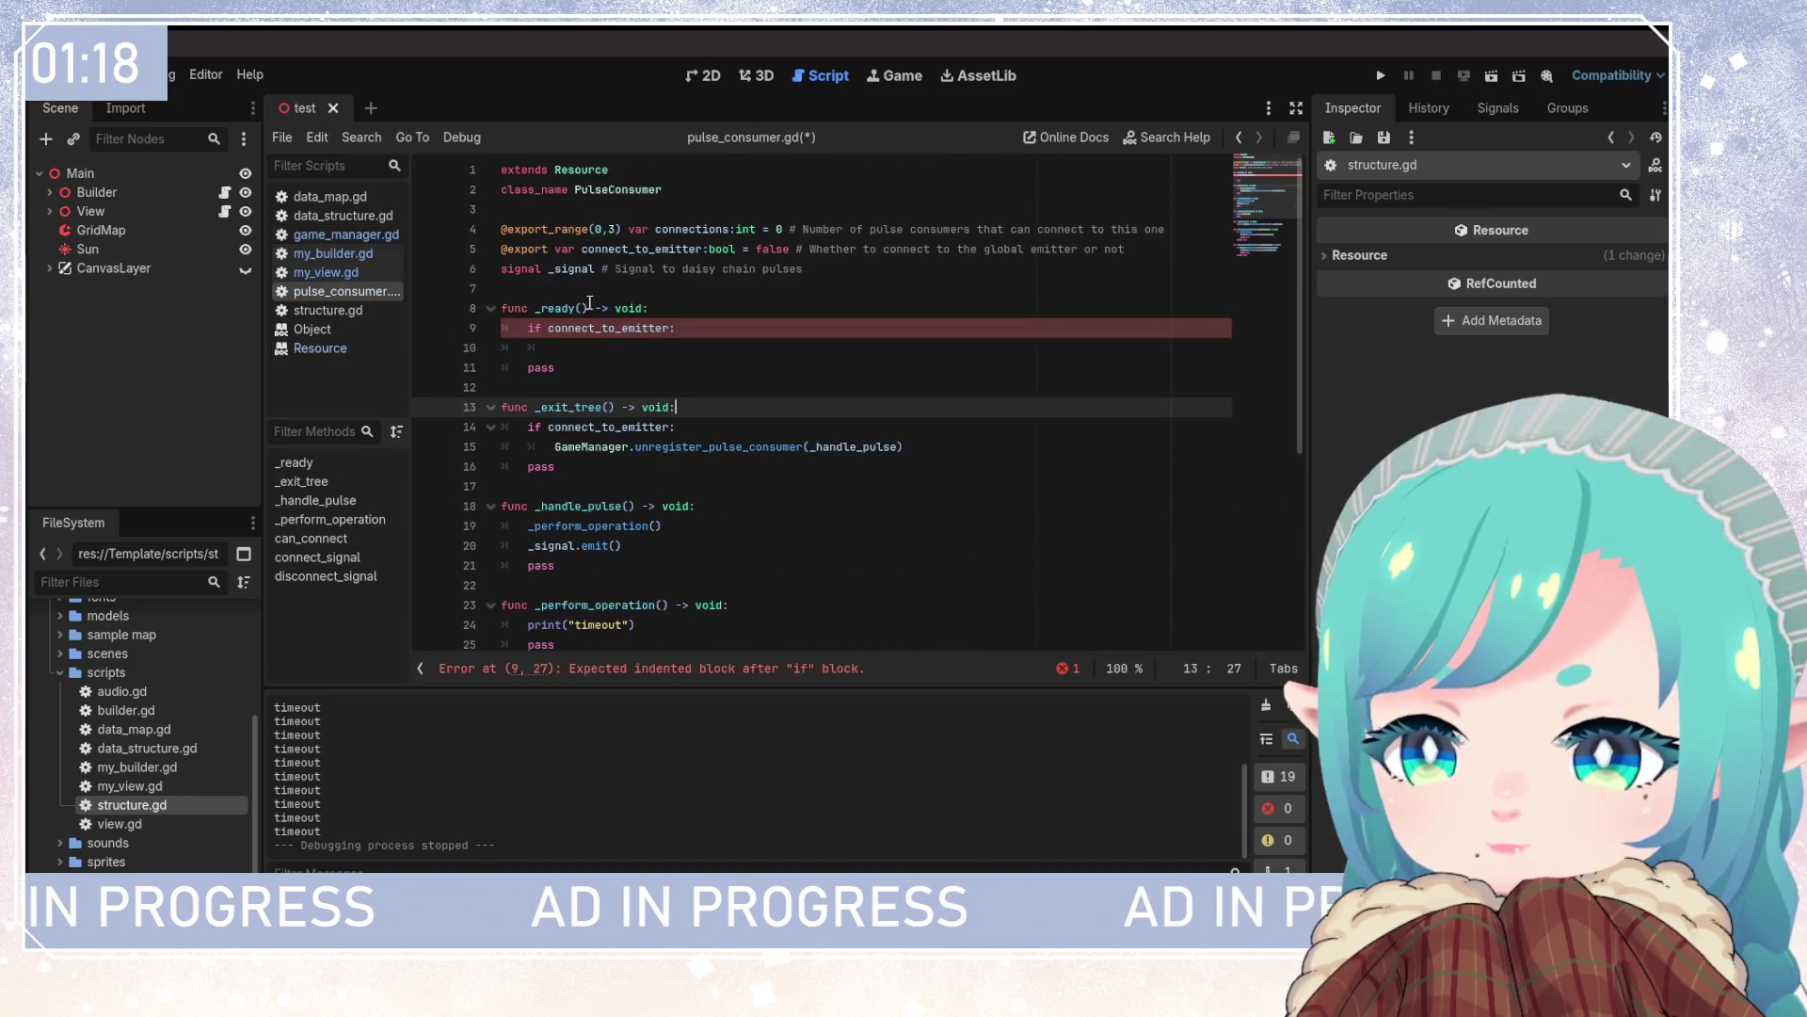
click(614, 344)
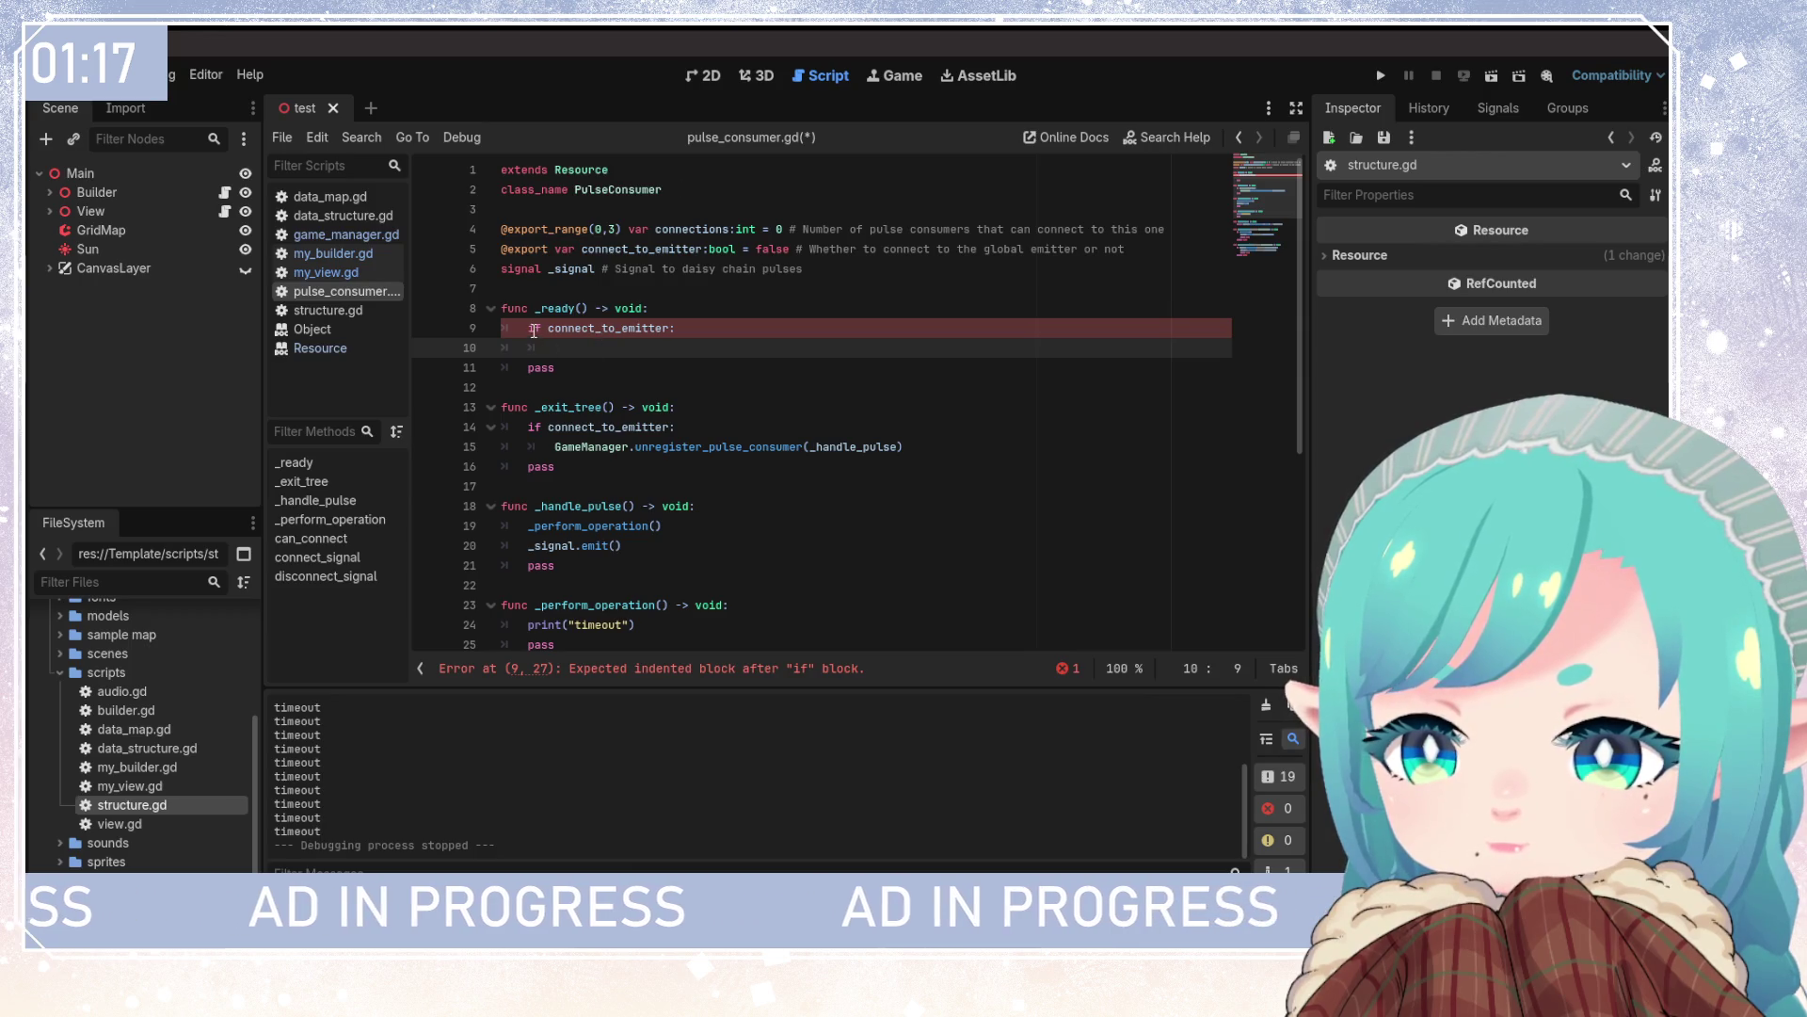
Delete the if connect_to_emitter block and the _ready and _exit_tree functions
drag(520, 328, 730, 328)
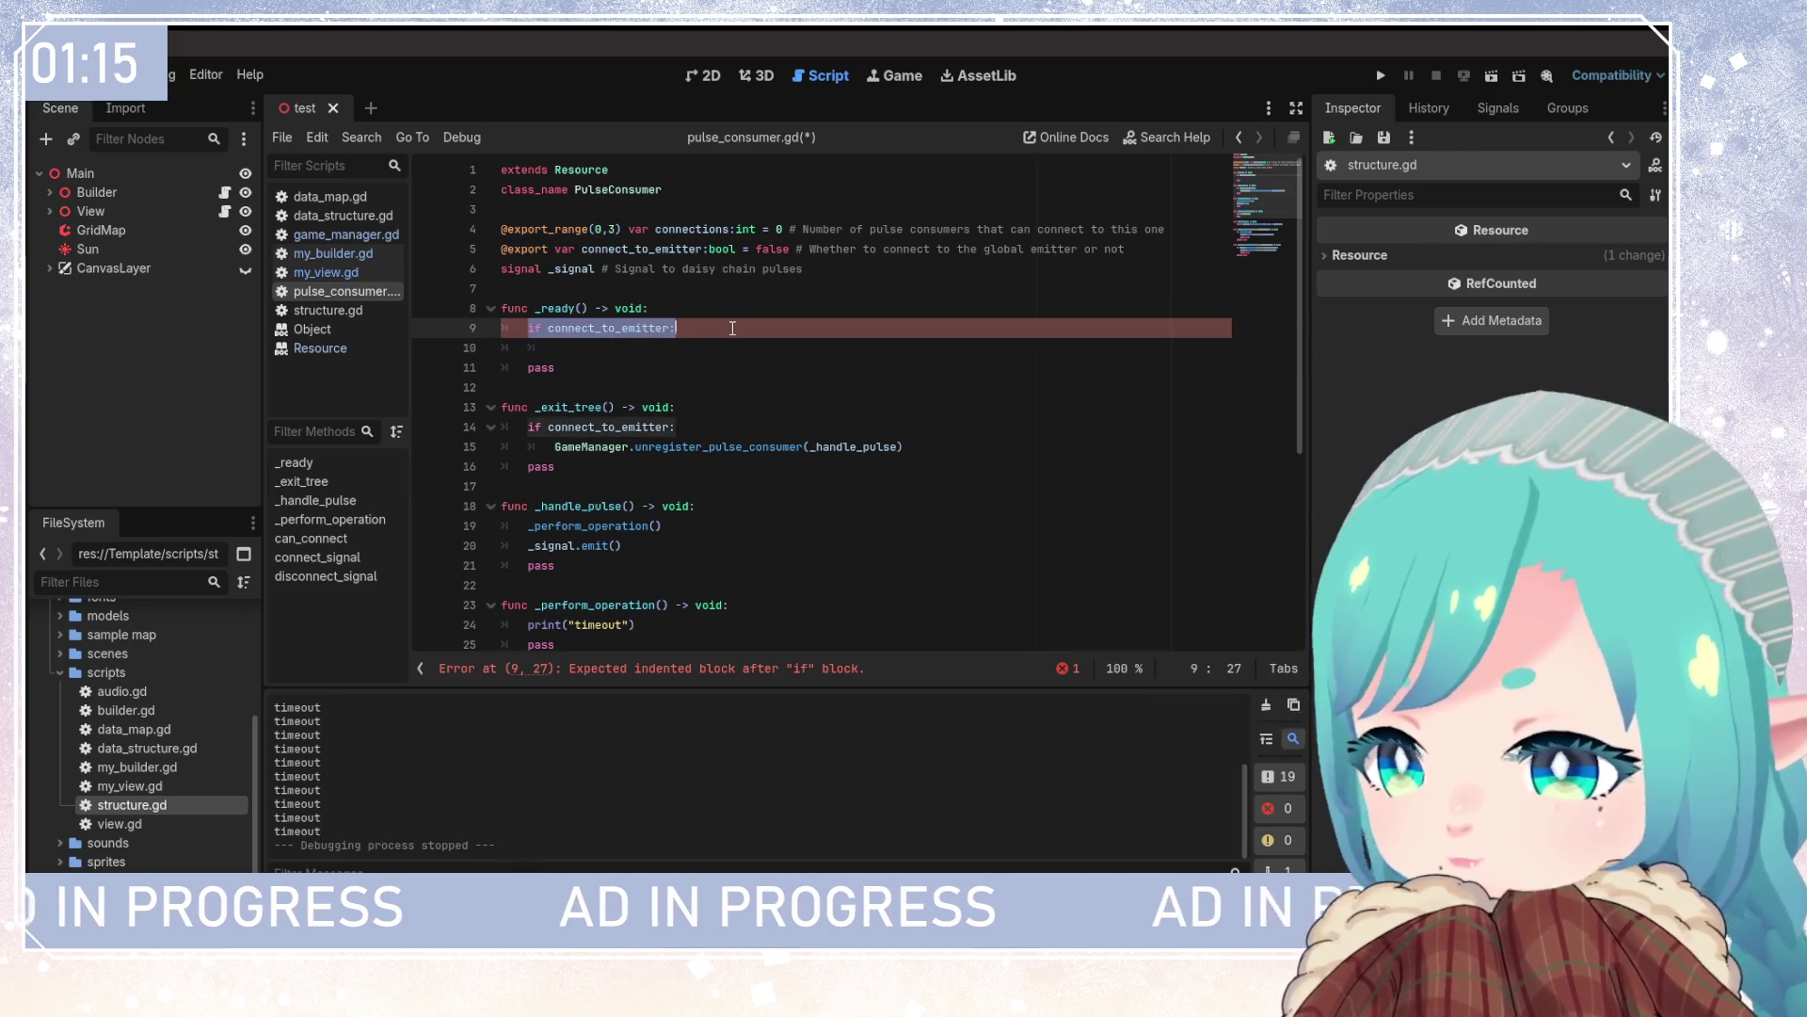
drag(556, 348, 482, 331)
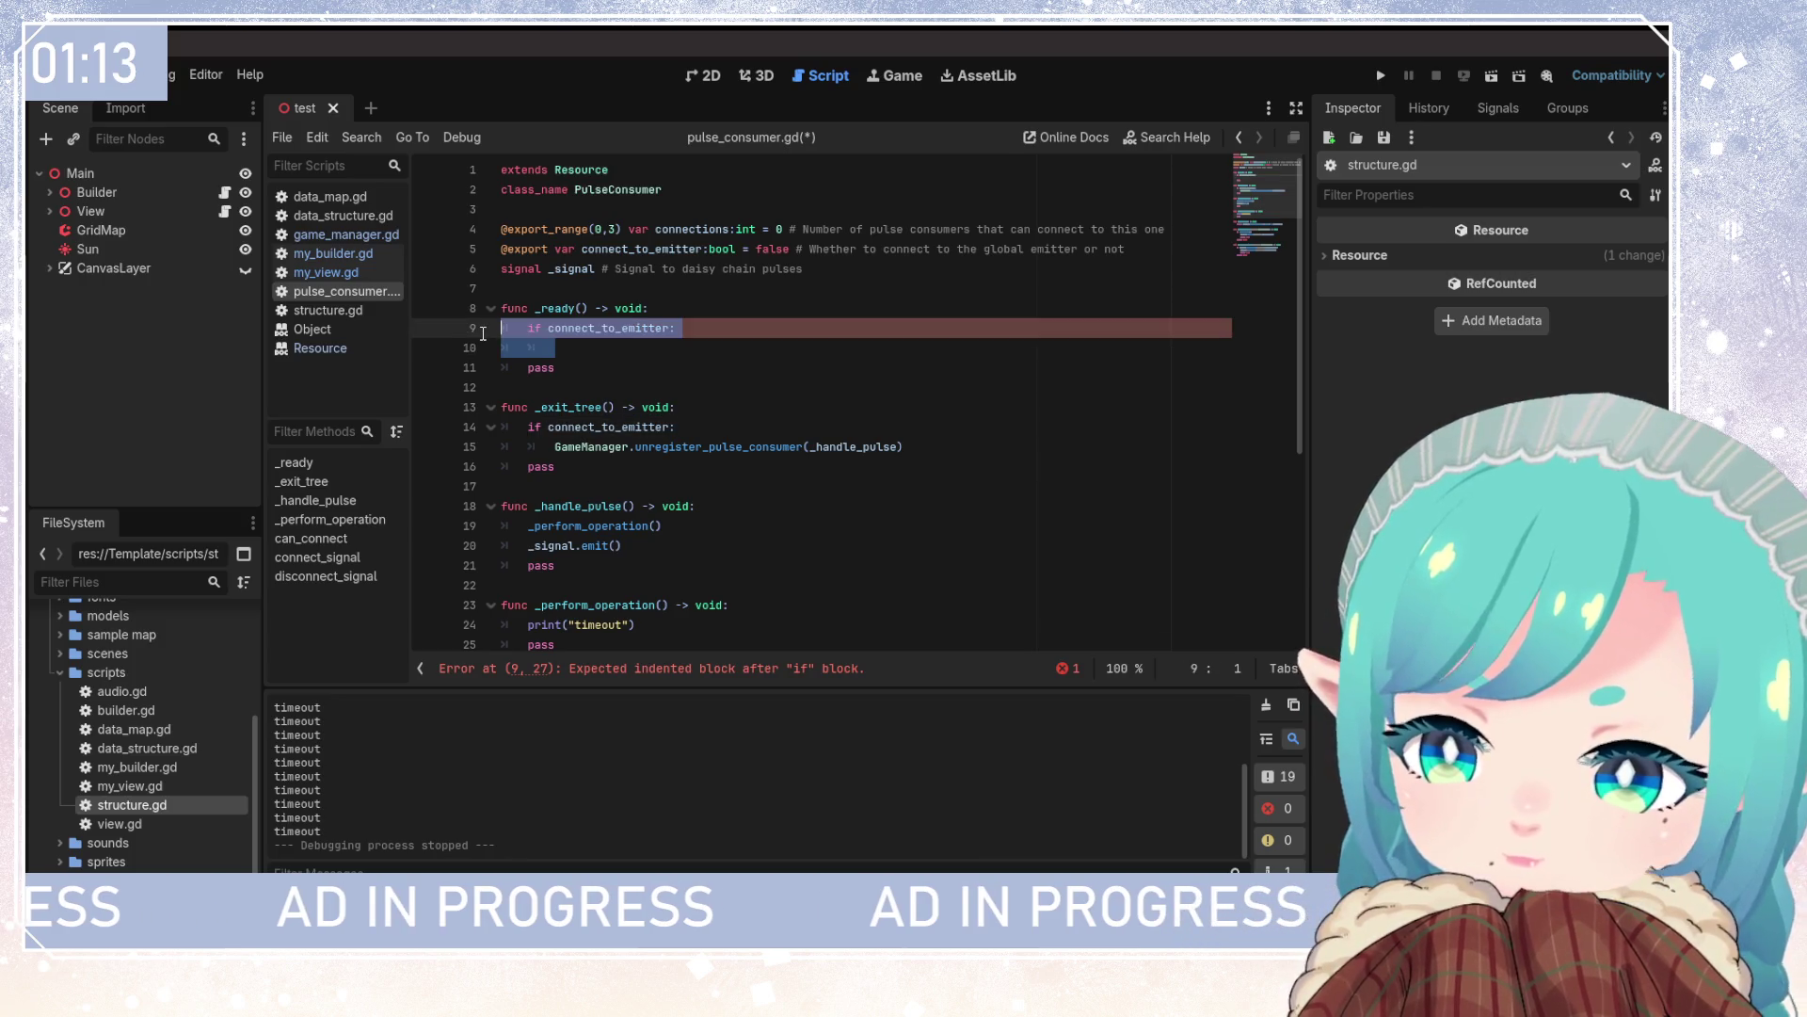
key(BackSpace)
mouse_move(561, 448)
mouse_down()
mouse_move(489, 388)
mouse_move(467, 310)
mouse_up()
key(BackSpace)
key(BackSpace)
key(BackSpace)
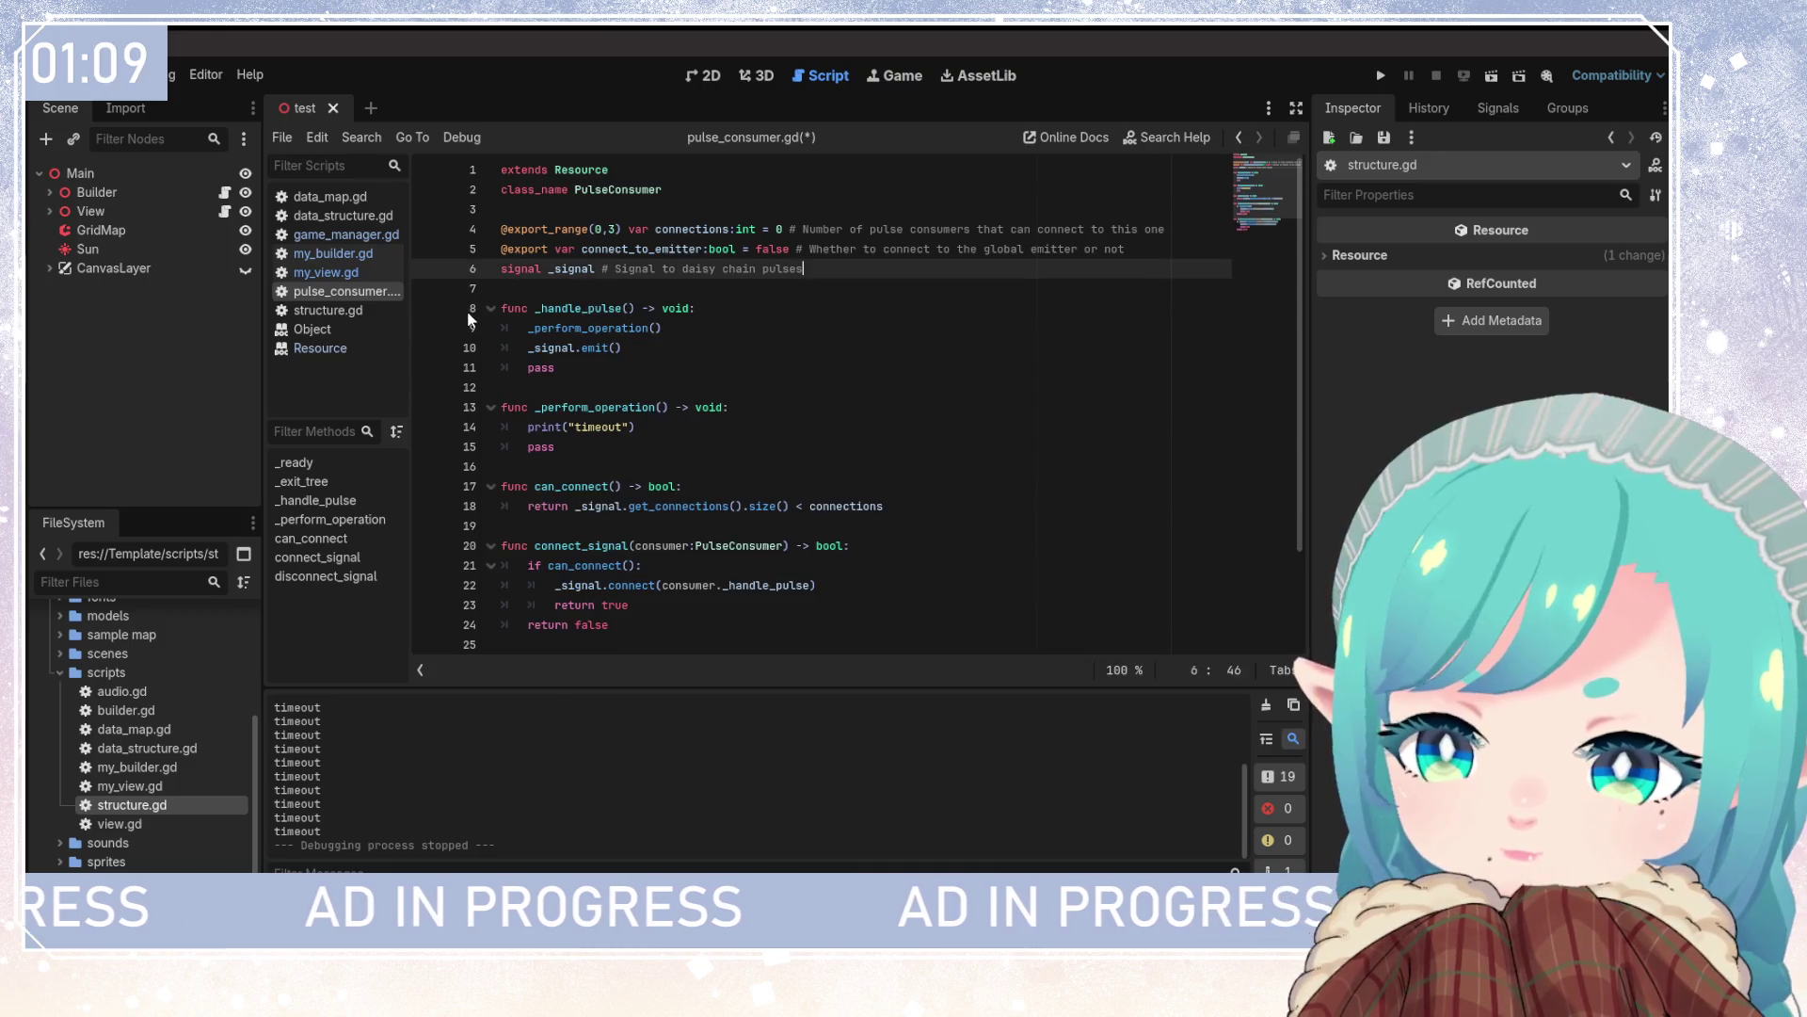
Save pulse_consumer.gd and switch to game_manager.gd
click(736, 375)
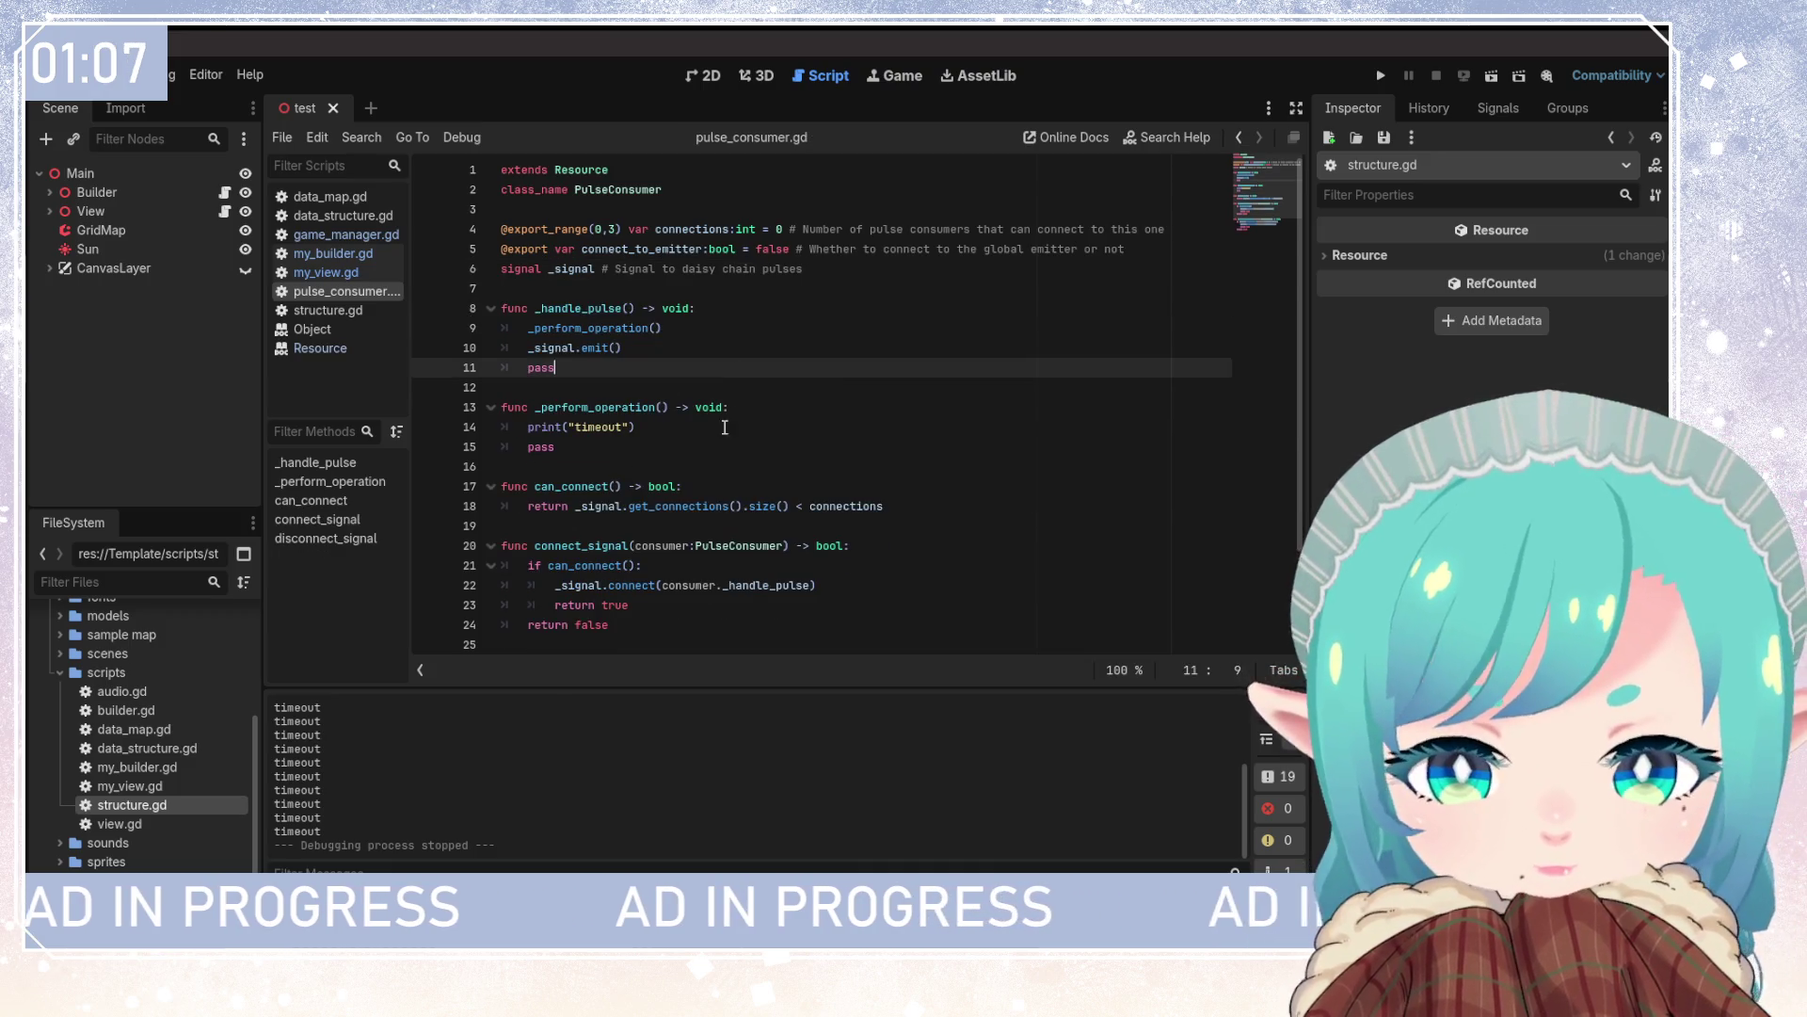
click(710, 411)
key(ctrl+s)
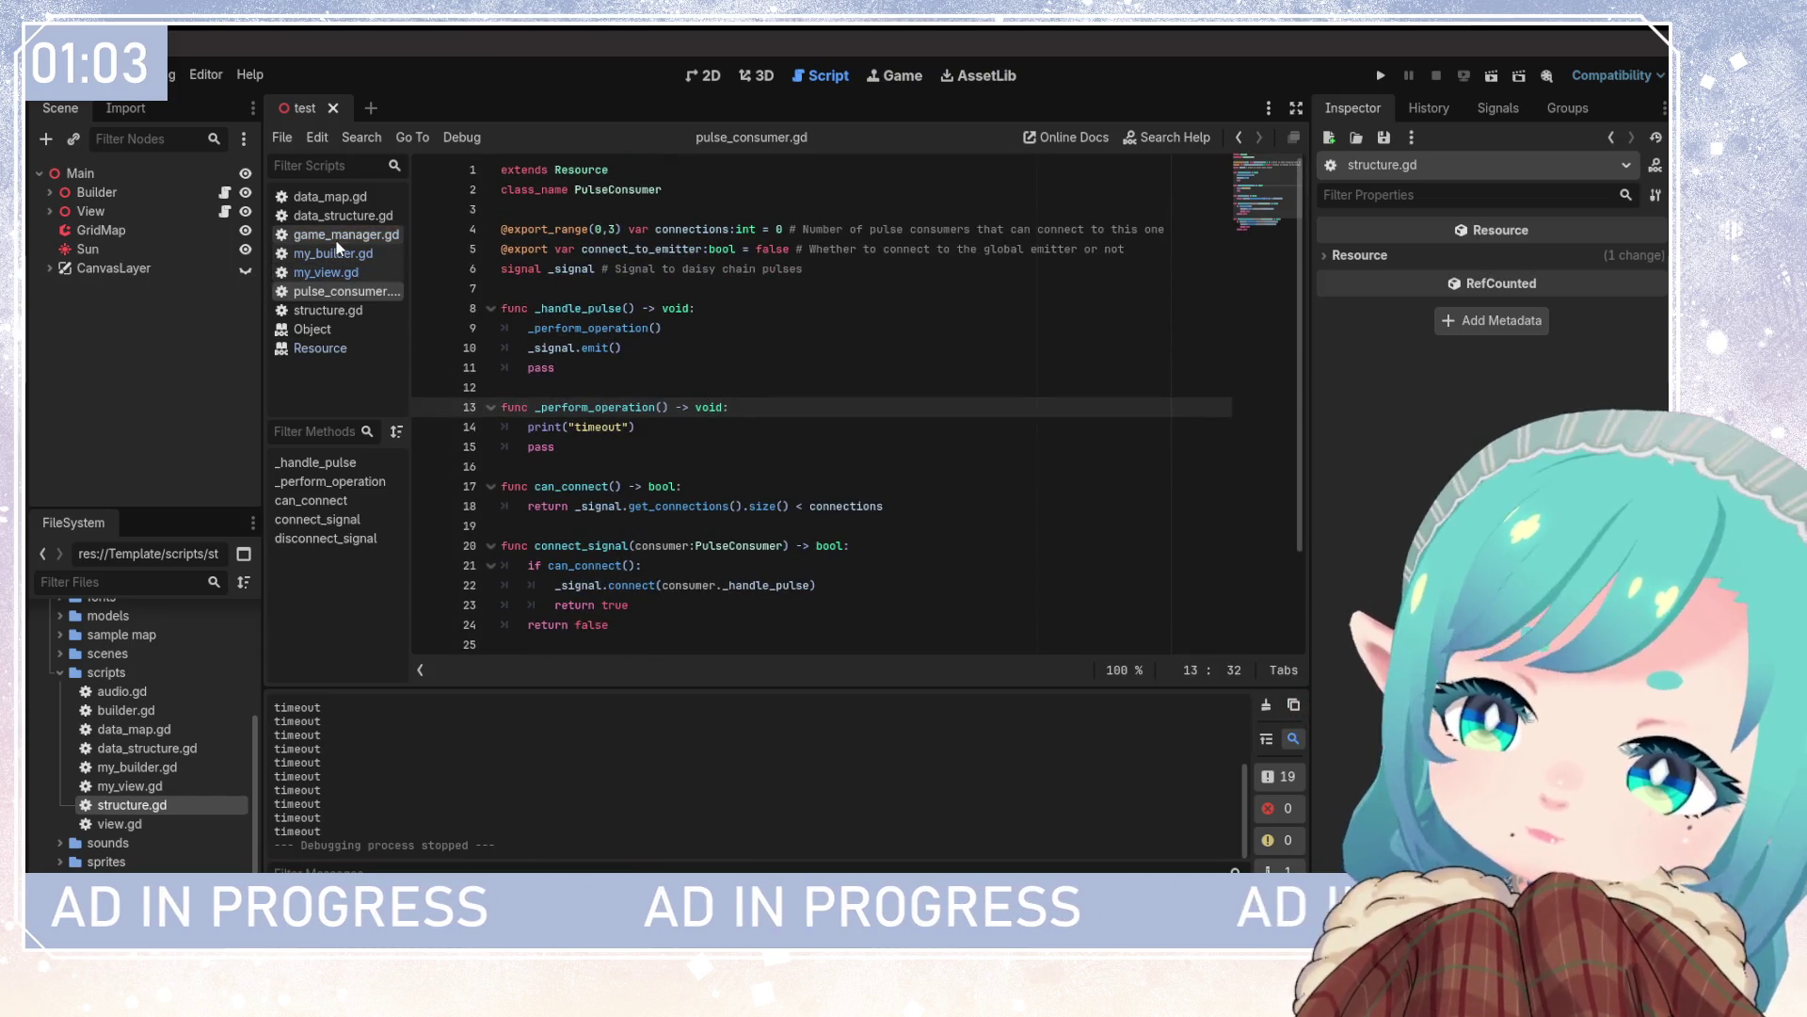
click(338, 237)
Delete the create_pulse_consumer function from game_manager.gd and save it
click(565, 486)
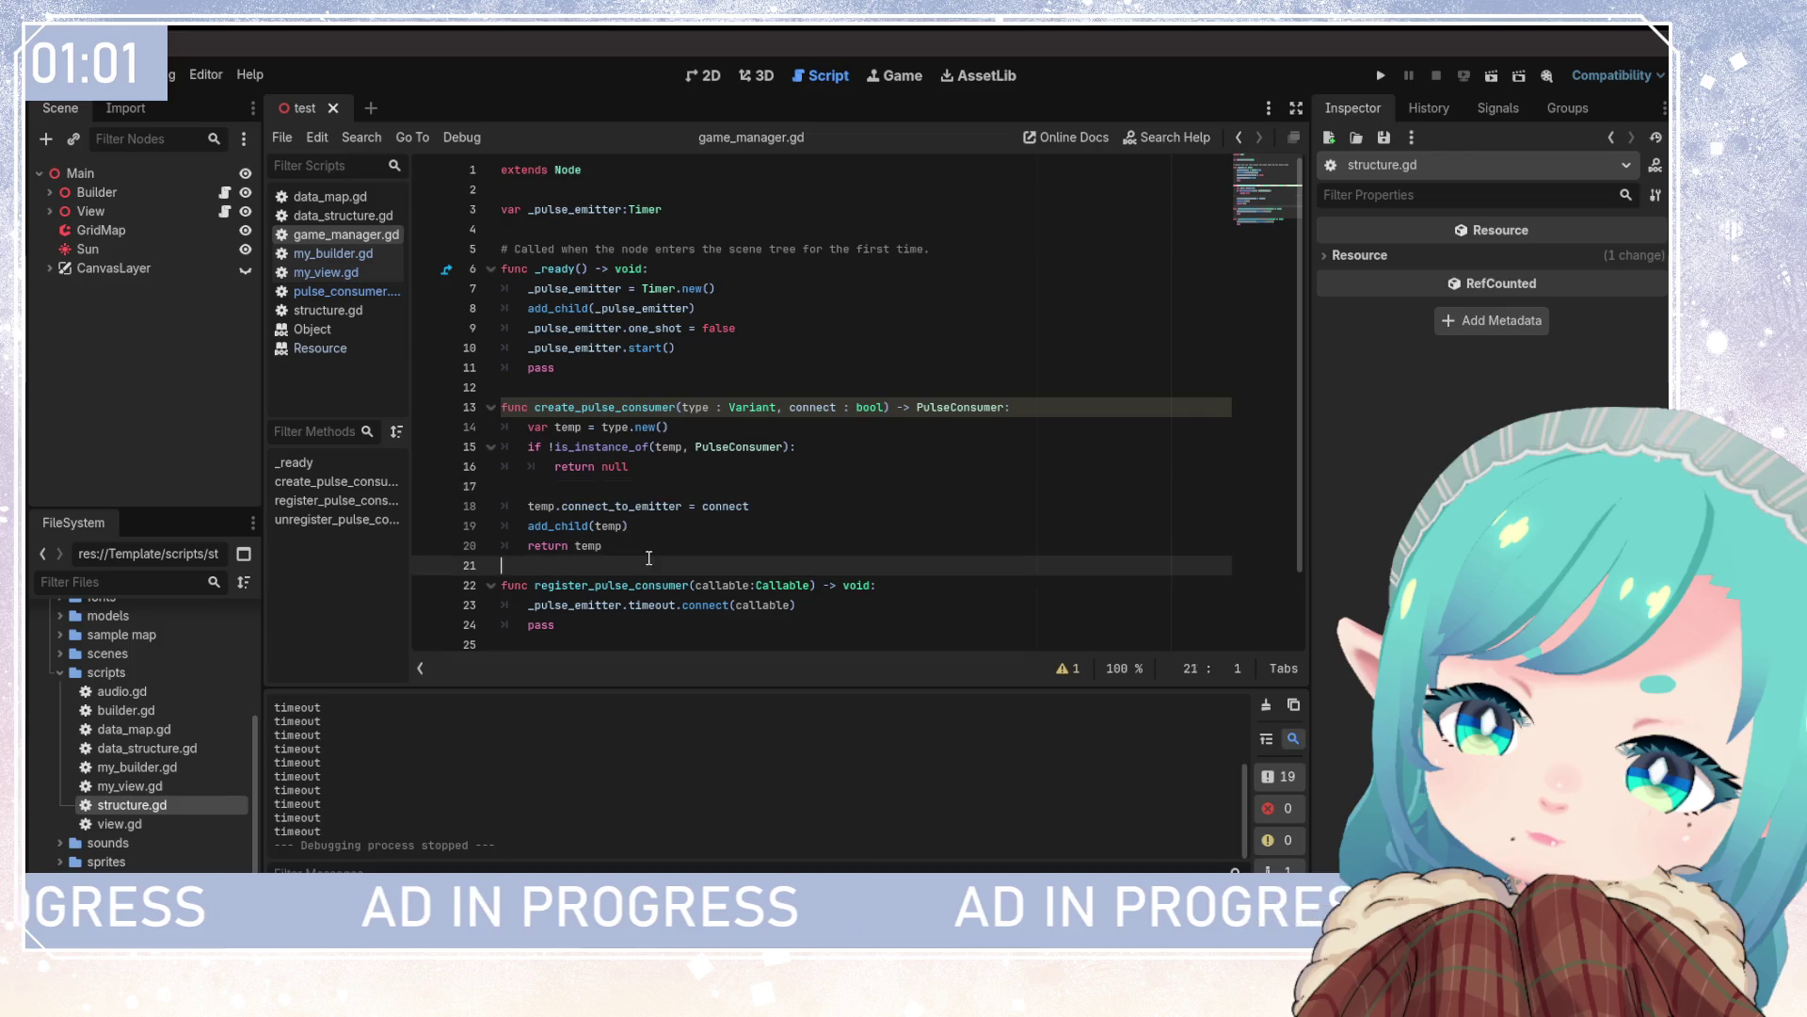
drag(611, 555, 447, 414)
key(BackSpace)
key(BackSpace)
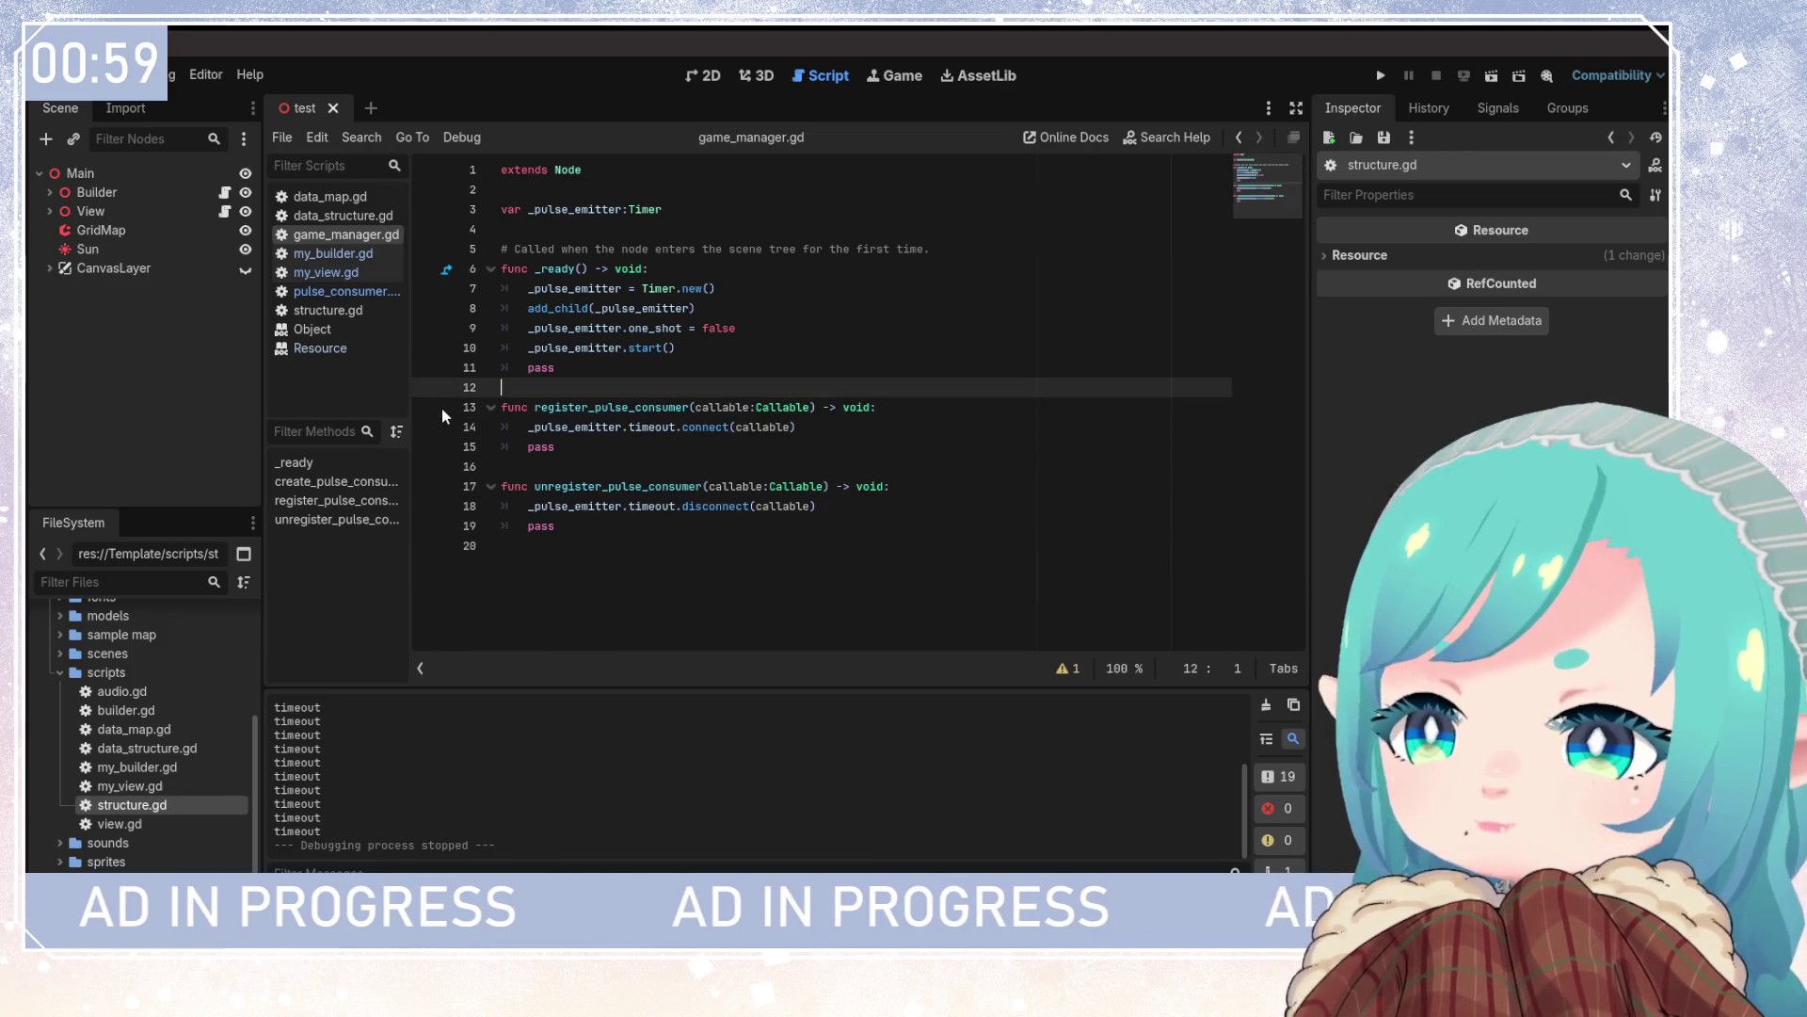
key(ctrl+s)
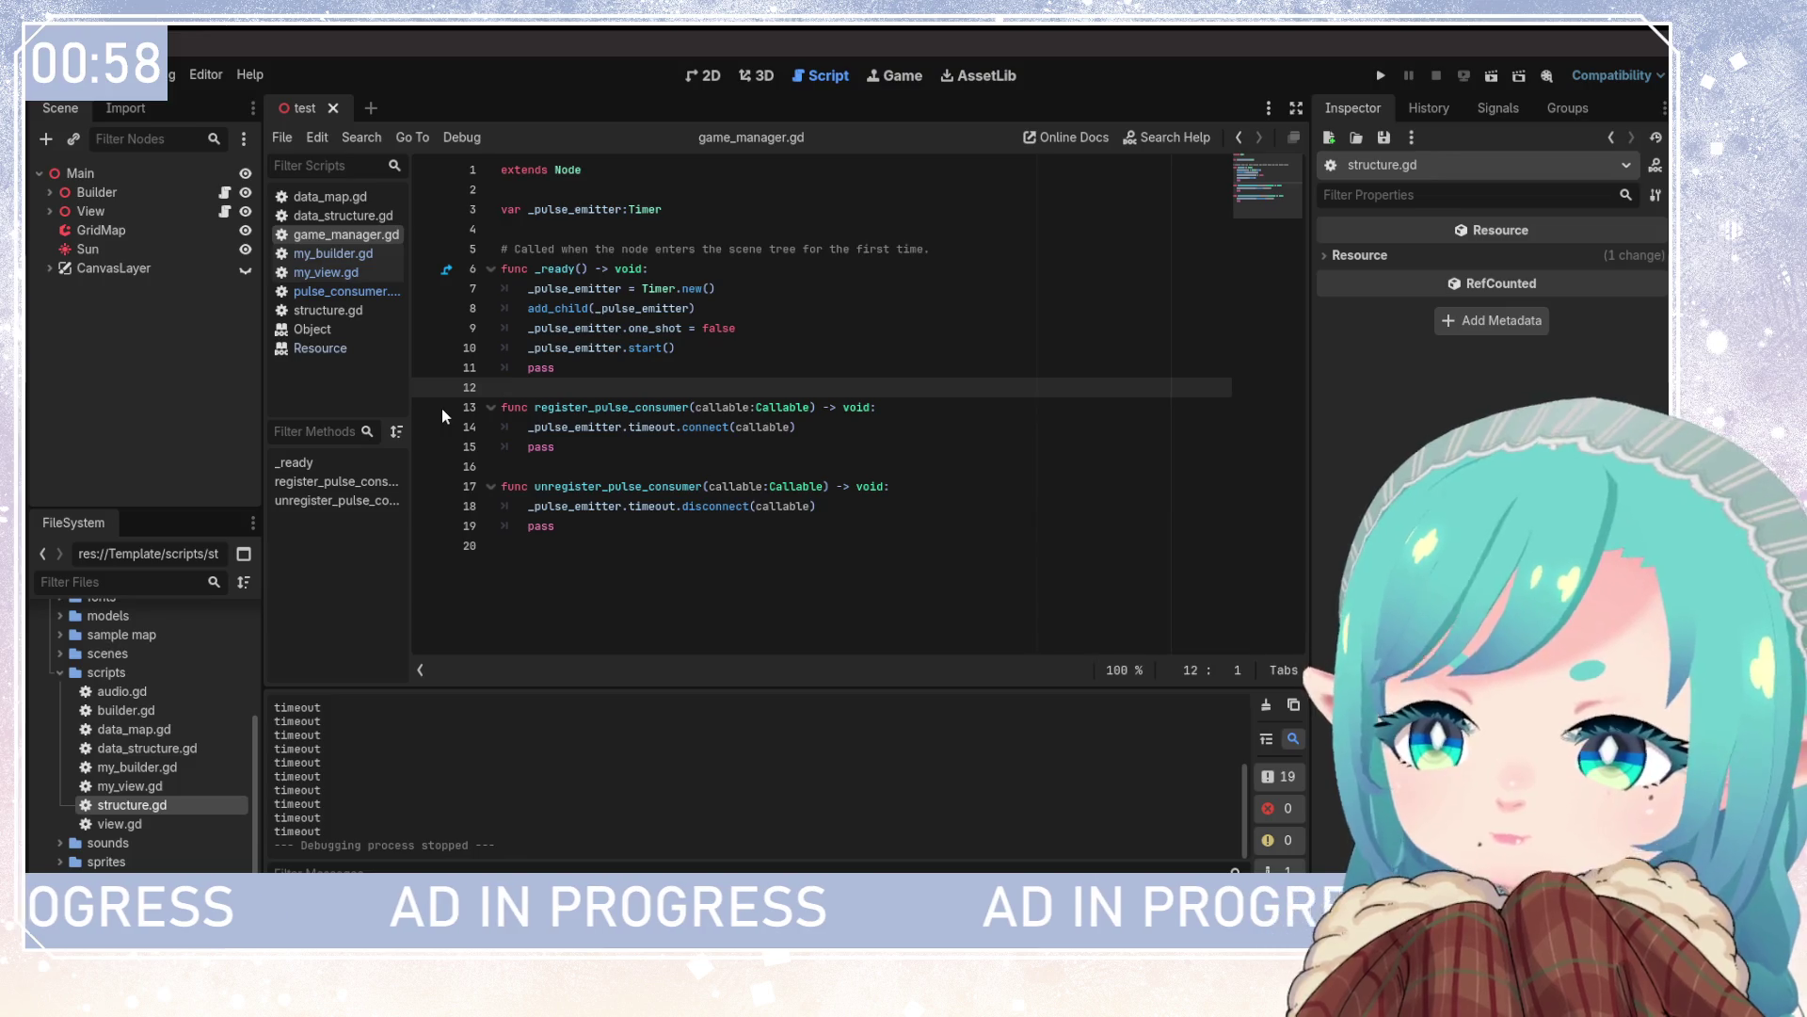
click(334, 254)
Tidy the blank lines after pulse_consumer.gd's signal declaration, save, and return to my_builder.gd
scroll(862, 448, up, 20)
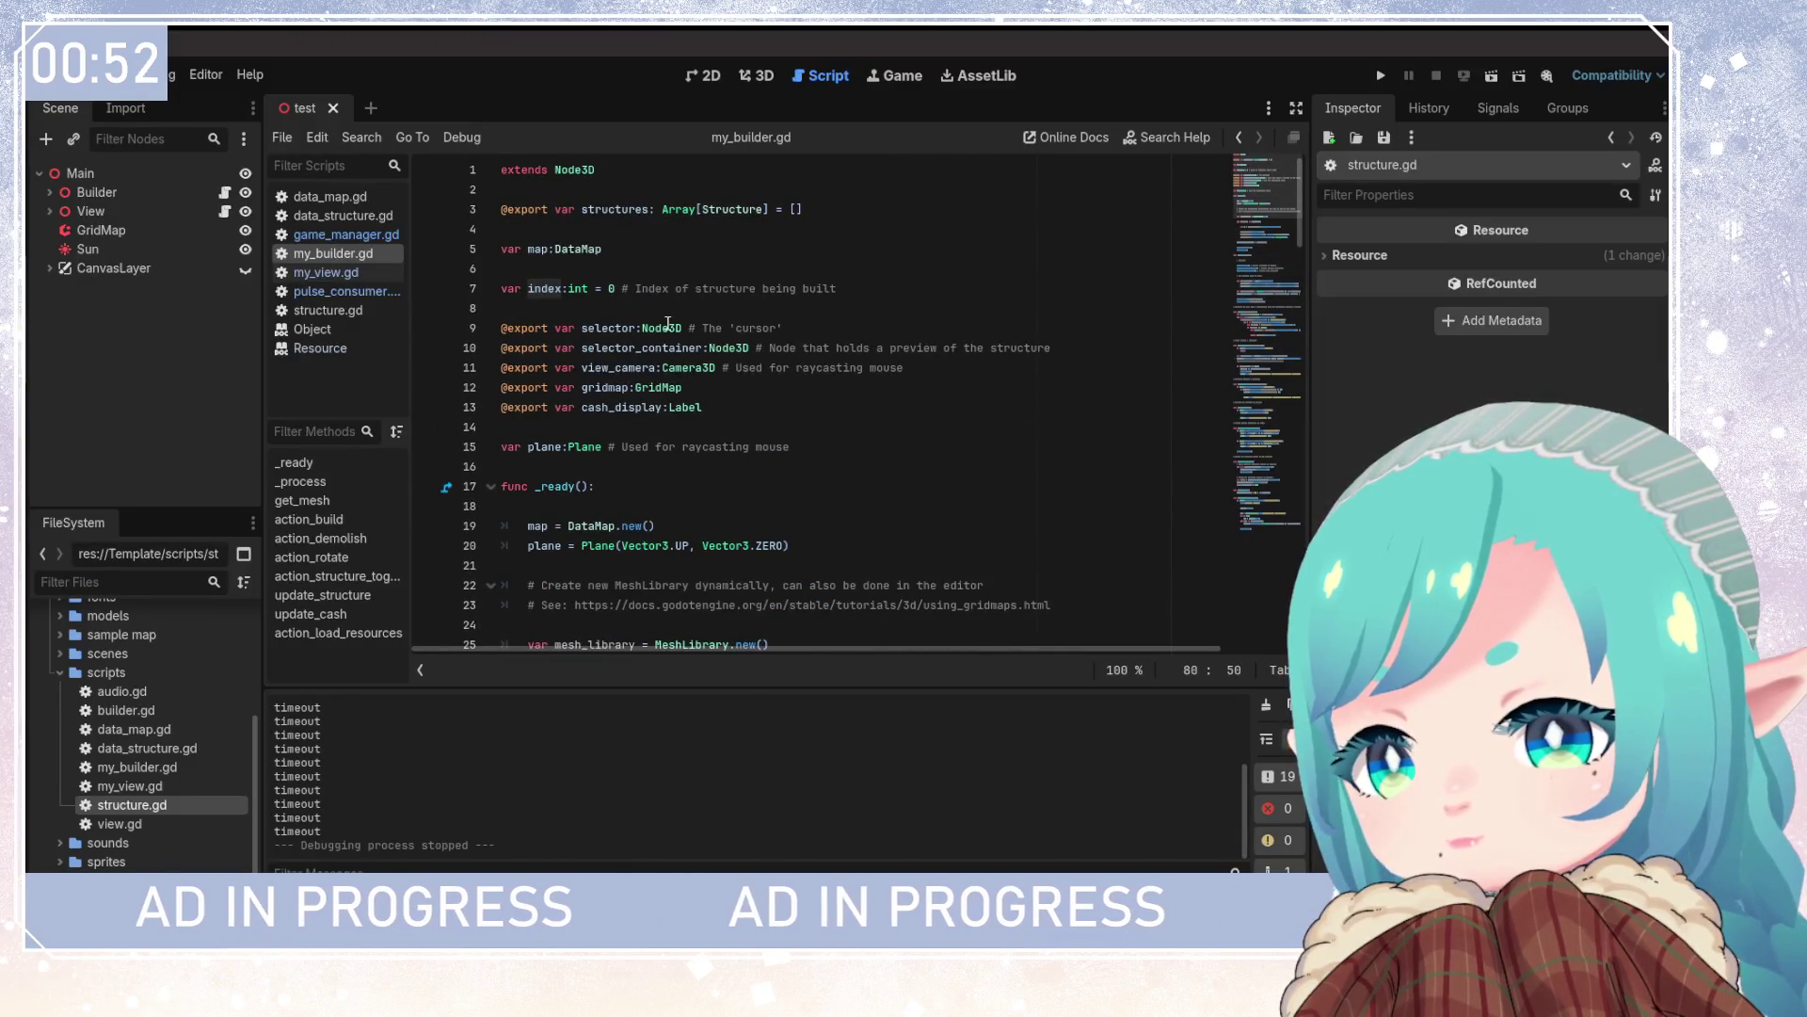
click(376, 291)
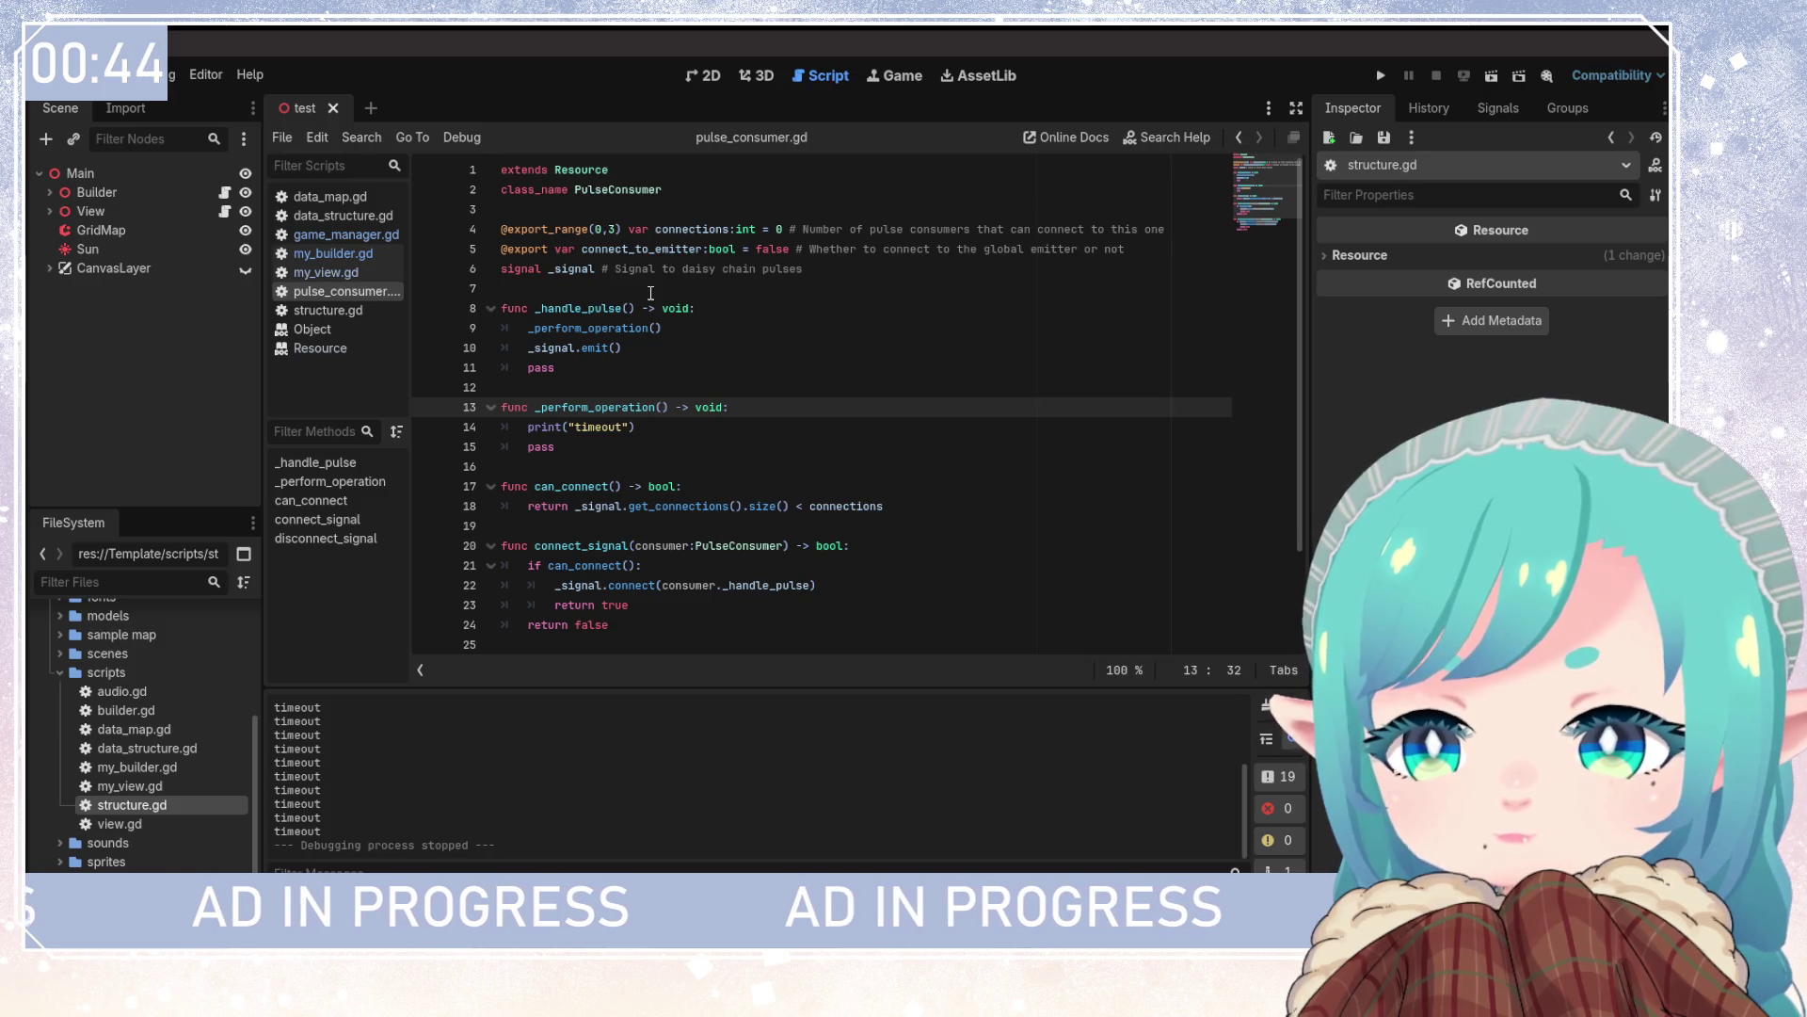
click(829, 271)
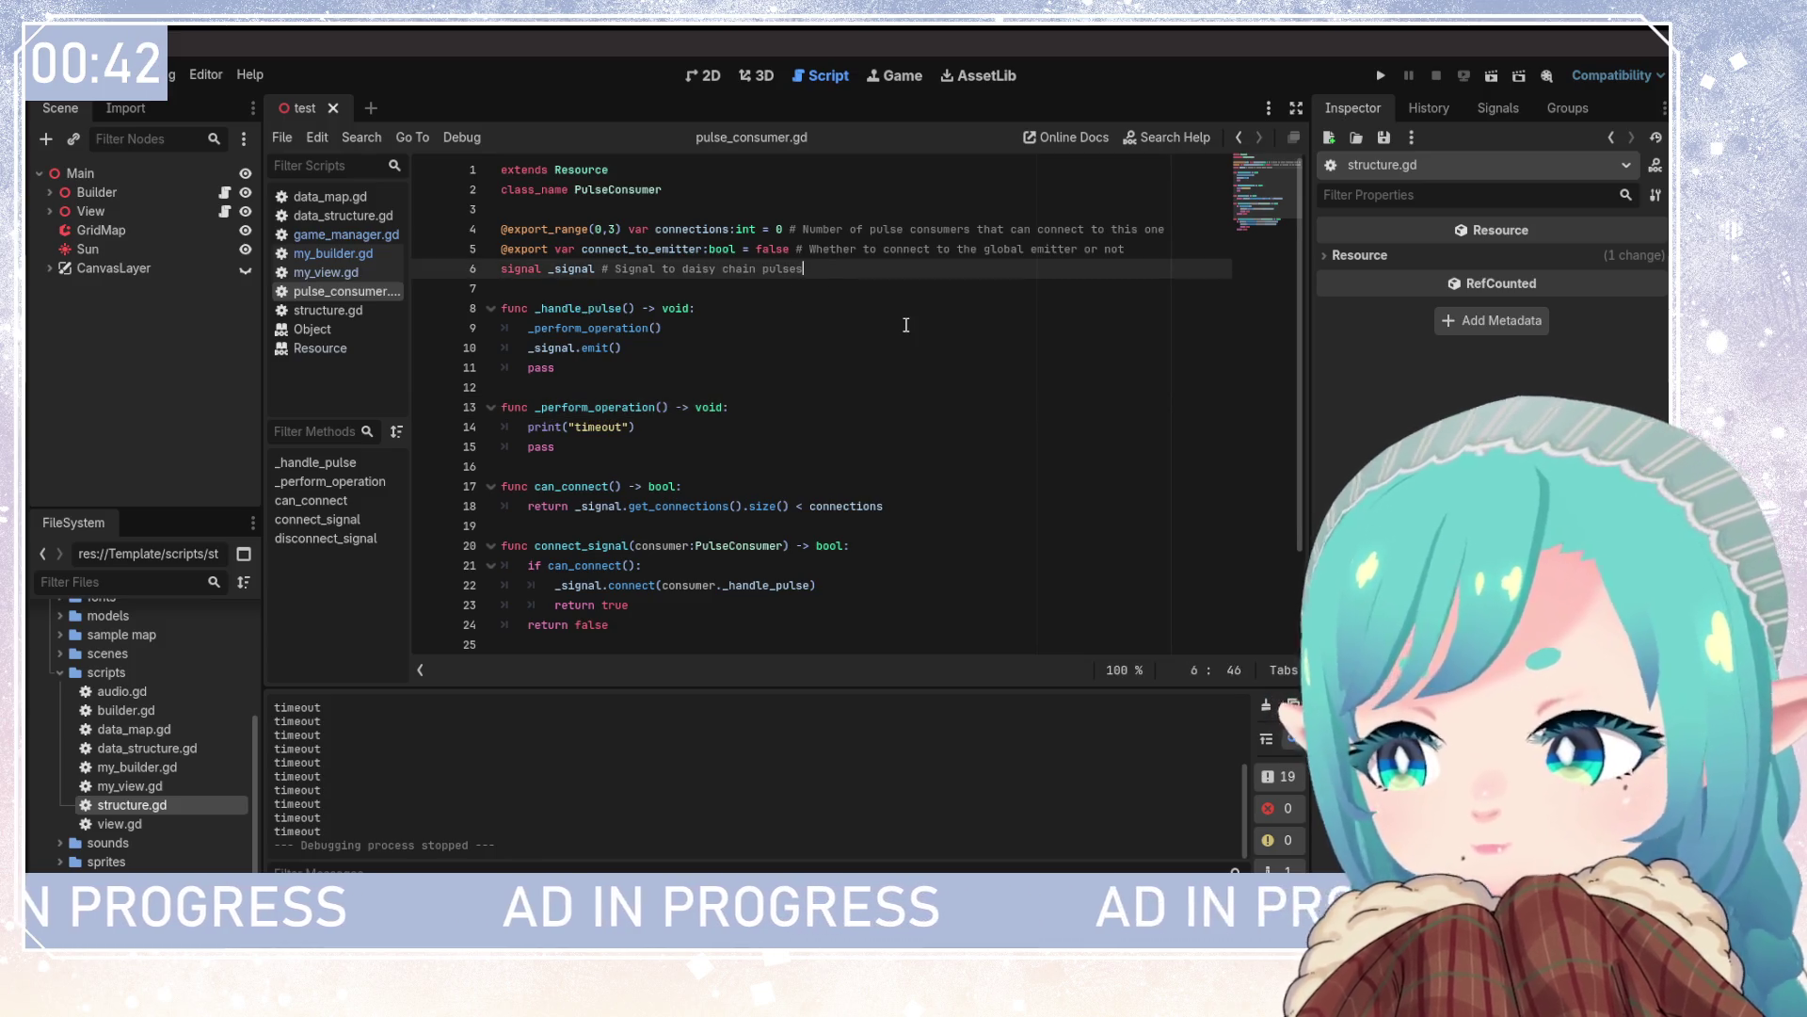
key(Return)
key(Return)
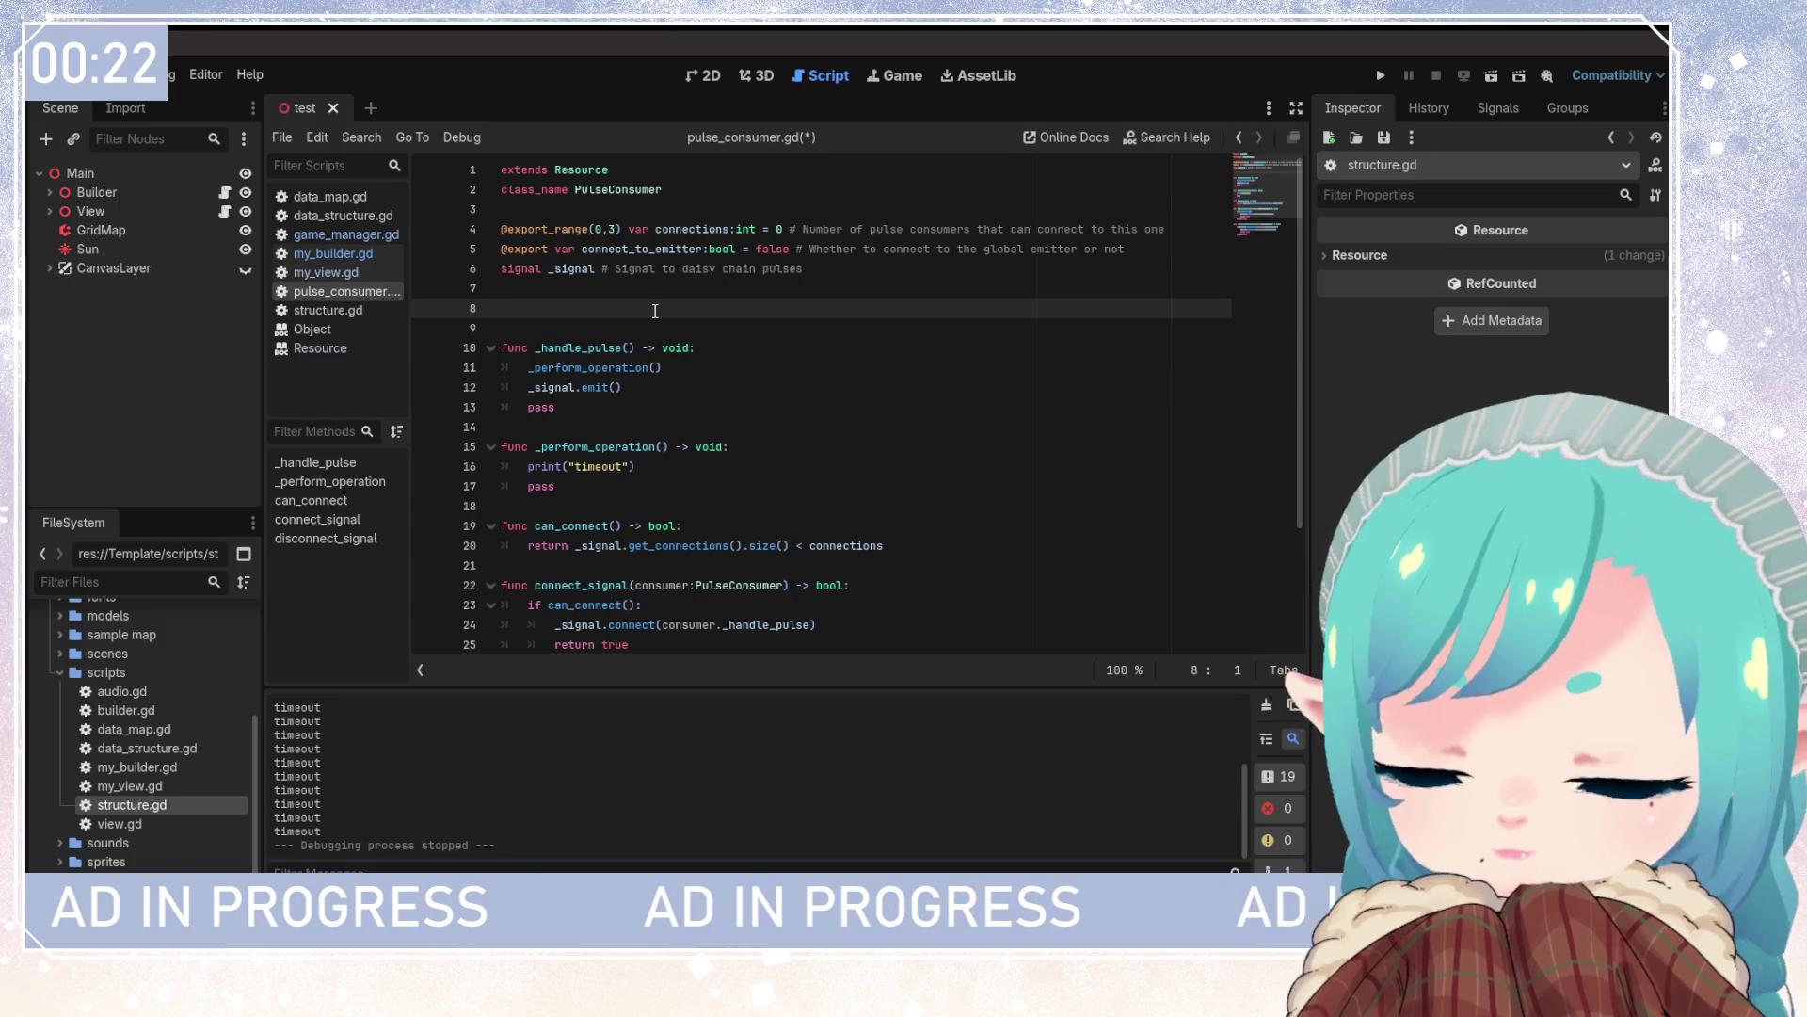
key(BackSpace)
key(BackSpace)
key(ctrl+s)
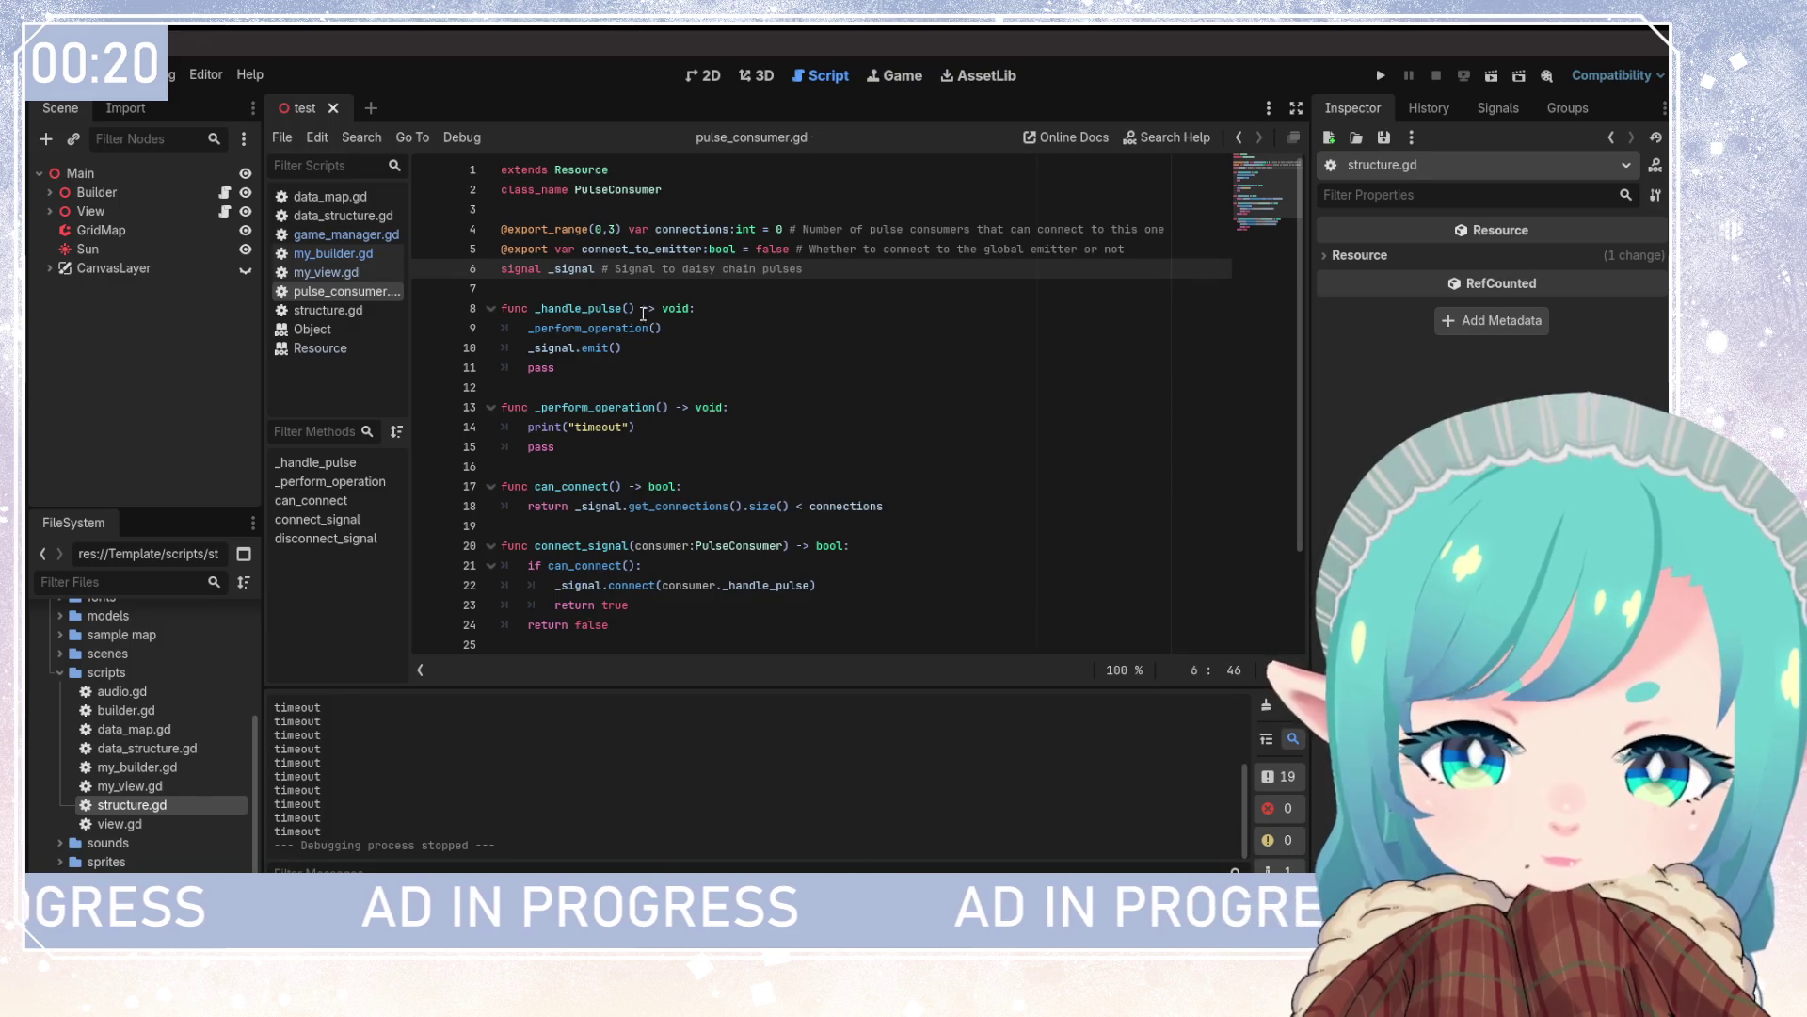
click(342, 235)
click(334, 253)
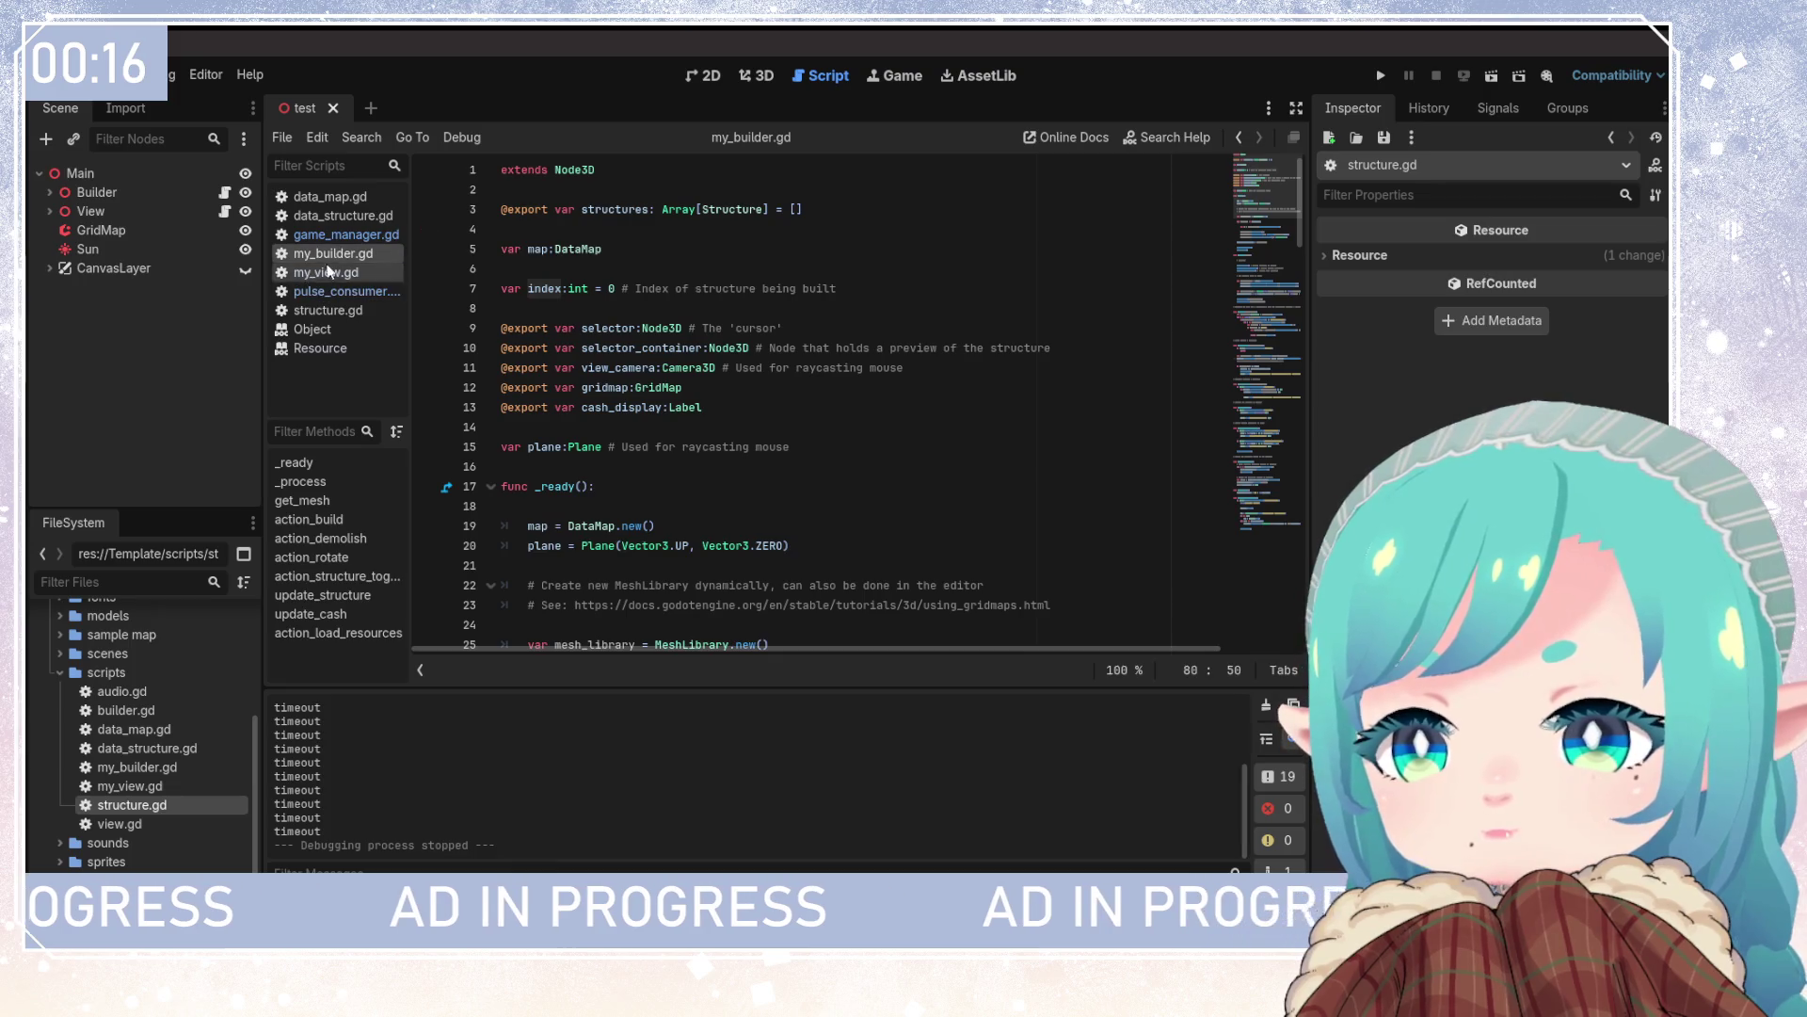
Declare var _consumers : Array[PulseConsumer] = [] below the map variable and save my_builder.gd
click(875, 328)
click(876, 289)
click(826, 245)
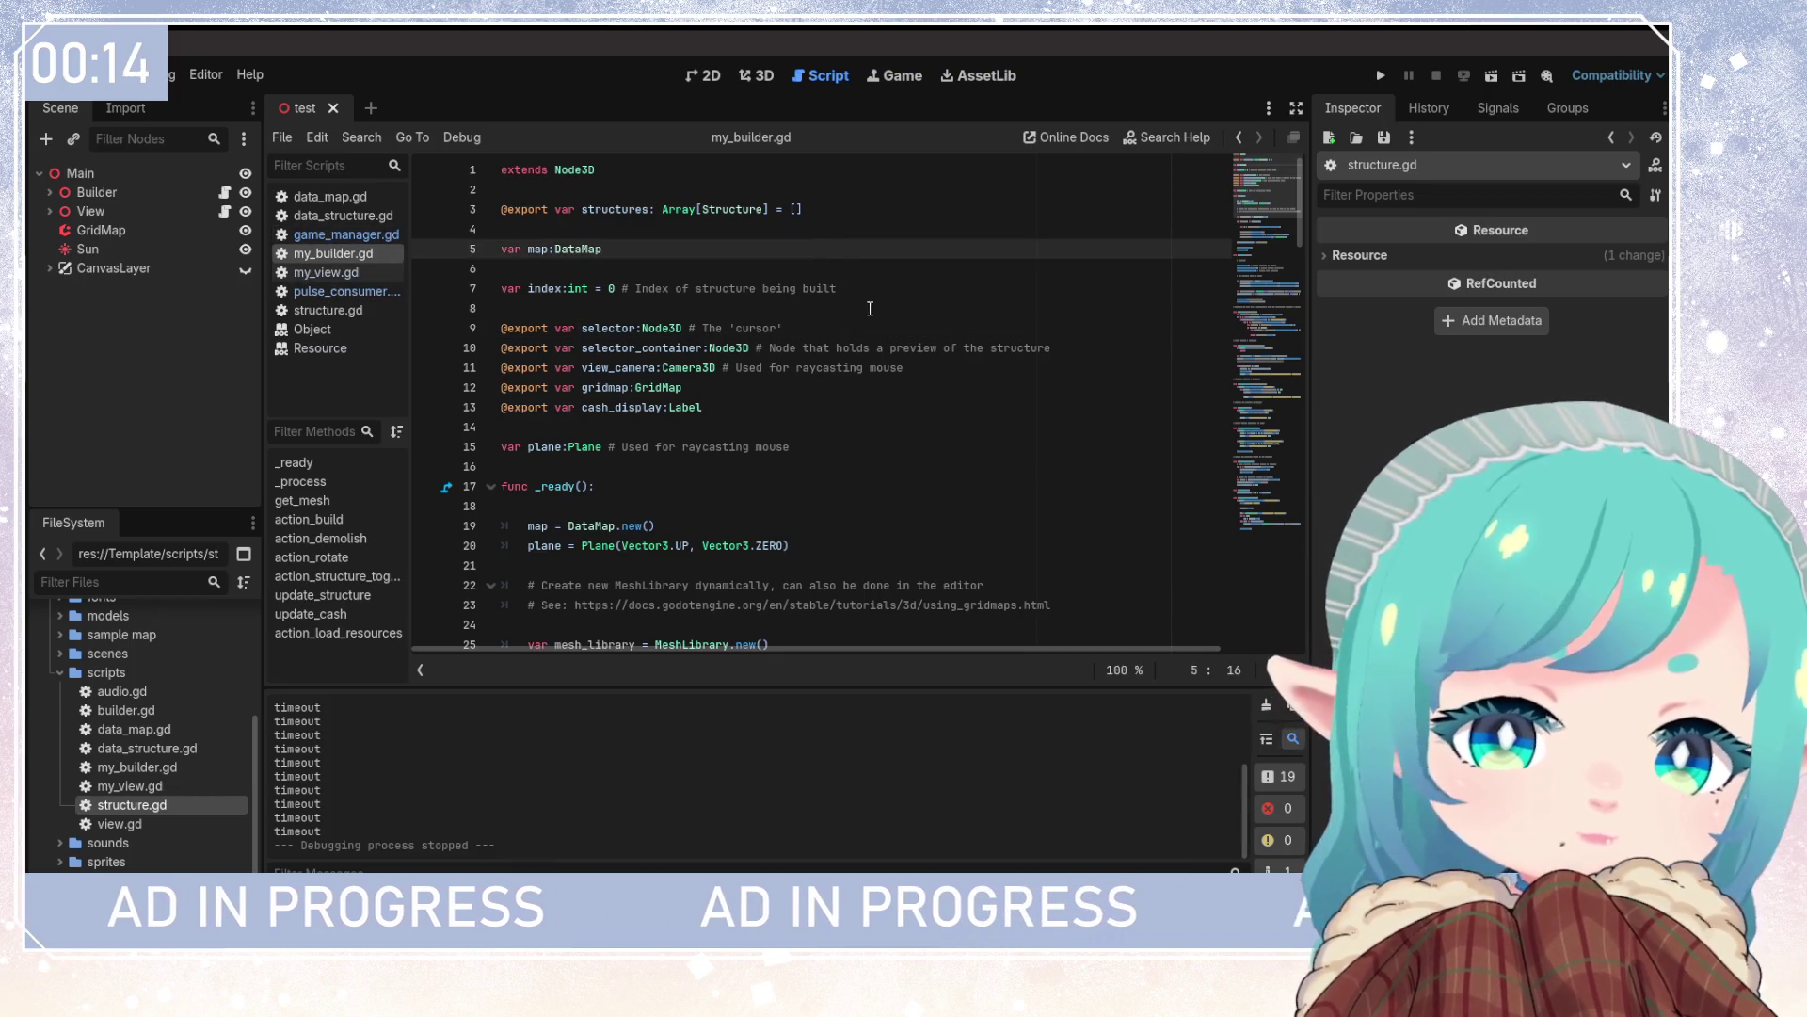
key(Return)
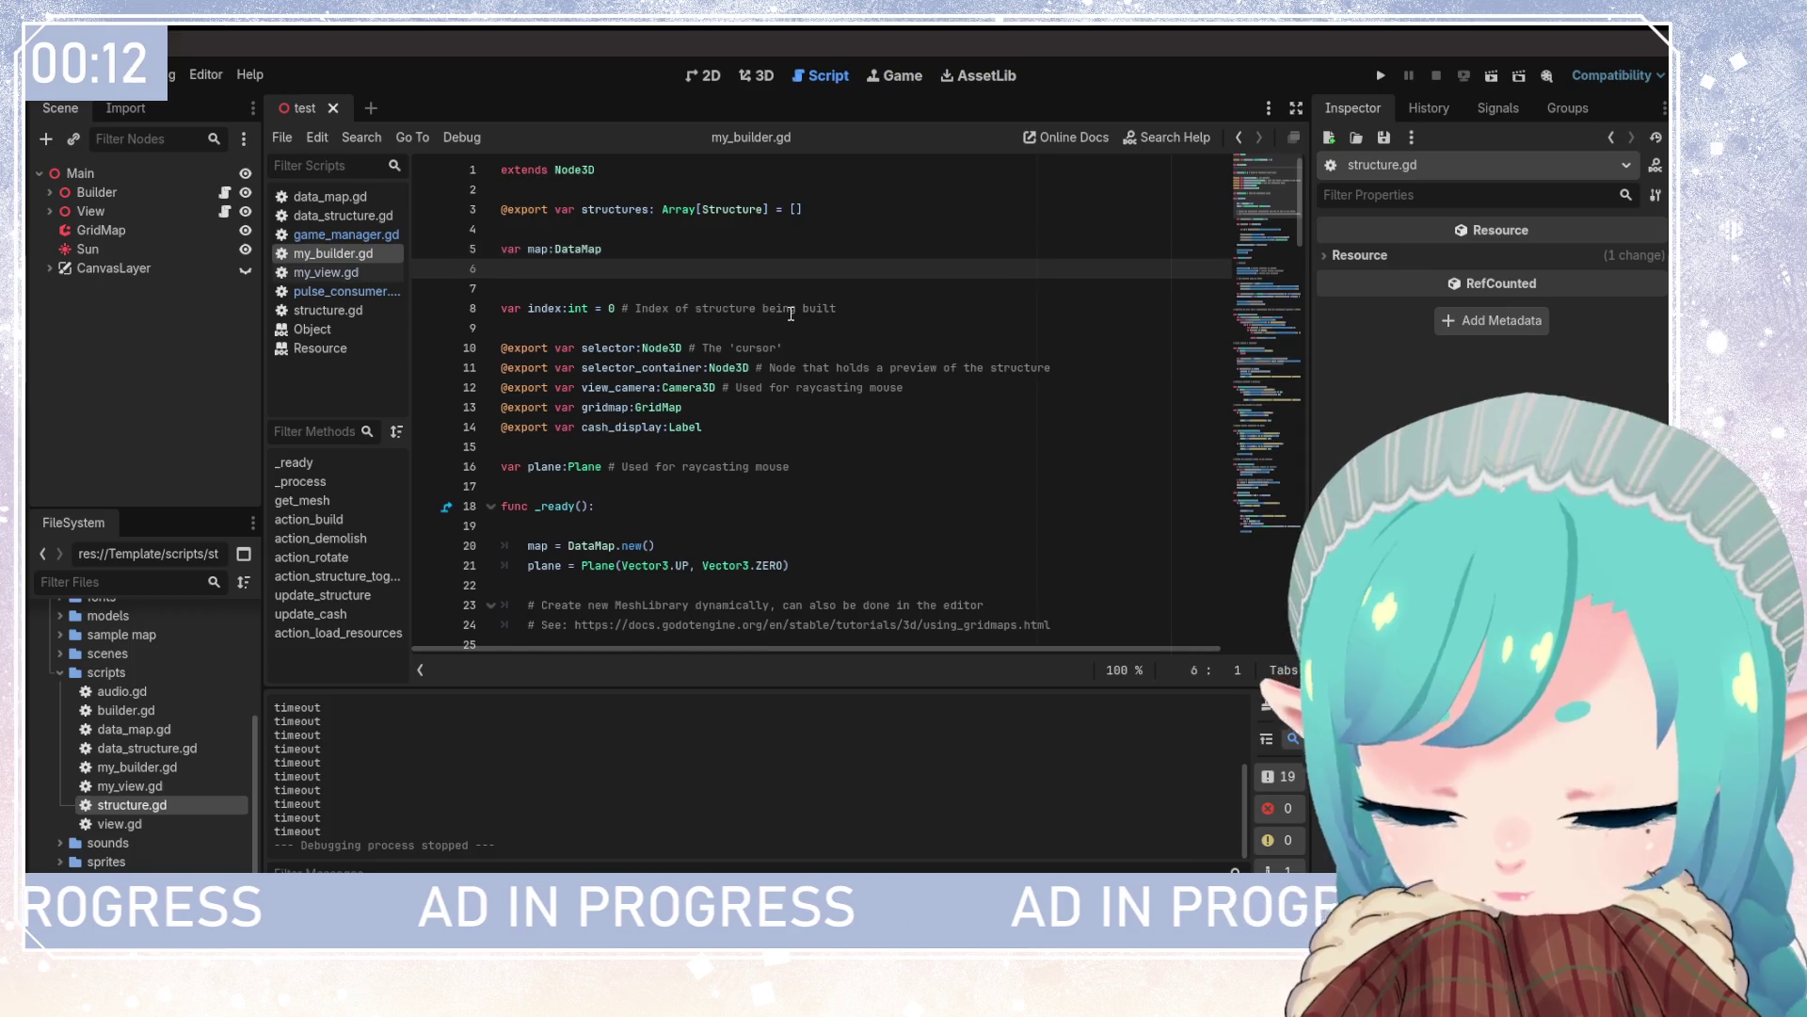
text(var)
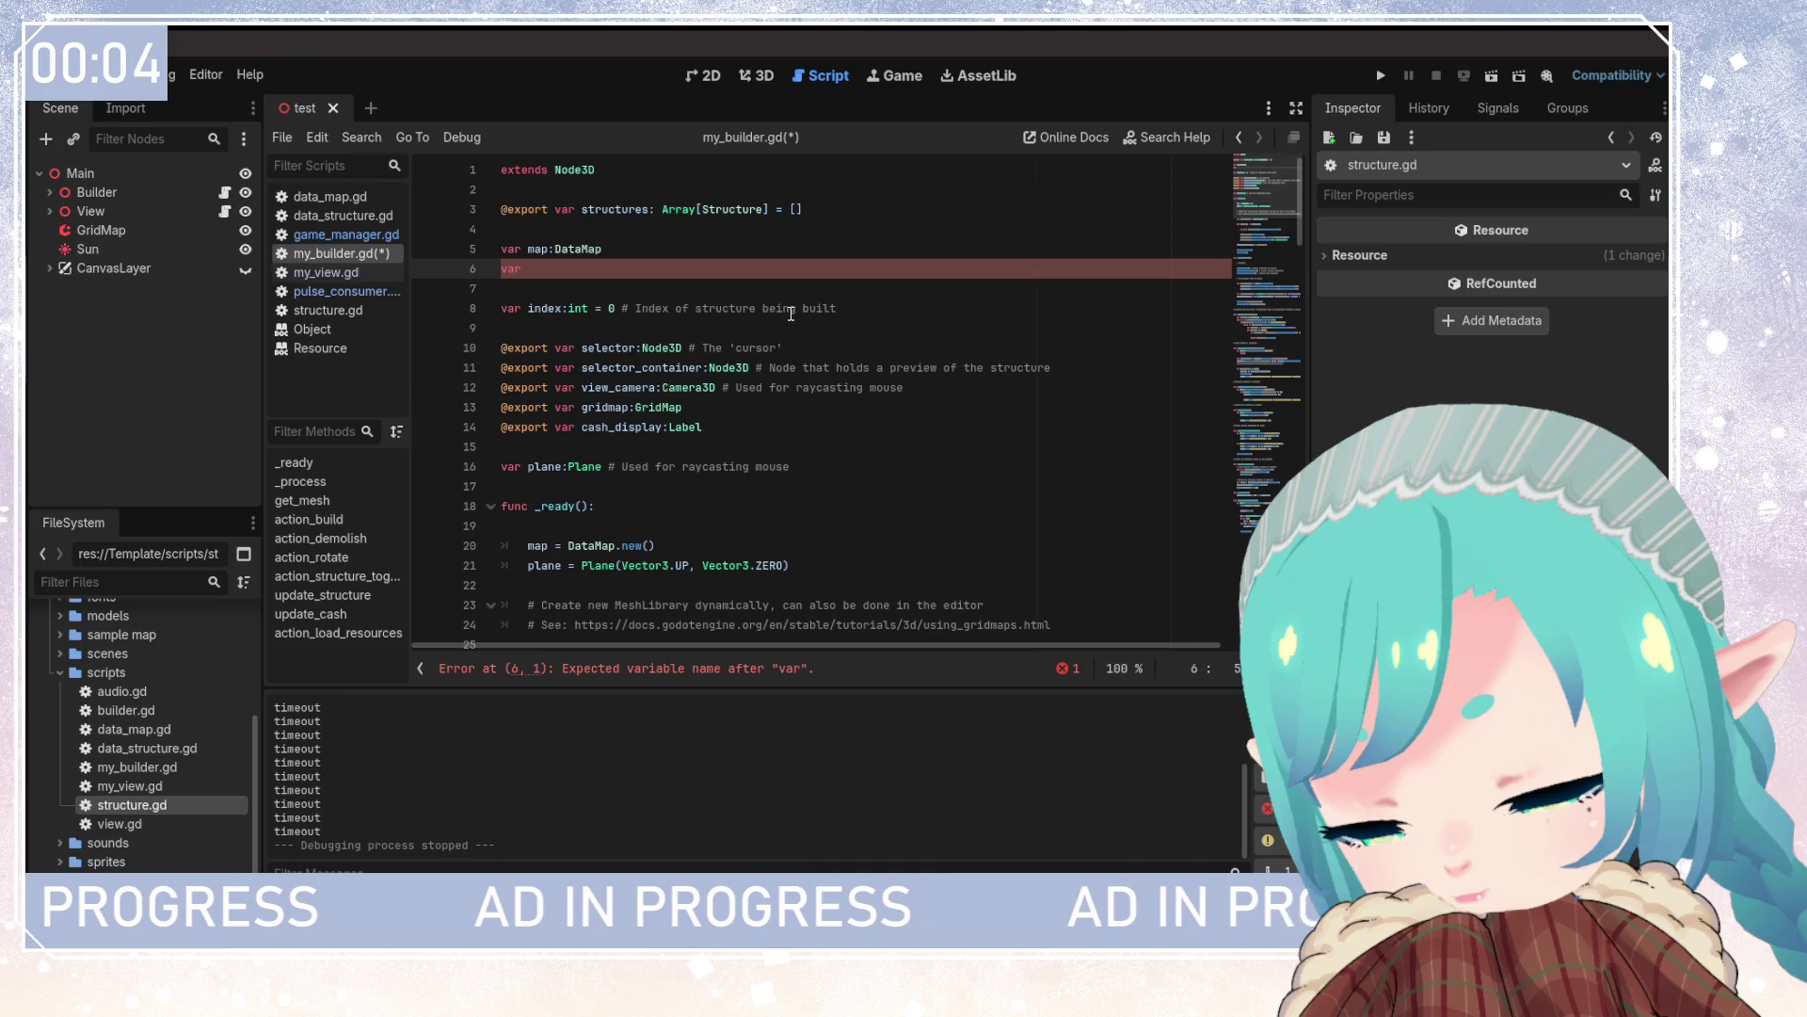
text(_consumers)
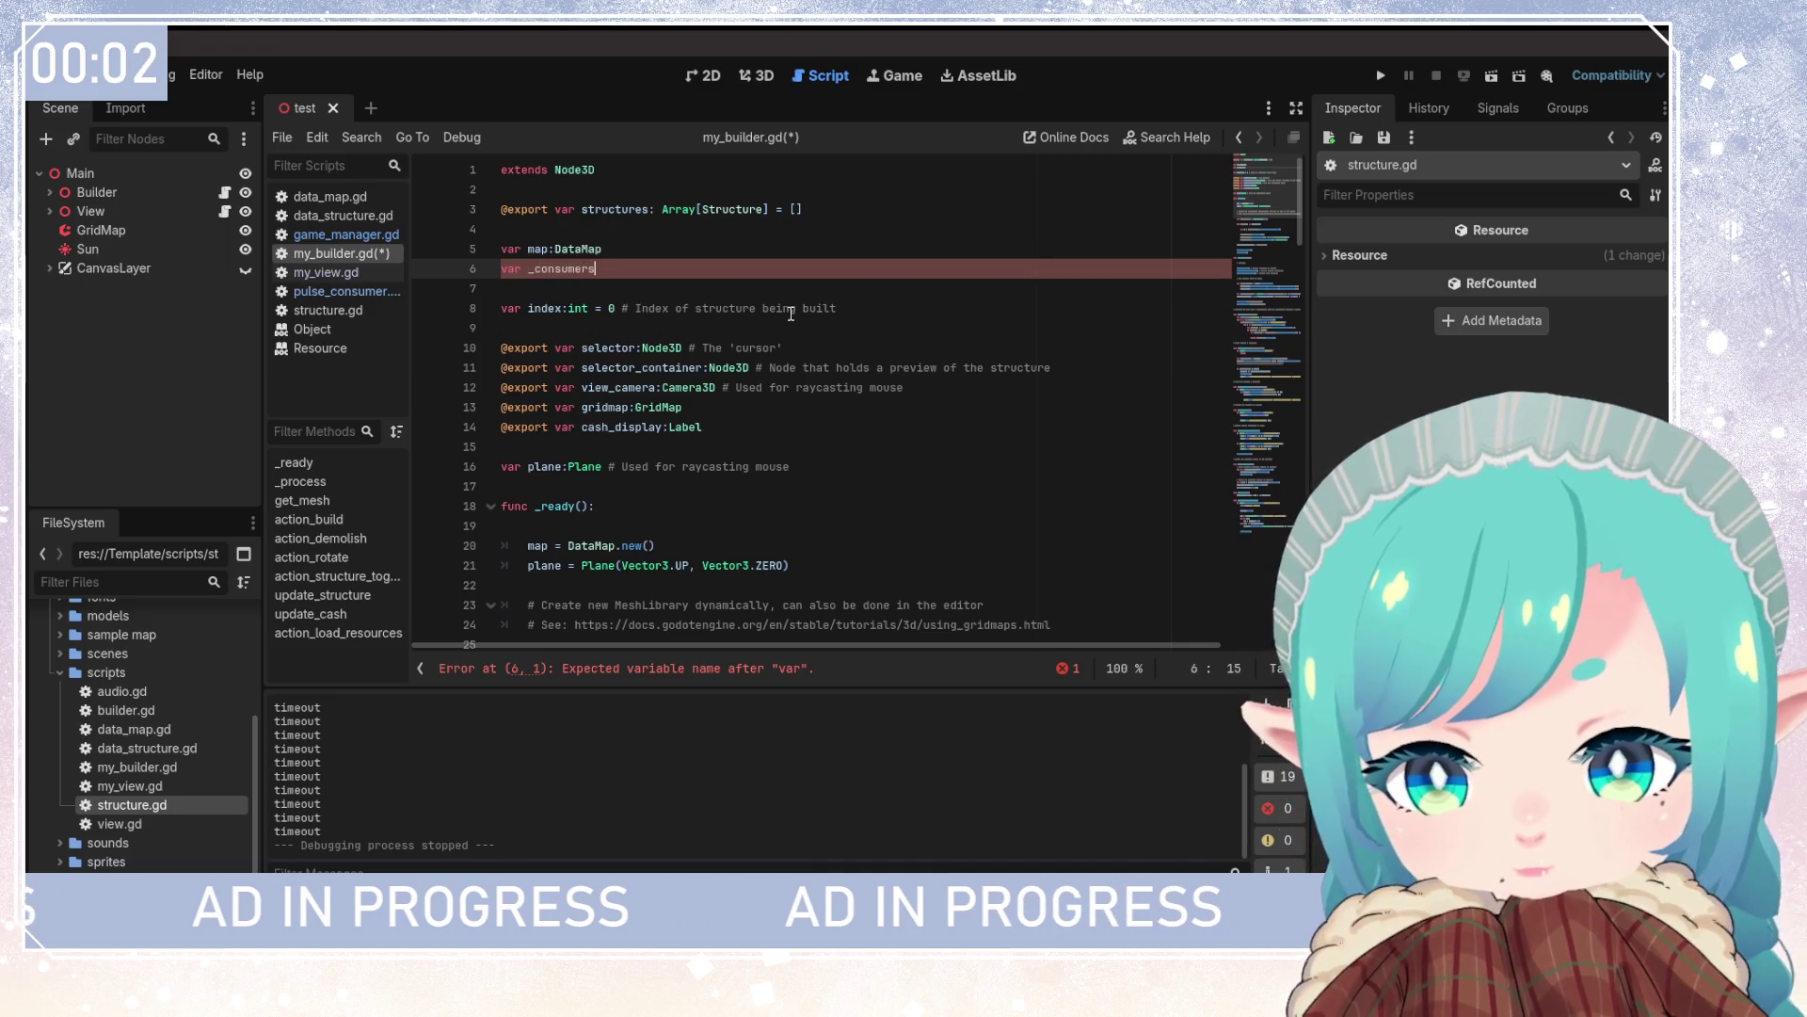
text( : Array[)
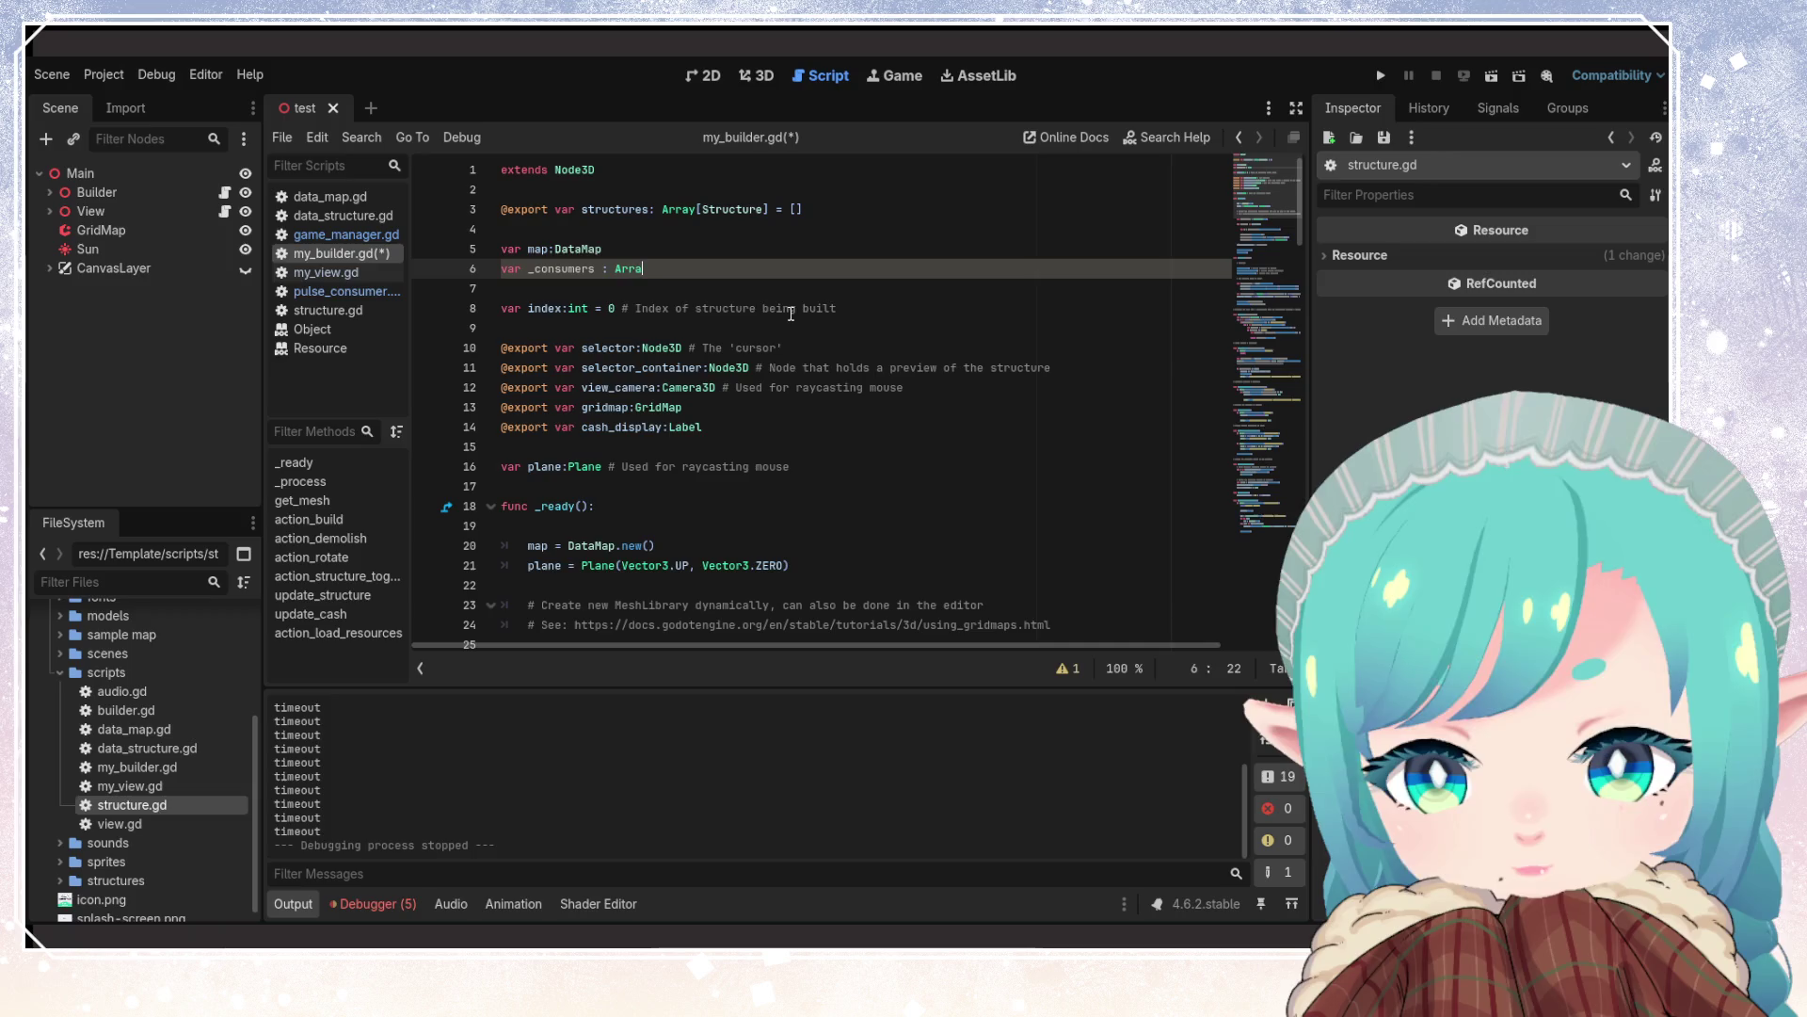
text(PulseConsumer] )
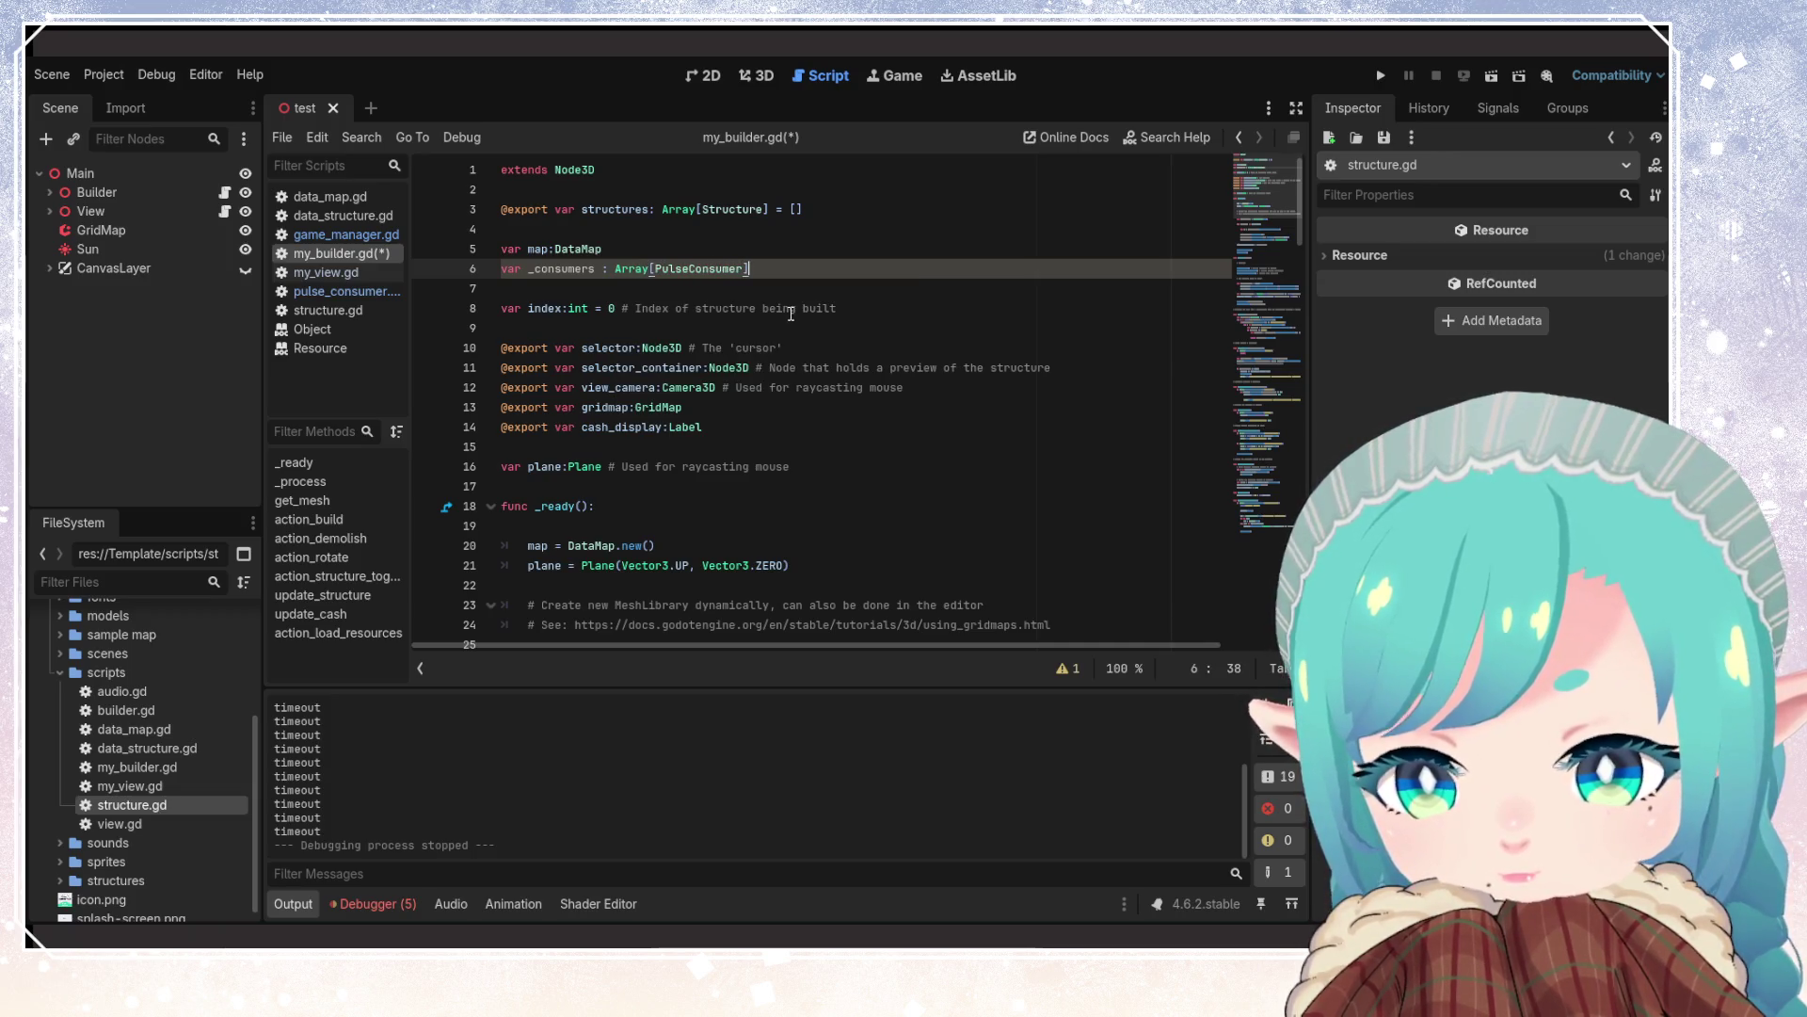
text(= [])
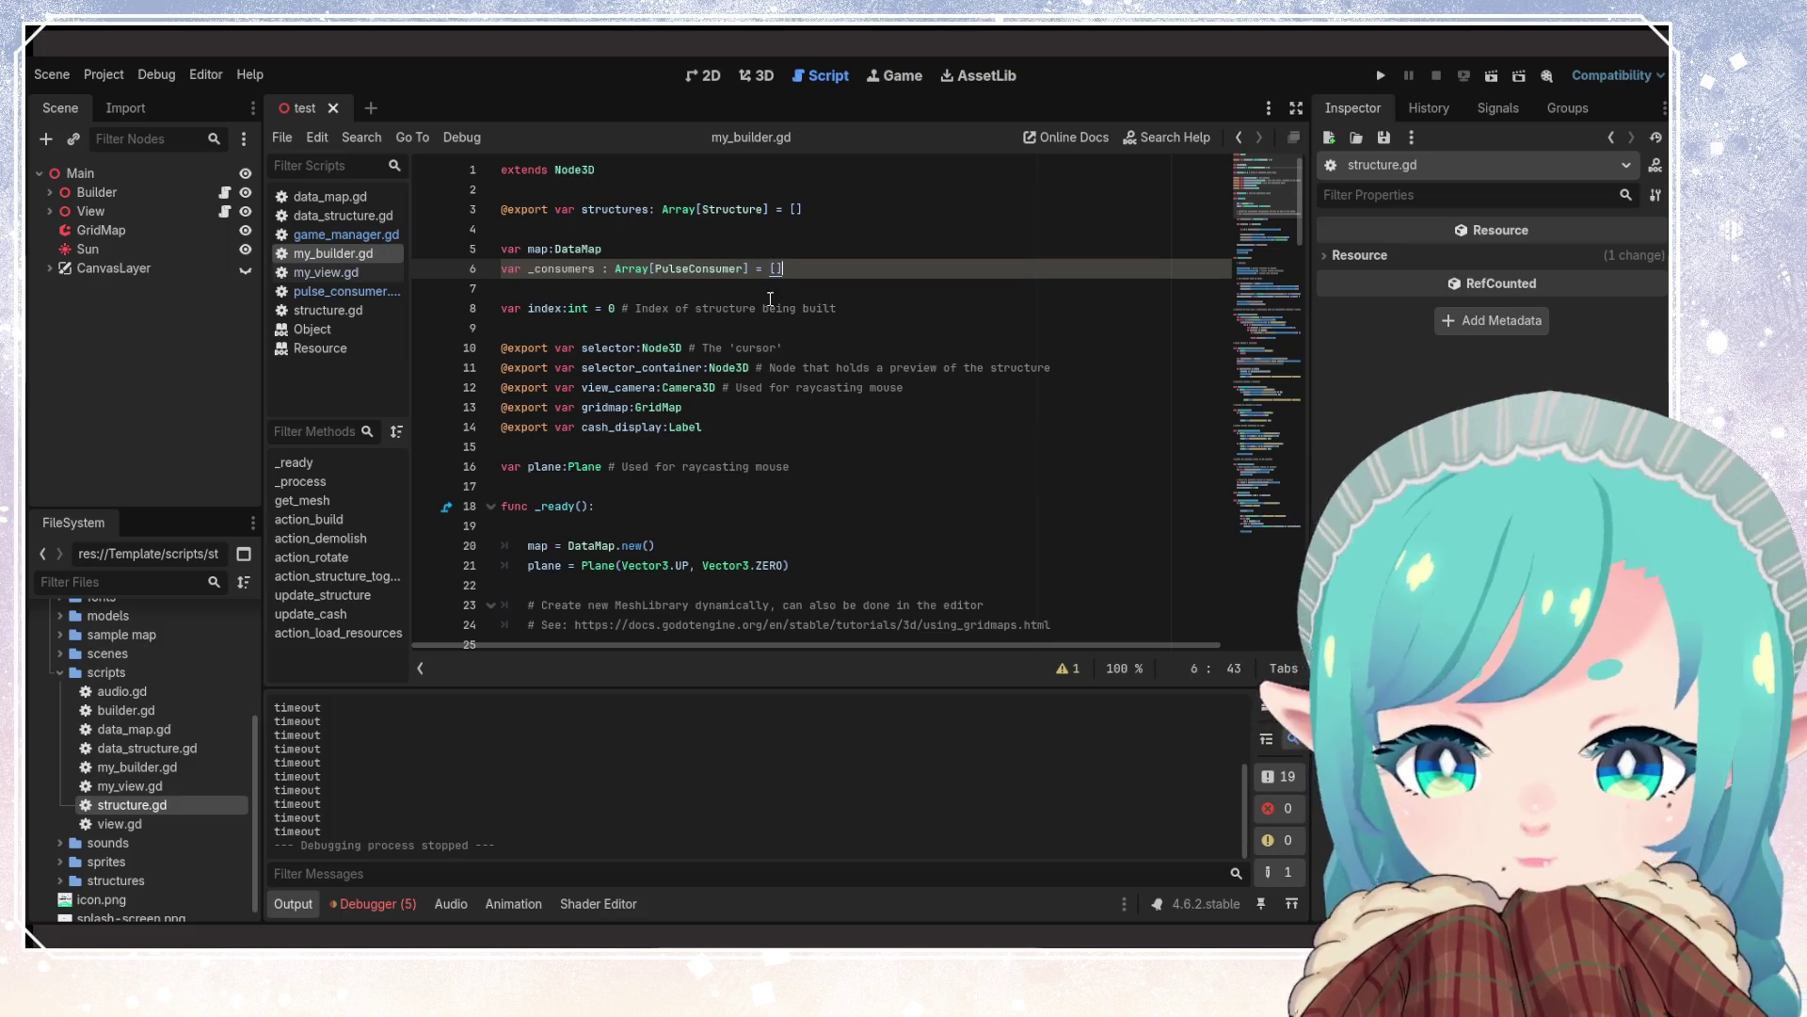
key(Return)
key(ctrl+s)
double_click(564, 273)
key(ctrl+c)
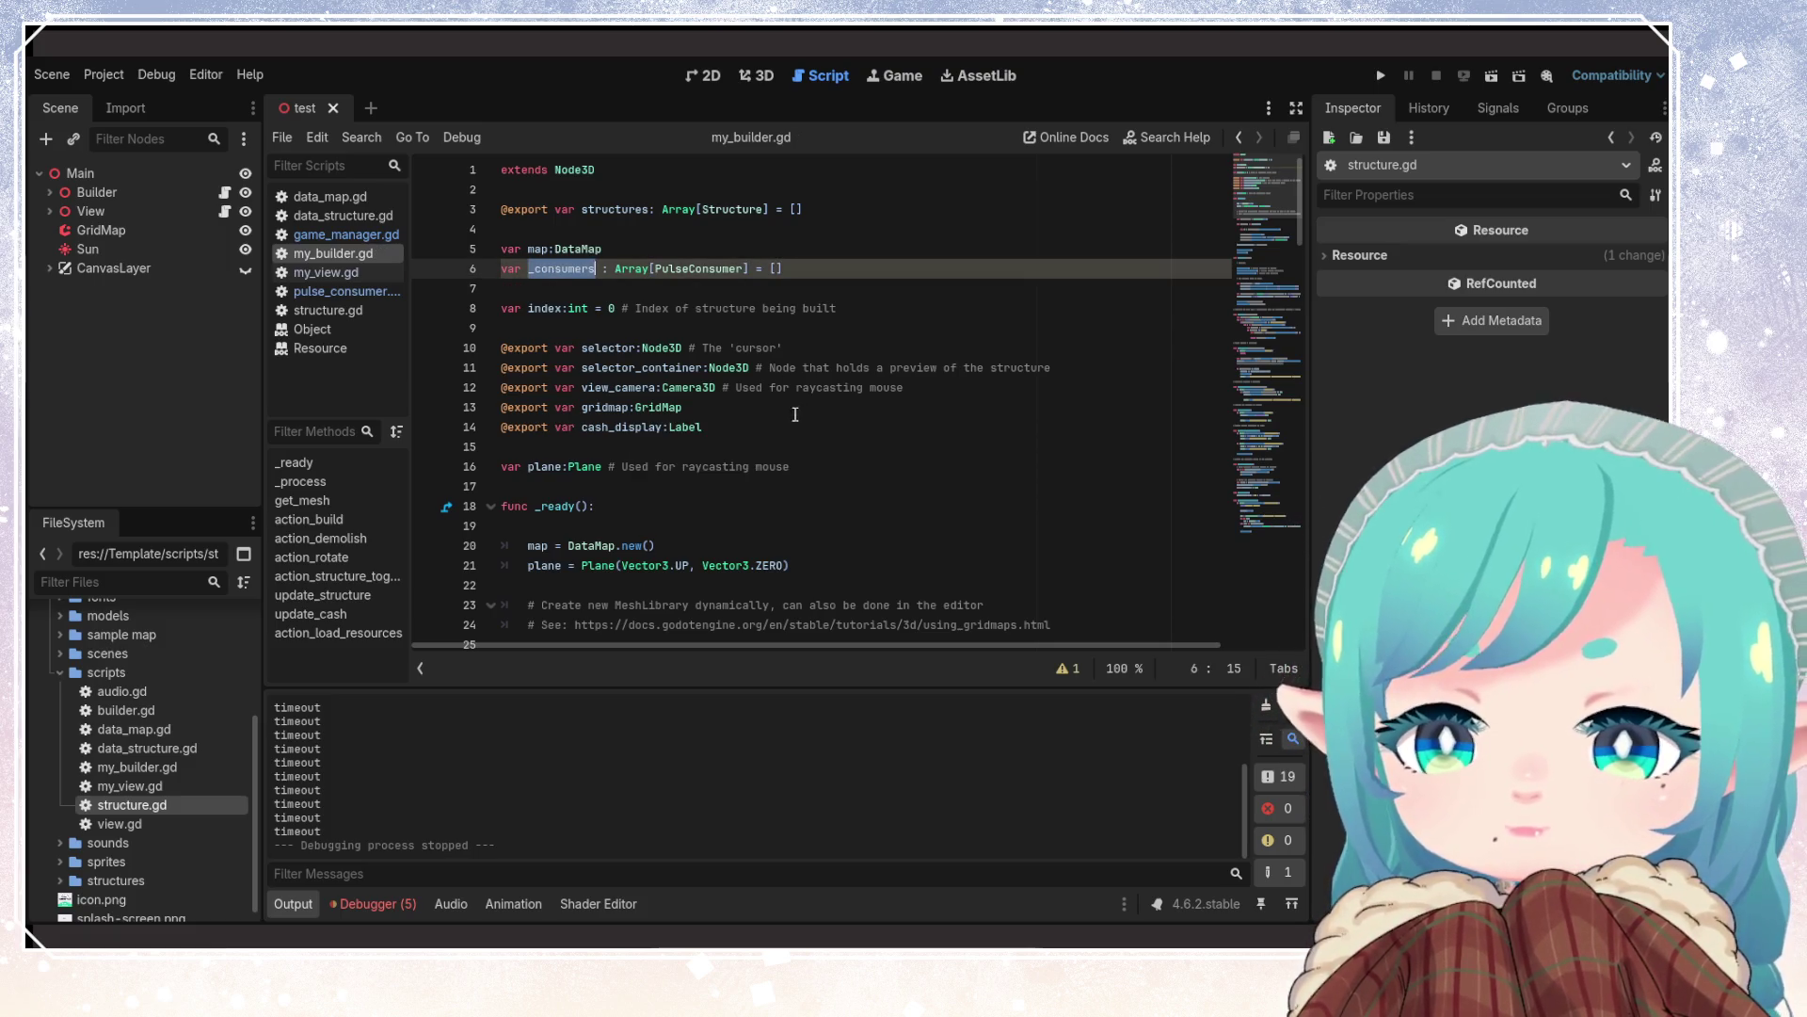
Add a _consumers.push_back line in action_build below the commented create_pulse_consumer call
scroll(796, 415, down, 5)
scroll(769, 426, down, 8)
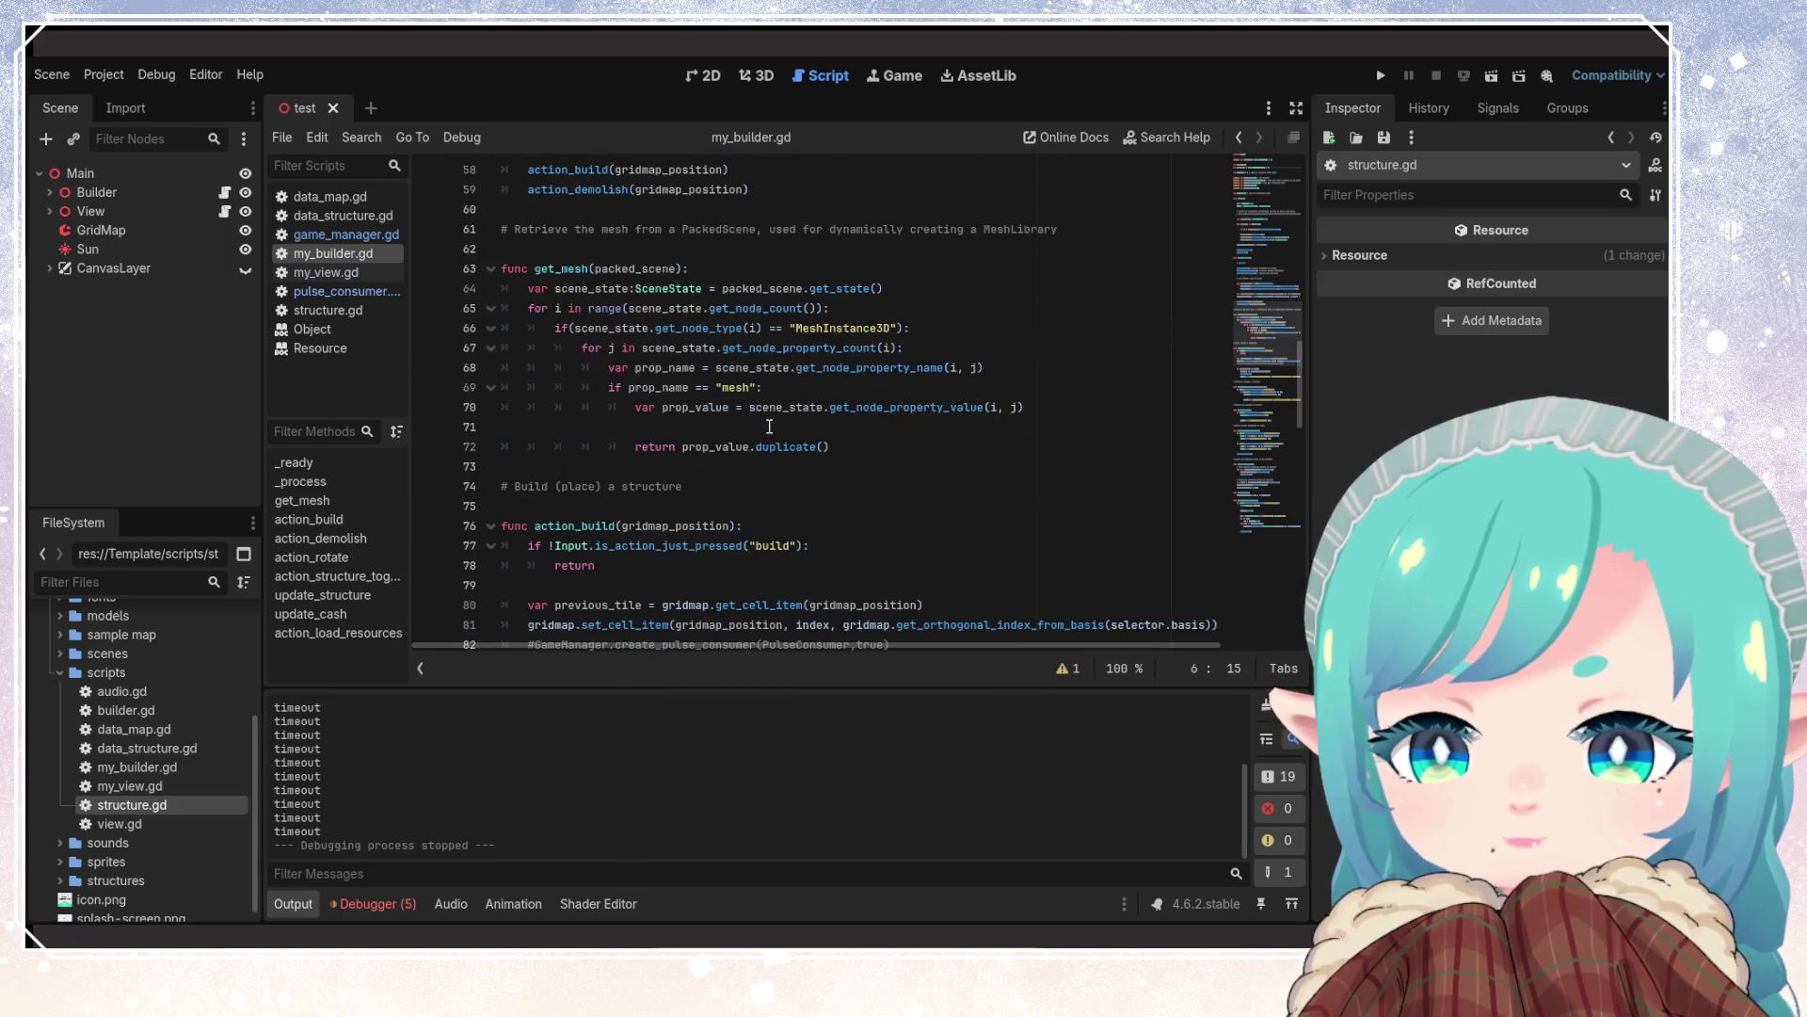
scroll(769, 426, down, 4)
click(940, 412)
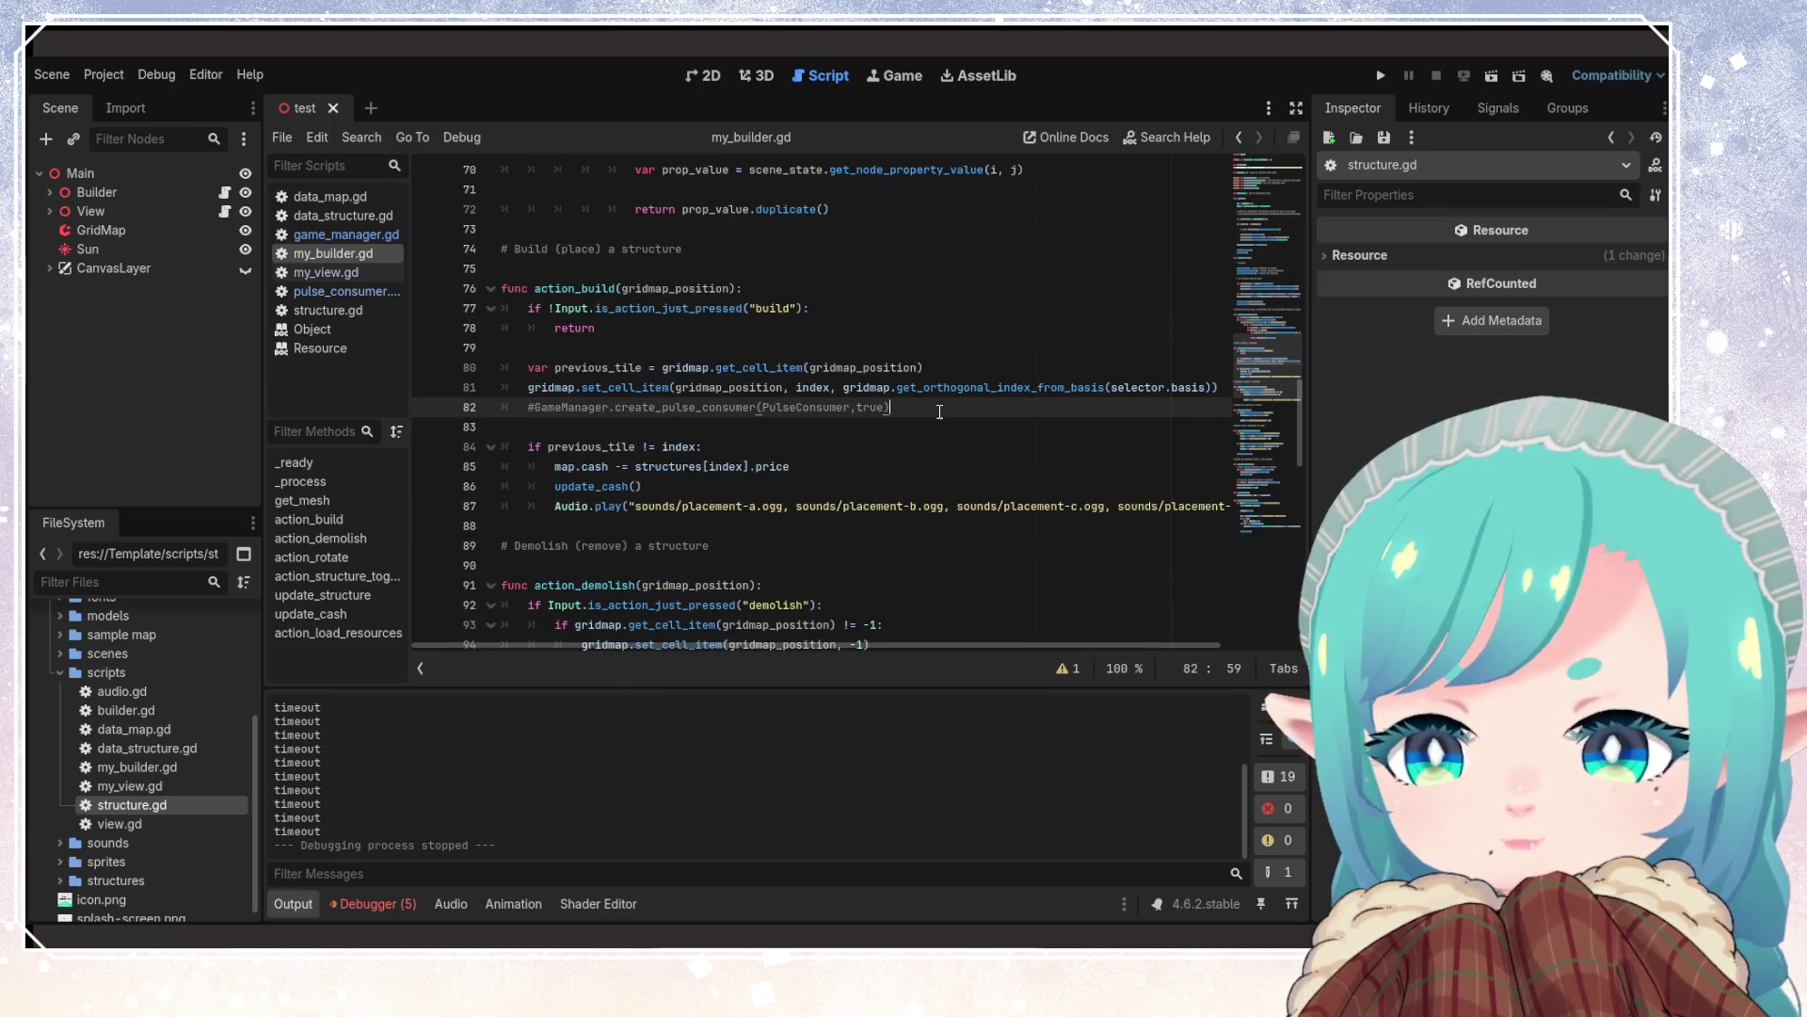
key(Return)
key(ctrl+v)
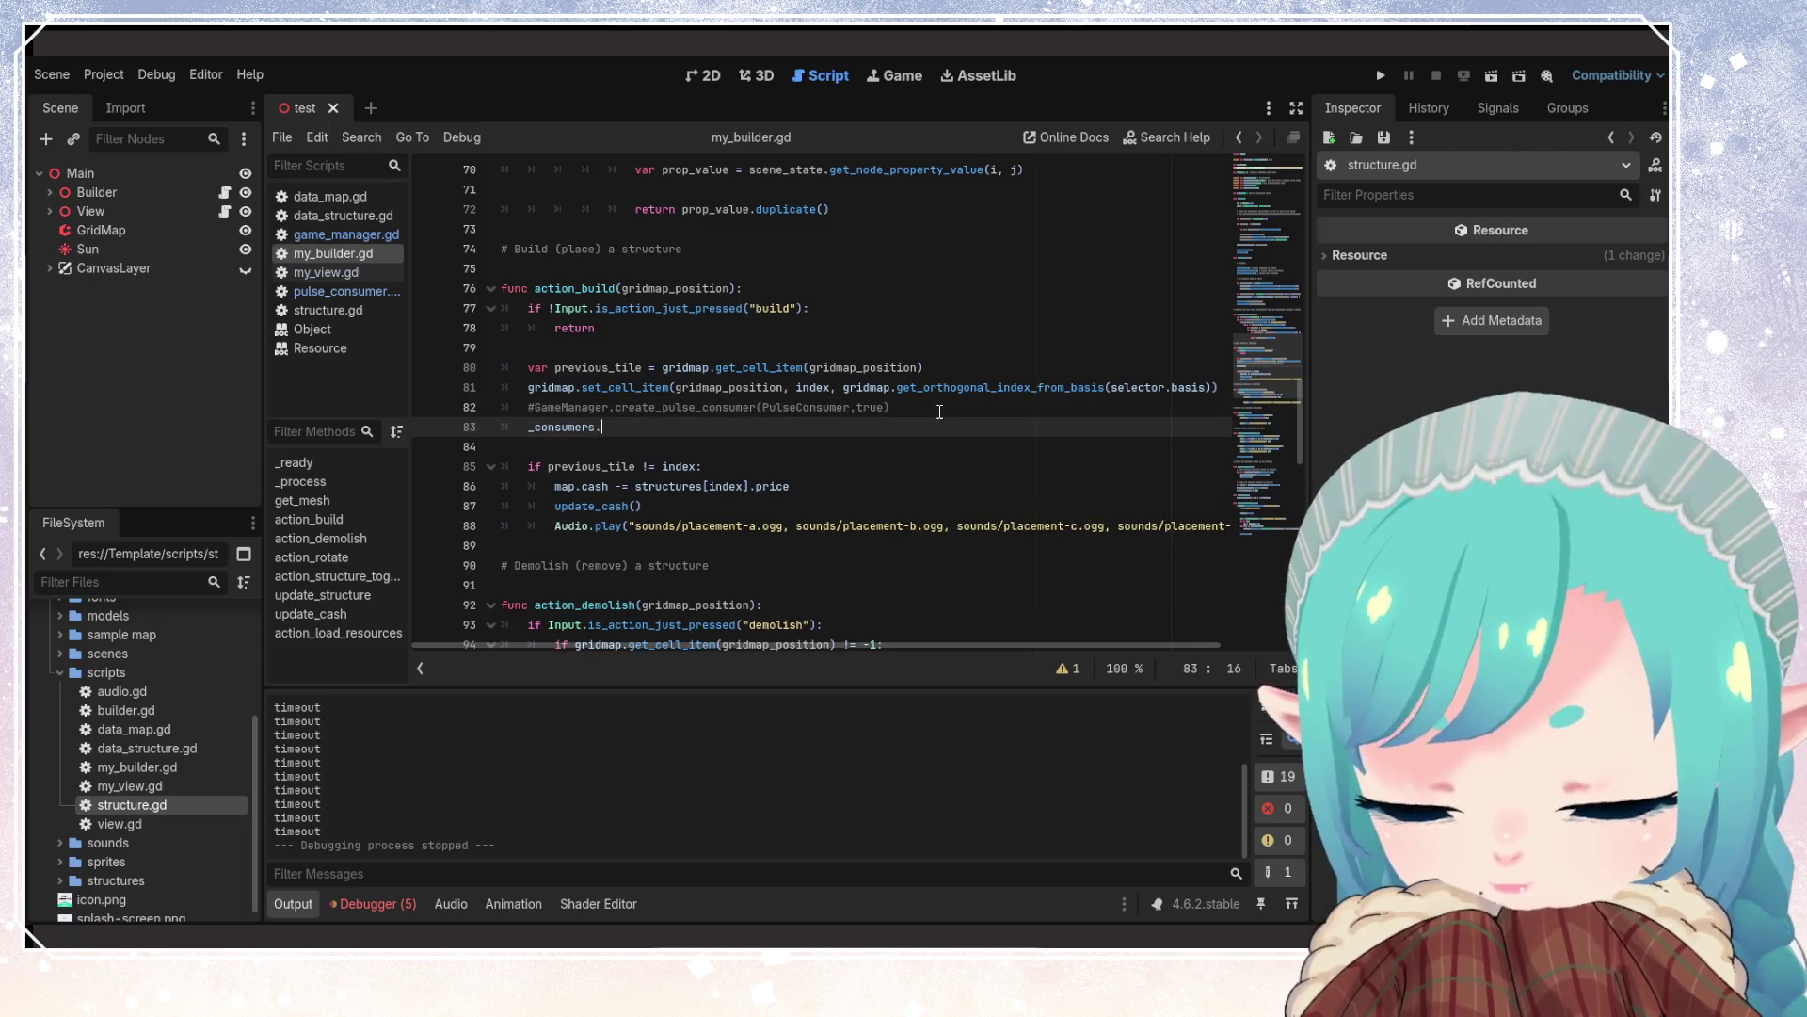
text(c)
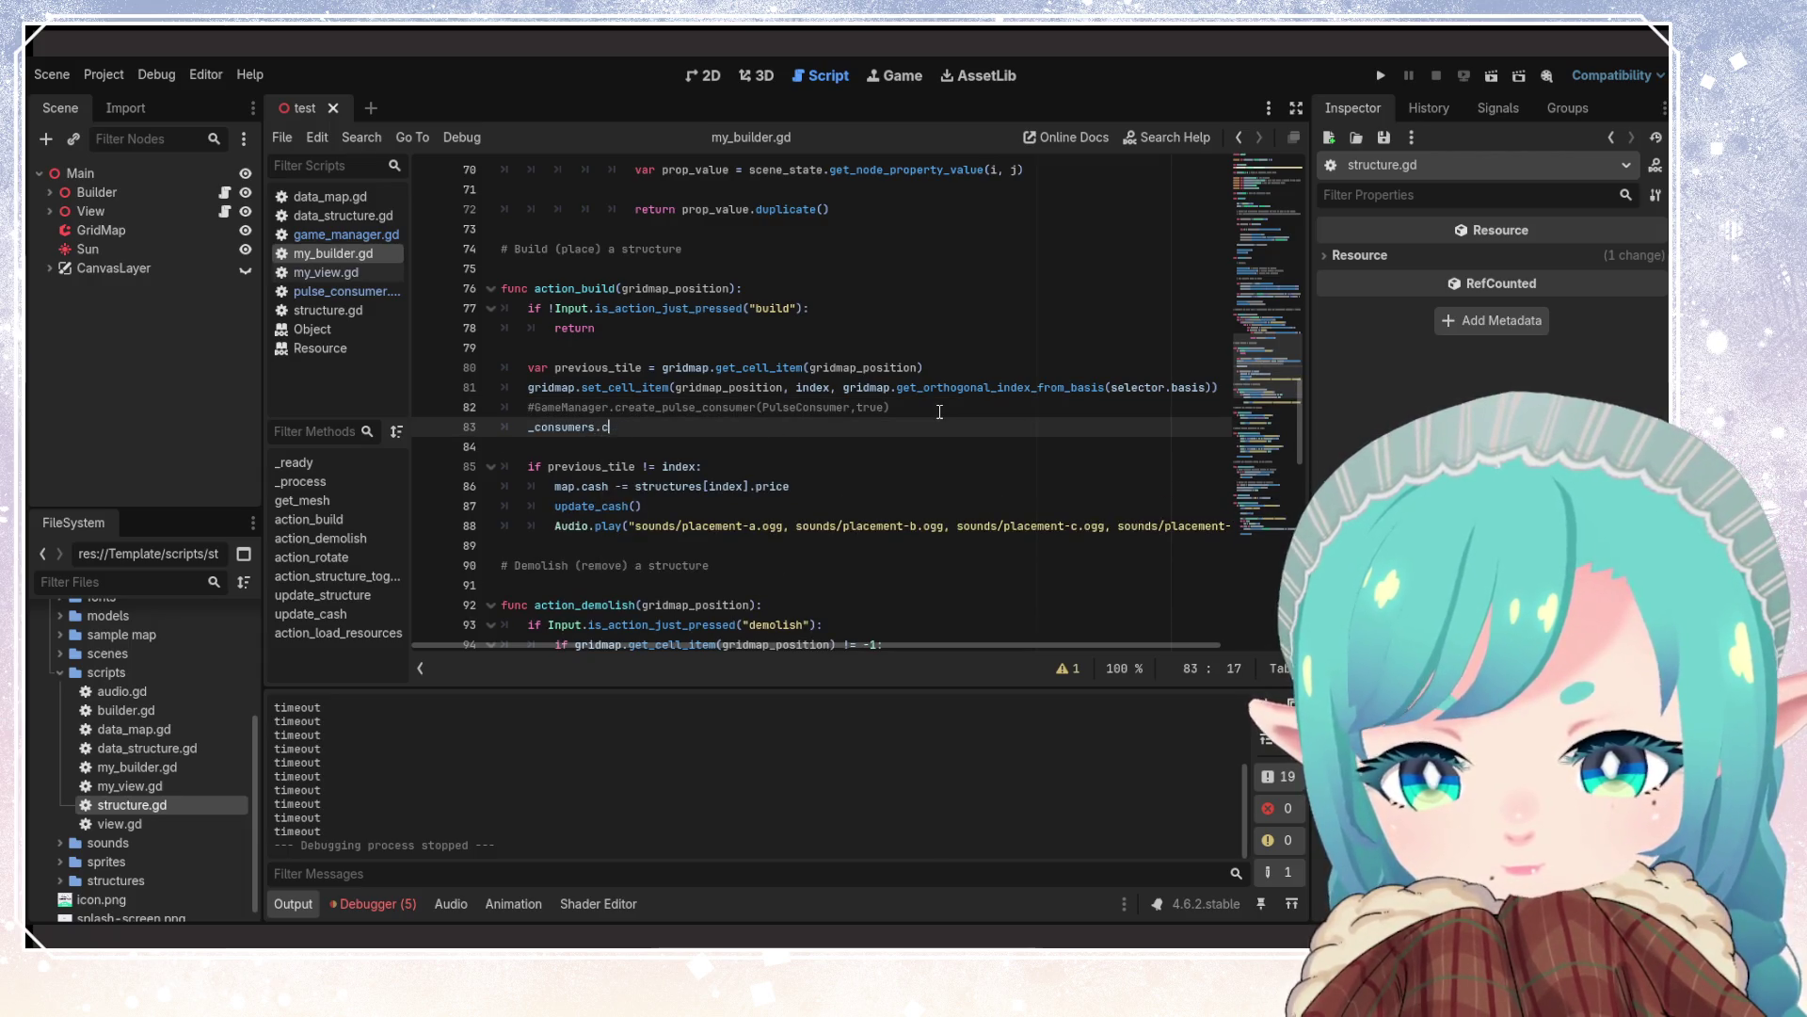
key(BackSpace)
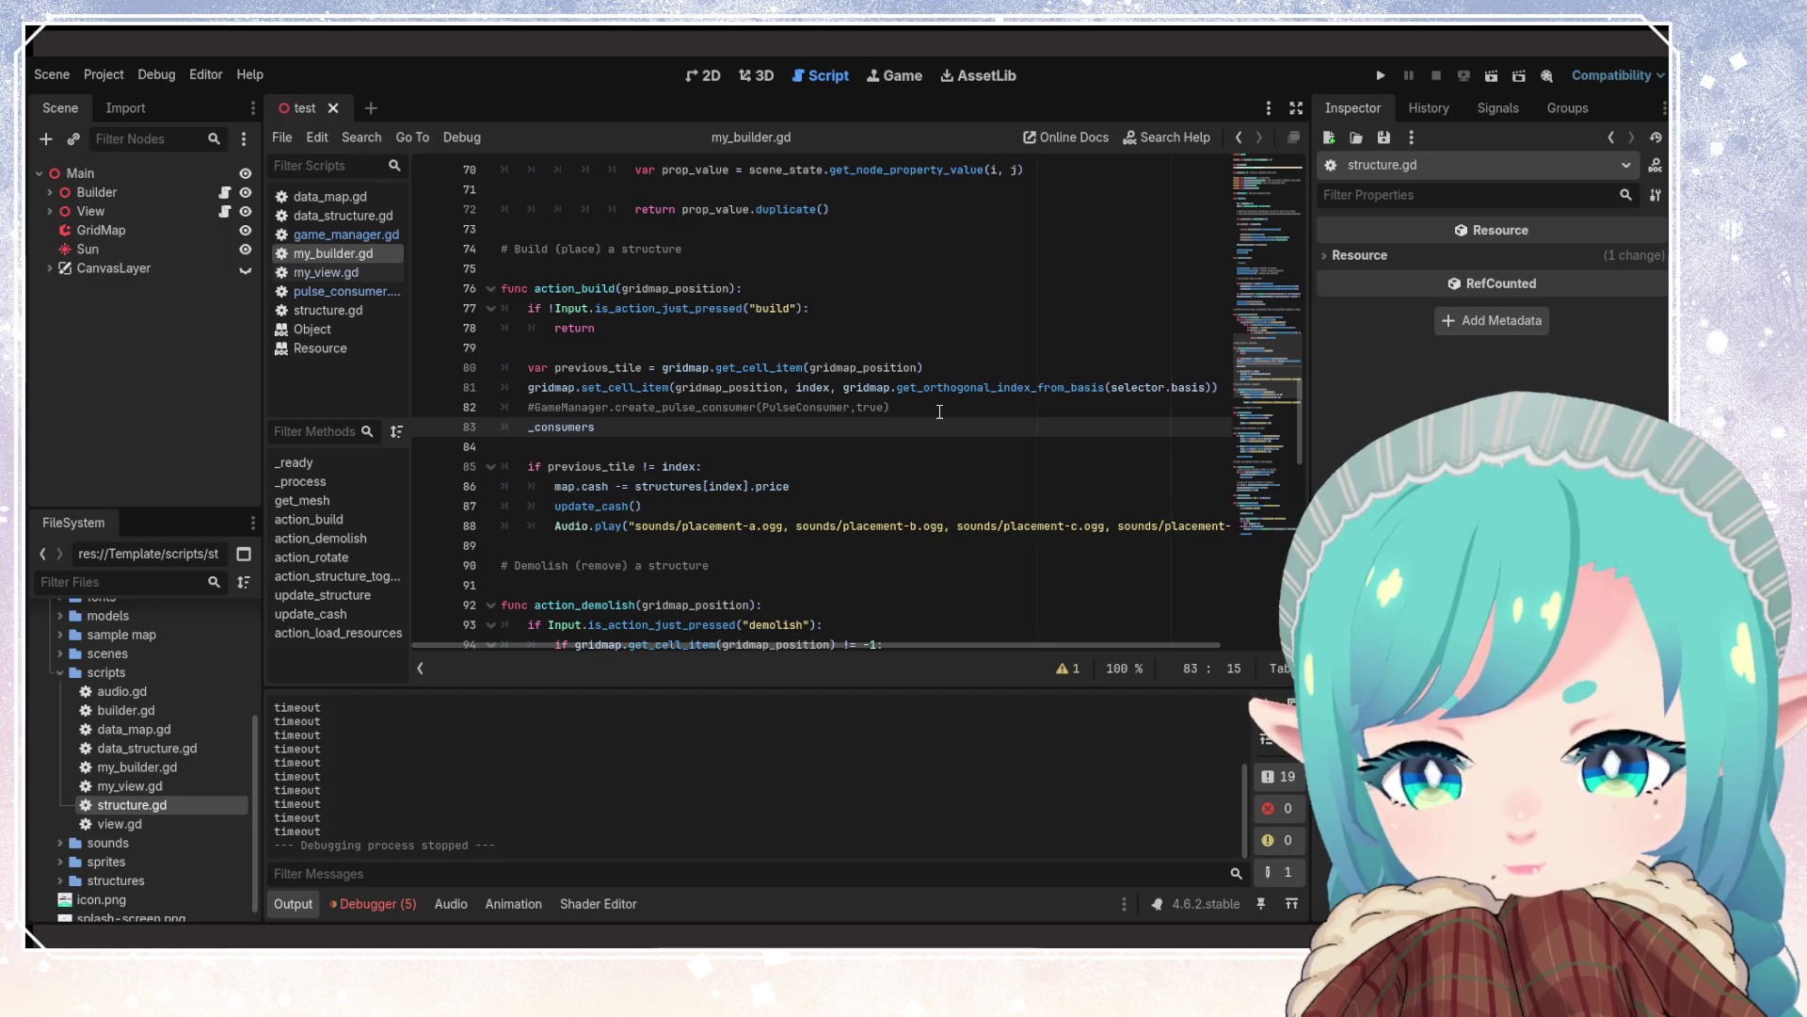
text(.pu)
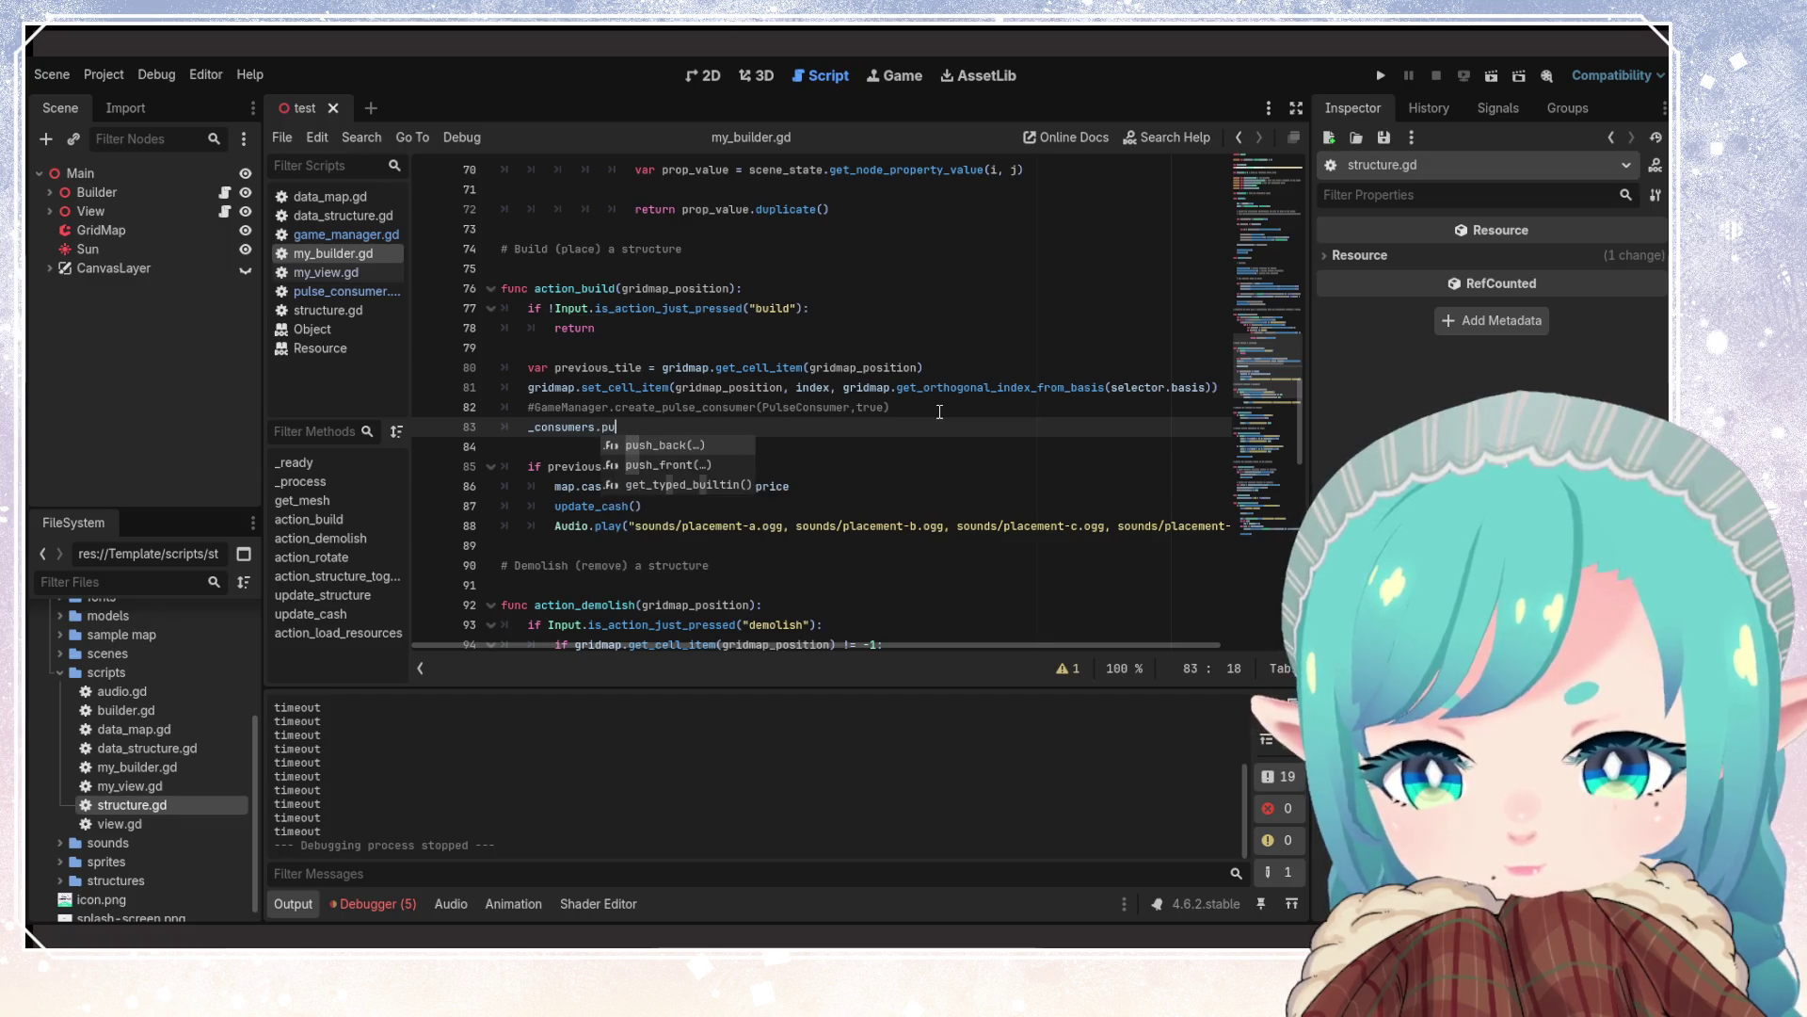
key(Return)
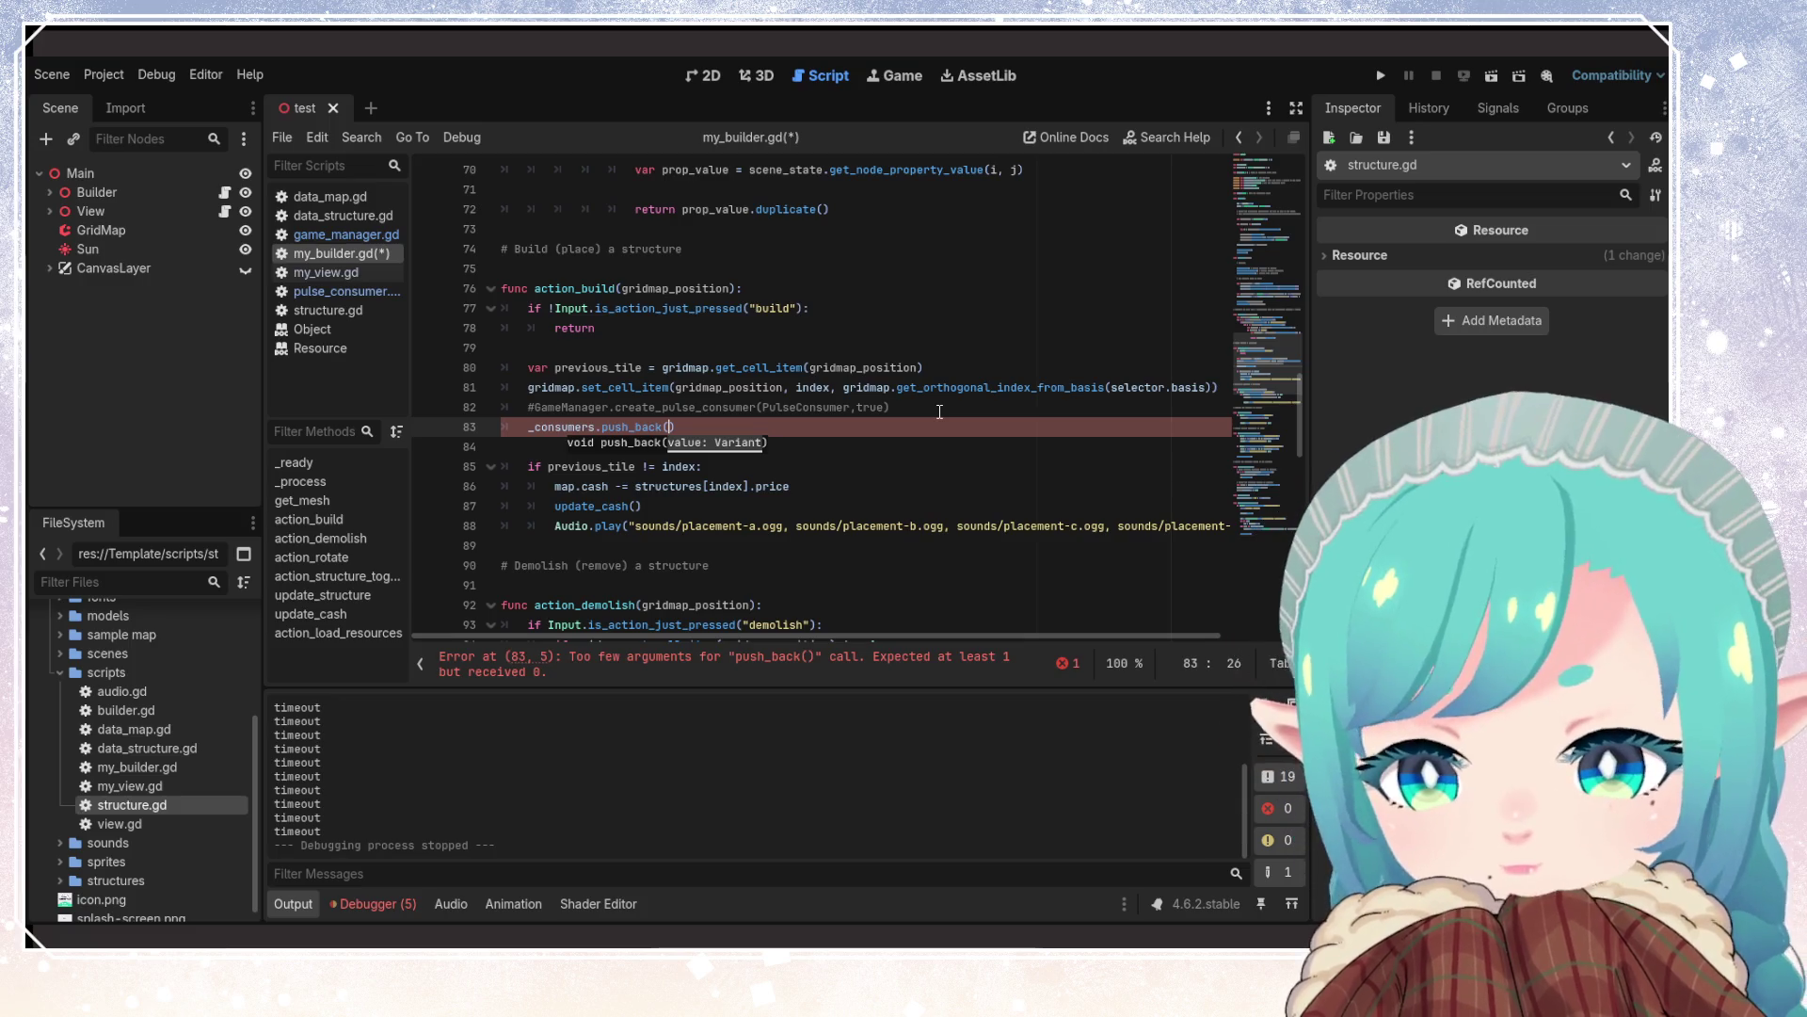
Fill the push_back call with PulseConsumer.new() and save the script
text(Pulse)
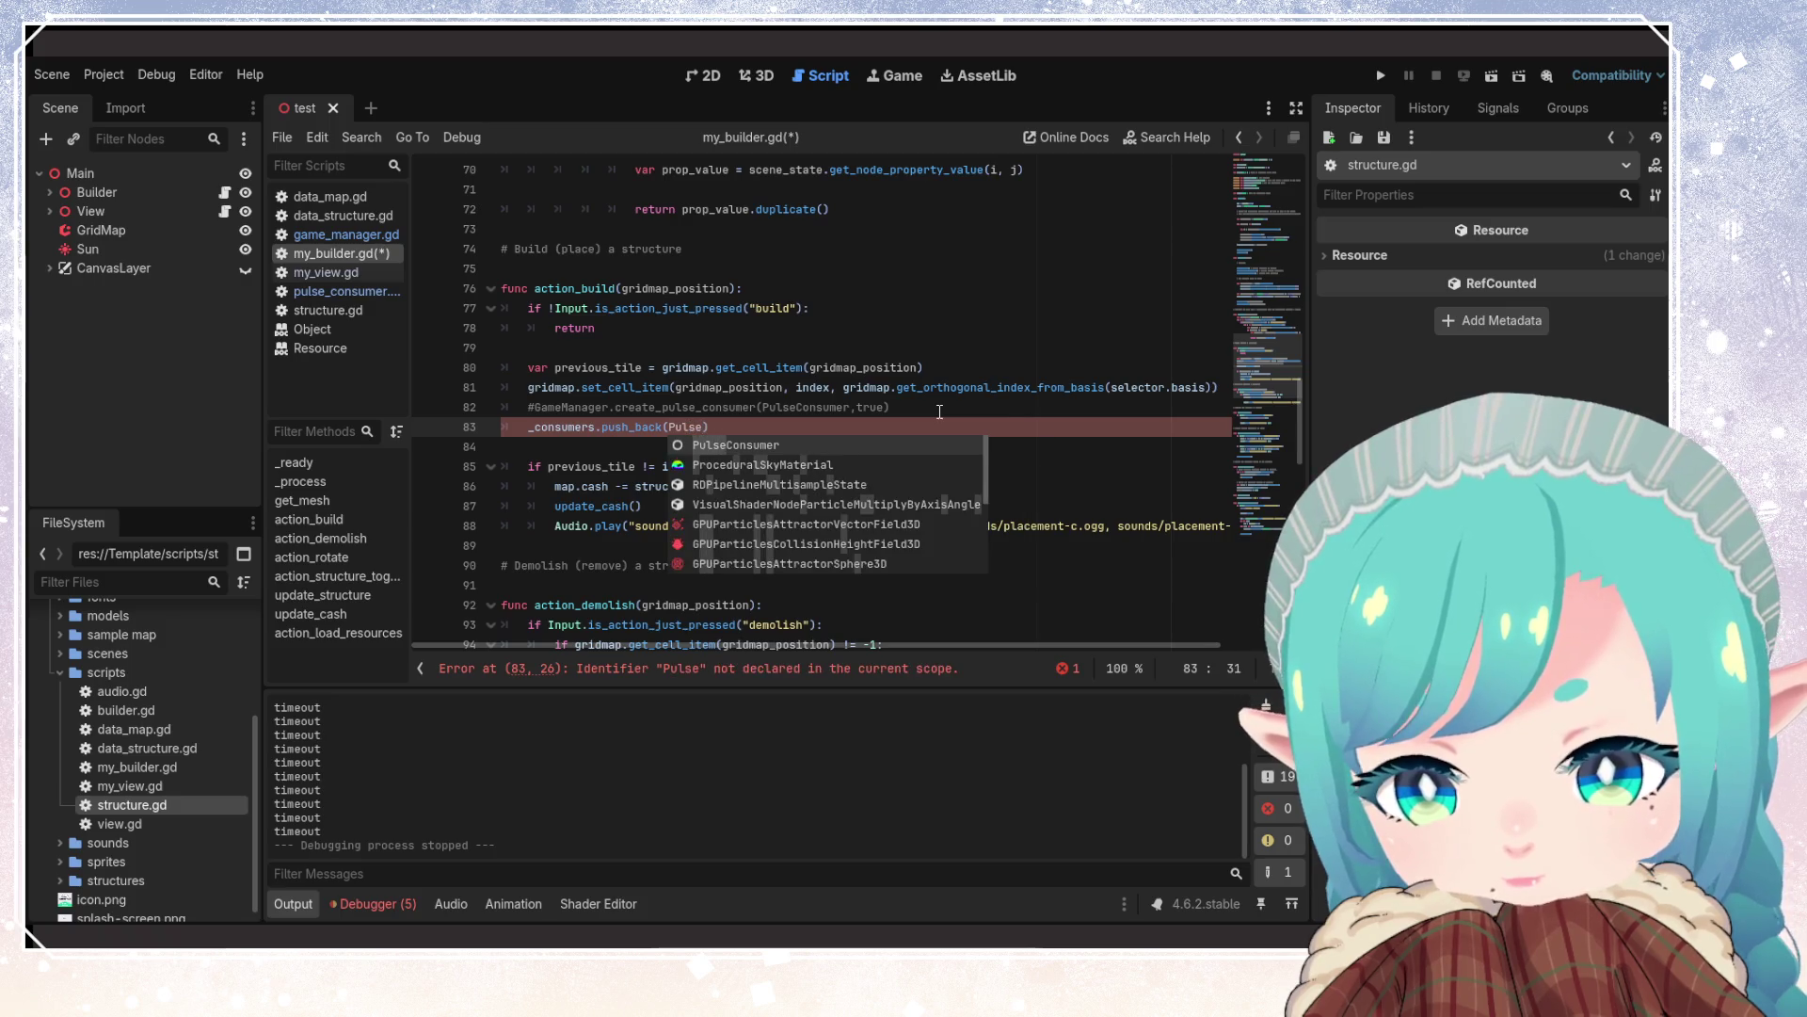
key(Return)
text(.new)
key(Return)
key(ctrl+s)
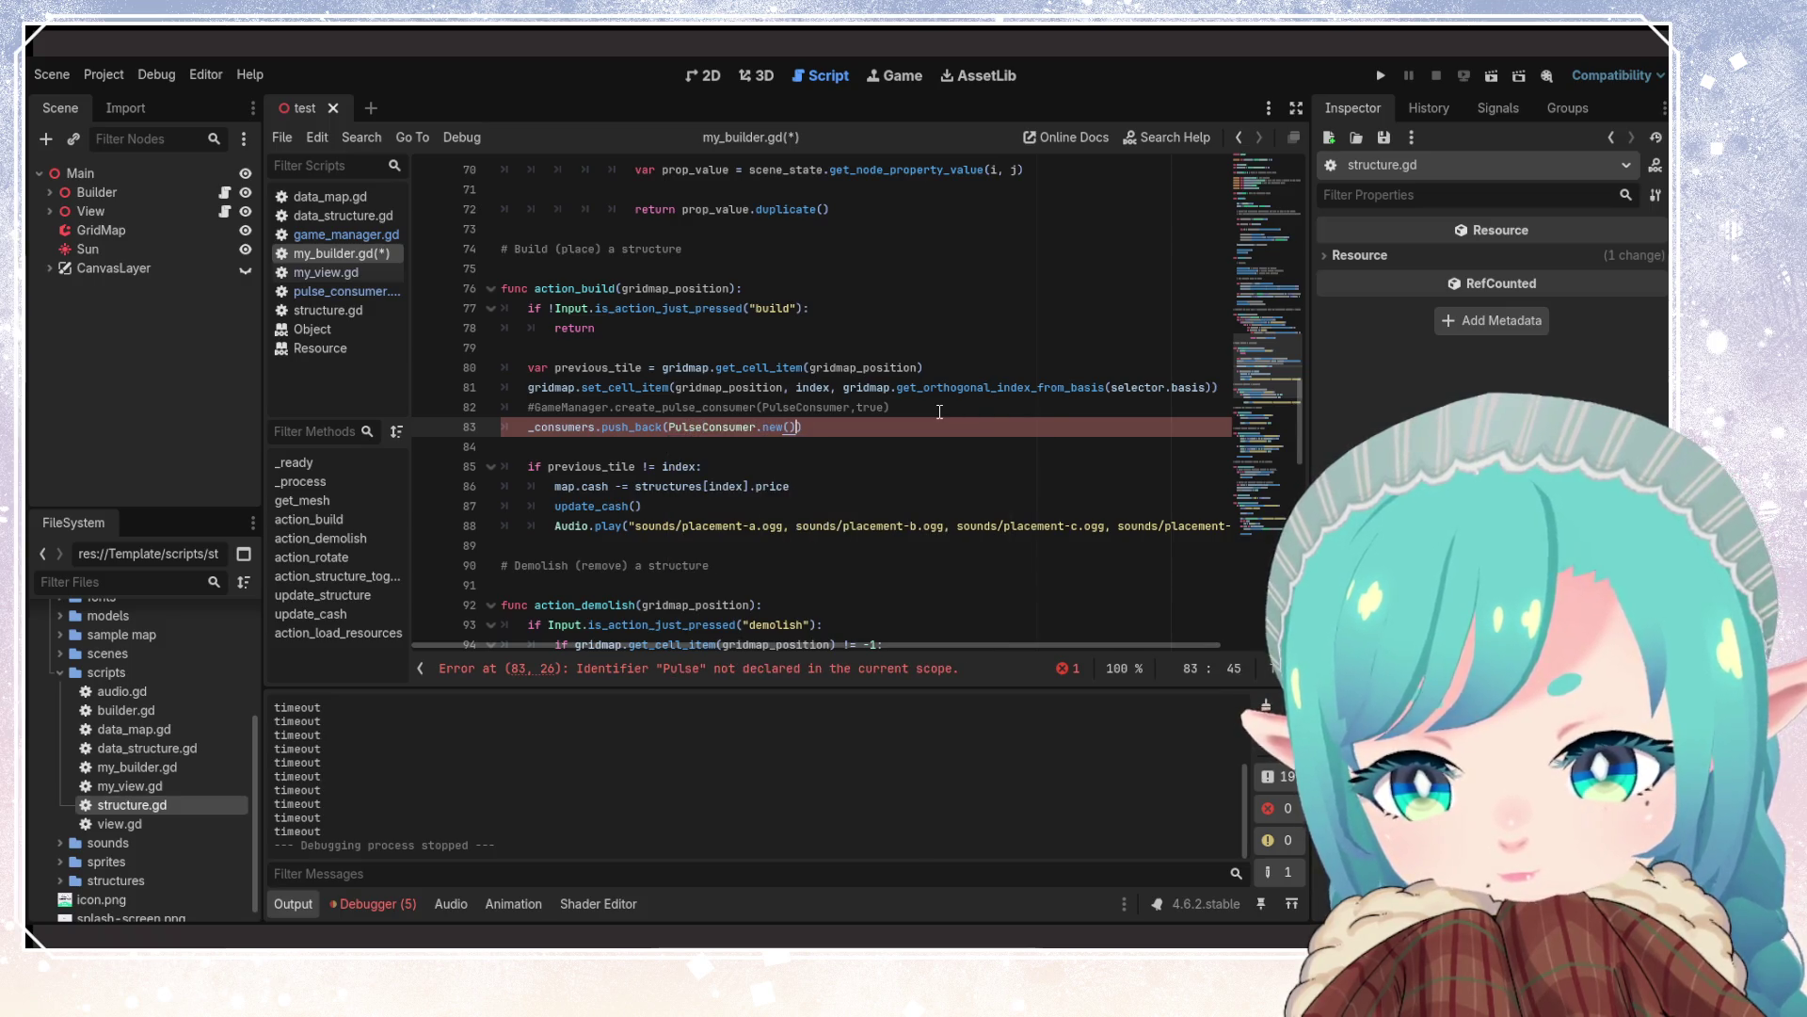
Move PulseConsumer.new() into a new var temp = PulseConsumer.new() line above push_back
click(763, 426)
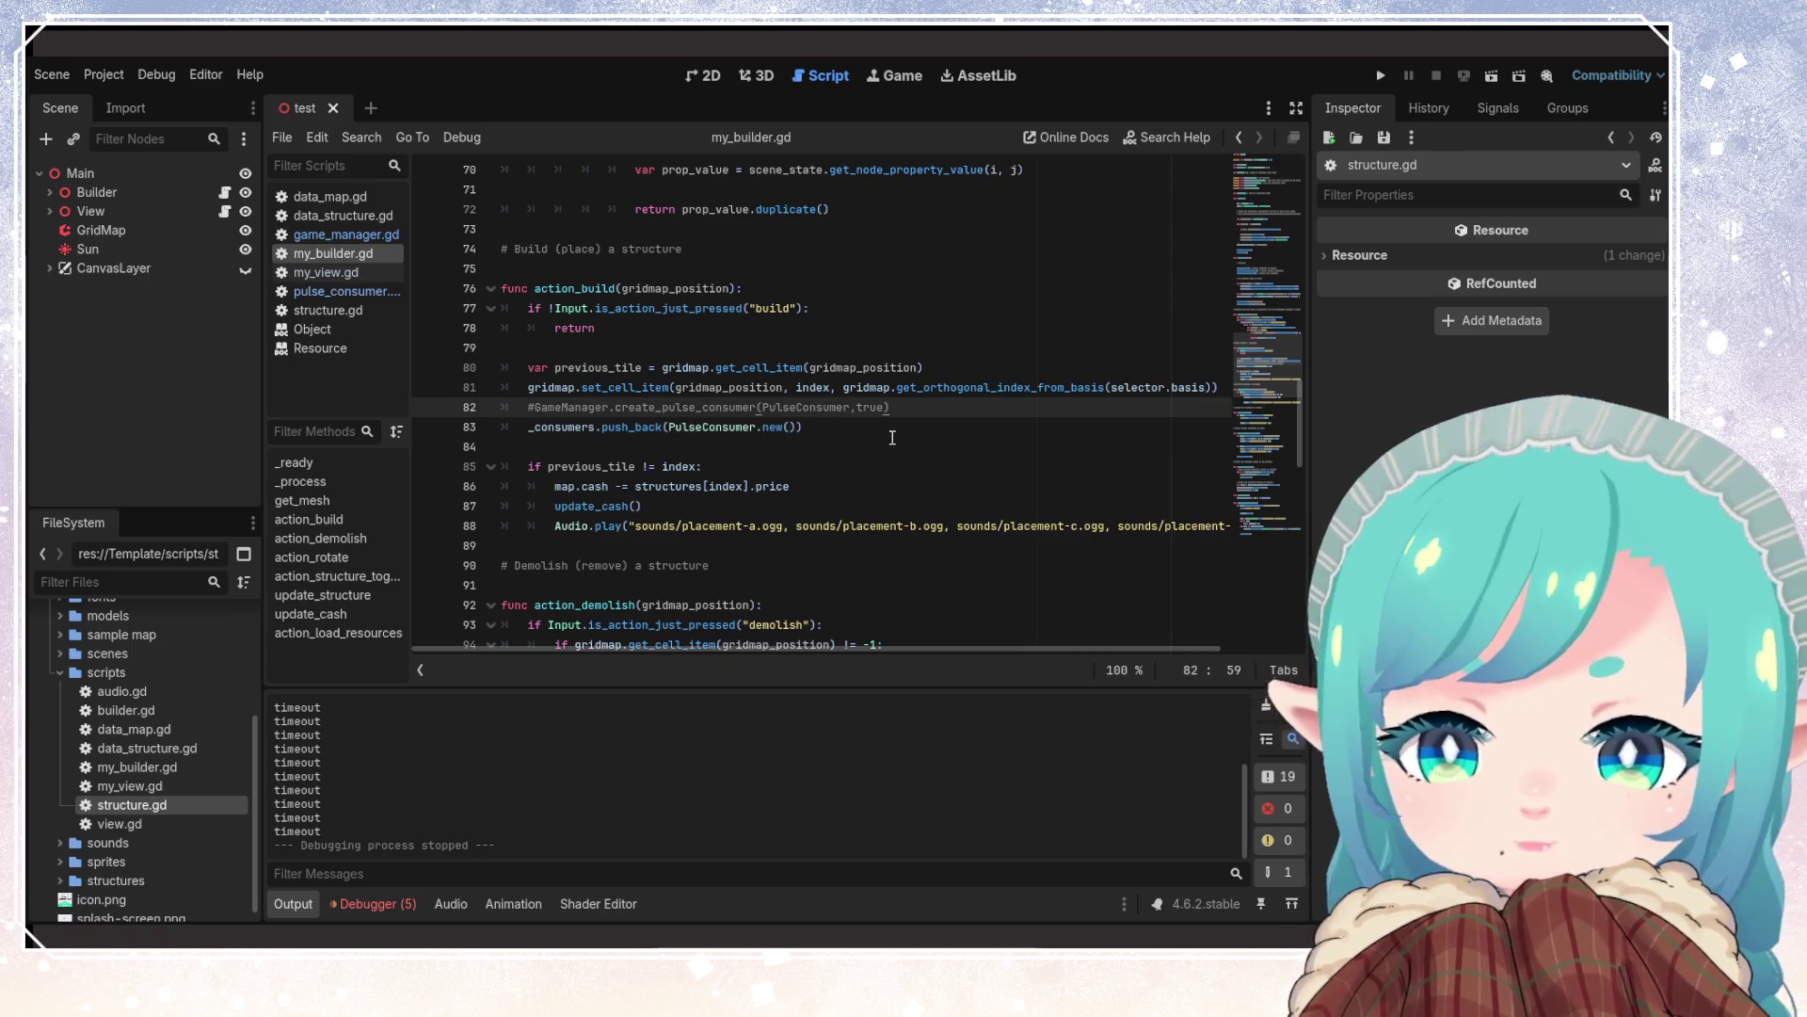
key(ctrl+shift+Return)
text(var )
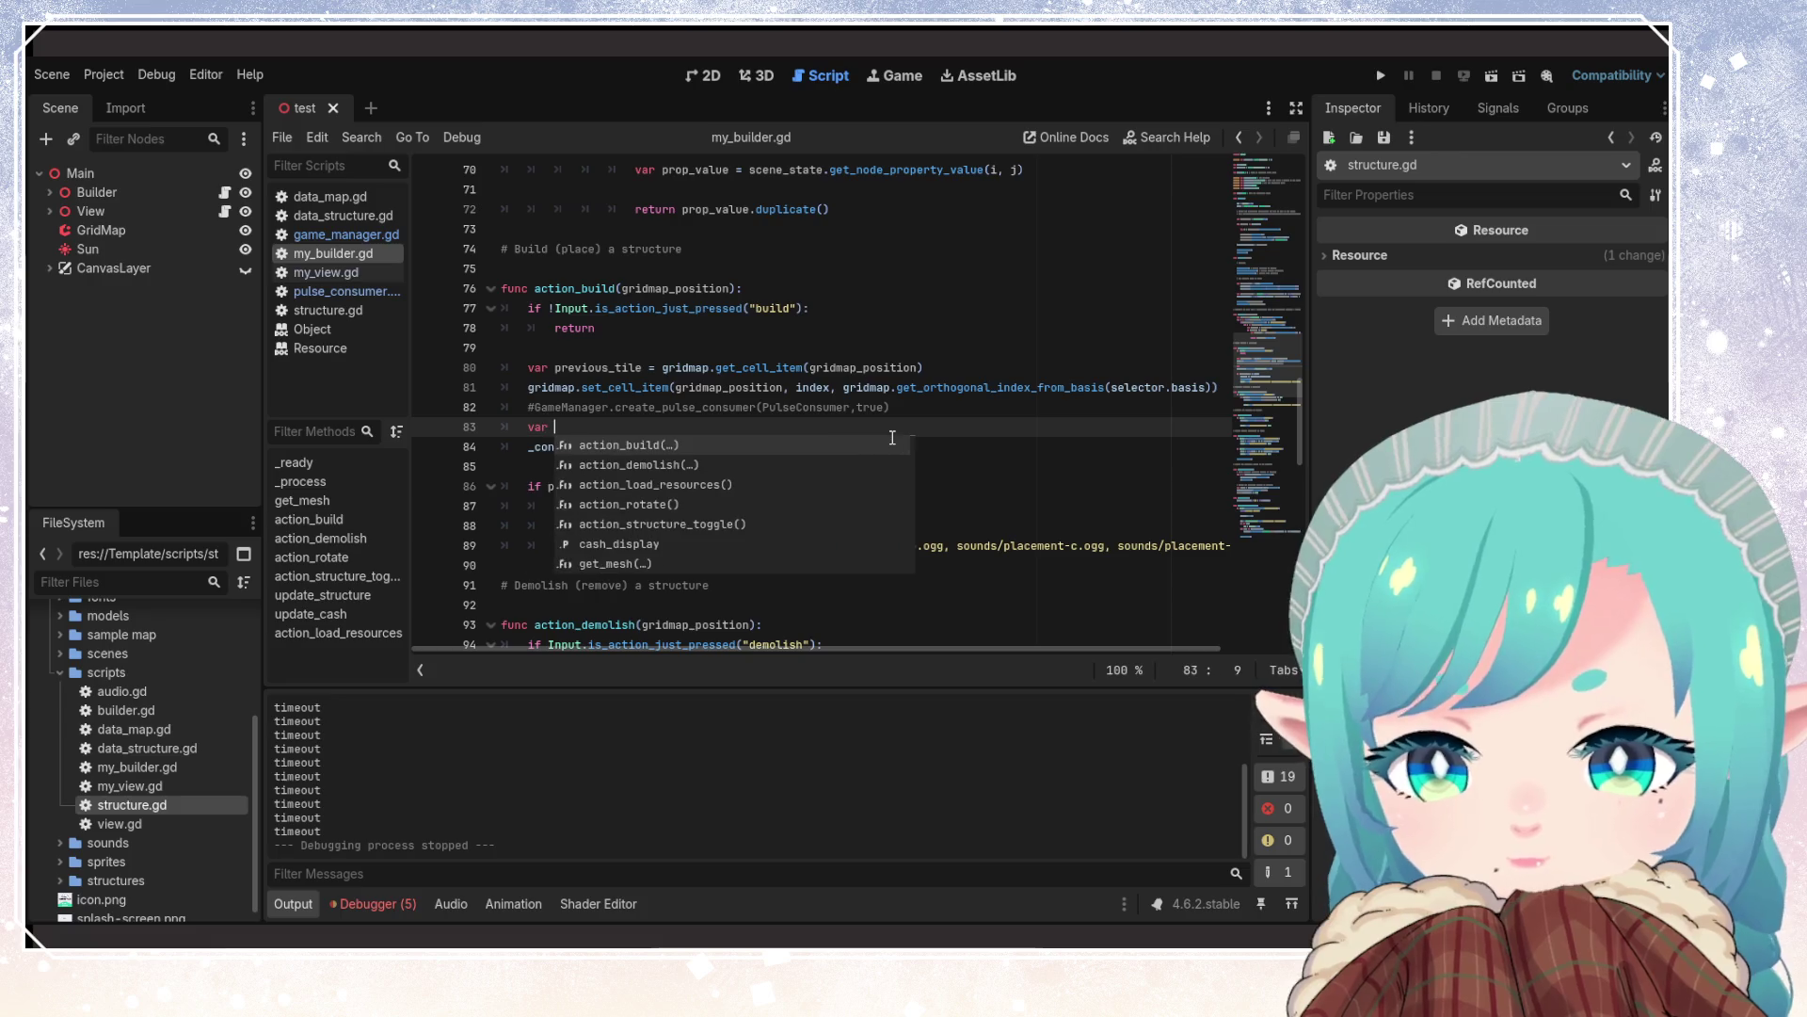
text(temp =)
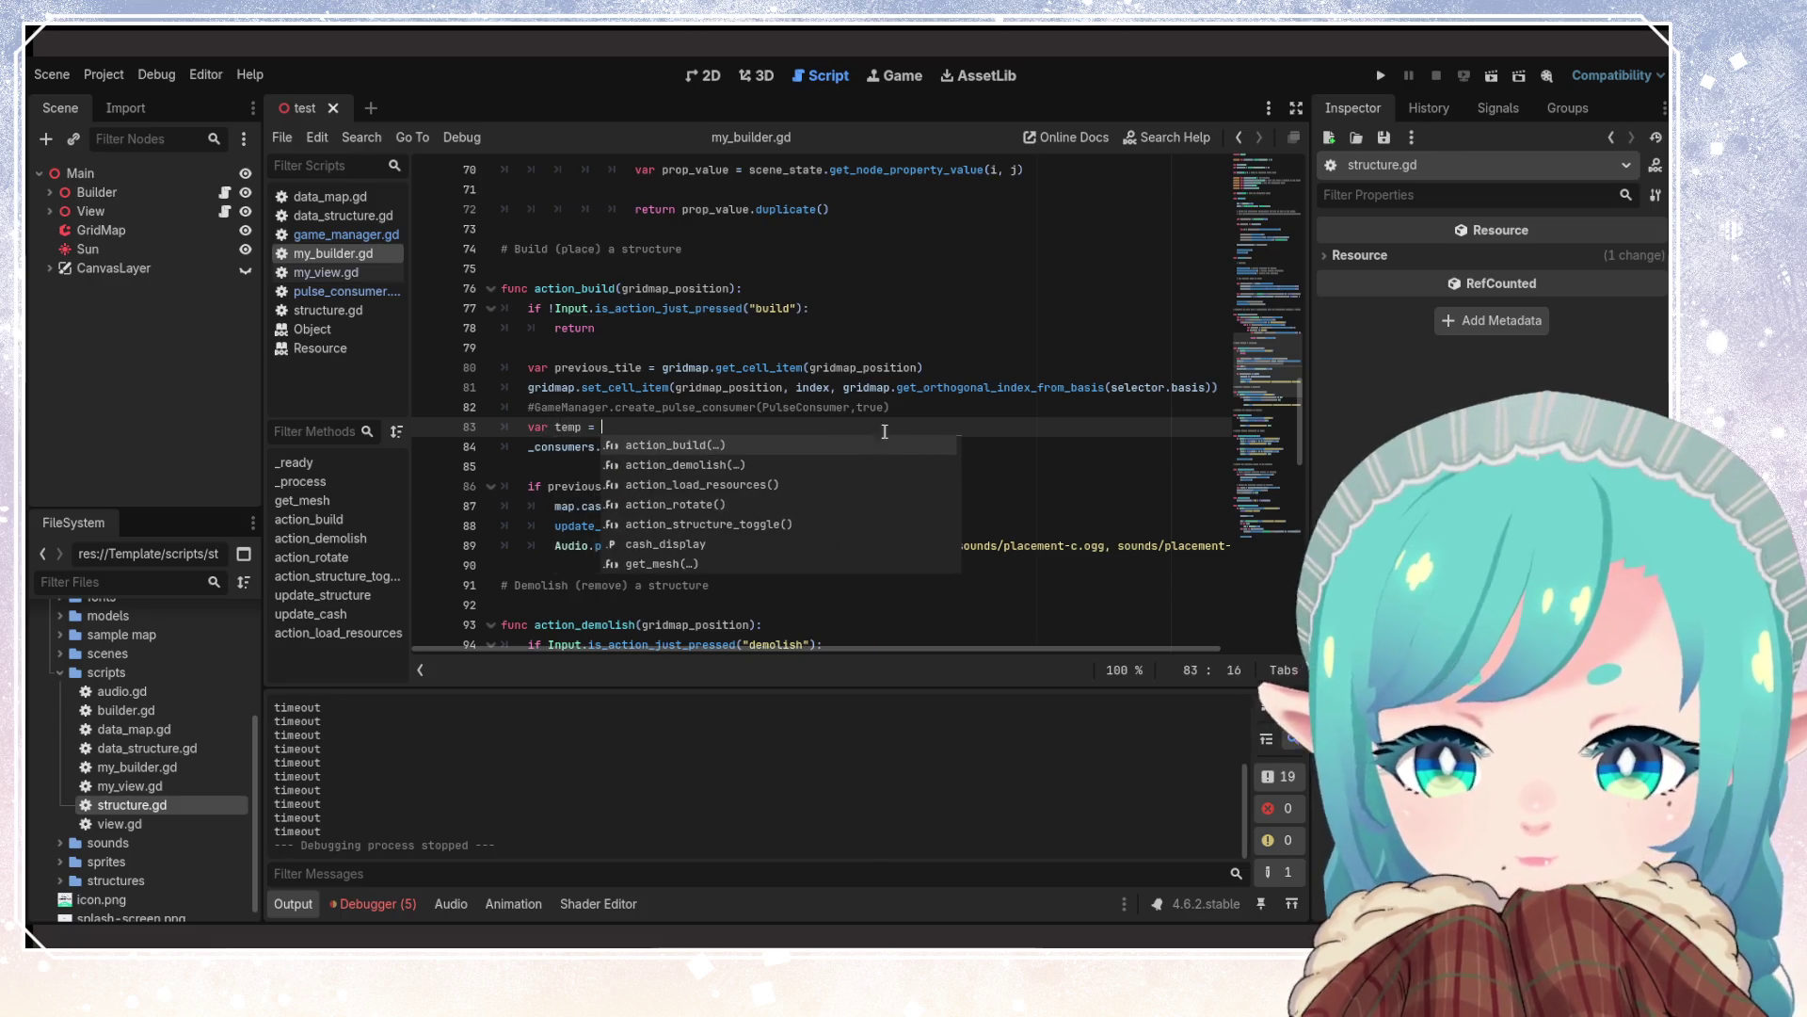
click(810, 367)
drag(668, 446, 801, 446)
key(ctrl+x)
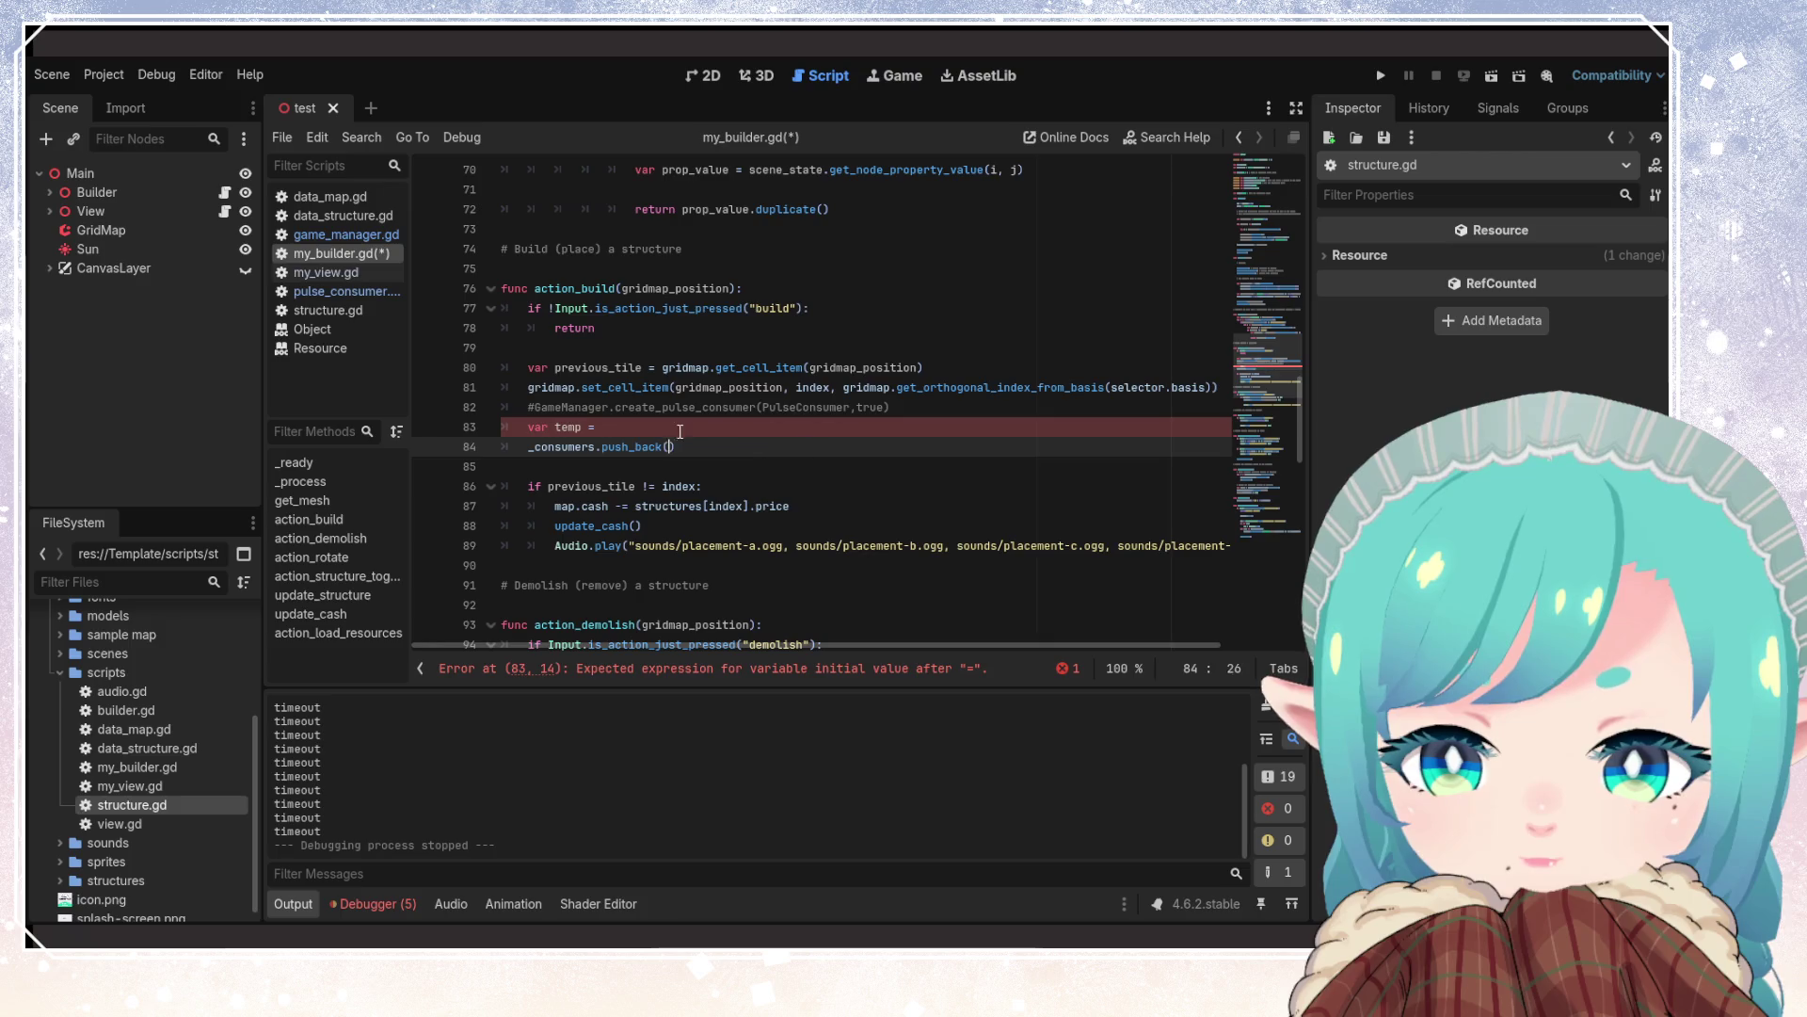
click(674, 425)
key(ctrl+v)
key(Return)
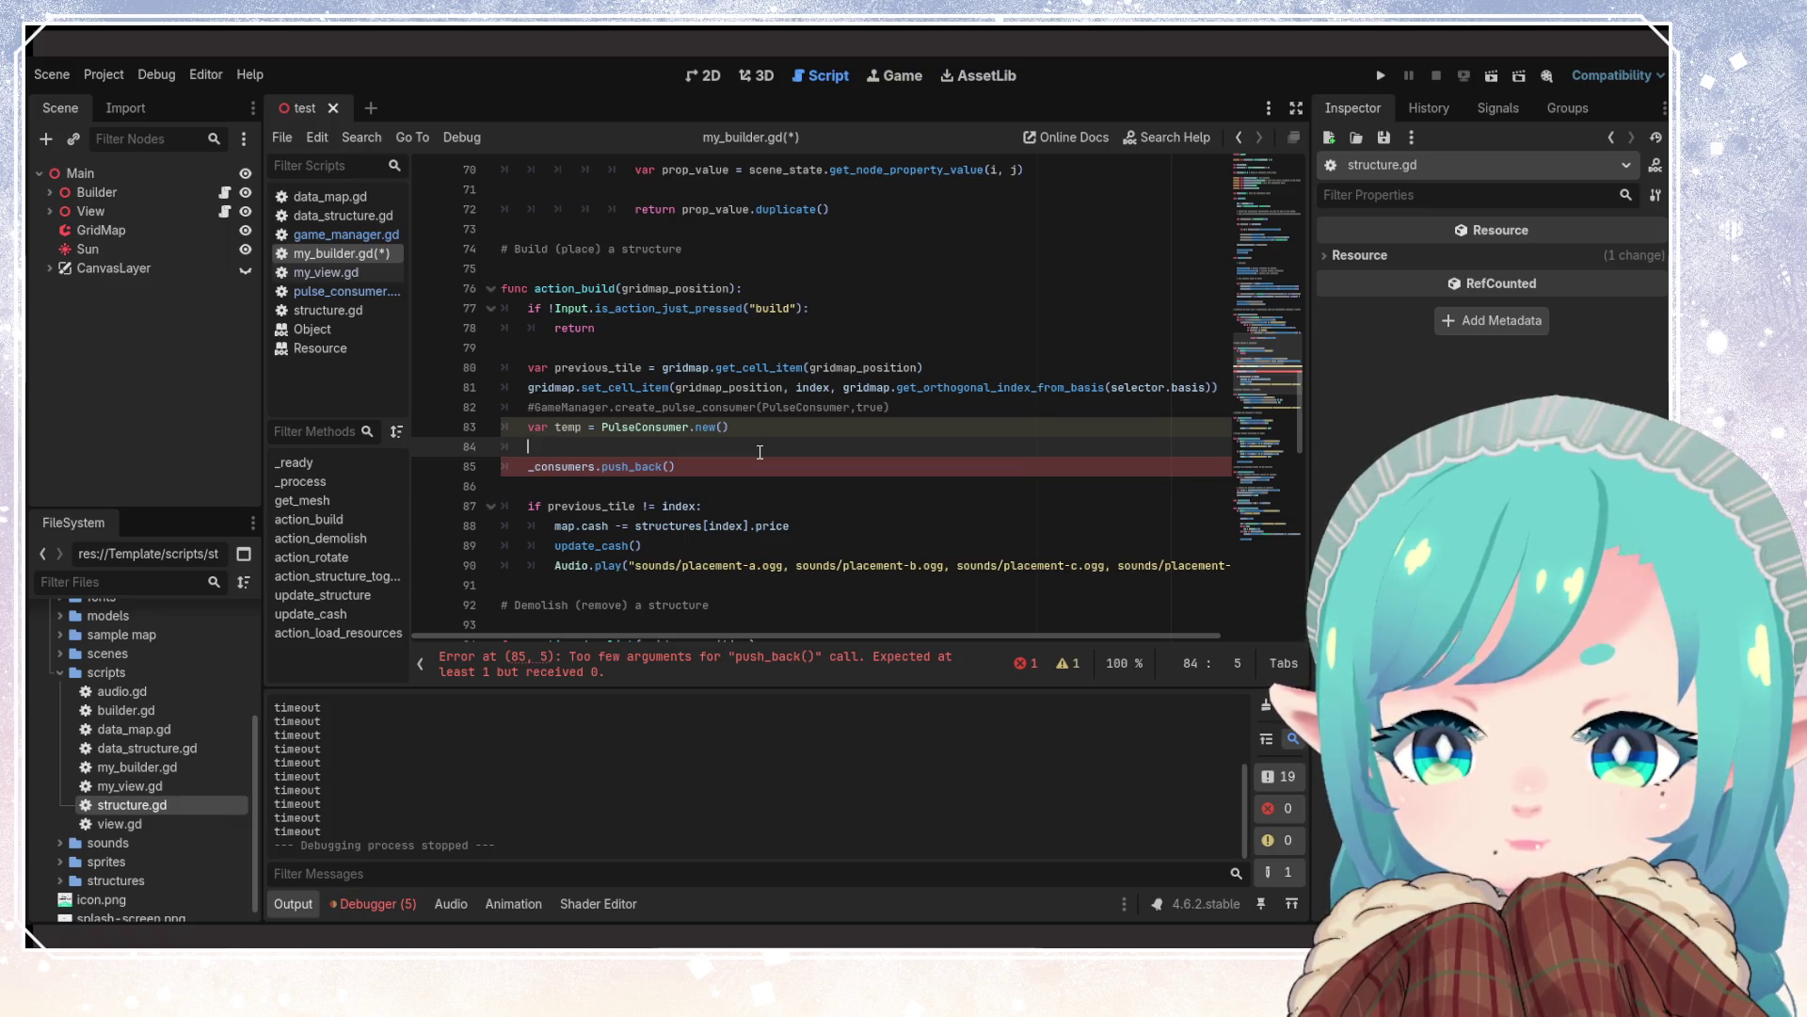
key(ctrl+v)
key(ctrl+z)
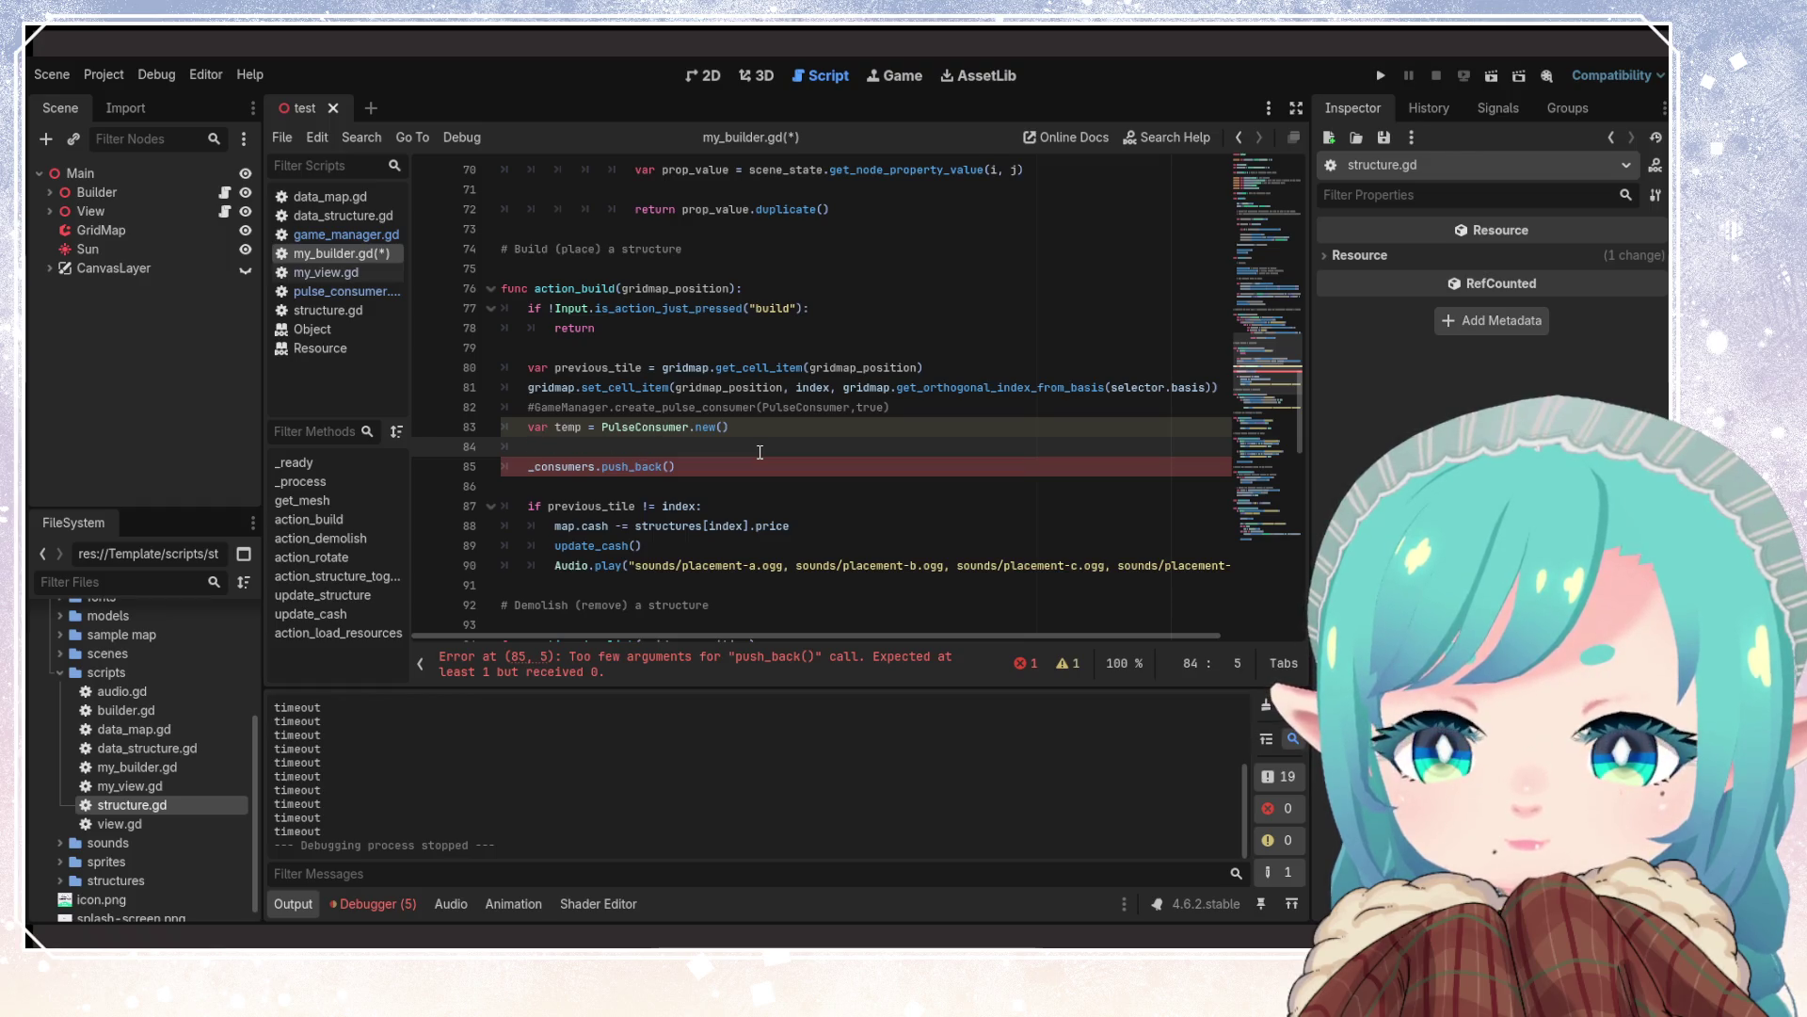
Add GameManager.register_pulse_consumer(temp._handle_pulse) and pass temp to _consumers.push_back
text(Game)
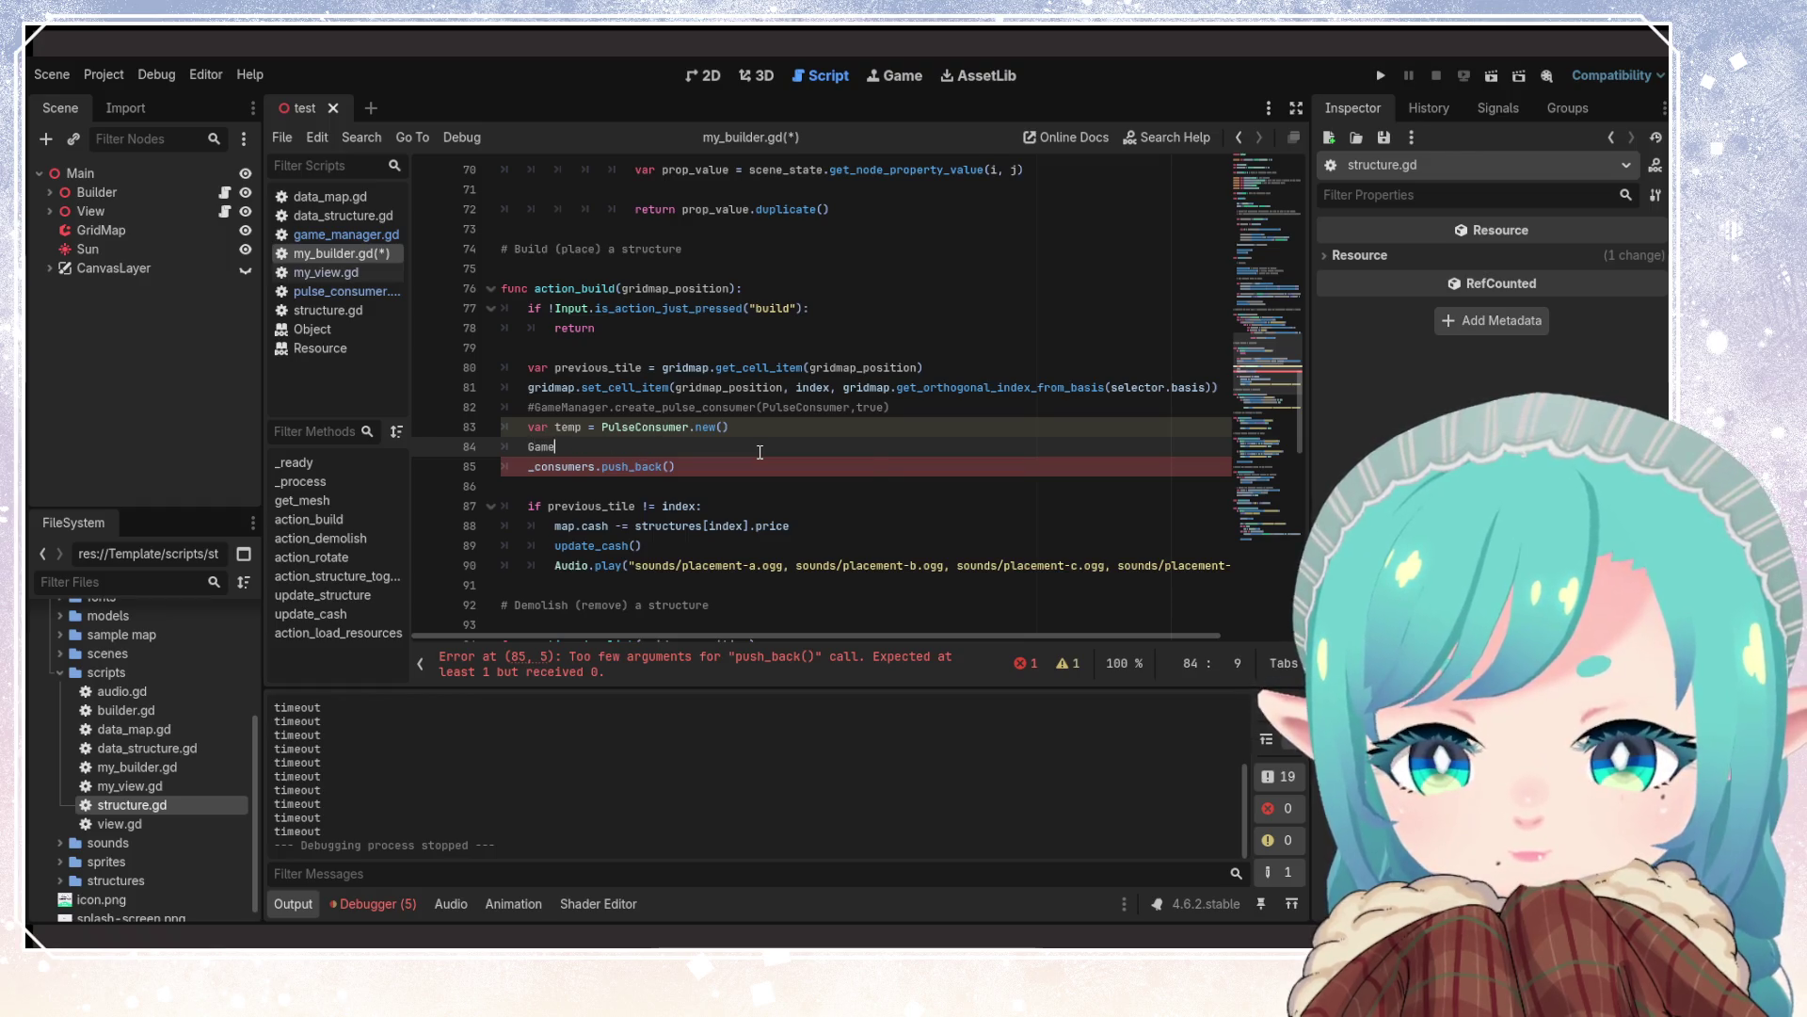
text(Manager.)
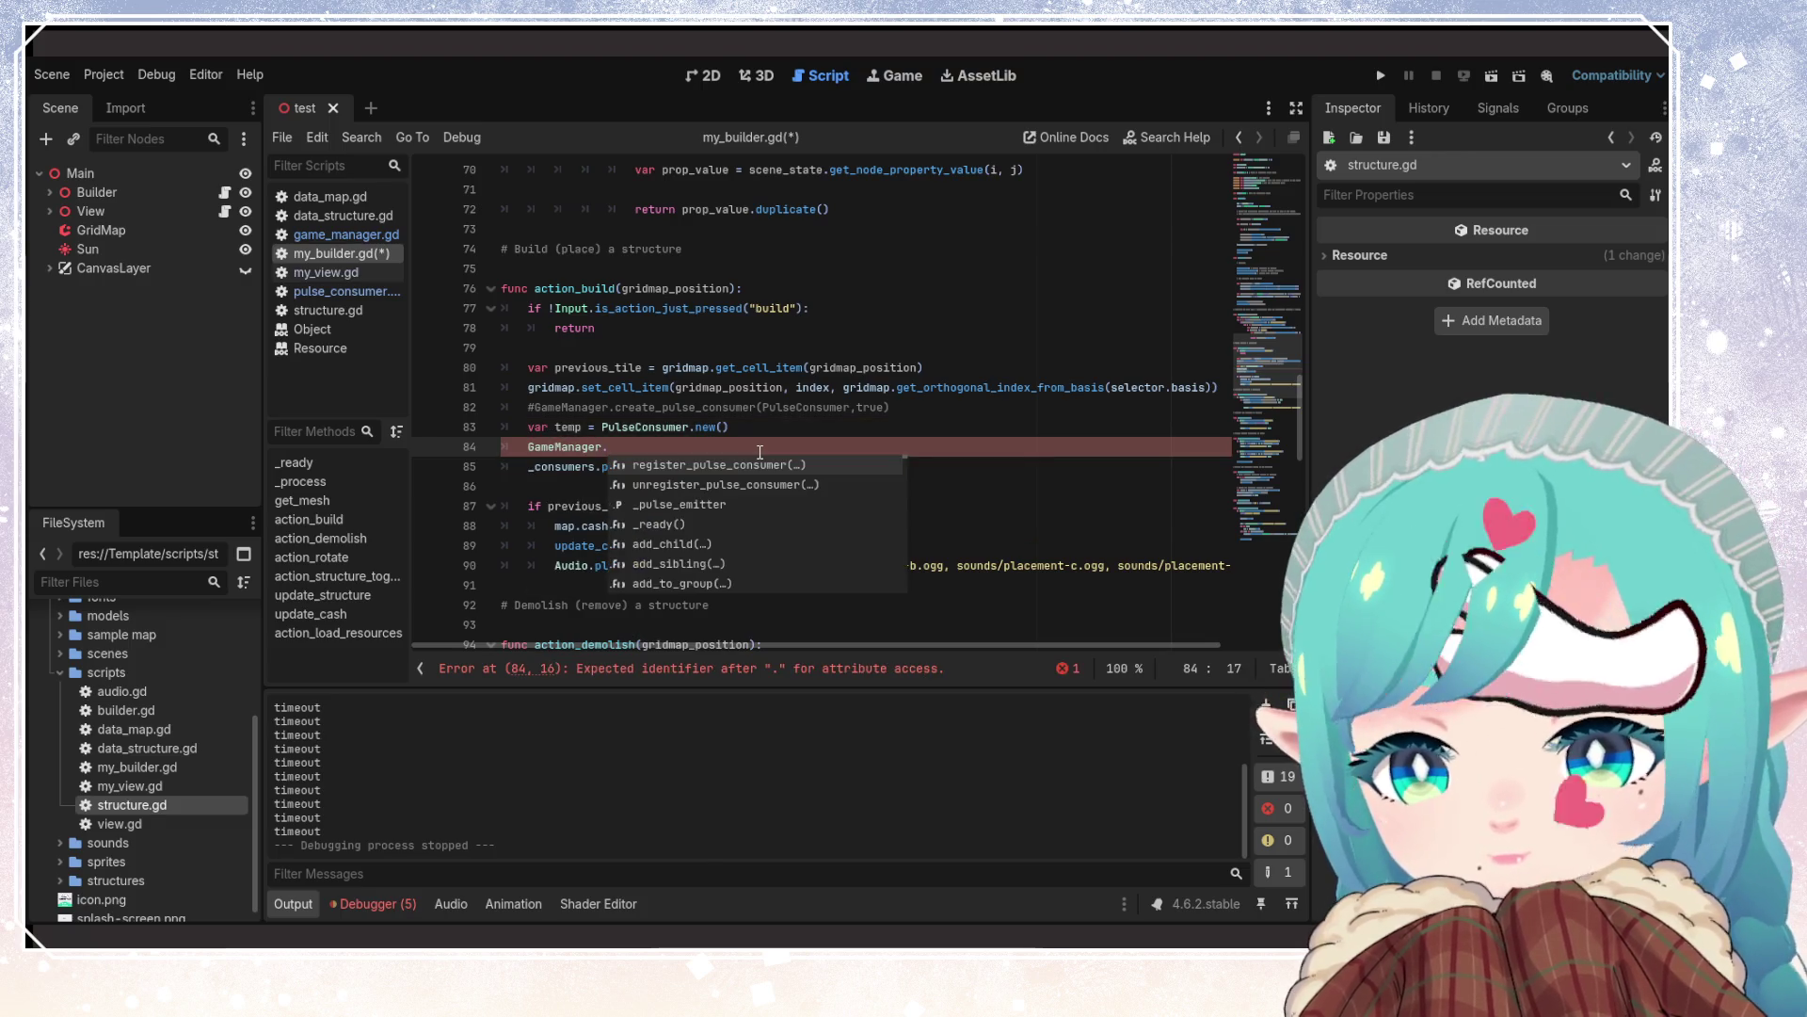
key(Return)
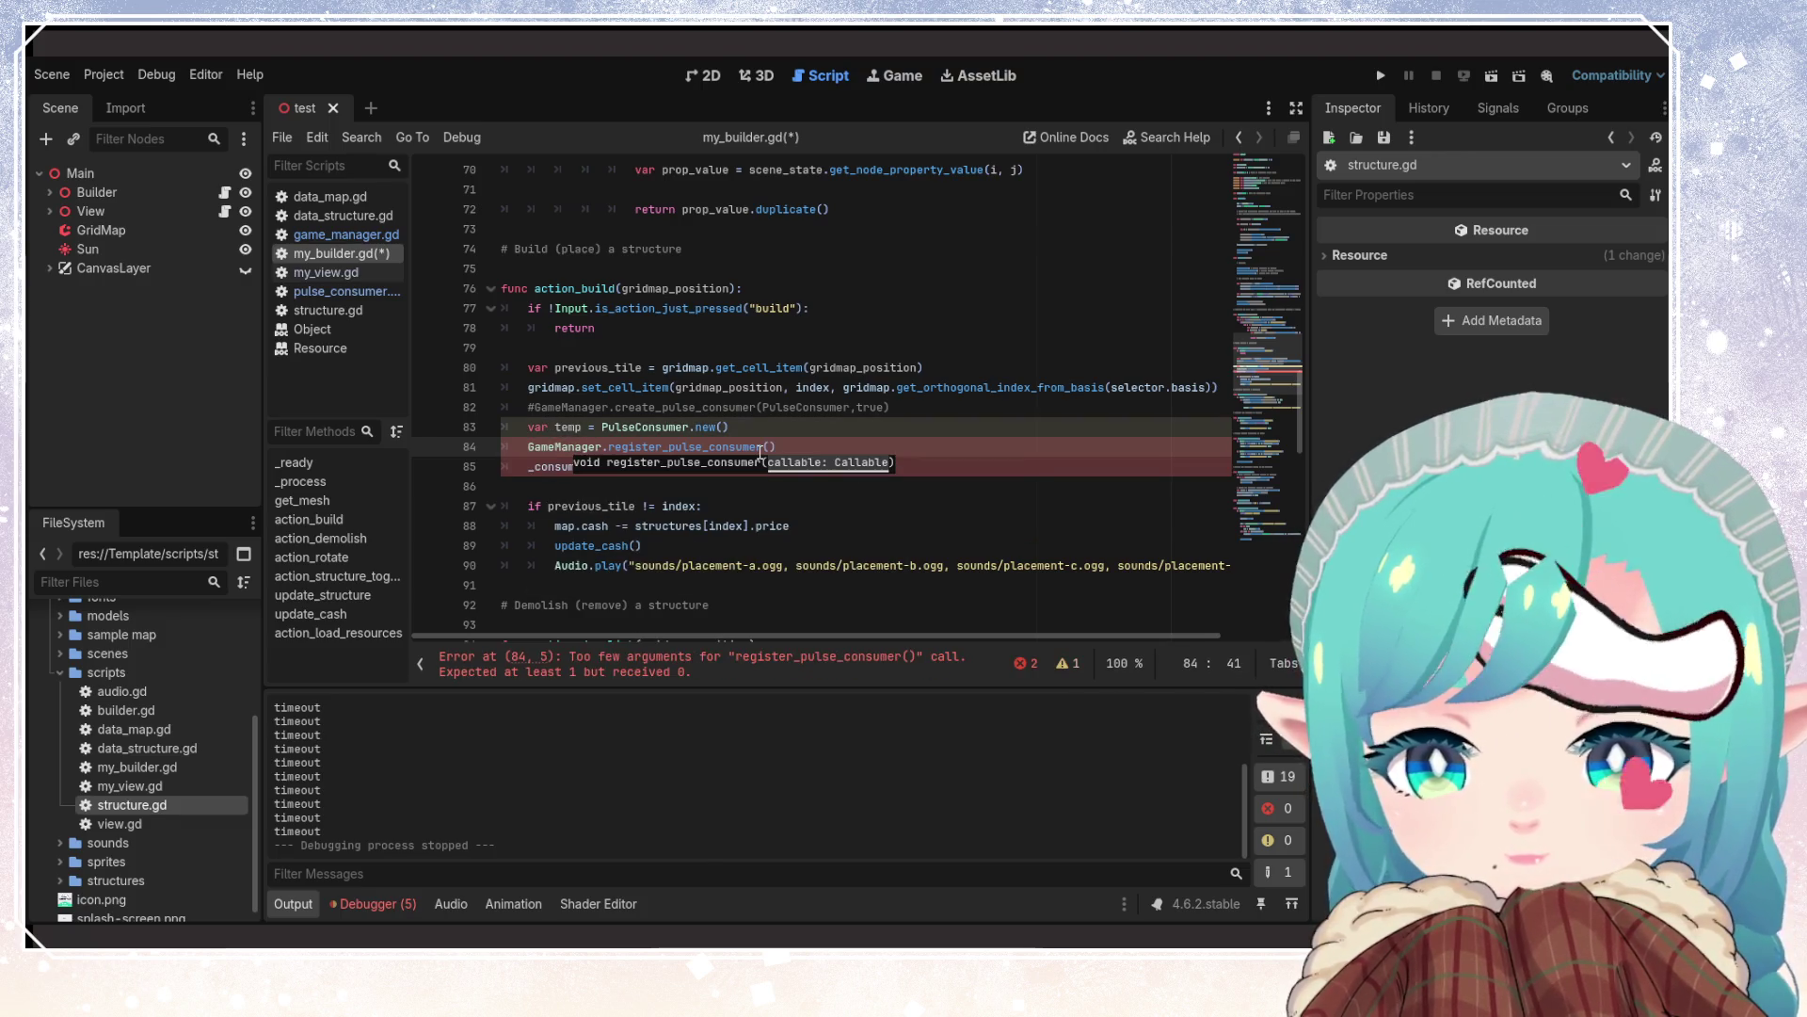
text(temp.)
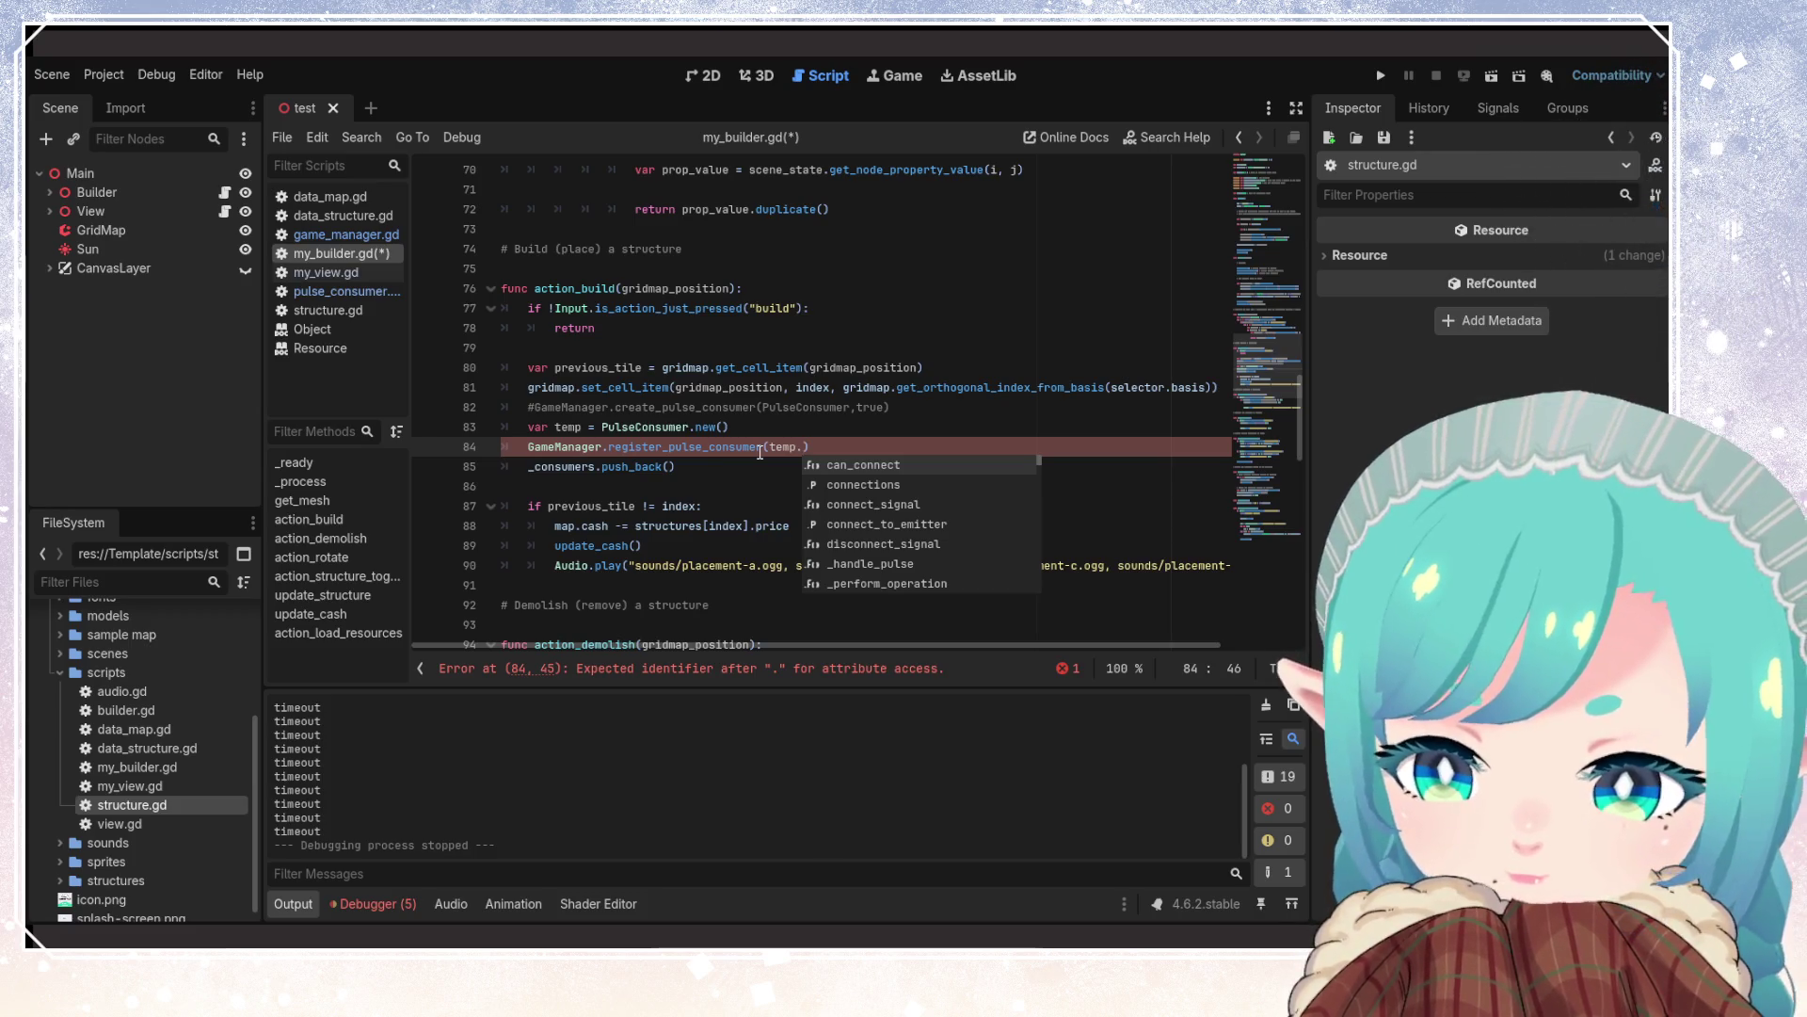
text(_handle)
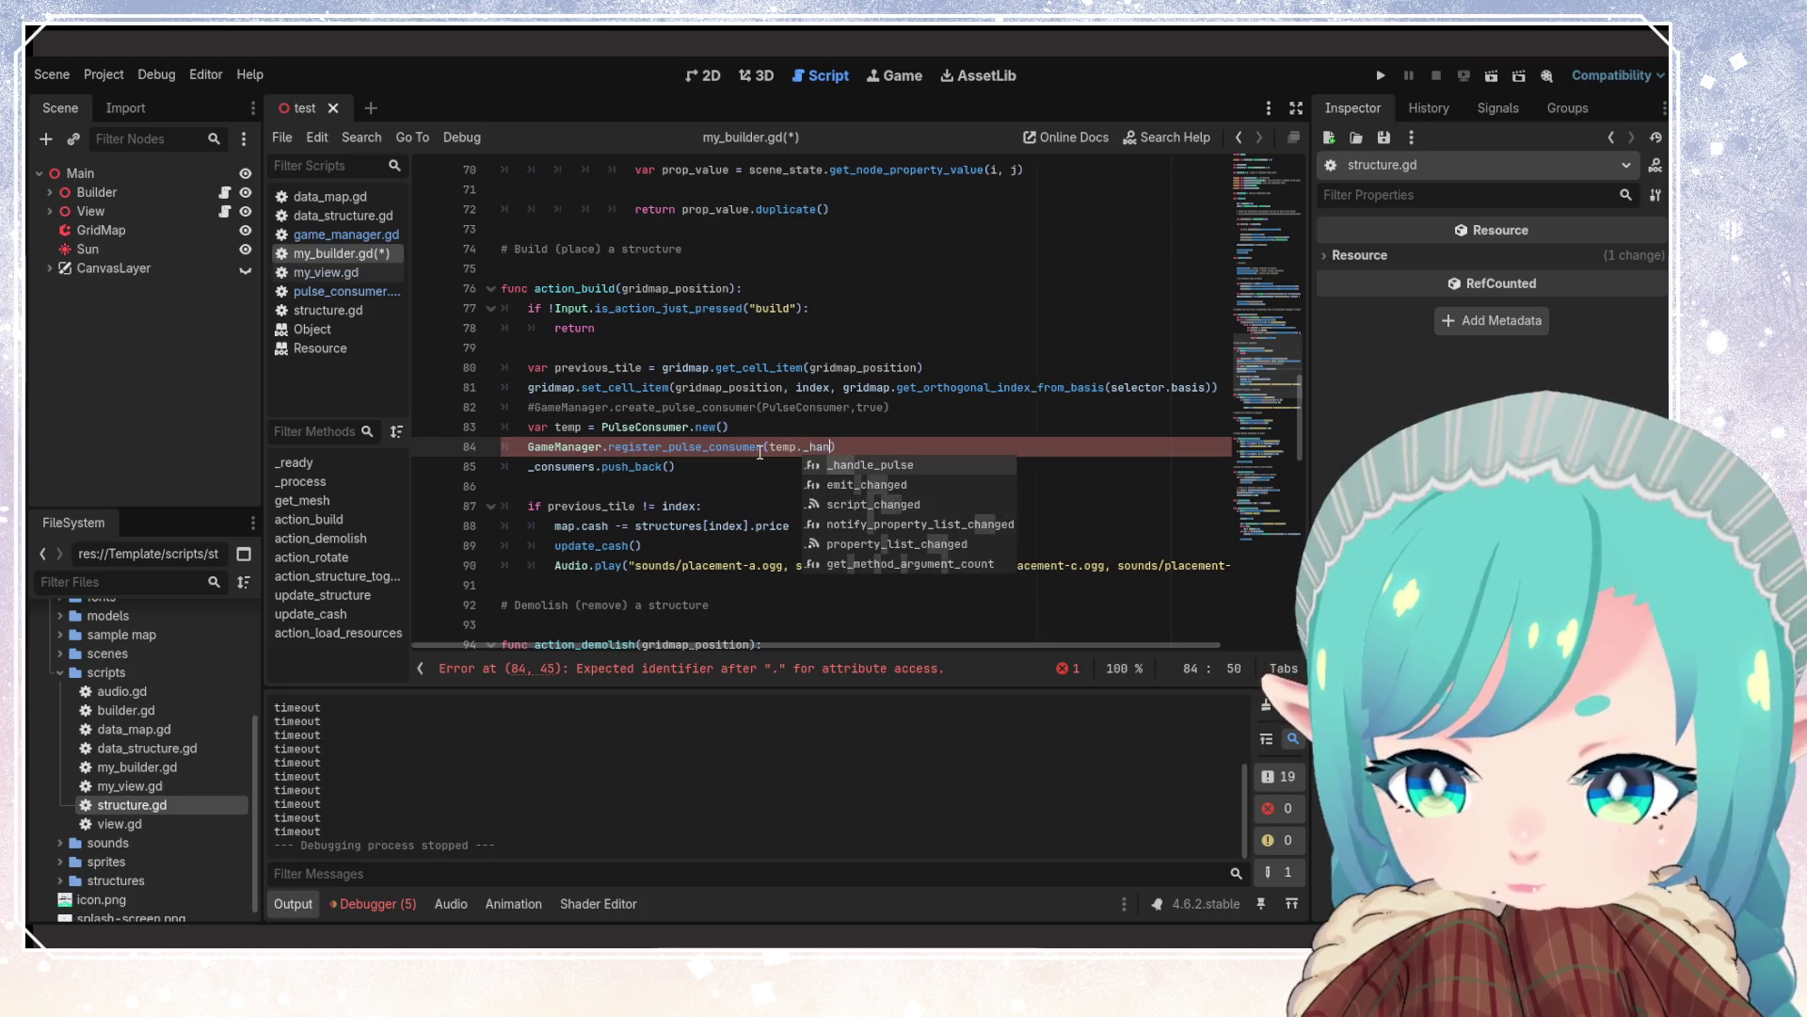
text(_pulse)
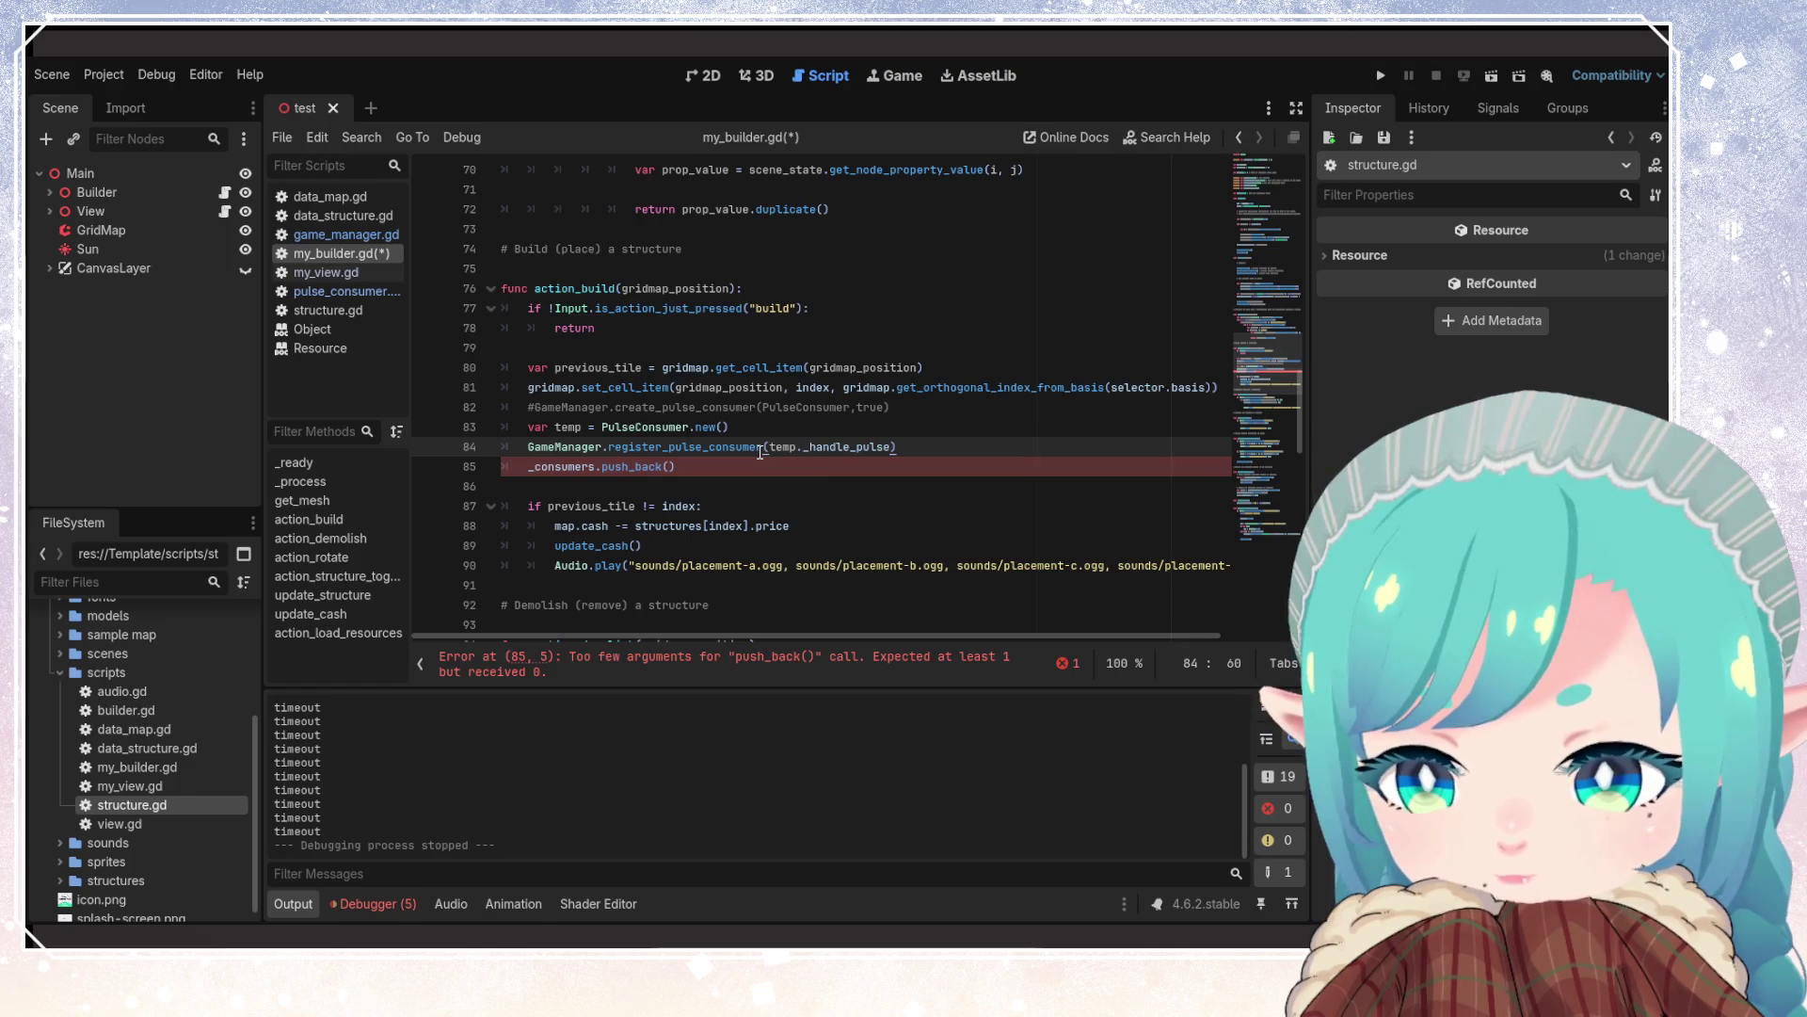
click(689, 448)
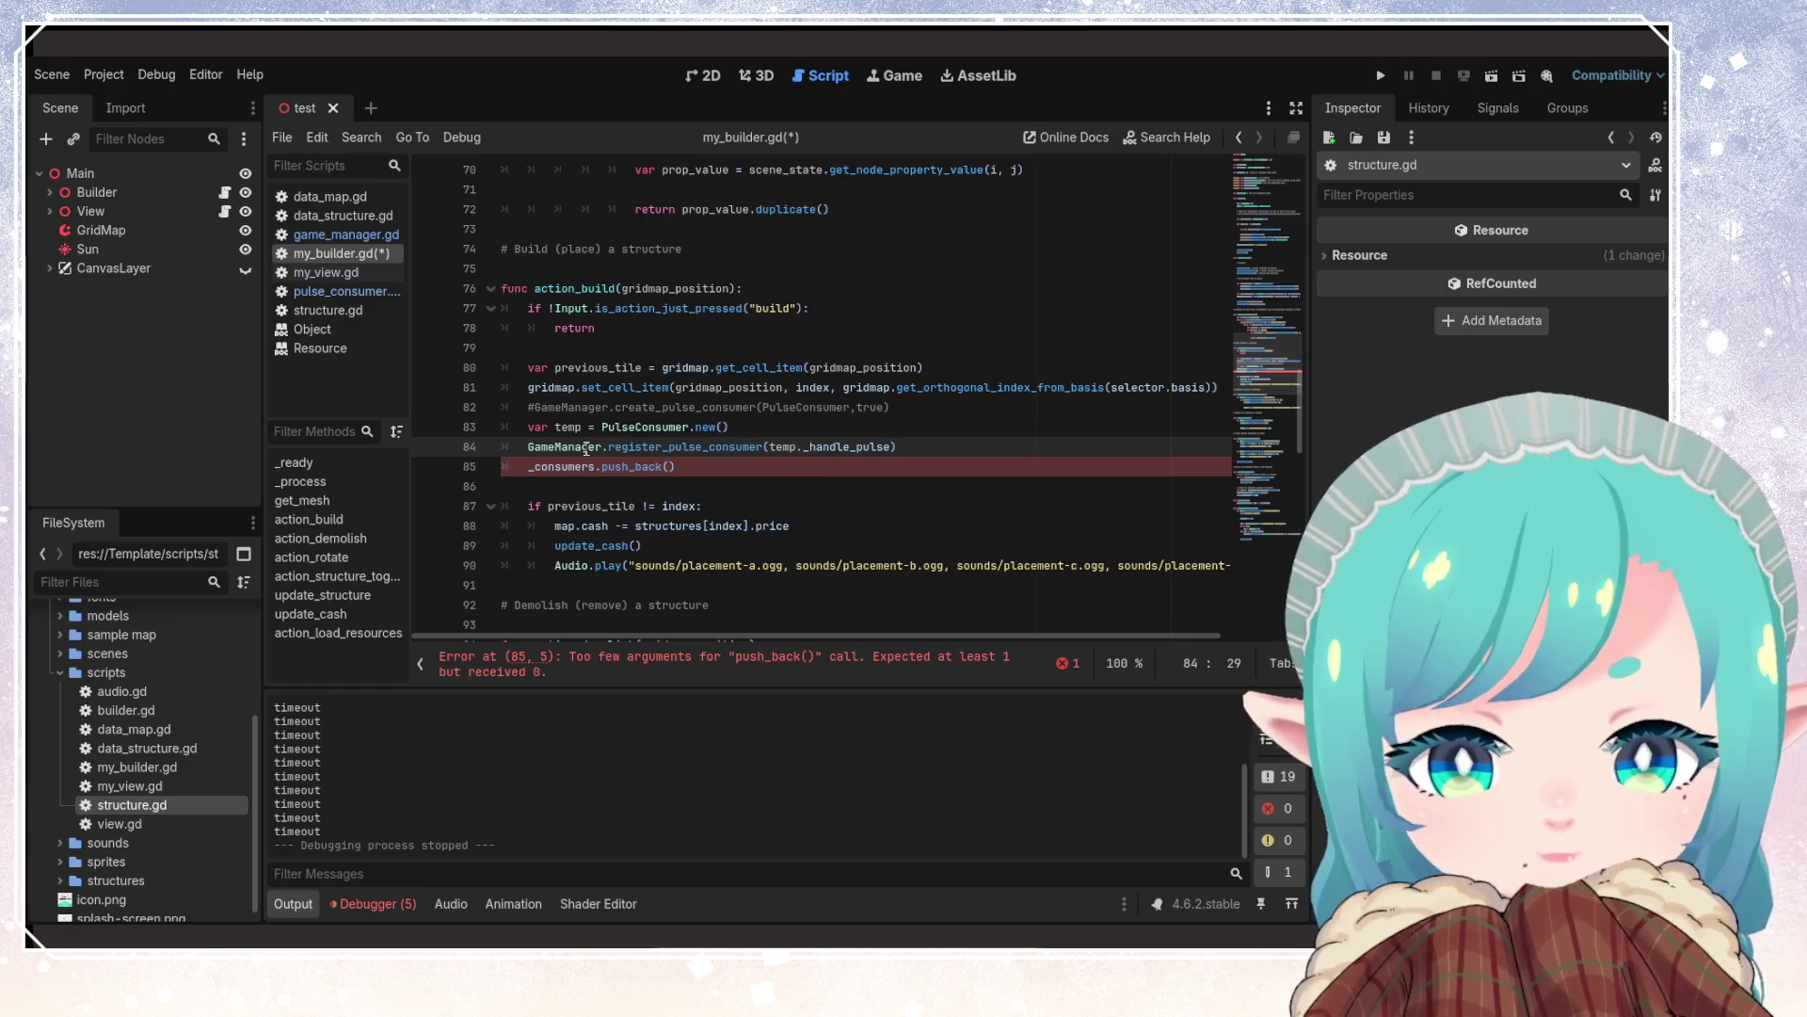
click(670, 466)
text(temp))
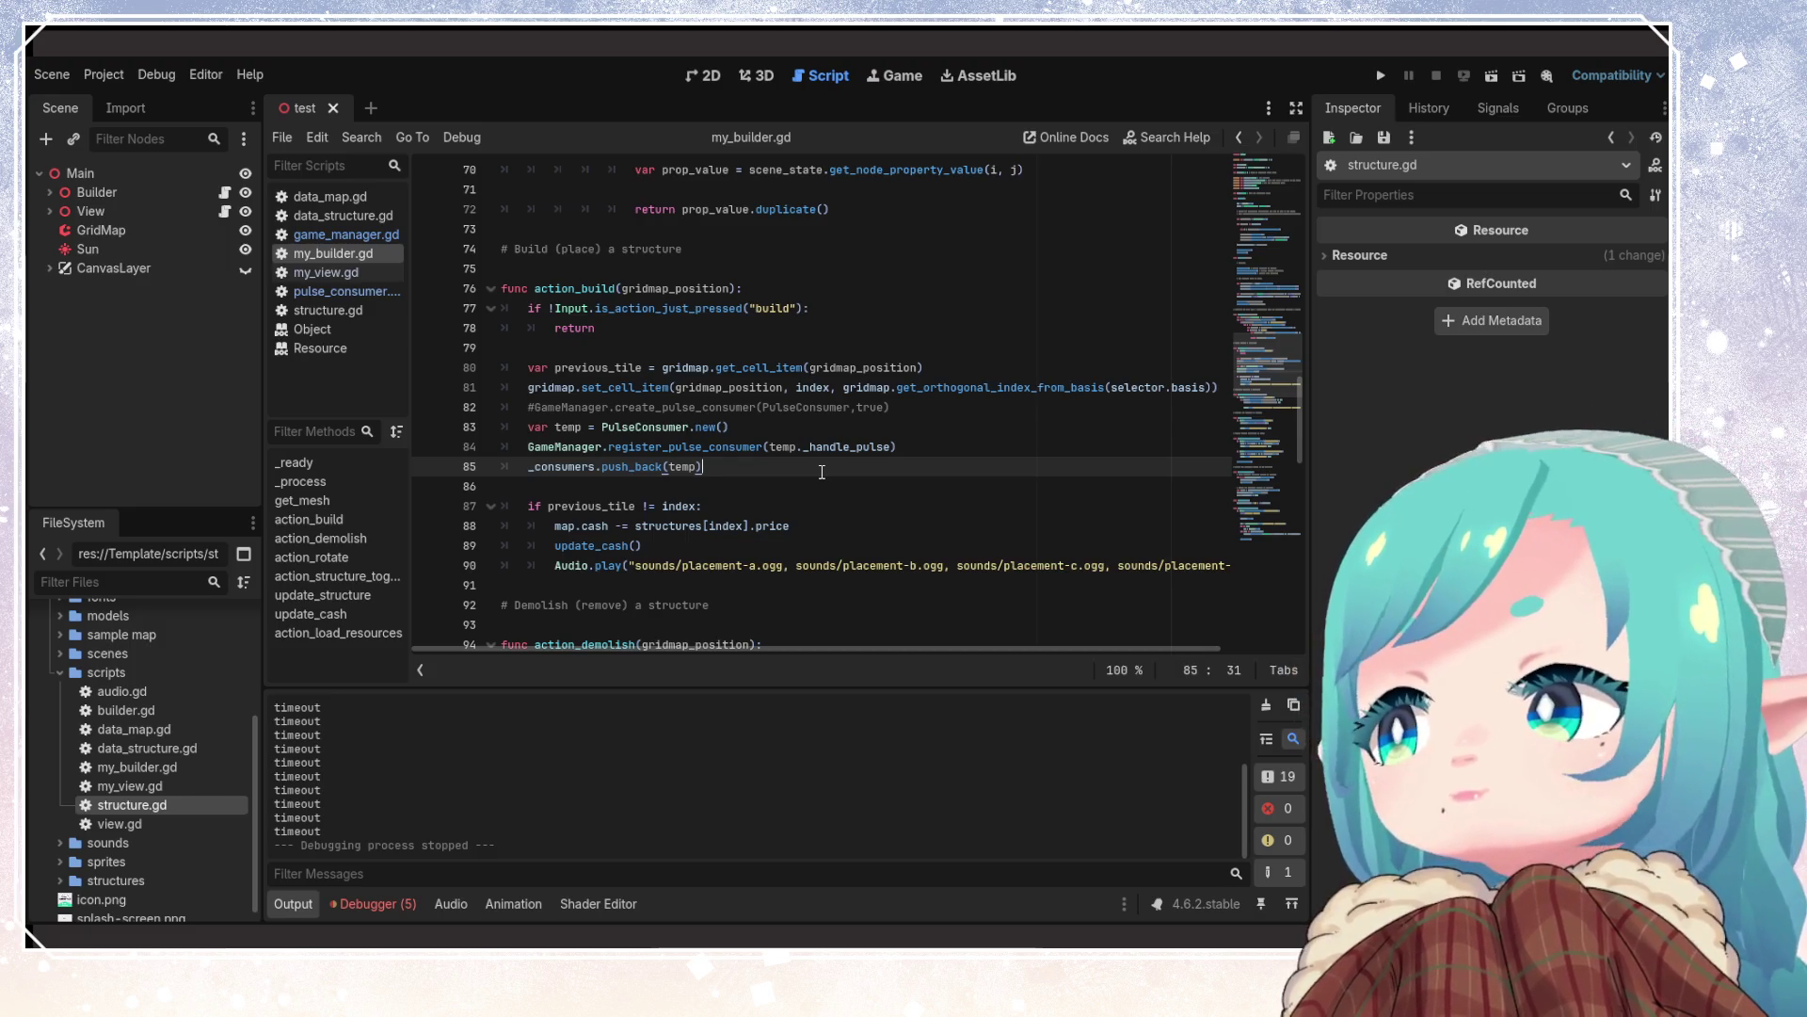
Run the project to test the consumer changes, then stop it with F8
click(1381, 76)
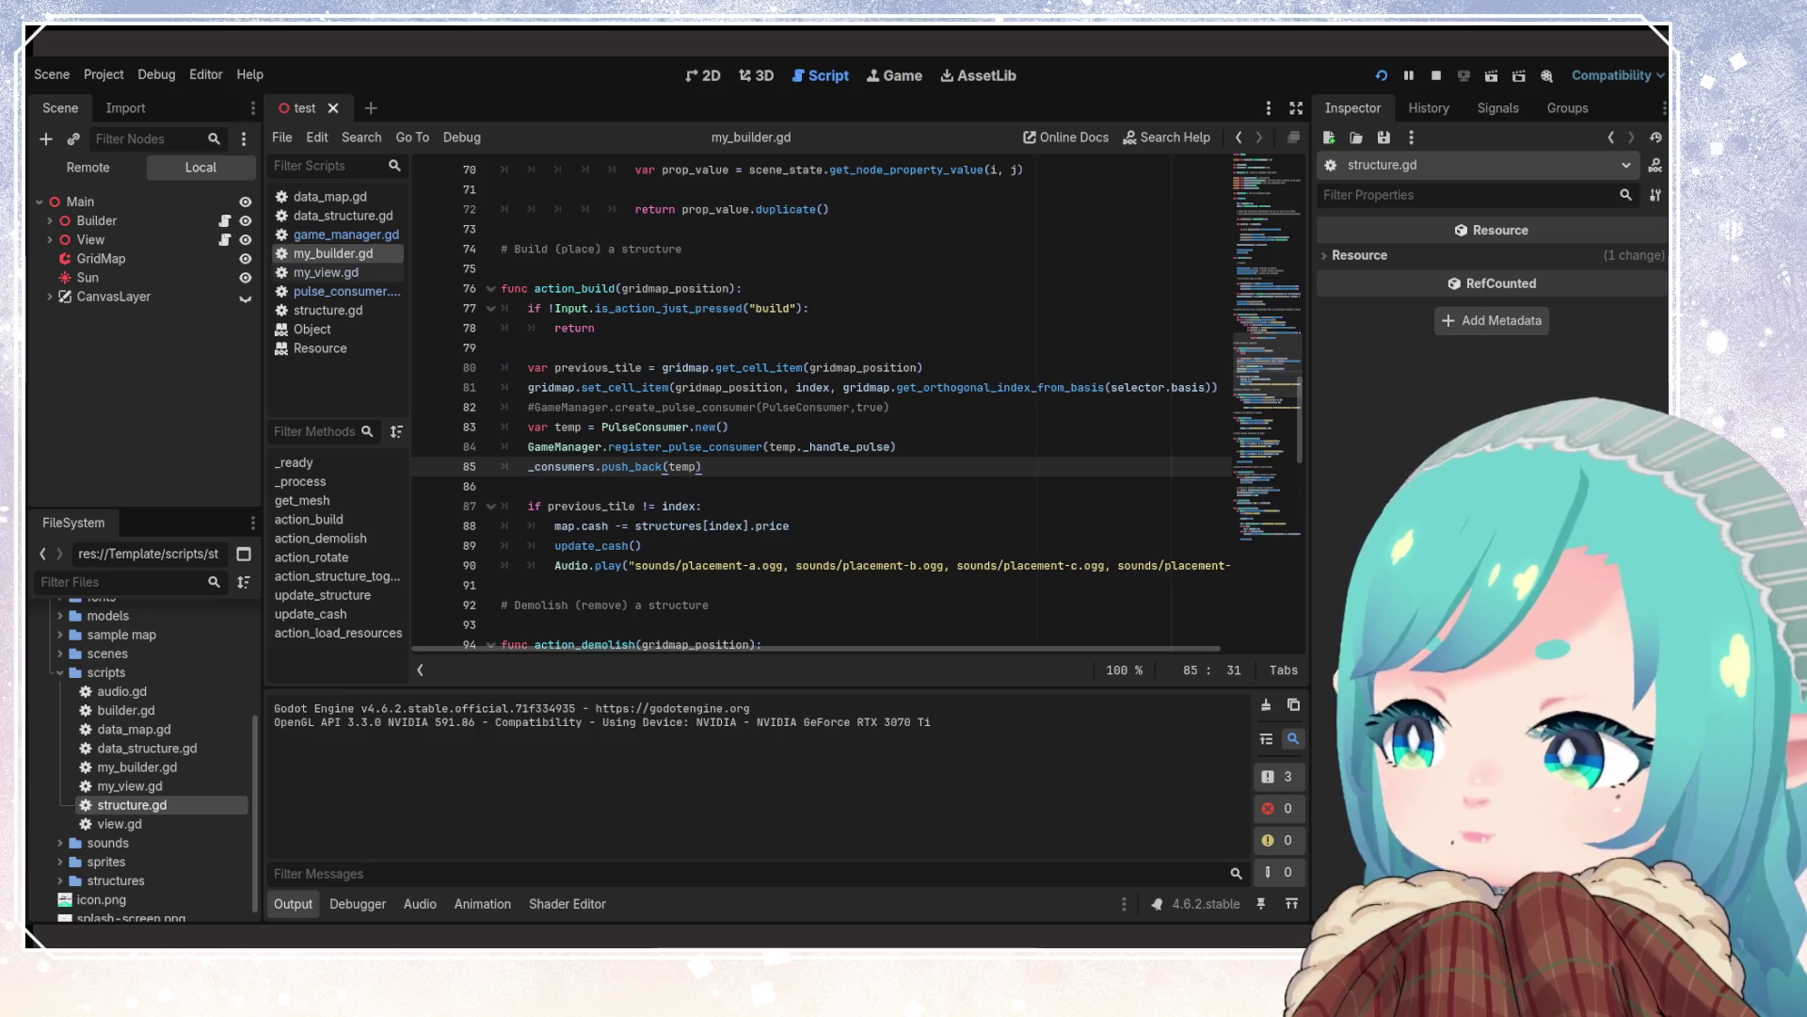
key(F8)
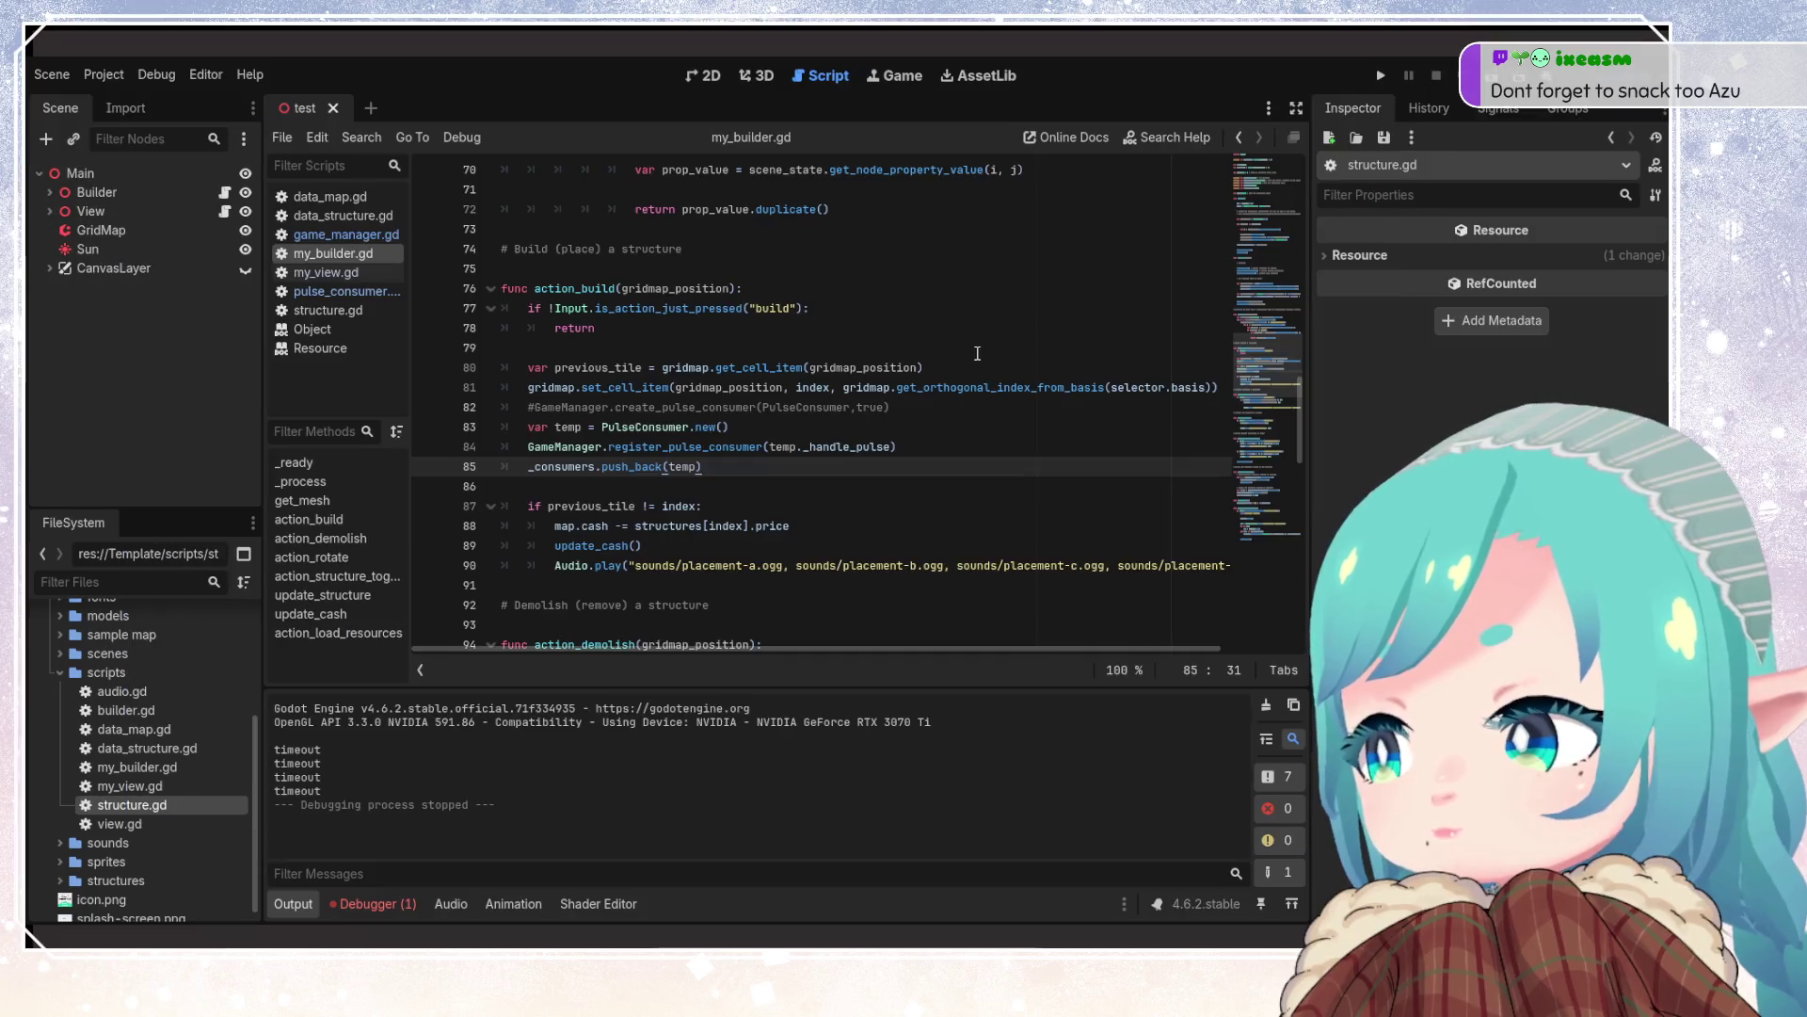
click(924, 402)
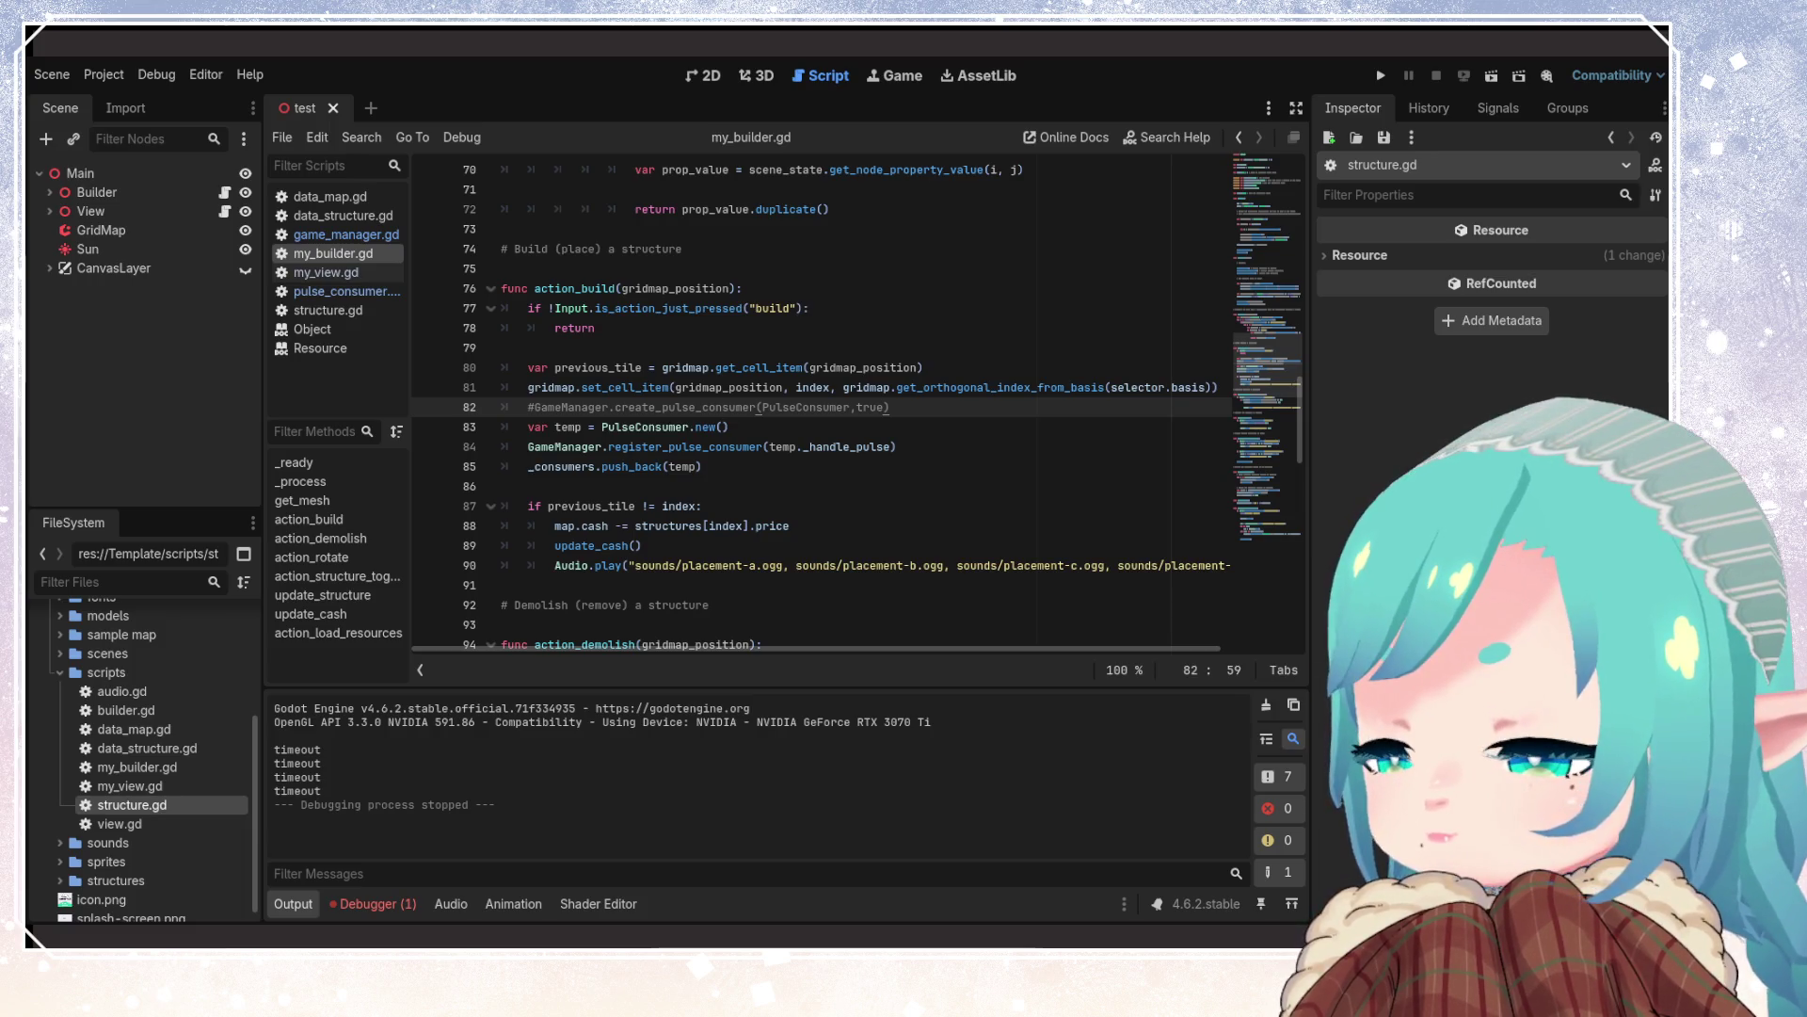
Review action_build, checking where gridmap_position, previous_tile and index are used
click(776, 470)
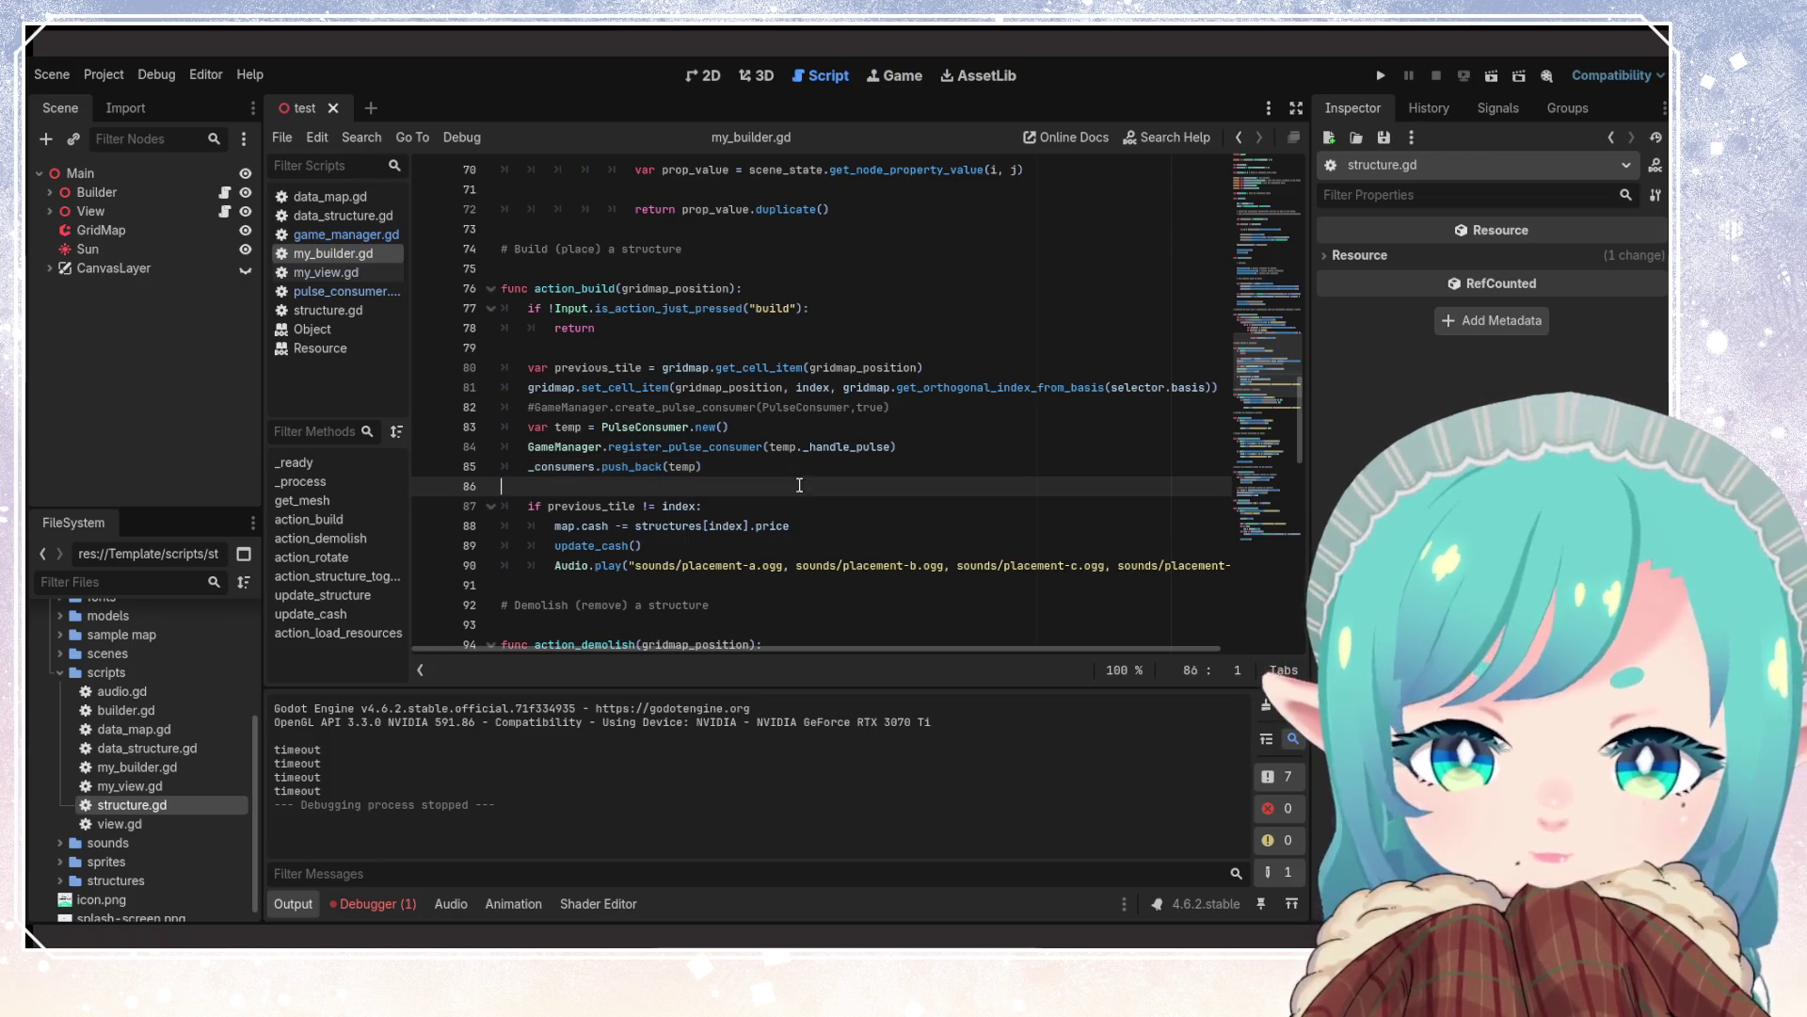
click(772, 403)
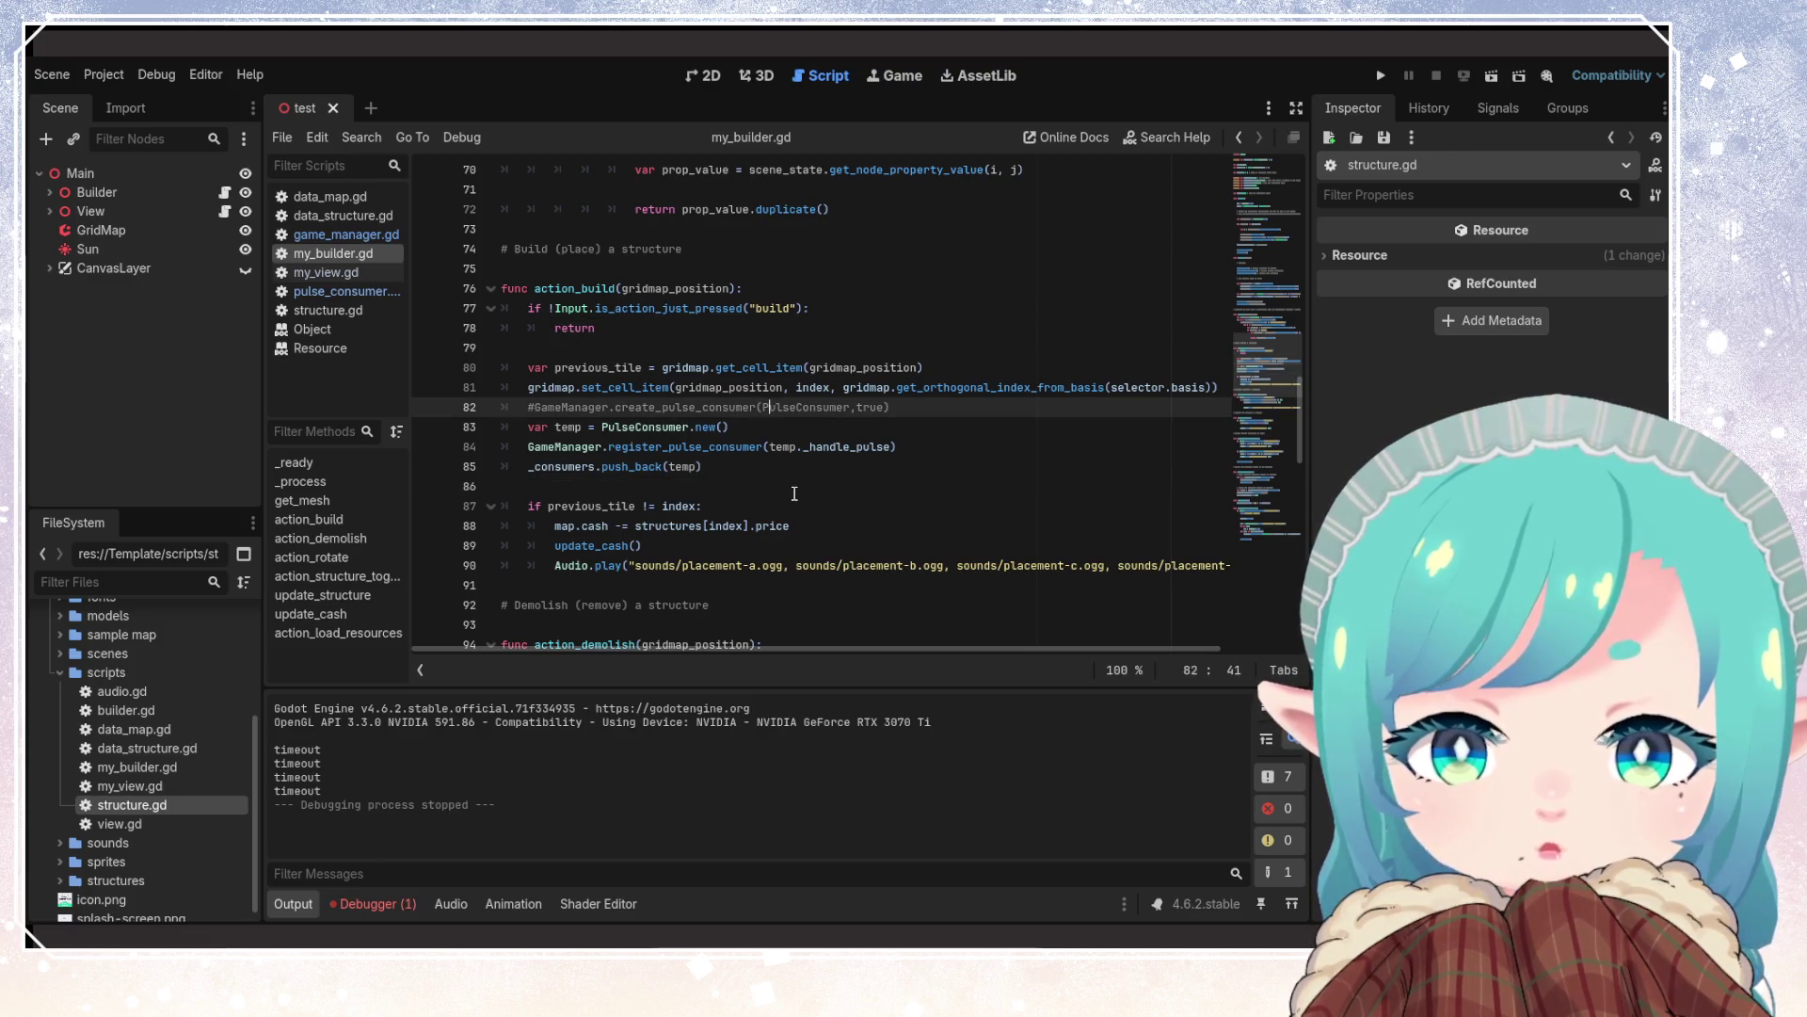
click(841, 474)
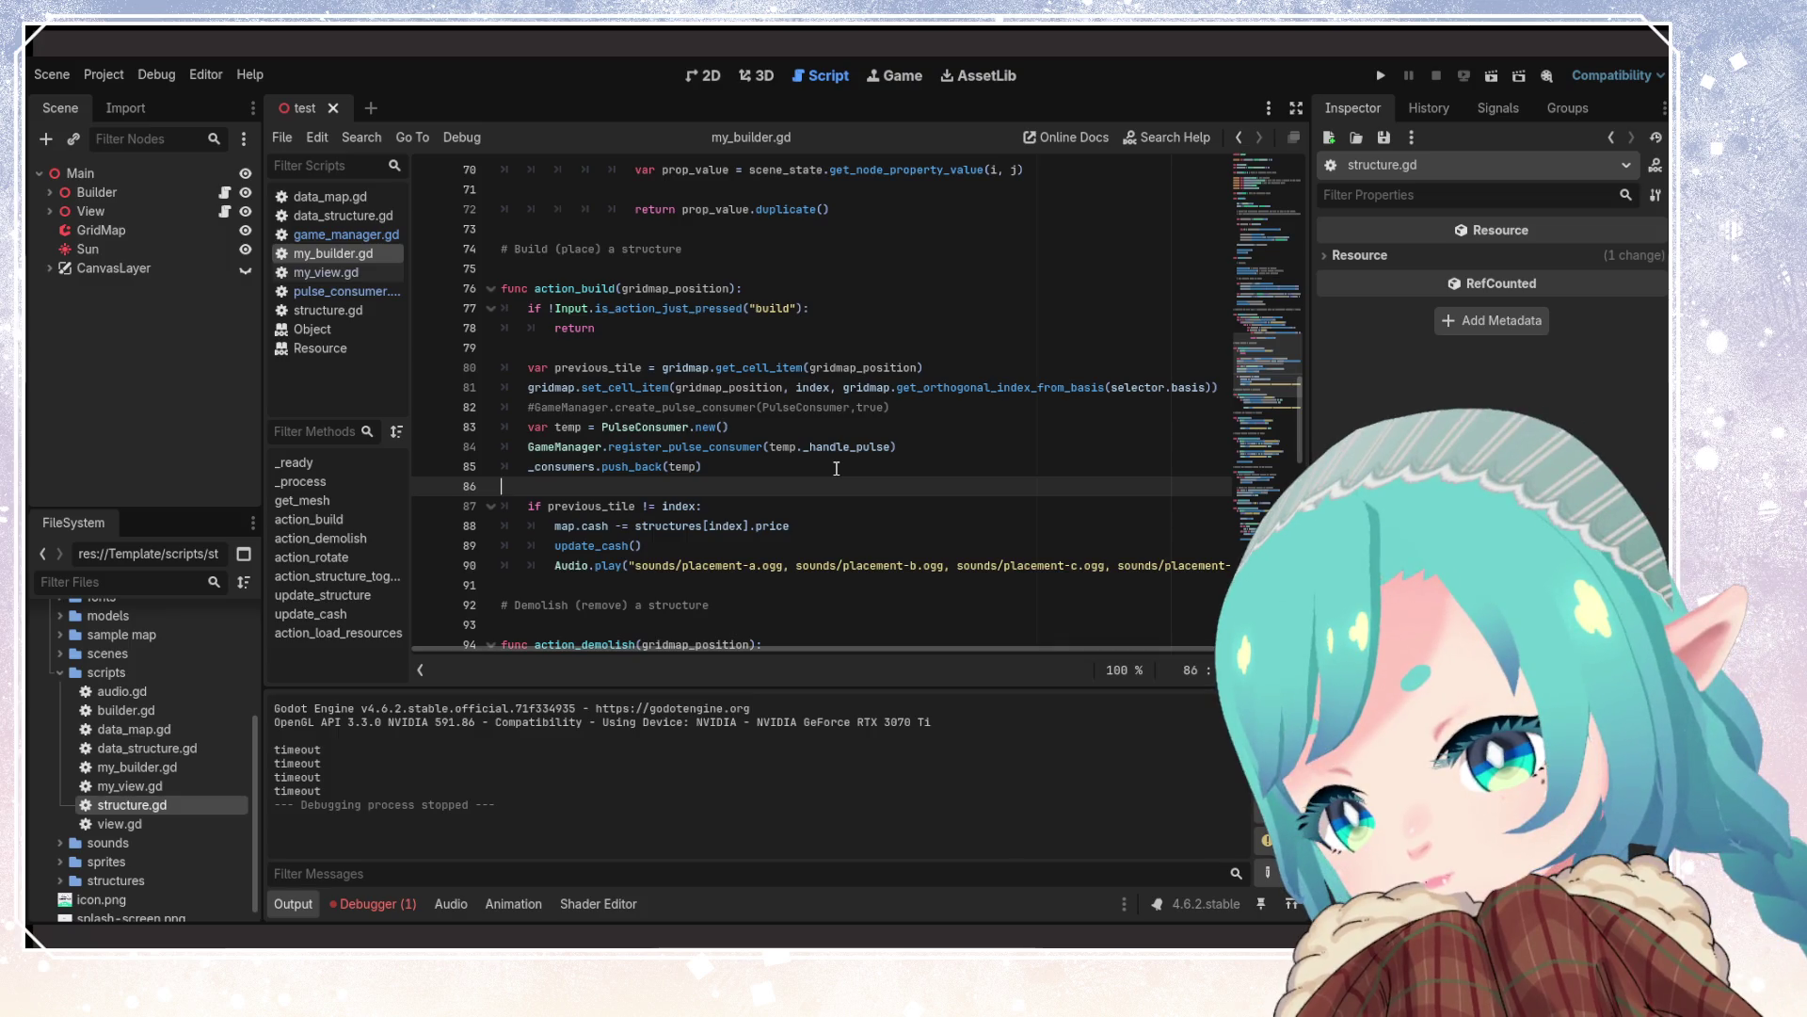
click(870, 371)
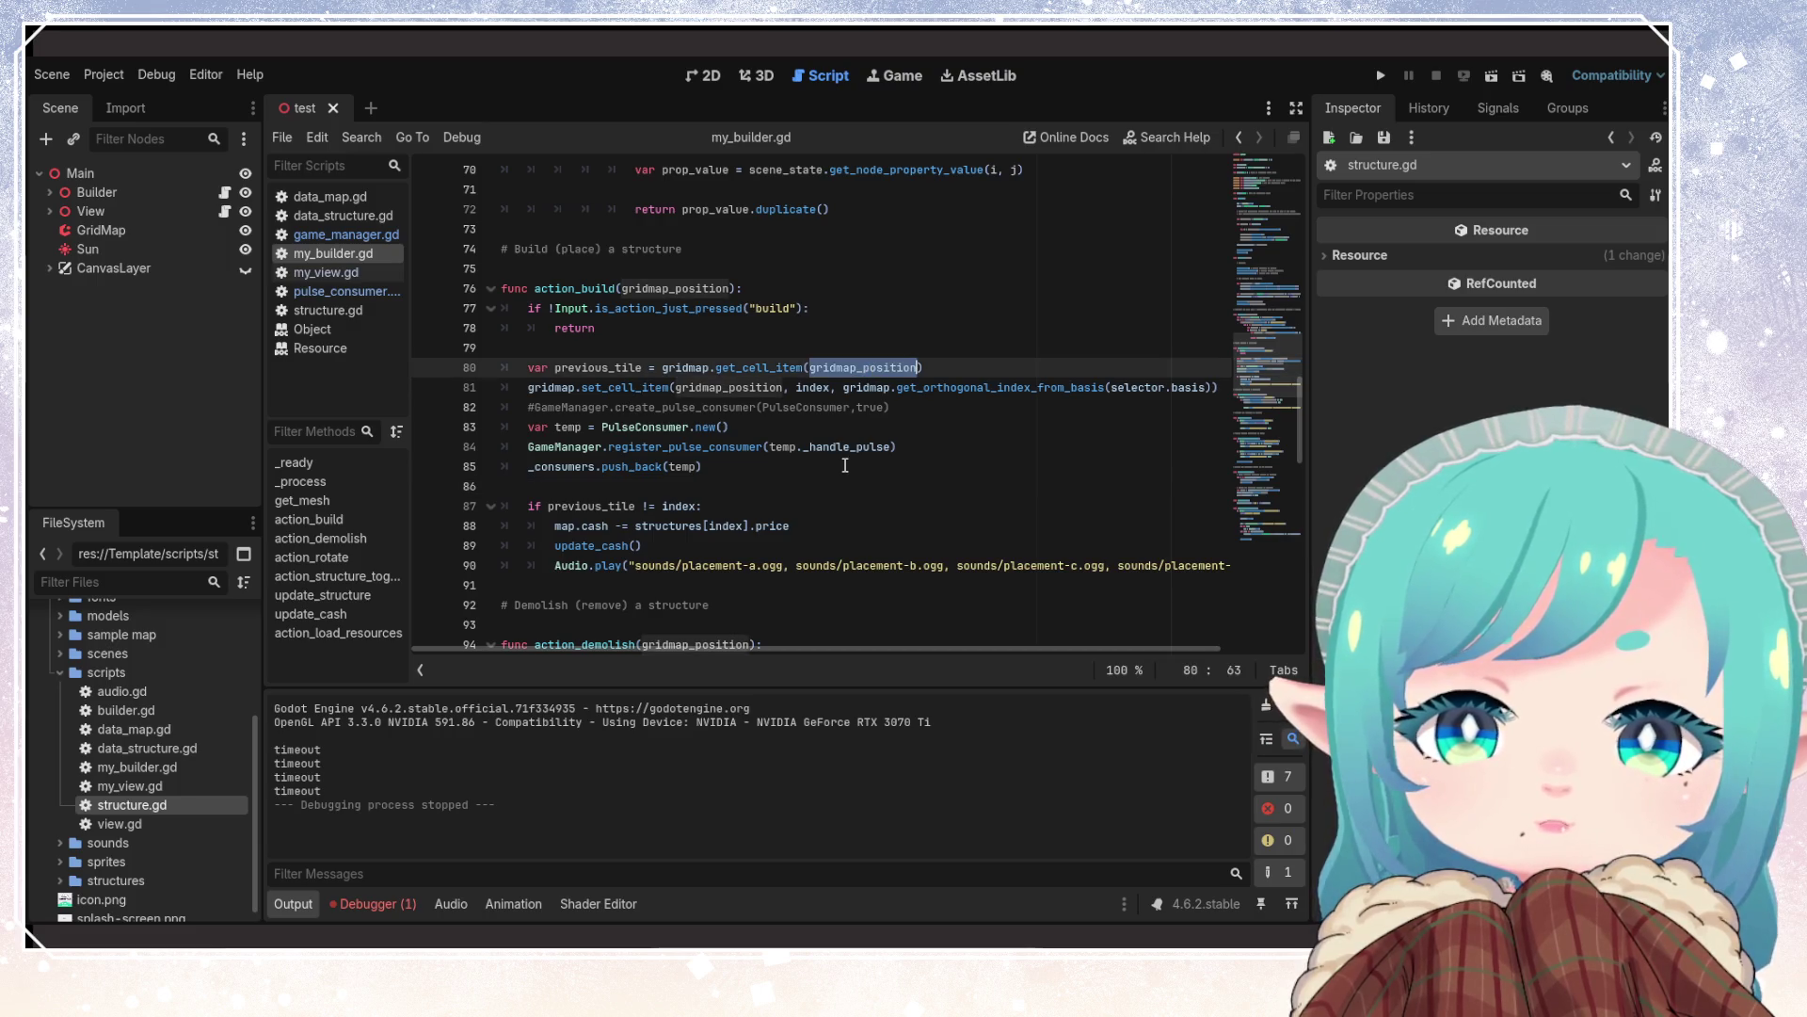
click(662, 290)
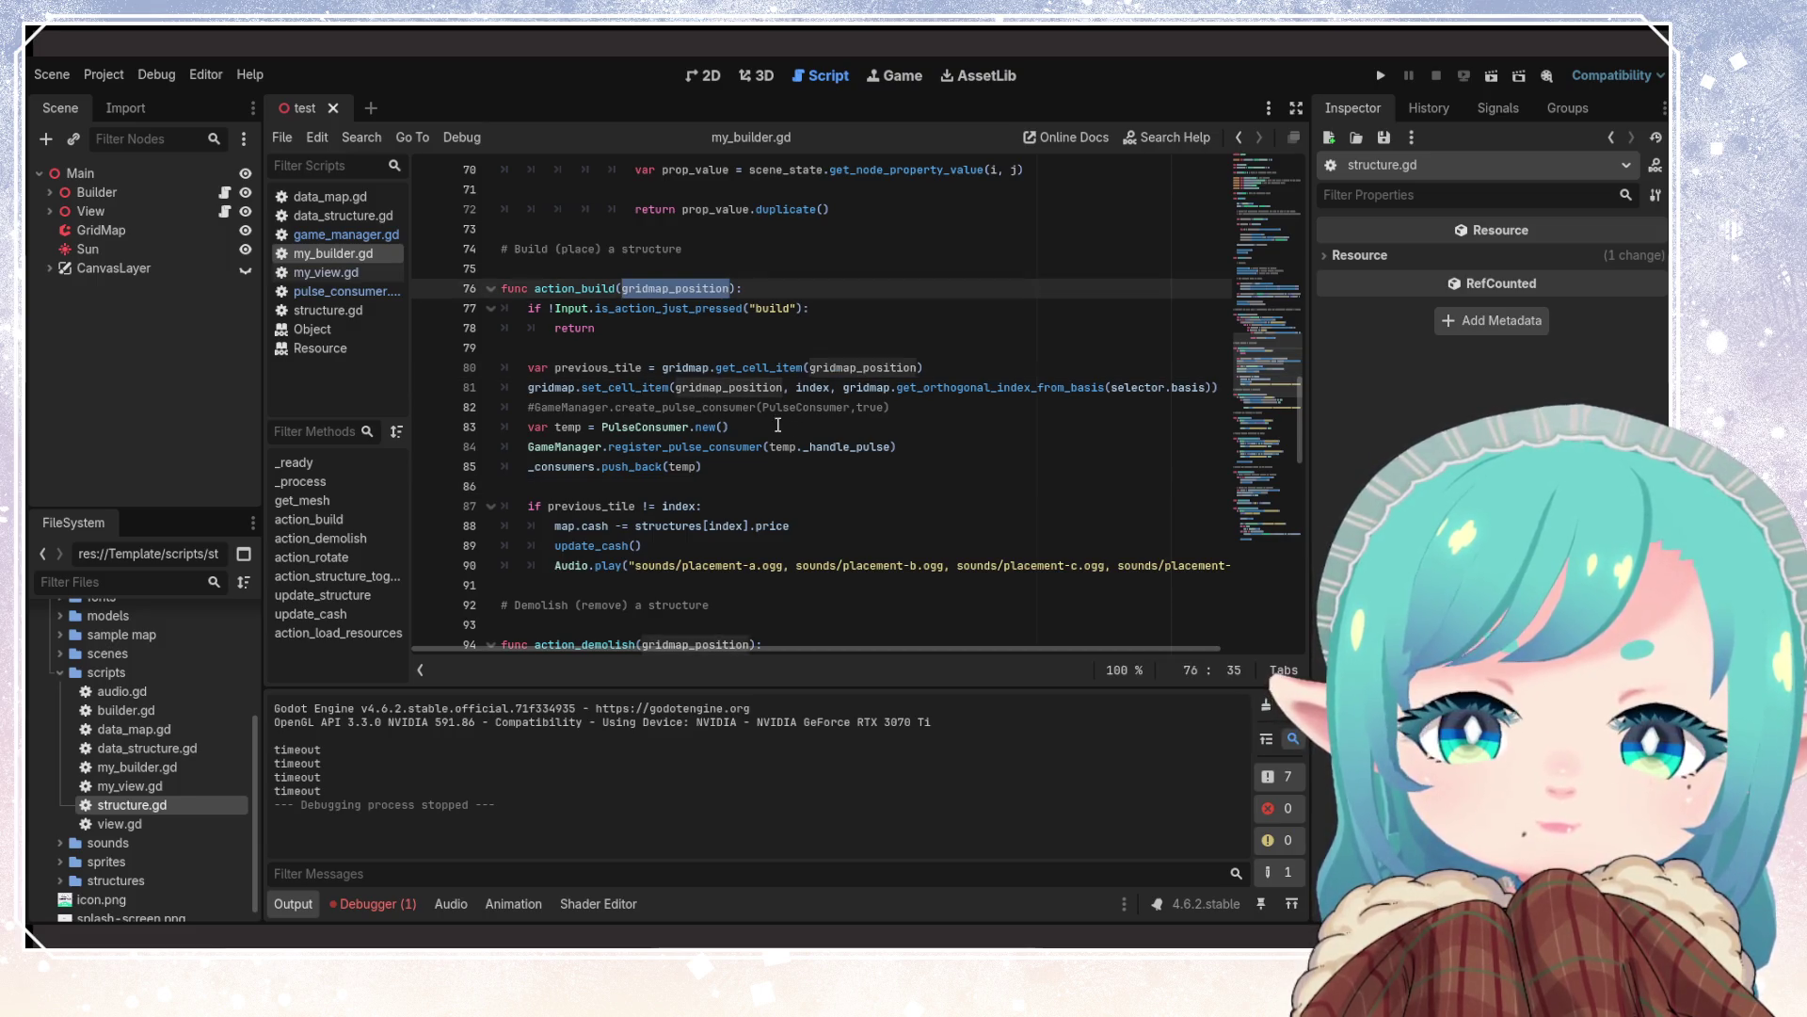
double_click(588, 366)
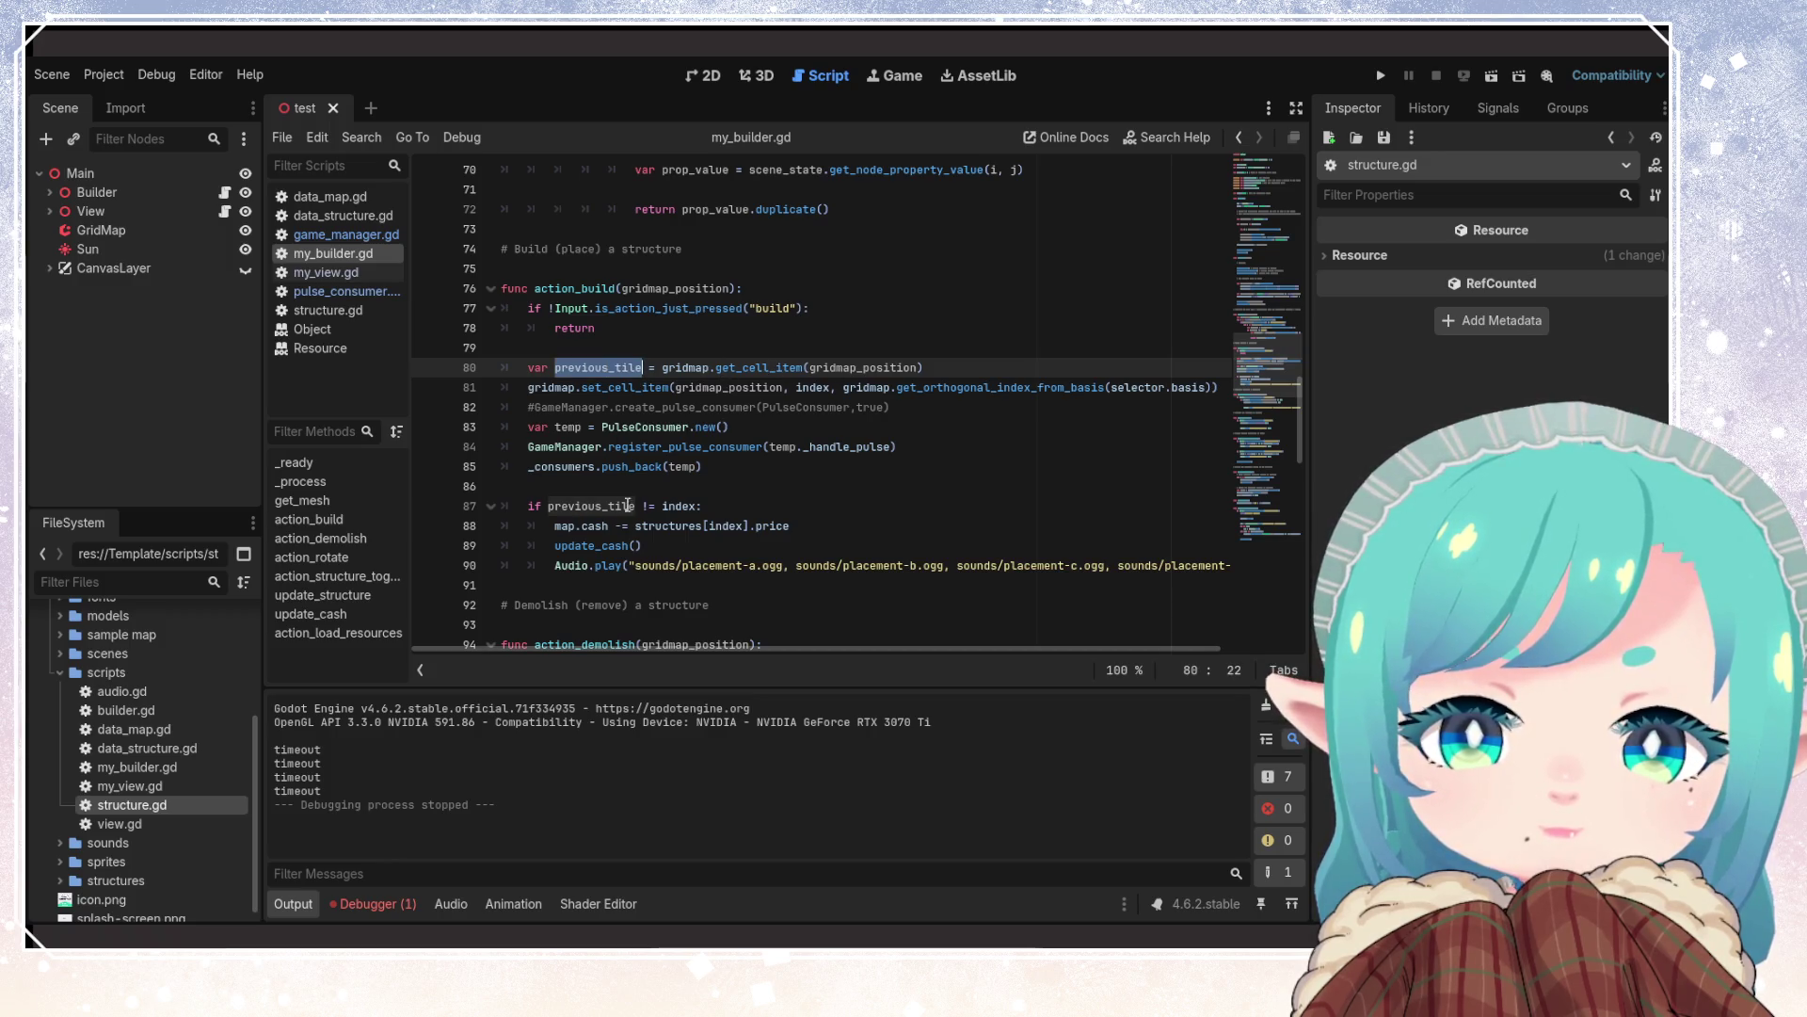
click(851, 506)
double_click(813, 387)
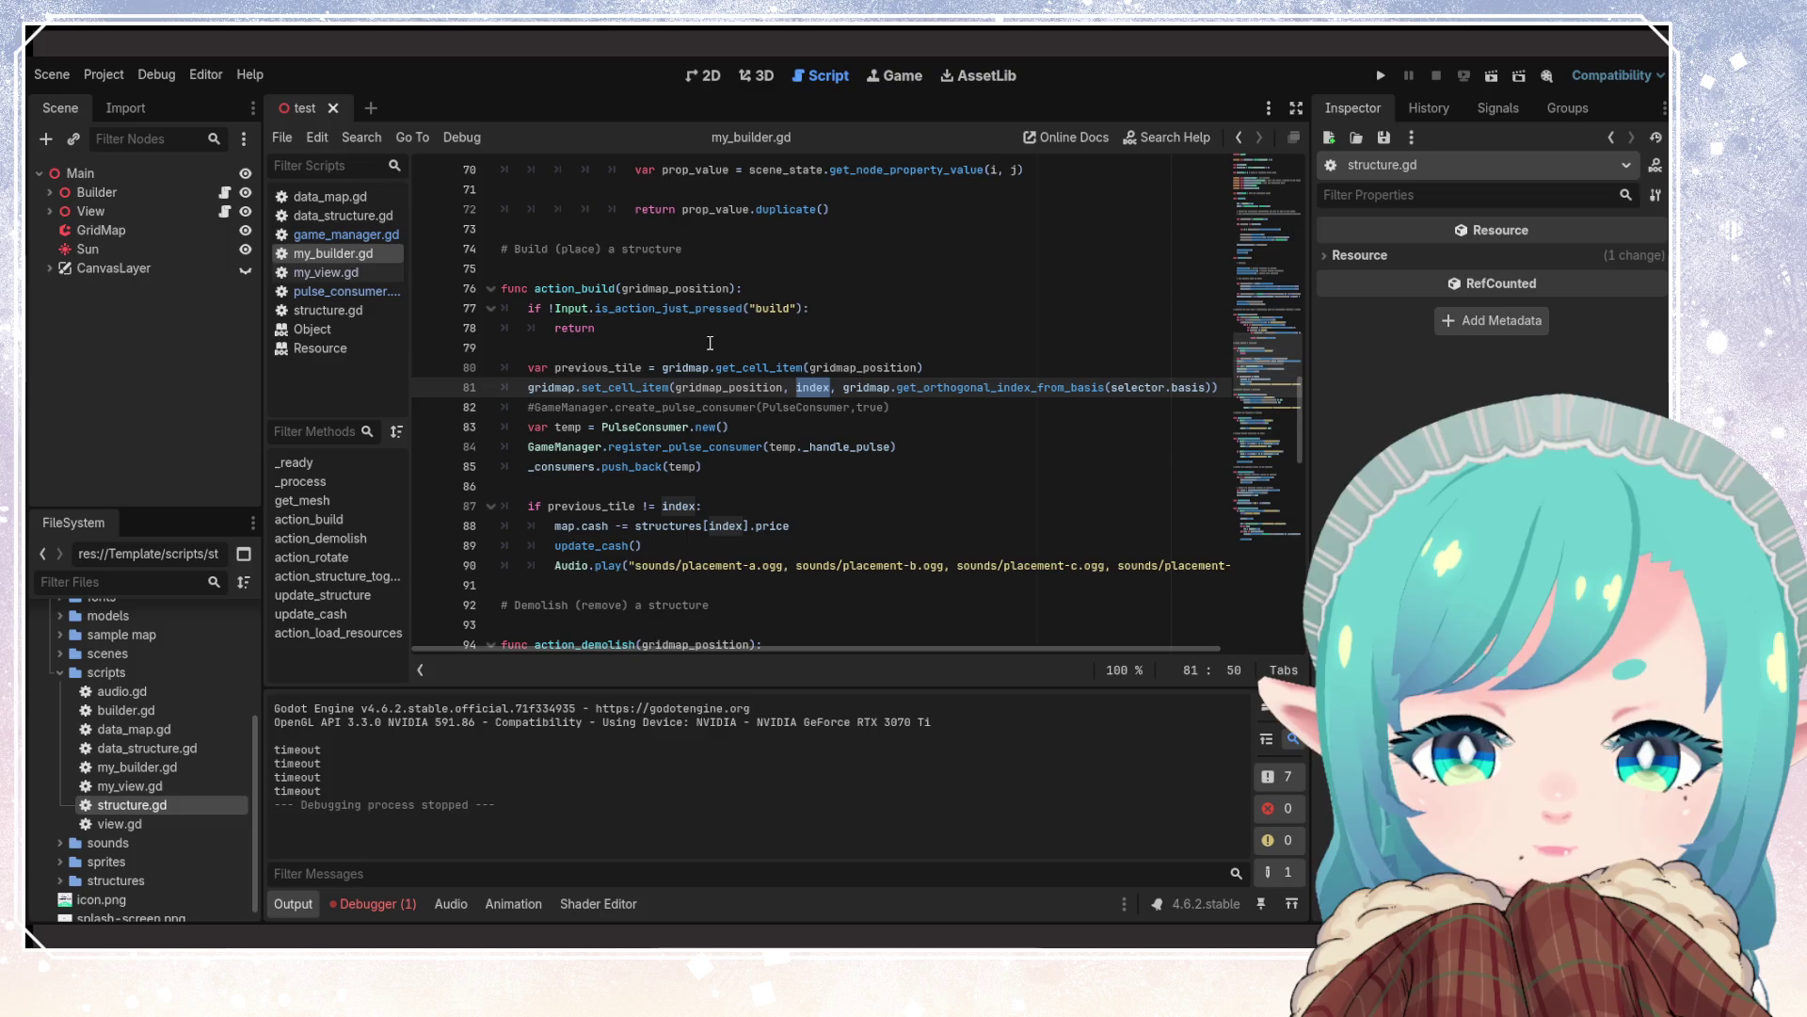
Select the if previous_tile != index block with map.cash, update_cash() and Audio.play
double_click(678, 505)
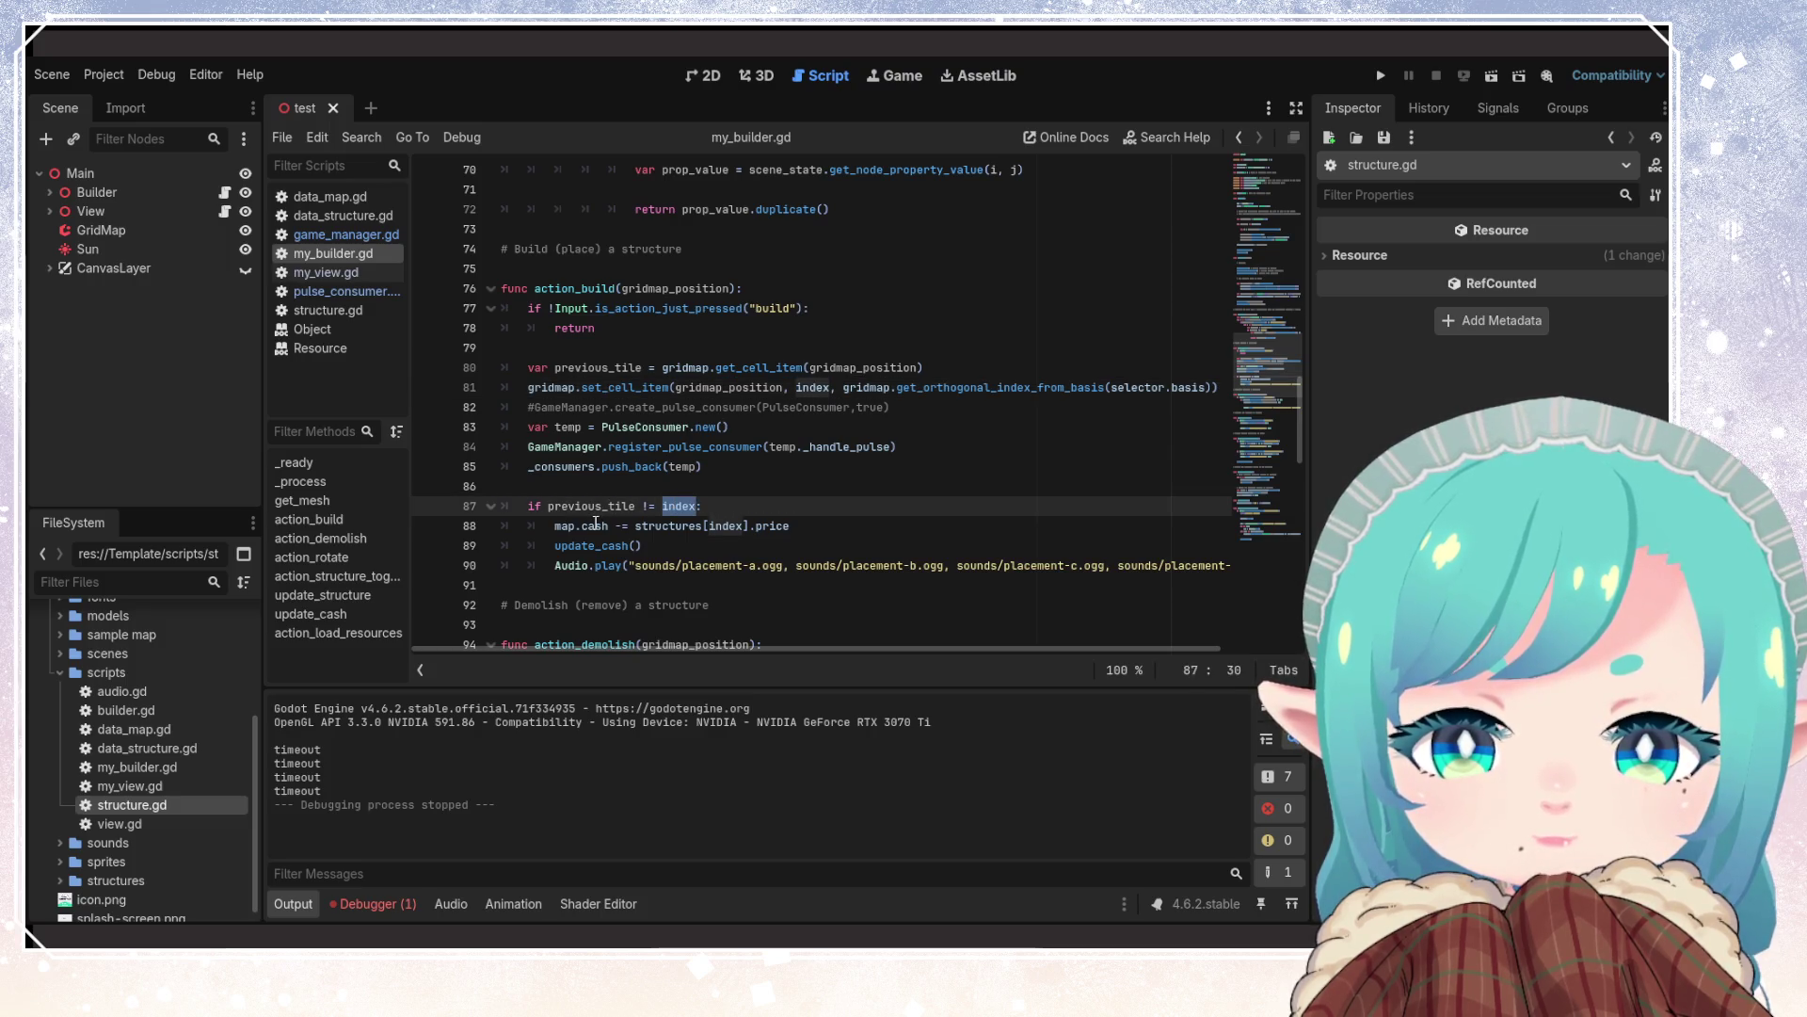
click(789, 549)
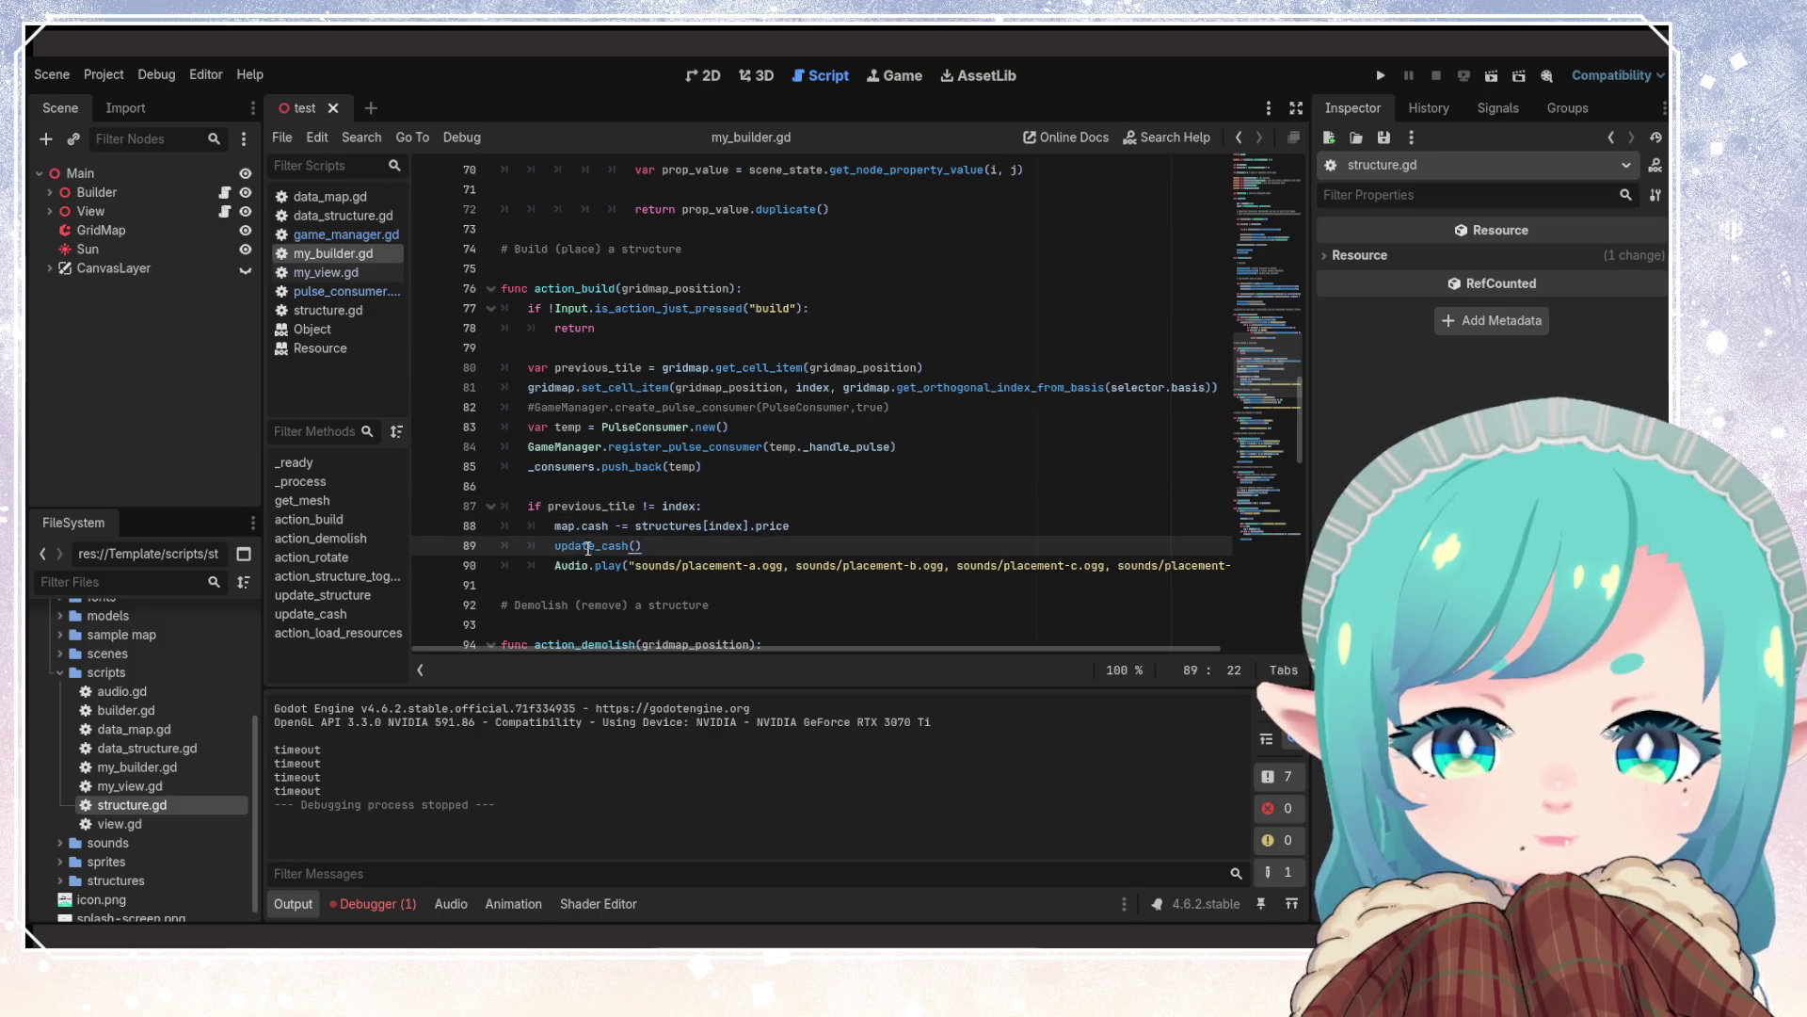
double_click(609, 557)
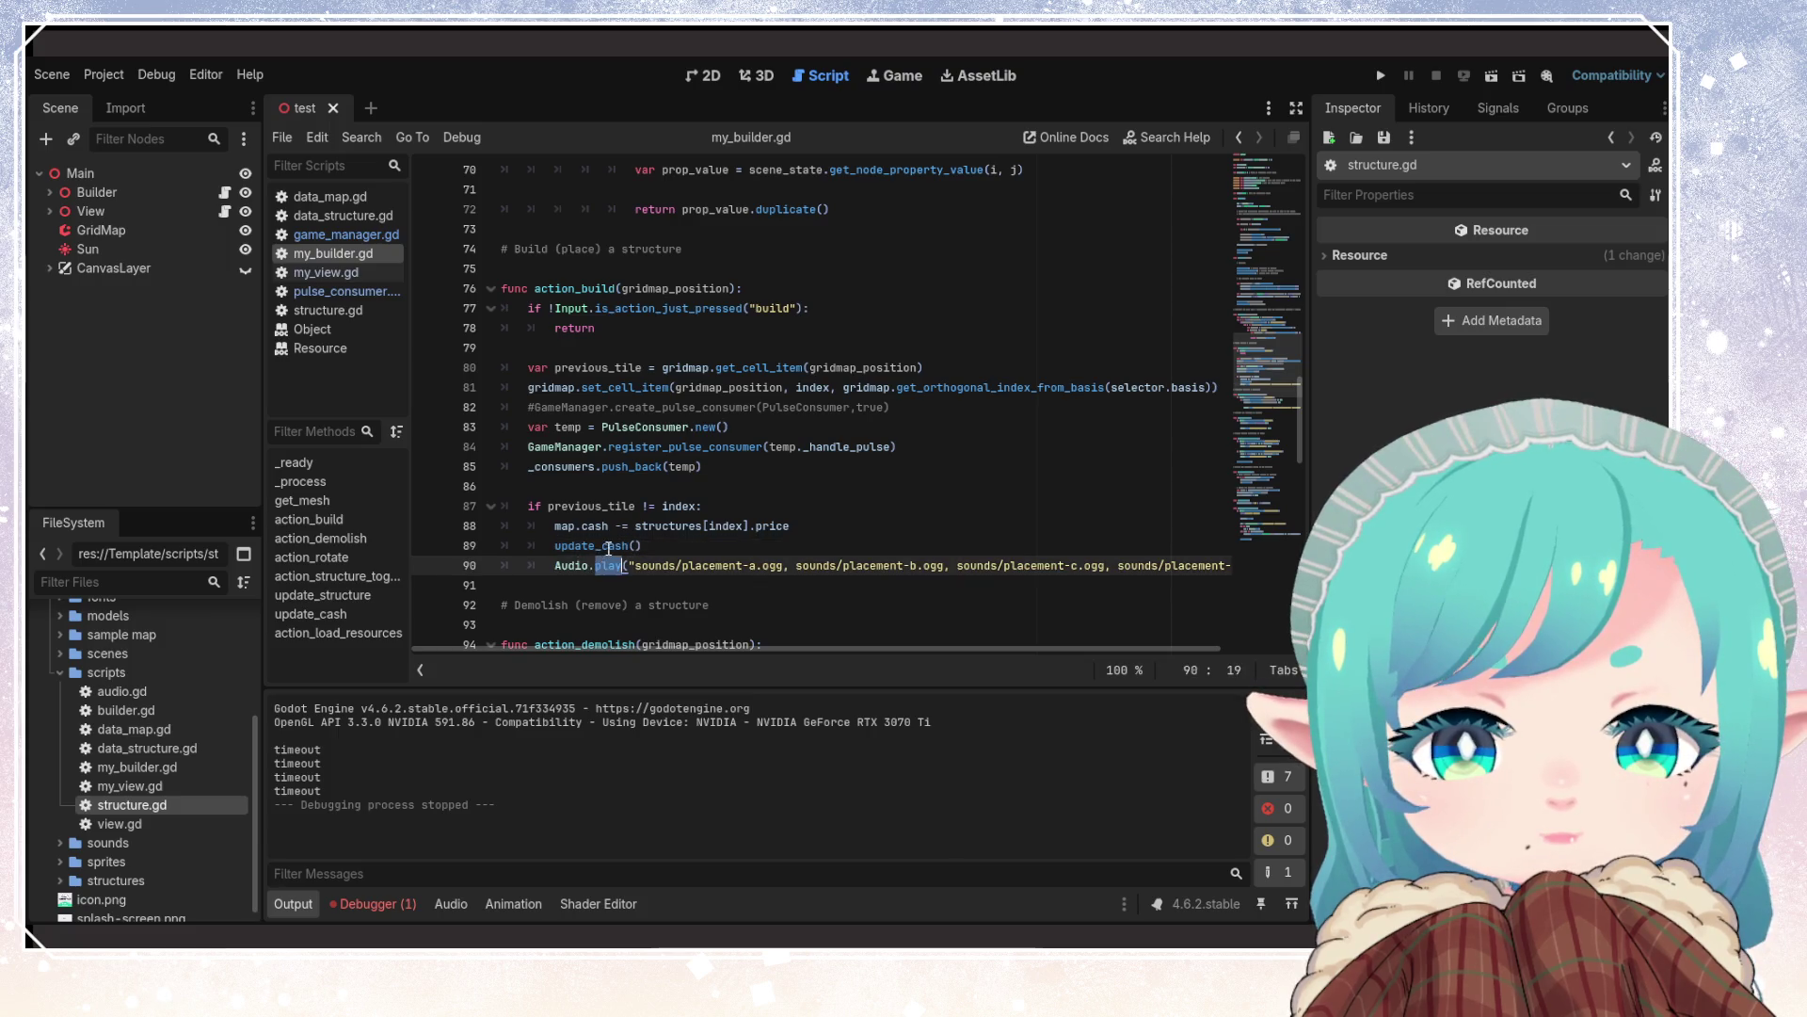
drag(553, 526, 822, 544)
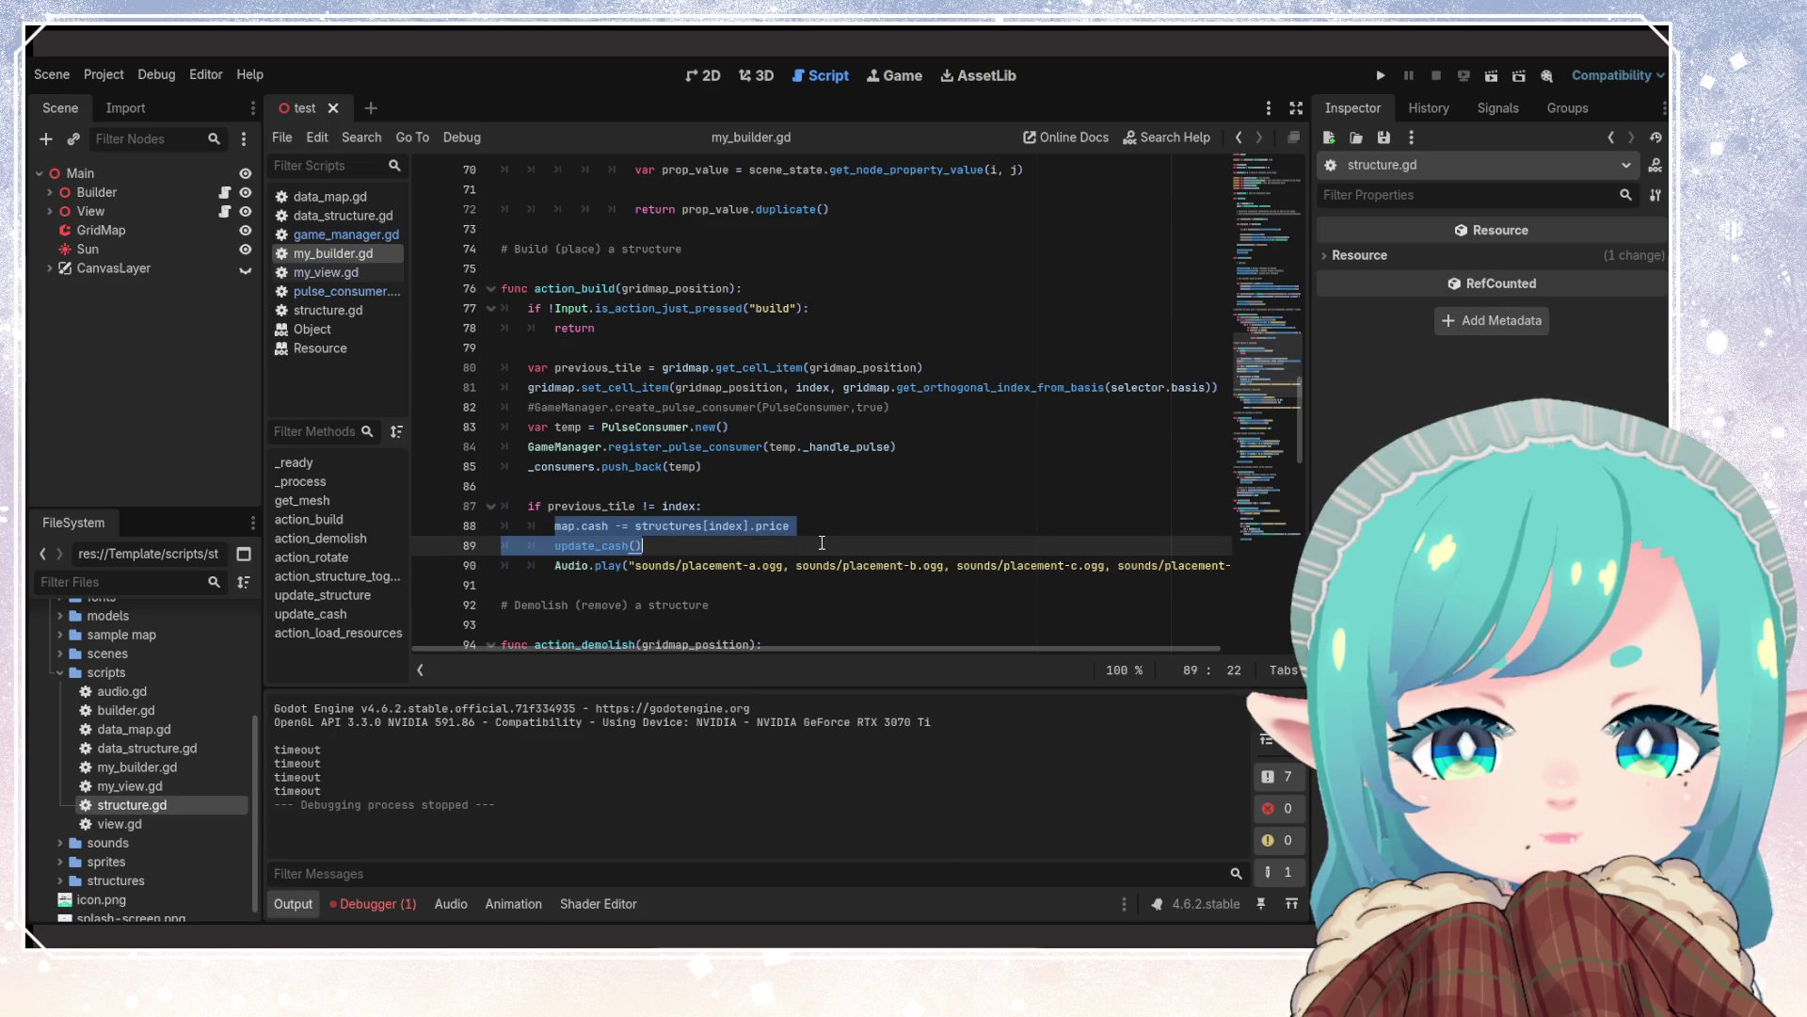
click(857, 527)
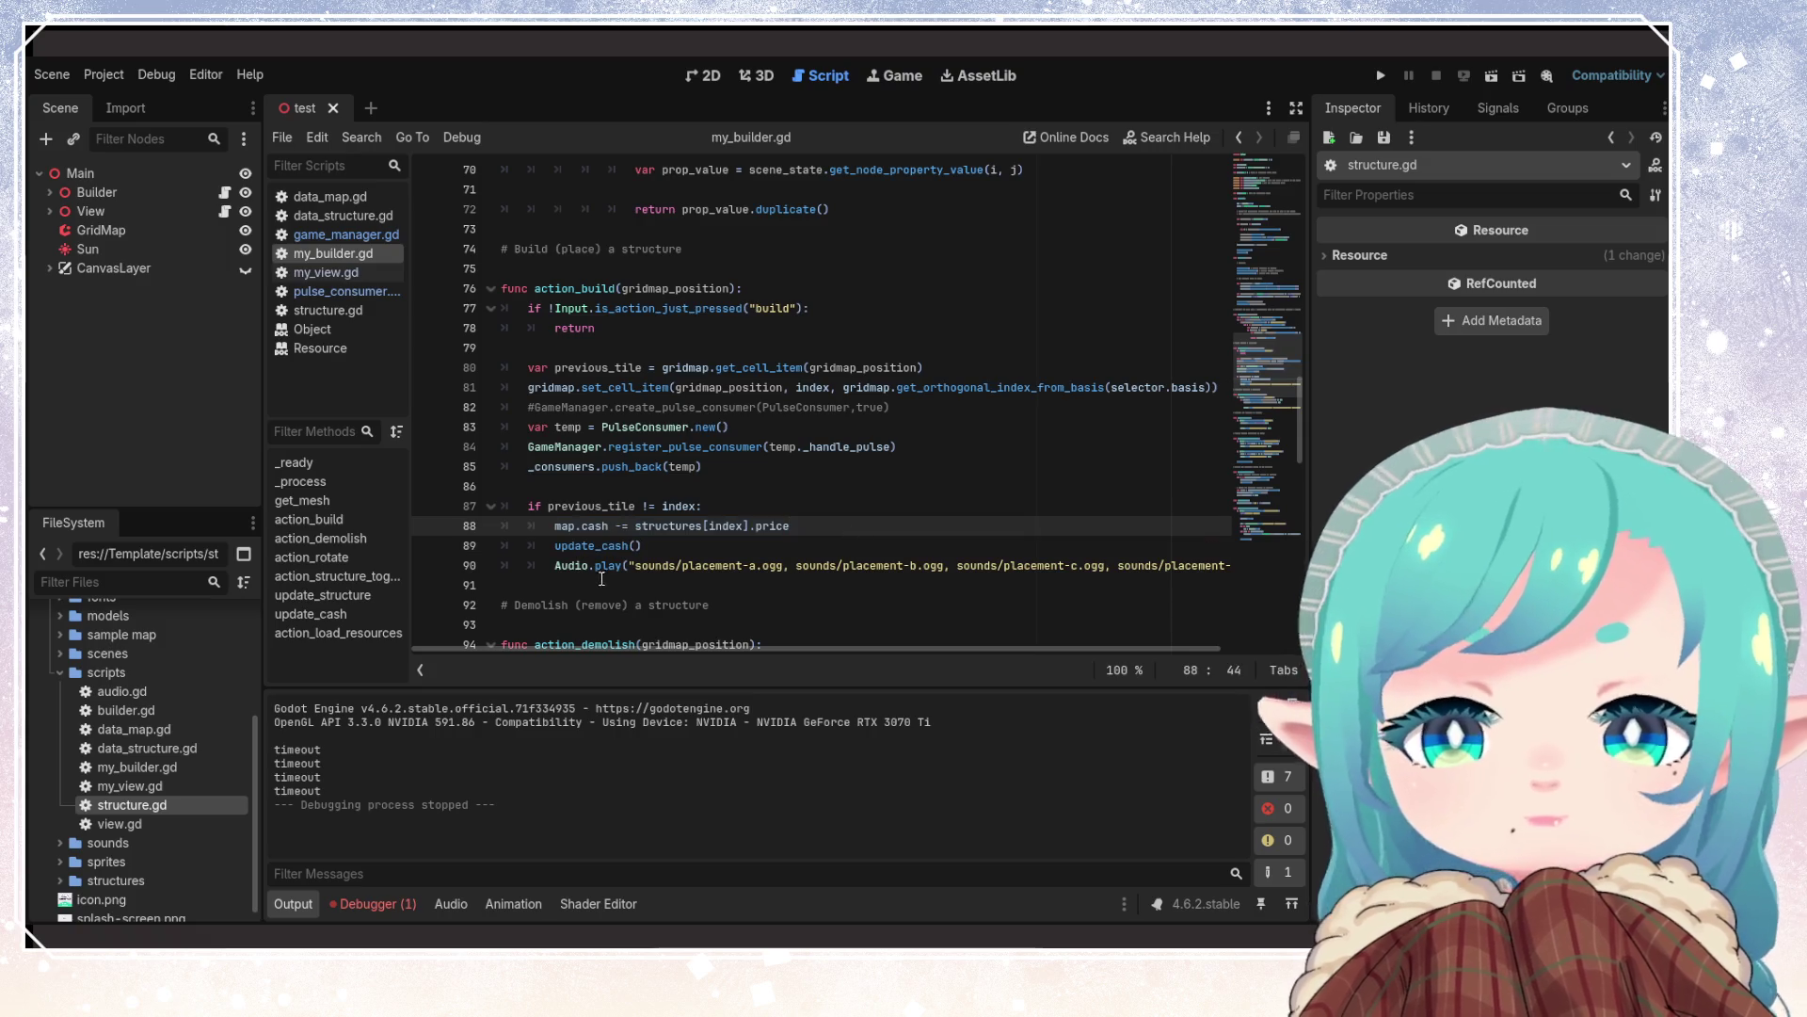
mouse_move(719, 644)
mouse_down()
mouse_move(880, 647)
mouse_move(773, 648)
mouse_up()
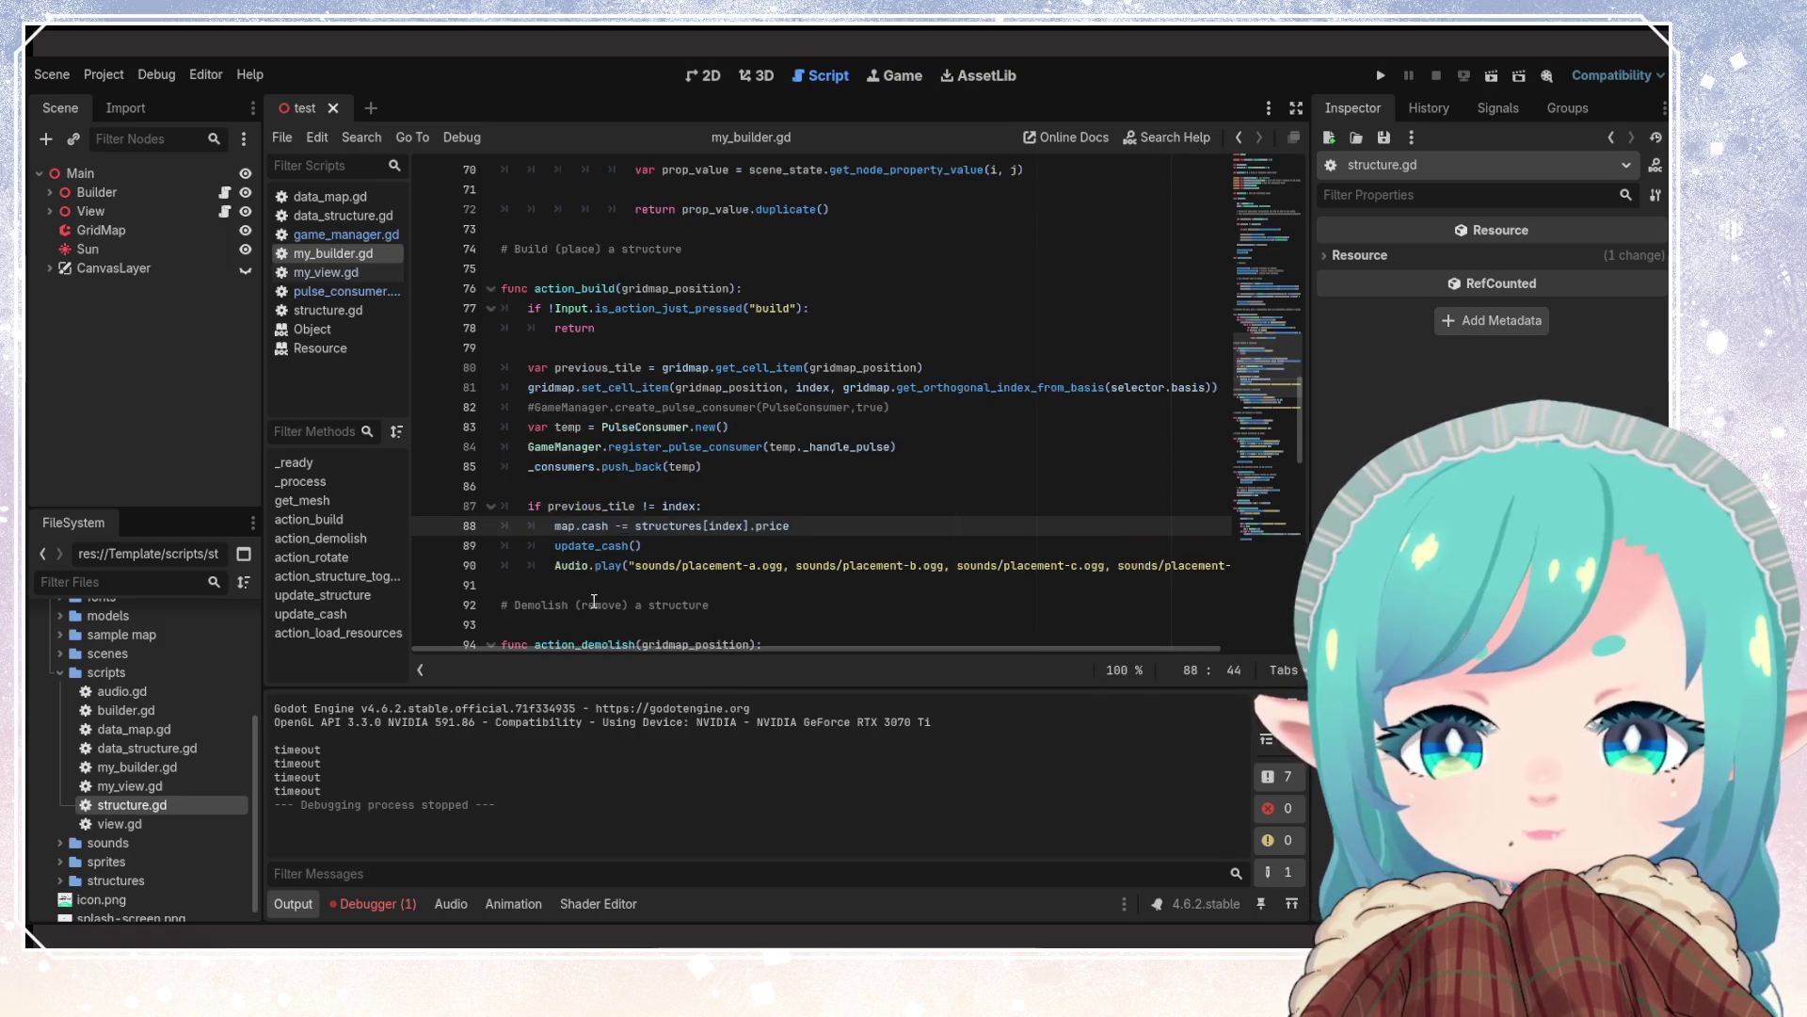
drag(593, 584, 483, 514)
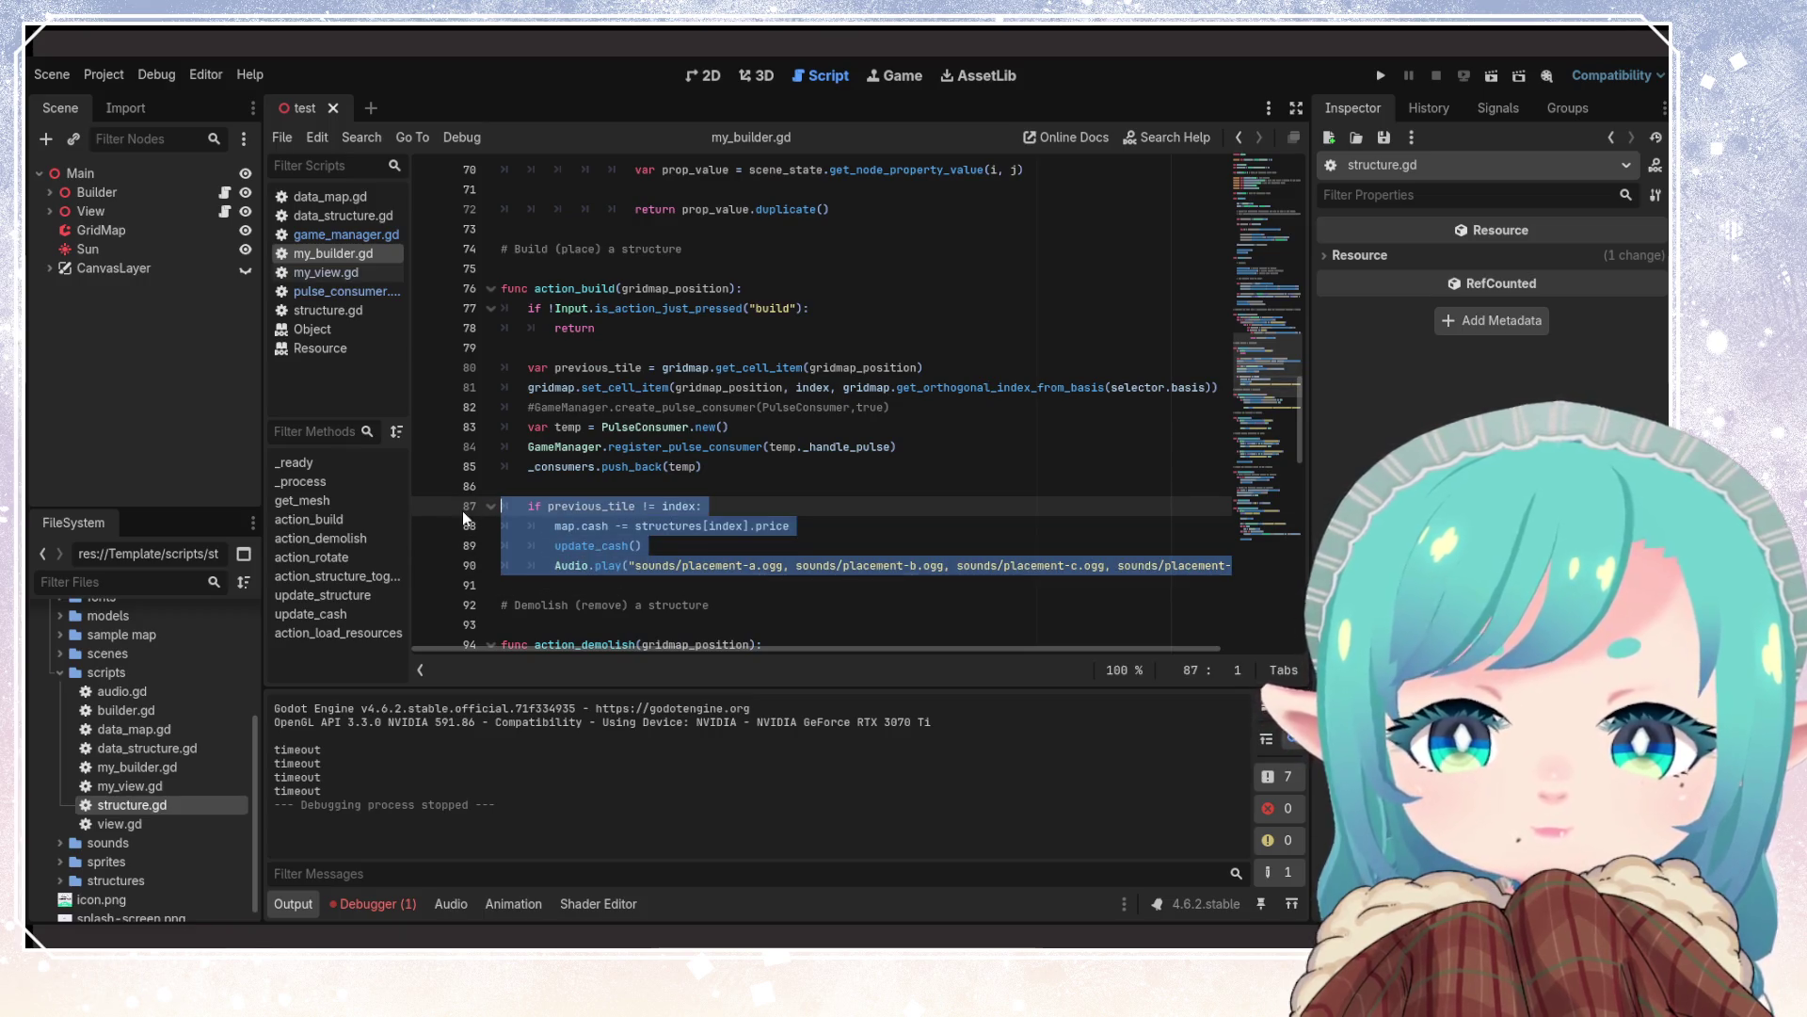
Delete the cash-and-sound block and the # Demolish comment, then save my_builder.gd
key(BackSpace)
key(BackSpace)
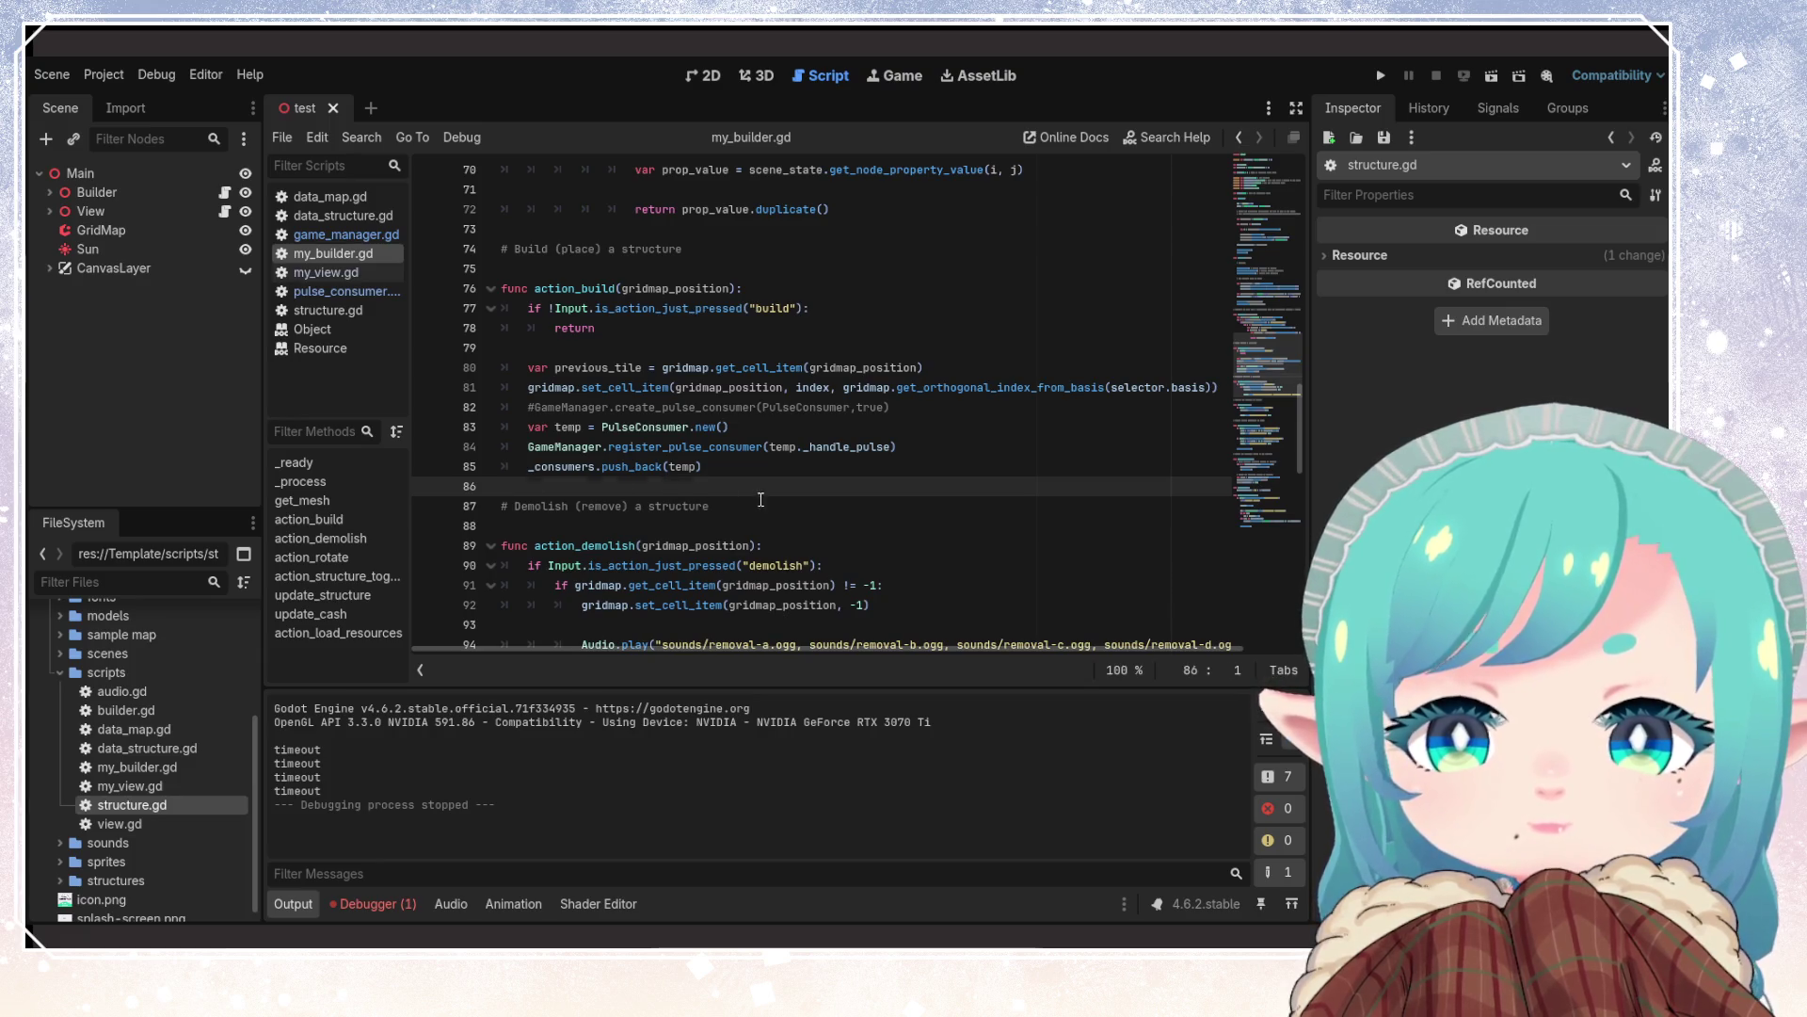
click(477, 506)
key(BackSpace)
key(BackSpace)
key(BackSpace)
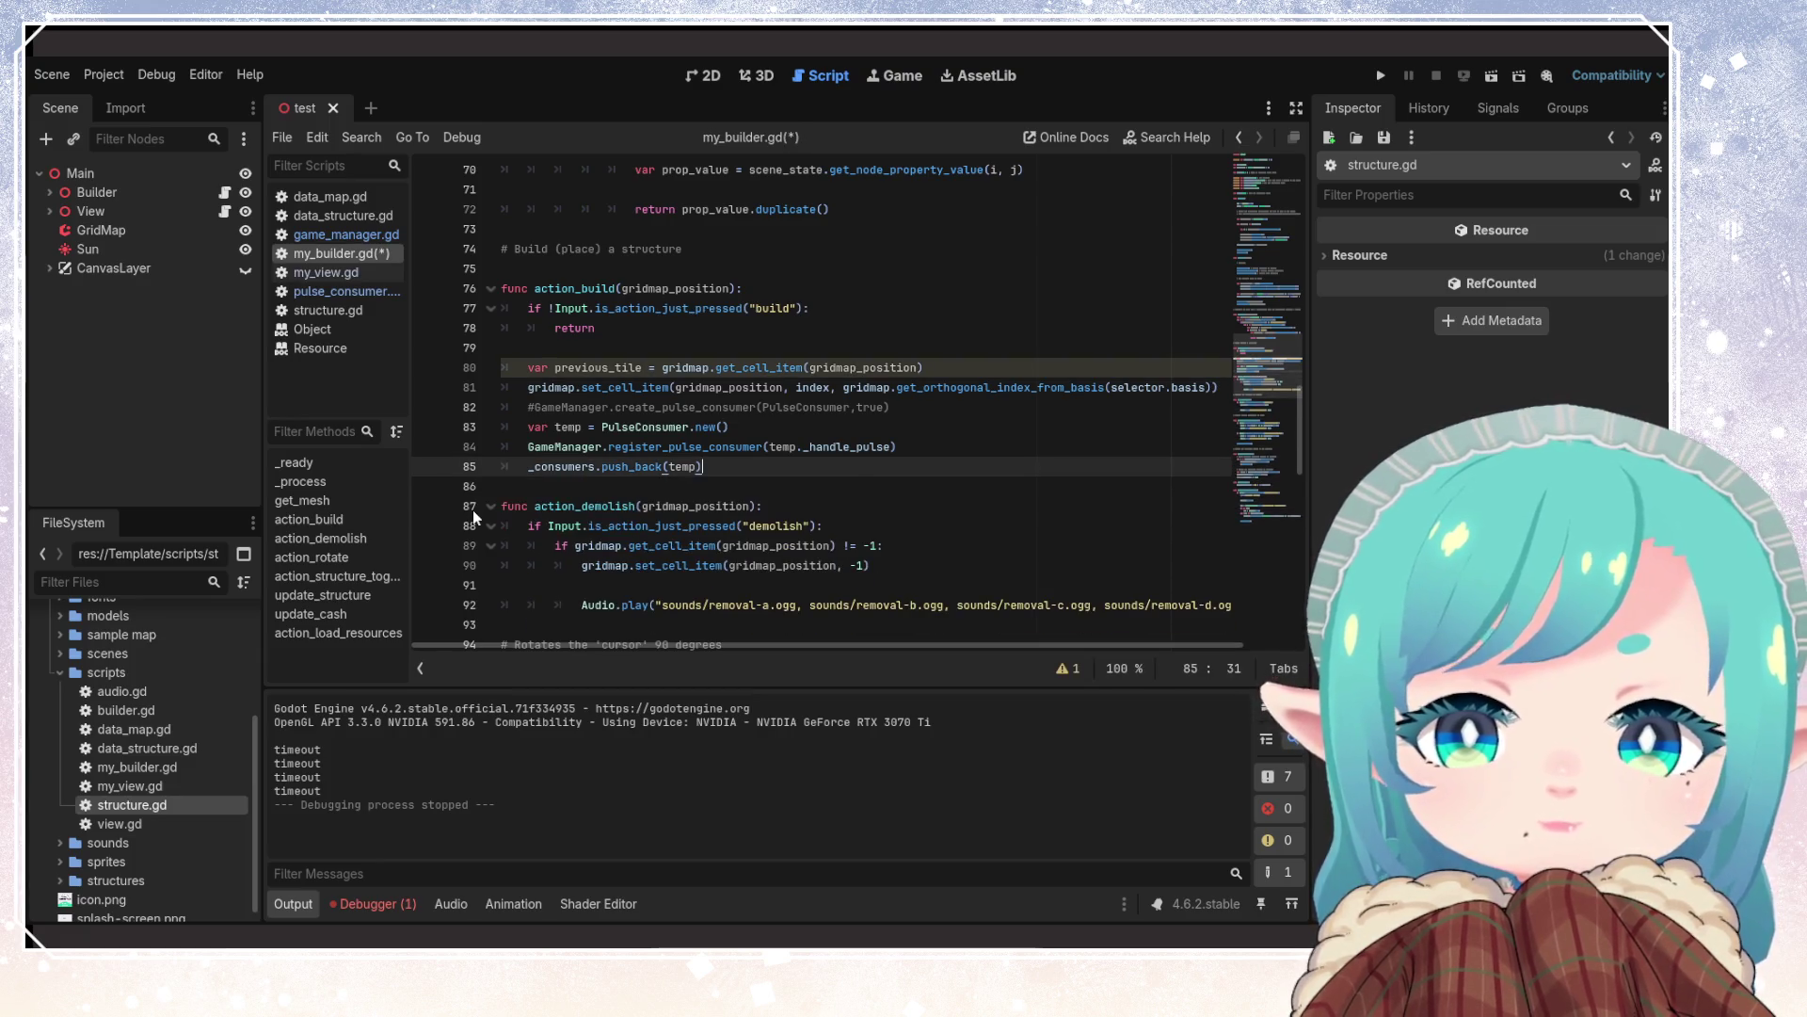
key(ctrl+s)
Return to the build input check at the top of action_build and select the function name
click(649, 308)
scroll(697, 414, up, 2)
key(Down)
key(Down)
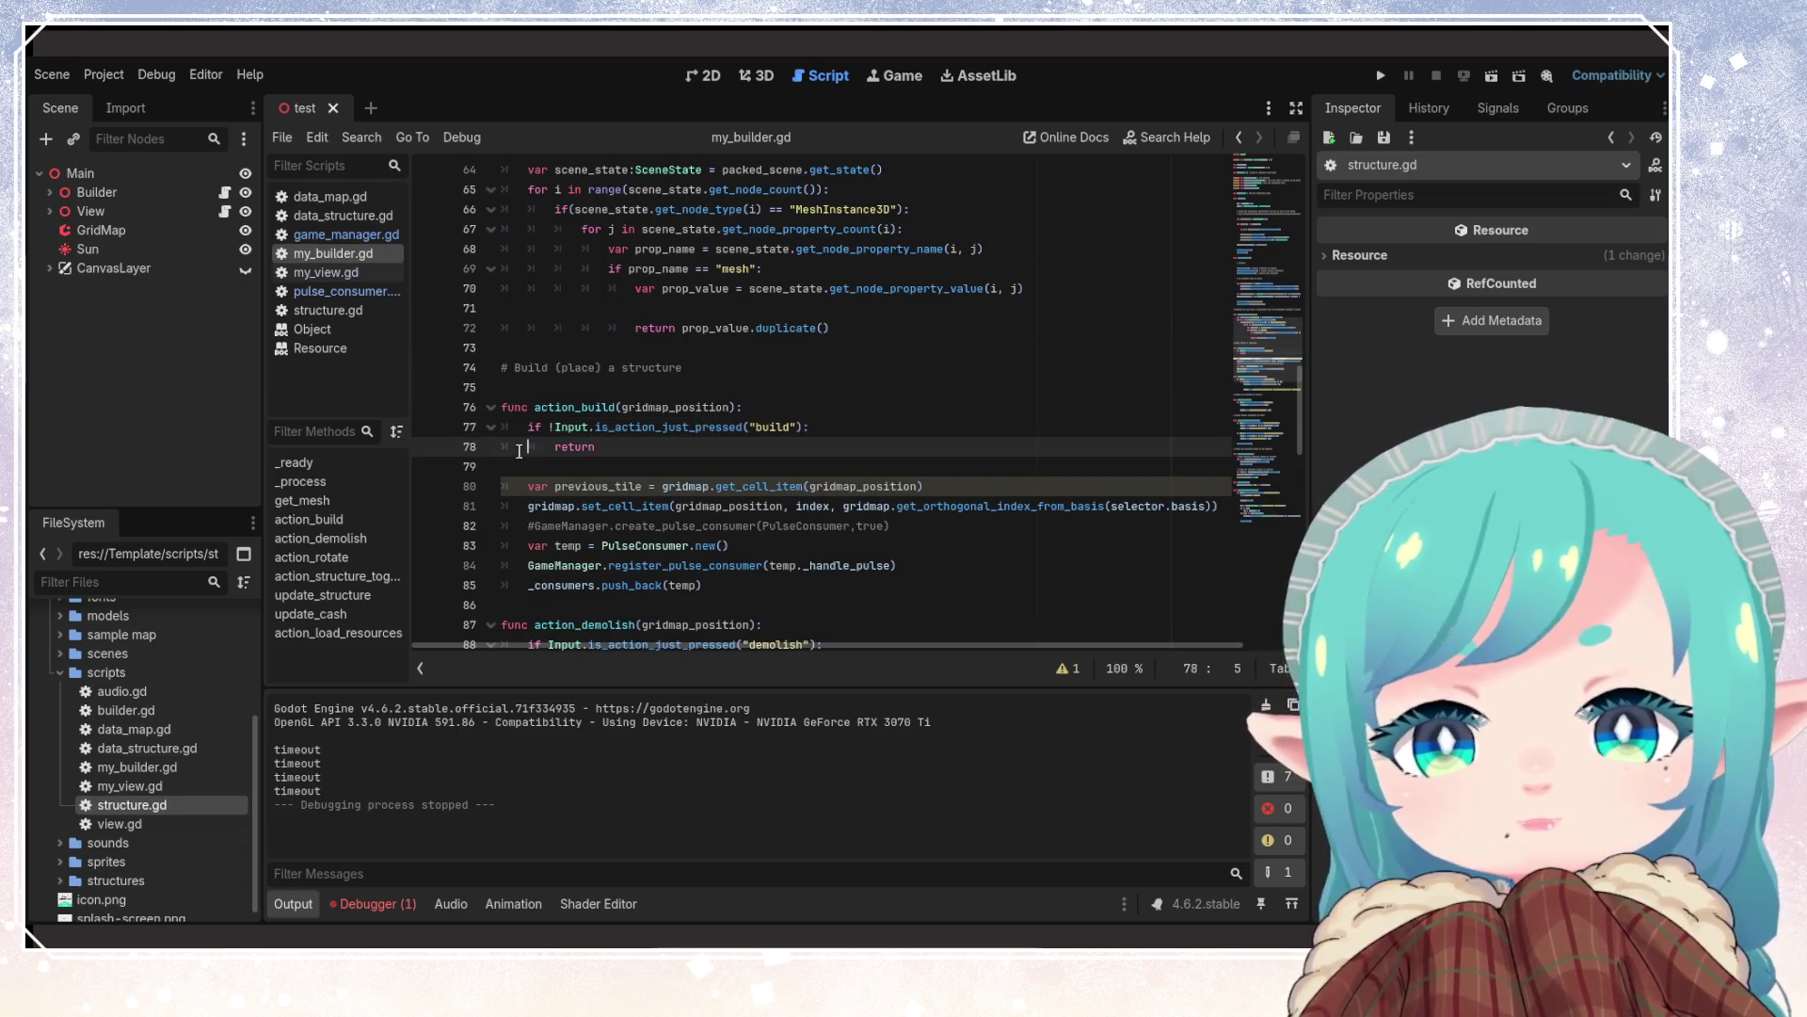
click(664, 448)
scroll(663, 448, down, 1)
key(Up)
key(Up)
key(ctrl+d)
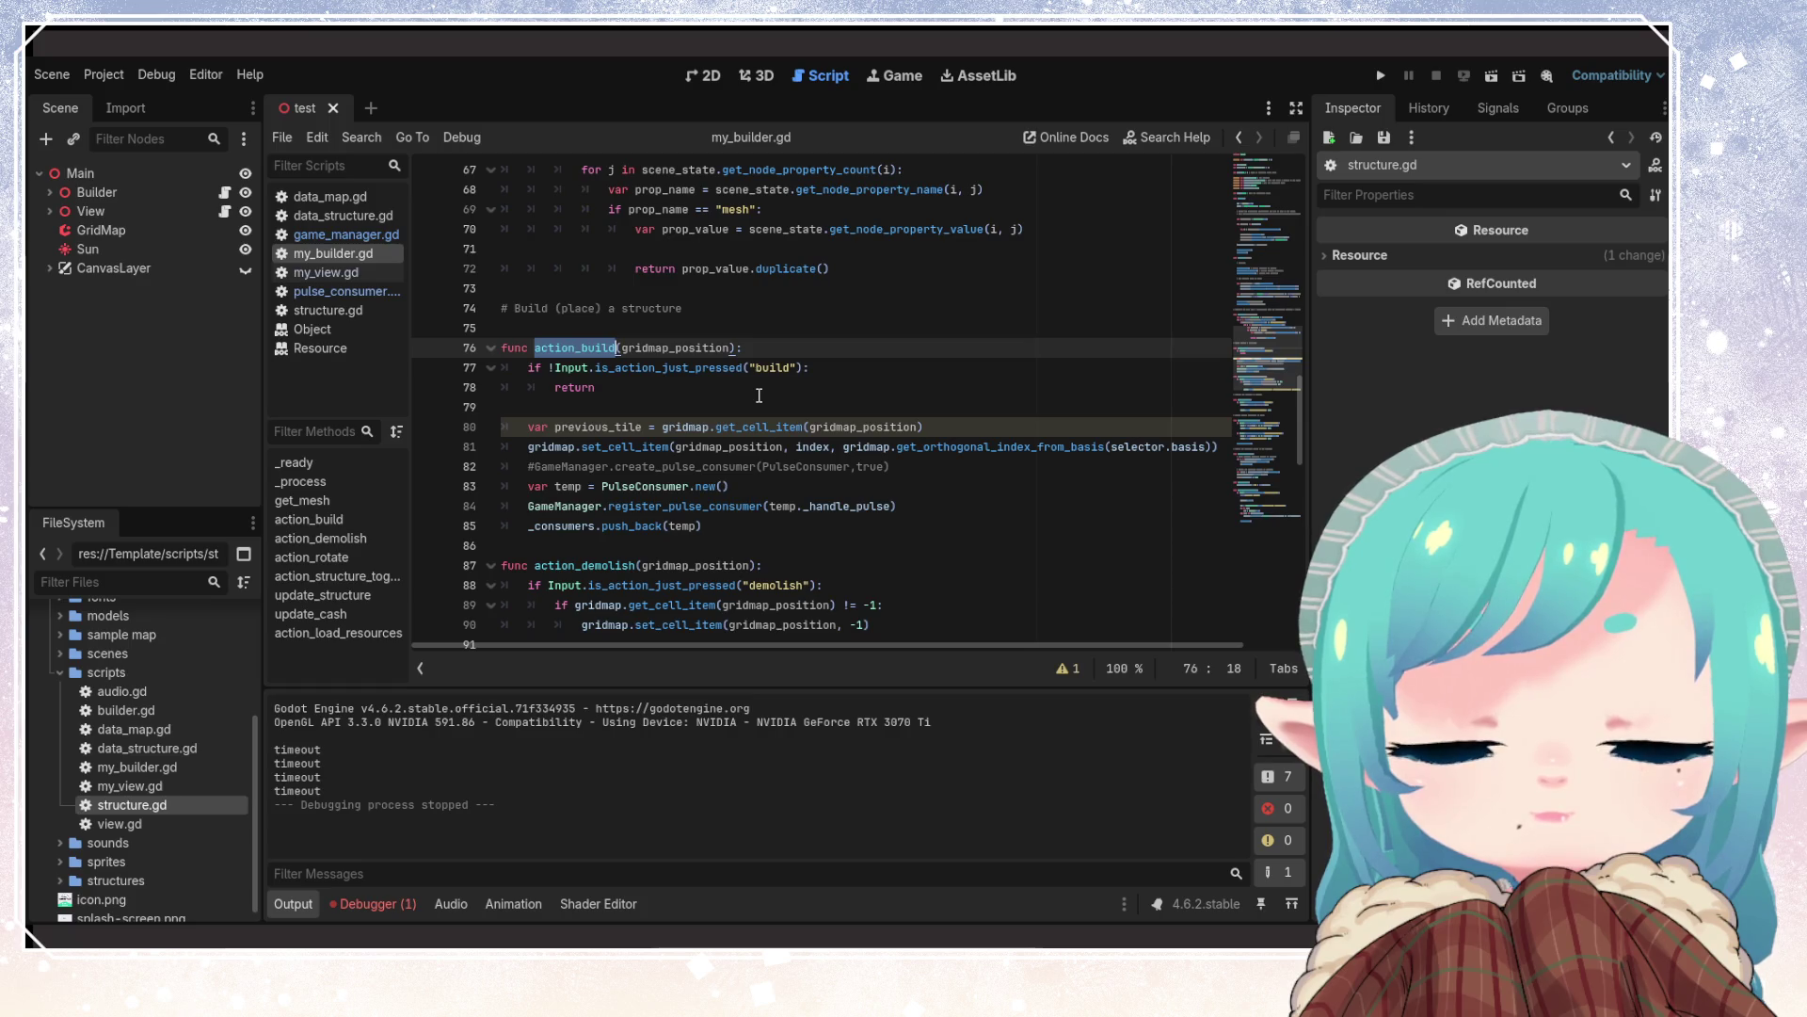
Start an Input.action_press call for build below the early return, then strip it back to Input
click(759, 395)
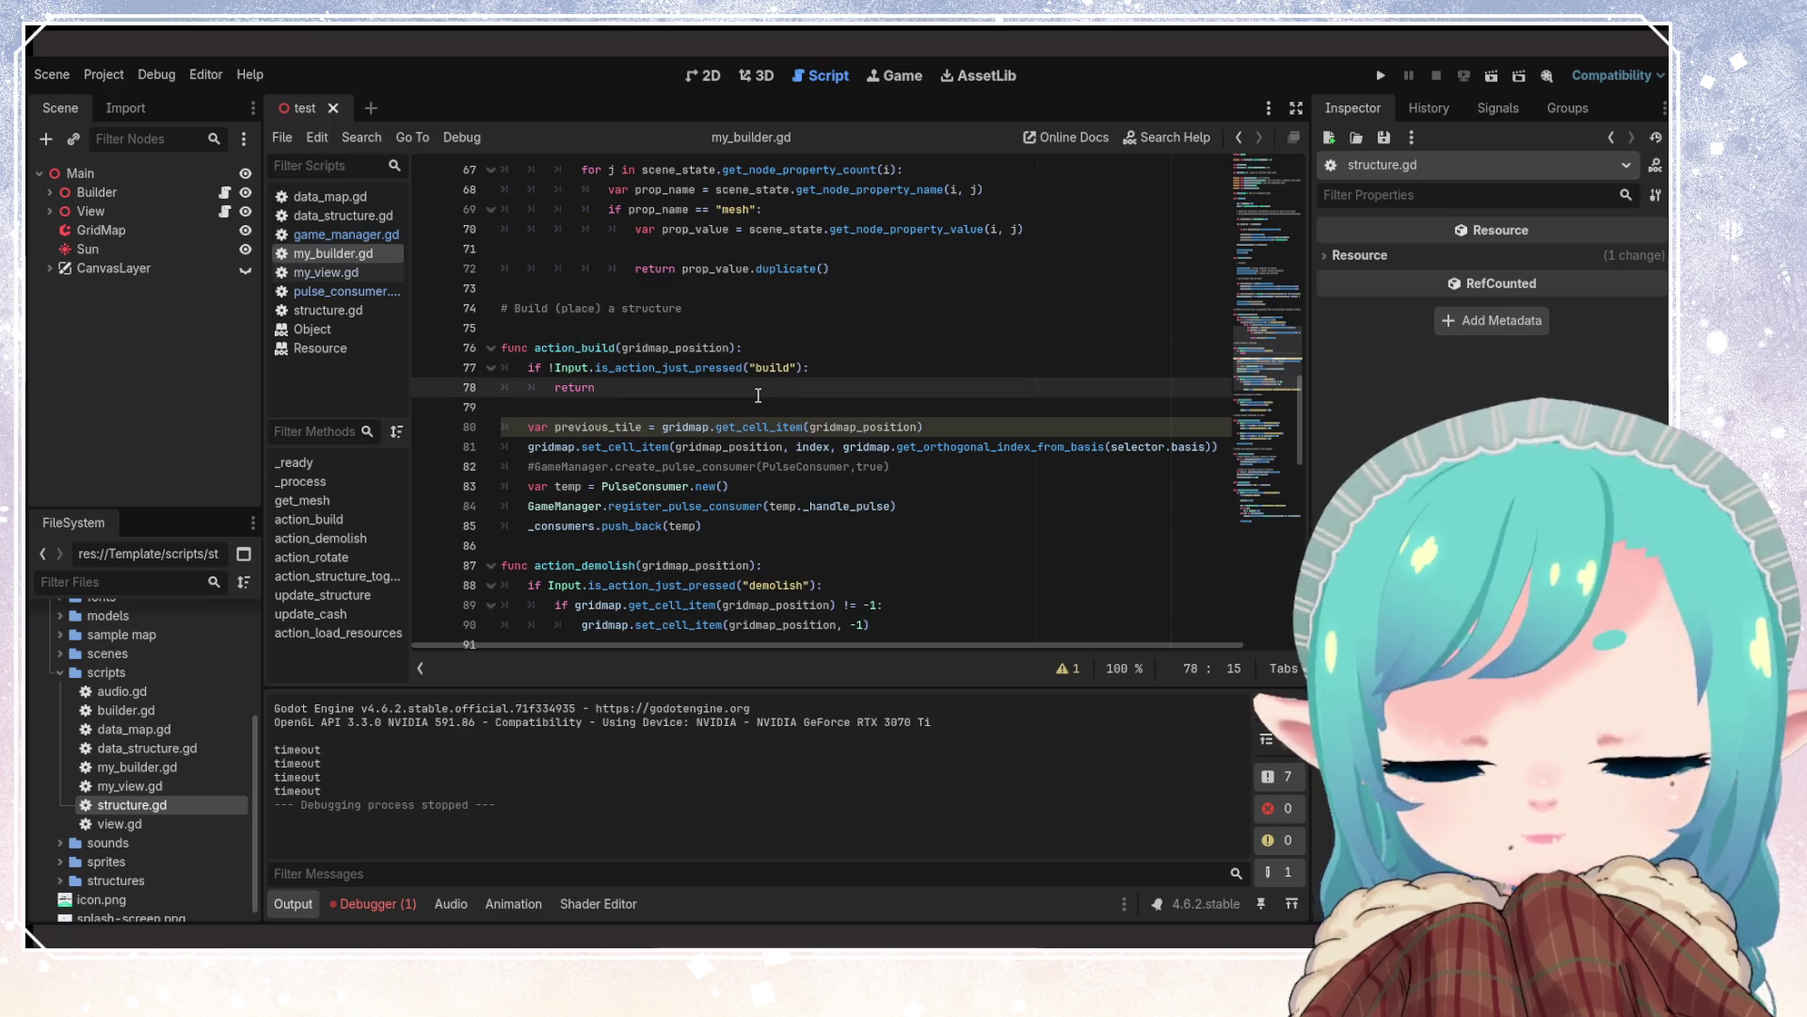
key(Return)
key(Return)
text(Input.)
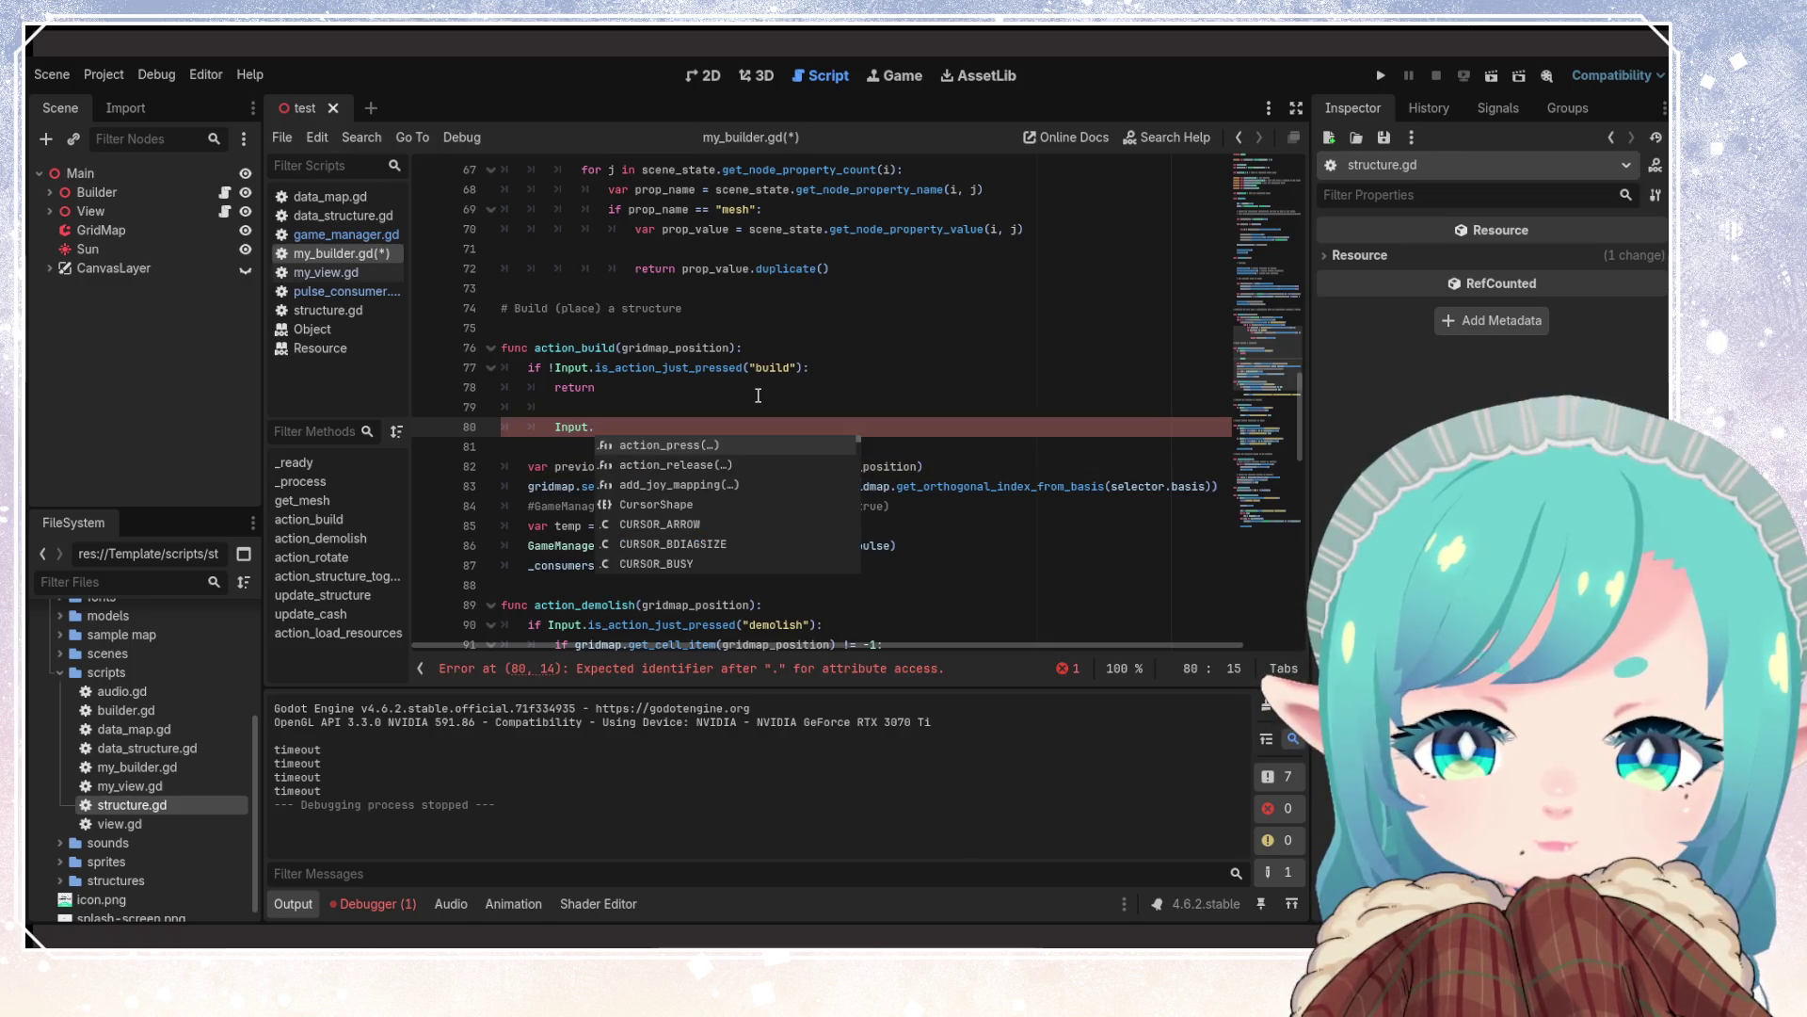
key(Return)
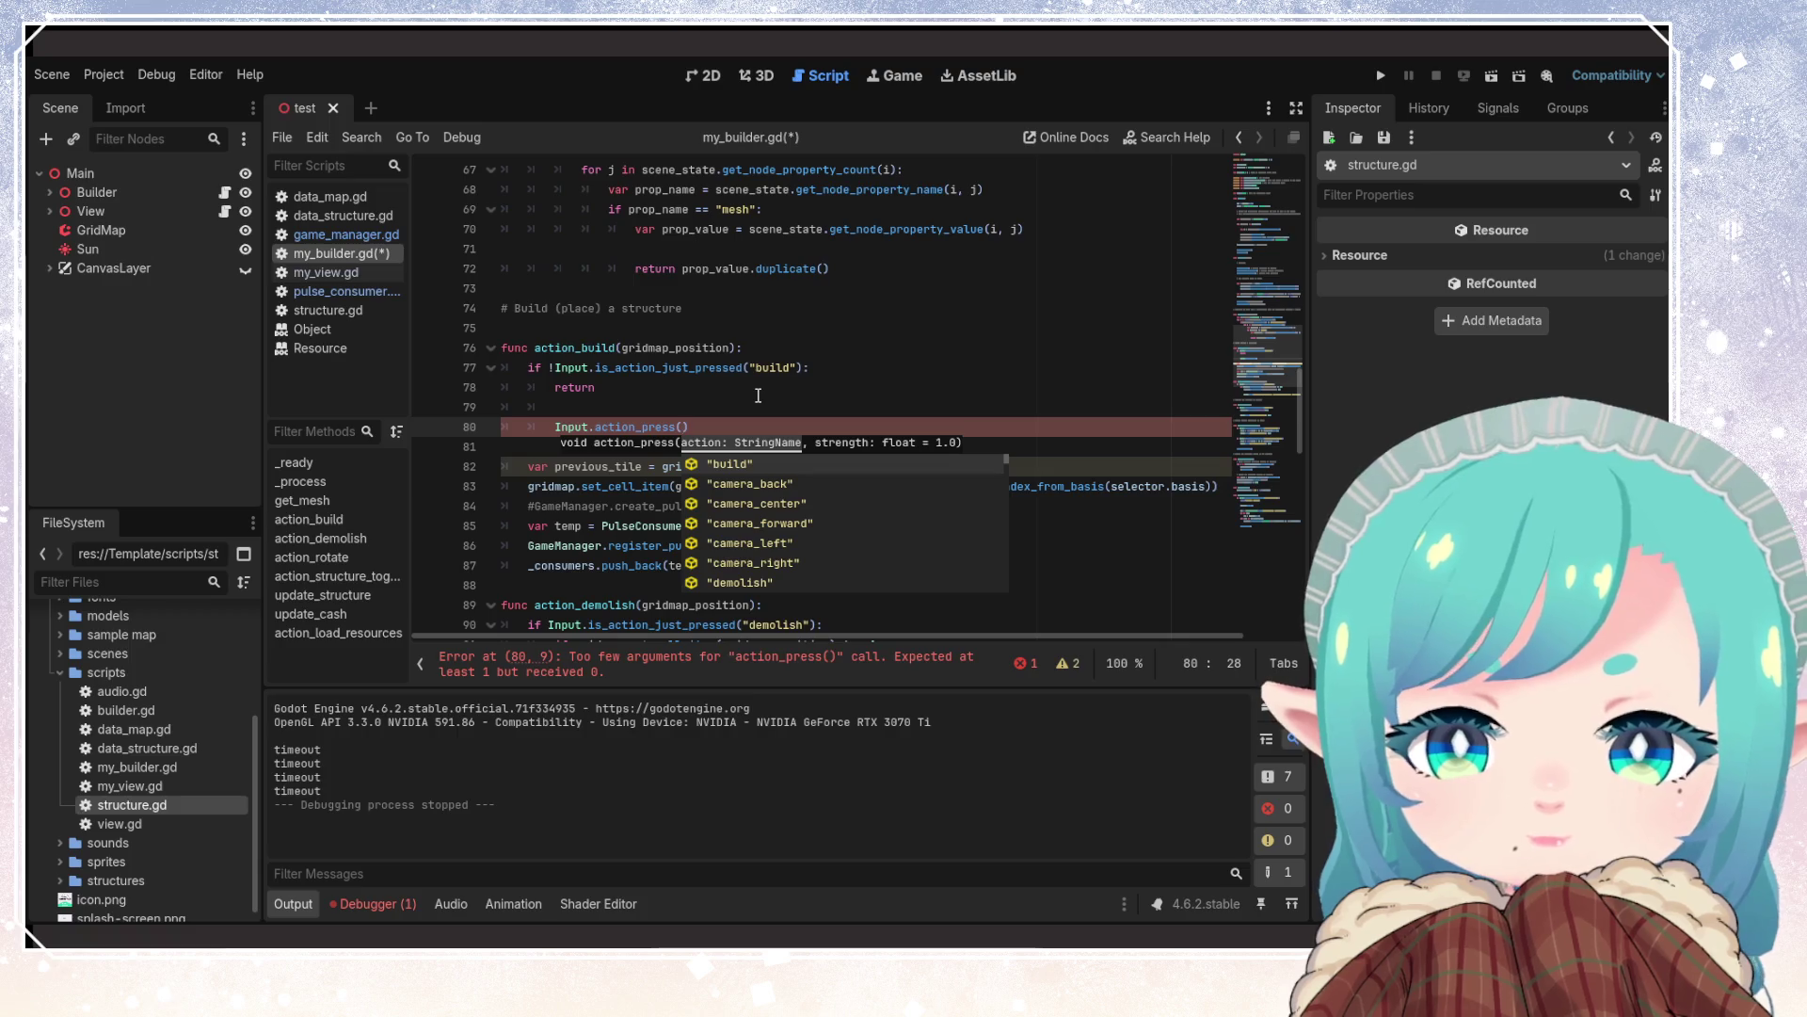
key(Return)
text(.)
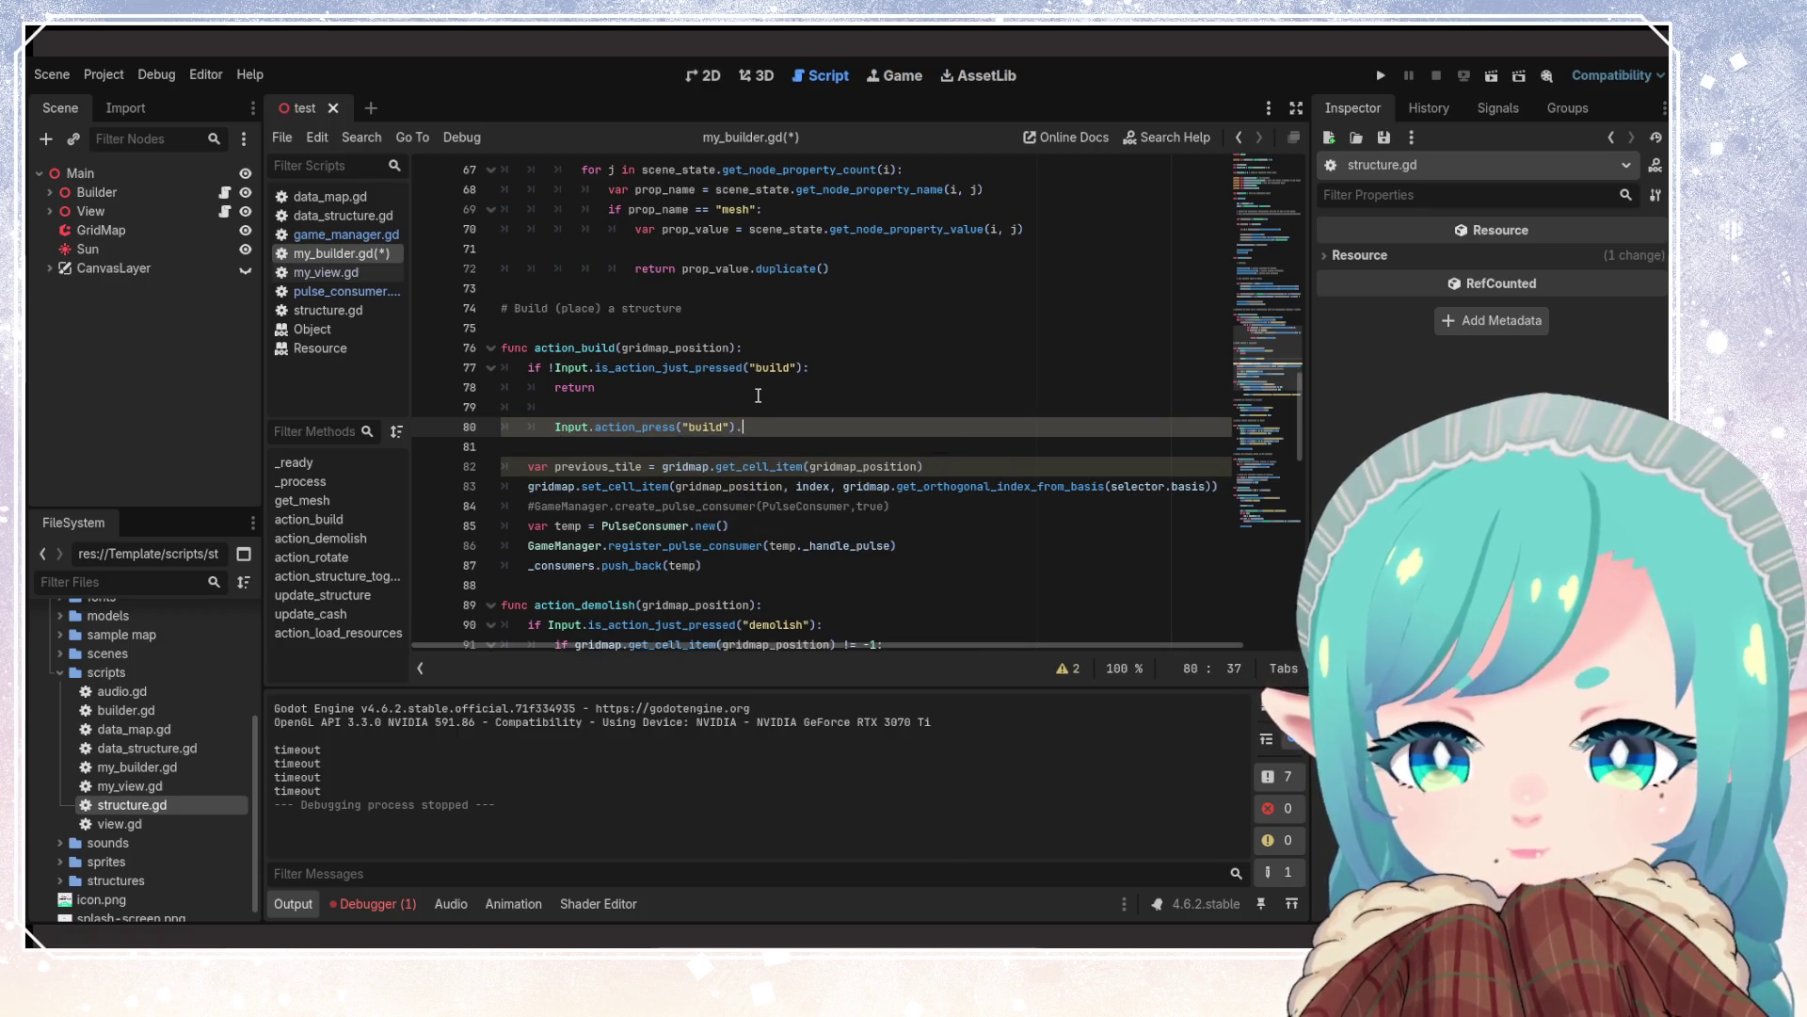
key(BackSpace)
key(BackSpace)
key(BackSpace)
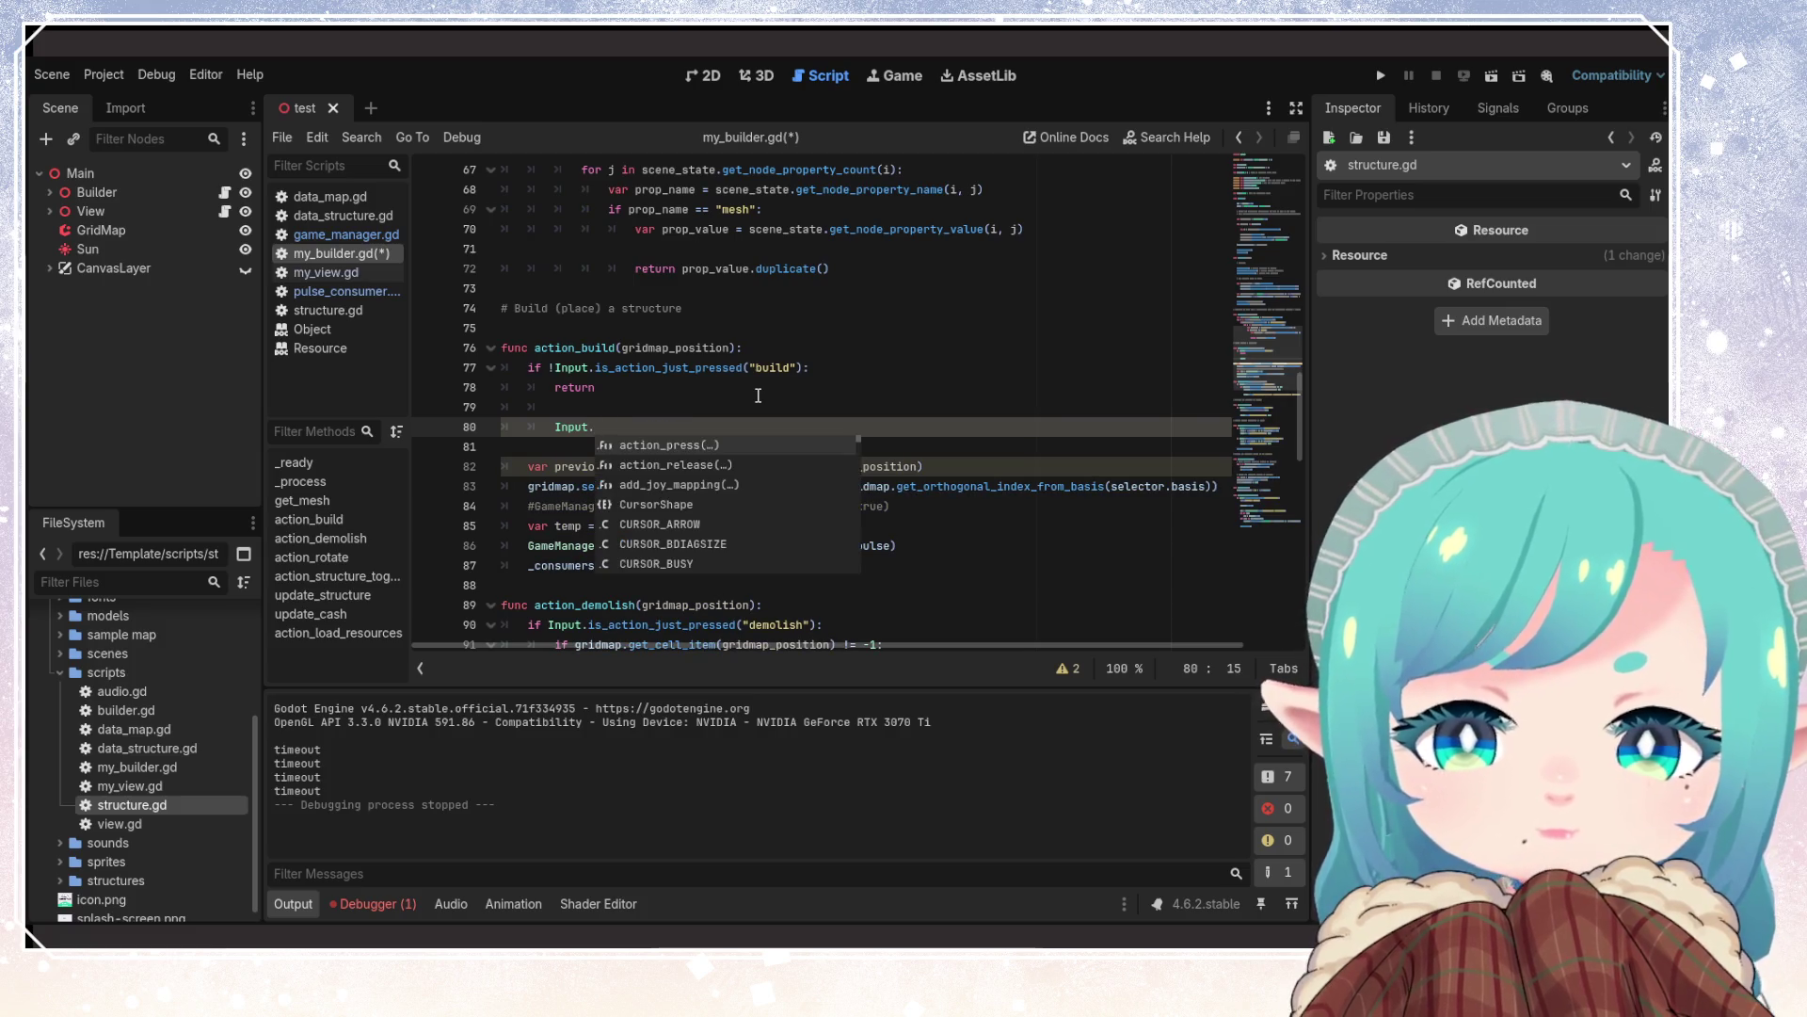
After browsing the script, complete Input.connect and begin erasing the unfinished call
scroll(716, 495, down, 3)
scroll(716, 495, down, 10)
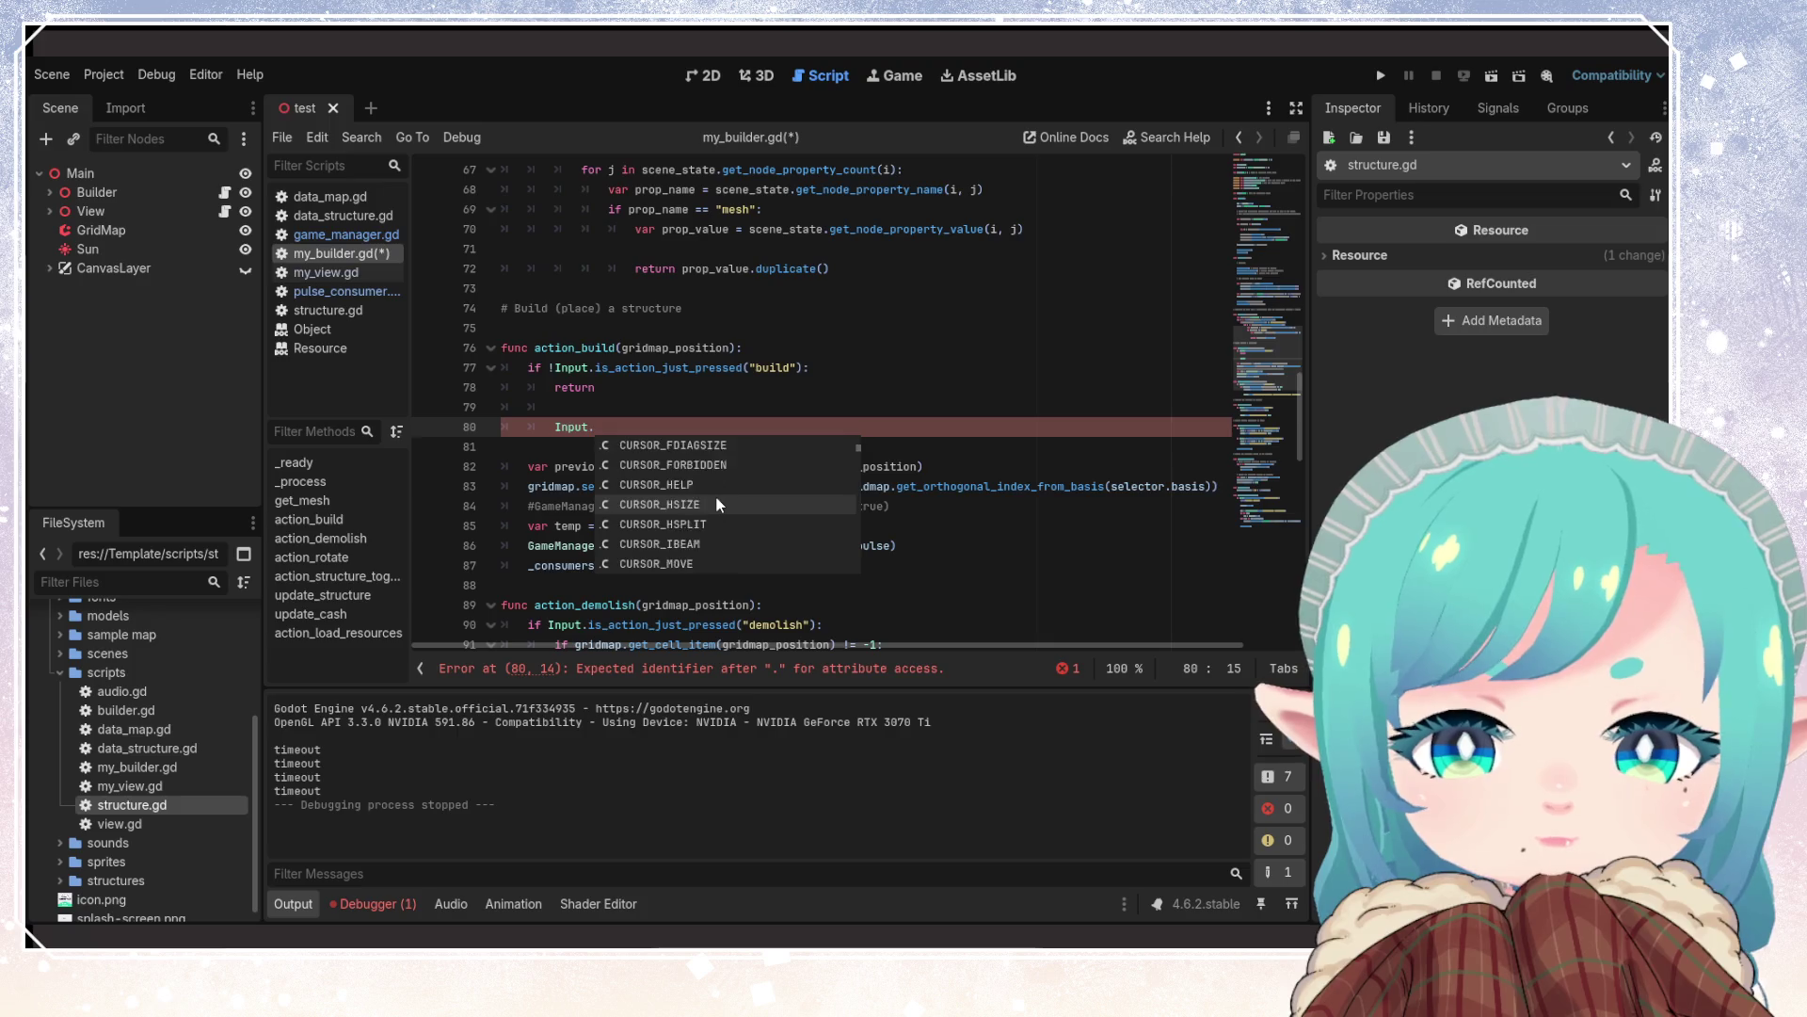
scroll(716, 495, down, 16)
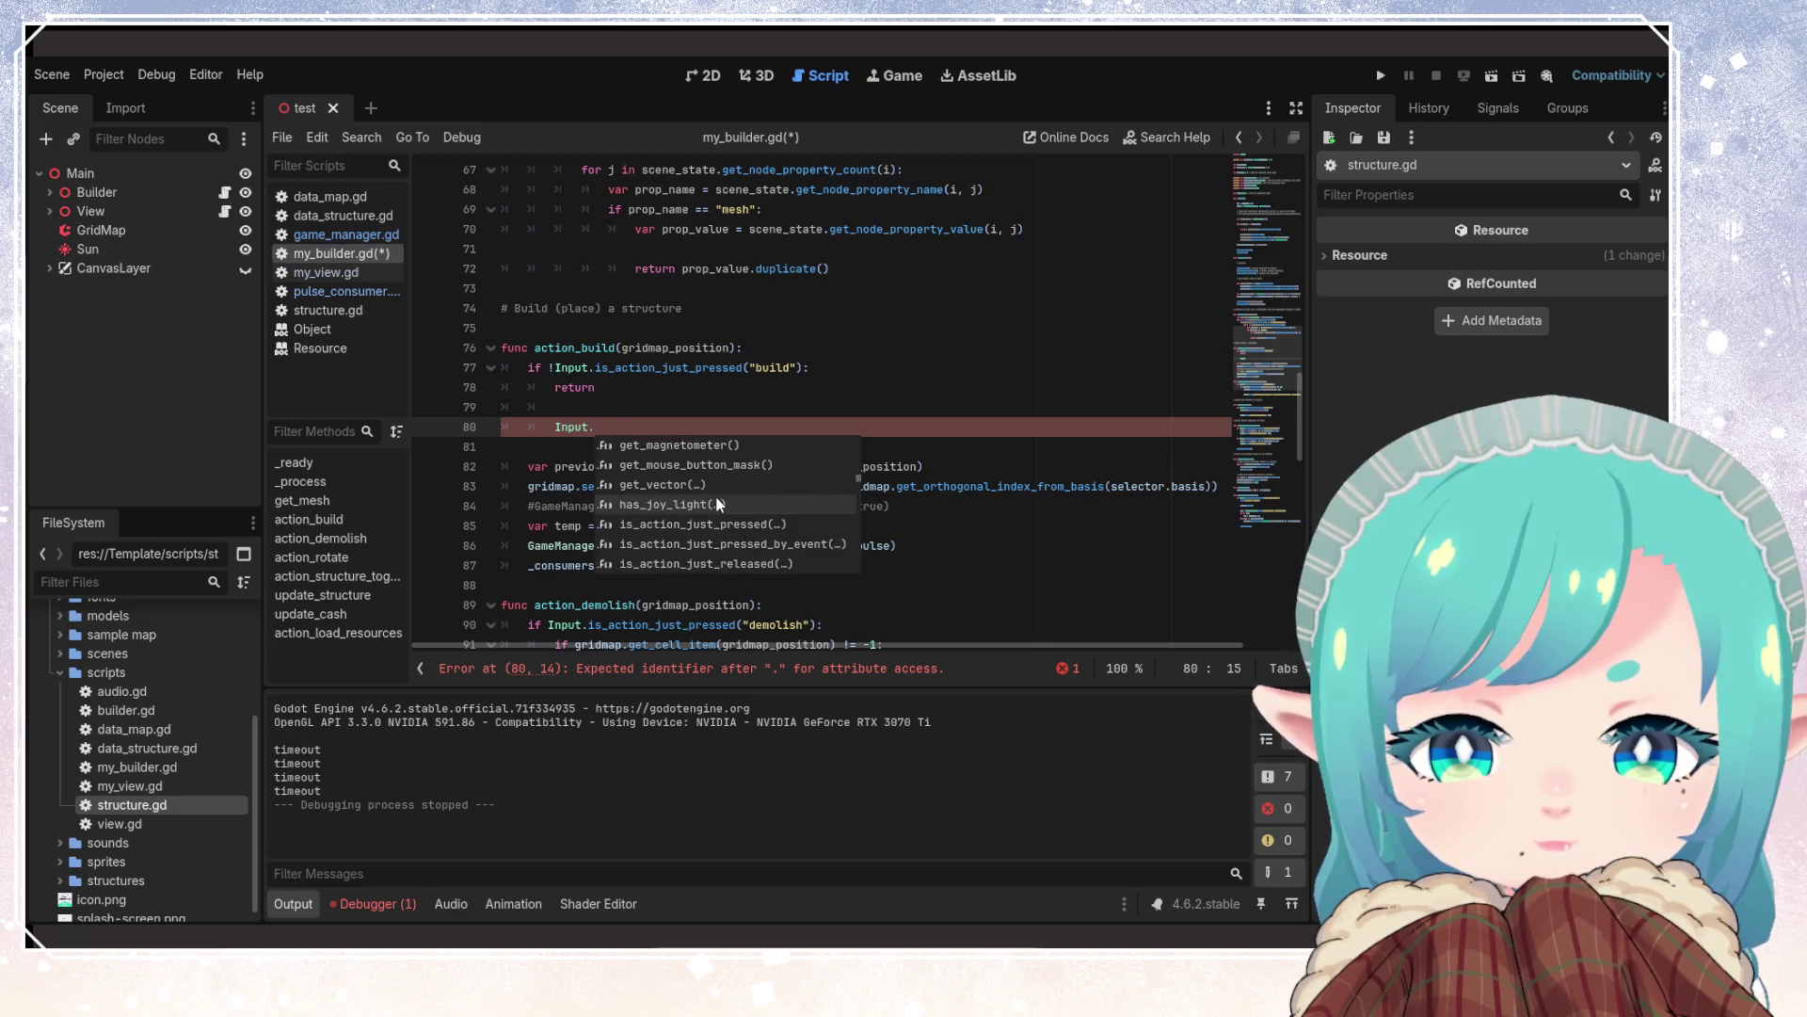
scroll(716, 495, down, 2)
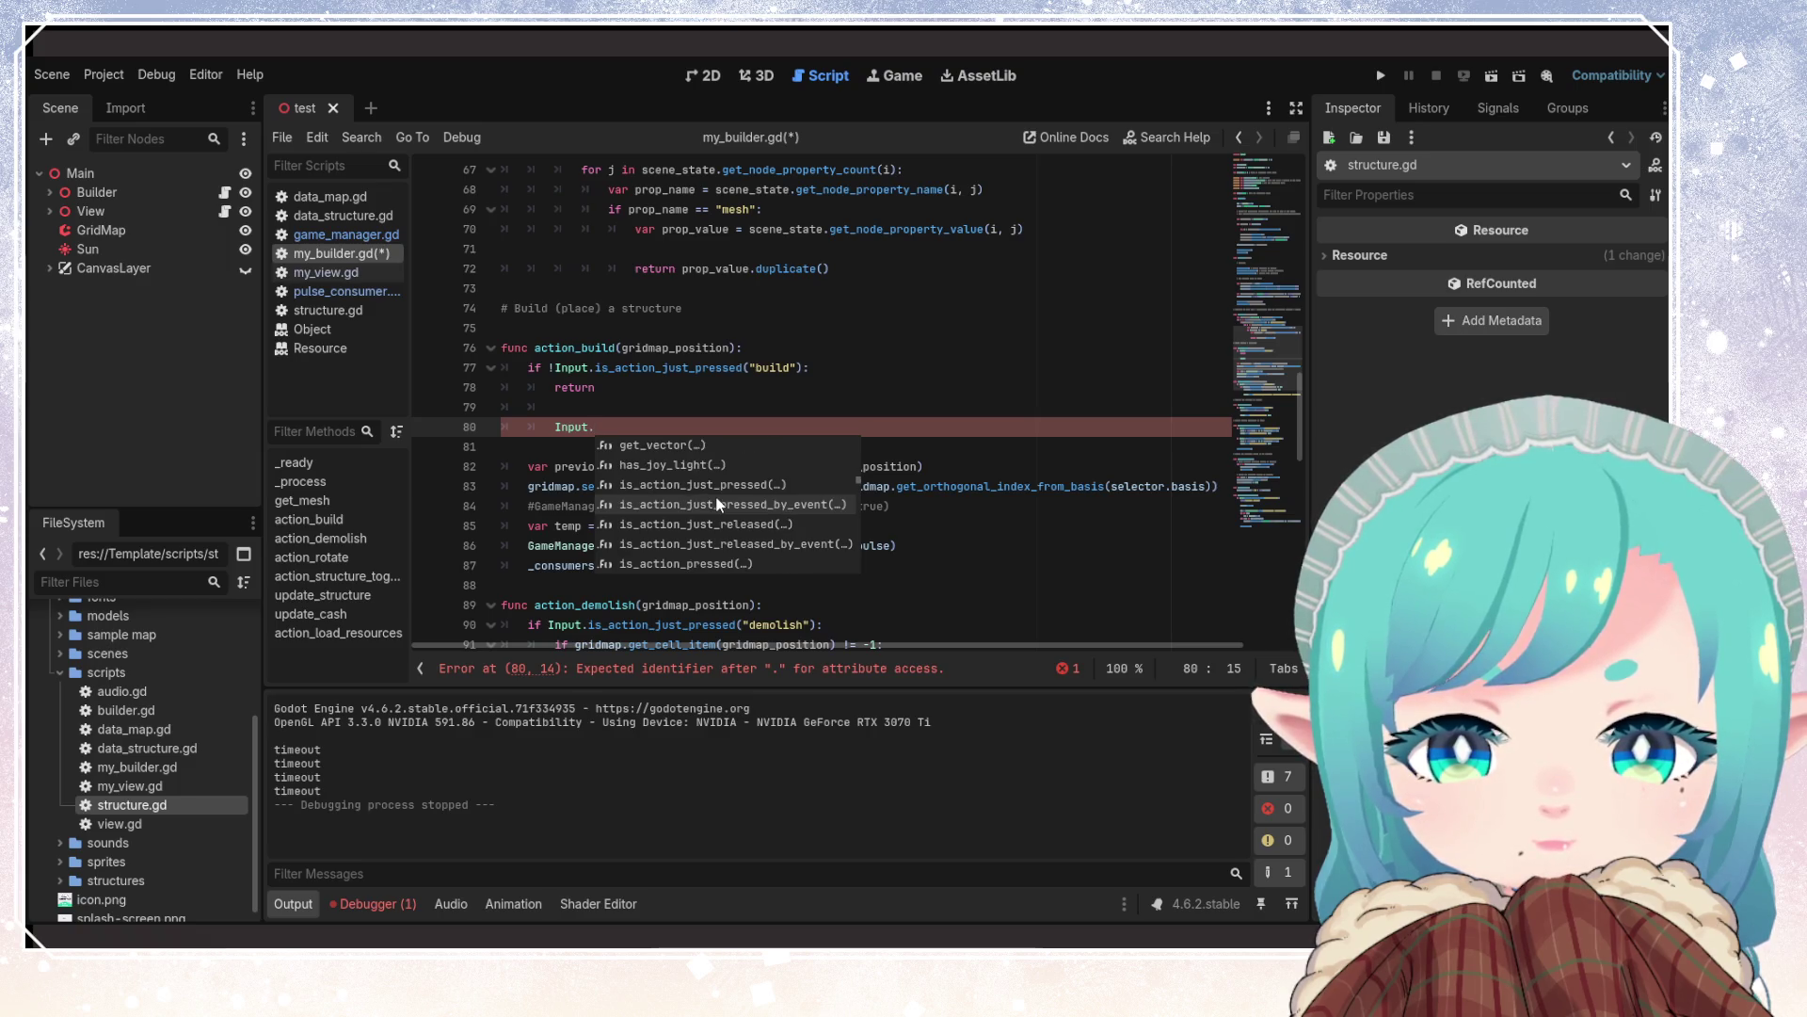
scroll(769, 518, down, 4)
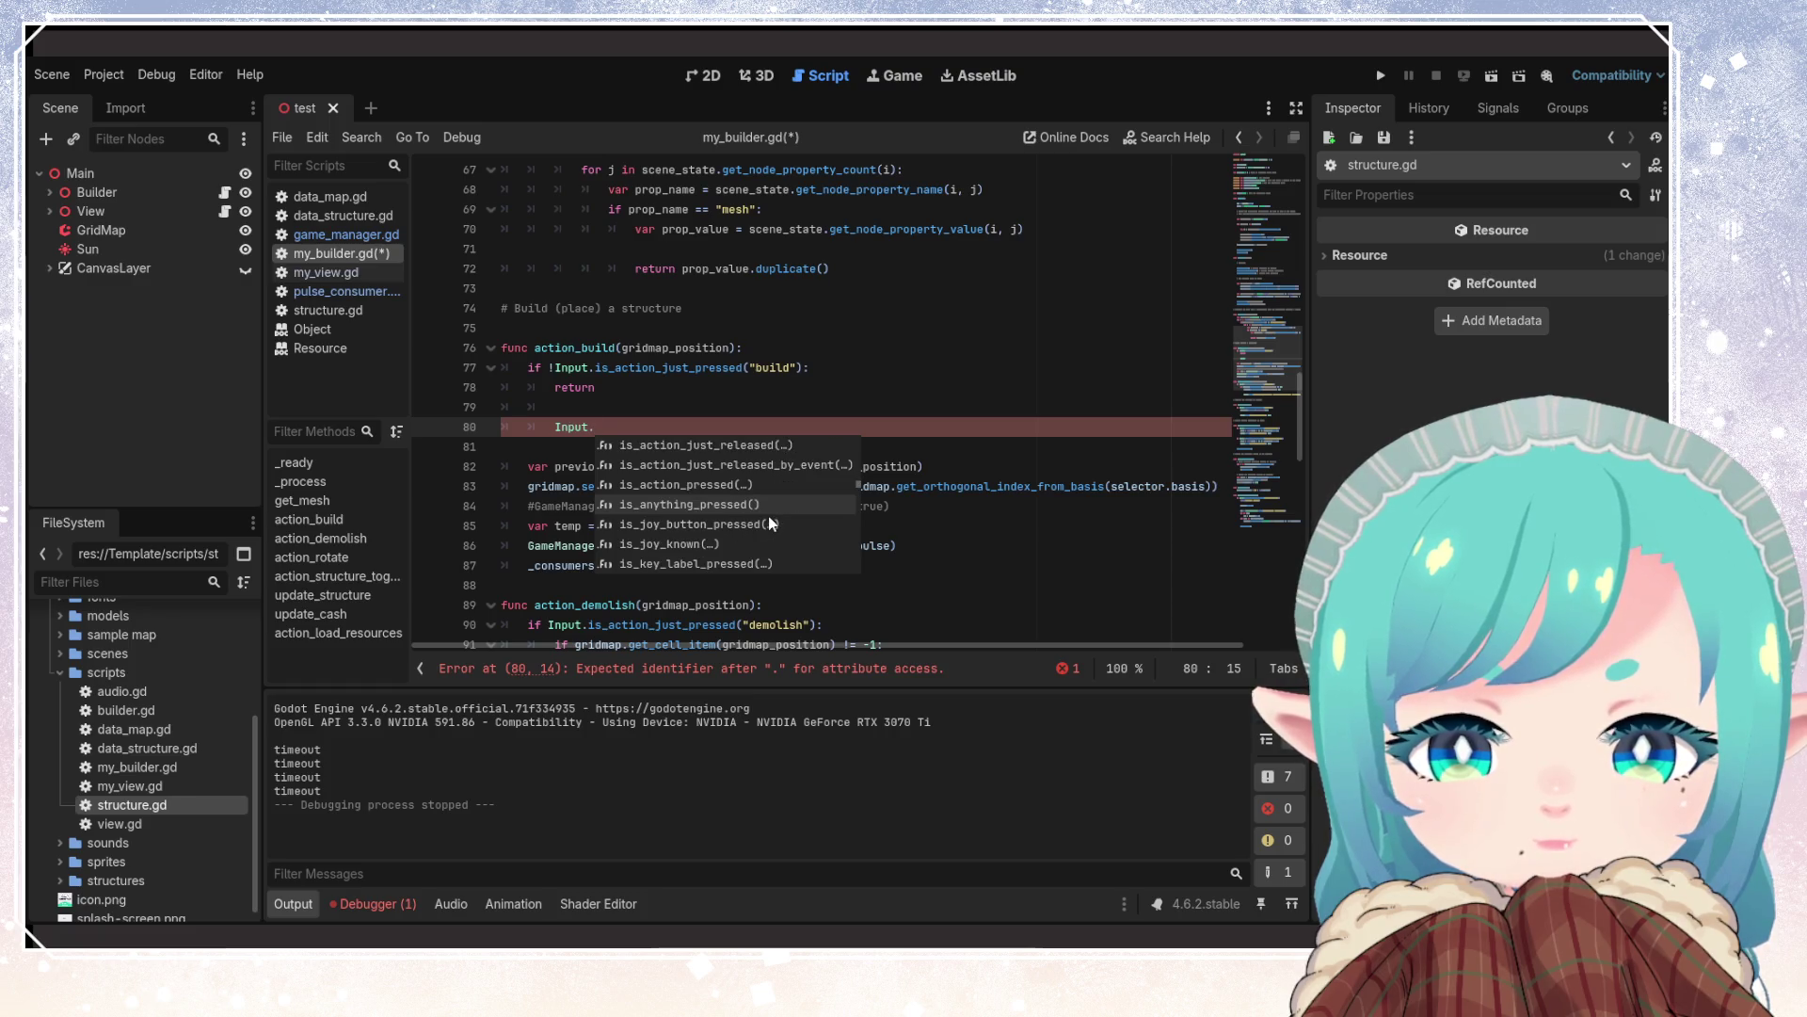
scroll(768, 518, down, 9)
scroll(768, 516, down, 10)
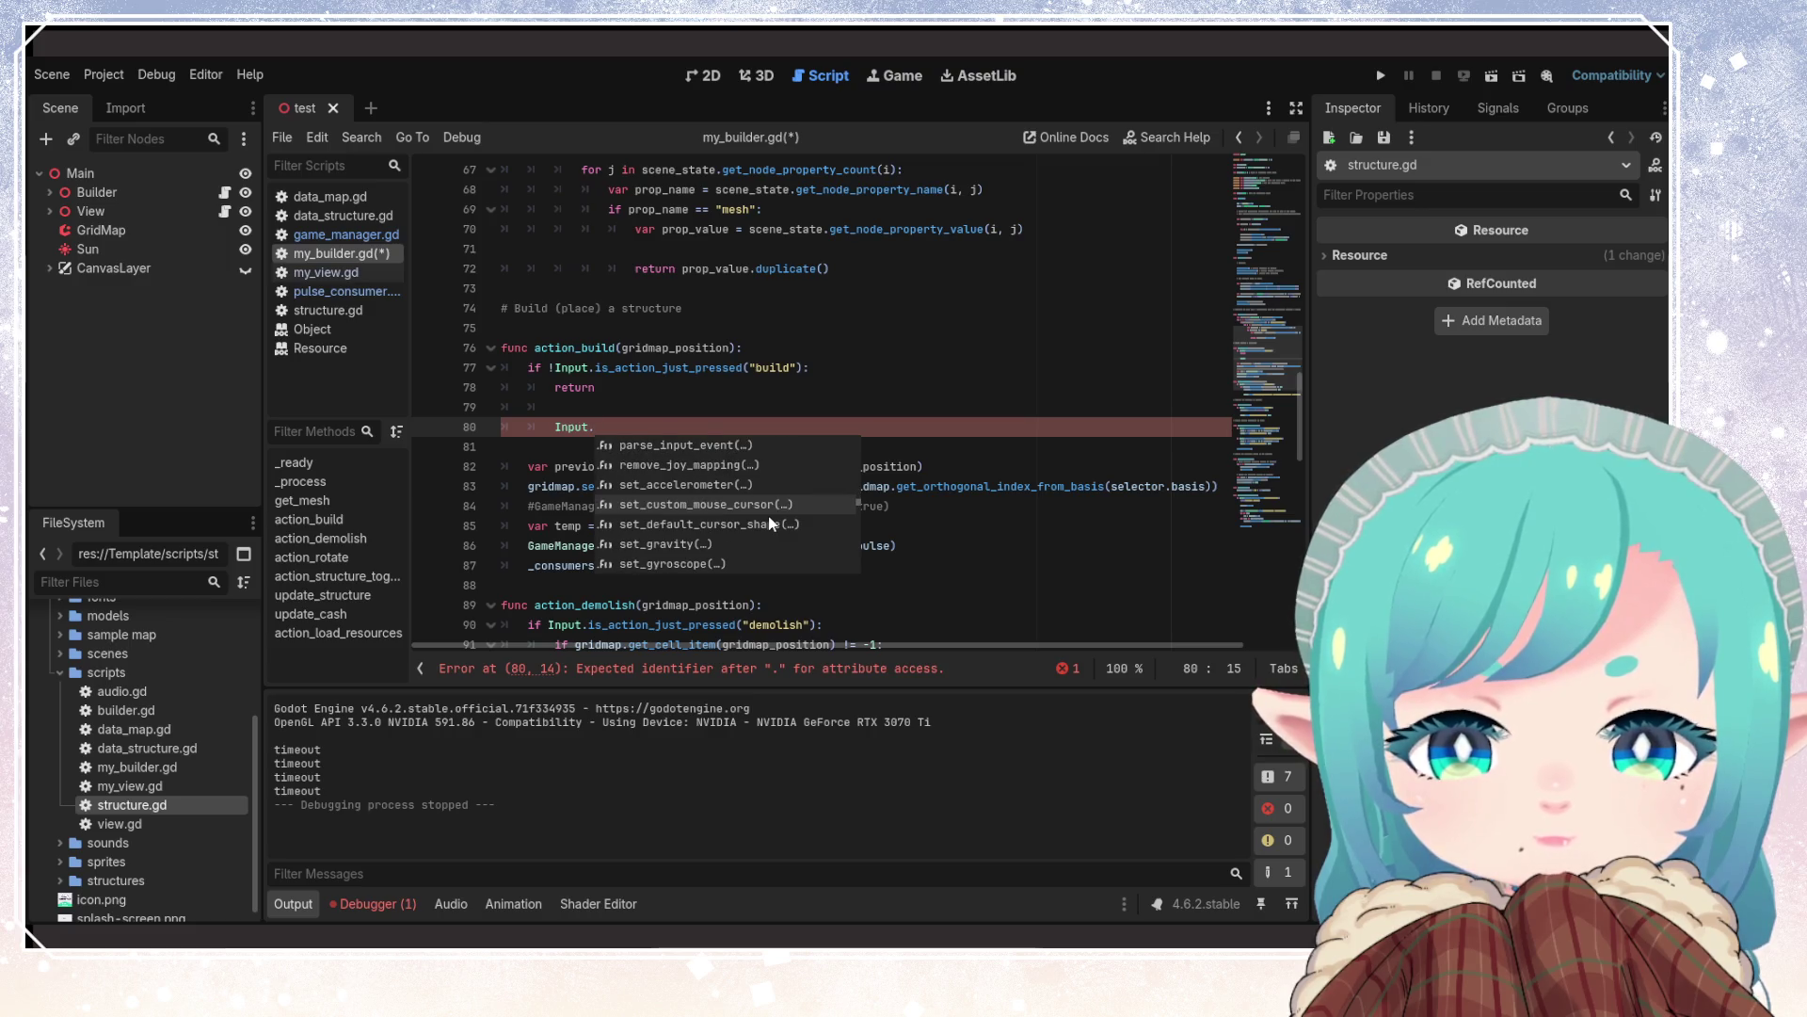
scroll(768, 516, down, 7)
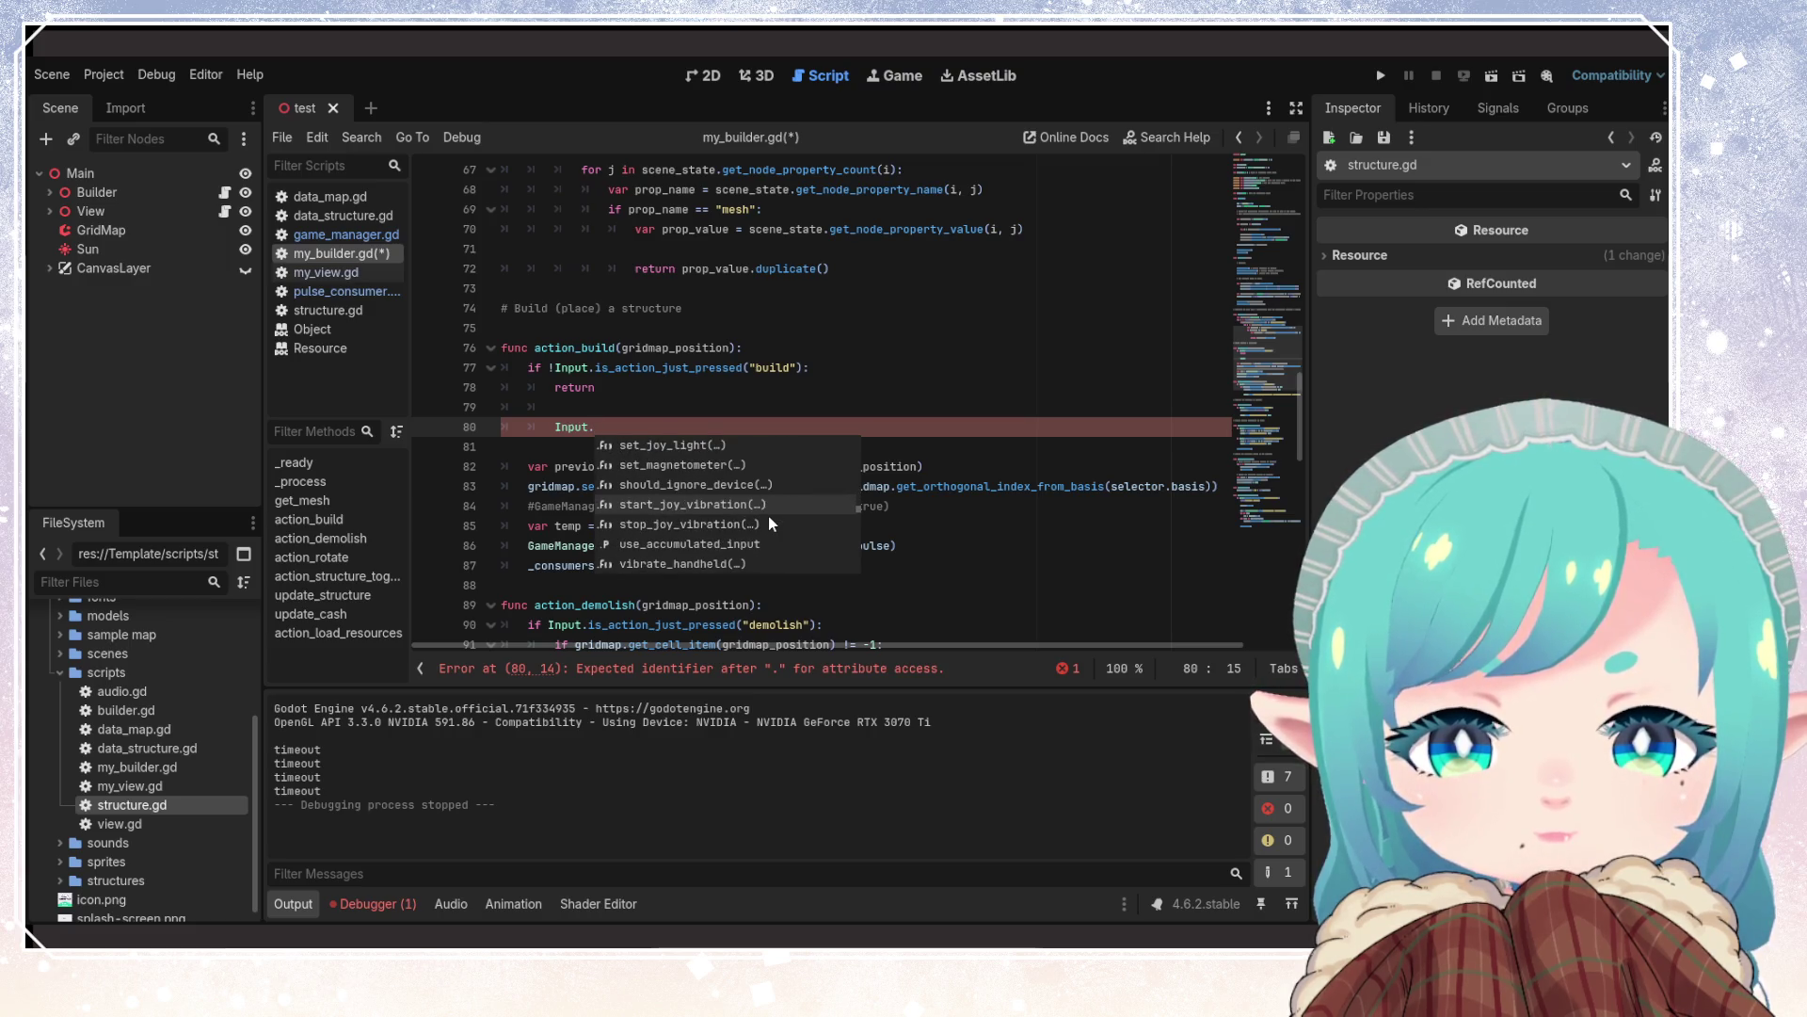
scroll(768, 515, down, 7)
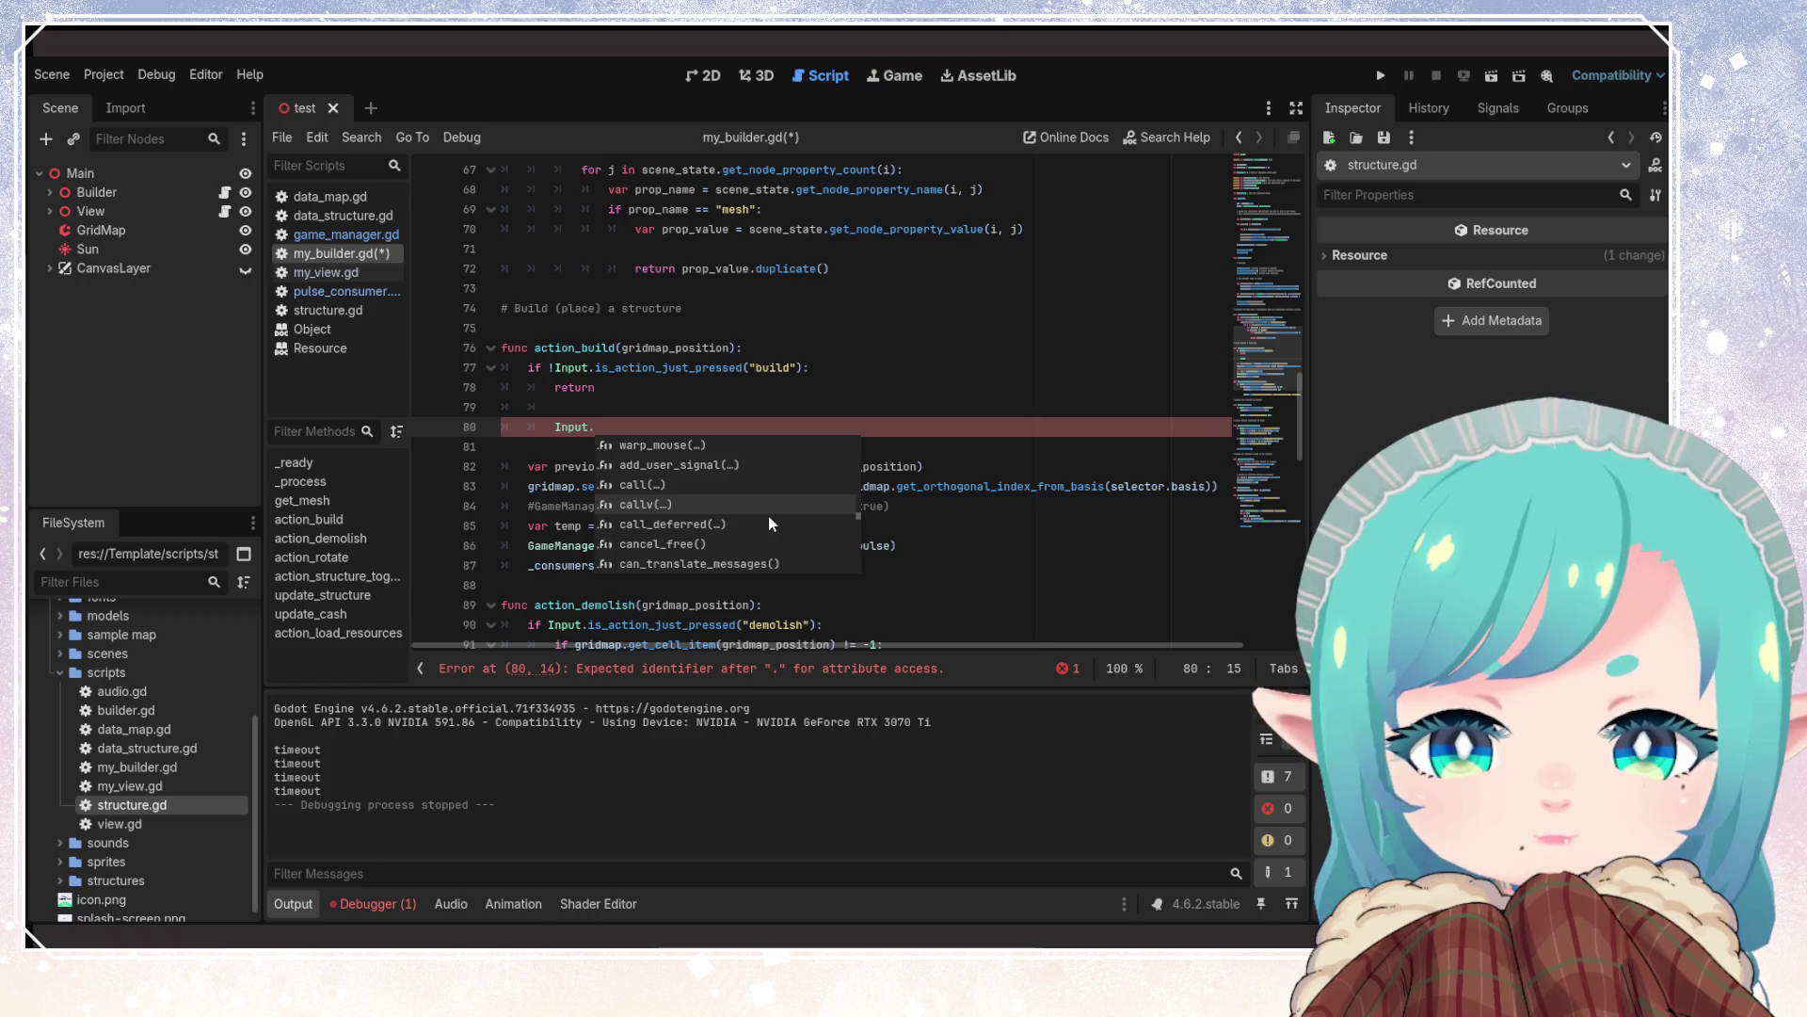
scroll(768, 516, down, 6)
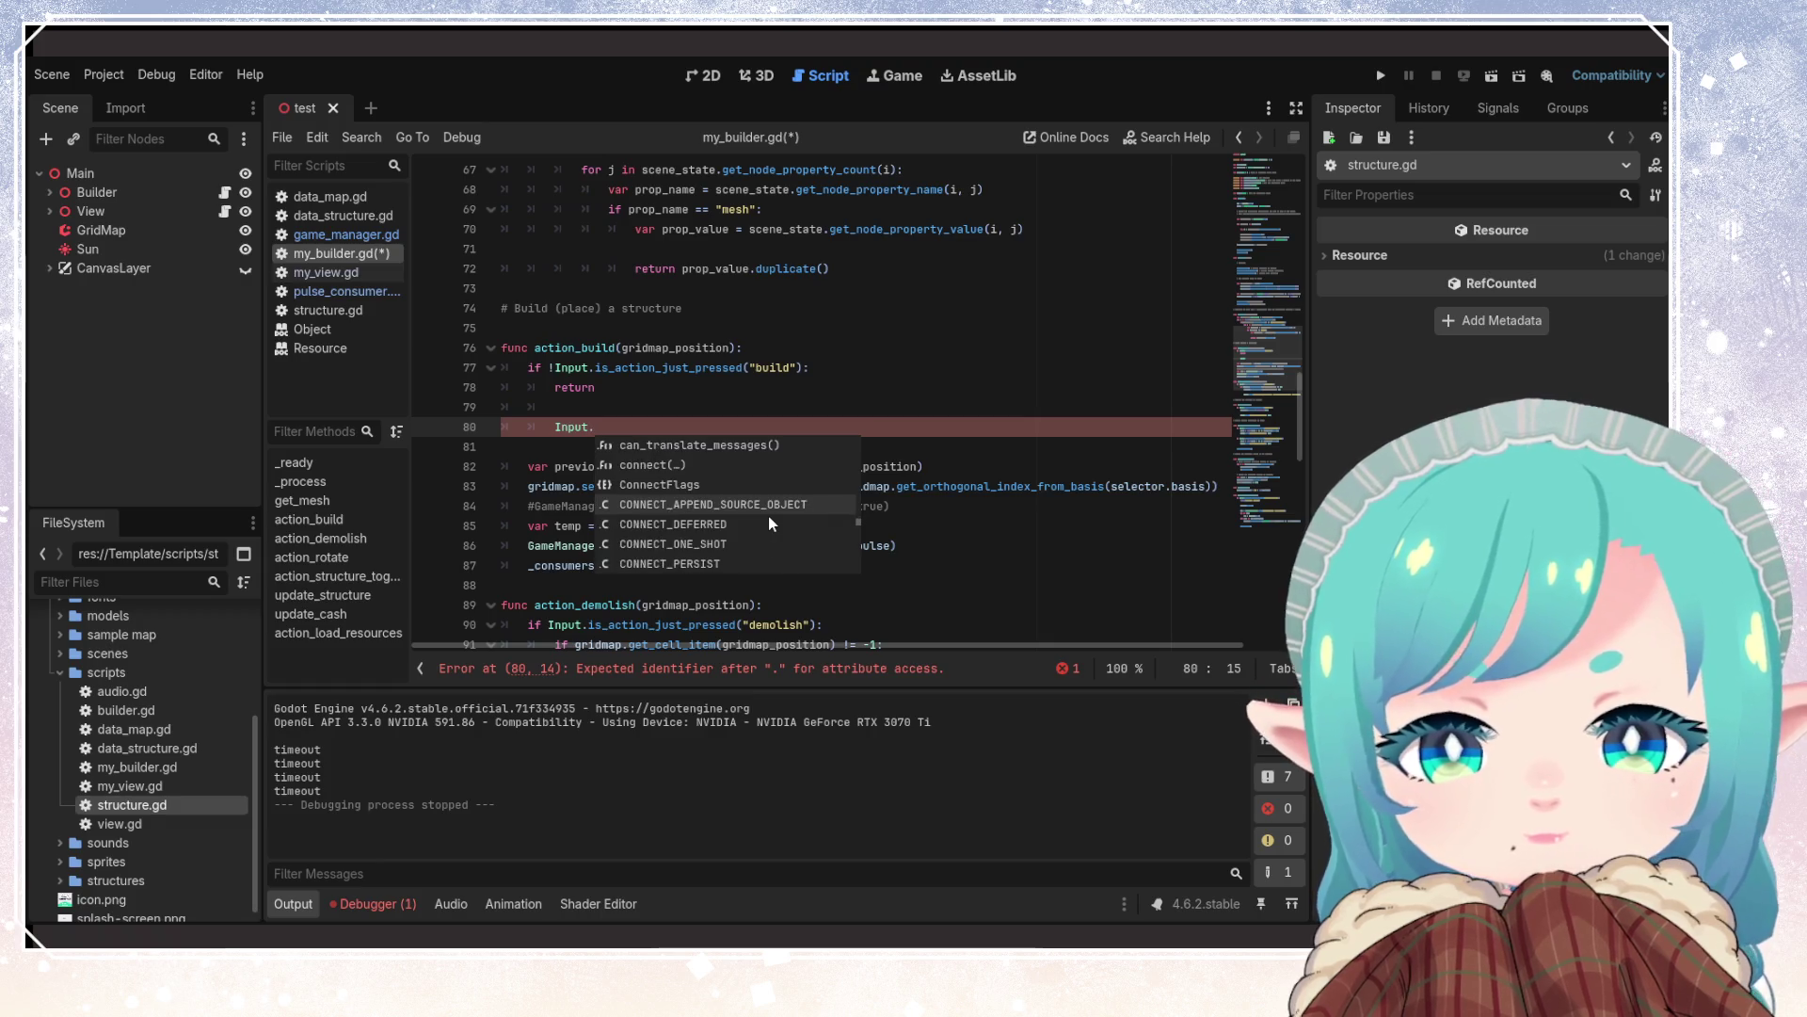
scroll(768, 516, down, 8)
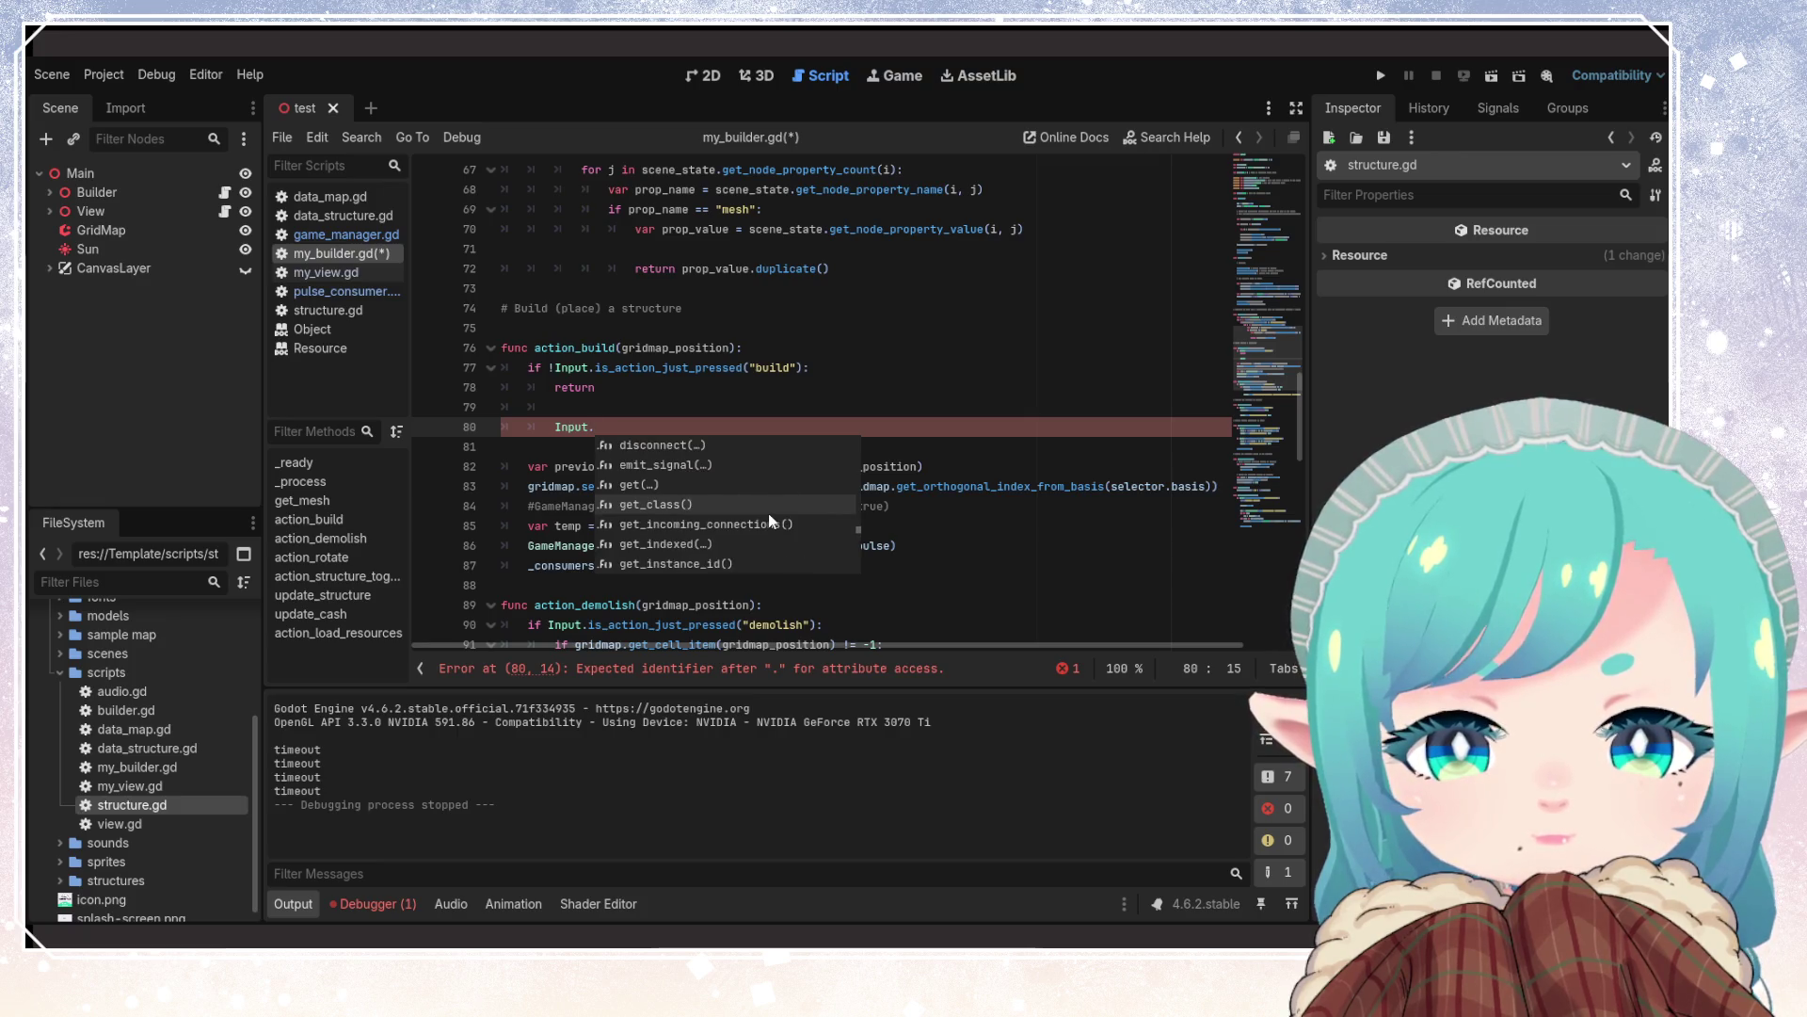
scroll(769, 516, up, 1)
scroll(769, 515, up, 1)
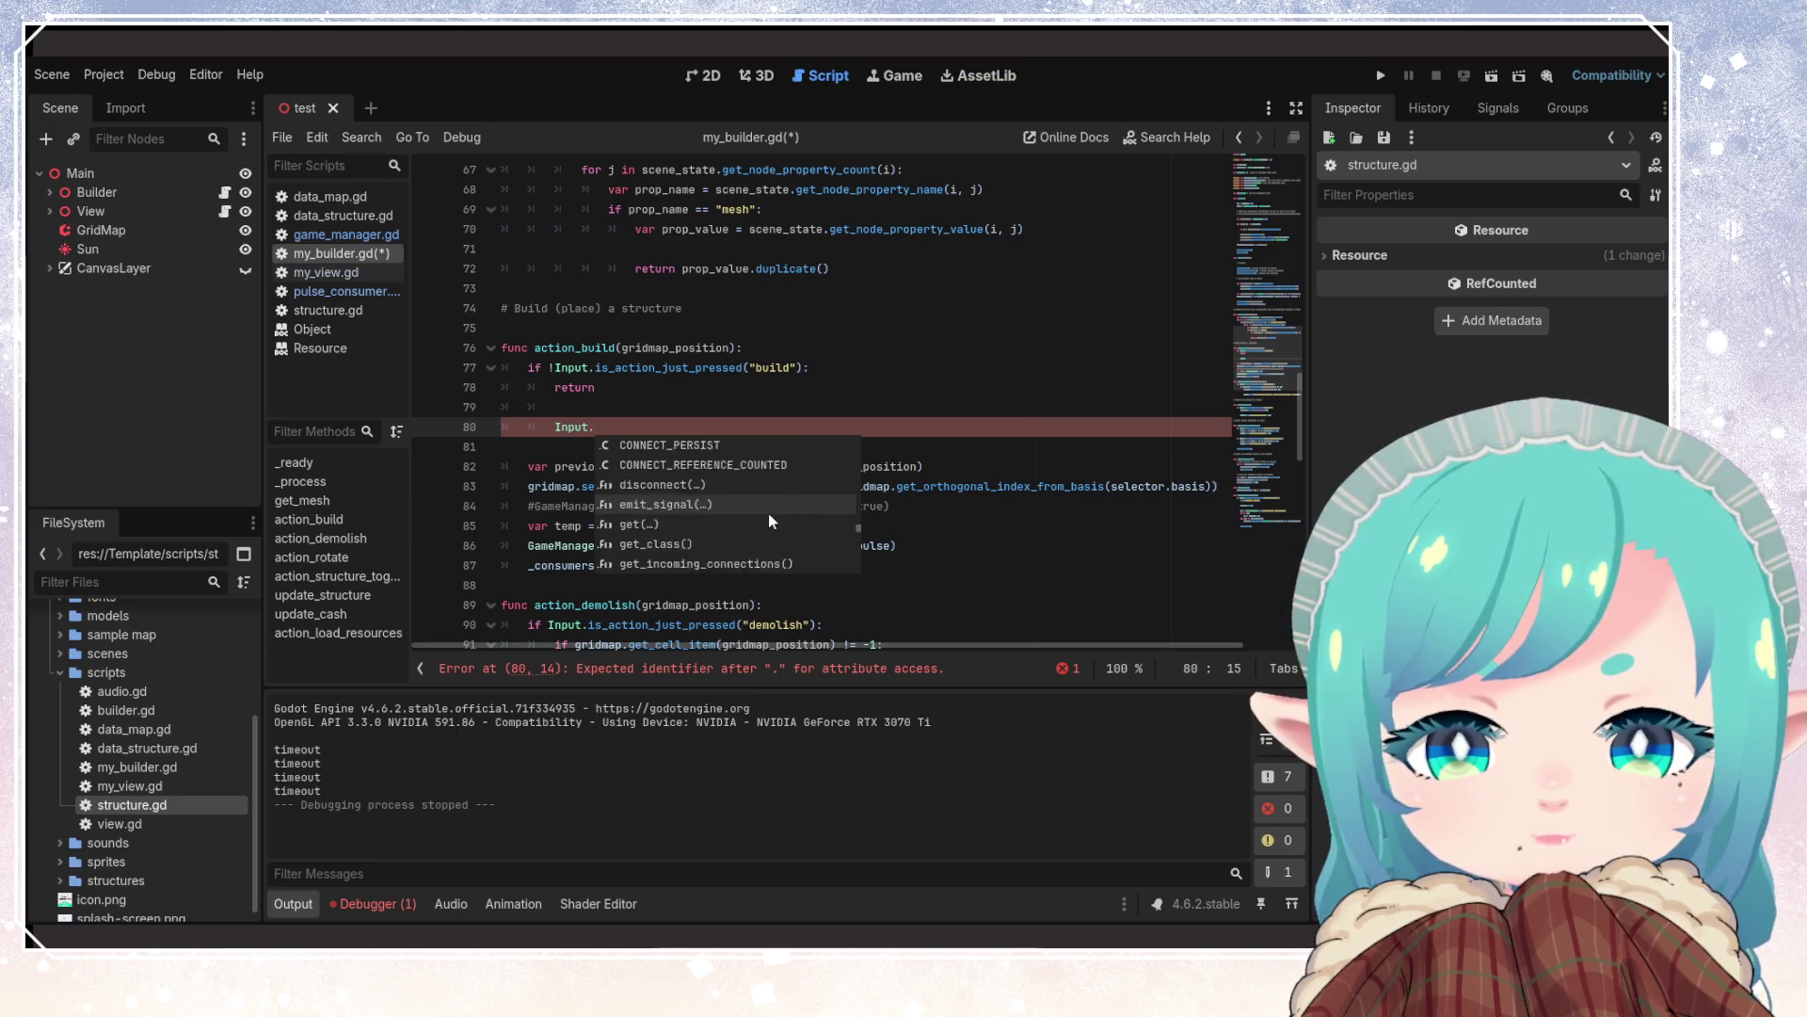
scroll(768, 512, down, 2)
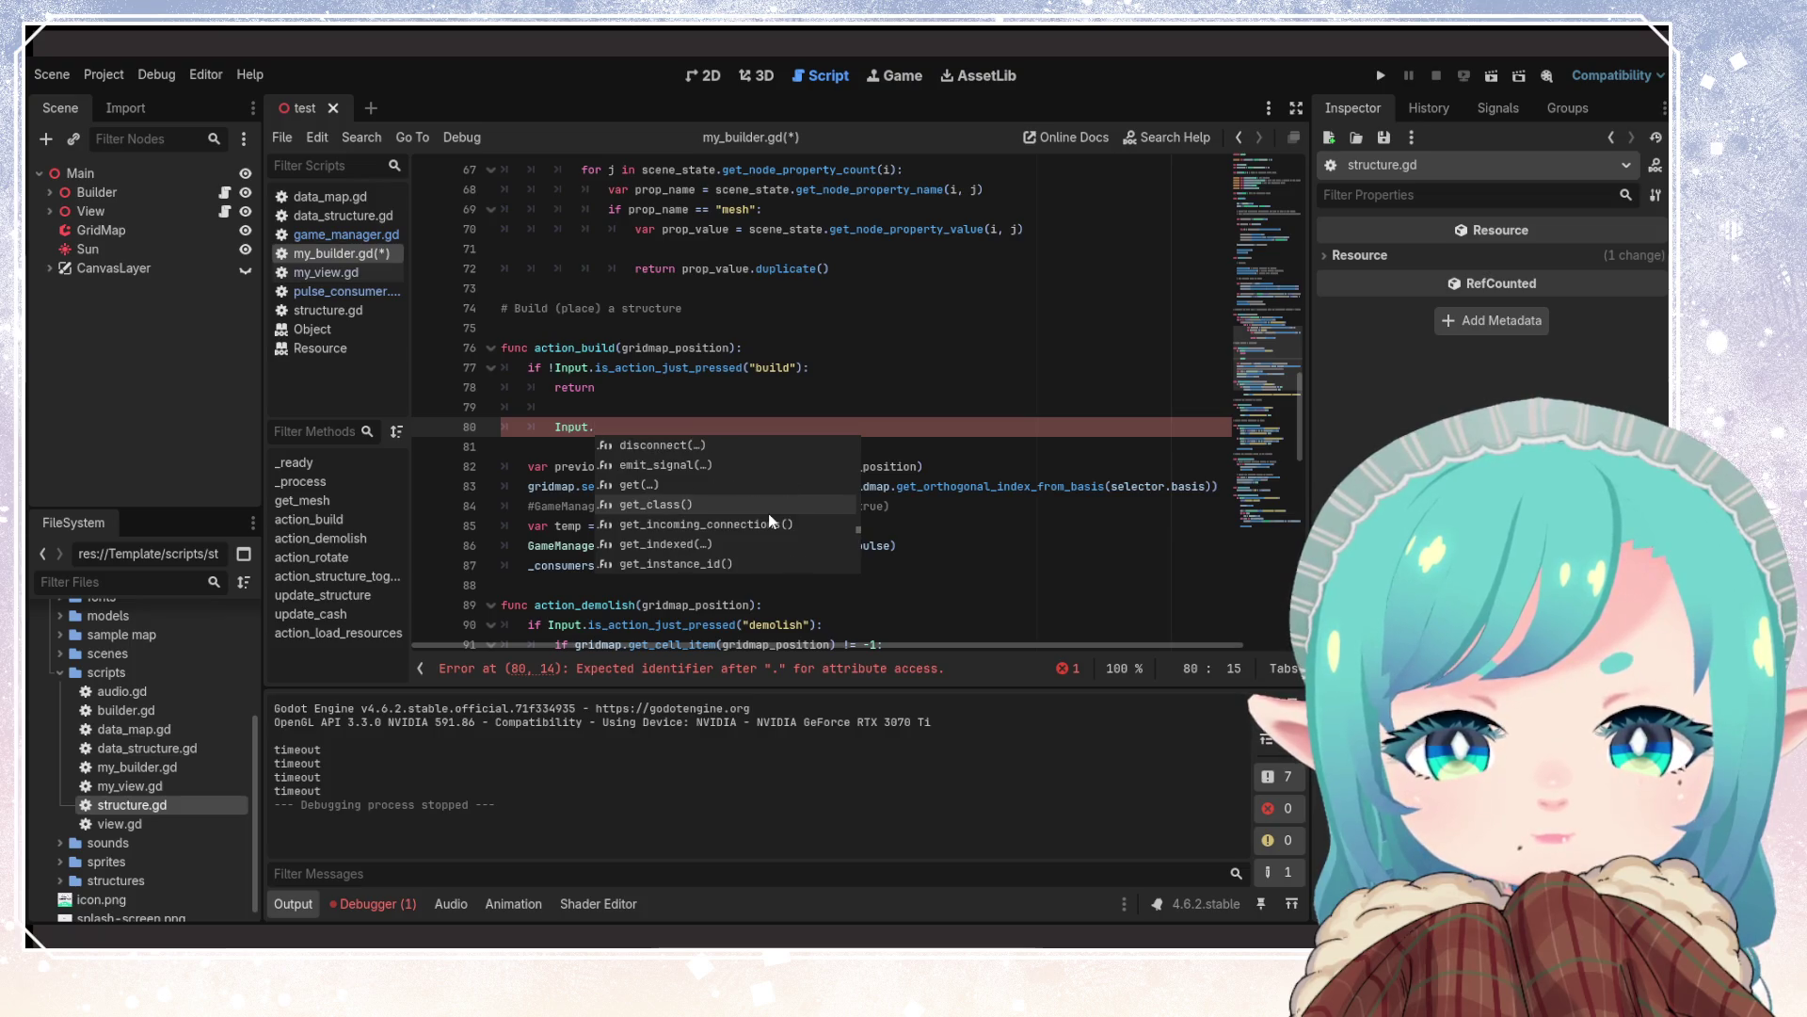
scroll(768, 512, up, 2)
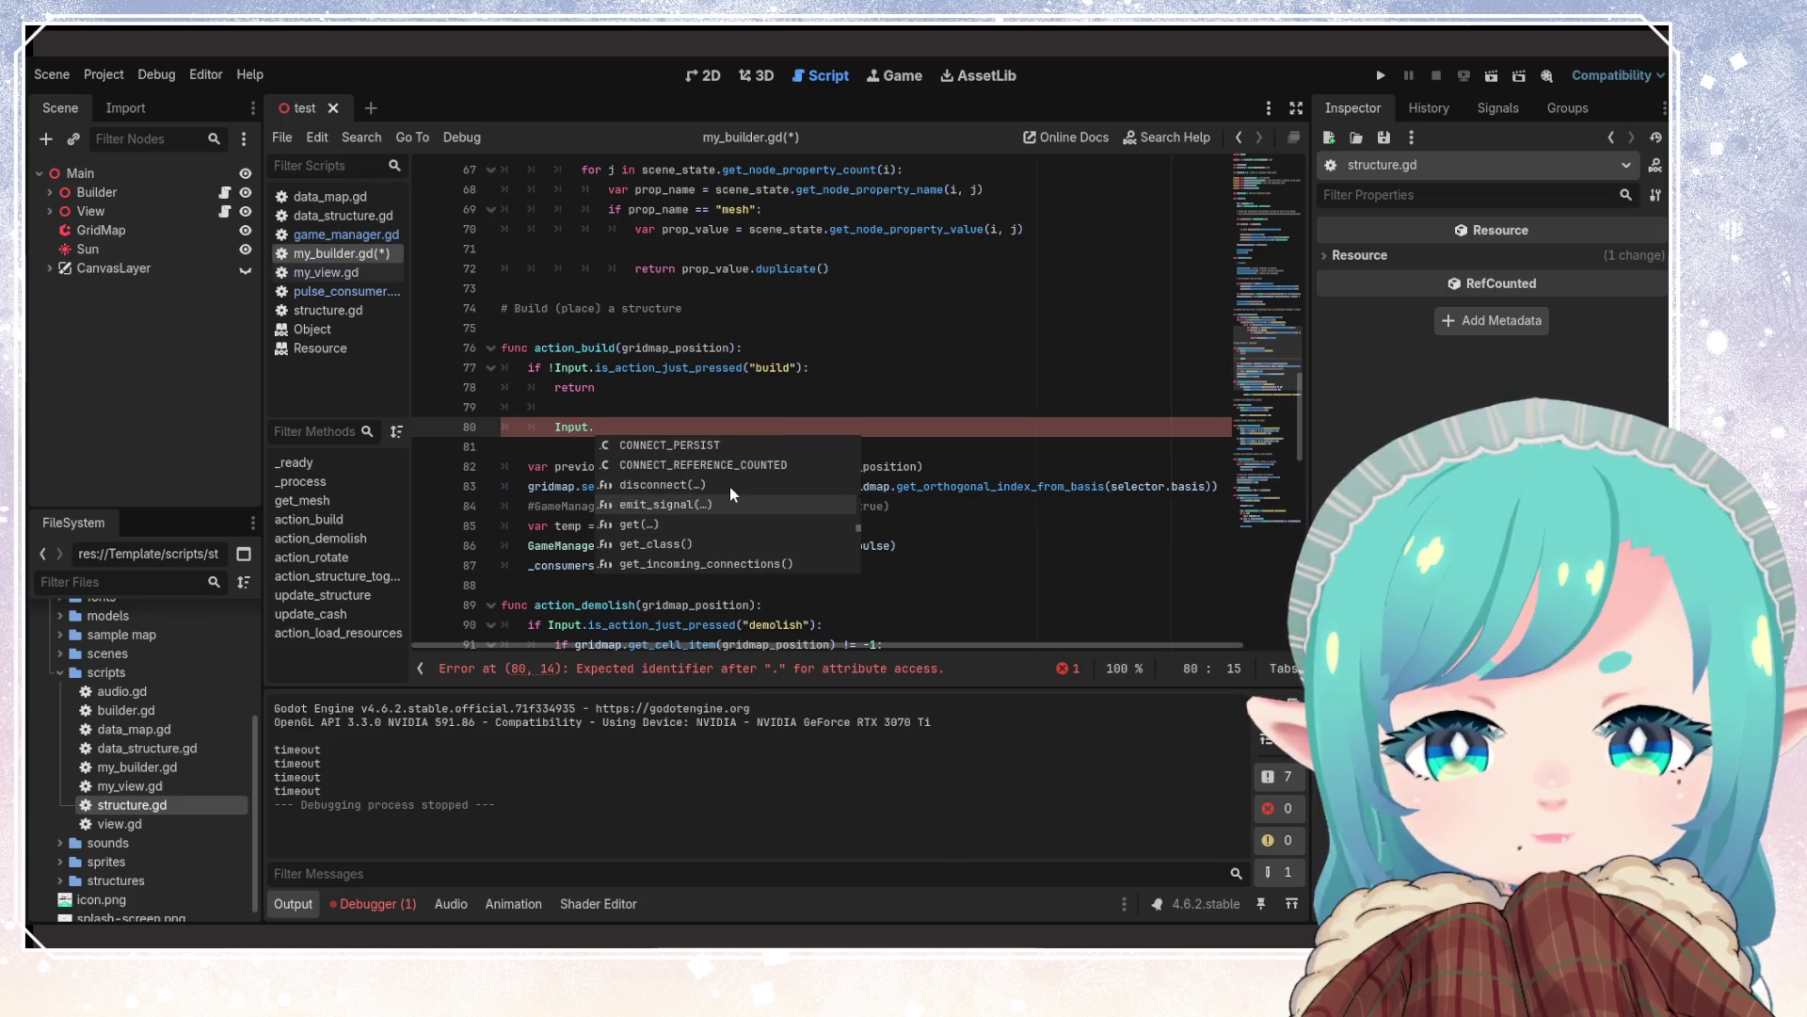
scroll(720, 505, down, 5)
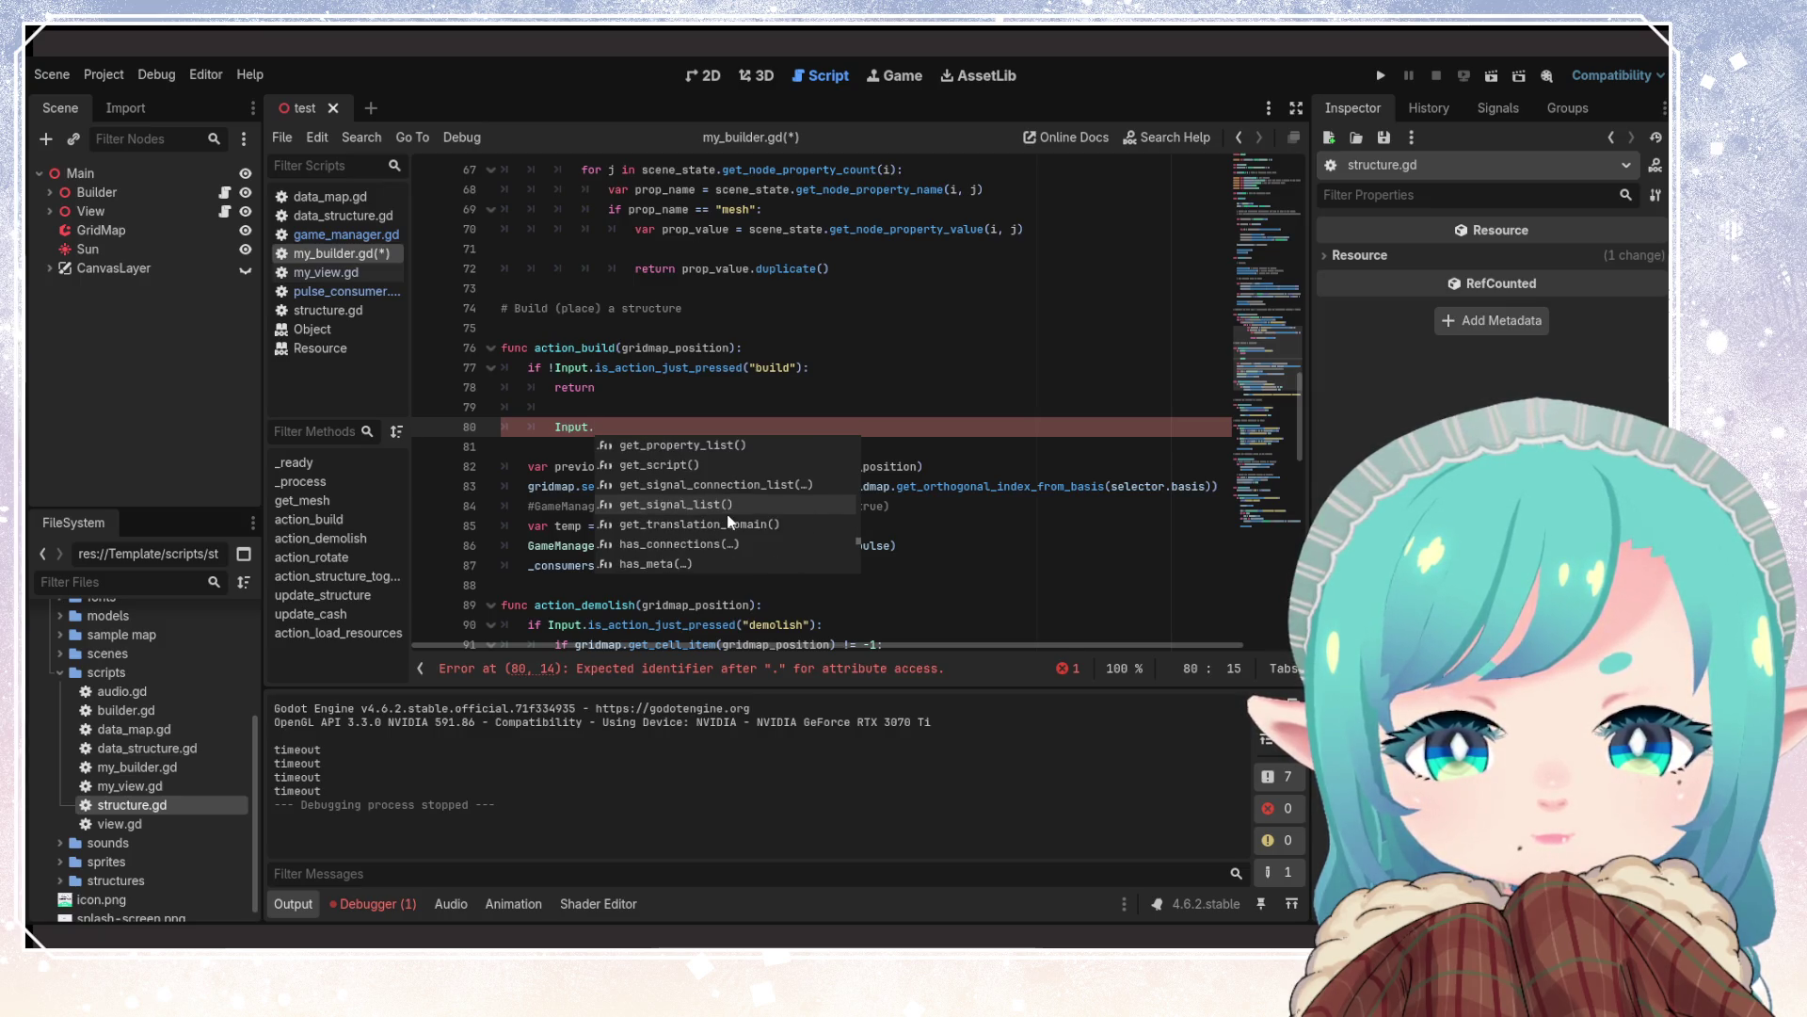
scroll(730, 522, down, 3)
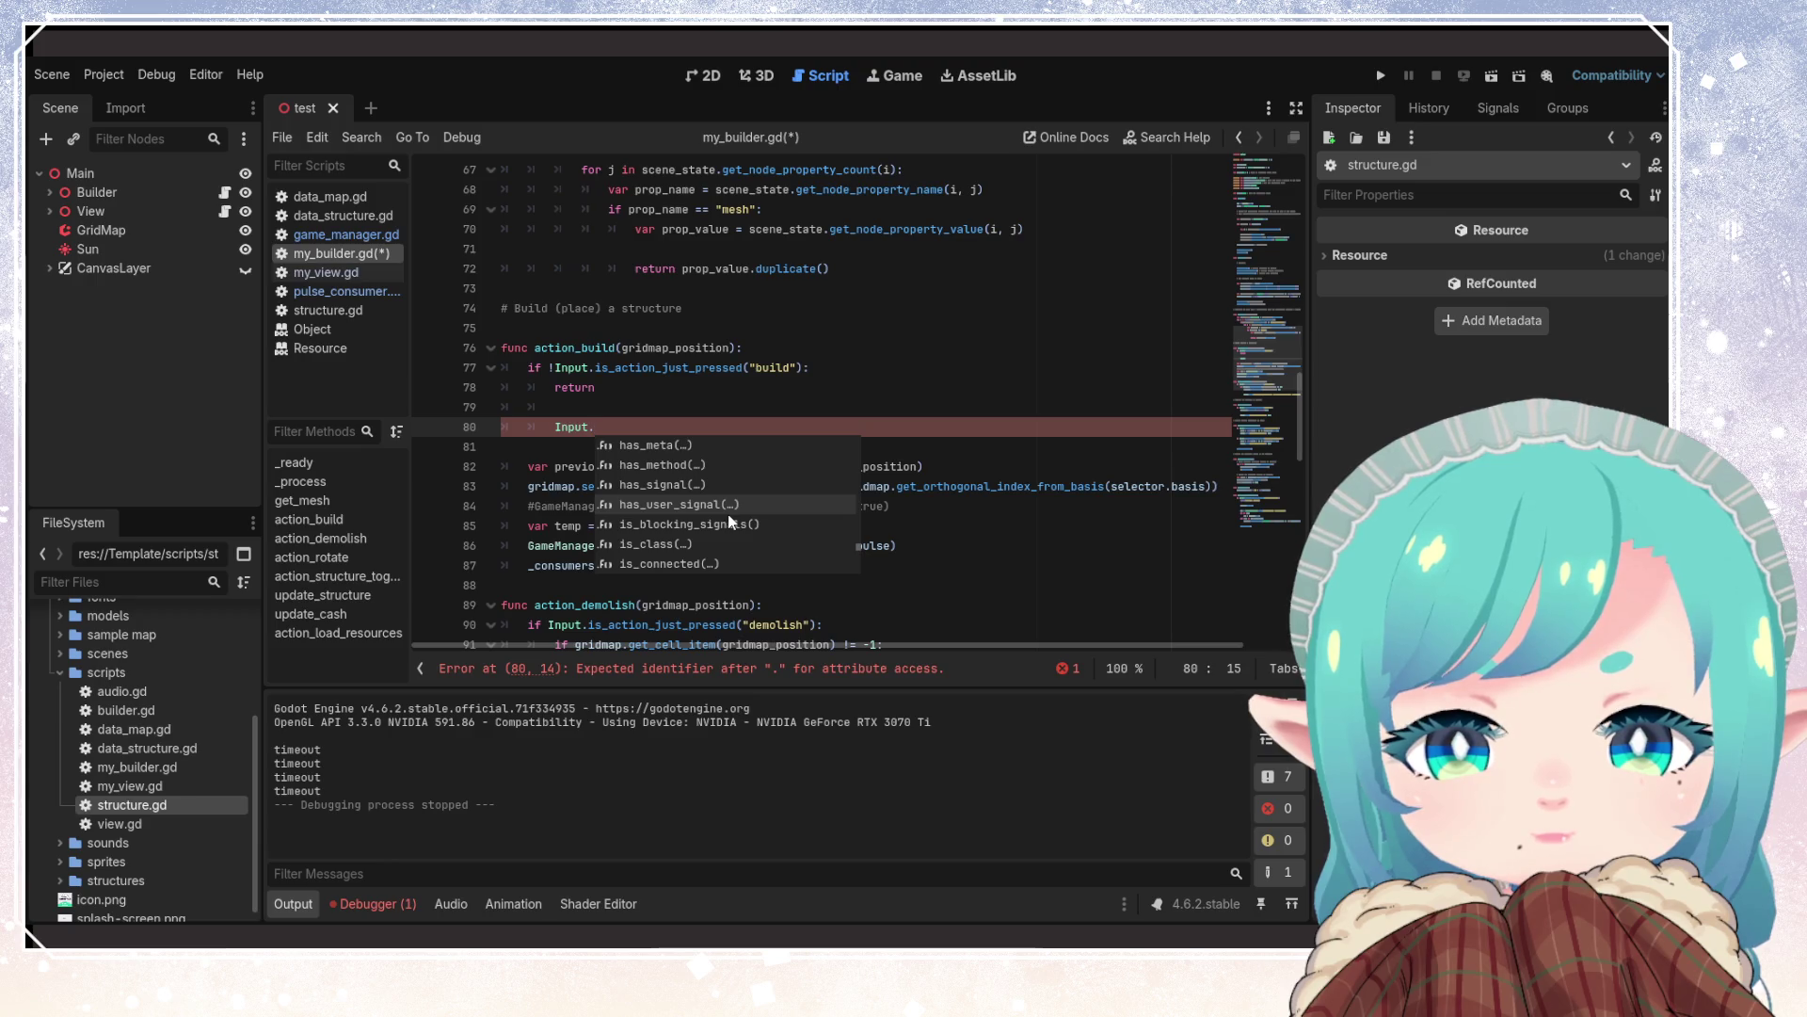
scroll(731, 522, down, 3)
scroll(731, 522, down, 6)
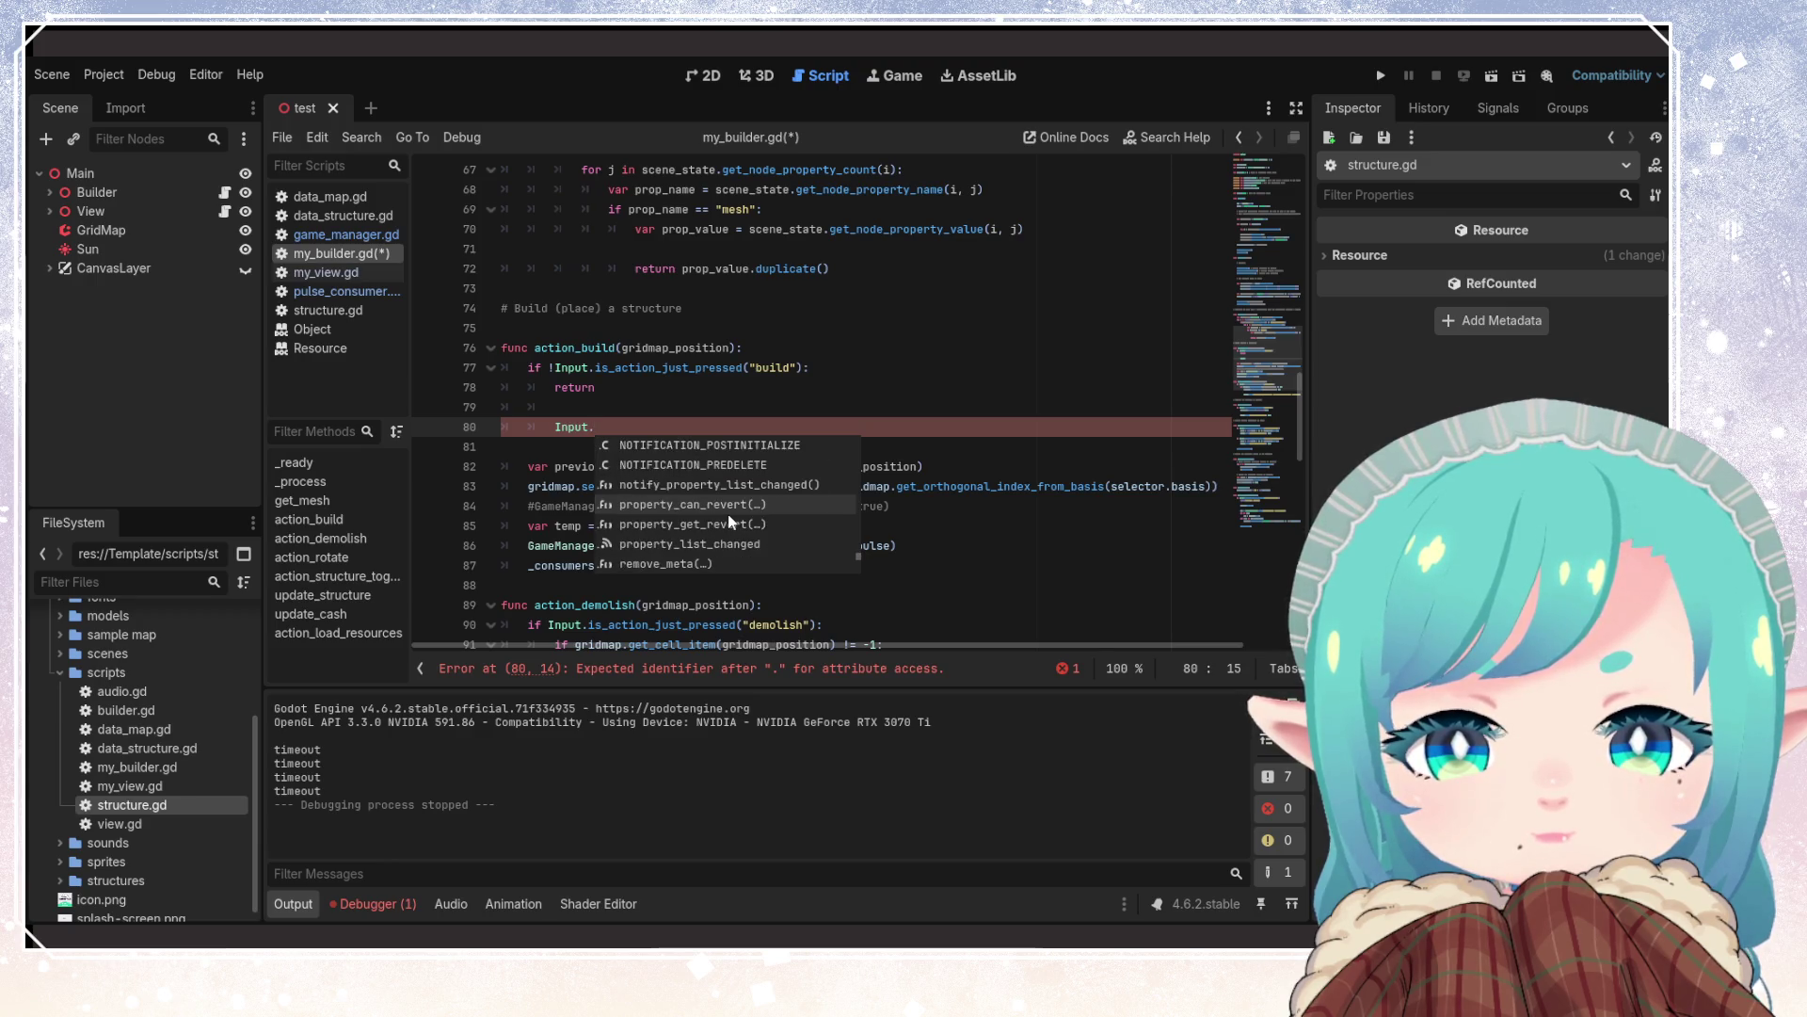
scroll(727, 514, up, 3)
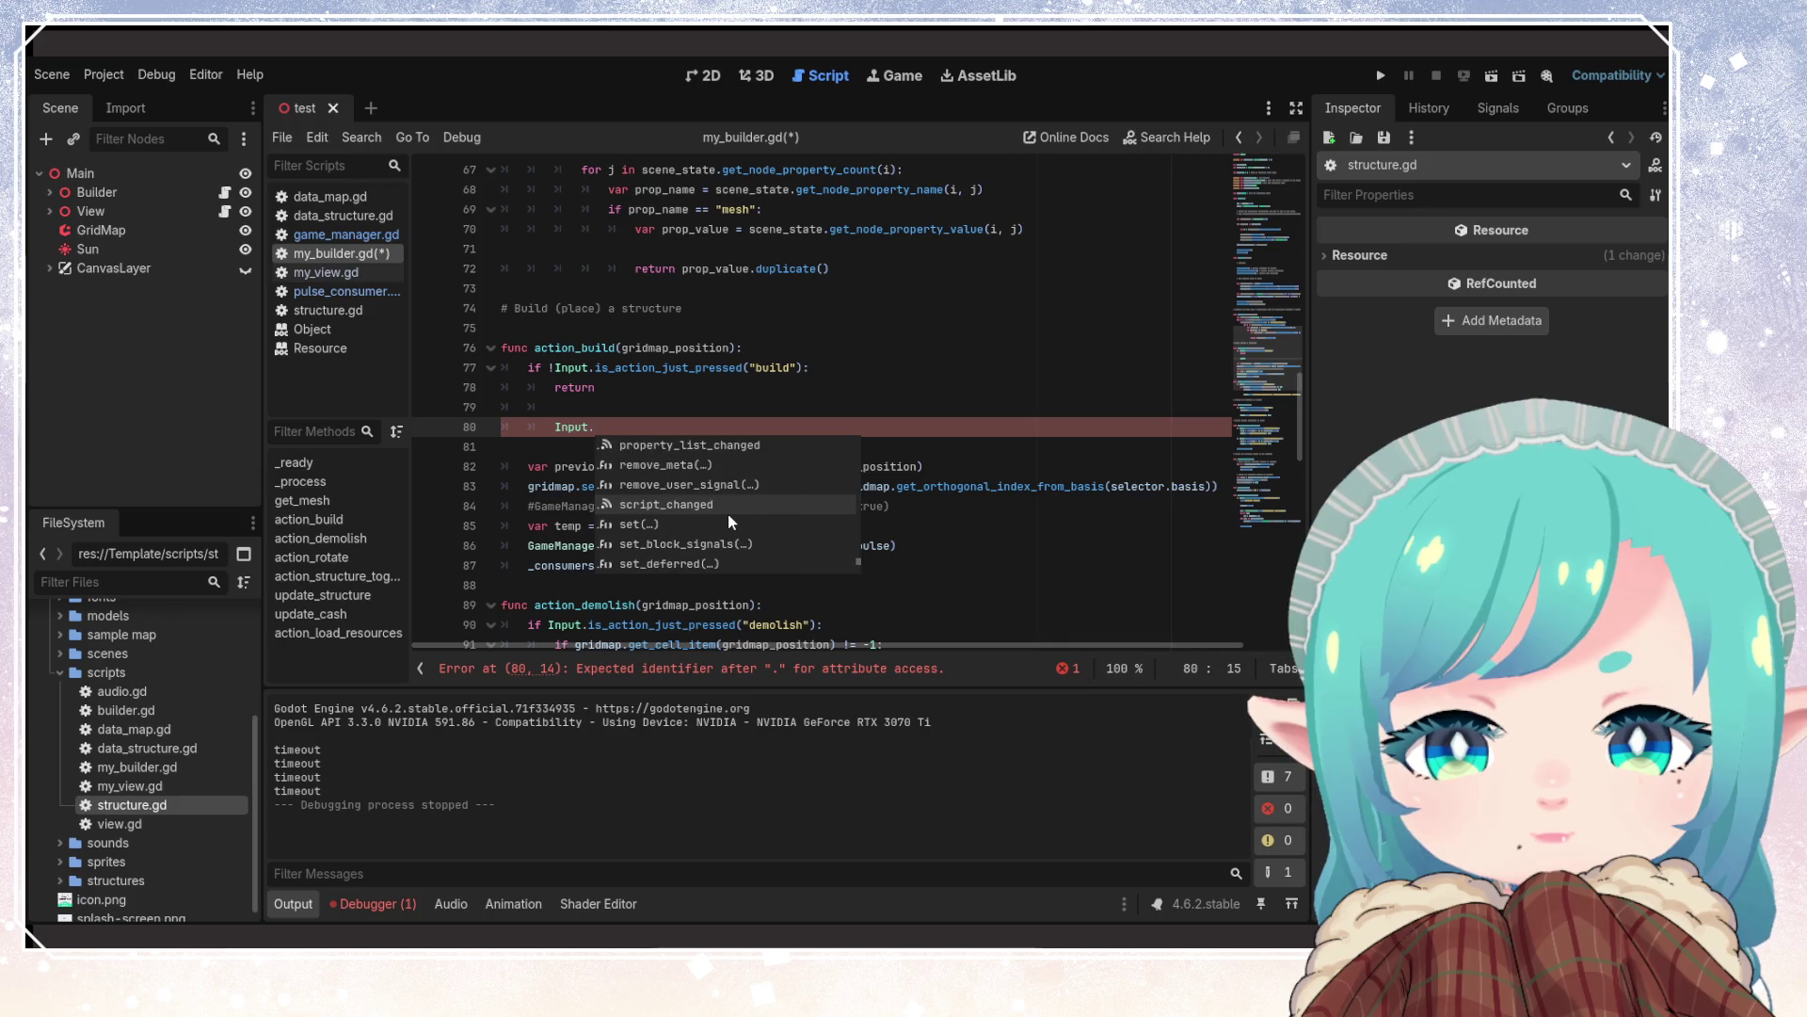
text(co)
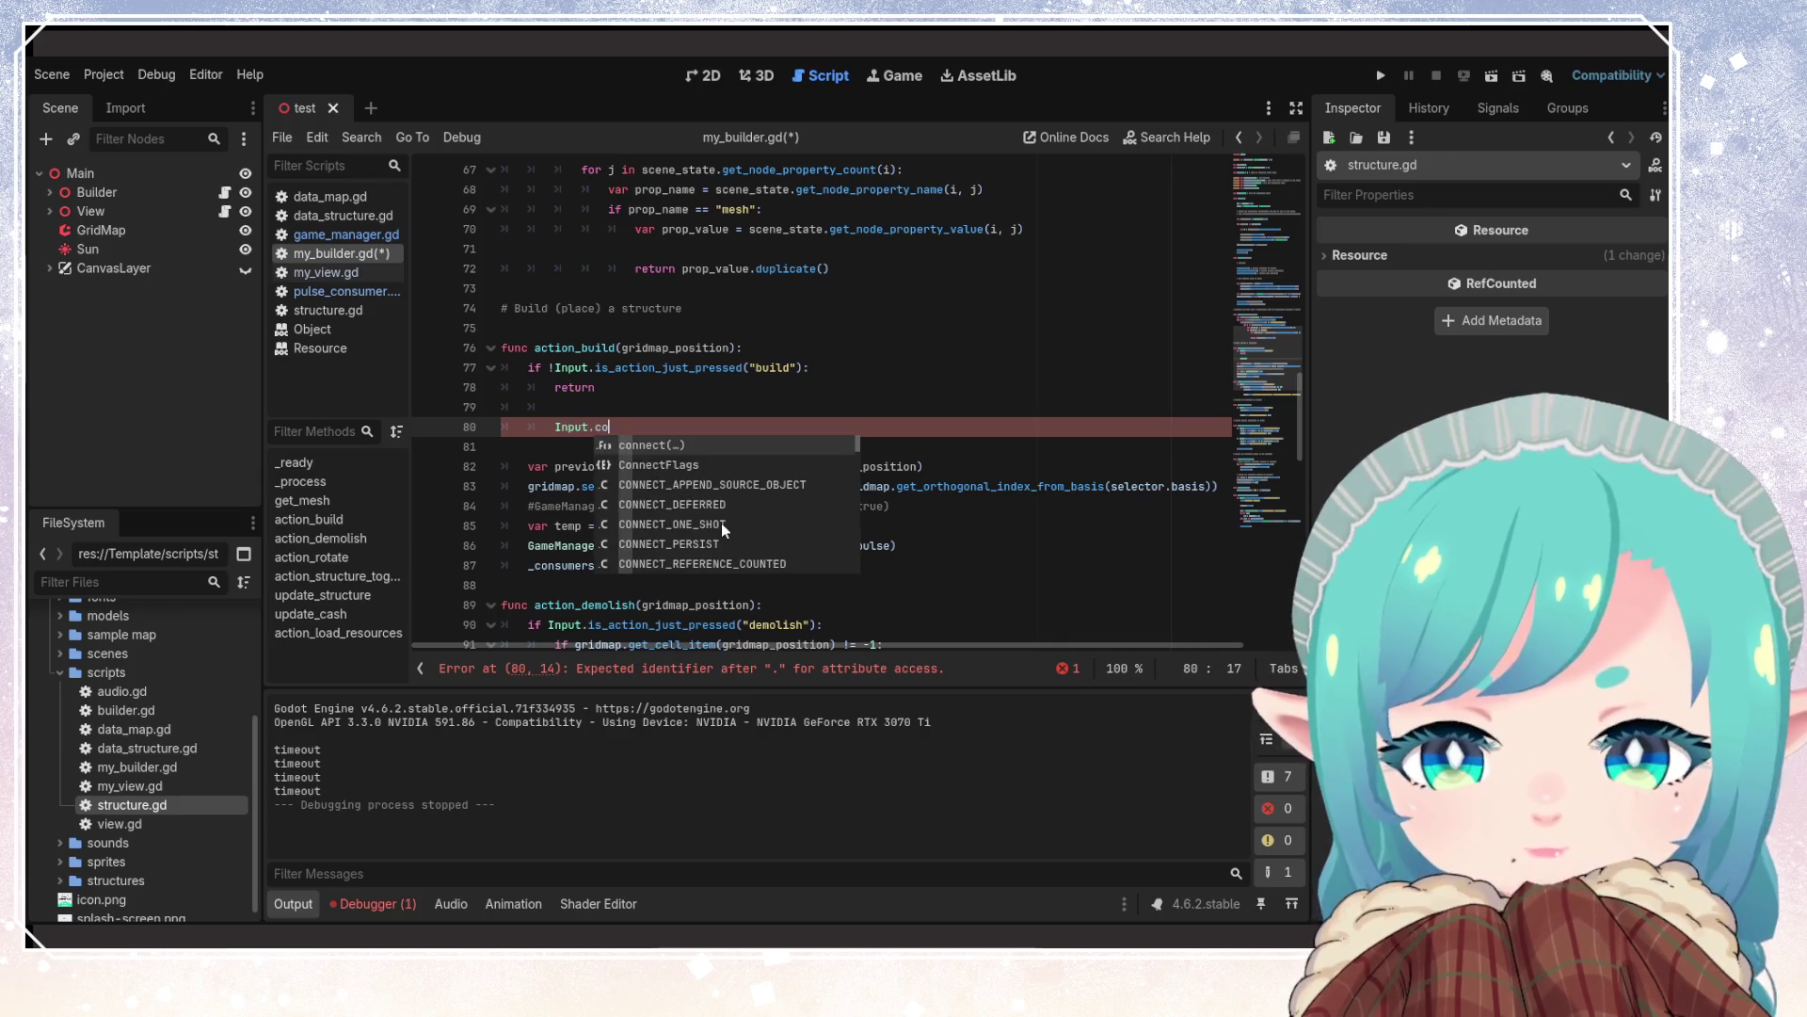
text(nnect)
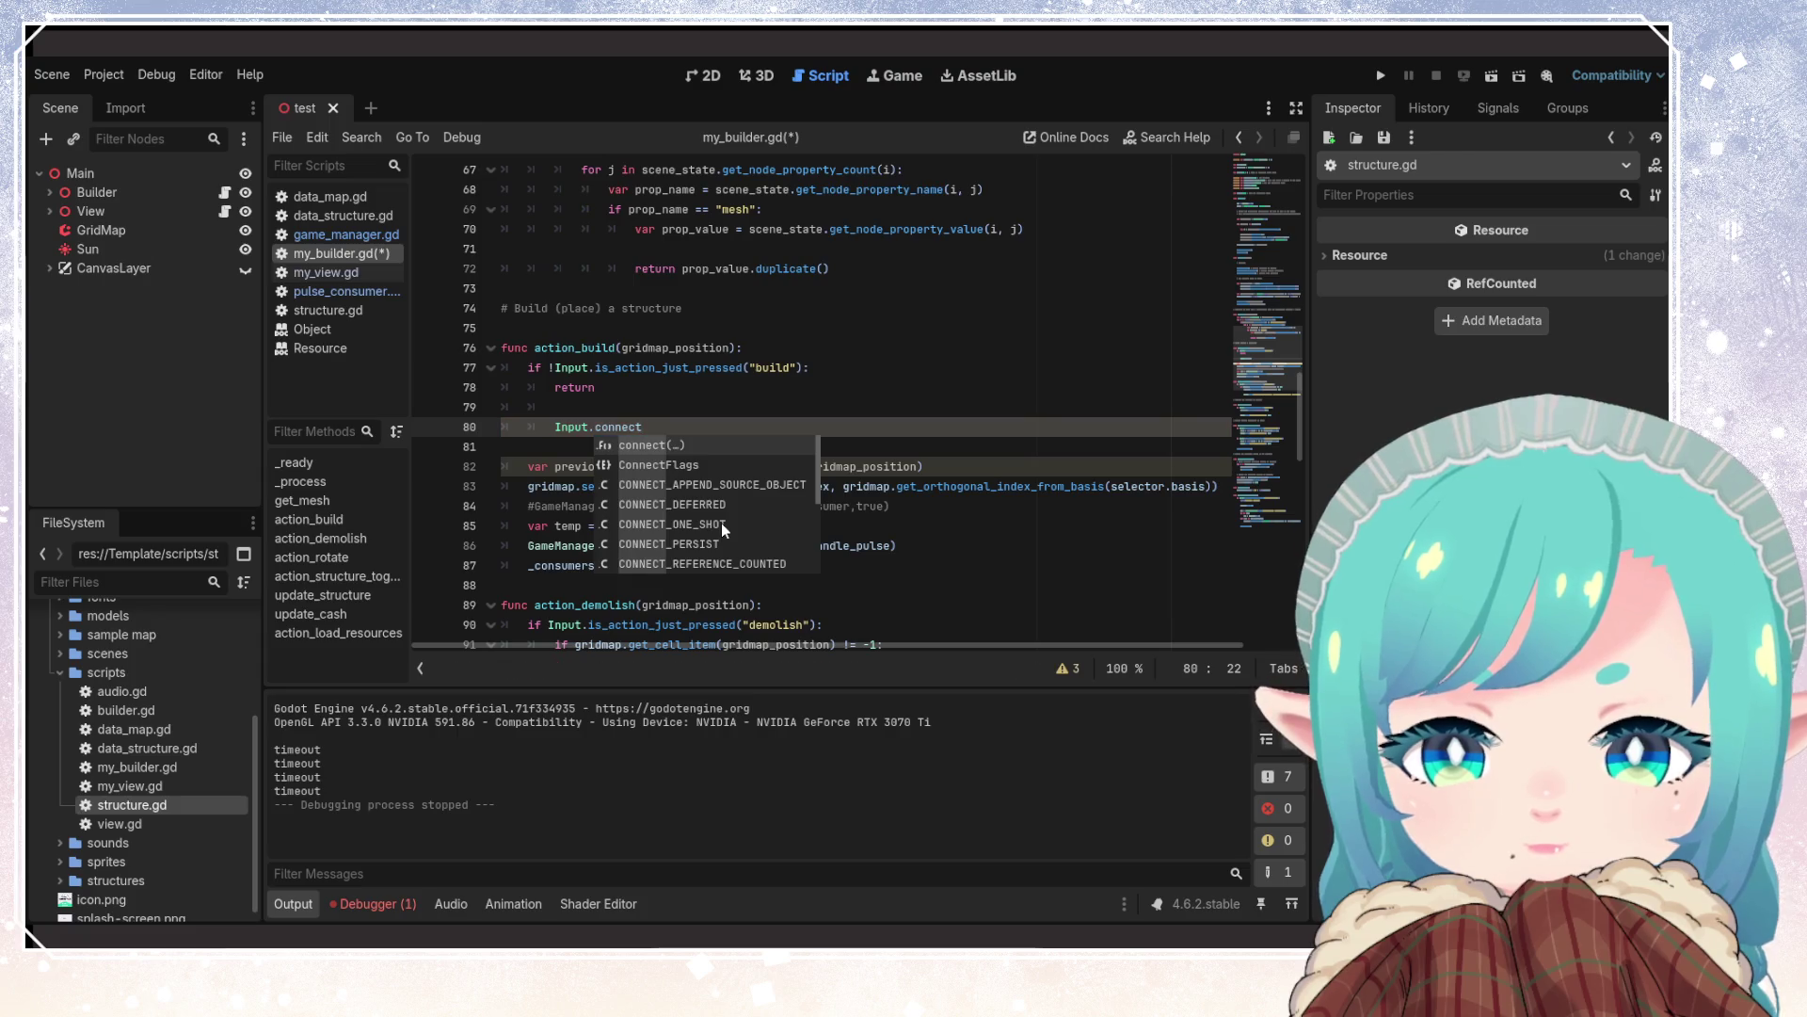
key(Return)
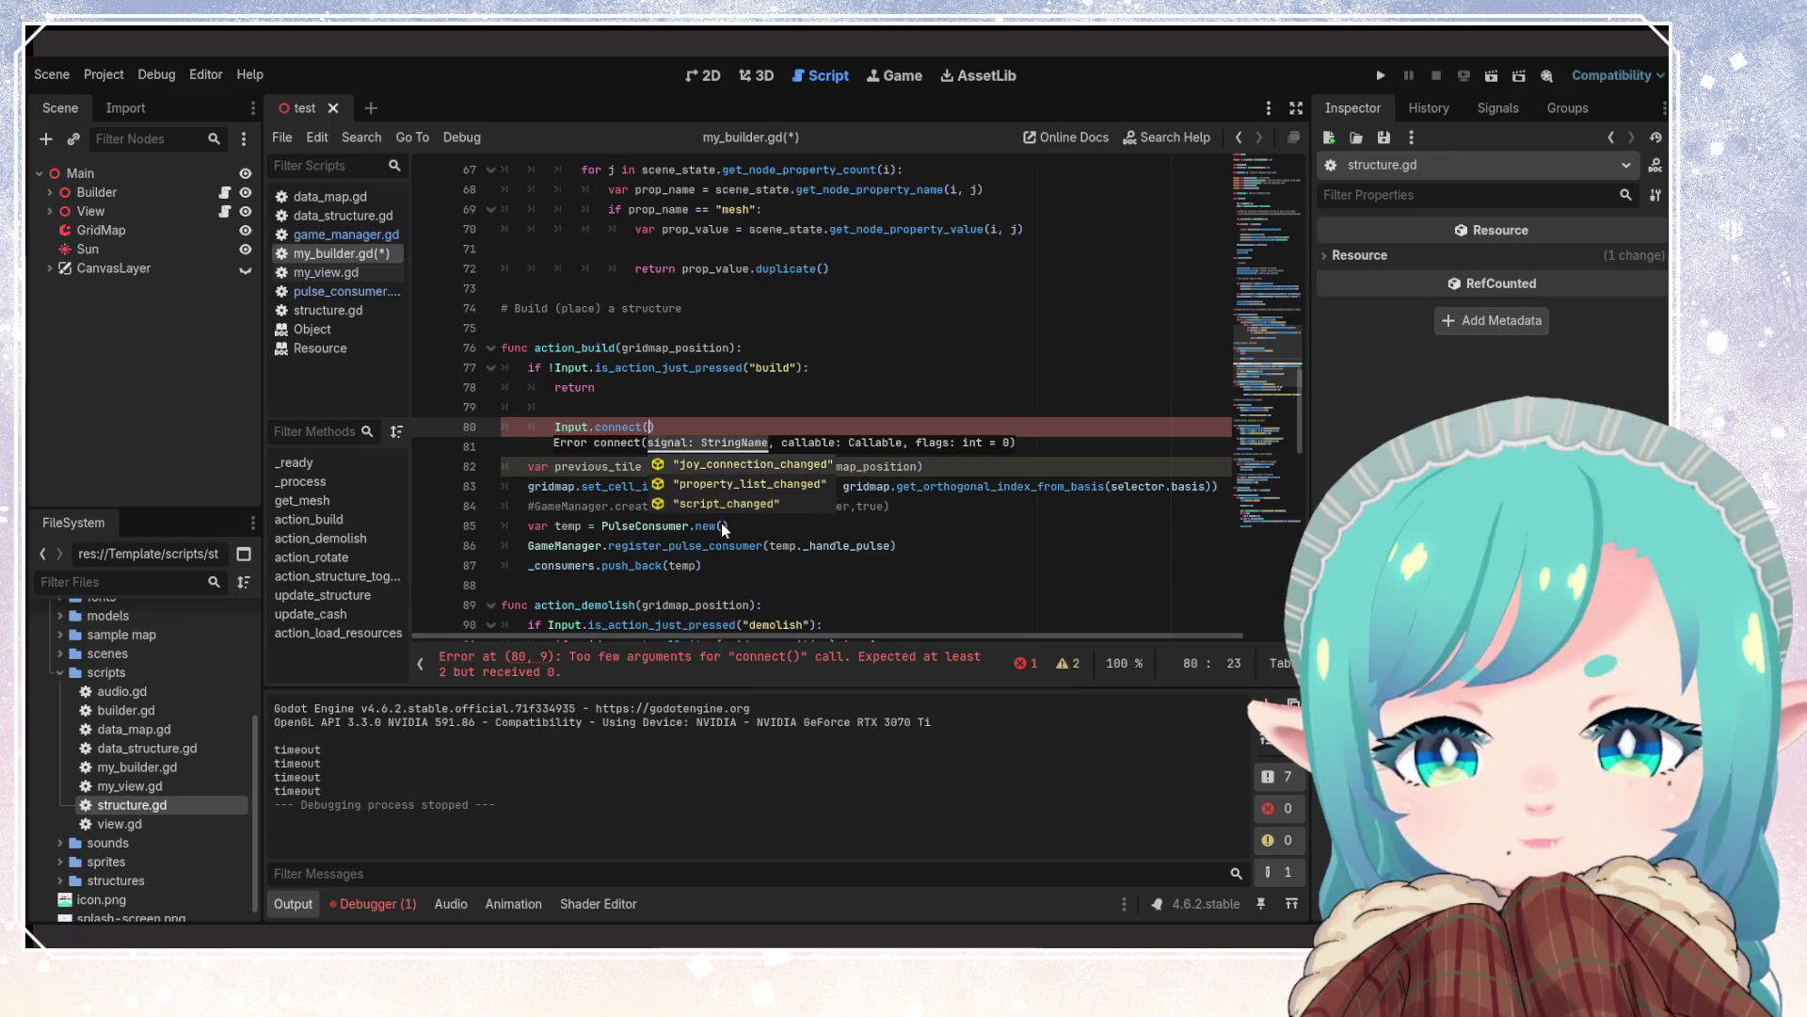
key(BackSpace)
key(BackSpace)
key(BackSpace)
key(BackSpace)
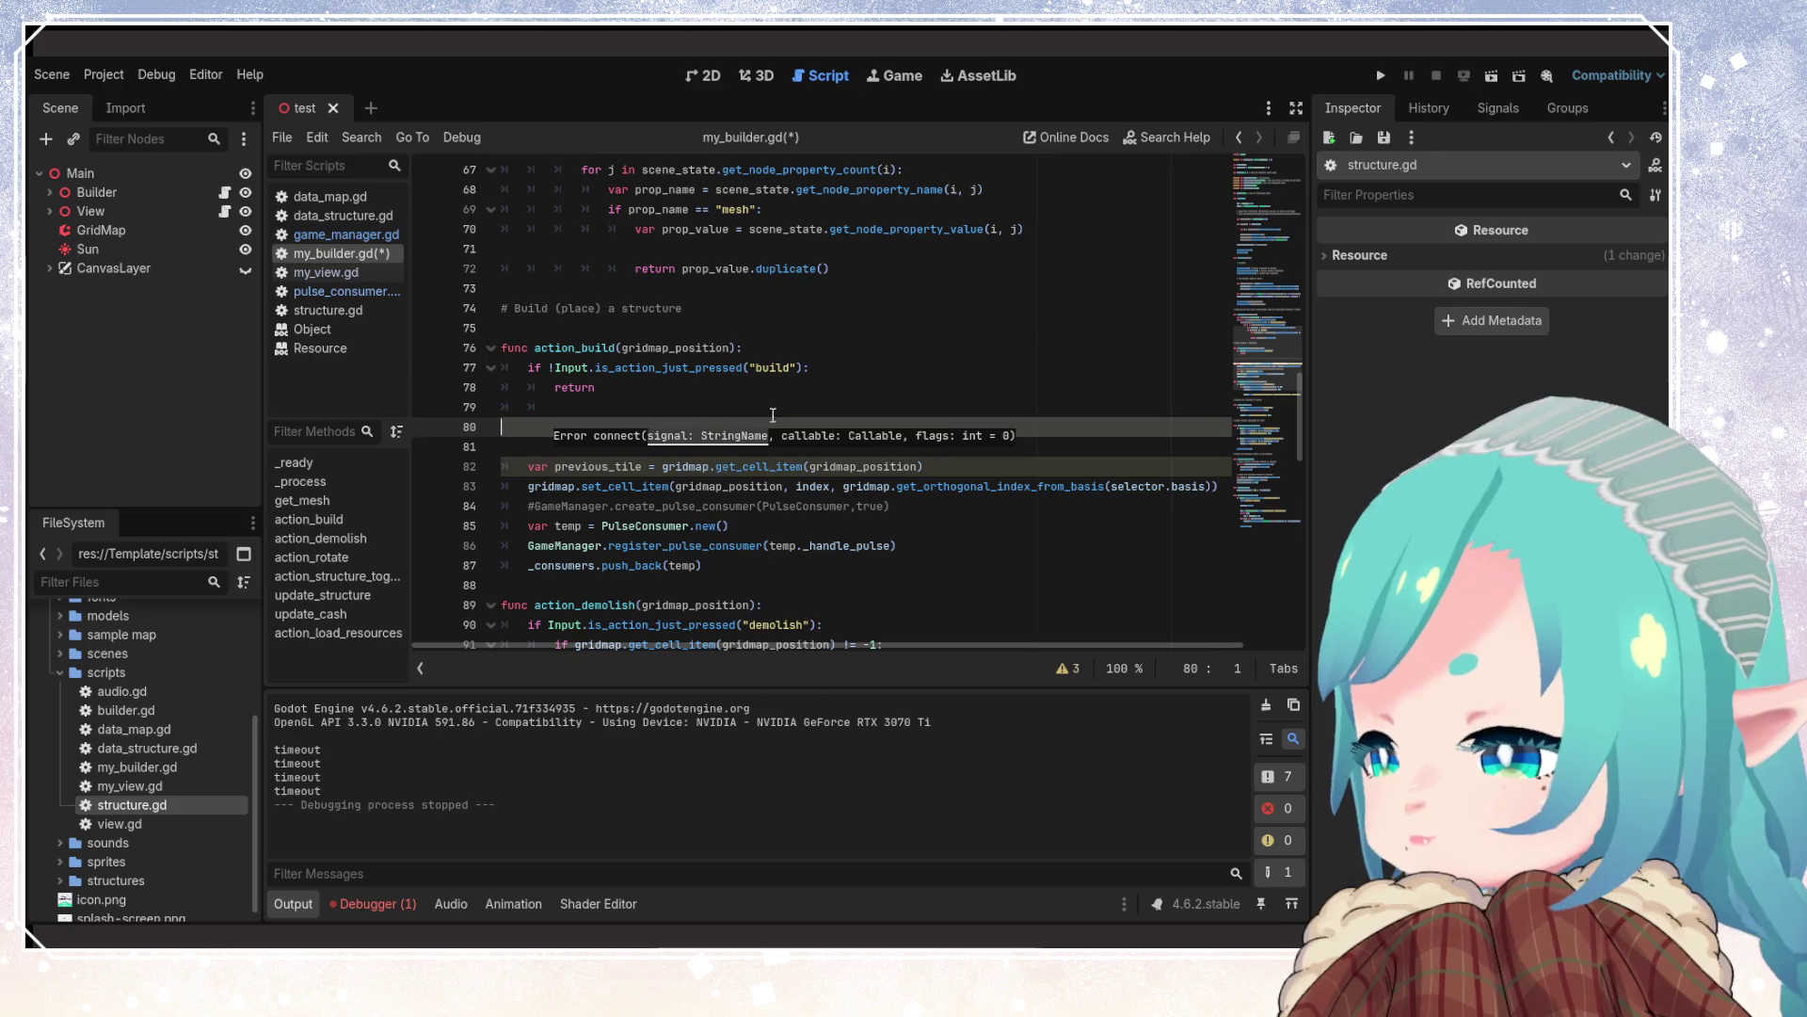
Place the caret on the leftover empty lines below action_build's early return
click(867, 356)
click(703, 414)
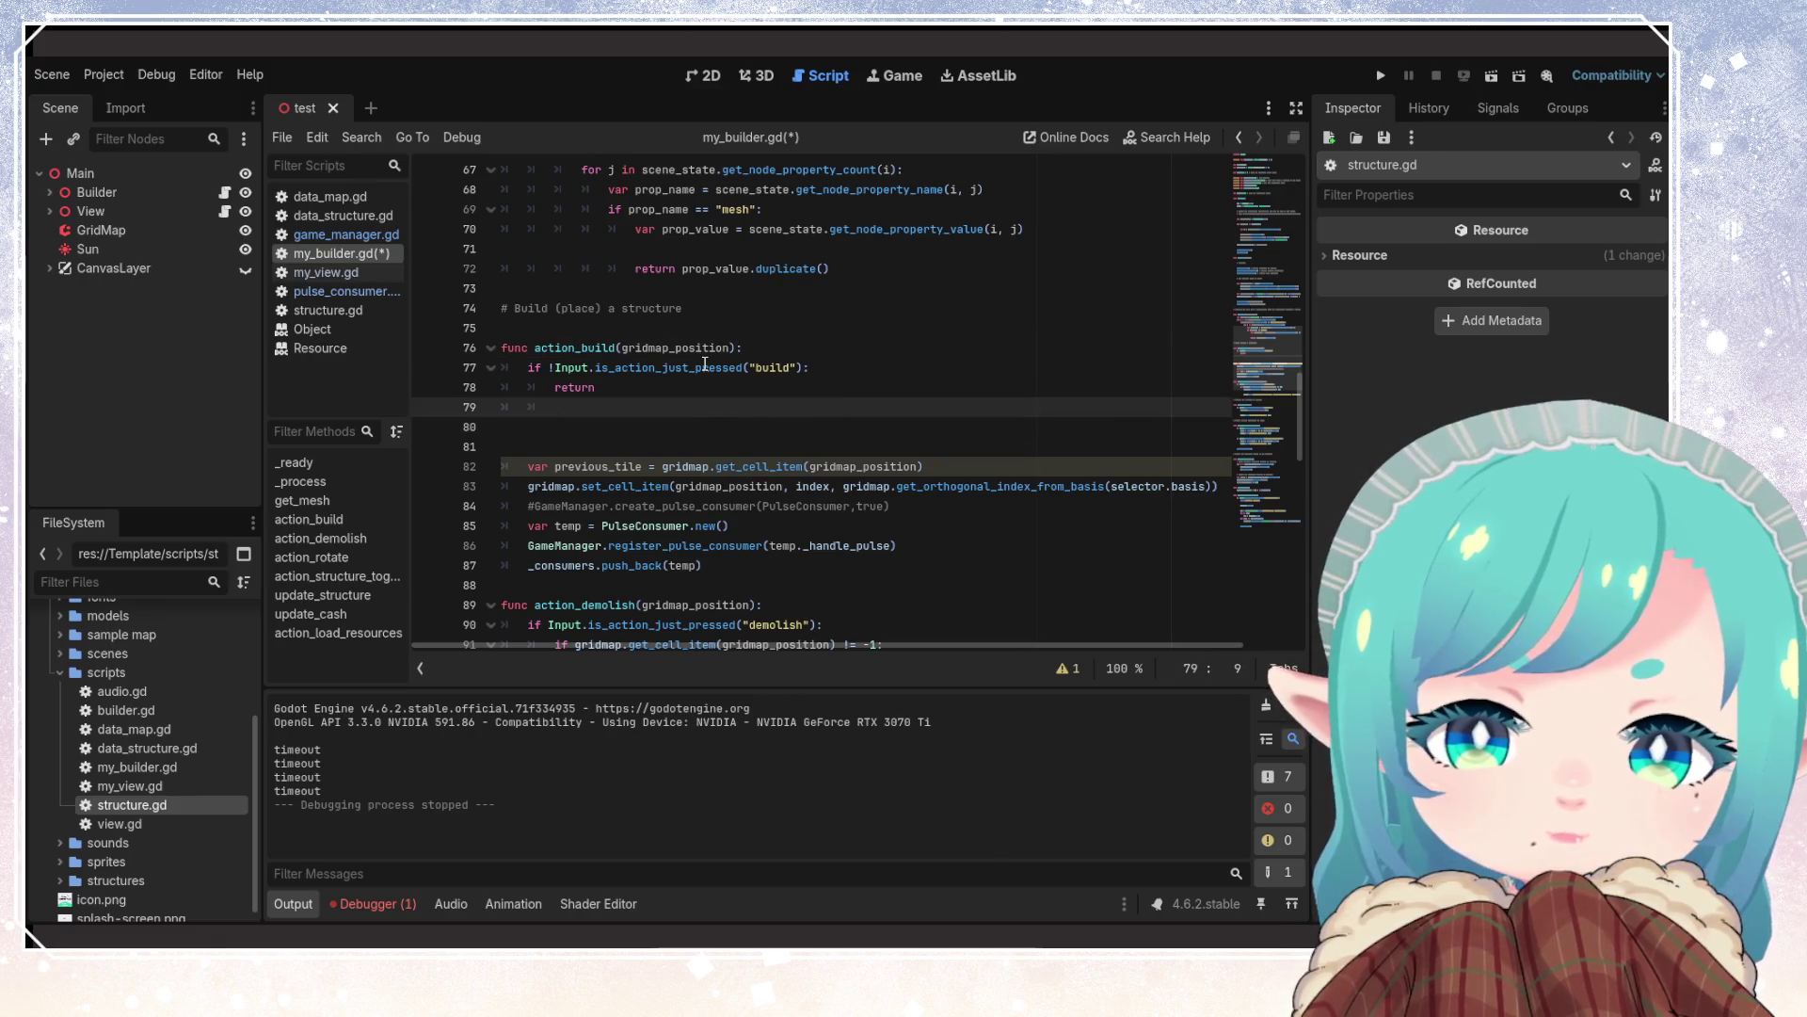
click(705, 365)
click(680, 439)
Remove leftover blank lines, save my_builder.gd, and review the set_cell_item code around lines 80–85
key(BackSpace)
key(BackSpace)
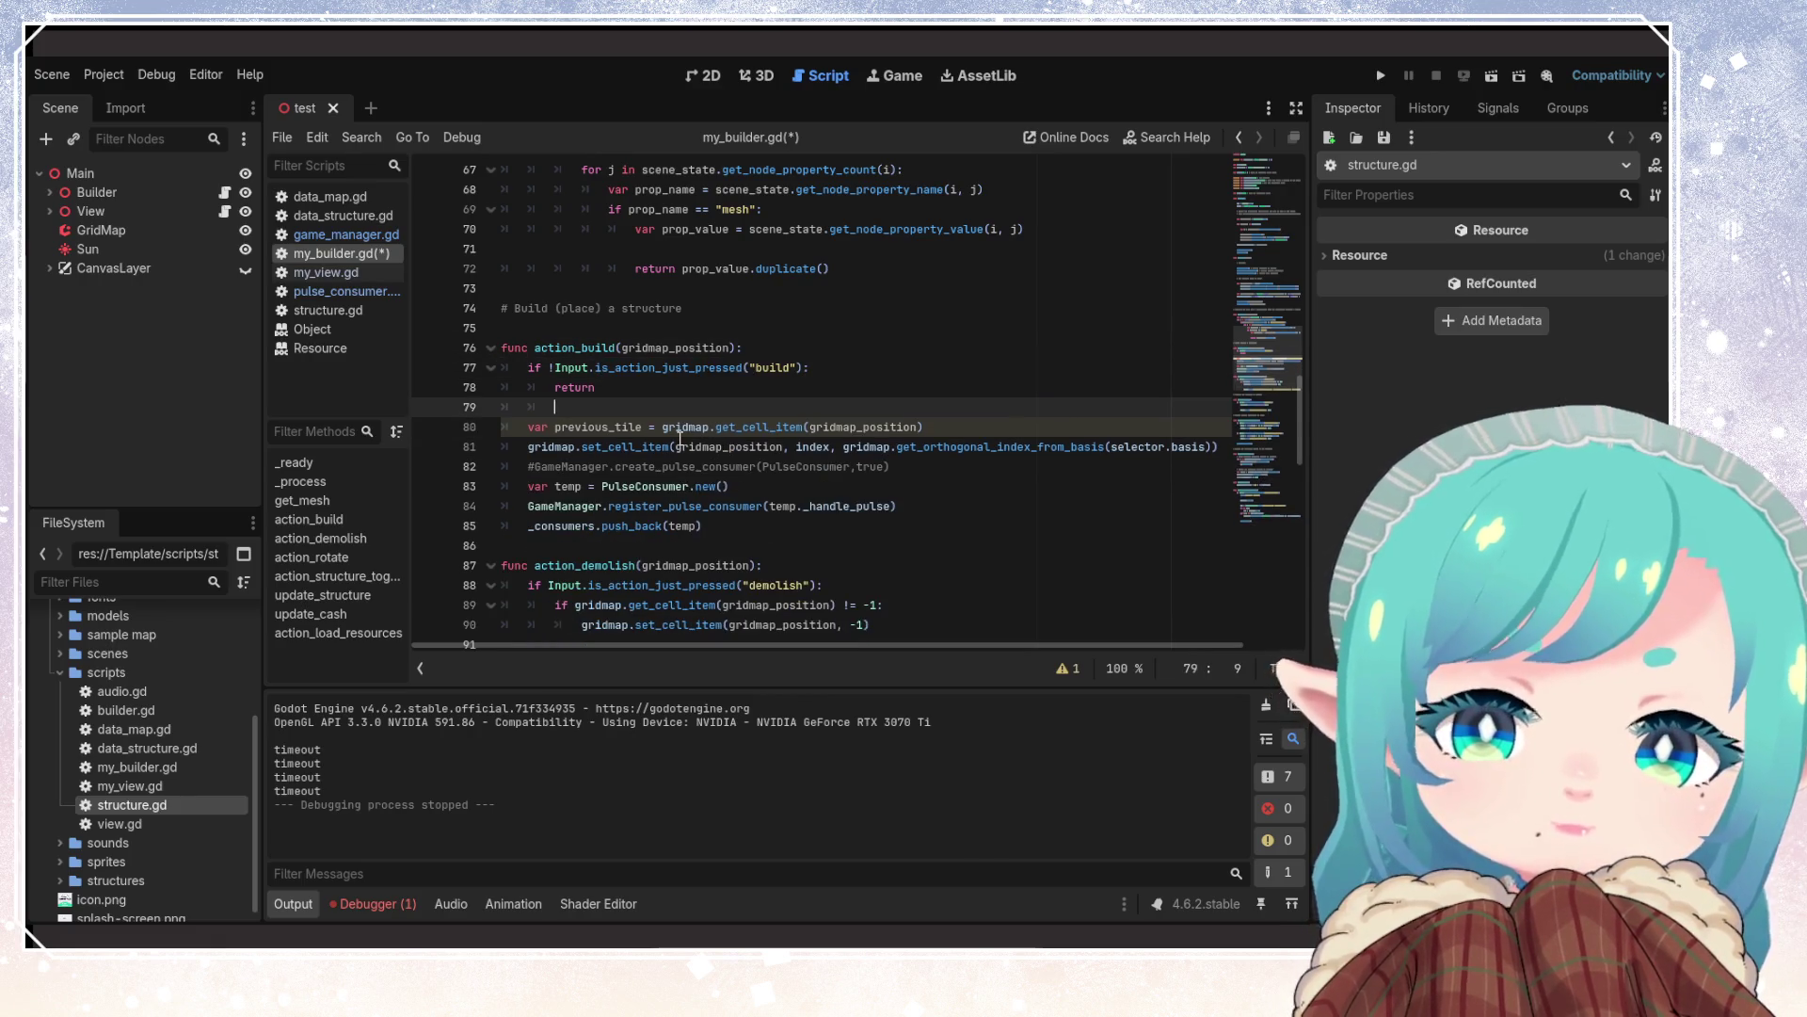
key(ctrl+s)
click(756, 446)
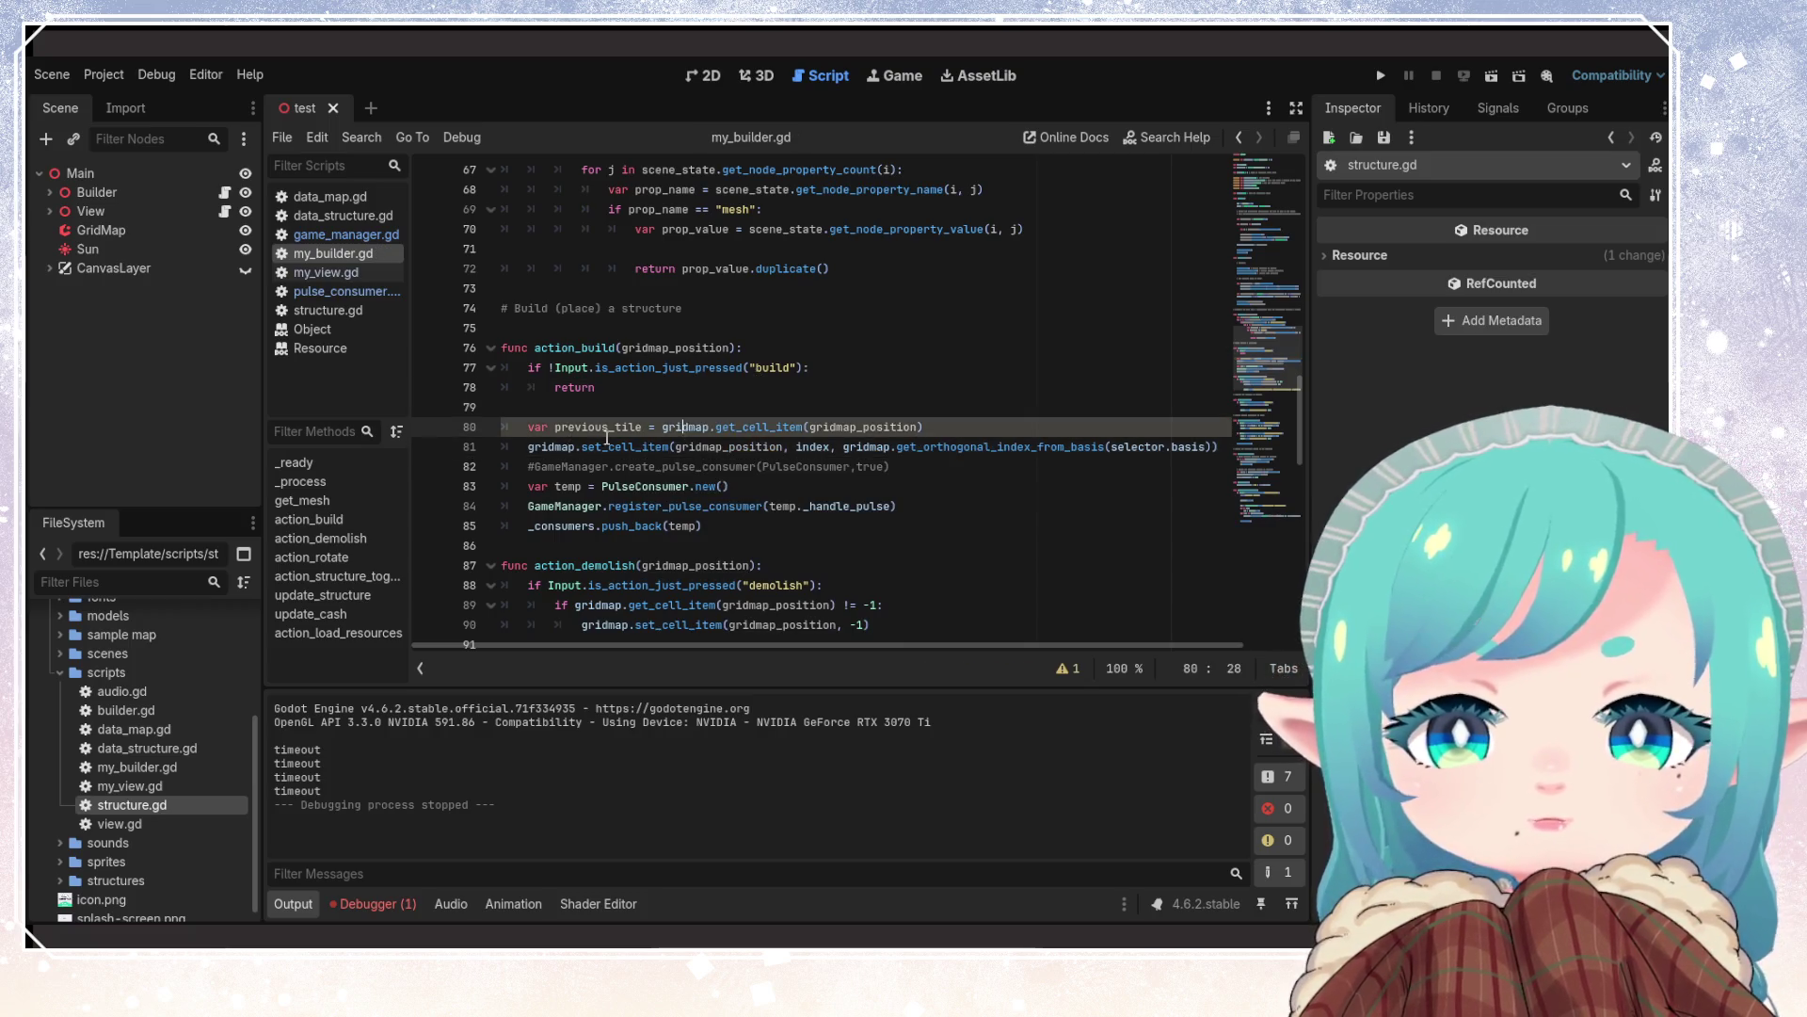
double_click(621, 446)
click(836, 489)
double_click(687, 427)
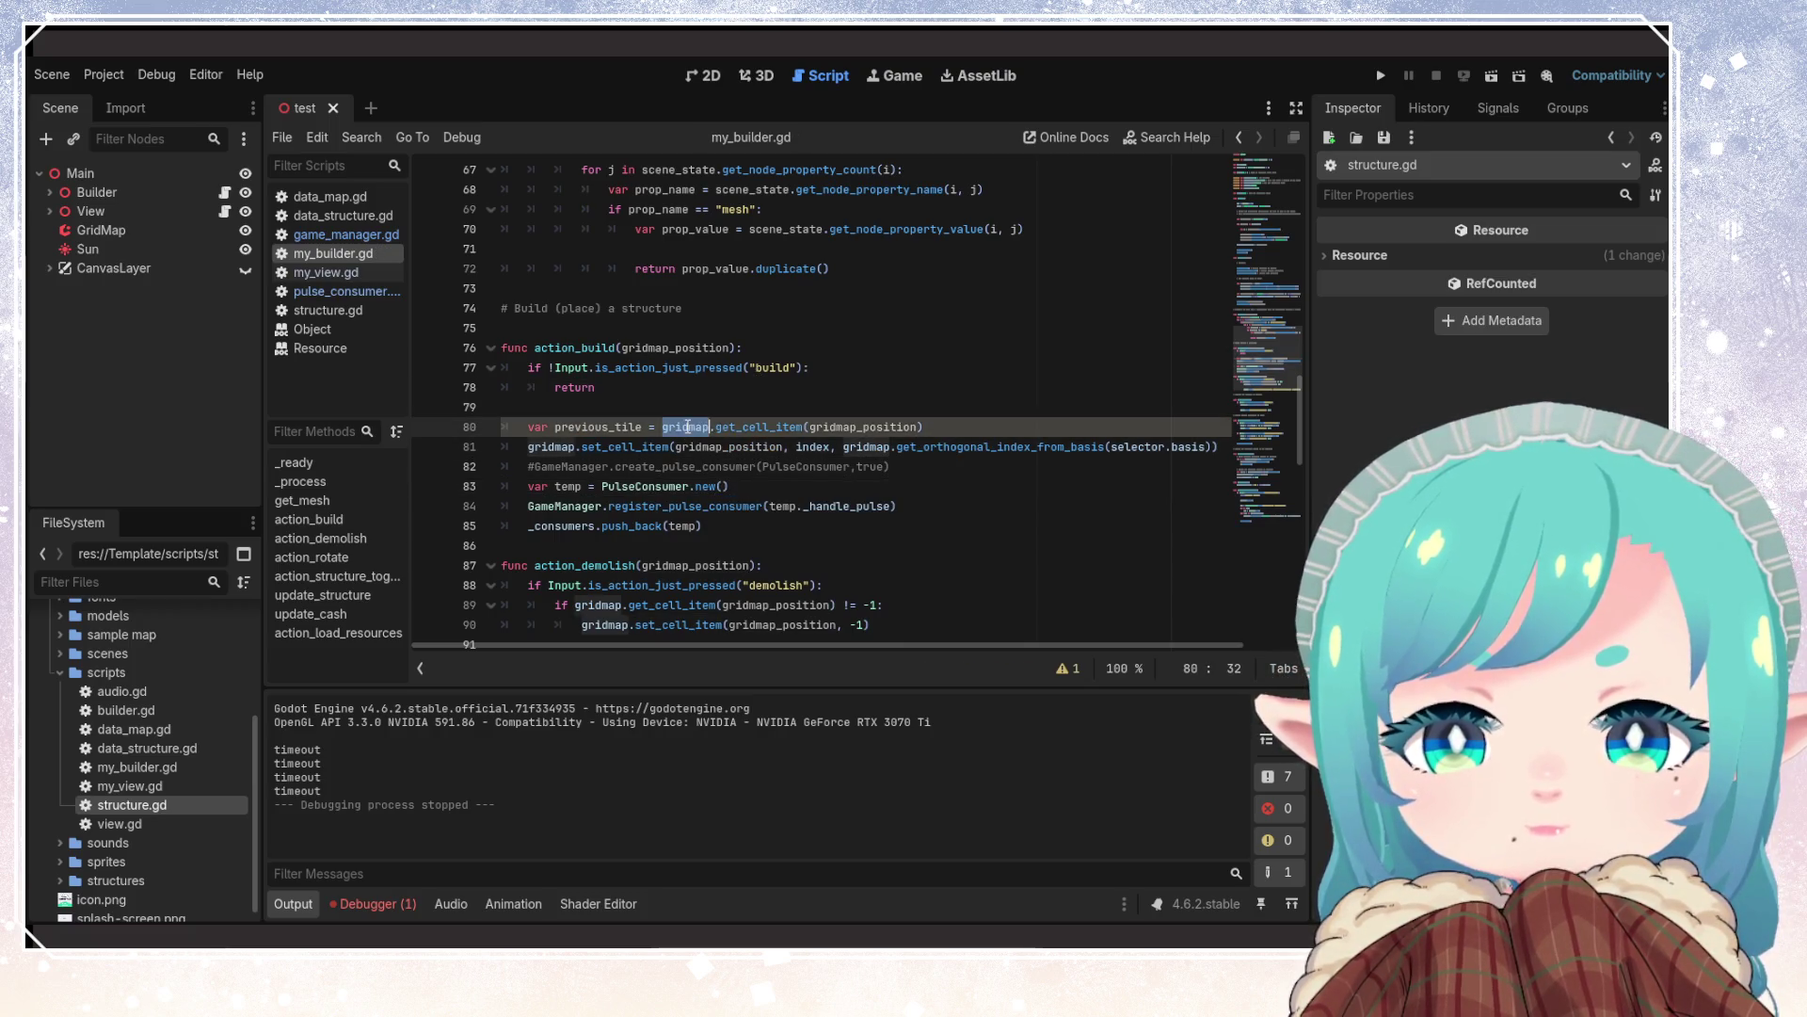
click(715, 525)
scroll(699, 513, down, 5)
scroll(700, 513, up, 3)
Delete the Audio.play line in action_demolish and the rotate-cursor comment below it
click(700, 513)
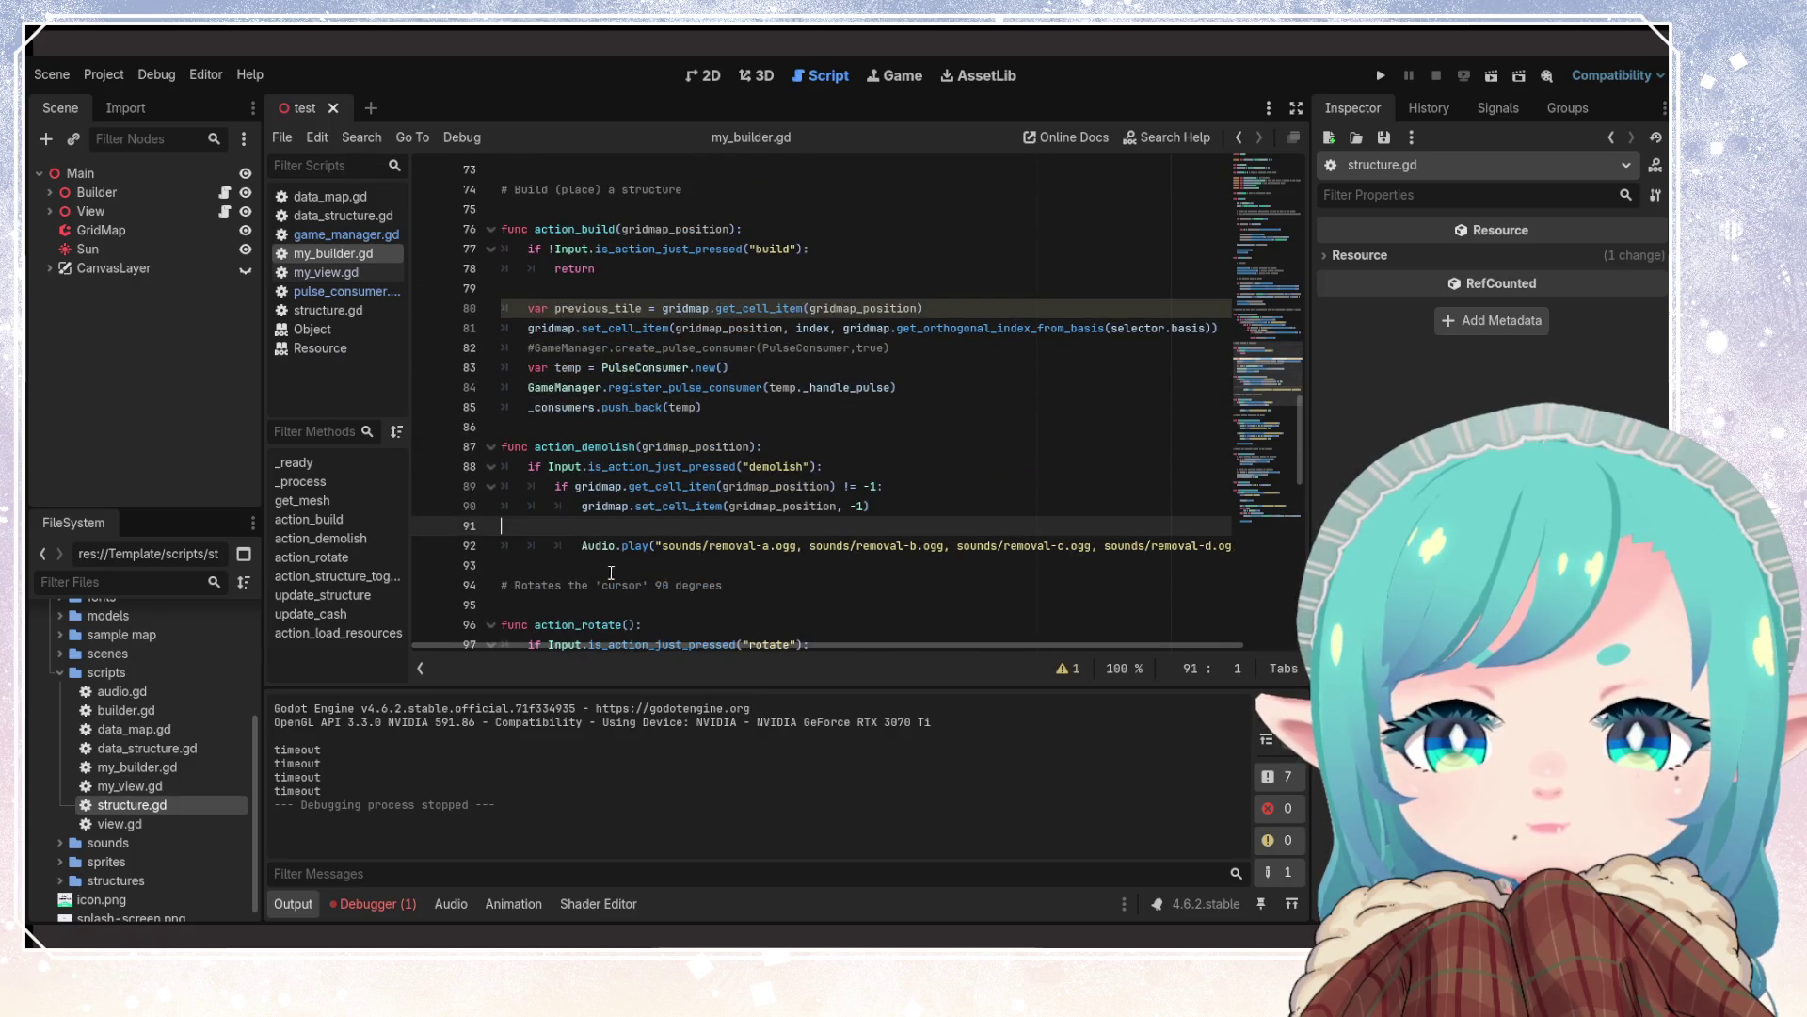
drag(610, 565, 442, 545)
key(BackSpace)
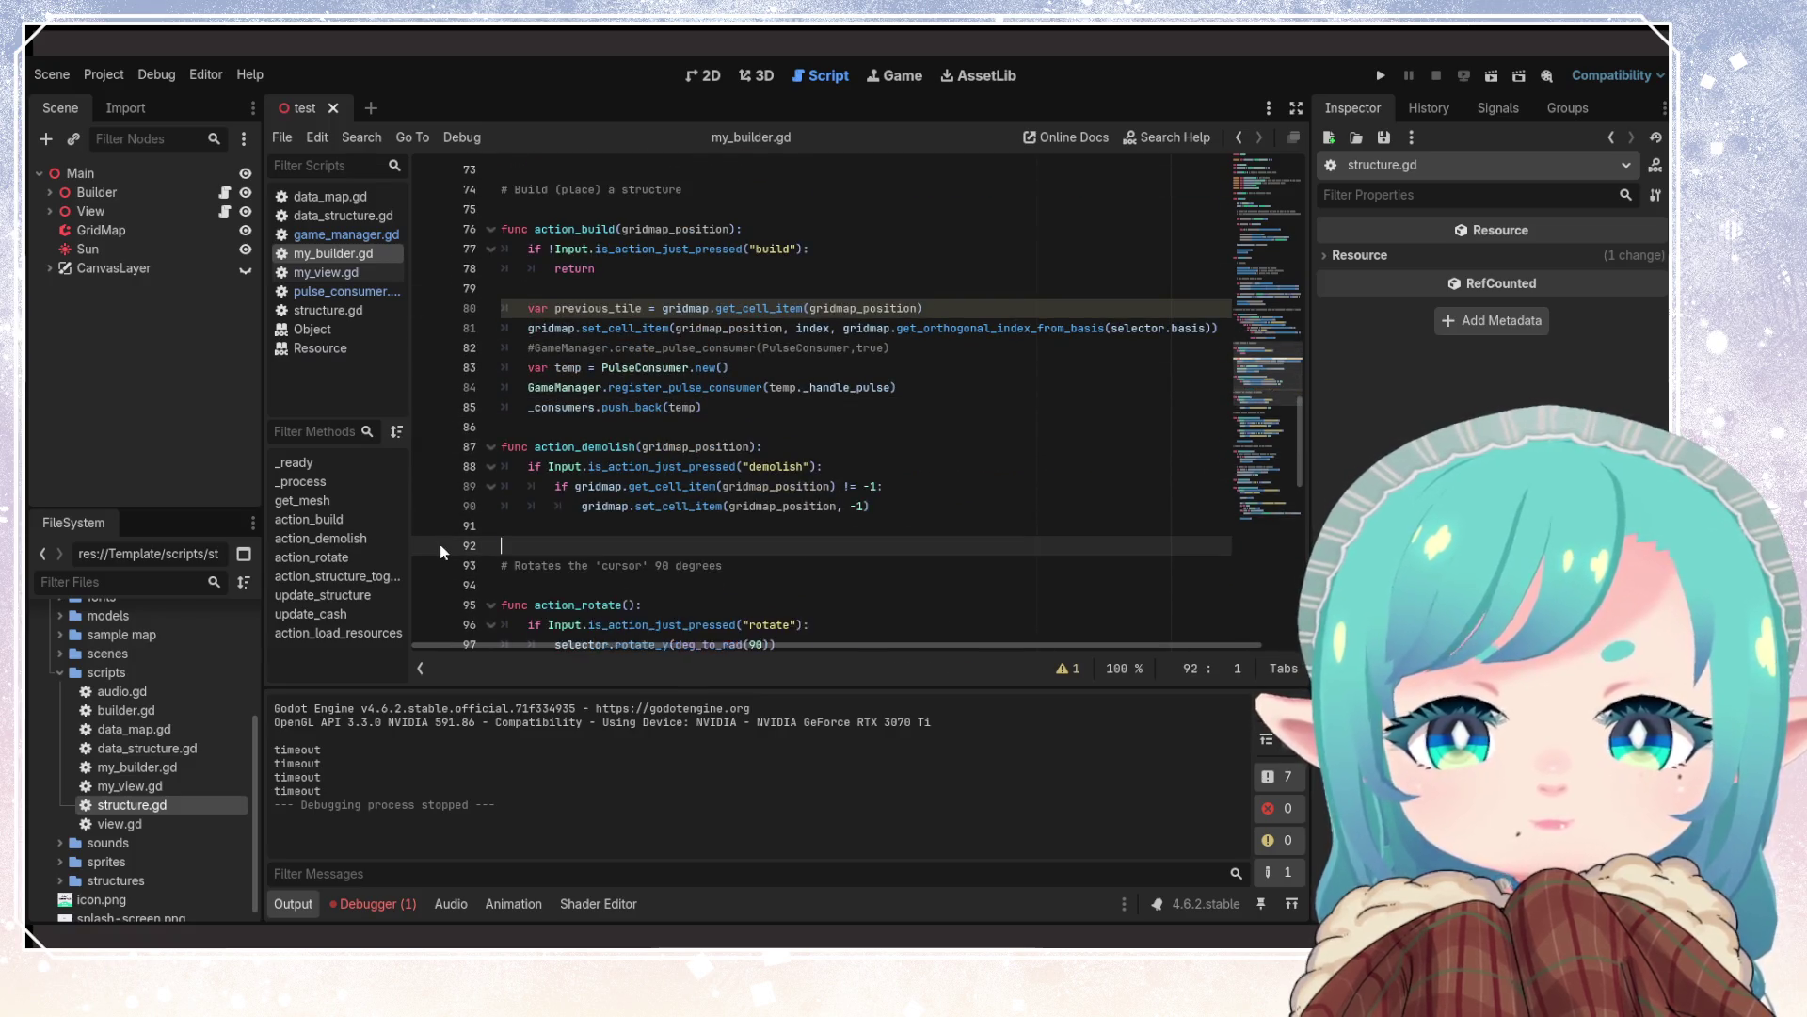
key(BackSpace)
drag(439, 544, 722, 545)
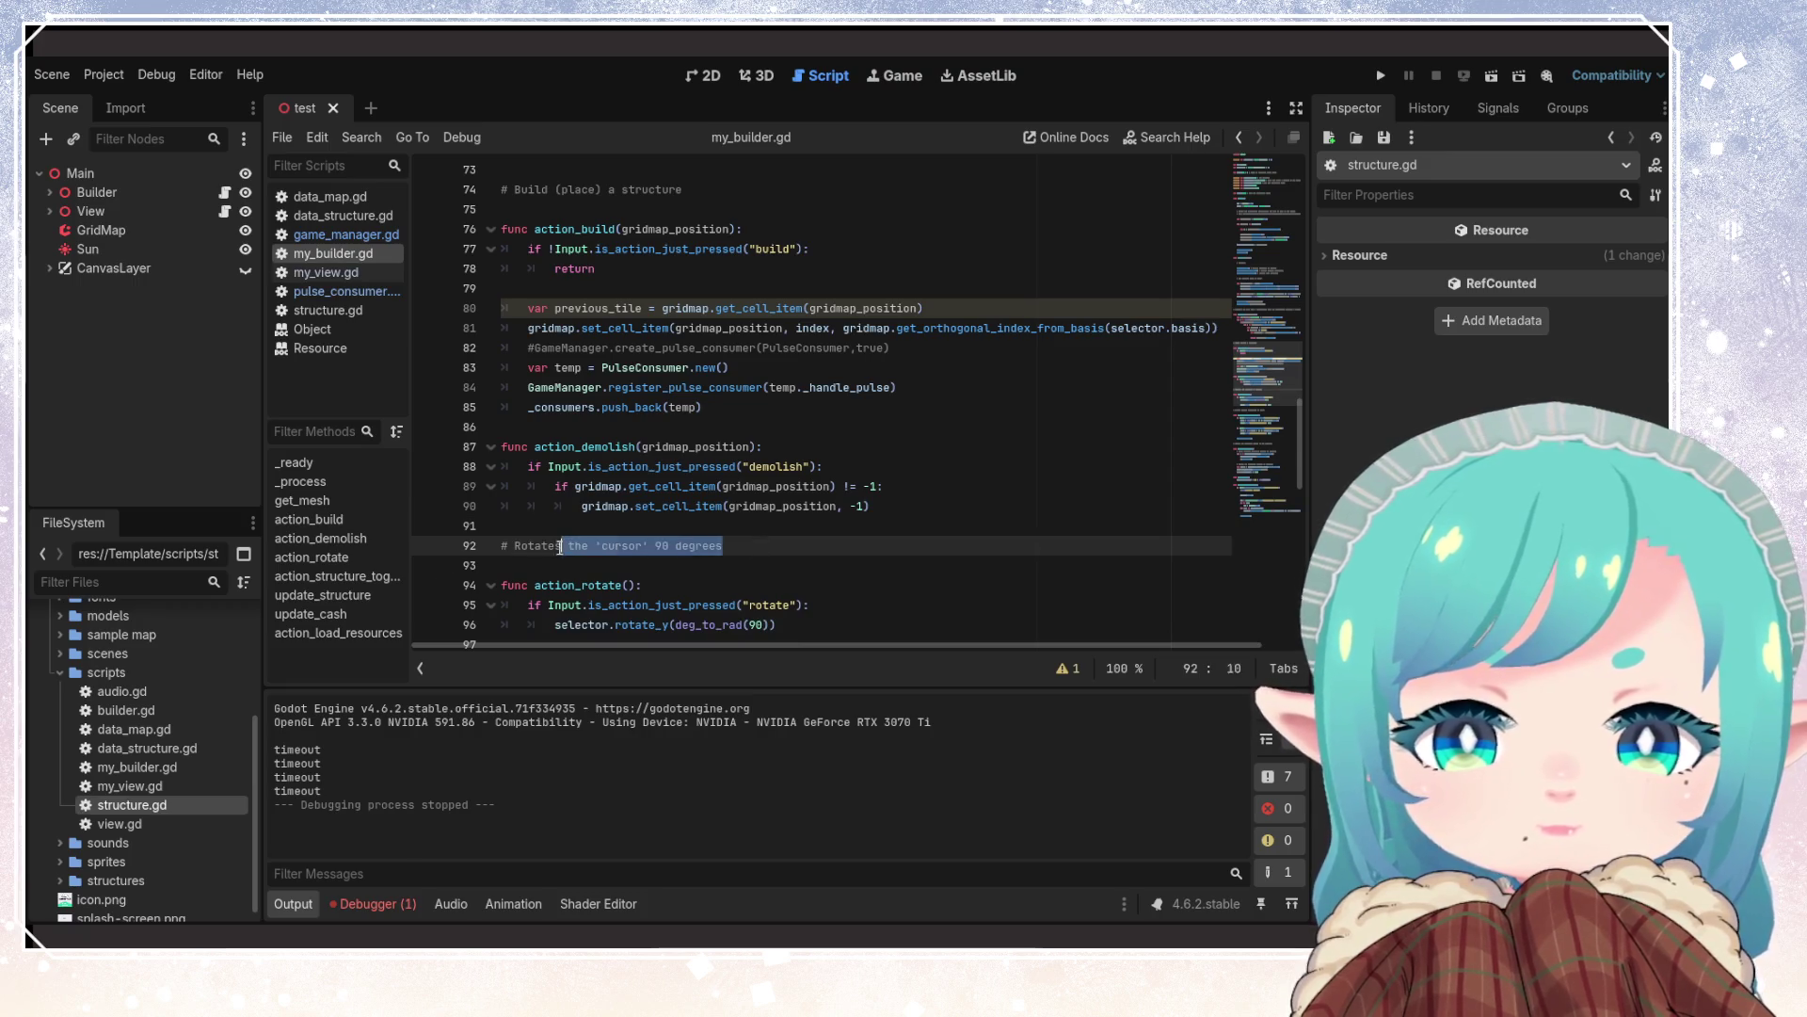
key(BackSpace)
key(BackSpace)
key(Delete)
Delete the Audio.play sound call in action_rotate, saving the script
click(751, 585)
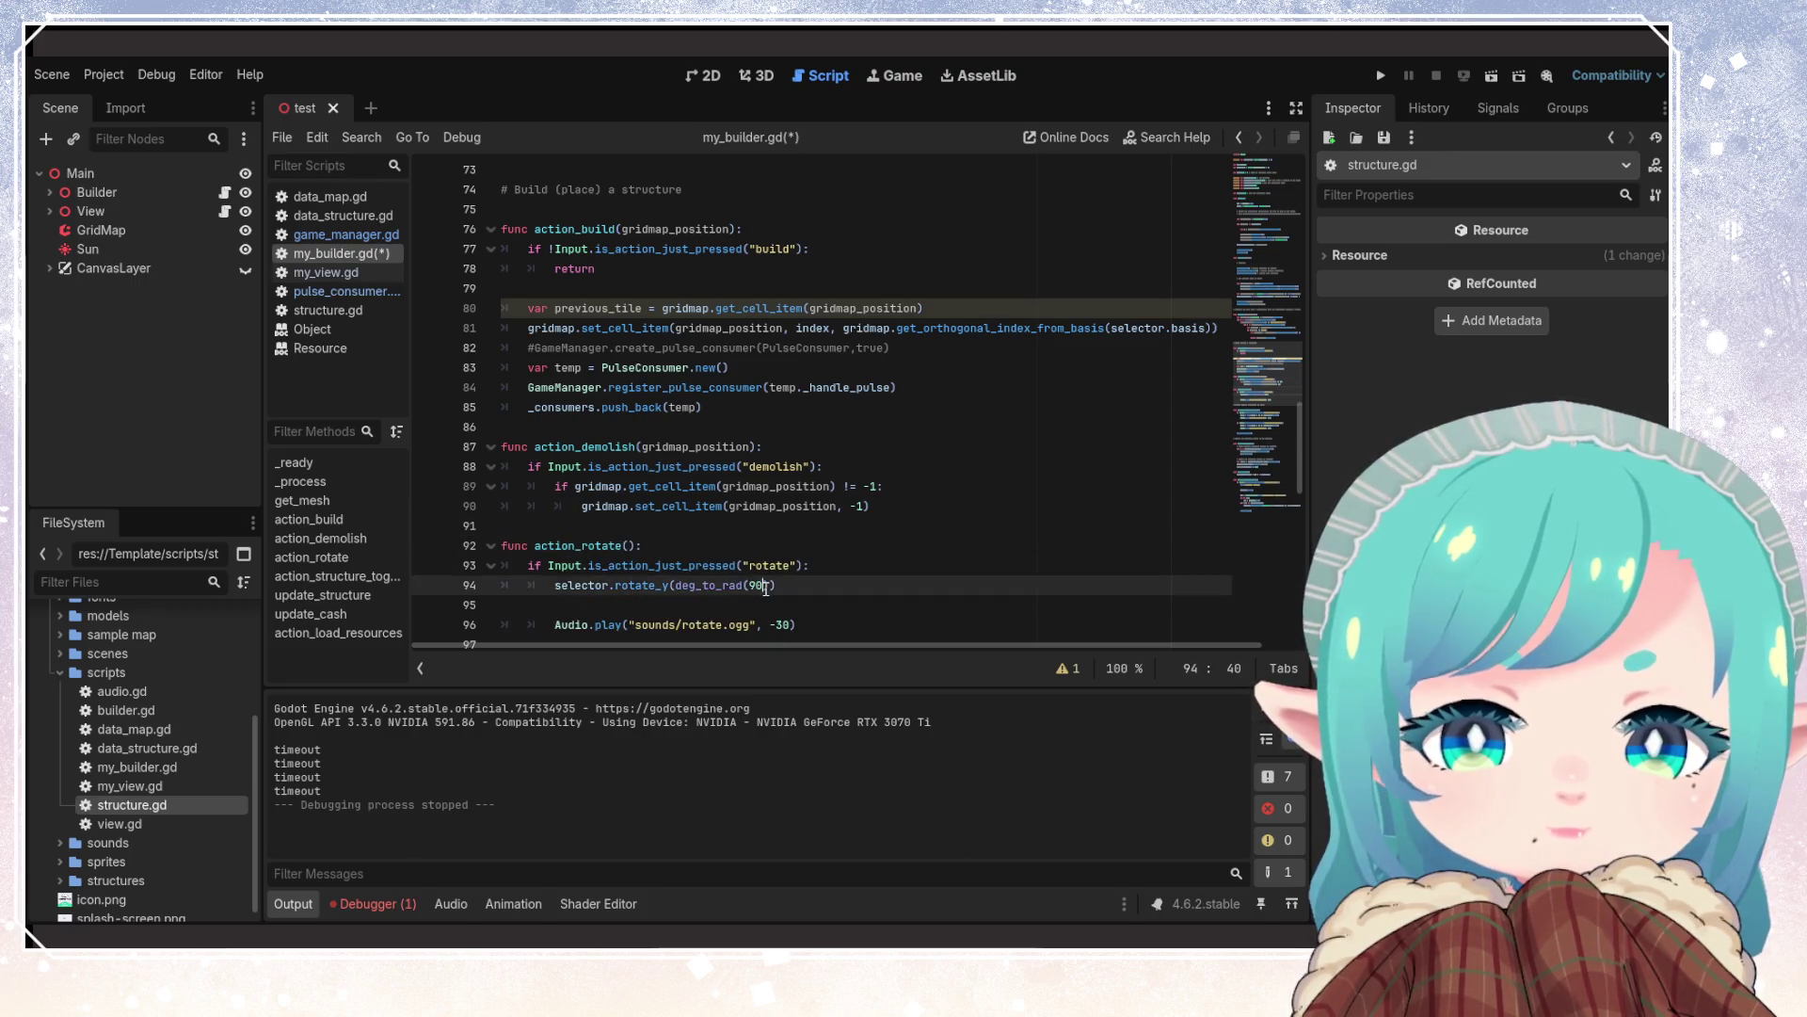
scroll(751, 586, down, 3)
click(811, 564)
key(ctrl+s)
drag(797, 446, 478, 453)
key(BackSpace)
Remove the 'Toggle between structures' comment and the blank lines around it
key(BackSpace)
key(BackSpace)
click(756, 468)
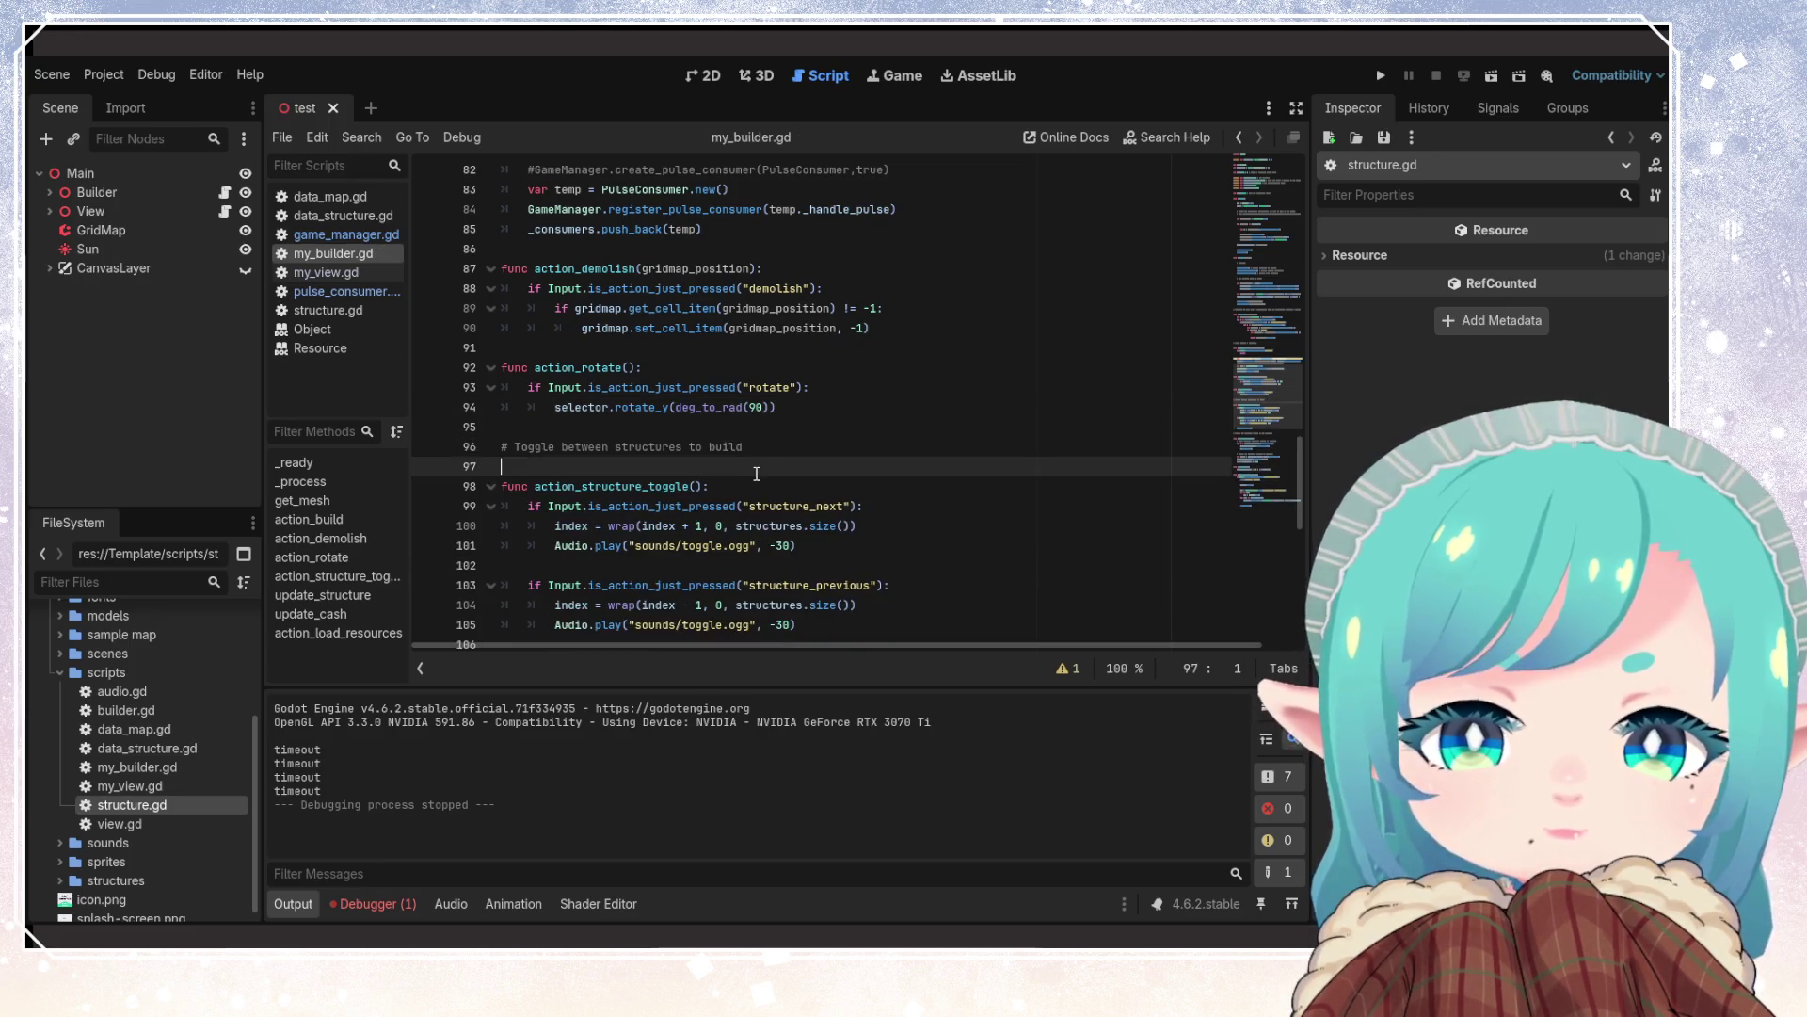
key(BackSpace)
key(shift+Home)
key(BackSpace)
key(BackSpace)
click(811, 488)
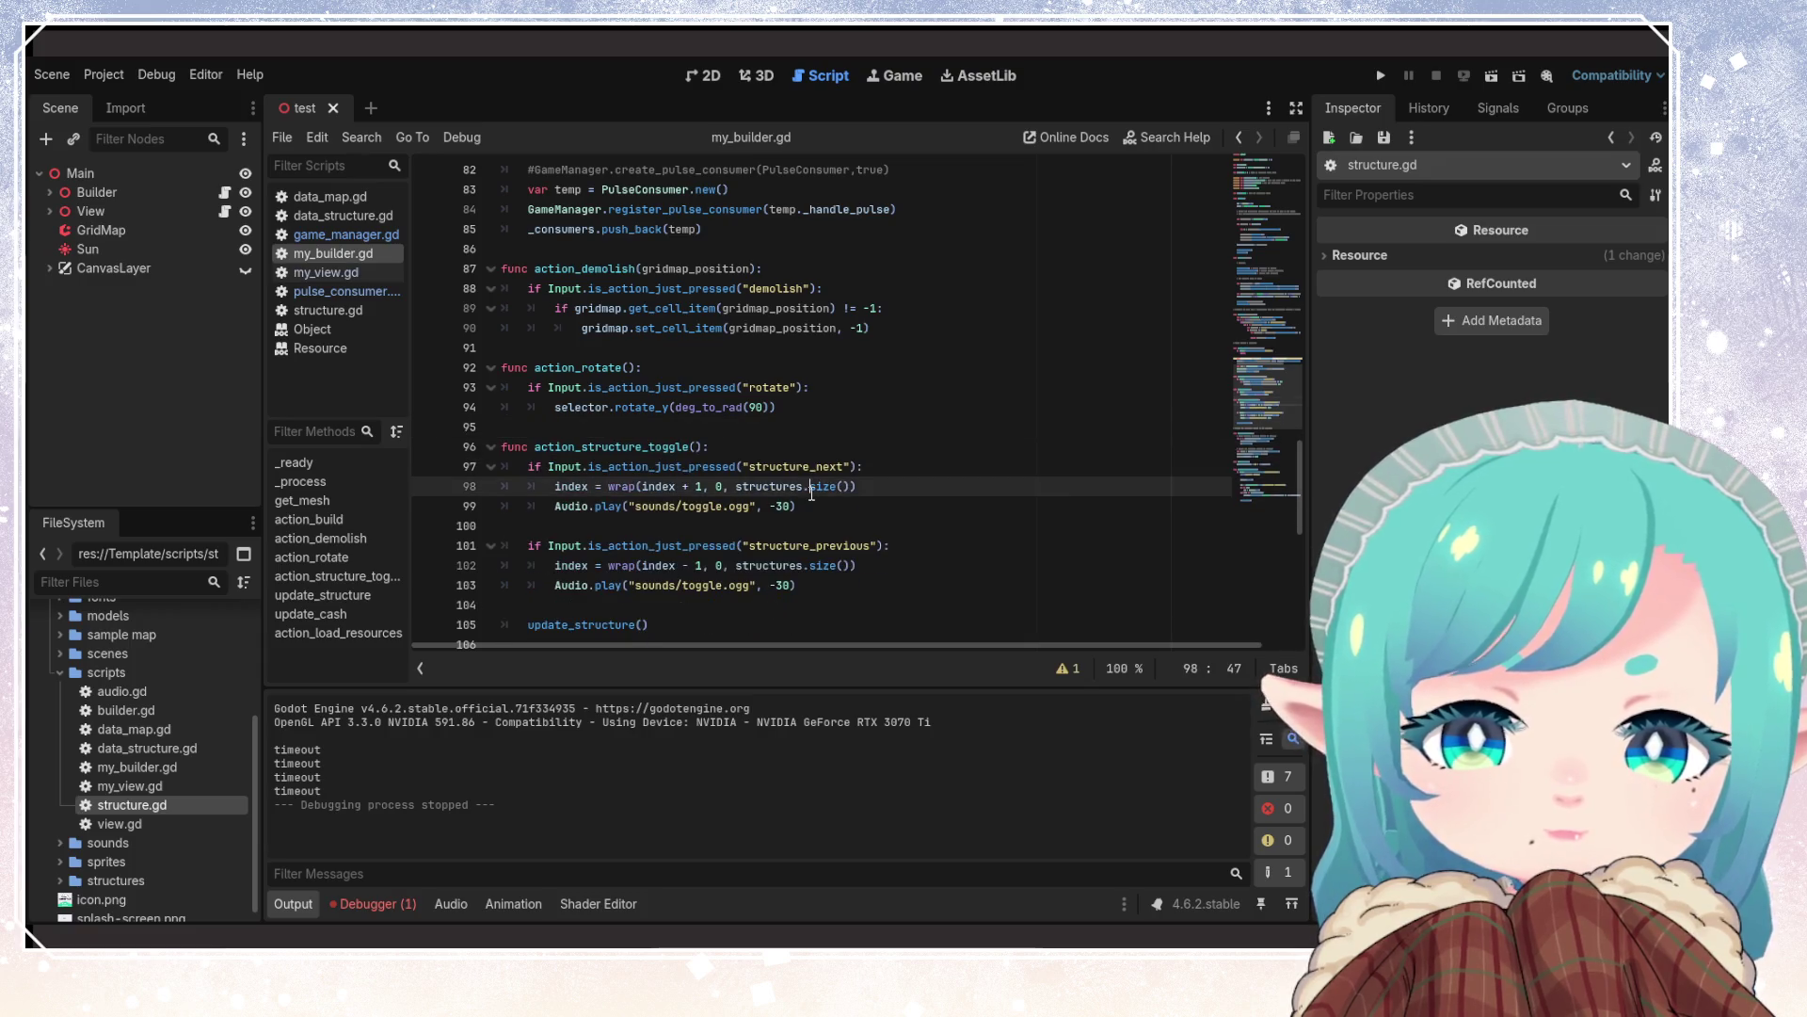
Erase the update_structure comment and the blank lines left above update_structure
click(731, 565)
scroll(659, 499, down, 4)
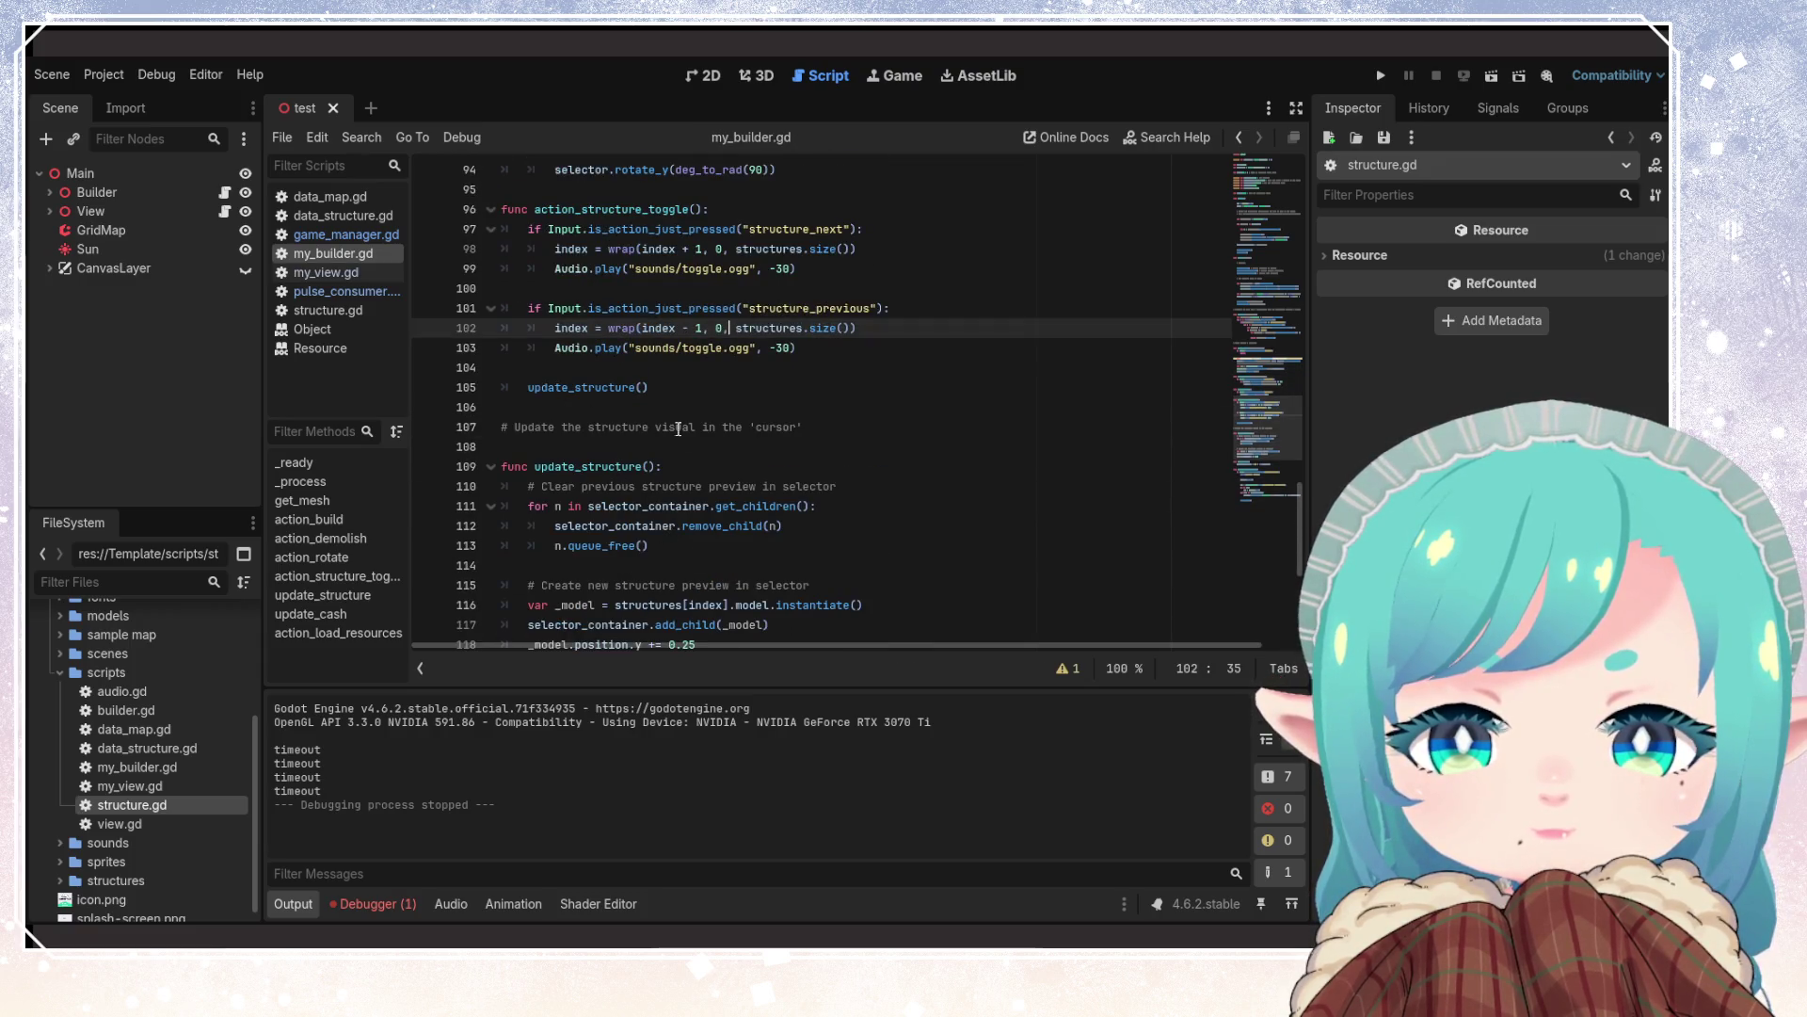
triple_click(677, 430)
key(BackSpace)
key(Delete)
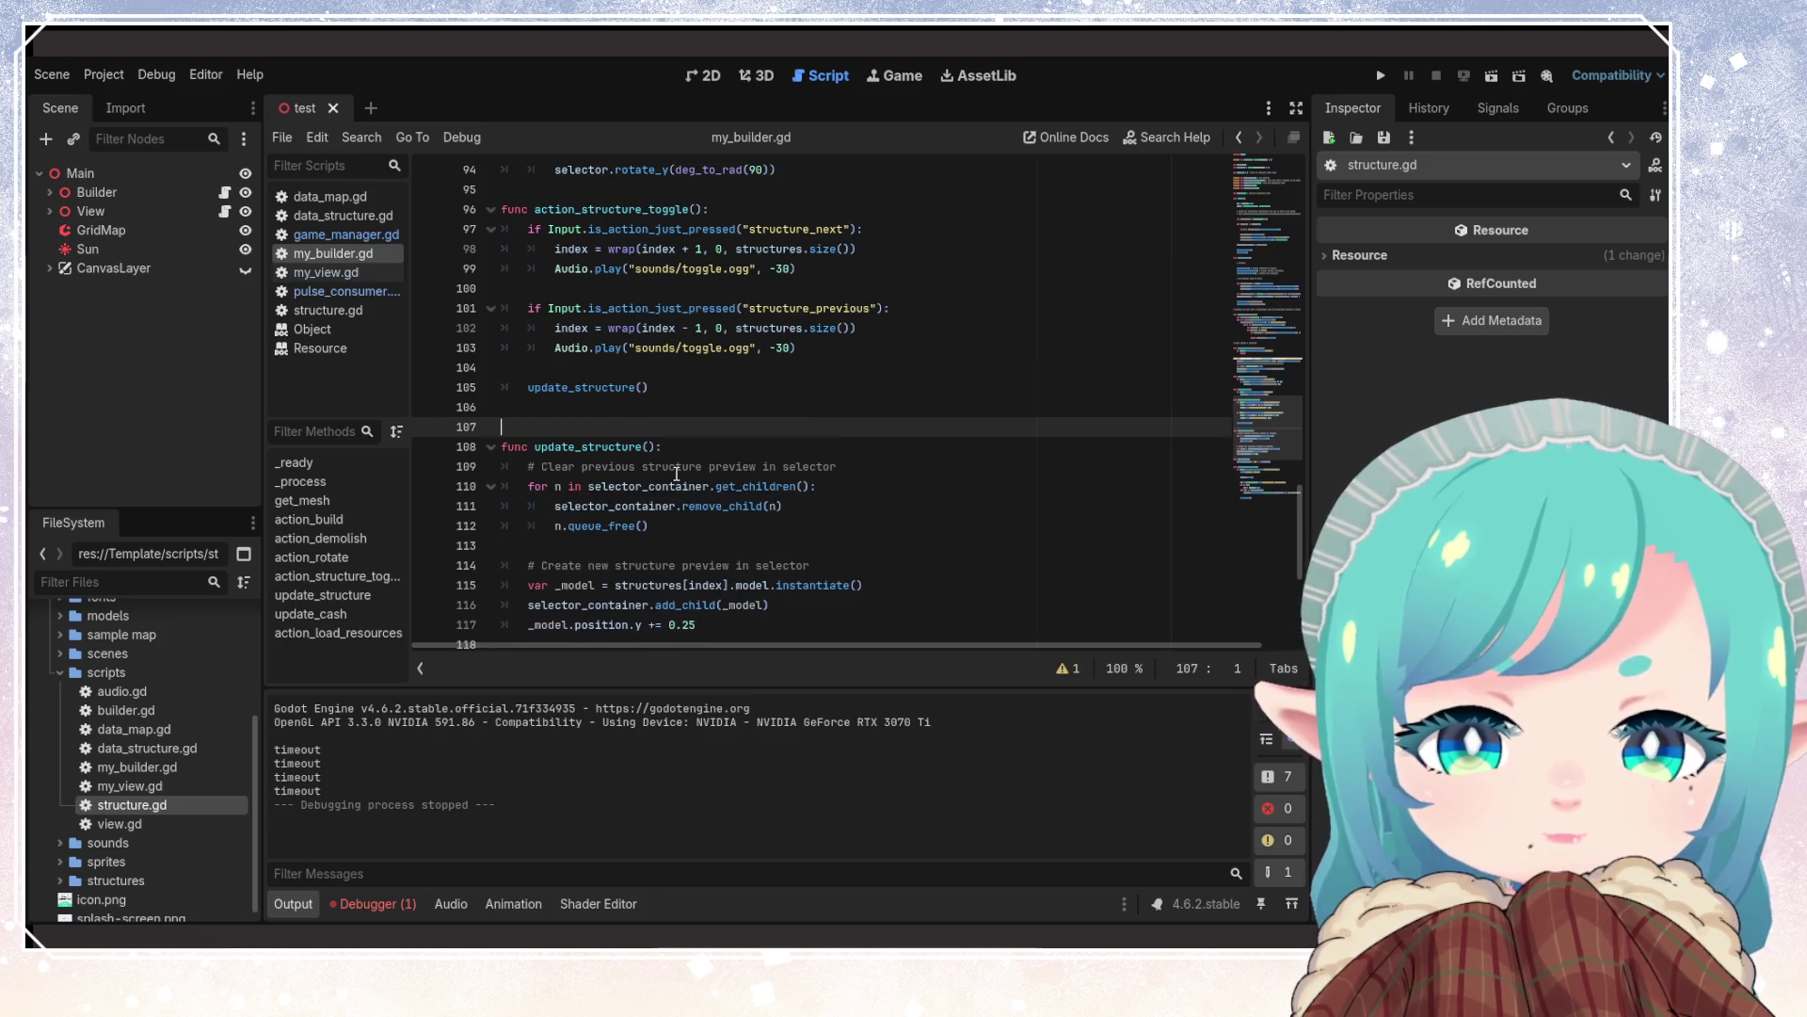
key(Delete)
click(720, 510)
scroll(706, 555, down, 5)
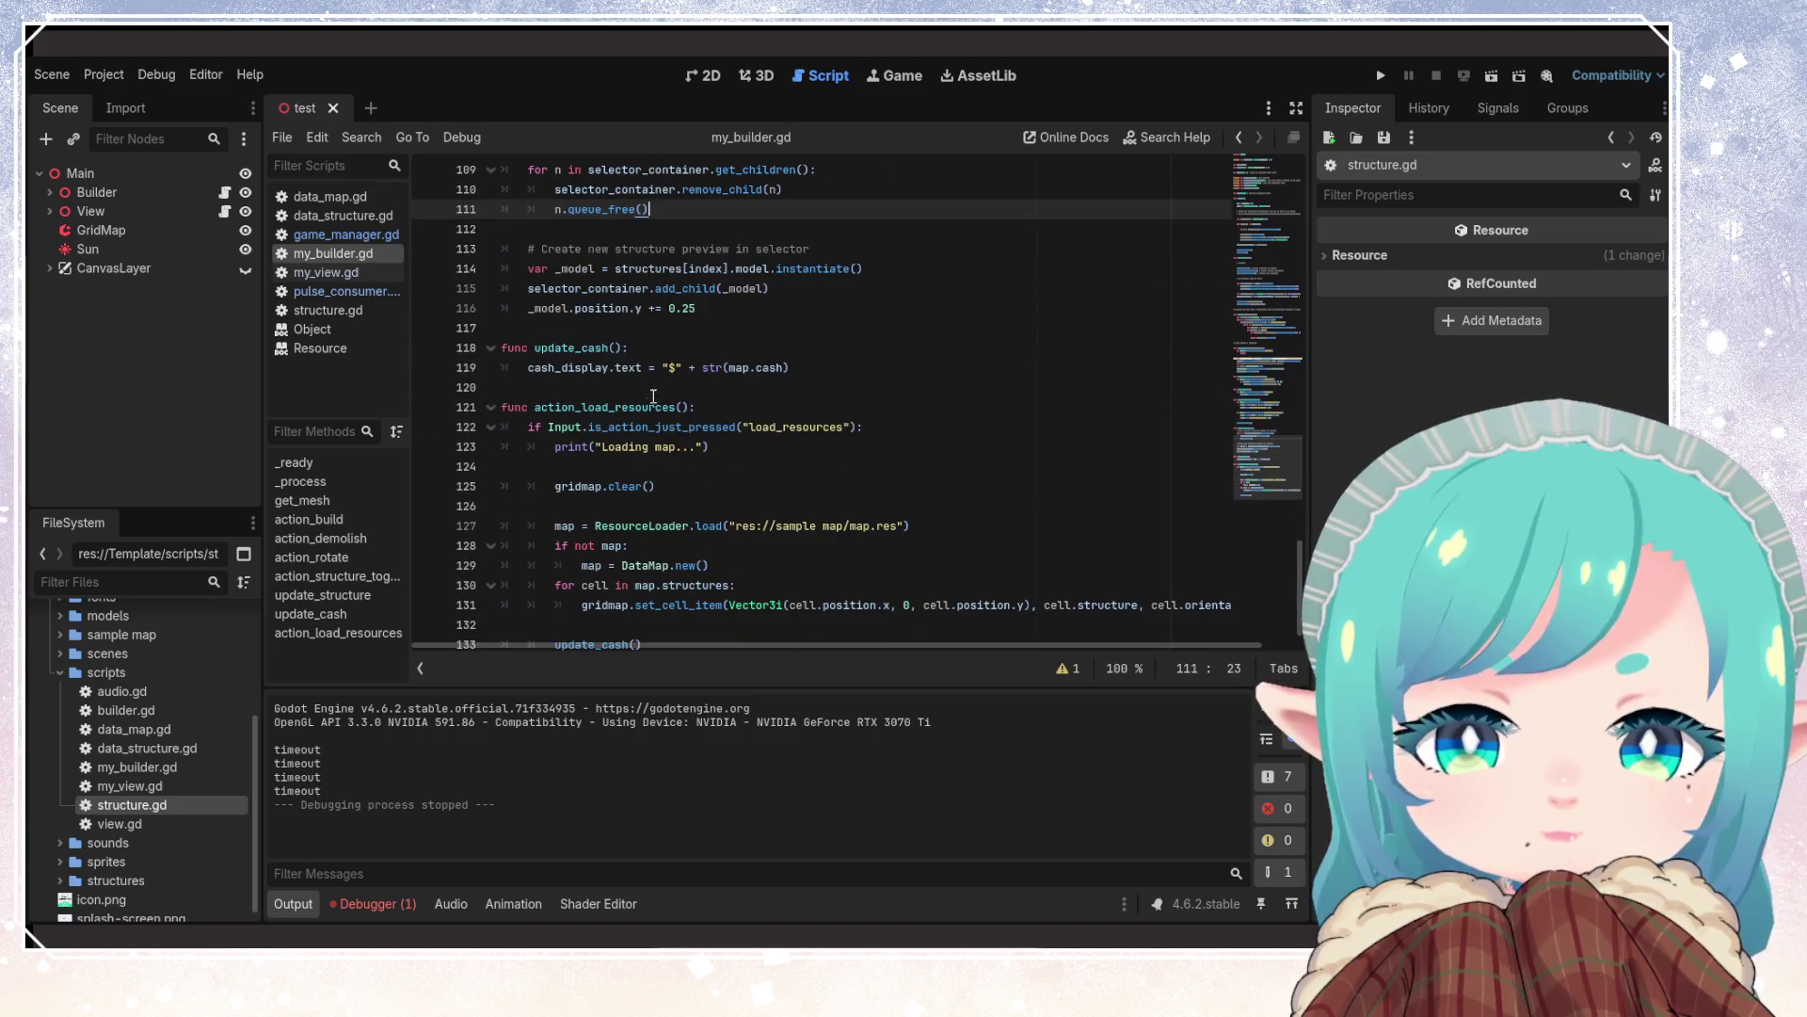
click(565, 350)
drag(841, 376, 502, 348)
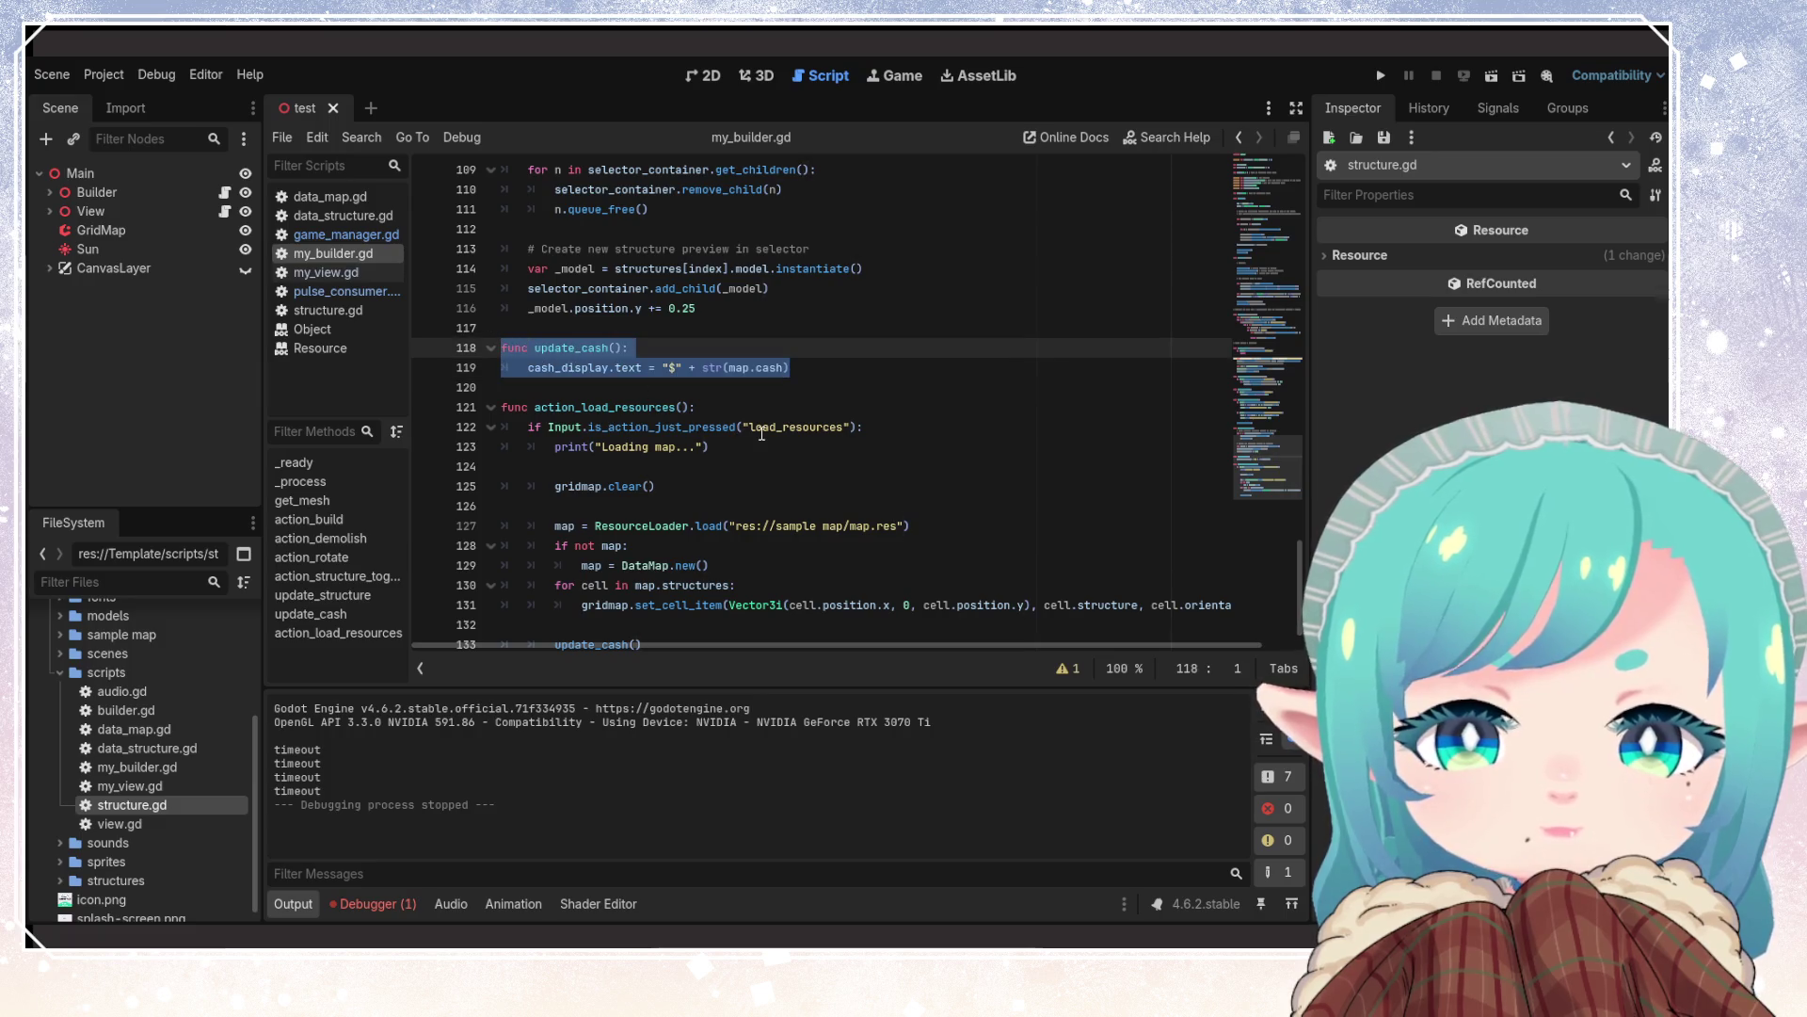
click(668, 406)
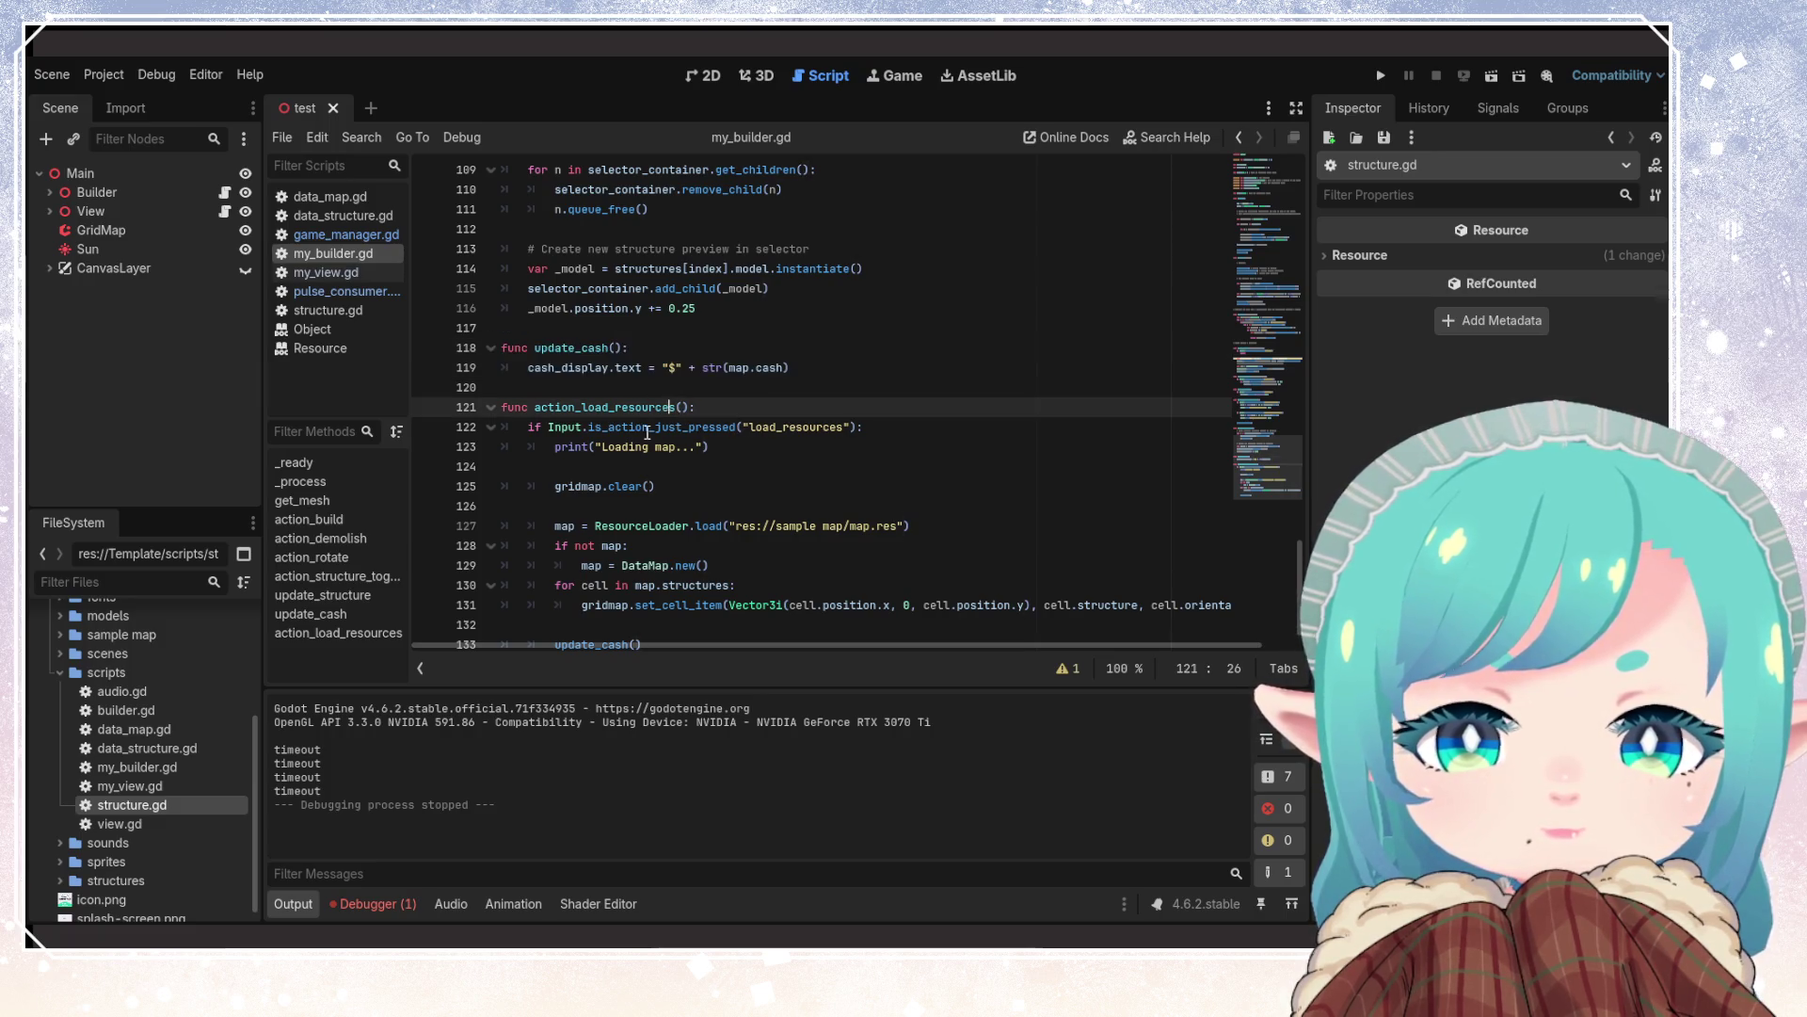
double_click(669, 407)
scroll(753, 520, down, 1)
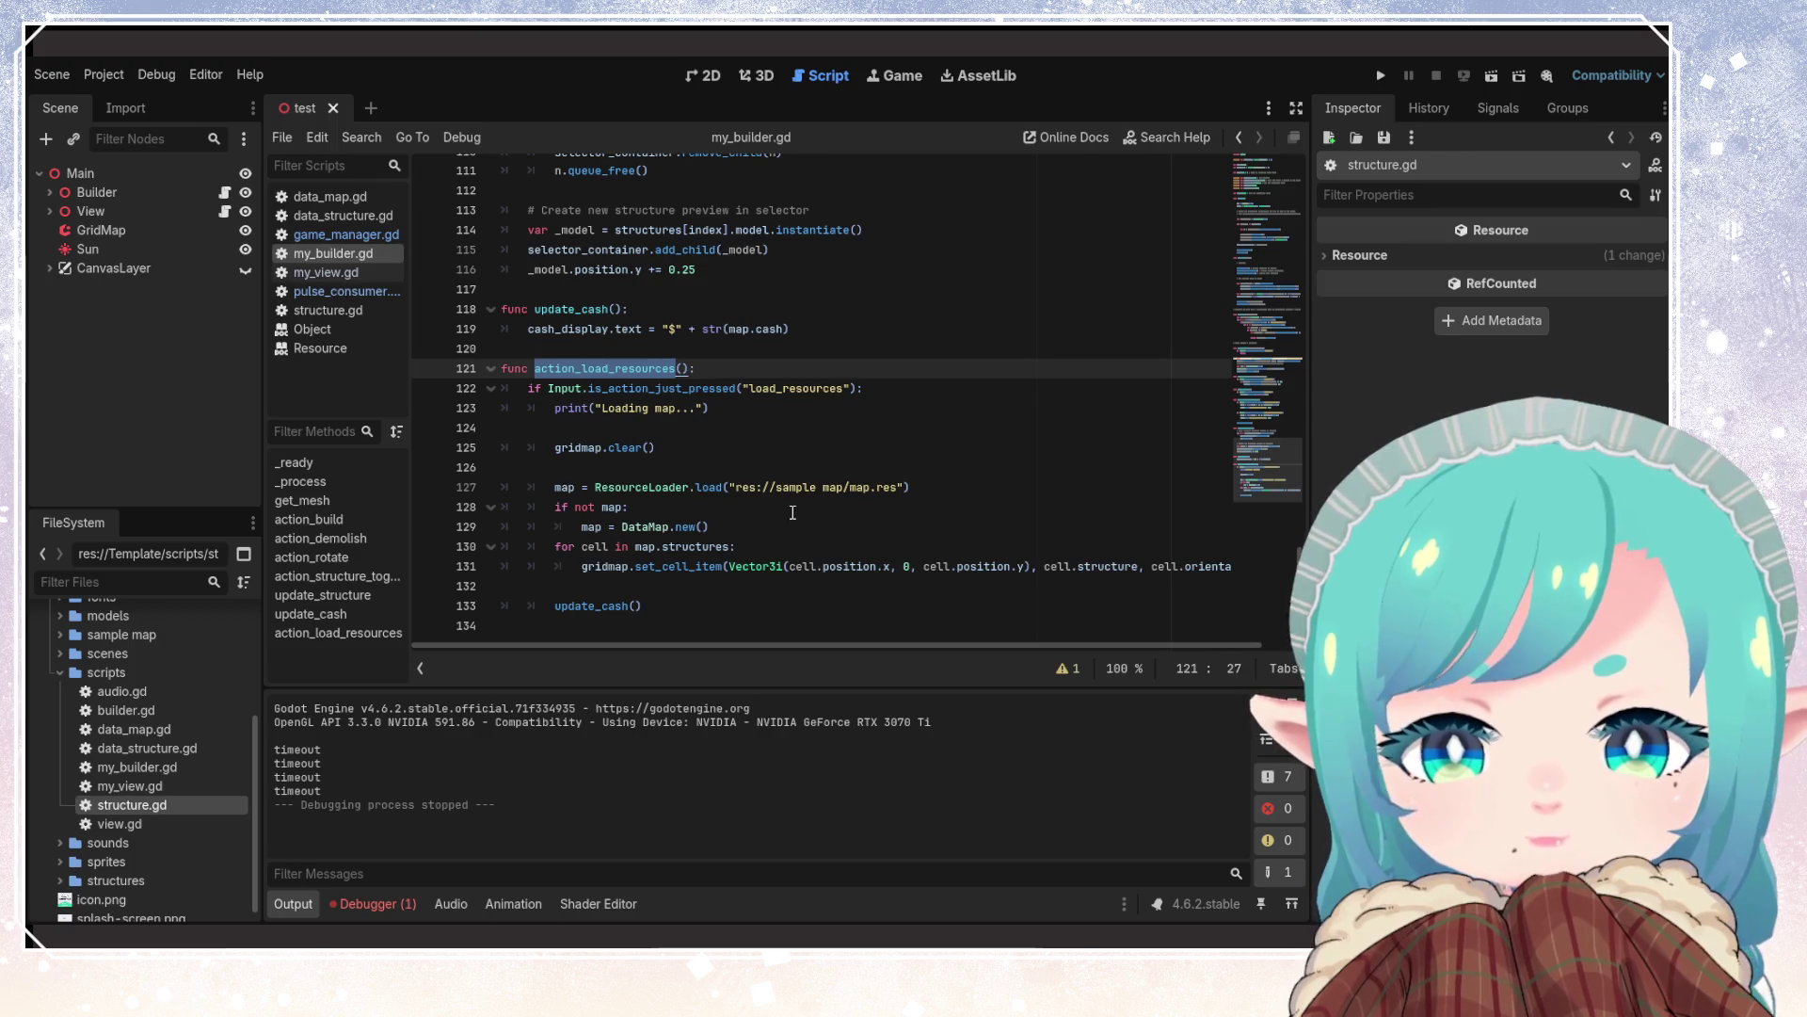
double_click(789, 485)
click(671, 526)
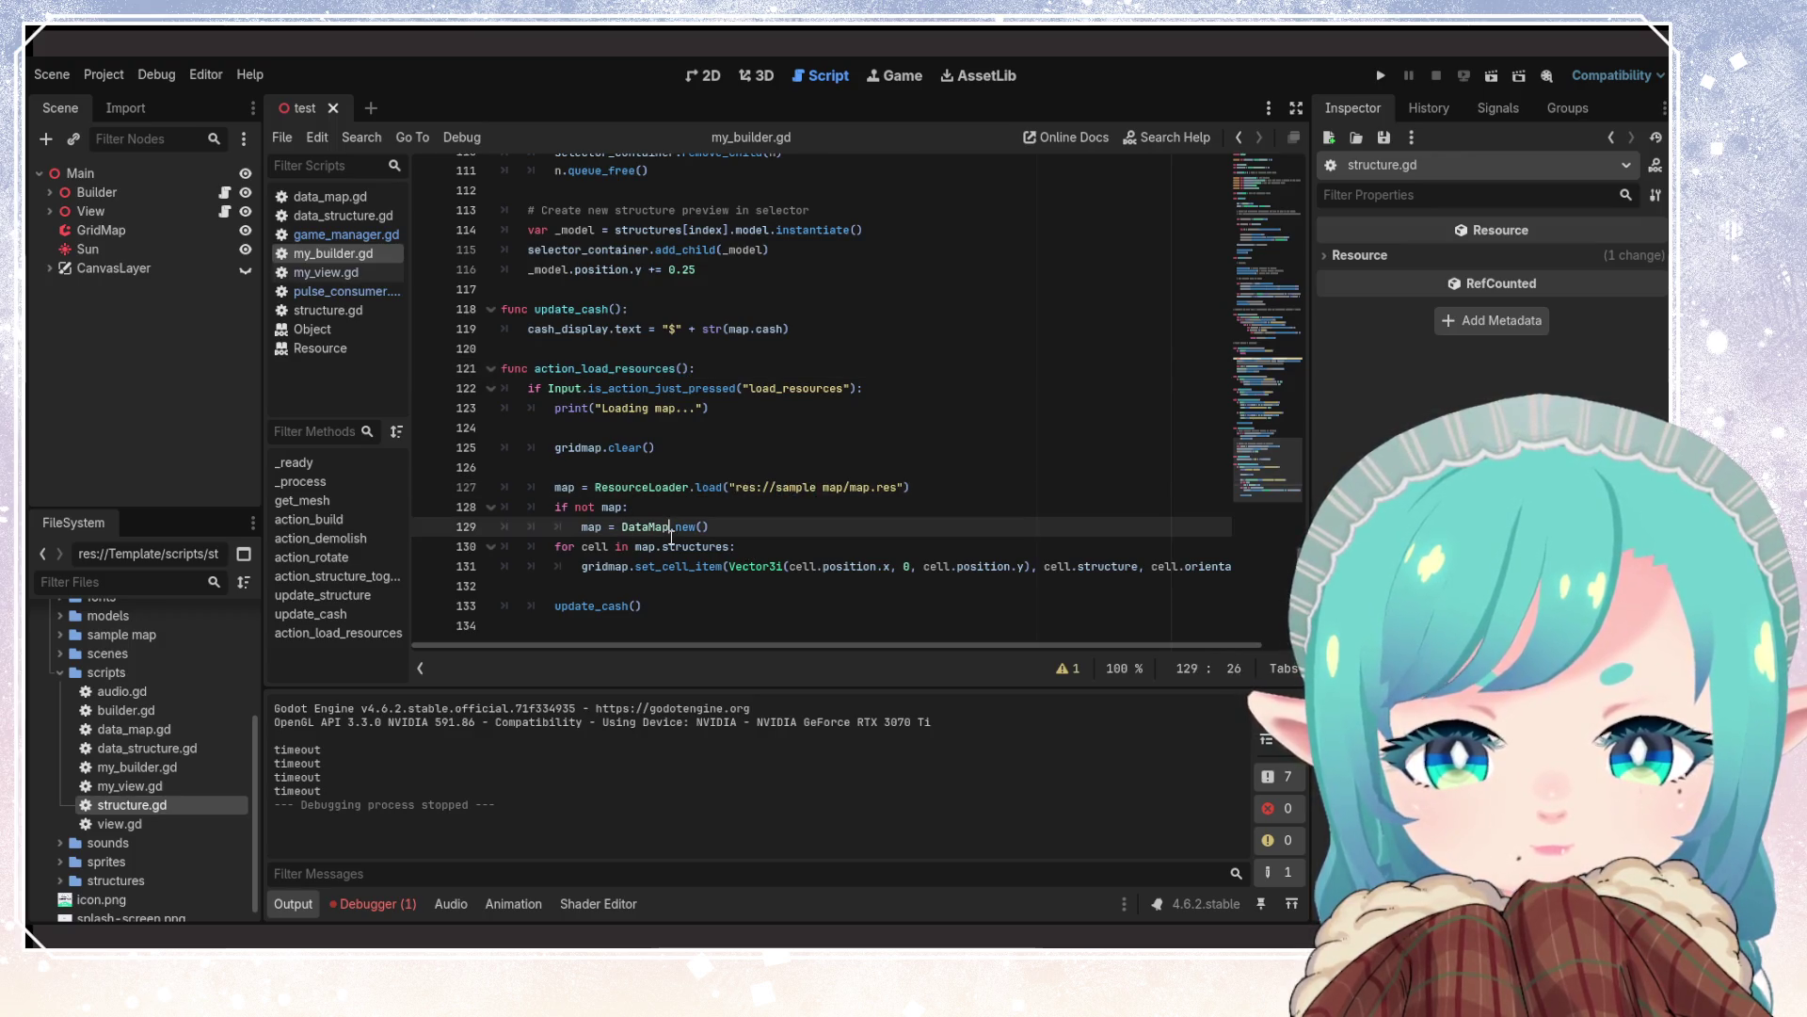
click(734, 595)
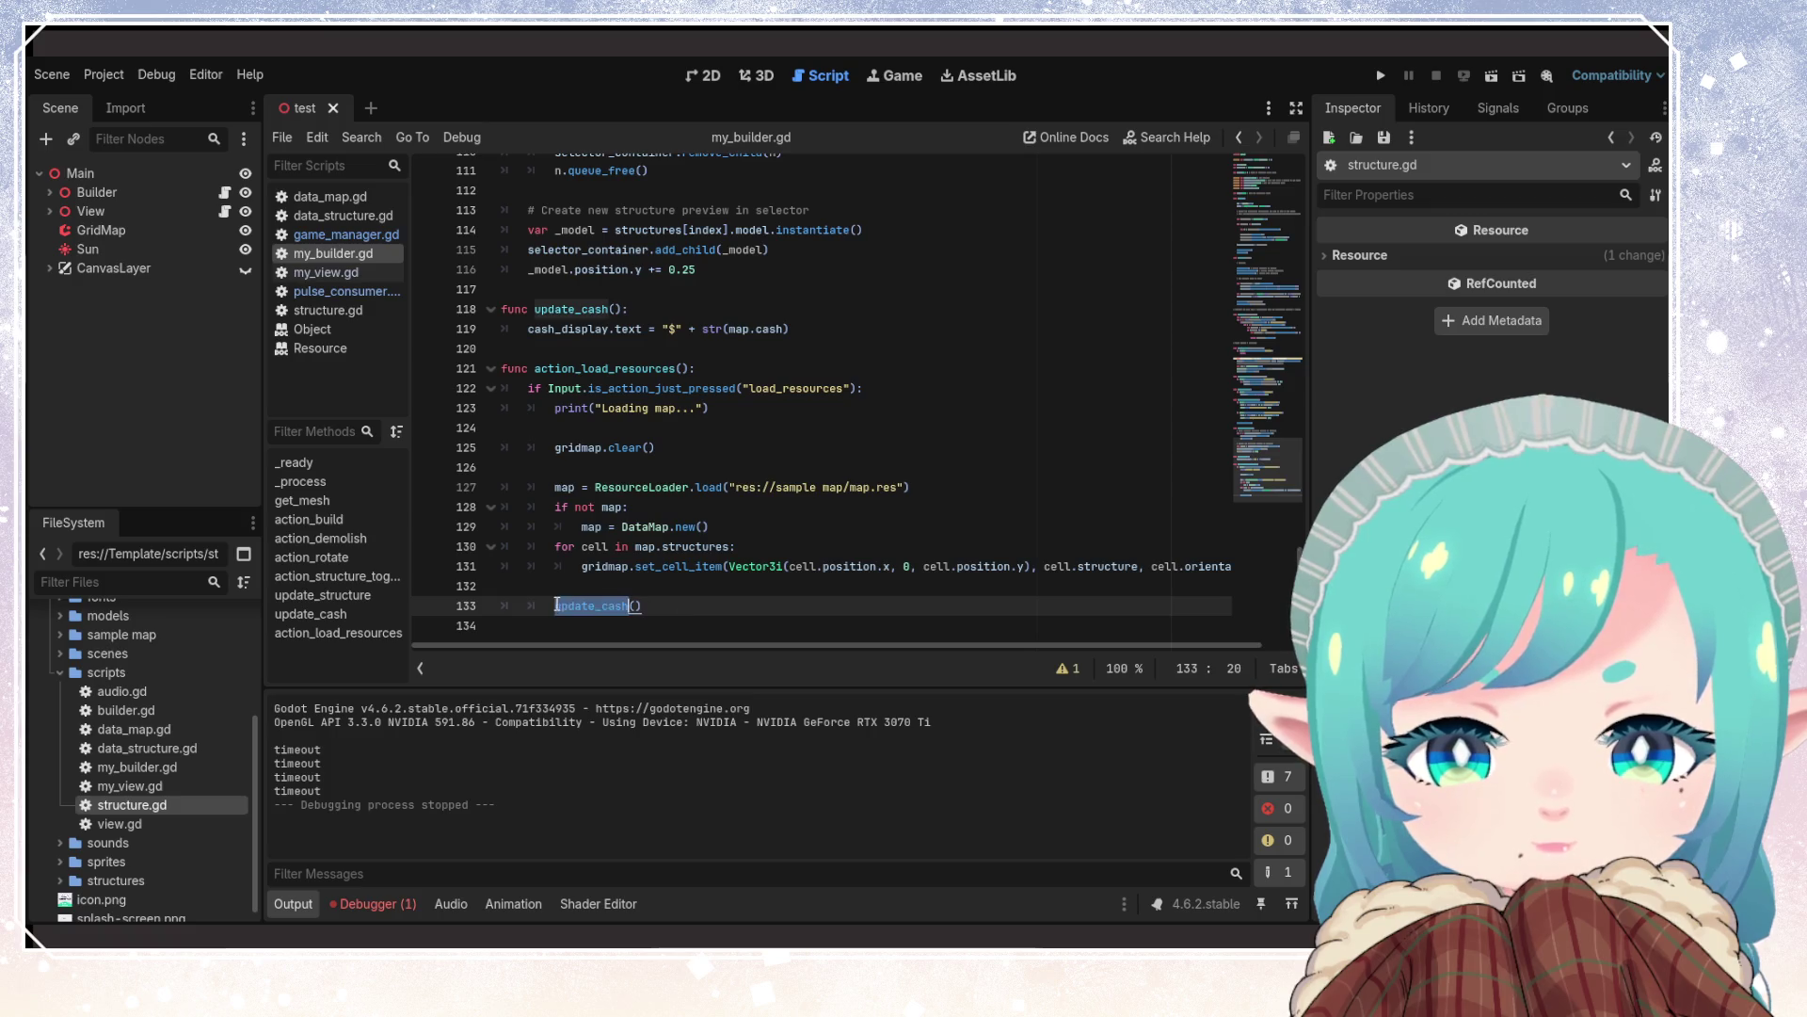
click(700, 546)
click(647, 467)
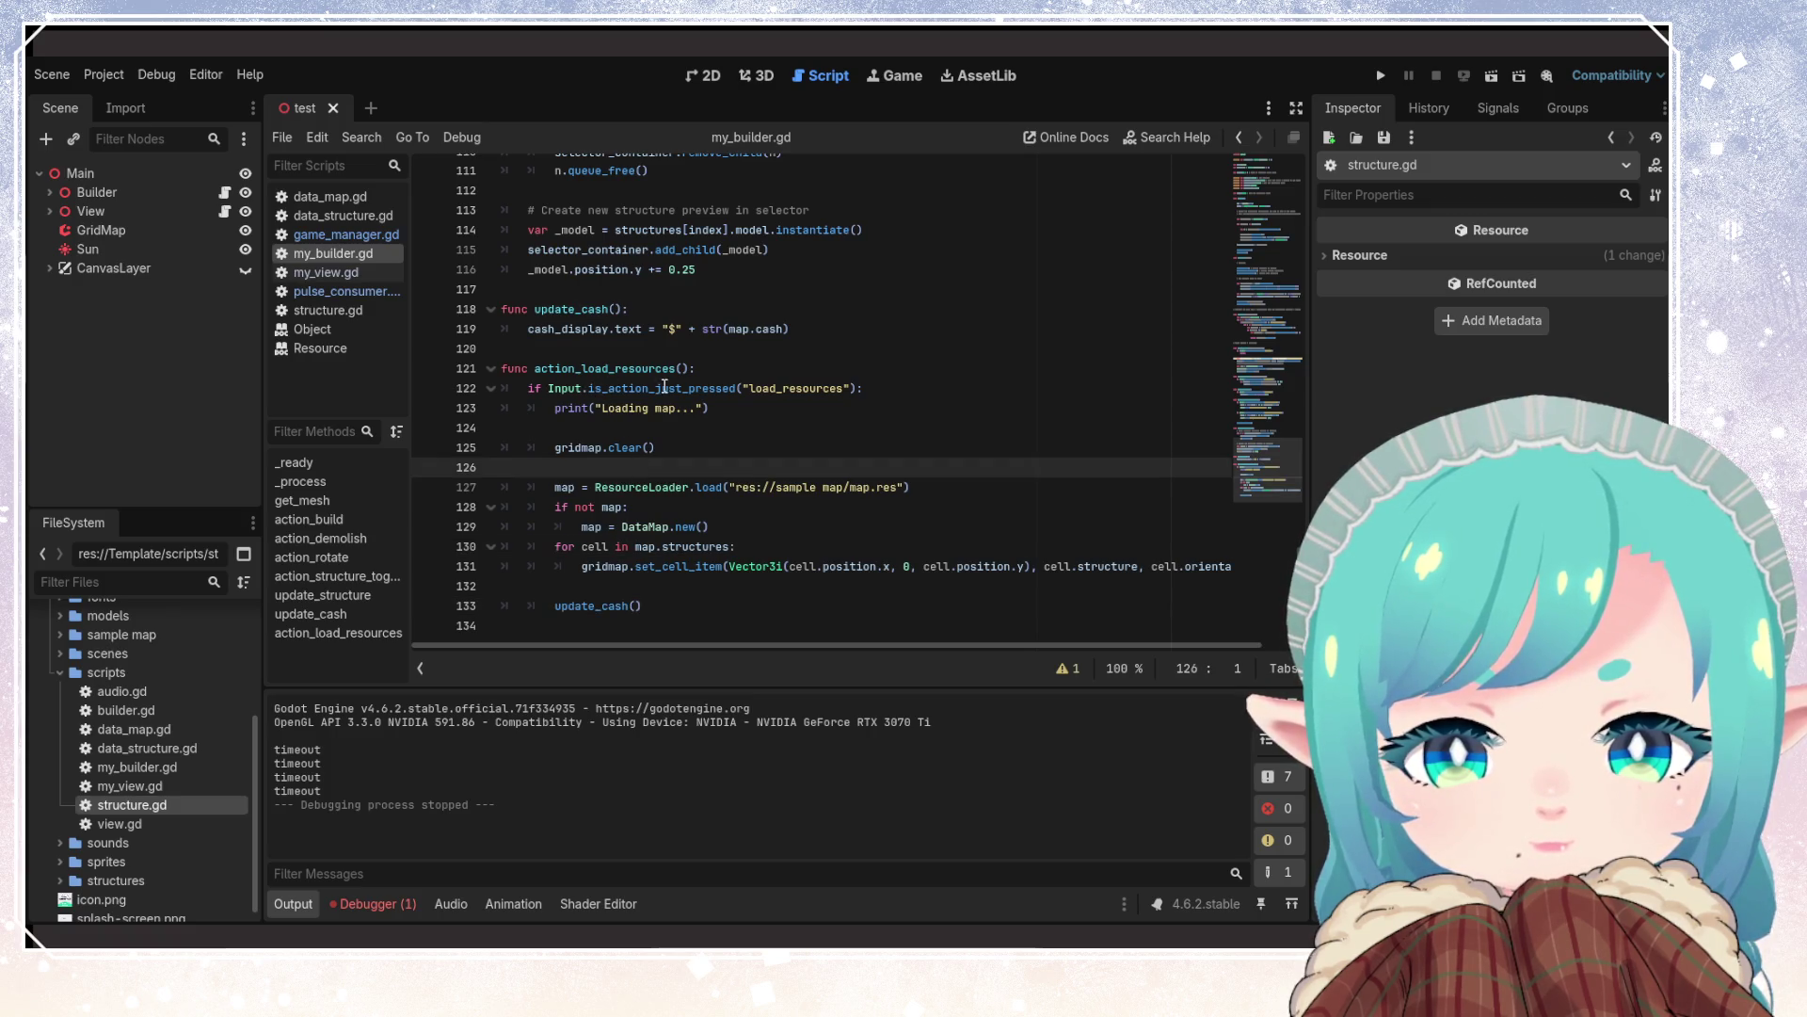
double_click(795, 388)
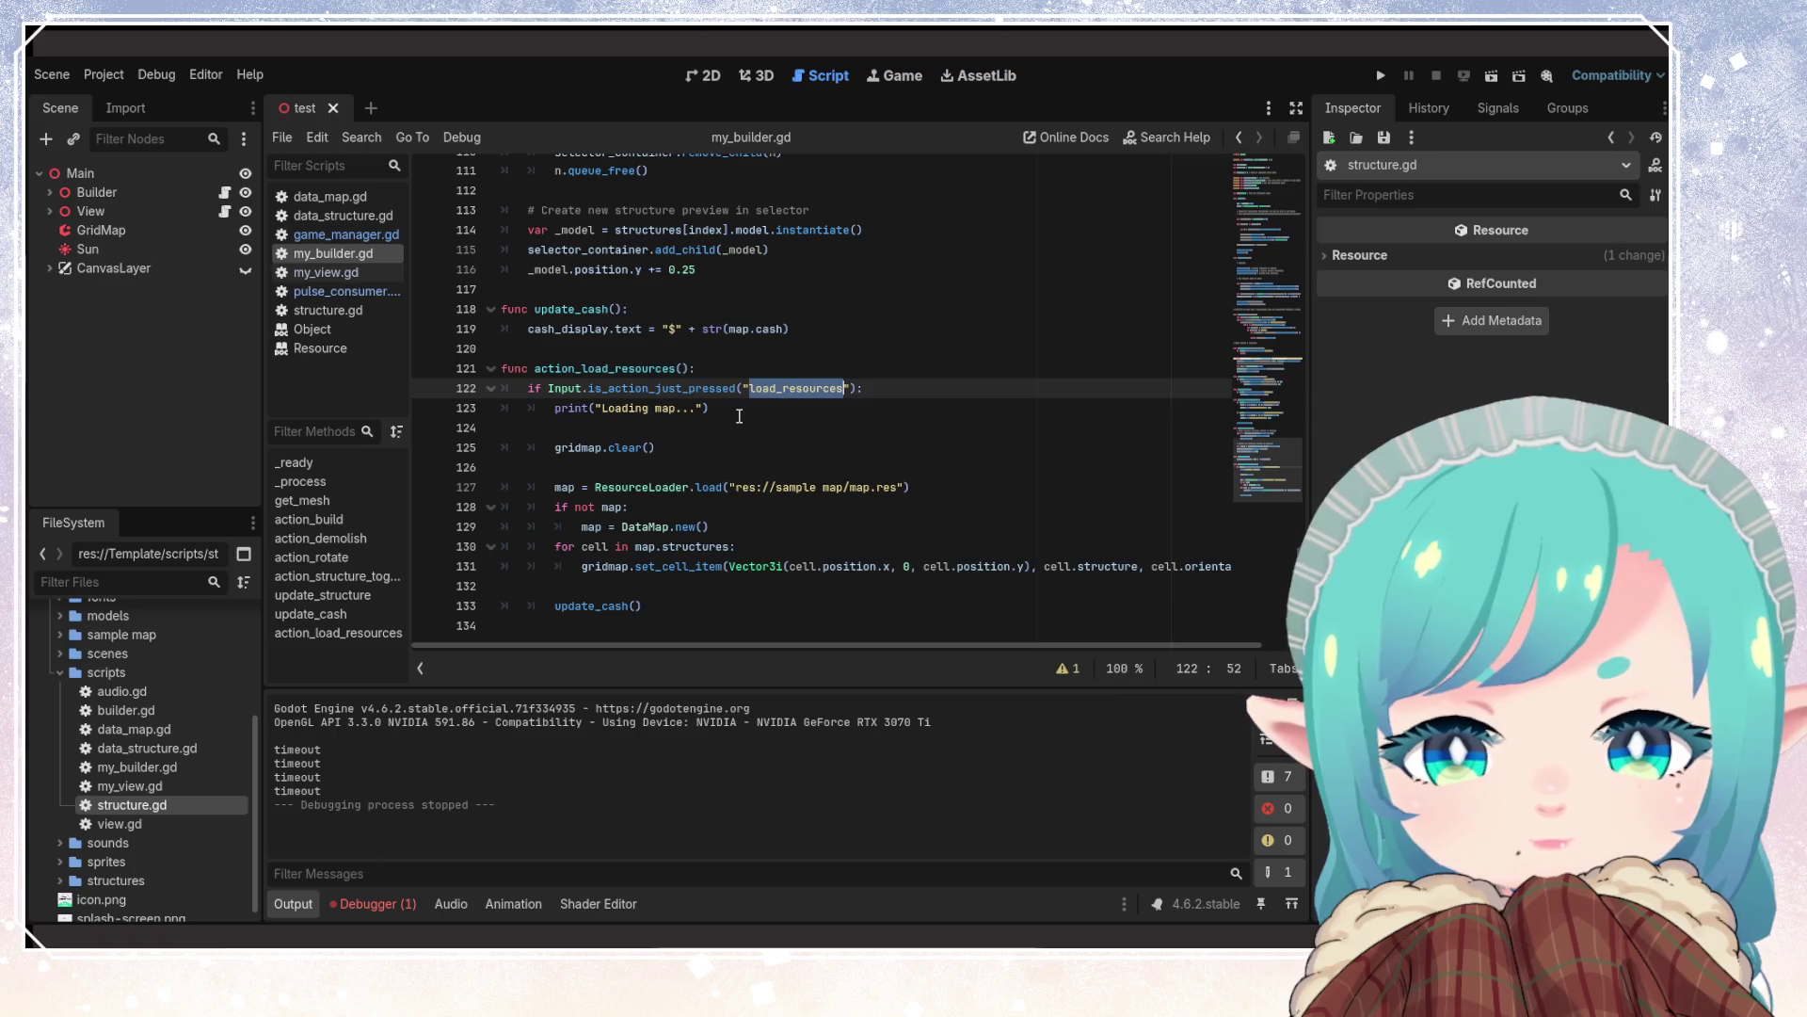
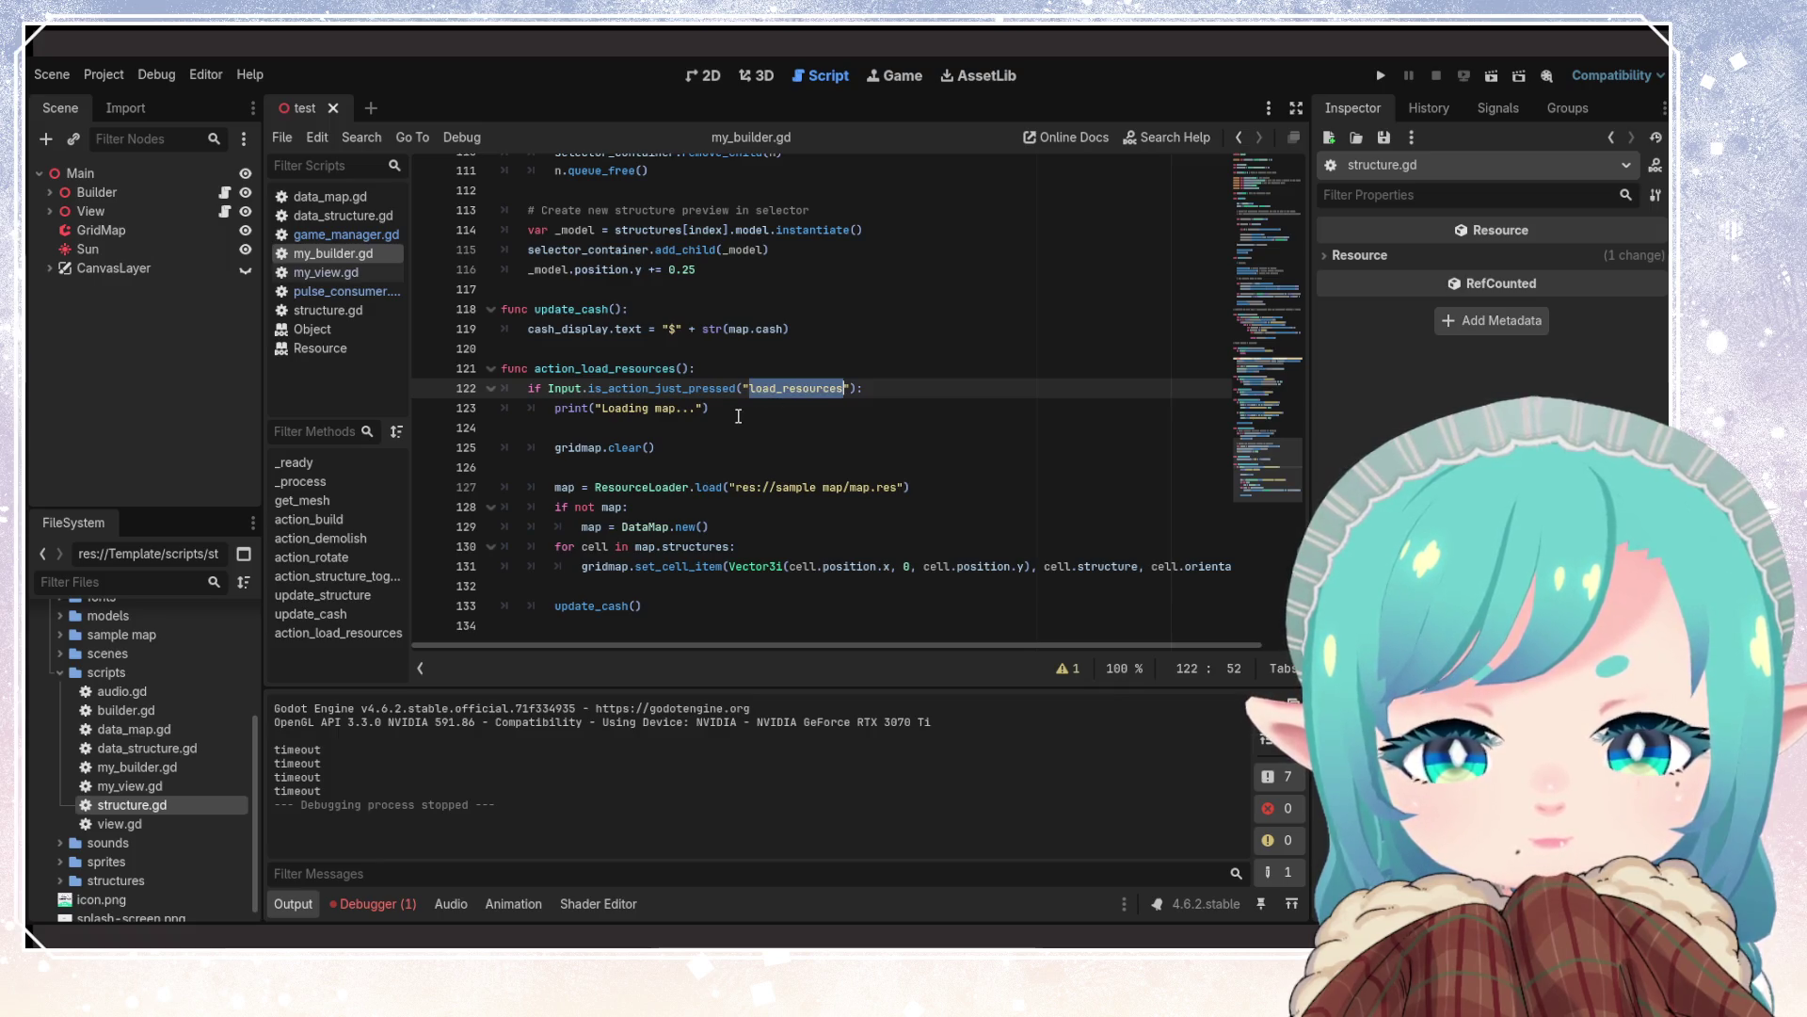
Erase the load_resources input action (F3 binding) from the Input Map, then select the action_load_resources function
click(738, 416)
scroll(704, 506, up, 3)
scroll(704, 506, down, 3)
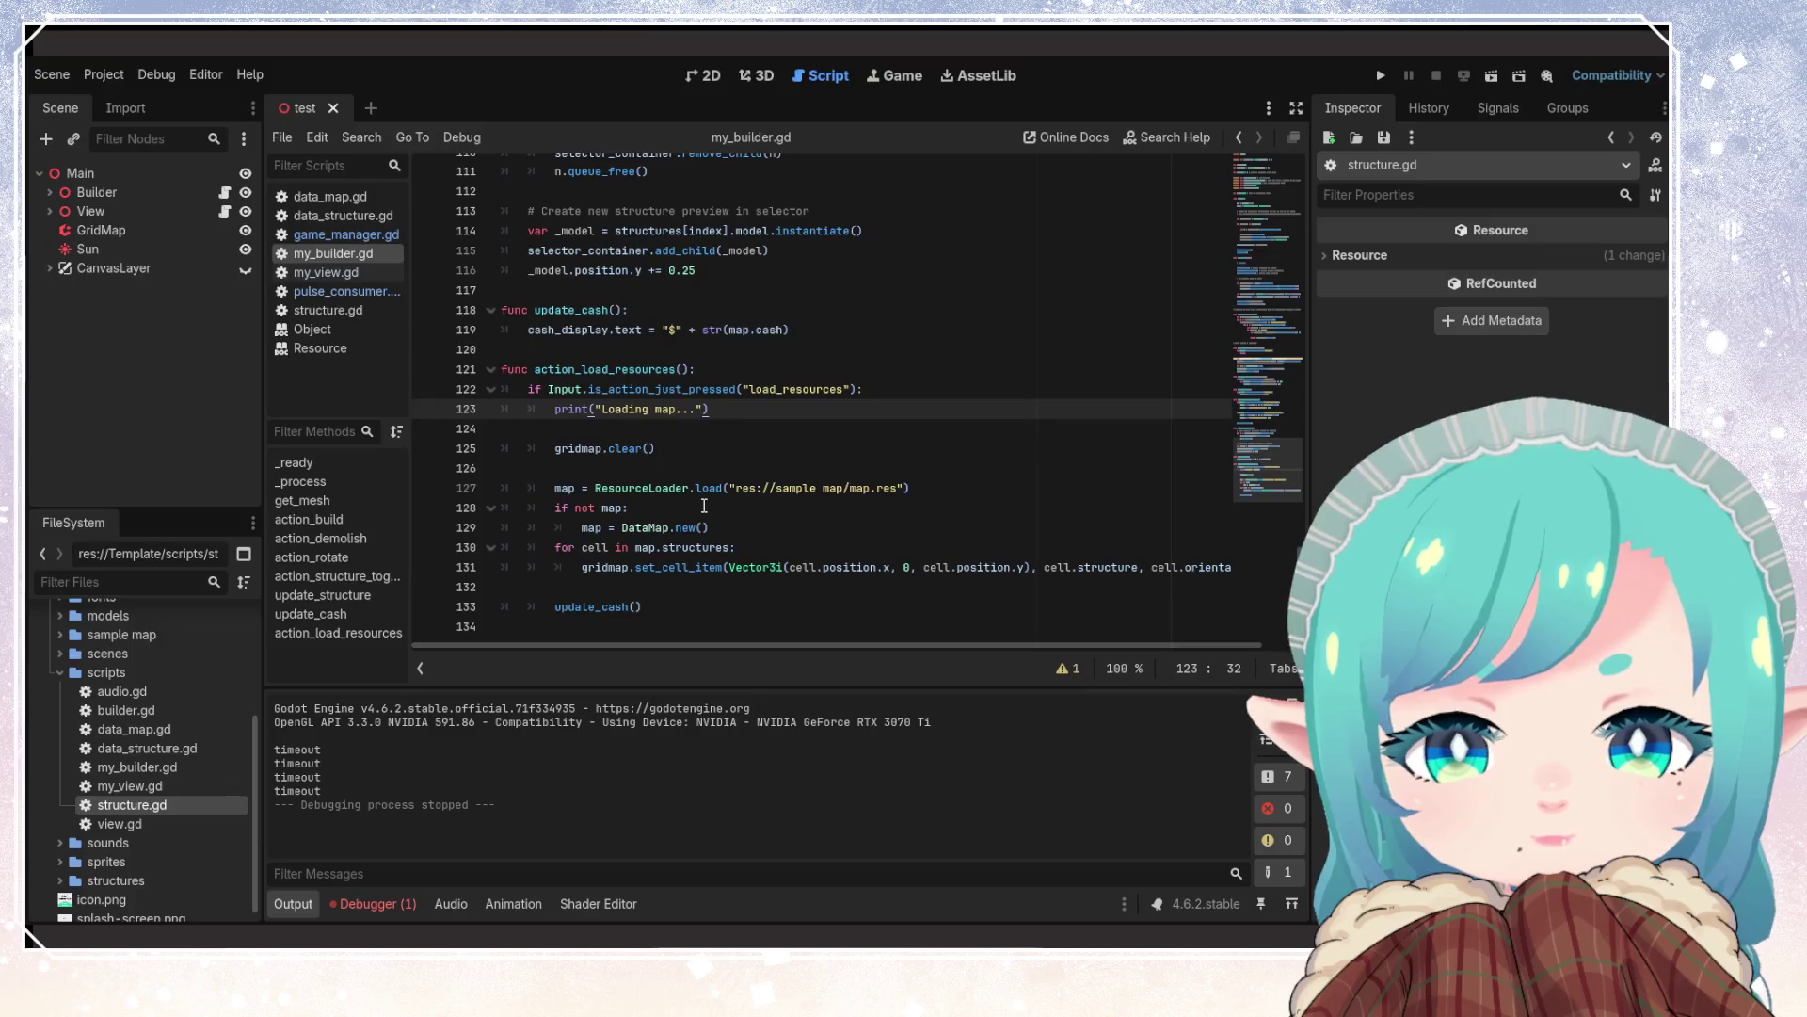
click(106, 77)
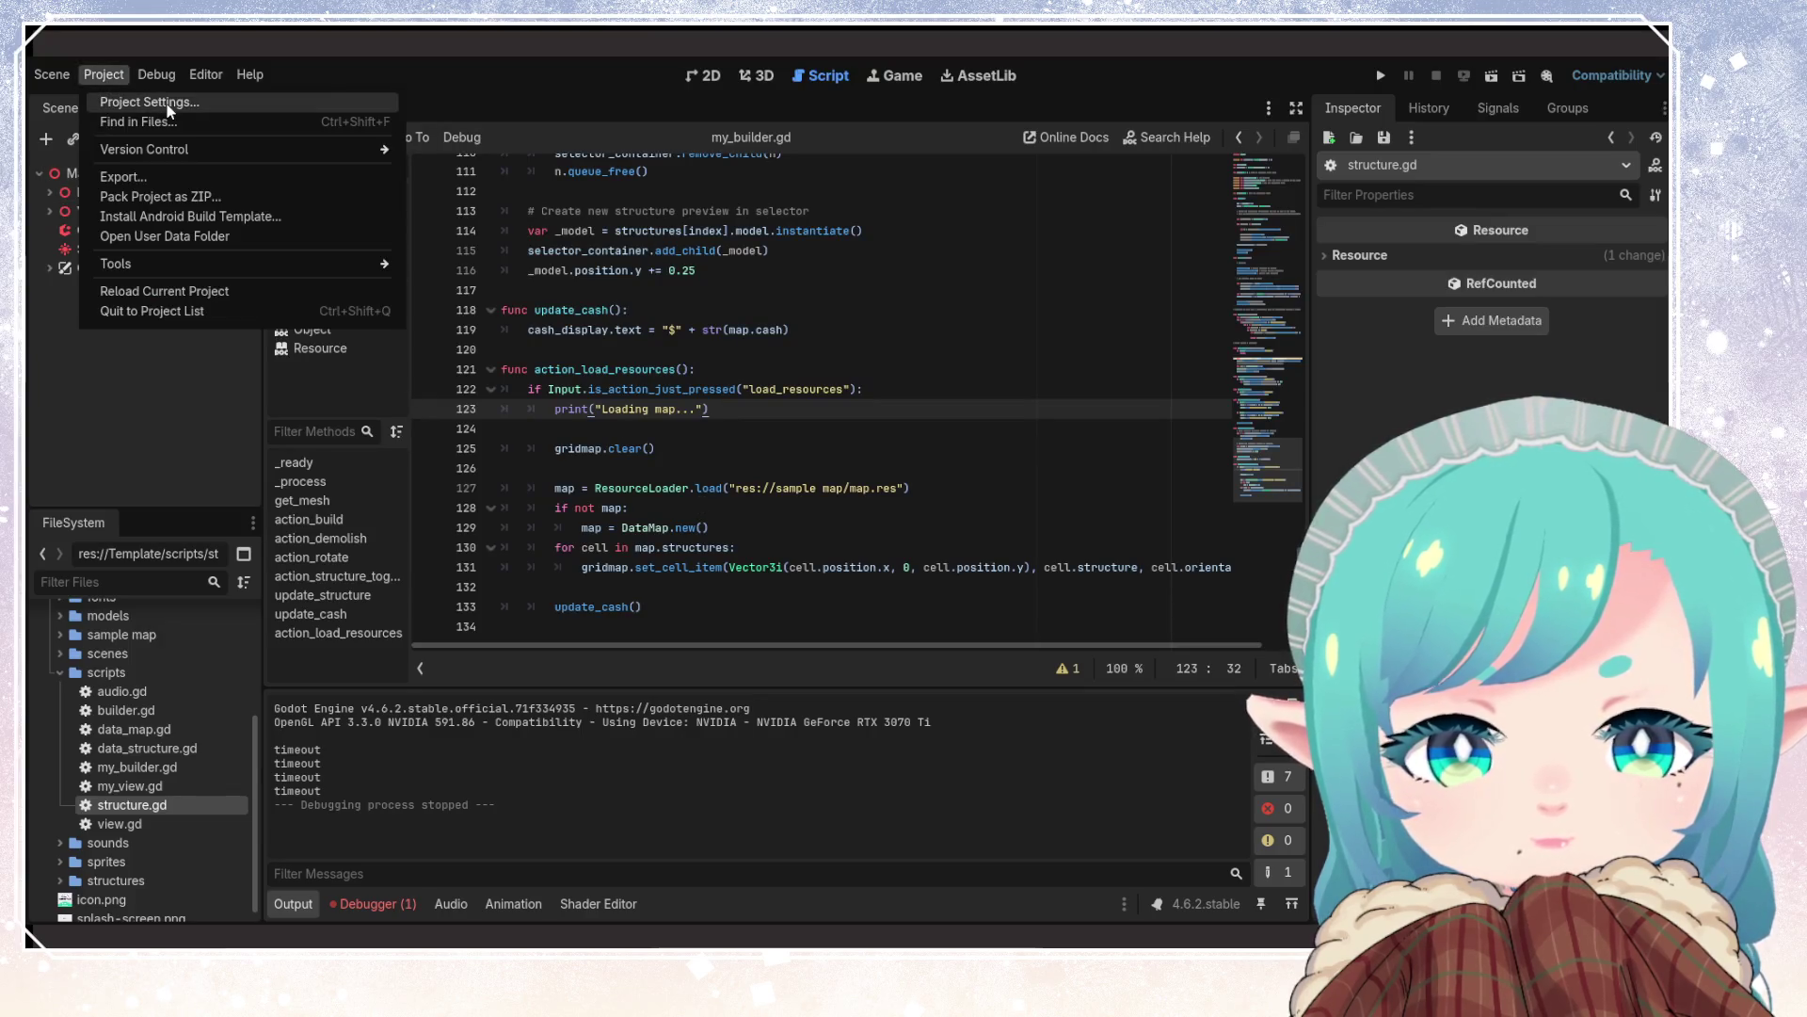
click(132, 98)
click(457, 210)
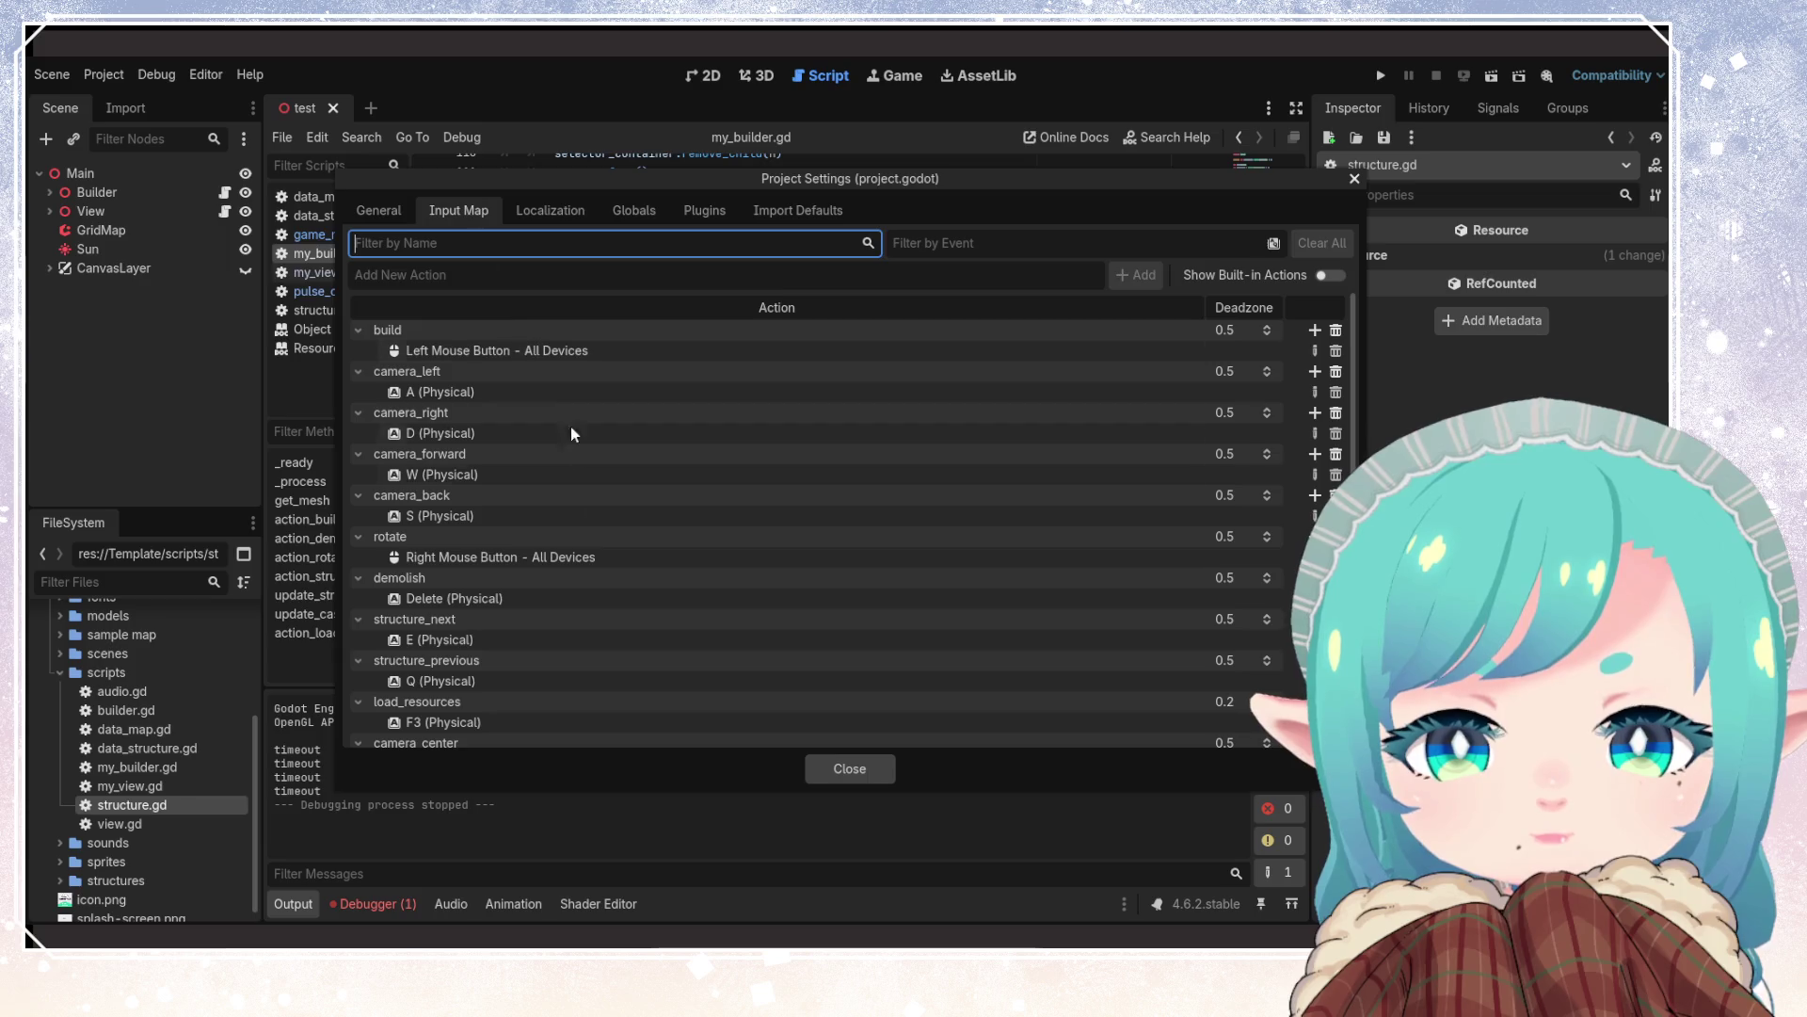
scroll(601, 608, down, 5)
click(512, 608)
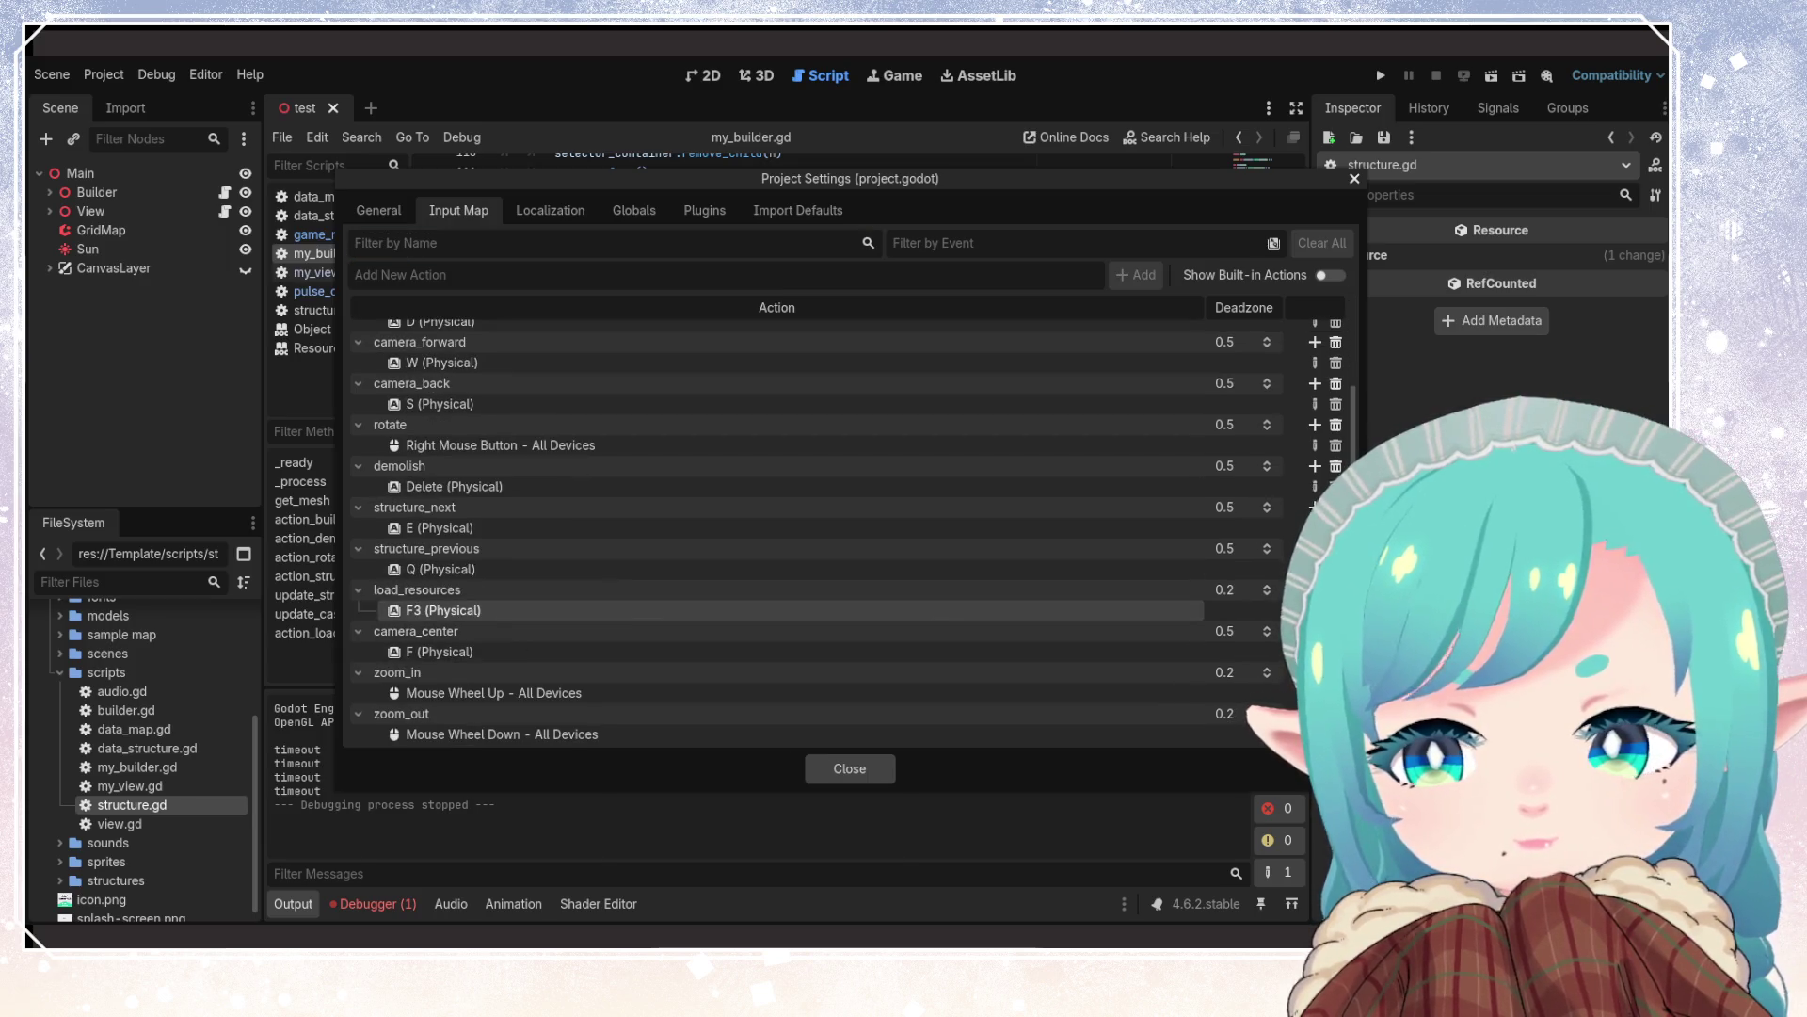
click(1336, 589)
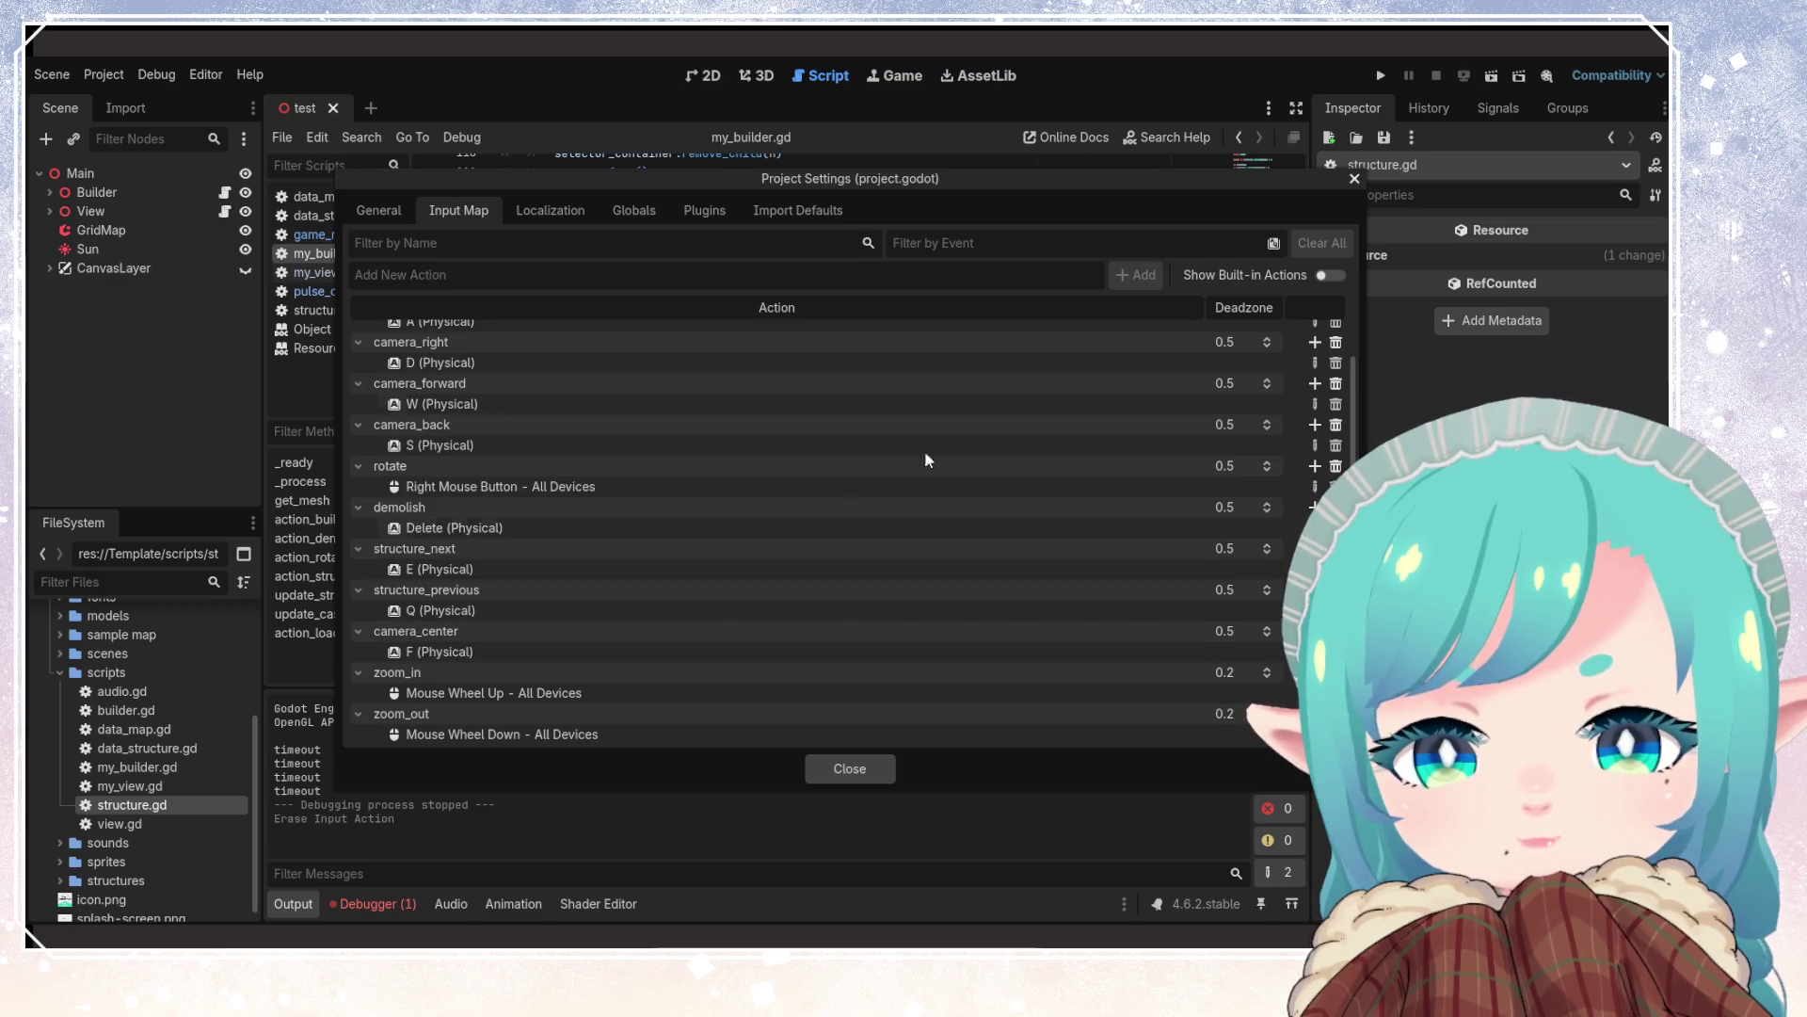
click(1356, 179)
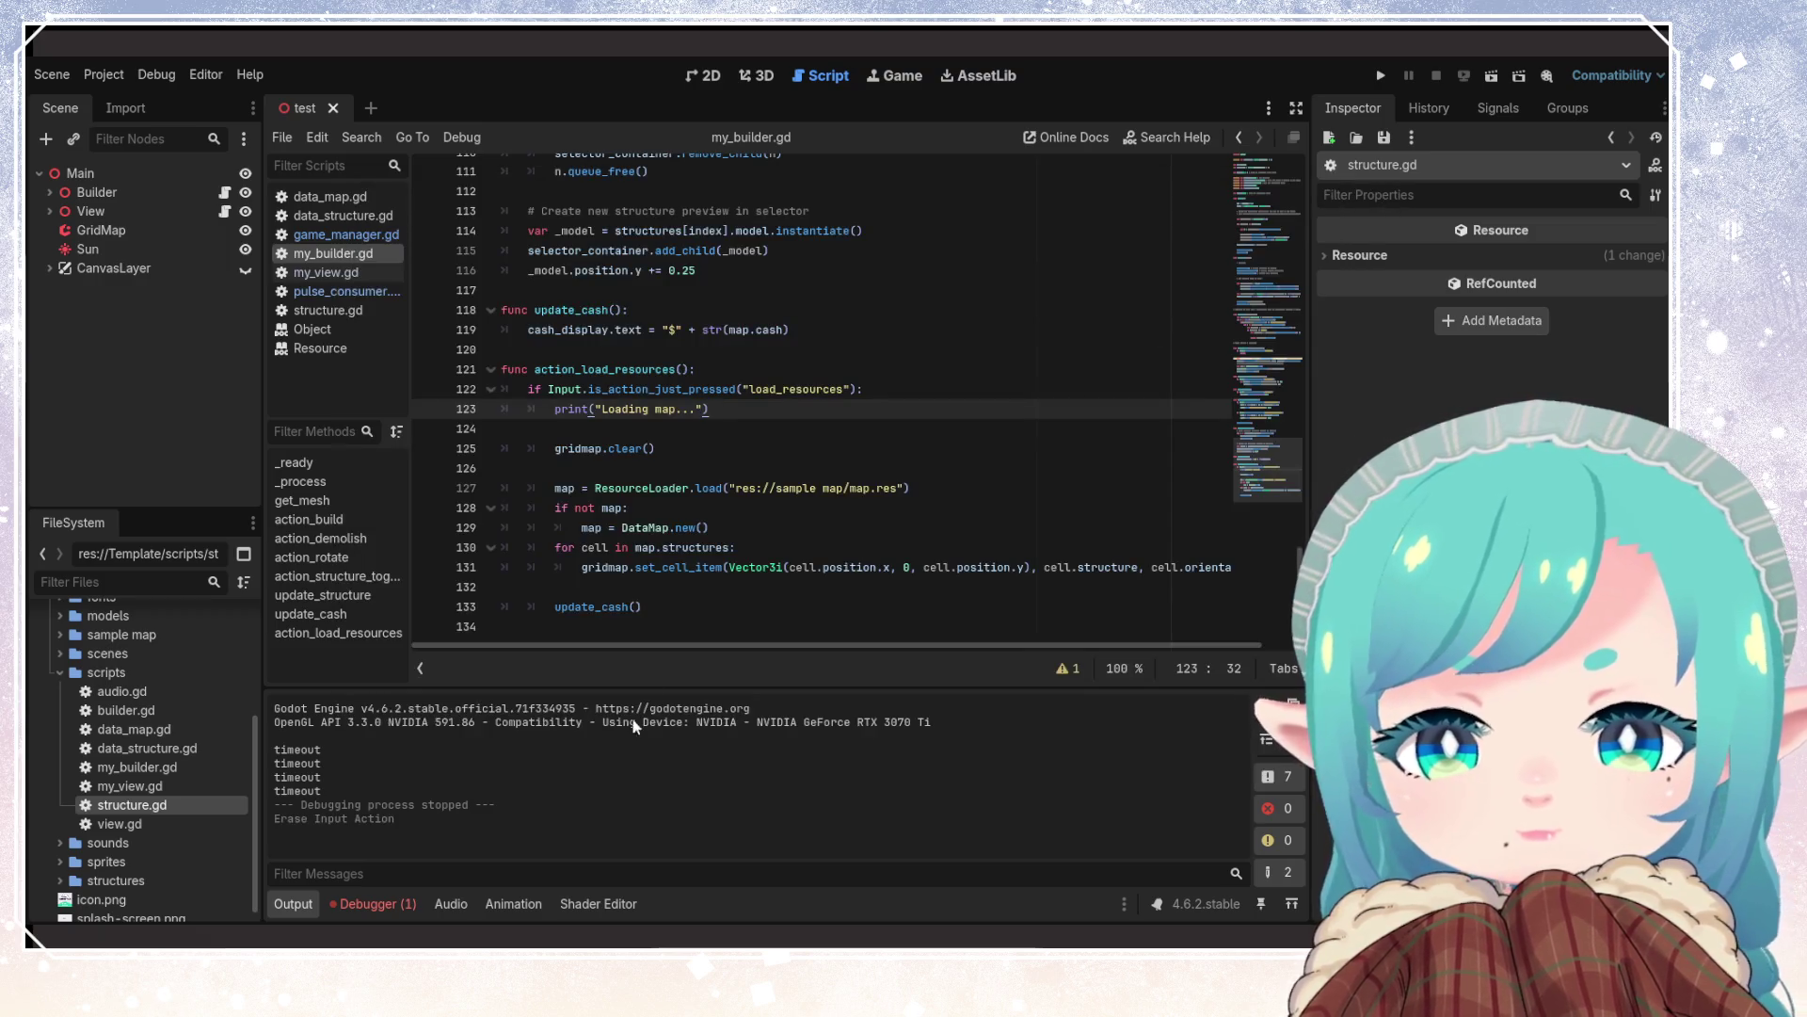
mouse_move(645, 607)
mouse_down()
mouse_move(565, 606)
mouse_move(508, 444)
mouse_move(409, 347)
mouse_up()
Delete the action_load_resources function and its call inside _process
key(Delete)
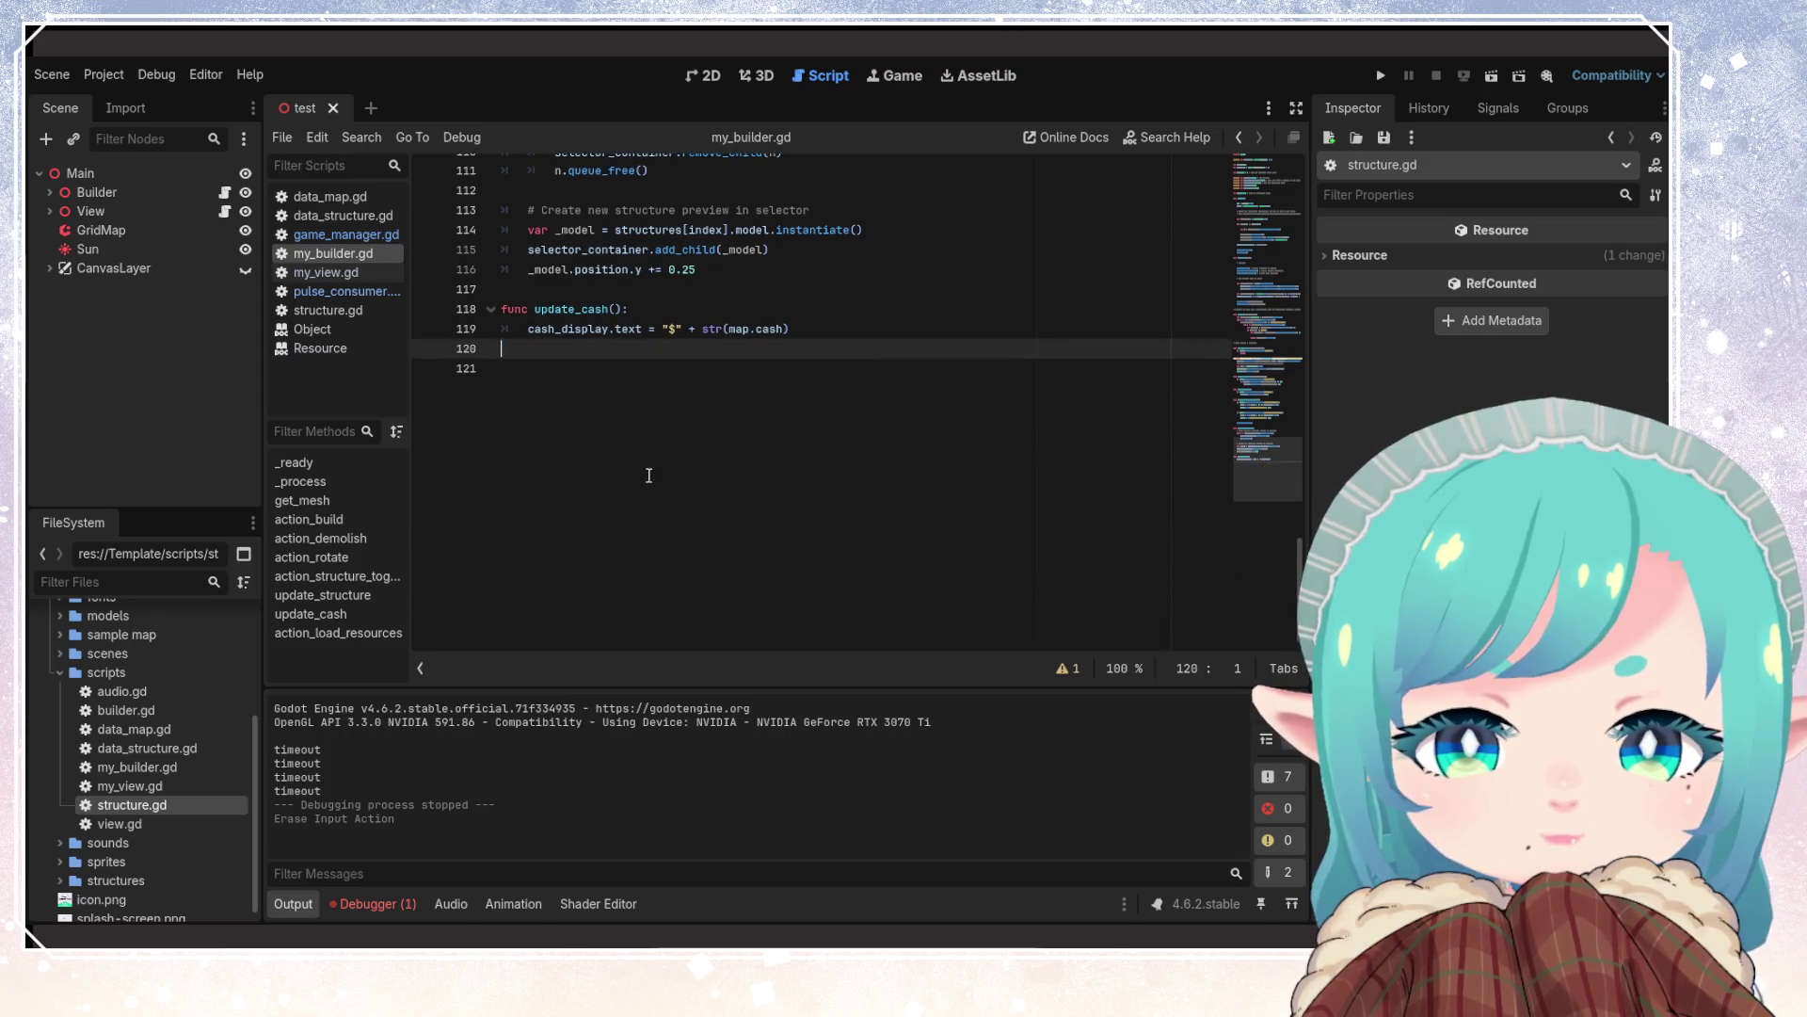
scroll(730, 576, up, 5)
scroll(730, 577, up, 15)
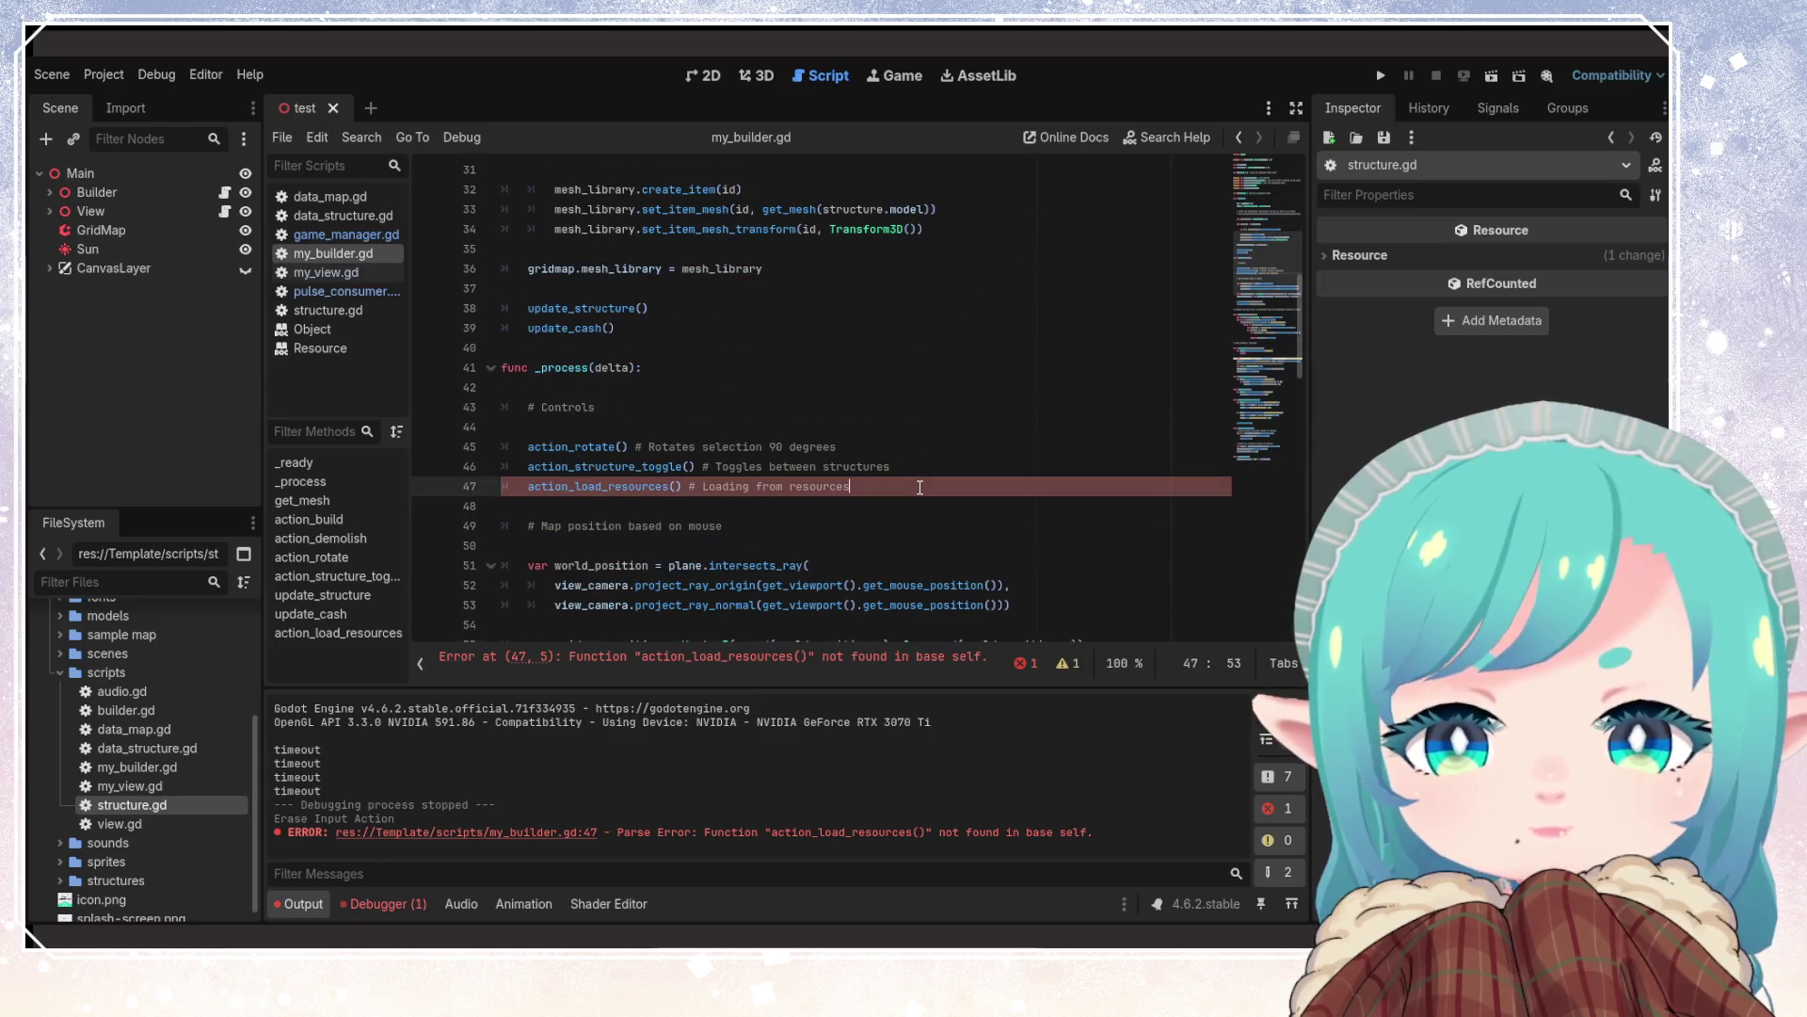
triple_click(941, 486)
key(BackSpace)
Look over the script and place the caret among the exported variables
click(929, 527)
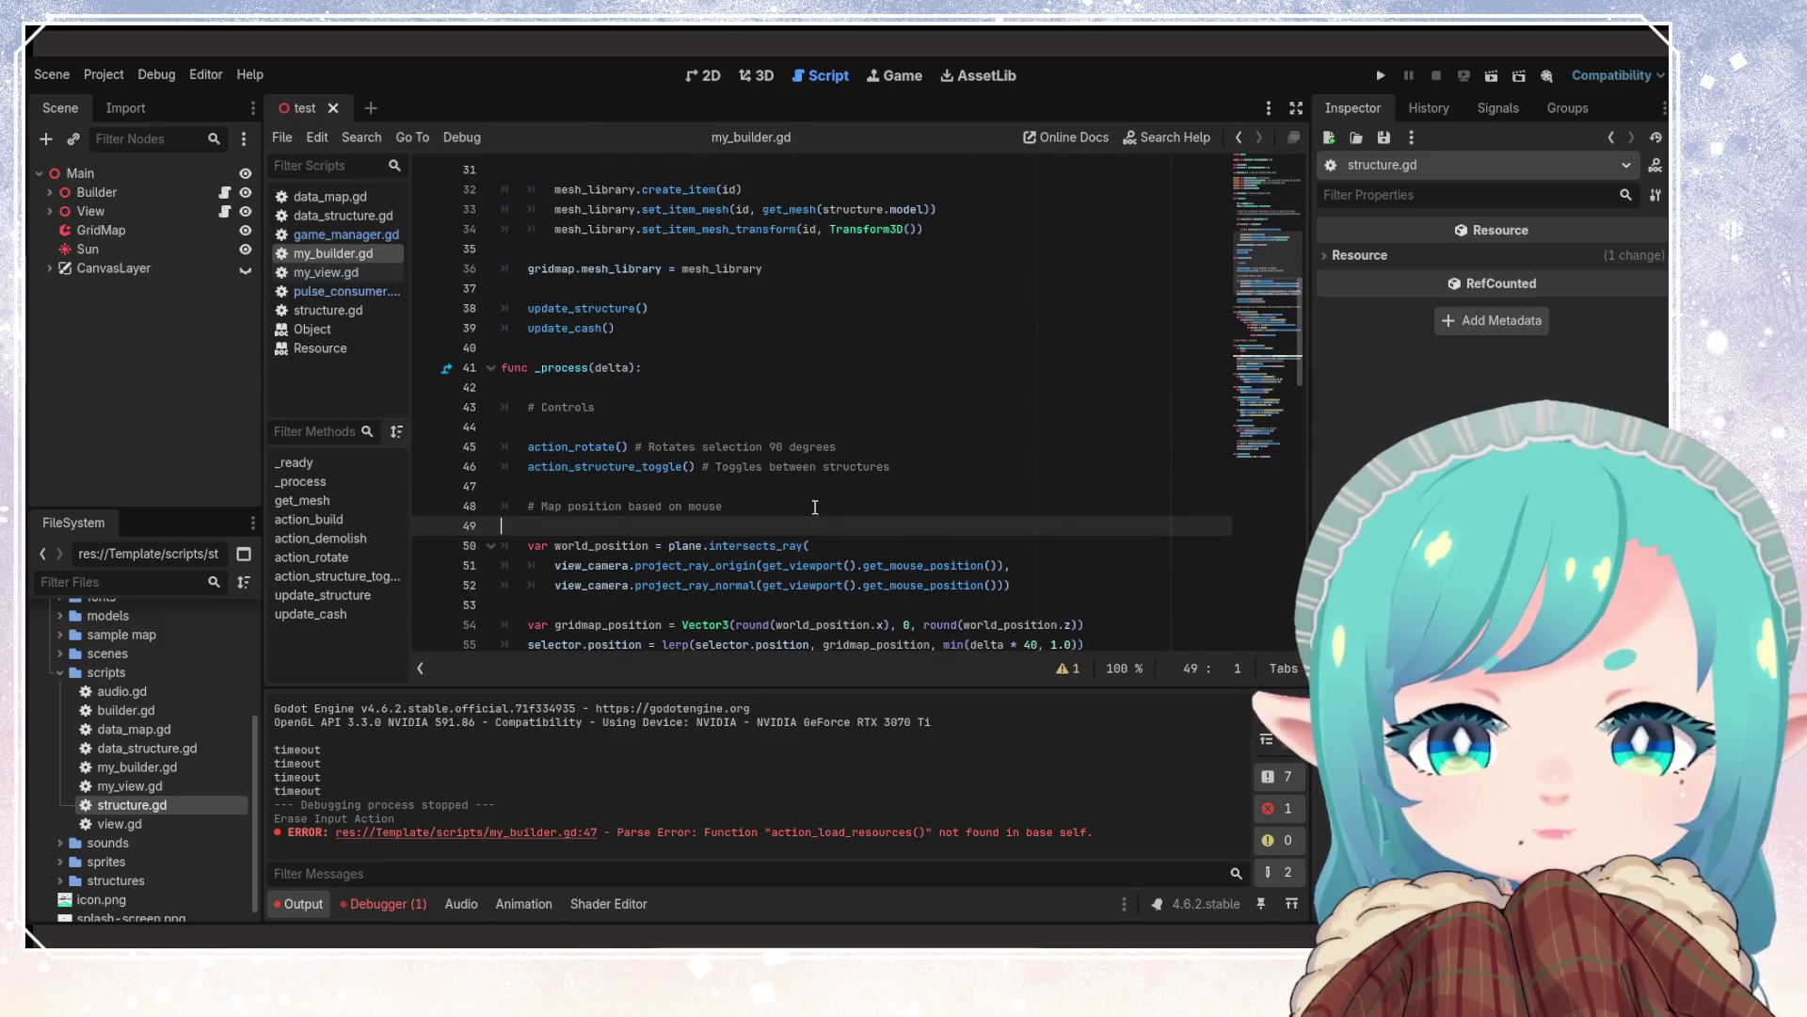
scroll(832, 541, down, 3)
scroll(747, 500, up, 1)
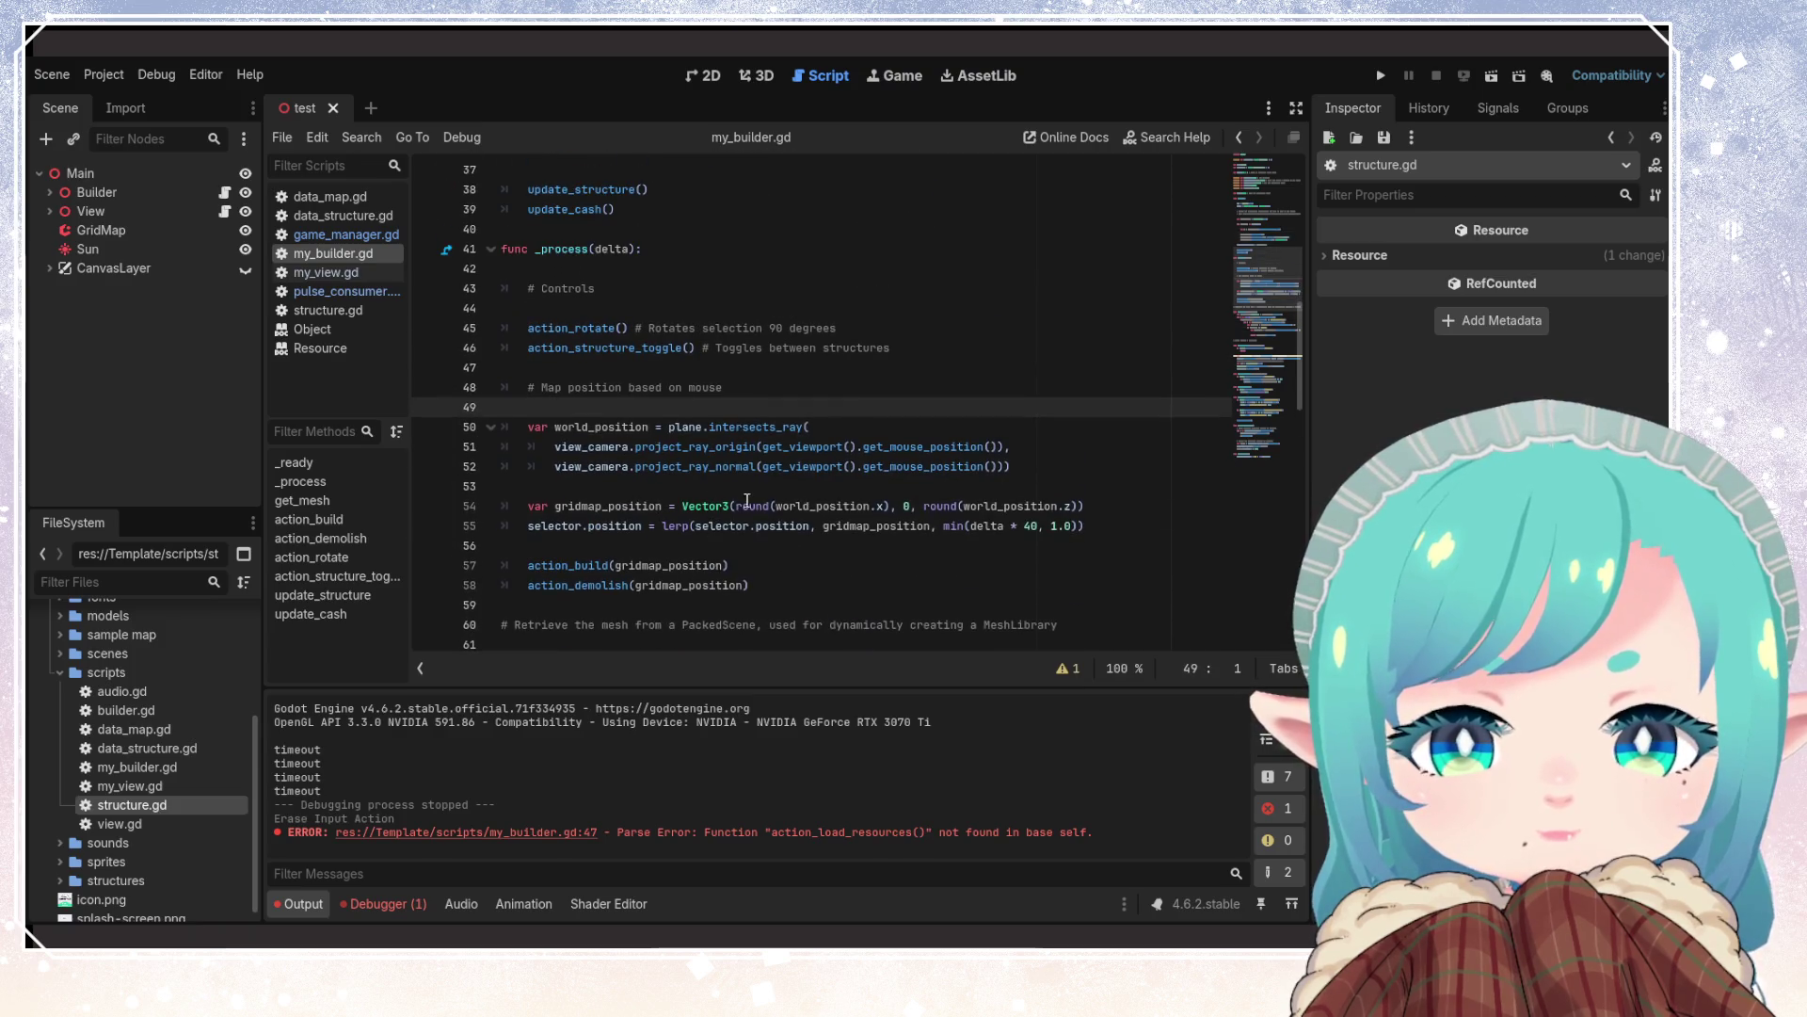
click(706, 288)
scroll(707, 461, up, 12)
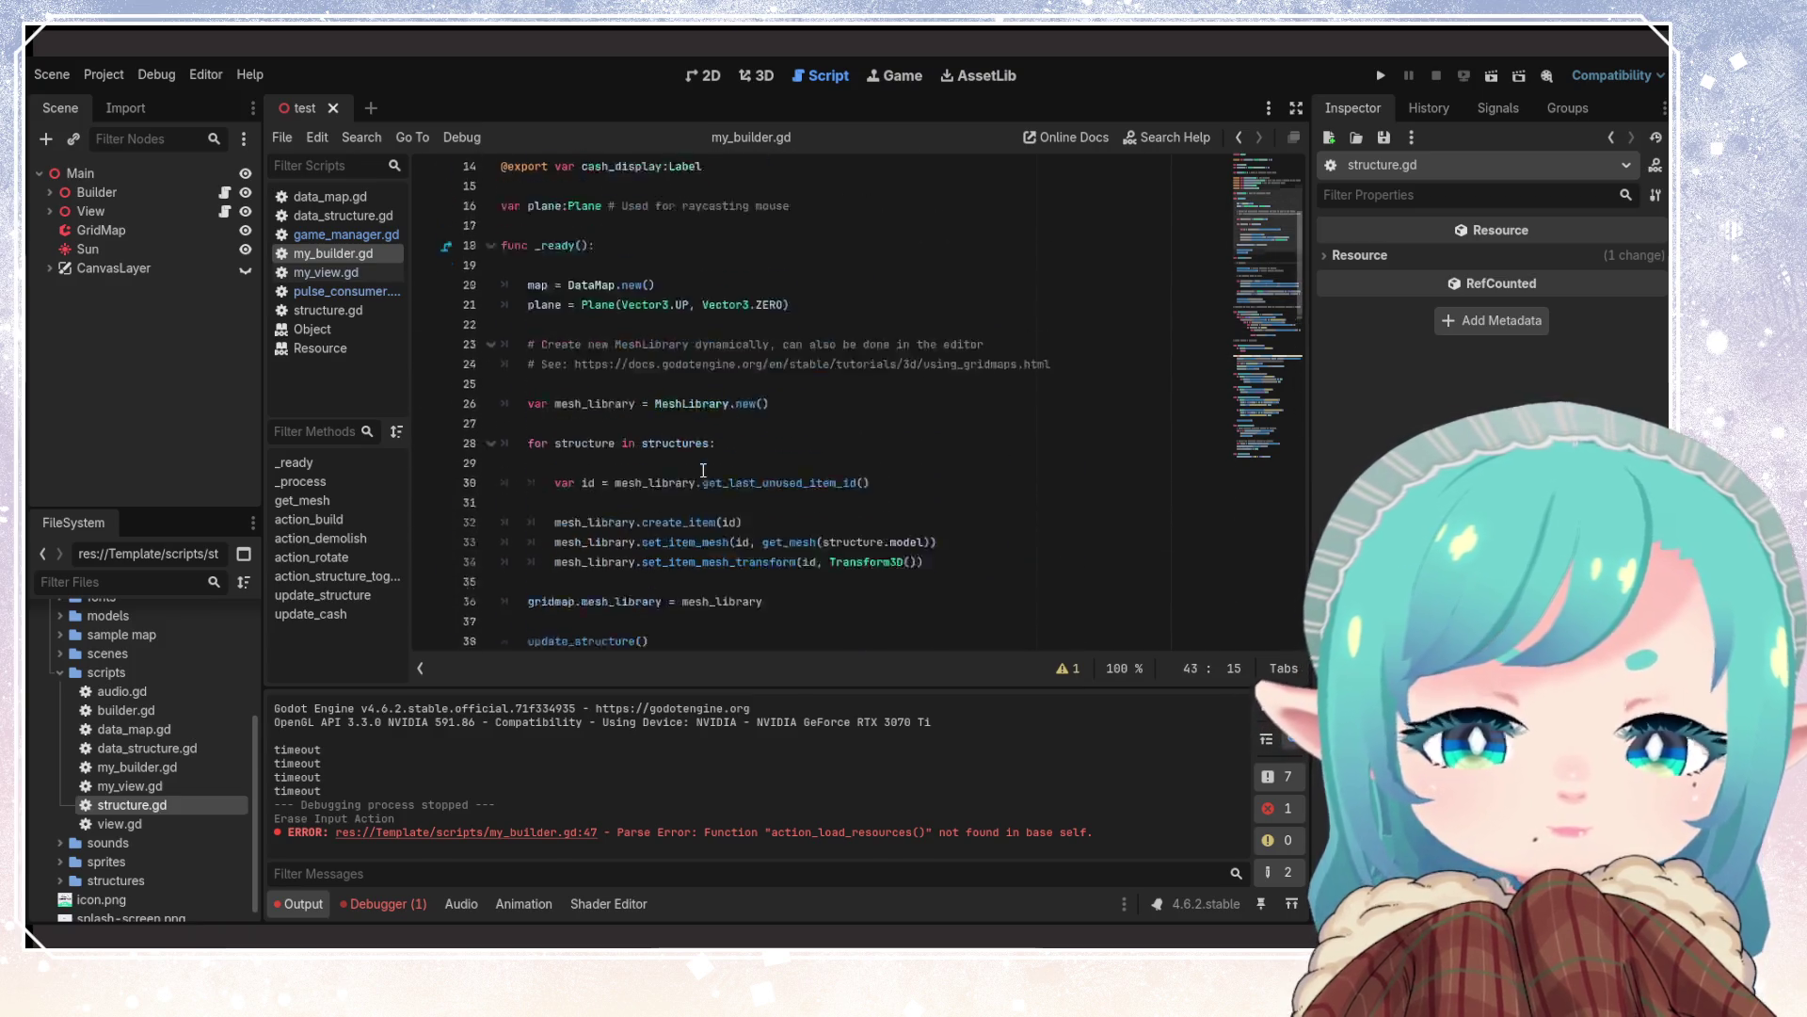
scroll(686, 486, down, 4)
click(789, 471)
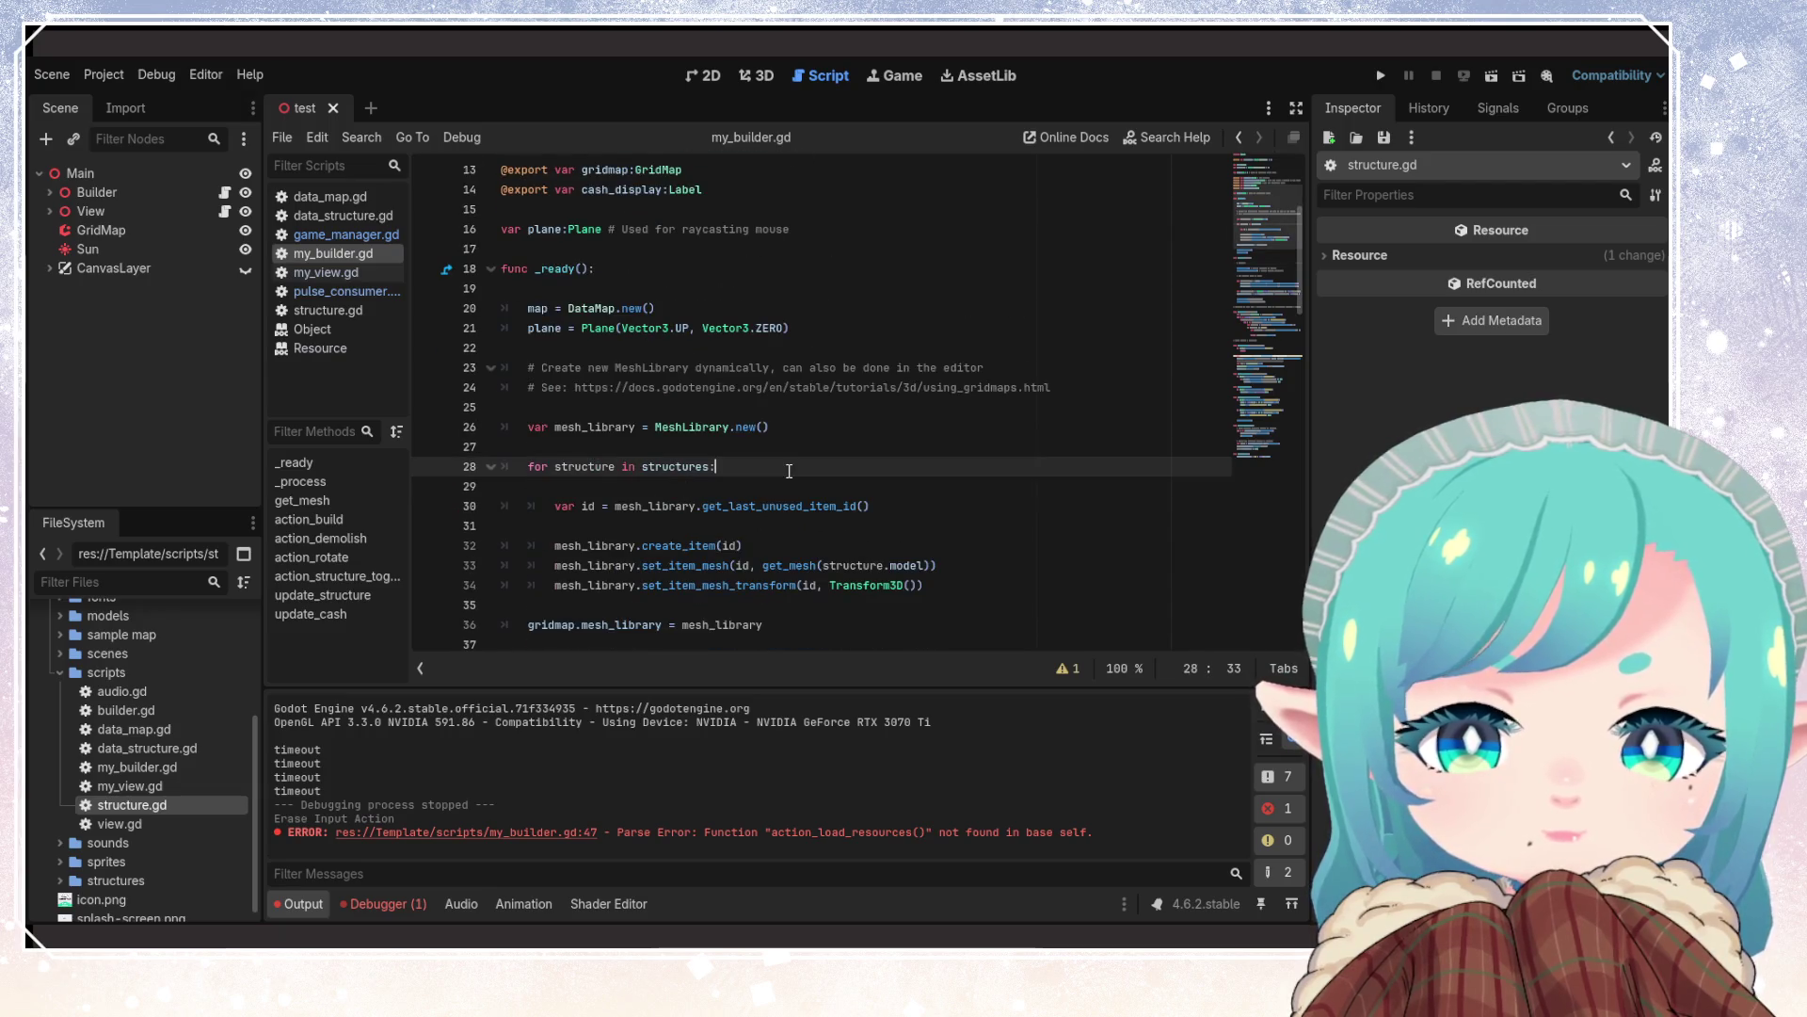
scroll(830, 537, down, 3)
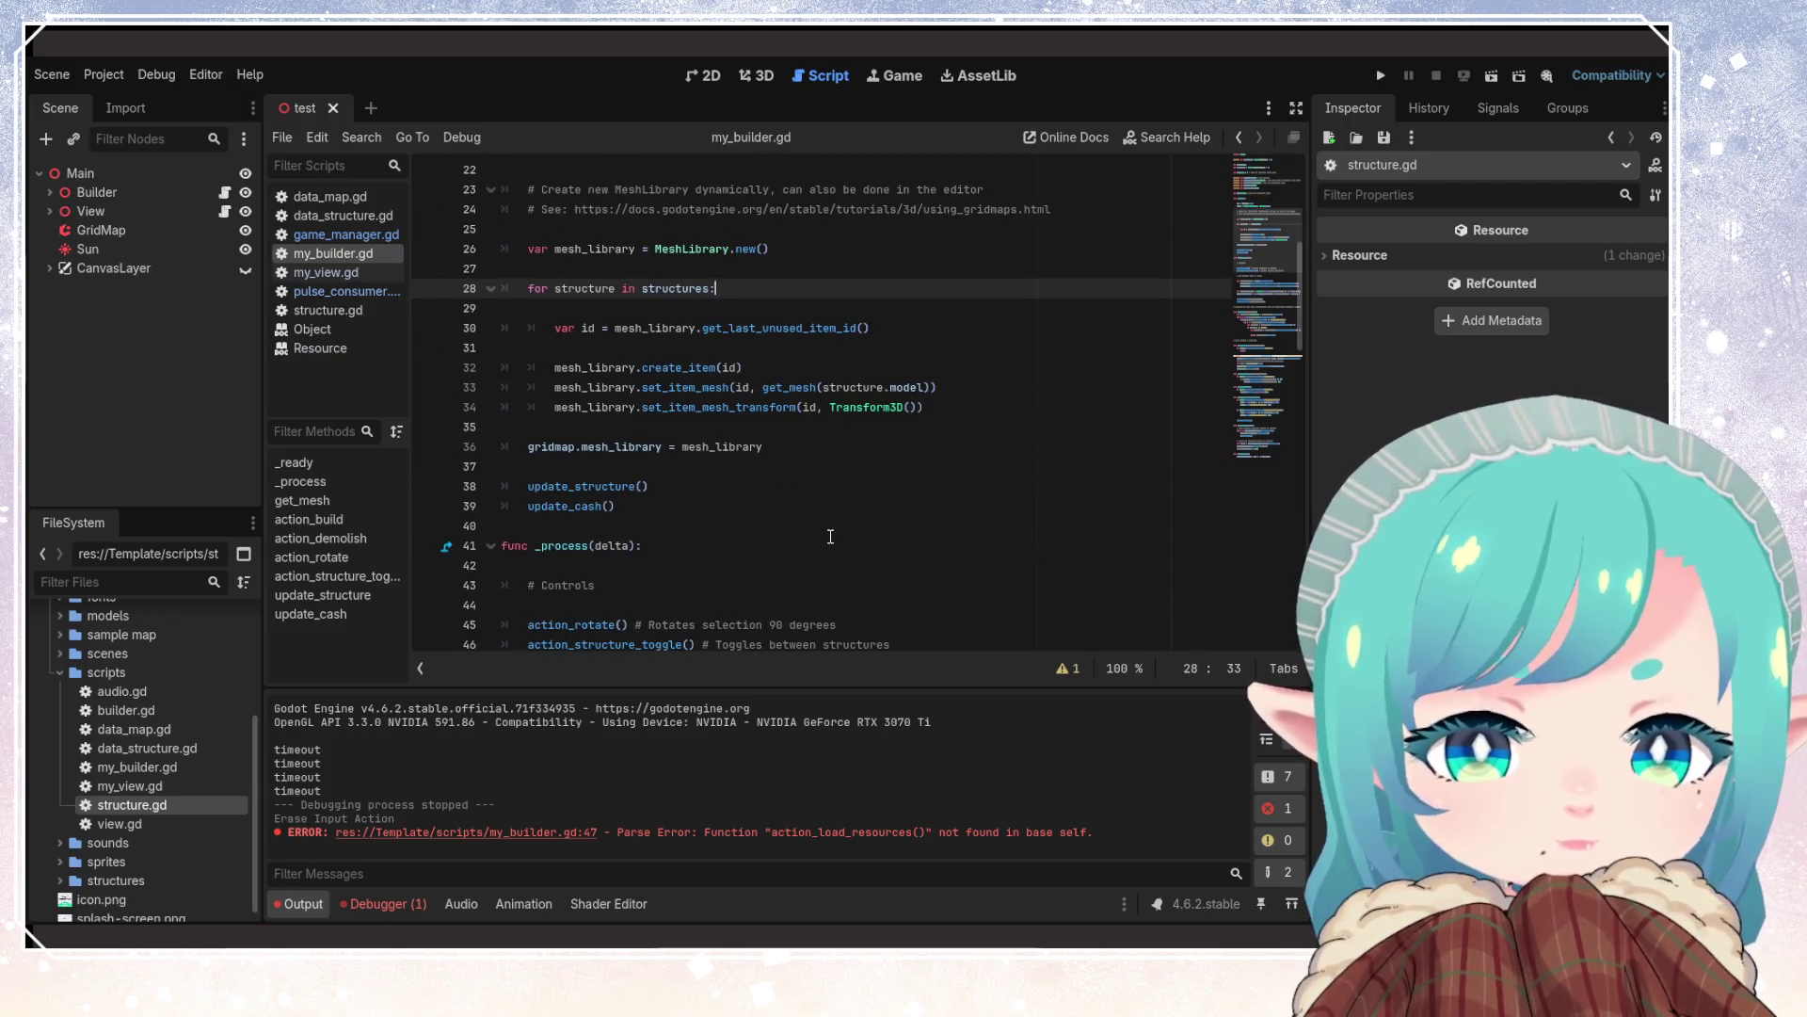
scroll(830, 537, up, 4)
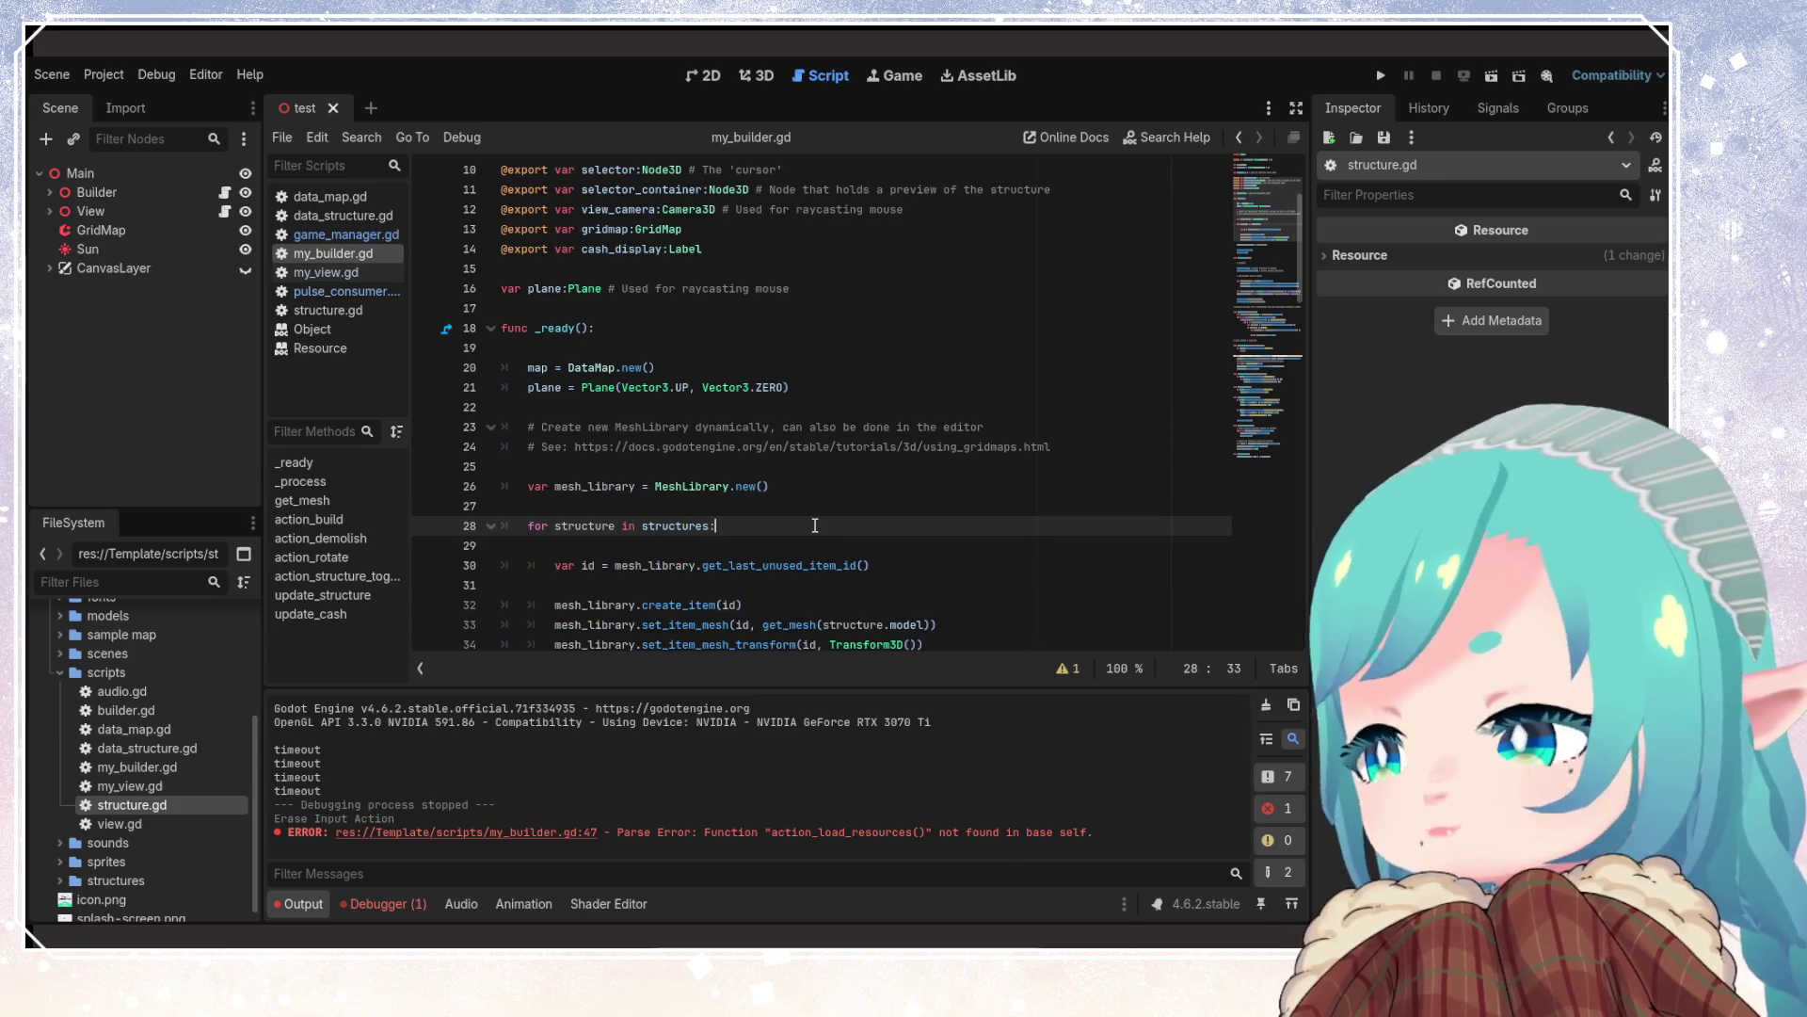
click(649, 347)
scroll(650, 376, up, 3)
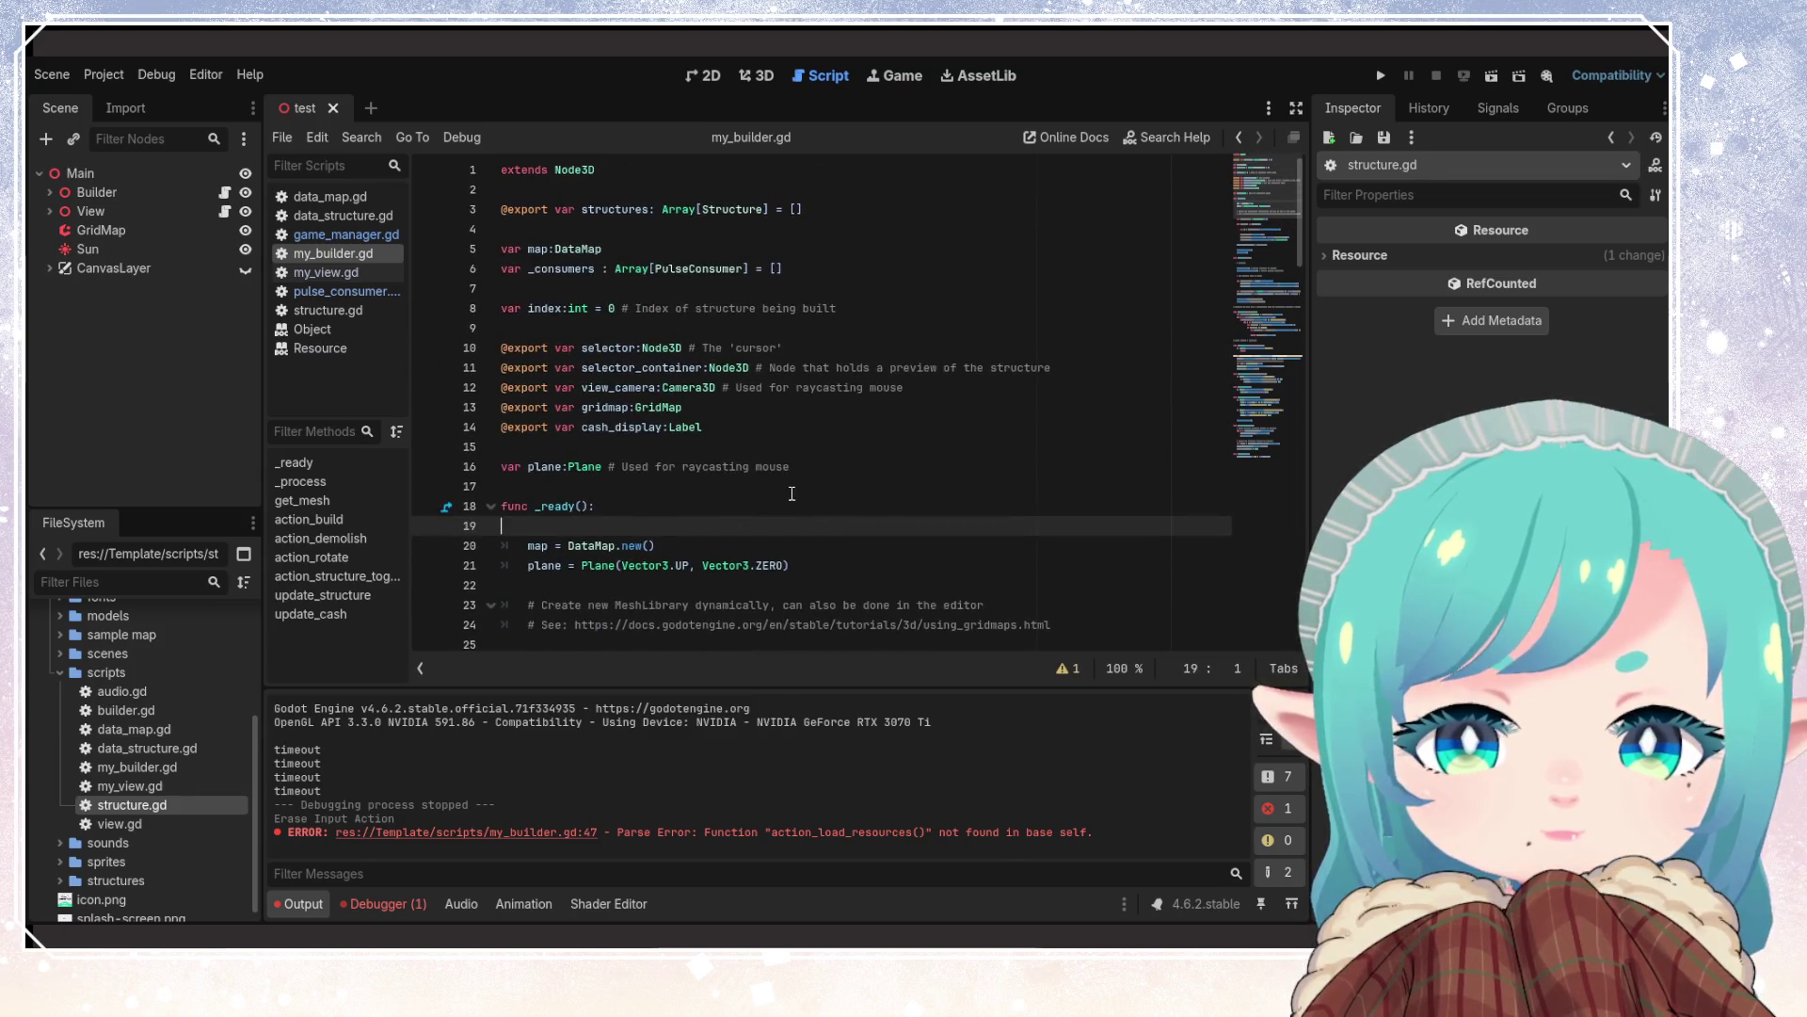
click(644, 350)
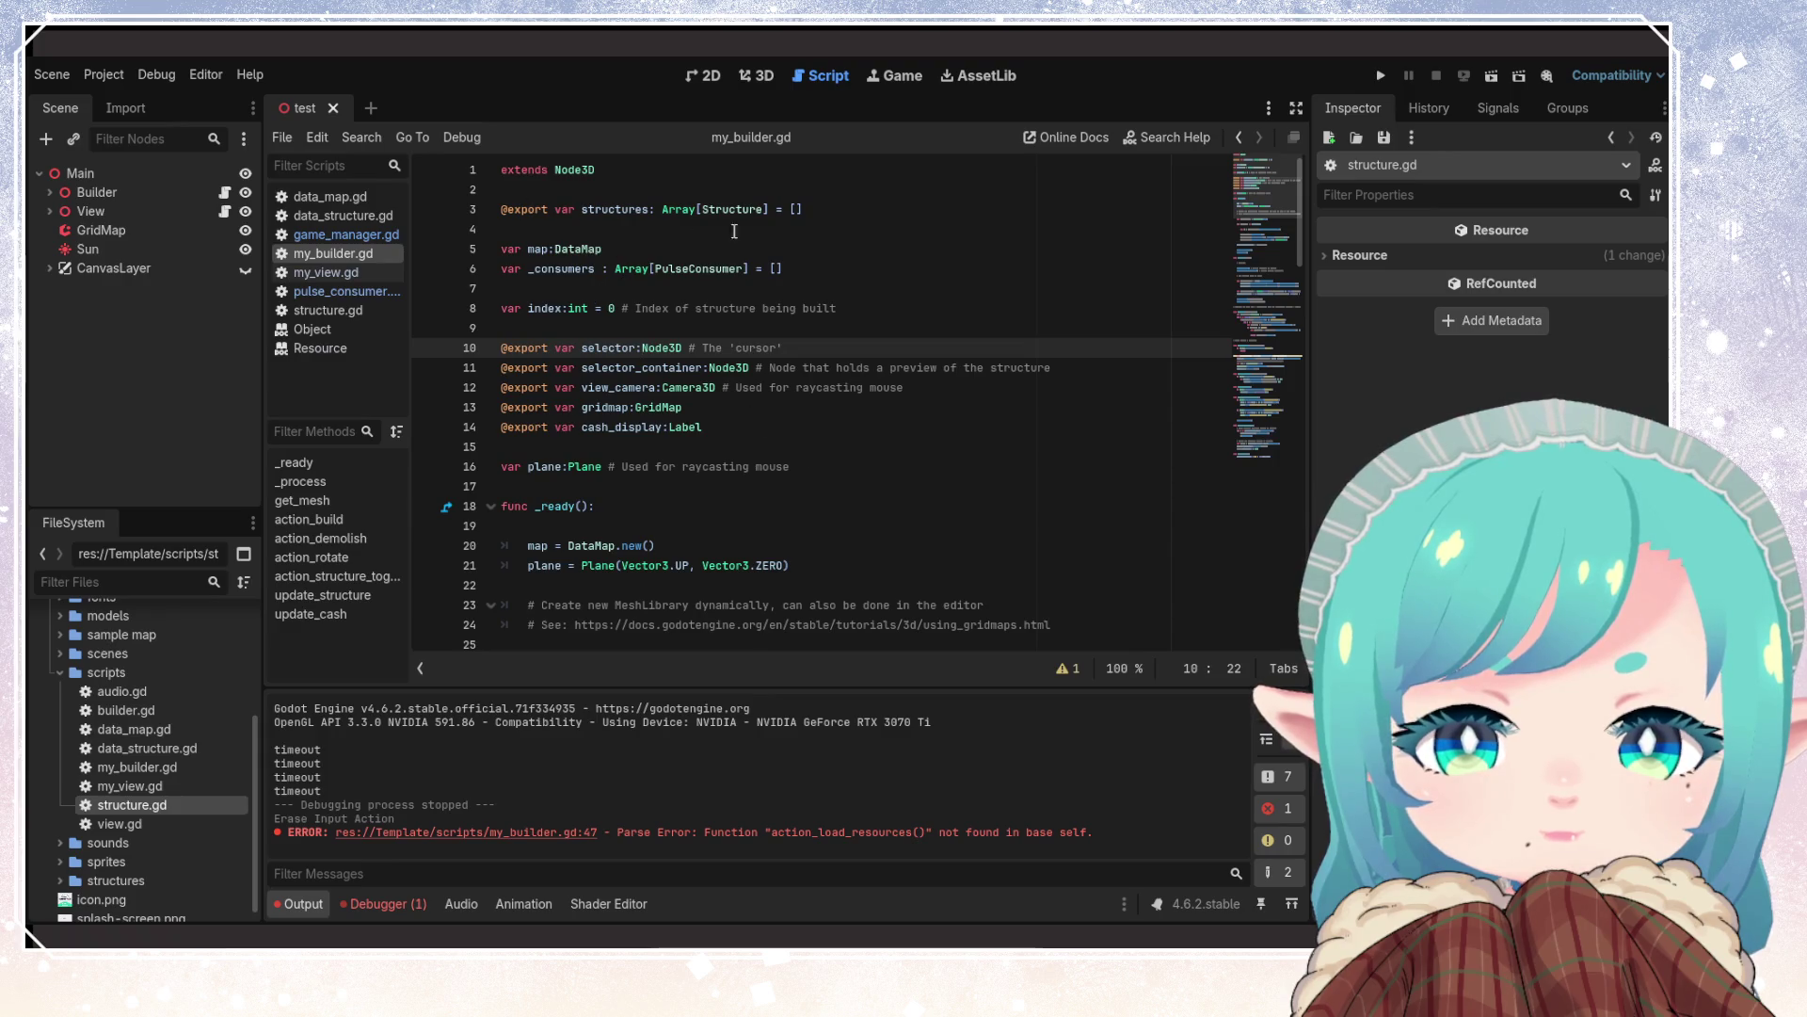
Cut the _consumers declaration and paste it just under extends Node3D
click(825, 274)
key(shift+Home)
key(ctrl+x)
key(Up)
key(Up)
key(Up)
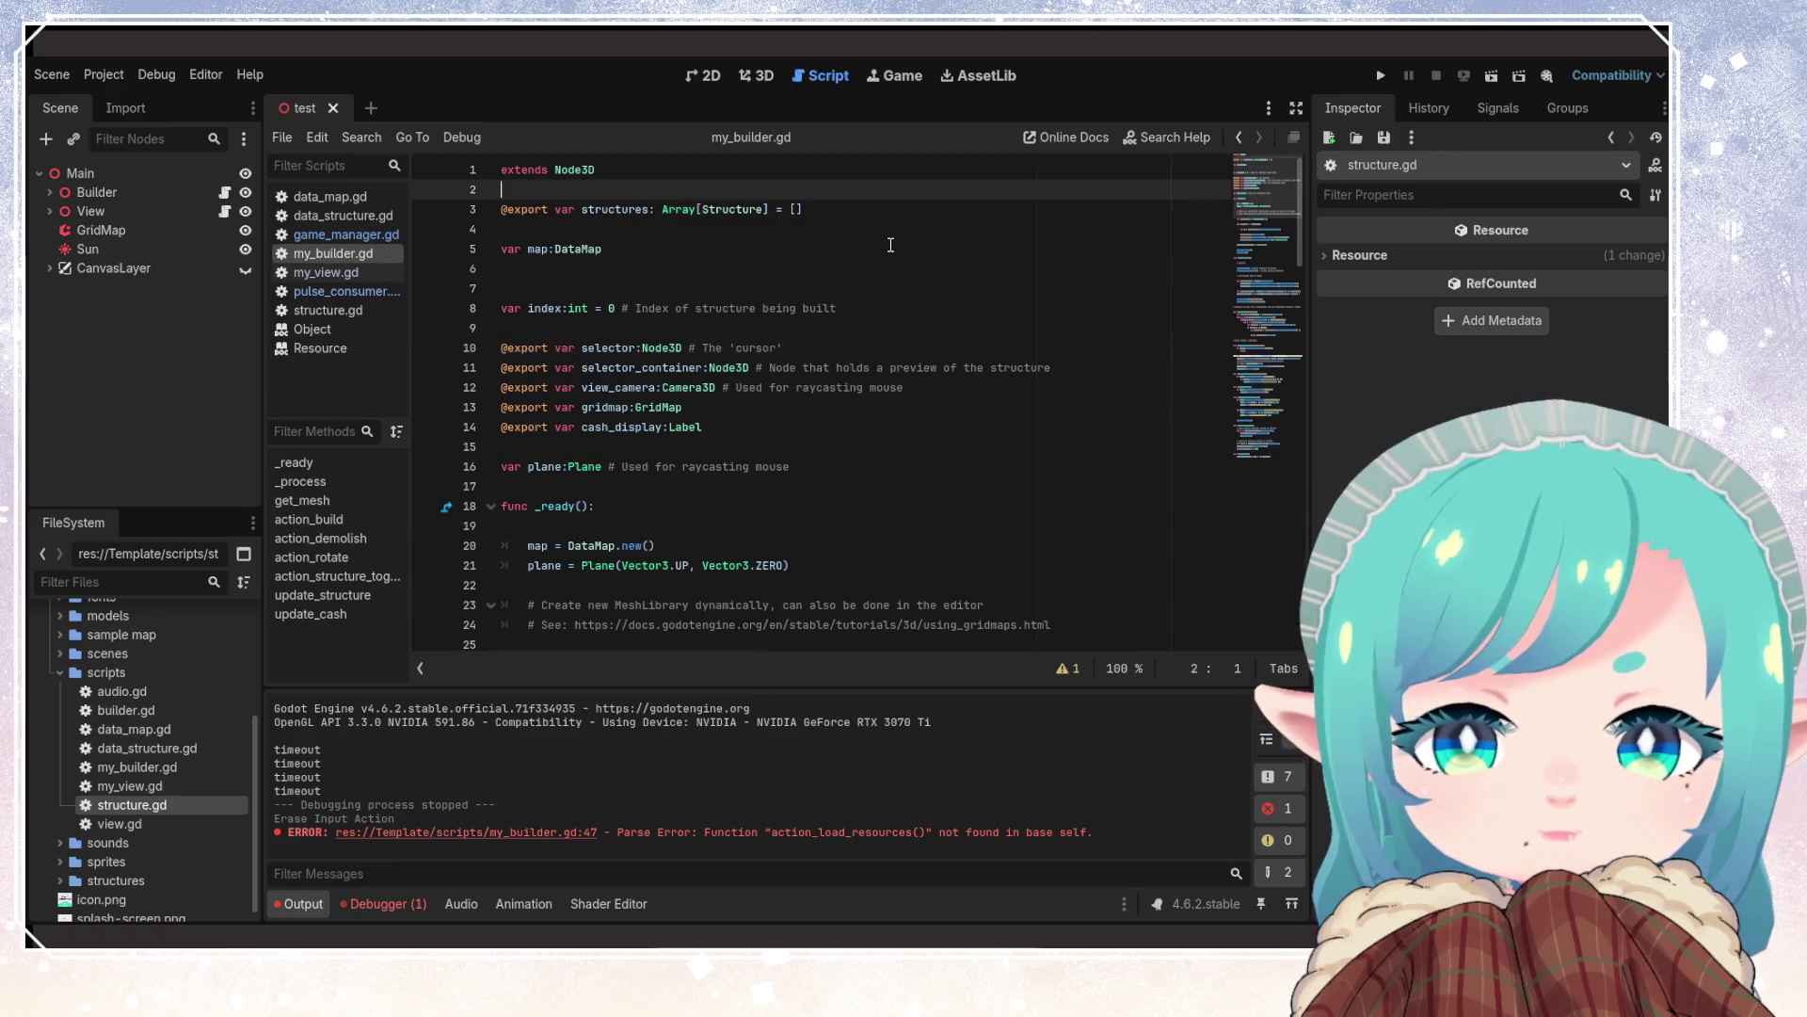
key(Return)
key(Return)
key(Up)
key(ctrl+v)
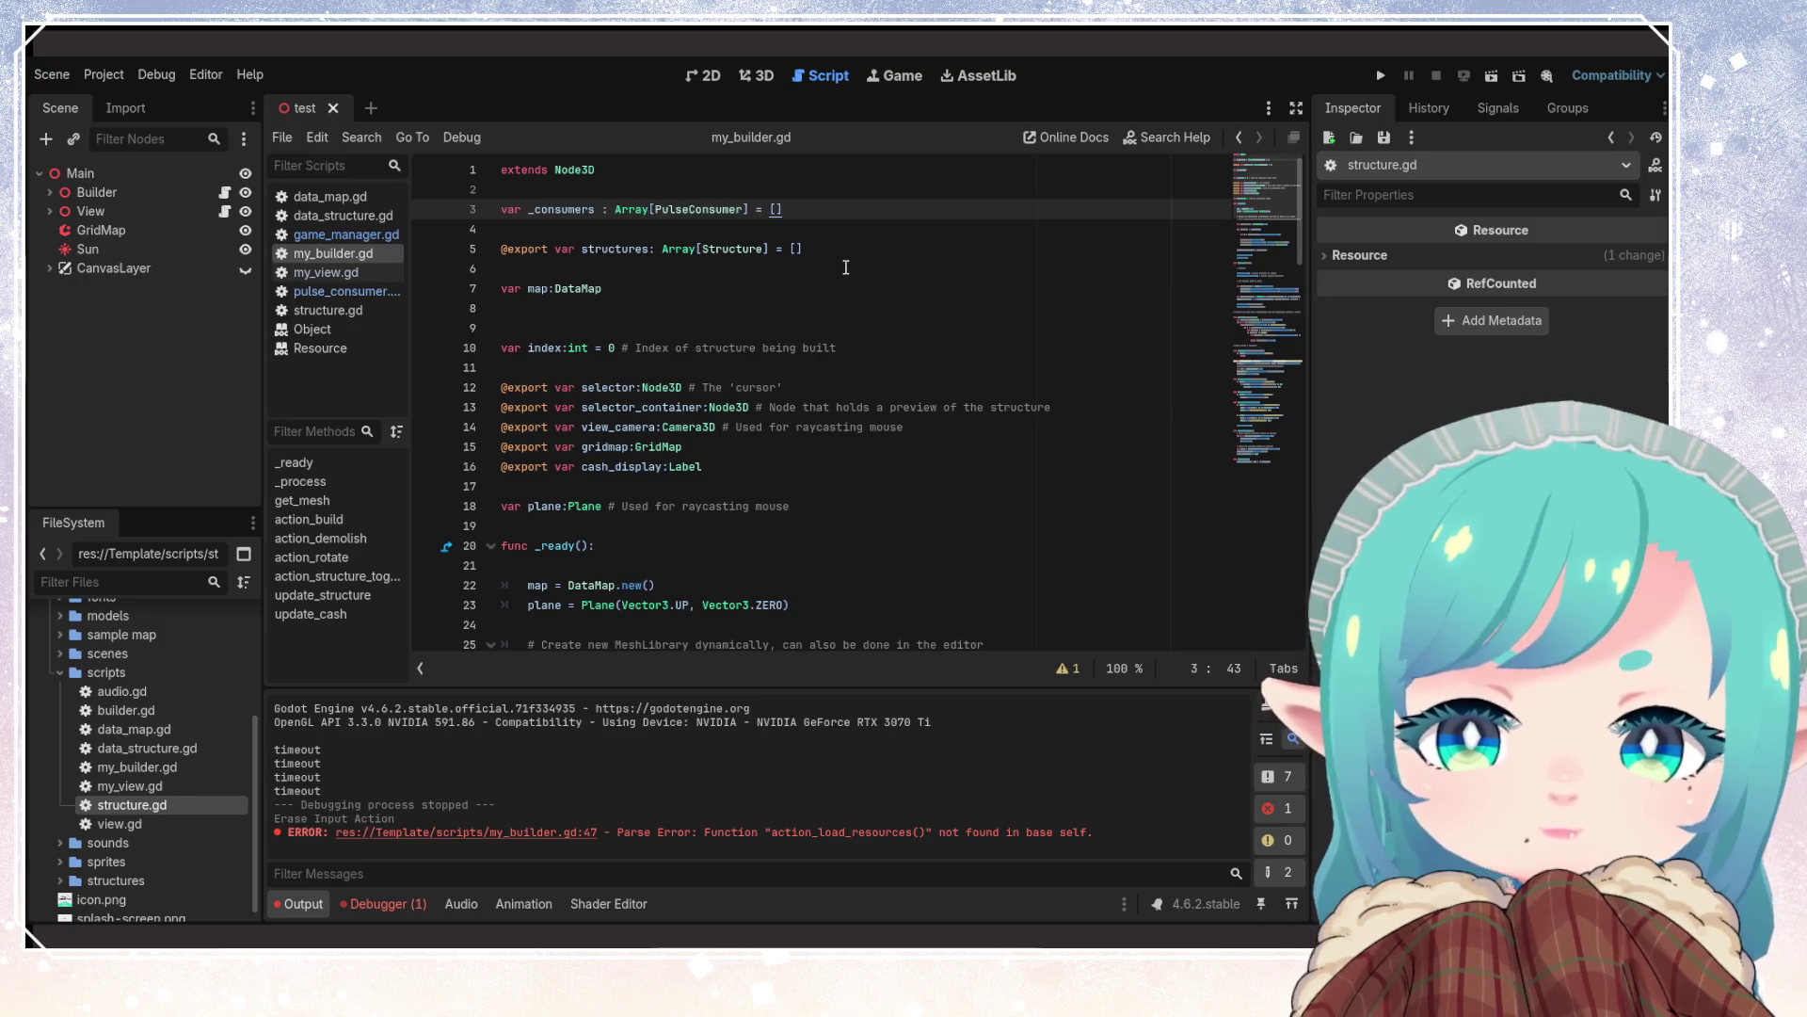
Move the structures export above _consumers, remove the extra blank lines, and save
click(843, 254)
key(shift+Home)
key(ctrl+x)
click(564, 191)
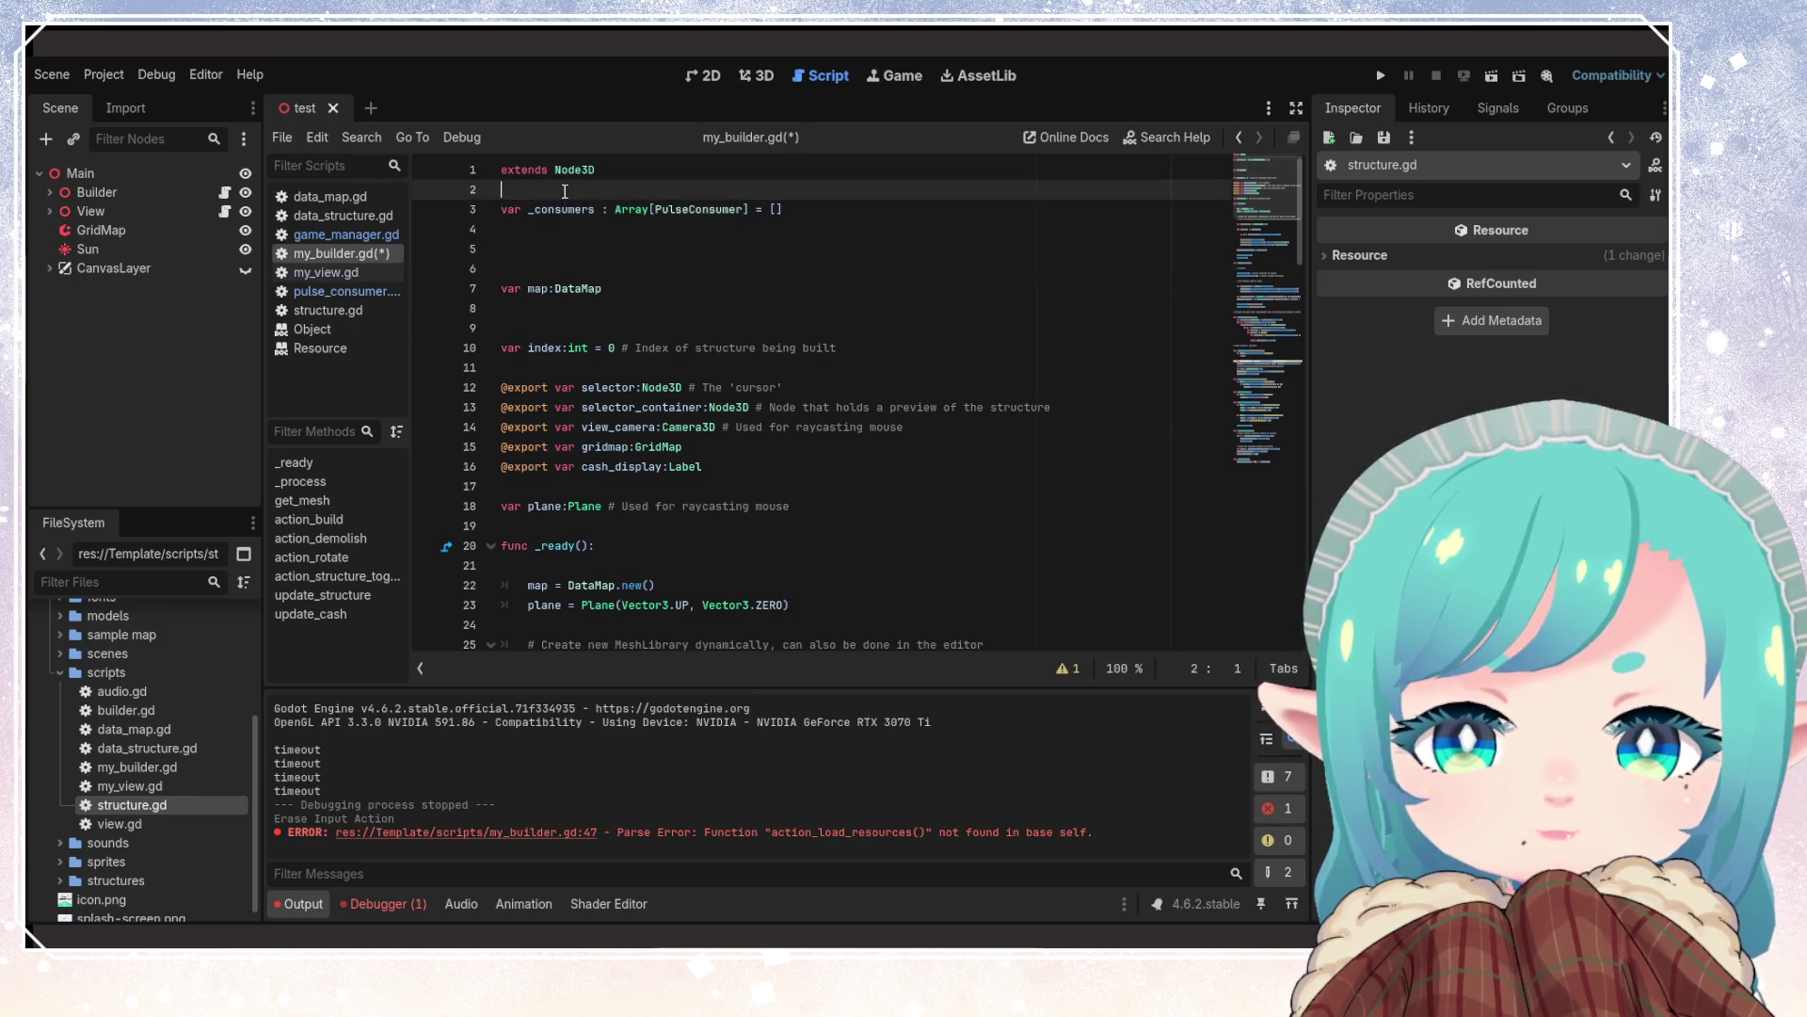
key(Return)
key(ctrl+v)
click(616, 283)
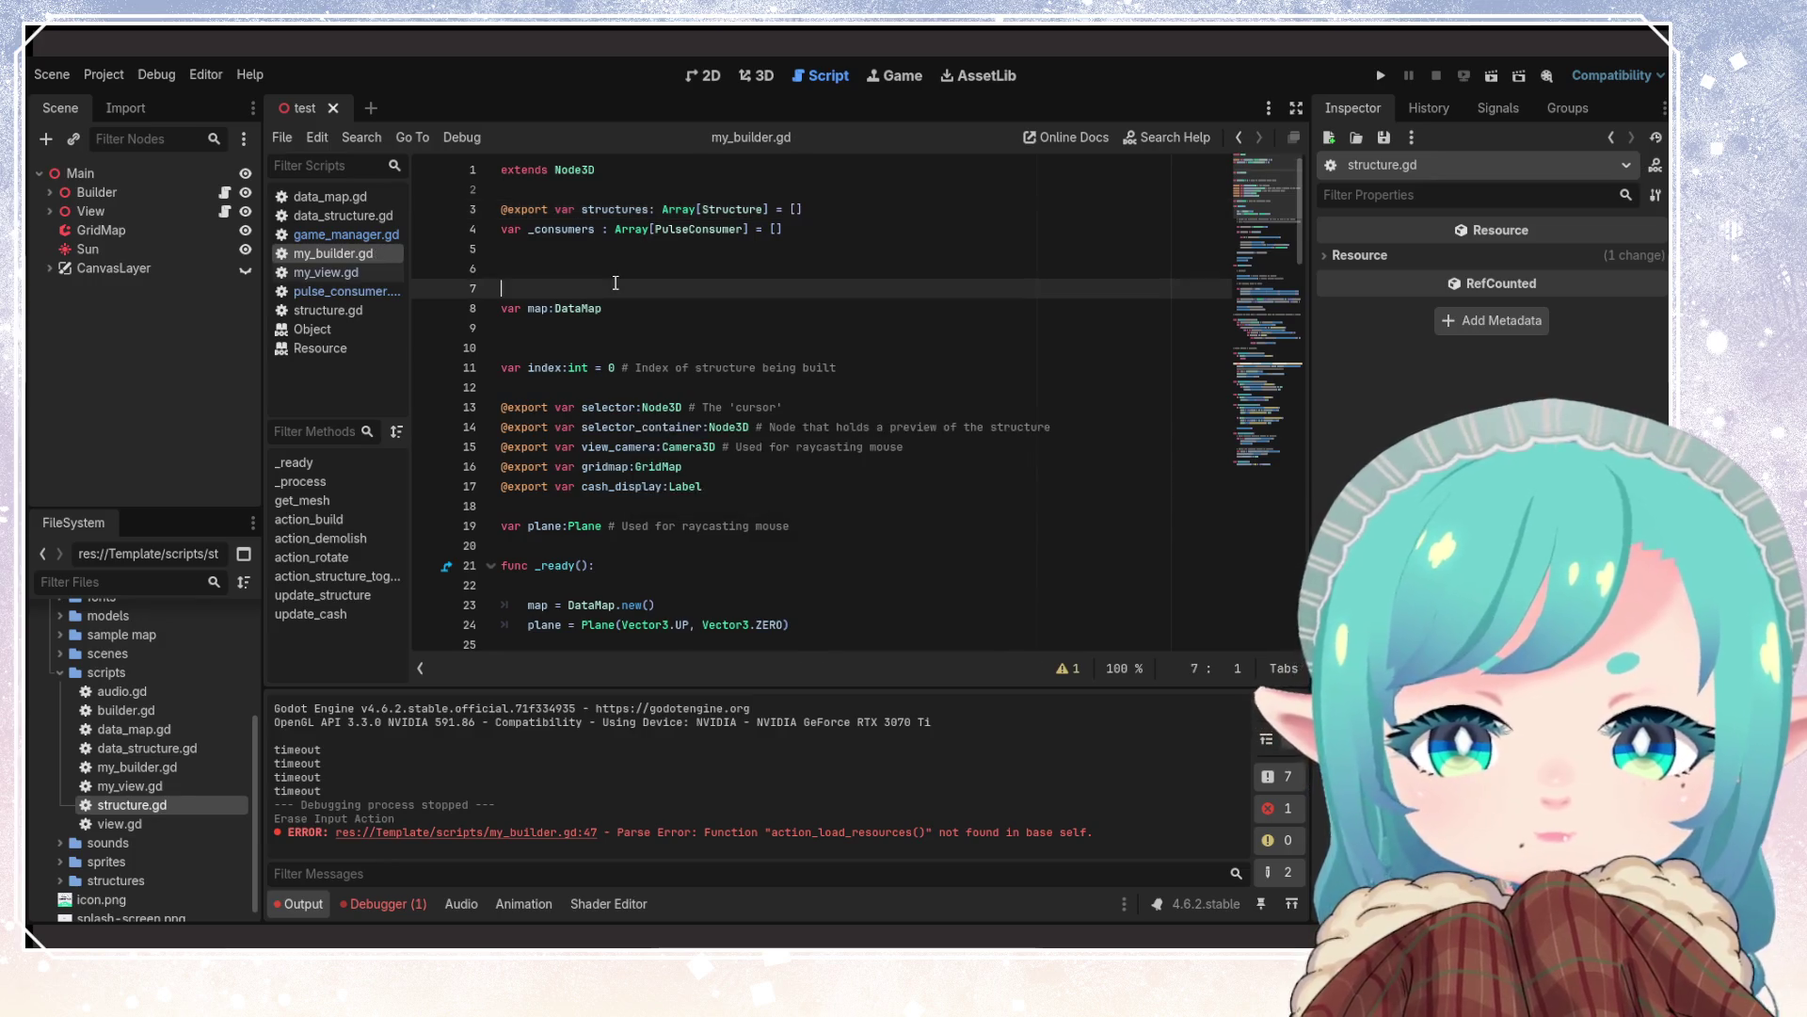
key(BackSpace)
key(ctrl+s)
key(BackSpace)
Remove the blank lines between the map and index declarations
double_click(626, 211)
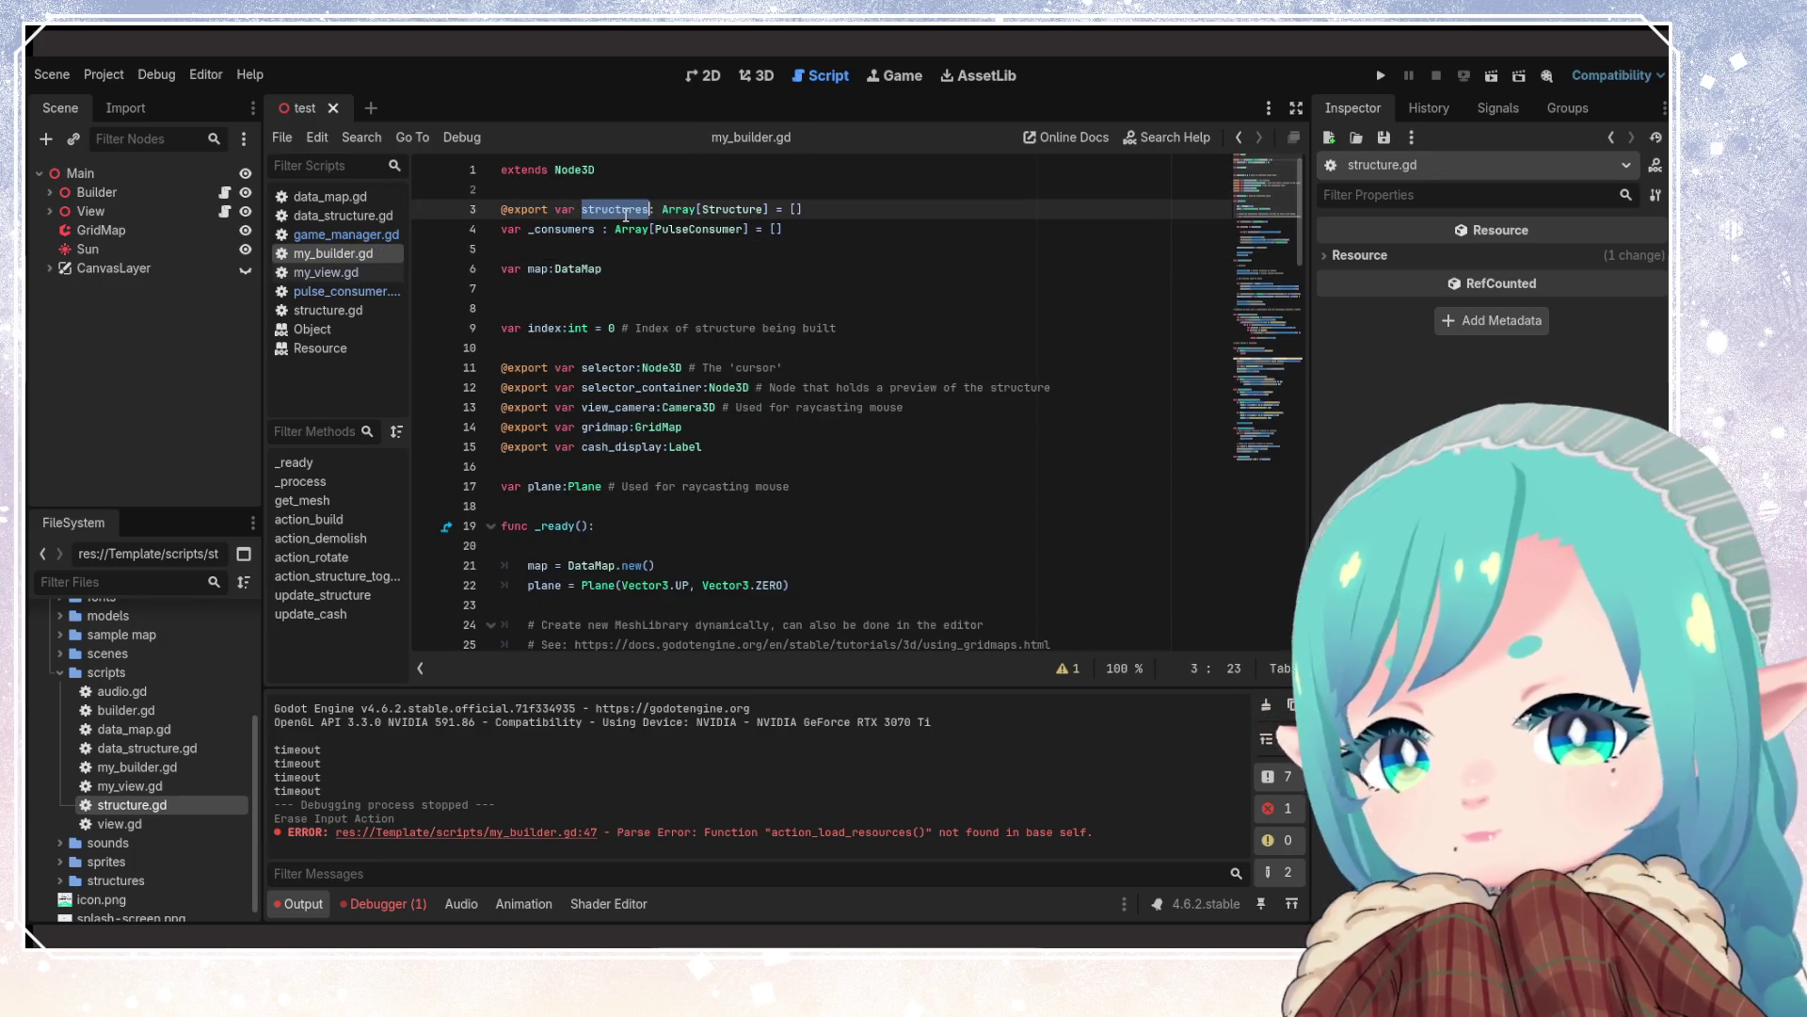
click(586, 266)
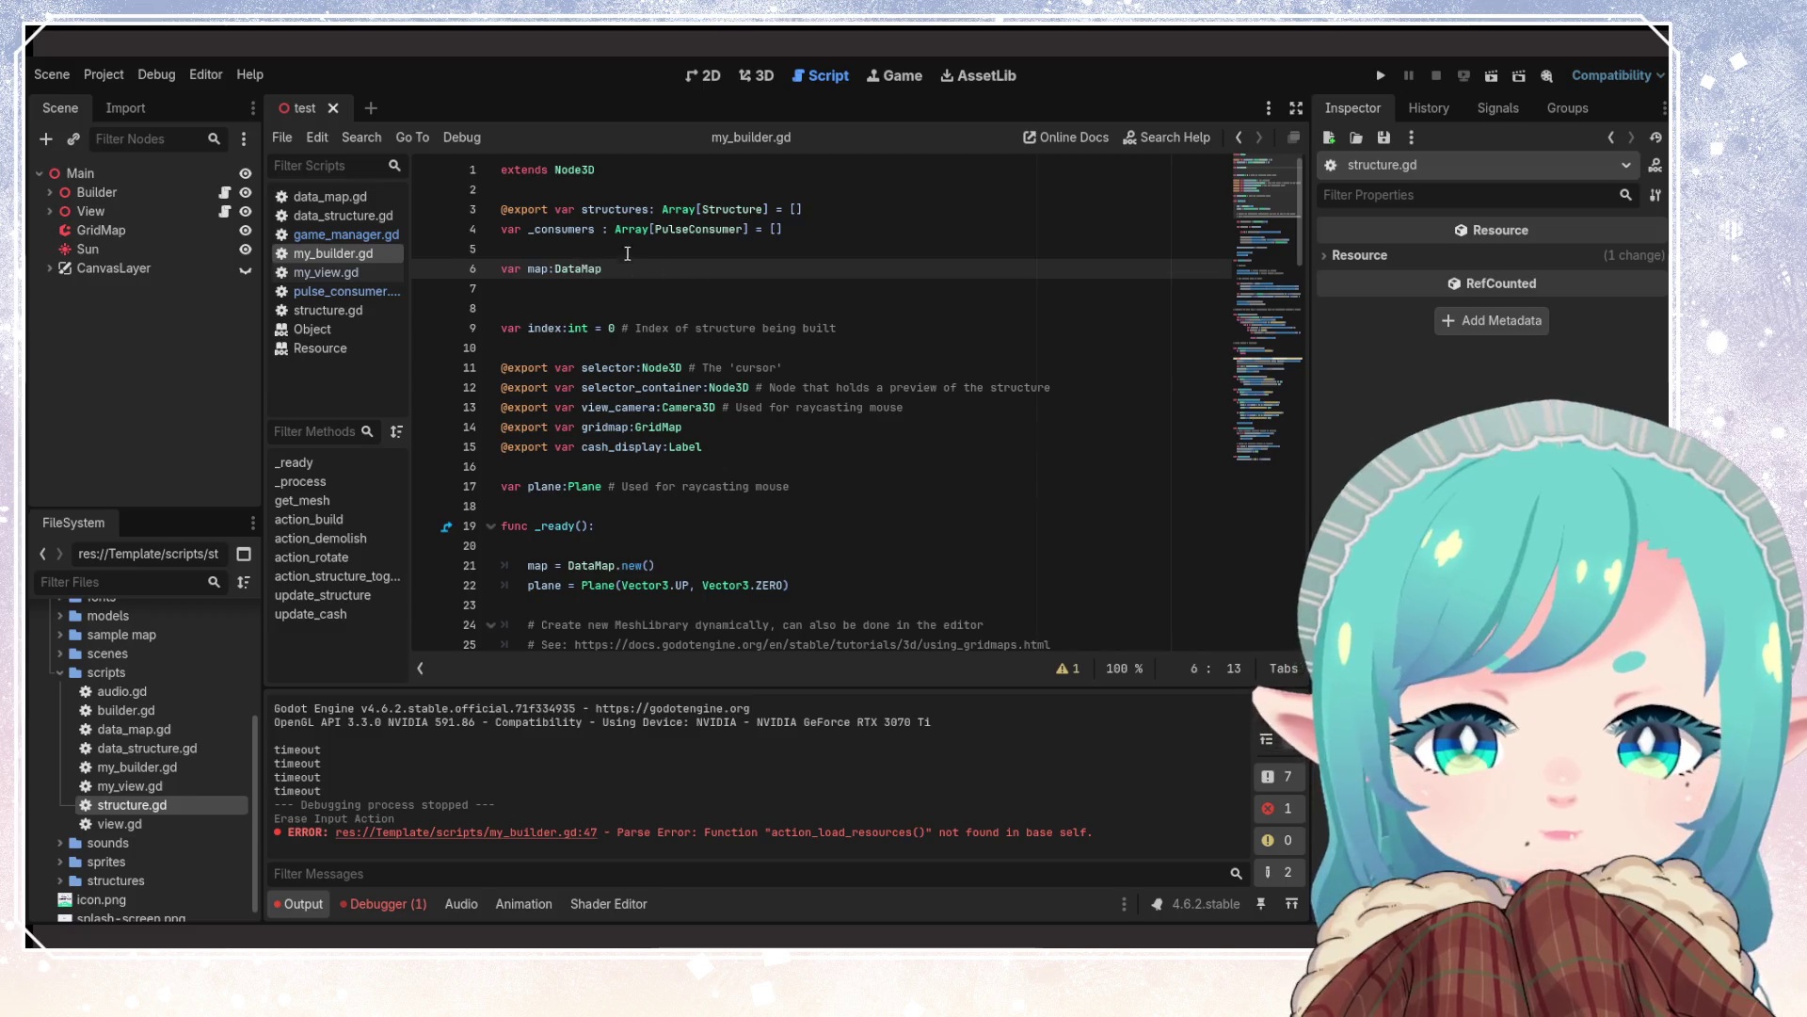
key(Up)
key(Up)
key(Up)
key(Down)
key(Down)
key(Down)
click(622, 311)
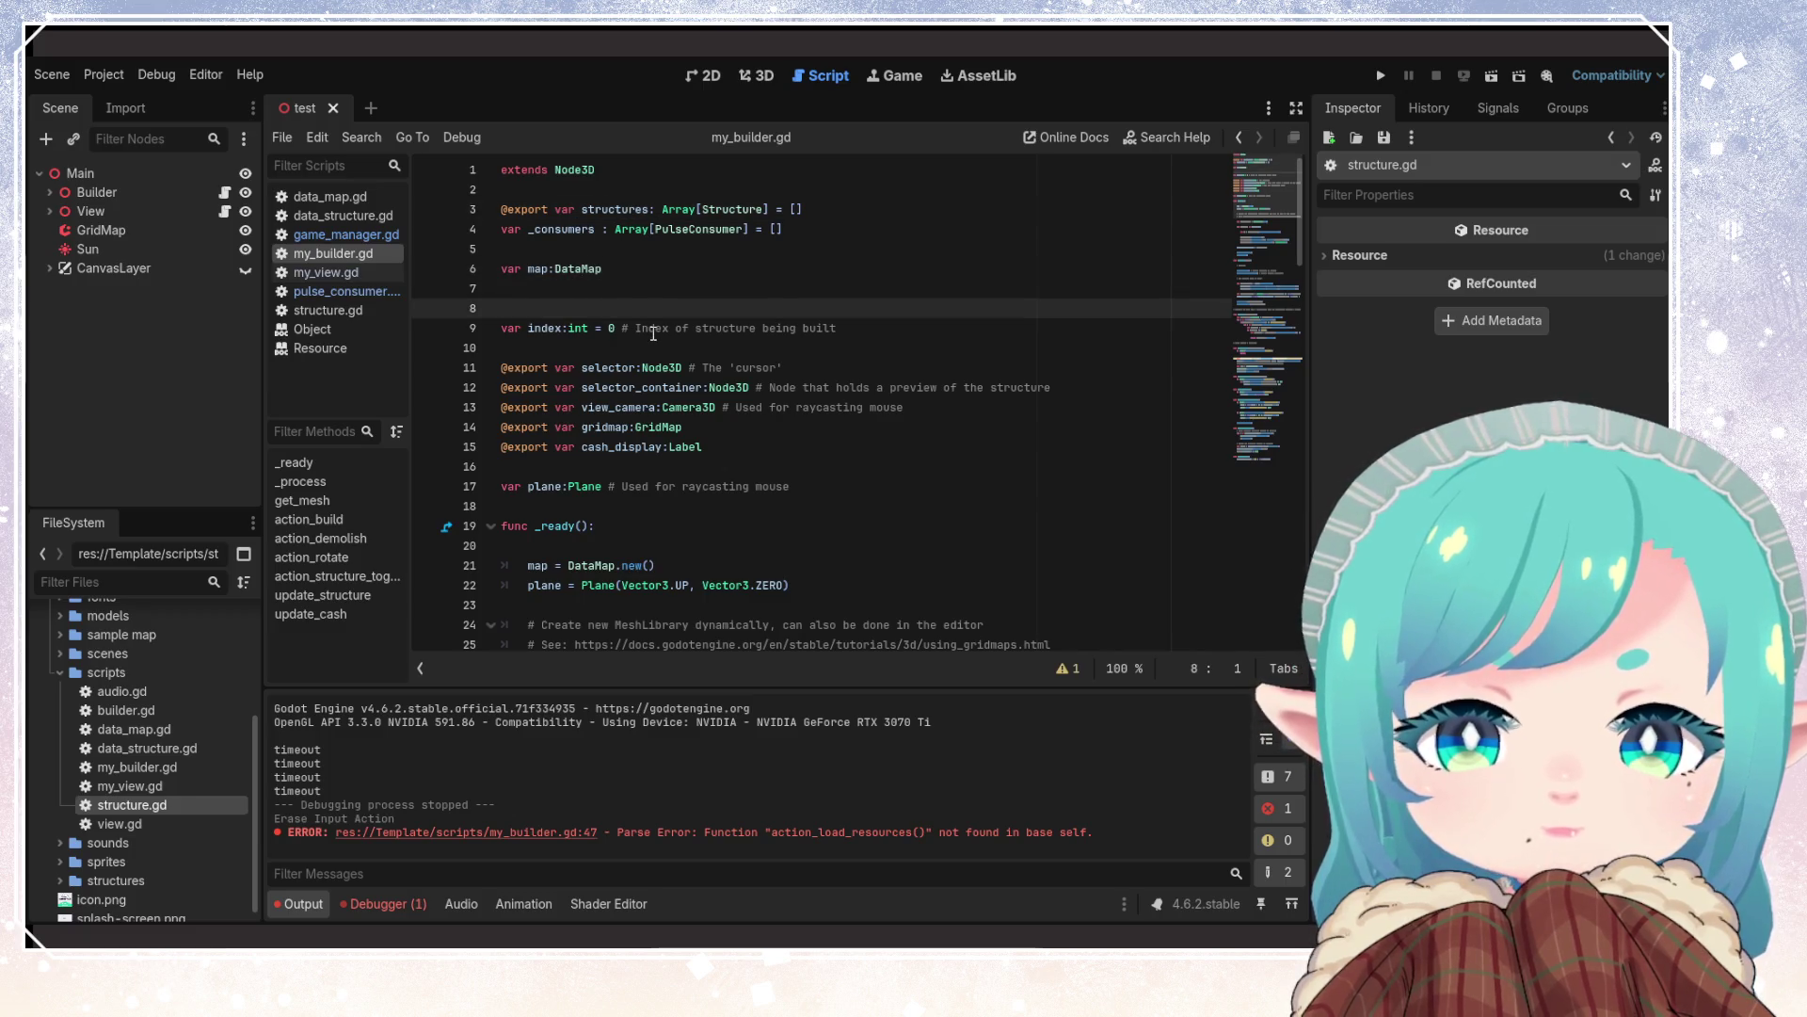
key(BackSpace)
key(BackSpace)
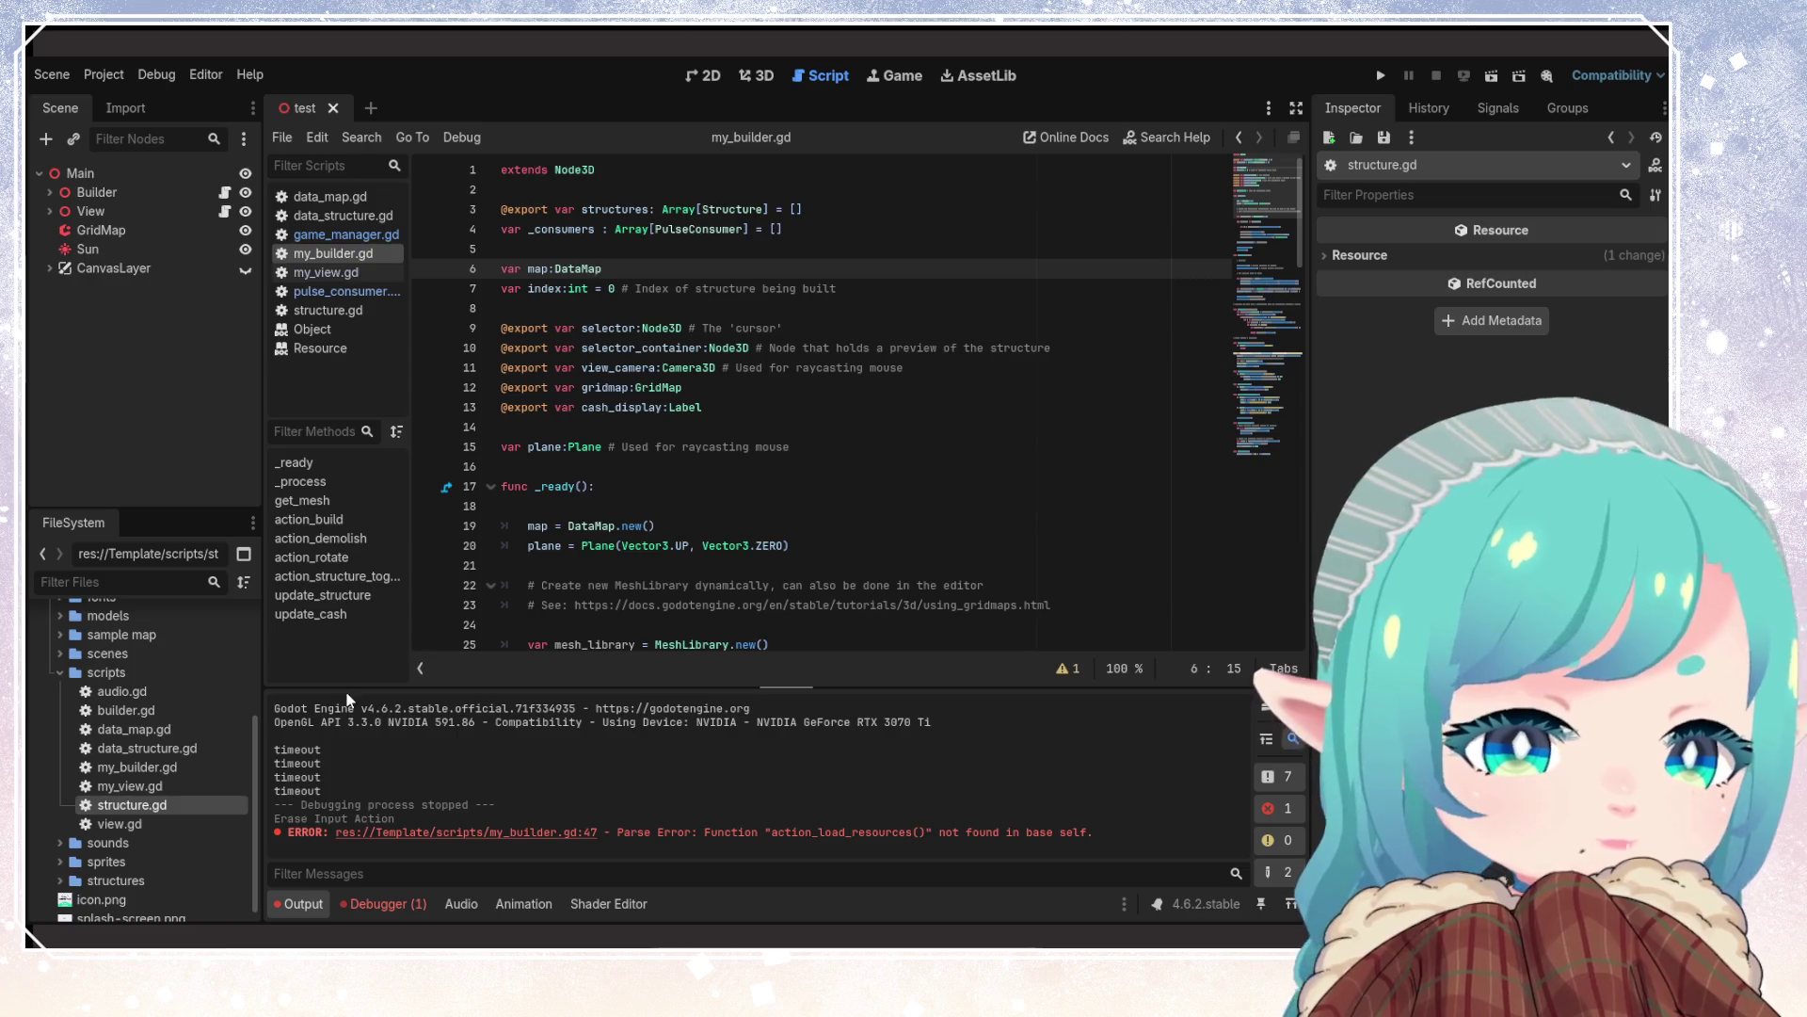
Inspect the DataMap declarations in data_map.gd, then return to my_builder.gd
double_click(145, 727)
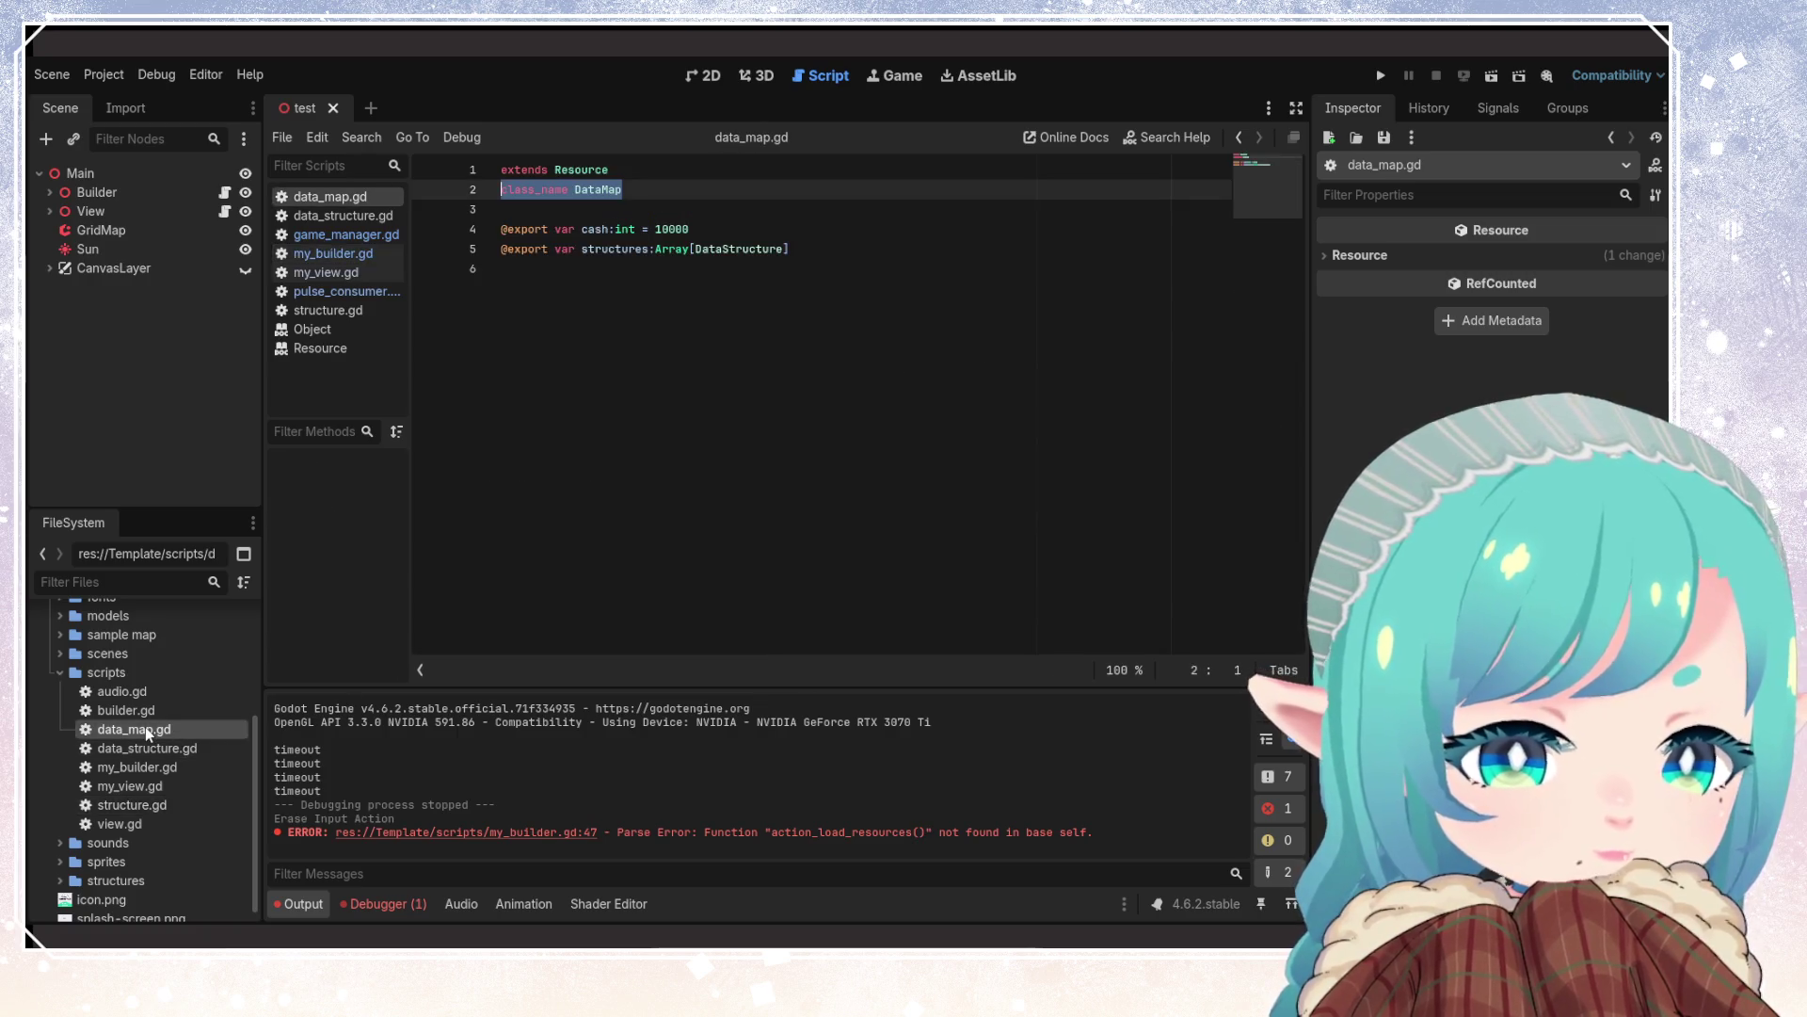
click(604, 229)
click(615, 249)
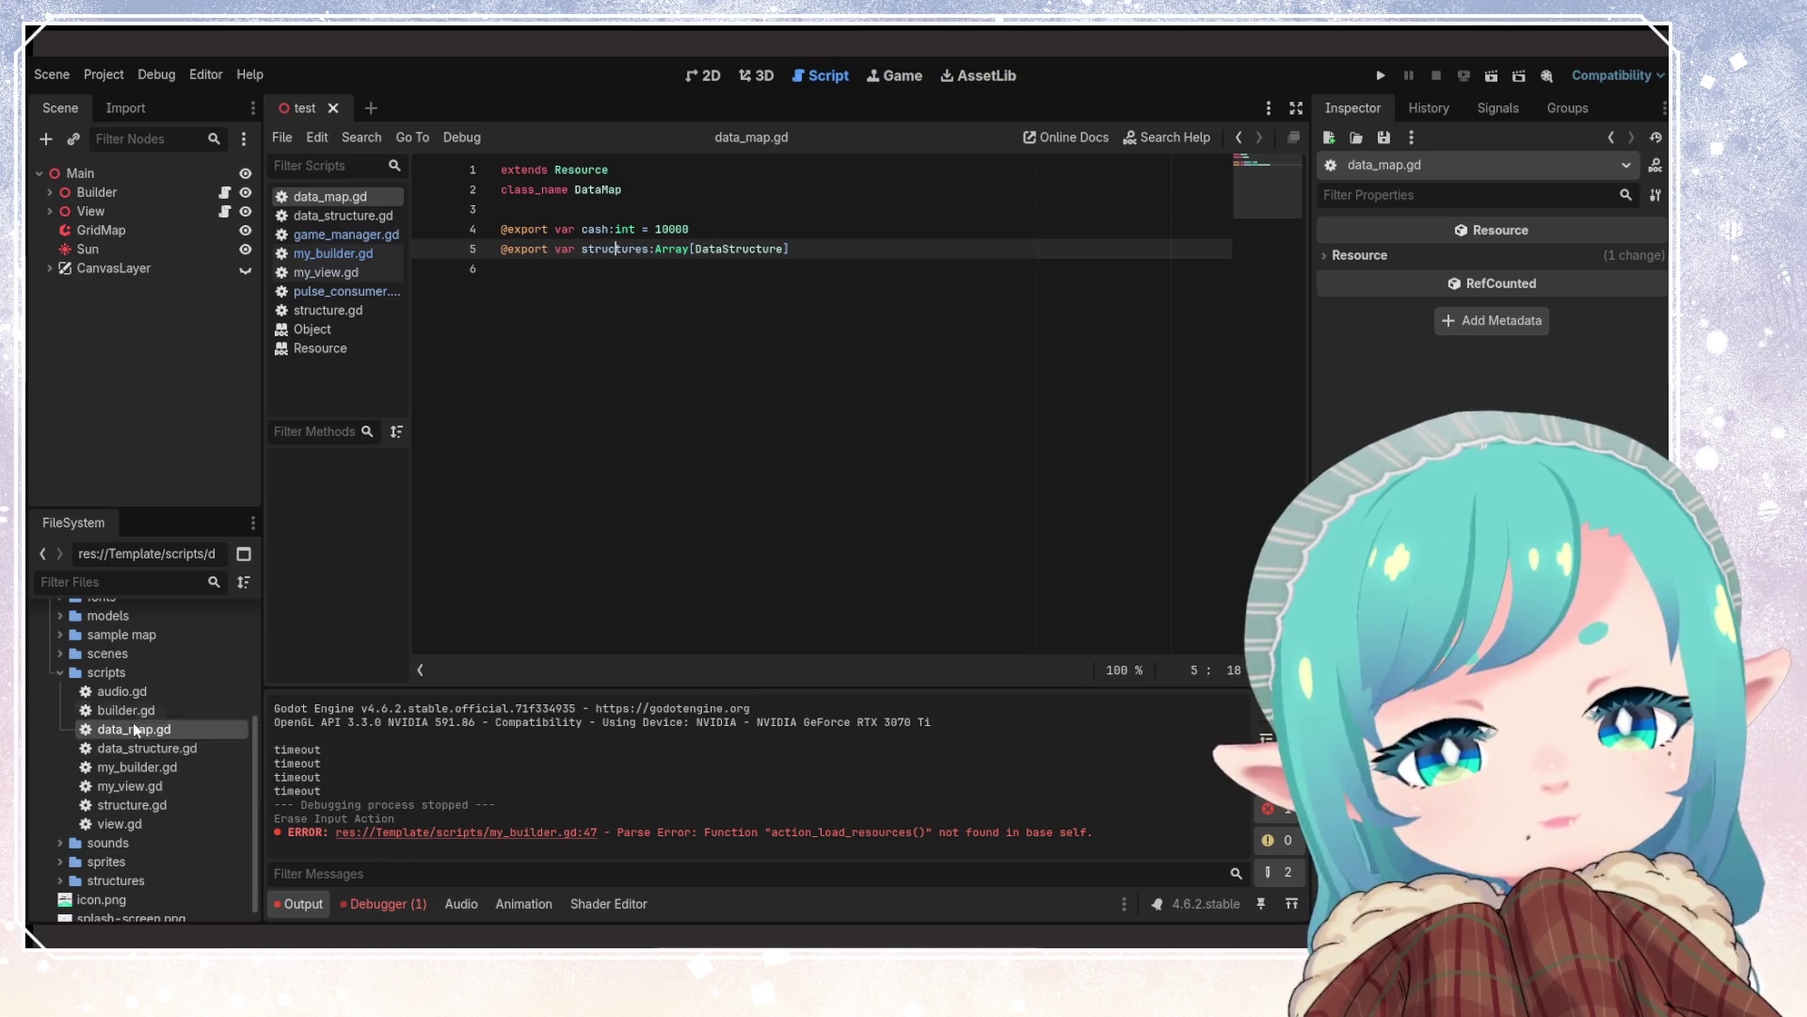
double_click(153, 767)
click(593, 468)
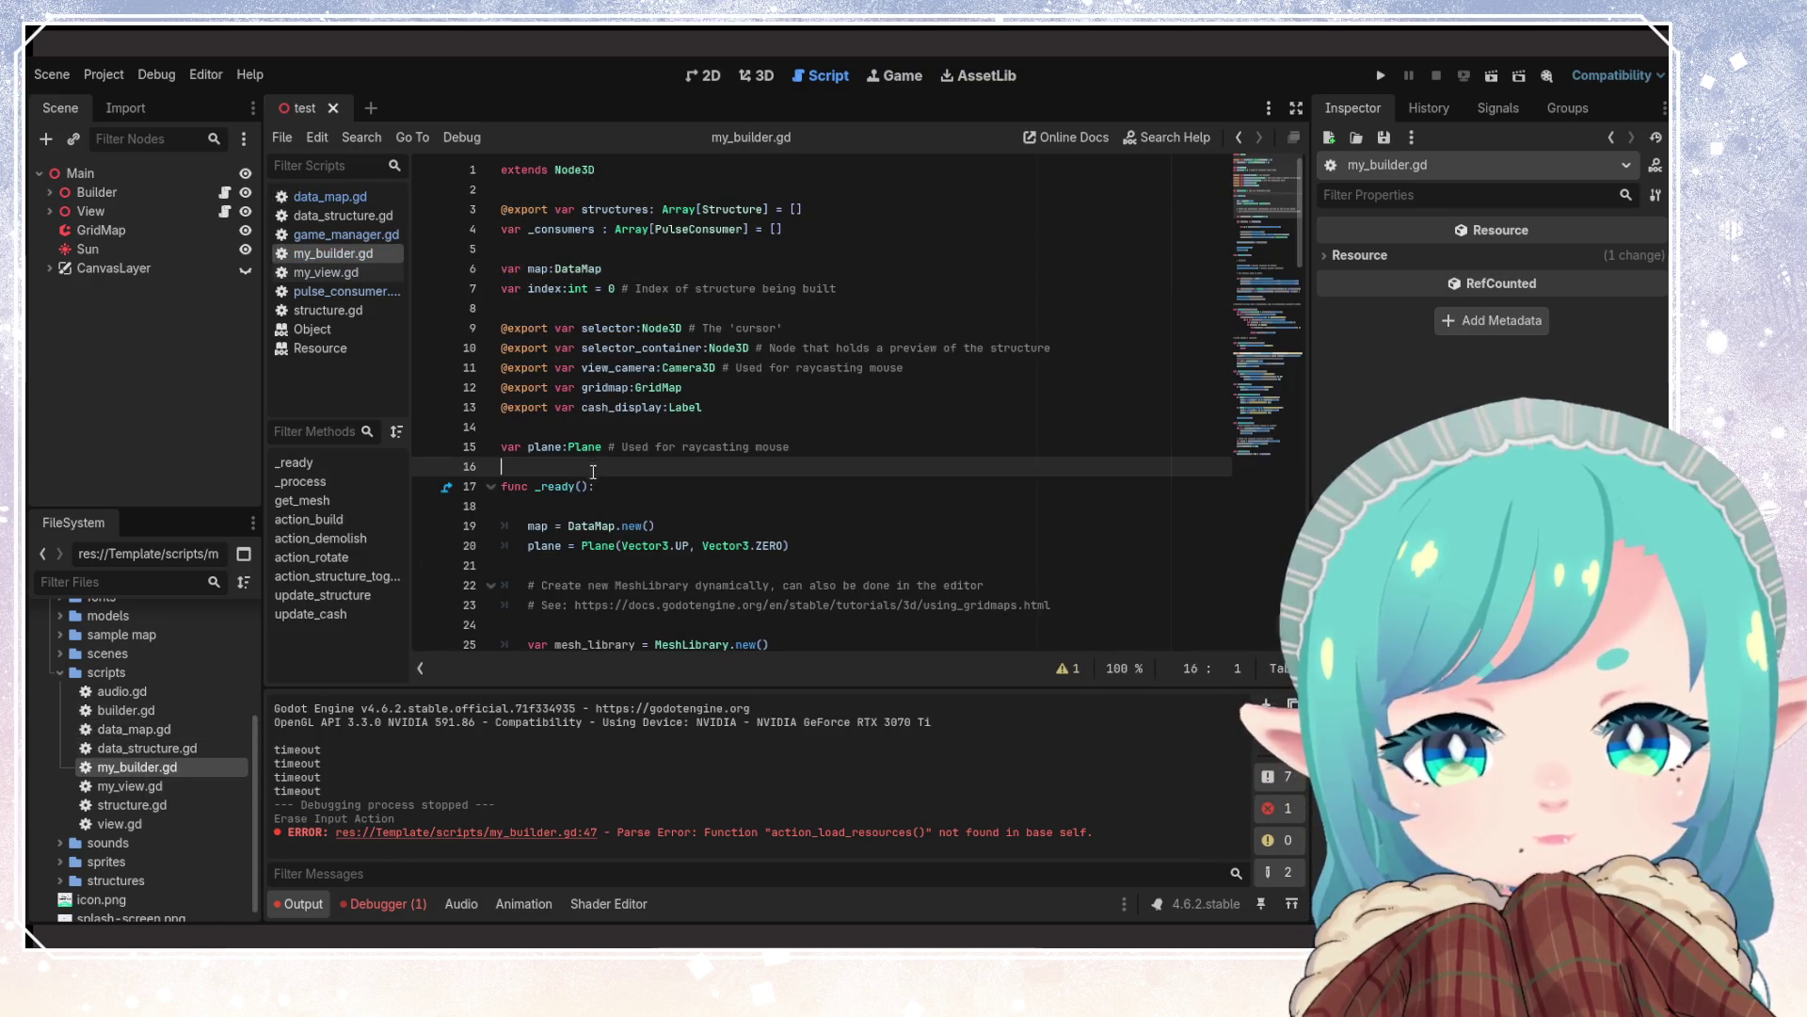
click(815, 447)
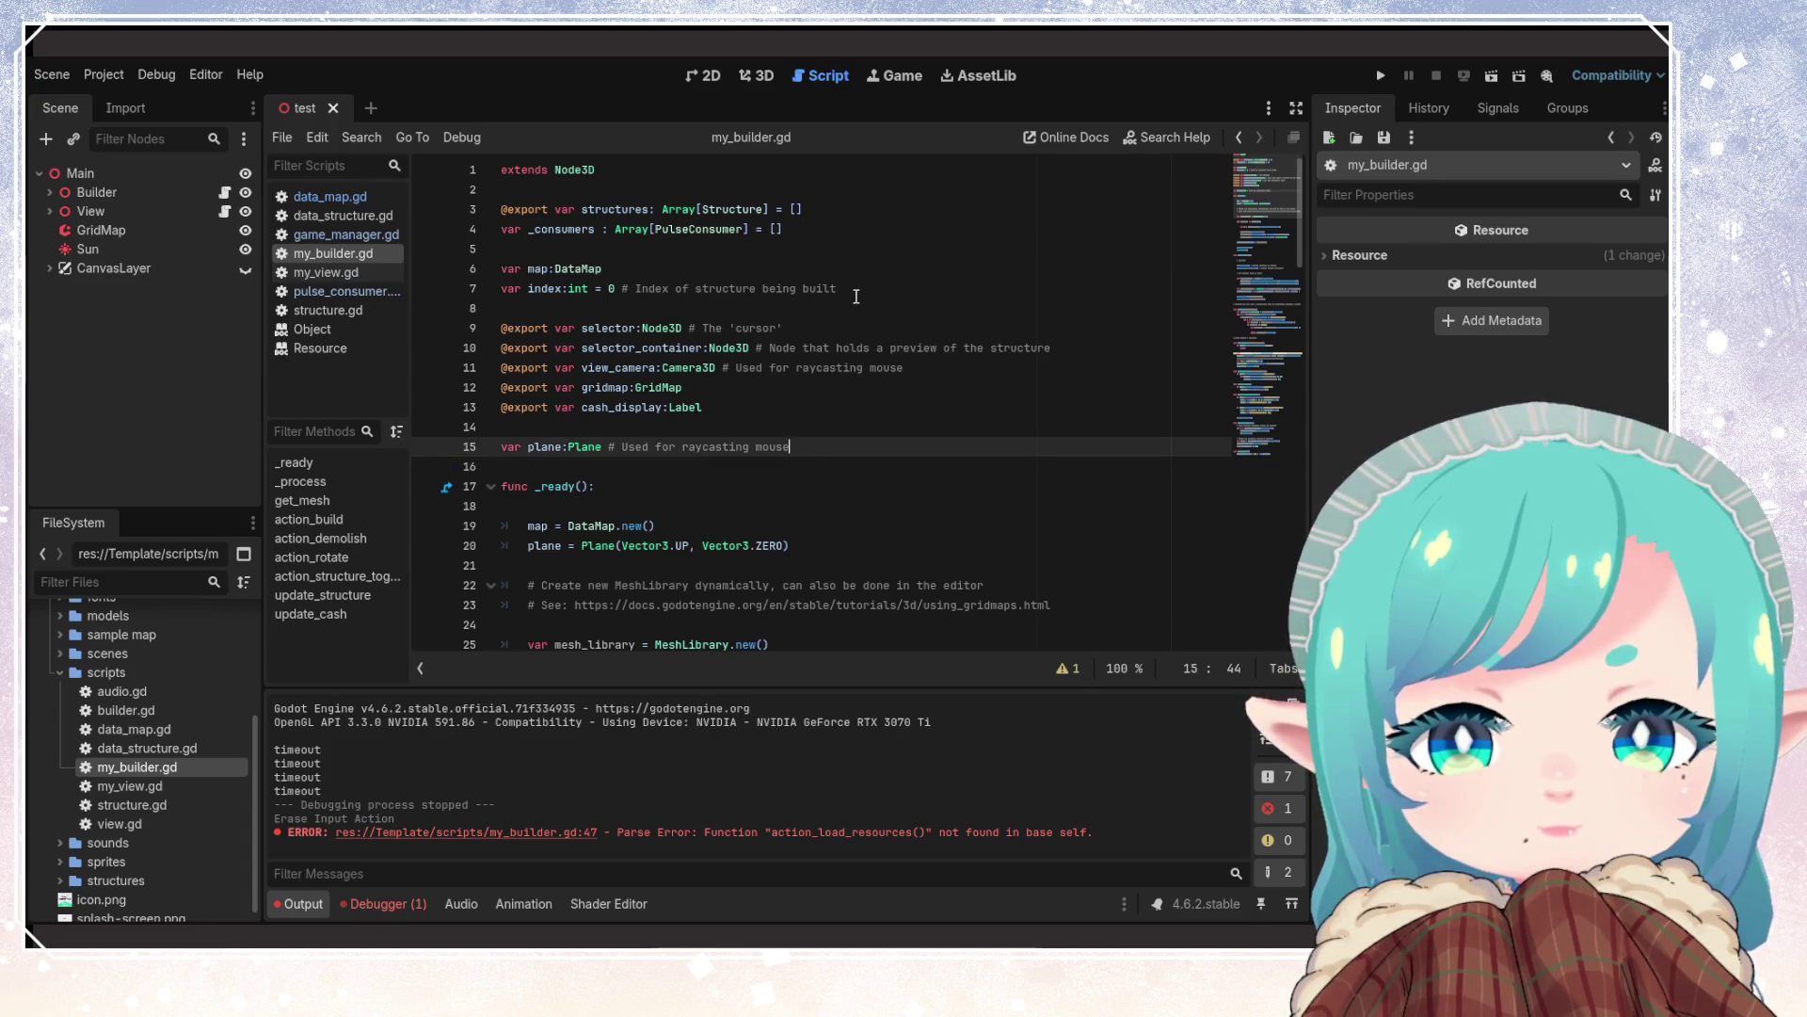
double_click(632, 210)
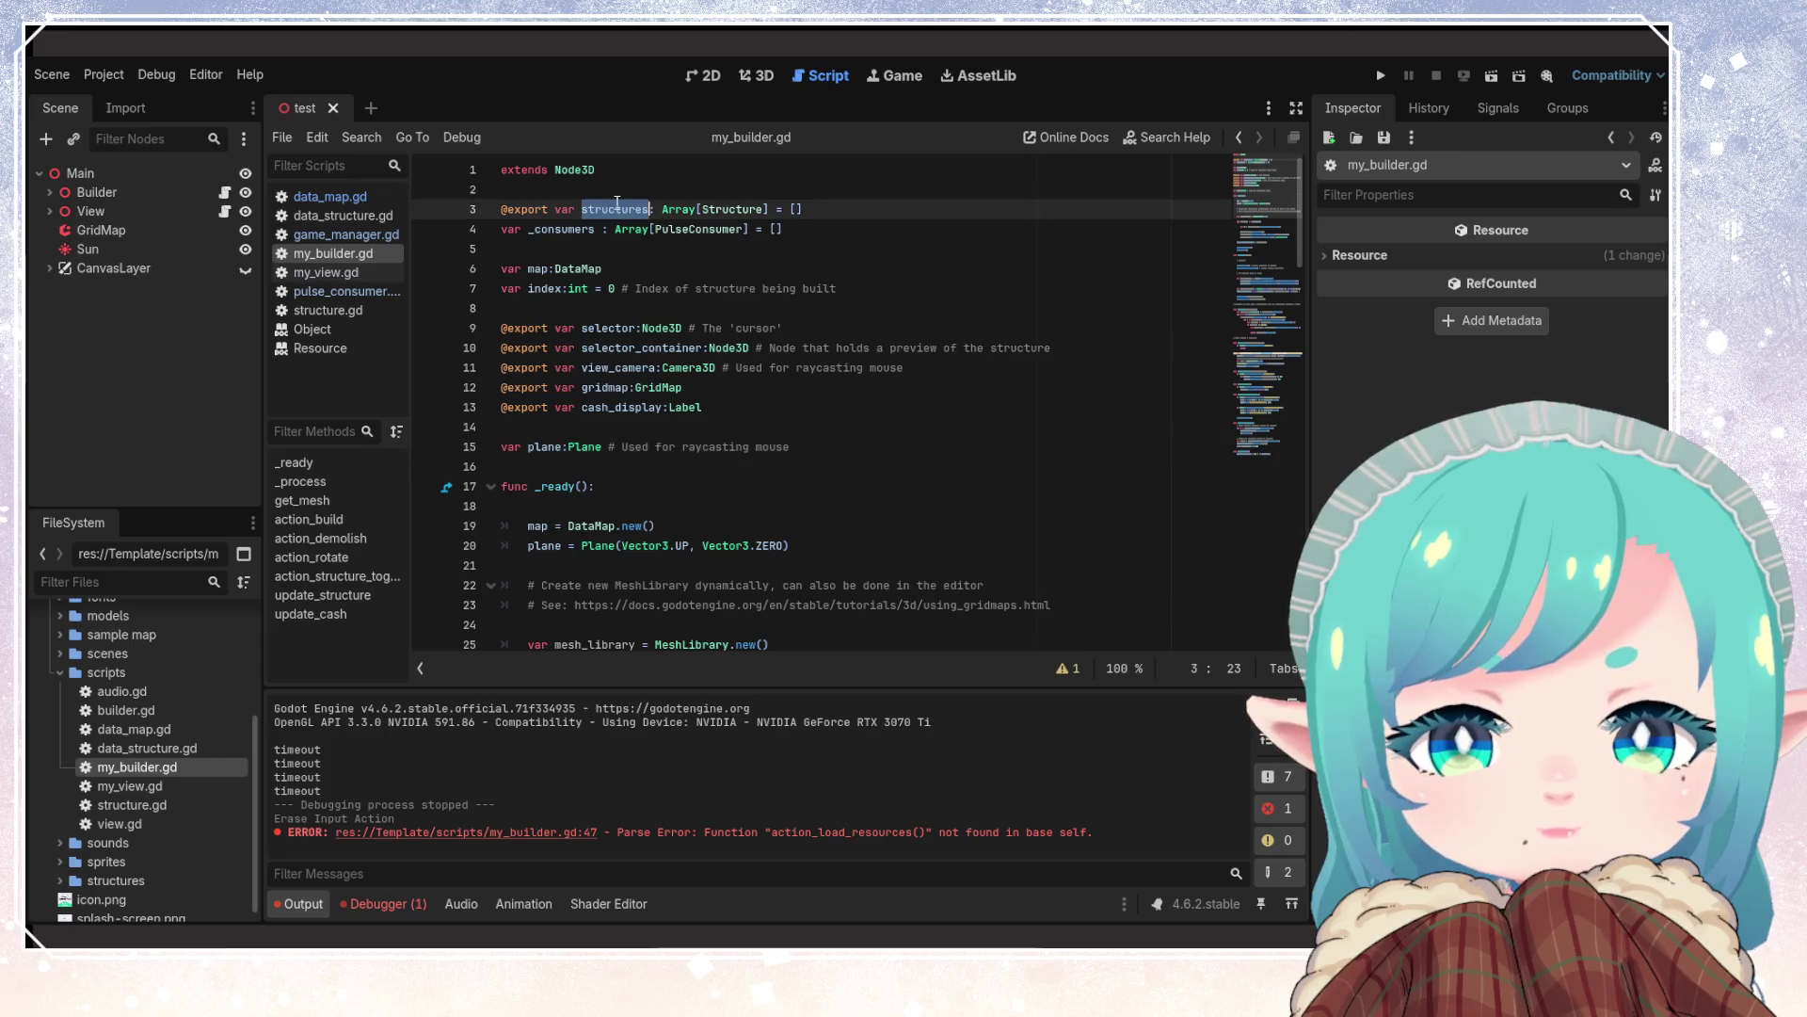
click(848, 236)
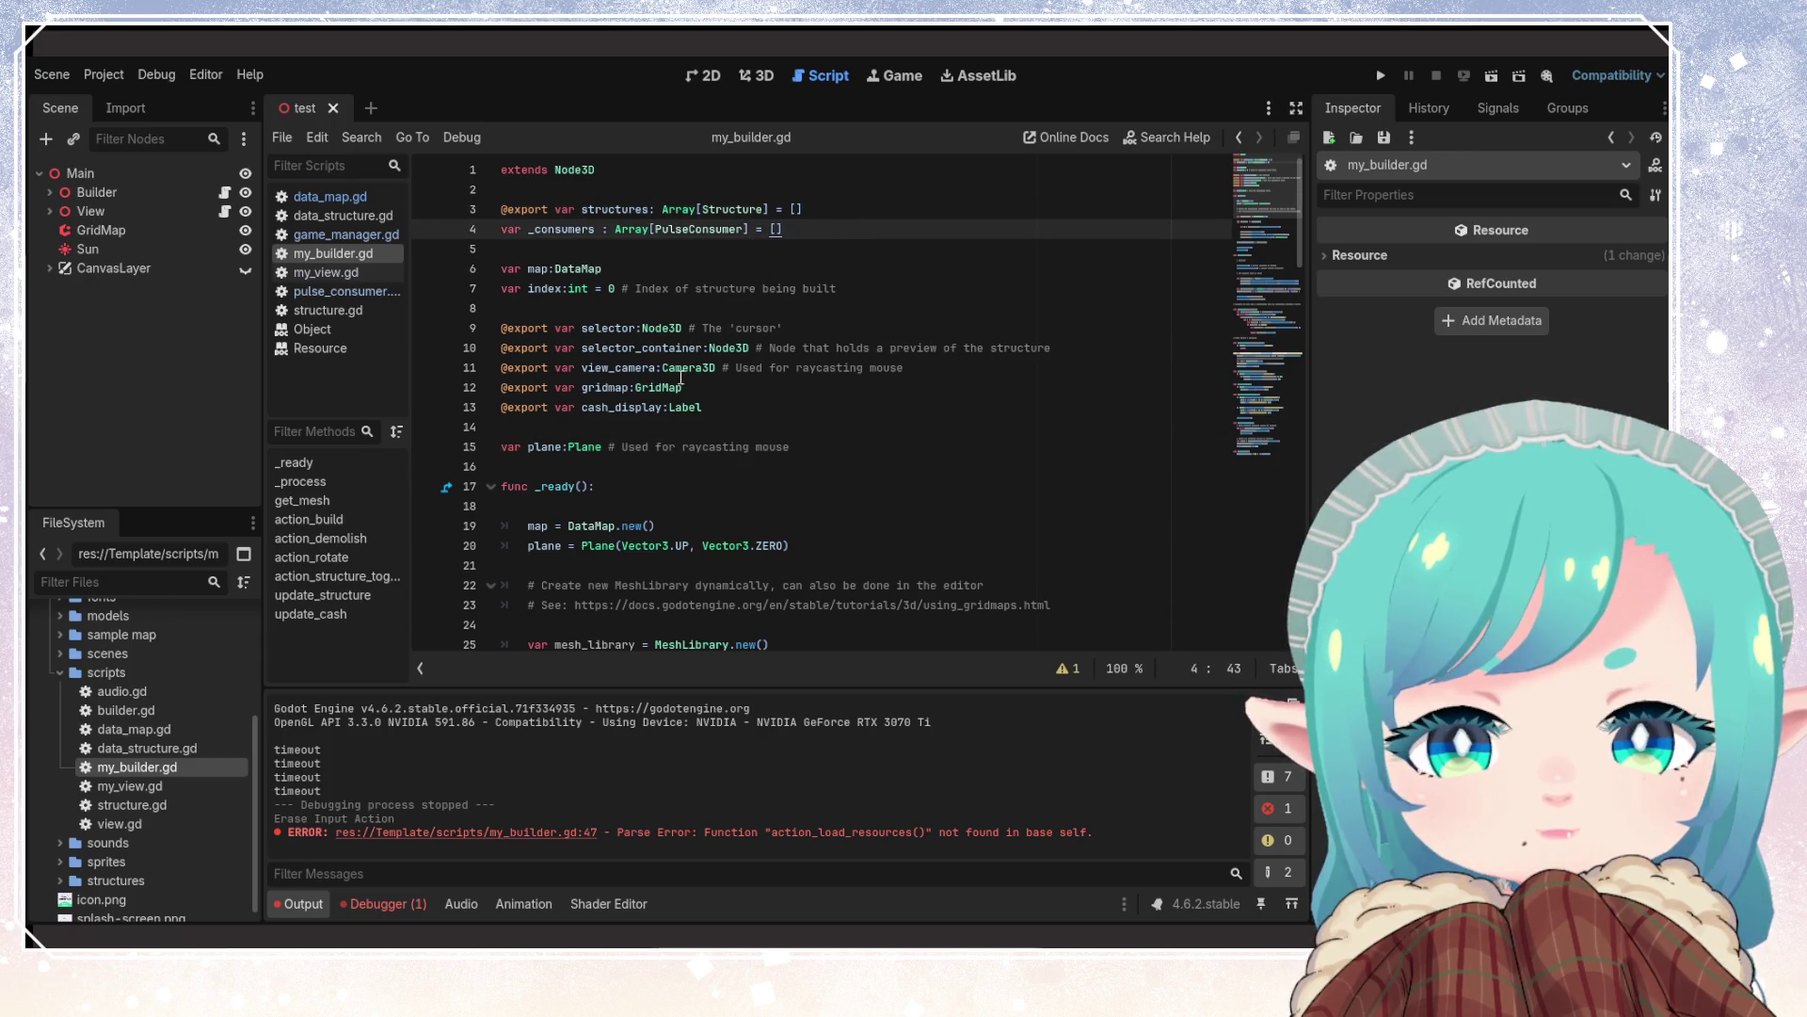
Move the five exported node references to just below the structures export
drag(731, 415, 488, 331)
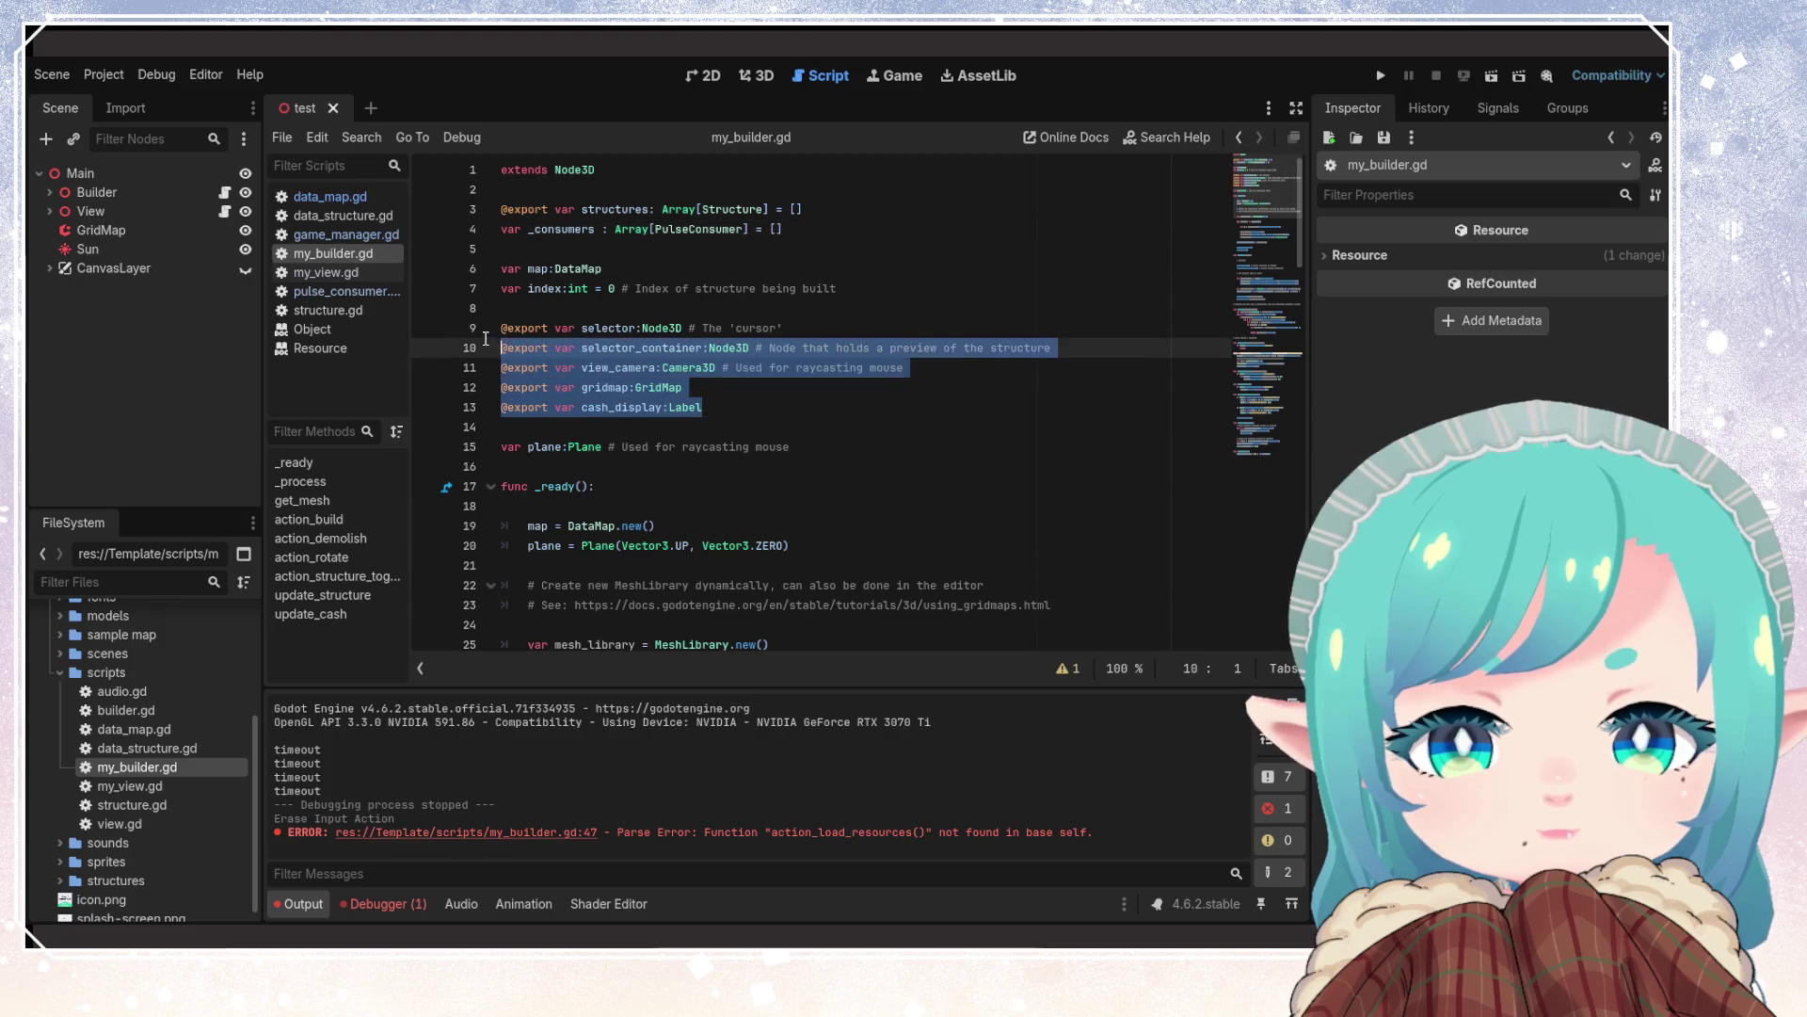
key(BackSpace)
click(840, 202)
key(Return)
text(@export var selector:Node3D # The 'cursor' @export var selector_container:Node3D # Node that holds a preview of the structure @export var view_camera:Camera3D # Used for raycasting mouse @export var gridmap:GridMap @export var cash_display:Label)
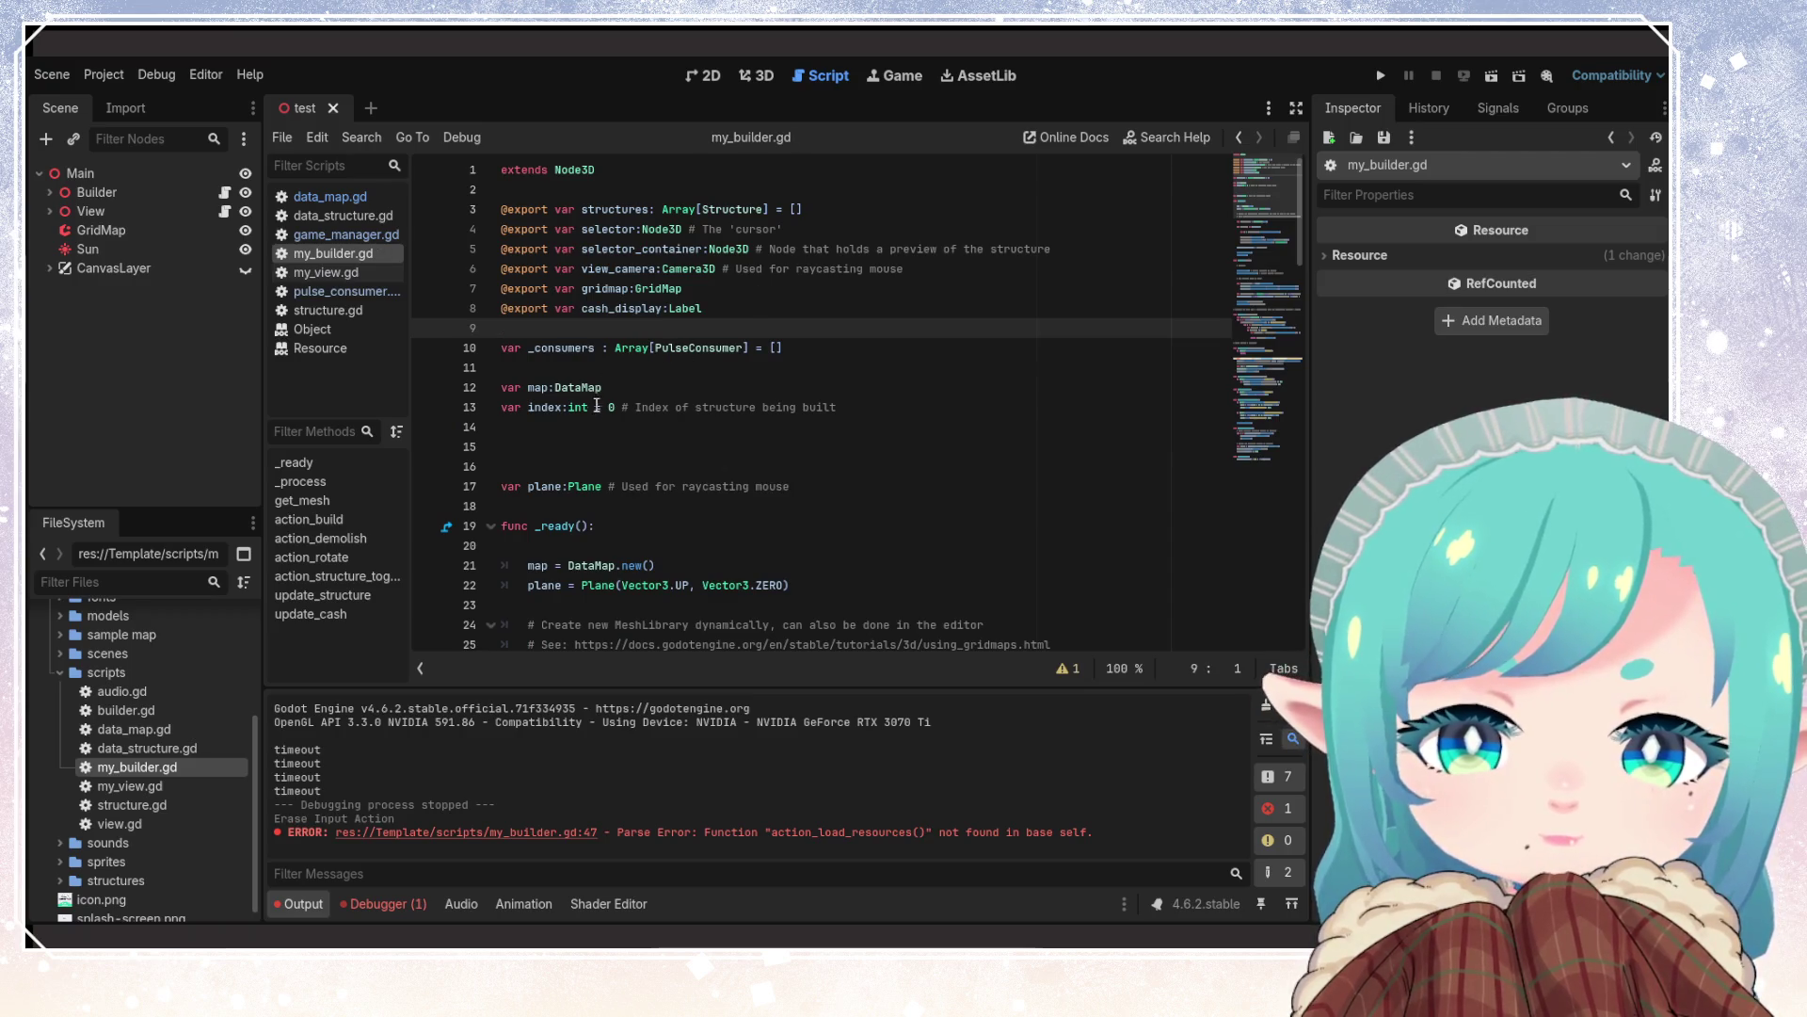
Delete the blank lines between the declarations and save the script
click(589, 466)
key(BackSpace)
key(BackSpace)
key(BackSpace)
click(581, 369)
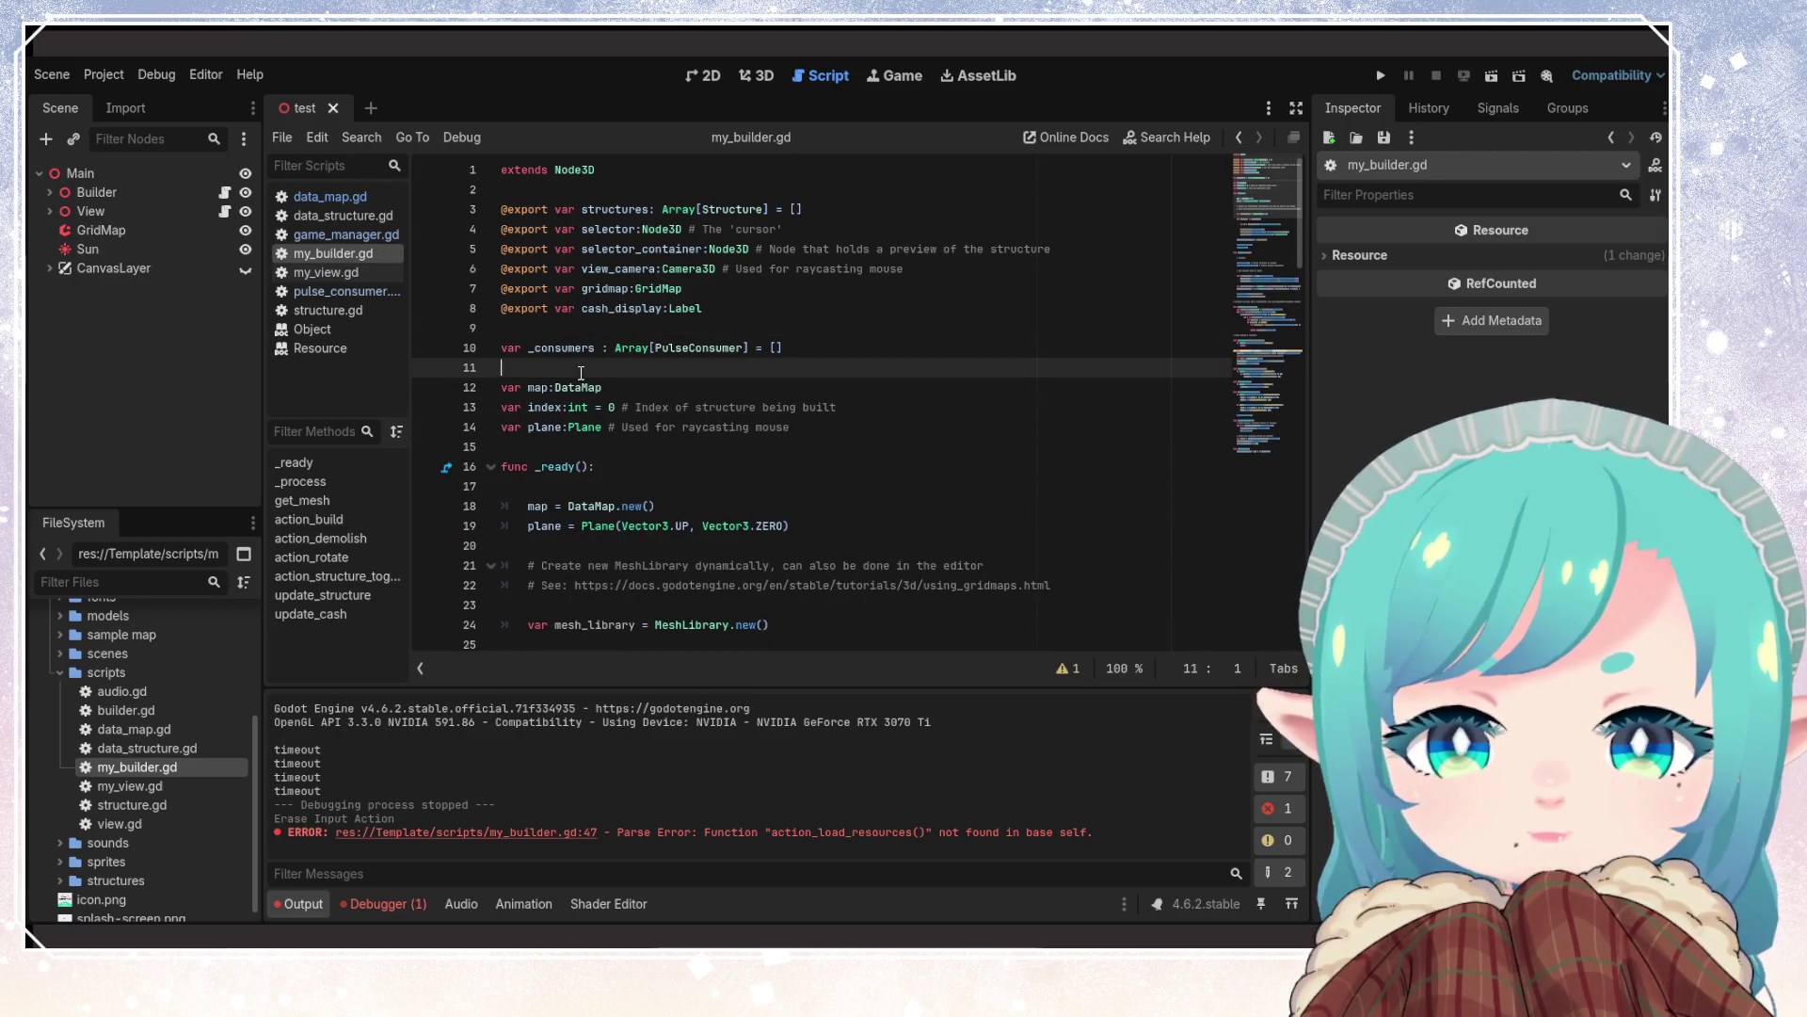
key(BackSpace)
key(Down)
key(Down)
key(Down)
key(ctrl+s)
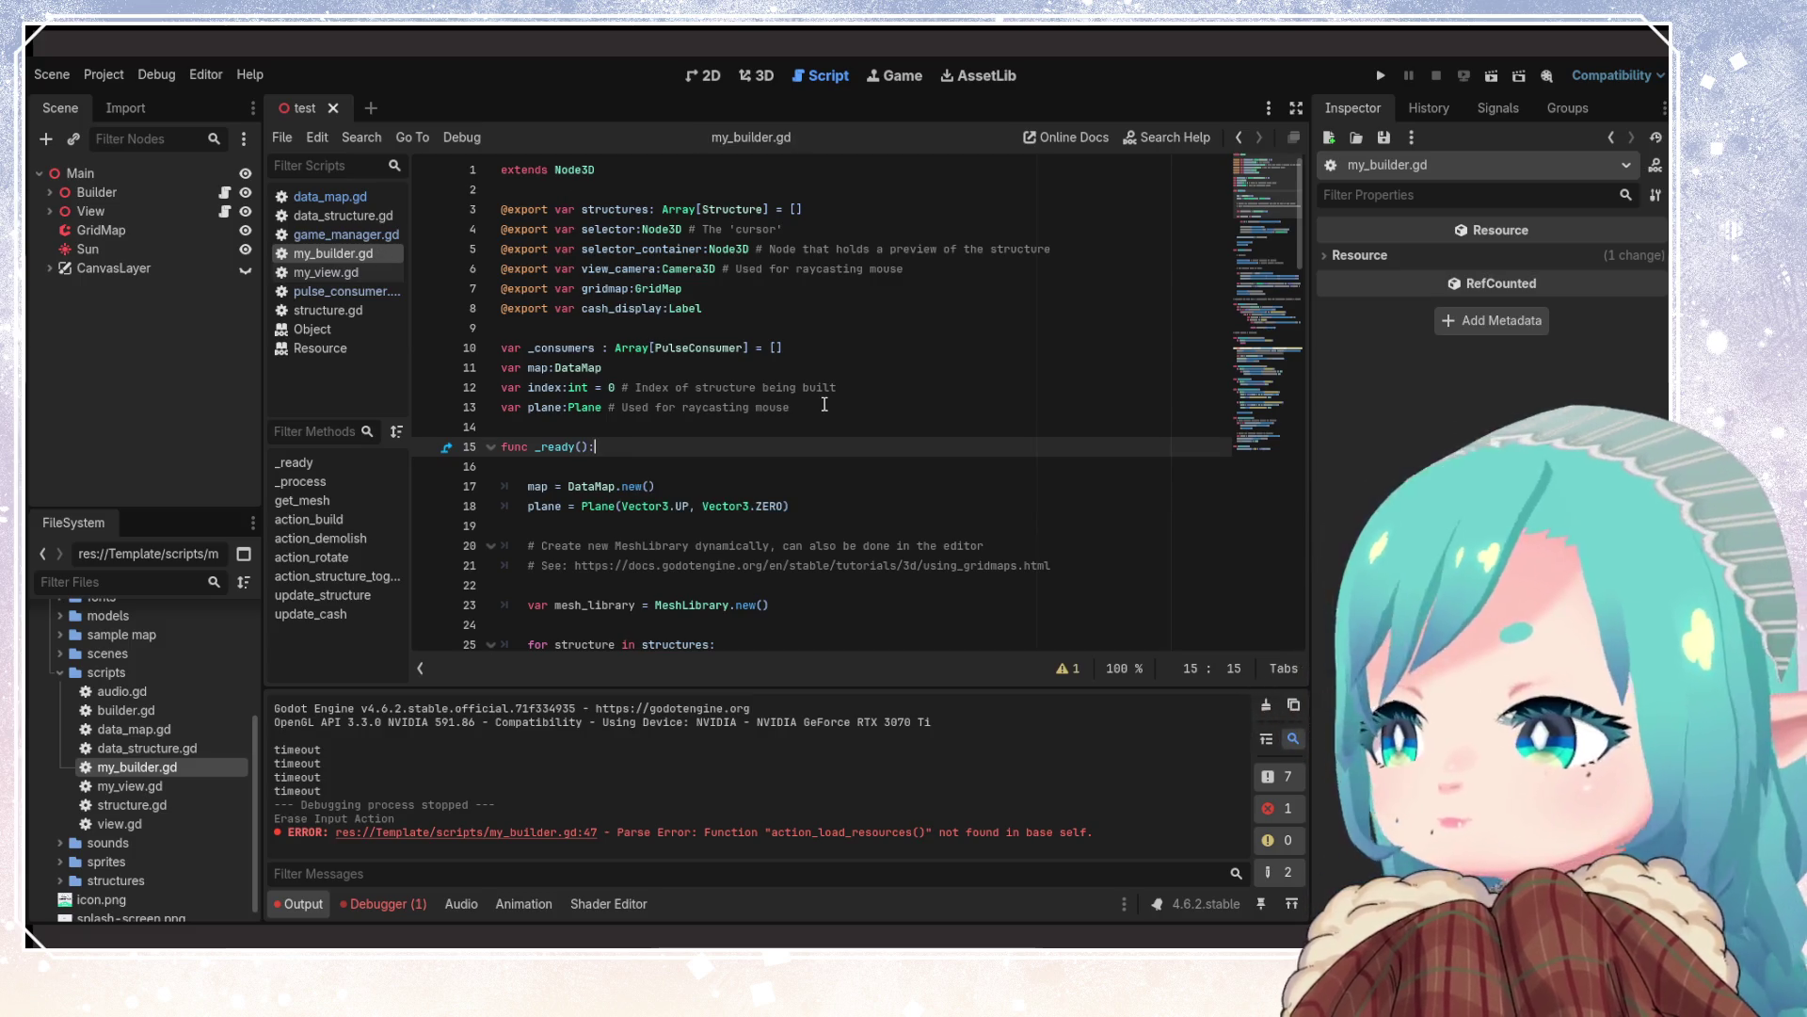
Delete the empty line directly under the _ready() header
key(Down)
key(Down)
key(End)
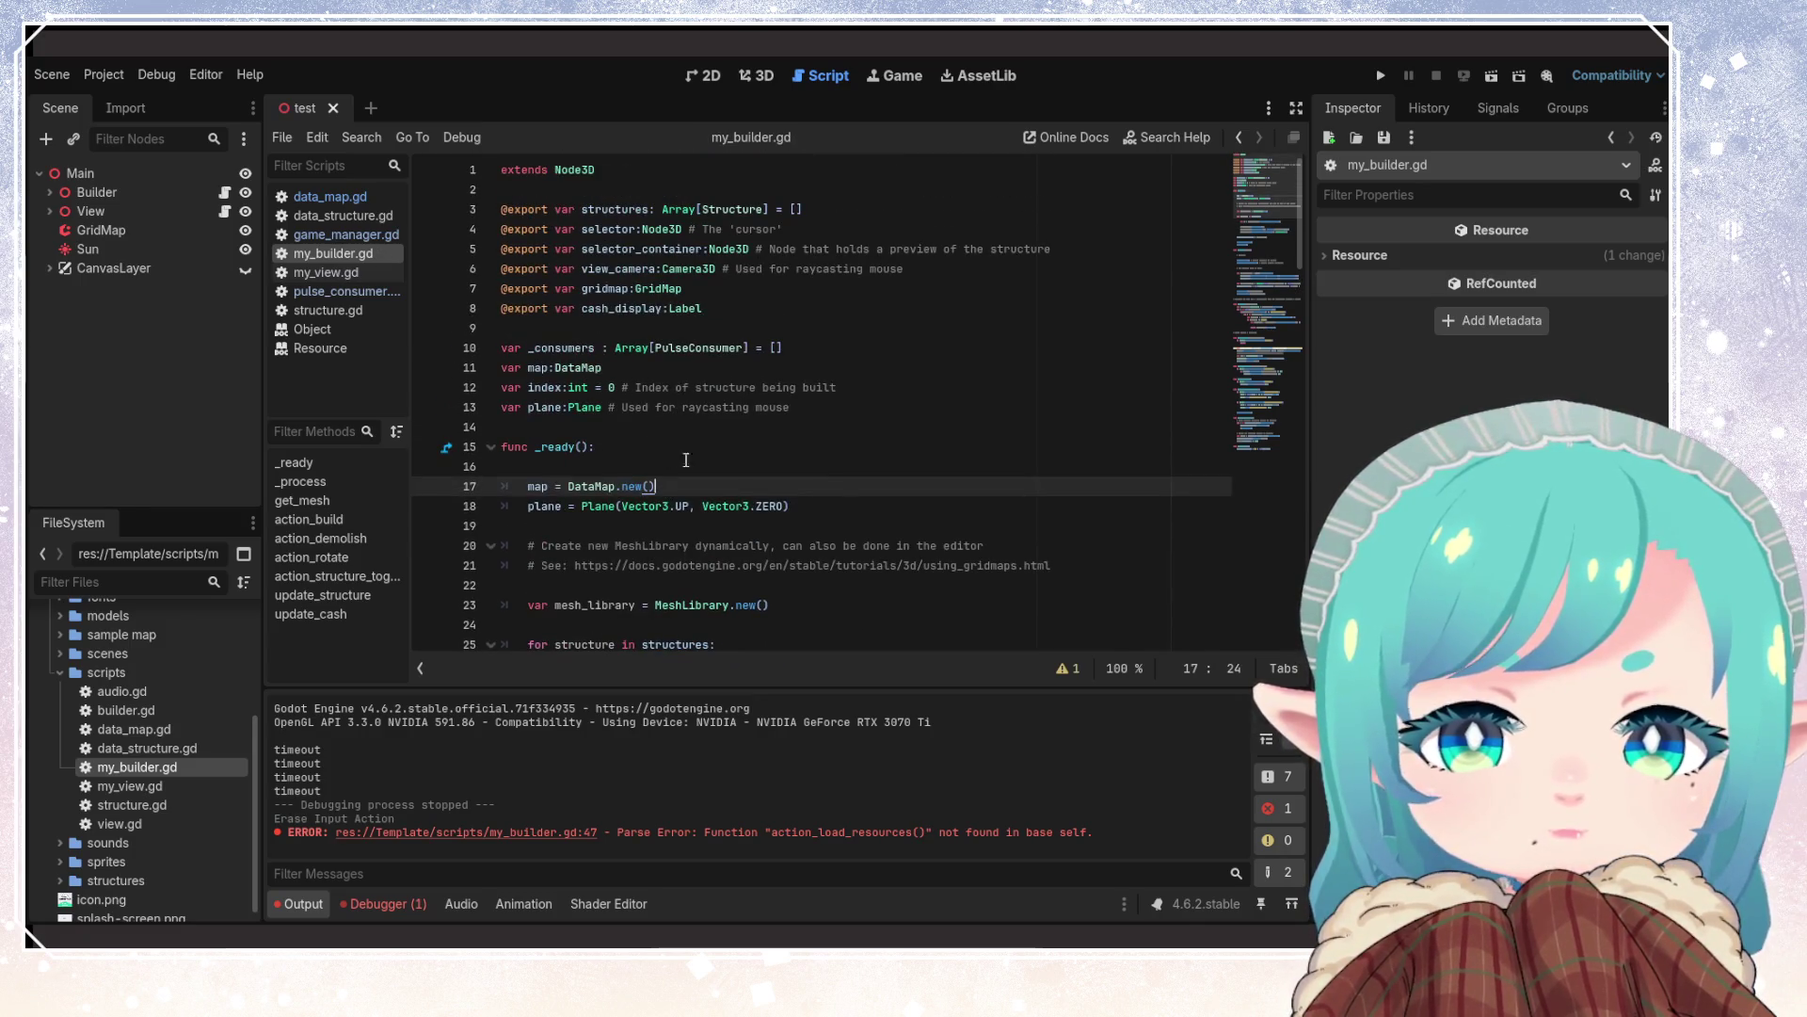
click(835, 453)
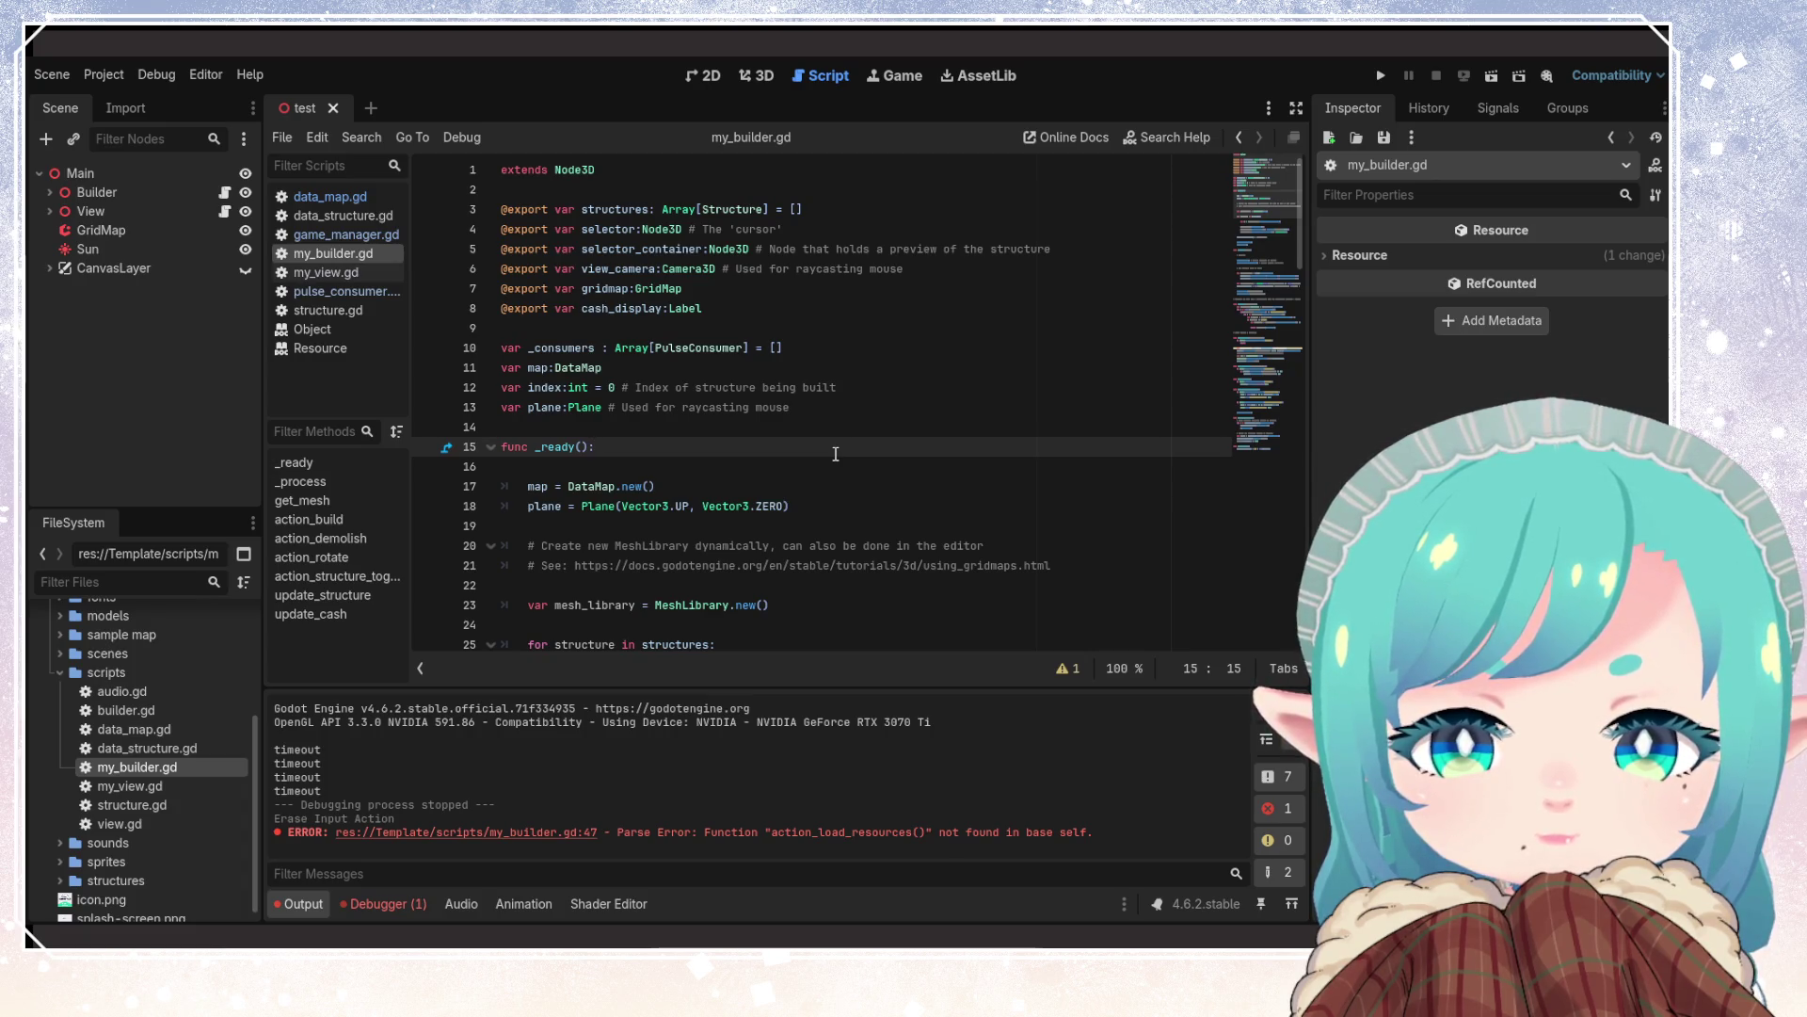
scroll(824, 458, down, 4)
click(605, 349)
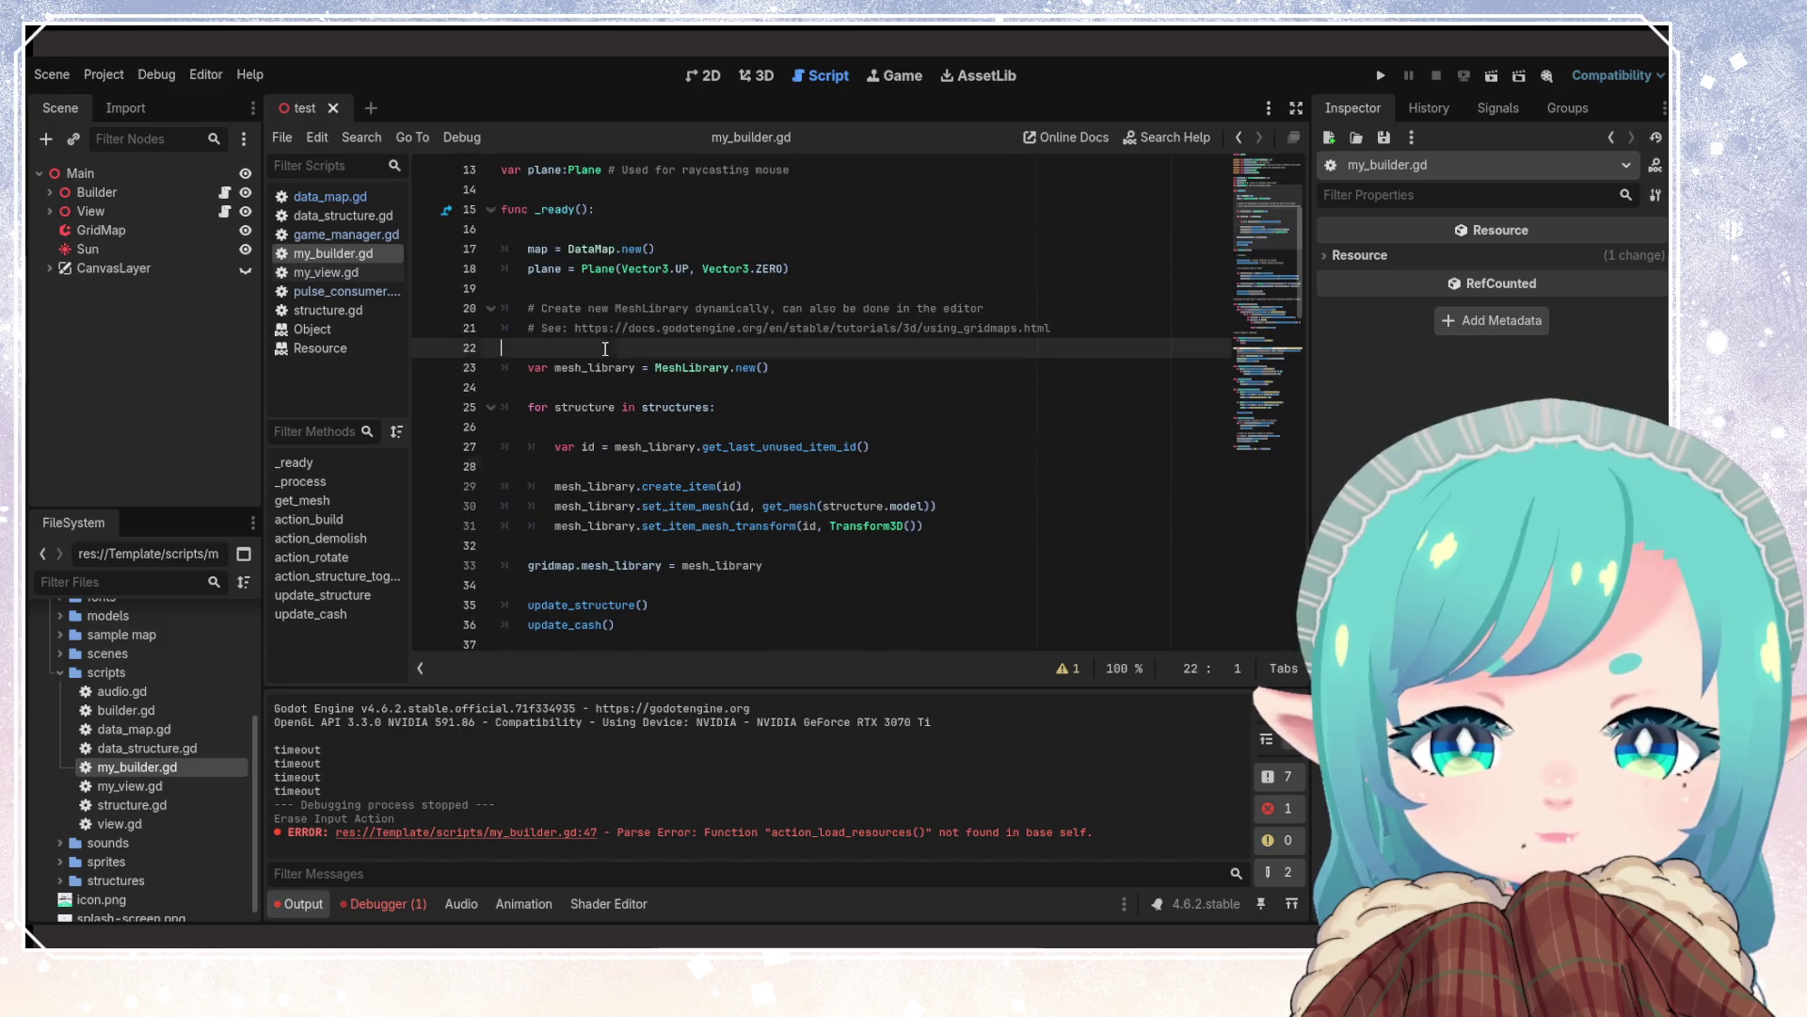
scroll(840, 396, up, 2)
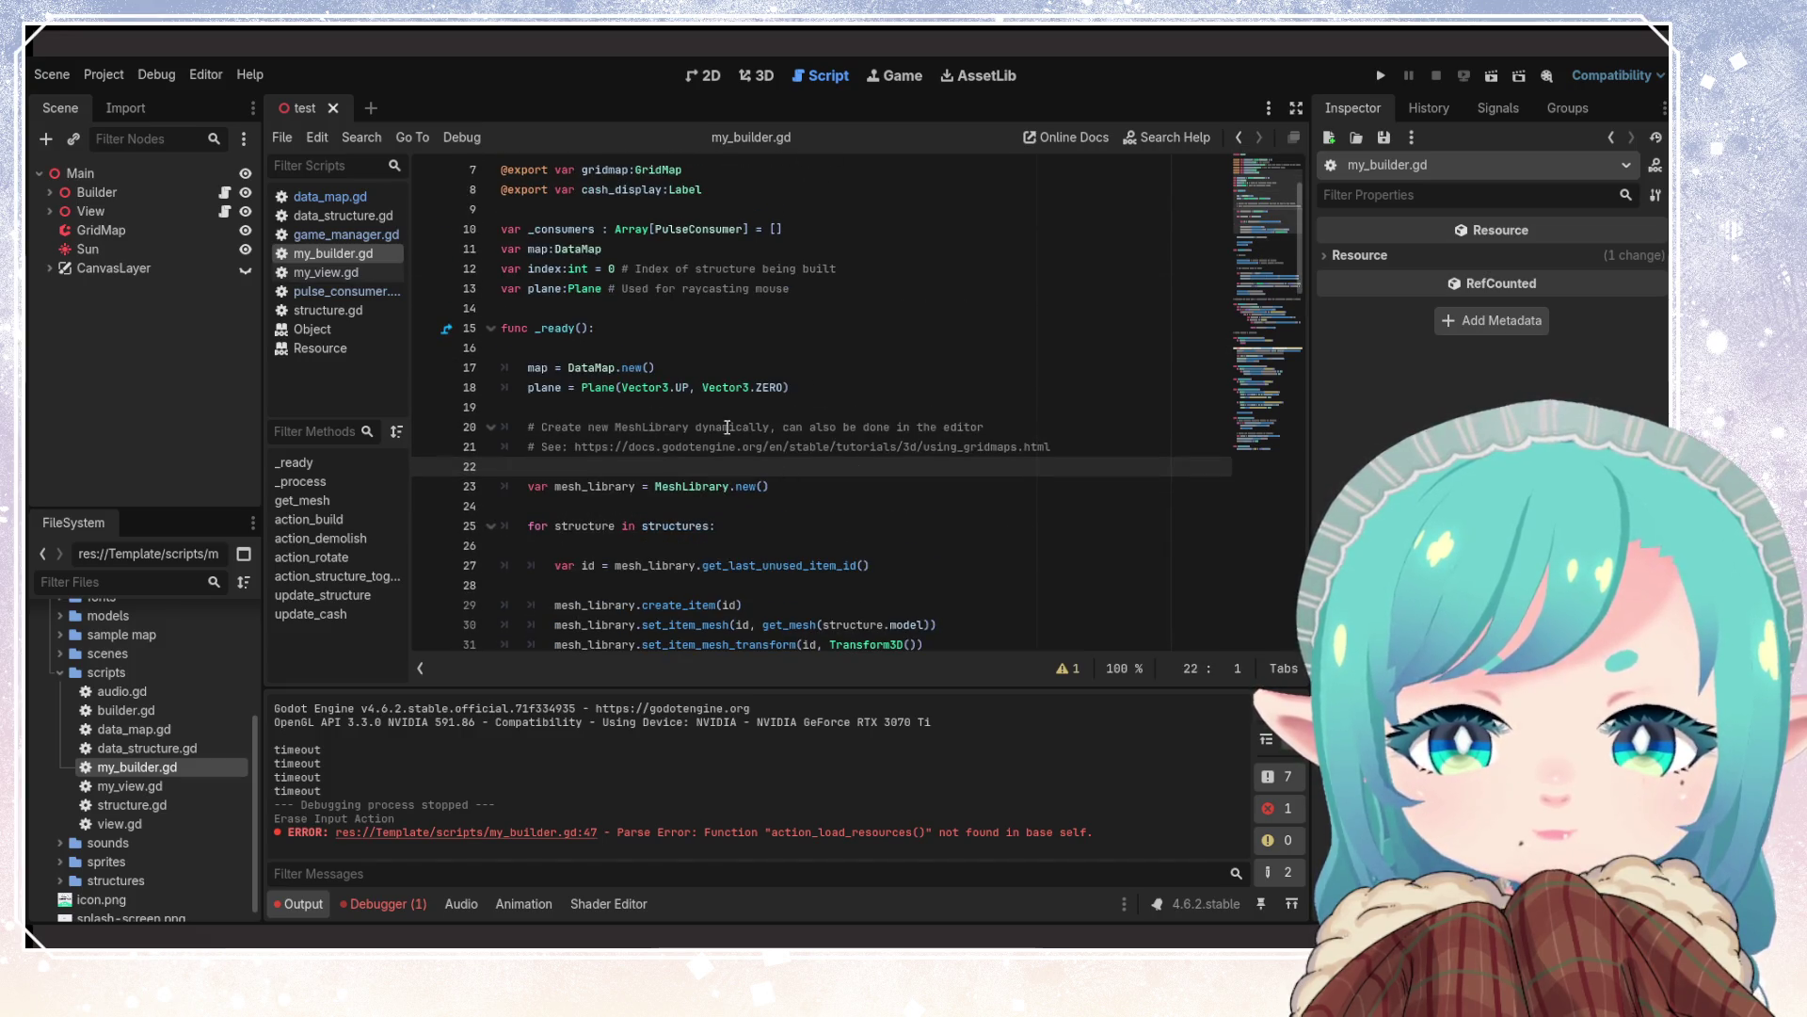
click(639, 349)
key(BackSpace)
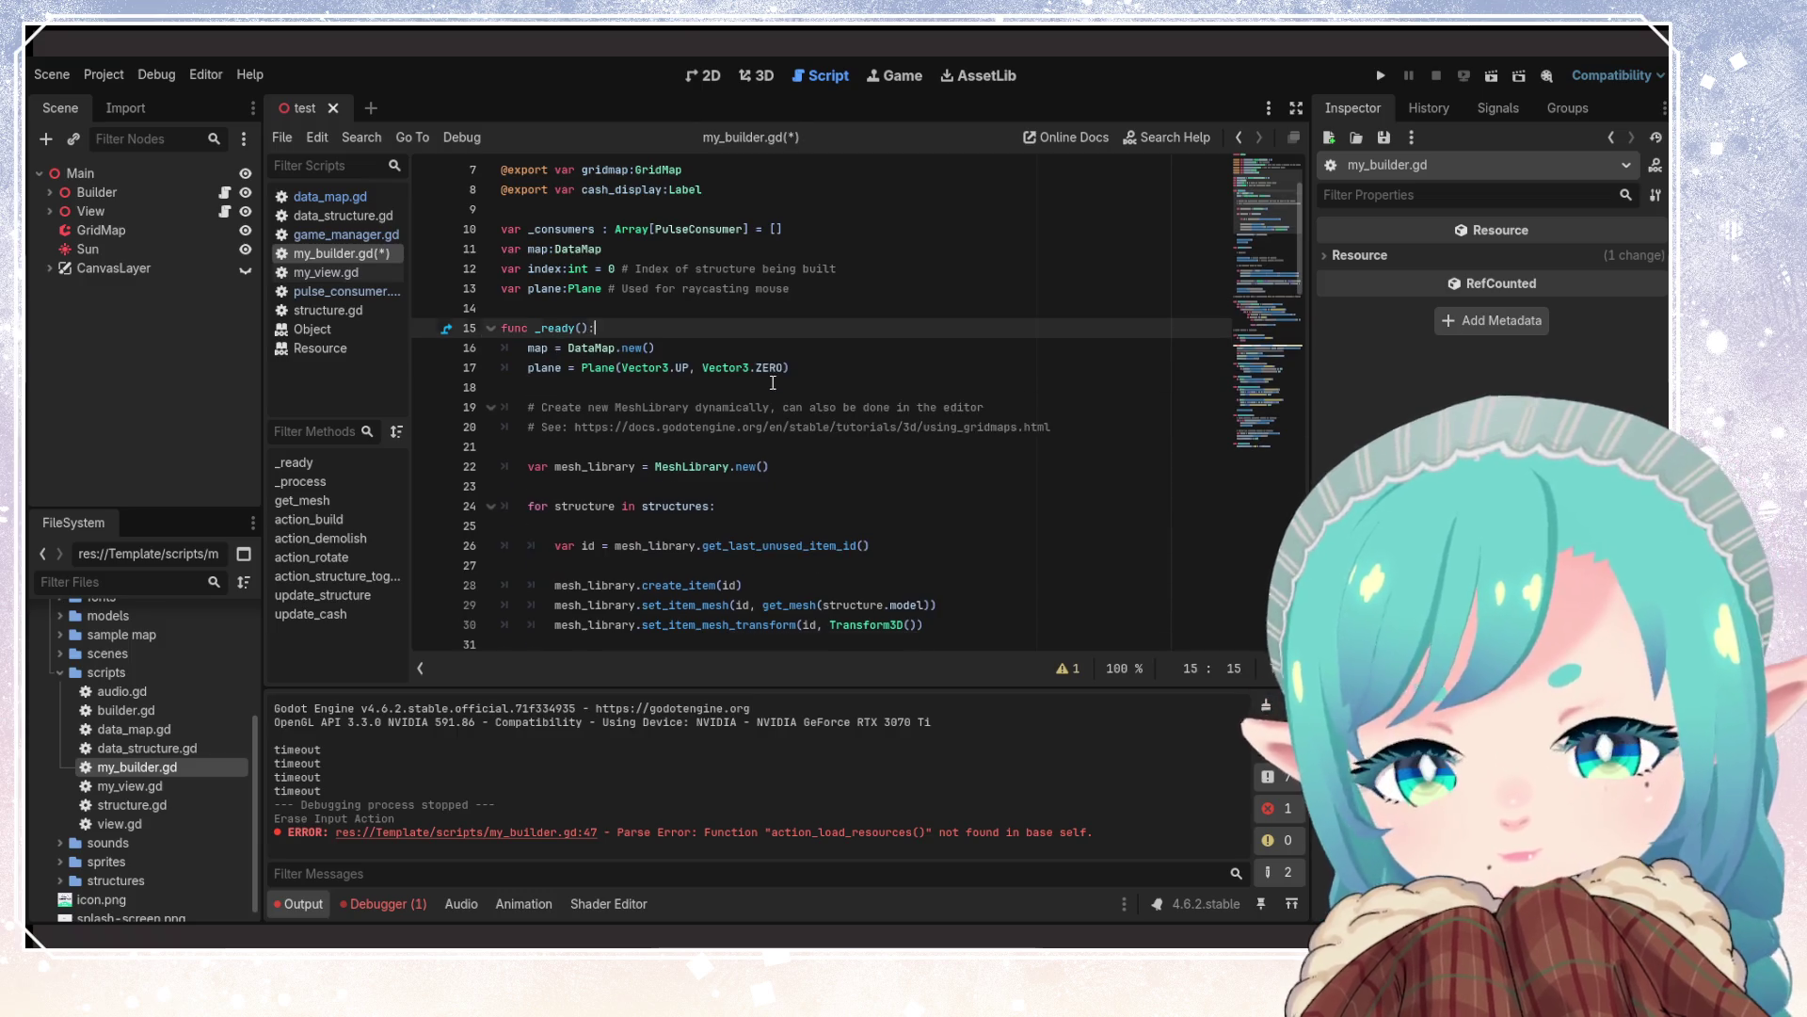
click(793, 407)
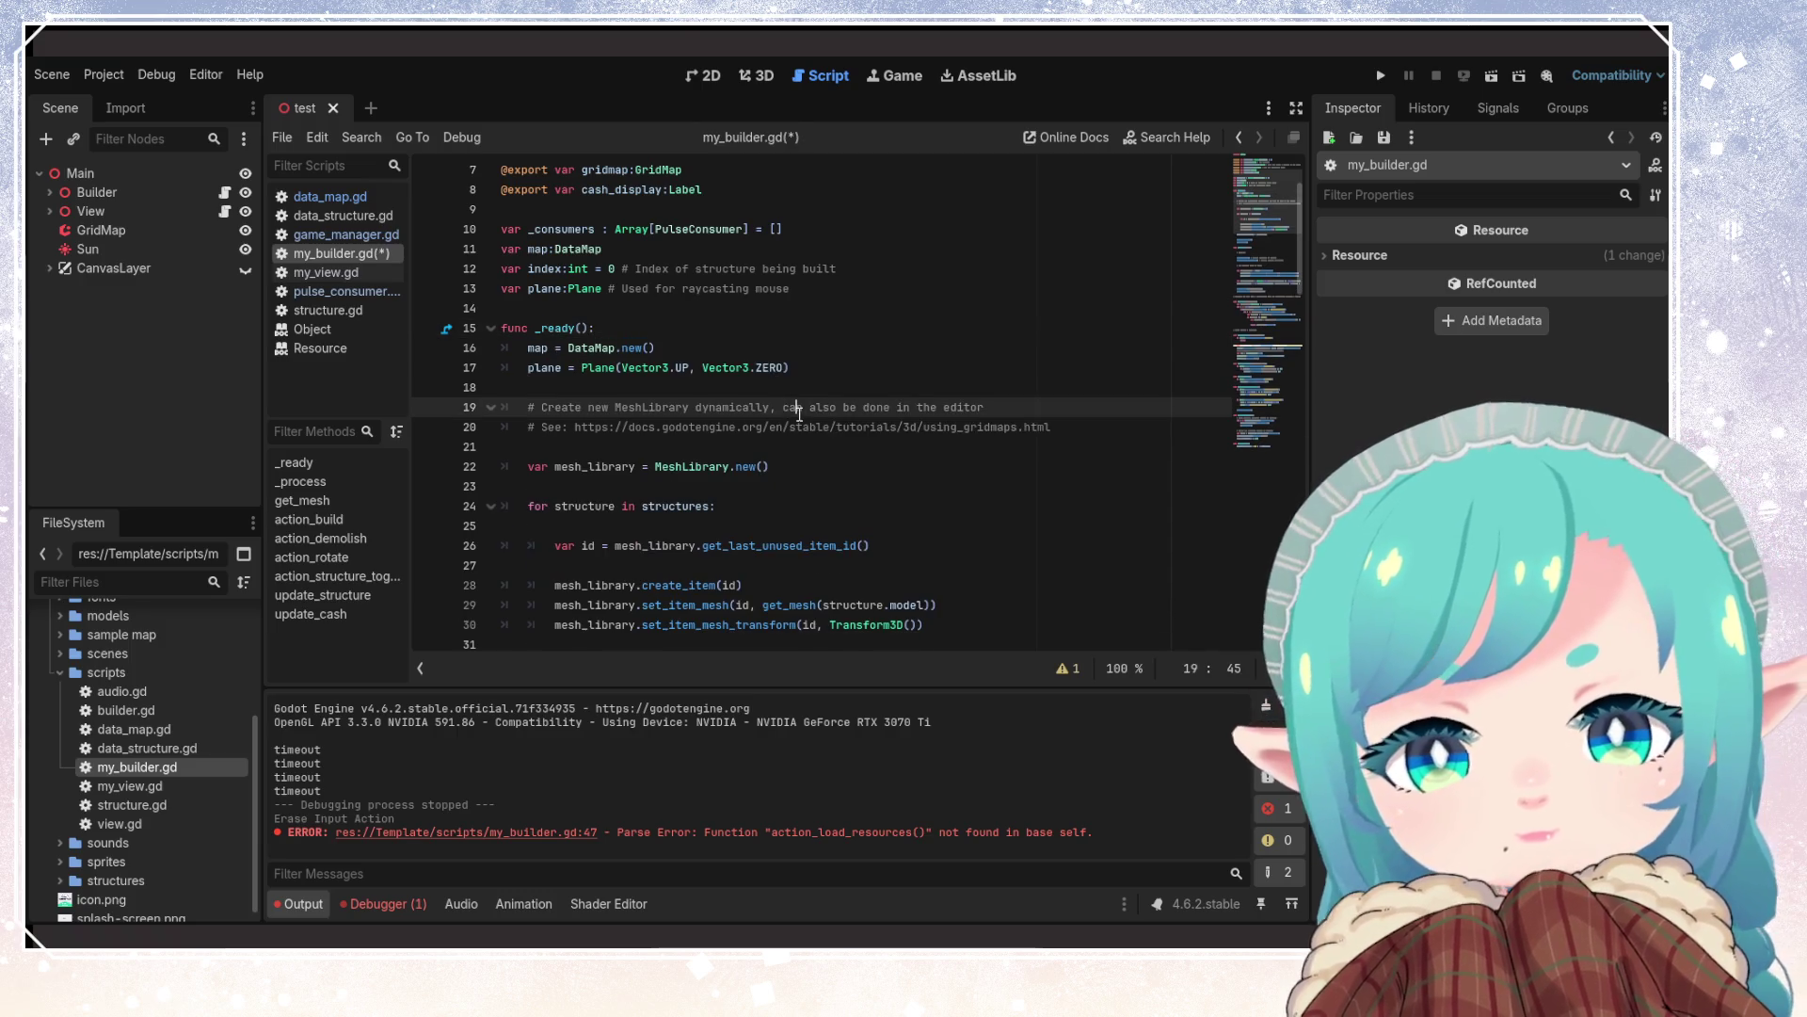
click(623, 367)
scroll(854, 460, up, 2)
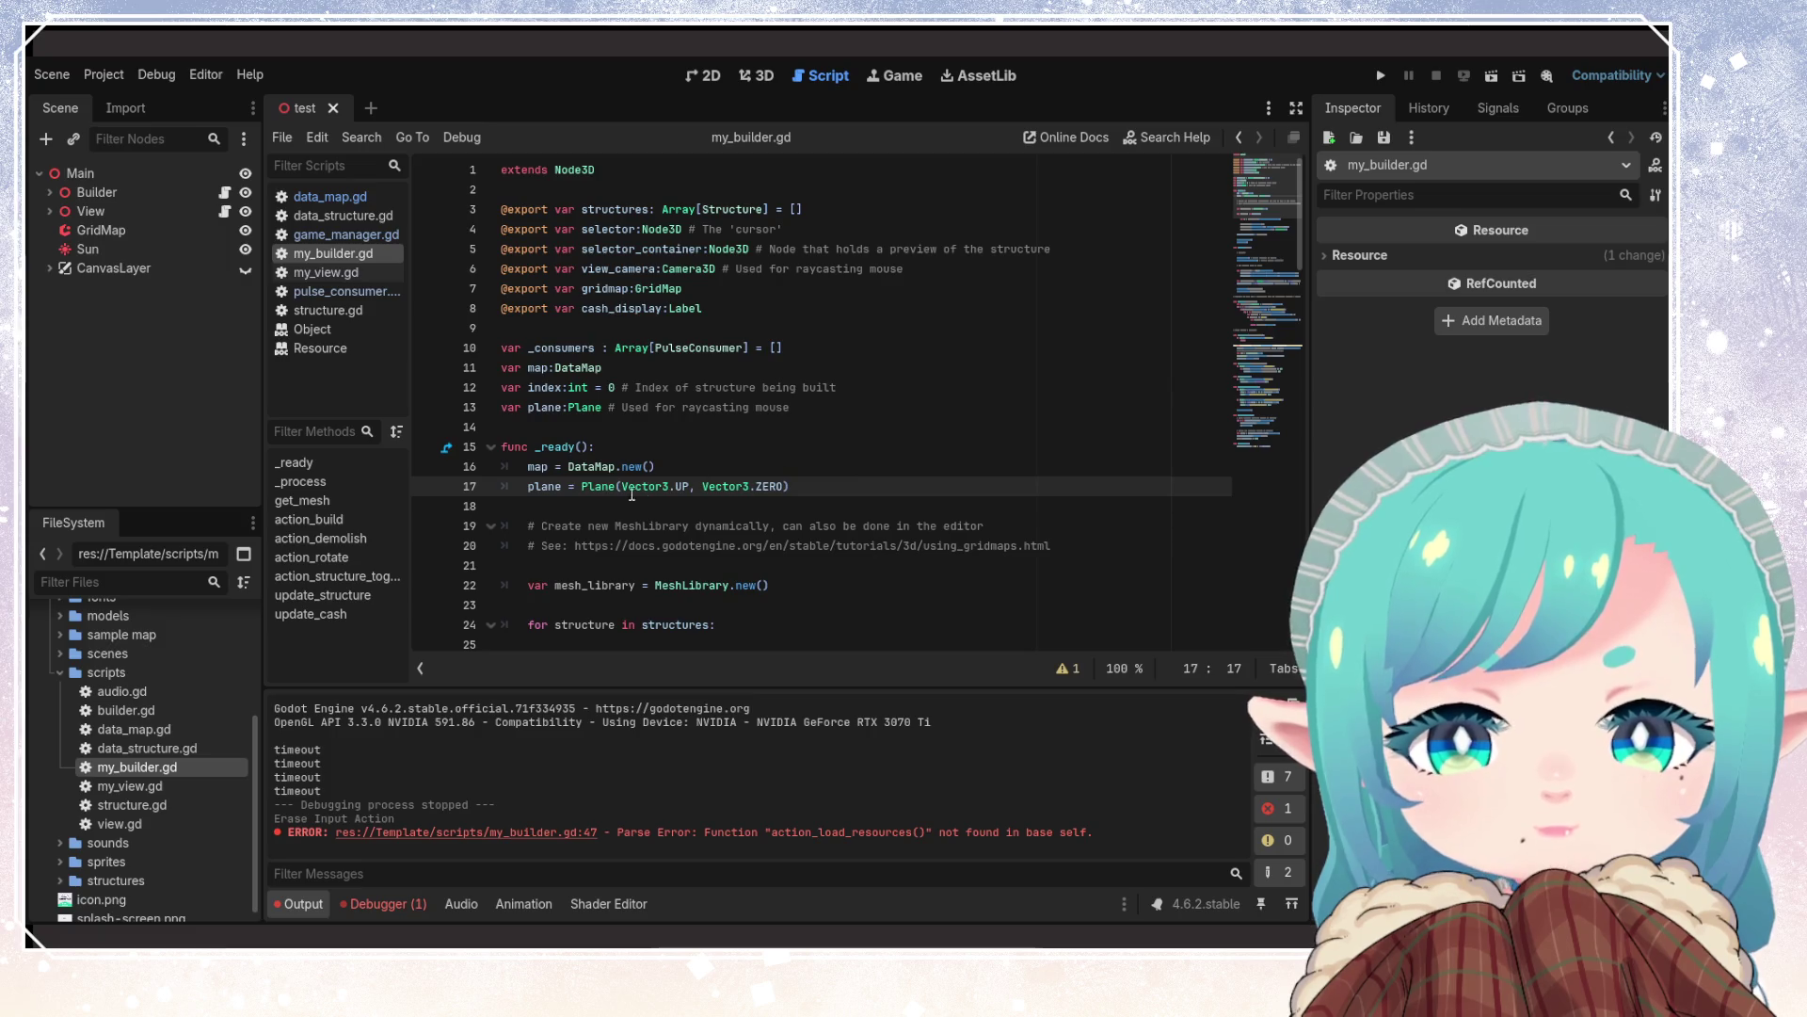
Initialize plane with Plane(Vector3.UP, Vector3.ZERO) at its declaration and delete the old assignment in _ready()
drag(588, 488, 832, 480)
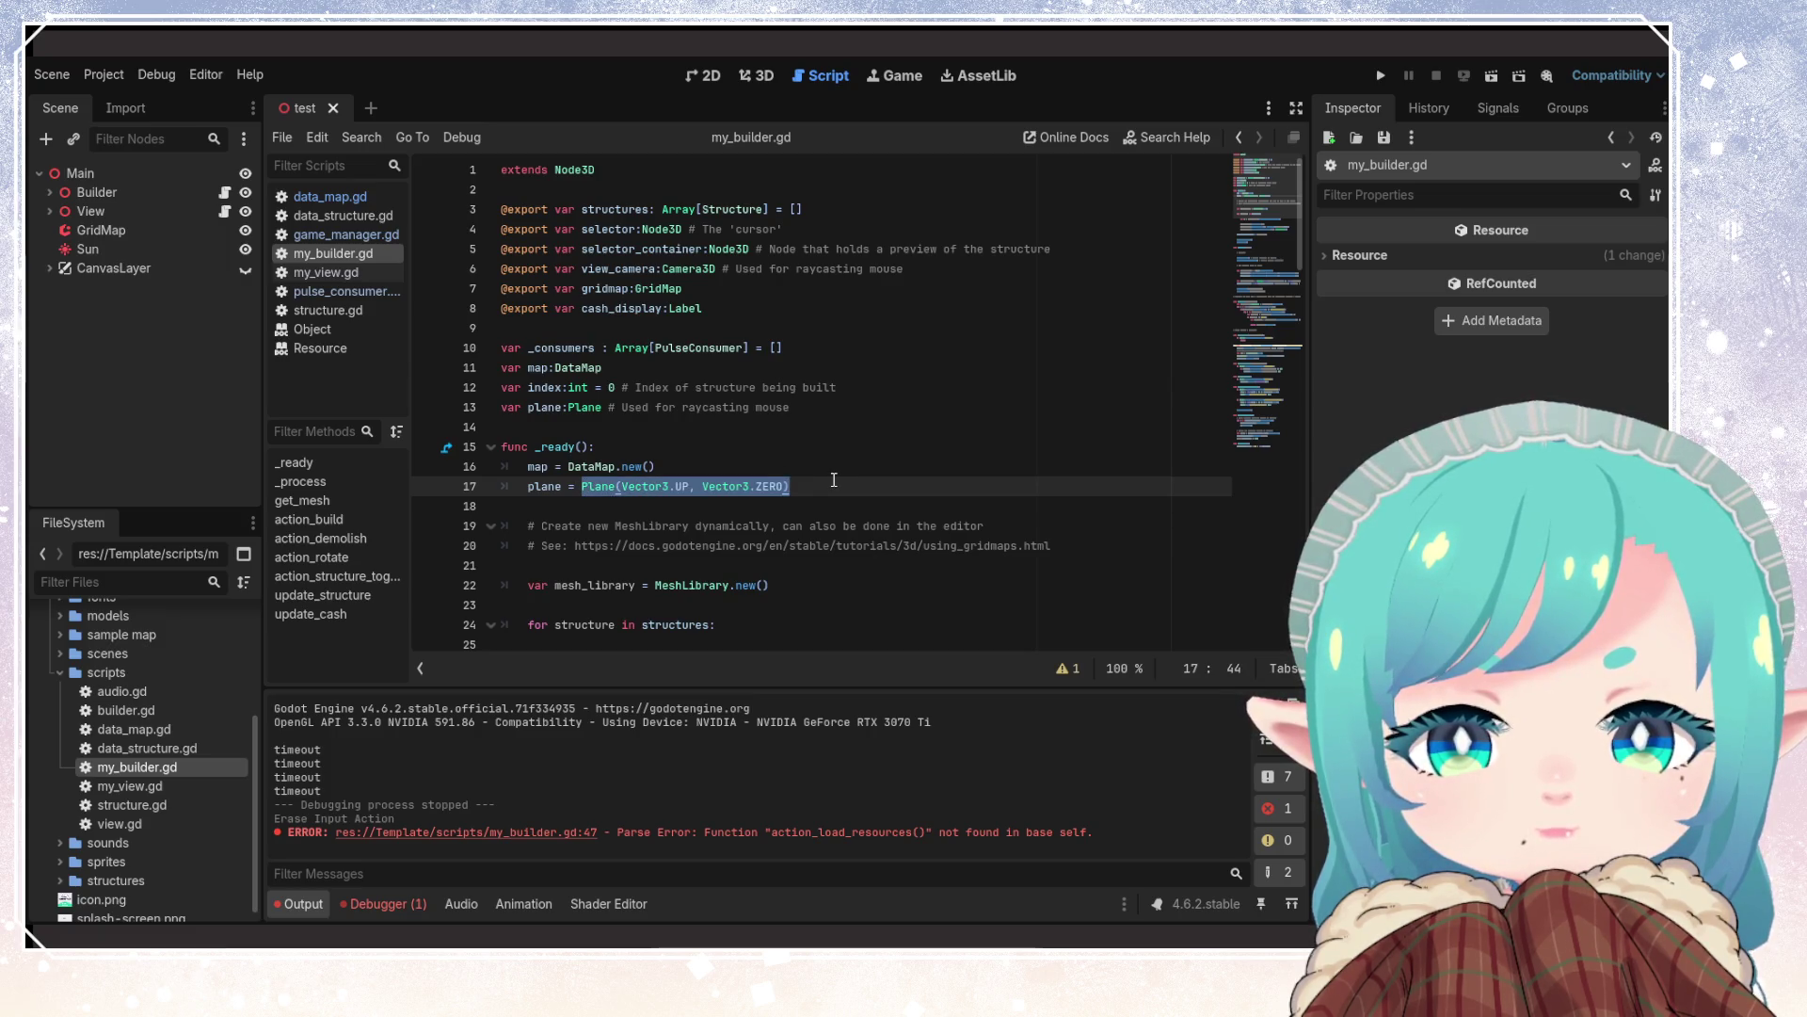
key(ctrl+x)
click(613, 406)
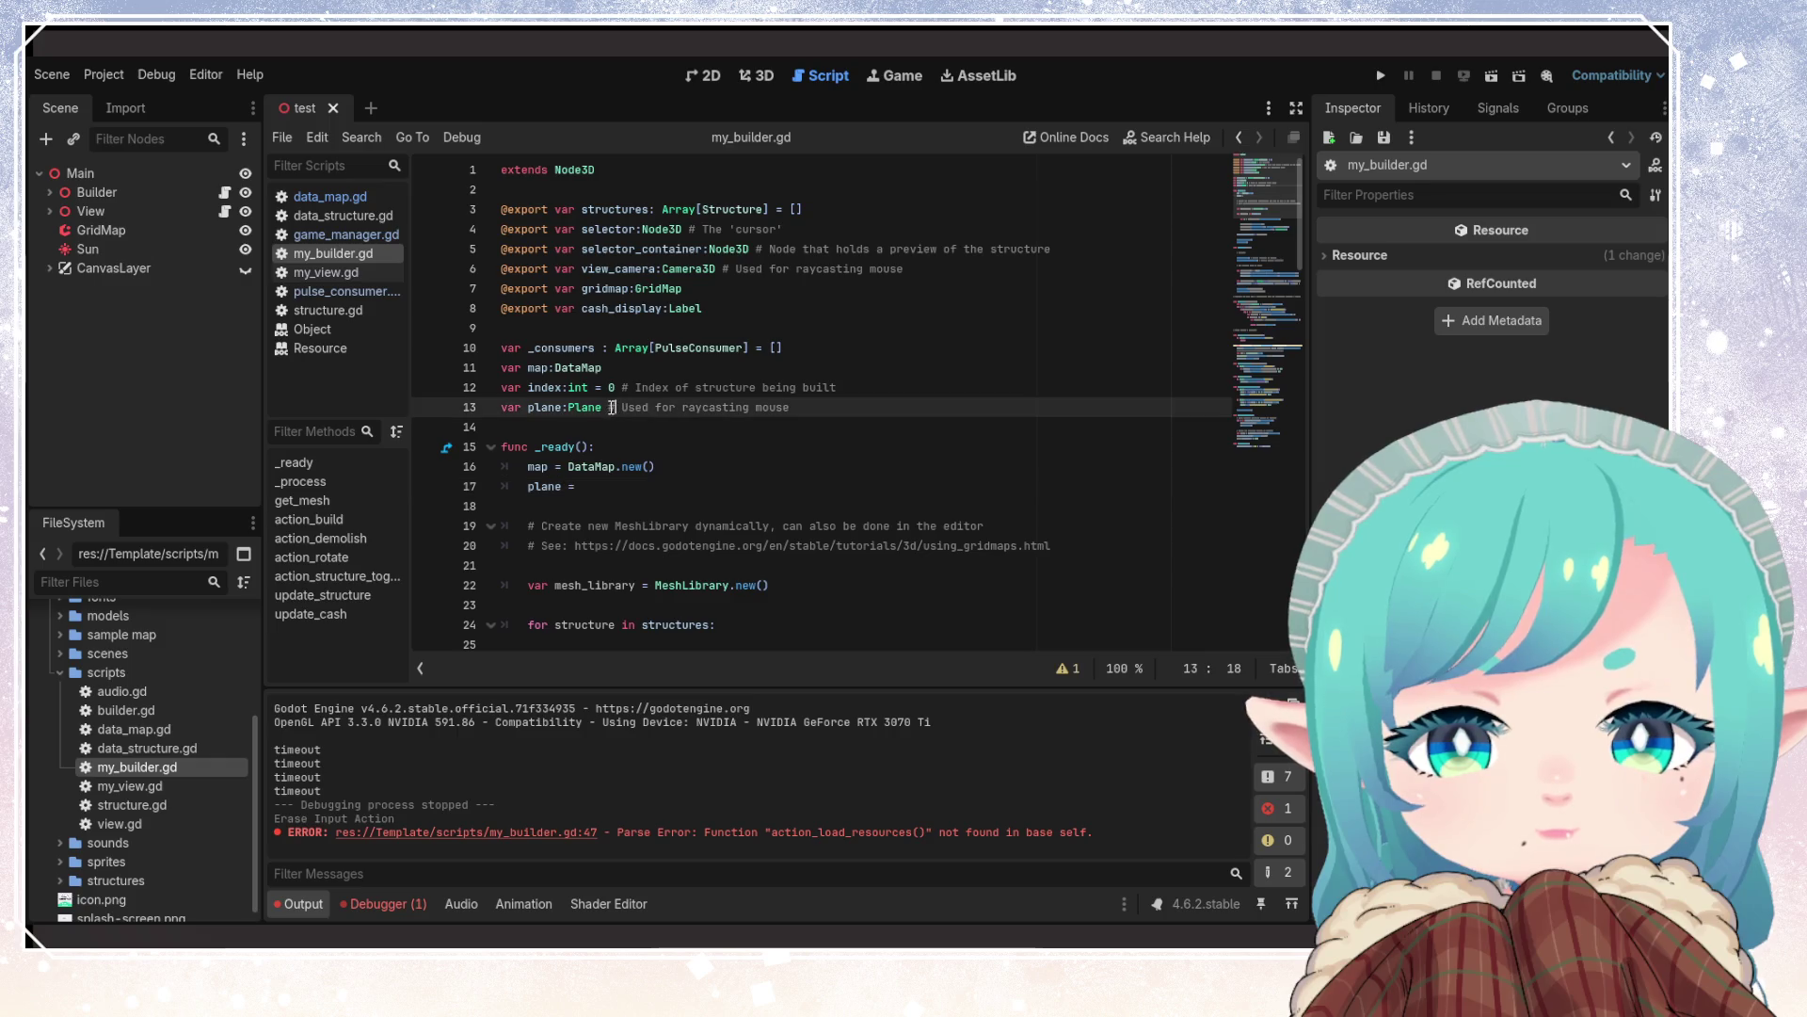
text(=)
key(ctrl+v)
key(ctrl+s)
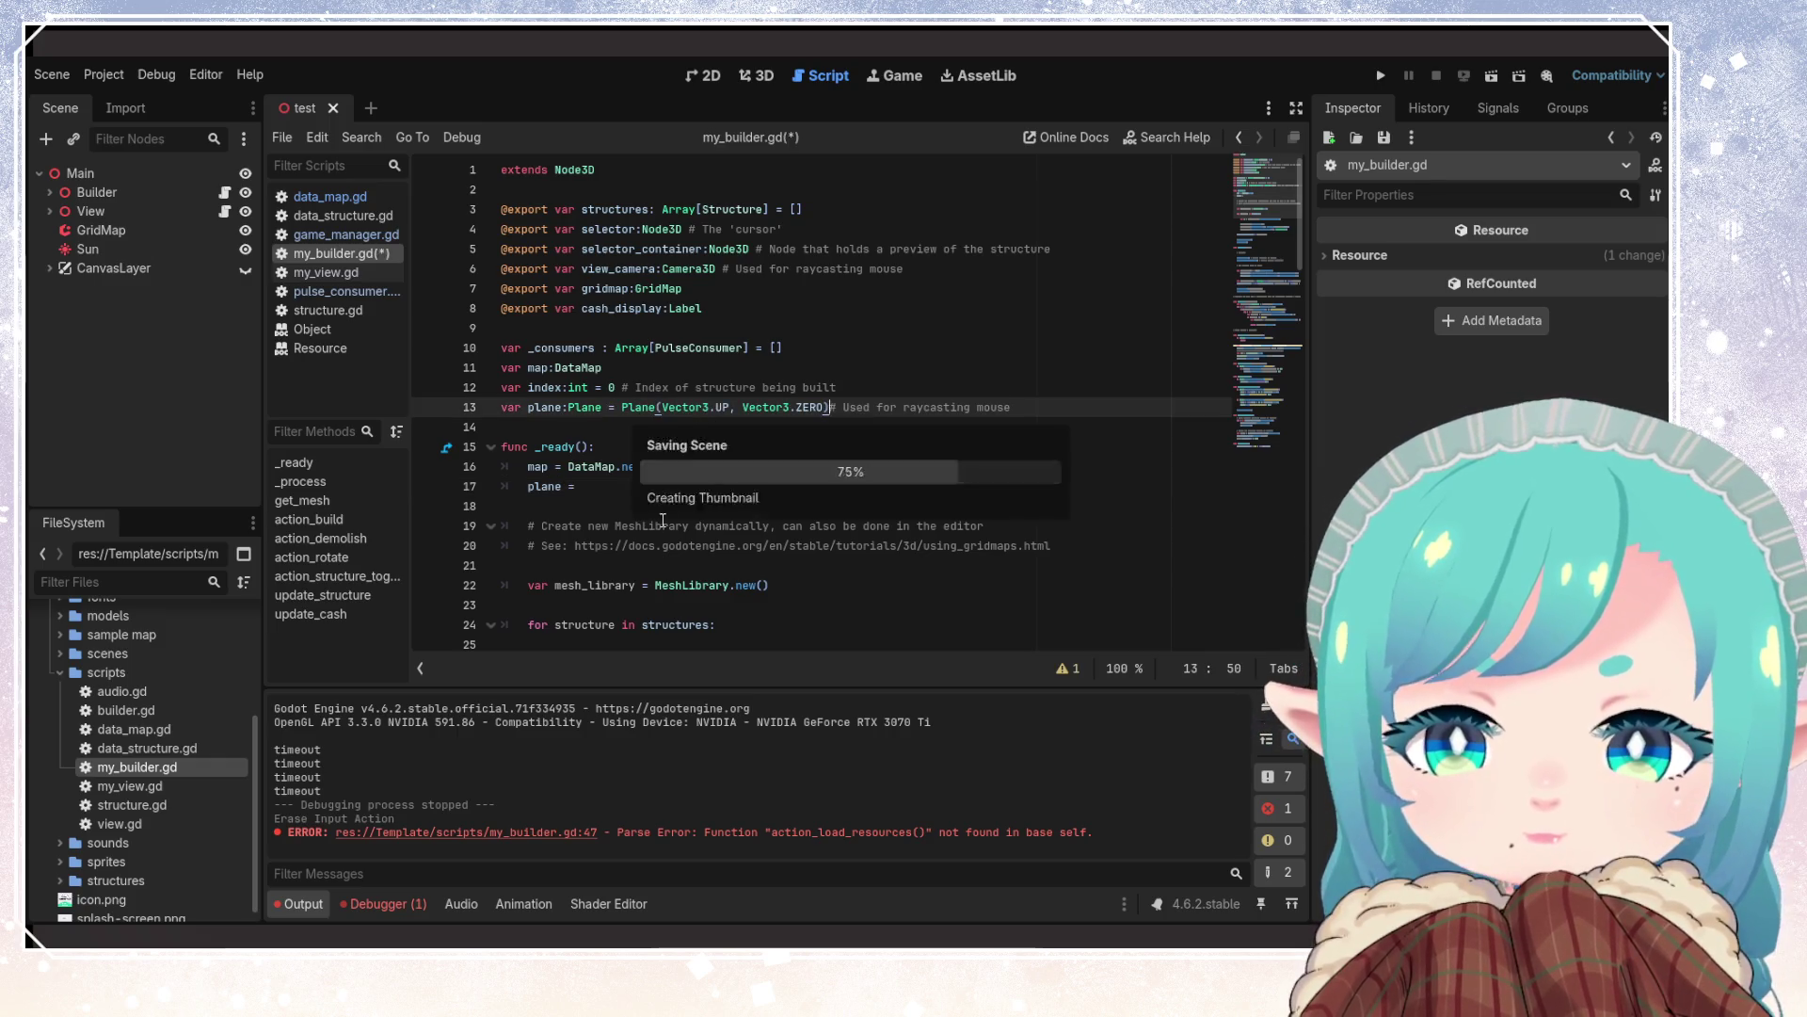
click(580, 485)
key(shift+Home)
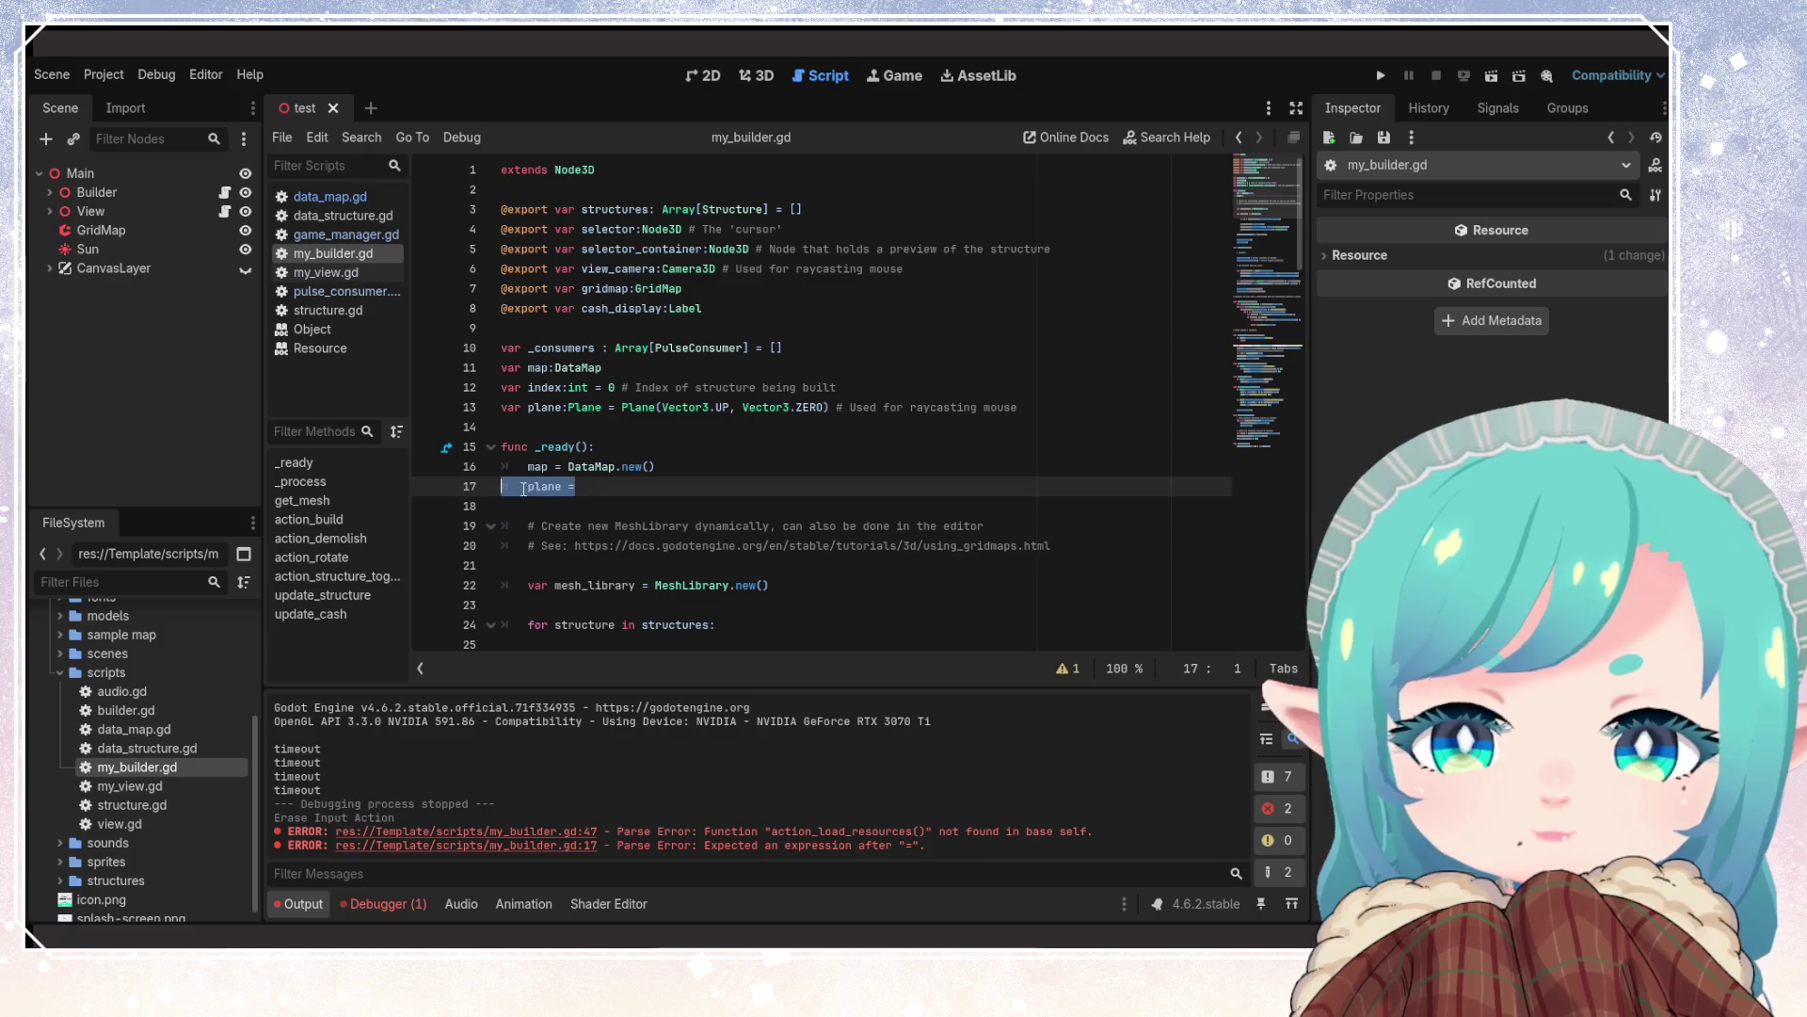
key(BackSpace)
key(BackSpace)
Initialize map with DataMap.new() at its declaration and delete the old assignment in _ready()
drag(569, 466, 656, 466)
key(ctrl+x)
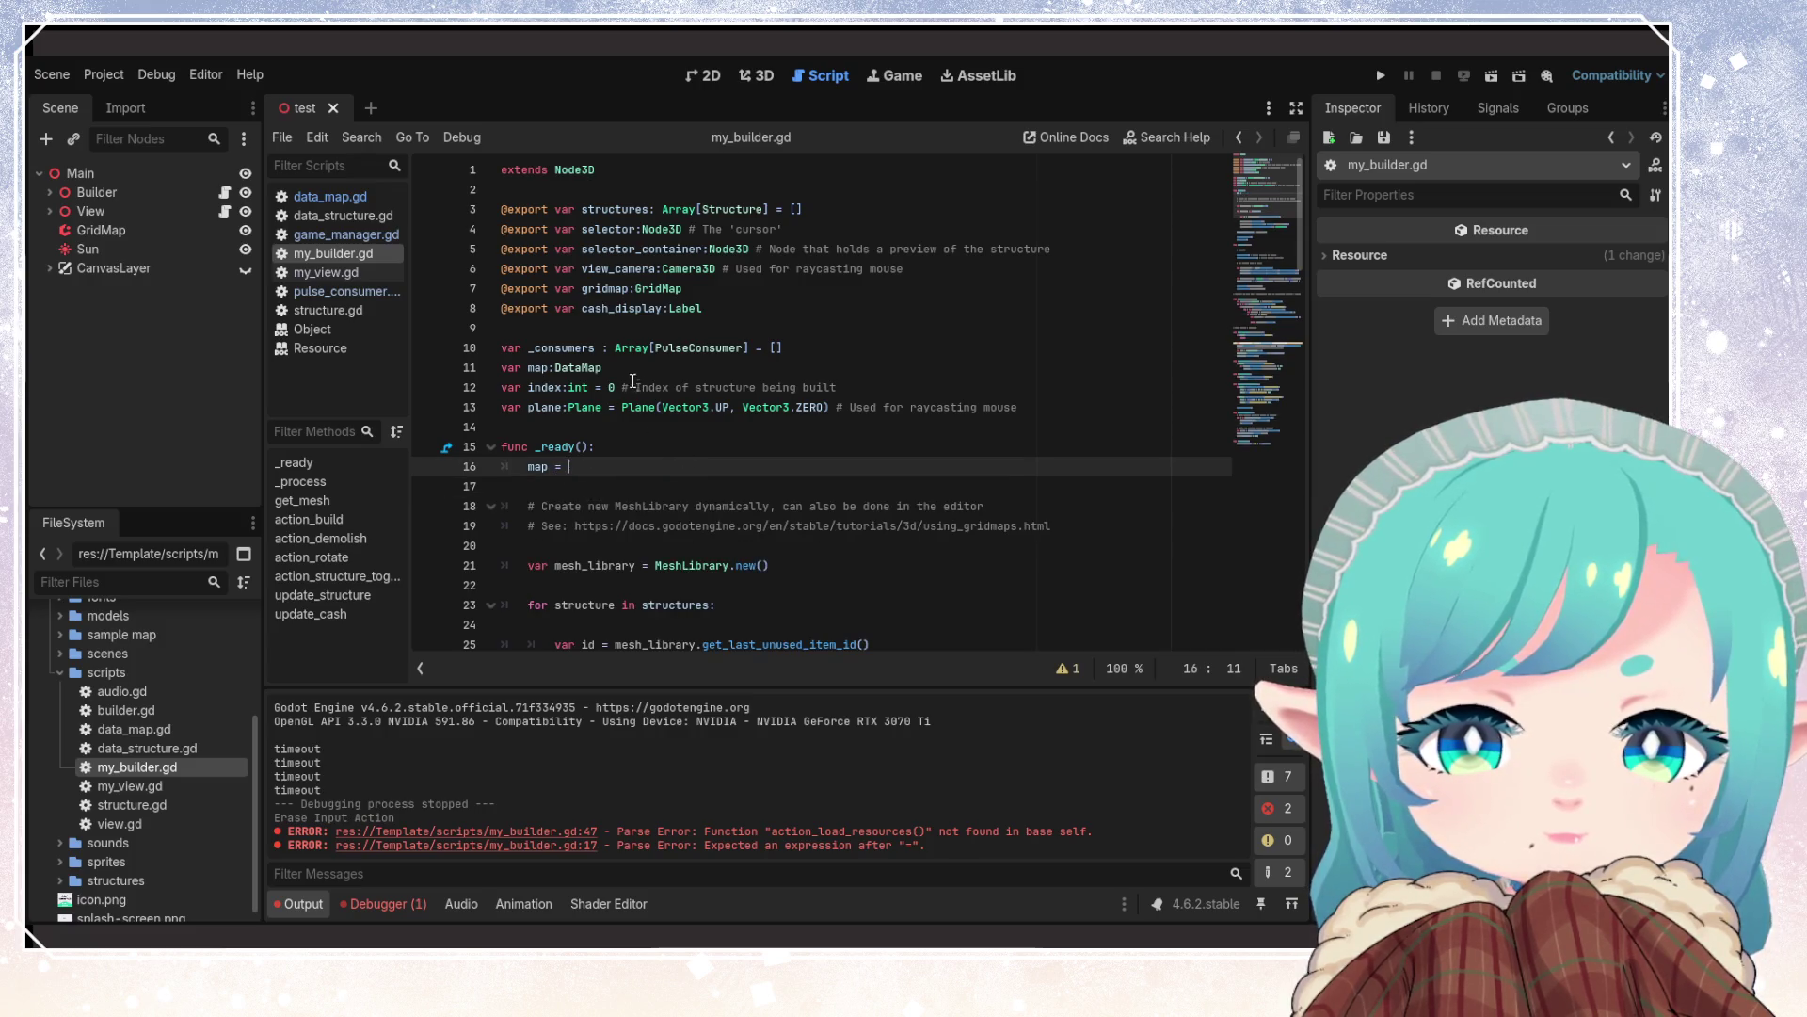
click(634, 366)
text(=)
key(ctrl+v)
key(ctrl+s)
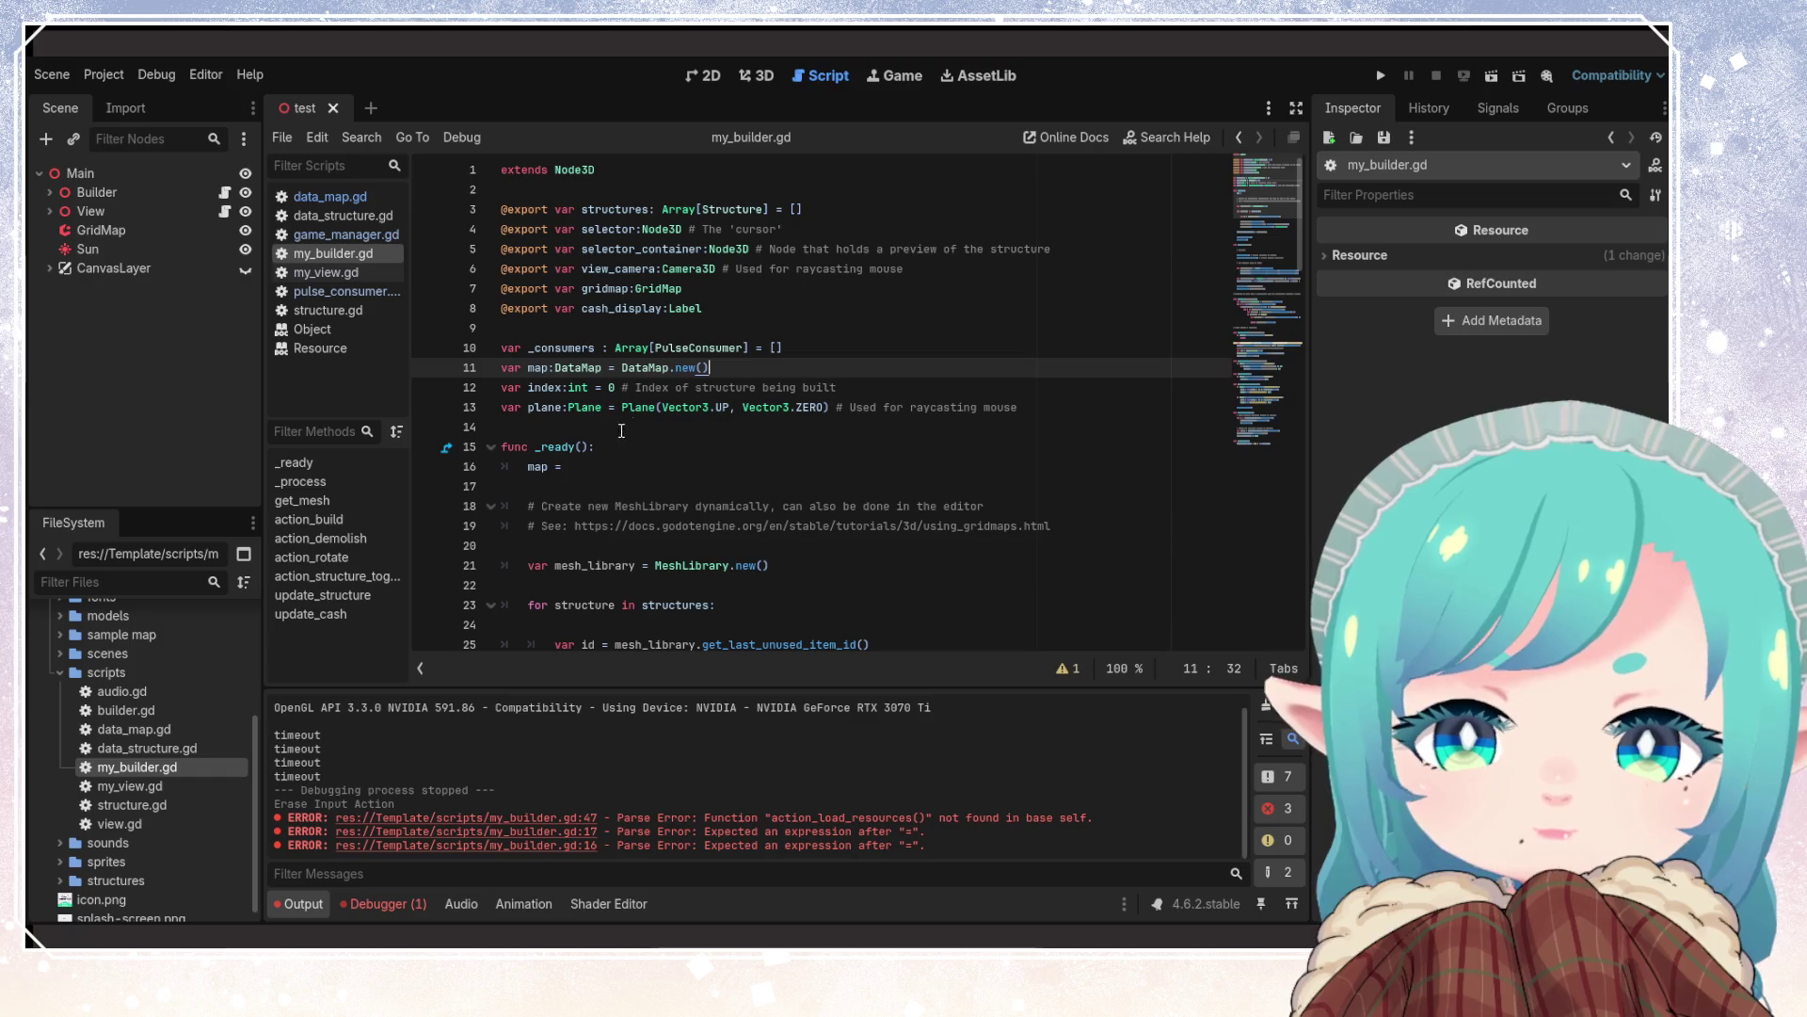
drag(591, 466, 424, 474)
key(Delete)
key(Delete)
key(Delete)
Dismiss the DataMap documentation popup and move into the _ready() comment lines
click(744, 525)
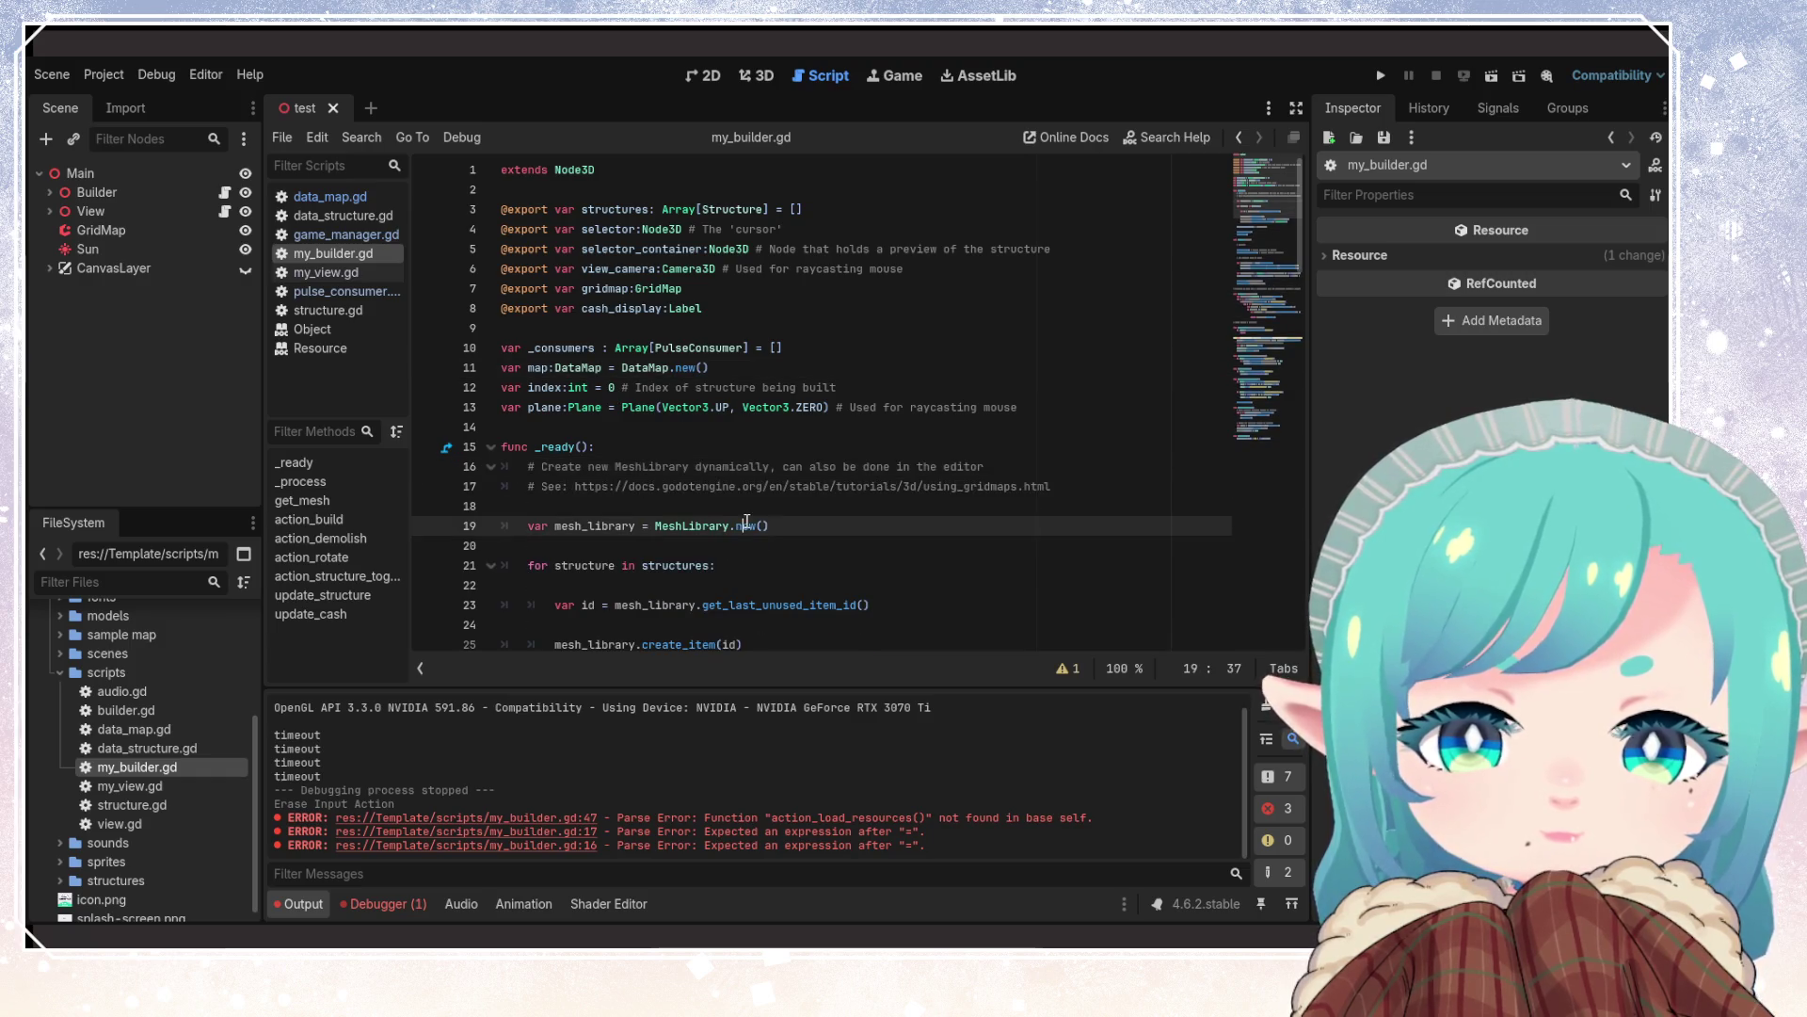
mouse_move(656, 367)
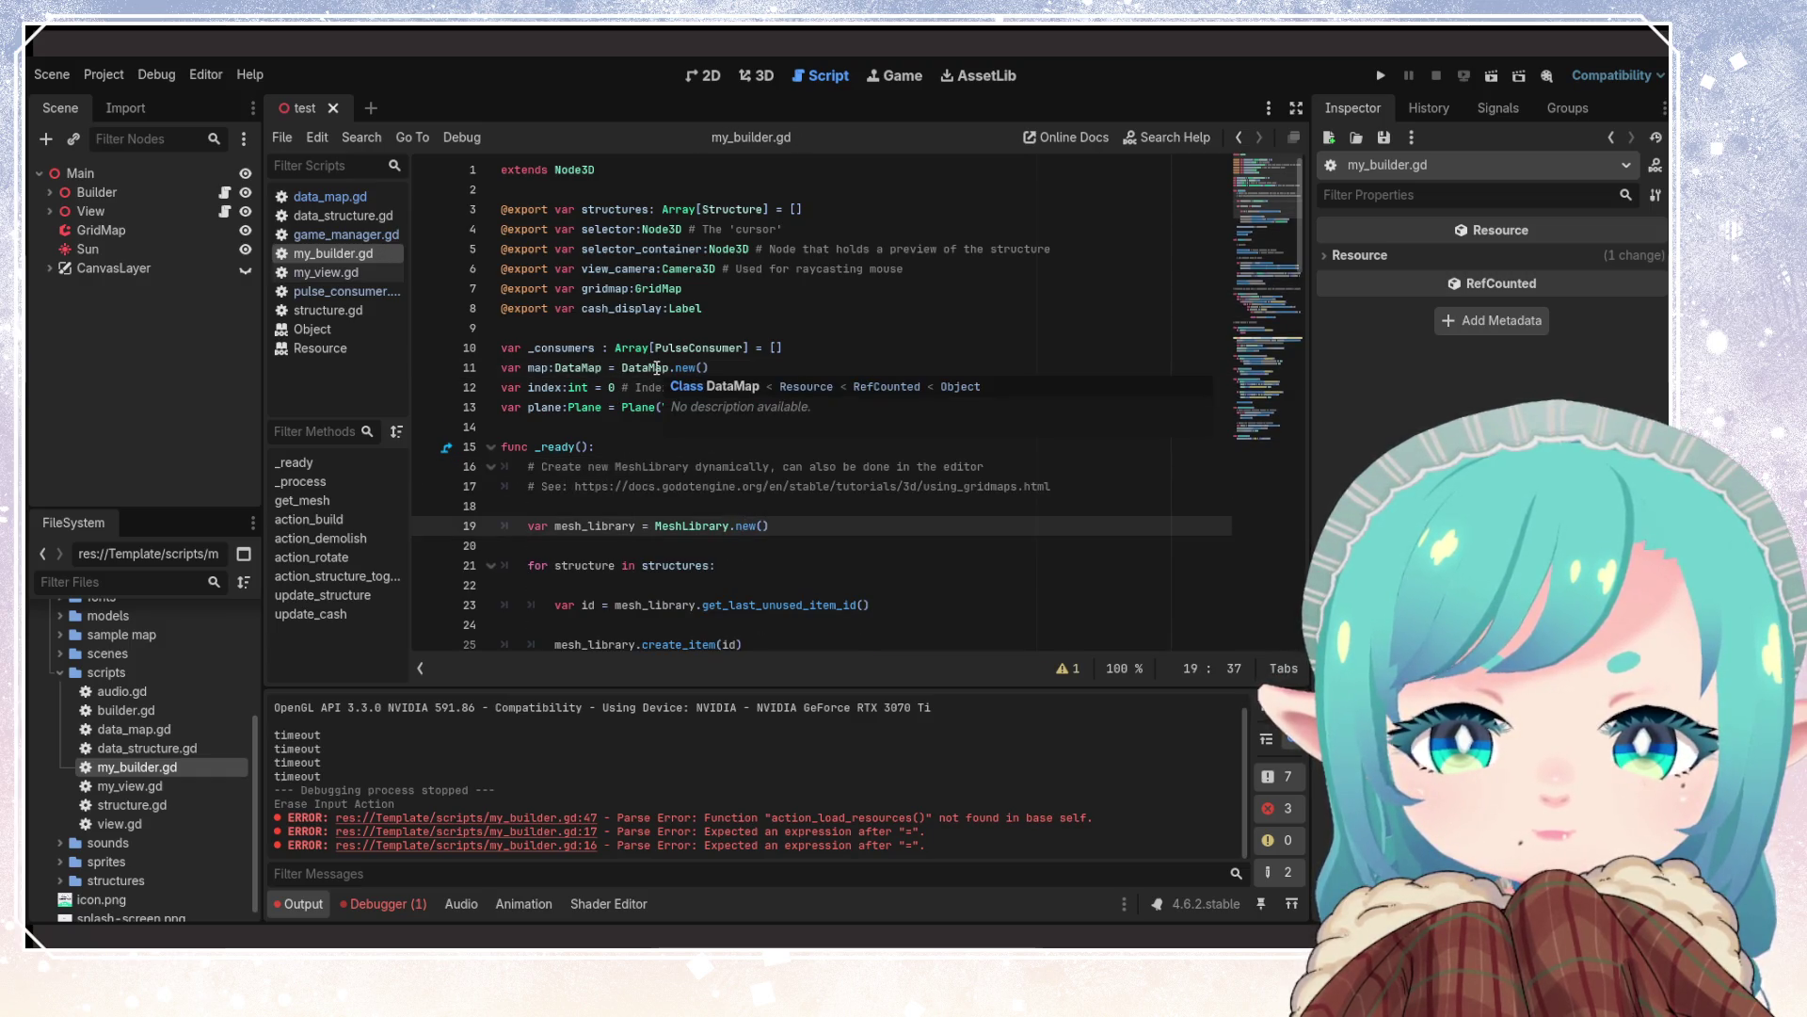
click(659, 466)
click(662, 564)
click(642, 505)
scroll(748, 538, down, 5)
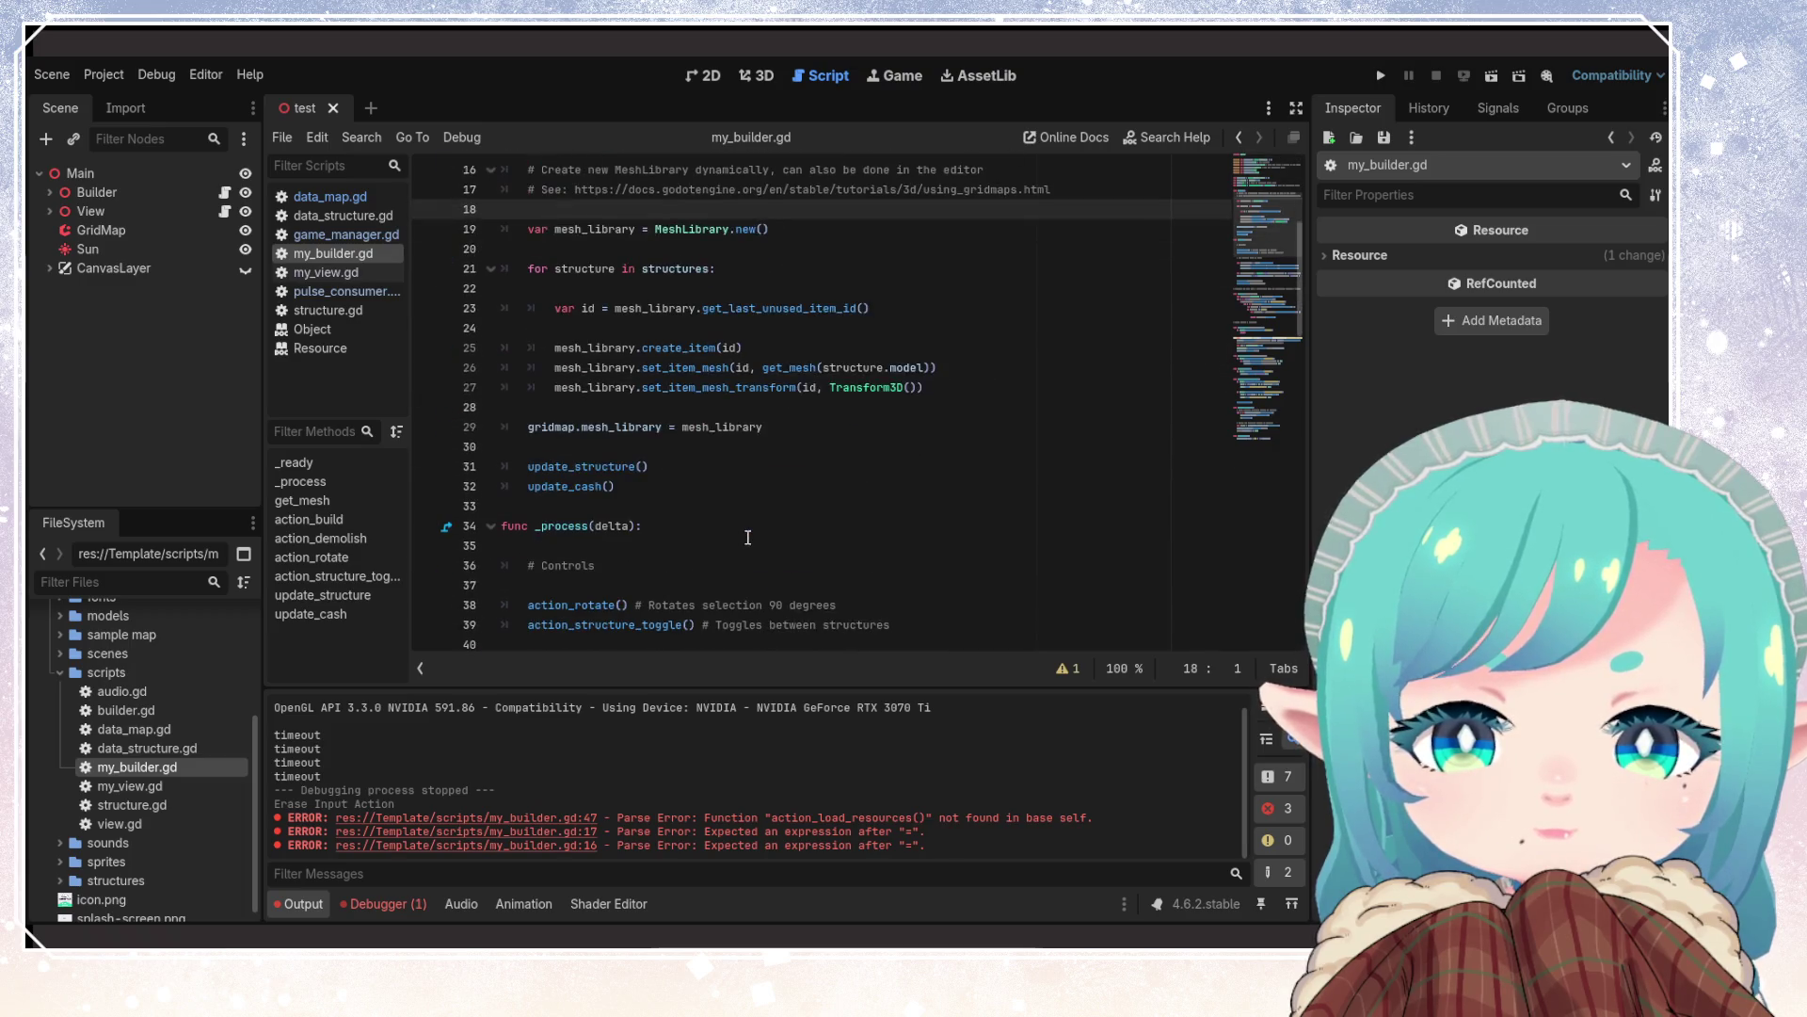
scroll(747, 538, up, 3)
Add new lines after the action_demolish call, then remove them again
click(619, 308)
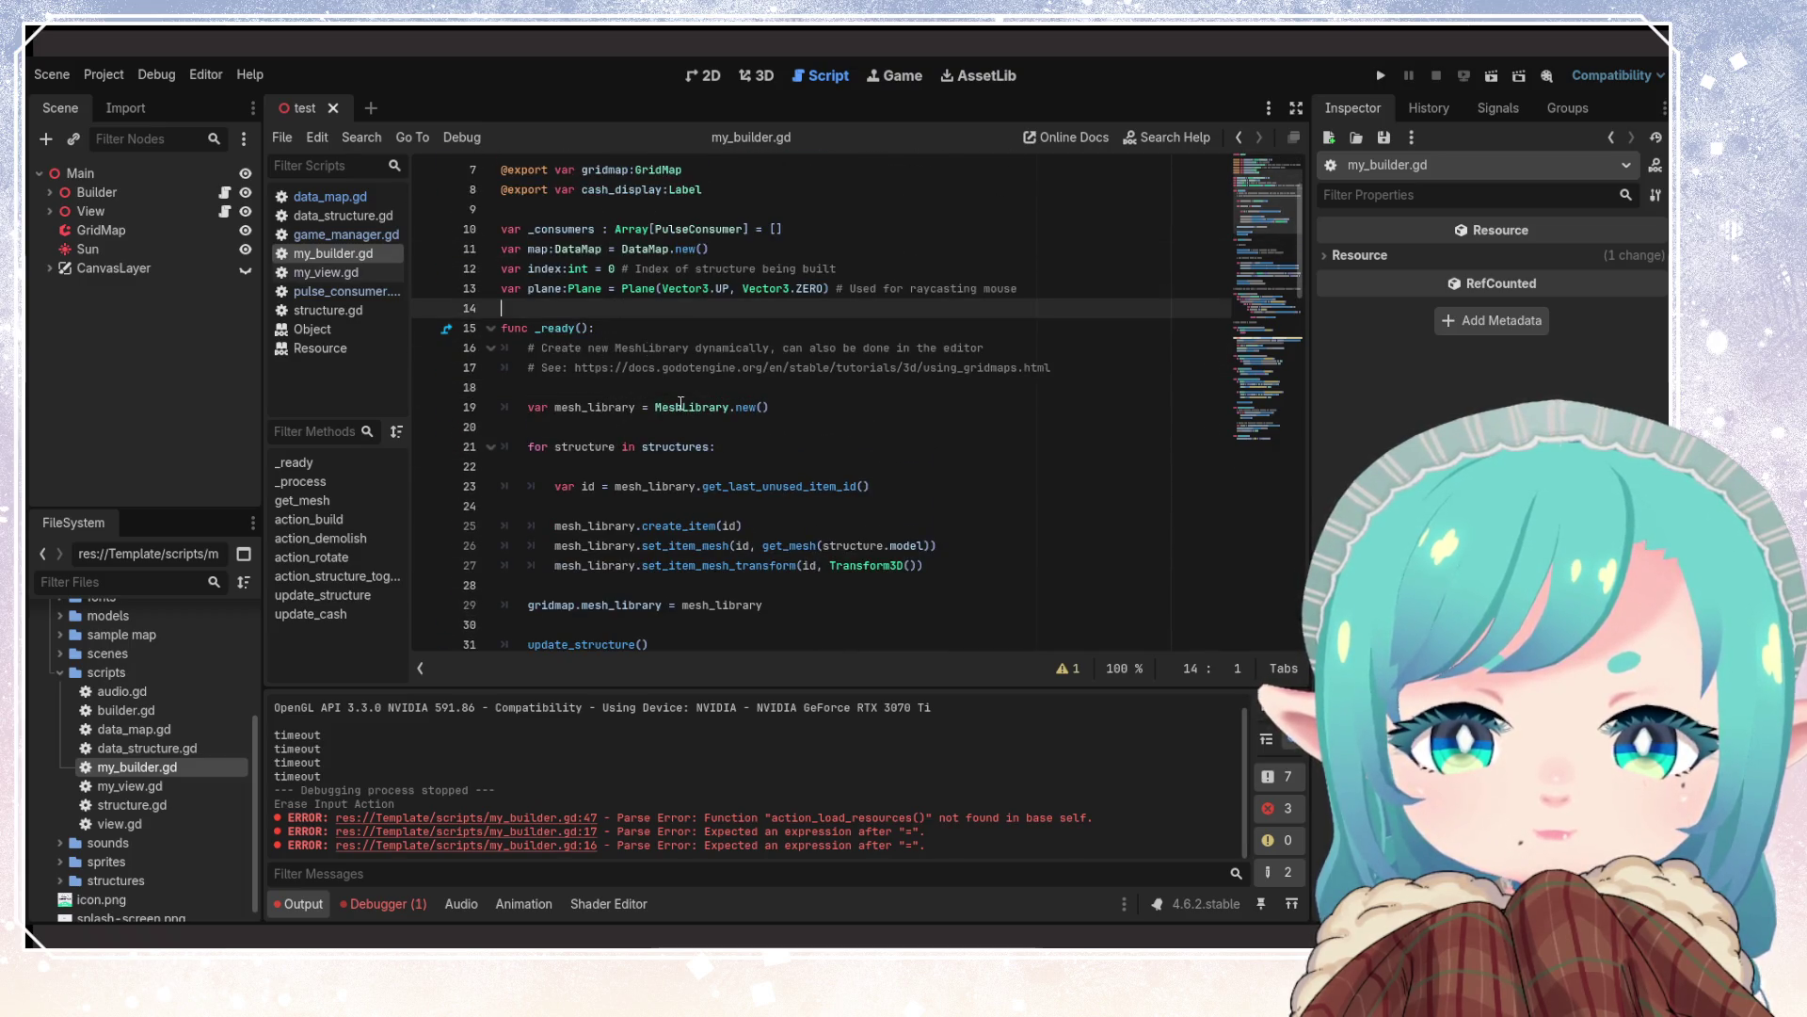
scroll(653, 533, down, 3)
scroll(676, 495, down, 8)
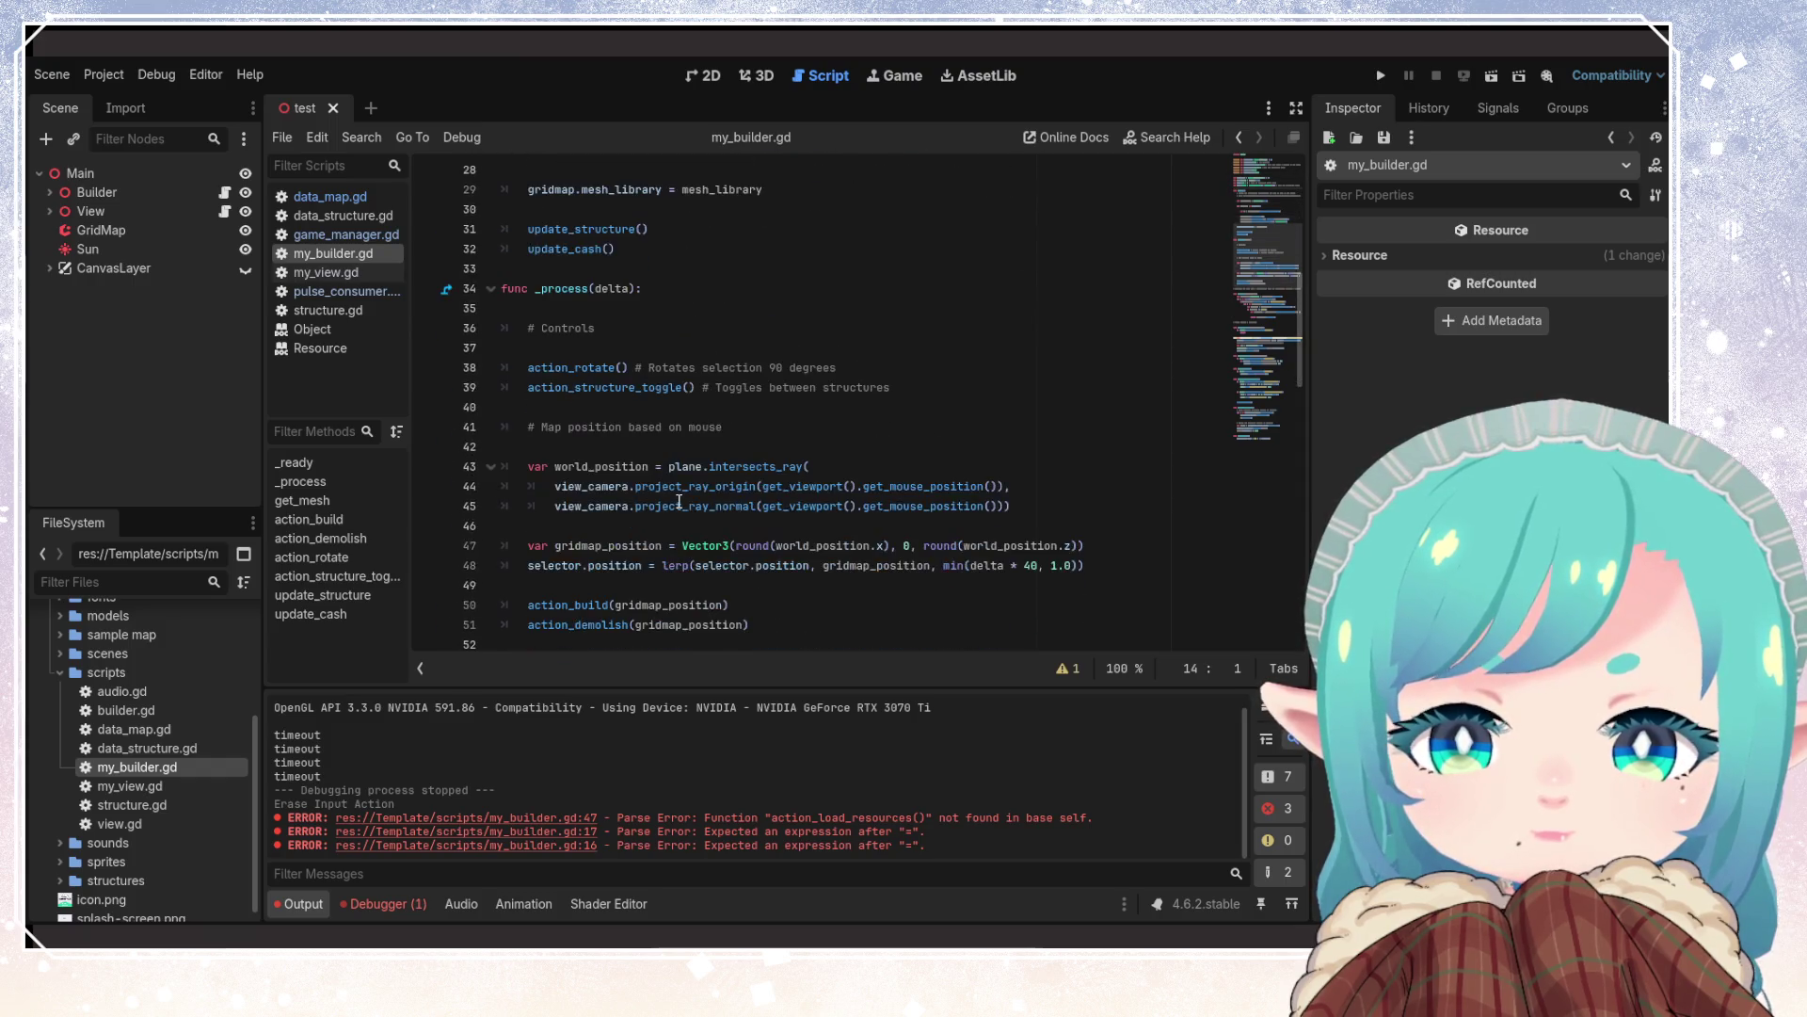
click(975, 395)
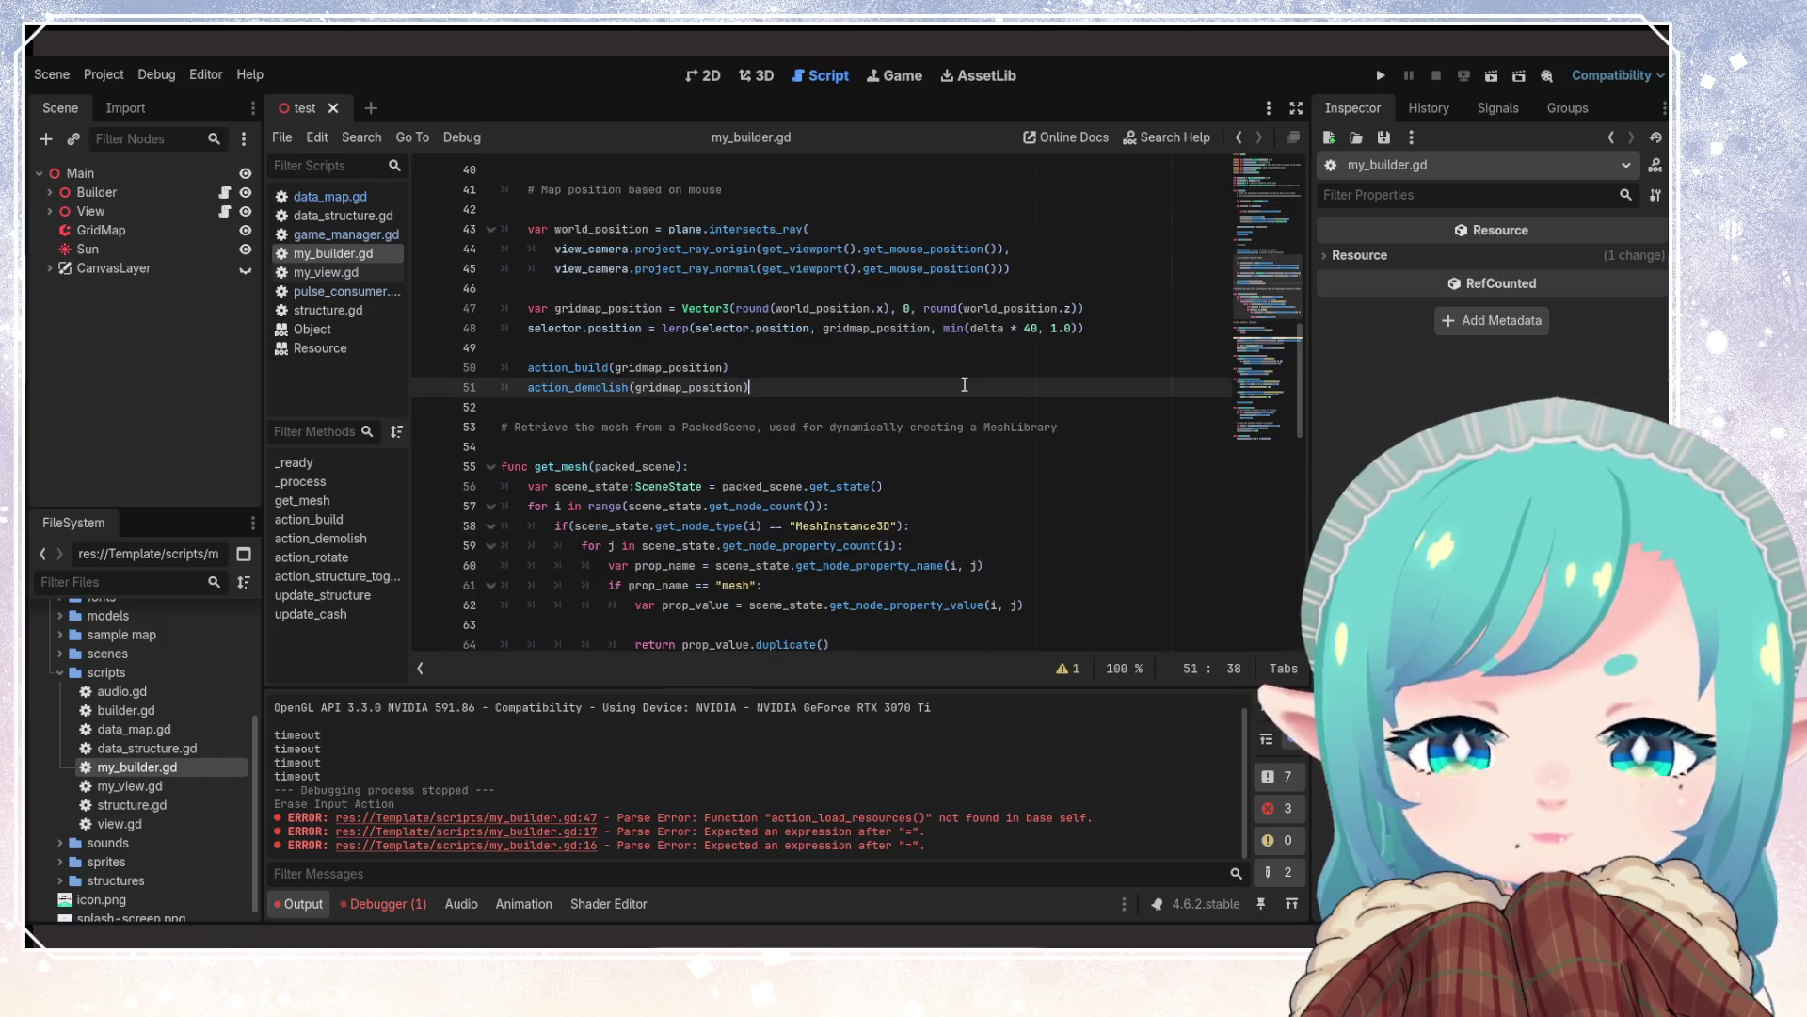
key(Return)
key(Return)
key(BackSpace)
key(BackSpace)
key(BackSpace)
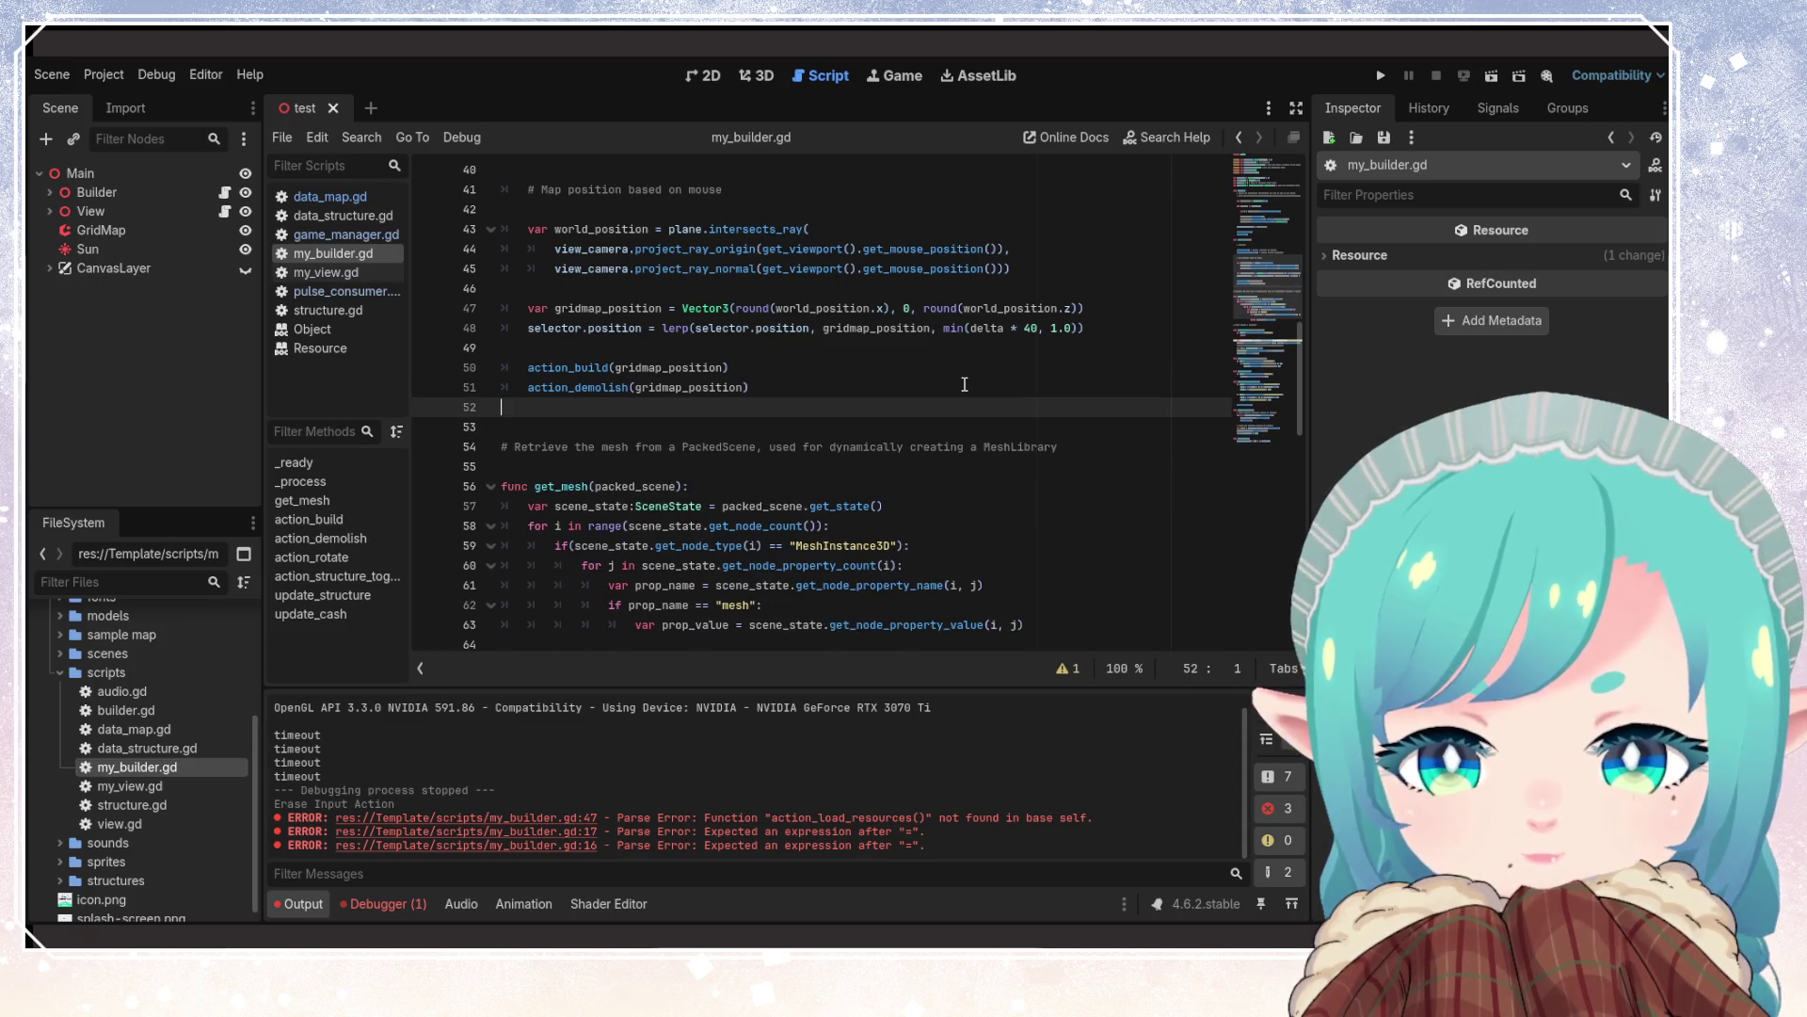
scroll(951, 395, up, 11)
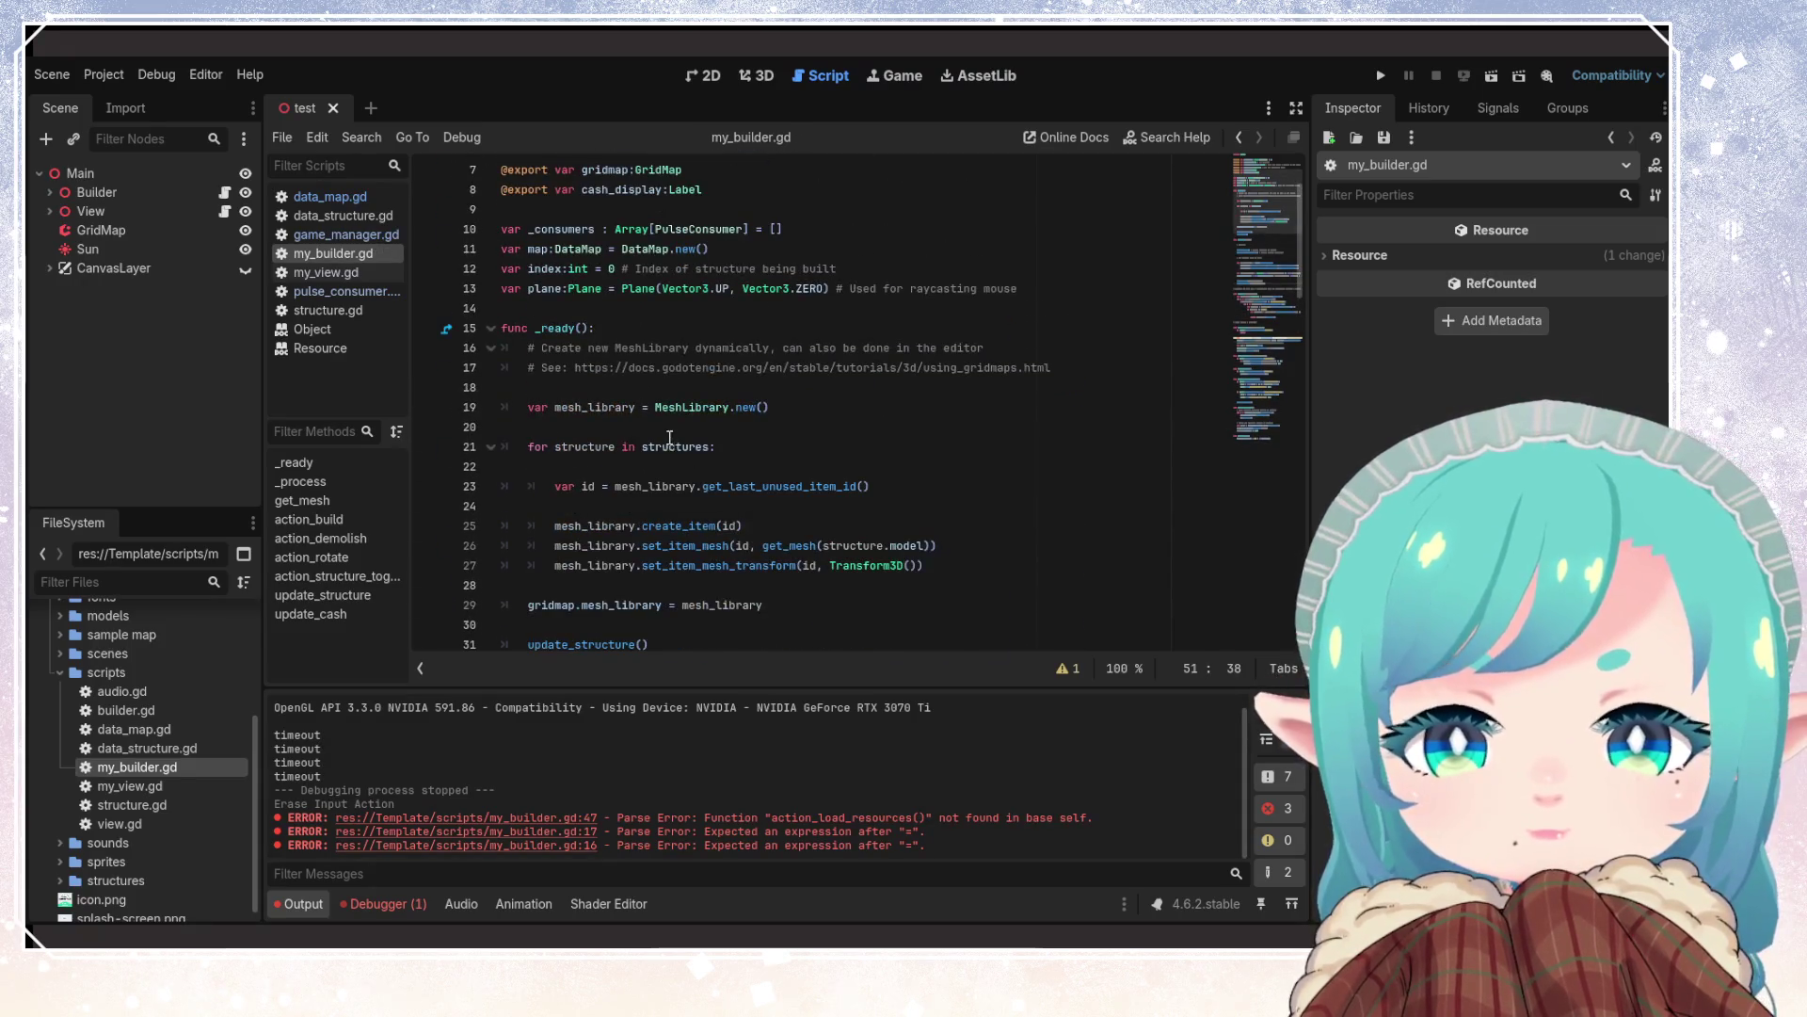
Remove the blank lines above and inside the MeshLibrary for-loop in _ready()
click(655, 426)
key(BackSpace)
key(Down)
key(Down)
key(BackSpace)
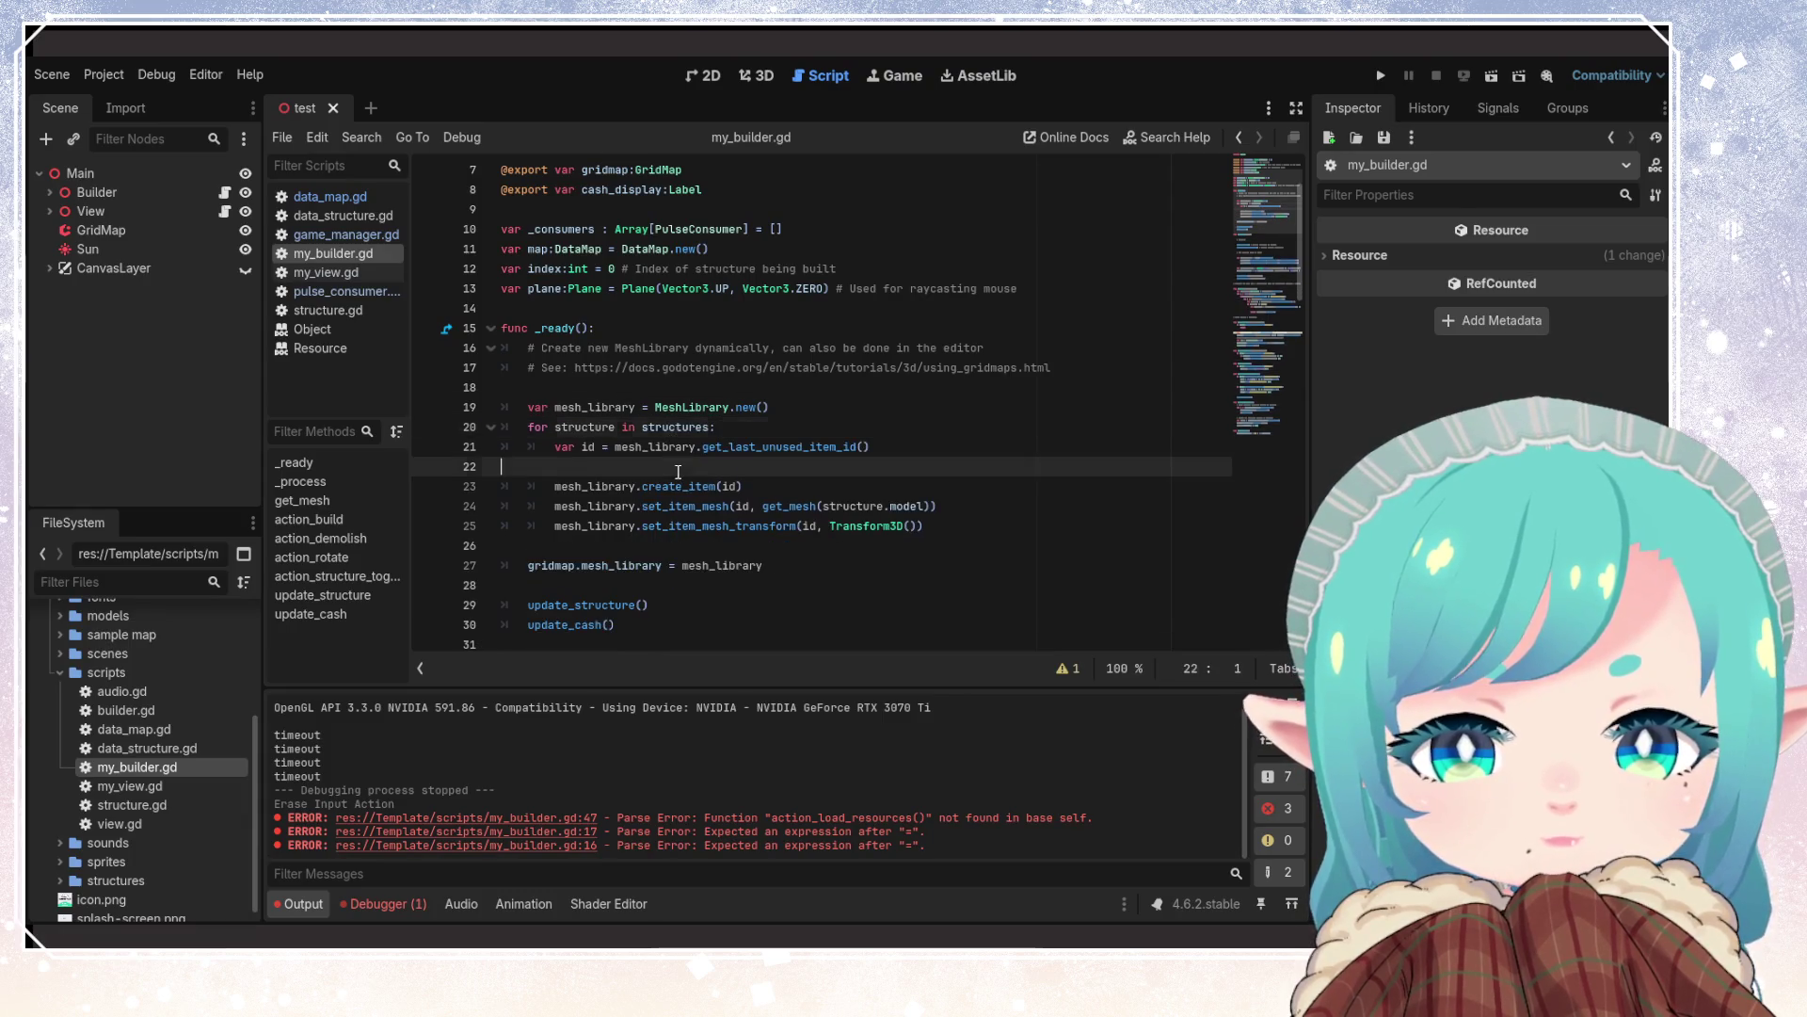
key(Down)
key(Down)
key(BackSpace)
key(Down)
key(Down)
key(Down)
key(BackSpace)
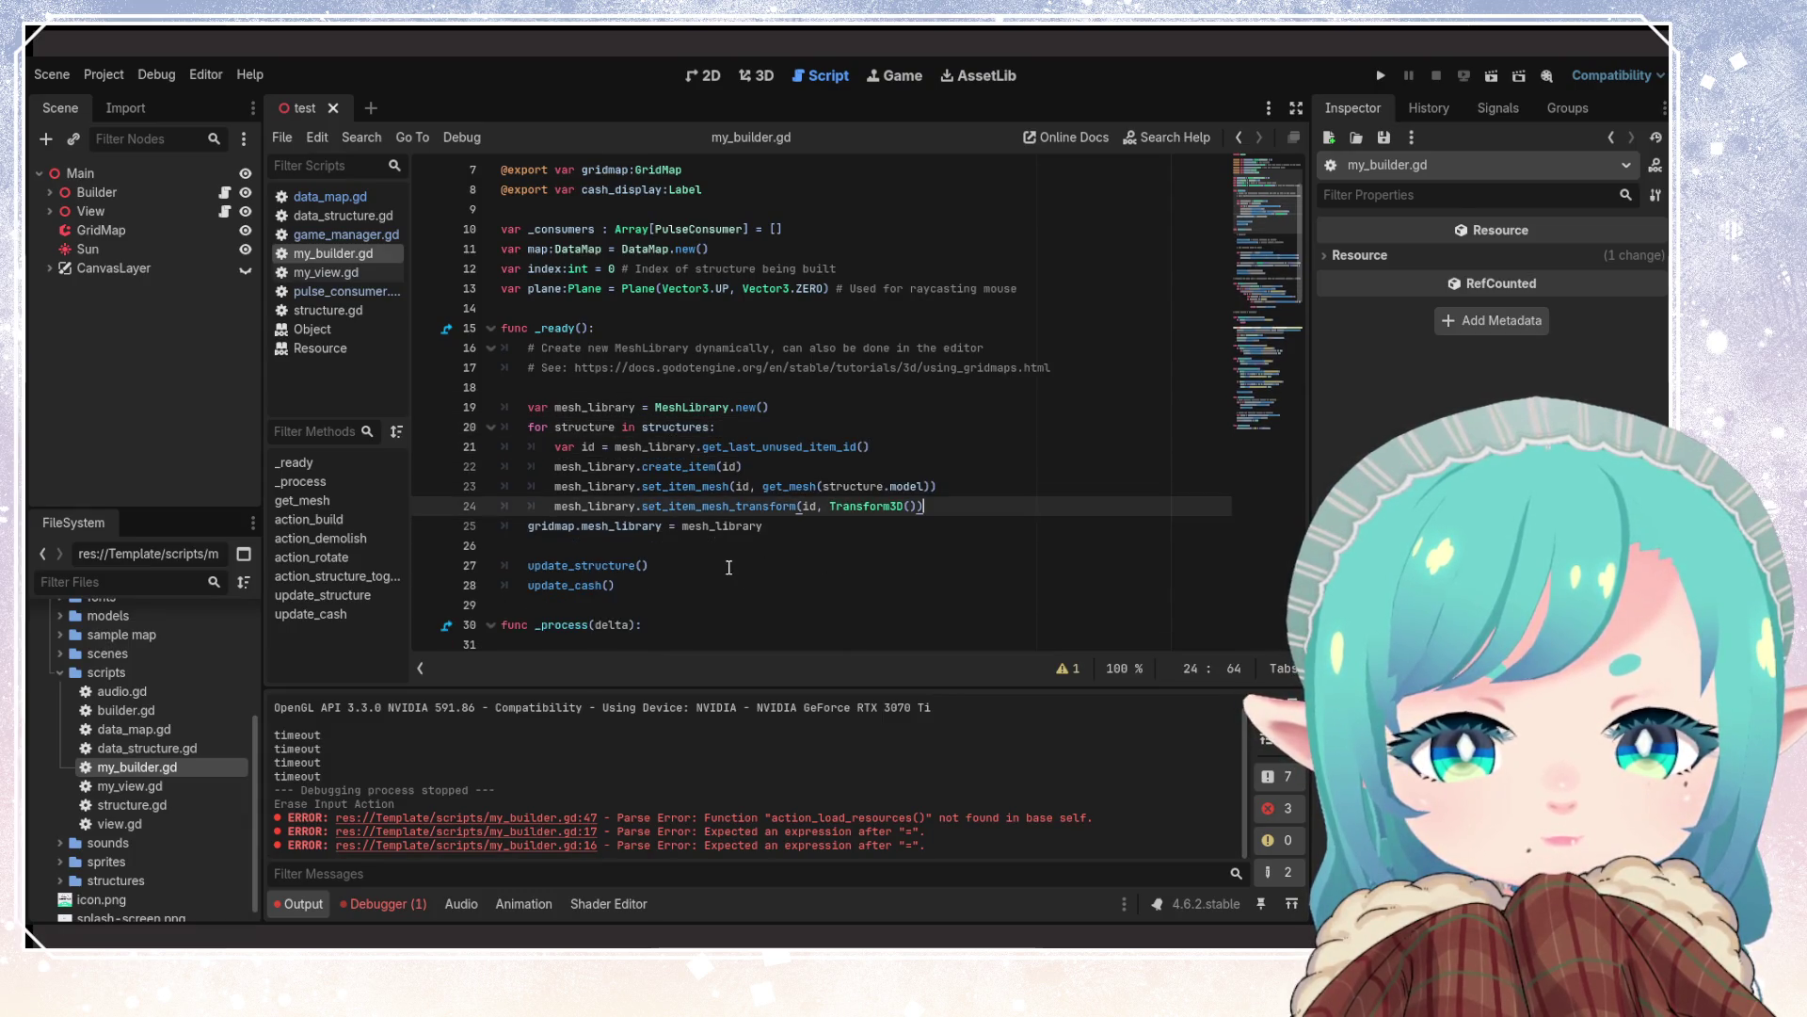
Delete the update_cash() call line from _ready() and save
click(650, 562)
click(734, 584)
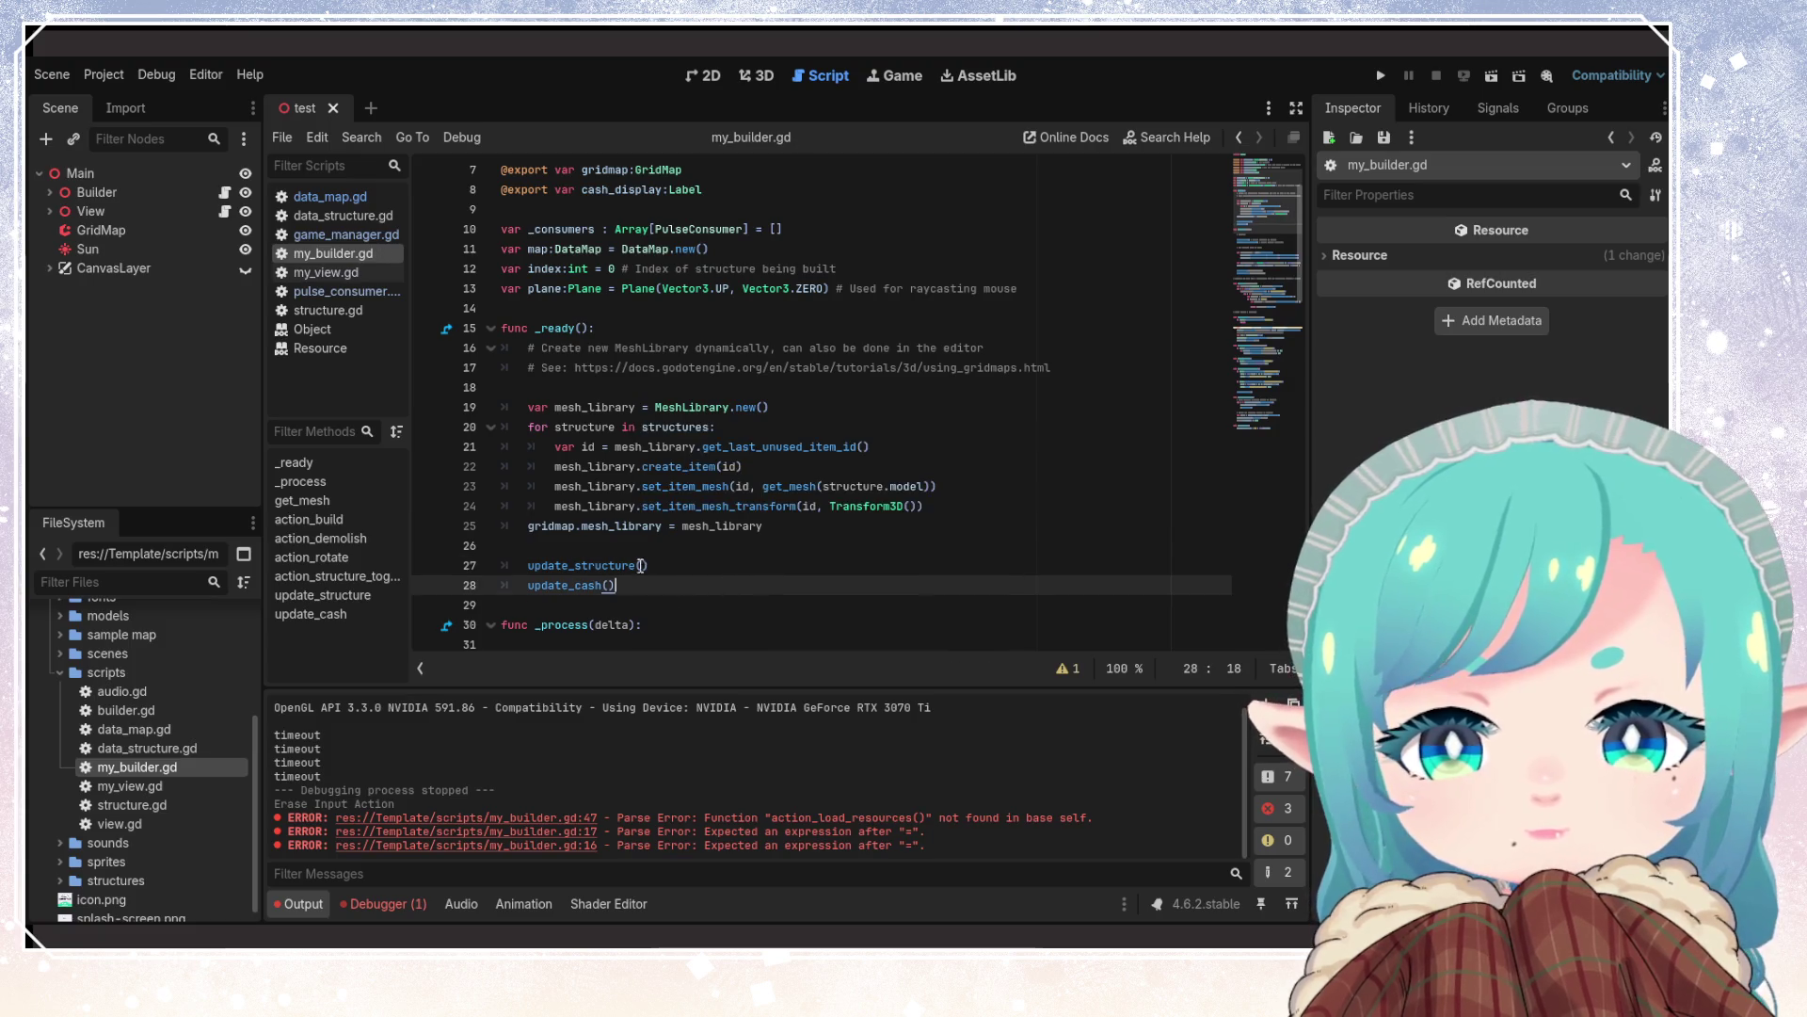
double_click(576, 585)
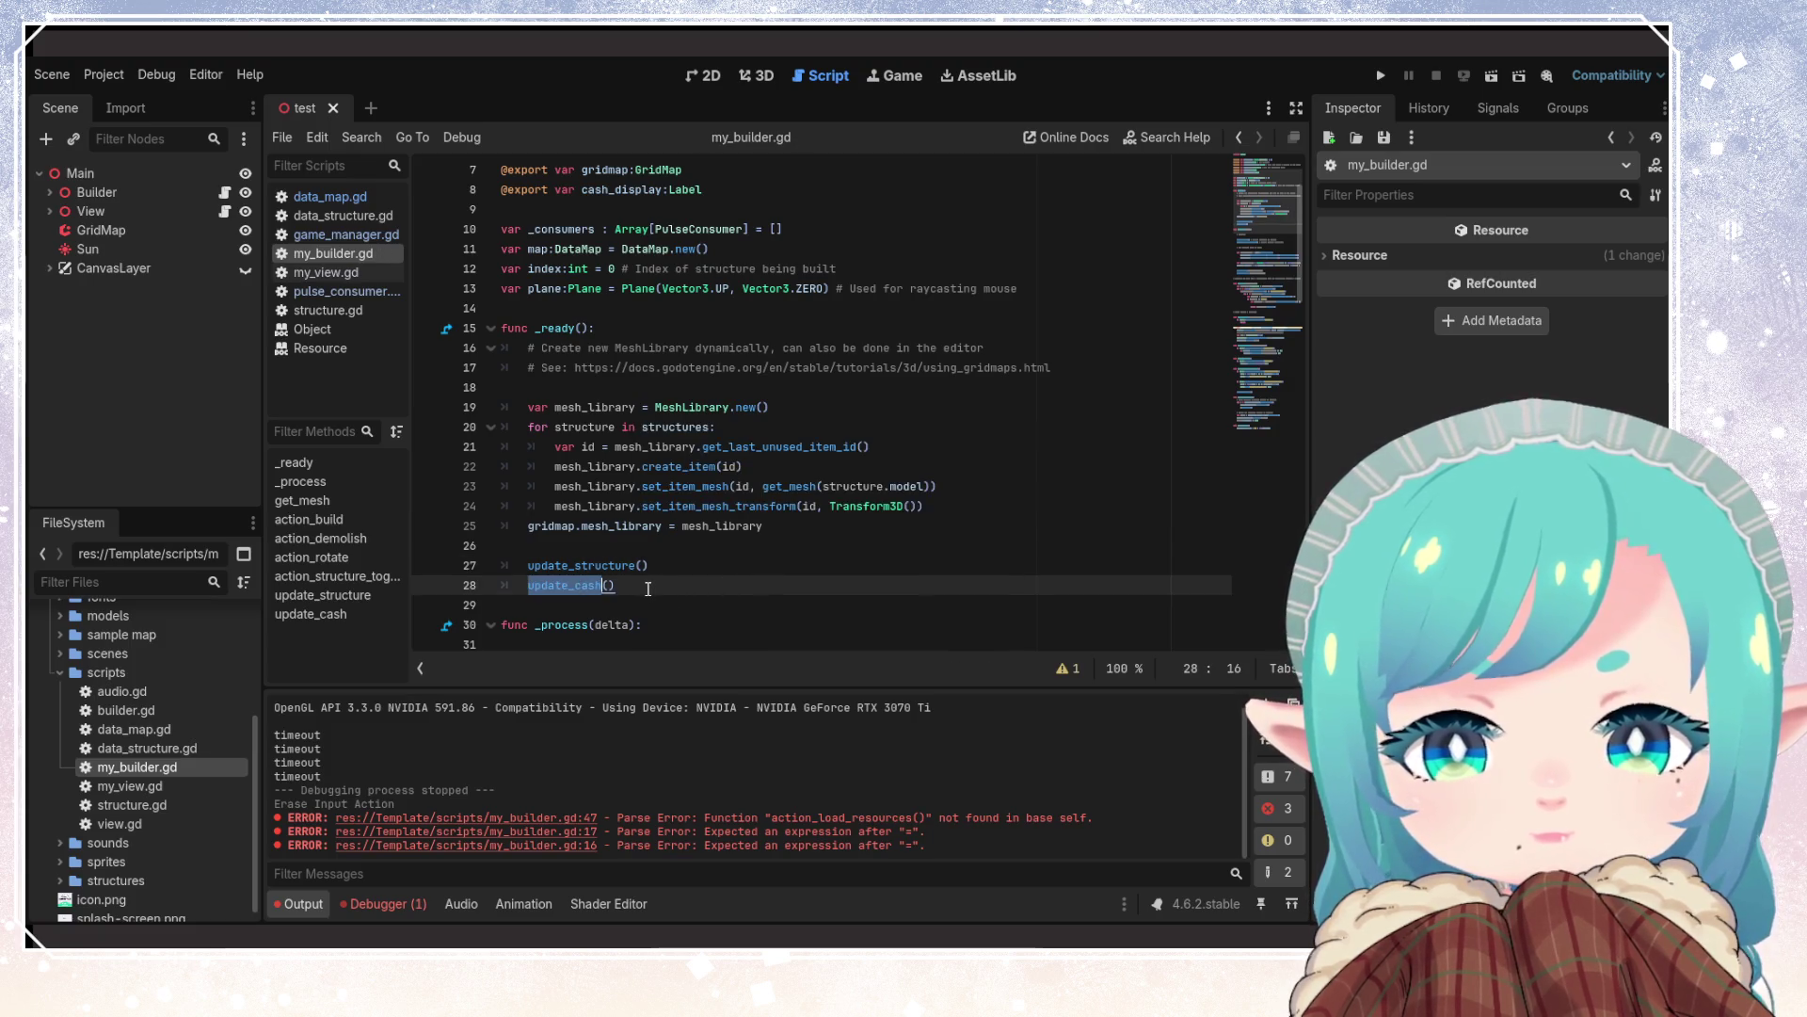
triple_click(593, 585)
key(BackSpace)
key(BackSpace)
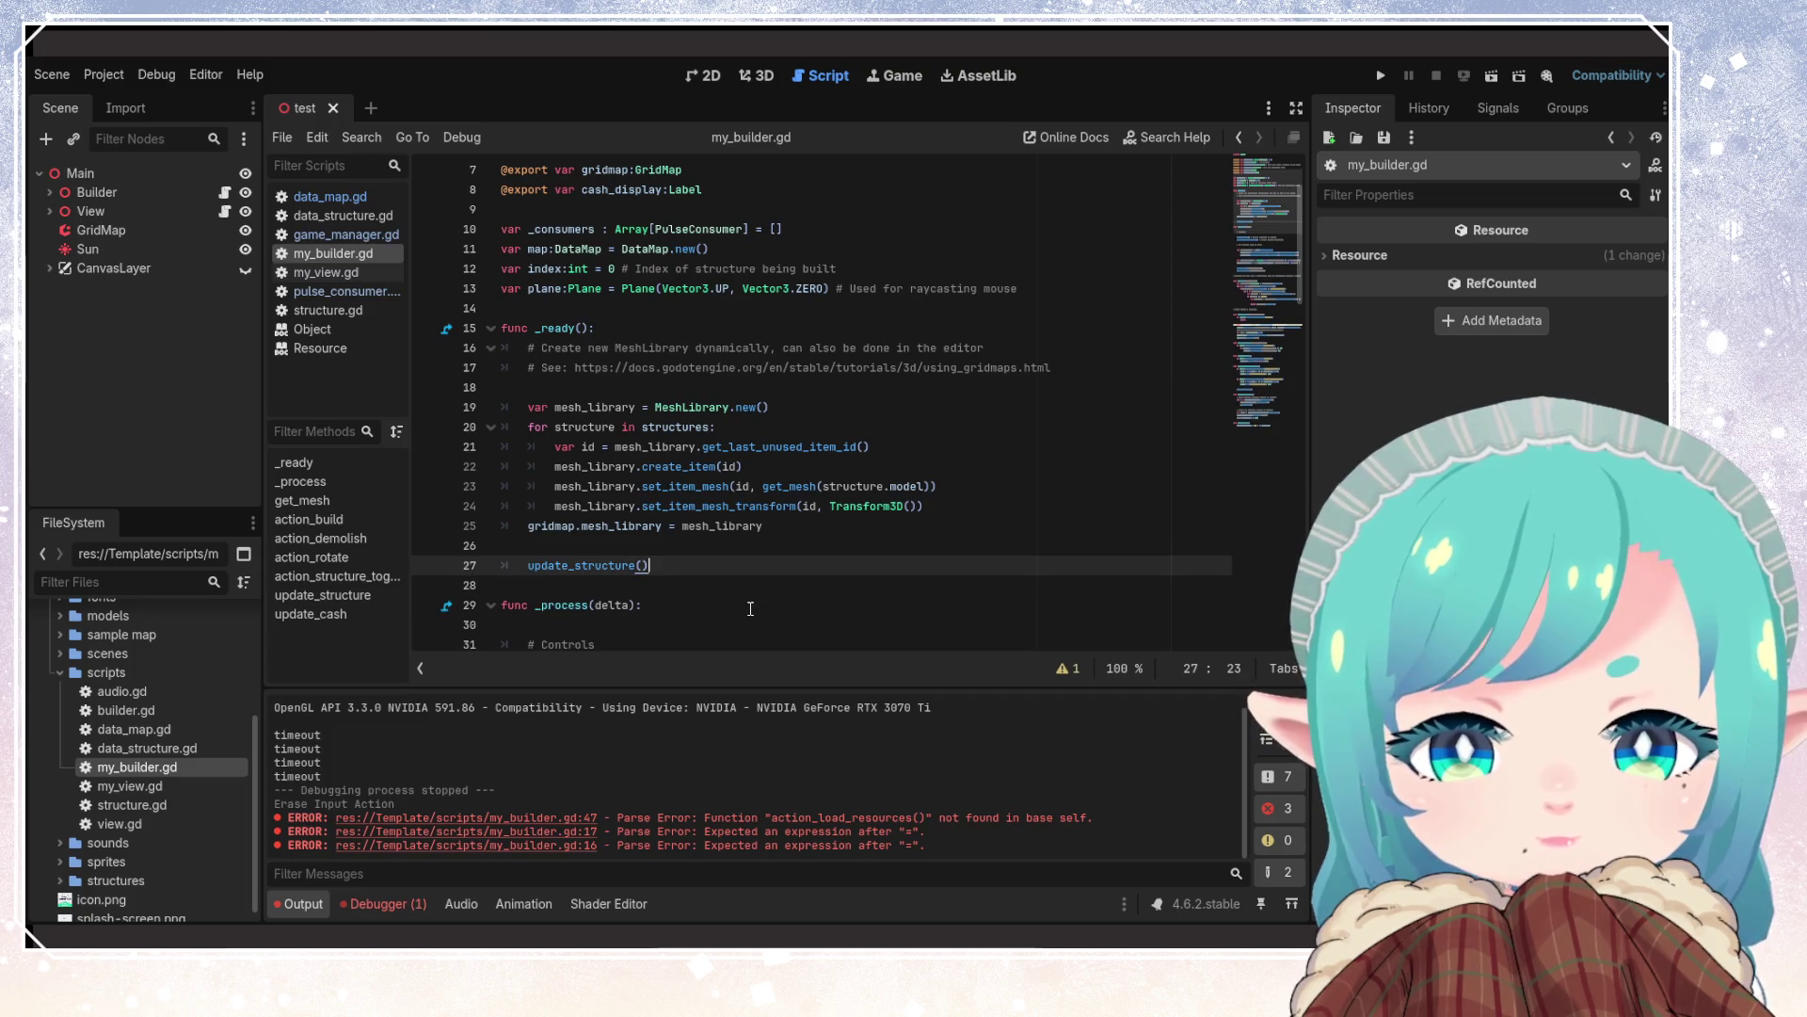
key(Down)
key(Down)
key(ctrl+s)
Delete the update_cash function definition at the end of the script and save
scroll(659, 602, down, 20)
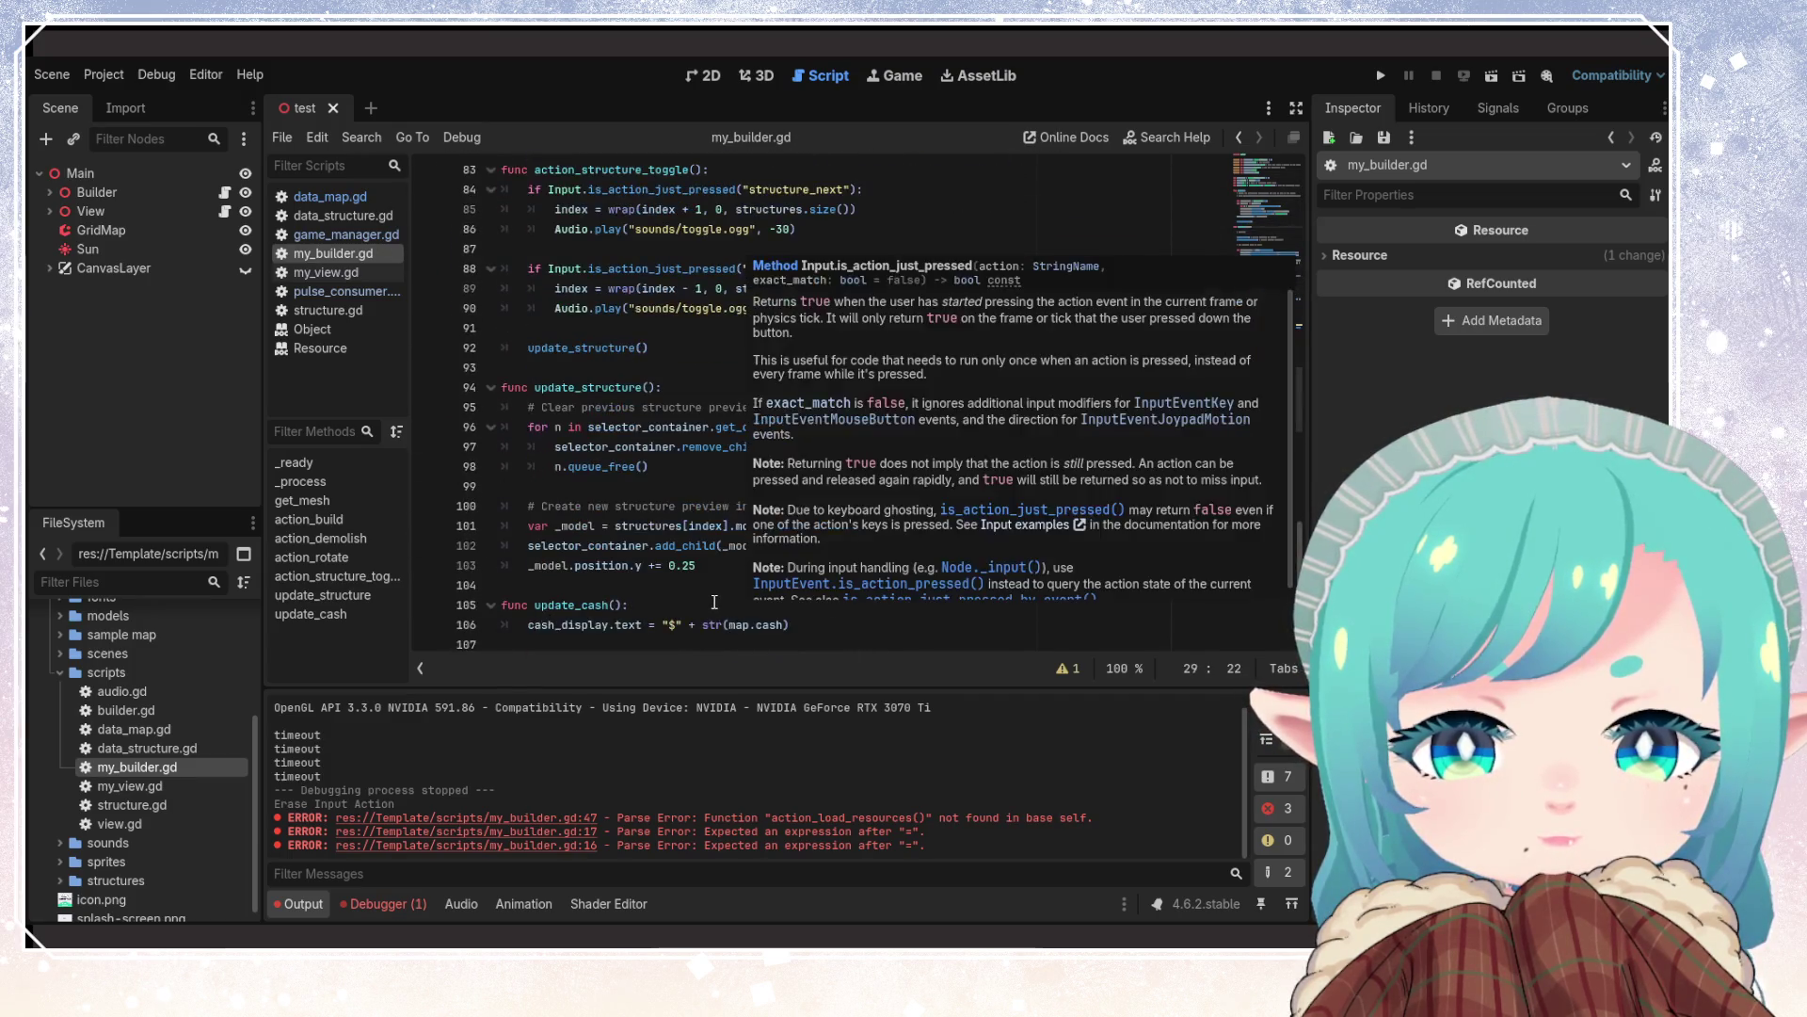
scroll(739, 609, down, 3)
drag(800, 625, 478, 606)
key(BackSpace)
key(BackSpace)
key(BackSpace)
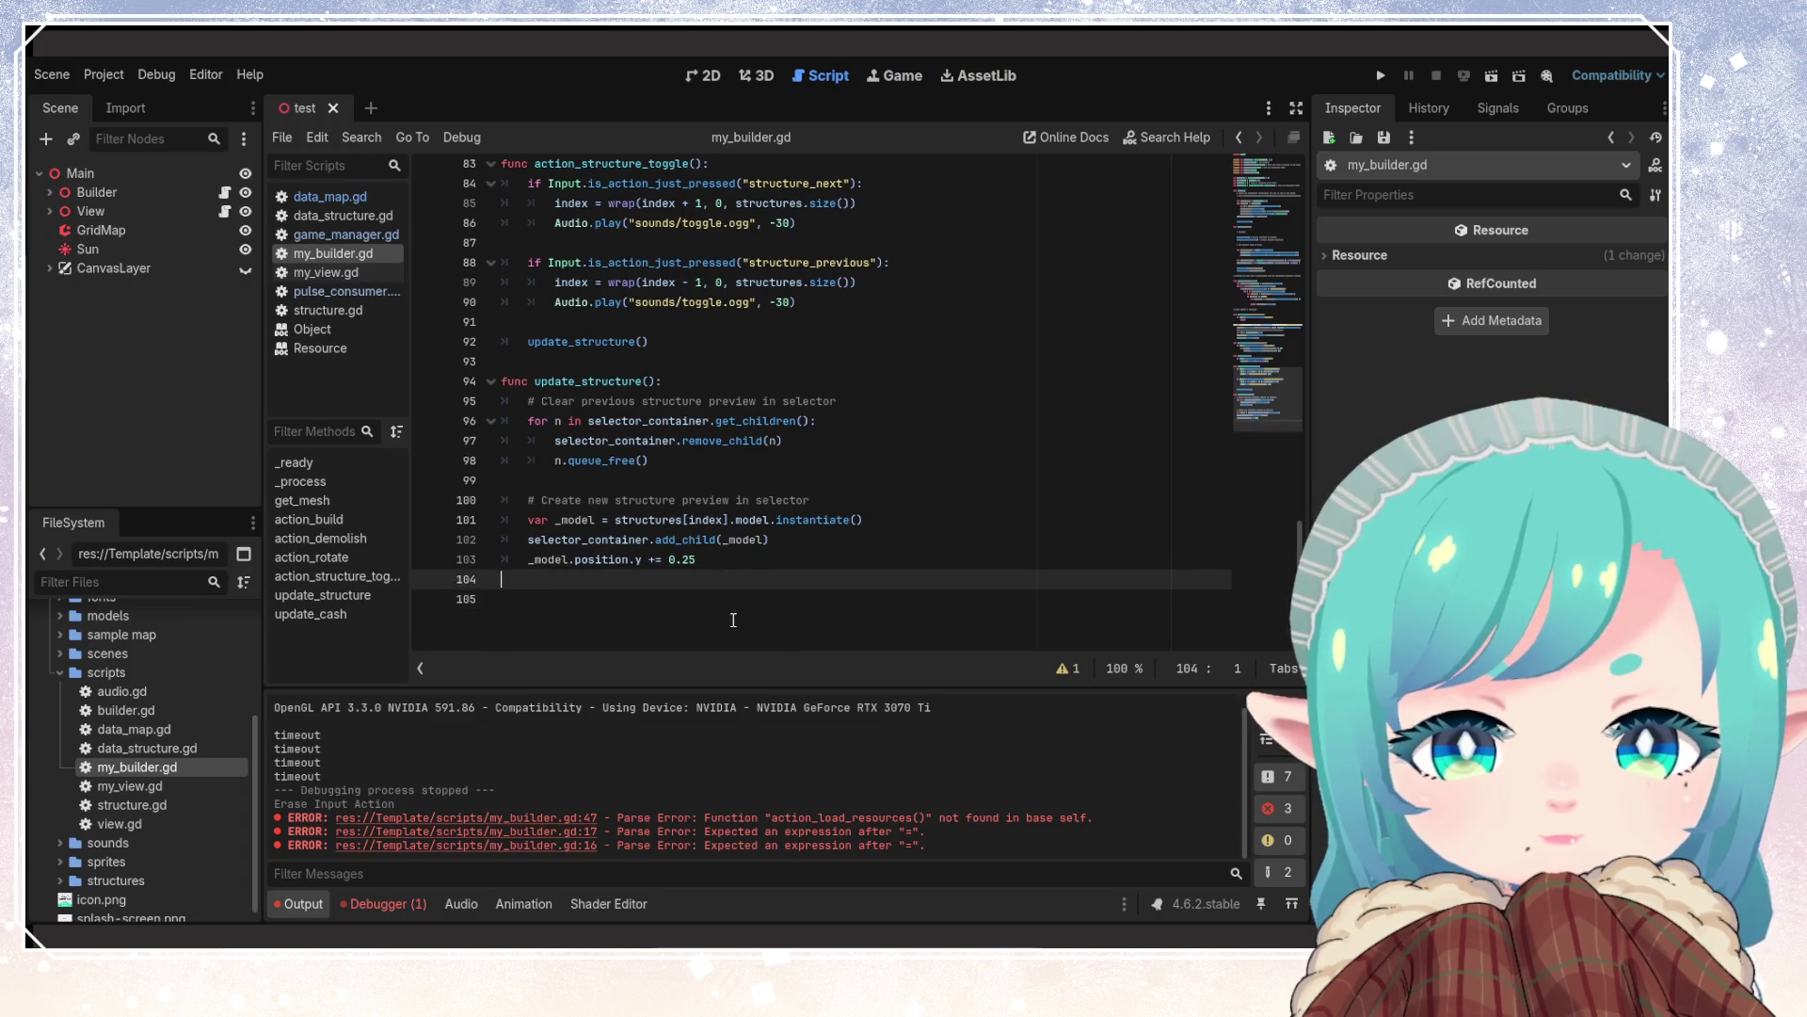
key(Down)
key(ctrl+s)
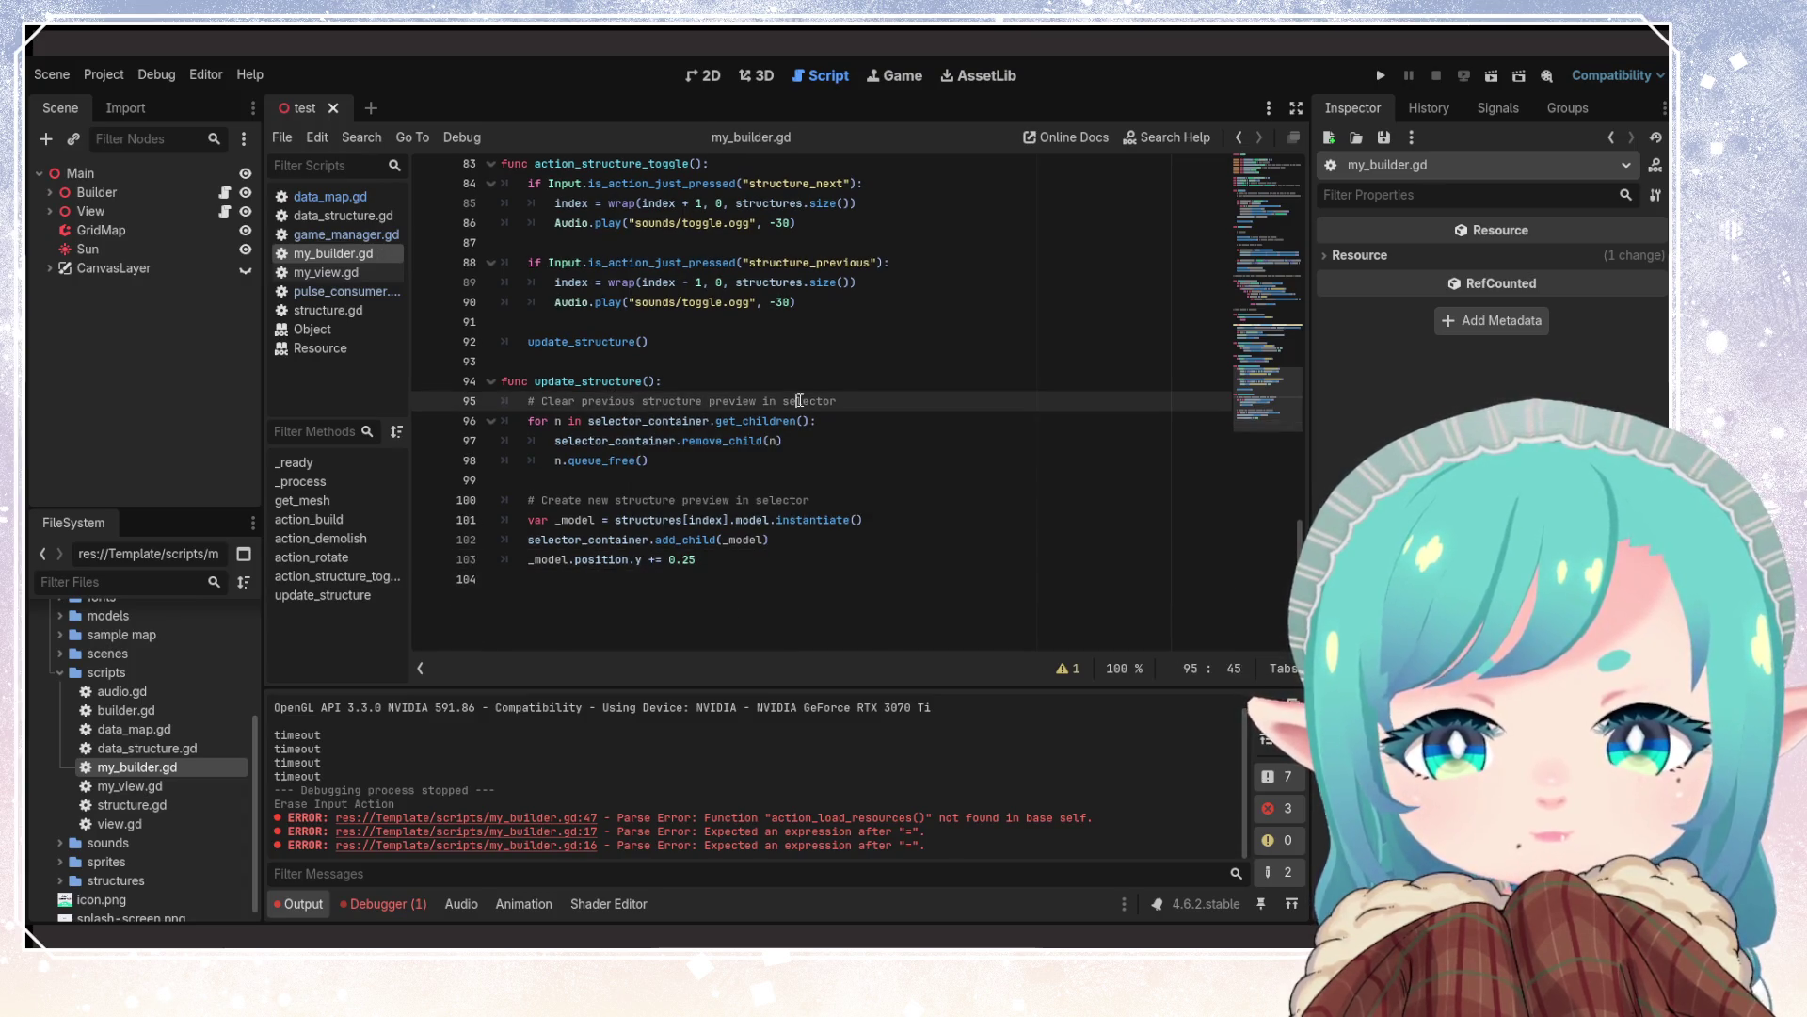
Scroll back to the top of my_builder.gd and go to the comment lines in _ready
double_click(807, 401)
scroll(762, 539, up, 4)
scroll(762, 540, up, 20)
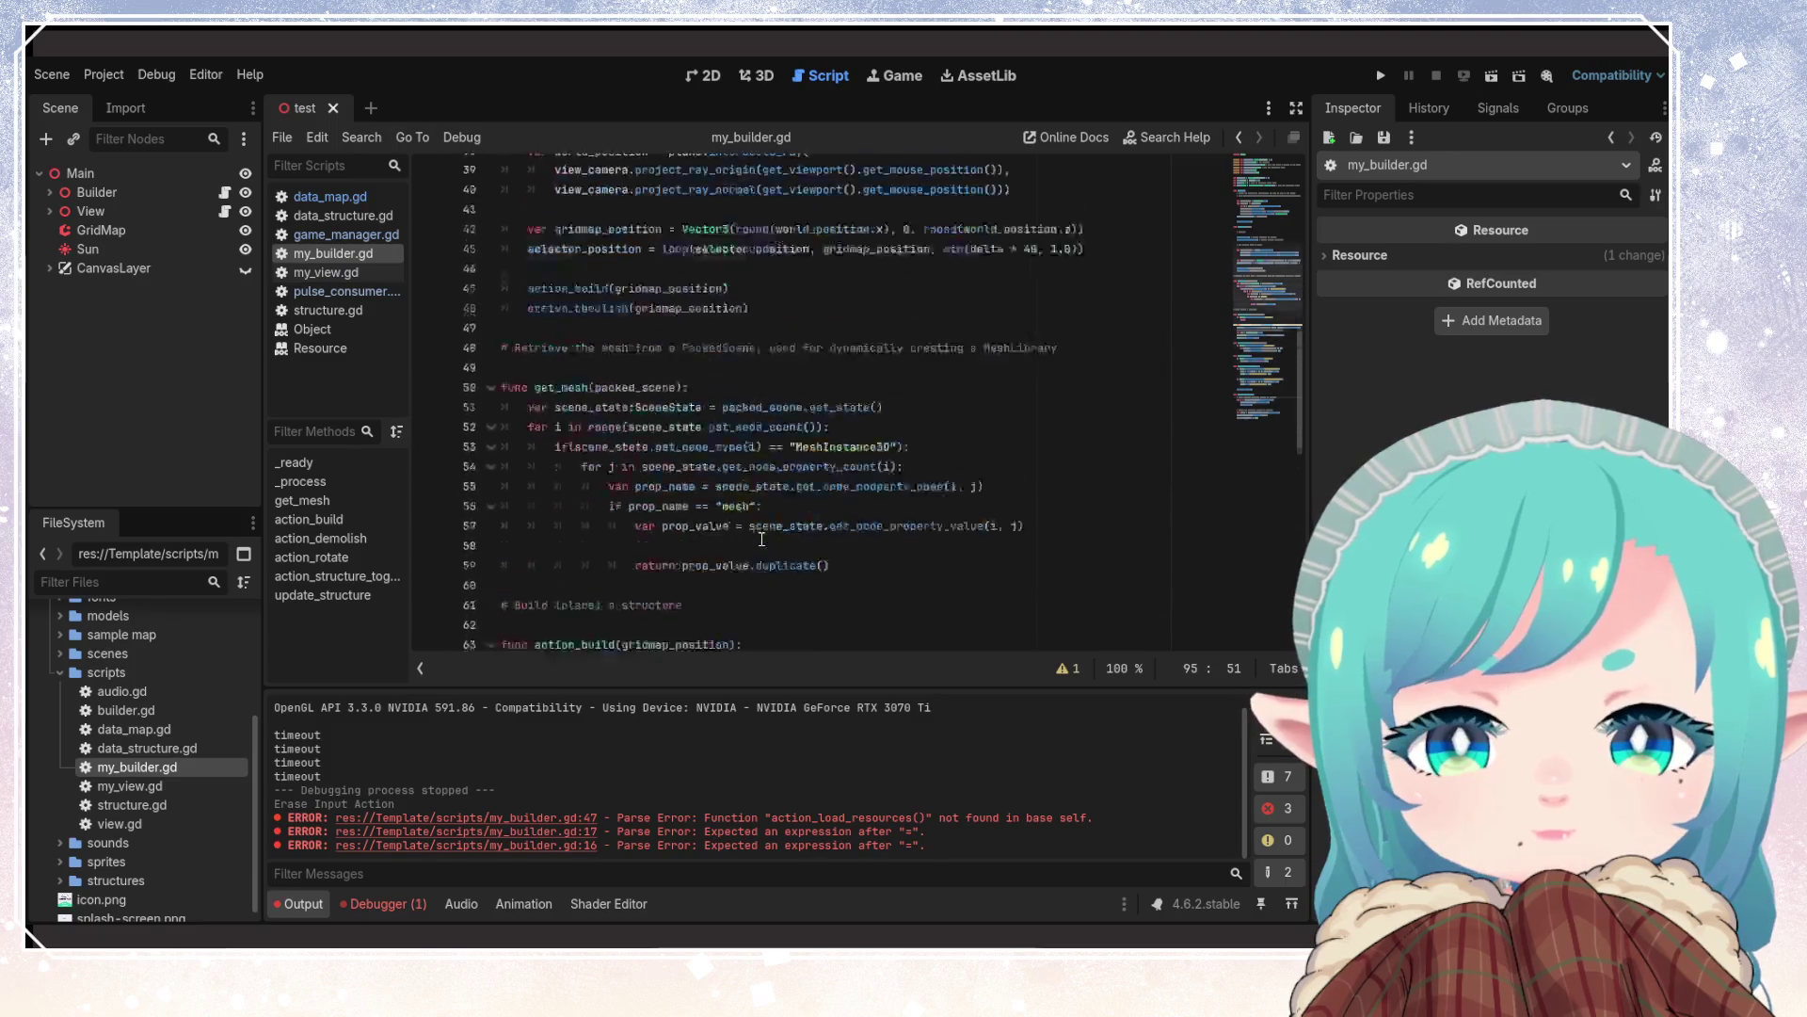
click(752, 488)
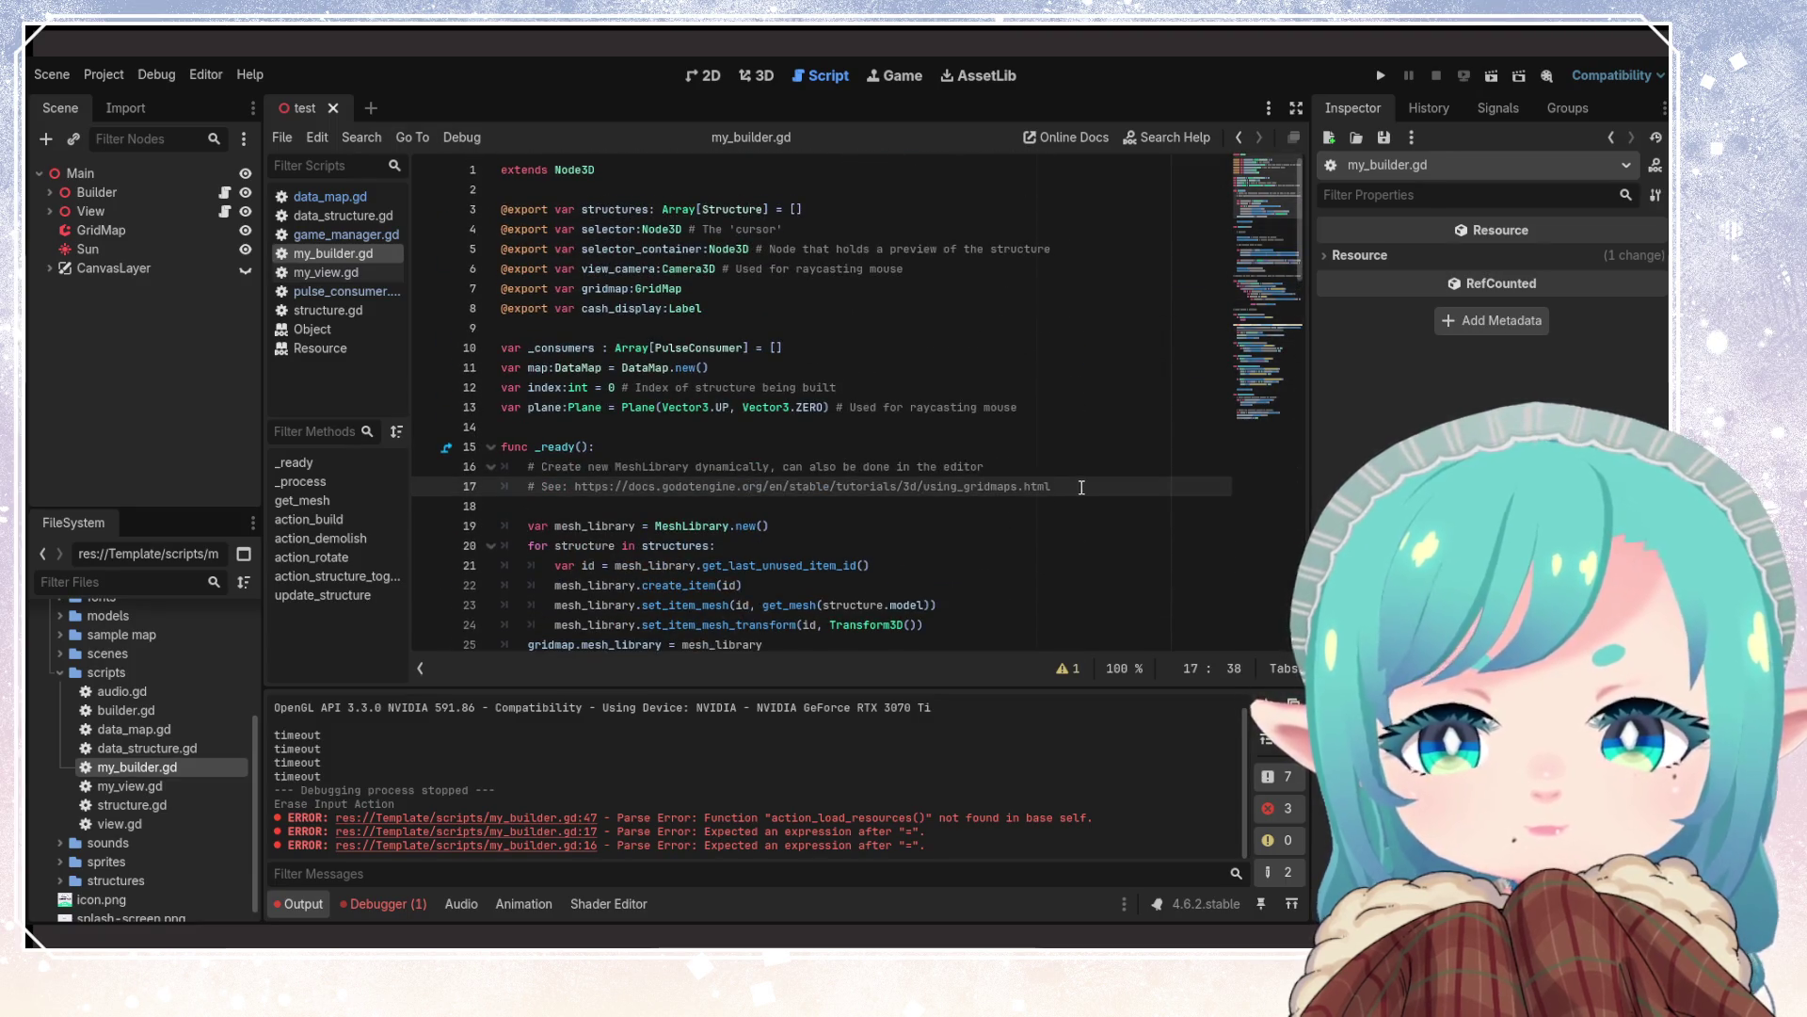
Delete the two comment lines in _ready and the blank line they leave behind
drag(1081, 487, 501, 463)
key(BackSpace)
key(Delete)
key(Delete)
click(926, 533)
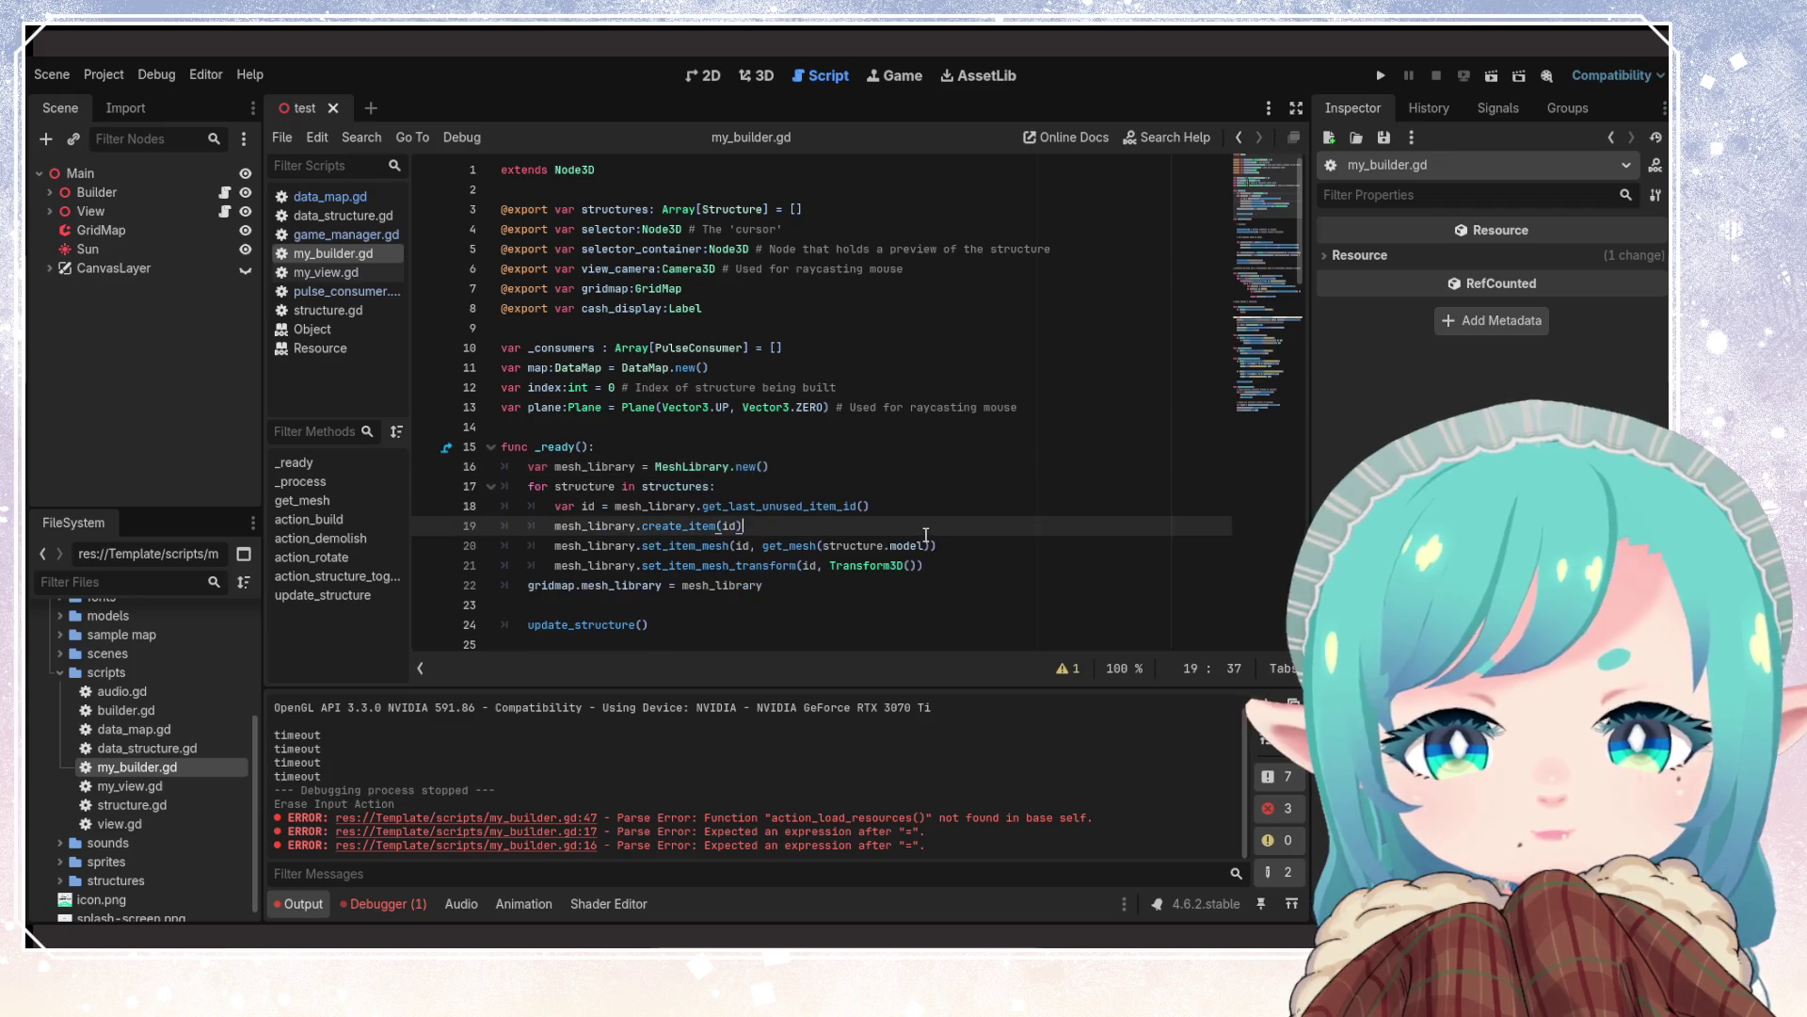
key(Down)
key(Down)
key(Down)
scroll(811, 513, up, 3)
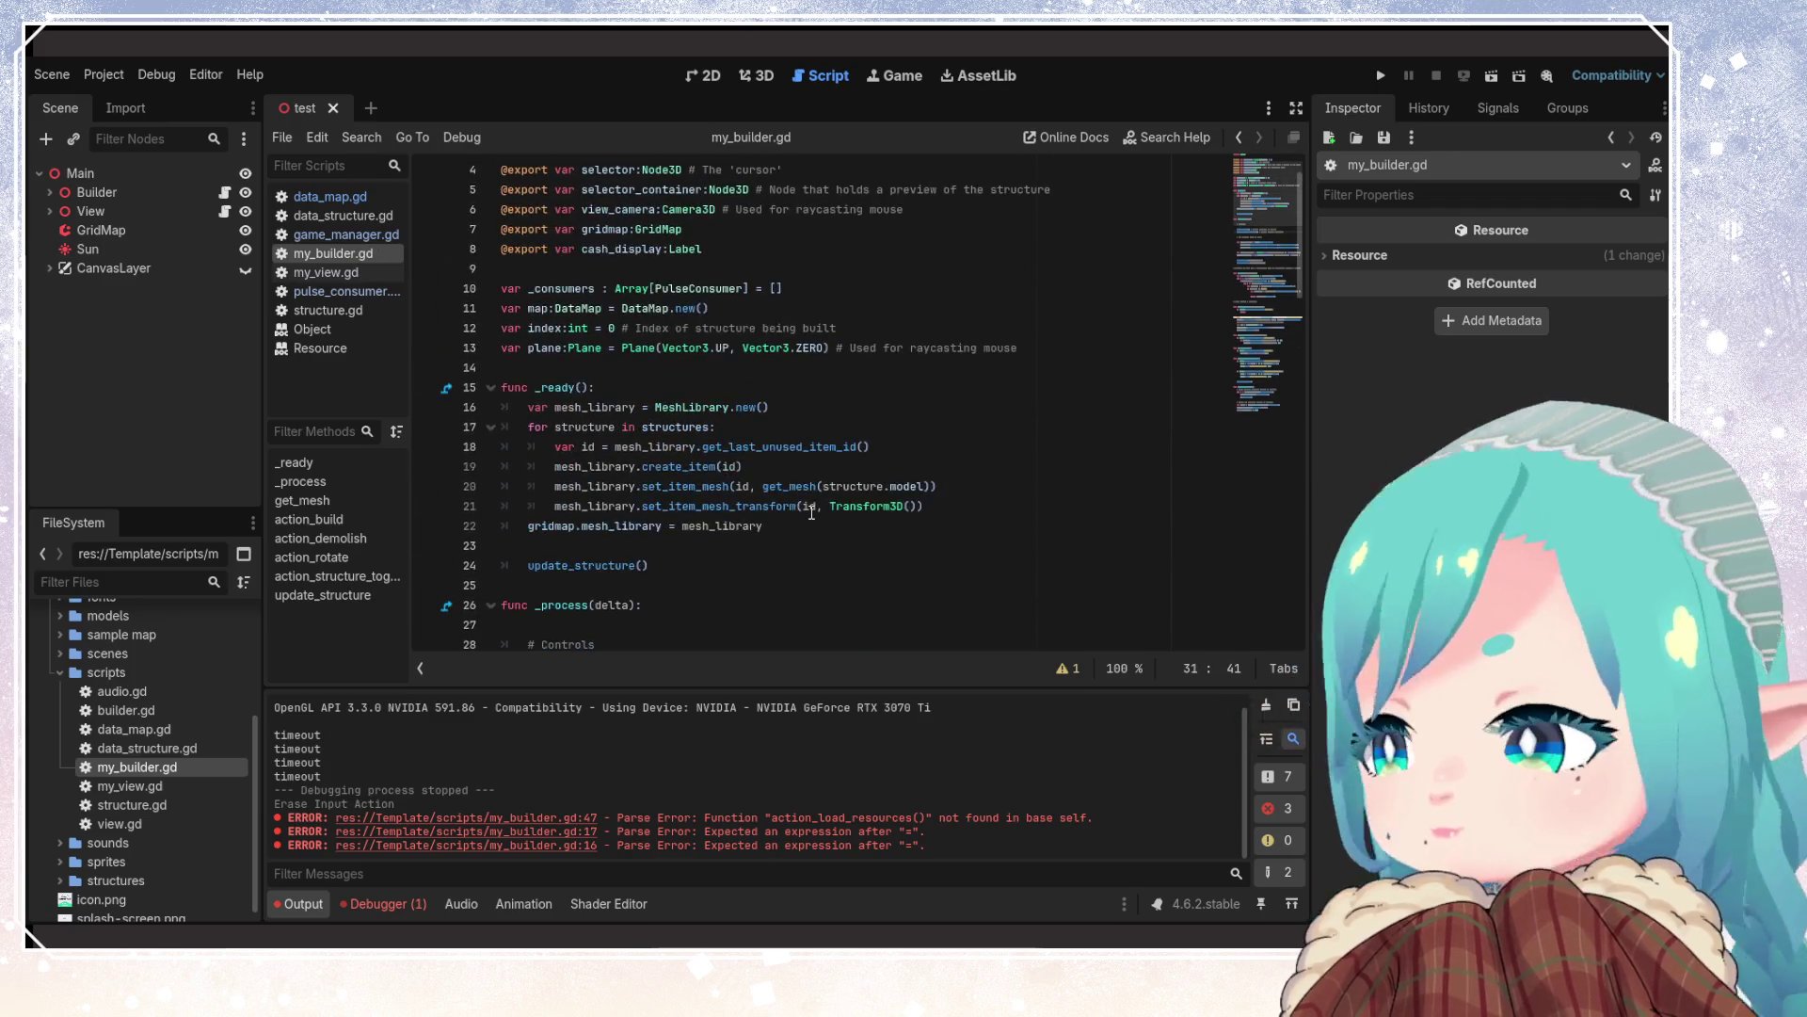
click(812, 513)
click(492, 559)
click(613, 545)
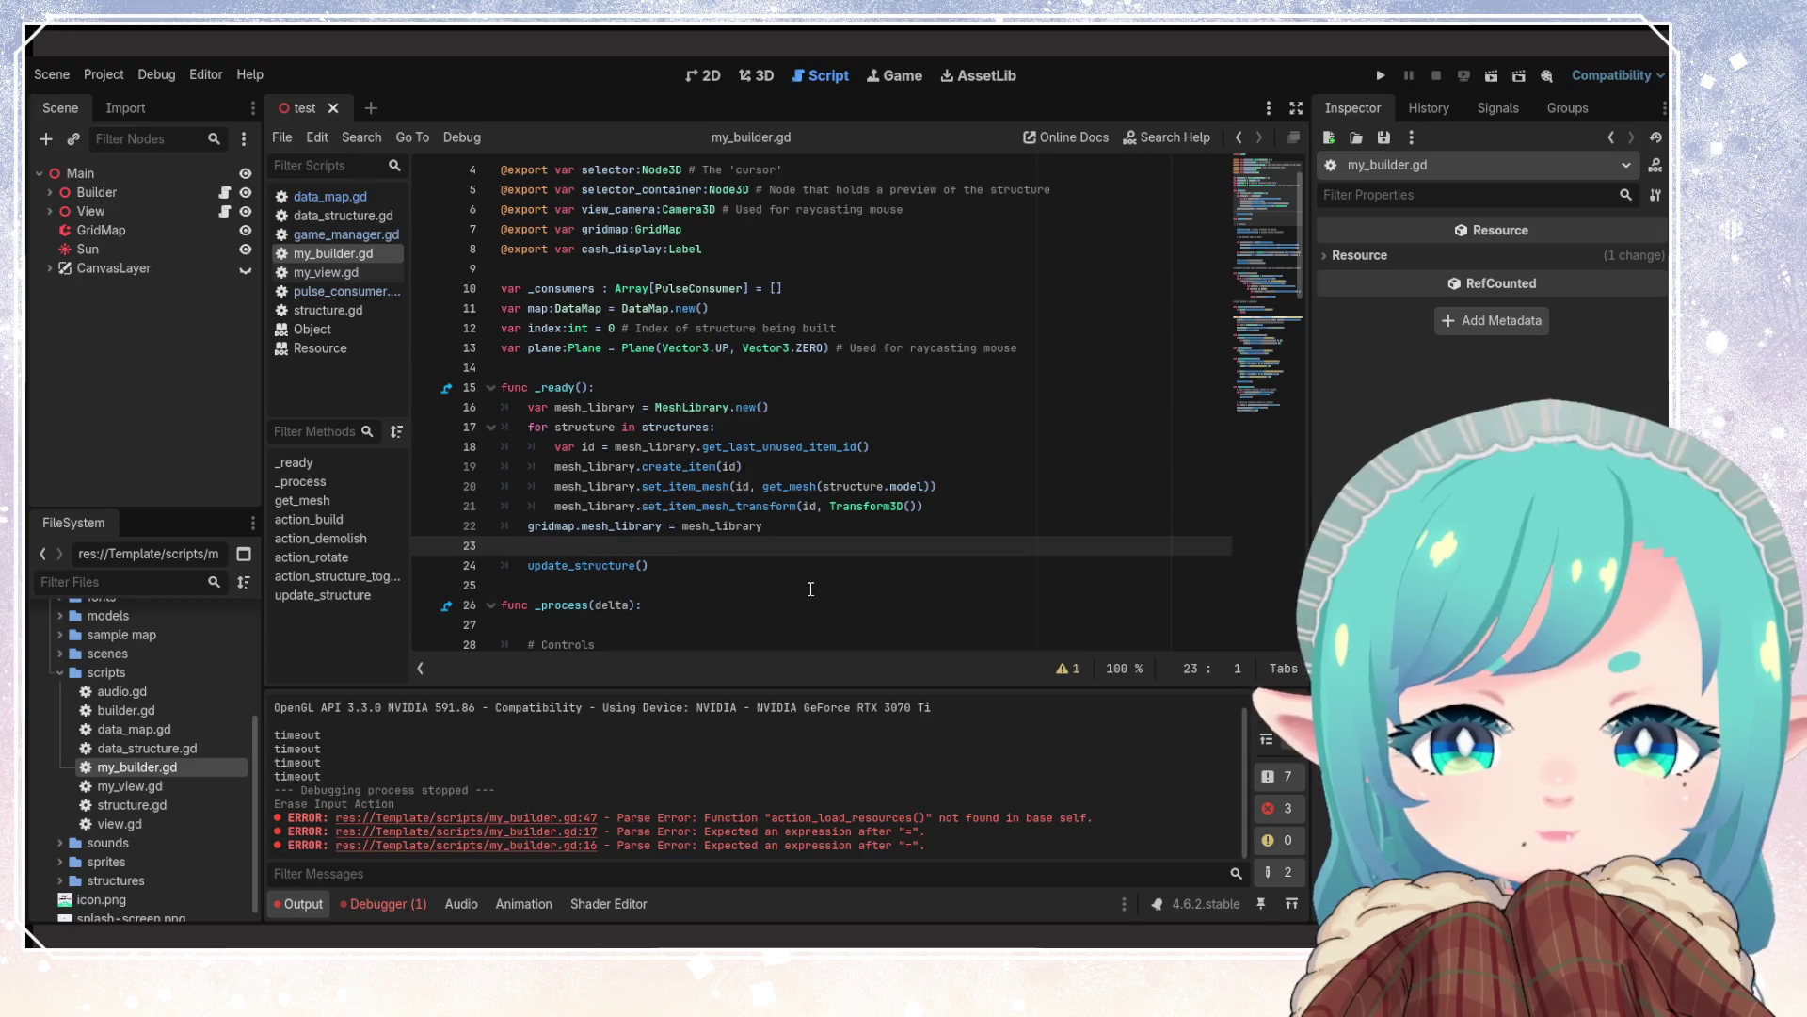
scroll(714, 560, down, 4)
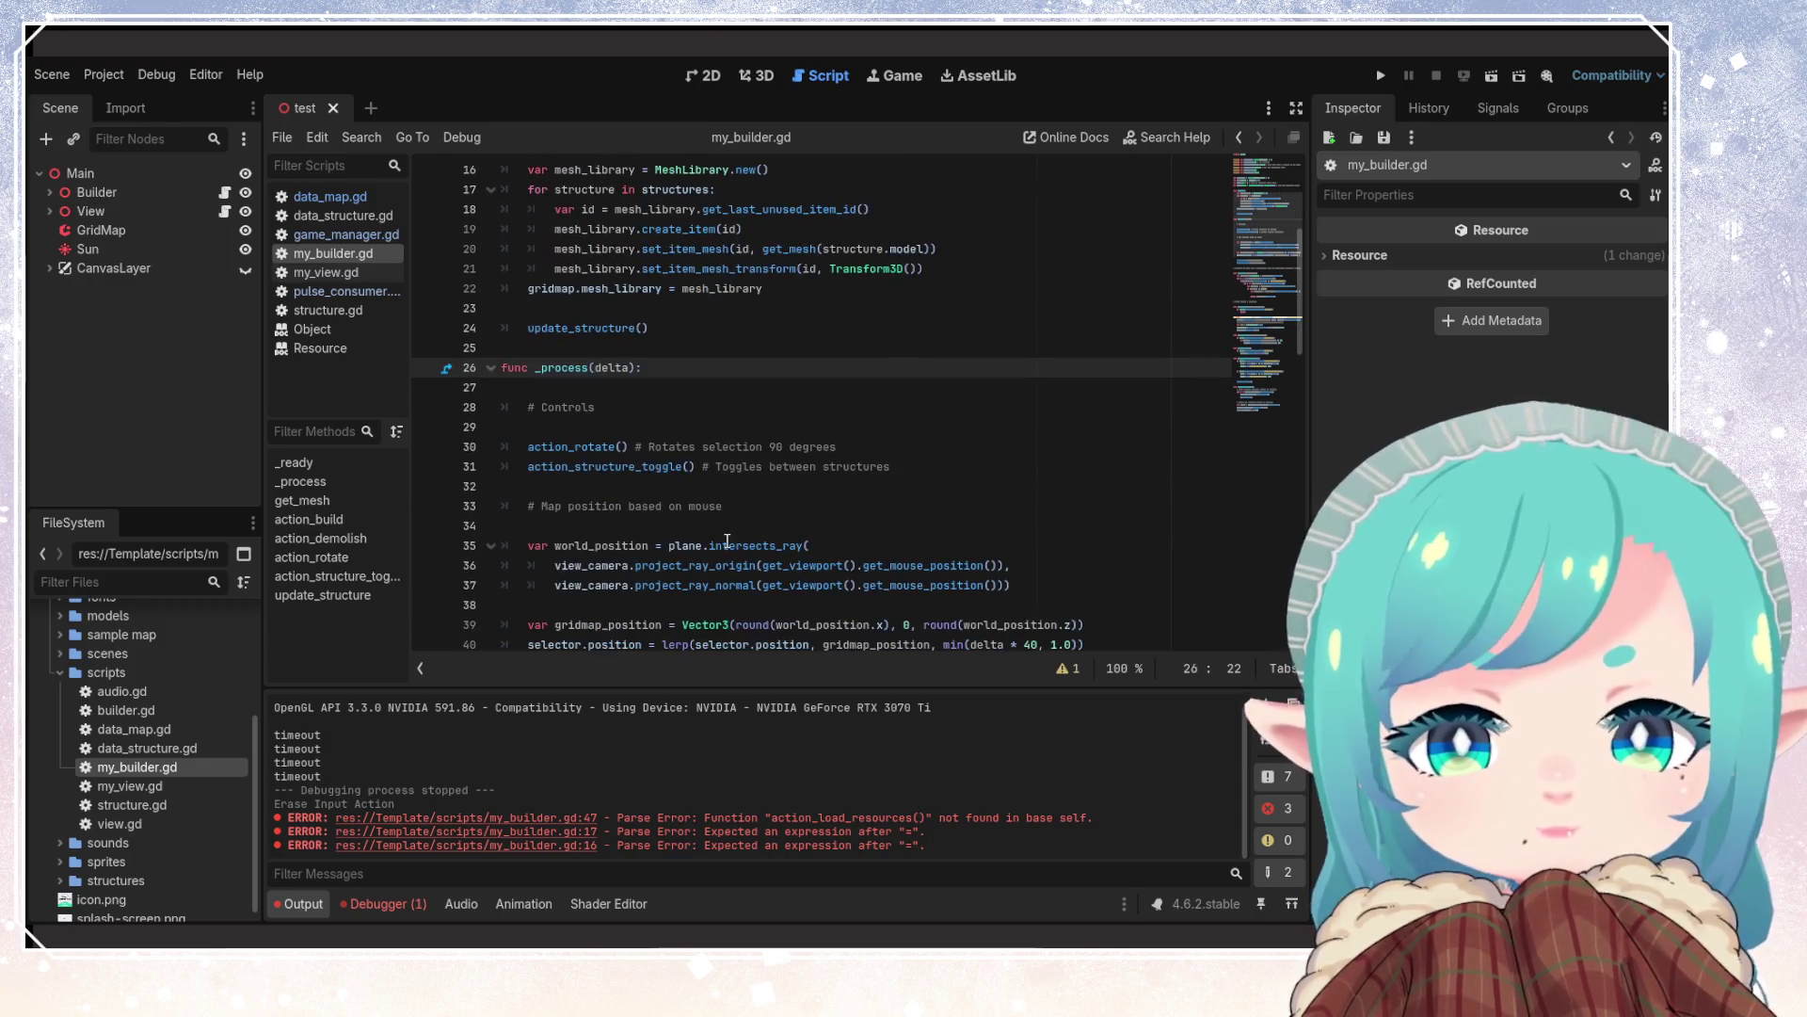
Remove the blank lines around # Controls and under the map-position comment in _process
click(607, 412)
key(Down)
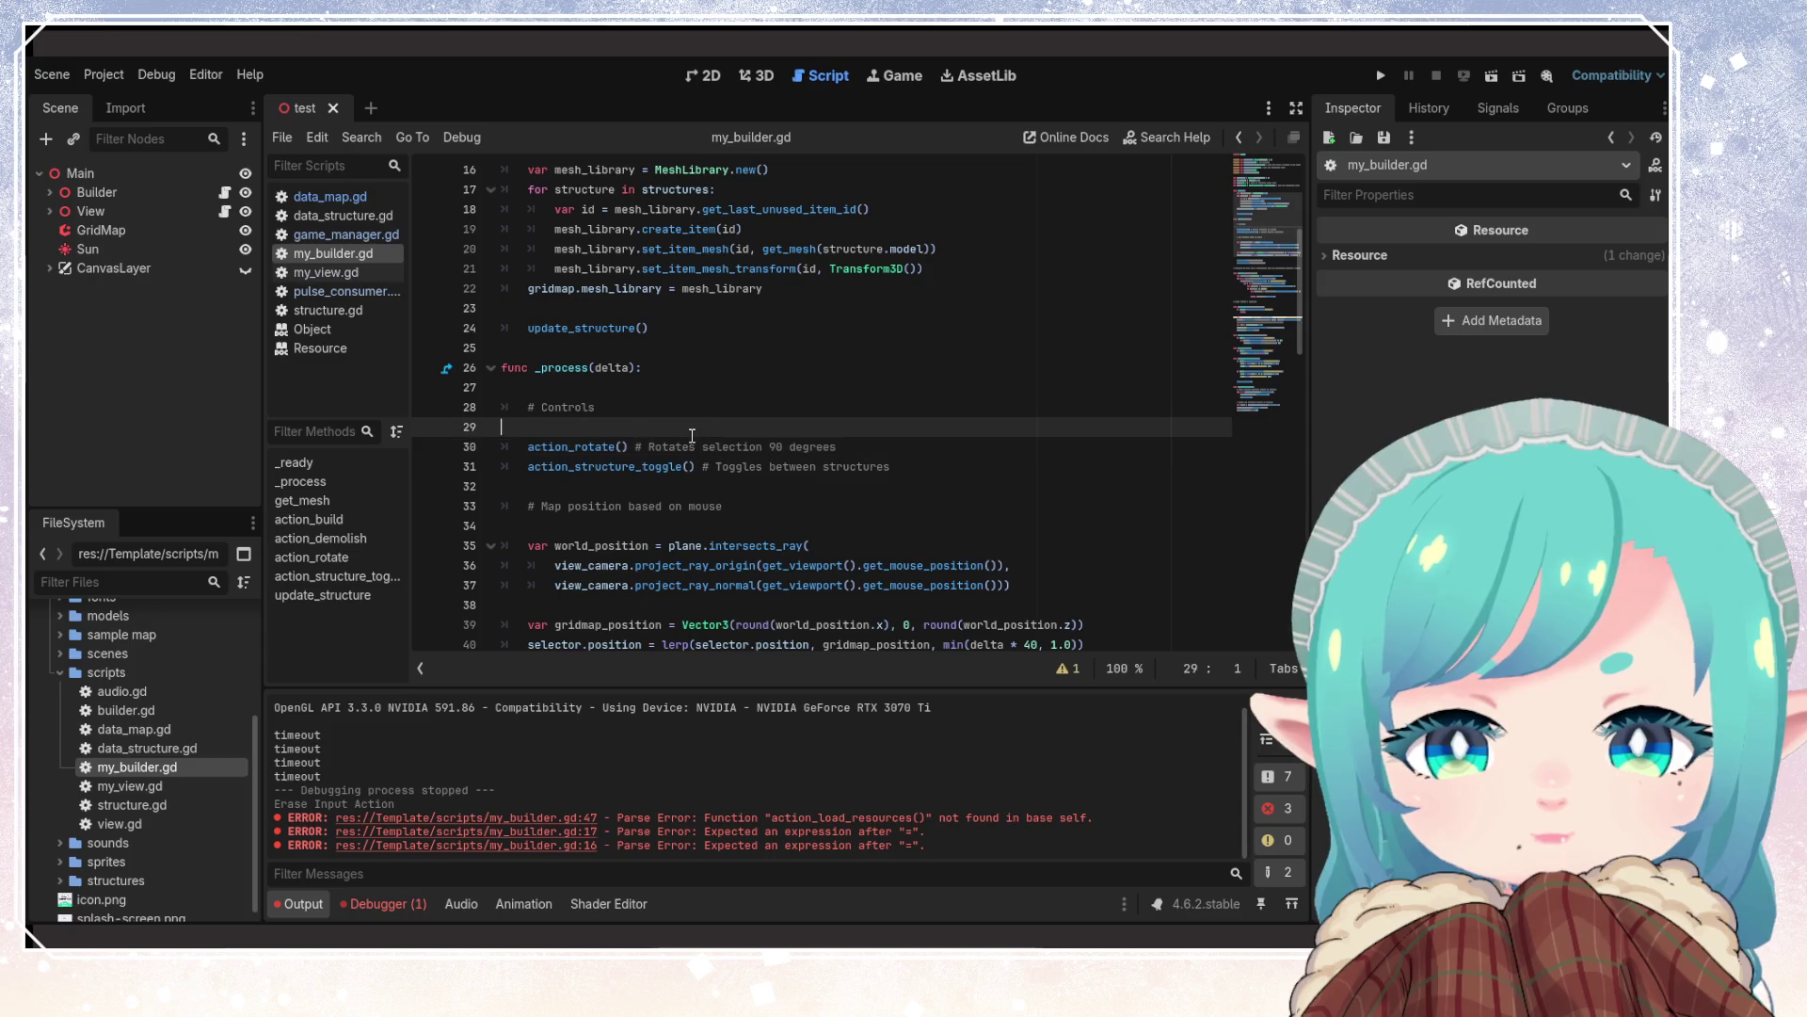
key(BackSpace)
key(Up)
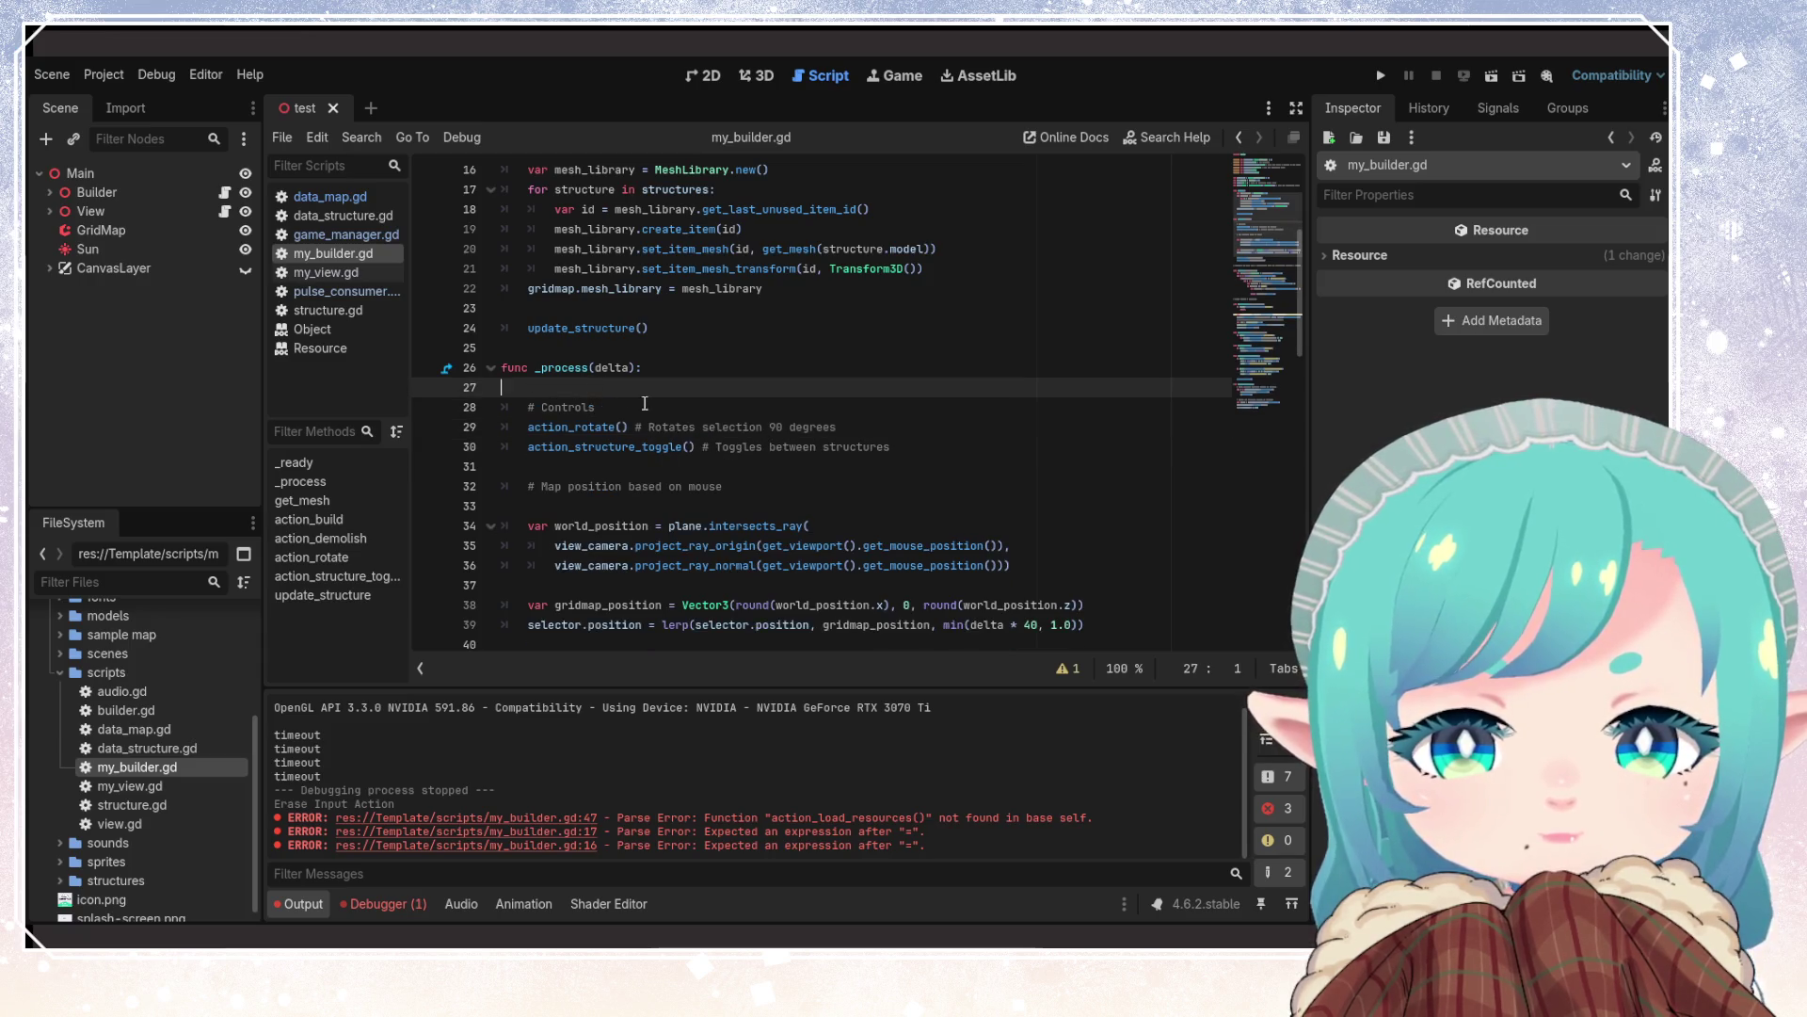
key(BackSpace)
key(Down)
key(Down)
key(Down)
click(695, 426)
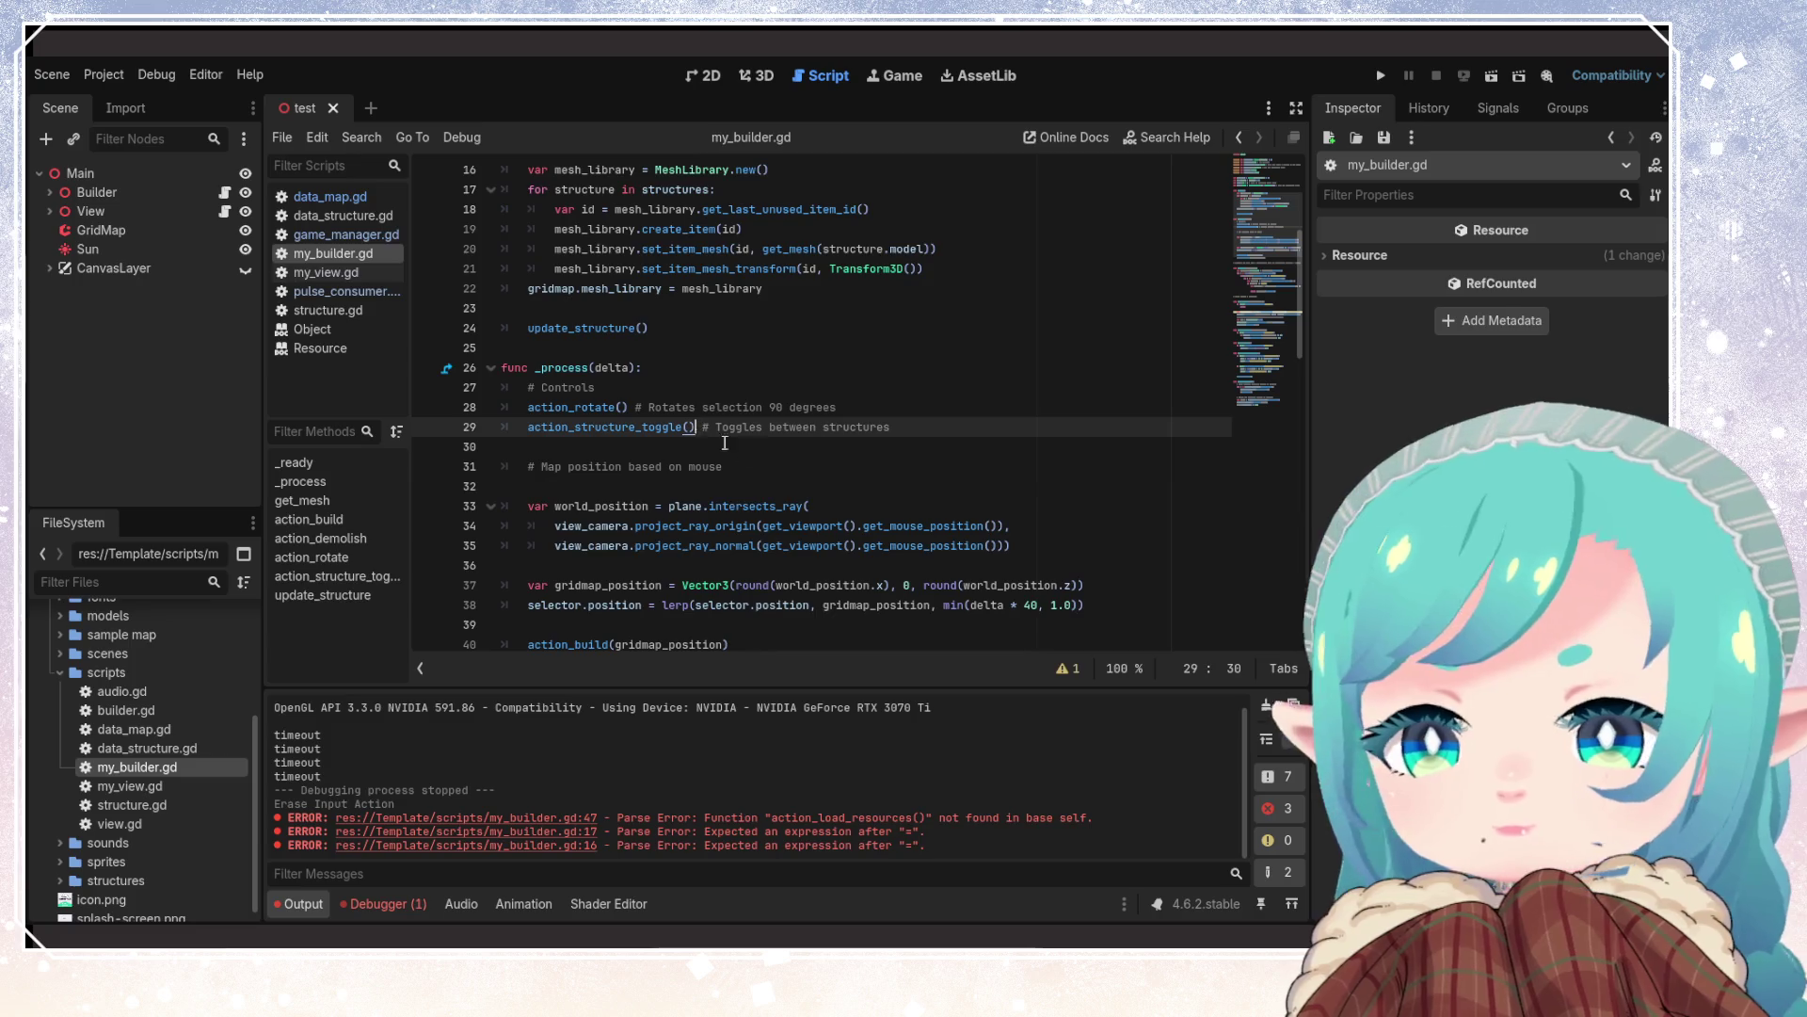
scroll(794, 469, down, 2)
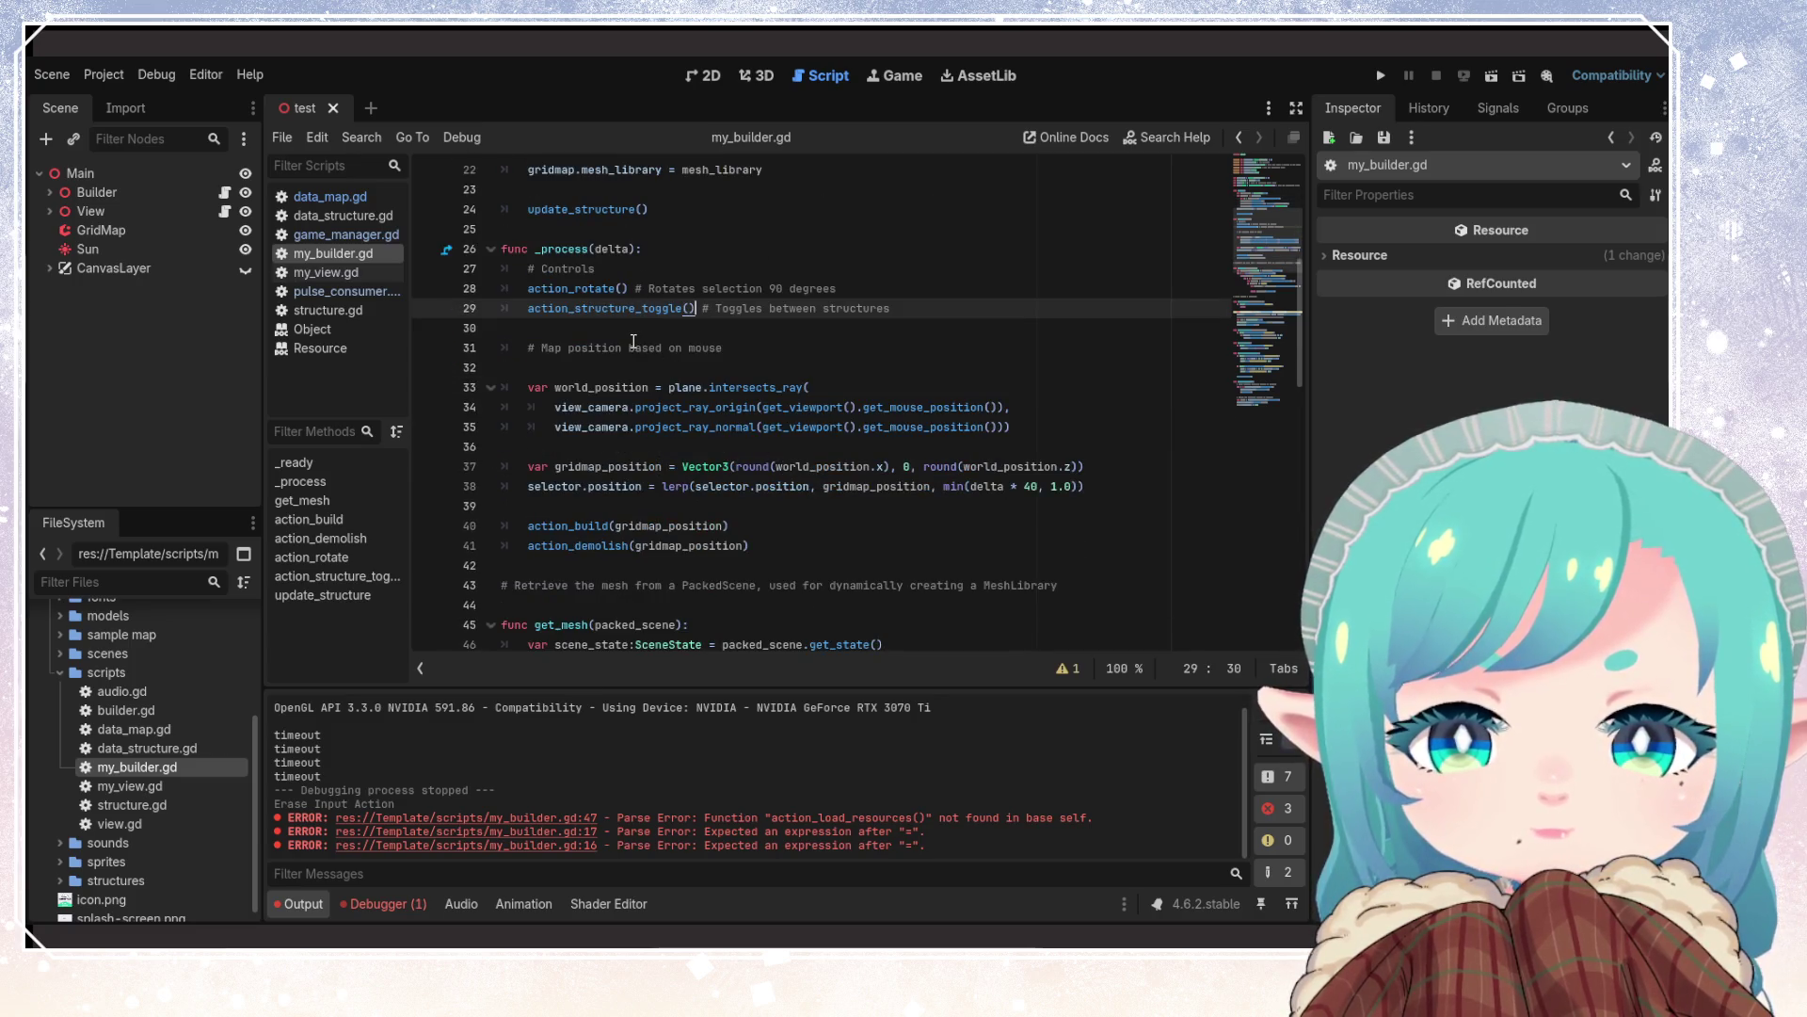
click(668, 525)
scroll(840, 546, up, 1)
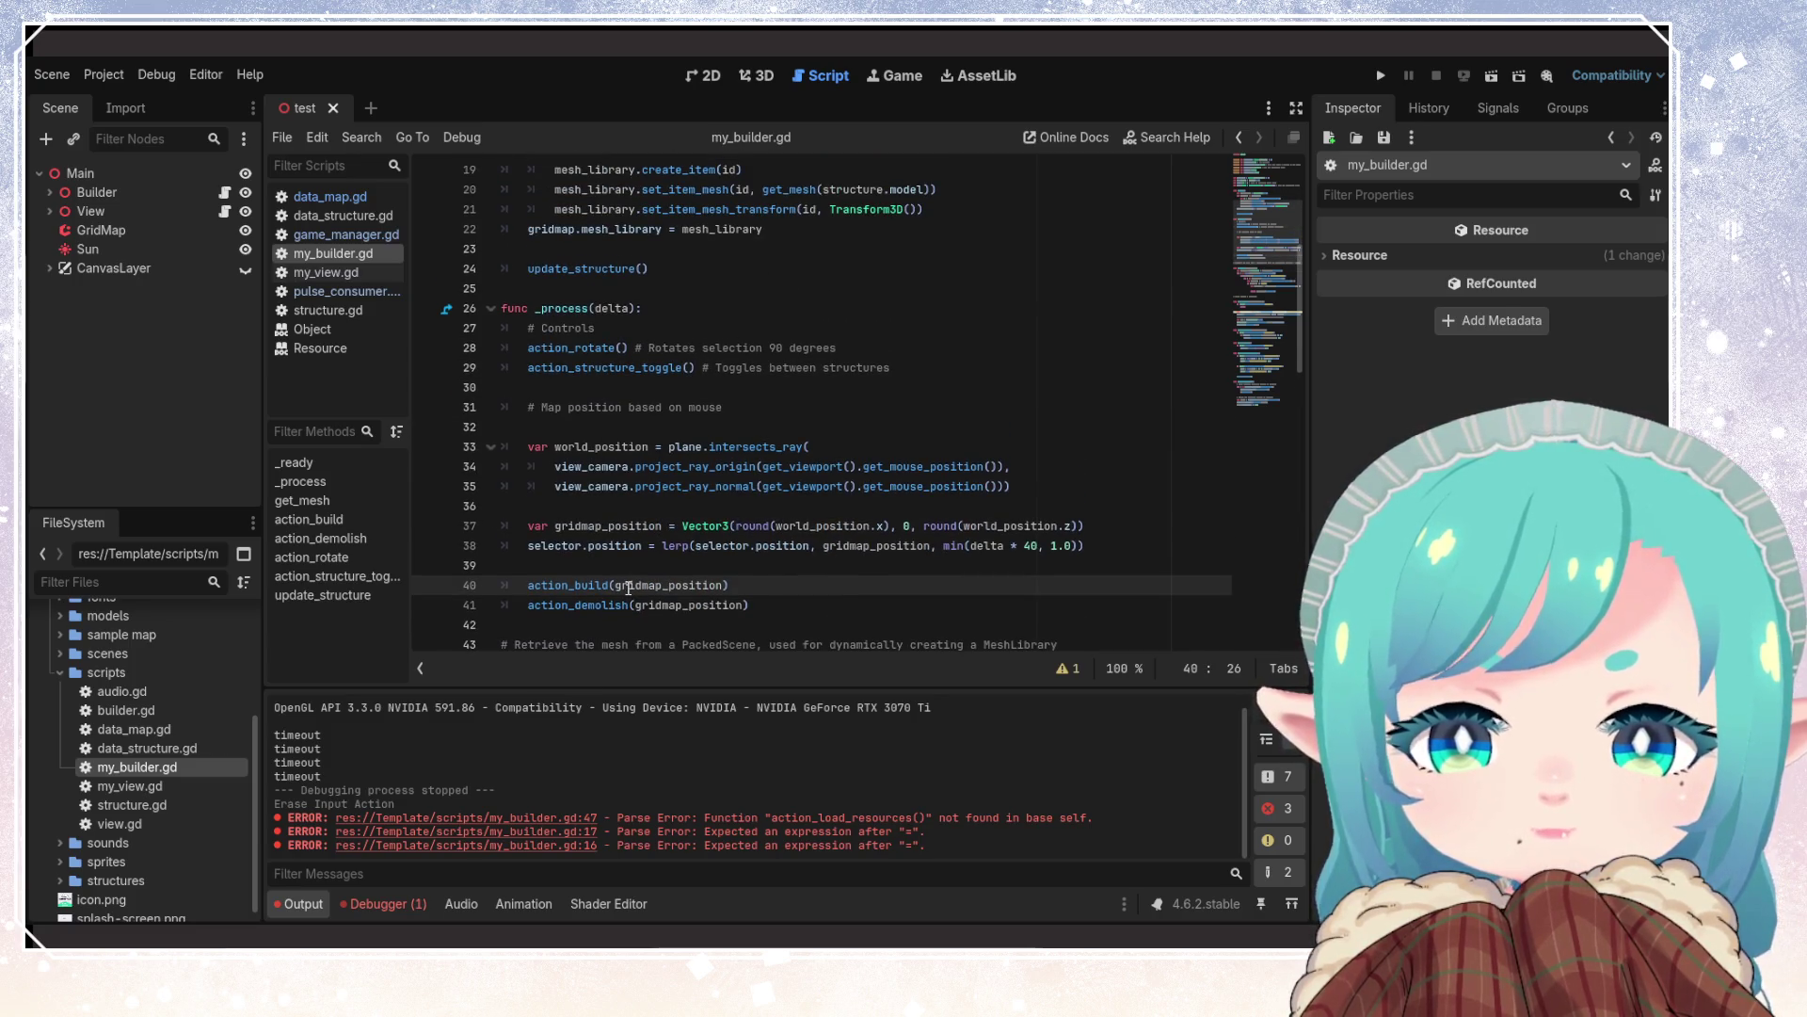
click(593, 426)
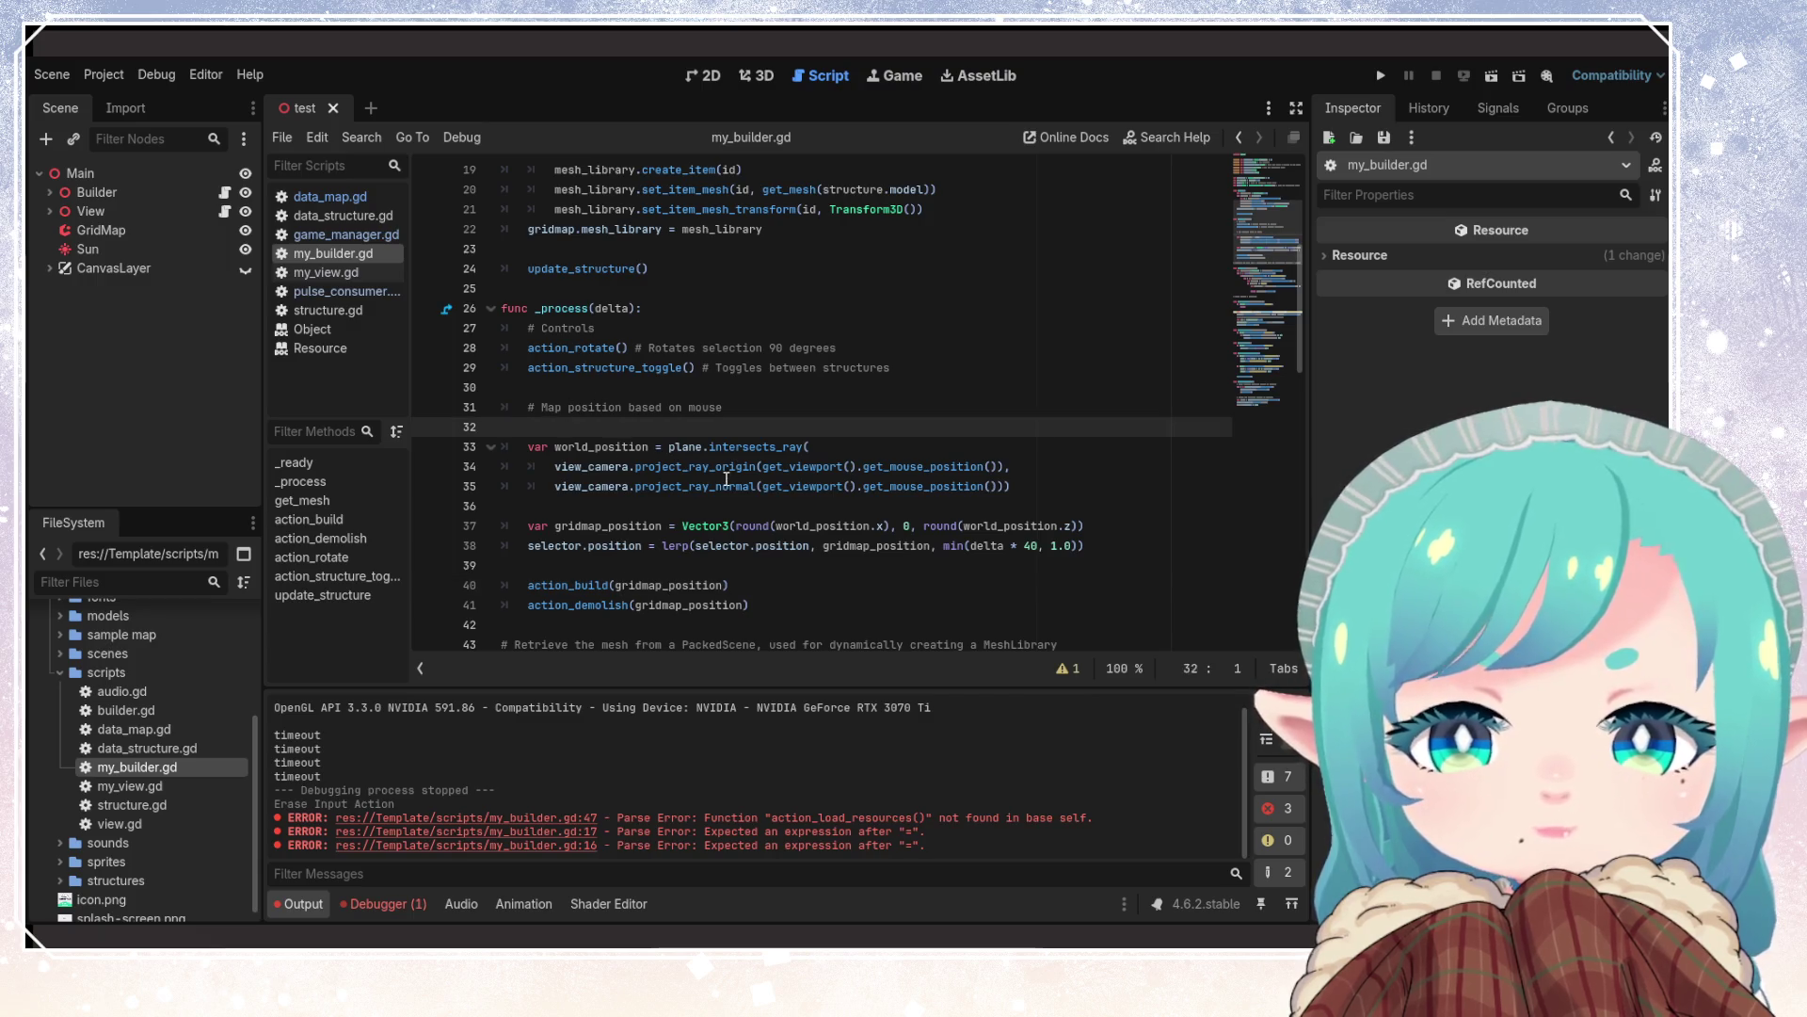
key(BackSpace)
Check the gridmap_position line, then delete the comment line above func get_mesh
click(802, 526)
key(Down)
key(Down)
key(Down)
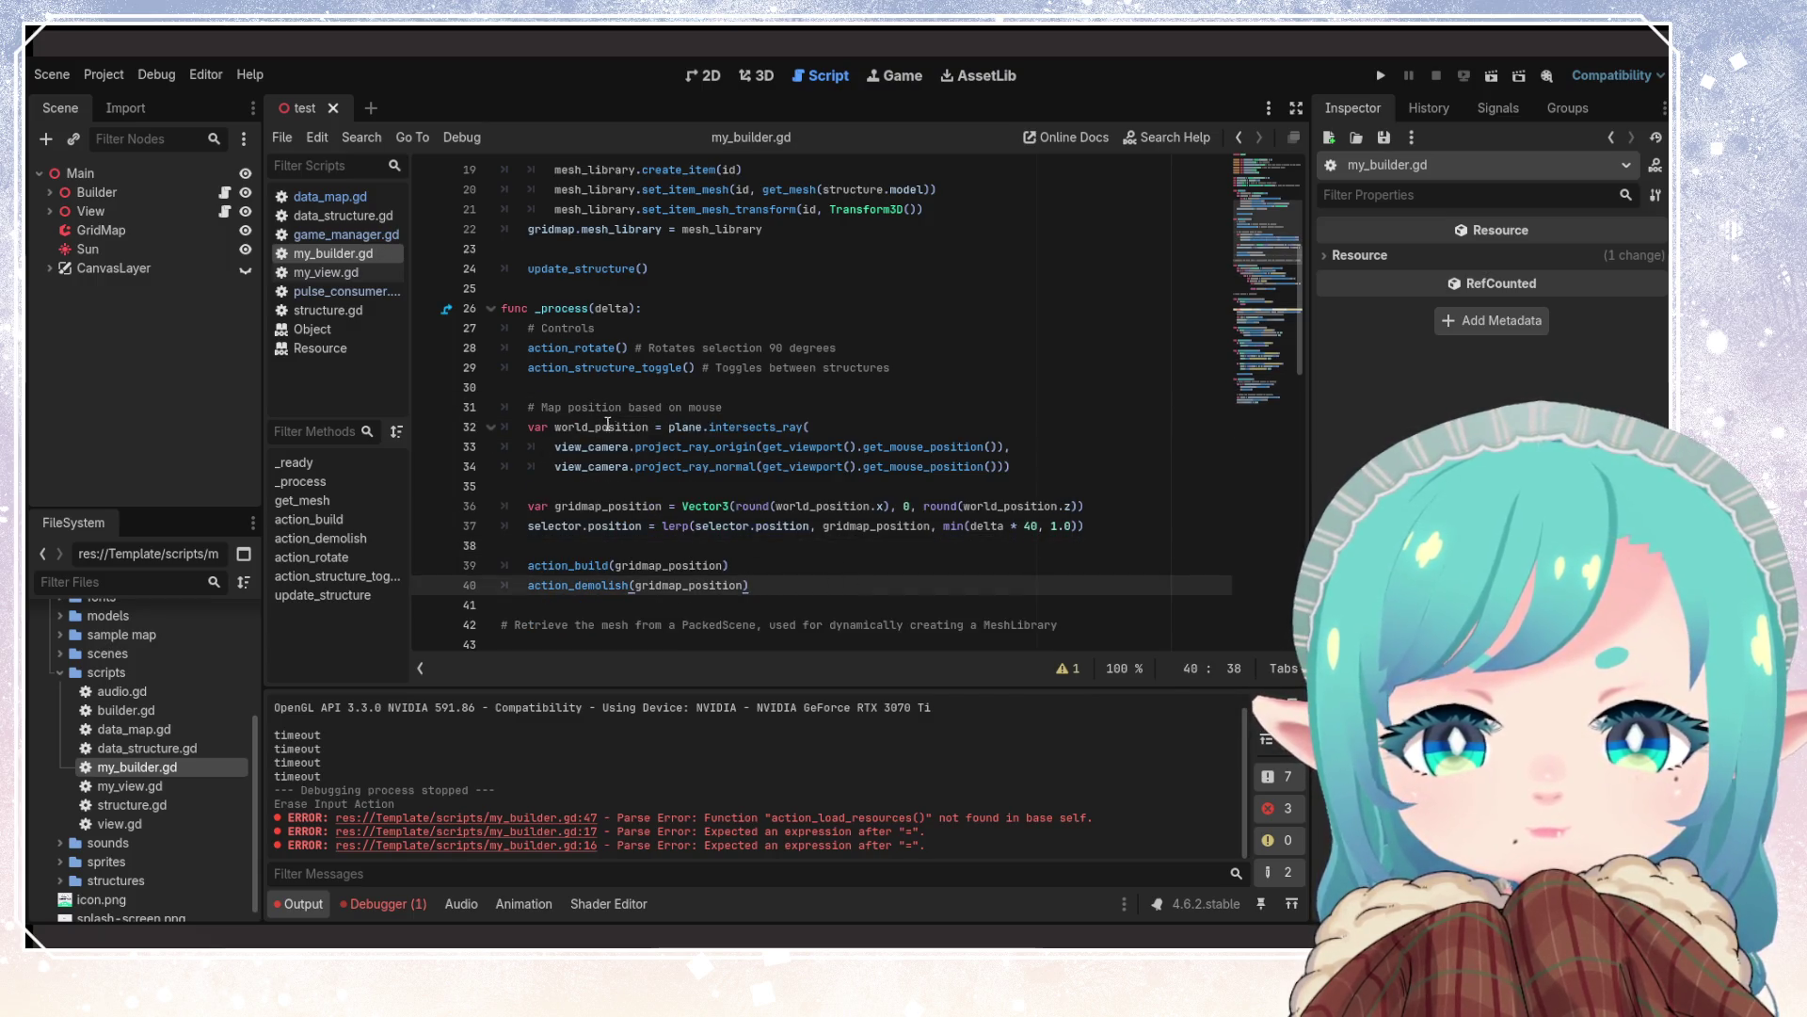
mouse_move(676, 468)
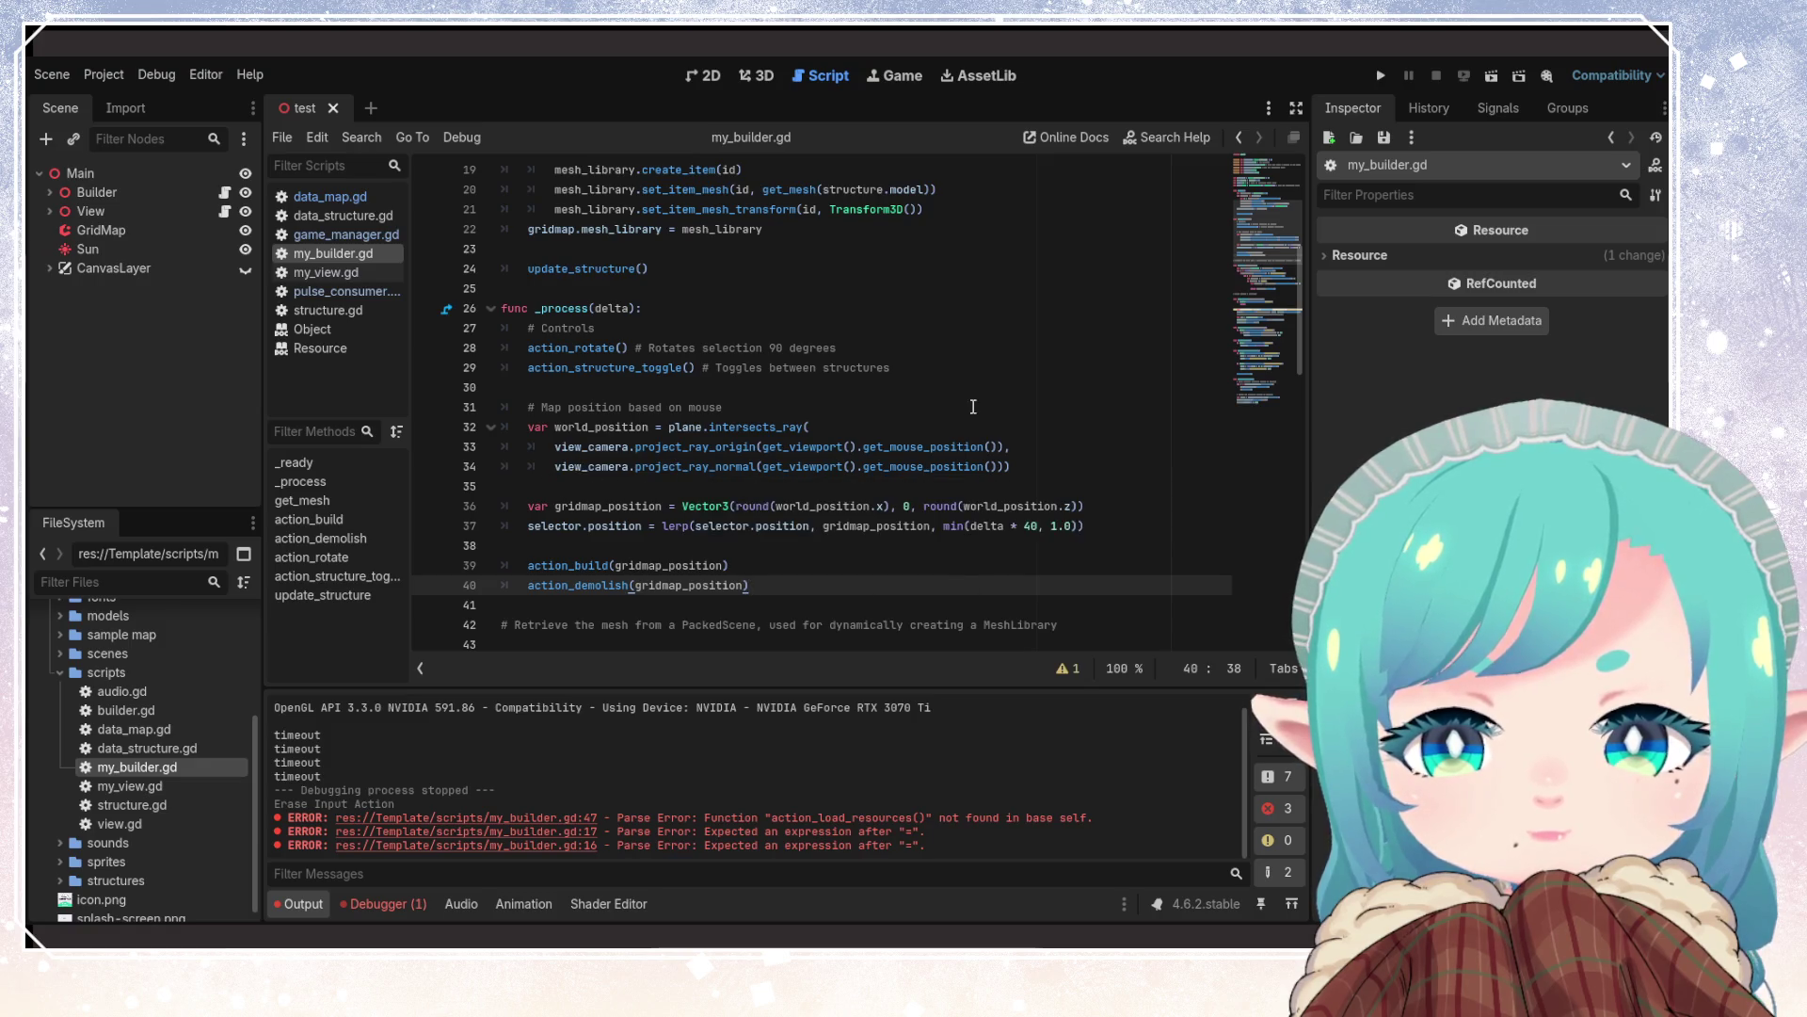
key(Up)
key(Up)
key(Up)
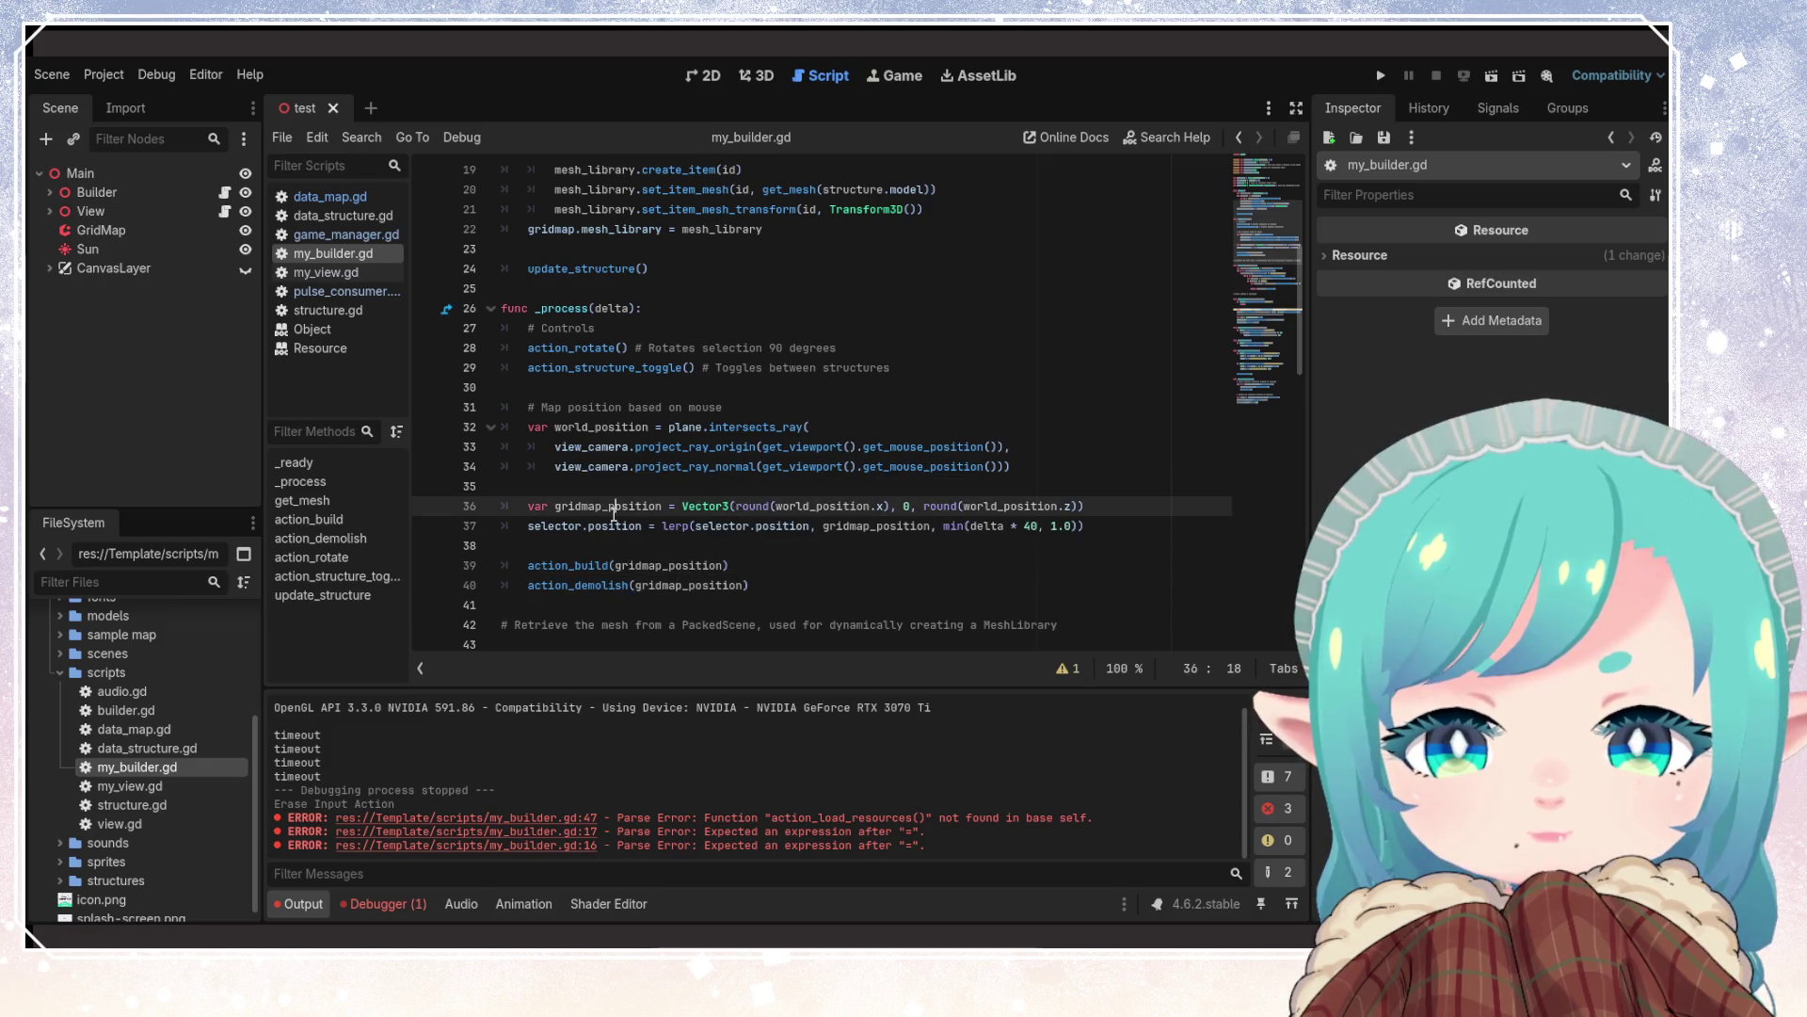
key(ctrl+d)
click(768, 573)
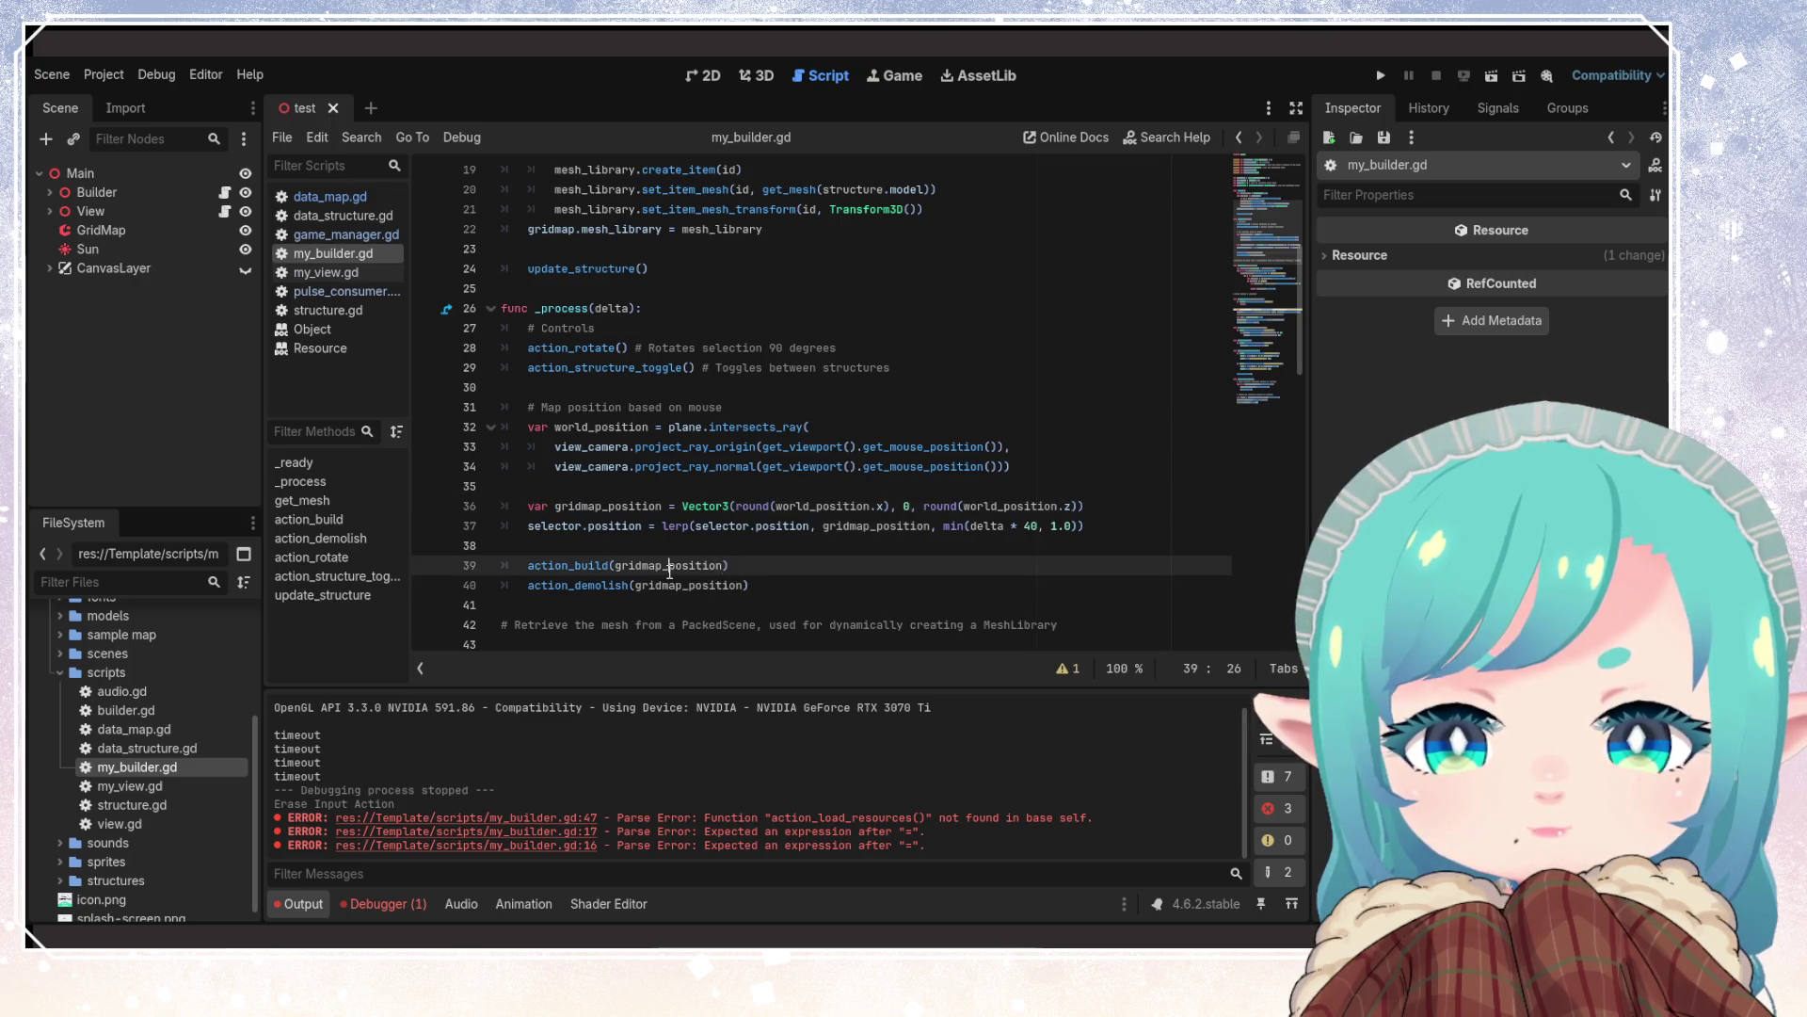
scroll(716, 565, down, 2)
click(678, 546)
key(Up)
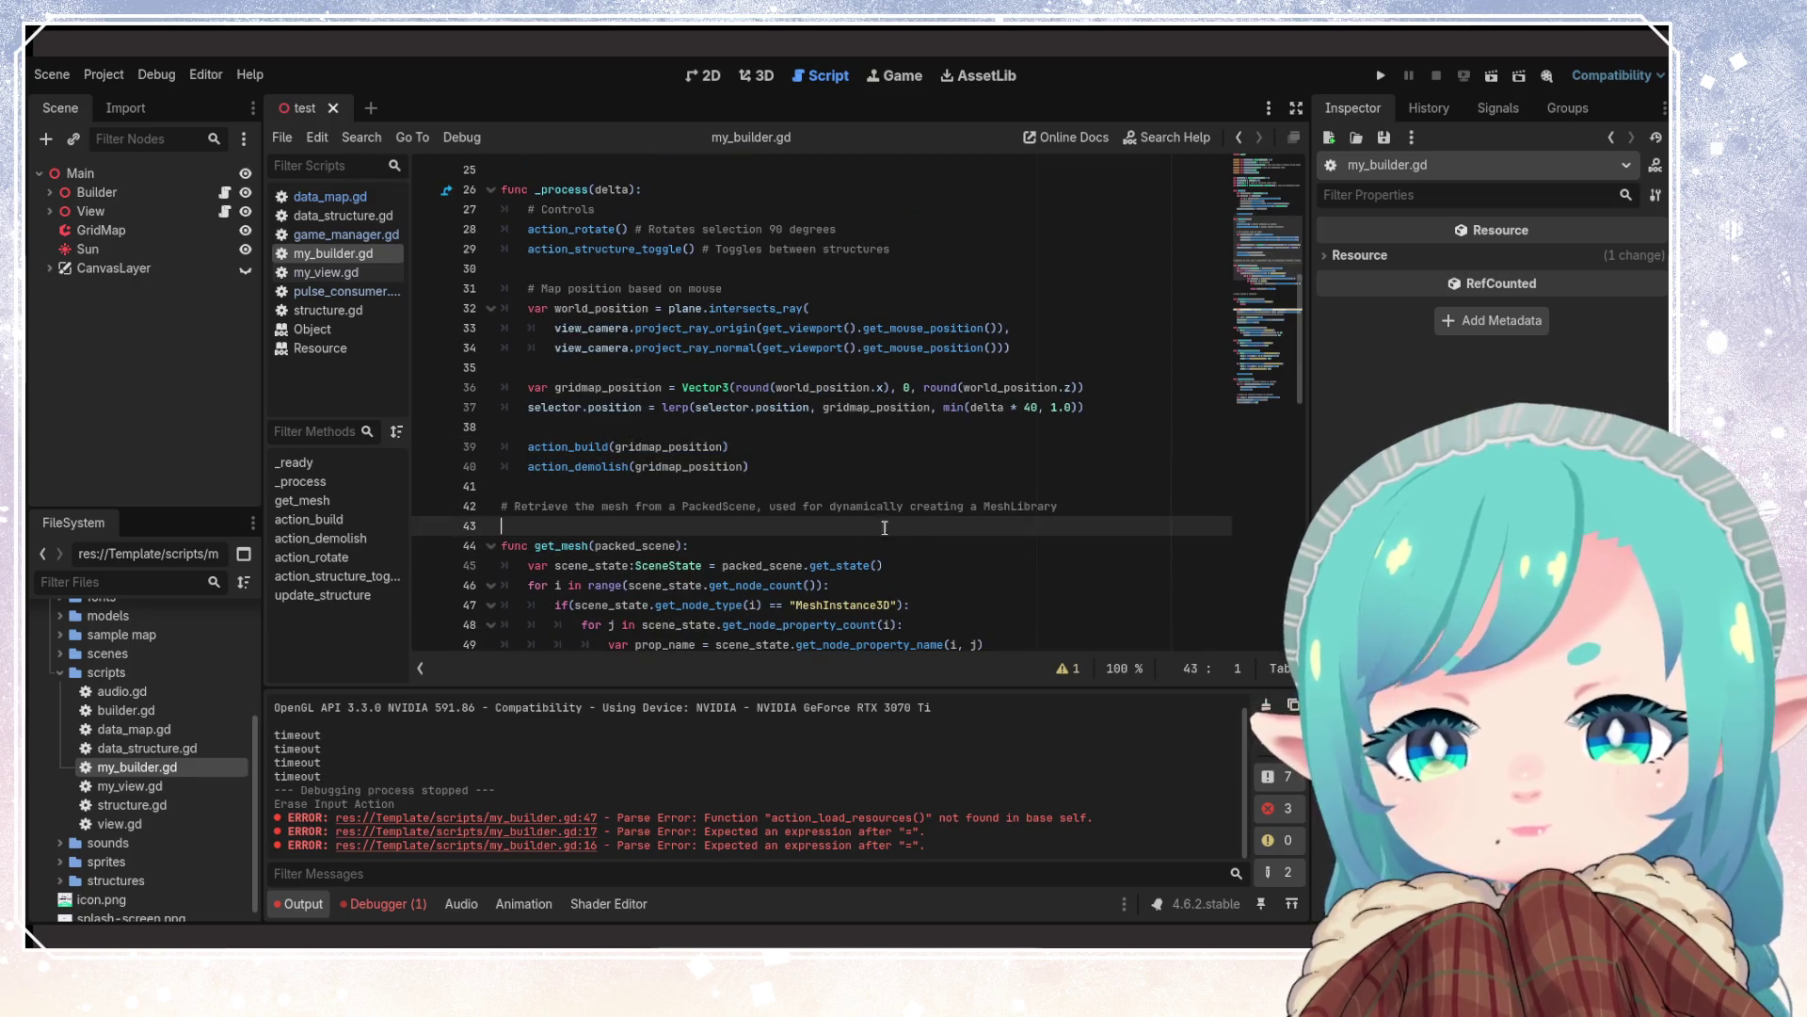
key(shift+Up)
key(BackSpace)
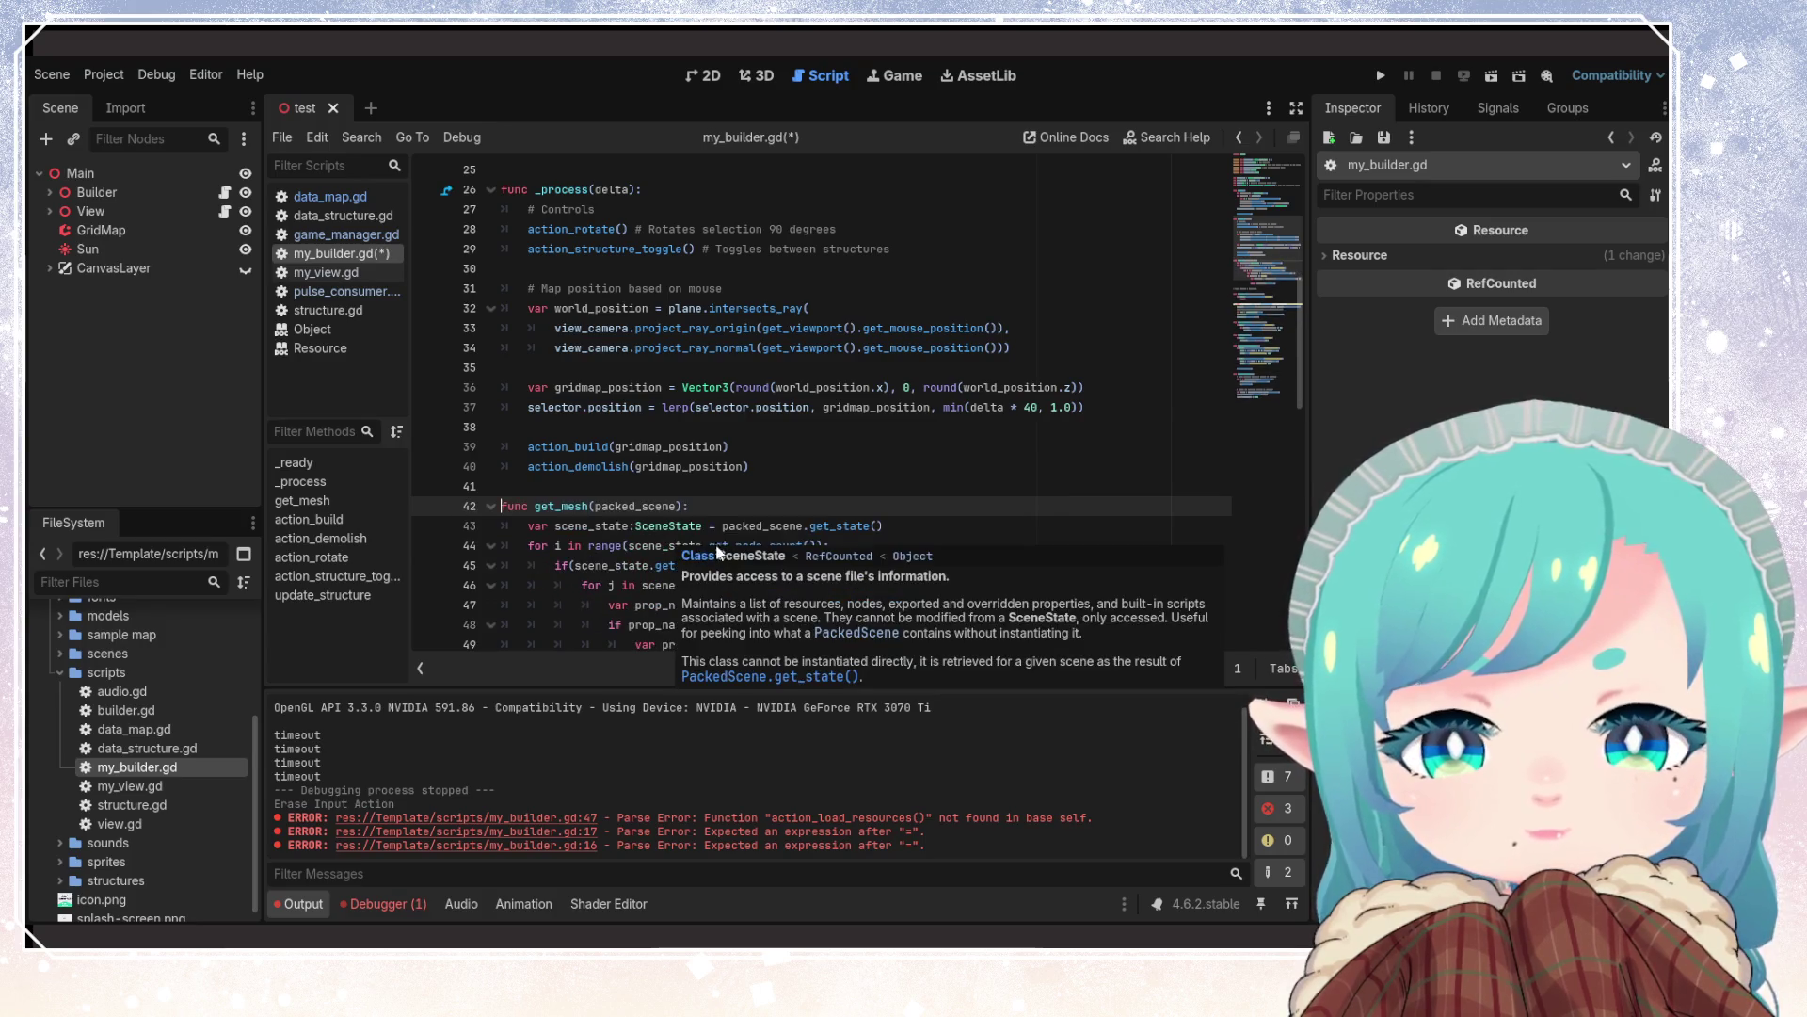
Remove the blank line above func get_mesh and step through every get_mesh search match
key(Delete)
key(ctrl+f)
text(get_mesh)
key(Return)
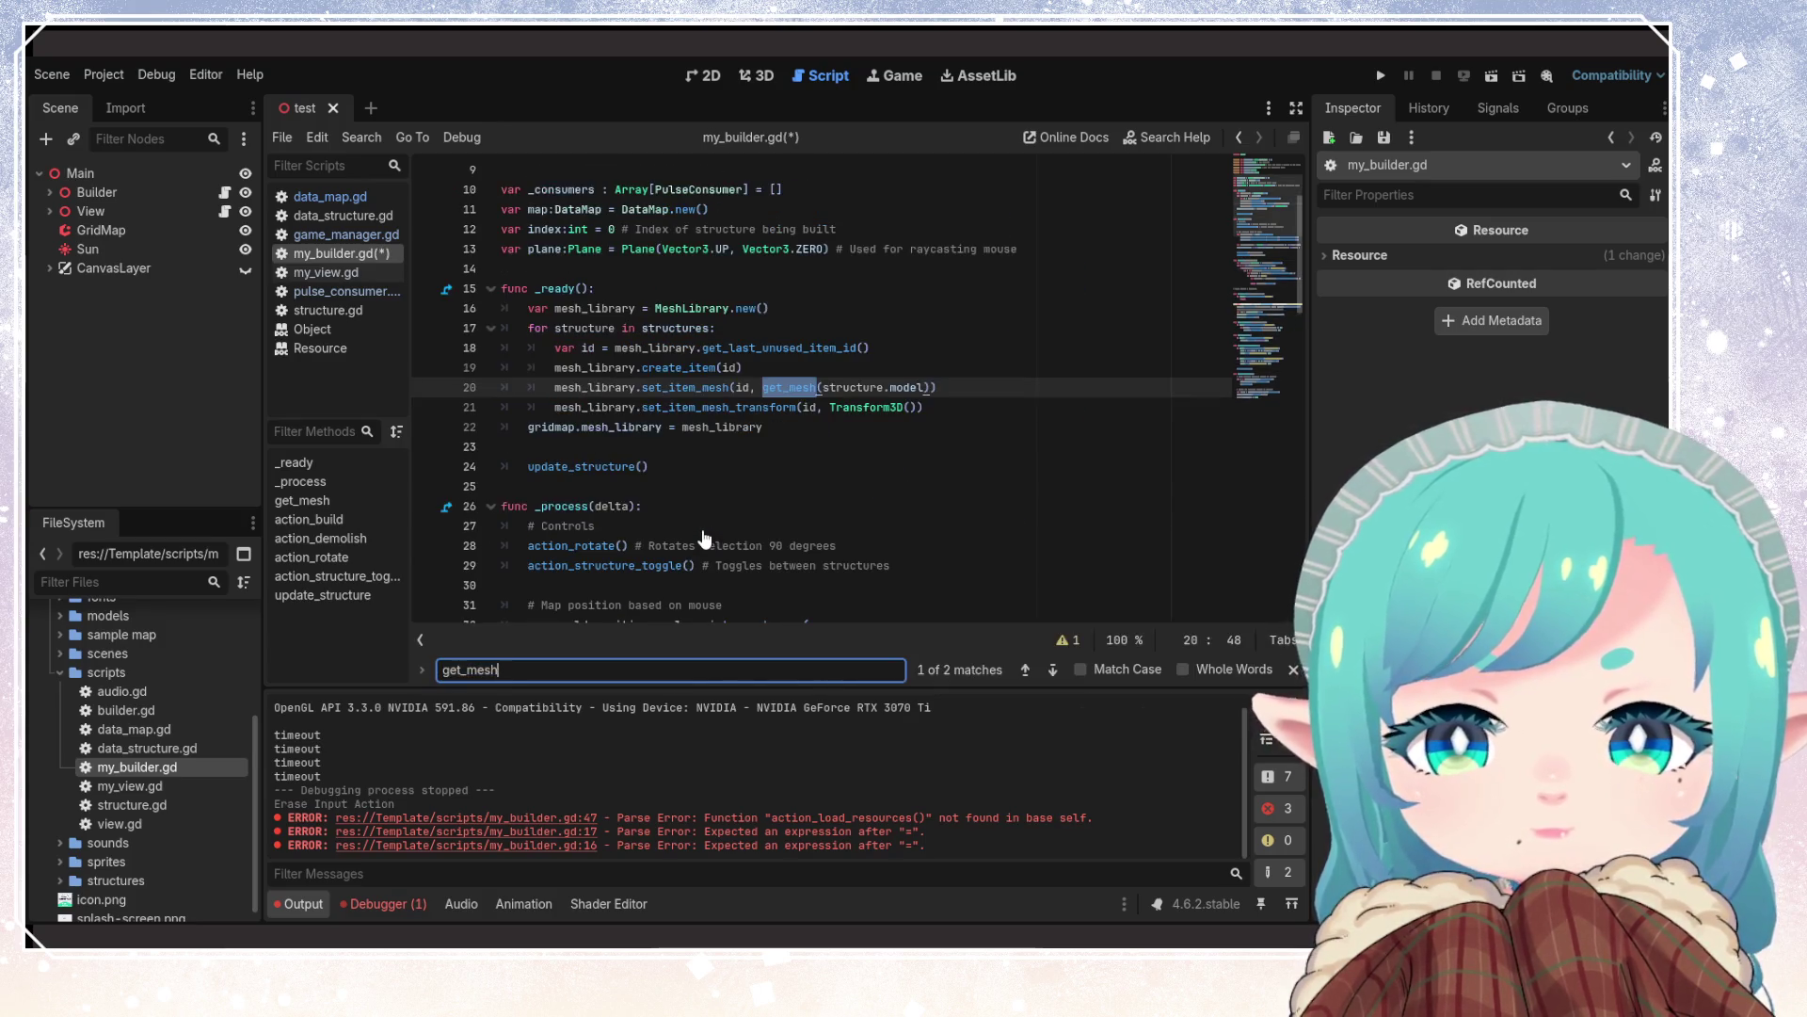
key(Return)
key(Return)
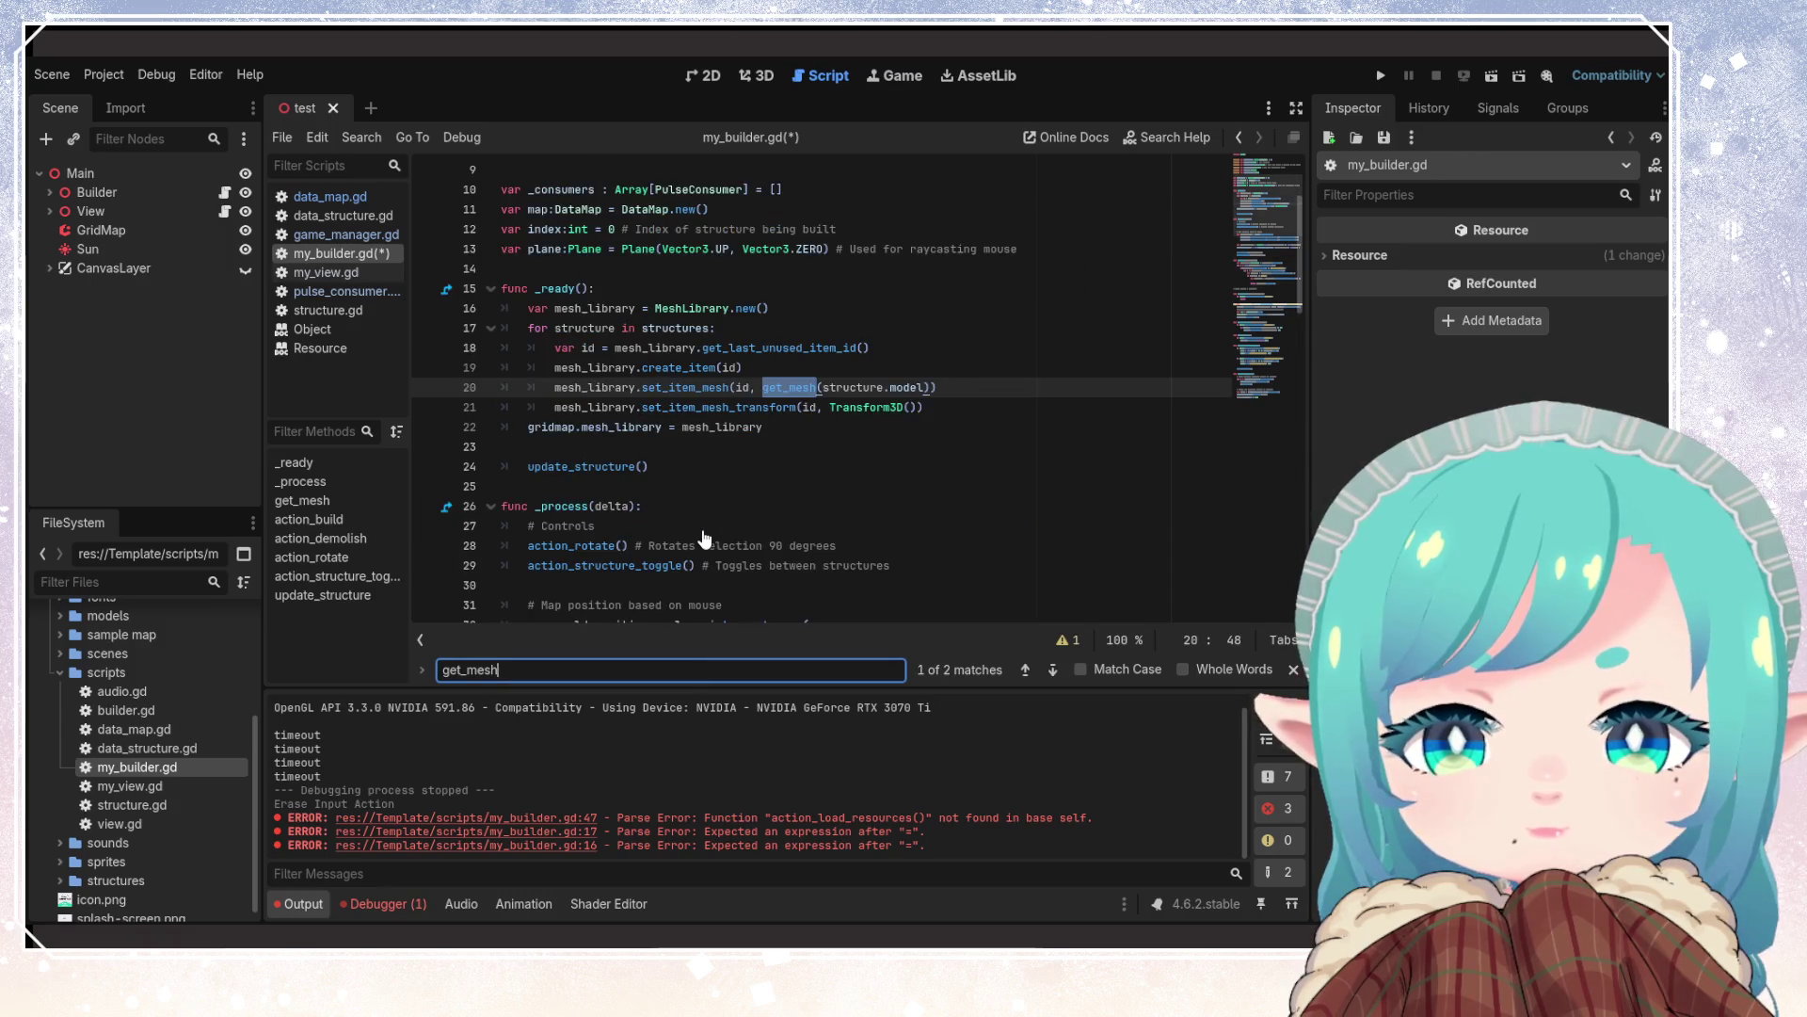
key(Return)
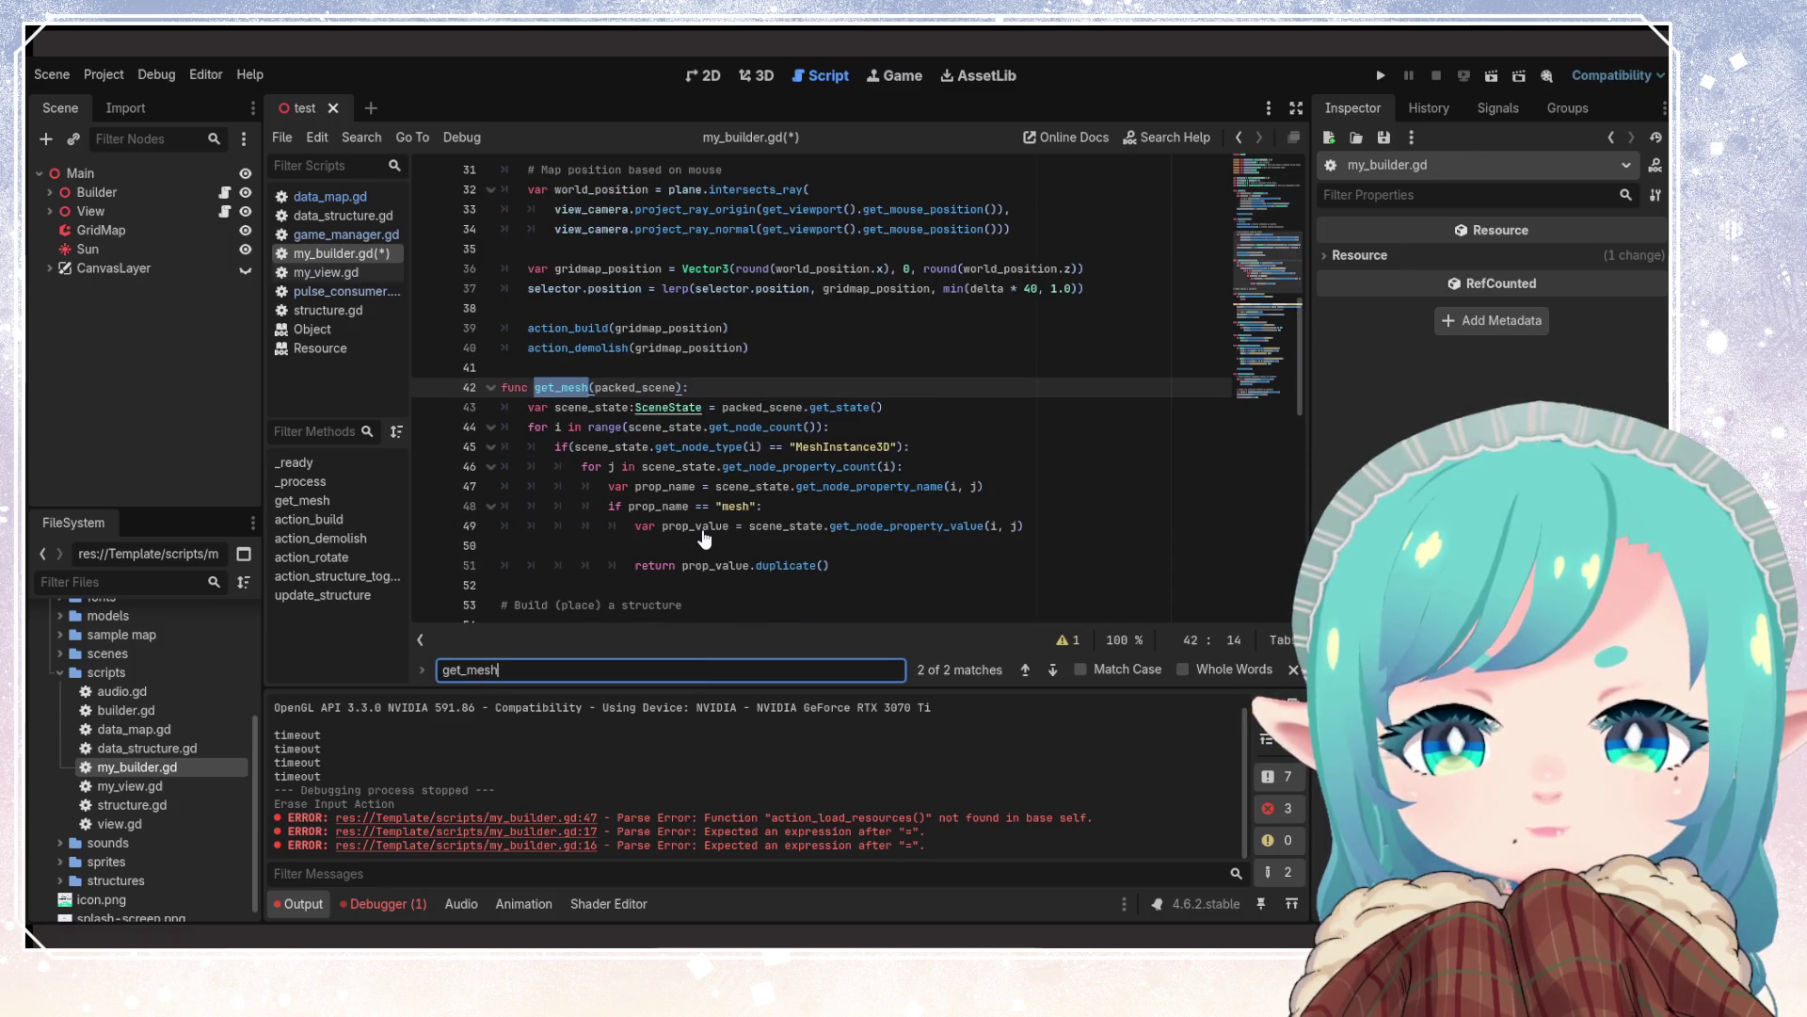
key(Return)
Save my_builder.gd and look over the compacted script
click(789, 467)
key(ctrl+s)
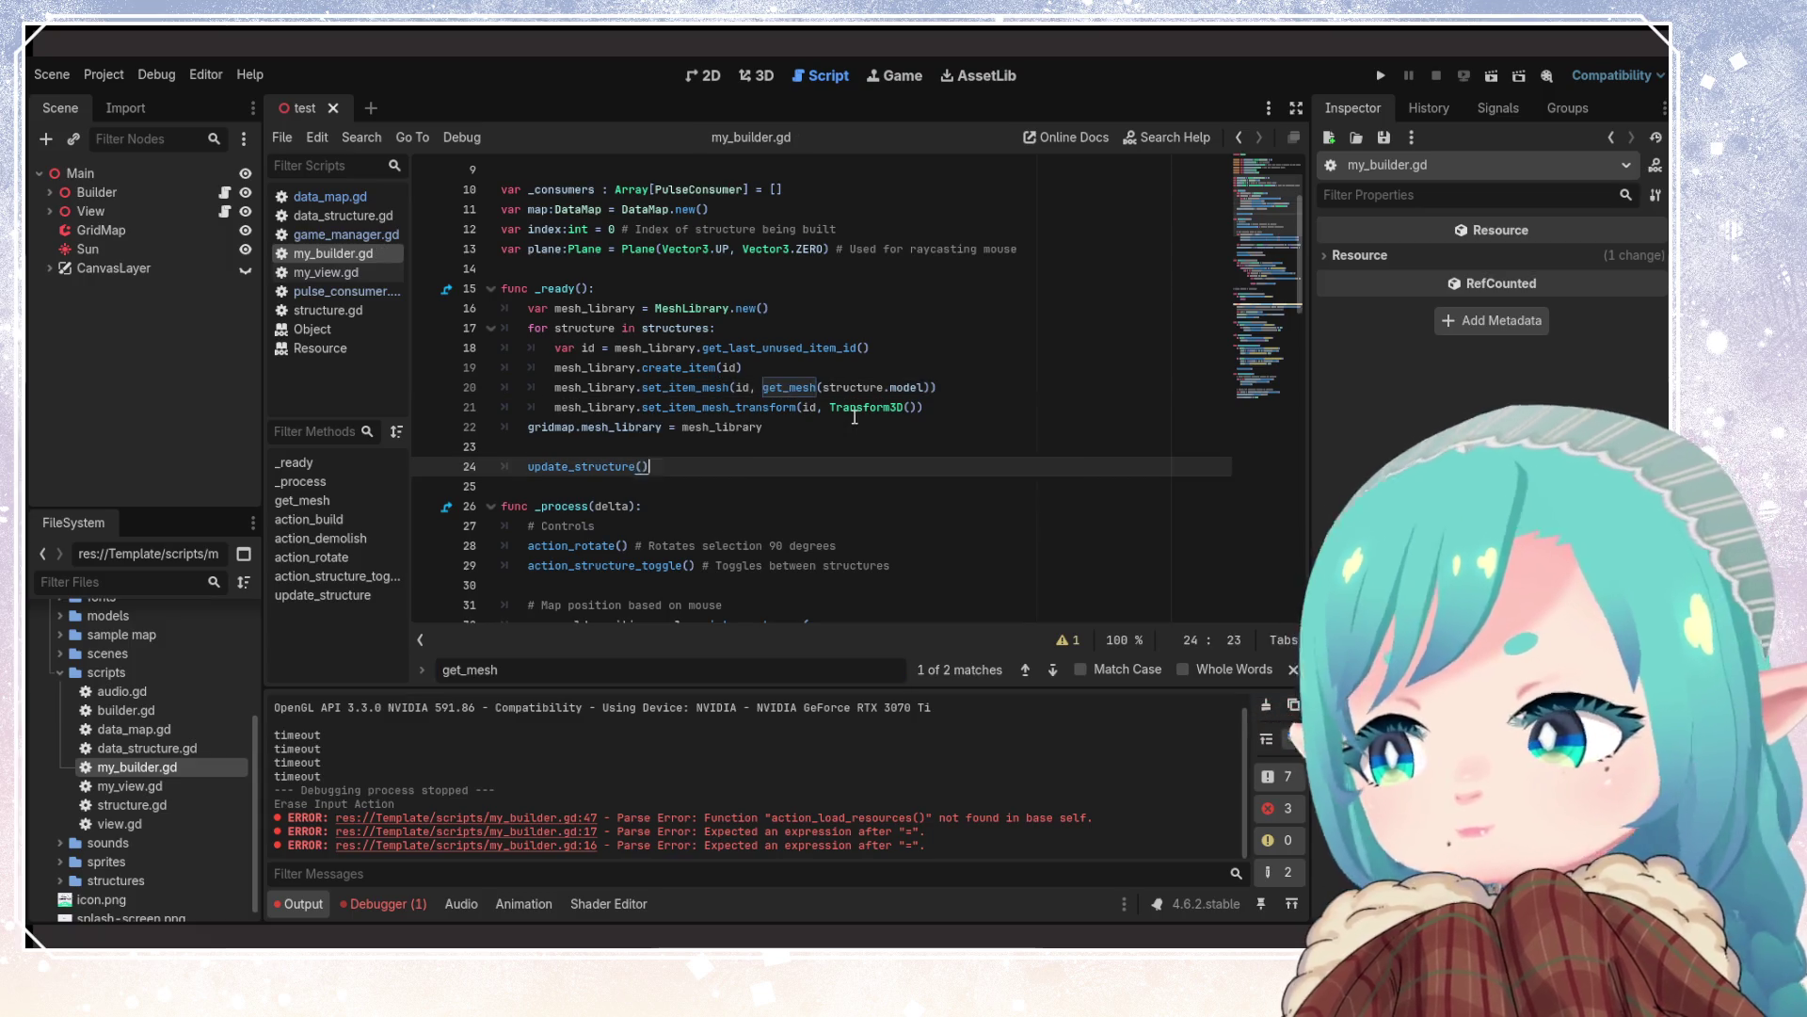
click(893, 490)
scroll(880, 486, up, 2)
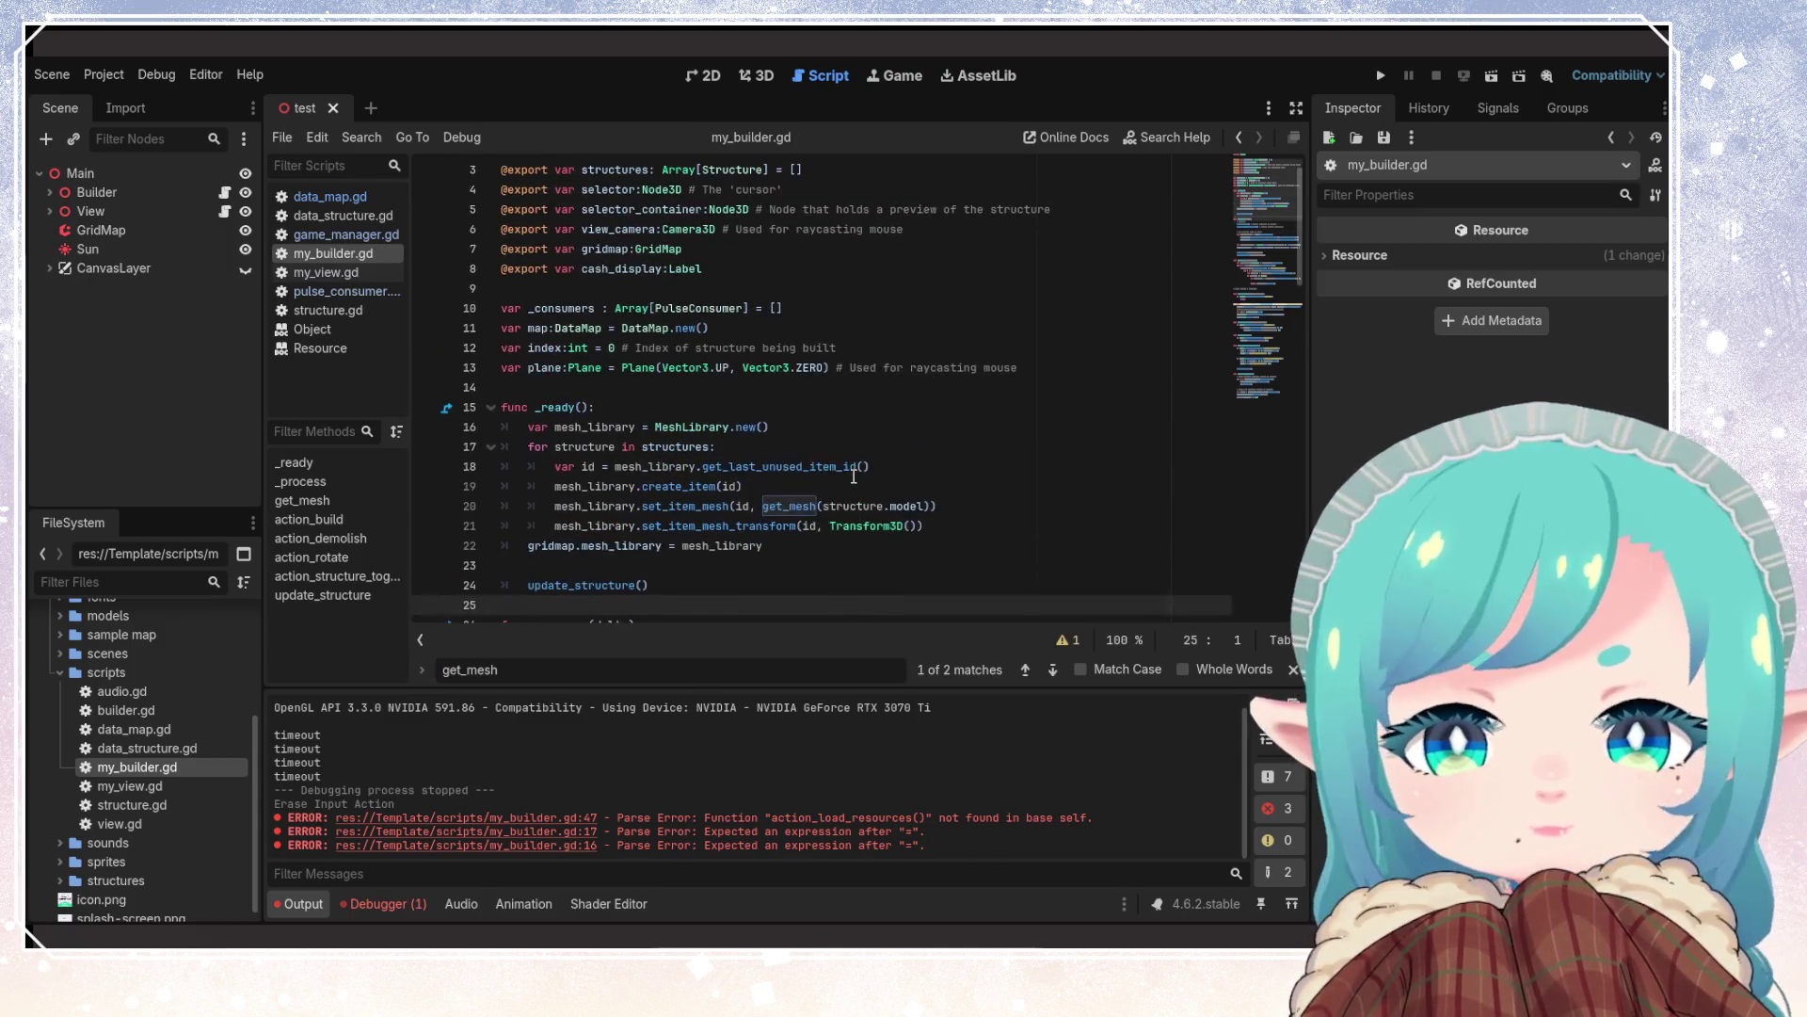
click(852, 466)
scroll(751, 486, down, 5)
scroll(751, 485, up, 4)
click(750, 428)
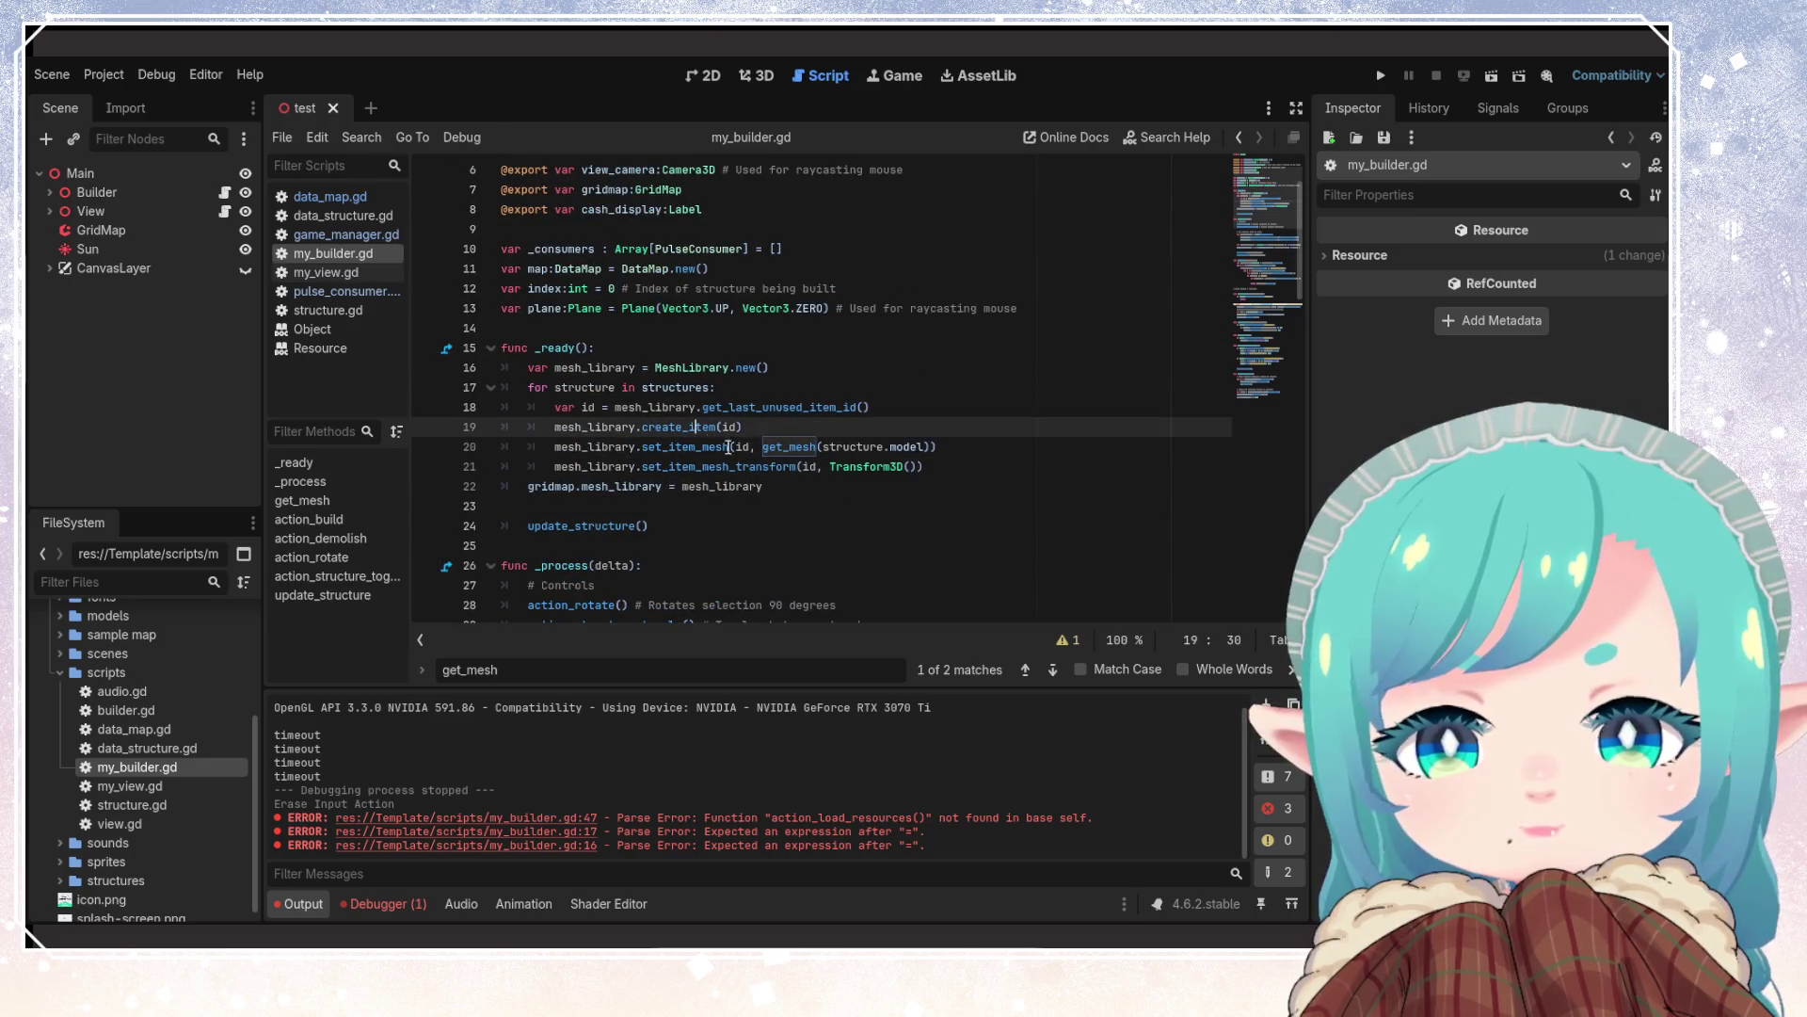
scroll(940, 503, down, 4)
scroll(940, 503, up, 6)
scroll(894, 490, down, 9)
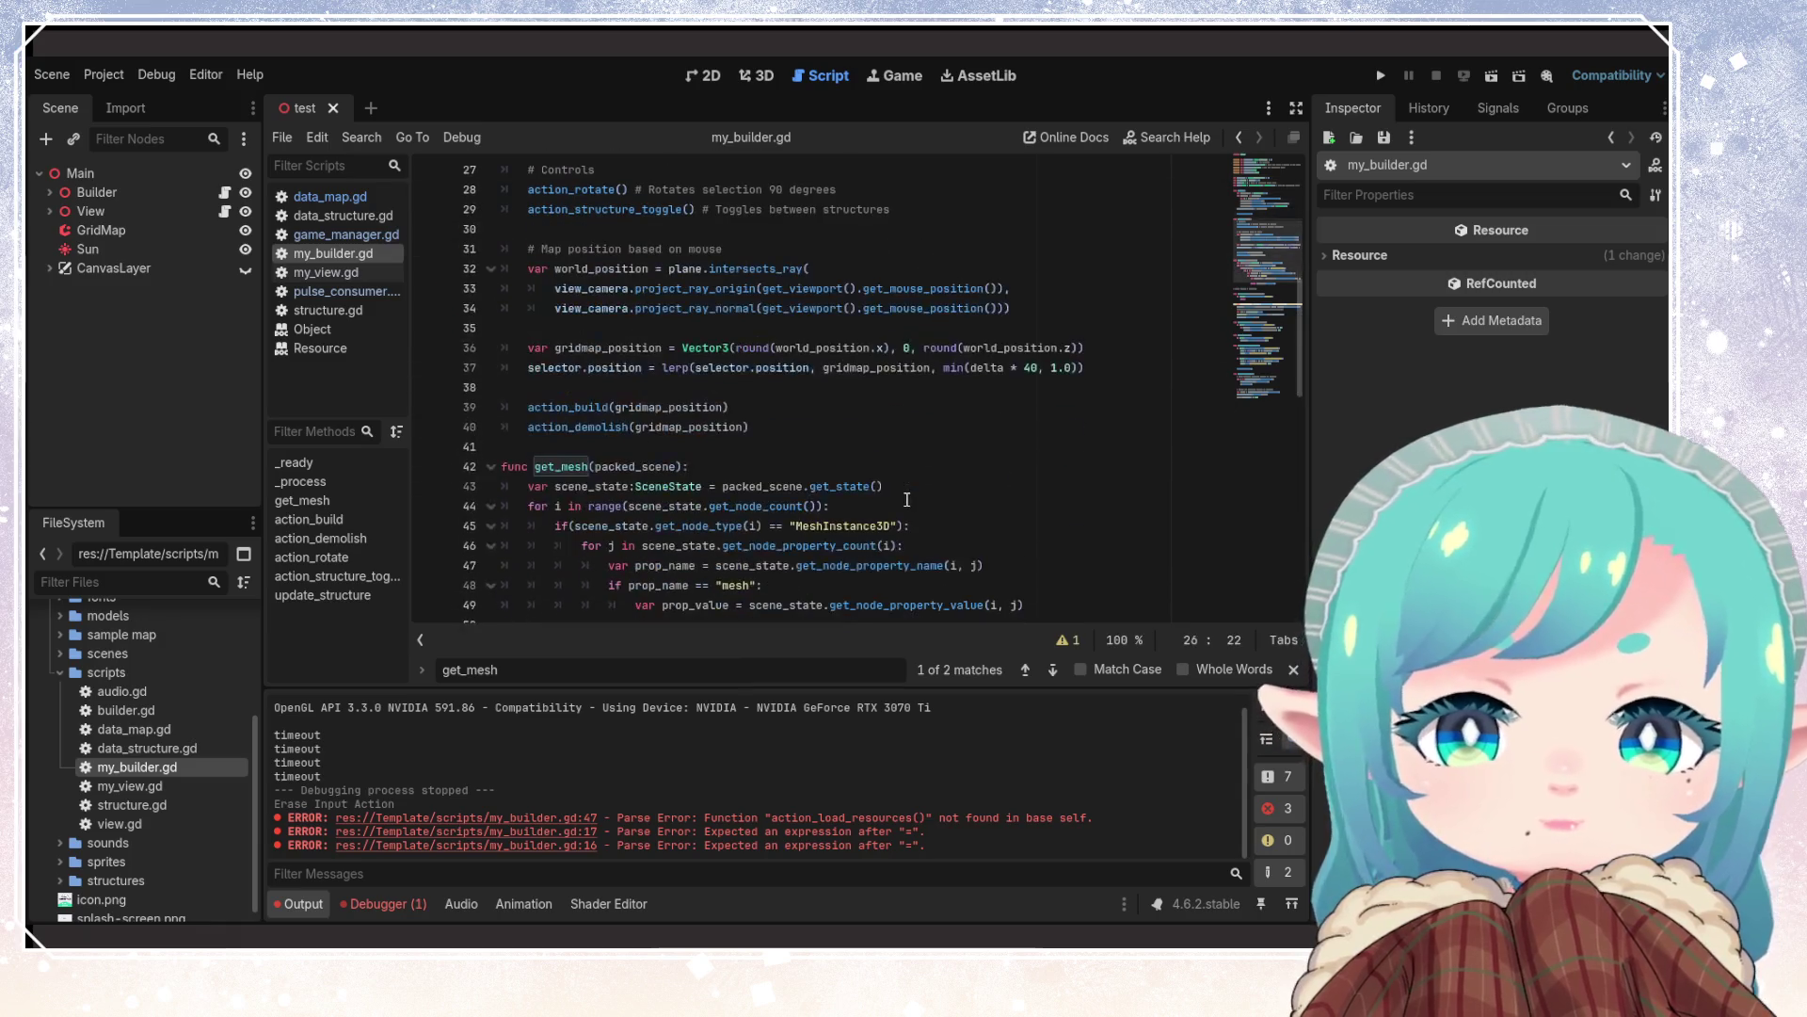
click(858, 485)
scroll(727, 469, down, 5)
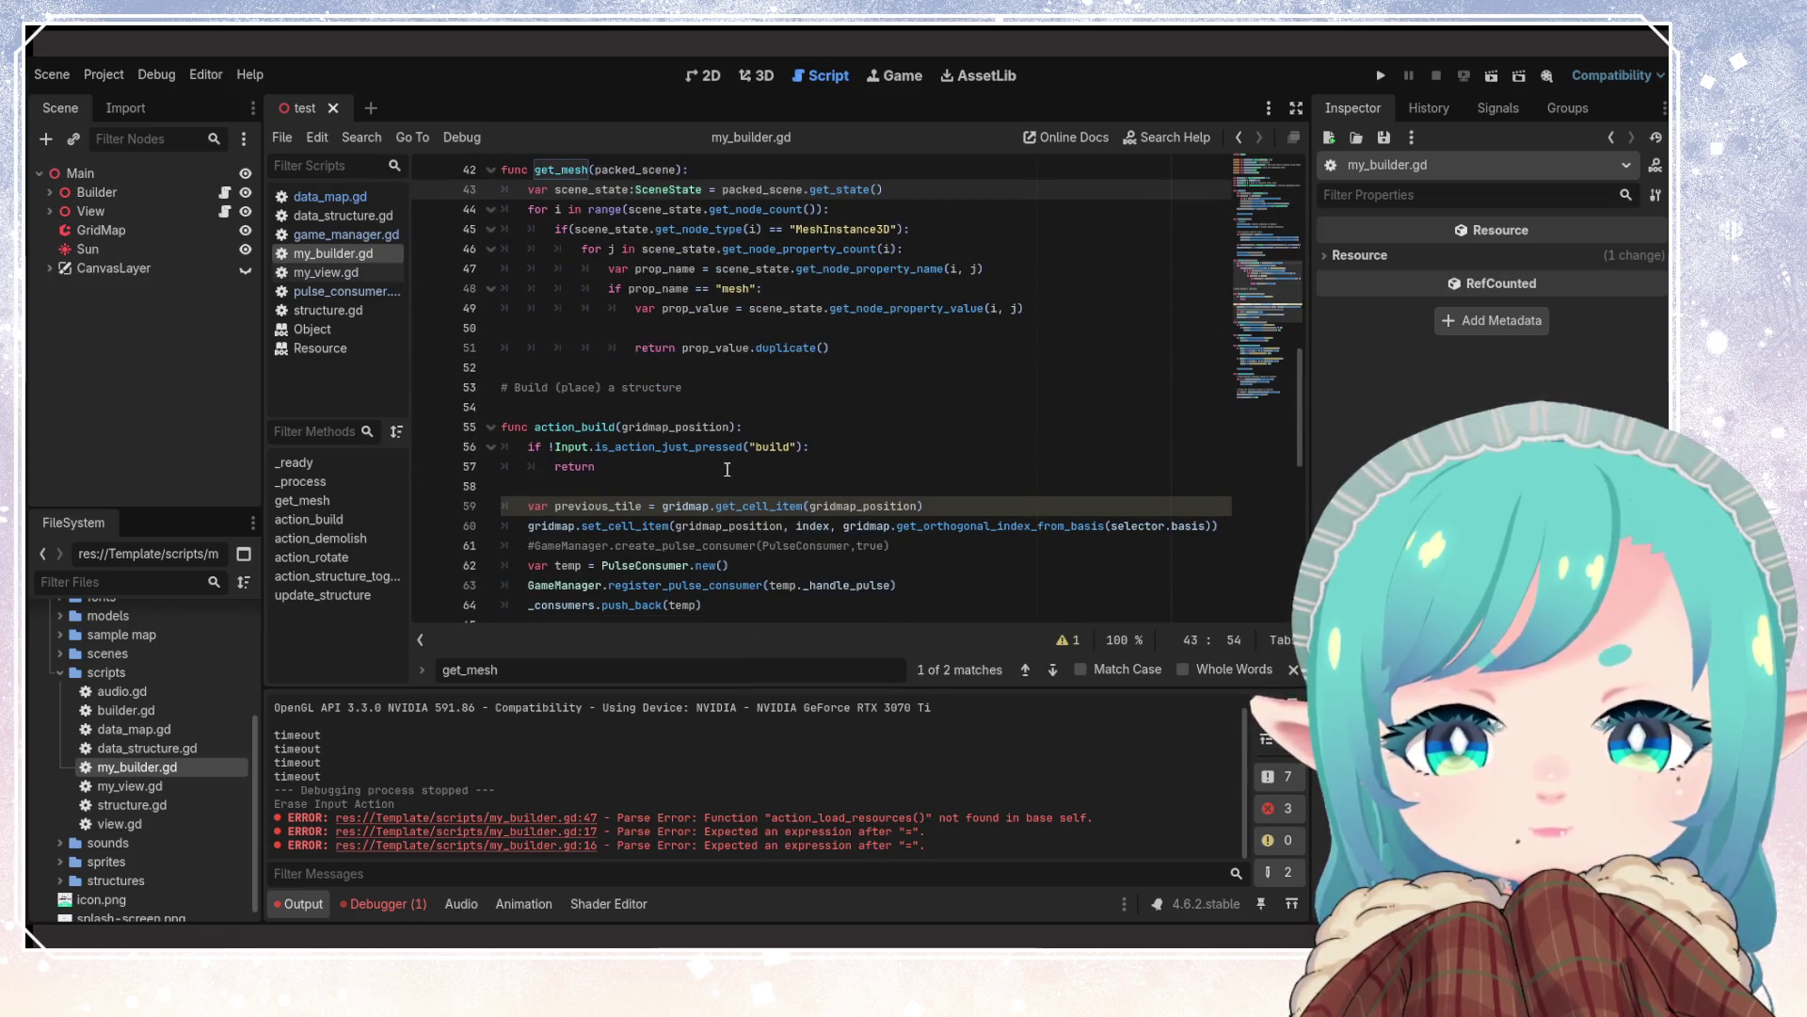
triple_click(676, 392)
key(BackSpace)
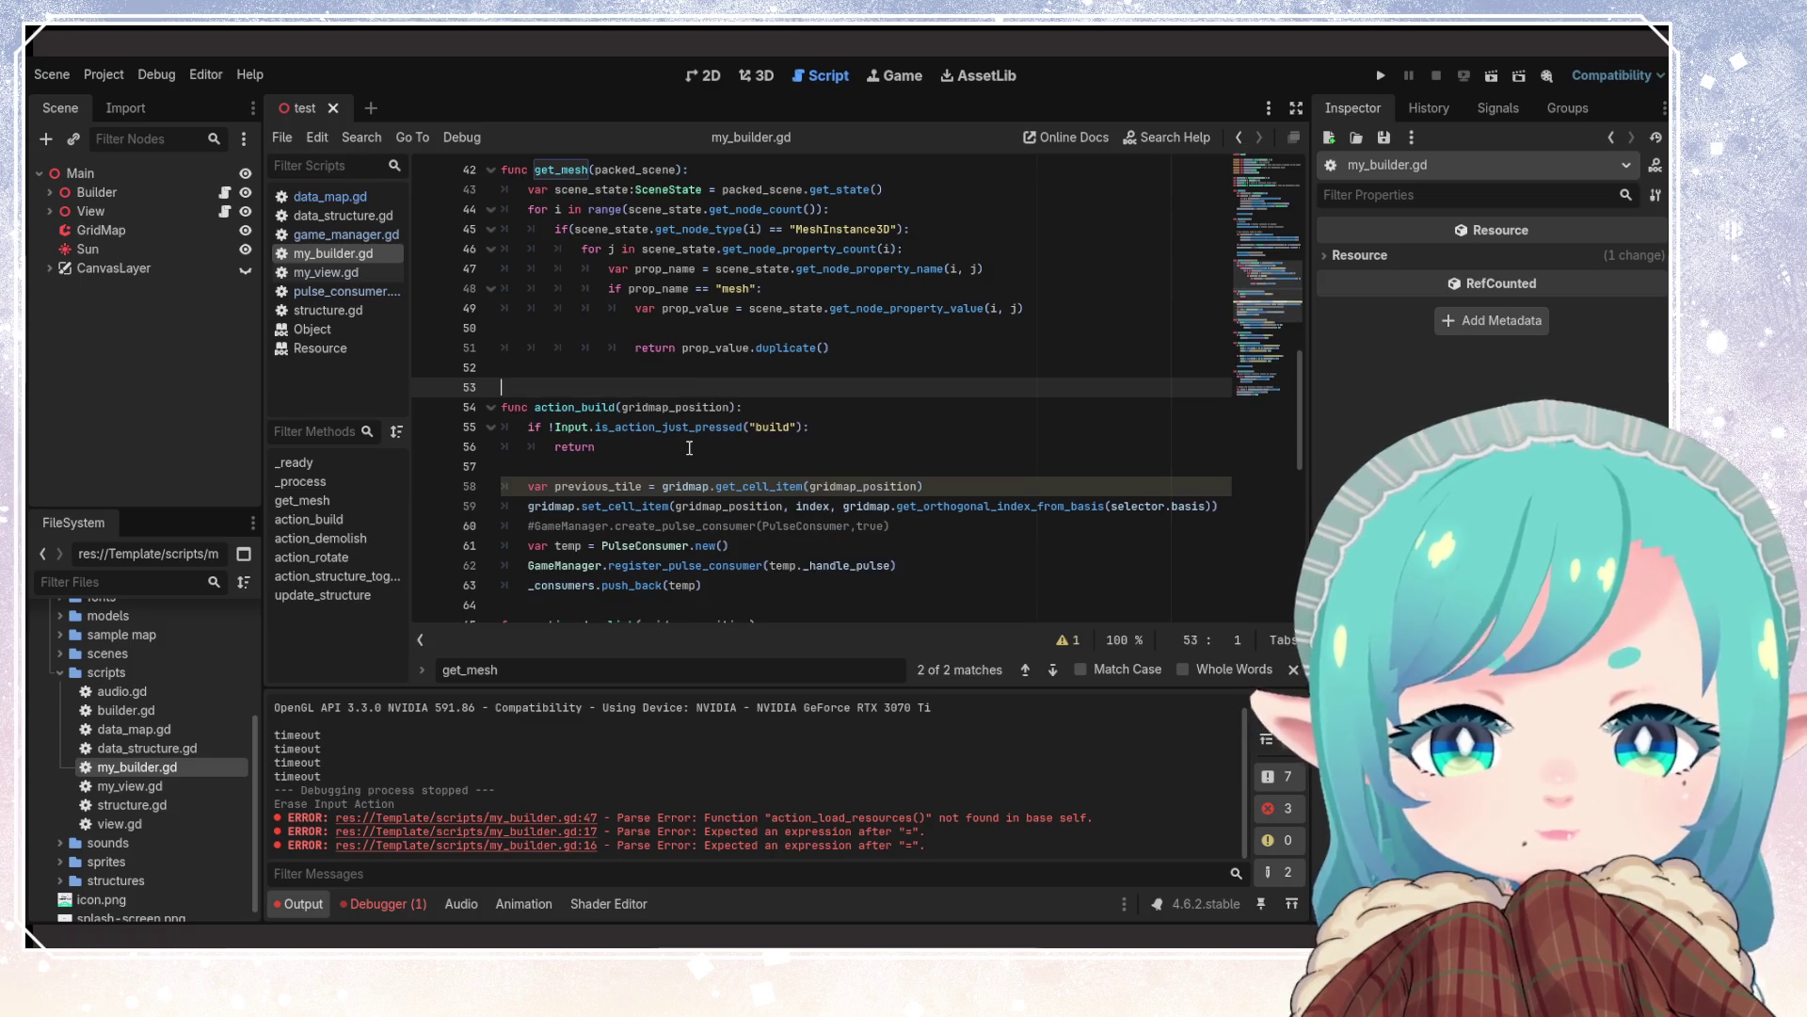
key(BackSpace)
key(ctrl+s)
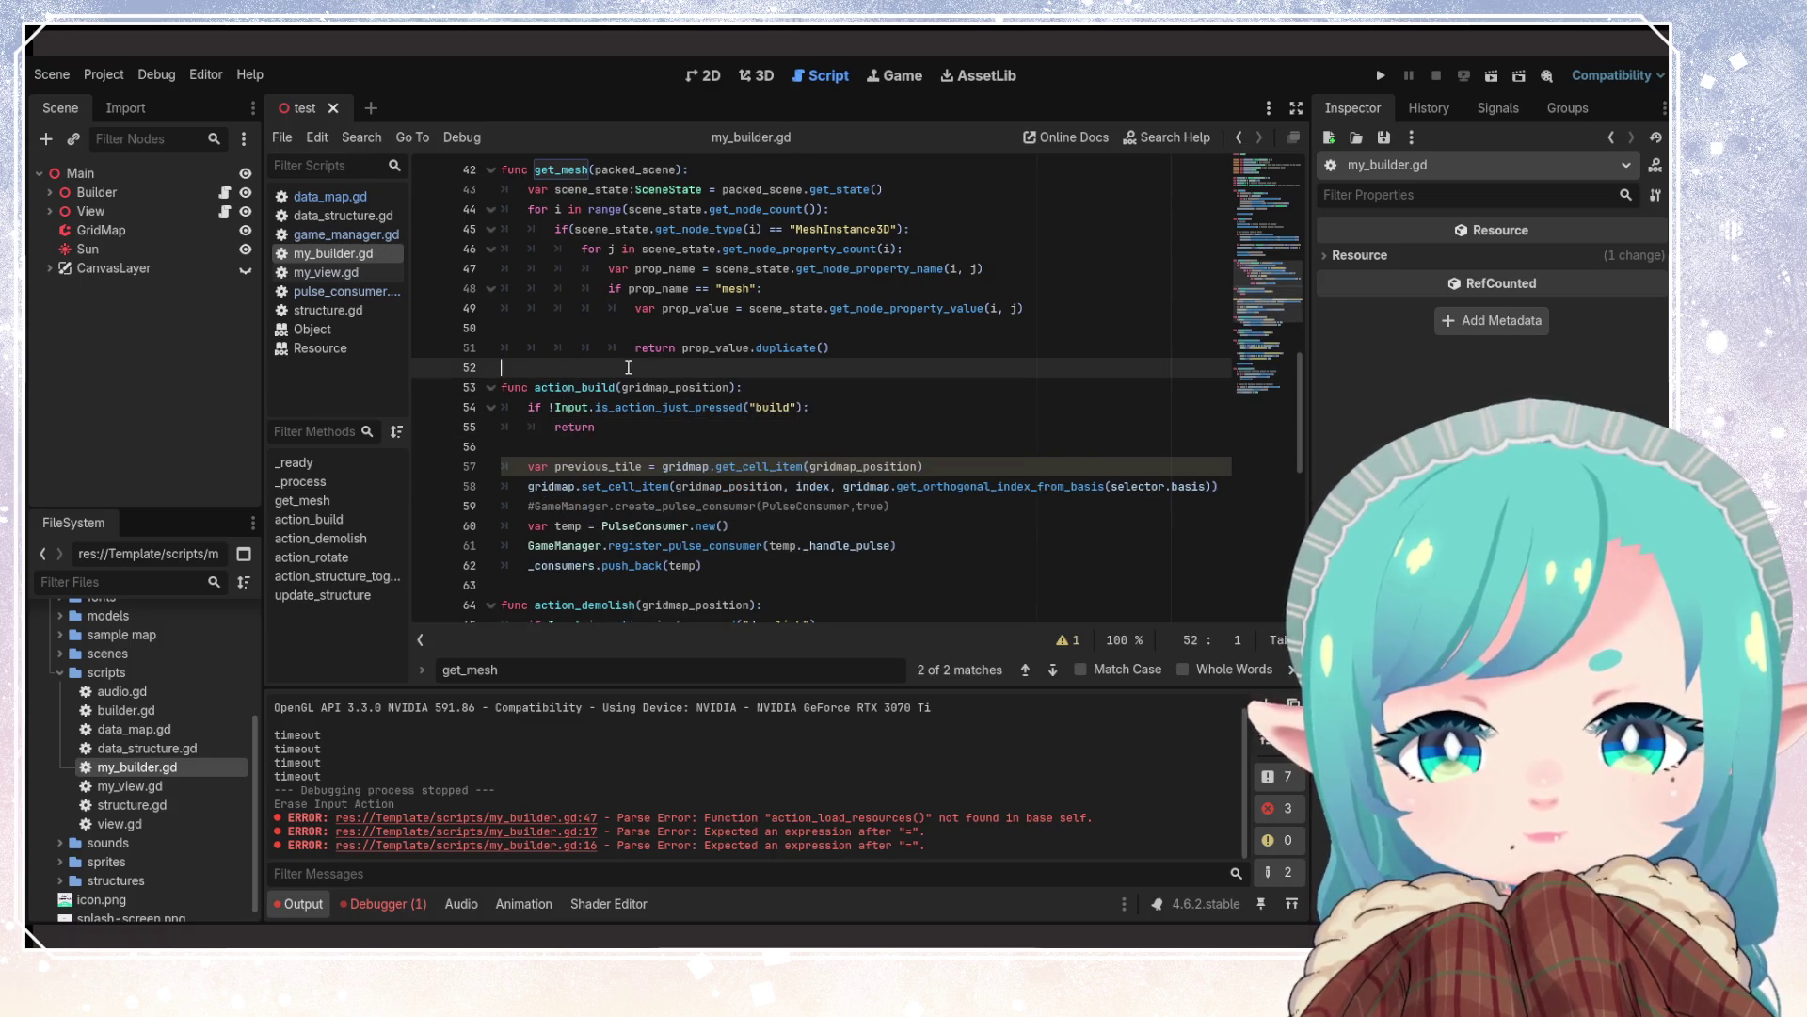
key(Up)
key(Up)
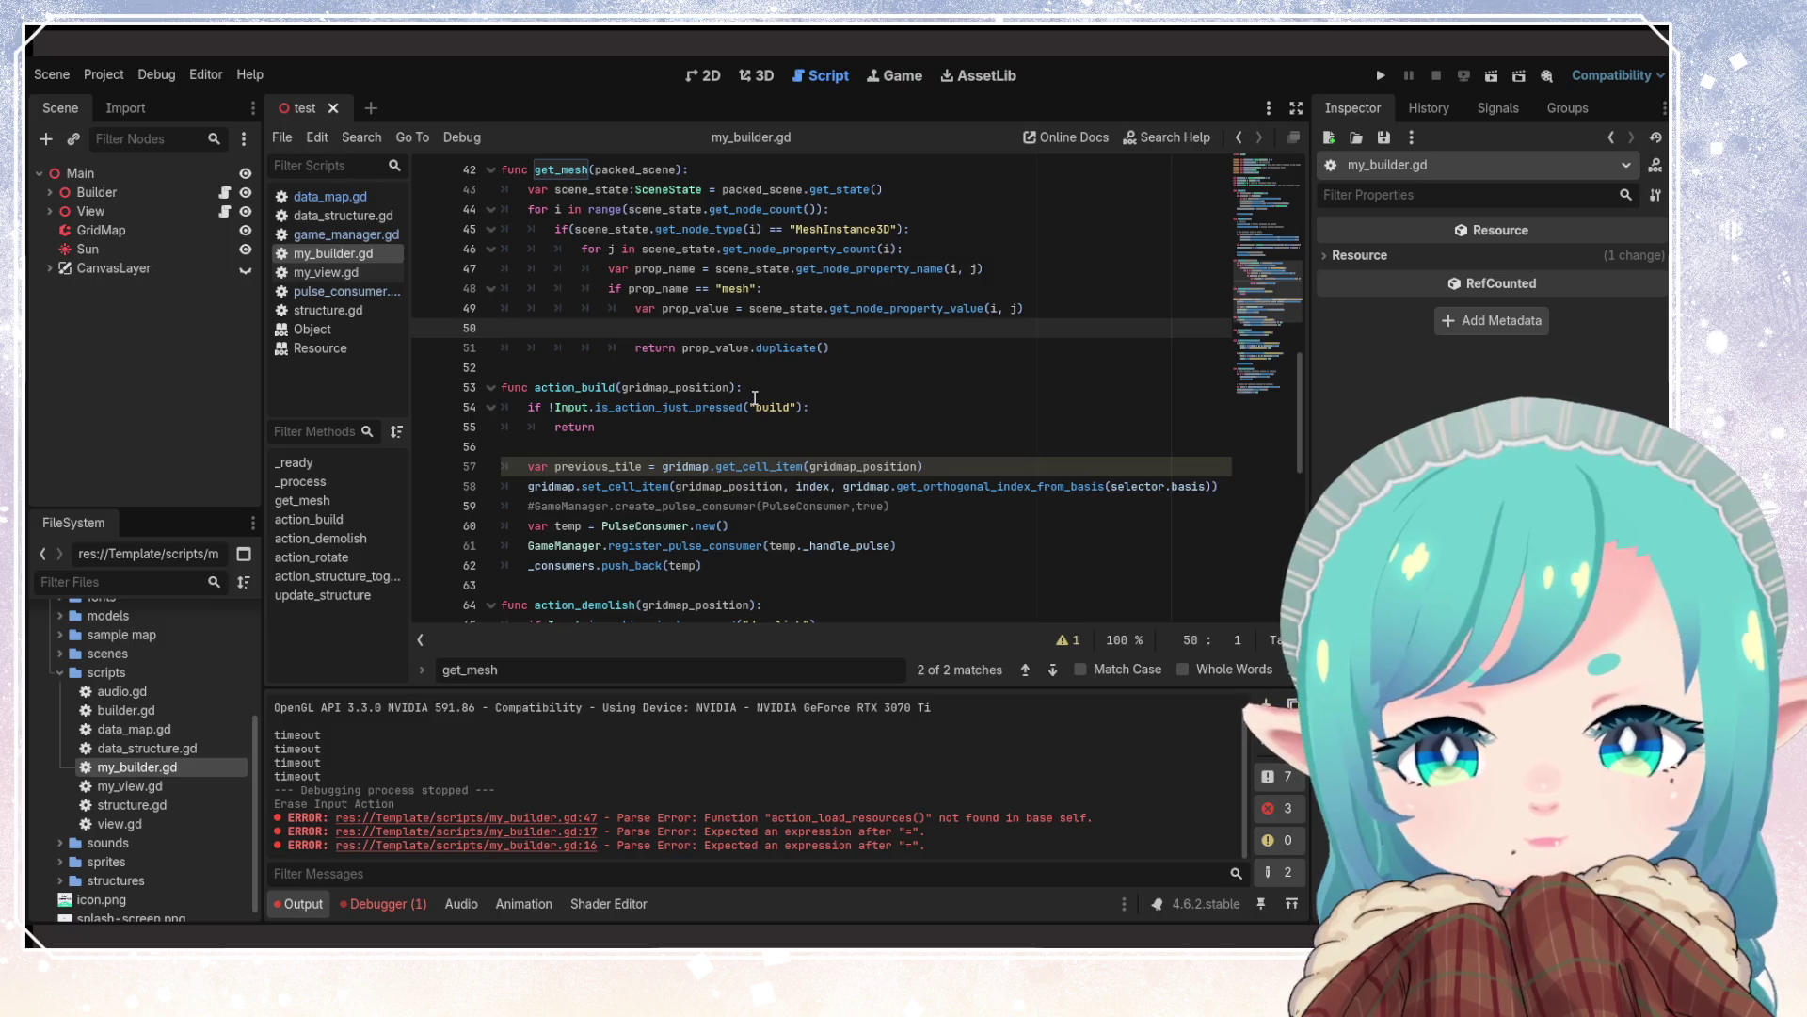
key(BackSpace)
key(Down)
key(Down)
key(Down)
key(Down)
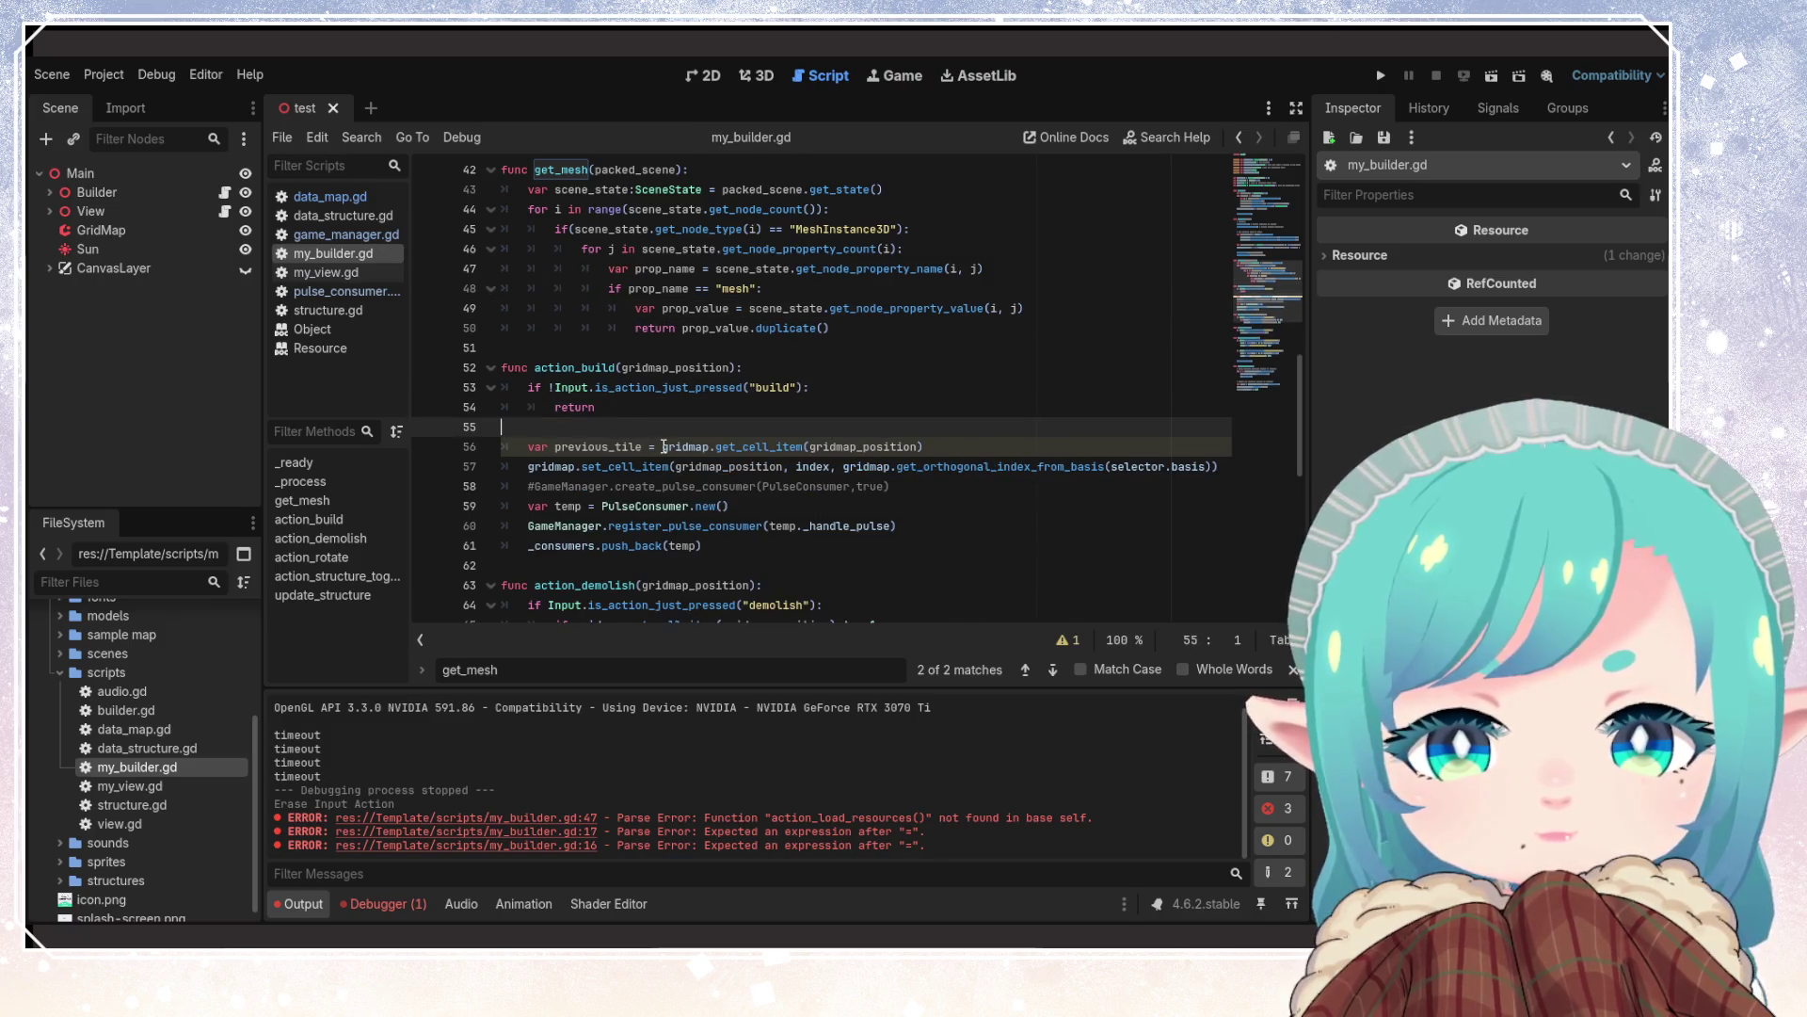
scroll(664, 447, down, 9)
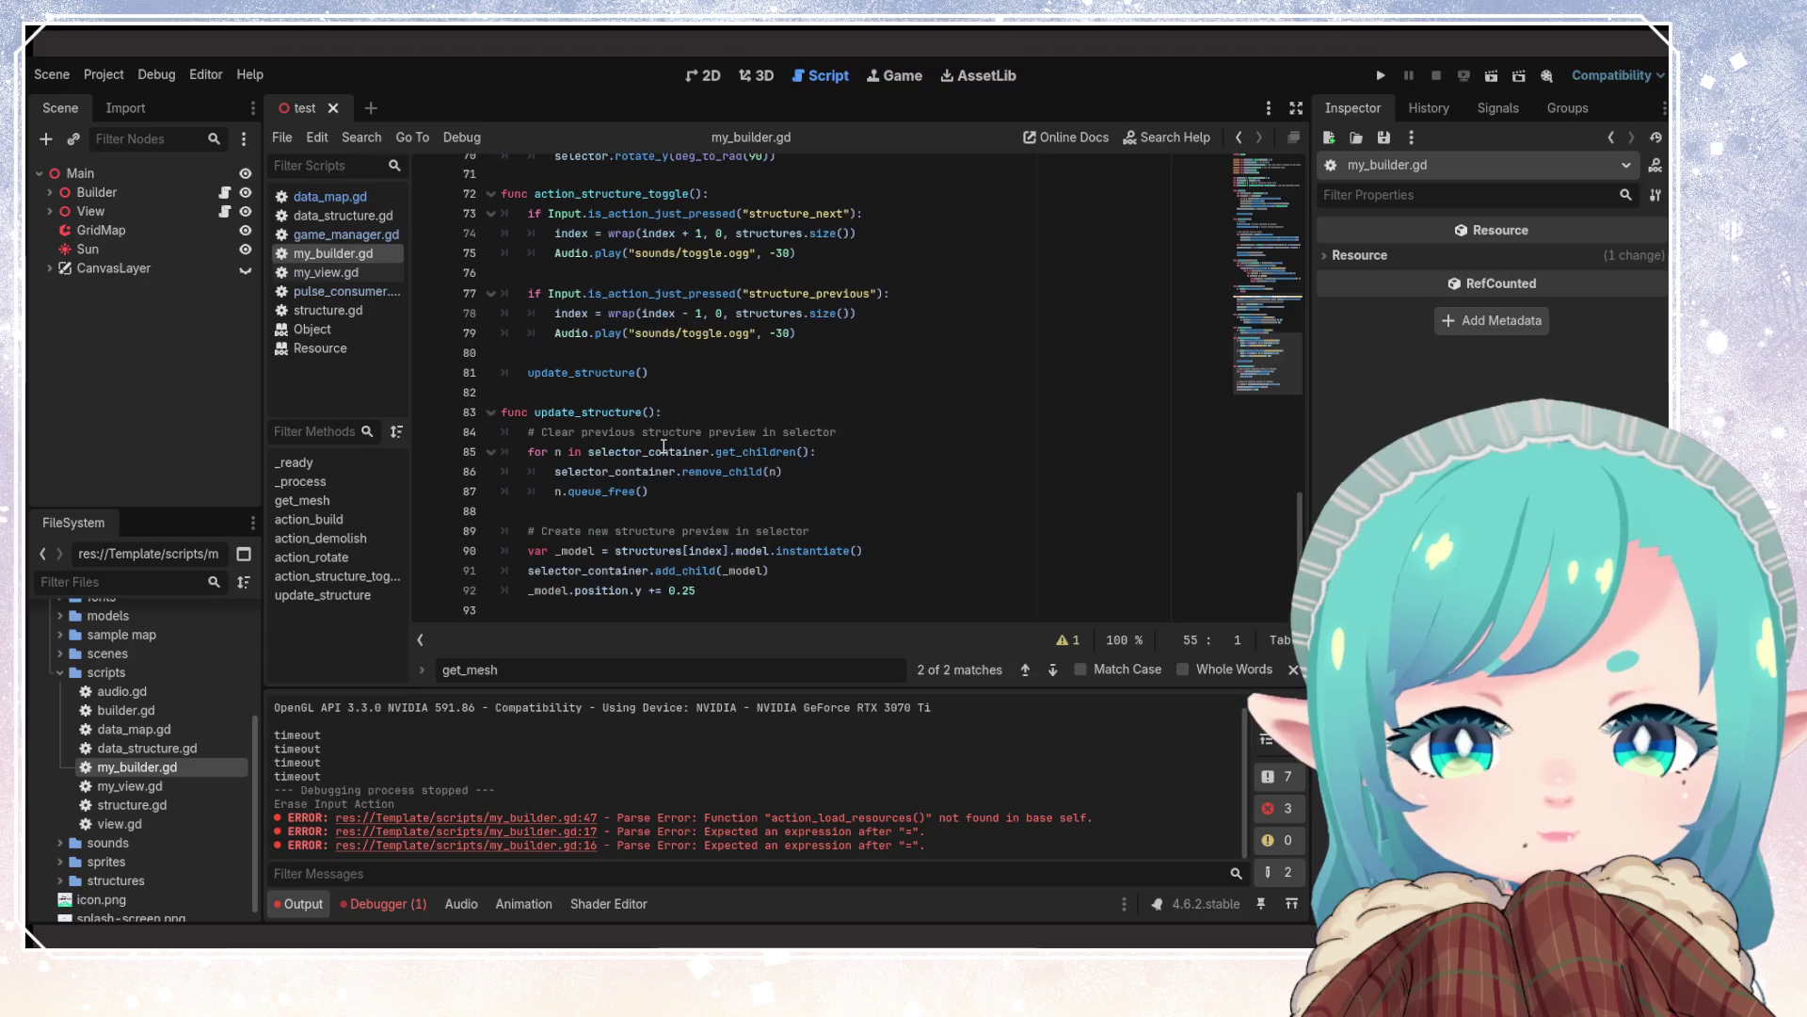
scroll(664, 446, up, 4)
click(663, 450)
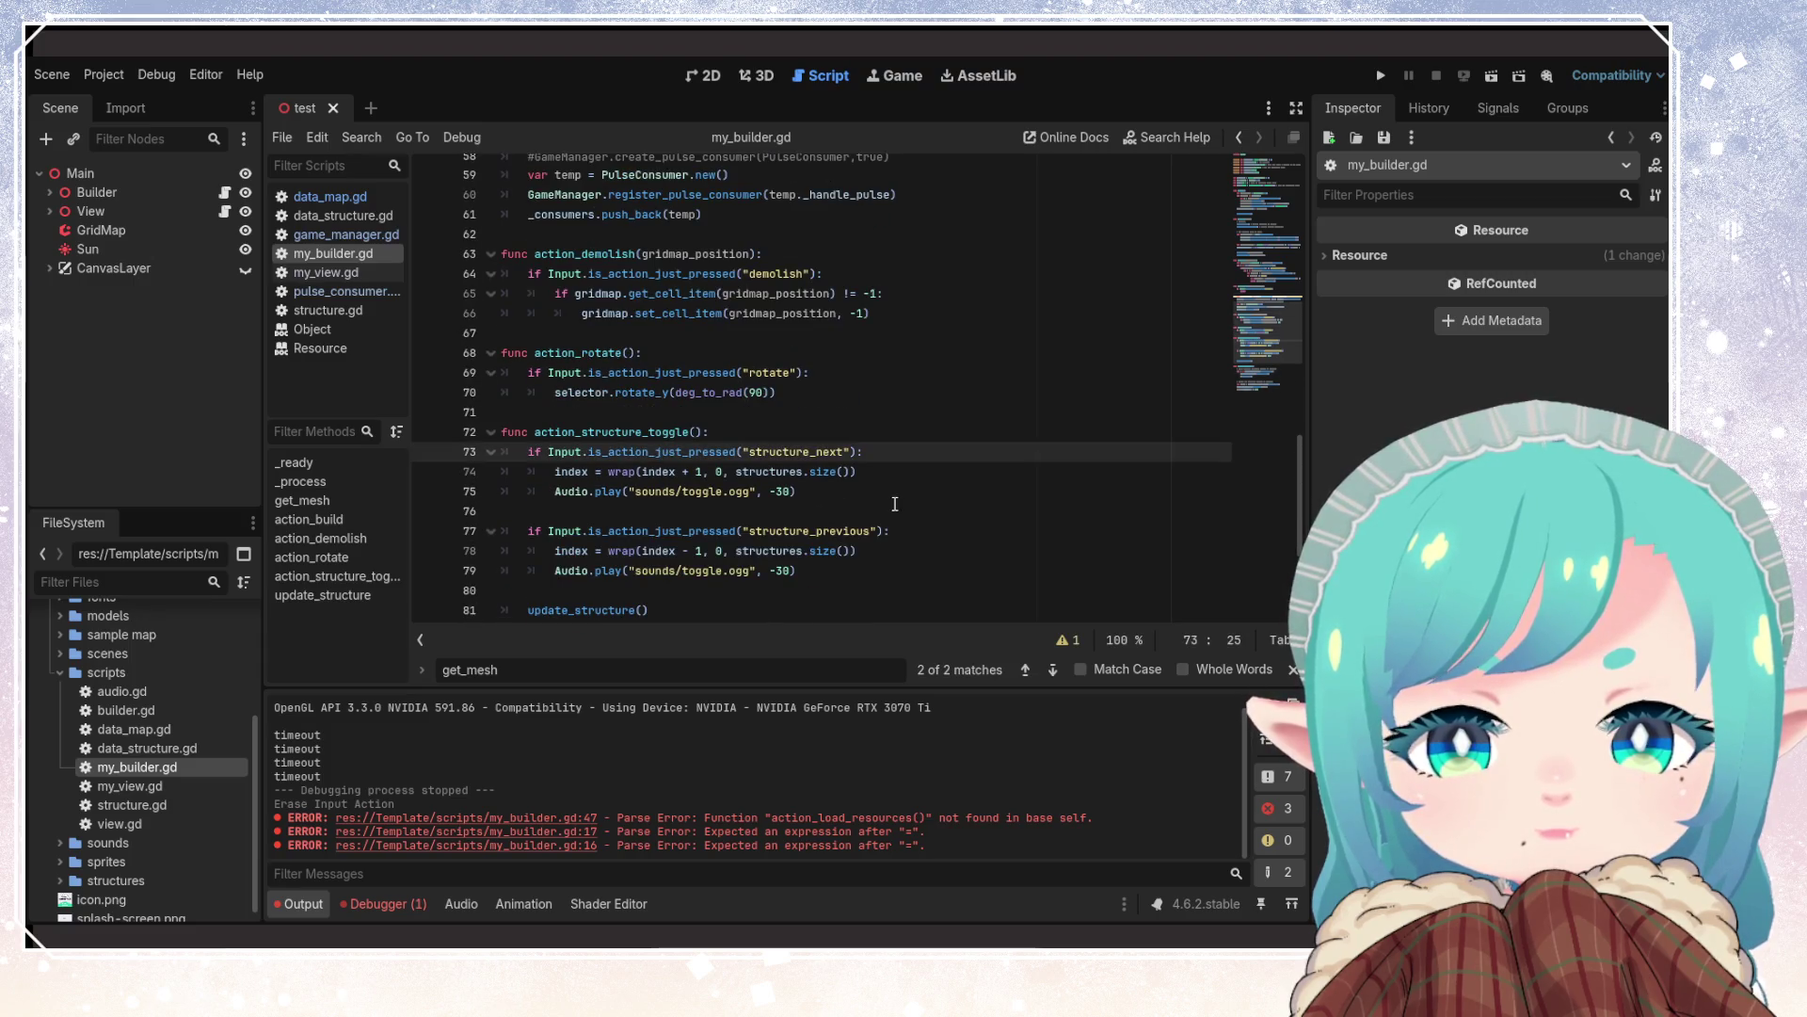
scroll(896, 503, up, 1)
click(837, 444)
scroll(818, 489, up, 2)
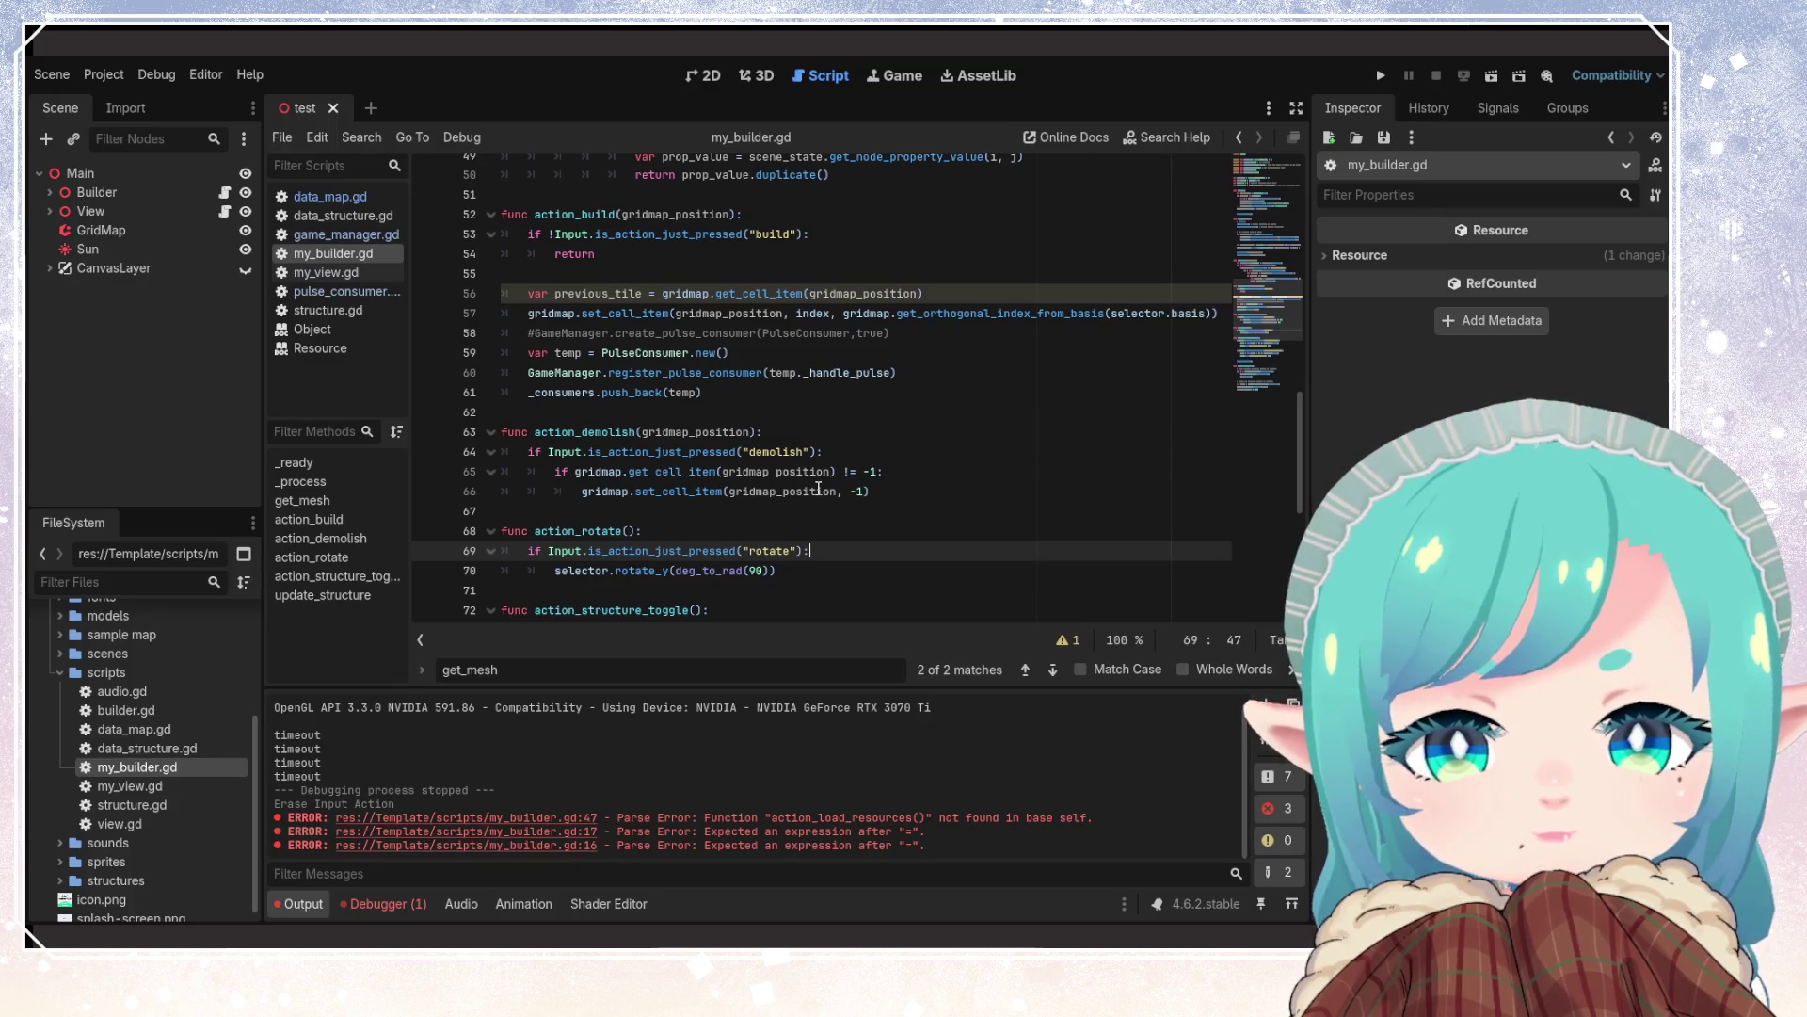
click(659, 214)
click(947, 490)
click(853, 533)
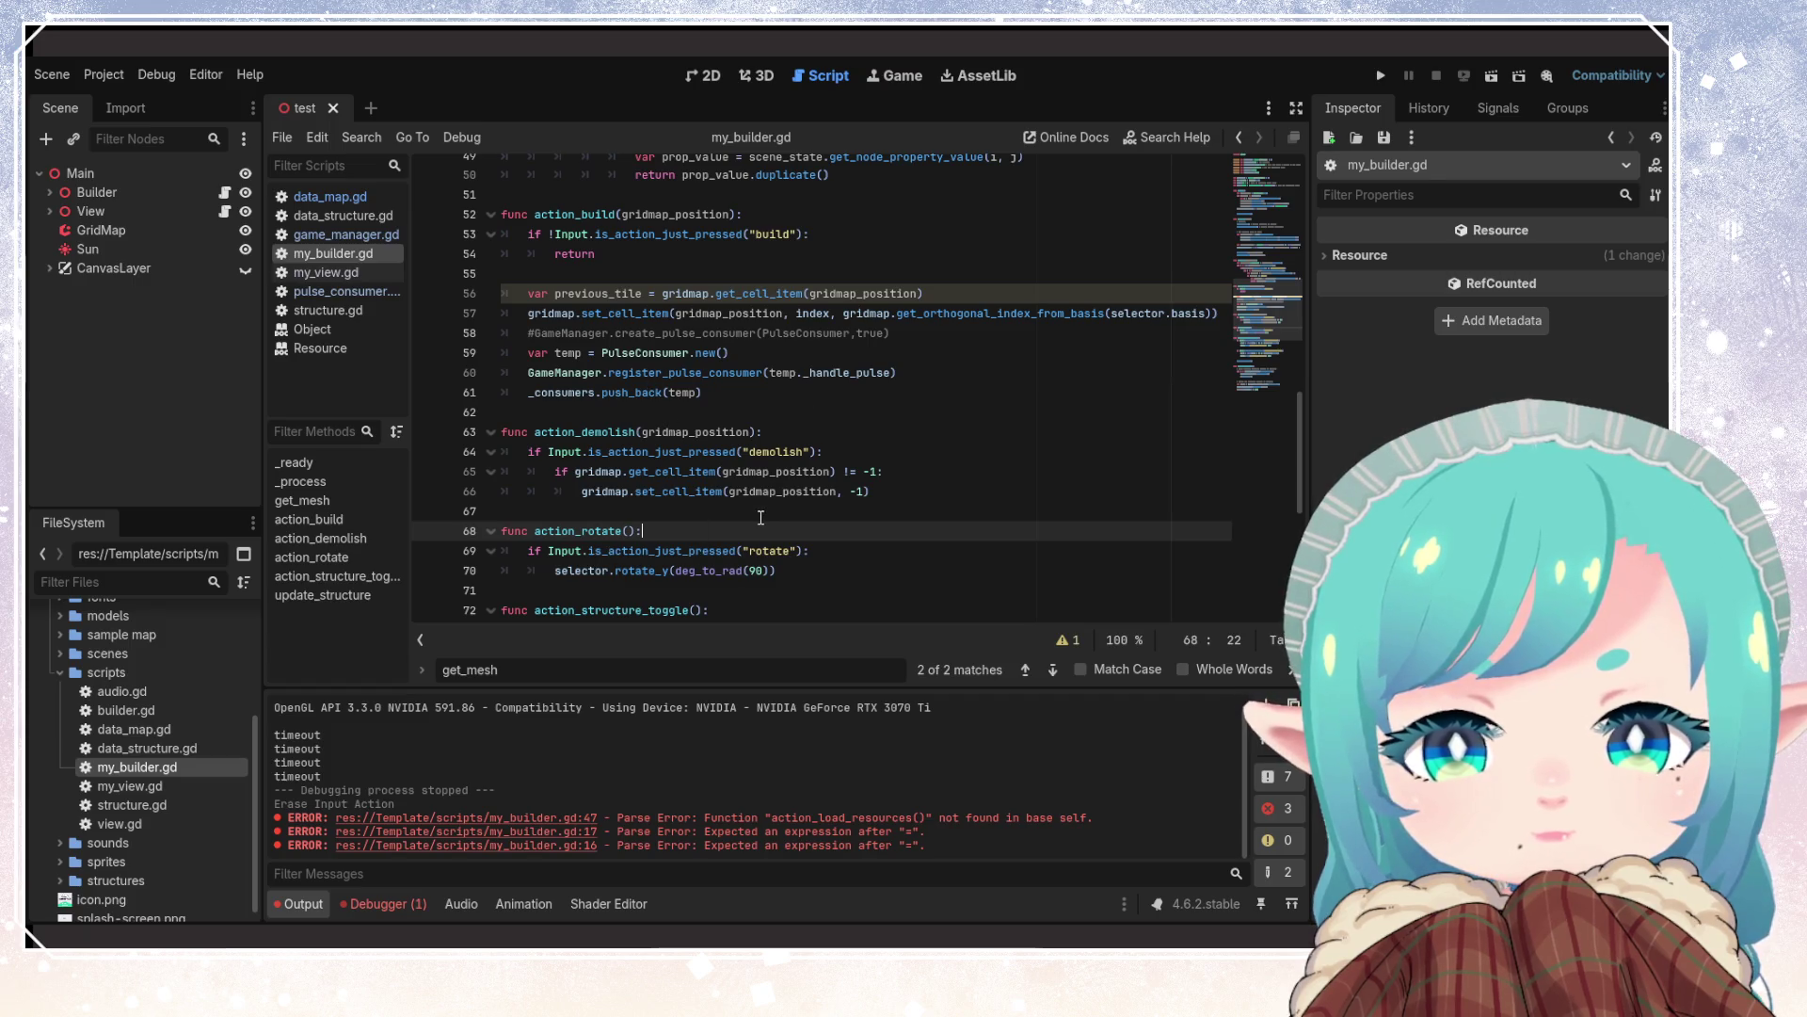
scroll(746, 519, up, 6)
scroll(746, 518, up, 10)
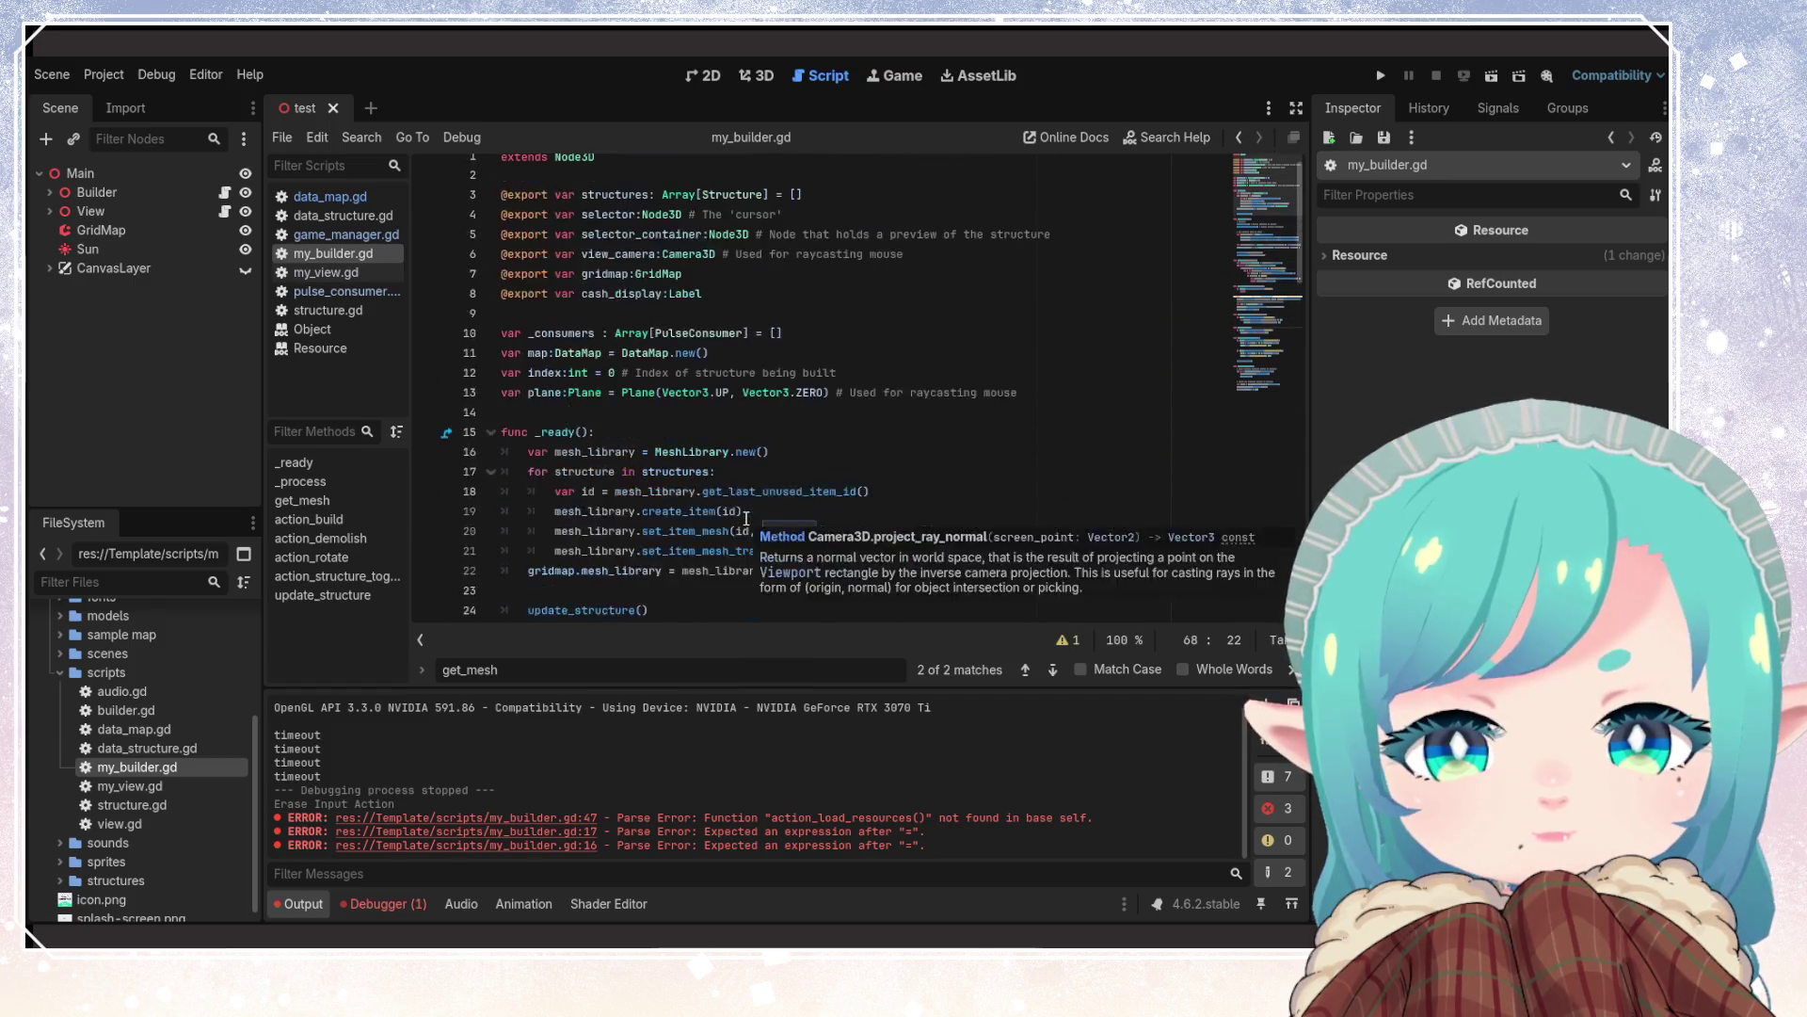
scroll(668, 498, down, 4)
scroll(667, 498, down, 1)
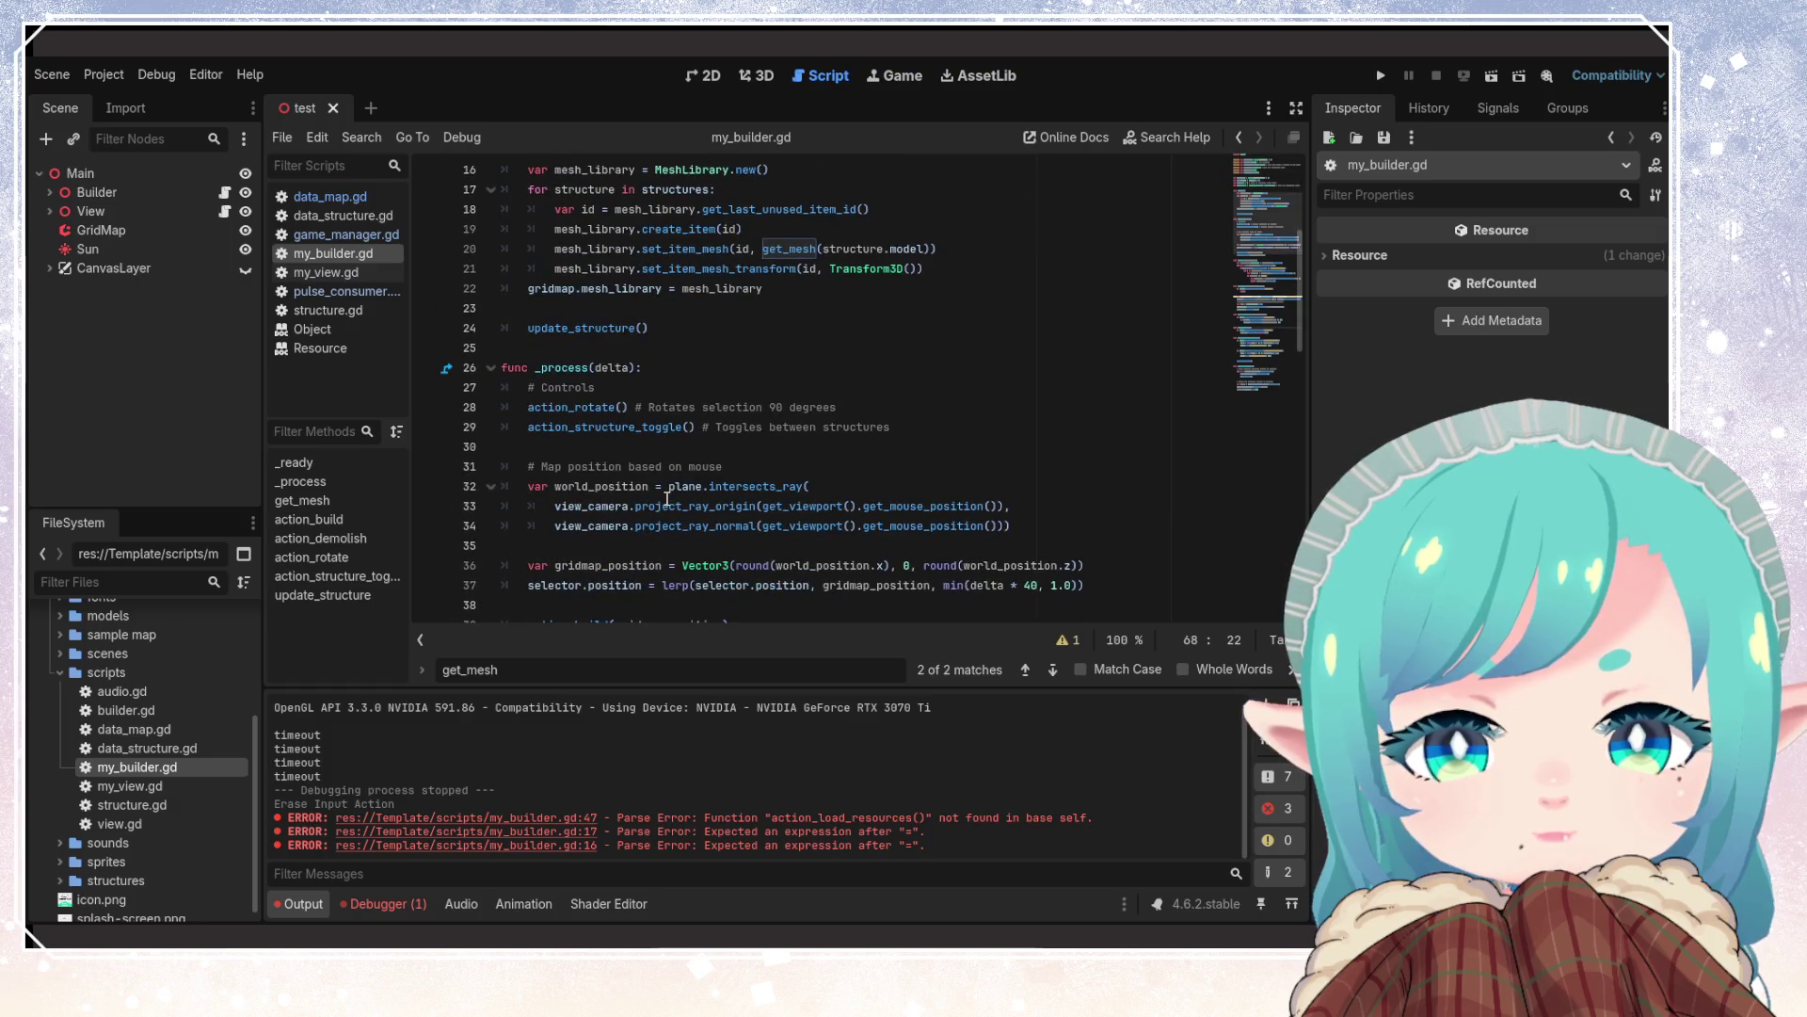
click(629, 450)
scroll(659, 471, down, 8)
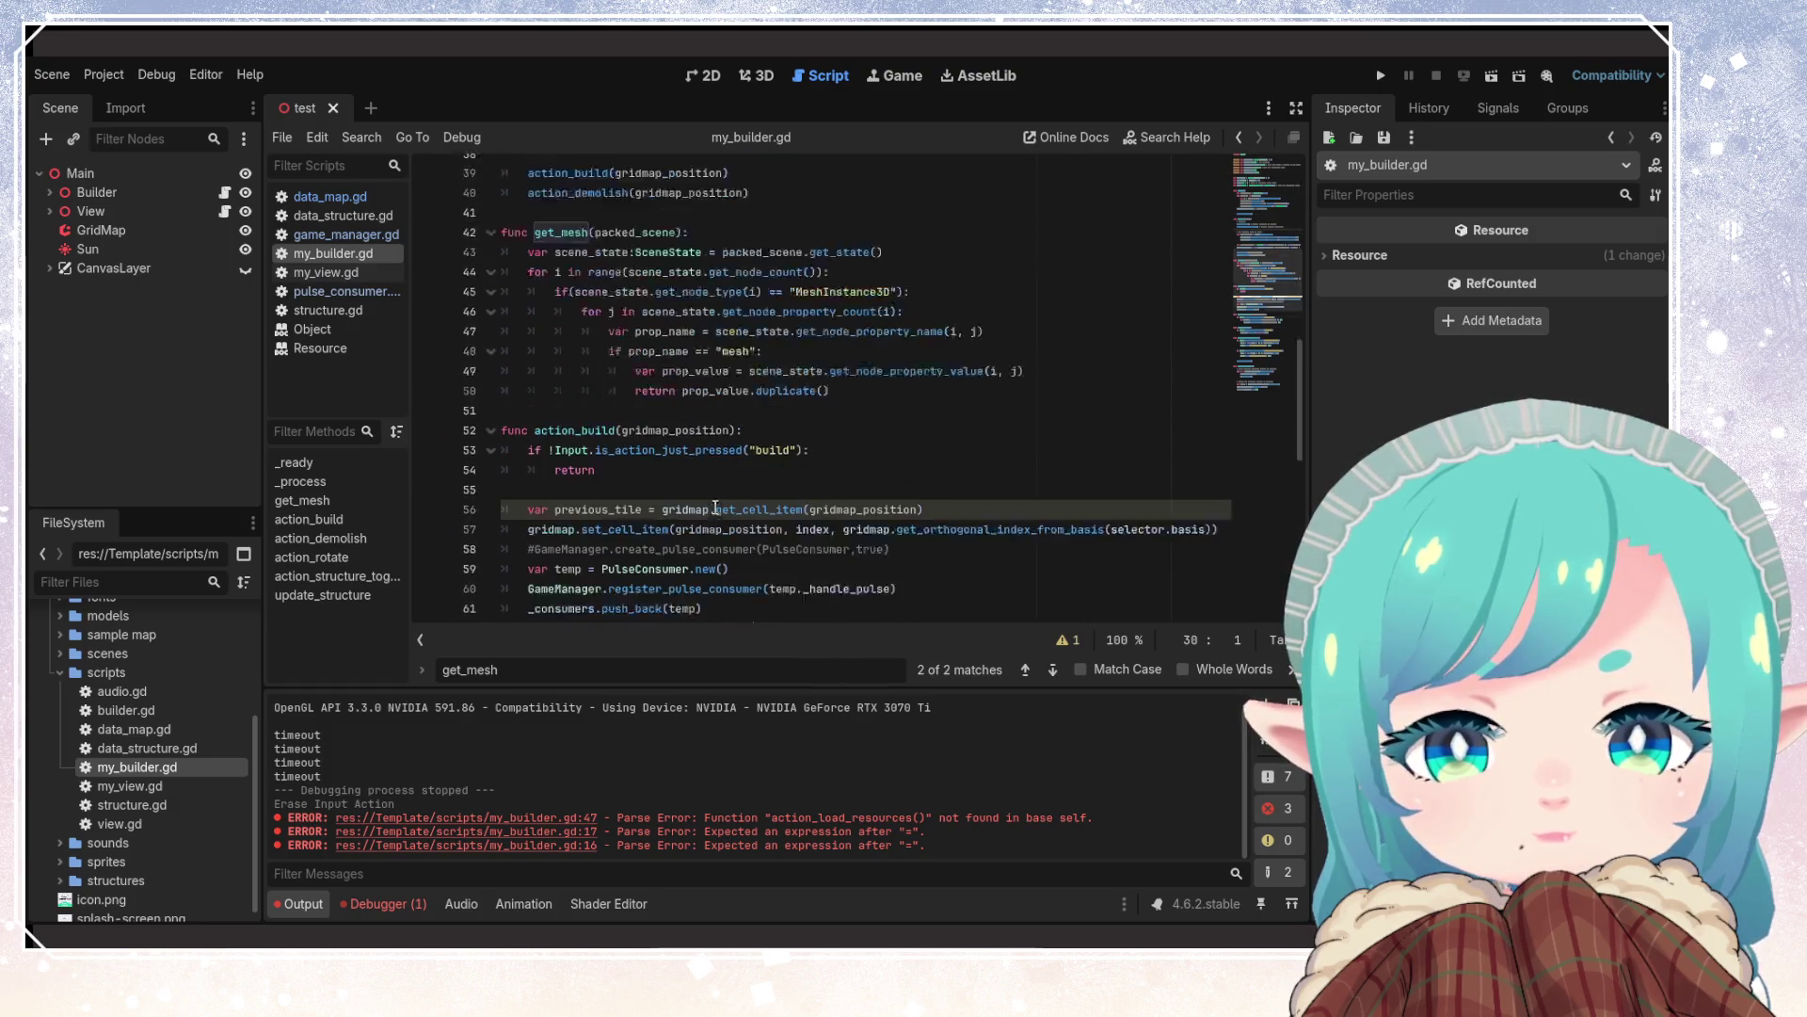
scroll(715, 509, down, 1)
scroll(715, 509, down, 5)
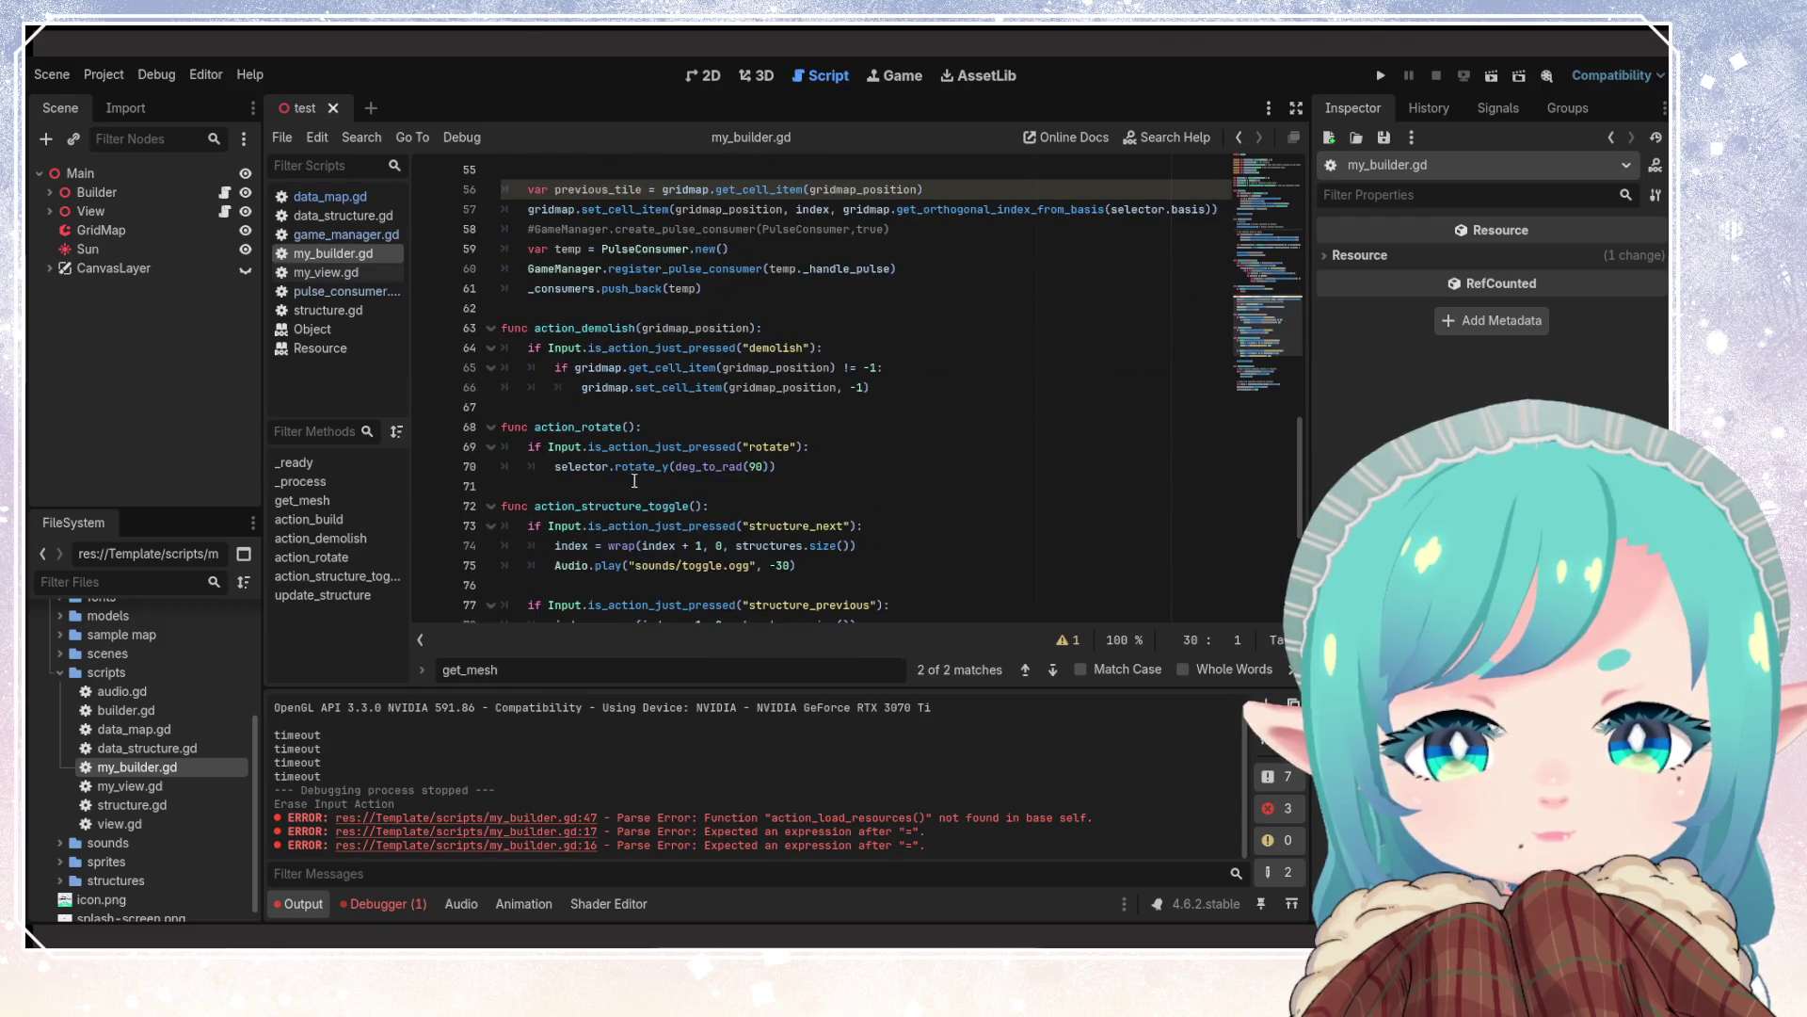
click(569, 361)
scroll(569, 361, up, 4)
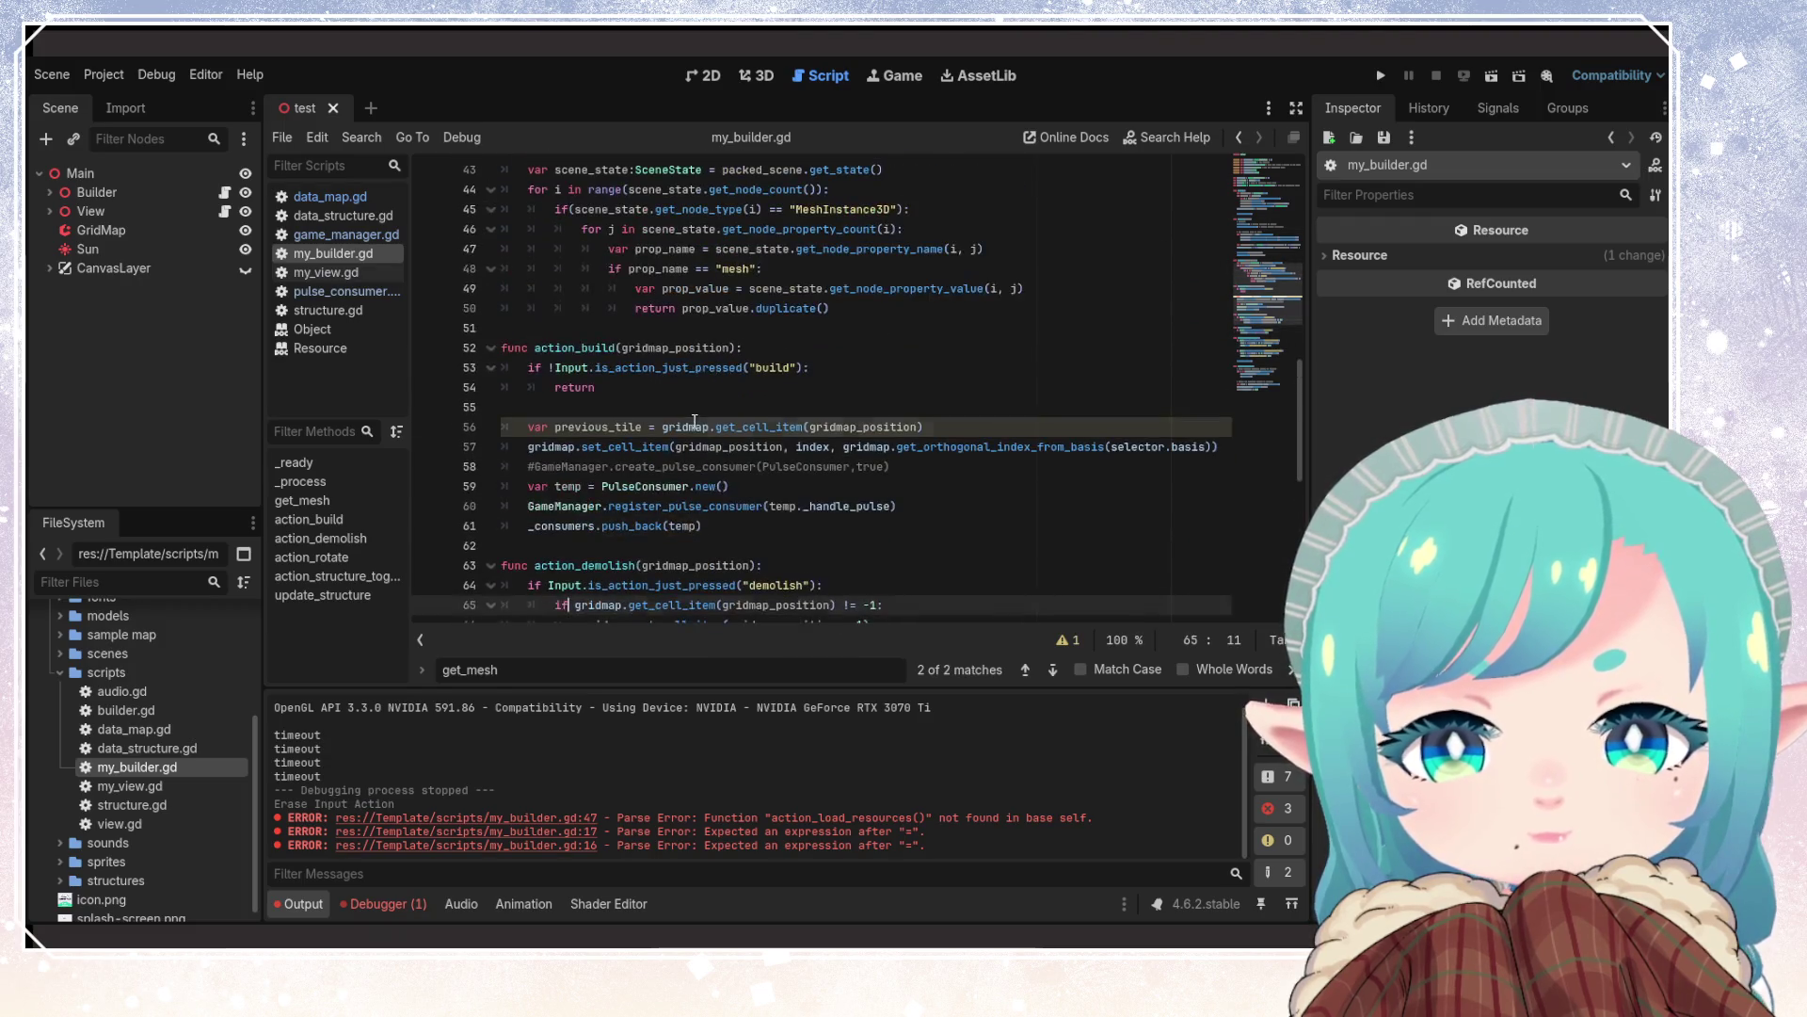
click(697, 426)
click(719, 367)
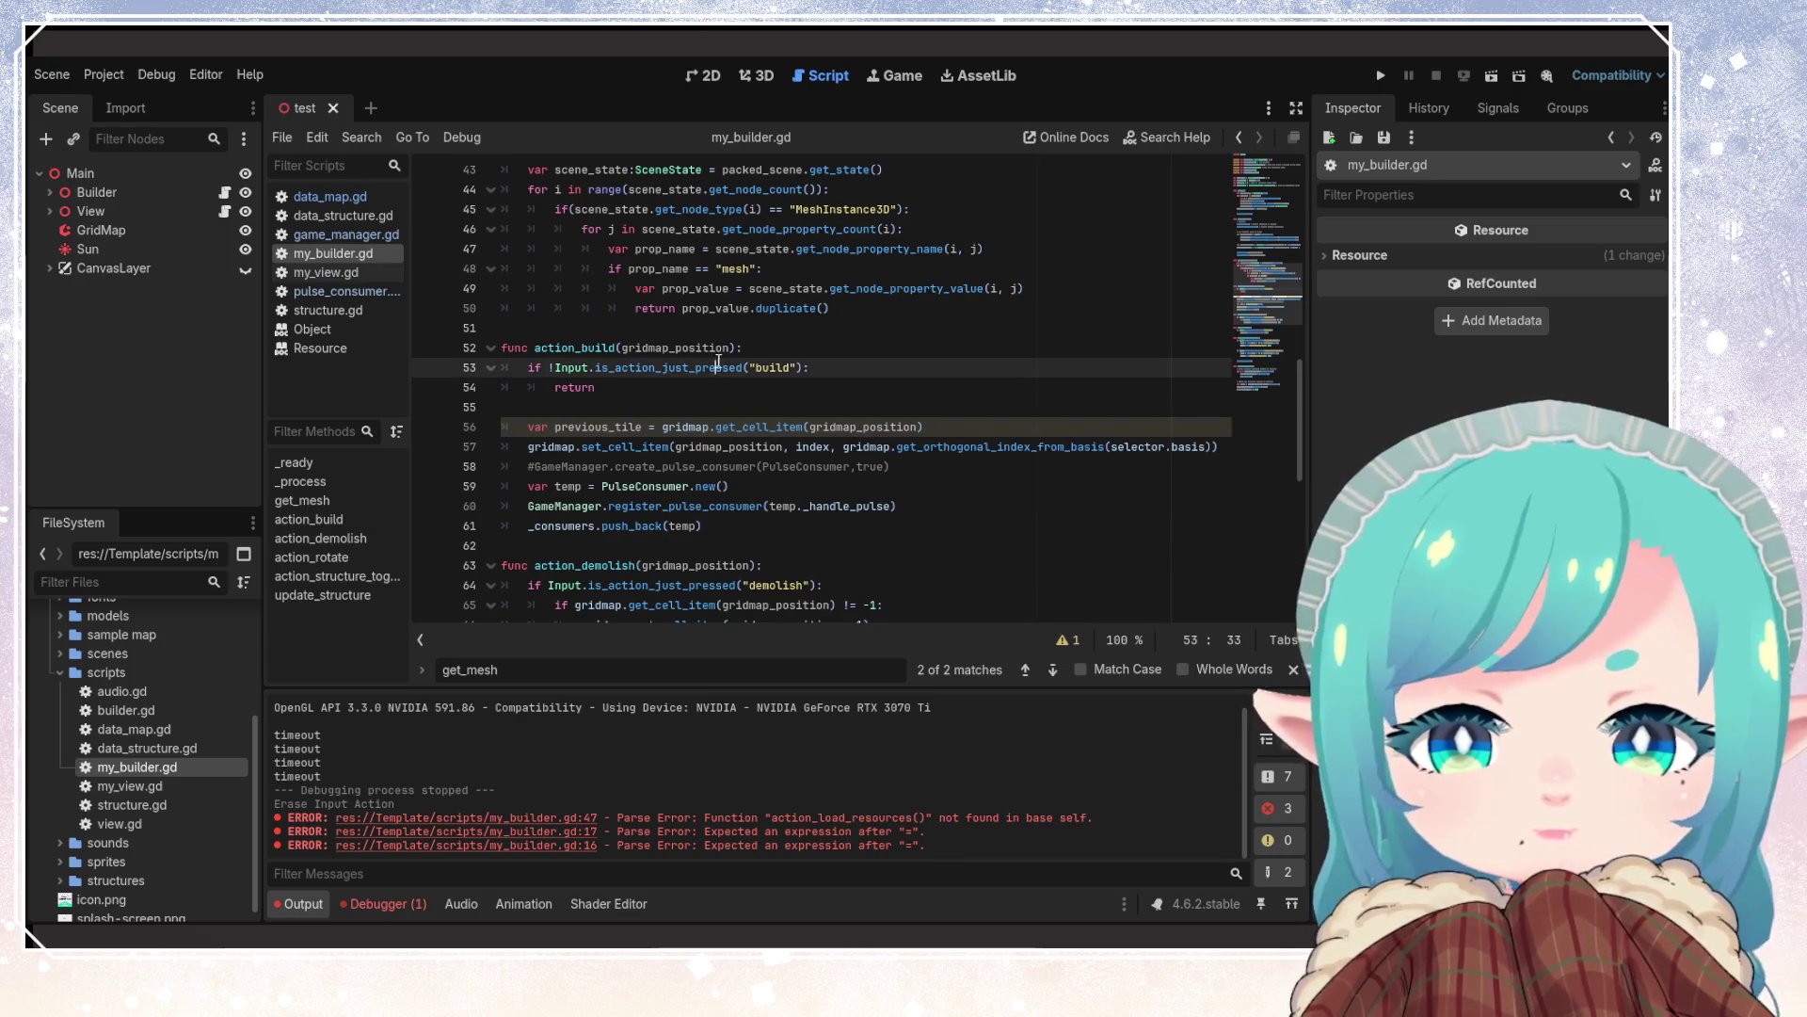
double_click(599, 427)
click(800, 426)
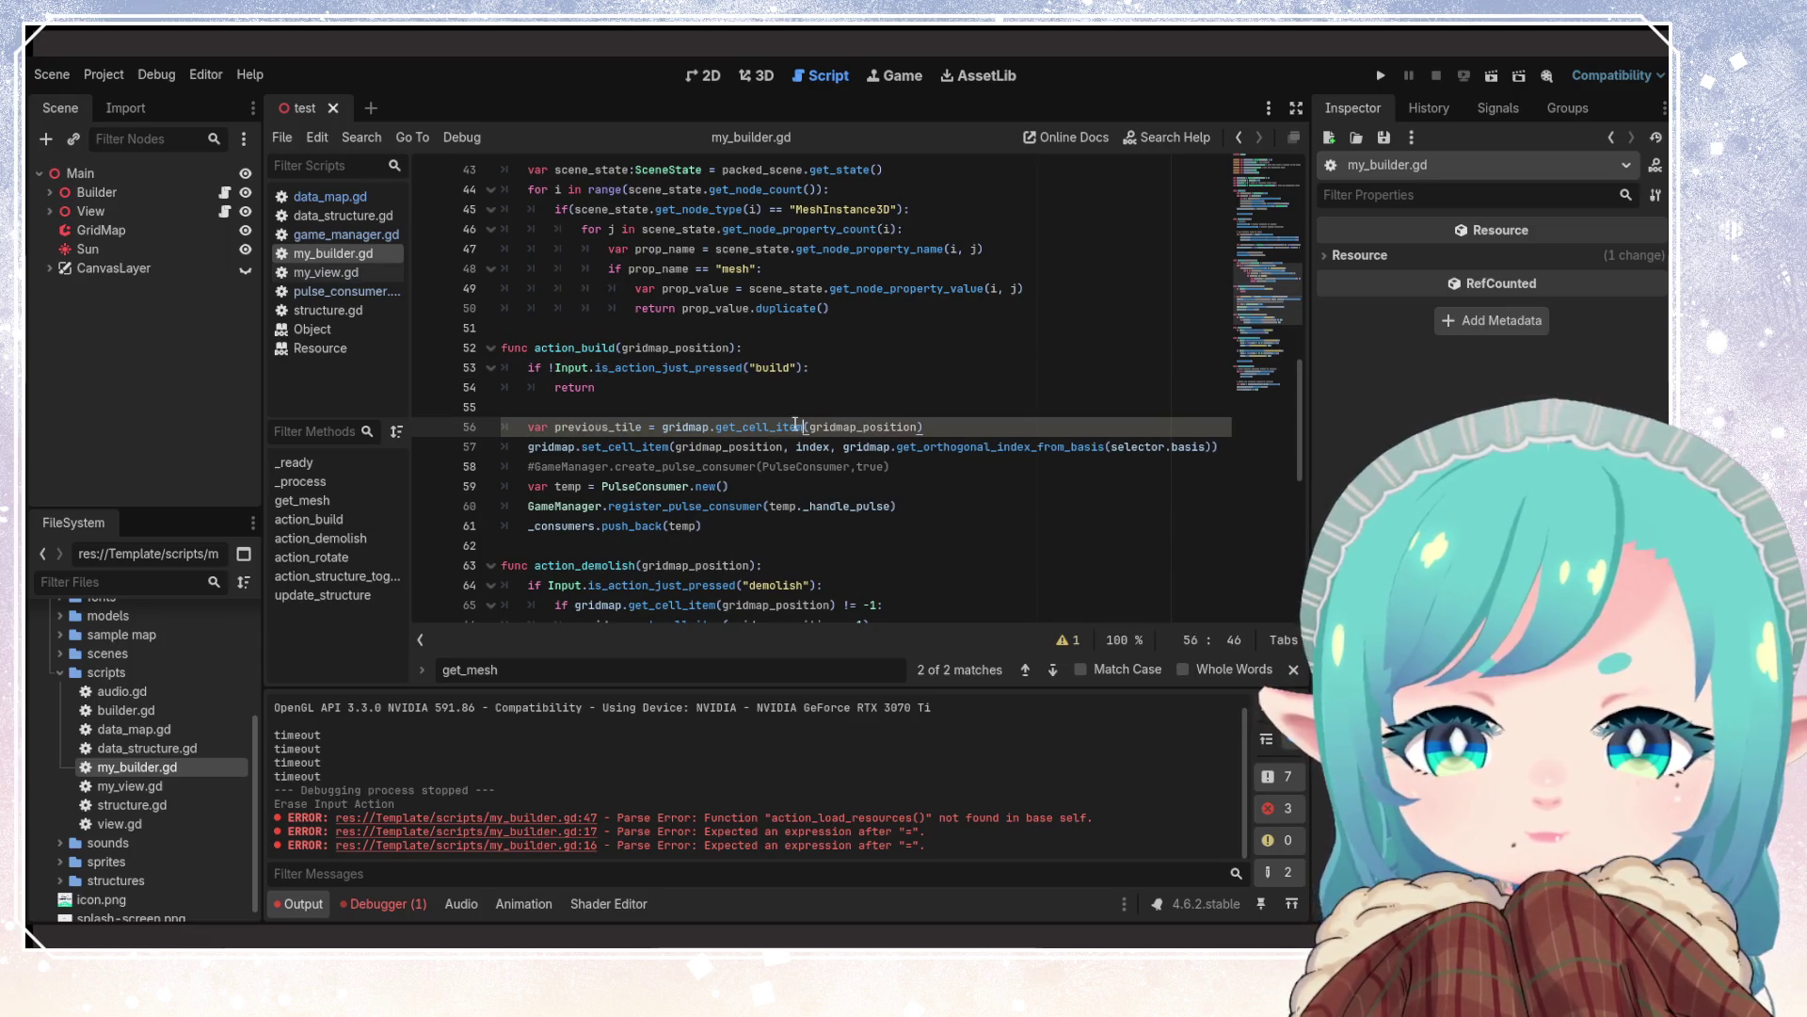
double_click(599, 427)
click(921, 427)
double_click(861, 426)
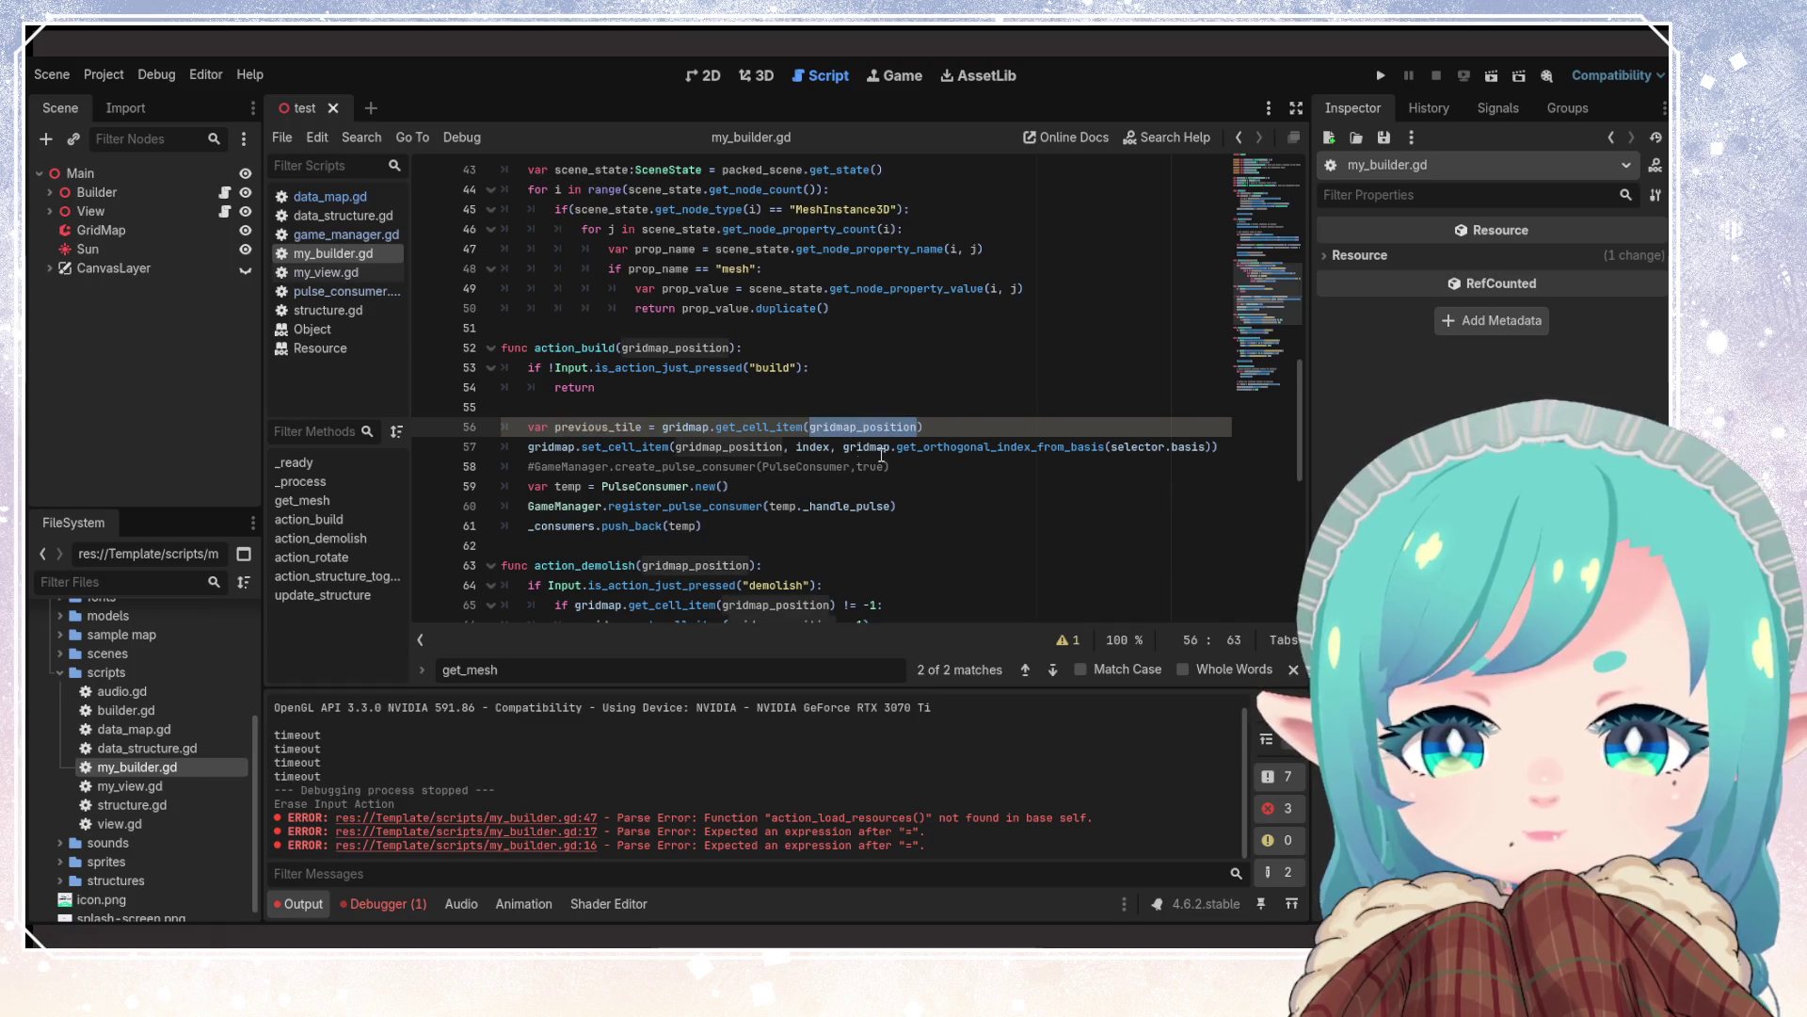
click(947, 427)
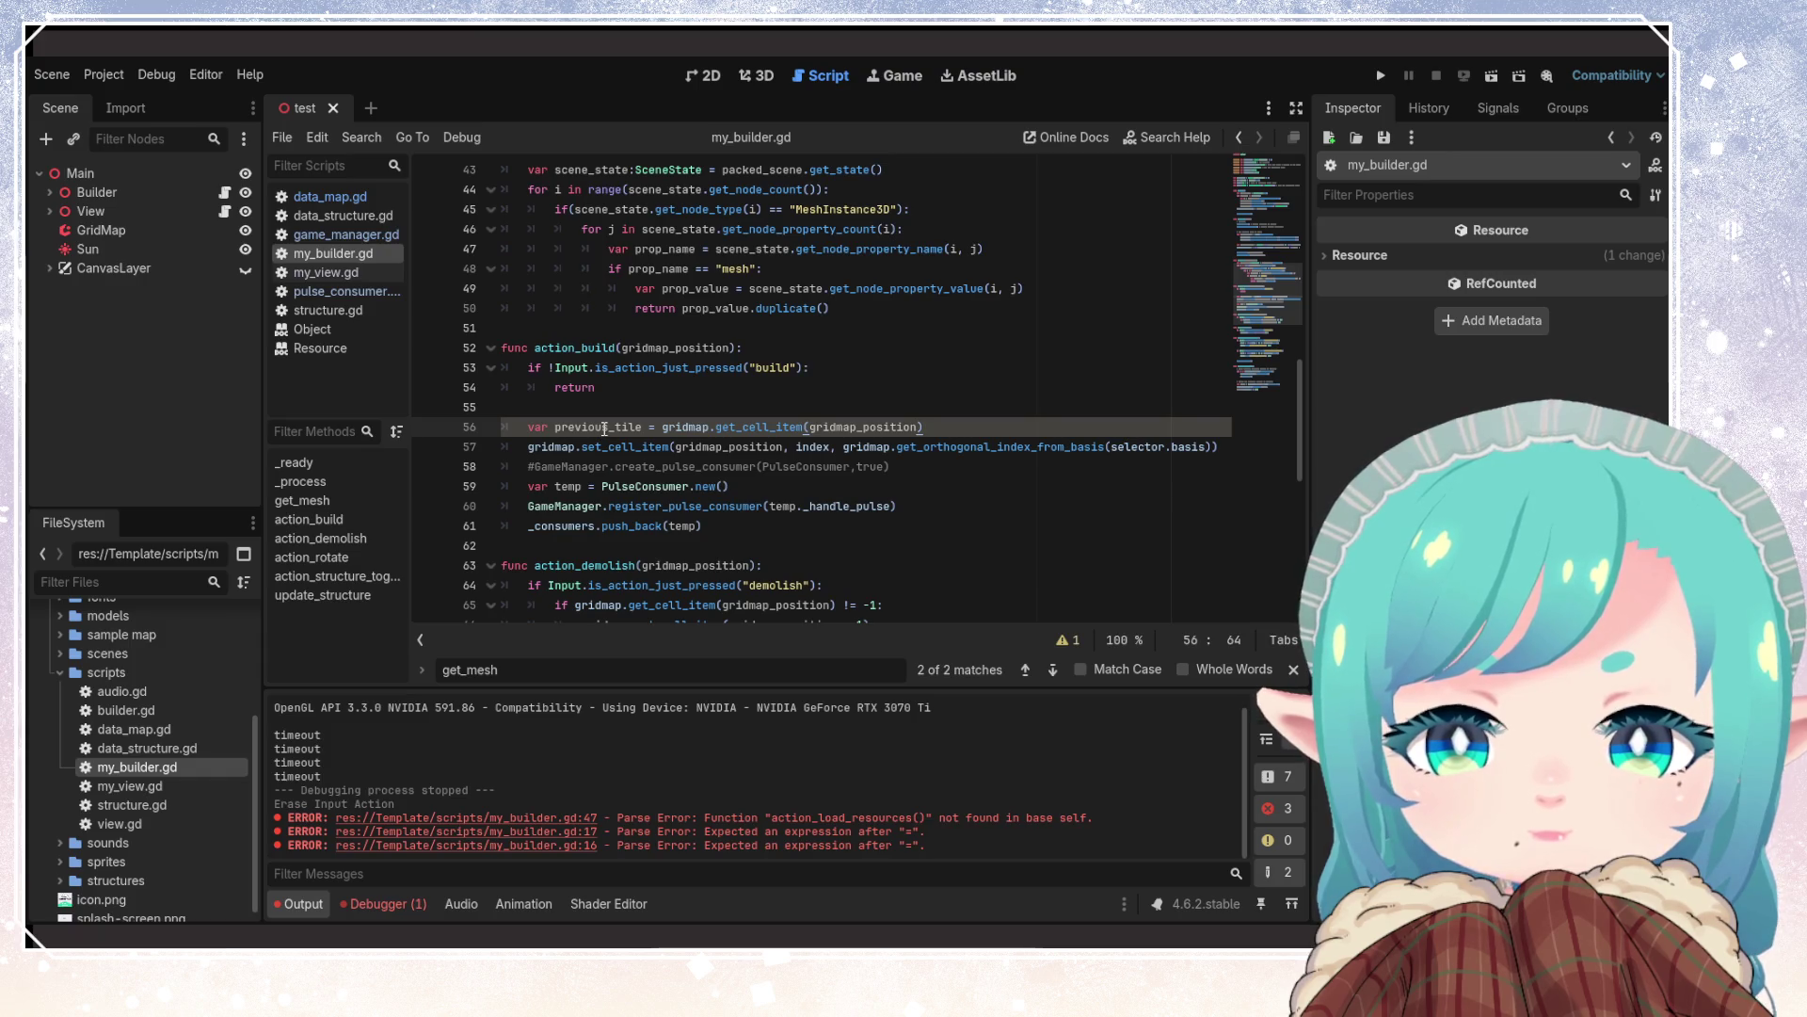
mouse_move(783, 426)
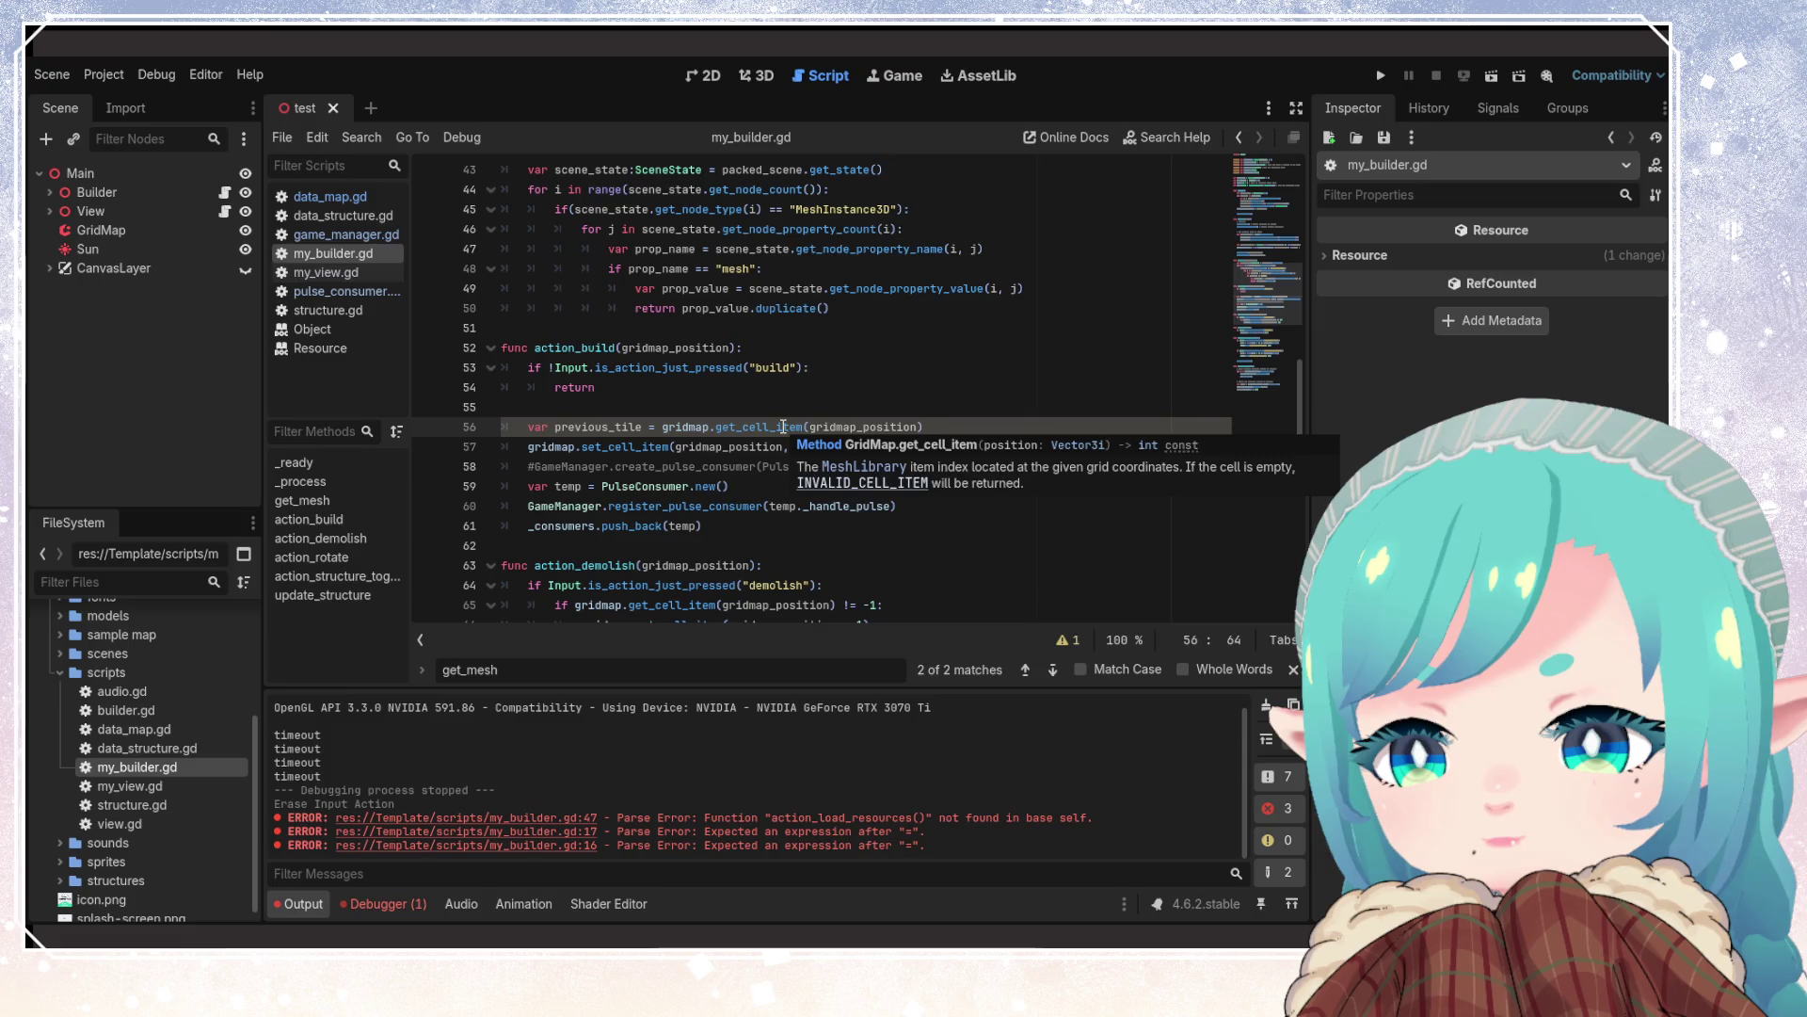
click(783, 426)
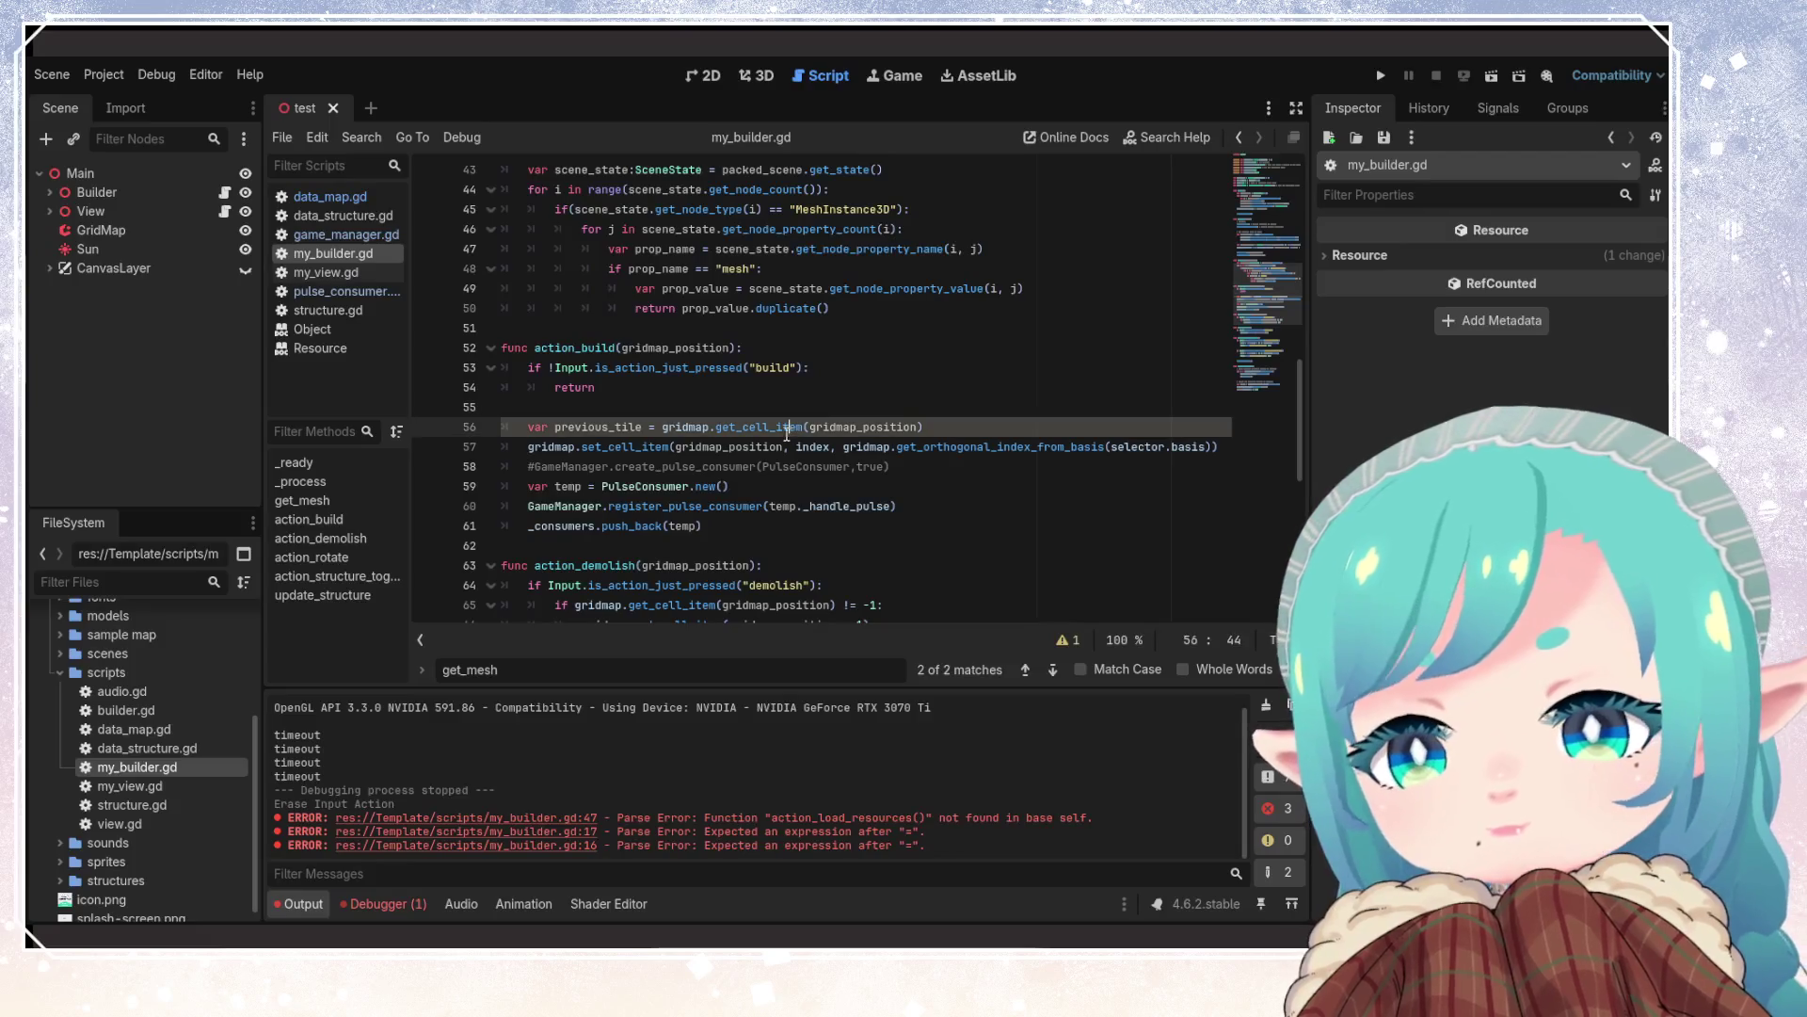
mouse_move(762, 429)
double_click(854, 427)
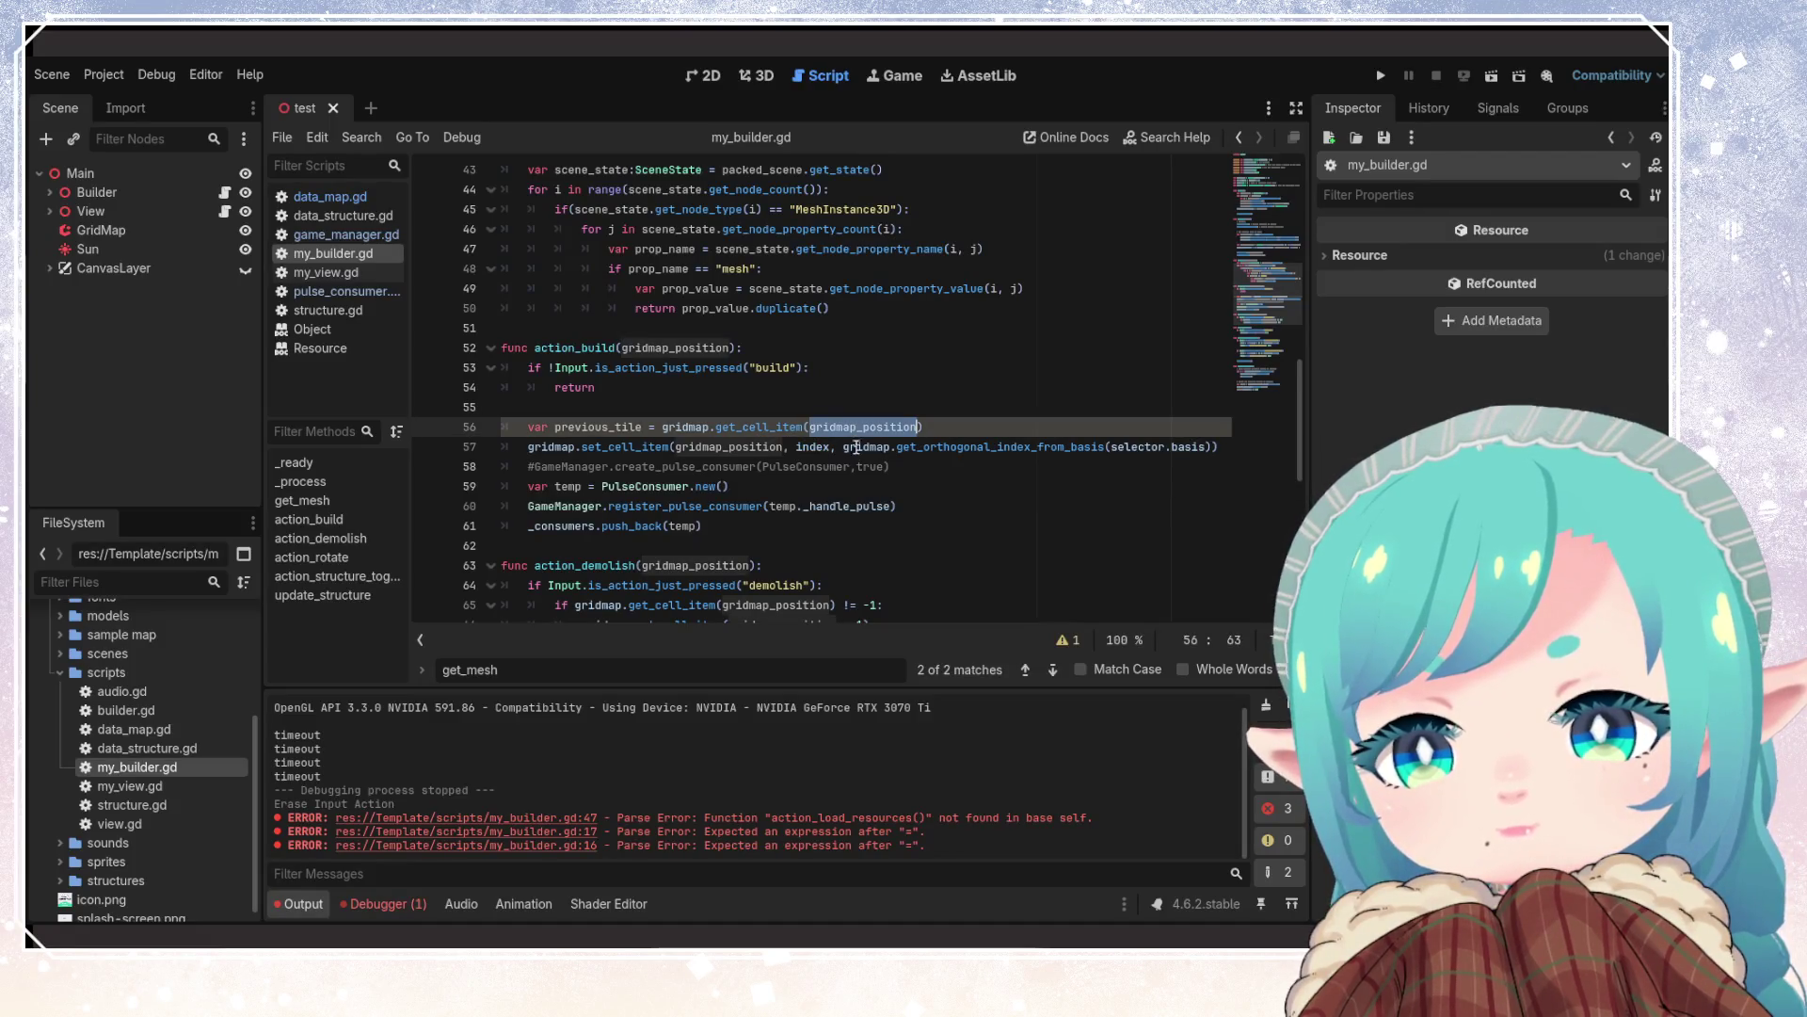
mouse_move(804, 503)
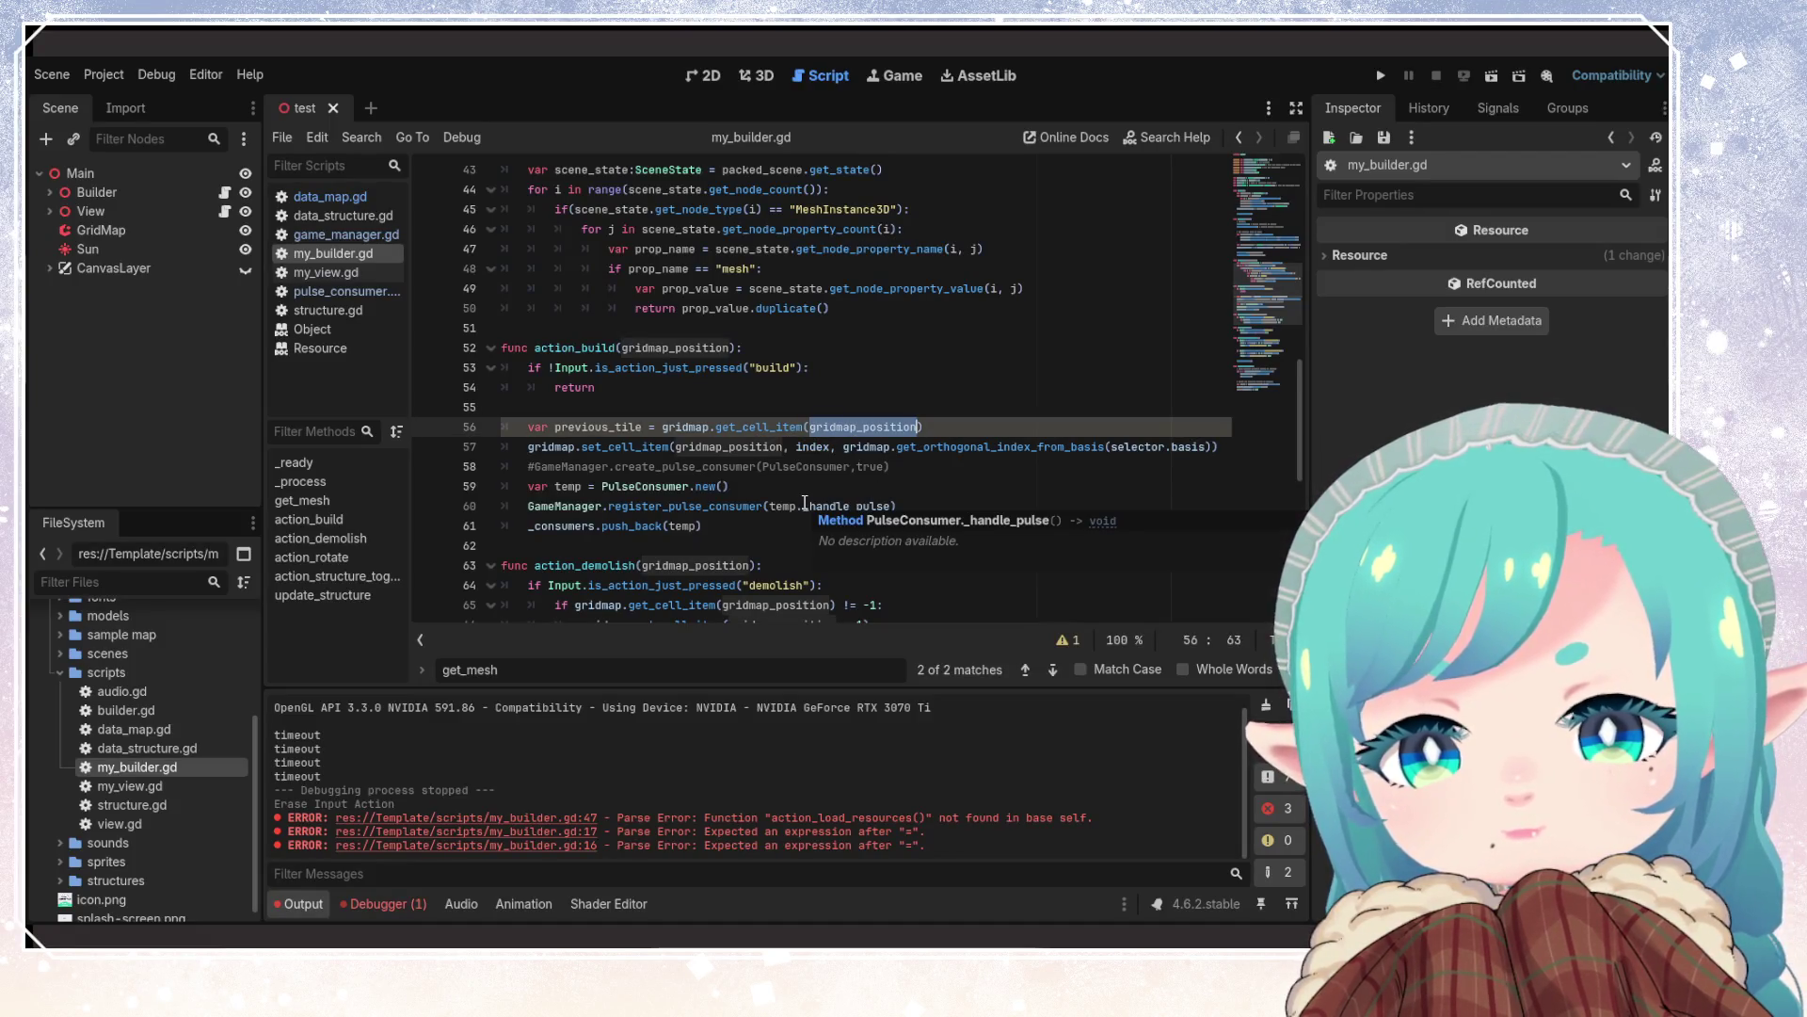
click(701, 526)
scroll(621, 481, up, 10)
Search my_builder.gd for every occurrence of 'map'
scroll(620, 478, up, 4)
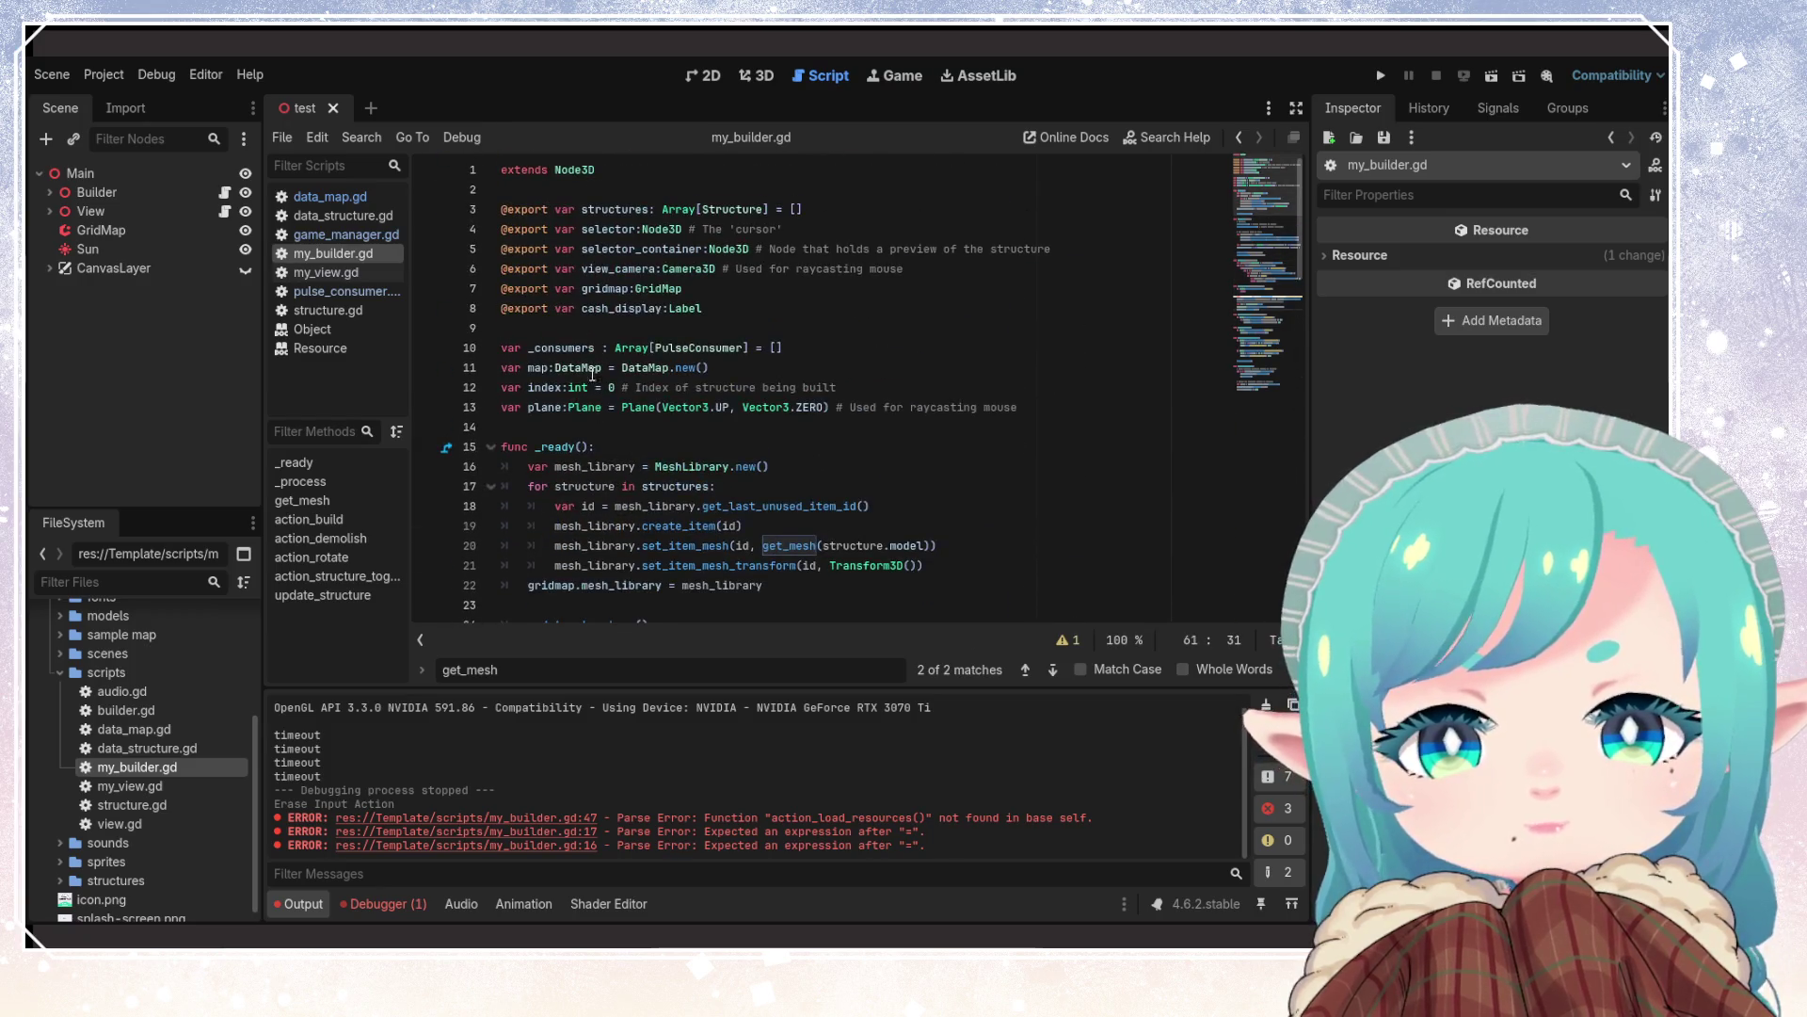
double_click(542, 369)
key(ctrl+f)
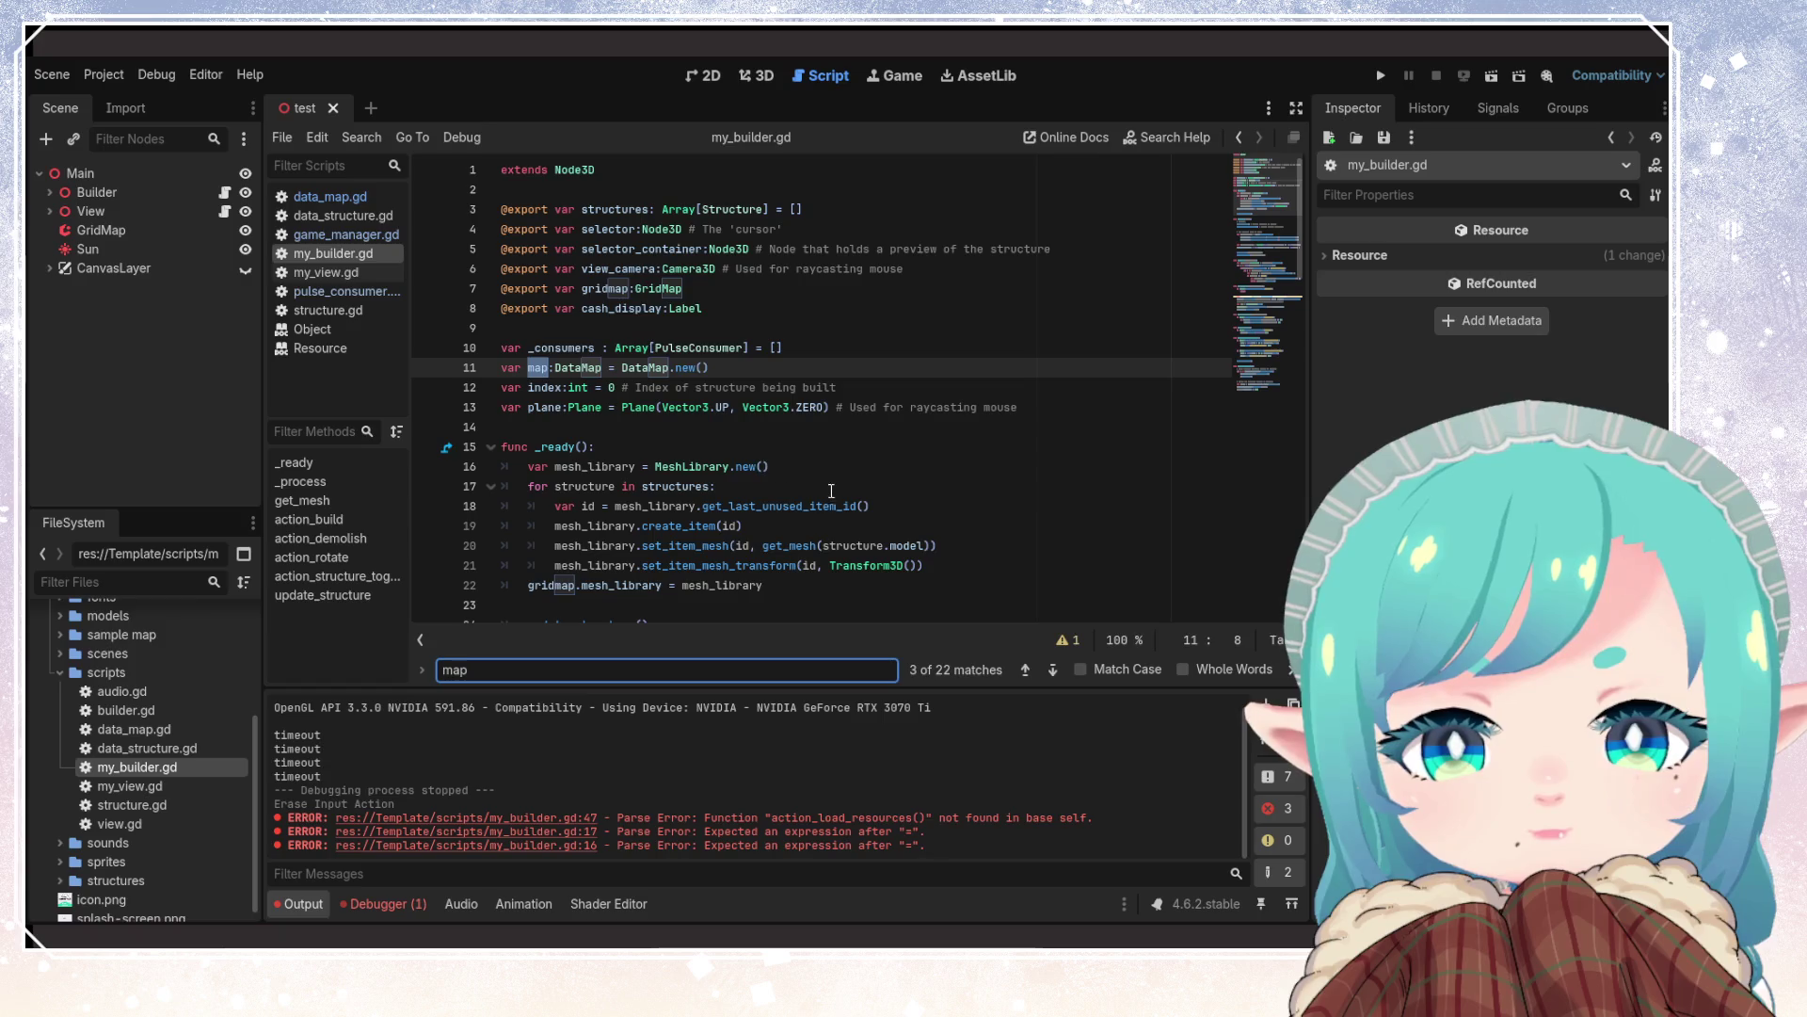
key(Return)
key(Return)
key(Return)
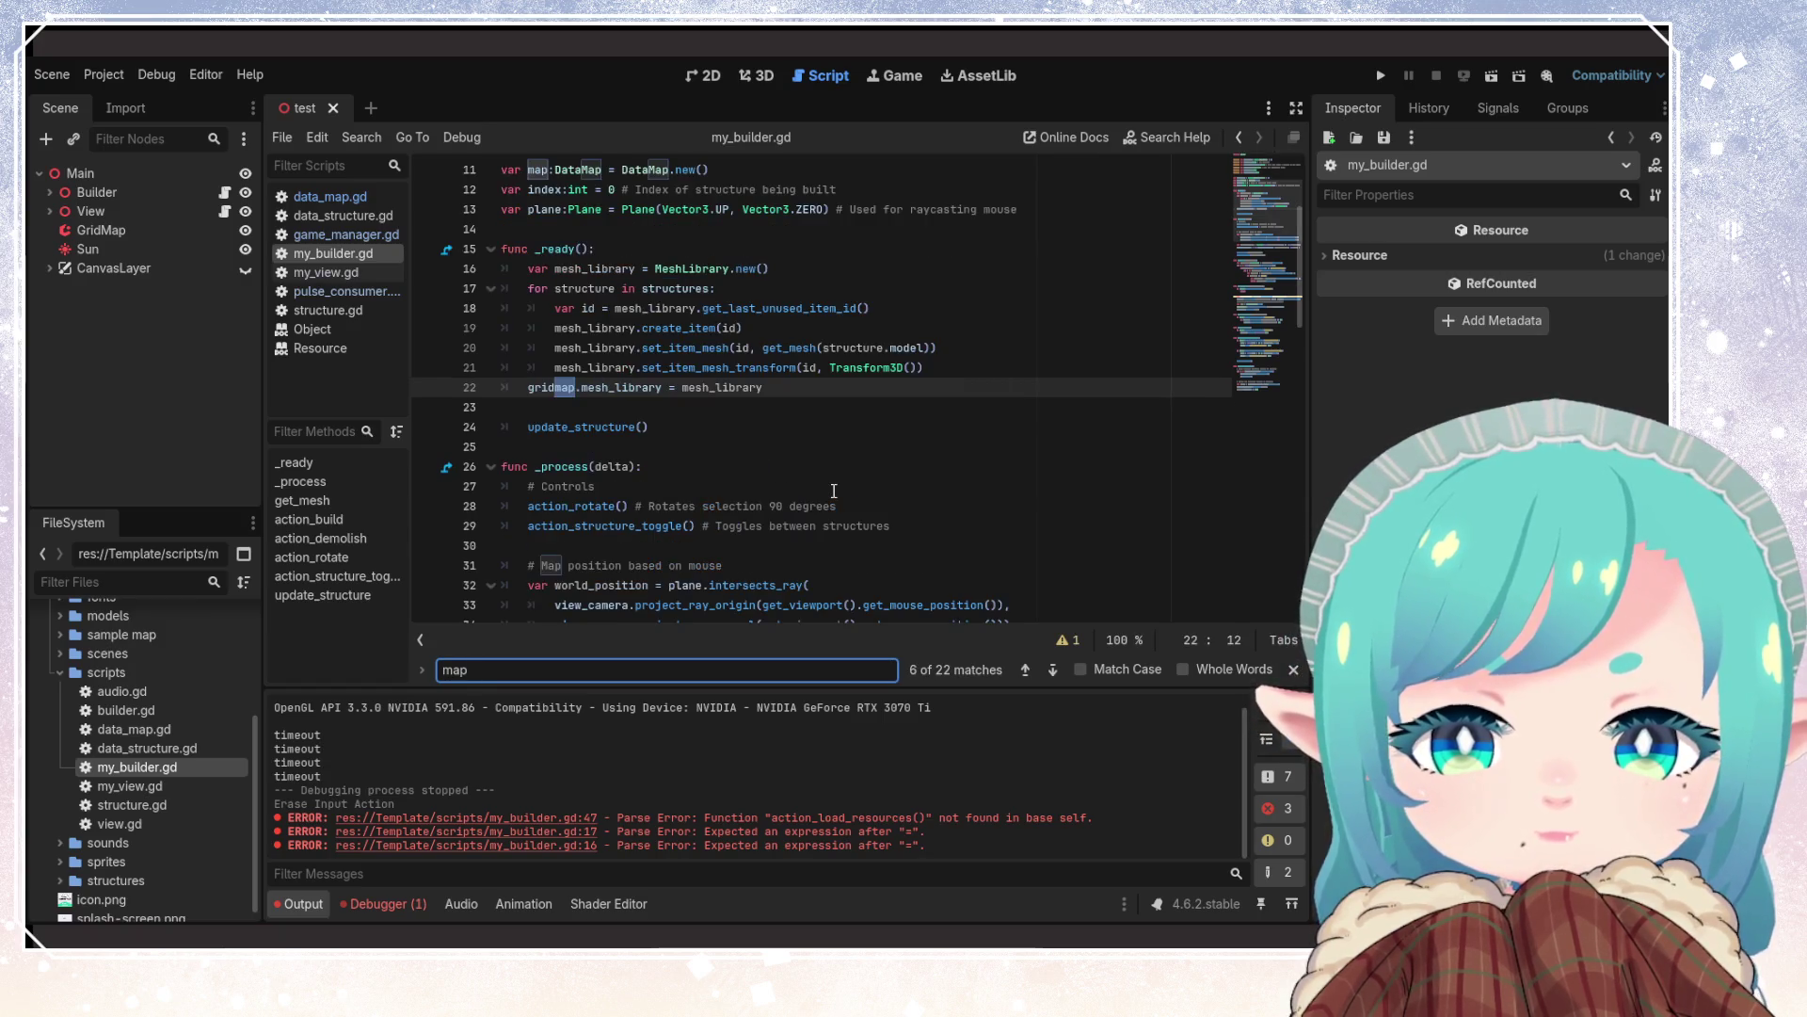
key(Return)
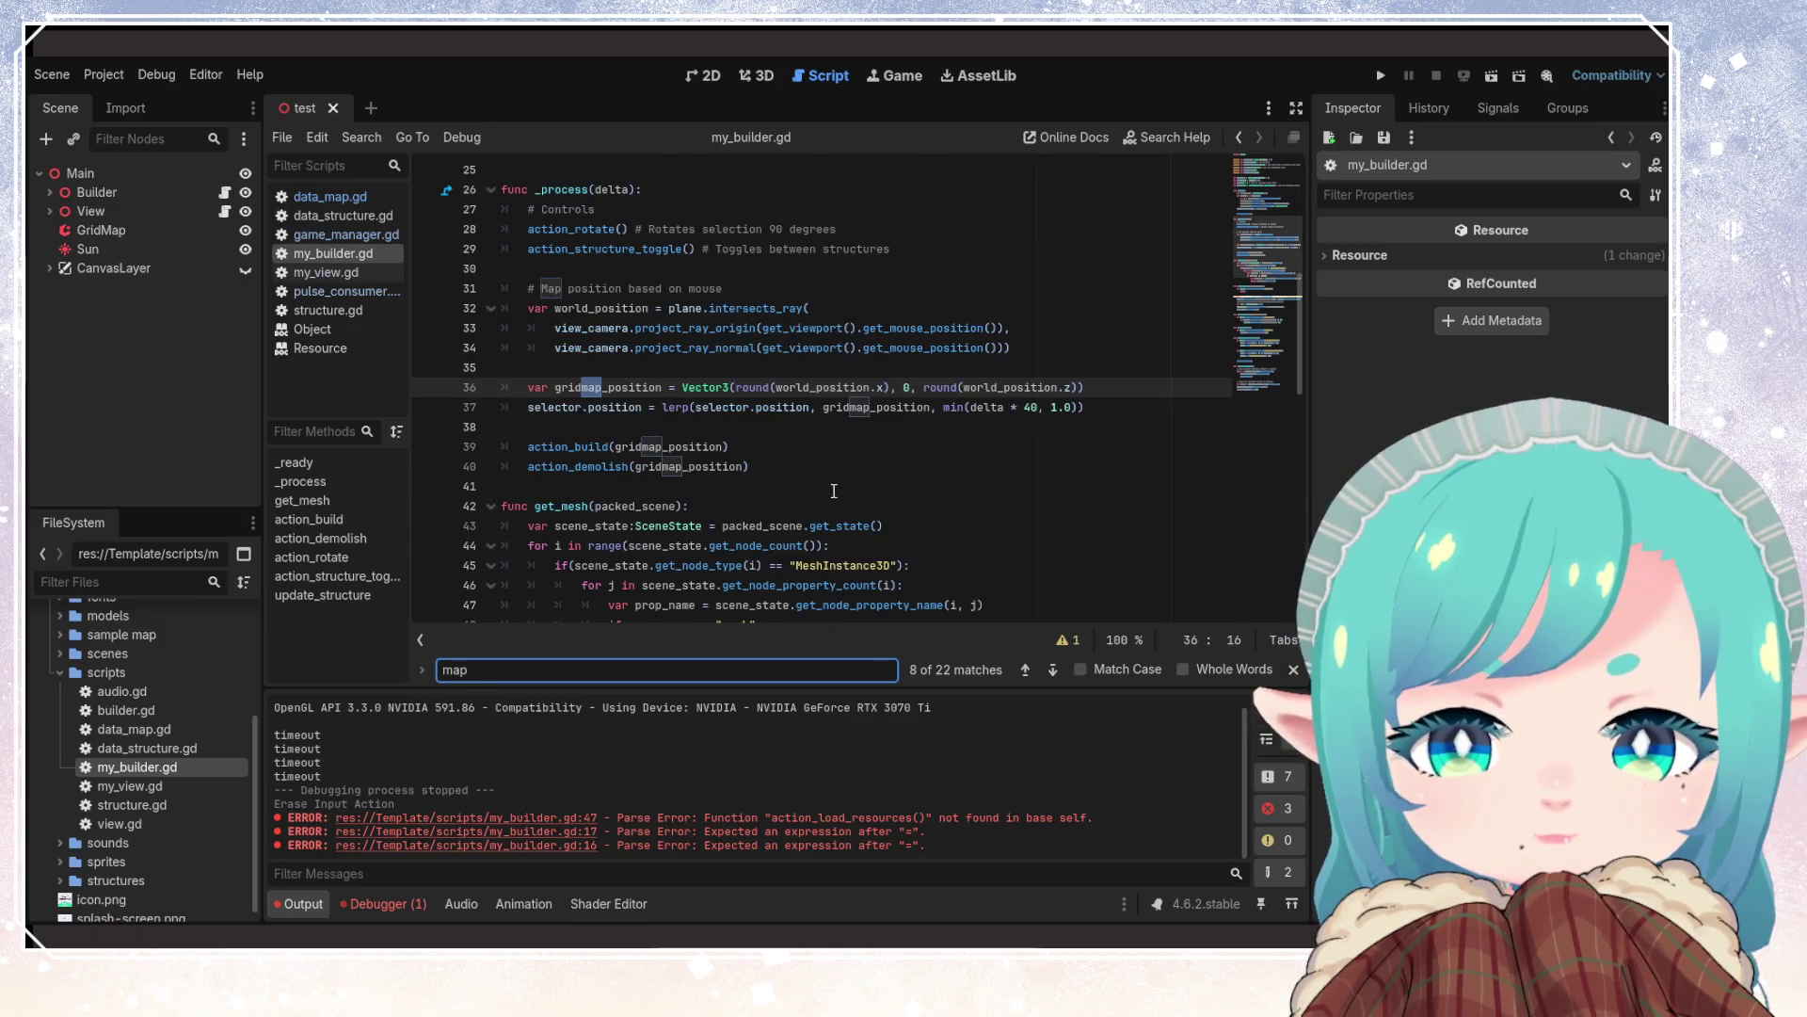
key(shift+Return)
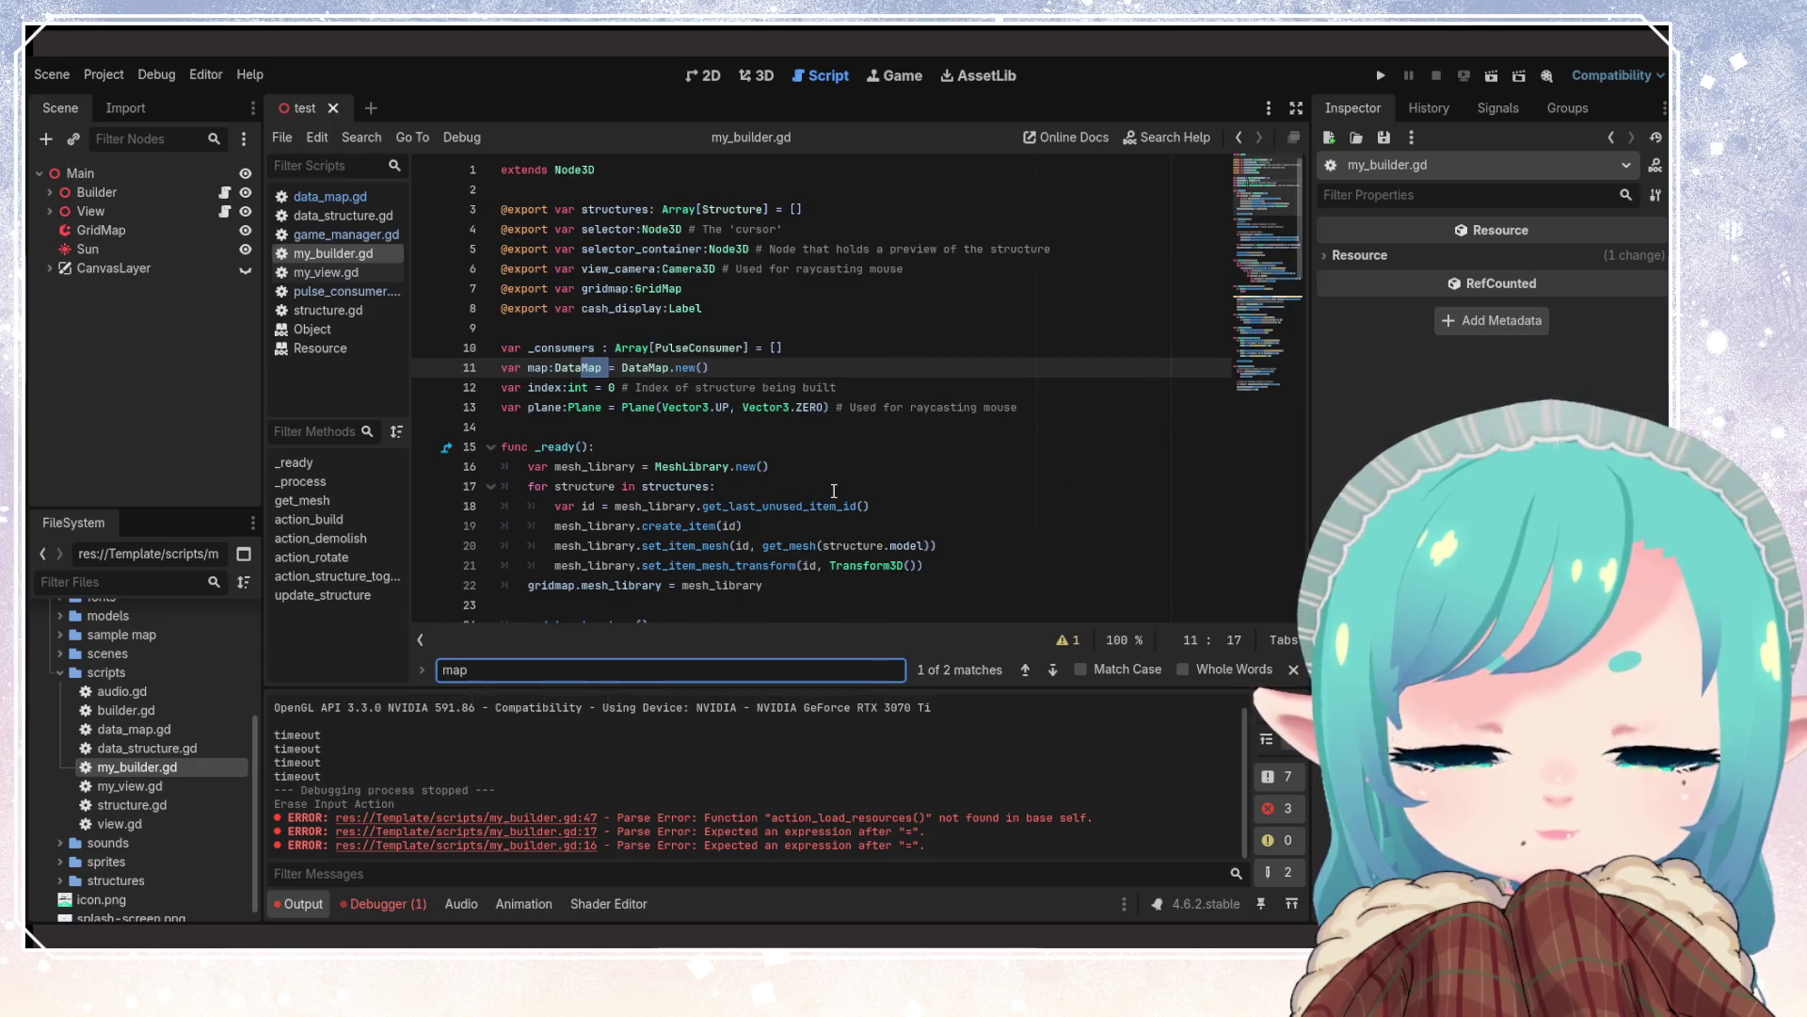
key(BackSpace)
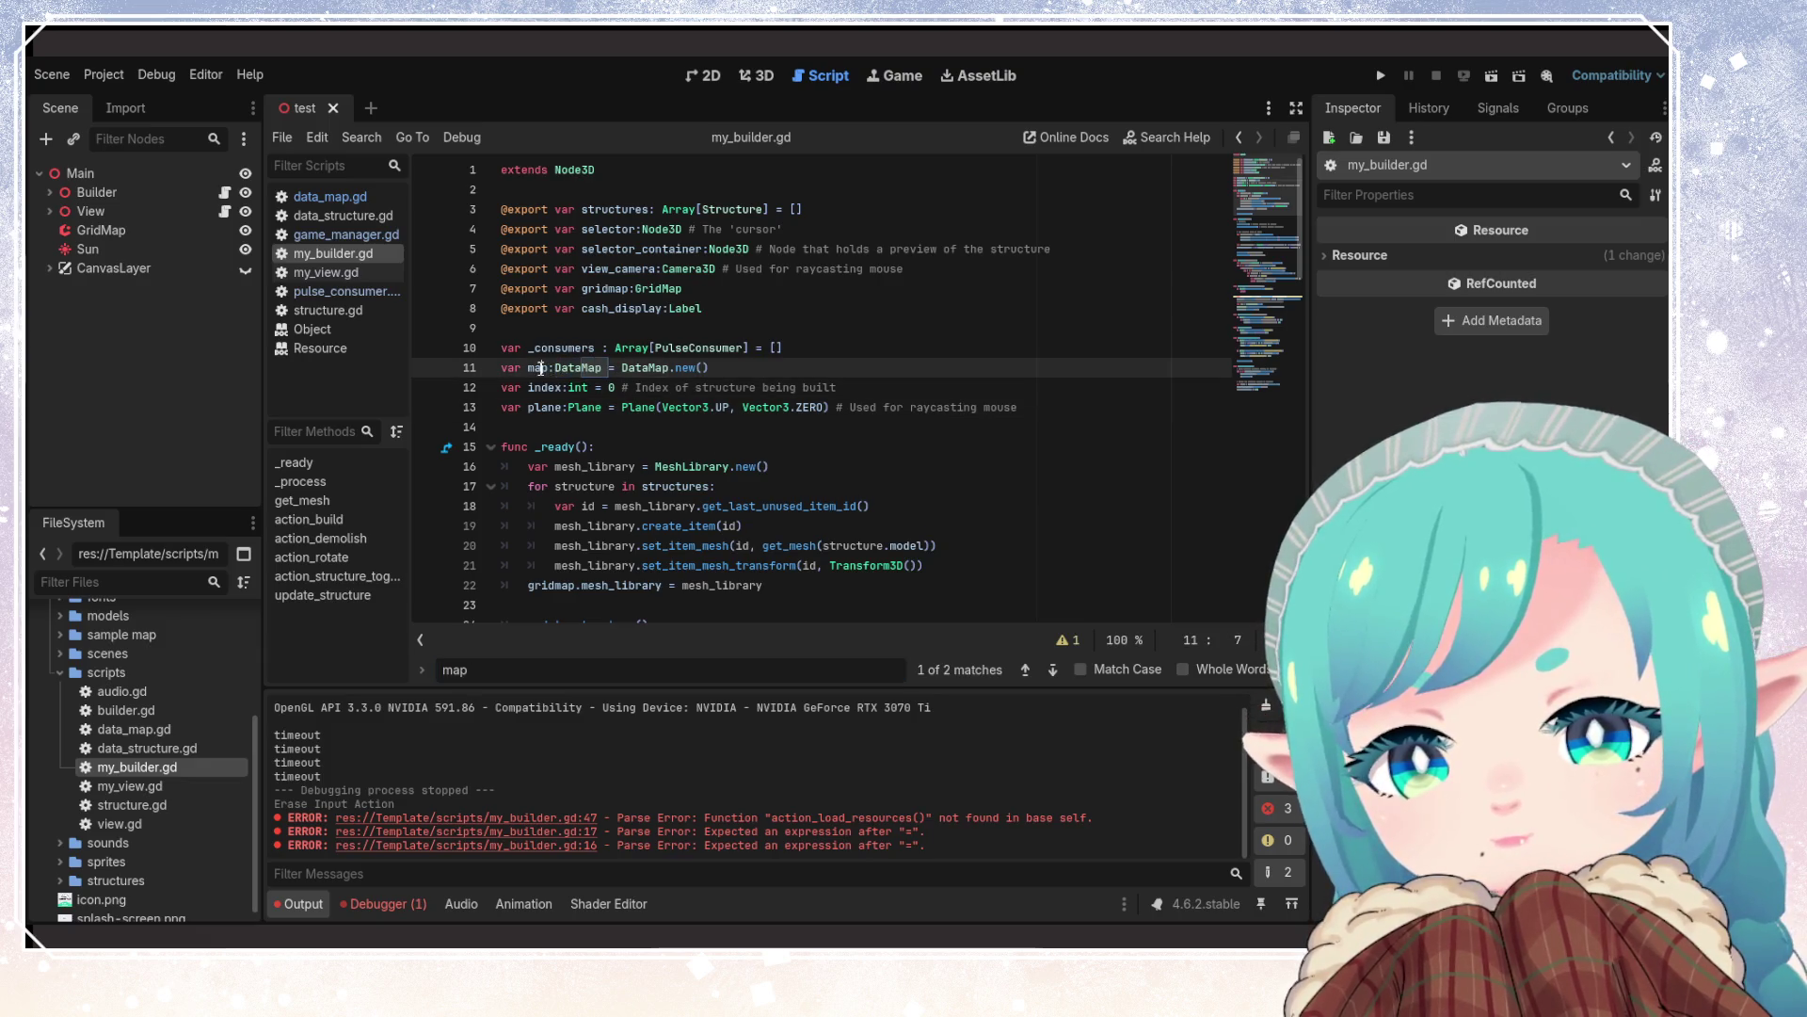
Look at data_map.gd, then return to my_builder.gd without the DataMap variable and save it
double_click(133, 729)
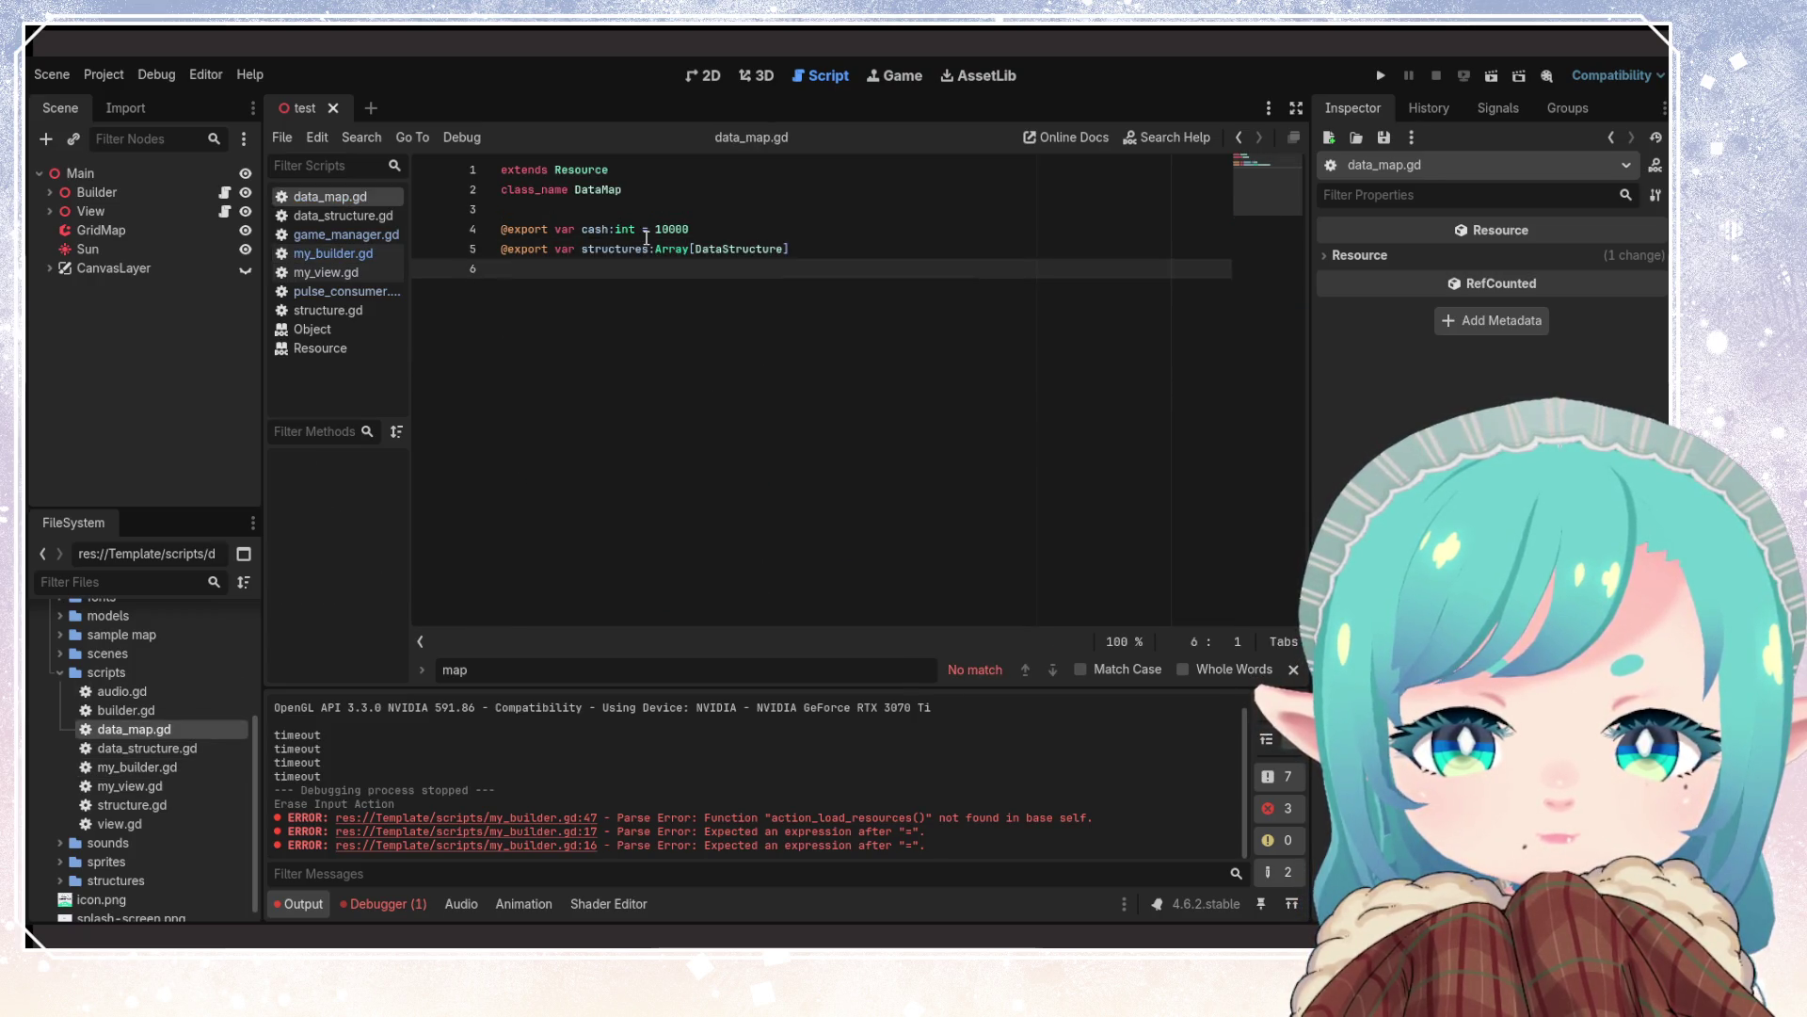
click(160, 769)
double_click(160, 769)
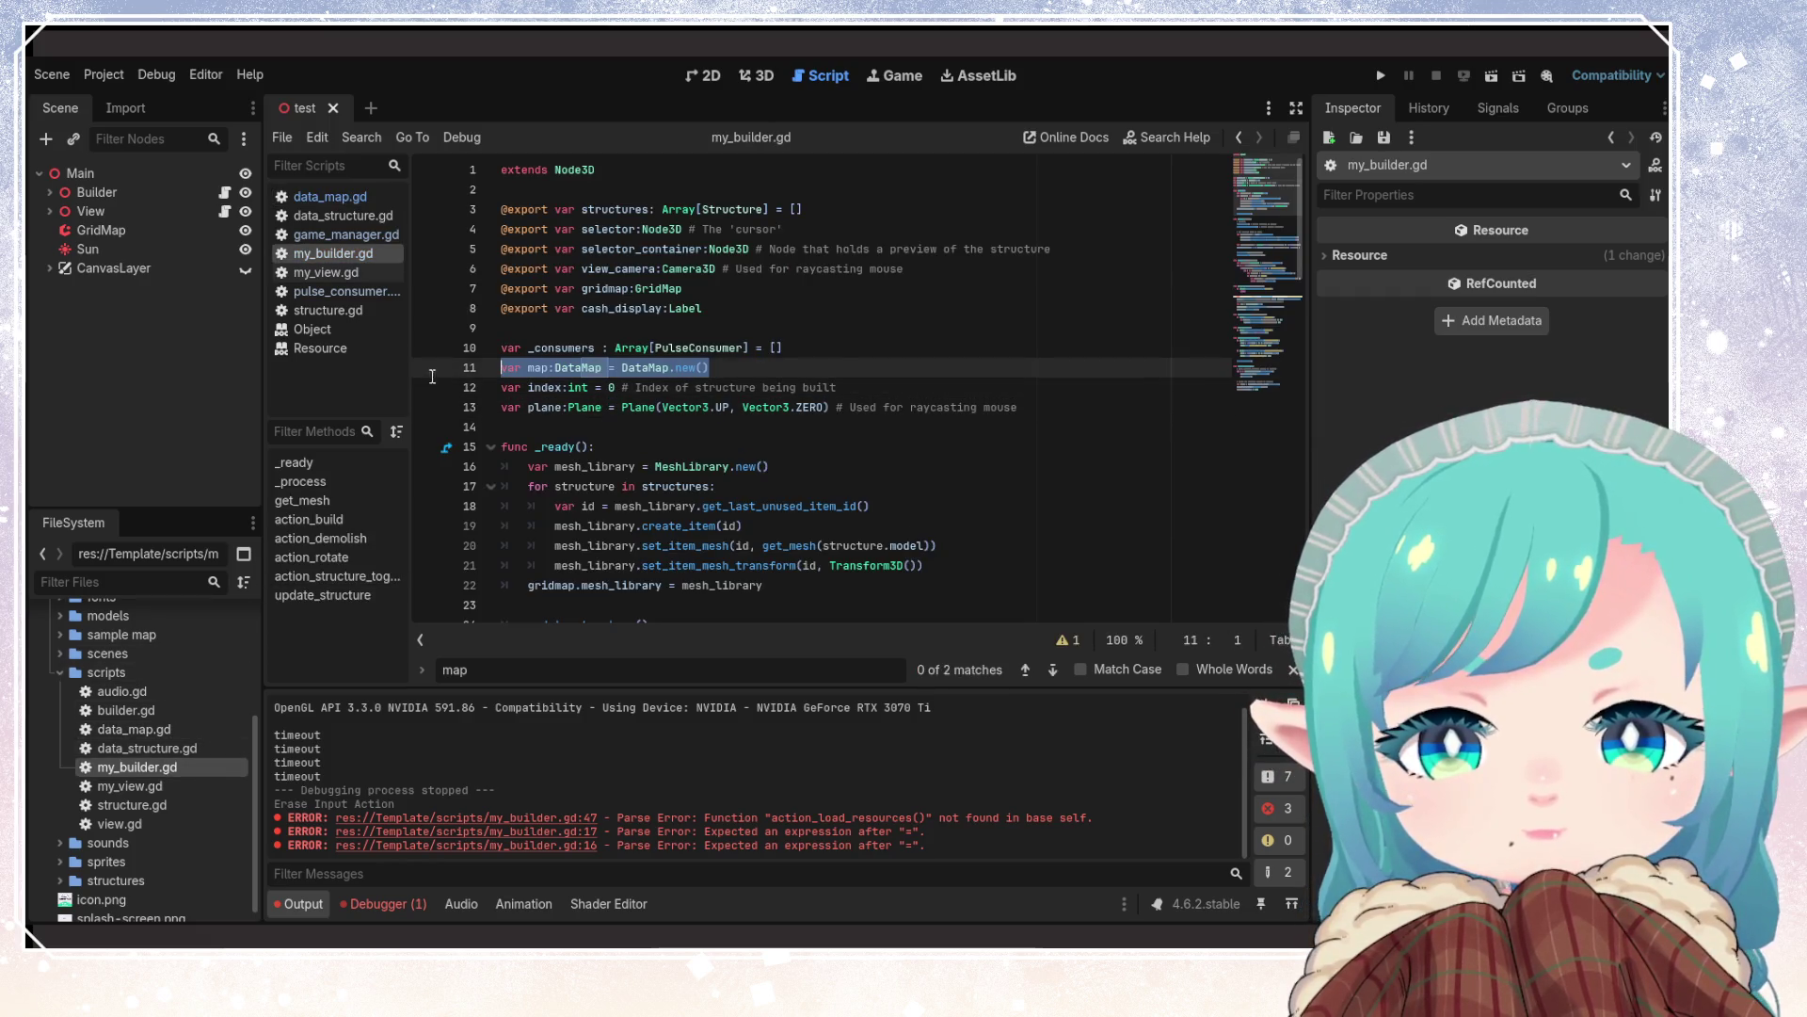
click(734, 466)
key(ctrl+s)
Run the project, place a tile in the game, and stop it
scroll(745, 465, down, 10)
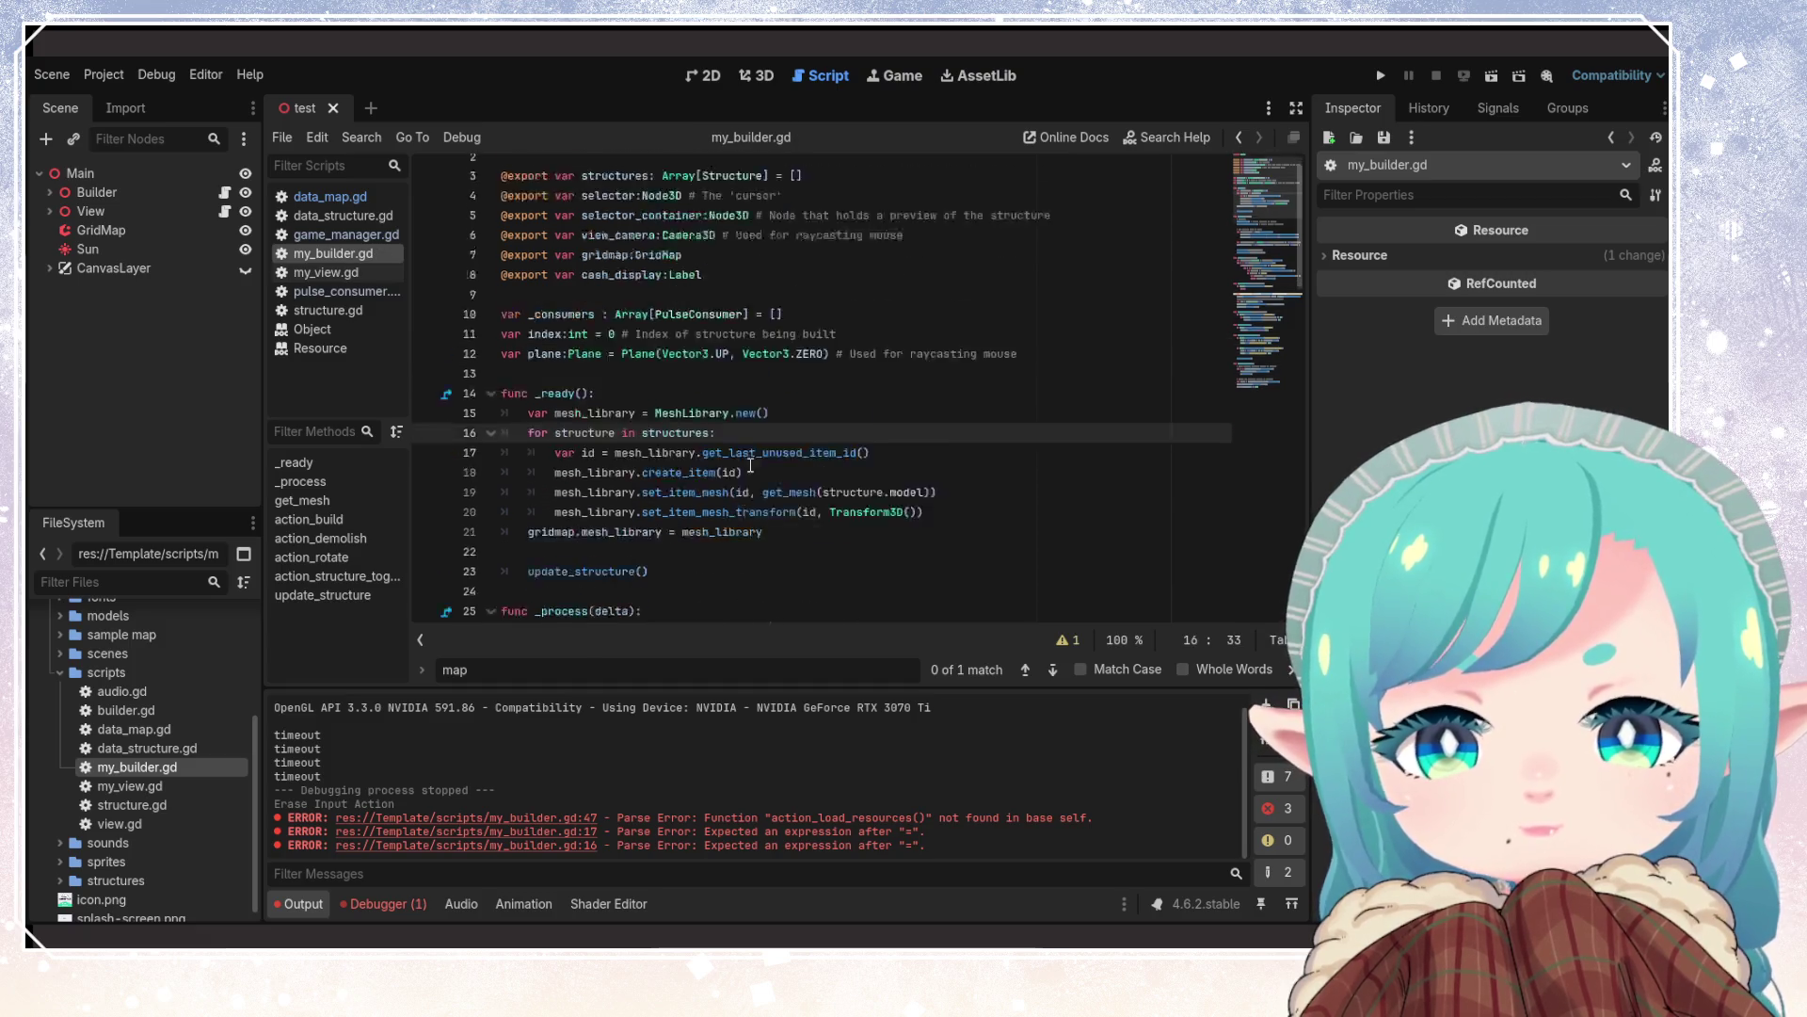
scroll(745, 465, down, 6)
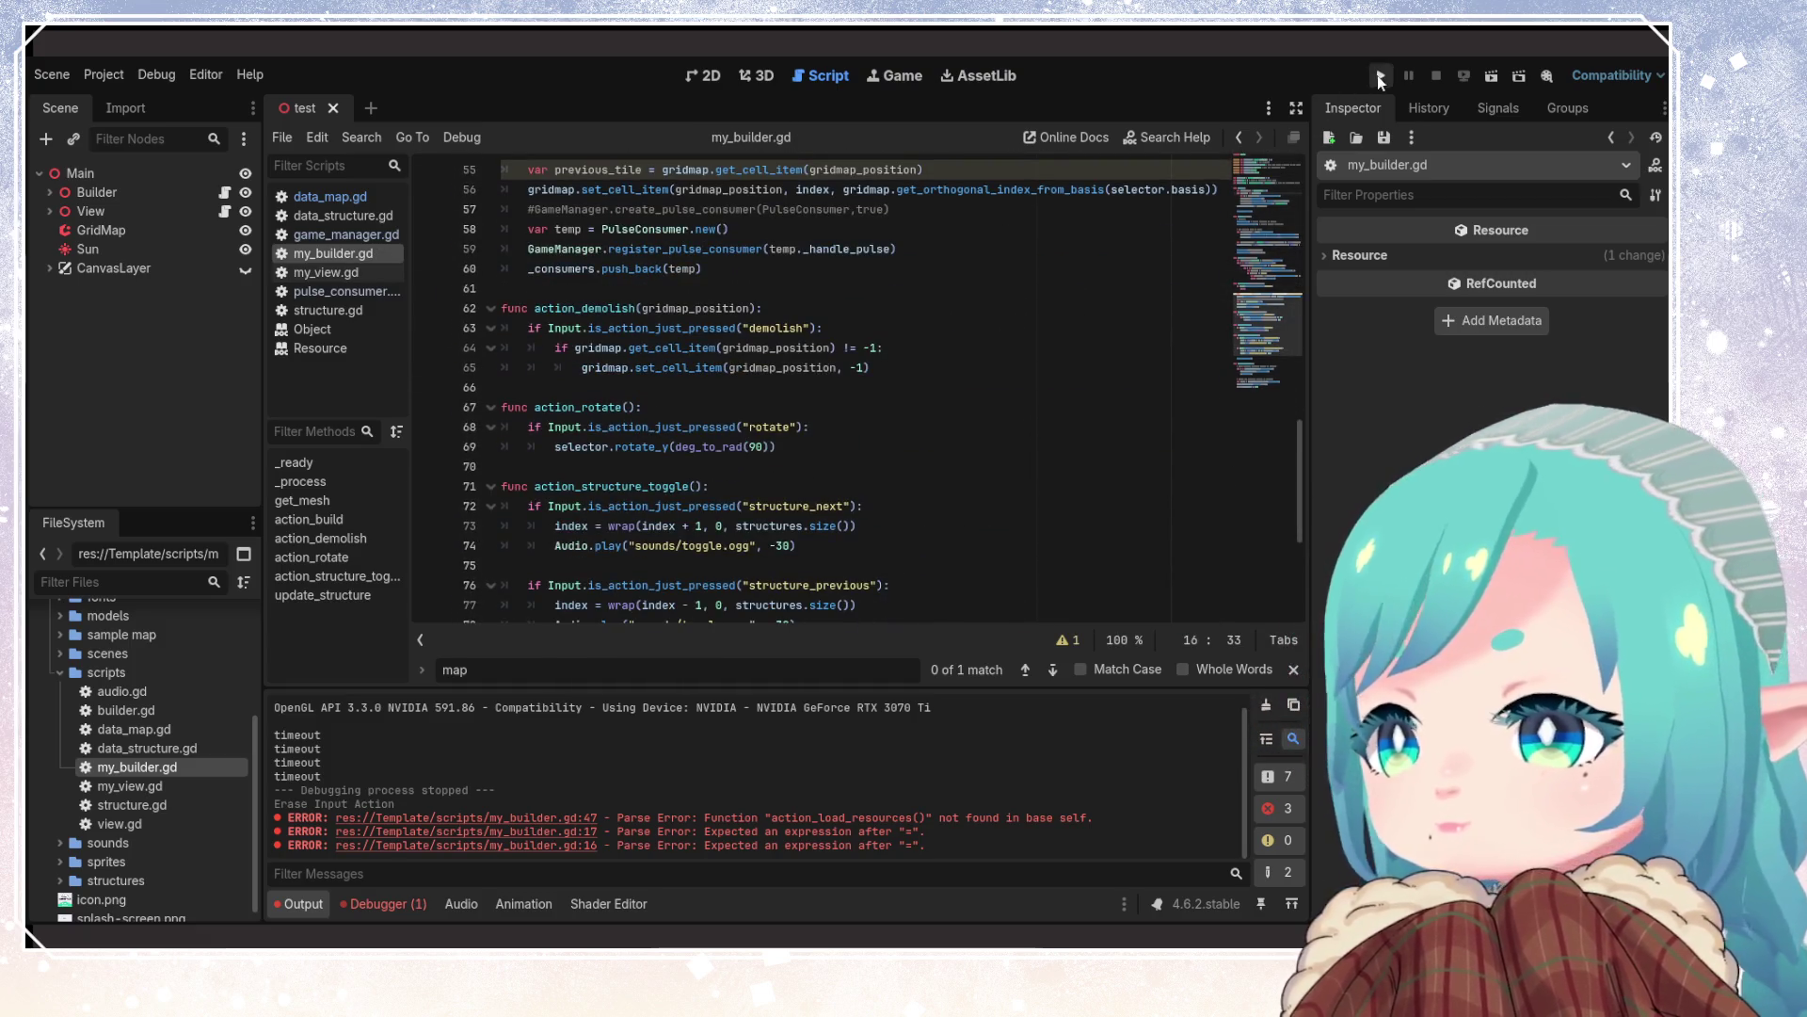
click(1380, 78)
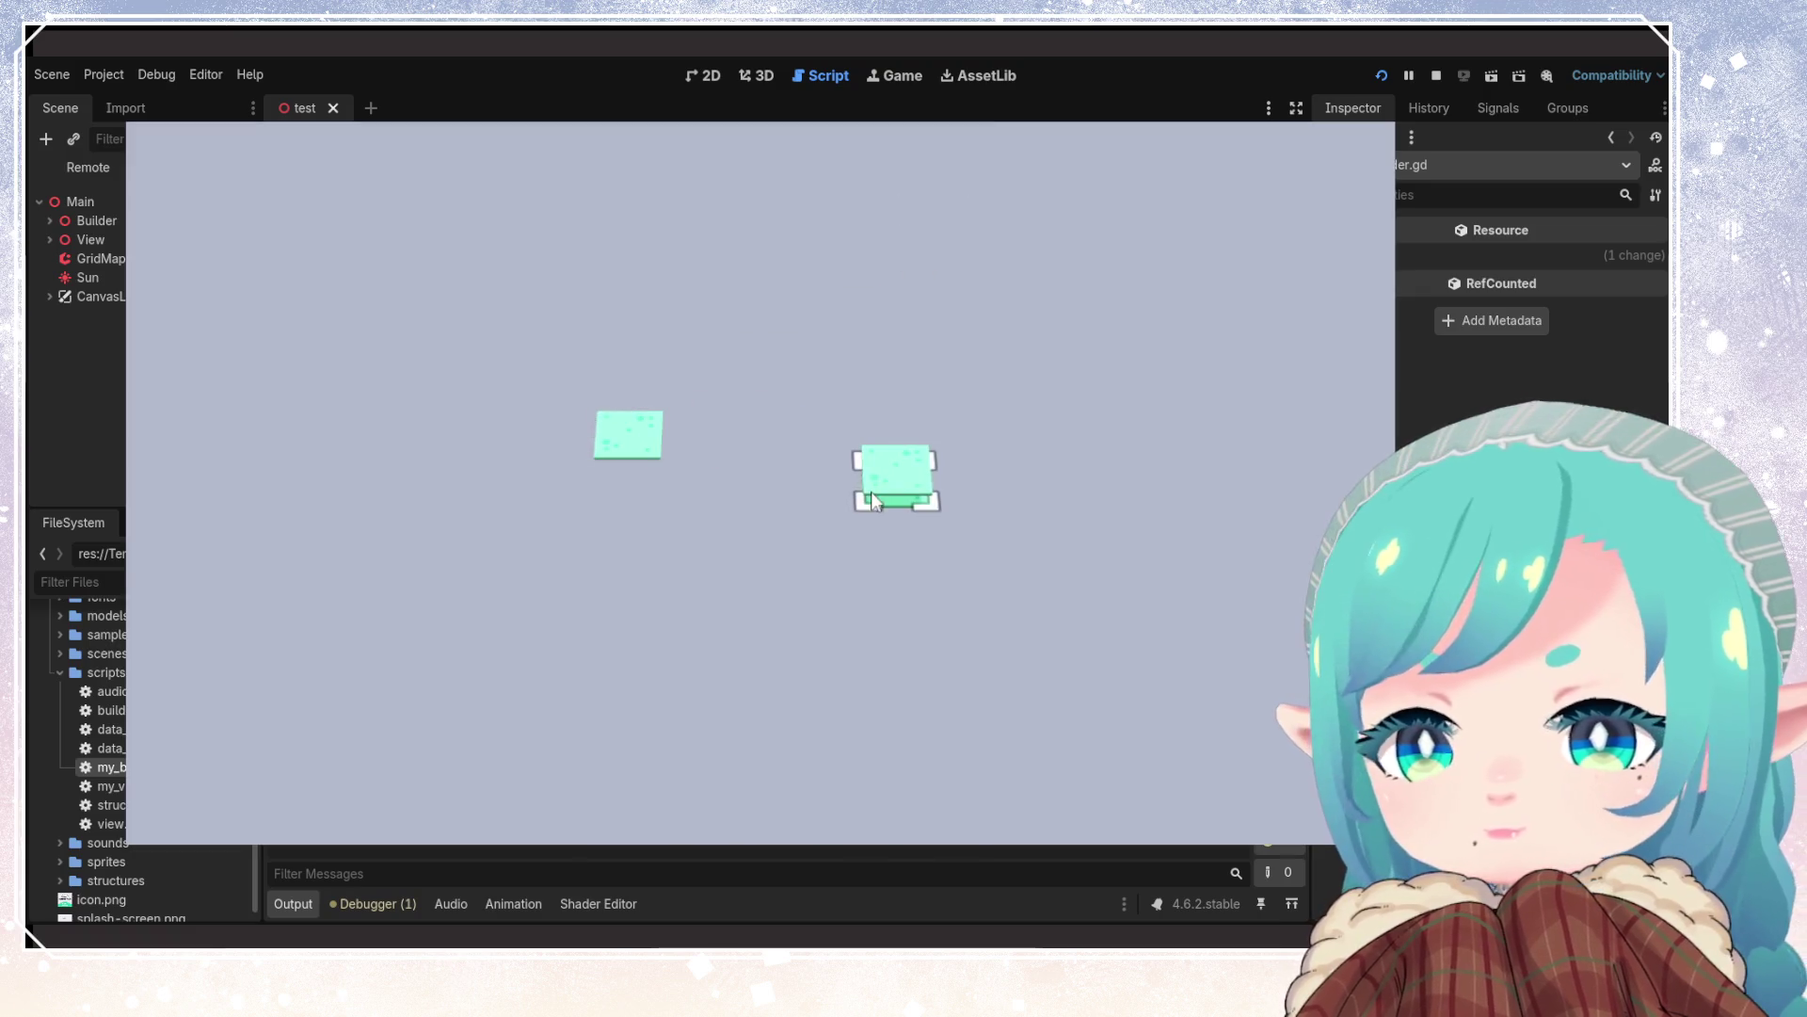
click(991, 360)
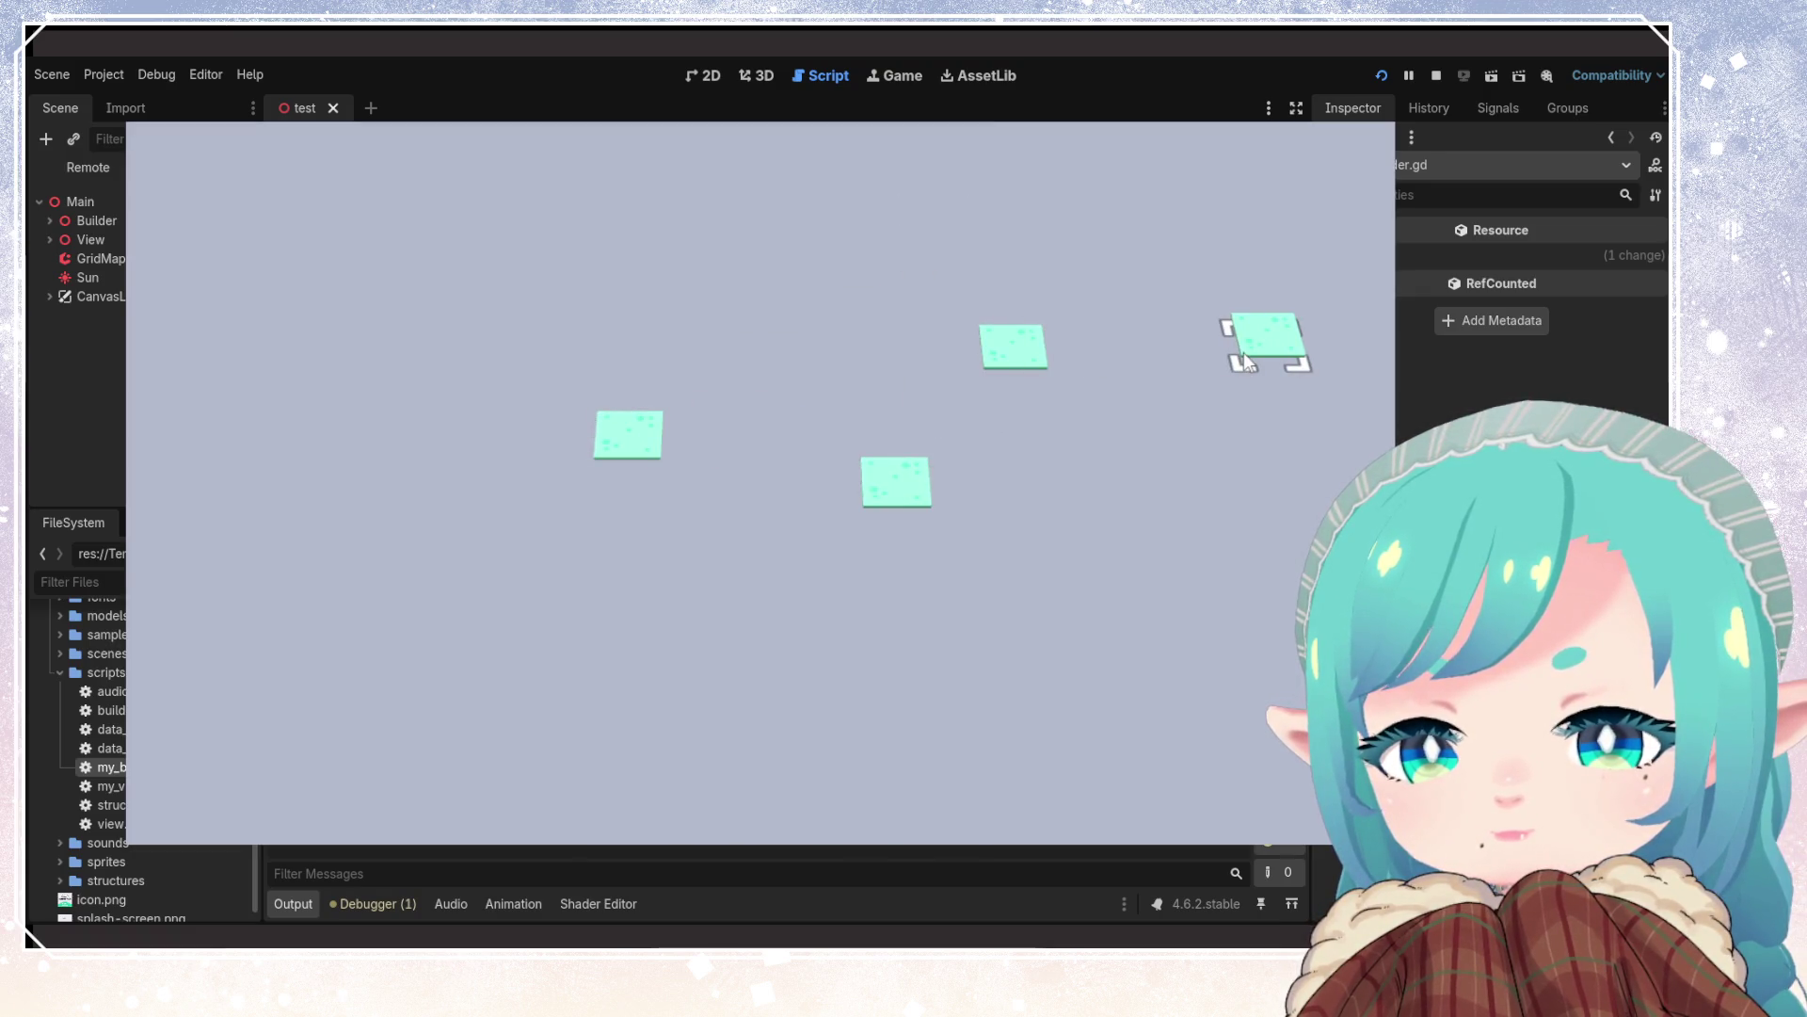
click(1435, 75)
click(740, 485)
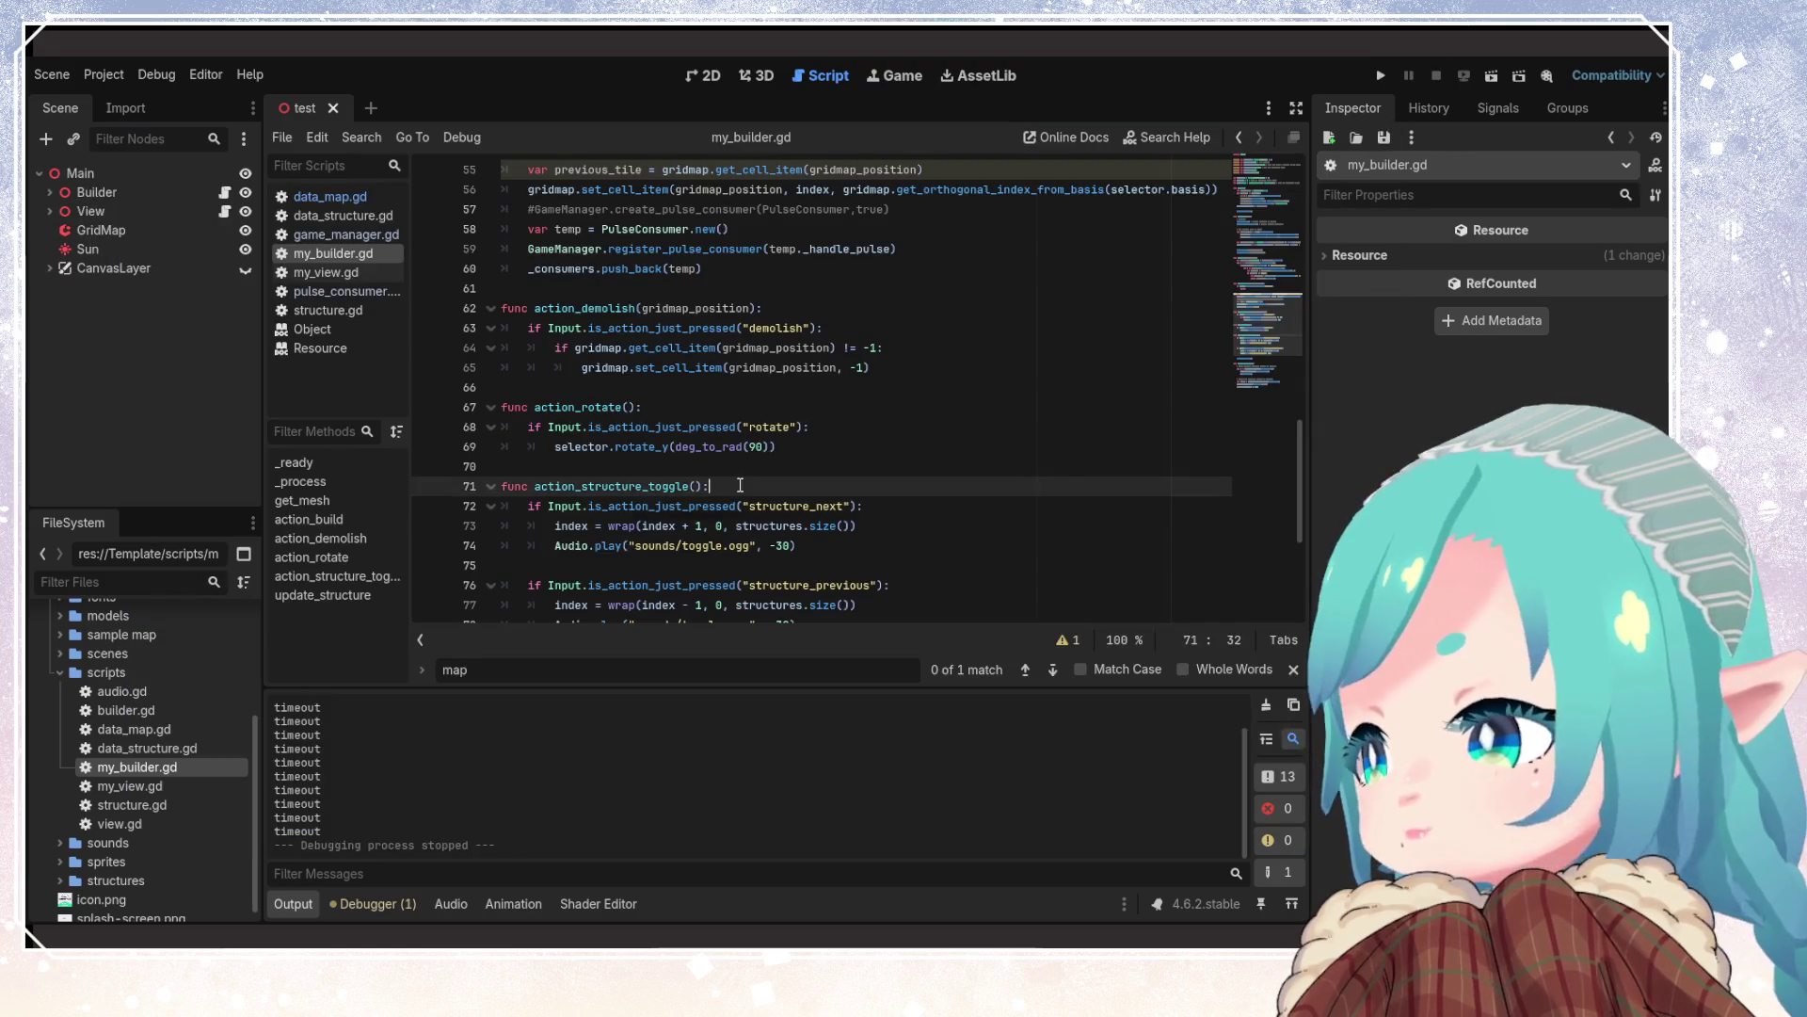
scroll(740, 485, up, 15)
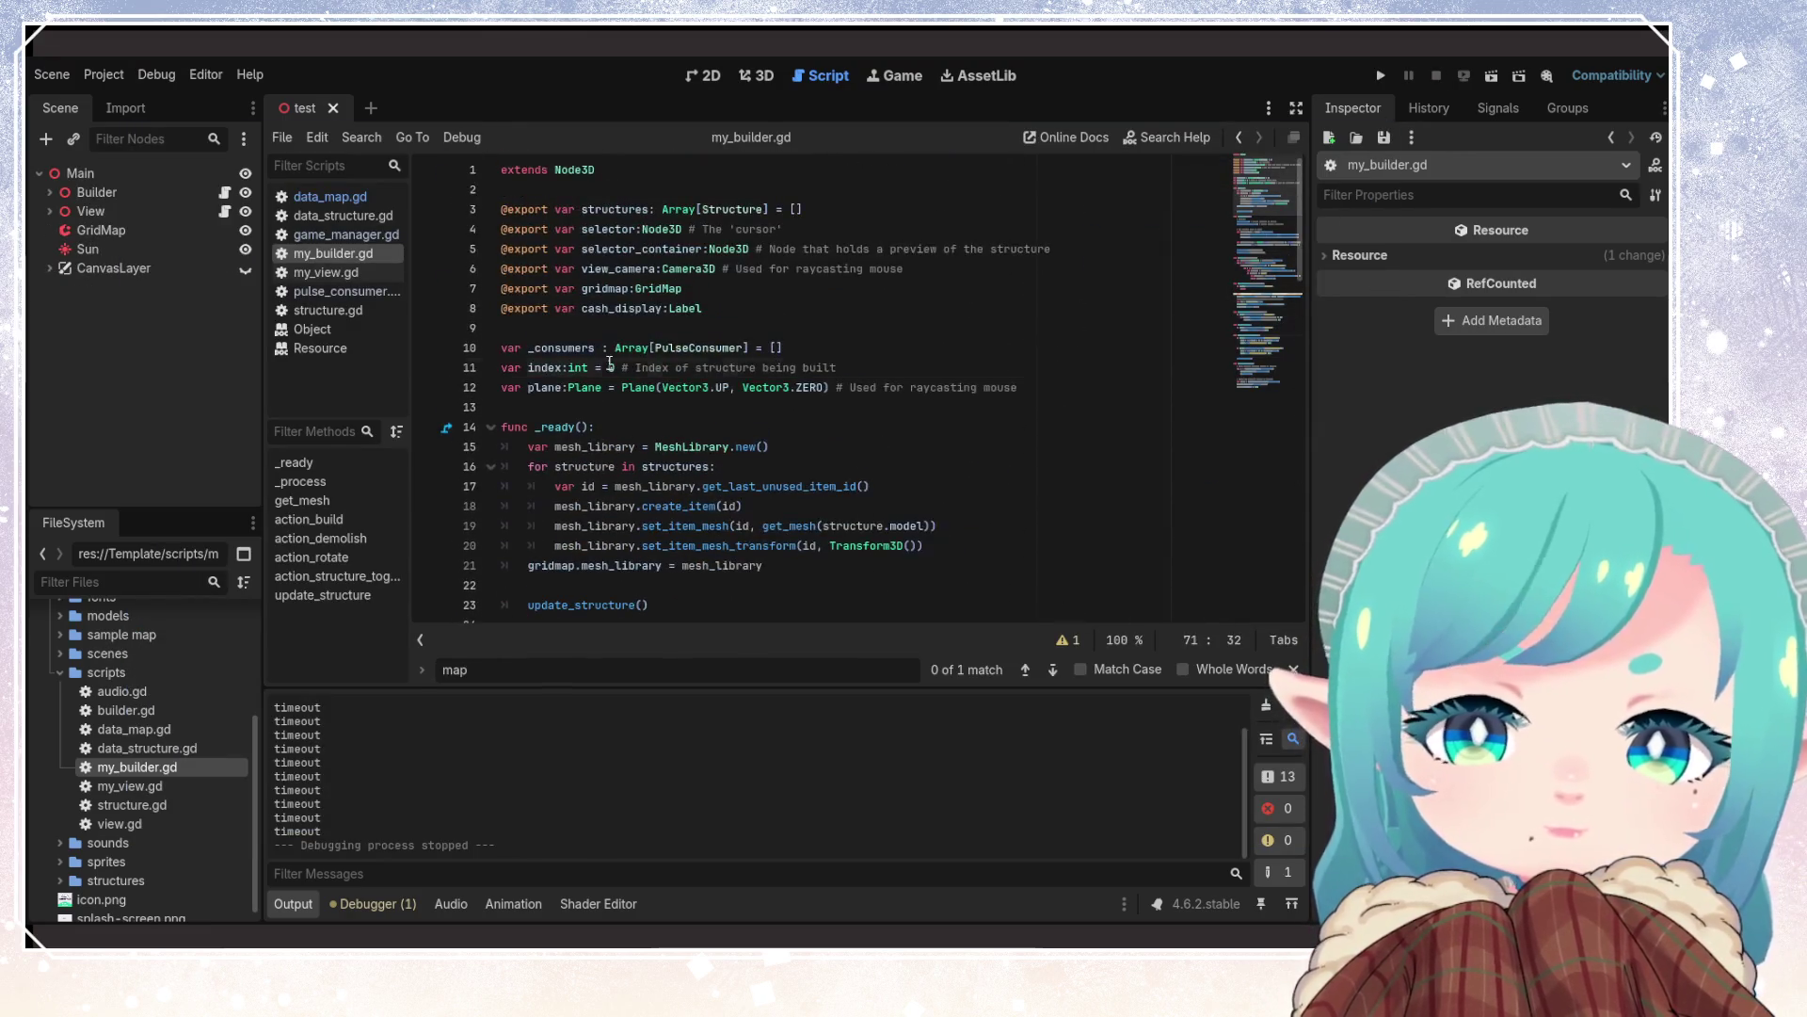
click(609, 367)
click(755, 405)
key(Up)
key(Up)
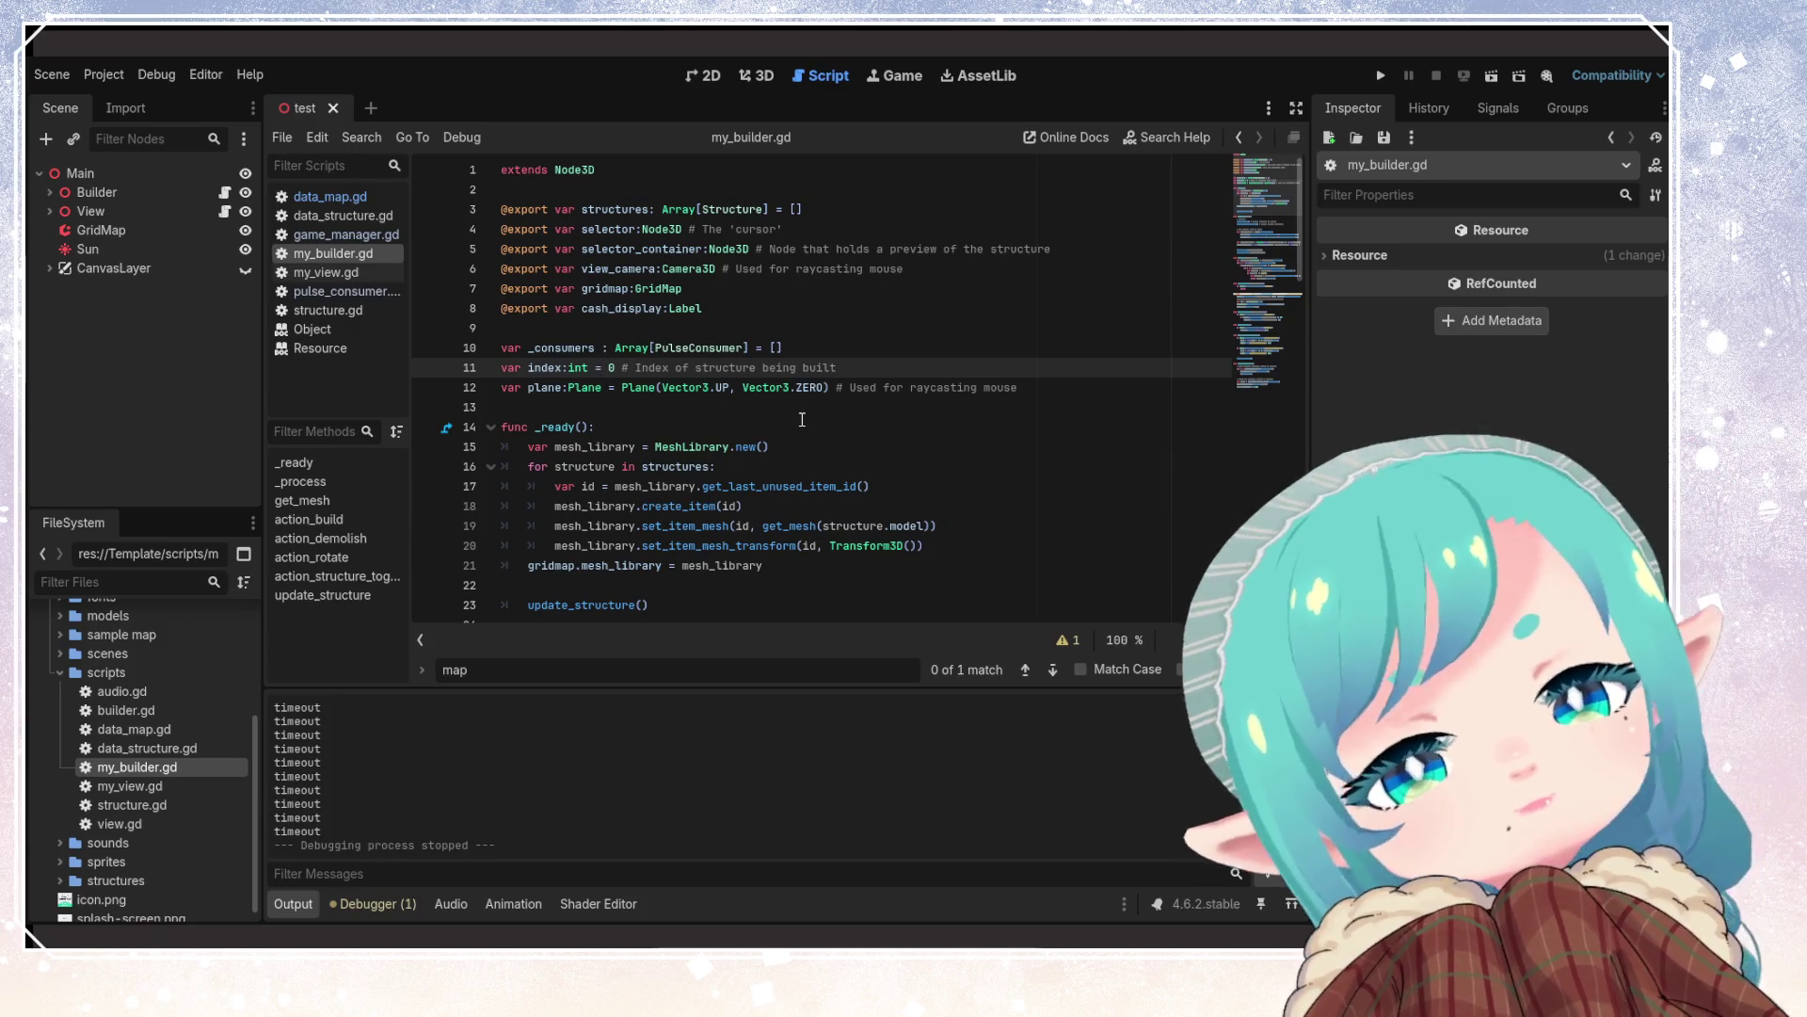
click(743, 387)
click(677, 350)
click(697, 415)
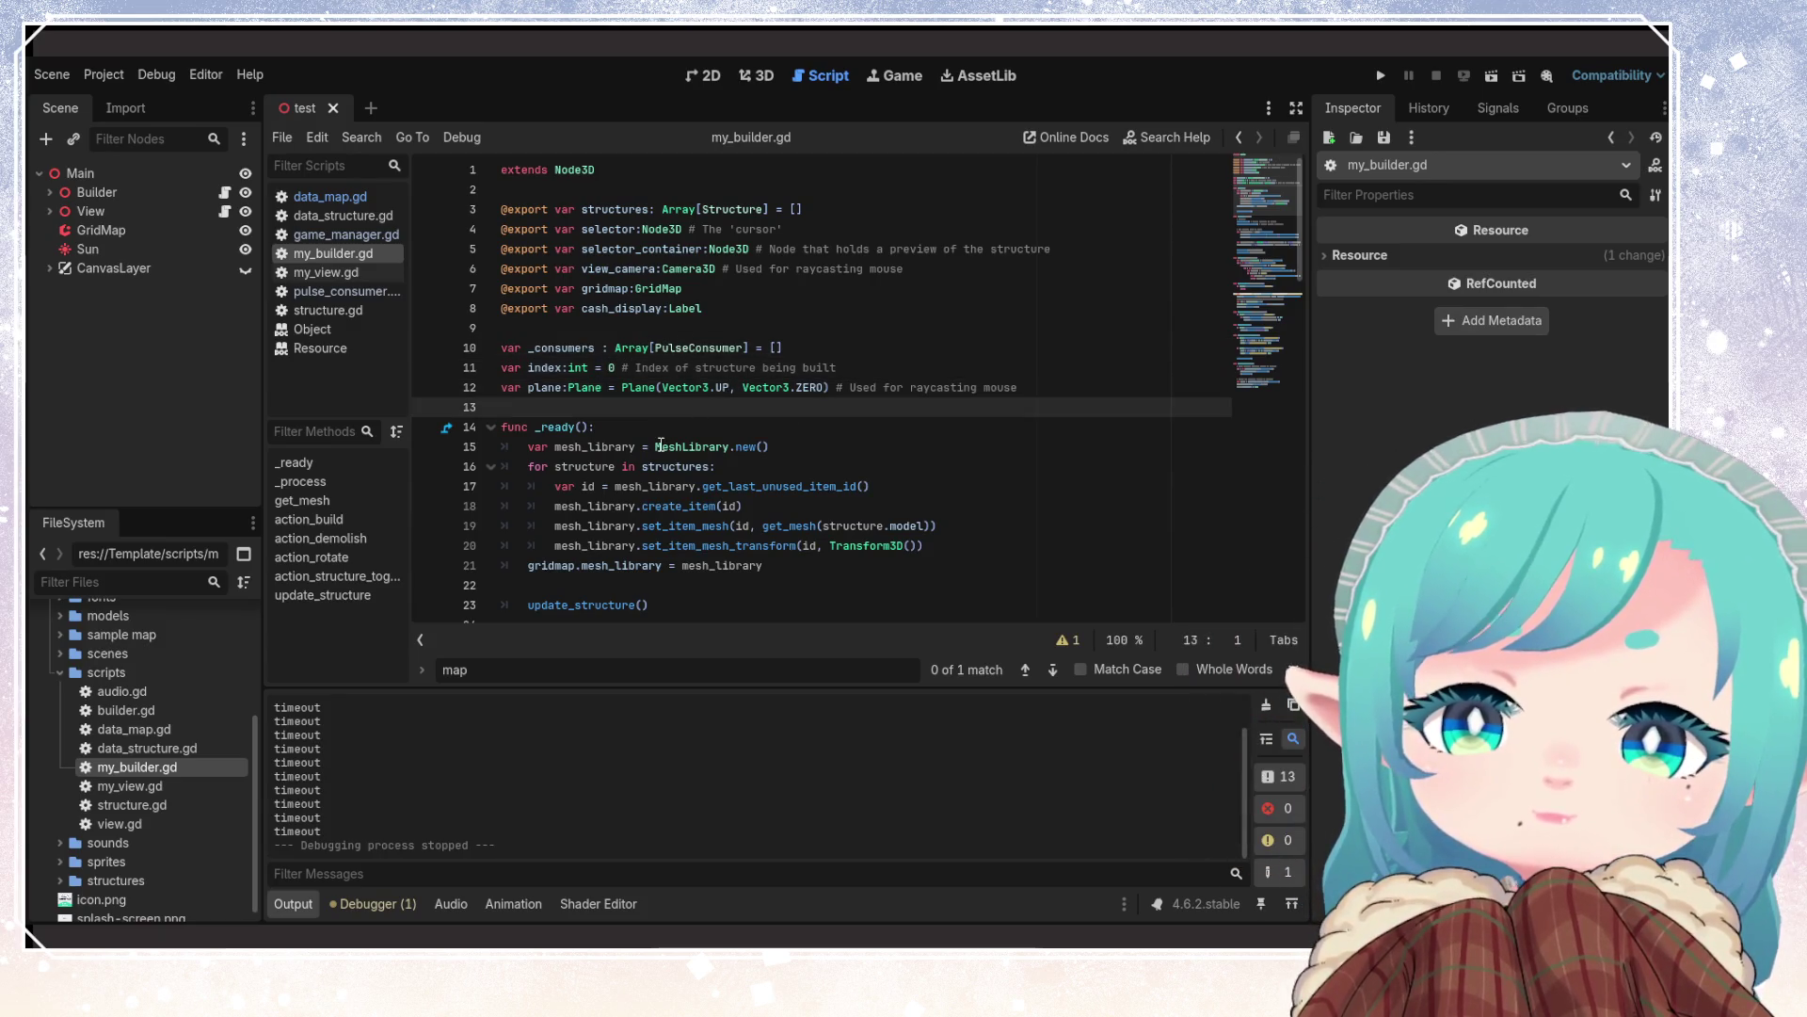
mouse_move(662, 445)
click(576, 367)
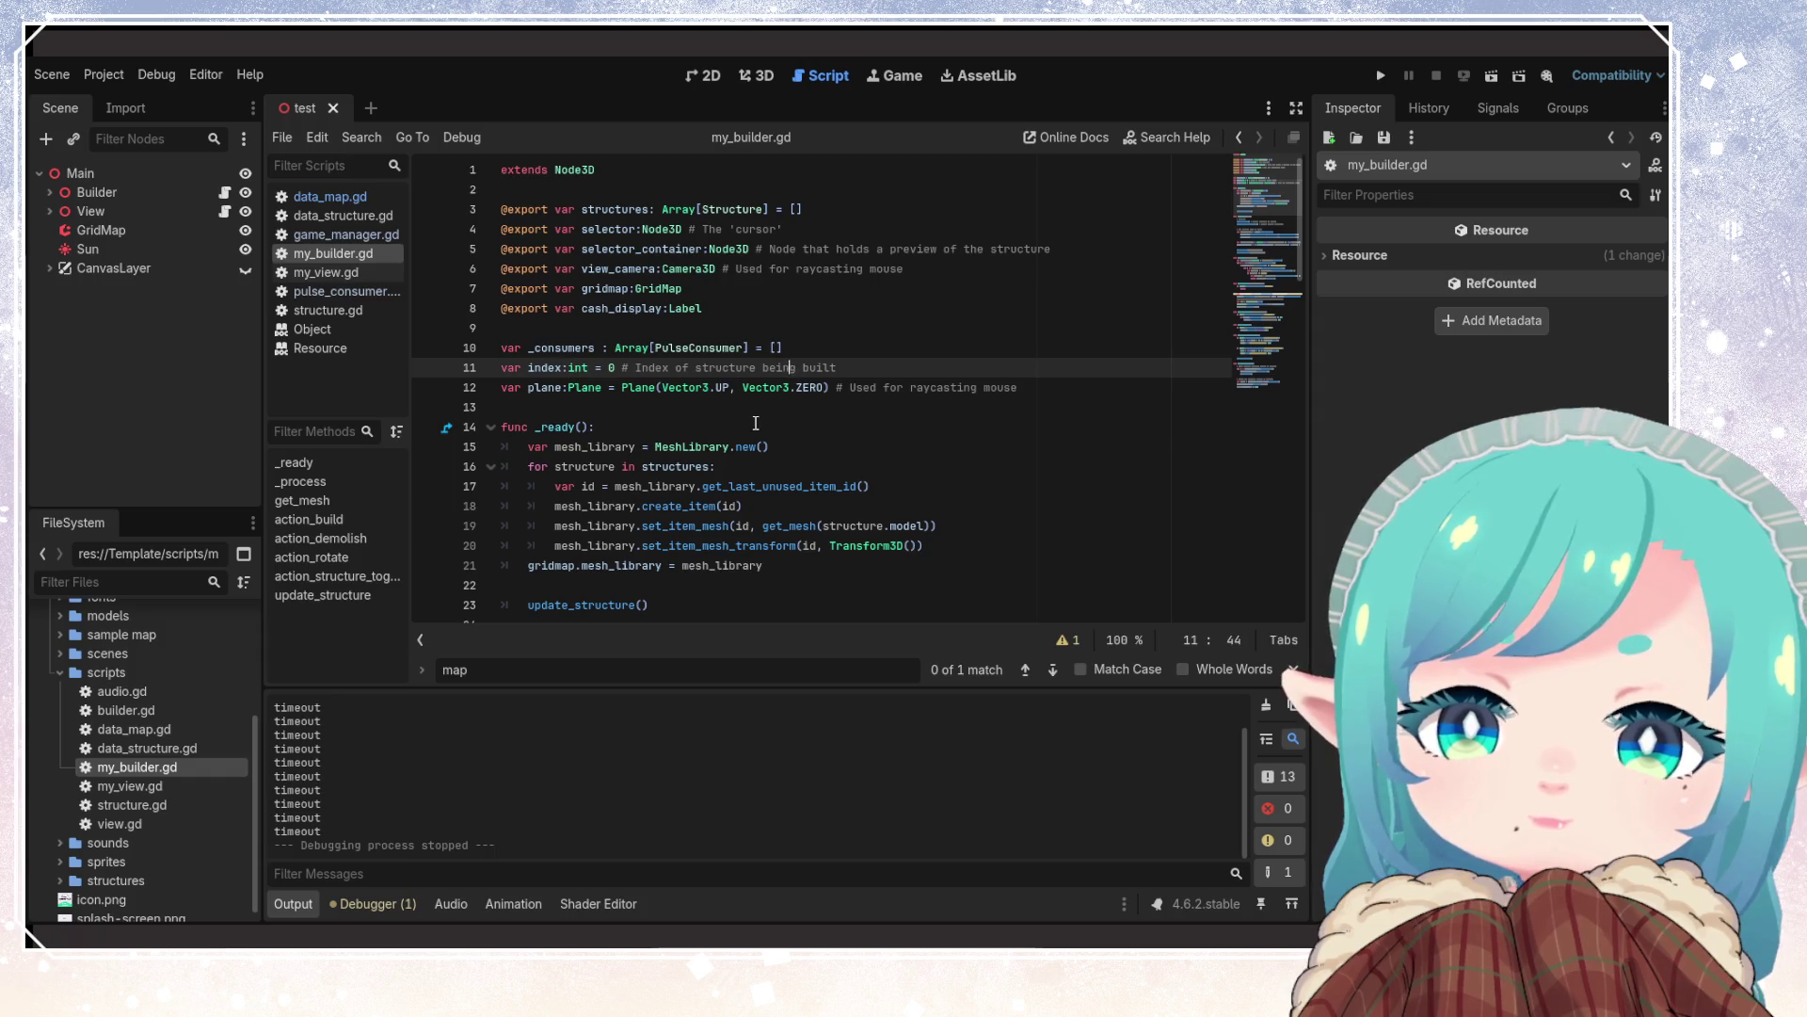
click(756, 423)
scroll(698, 438, down, 4)
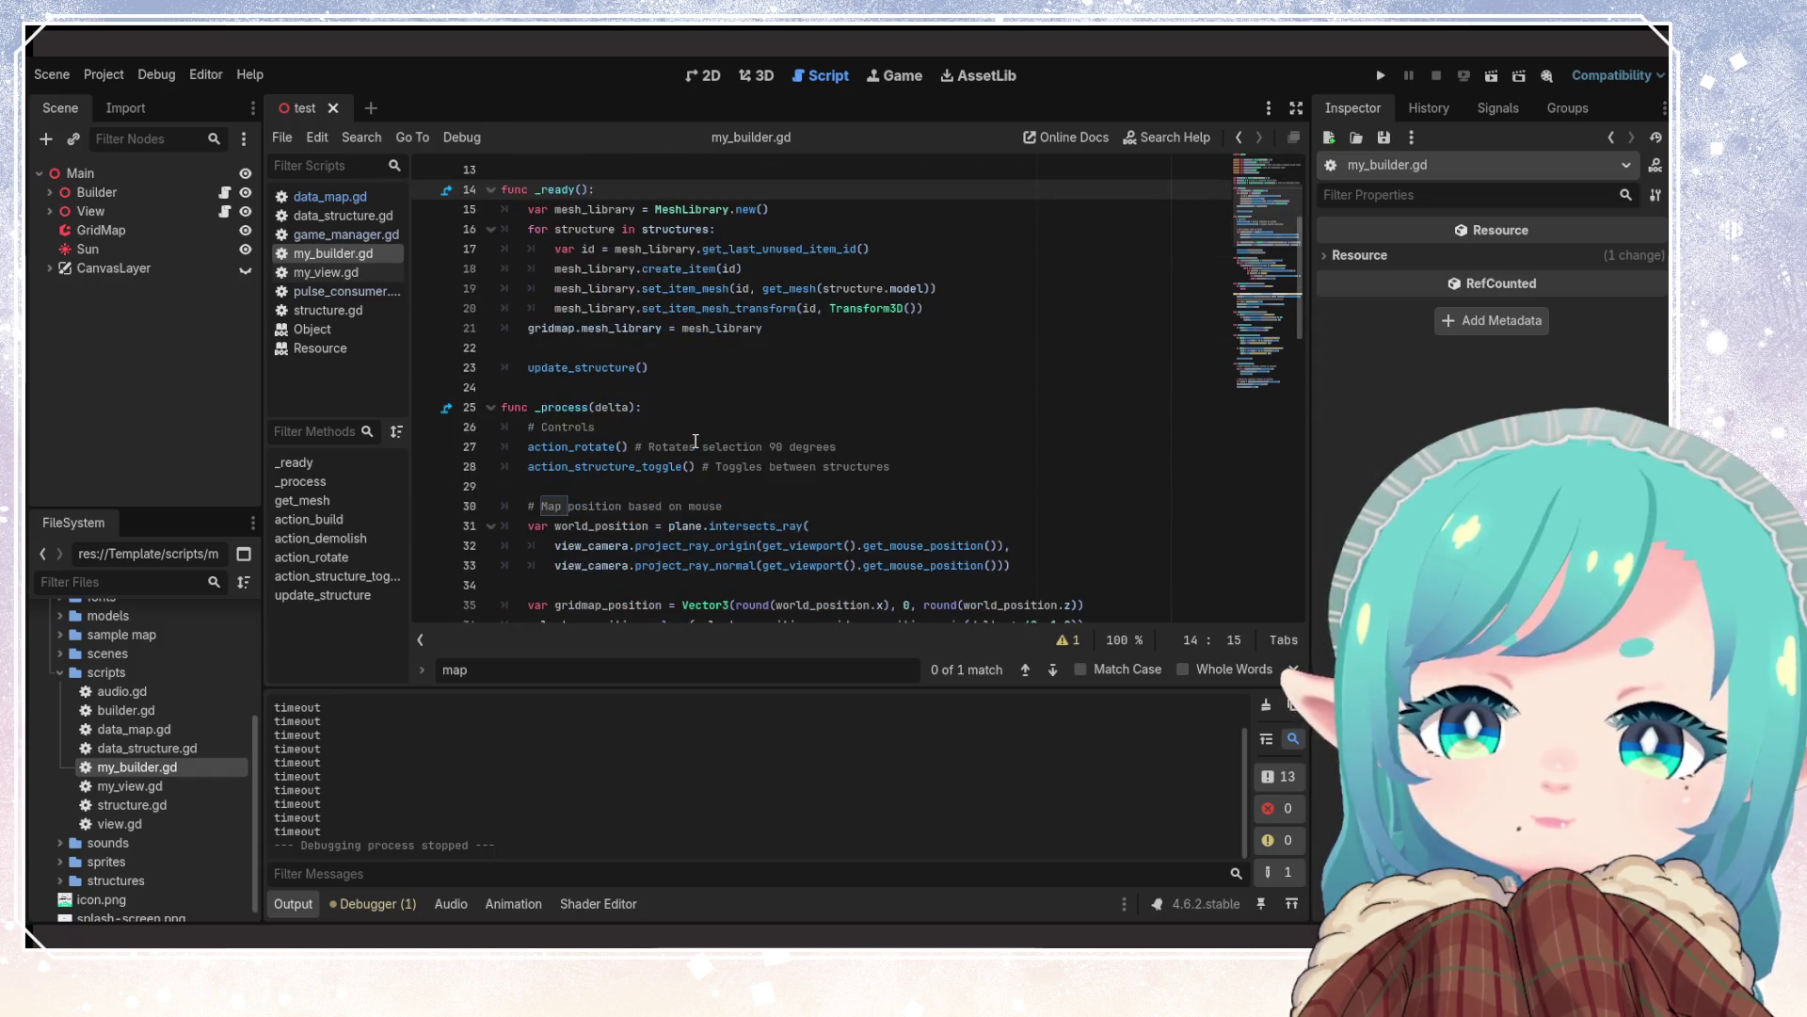
click(696, 444)
scroll(696, 441, up, 2)
scroll(696, 441, up, 2)
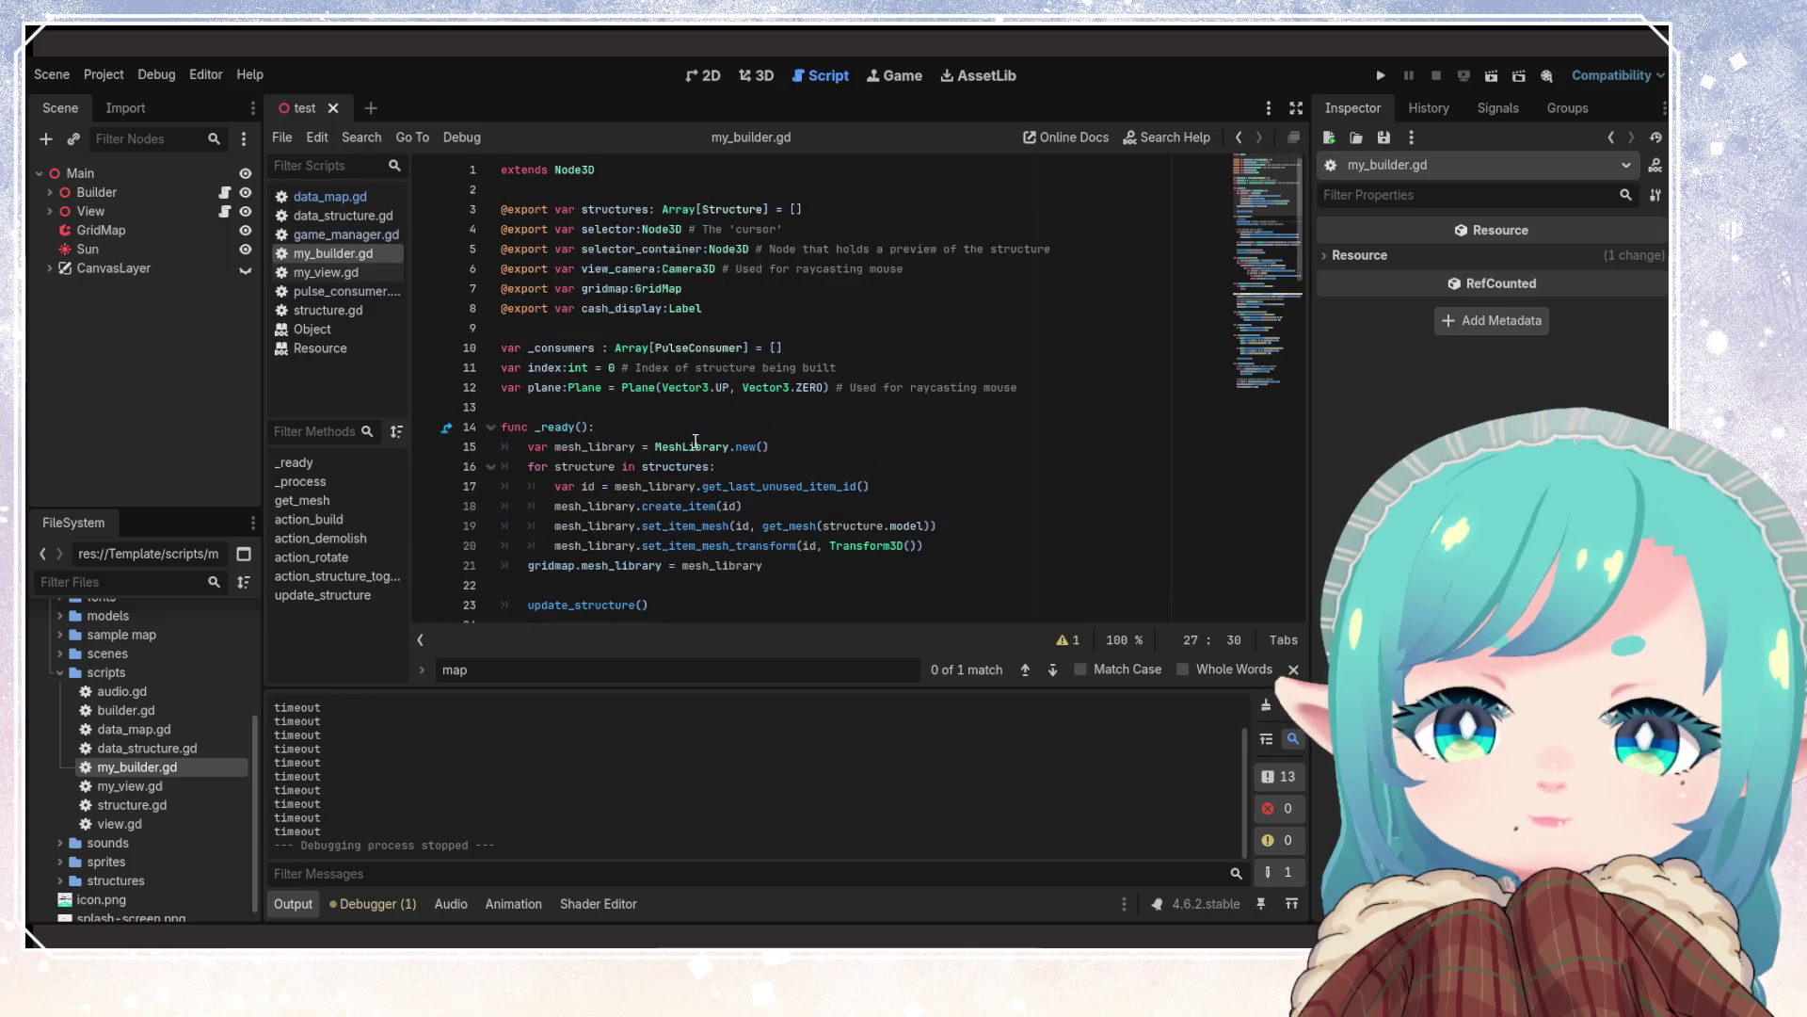
scroll(696, 441, down, 10)
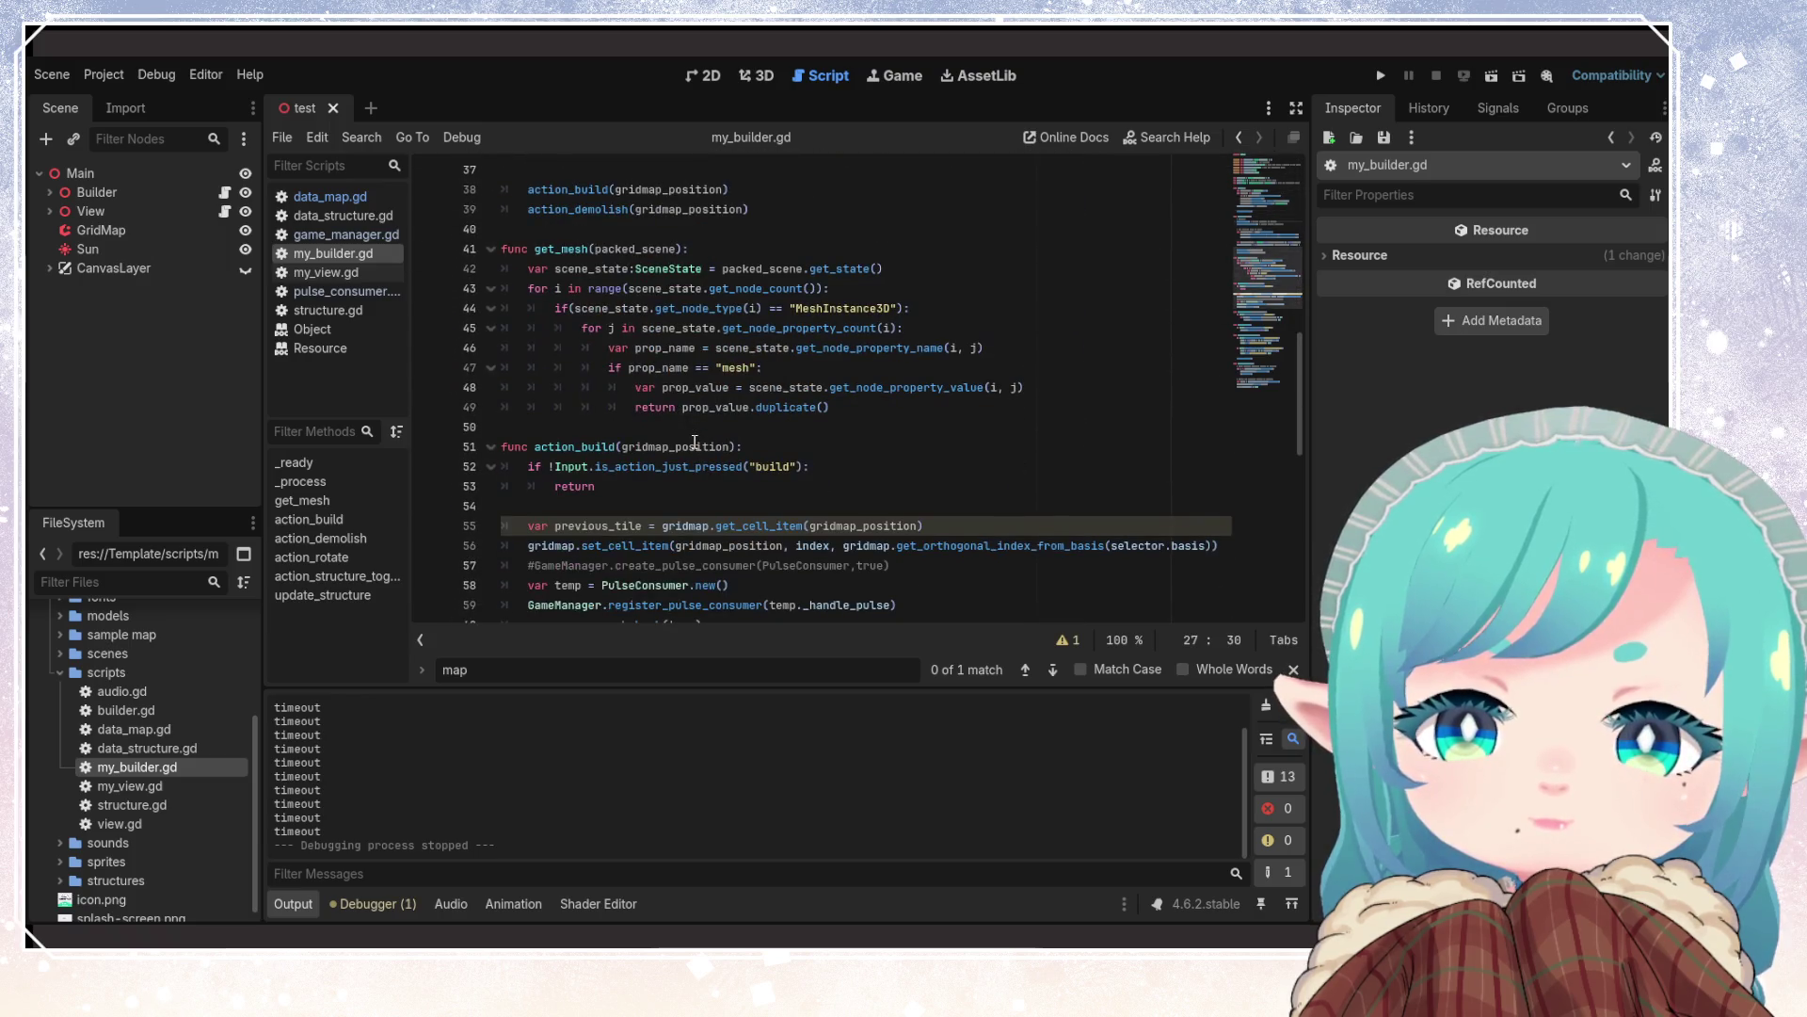
scroll(695, 442, up, 4)
scroll(588, 295, up, 4)
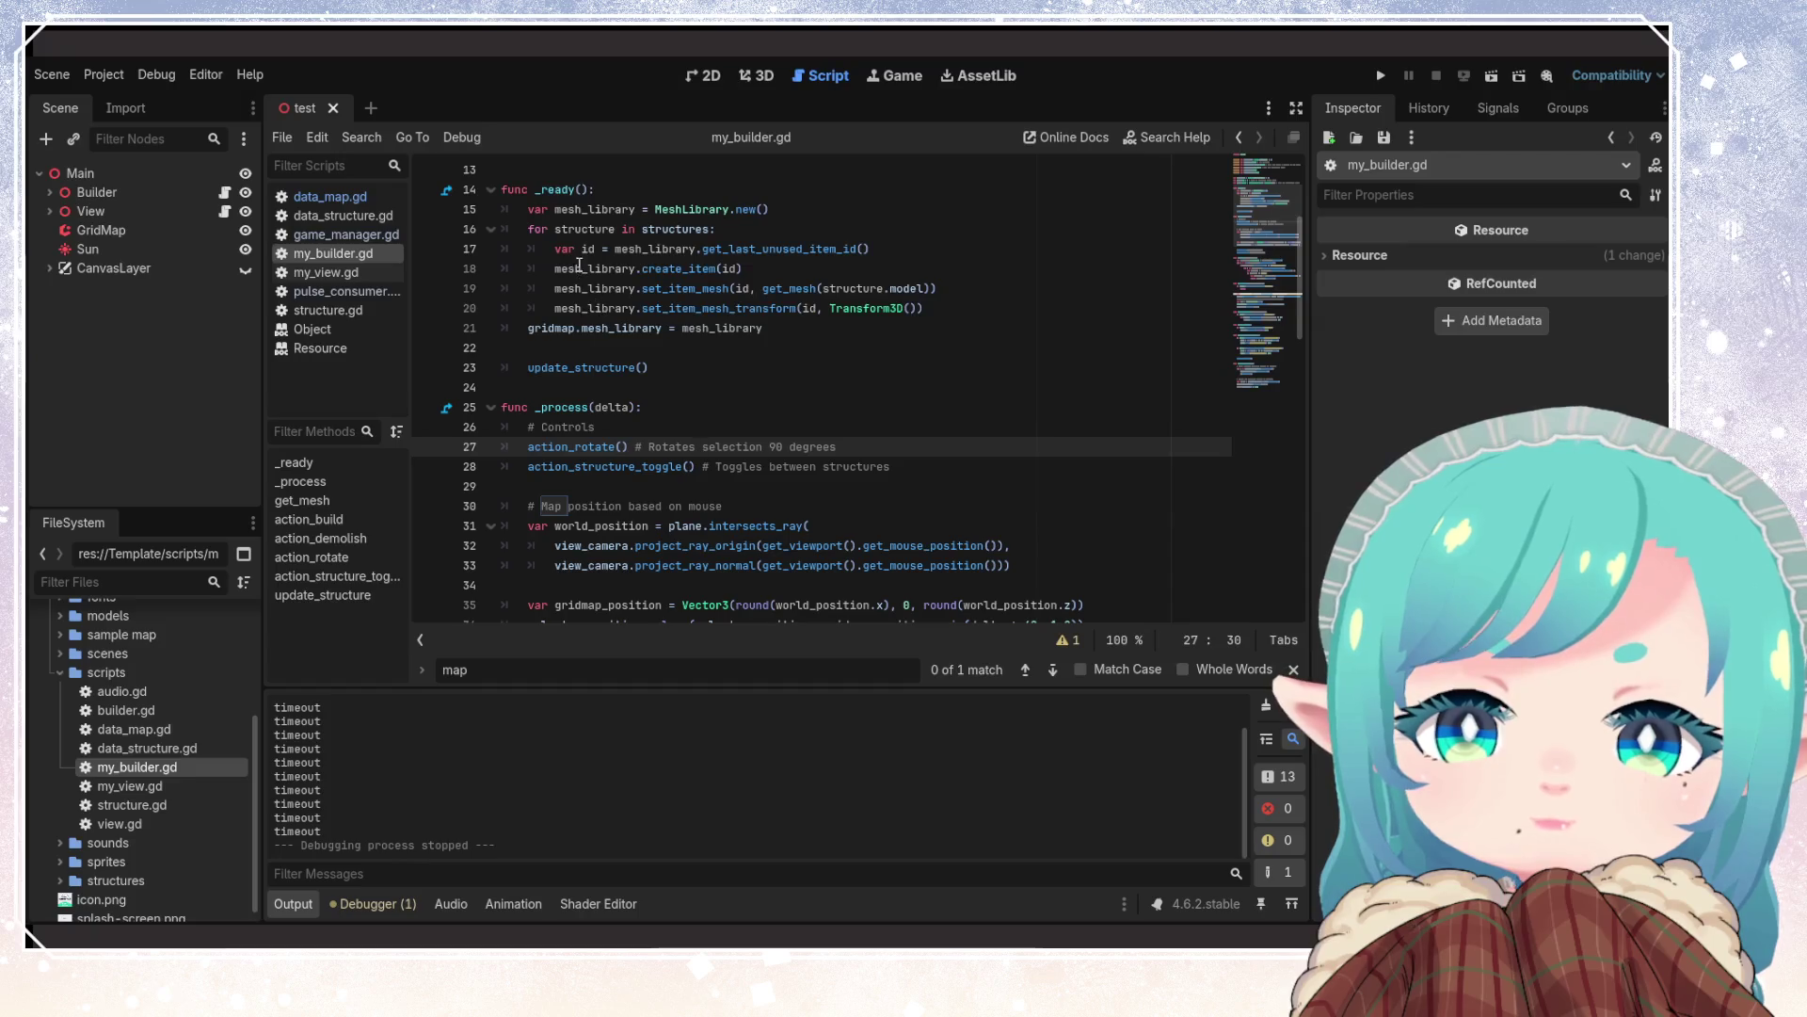
scroll(602, 311, up, 3)
double_click(553, 314)
scroll(800, 538, down, 10)
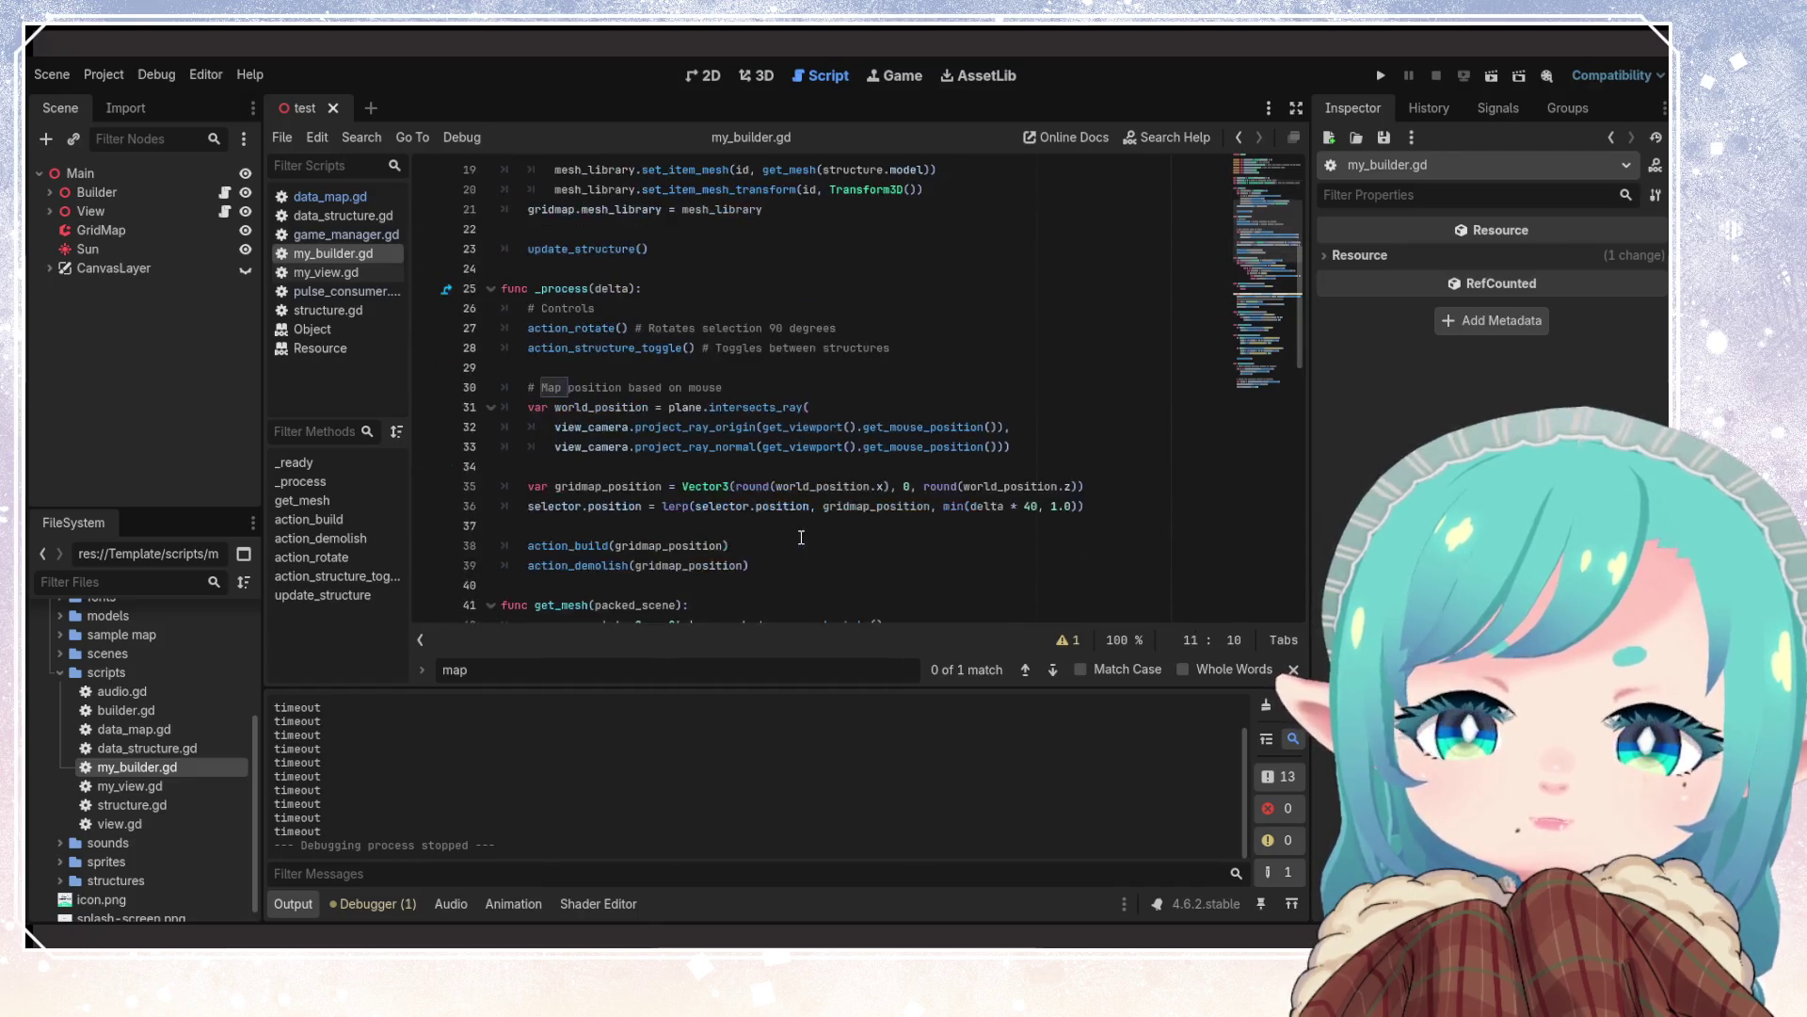
scroll(800, 538, down, 4)
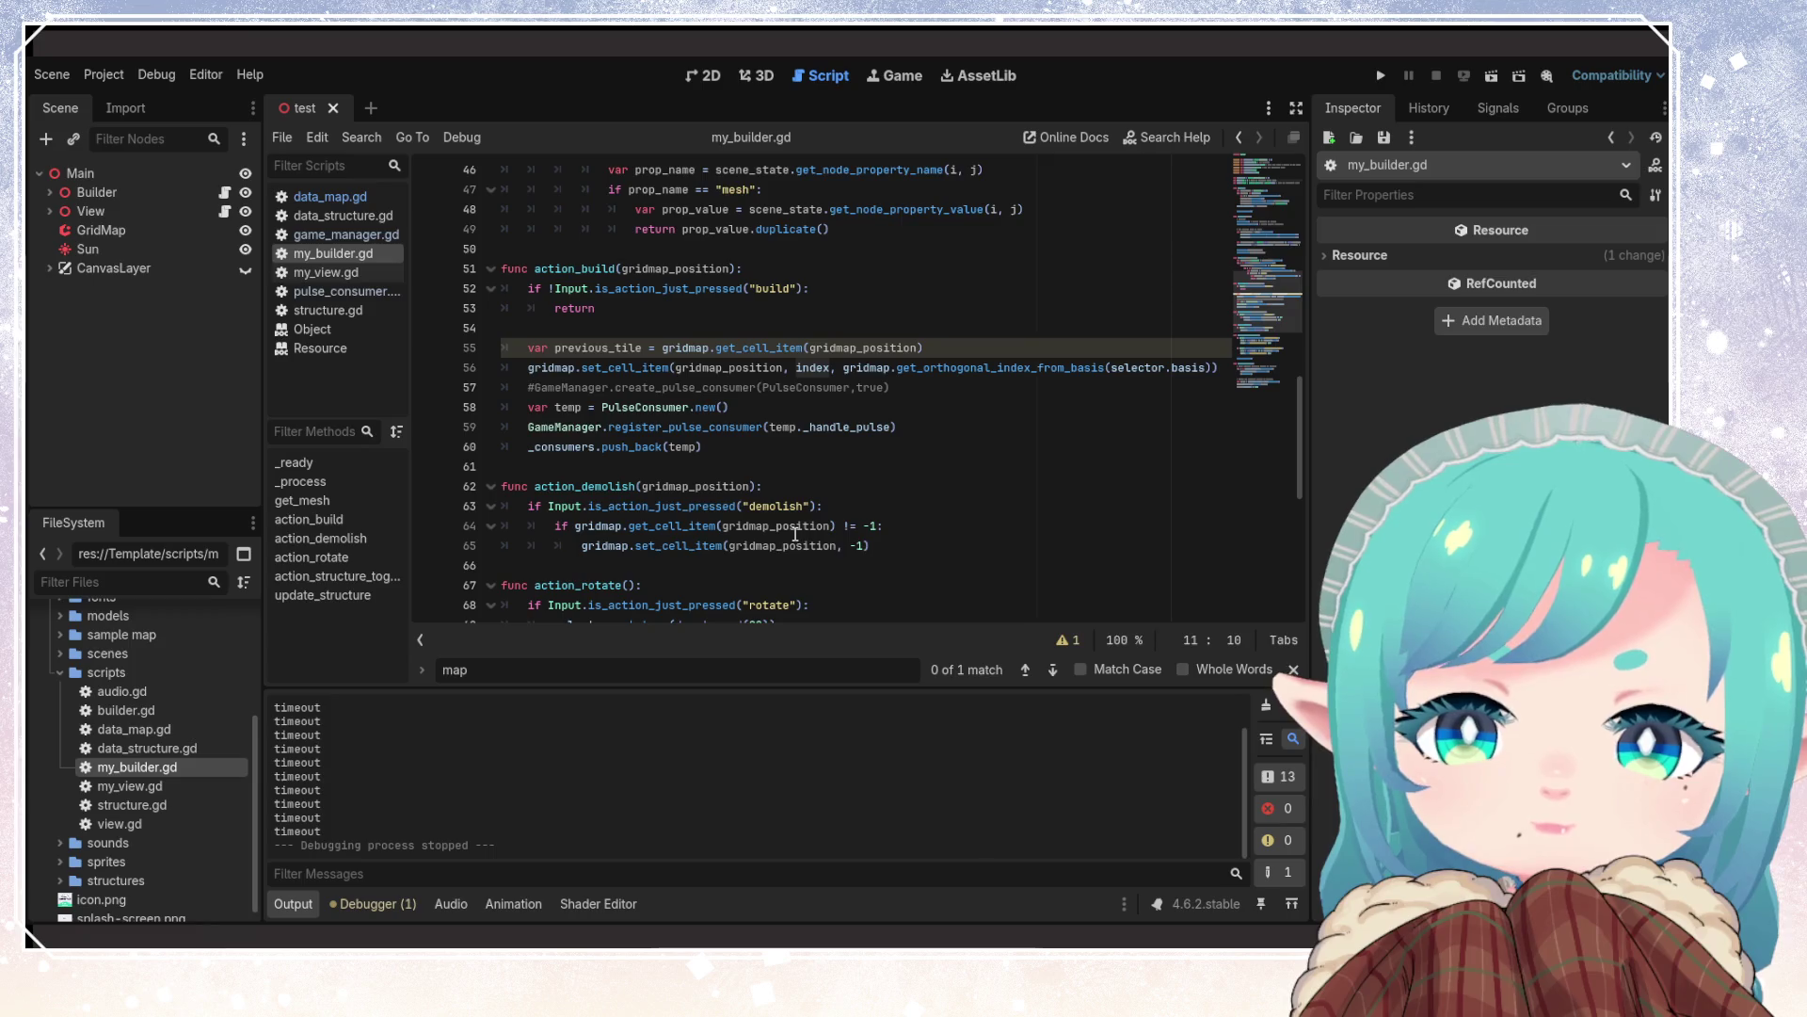
mouse_move(803, 373)
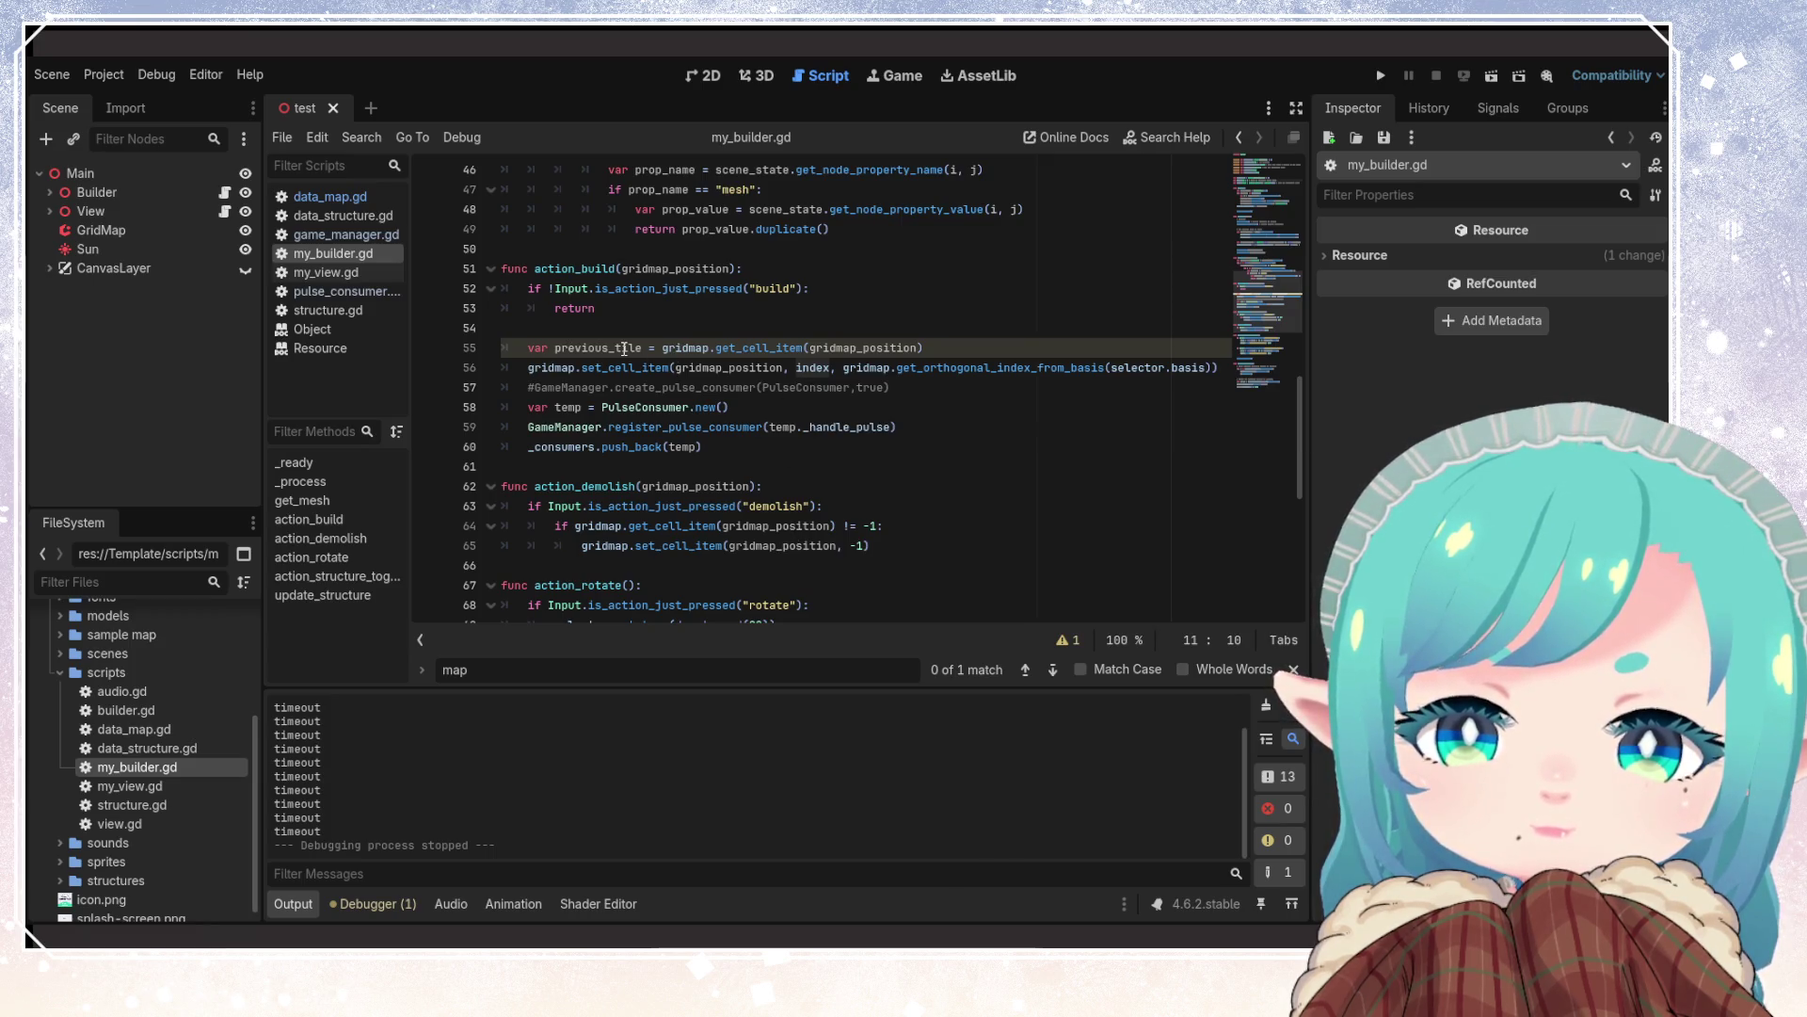
mouse_move(705, 419)
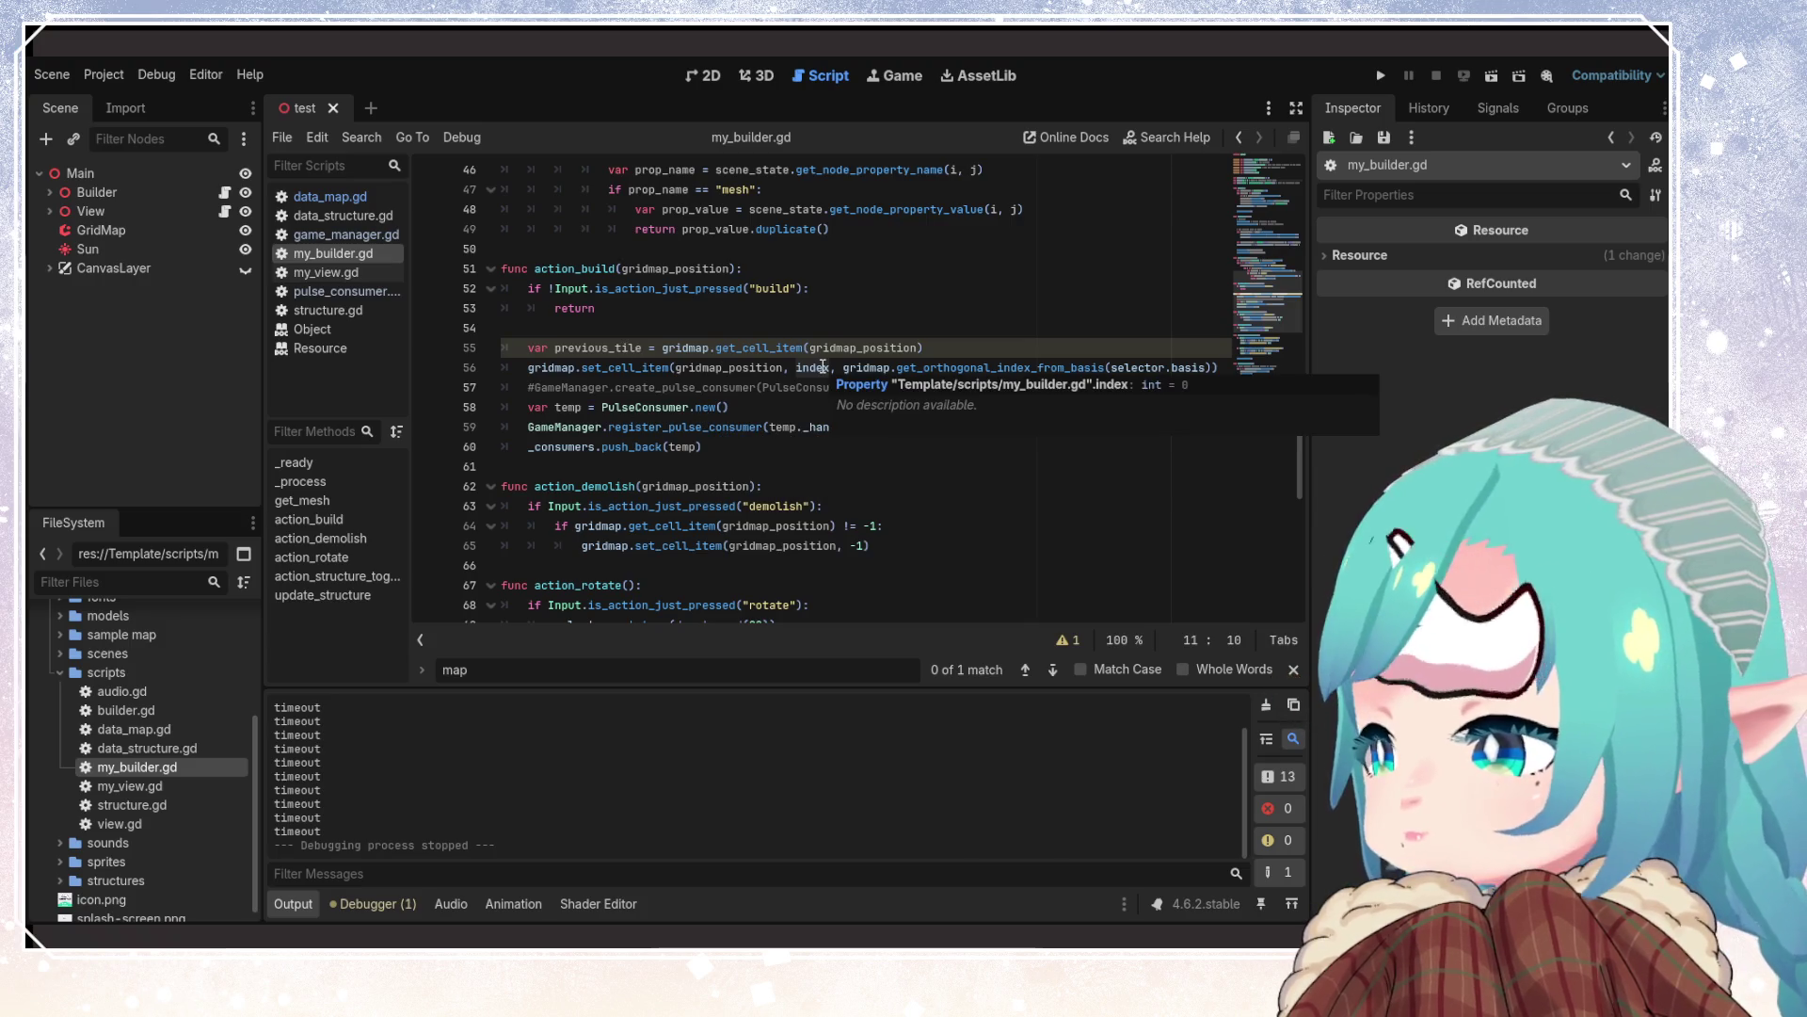
scroll(797, 415, down, 8)
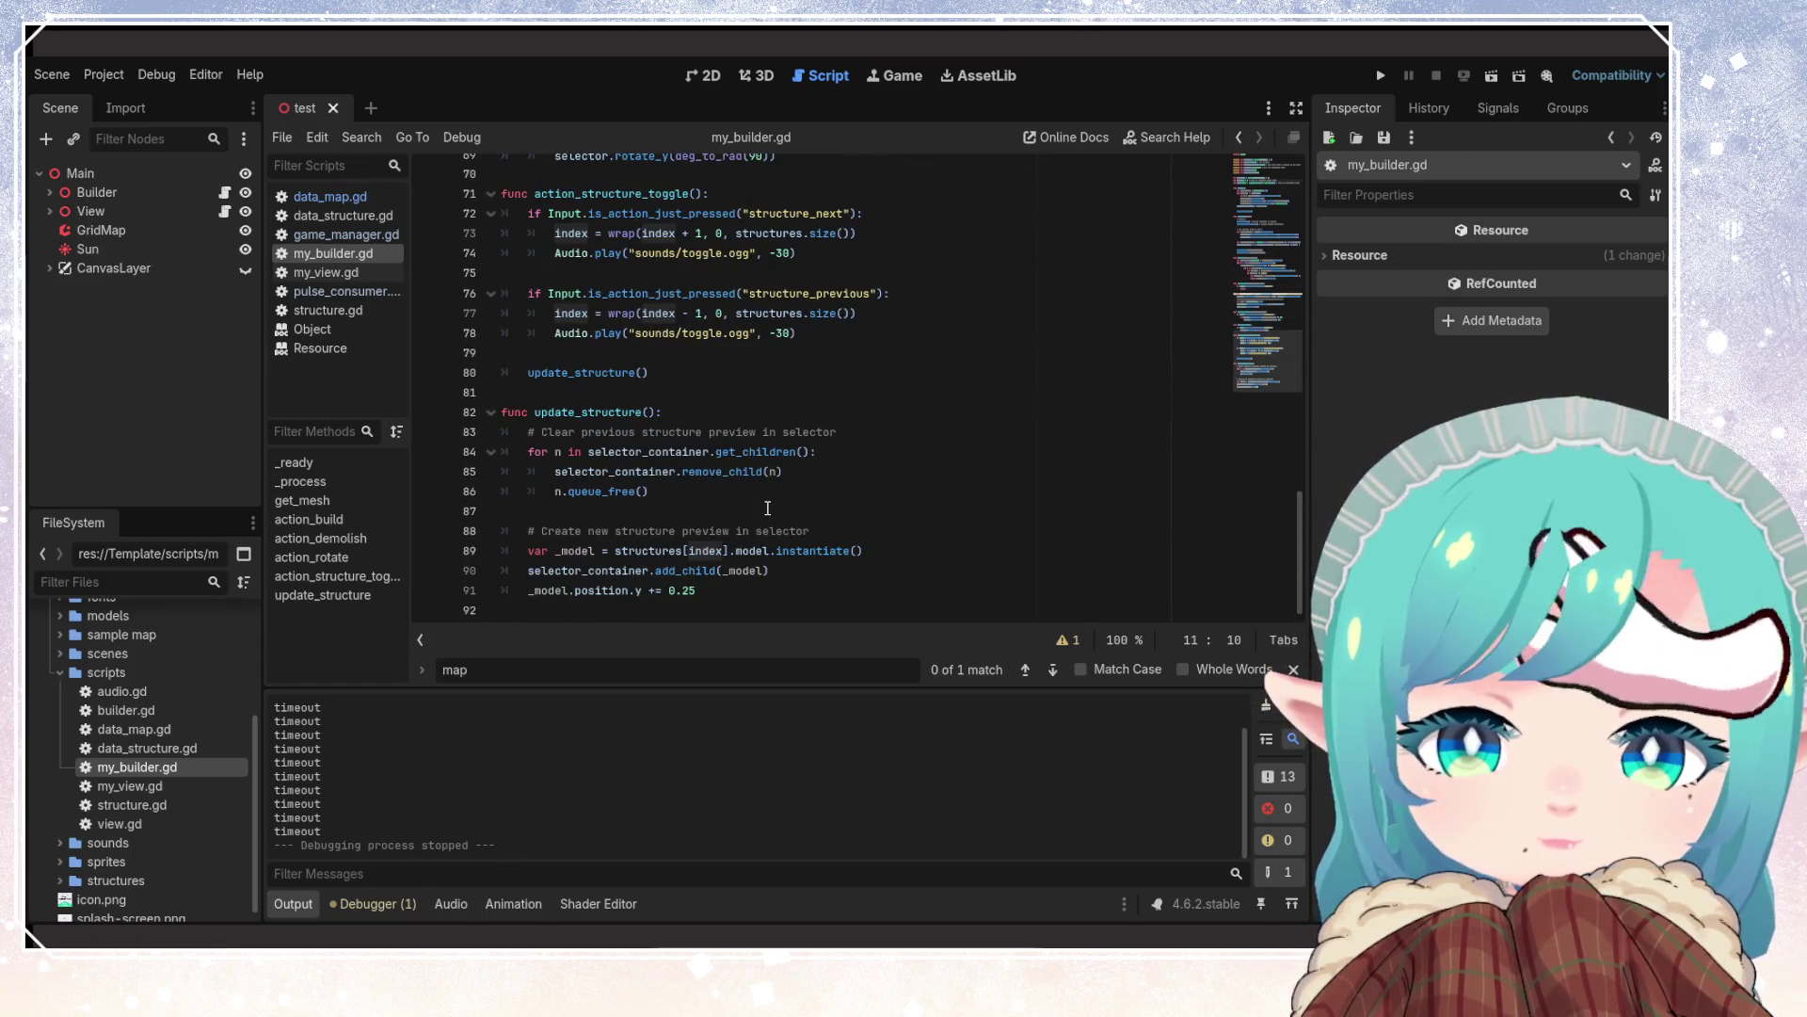
scroll(710, 483, up, 2)
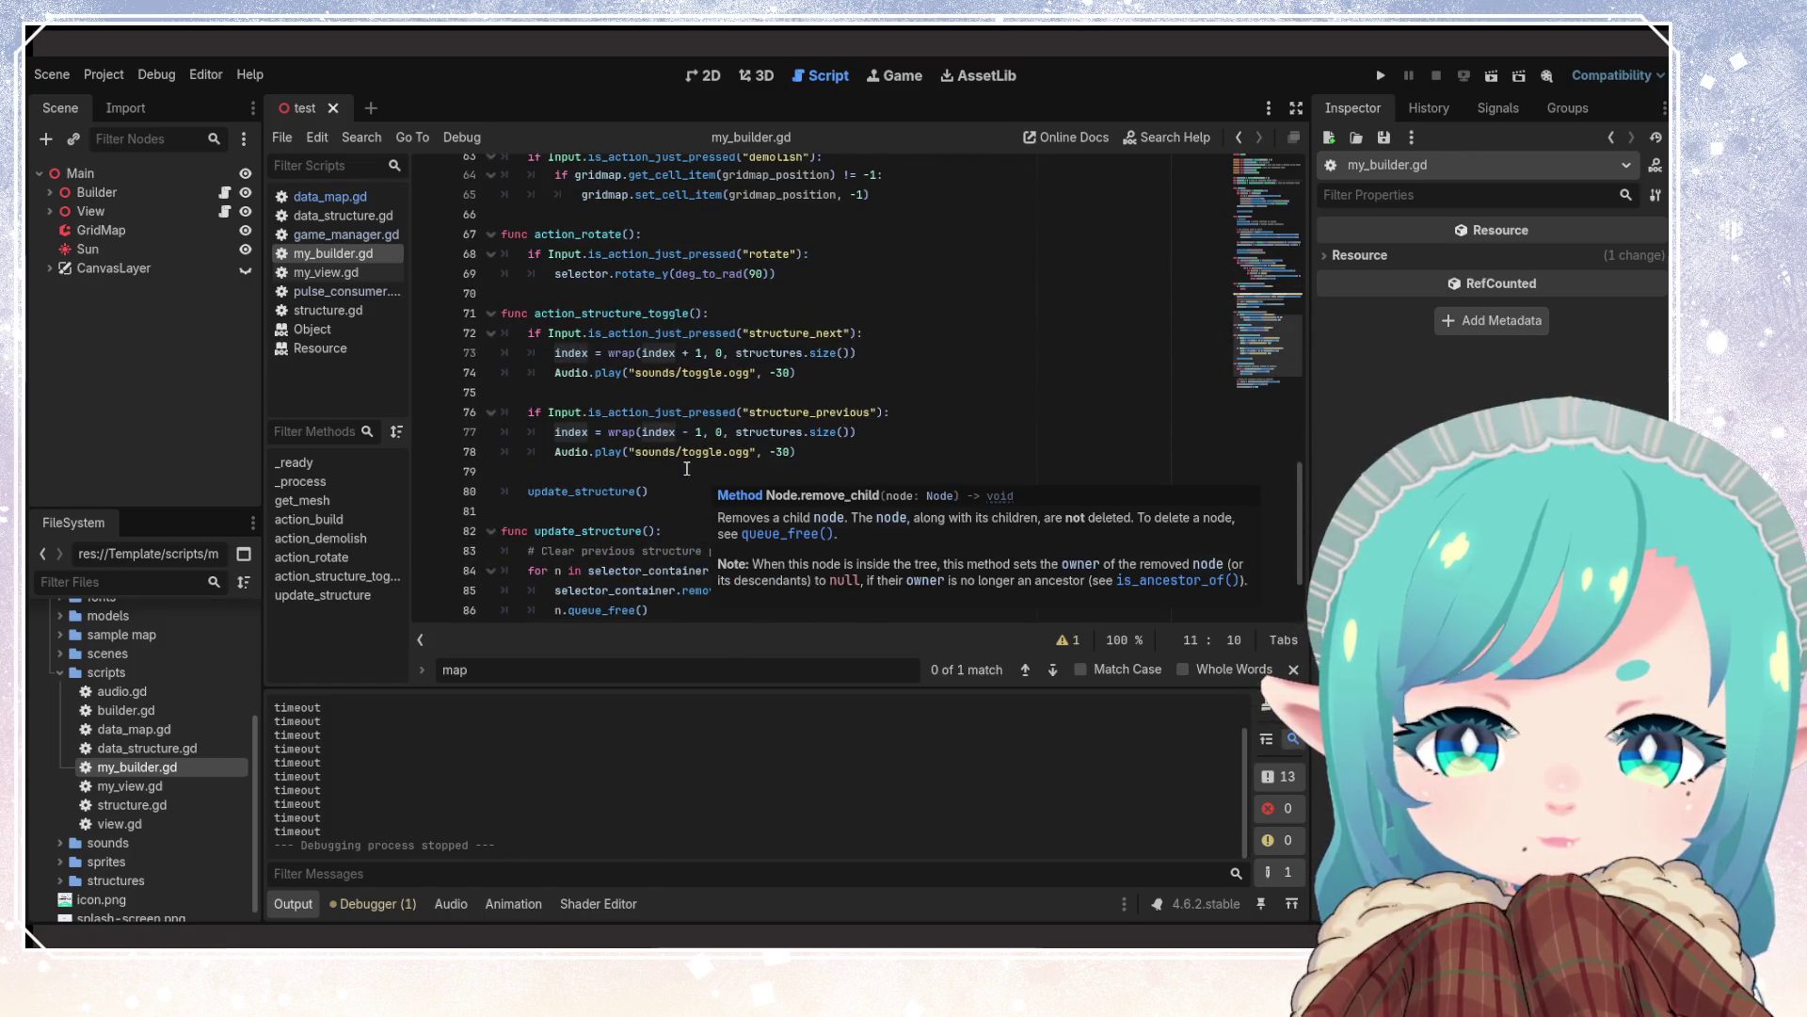
scroll(762, 496, down, 2)
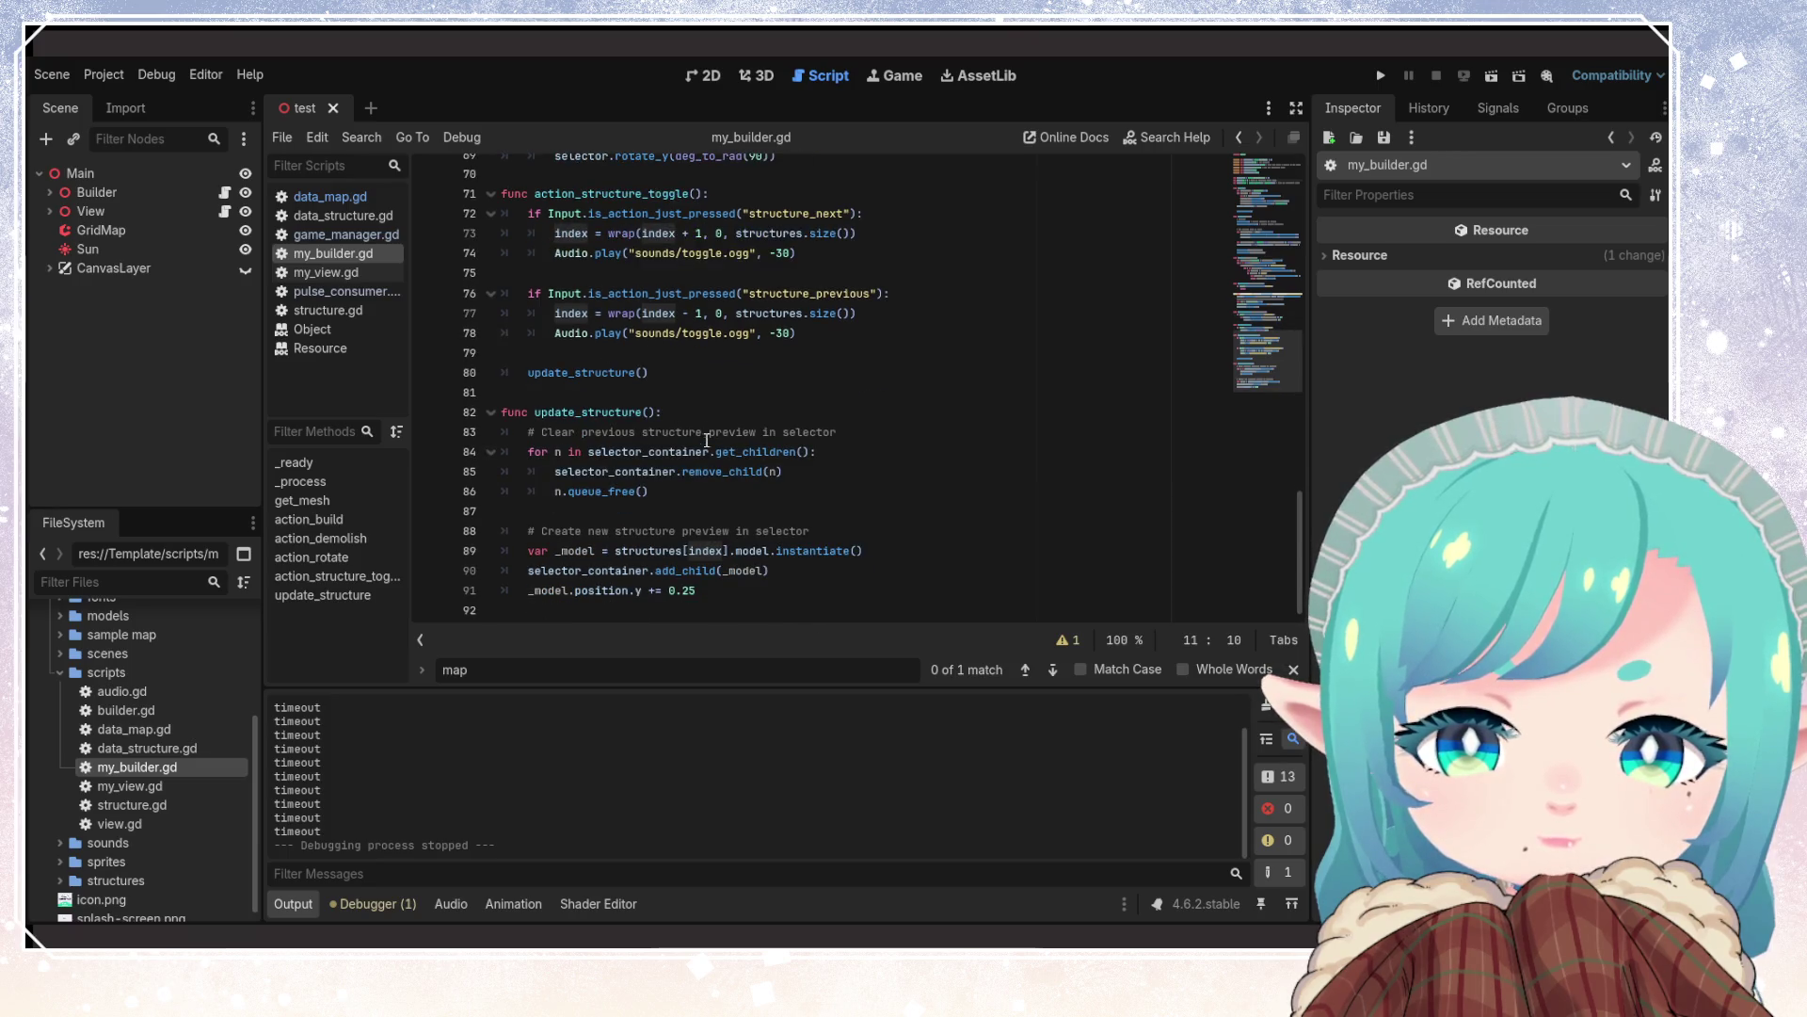
mouse_move(694, 550)
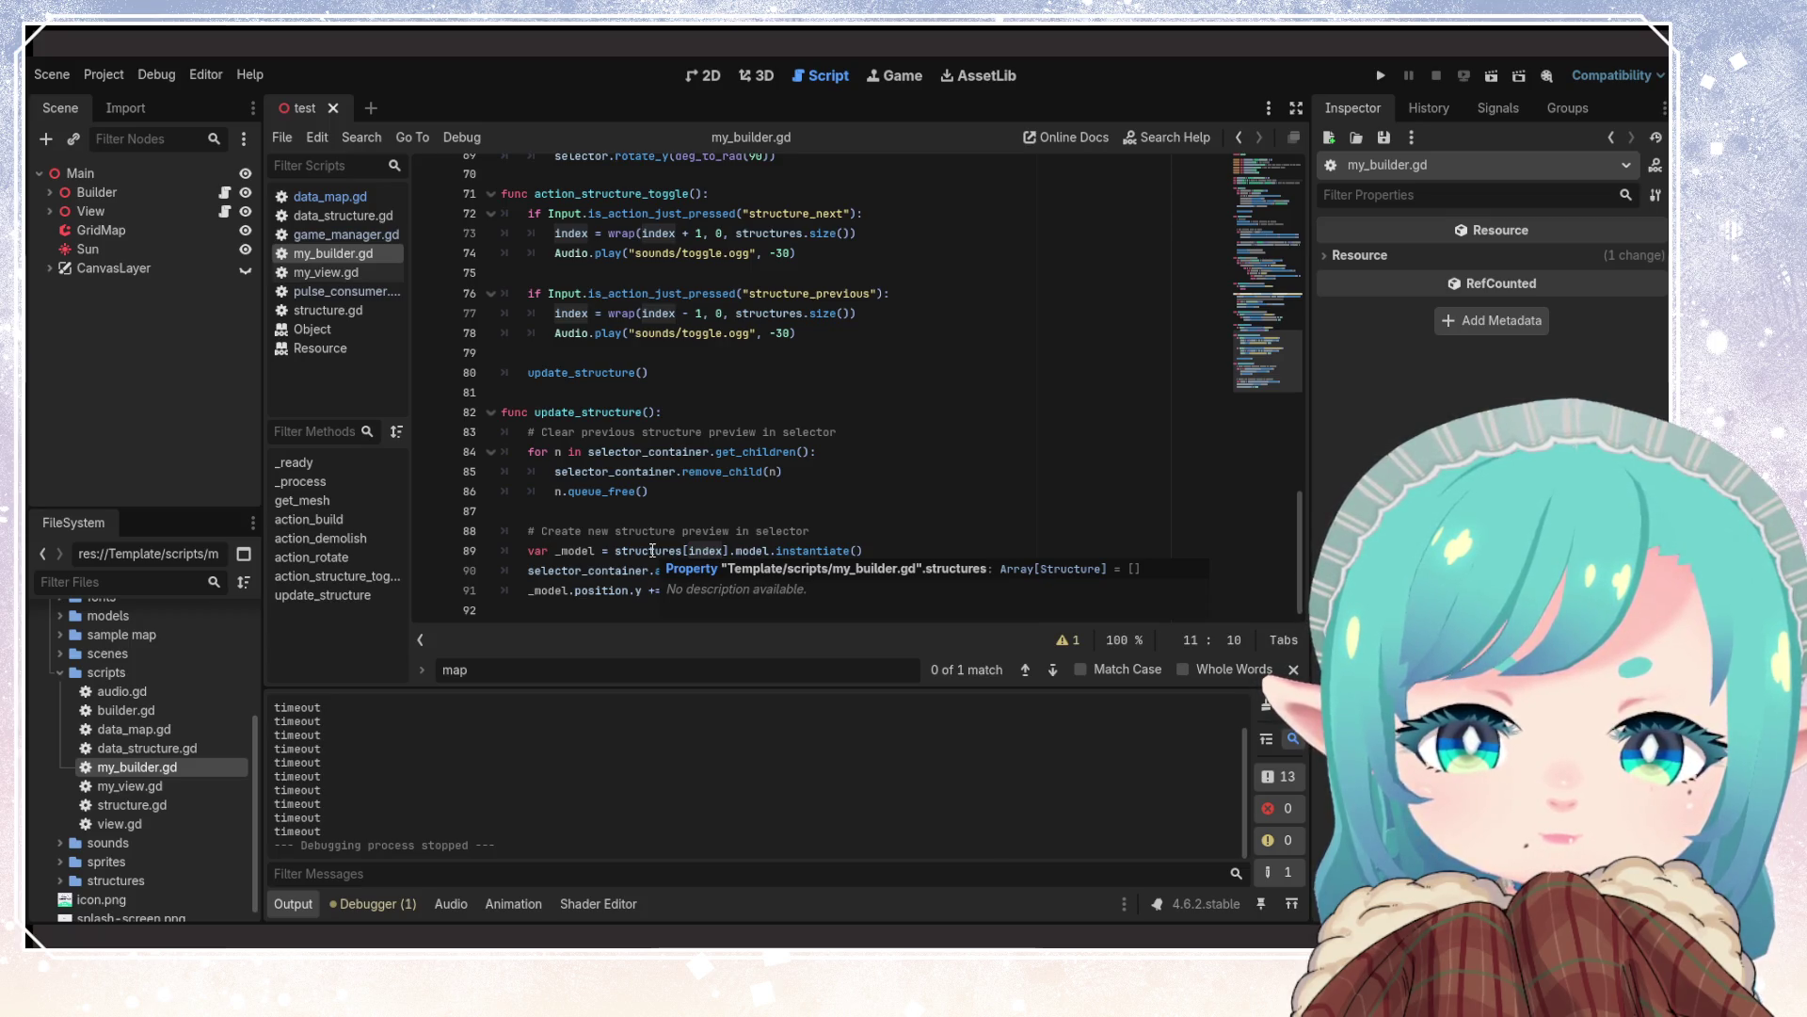
click(815, 551)
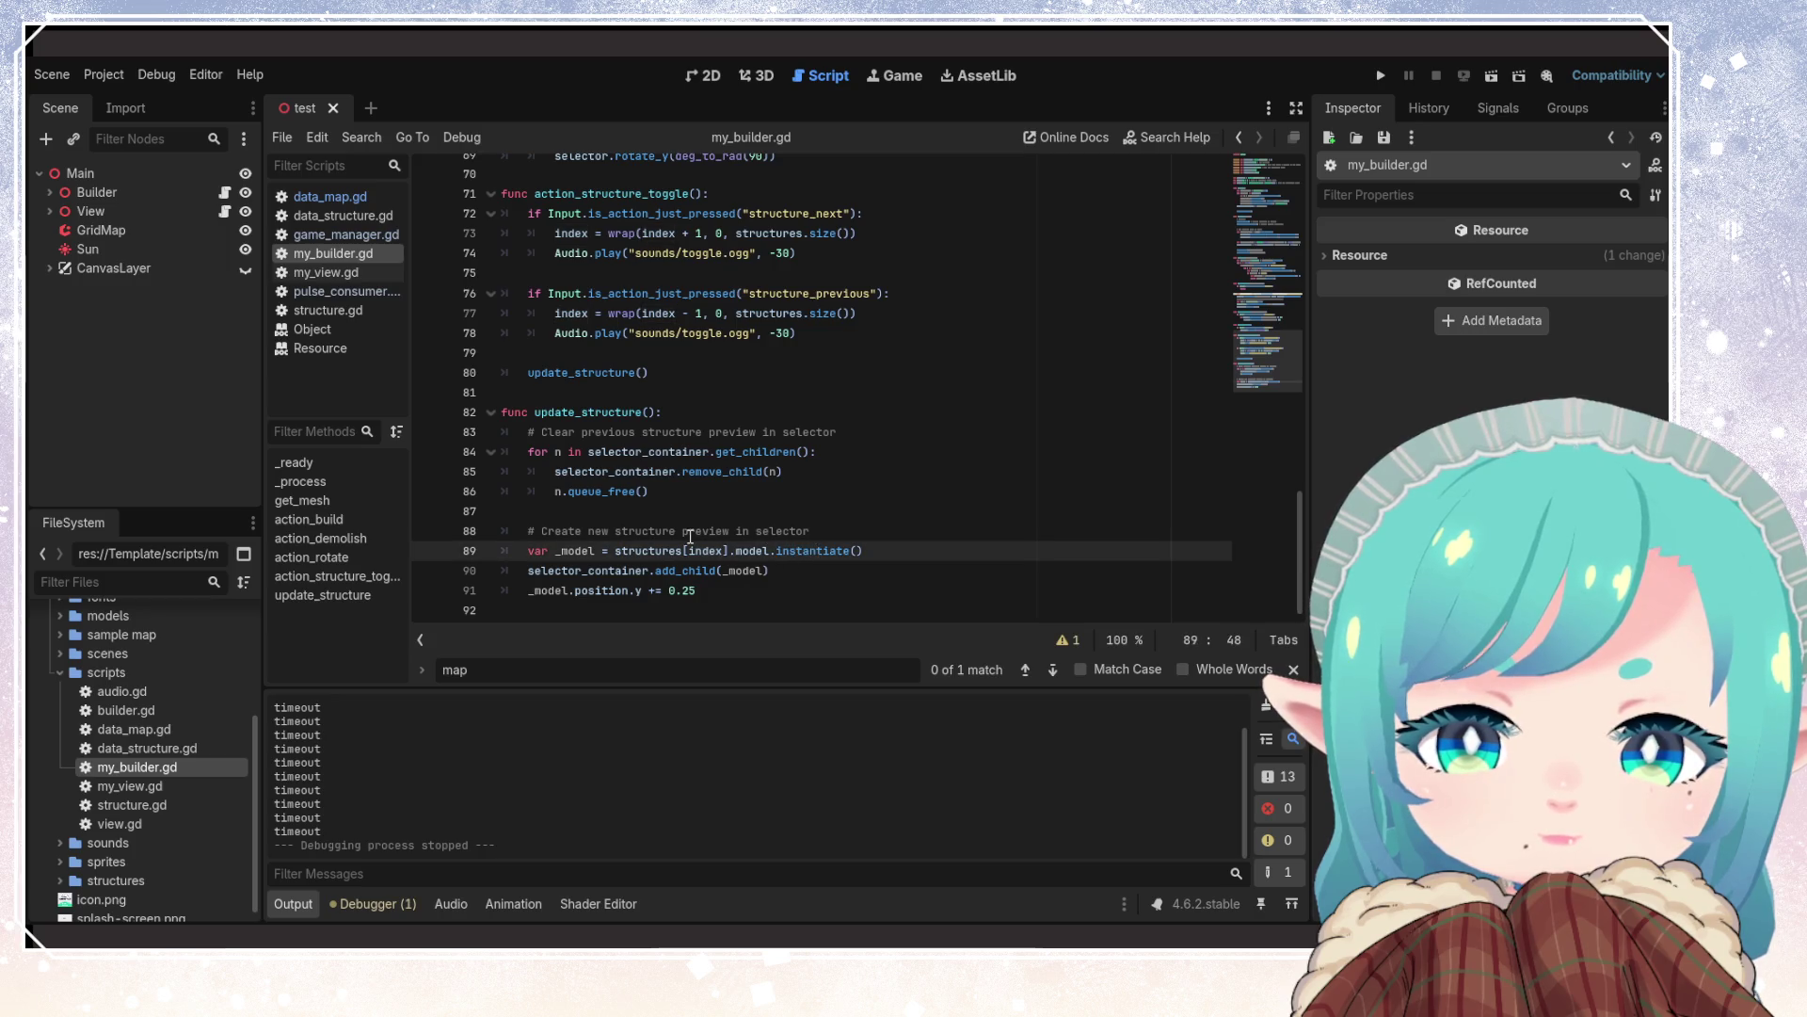
scroll(713, 545, up, 15)
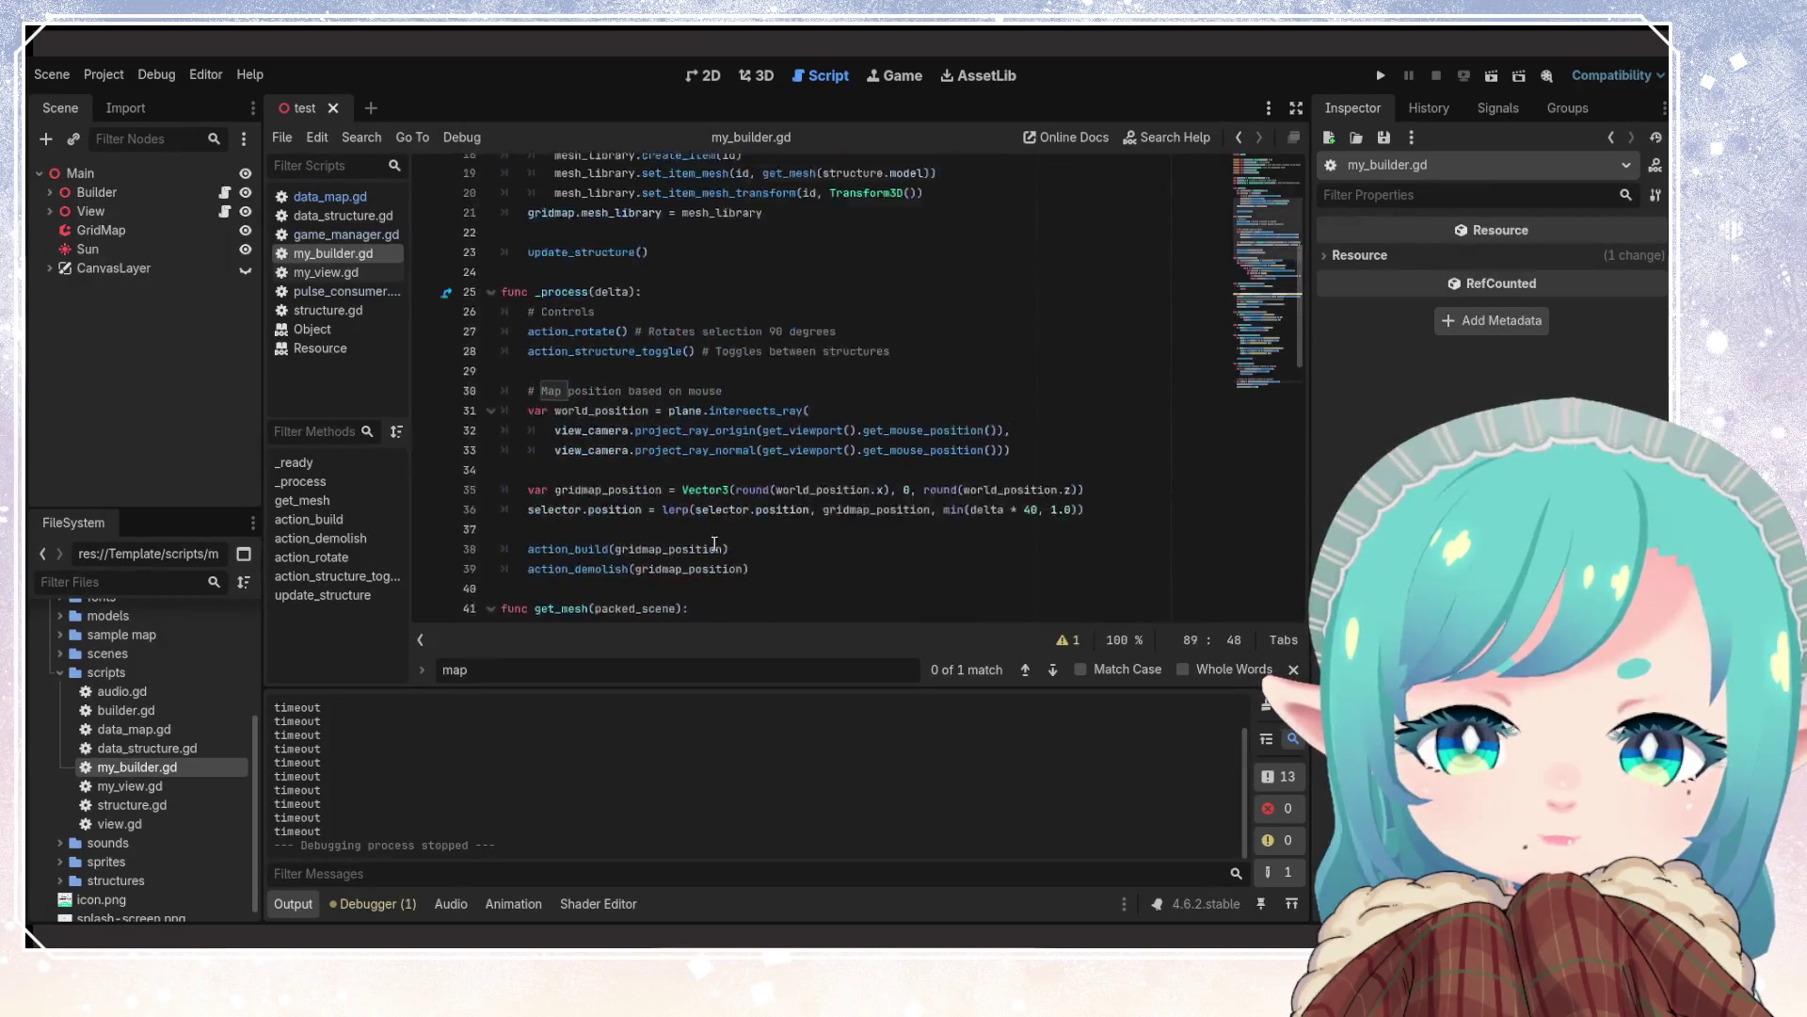
click(732, 409)
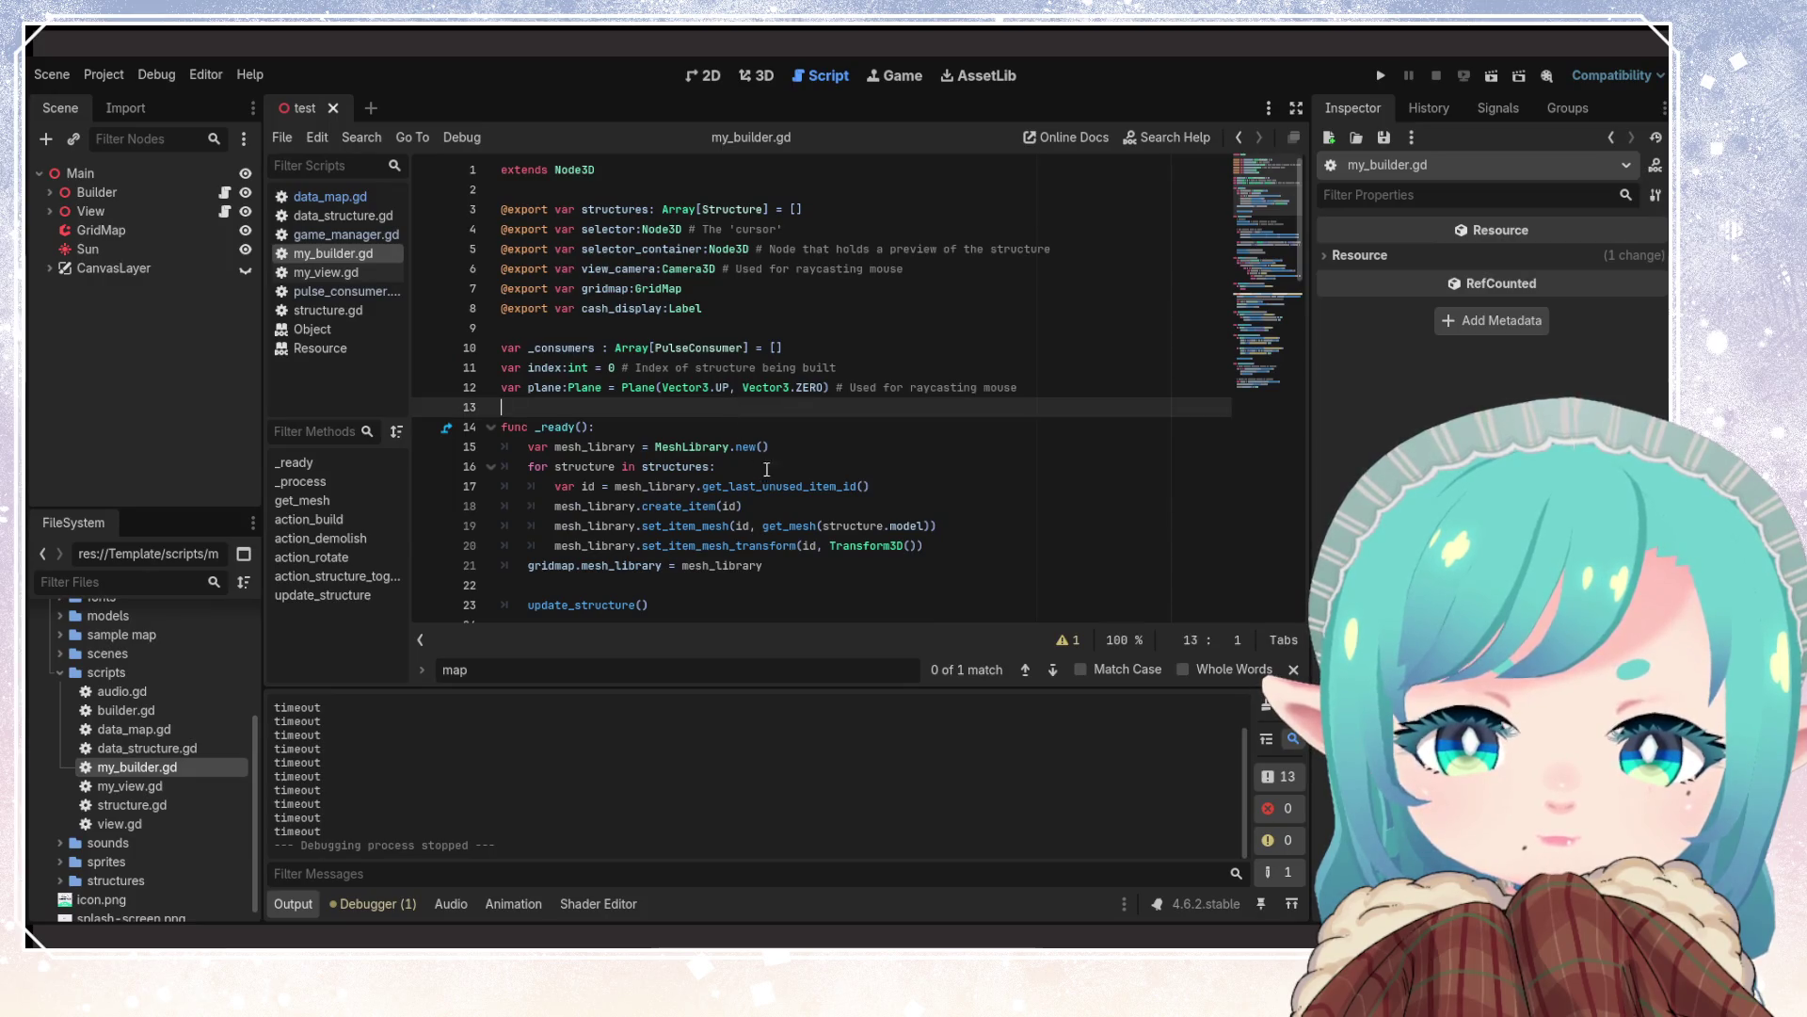
click(801, 573)
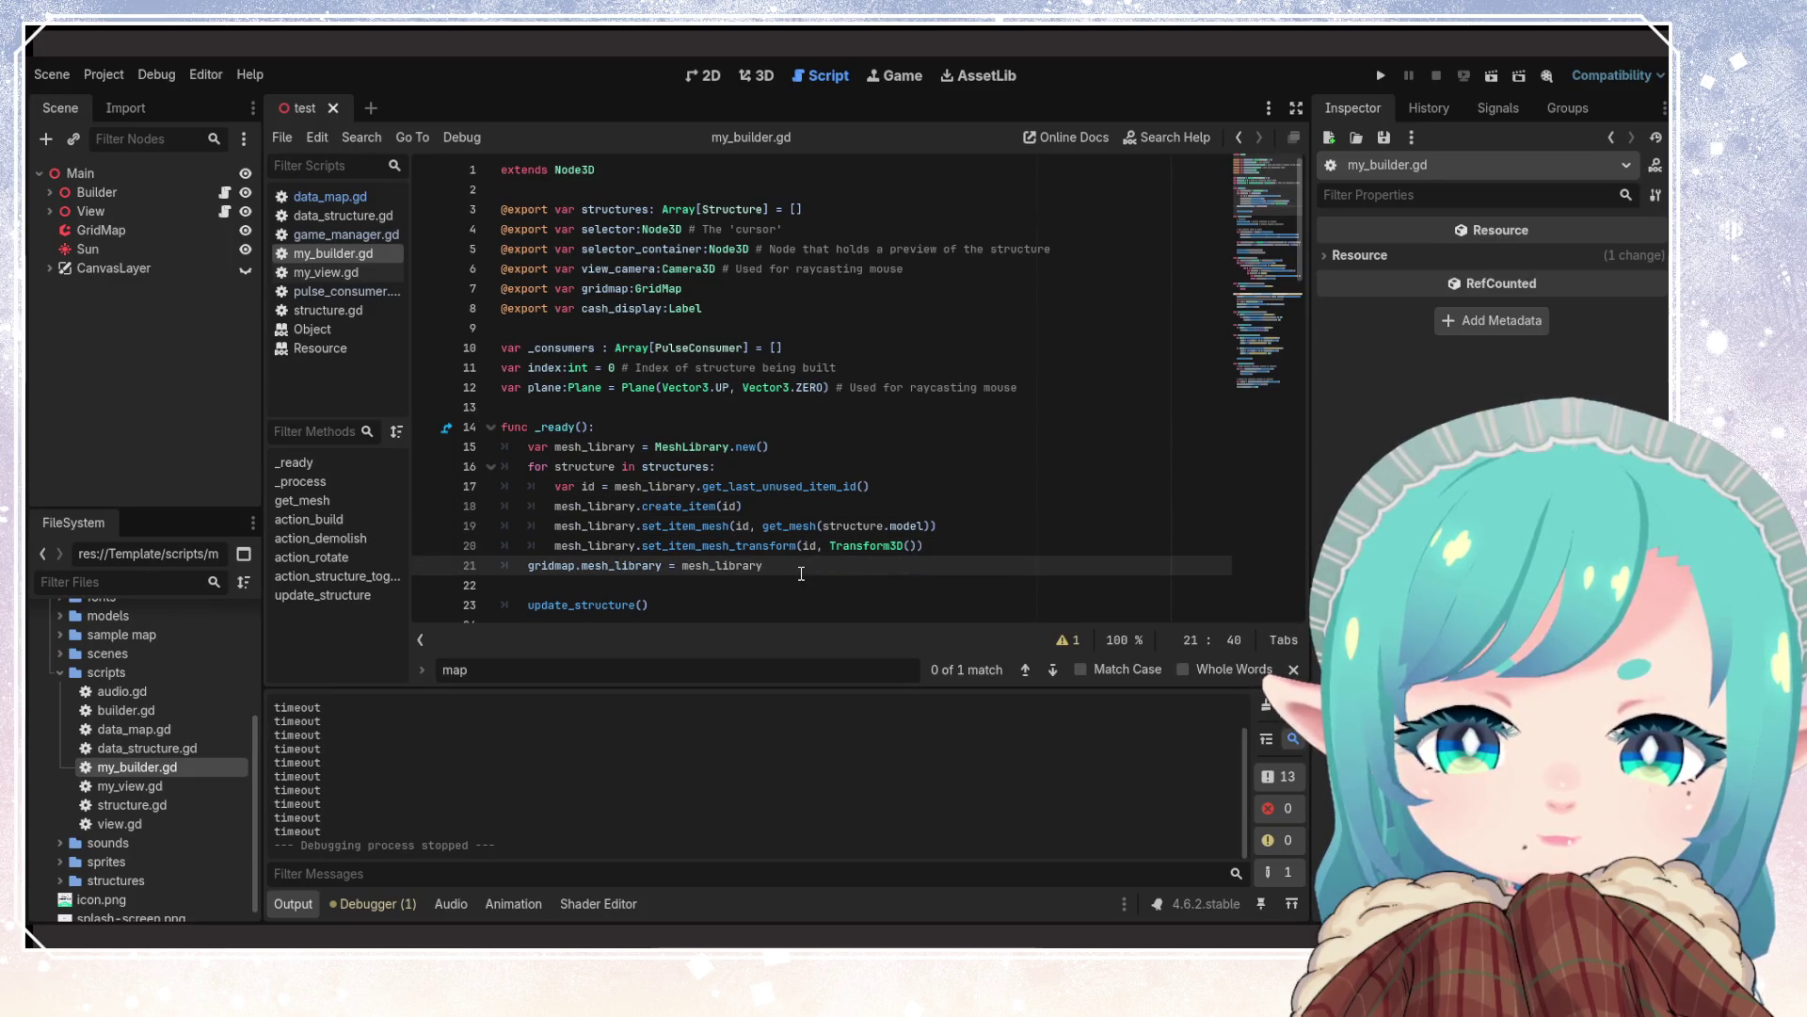
click(844, 366)
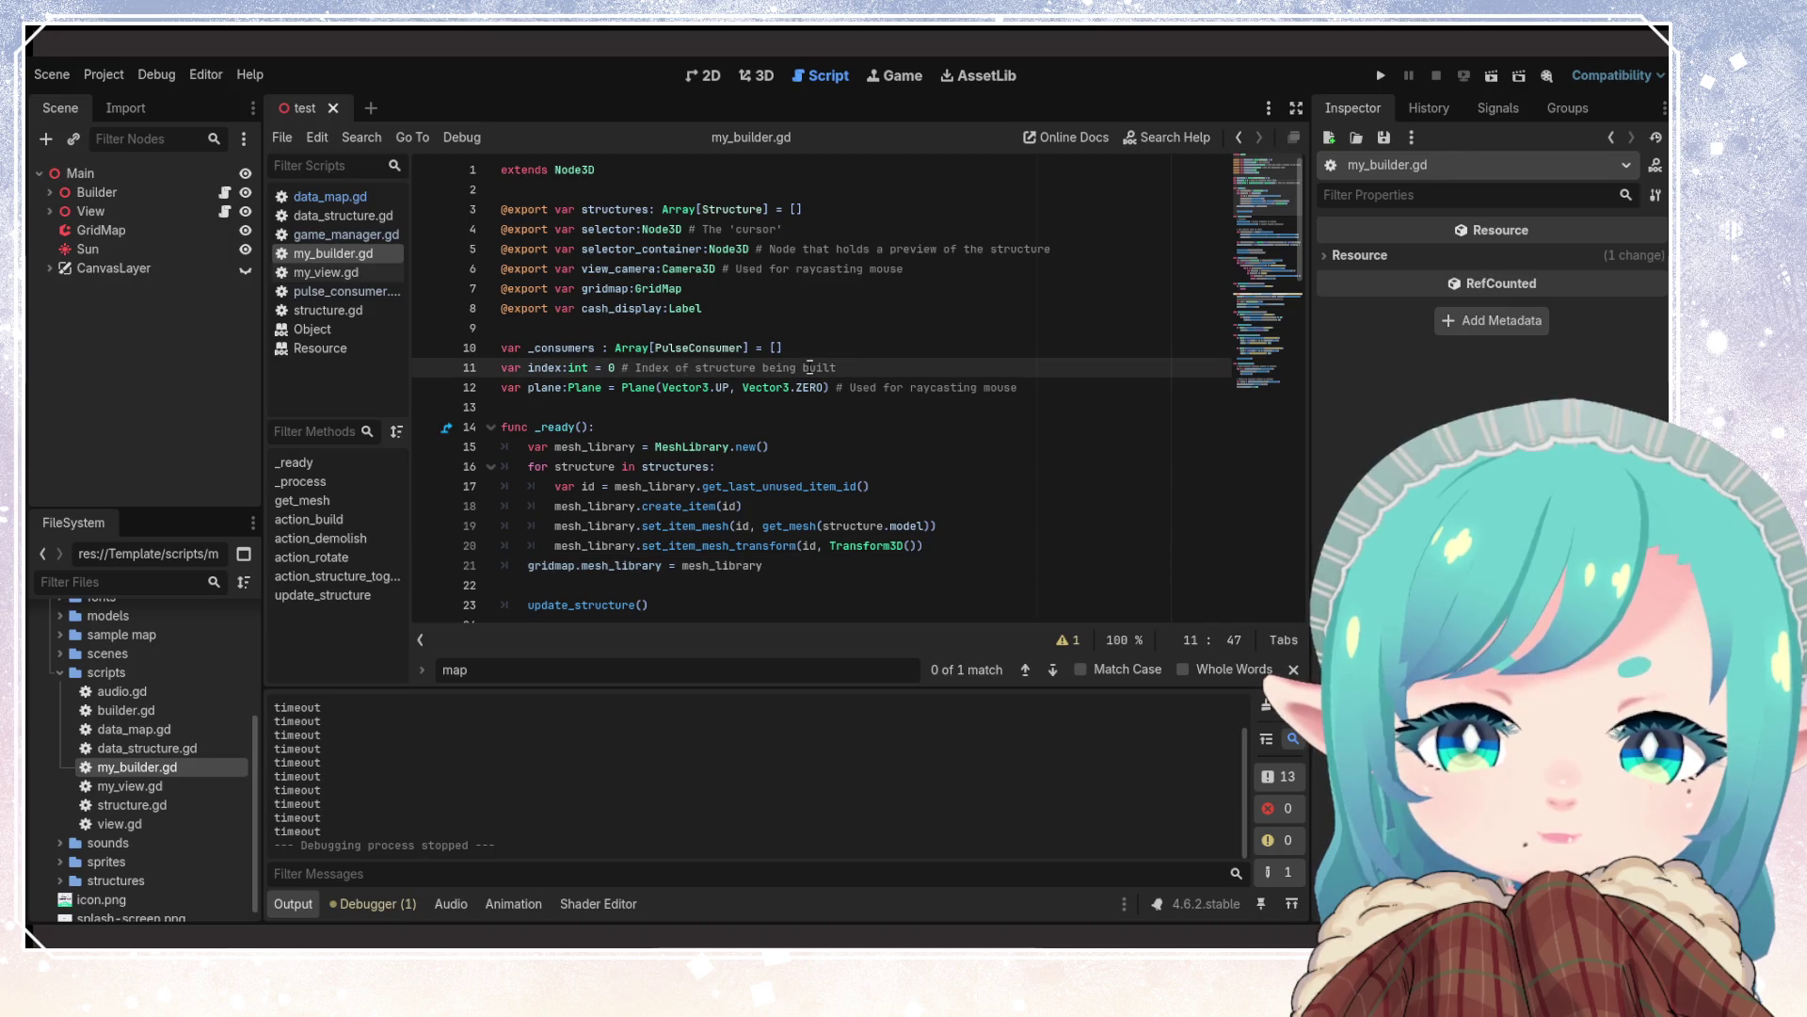
key(End)
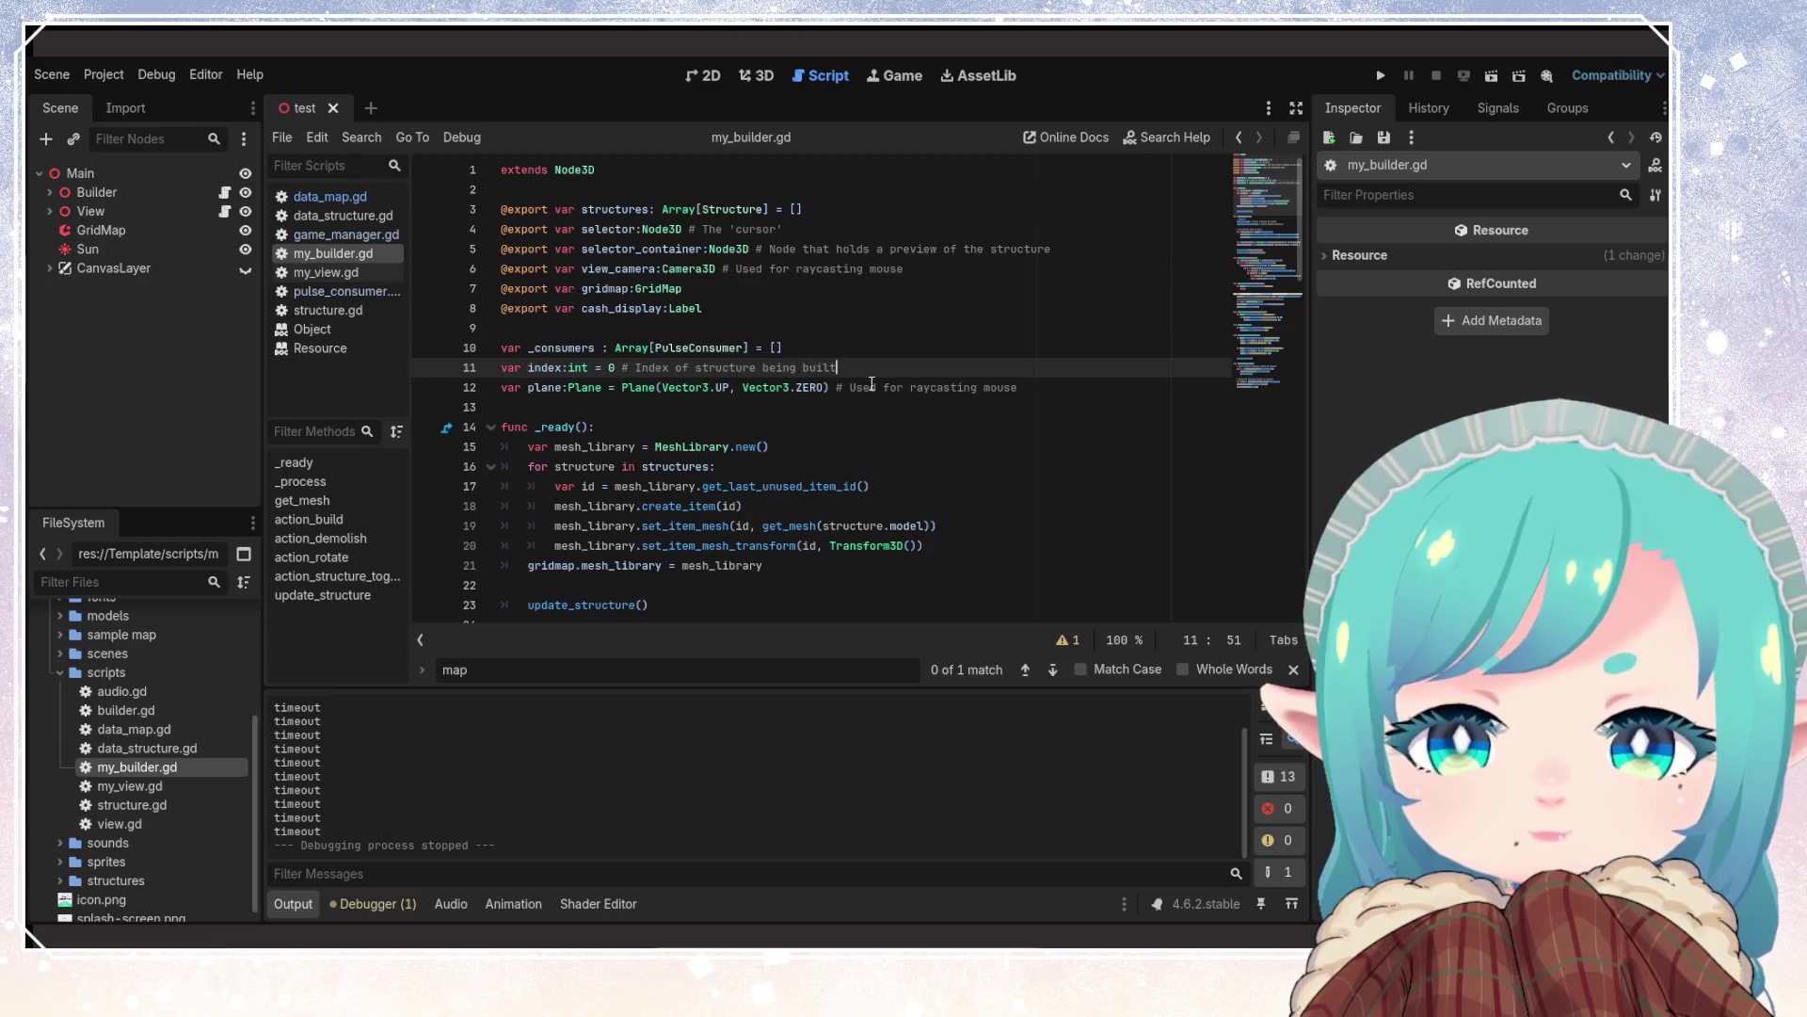
click(1026, 388)
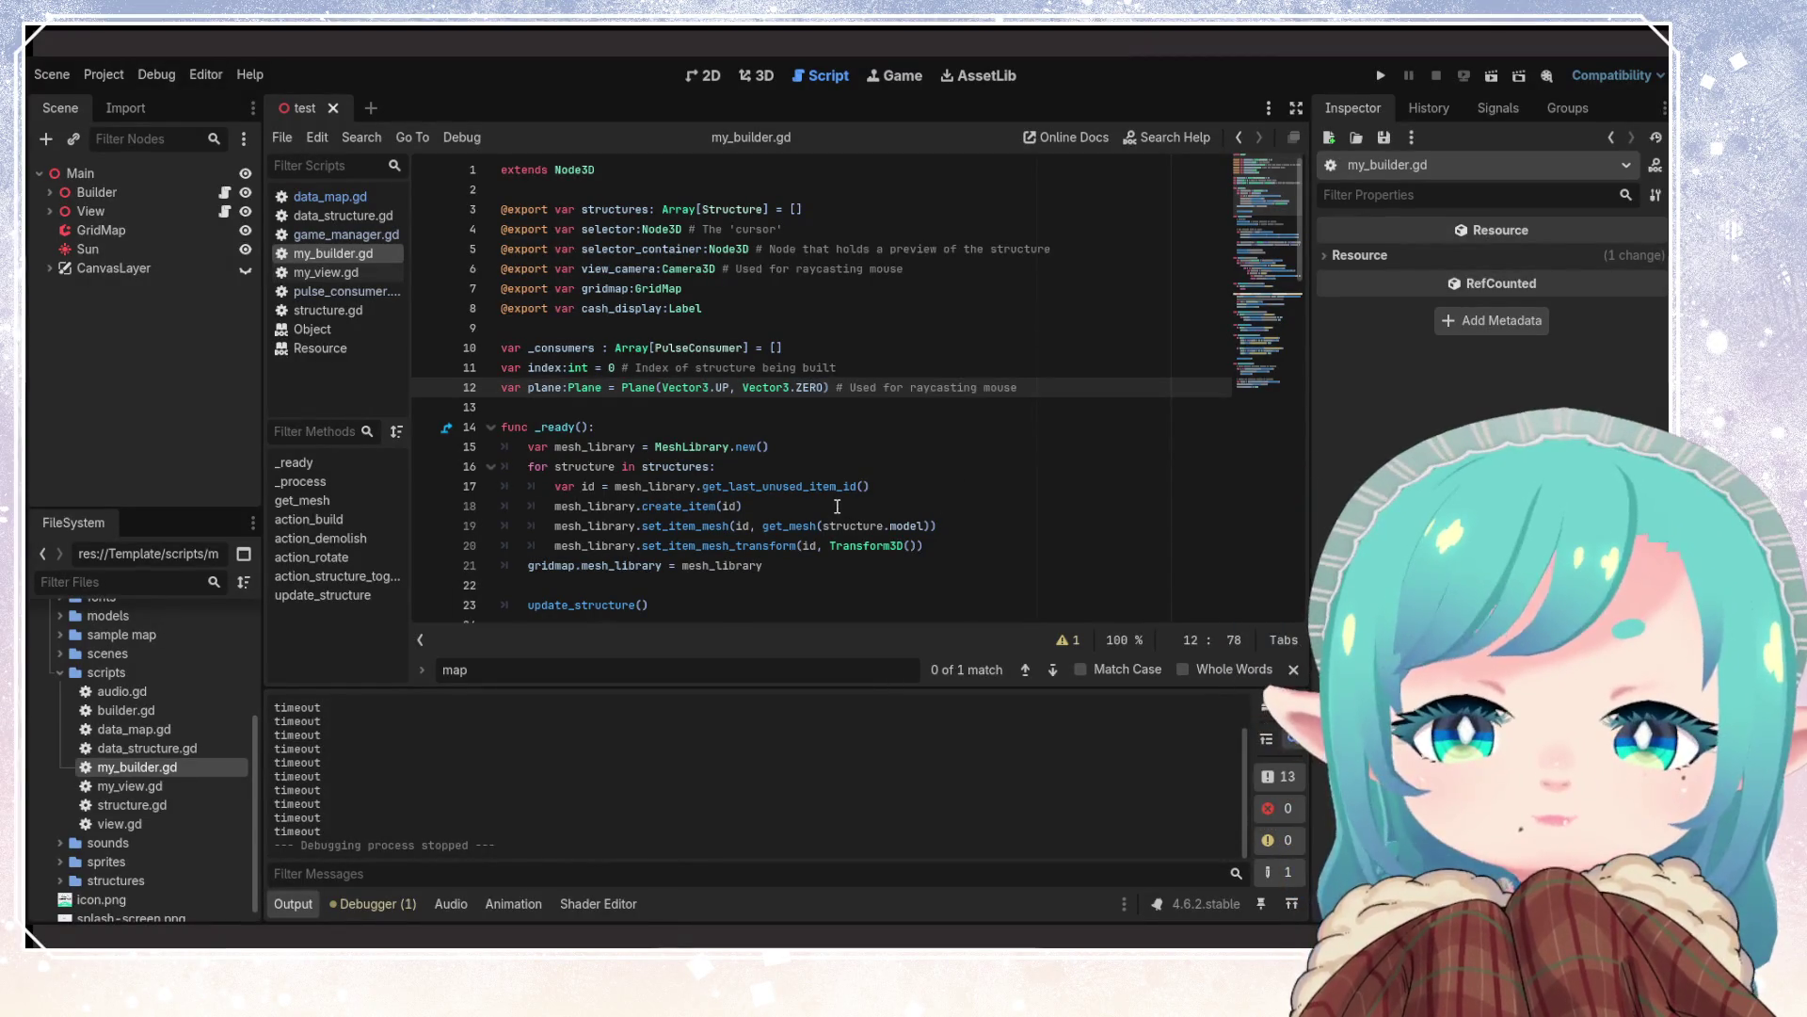
scroll(813, 498, down, 1)
scroll(812, 498, down, 9)
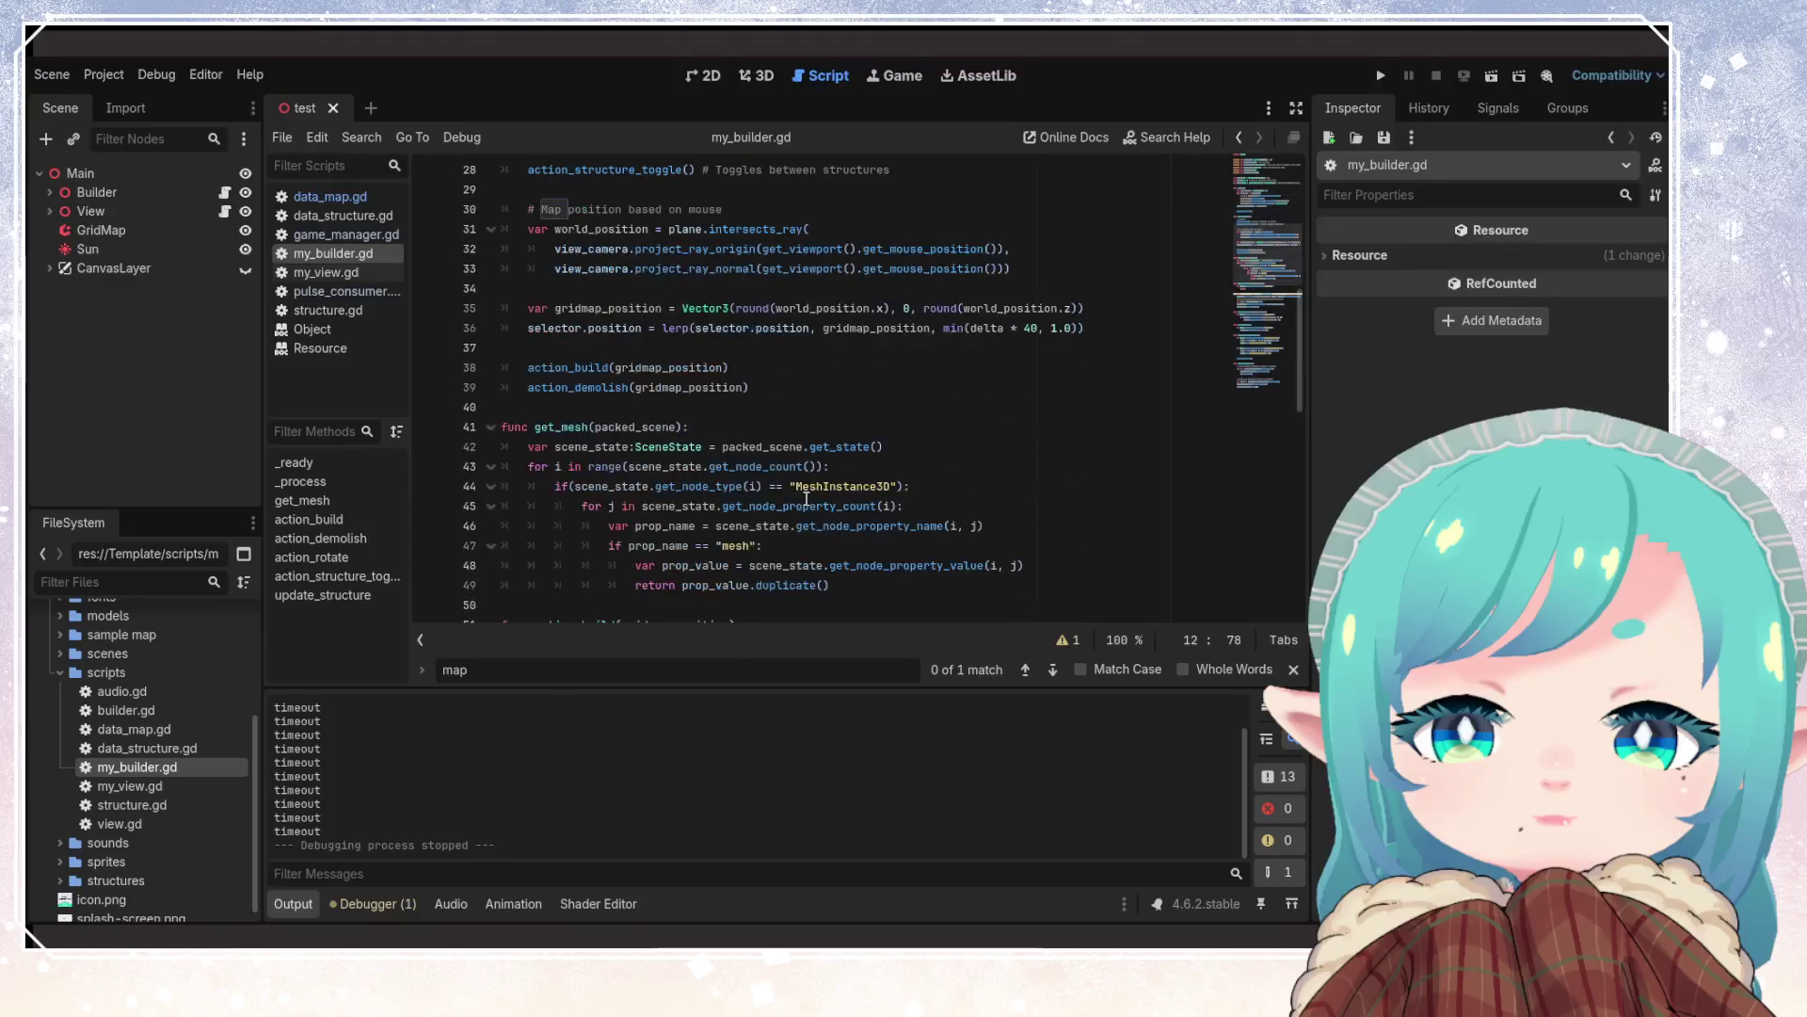
scroll(806, 498, up, 3)
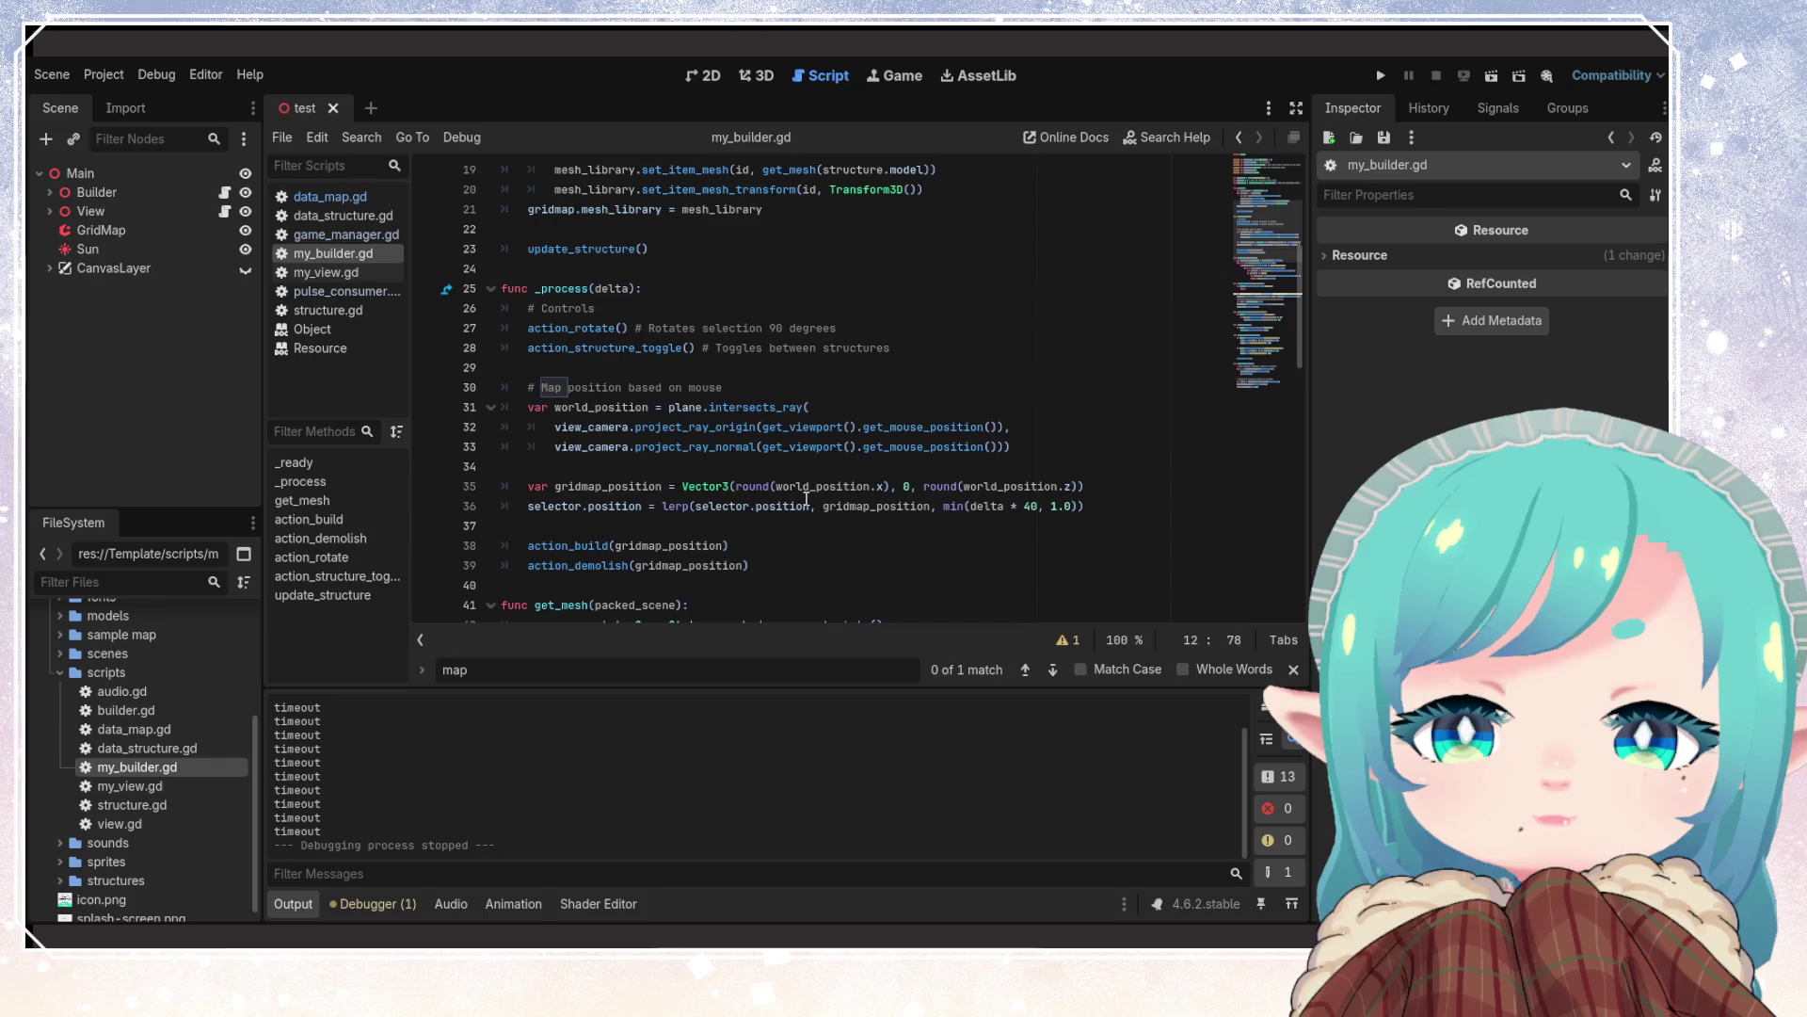
scroll(806, 498, up, 6)
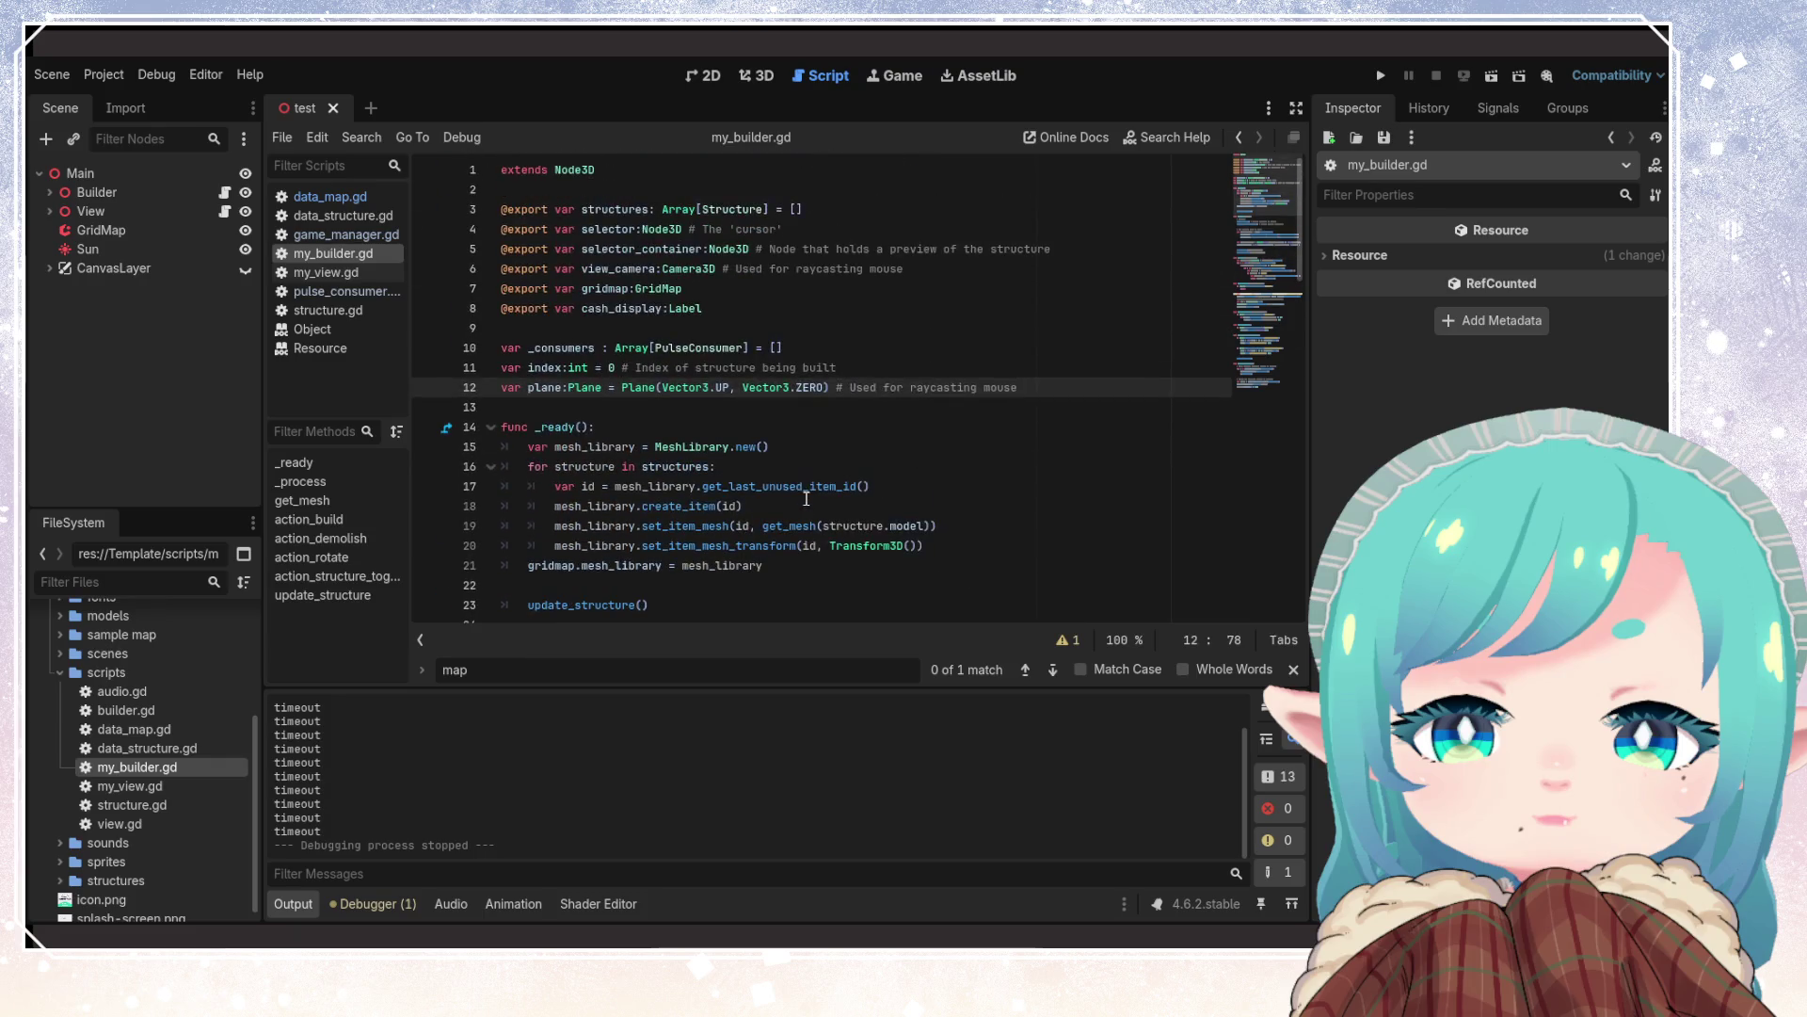
mouse_move(632, 346)
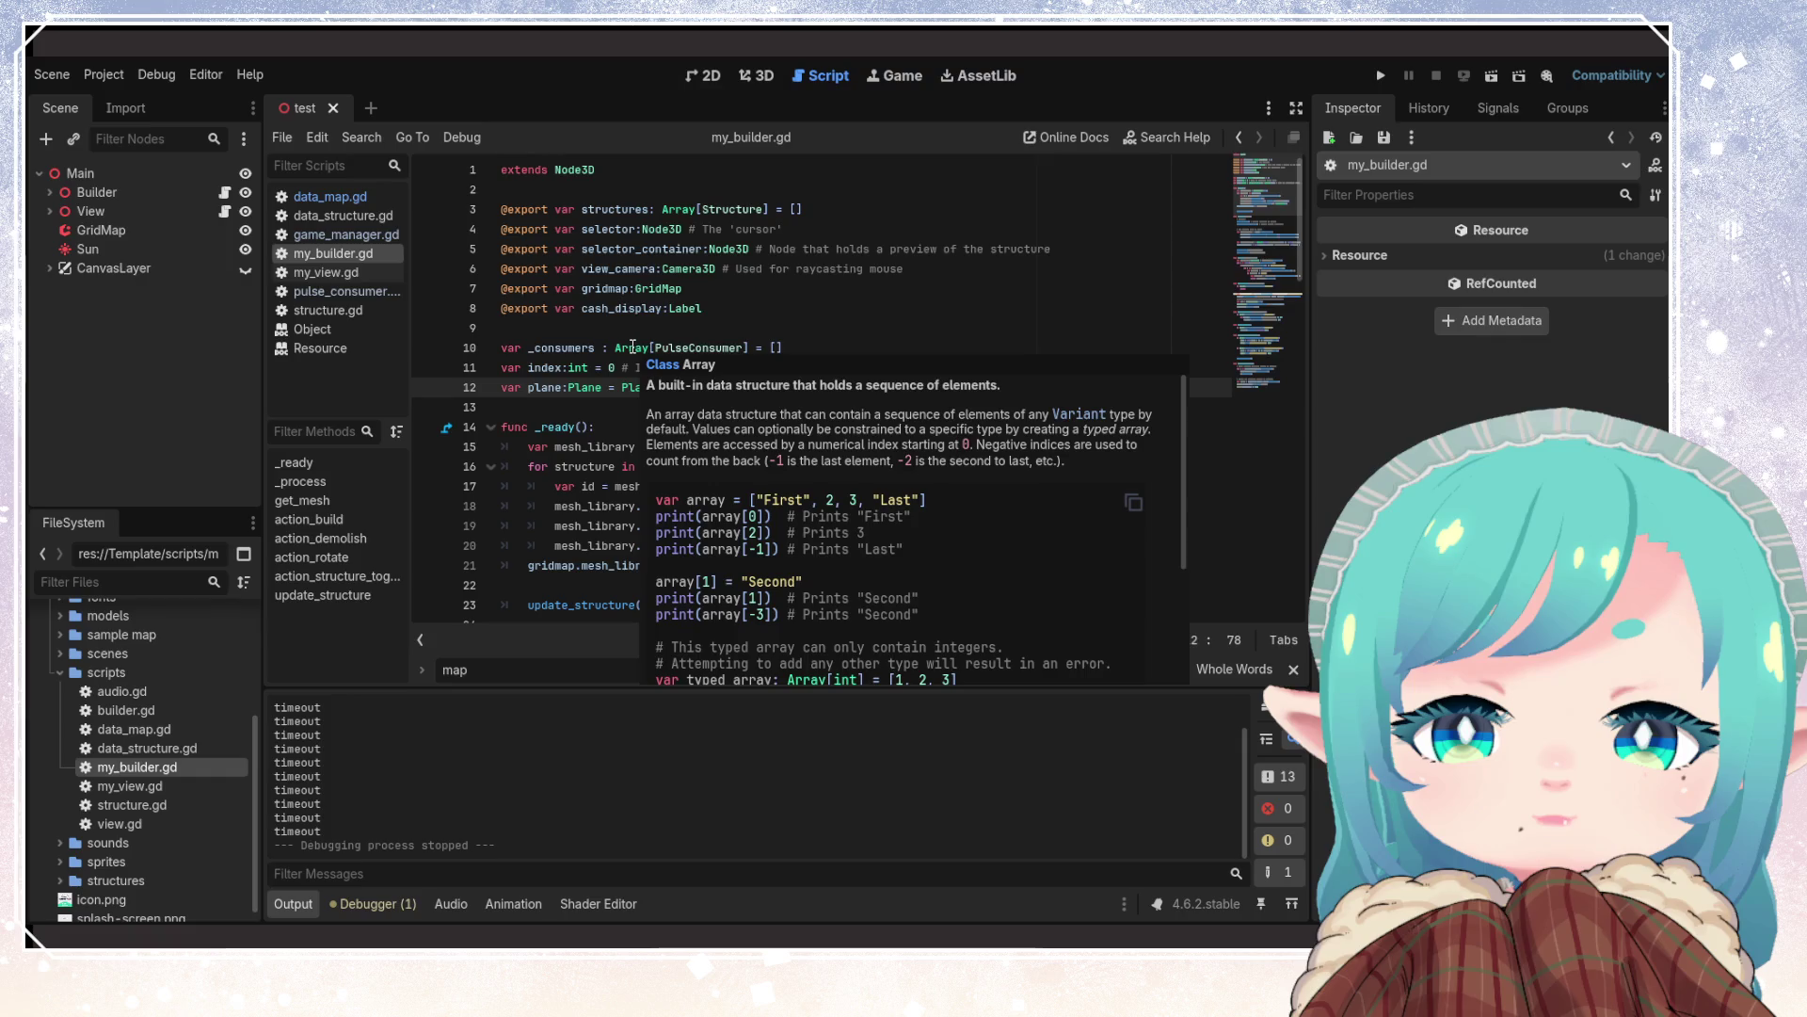
scroll(813, 501, down, 5)
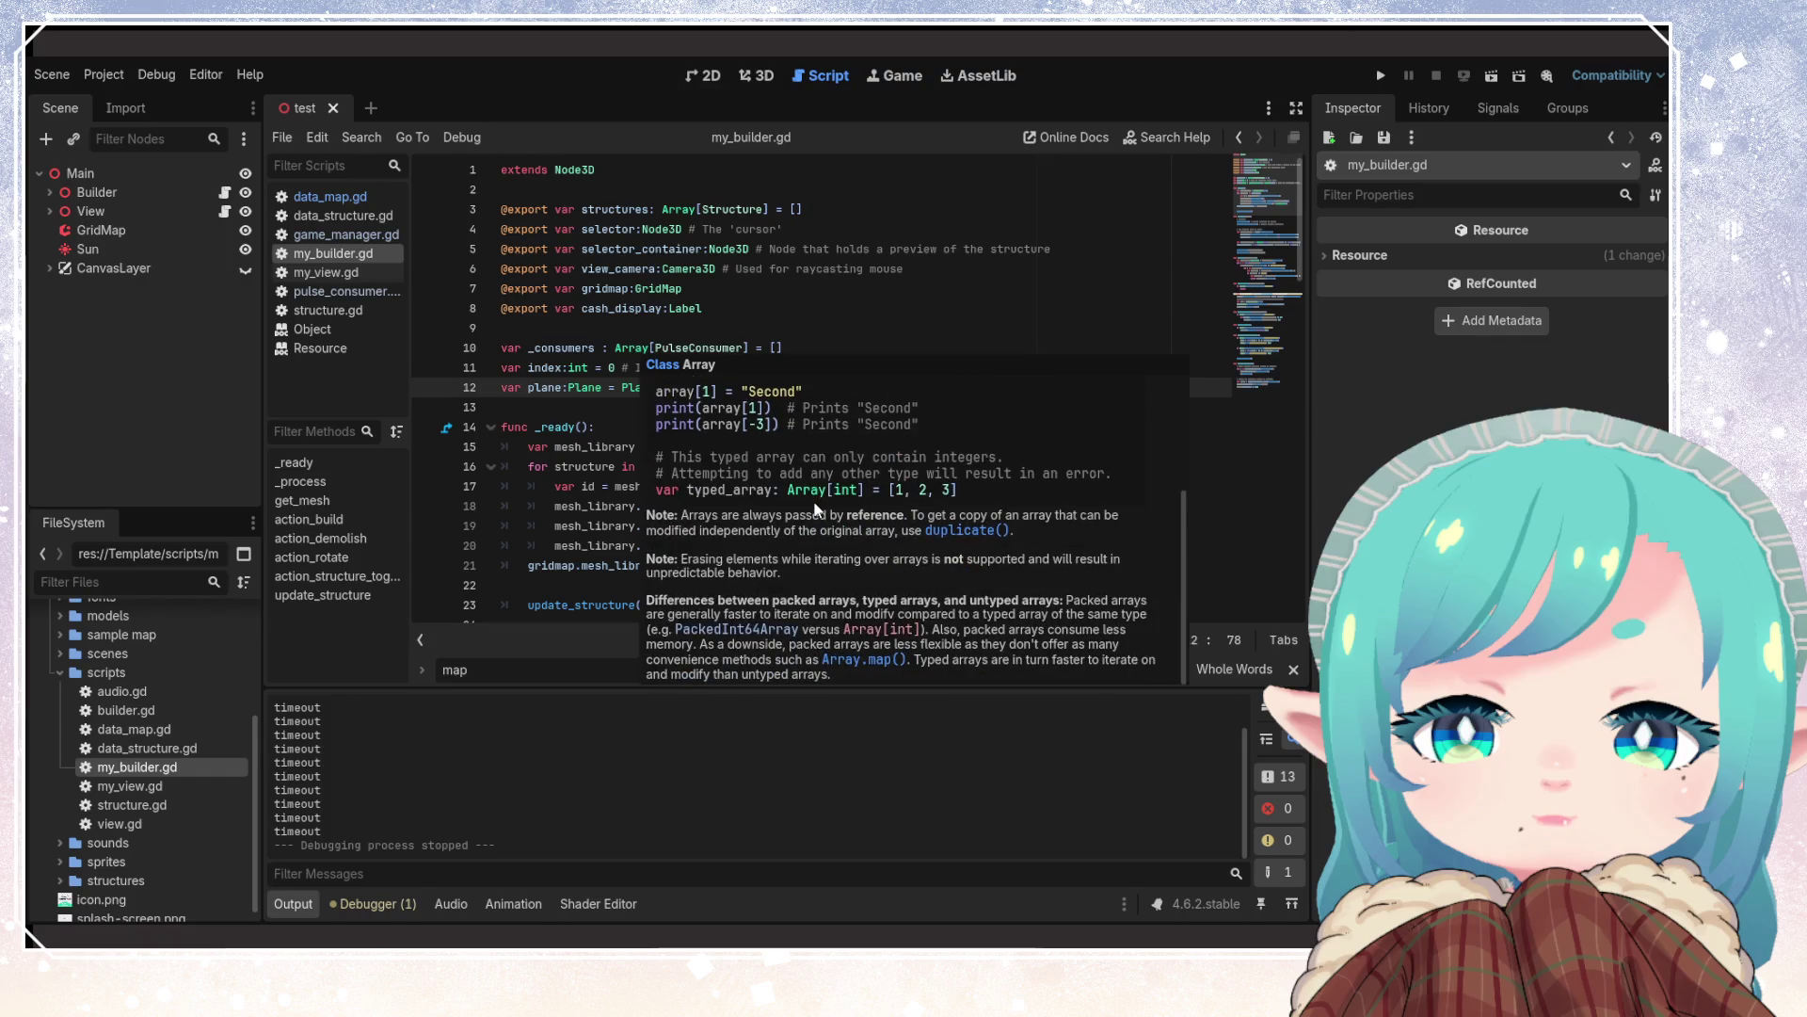
click(848, 348)
scroll(793, 467, down, 4)
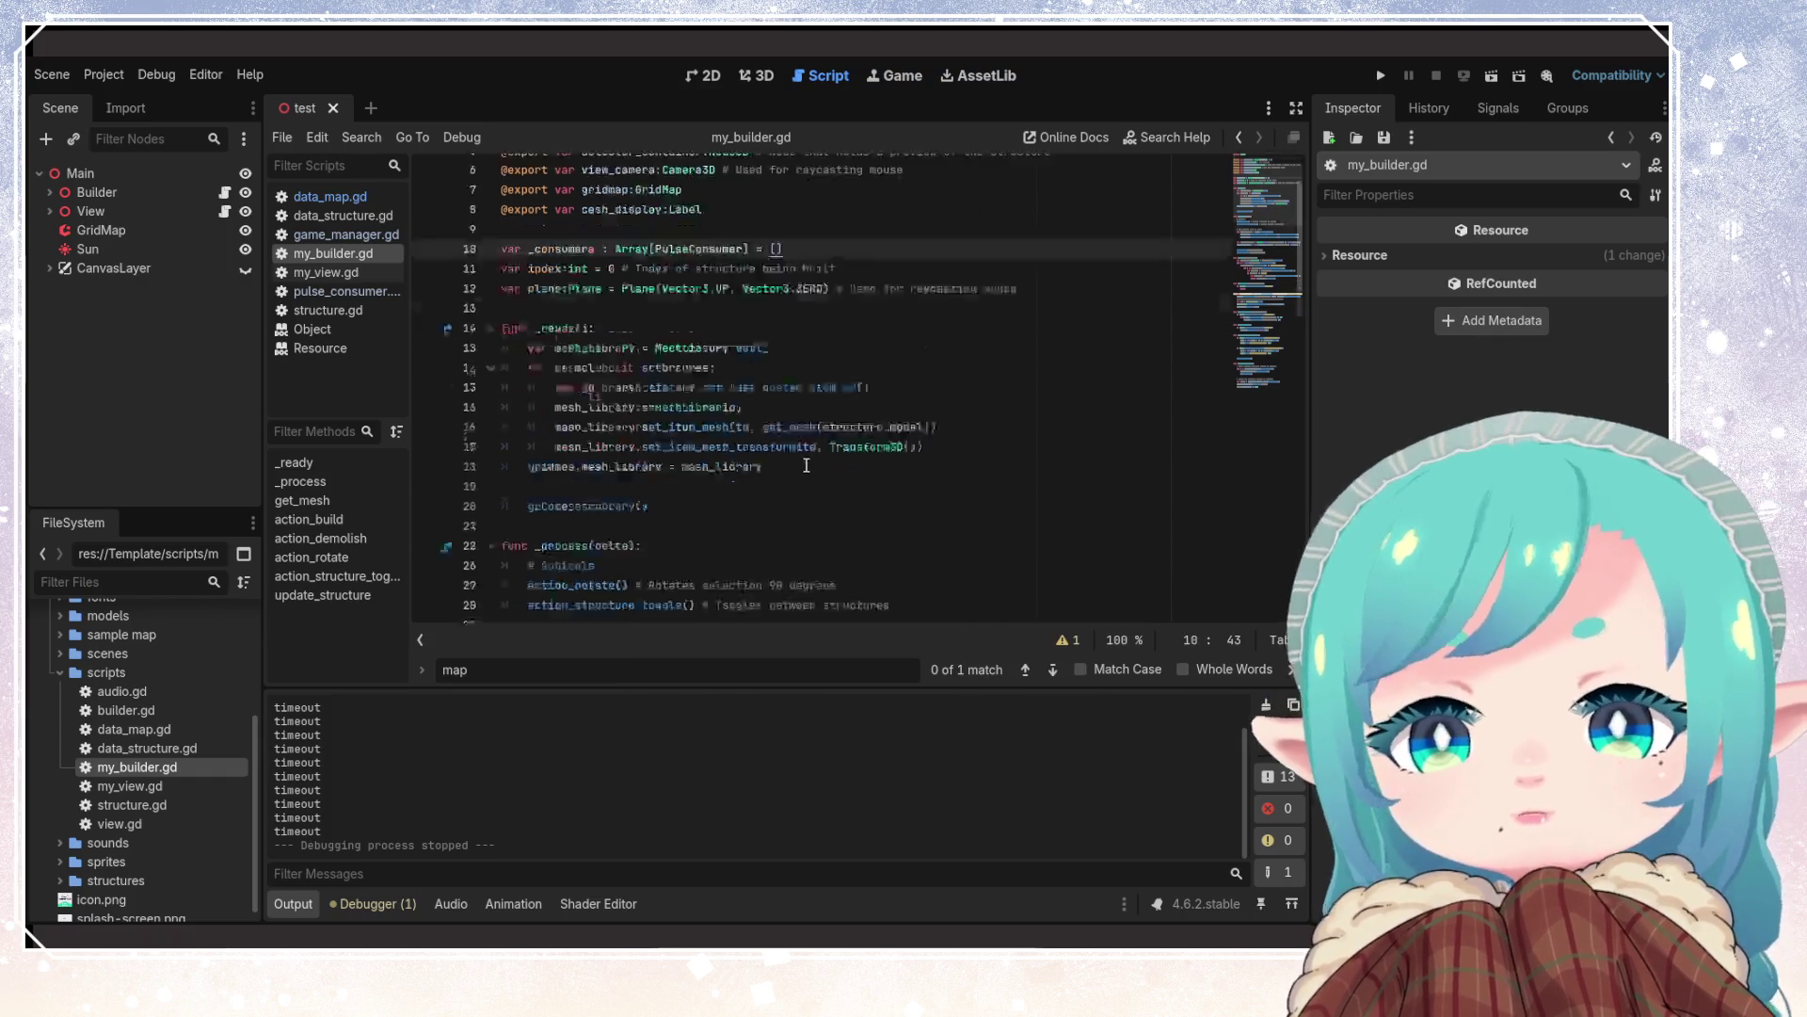
Start a _consumers call below the mesh library assignment, backing out the invalid .pop
scroll(793, 467, up, 2)
click(813, 444)
key(Return)
key(Return)
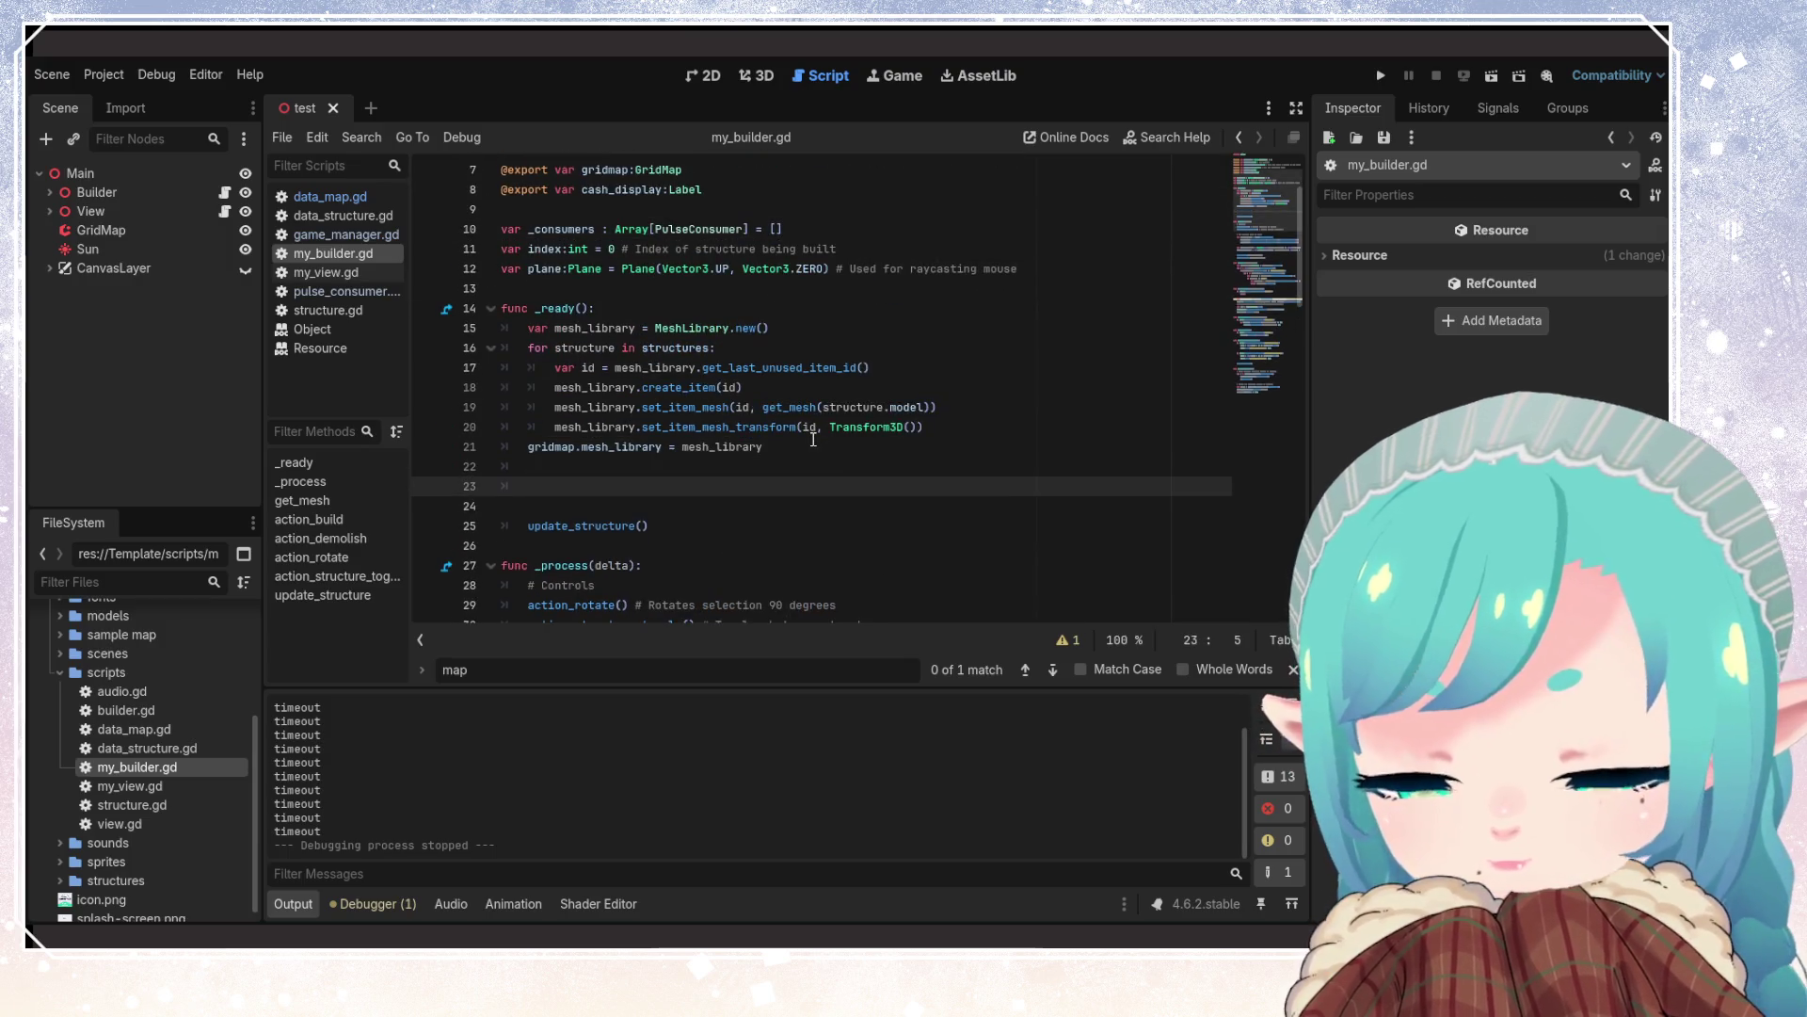
text(_consumer)
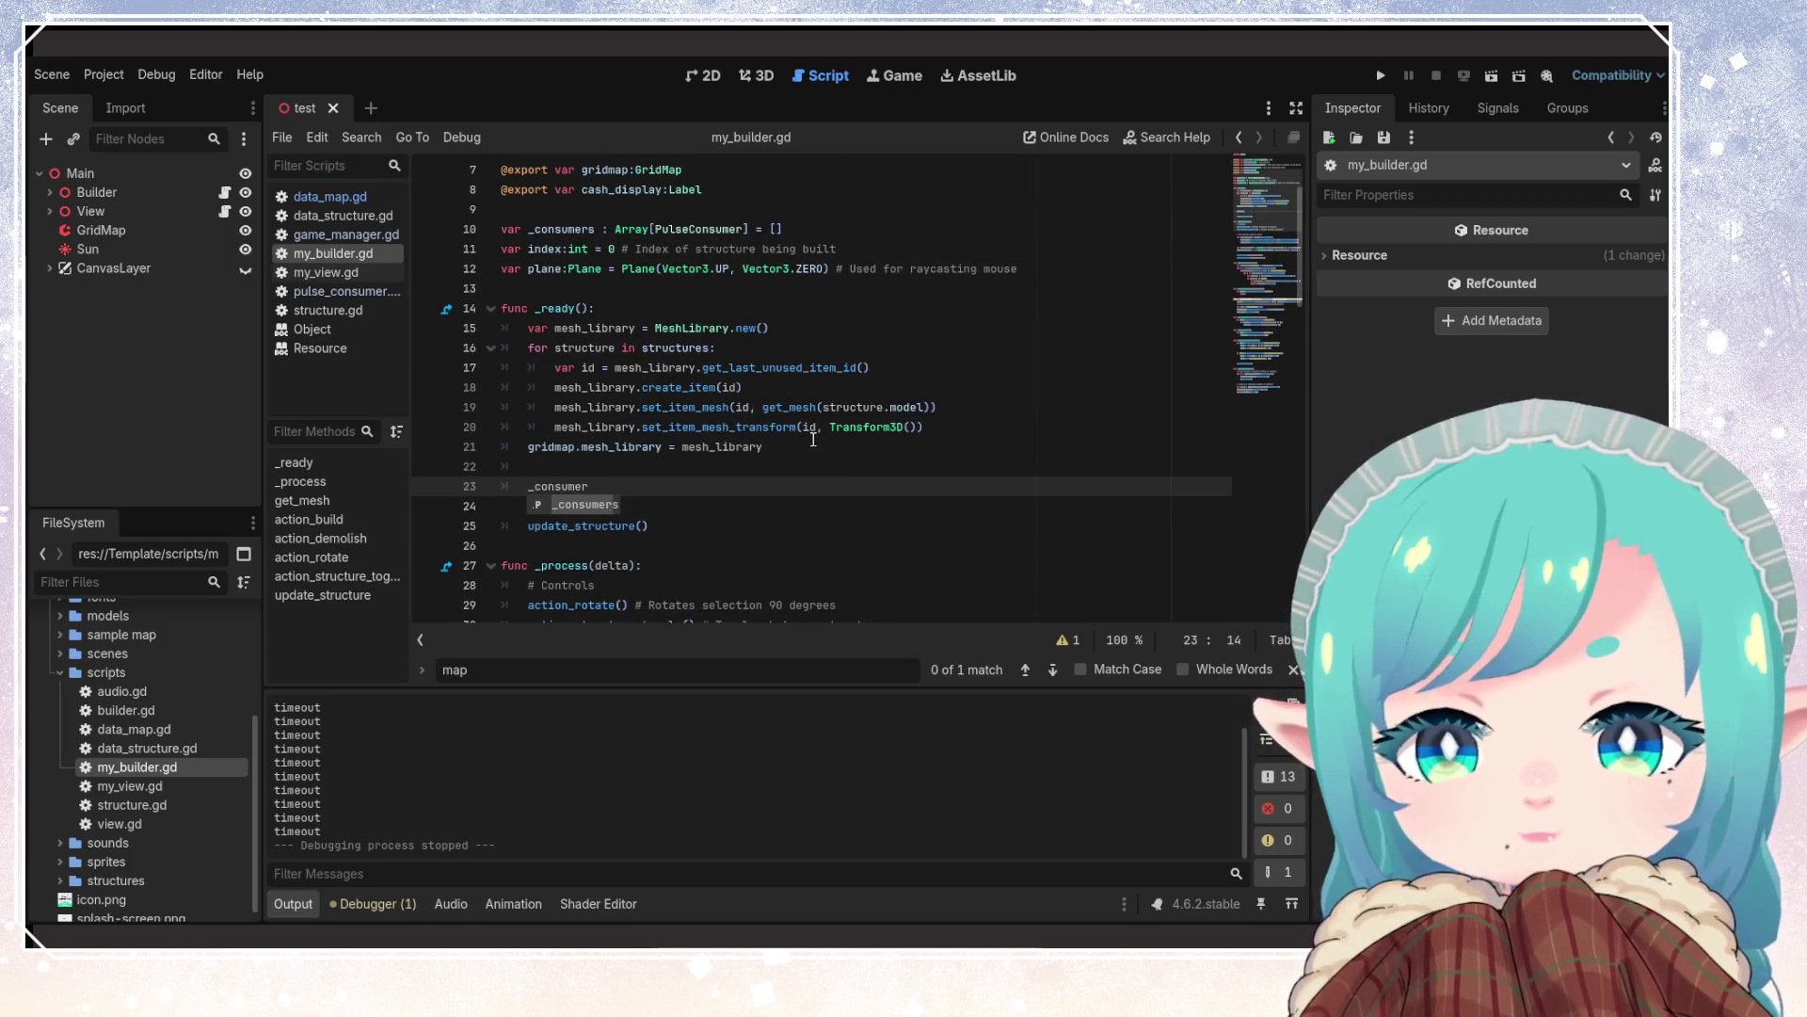
key(Return)
text(.)
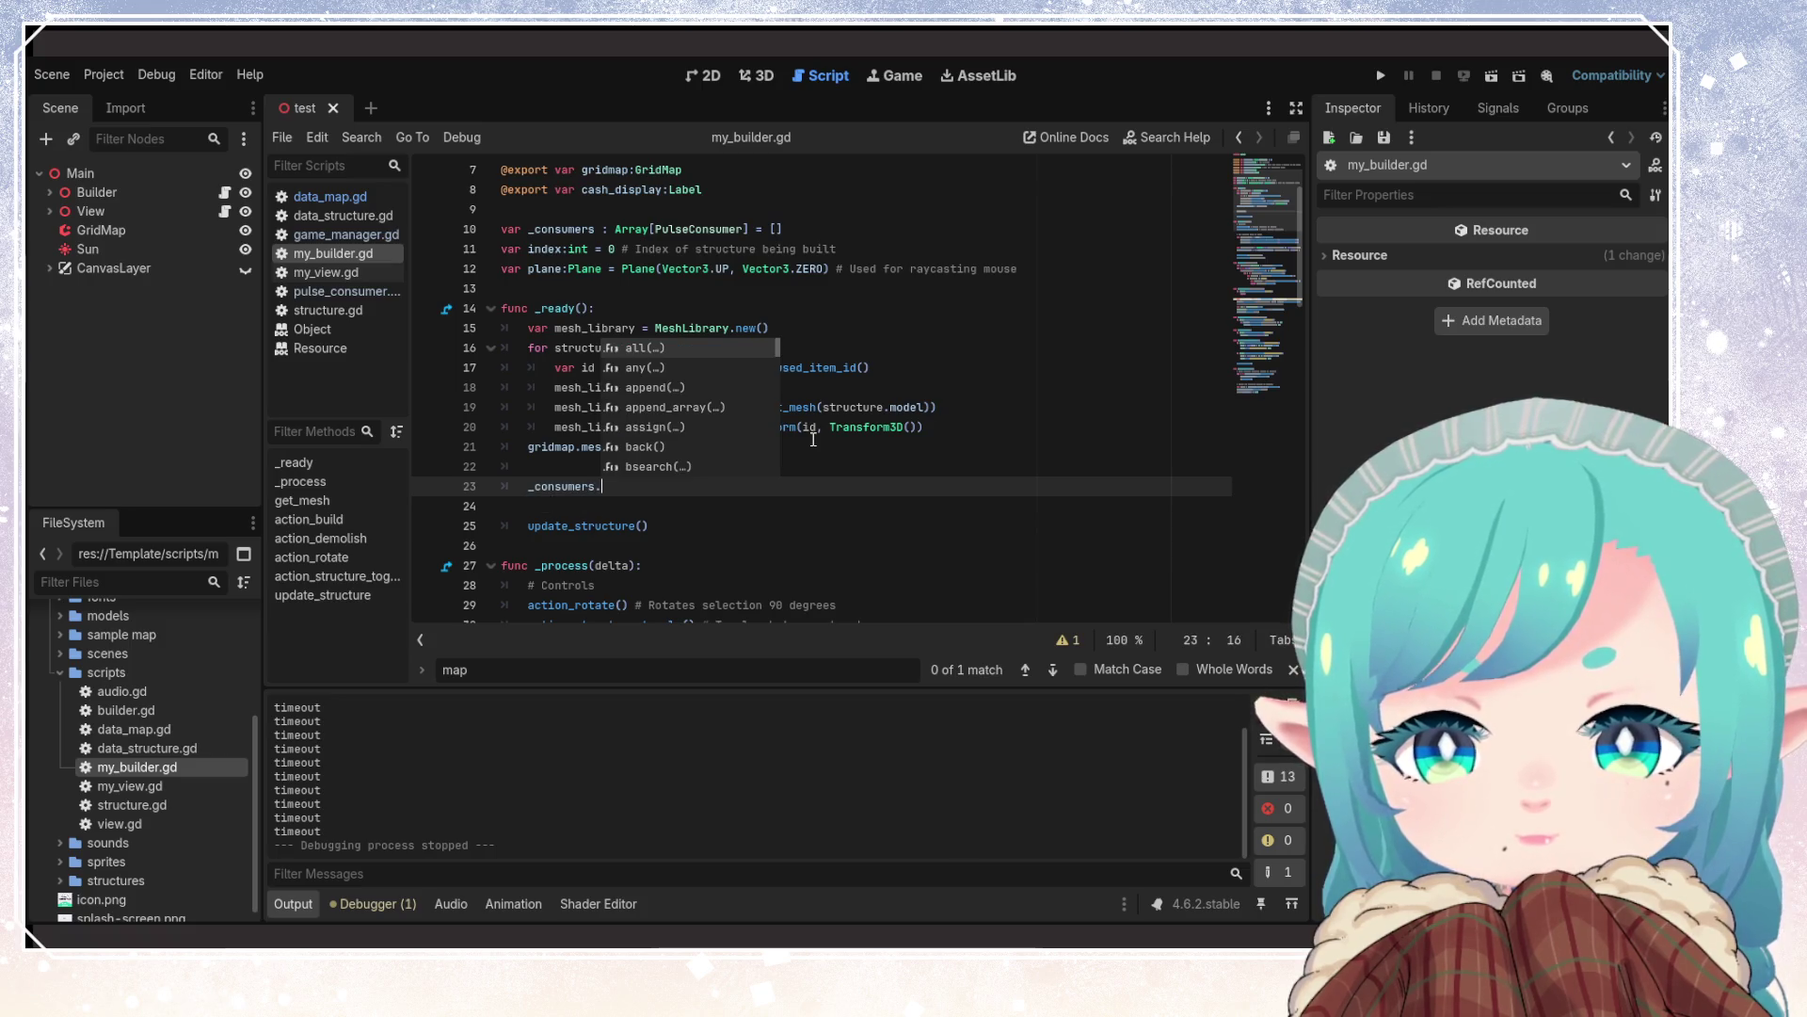
text(pop)
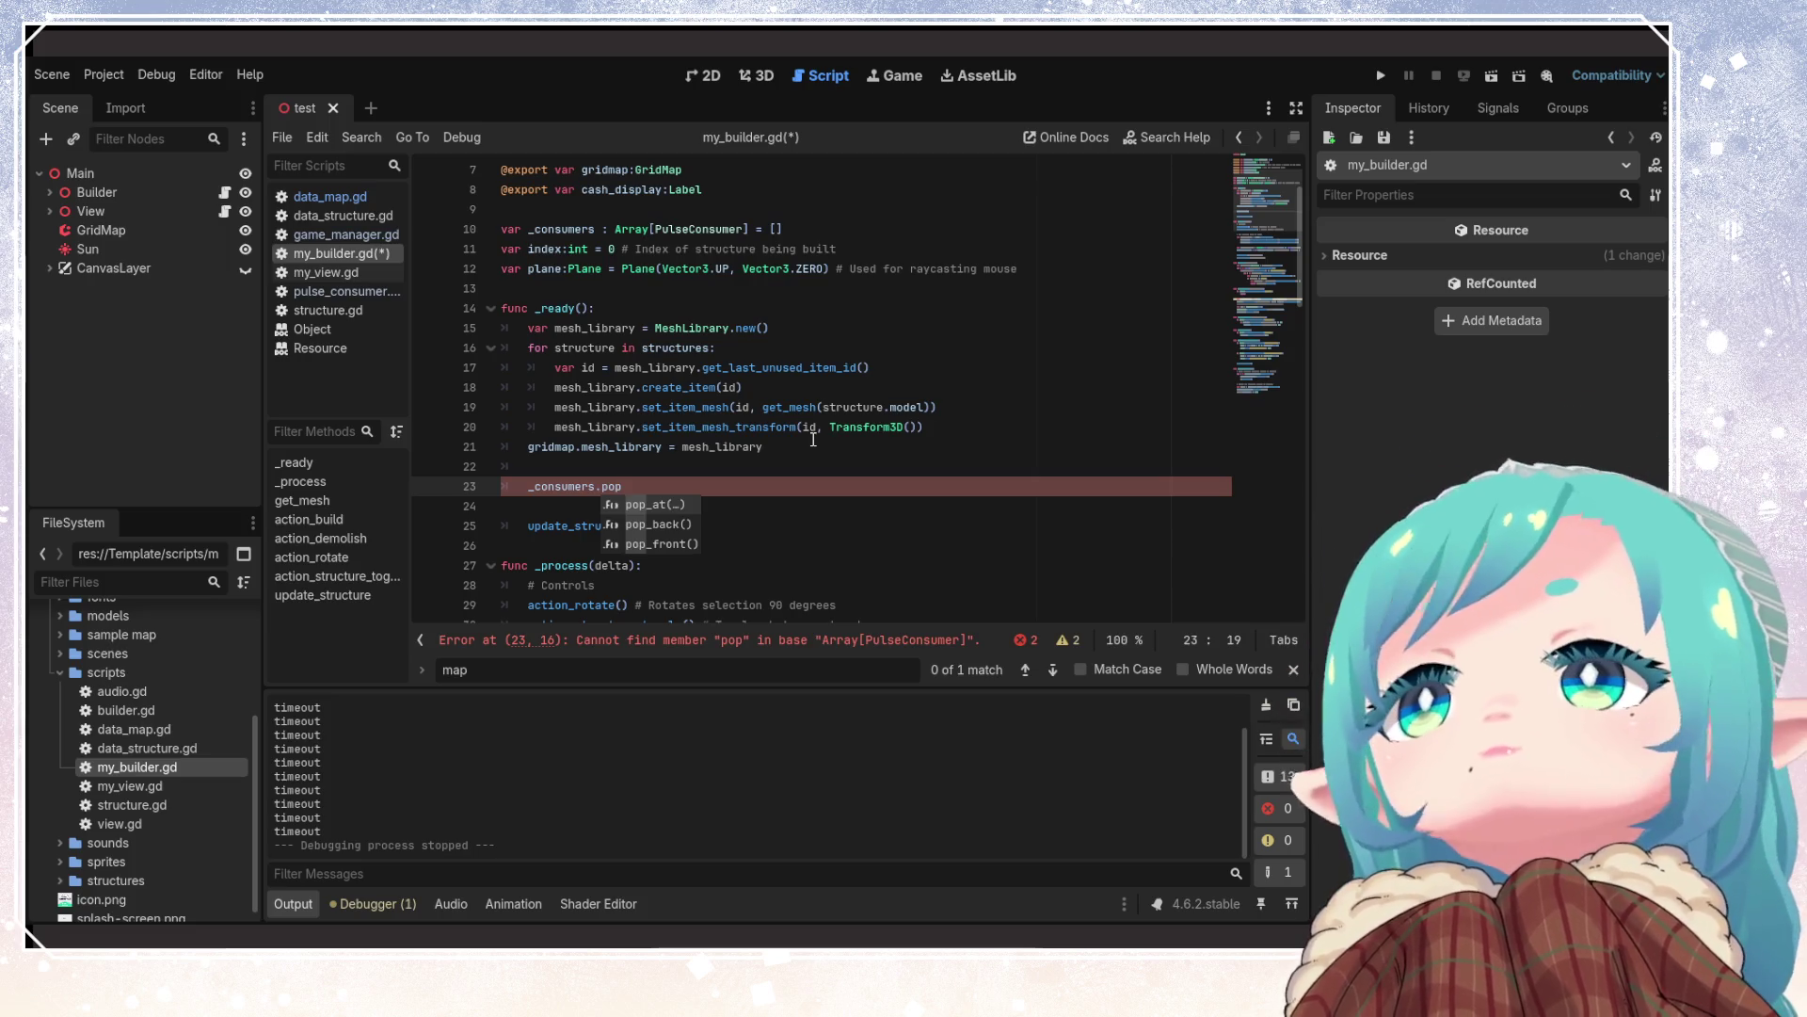
key(BackSpace)
key(BackSpace)
key(BackSpace)
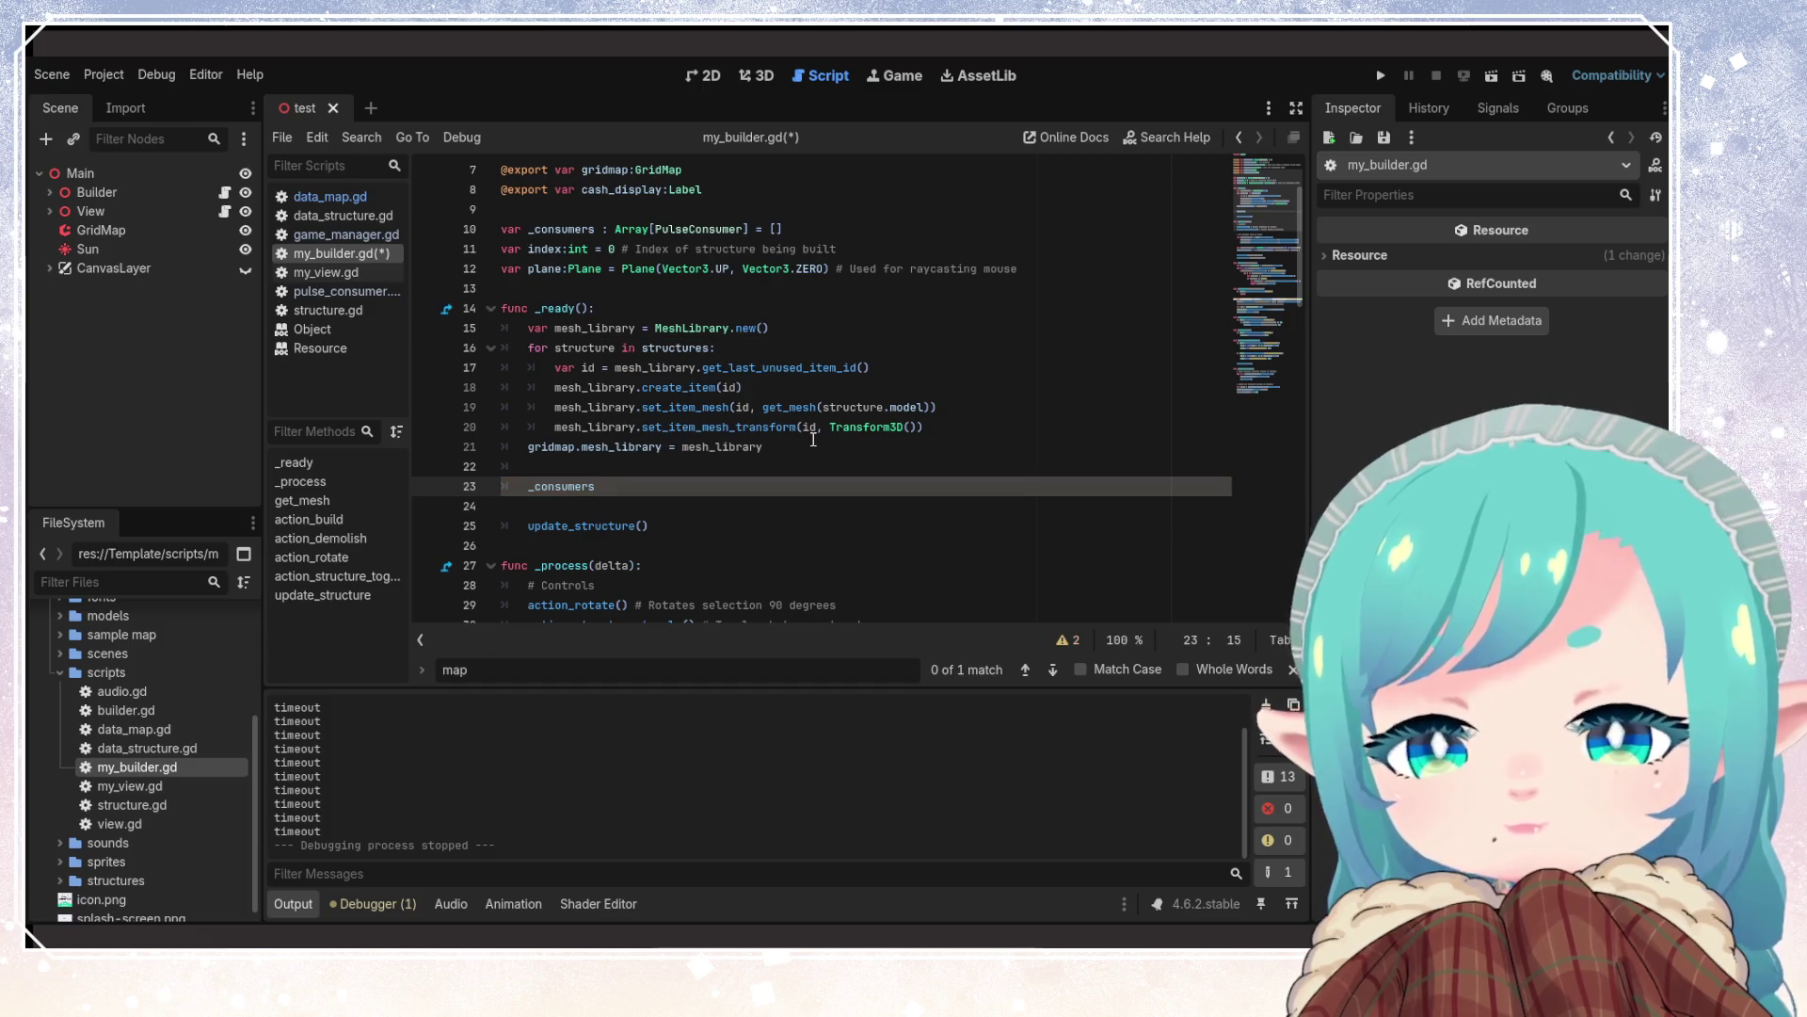
Insert _consumers.find() from the autocomplete list of array methods
text(.)
key(Down)
key(Down)
key(Down)
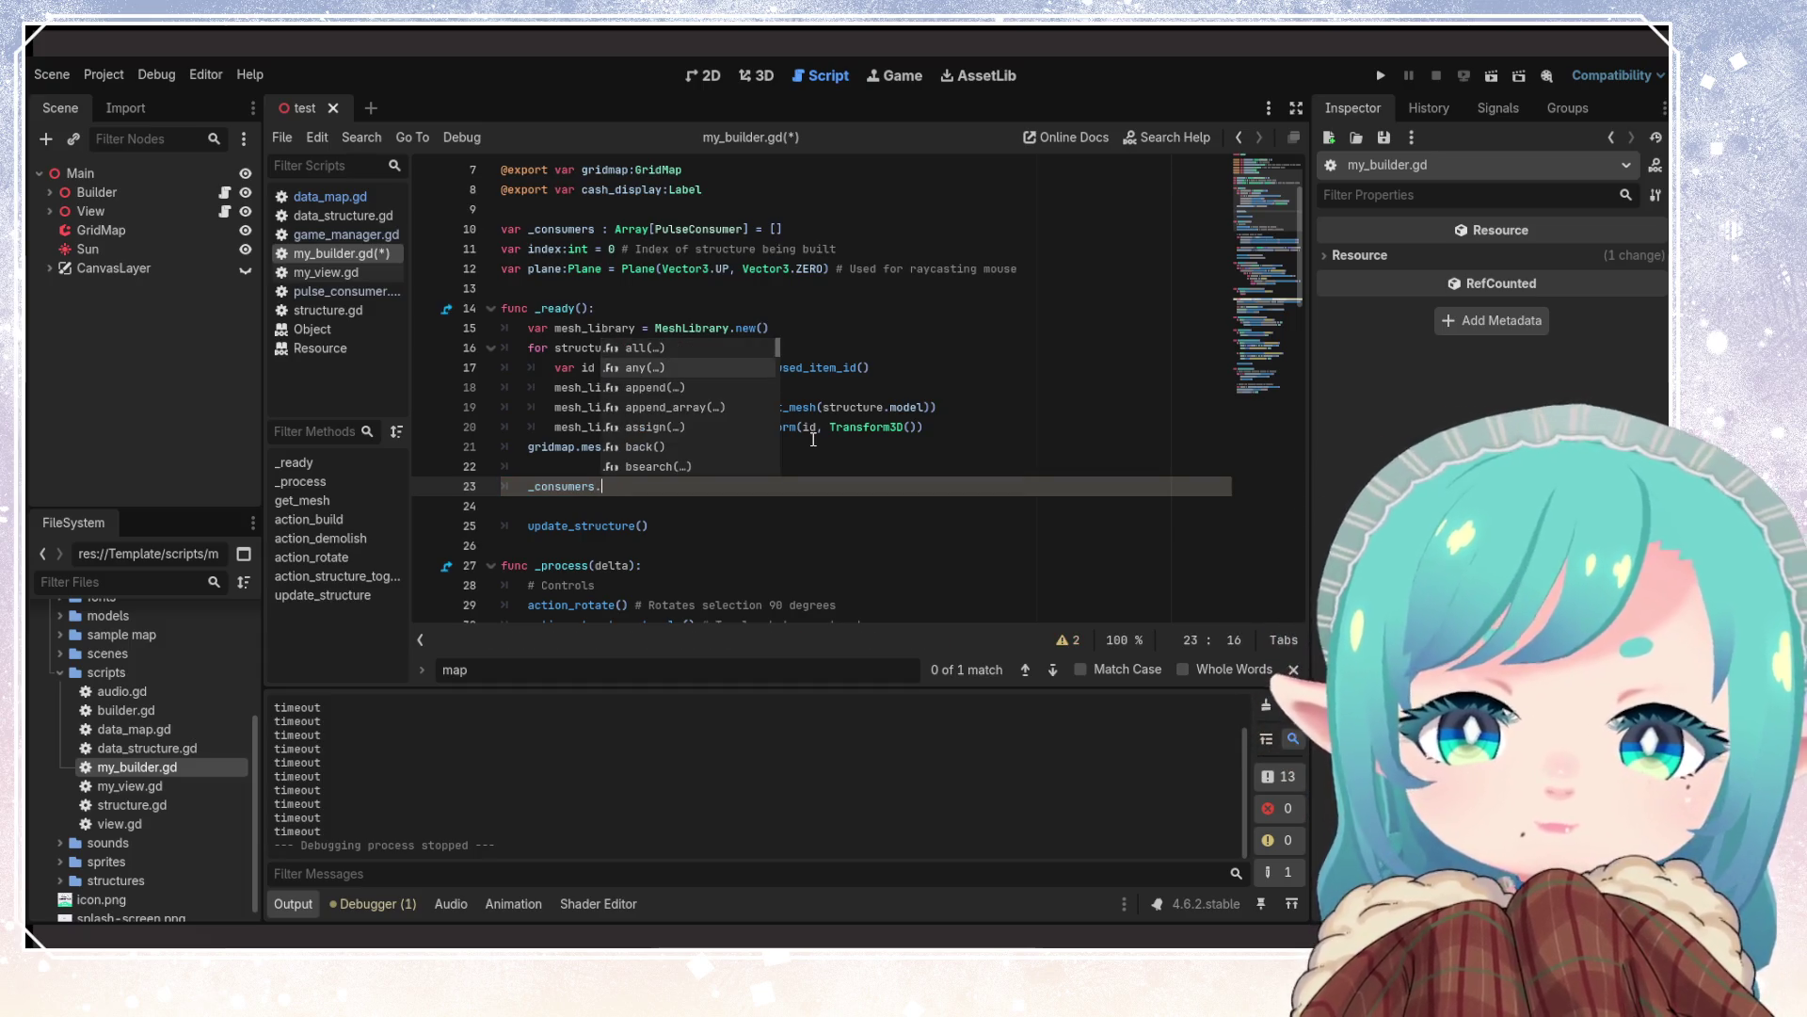
key(Down)
key(Down)
key(Down)
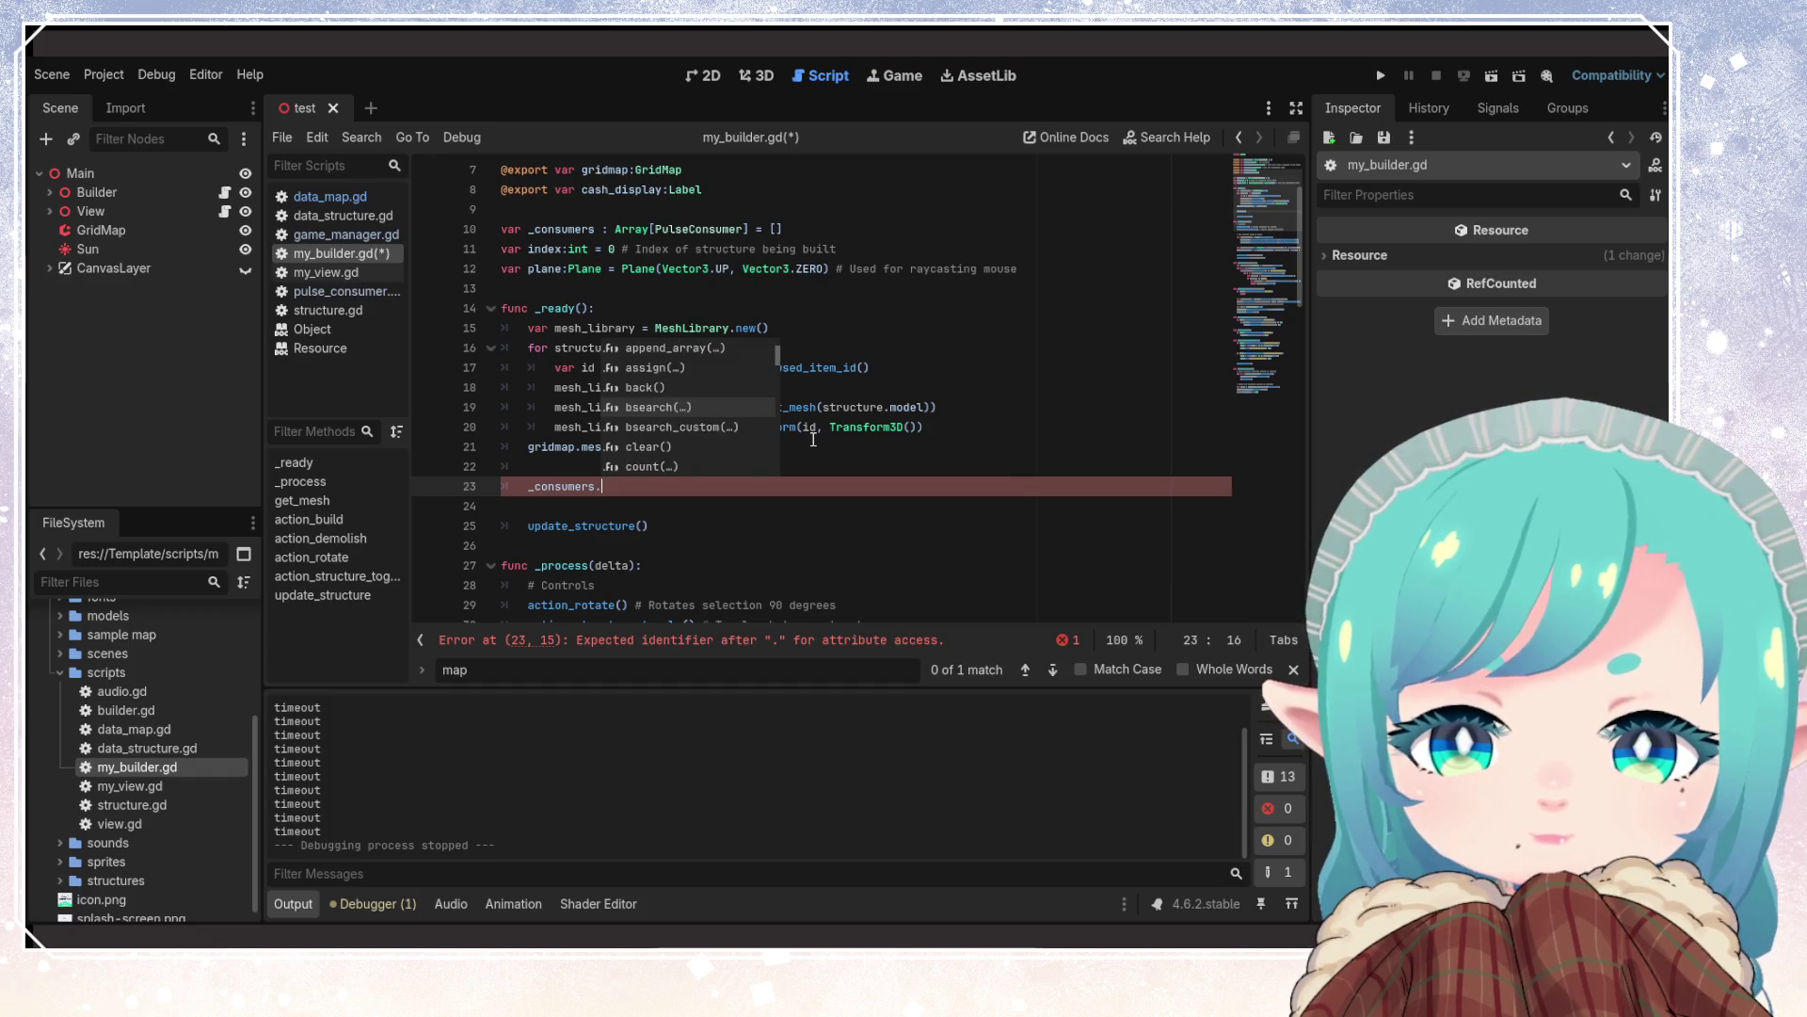
key(Down)
key(Down)
key(Down)
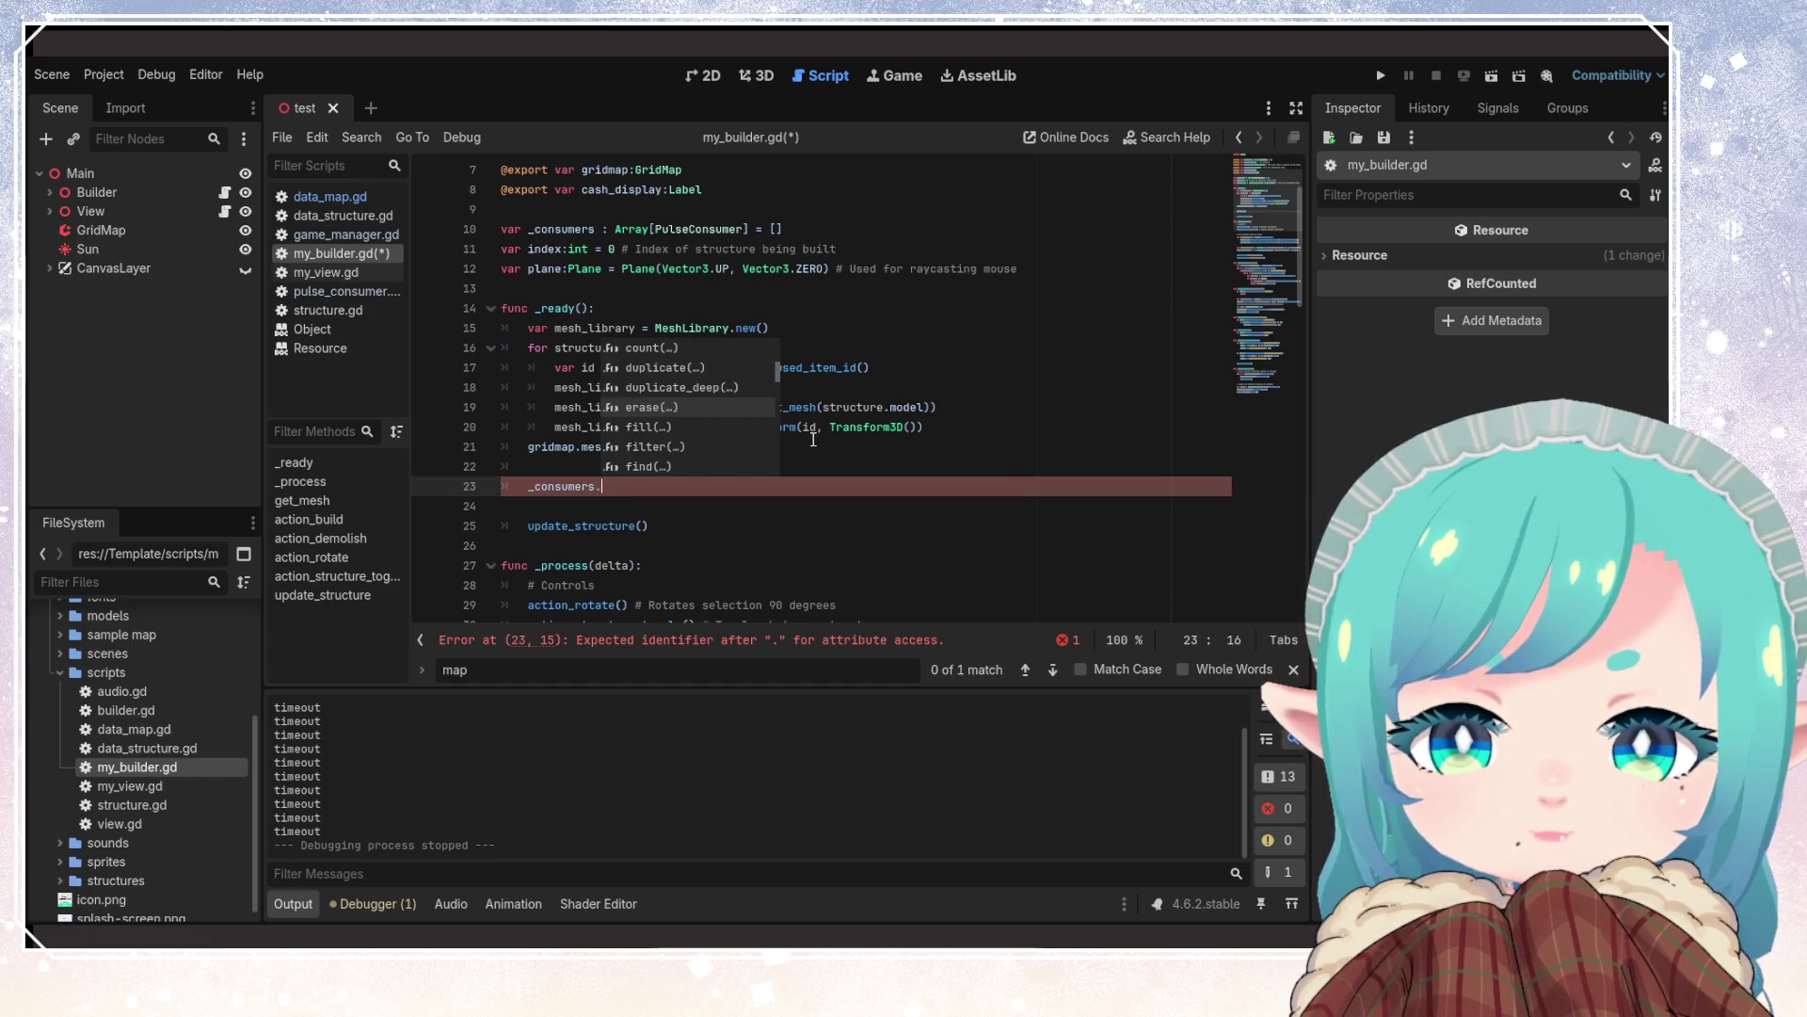
key(Down)
key(Down)
key(Down)
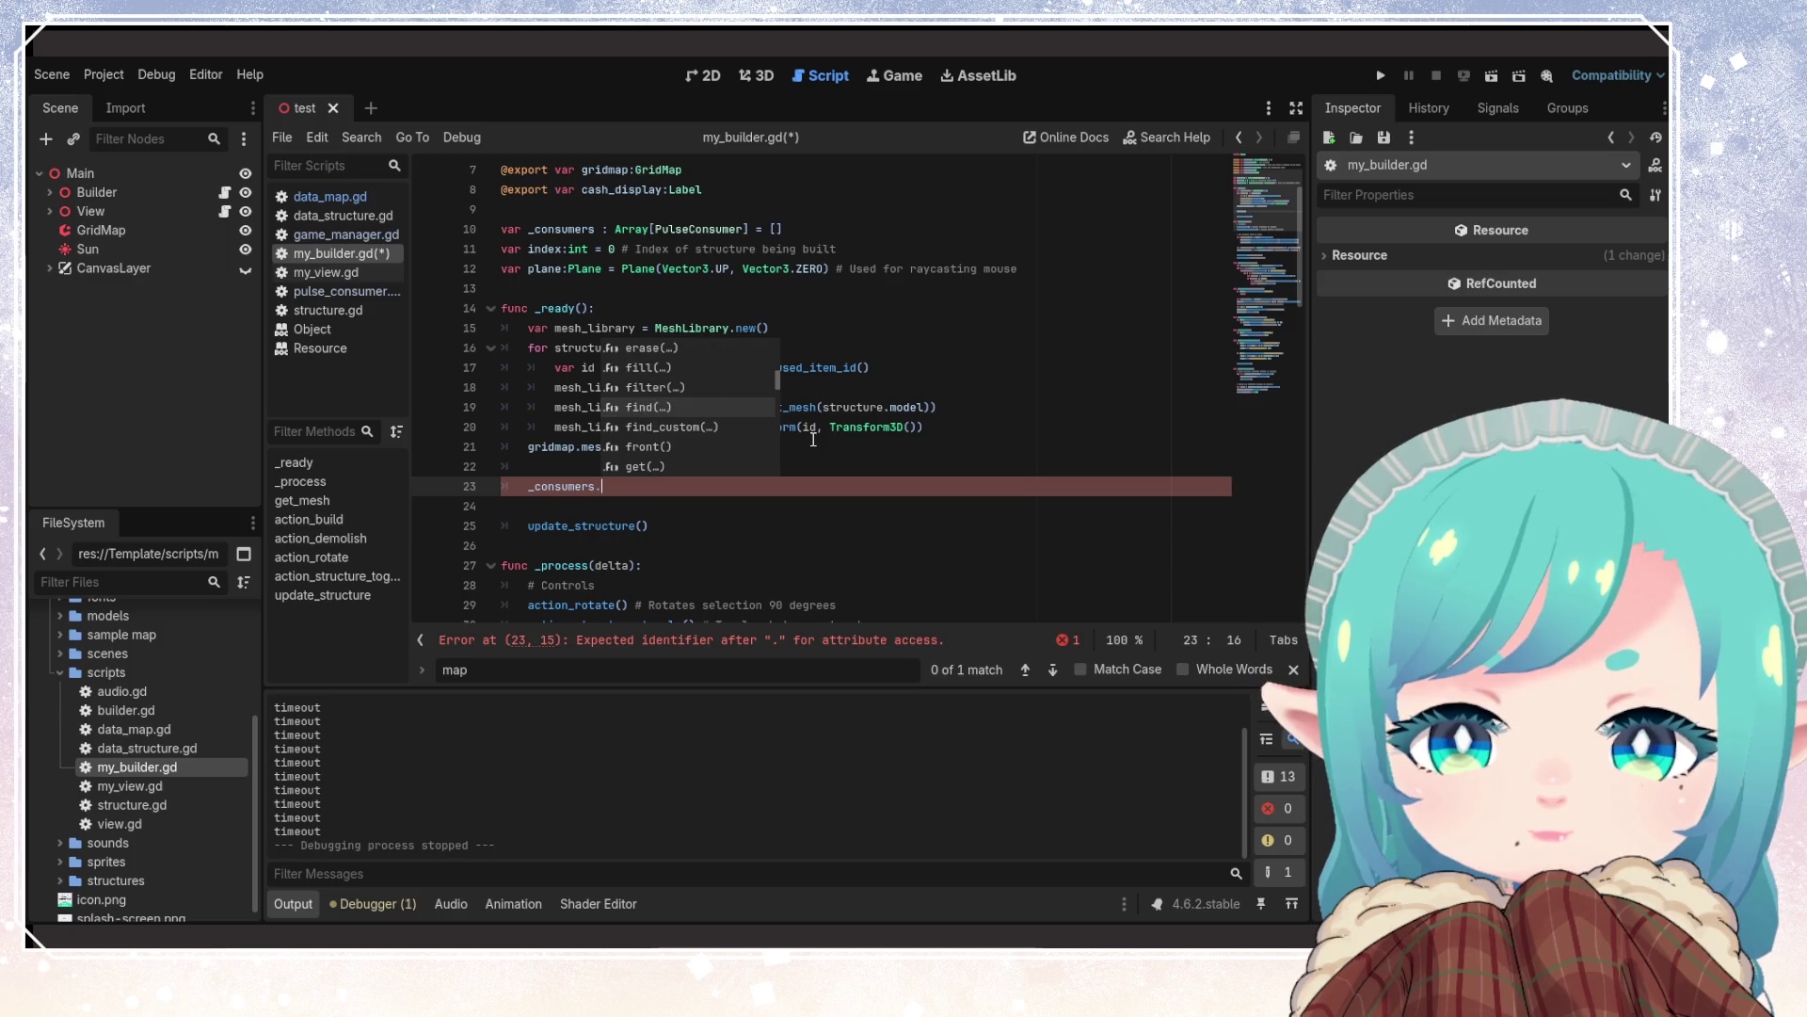
key(Return)
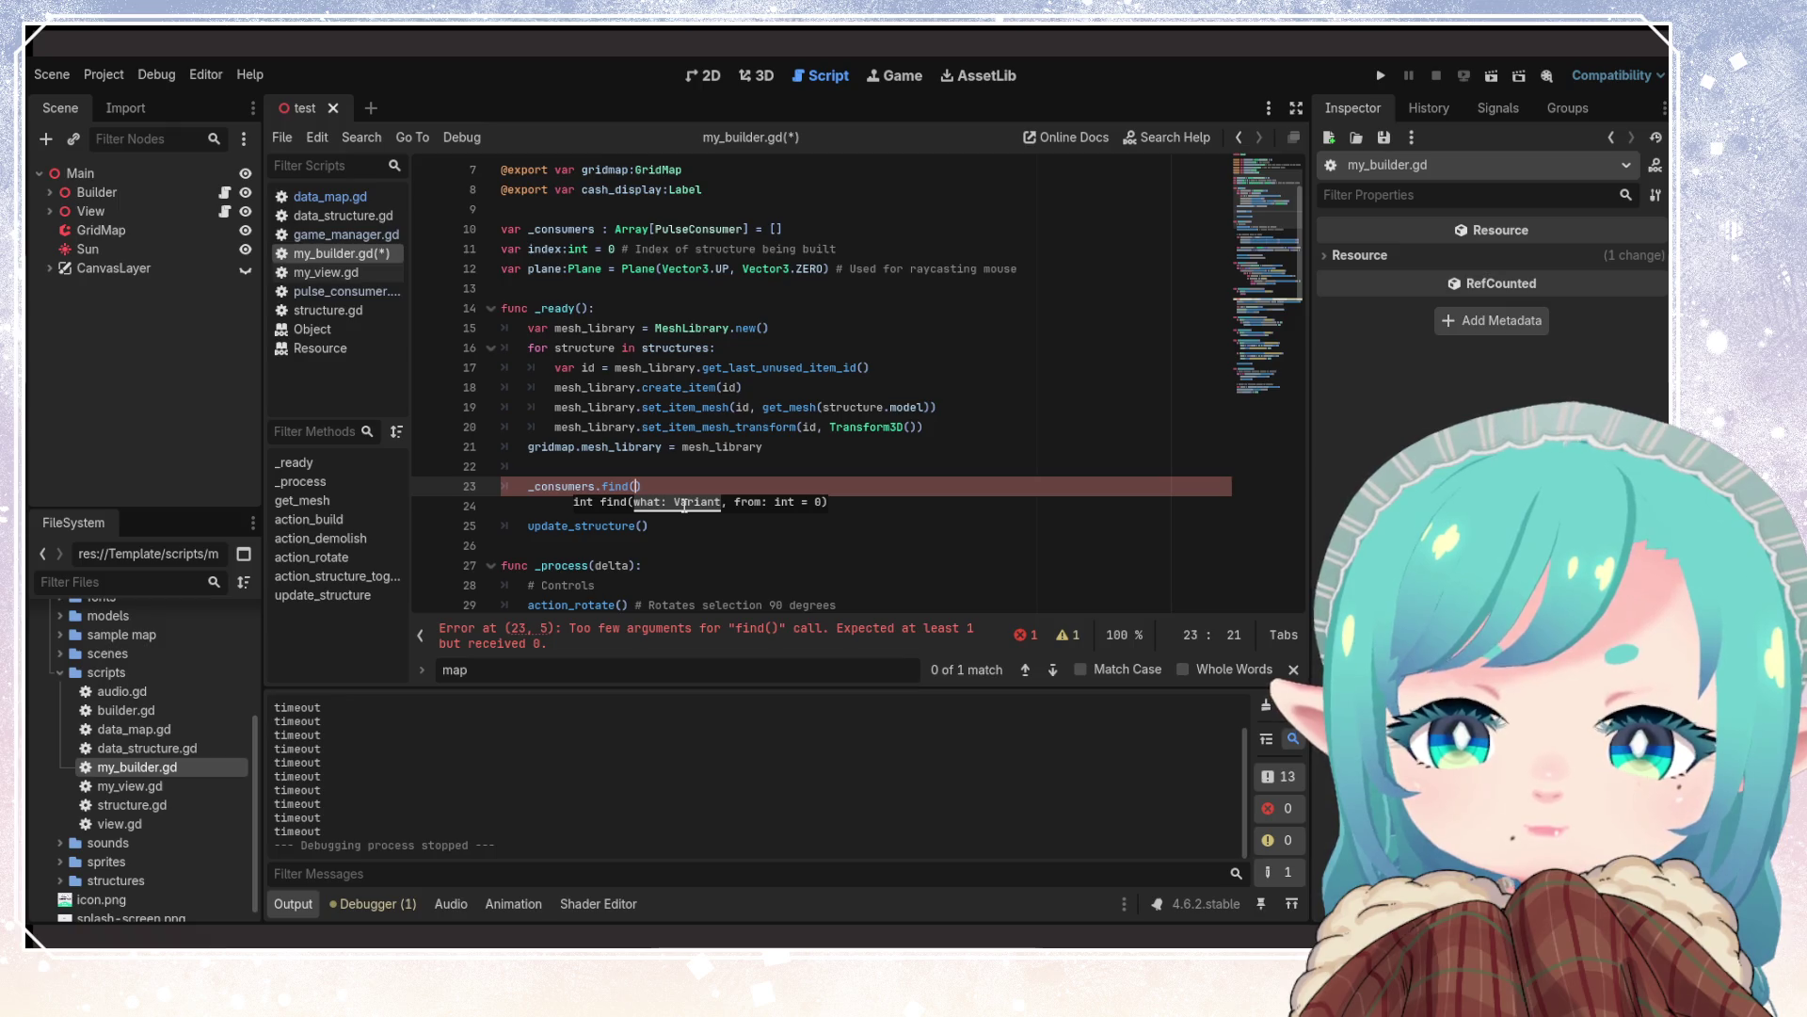
Read the find() documentation popup, then delete the trial find() call
click(622, 486)
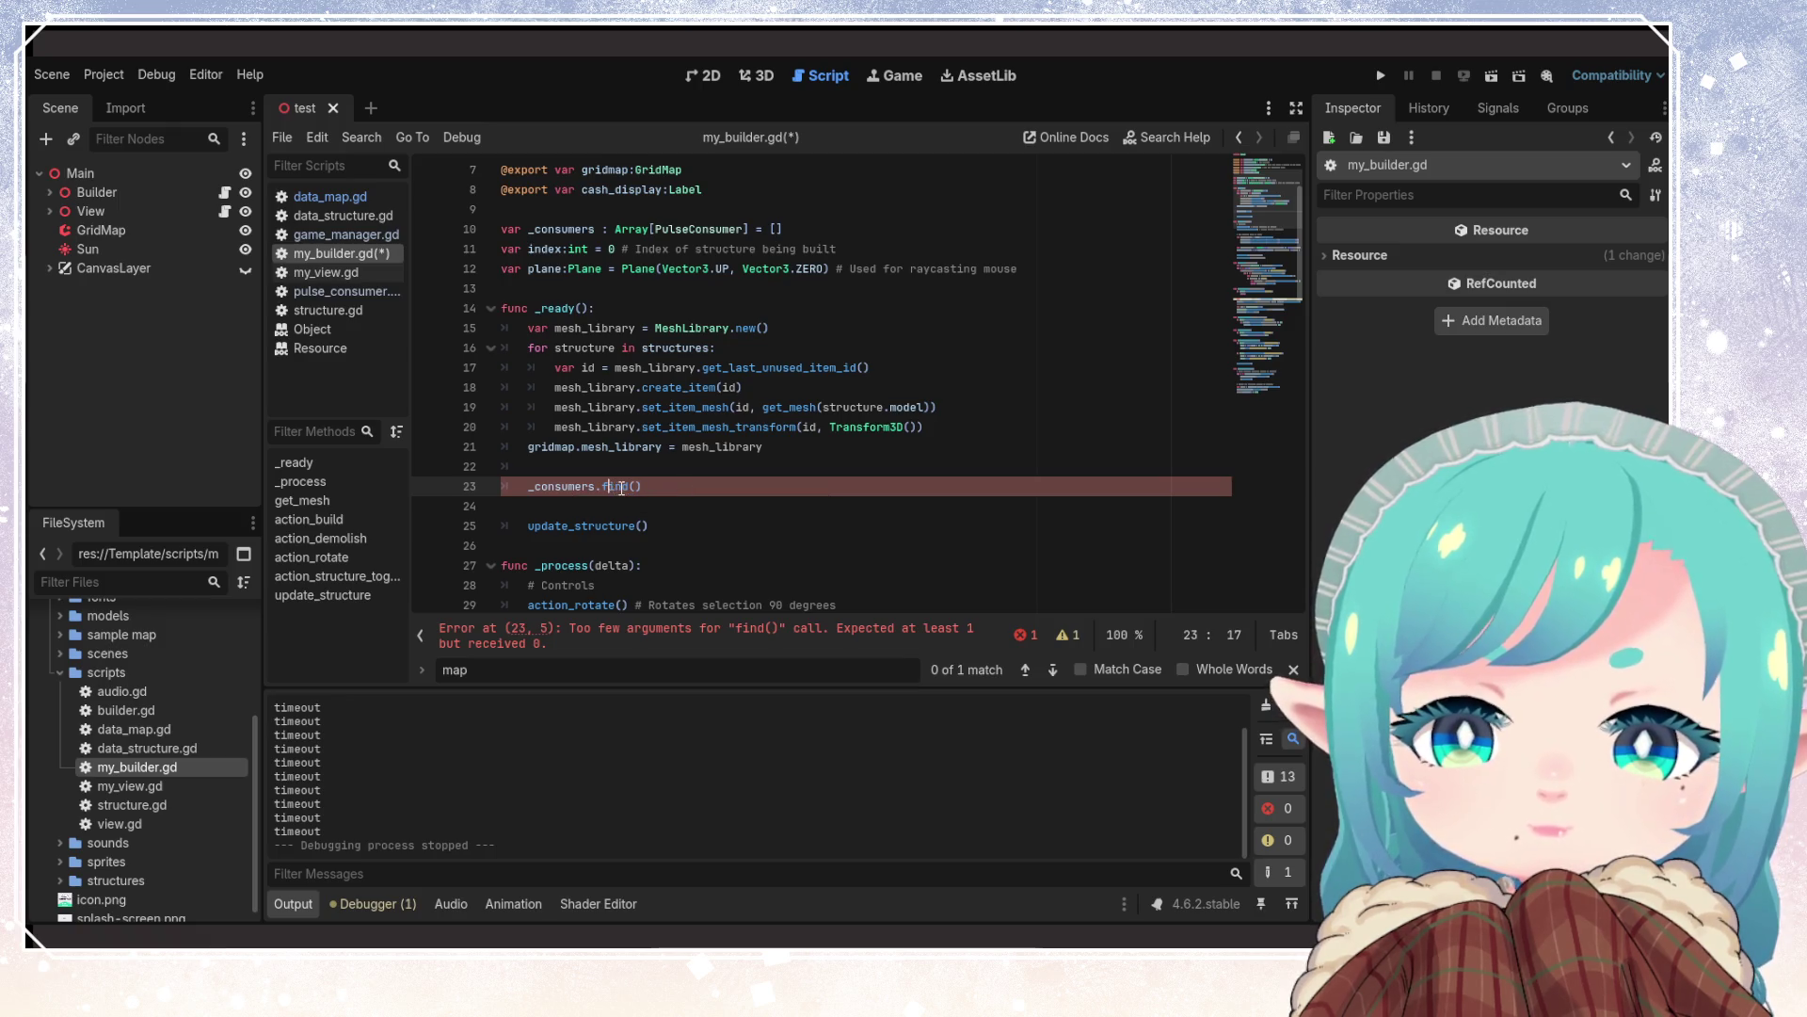
mouse_move(622, 487)
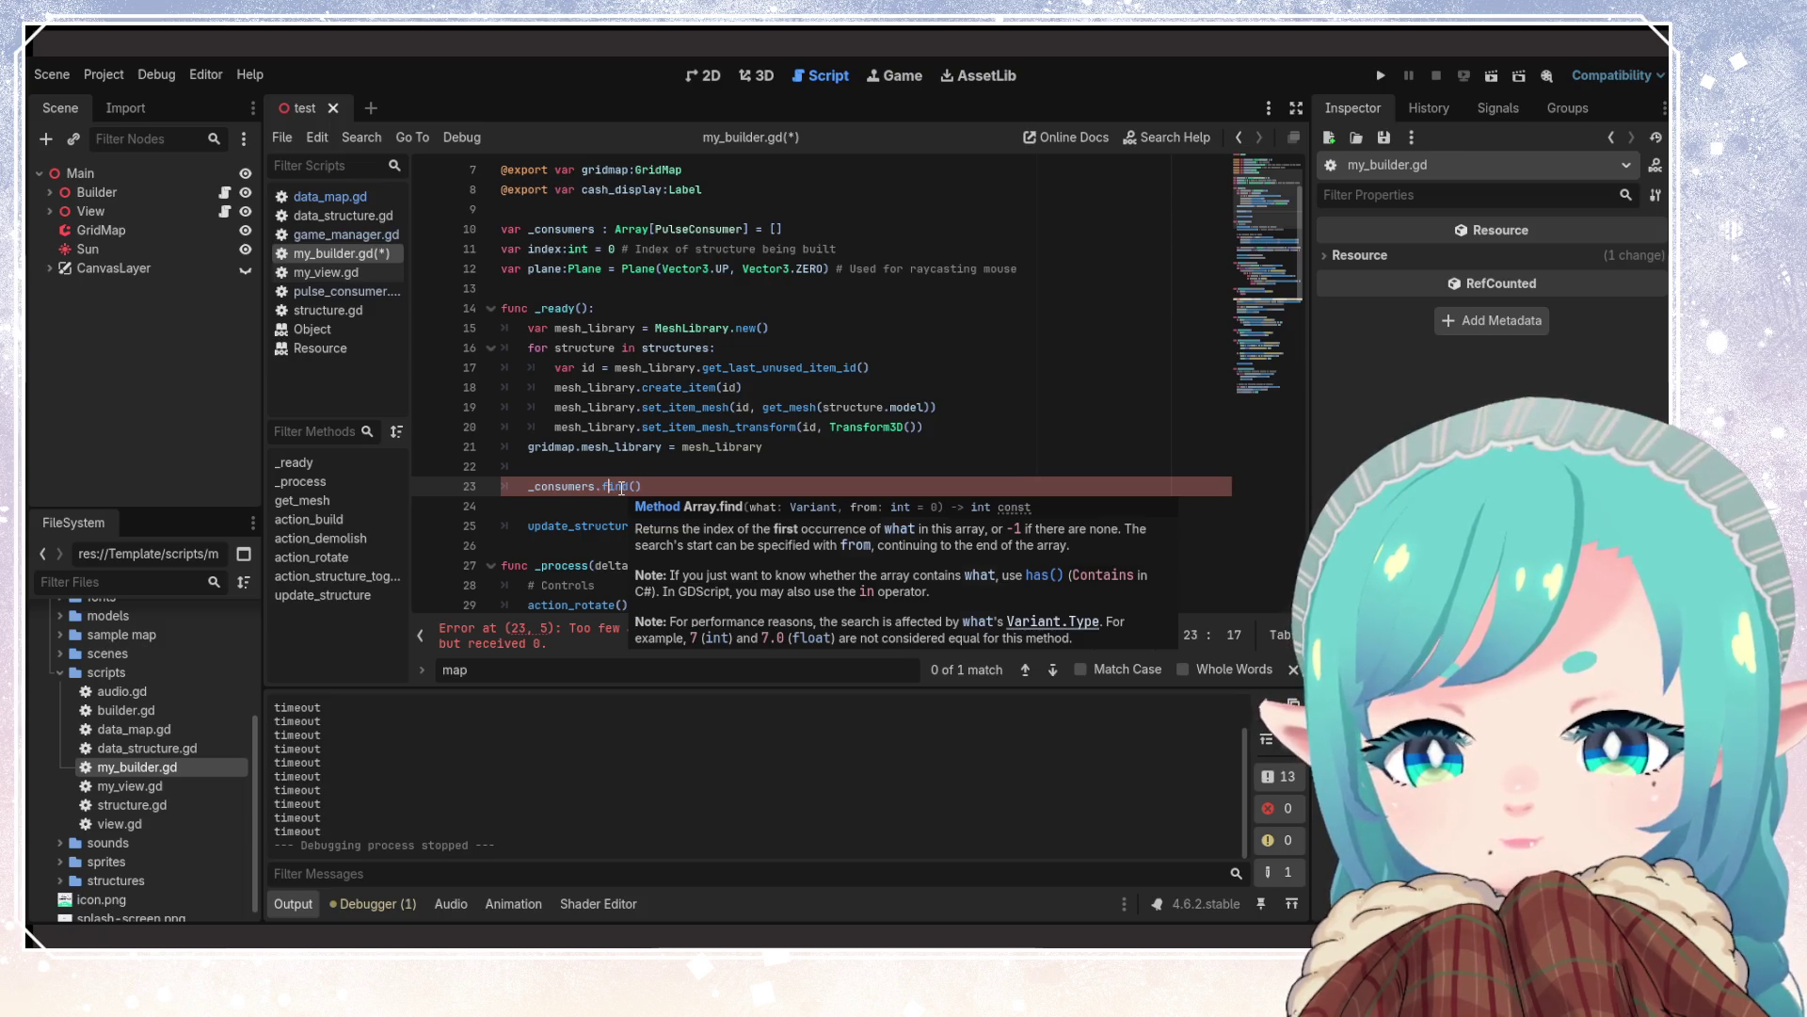
drag(644, 487, 605, 487)
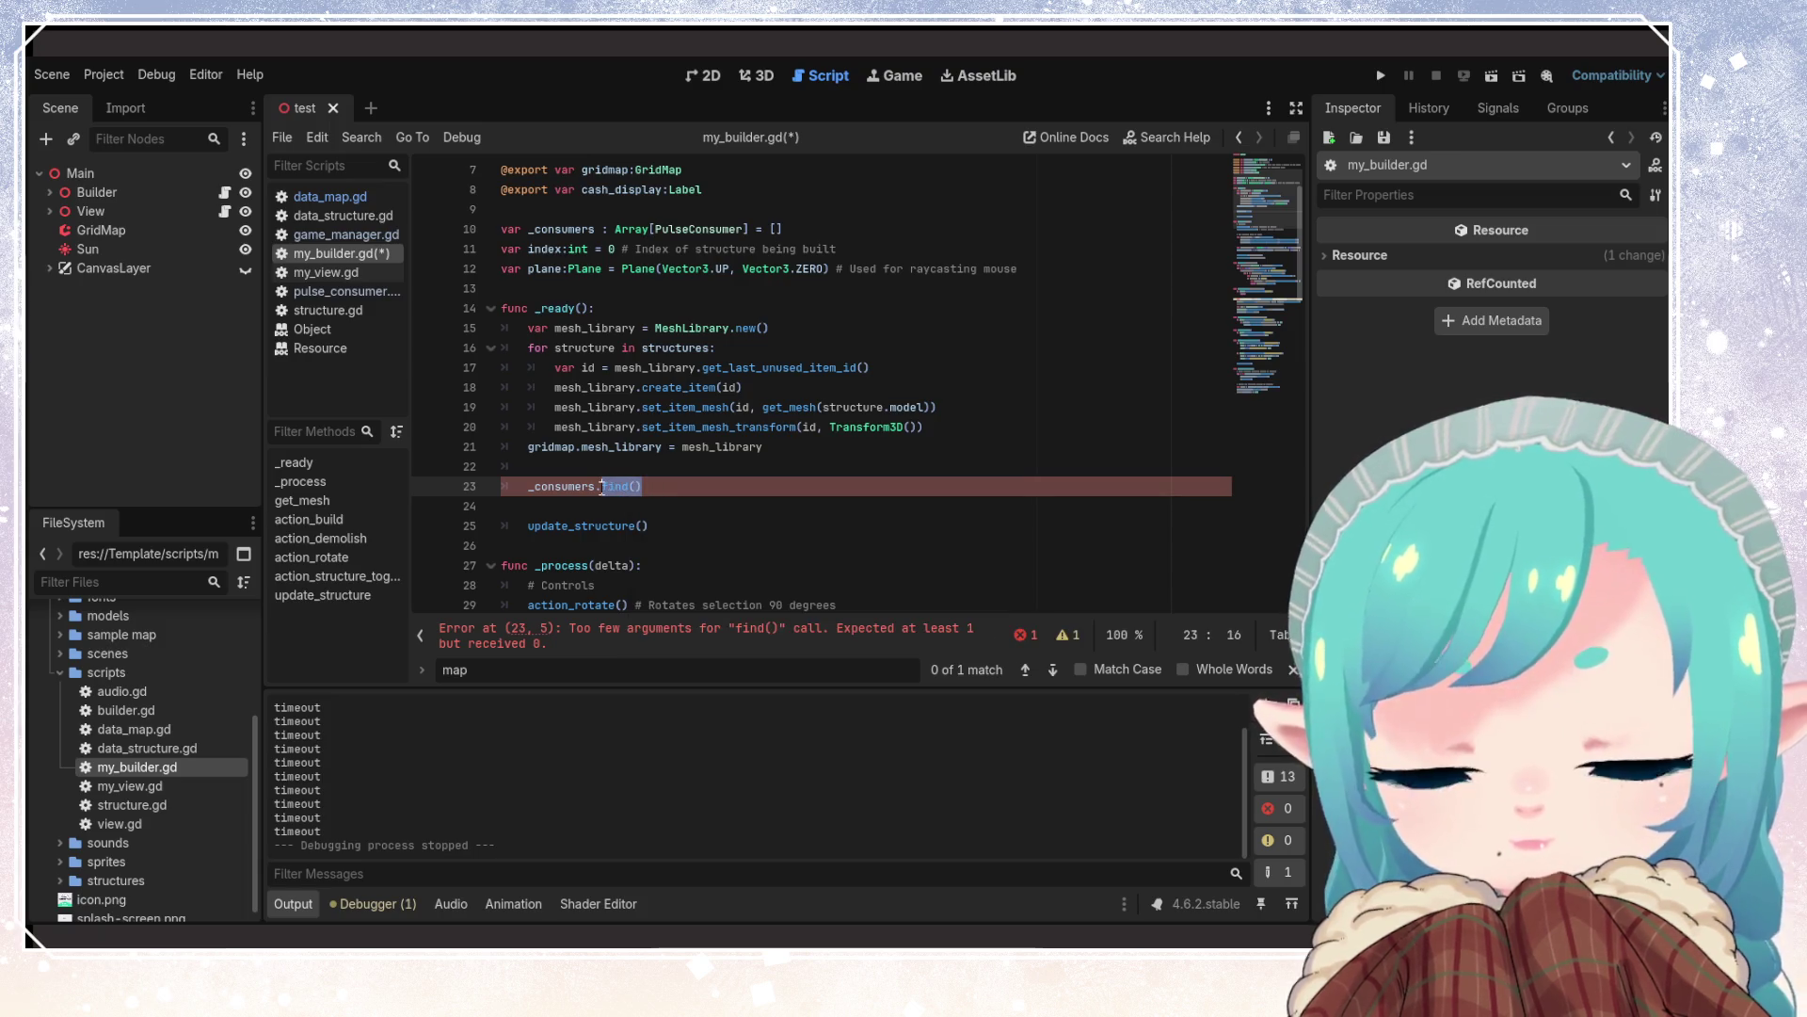
key(BackSpace)
key(BackSpace)
key(BackSpace)
key(BackSpace)
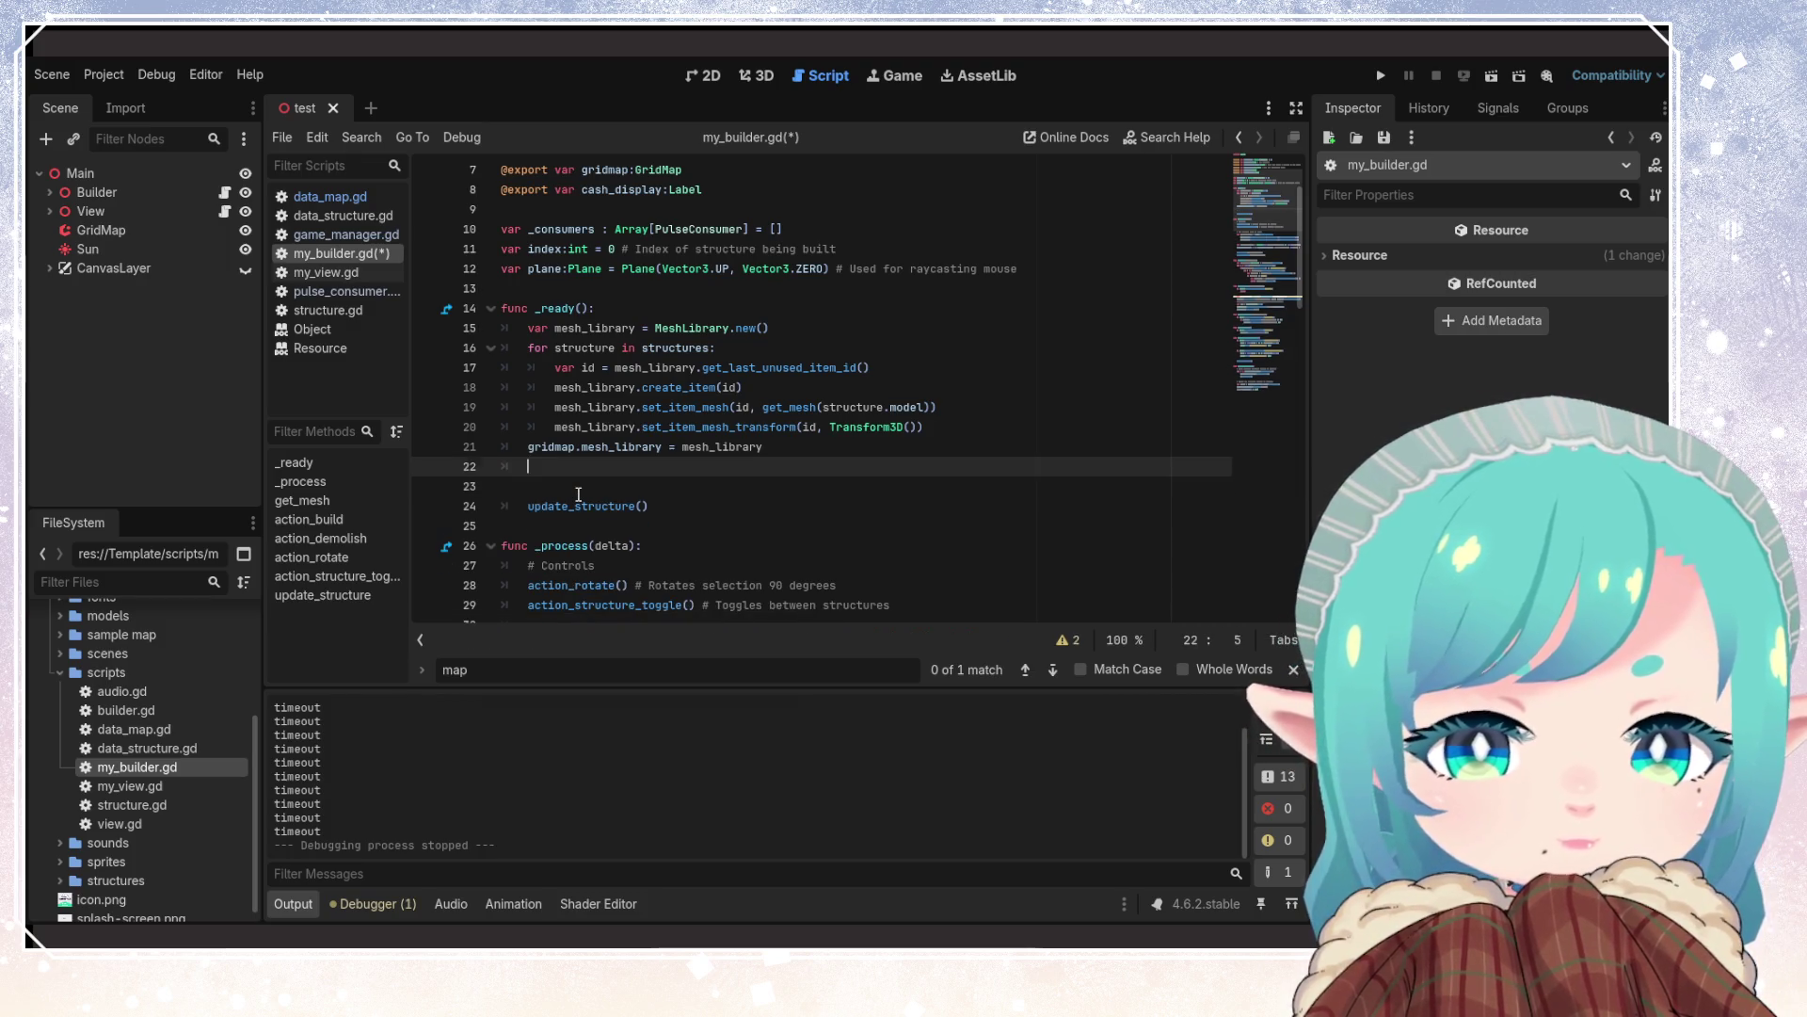
Save, try _consumers.filter( on line 22, read its docs, then delete the line
key(ctrl+s)
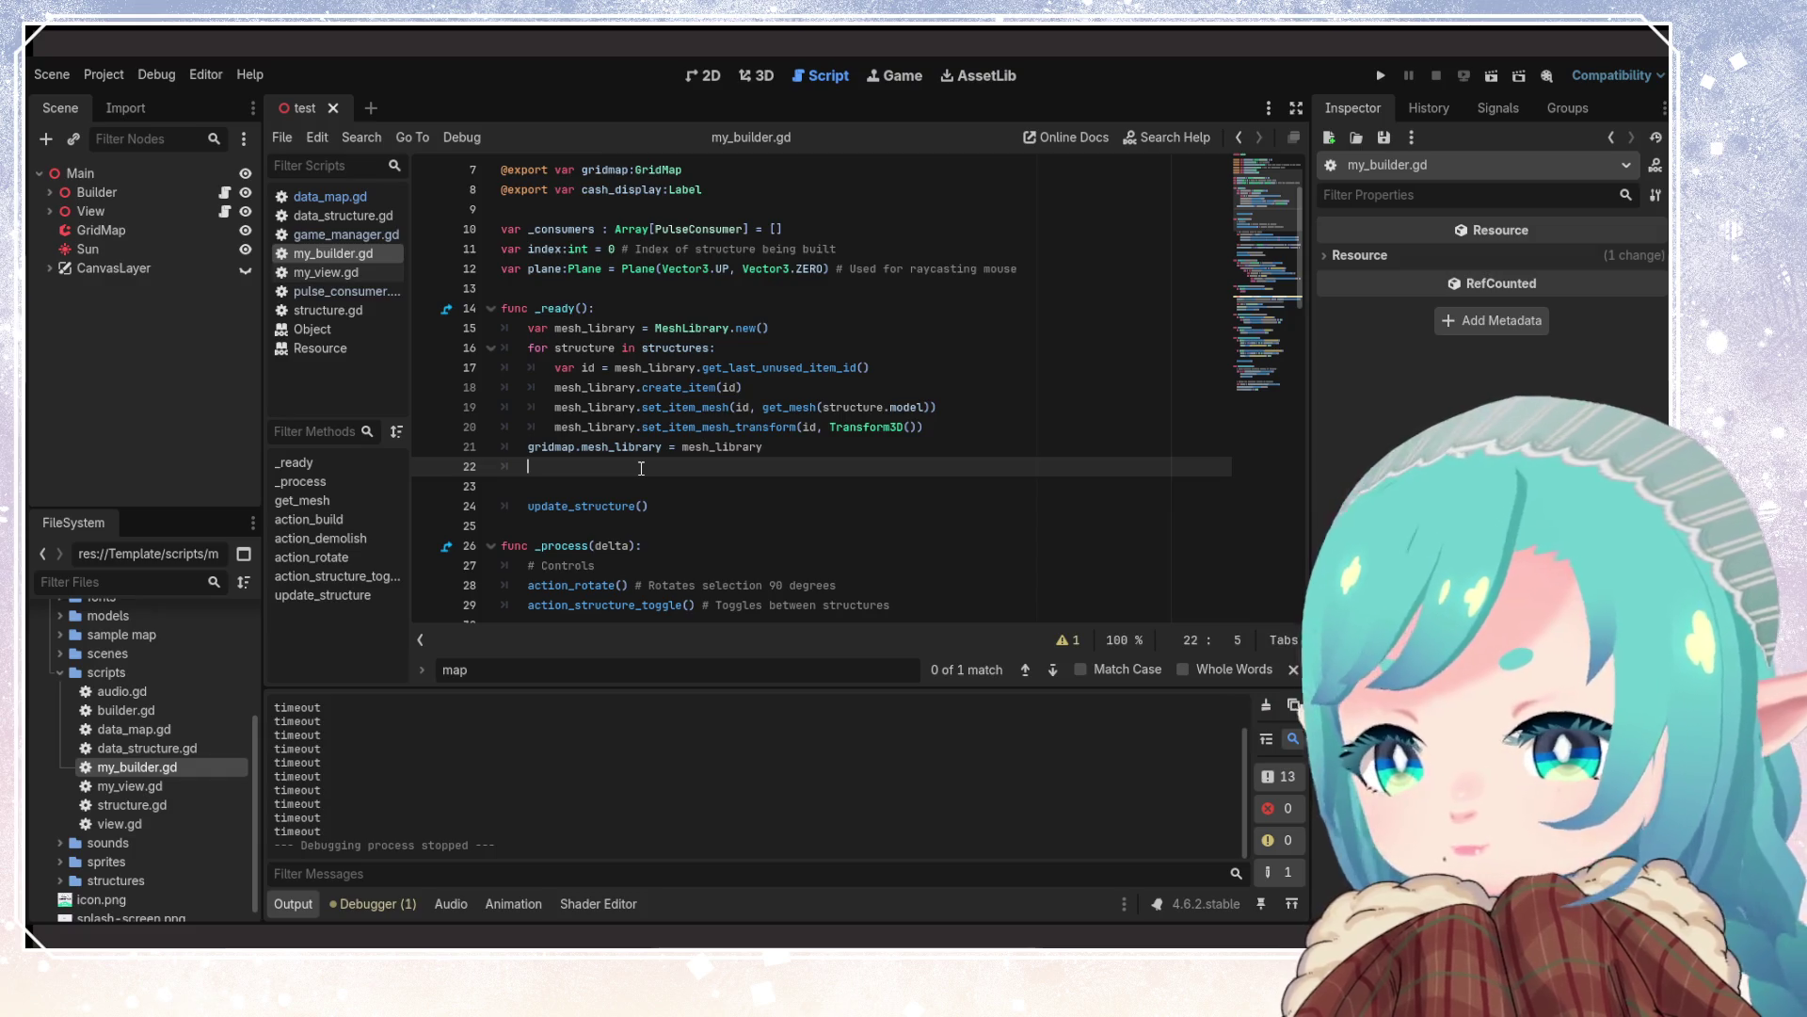
text(_cons)
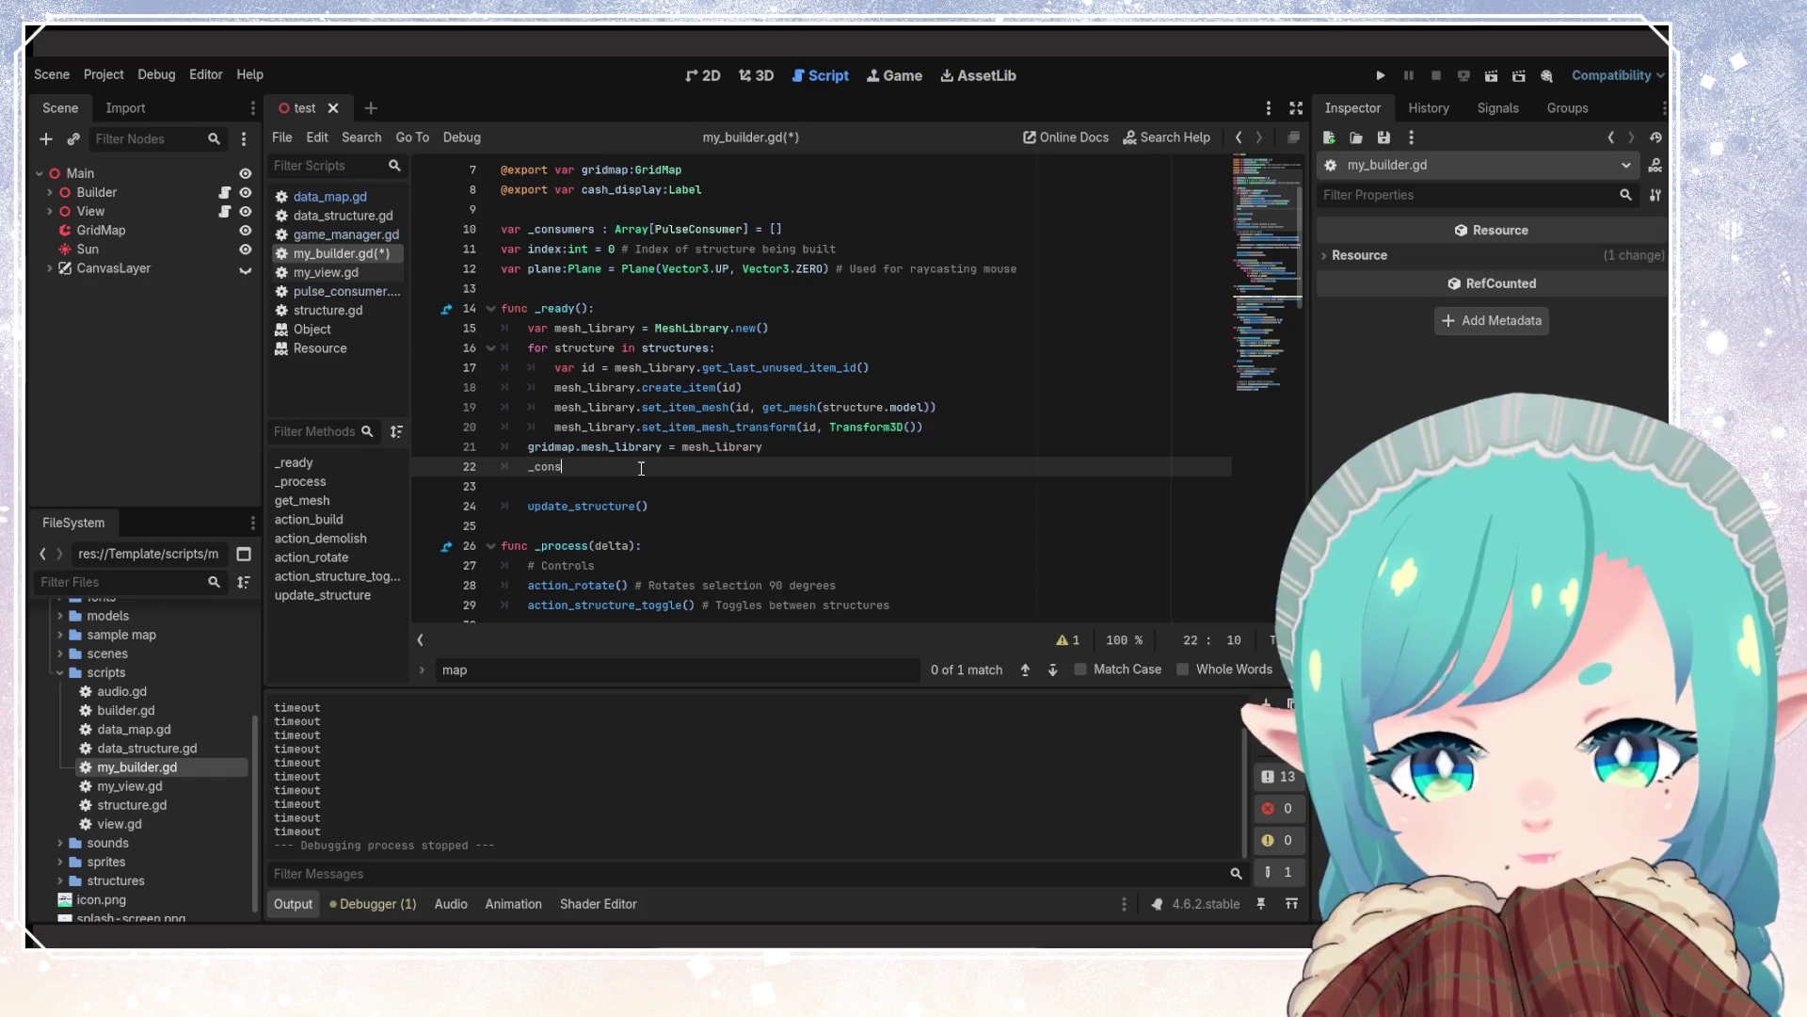
text(umers.filter()
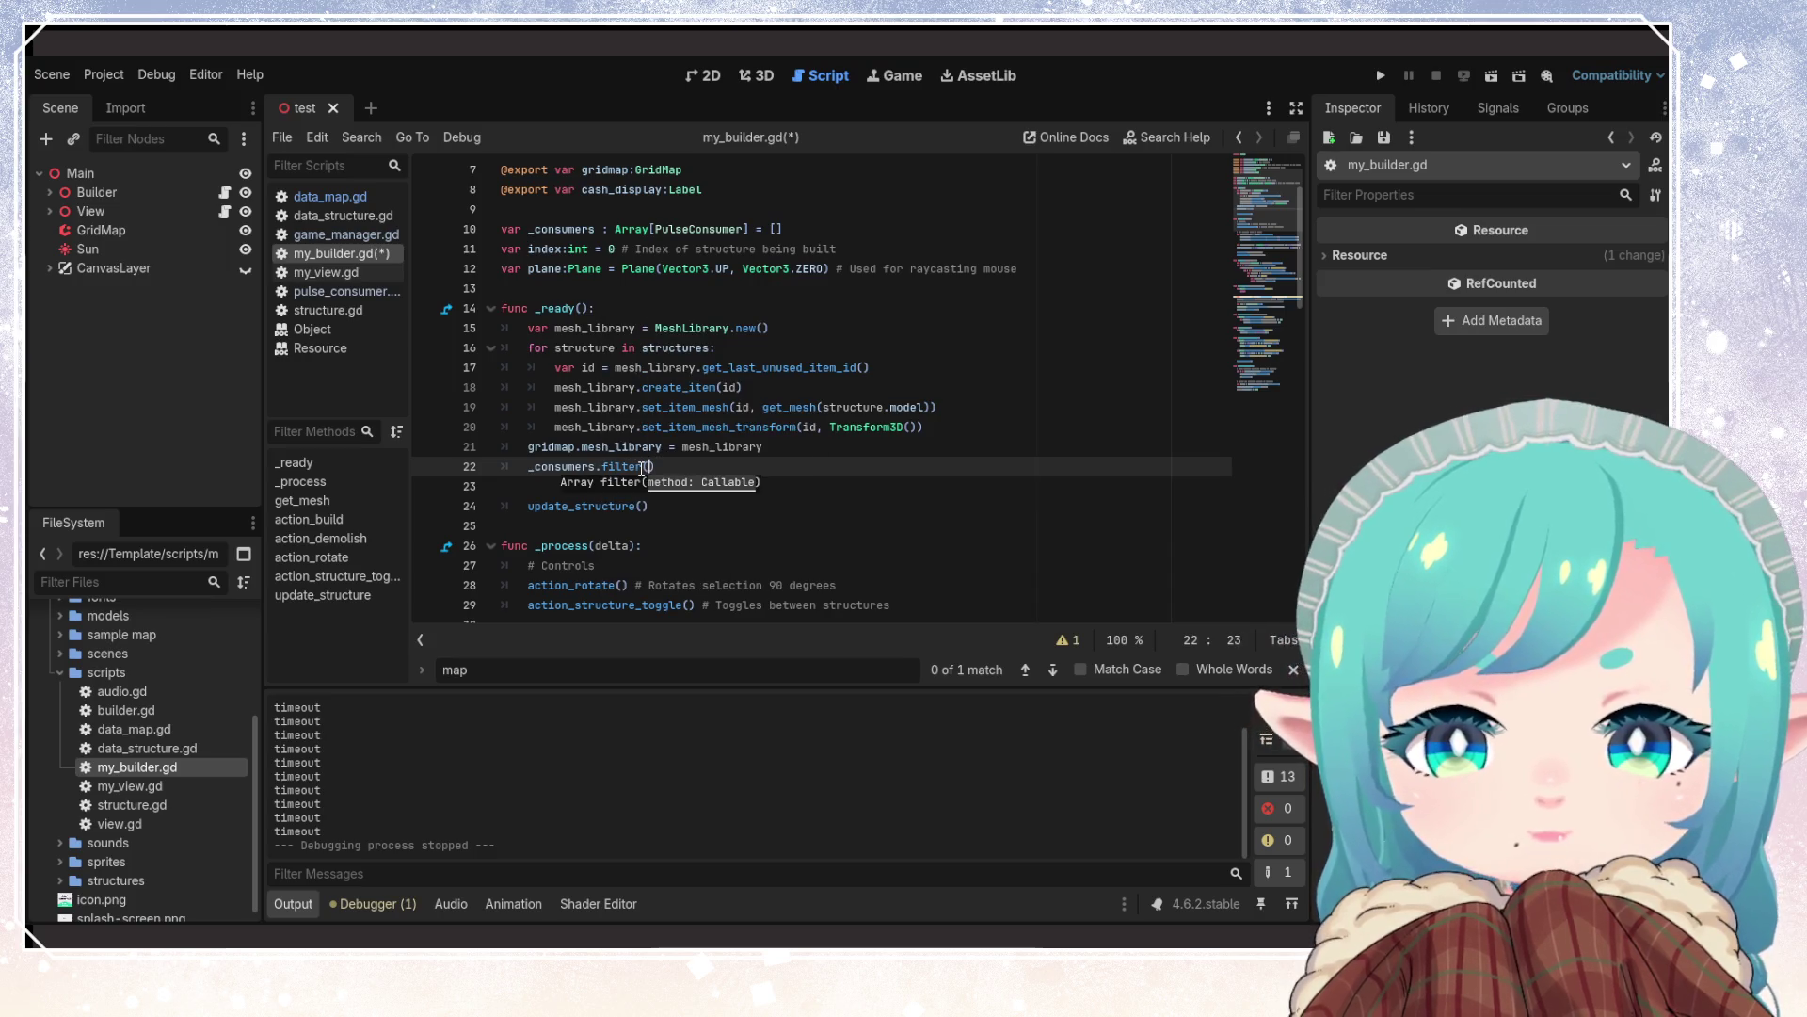
click(627, 468)
mouse_move(613, 468)
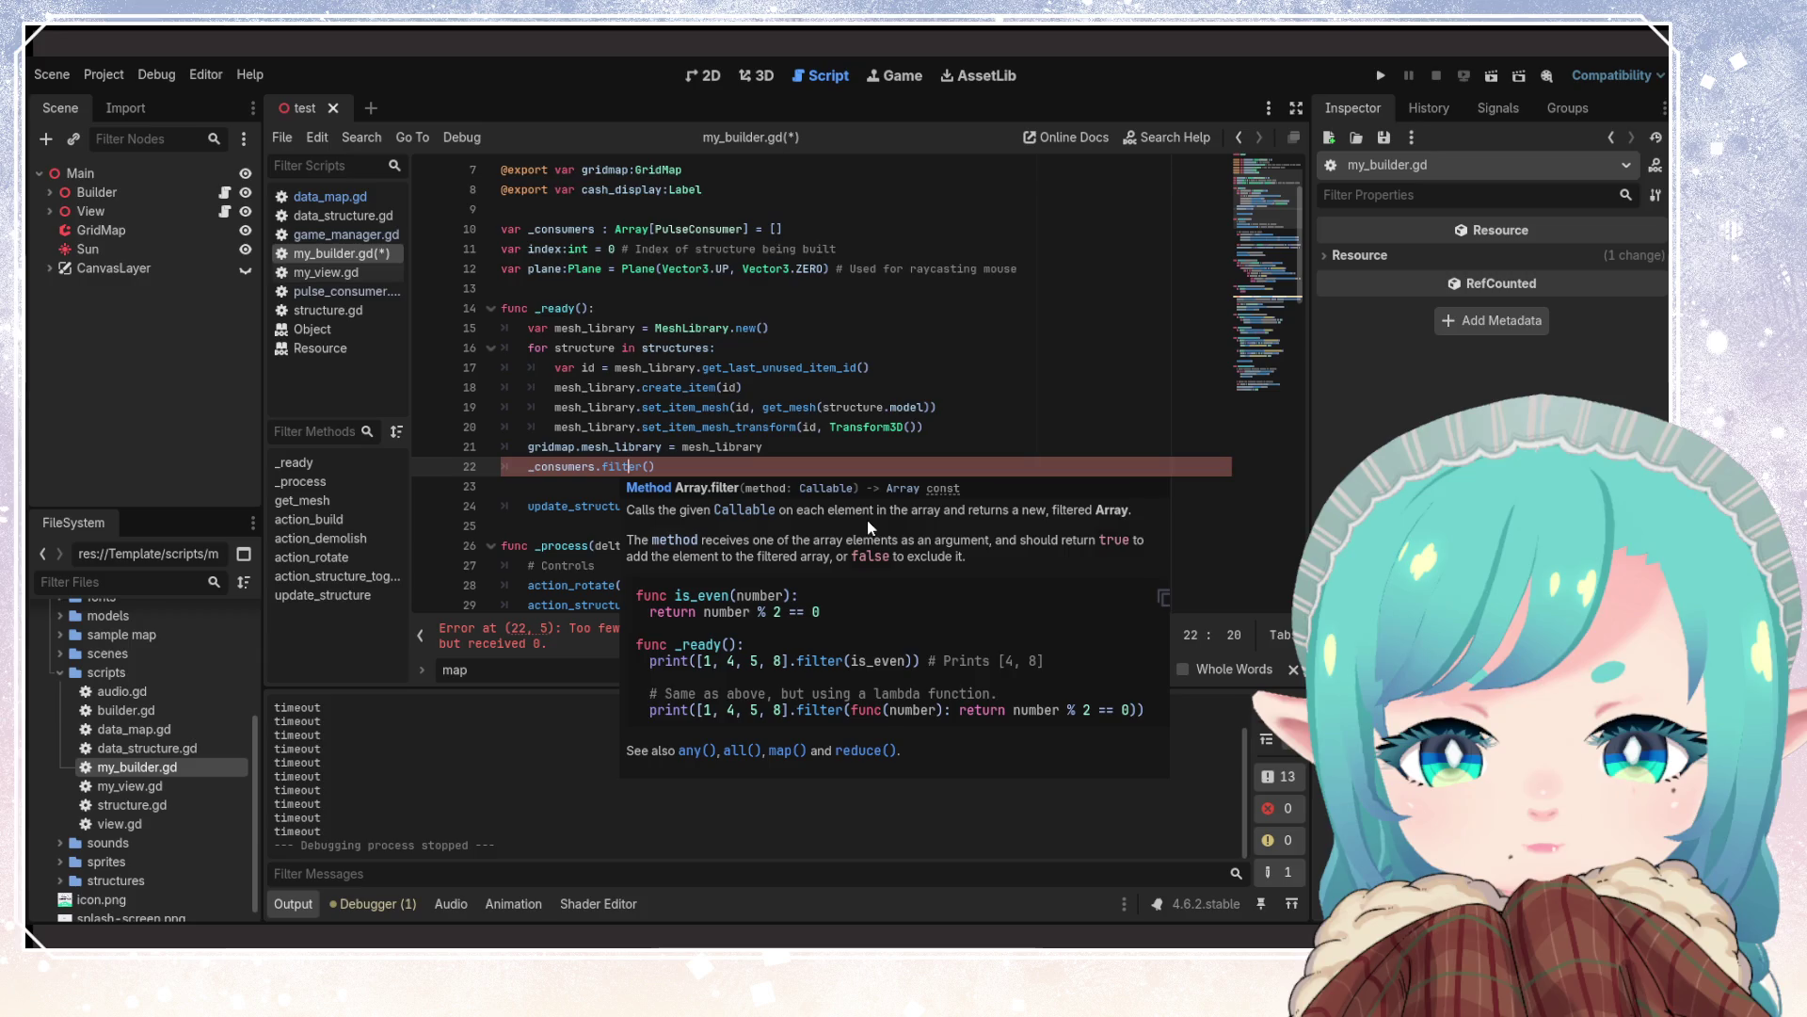
drag(657, 467, 425, 470)
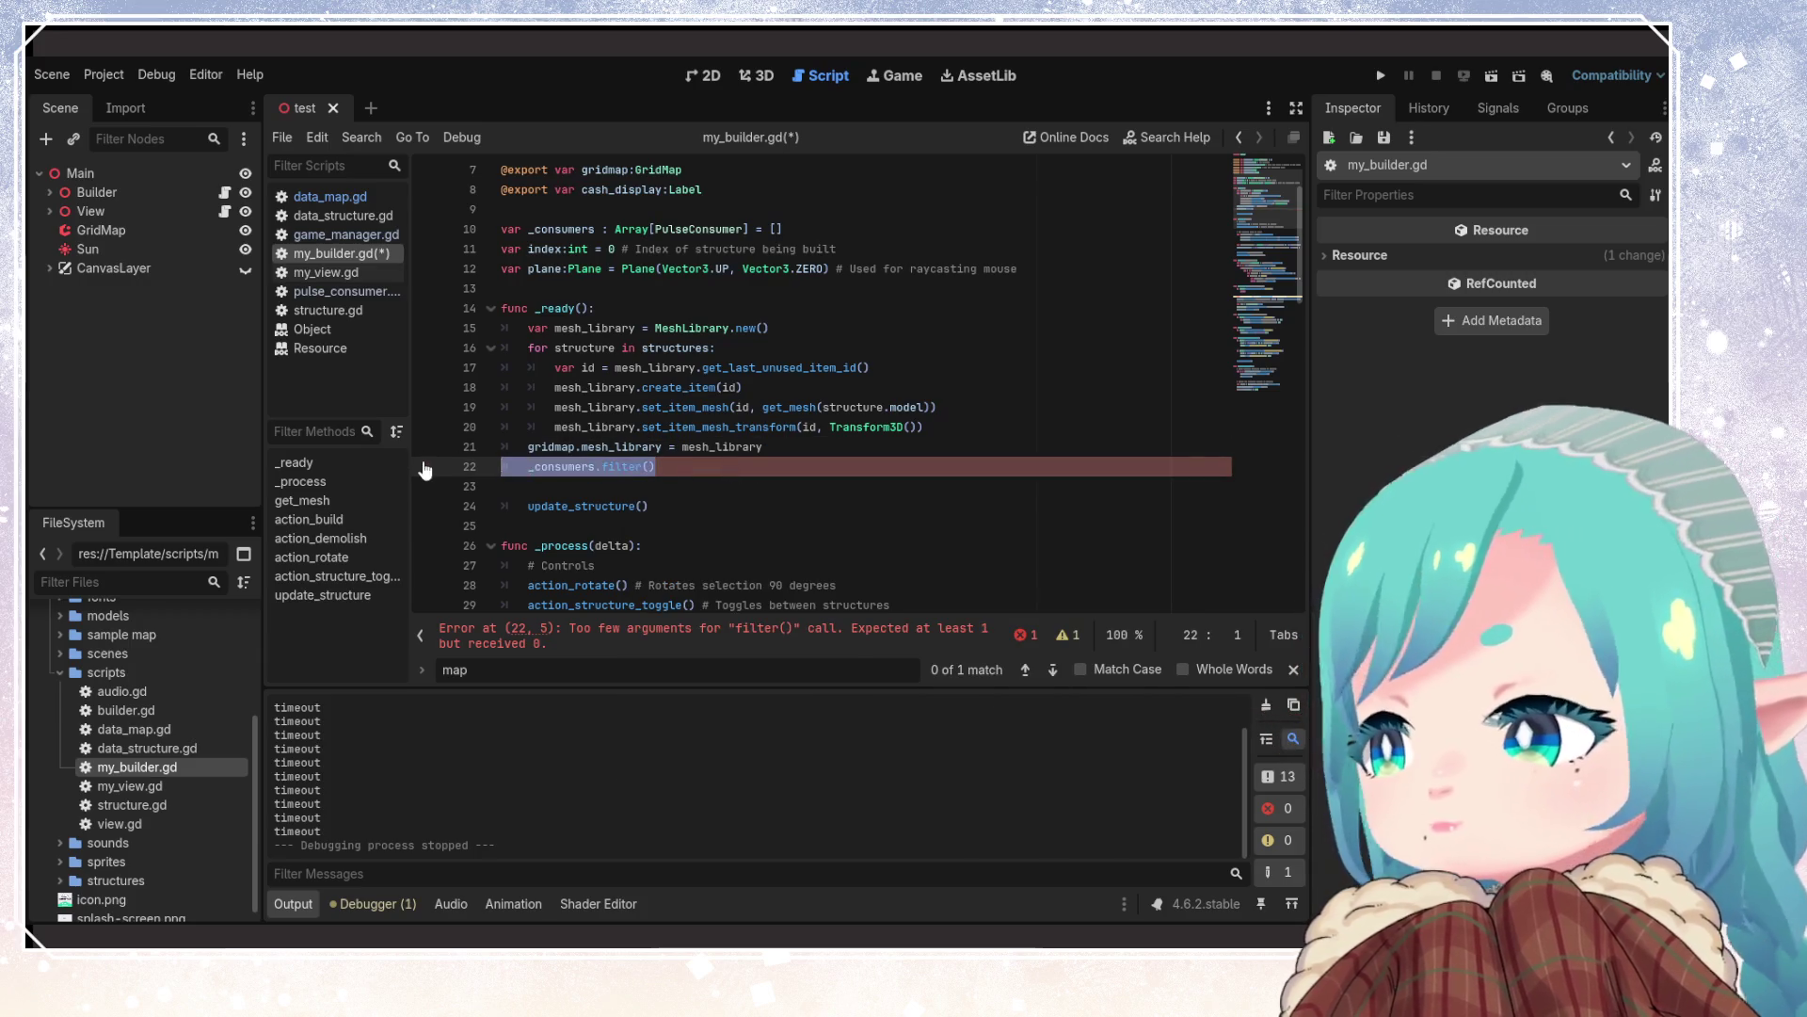
key(BackSpace)
key(BackSpace)
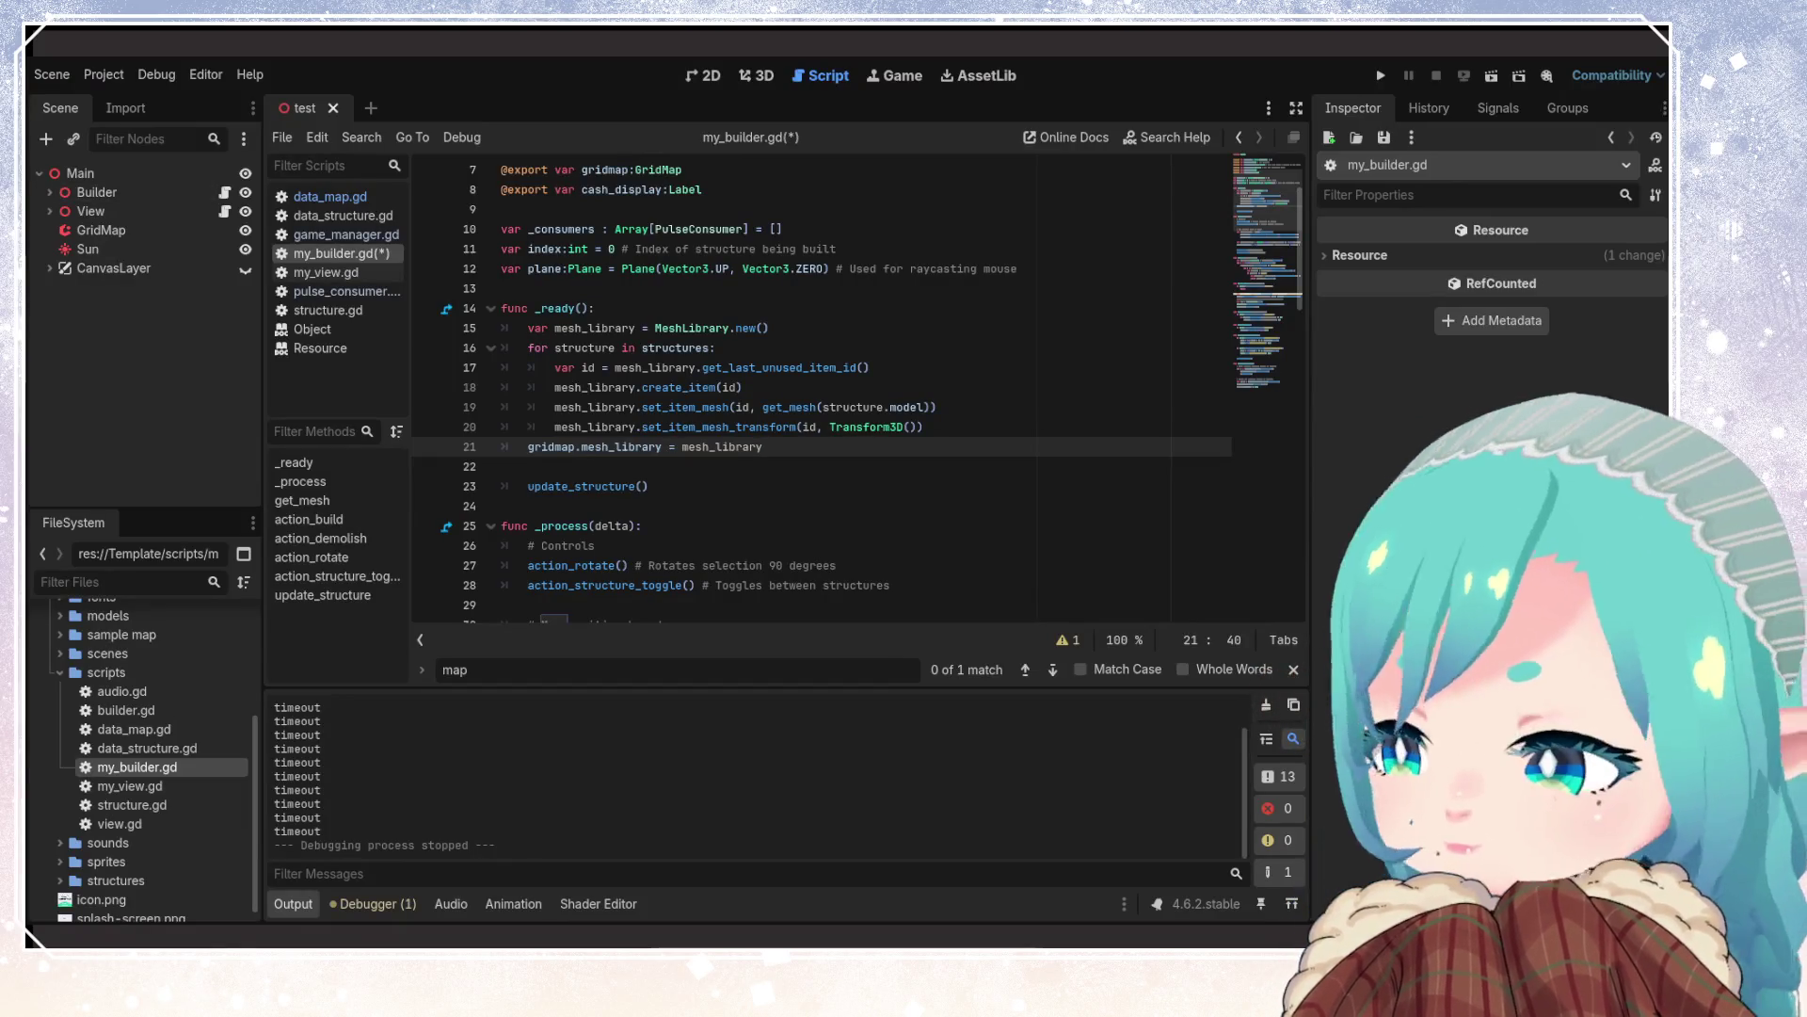
Delete the commented #GameManager.create_pulse_consumer line in action_build and save my_builder.gd
scroll(788, 508, up, 2)
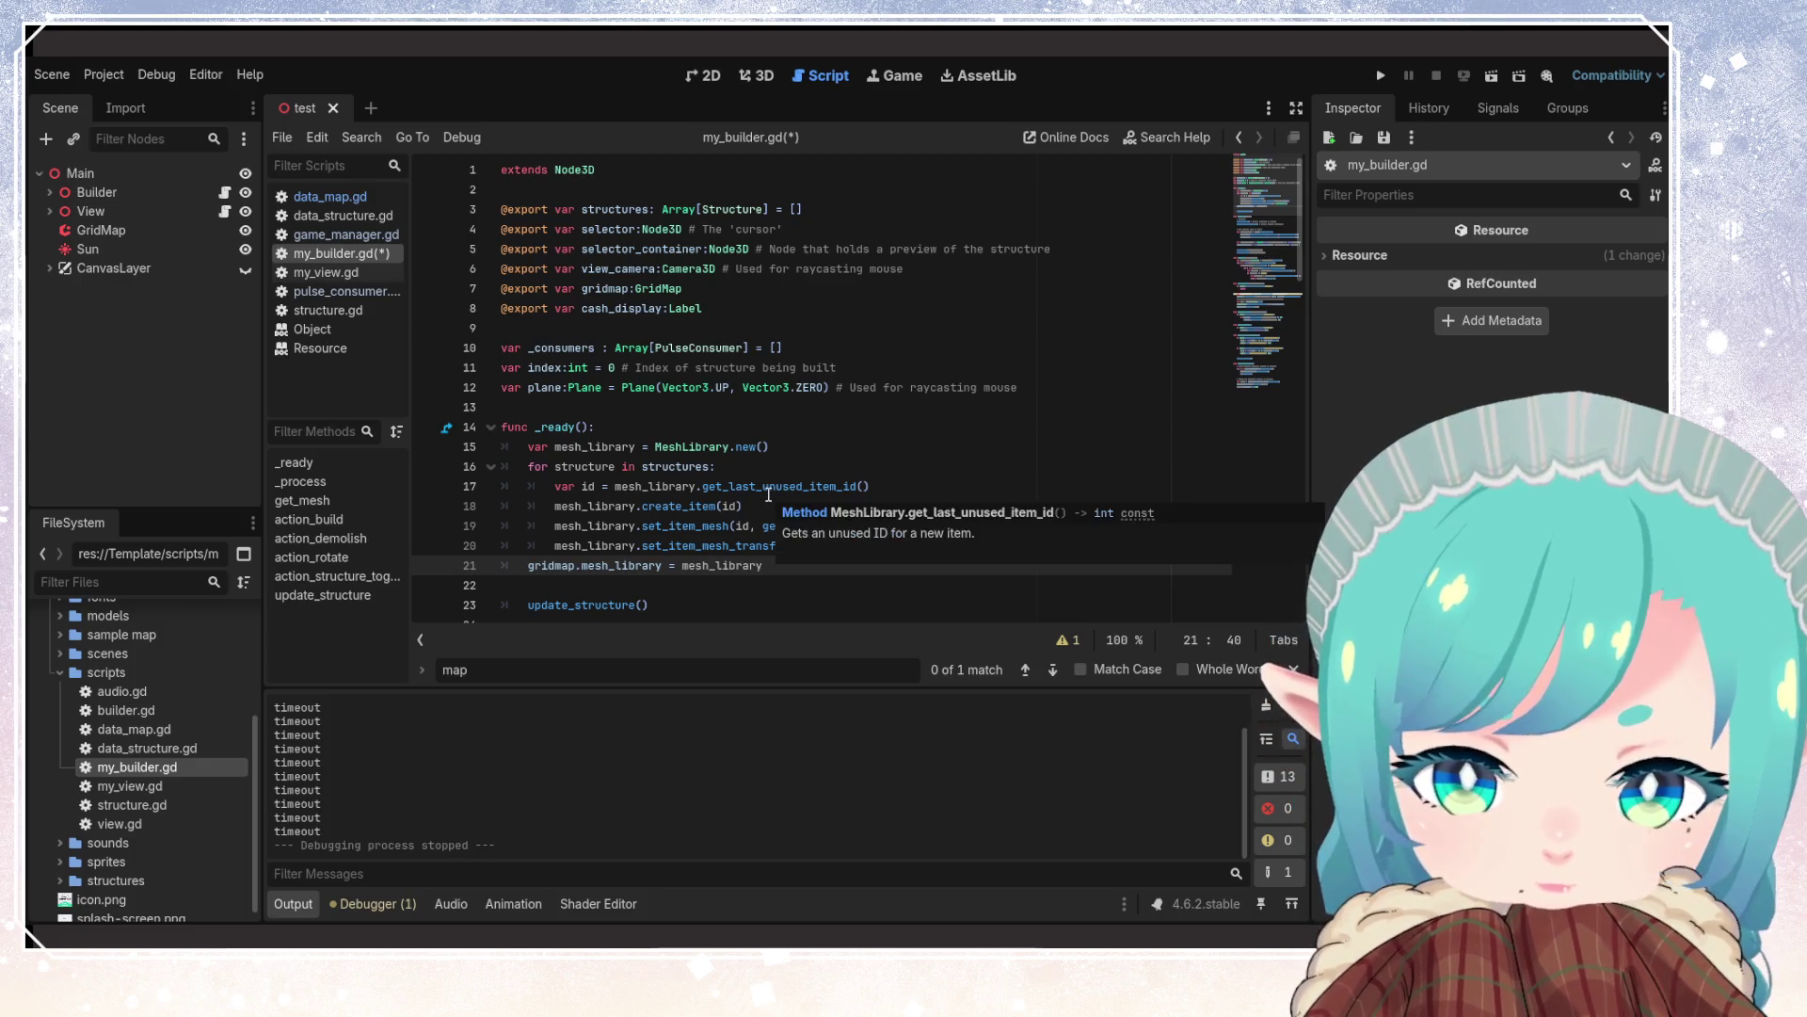
click(596, 348)
scroll(790, 462, down, 6)
scroll(790, 463, down, 5)
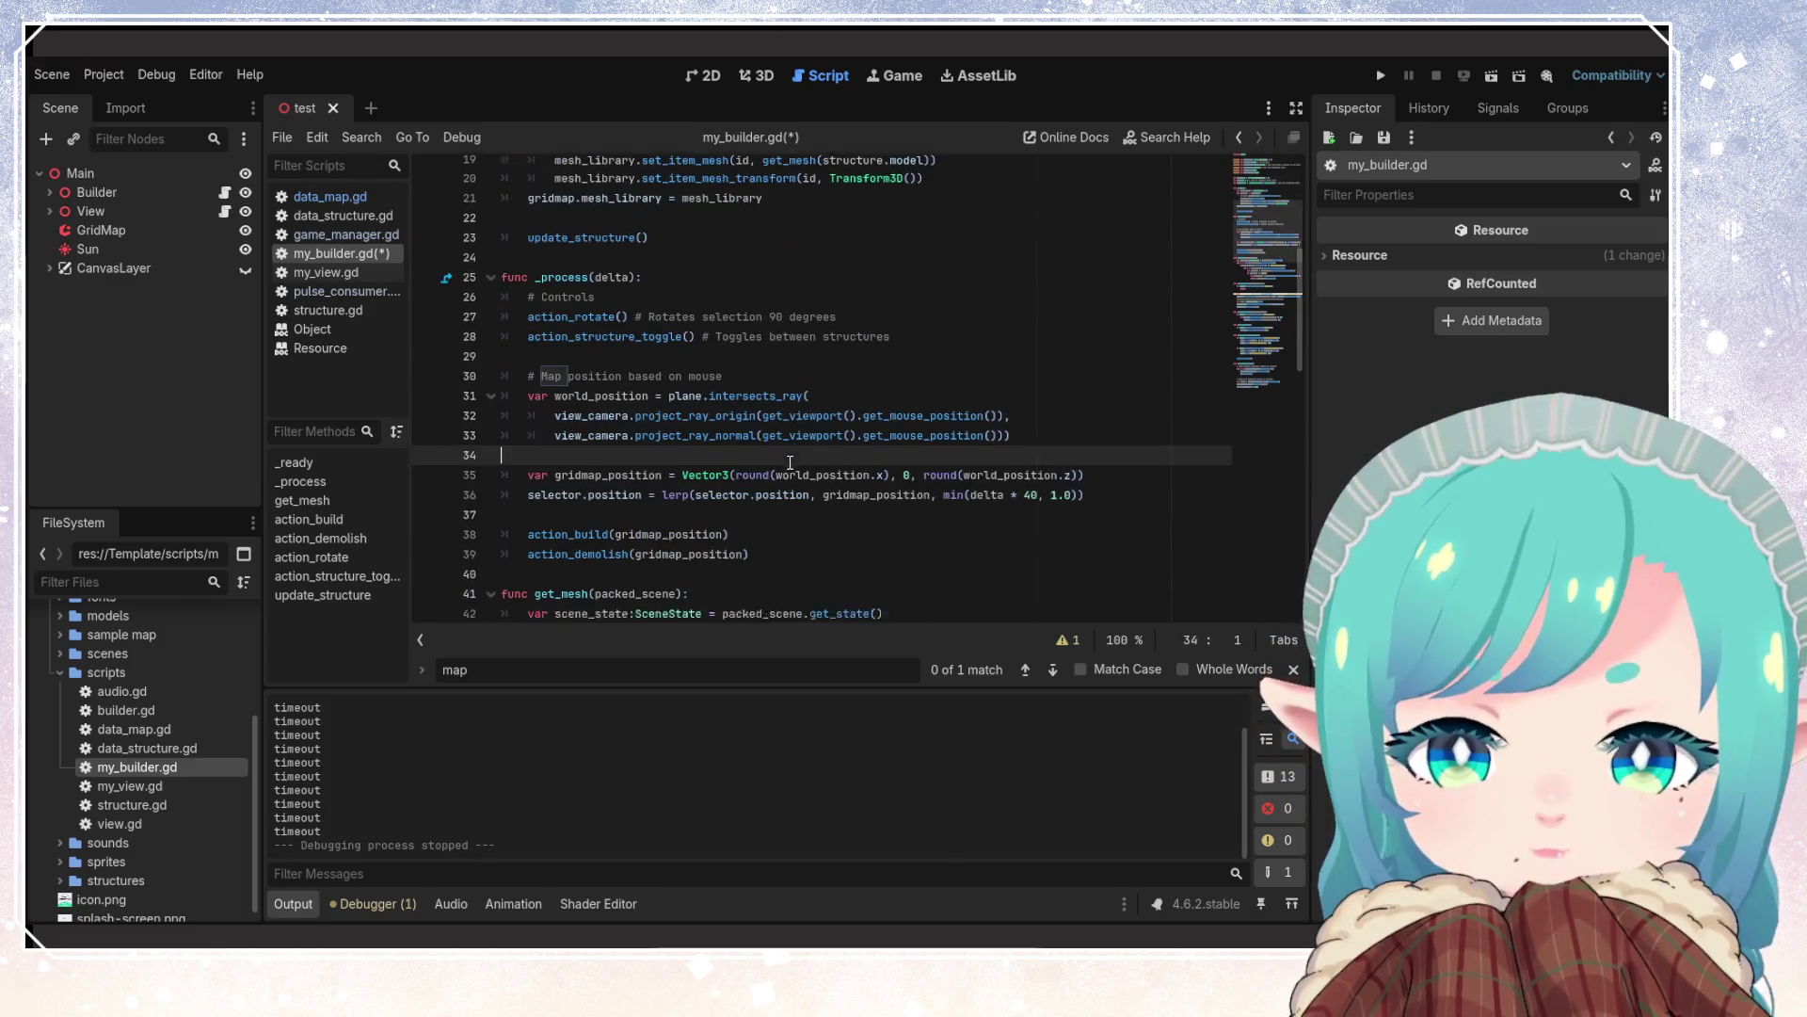
click(790, 462)
scroll(781, 456, down, 4)
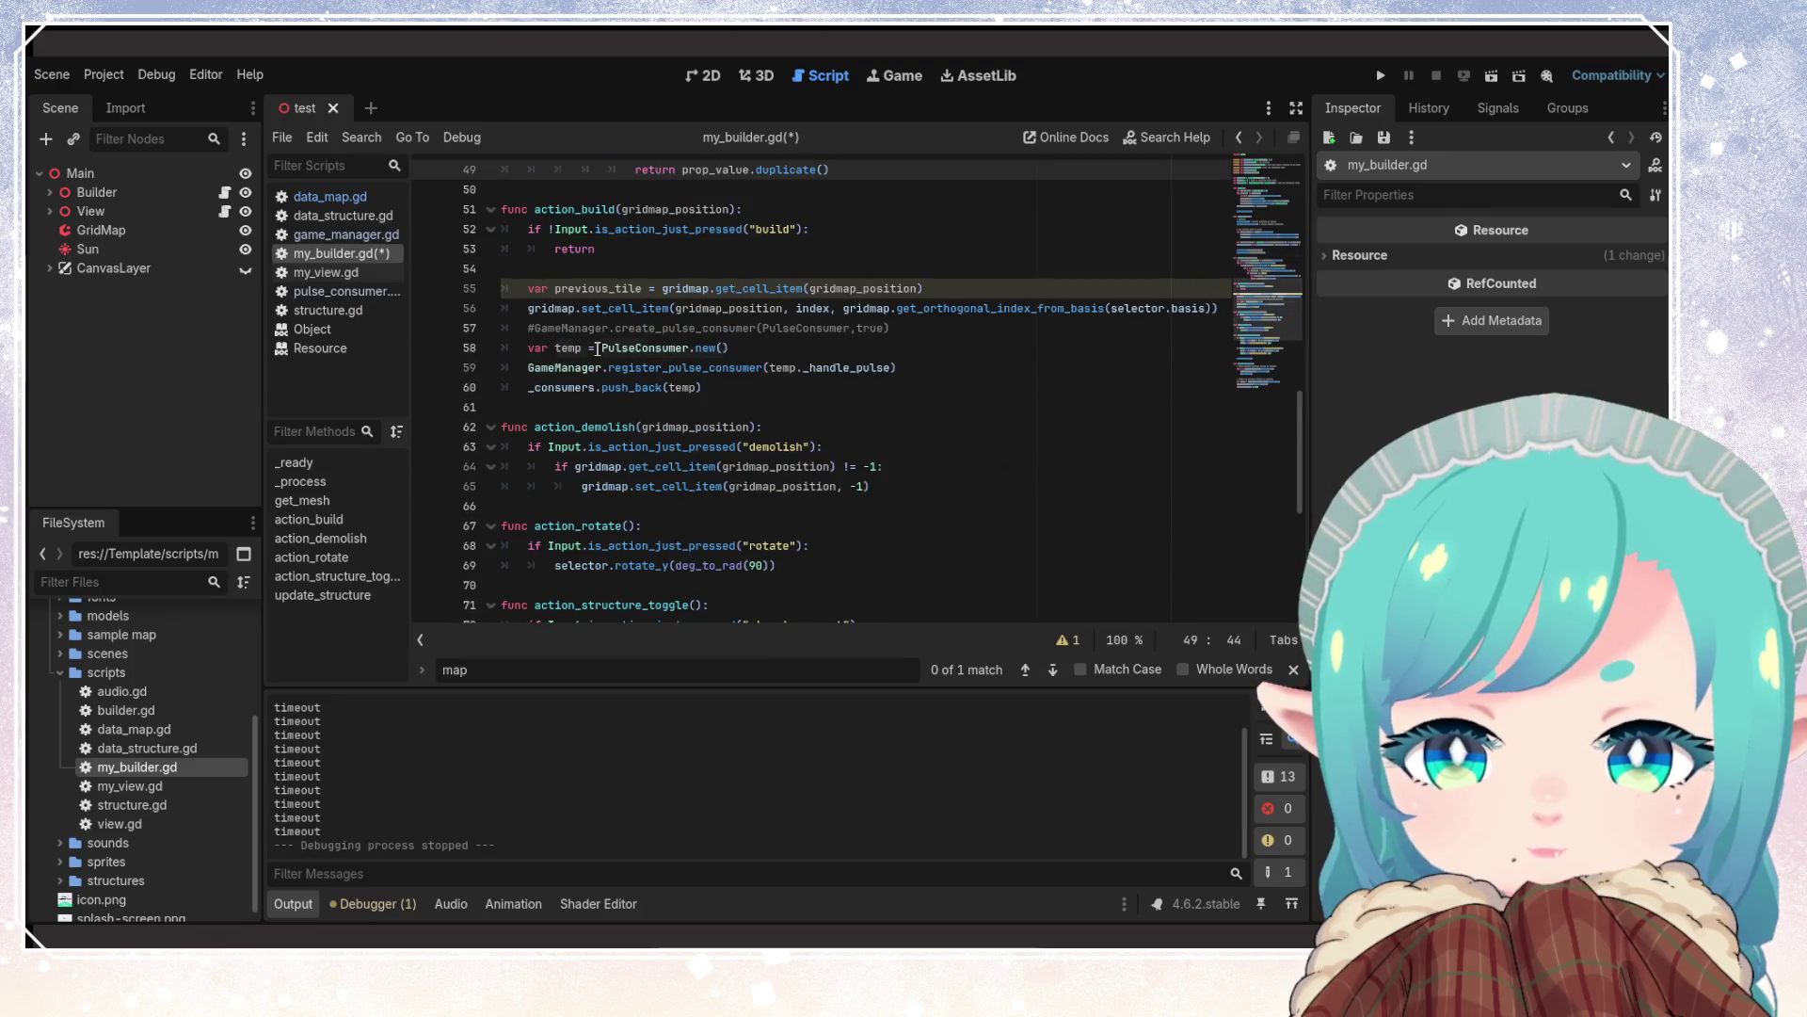
click(610, 353)
scroll(605, 359, up, 1)
click(758, 428)
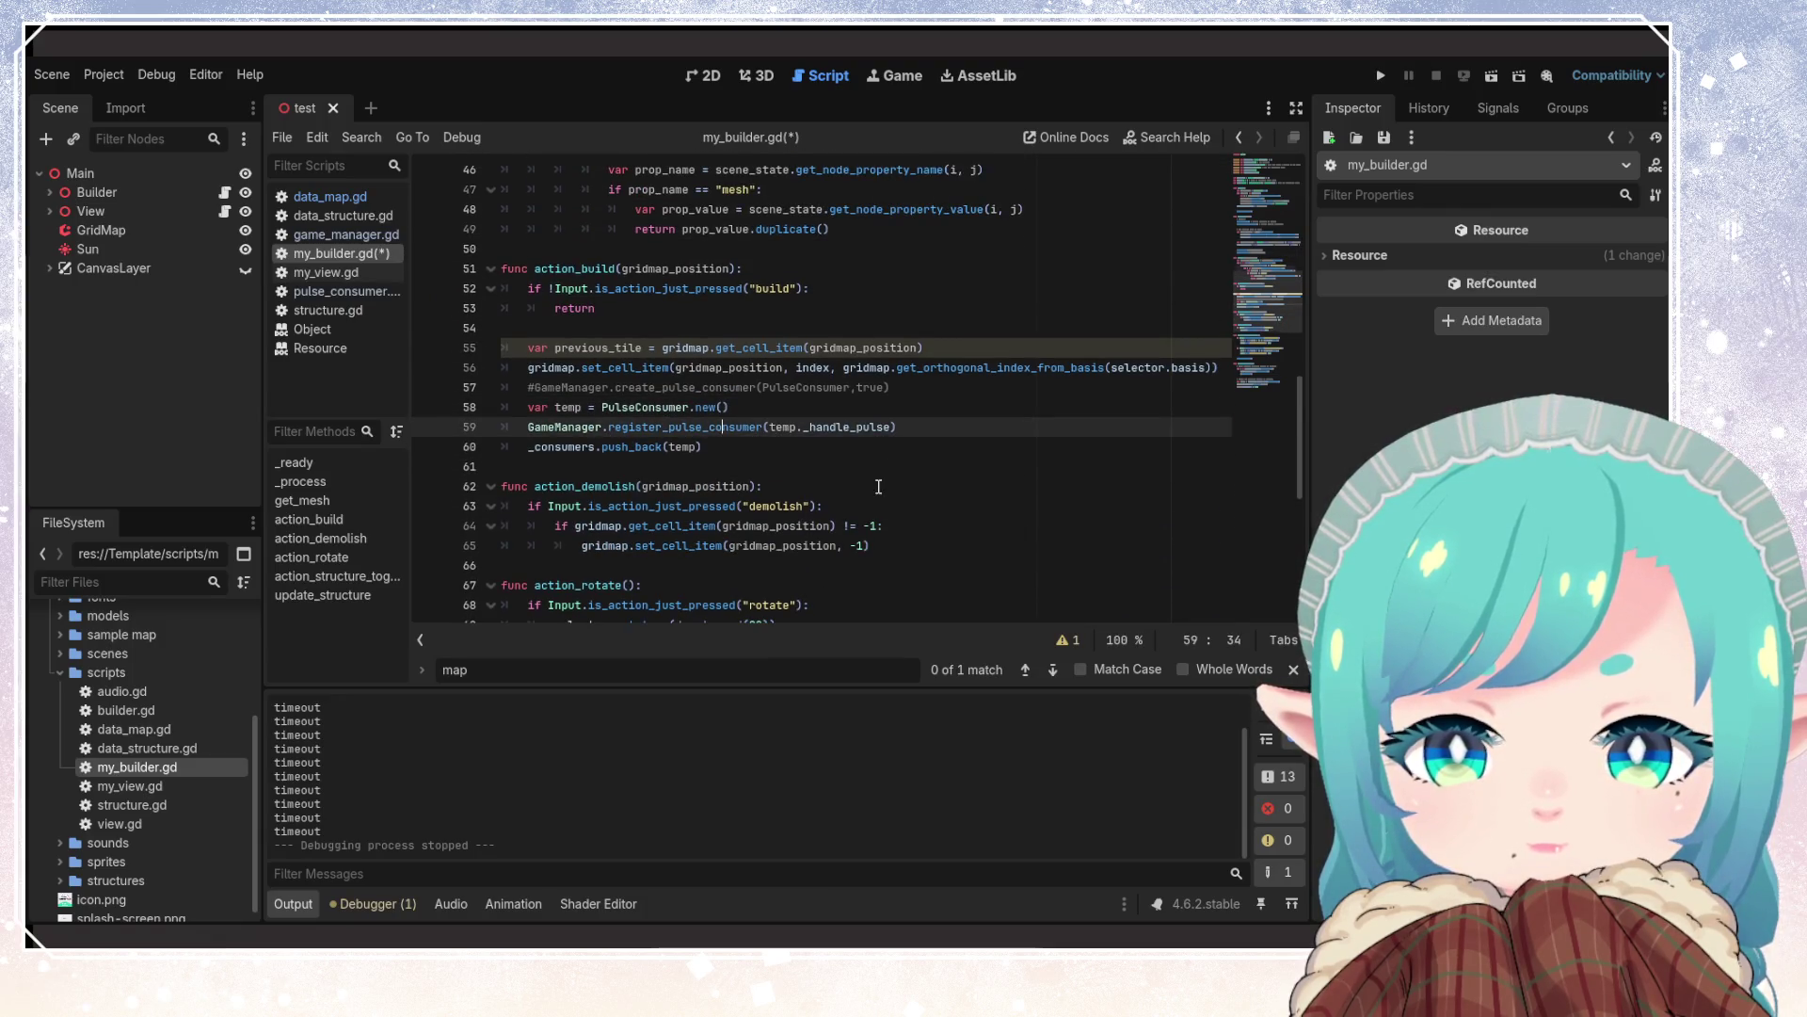
scroll(815, 492, up, 3)
click(709, 446)
scroll(855, 504, up, 3)
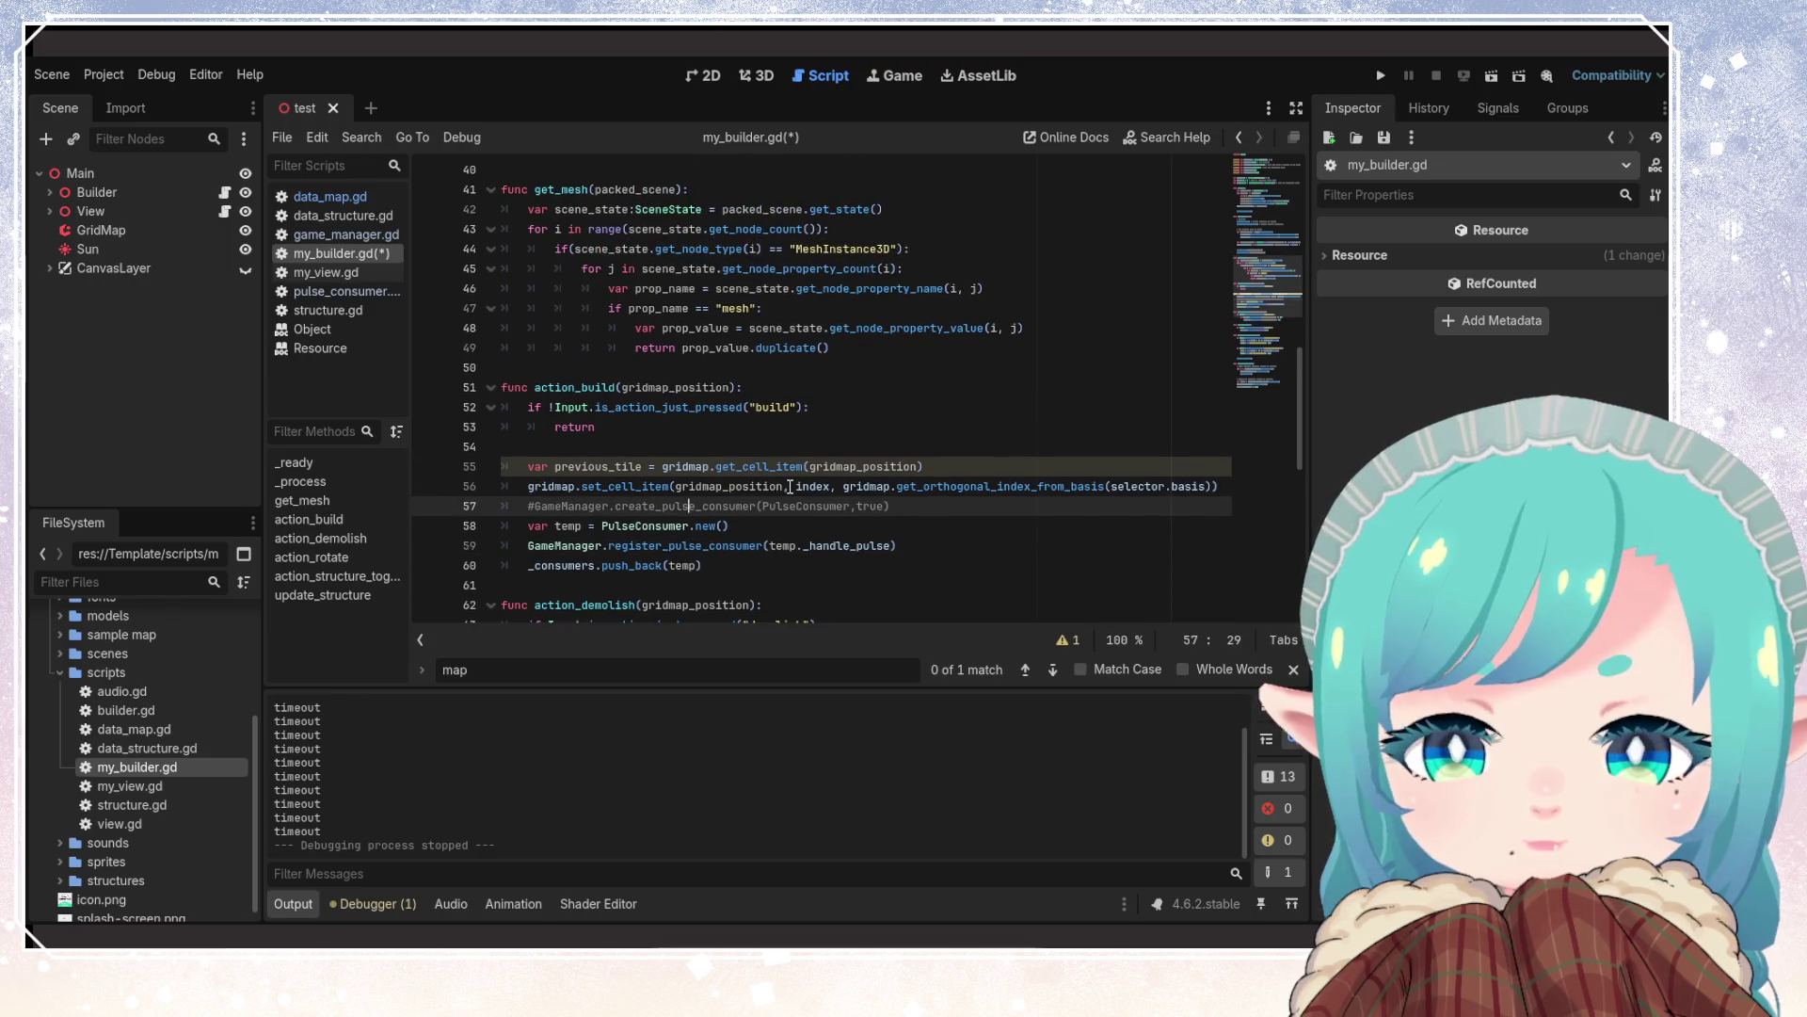
drag(913, 506, 481, 509)
key(BackSpace)
key(ctrl+s)
click(564, 387)
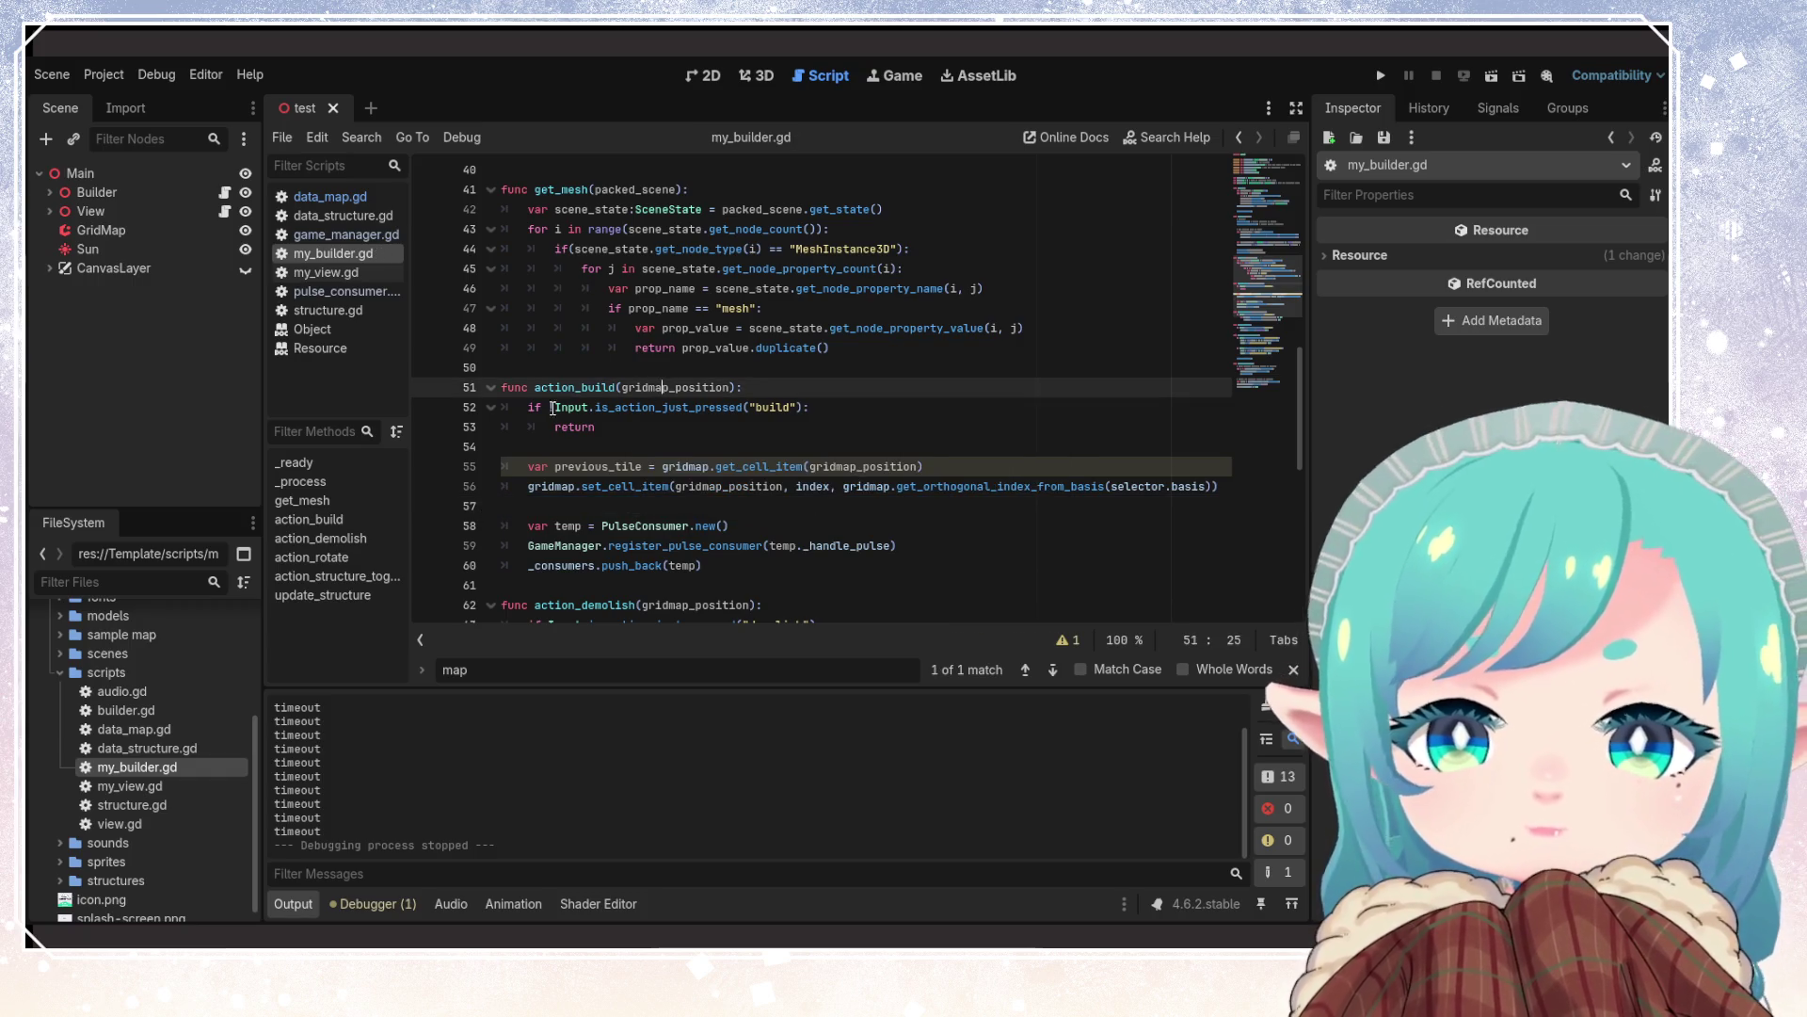
click(656, 468)
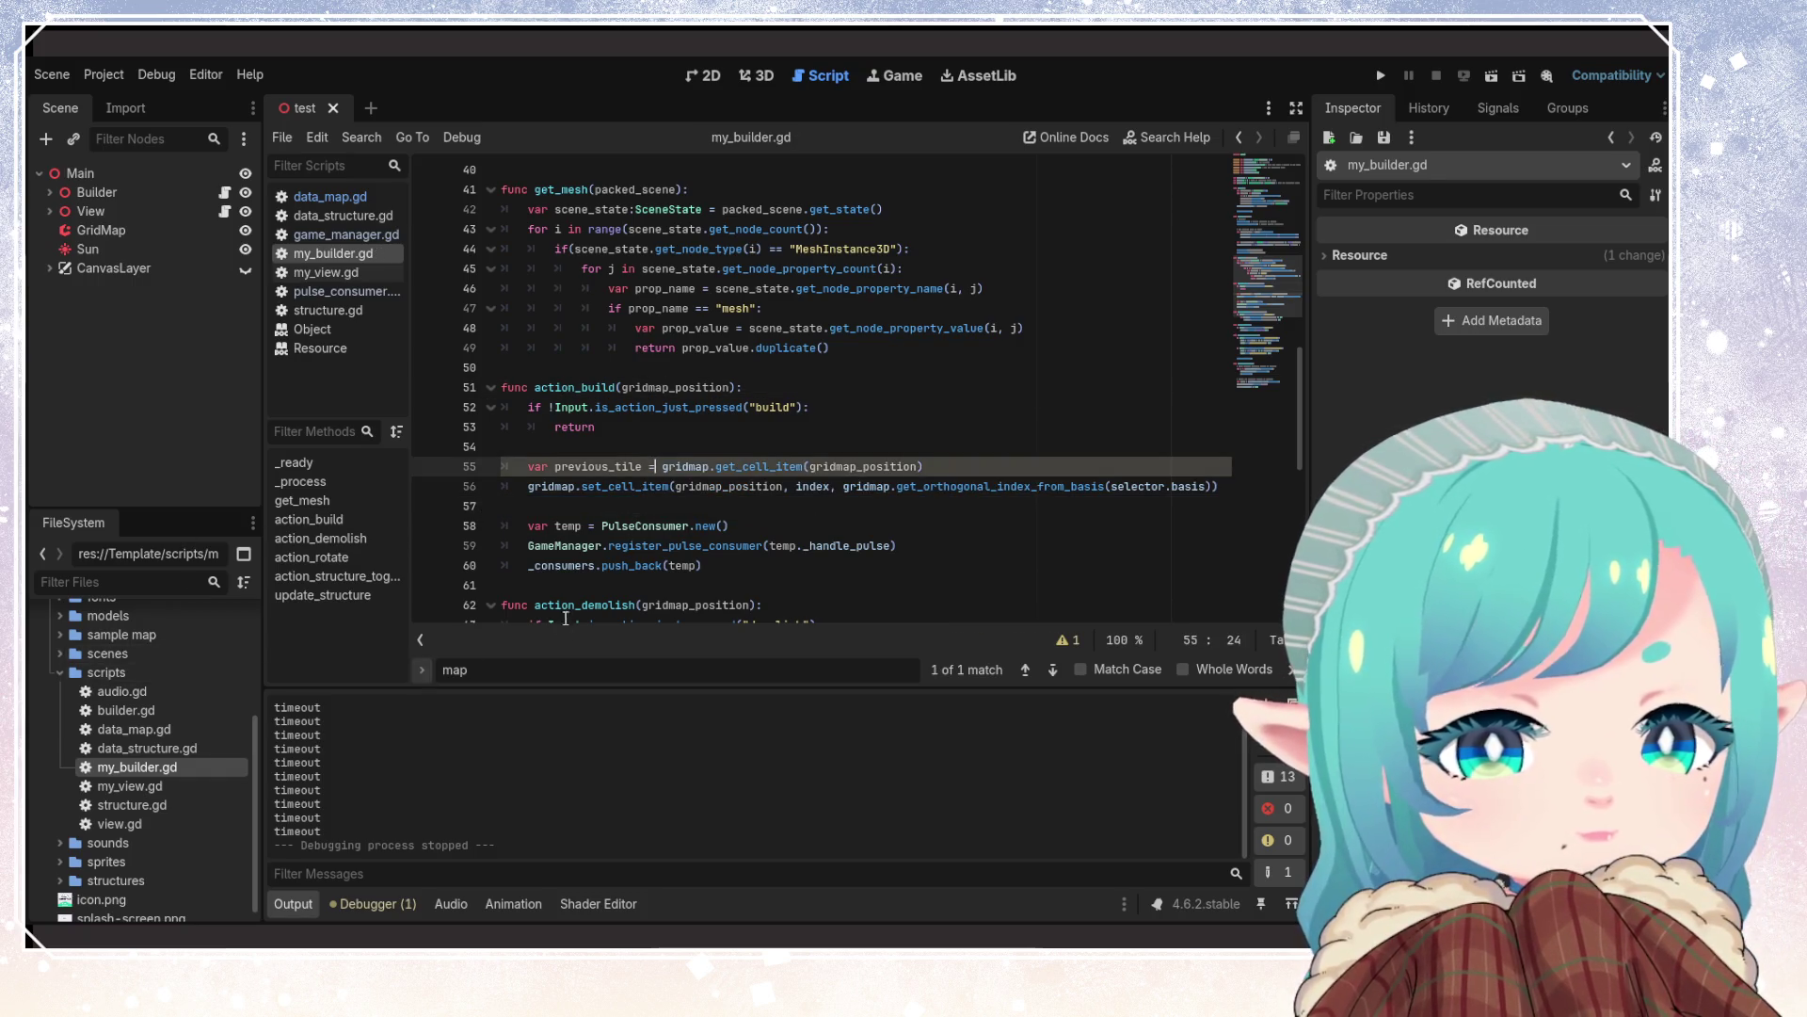
mouse_move(654, 533)
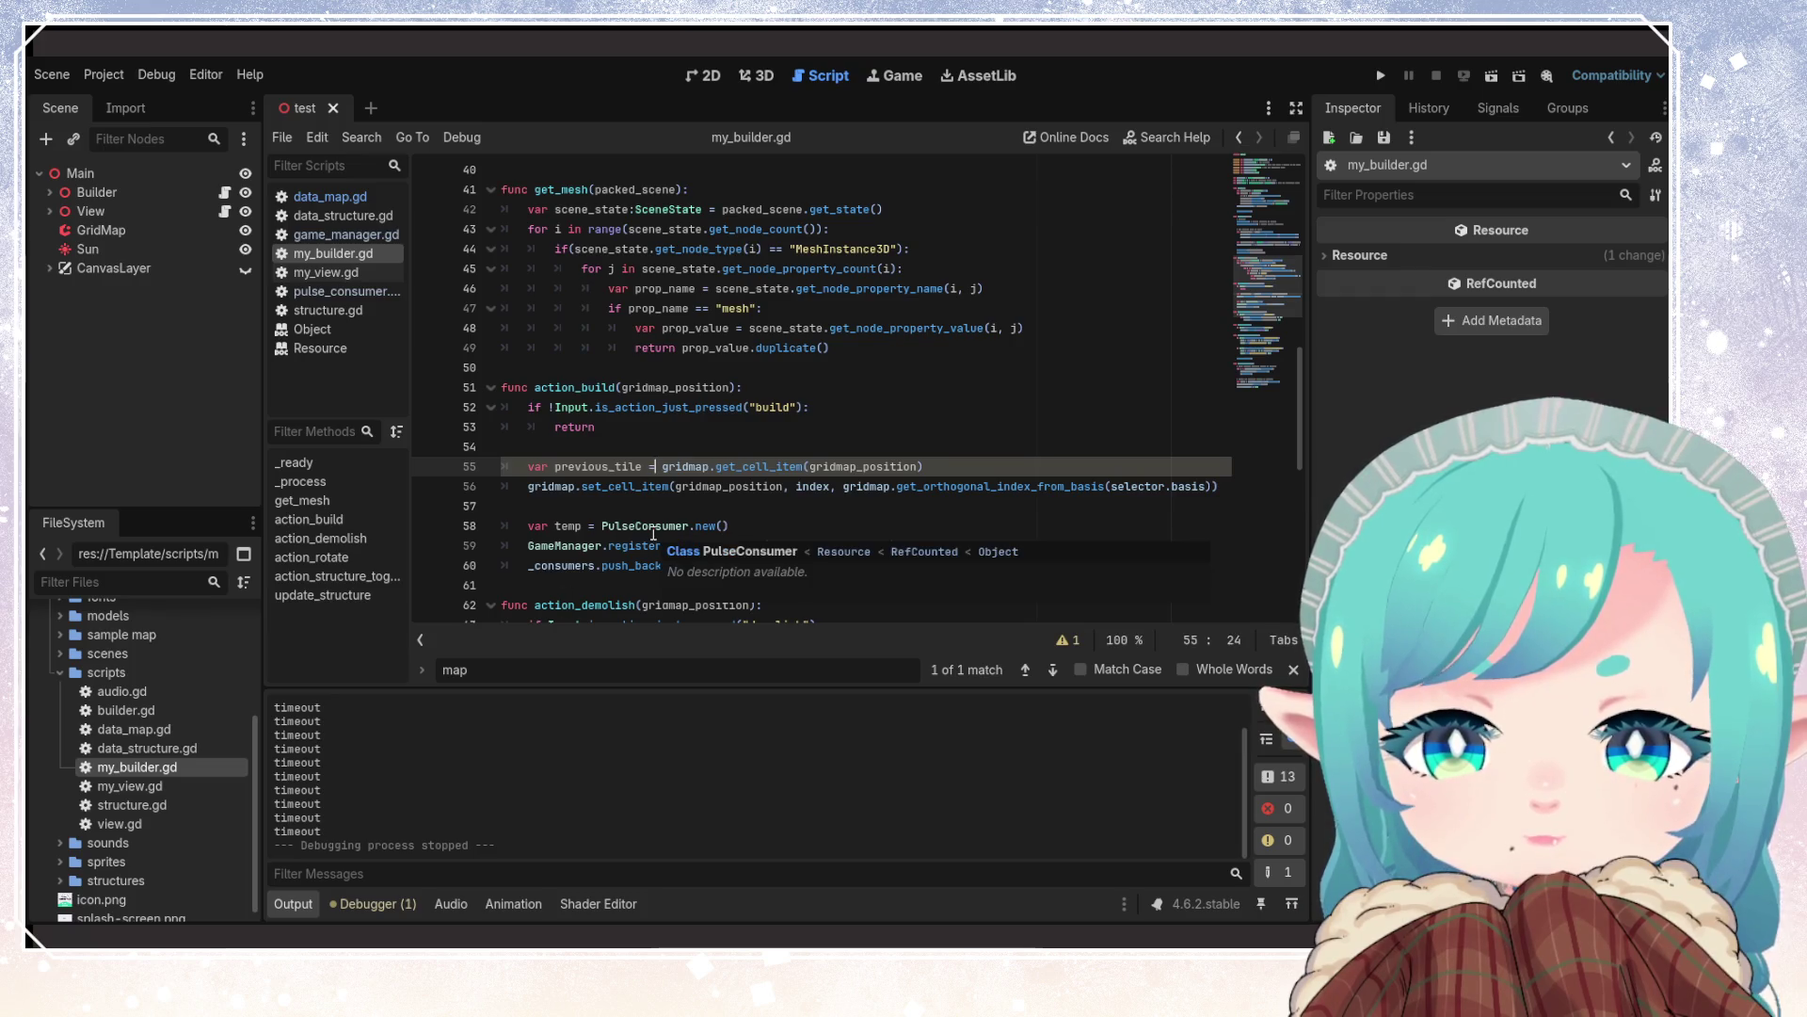
double_click(622, 485)
mouse_move(621, 485)
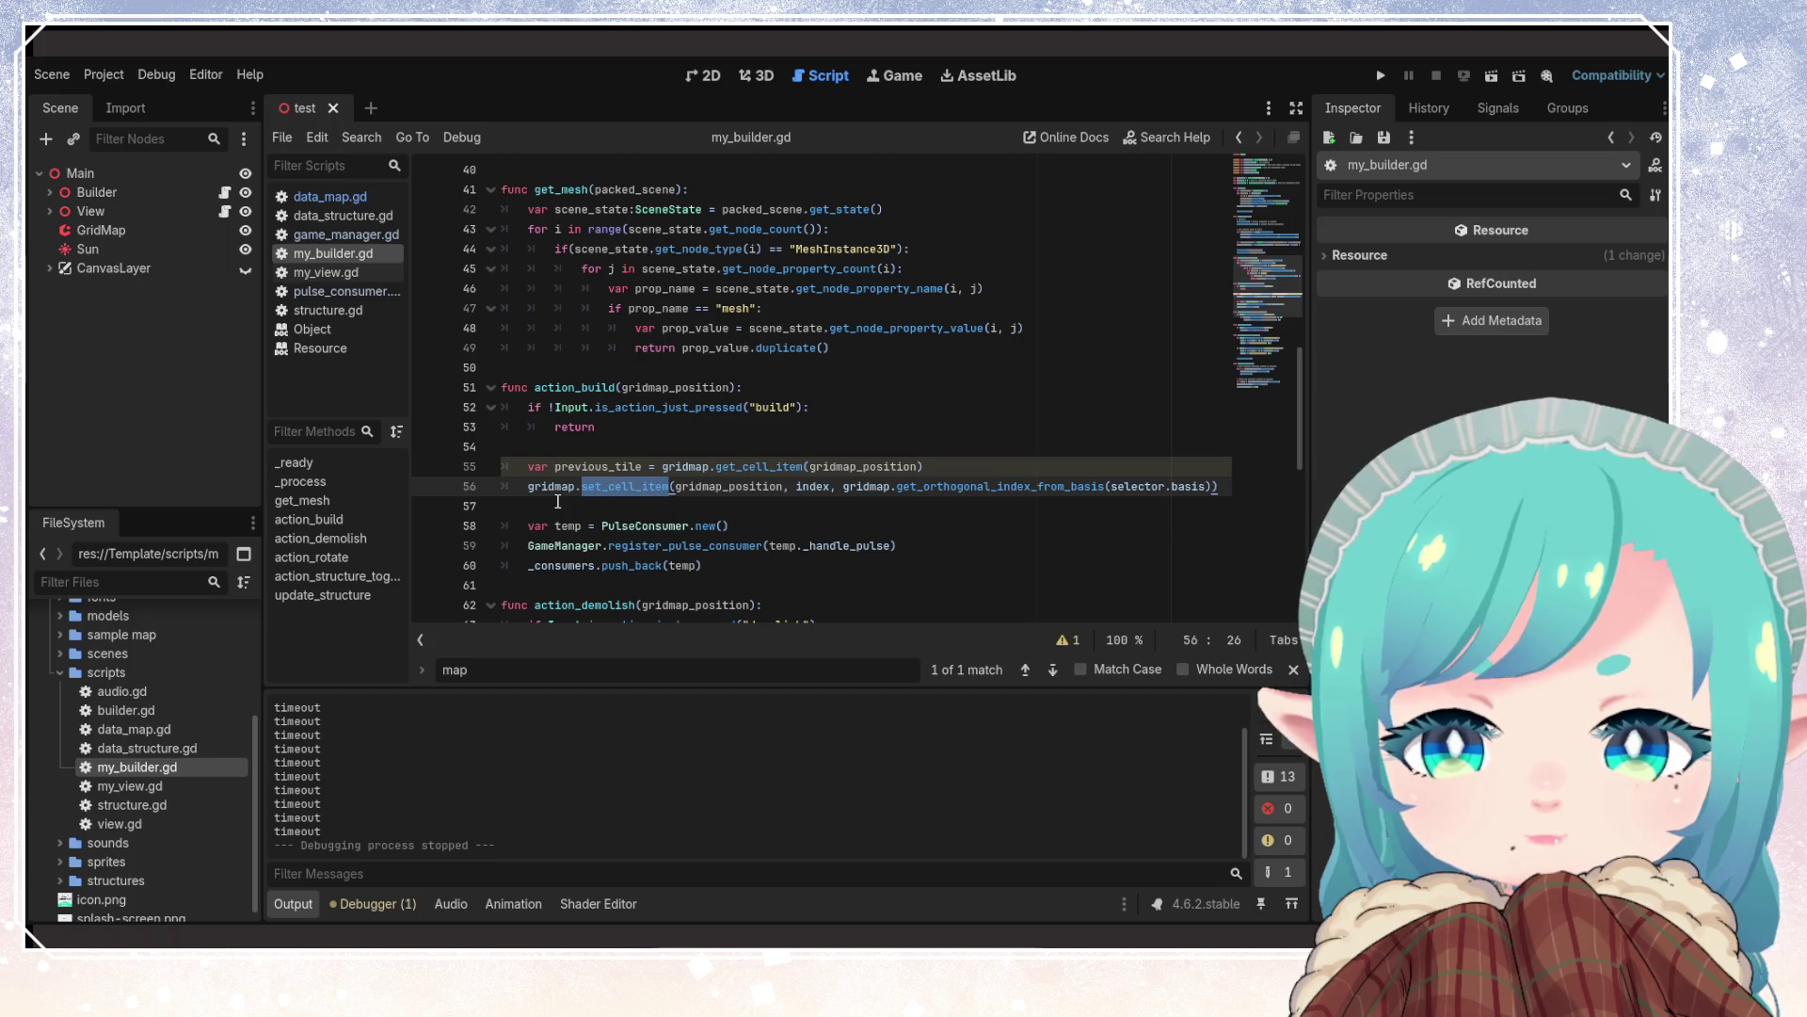
double_click(813, 486)
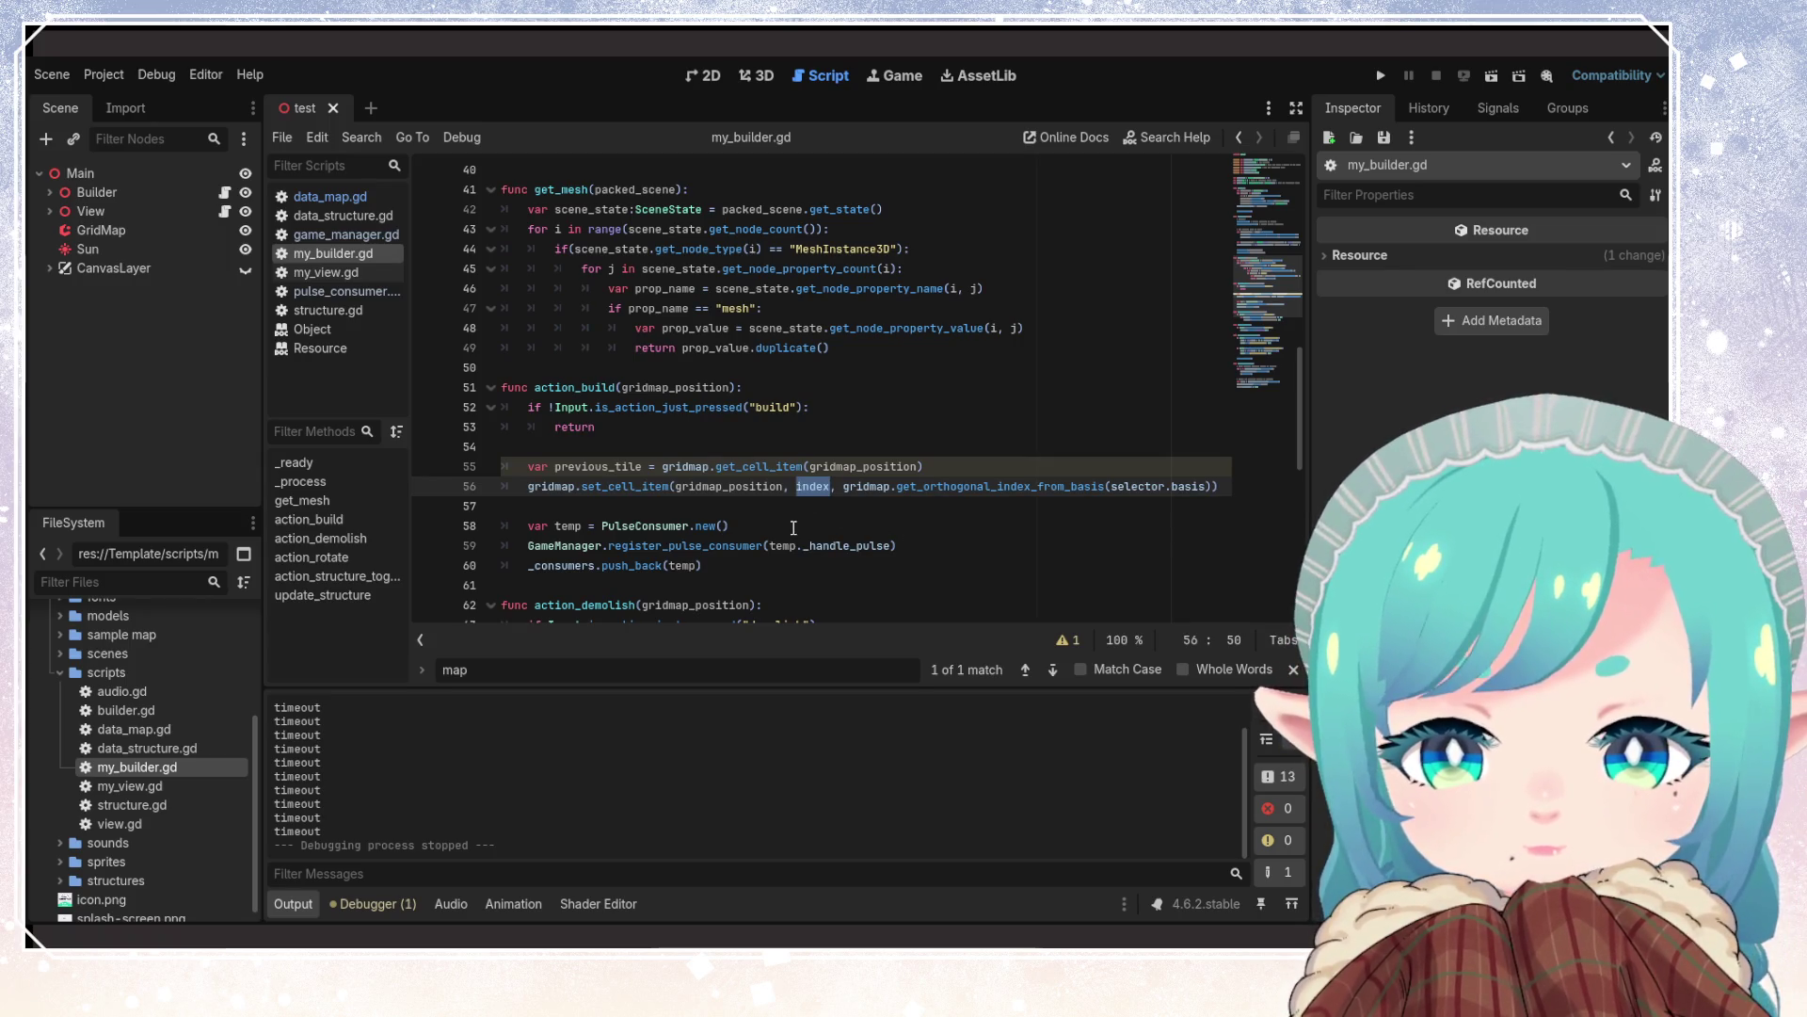
click(654, 526)
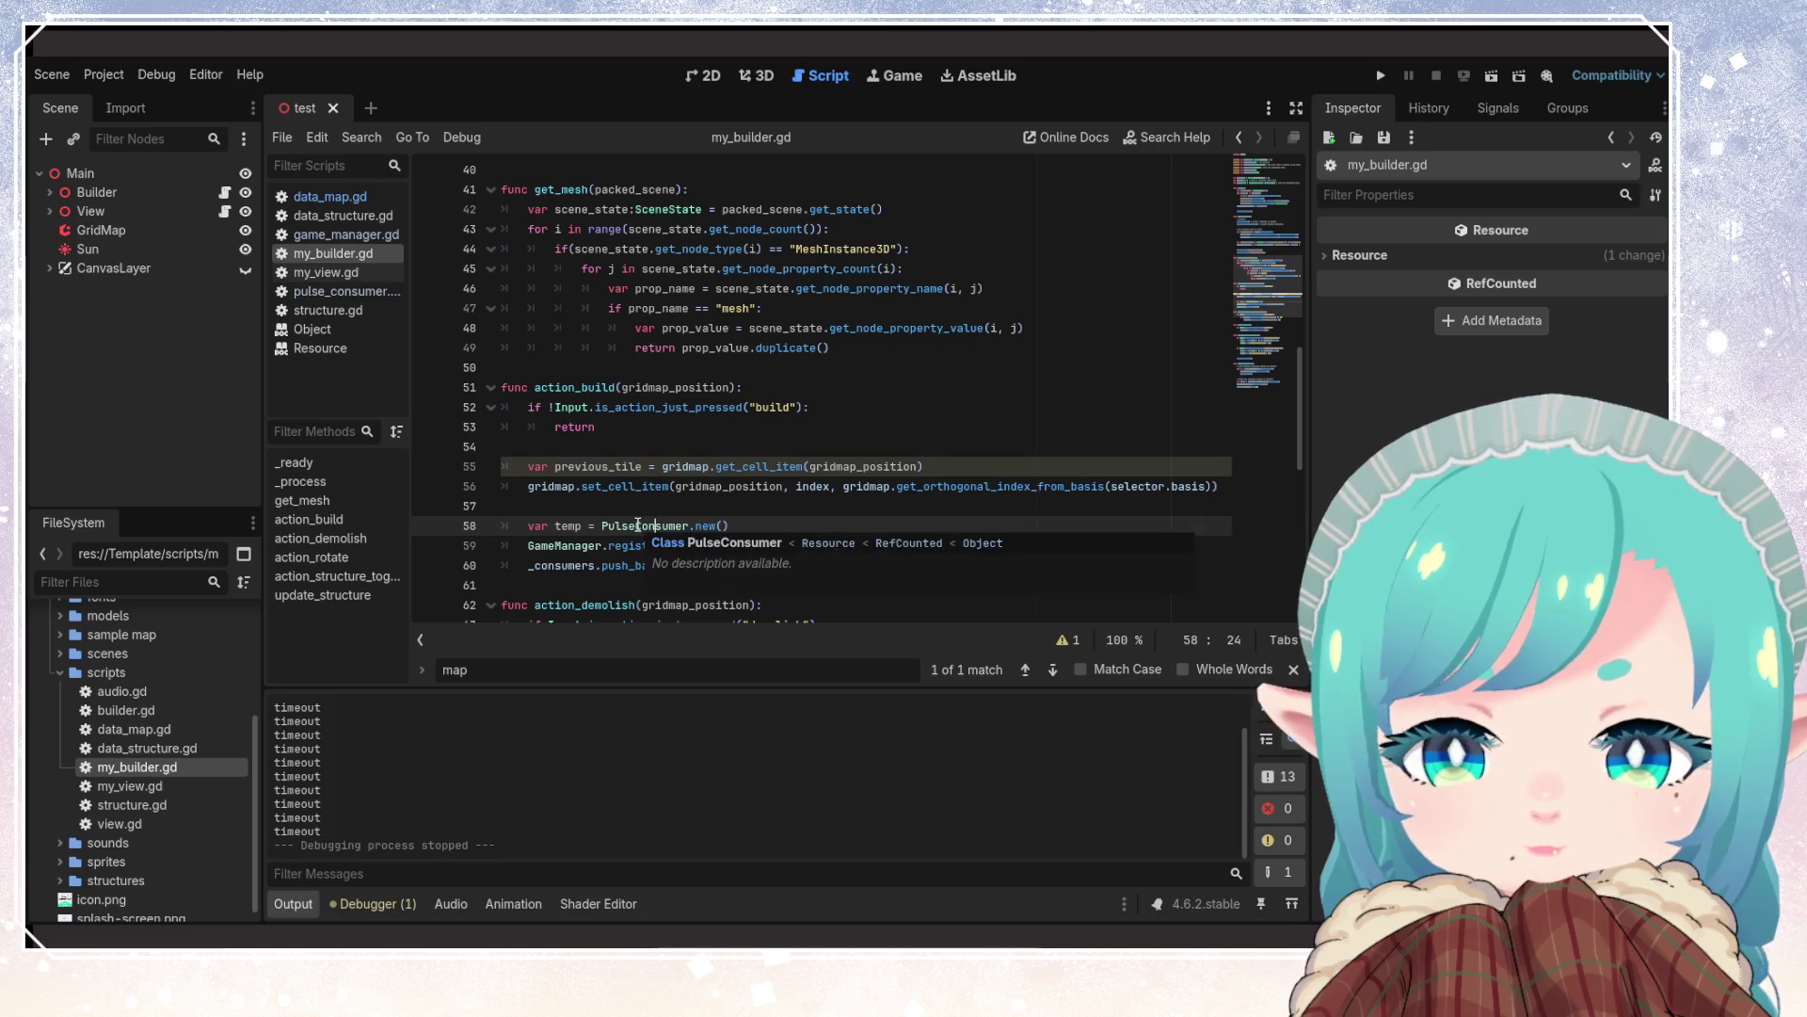
click(945, 429)
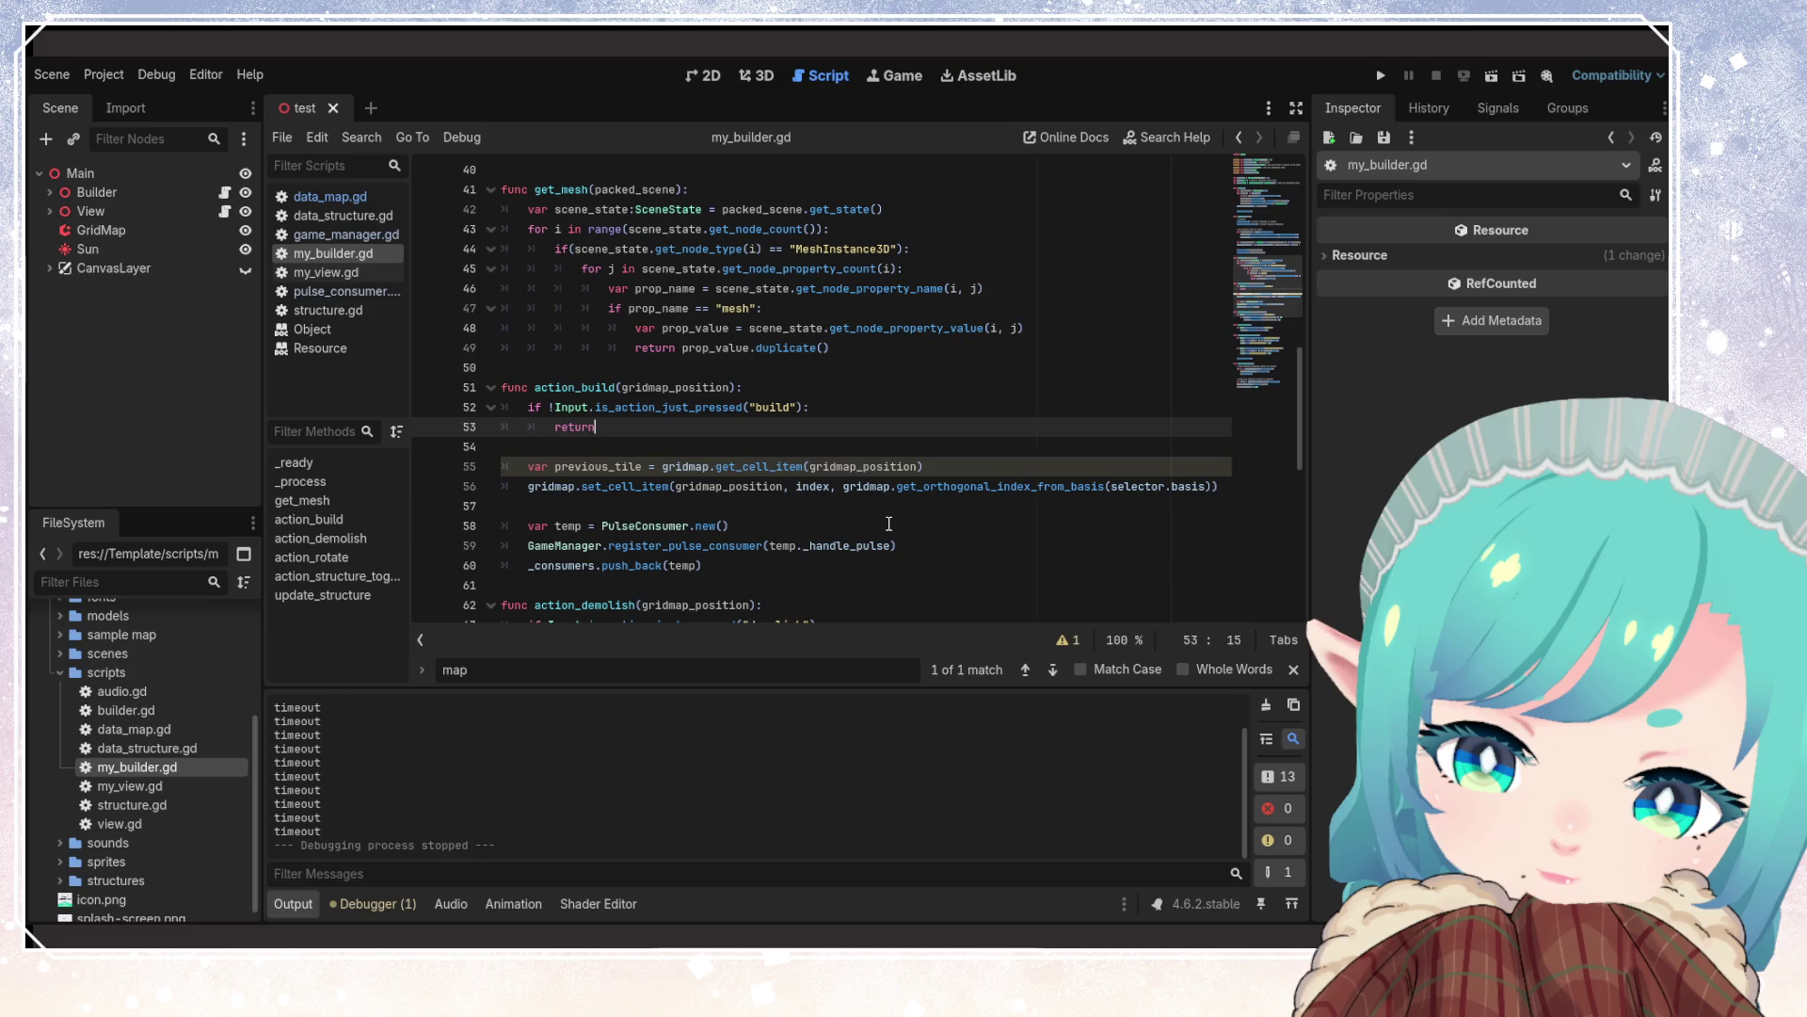
mouse_move(817, 484)
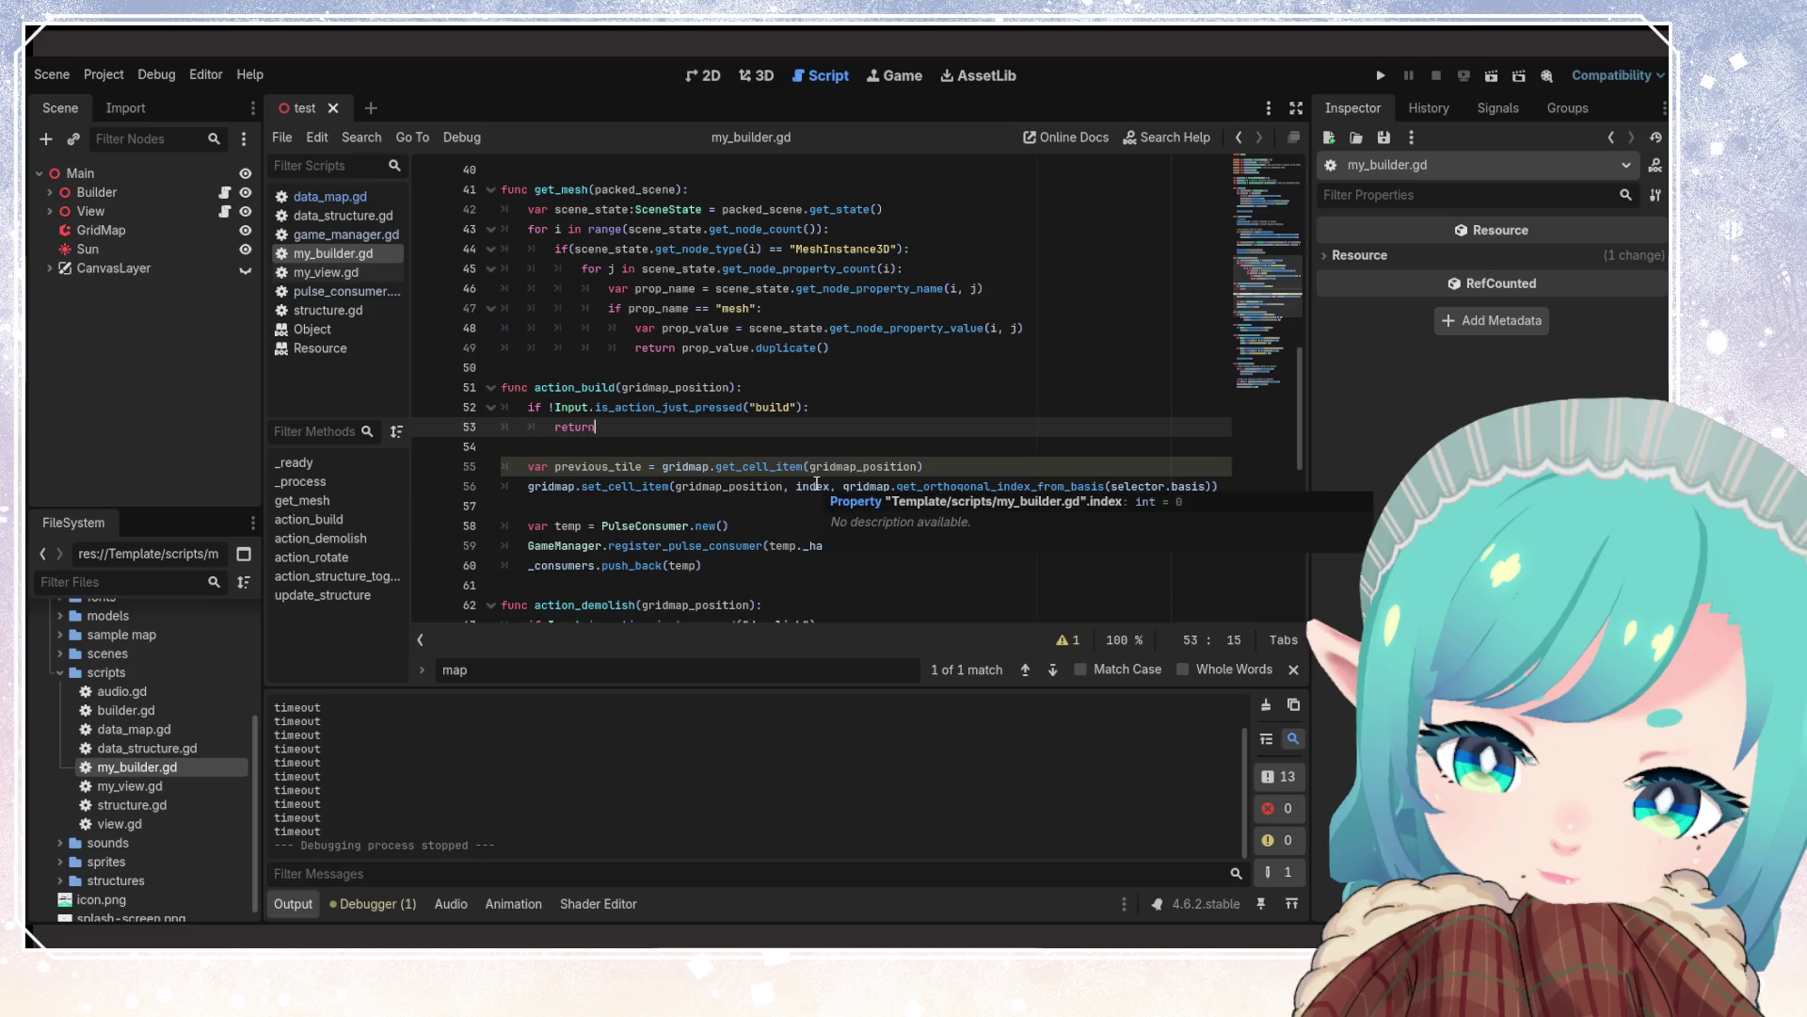
click(737, 514)
mouse_move(759, 535)
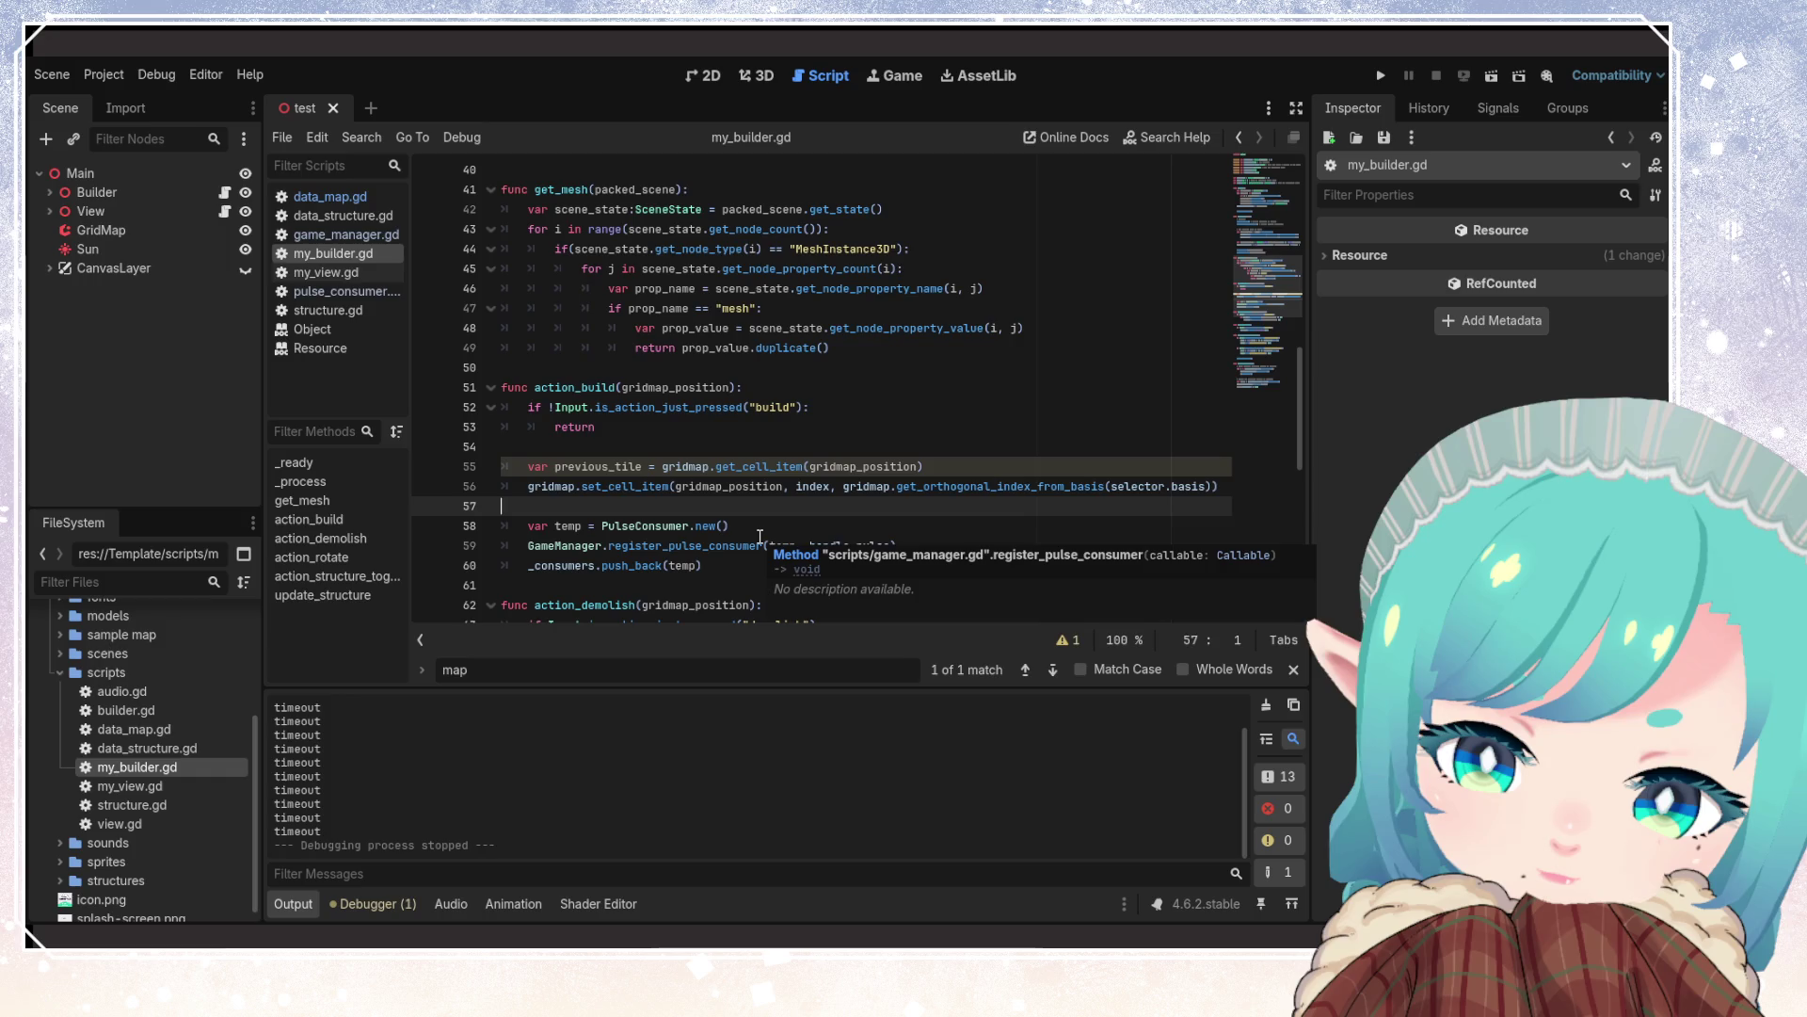
scroll(760, 536, up, 13)
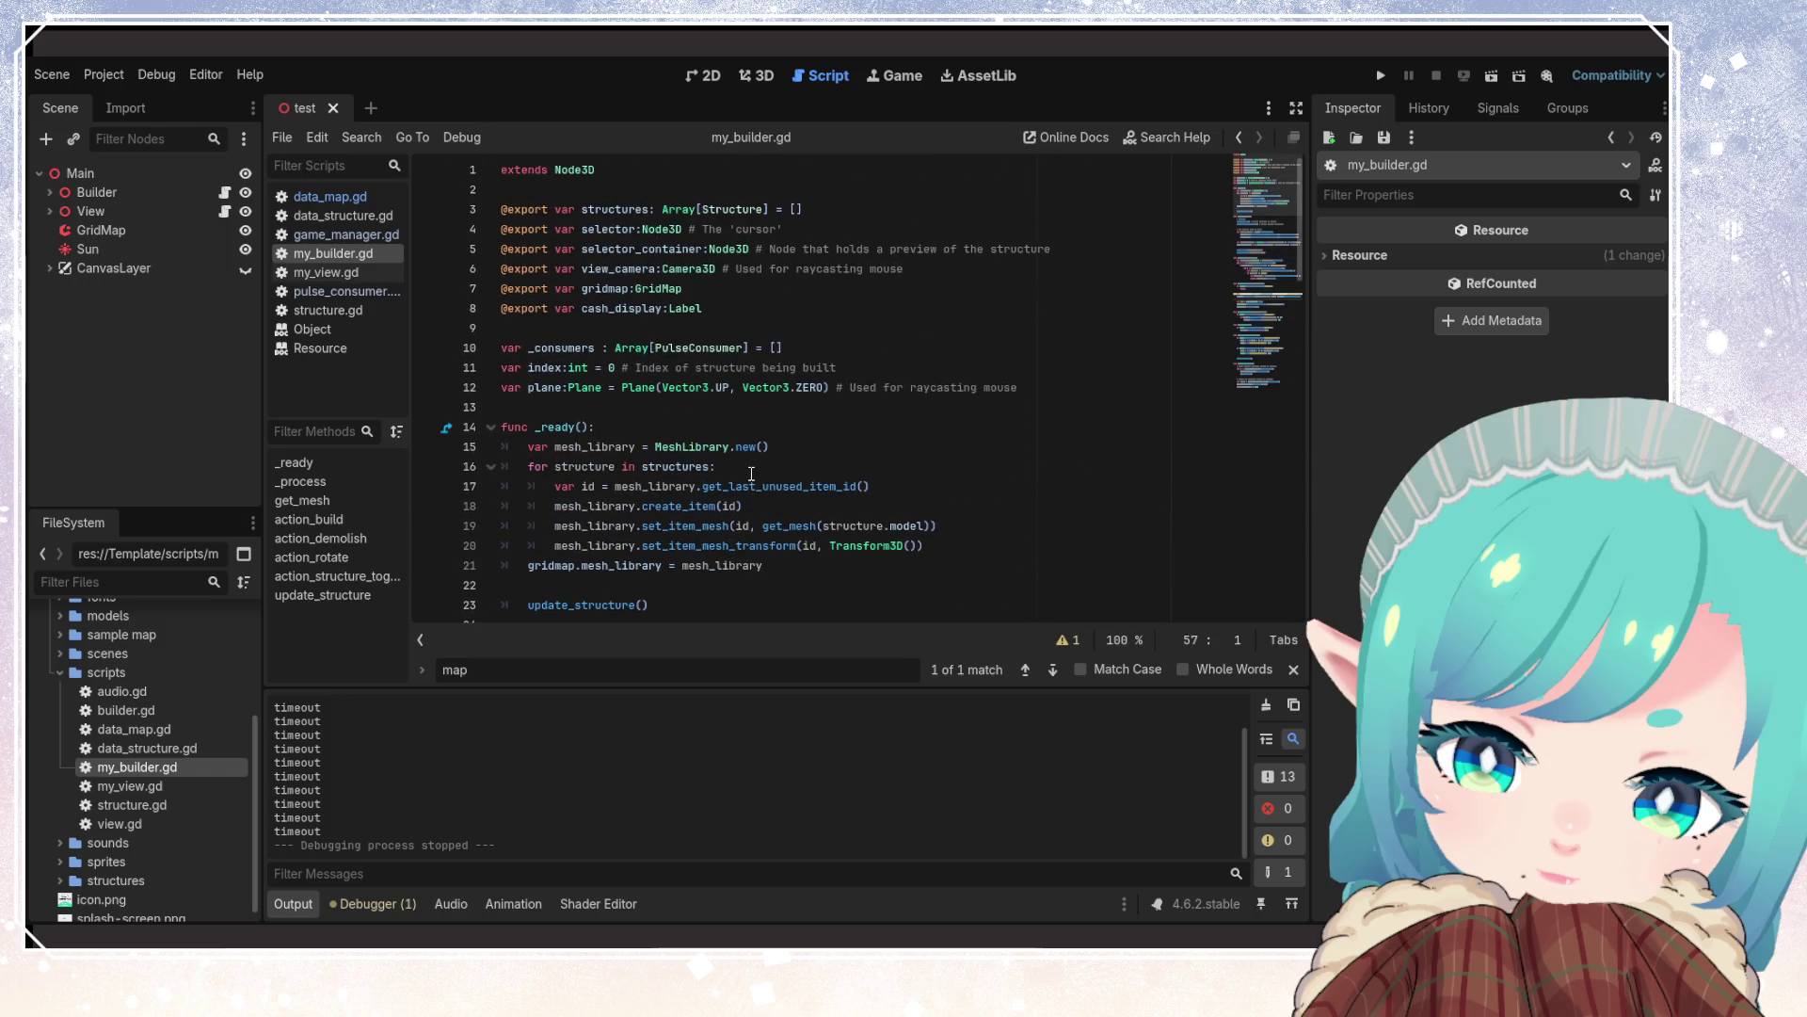
scroll(751, 473, down, 14)
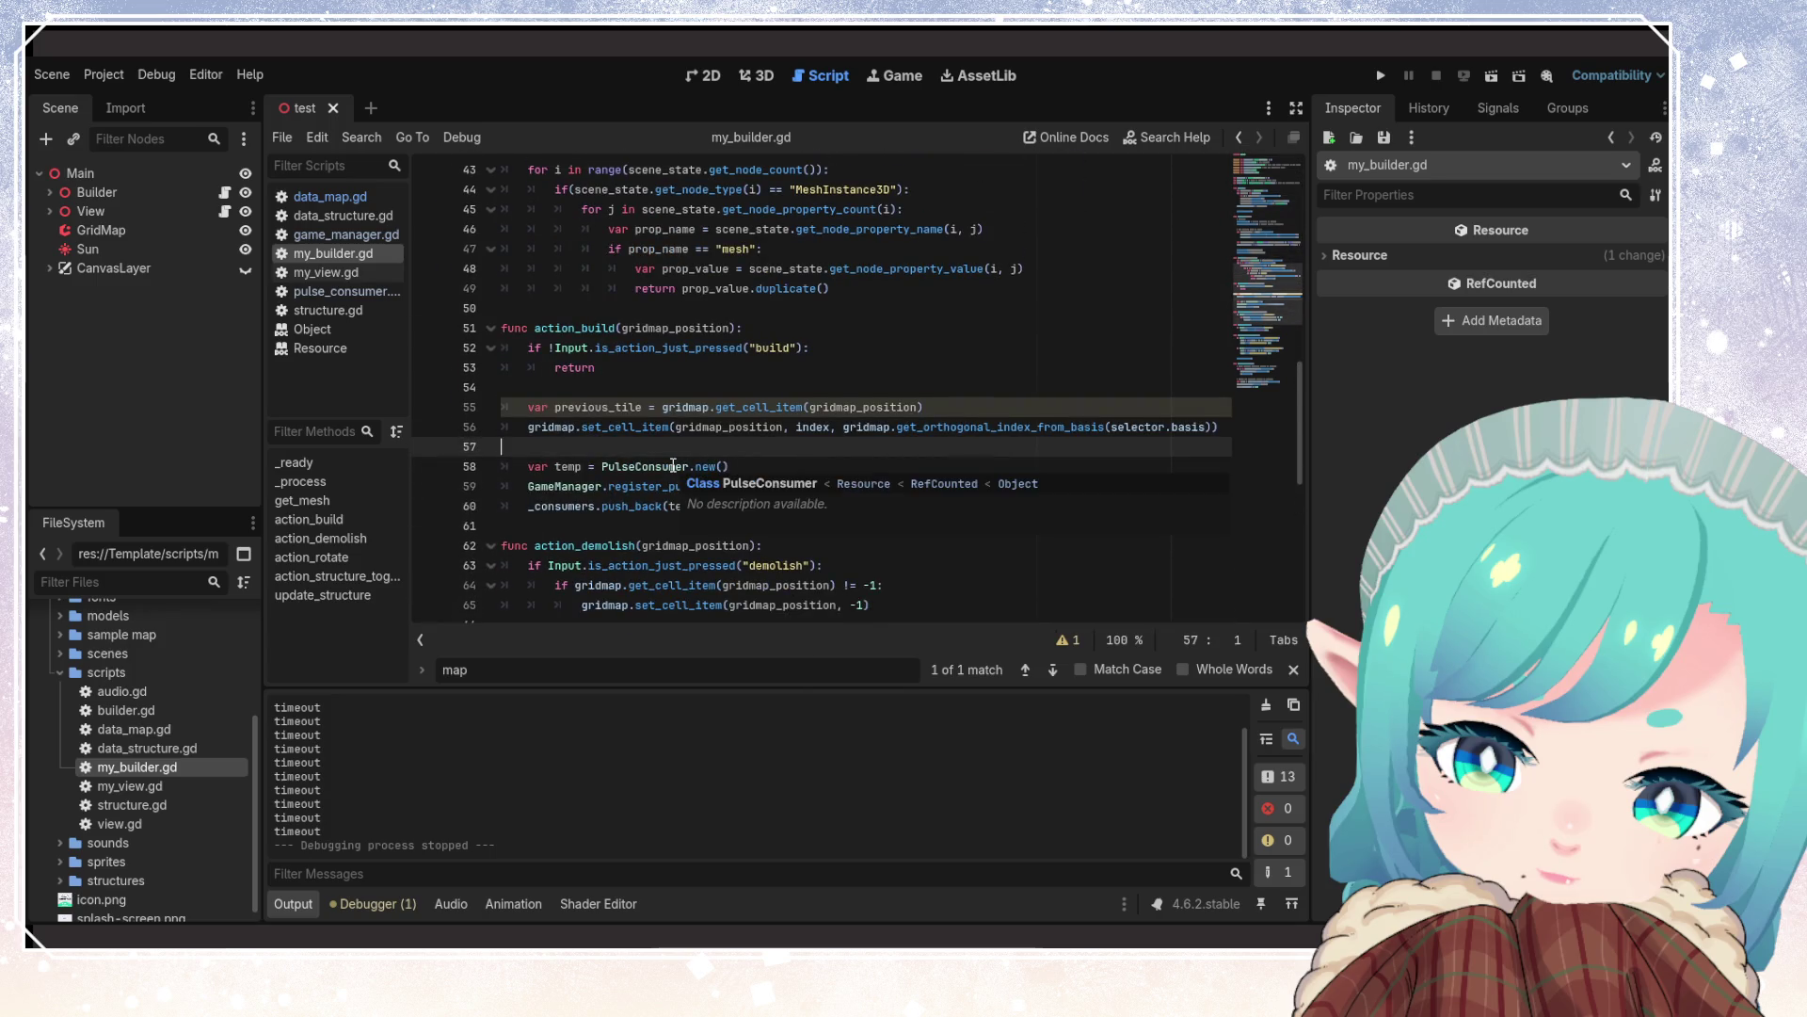
click(671, 466)
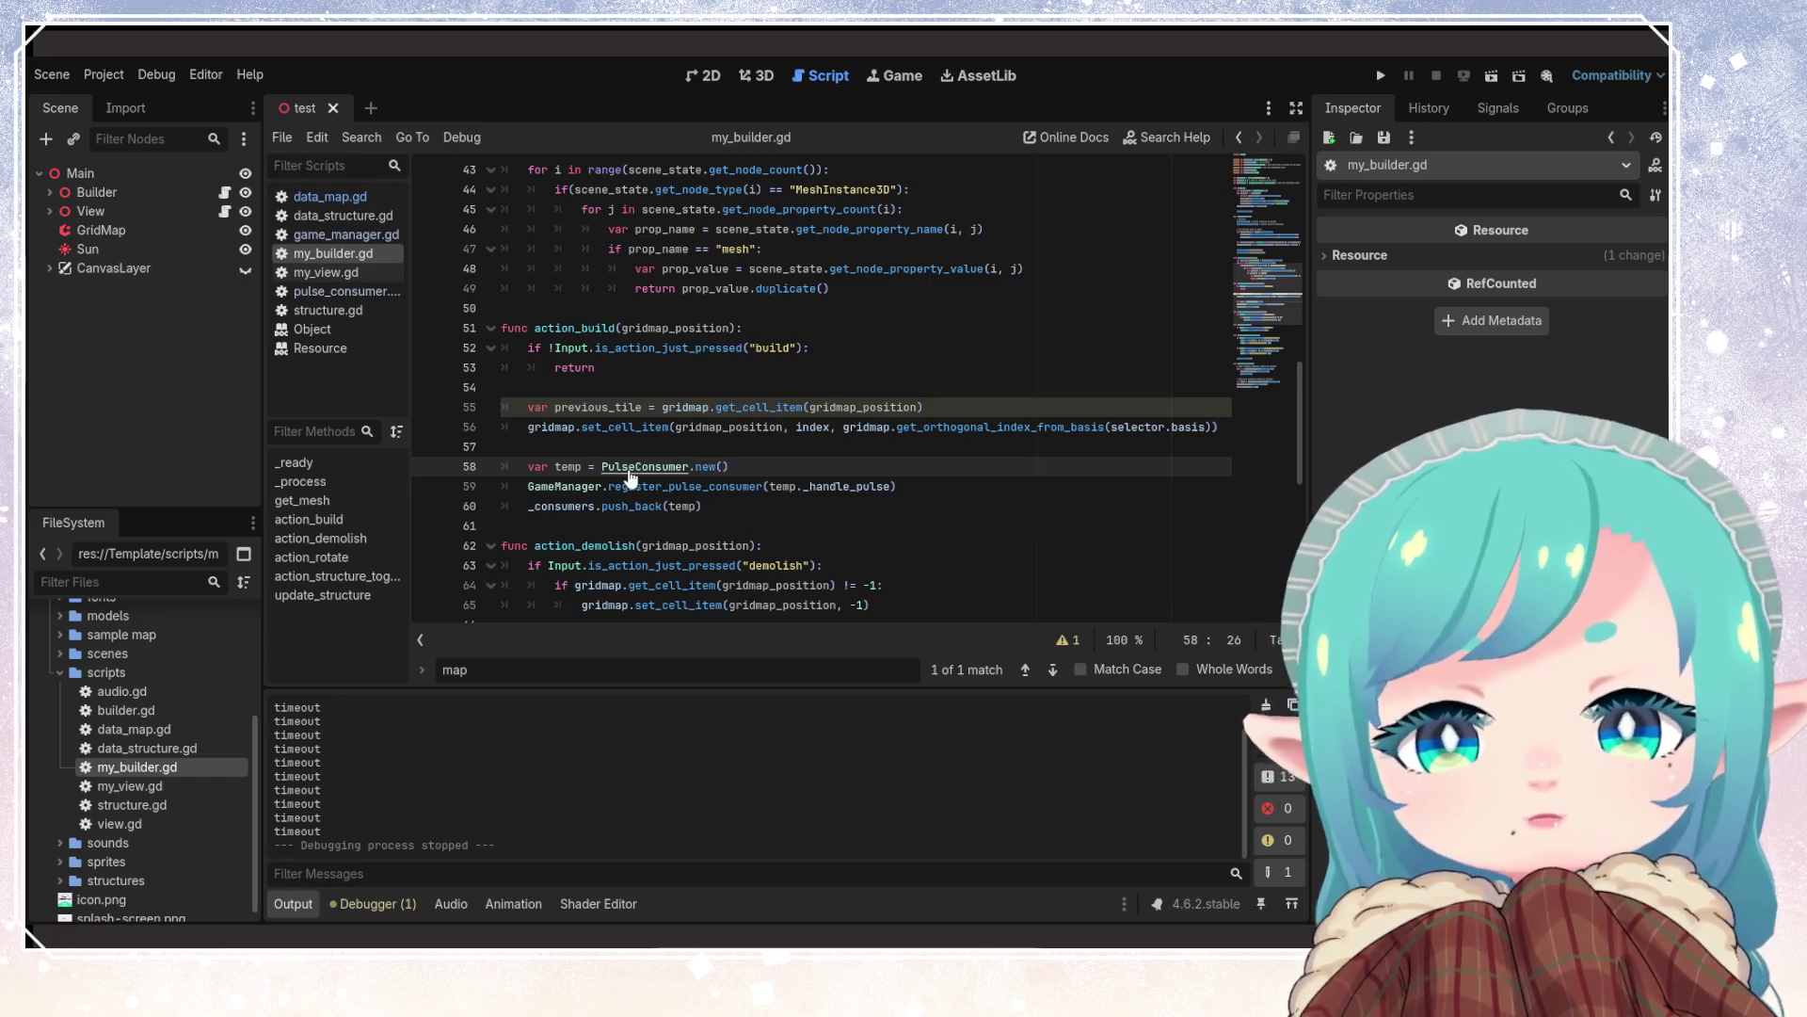
In pulse_consumer.gd, add 'var grid_position:Vector2i;' on line 6 and save
ctrl+click(647, 470)
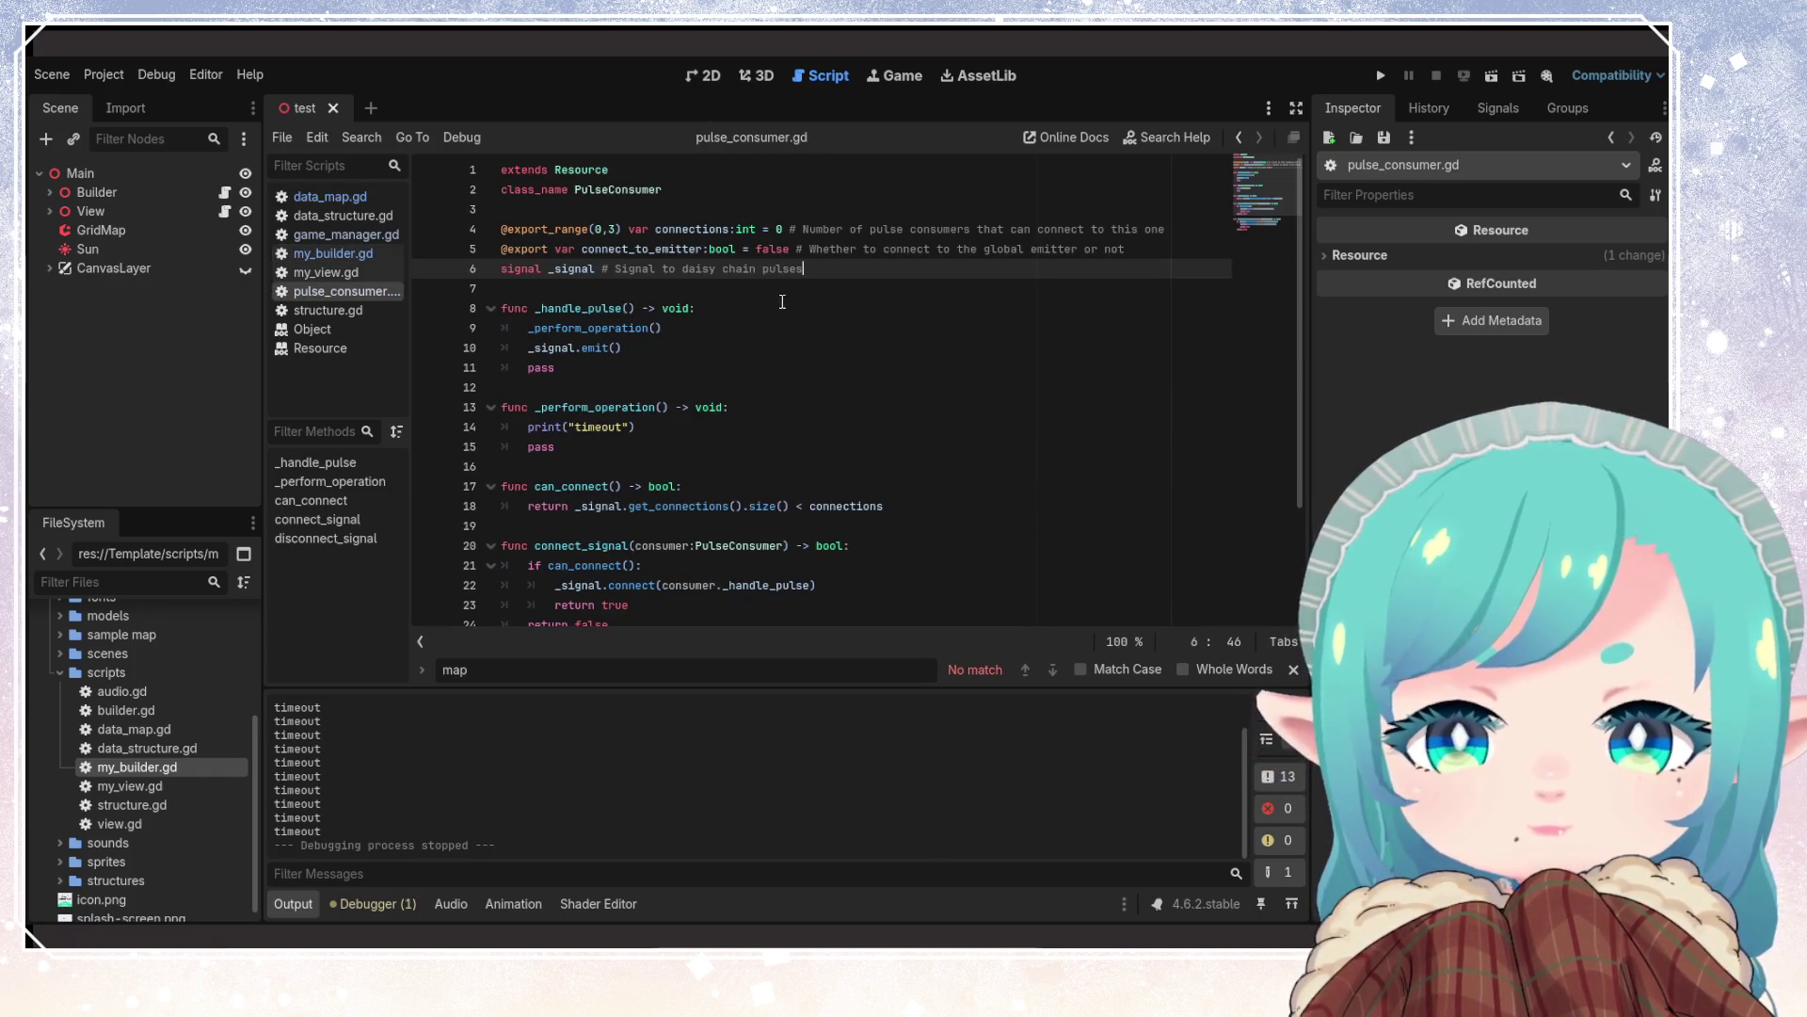
key(Return)
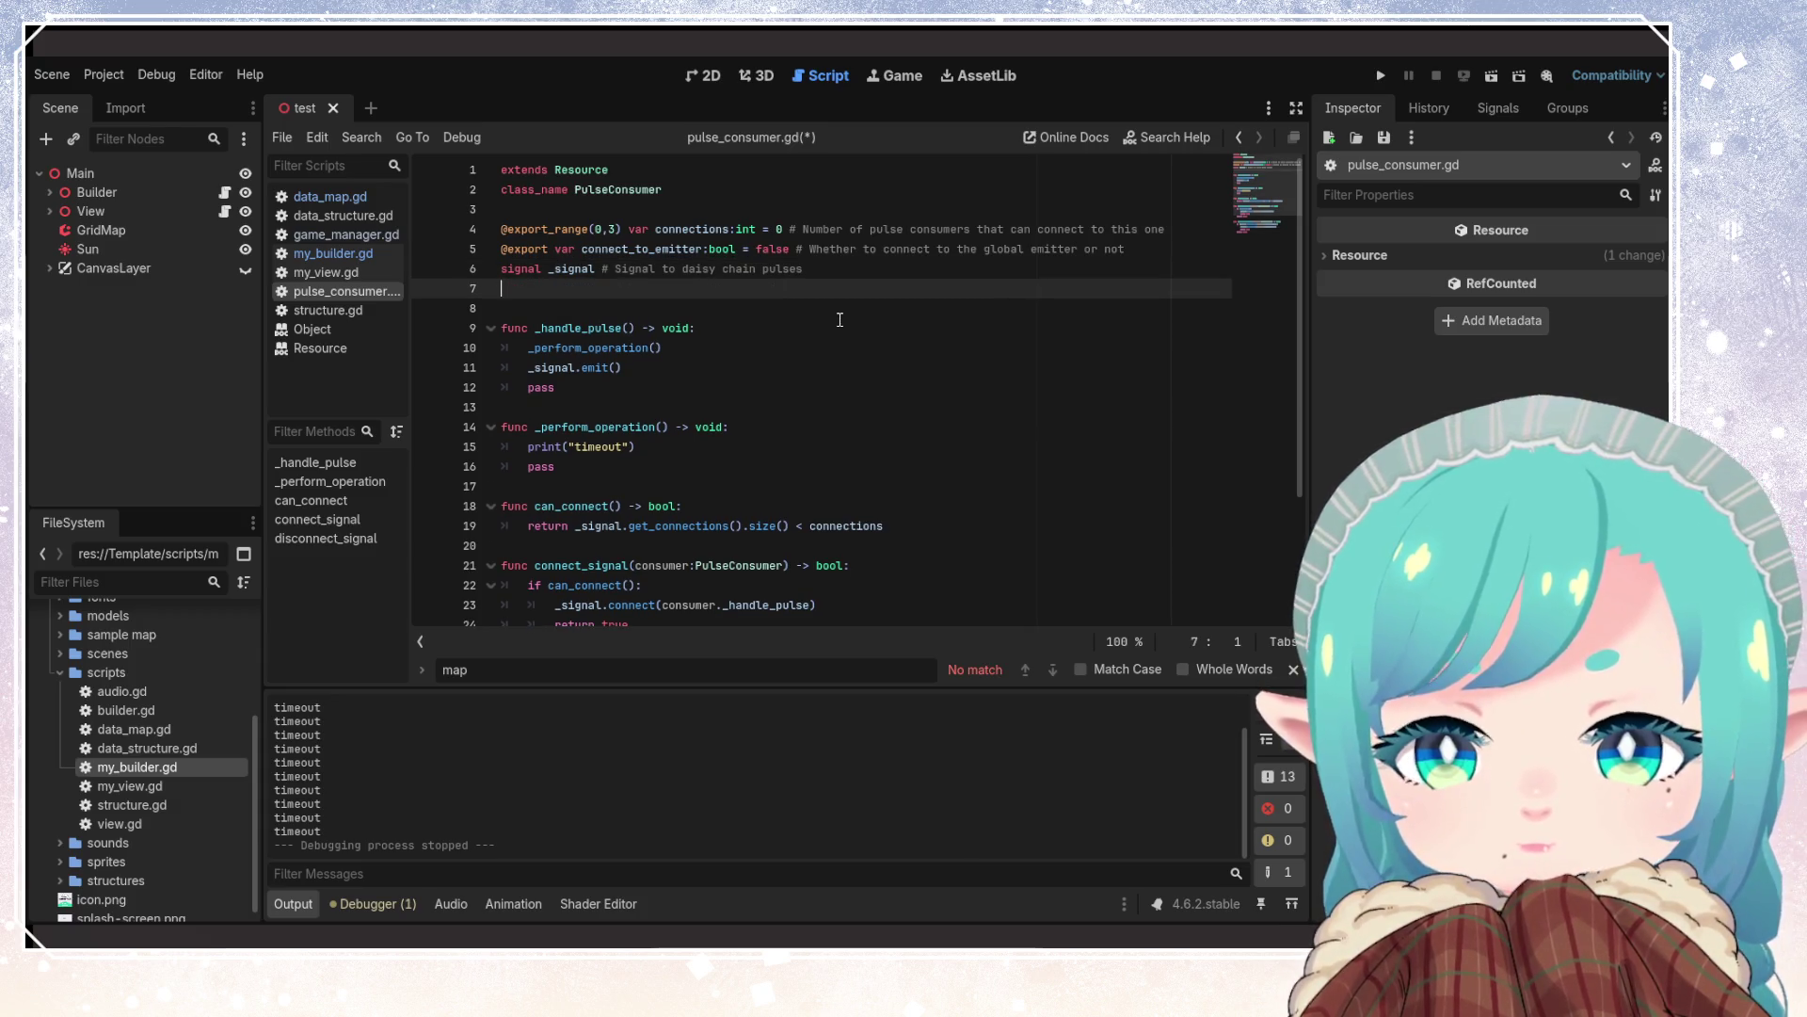
key(BackSpace)
key(ctrl+shift+Return)
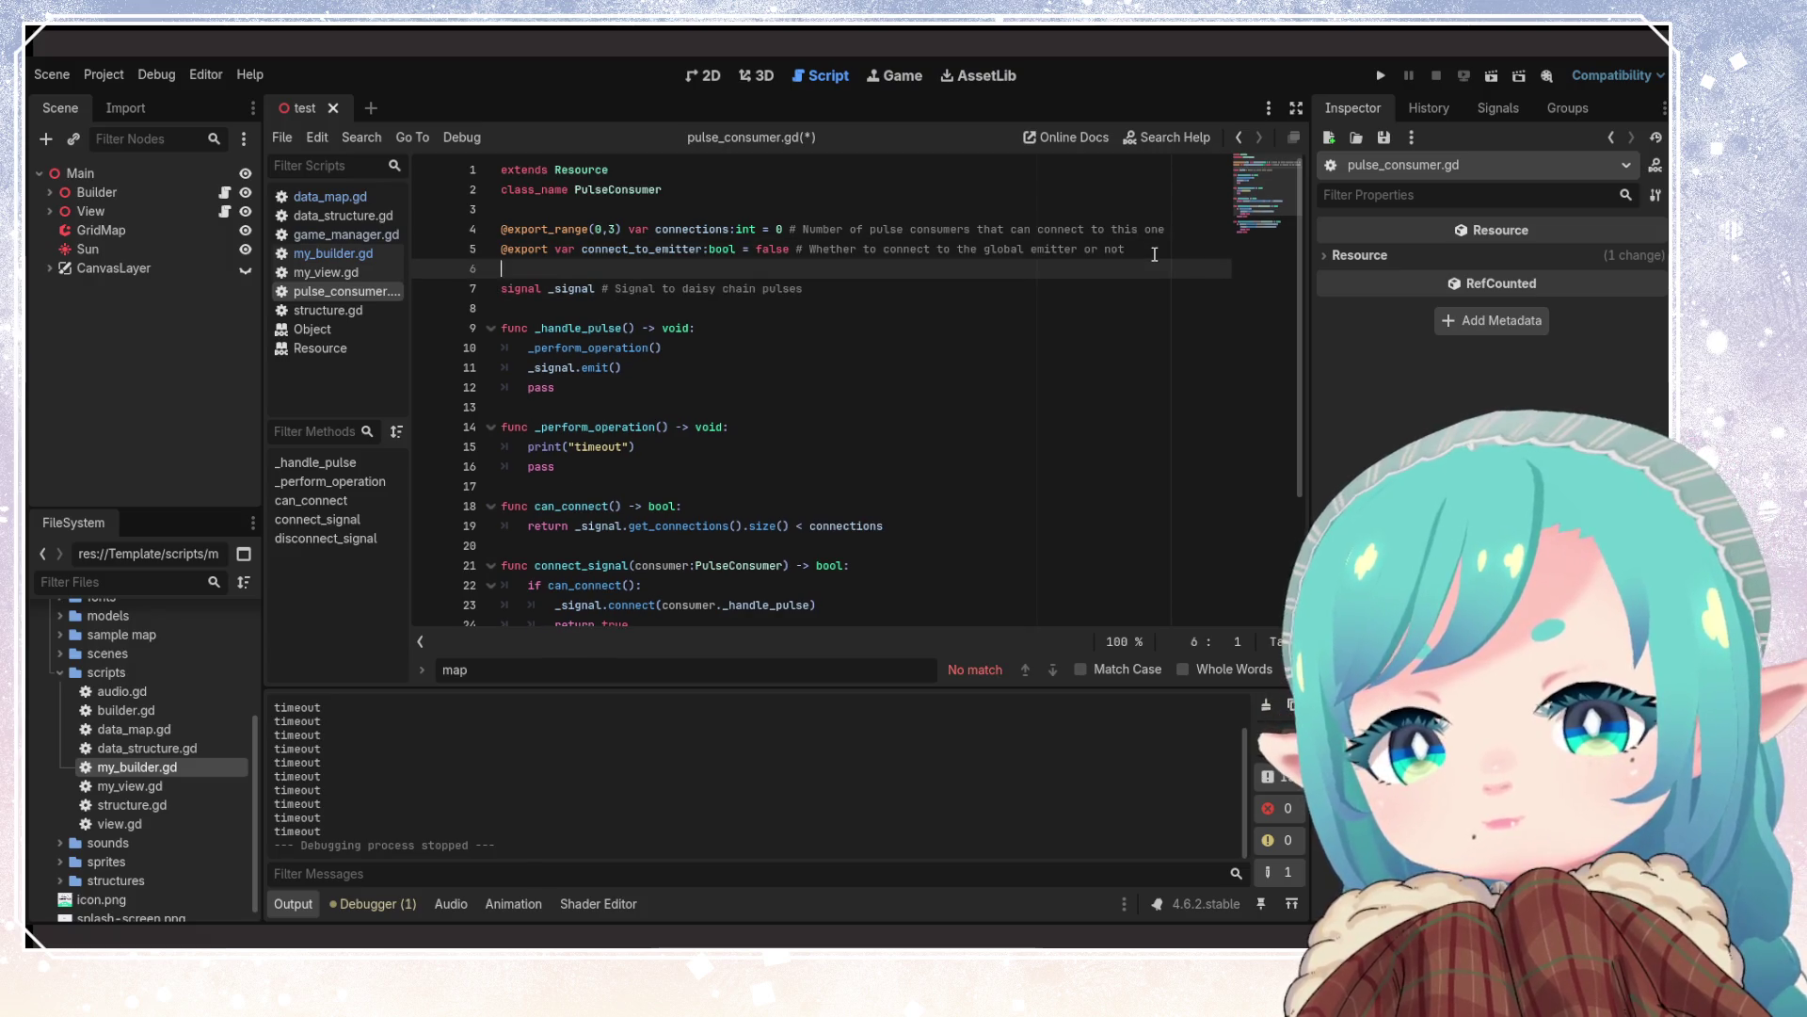
text(var )
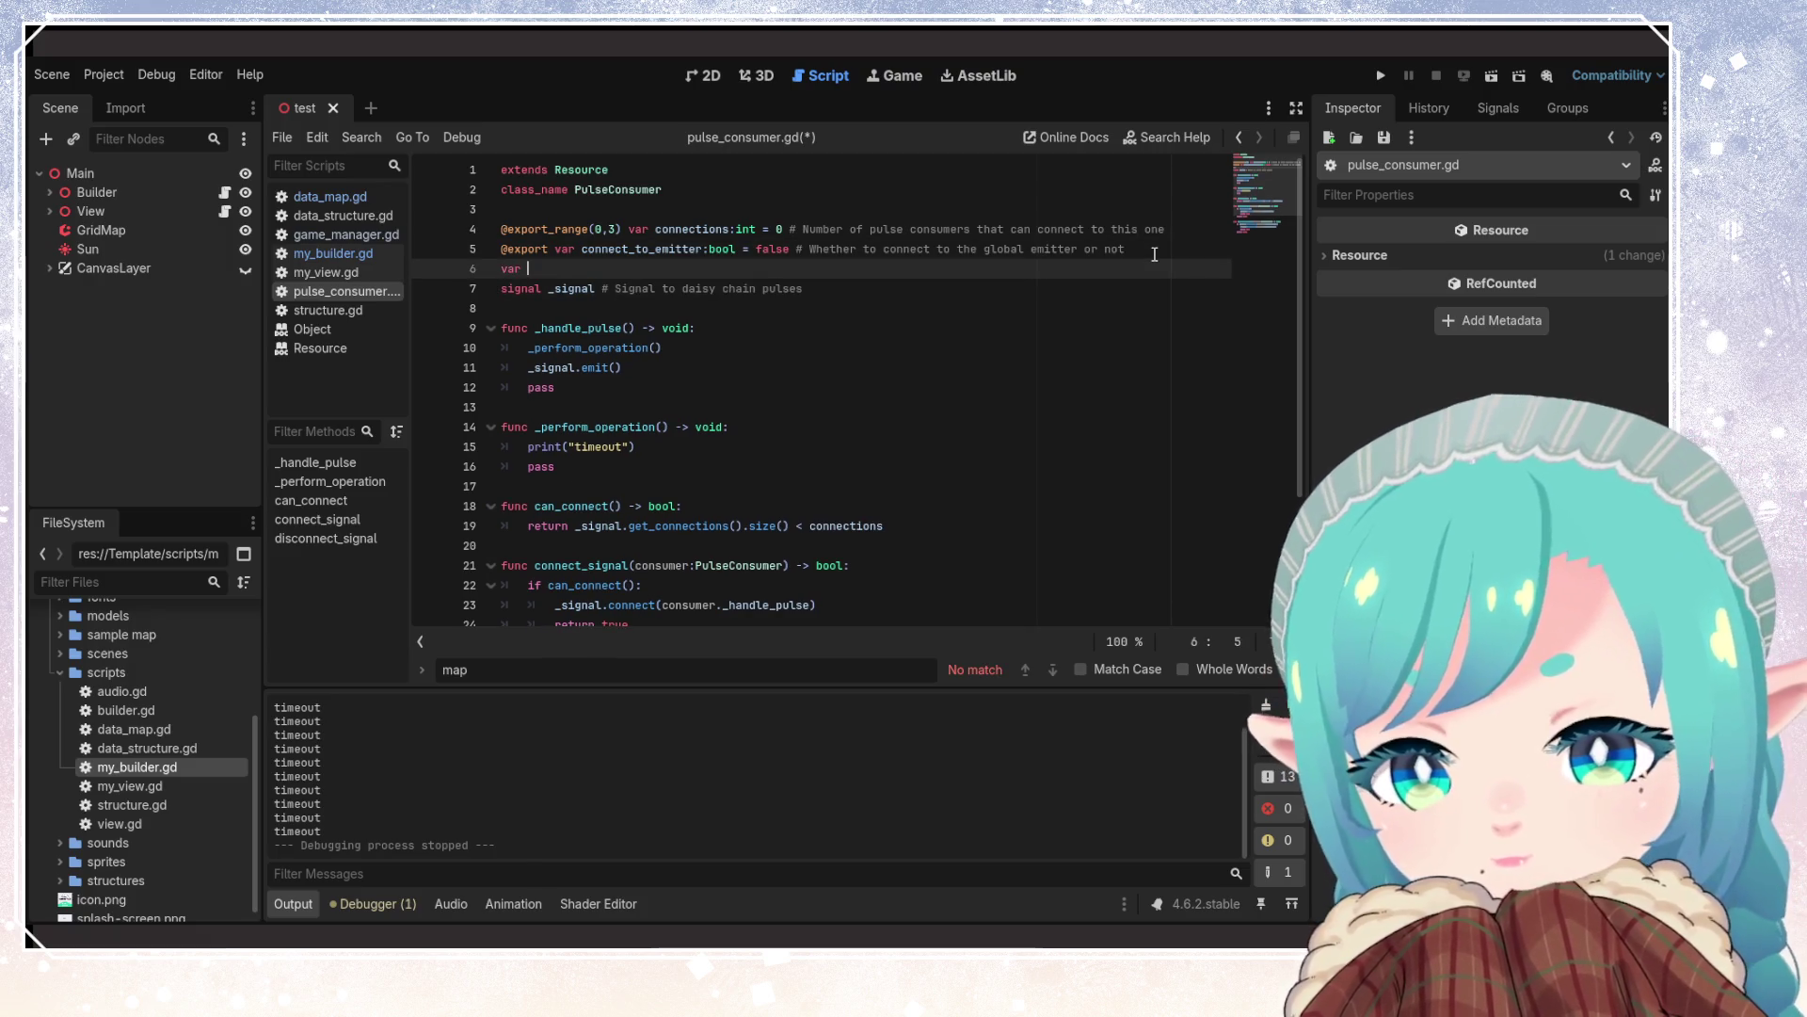
text(grid_position)
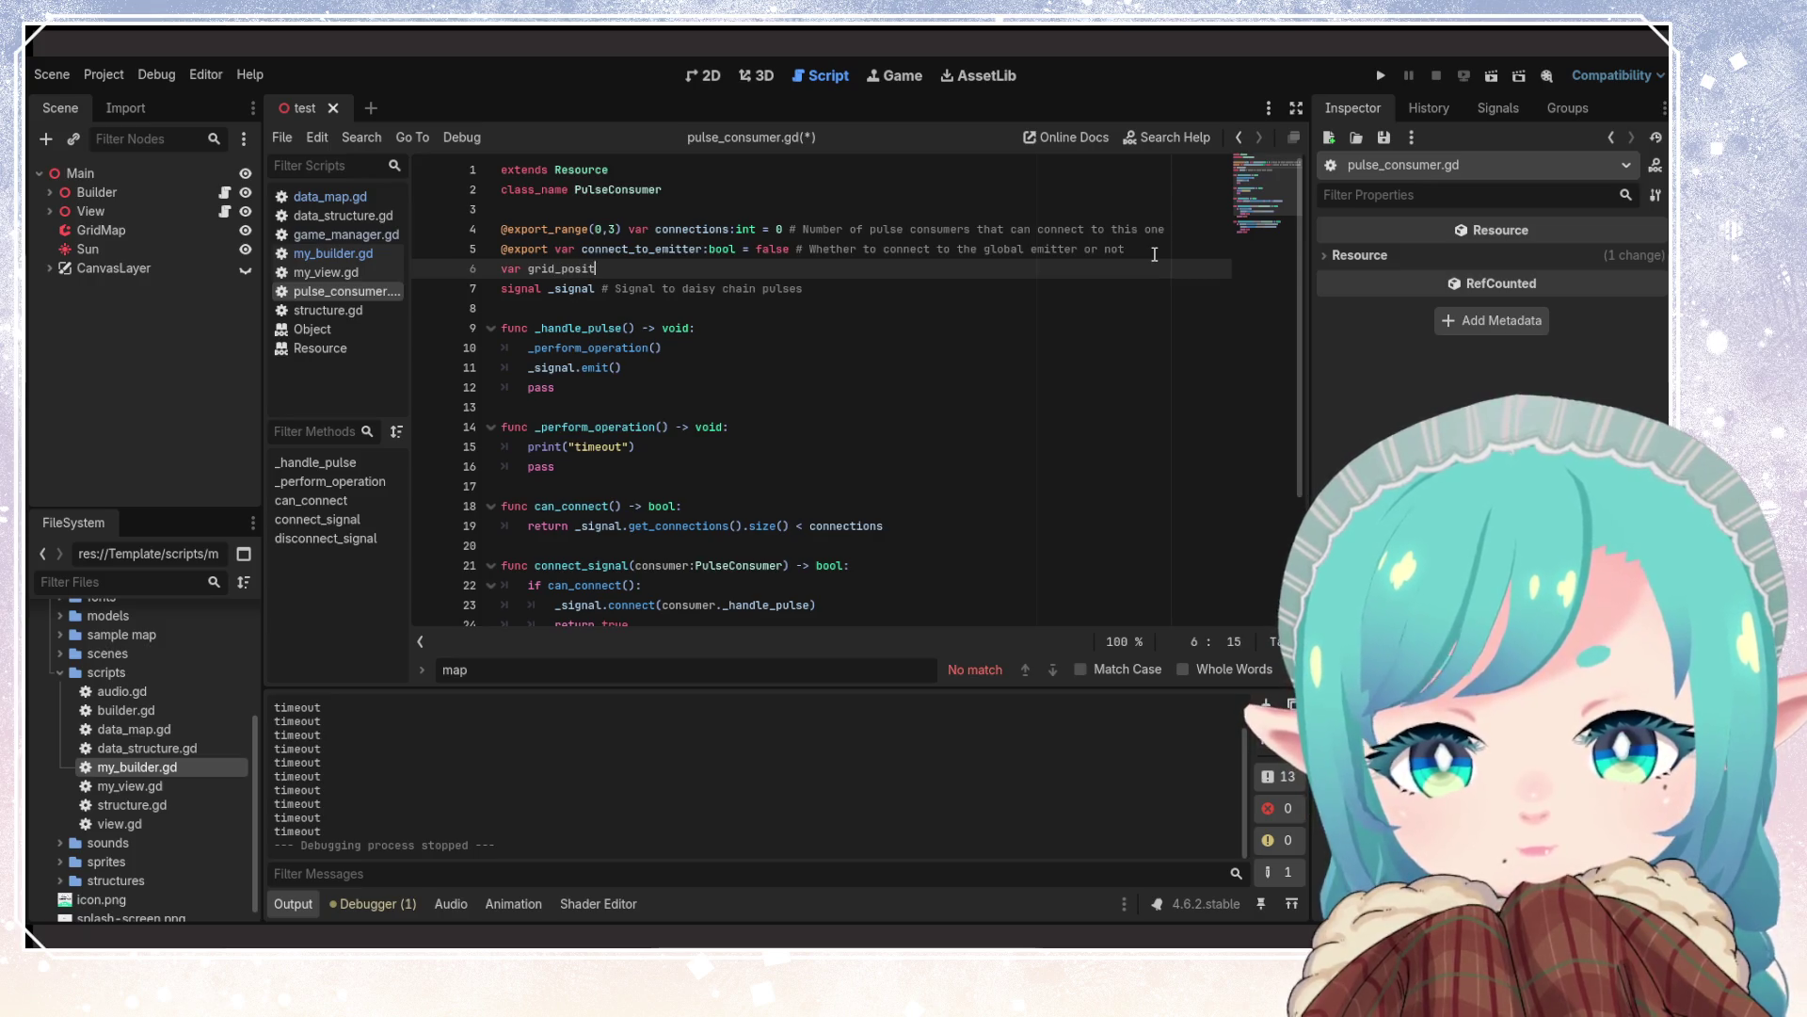
key(BackSpace)
text(:Vec)
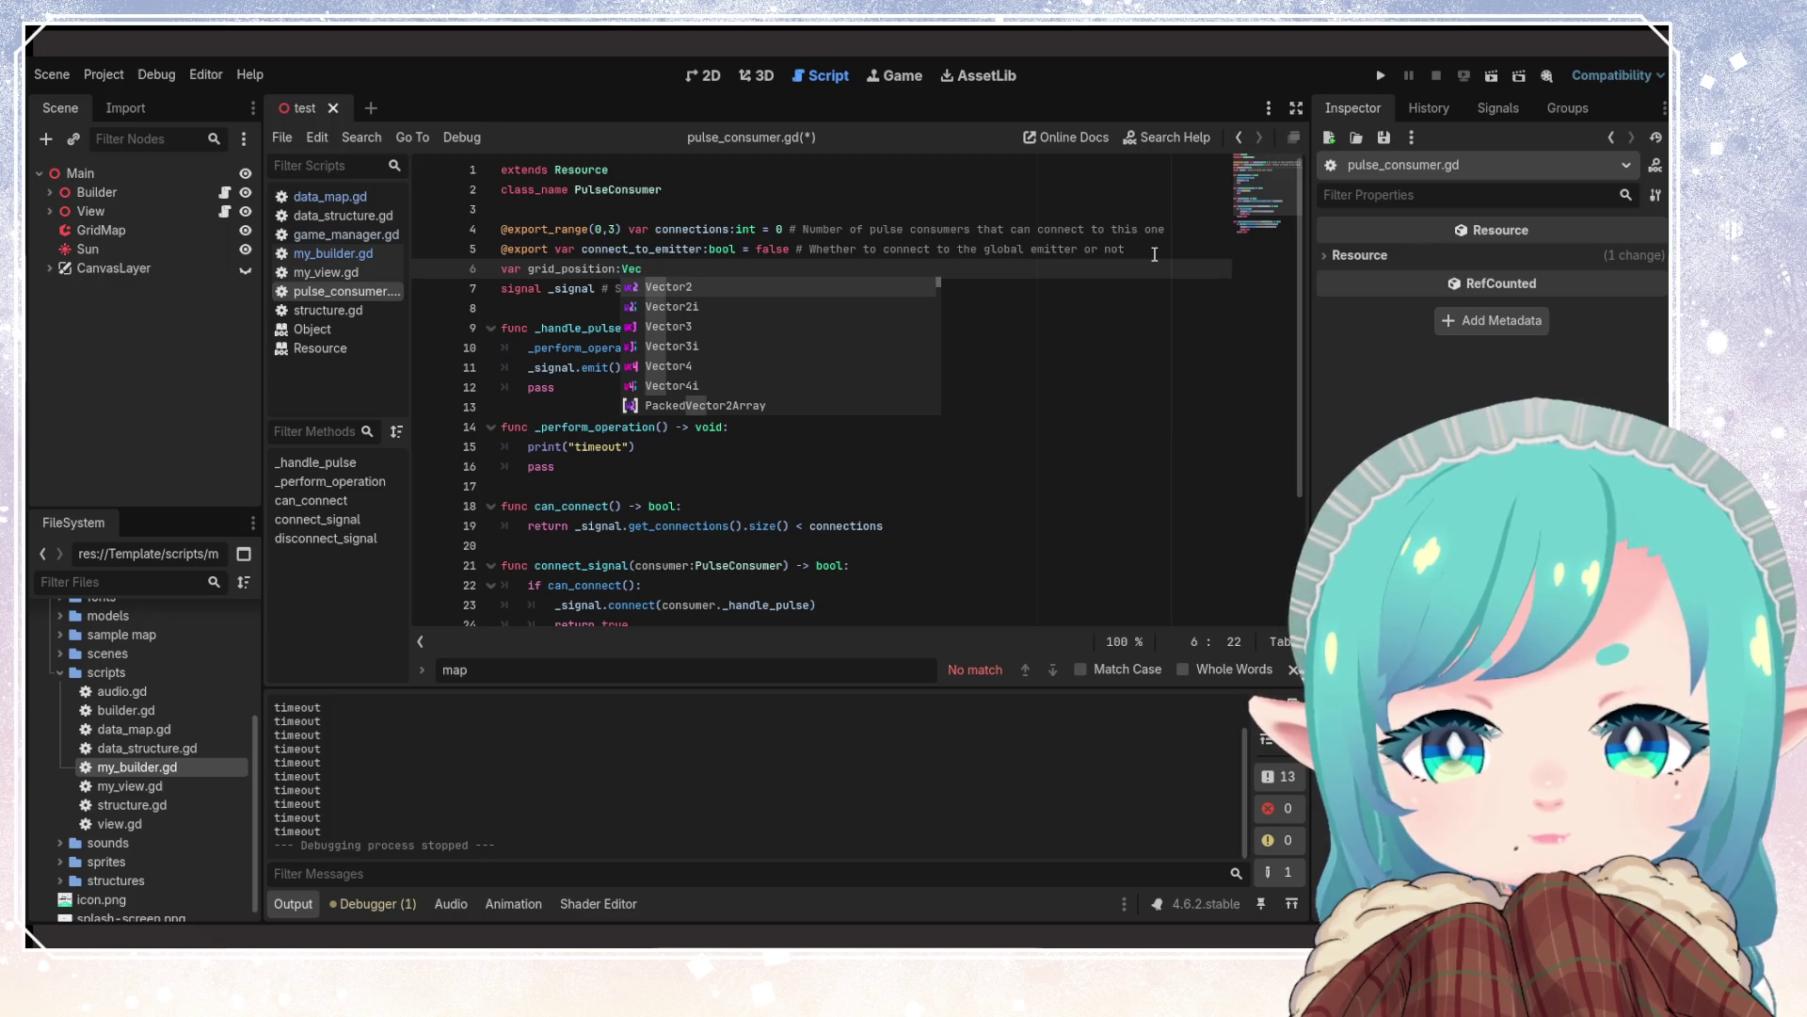
key(Down)
key(Return)
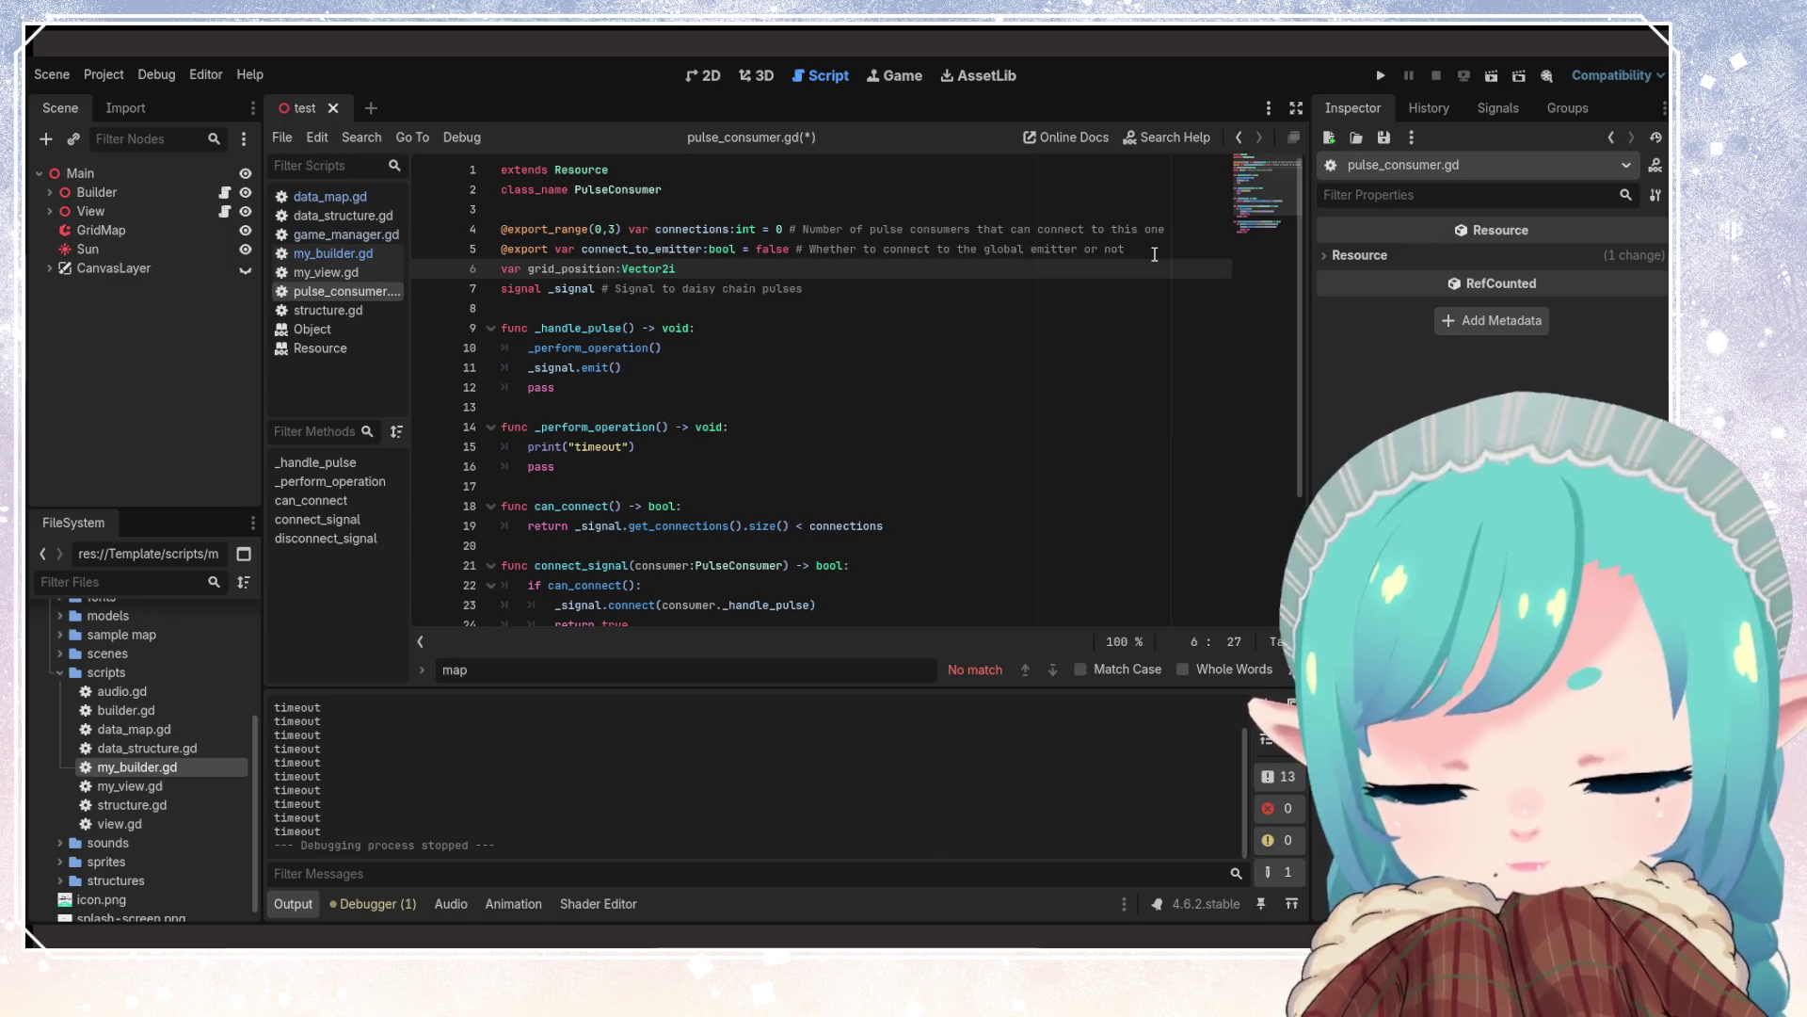
text(;)
key(ctrl+s)
Select the grid_position variable name in pulse_consumer.gd
click(563, 269)
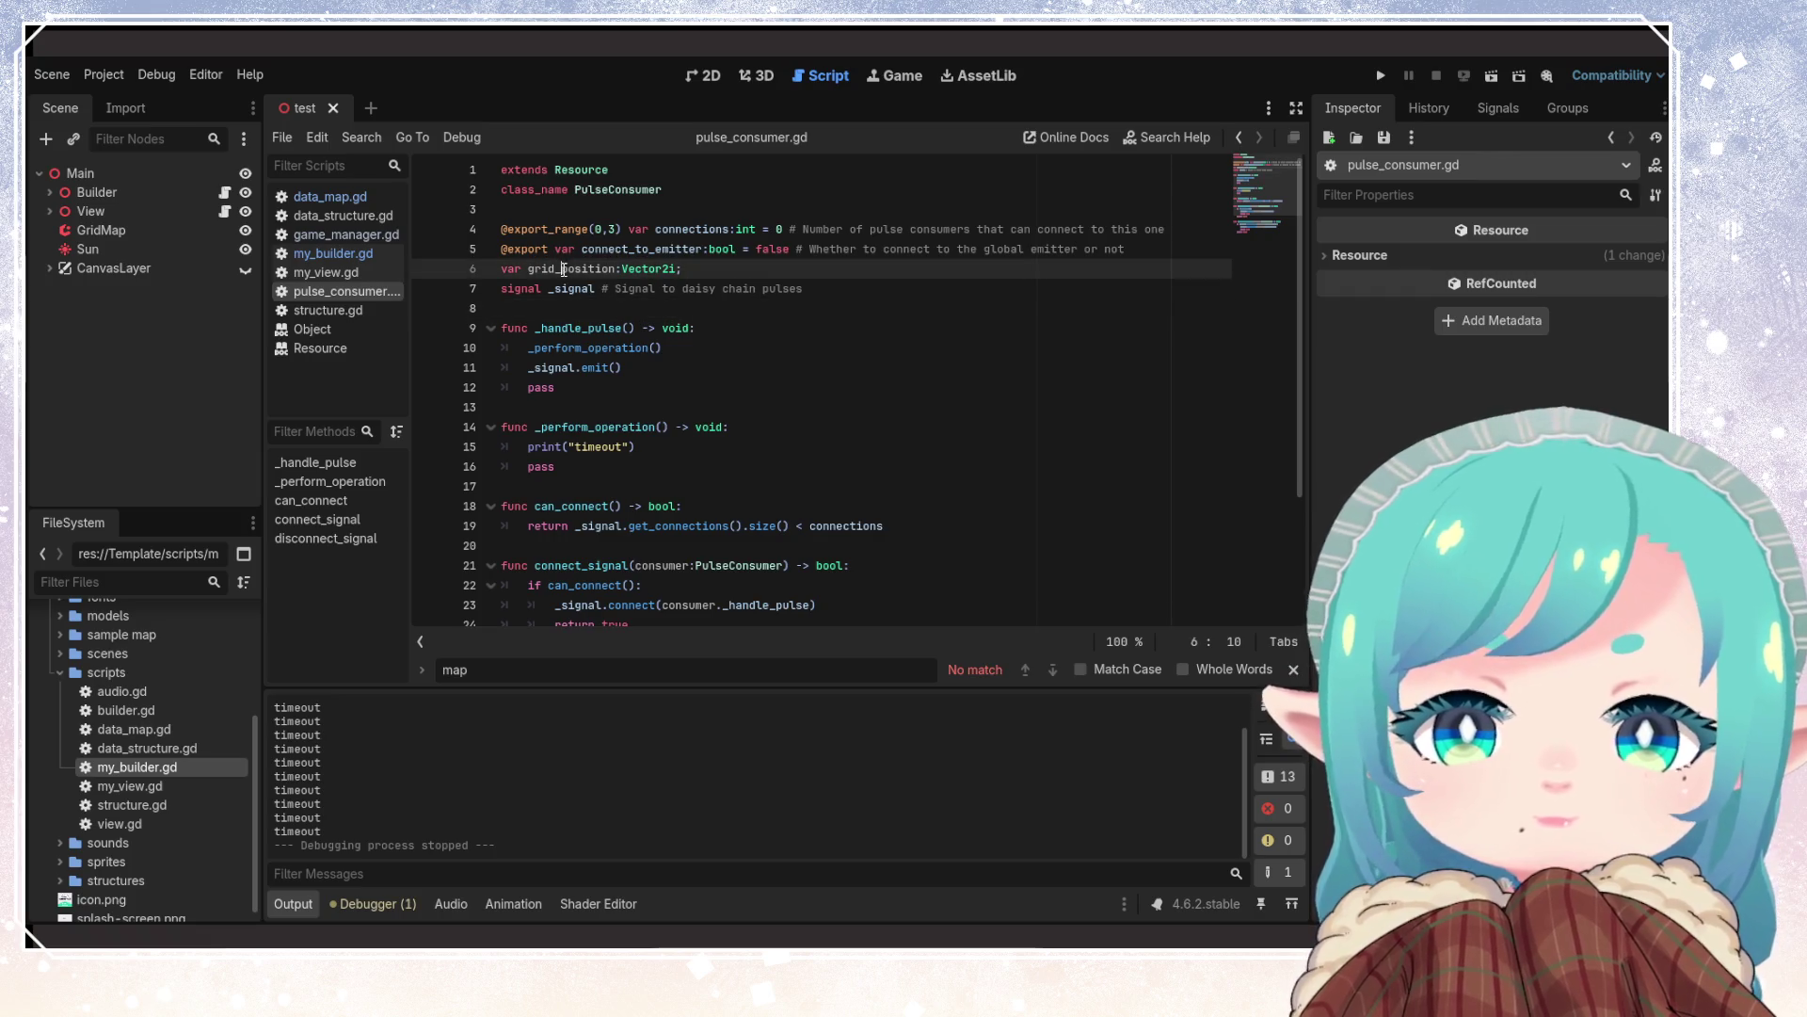
double_click(563, 269)
click(744, 288)
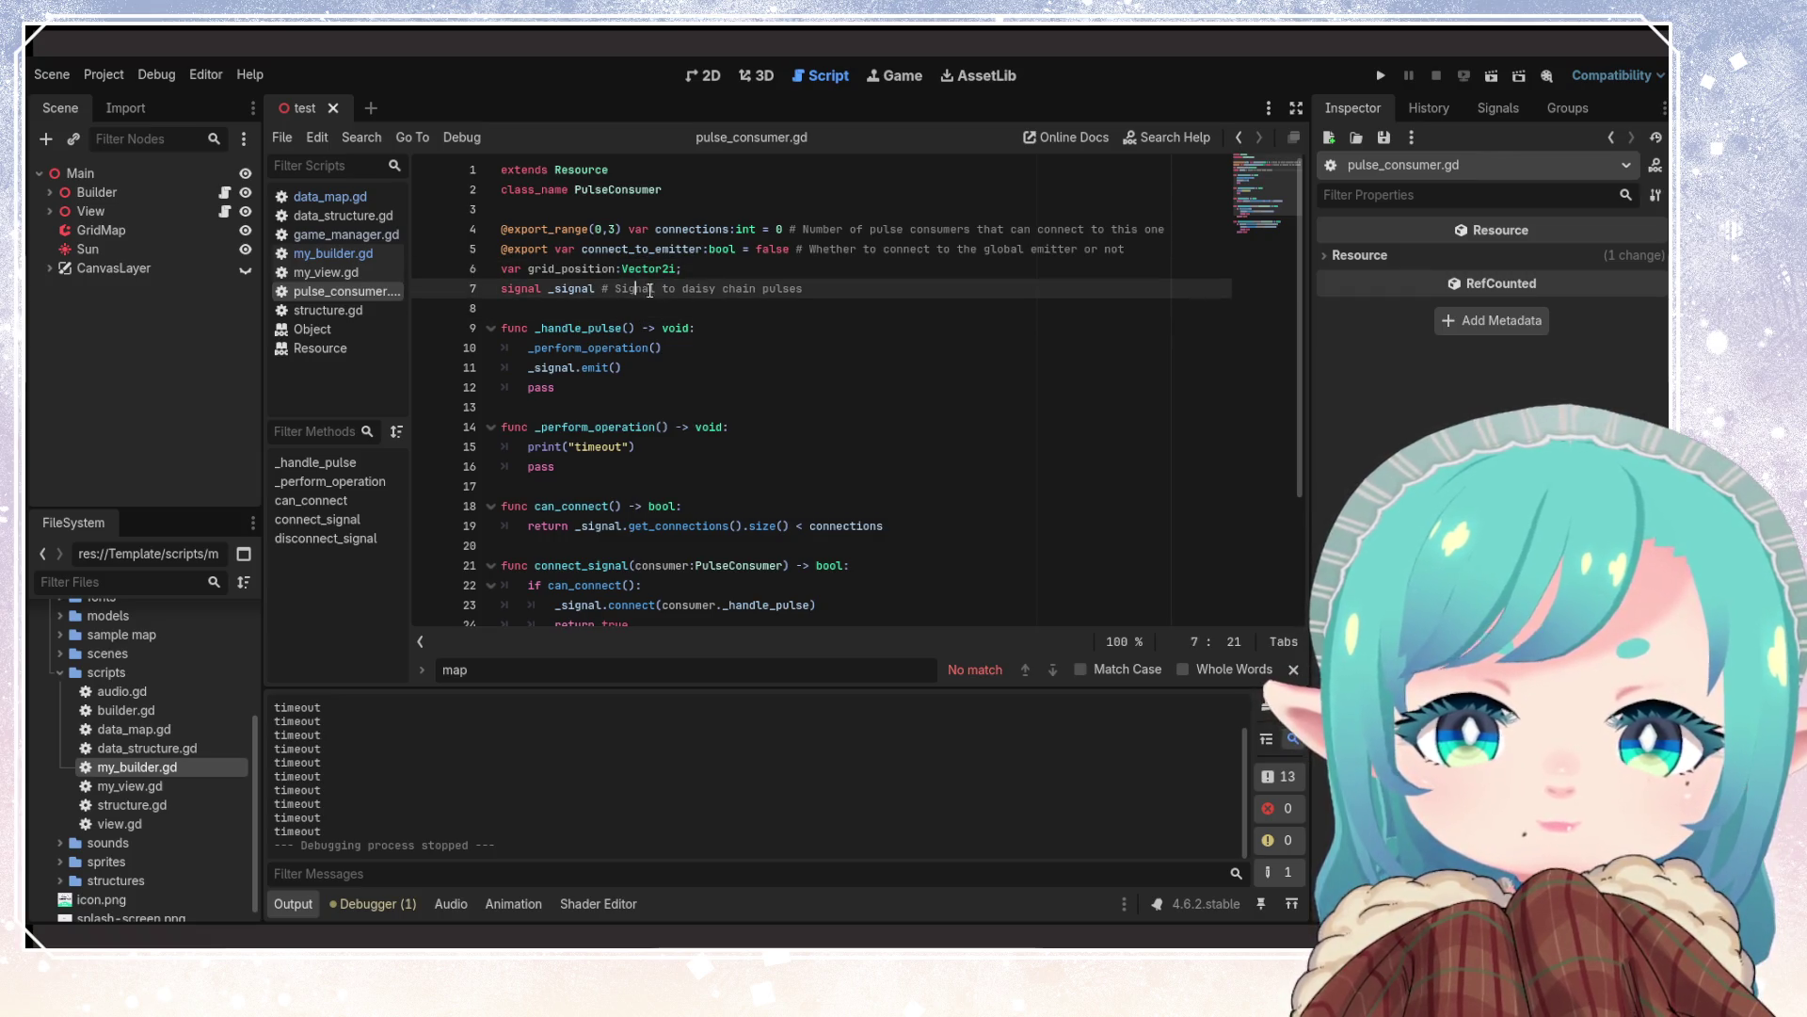
click(590, 270)
double_click(564, 270)
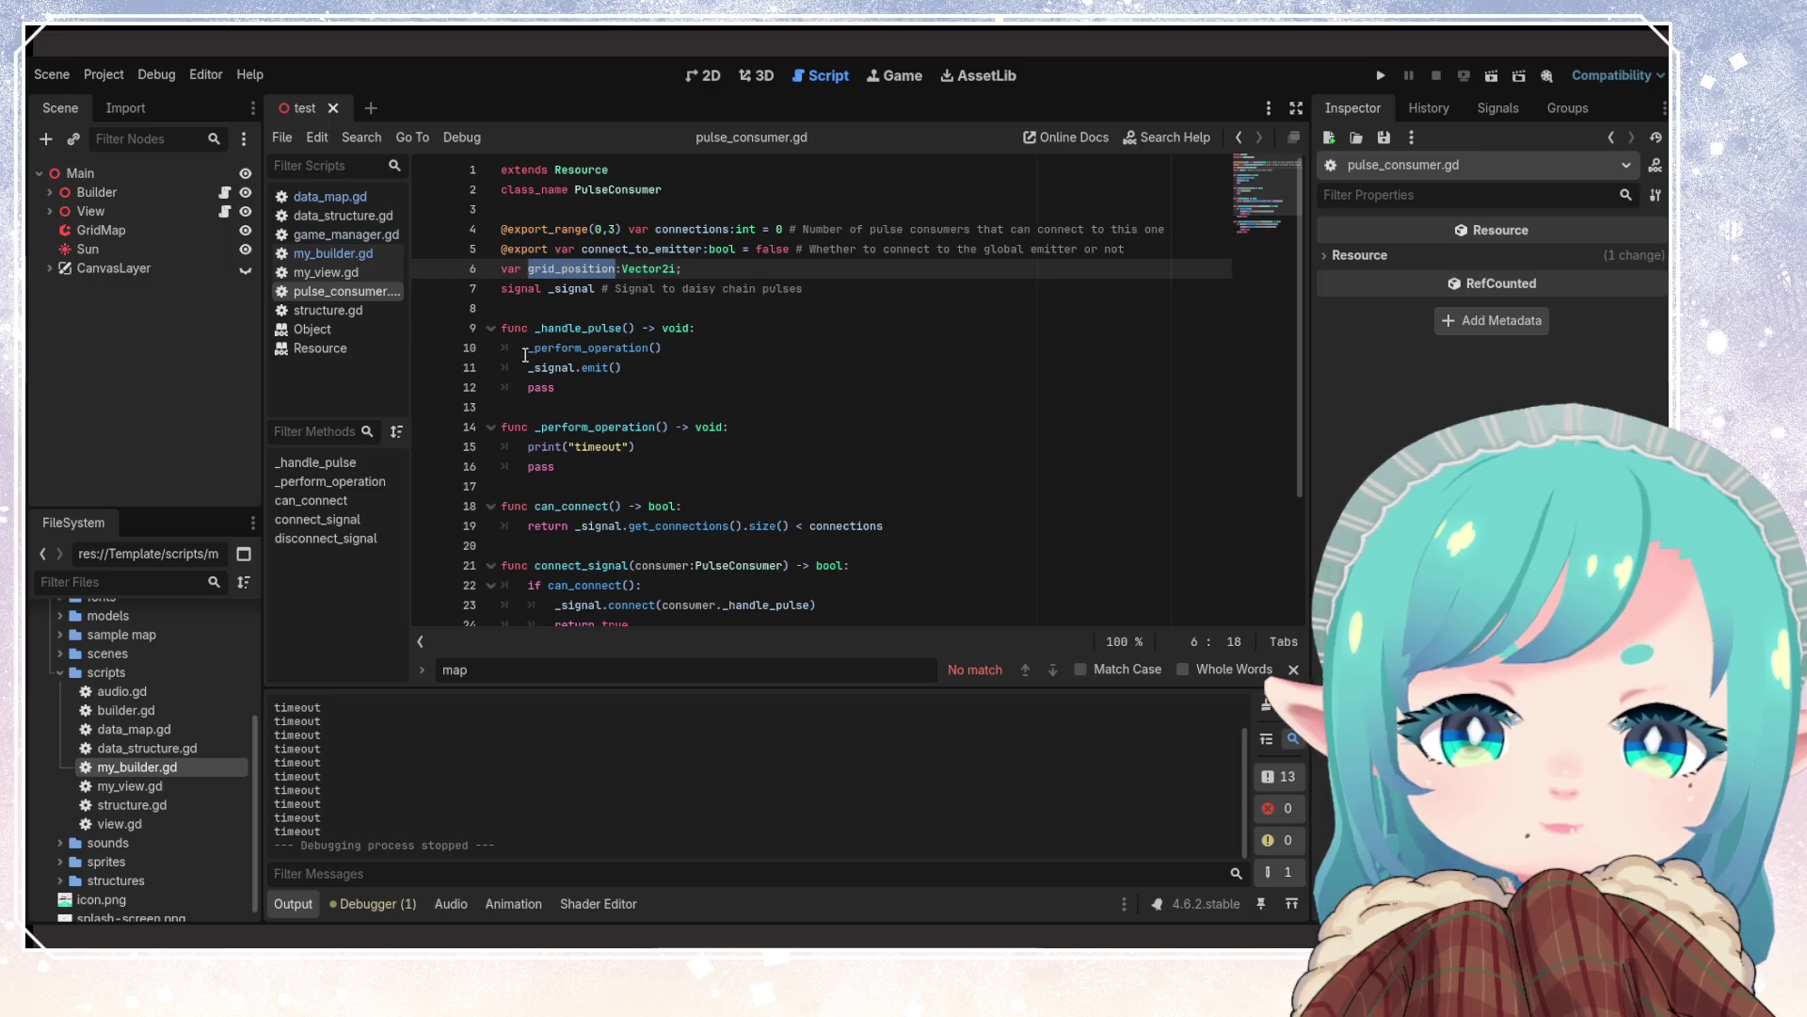
Switch to my_builder.gd and place the caret in action_build's PulseConsumer and push_back lines
click(331, 252)
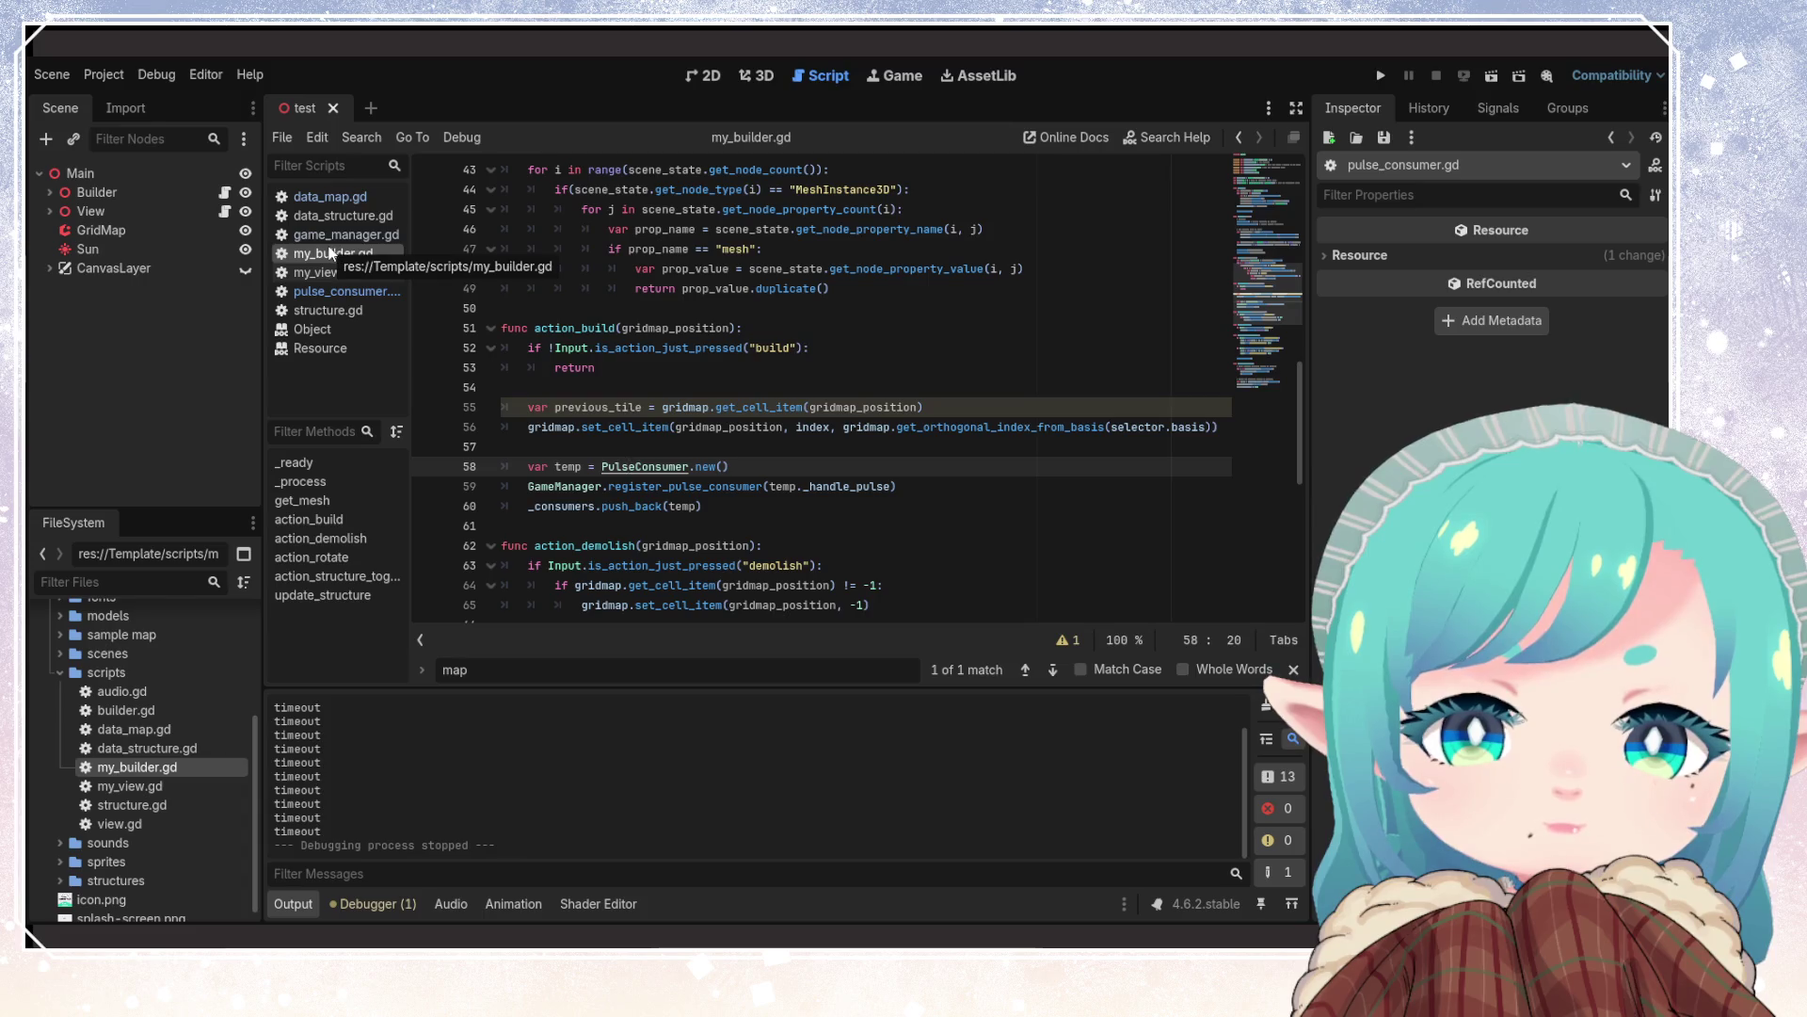
click(744, 485)
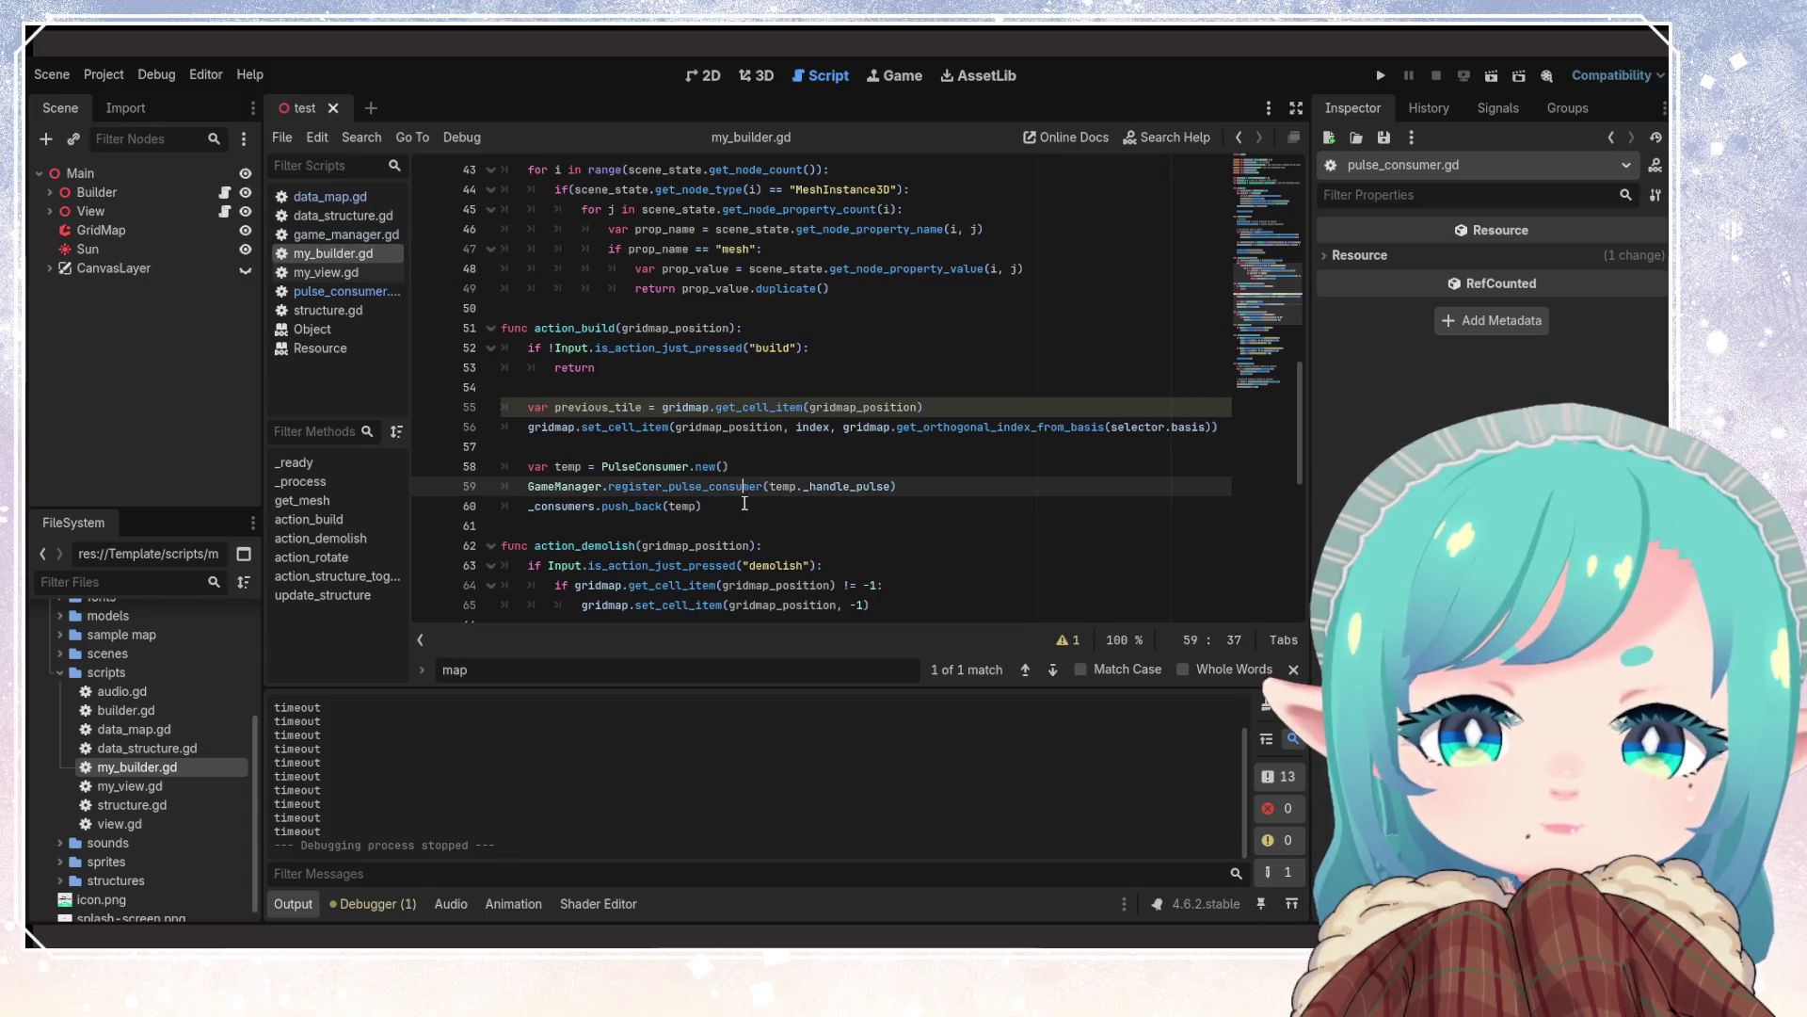
click(746, 470)
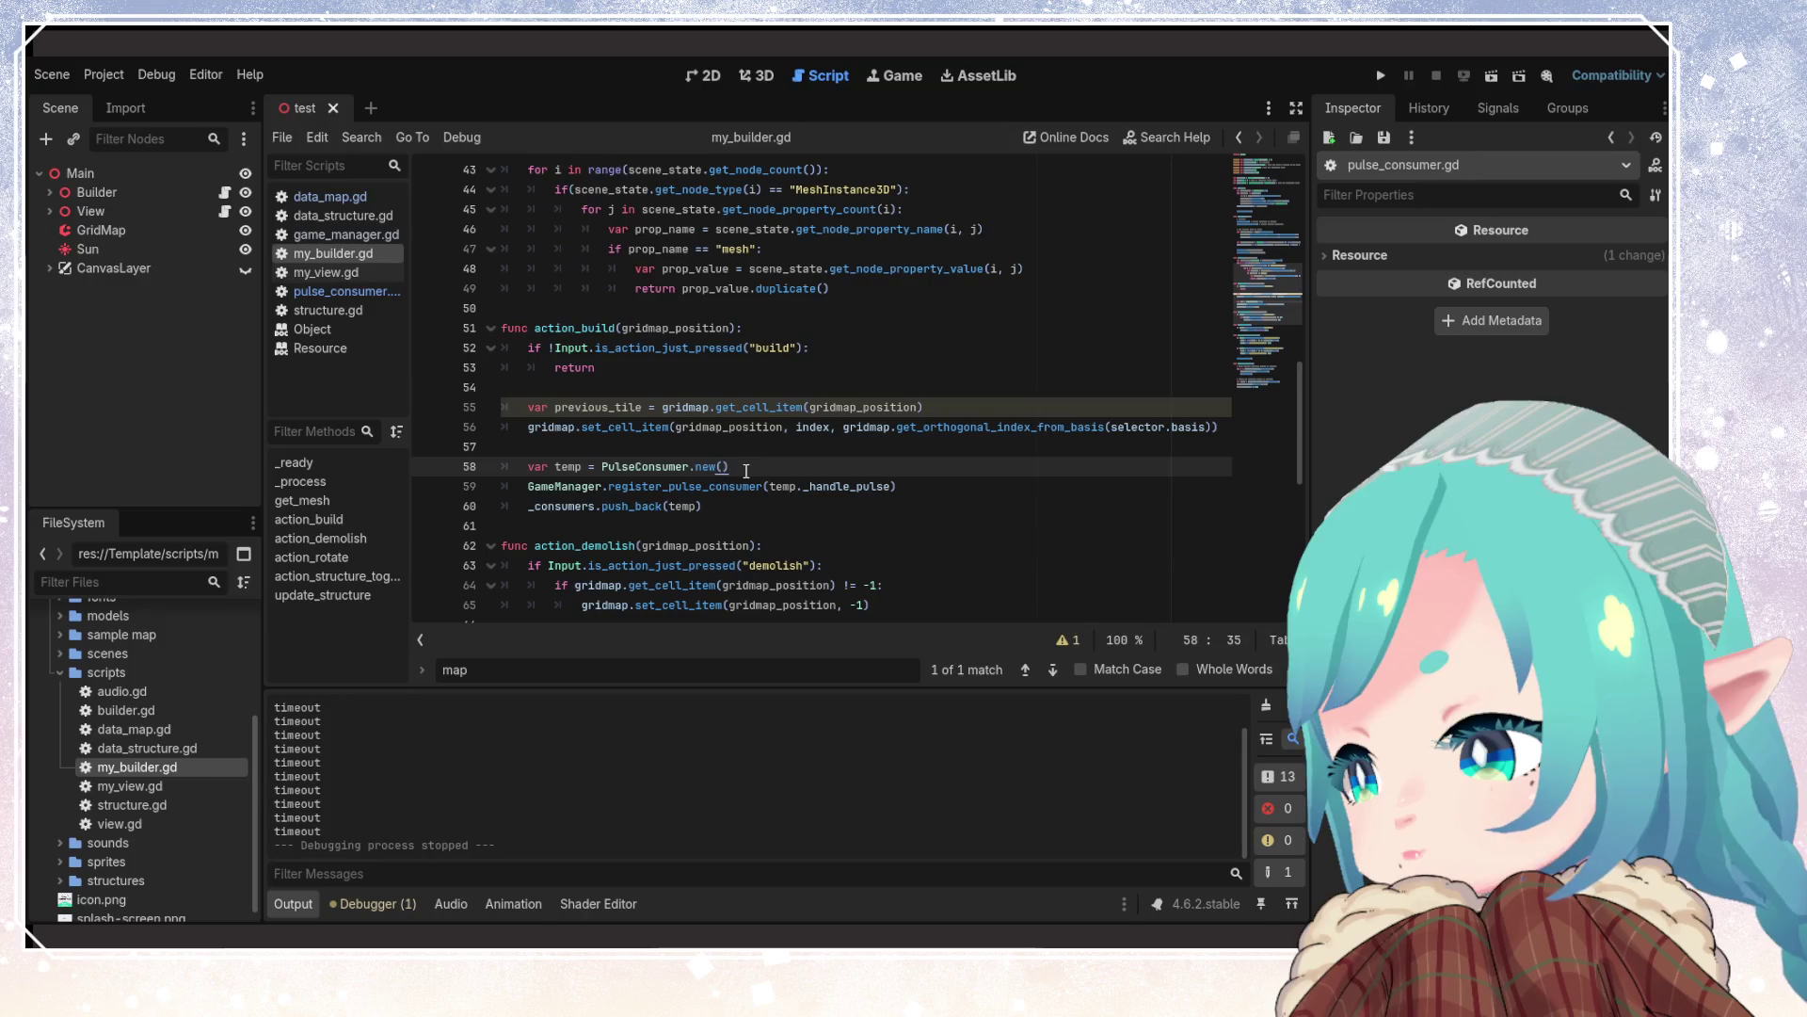
key(Down)
key(Down)
key(Down)
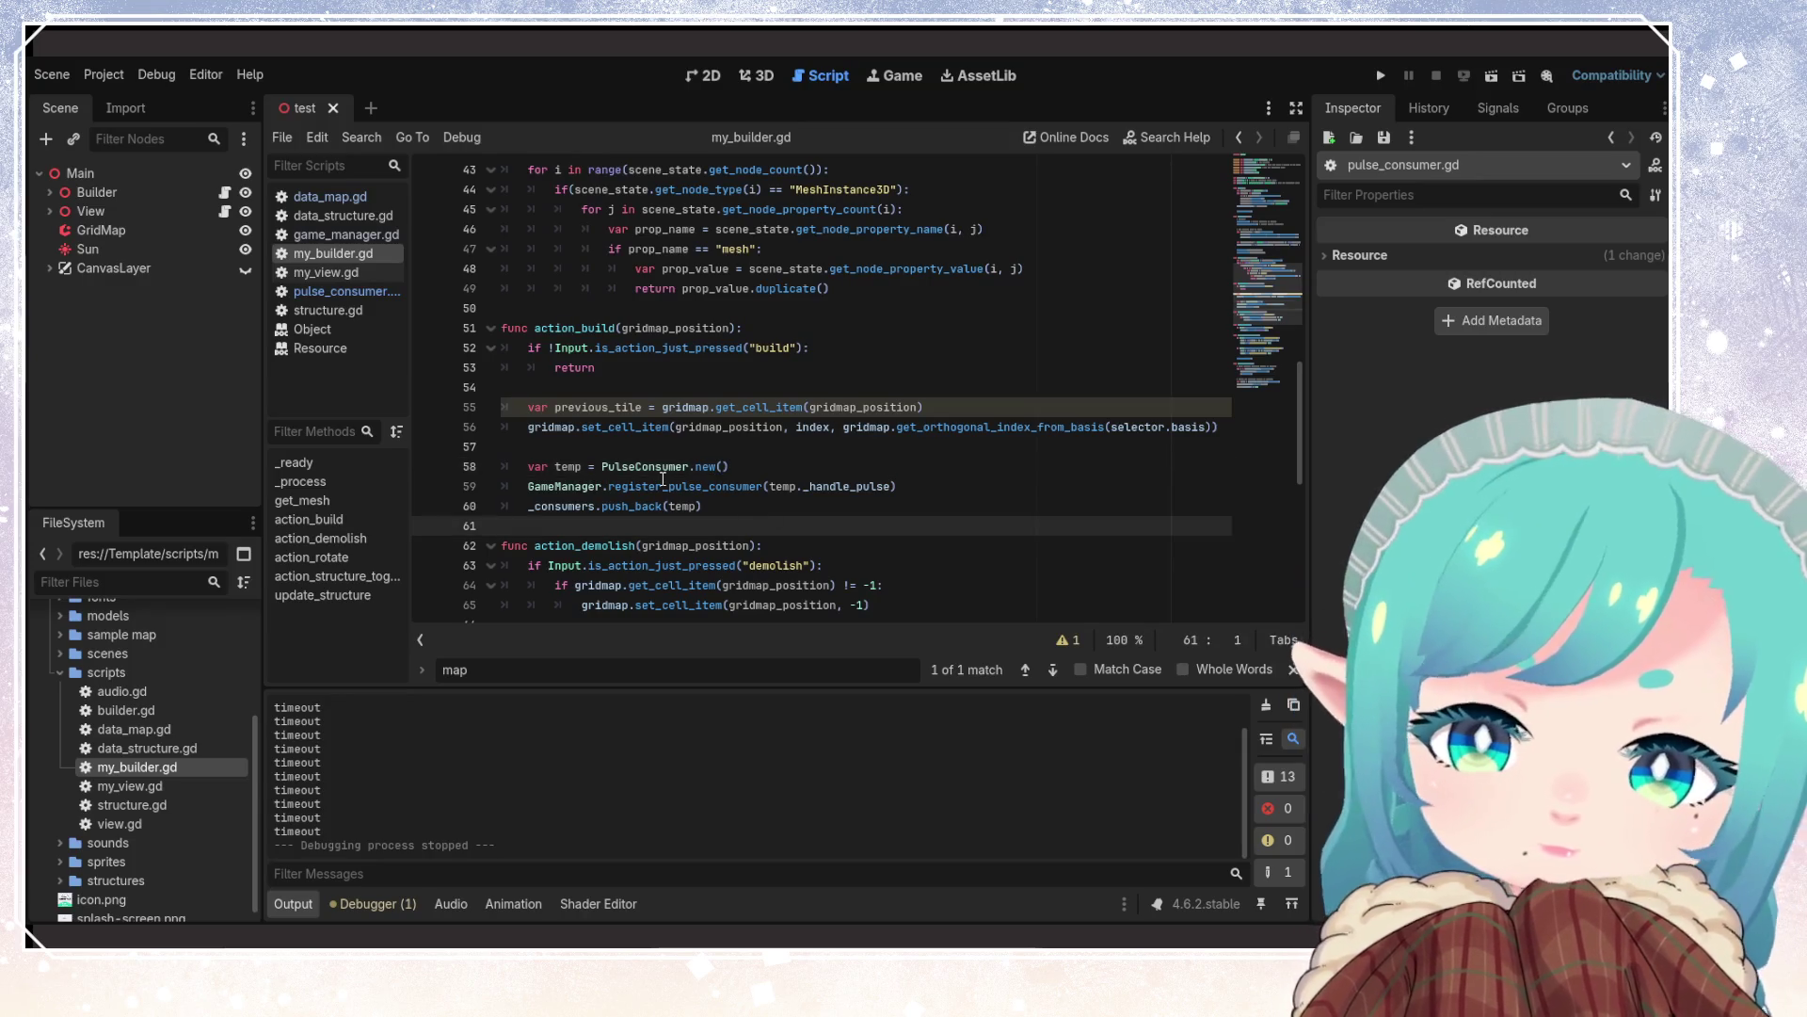
scroll(659, 433, up, 1)
click(649, 387)
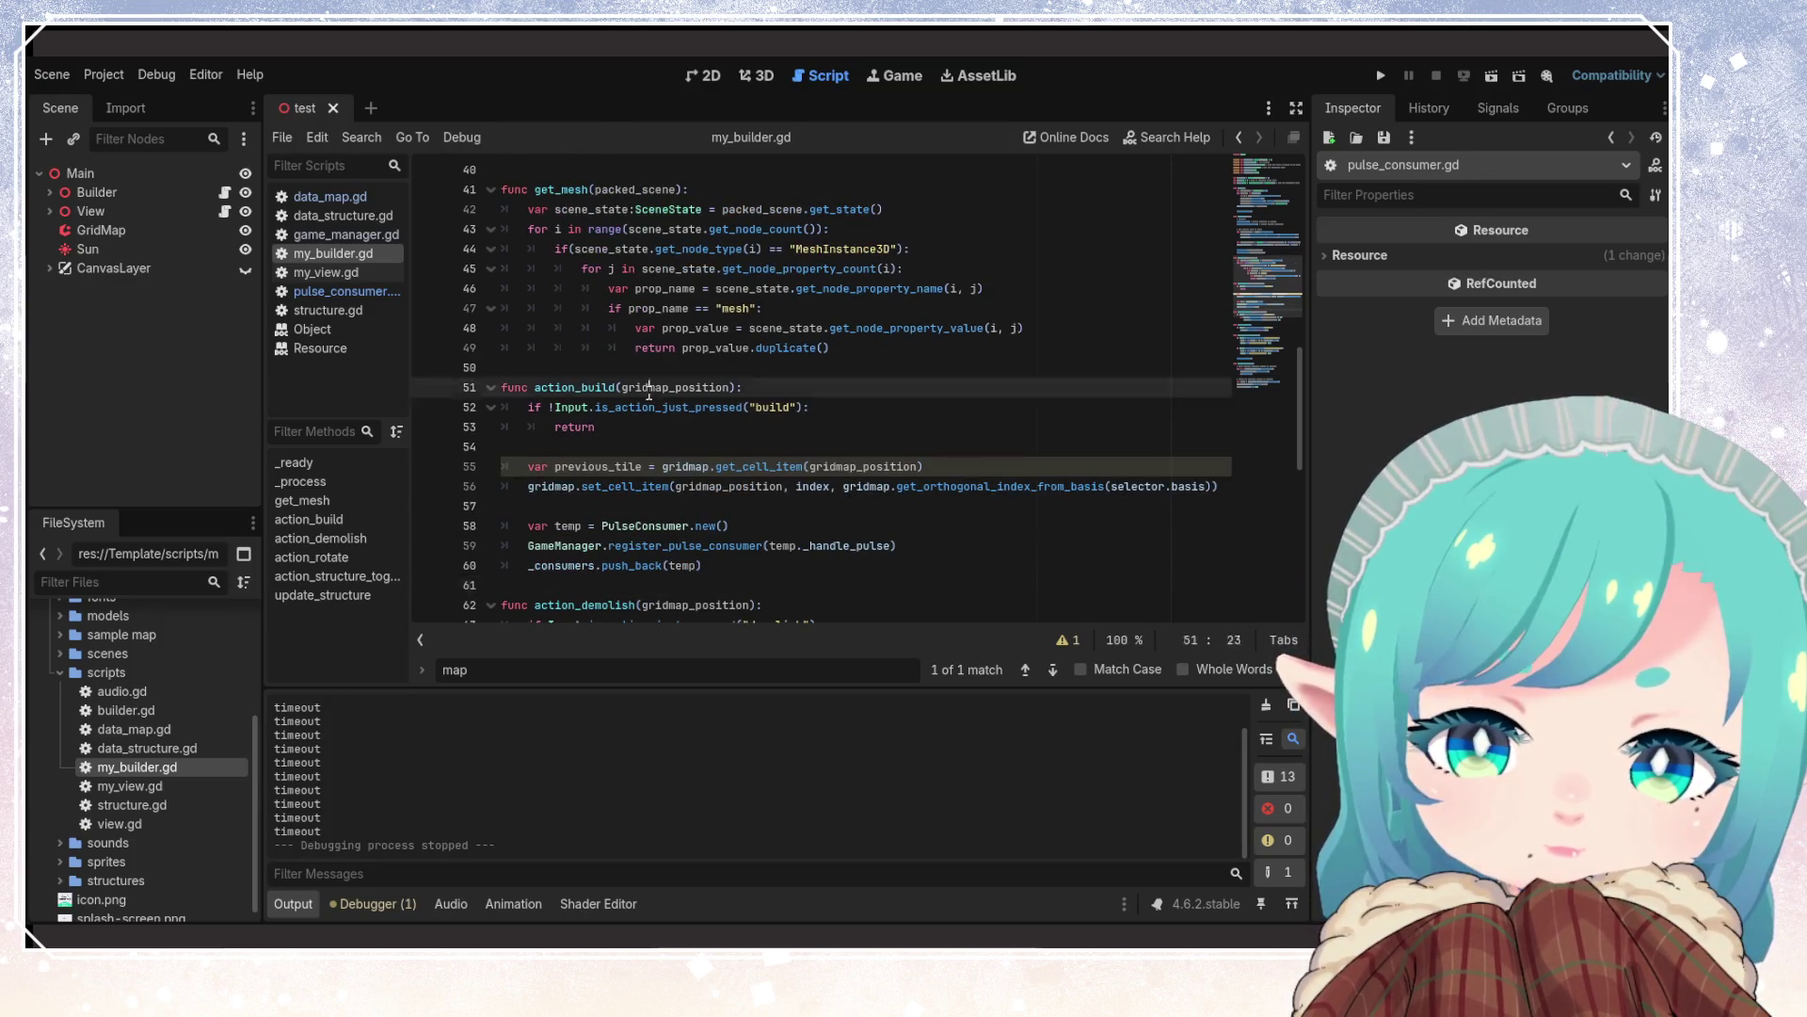
click(796, 546)
click(766, 565)
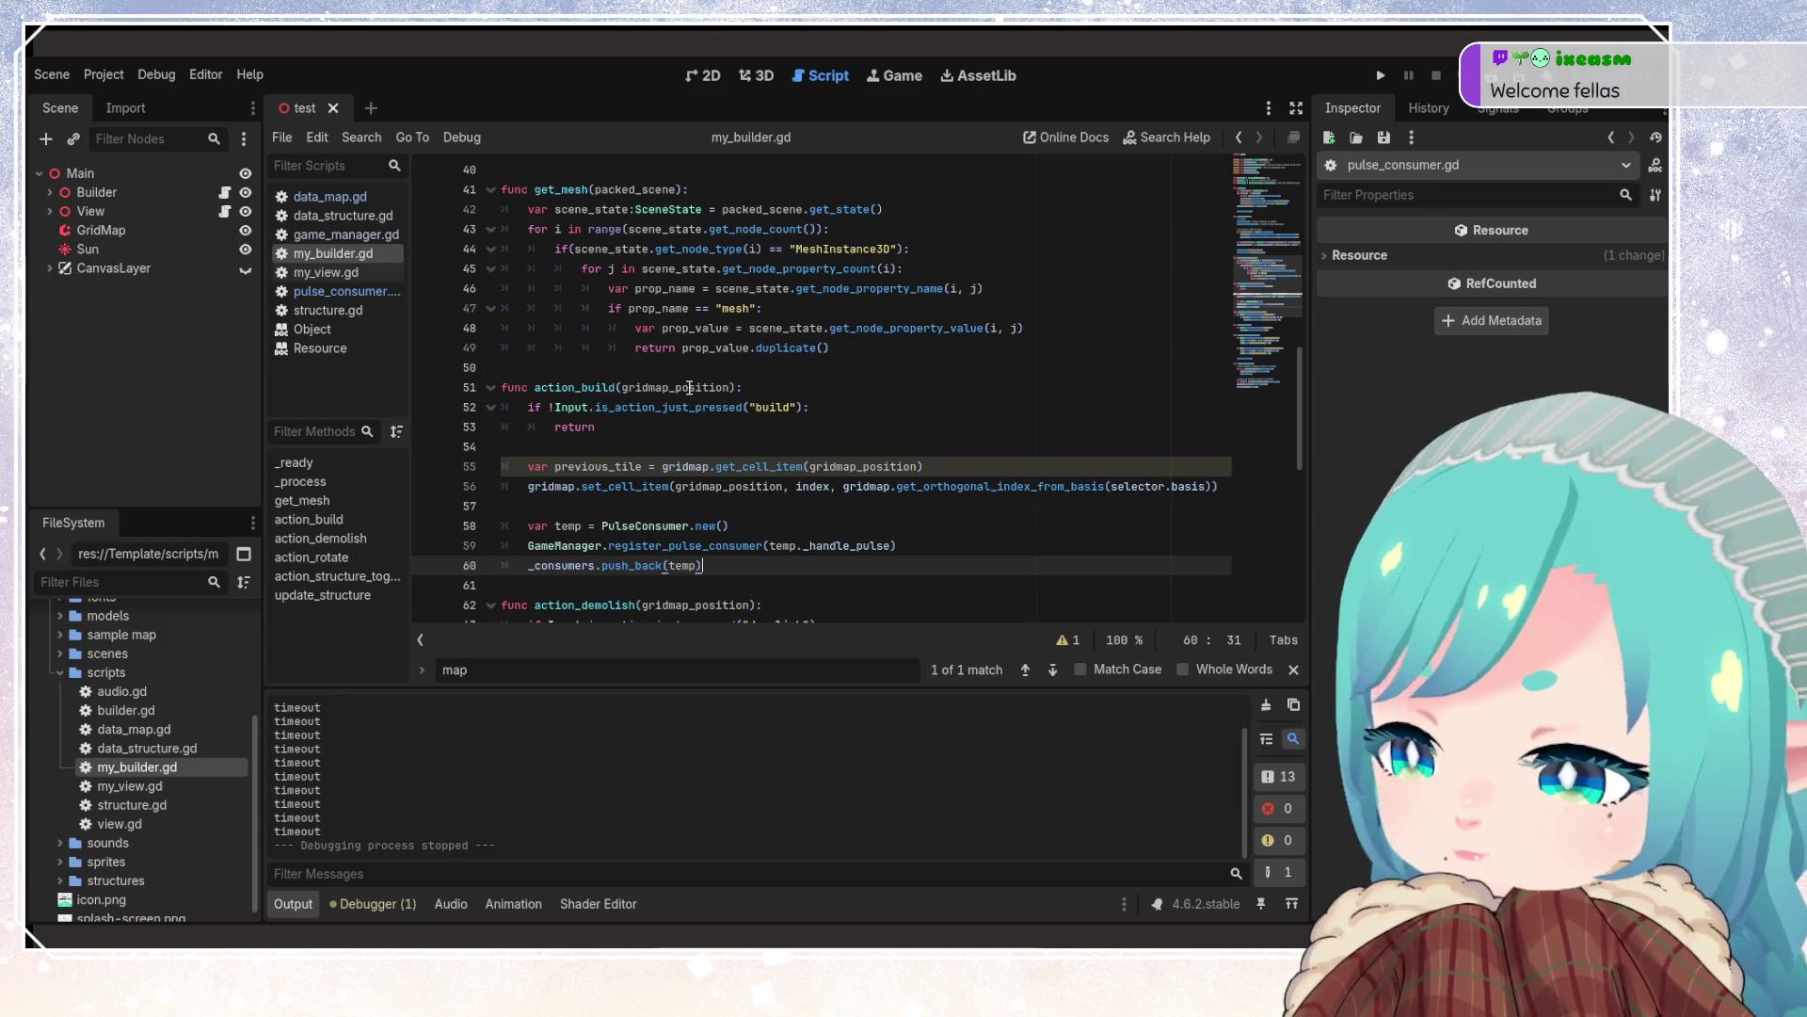
click(811, 506)
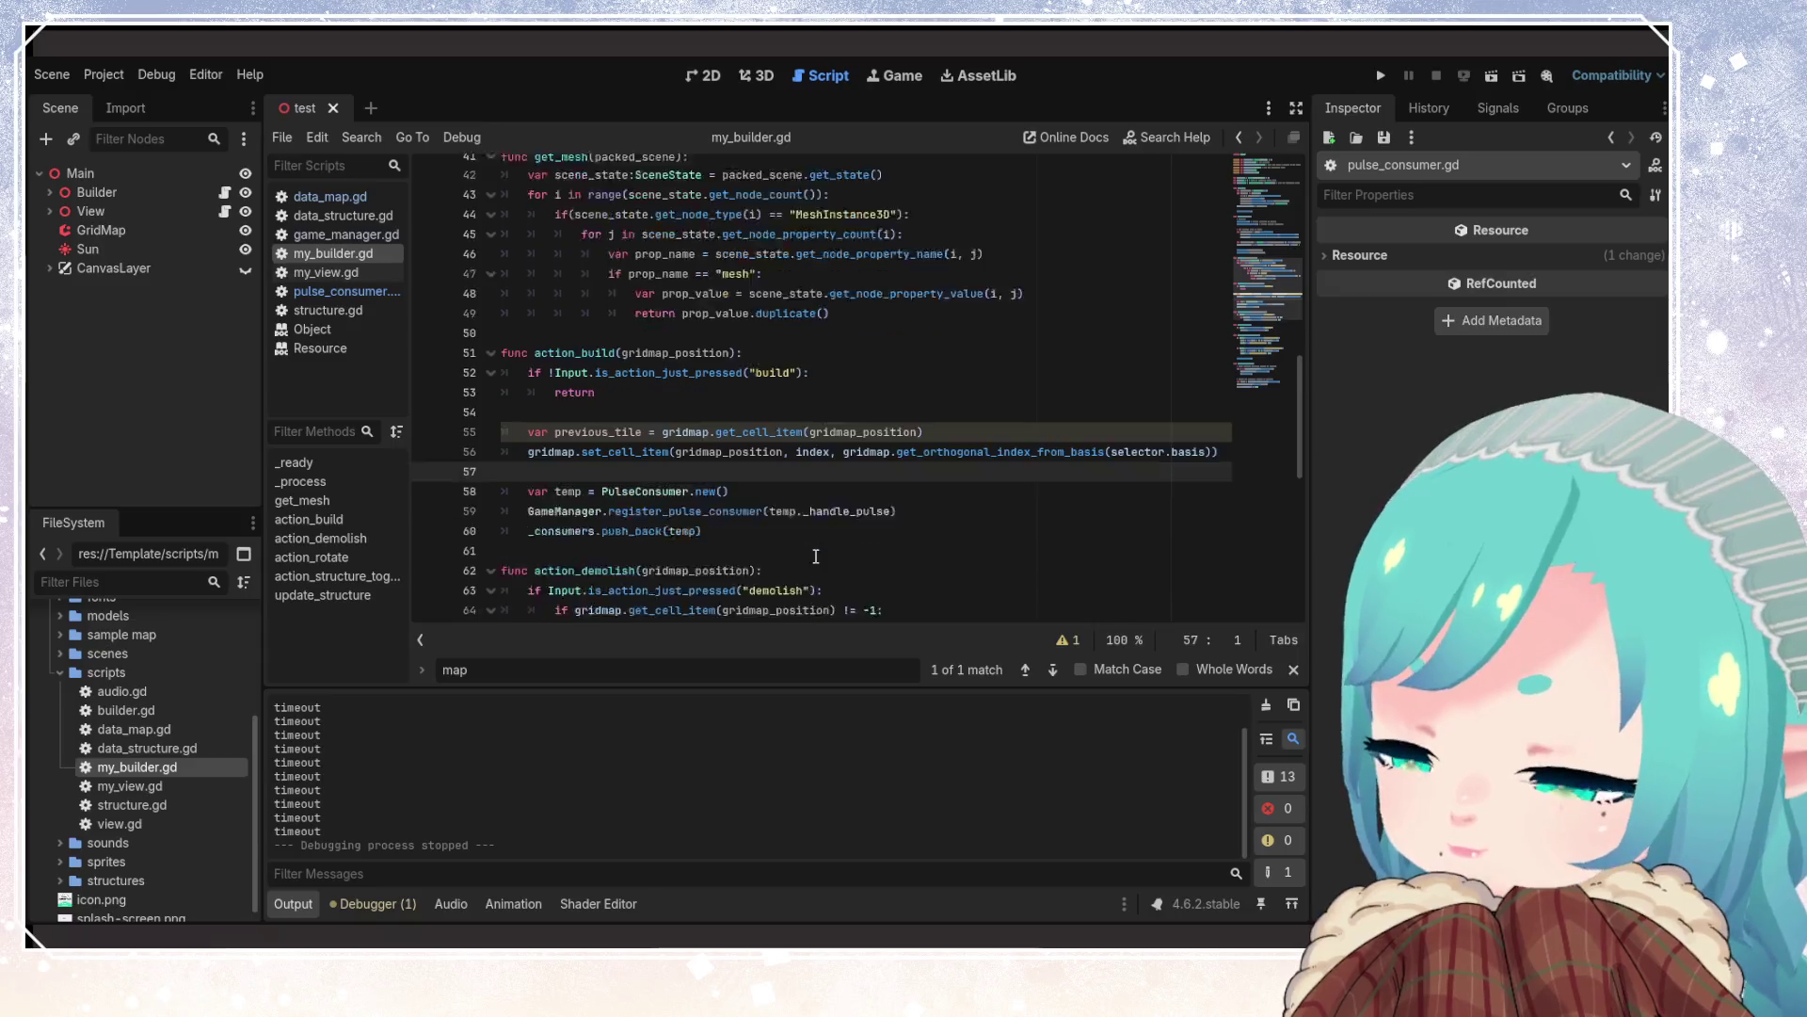
scroll(815, 556, down, 1)
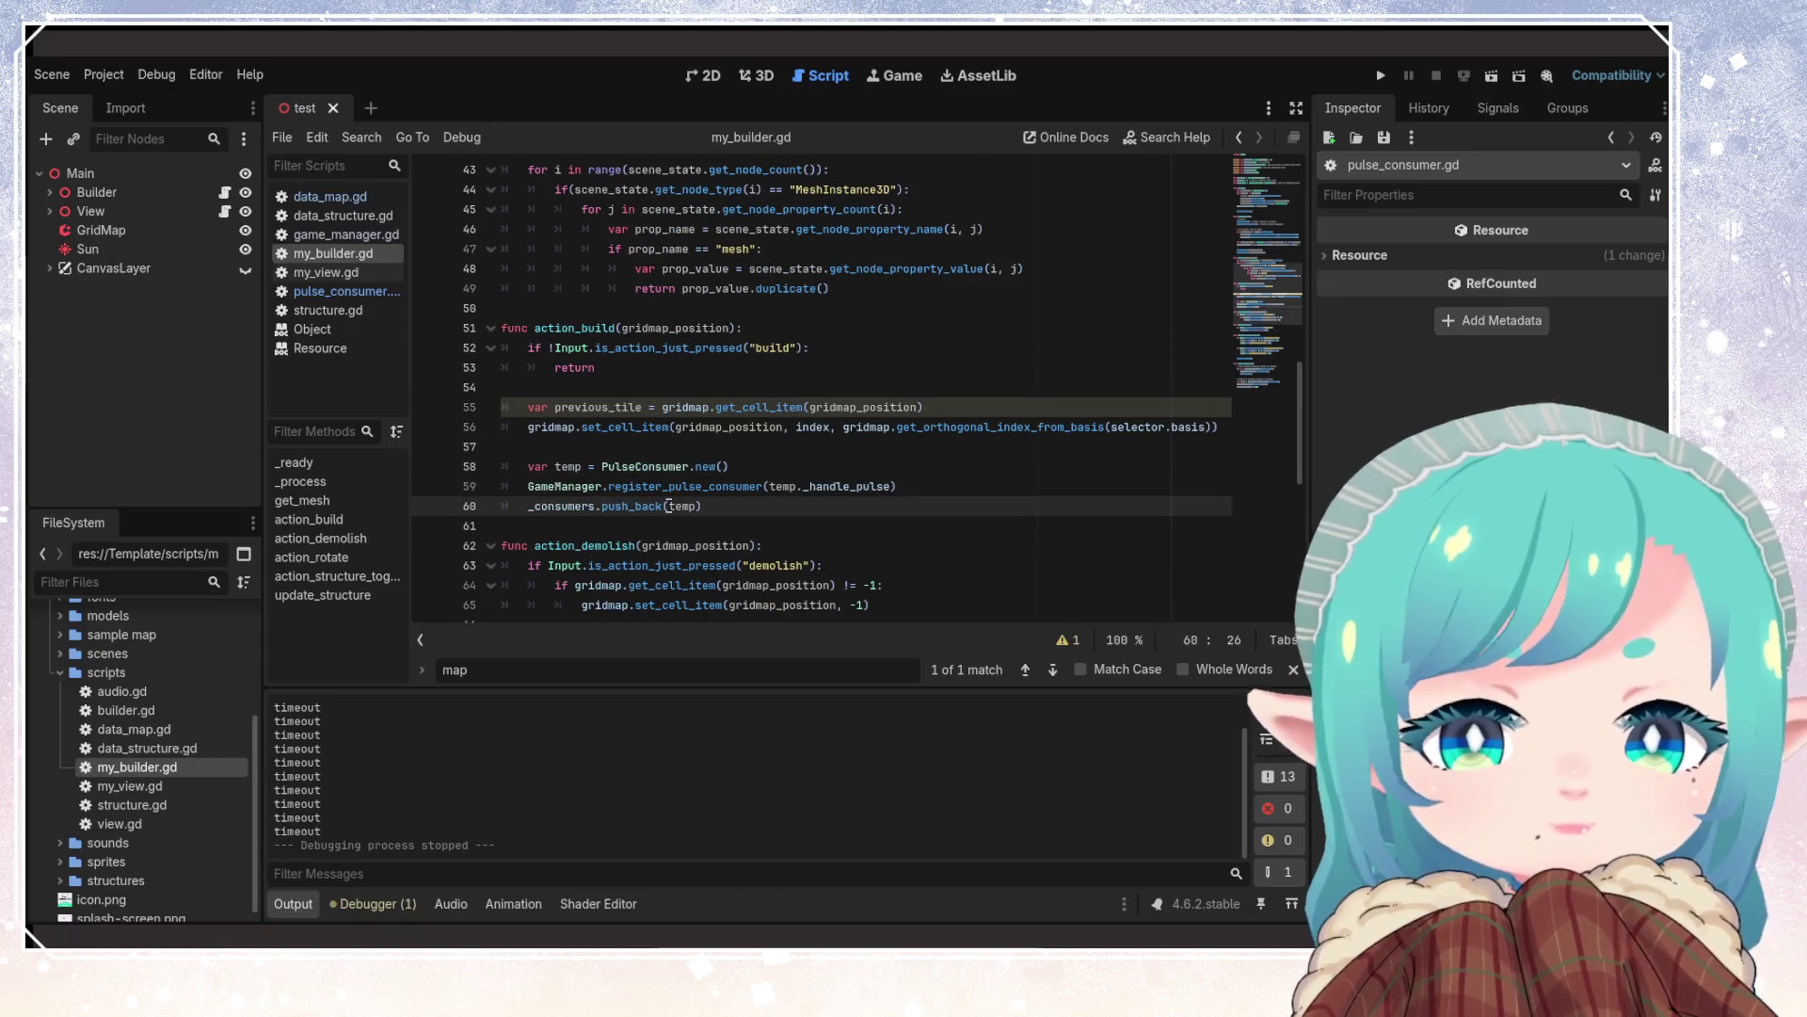
click(744, 524)
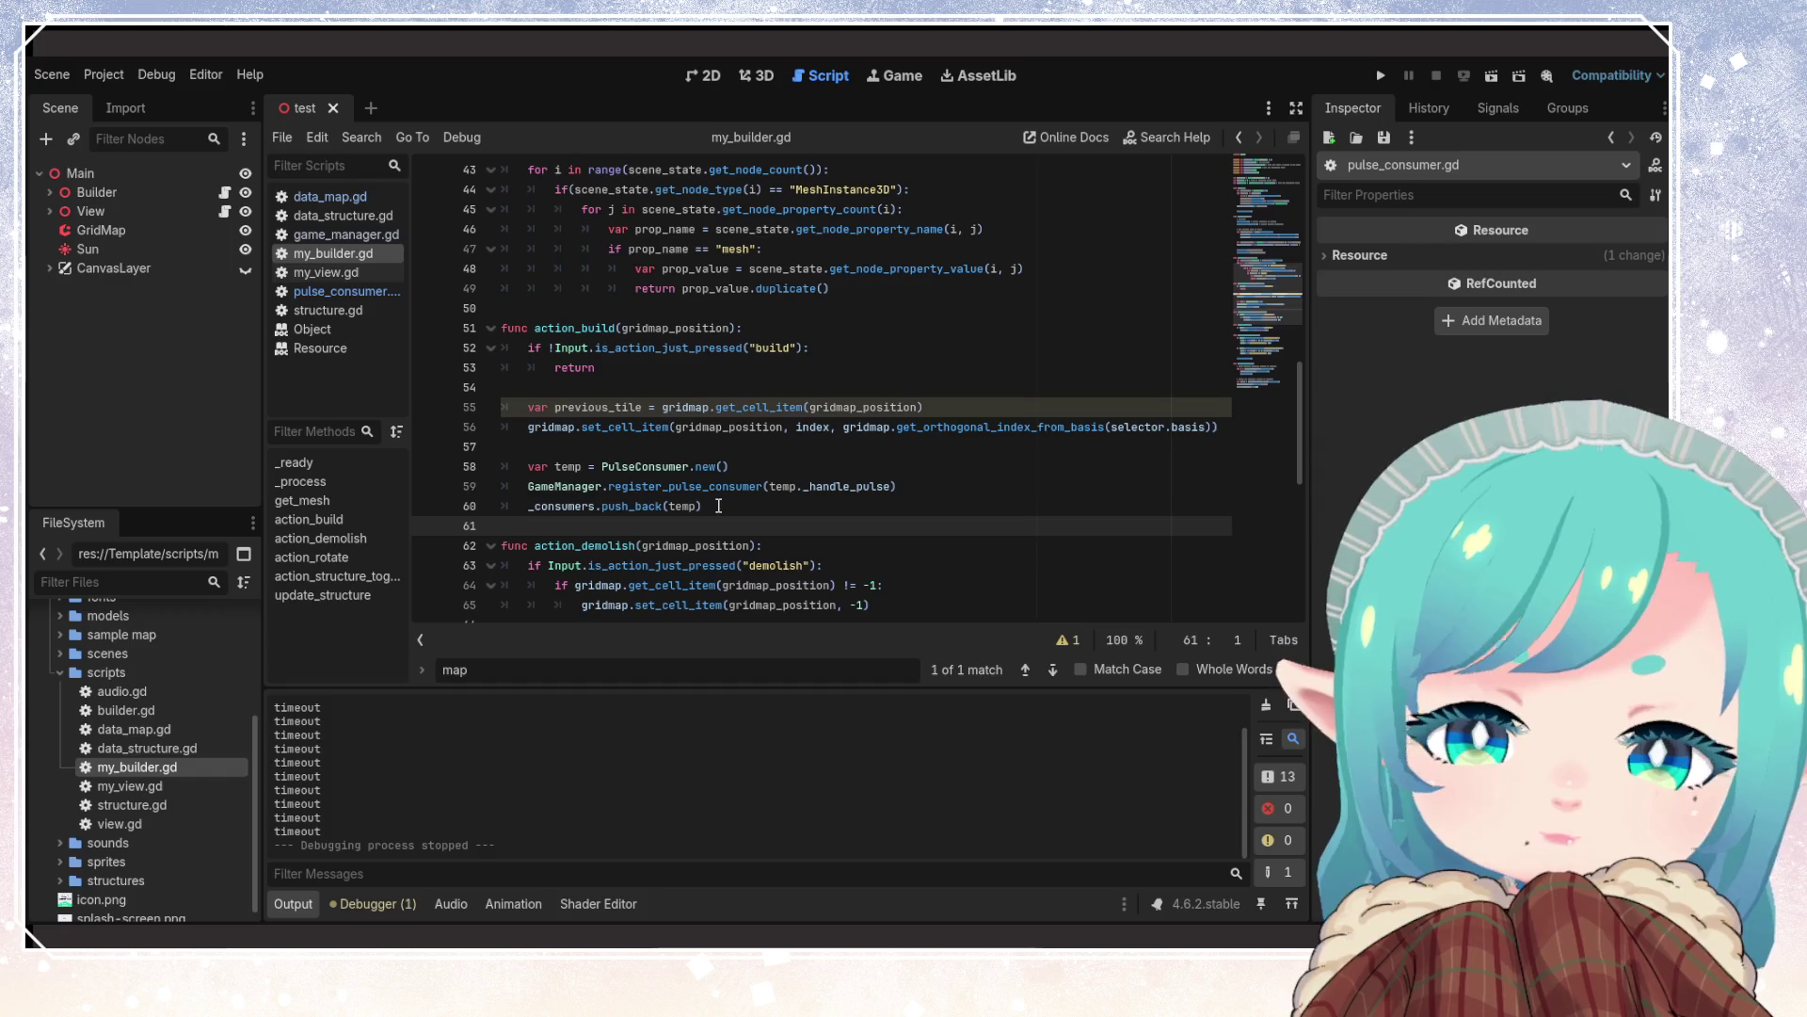
double_click(800, 427)
click(791, 467)
click(775, 517)
click(774, 512)
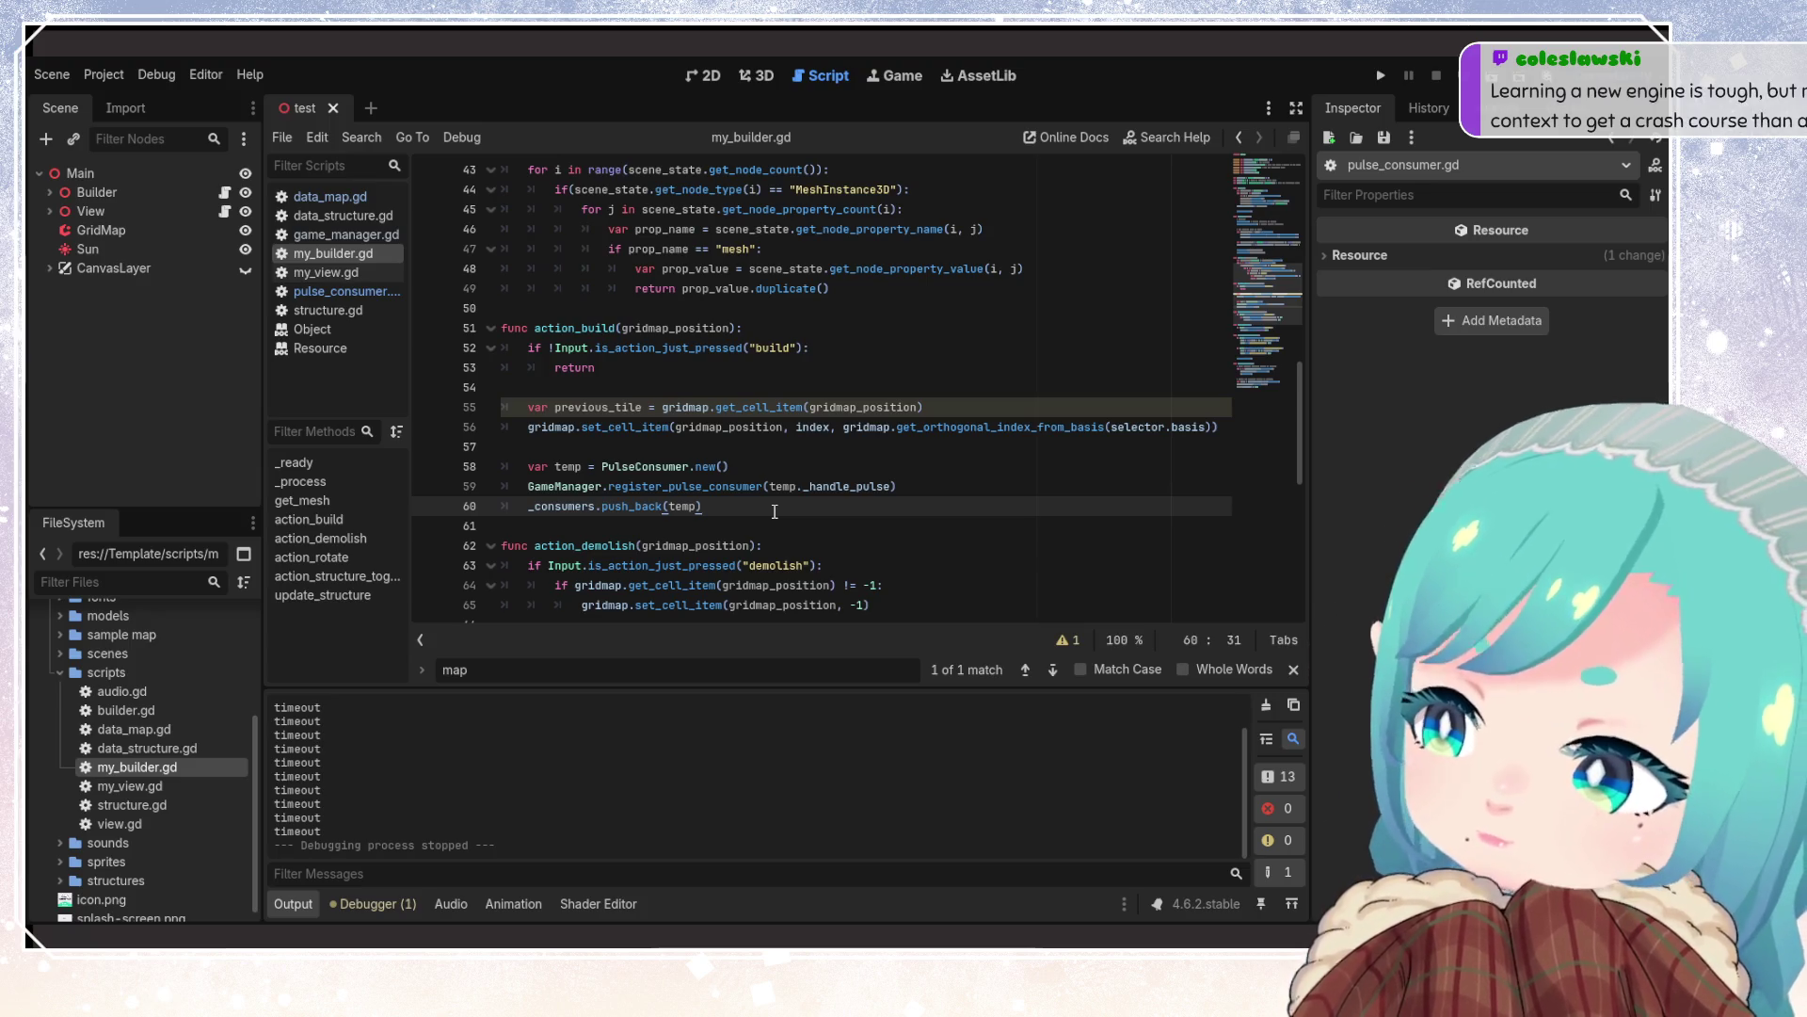
click(715, 466)
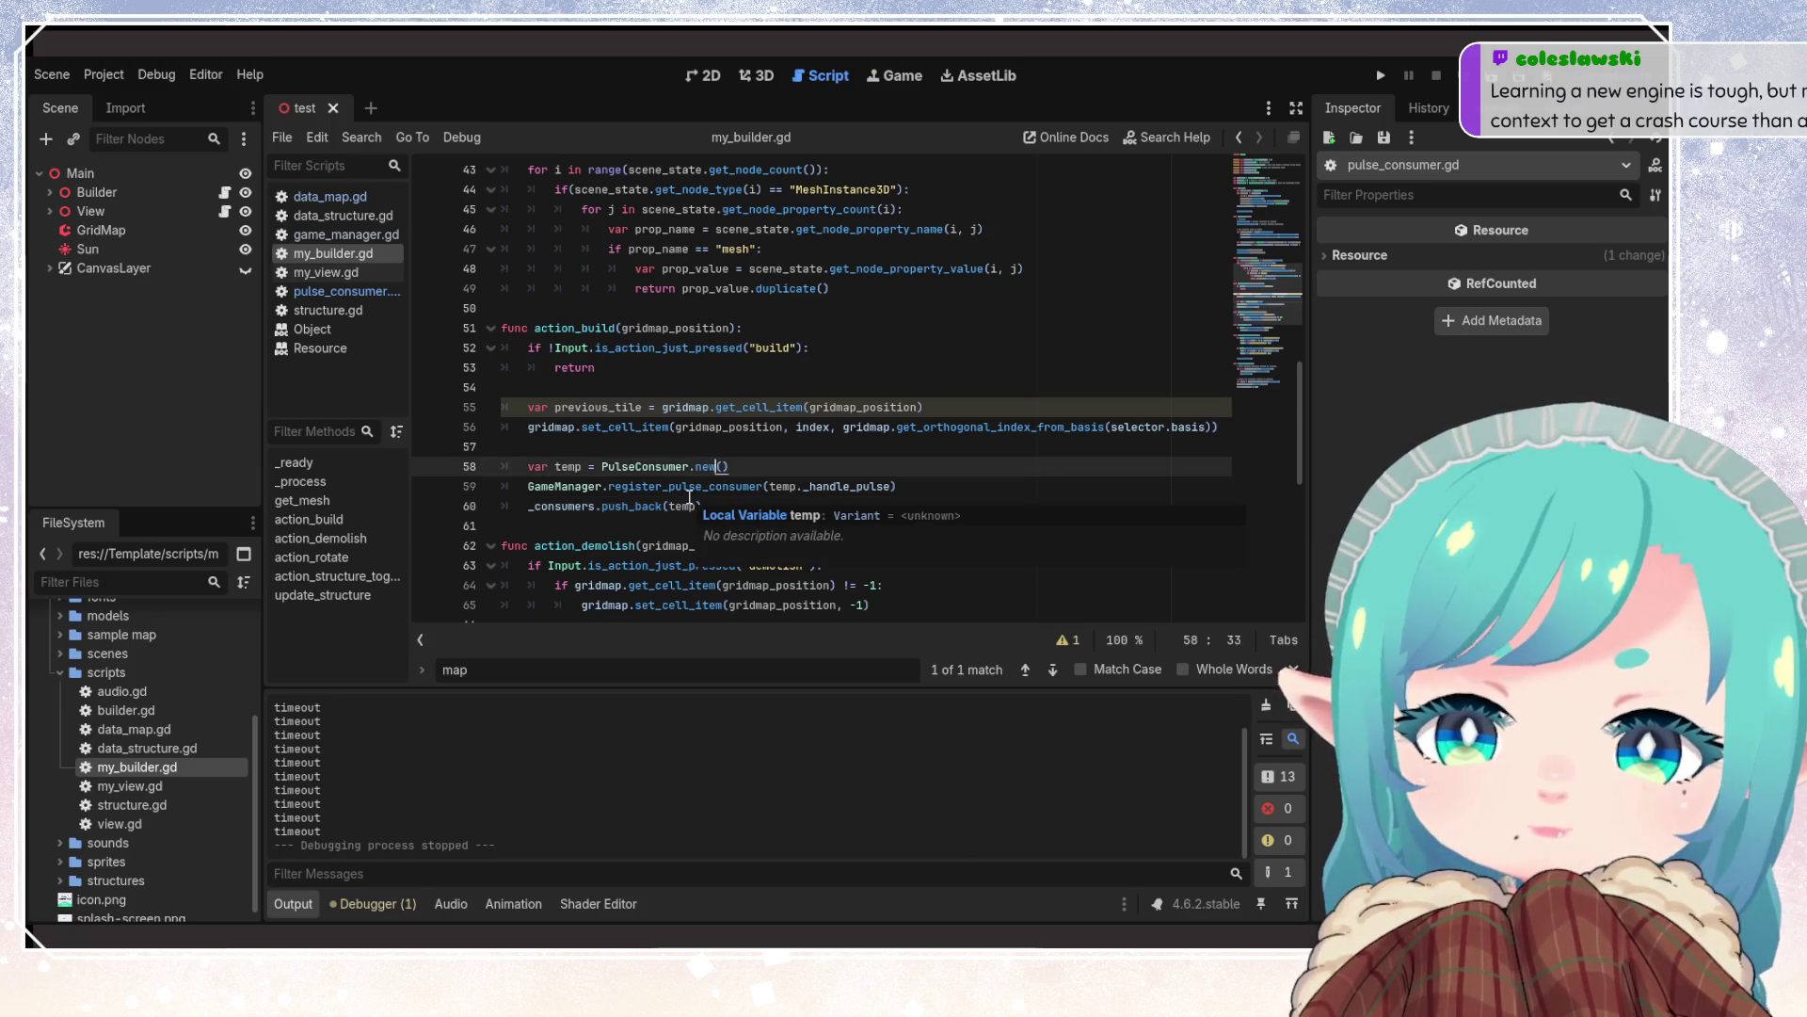
click(815, 488)
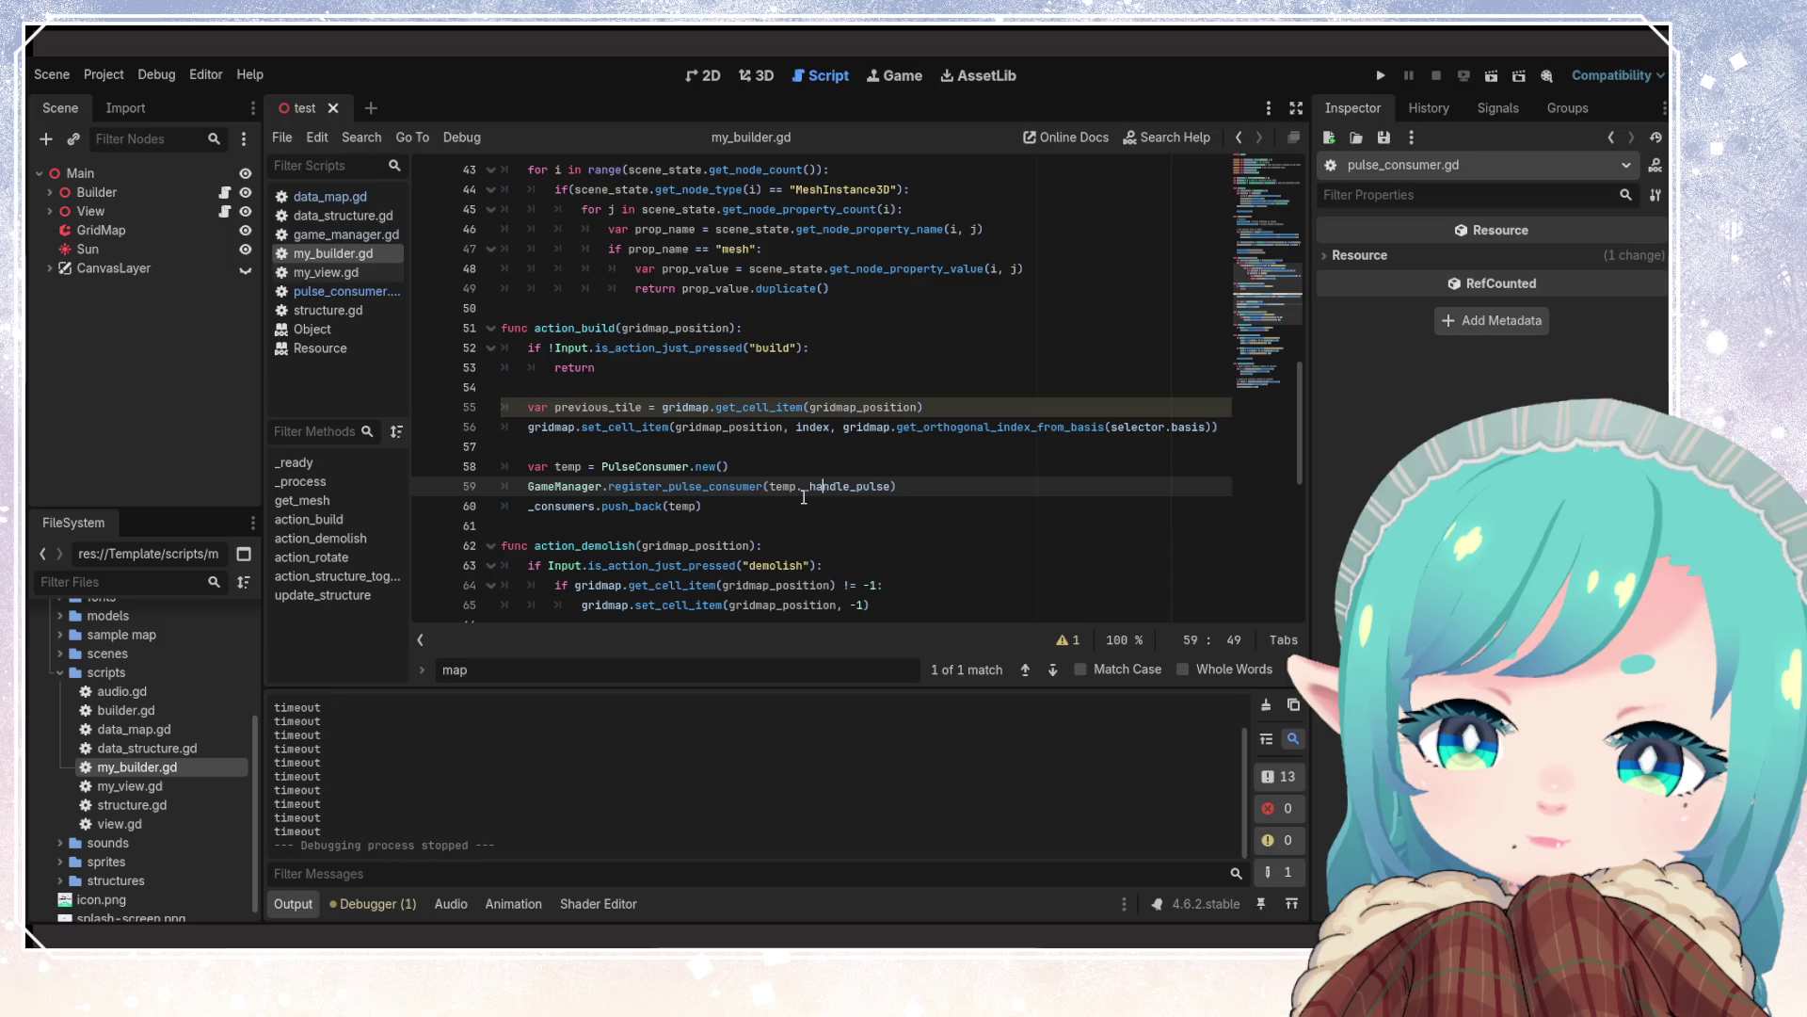
scroll(803, 497, down, 9)
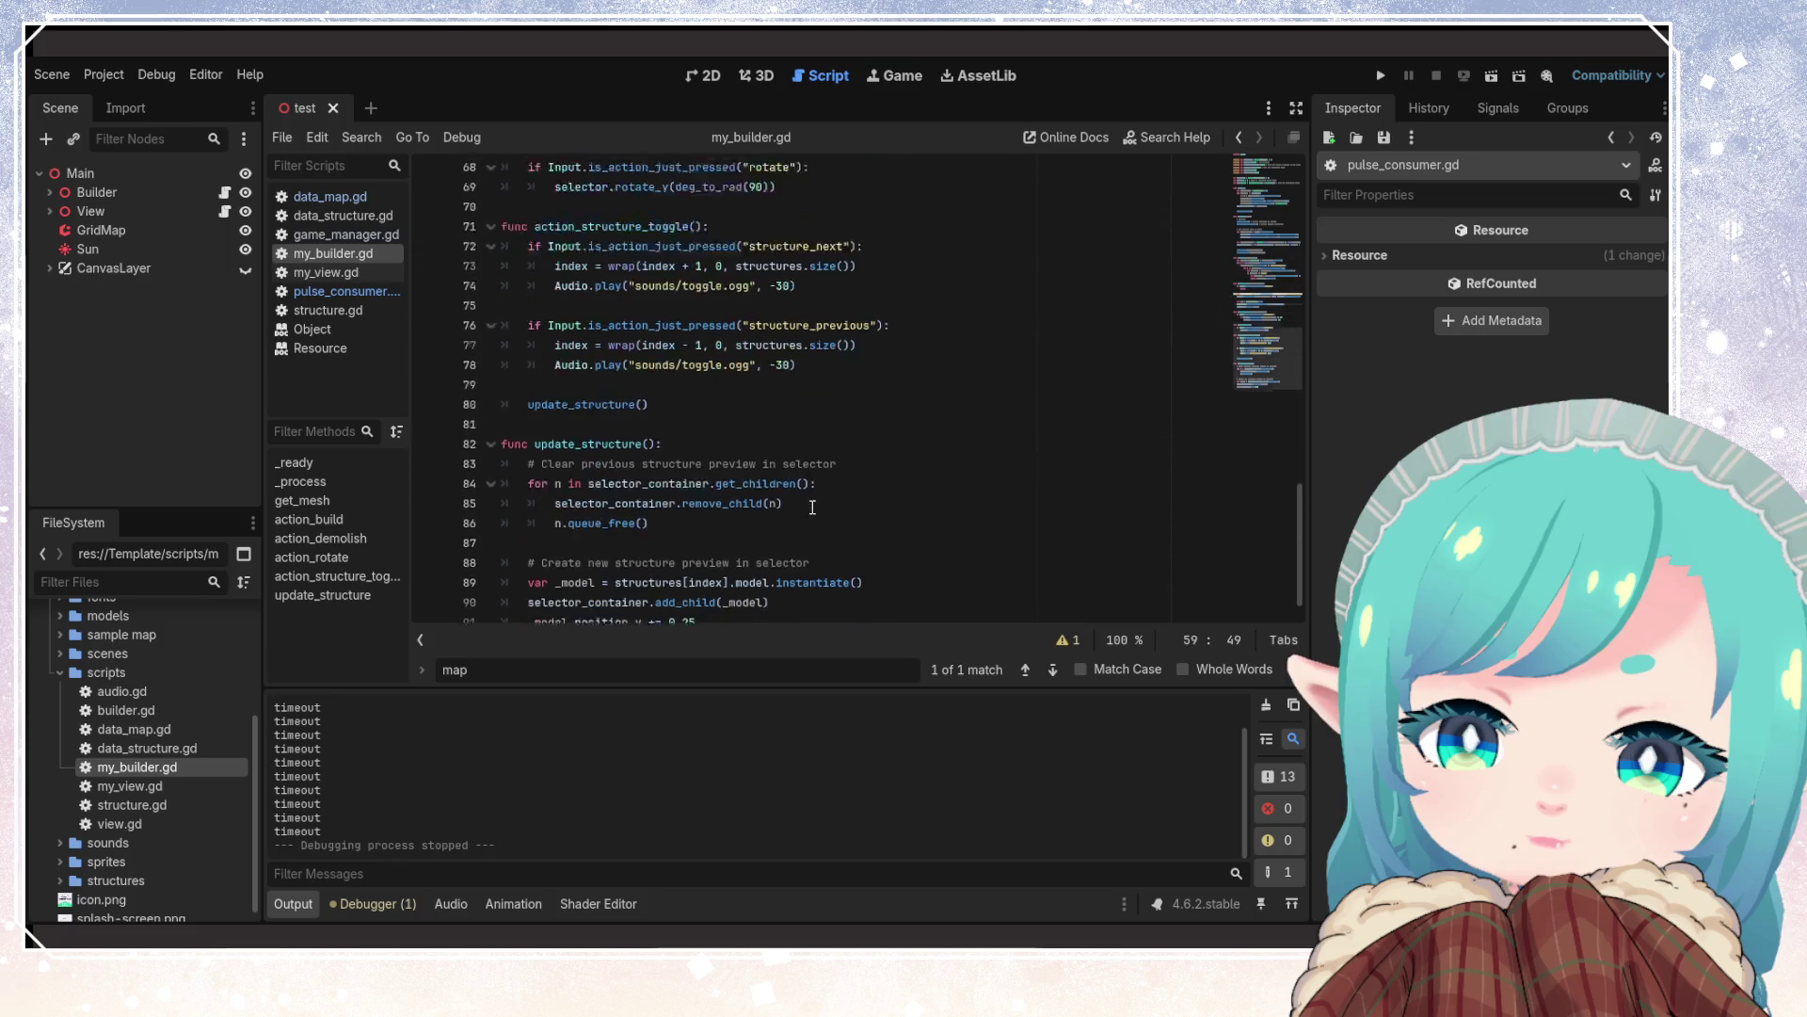
click(630, 413)
scroll(785, 497, up, 4)
click(634, 437)
scroll(820, 502, up, 4)
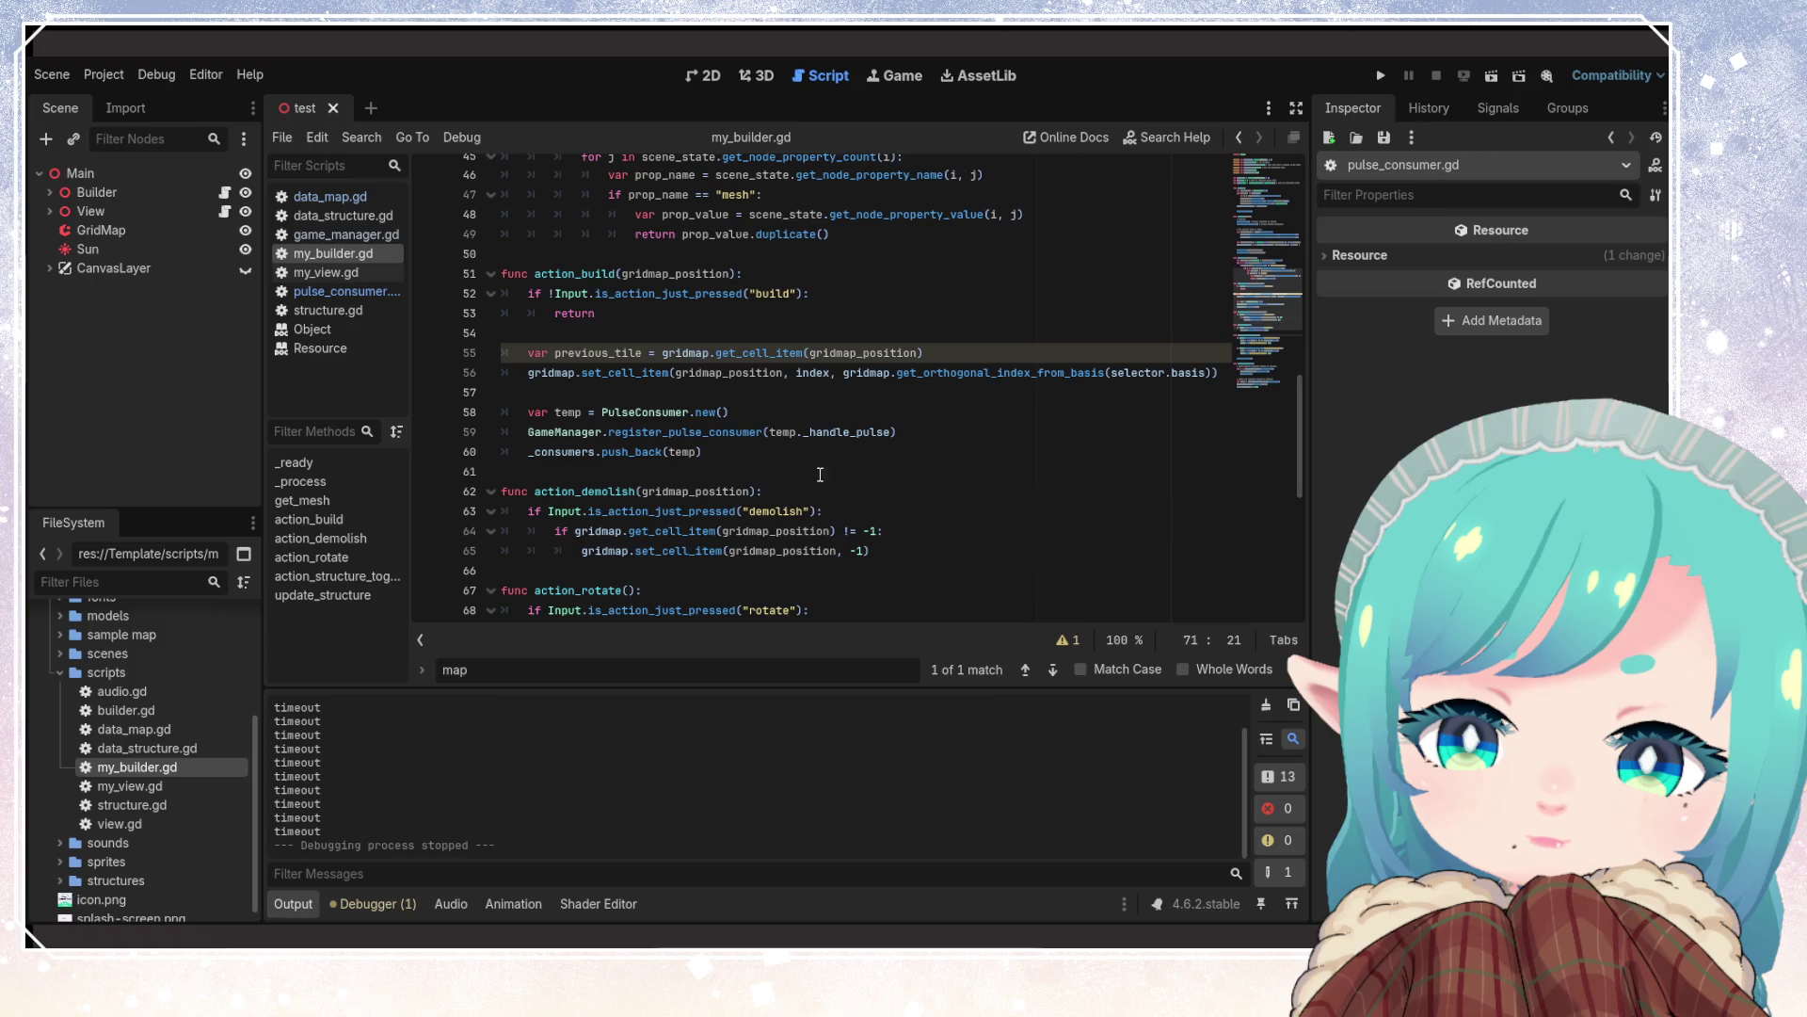
mouse_move(815, 371)
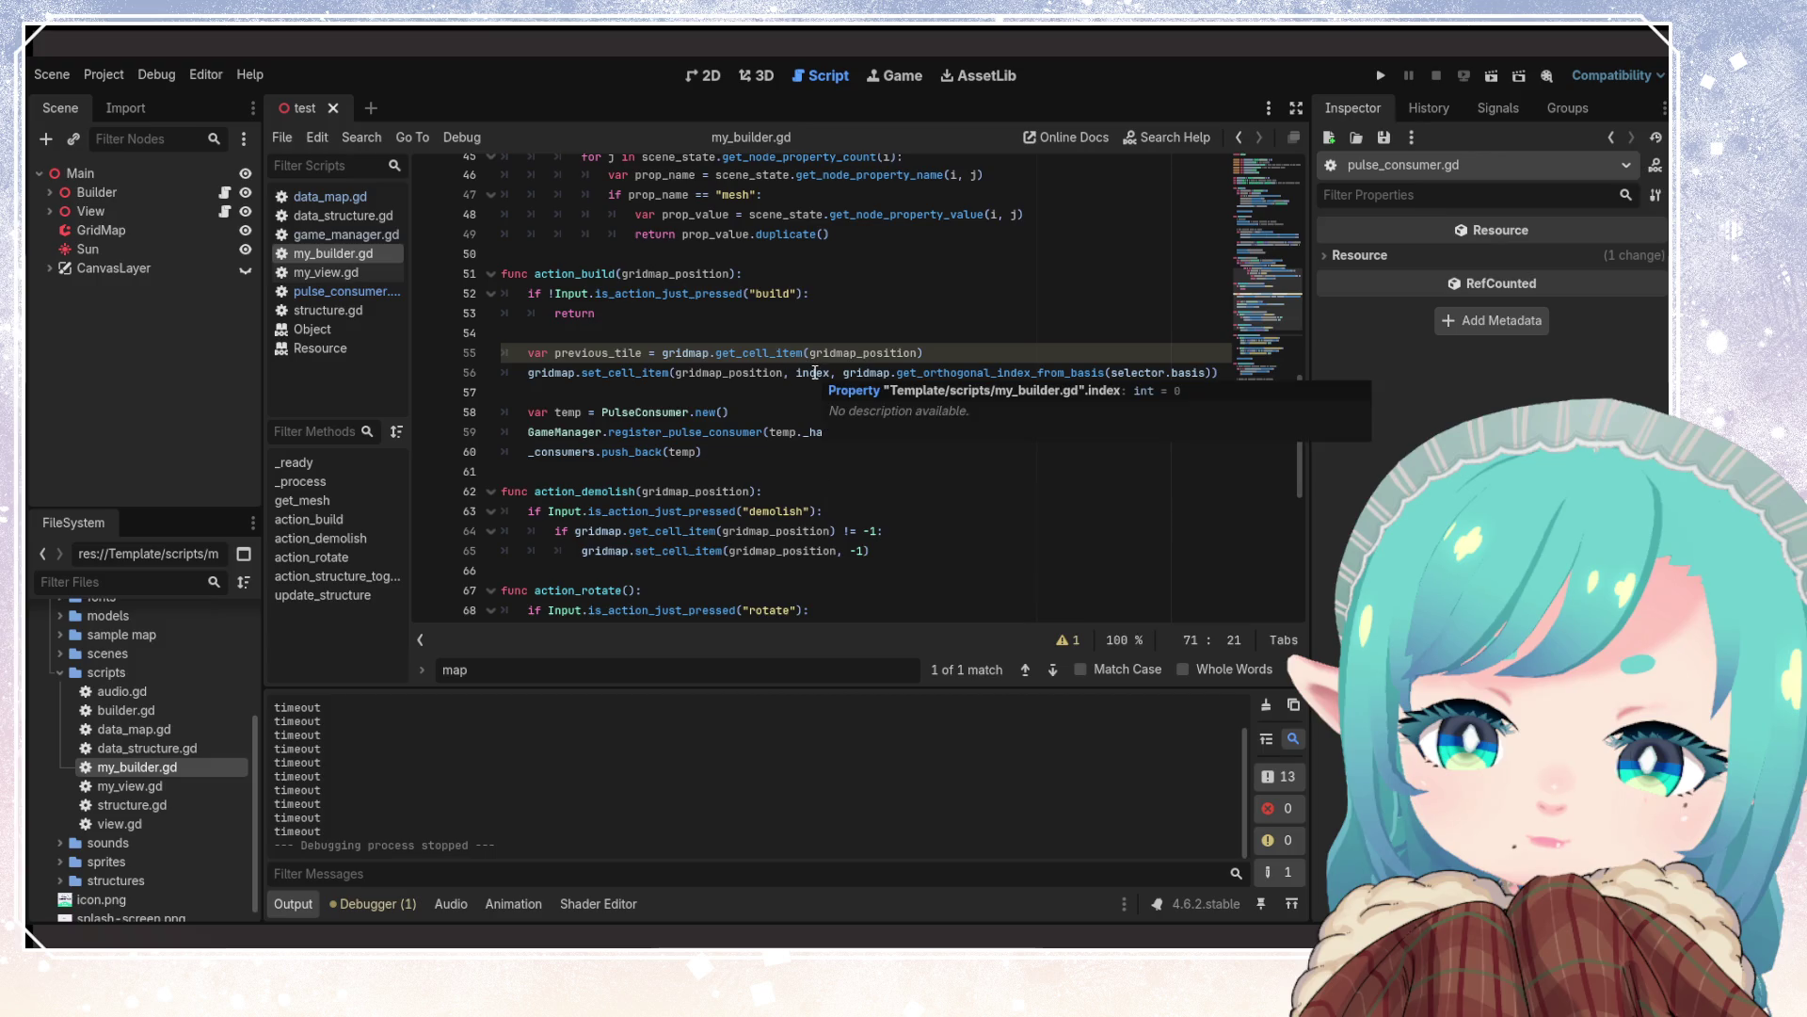
double_click(814, 372)
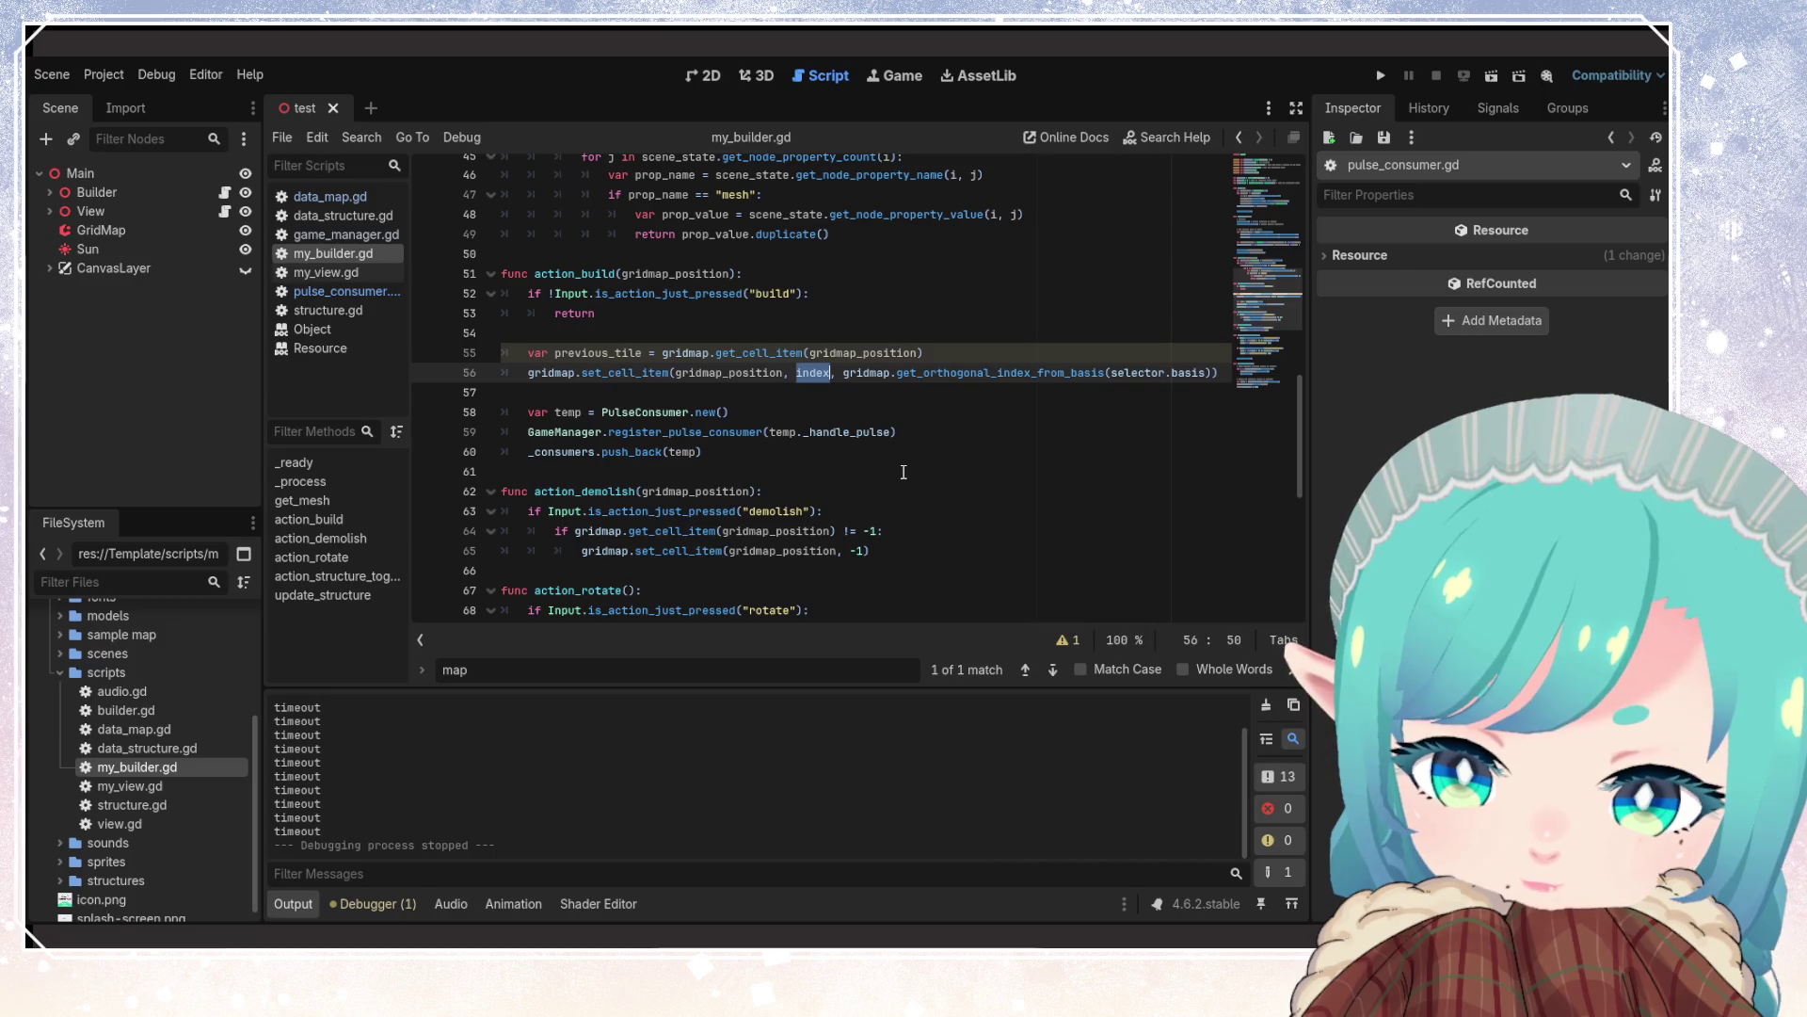
double_click(649, 411)
click(801, 468)
scroll(801, 468, down, 8)
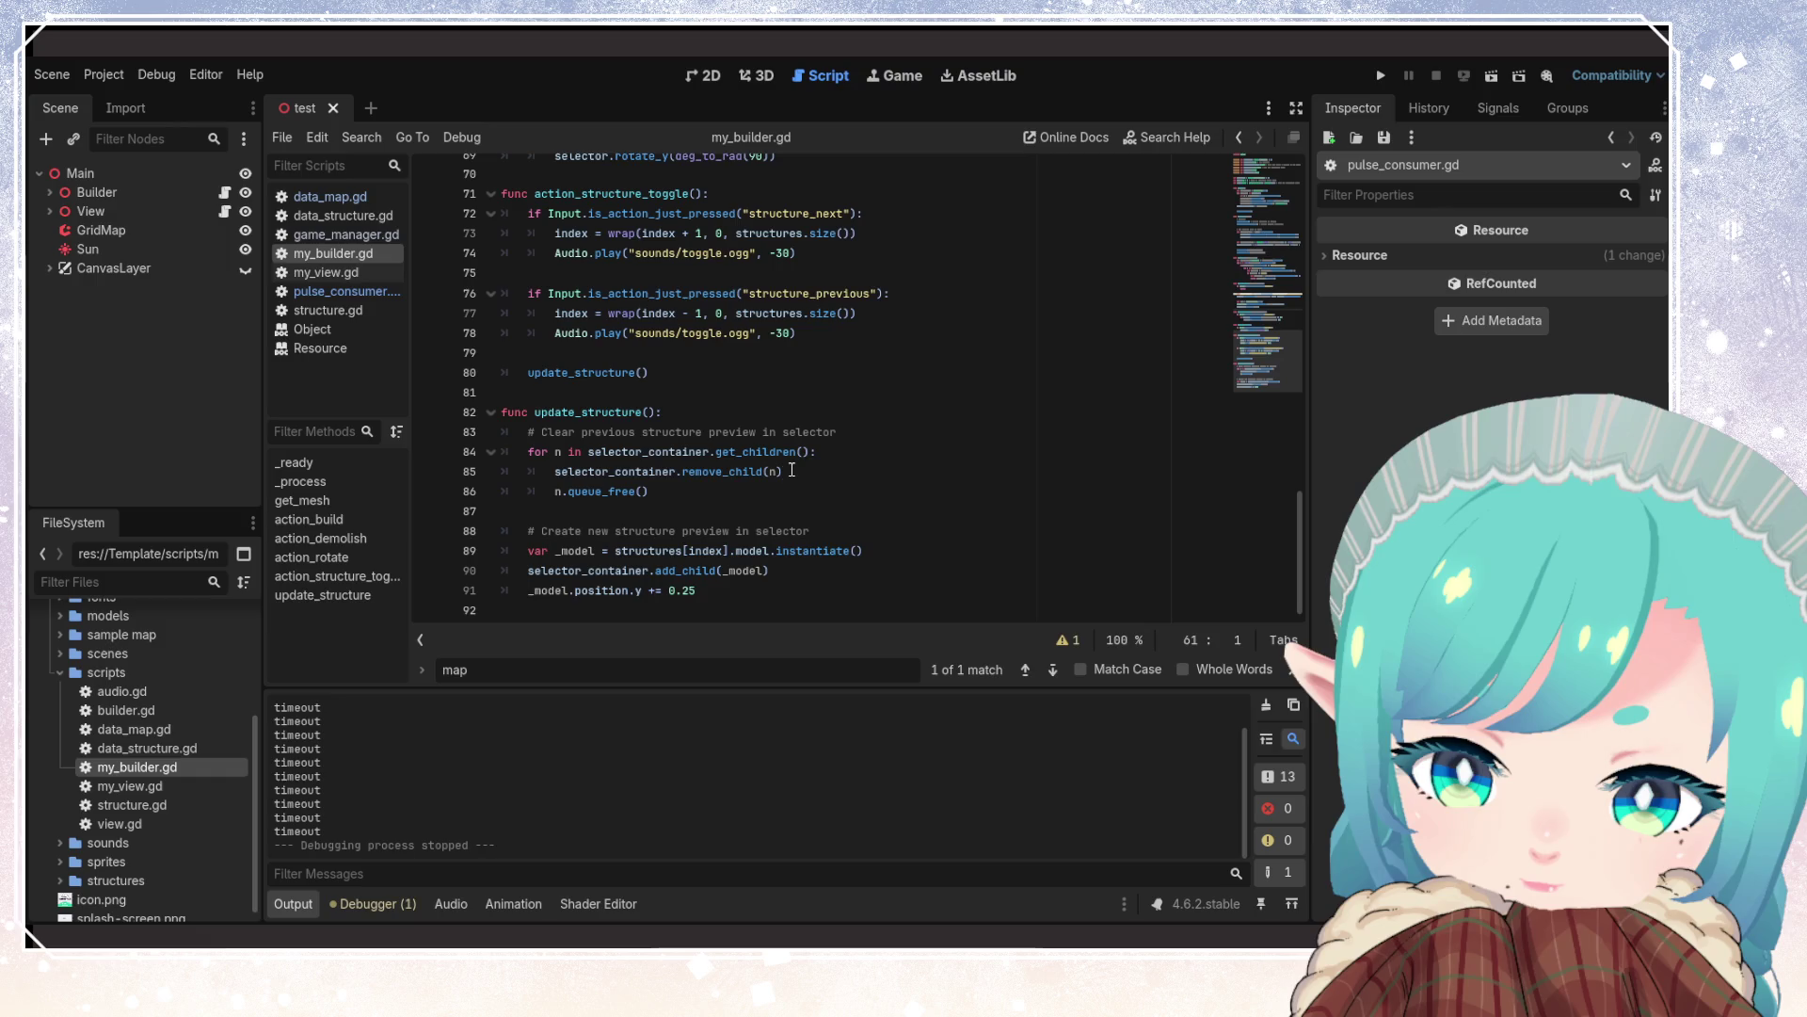
mouse_move(762, 446)
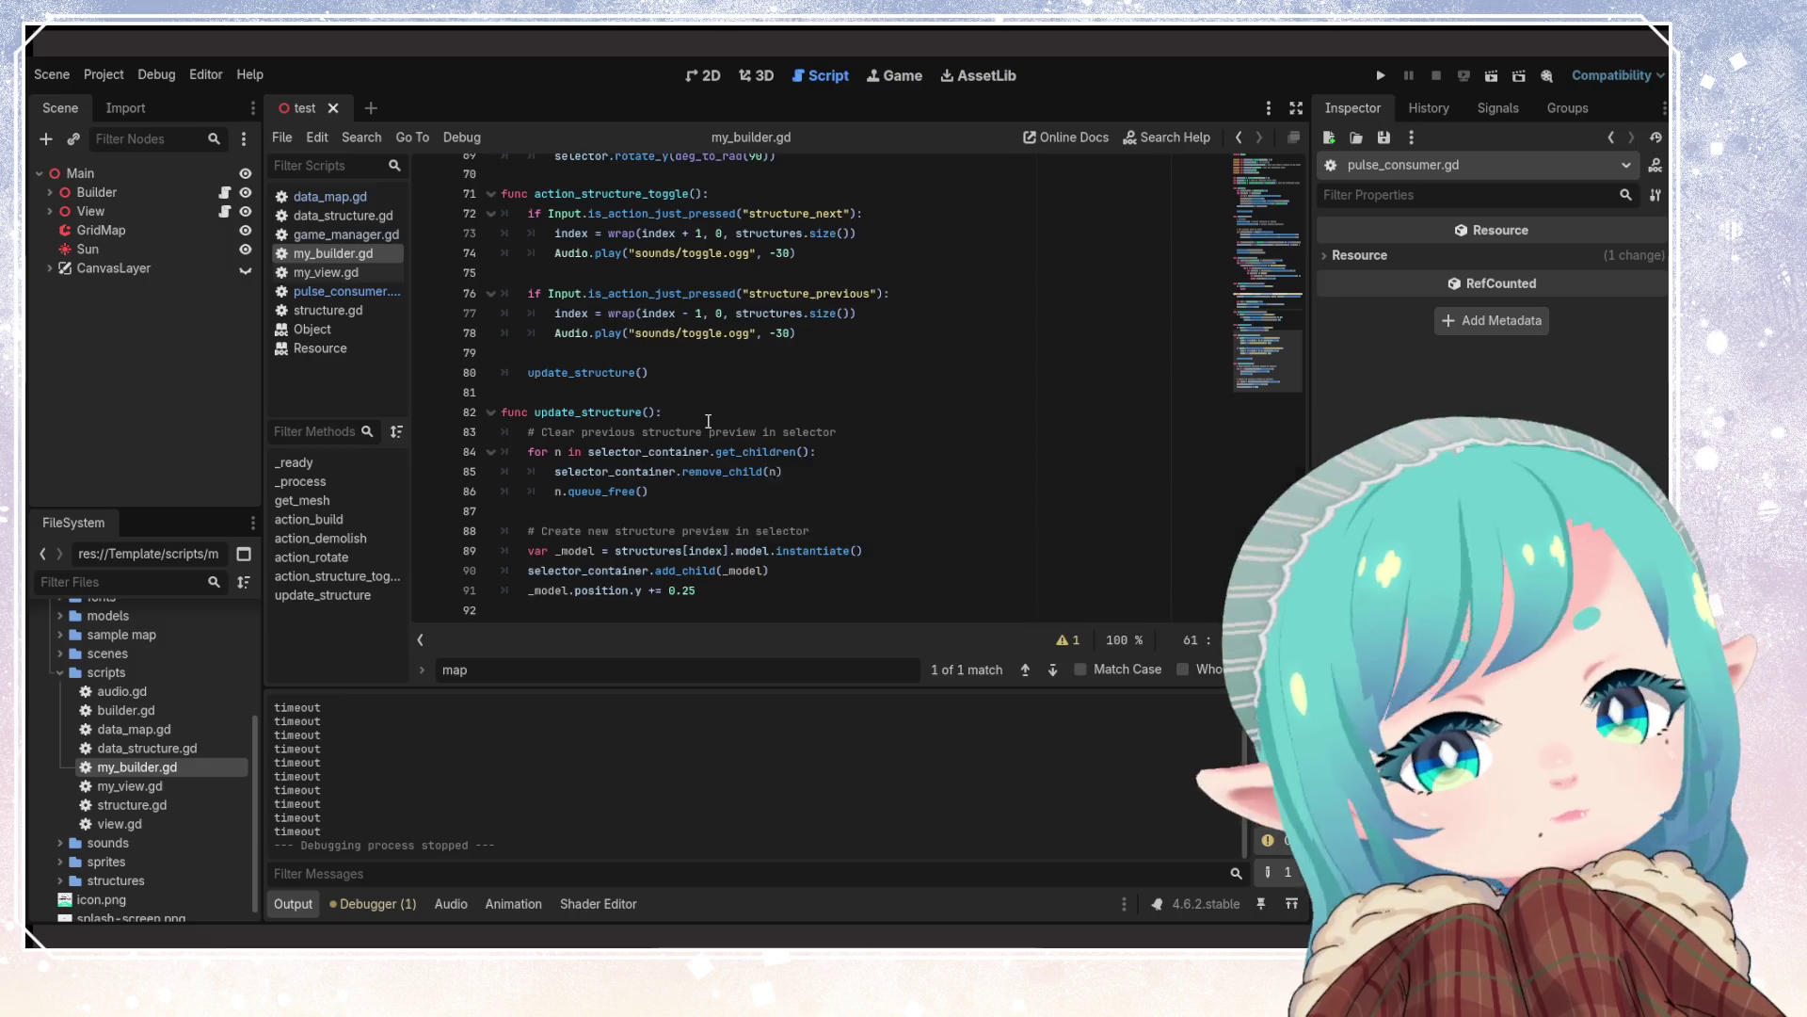
scroll(709, 420, up, 7)
double_click(646, 352)
scroll(868, 483, up, 1)
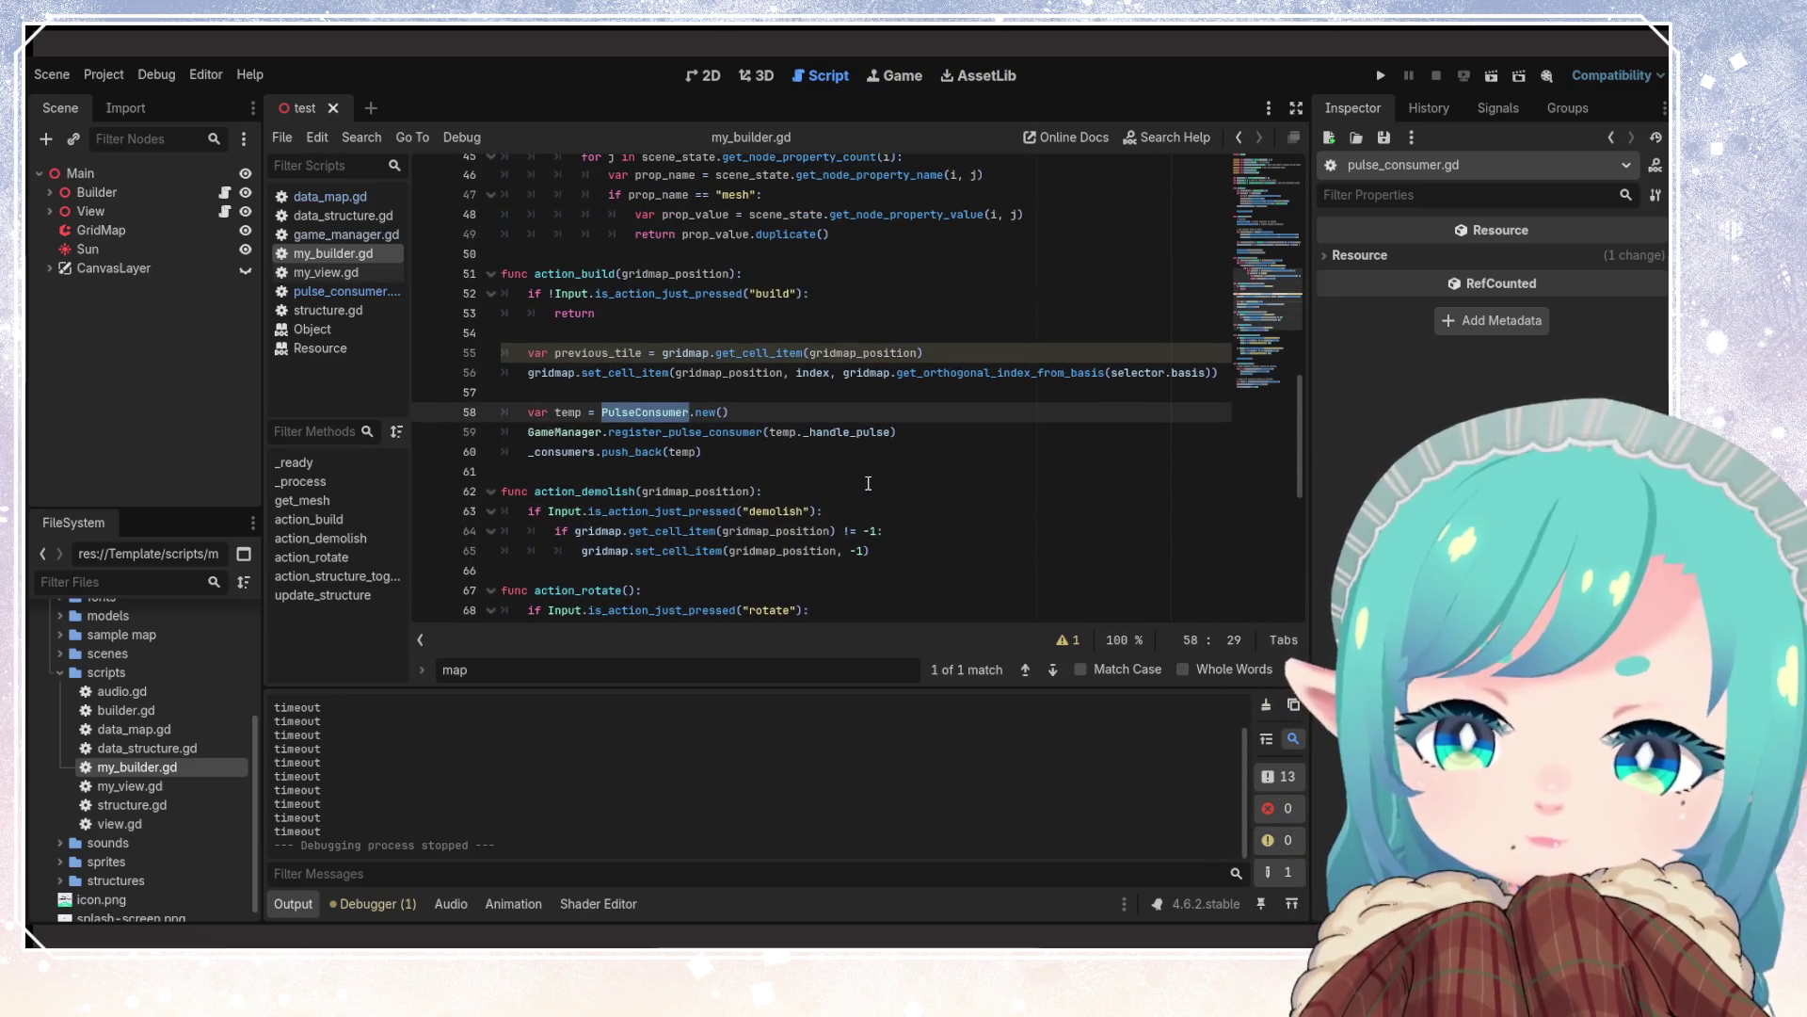
scroll(867, 482, down, 7)
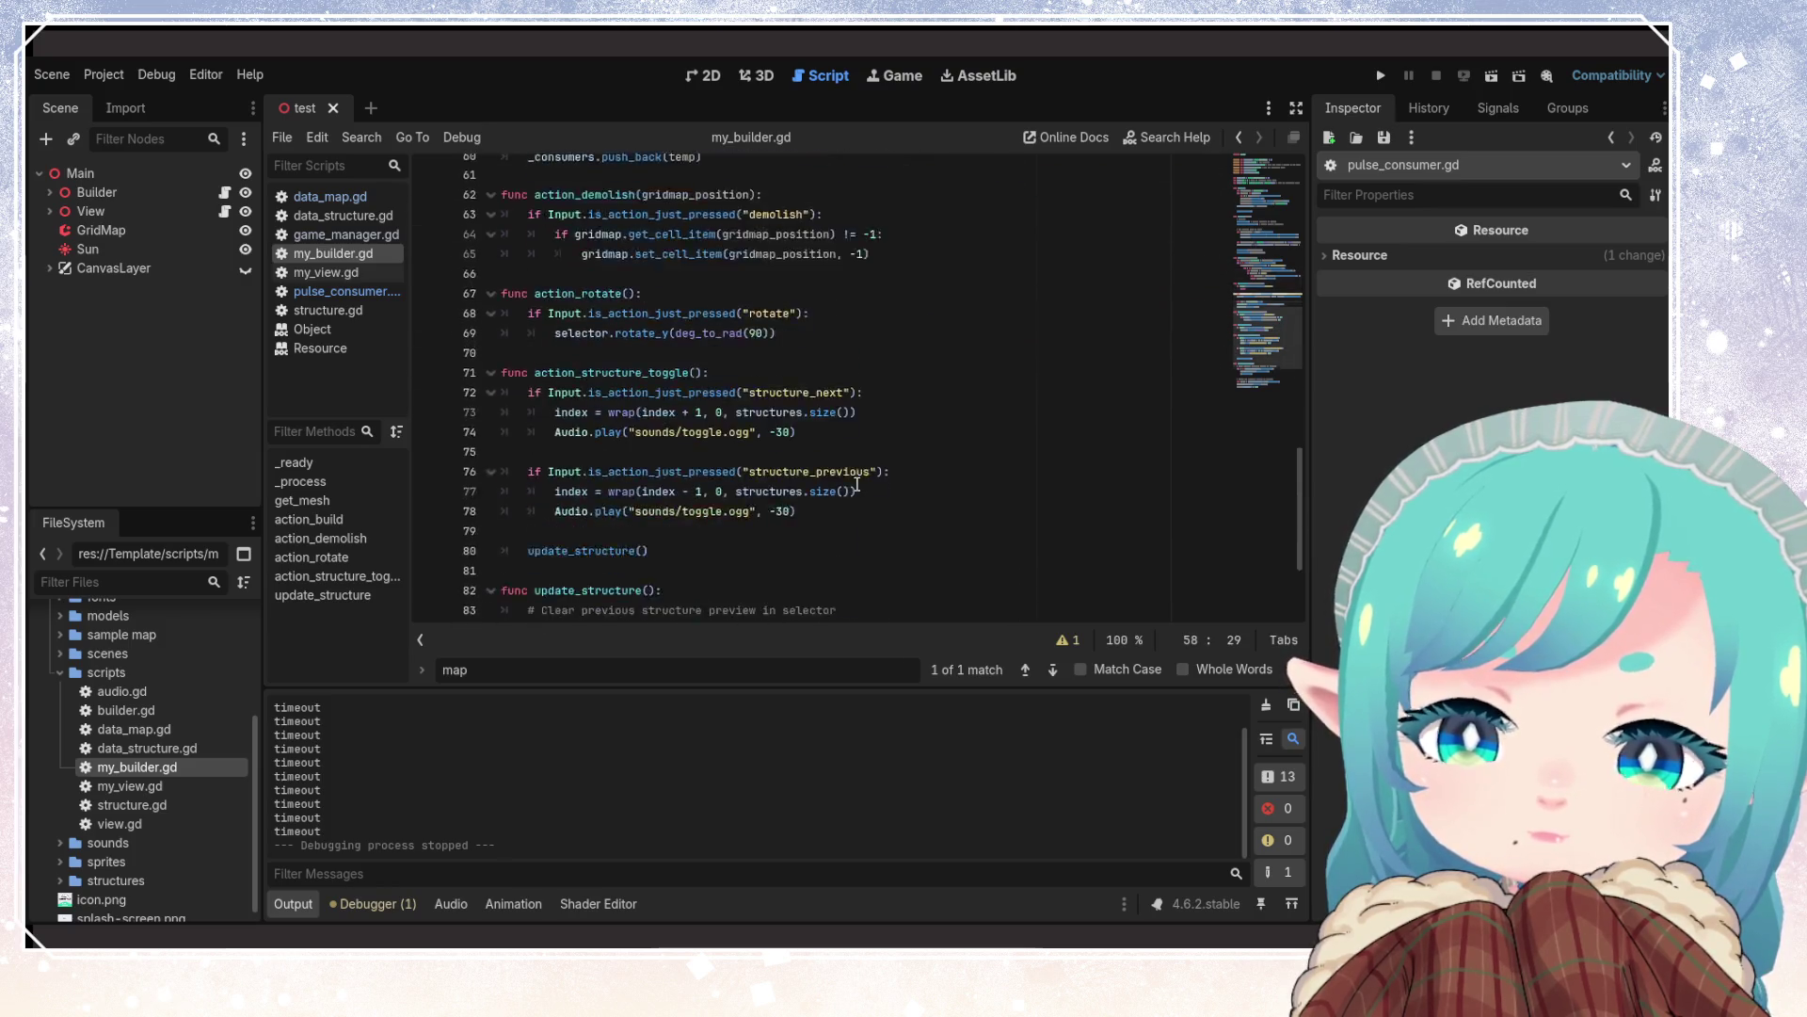
click(771, 468)
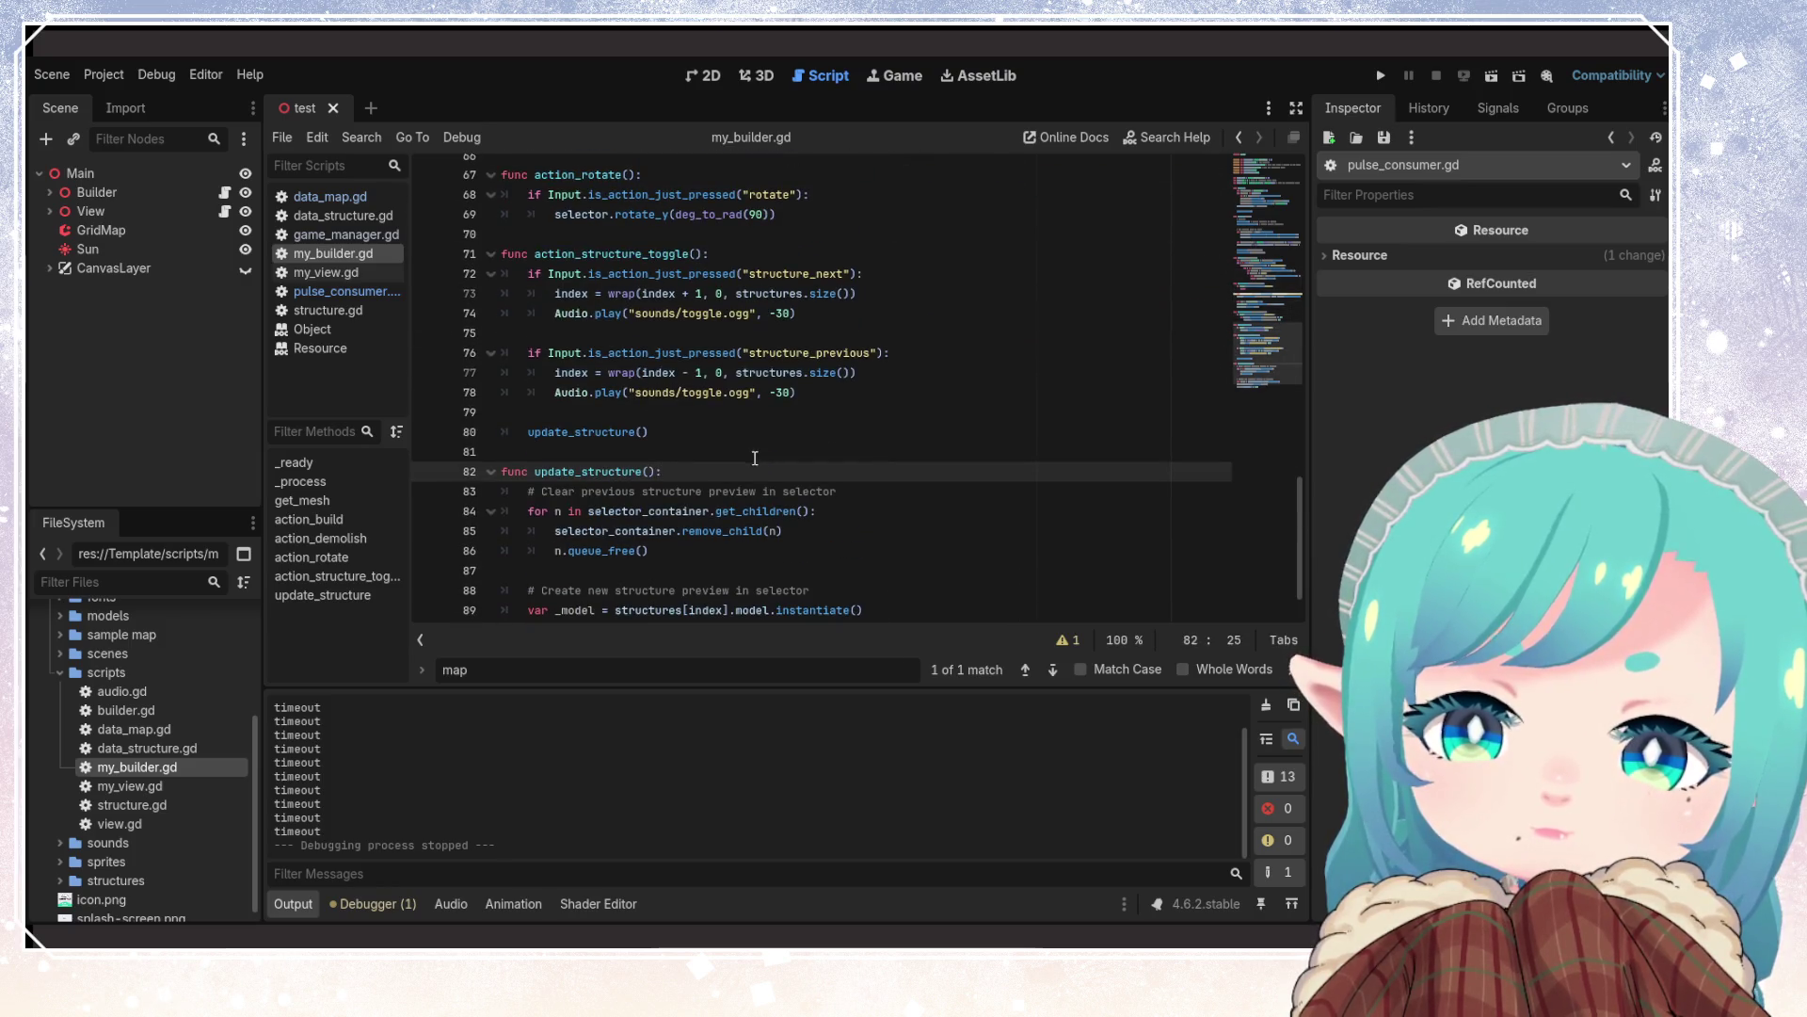
scroll(726, 444, up, 1)
click(725, 471)
click(789, 494)
scroll(750, 494, up, 5)
scroll(750, 493, up, 2)
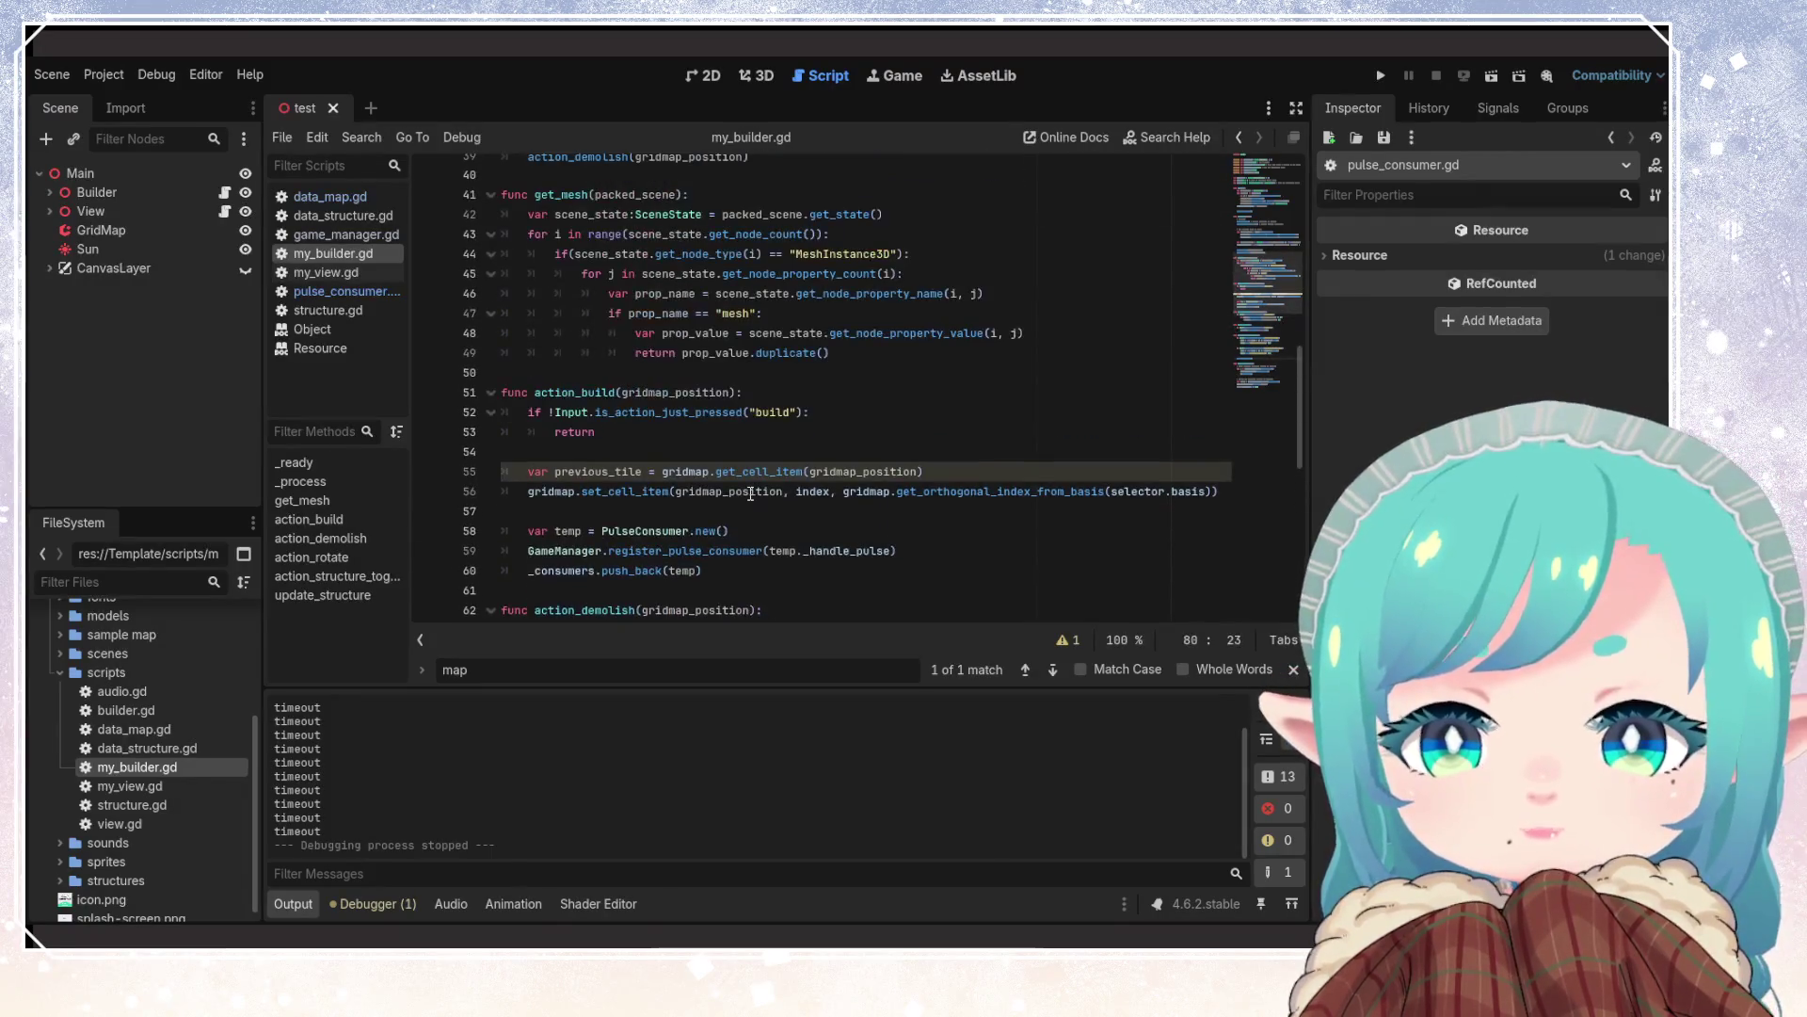
click(593, 492)
scroll(577, 511, down, 1)
scroll(577, 511, down, 1)
click(726, 458)
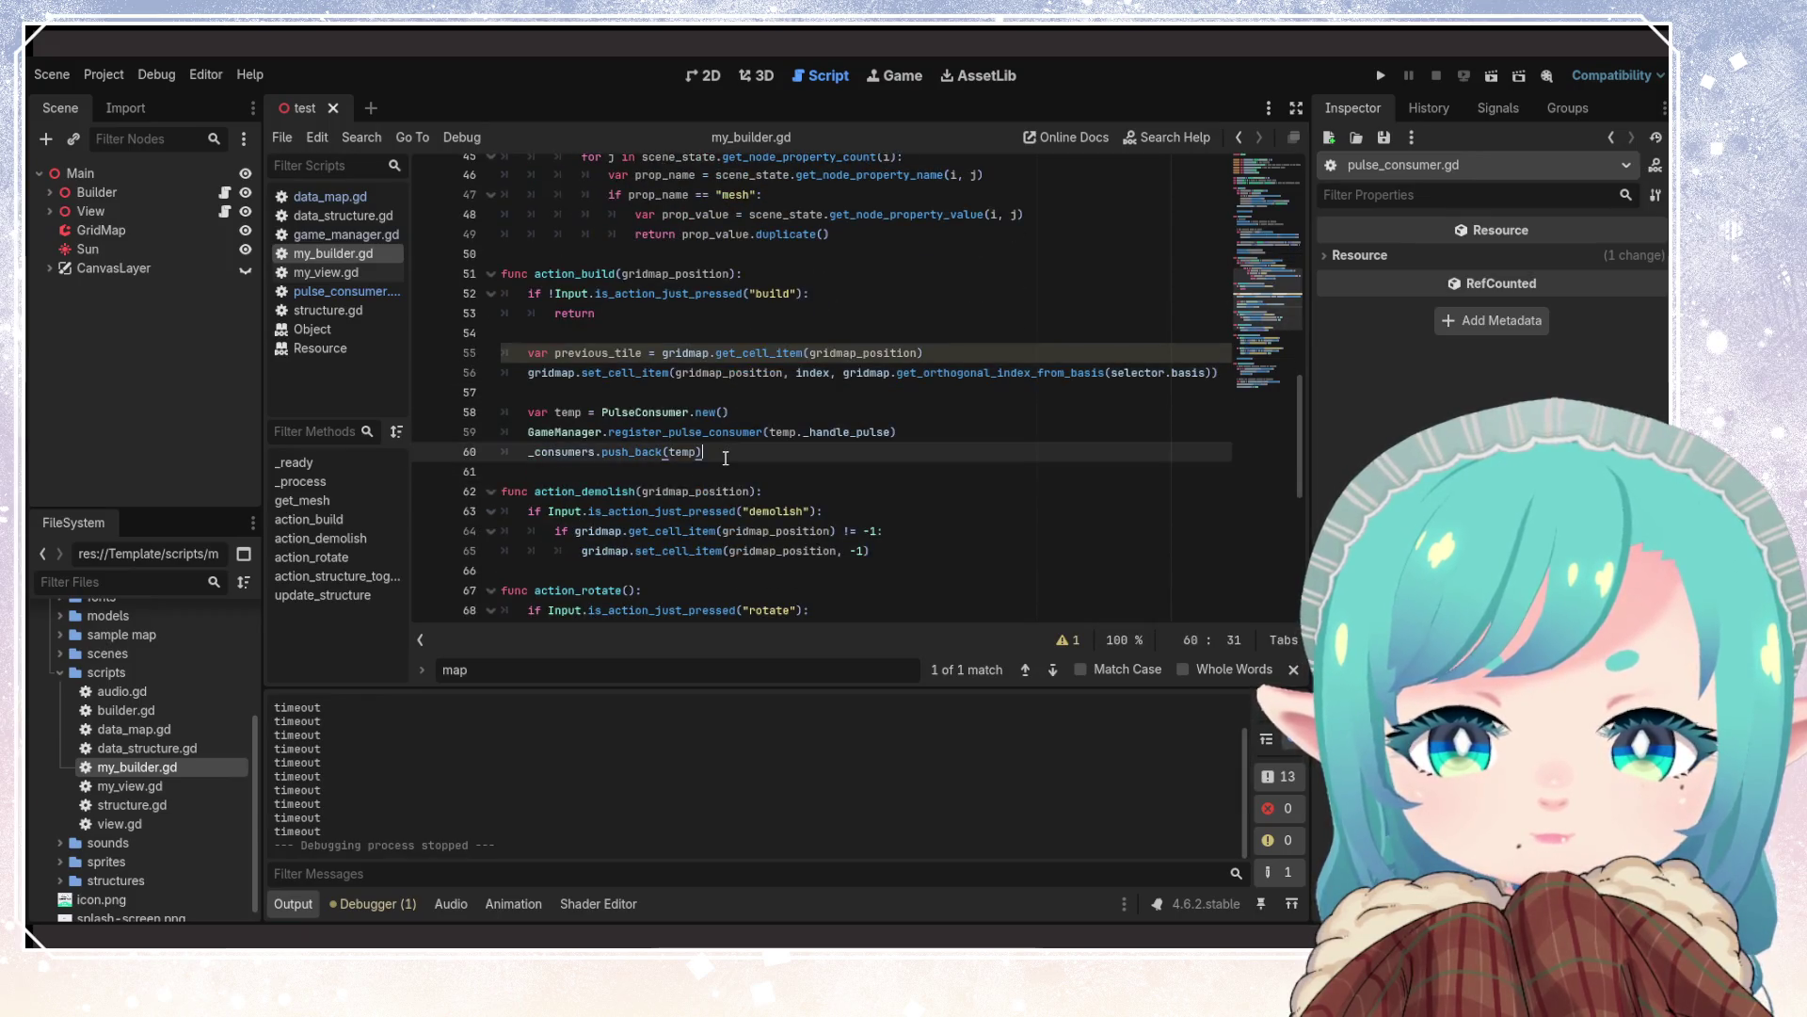
key(Return)
key(Return)
Declare func update_cell_mesh(gridmap_position : Vector3i) -> void: with an indented pass placeholder
text(fu)
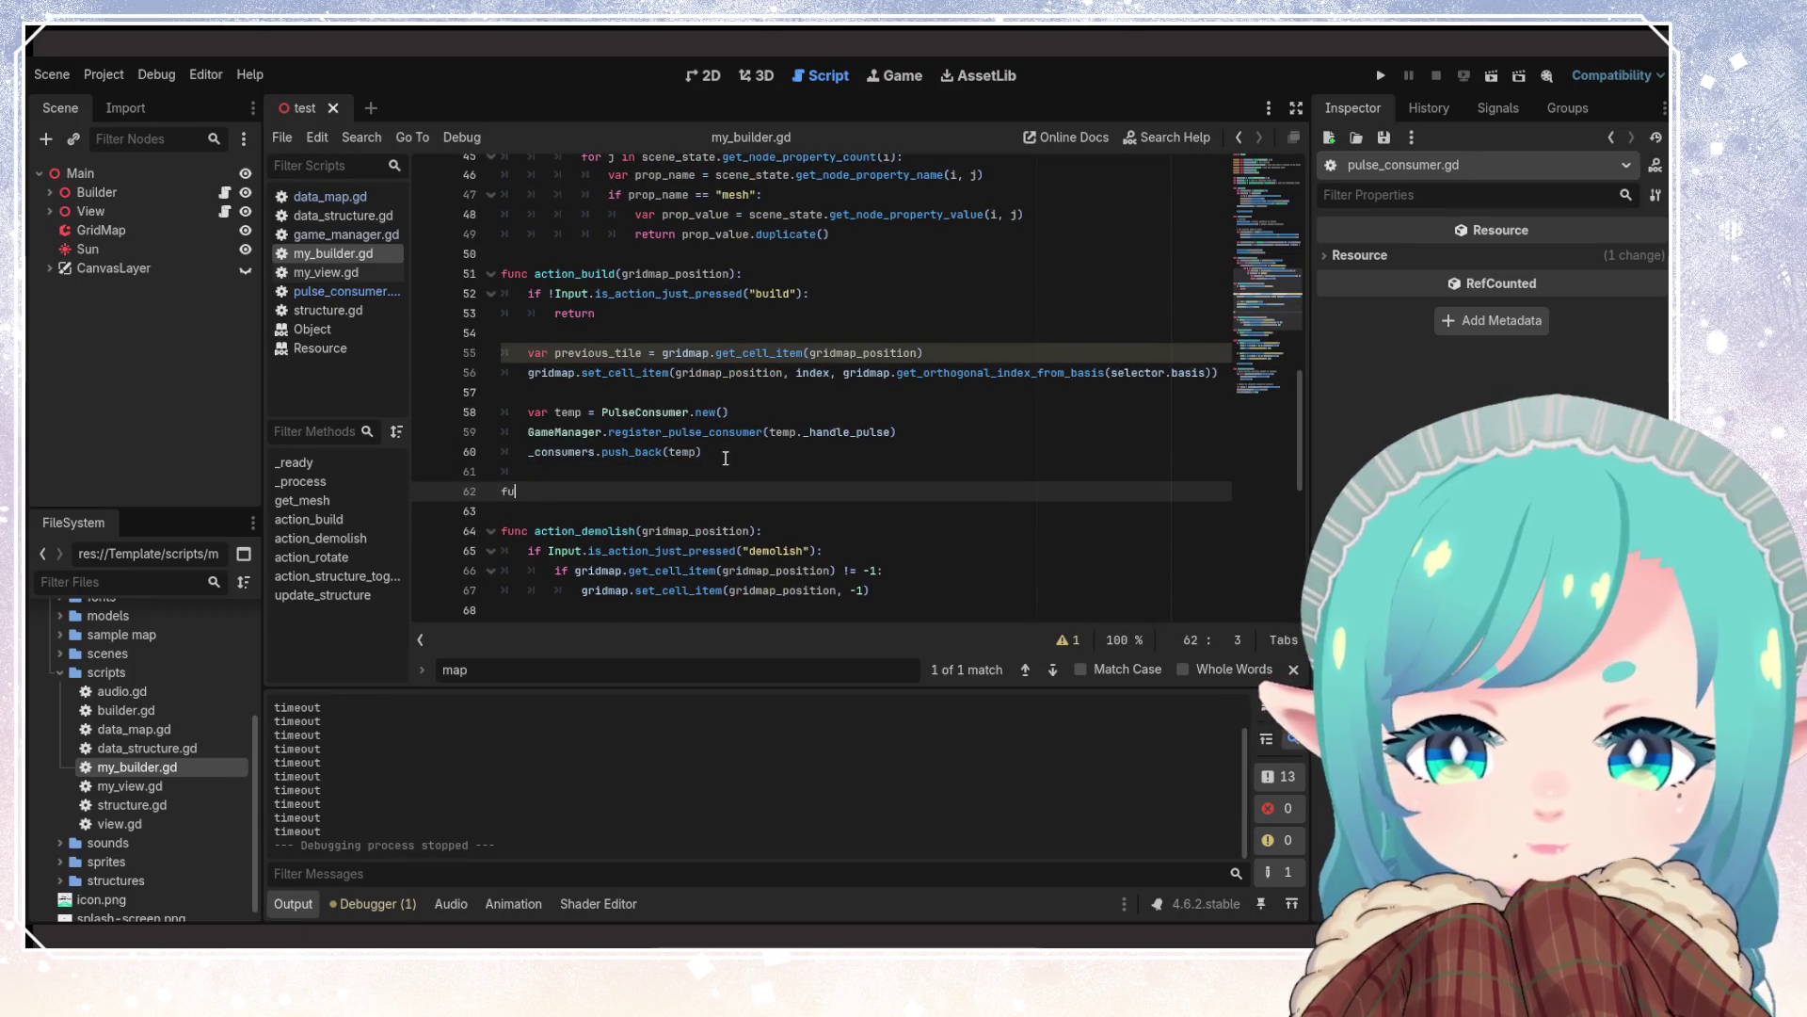
text(nc update_)
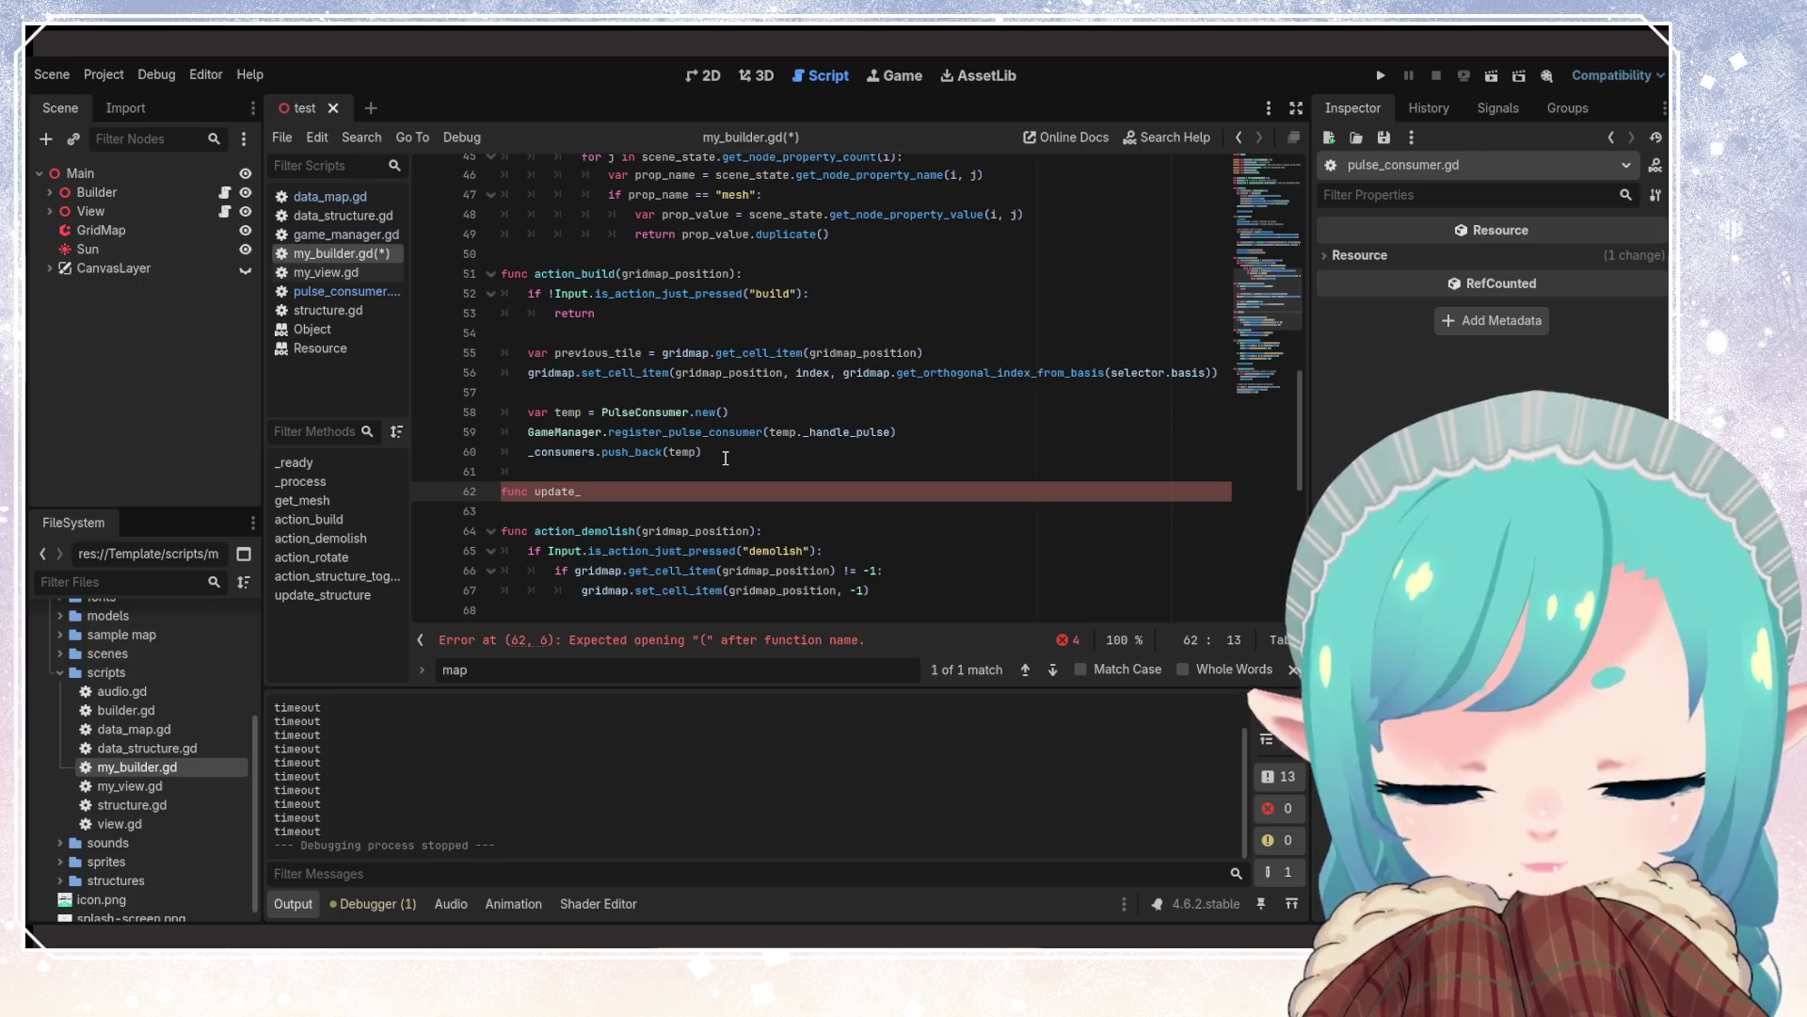
text(cell_mesh)
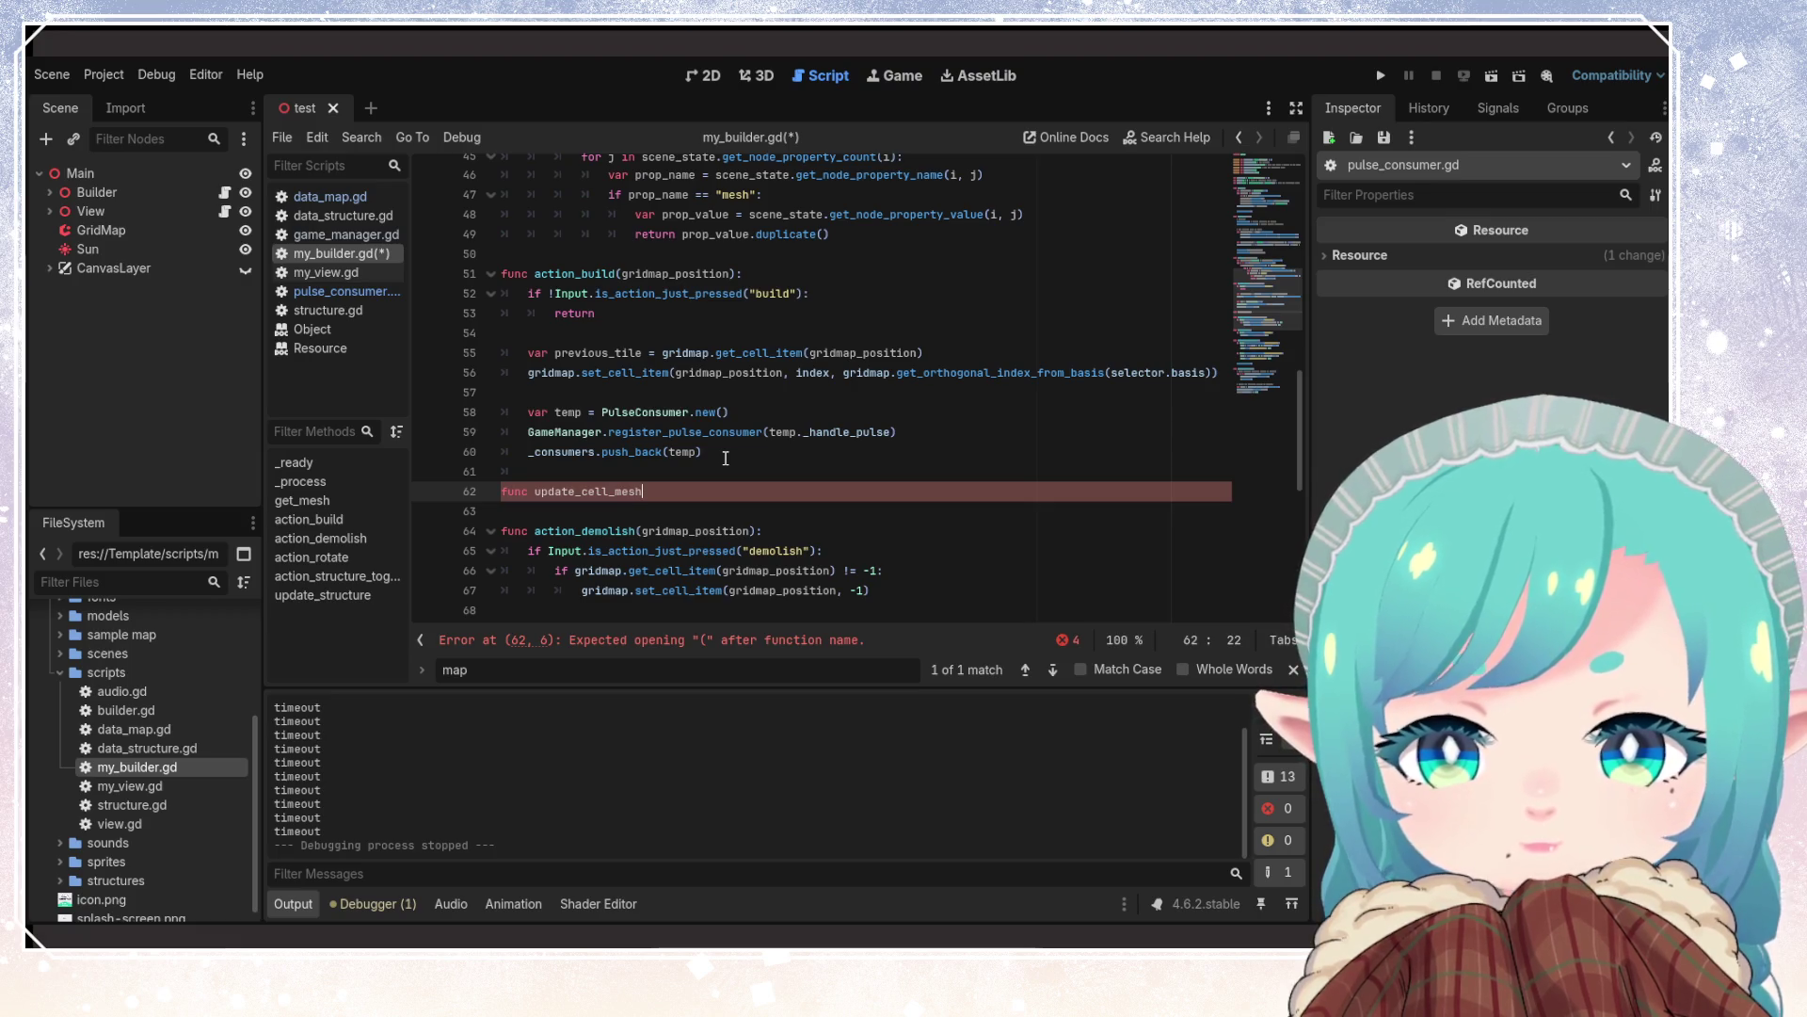
text((grid)
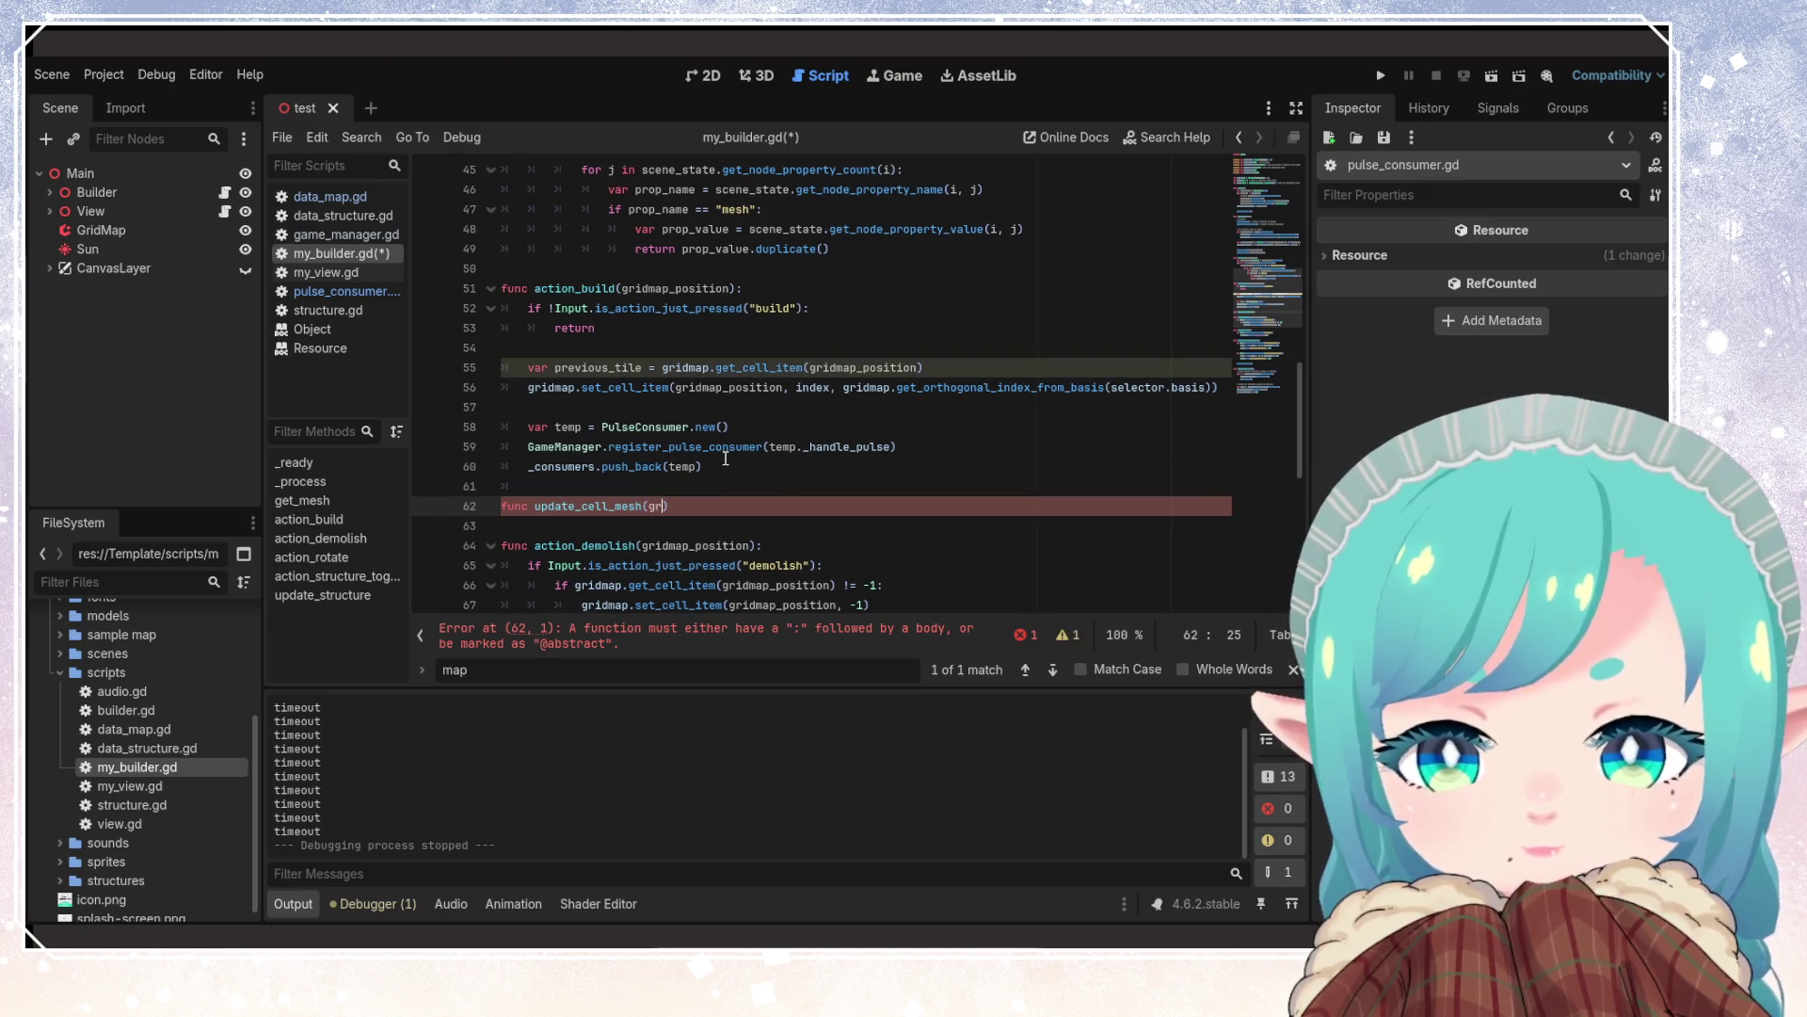
text(map_)
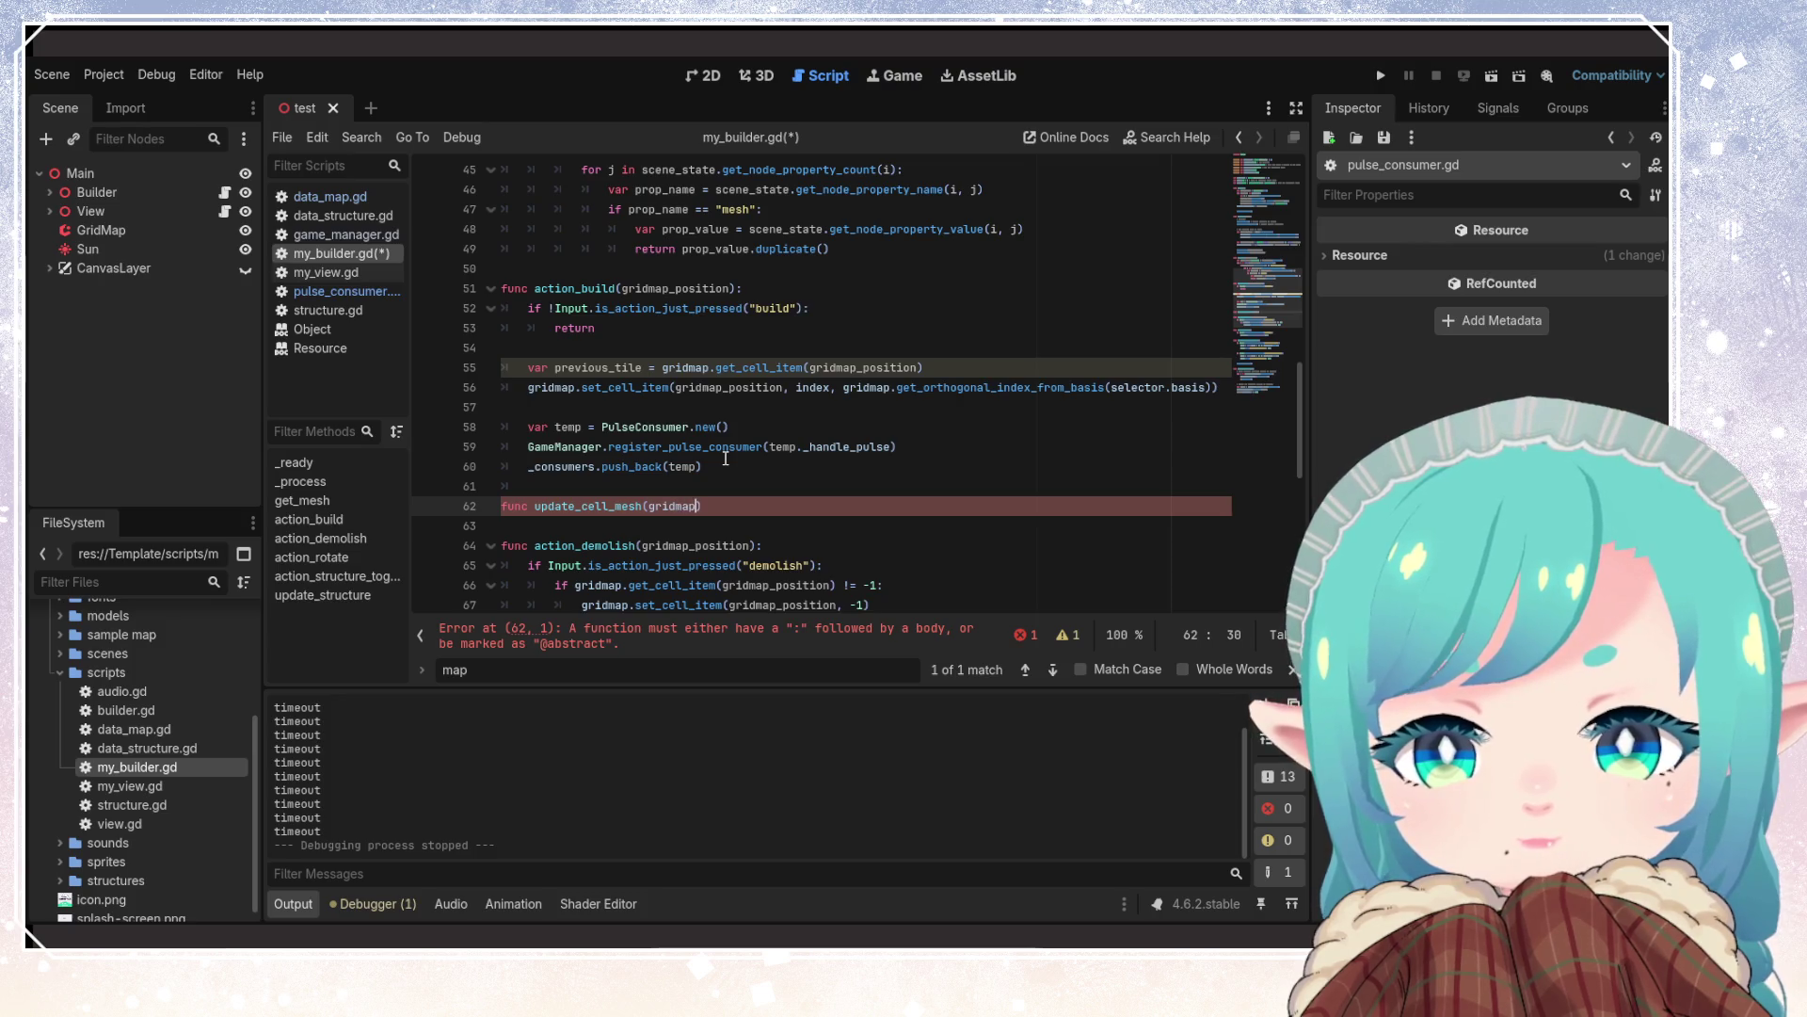
text(posis)
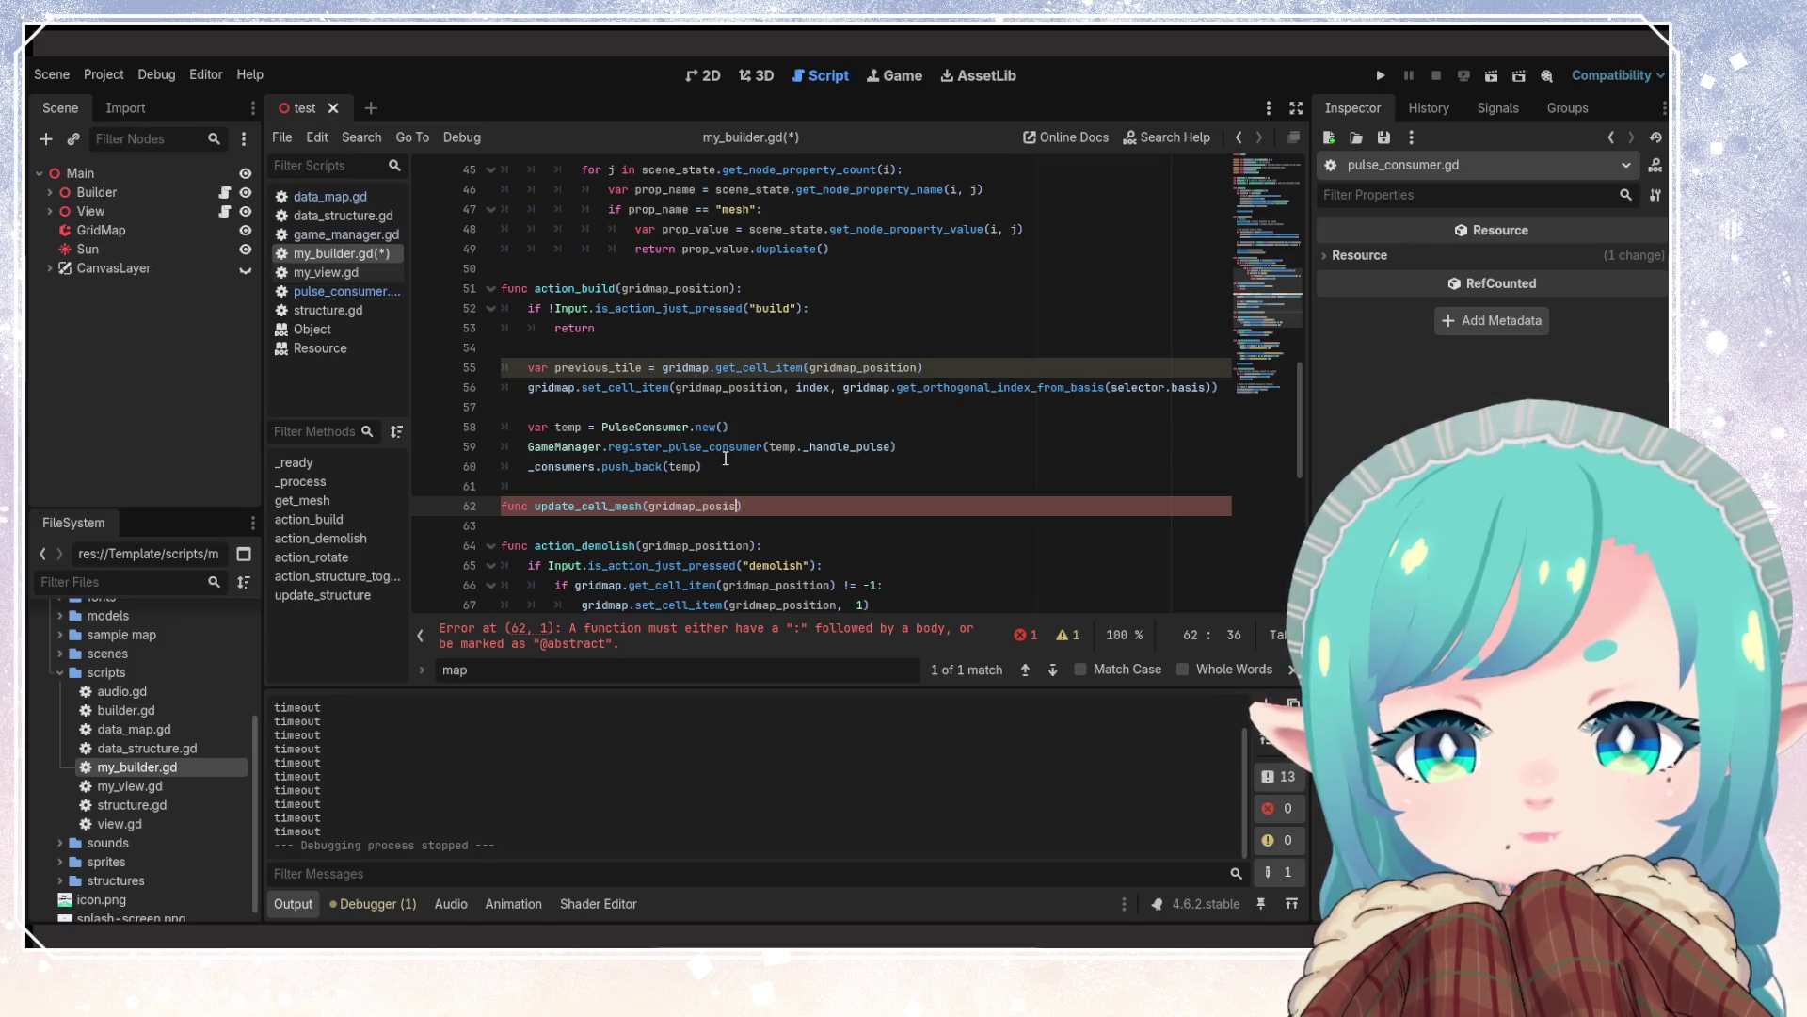
text(ition)
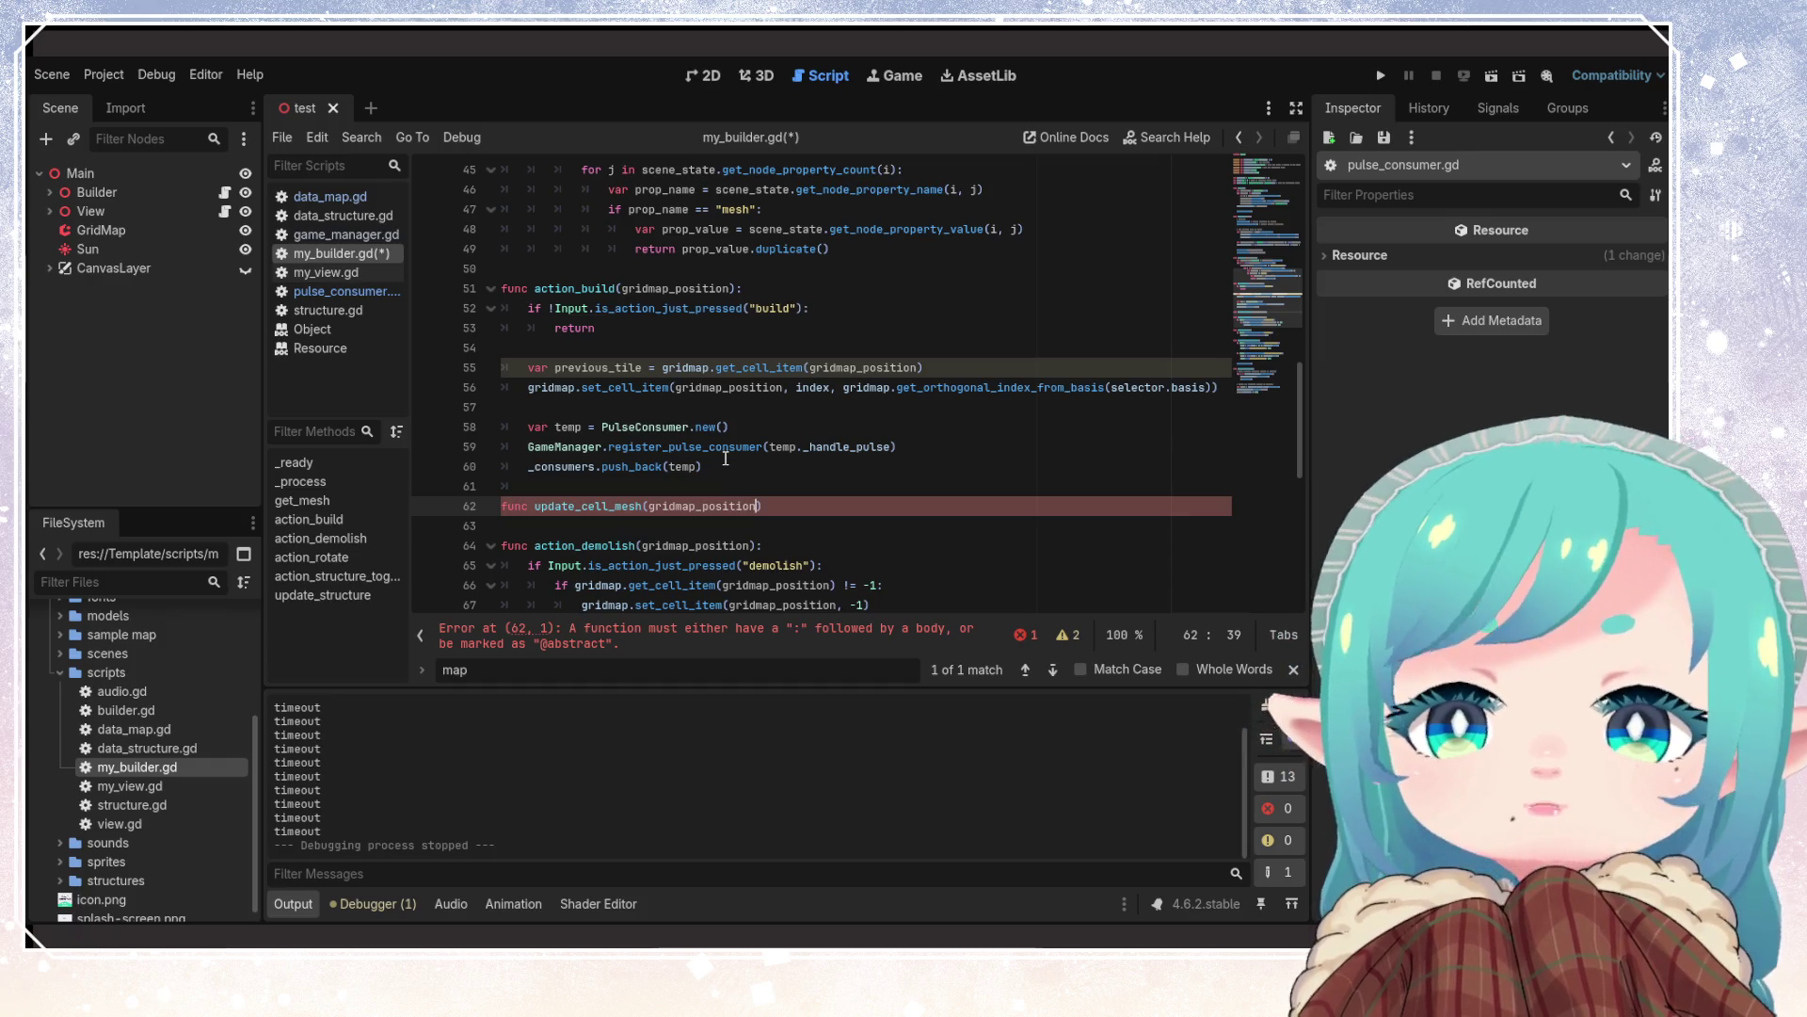
click(715, 445)
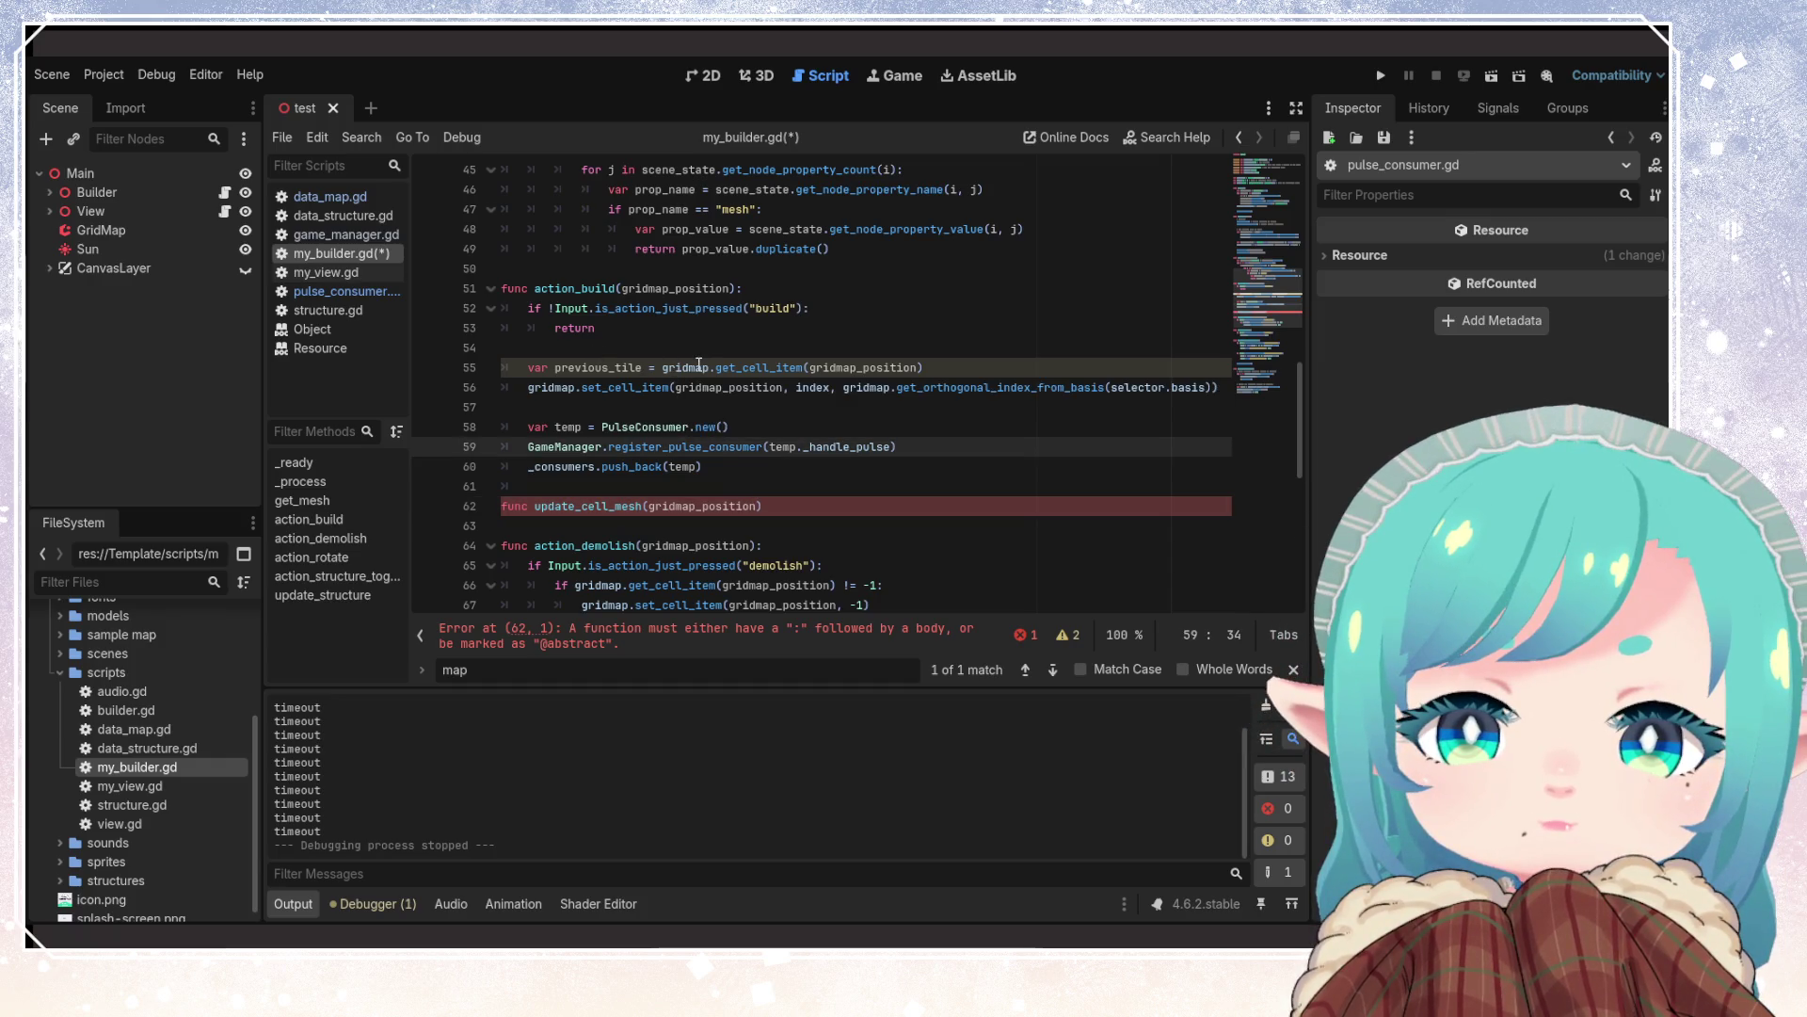
mouse_move(752, 370)
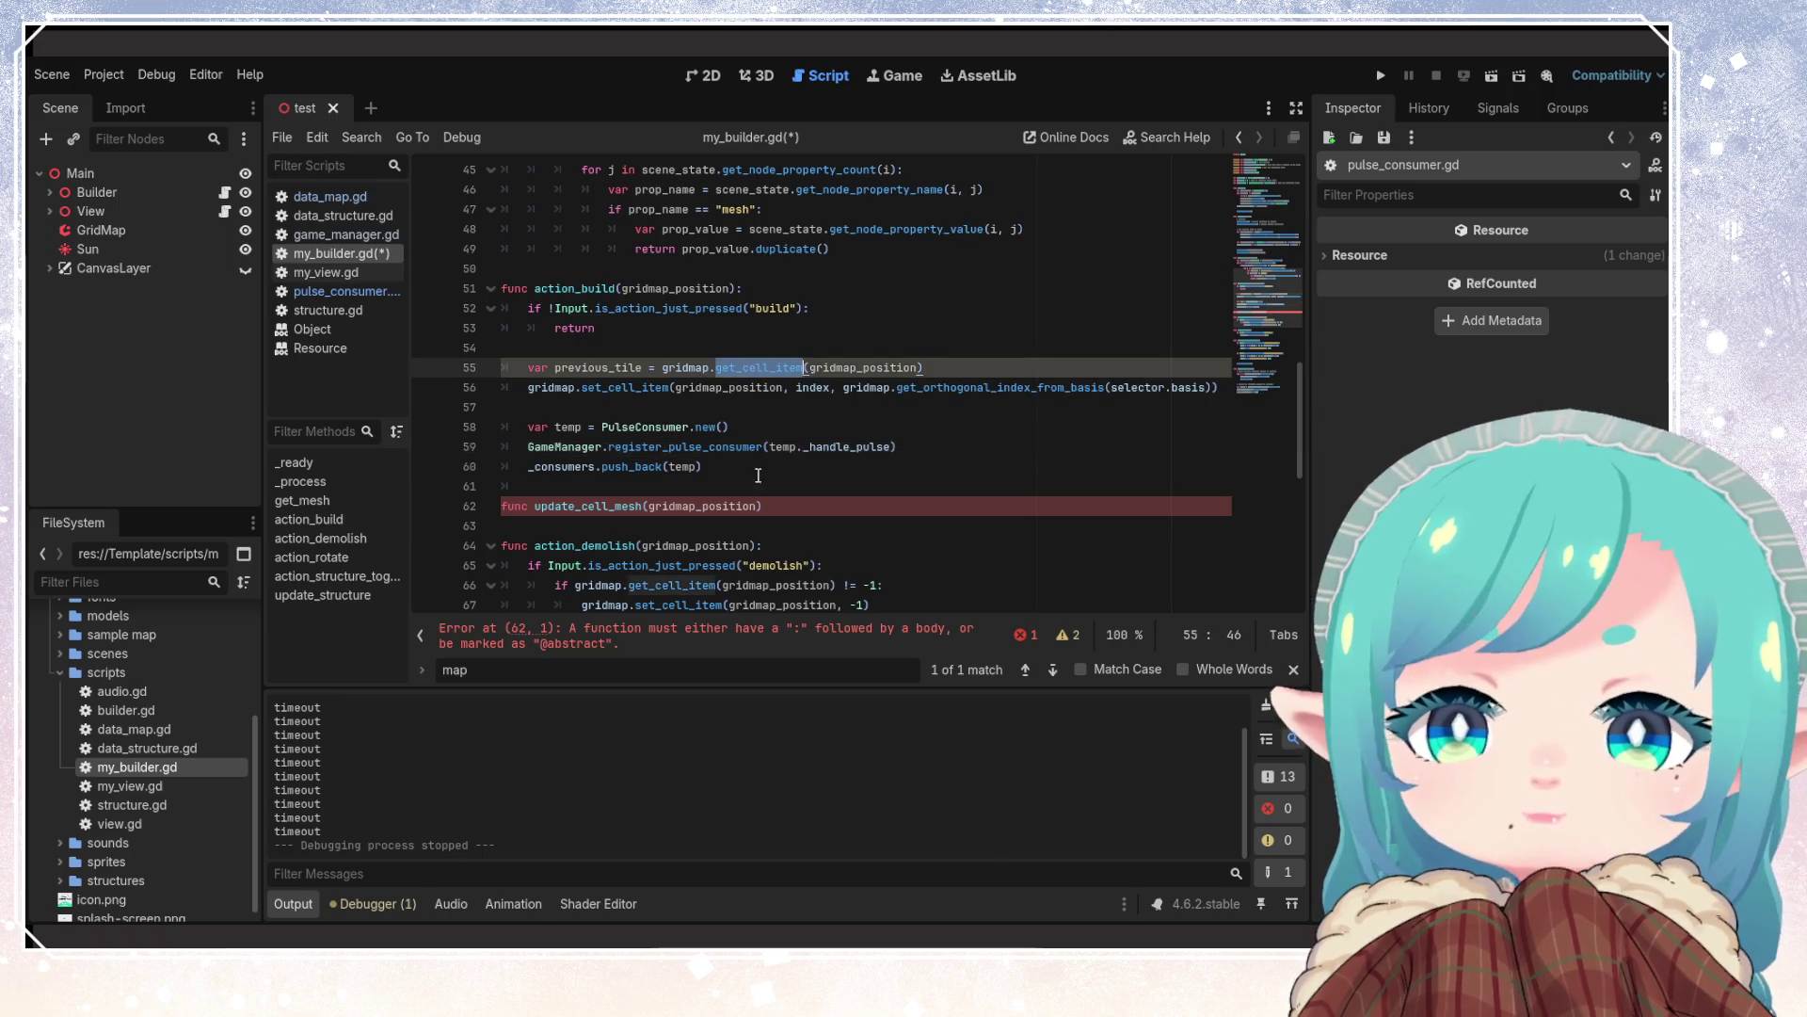
click(838, 508)
key(Left)
text(: Vector)
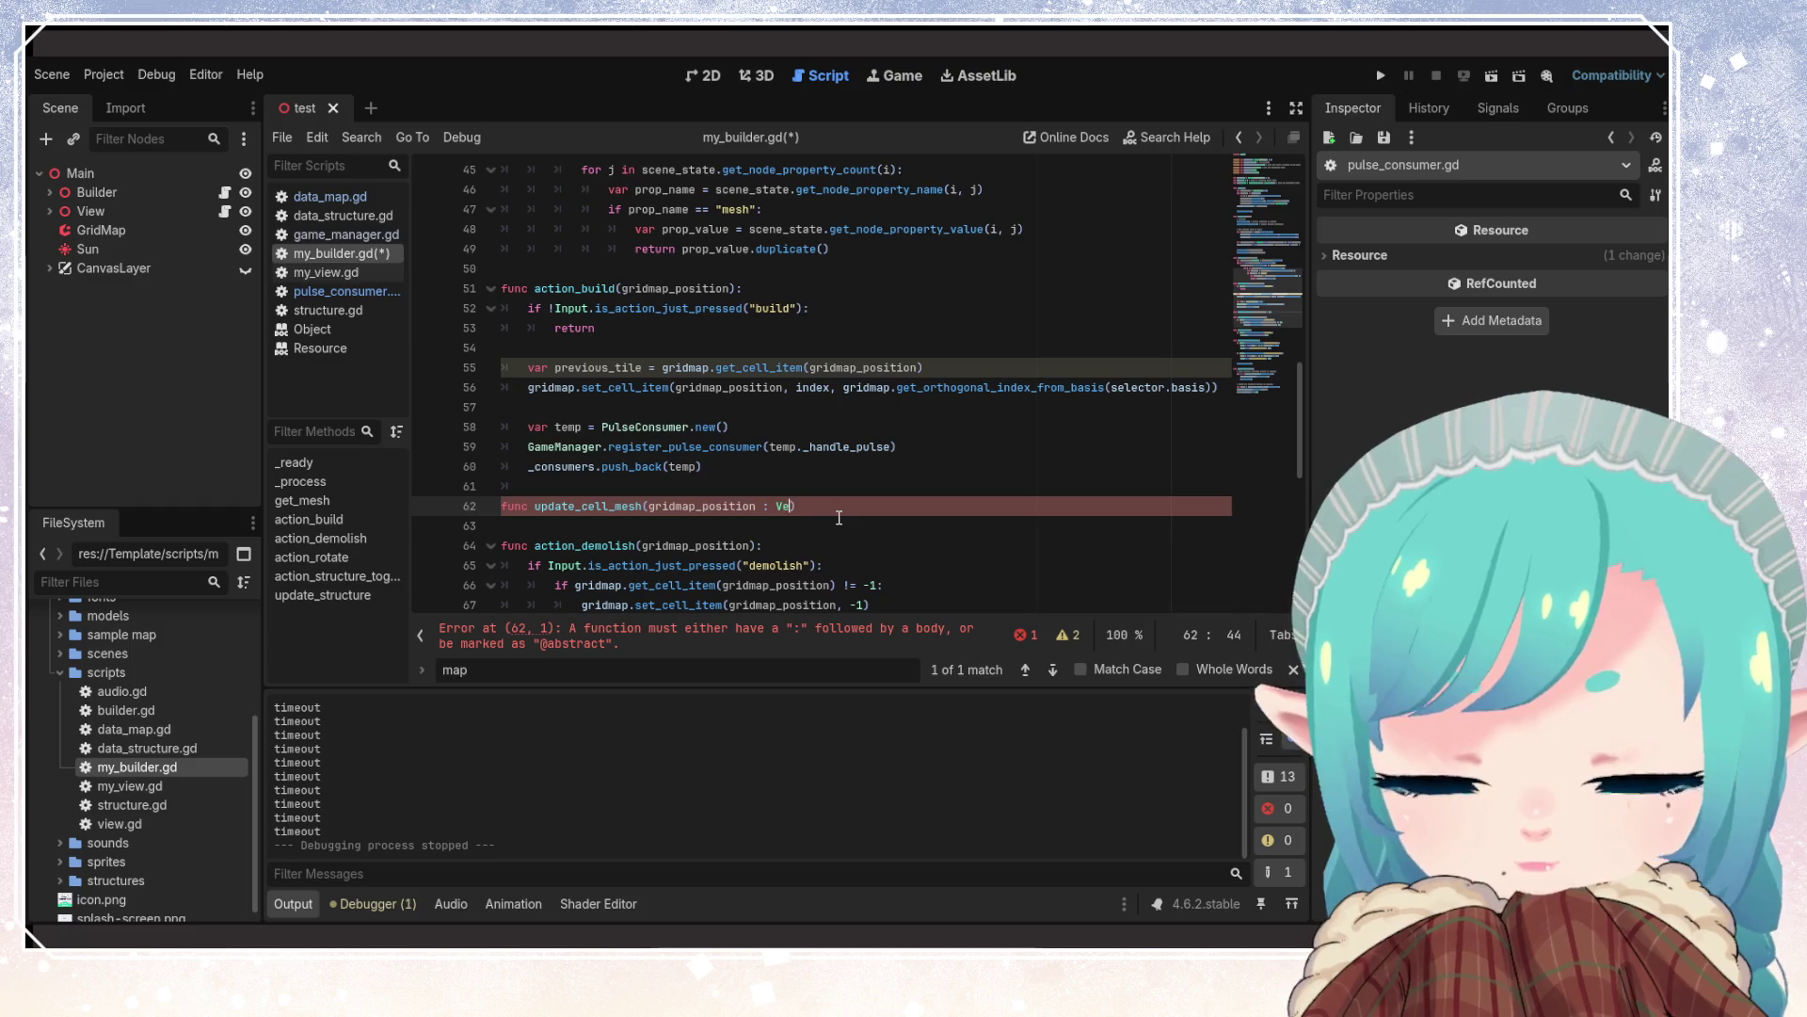
key(Return)
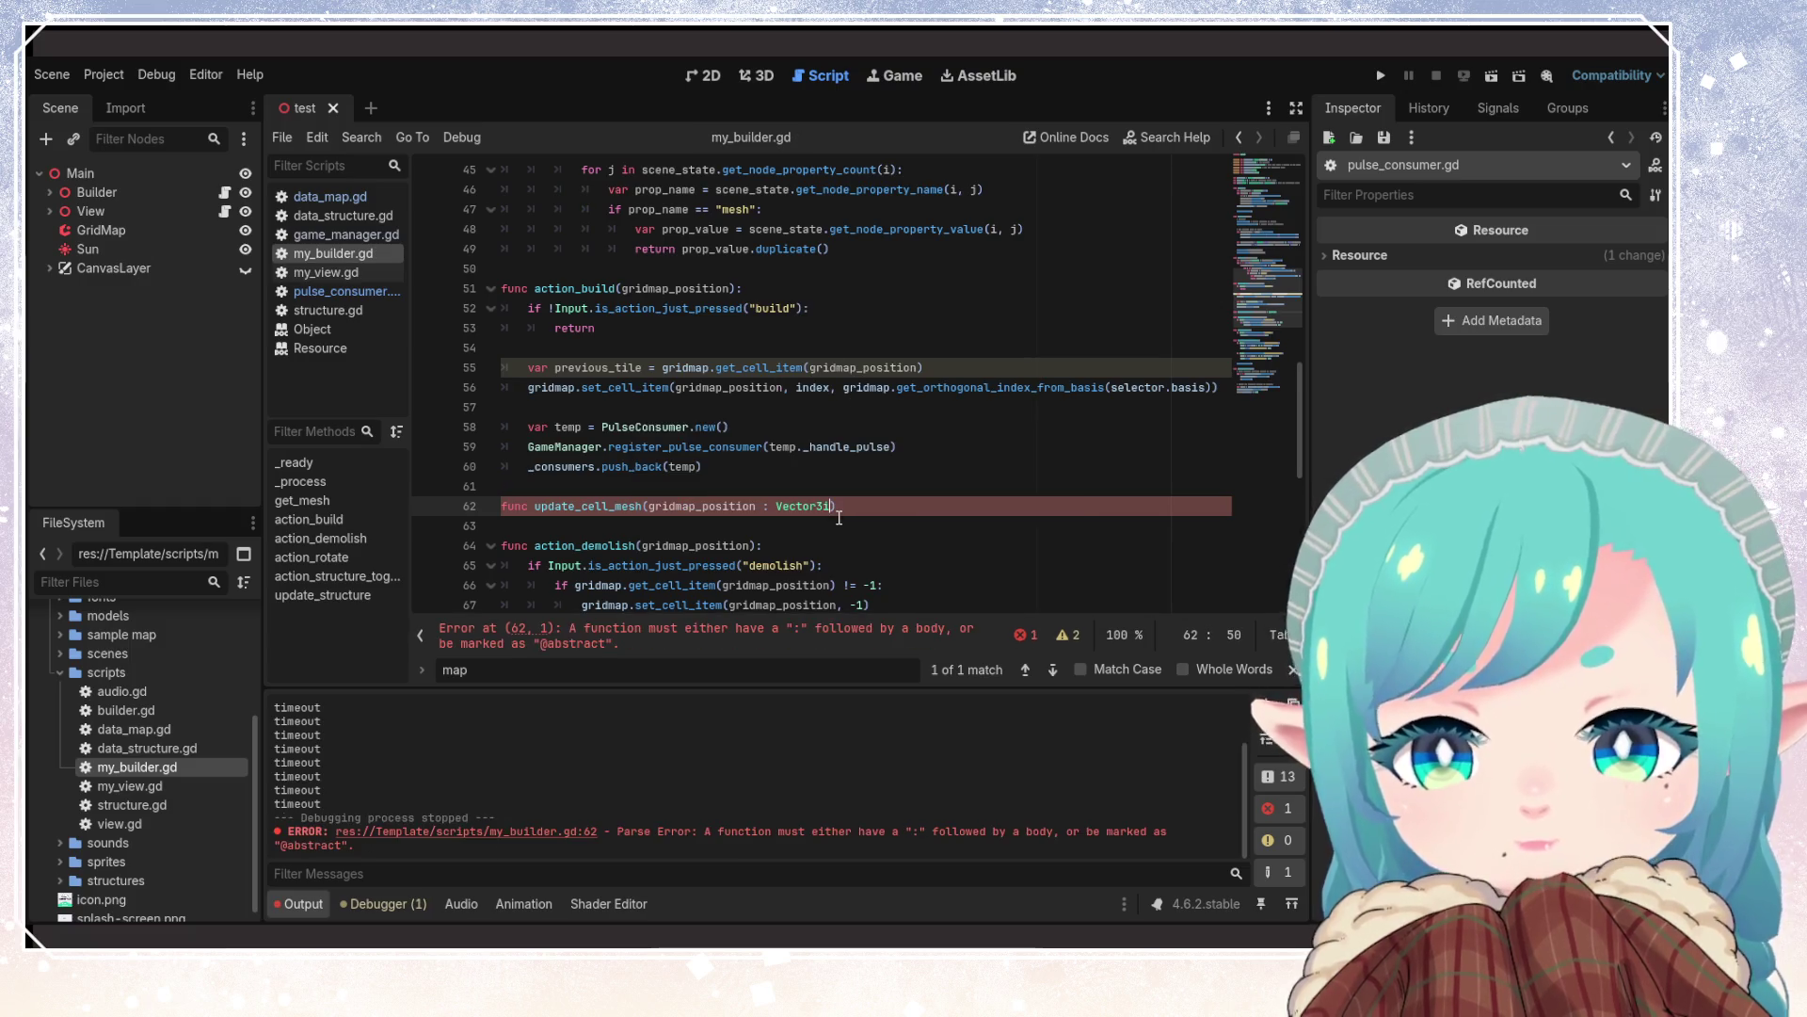
key(End)
text(-)
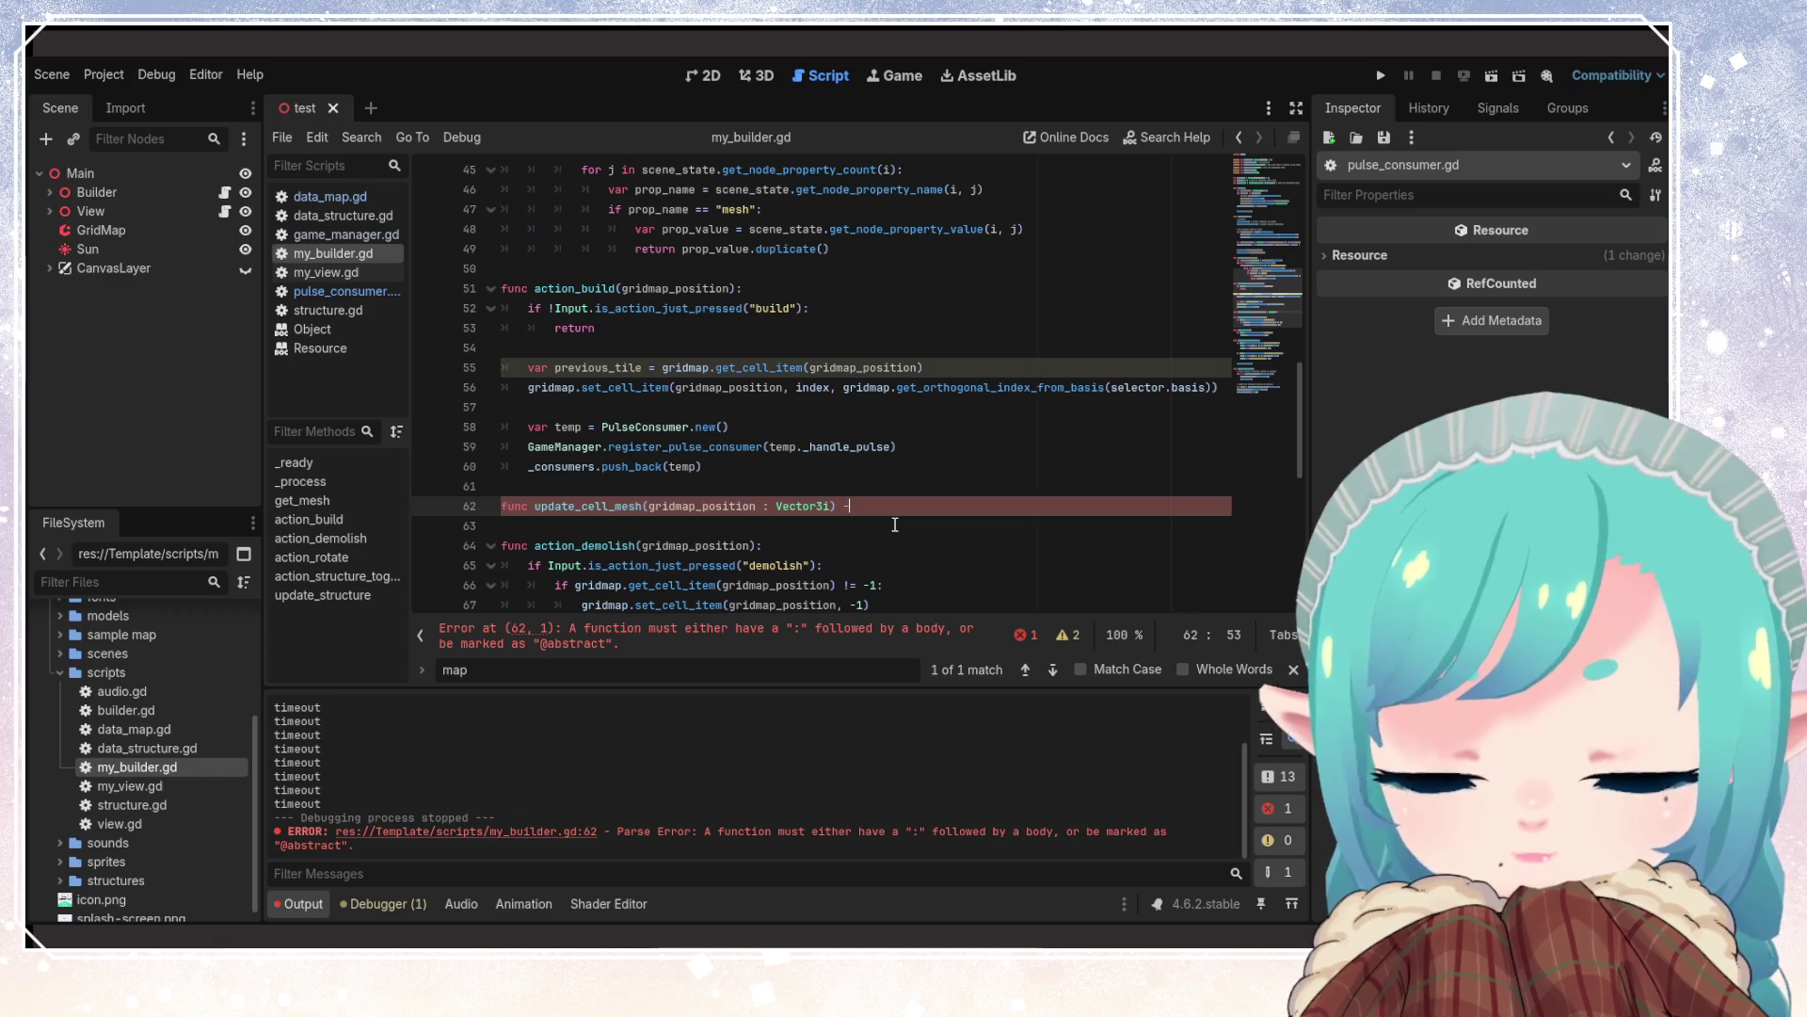
text(> void)
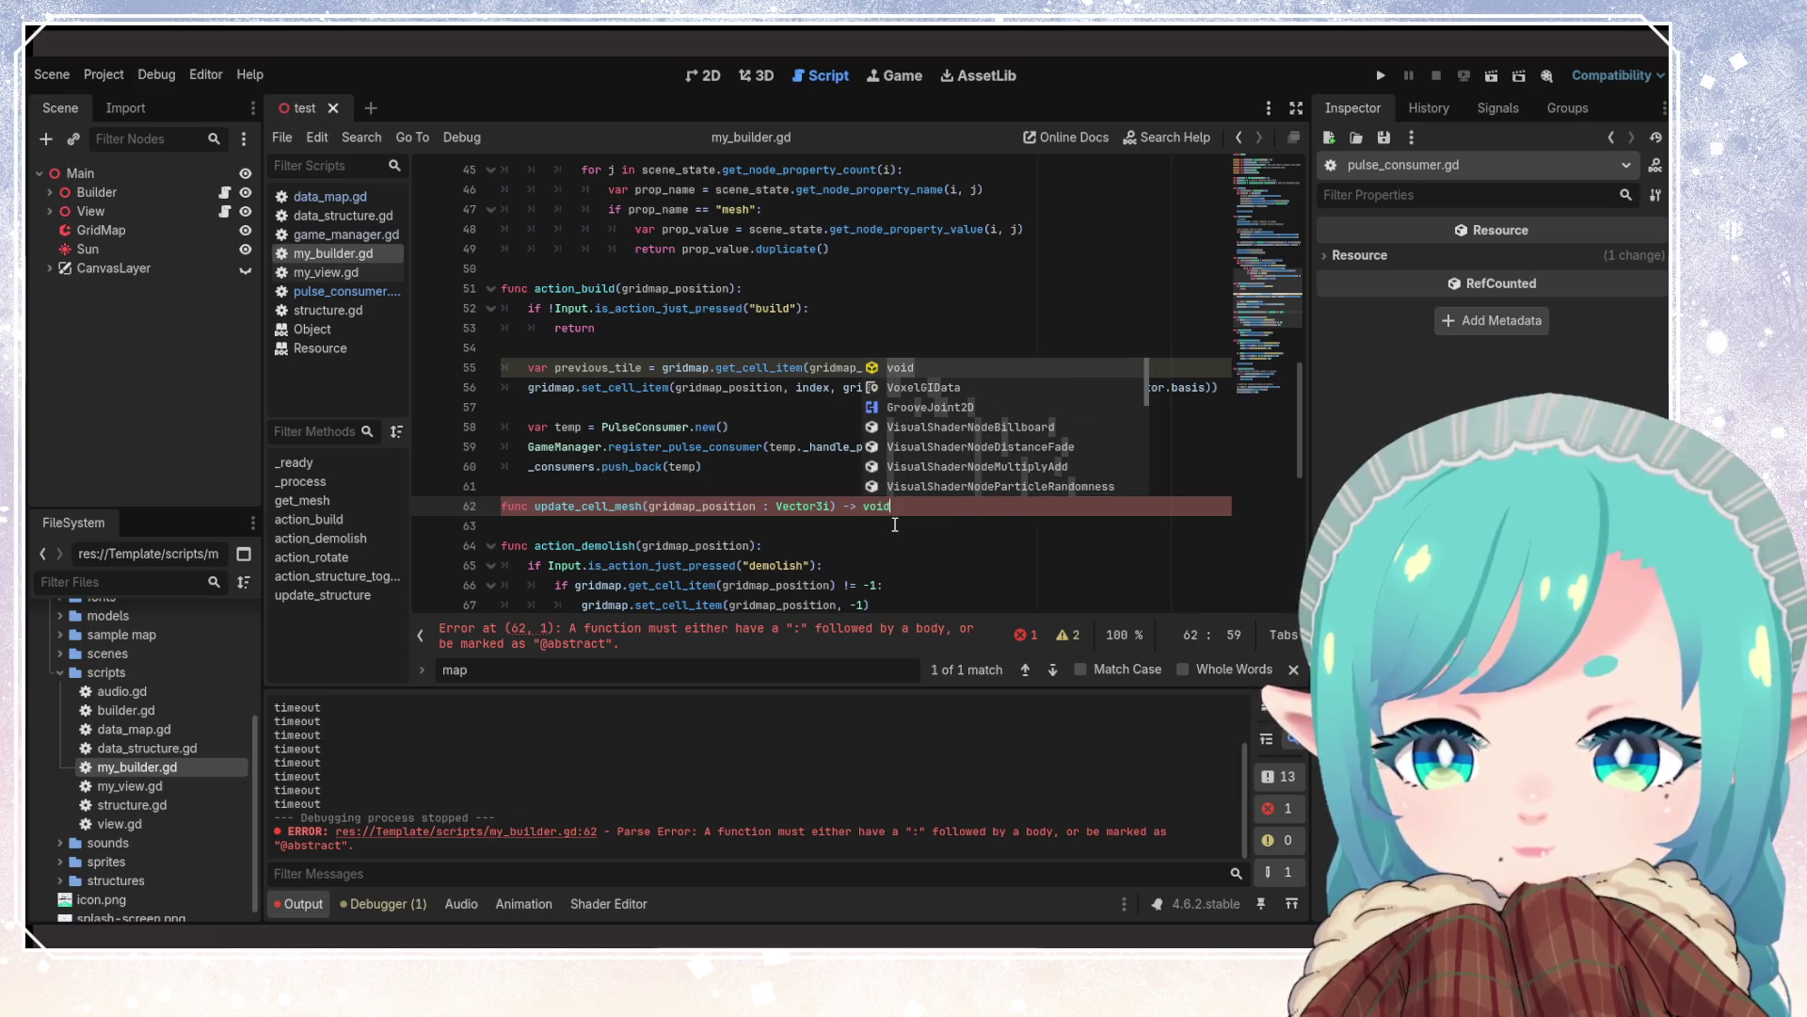
text(:)
key(Return)
key(ctrl+s)
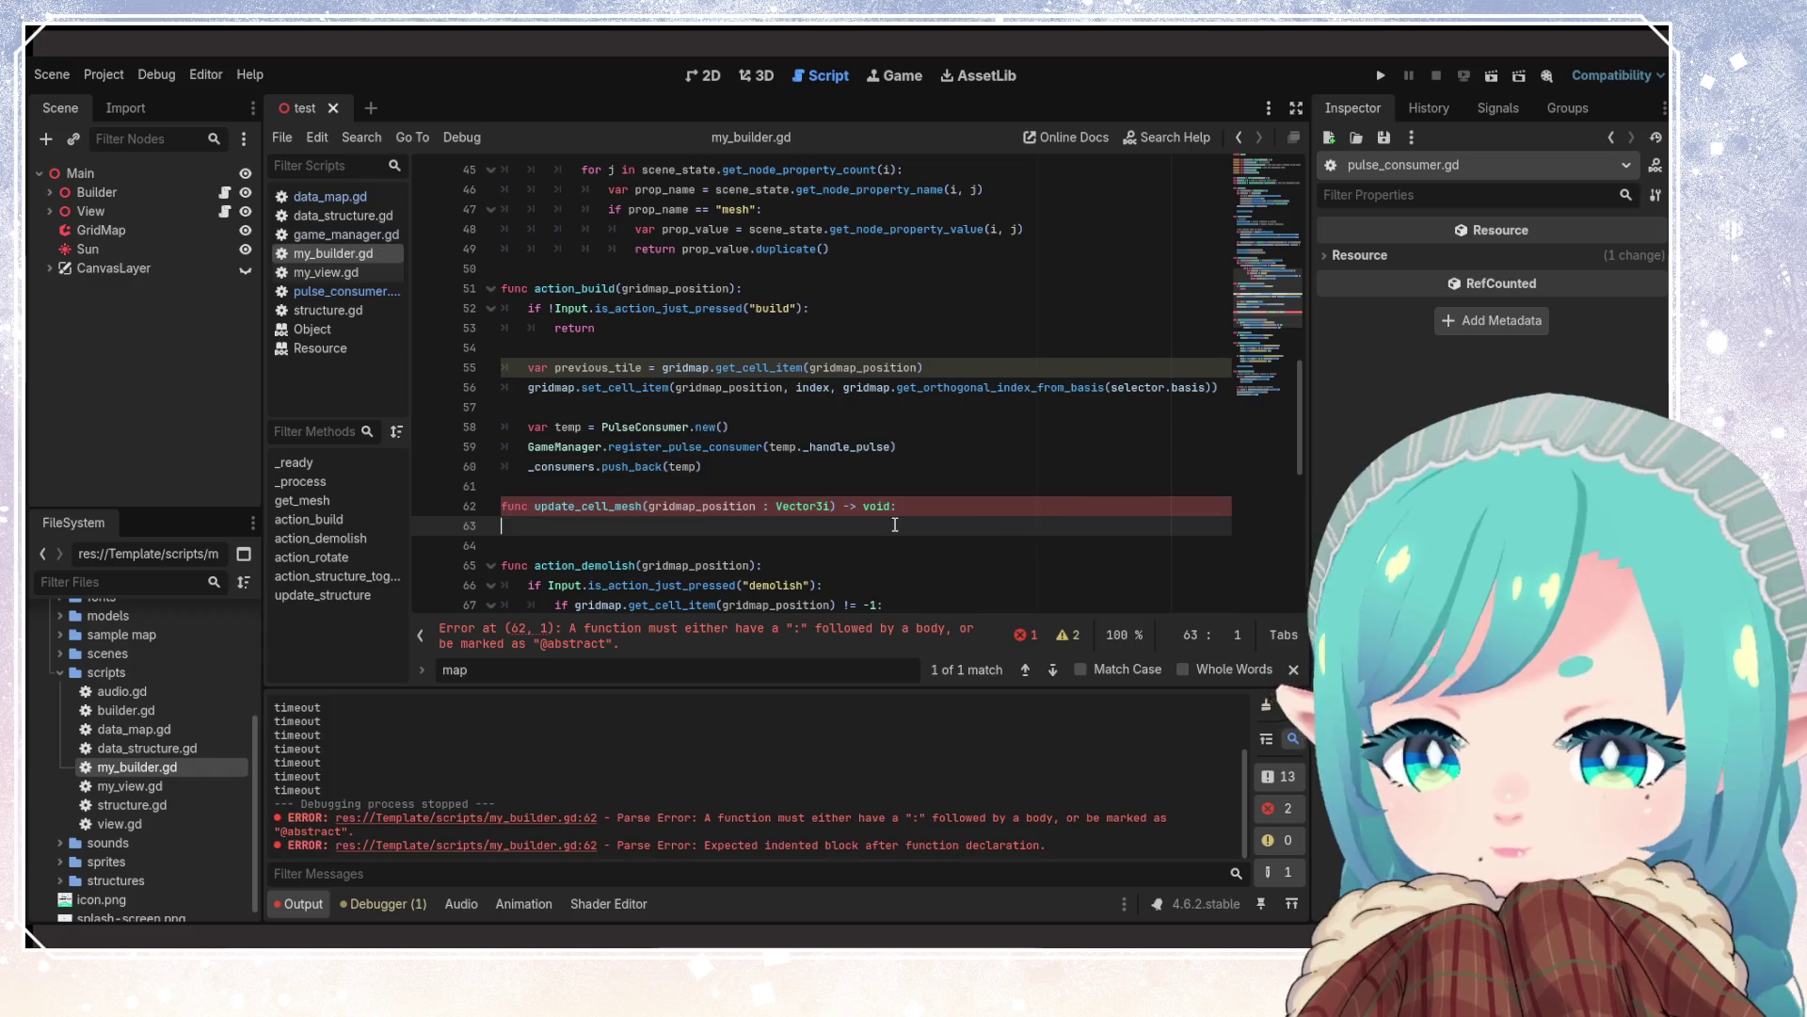
text(pass)
key(ctrl+s)
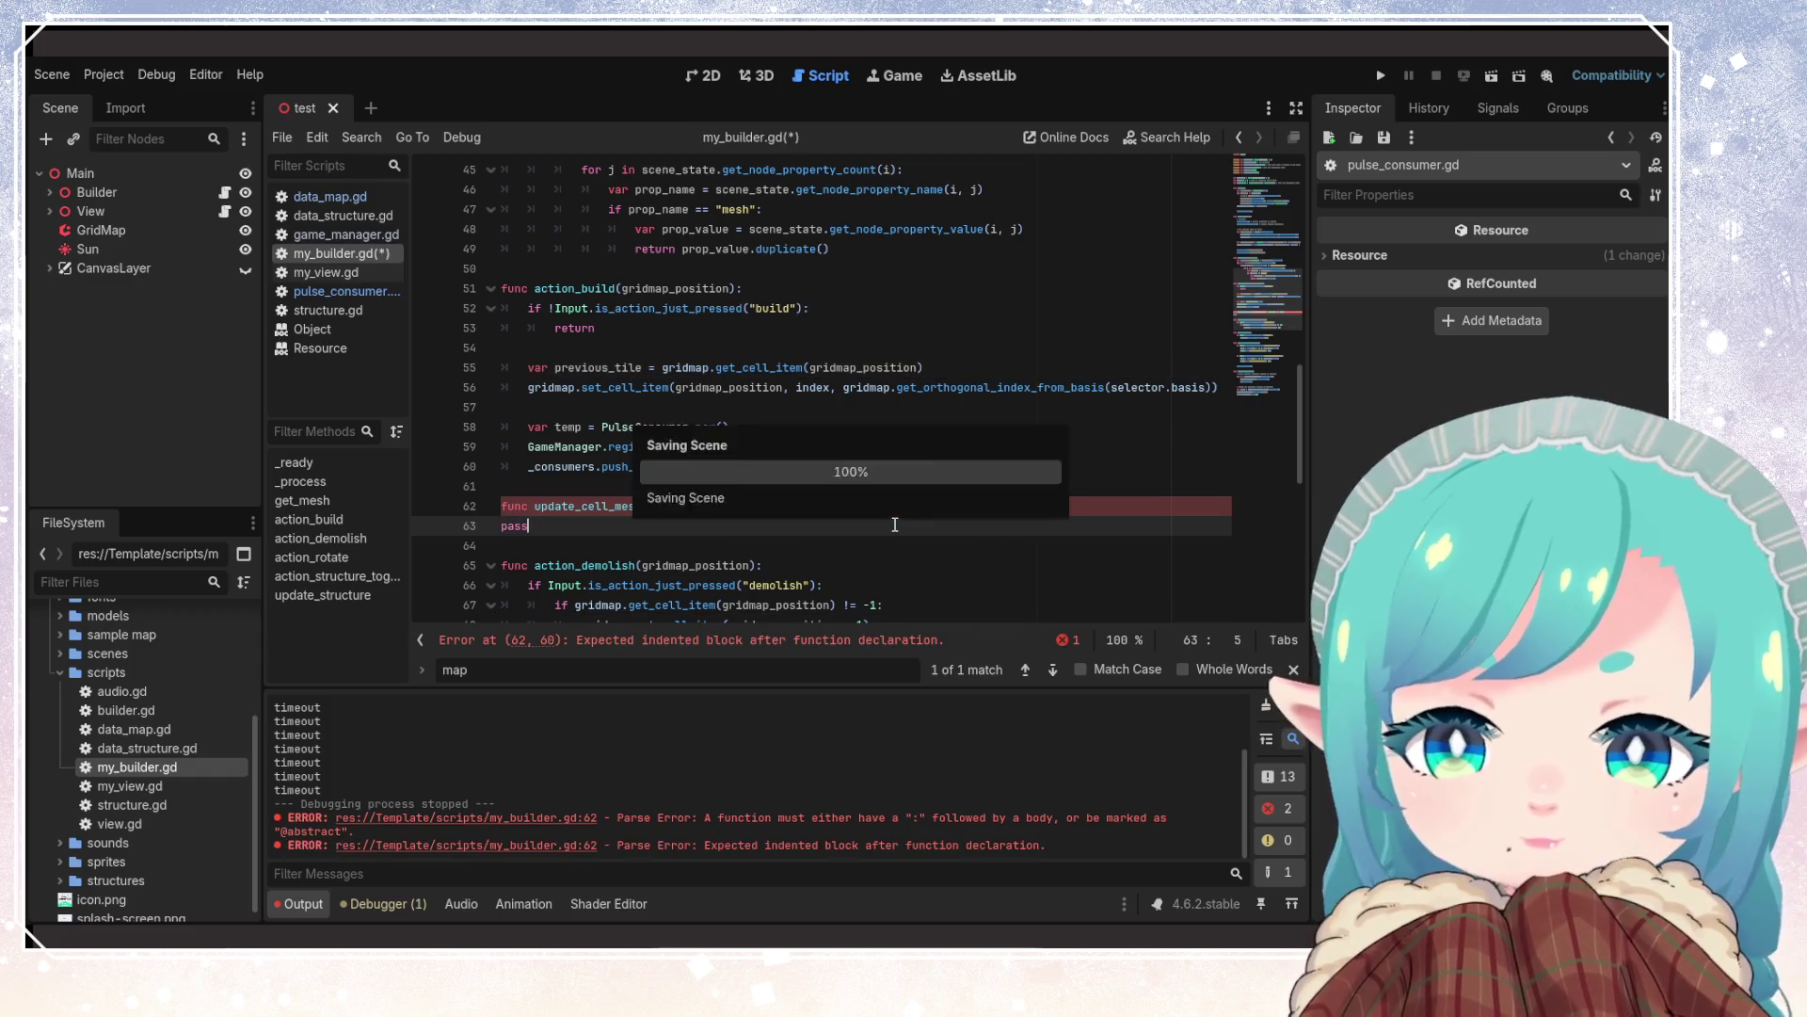
click(502, 530)
key(Tab)
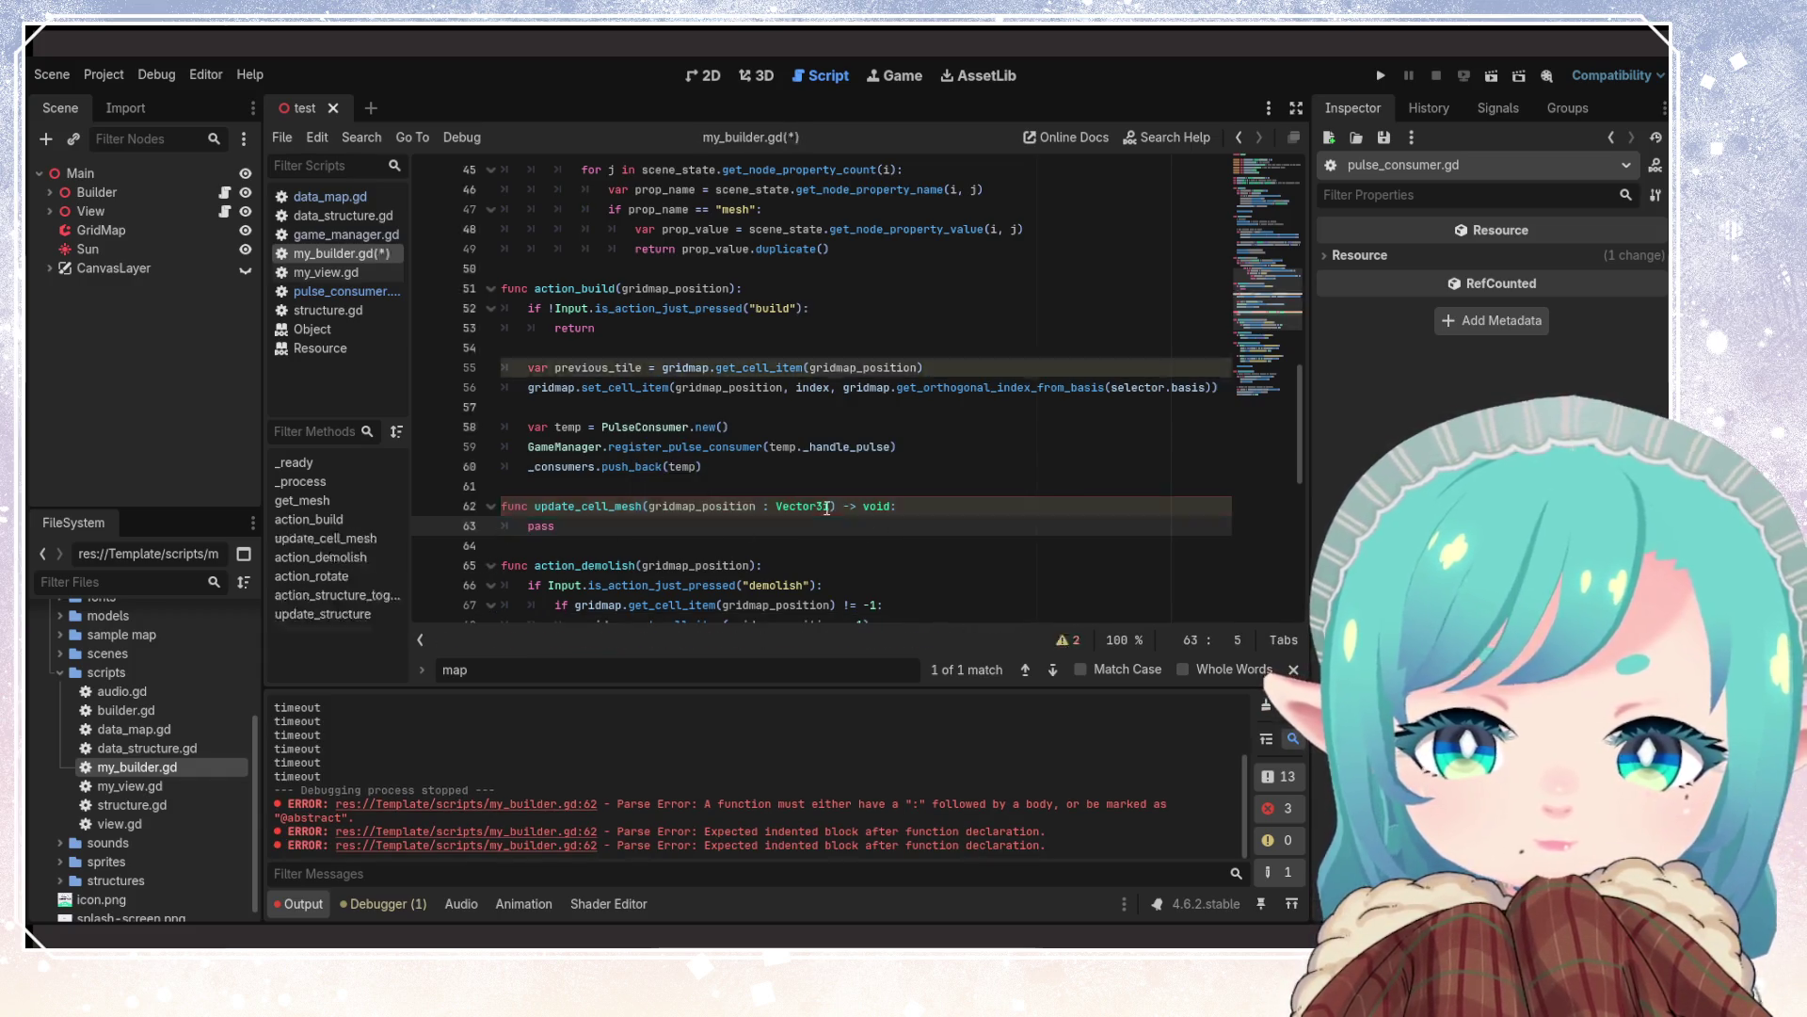
Add a second parameter, mesh_index : int, to the update_cell_mesh signature
click(829, 507)
text(,)
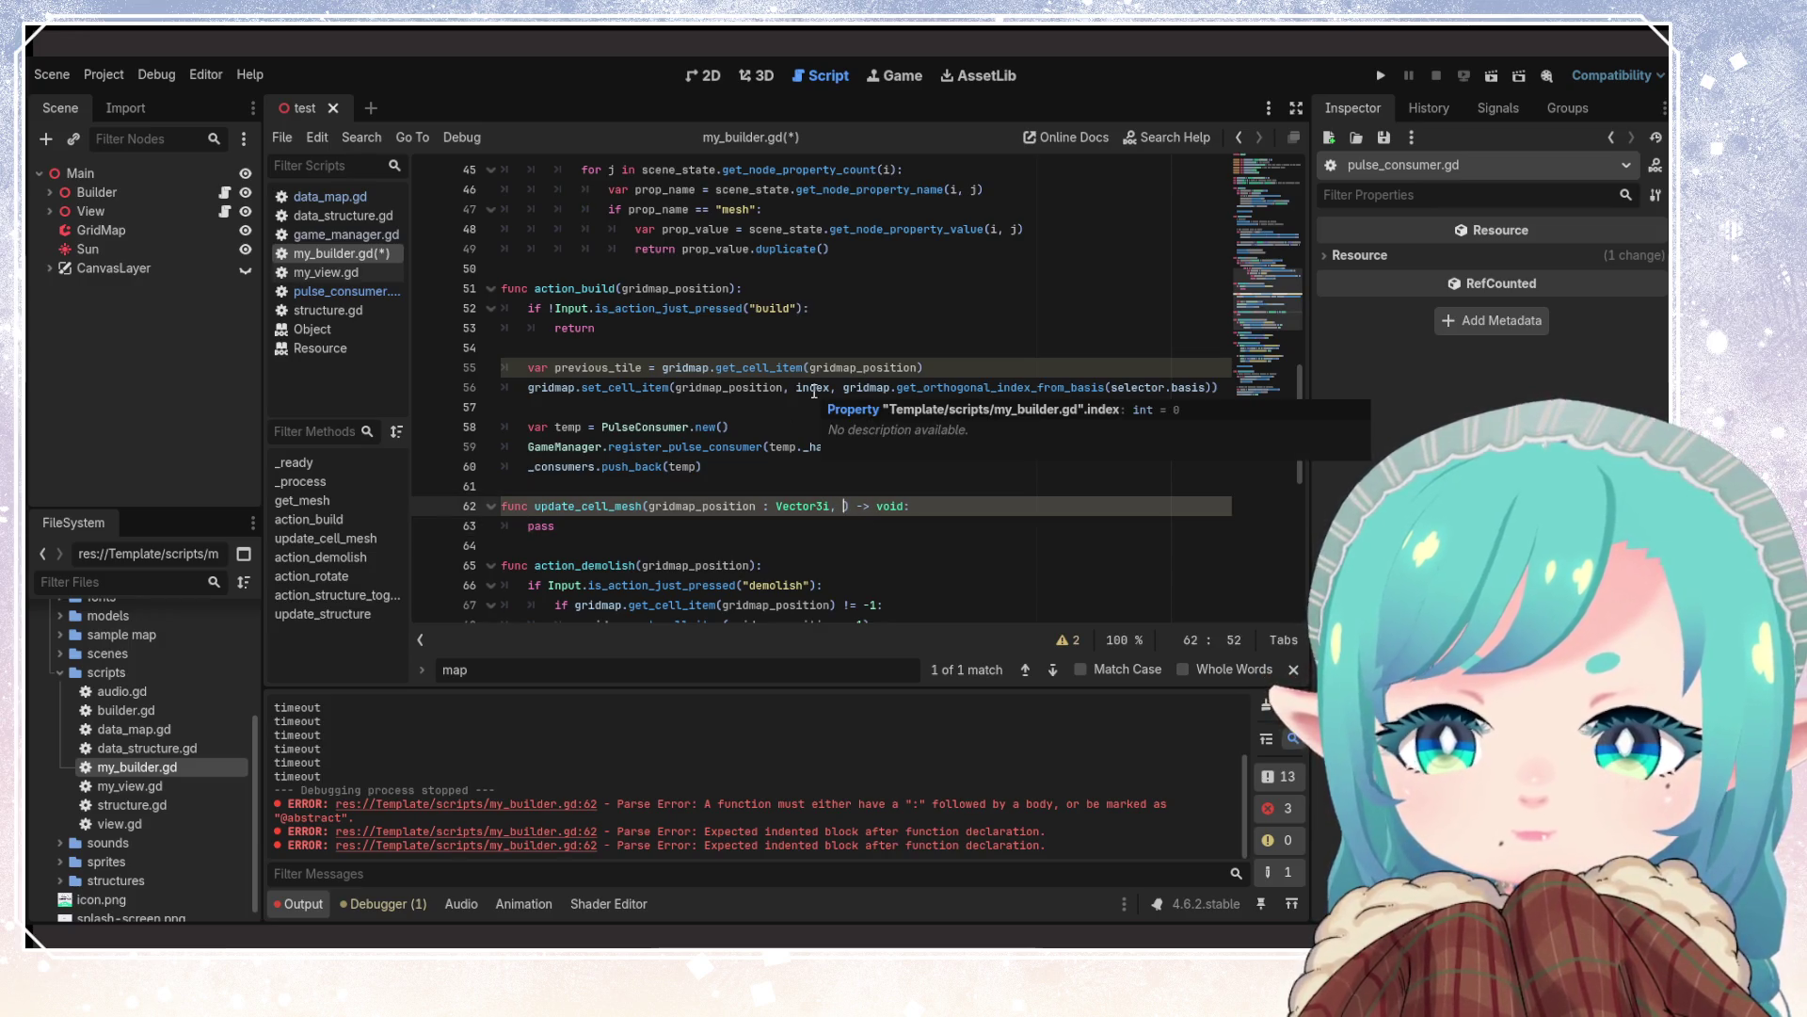
mouse_move(656, 389)
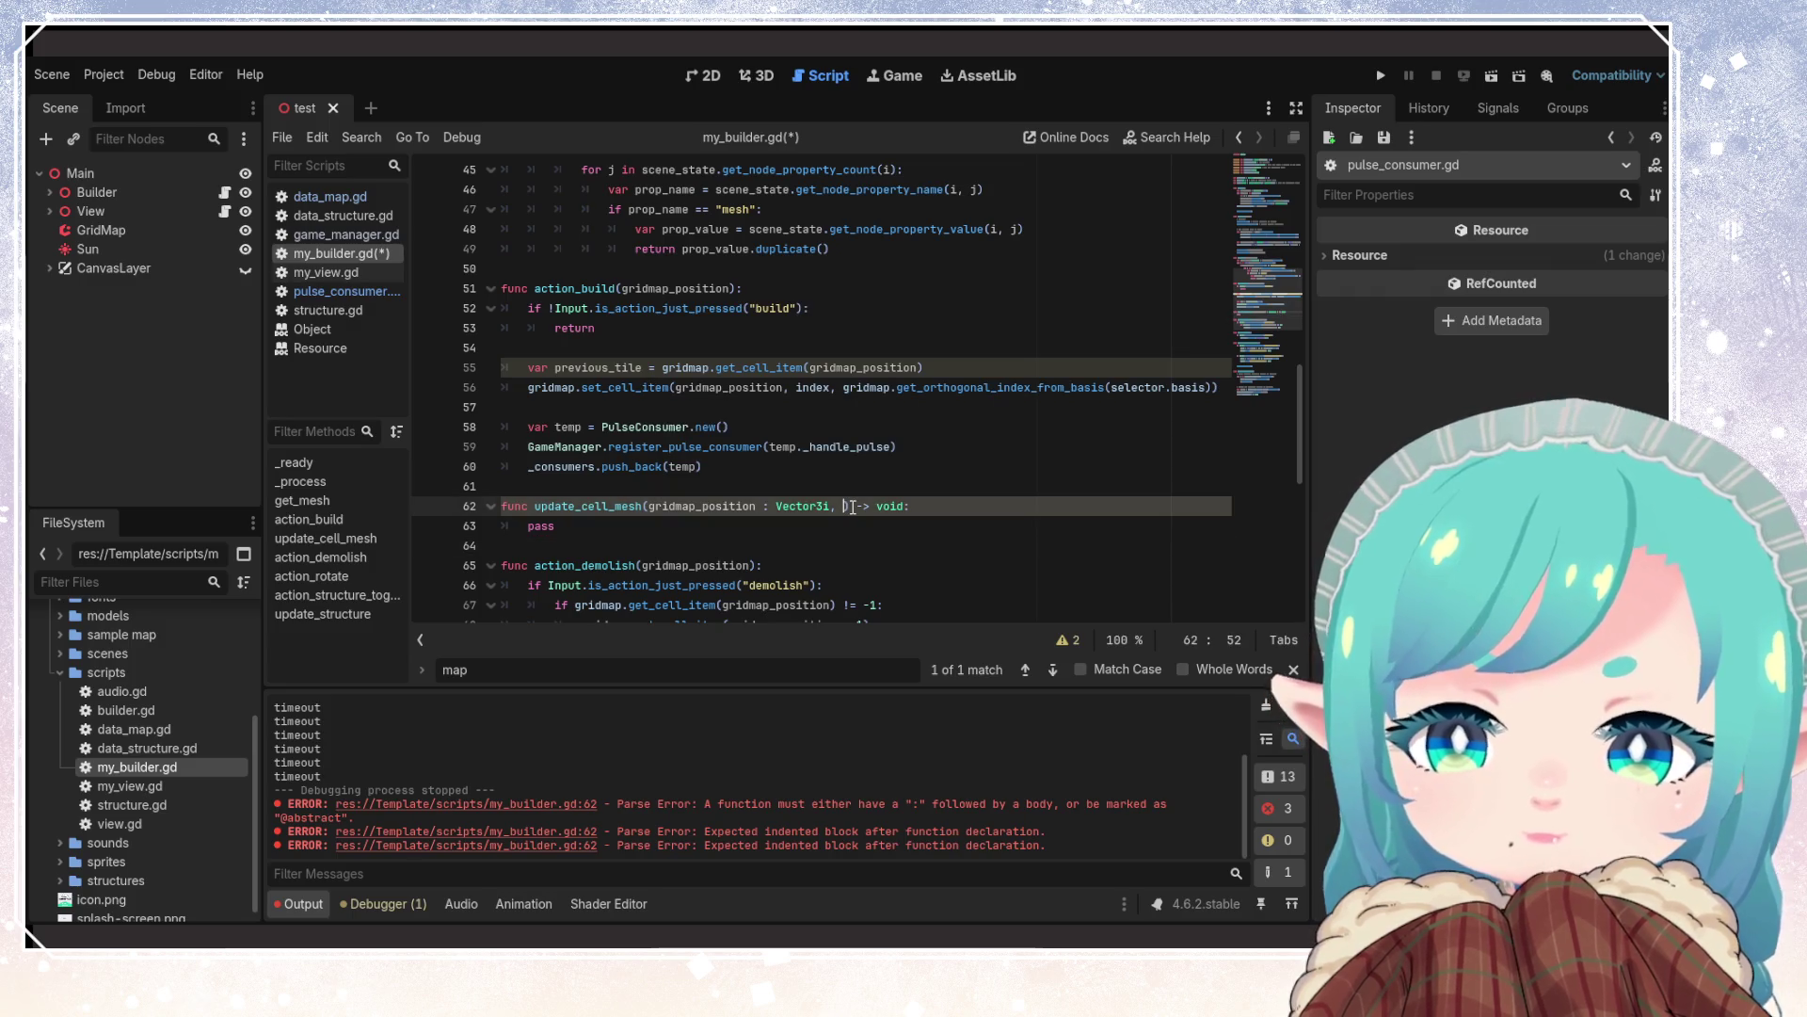
text(mesh)
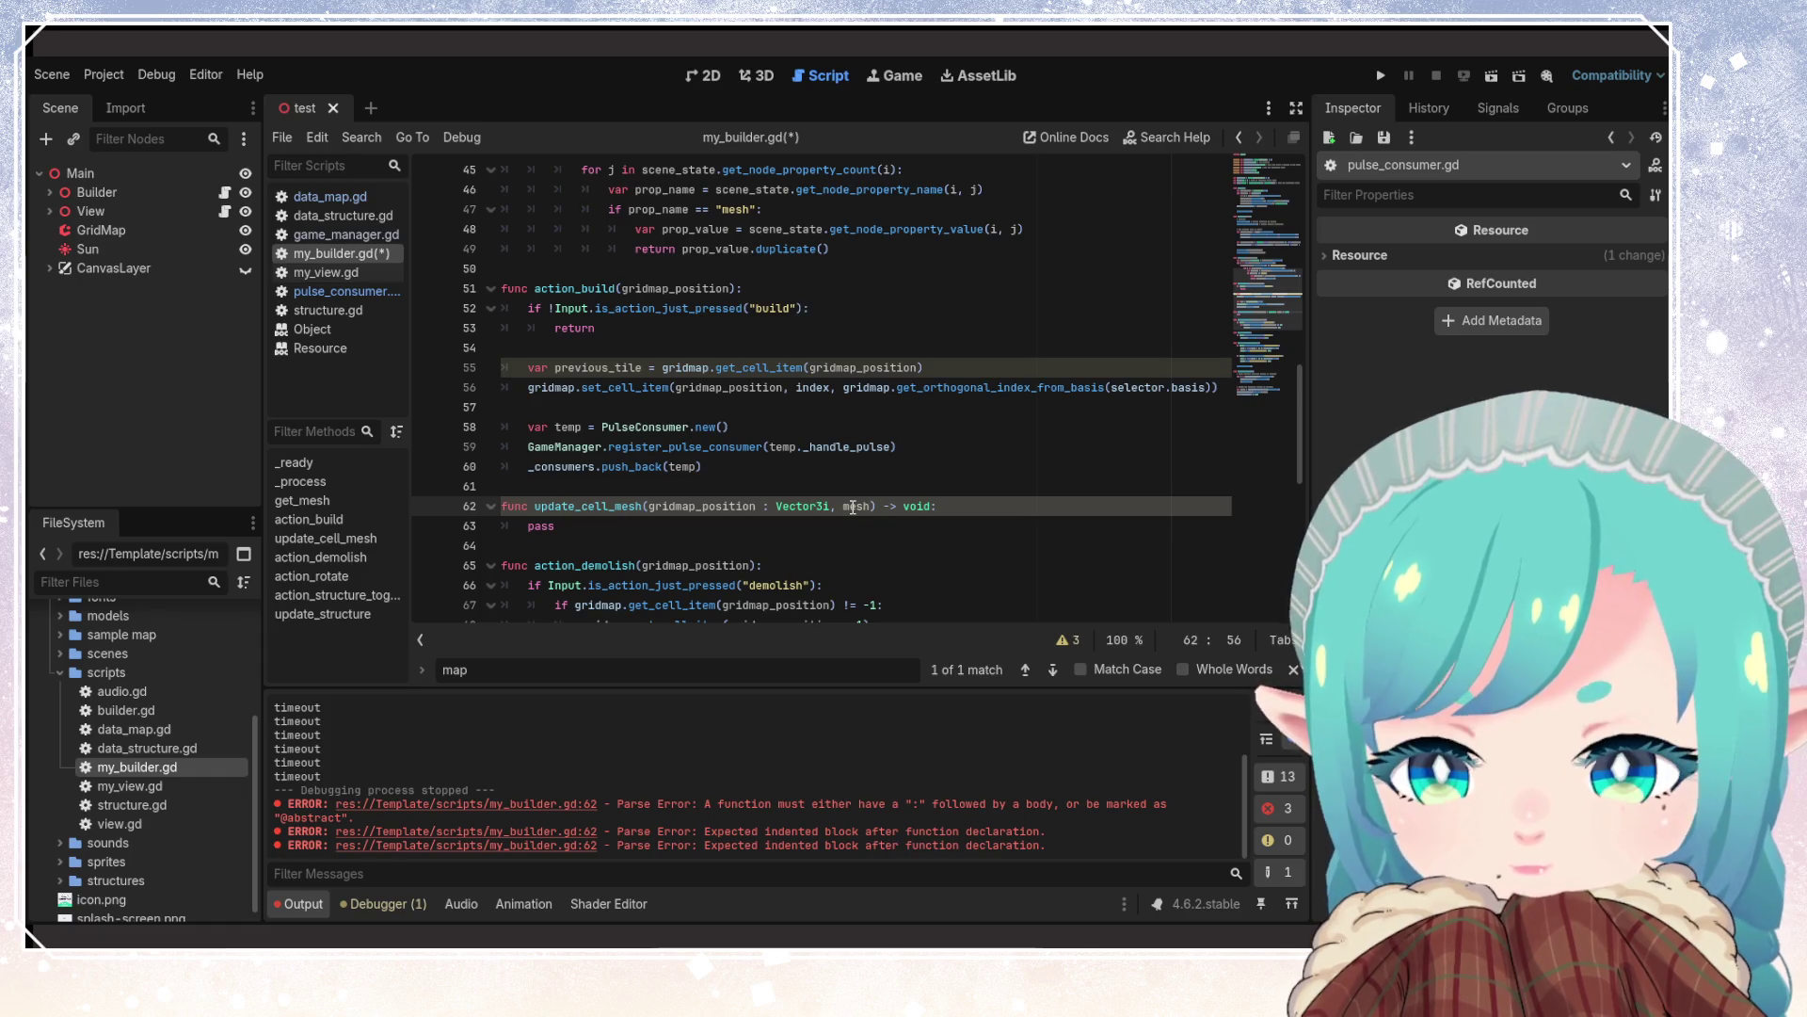
text(_index : )
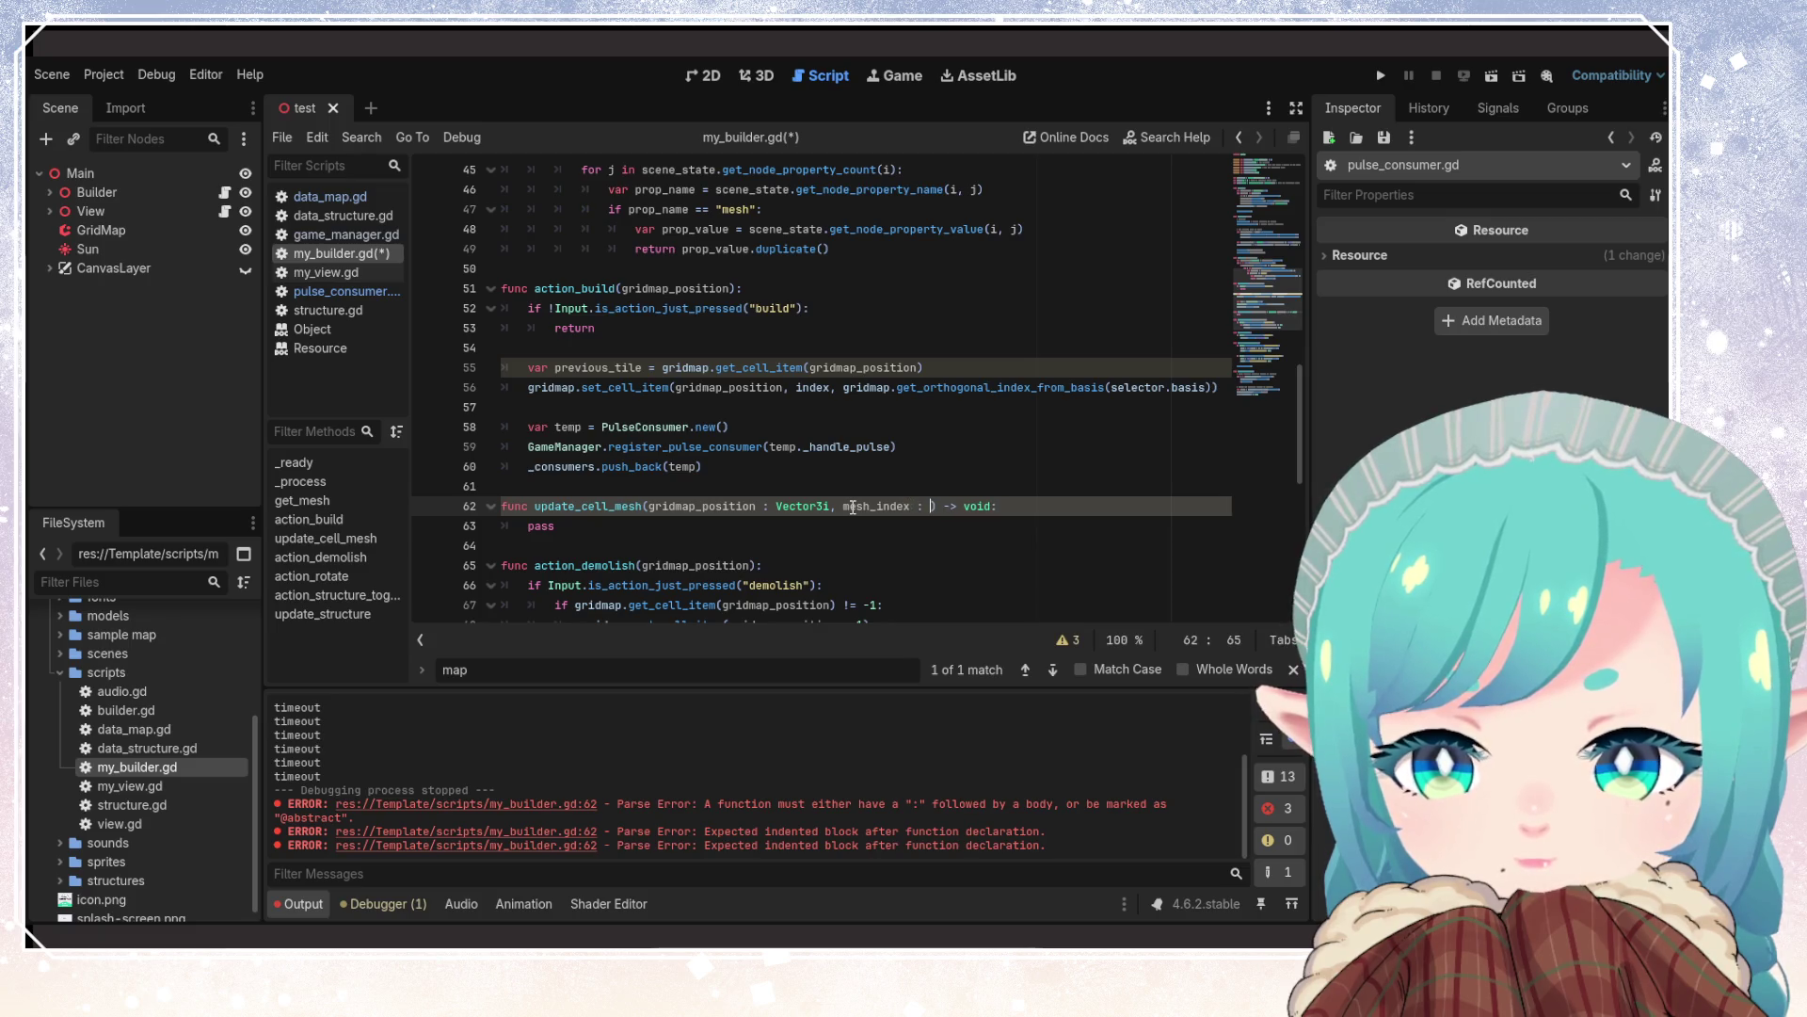
text(int)
key(ctrl+s)
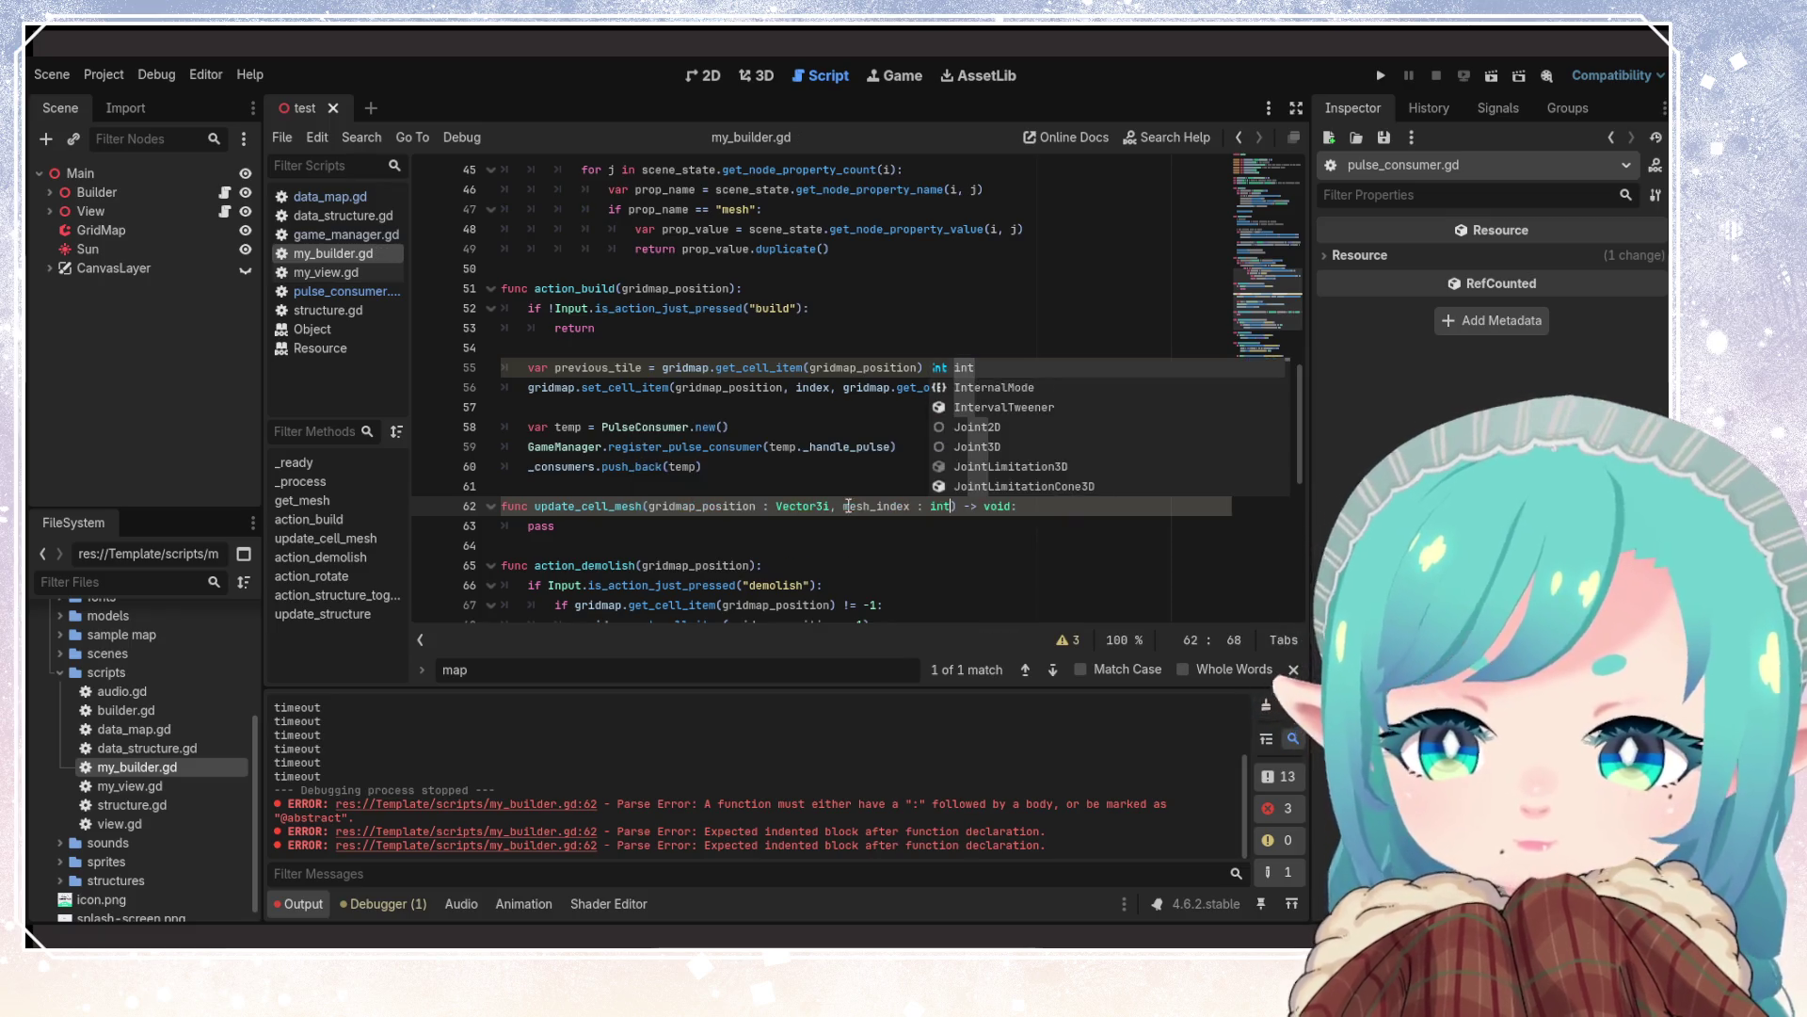
click(727, 405)
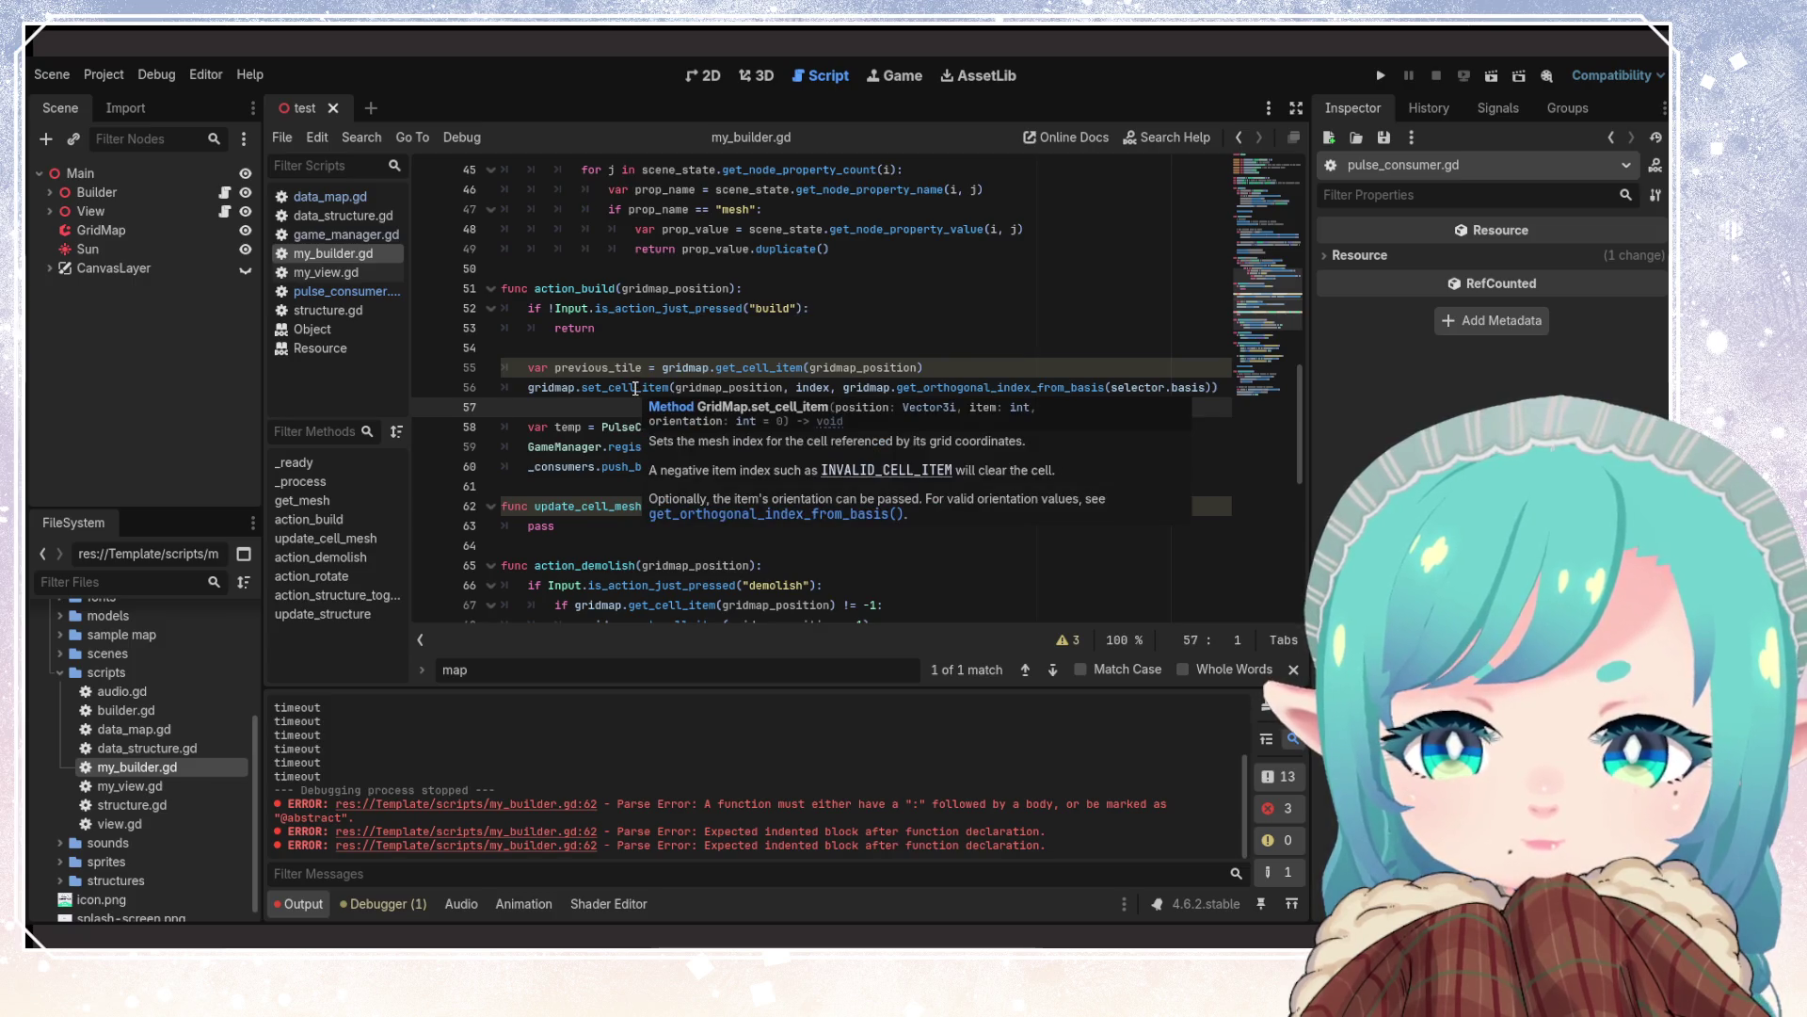
Copy action_build's set_cell_item call into the body using mesh_index, remove pass, and save
click(1019, 509)
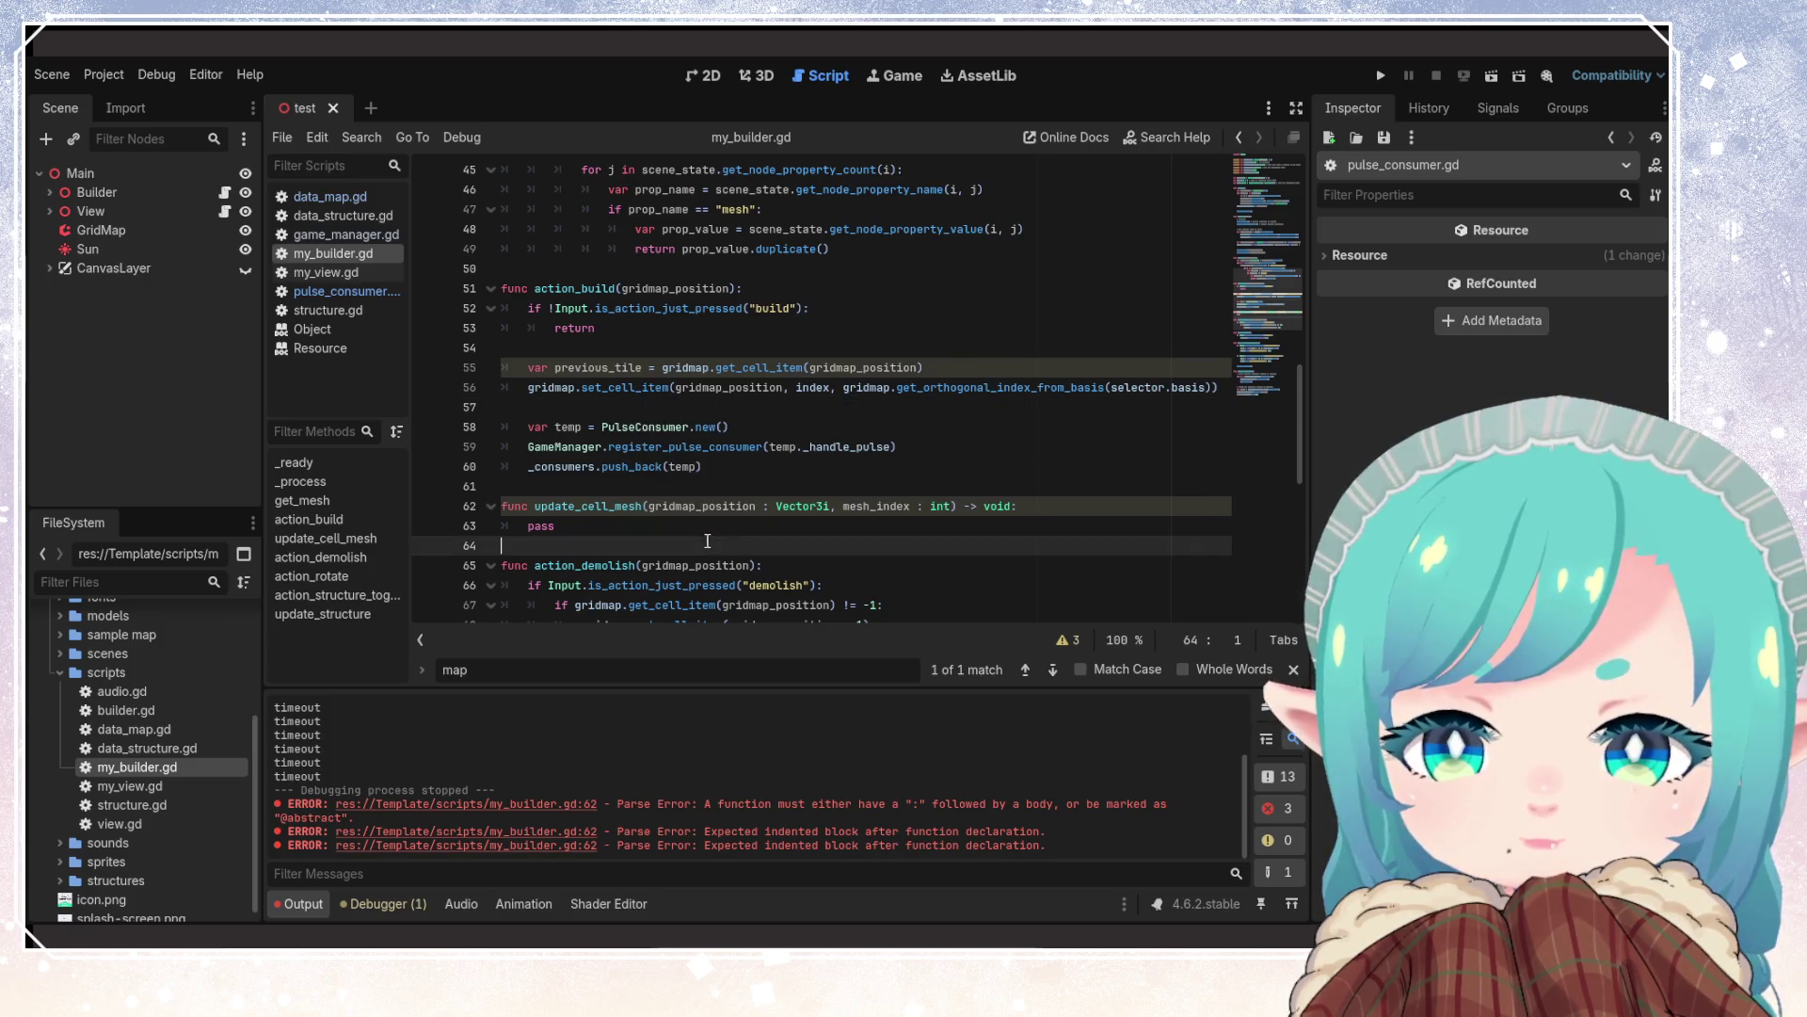
mouse_move(529, 388)
mouse_down()
mouse_move(974, 407)
mouse_move(1234, 394)
mouse_up()
key(ctrl+c)
click(1059, 509)
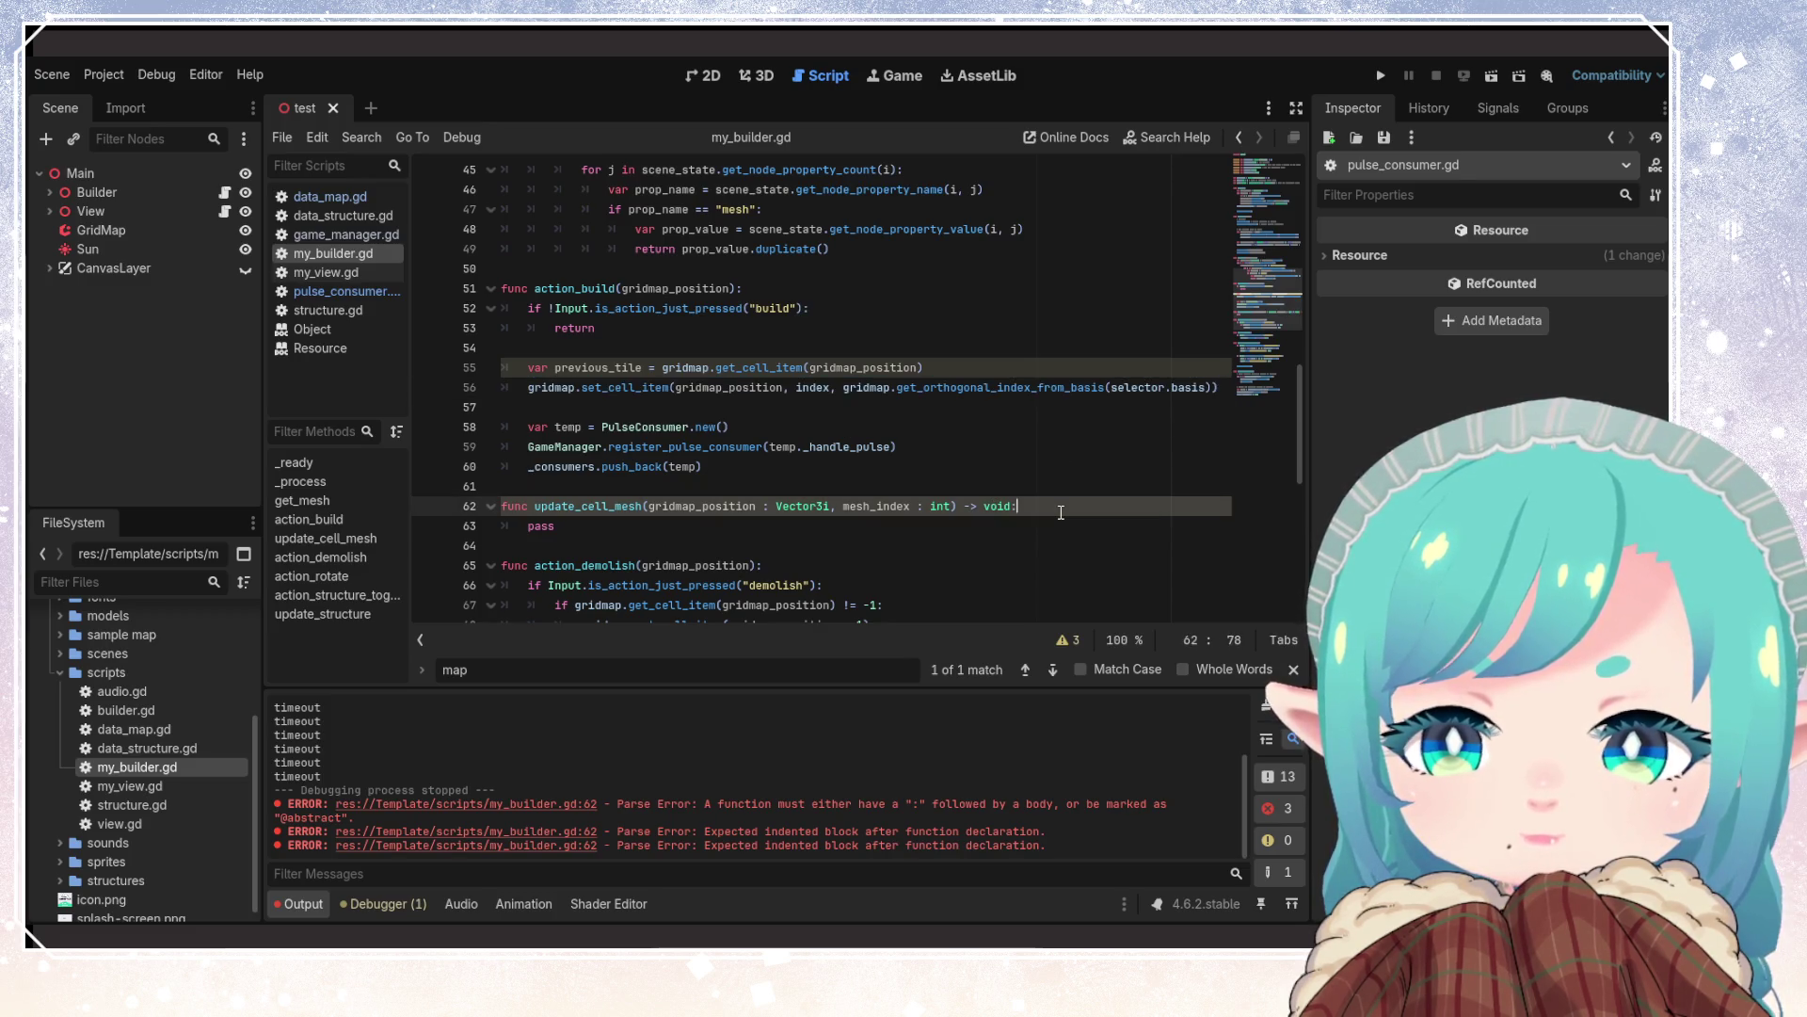
key(Return)
key(ctrl+v)
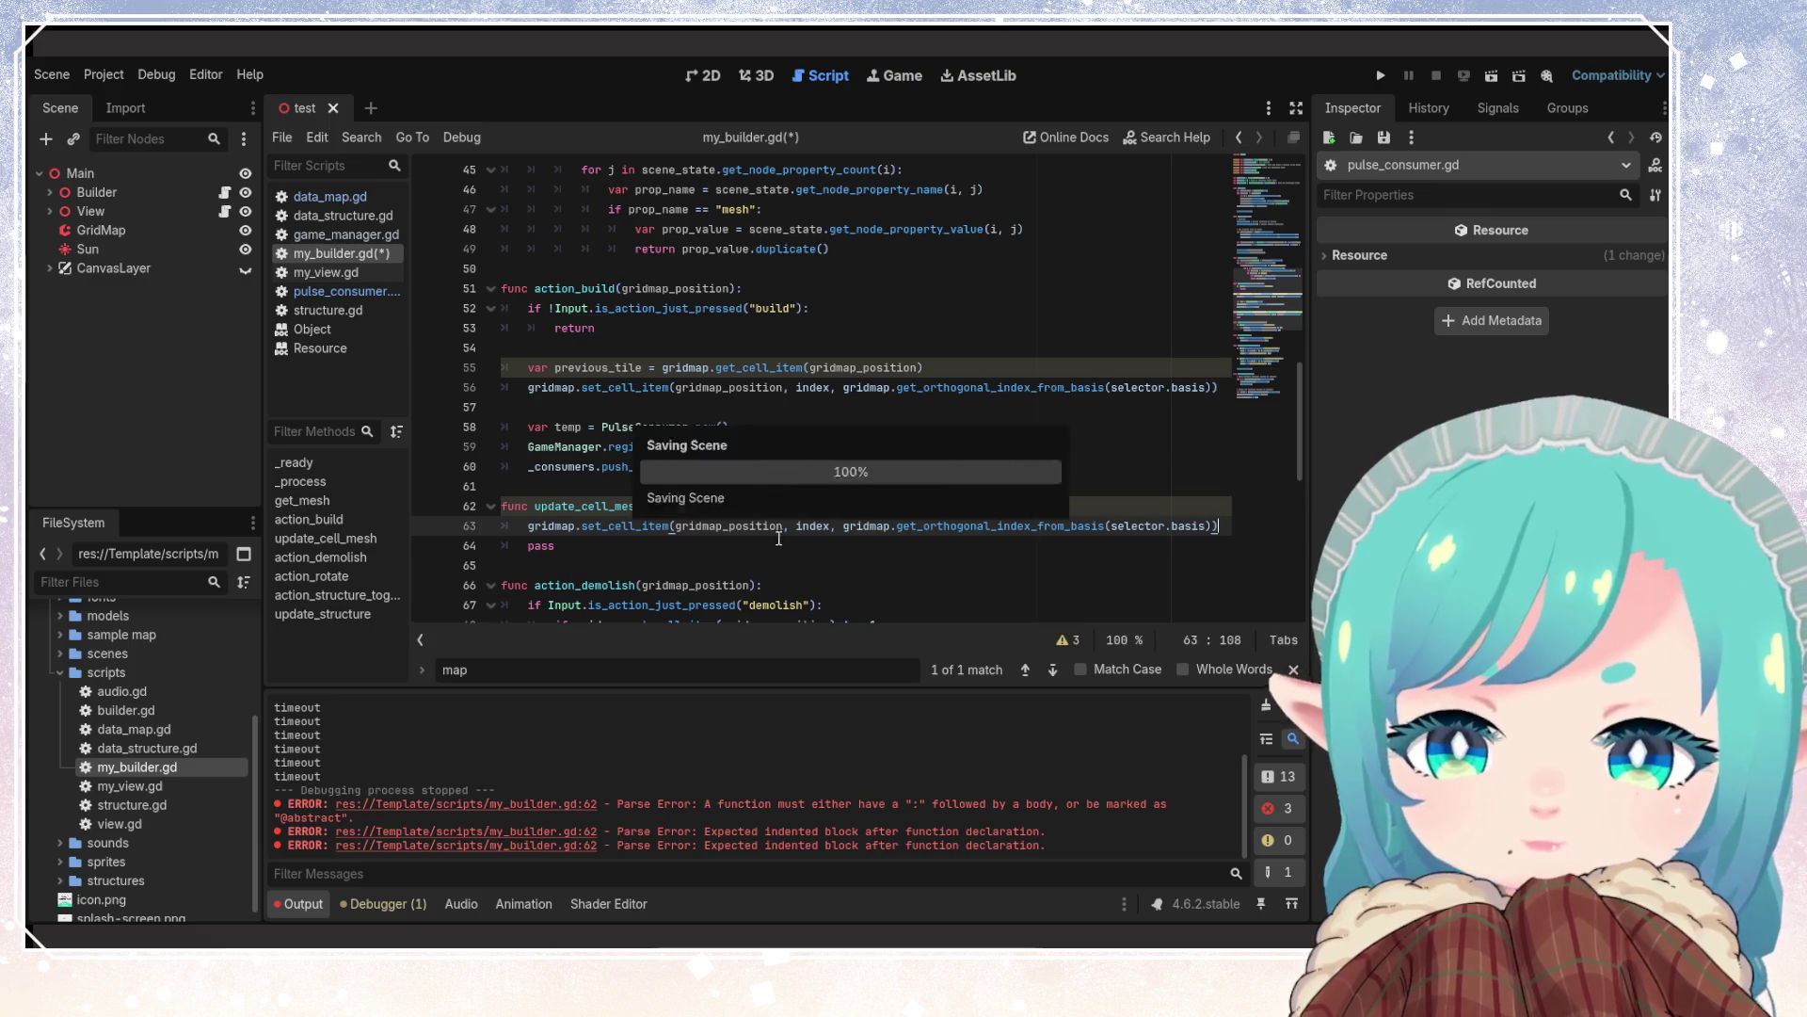
double_click(881, 505)
key(ctrl+c)
double_click(812, 525)
key(ctrl+v)
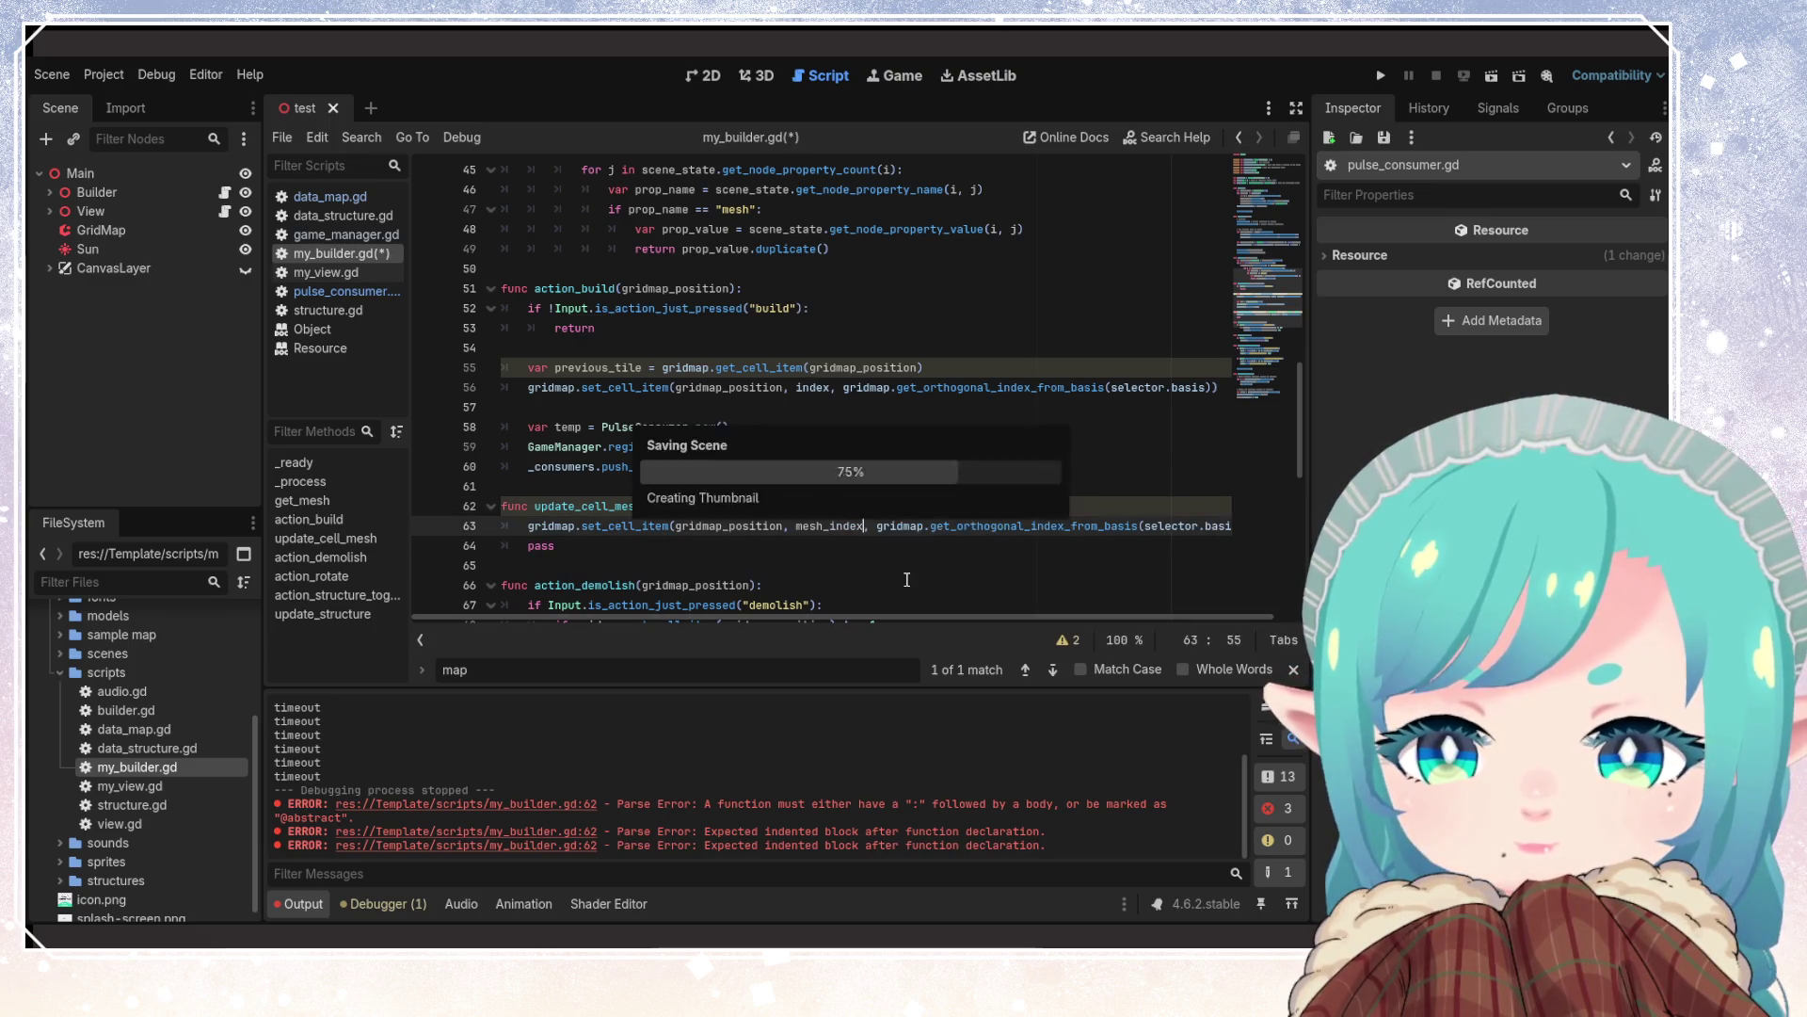
click(975, 559)
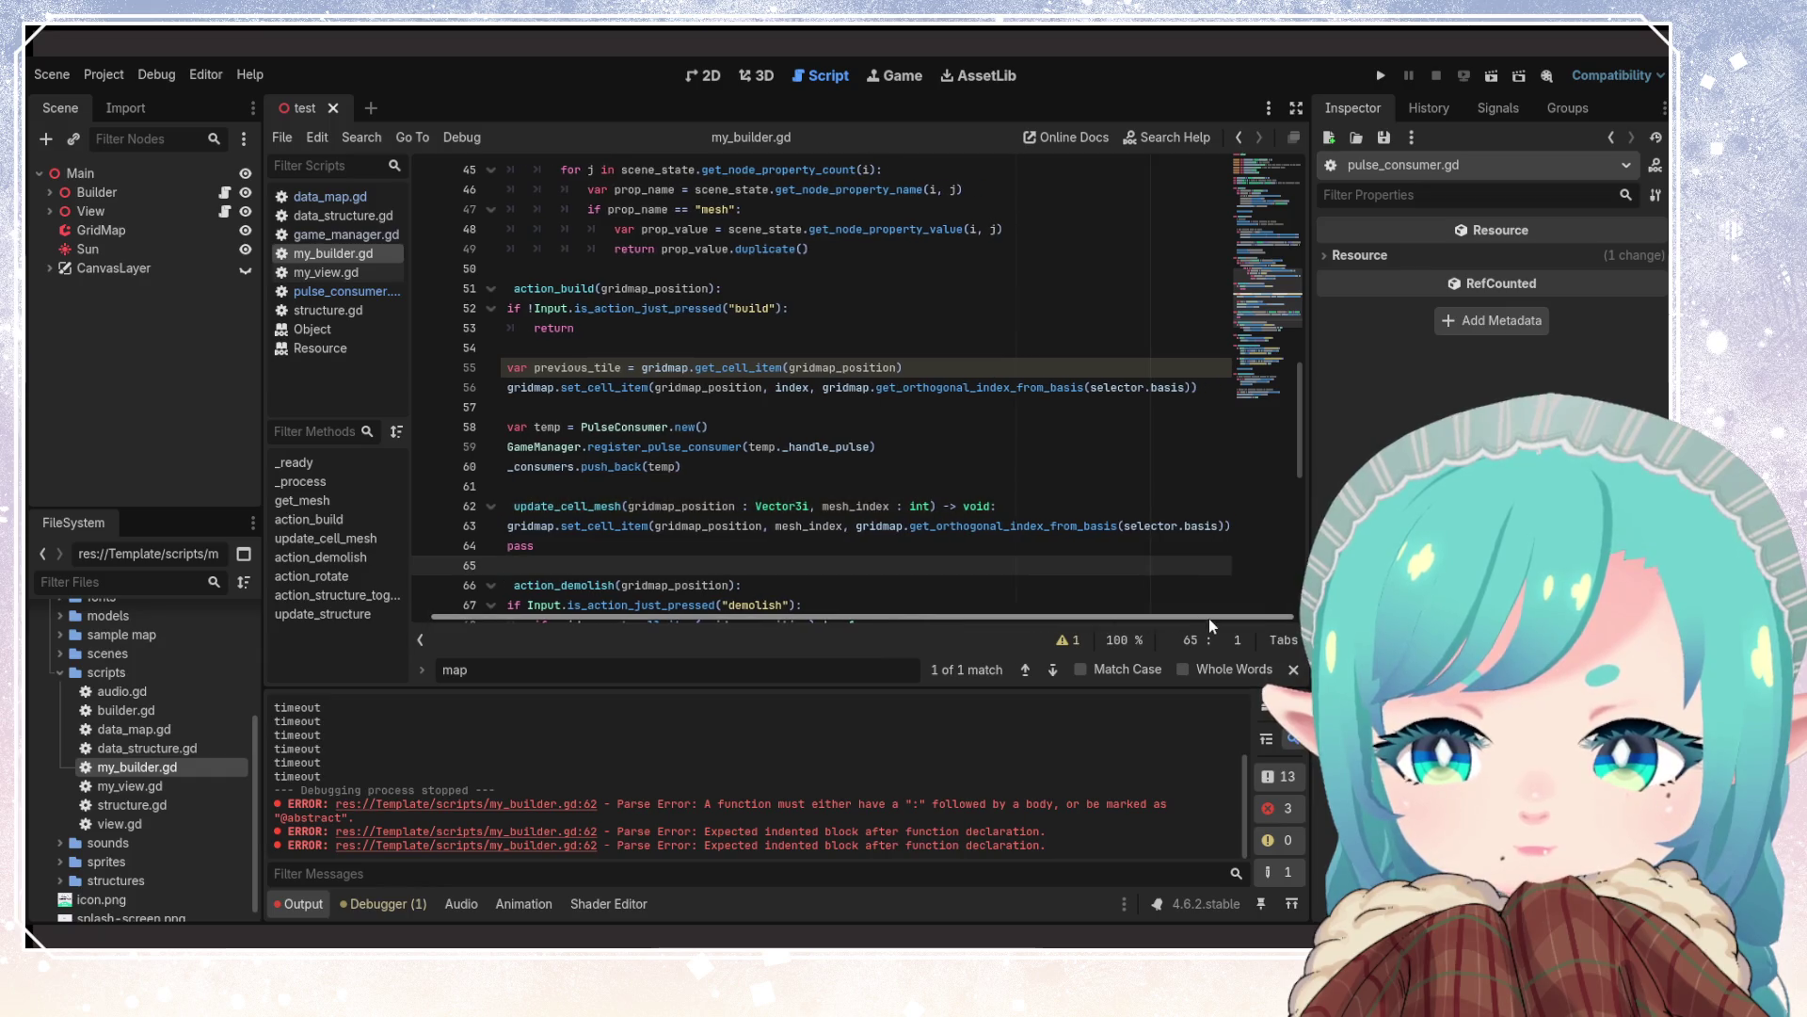
click(582, 545)
key(BackSpace)
key(BackSpace)
key(BackSpace)
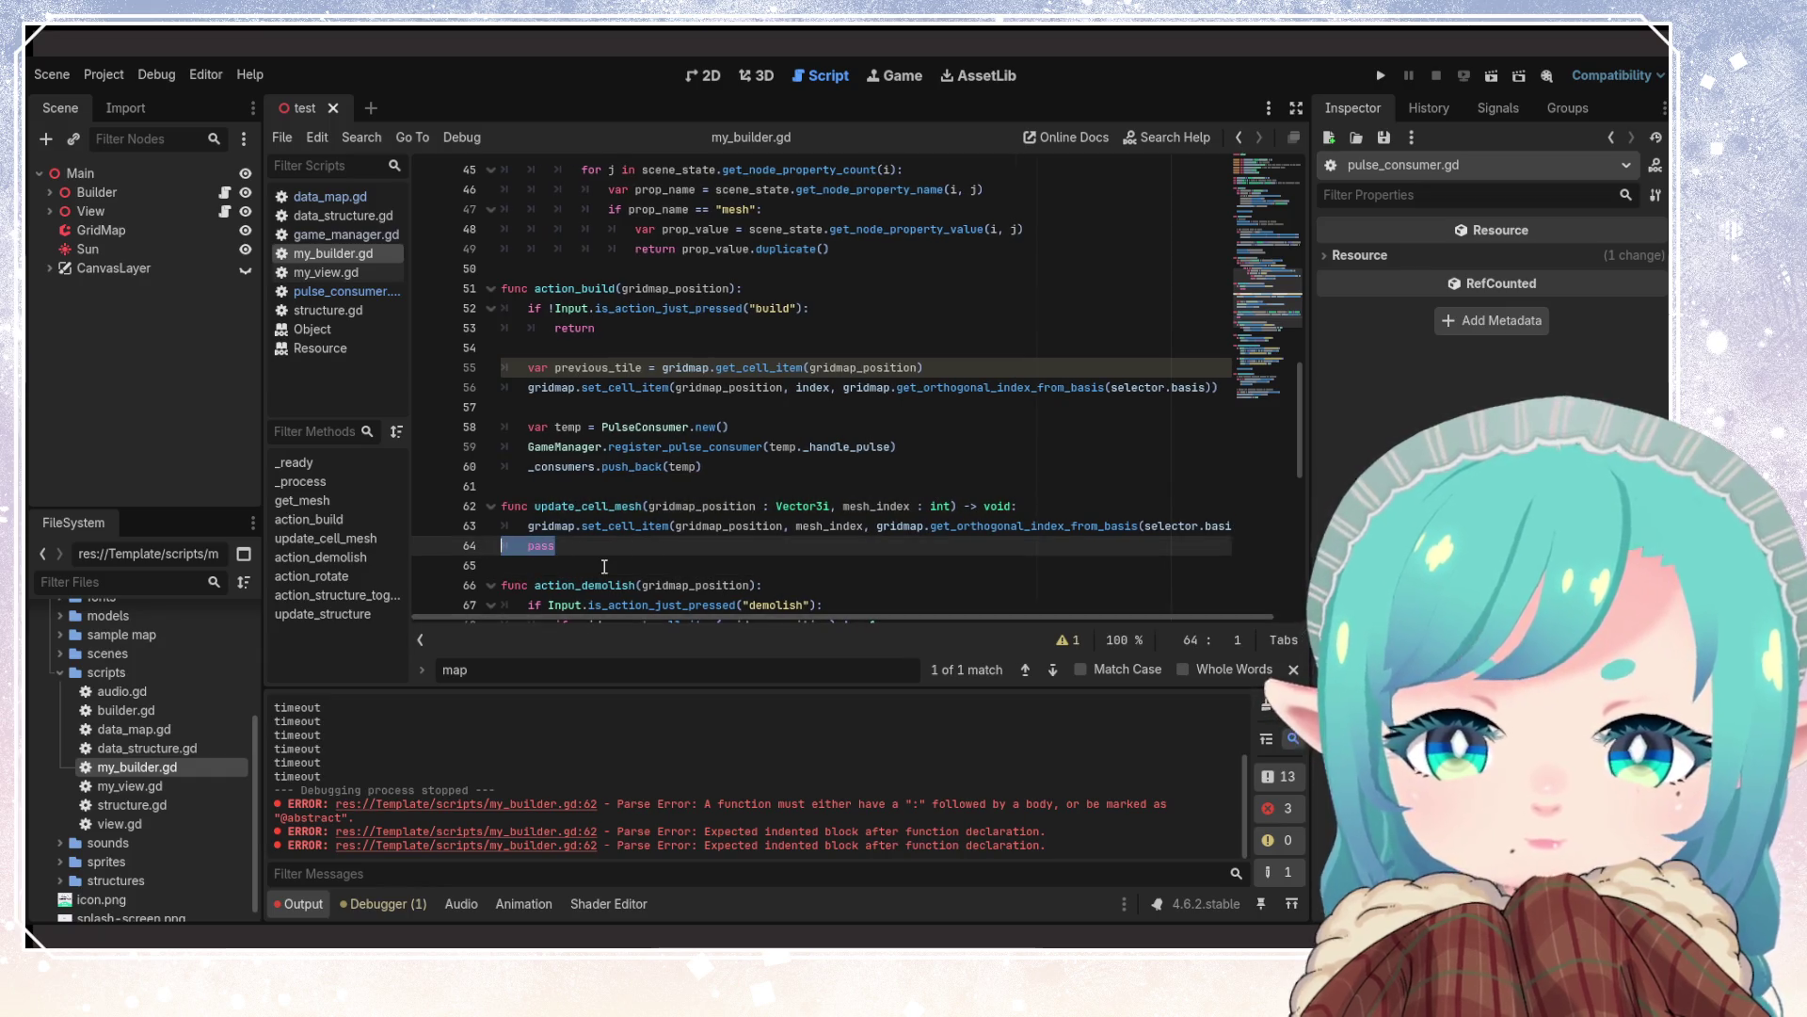
click(674, 565)
key(ctrl+s)
scroll(868, 612, left, 1)
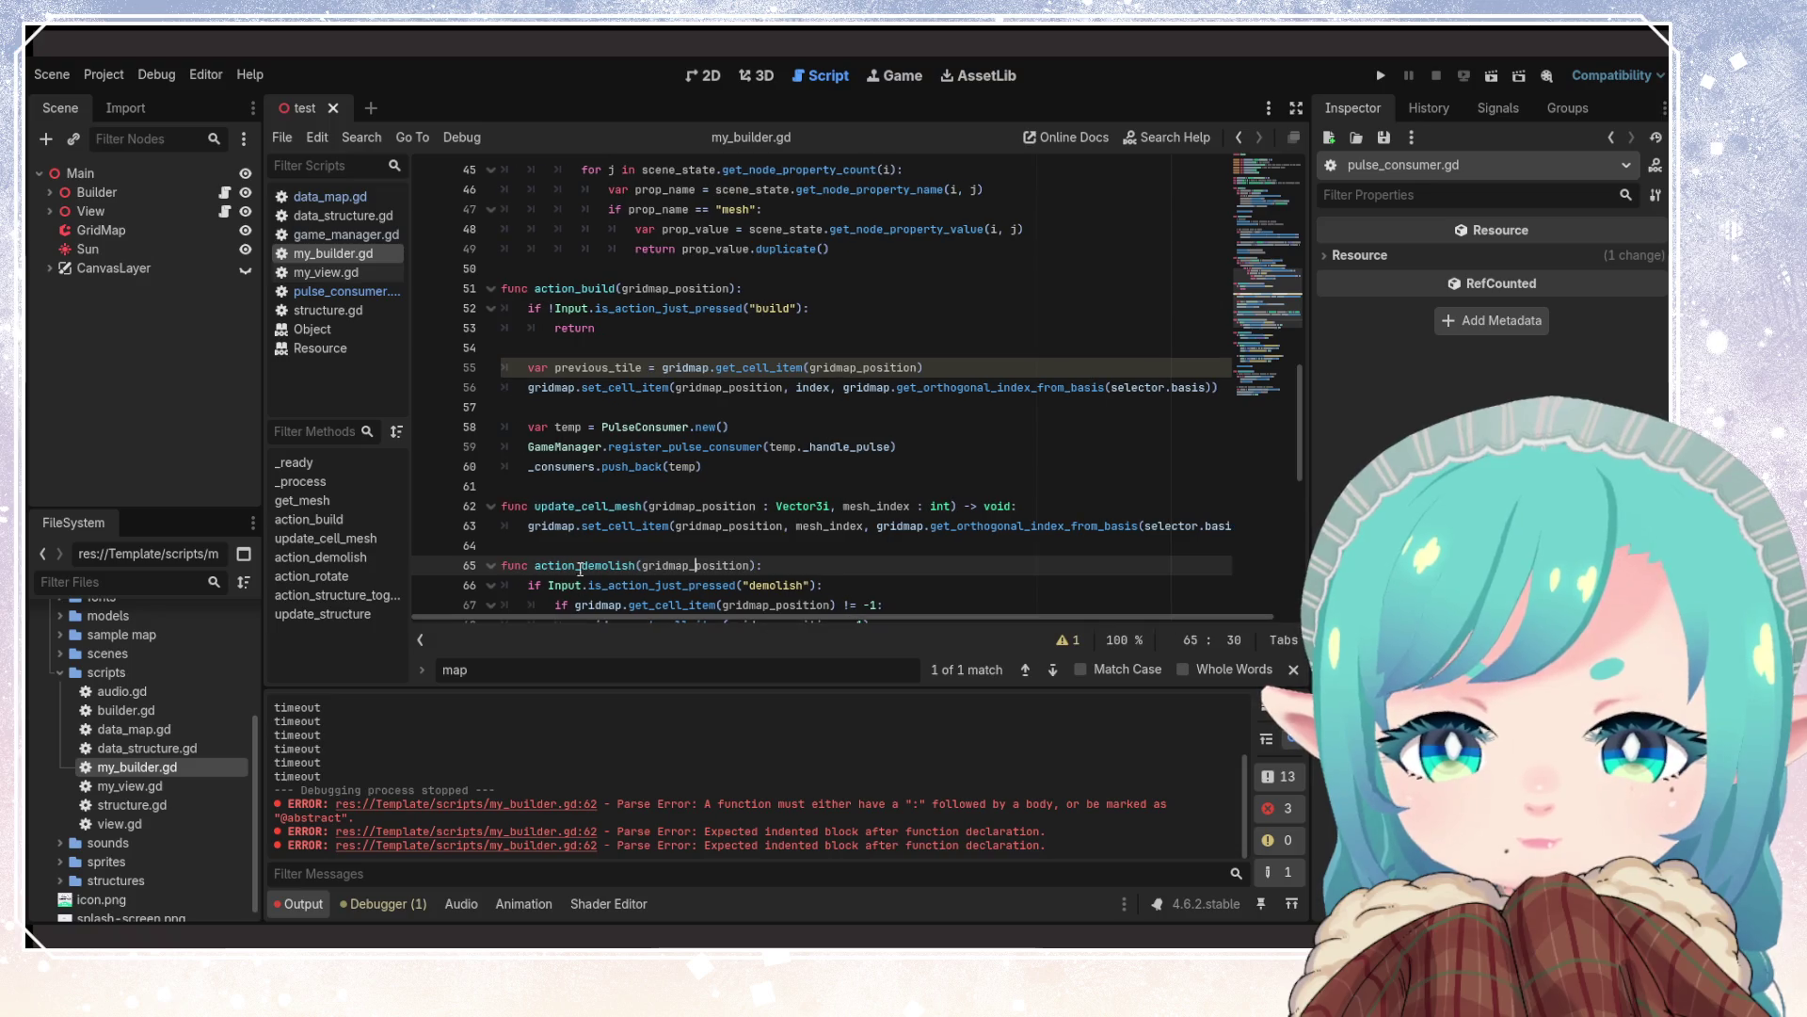
Start an update_cell_mesh( call in action_build and delete the unused previous_tile line
double_click(588, 506)
key(ctrl+c)
click(917, 367)
key(Return)
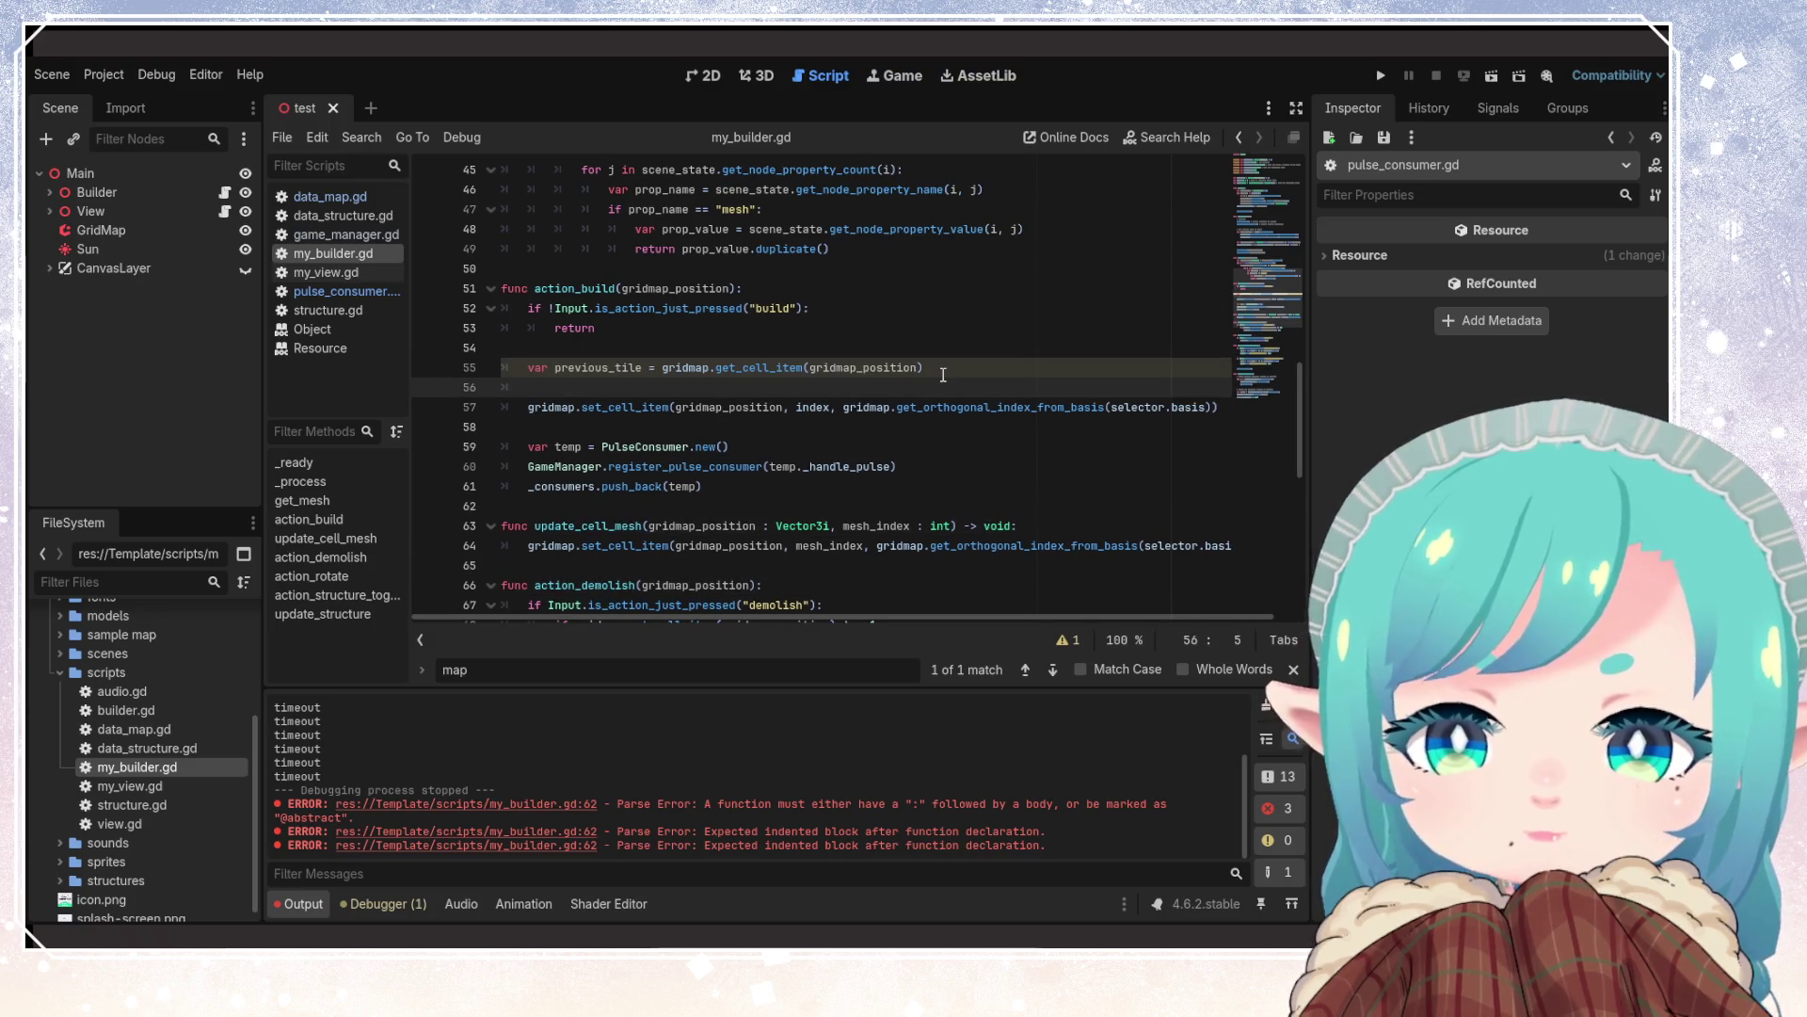
key(ctrl+v)
text(()
click(908, 365)
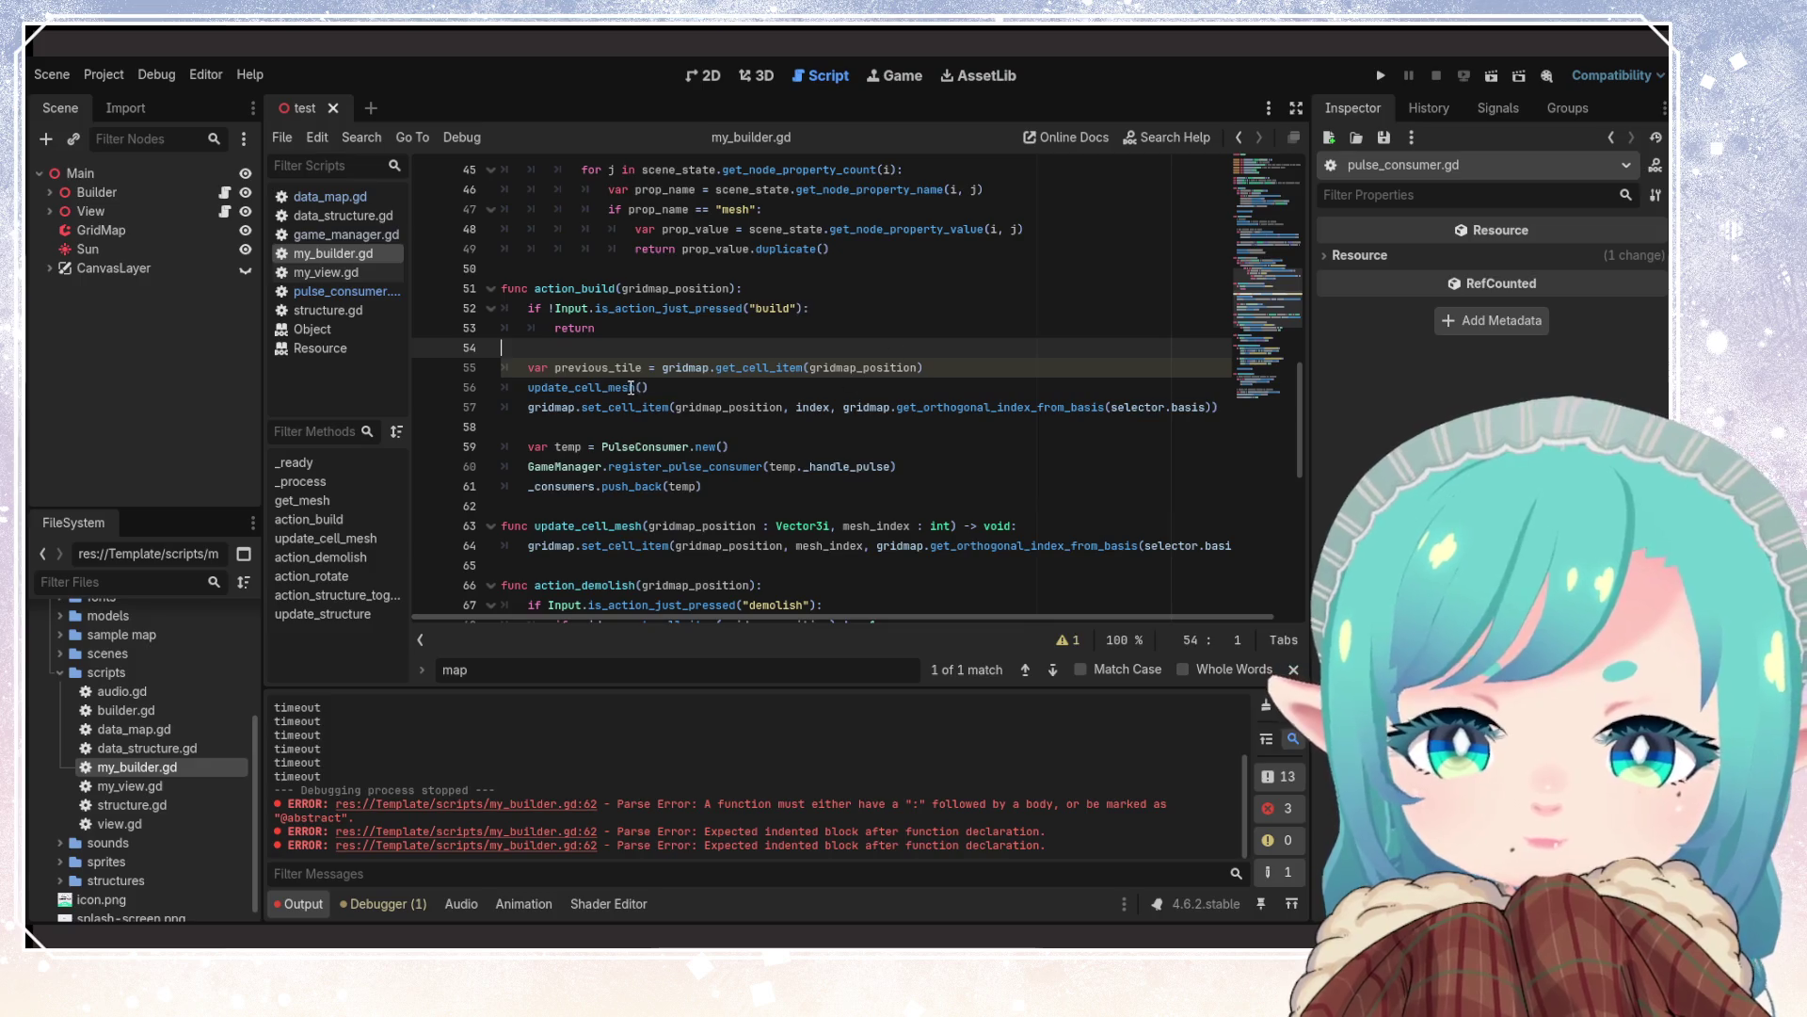
double_click(598, 367)
click(968, 367)
drag(967, 367, 499, 367)
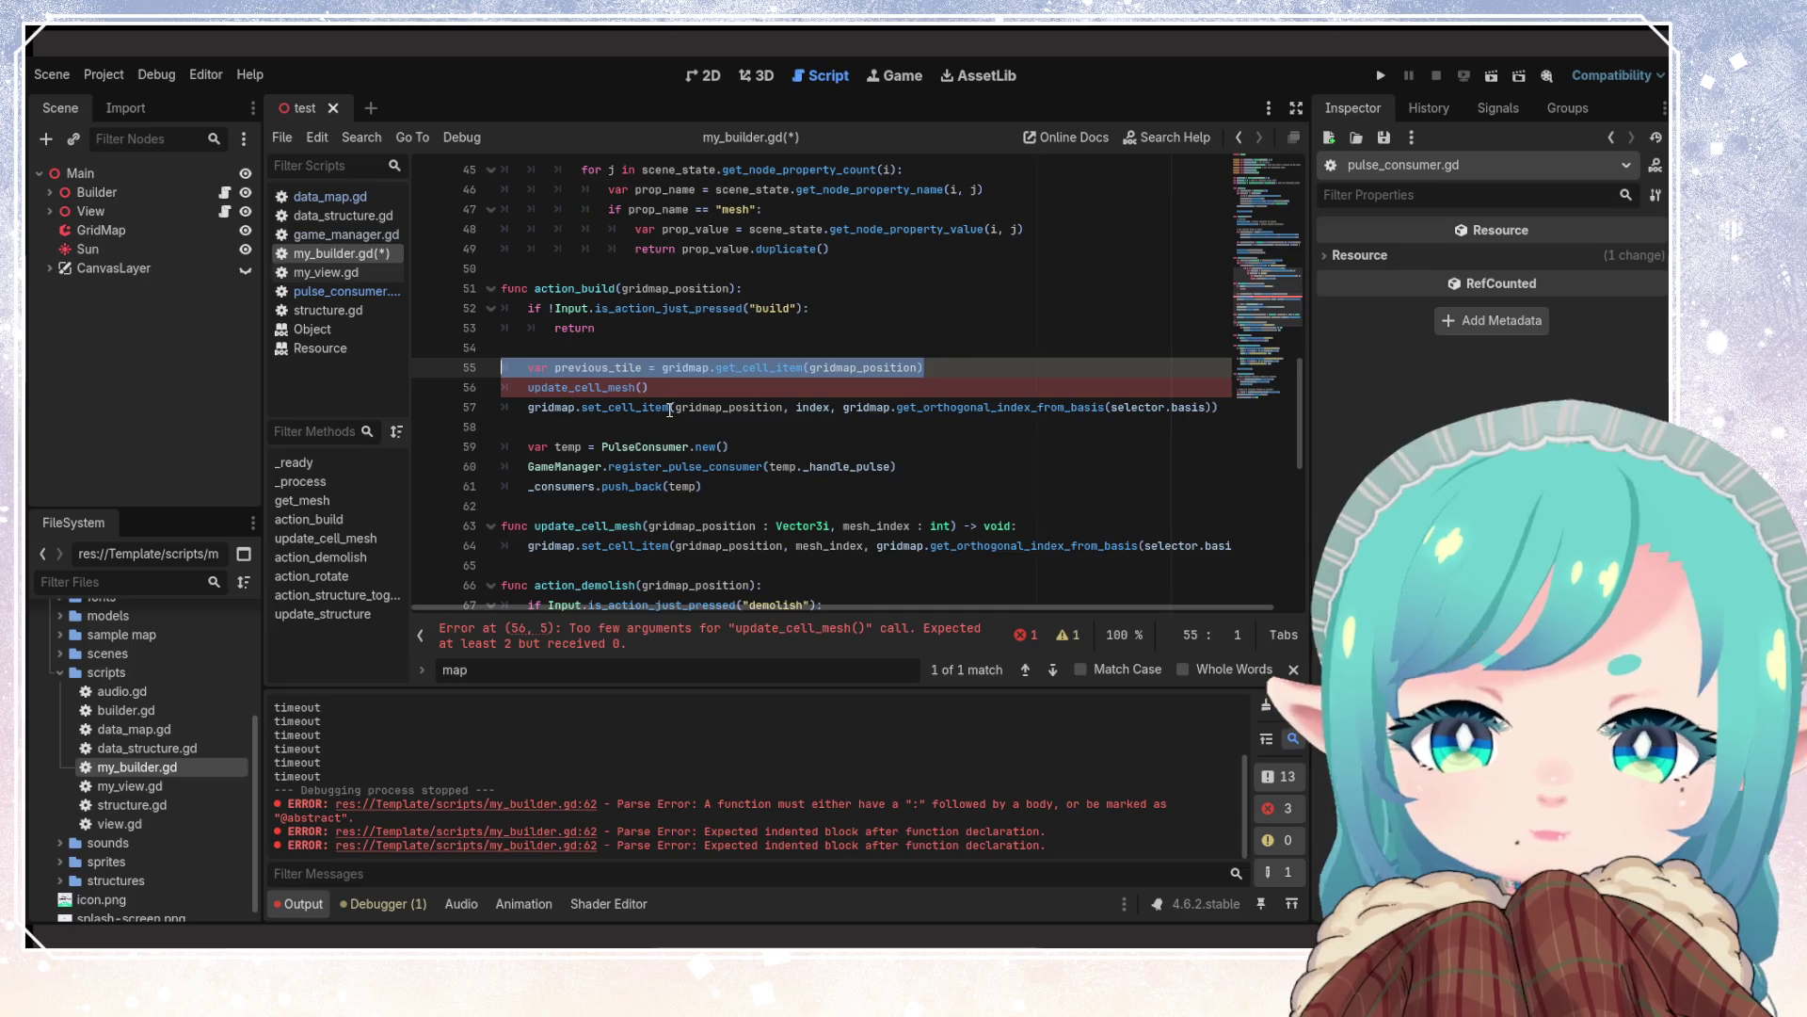
key(BackSpace)
key(BackSpace)
Complete the call as update_cell_mesh(gridmap_position, index) and save
double_click(726, 386)
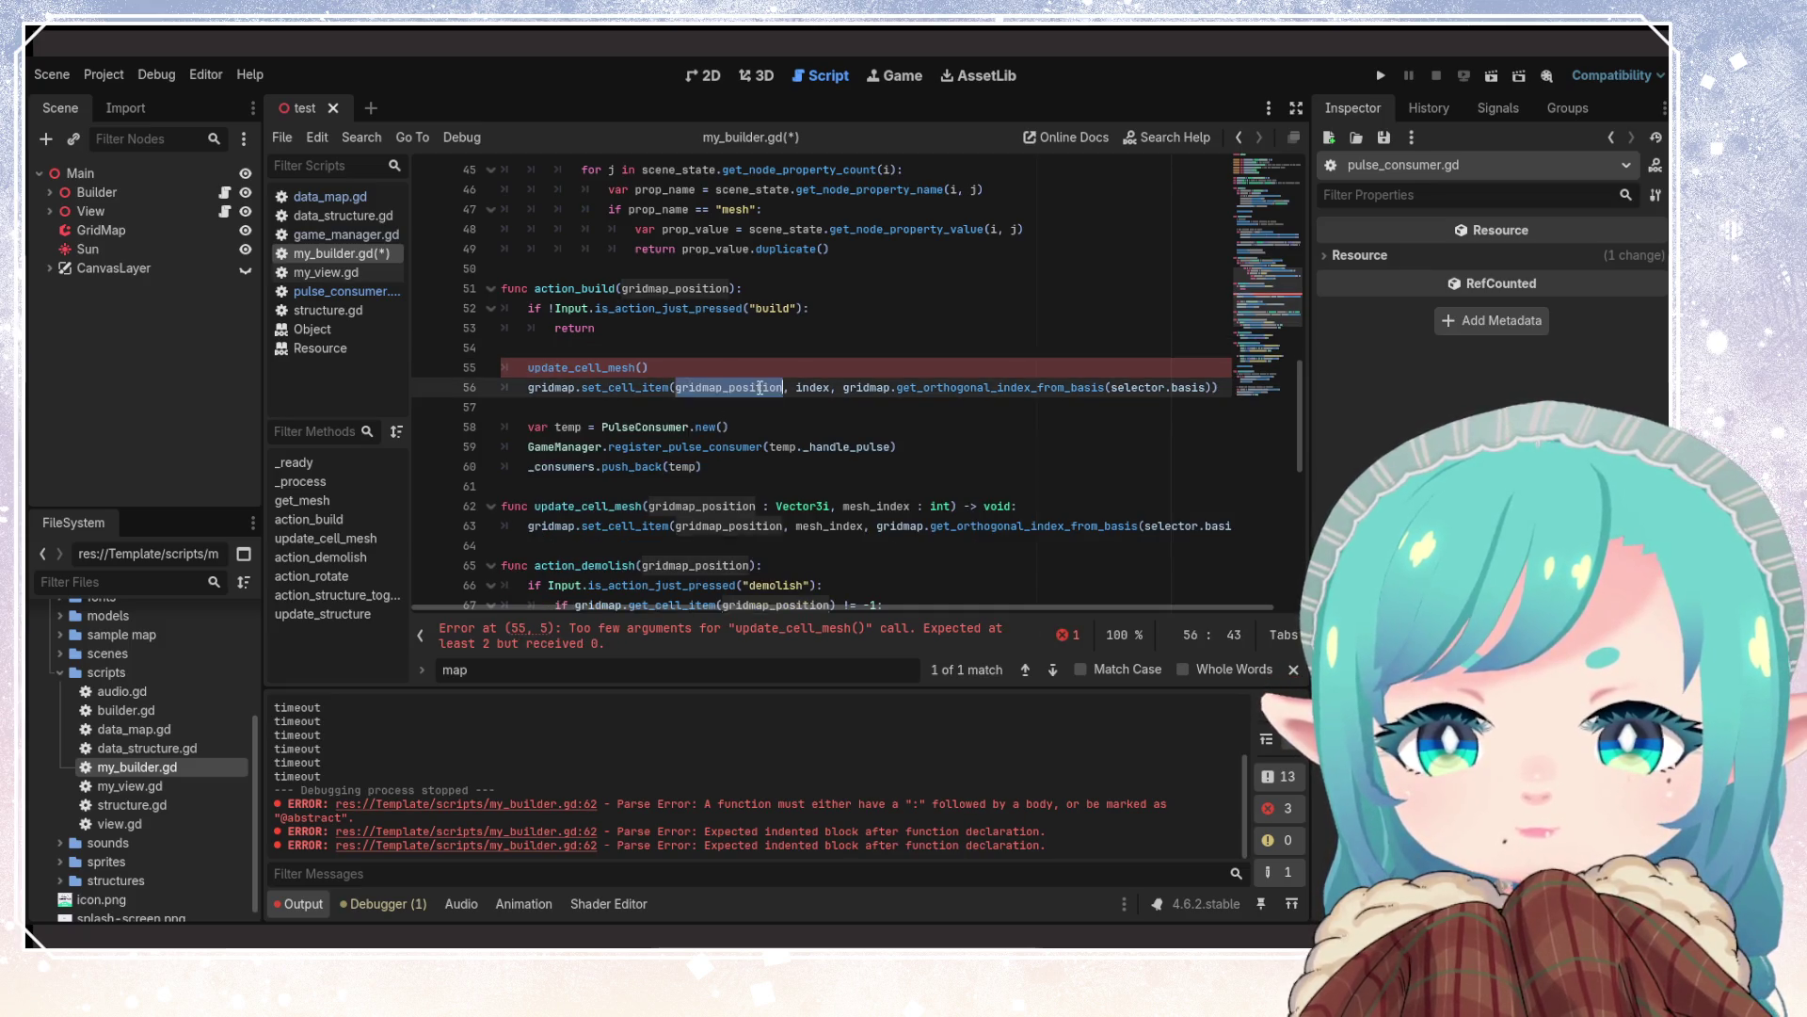
key(Up)
key(ctrl+v)
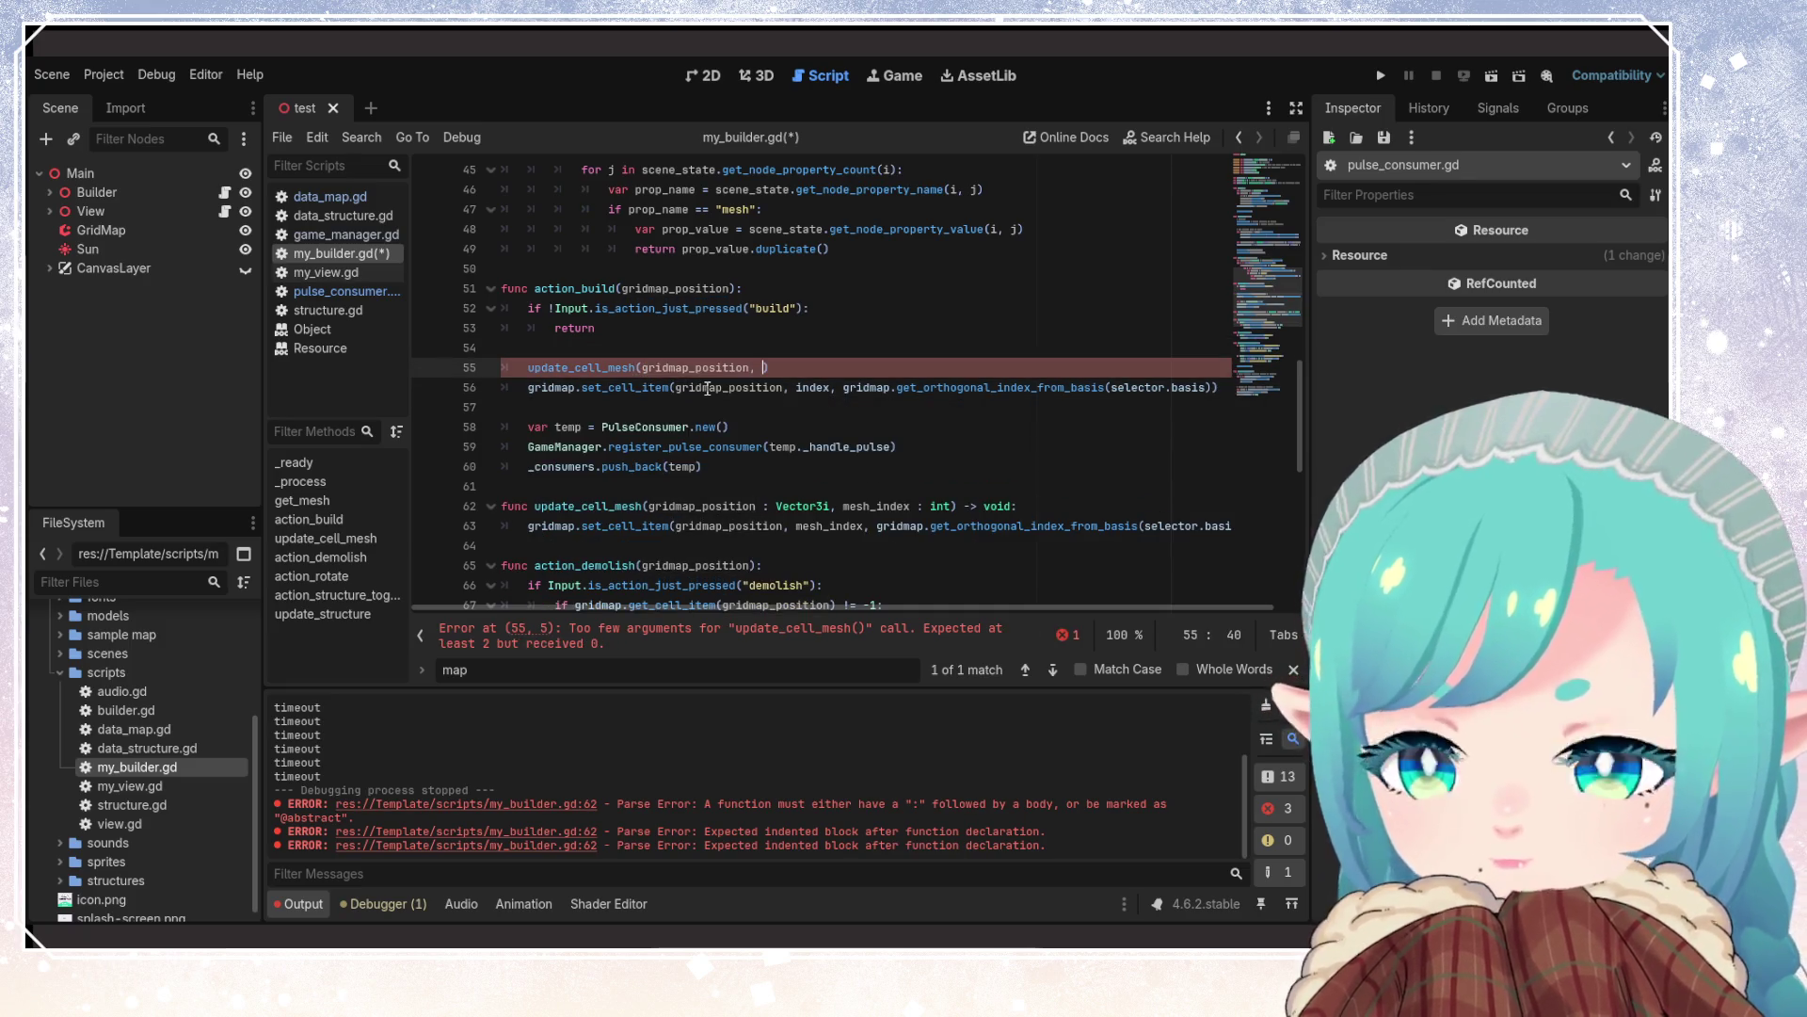
text(,)
click(823, 389)
click(769, 367)
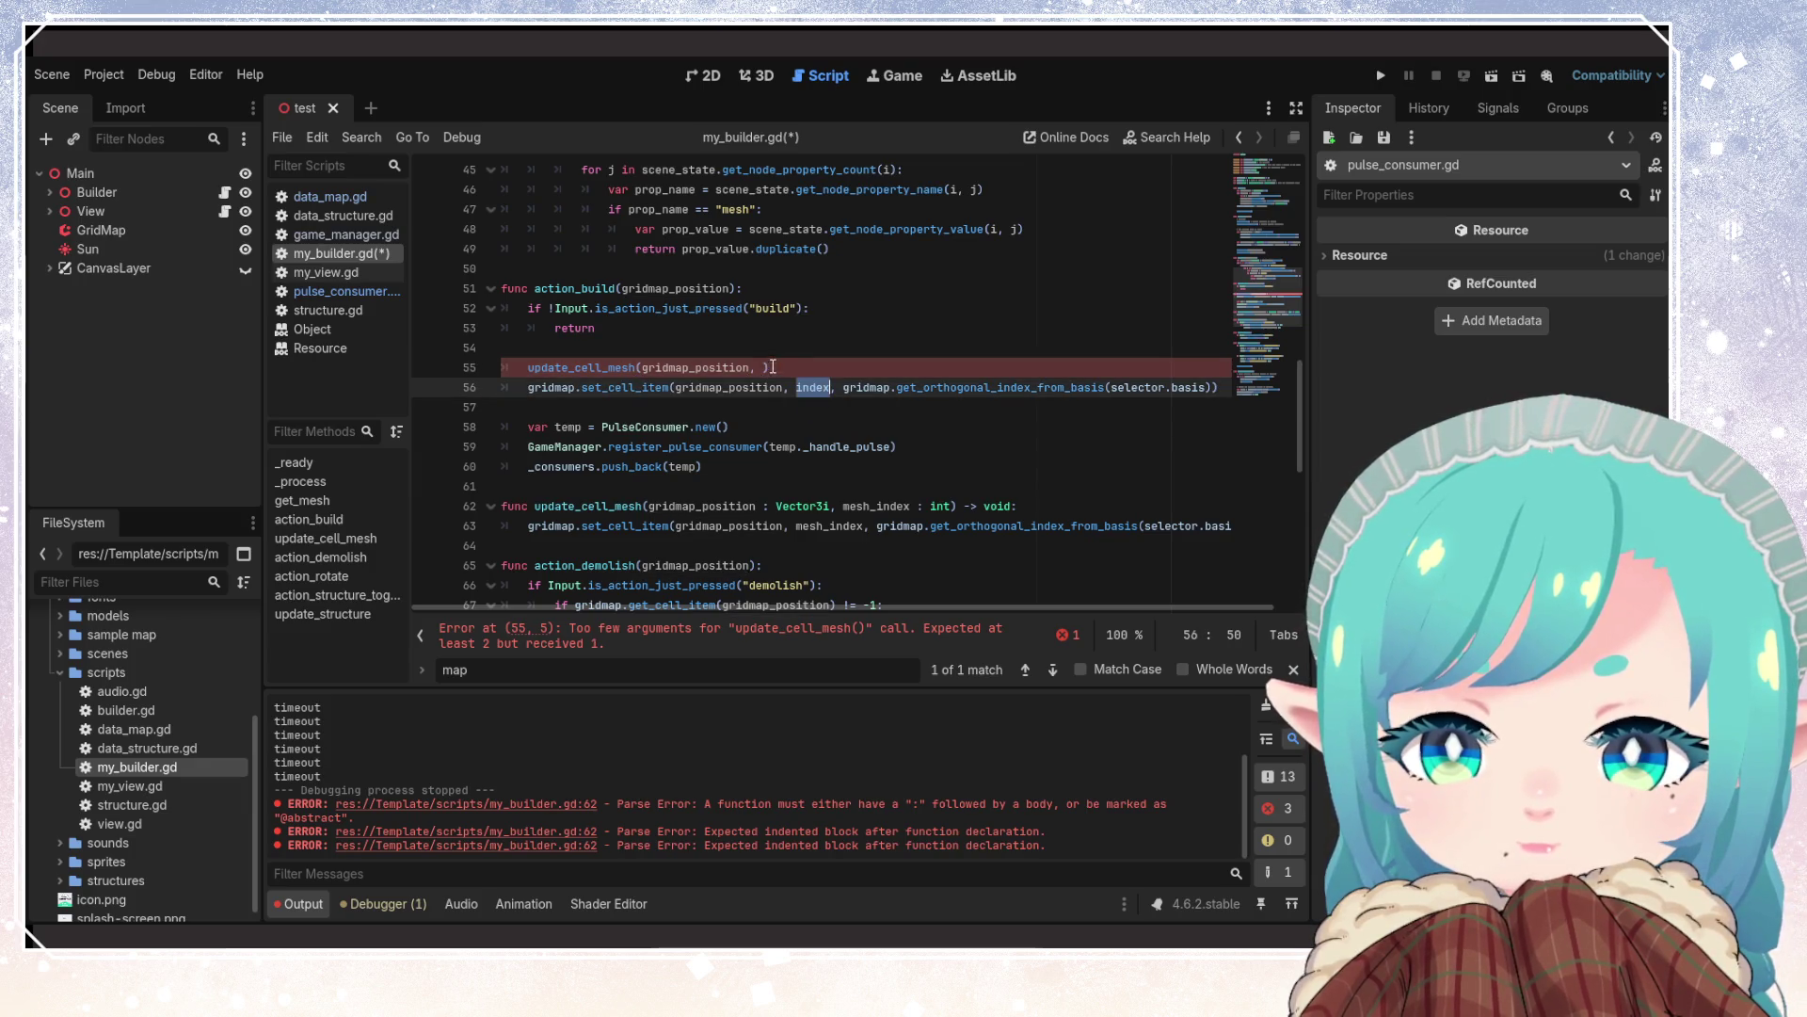
text(index)
key(ctrl+s)
Delete the old direct gridmap.set_cell_item line from action_build
drag(1224, 387, 492, 389)
key(BackSpace)
key(BackSpace)
key(Delete)
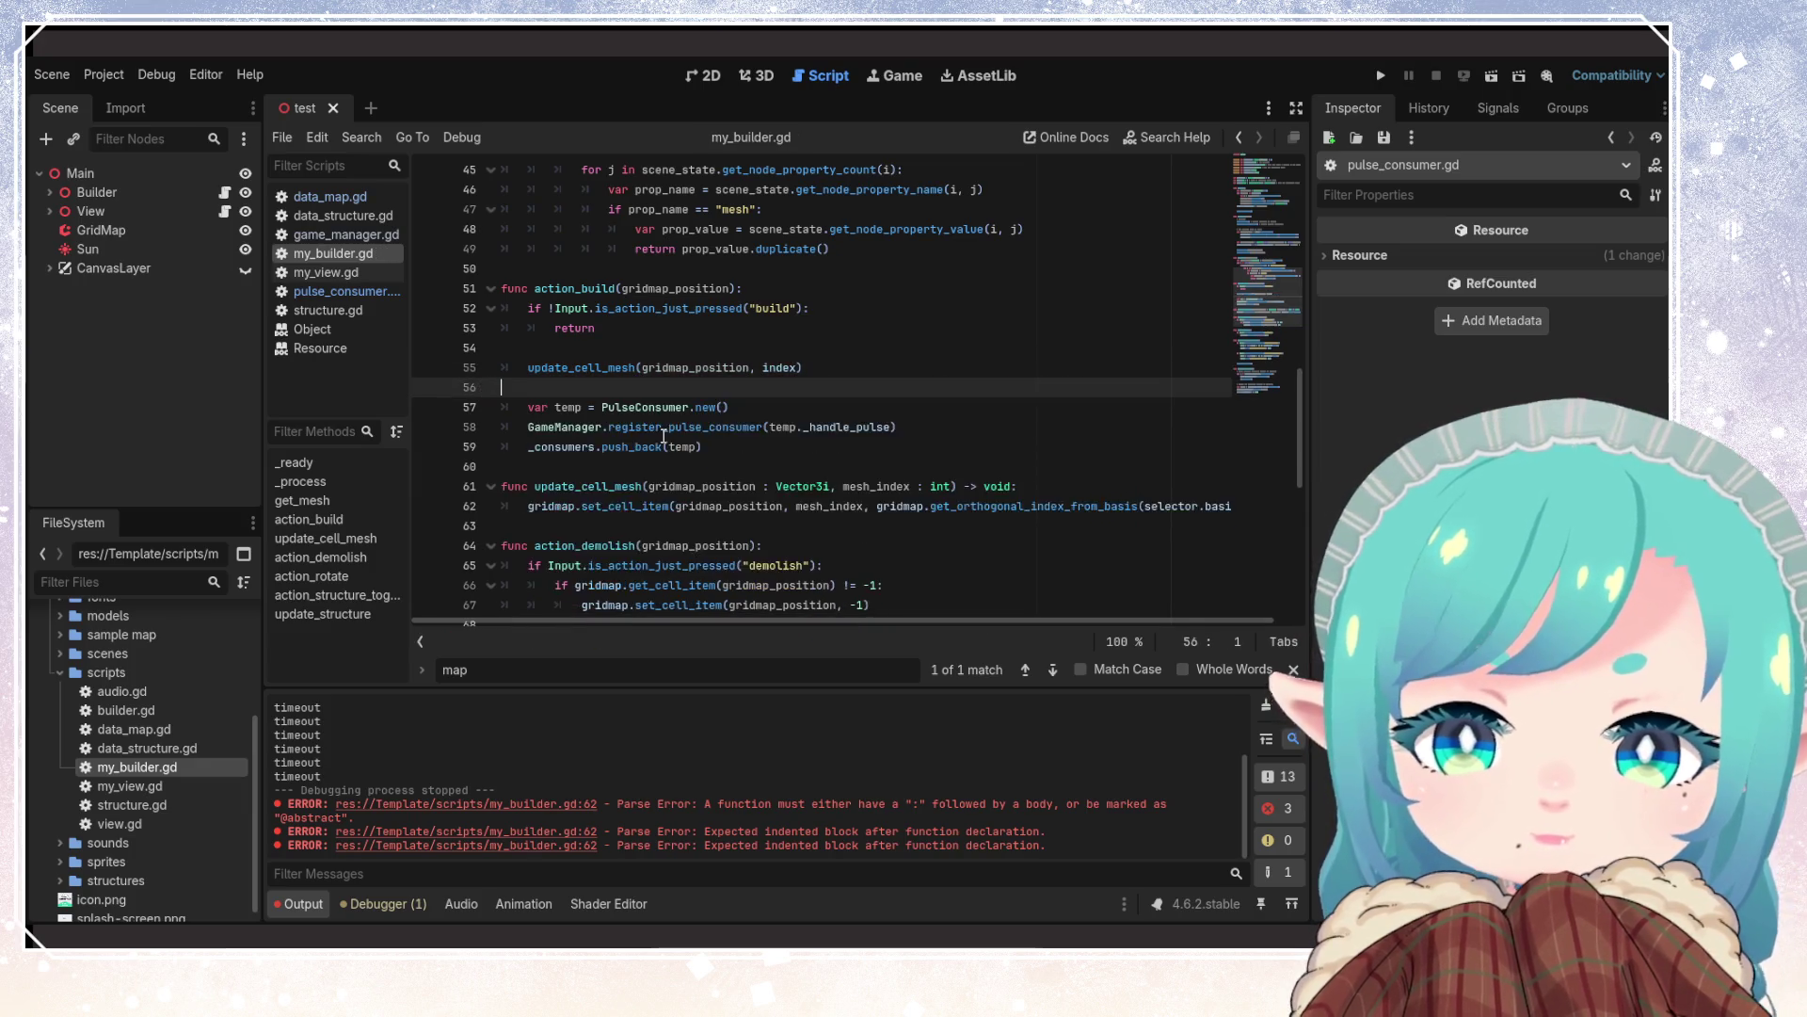
key(Return)
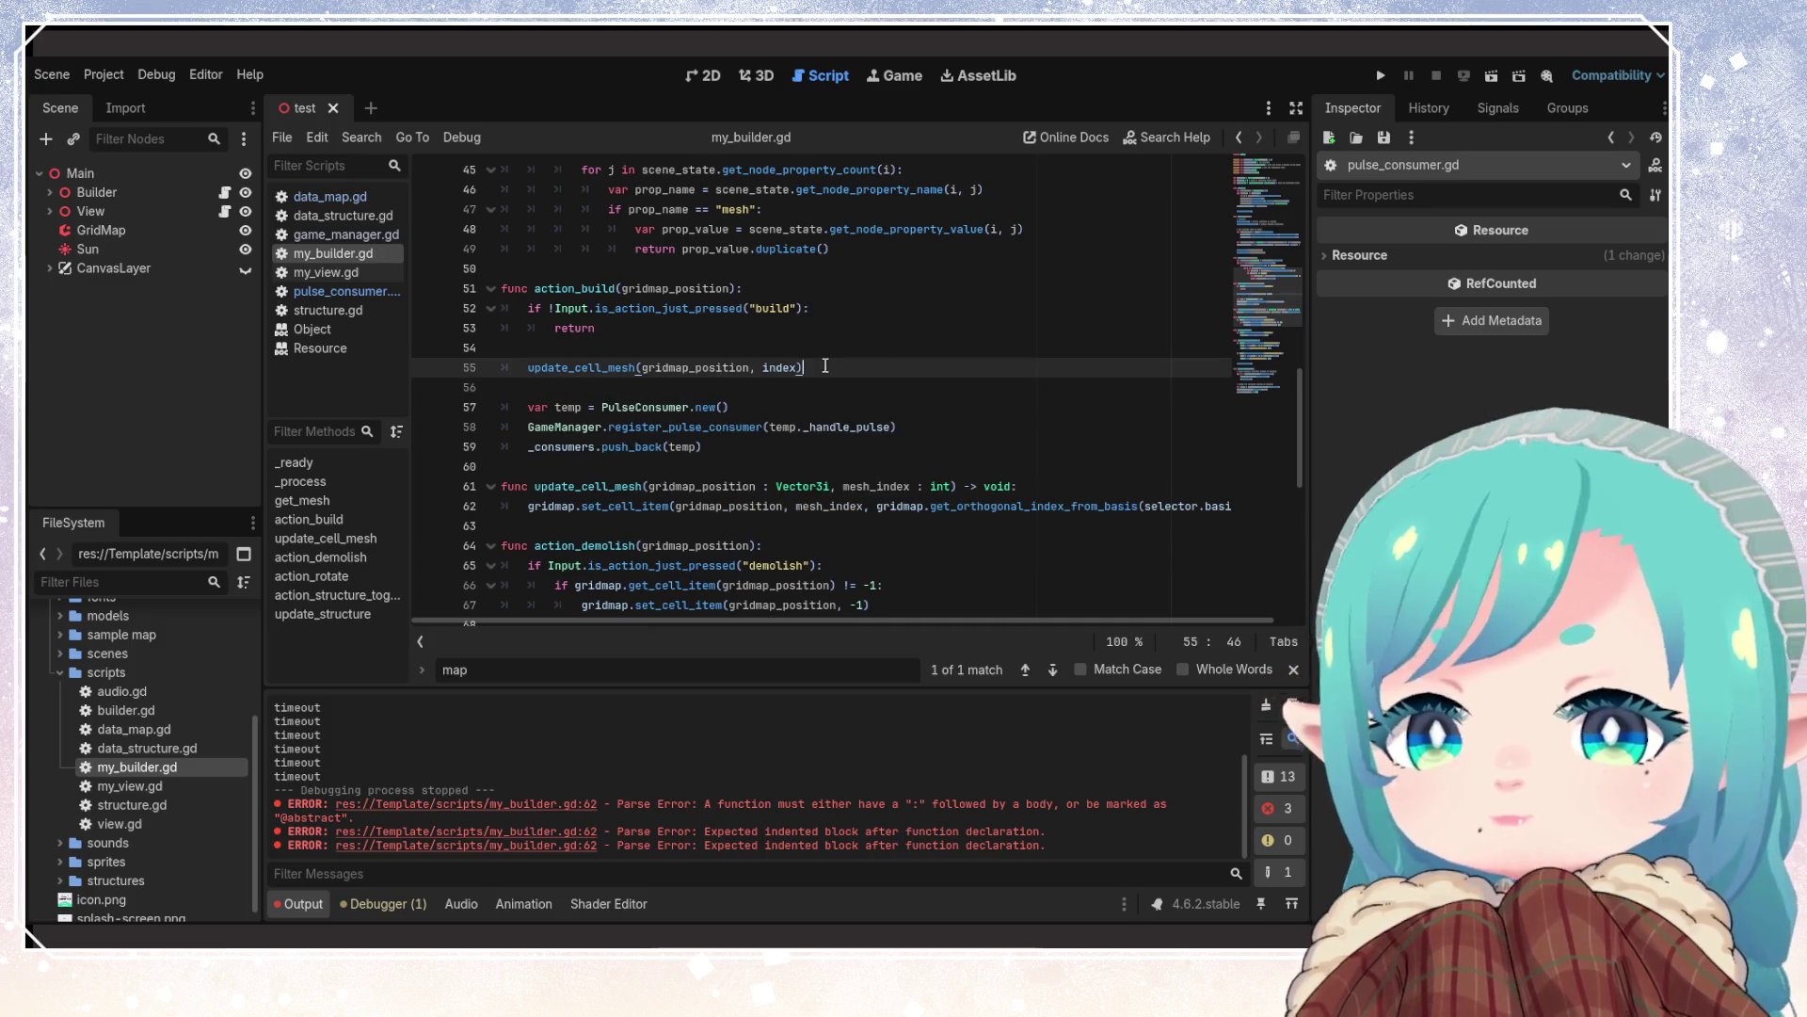
click(817, 440)
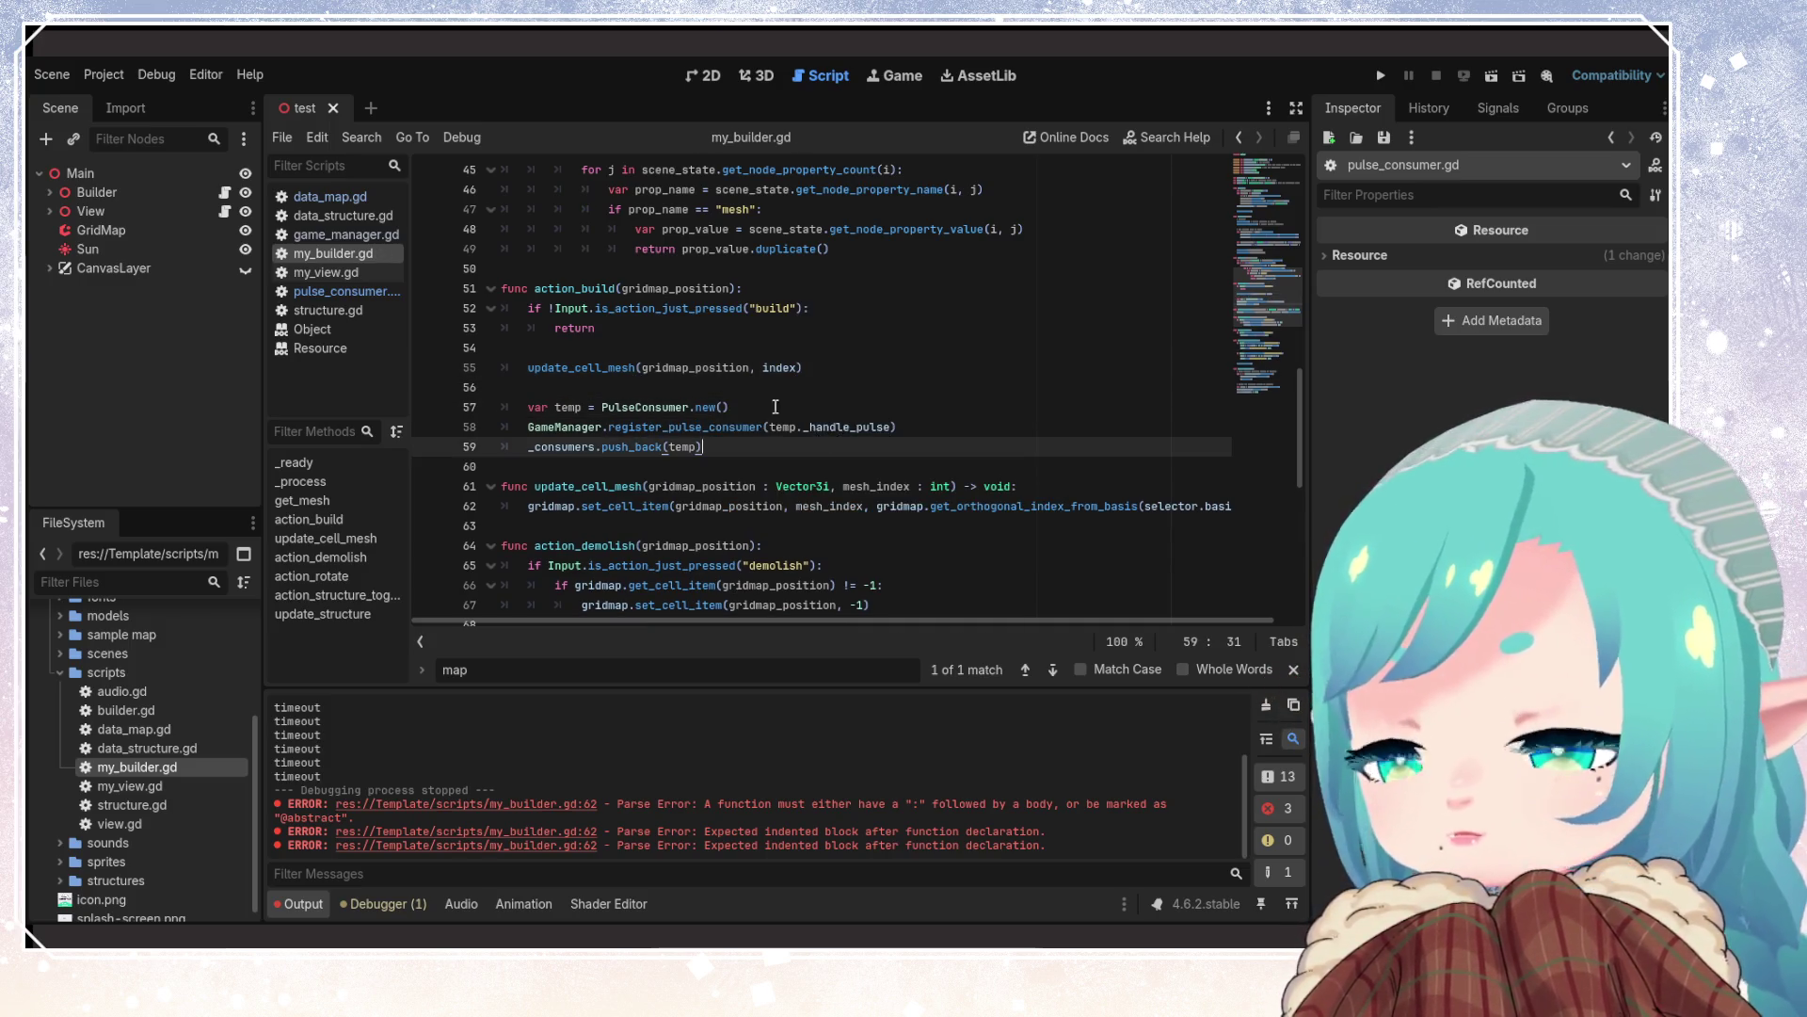
click(787, 408)
click(779, 370)
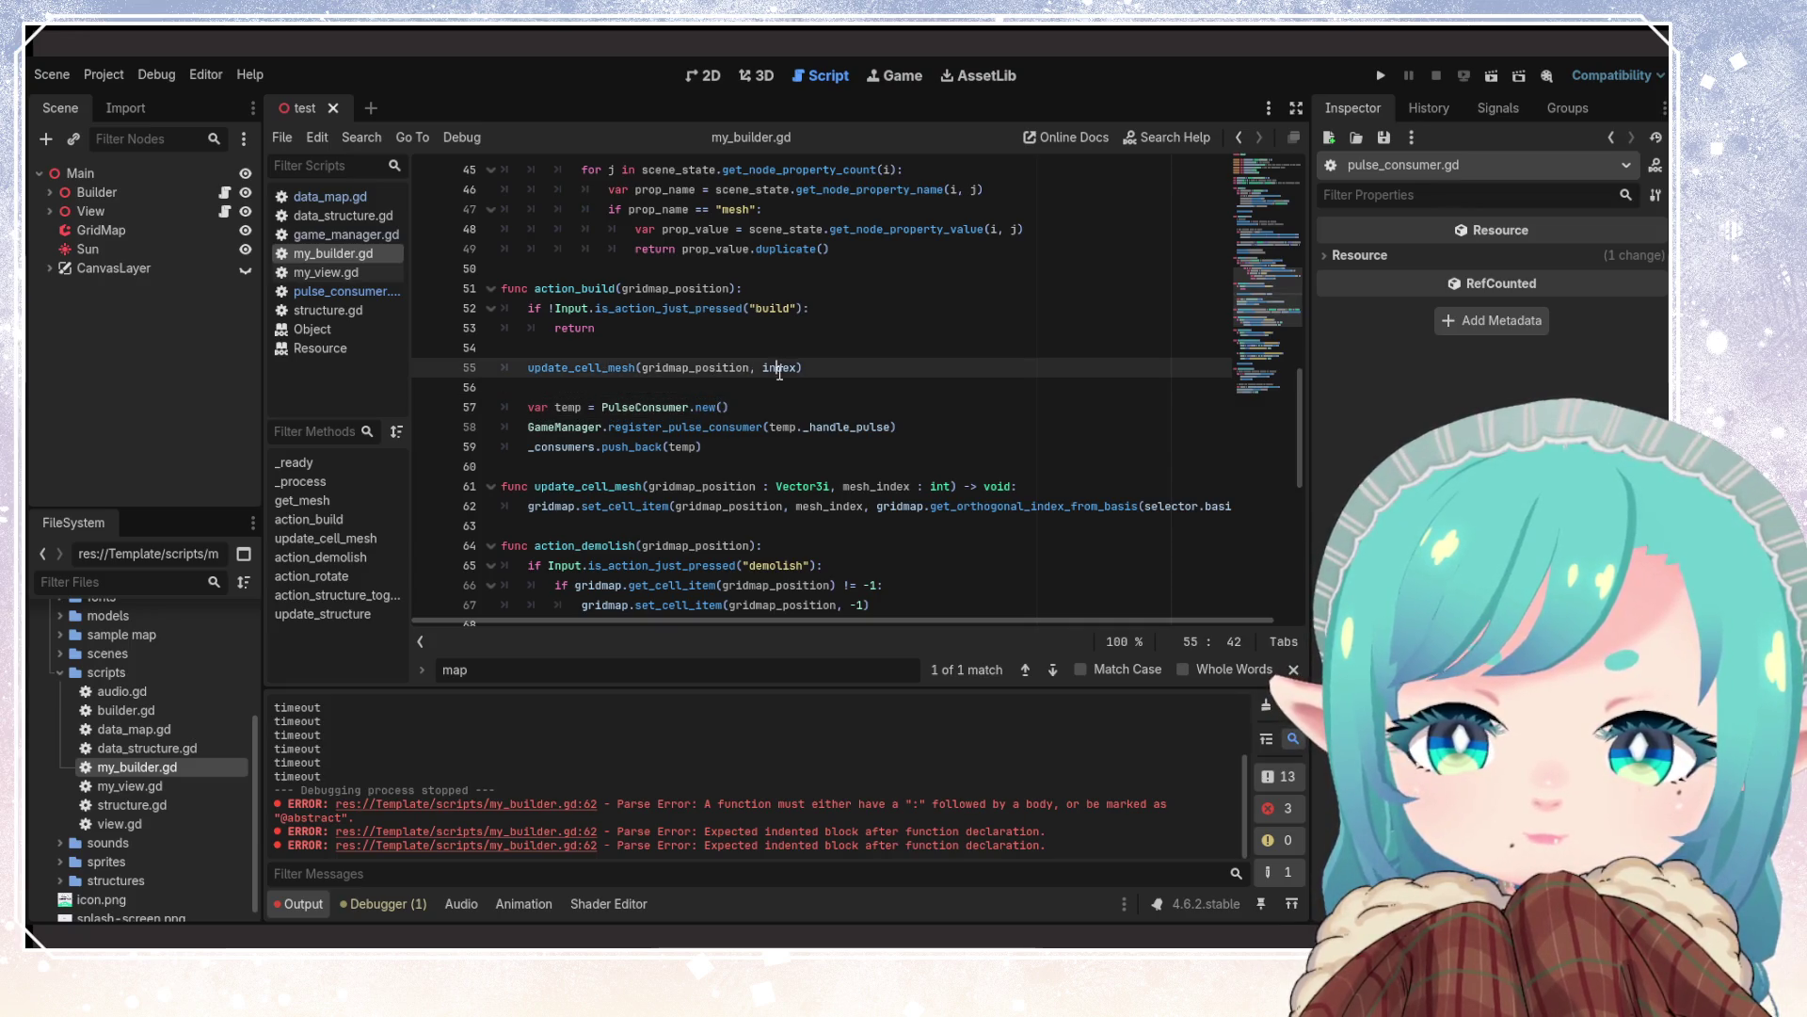
click(603, 426)
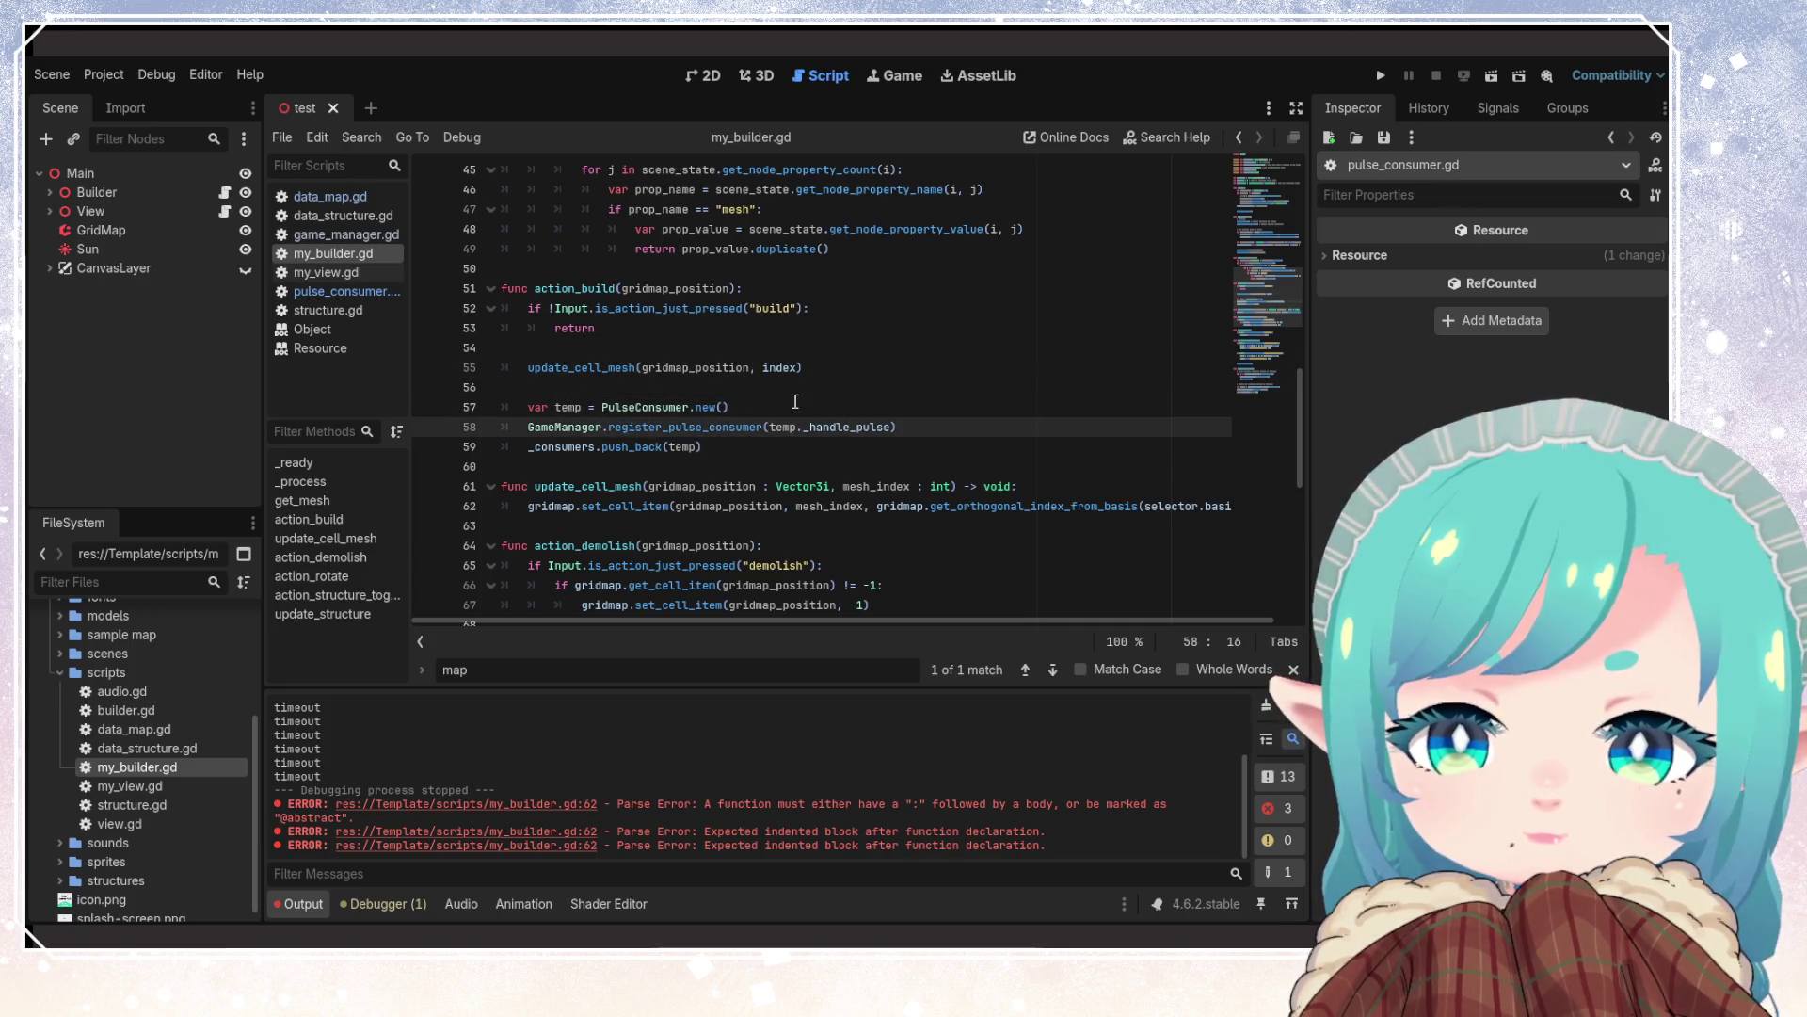
key(Up)
key(Up)
key(Up)
key(Up)
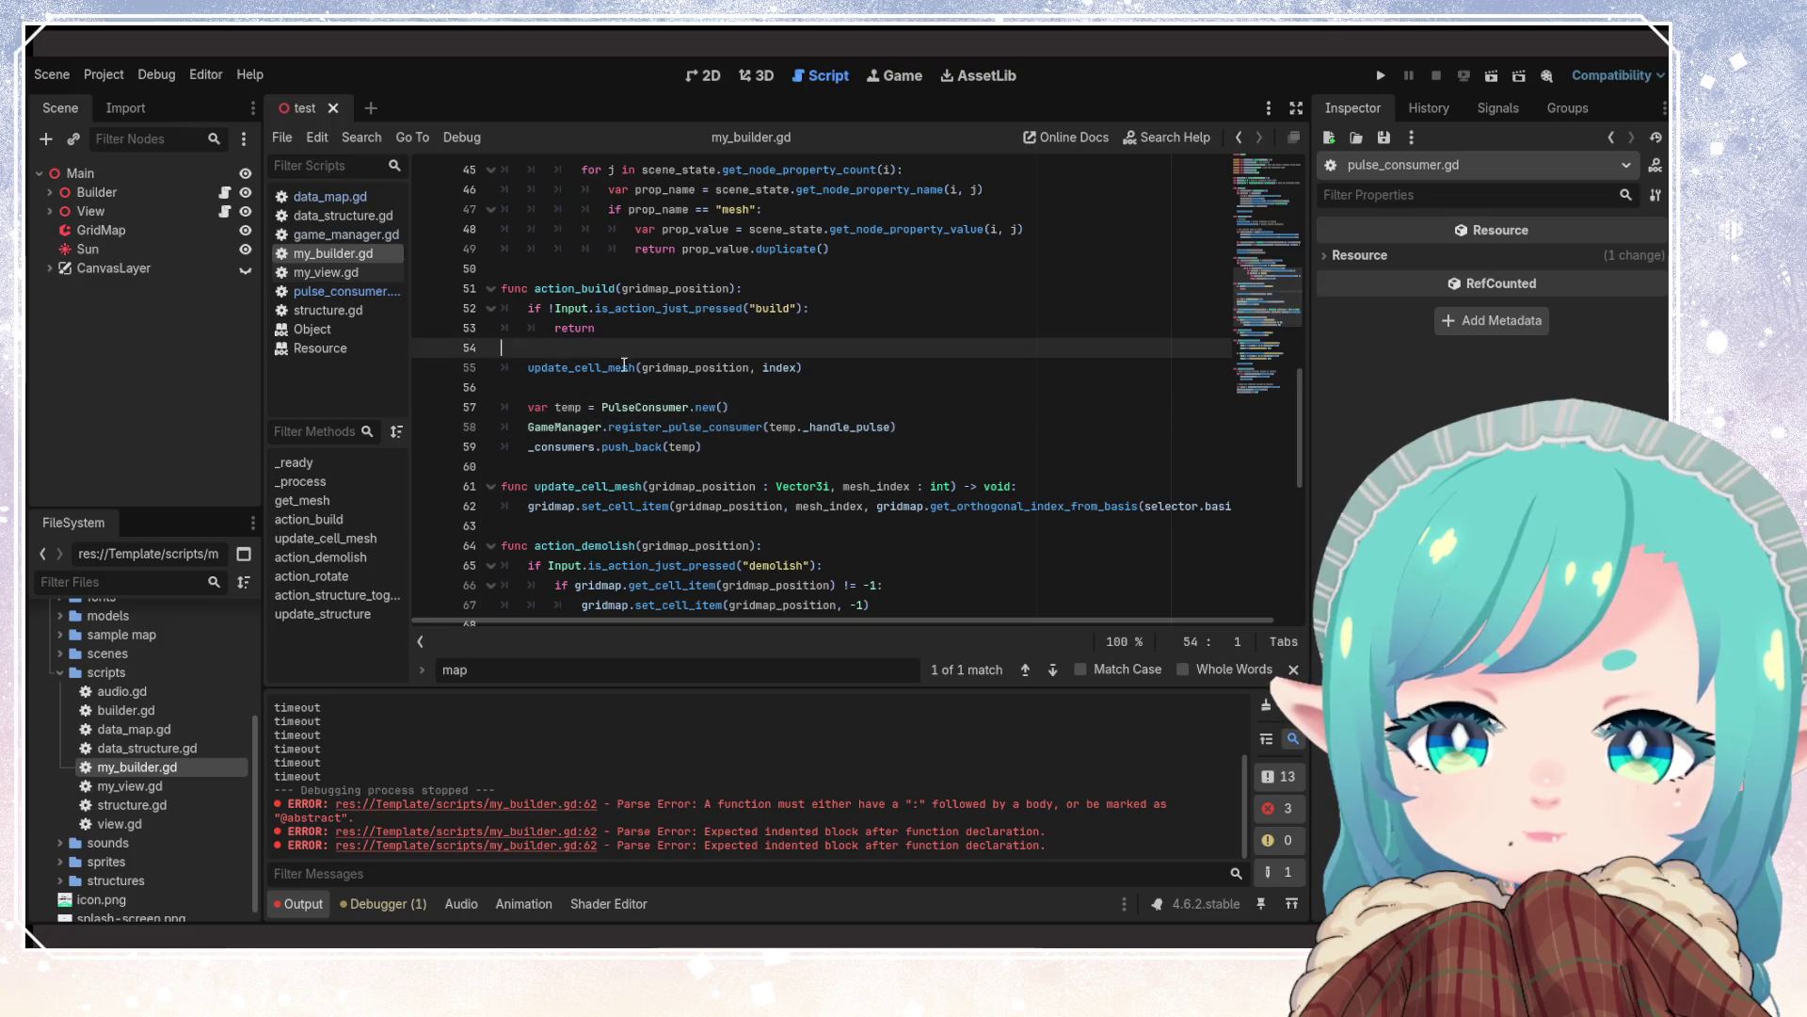
scroll(728, 400, down, 3)
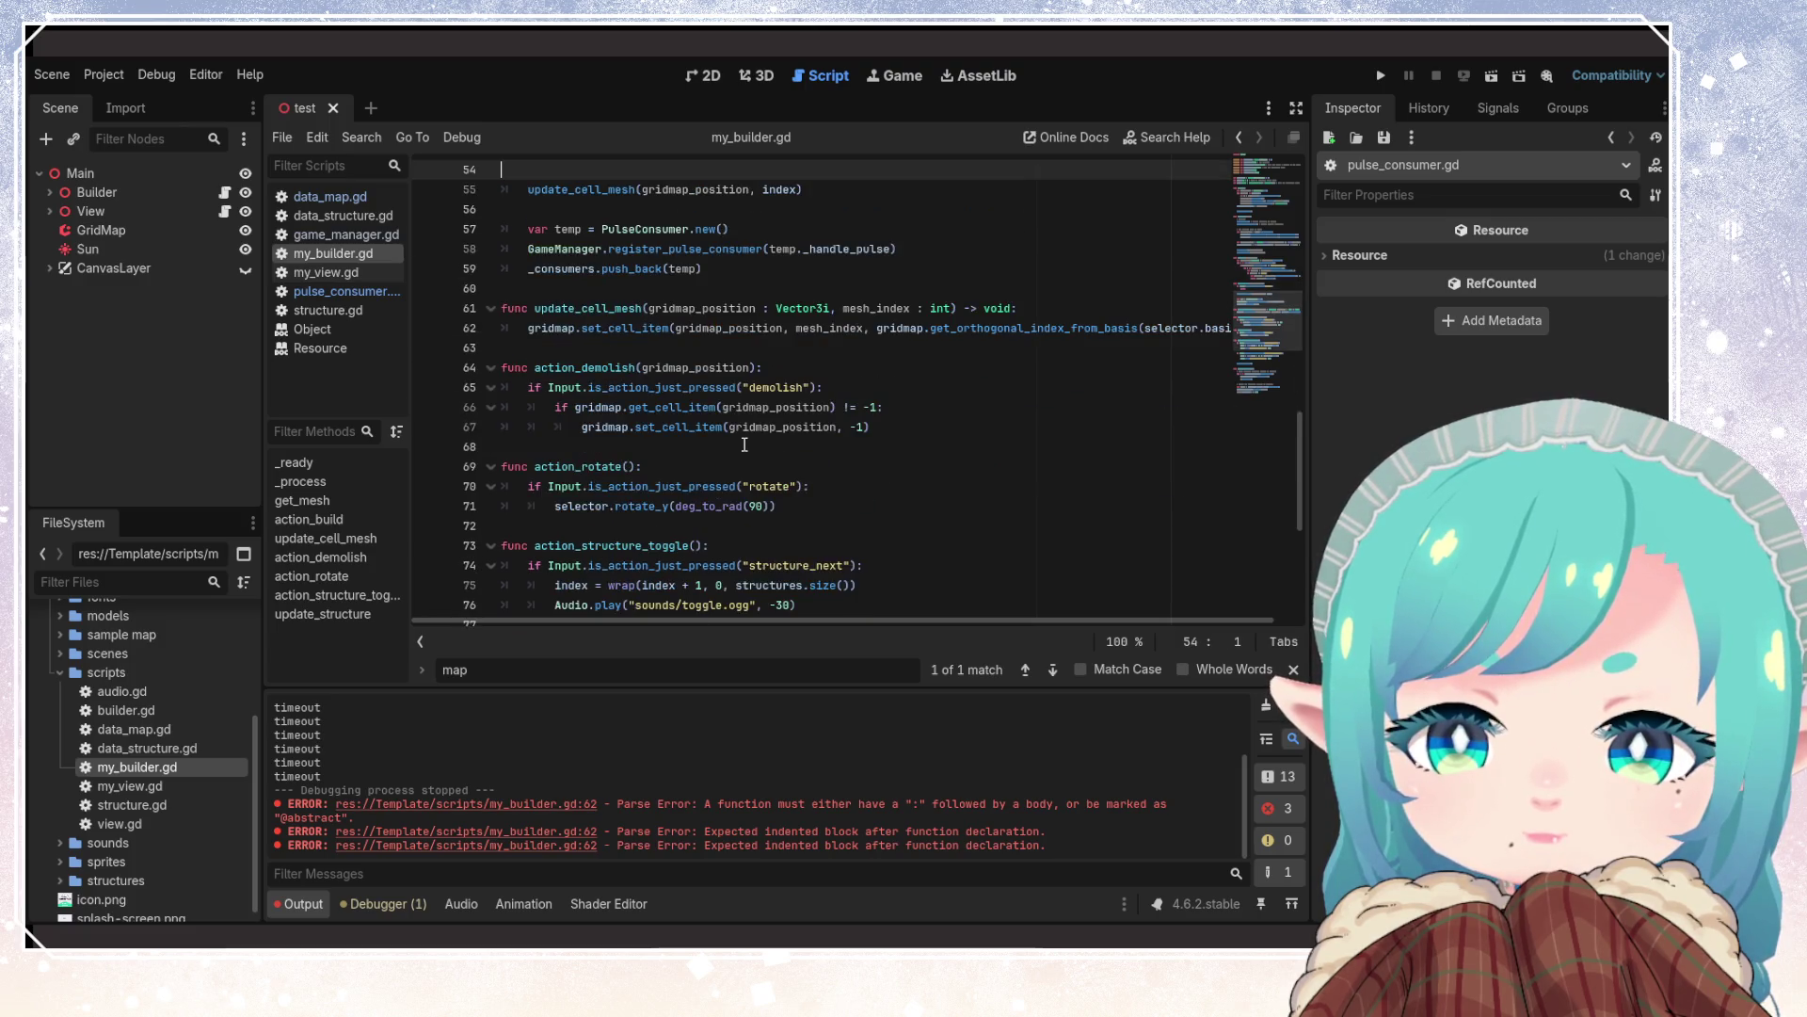
click(607, 369)
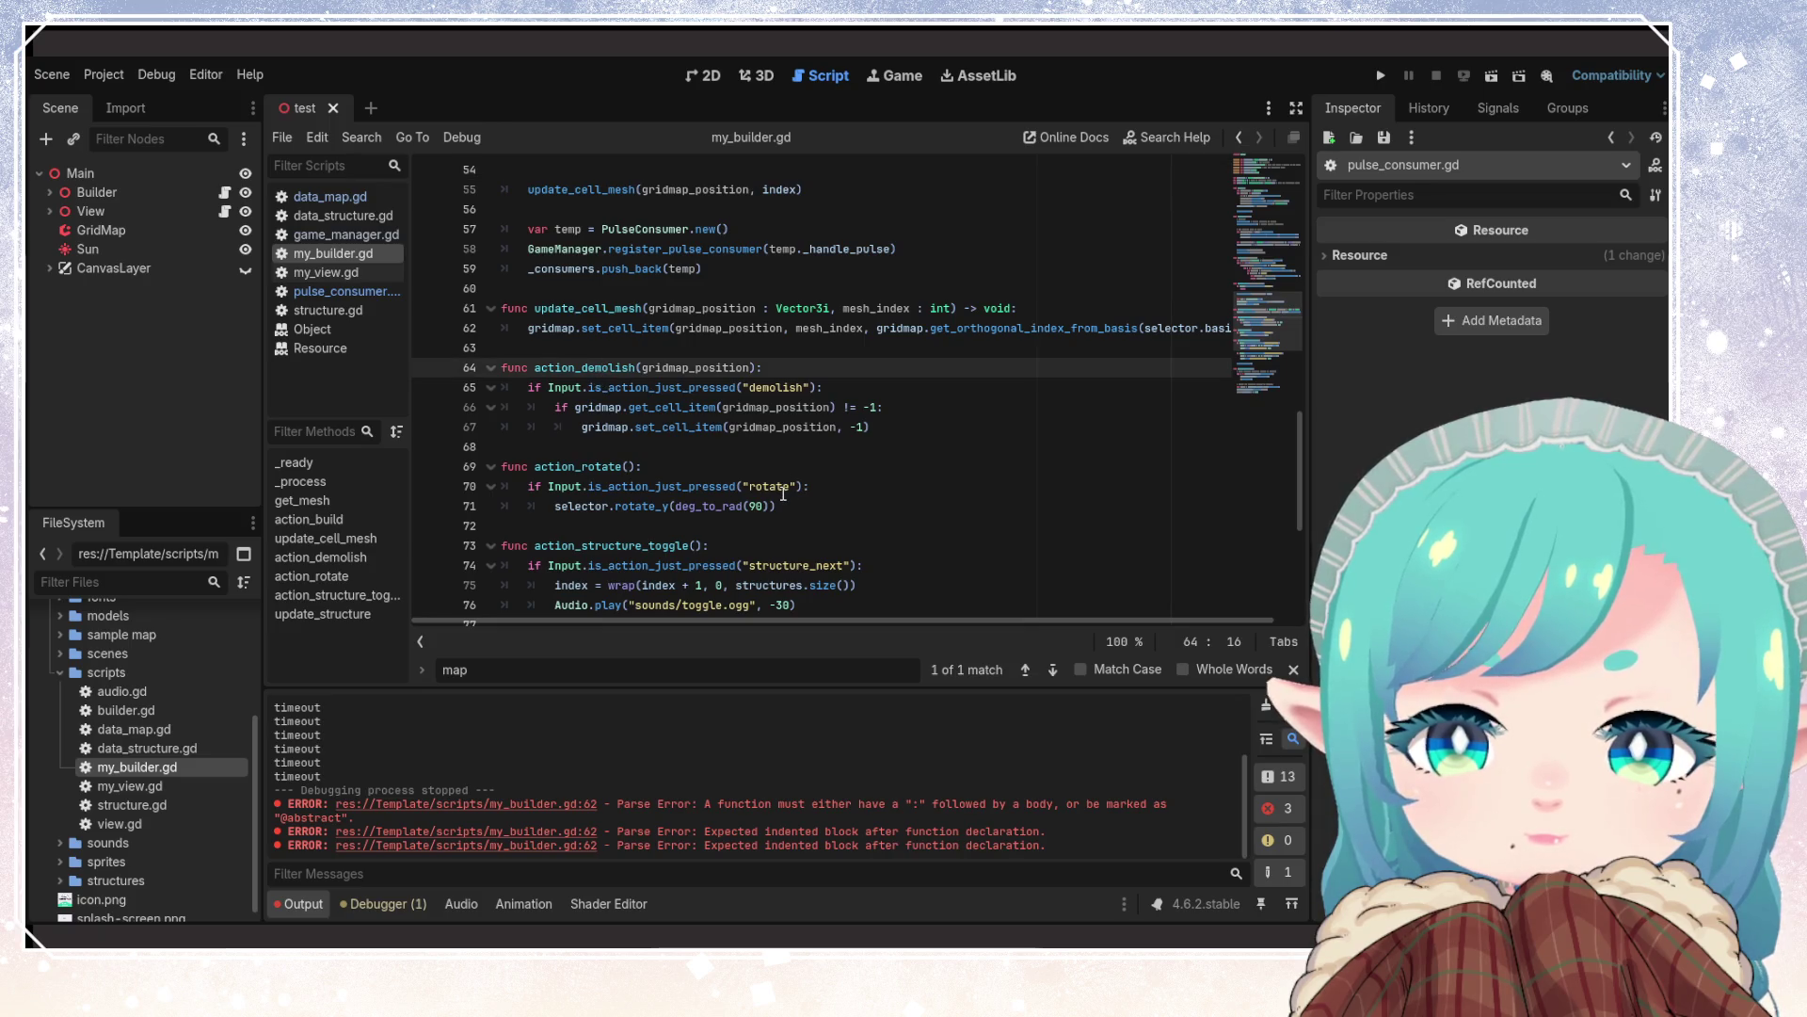
scroll(783, 493, up, 3)
click(621, 367)
click(579, 288)
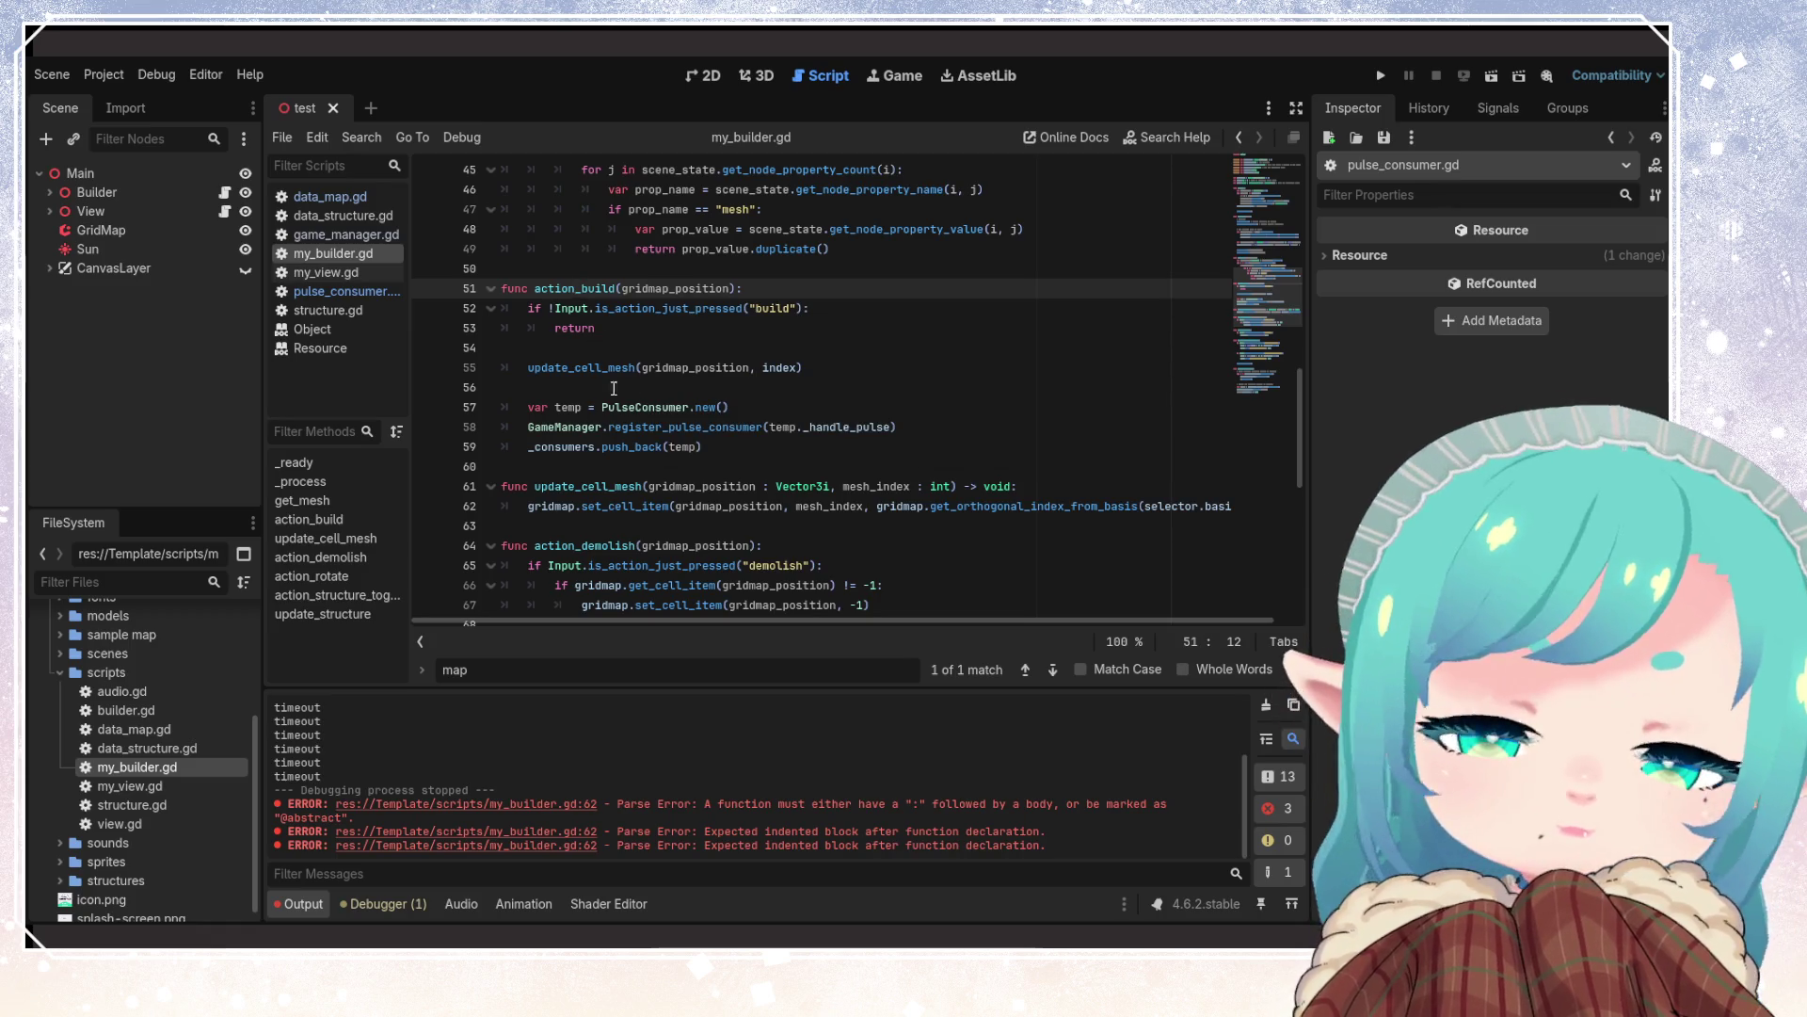
click(655, 427)
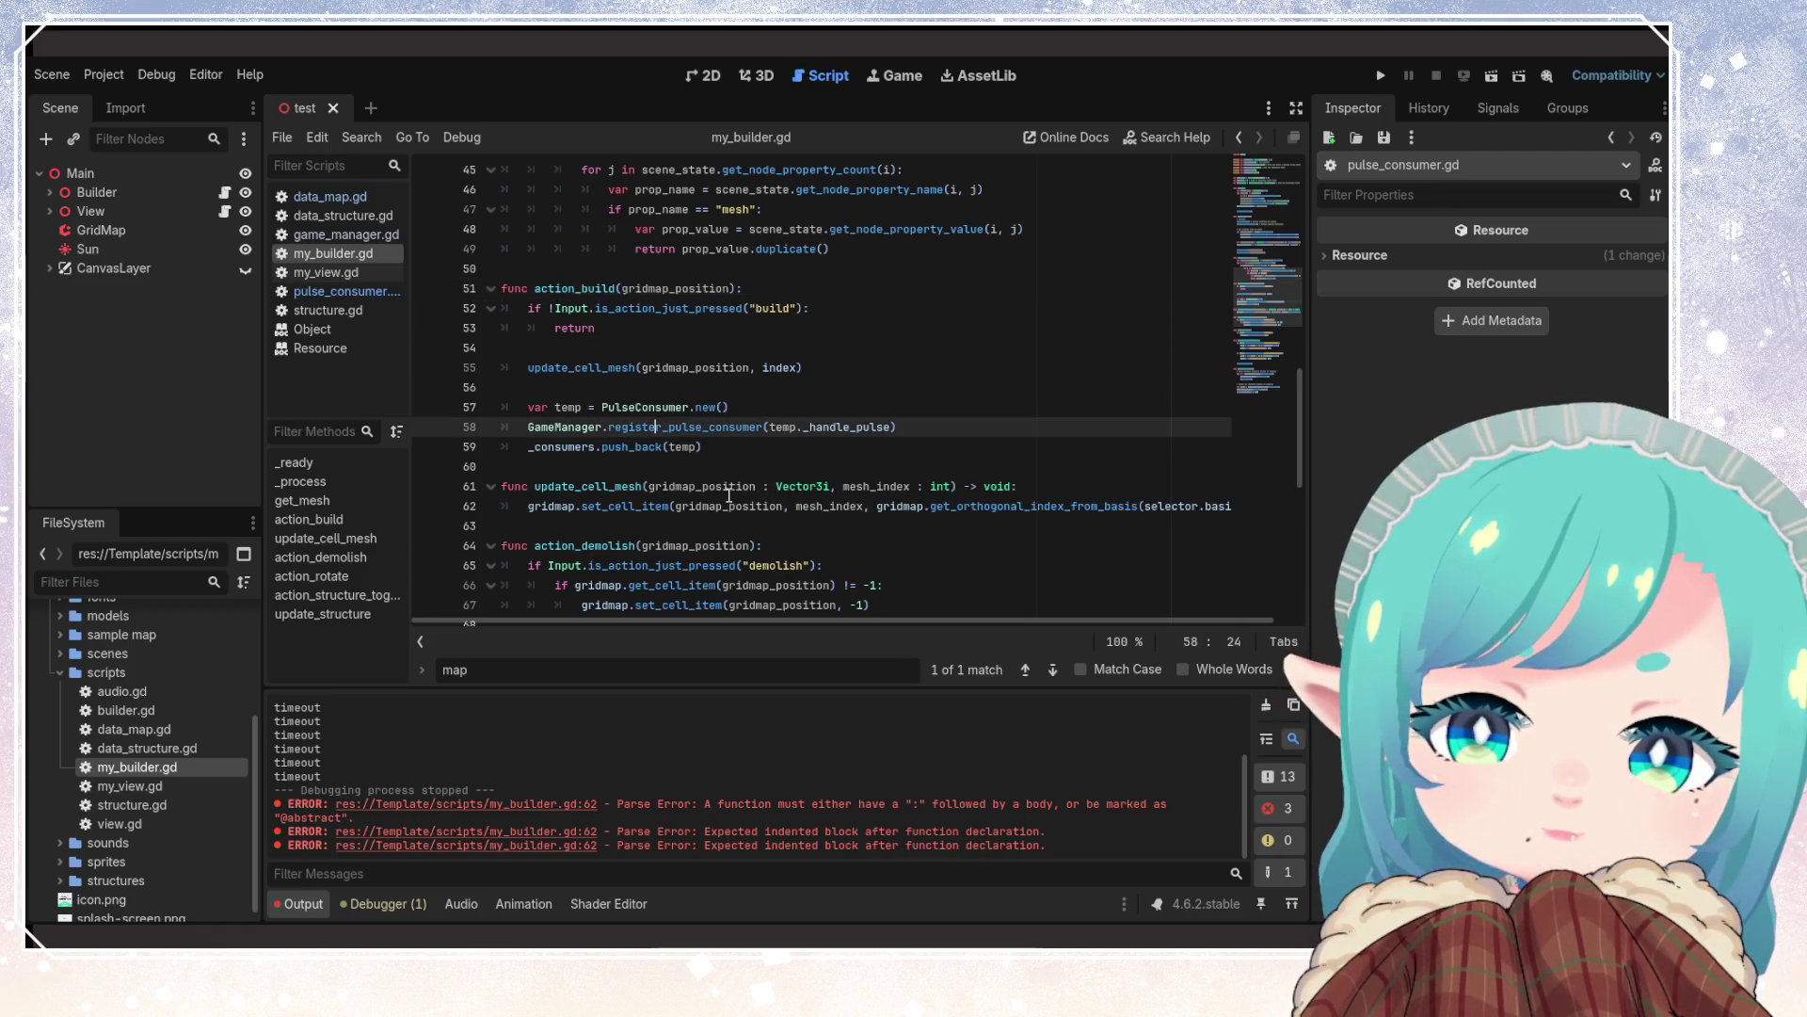
double_click(697, 367)
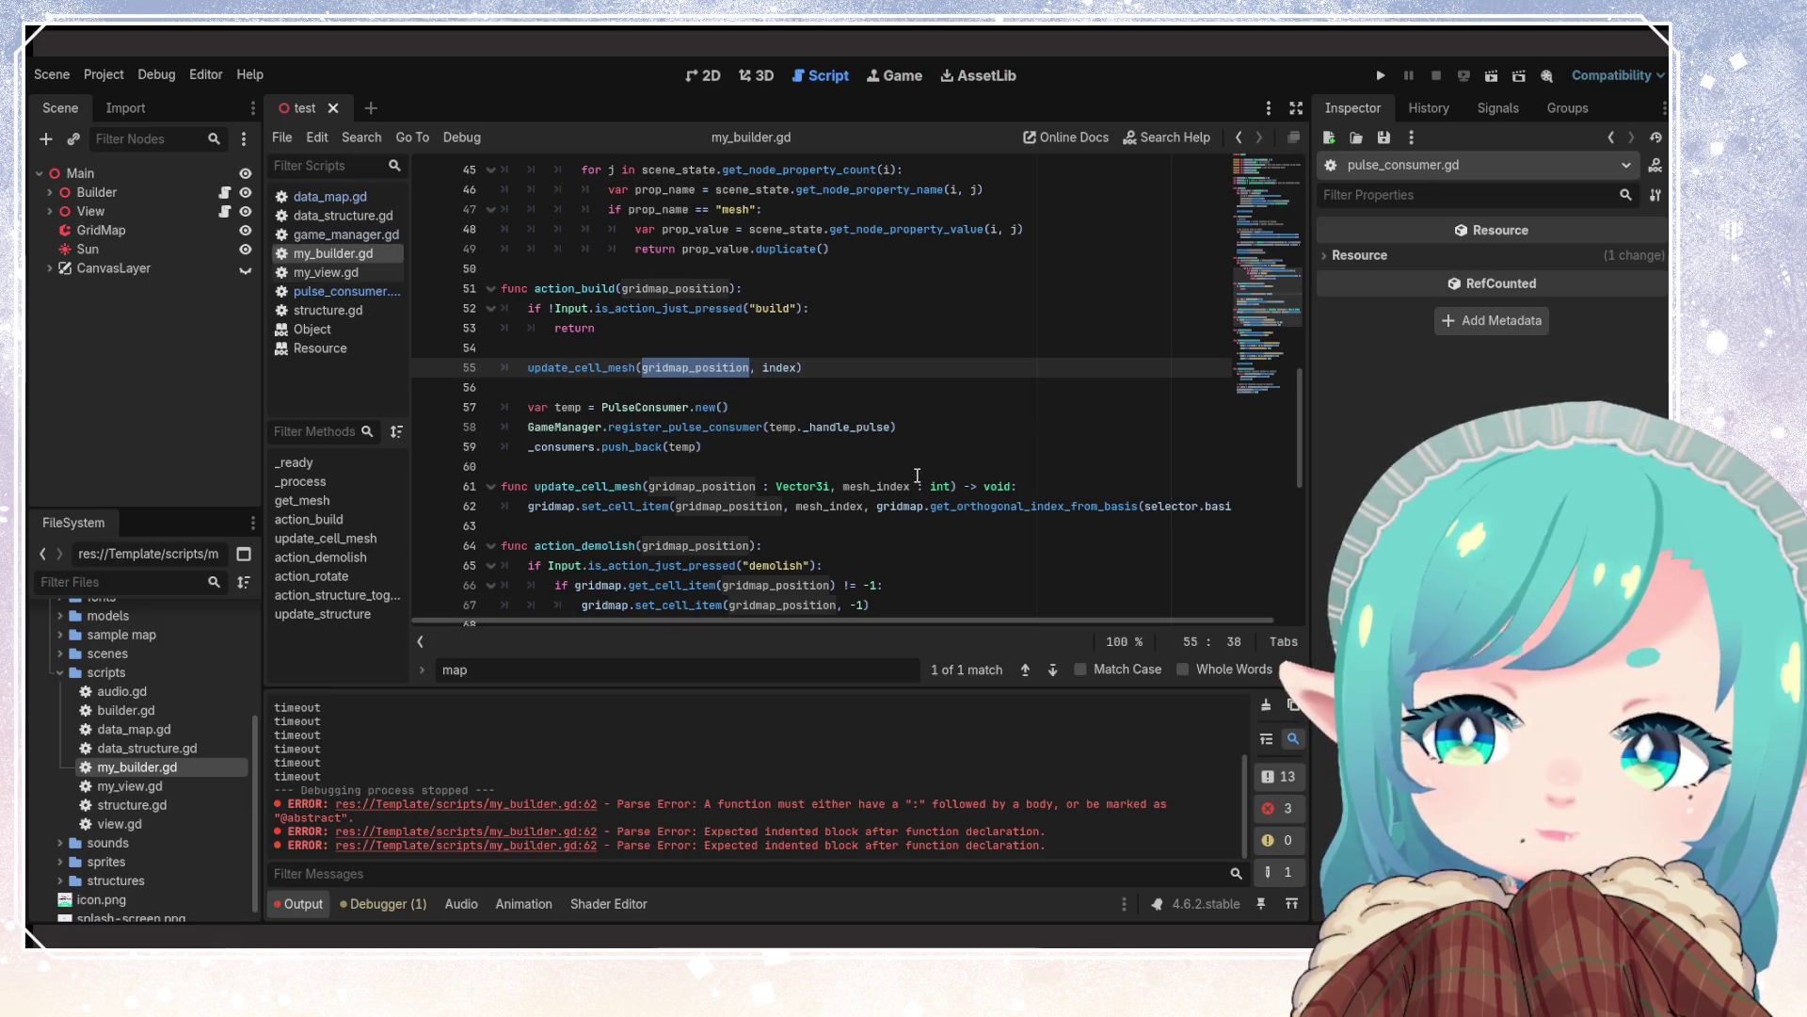
key(Up)
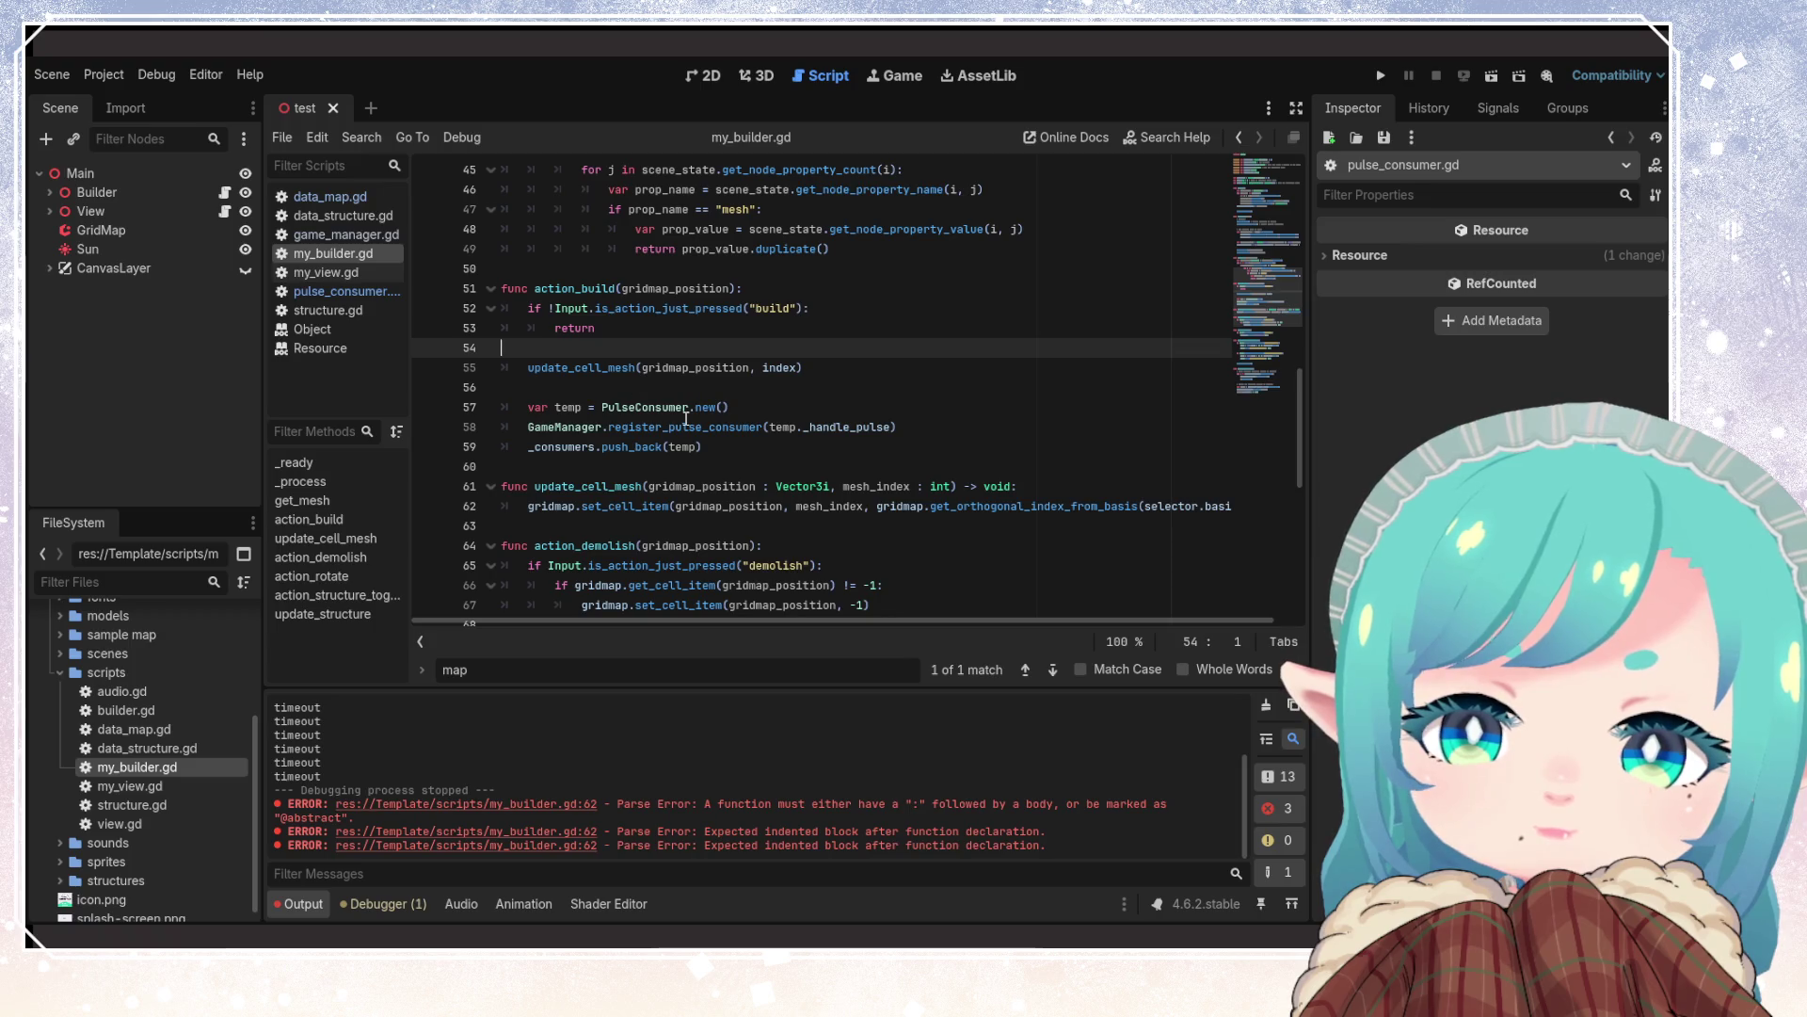
mouse_move(686, 419)
drag(528, 406, 792, 416)
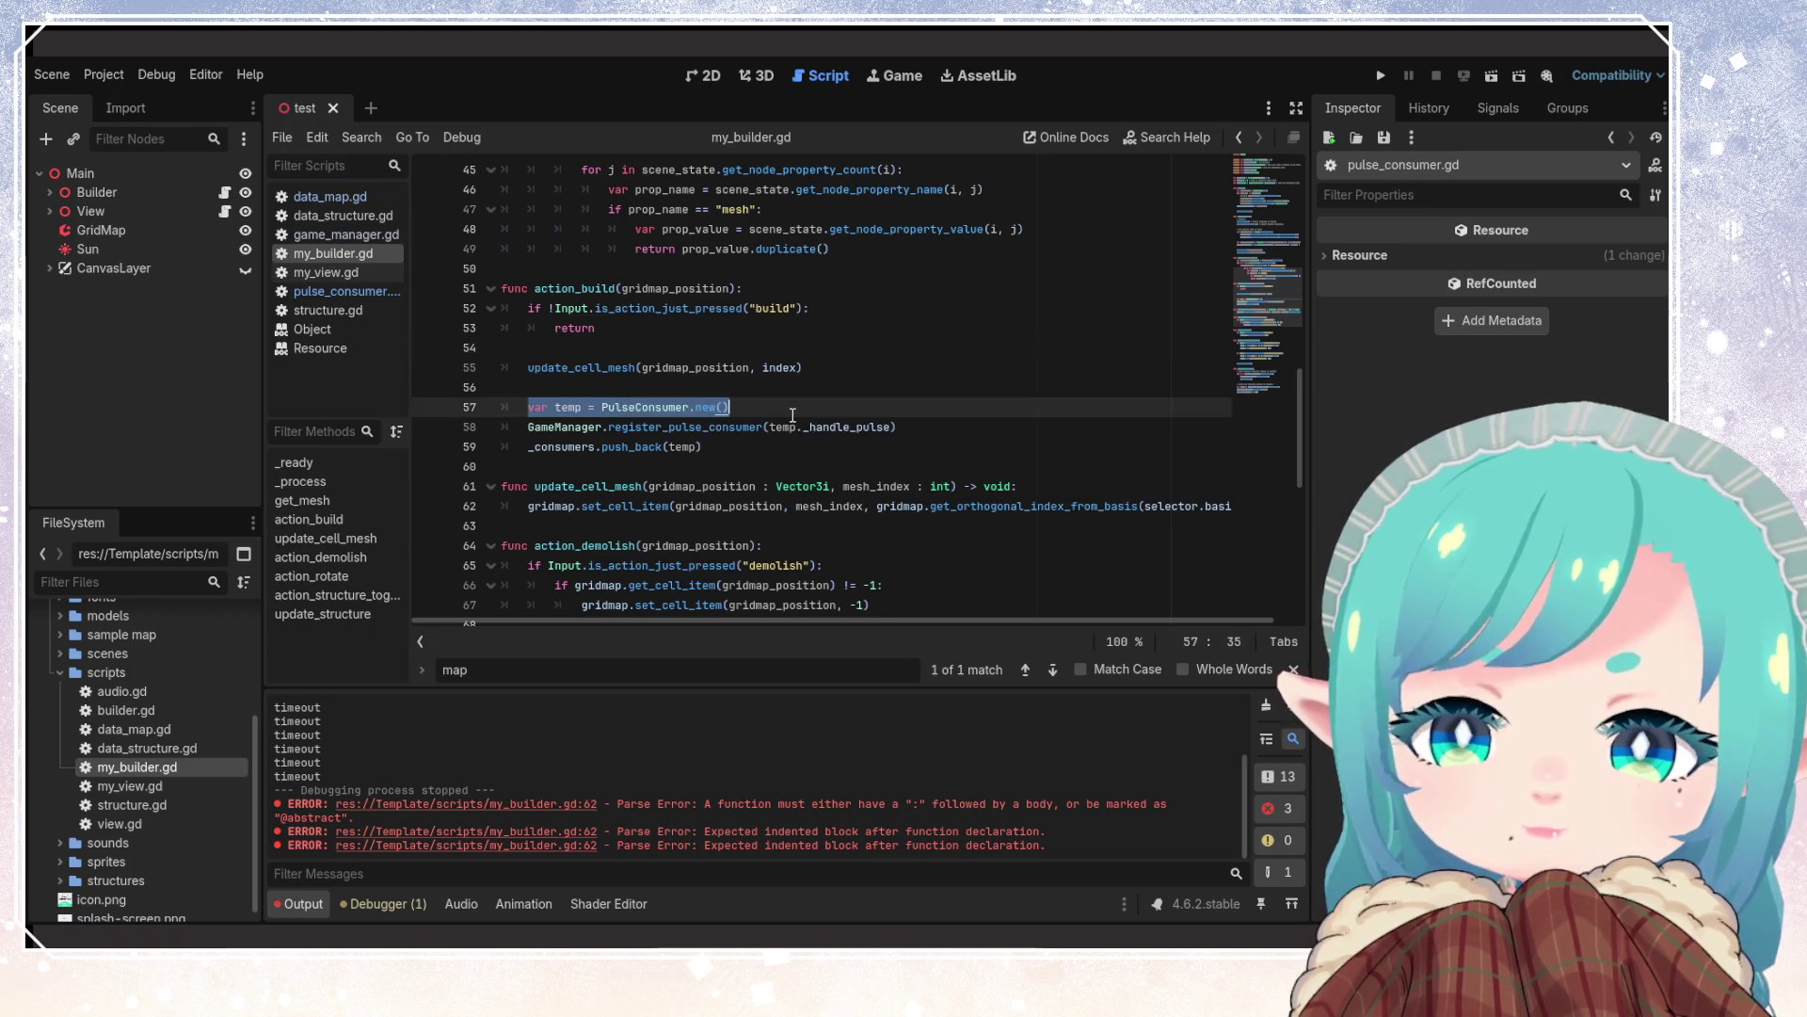
click(847, 466)
click(910, 428)
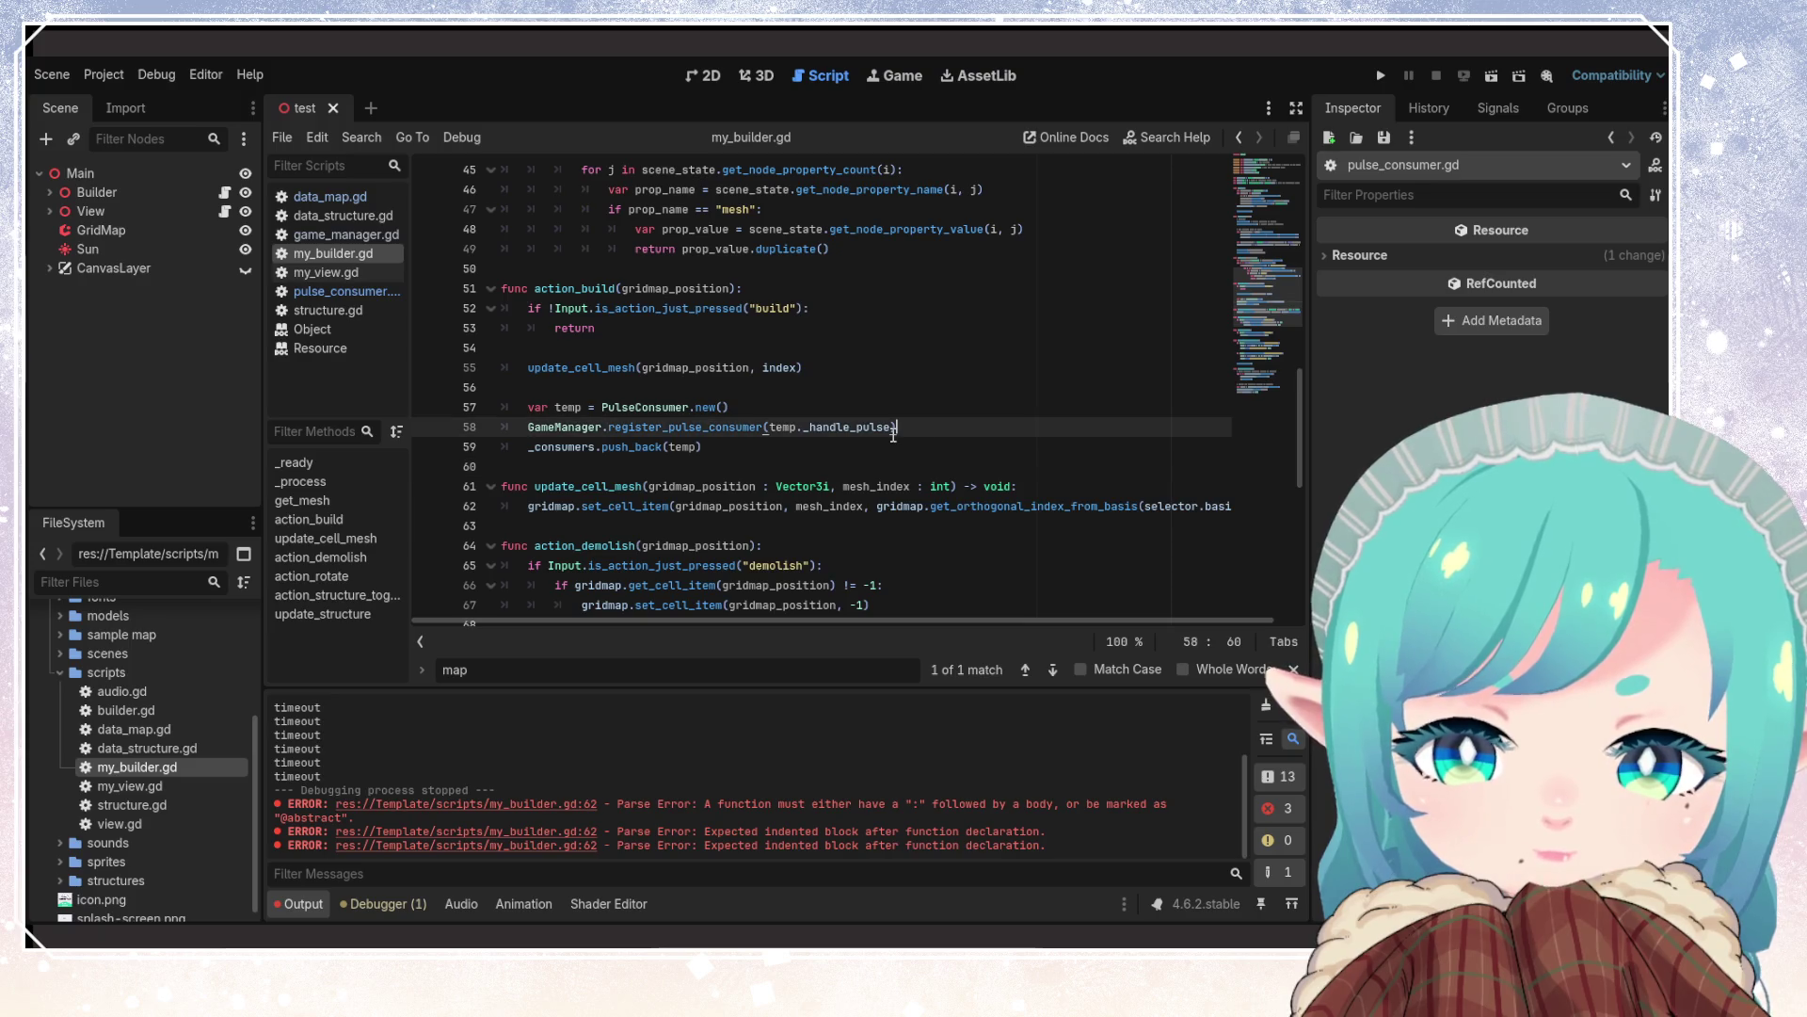
drag(909, 428, 528, 408)
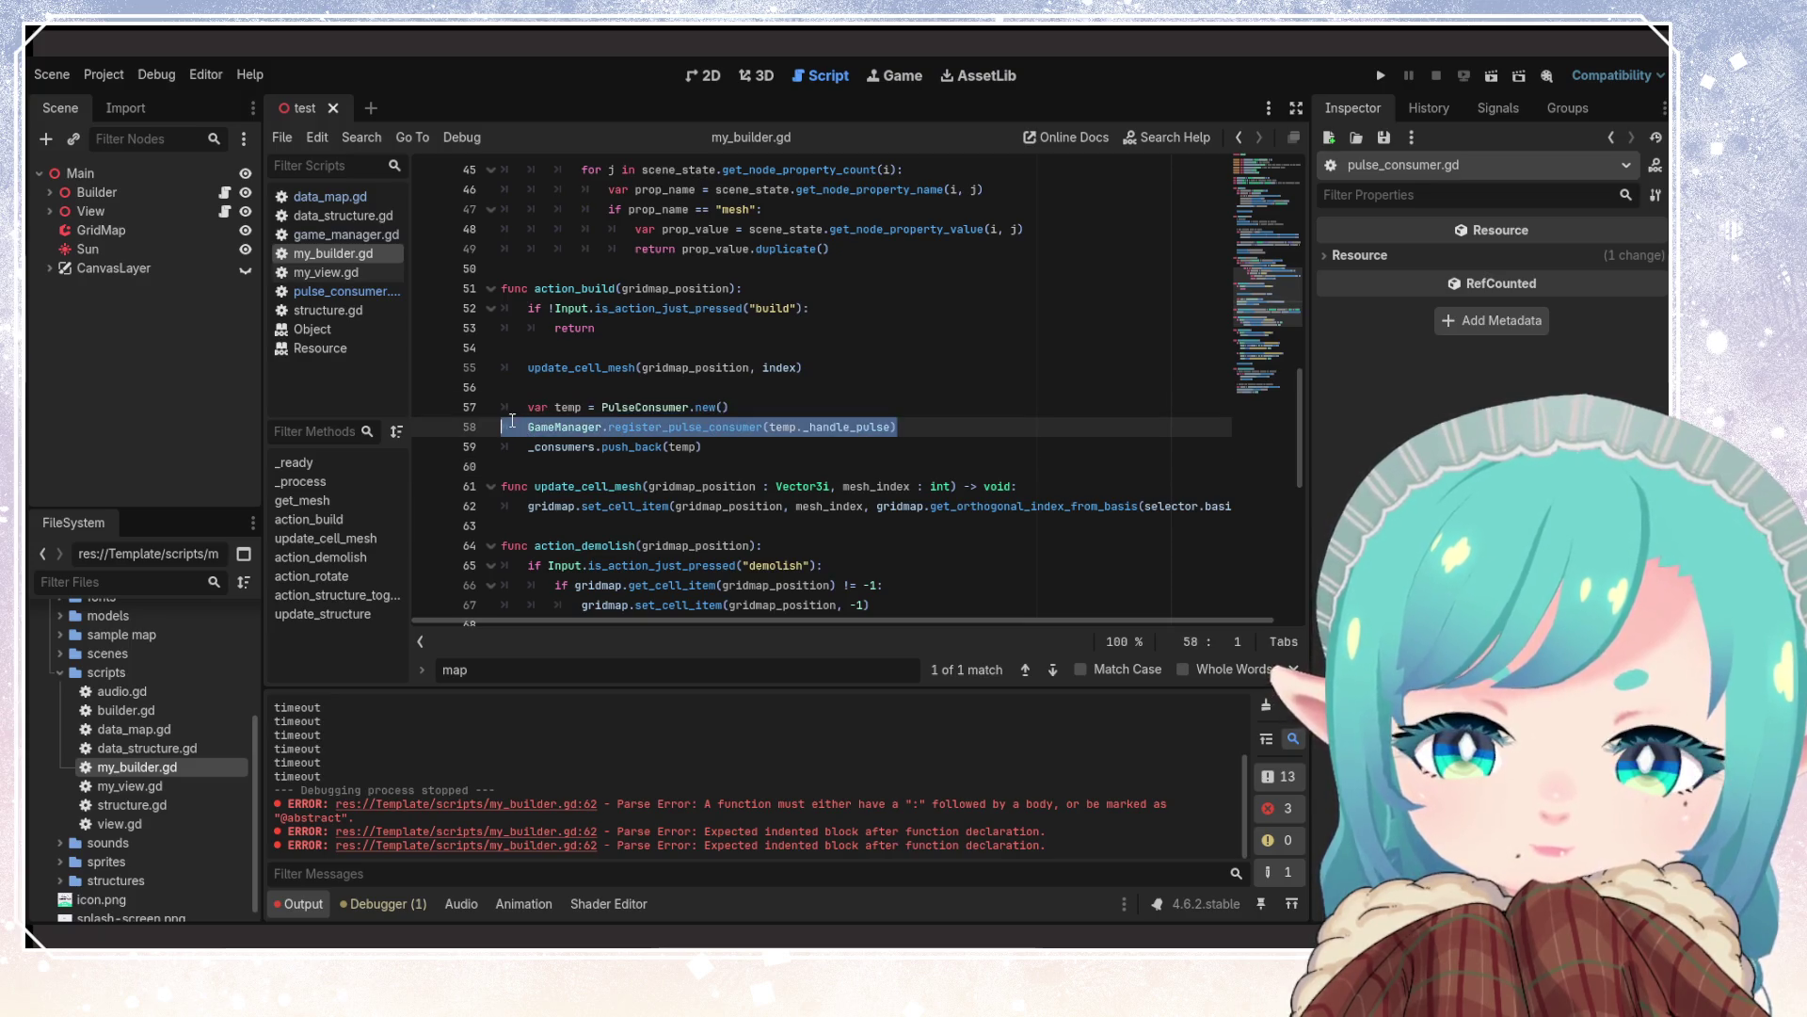
click(741, 455)
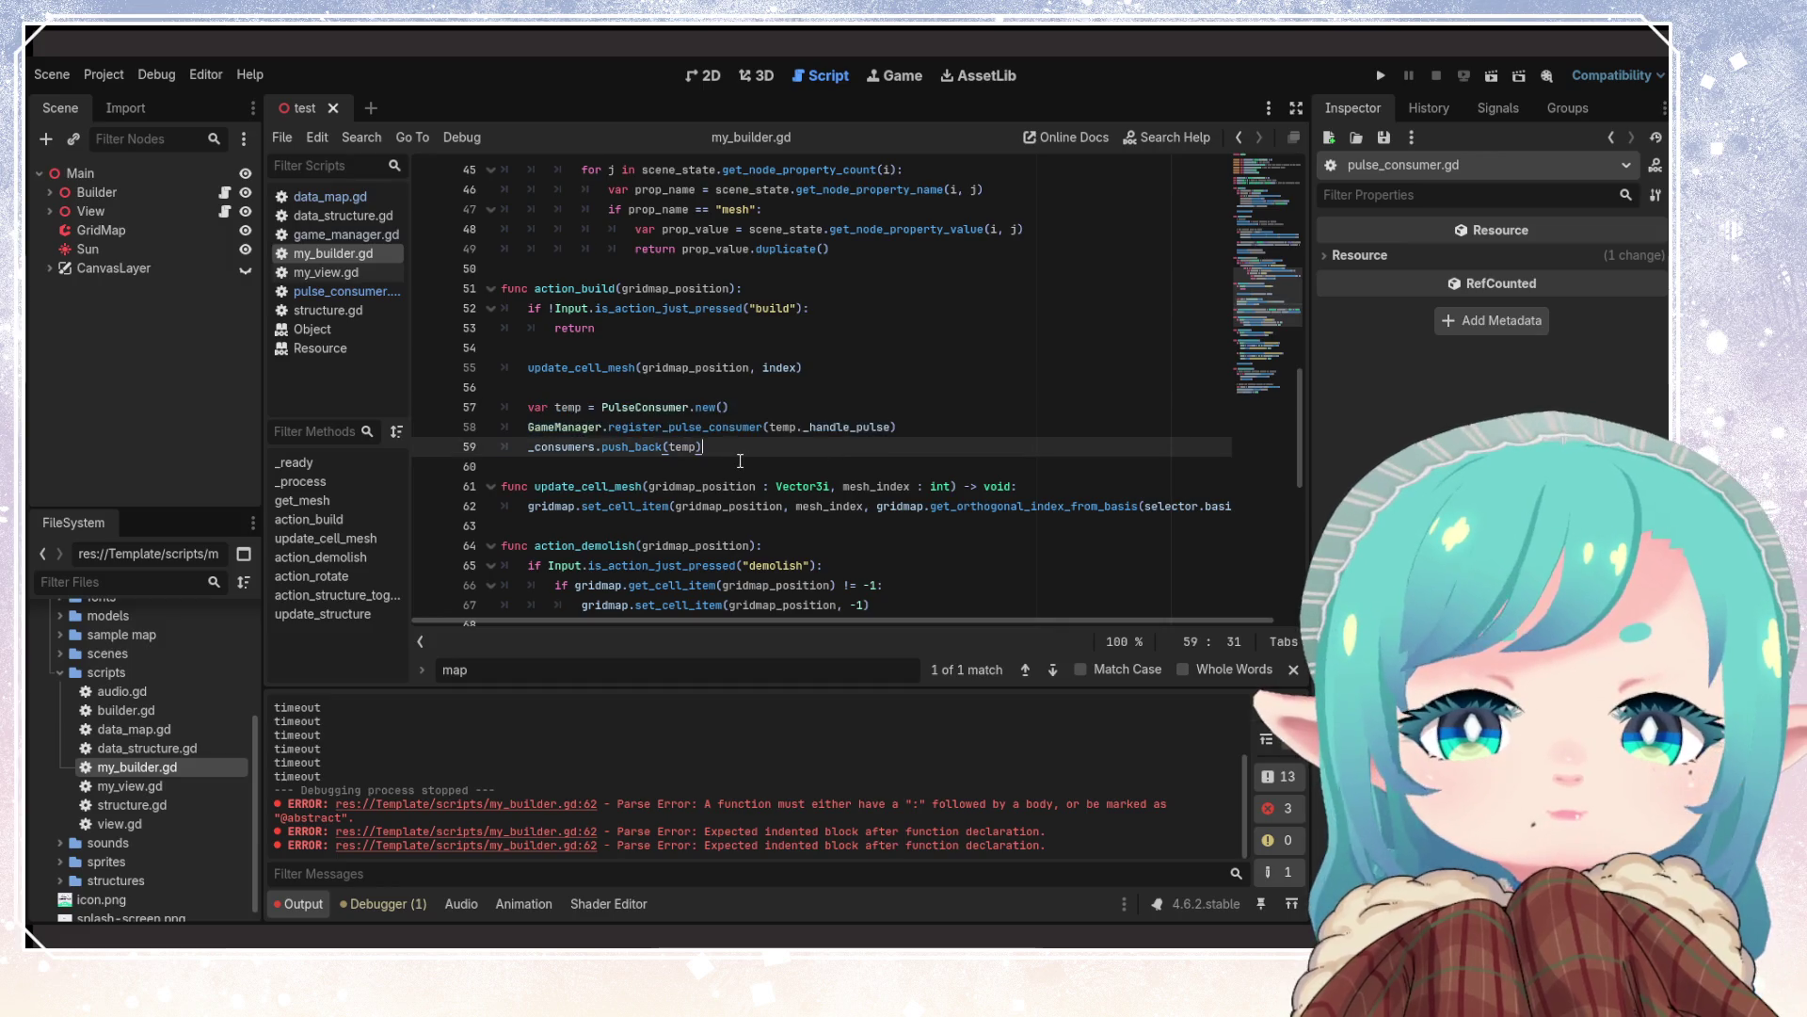
click(988, 424)
click(769, 444)
click(946, 428)
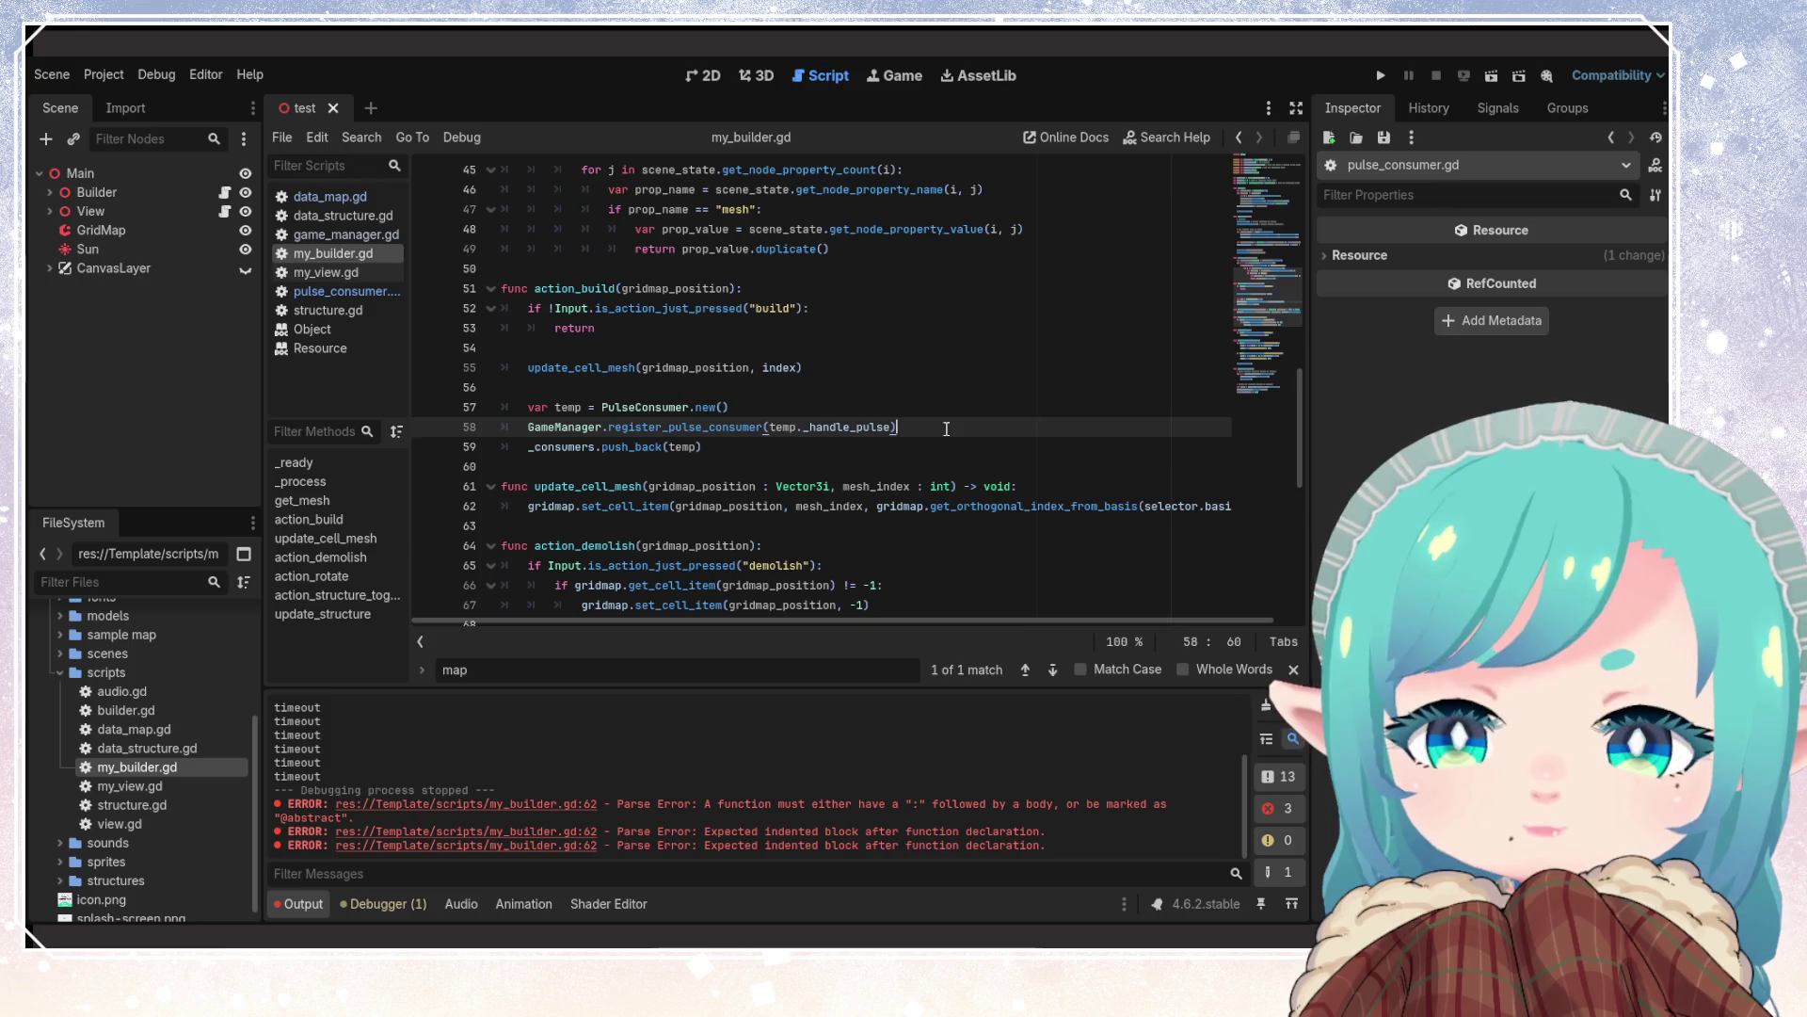
click(879, 448)
Move the update_cell_mesh call below _consumers.push_back(temp) and remove the blank lines above var temp
drag(529, 367, 803, 367)
key(ctrl+x)
click(748, 446)
key(Return)
key(ctrl+v)
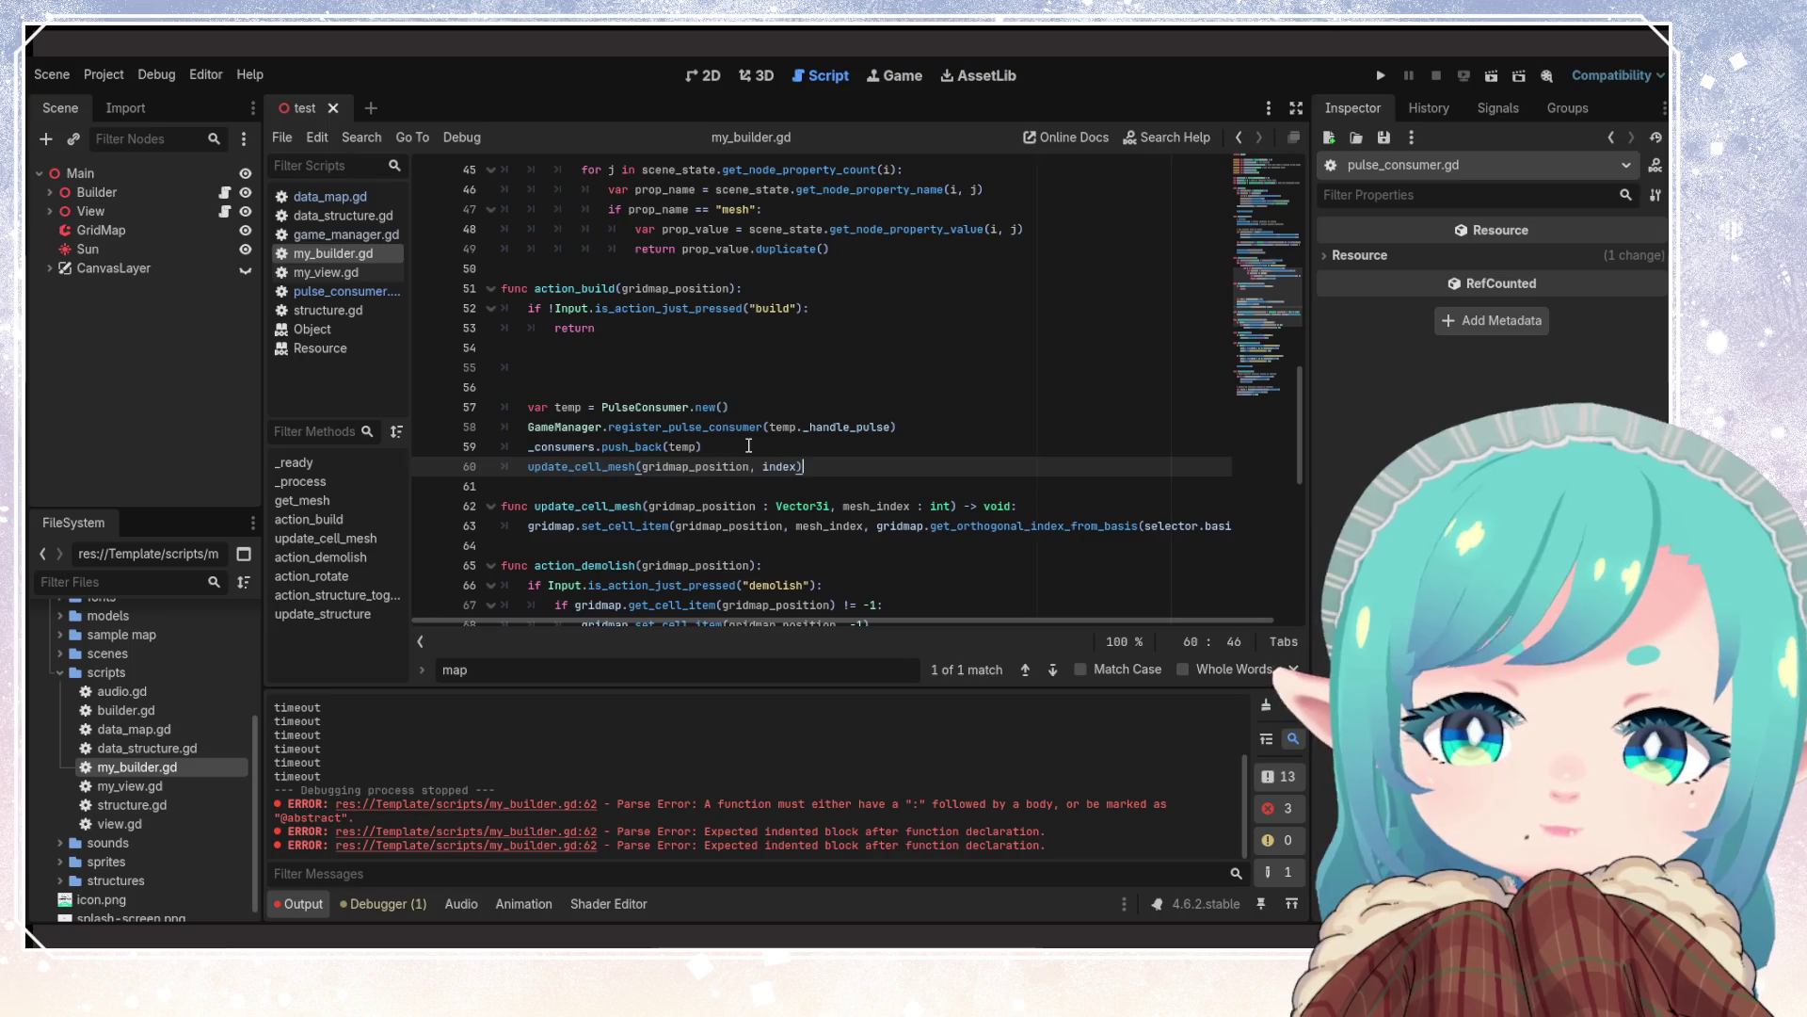
click(649, 386)
key(BackSpace)
key(BackSpace)
Review the moved call and where mesh_index is used inside update_cell_mesh
click(822, 407)
click(847, 428)
mouse_move(955, 467)
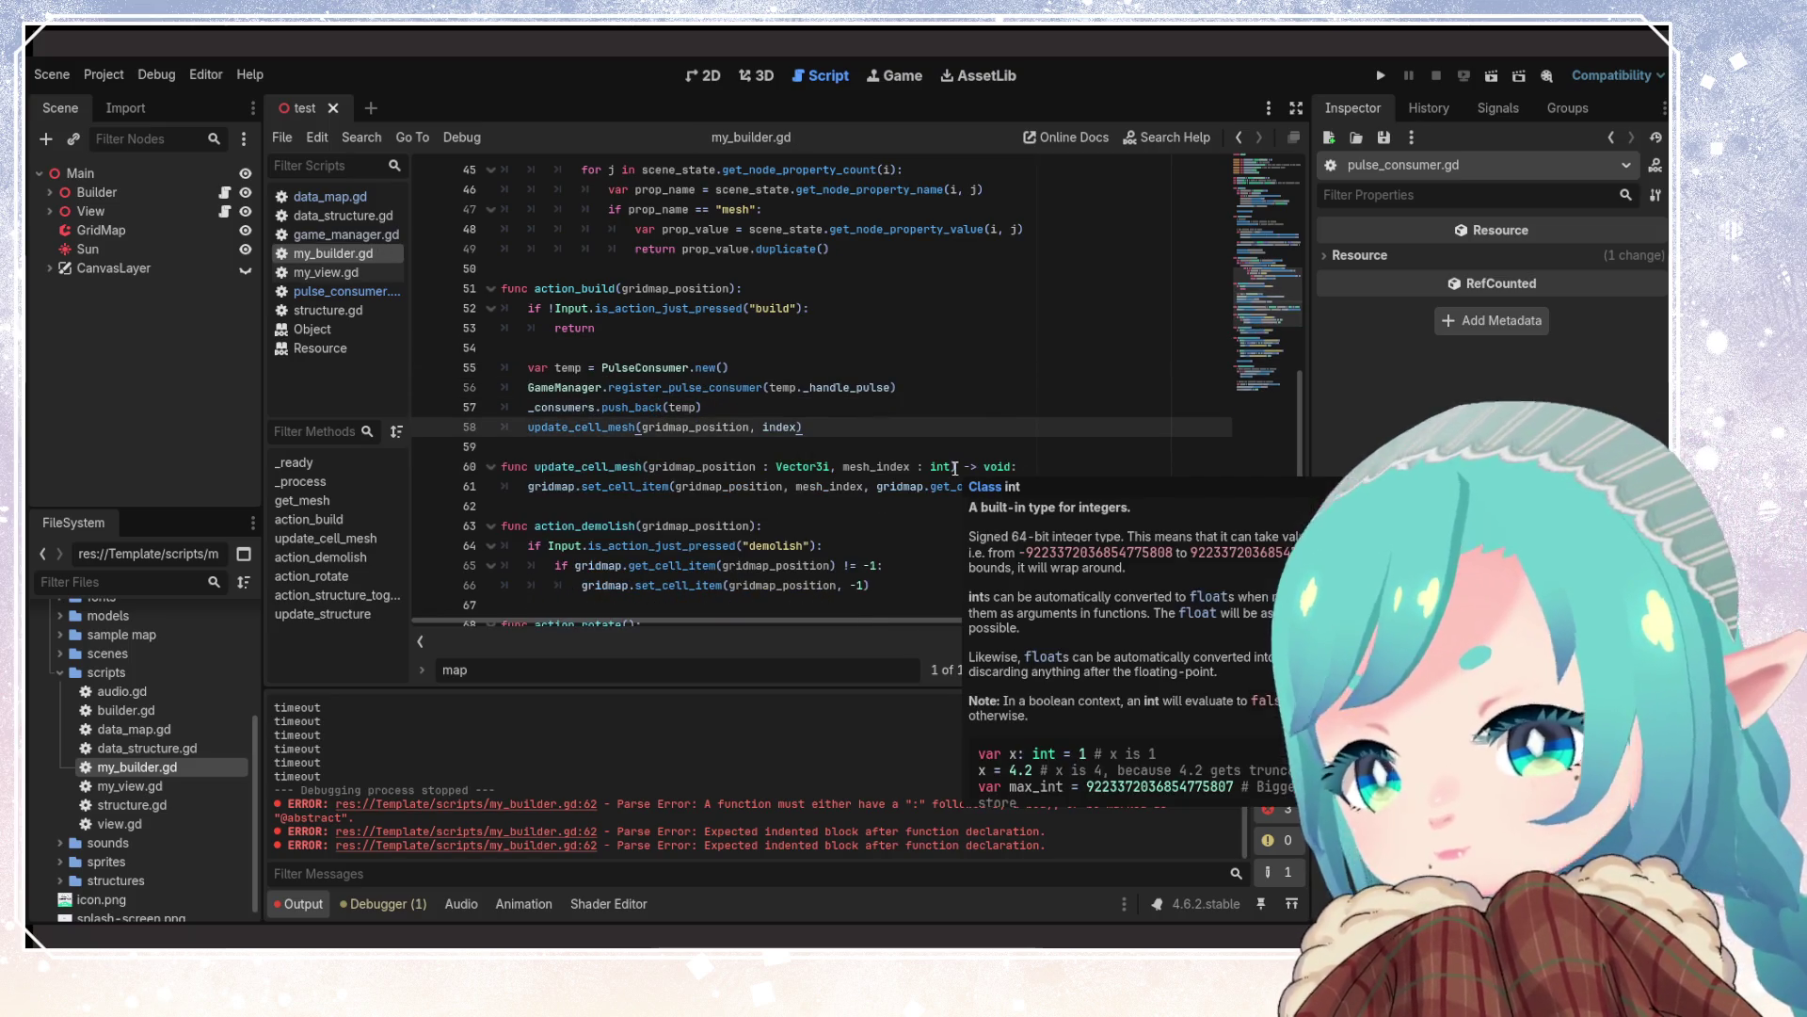
click(870, 387)
click(876, 485)
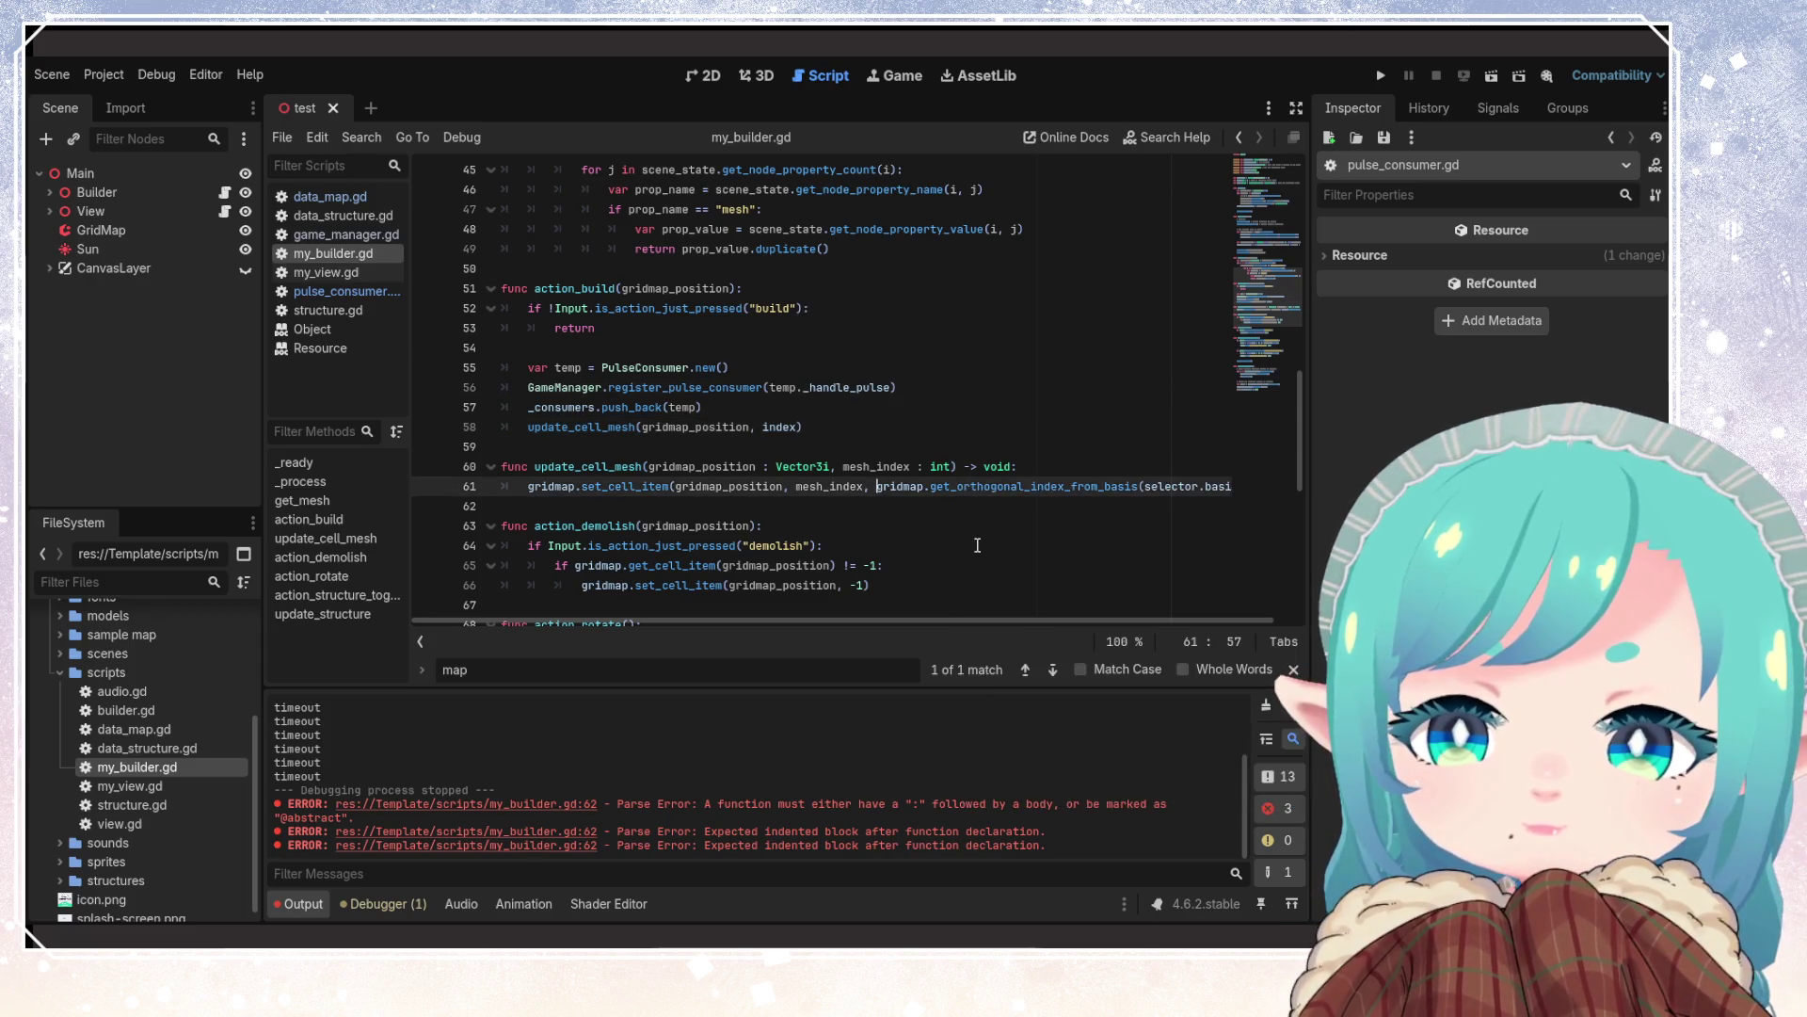
click(926, 391)
click(883, 418)
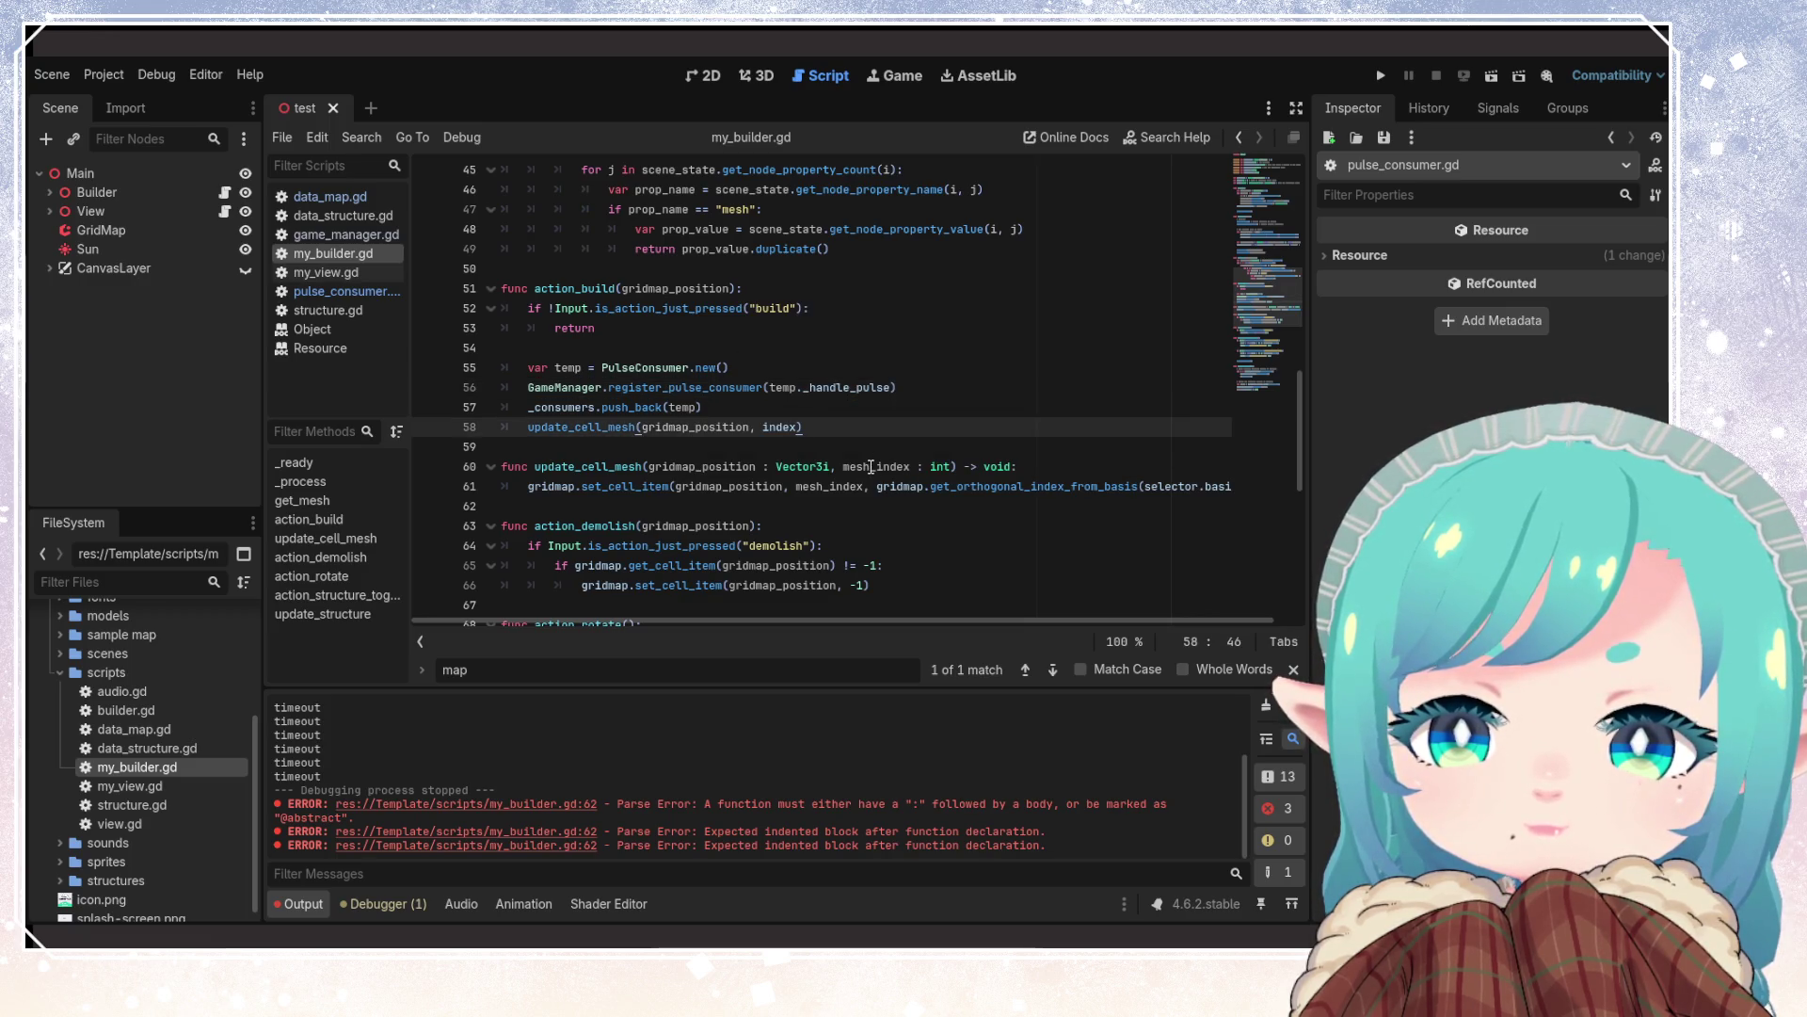
double_click(871, 467)
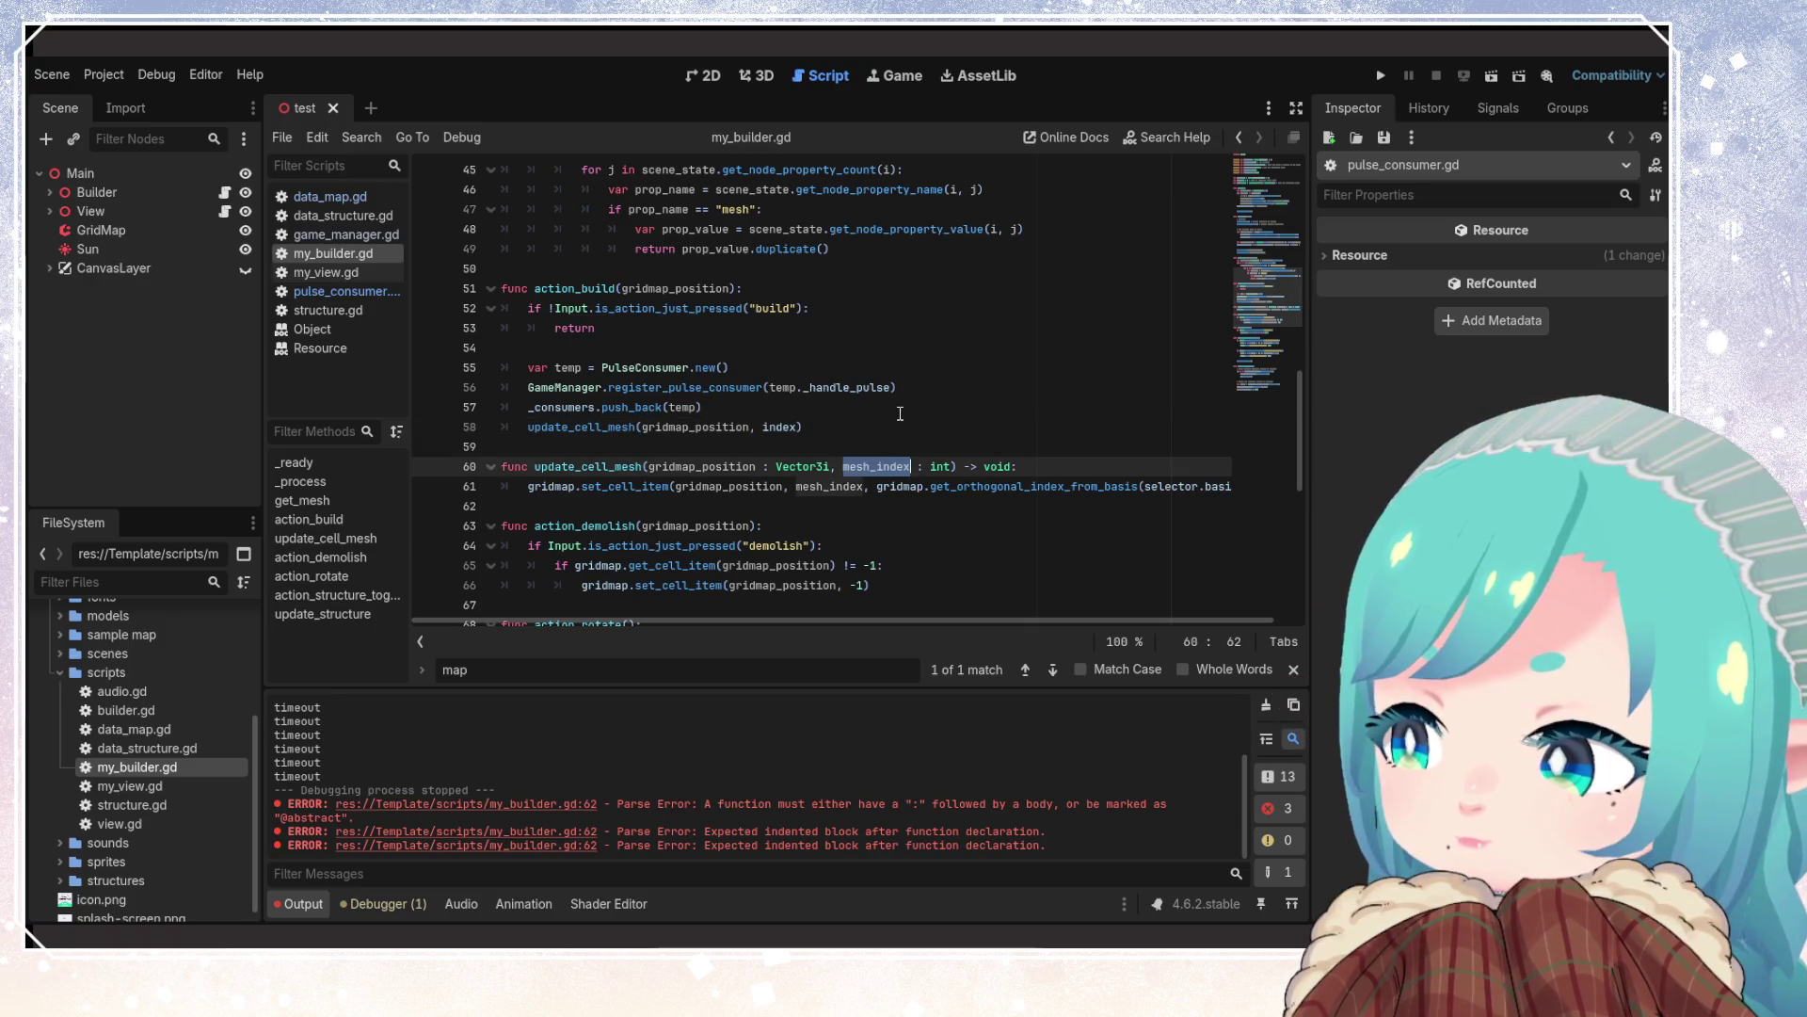
click(627, 367)
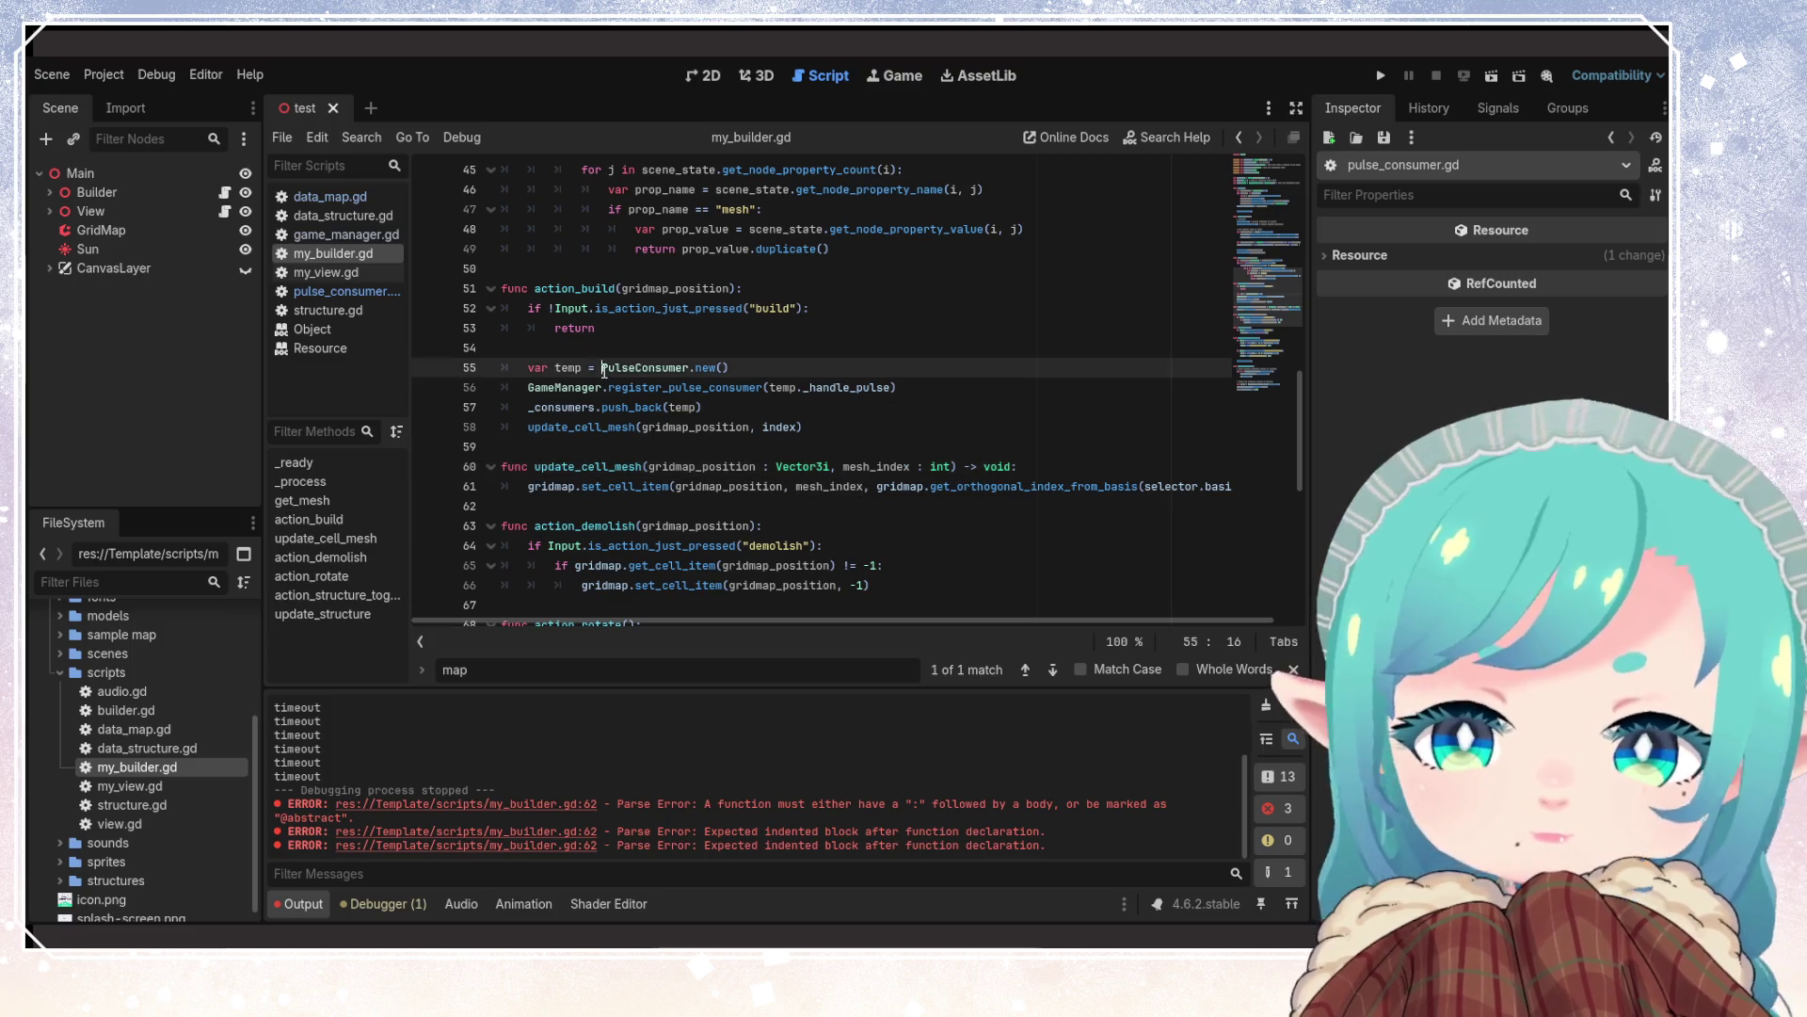
click(834, 426)
double_click(878, 466)
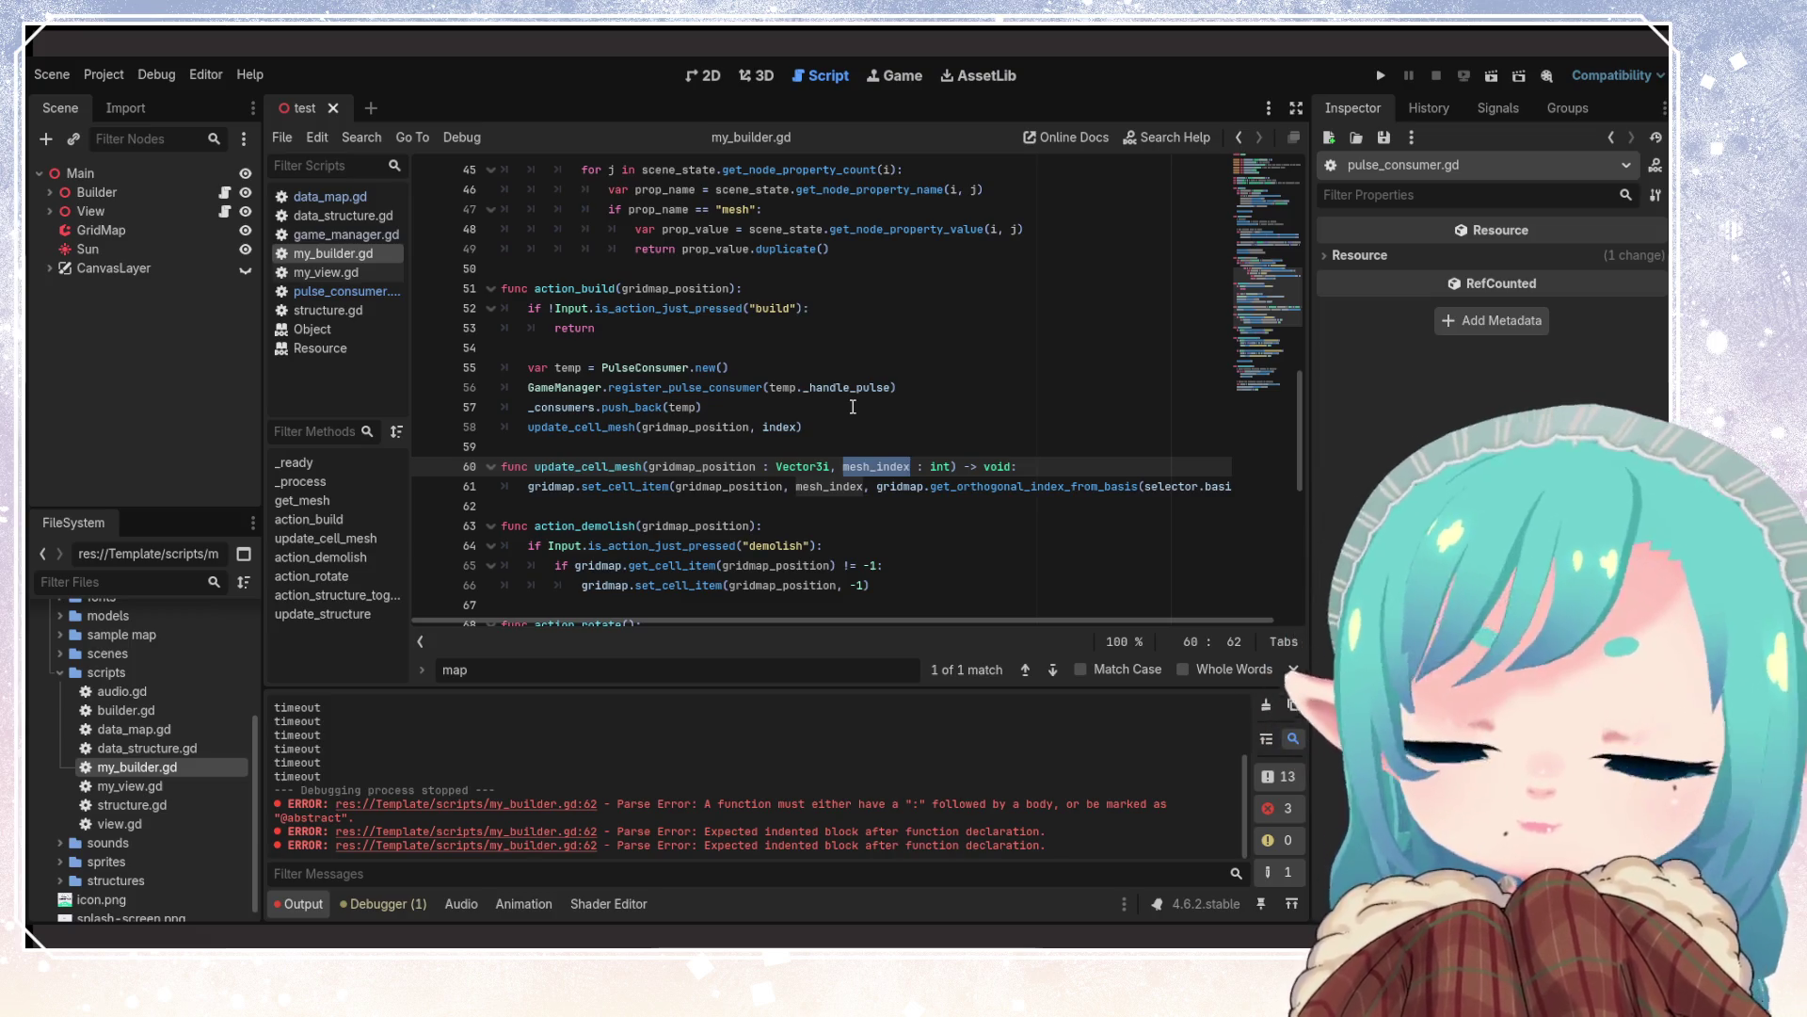
double_click(645, 367)
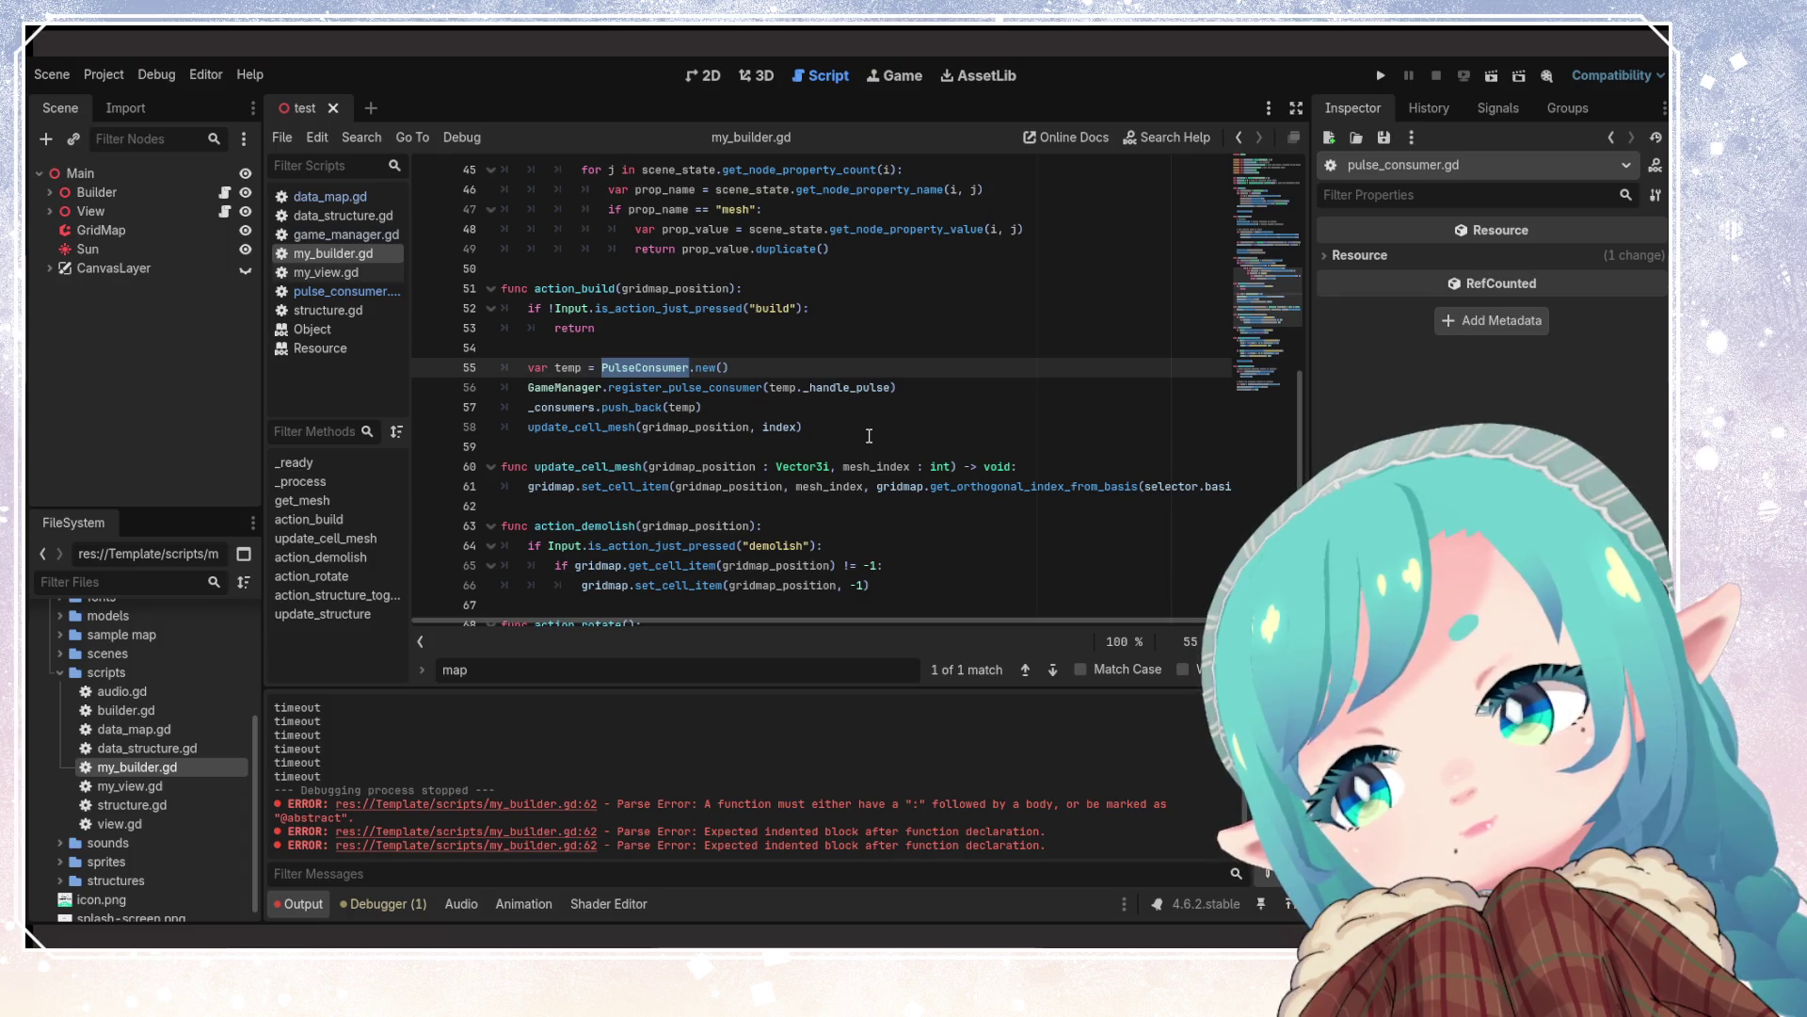
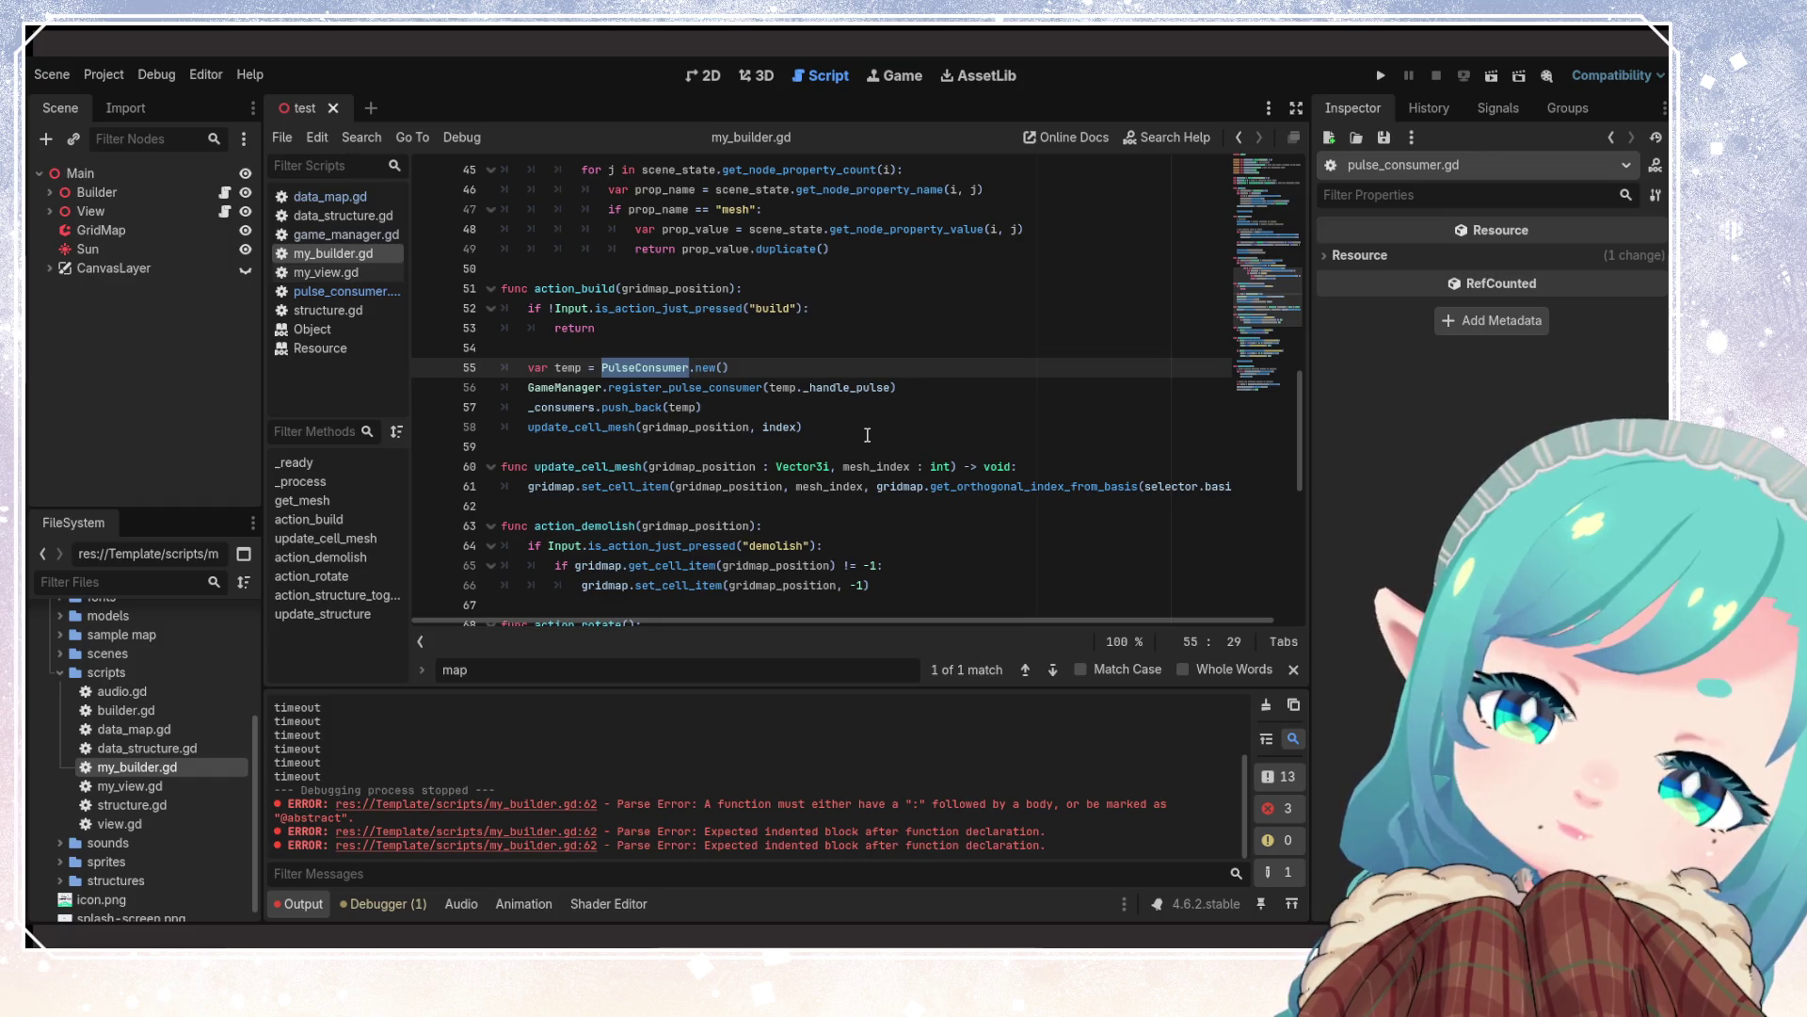
Review the temp usage and the update_cell_mesh call and mesh_index parameter in my_builder.gd's action_build
click(773, 429)
click(765, 414)
double_click(694, 405)
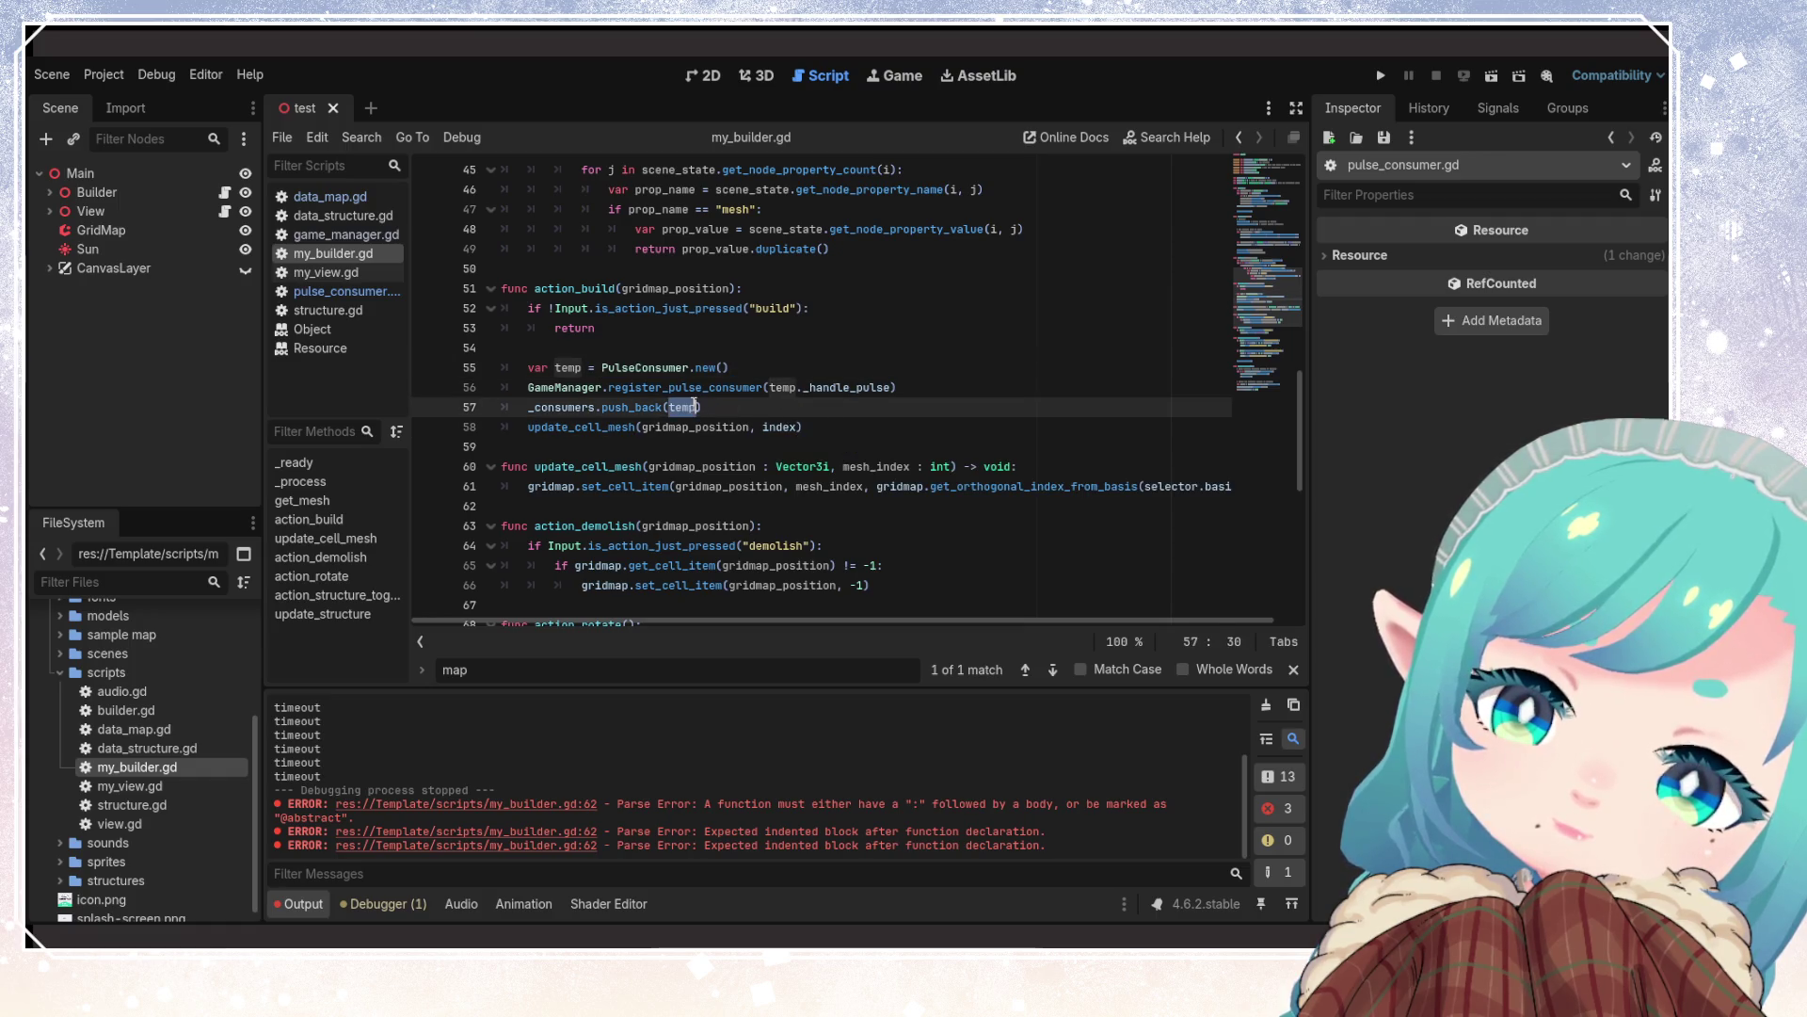
double_click(619, 467)
mouse_move(774, 487)
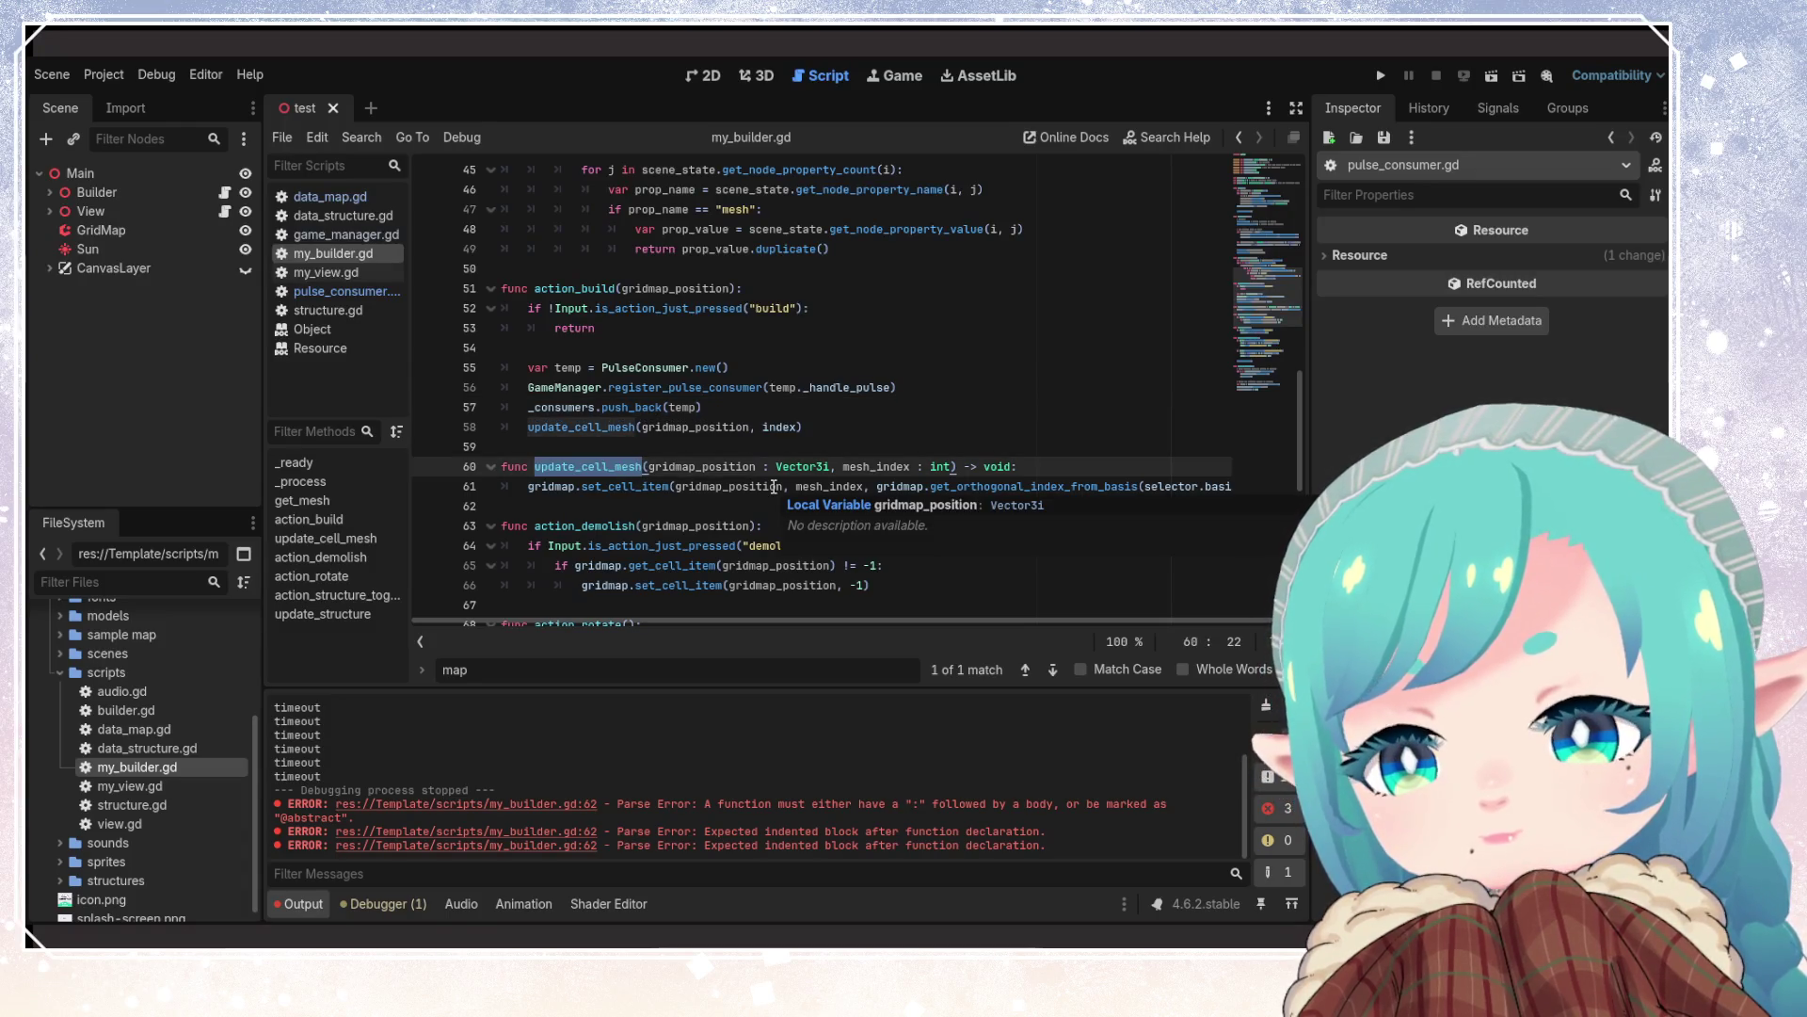
double_click(857, 466)
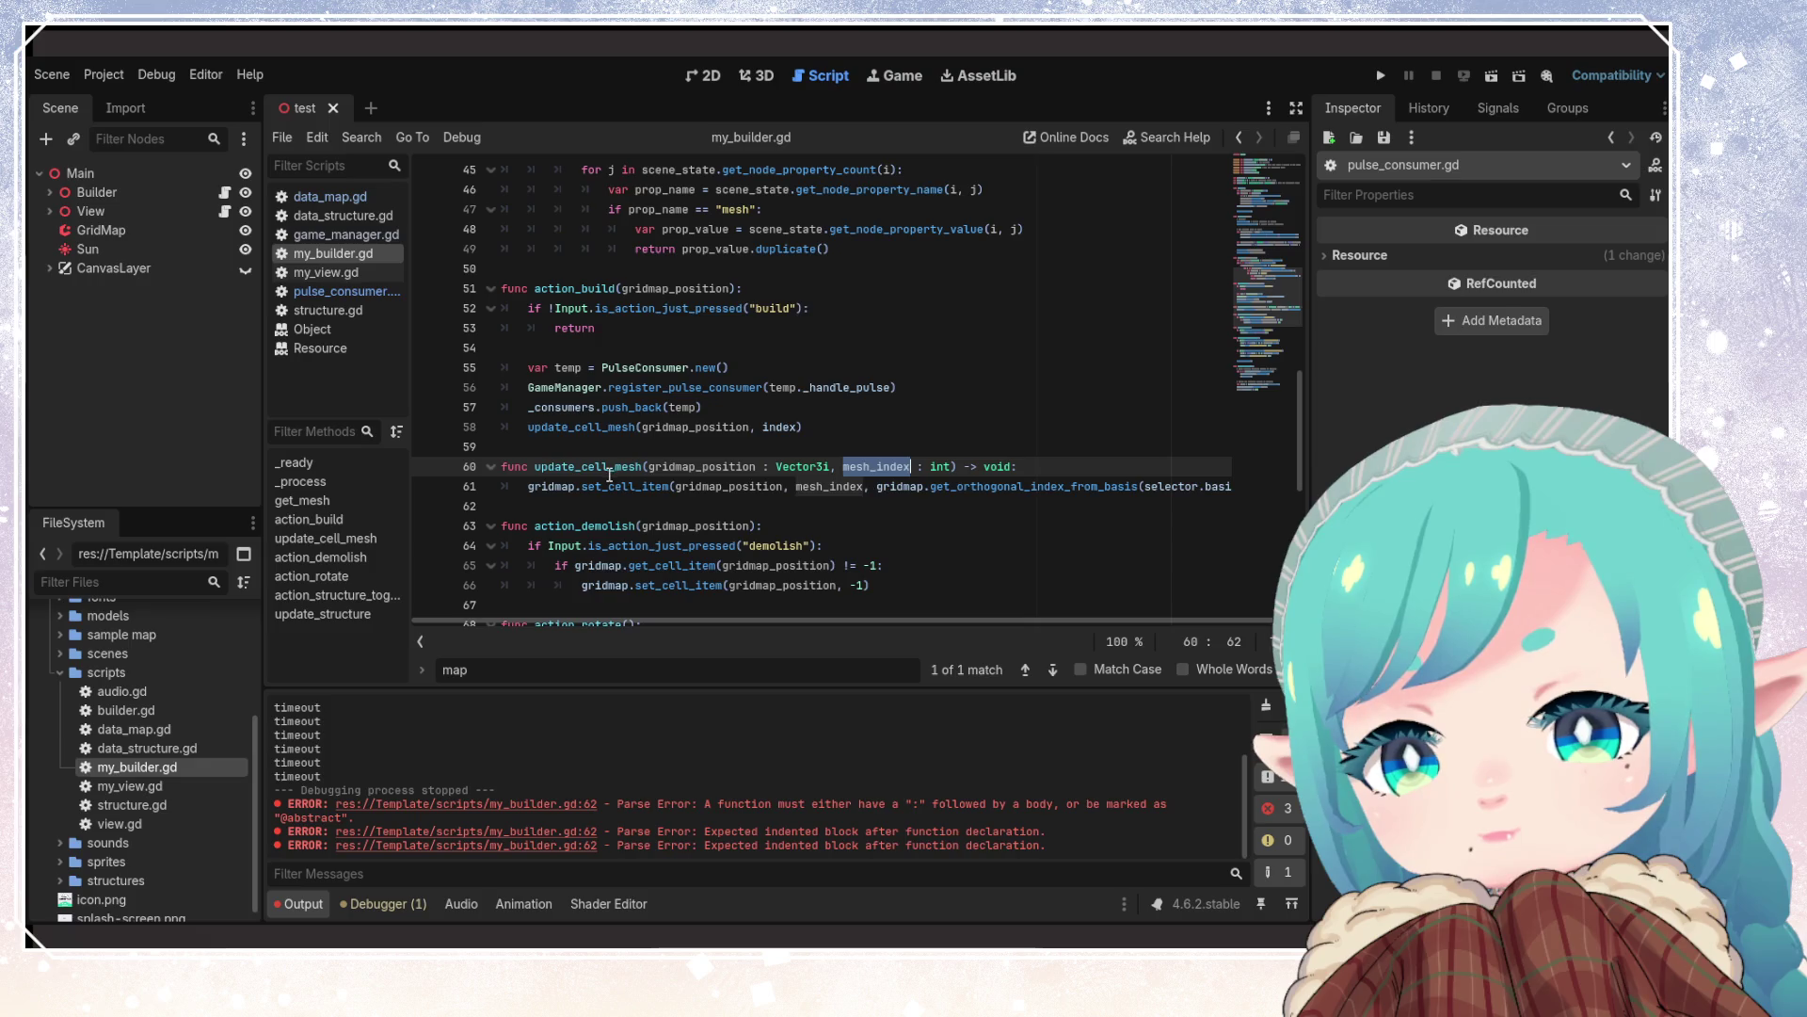
click(777, 425)
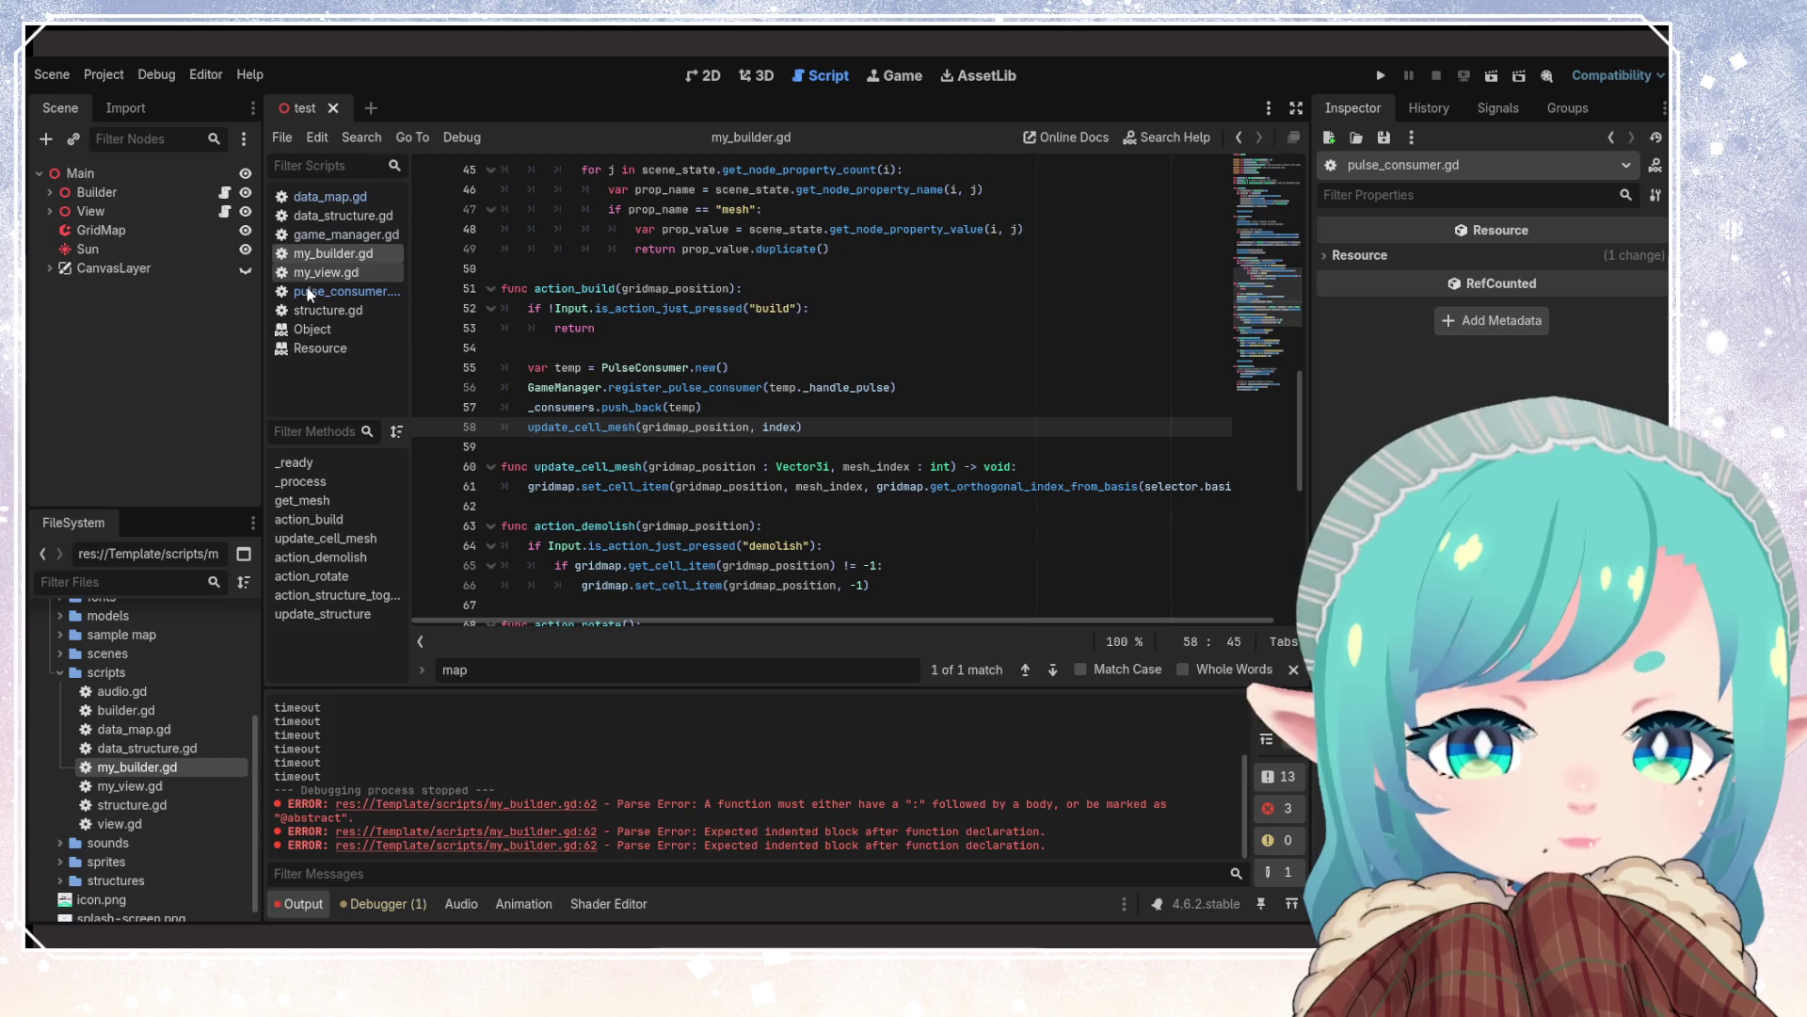
In pulse_consumer.gd, select line 6's grid_position:Vector2i declaration and start typing its replacement
click(339, 291)
drag(781, 270, 529, 268)
text(g)
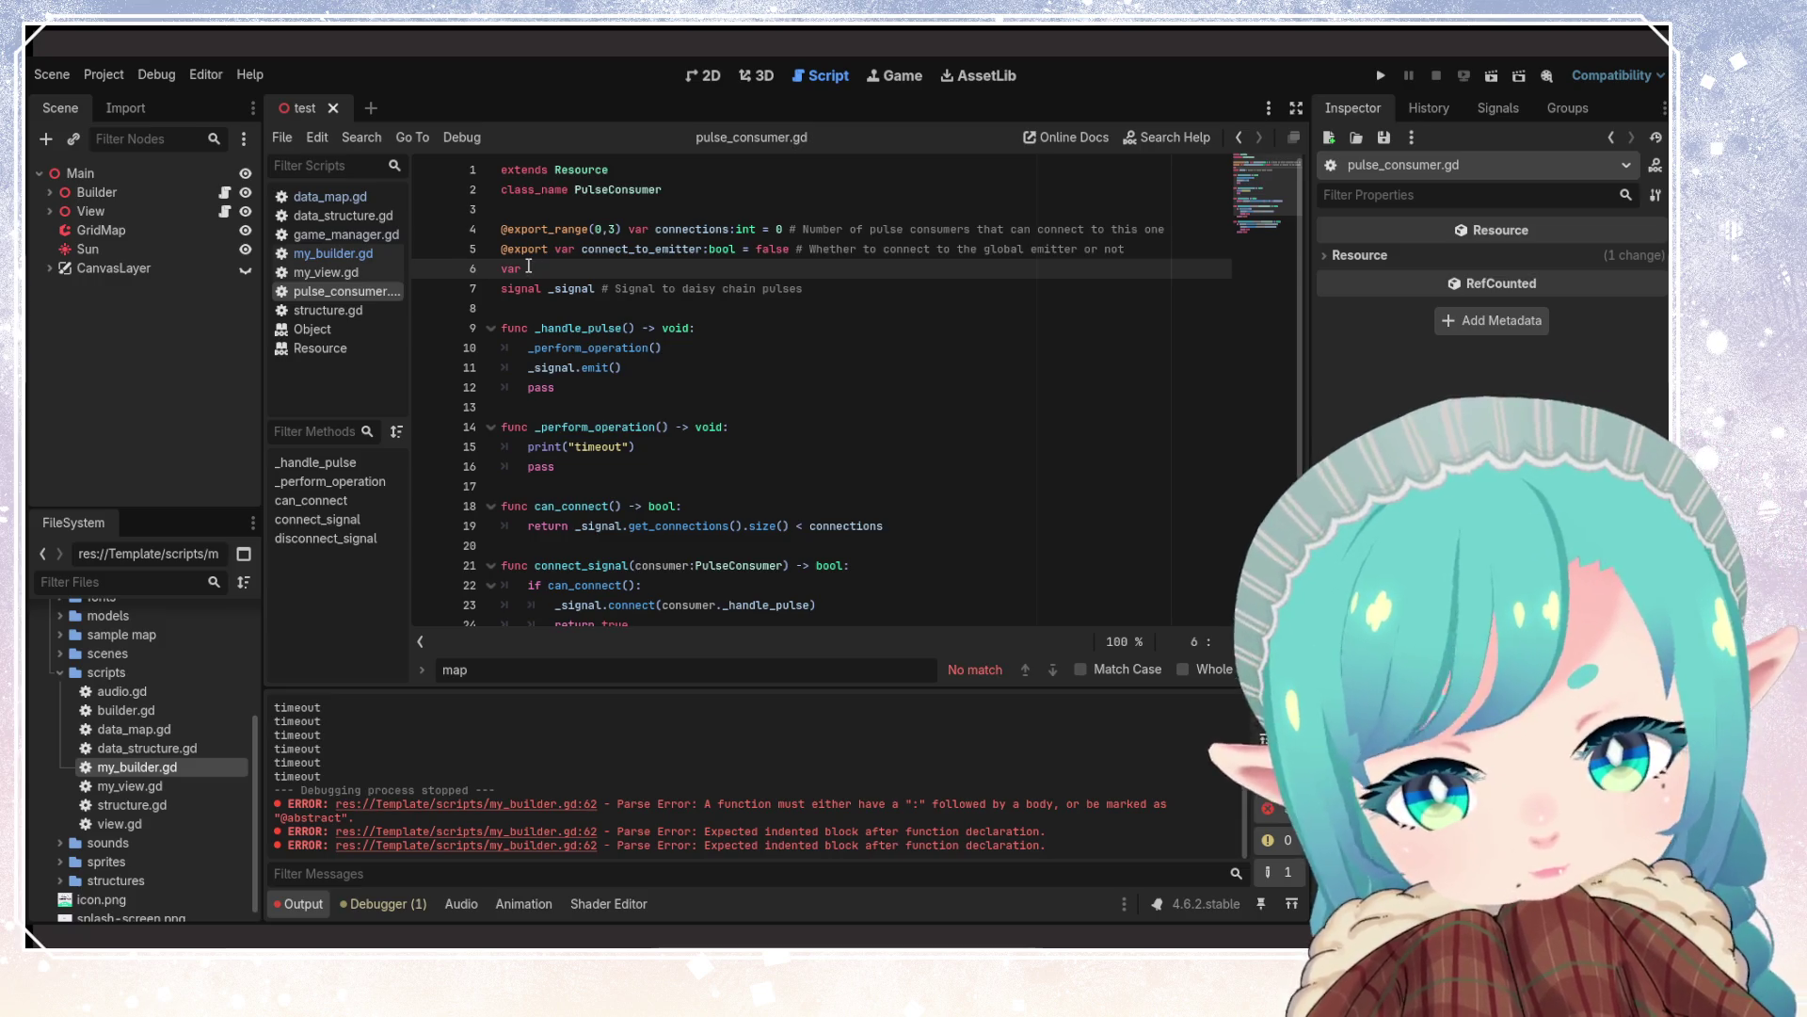
text(update_)
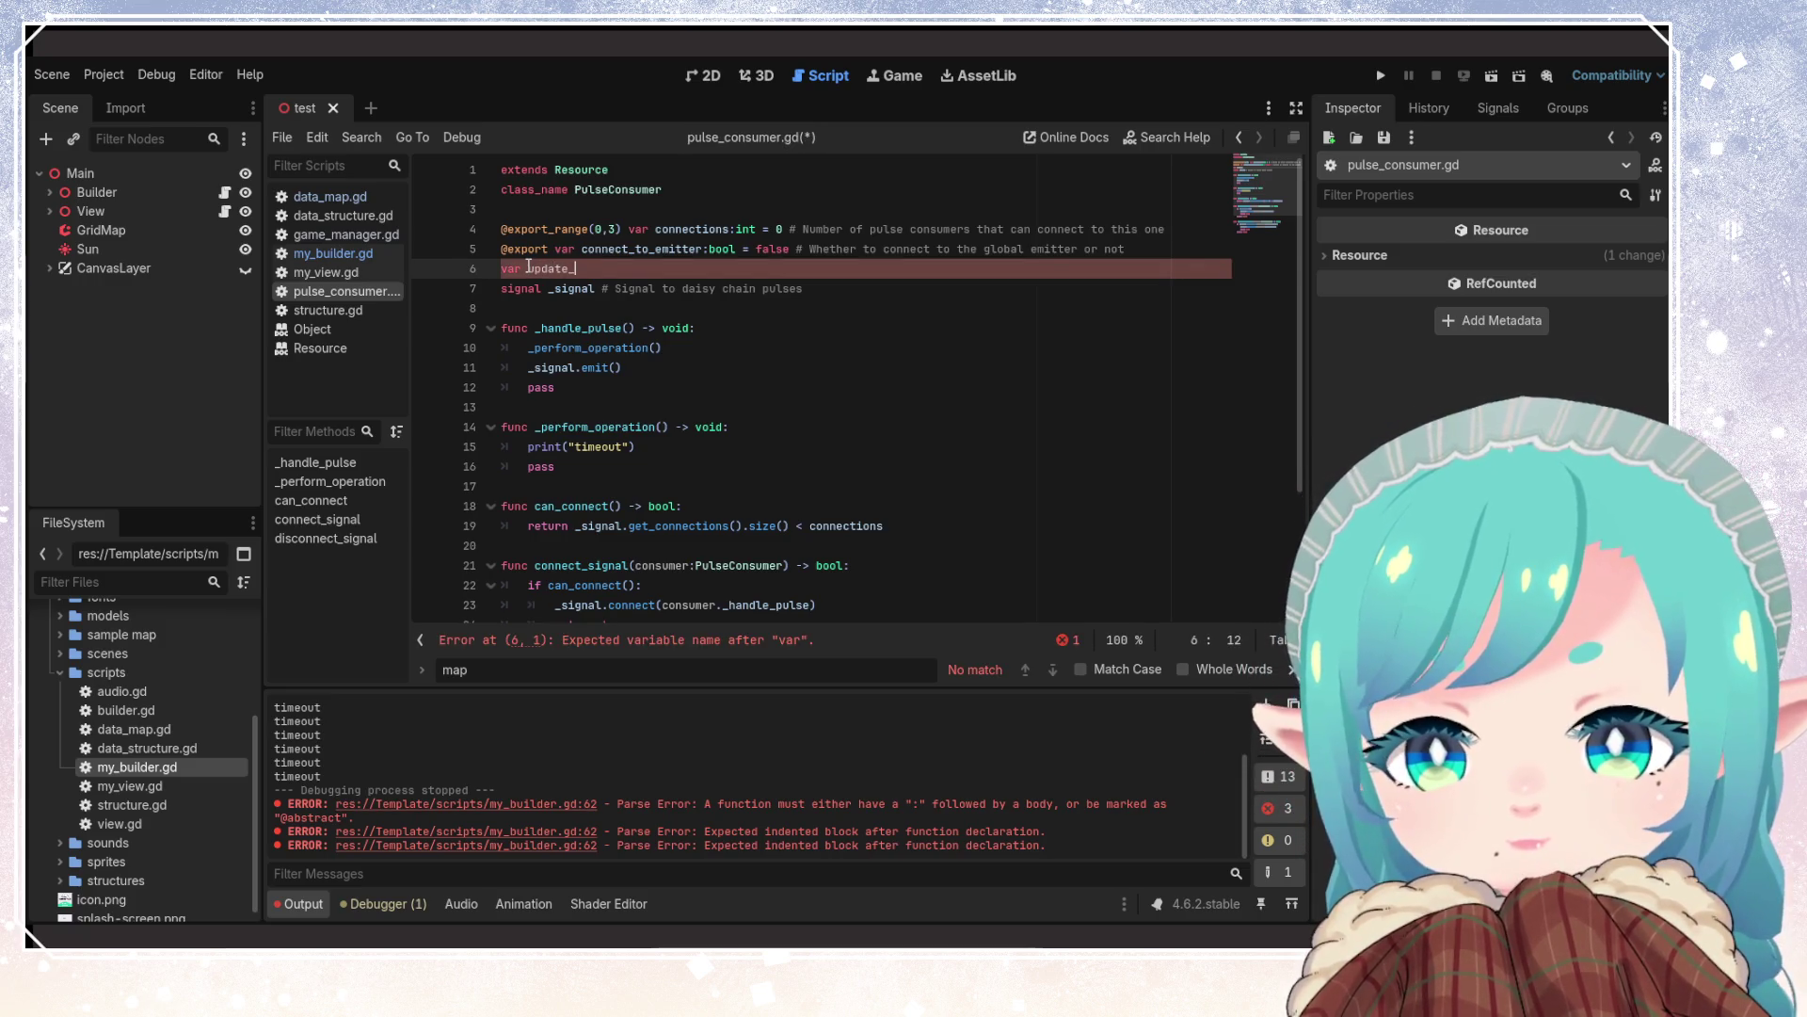
text(mesh:)
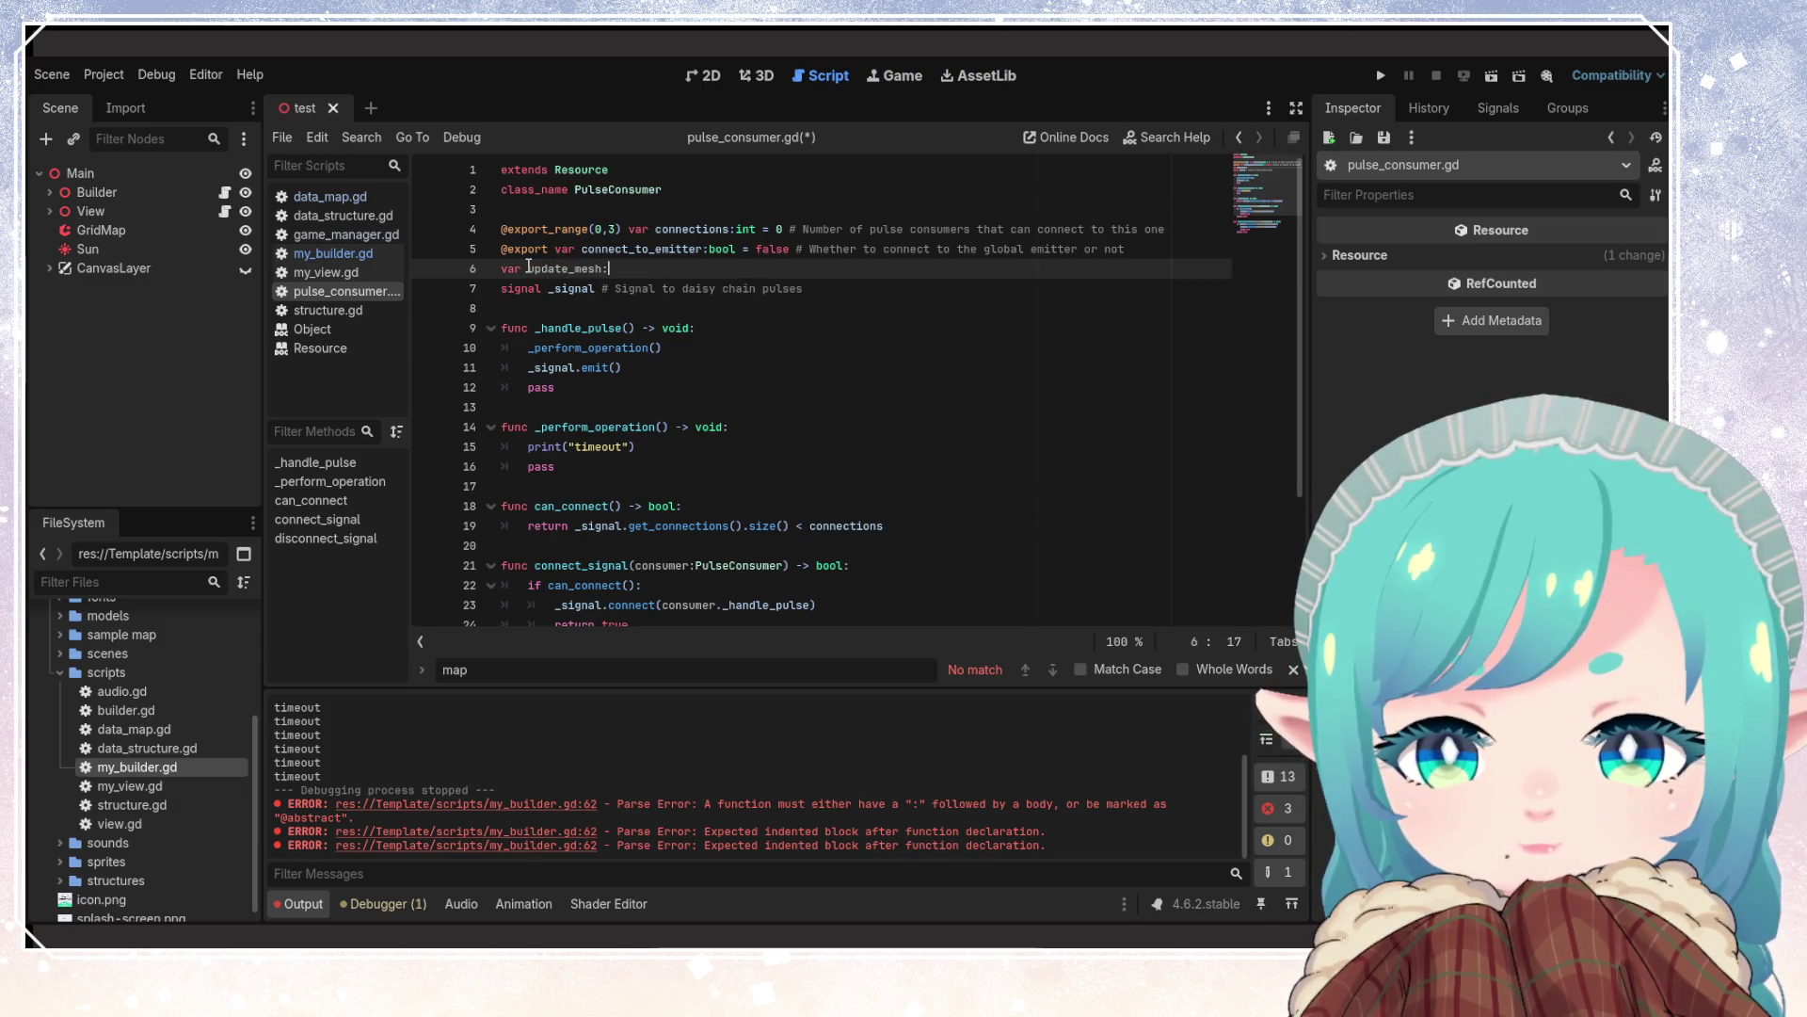
text(Callable)
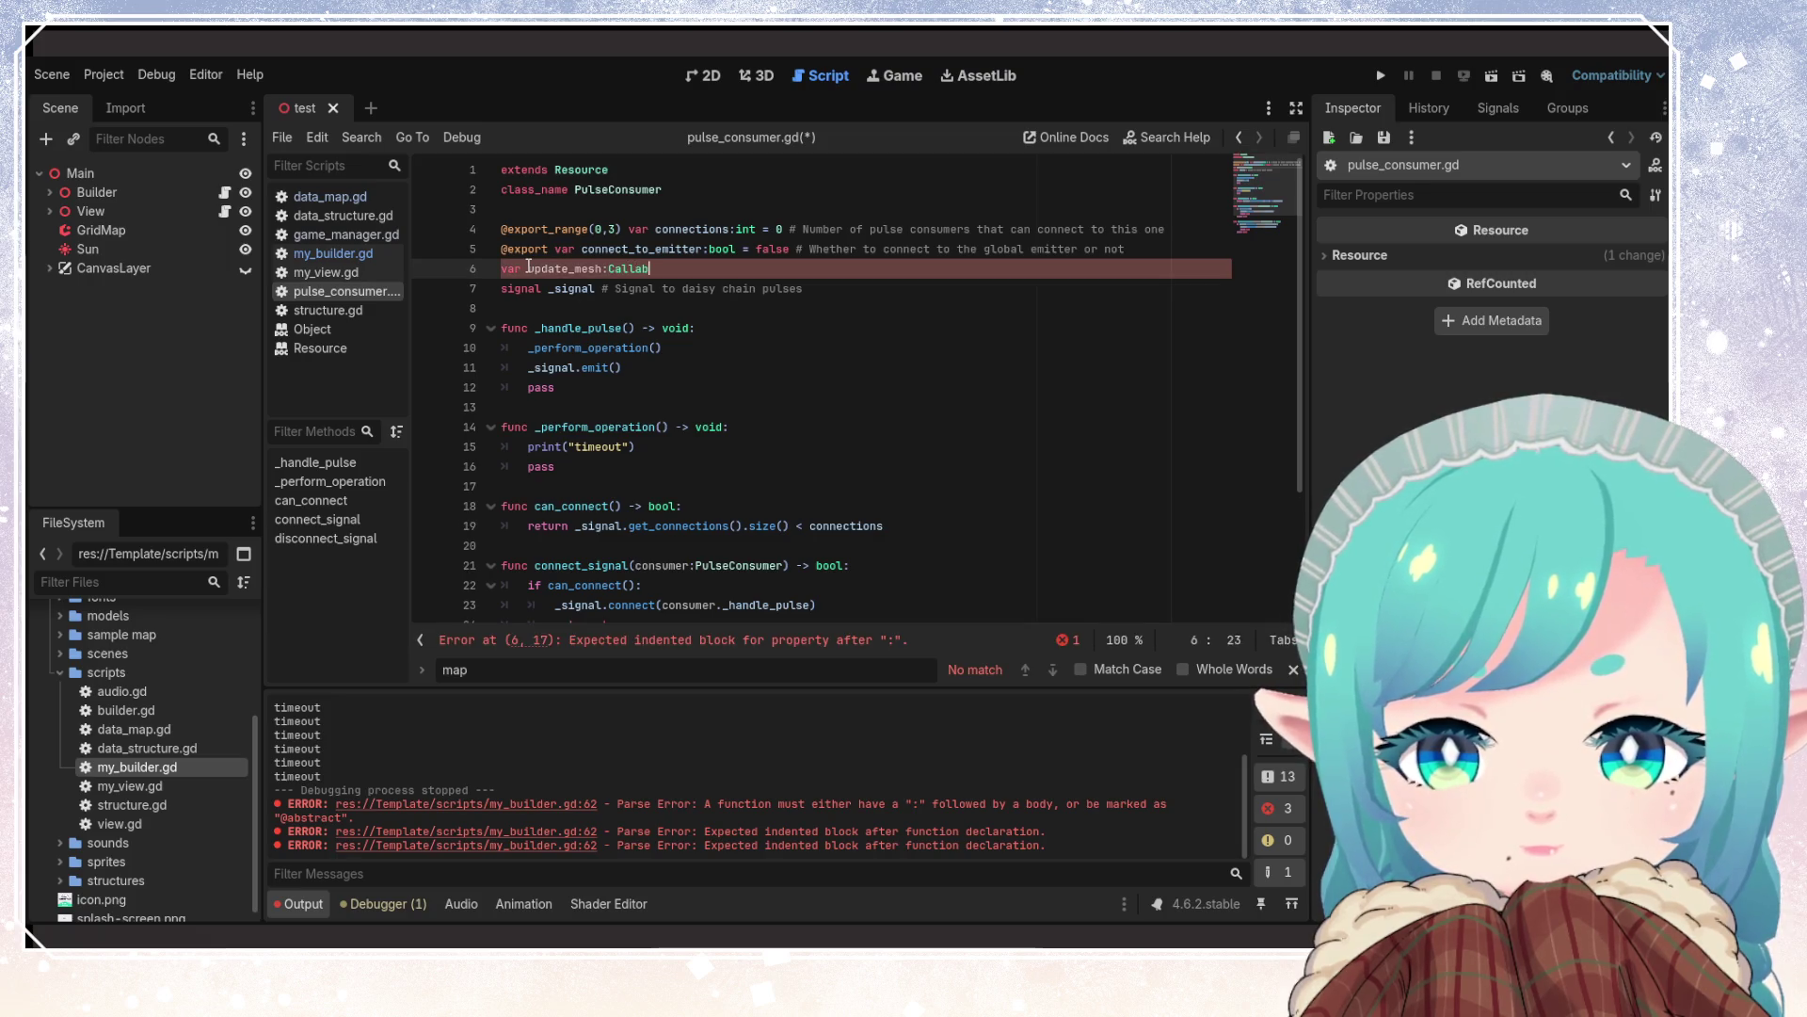
Save pulse_consumer.gd with var update_mesh:Callable on line 6, then return to my_builder.gd
key(ctrl+s)
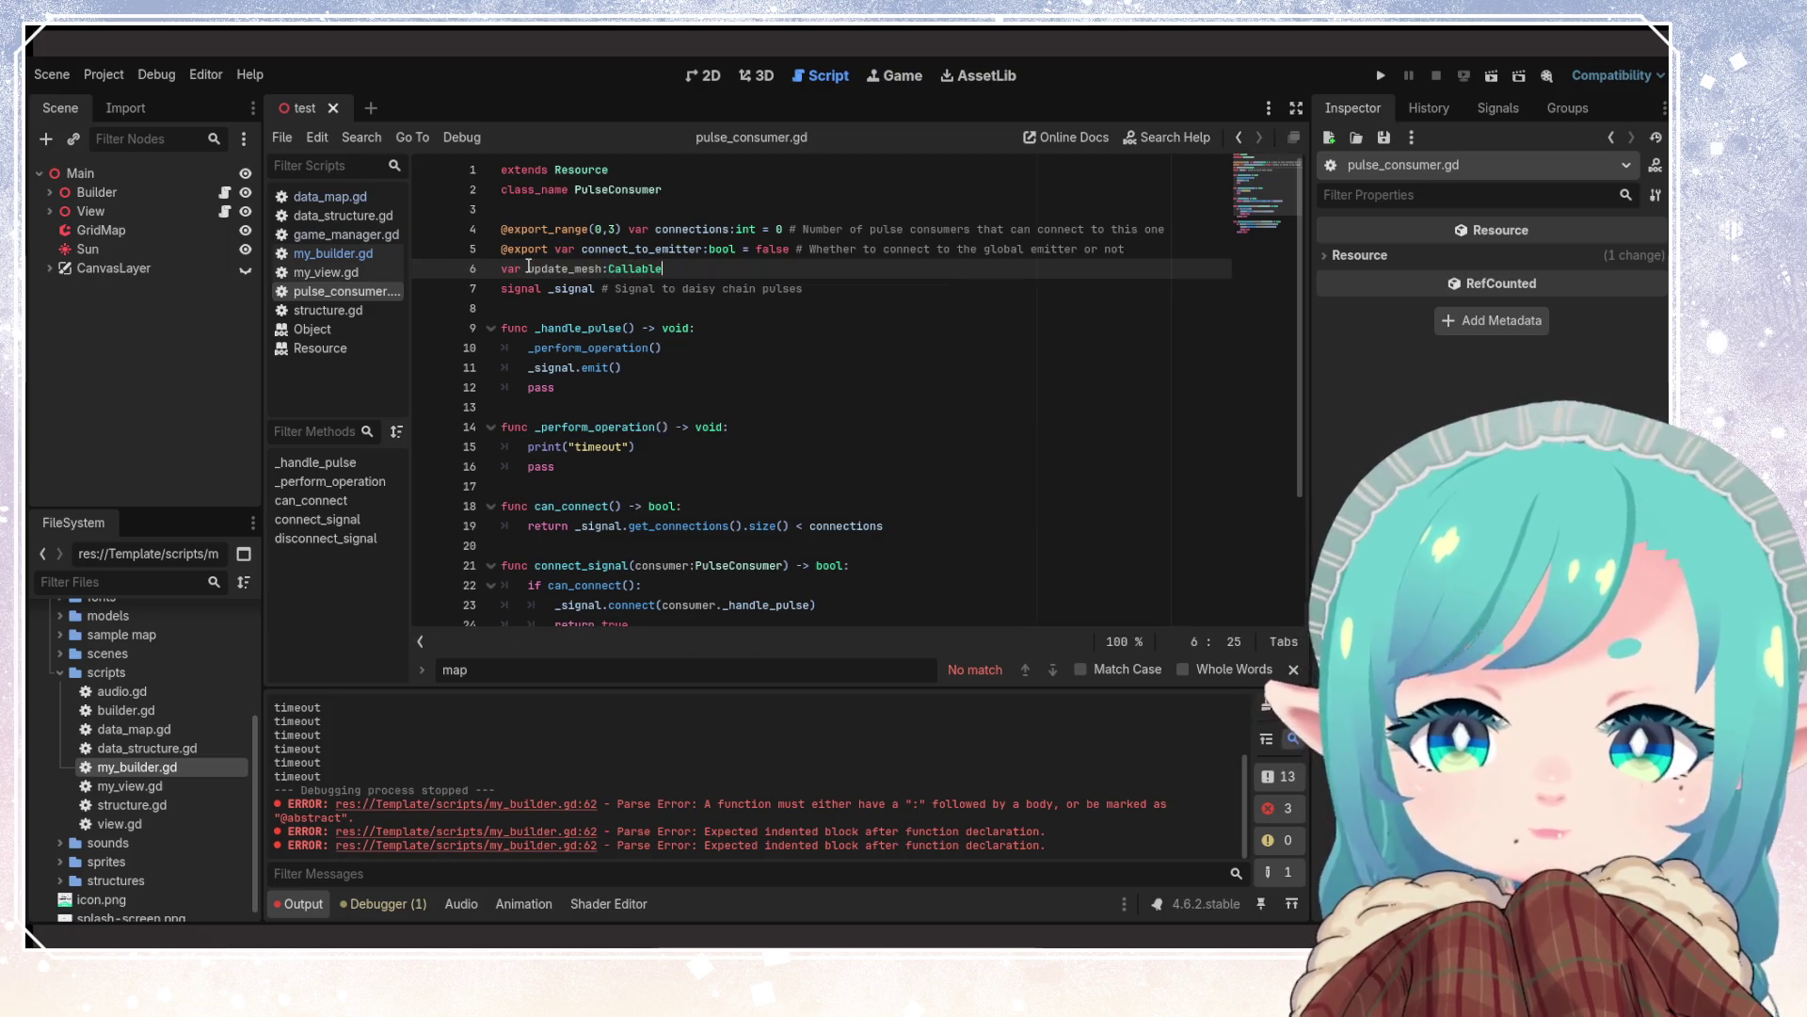
click(312, 251)
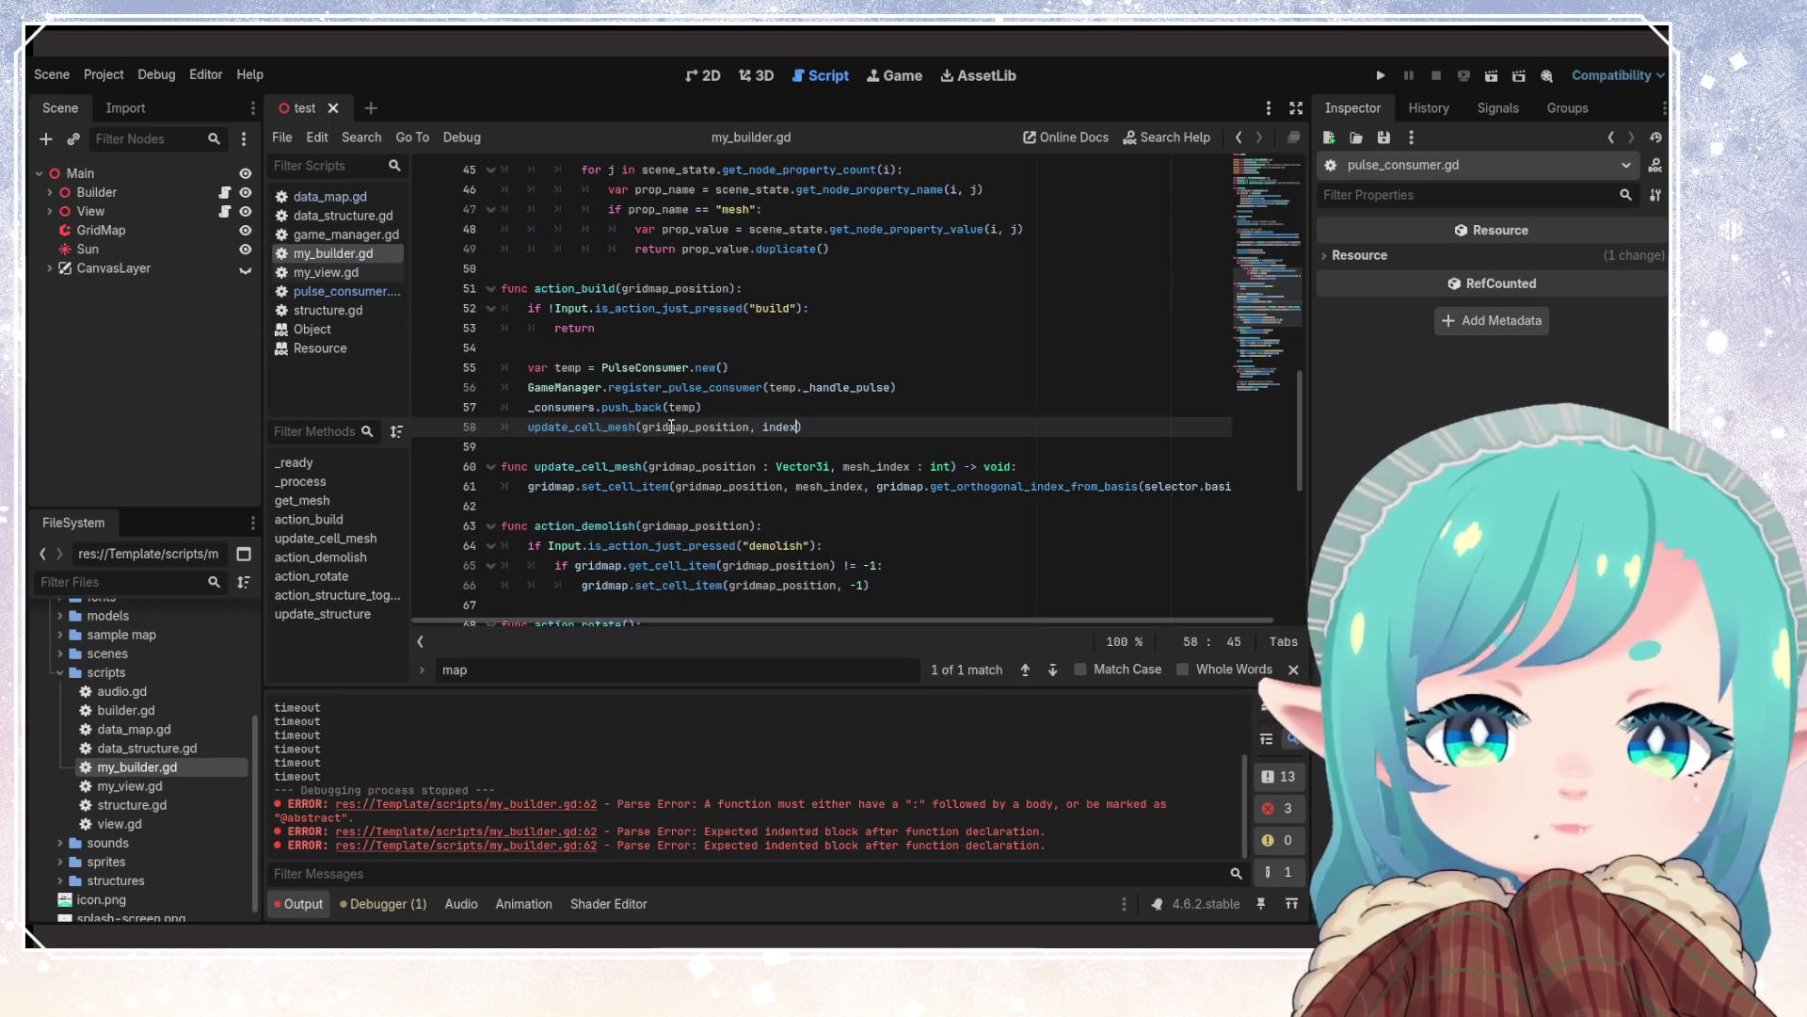
Add line 58 in action_build with temp.update_mesh = update_cell_mesh.bind()
click(735, 410)
key(Return)
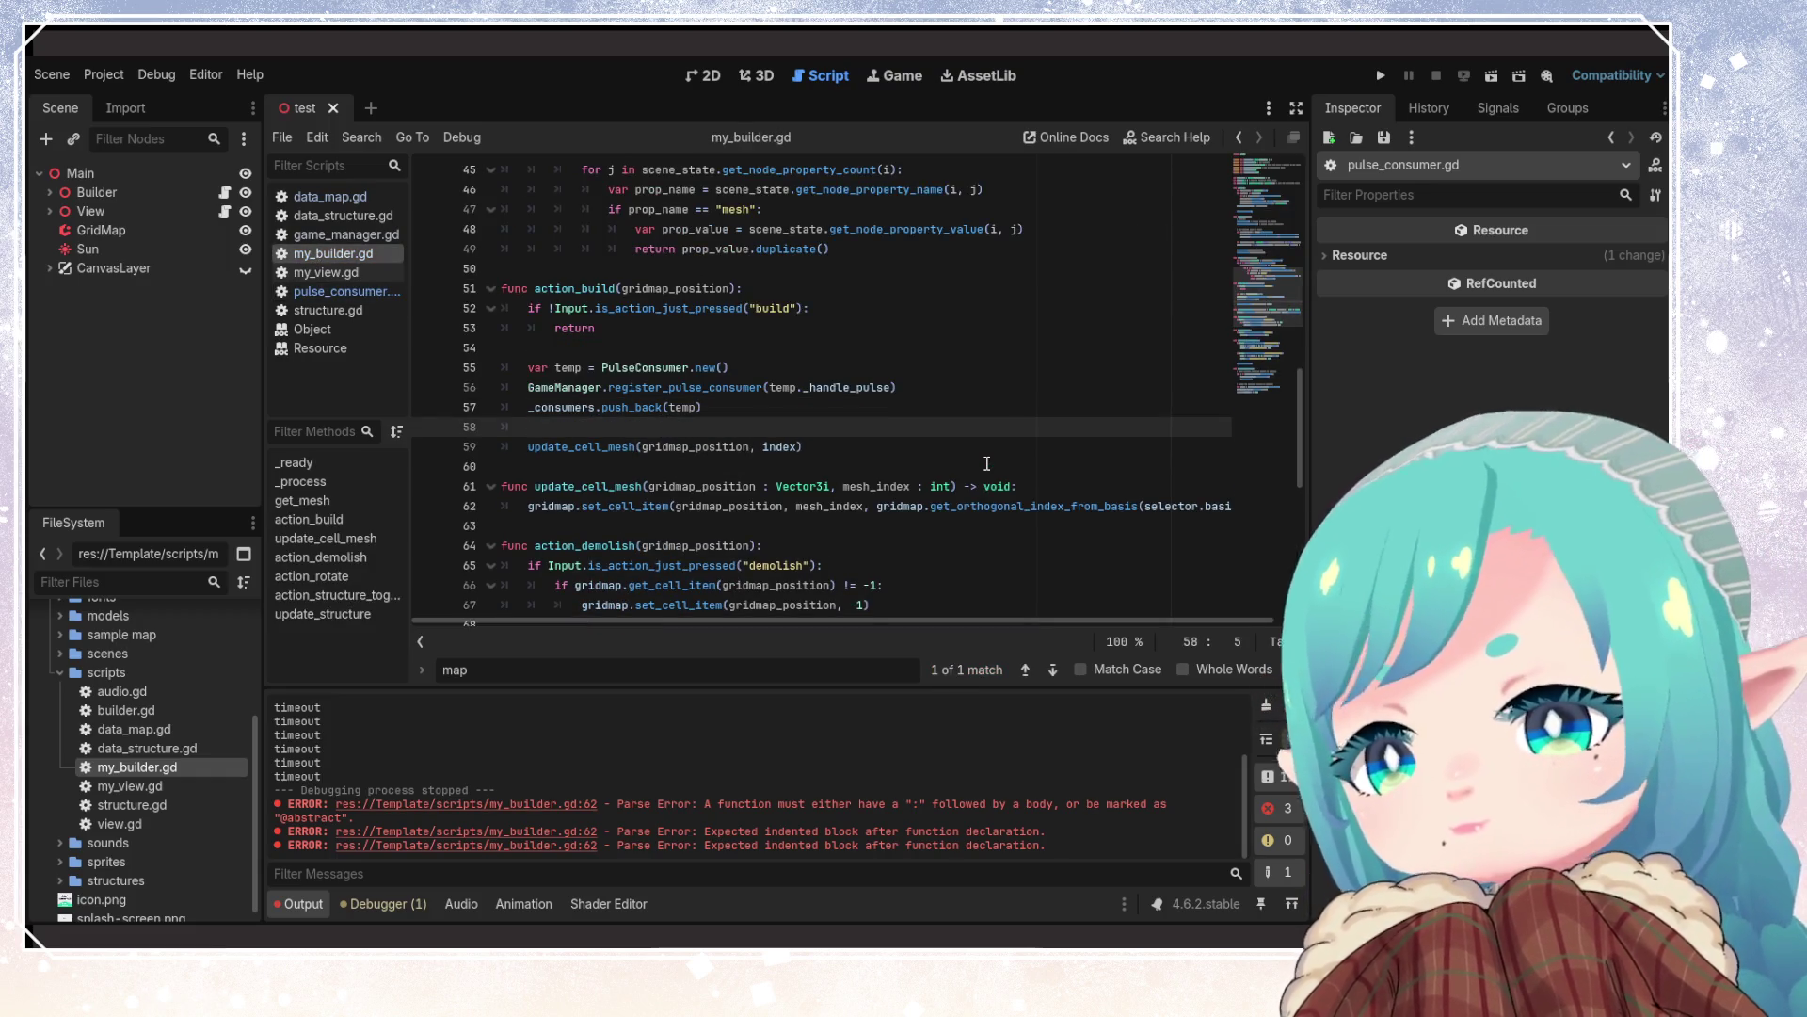
text(update_mesh)
key(ctrl+BackSpace)
text(emp.update_mesh)
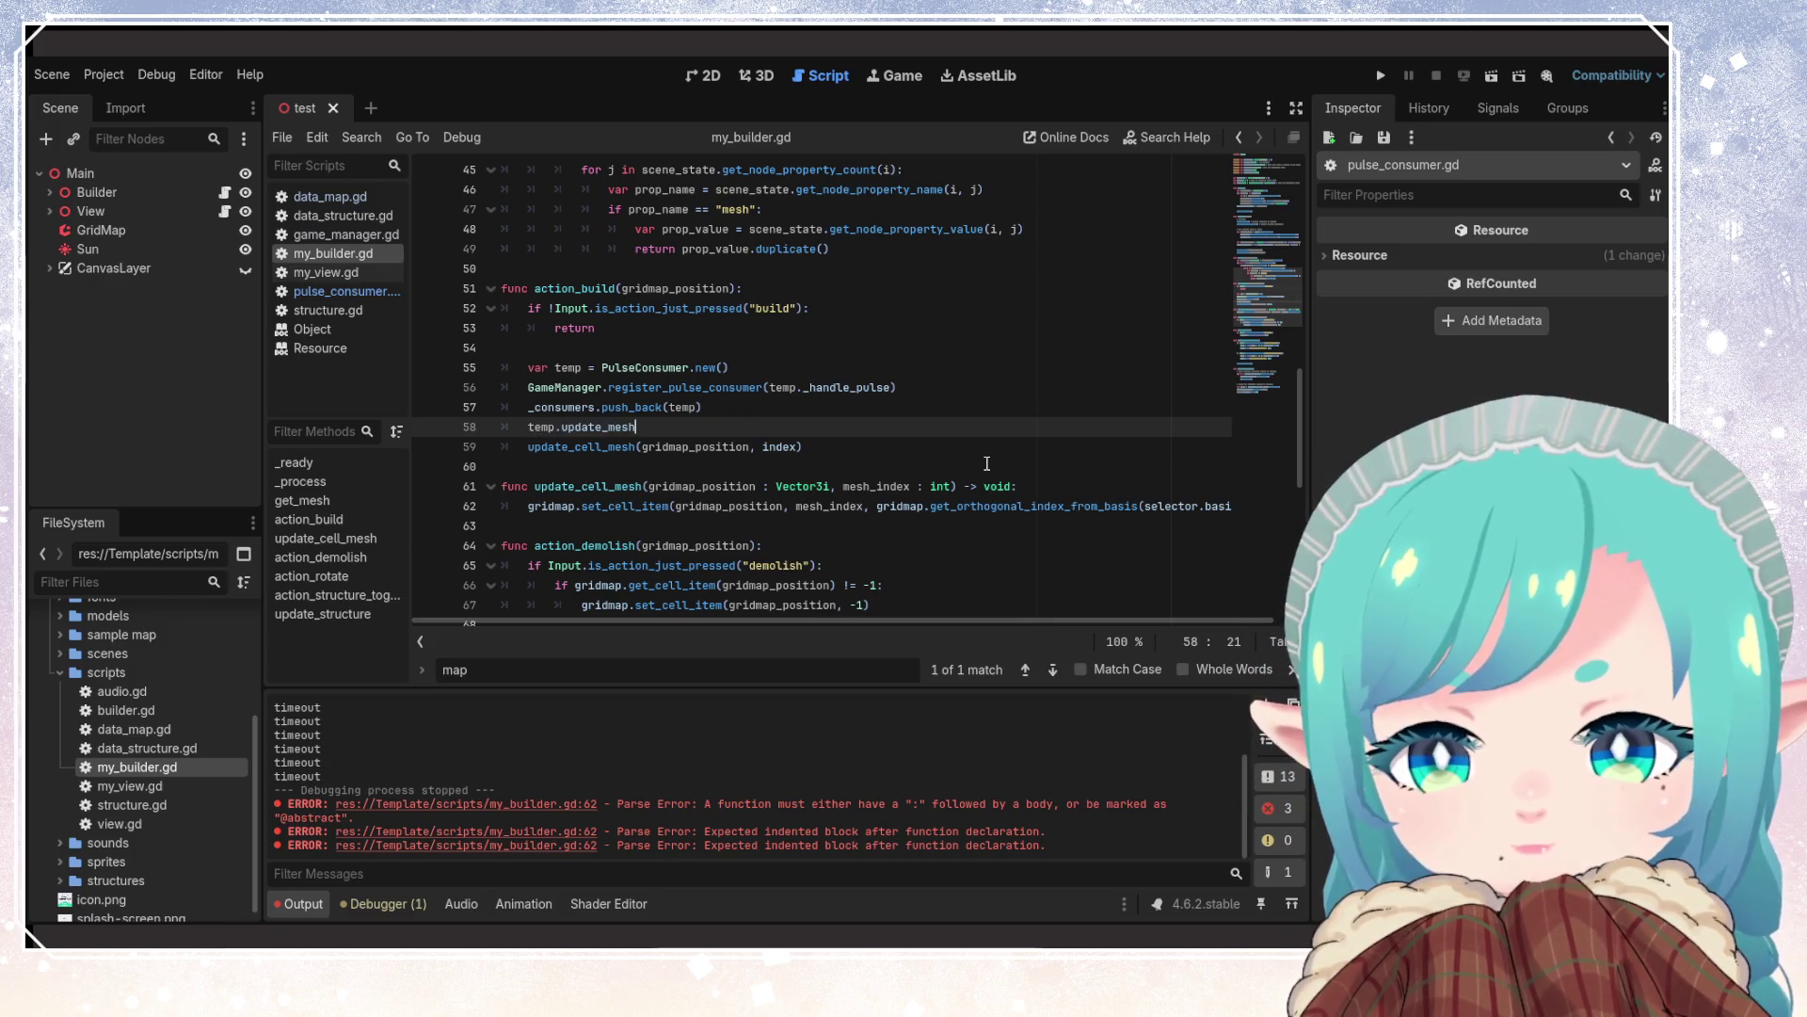
text( = )
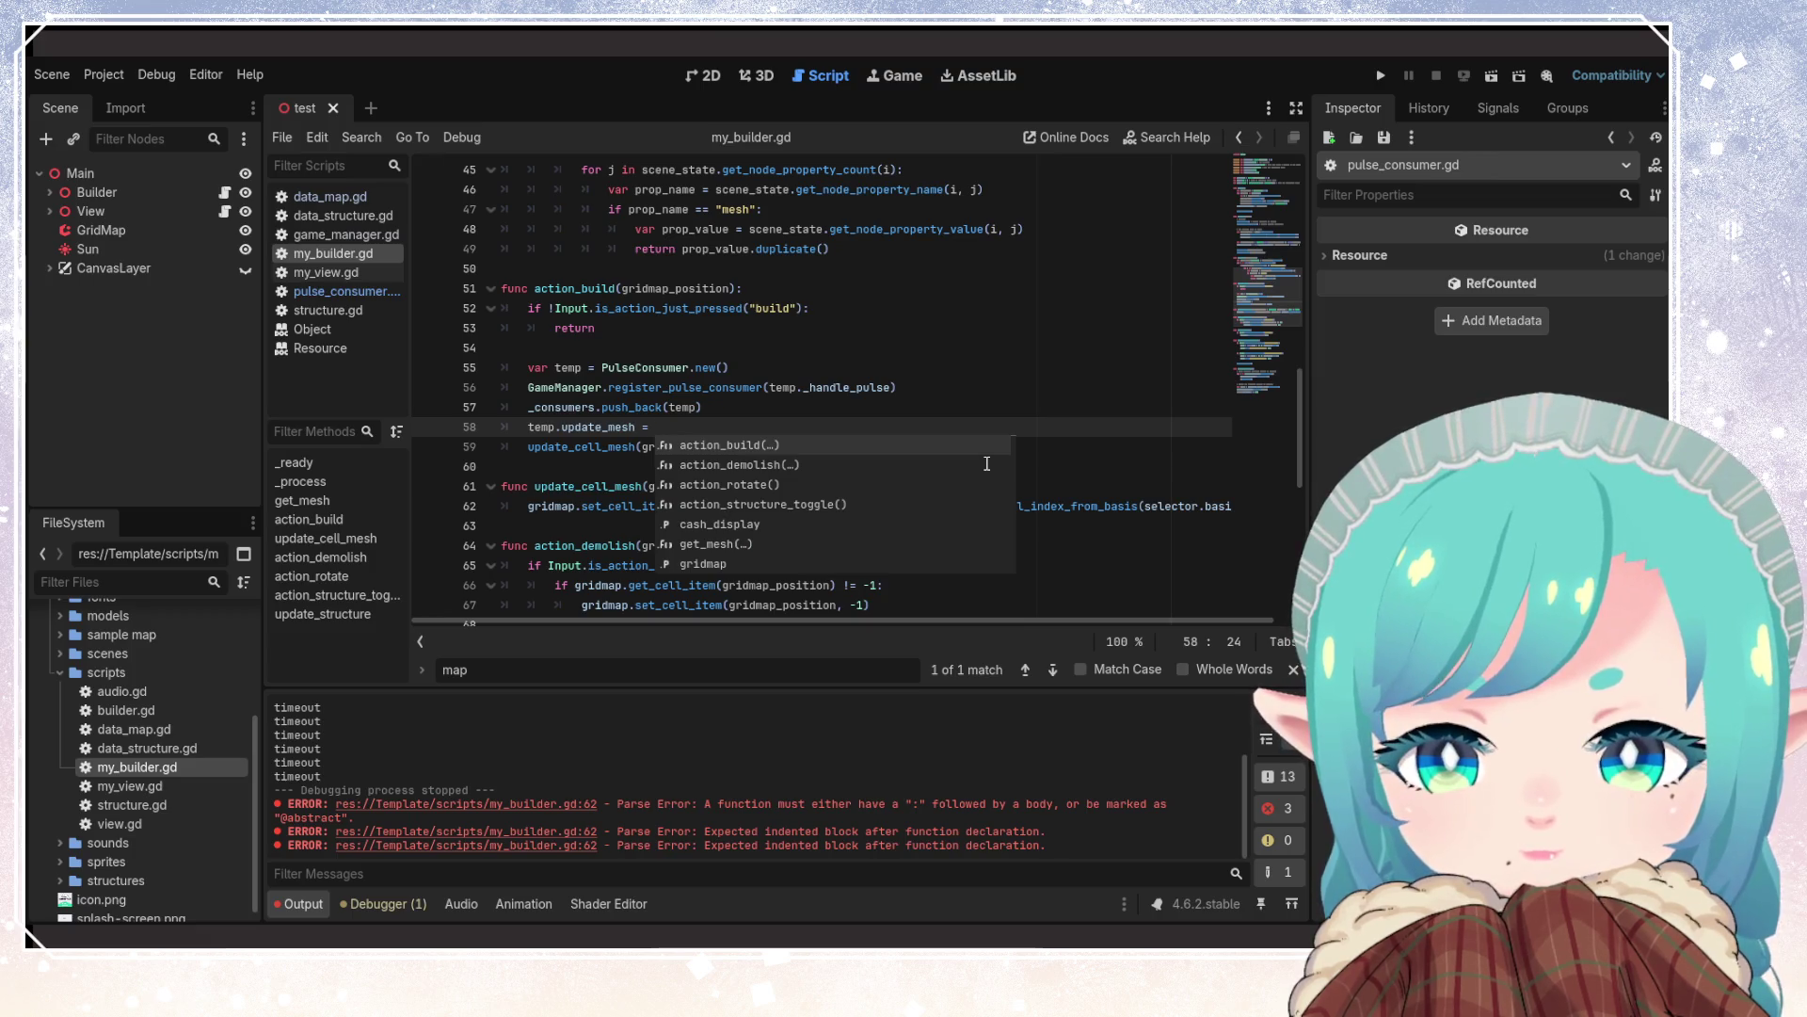
text(update_c)
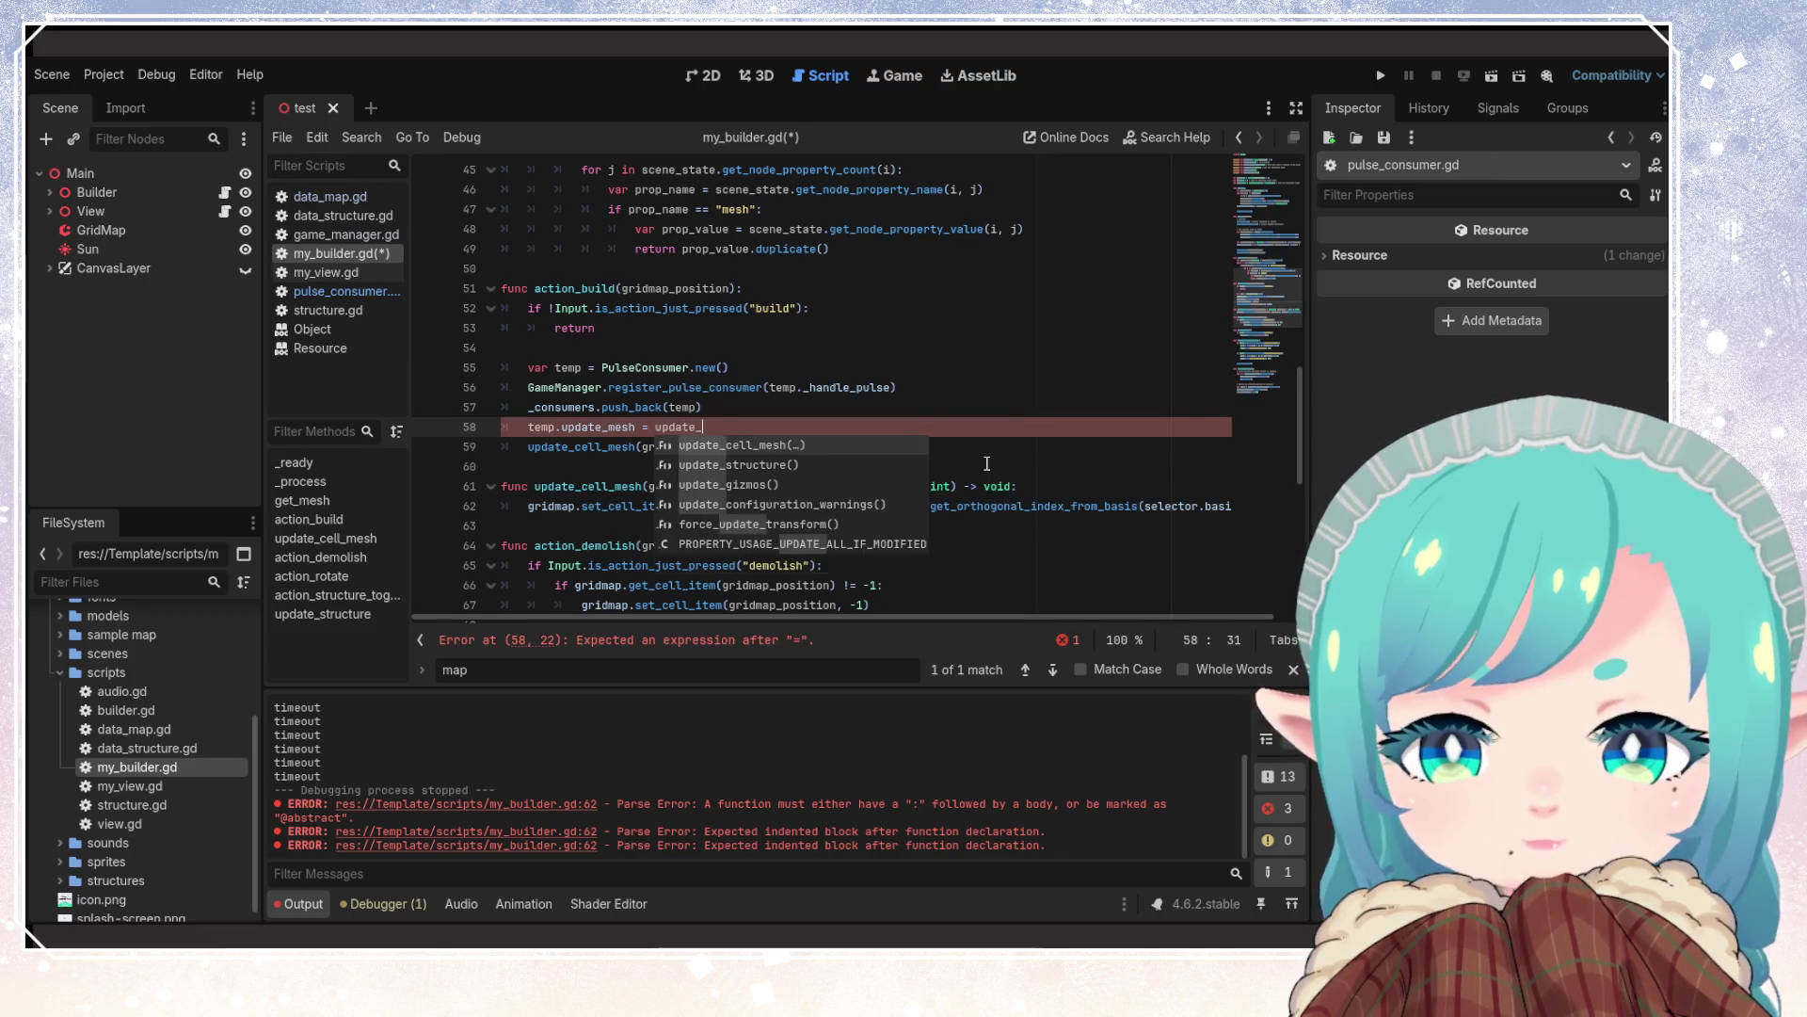
key(Return)
key(BackSpace)
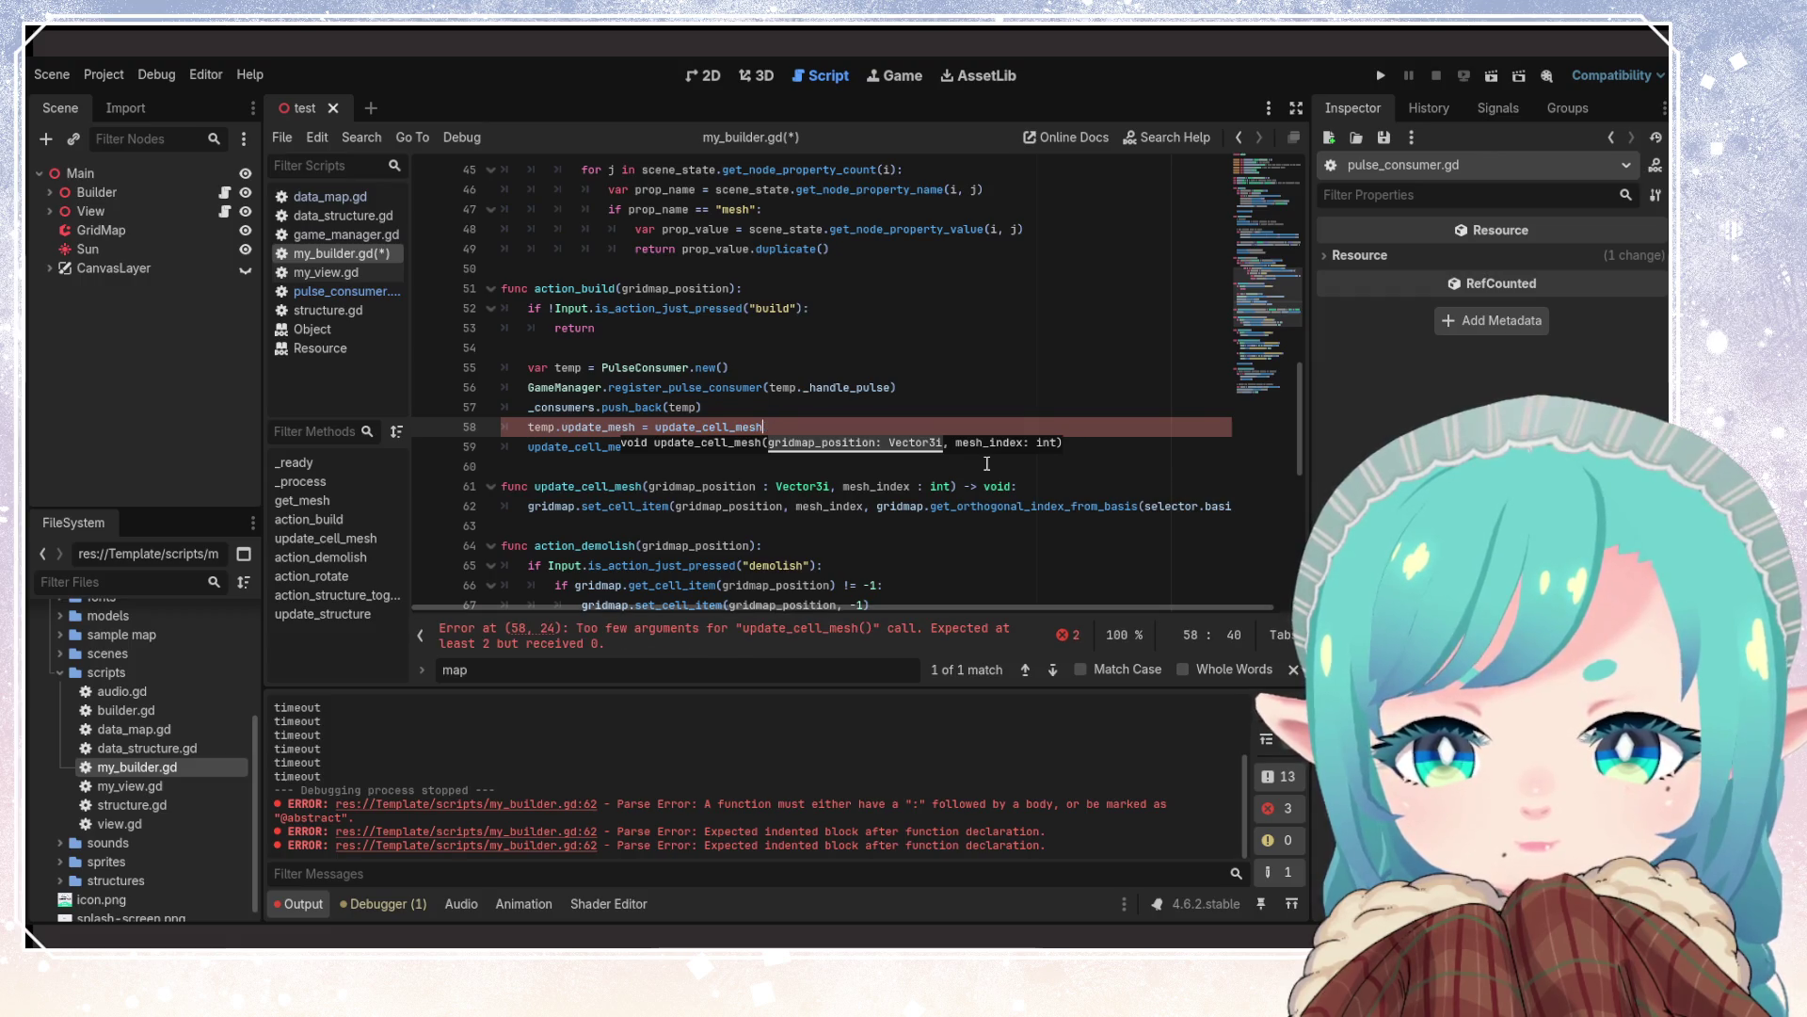
text(.bind()
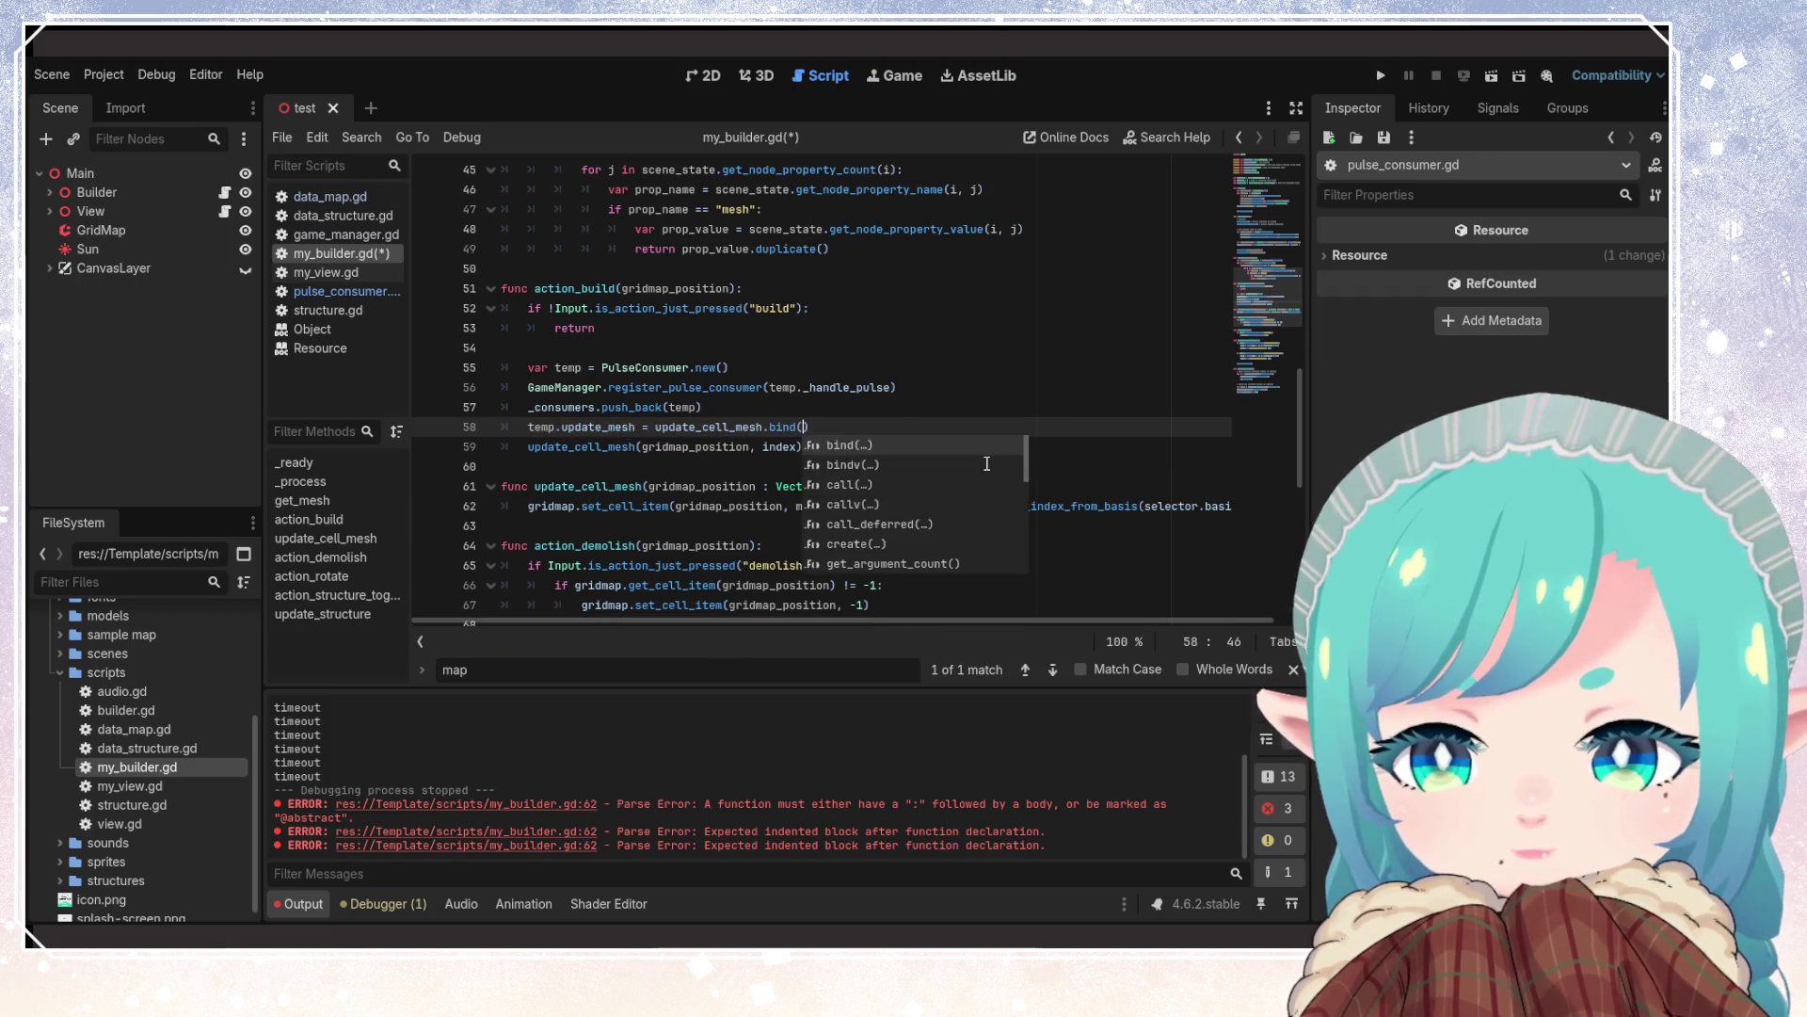
key(Return)
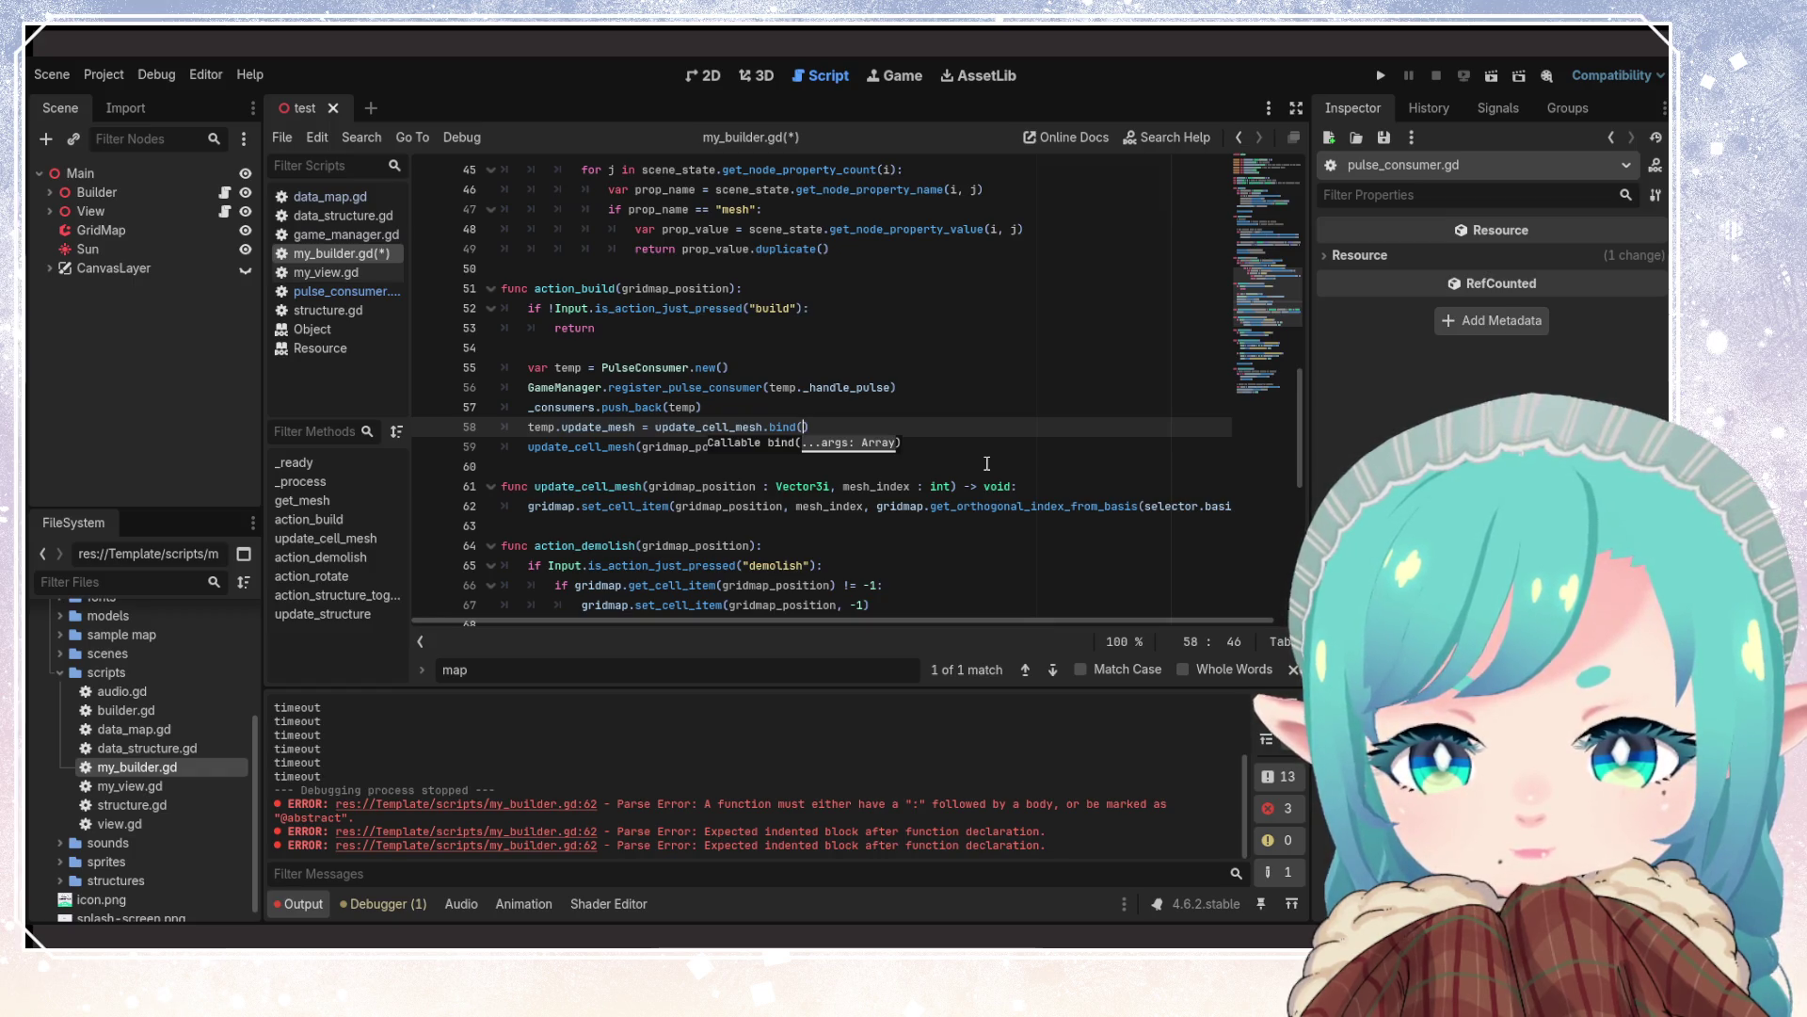
Bind gridmap_position as the argument, save my_builder.gd, and switch to game_manager.gd
double_click(692, 446)
key(ctrl+c)
click(808, 427)
key(ctrl+v)
click(924, 425)
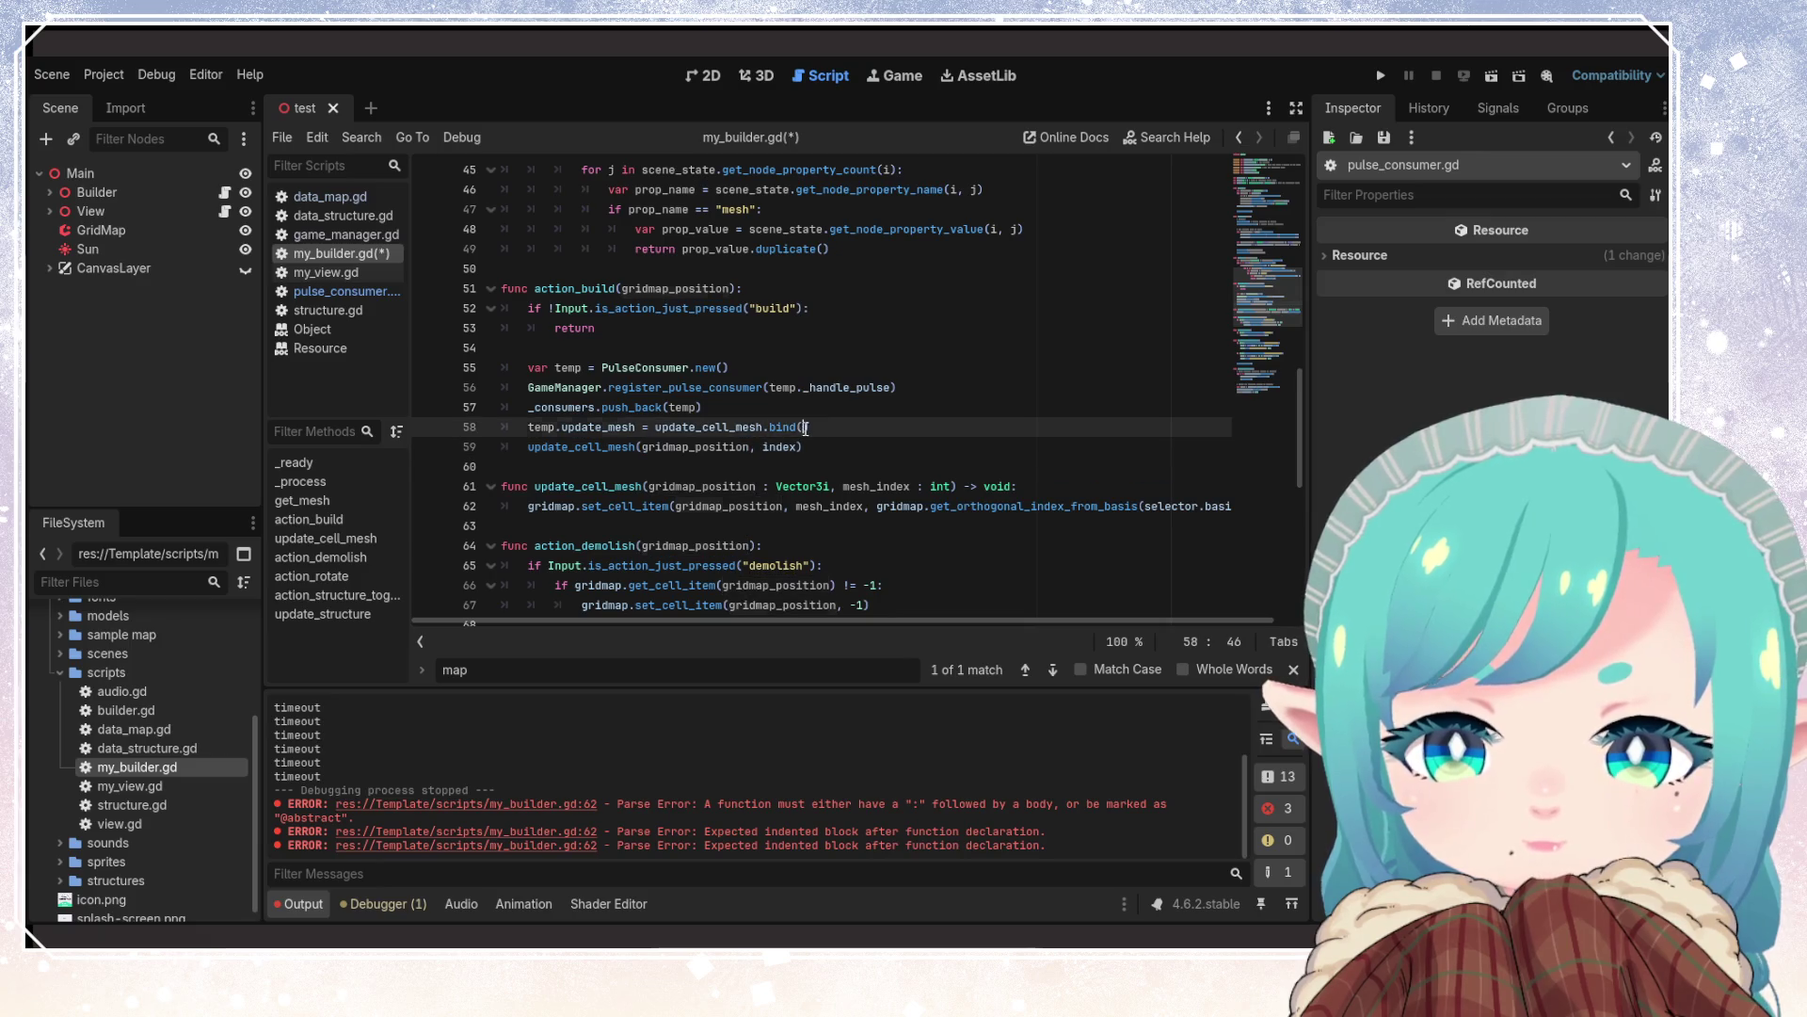
text(gridmap_position)
key(ctrl+s)
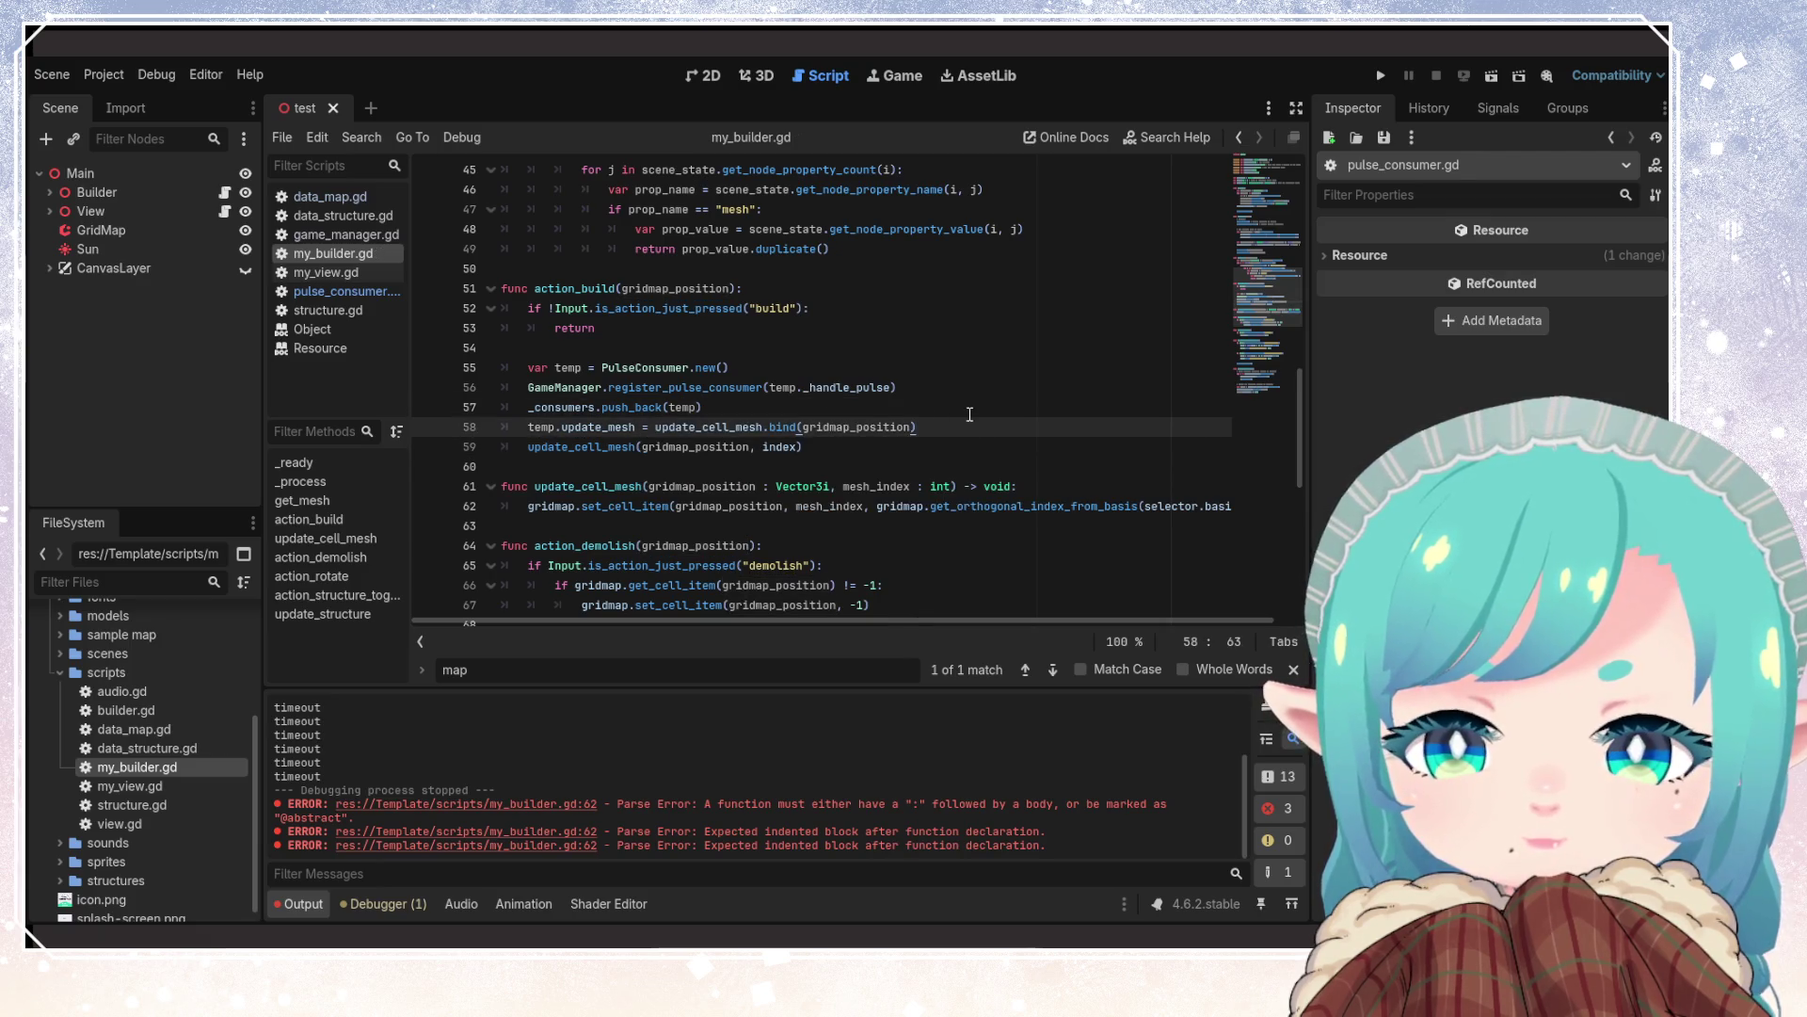
double_click(634, 427)
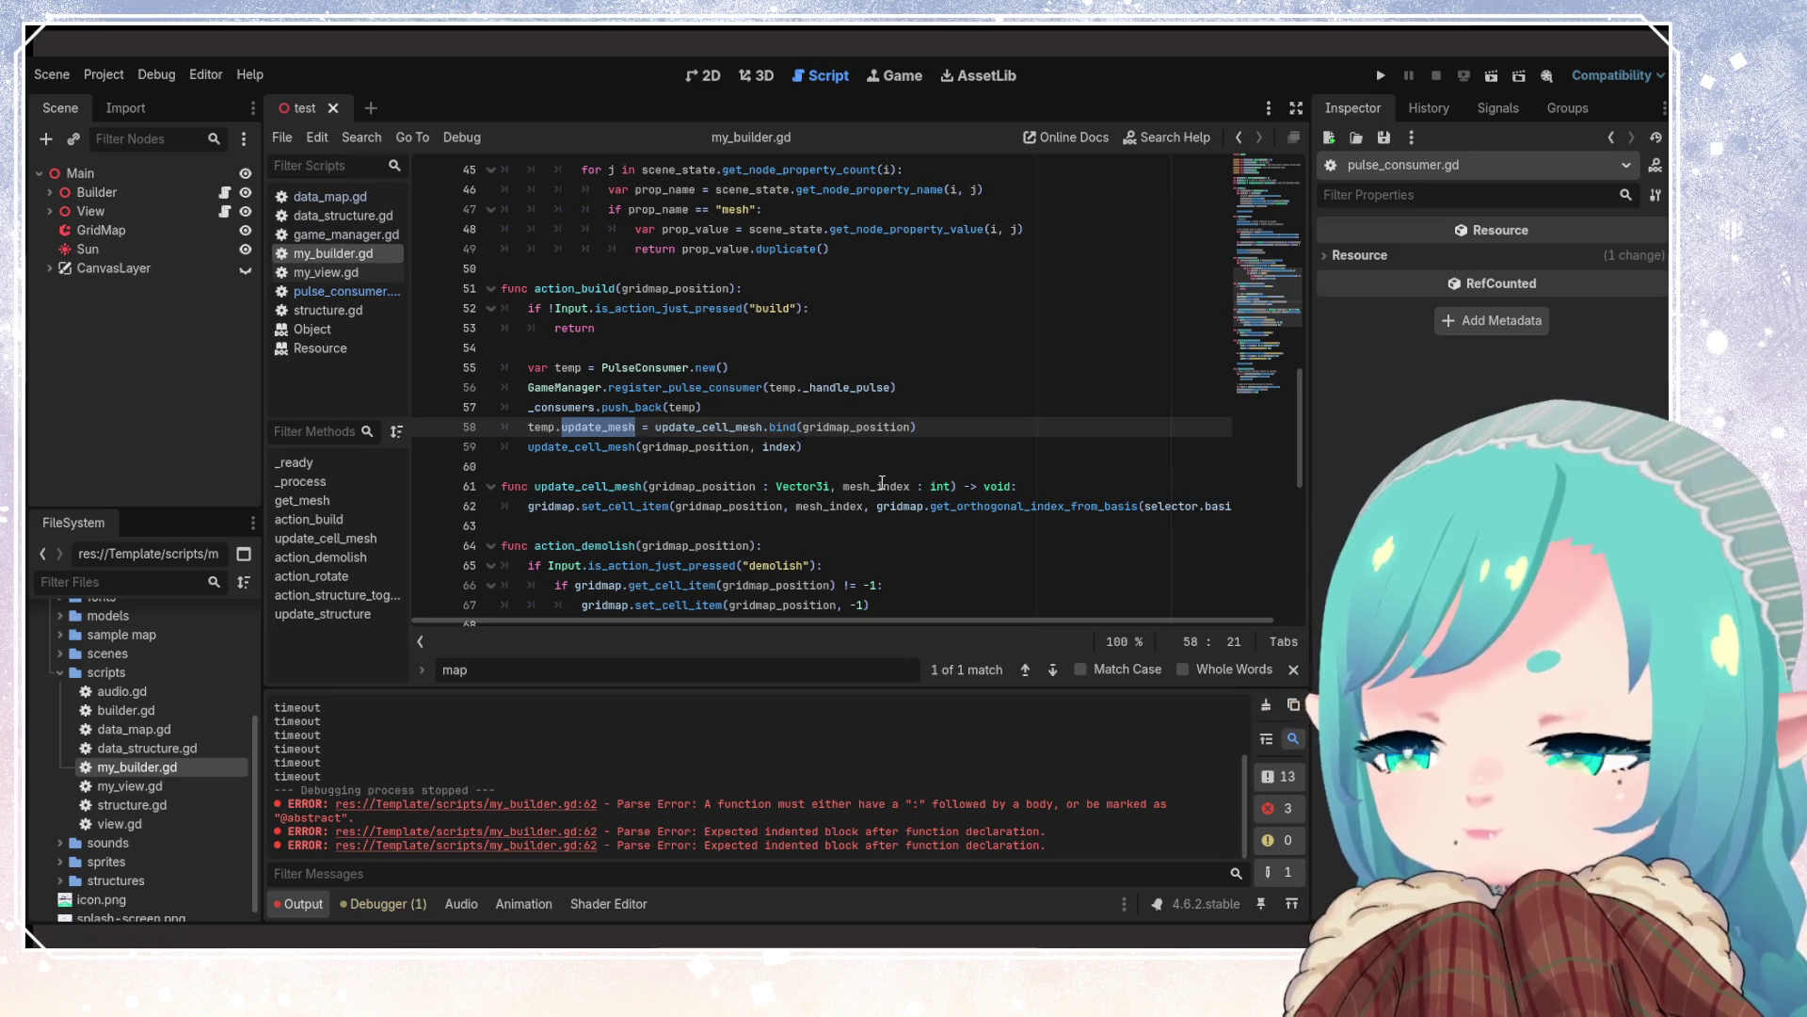
click(342, 235)
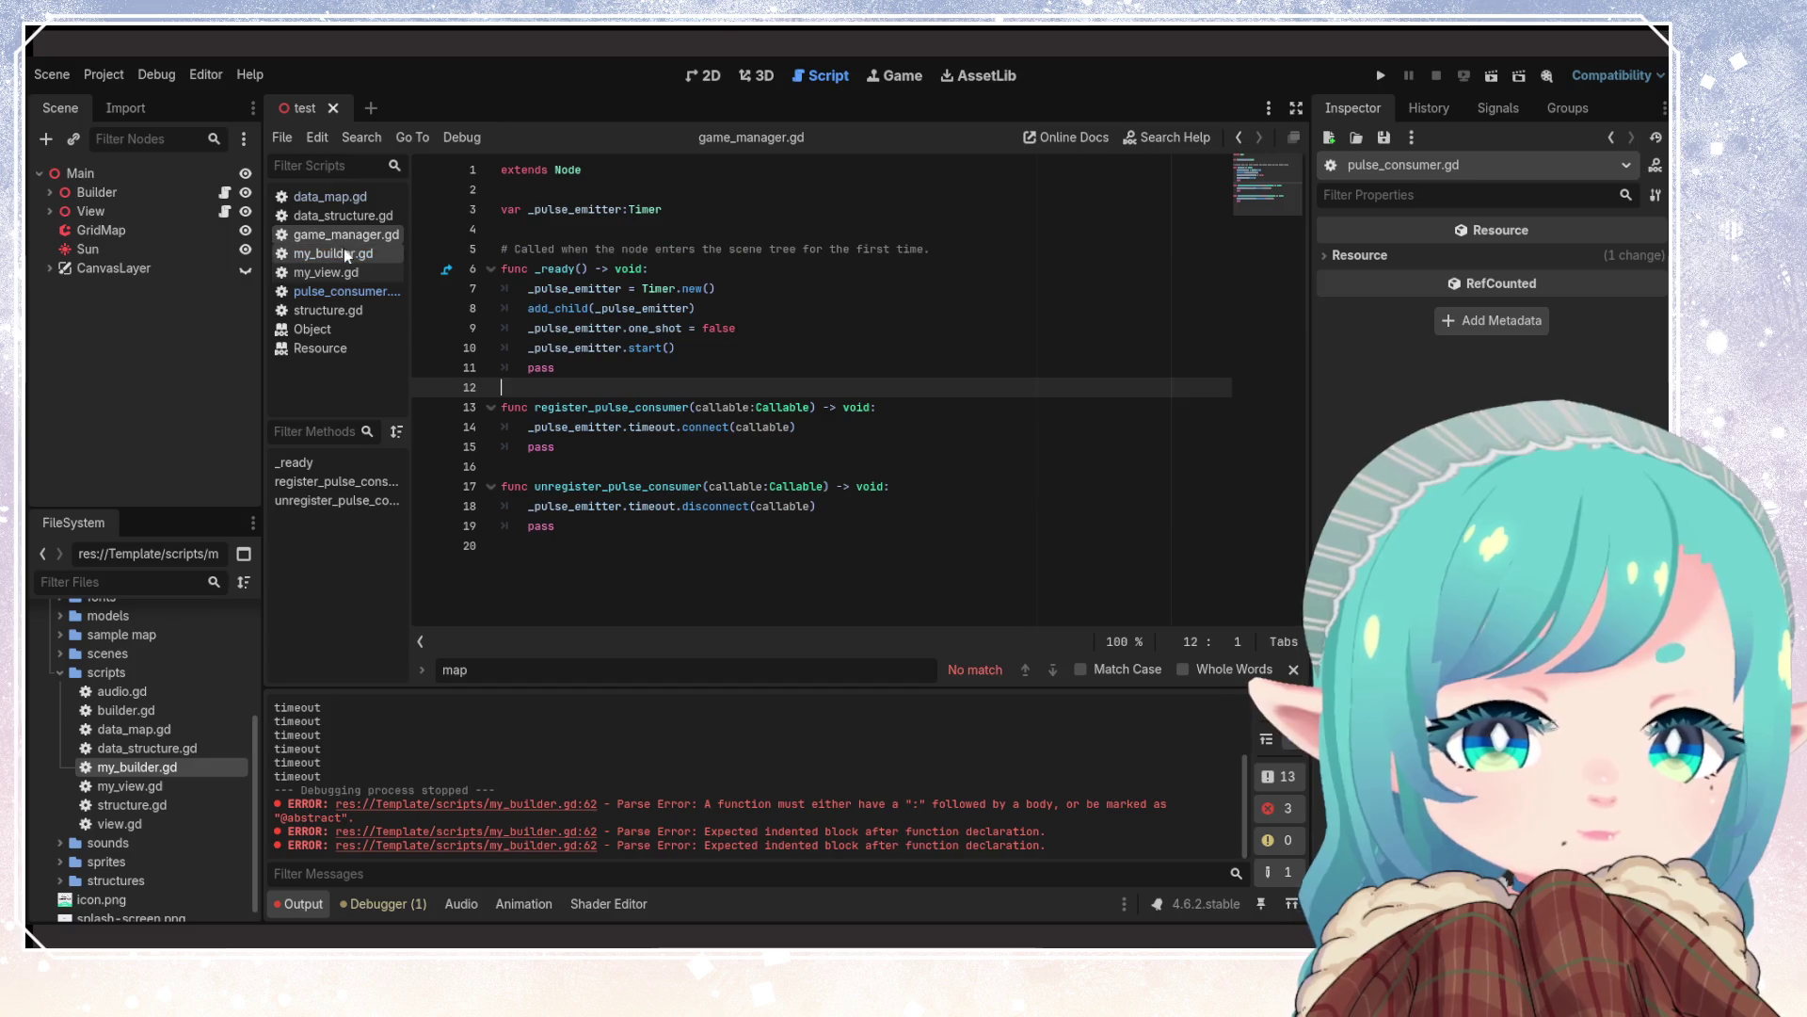
In pulse_consumer.gd, give update_mesh a '= null' default on line 6 and save
click(342, 252)
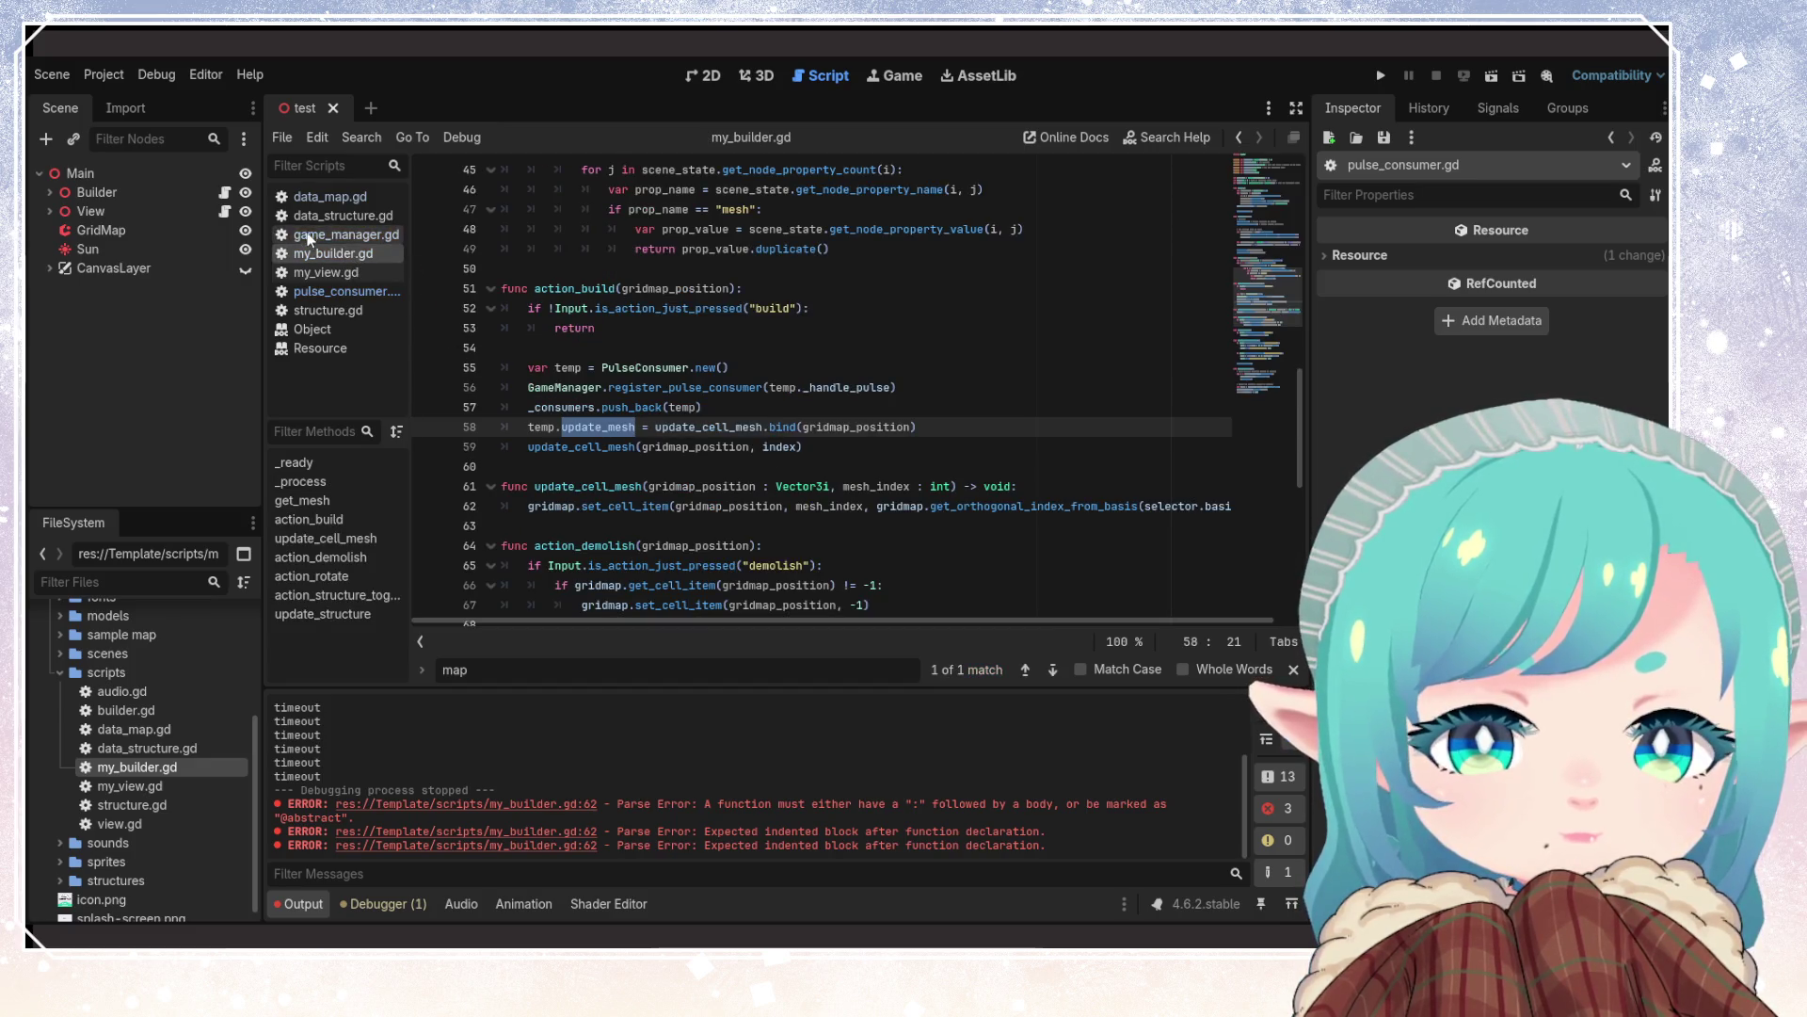
click(331, 287)
click(570, 270)
click(701, 407)
click(666, 268)
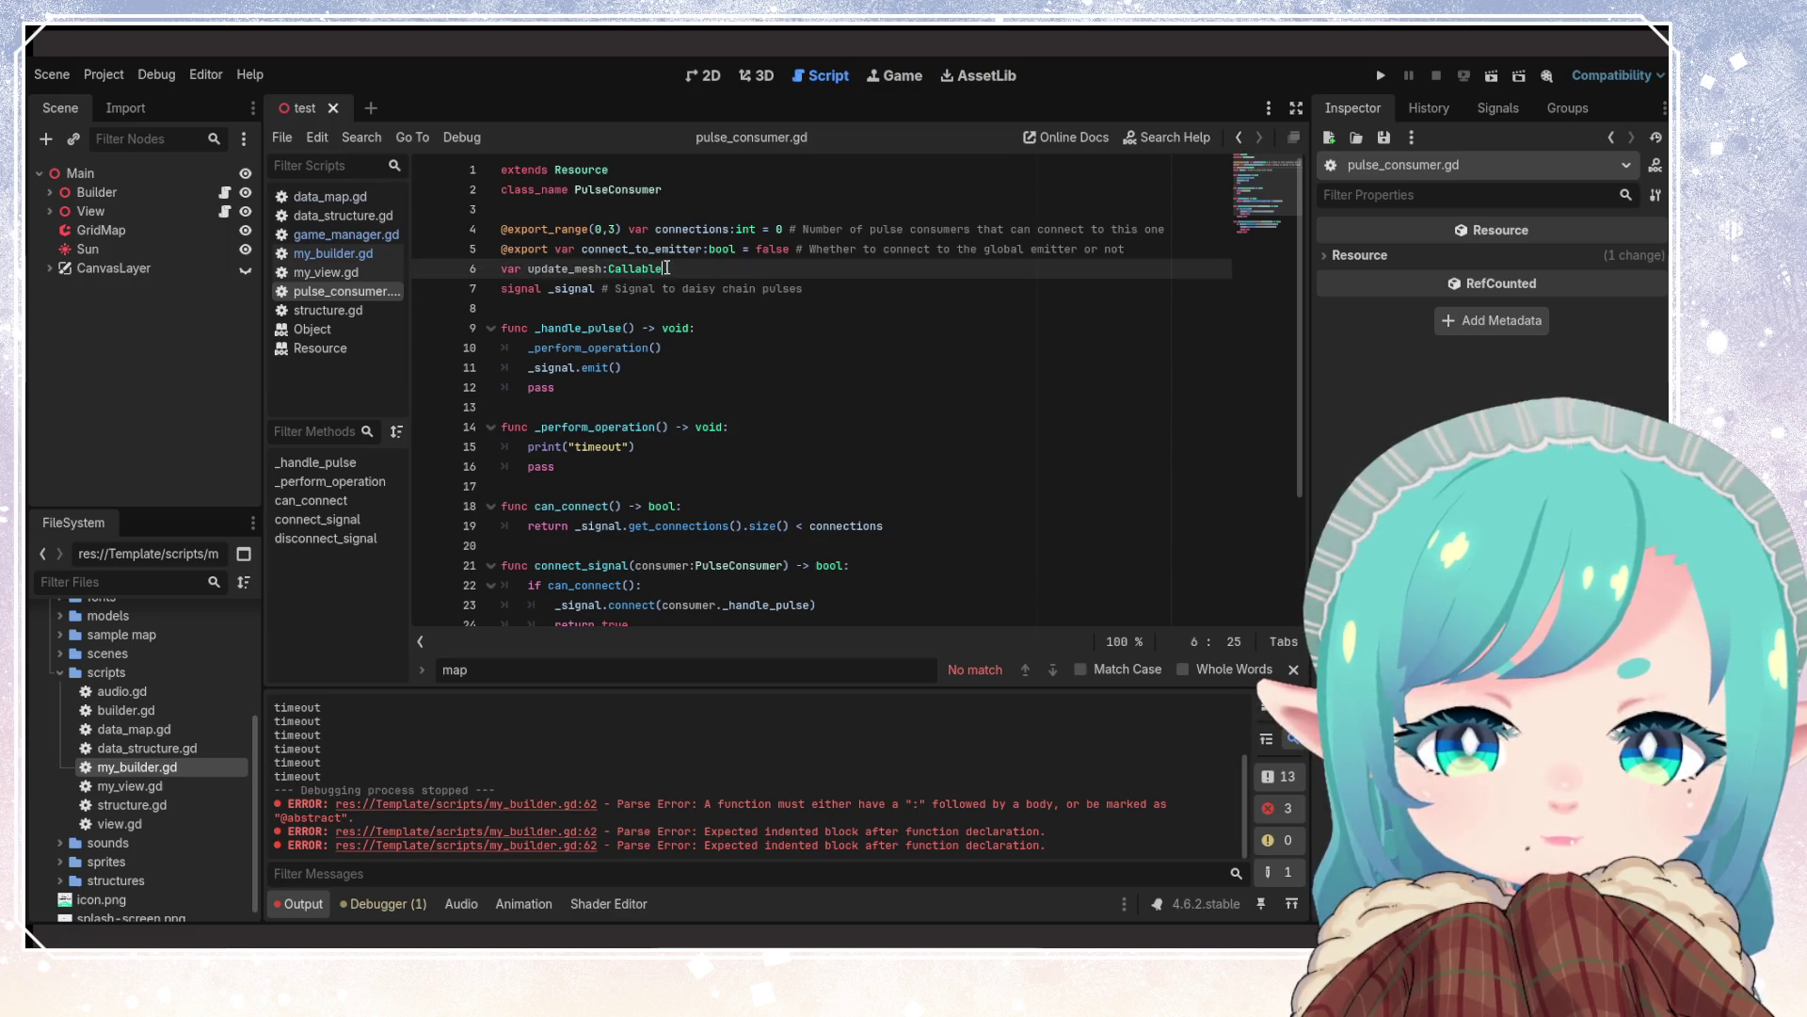
text(= null)
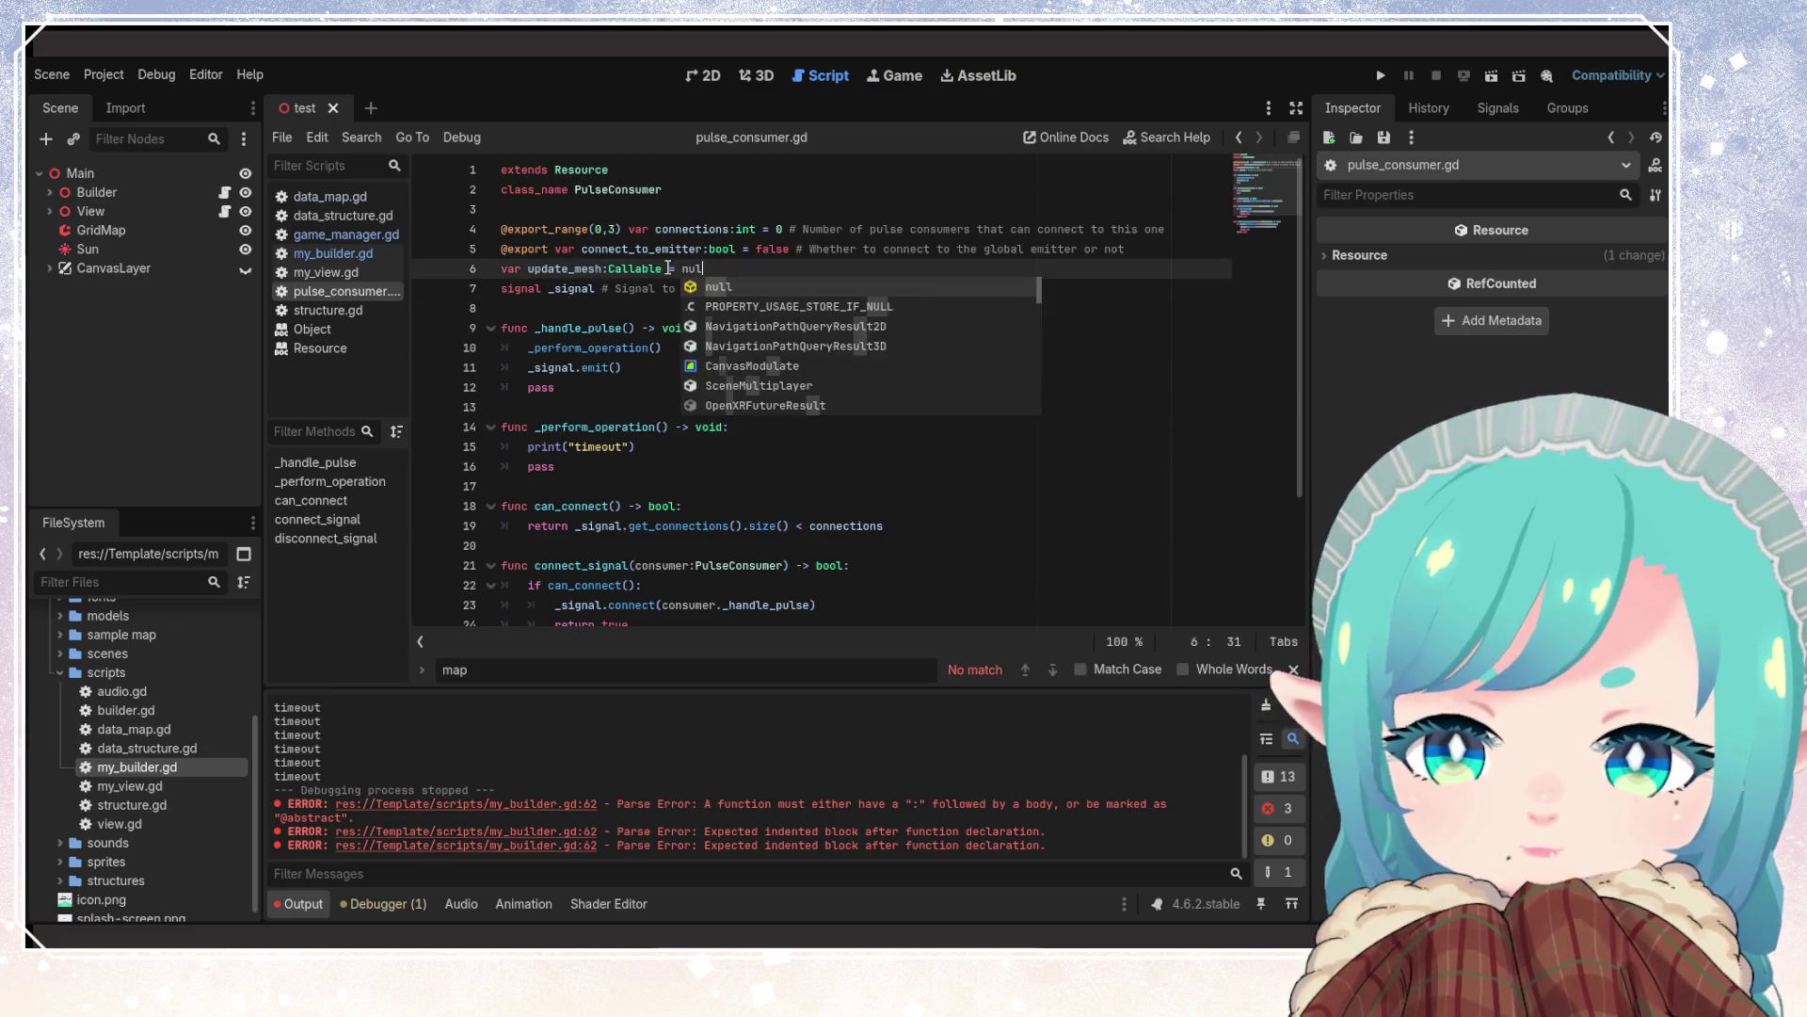
key(ctrl+s)
Inspect the update_mesh declaration's Callable documentation and null-assignment error, placing the caret at the null default
double_click(555, 270)
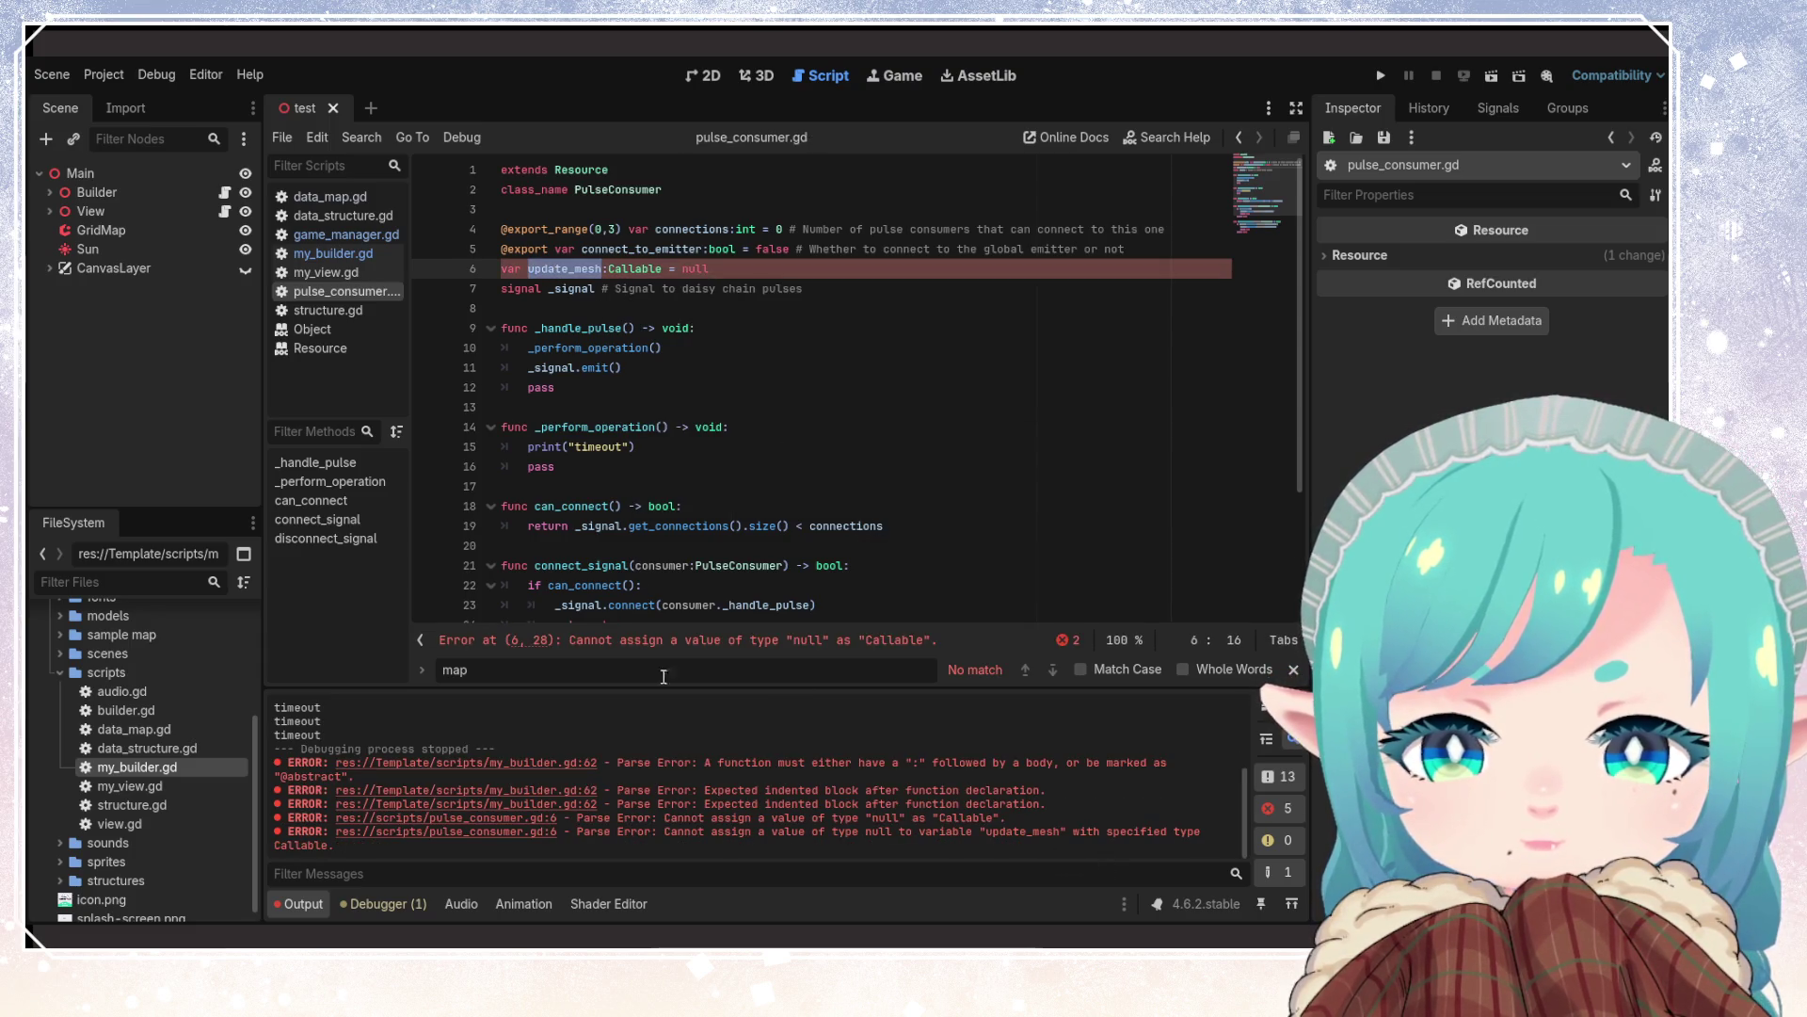
click(659, 387)
mouse_move(647, 268)
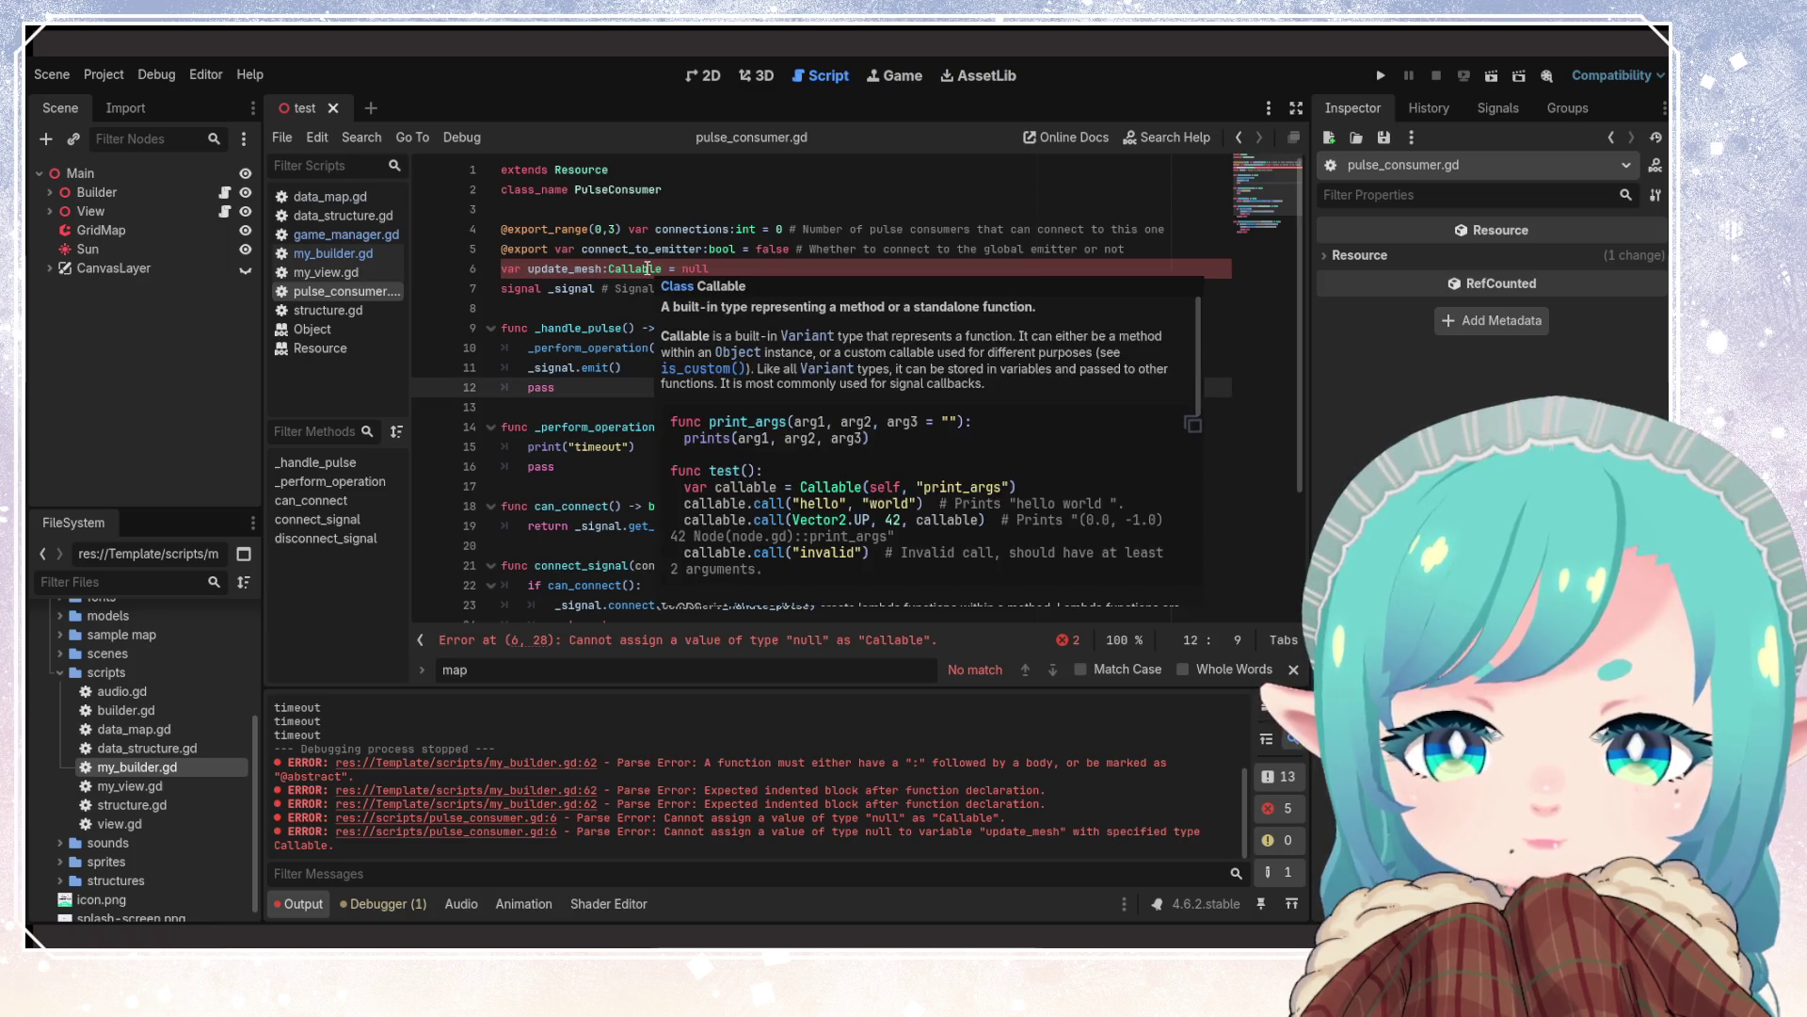
scroll(819, 475, down, 1)
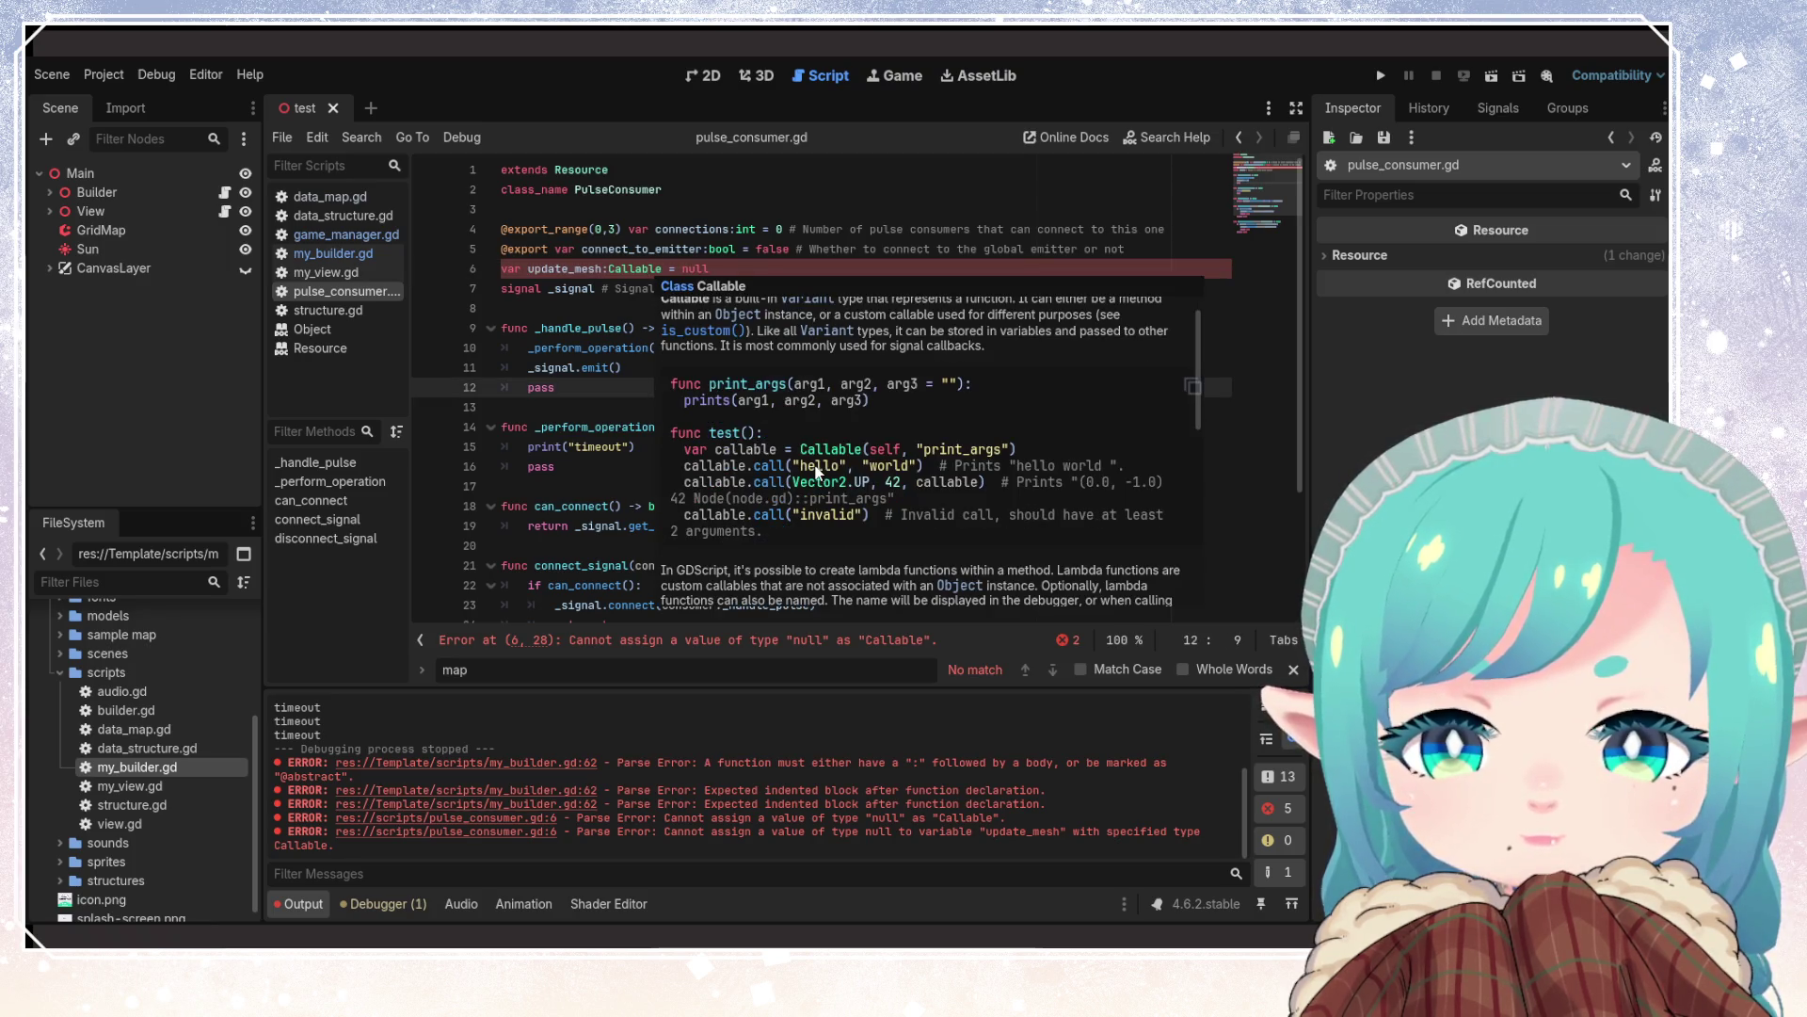
scroll(844, 518, up, 1)
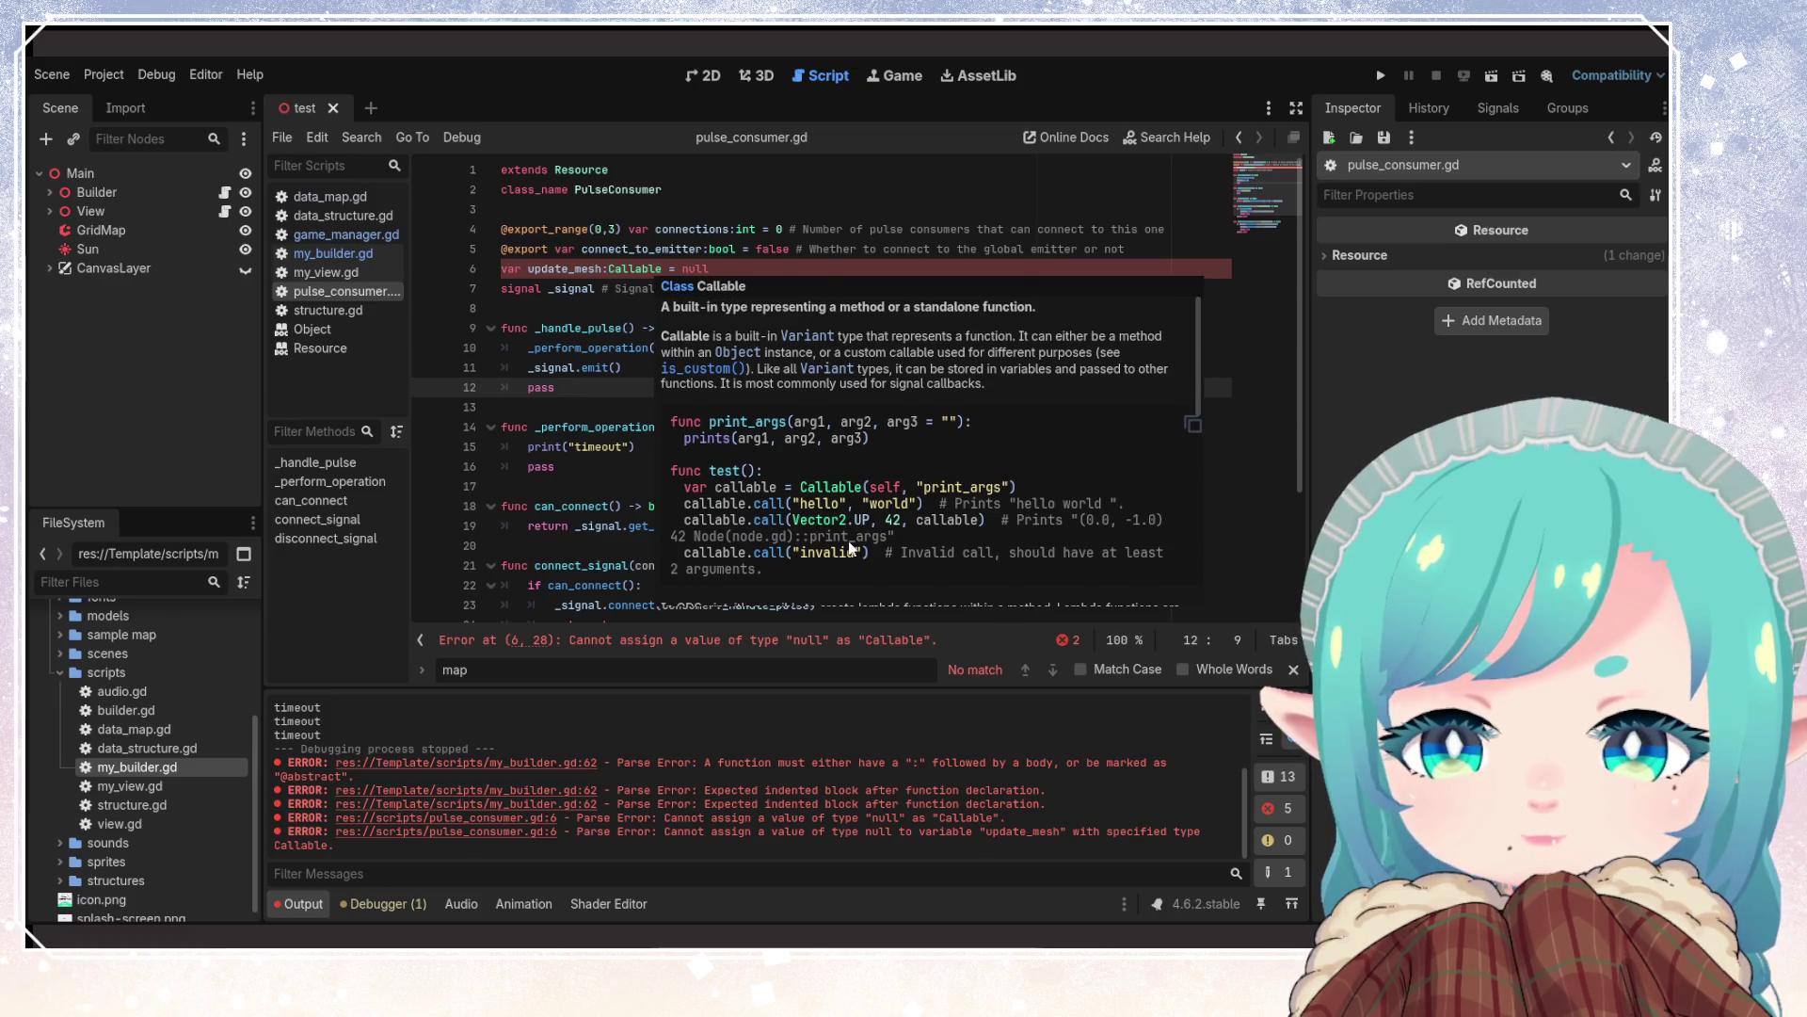
scroll(849, 544, down, 3)
scroll(849, 544, up, 3)
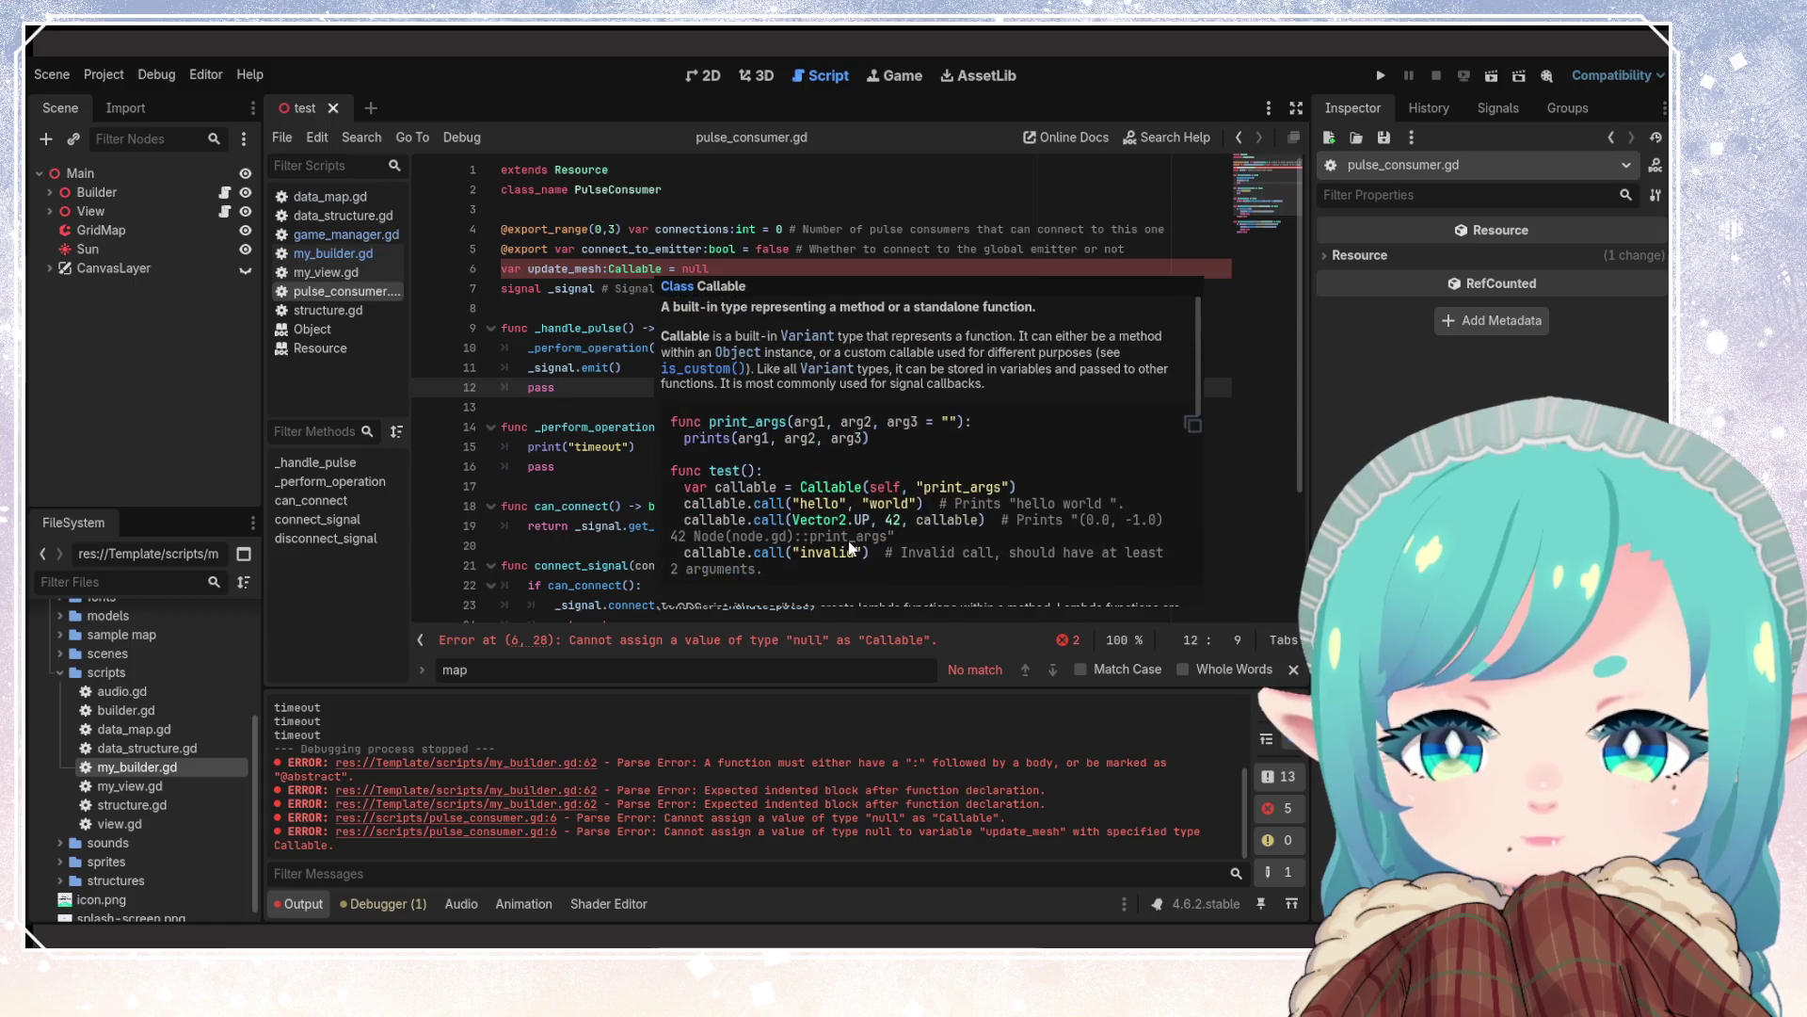
scroll(850, 548, down, 10)
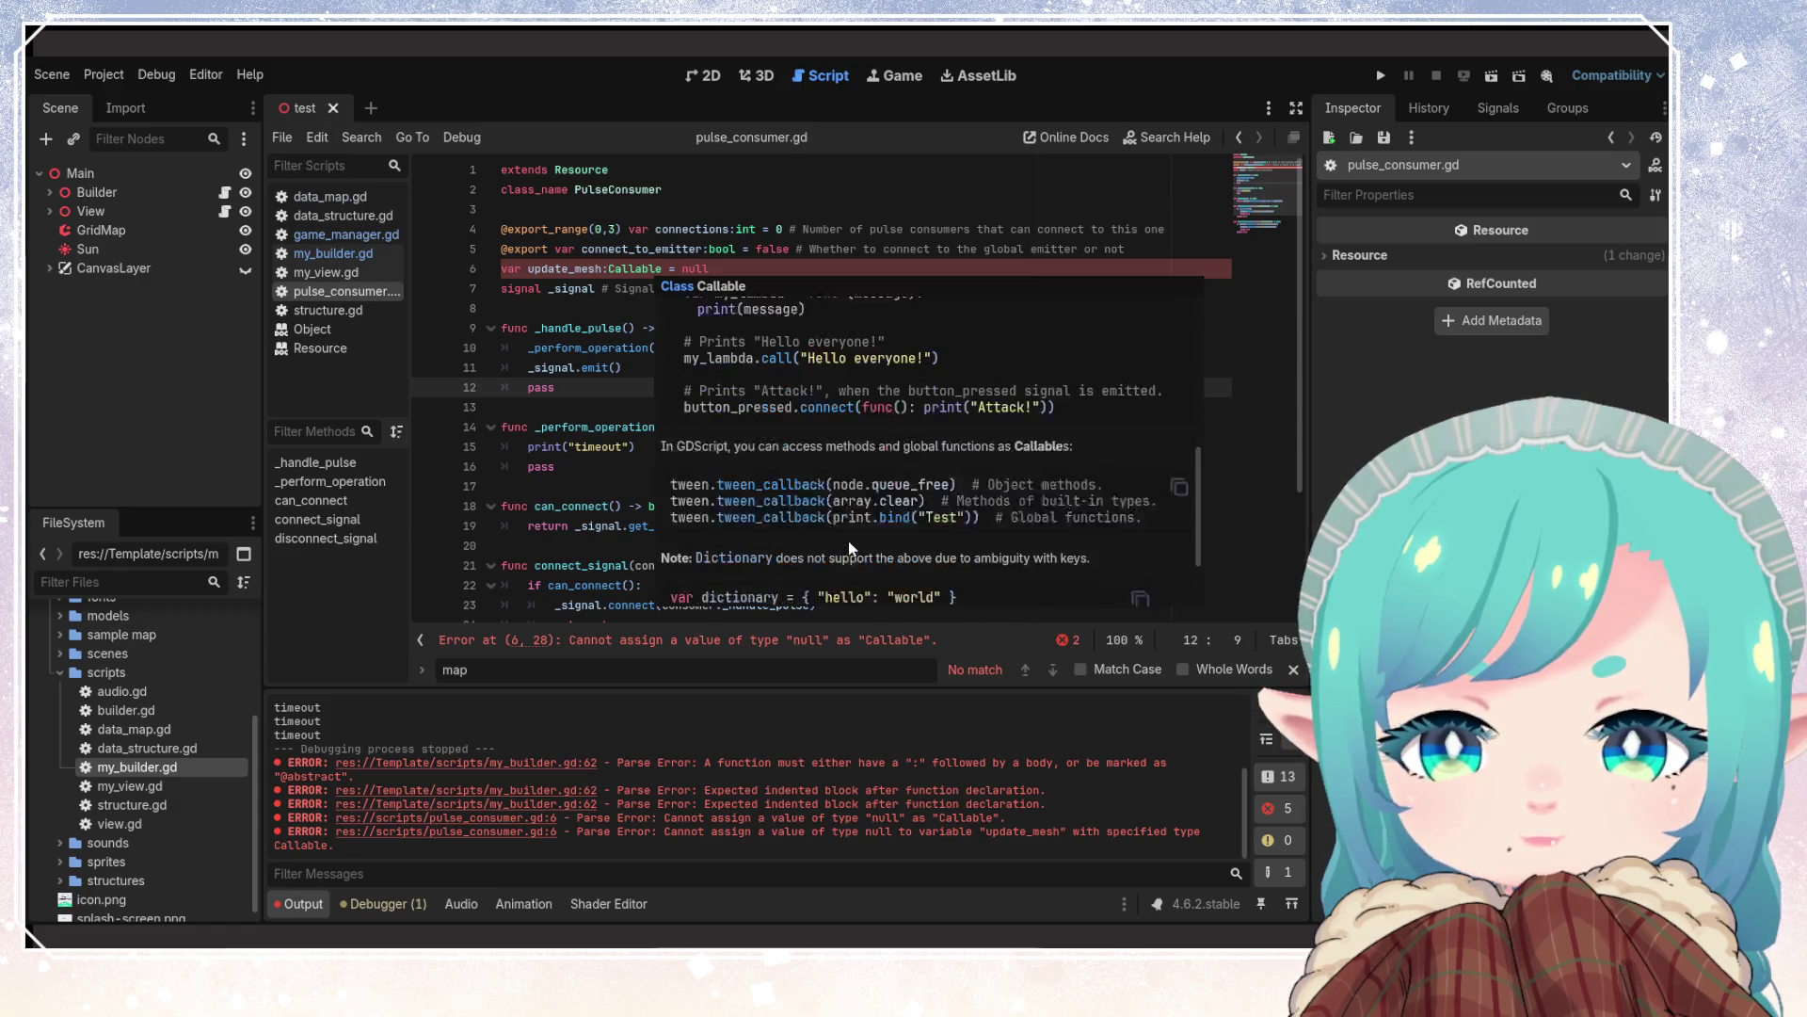
click(686, 268)
Remove the '= null' default from update_mesh and open a blank line below print("timeout")
key(Delete)
key(Delete)
key(Delete)
key(BackSpace)
key(BackSpace)
key(BackSpace)
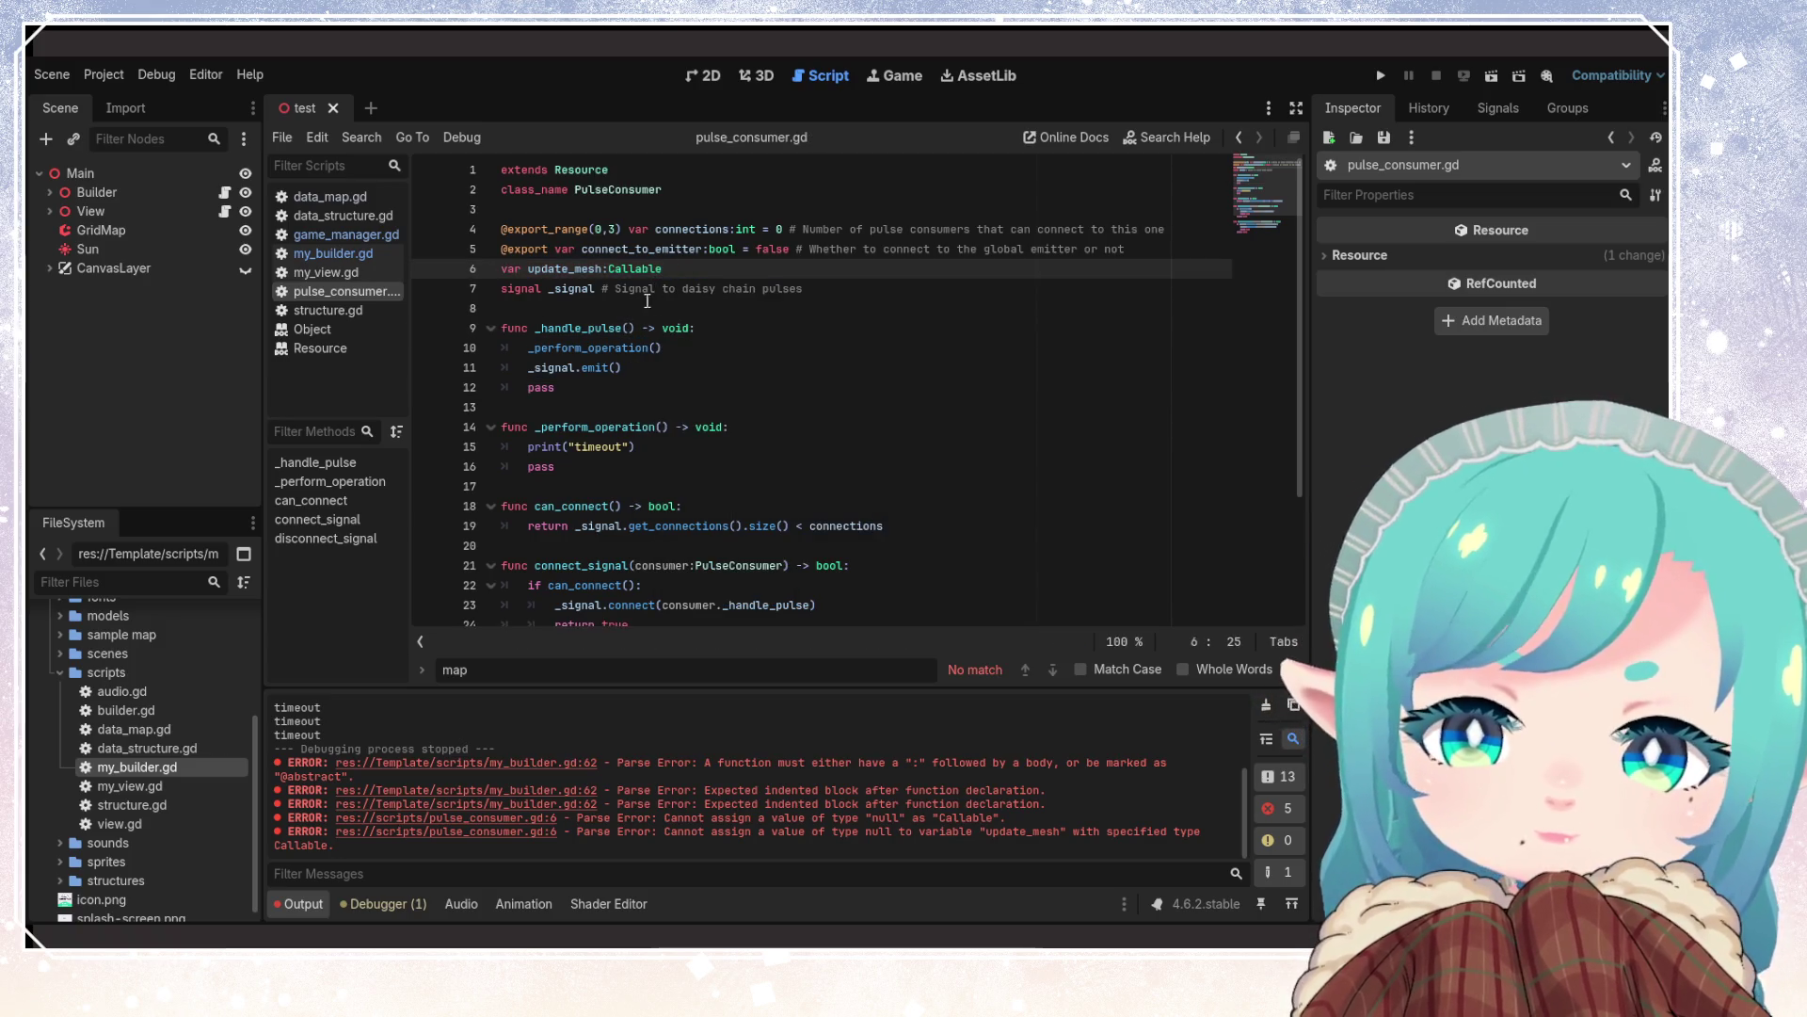
click(696, 387)
click(750, 427)
key(Return)
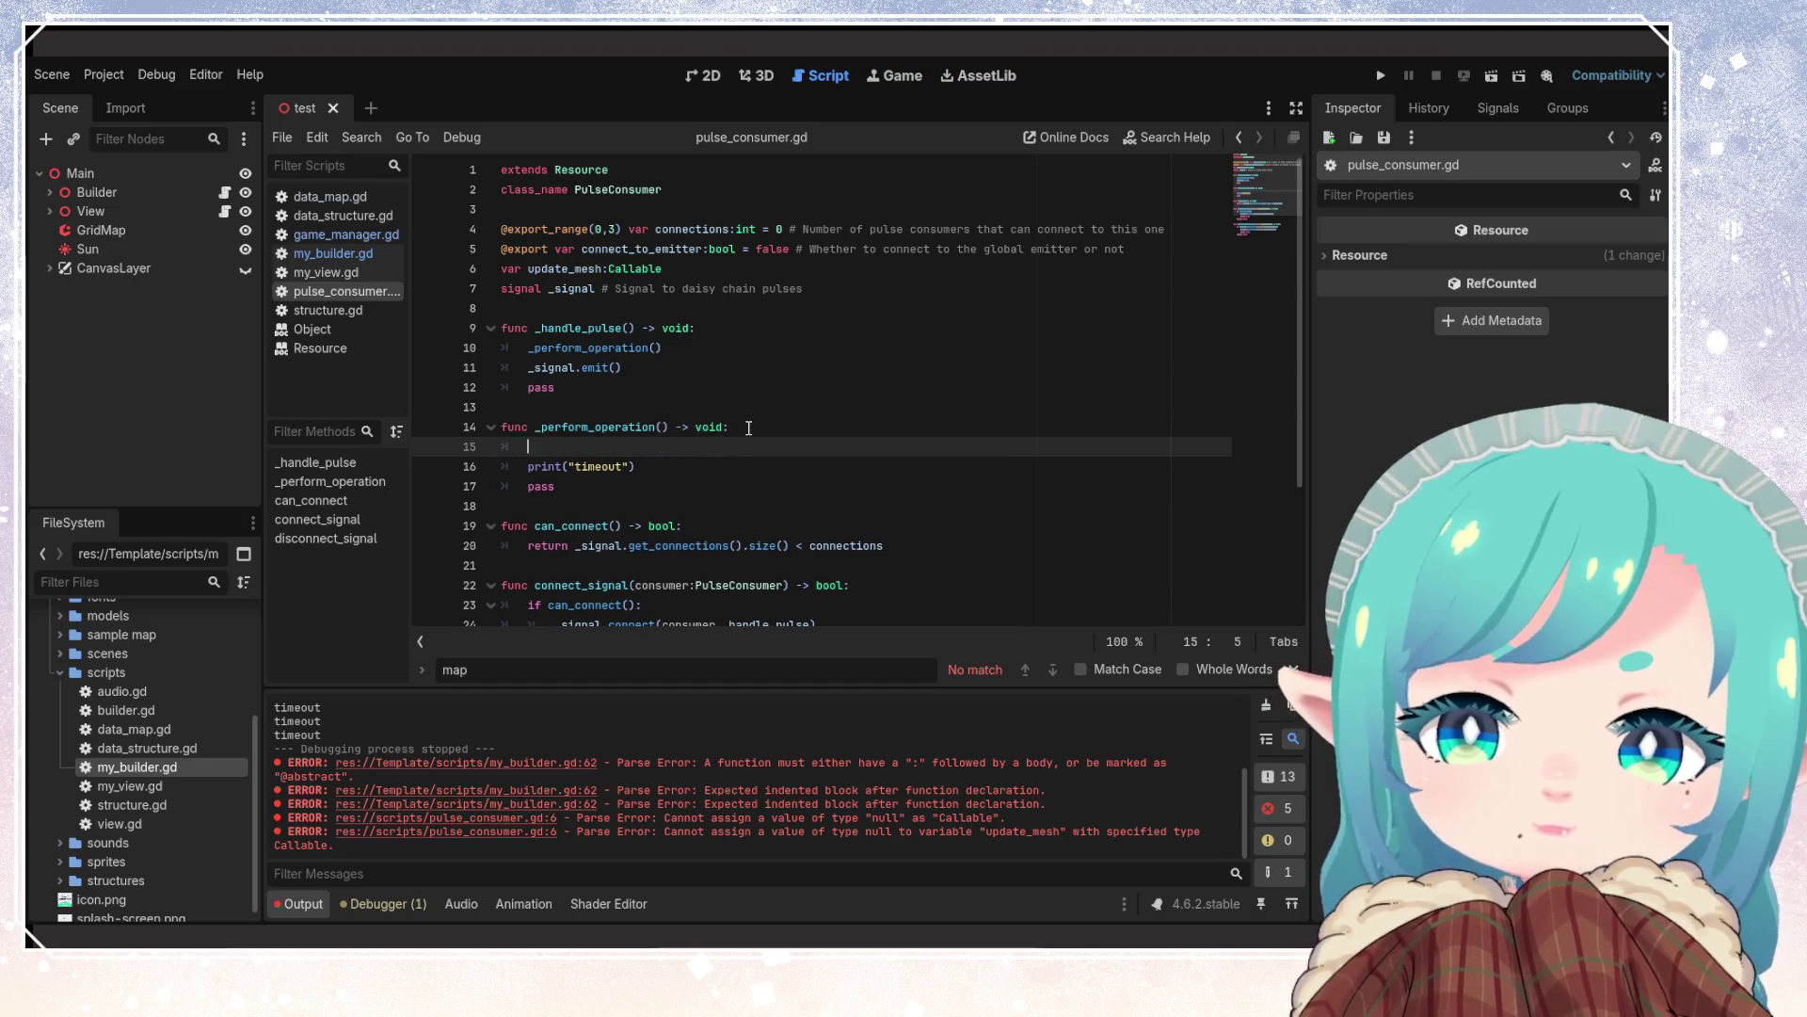
key(Up)
key(Down)
key(alt+Down)
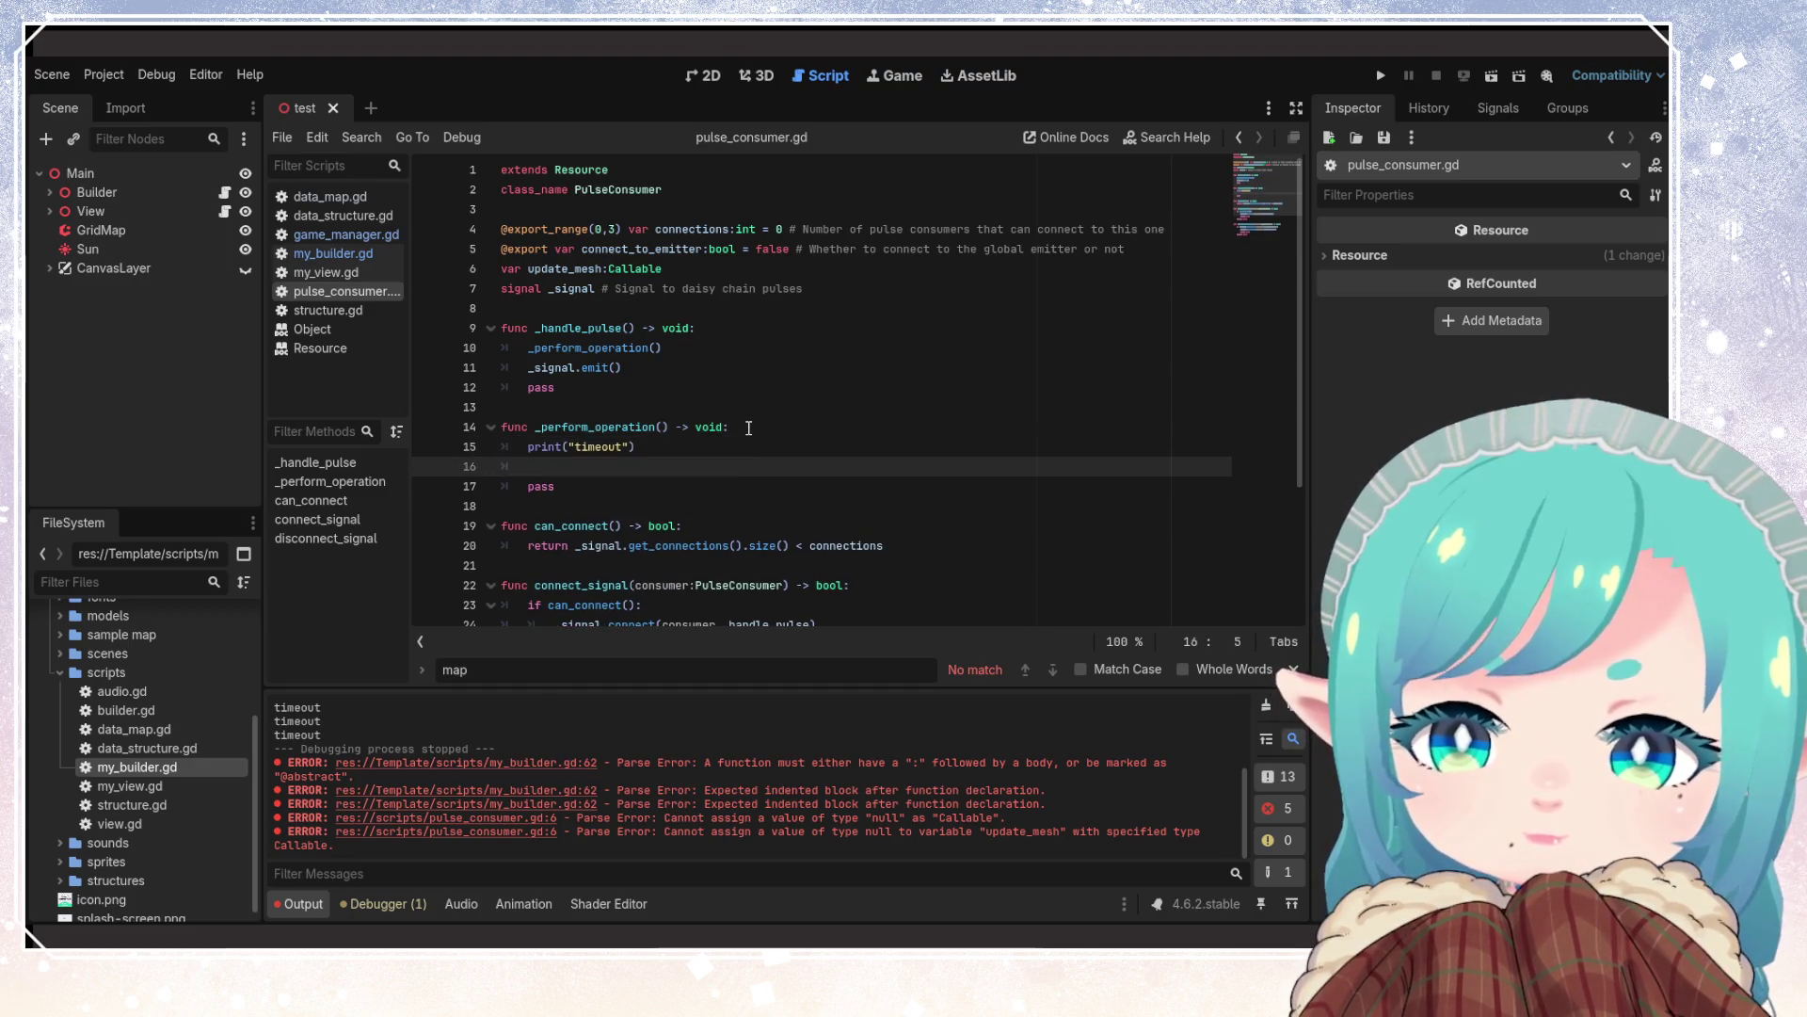
Write update_mesh.call(0) on line 16 of _perform_operation and save
text(update_mesh()
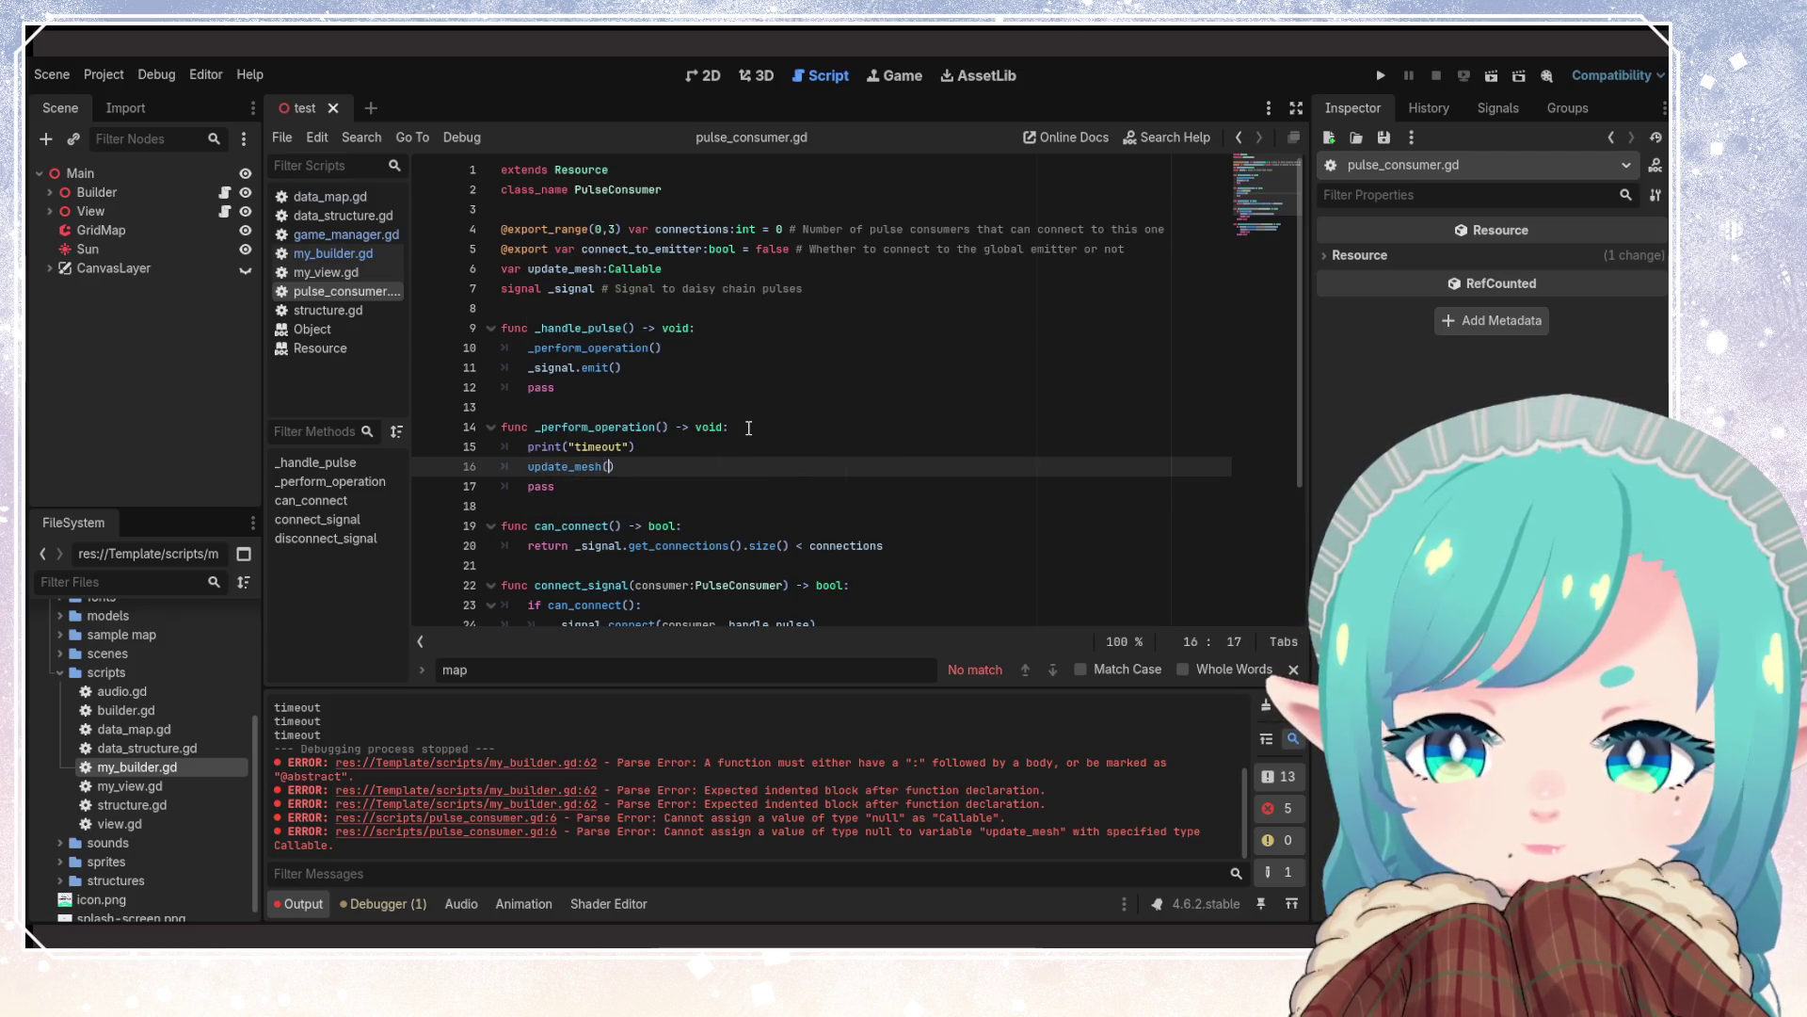
text(0)
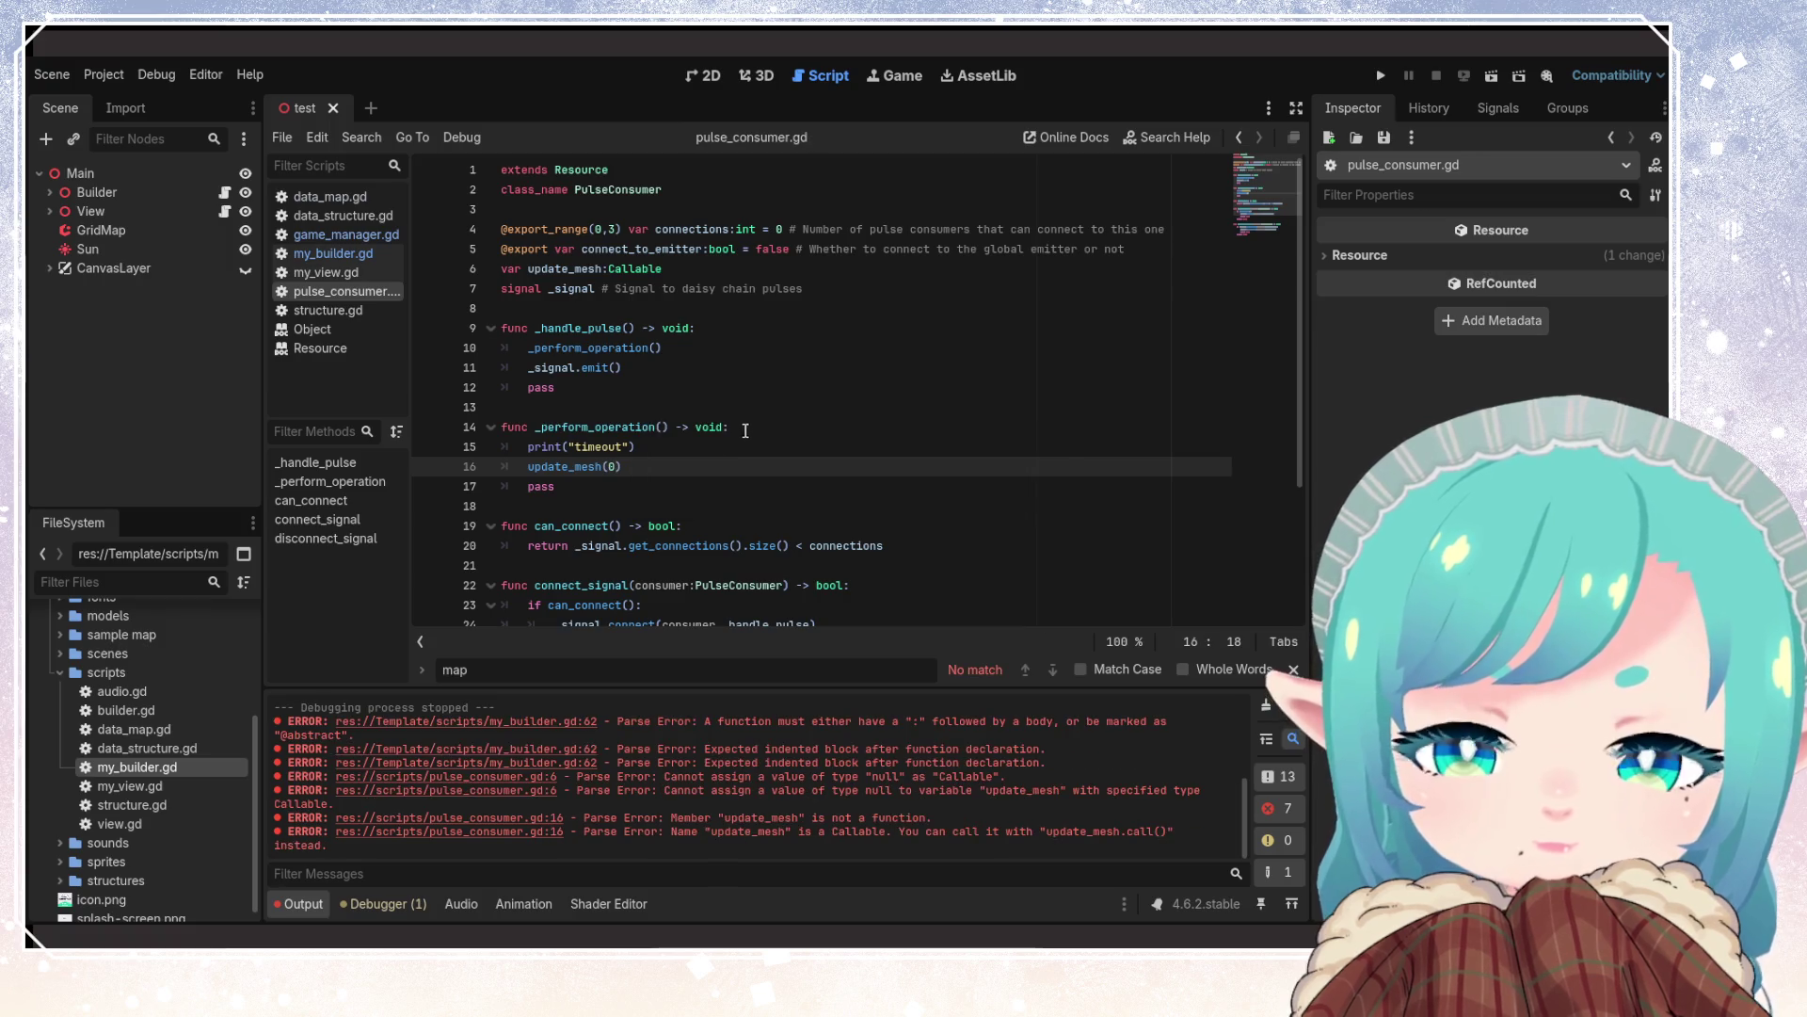
key(Down)
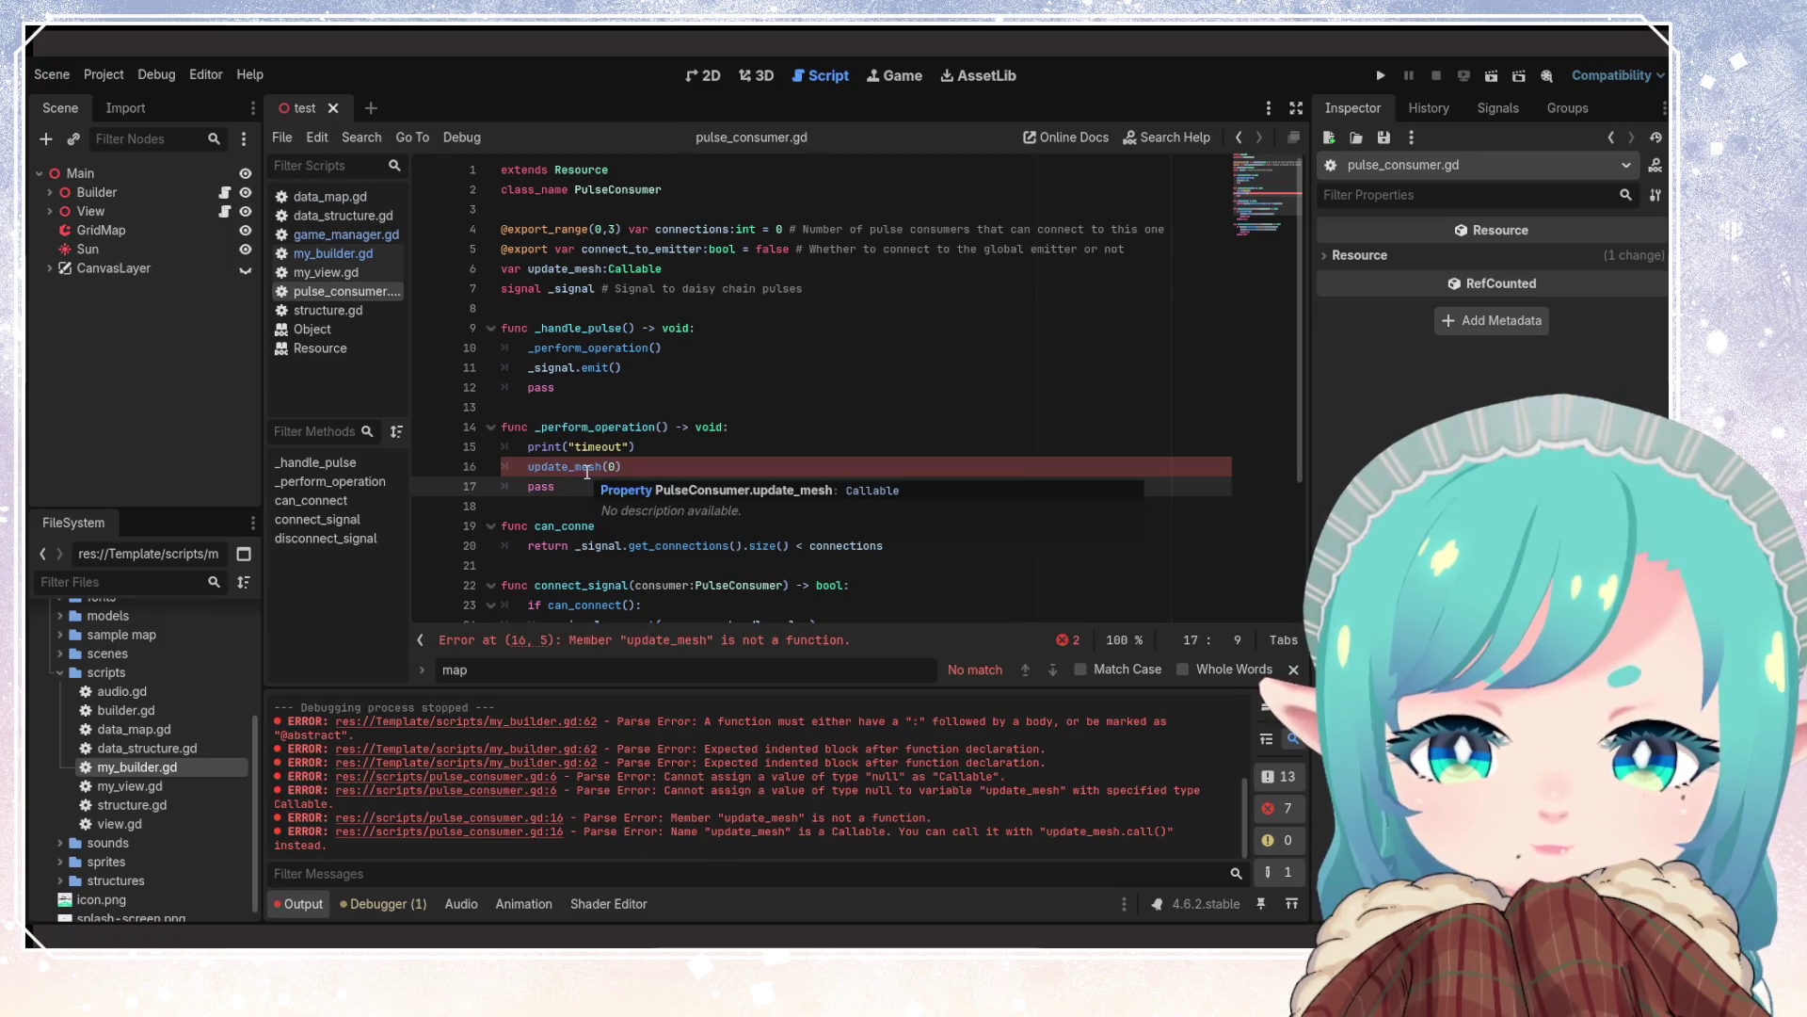
click(603, 467)
text(.call)
key(ctrl+s)
key(End)
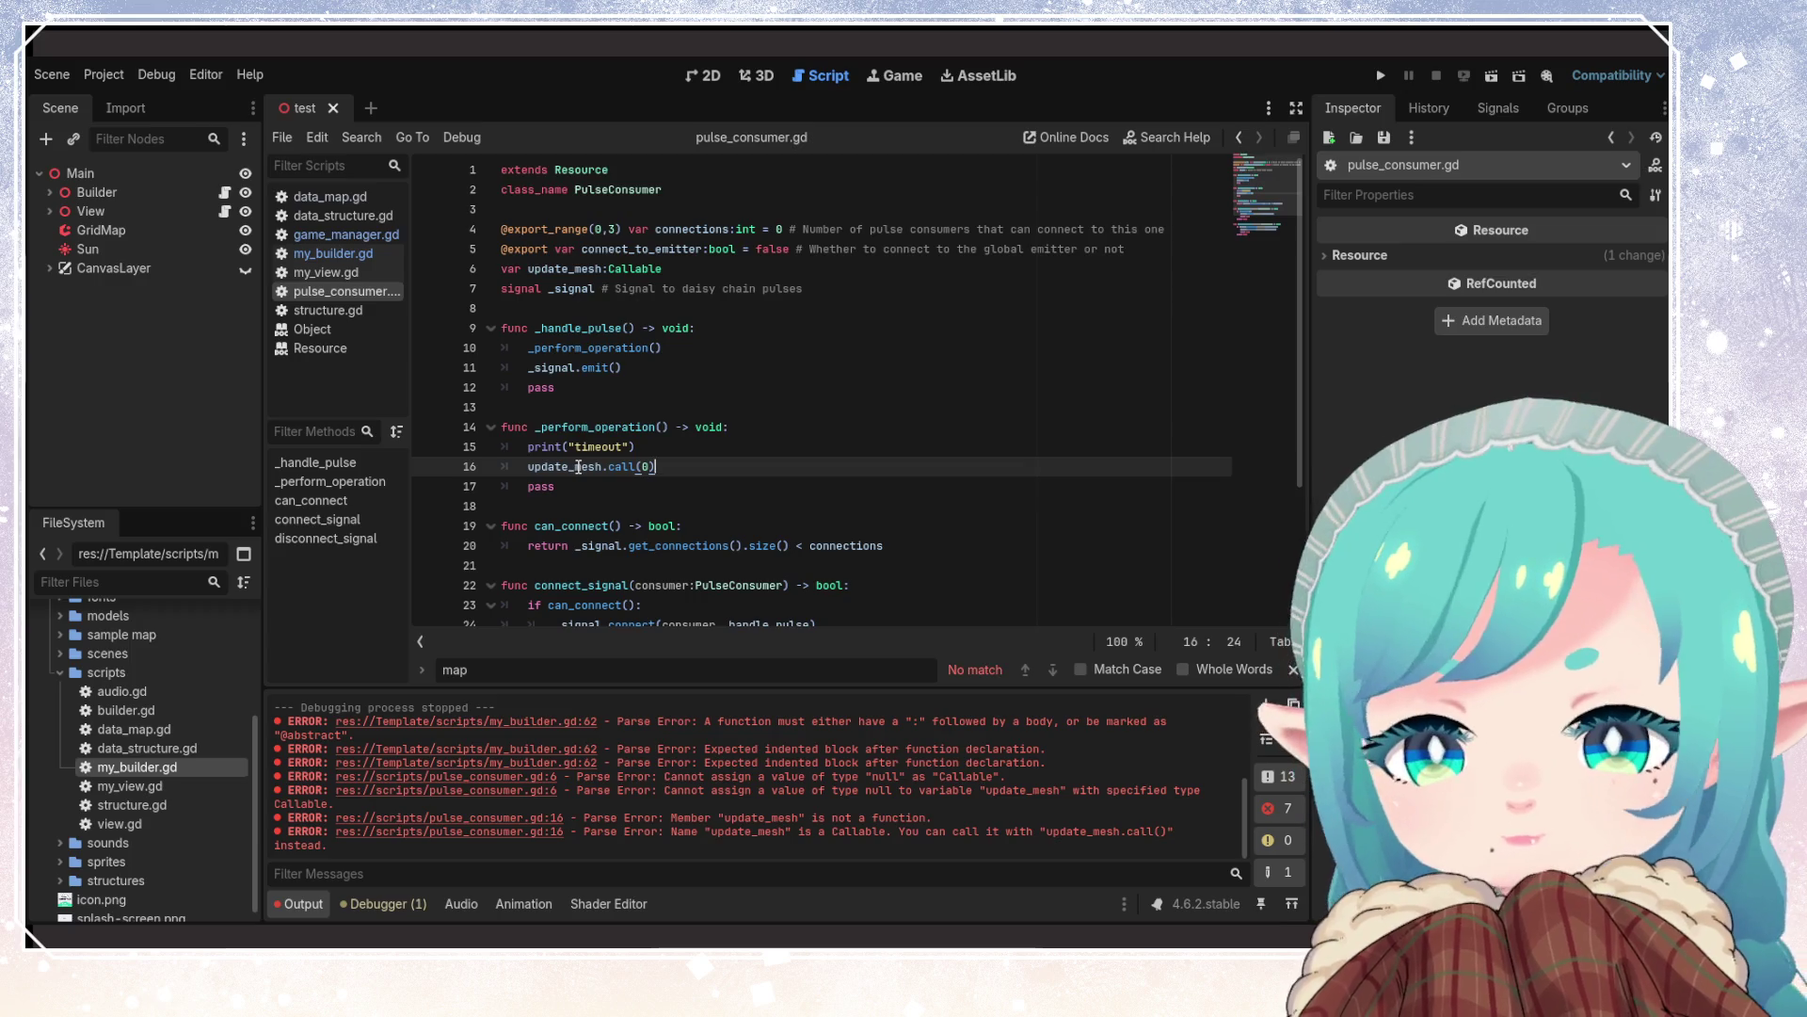
click(667, 455)
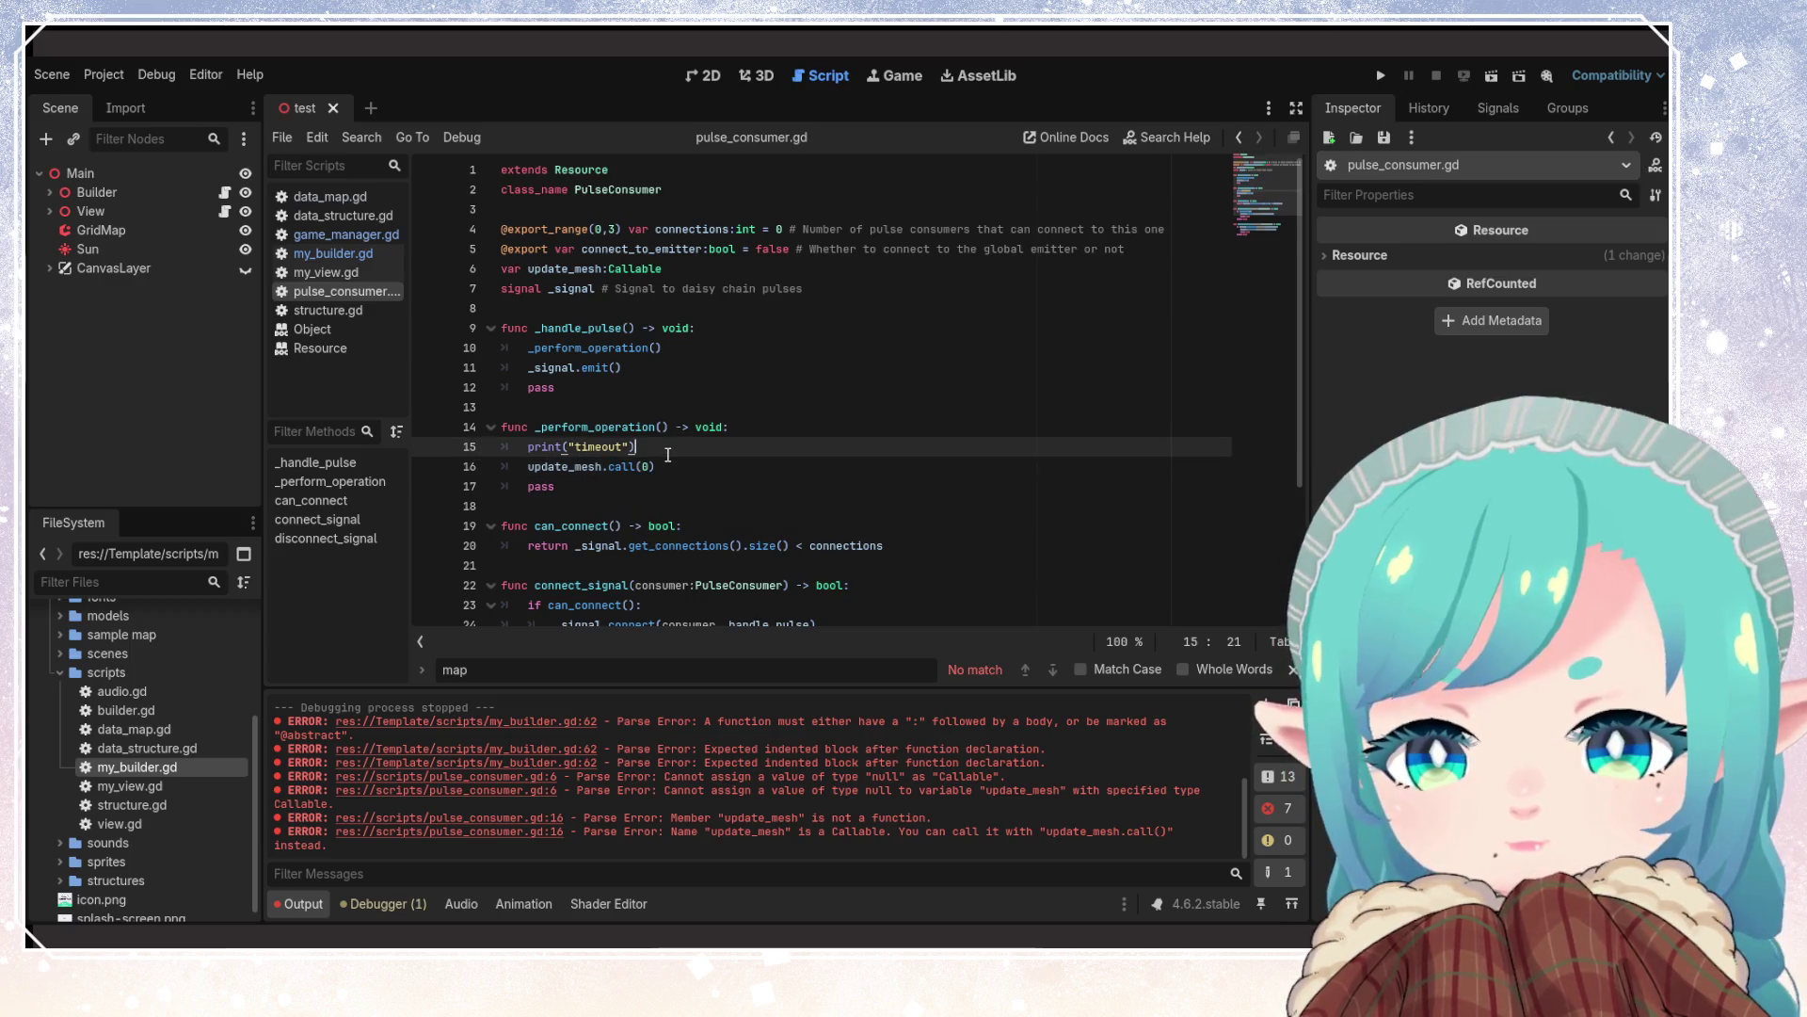
Insert an 'if update_mesh.is_valid():' line after the timeout print
key(Return)
text(update_)
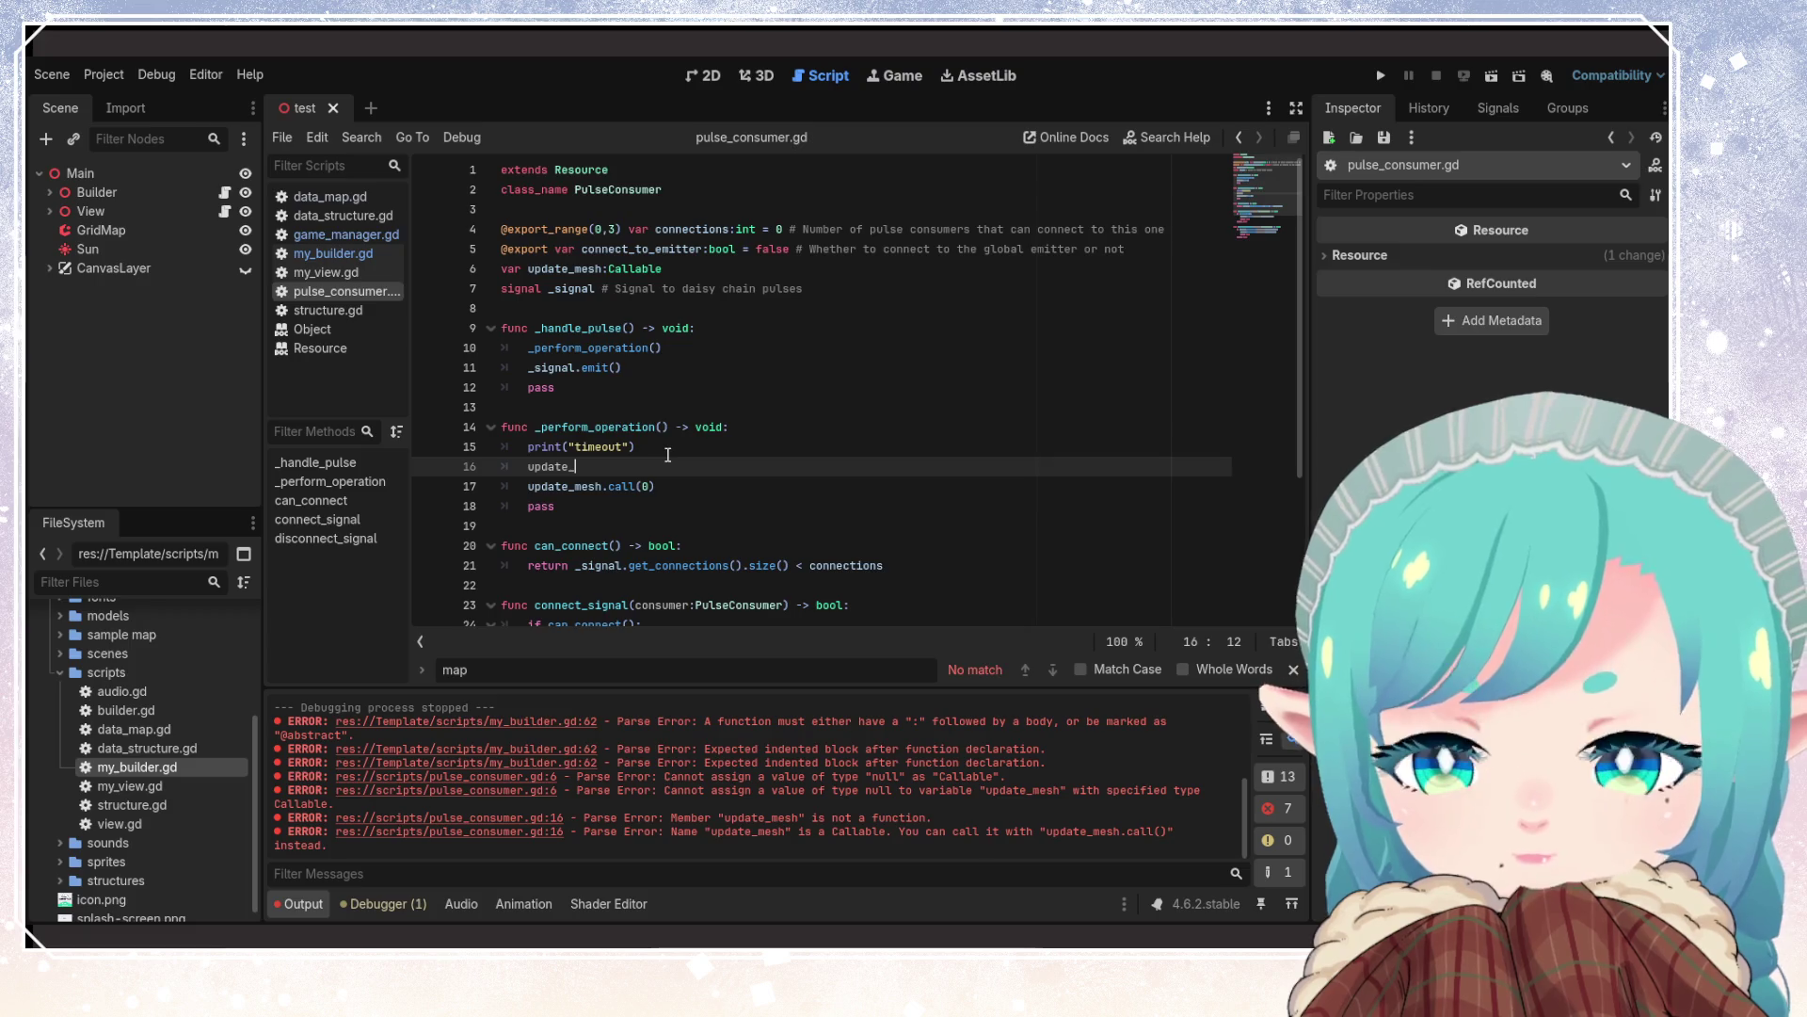
text(mesh.)
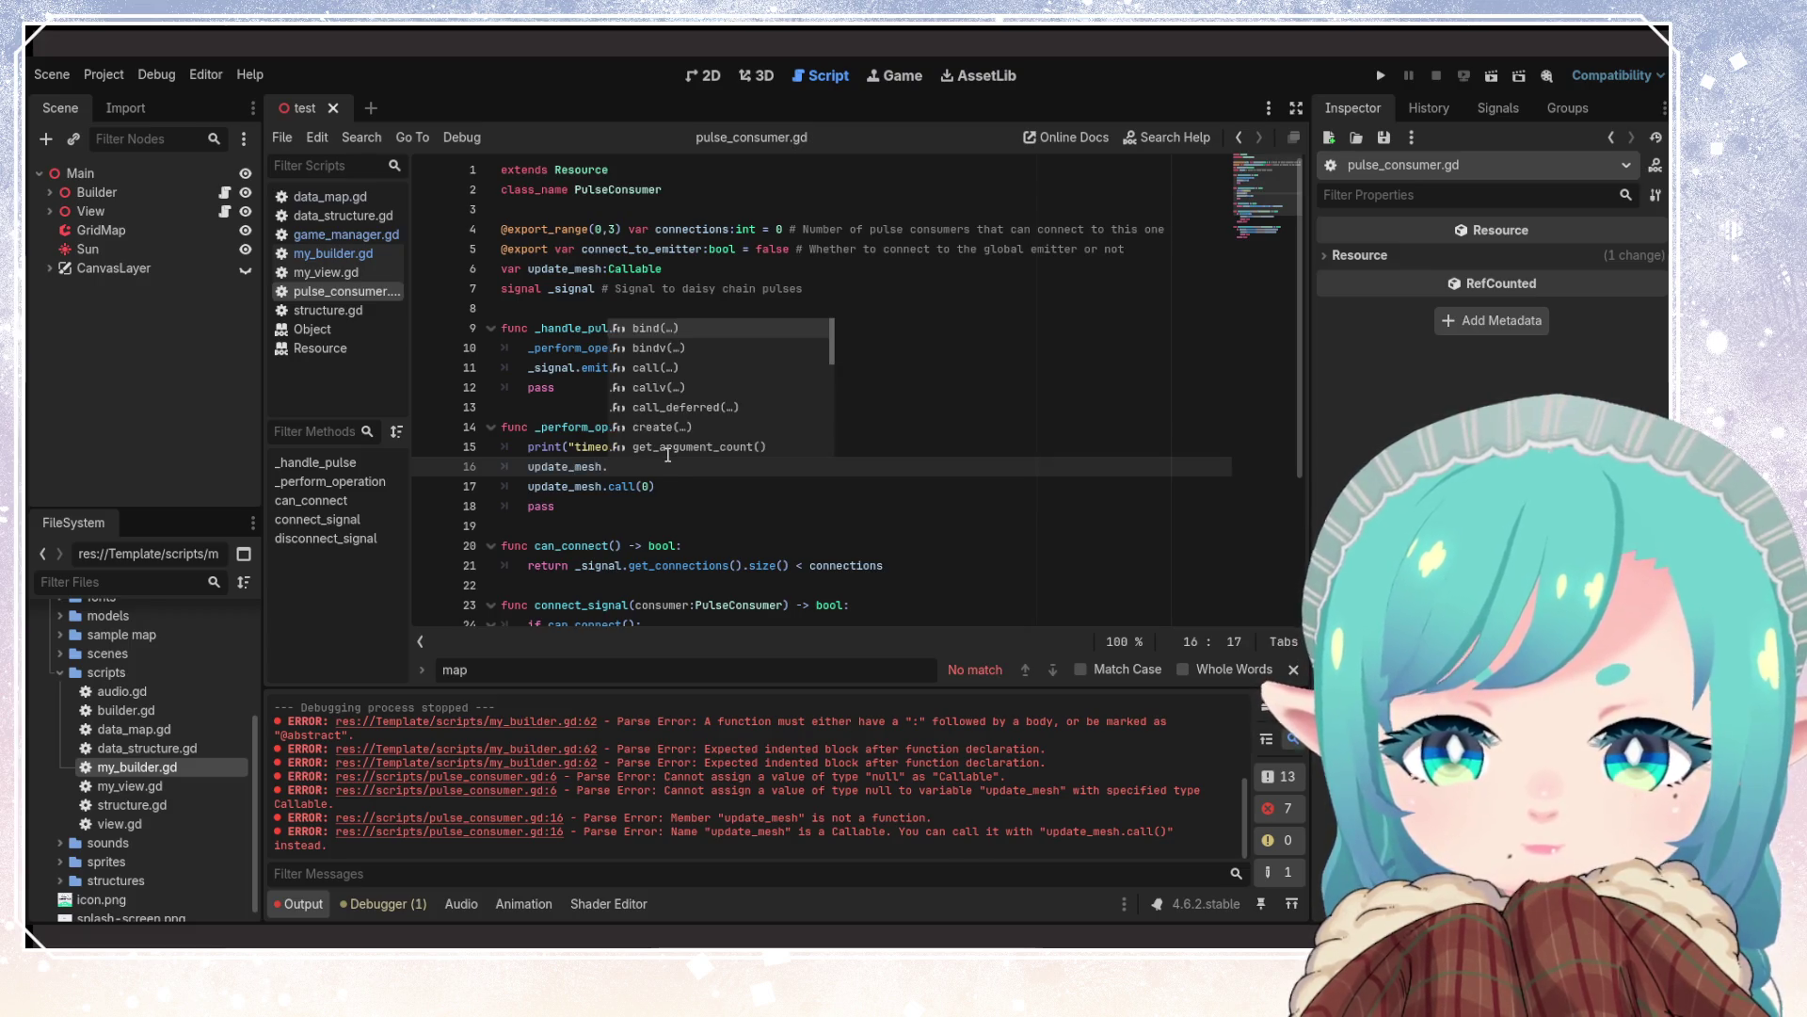
key(Down)
key(Down)
key(Down)
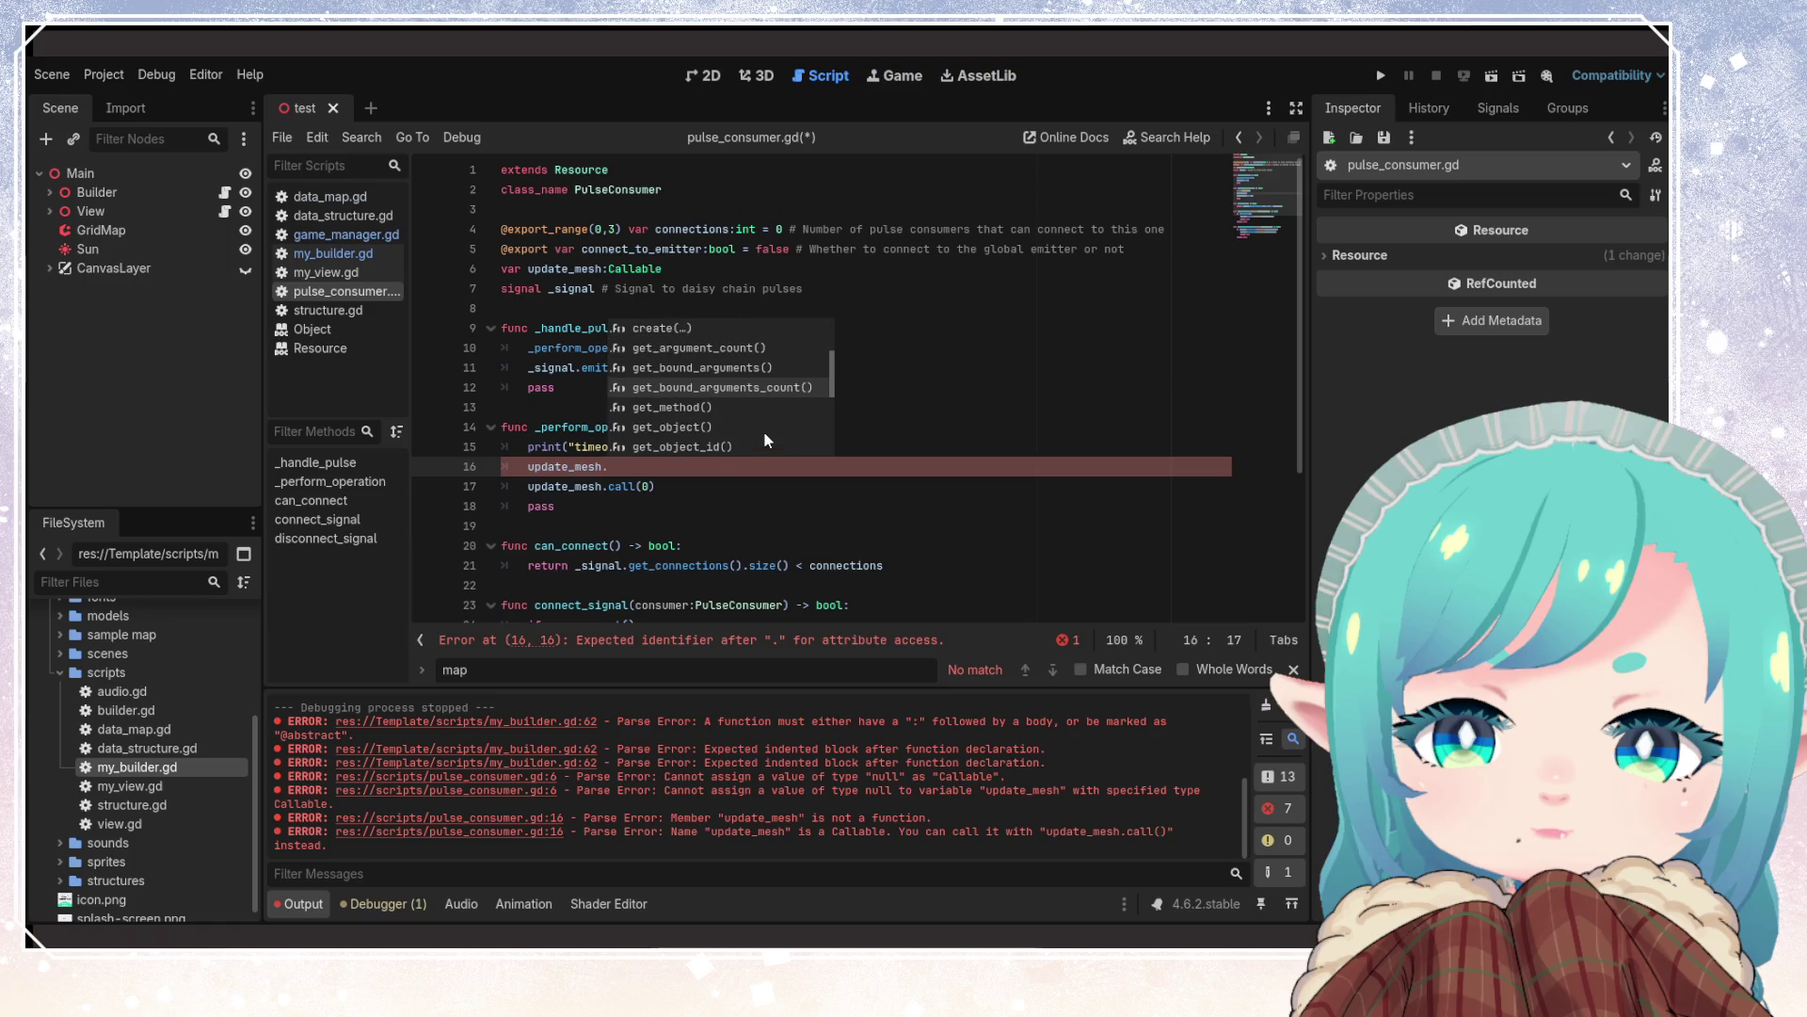
key(Down)
key(Down)
key(Down)
key(Down)
key(Down)
key(Down)
key(Down)
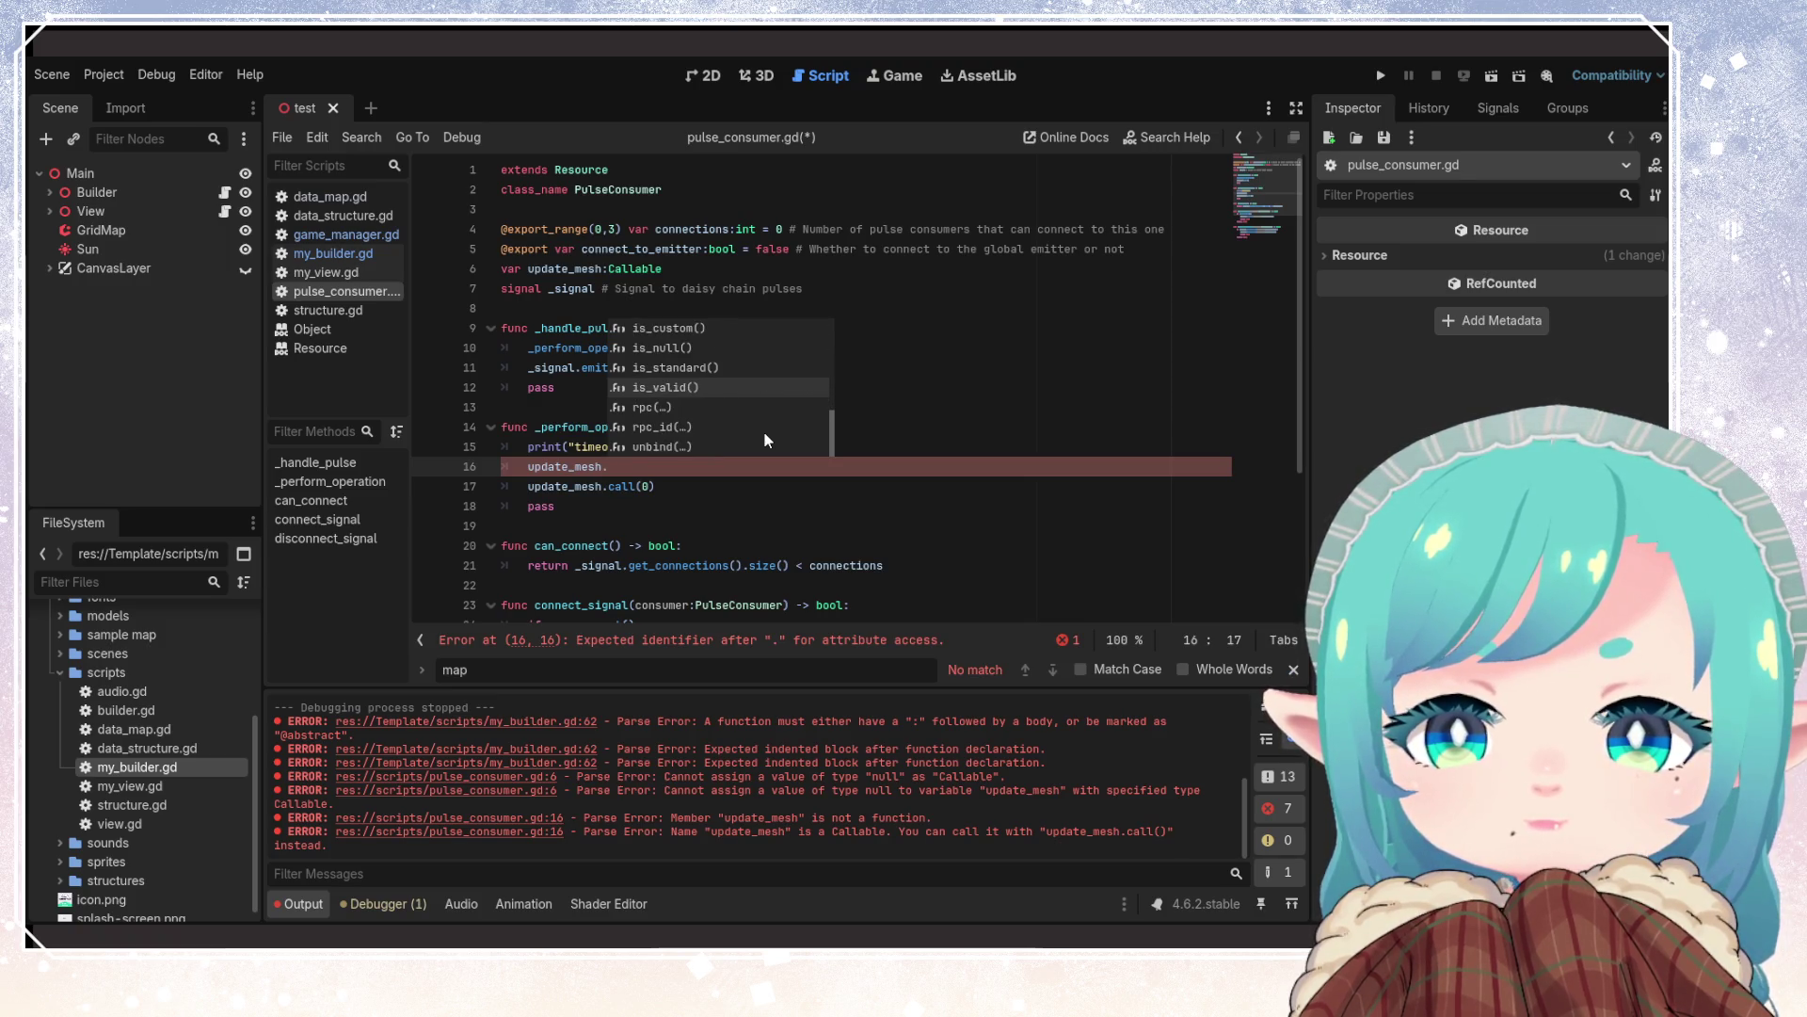
key(Return)
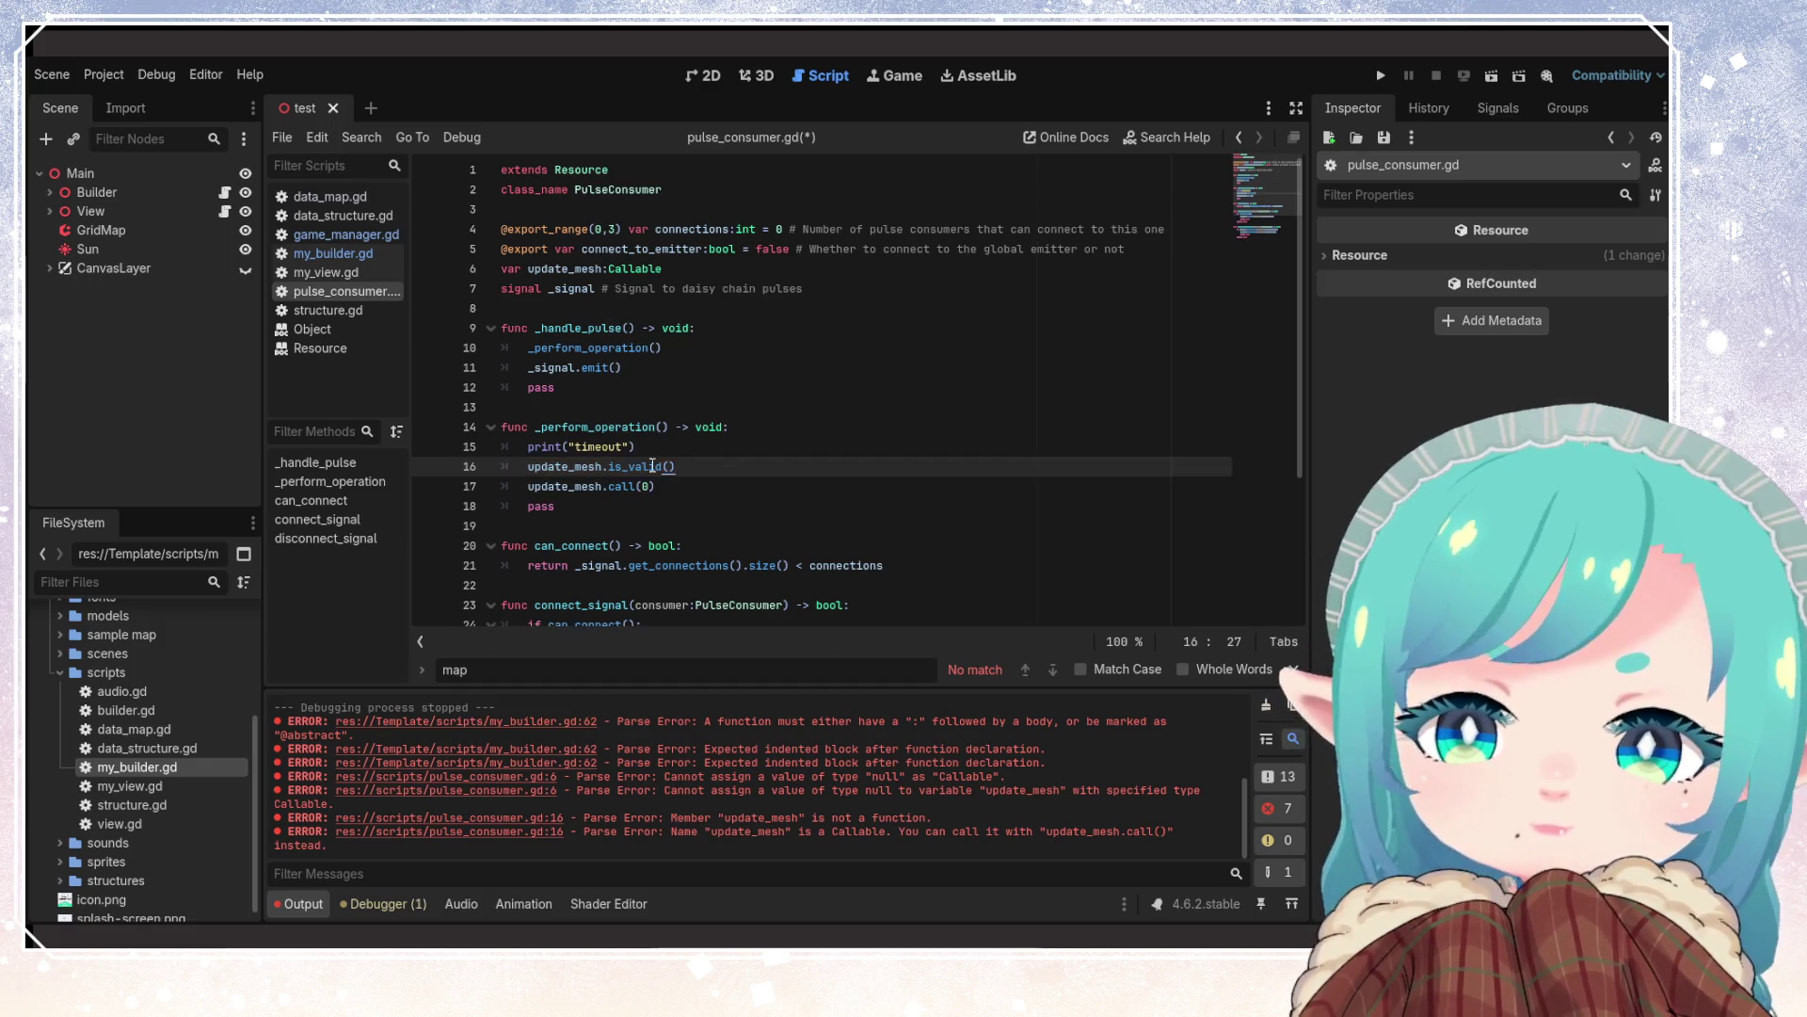
mouse_move(649, 467)
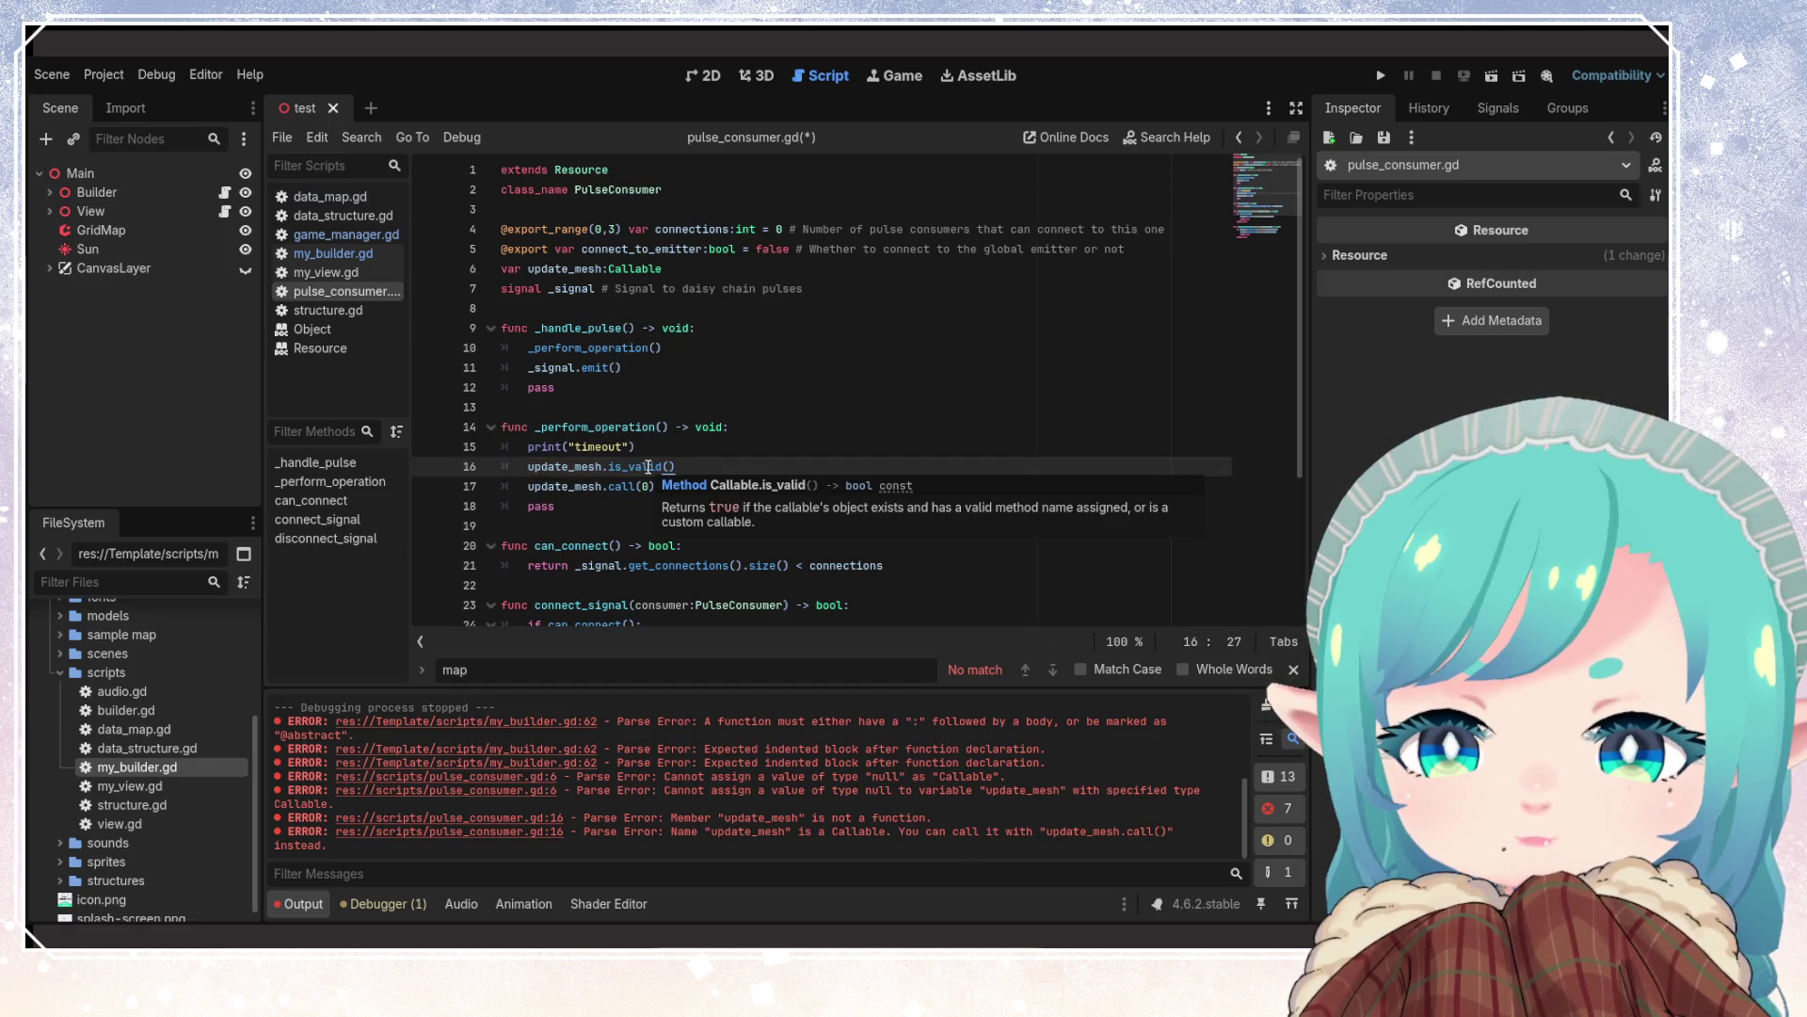
click(528, 467)
text(if)
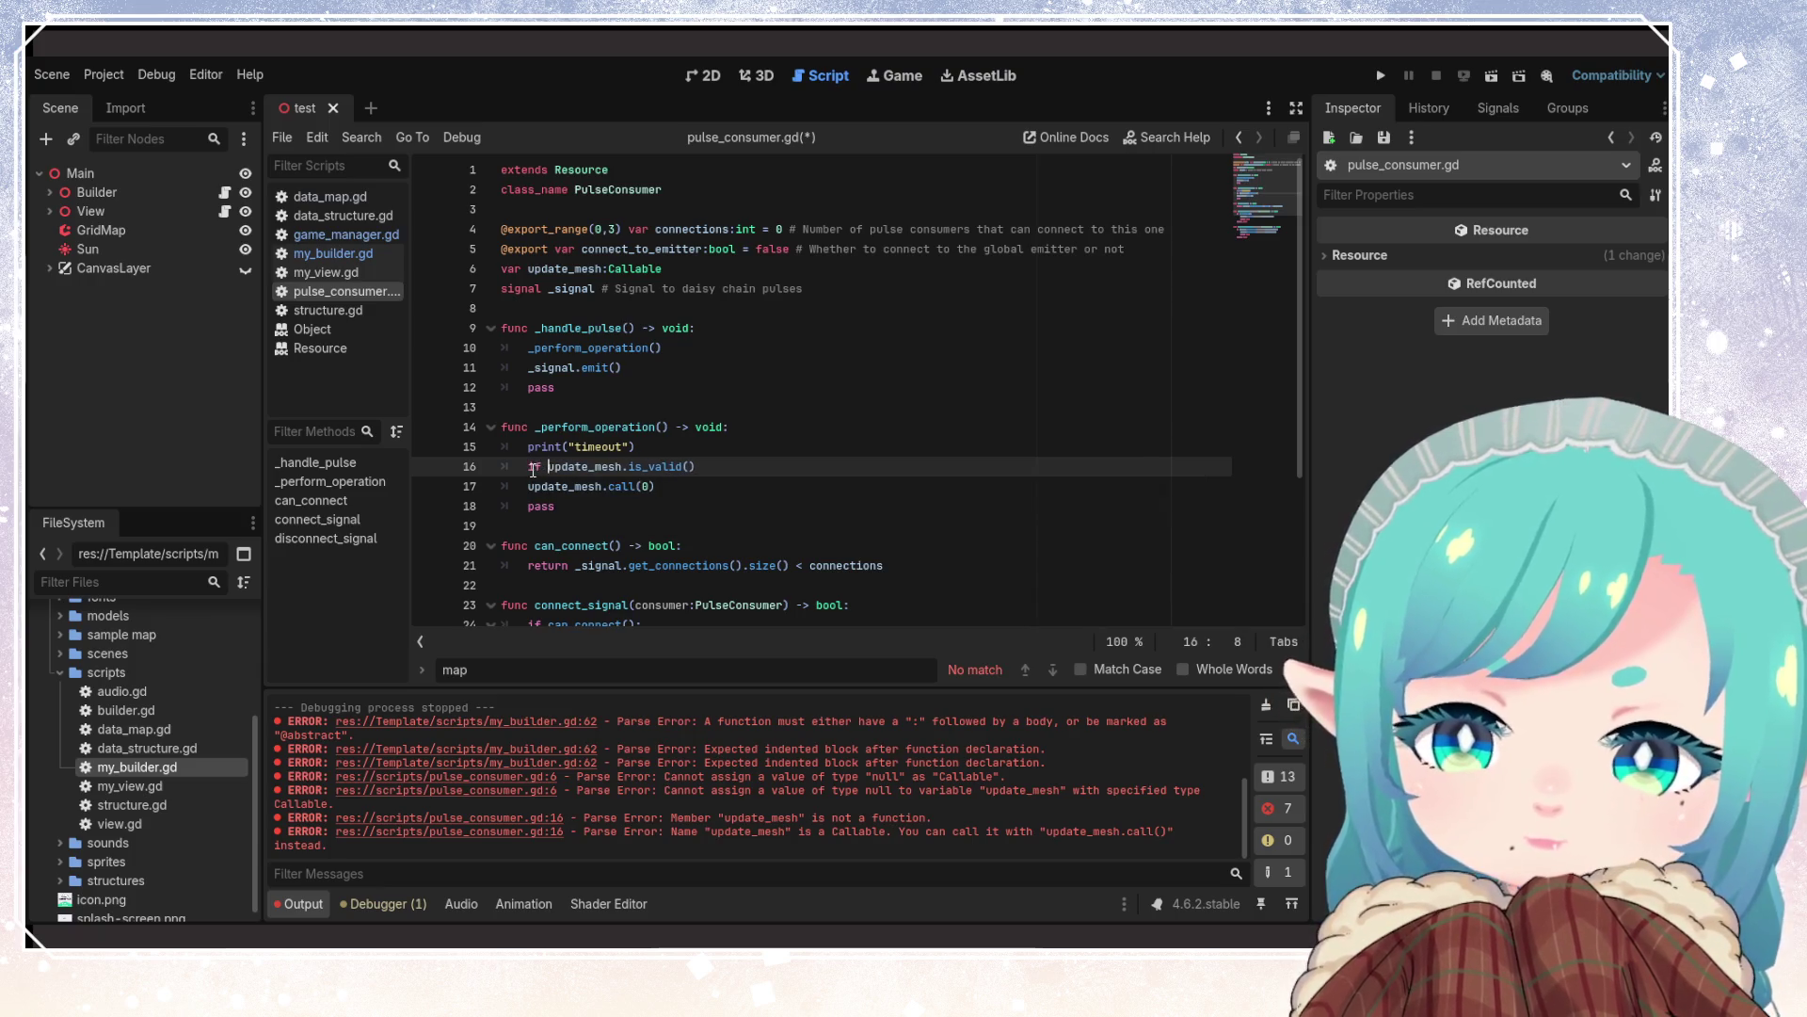
click(727, 467)
text(:)
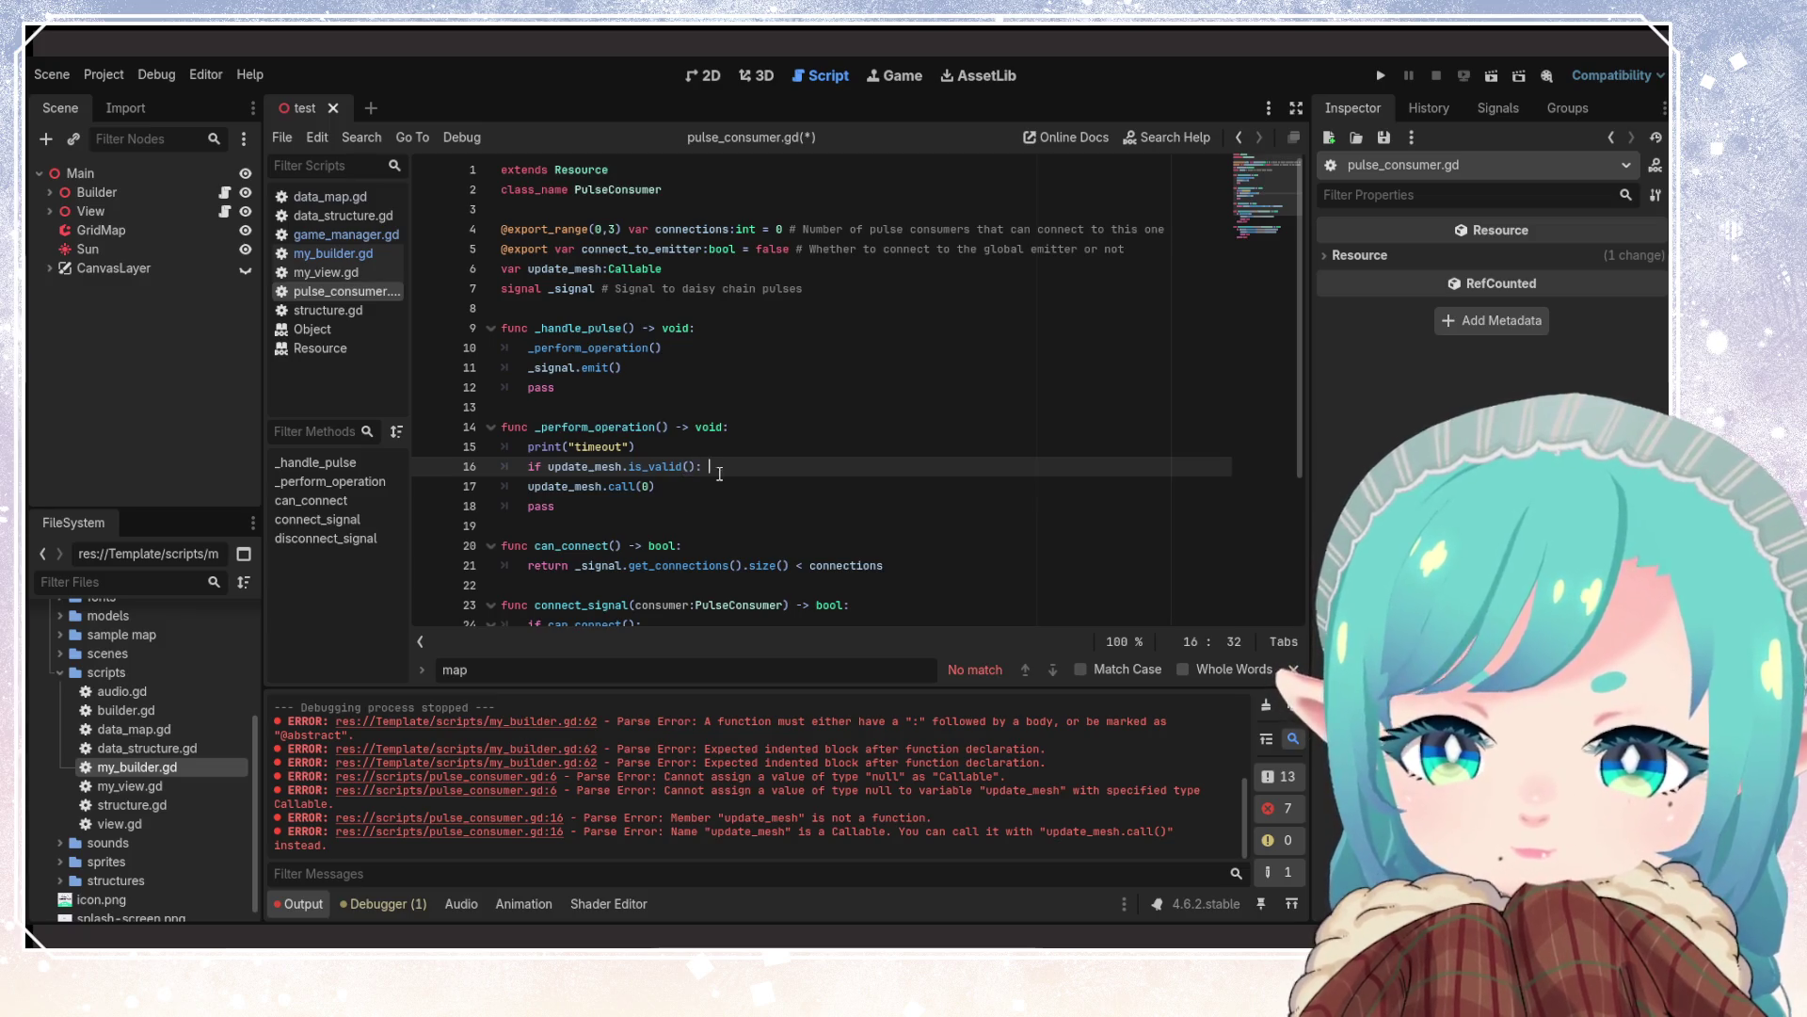
Indent update_mesh.call(0) under the validity check and save pulse_consumer.gd
click(528, 487)
key(Tab)
key(End)
key(ctrl+s)
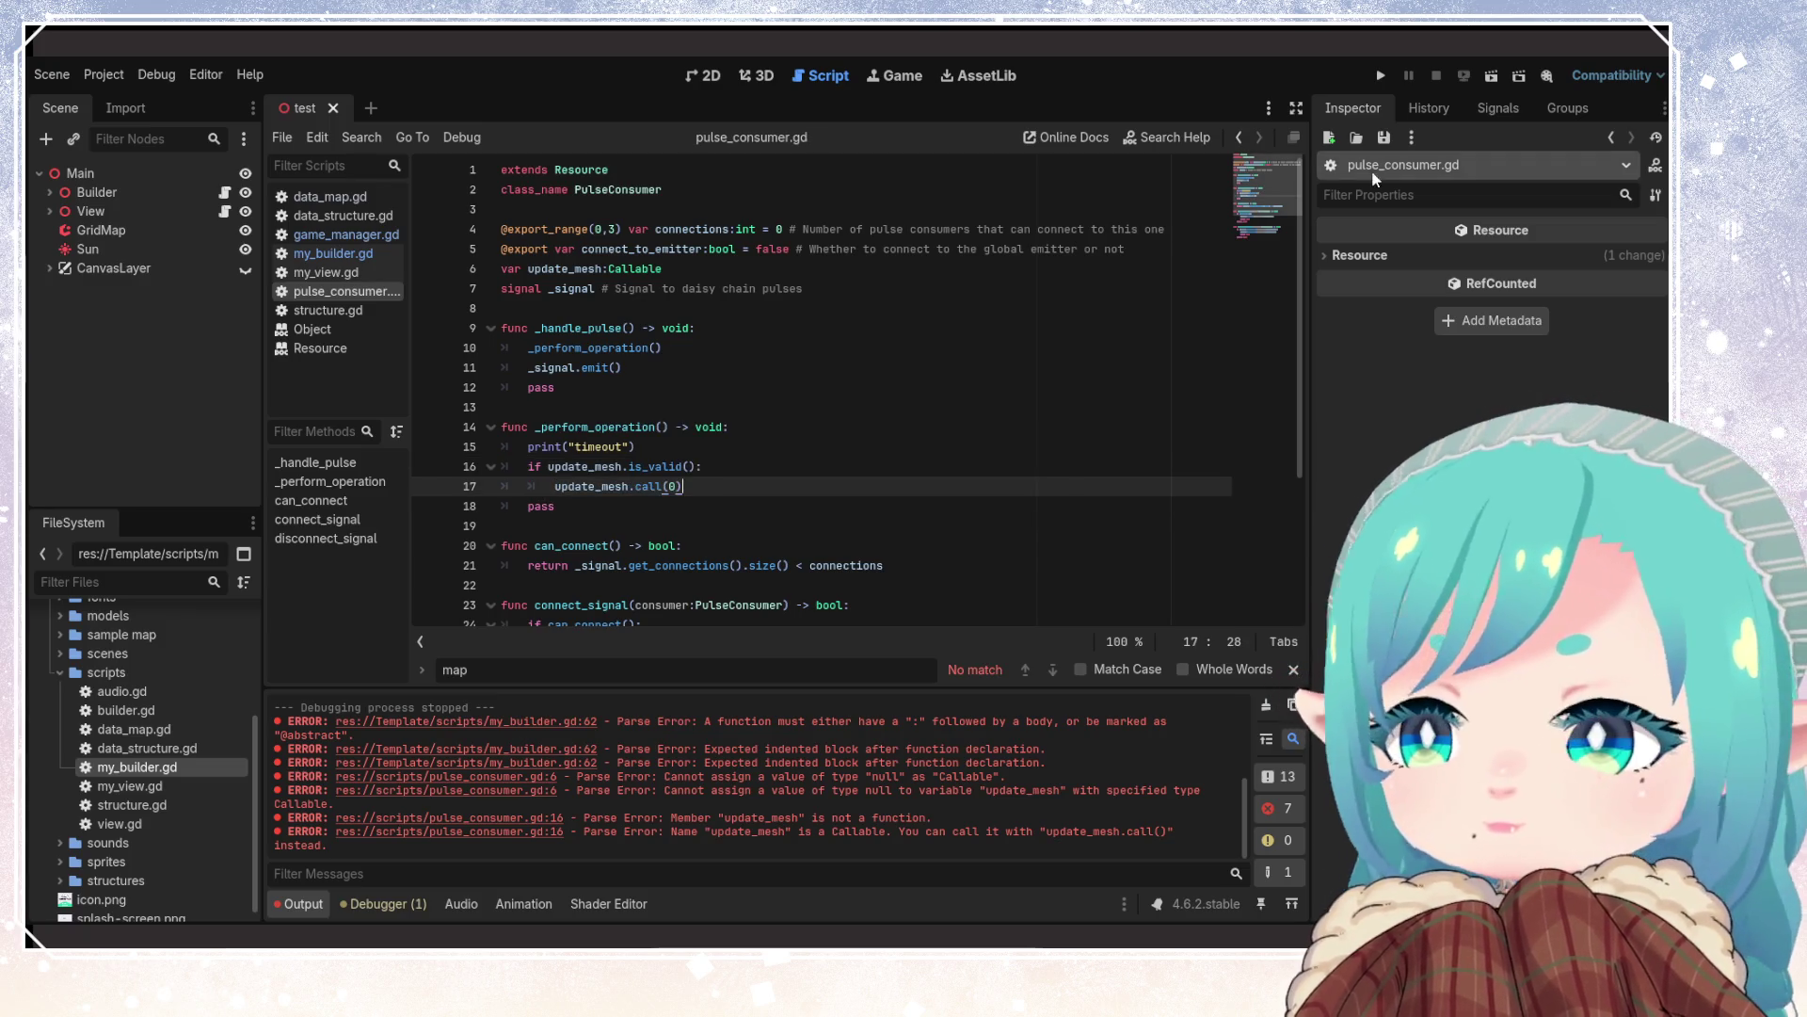
click(661, 486)
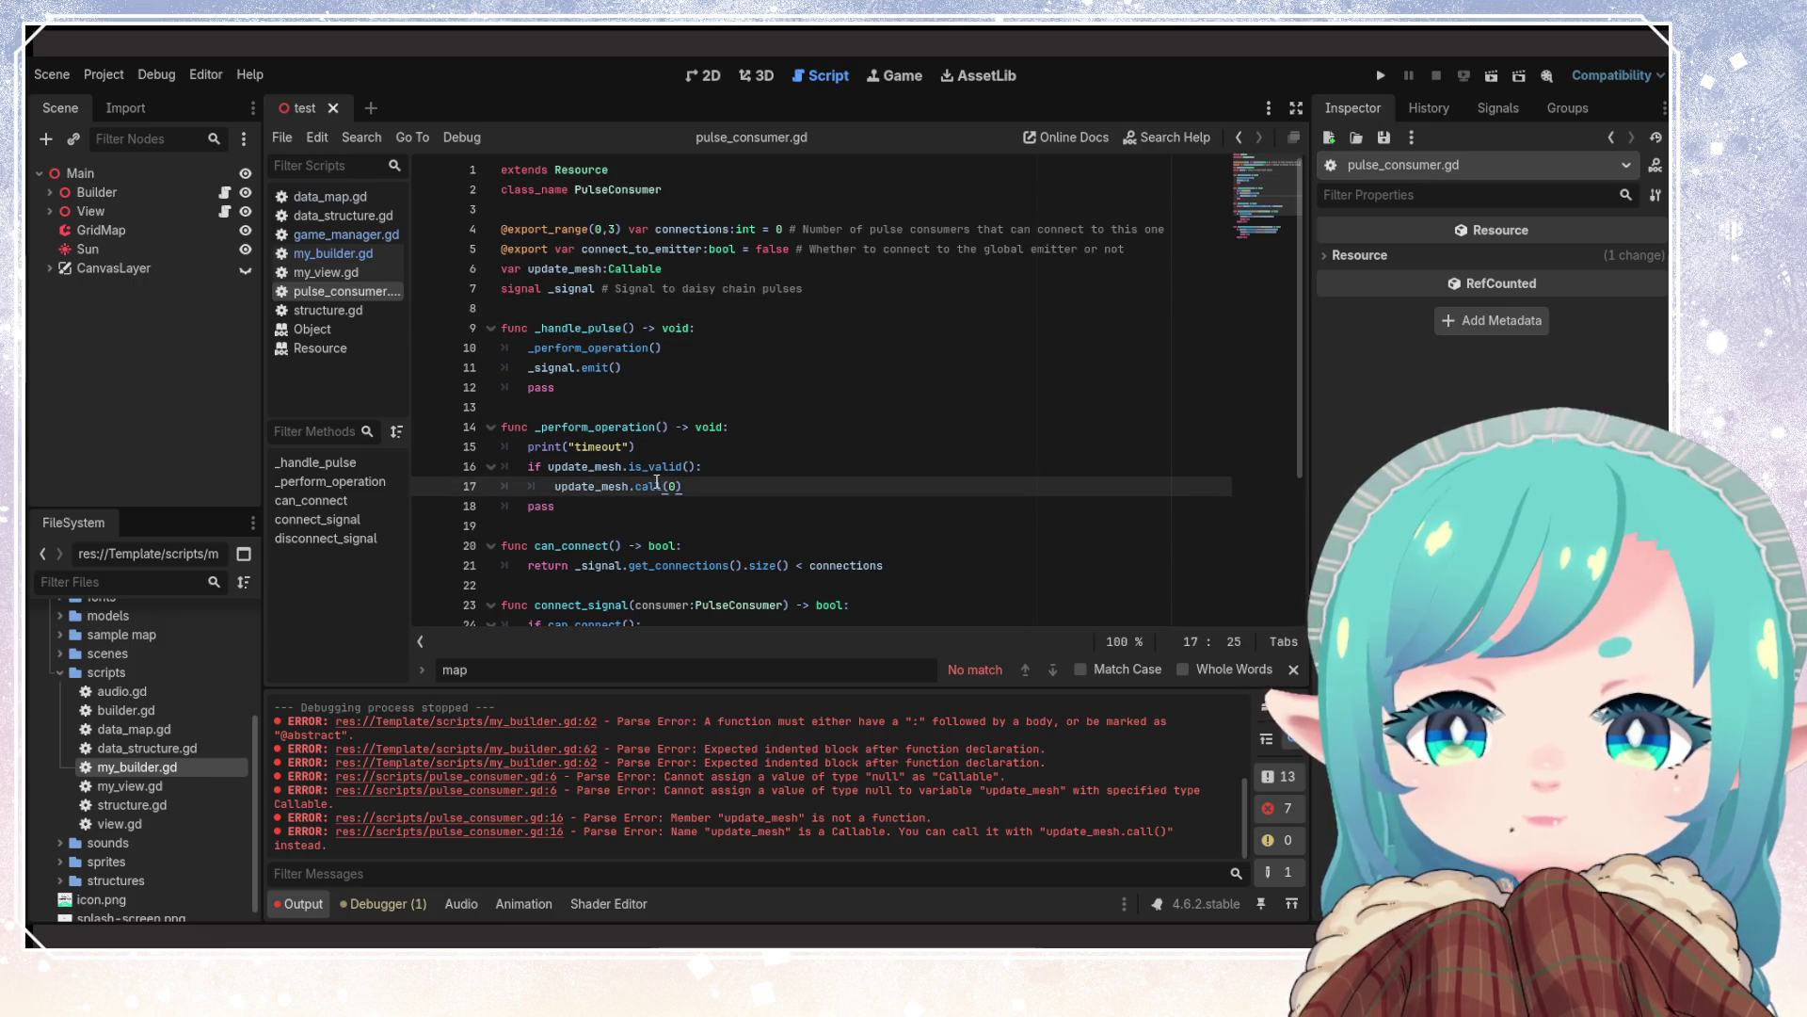
click(733, 484)
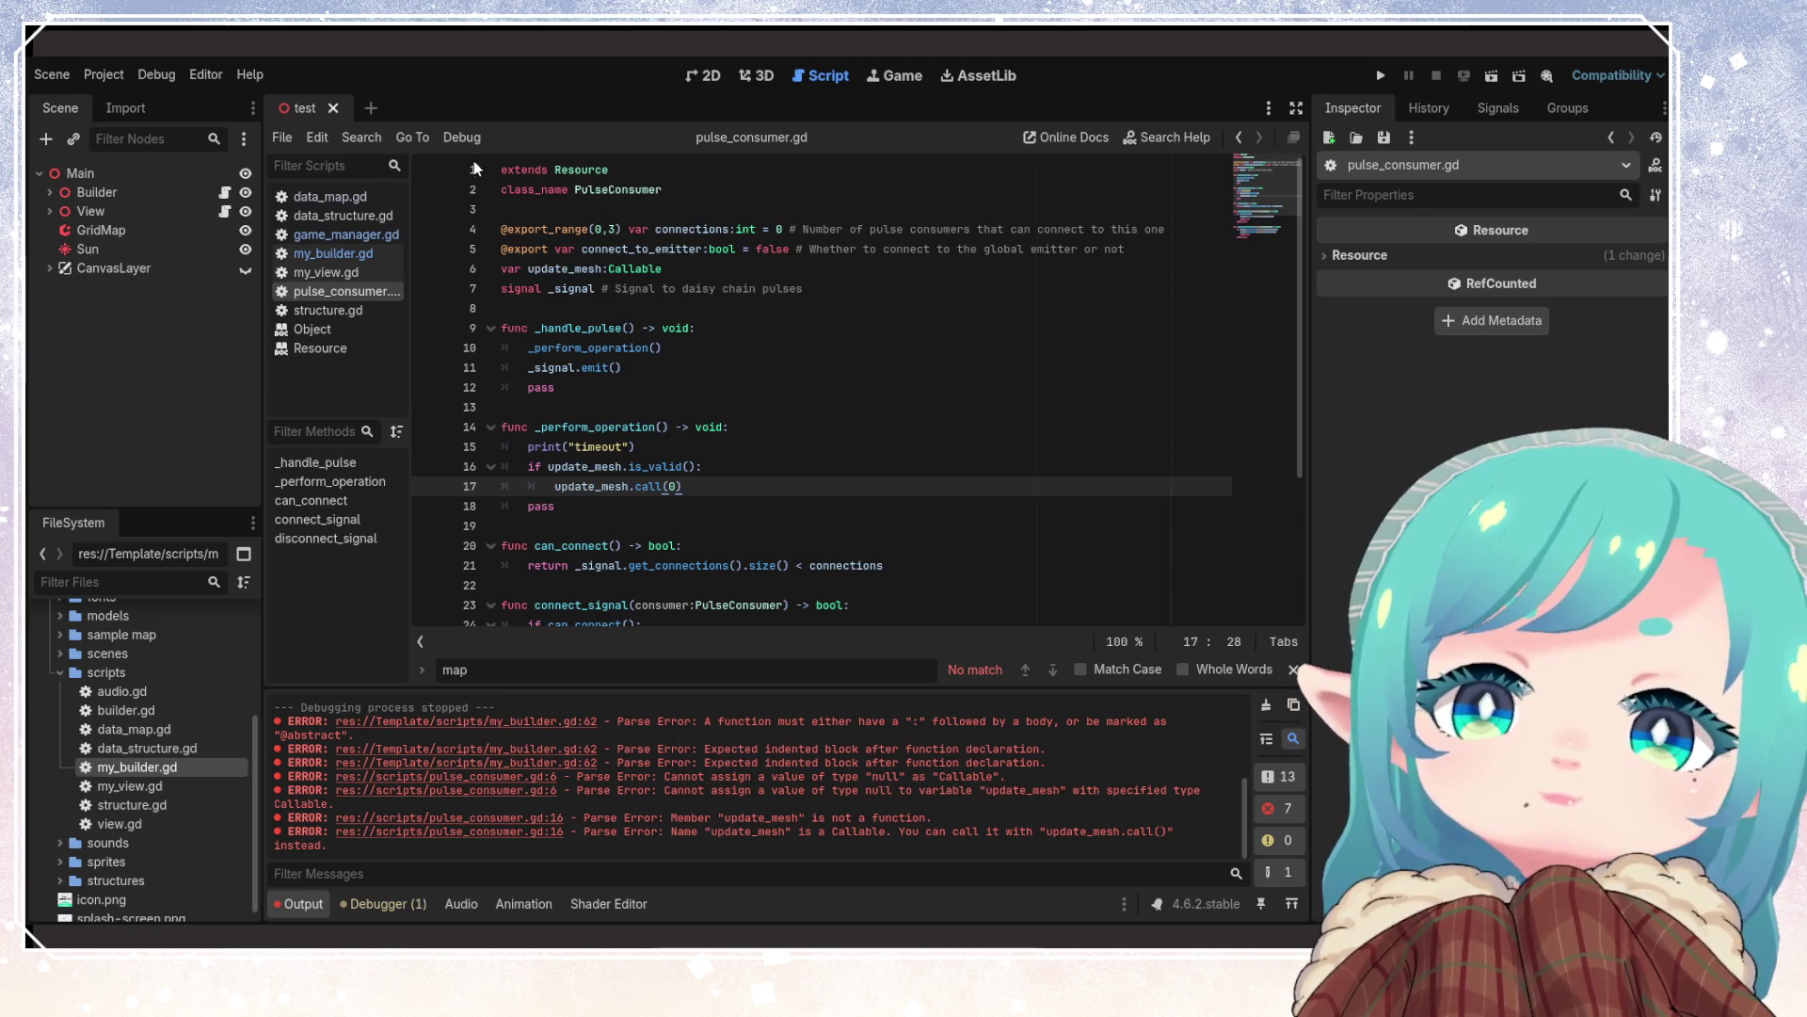
double_click(584, 466)
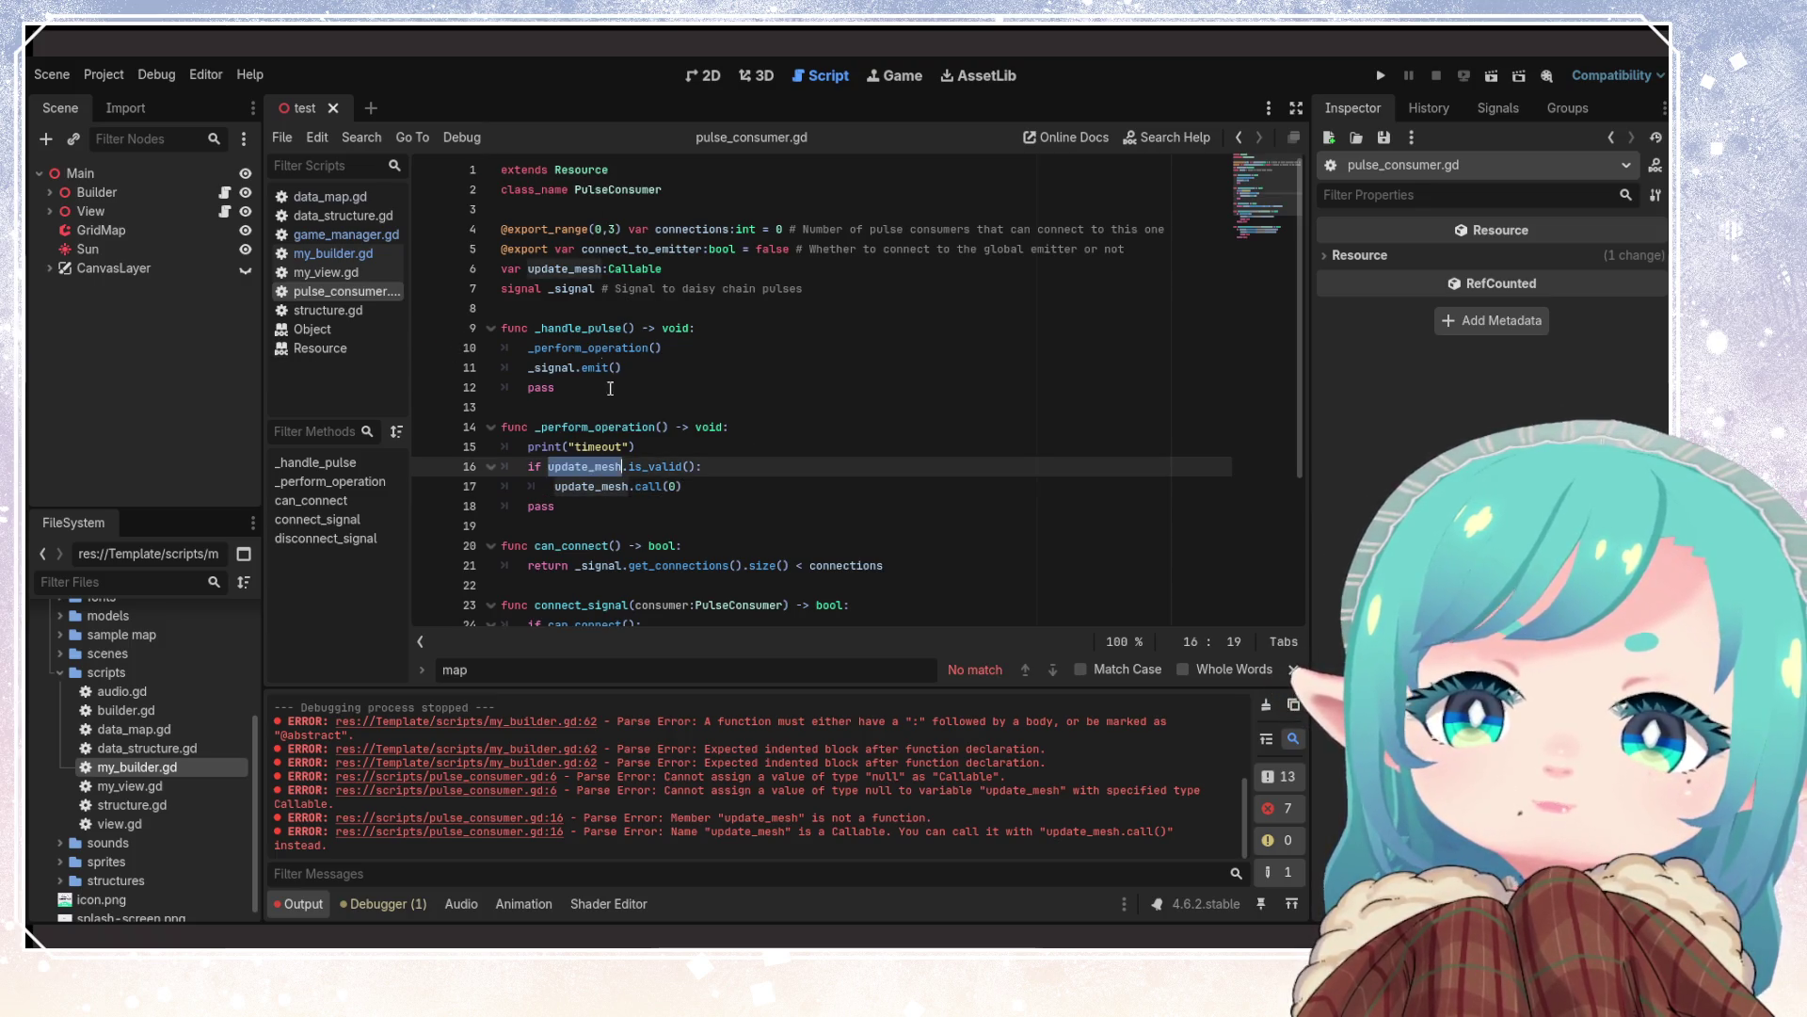
Return to my_builder.gd and place the caret on empty line 60
click(346, 234)
click(342, 254)
click(789, 465)
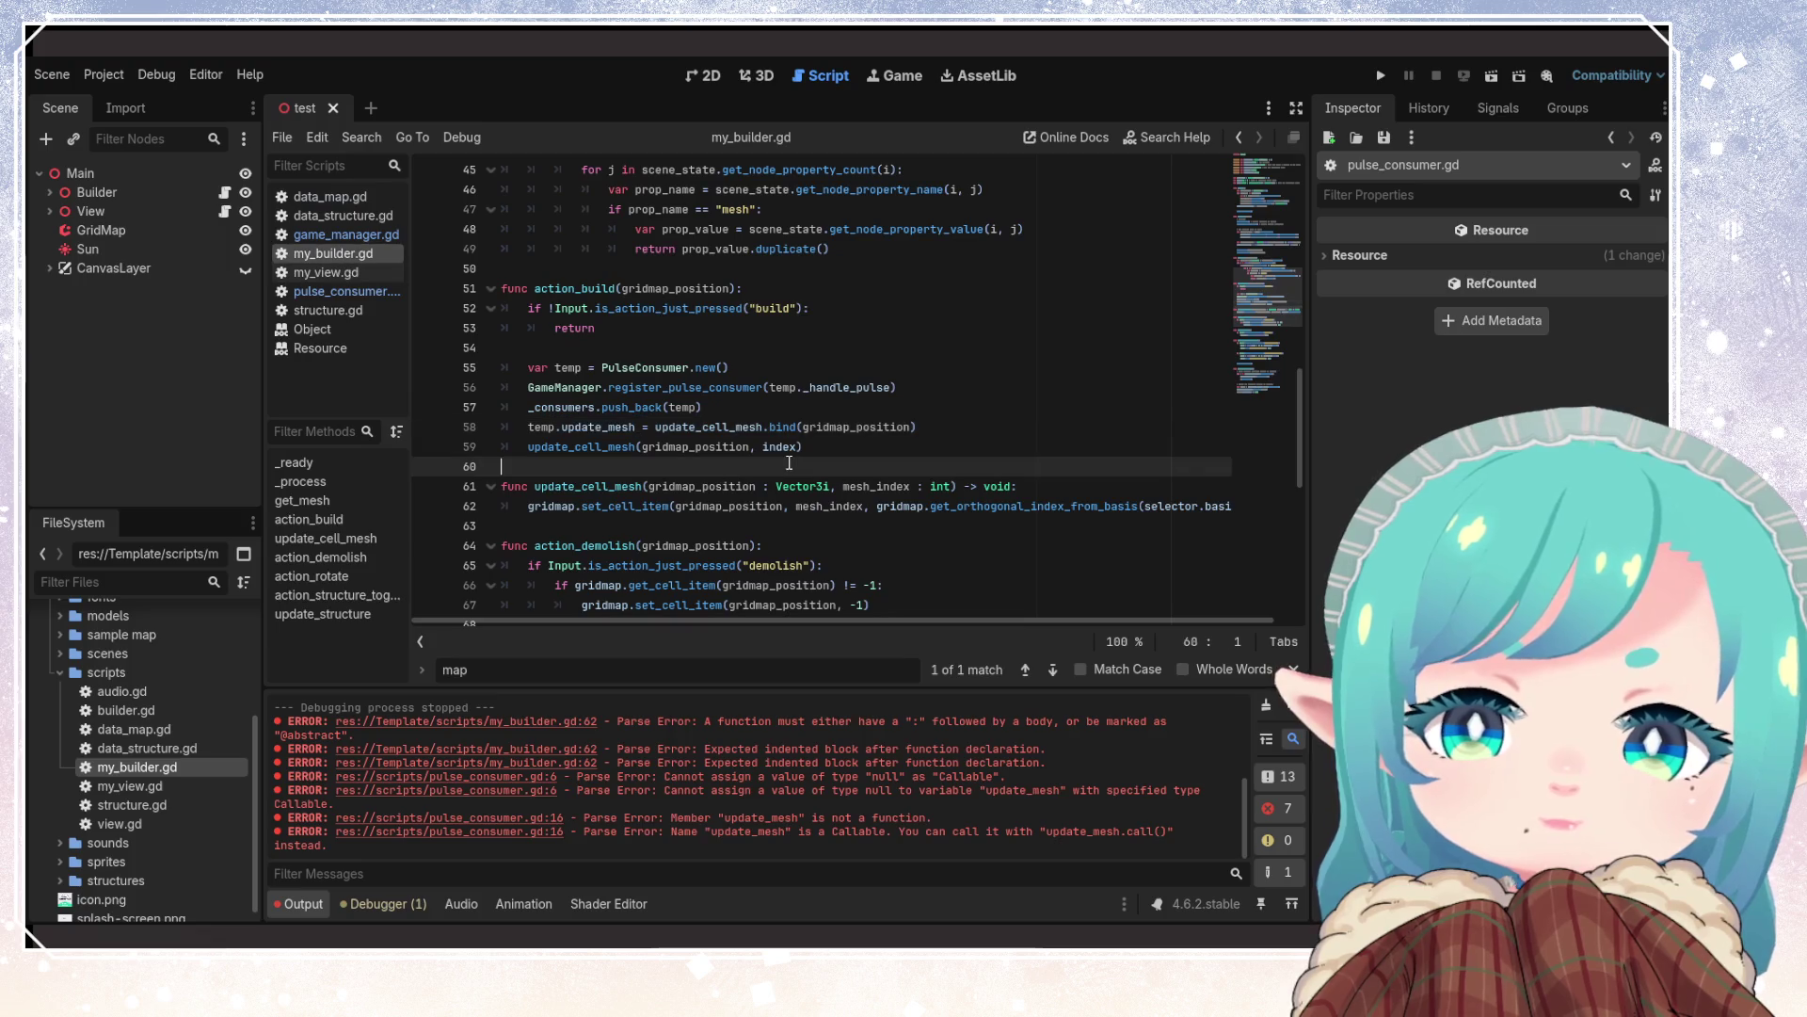
Add print("update mesh") after set_cell_item in update_cell_mesh and run the game
double_click(613, 446)
scroll(793, 509, down, 6)
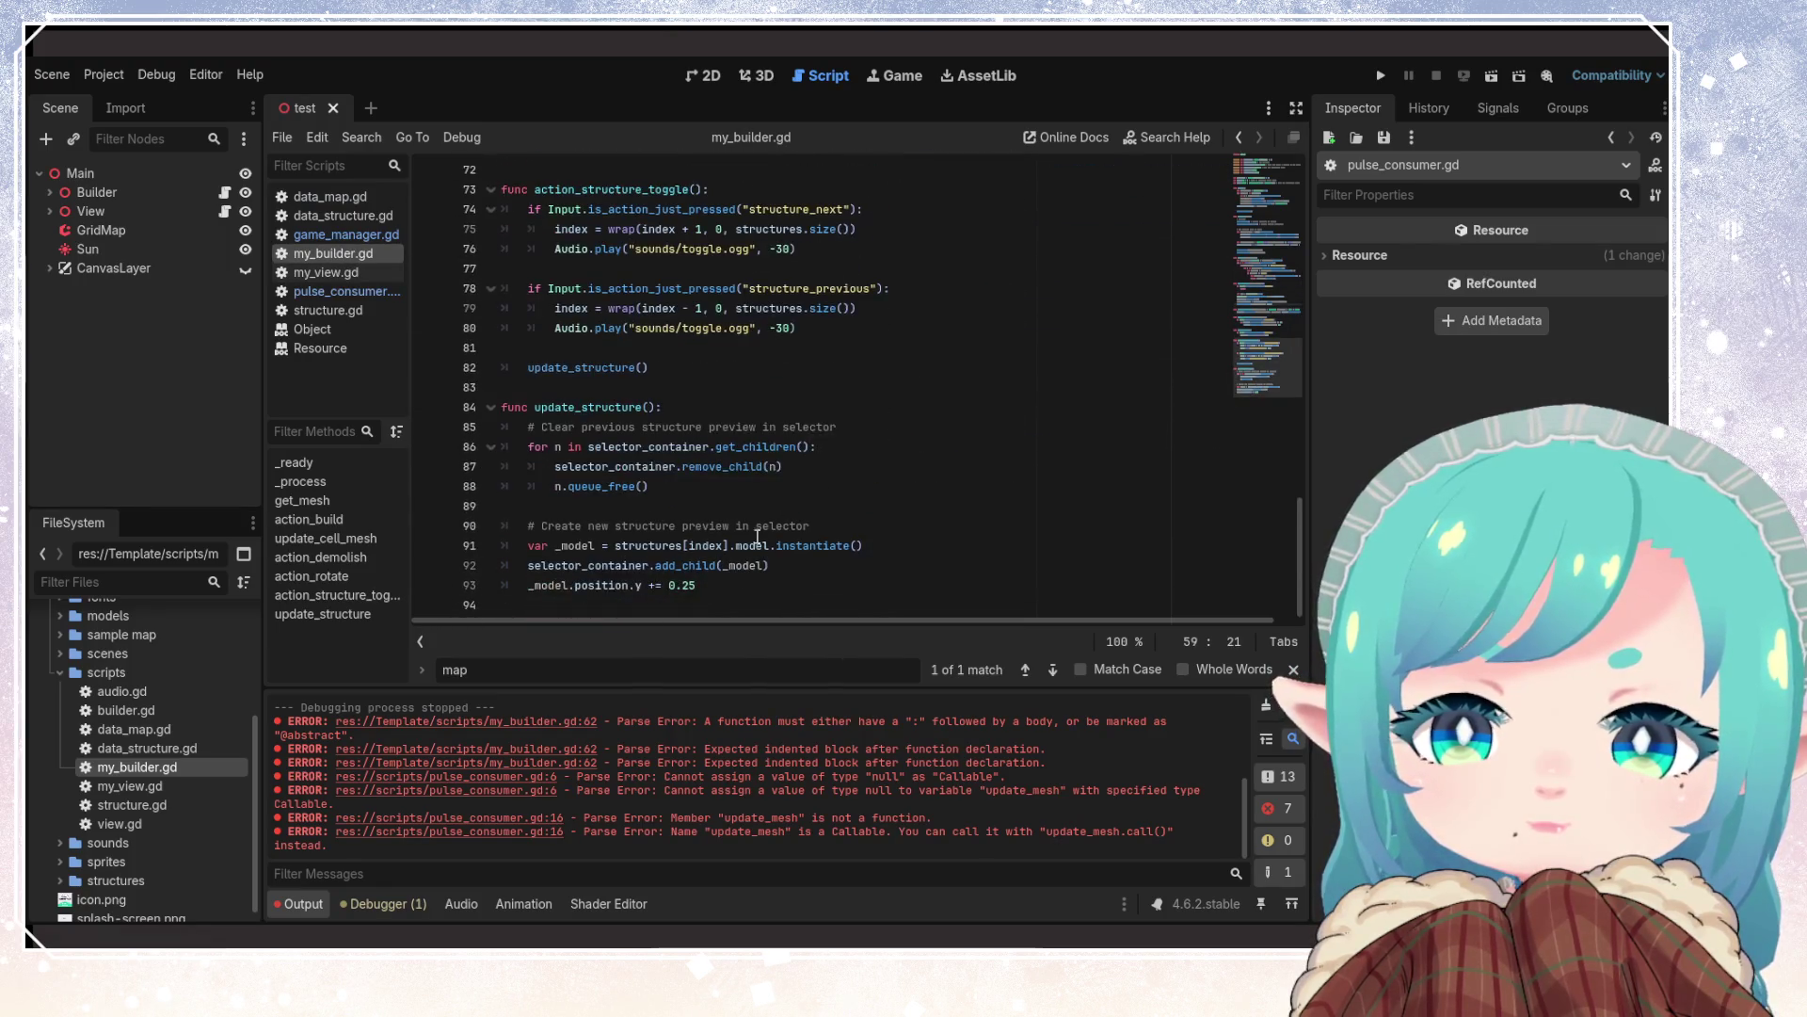
scroll(630, 436, up, 4)
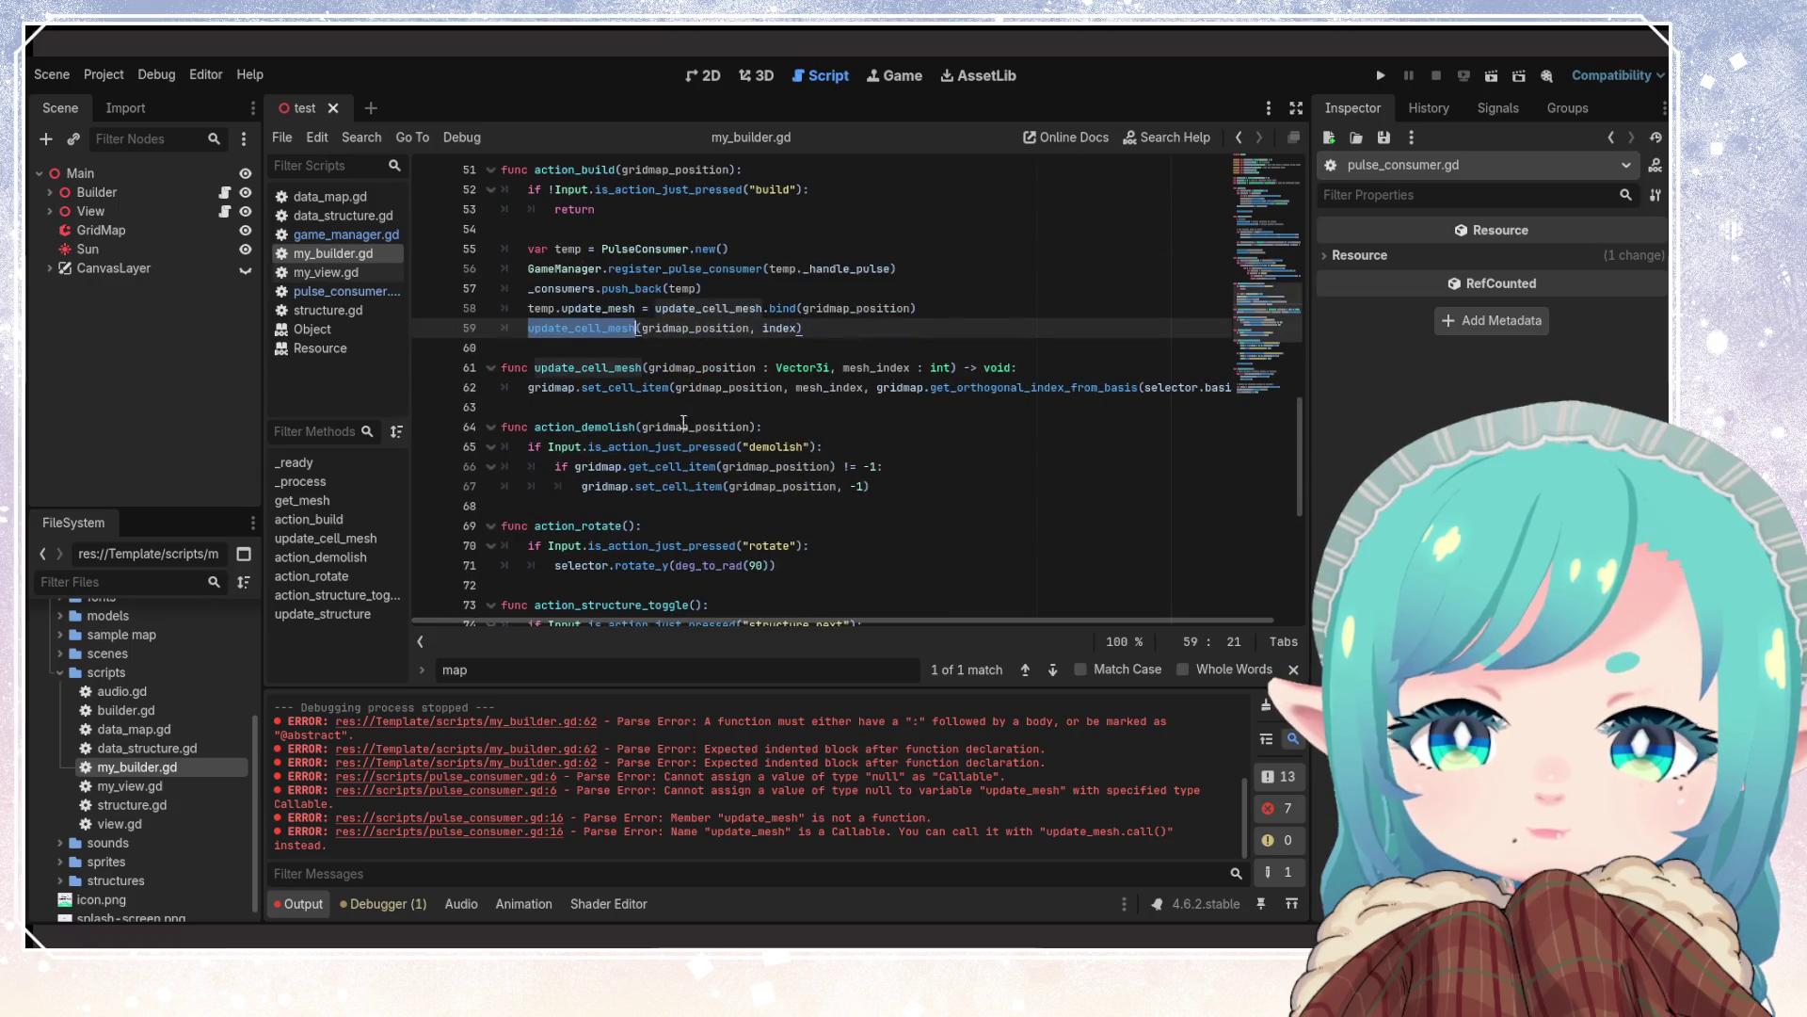
click(551, 403)
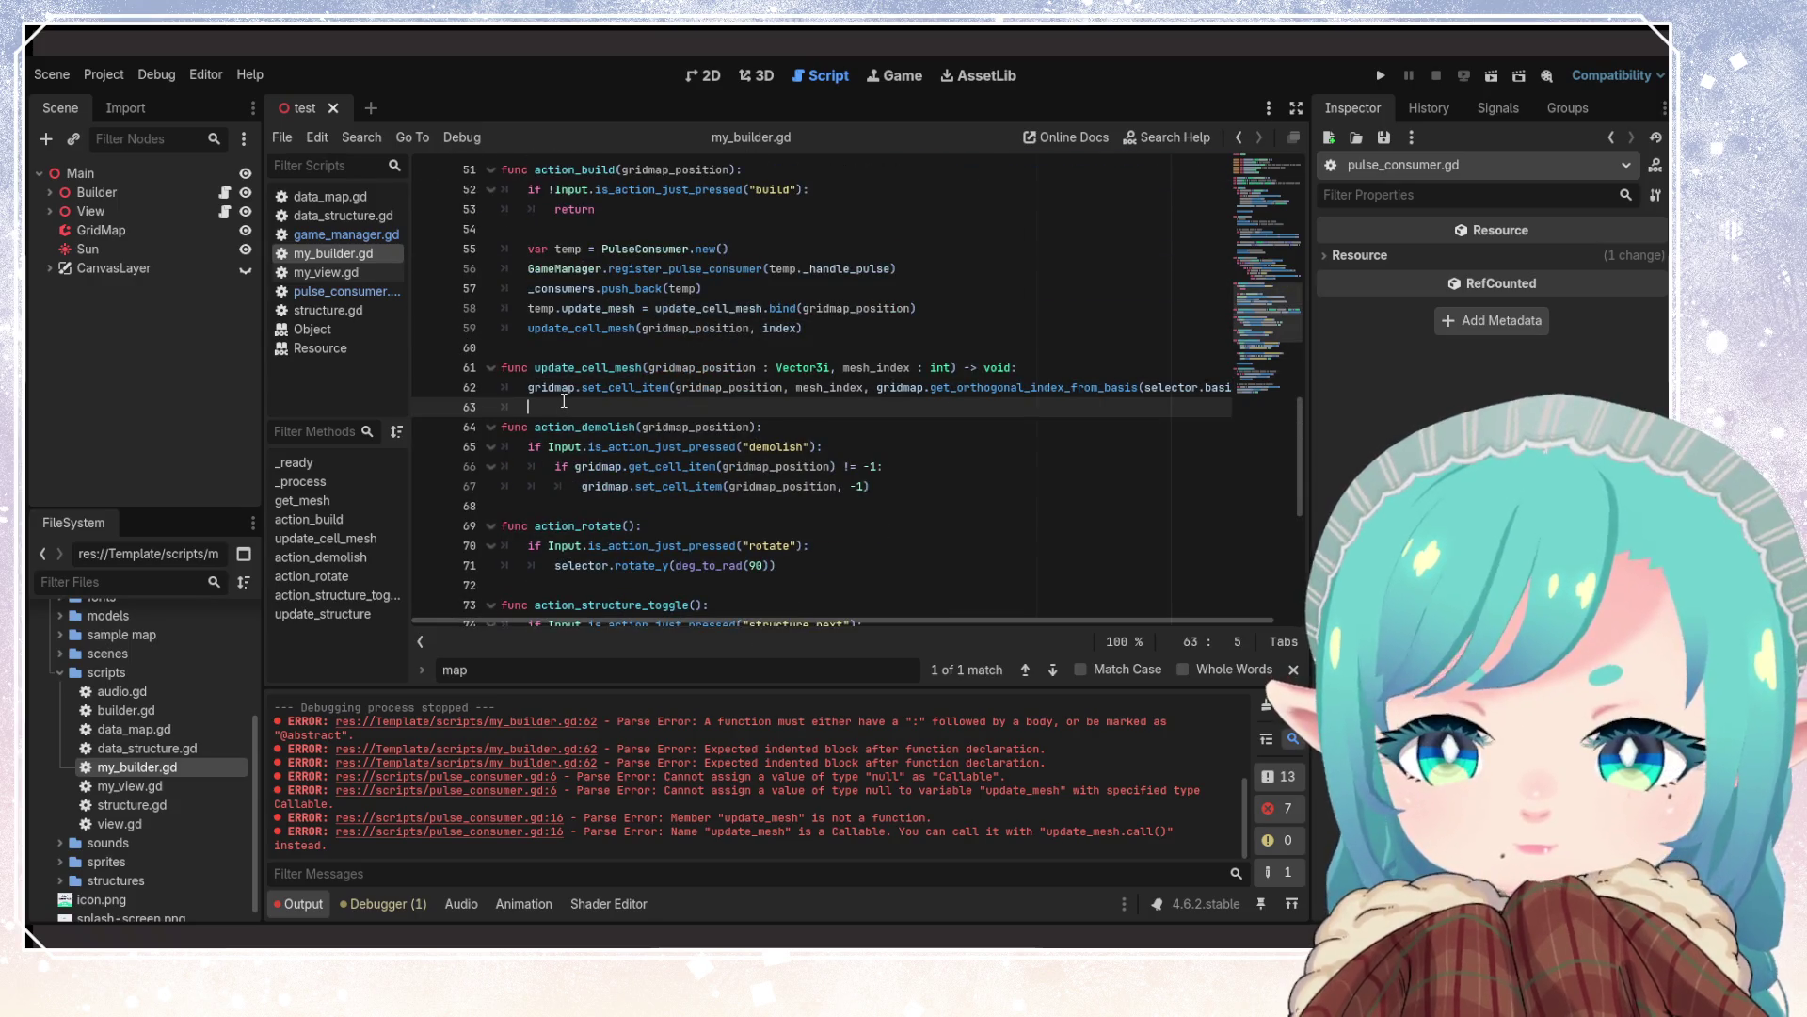
text(print("i)
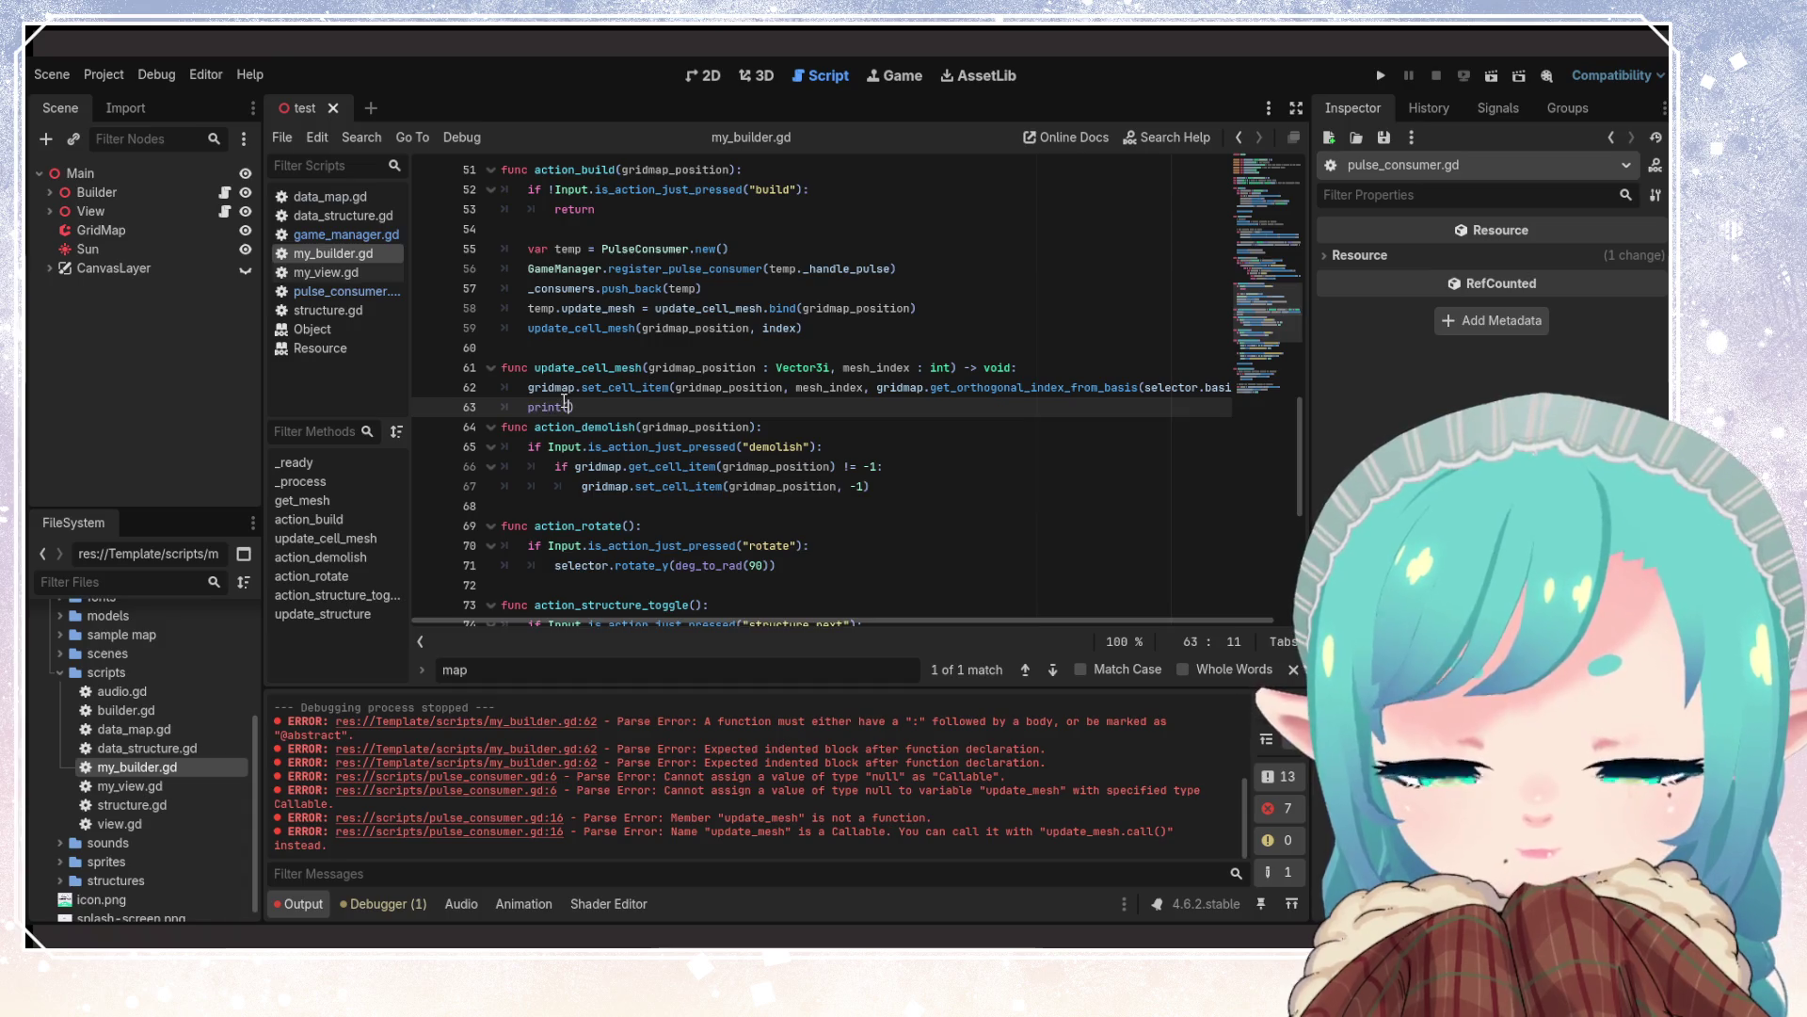
key(BackSpace)
text(update mesh)
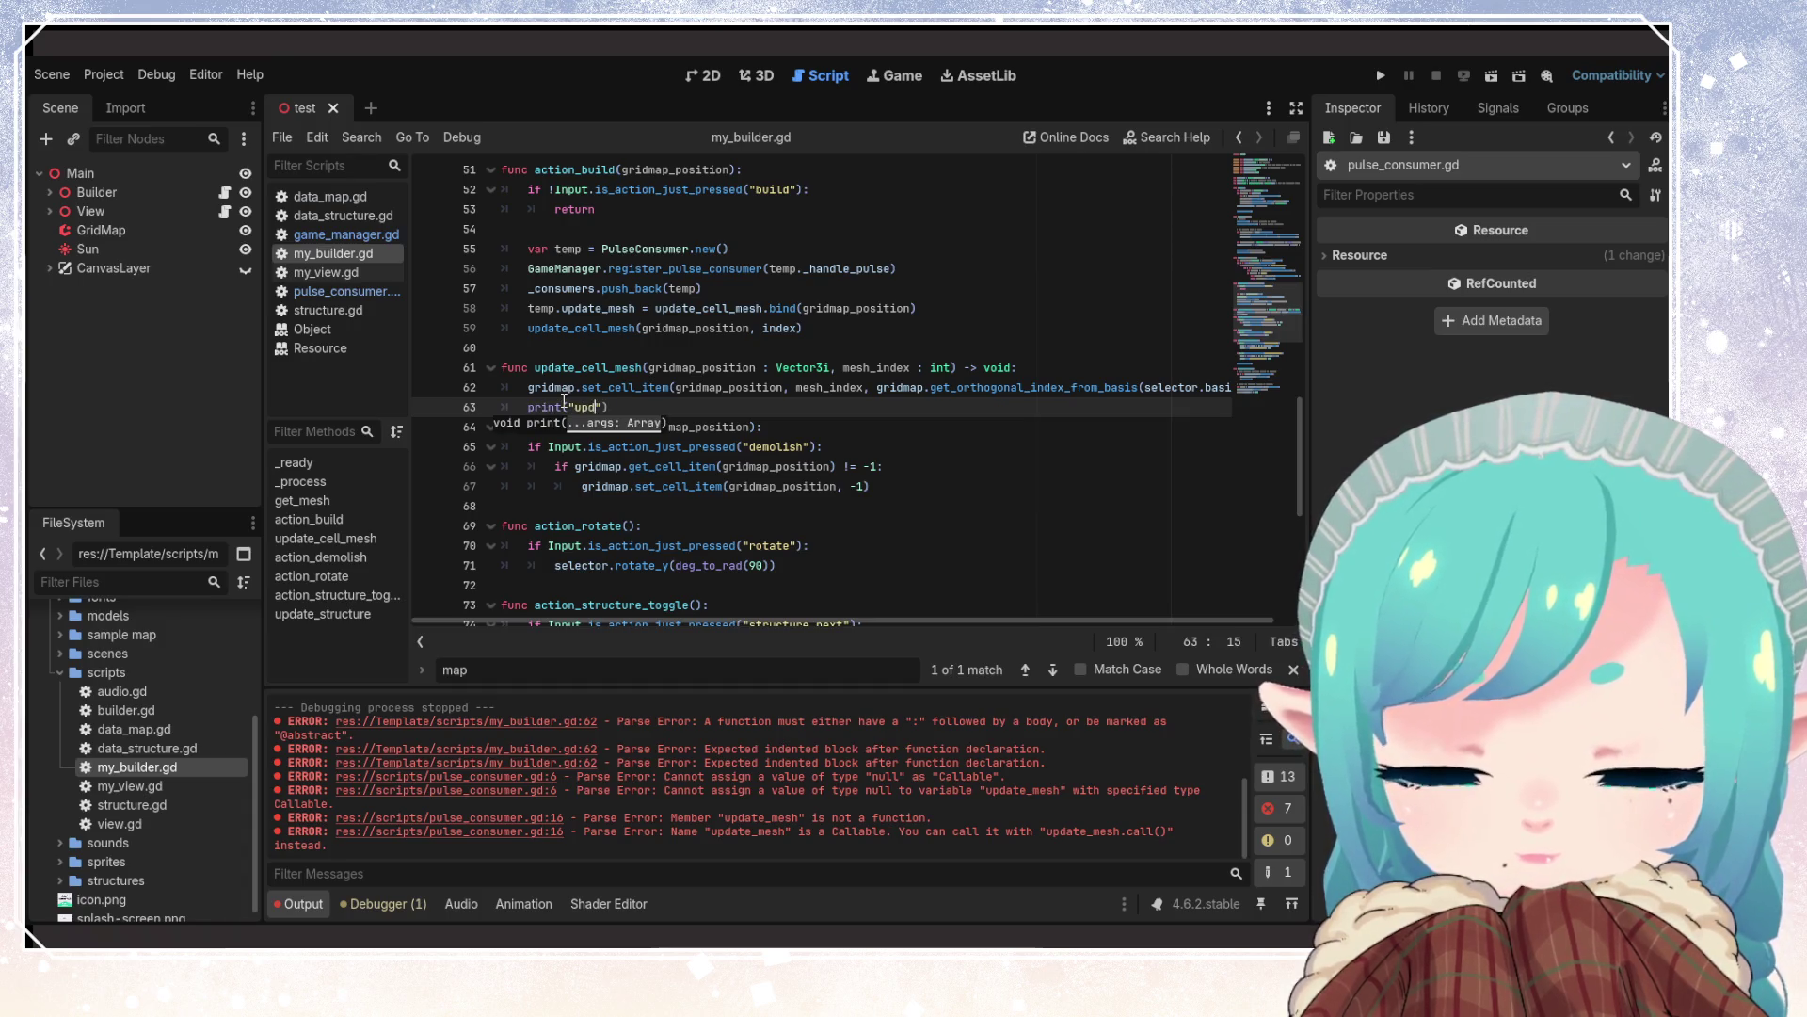
key(Right)
key(Right)
key(Return)
key(BackSpace)
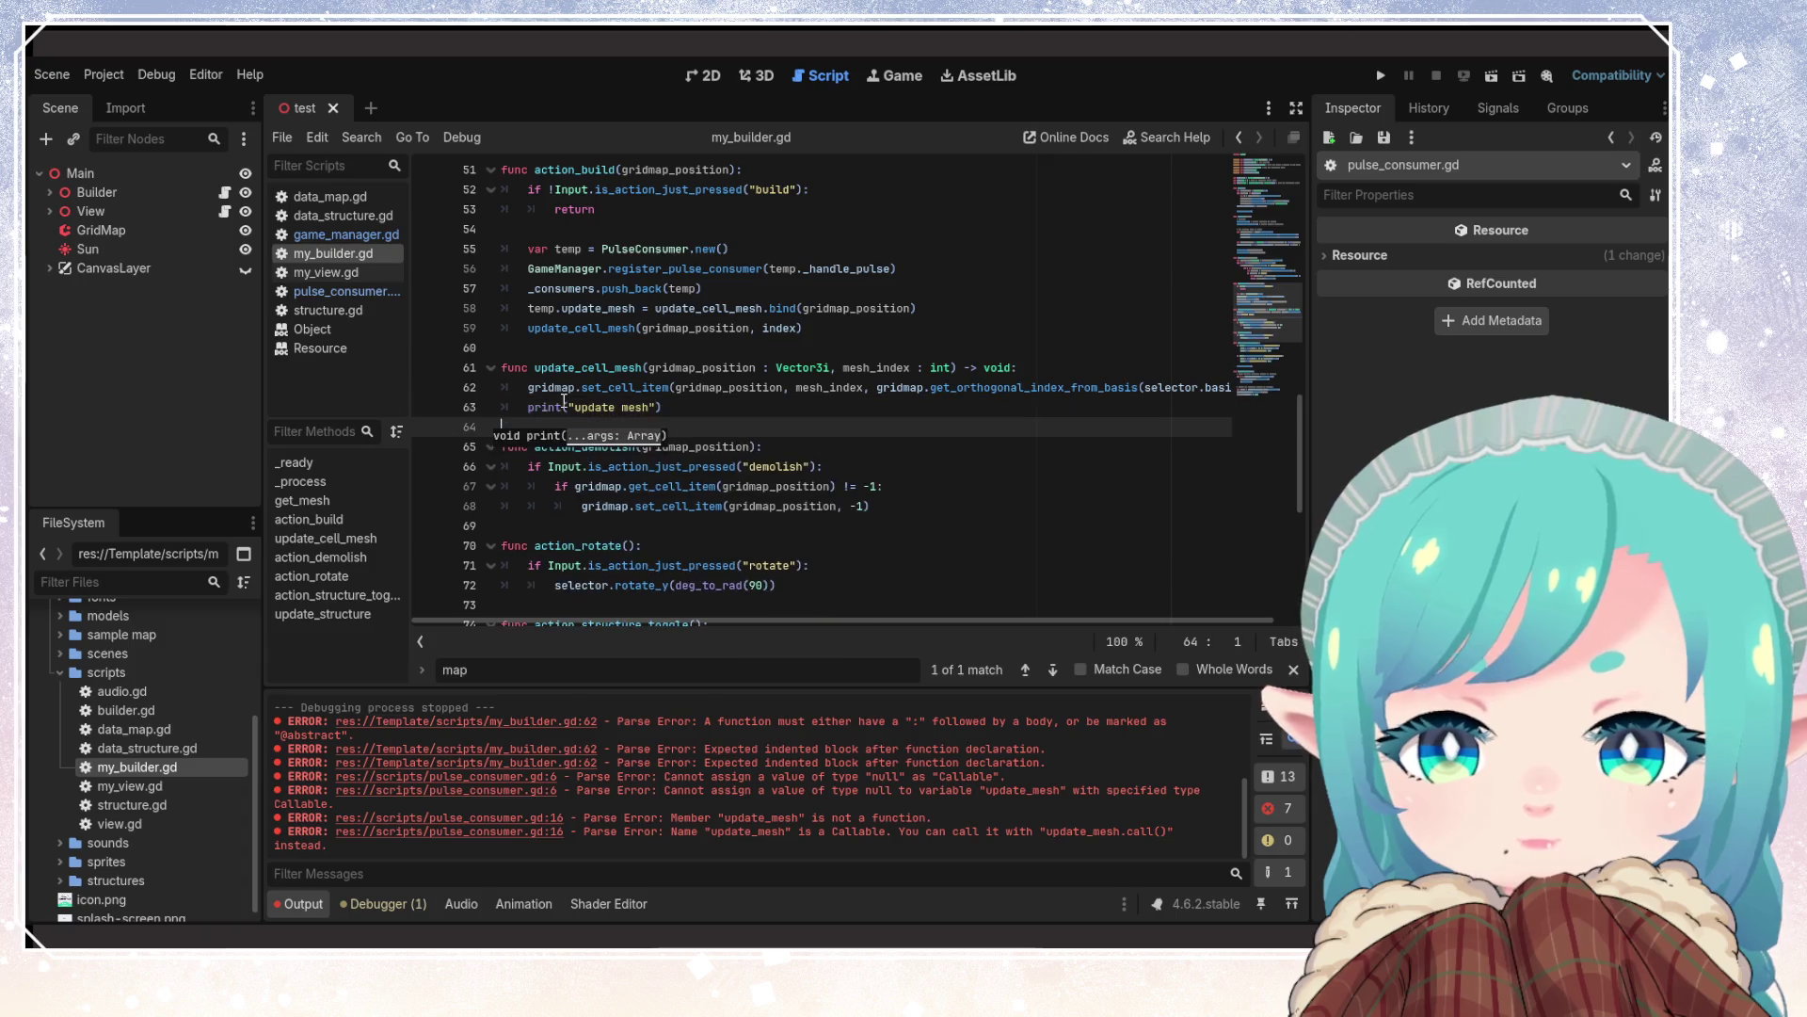
key(Left)
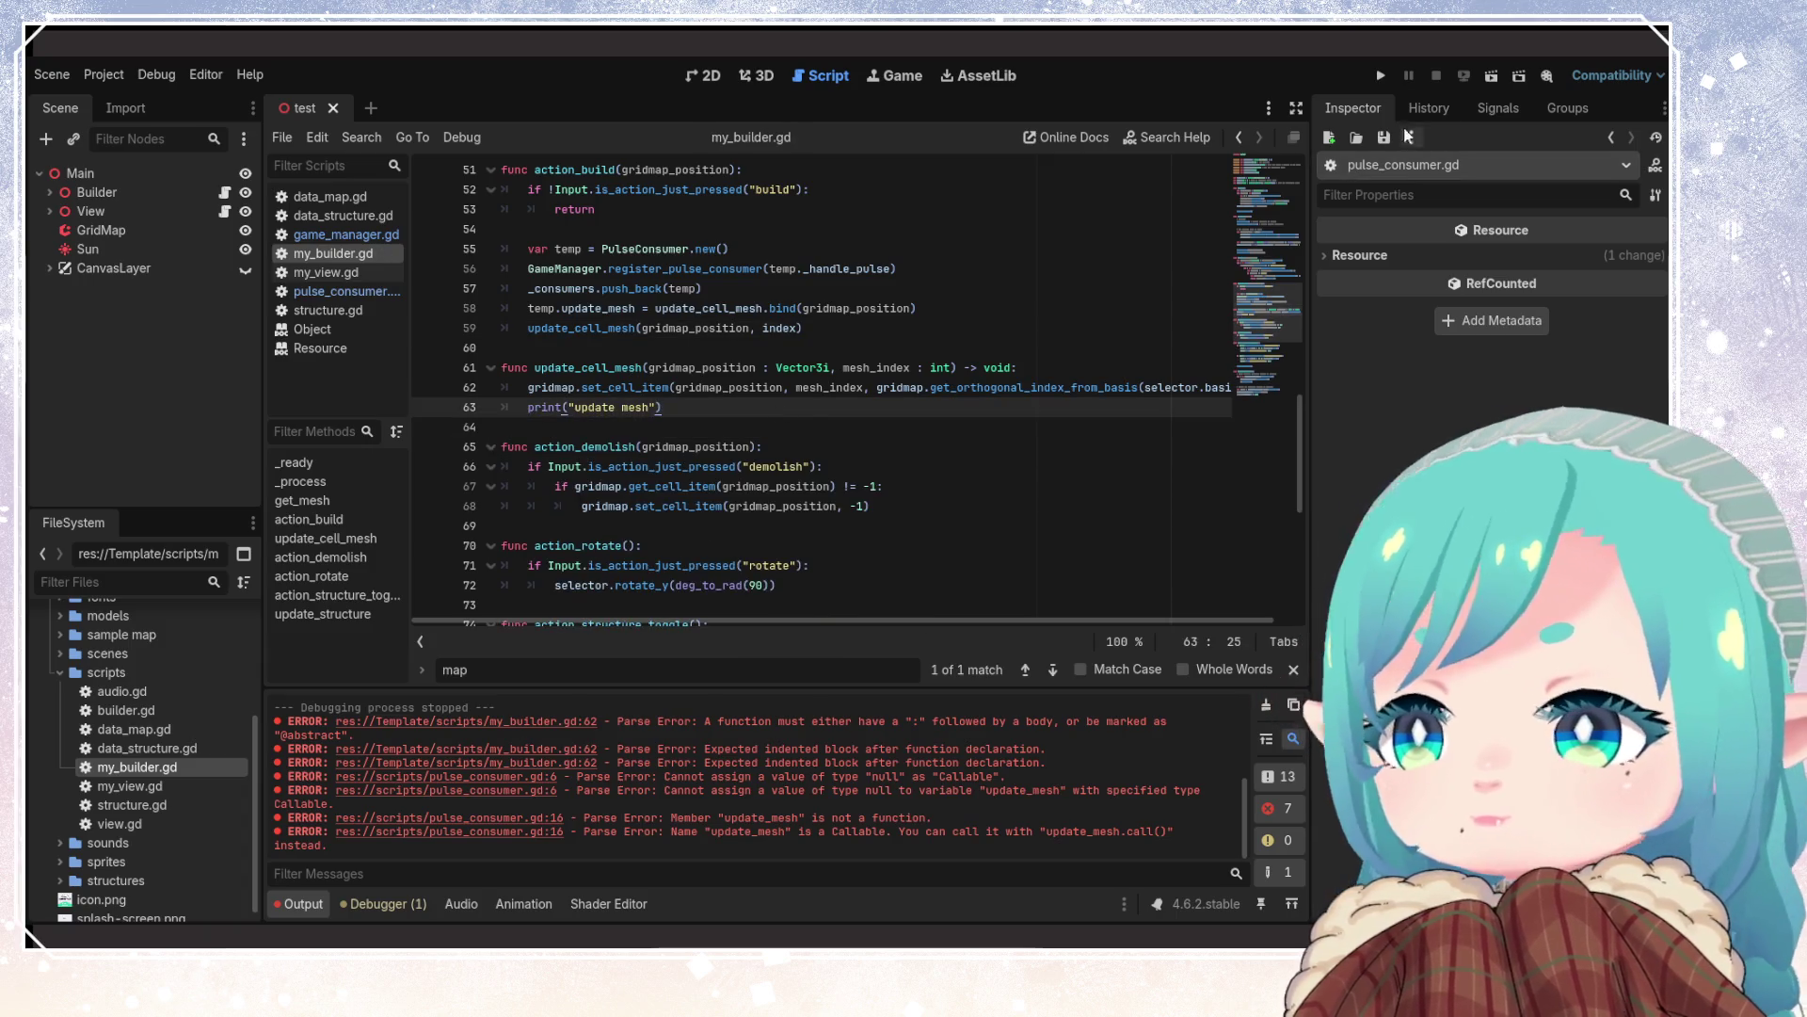
click(1381, 75)
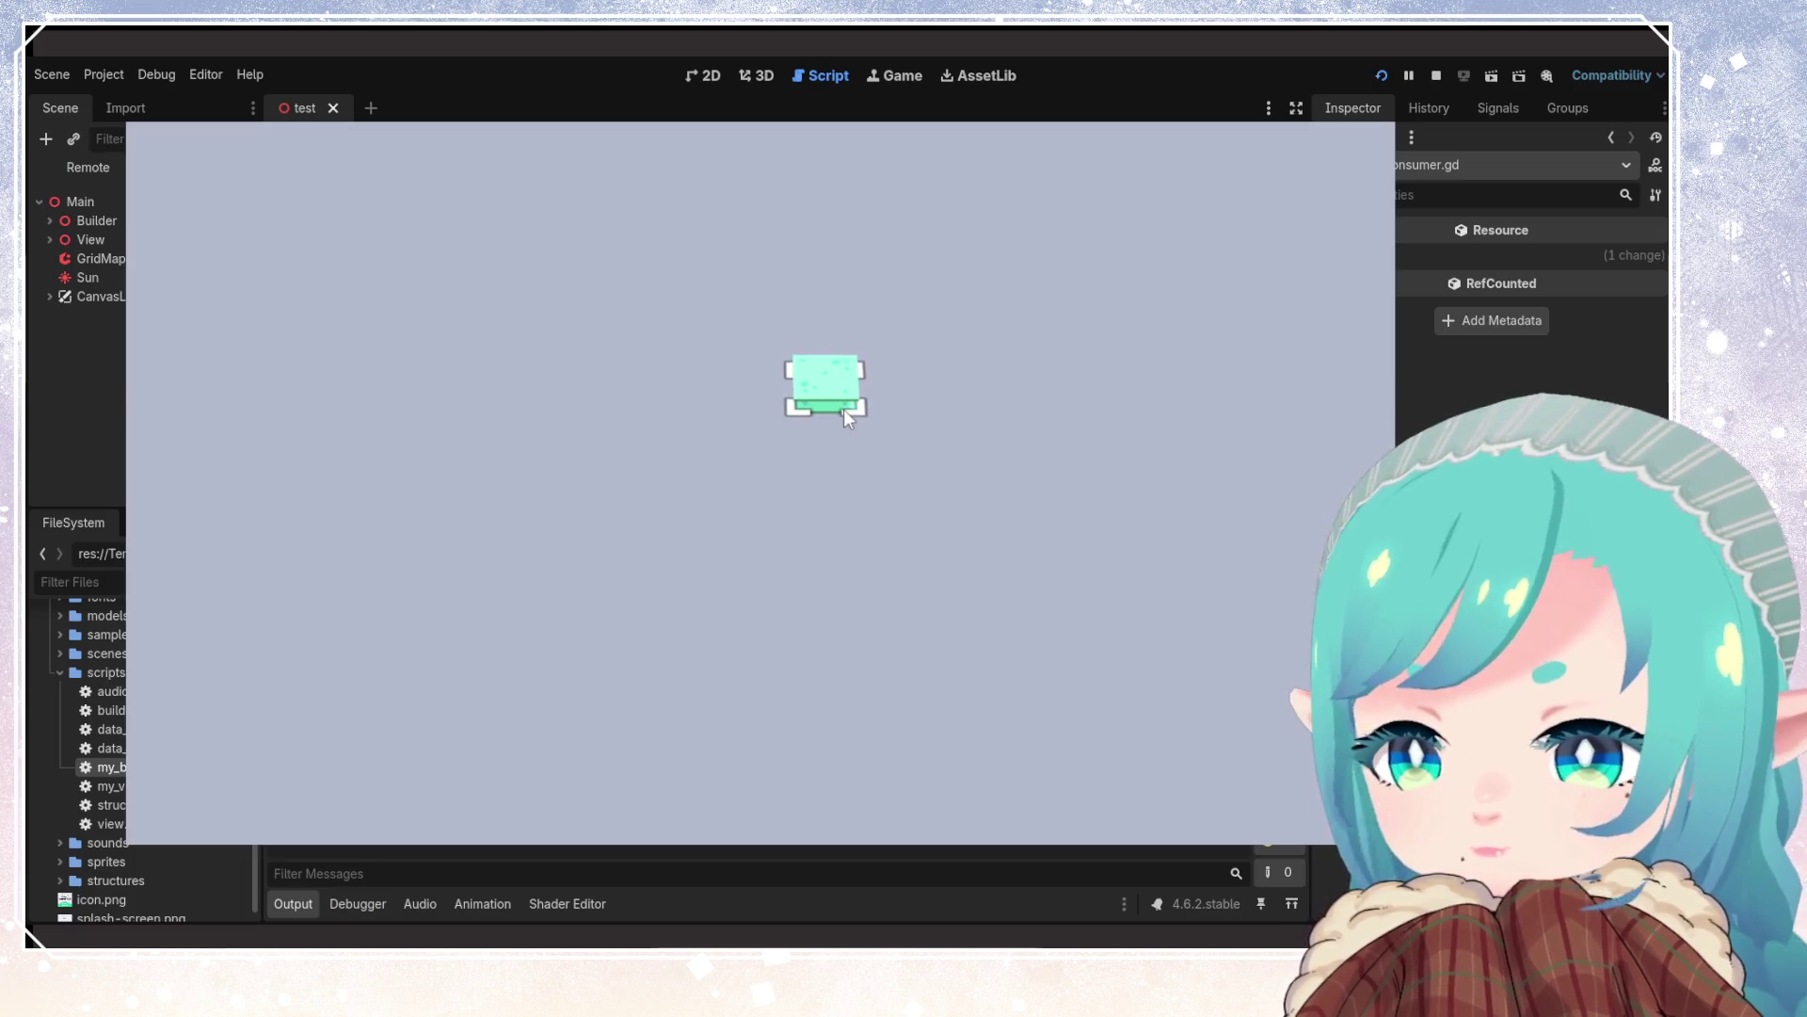
Place another tile in the running game, stop it, and return to my_builder.gd
click(1177, 527)
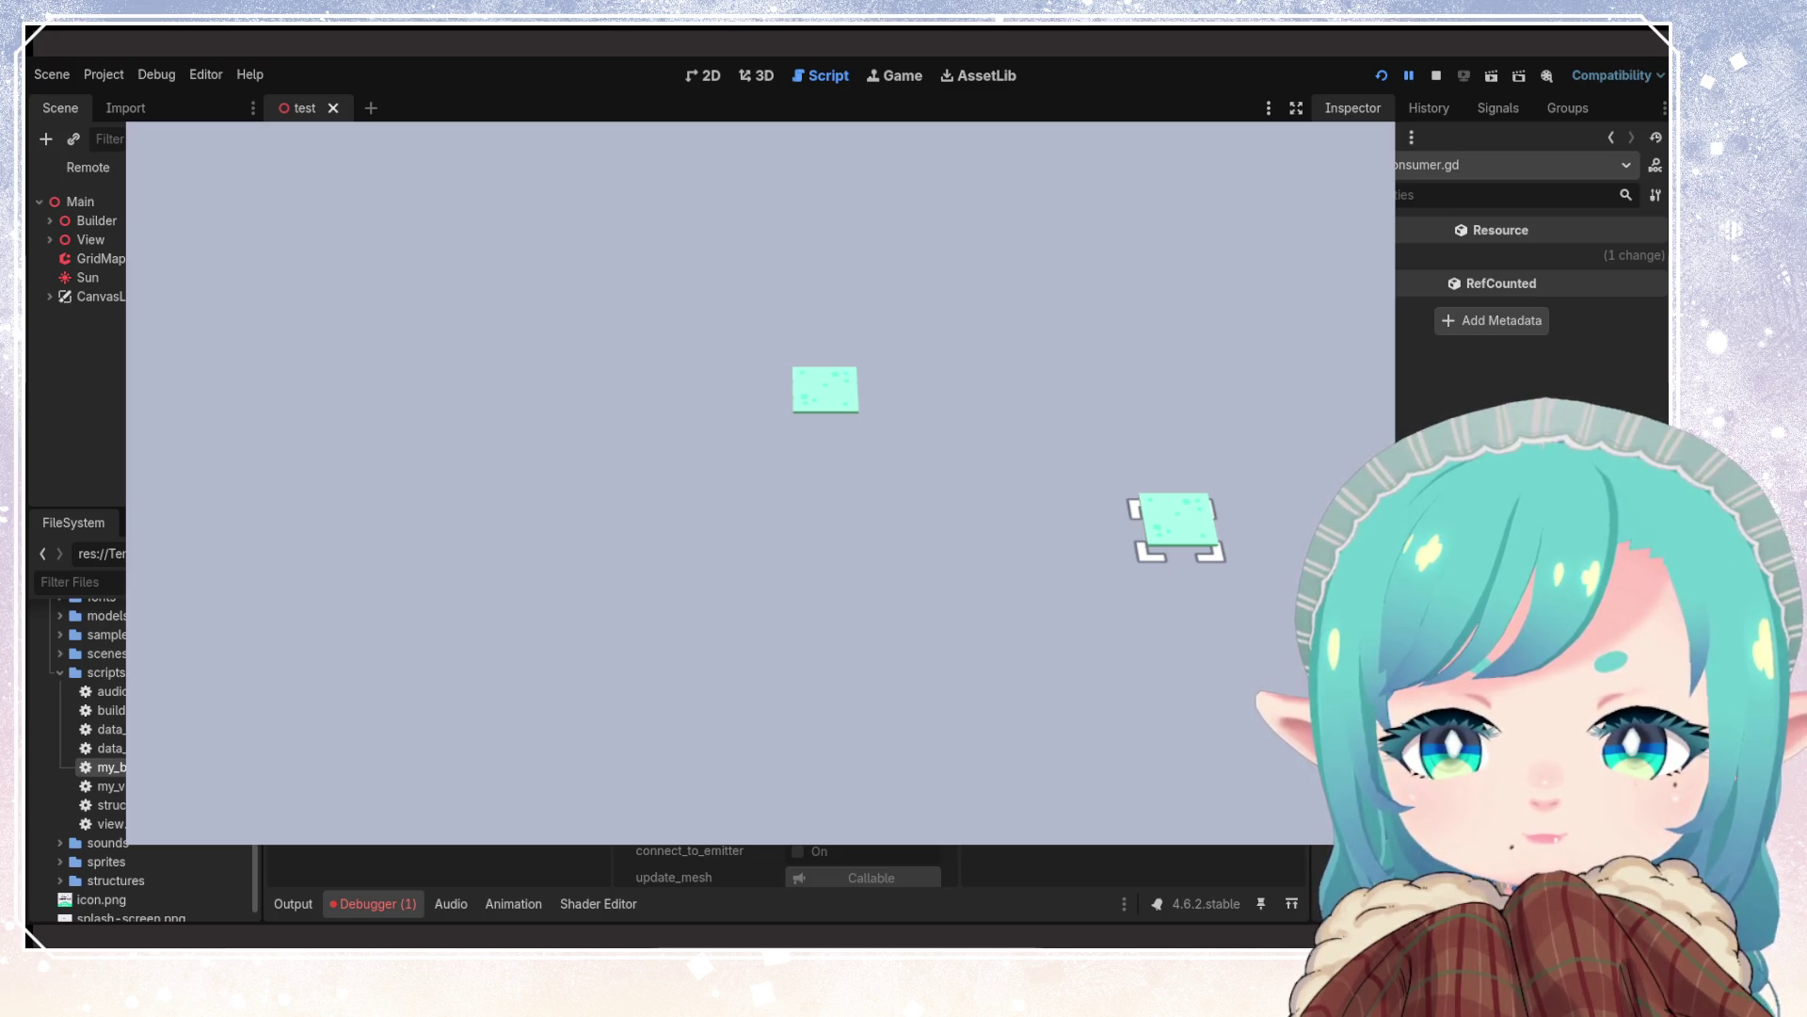
click(1436, 77)
click(335, 254)
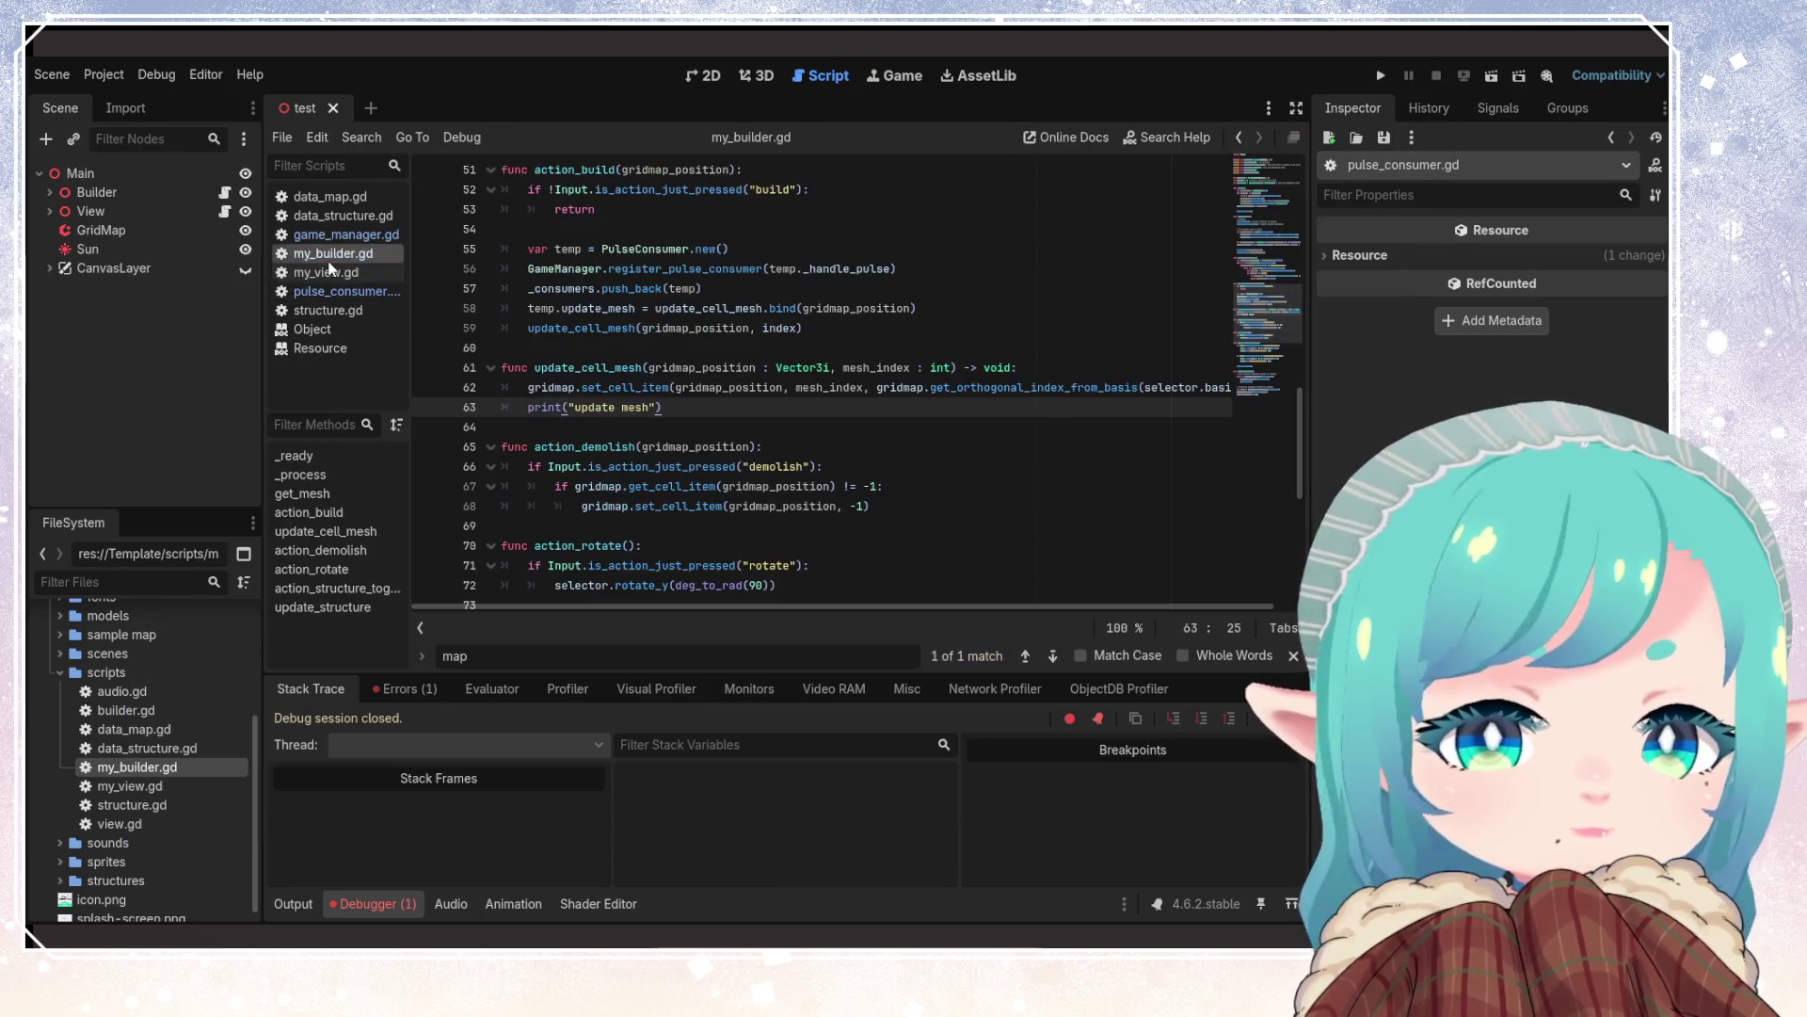
click(627, 423)
scroll(627, 400, up, 3)
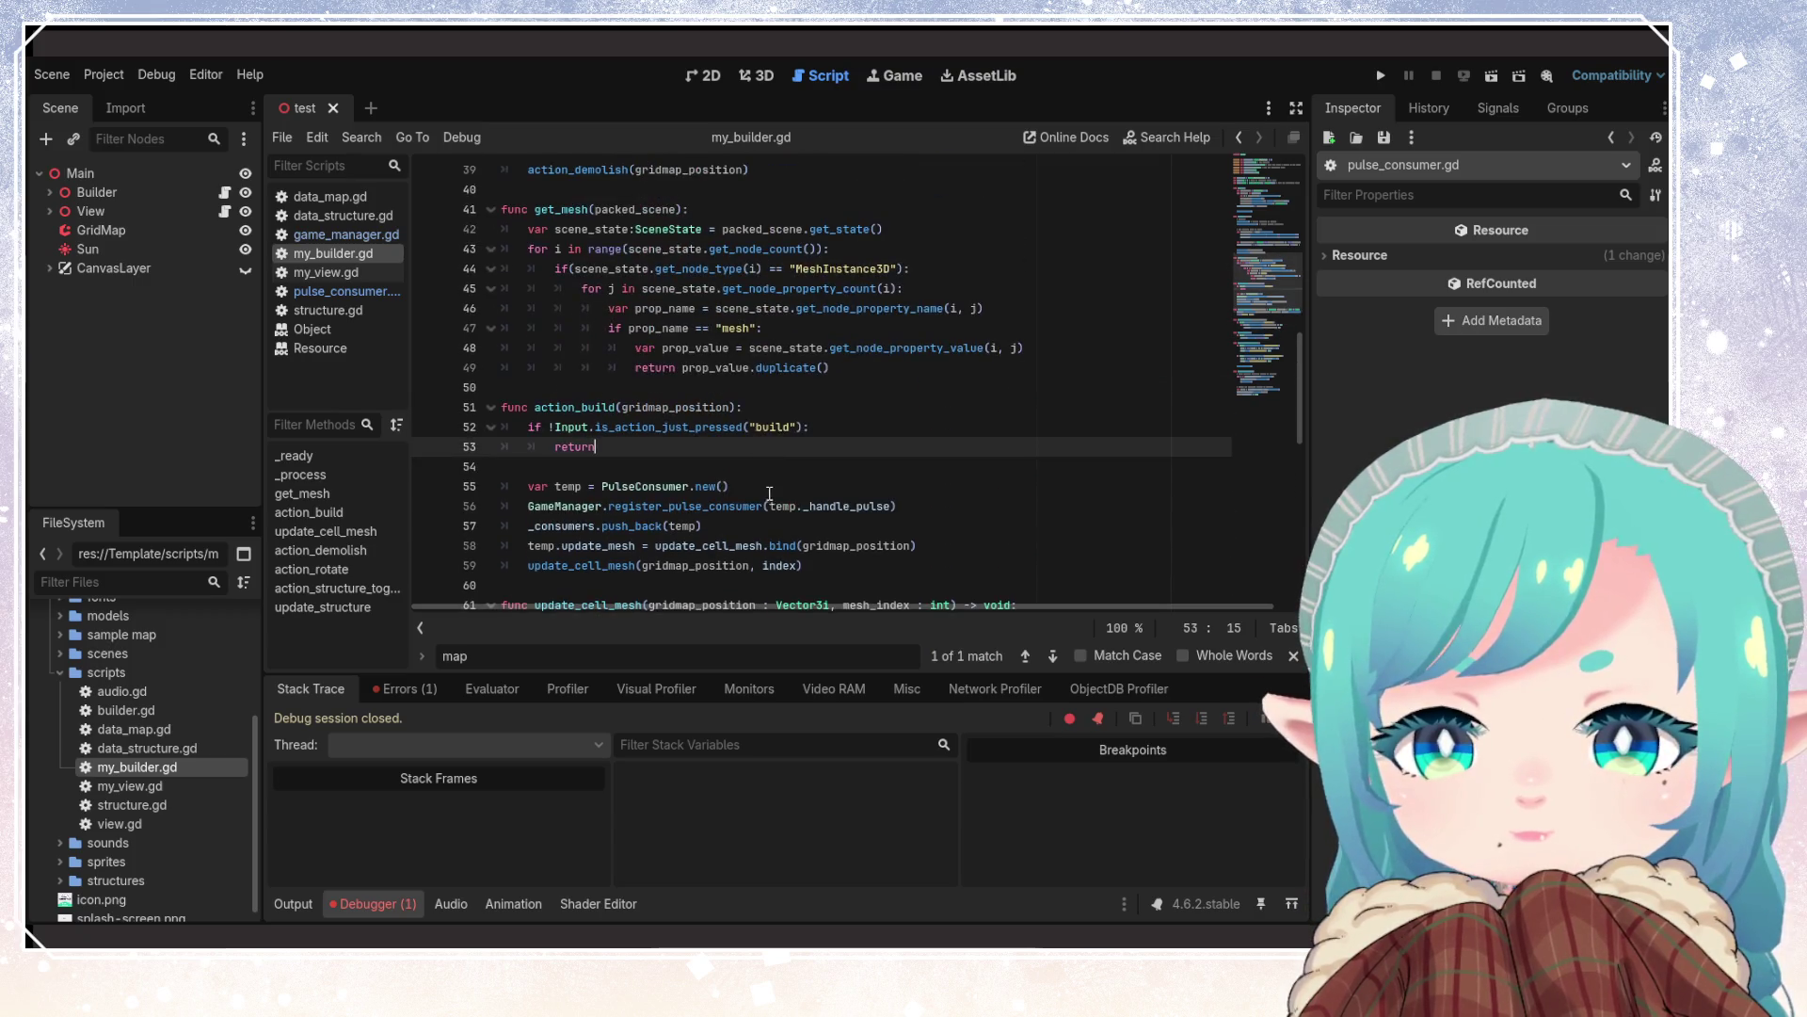
click(665, 523)
click(642, 505)
scroll(743, 431, down, 3)
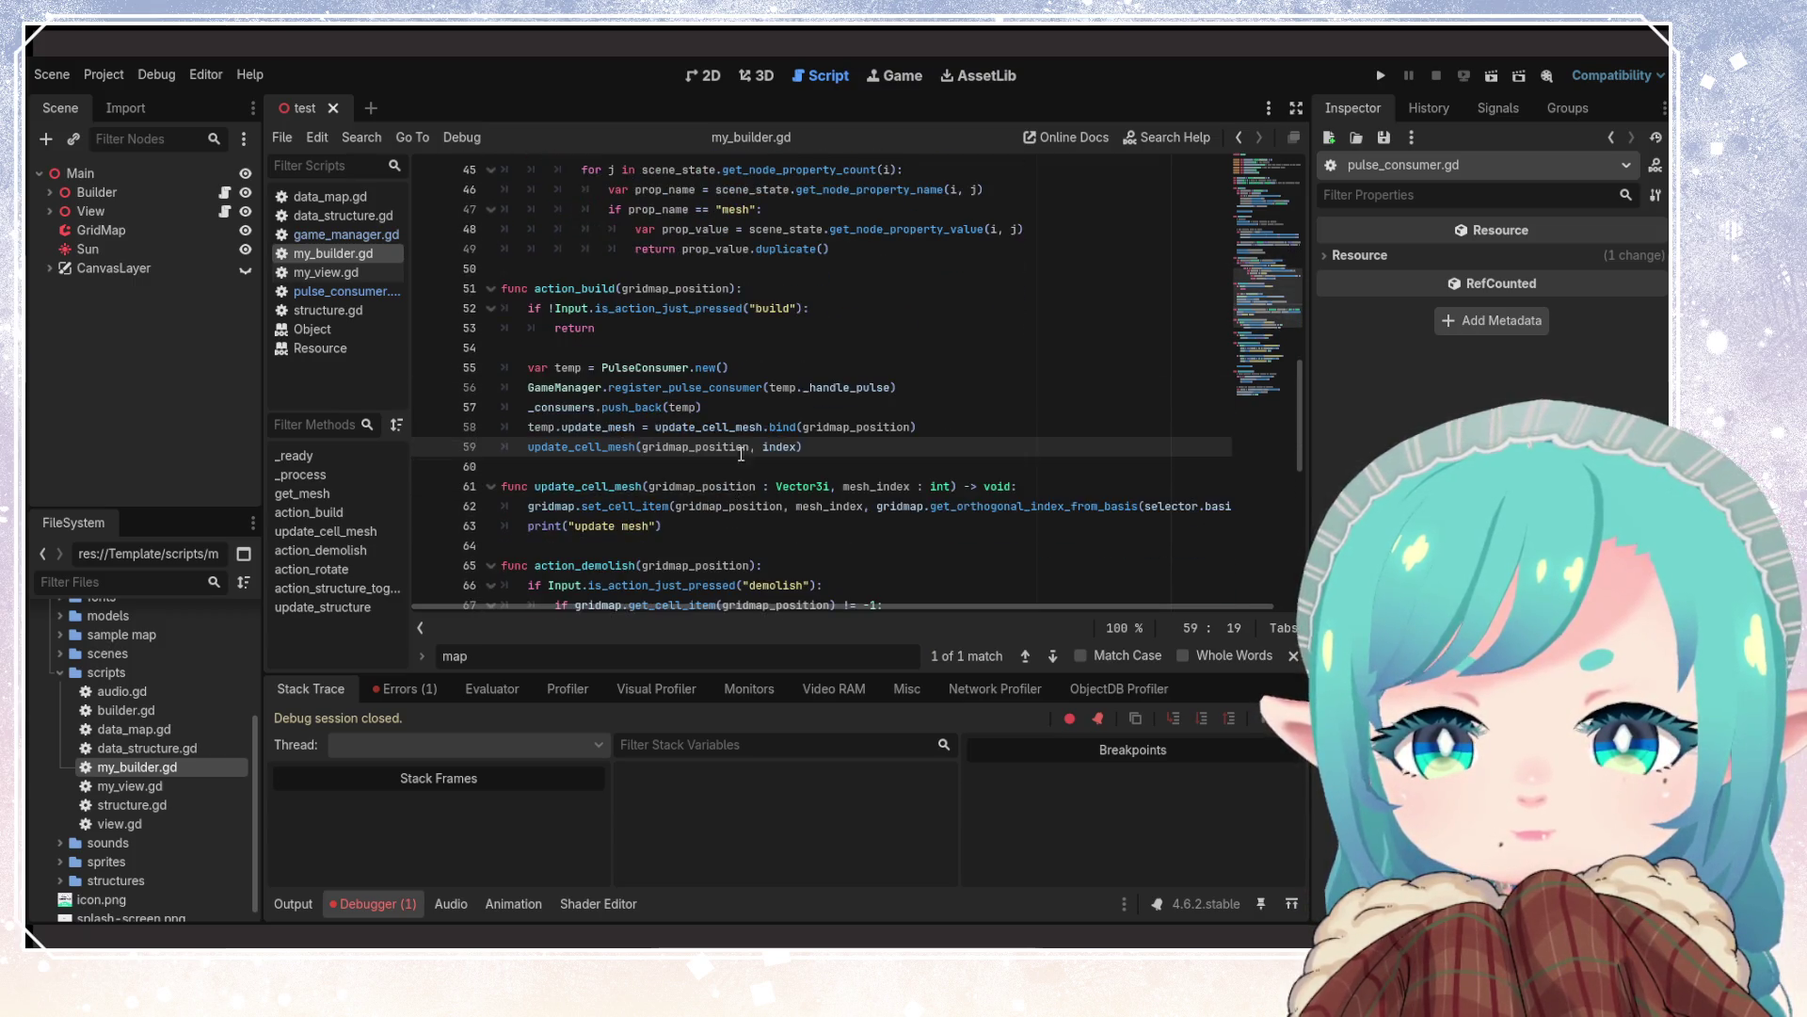
mouse_move(743, 430)
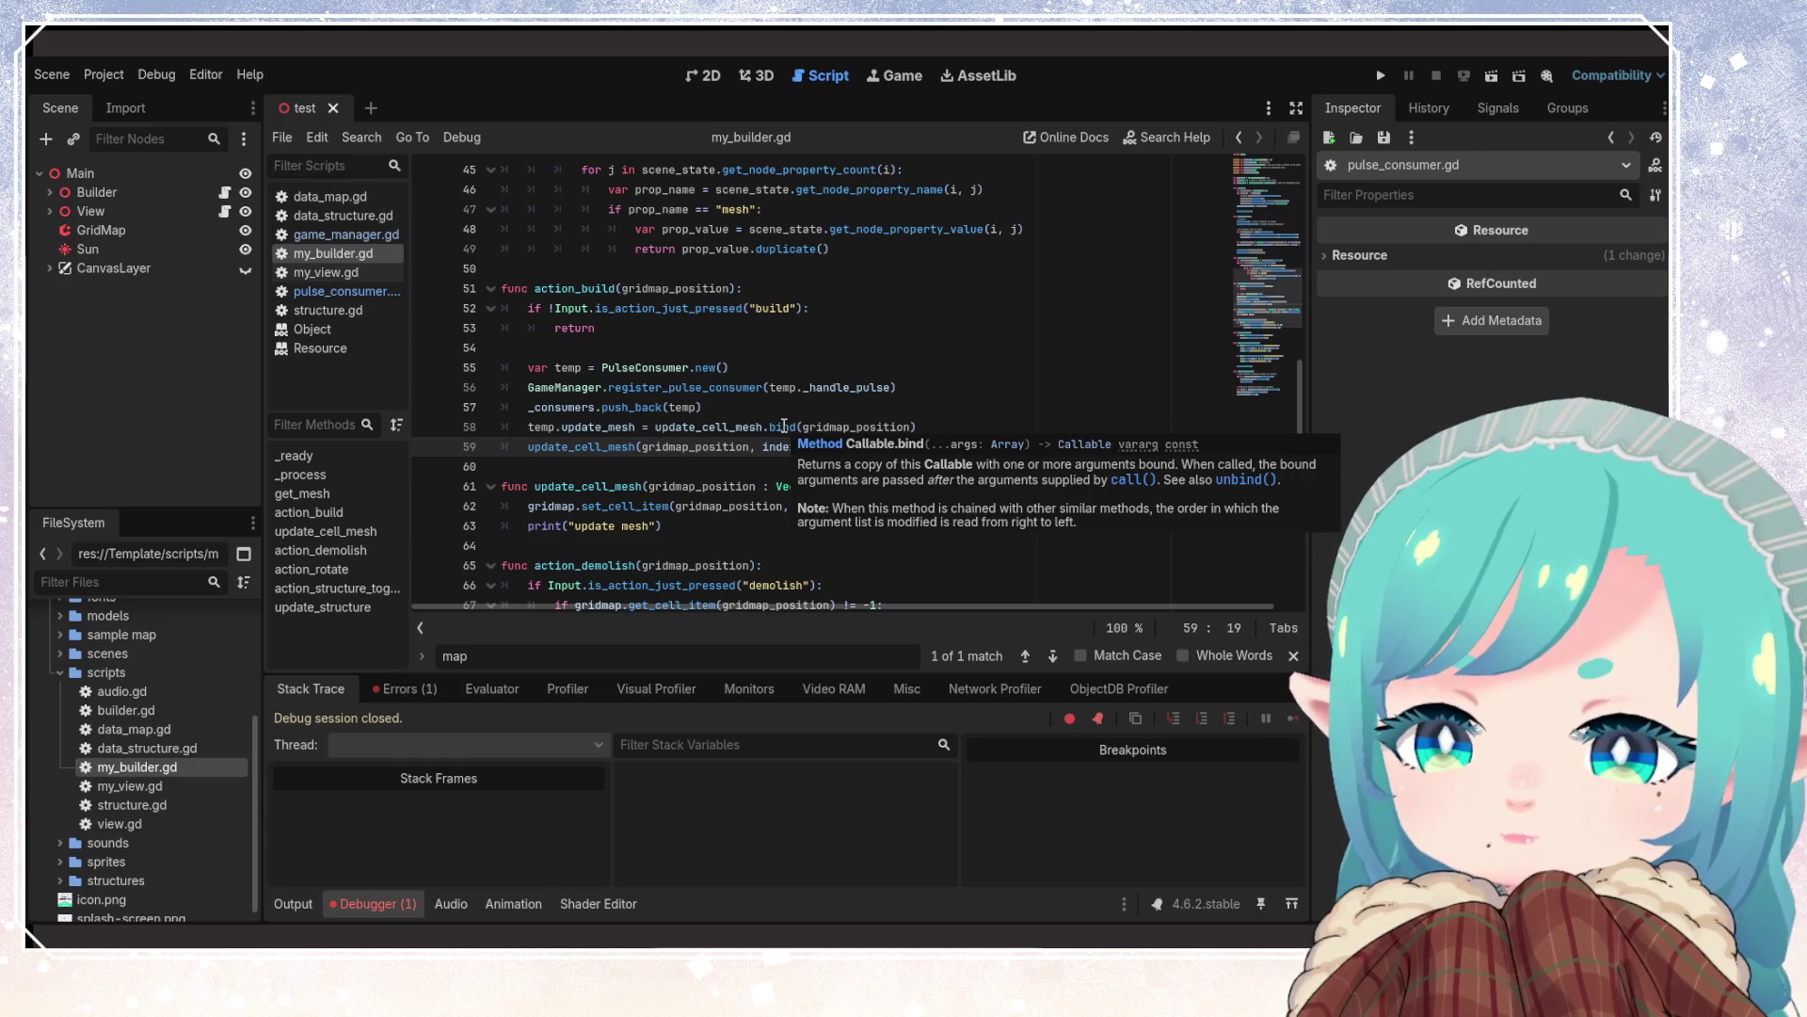
click(740, 483)
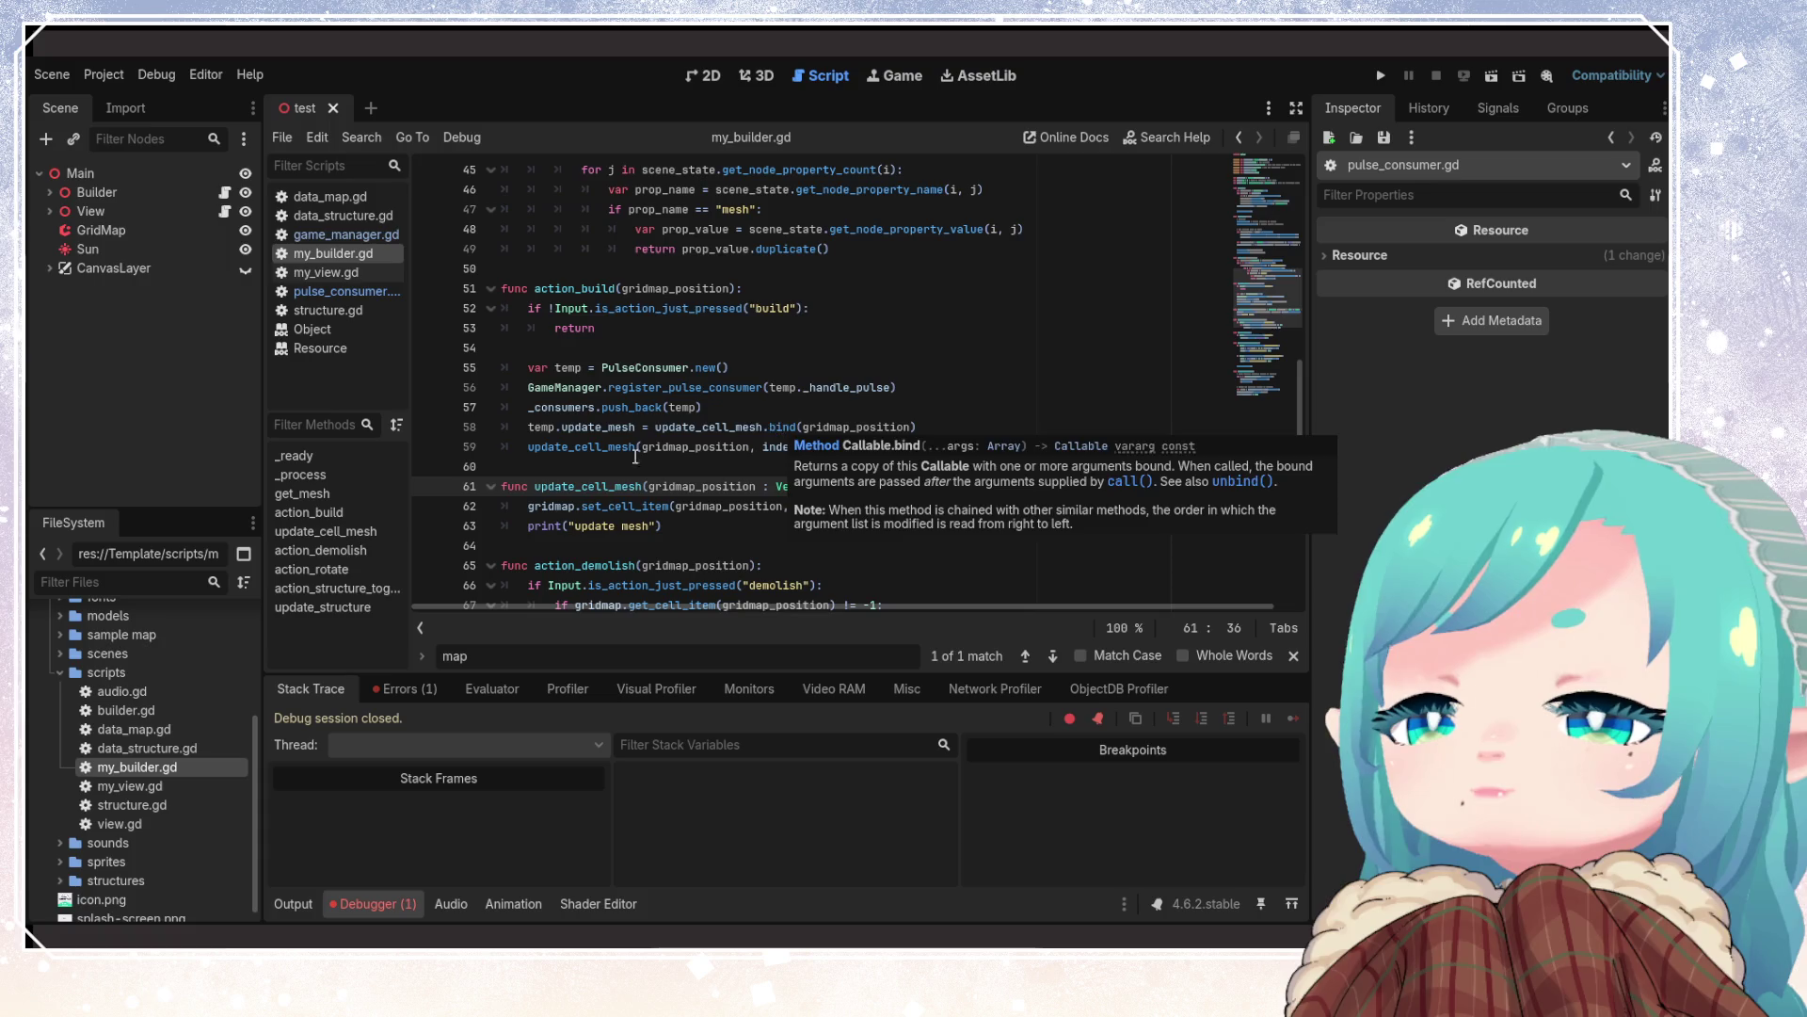
Reorder update_cell_mesh's parameters to (mesh_index : int, gridmap_position : Vector3i) and save
click(656, 459)
drag(650, 487, 841, 487)
key(BackSpace)
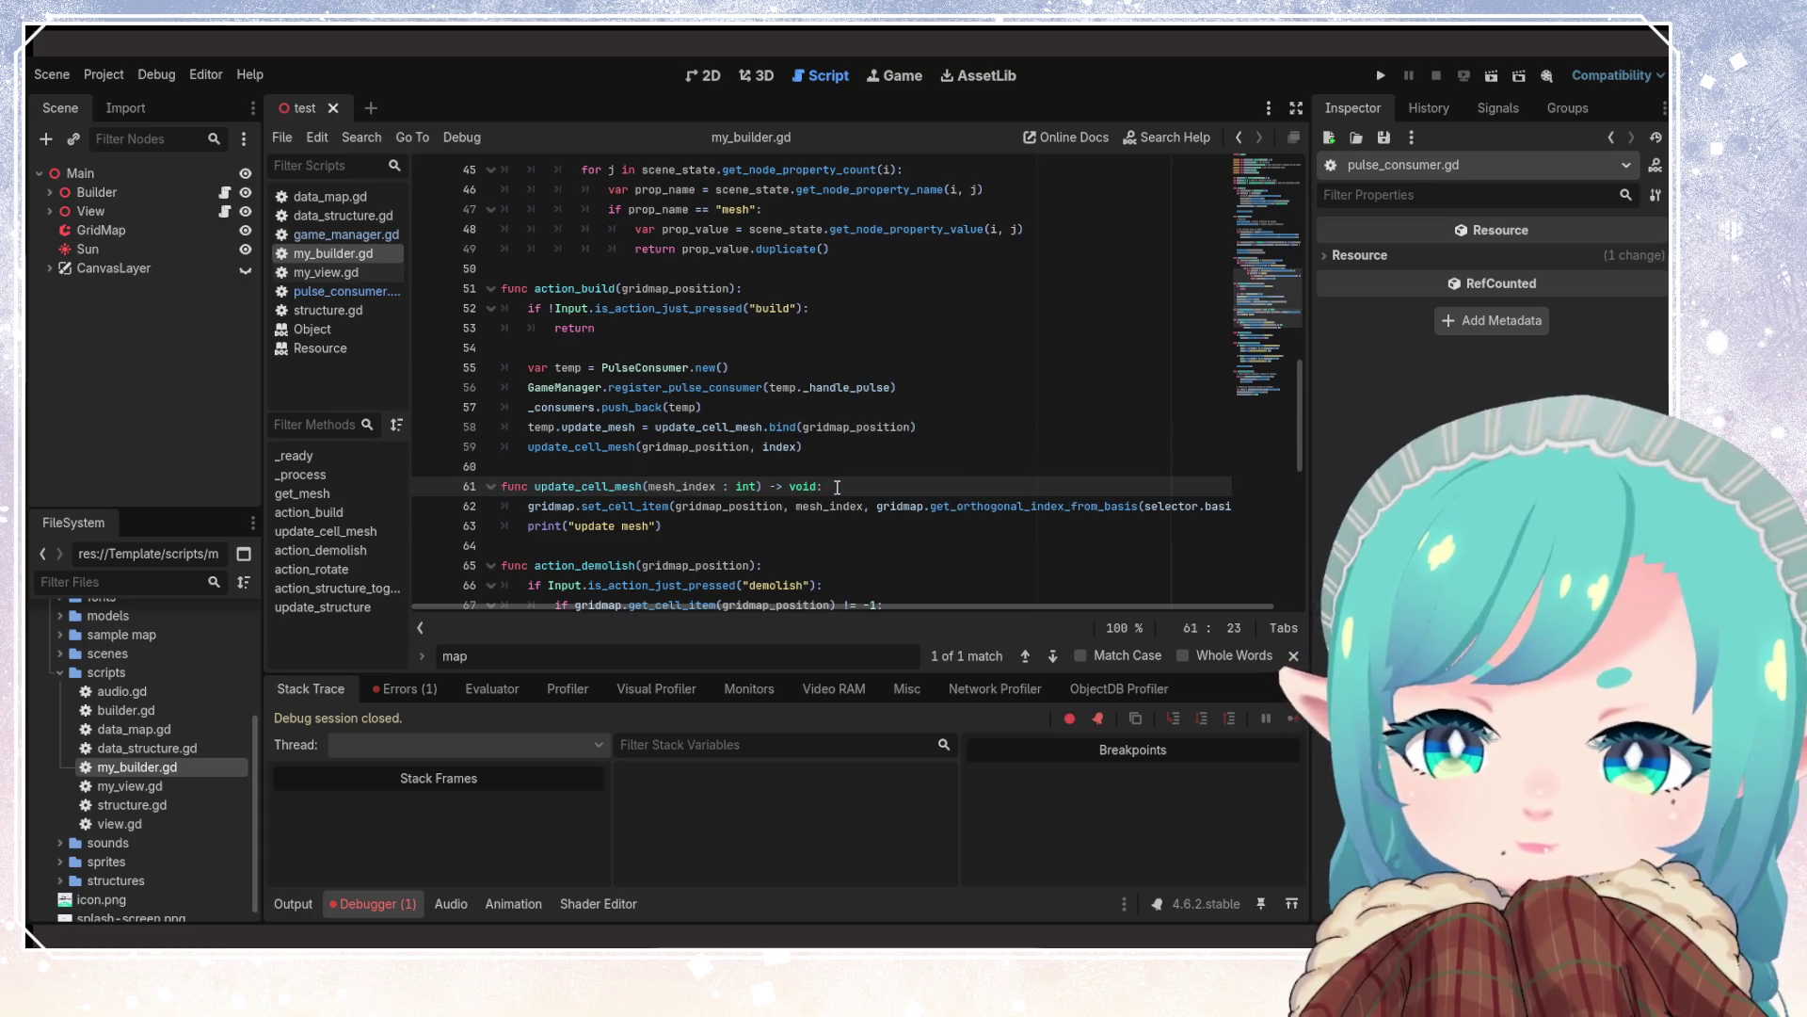
text(, gridmap_position : Vector3i,)
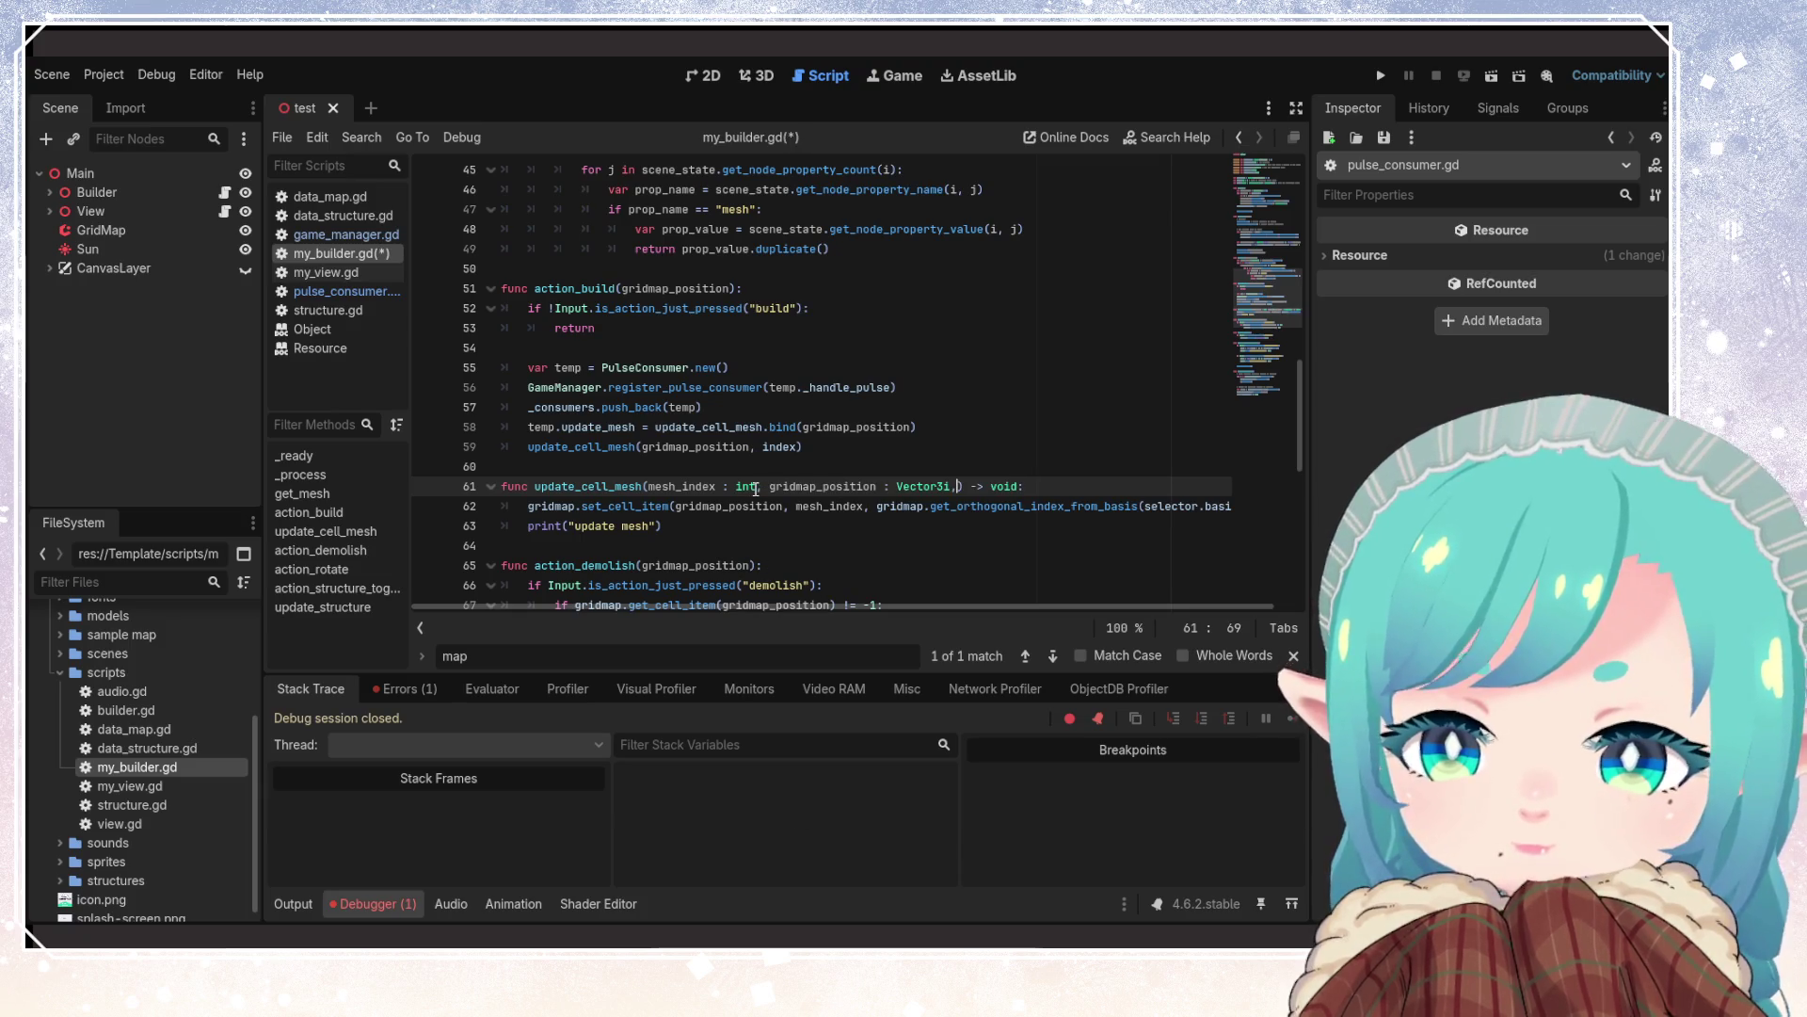
click(828, 451)
key(ctrl+s)
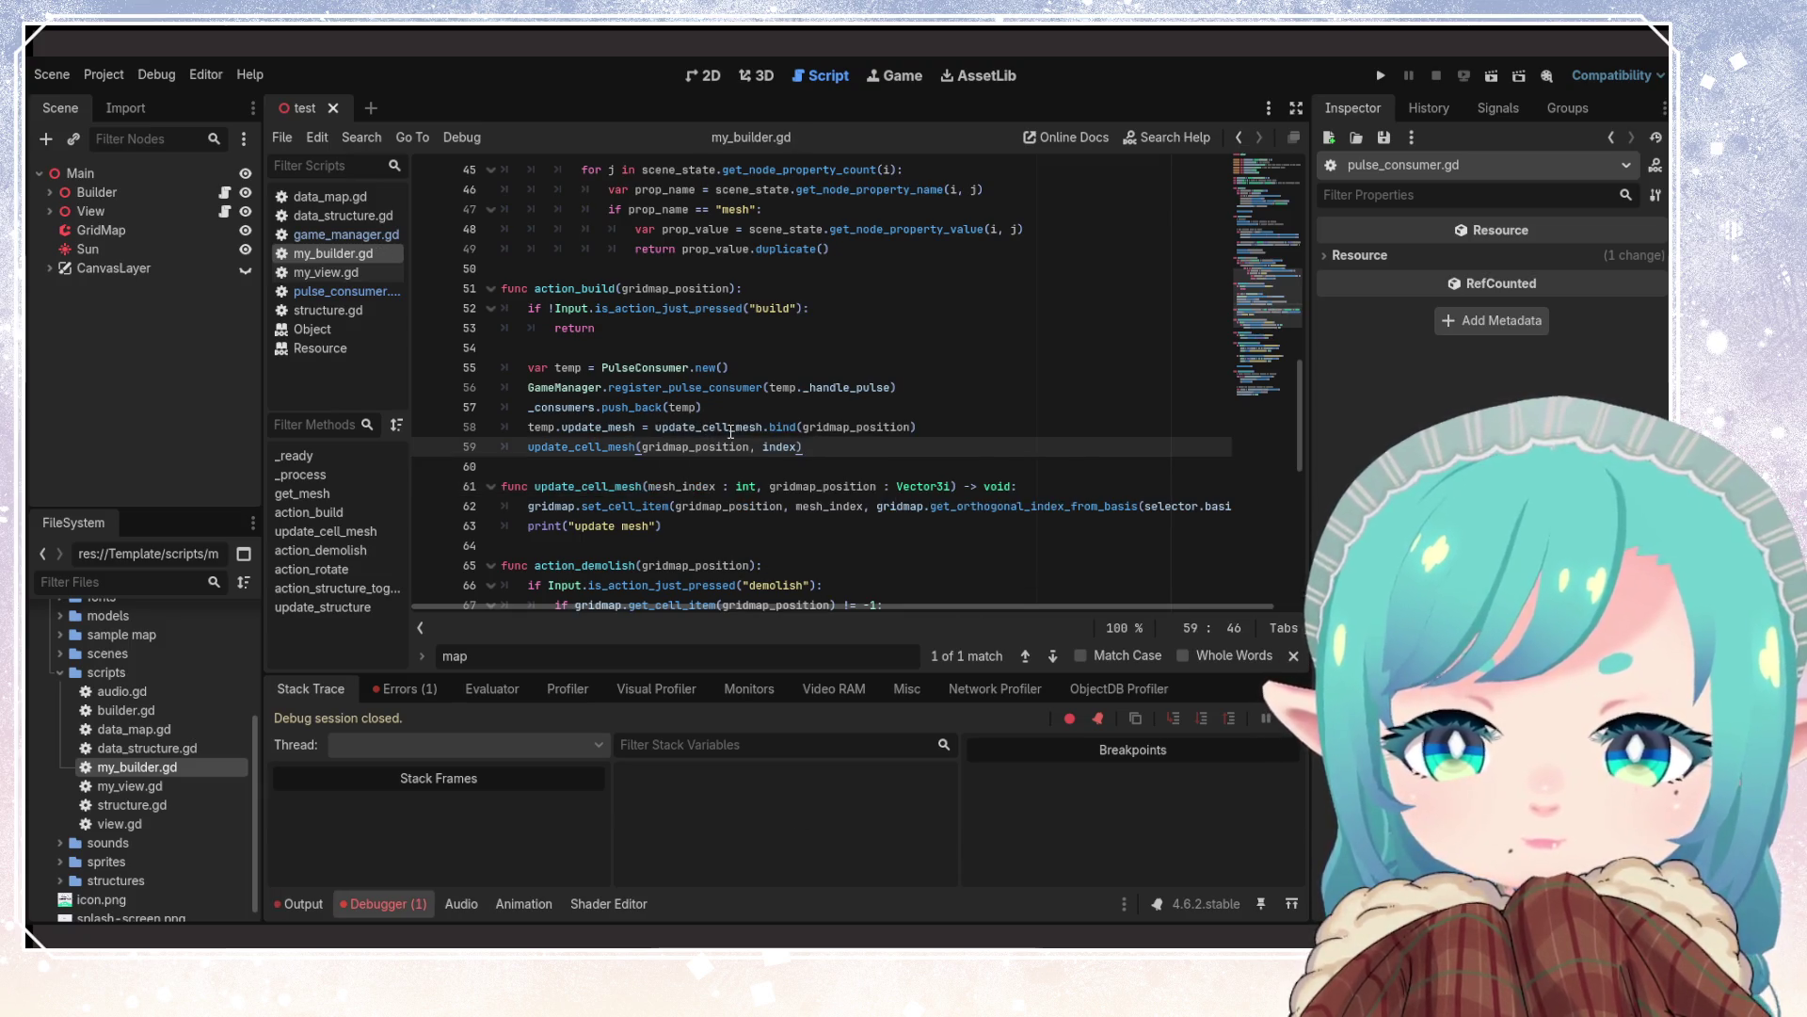
Change line 59 to update_cell_mesh(index, gridmap_position), save, and run the game with F5
click(716, 446)
double_click(721, 447)
key(BackSpace)
key(Delete)
key(Delete)
click(677, 445)
text(, gr)
key(Return)
click(849, 406)
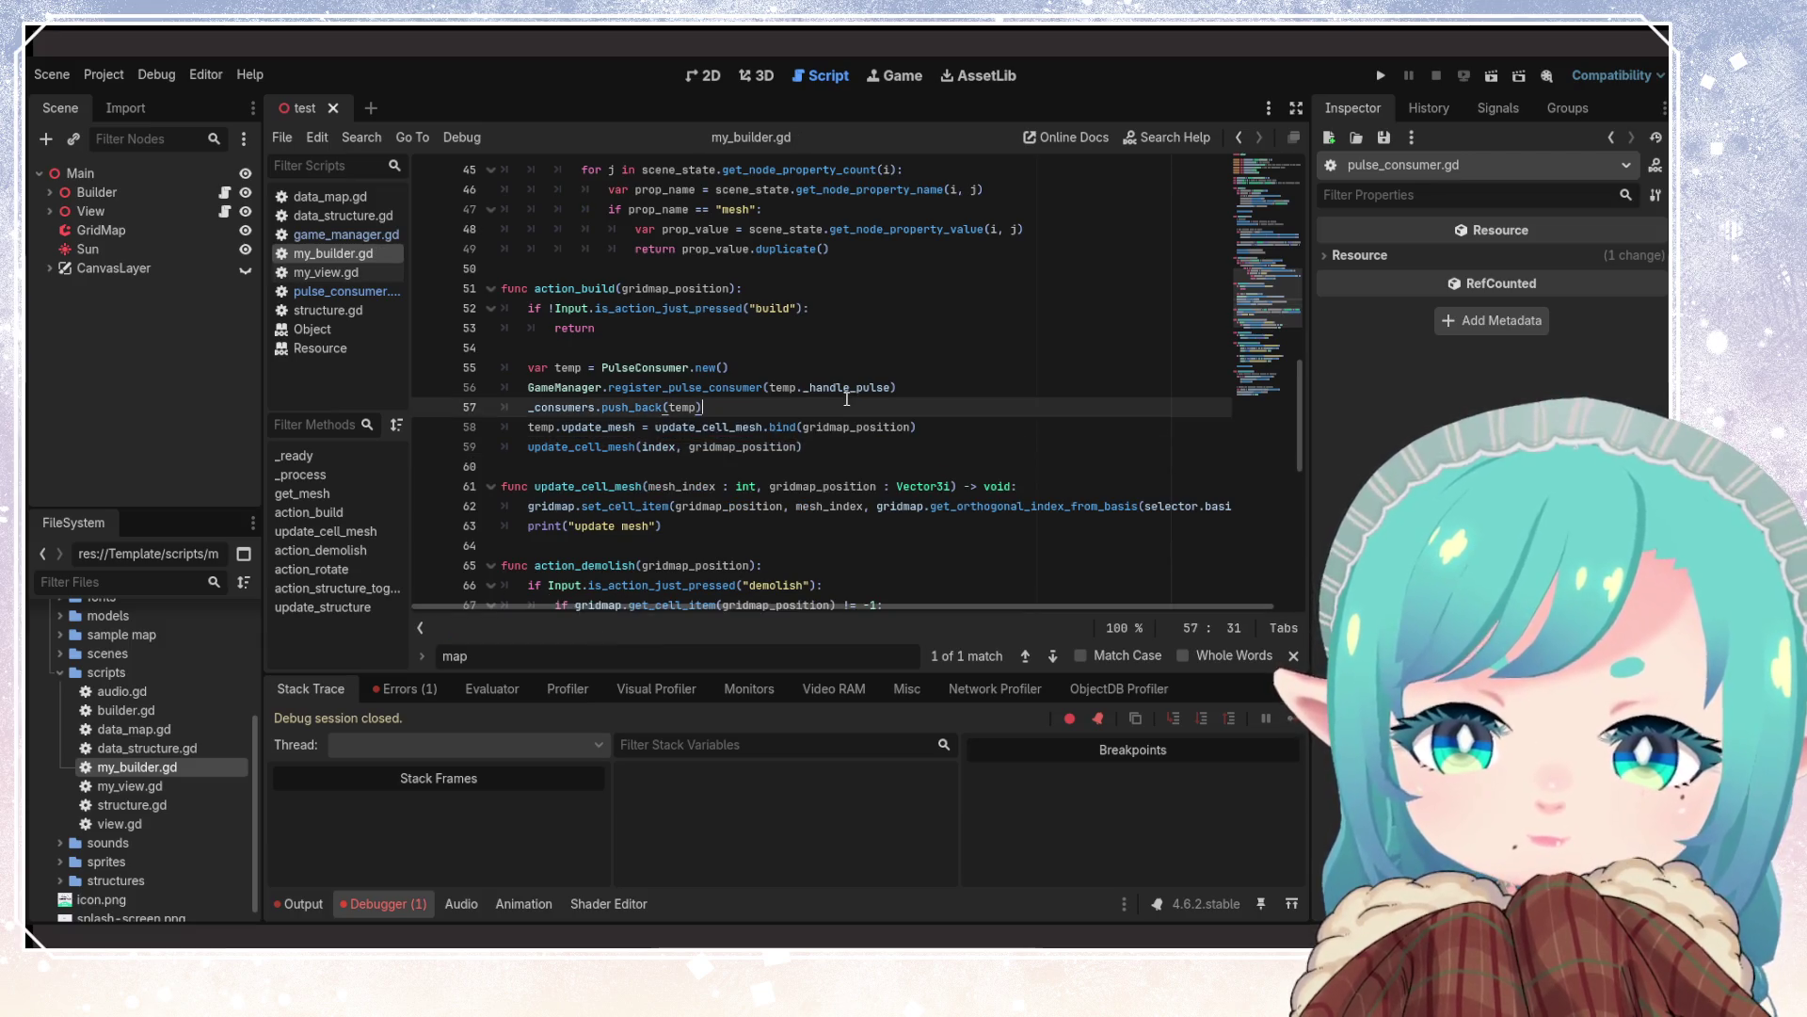
click(849, 426)
key(ctrl+s)
key(F5)
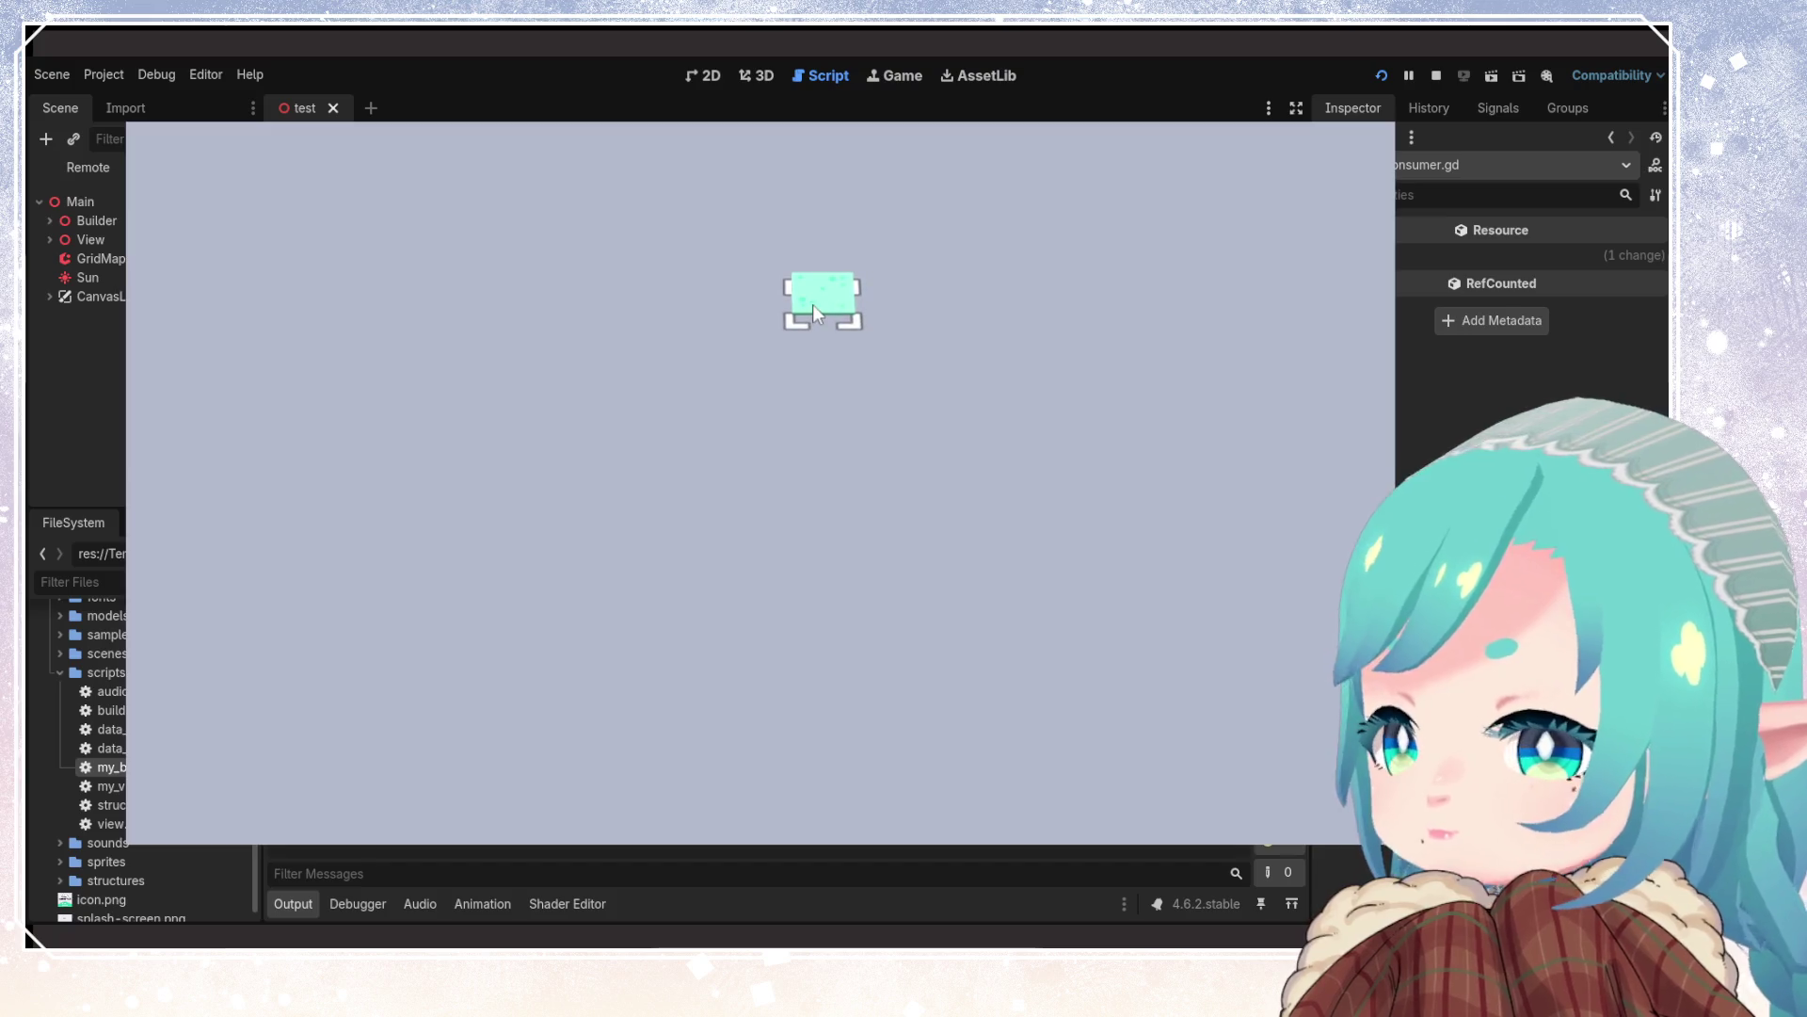
Place a tile in the running game, stop it, and go back to the update_cell_mesh call
click(813, 307)
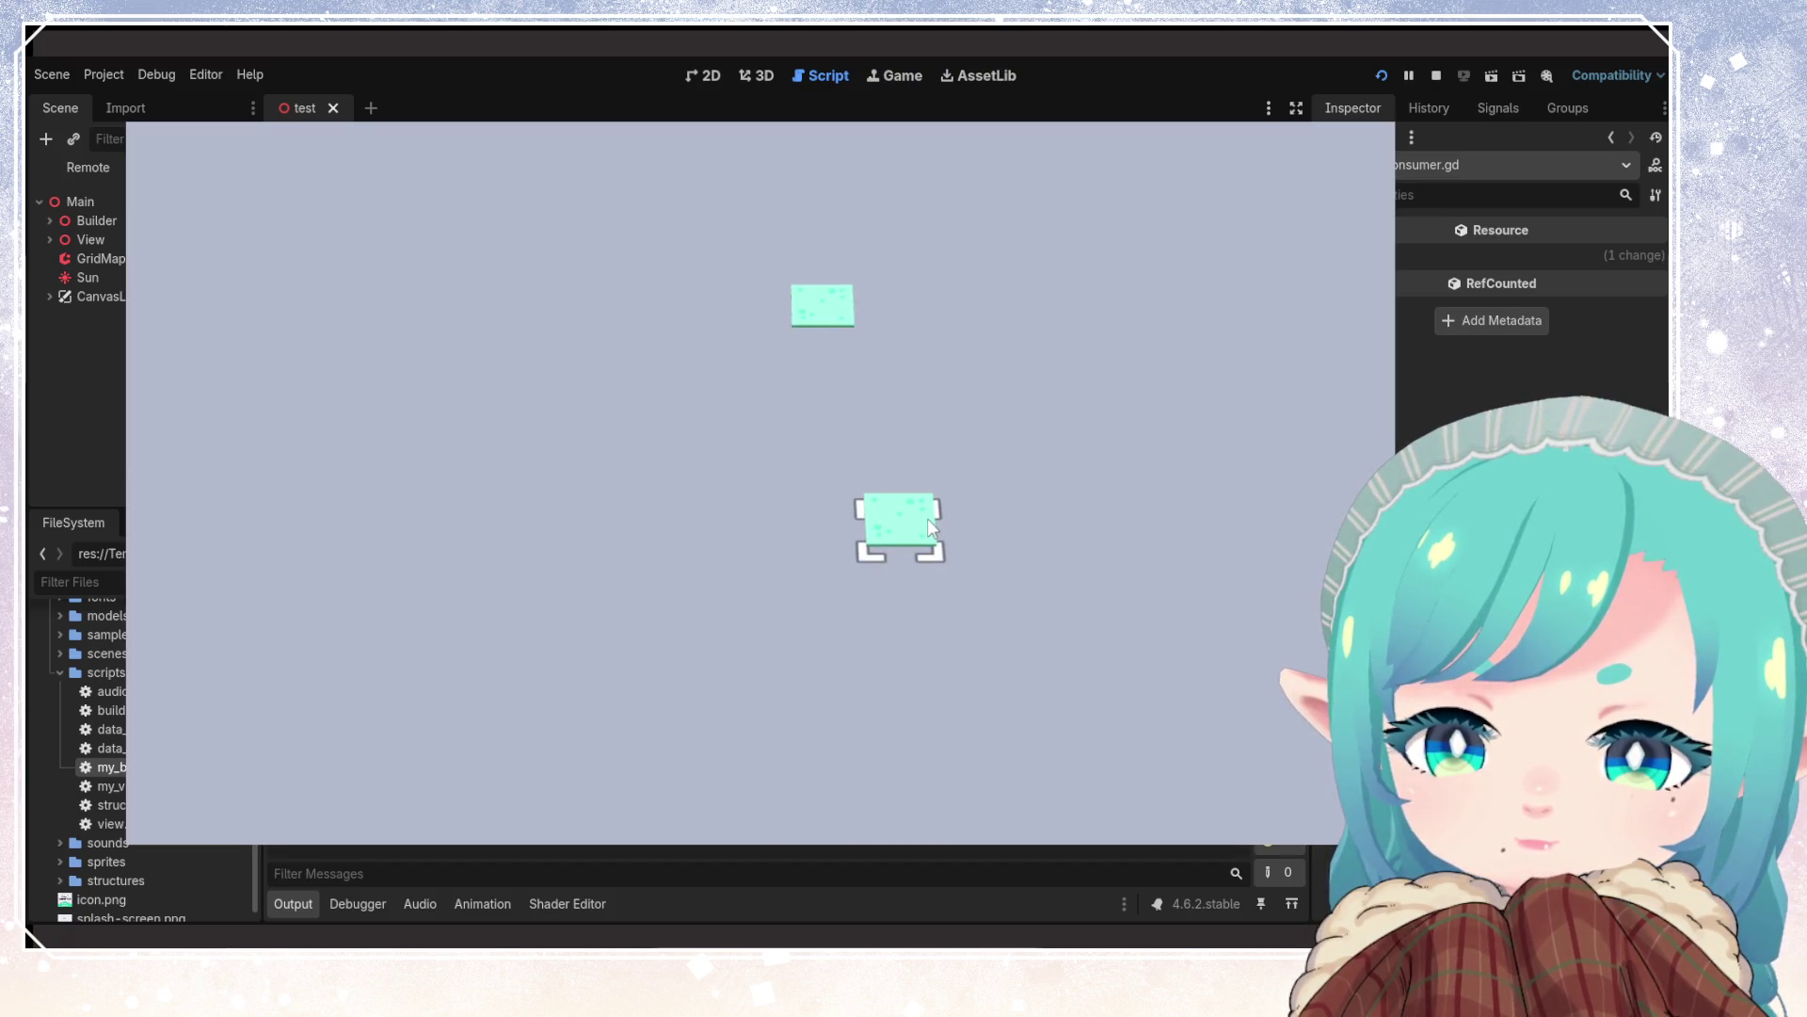
click(1436, 75)
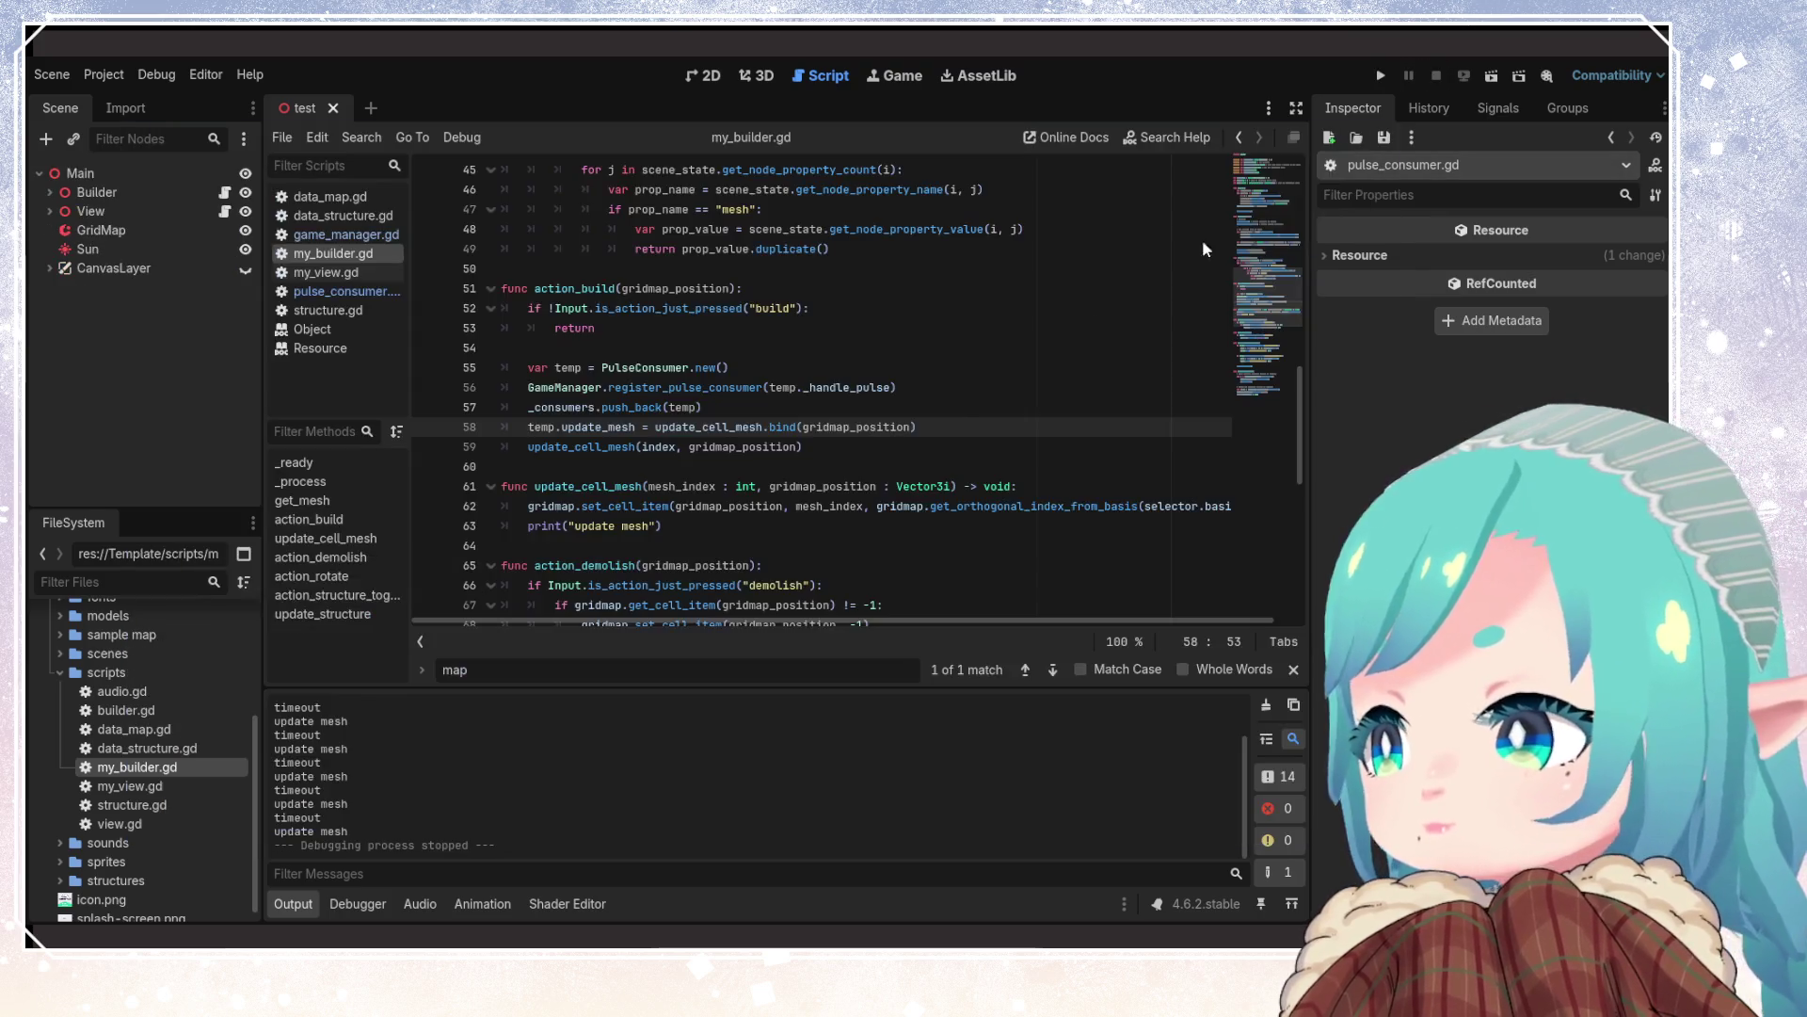
click(835, 525)
key(alt+Left)
click(903, 508)
key(alt+Left)
Inspect the bind call's gridmap_position argument on line 58, then switch to game_manager.gd
double_click(715, 428)
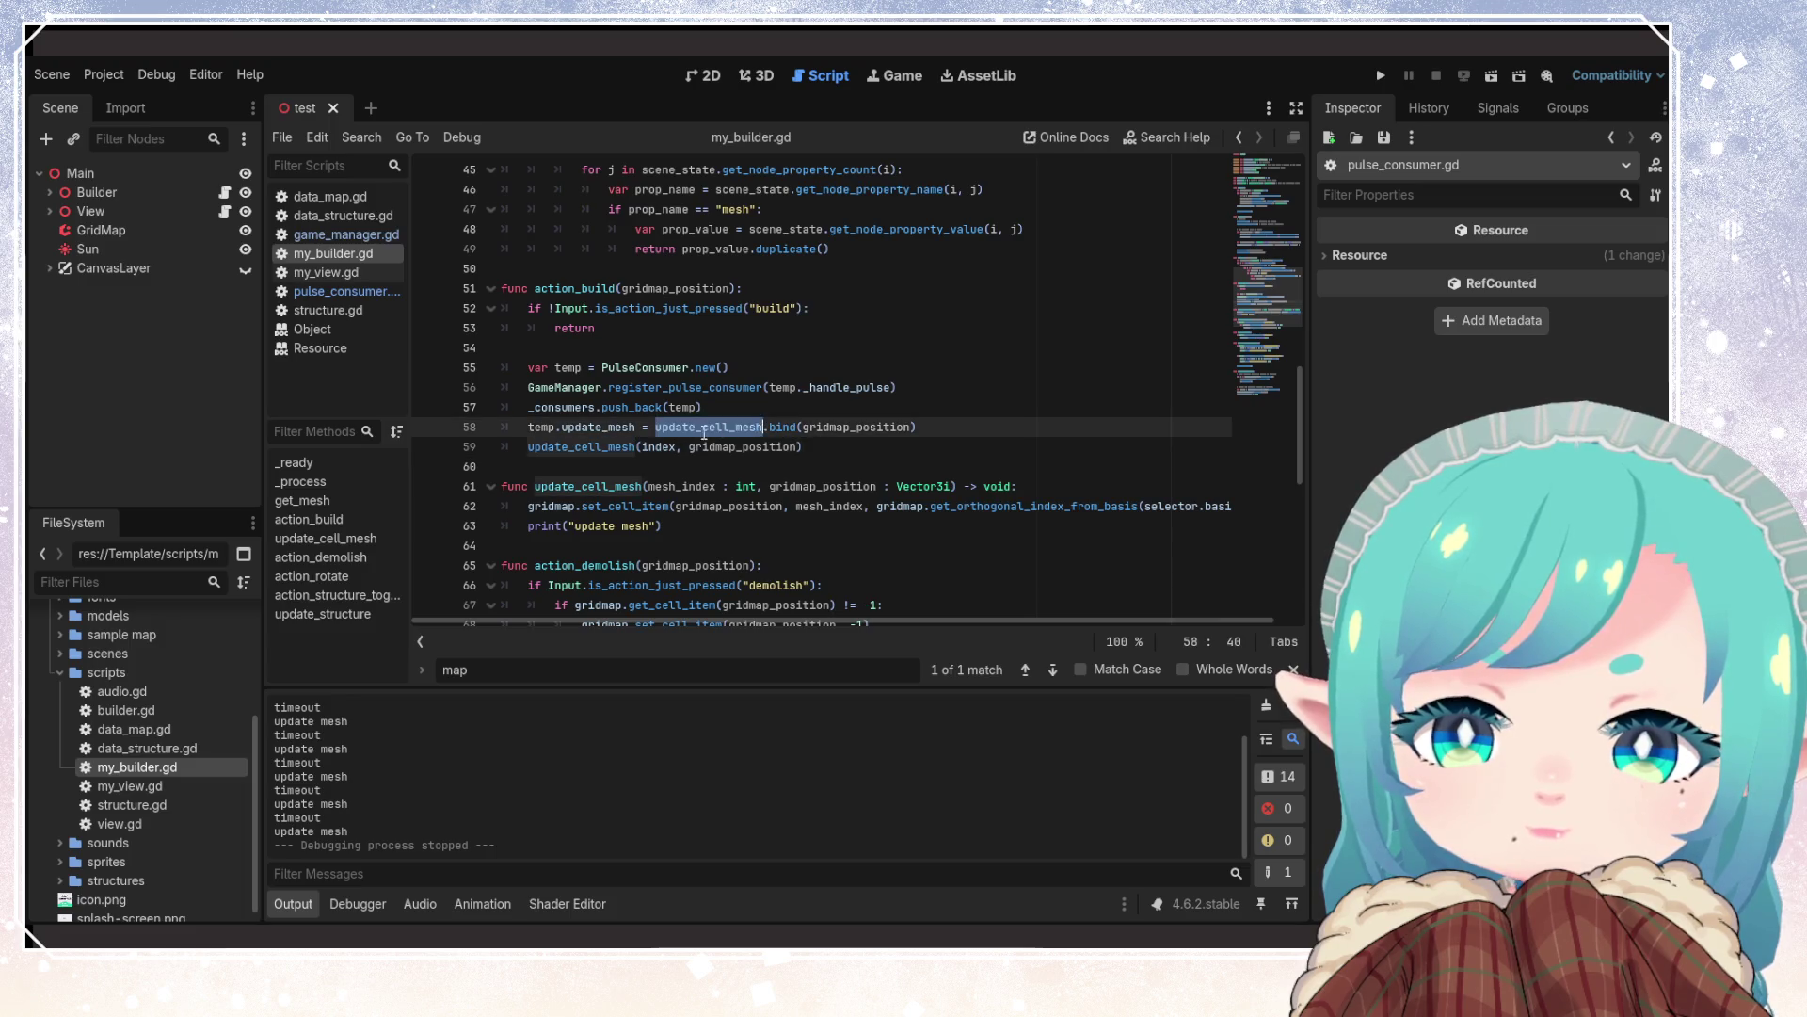
key(Down)
key(End)
key(Up)
key(Down)
key(Up)
key(ctrl+shift+Right)
key(Left)
key(Right)
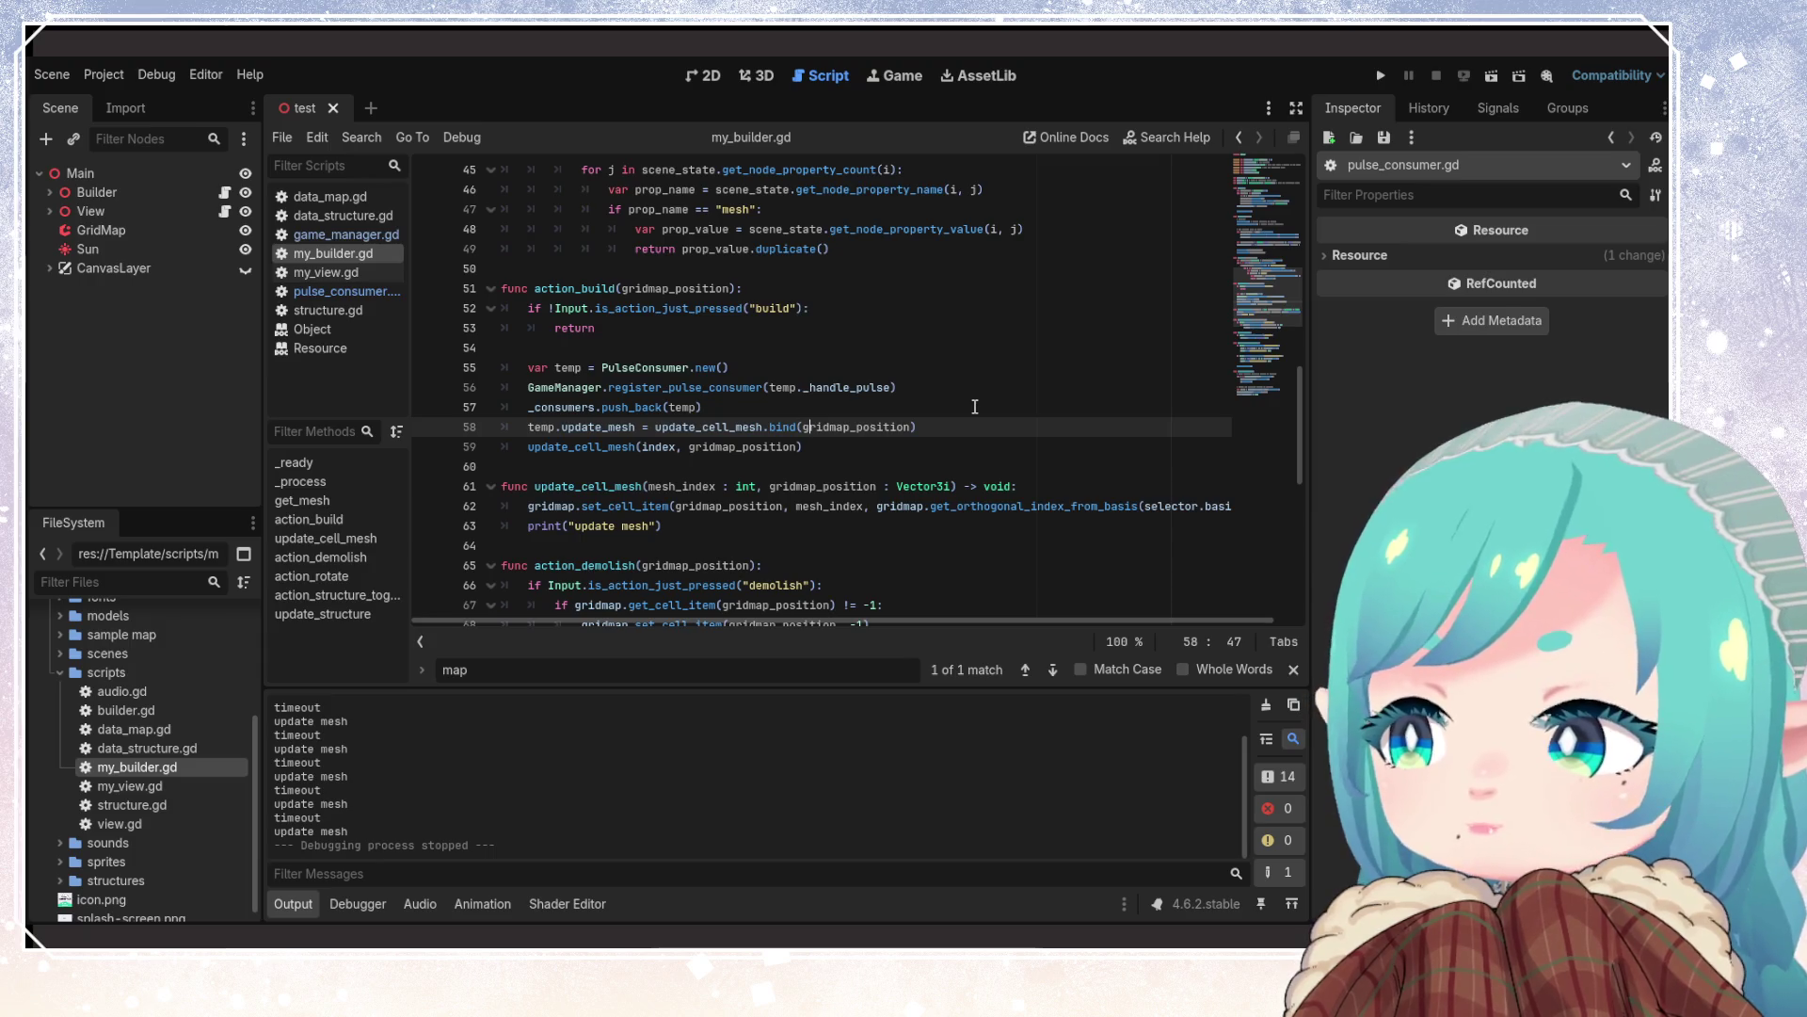
click(331, 234)
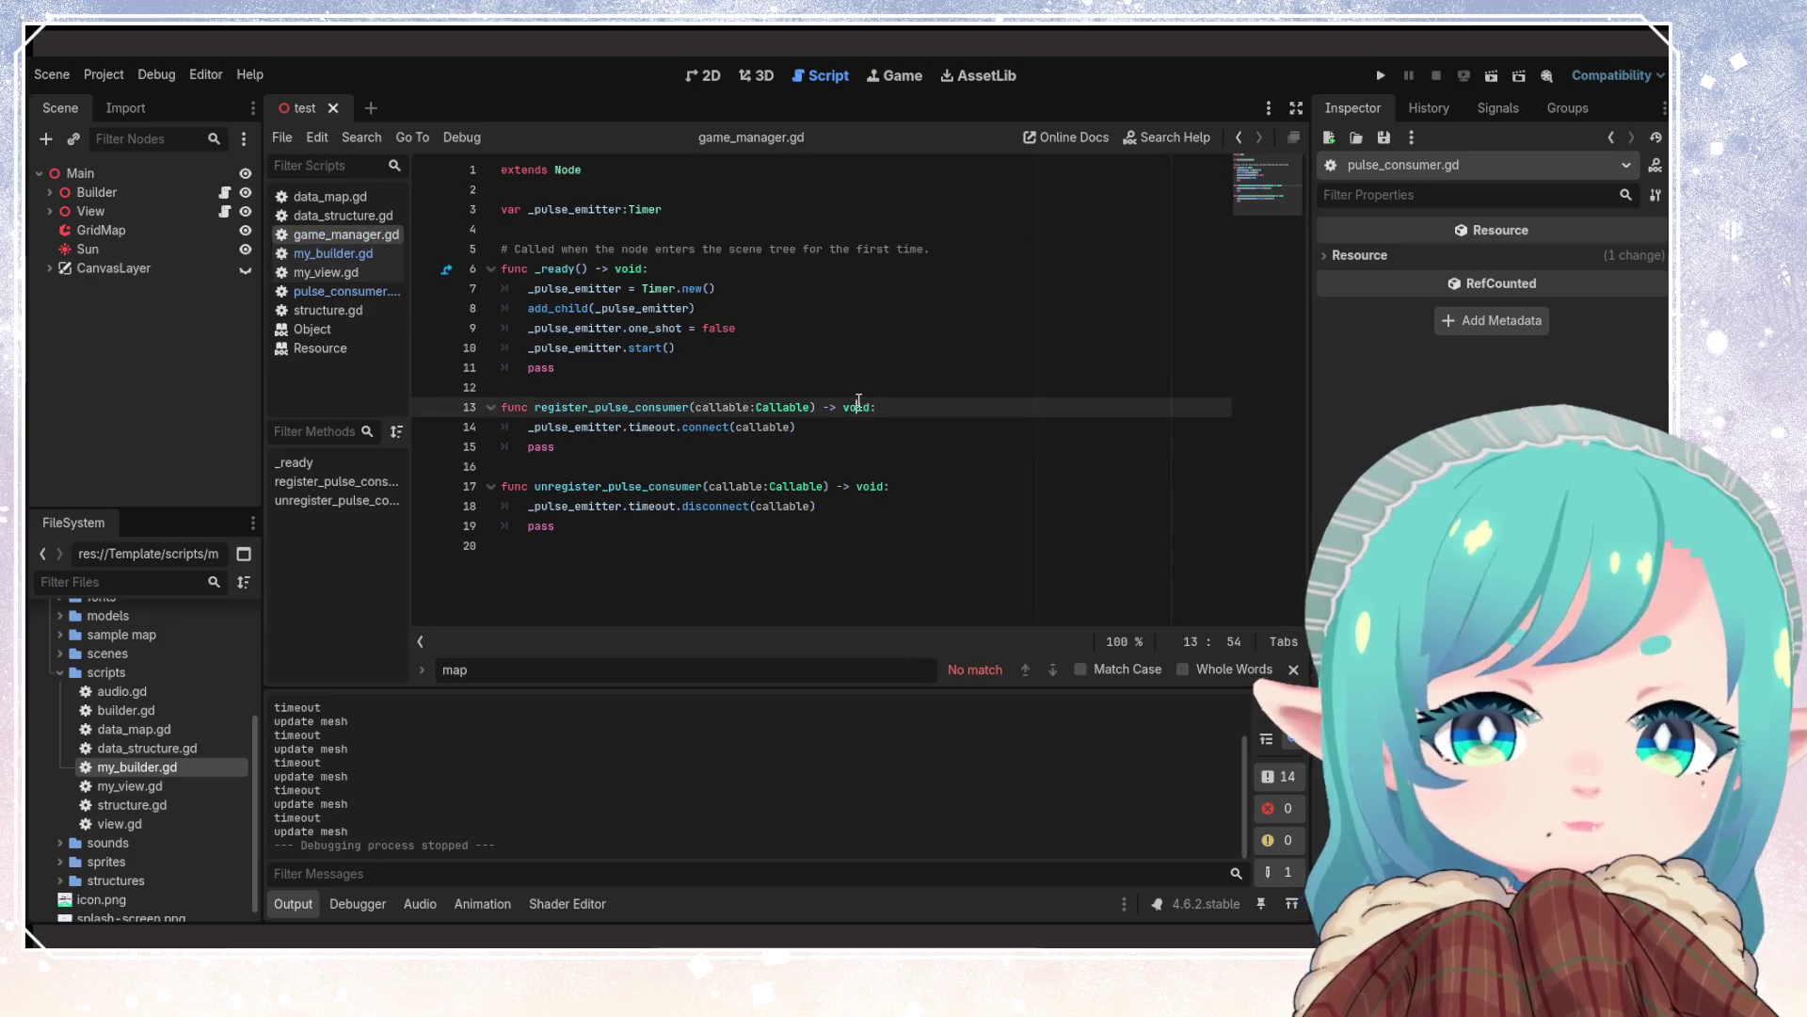
Check update_cell_mesh in my_builder.gd, then delete lines 16–17 from pulse_consumer.gd
click(331, 253)
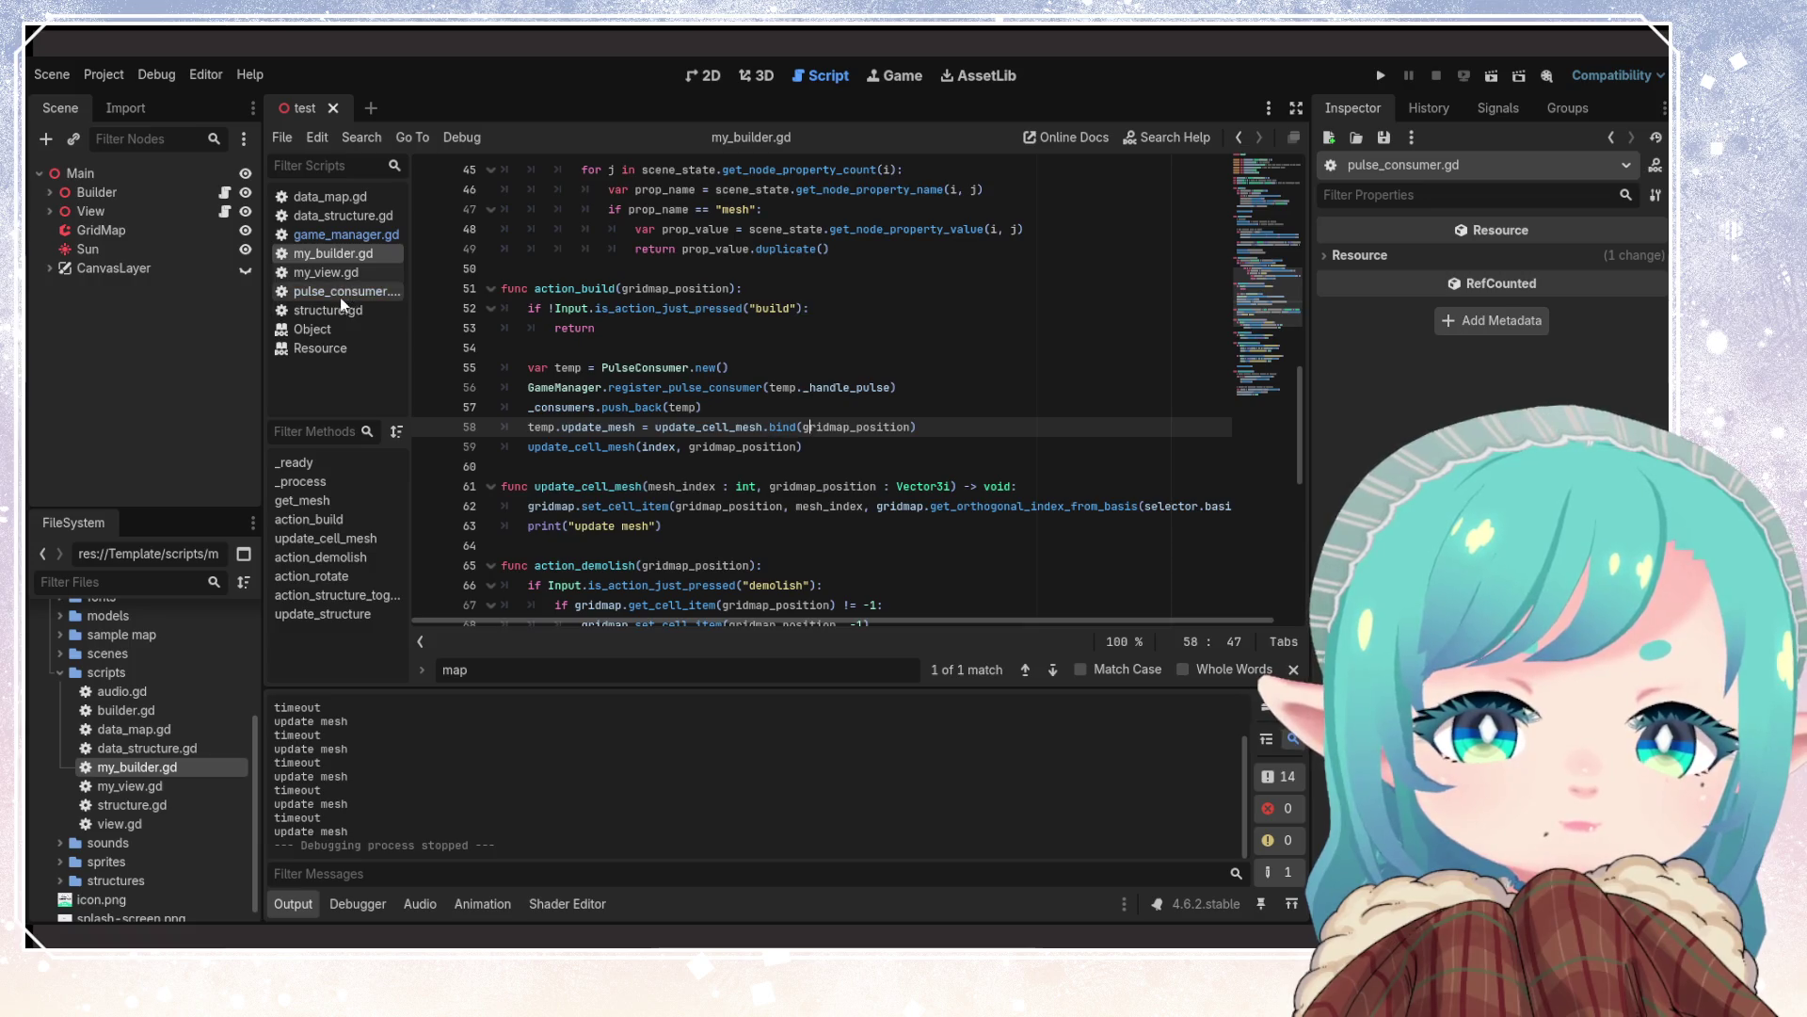
click(789, 466)
double_click(724, 428)
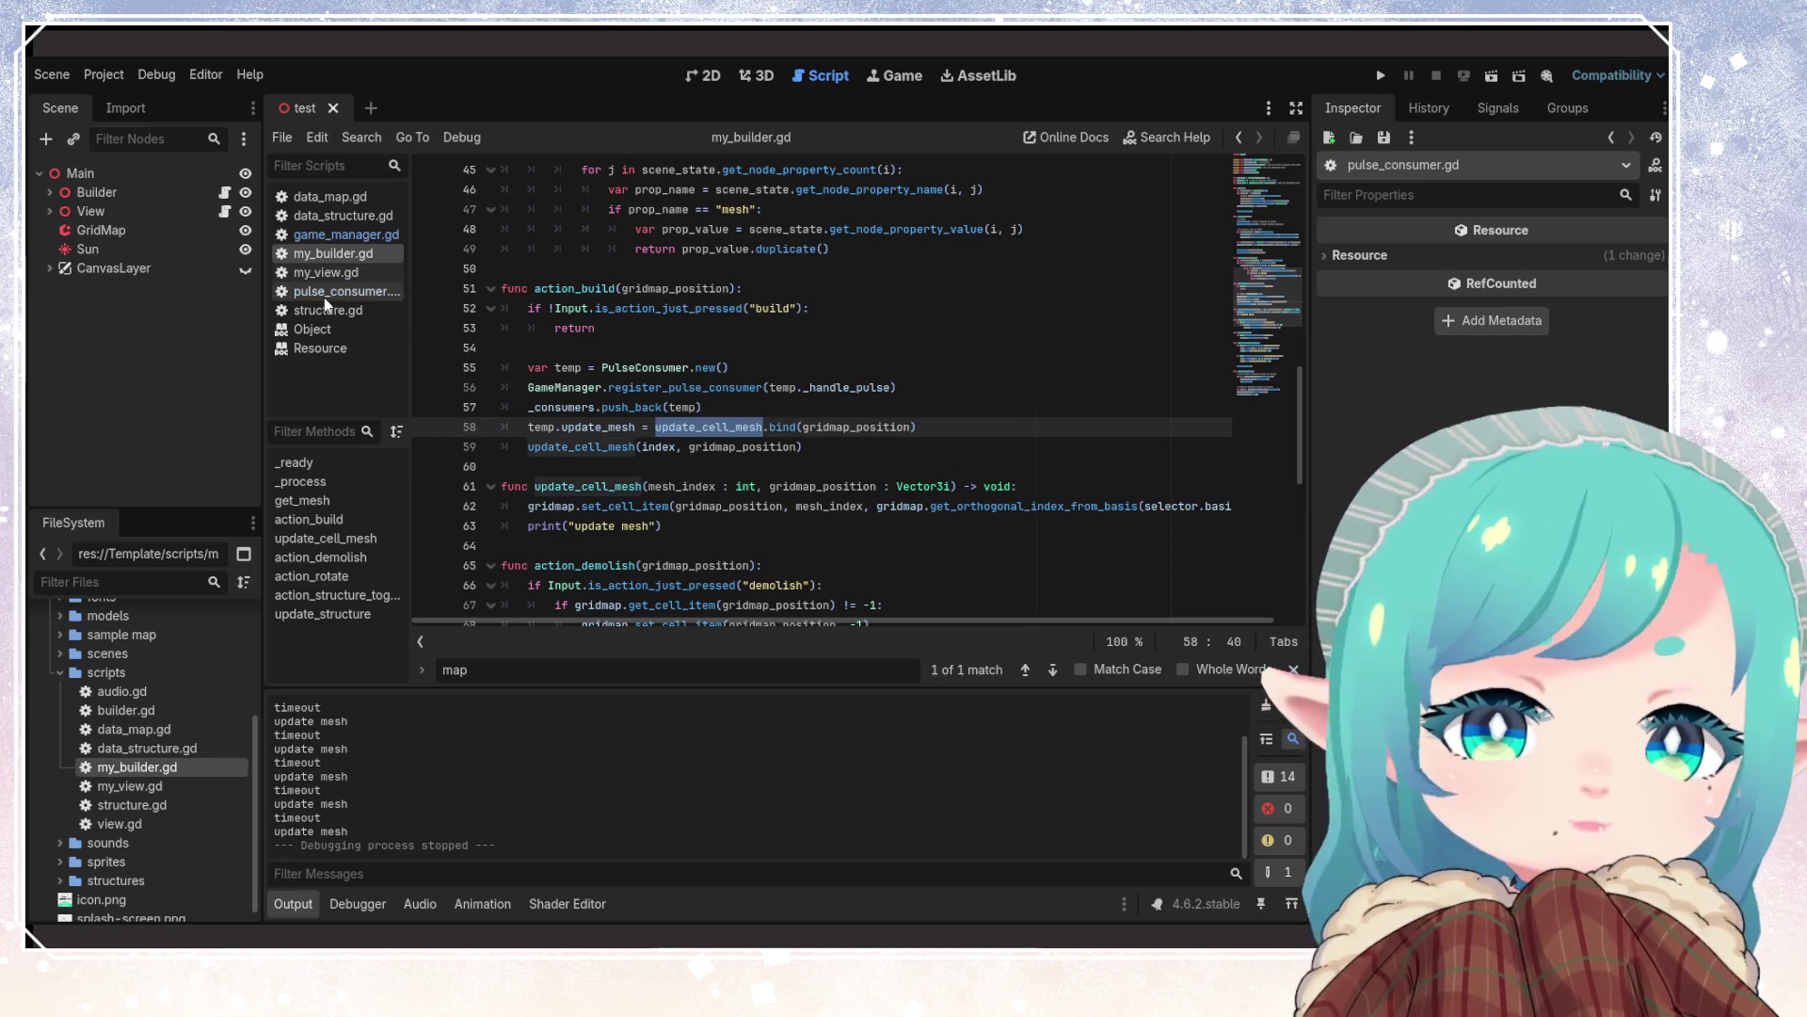
click(323, 291)
click(696, 428)
mouse_move(616, 374)
mouse_down()
mouse_move(667, 384)
mouse_move(469, 365)
mouse_up()
click(635, 348)
key(BackSpace)
key(BackSpace)
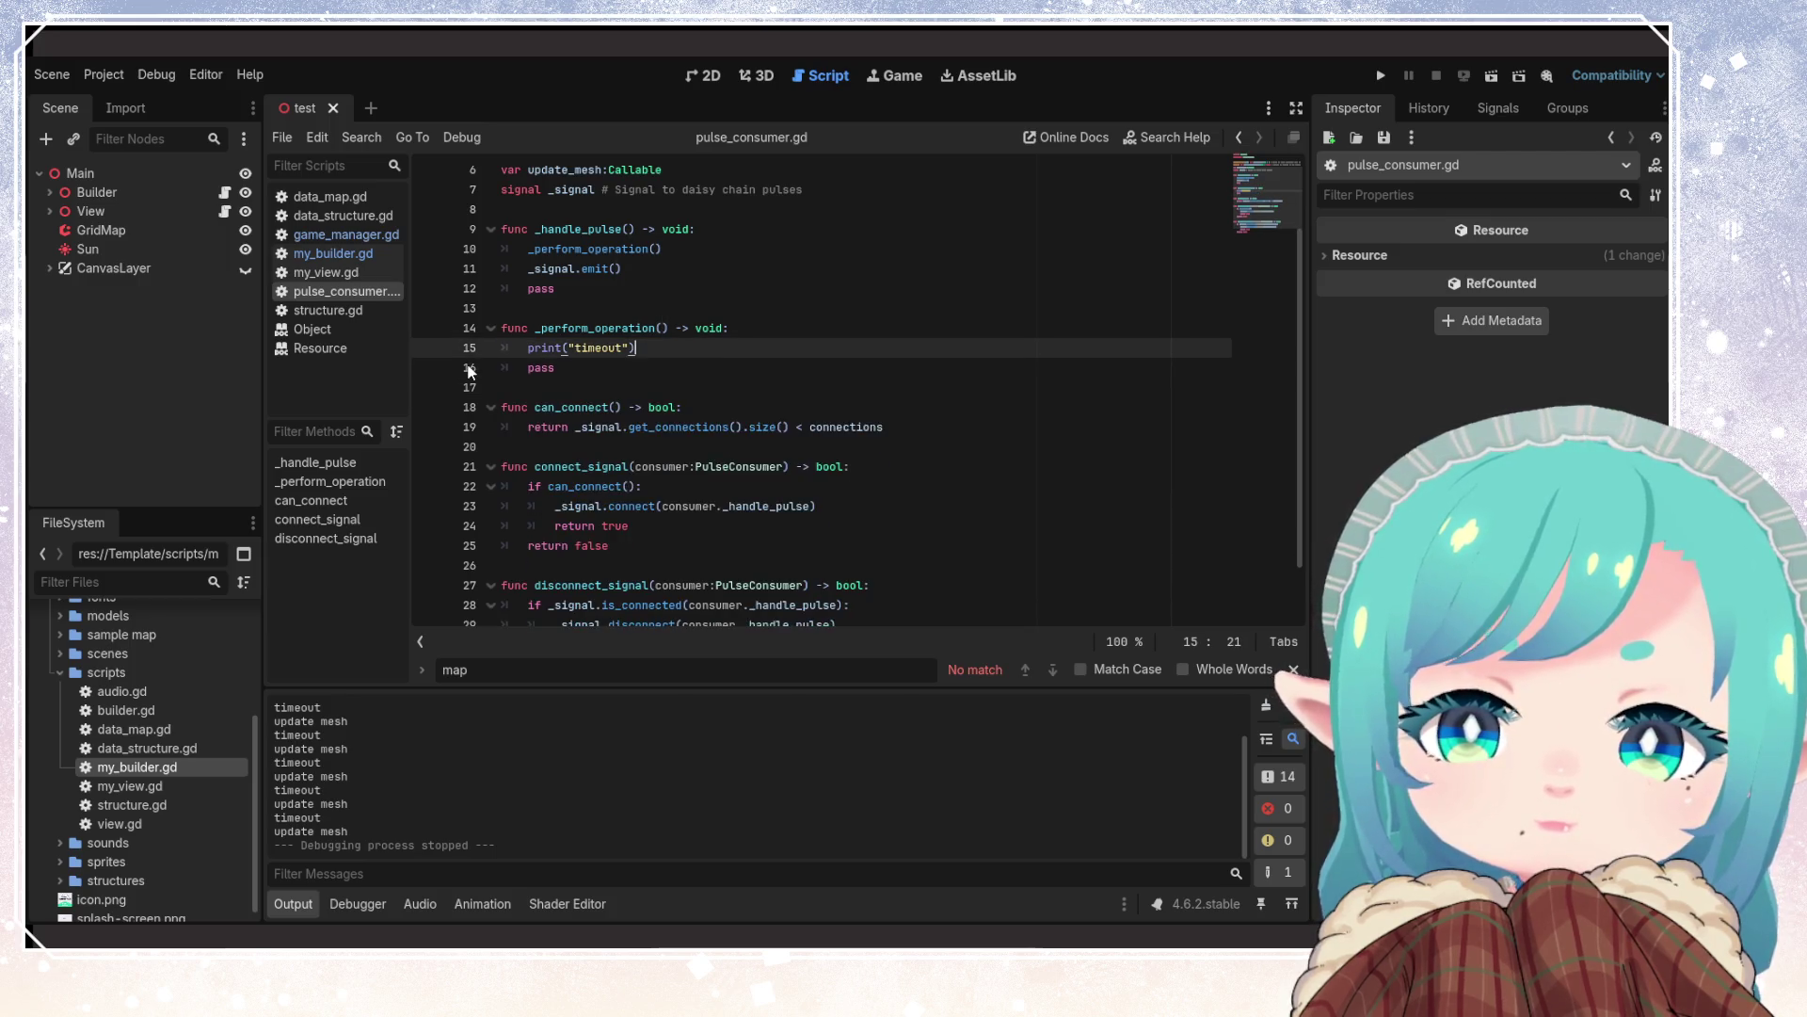
scroll(668, 402, up, 2)
double_click(571, 268)
click(721, 270)
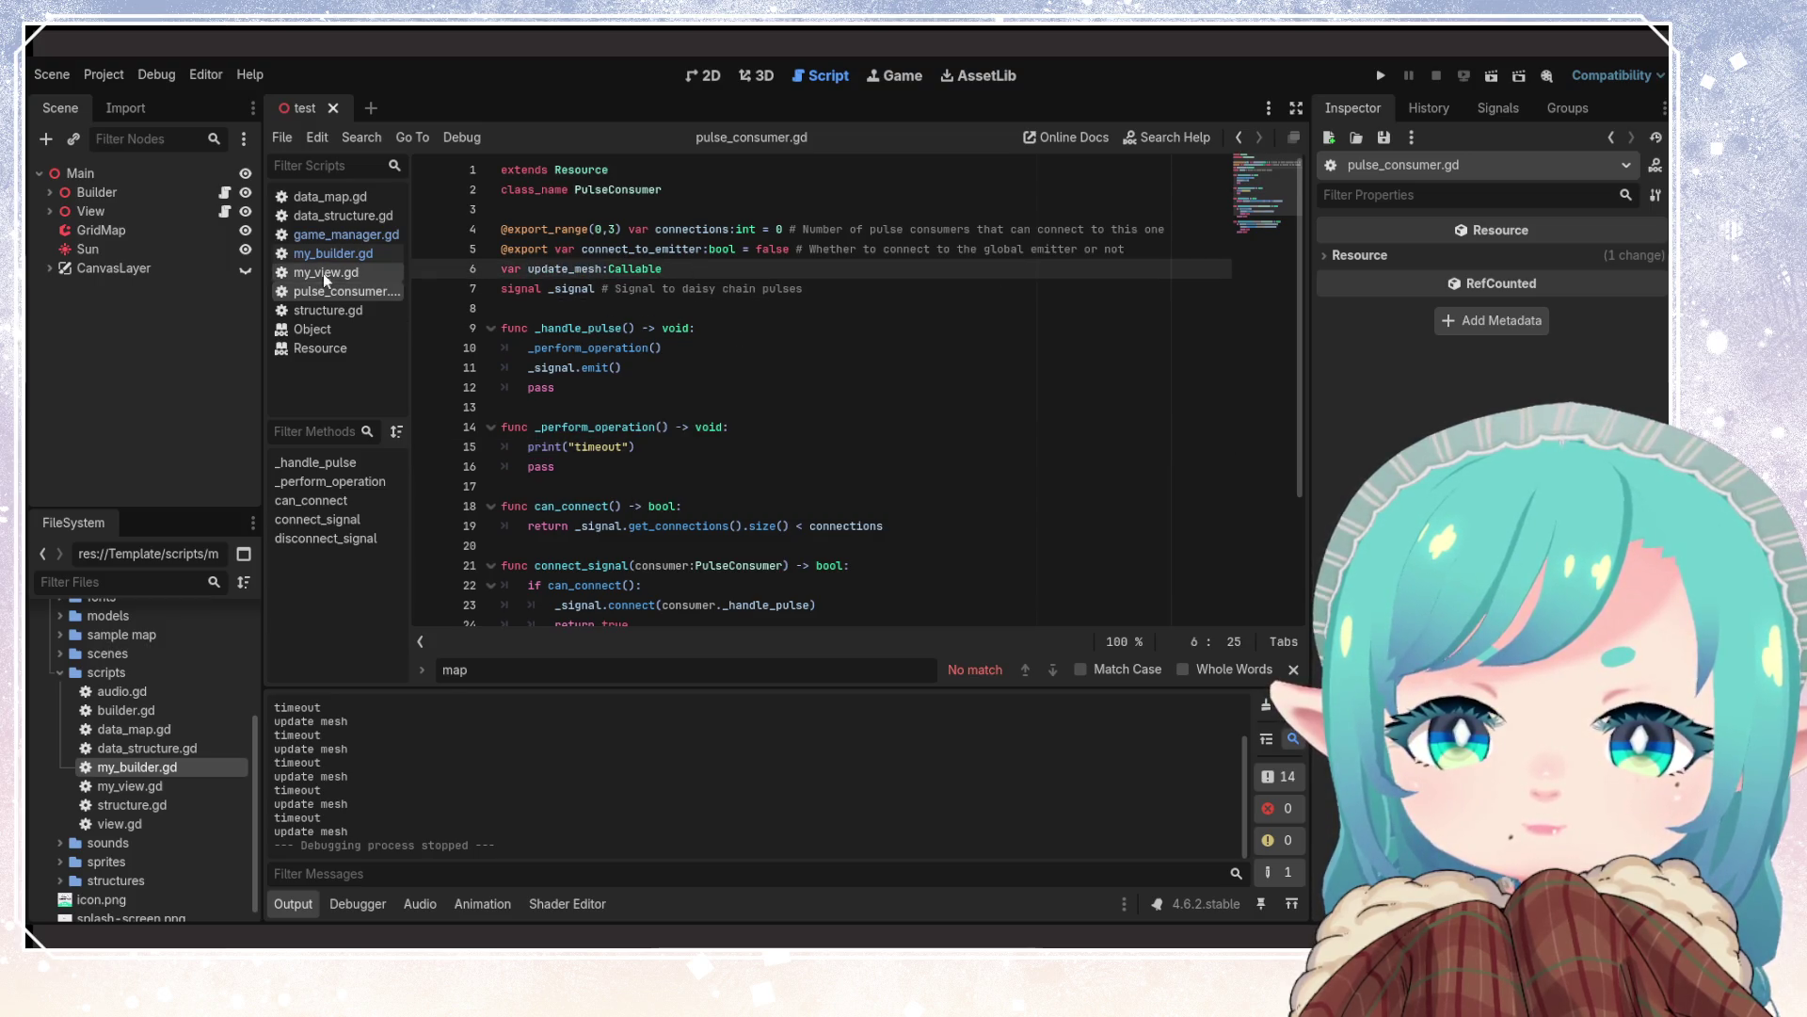
Back in my_builder.gd, review the PulseConsumer bind call in action_build, then return to the top declarations
click(343, 235)
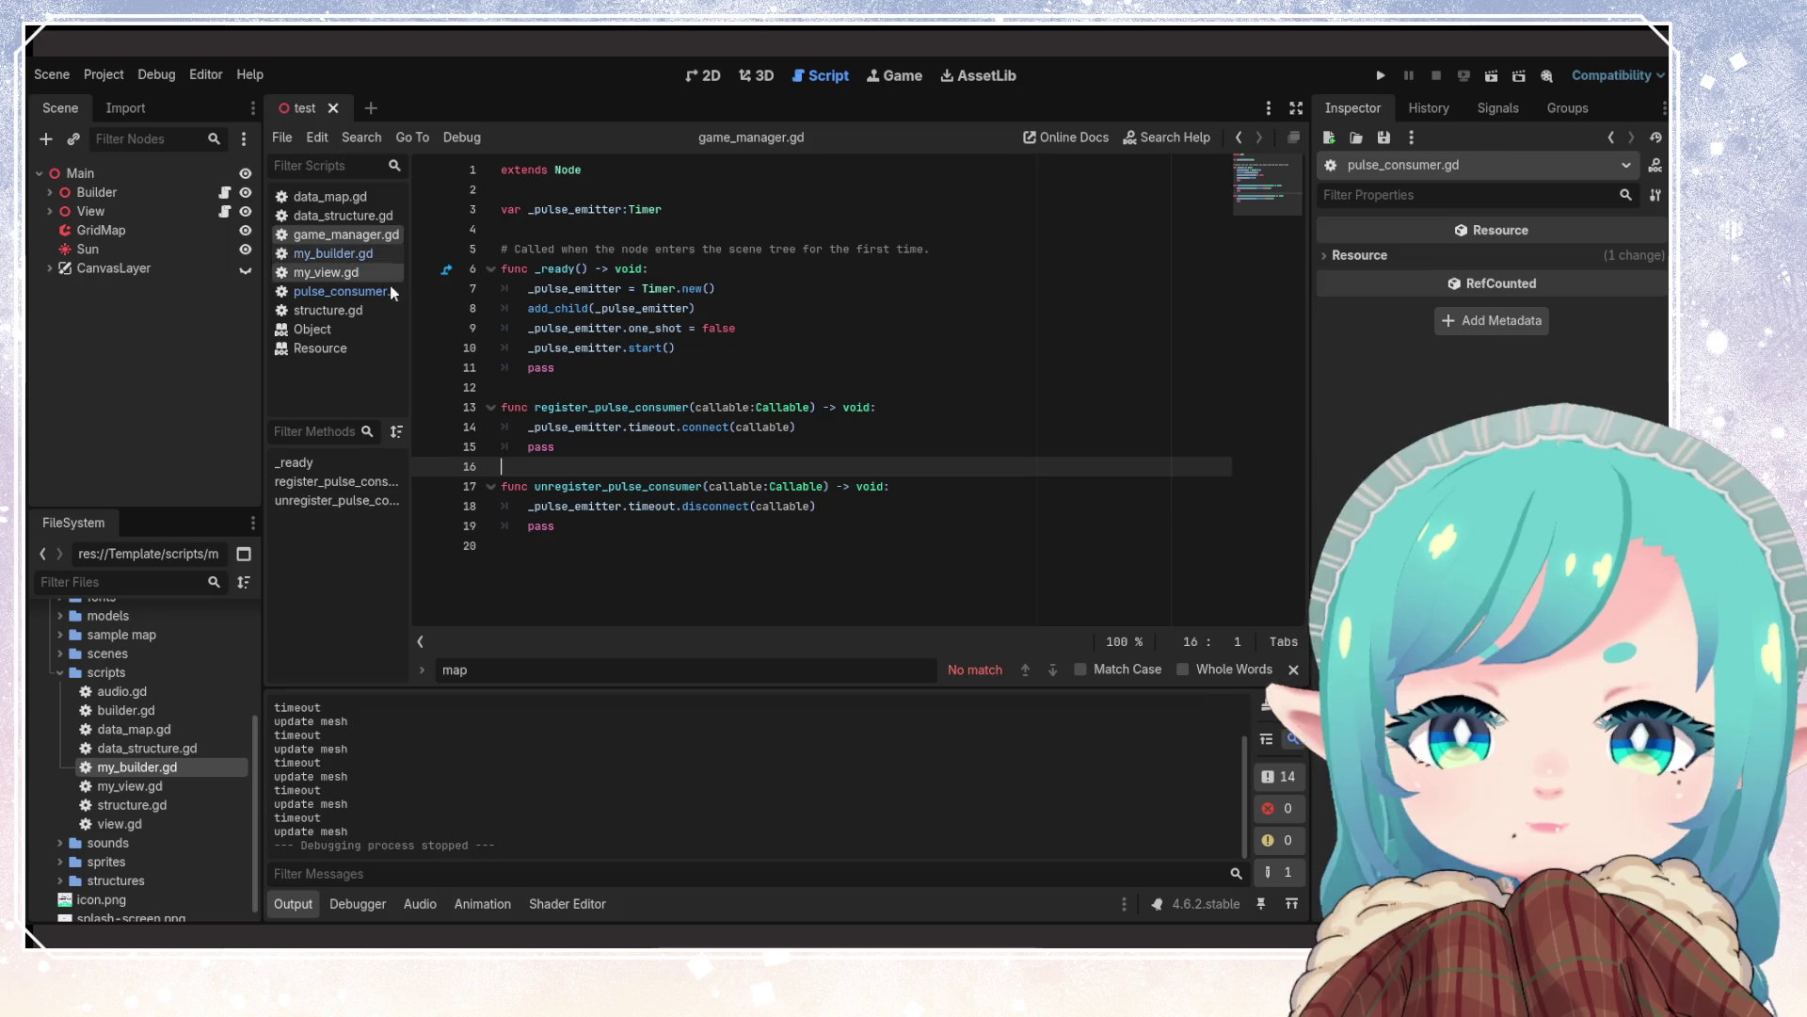
click(331, 254)
click(805, 446)
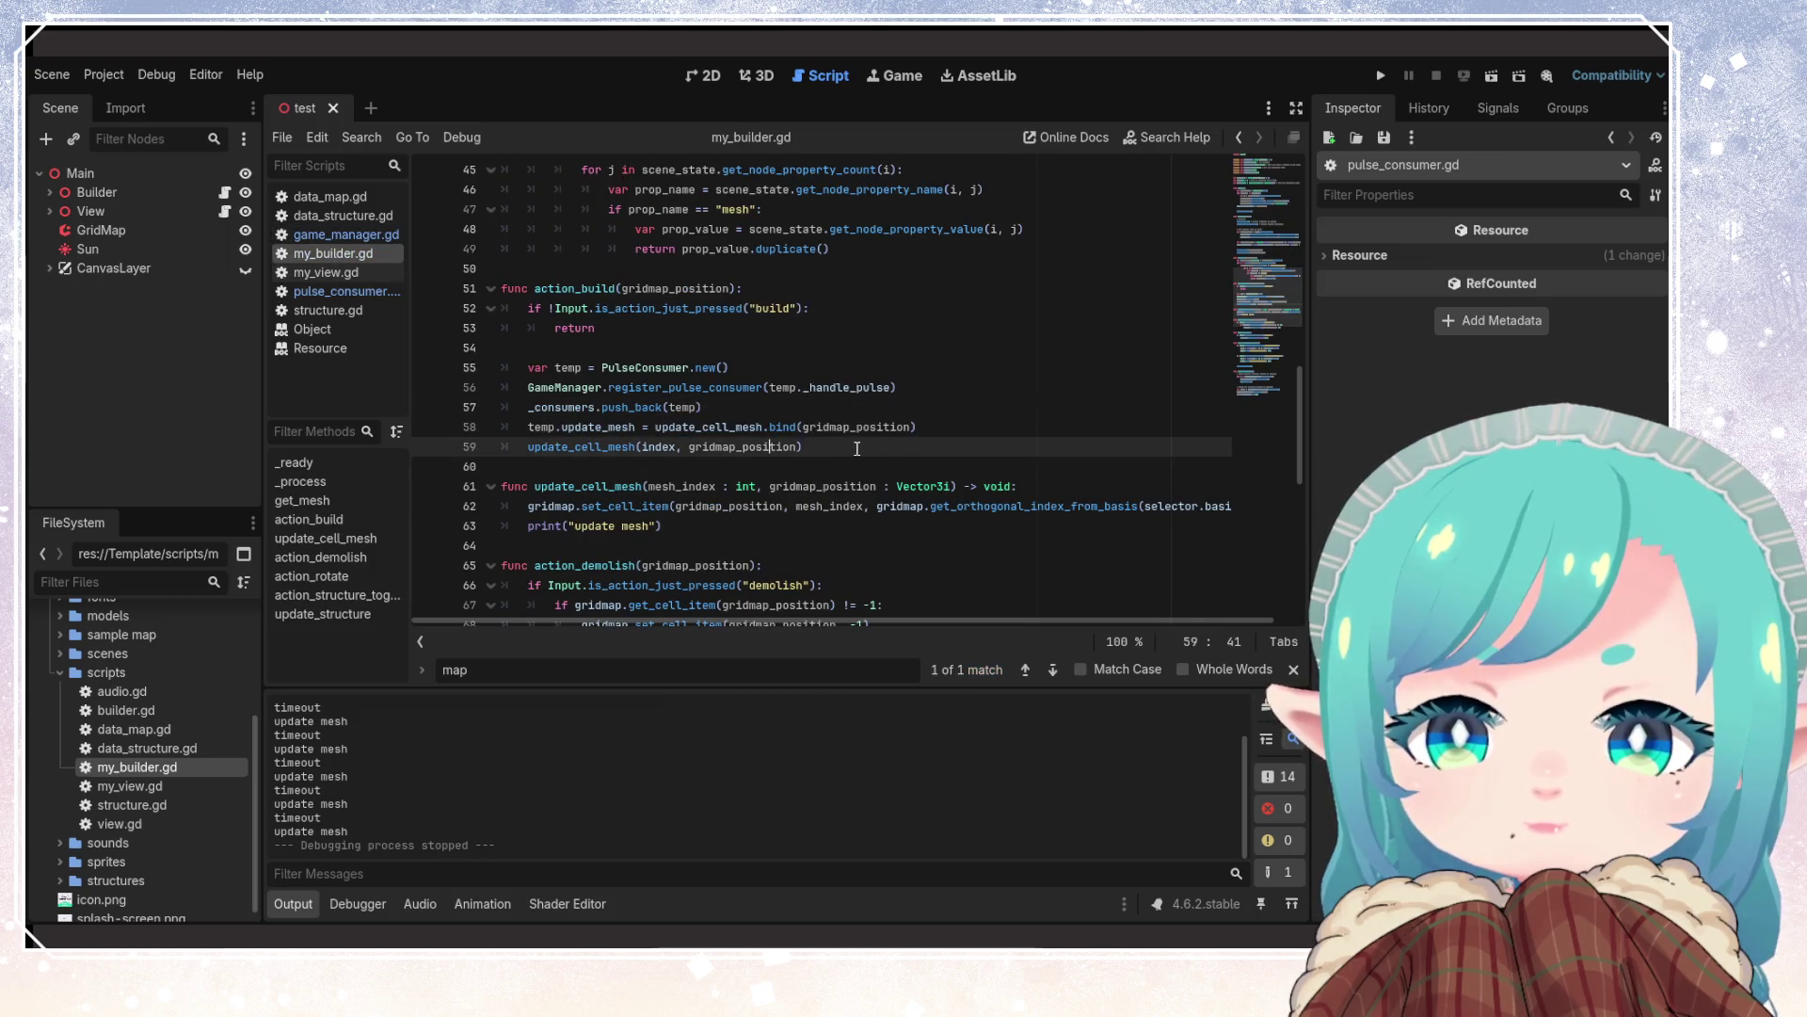
scroll(804, 459, up, 2)
click(739, 465)
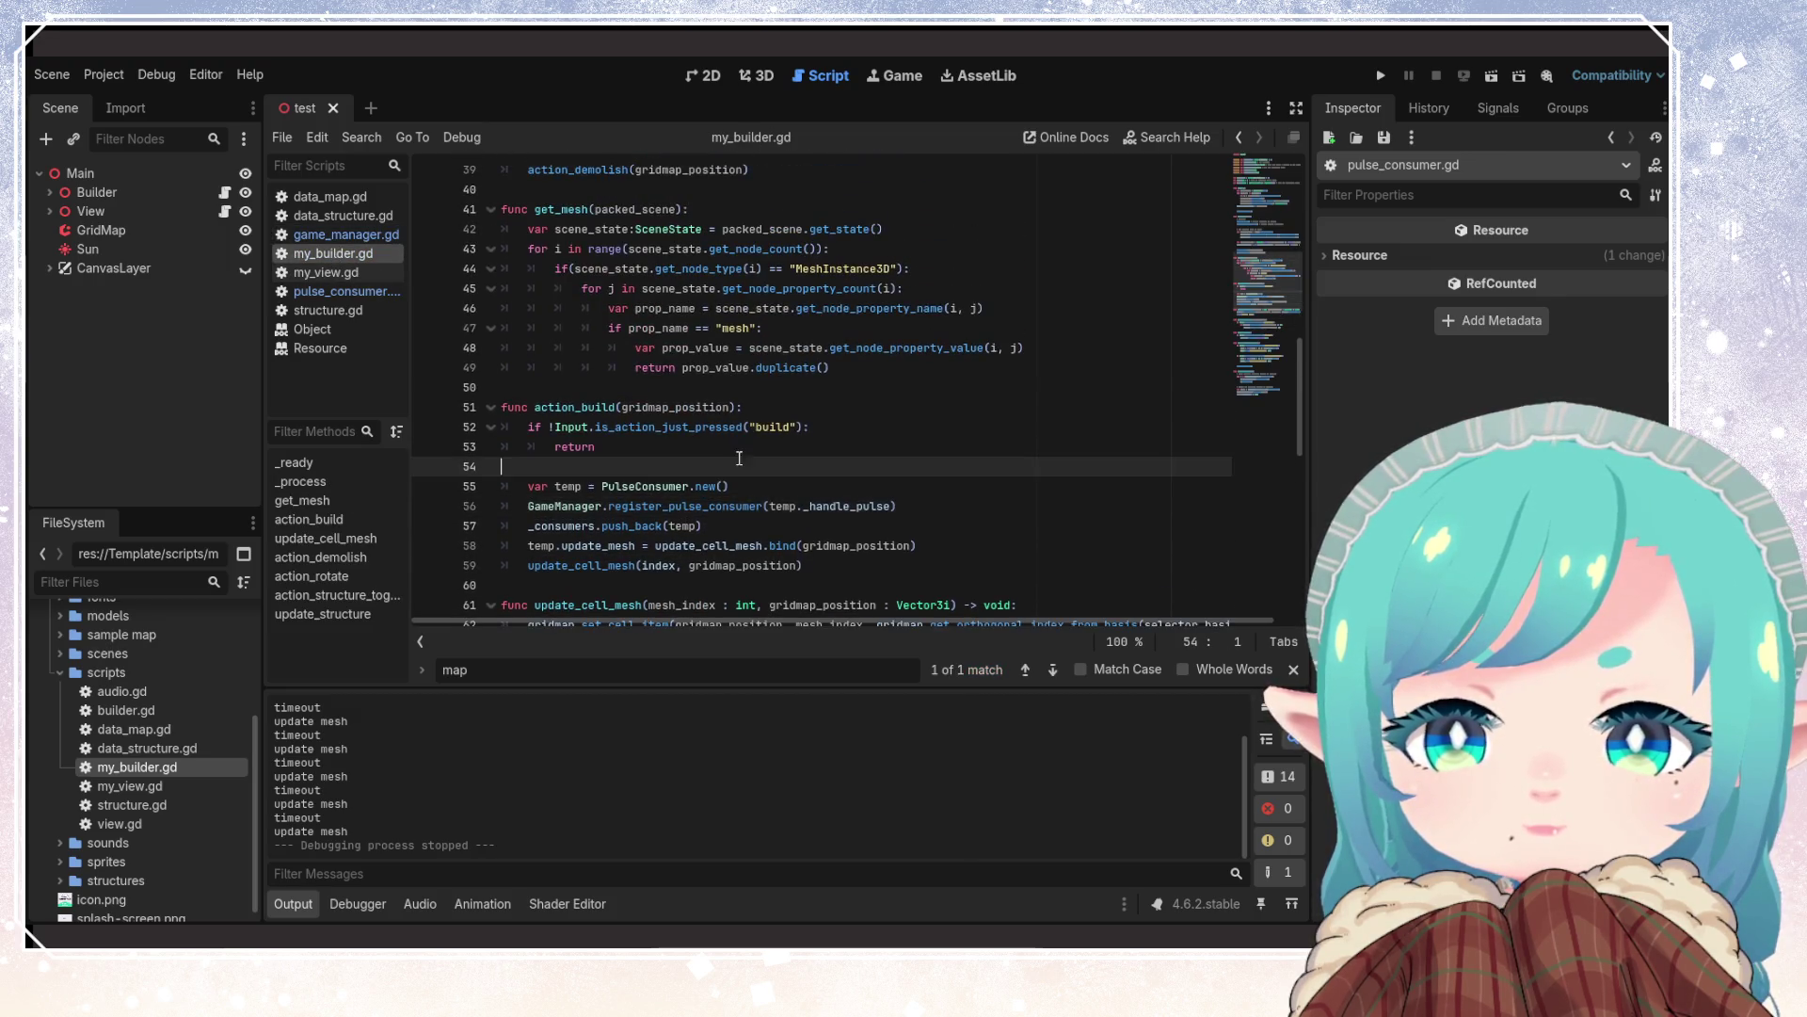
scroll(814, 487, down, 2)
click(672, 377)
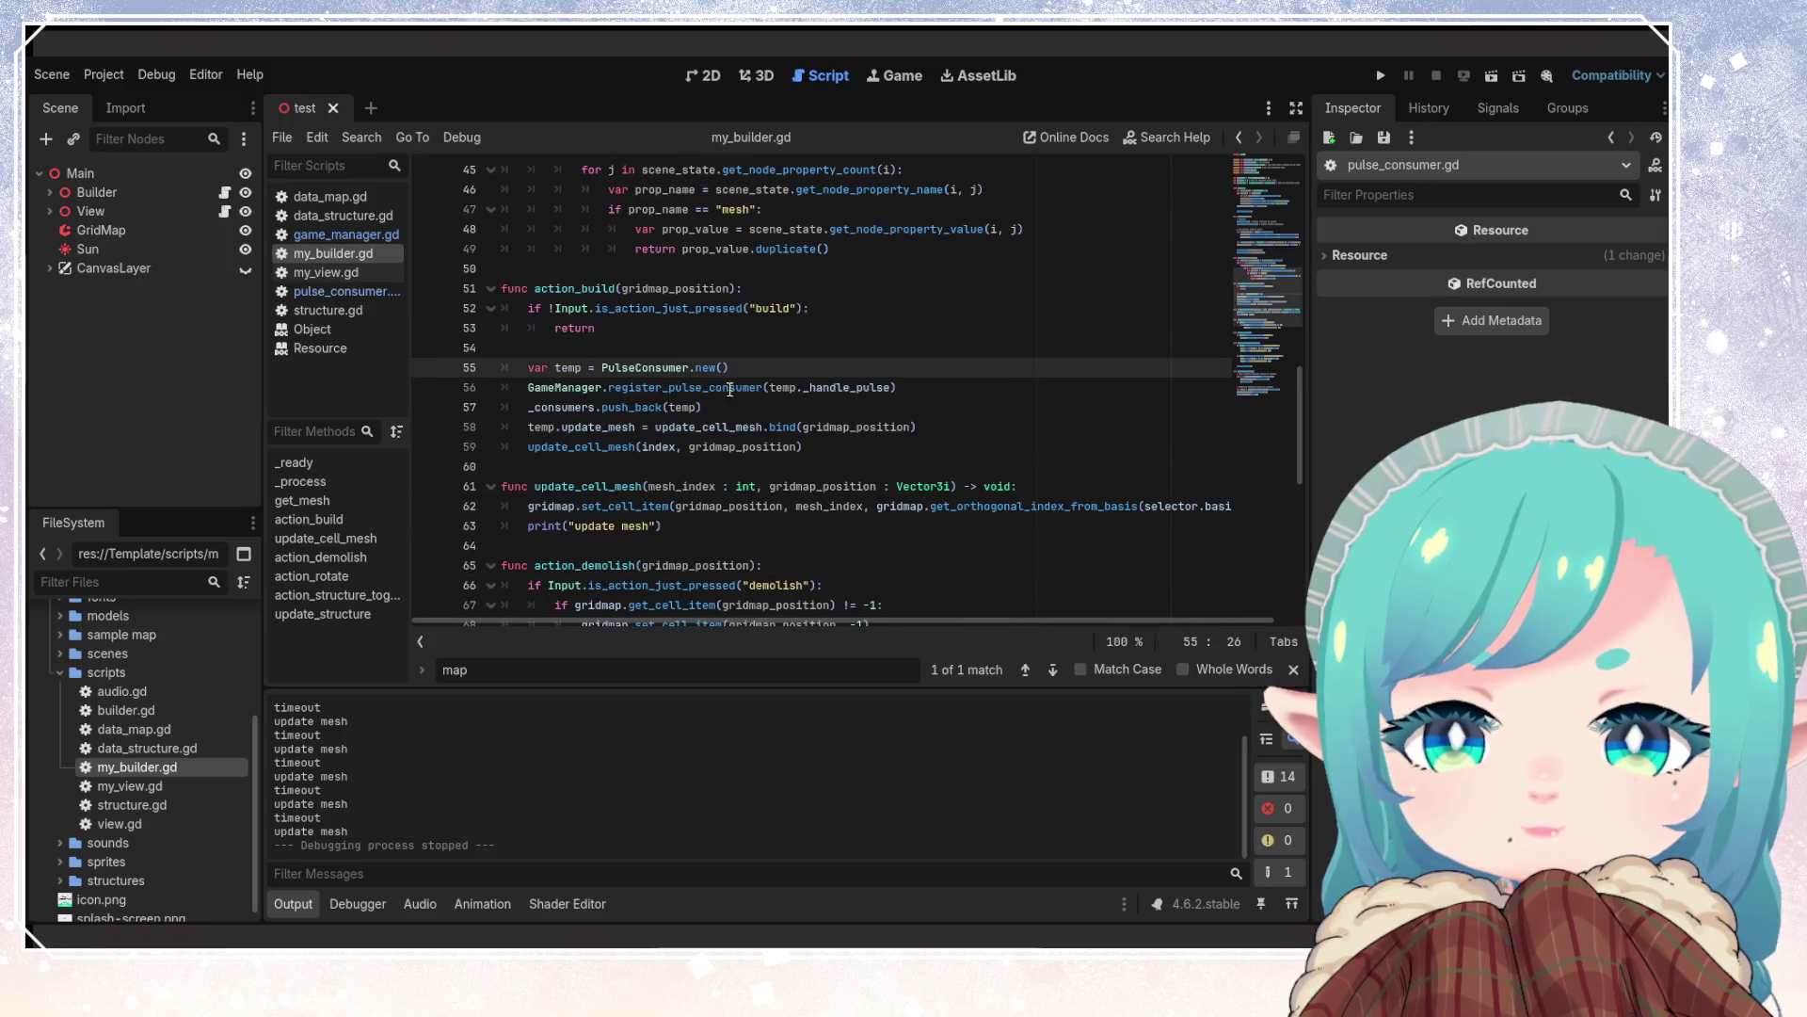
mouse_move(738, 454)
double_click(865, 423)
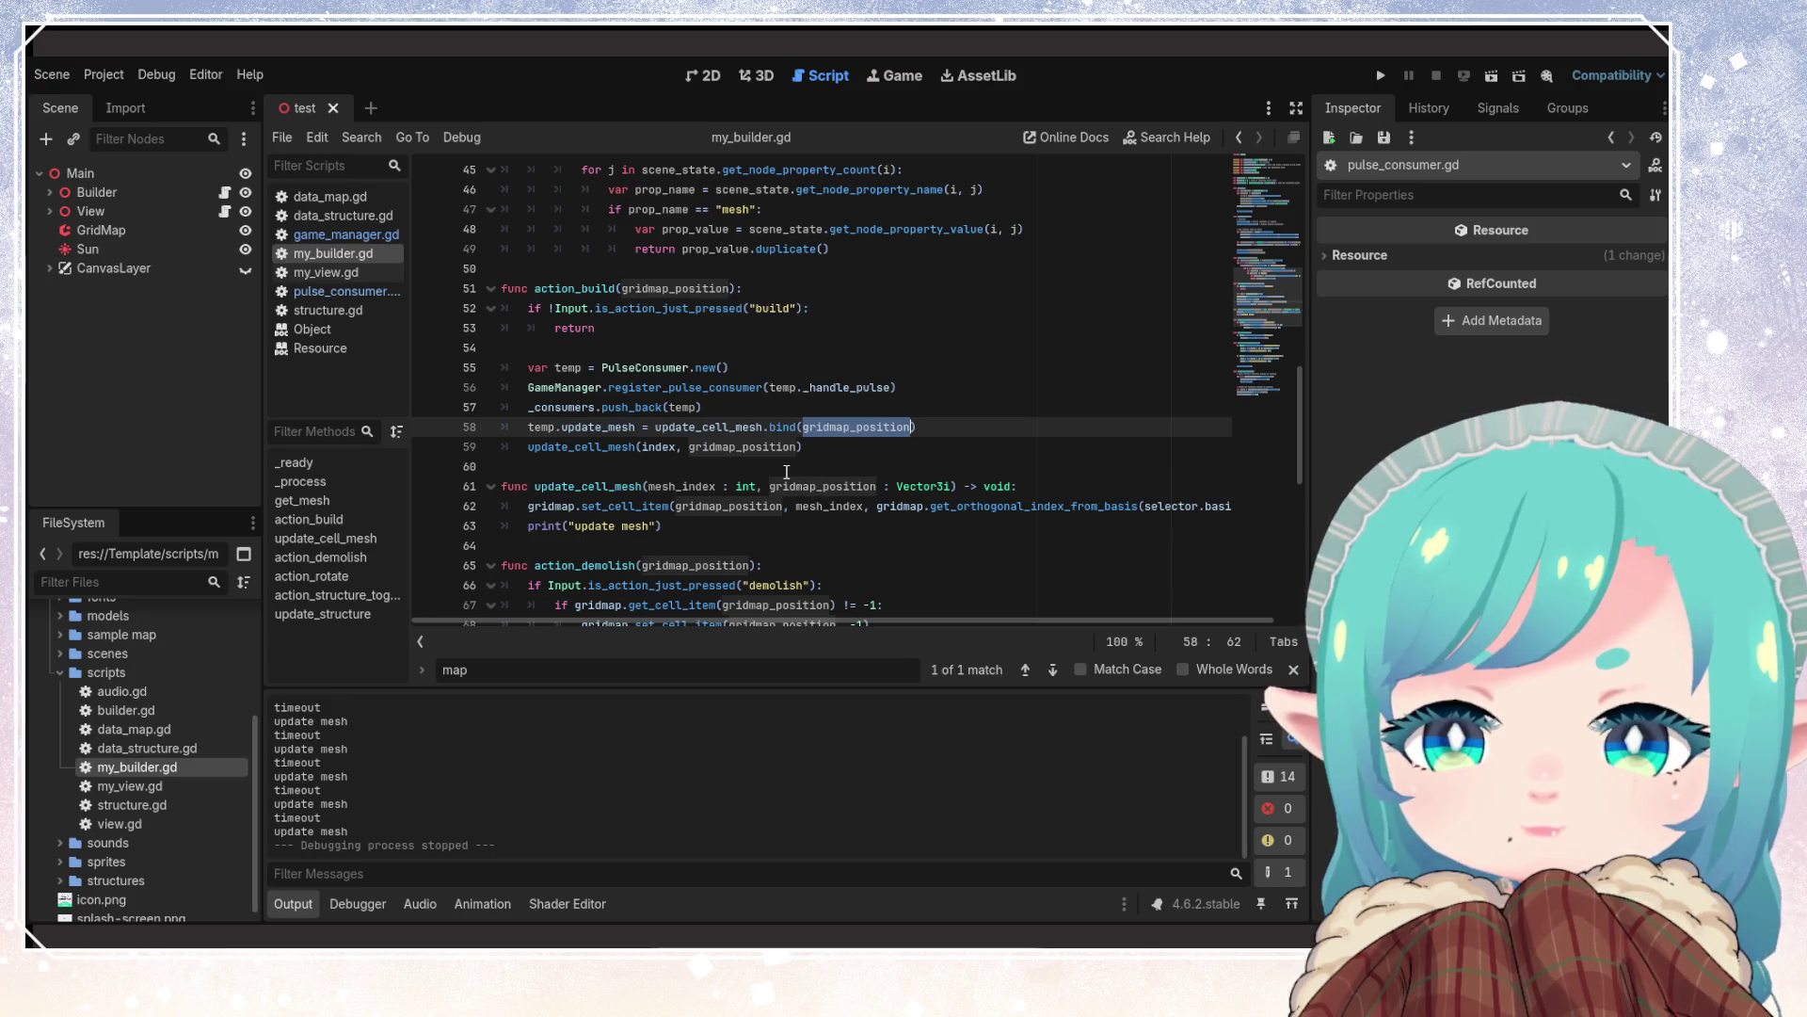
scroll(787, 472, down, 1)
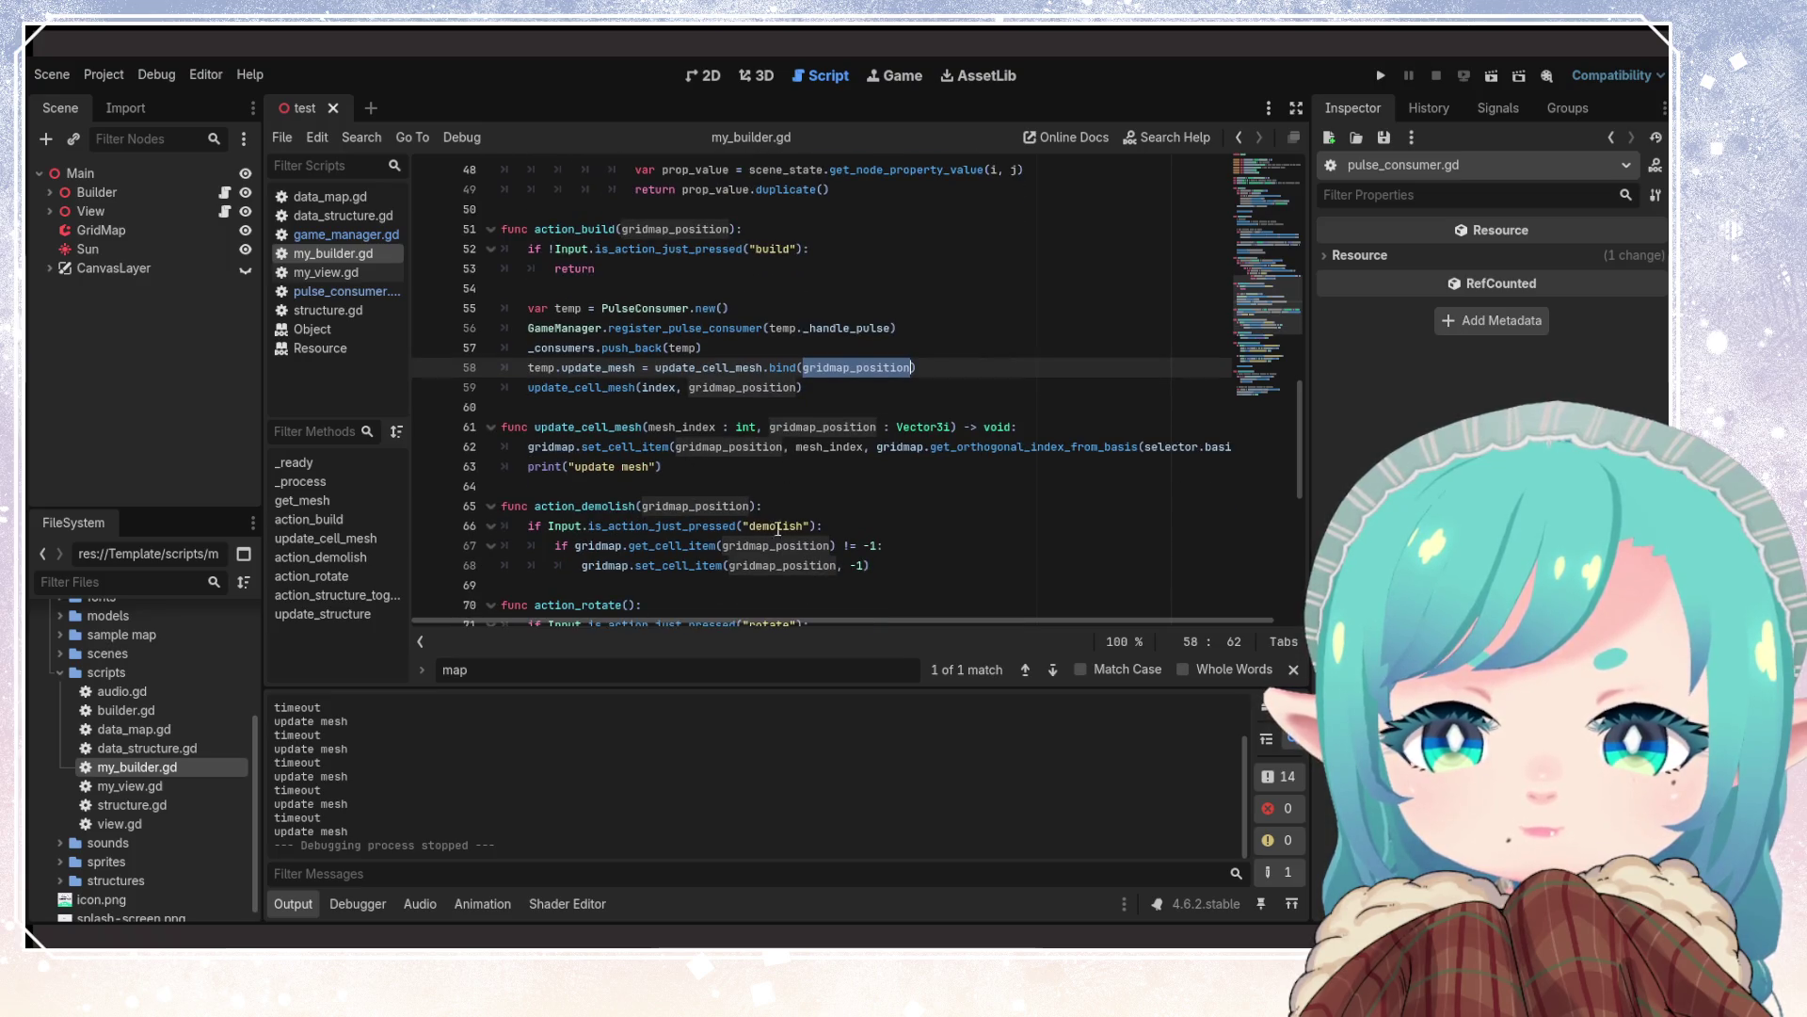
click(724, 508)
scroll(837, 499, up, 2)
click(802, 486)
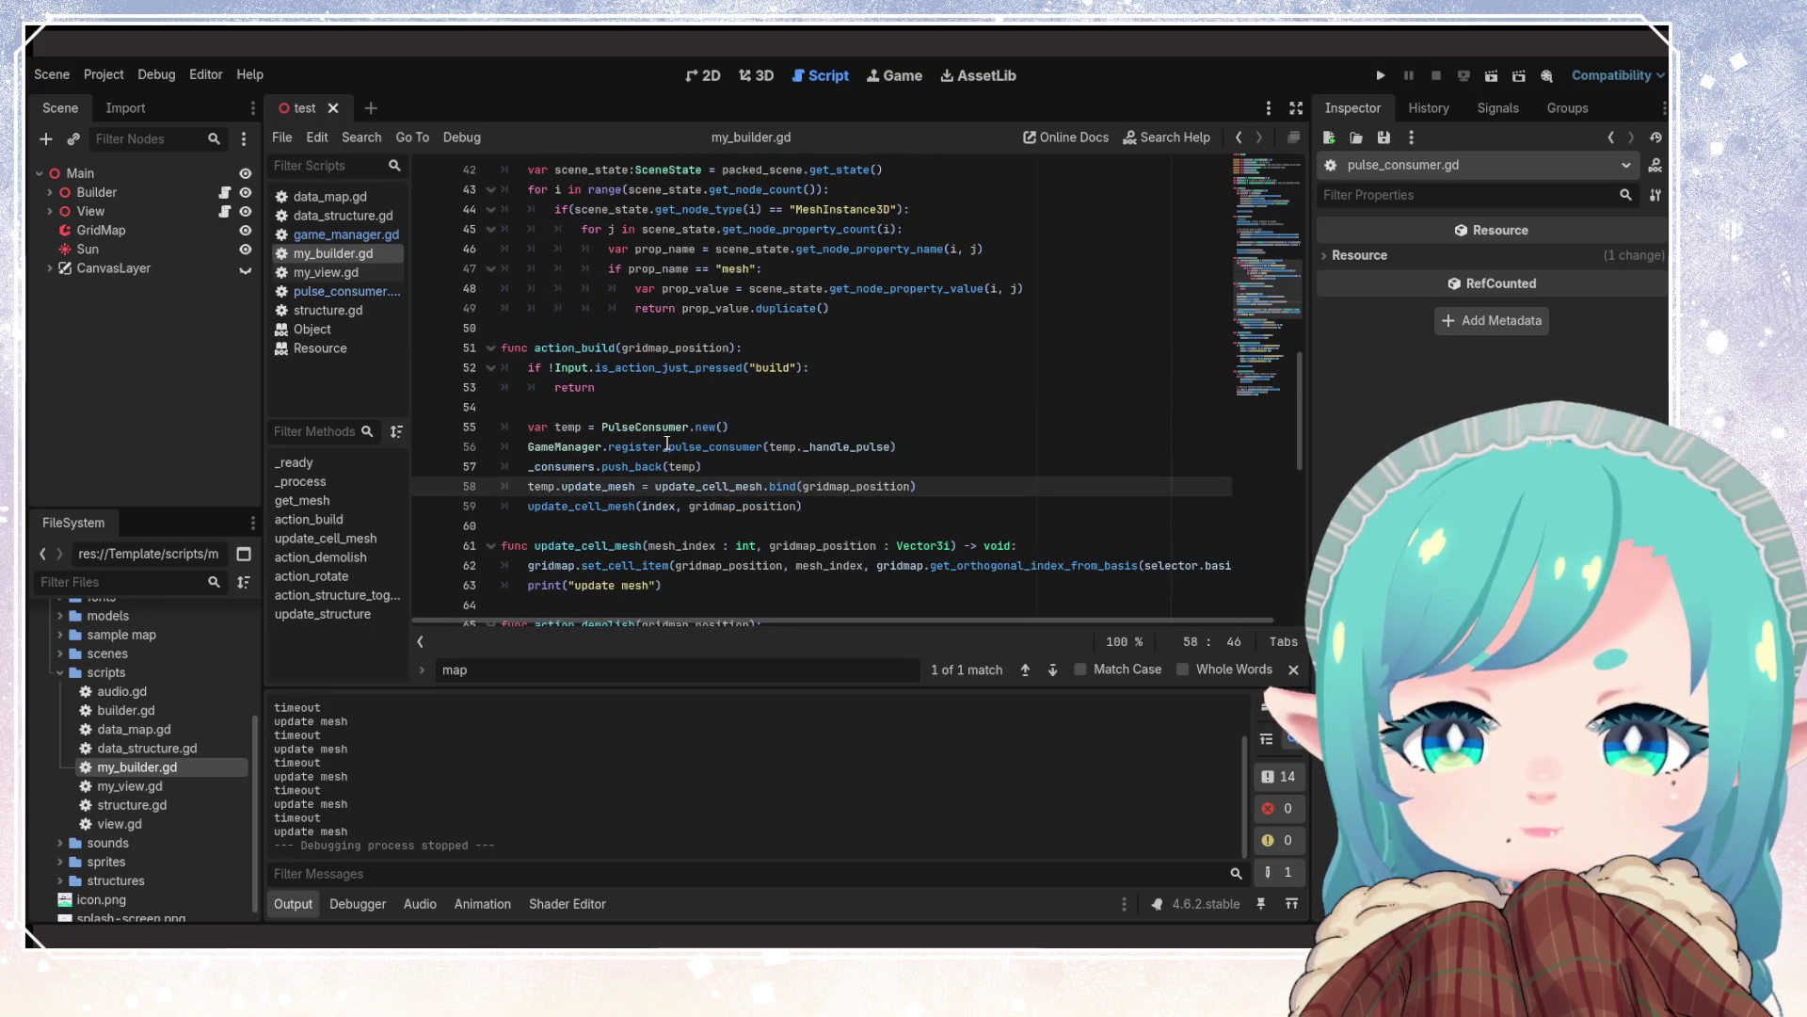
scroll(825, 466, up, 3)
scroll(826, 467, up, 10)
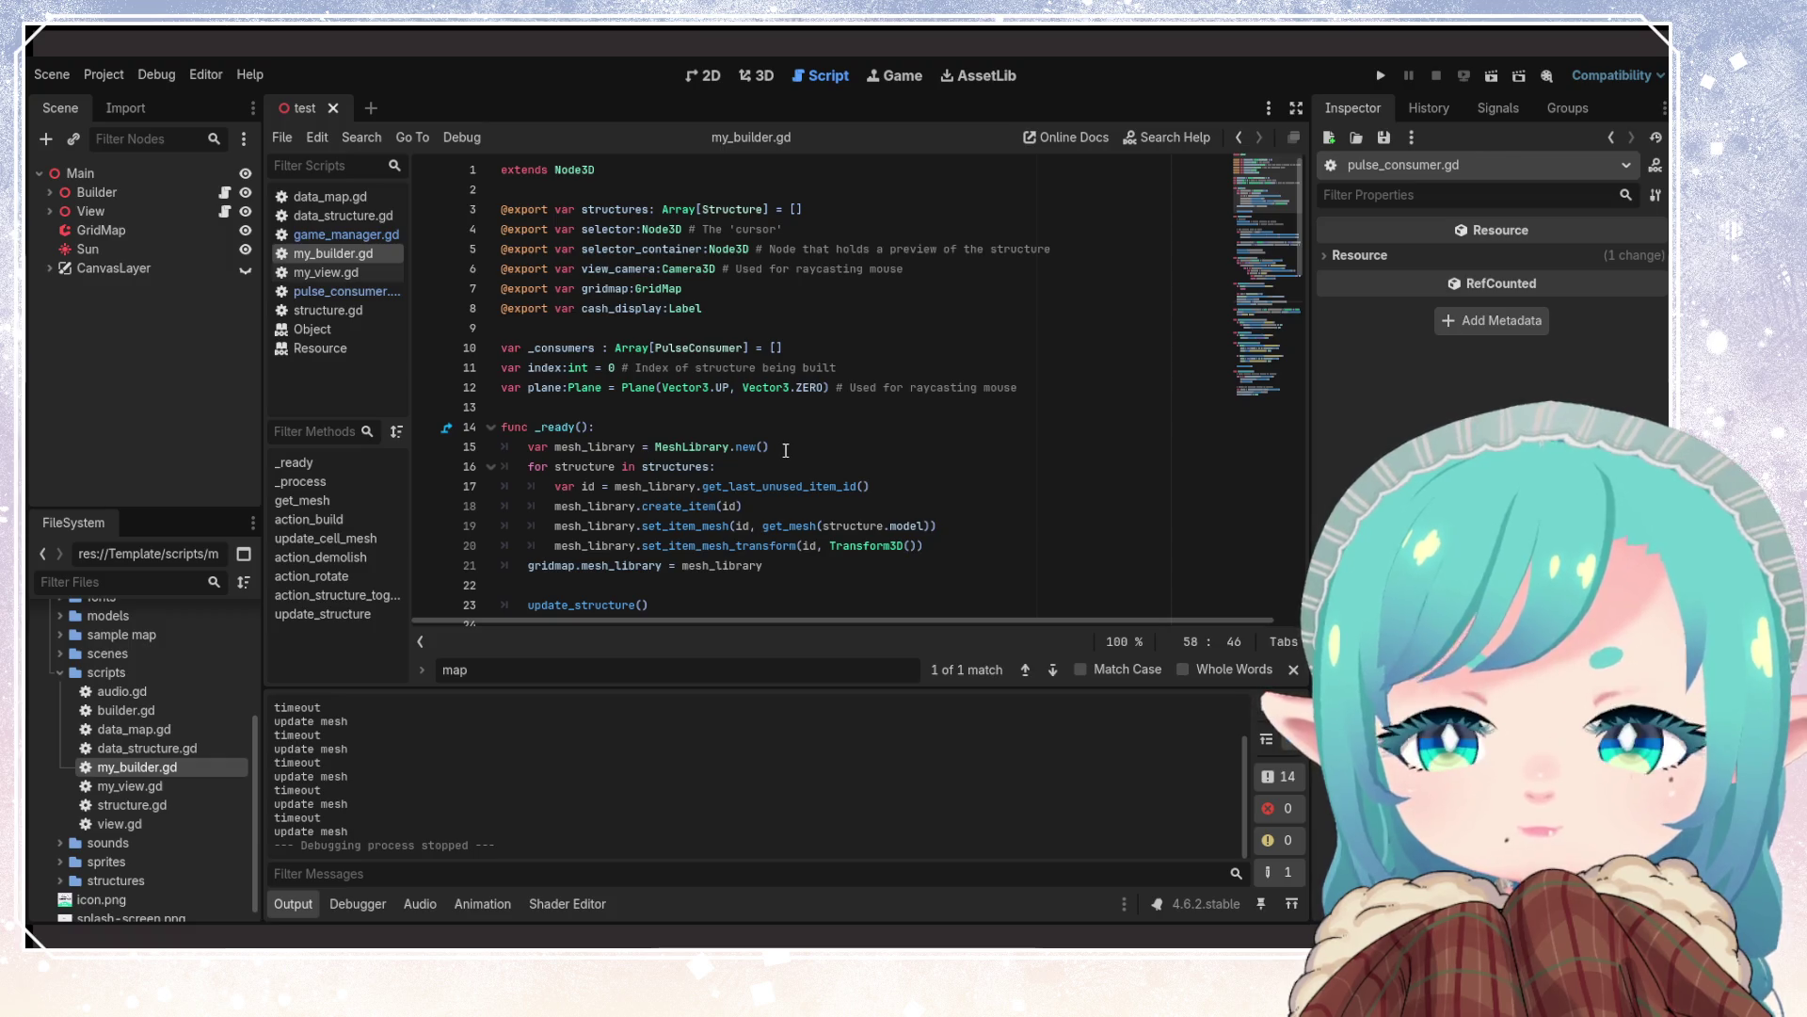
Retype the line 10 _consumers declaration as Map[Vector3i, PulseConsumer] and save the script
click(808, 349)
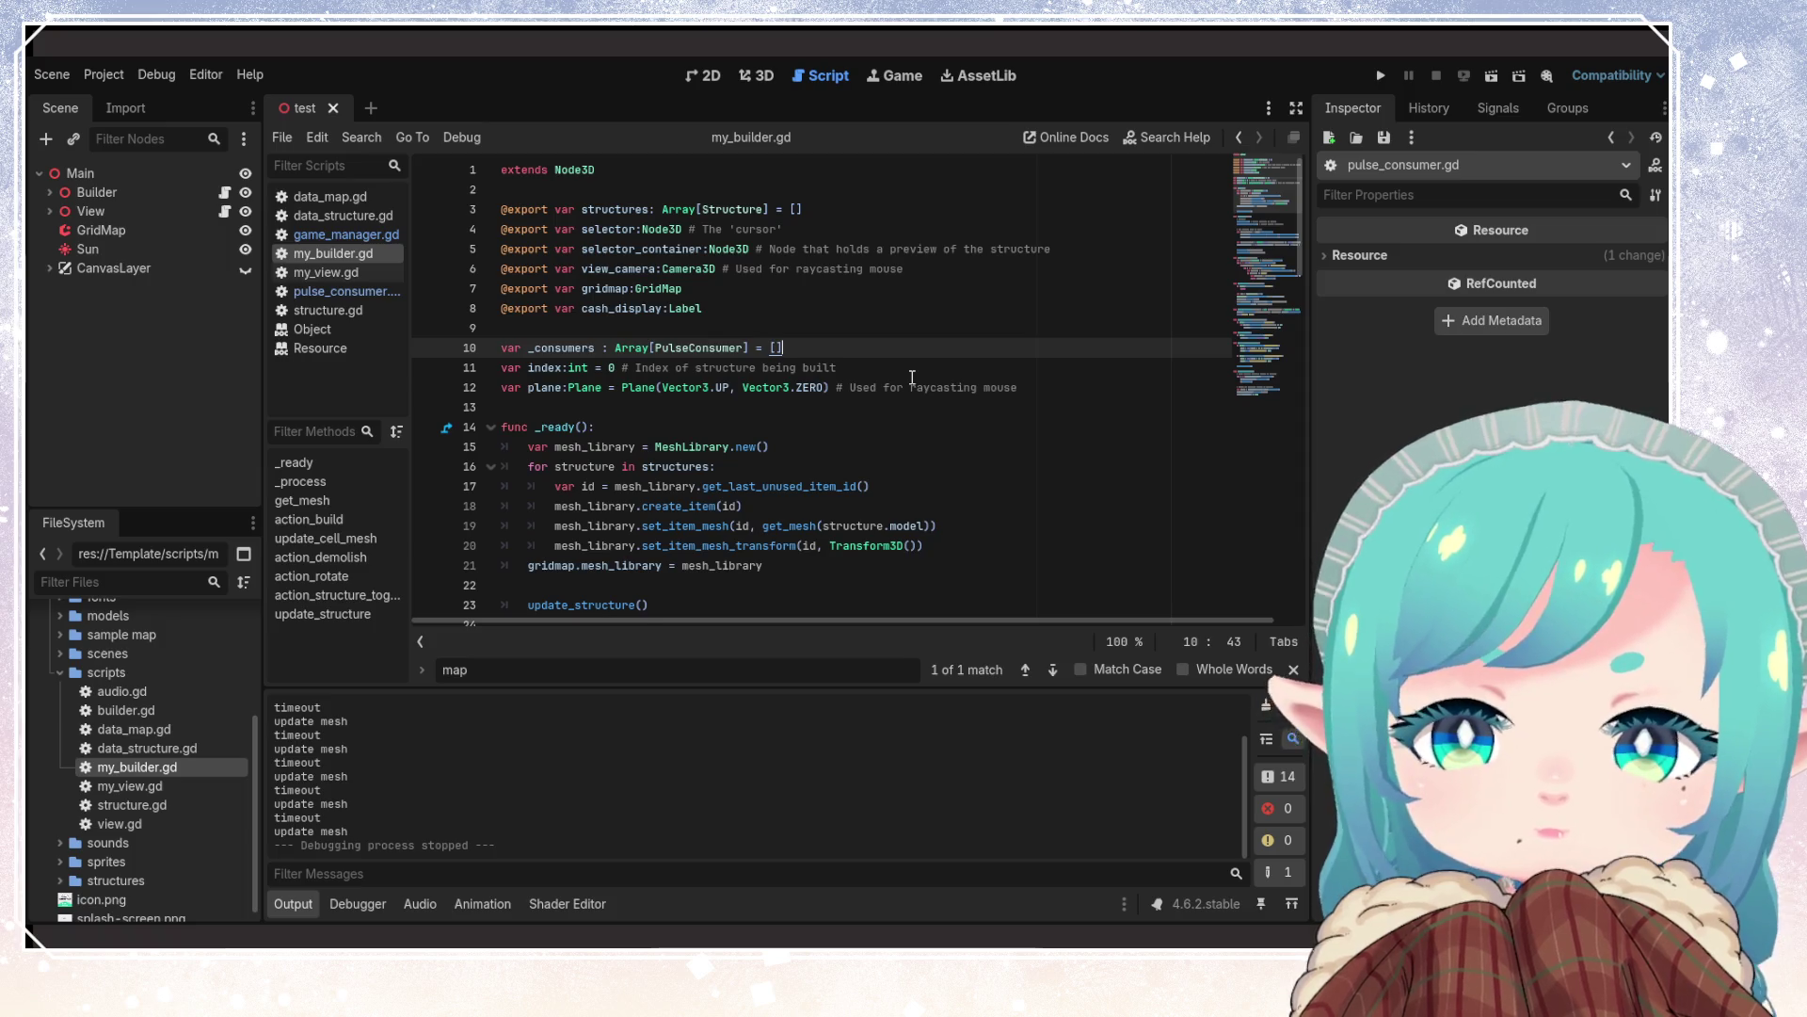
key(Return)
key(BackSpace)
key(BackSpace)
key(BackSpace)
key(BackSpace)
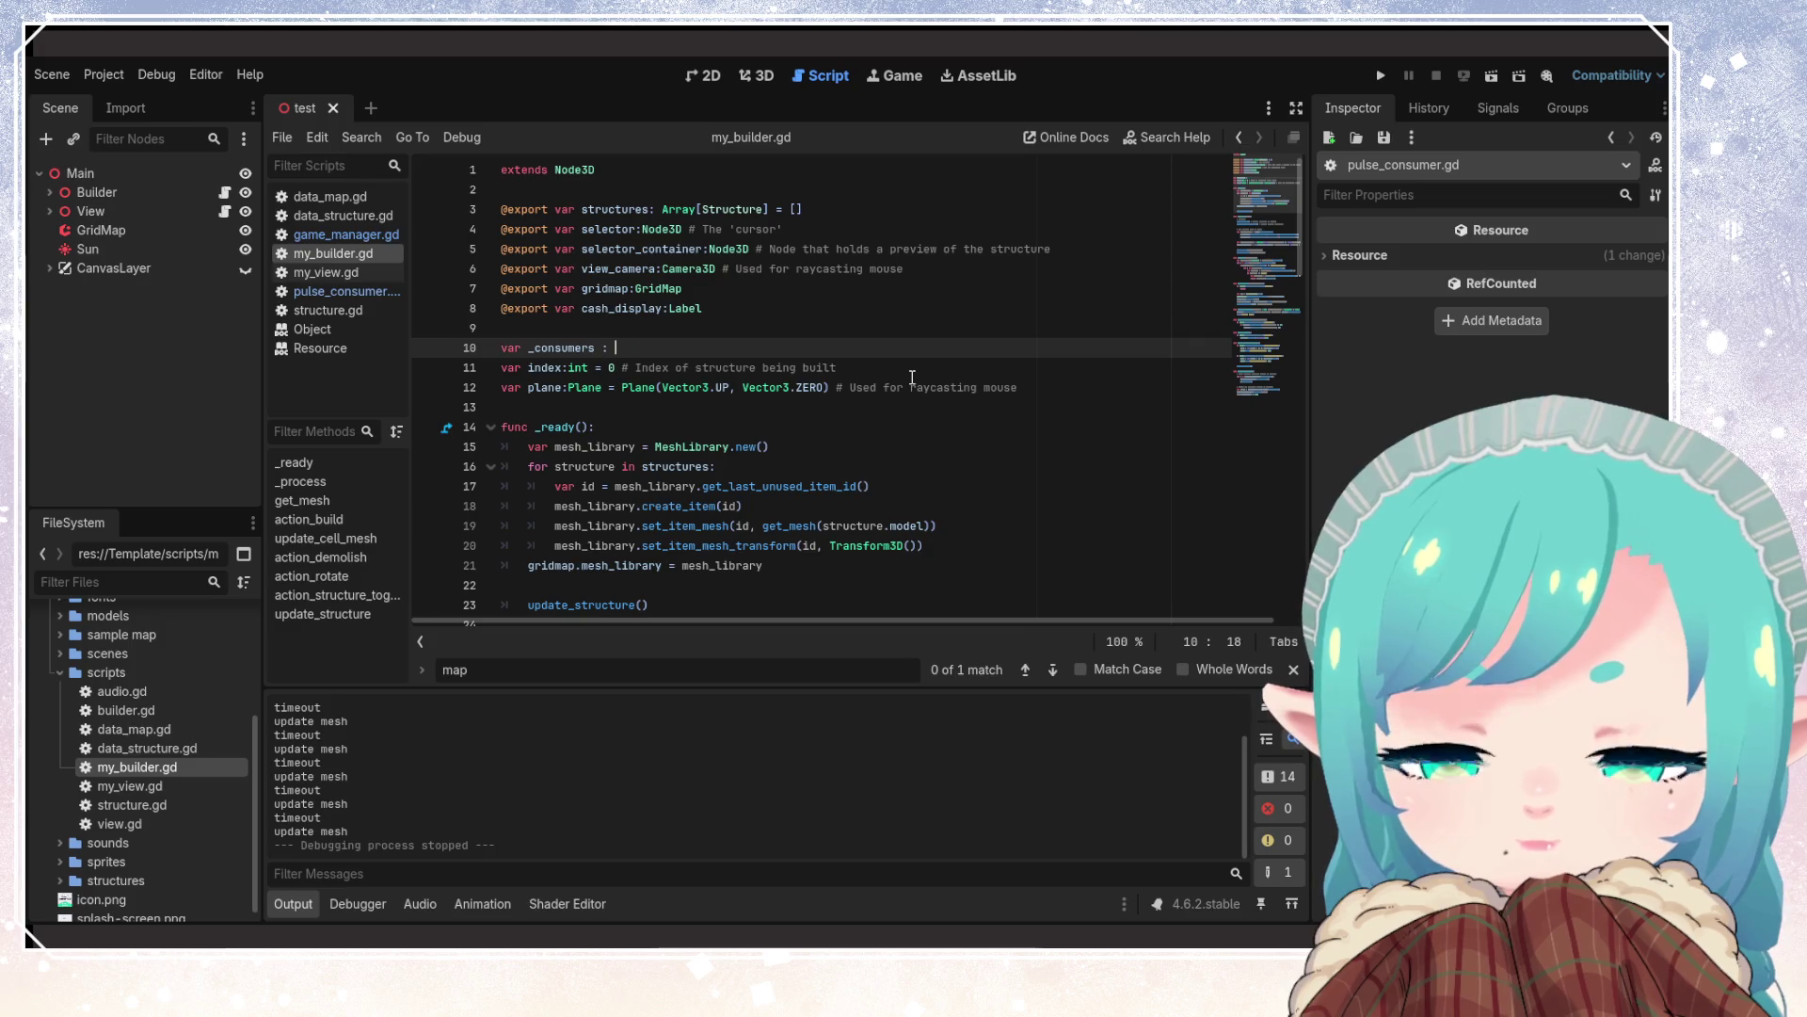
text(Map[)
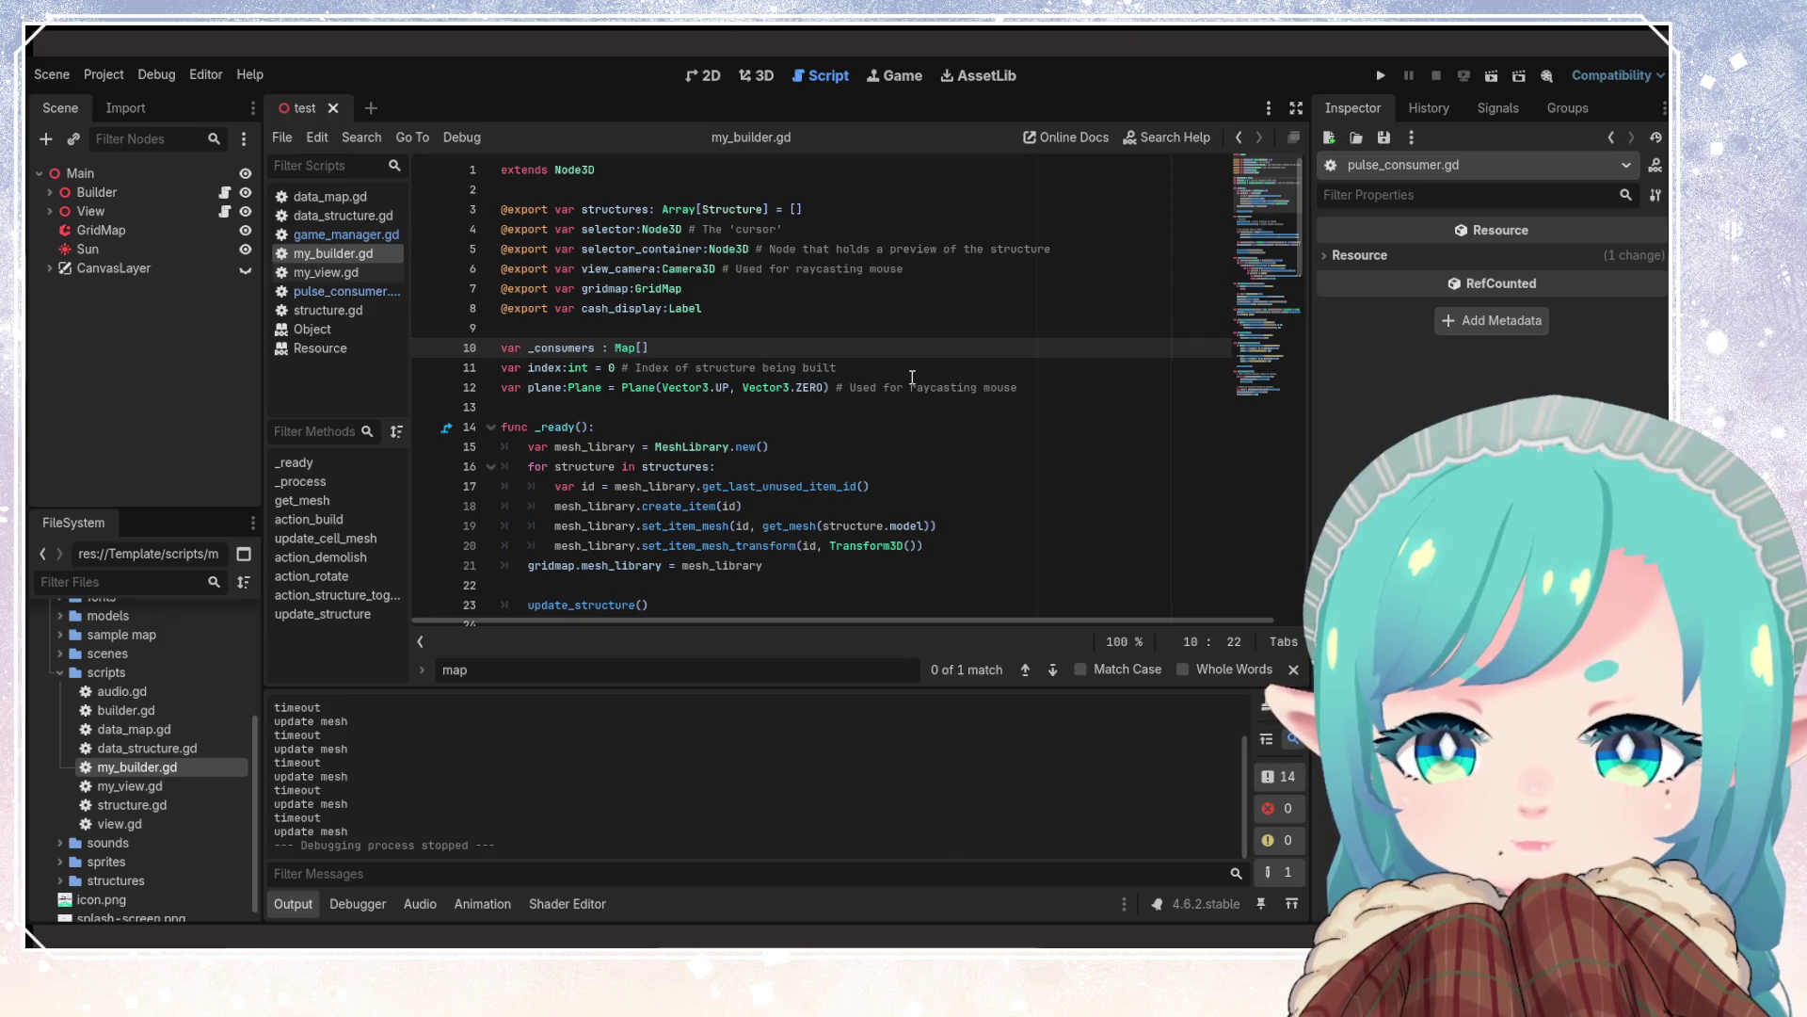
key(BackSpace)
key(BackSpace)
key(BackSpace)
text(Data)
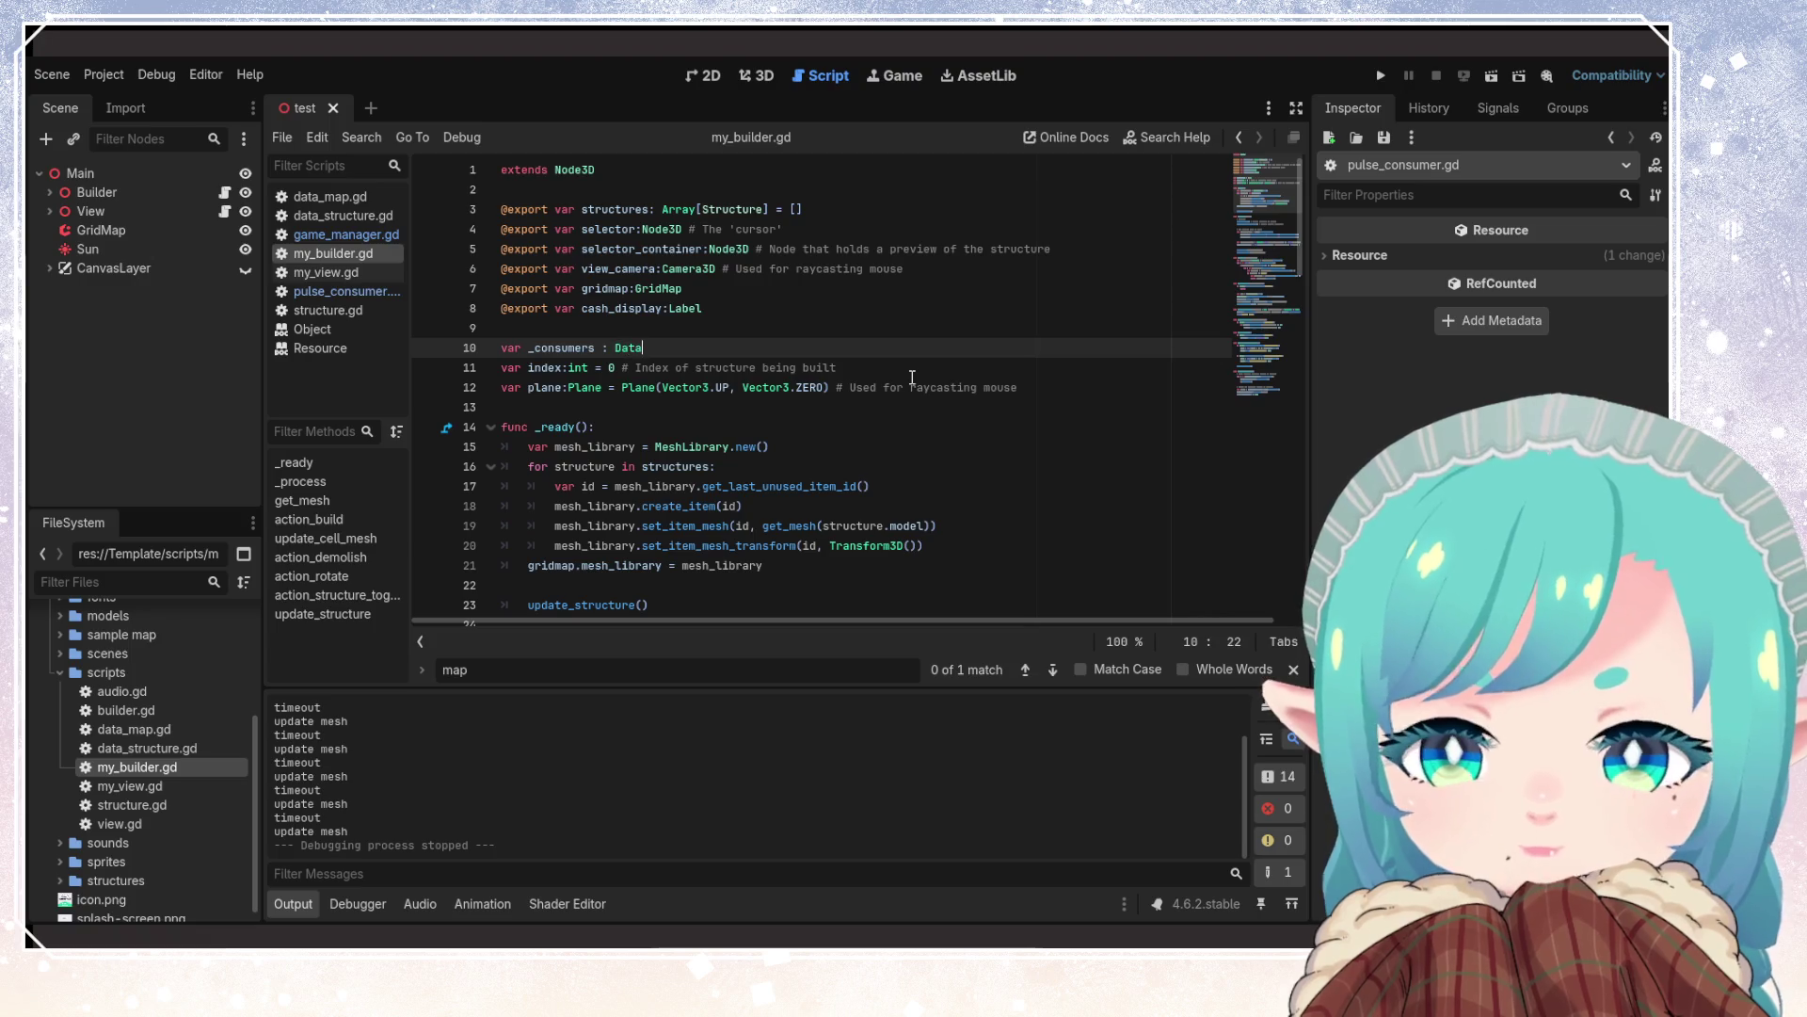
text(Map)
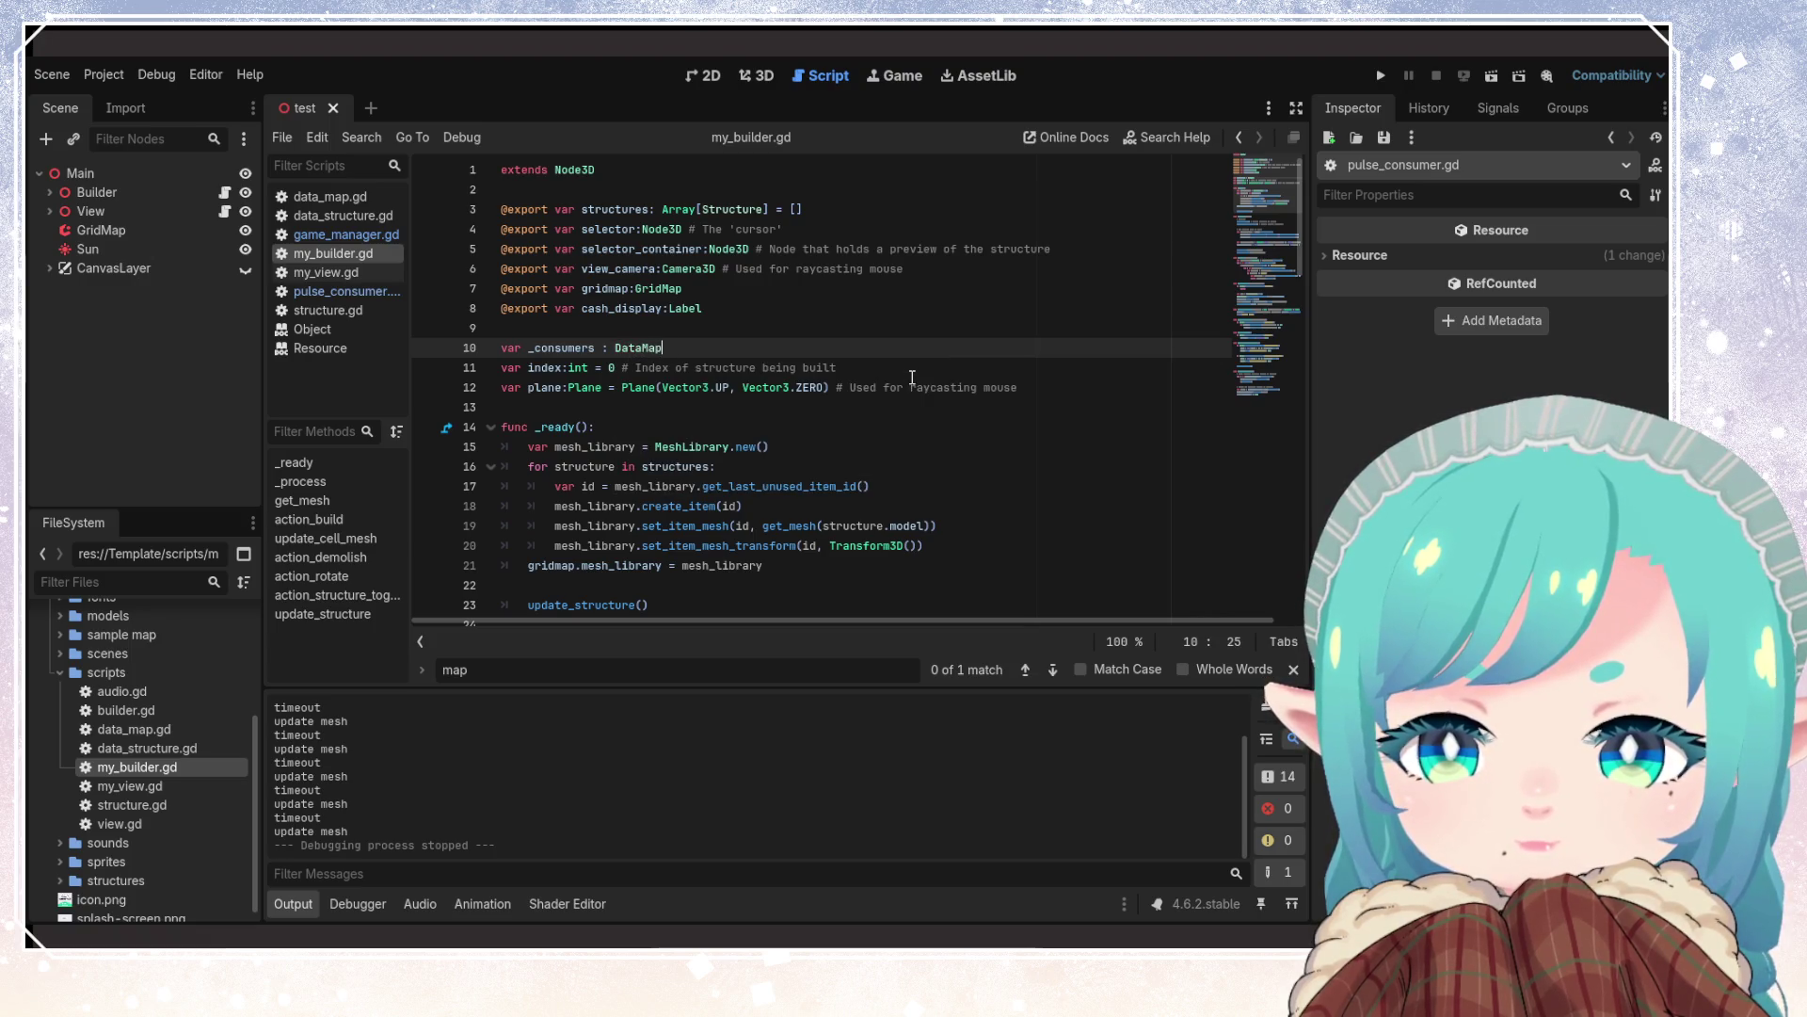
key(BackSpace)
key(BackSpace)
key(BackSpace)
key(BackSpace)
key(BackSpace)
key(BackSpace)
key(BackSpace)
text(M)
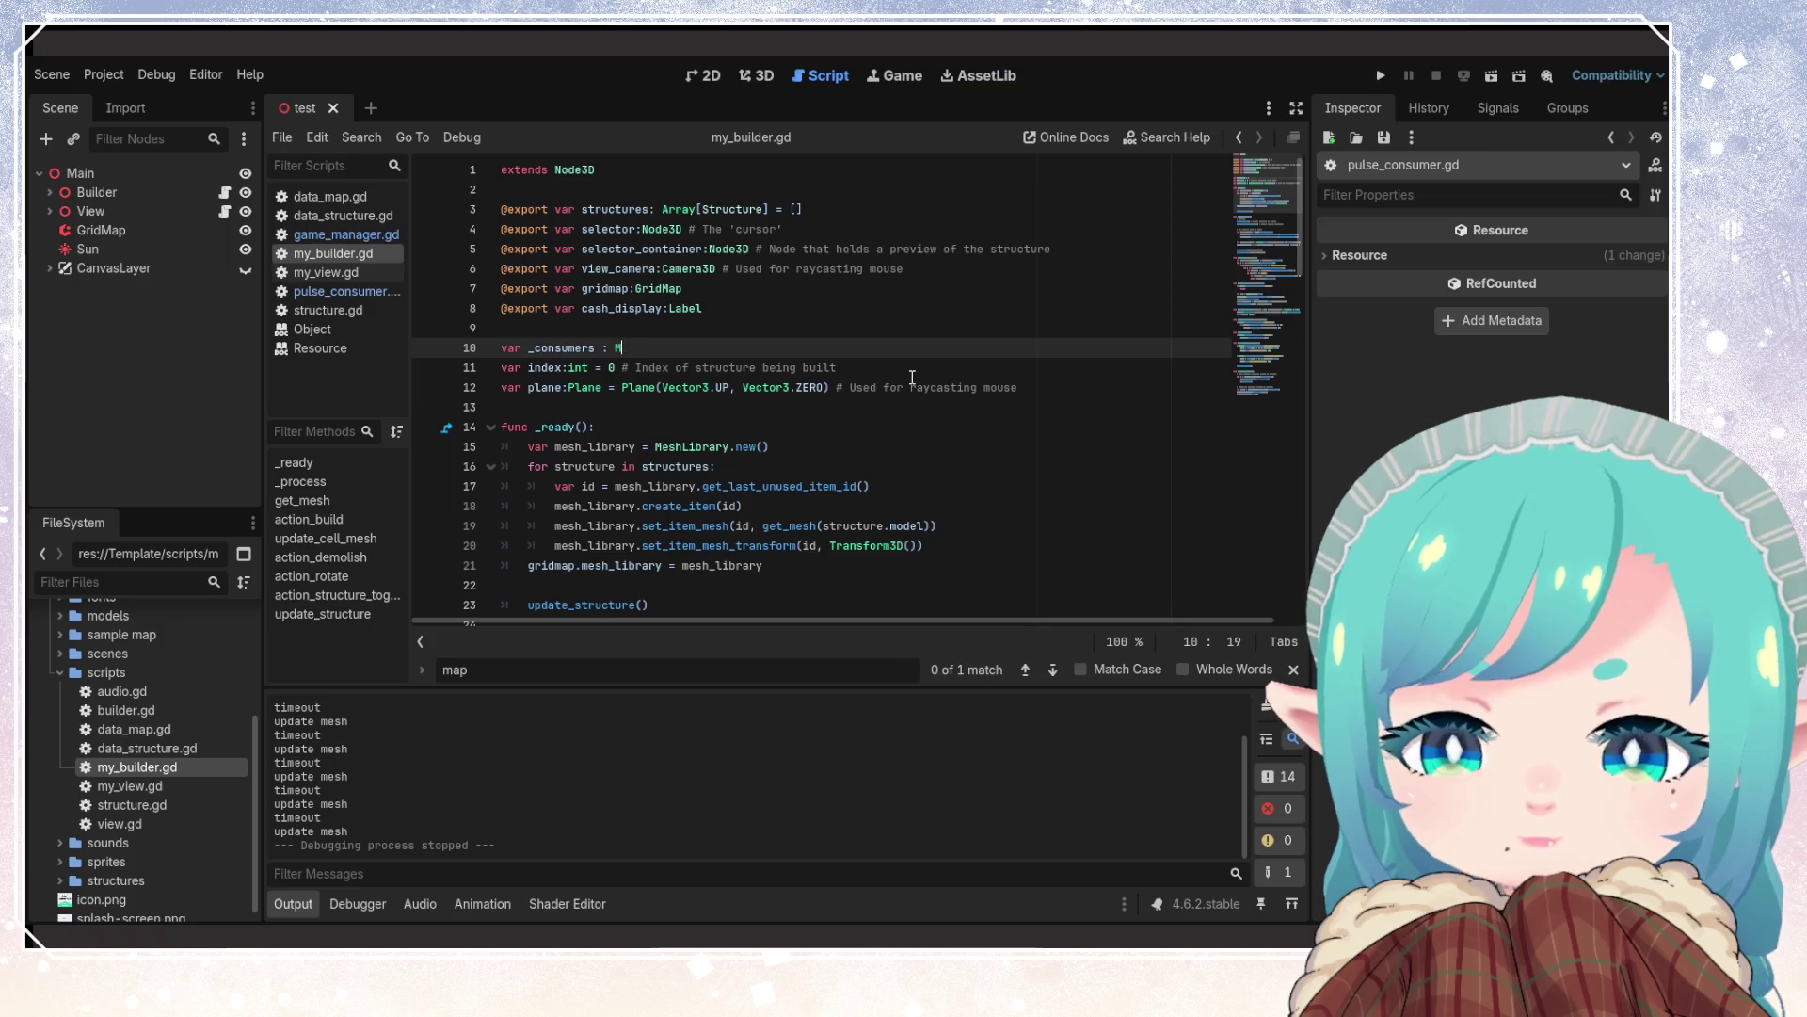
text(ap[)
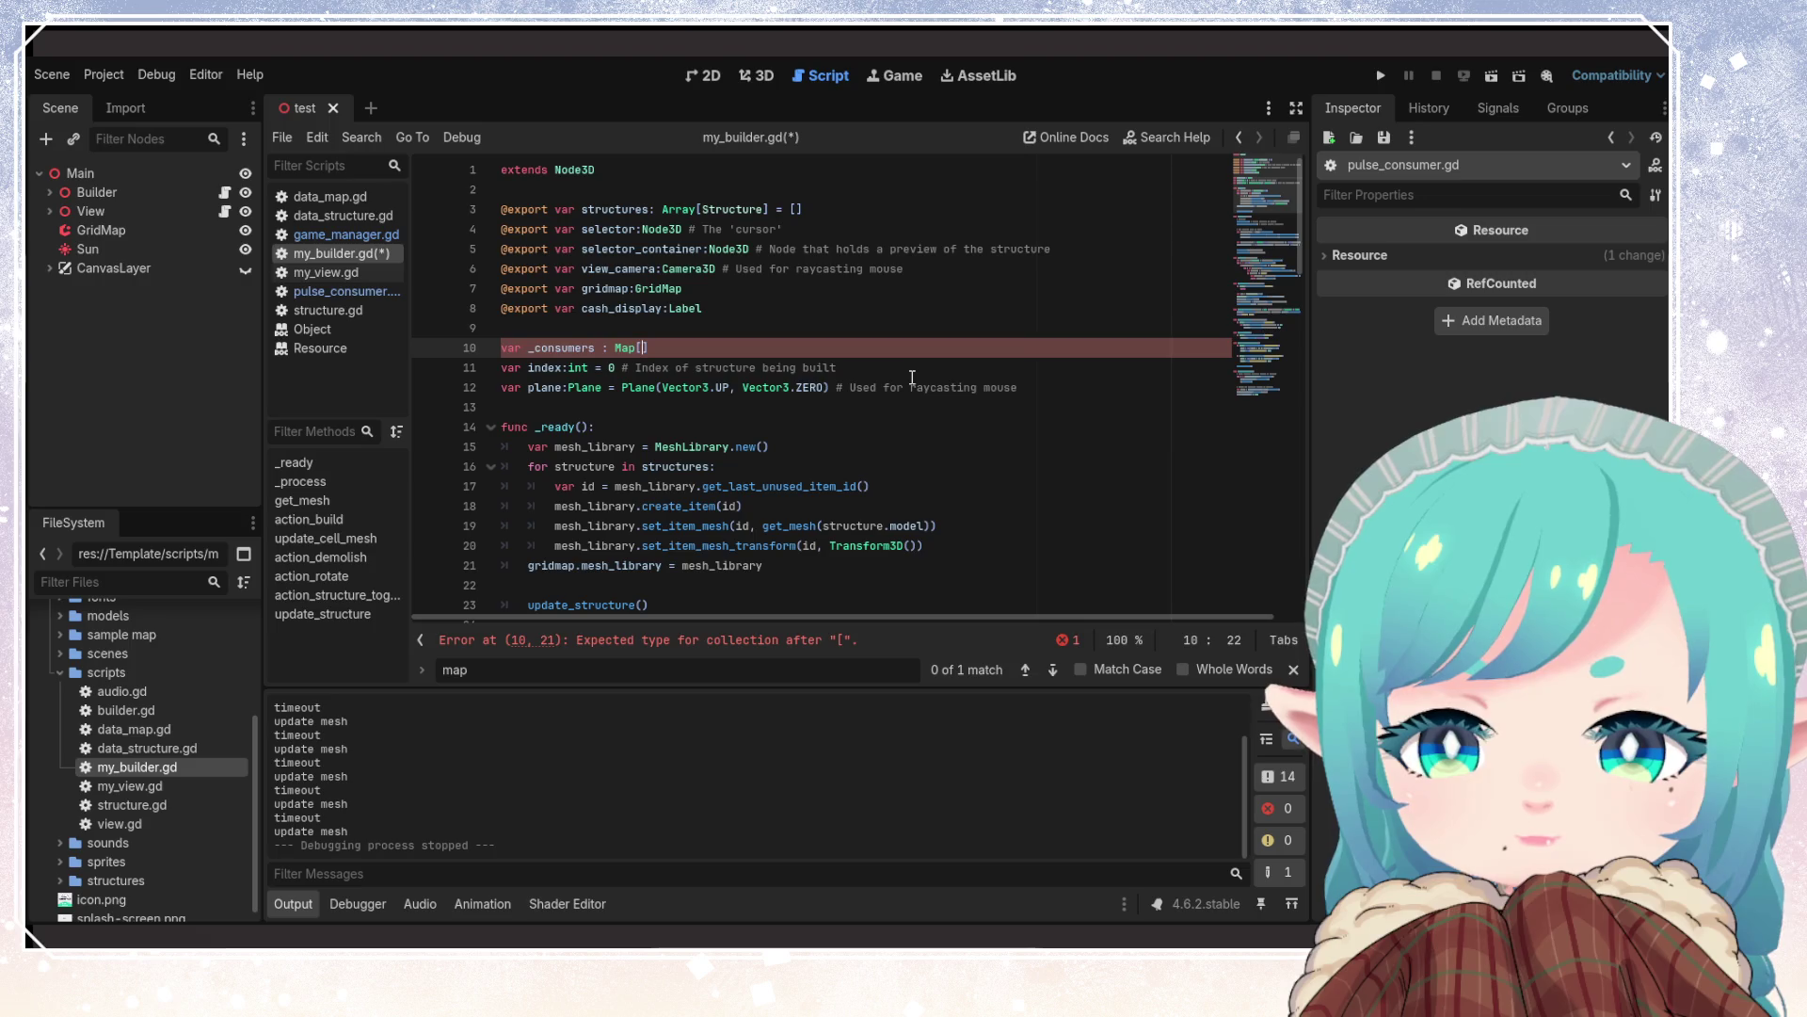
text(Vector)
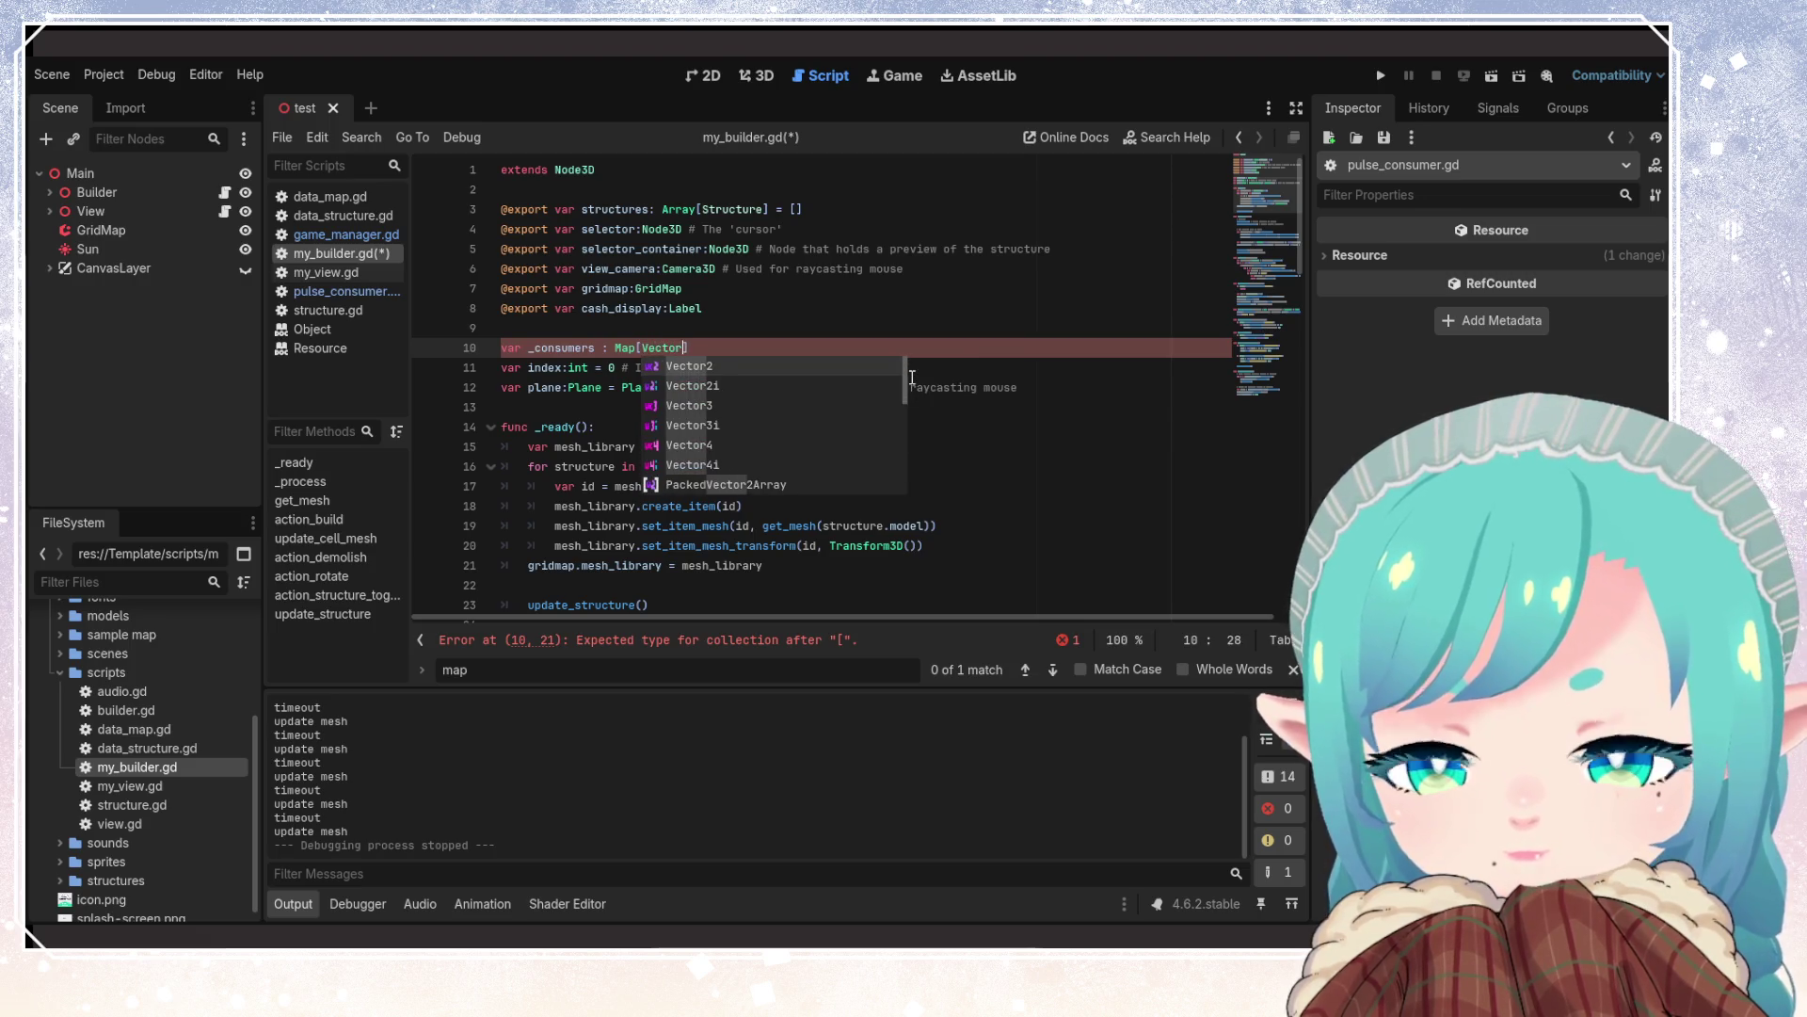
text(3i, )
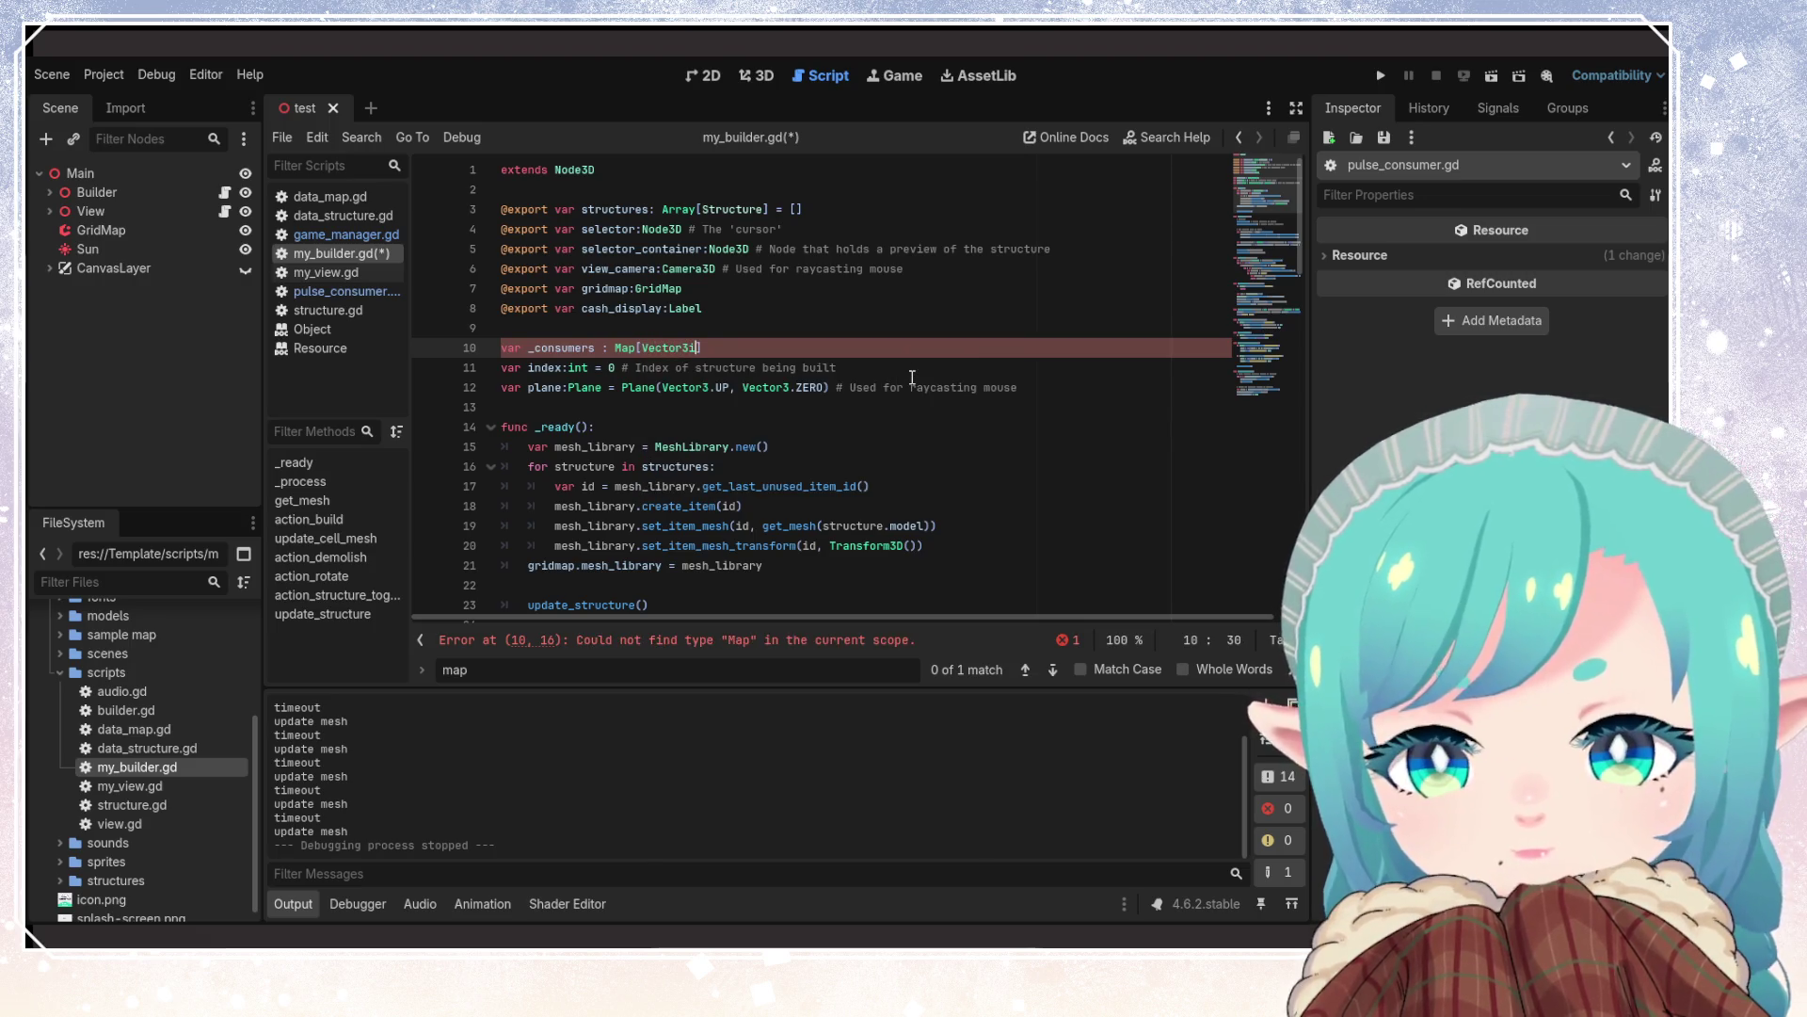
text(PulseConsumer)
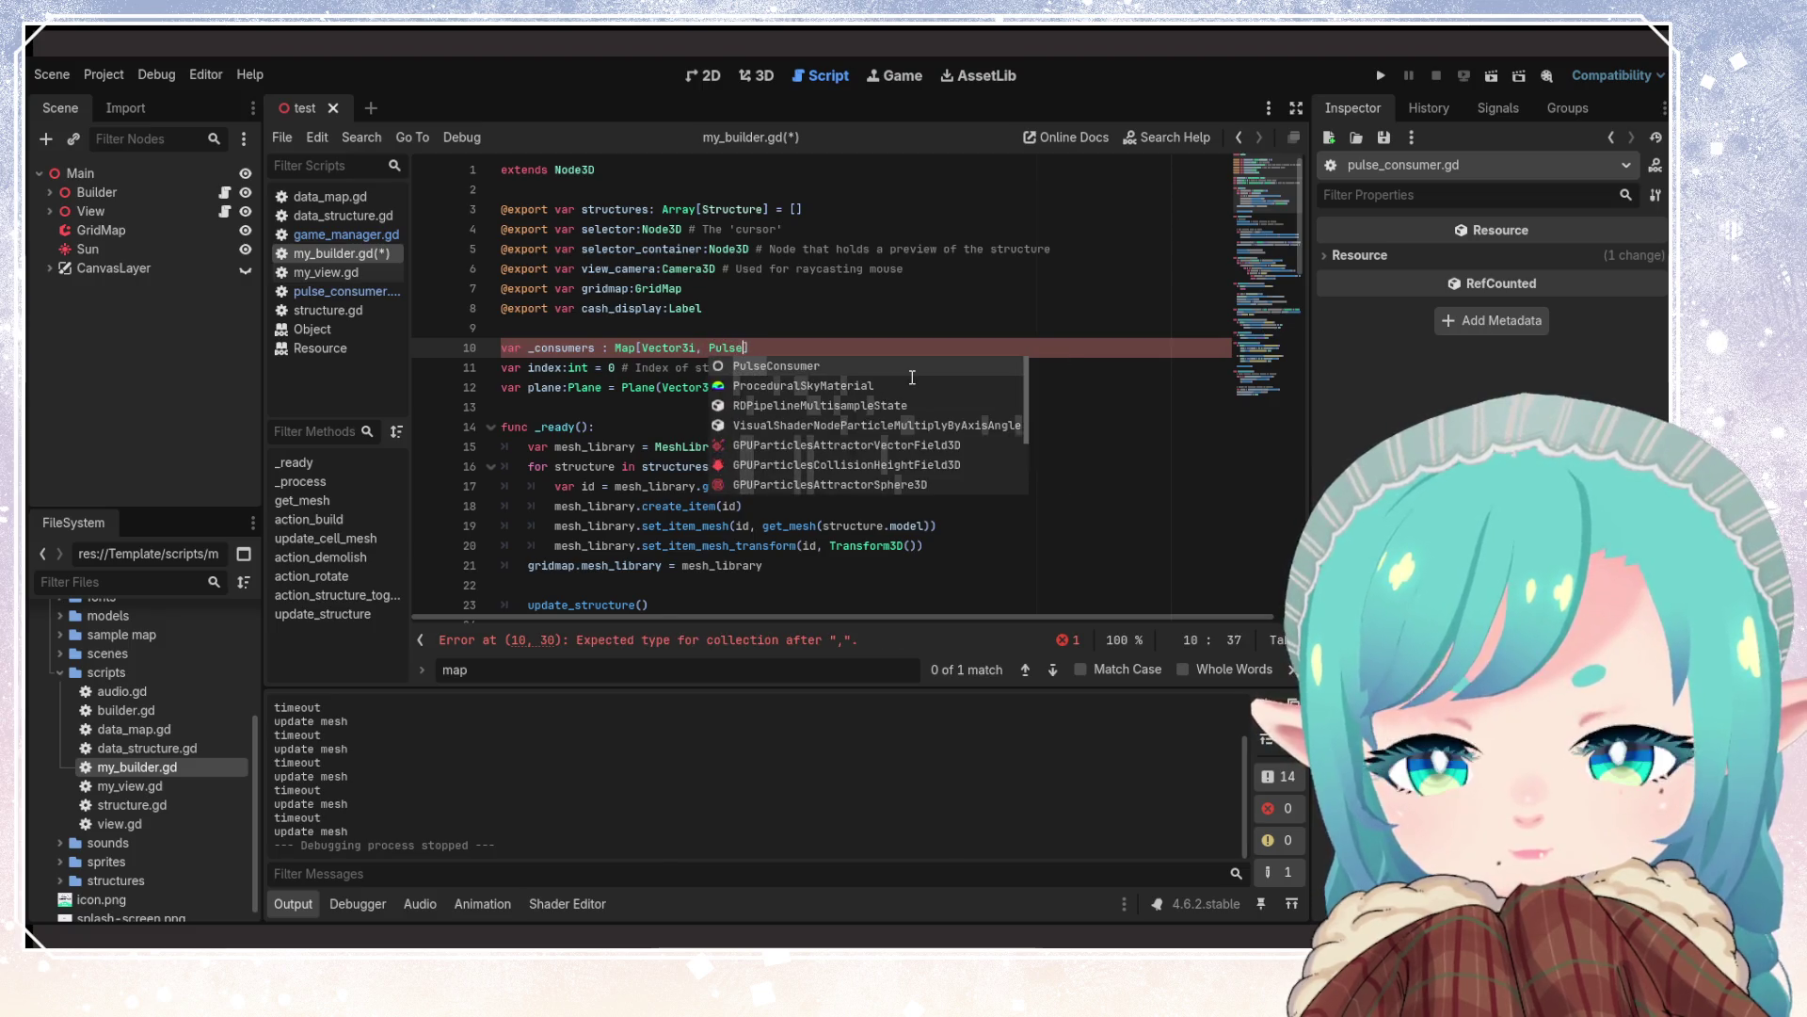
key(ctrl+s)
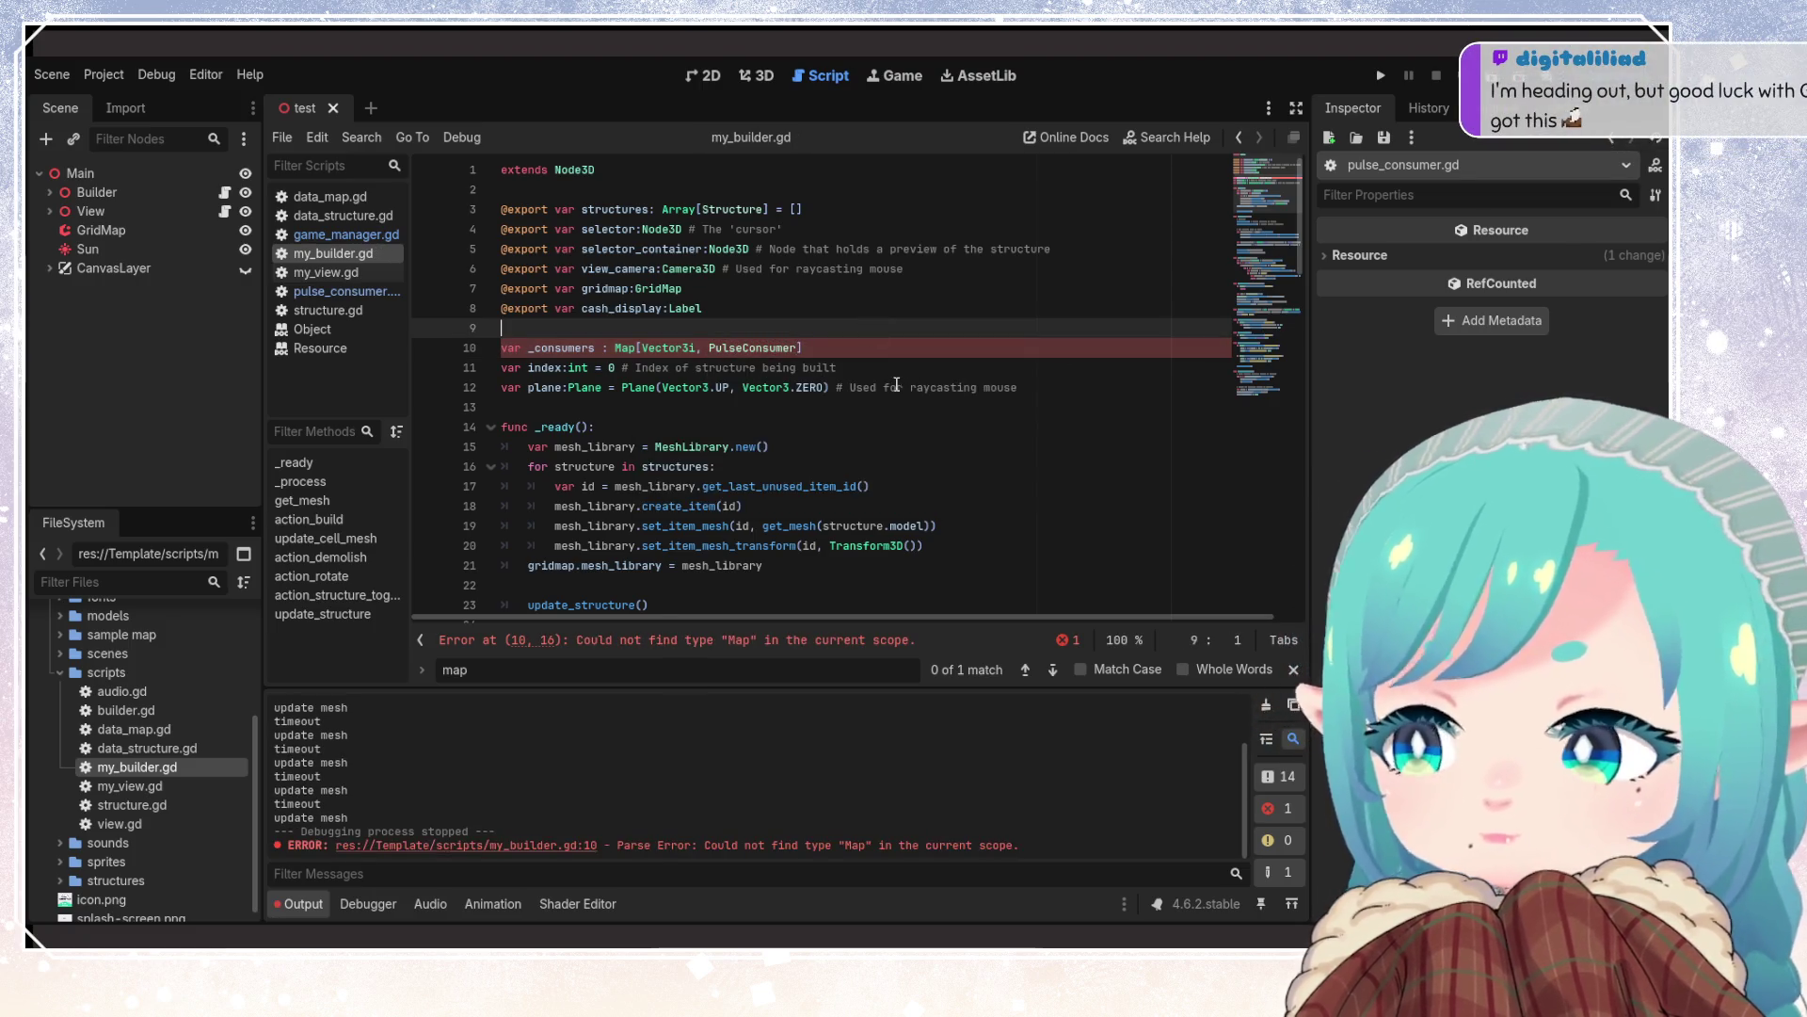
click(897, 386)
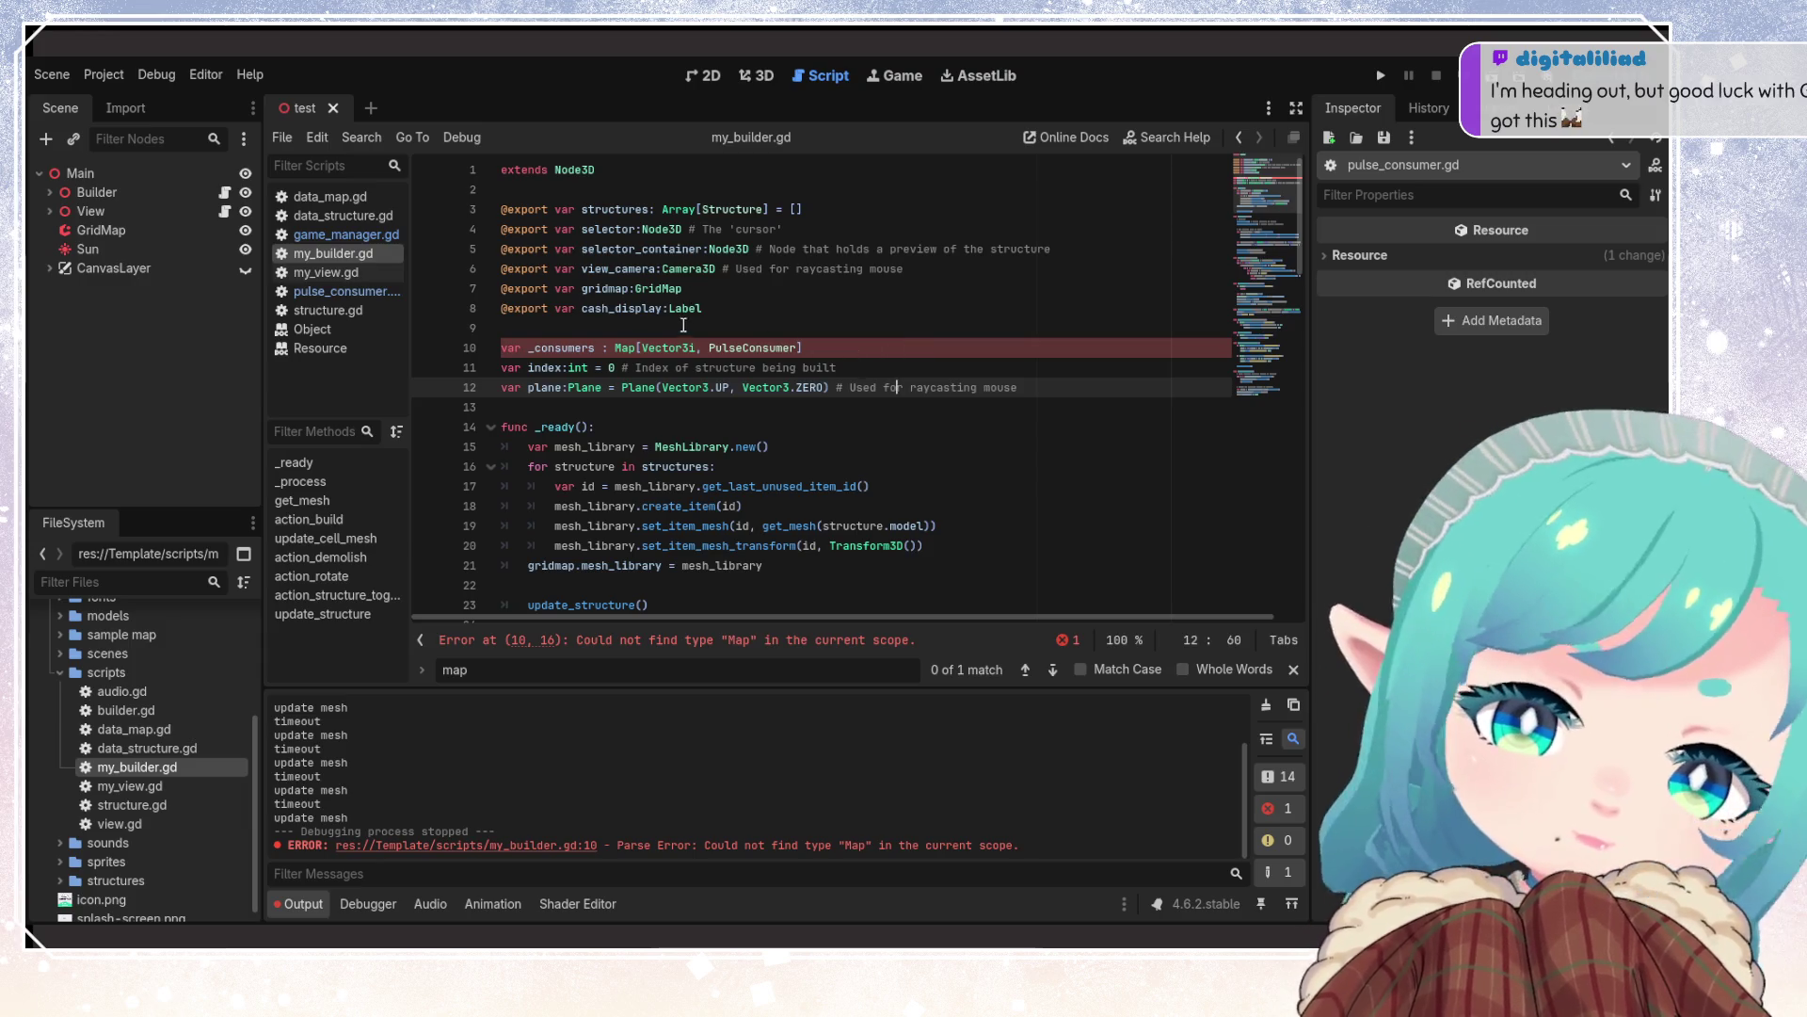
click(684, 325)
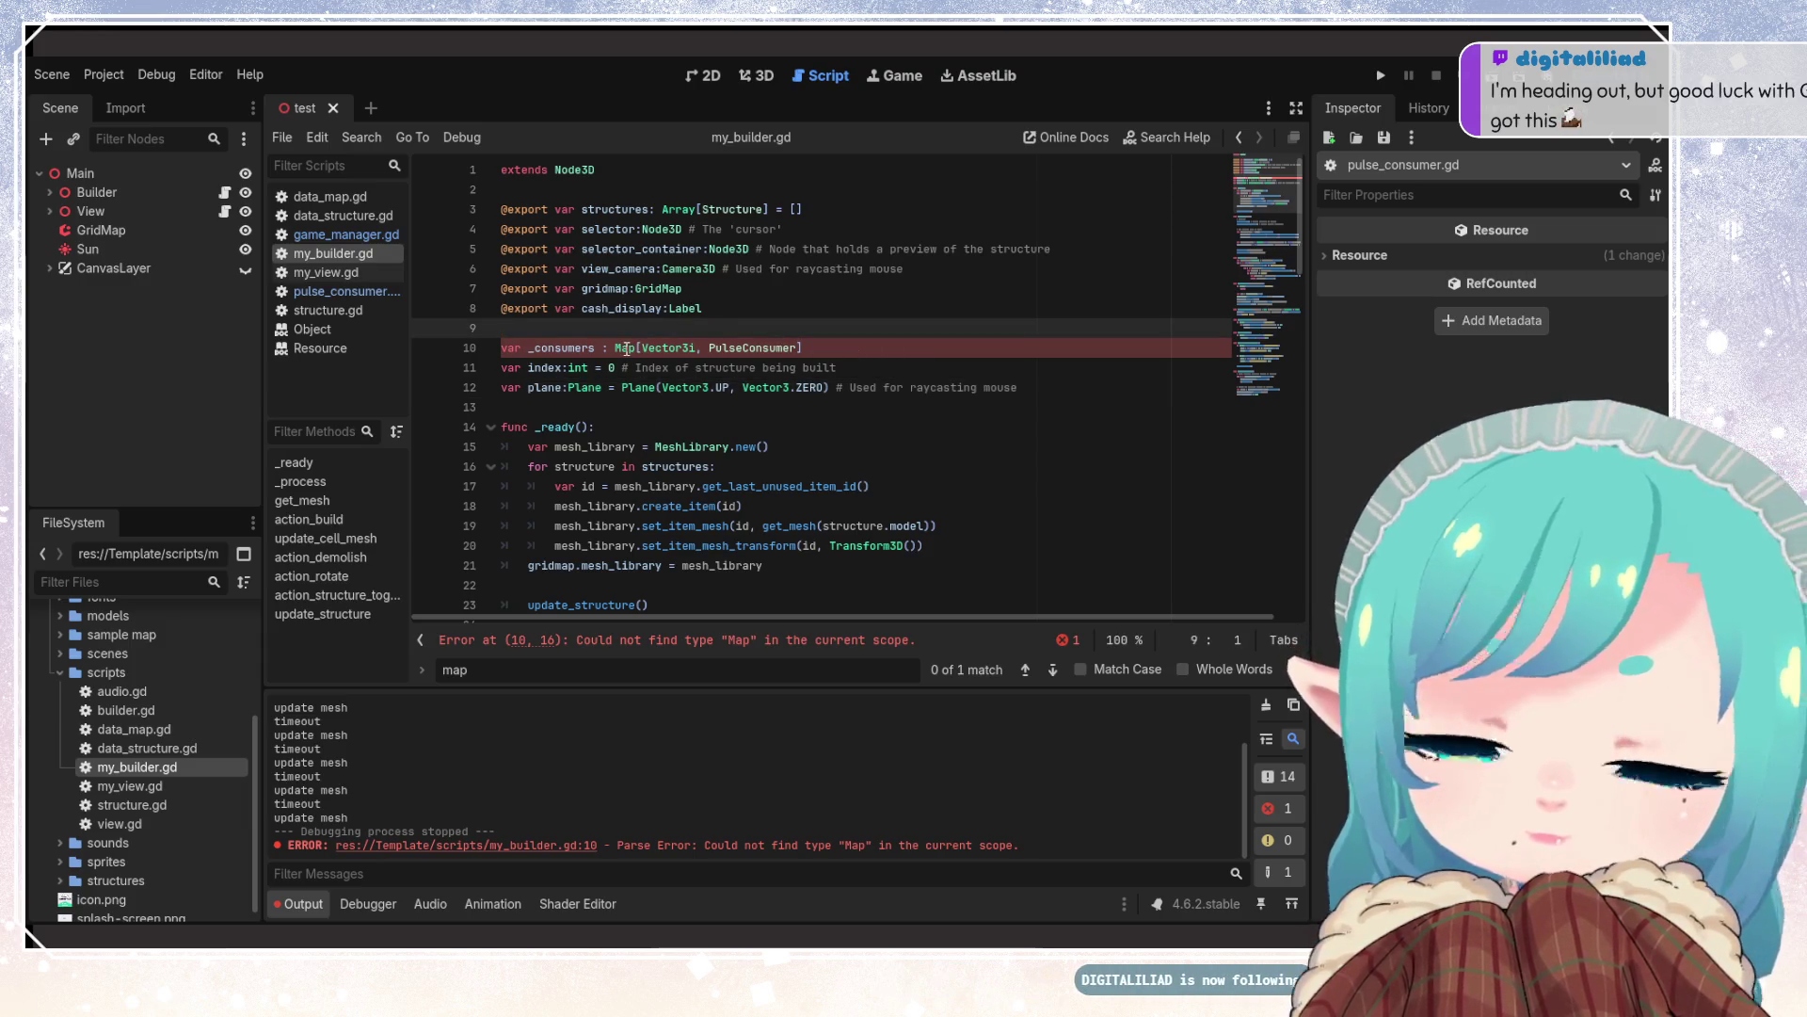
key(Down)
key(Down)
key(Down)
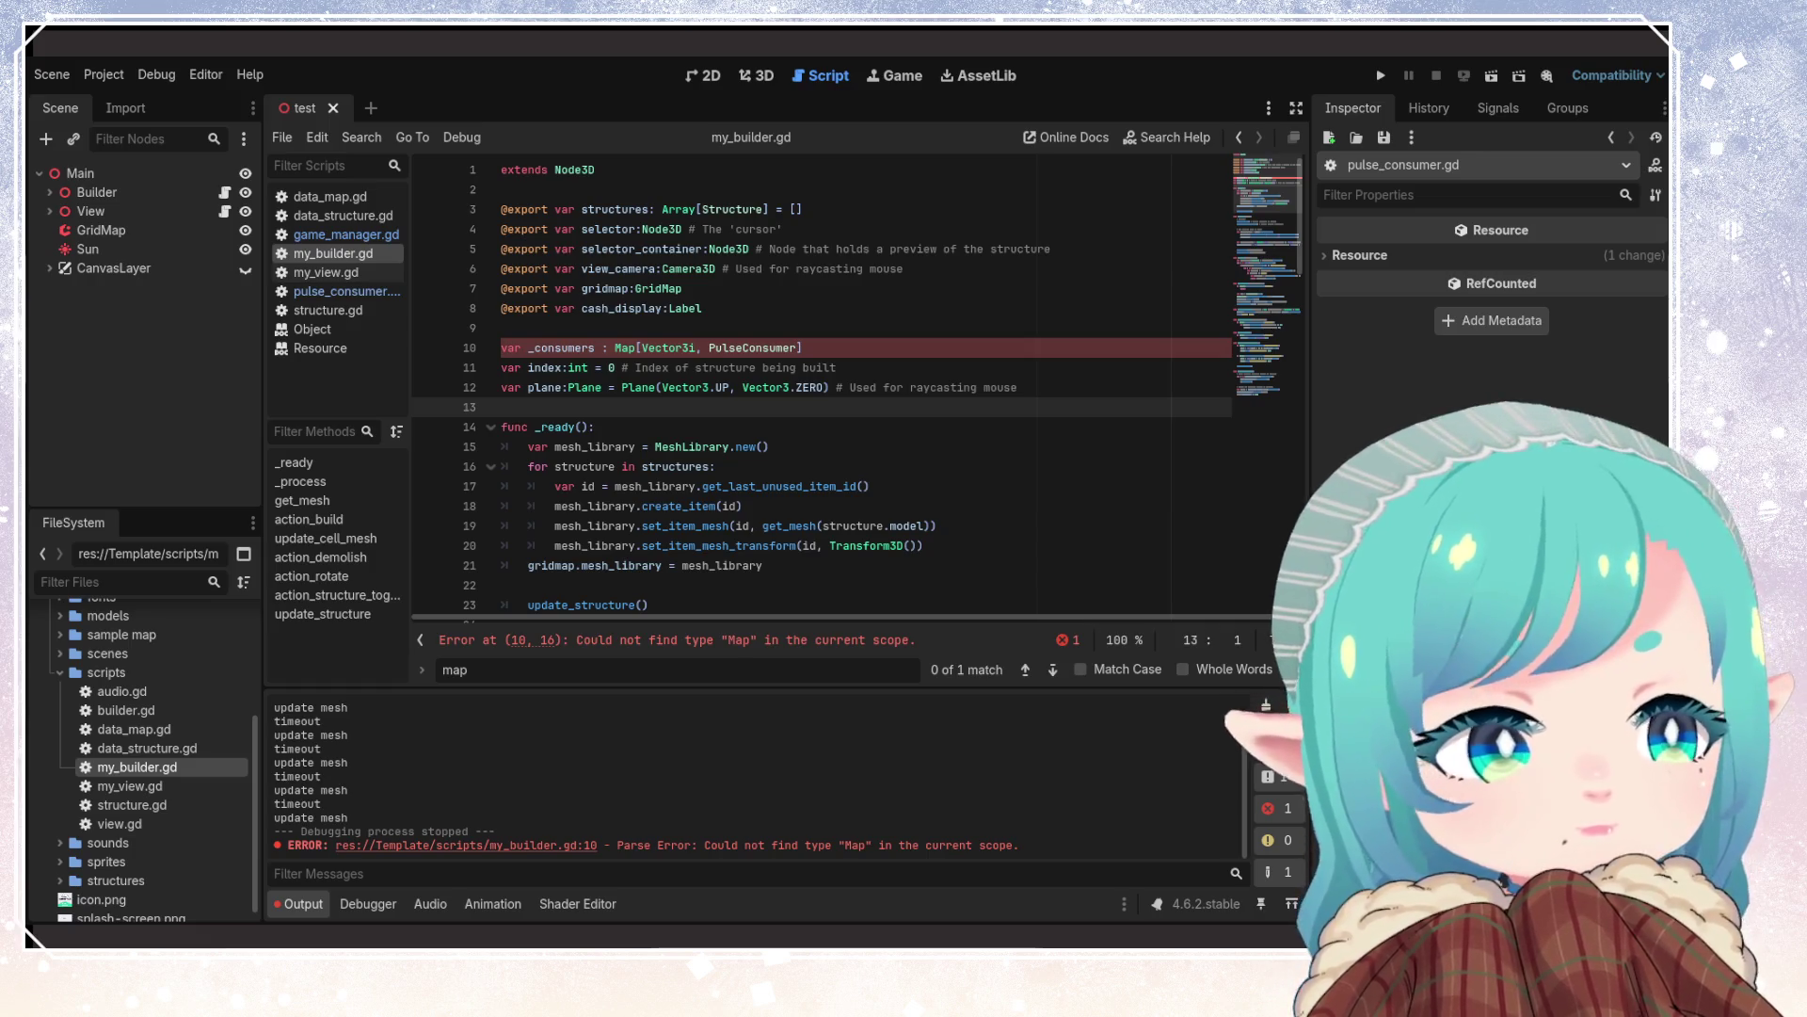
double_click(624, 347)
Change the _consumers type on line 10 from Map to Dictionary
text(Dictionary)
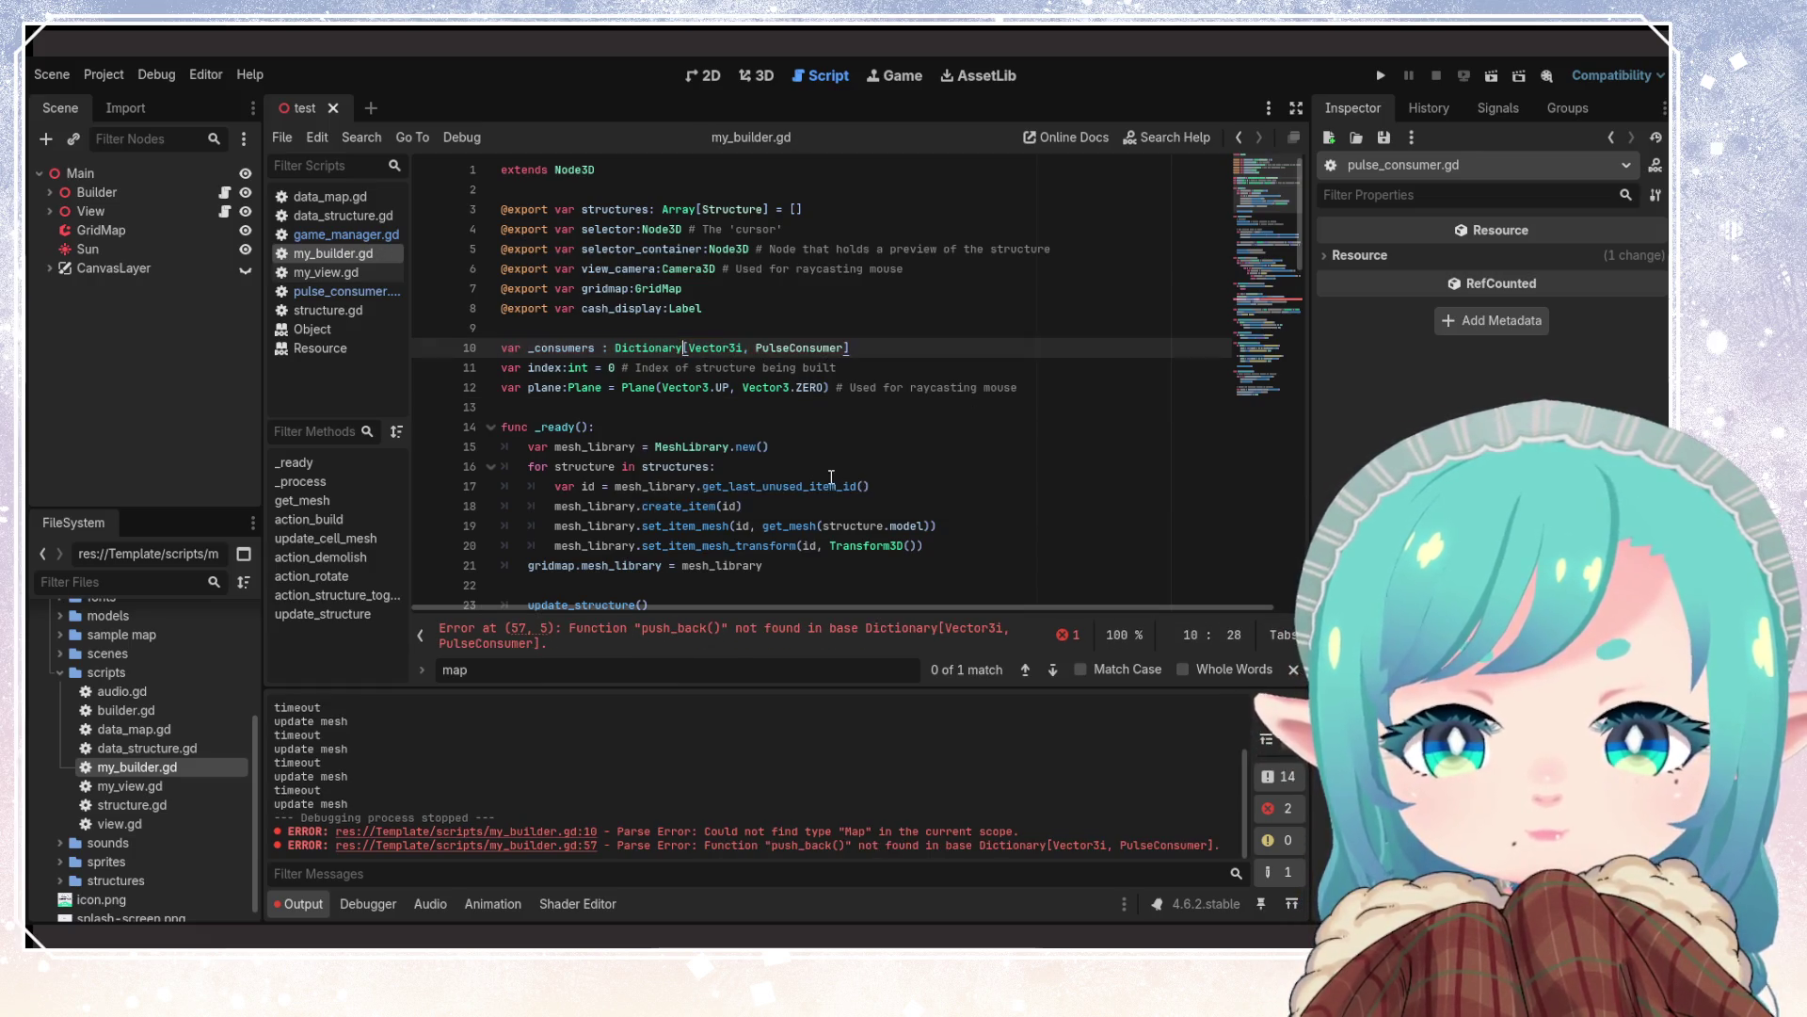
click(826, 506)
click(837, 367)
double_click(569, 348)
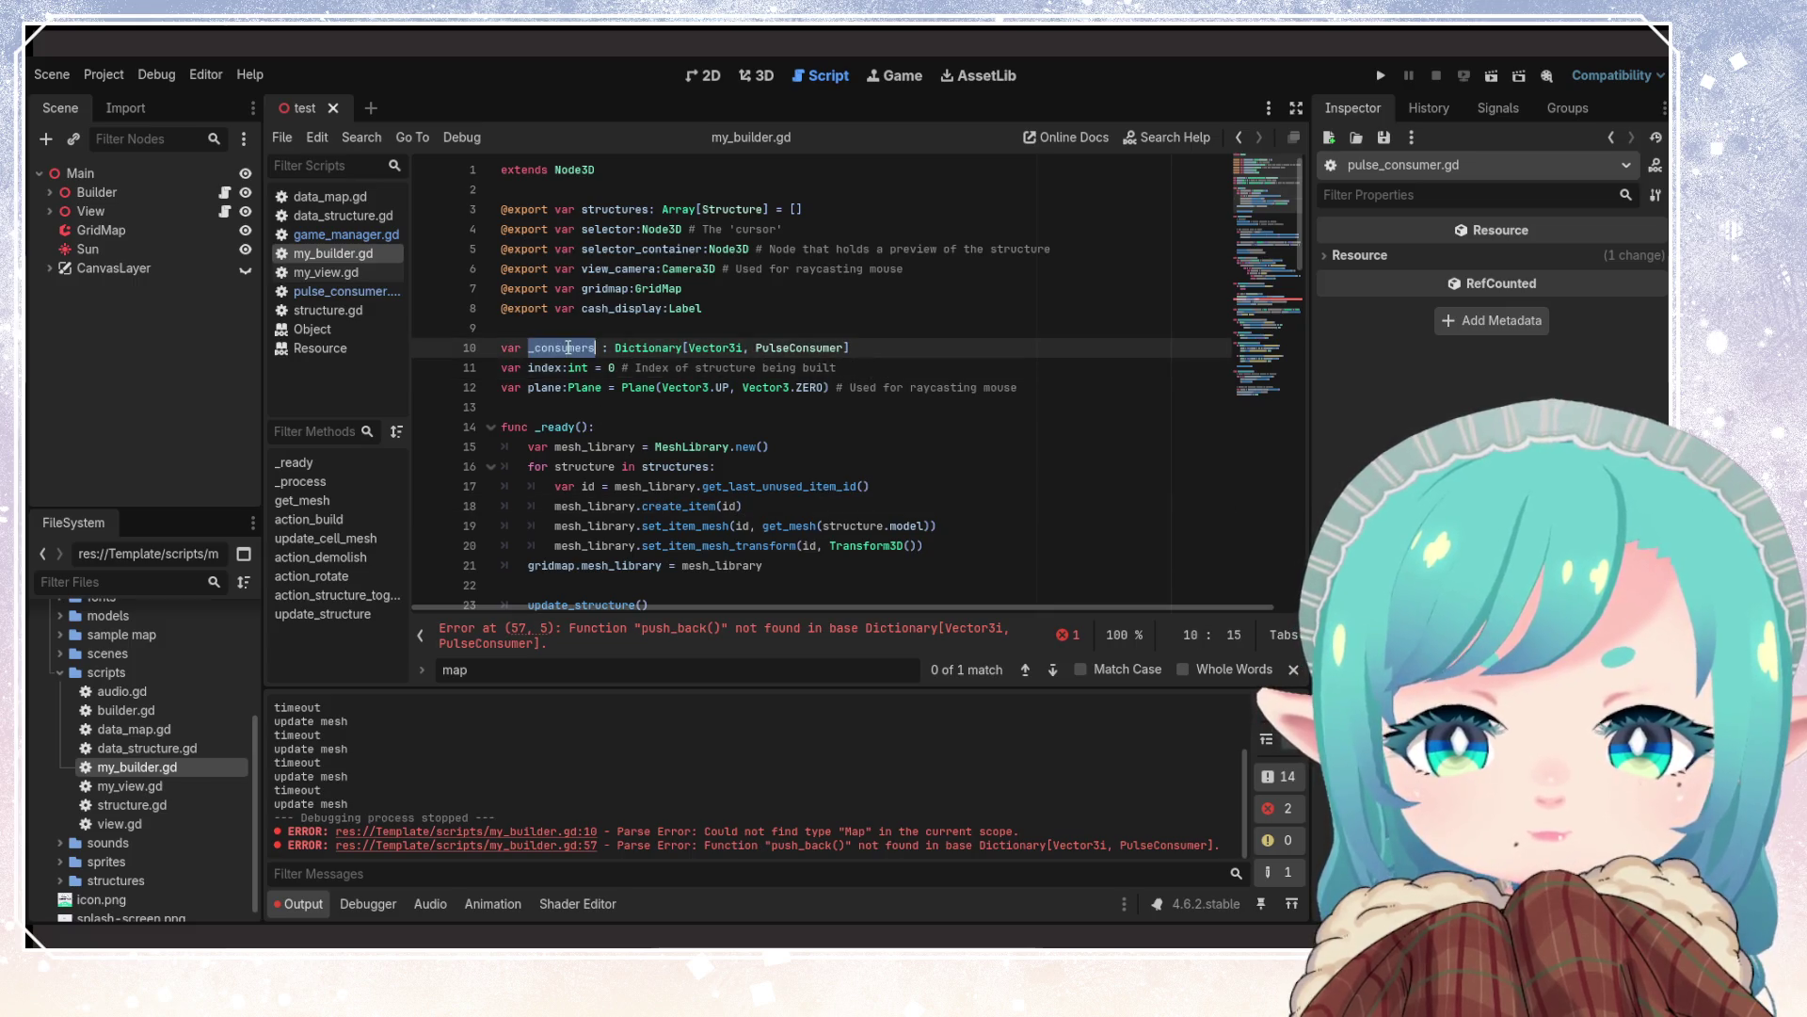
Replace push_back(temp) on line 57 with _consumers[gridmap_position] = temp and save
scroll(725, 513, down, 8)
scroll(725, 513, down, 6)
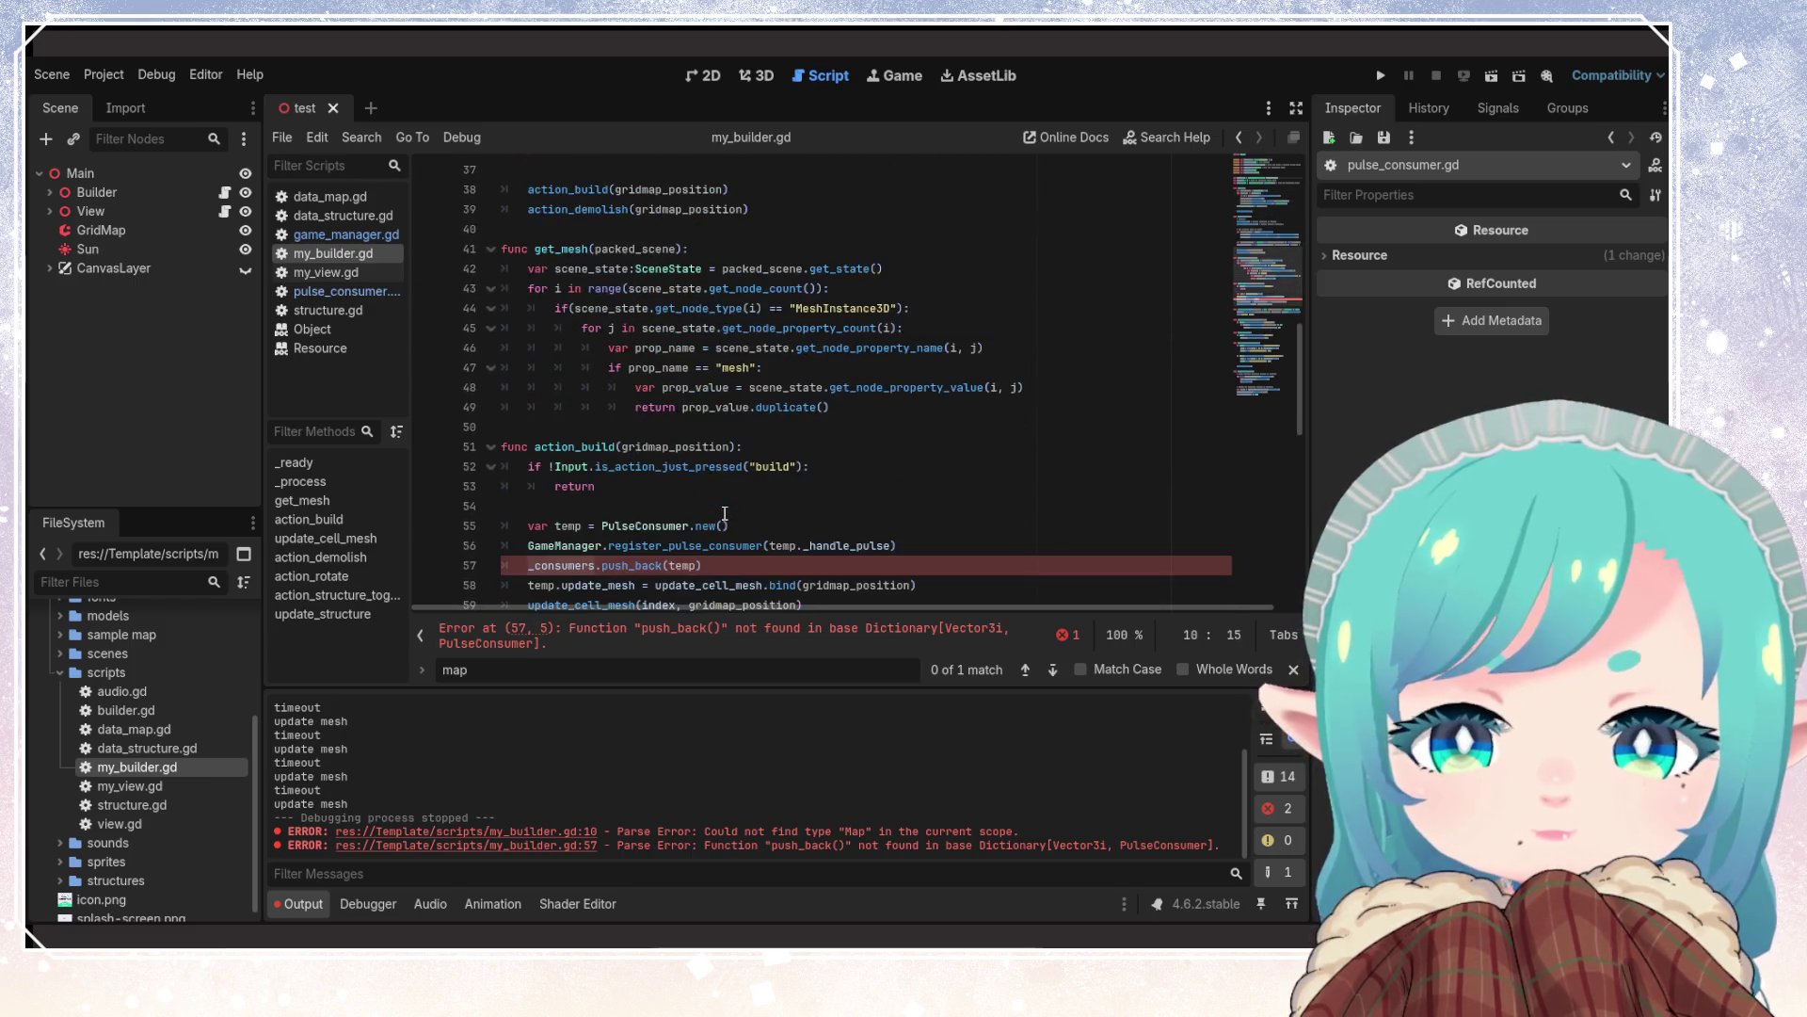
click(638, 506)
drag(703, 446, 596, 446)
text([)
key(BackSpace)
key(BackSpace)
key(BackSpace)
key(BackSpace)
key(BackSpace)
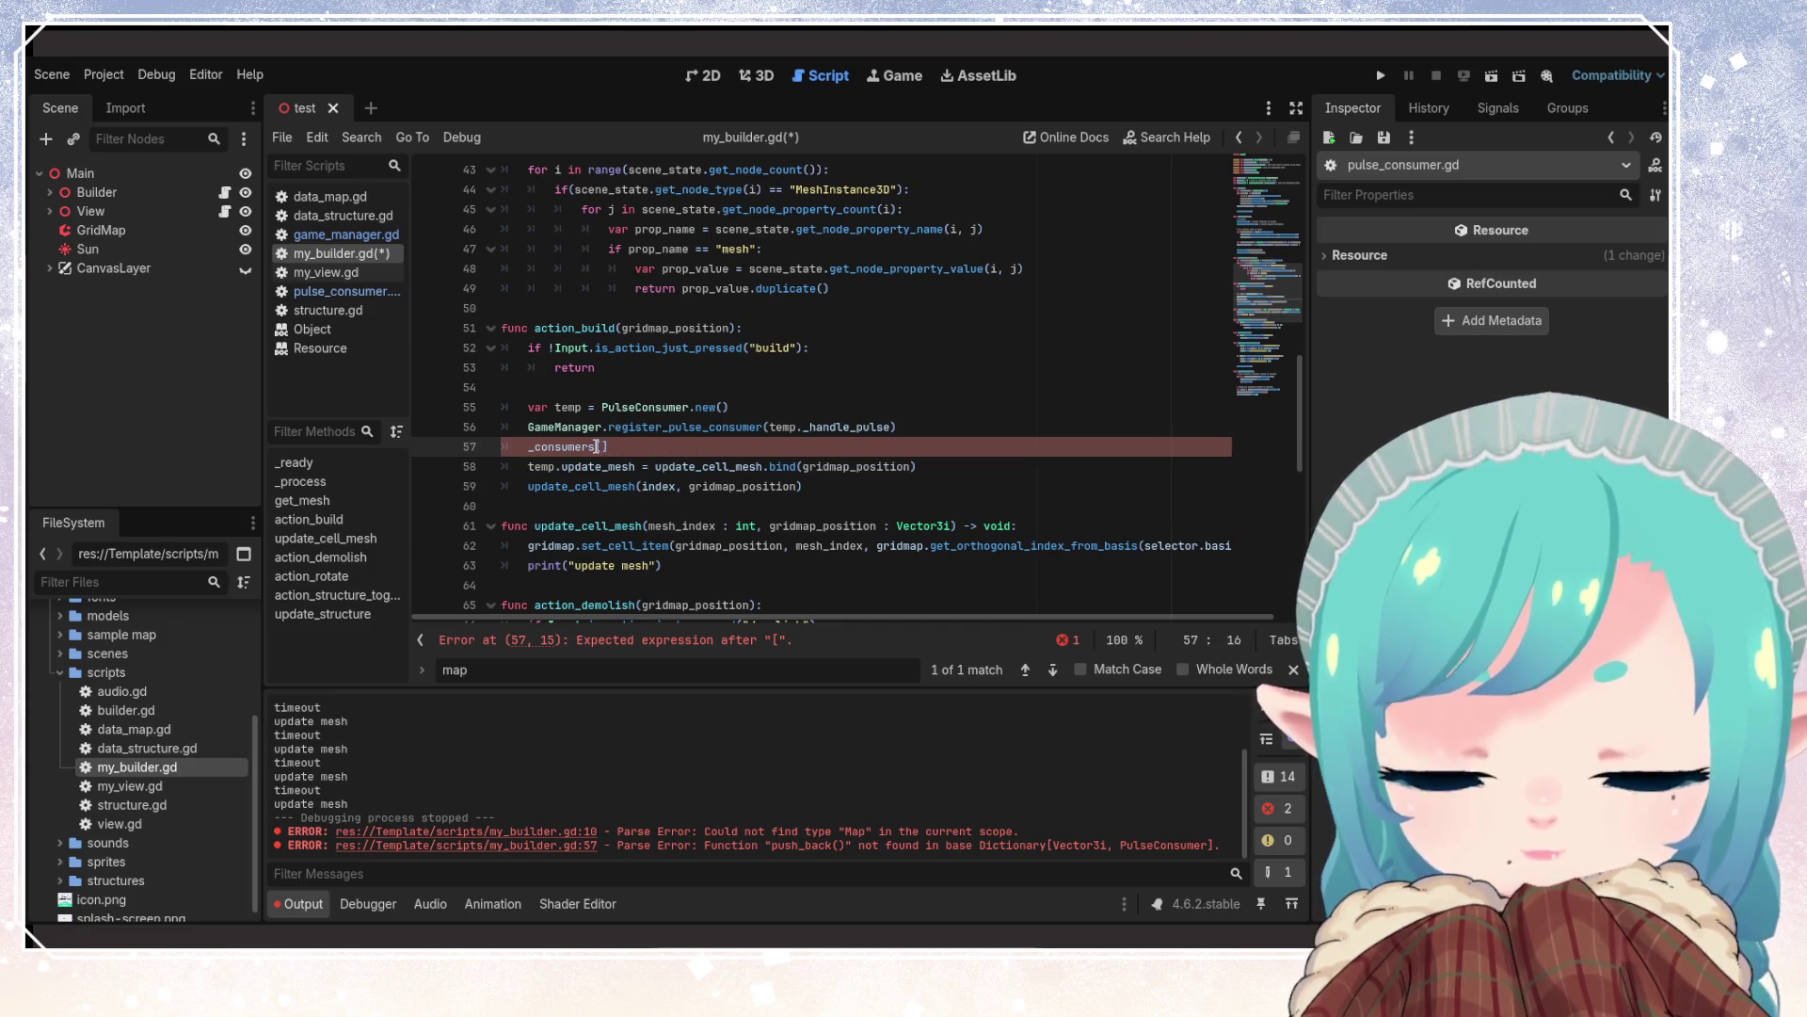
text(gridmap)
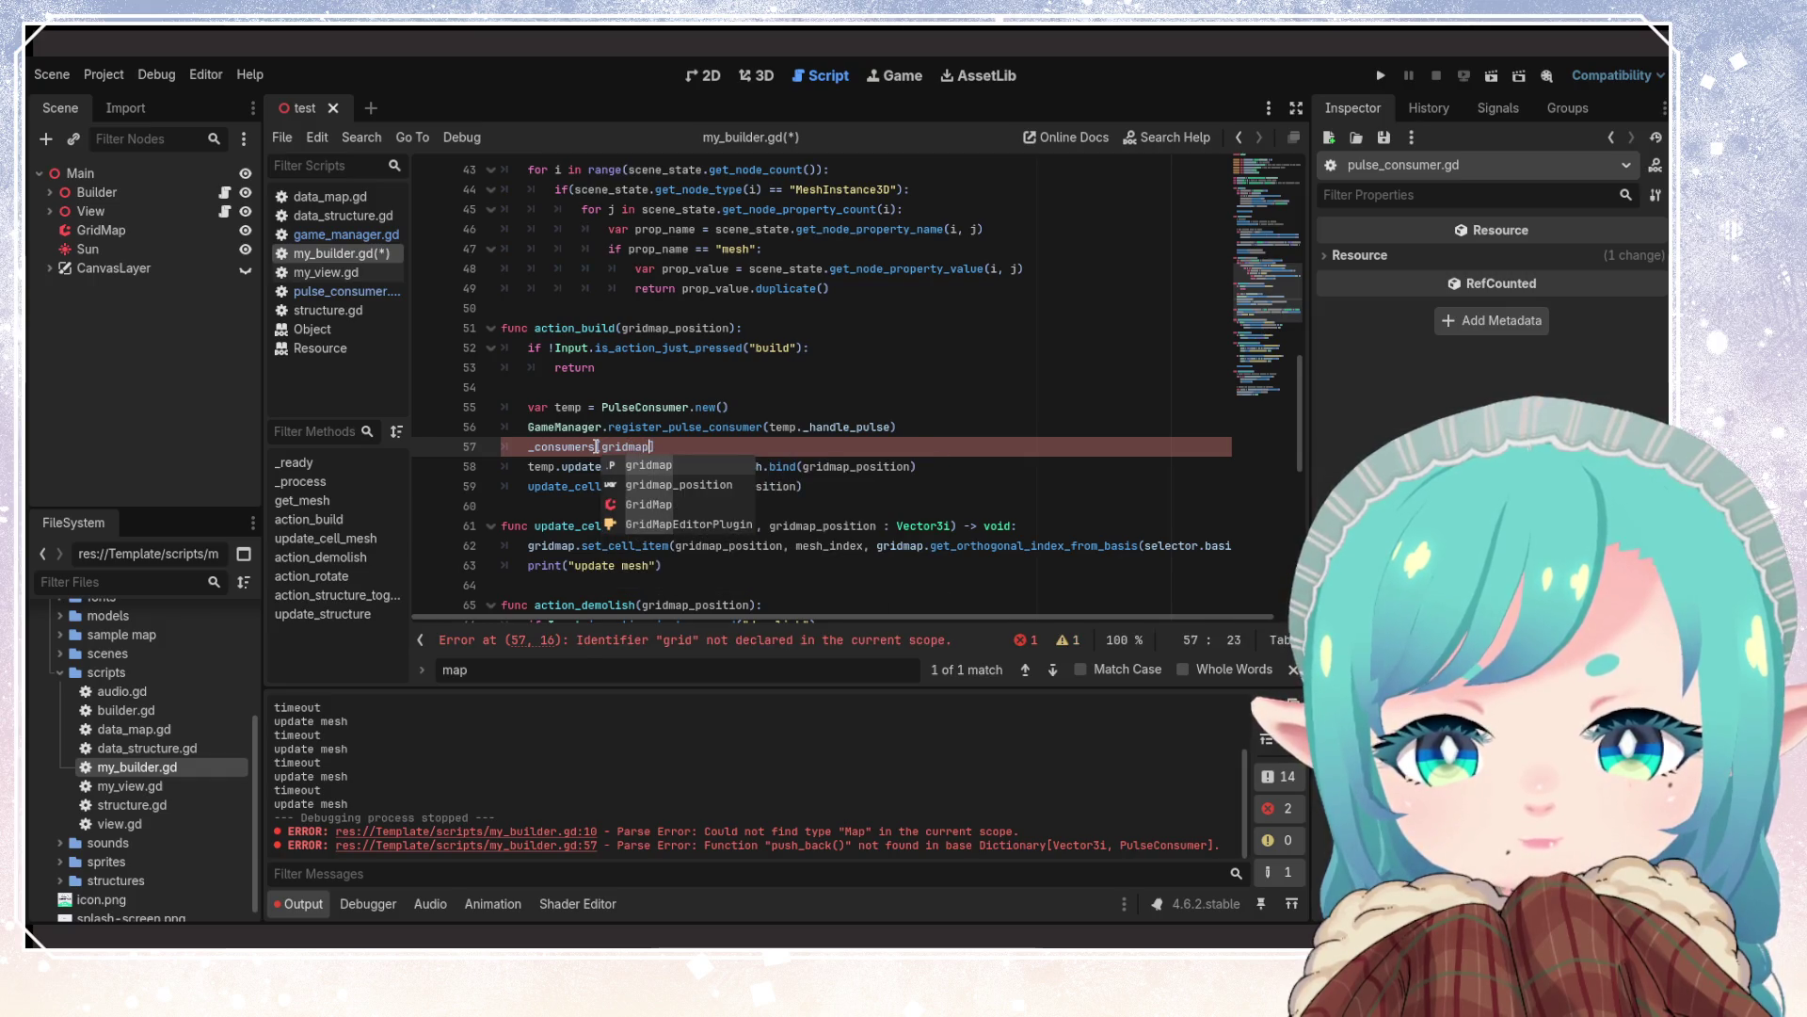
text(_position, )
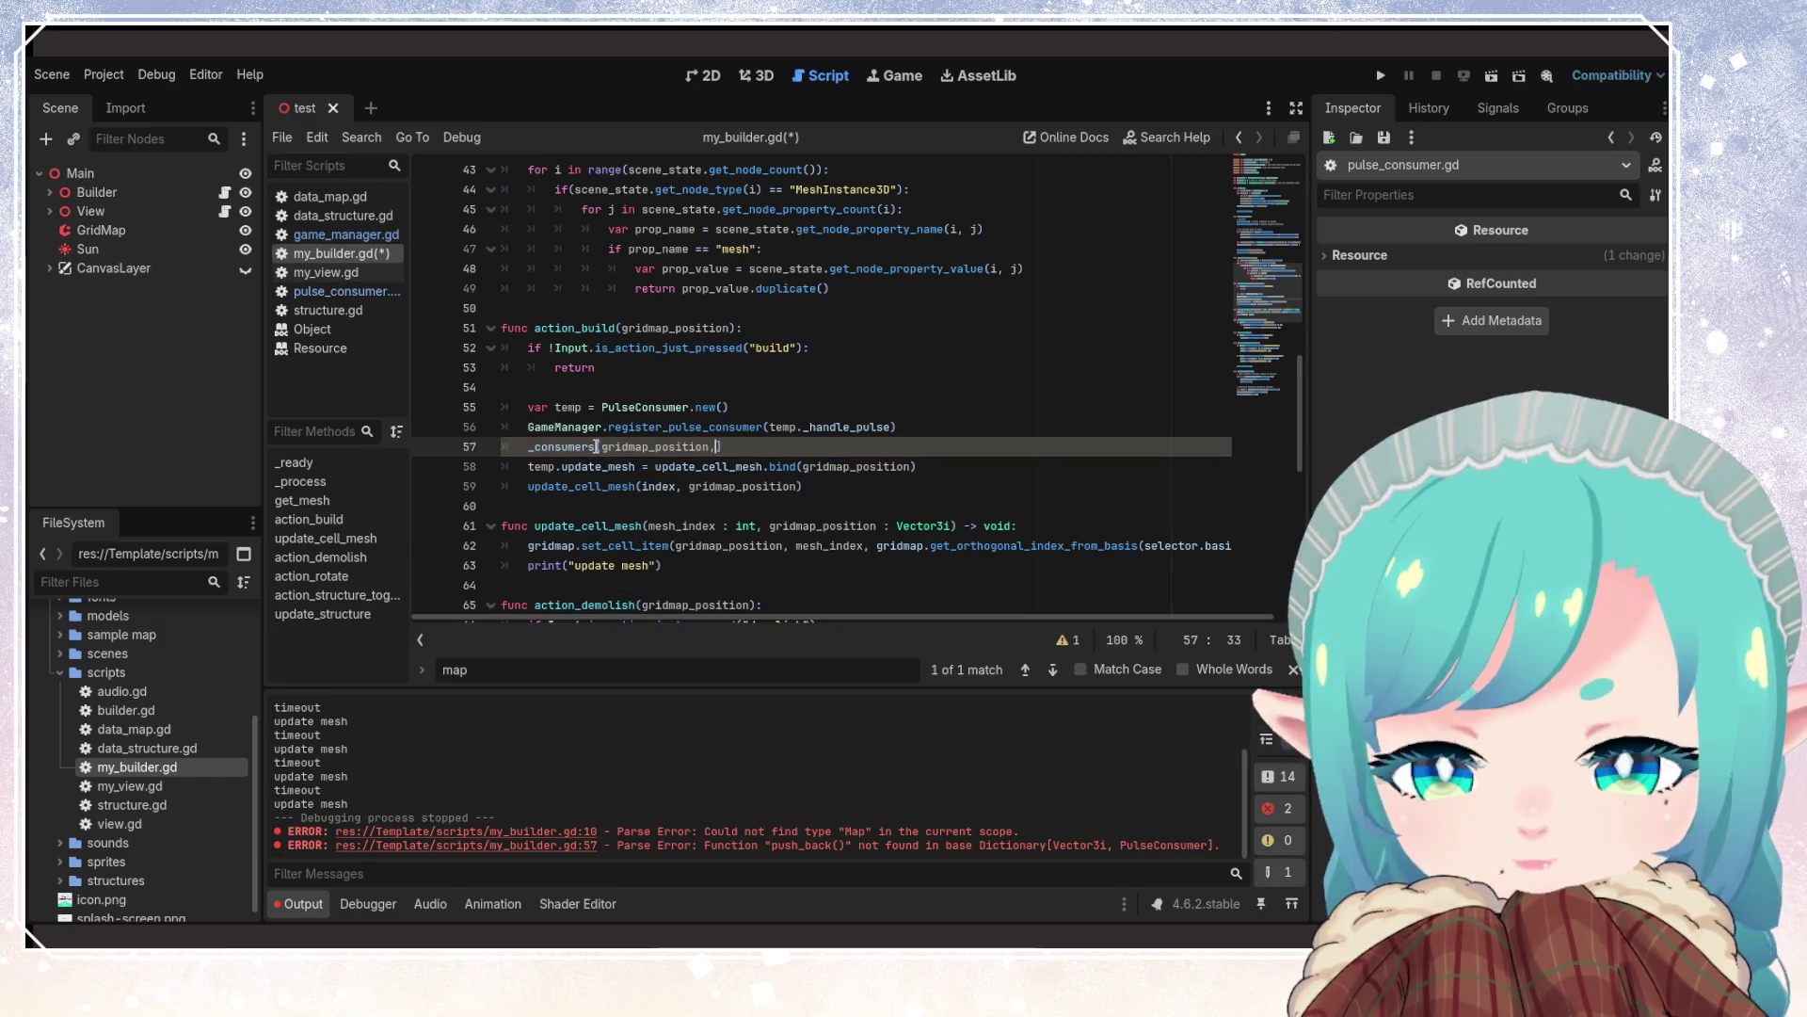
text(temp])
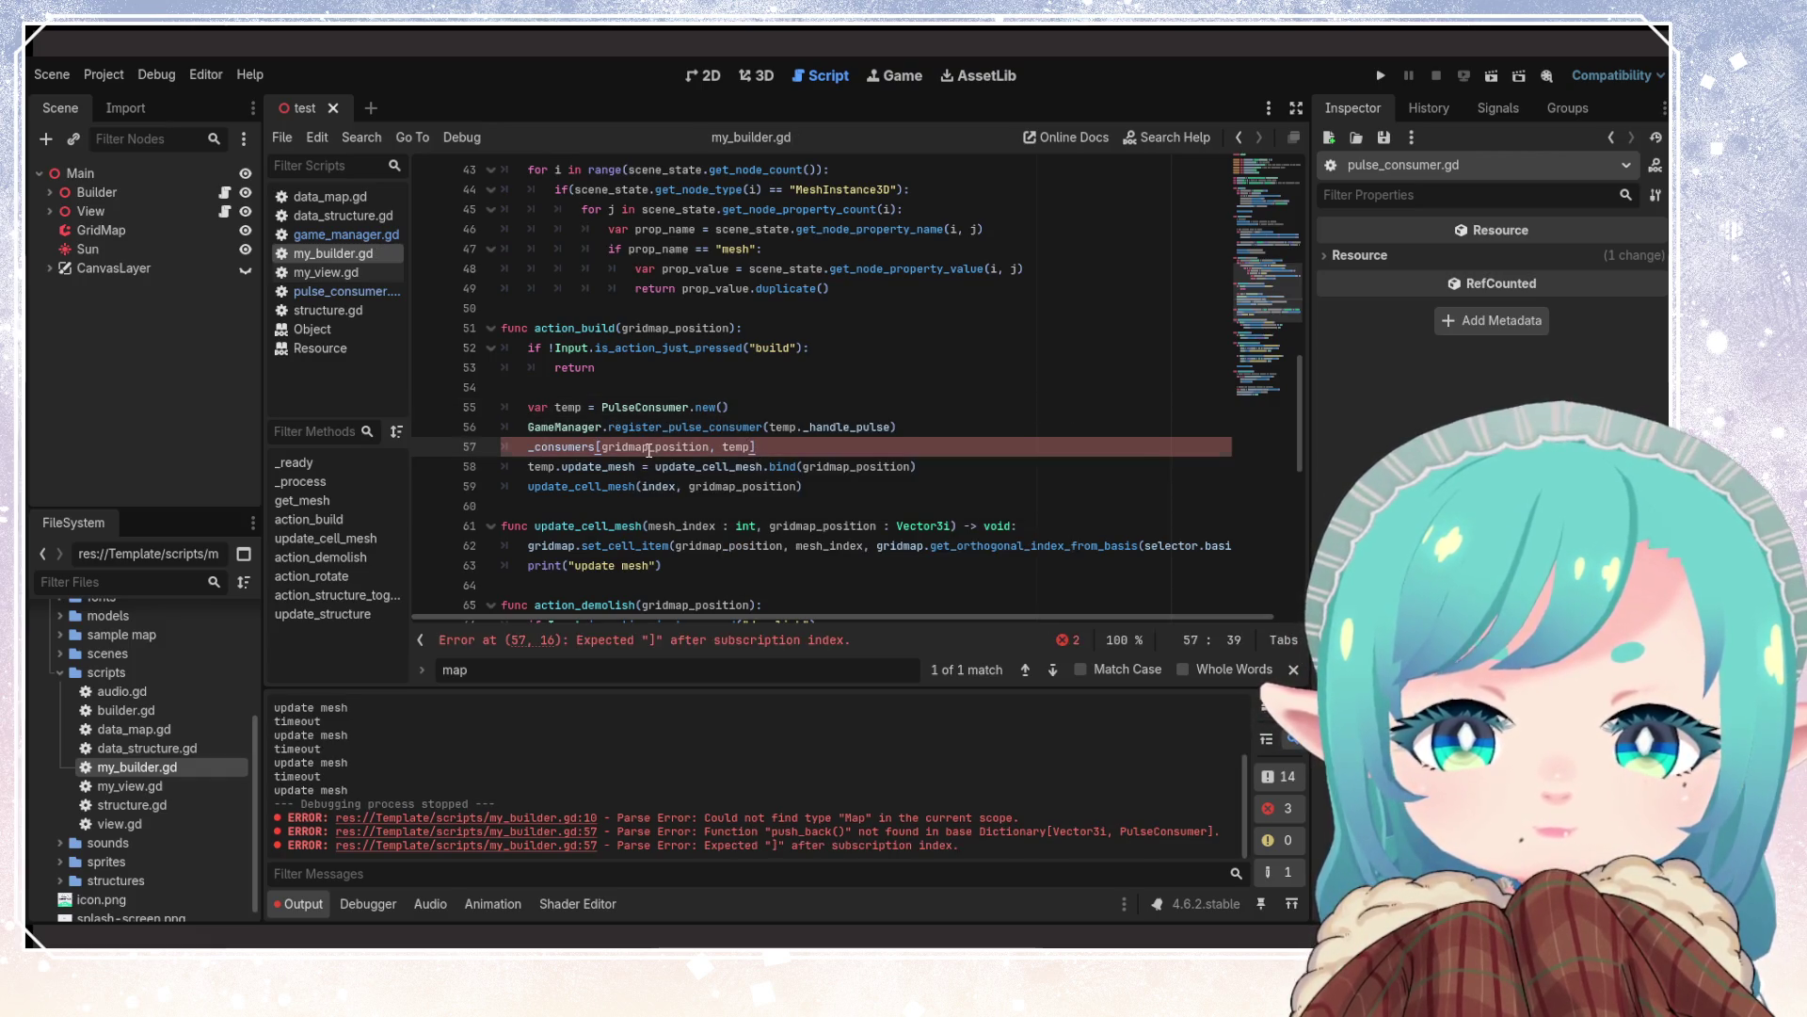
key(BackSpace)
key(BackSpace)
key(BackSpace)
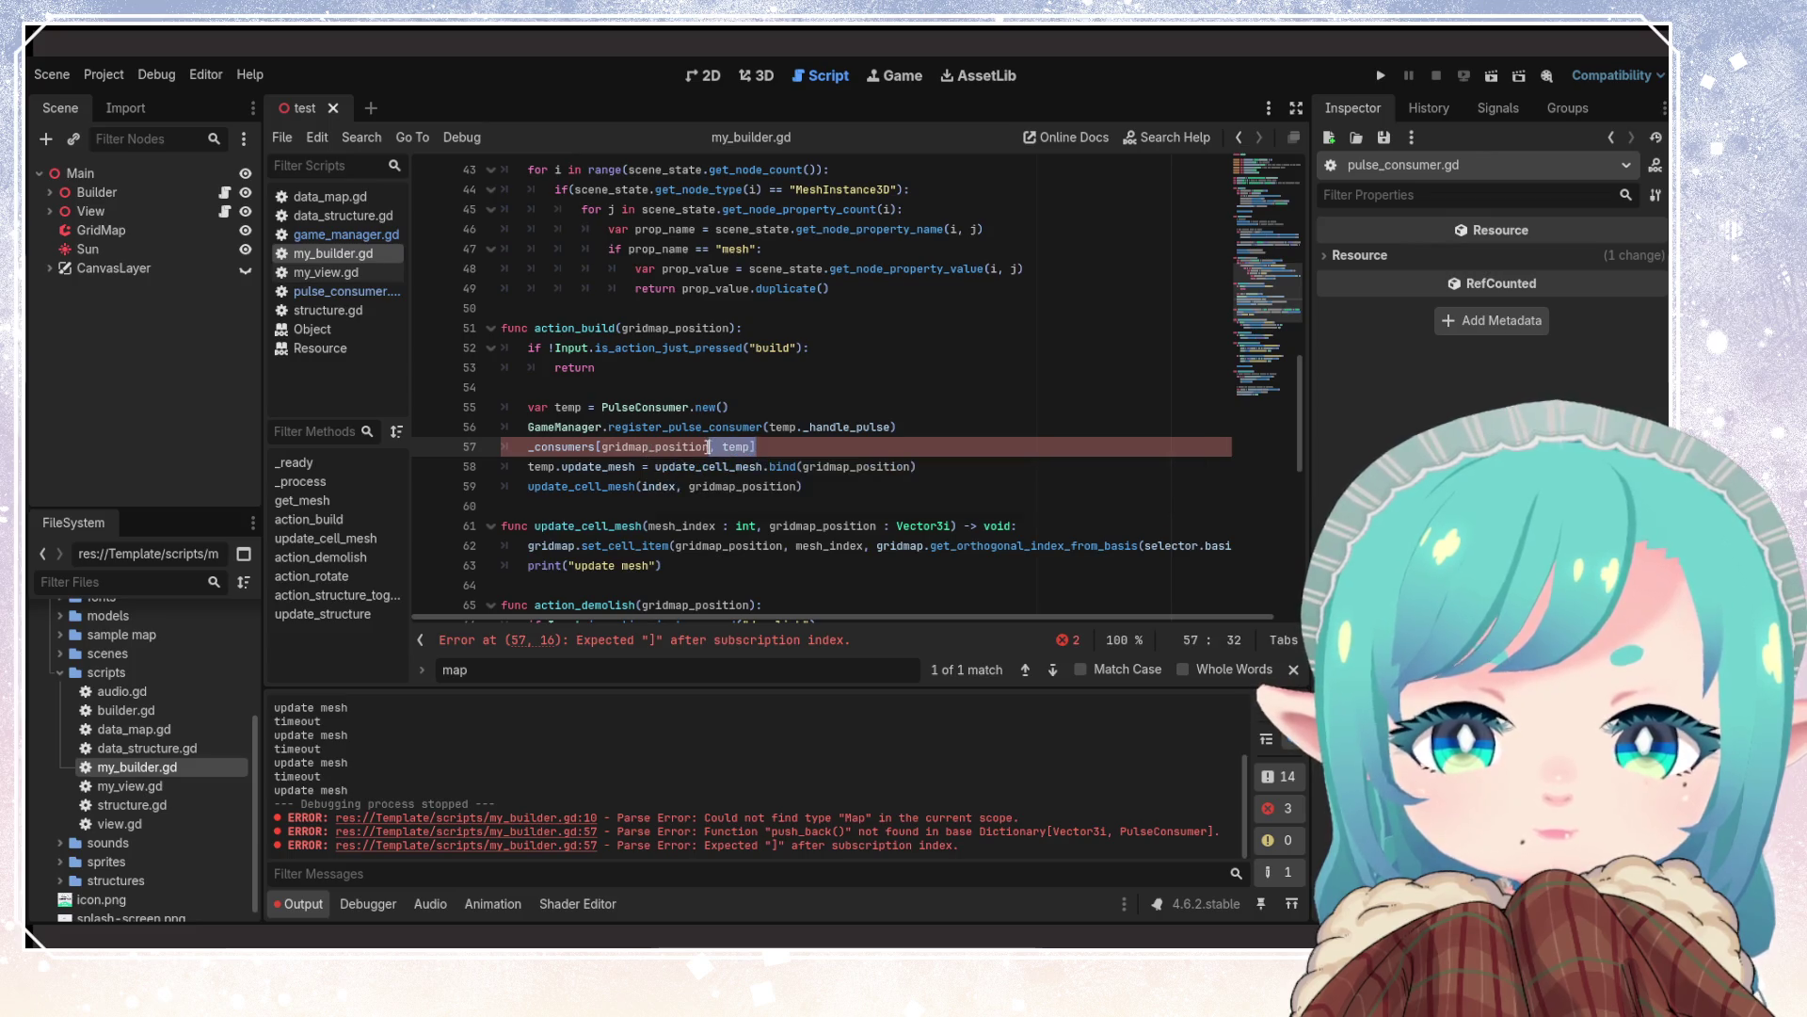
text(] = temp)
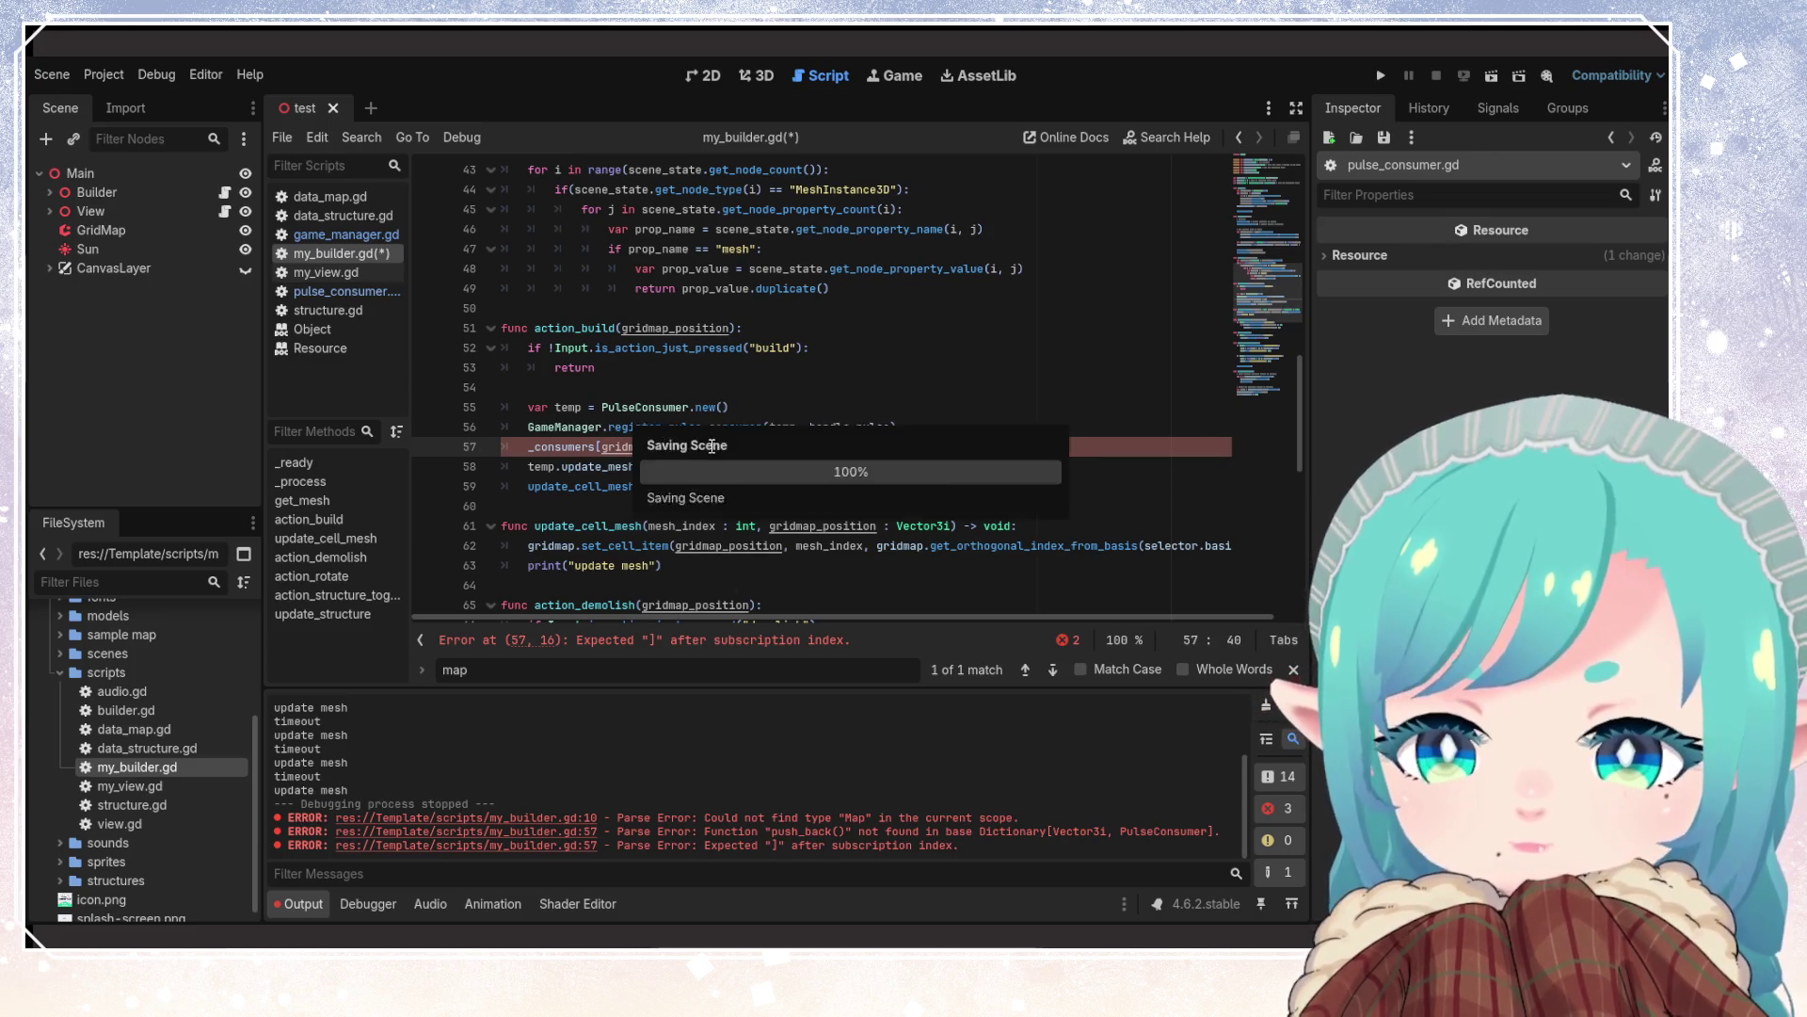
key(ctrl+s)
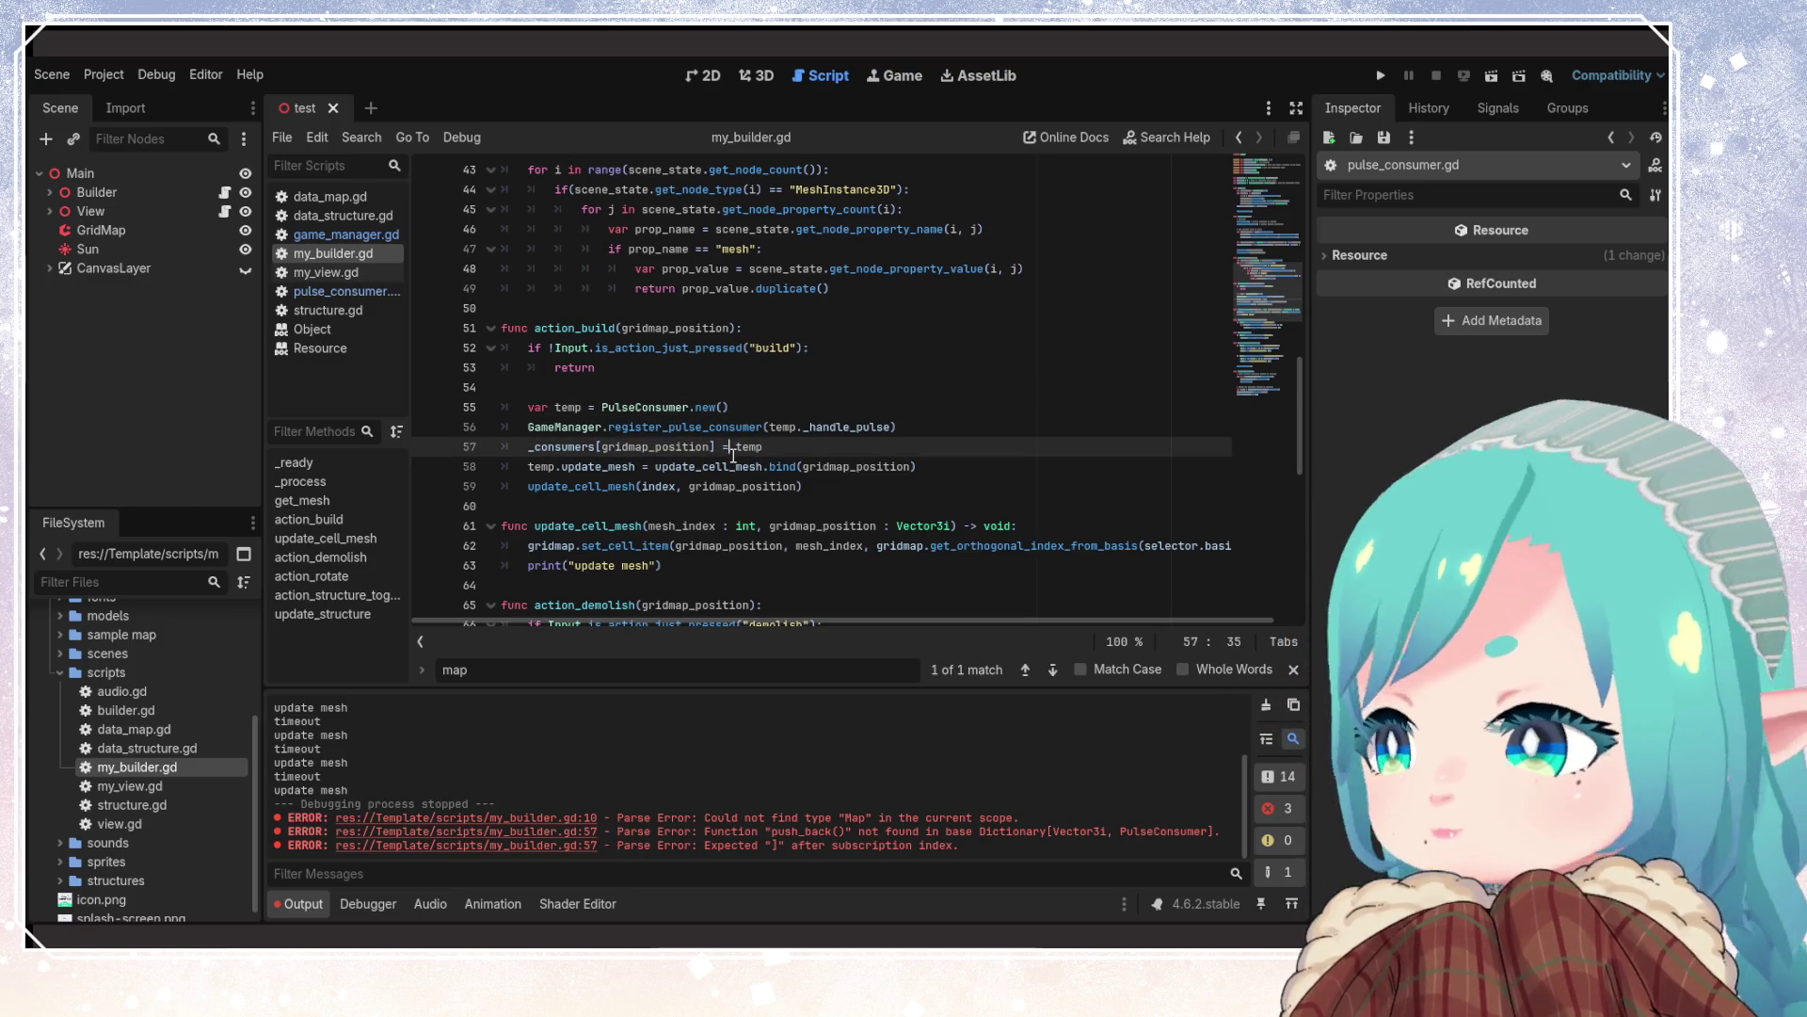
click(637, 427)
key(Up)
key(Up)
key(Up)
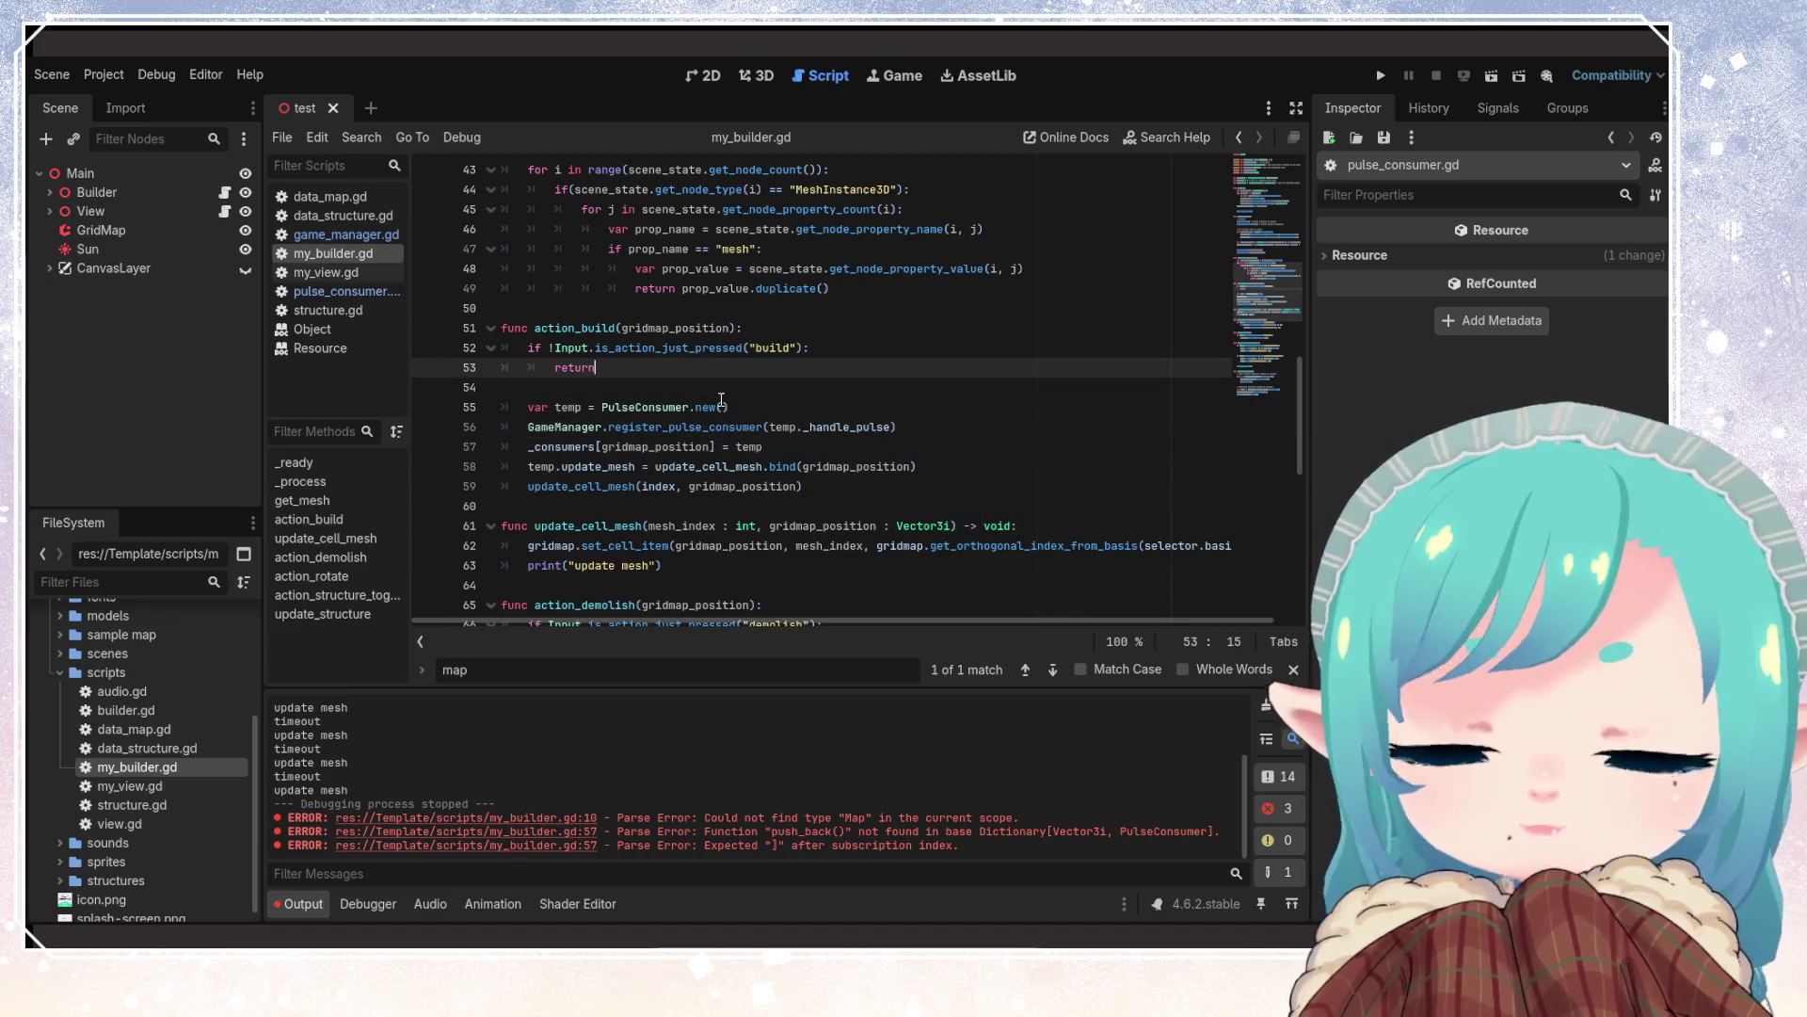
Copy the previous_tile line from builder.gd into line 55 of my_builder.gd and save
key(Return)
key(Return)
key(BackSpace)
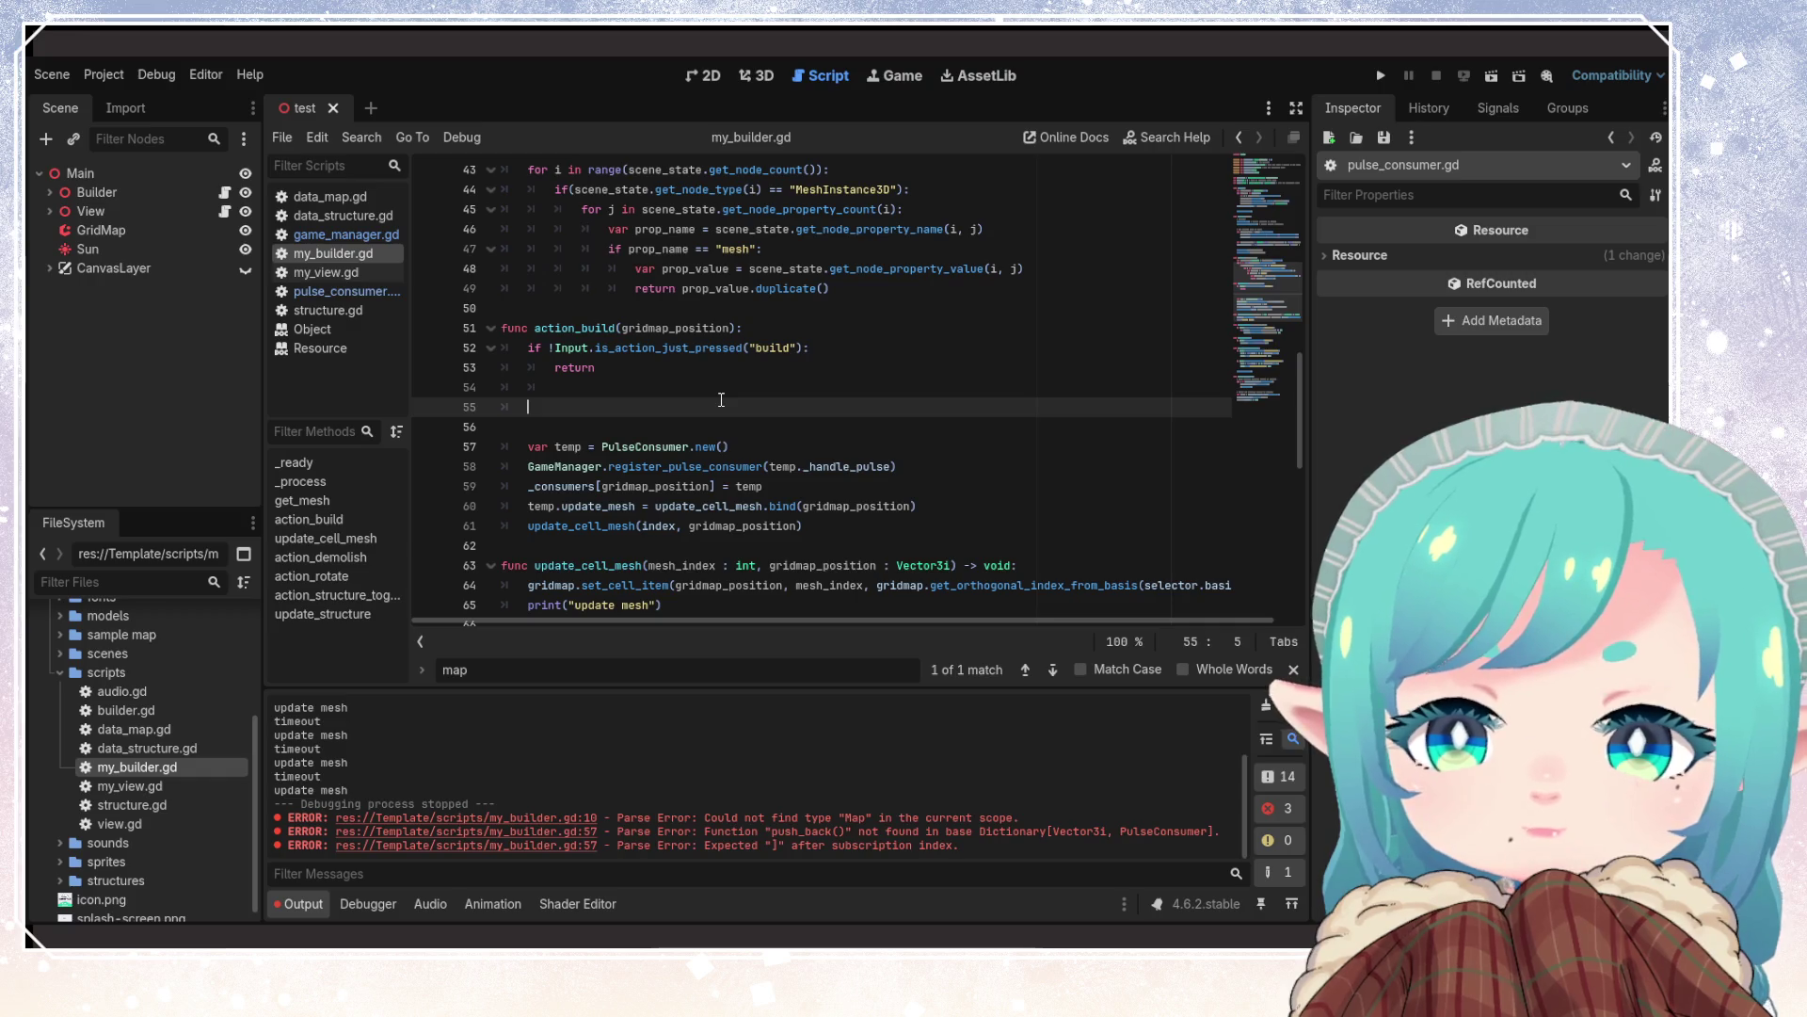
text(var)
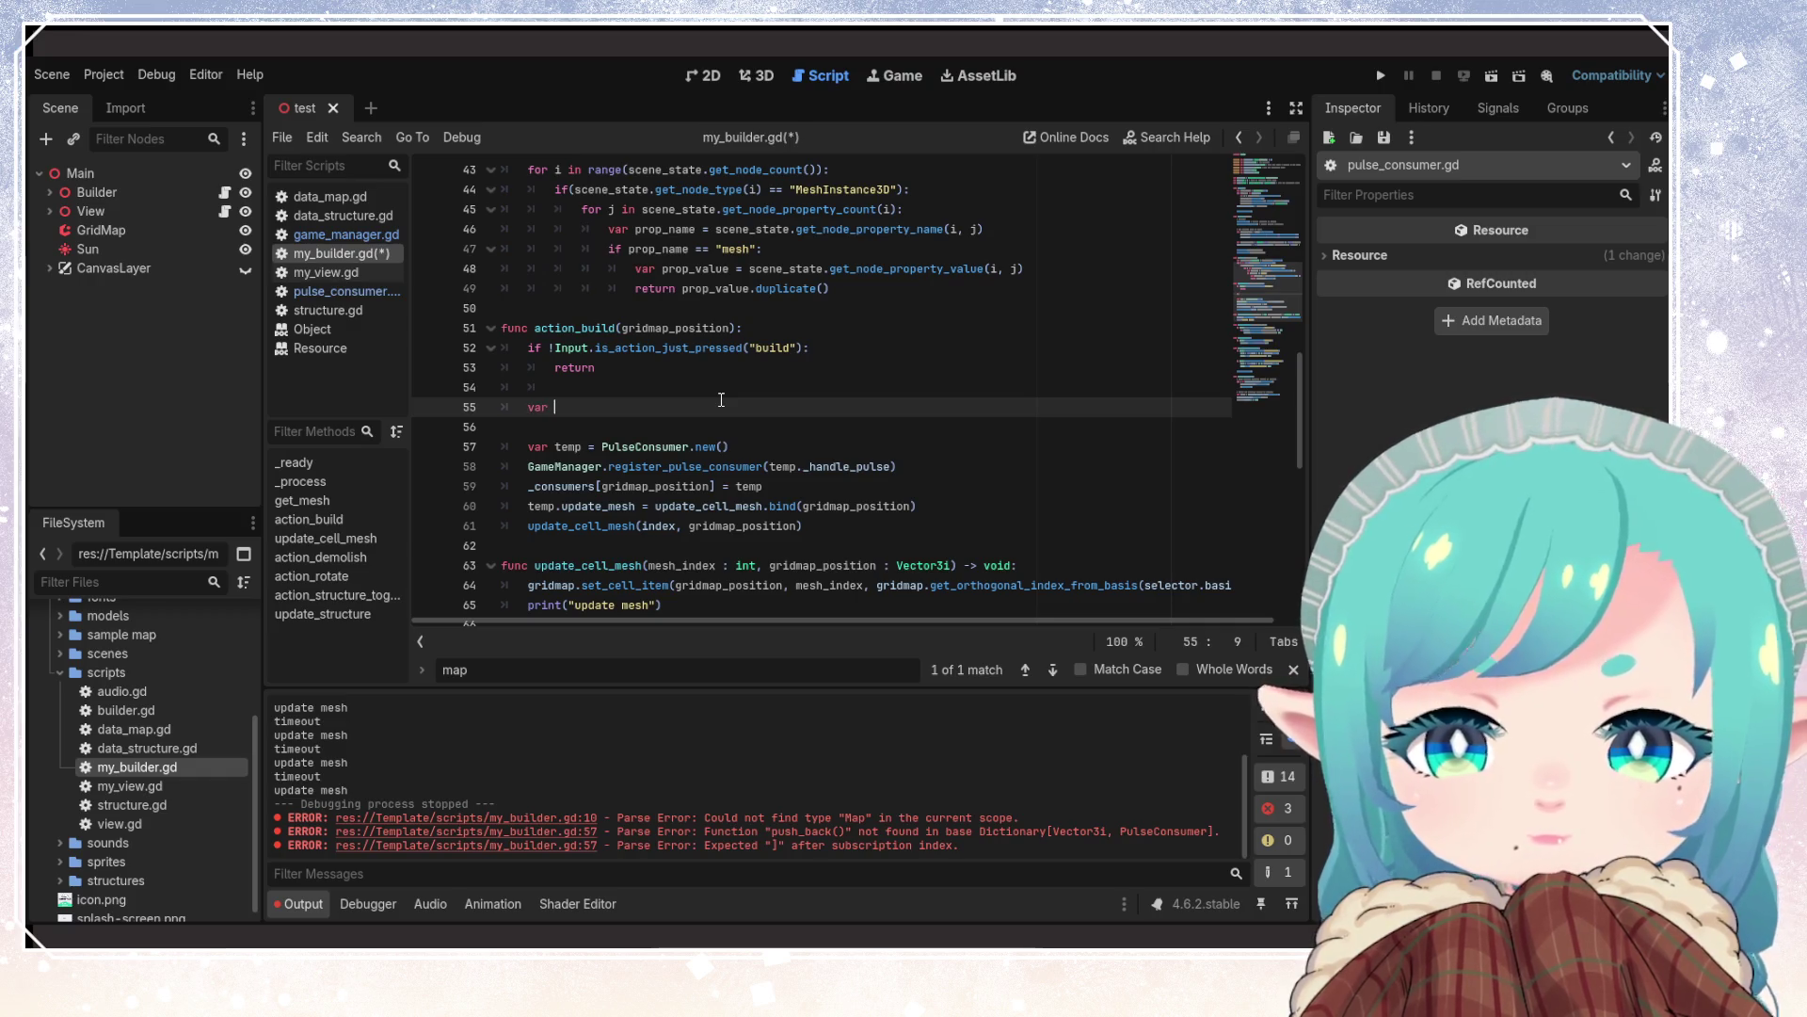
click(126, 713)
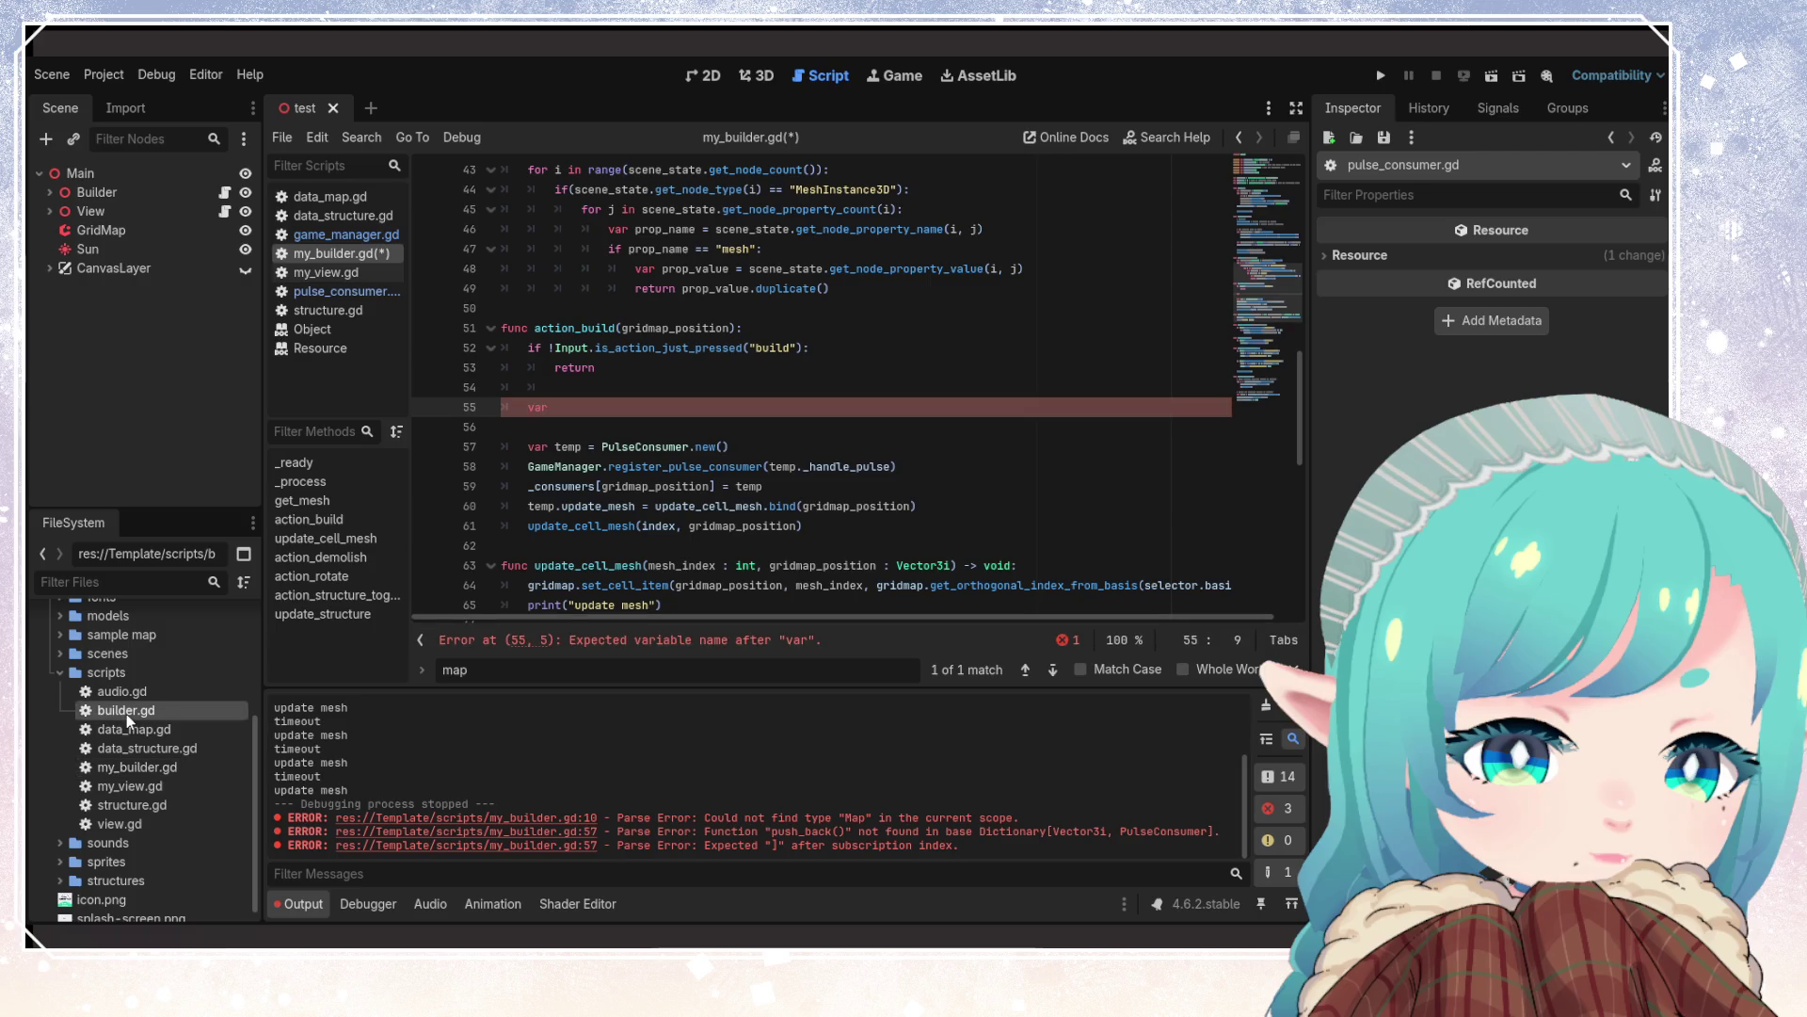
double_click(131, 715)
scroll(705, 472, down, 10)
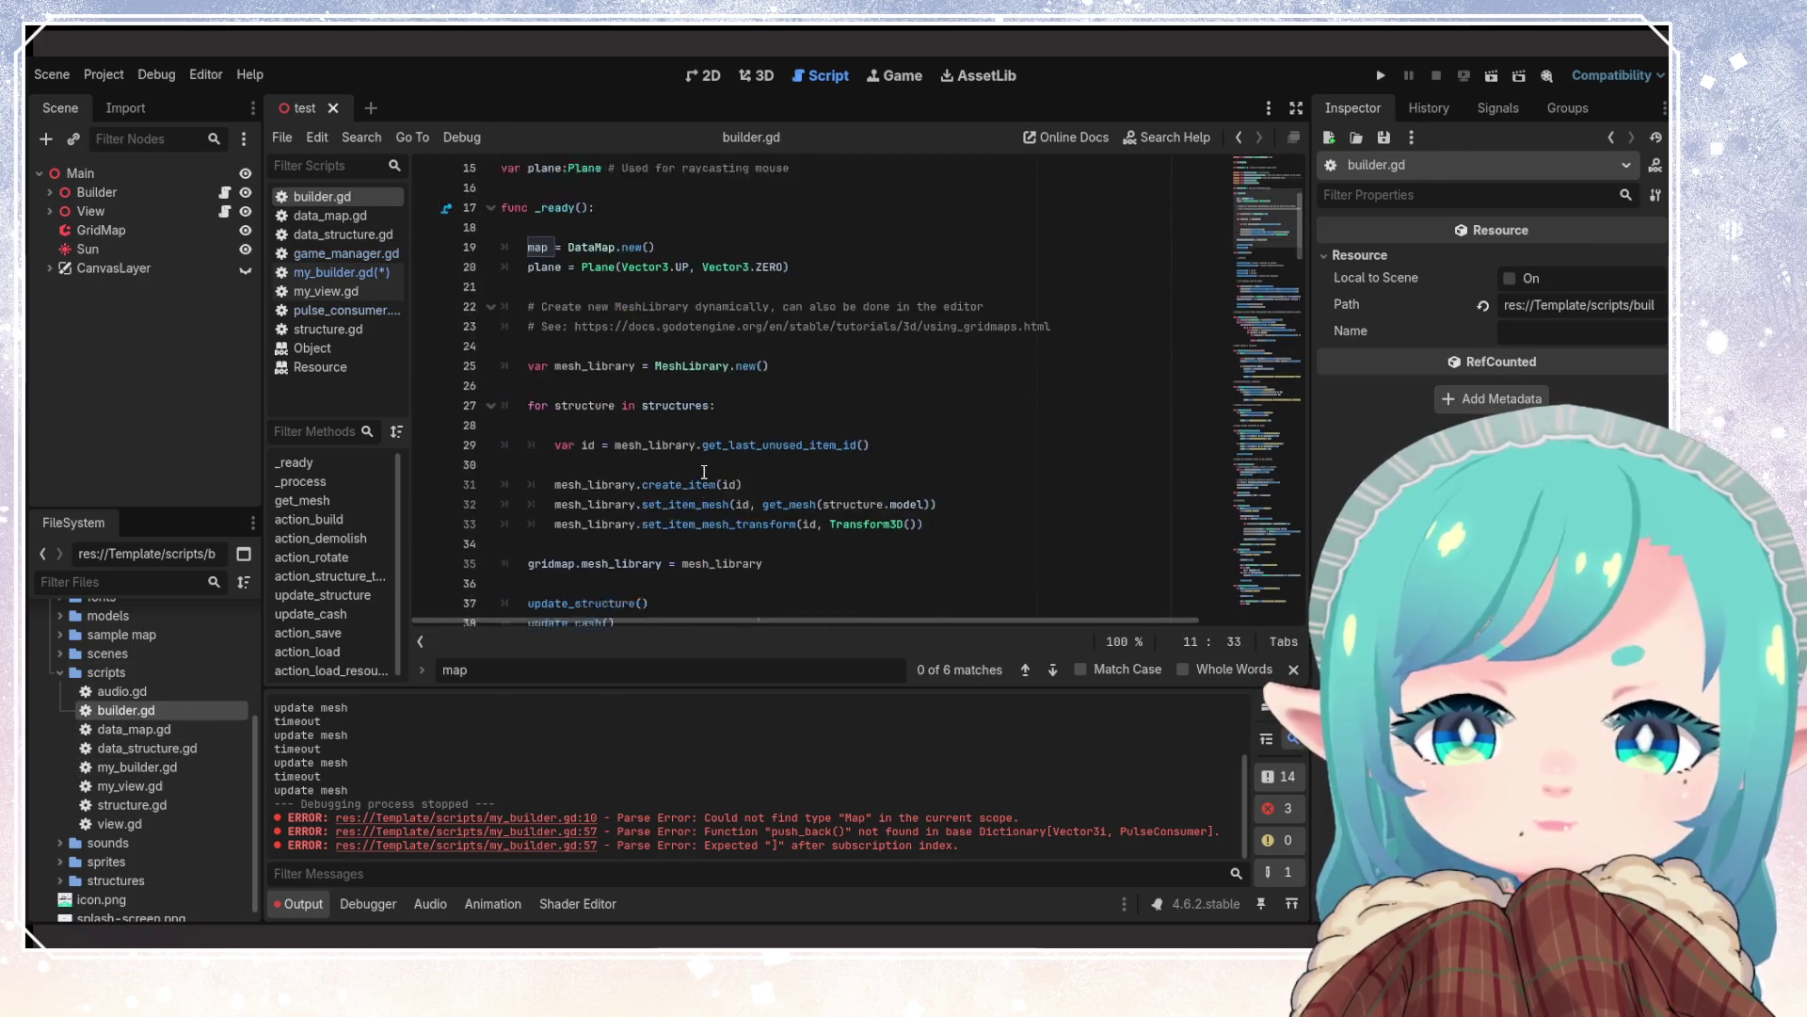
scroll(704, 471, down, 15)
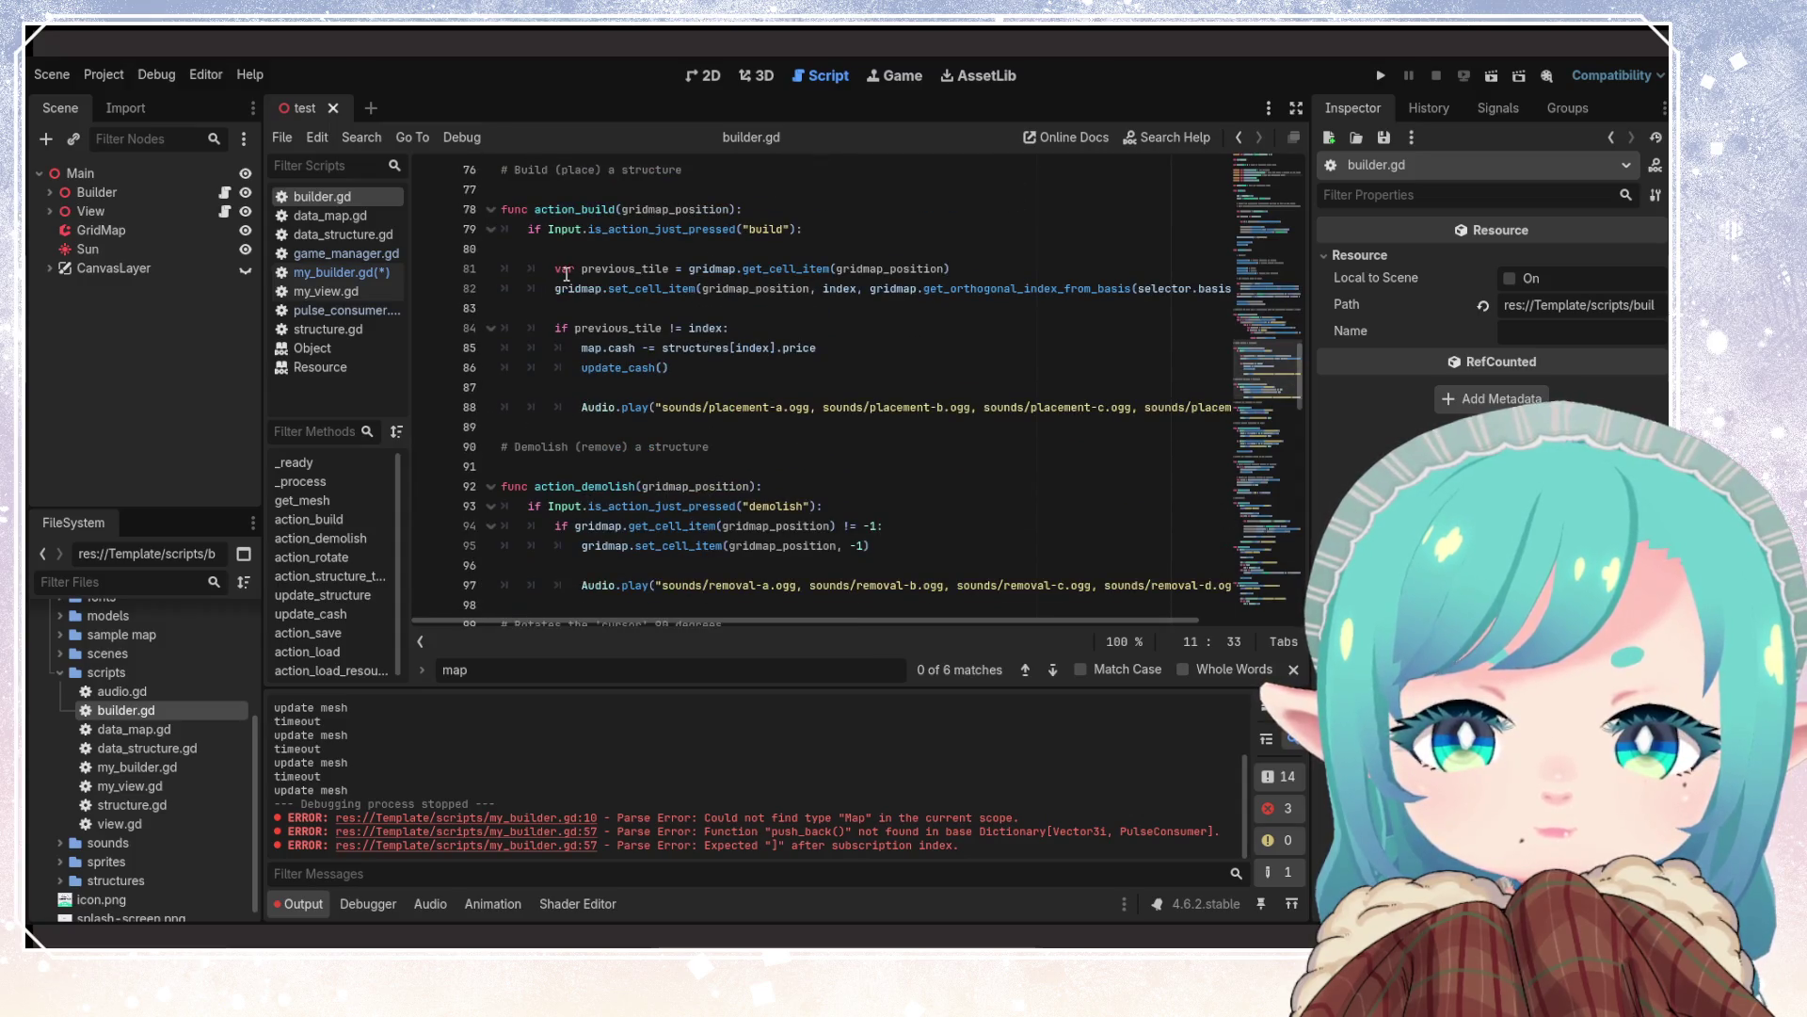
drag(973, 275, 581, 275)
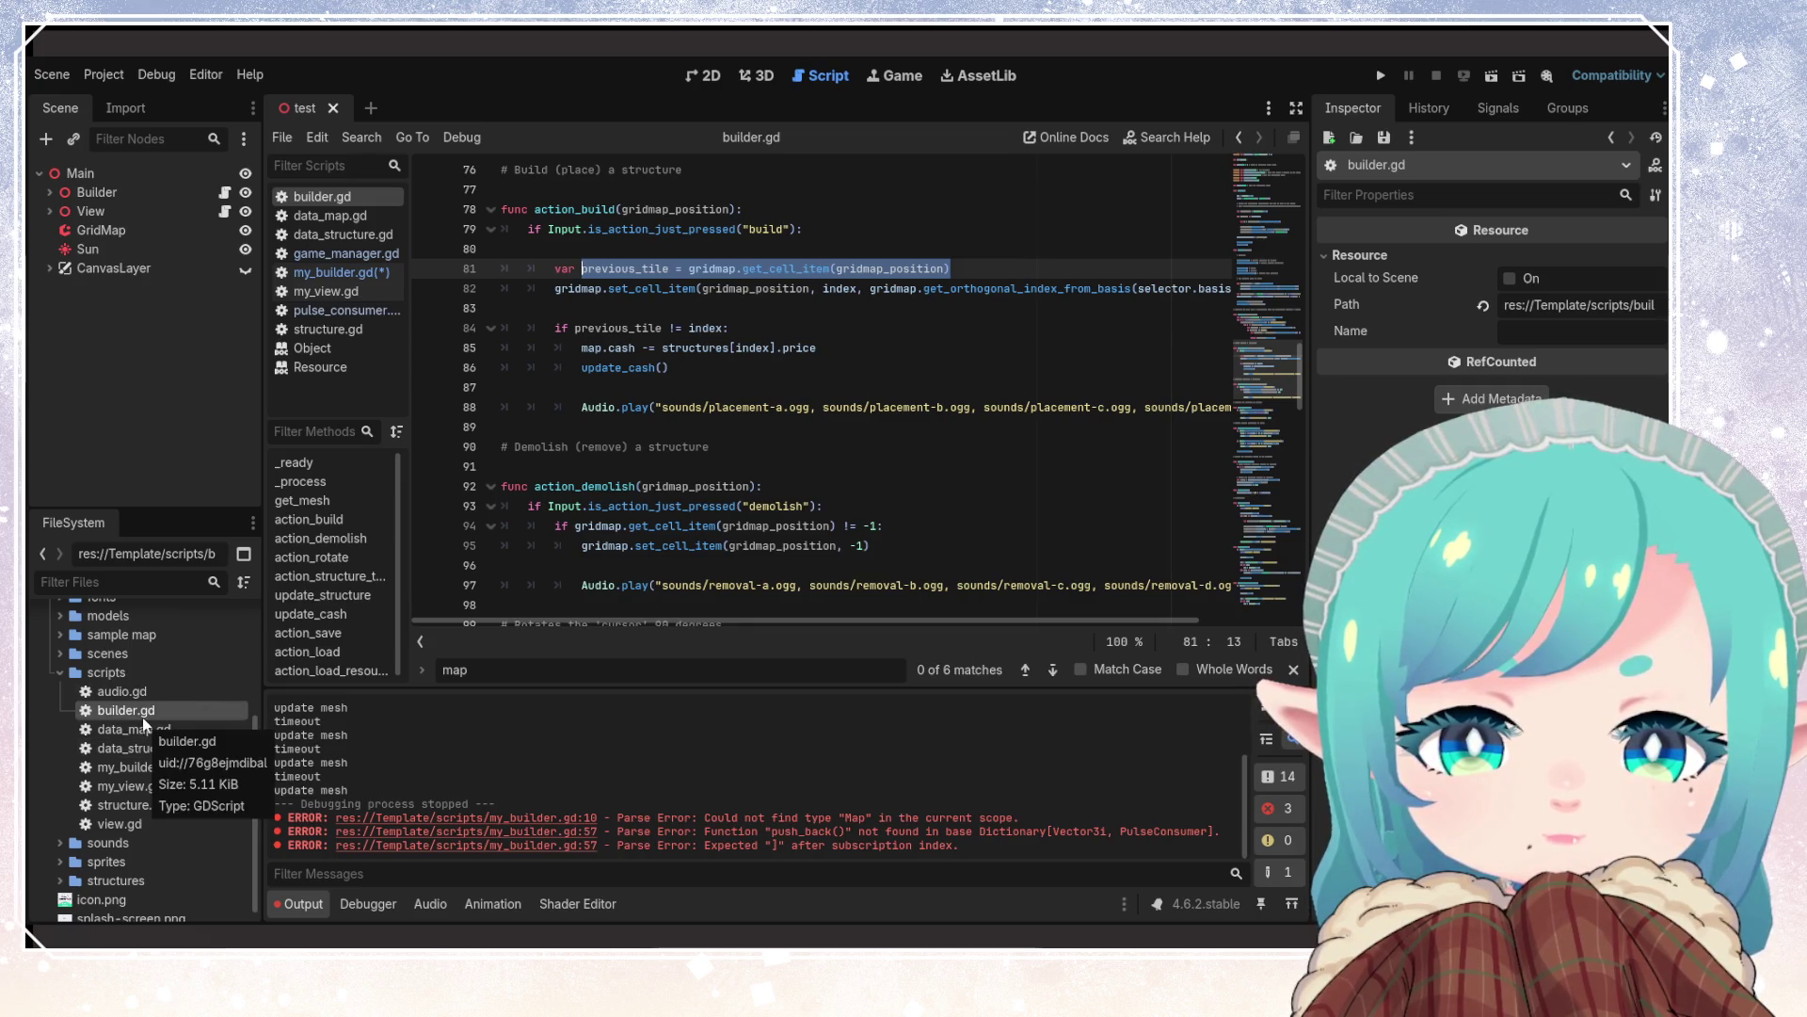
double_click(136, 748)
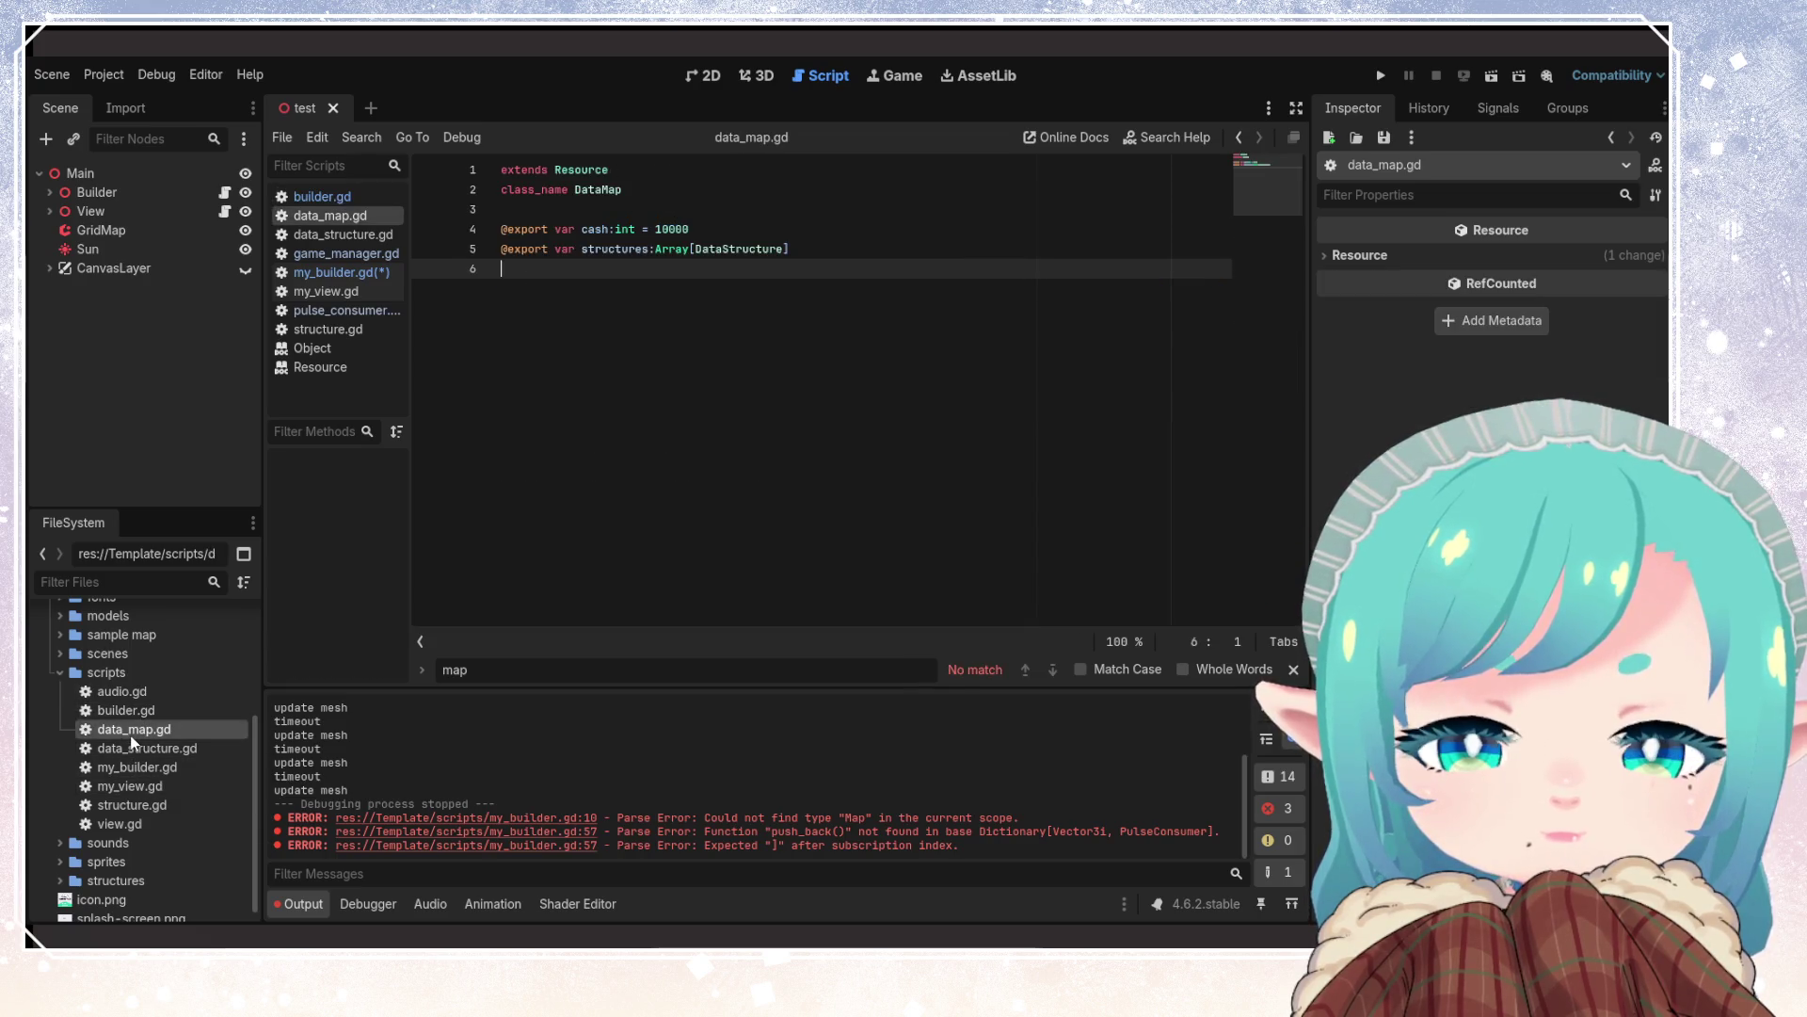
double_click(134, 767)
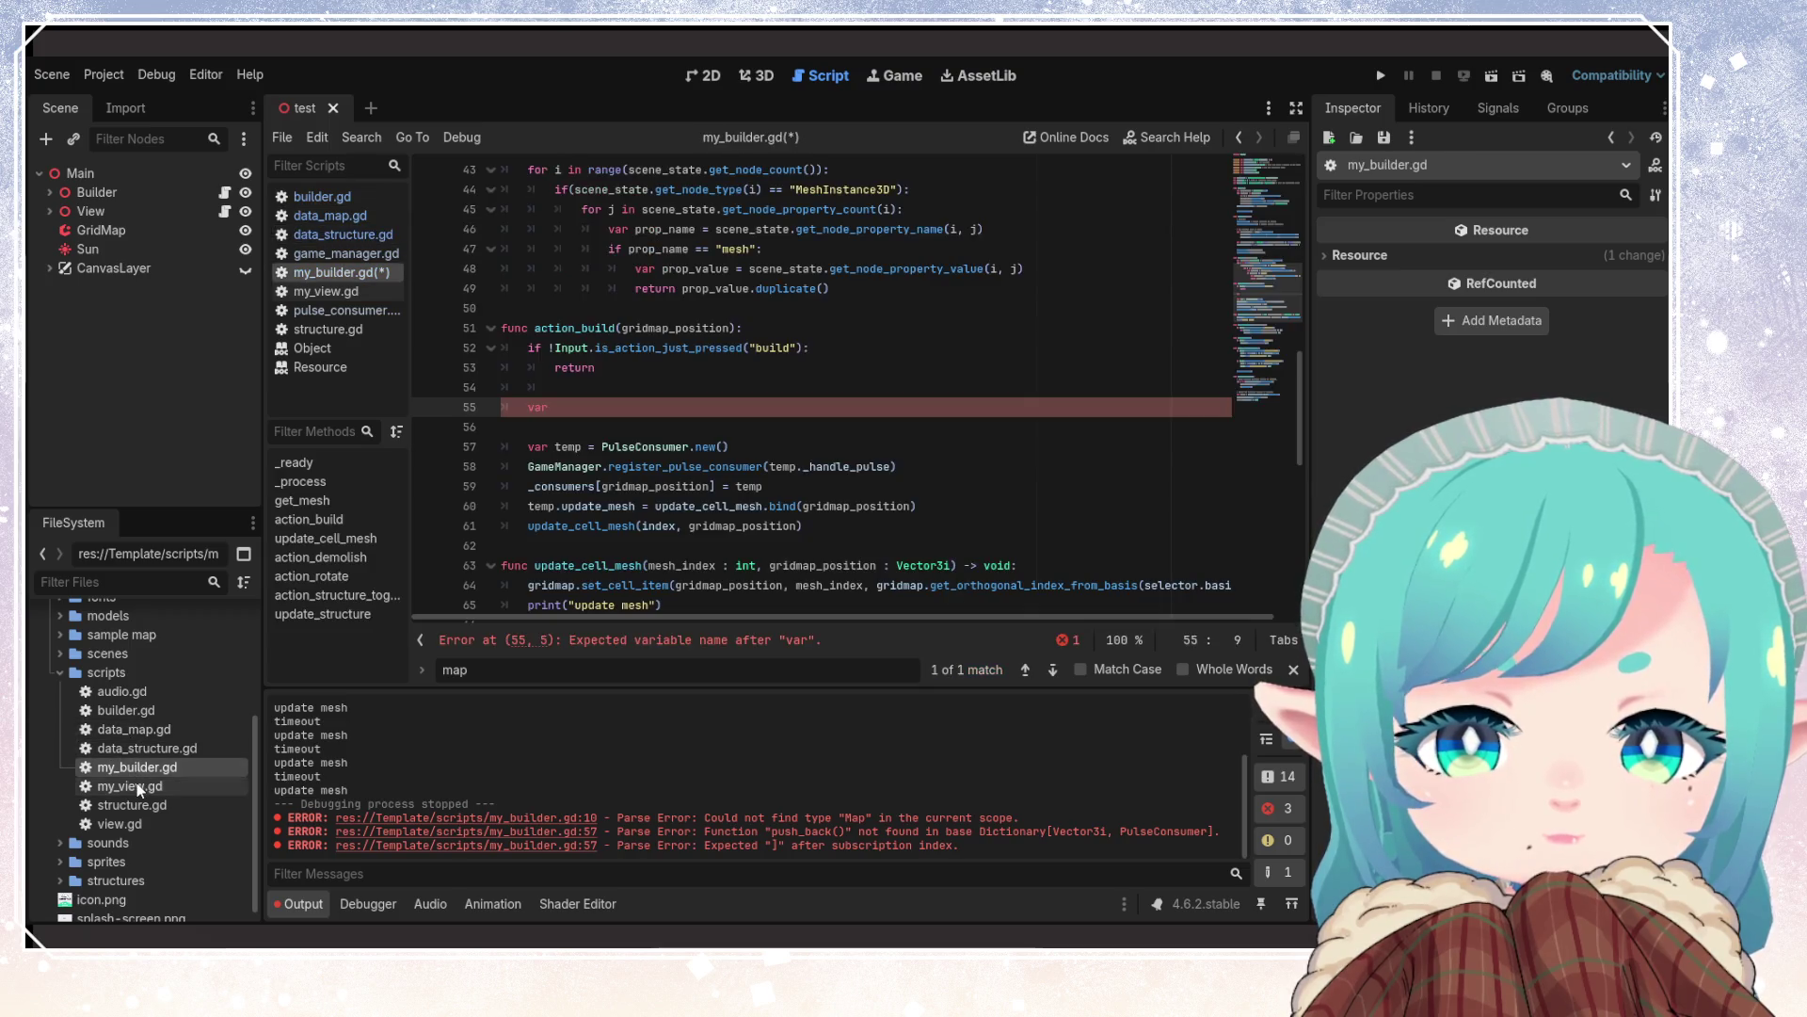
text(previous_tile = gridmap.get_cell_item(gridmap_position))
key(ctrl+s)
click(784, 406)
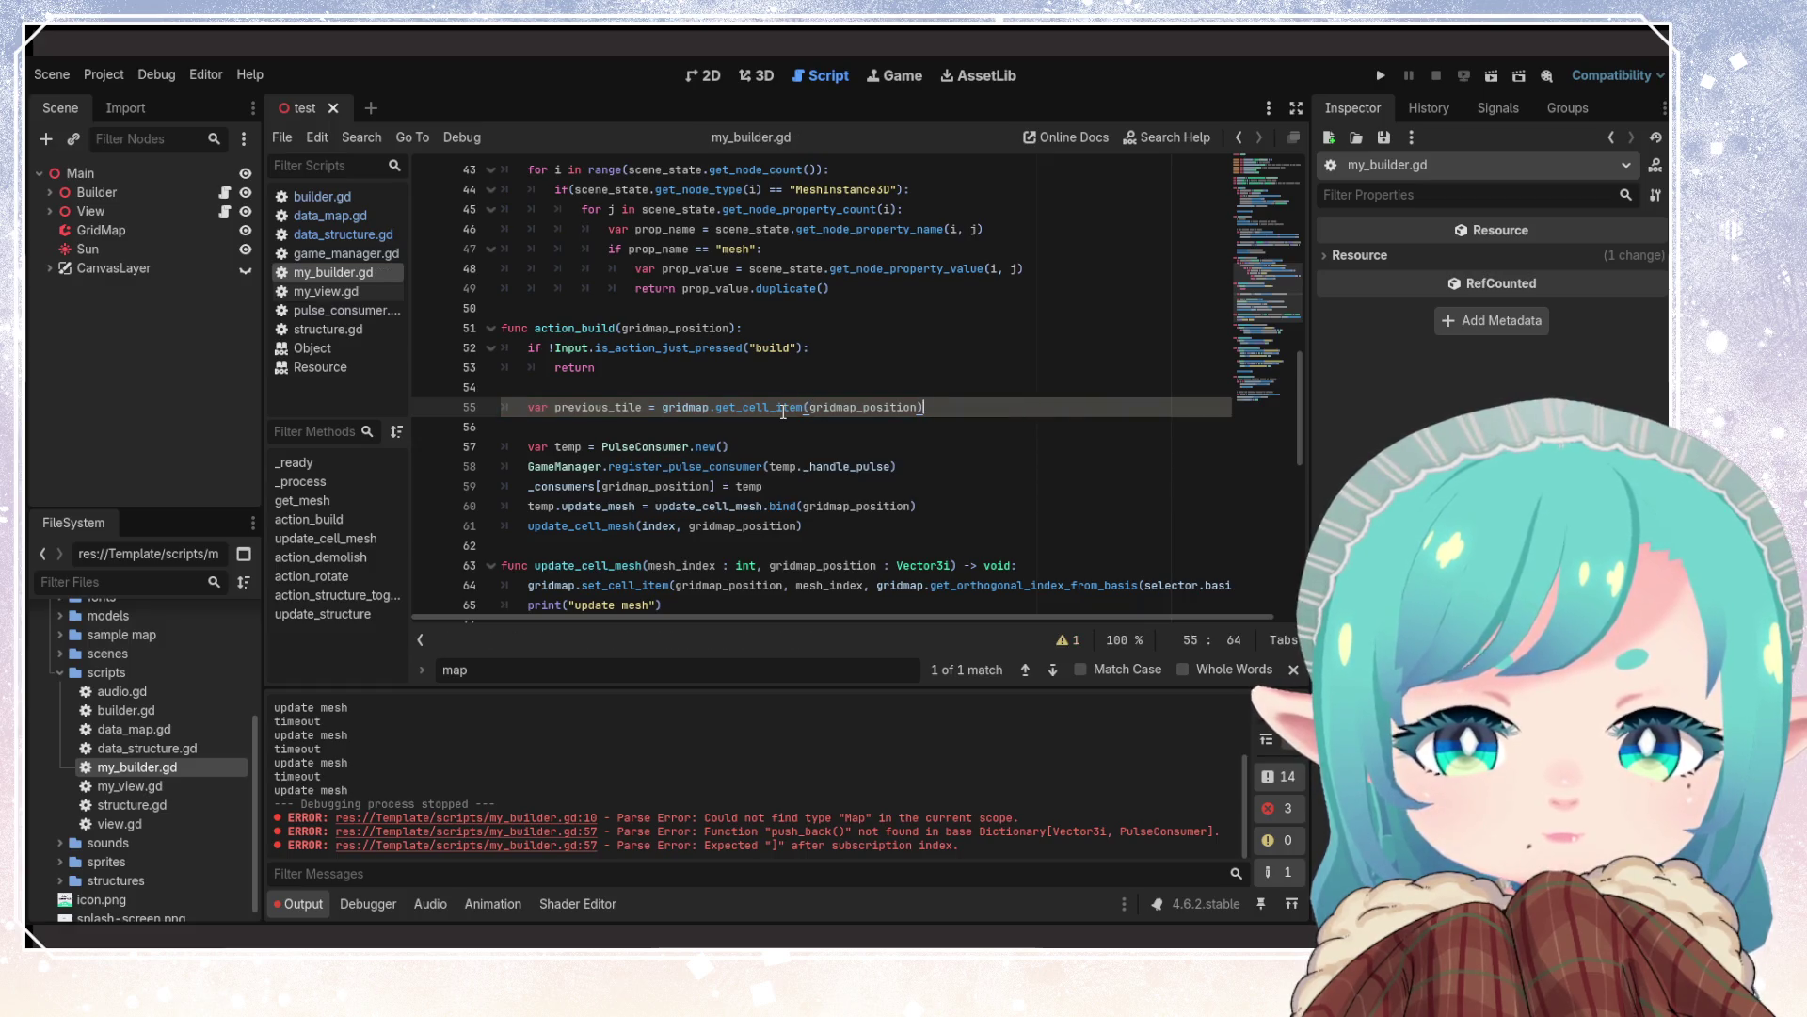
Replace the previous_tile line with if _consumers.has(gridmap_position): and start its indented body
drag(926, 407, 529, 406)
click(721, 445)
drag(926, 407, 530, 409)
key(ctrl+x)
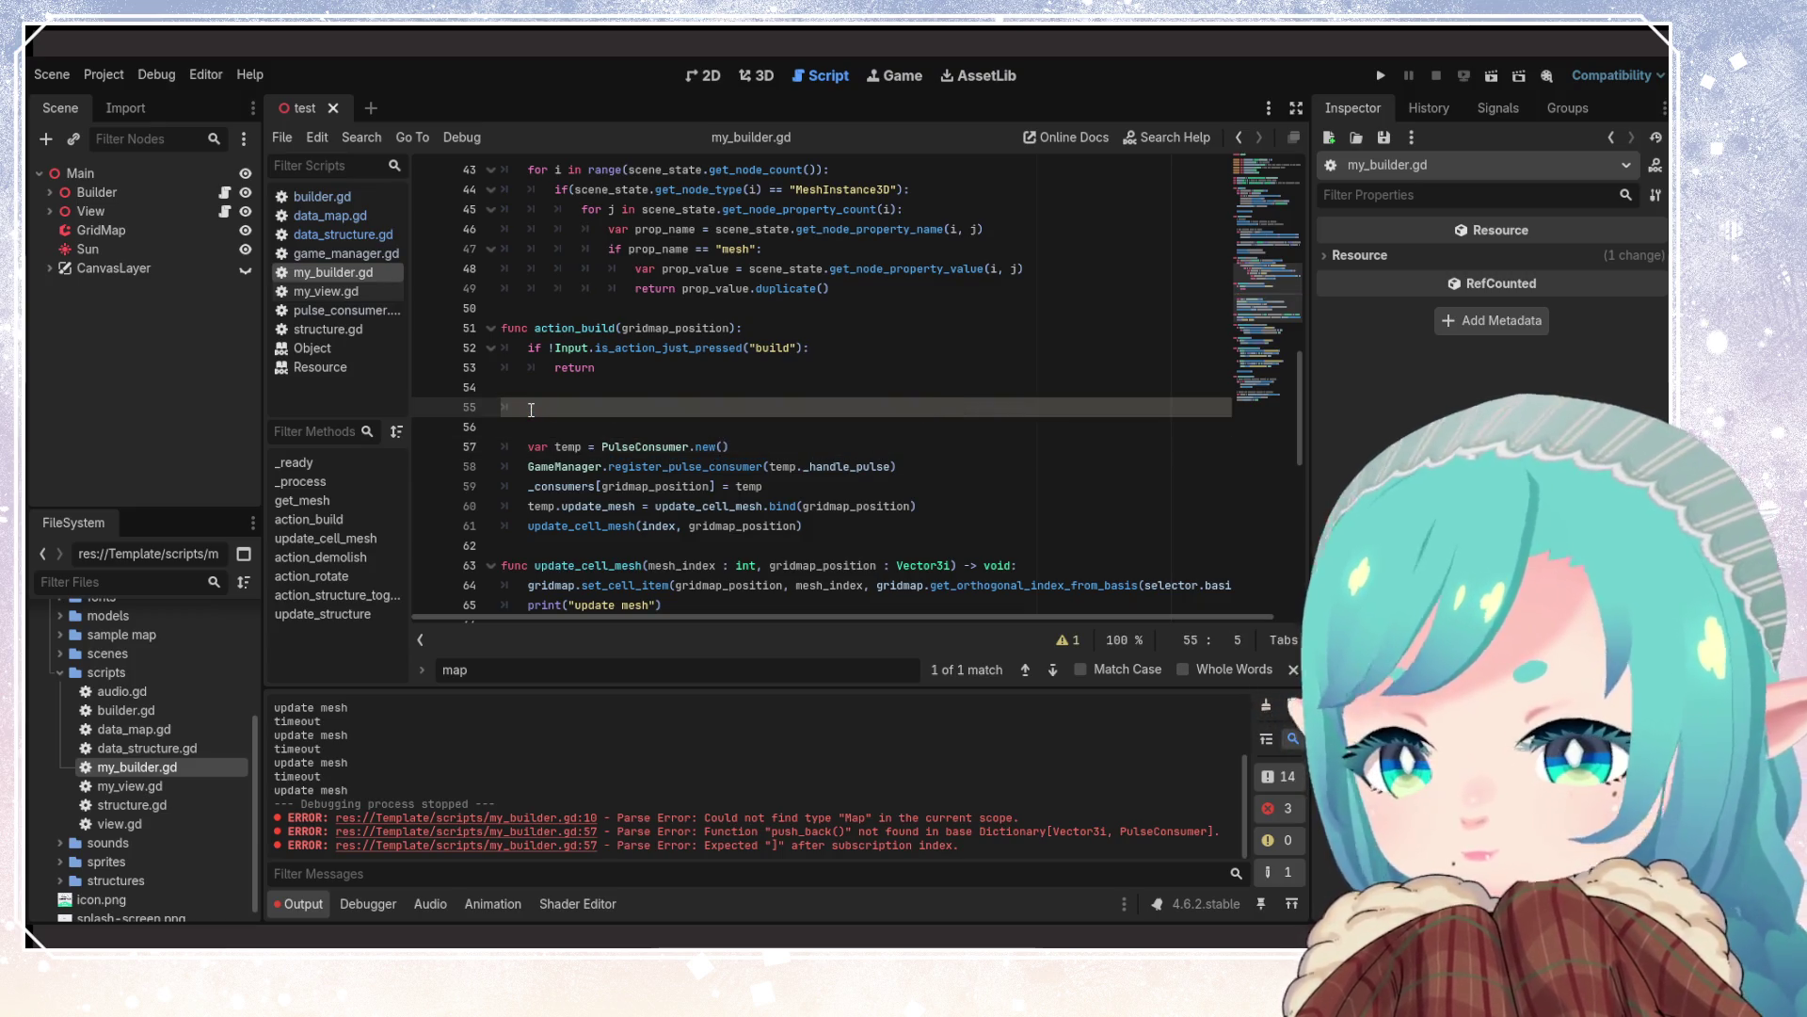
text(if )
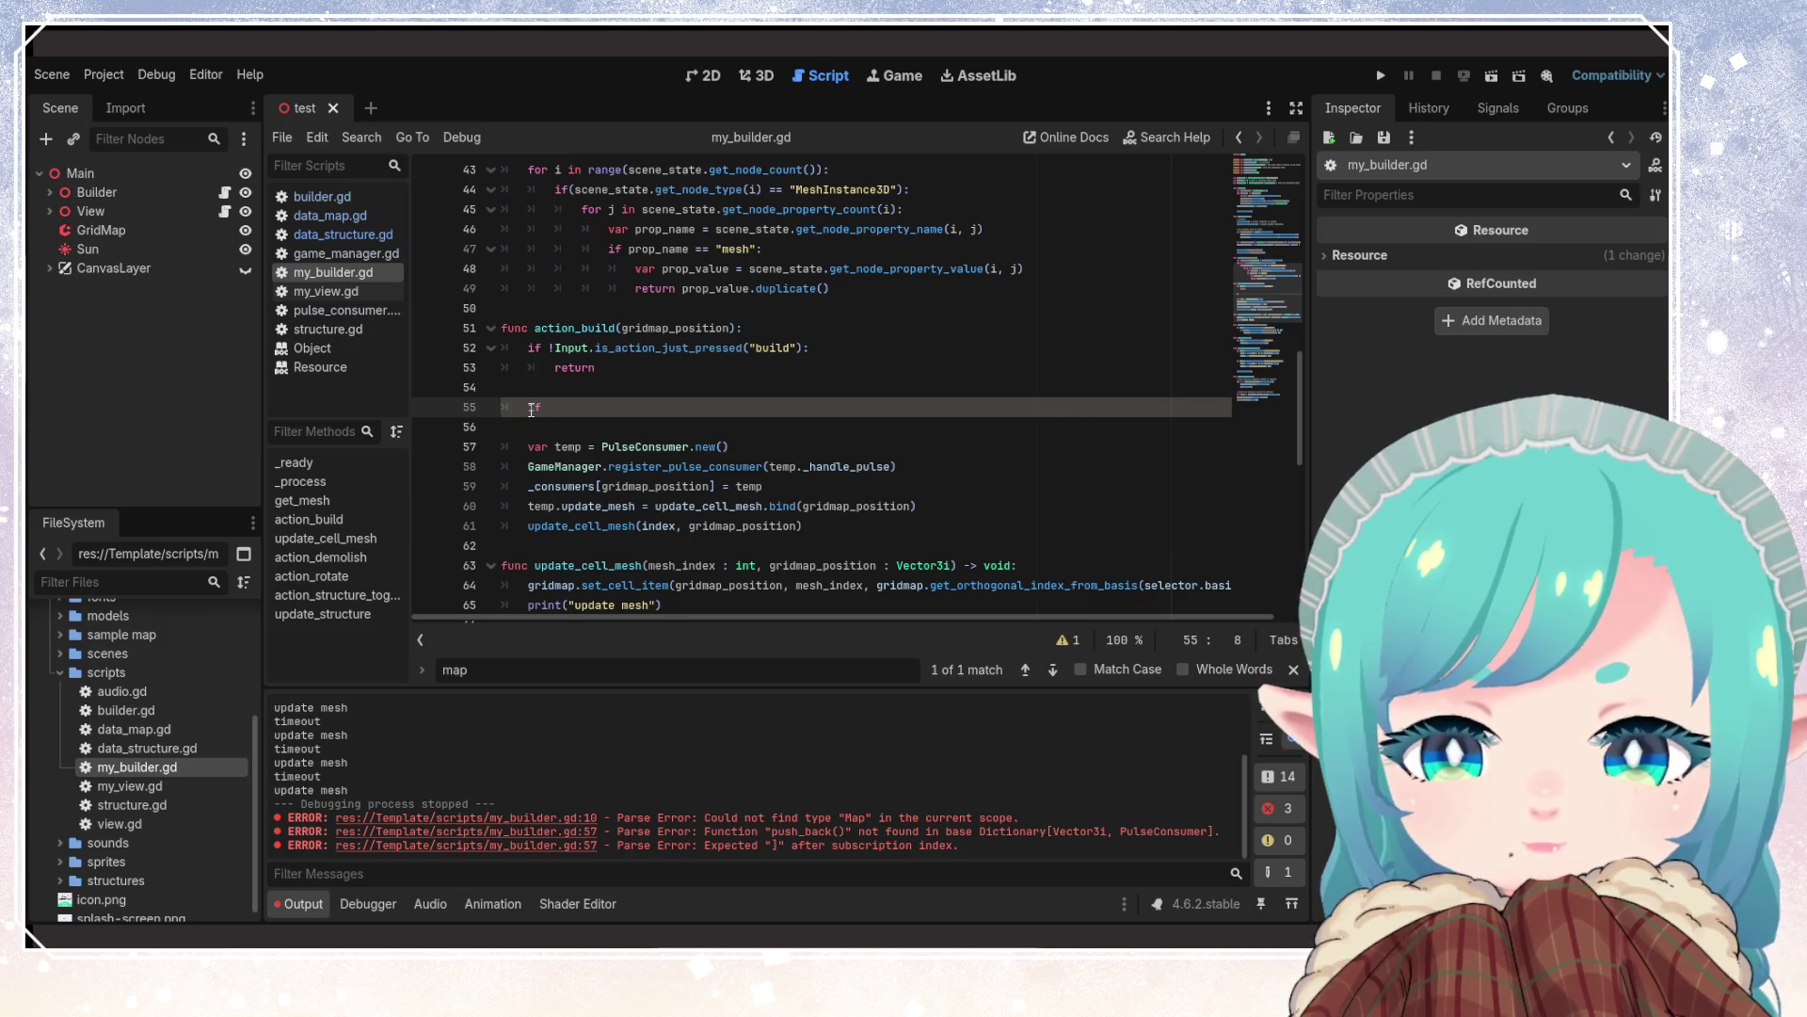
text(_consumer)
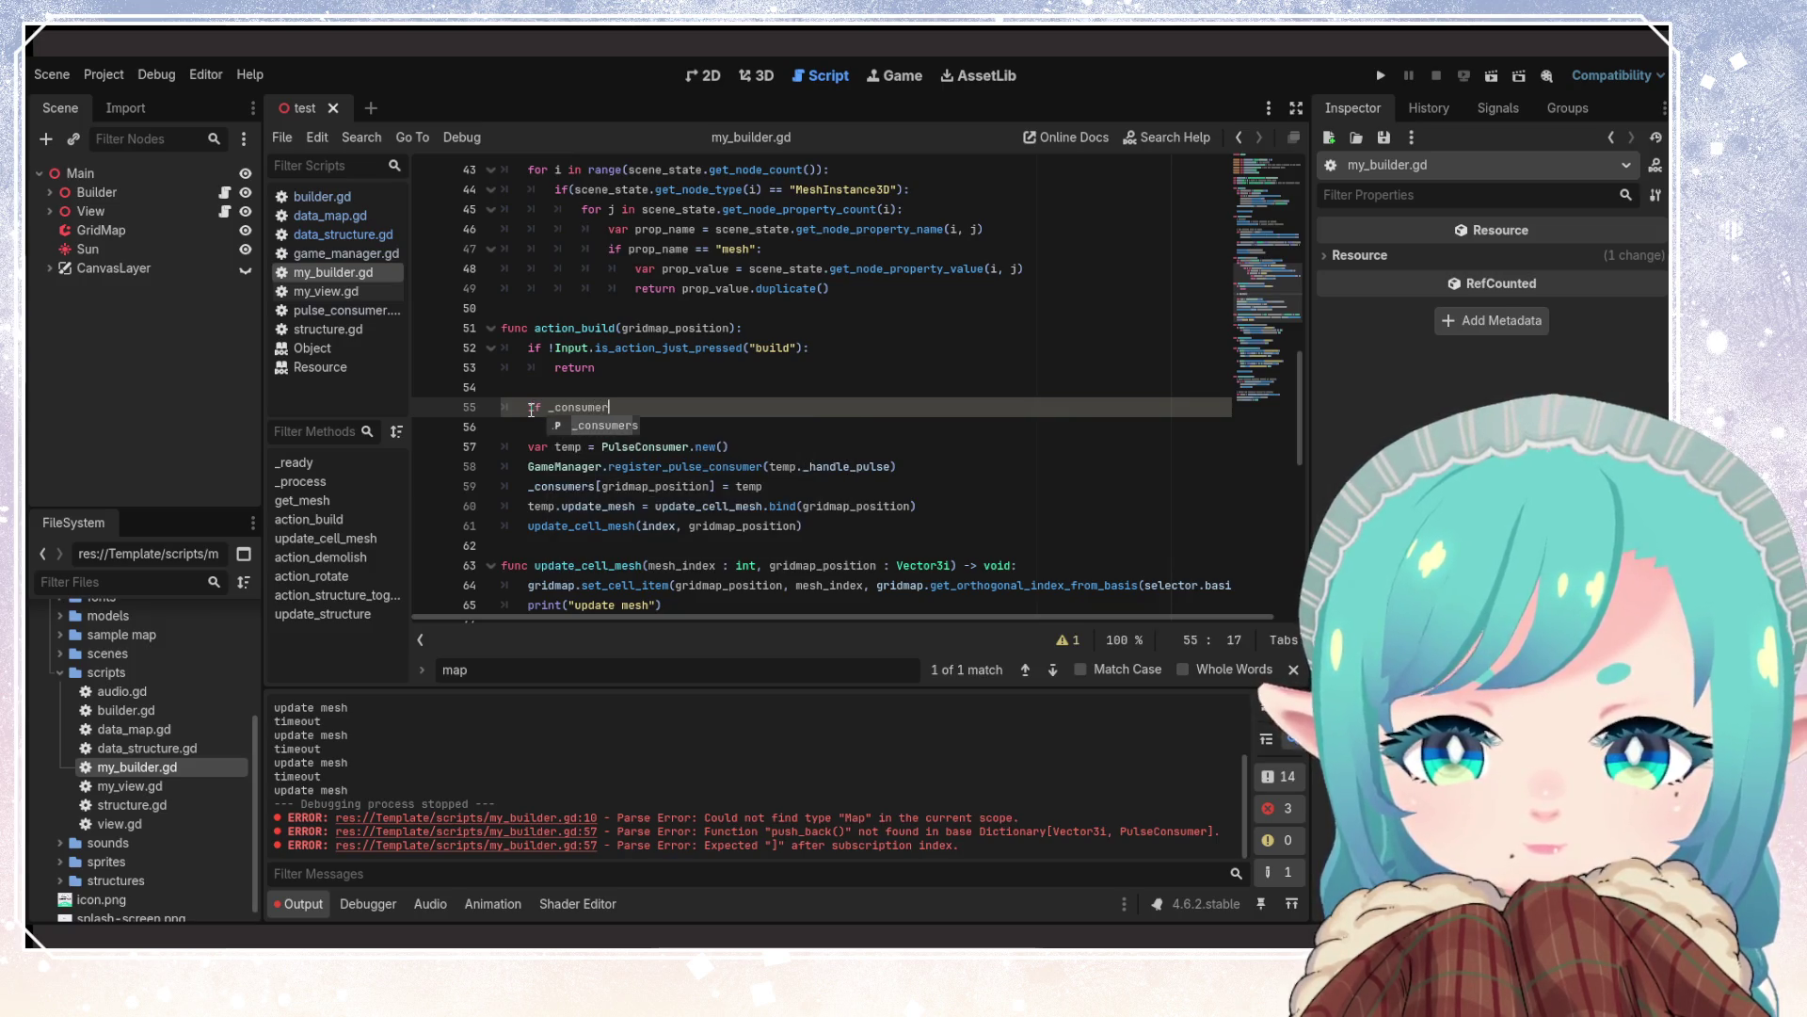
text(s.at)
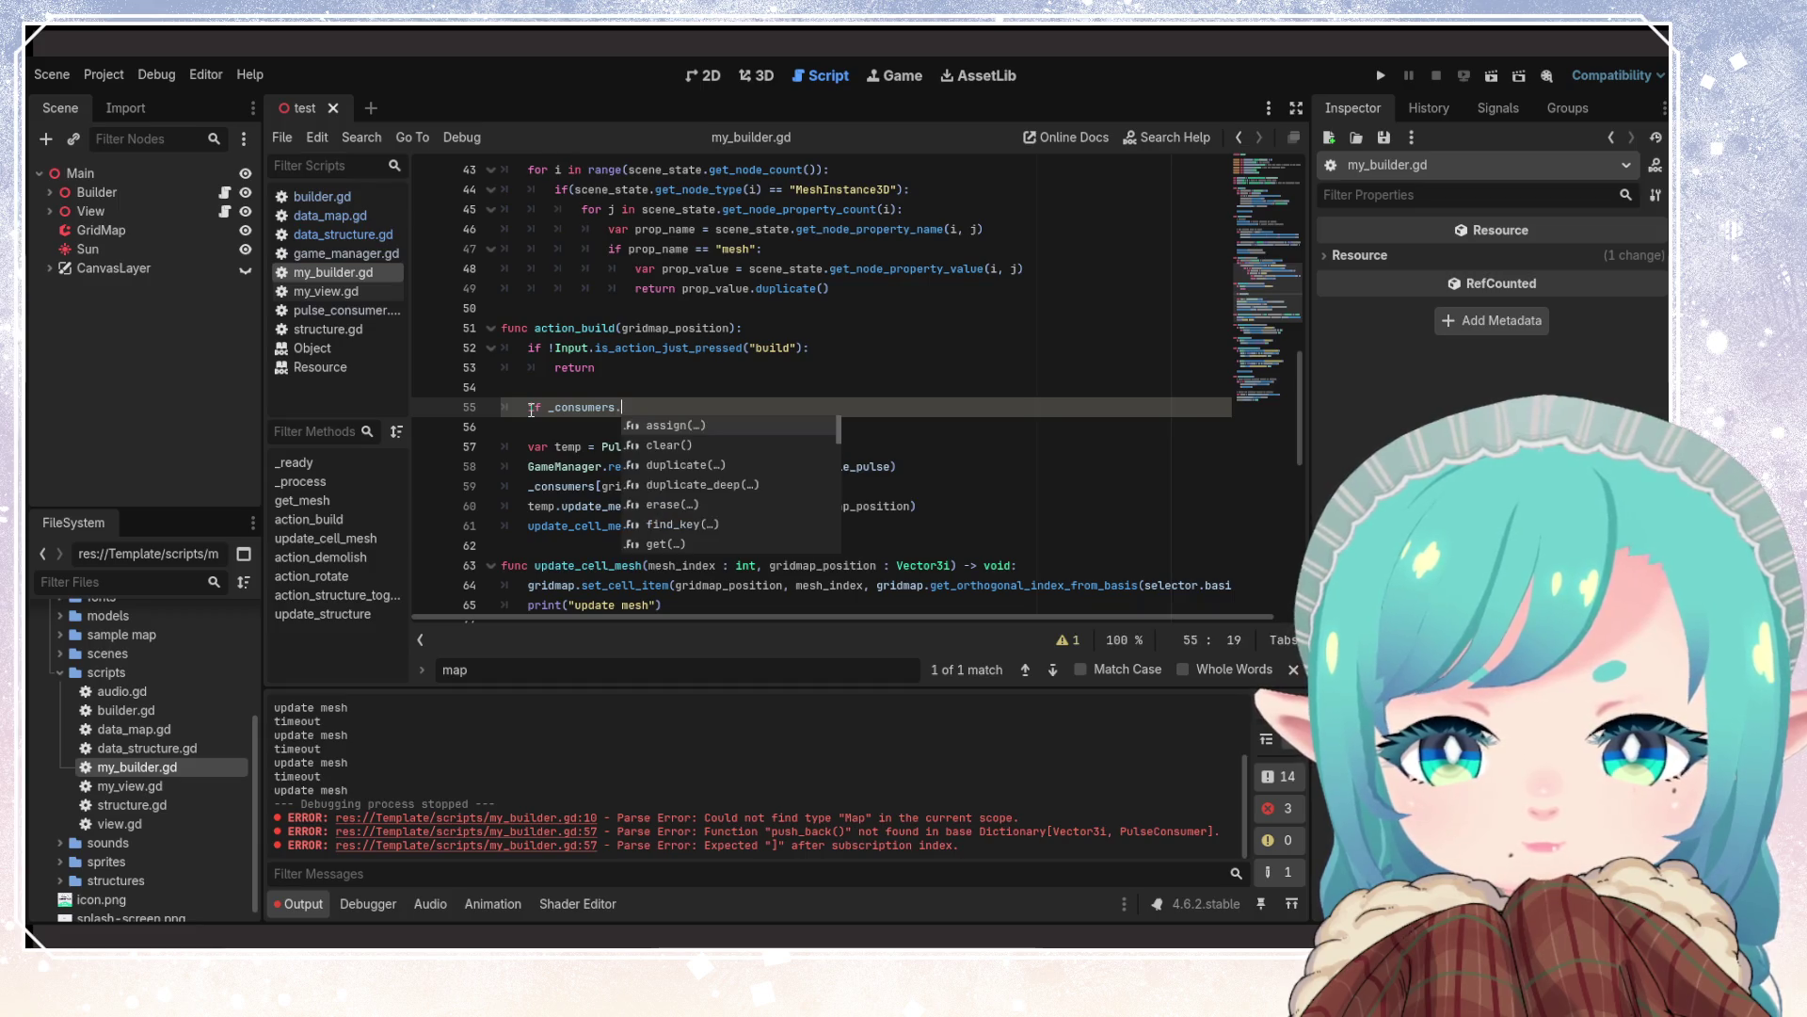
key(BackSpace)
key(BackSpace)
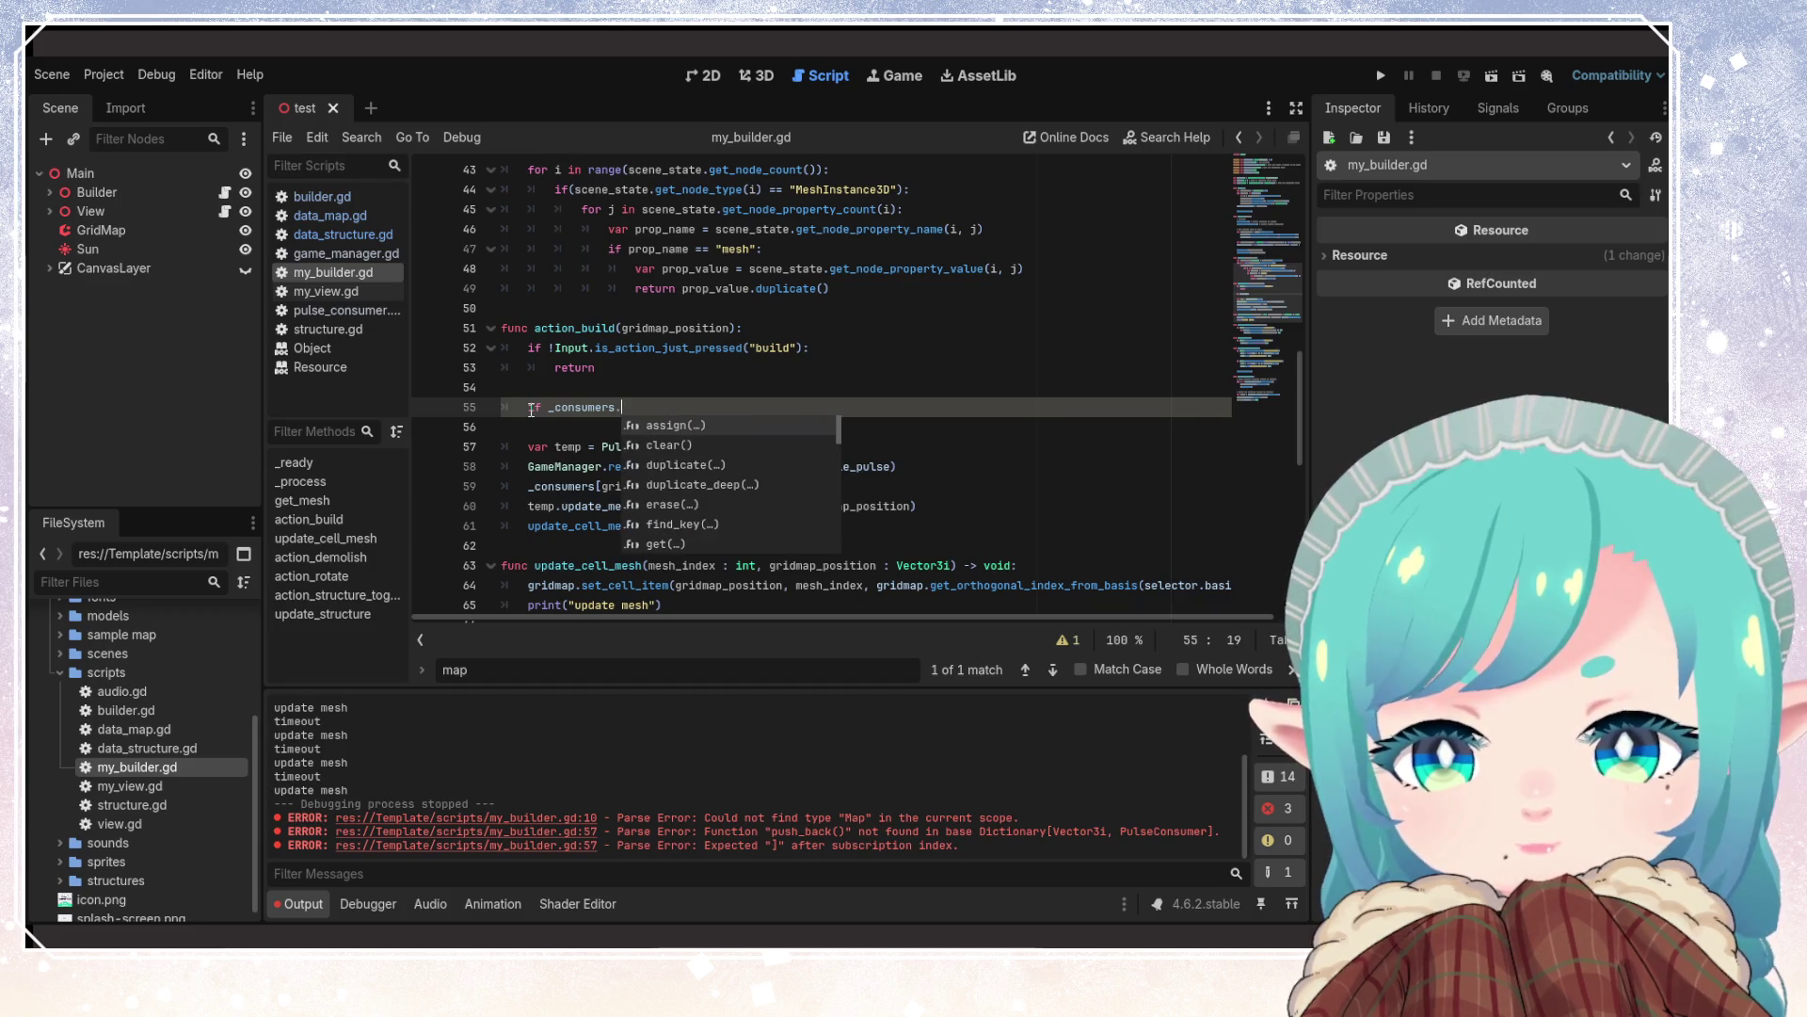
text(has)
key(Return)
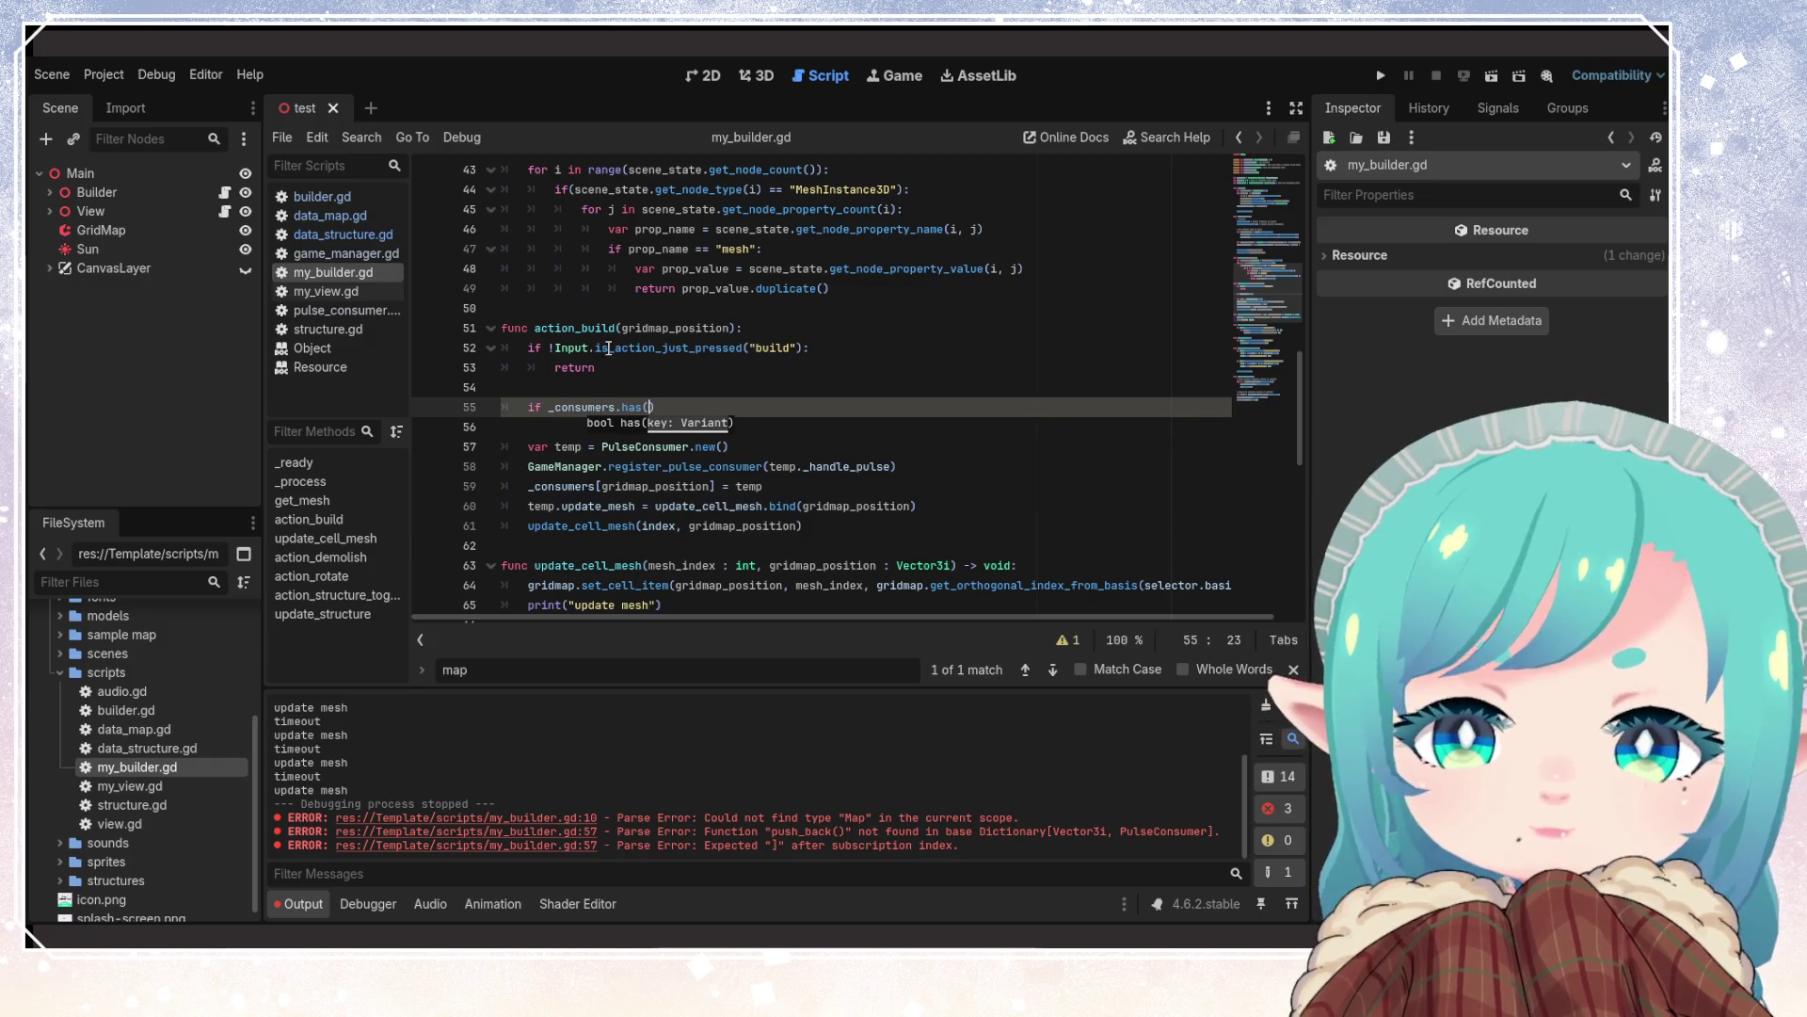
click(687, 329)
click(705, 410)
text(gridmap_position)
key(End)
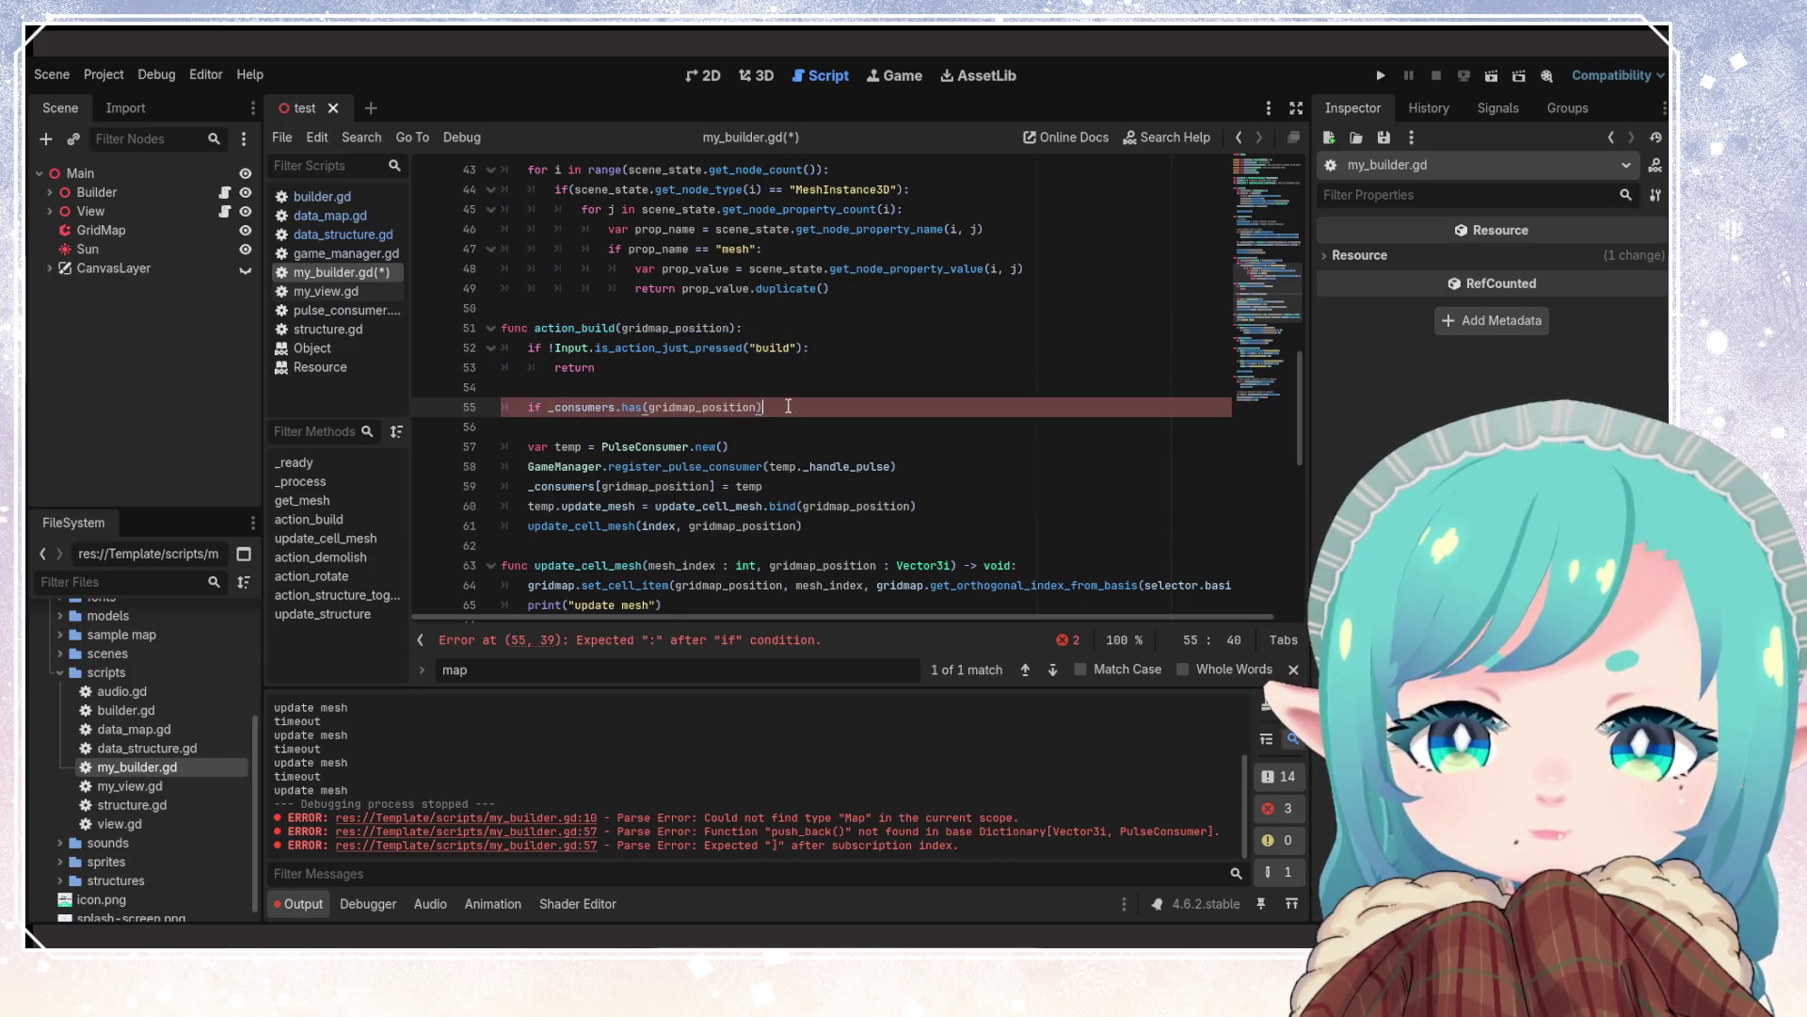
text(:)
key(Return)
Add blank lines after action_build, ready for a new function
scroll(741, 443, down, 2)
scroll(800, 471, up, 1)
click(865, 499)
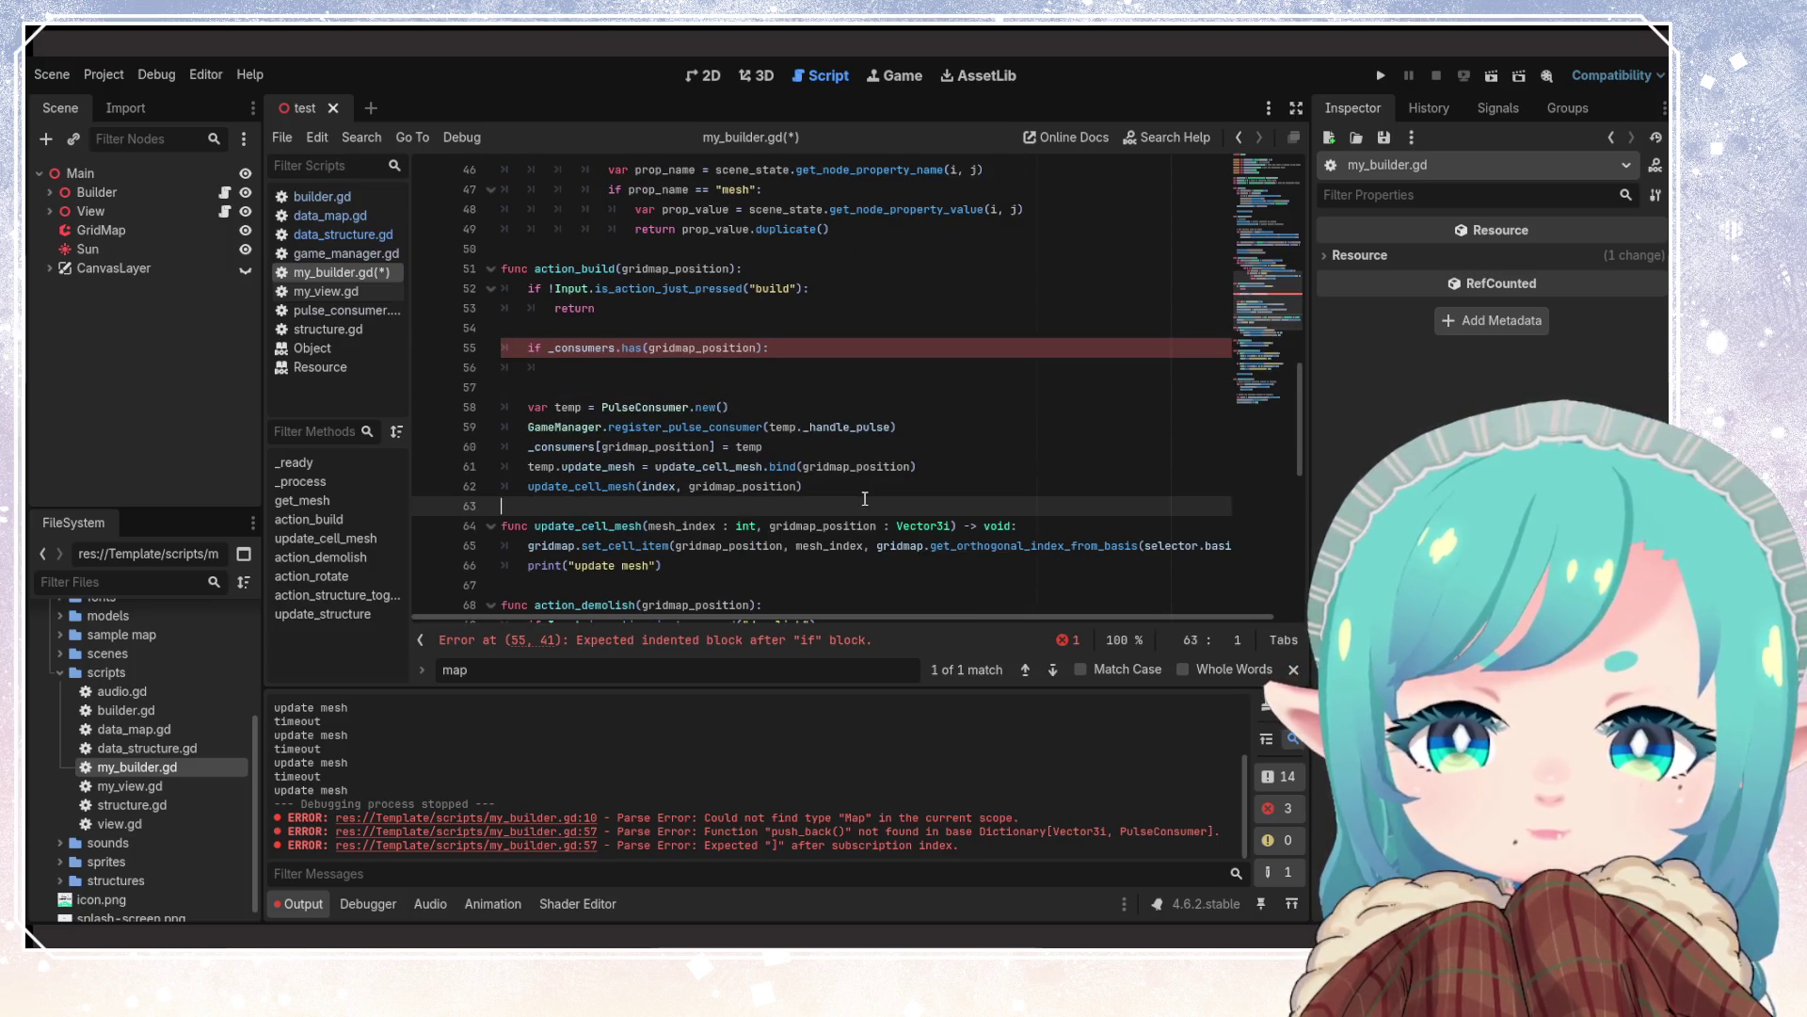
key(Return)
key(Return)
key(Up)
Write func remove_object(gridmap_position) -> void: calling _consumers.erase(gridmap_position), and save
text(func )
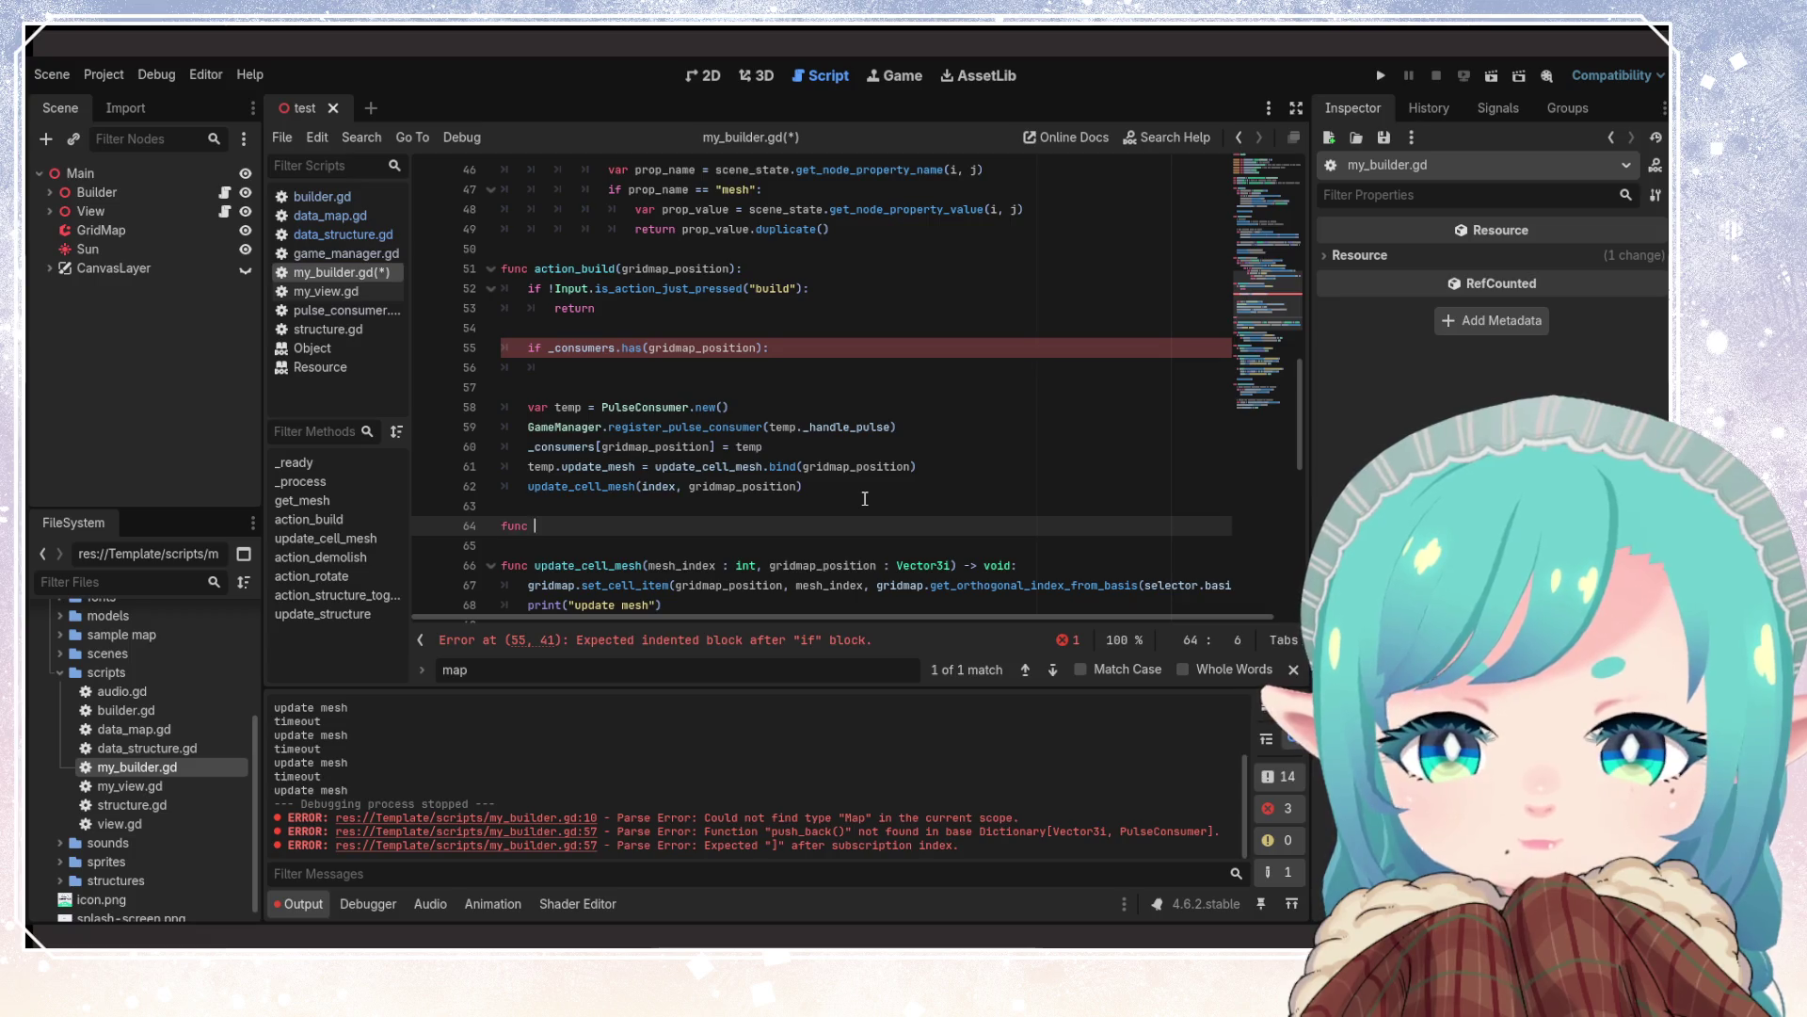
text(remove_)
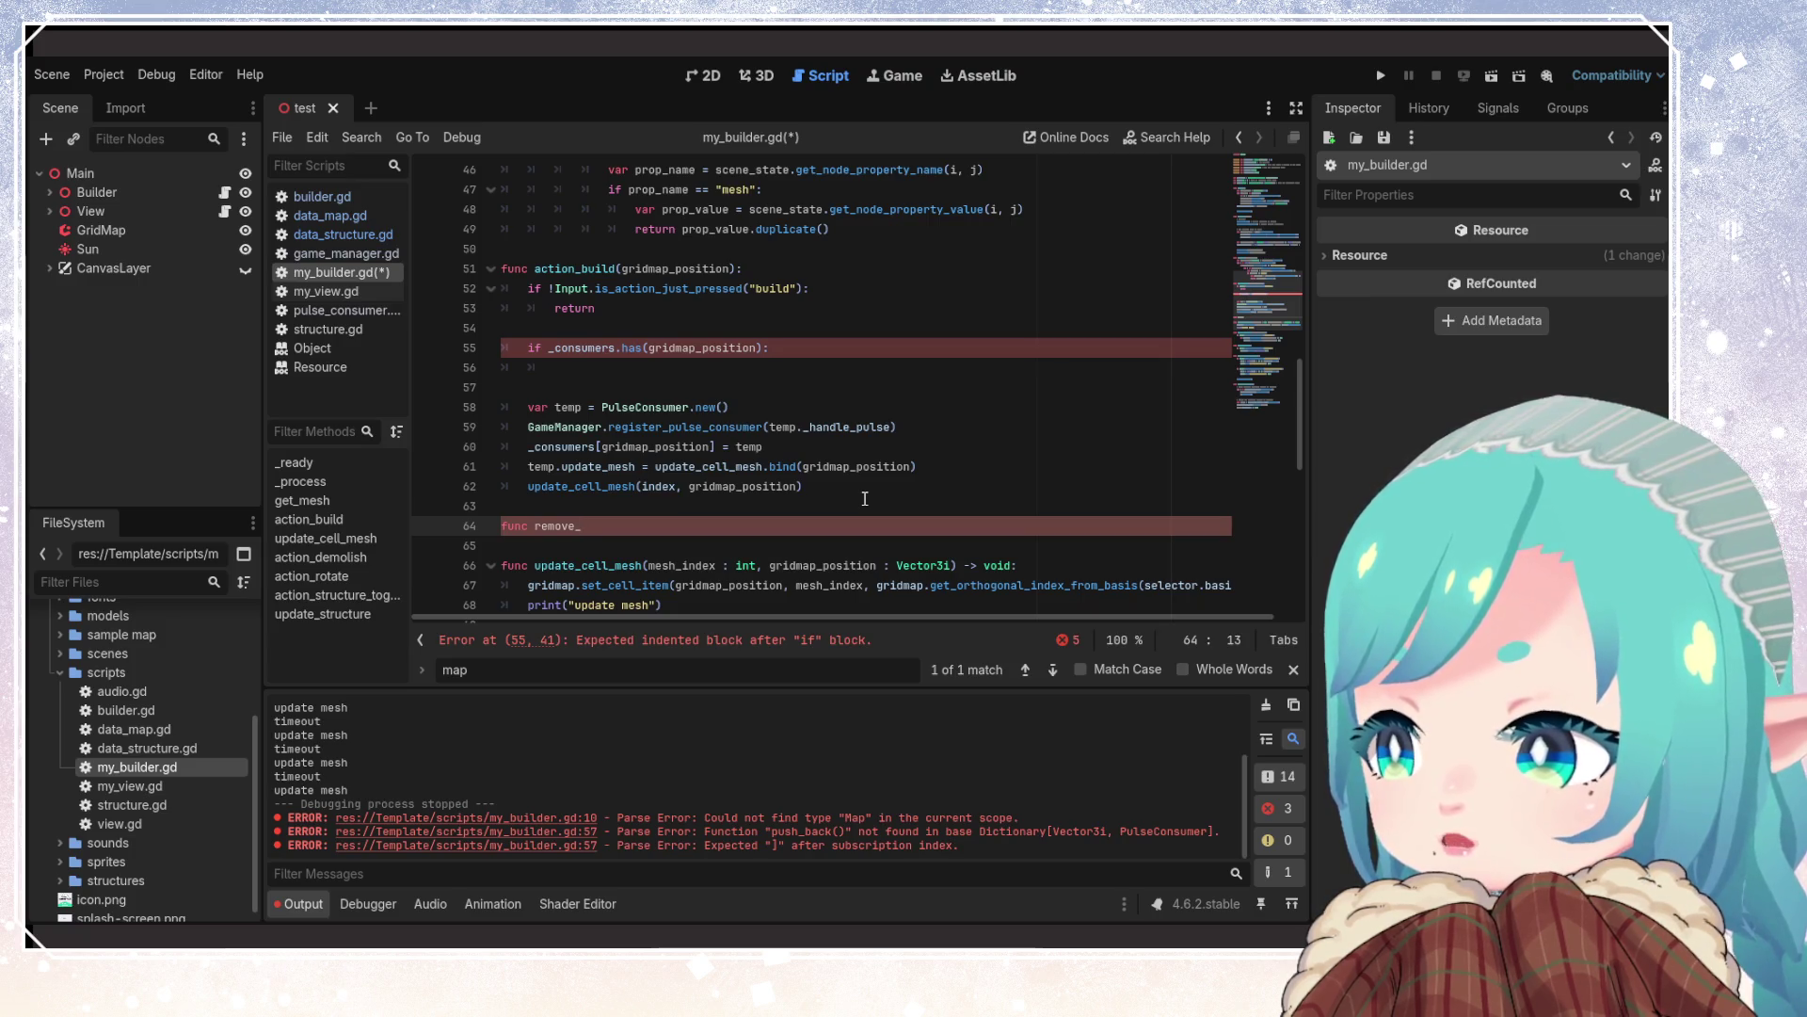
text(object)
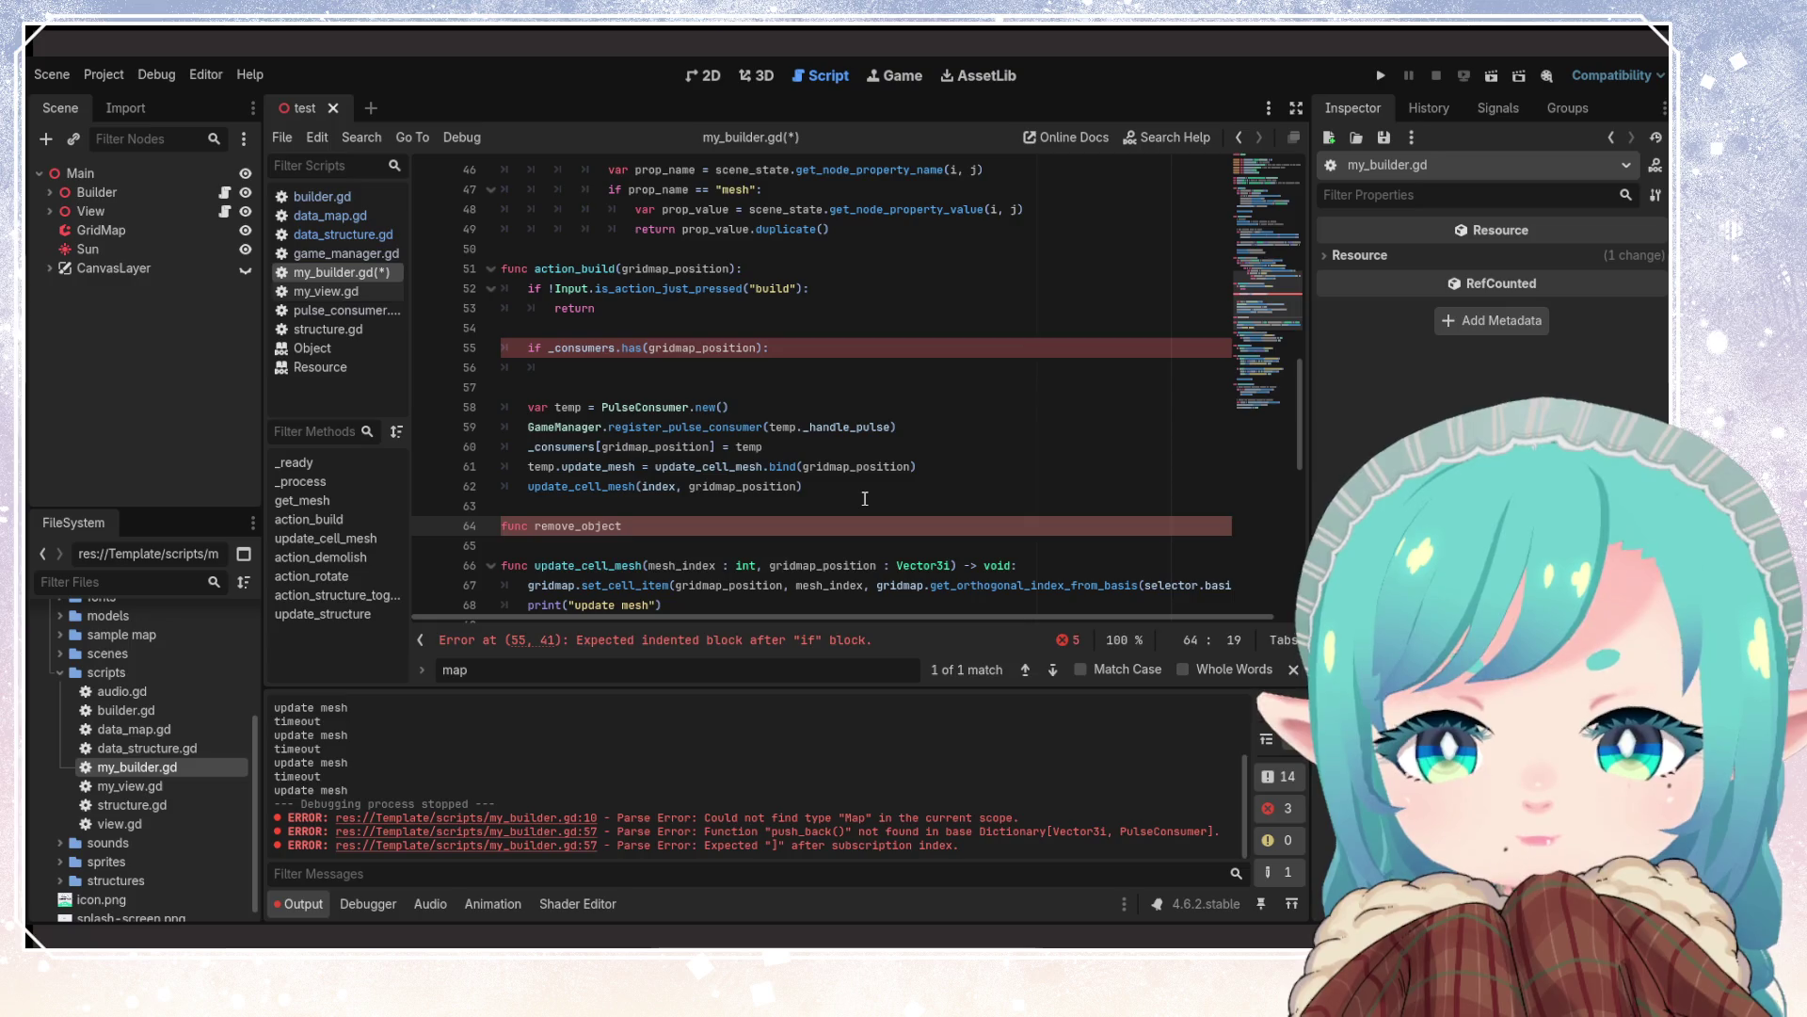
text(()
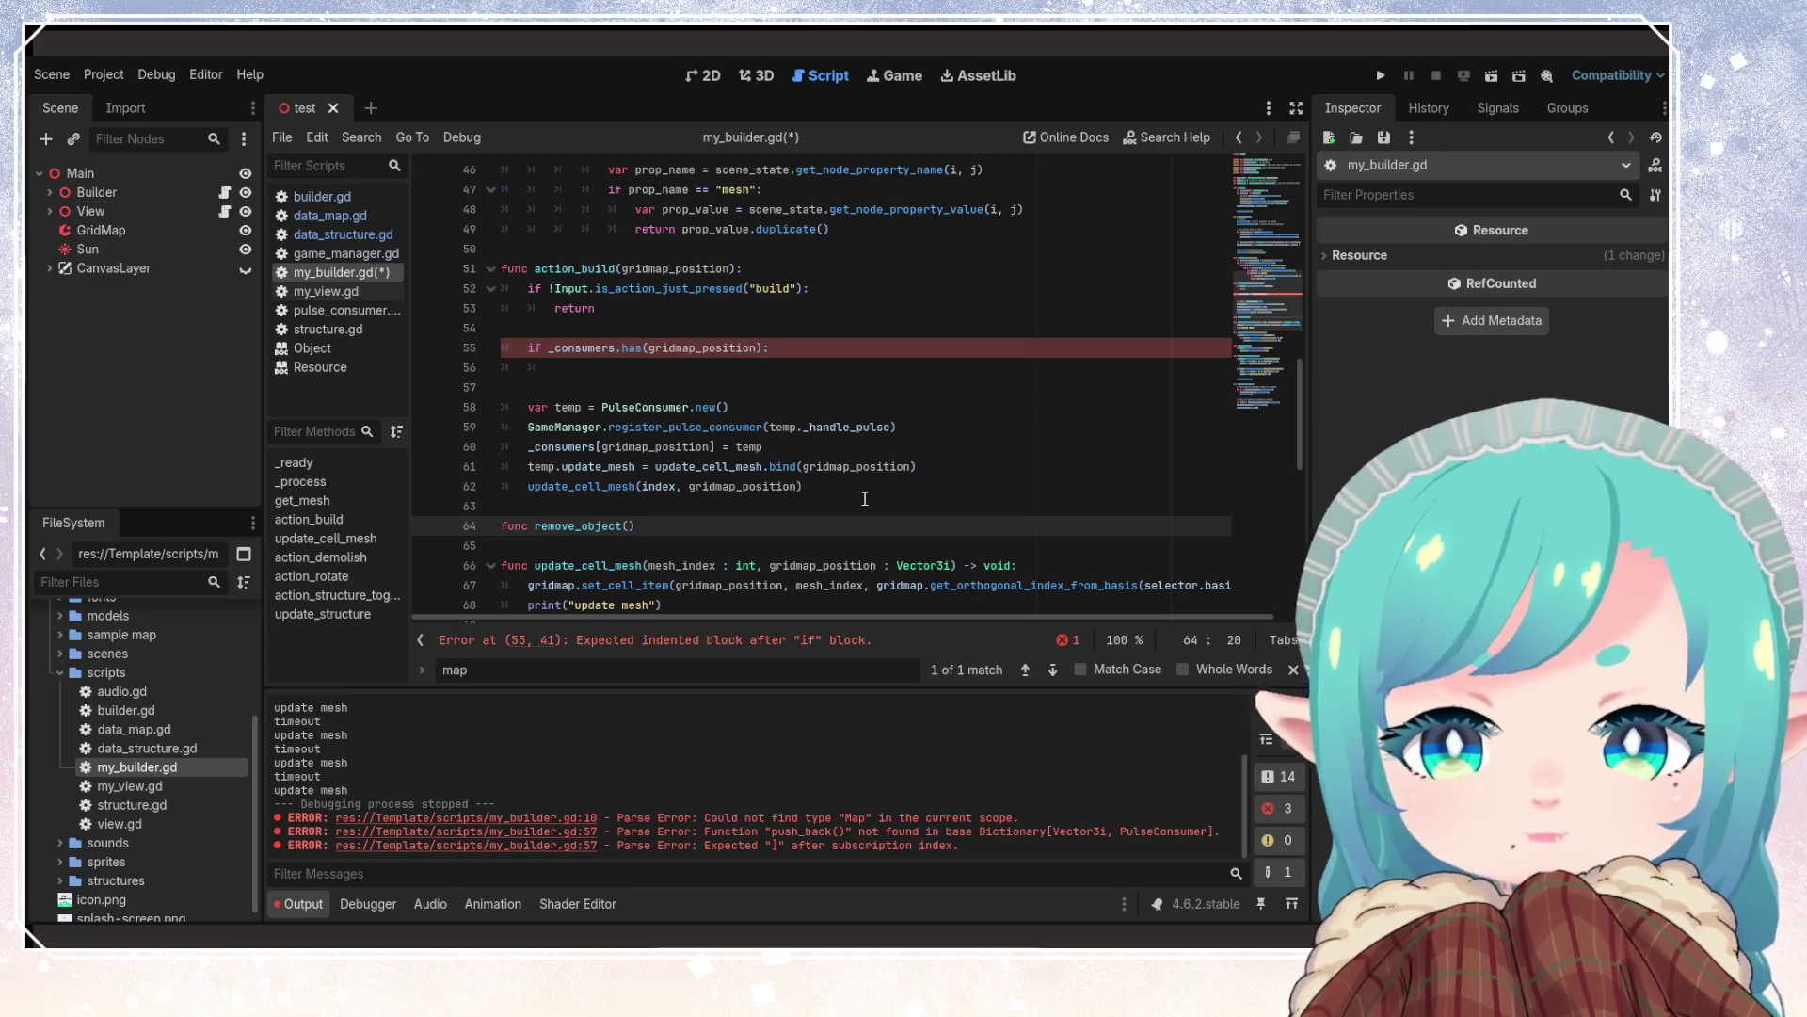
text(gridmap_position))
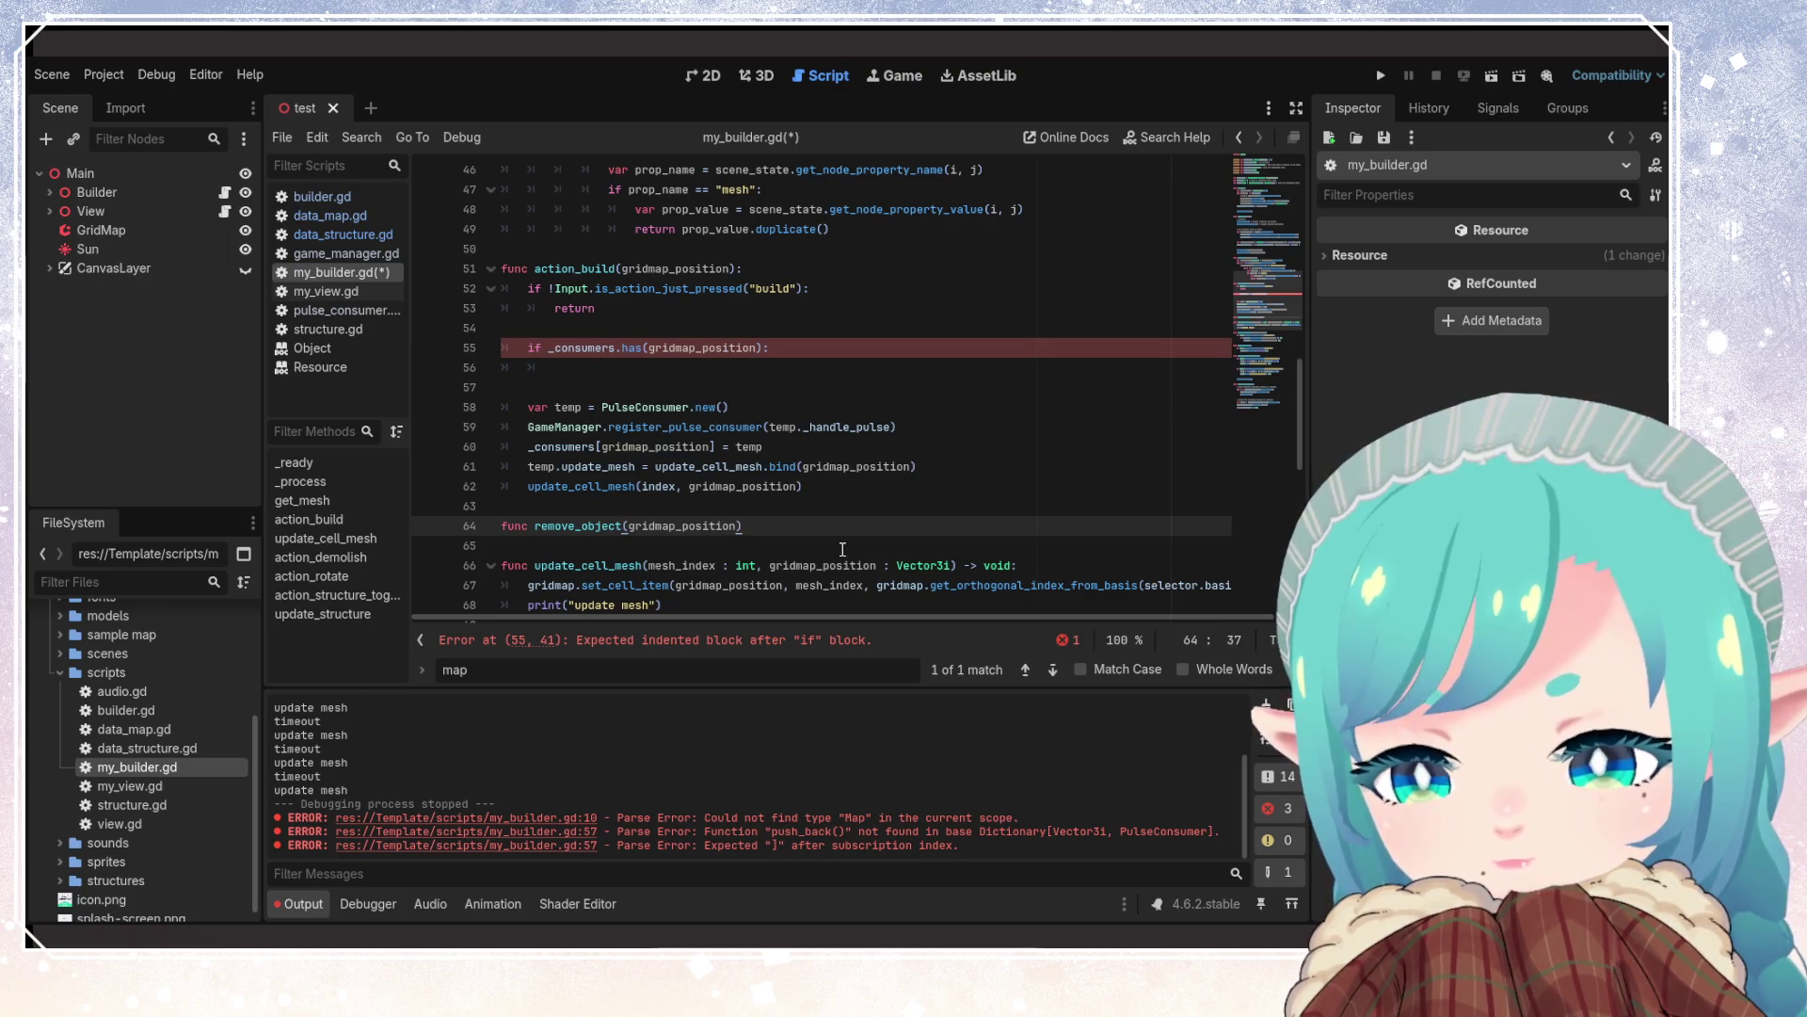
text( -> void)
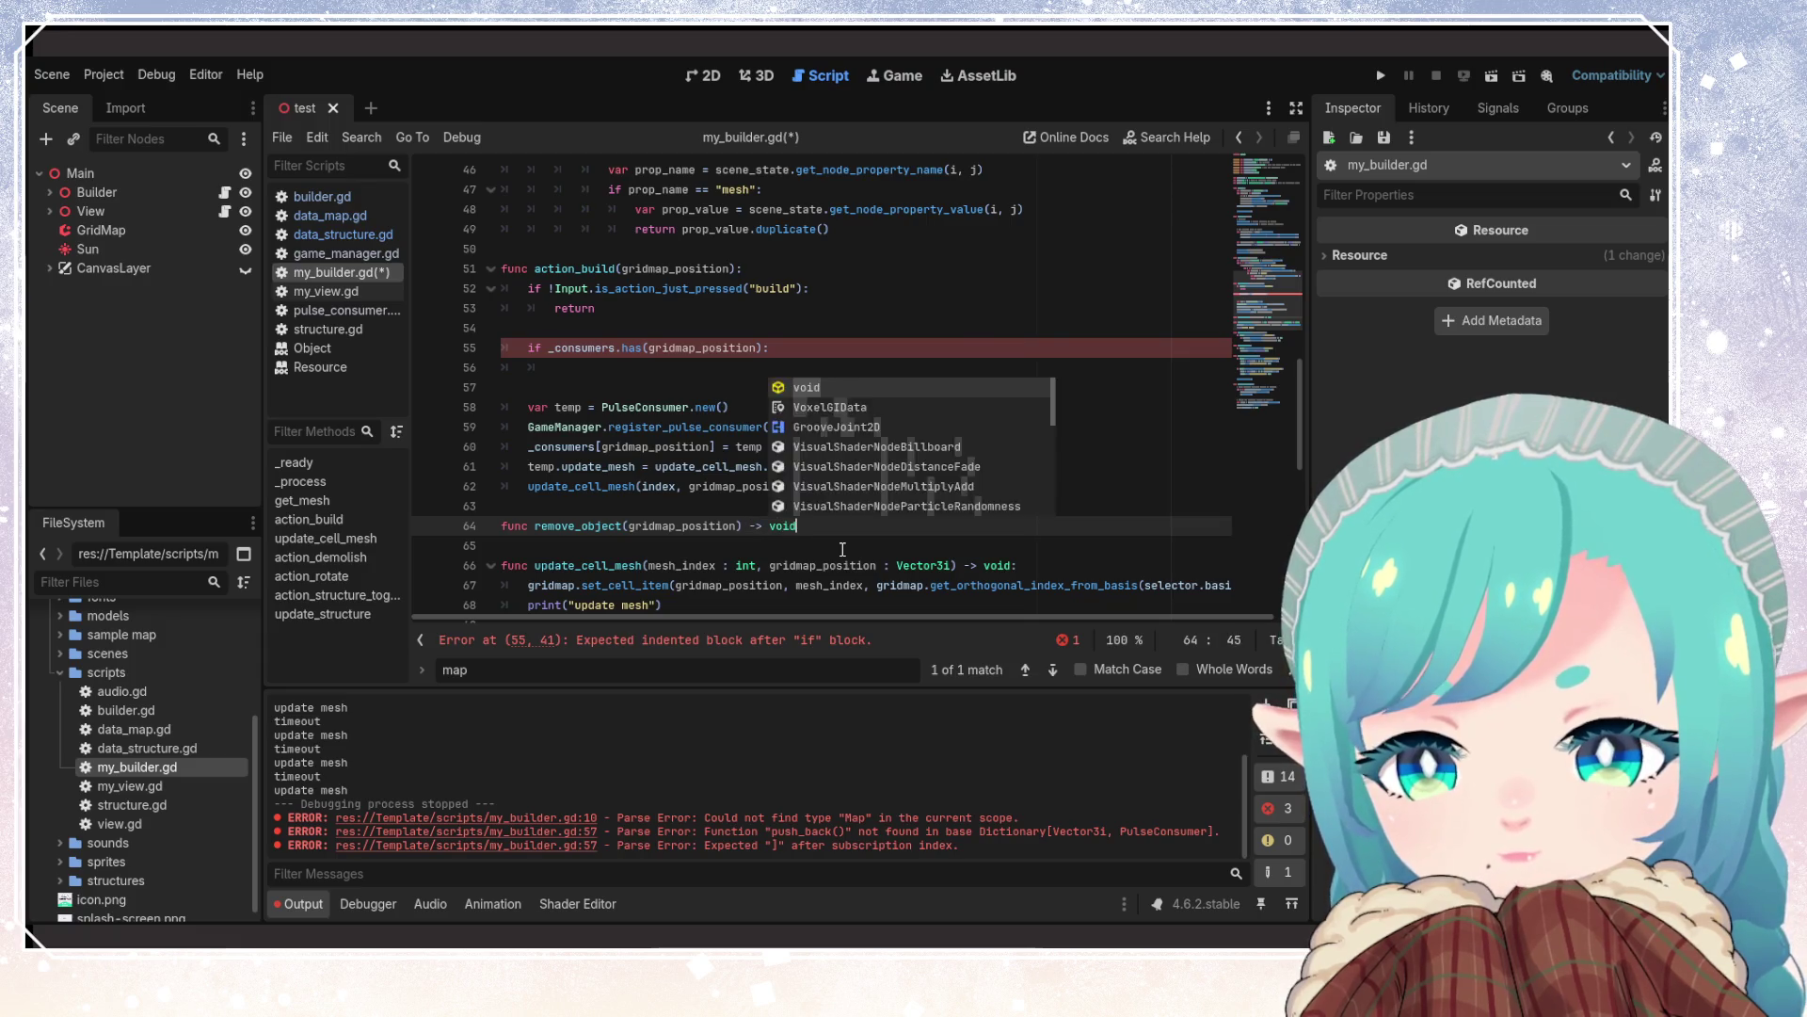
text(:)
key(Return)
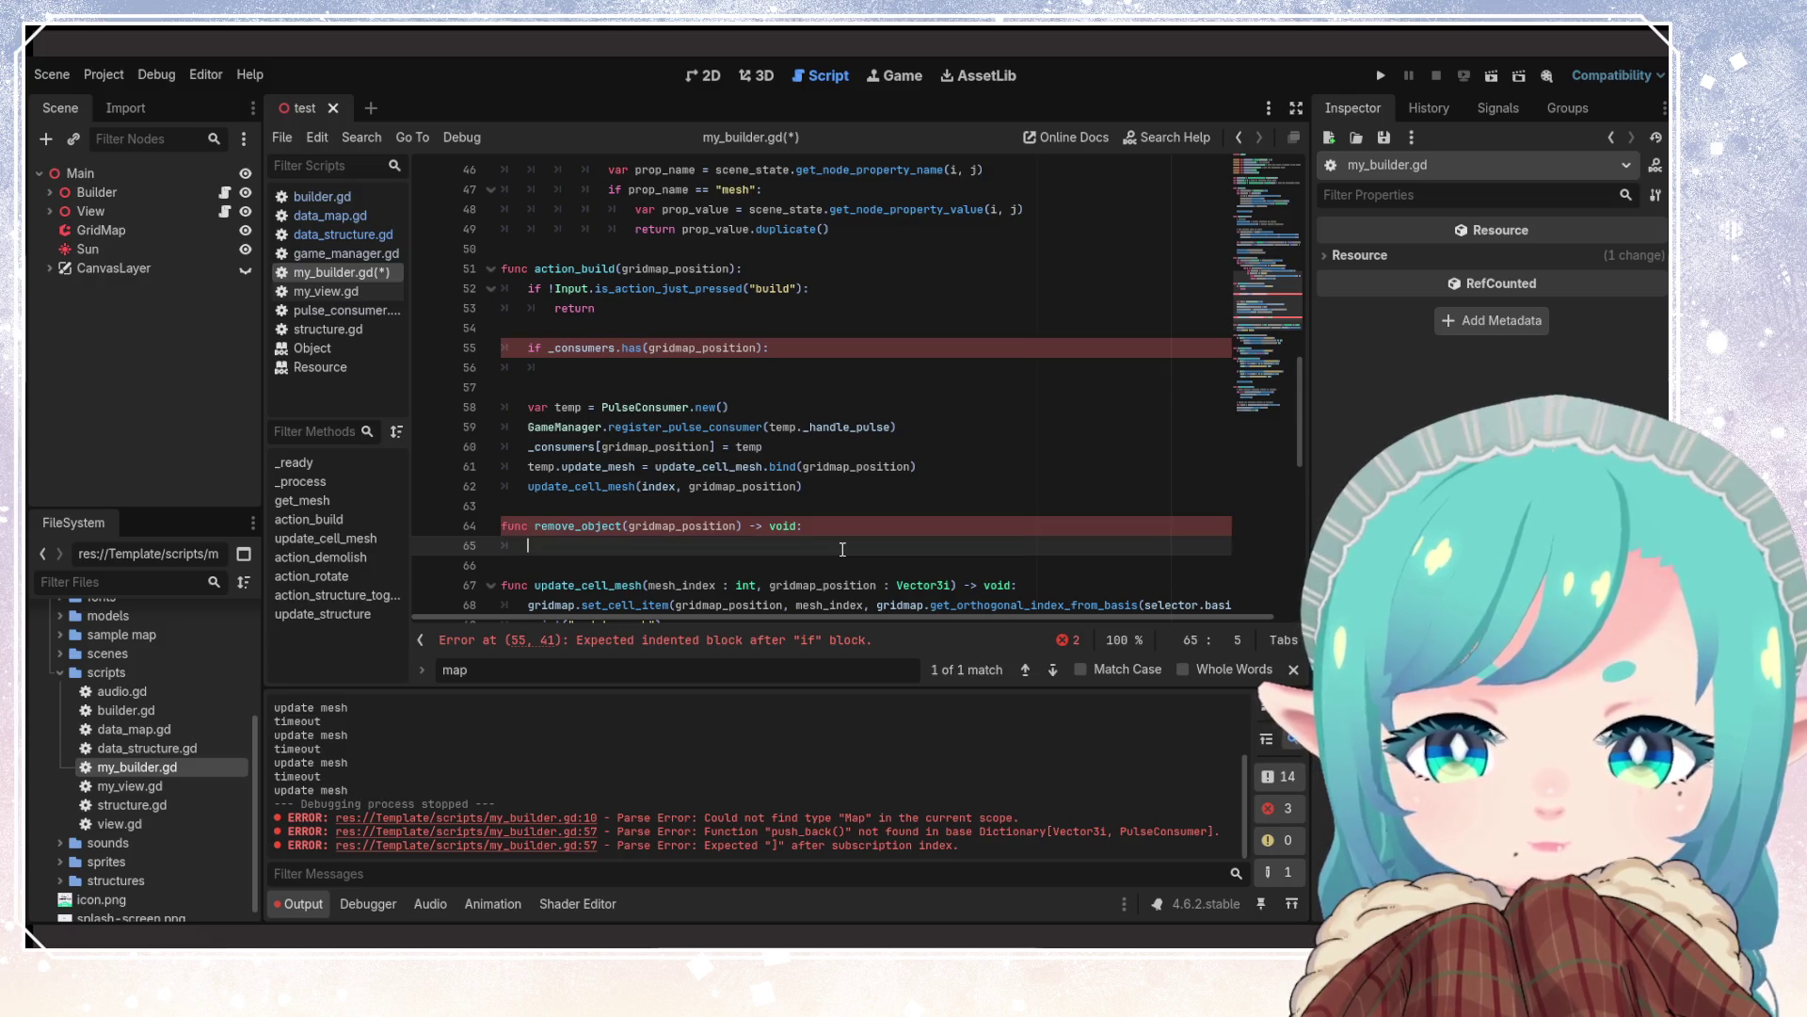
click(758, 447)
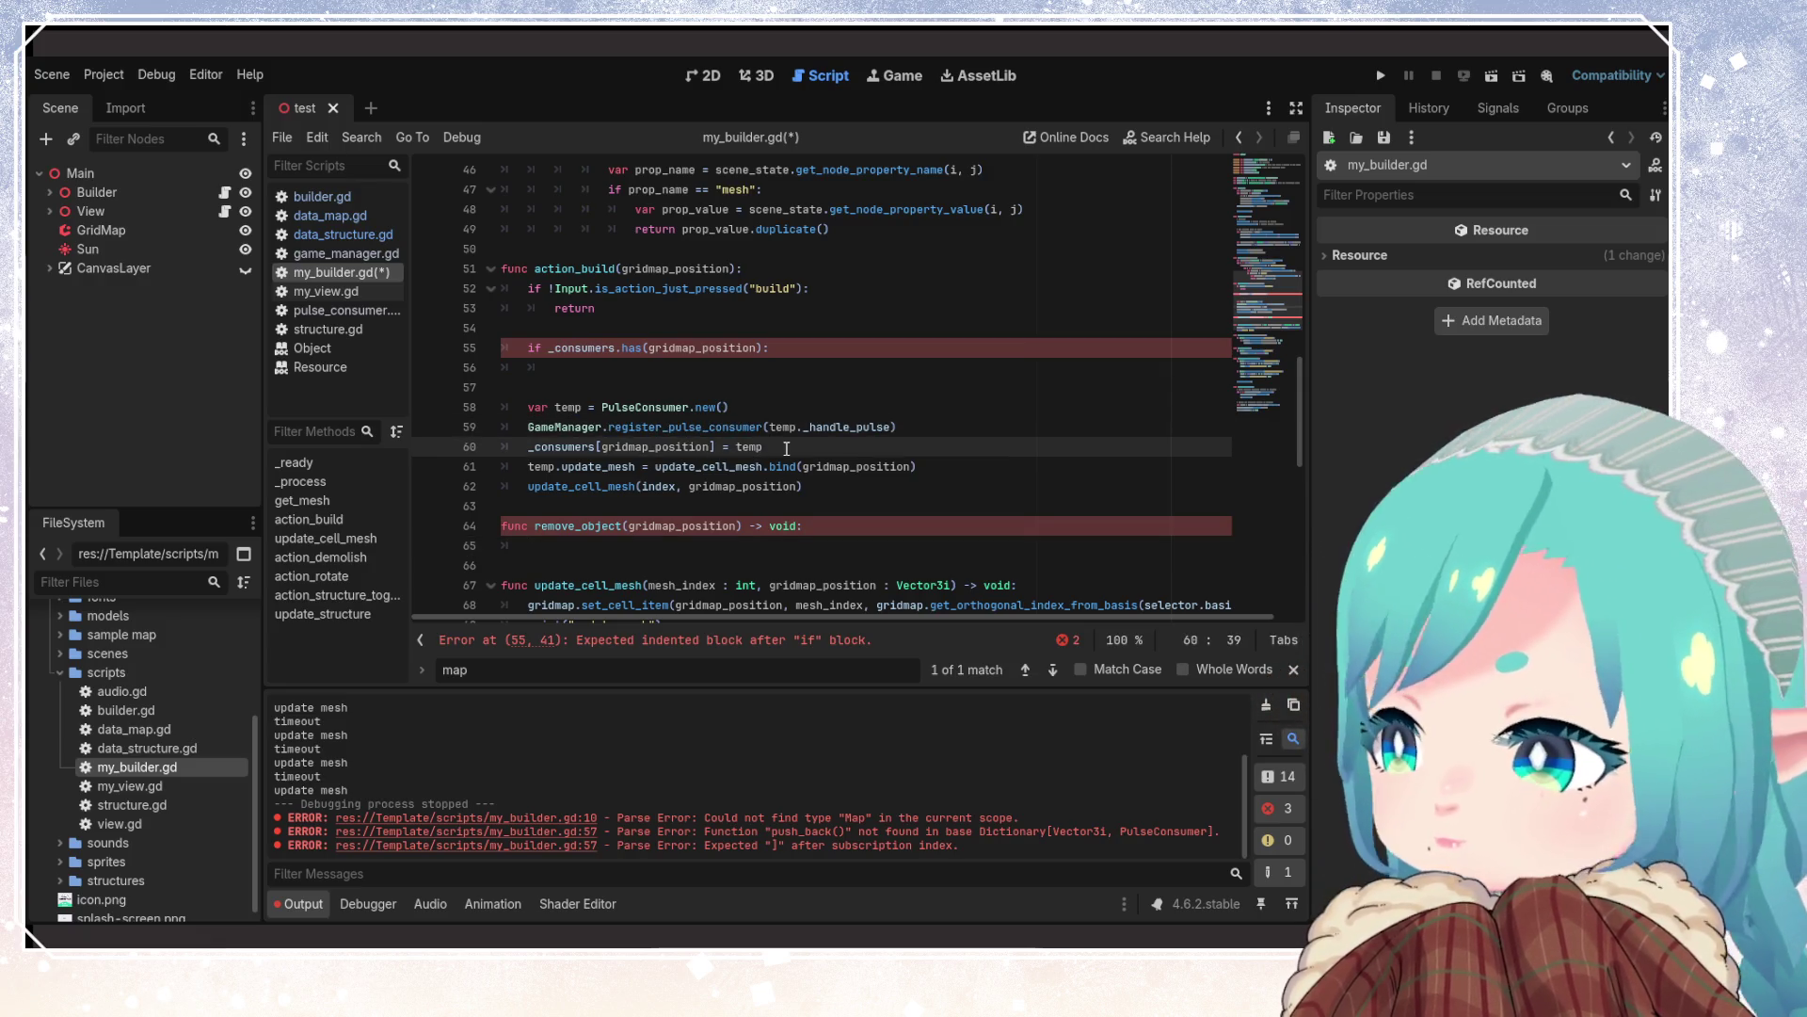
shift+click(523, 444)
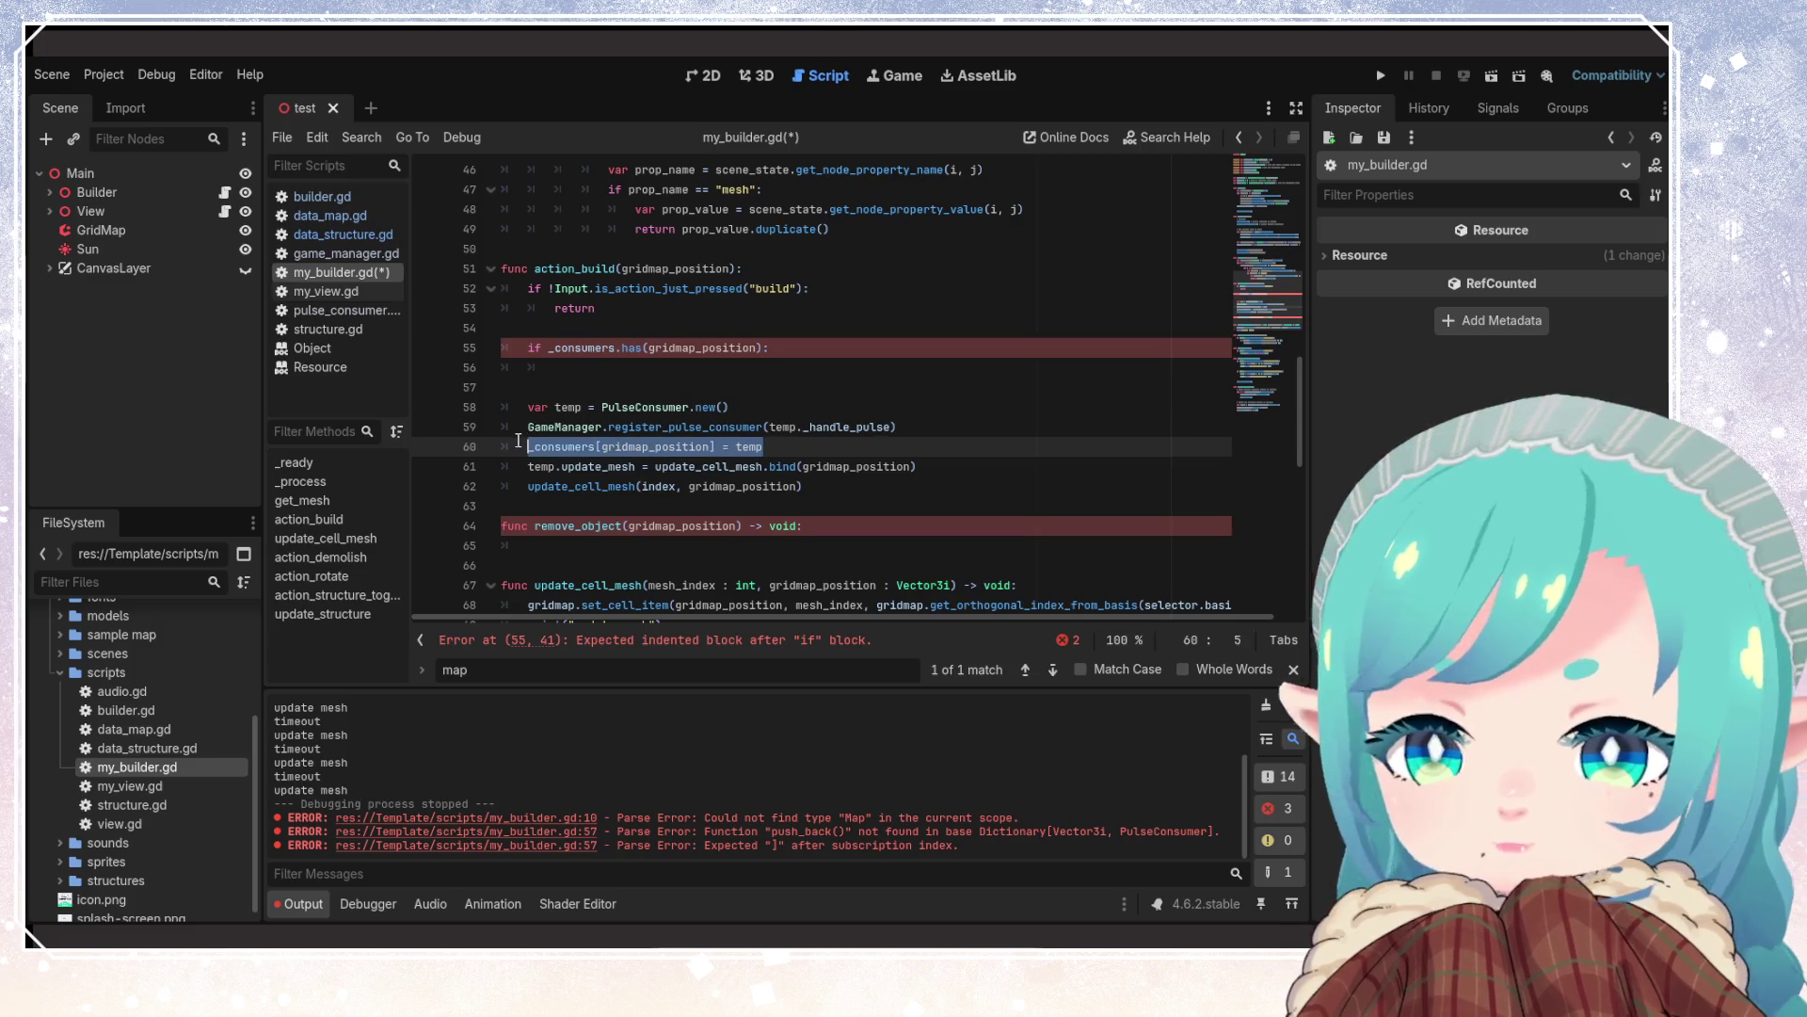
double_click(750, 447)
click(653, 543)
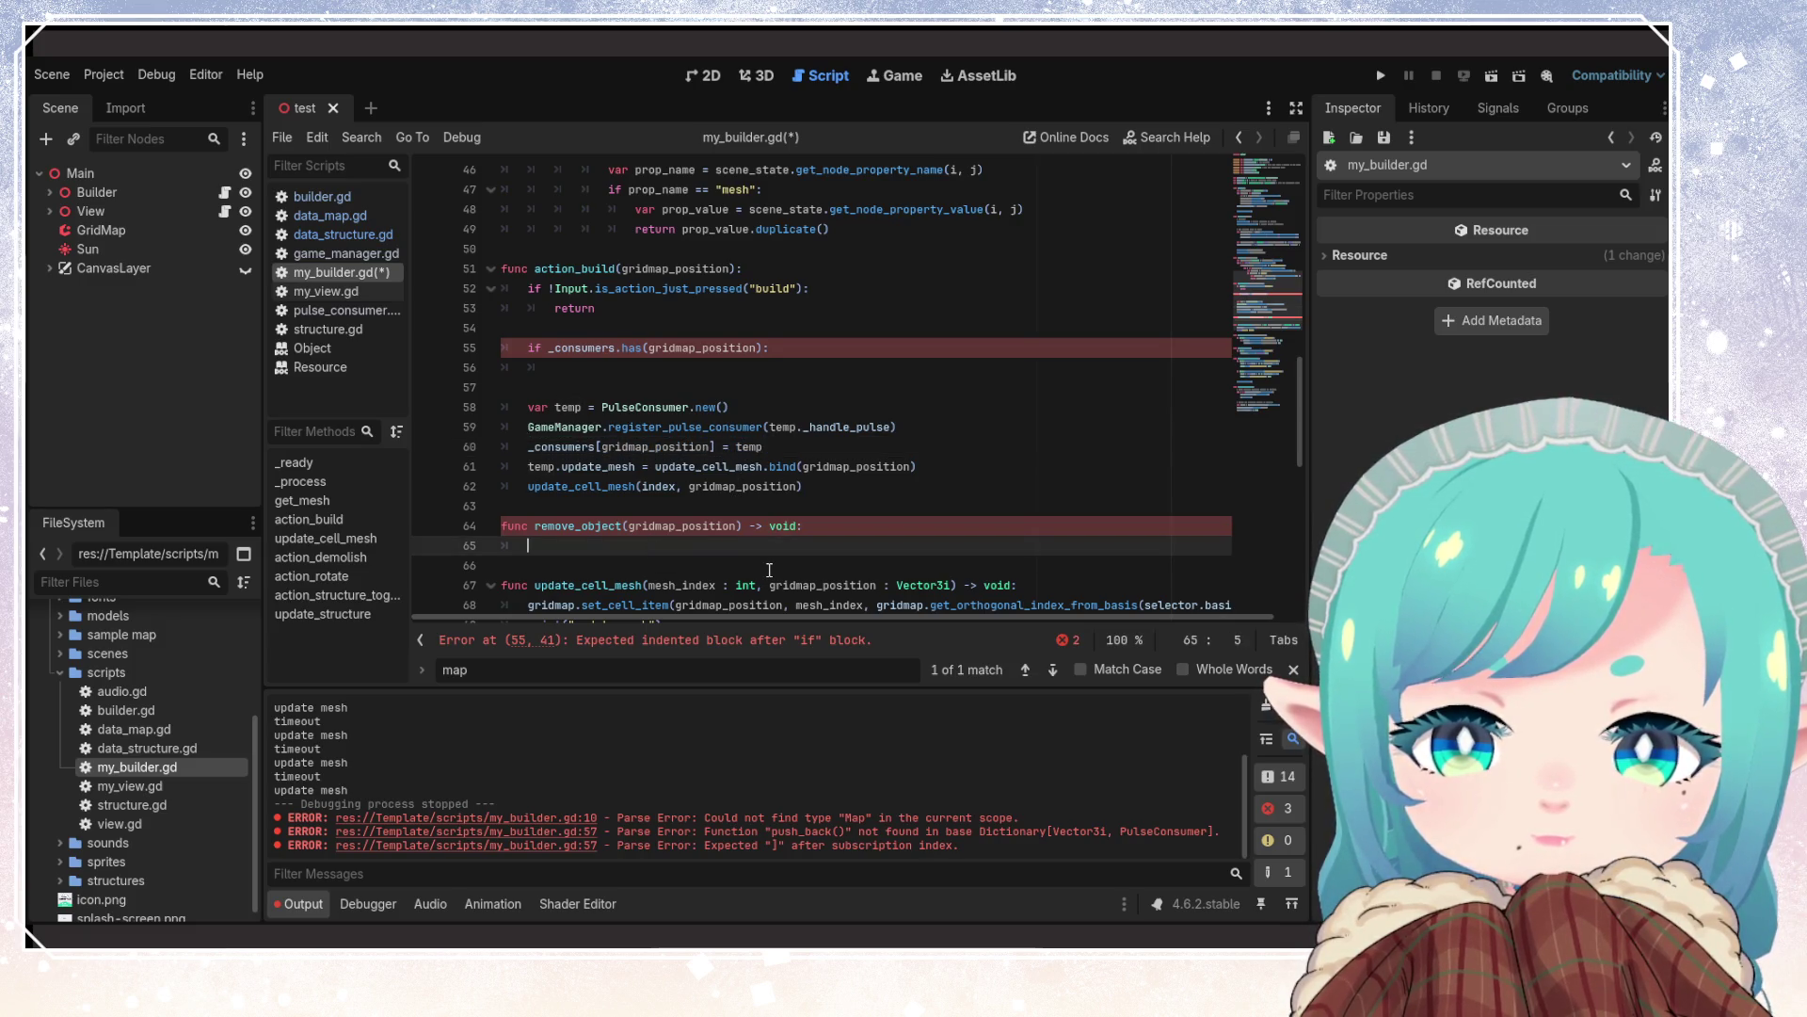
text(_consumers)
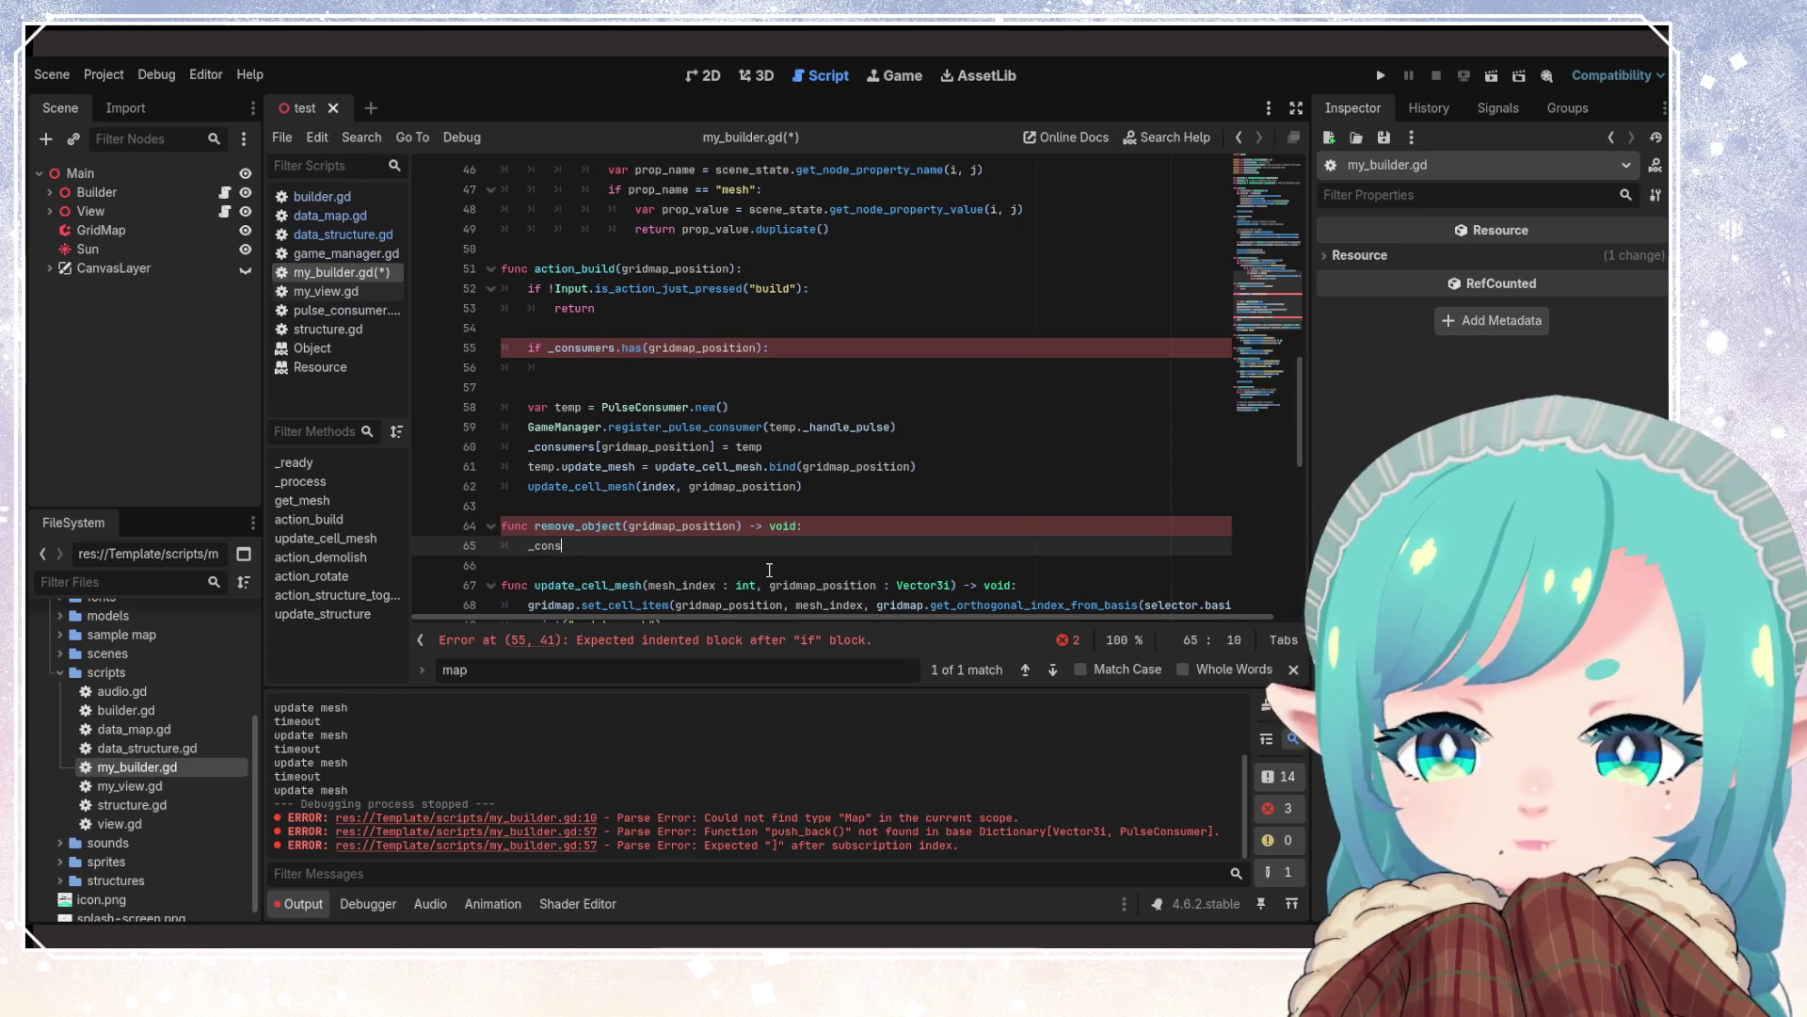
text(.)
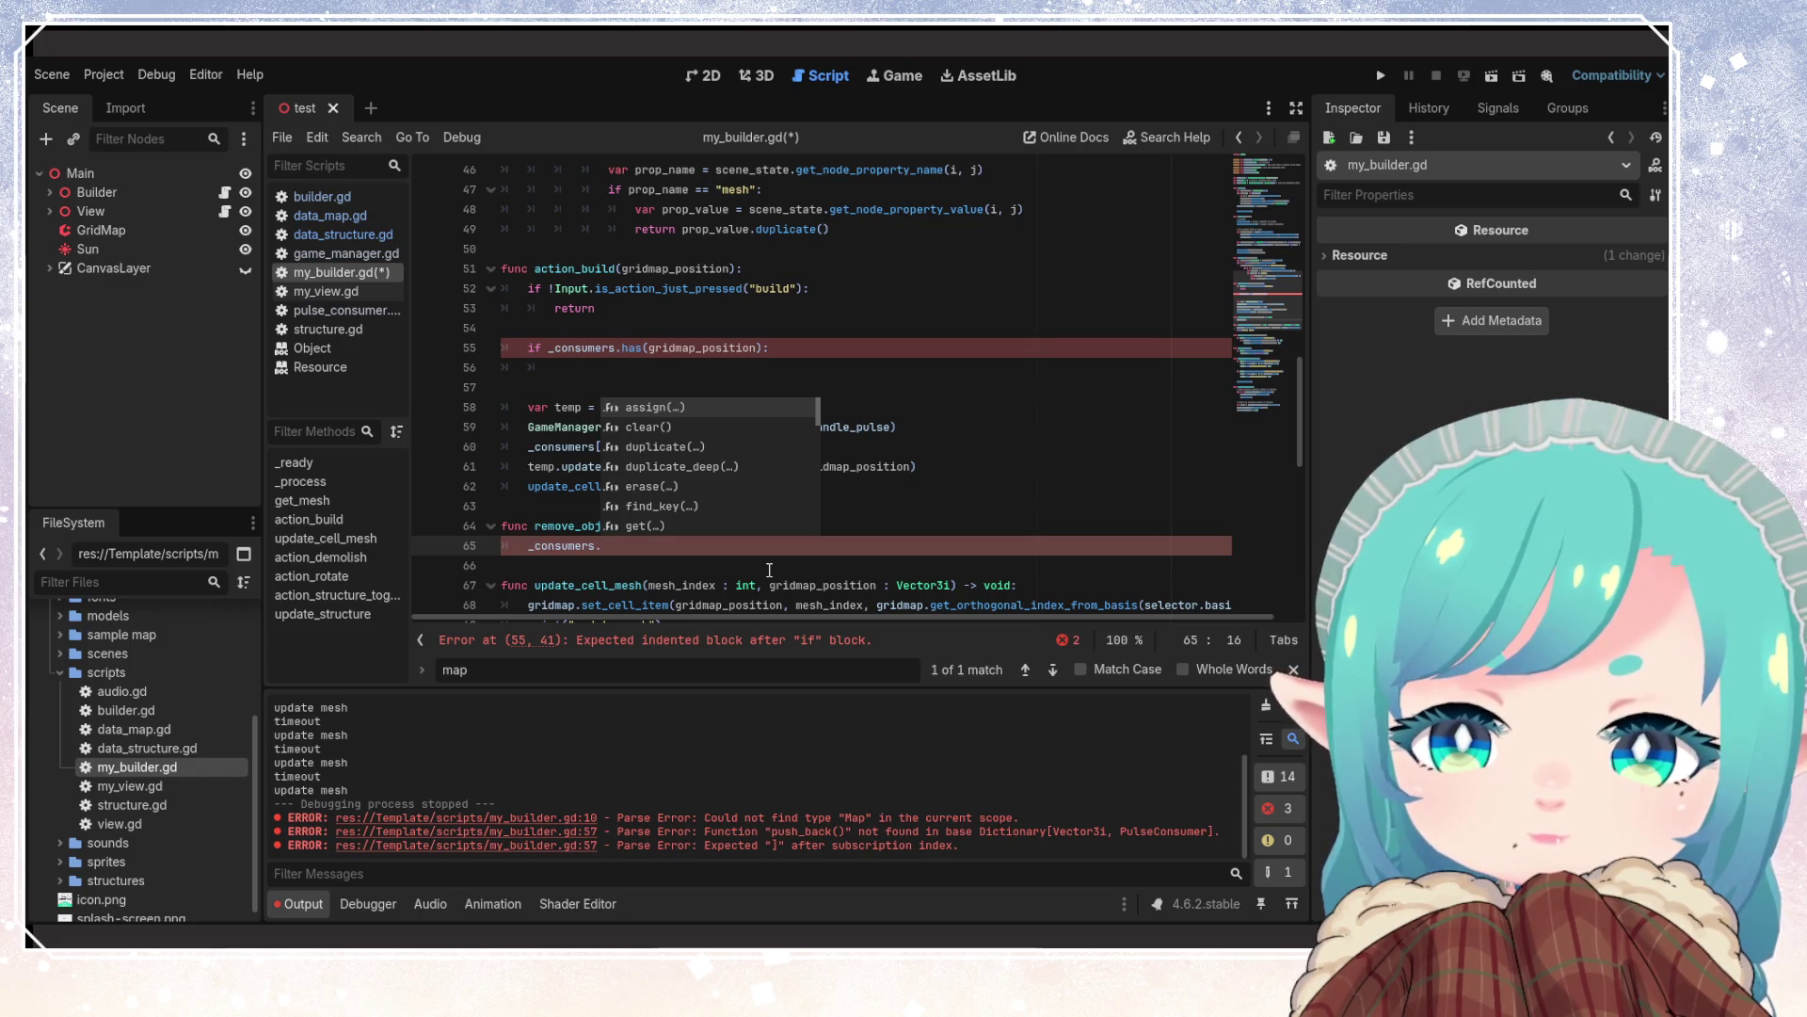
key(Down)
key(Down)
key(Down)
key(Return)
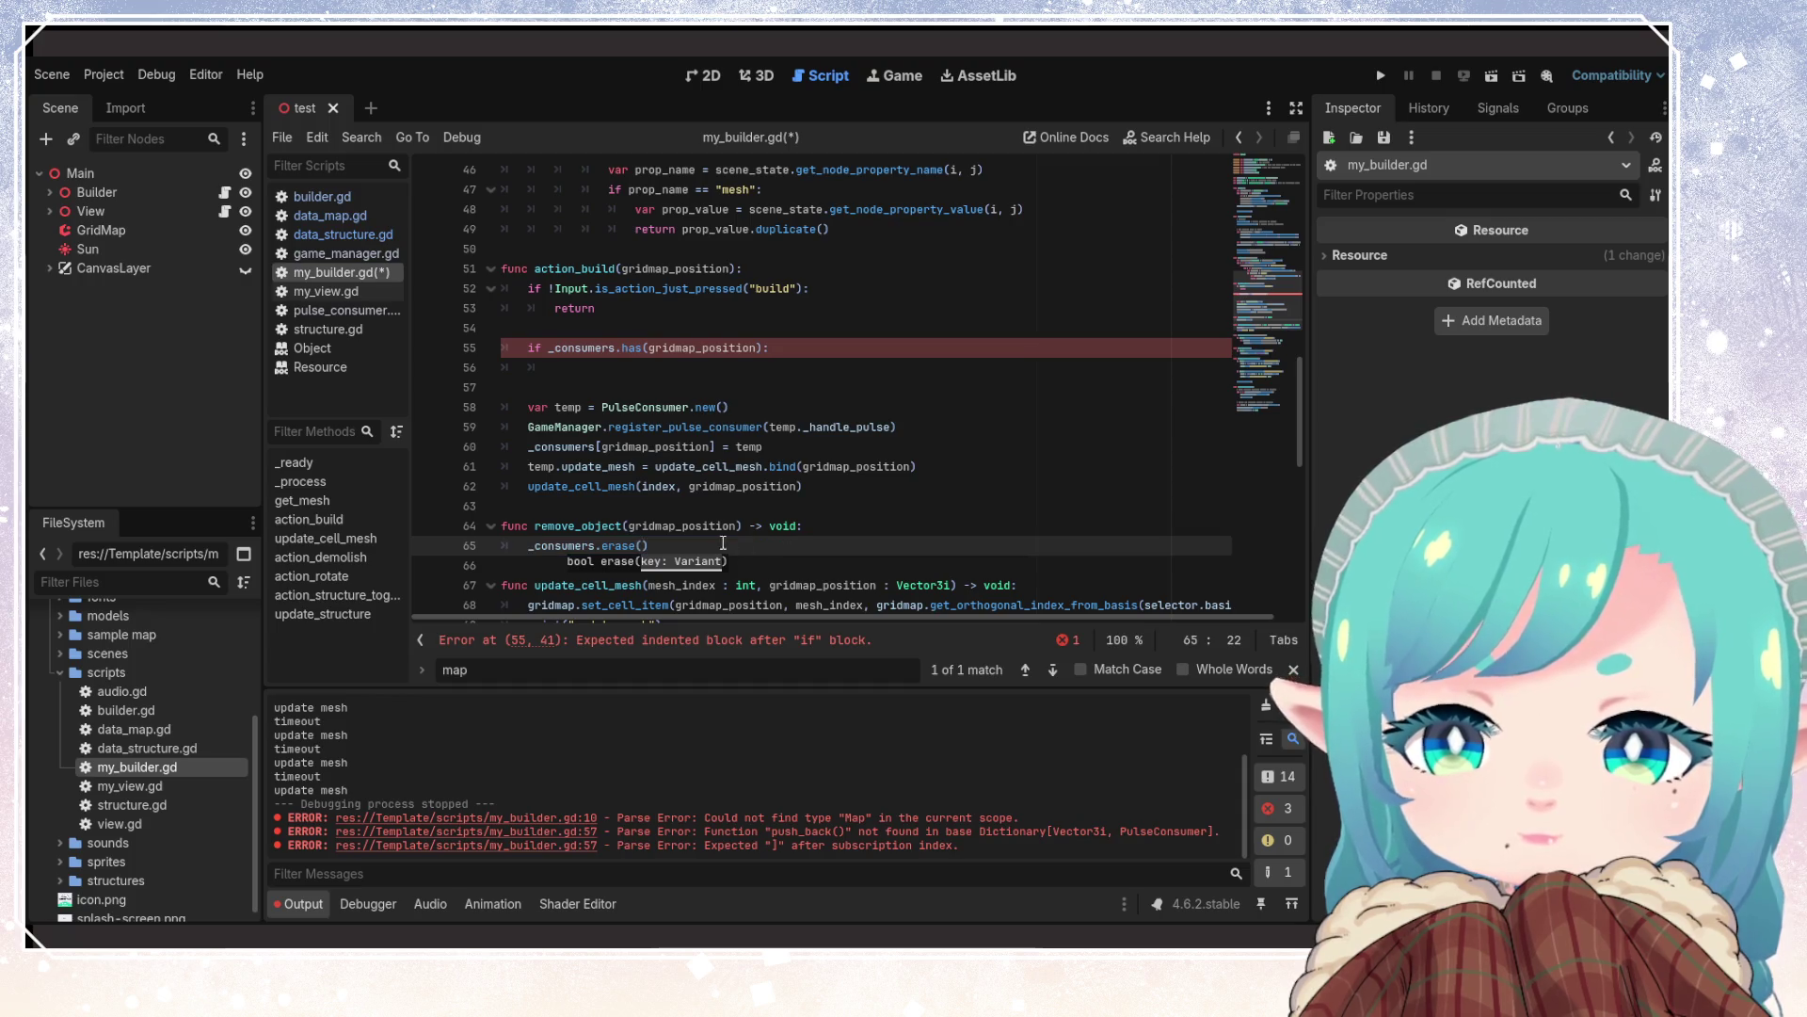
text(gridmap_position)
key(ctrl+s)
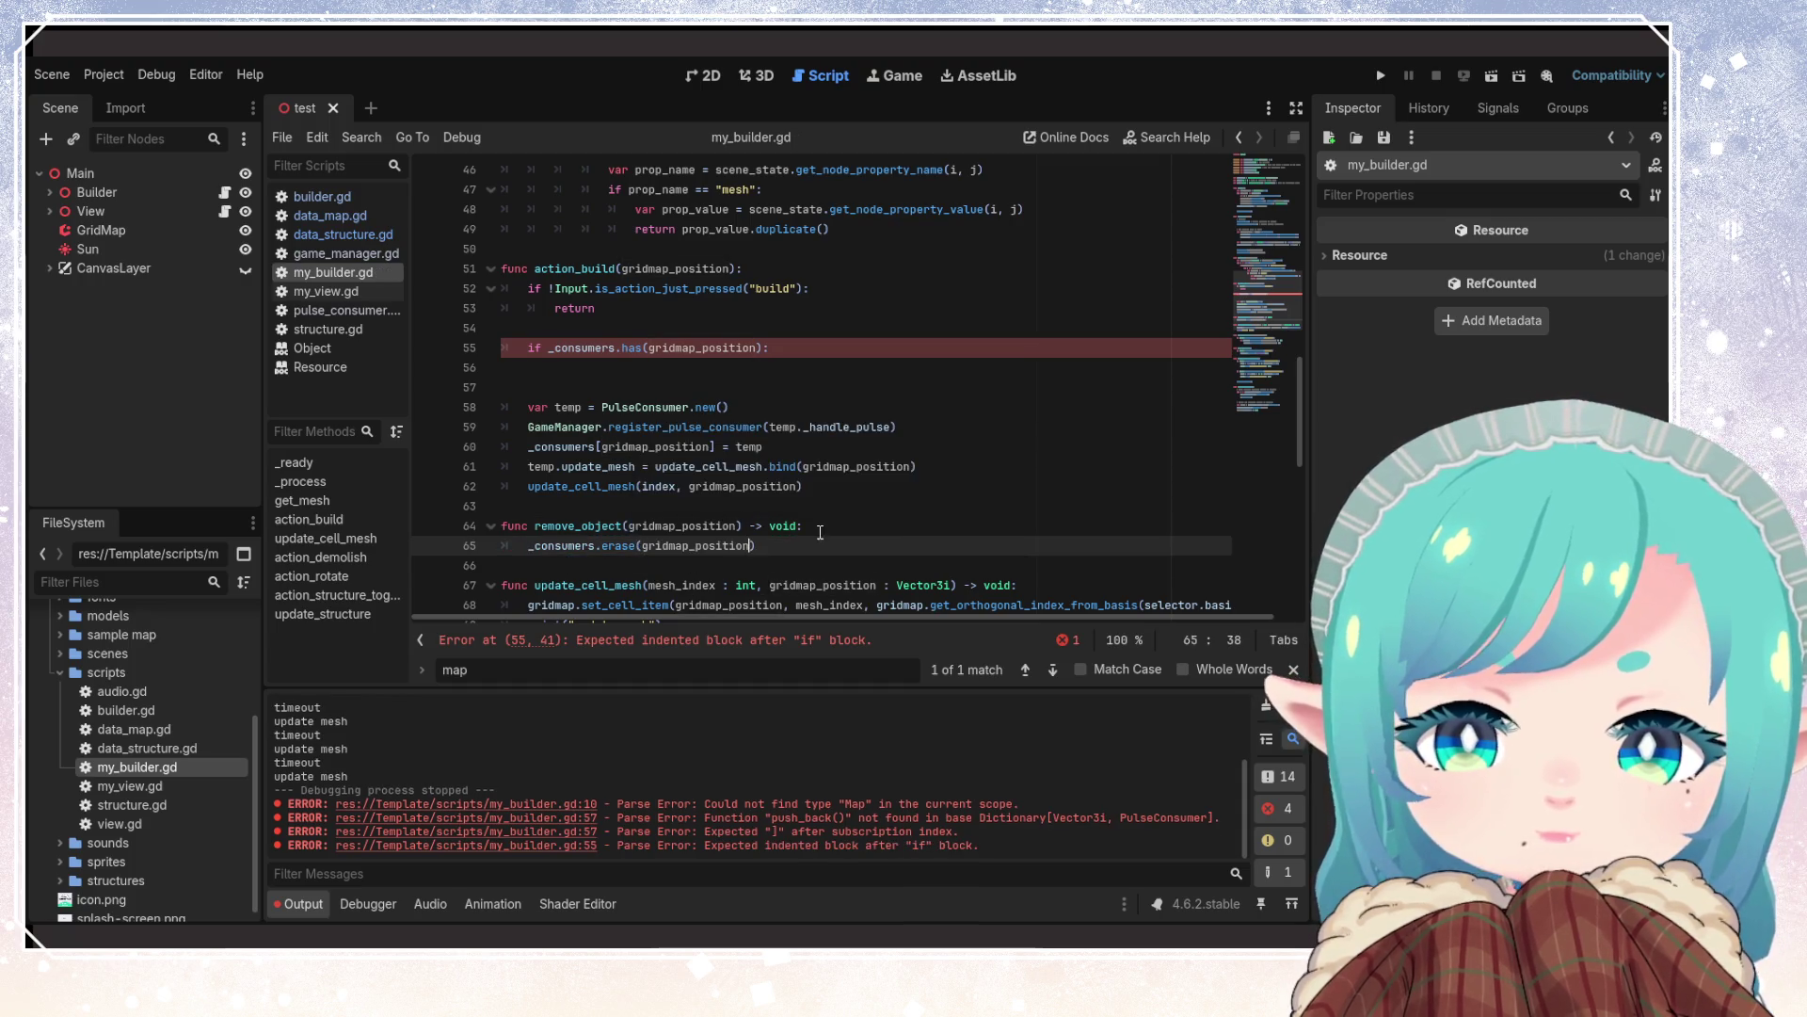
Begin a remove_object(gridmap_position call on line 56 under the if check
double_click(578, 526)
key(ctrl+c)
click(697, 350)
key(Down)
key(Tab)
key(ctrl+v)
text(()
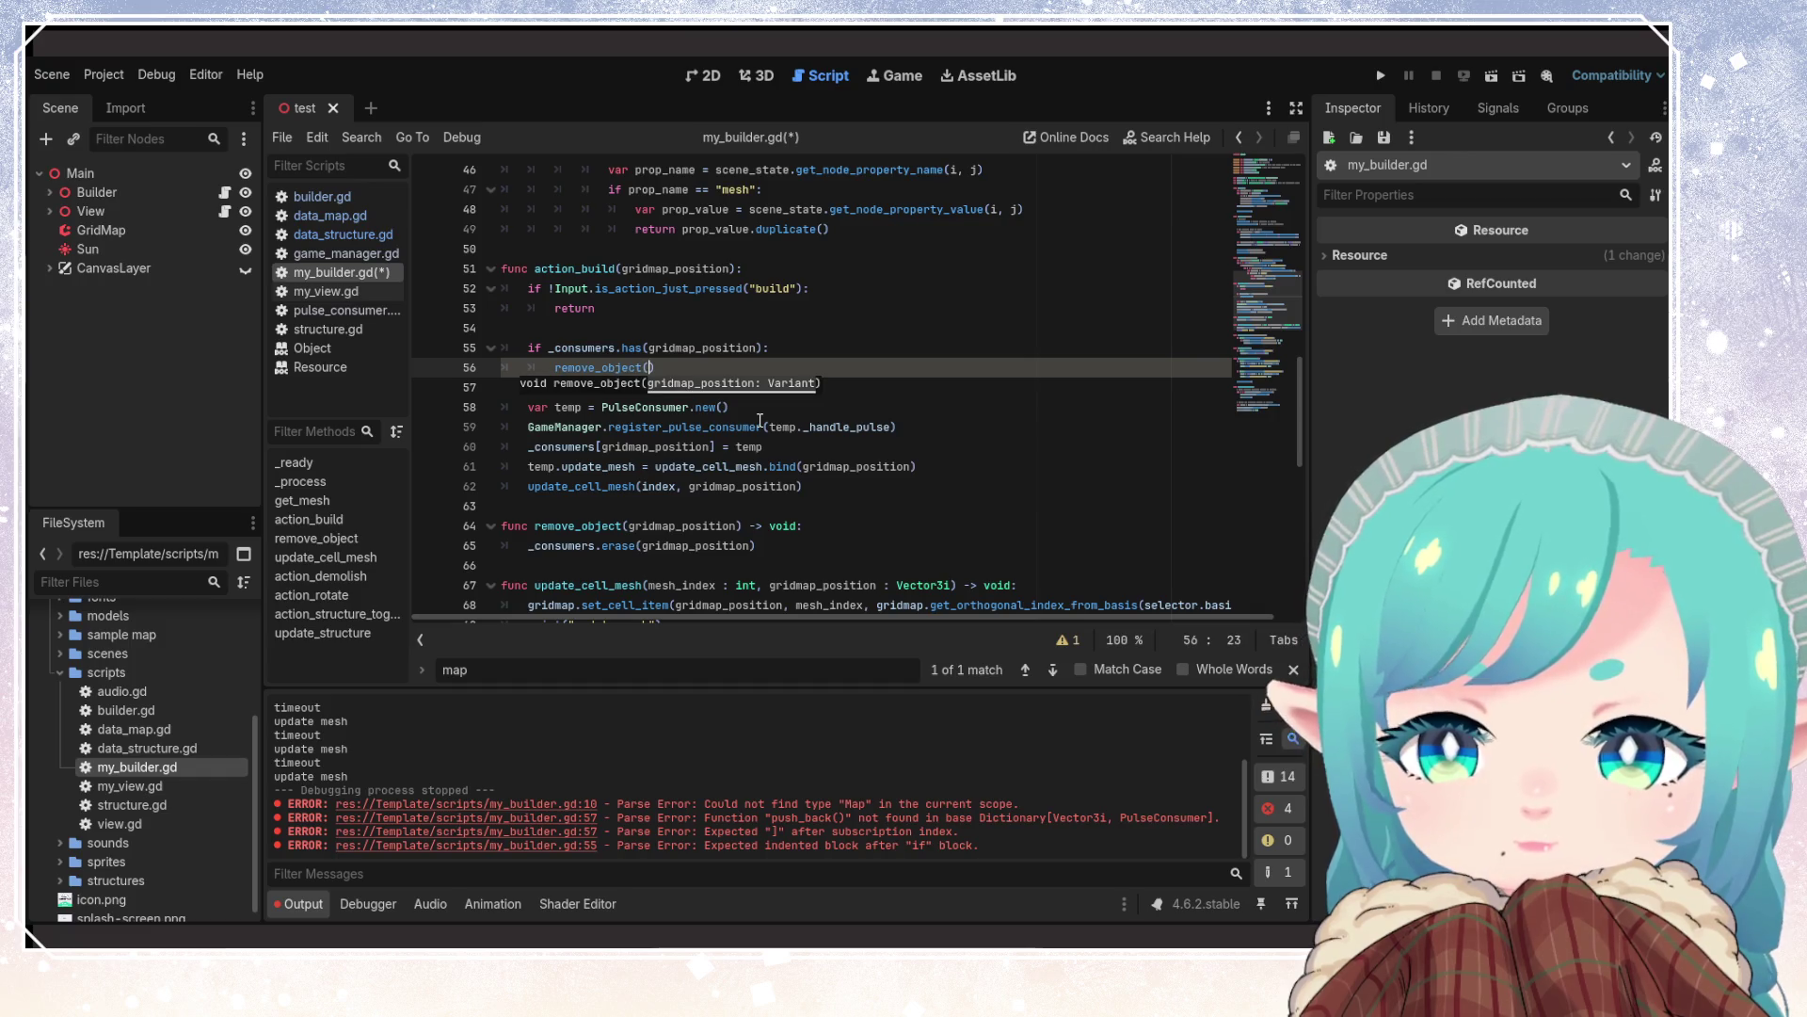
text(gridmap_position)
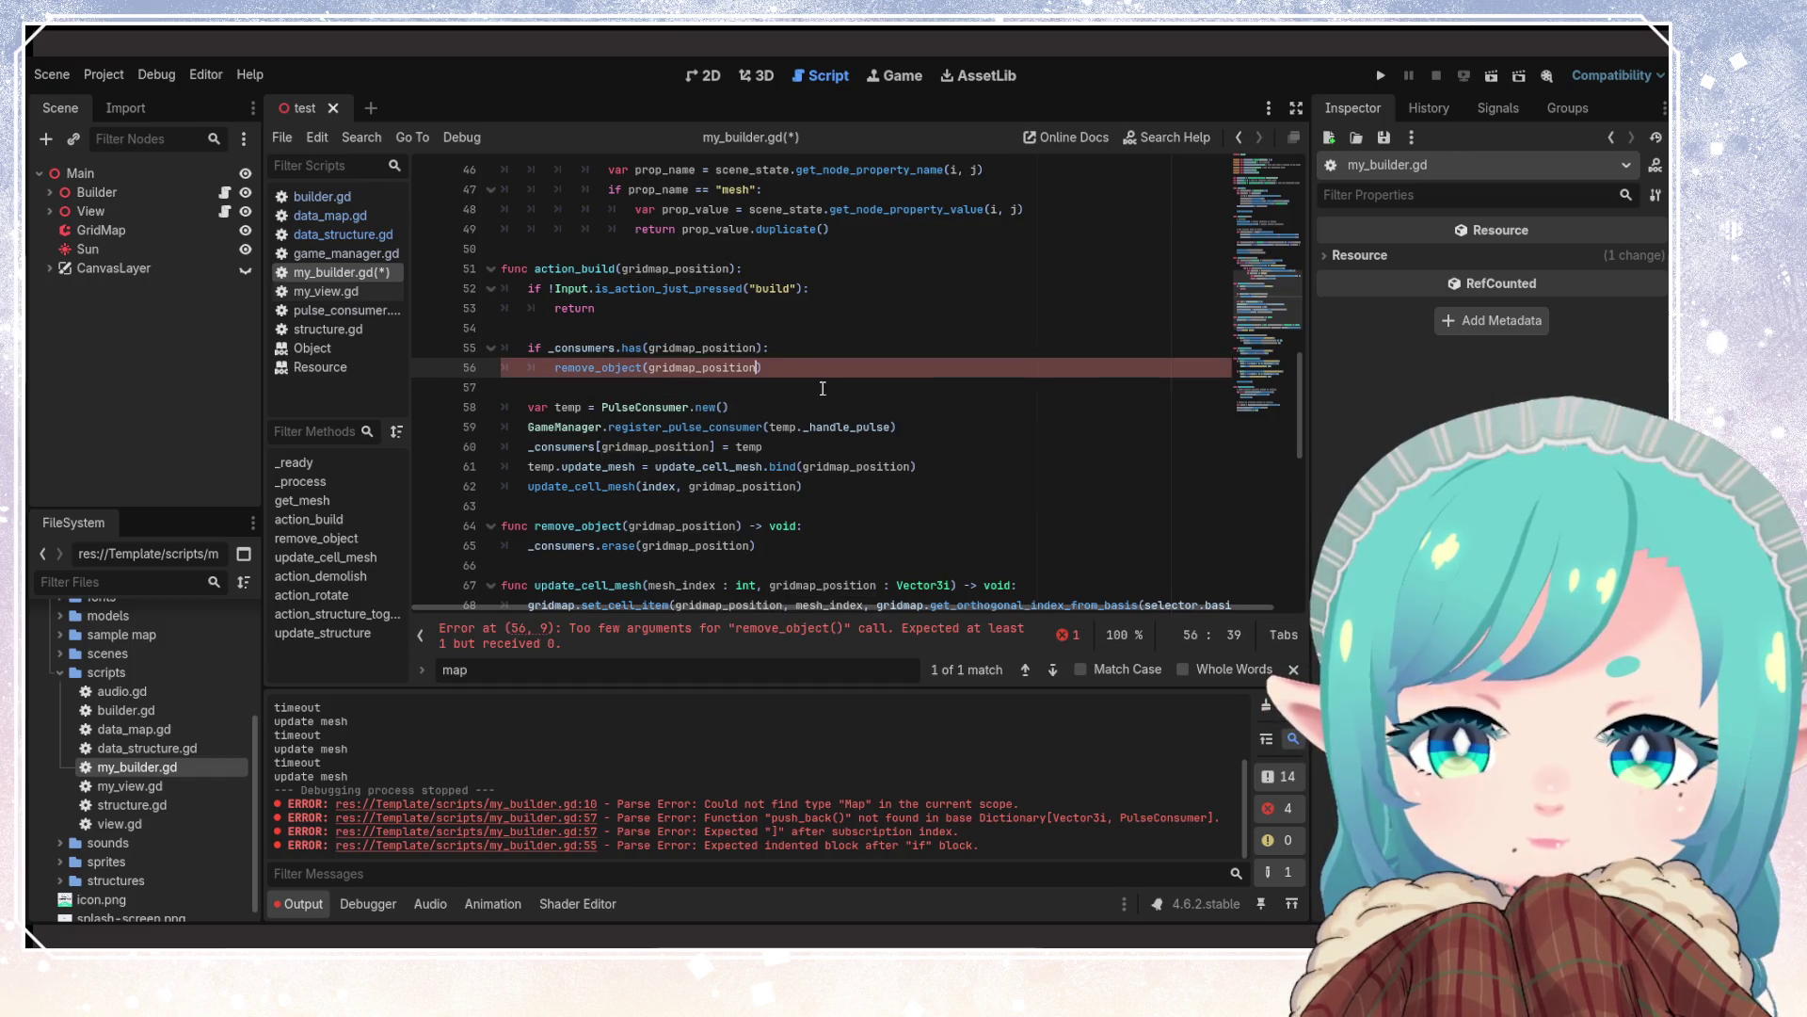
Make remove_object return bool by returning _consumers.erase(gridmap_position), and save
key(ctrl+s)
mouse_move(612, 546)
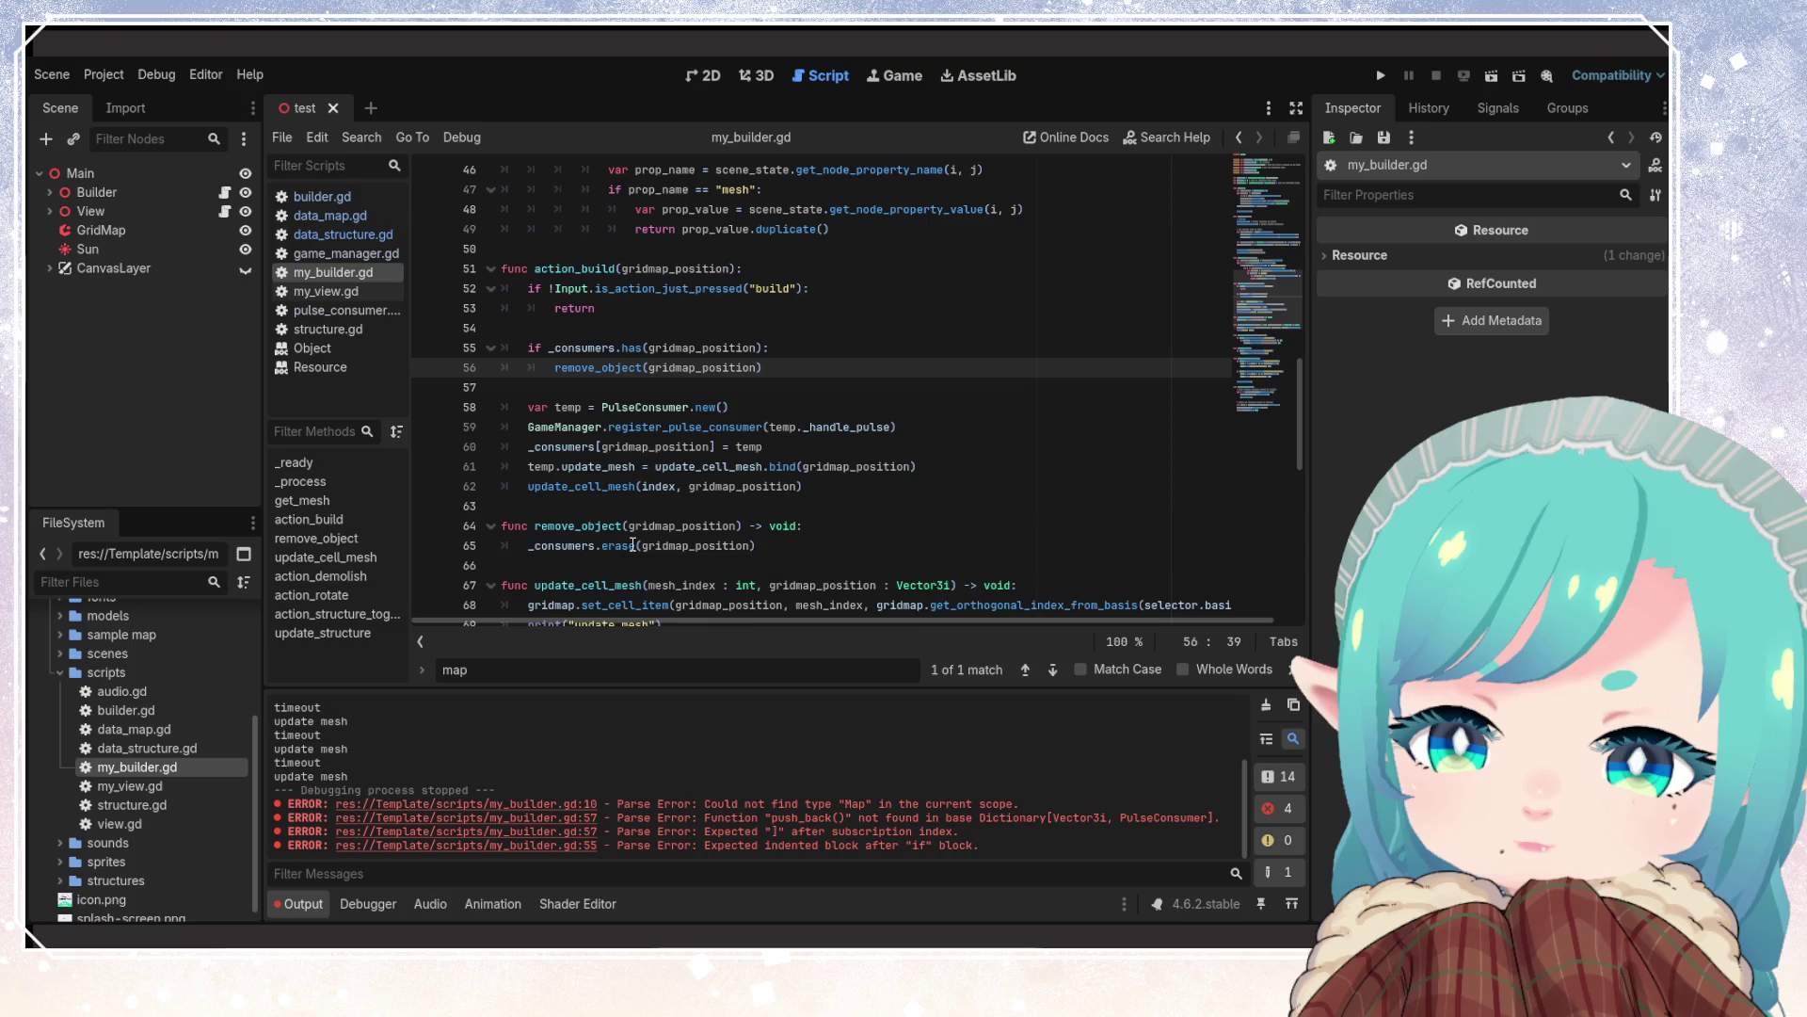
double_click(776, 525)
text(bool)
click(532, 549)
text(return)
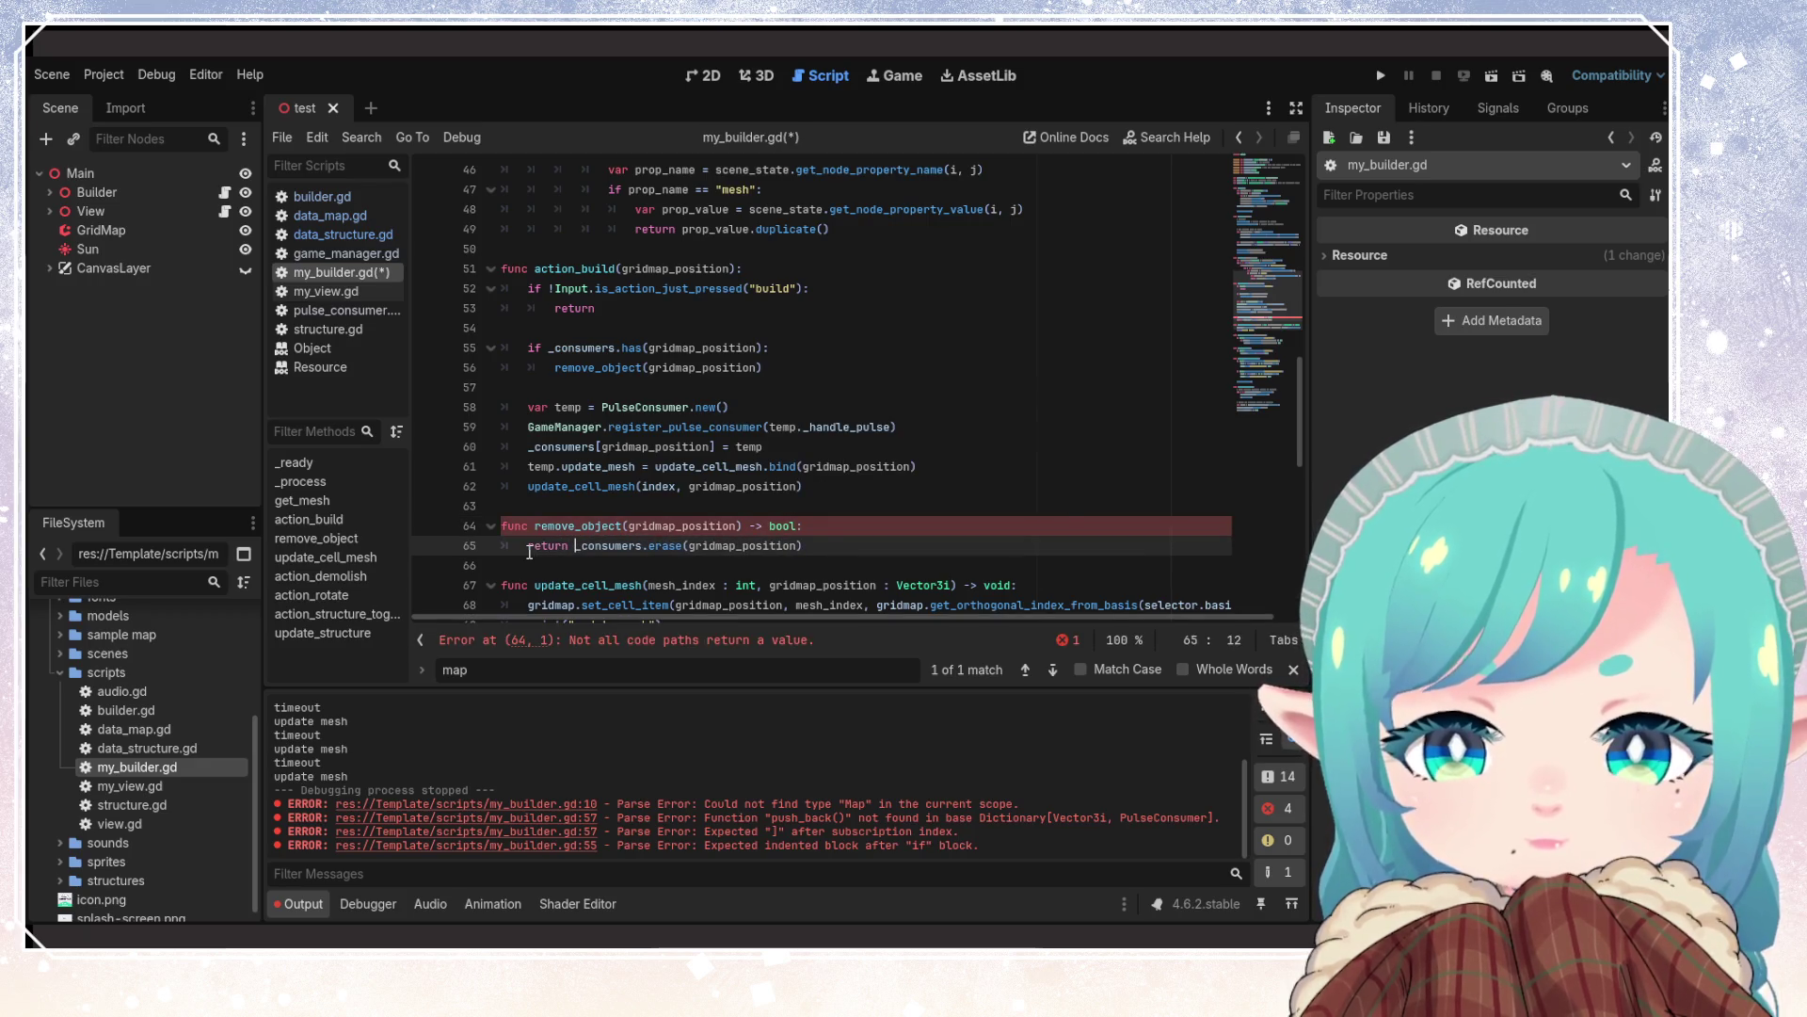
key(ctrl+s)
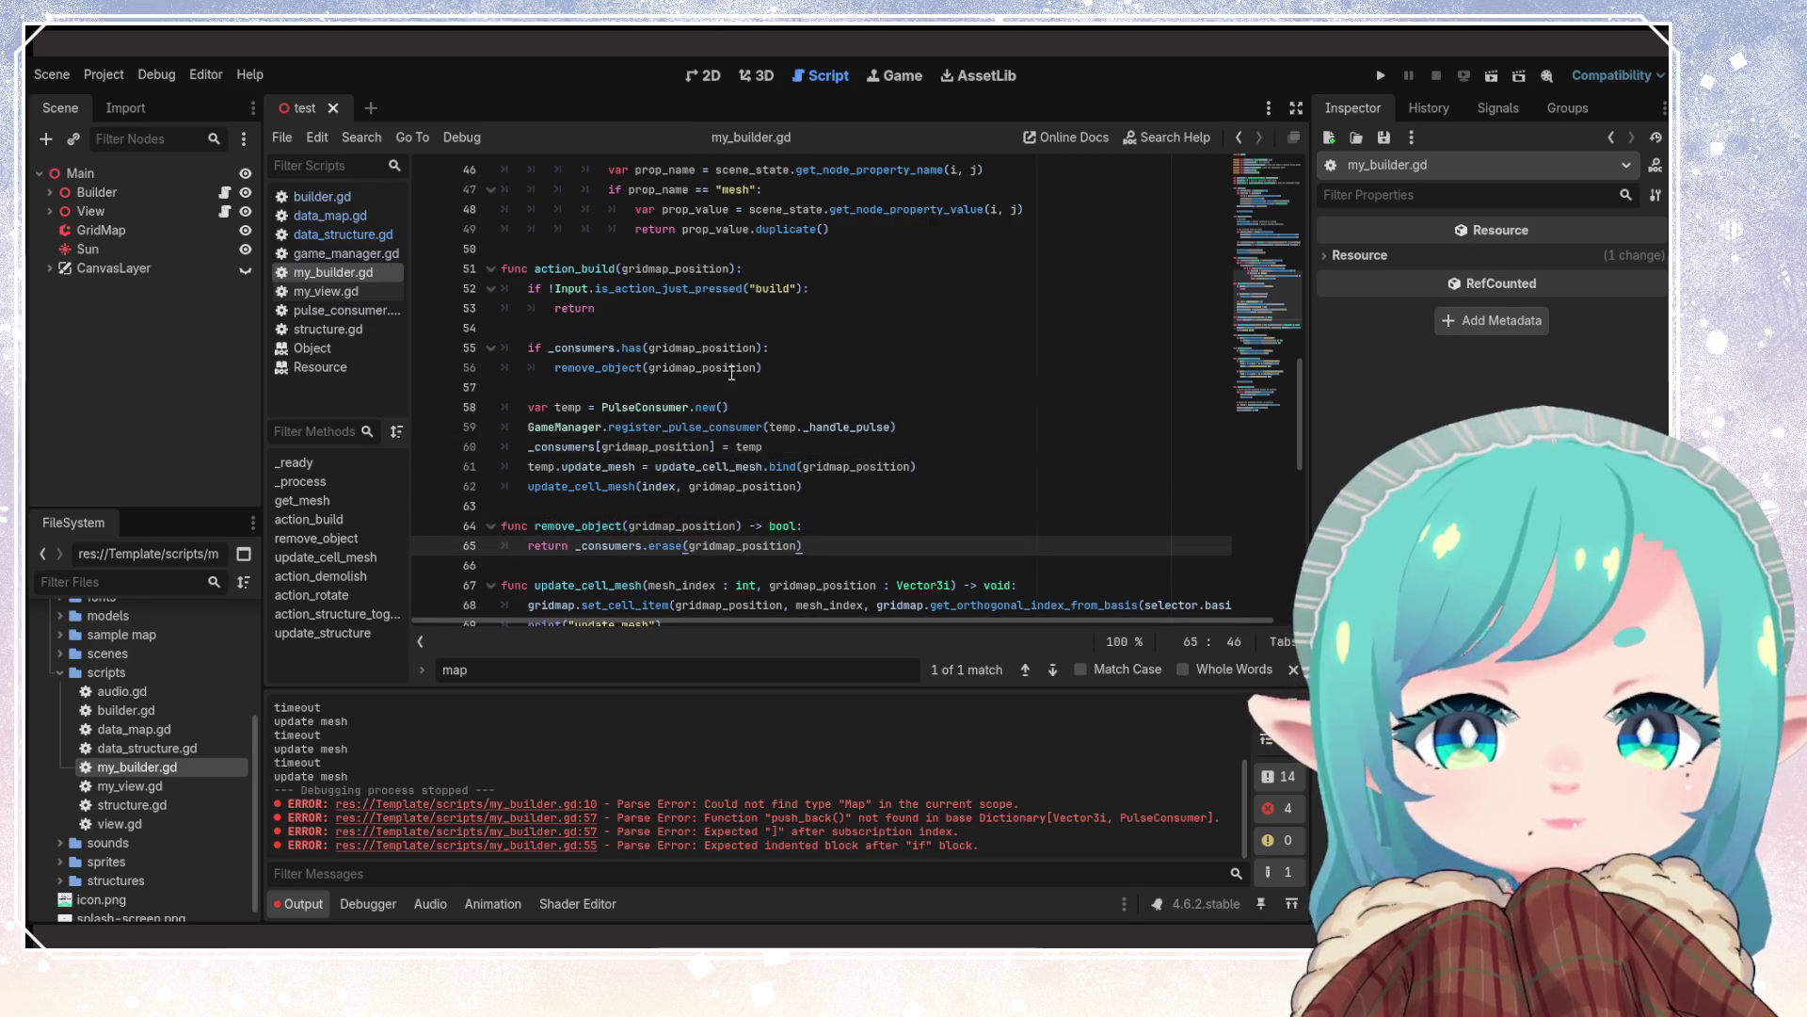
Make line 55 call remove_object(gridmap_position) directly without the if, then add a blank line after remove_object
click(795, 367)
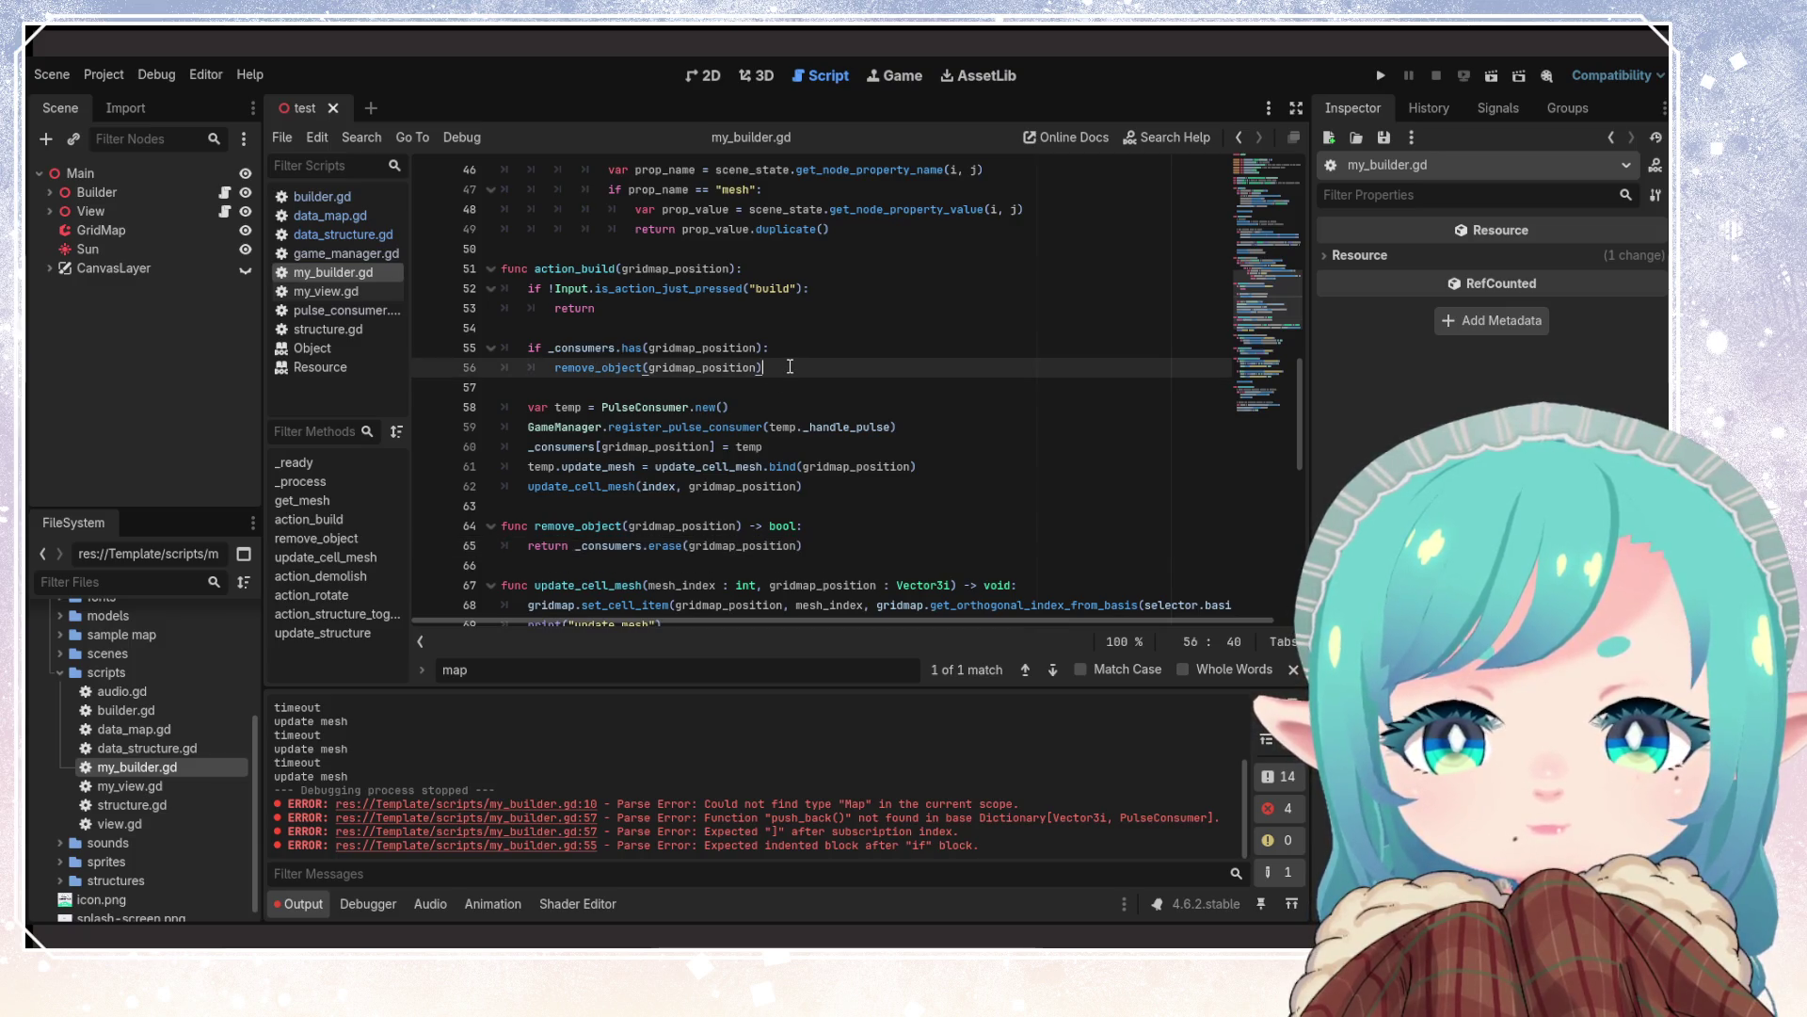
mouse_move(790, 366)
mouse_down()
mouse_move(554, 368)
mouse_move(808, 353)
mouse_up()
key(BackSpace)
key(Return)
key(ctrl+z)
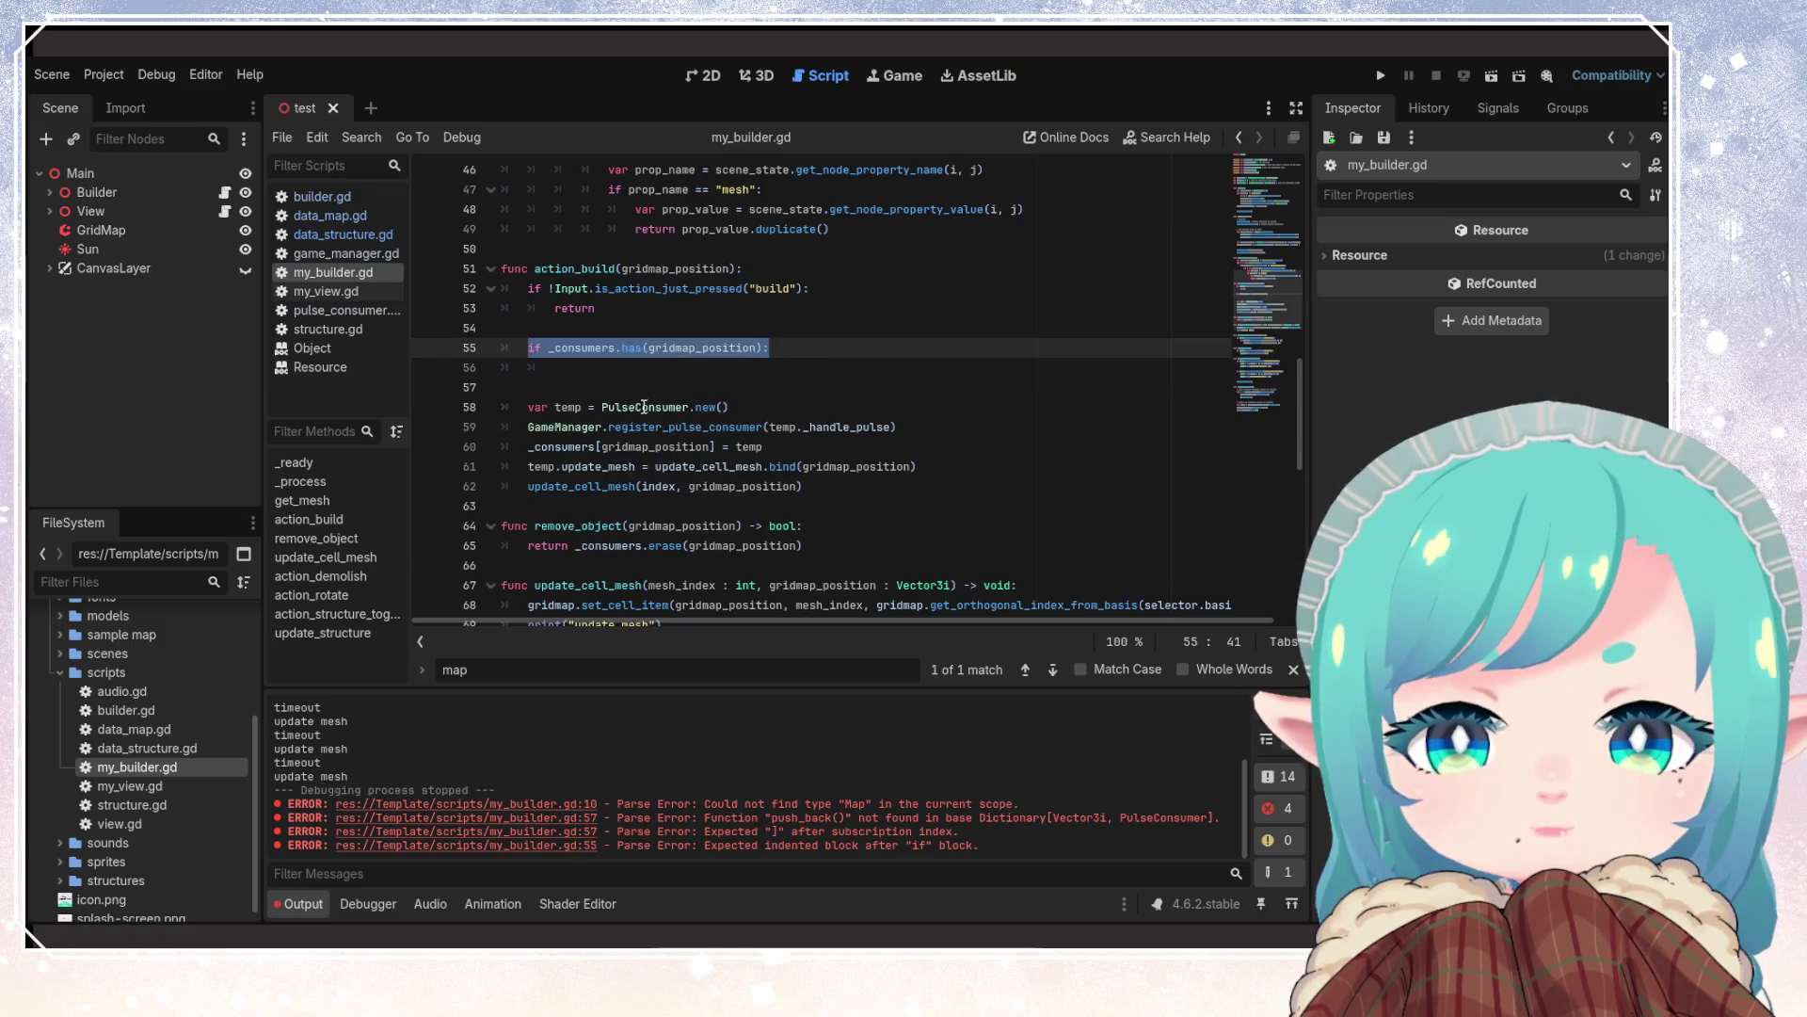
key(ctrl+z)
key(ctrl+z)
key(ctrl+z)
click(541, 349)
key(shift+Tab)
click(752, 355)
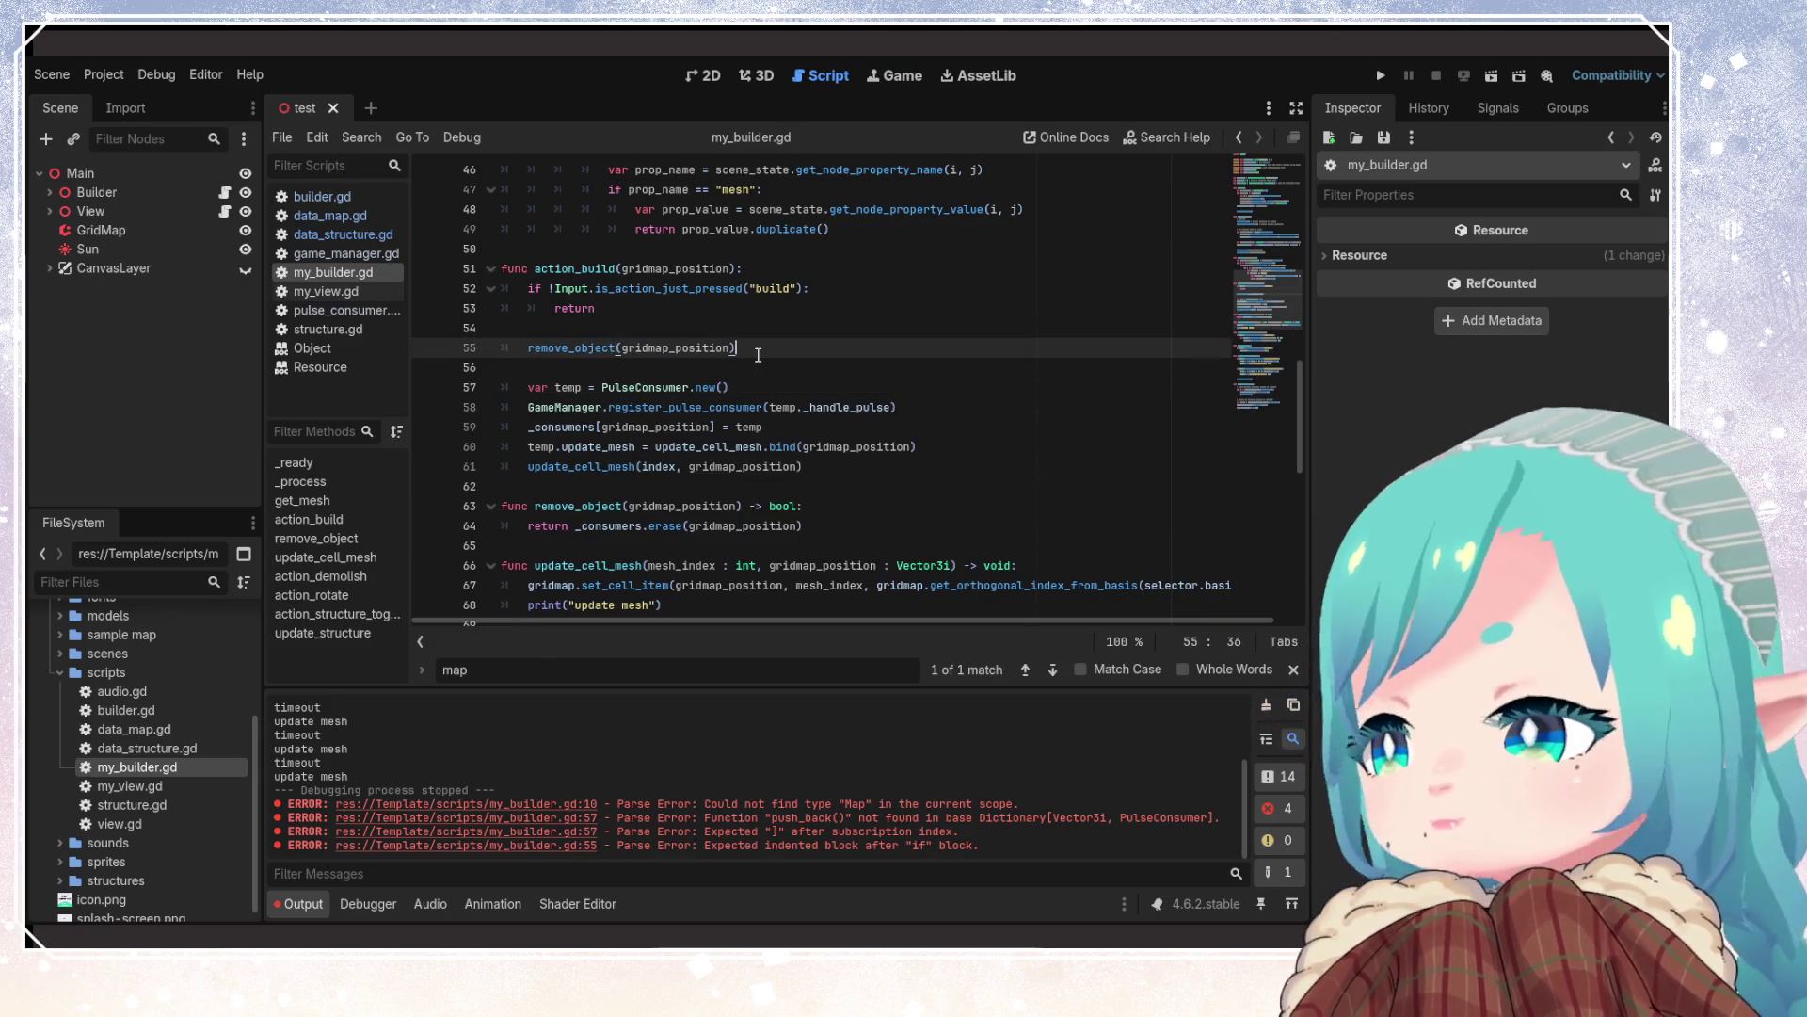
double_click(670, 348)
click(807, 353)
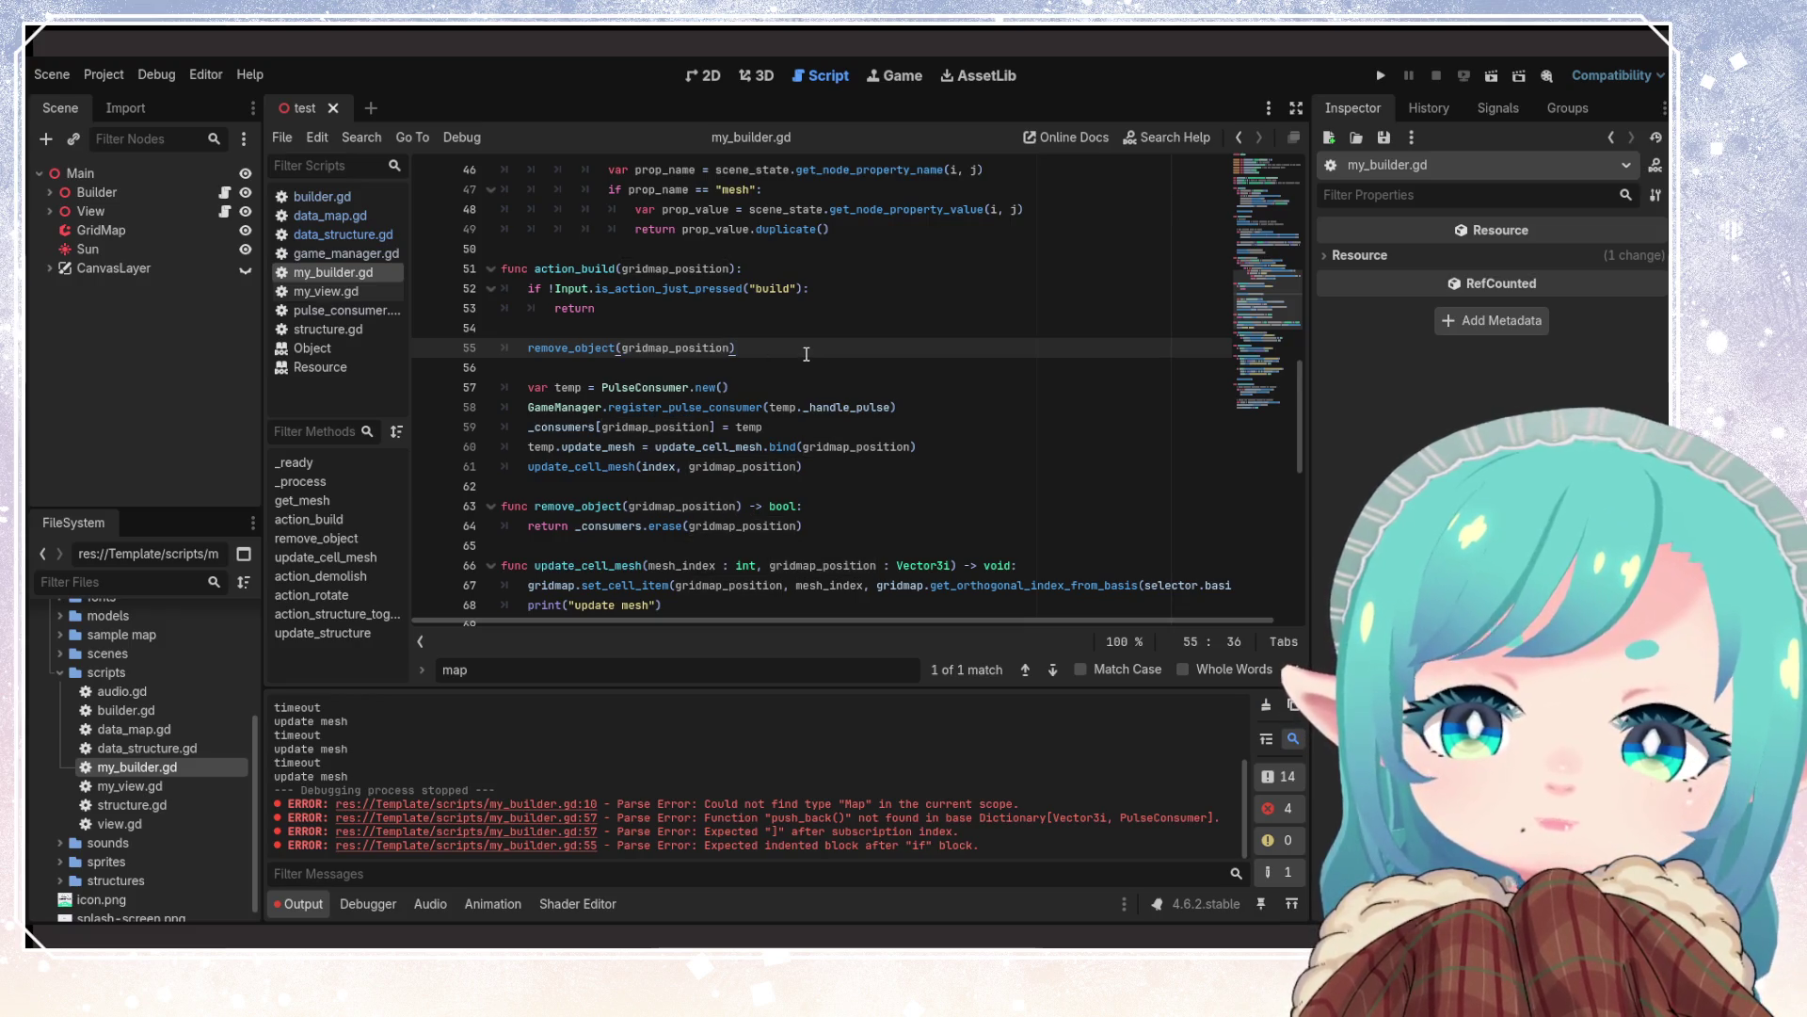
click(817, 524)
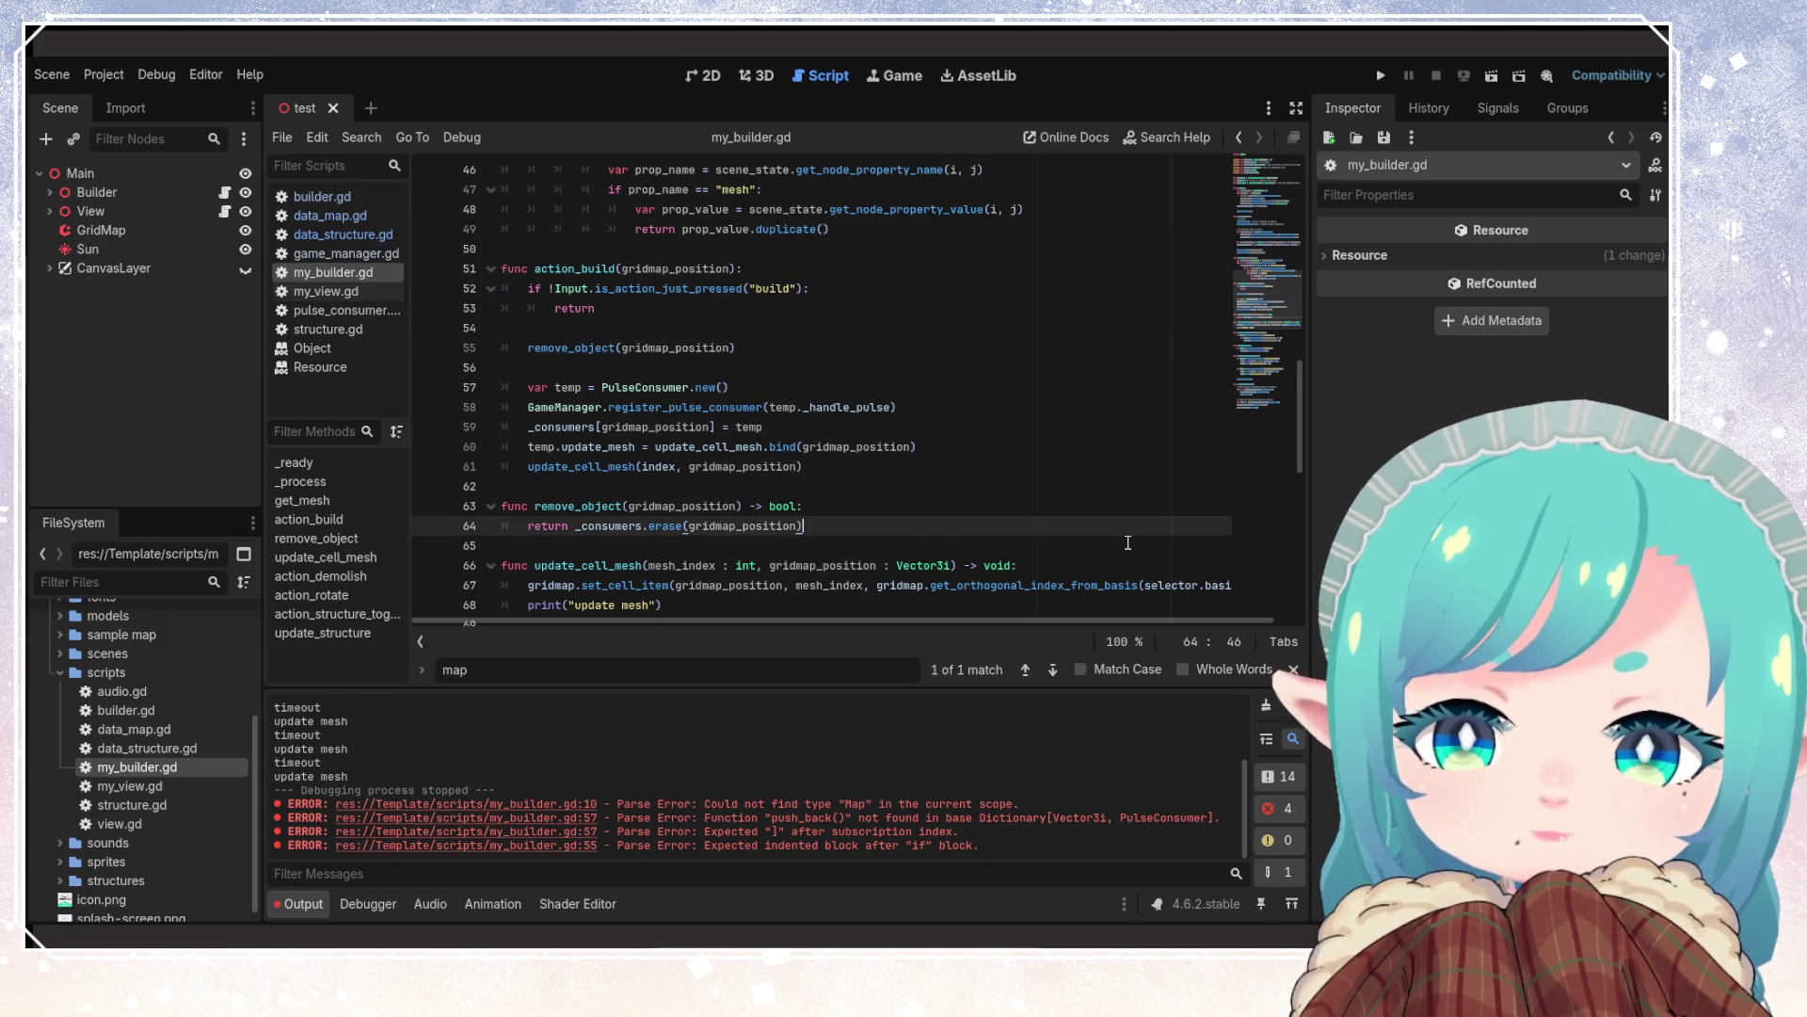
key(Return)
key(Return)
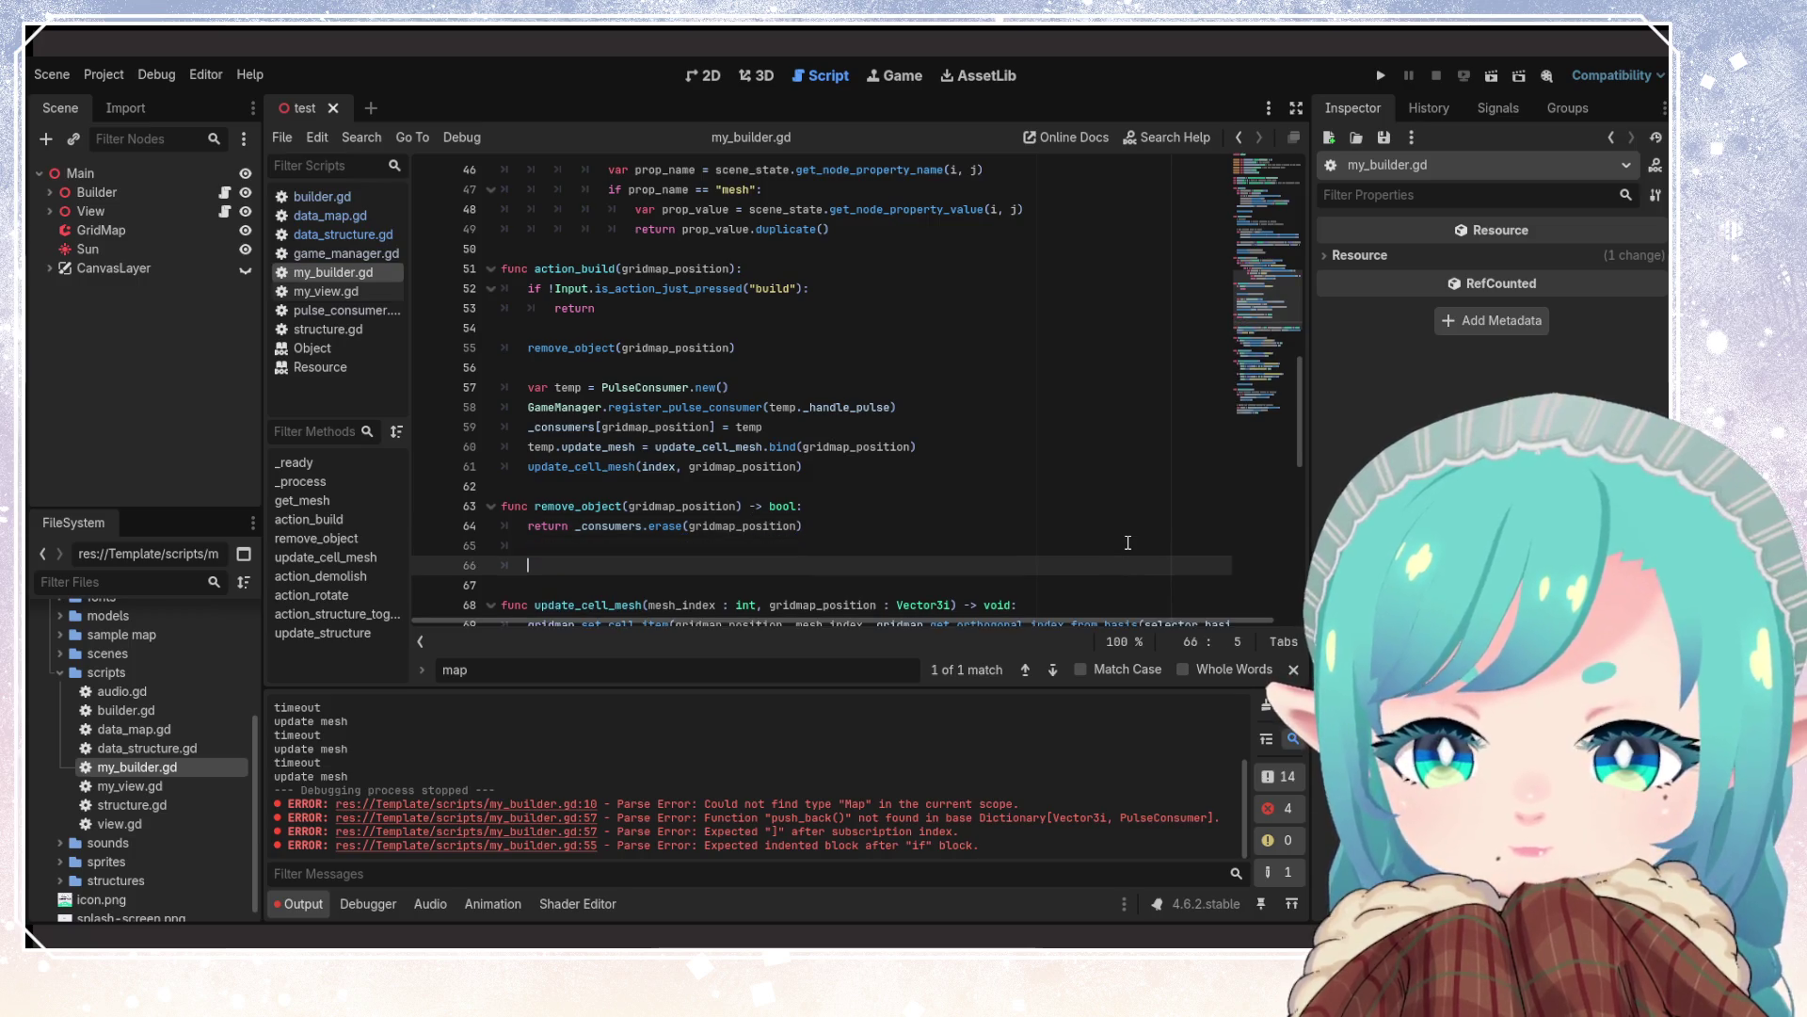
Write func create_object(gridmap_position) -> void: and move the PulseConsumer setup block from action_build into it
text(func )
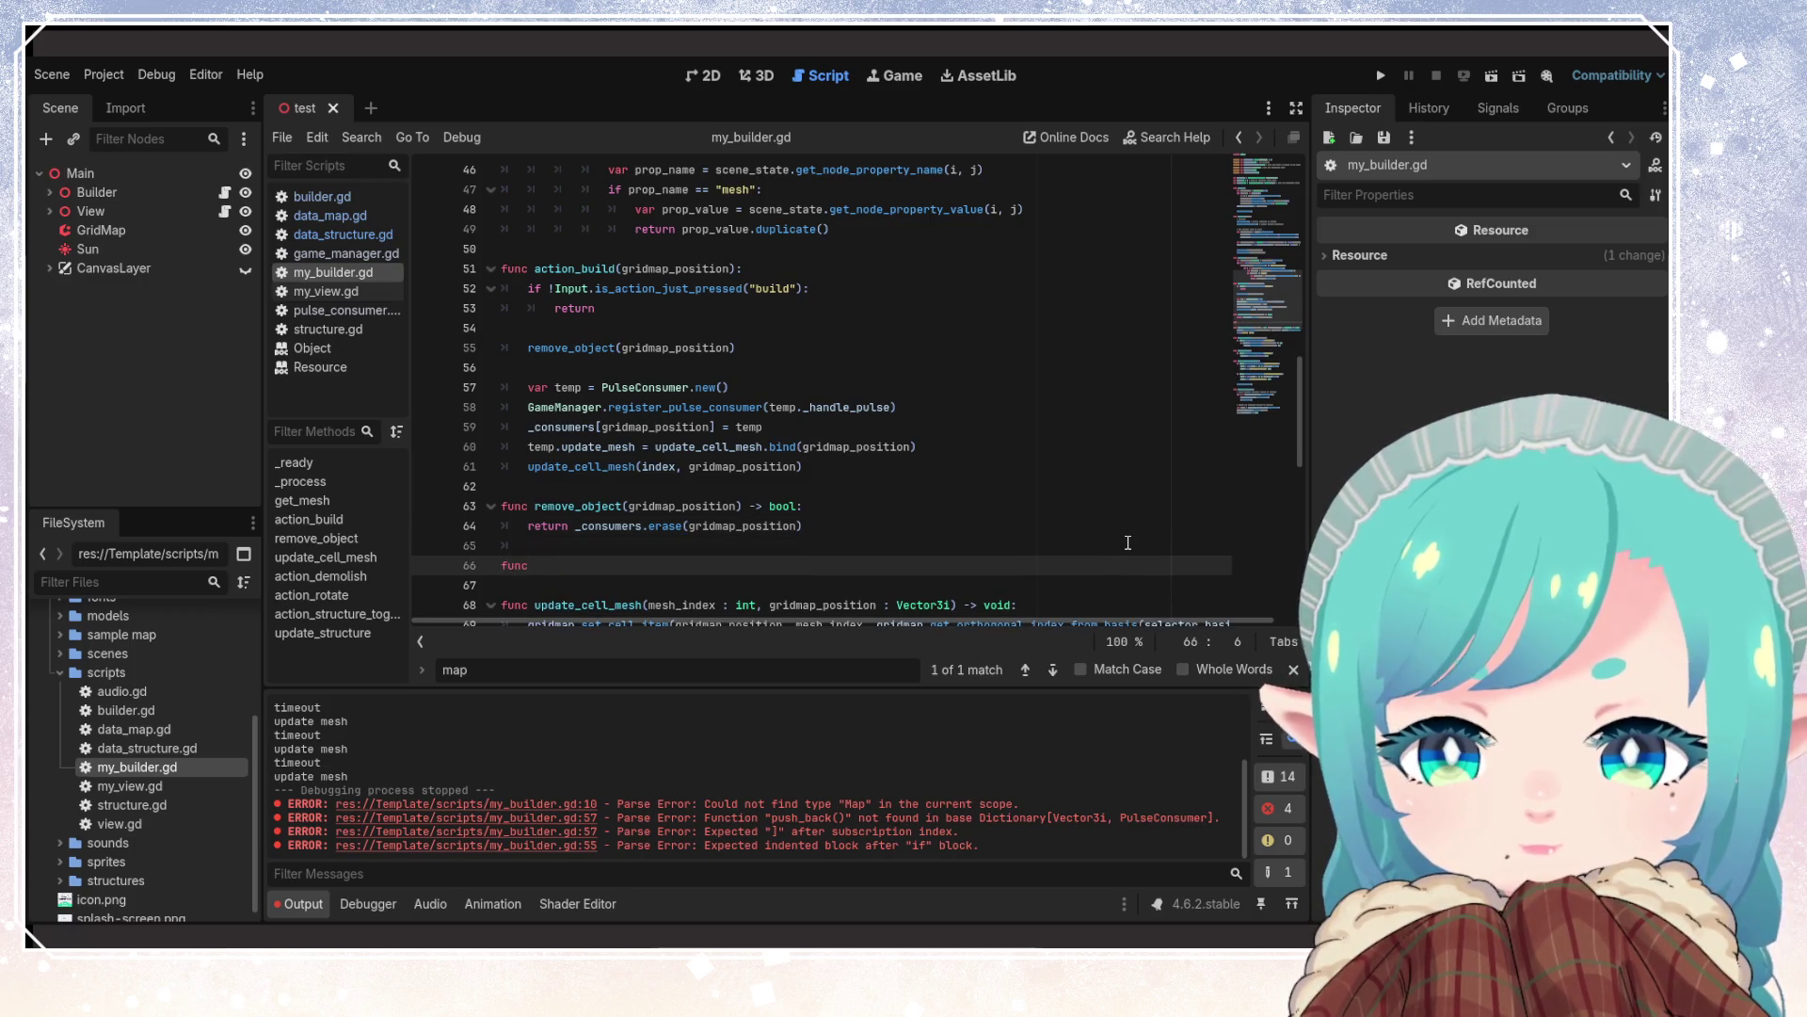
text(create)
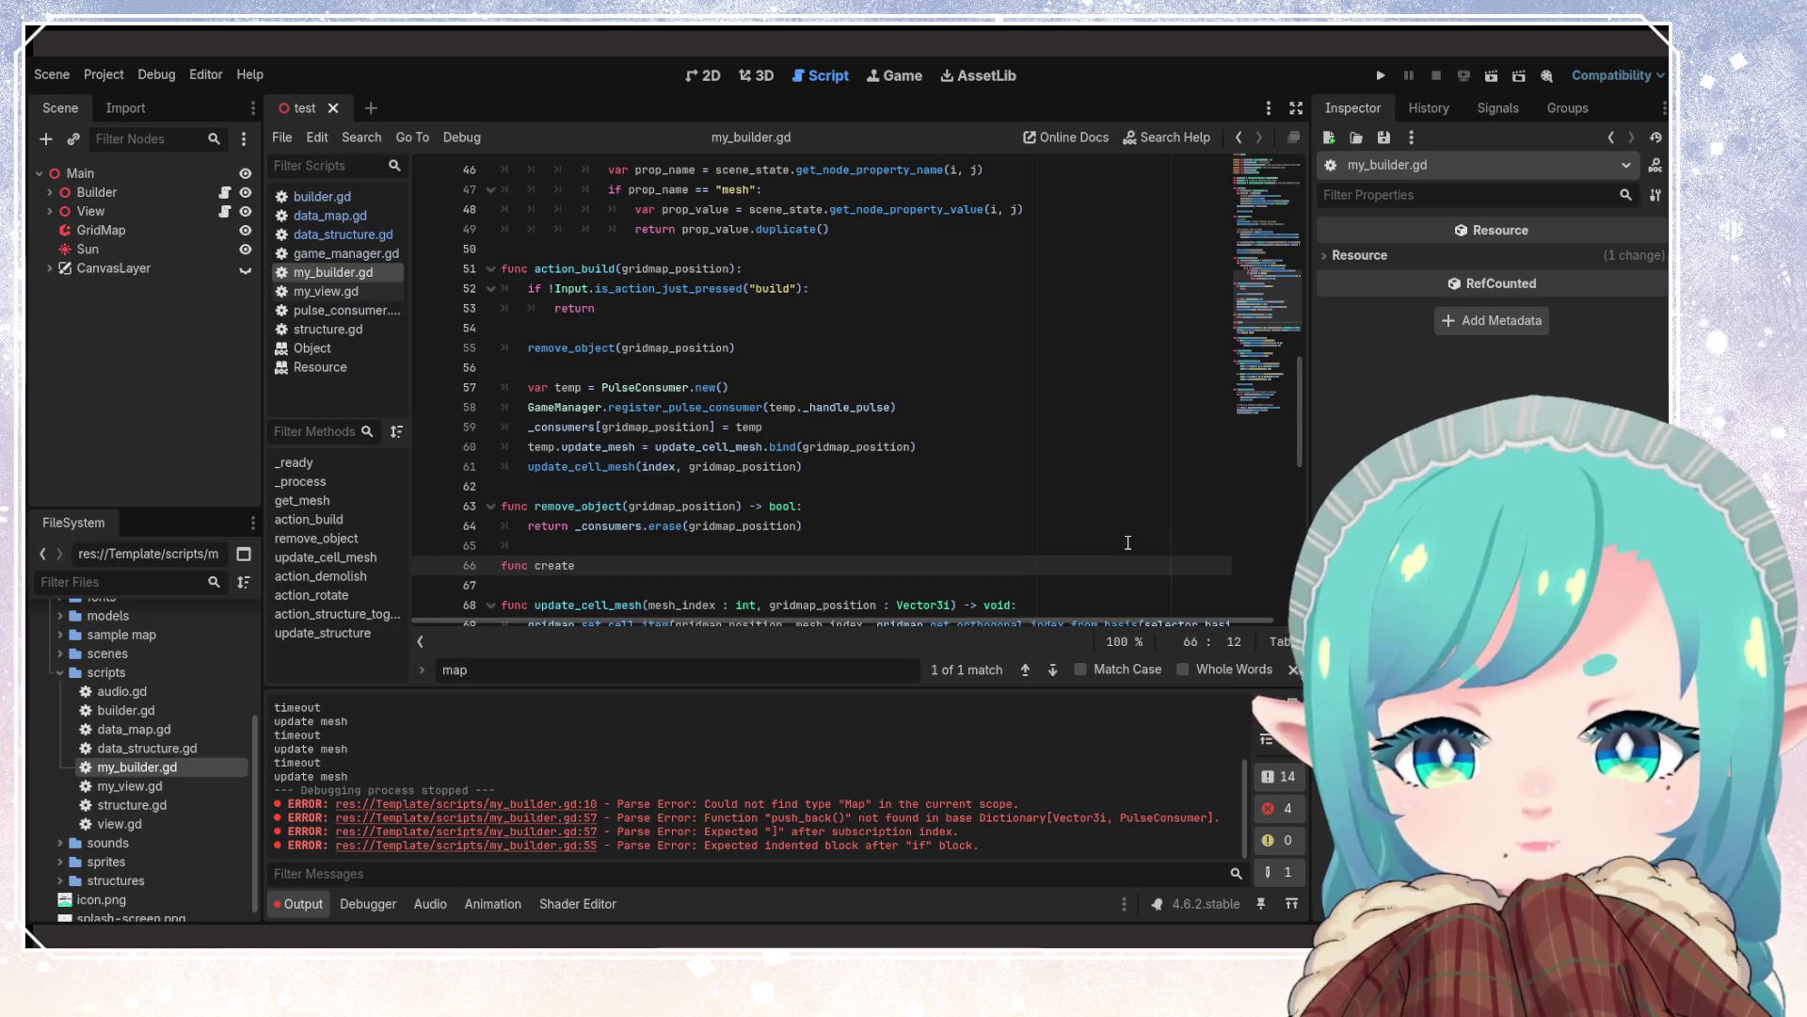
text(_object()
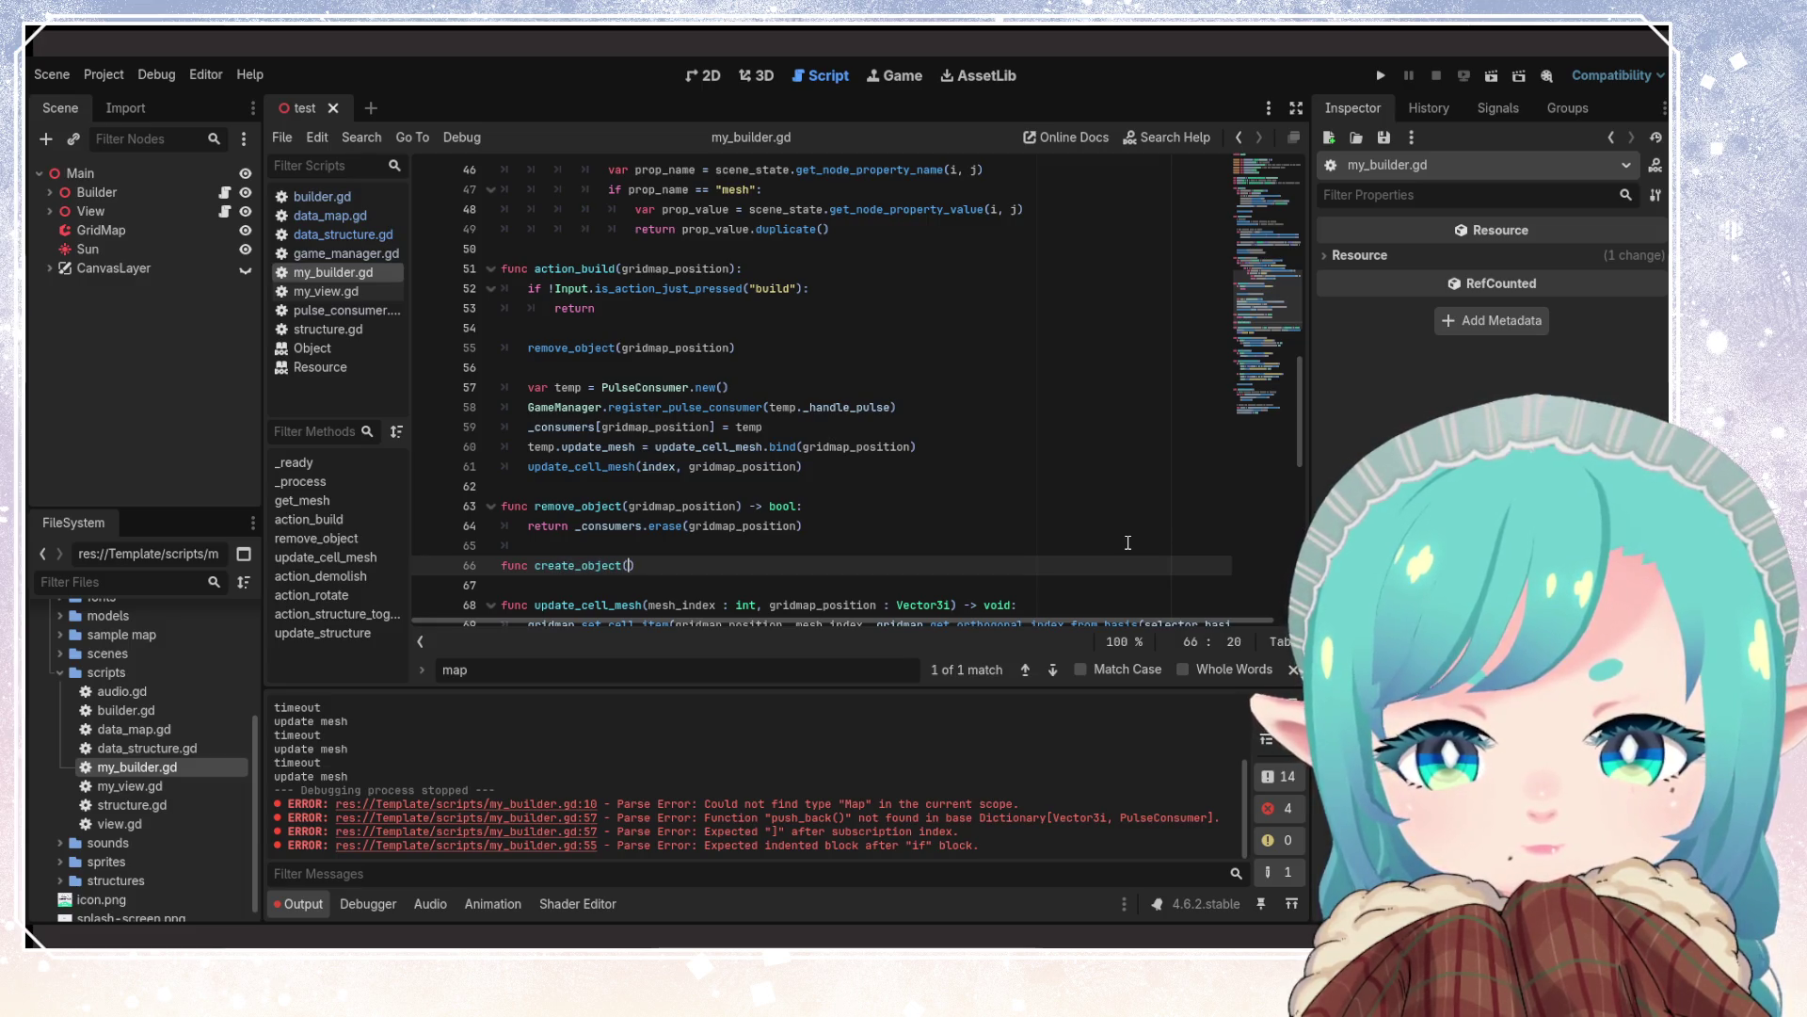
text(gridmap_position)
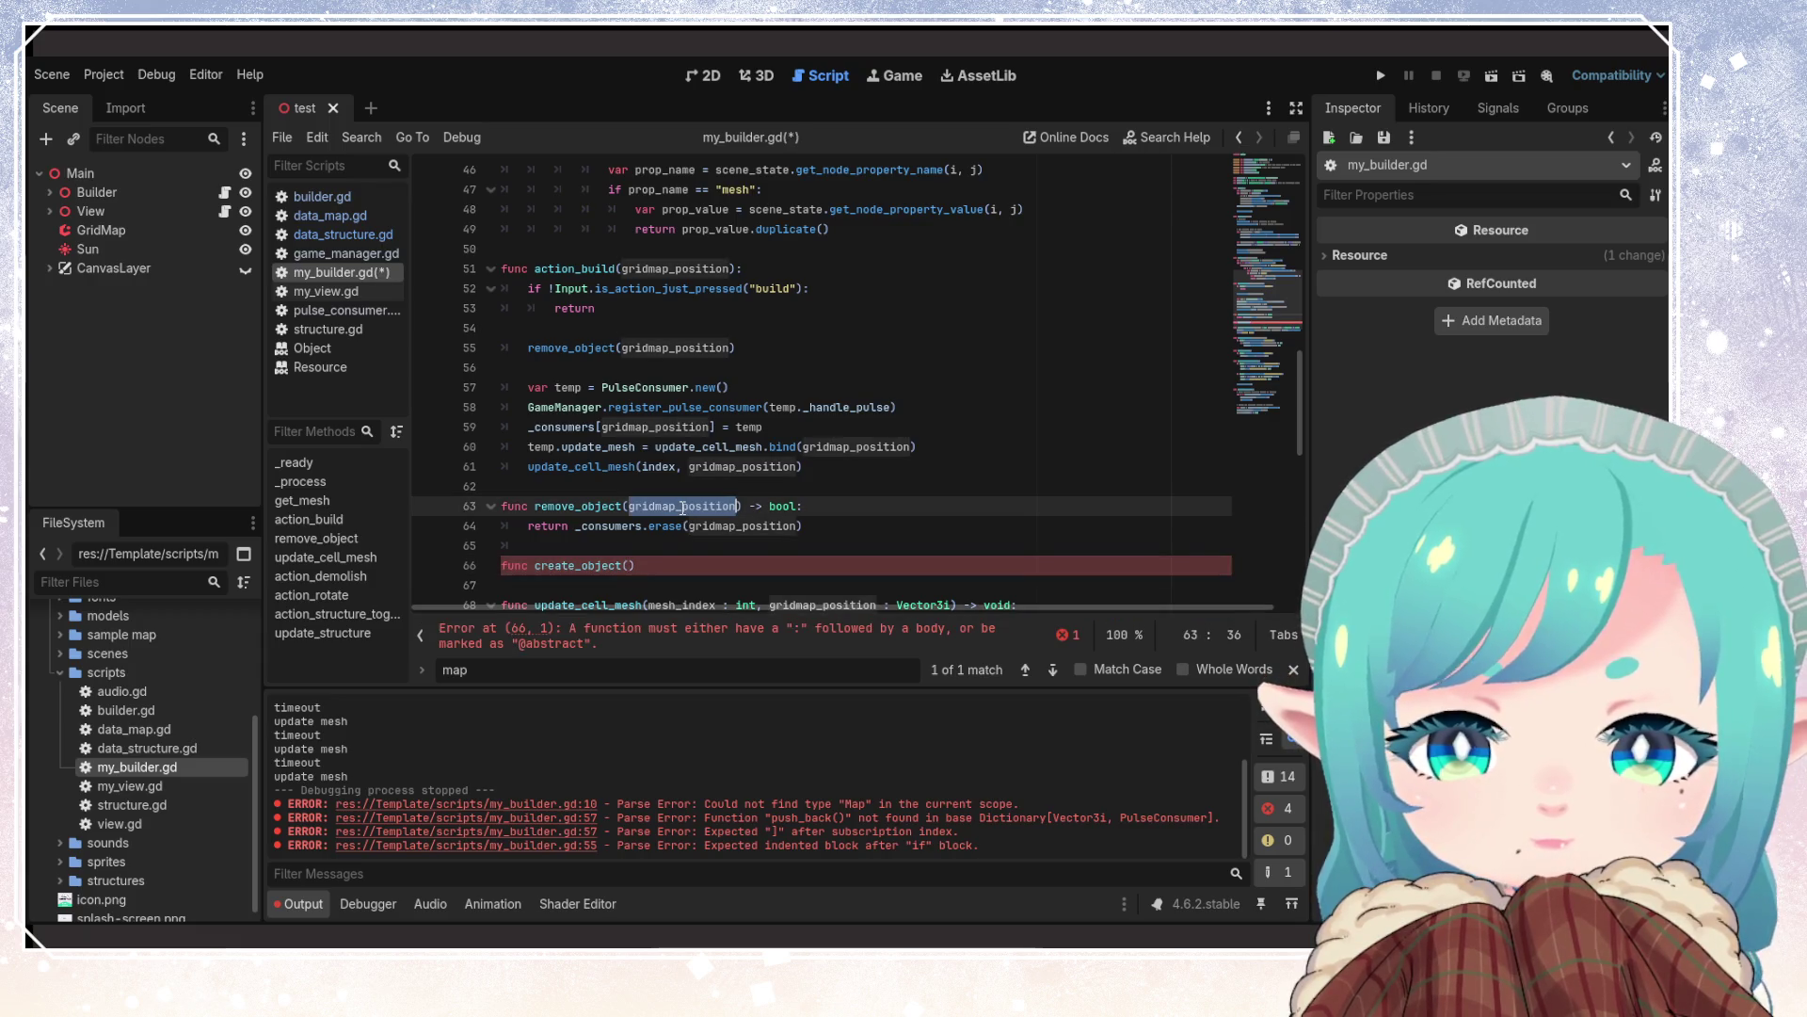
click(786, 562)
text(> void)
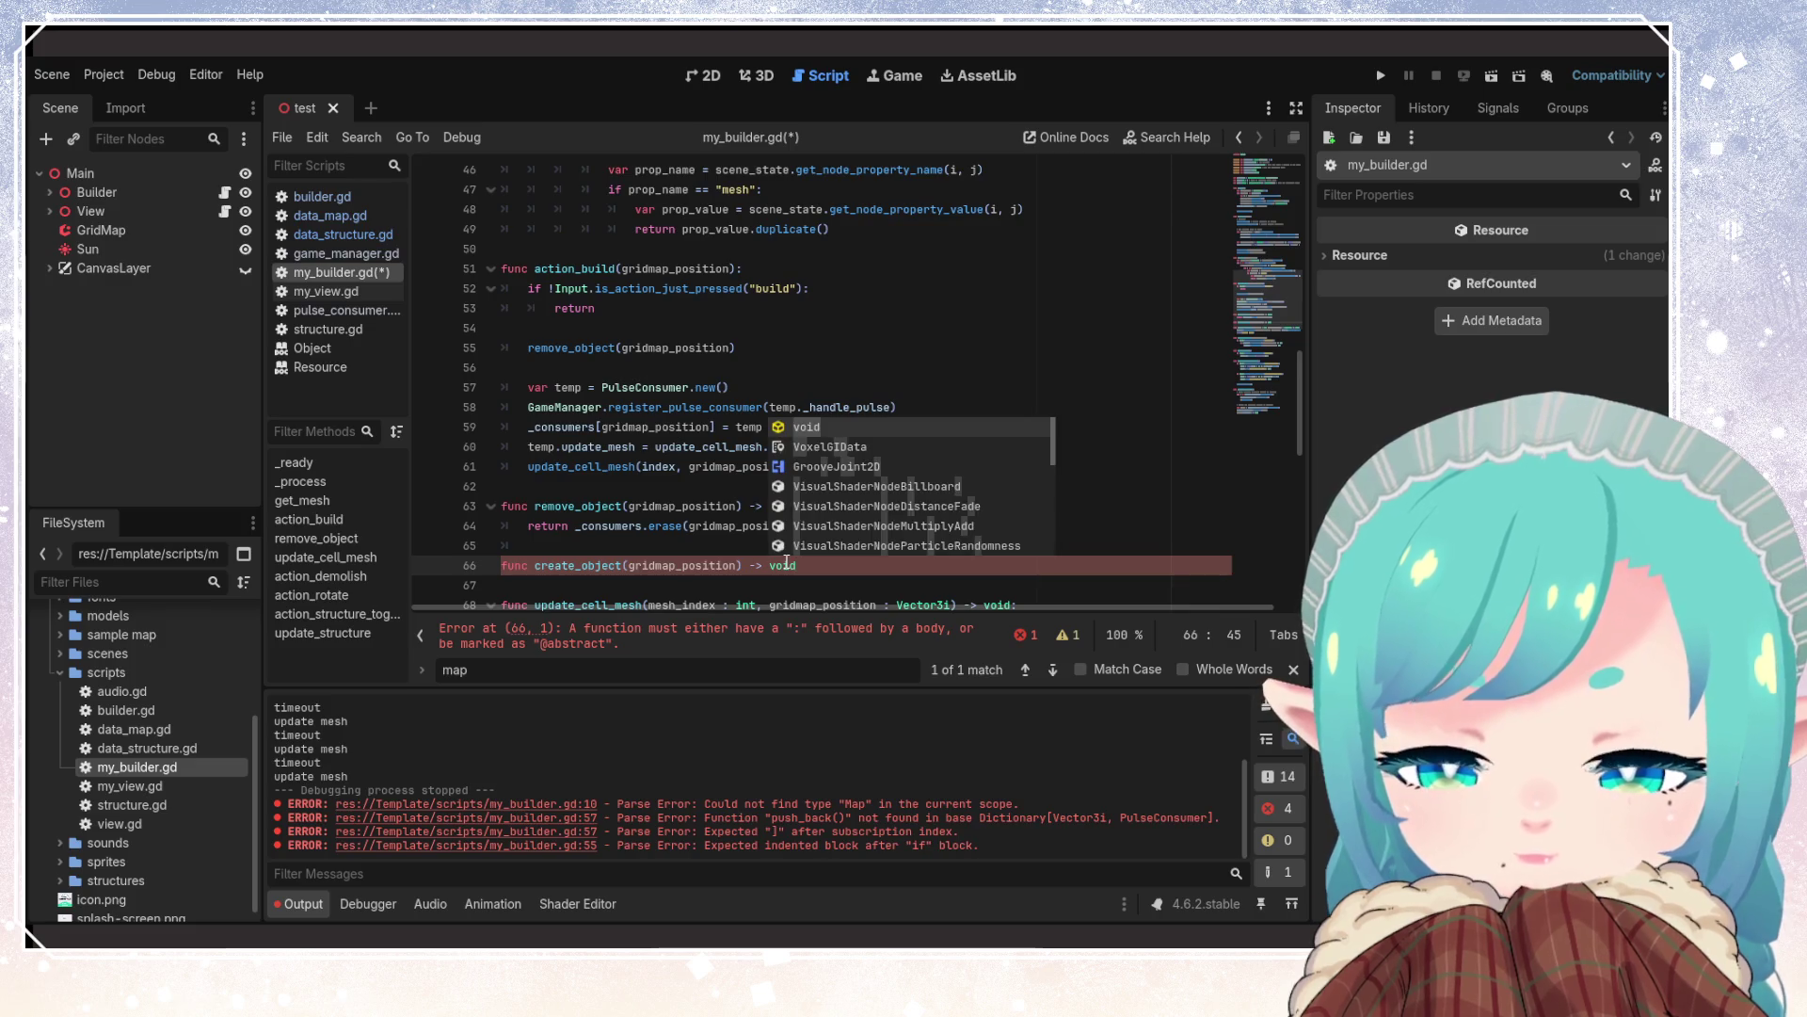
text(:)
key(Return)
mouse_move(524, 387)
mouse_down()
mouse_move(918, 446)
mouse_move(813, 466)
mouse_up()
key(ctrl+c)
key(BackSpace)
click(687, 509)
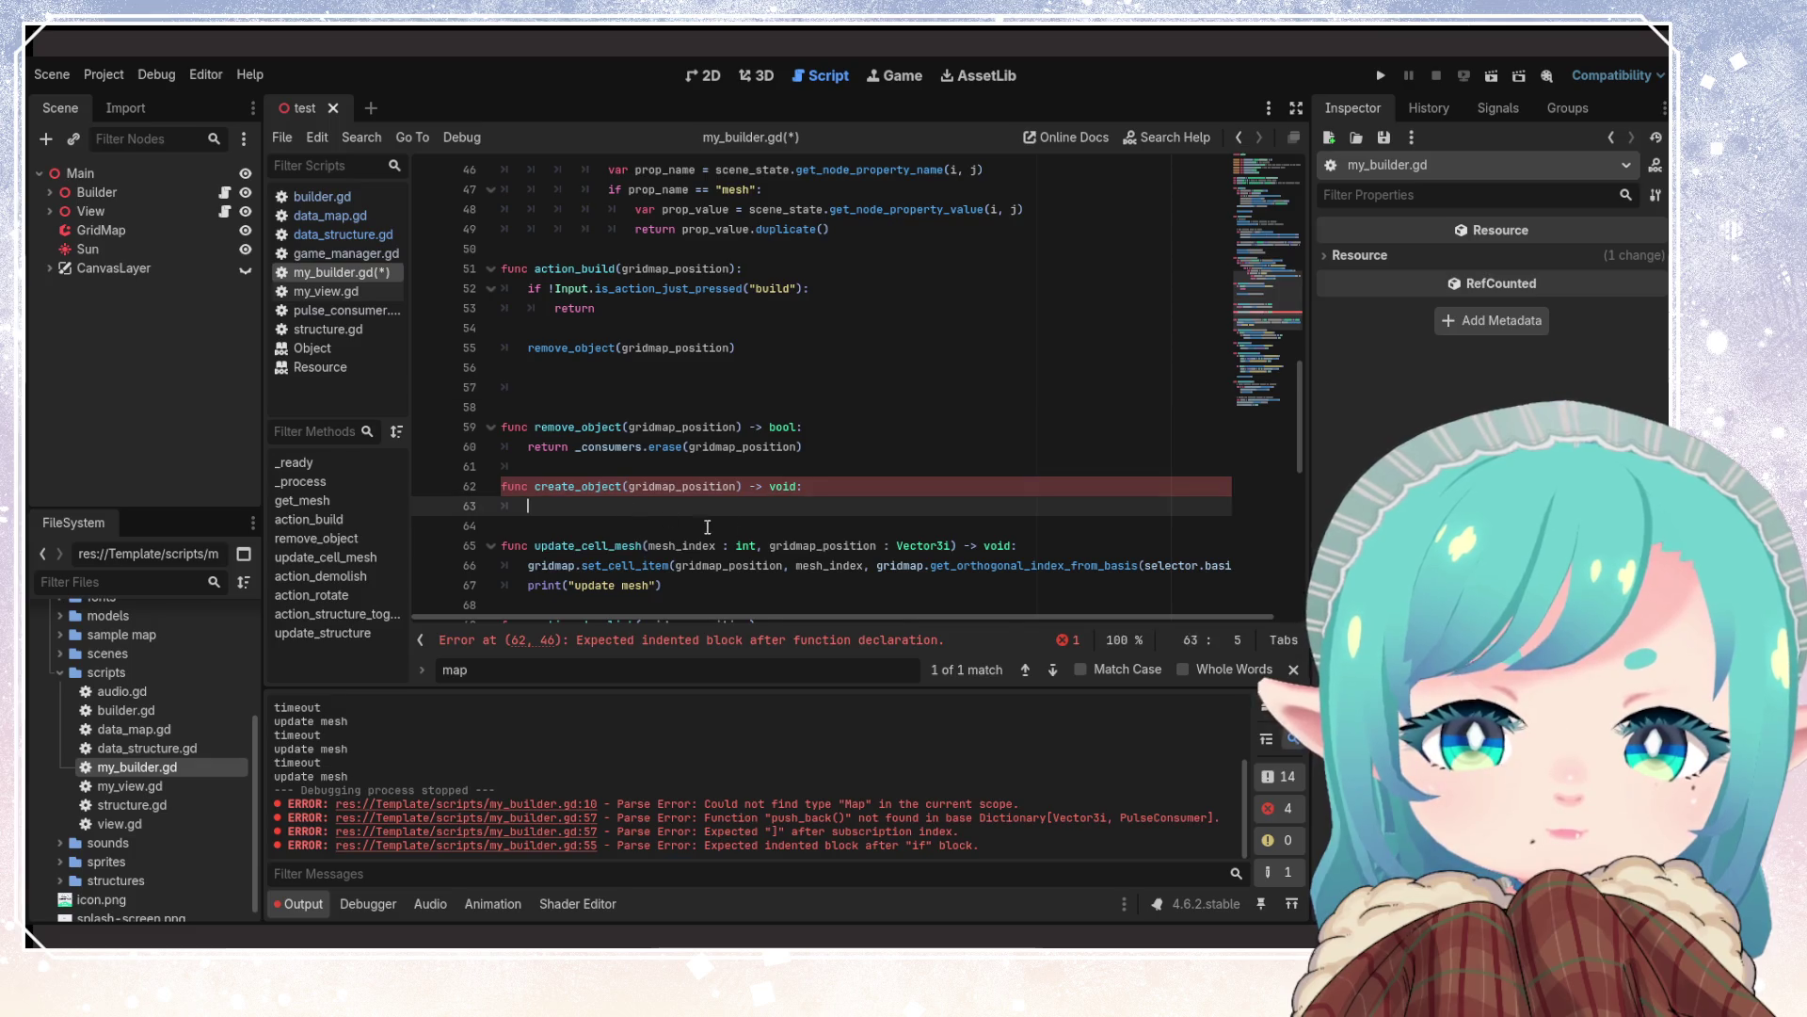
key(ctrl+v)
double_click(576, 487)
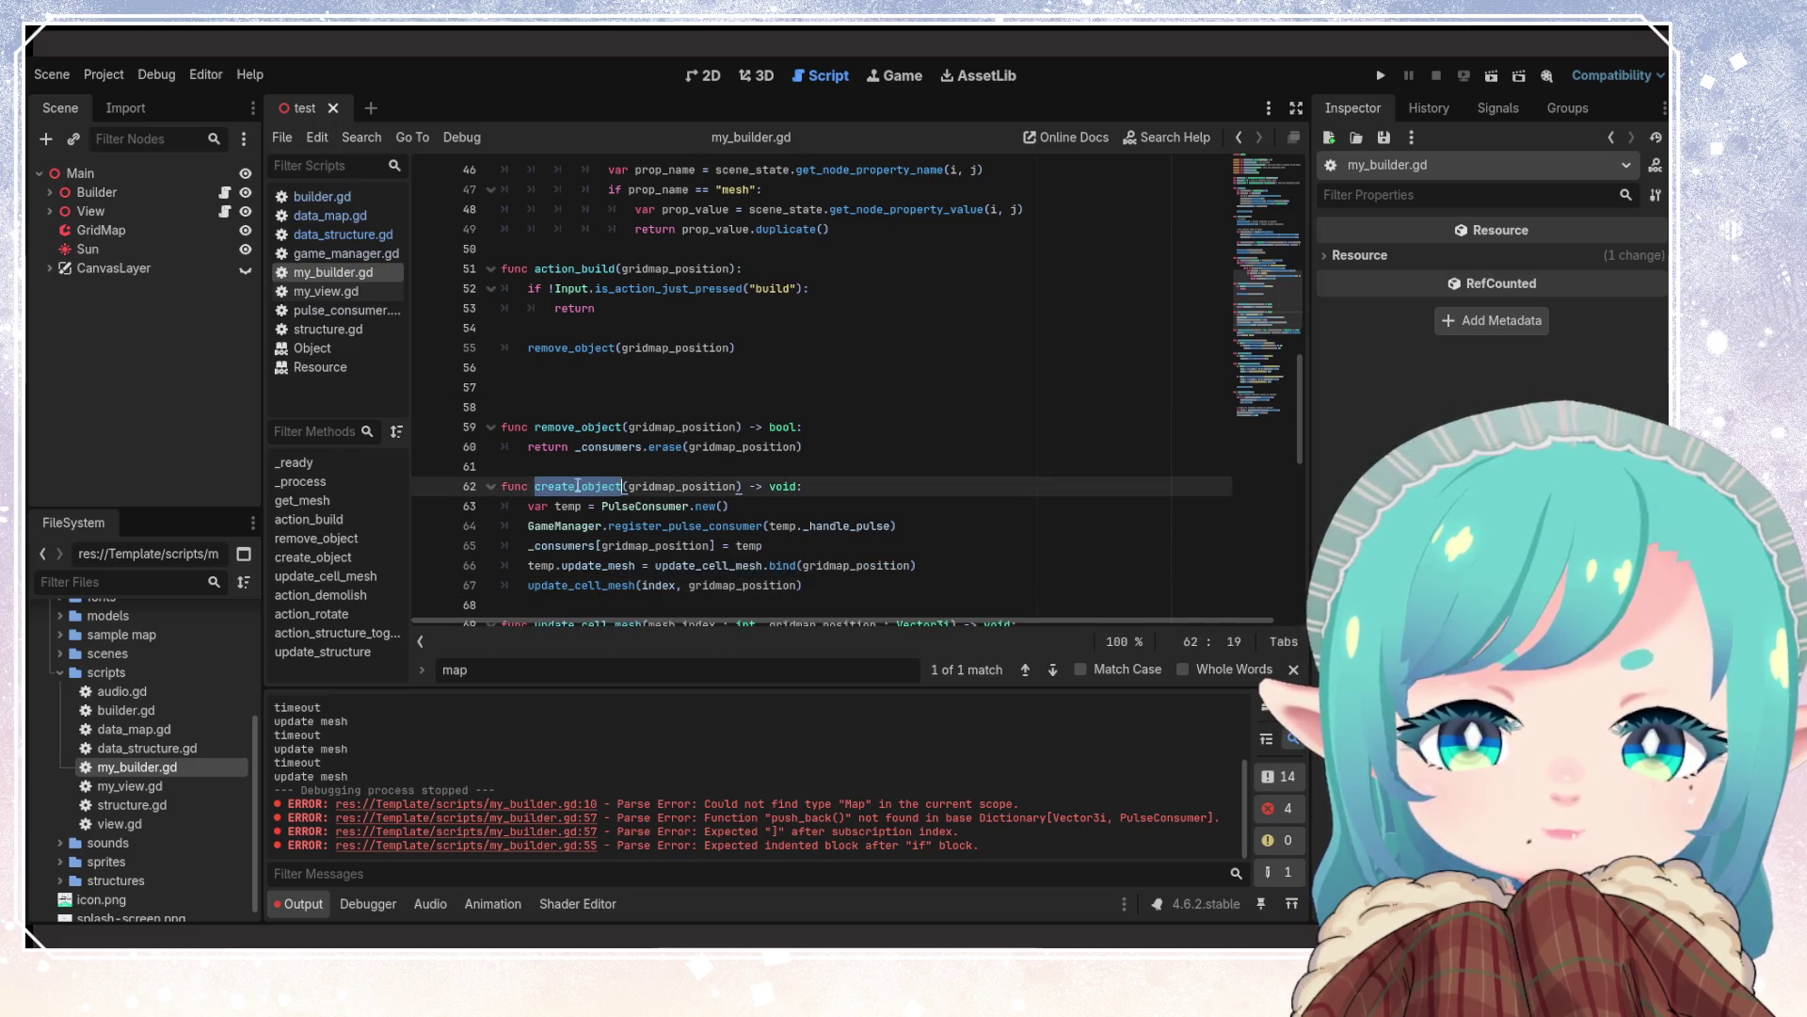
Add a create_object(gridmap_position) call below remove_object(gridmap_position) in action_build
key(ctrl+c)
click(619, 386)
key(ctrl+v)
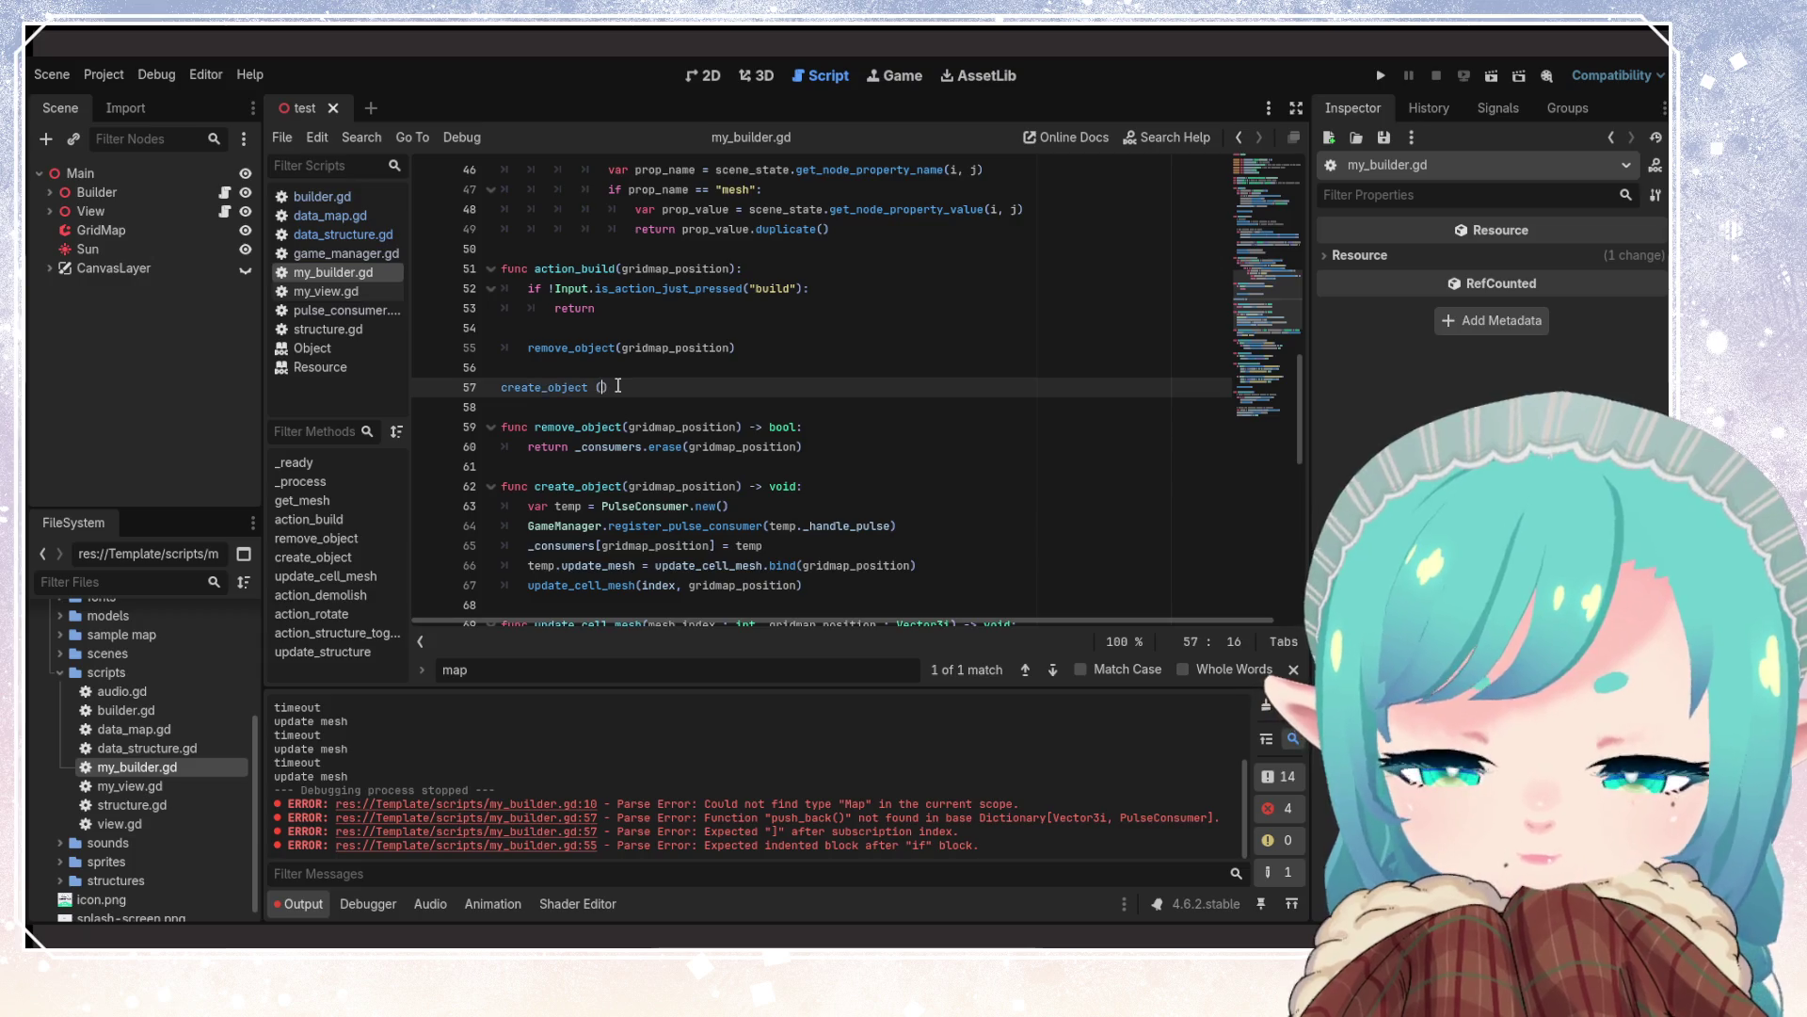
text(()
double_click(676, 347)
key(ctrl+c)
click(603, 387)
key(ctrl+v)
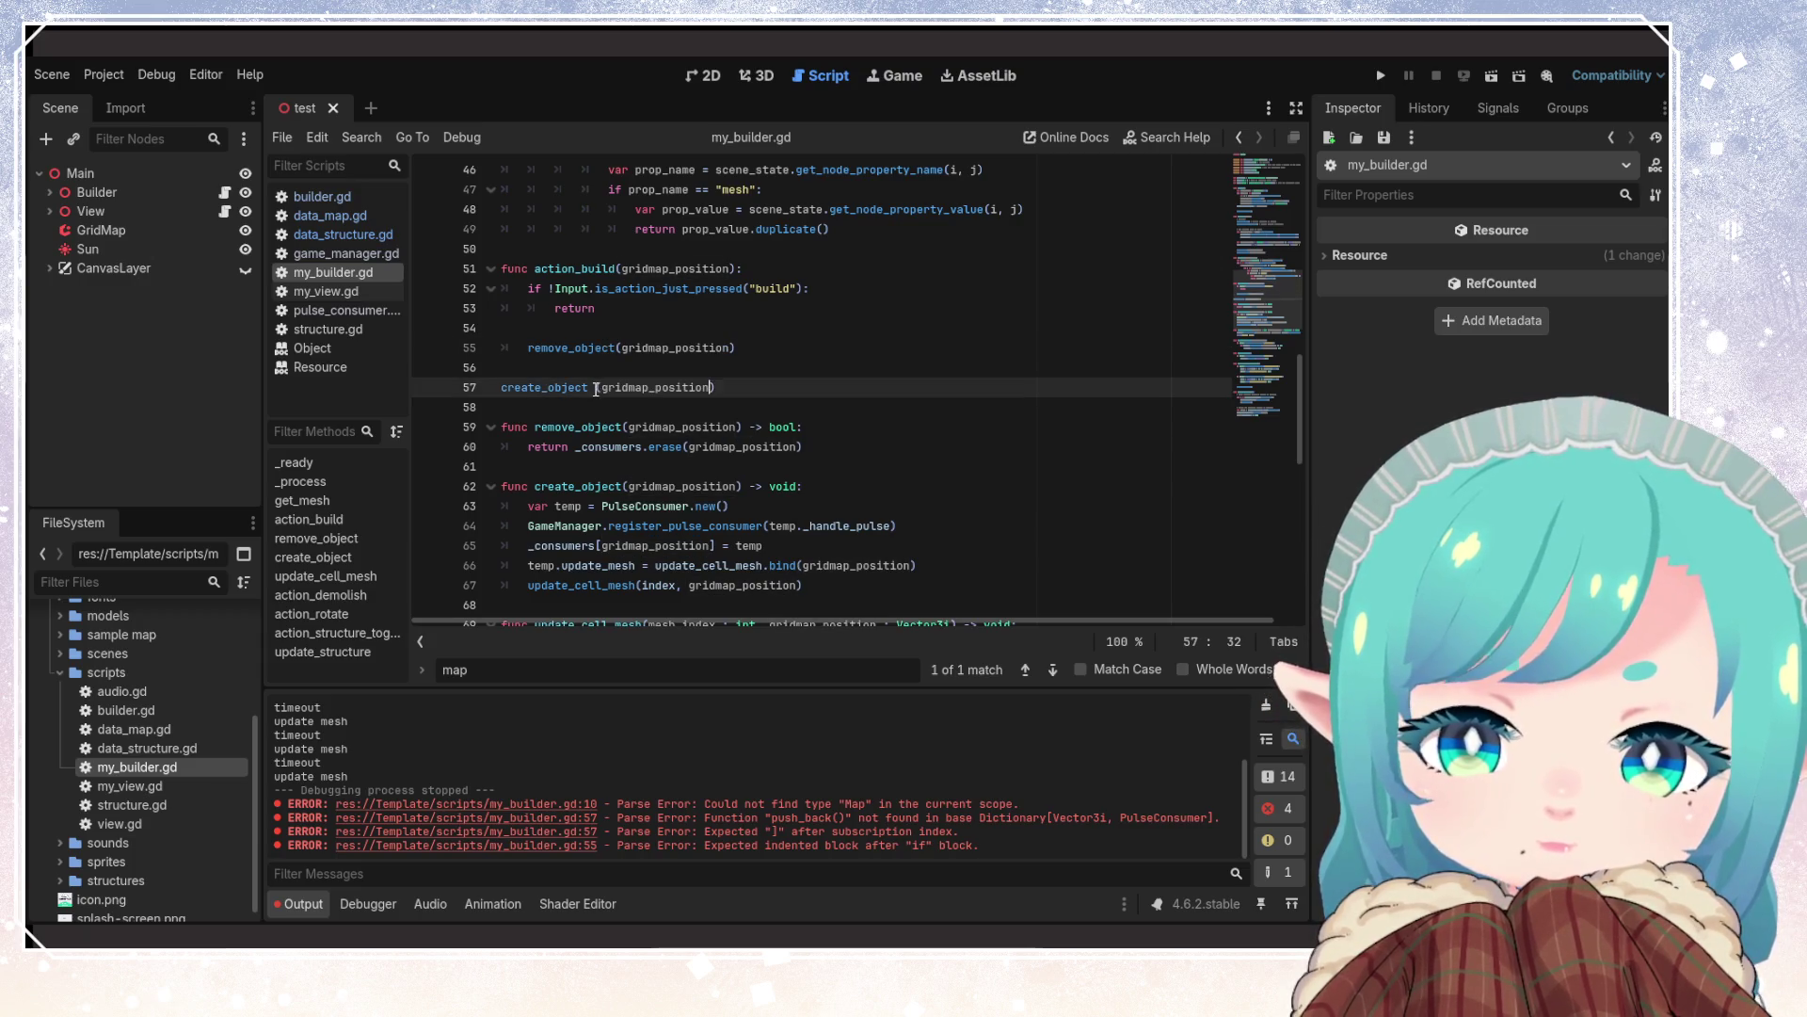
key(BackSpace)
Remove the blank line above the create_object call, indent it, and save my_builder.gd
click(612, 387)
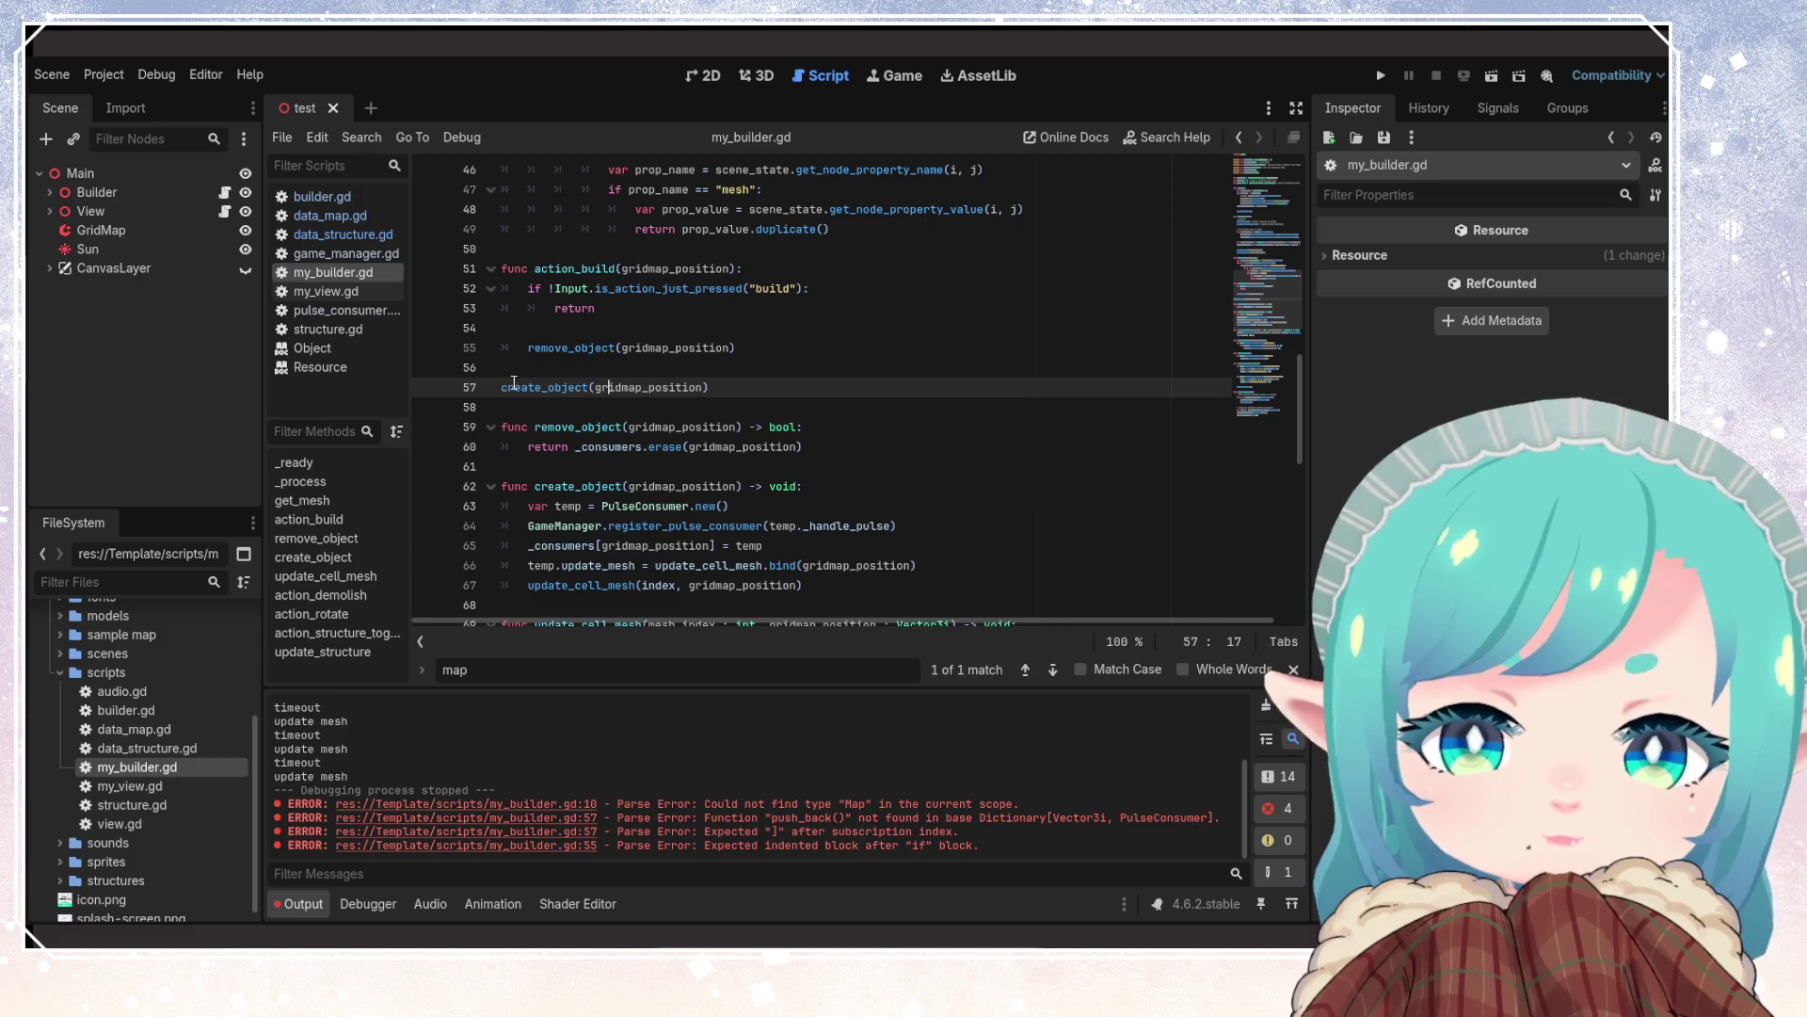
key(Home)
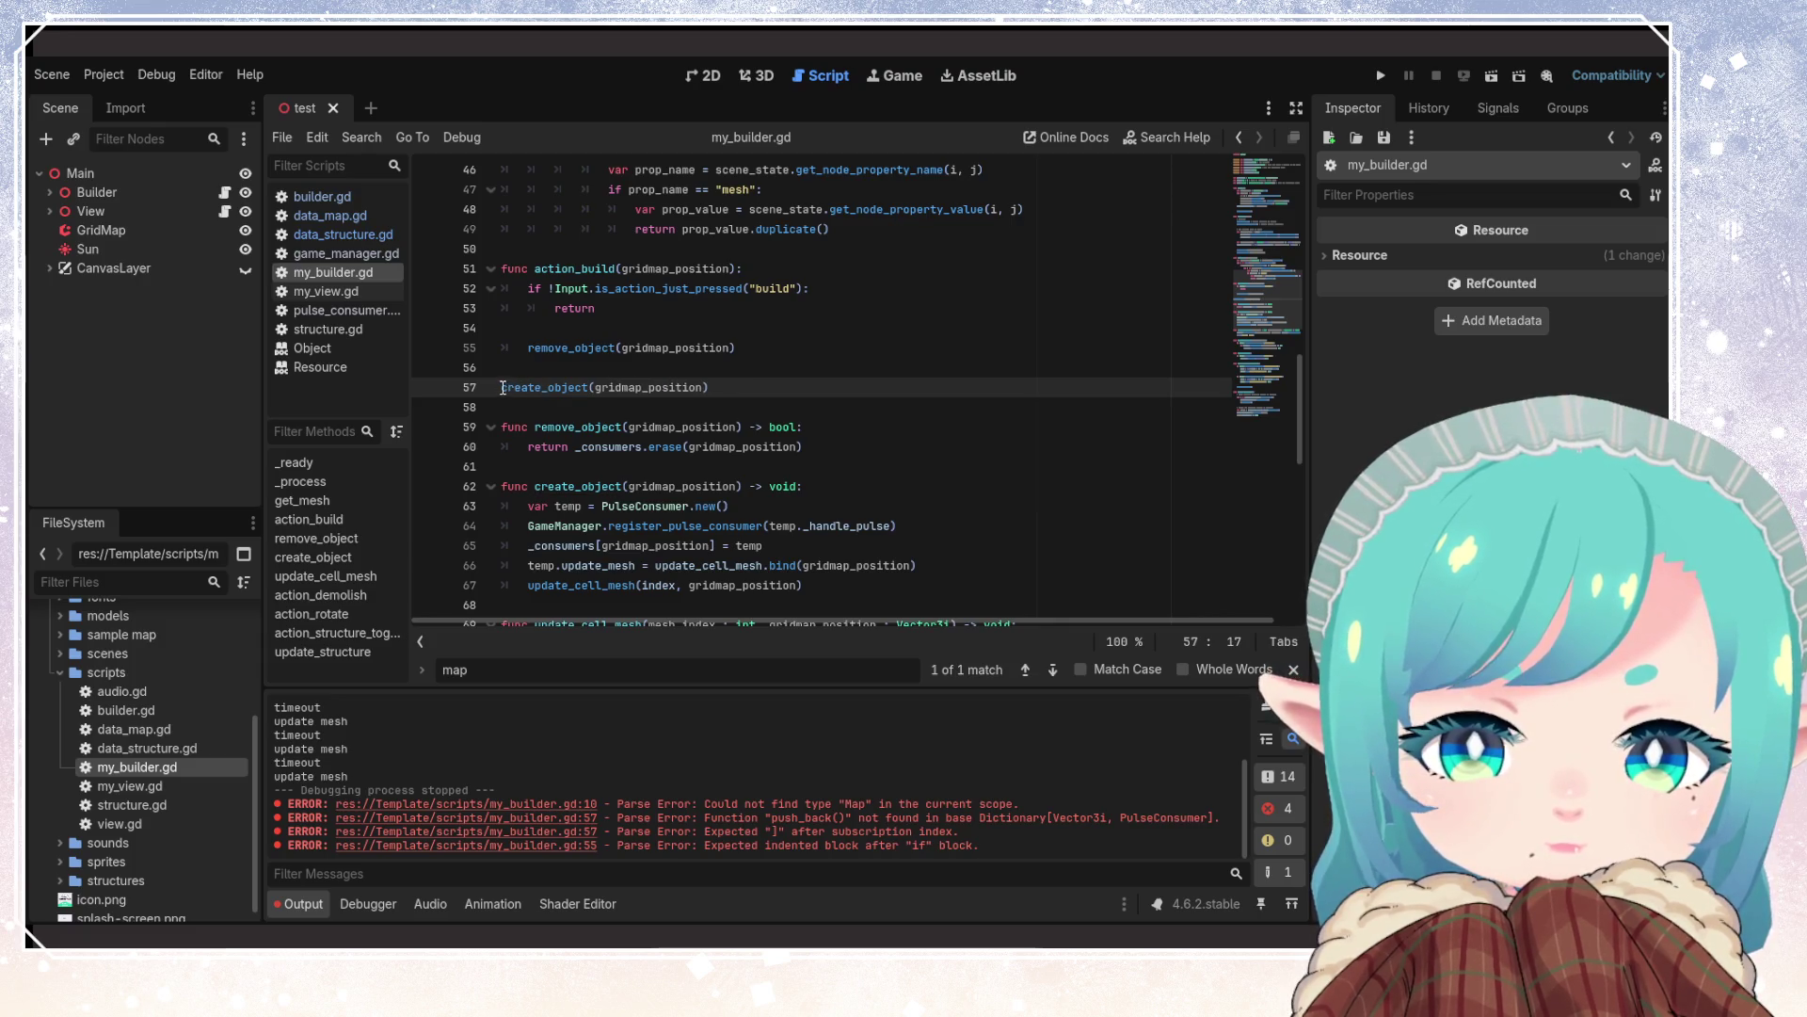
key(BackSpace)
key(Tab)
click(591, 334)
key(ctrl+s)
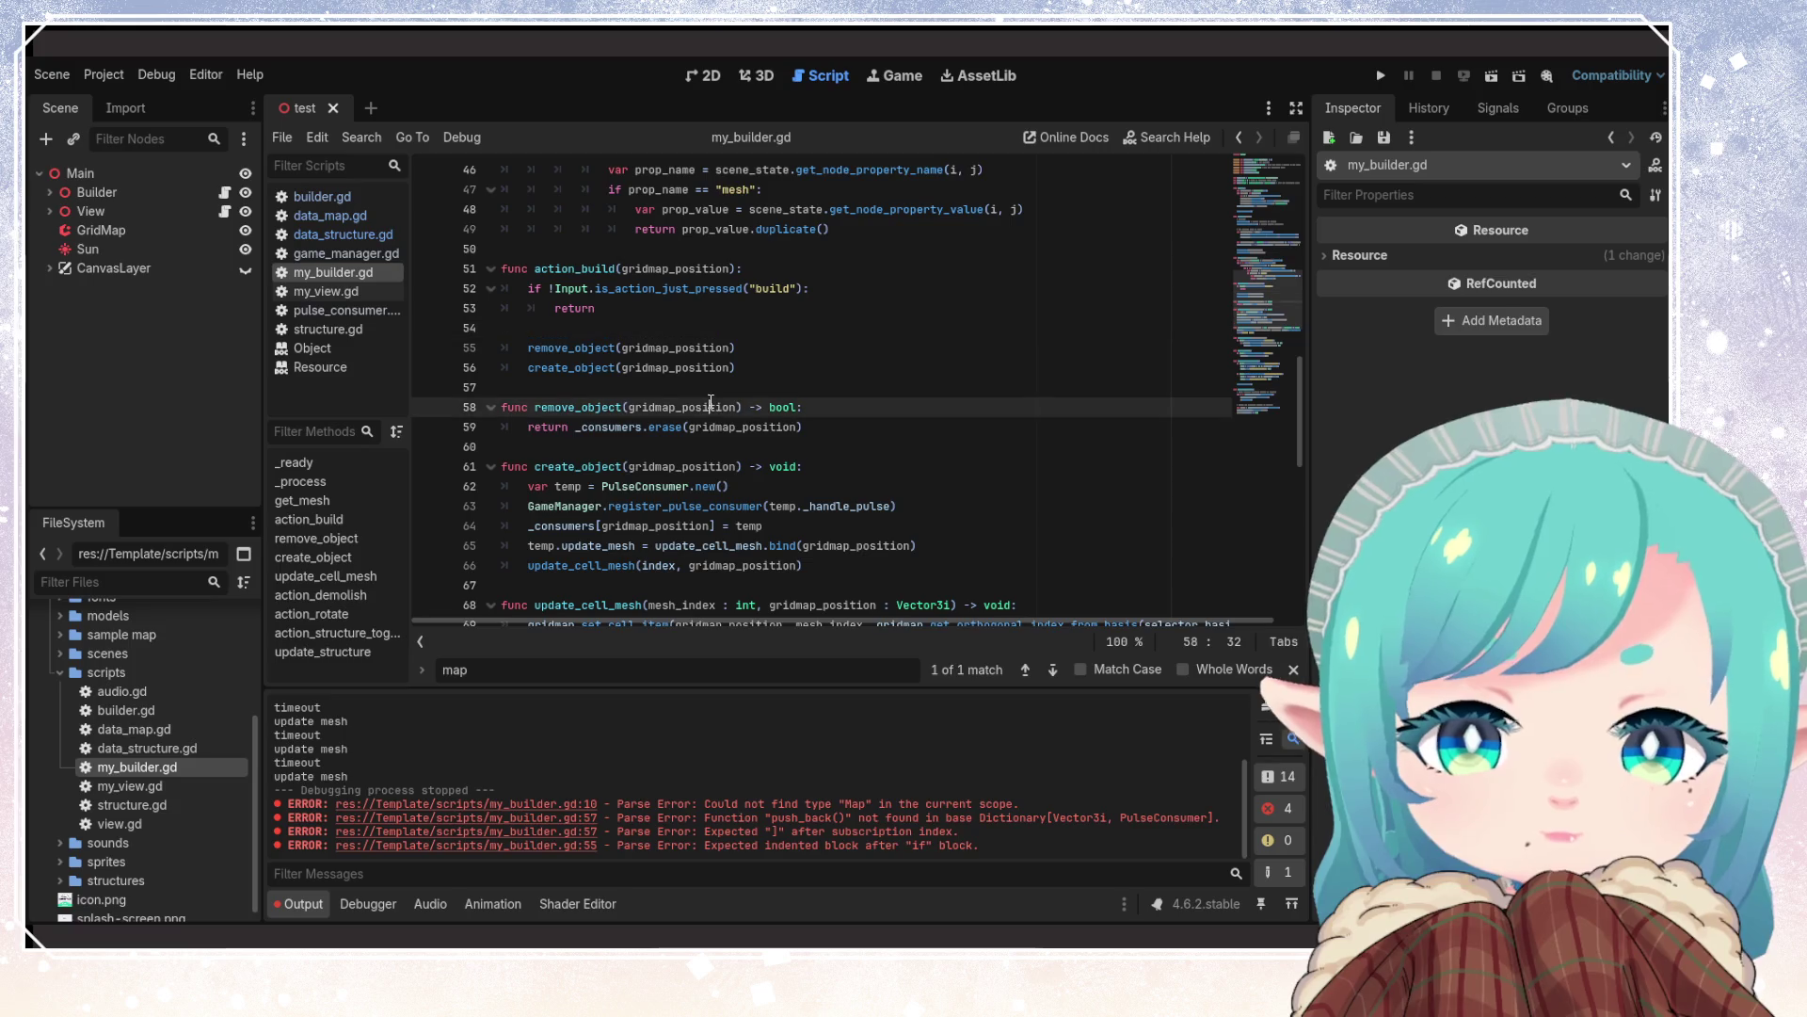
click(554, 406)
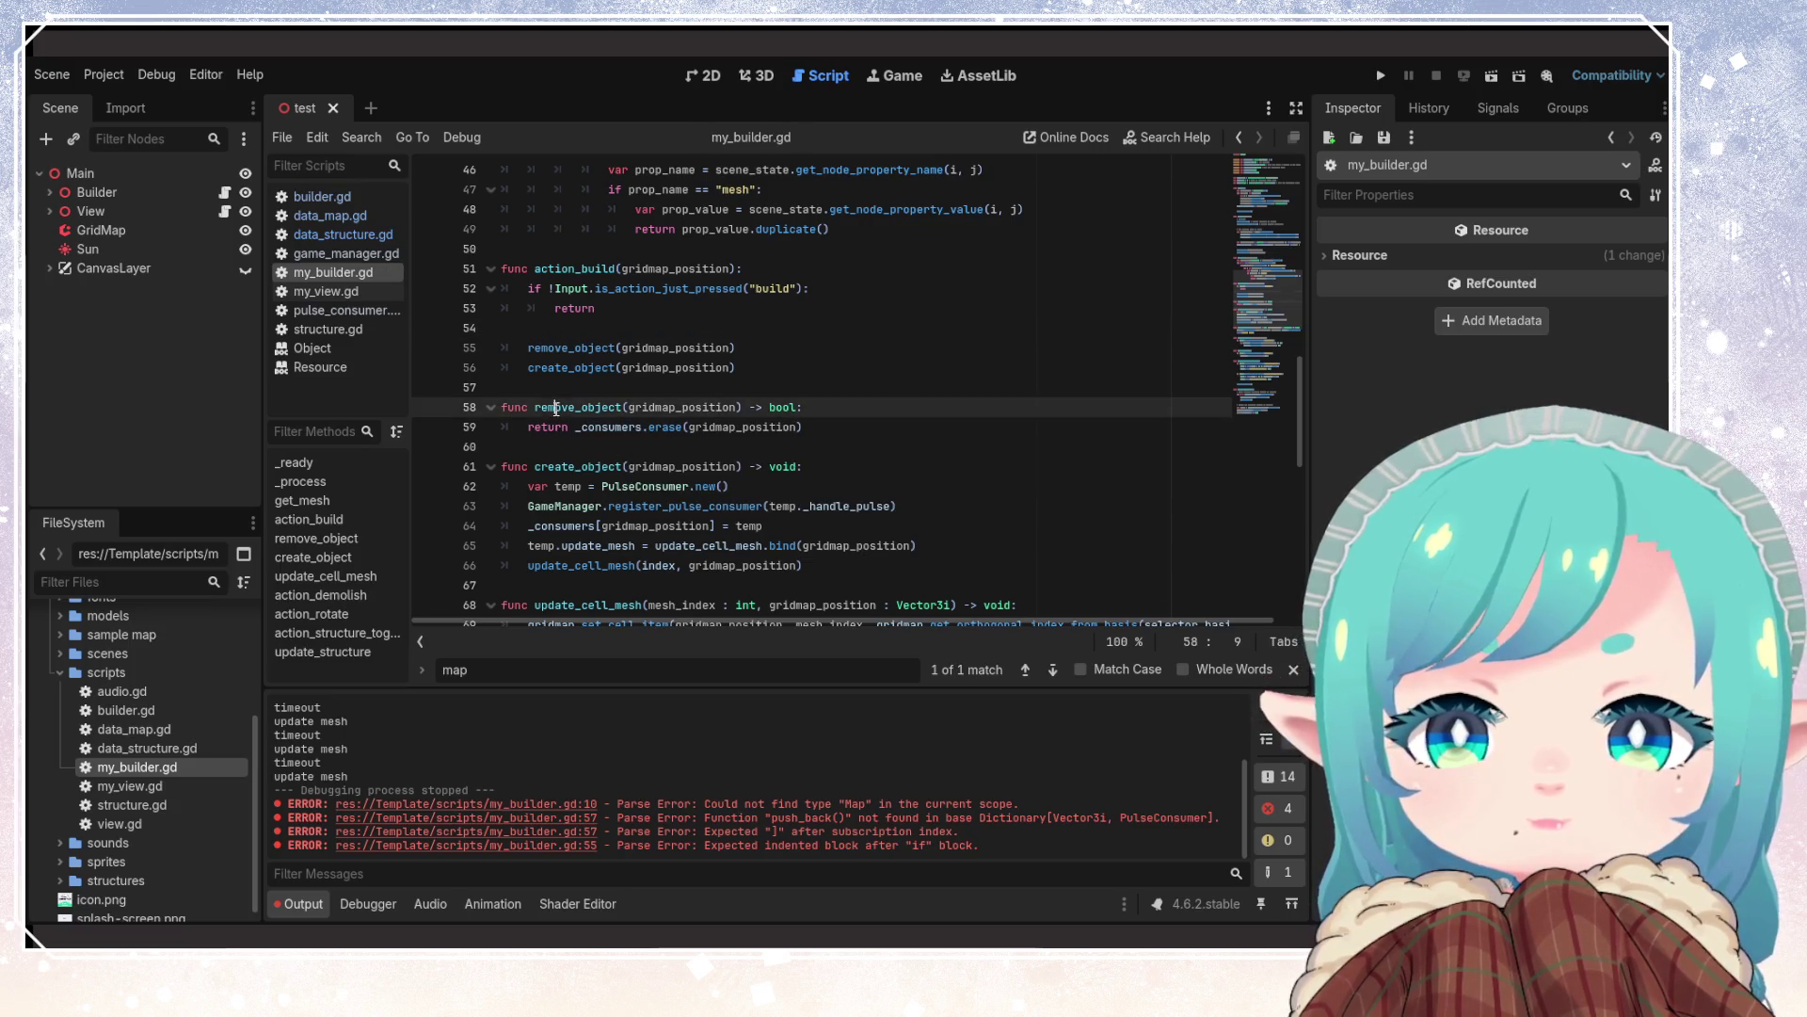
Negate the demolish check with ! and add an early return beneath it in action_demolish
scroll(637, 481, down, 1)
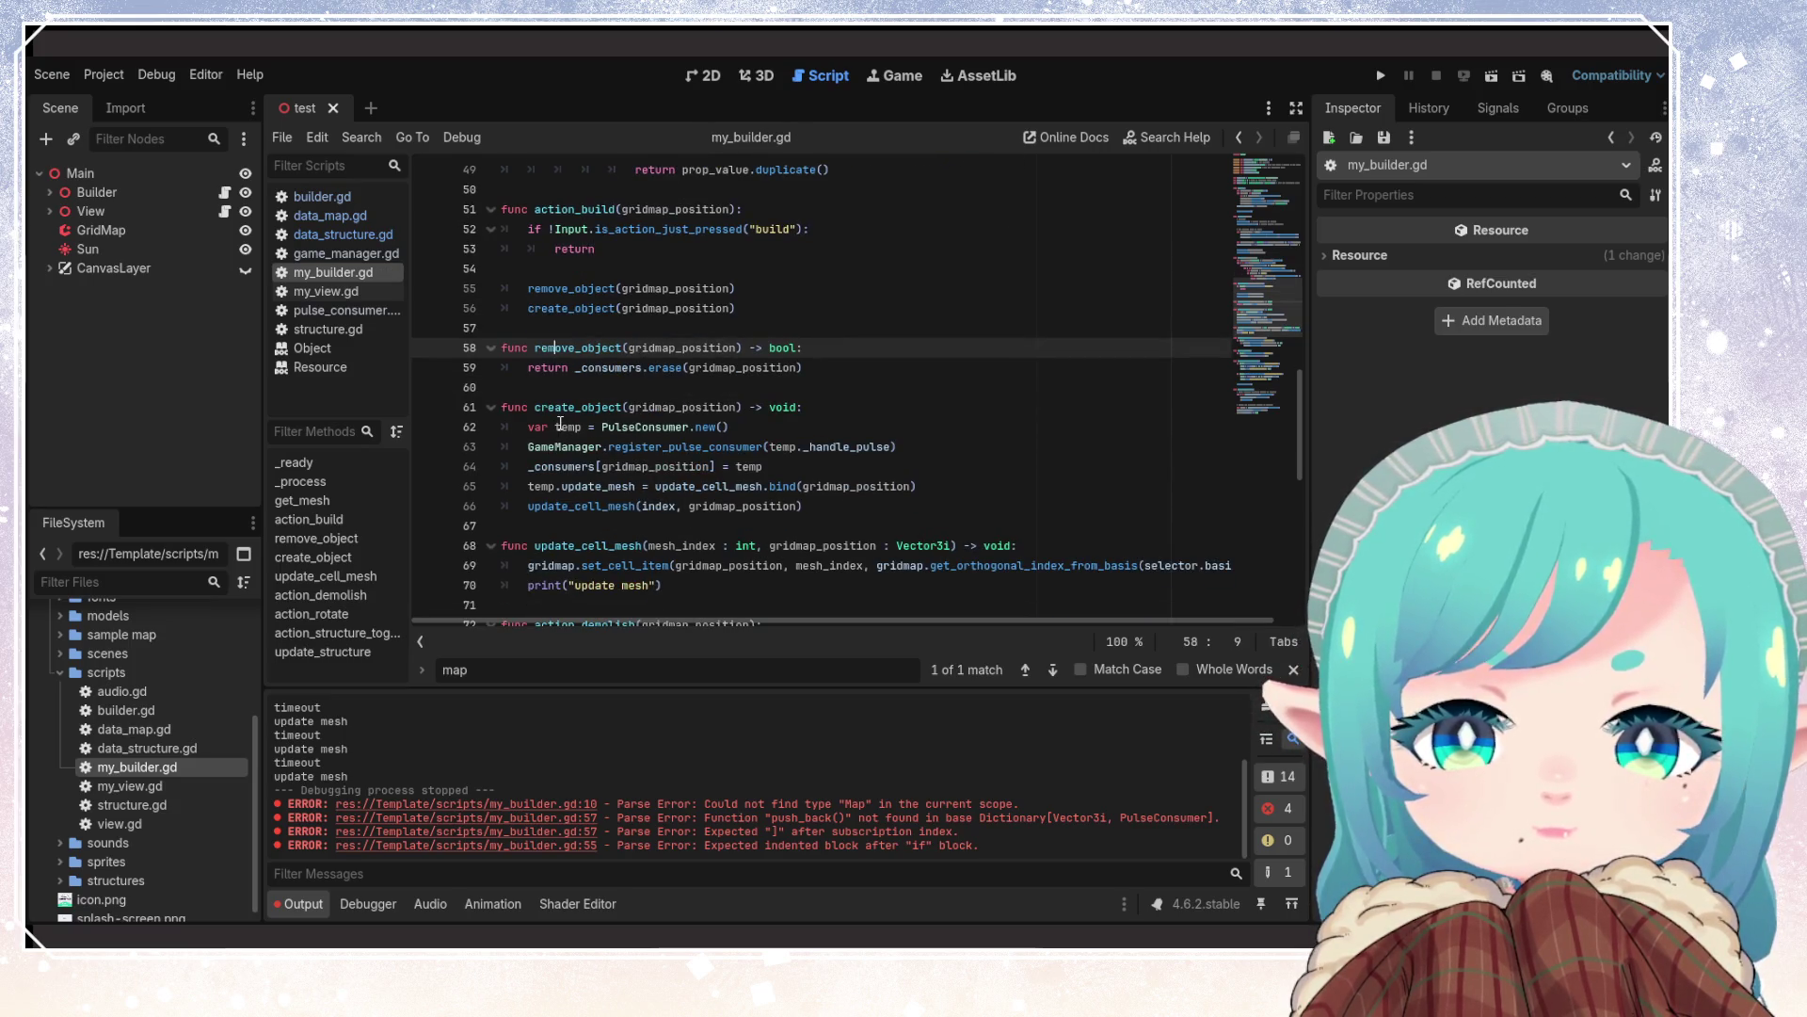
click(658, 427)
double_click(658, 427)
click(727, 427)
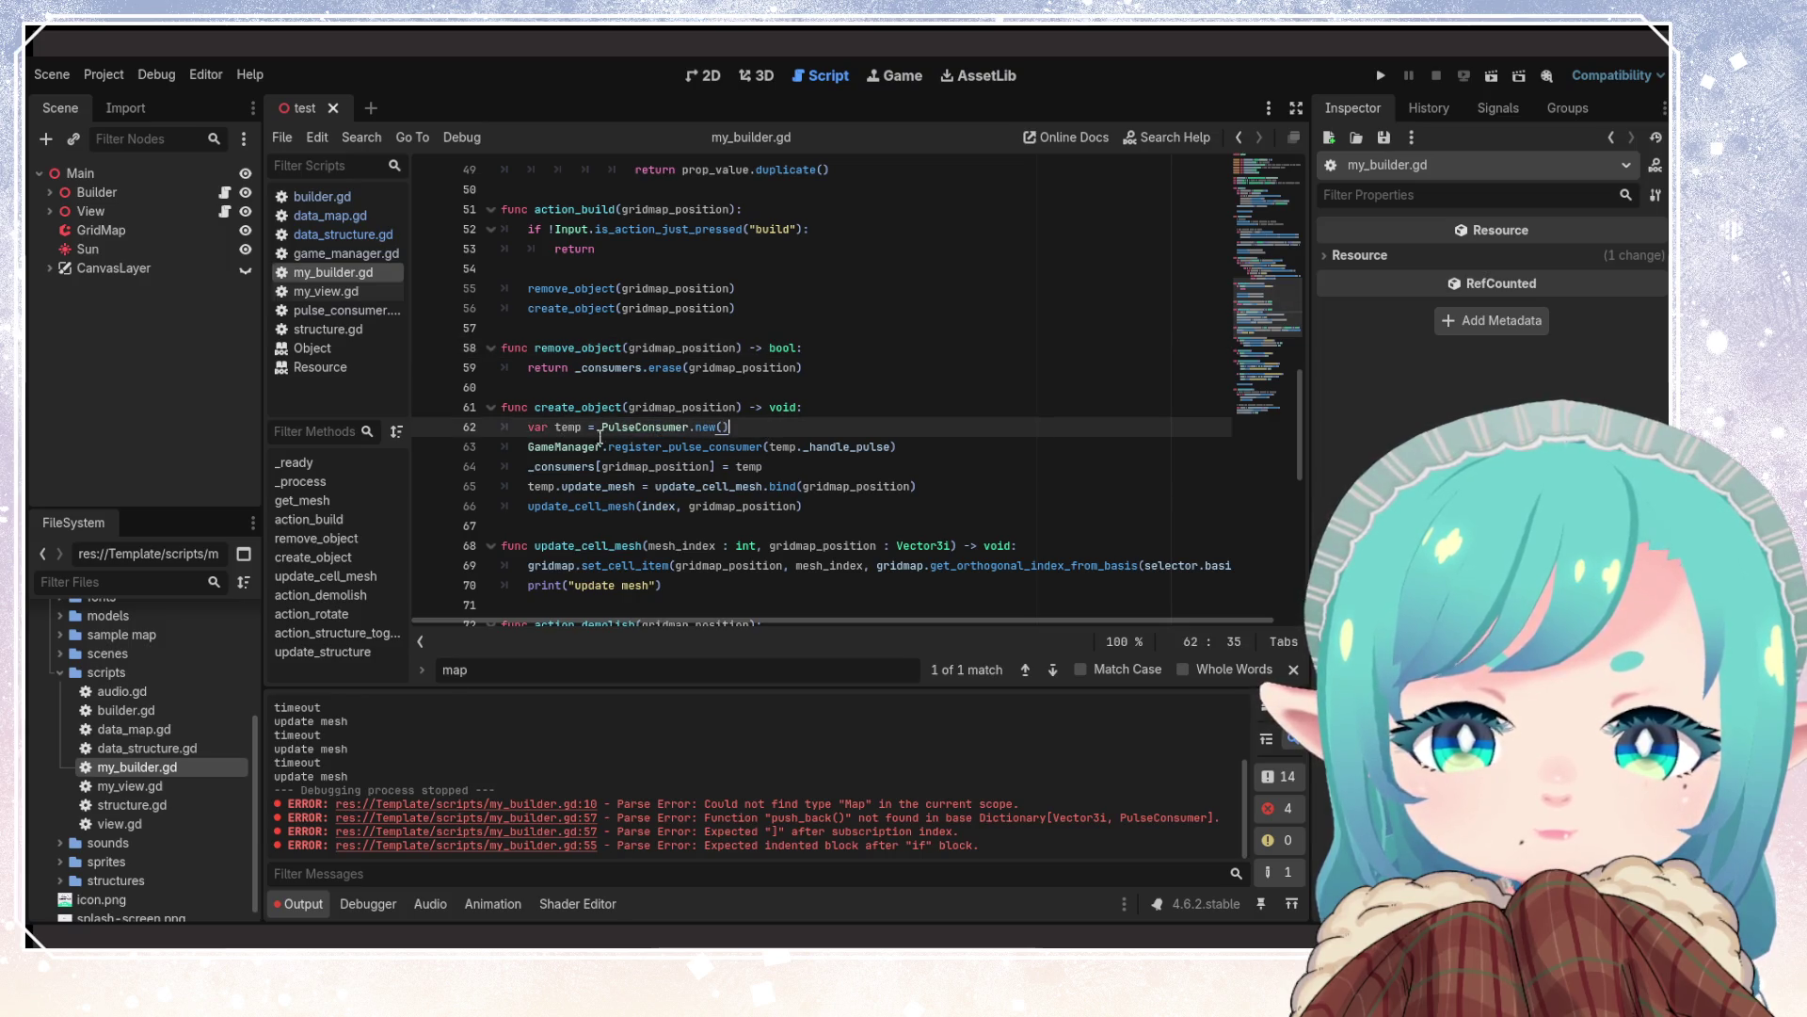
scroll(612, 518, down, 5)
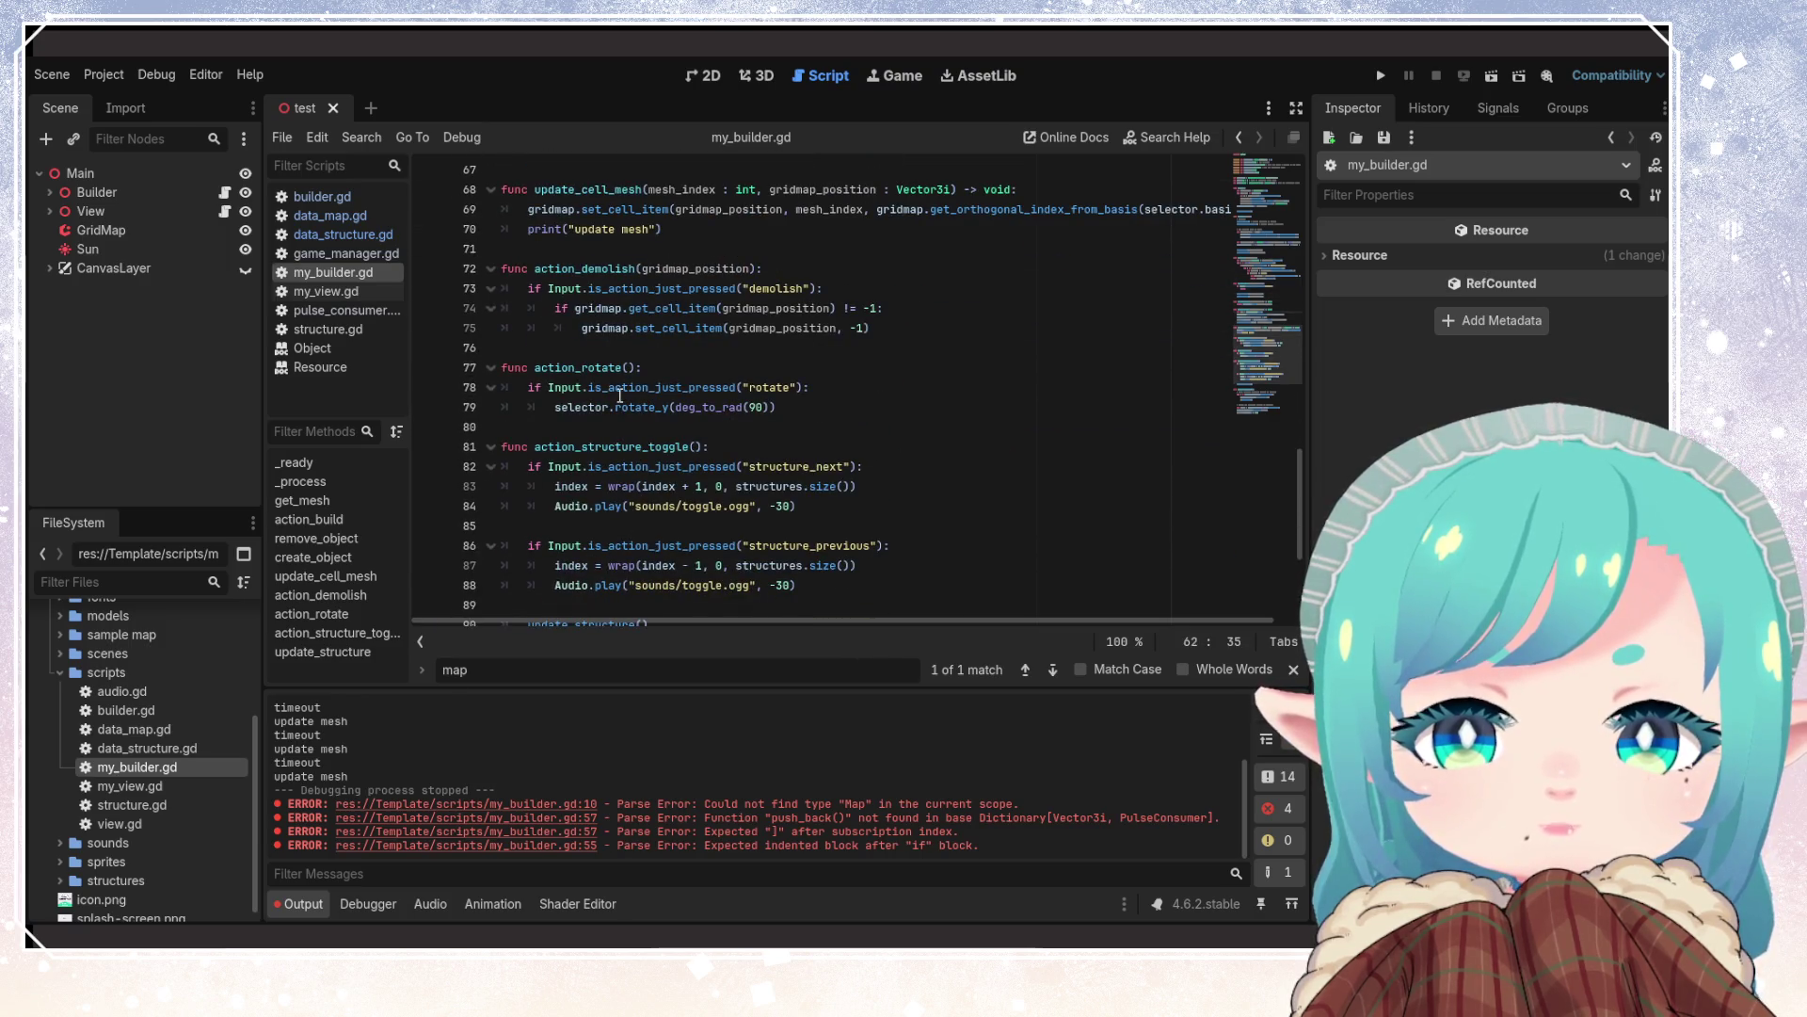
scroll(650, 452, up, 2)
click(659, 426)
scroll(612, 471, up, 2)
click(550, 525)
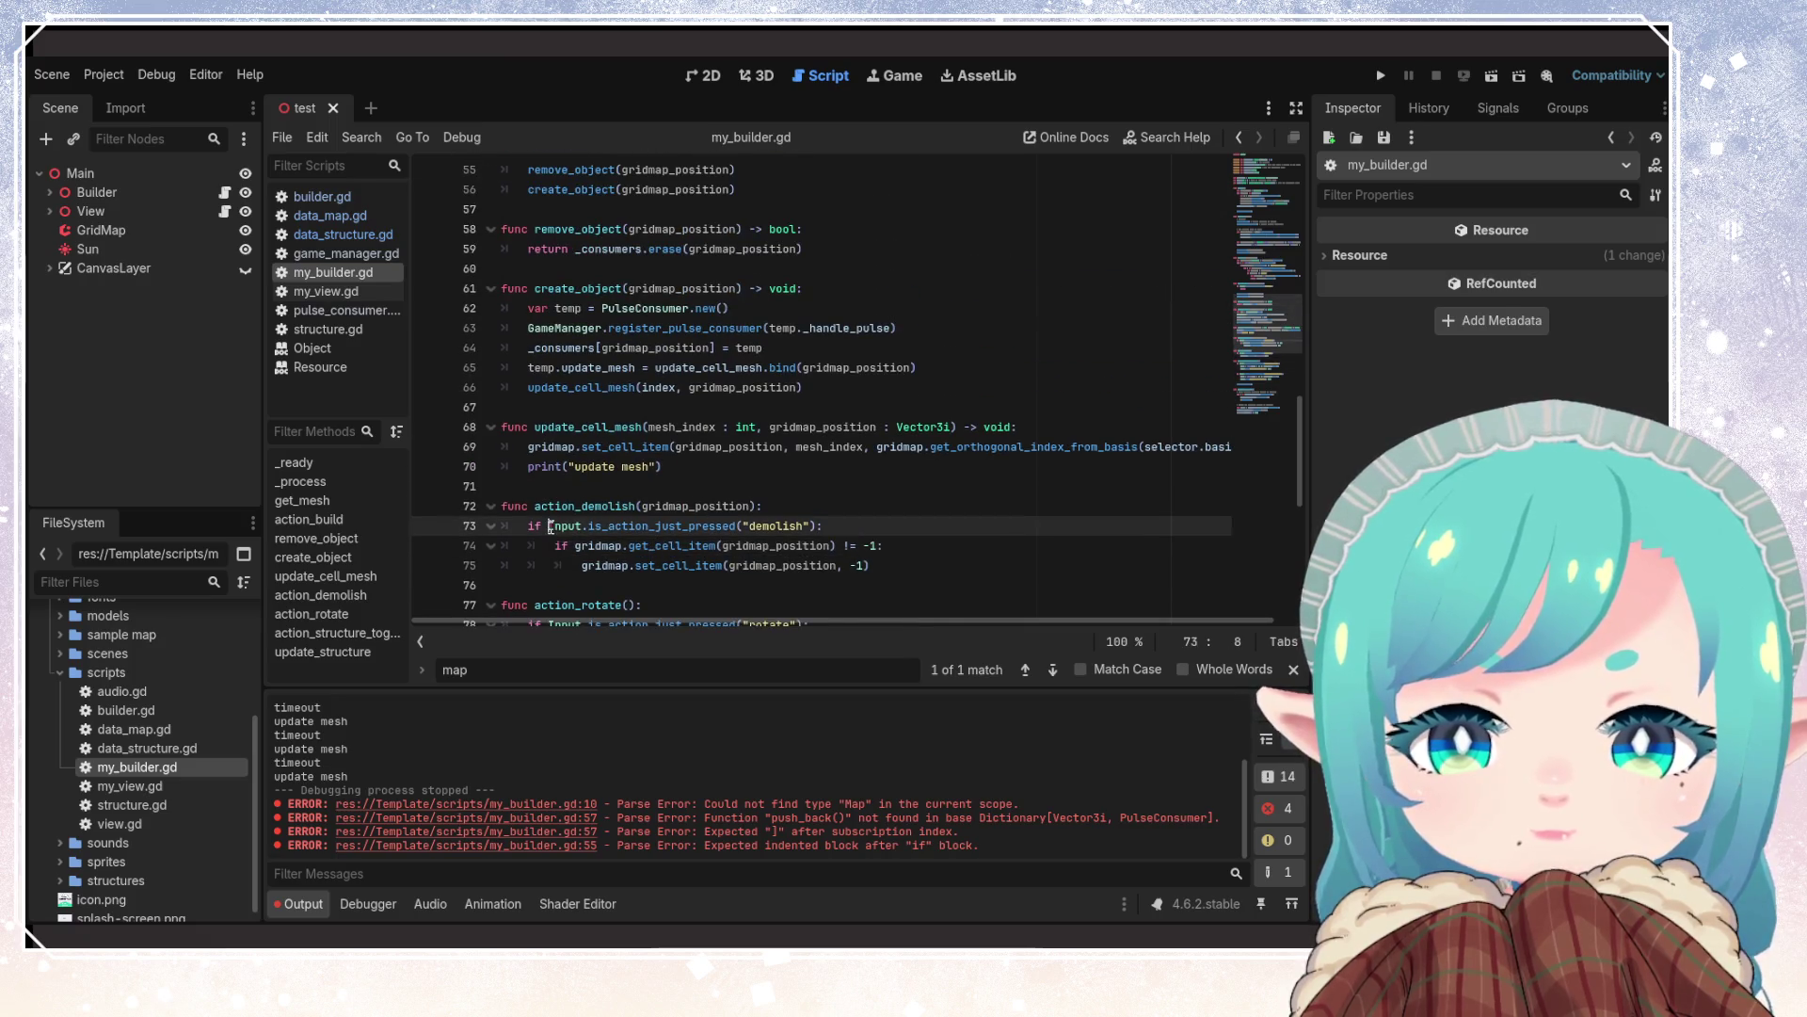
text(!)
key(Return)
text(ret)
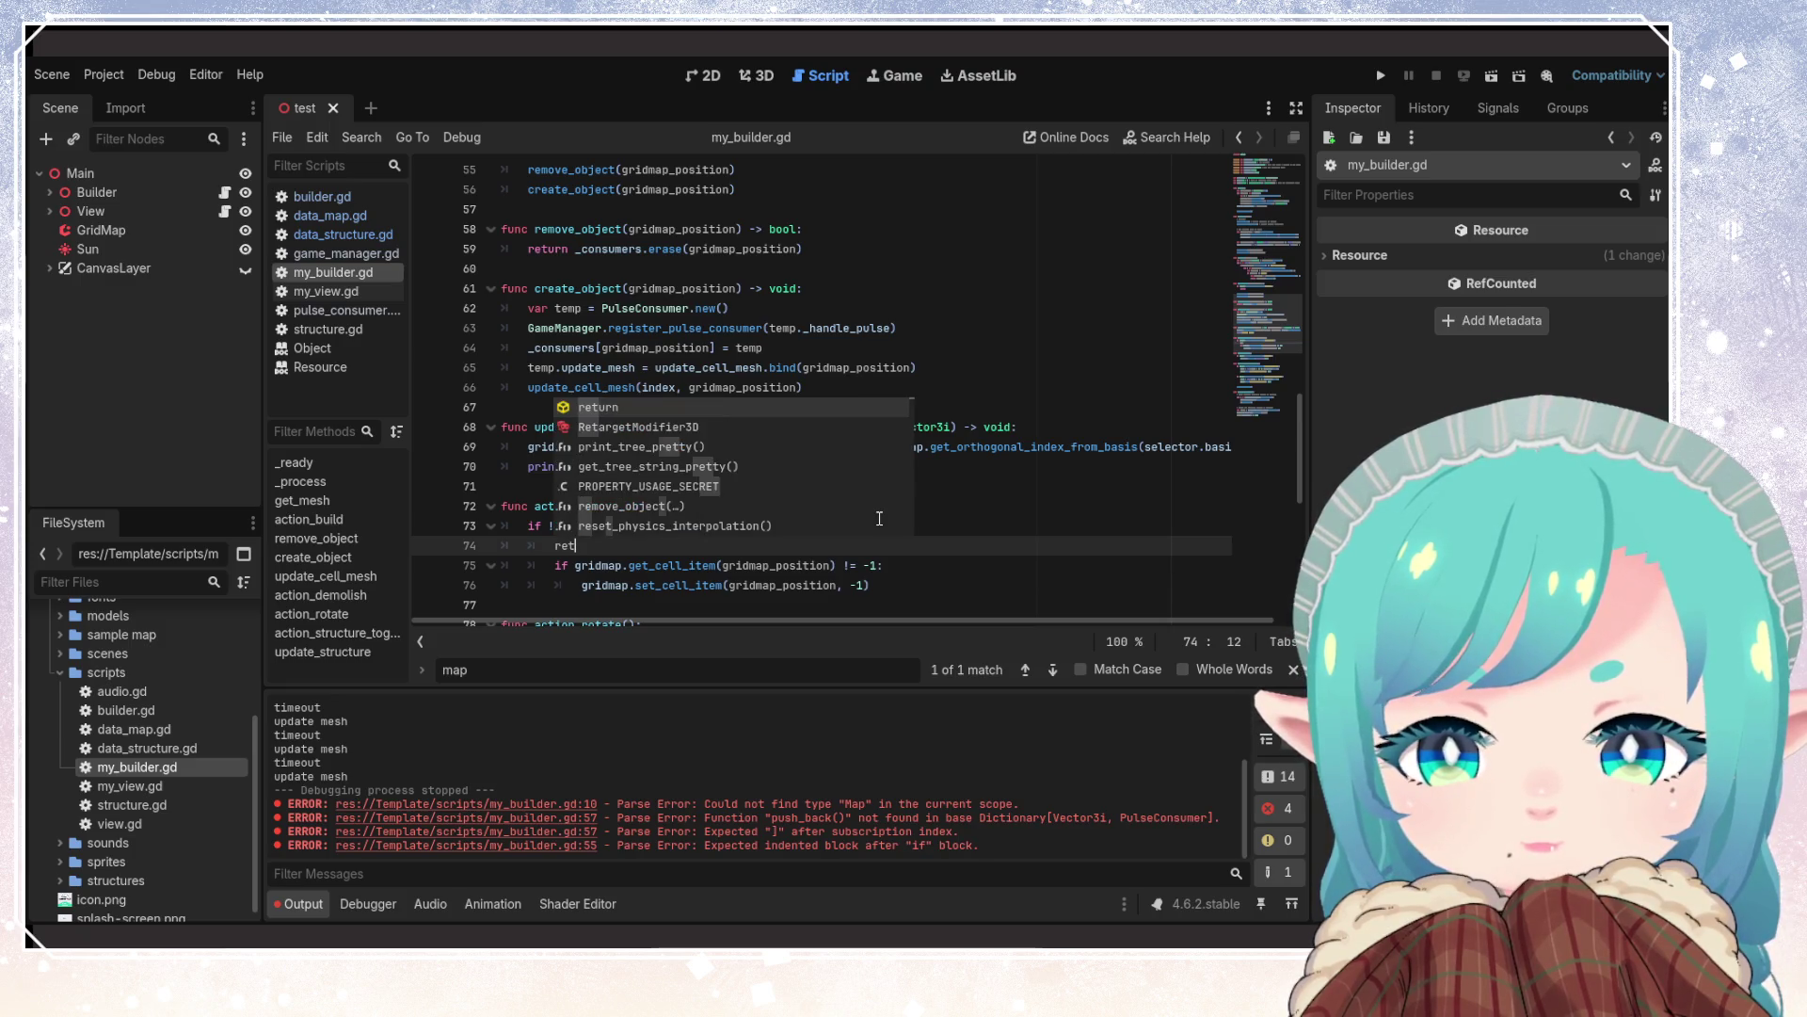
text(urn)
key(Return)
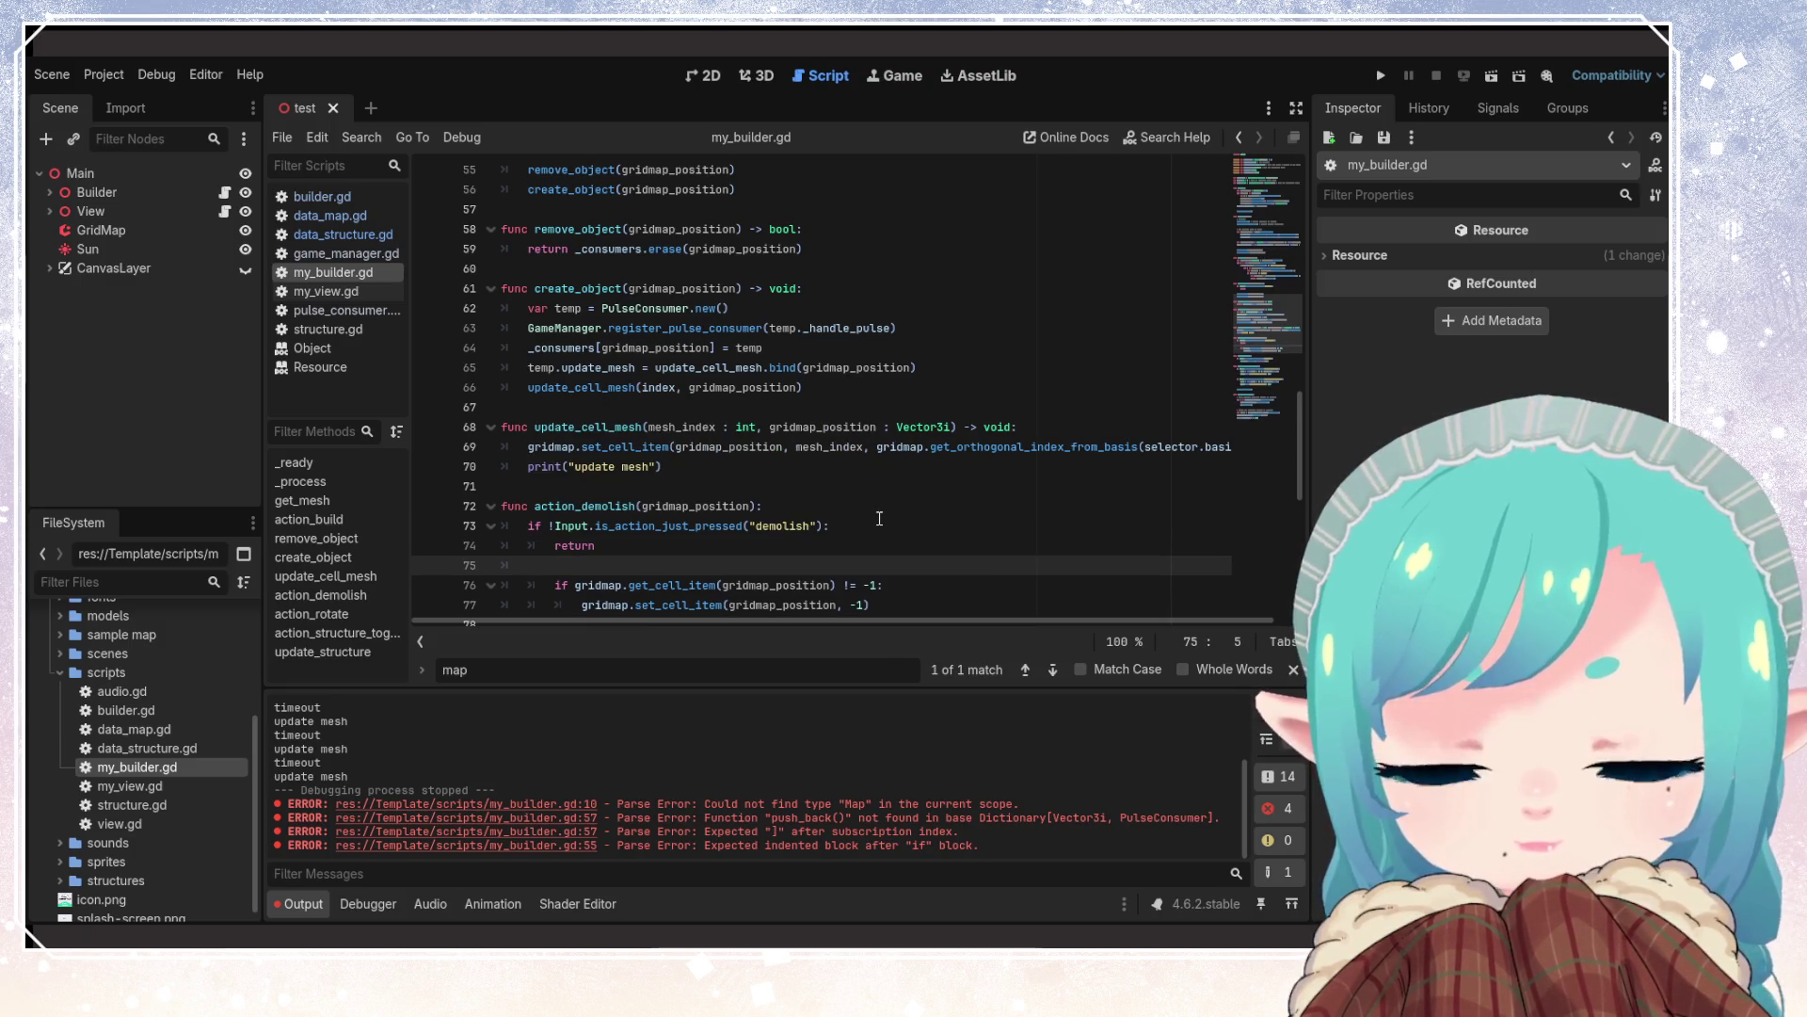
Outdent the get_cell_item block and insert a blank line above it
key(Delete)
key(Delete)
key(Delete)
key(Down)
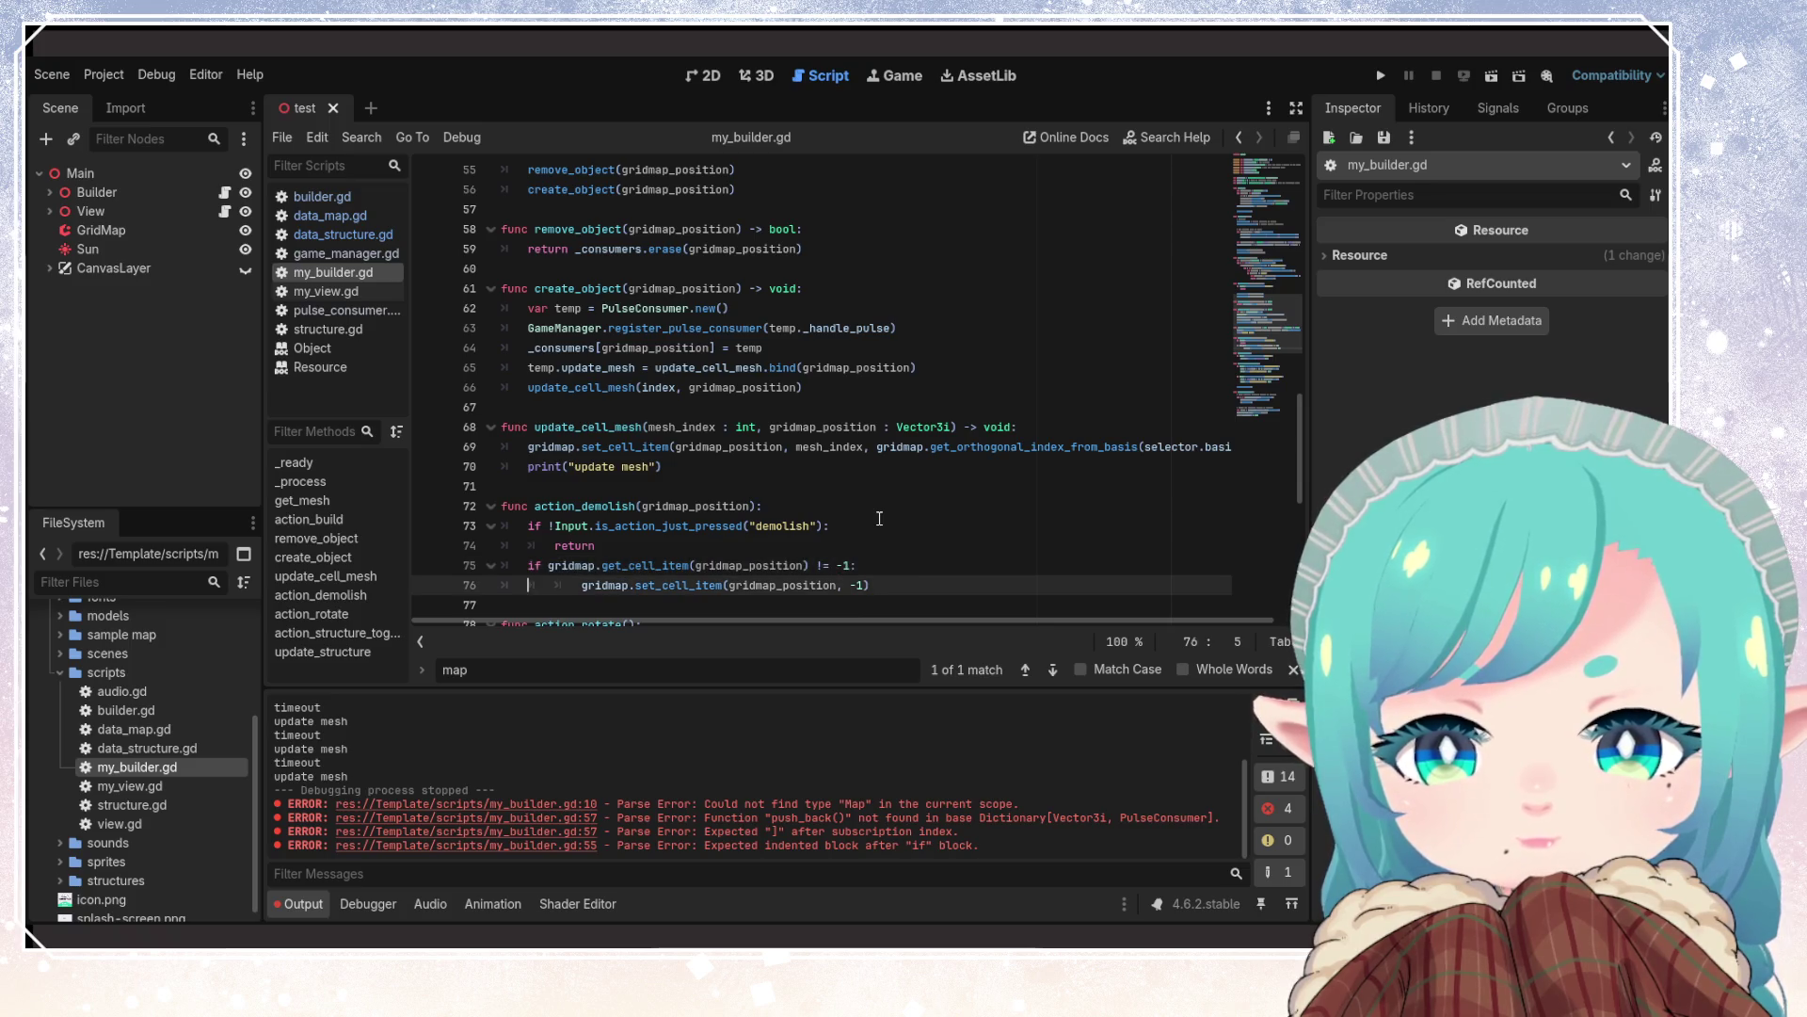
key(Delete)
key(Up)
key(Home)
key(Home)
key(Return)
key(Up)
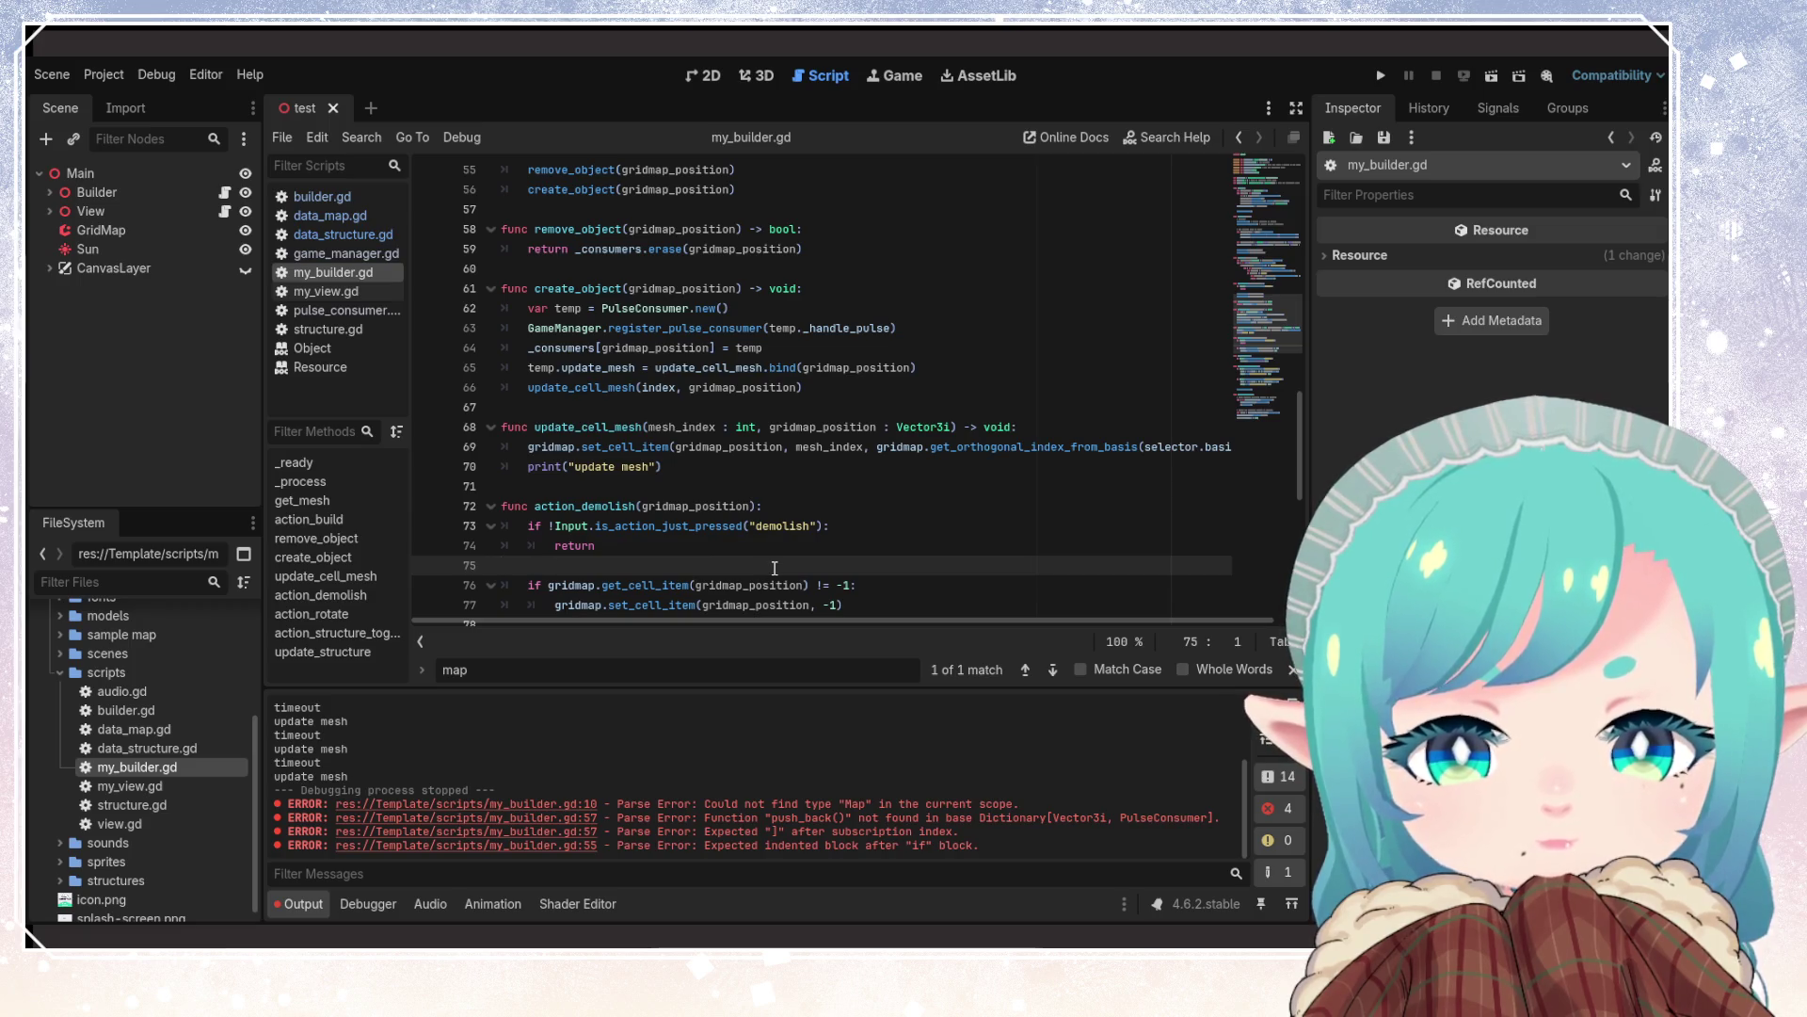
key(Down)
key(End)
key(ctrl+Left)
key(ctrl+Left)
key(ctrl+Left)
key(ctrl+shift+Right)
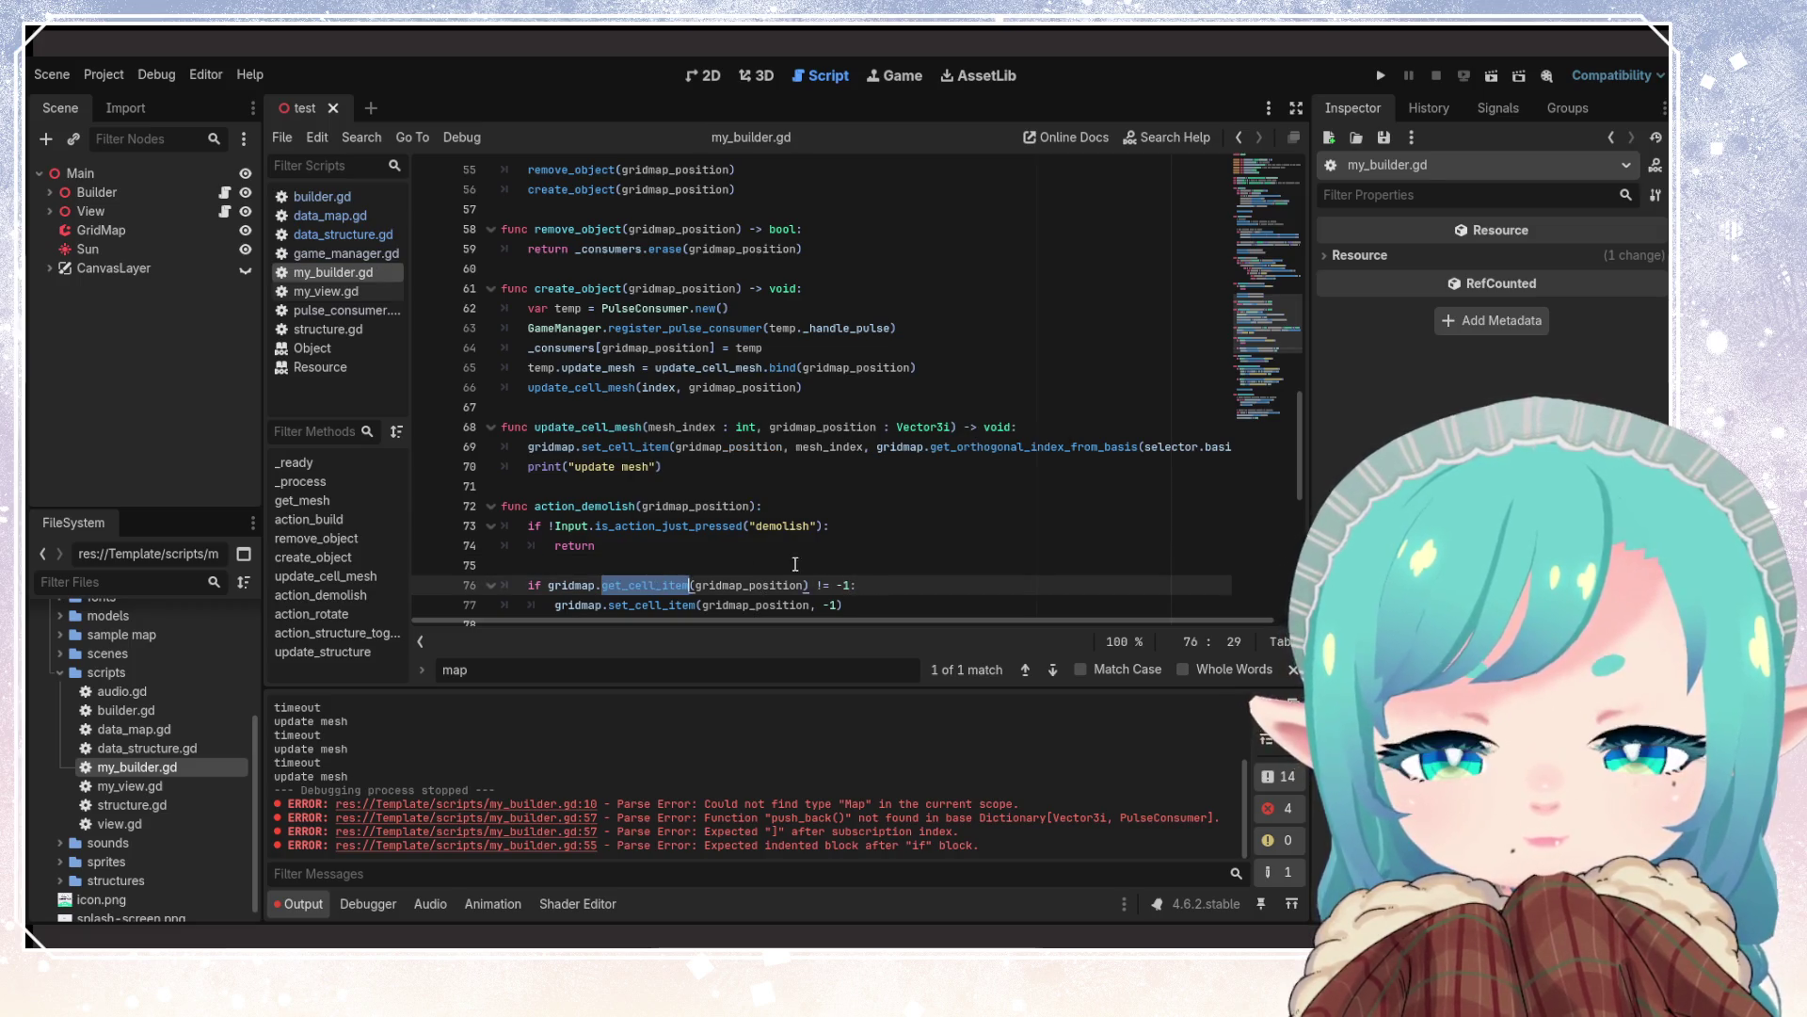
scroll(772, 568, down, 2)
double_click(663, 486)
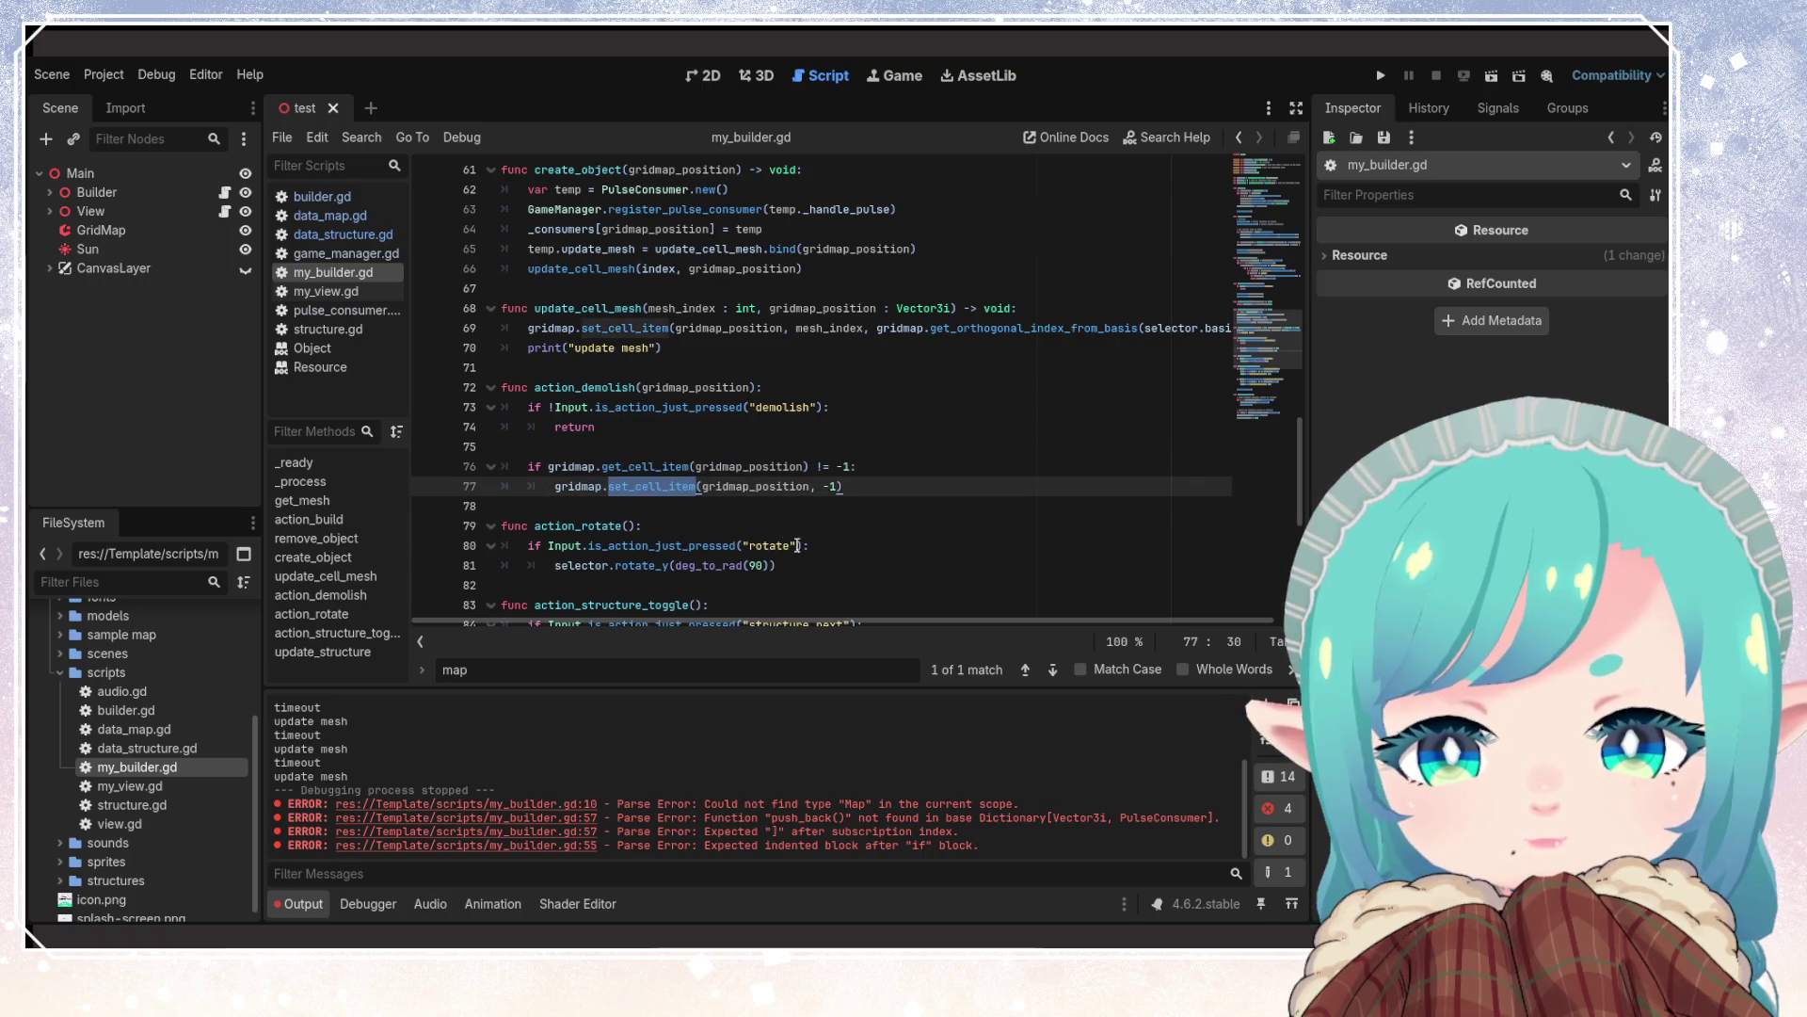
double_click(757, 487)
double_click(648, 487)
scroll(749, 568, up, 1)
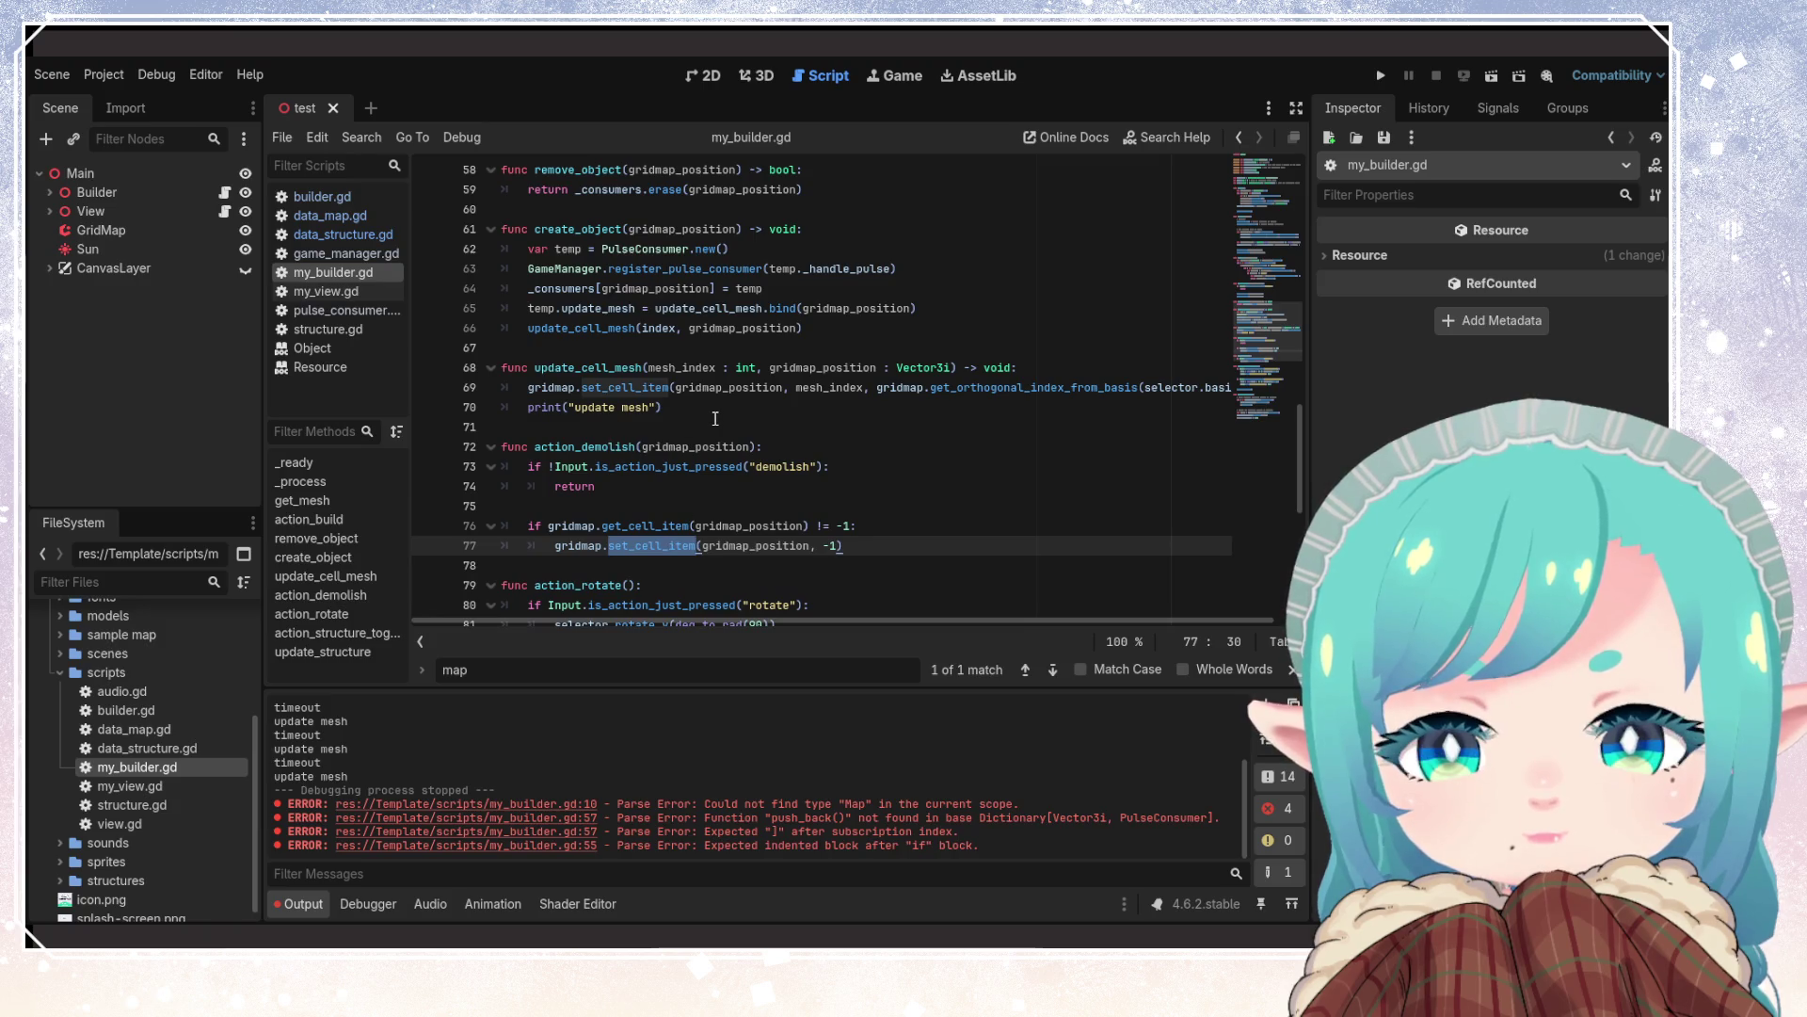
drag(680, 406, 466, 407)
key(BackSpace)
key(BackSpace)
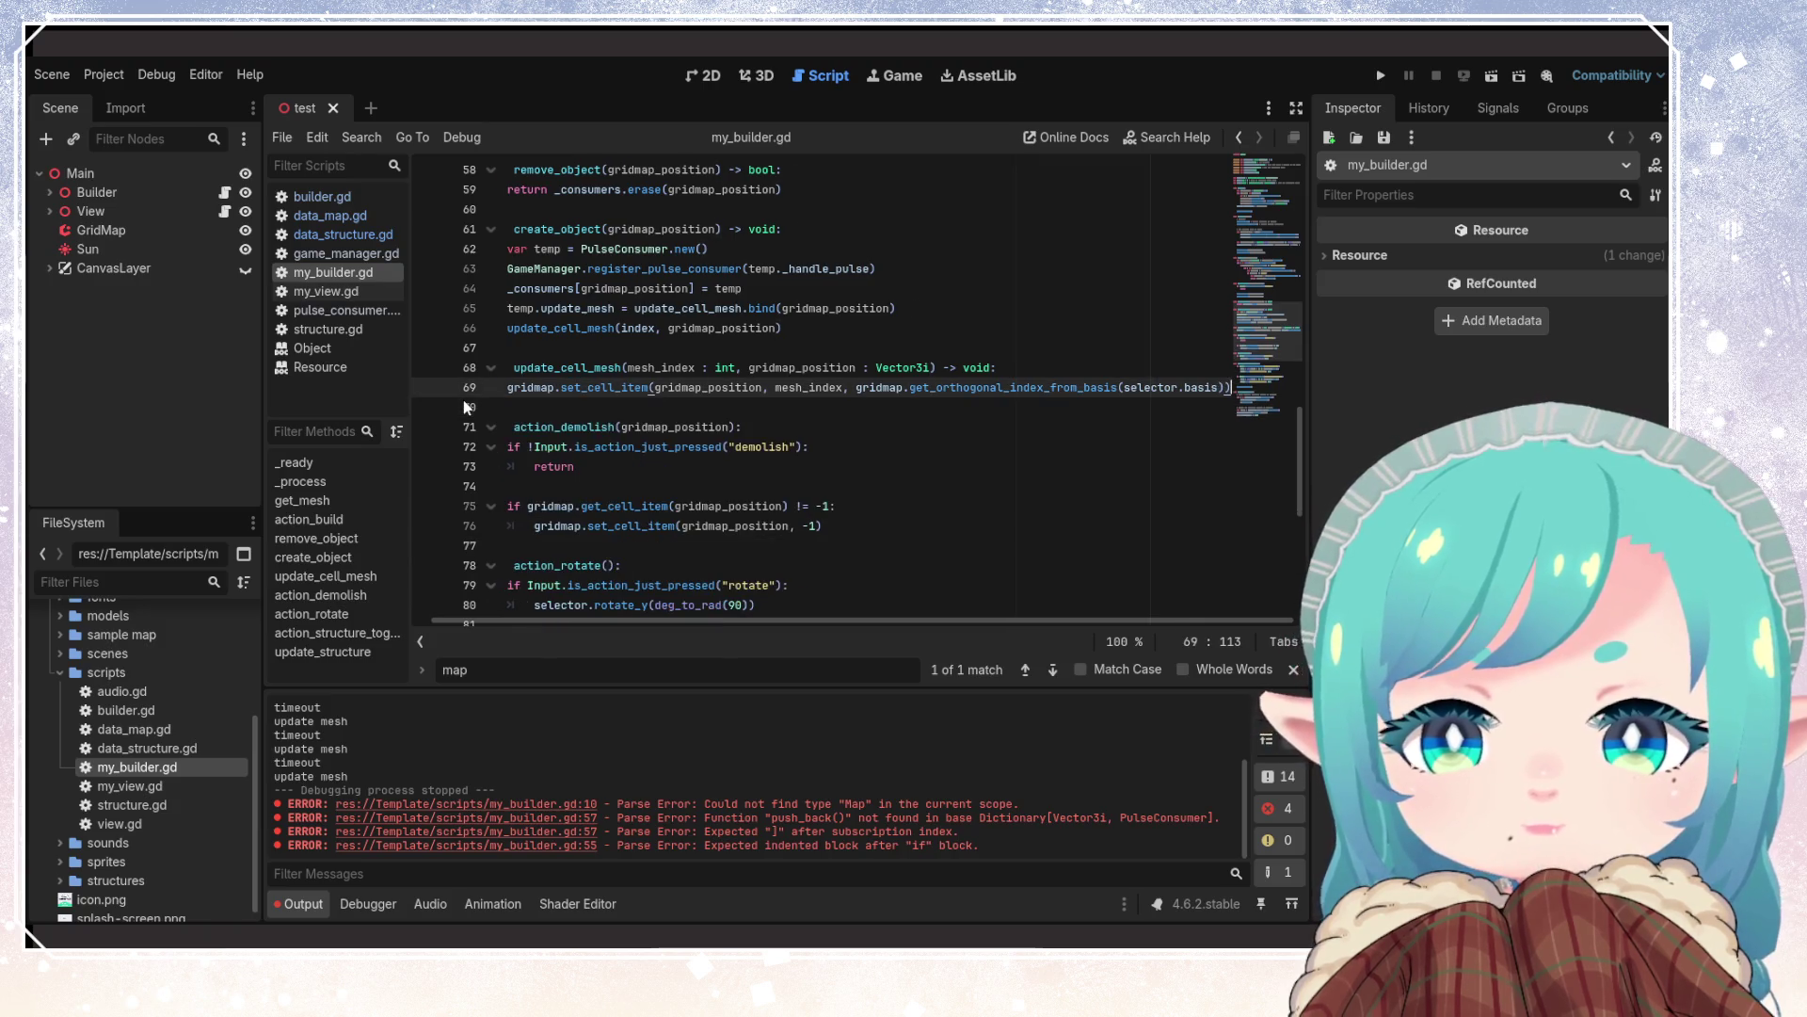
click(669, 525)
click(791, 525)
key(shift+Home)
key(shift+Home)
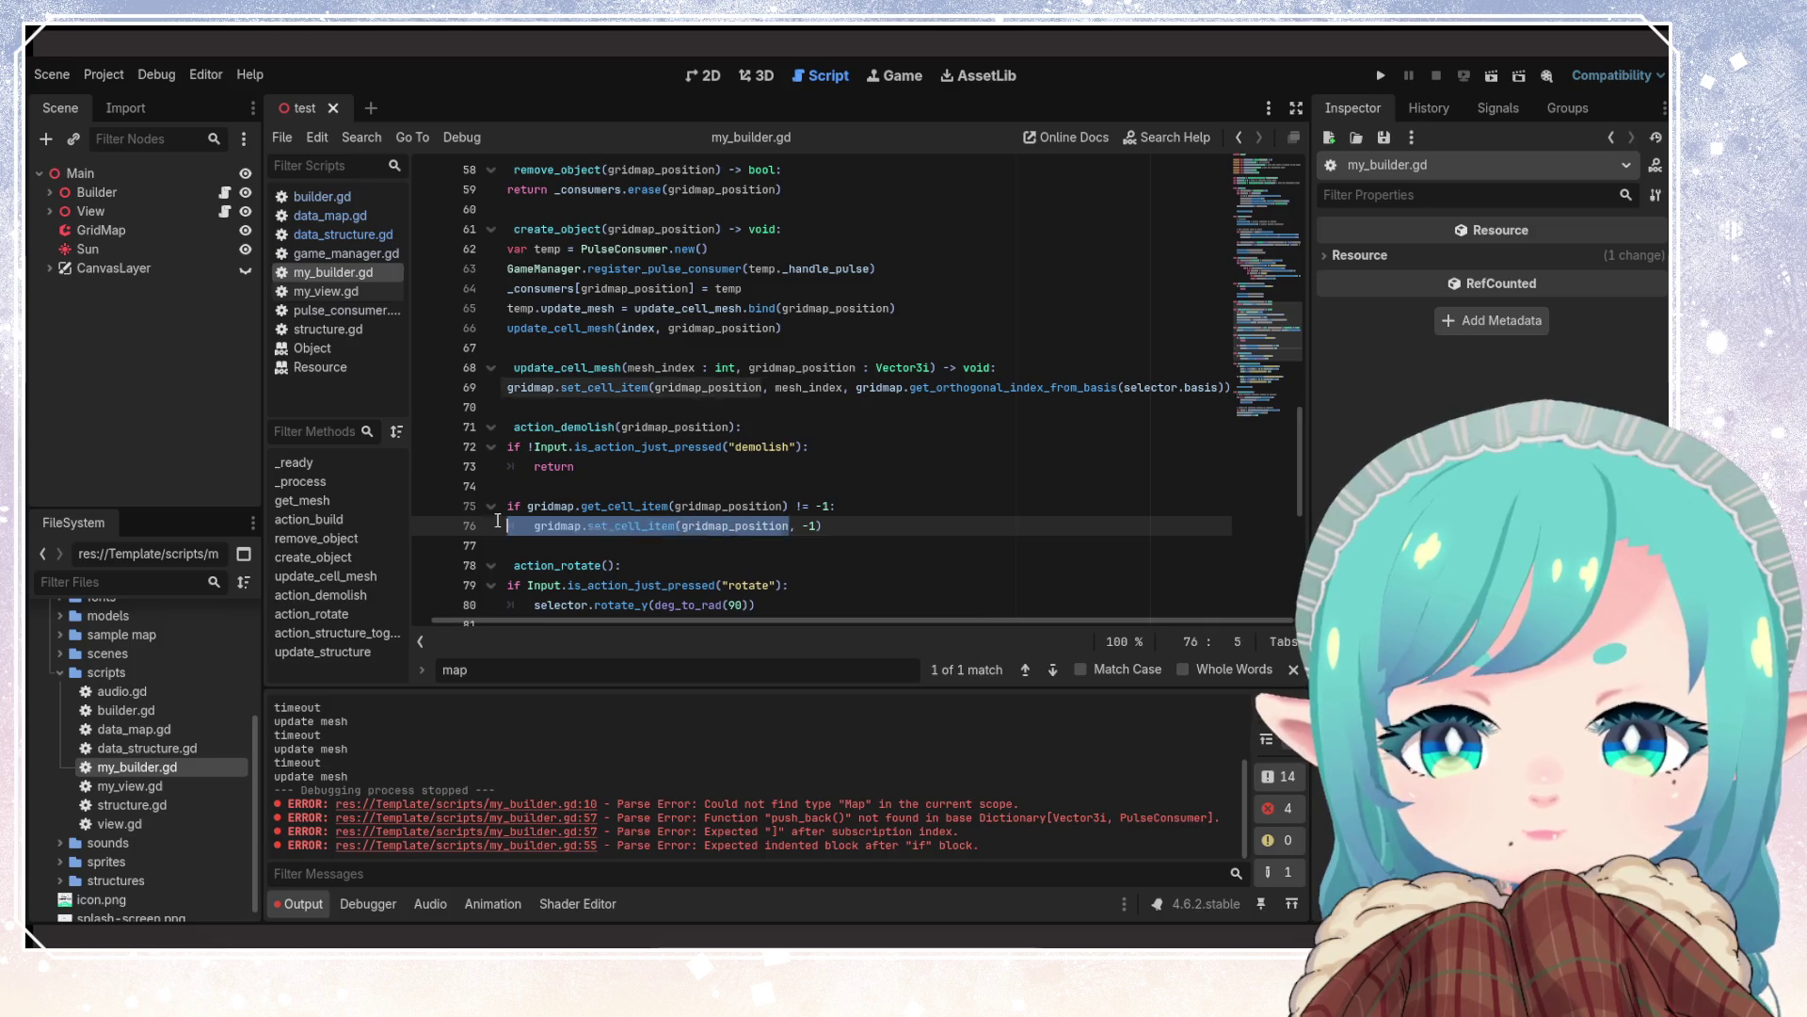
click(798, 497)
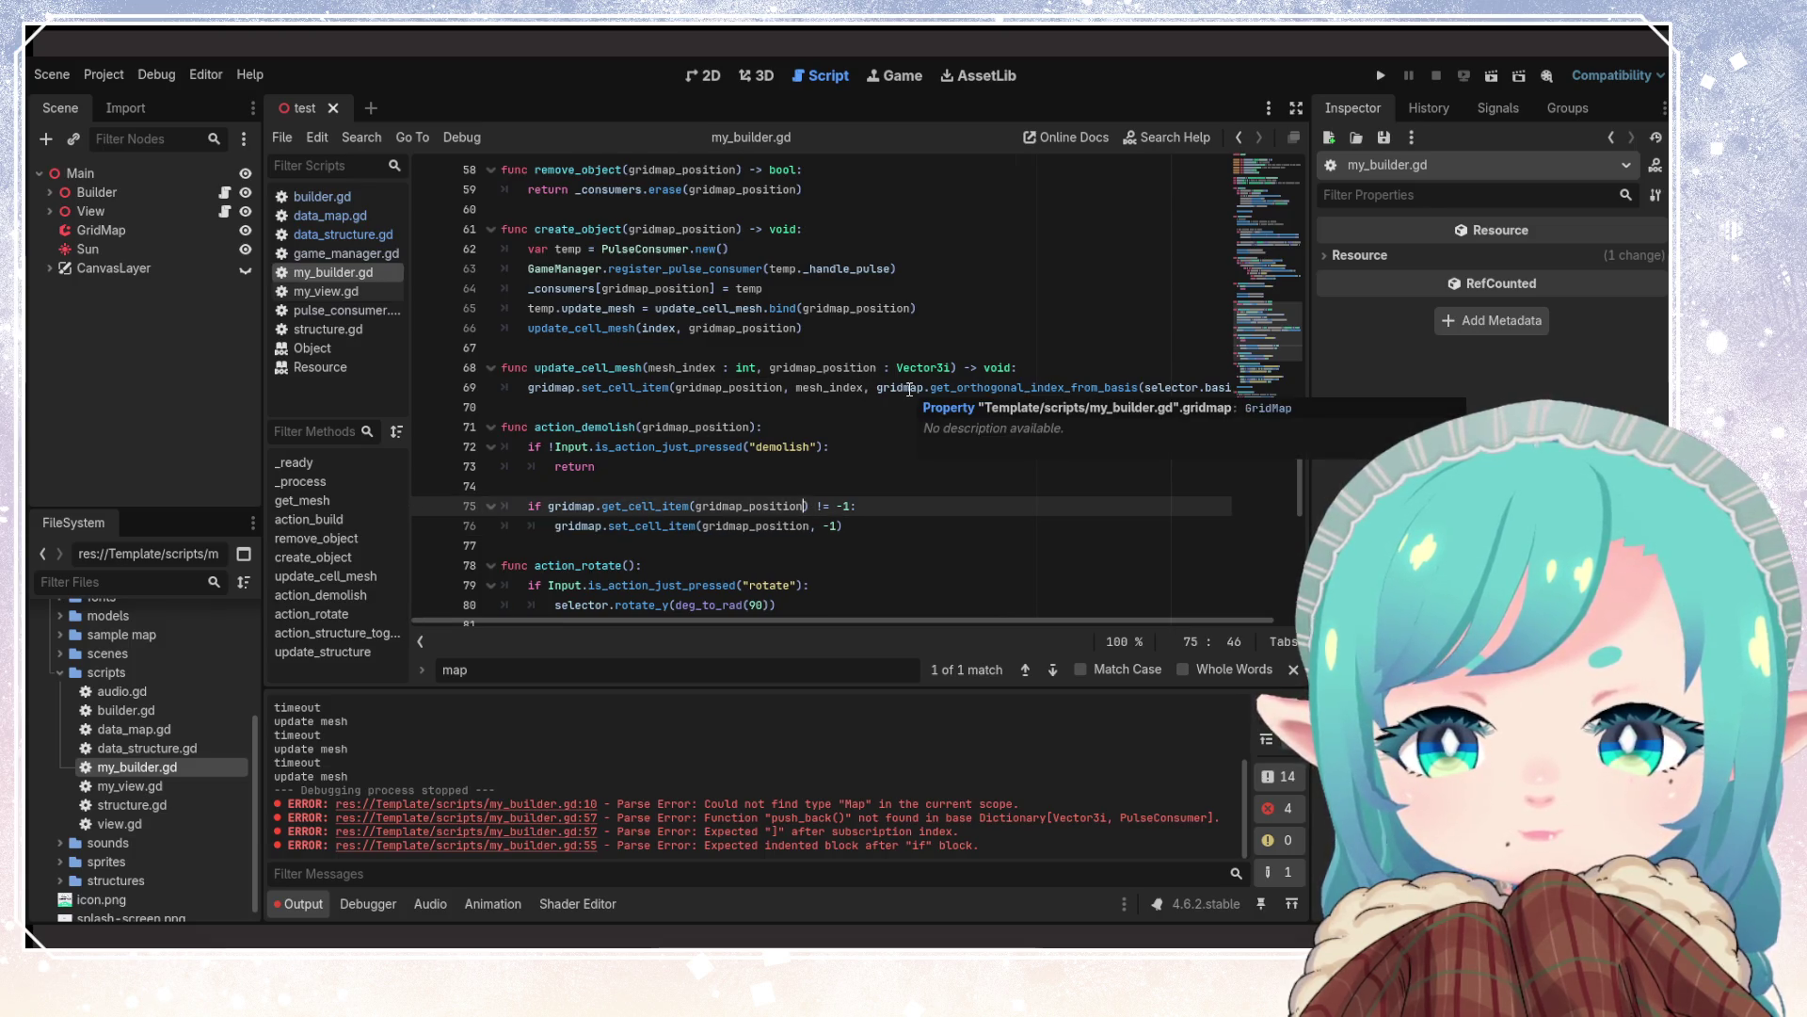
double_click(701, 367)
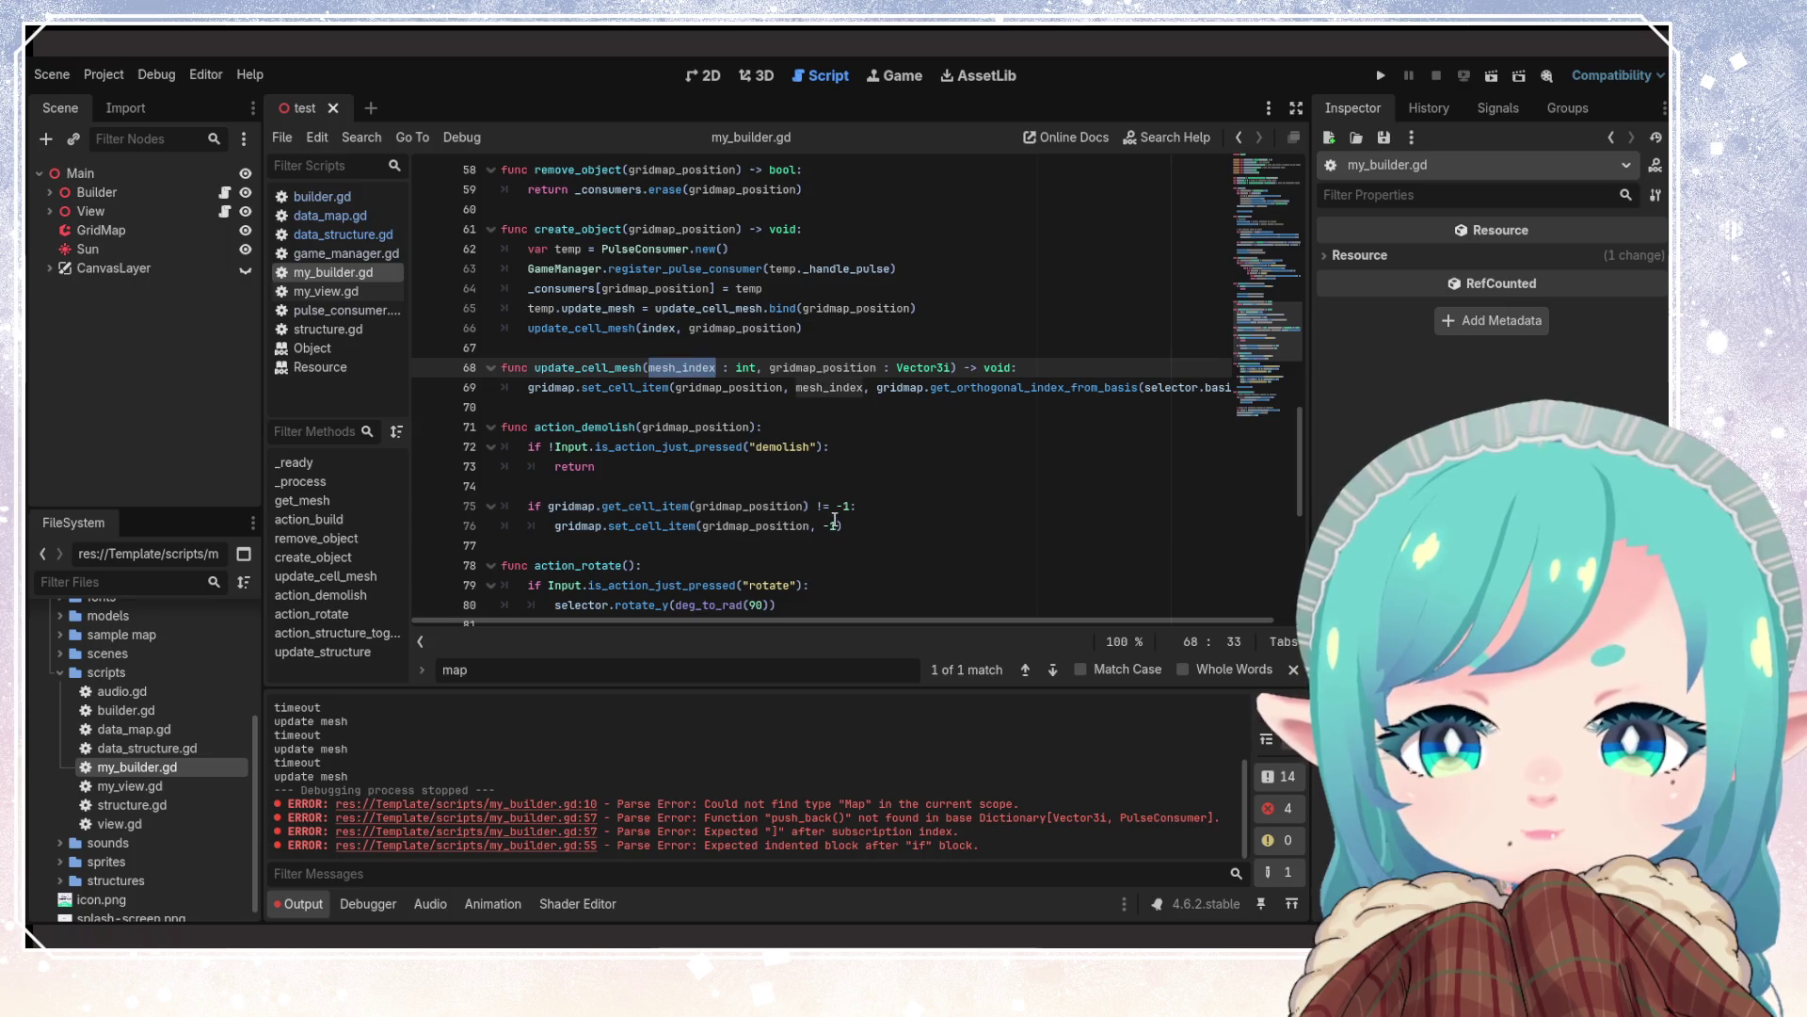
click(675, 506)
double_click(674, 506)
key(Up)
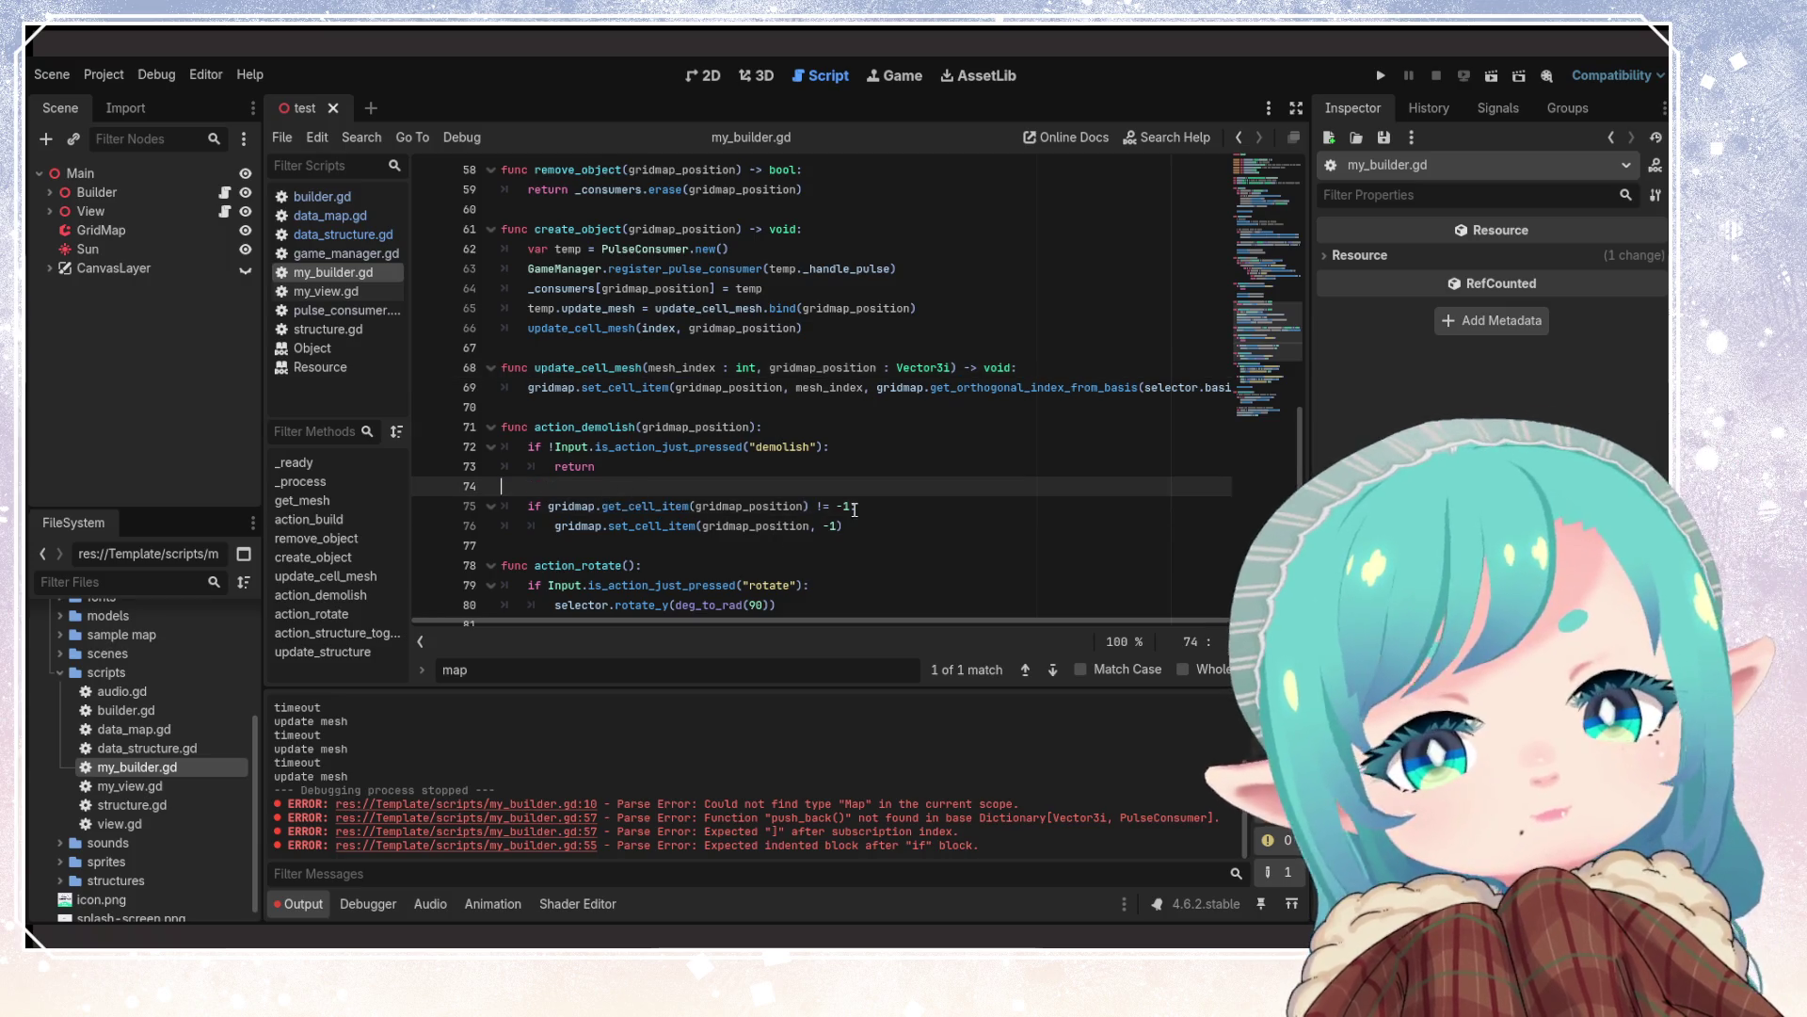
double_click(625, 387)
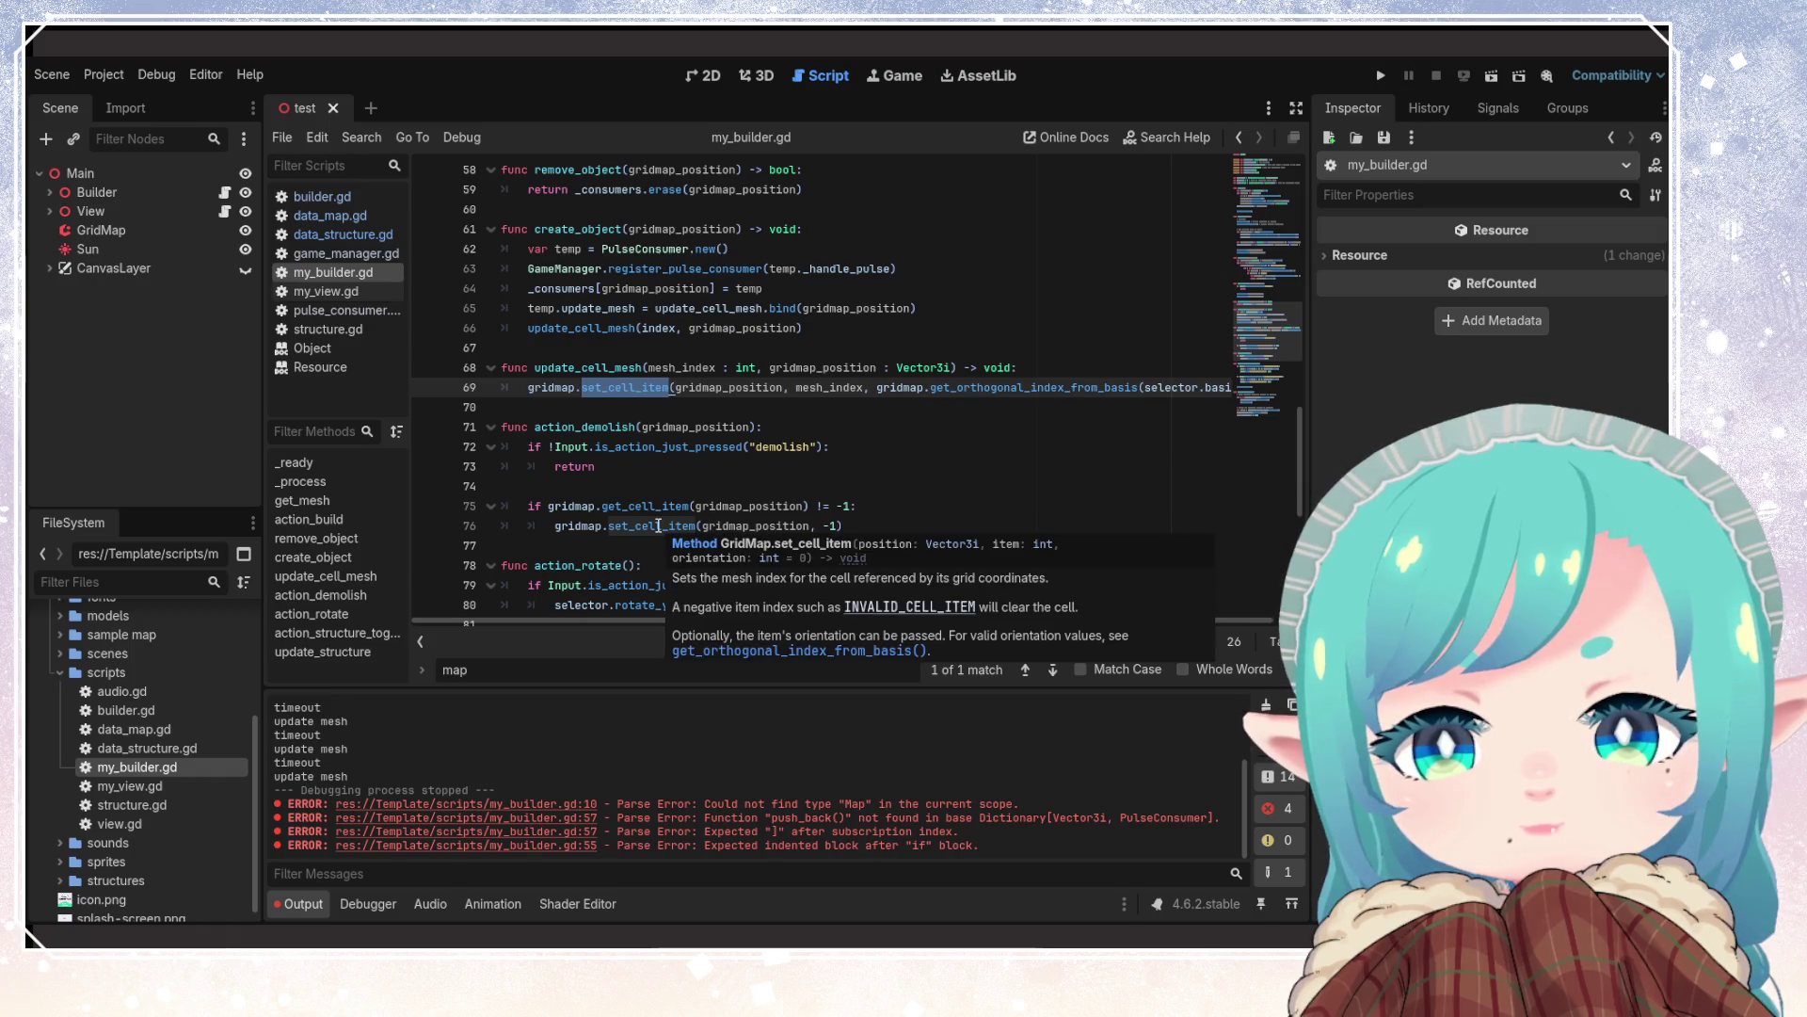
click(663, 490)
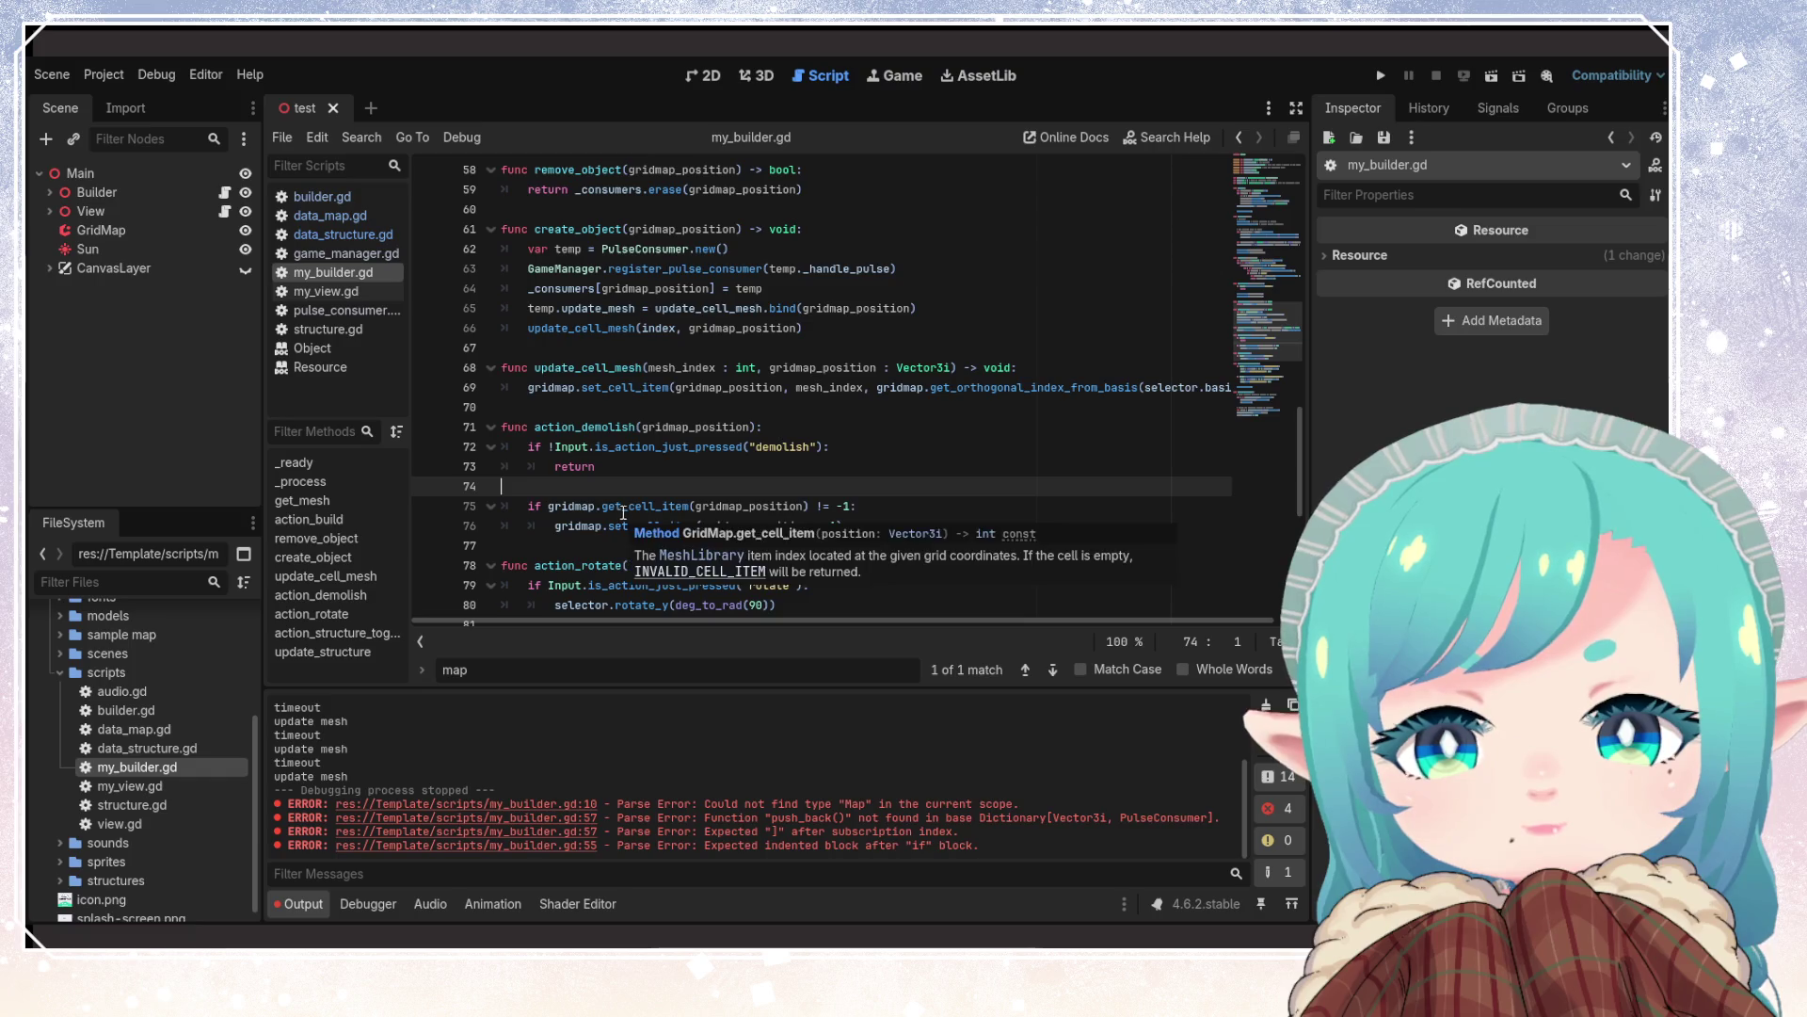
double_click(646, 506)
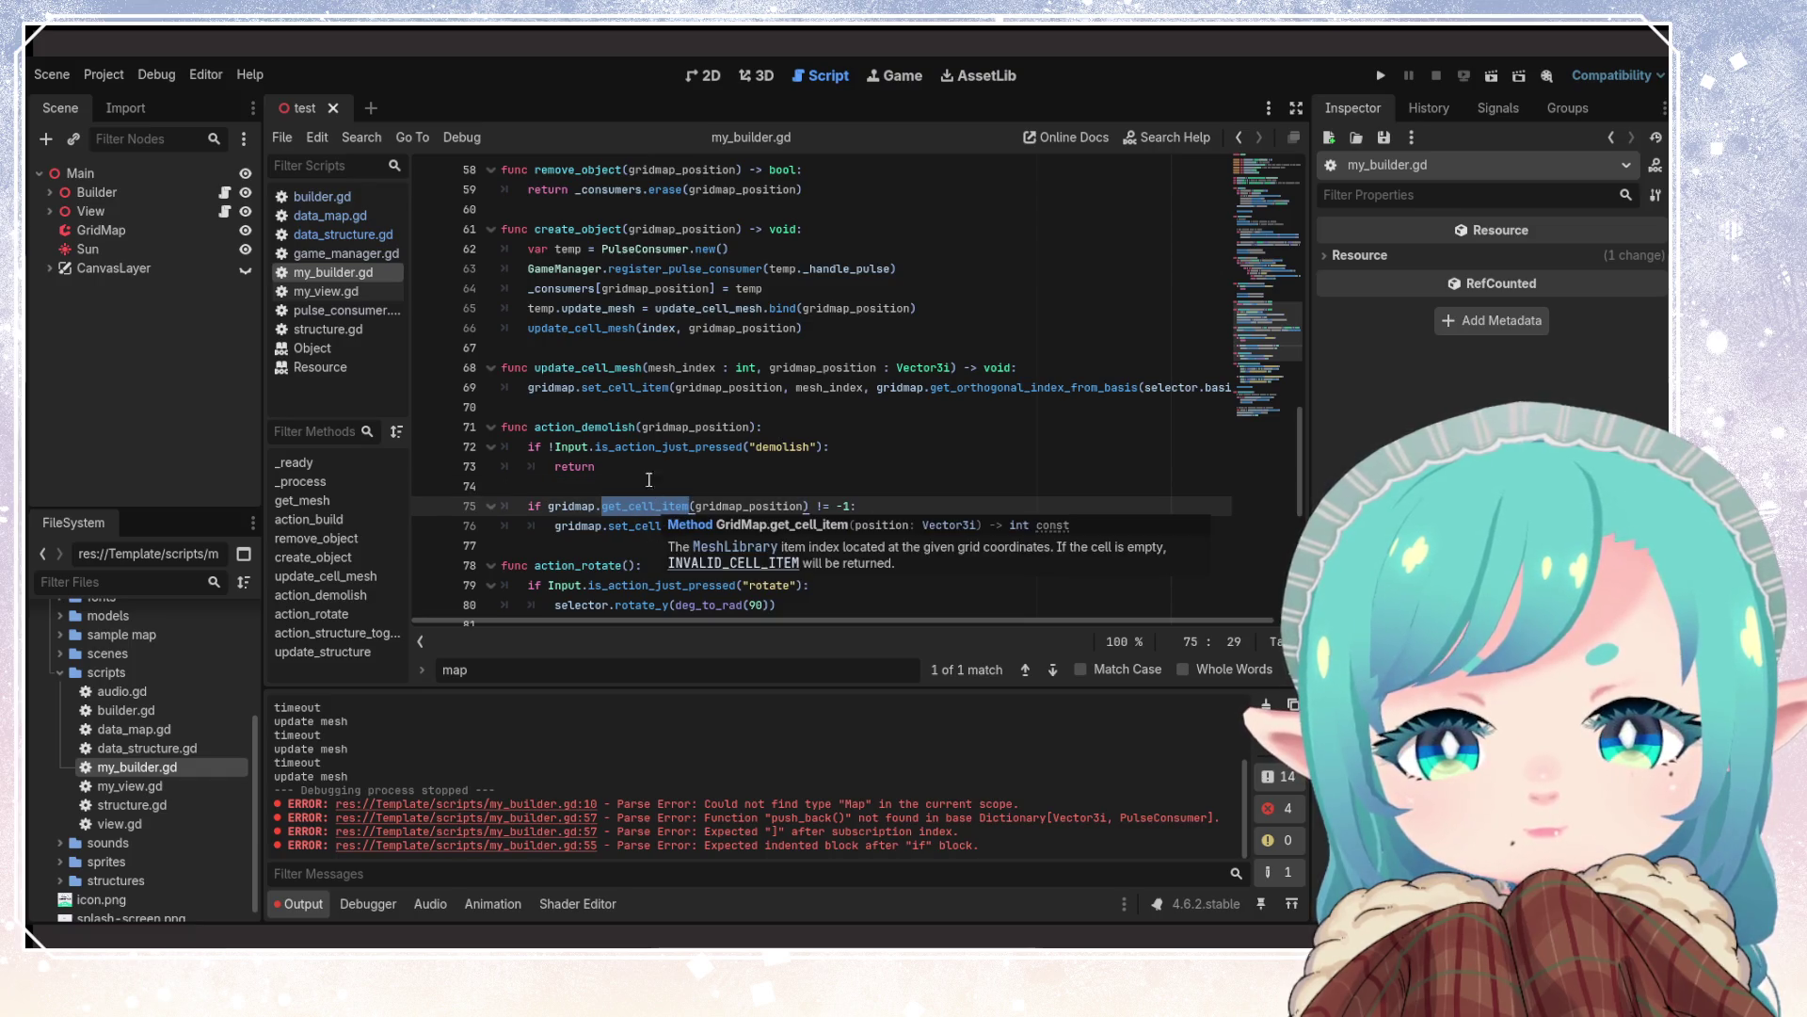
double_click(583, 427)
double_click(622, 368)
click(668, 488)
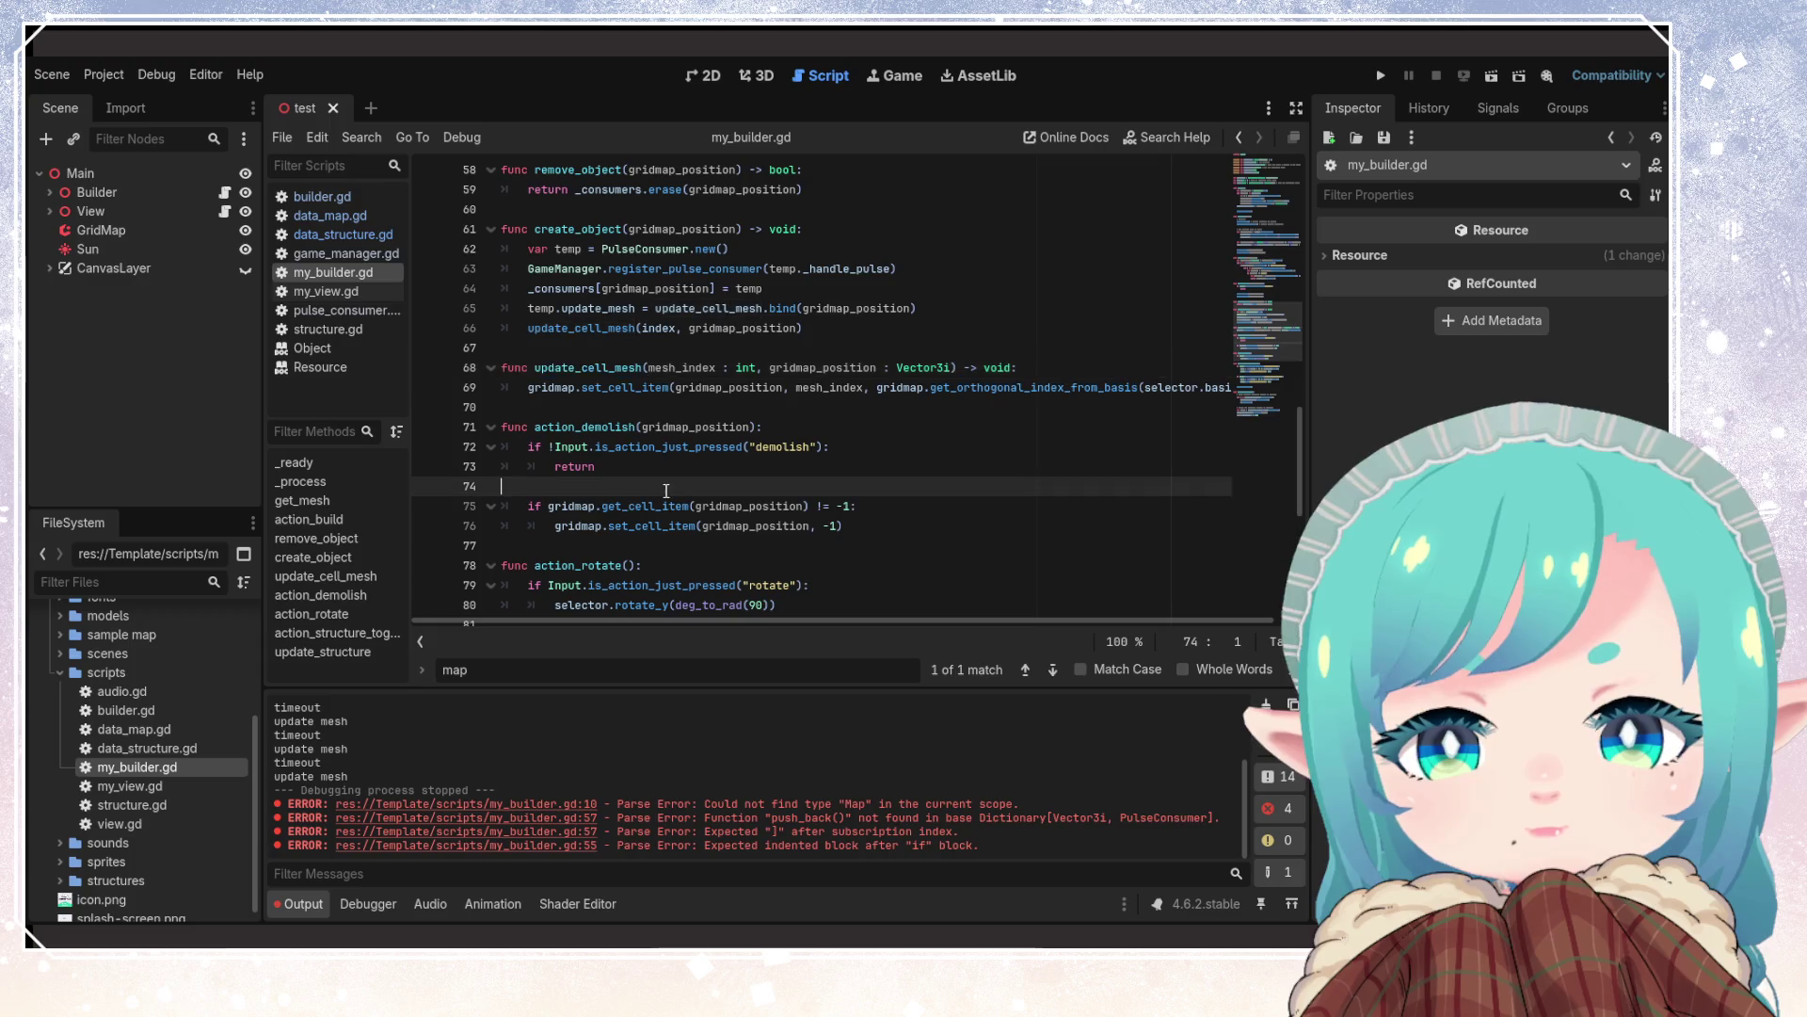
scroll(668, 489, up, 2)
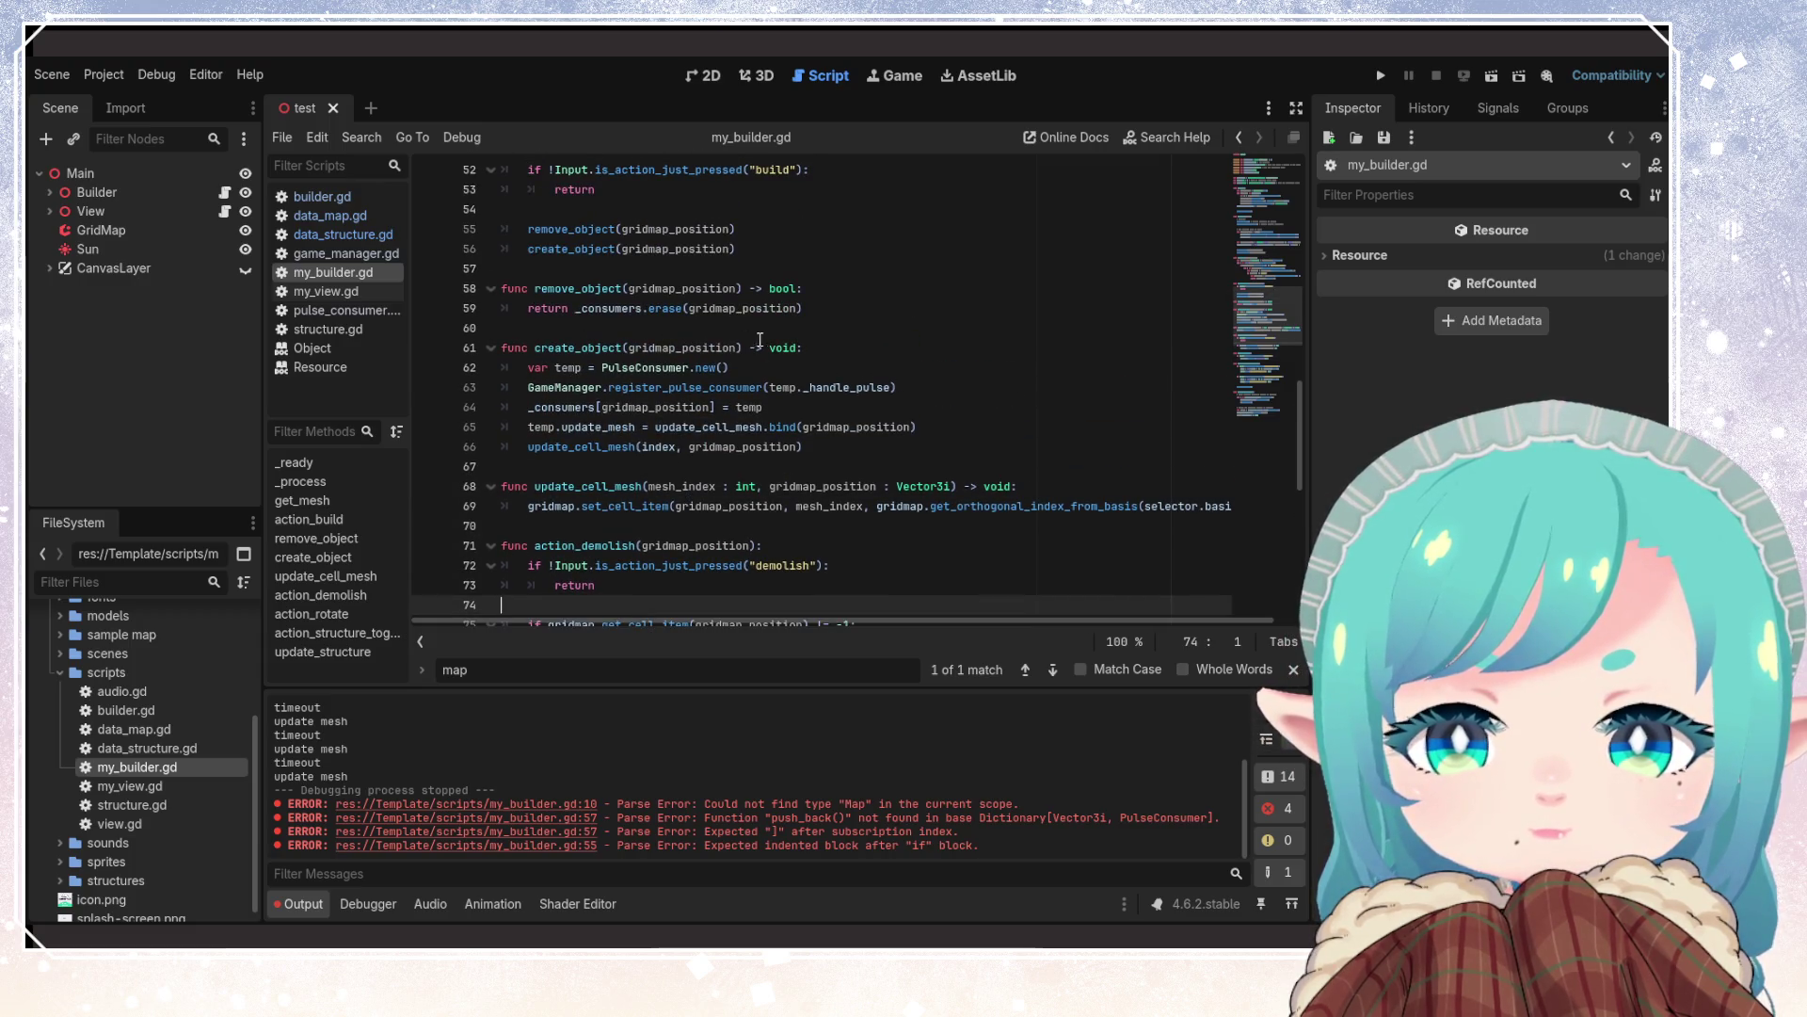
Start a remove_object( call on a new line after action_demolish's early return
click(834, 289)
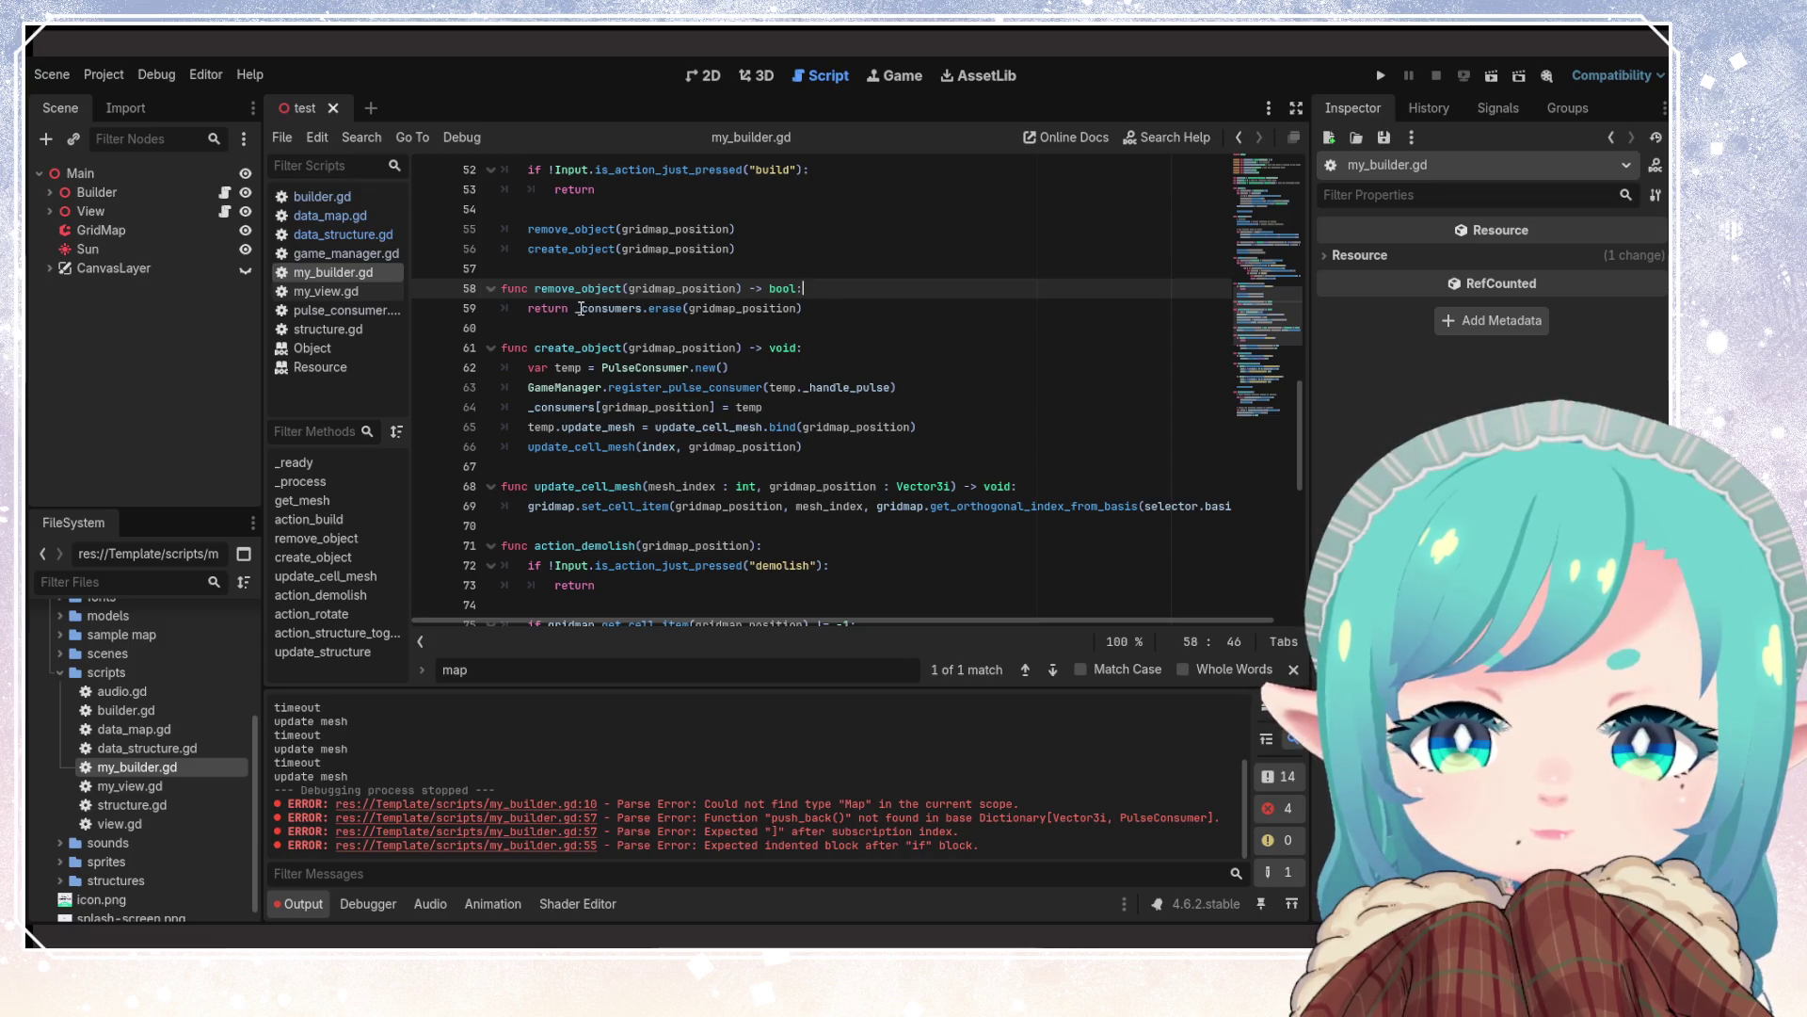
double_click(534, 309)
drag(534, 308, 528, 310)
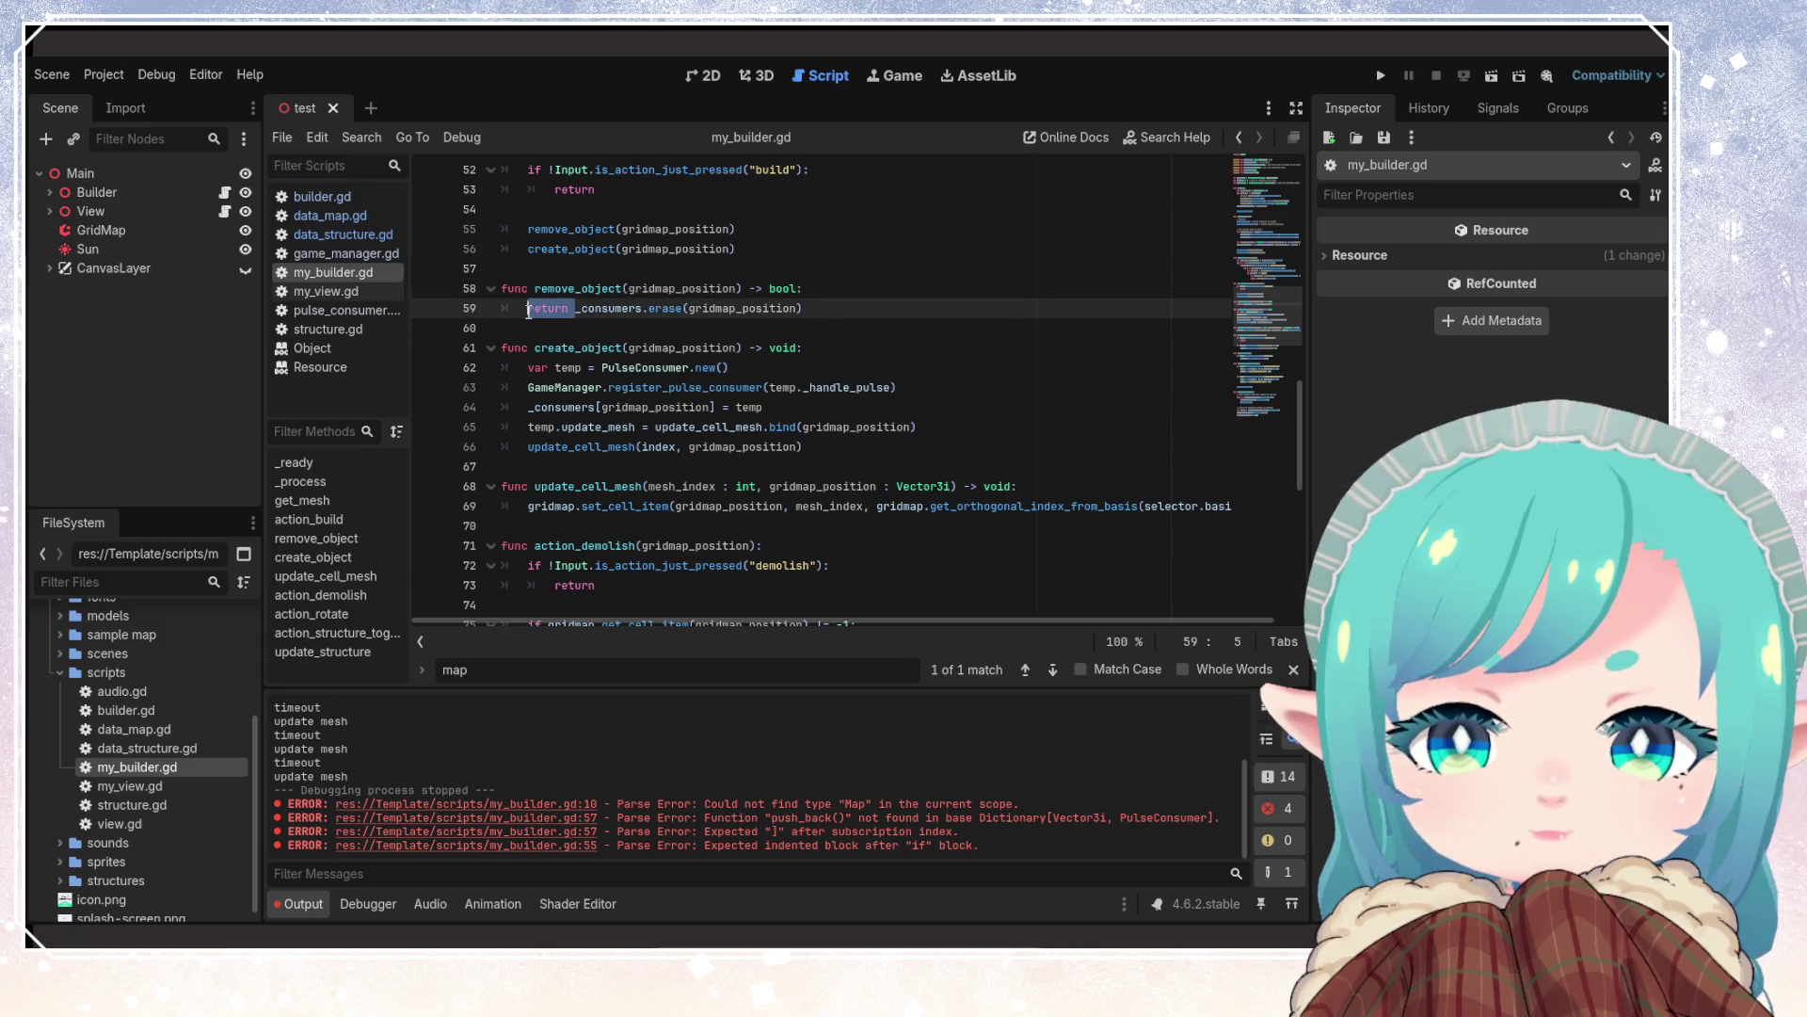
scroll(702, 425, down, 1)
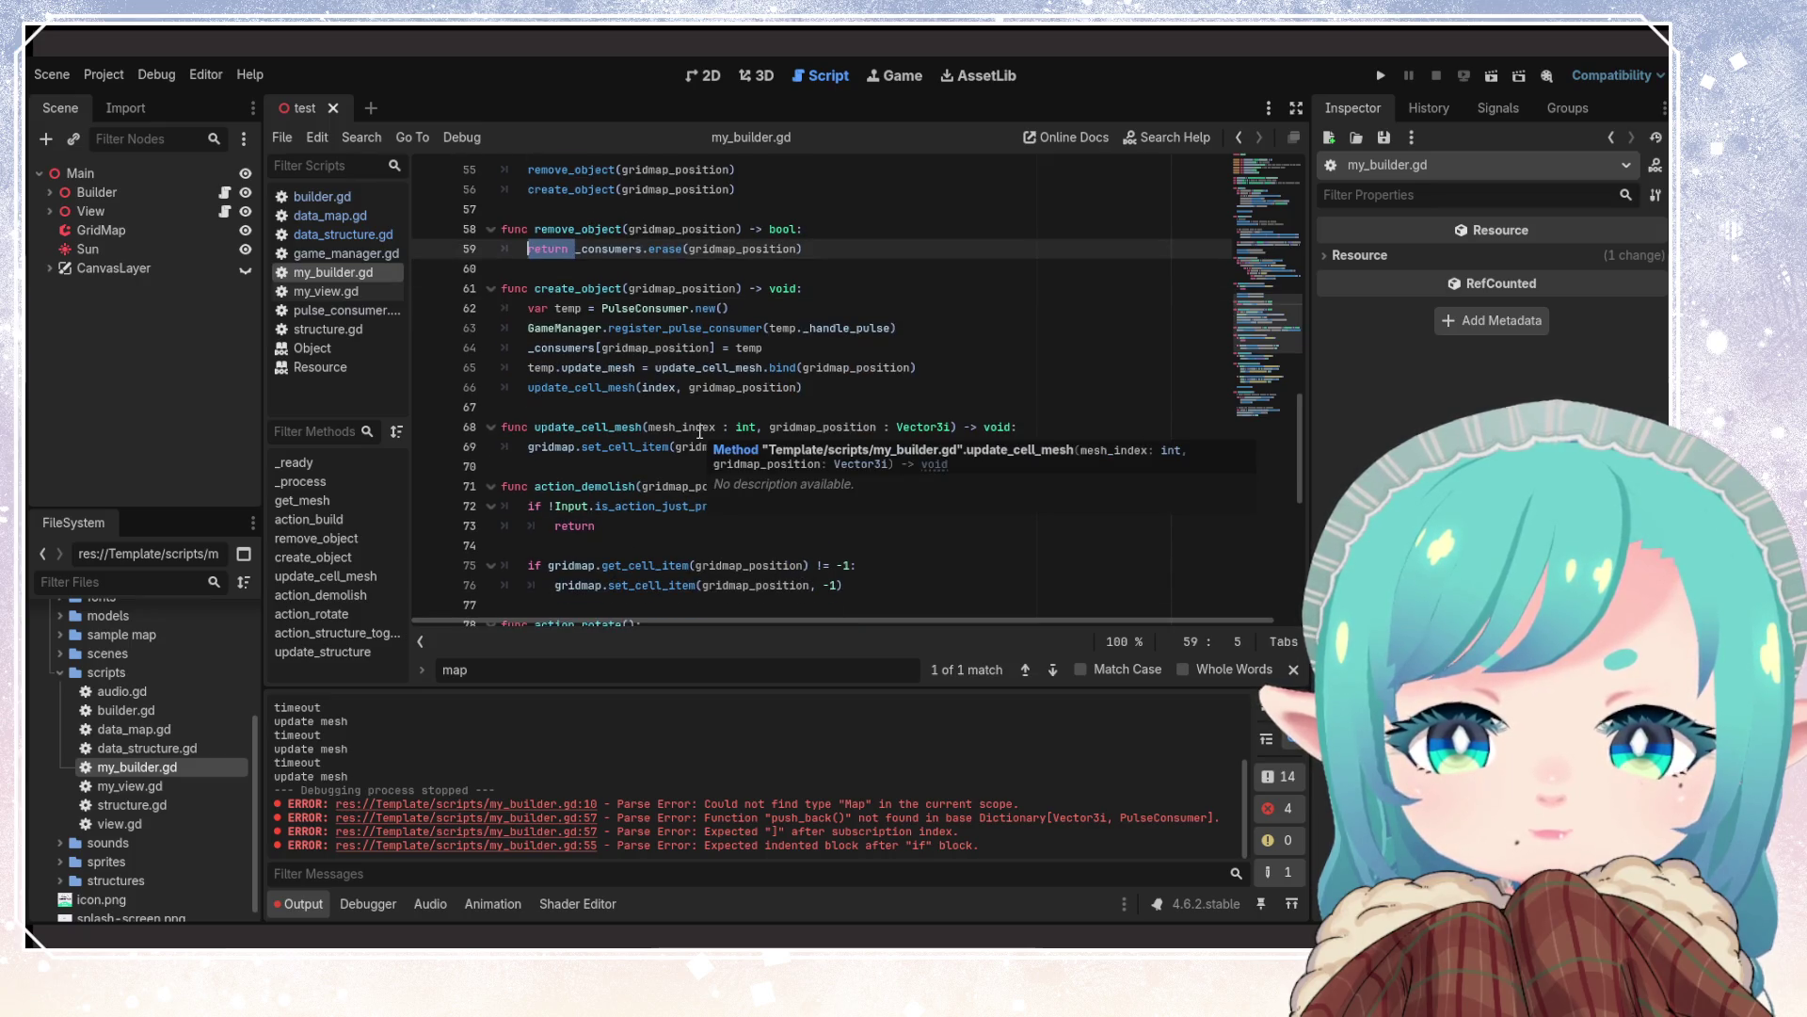
scroll(699, 432, up, 1)
double_click(576, 288)
key(ctrl+c)
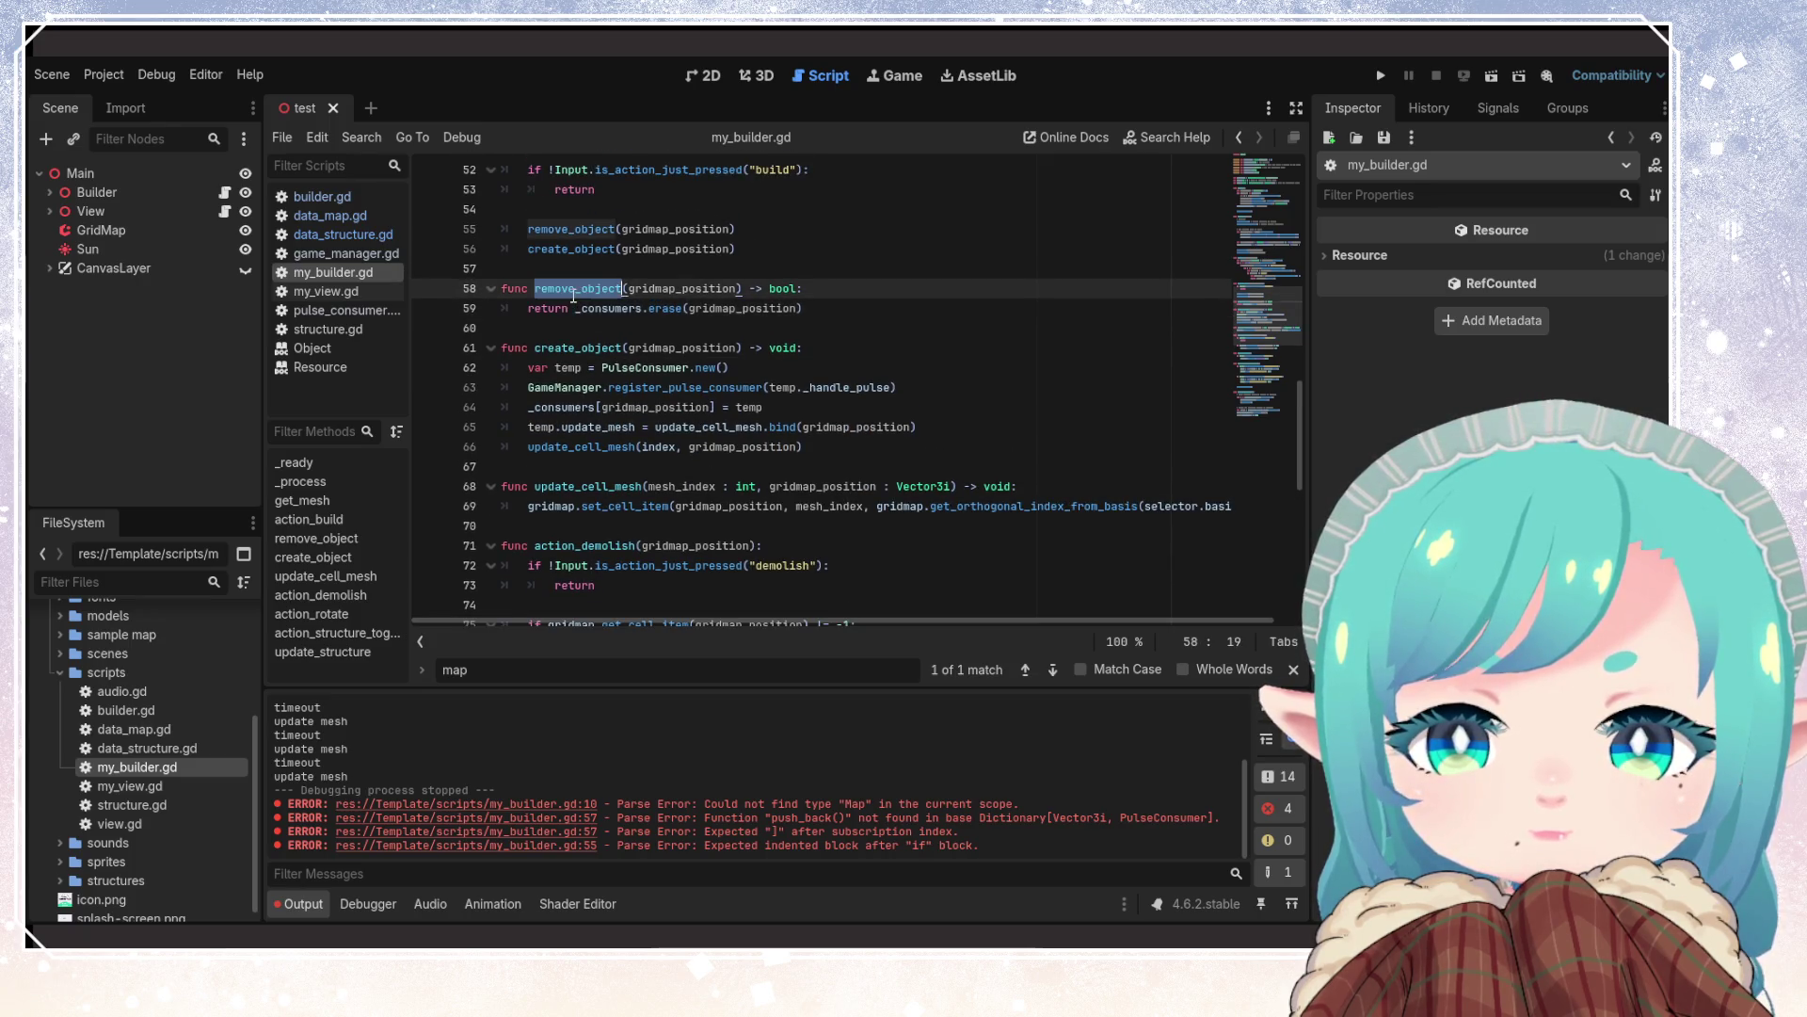
scroll(658, 518, down, 2)
click(662, 481)
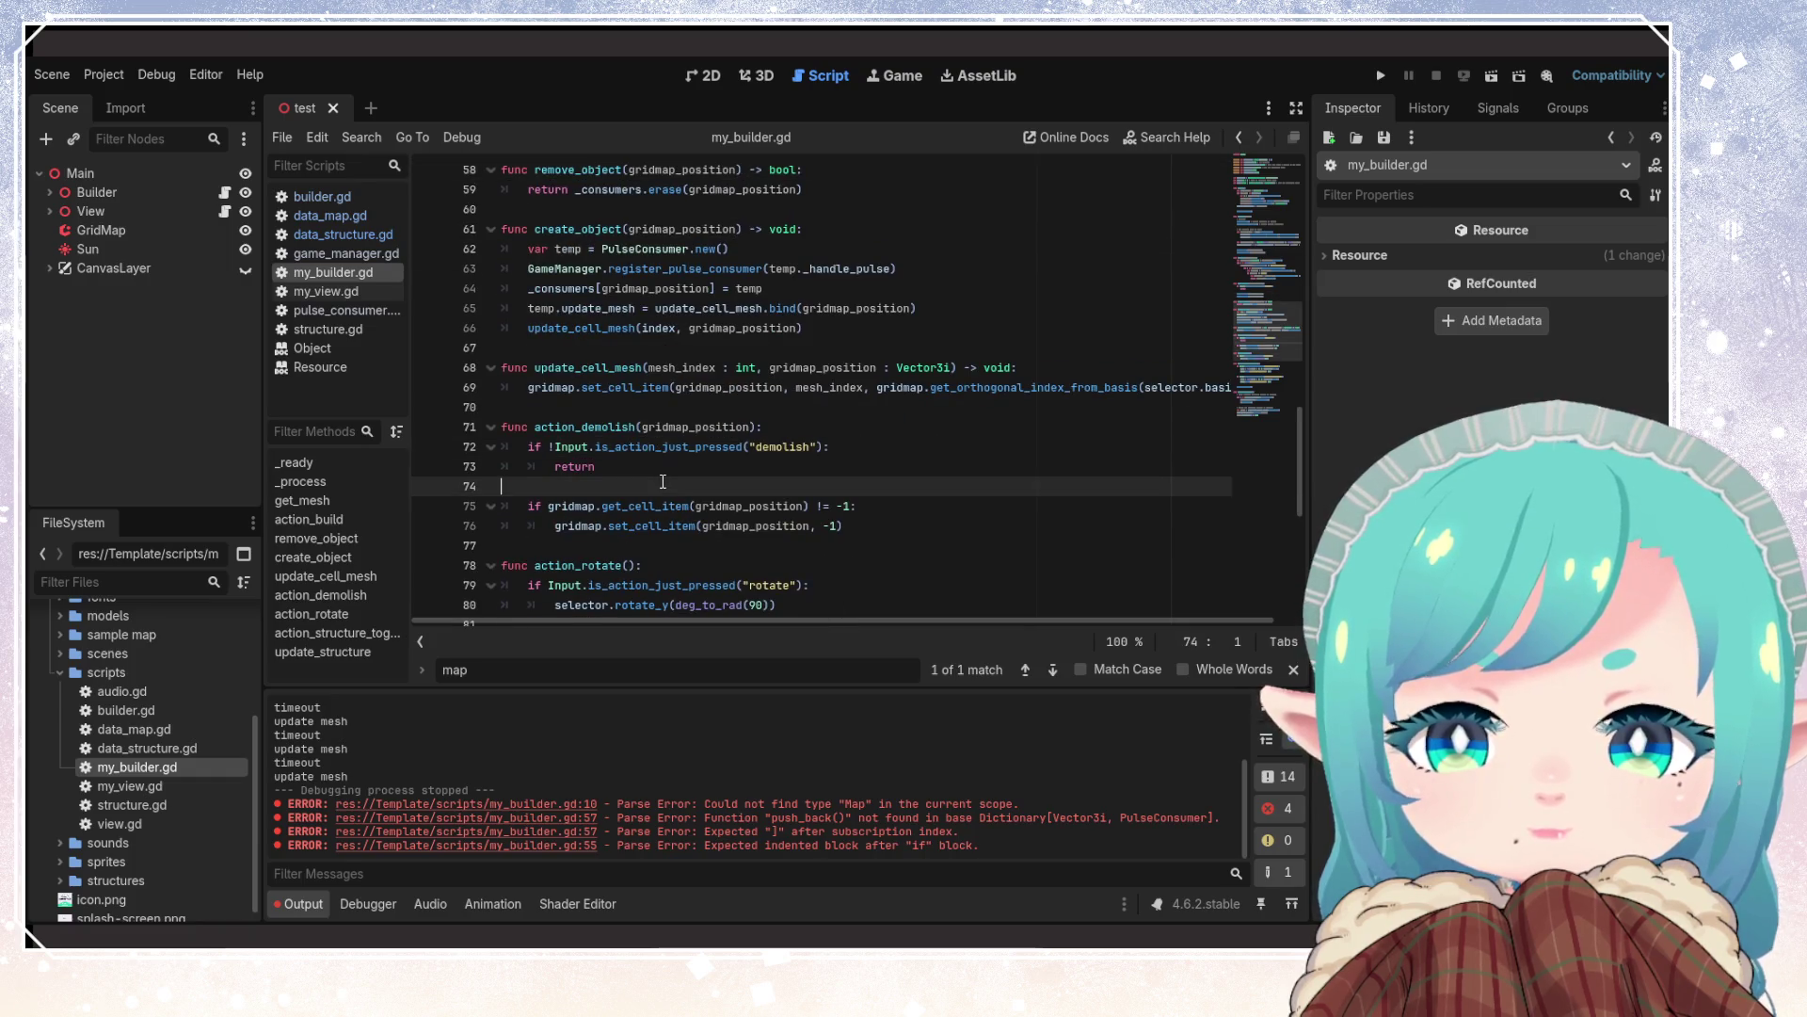
key(Return)
key(Up)
key(Return)
key(ctrl+v)
text(()
Pass gridmap_position as the remove_object argument and save the script
double_click(697, 427)
key(ctrl+c)
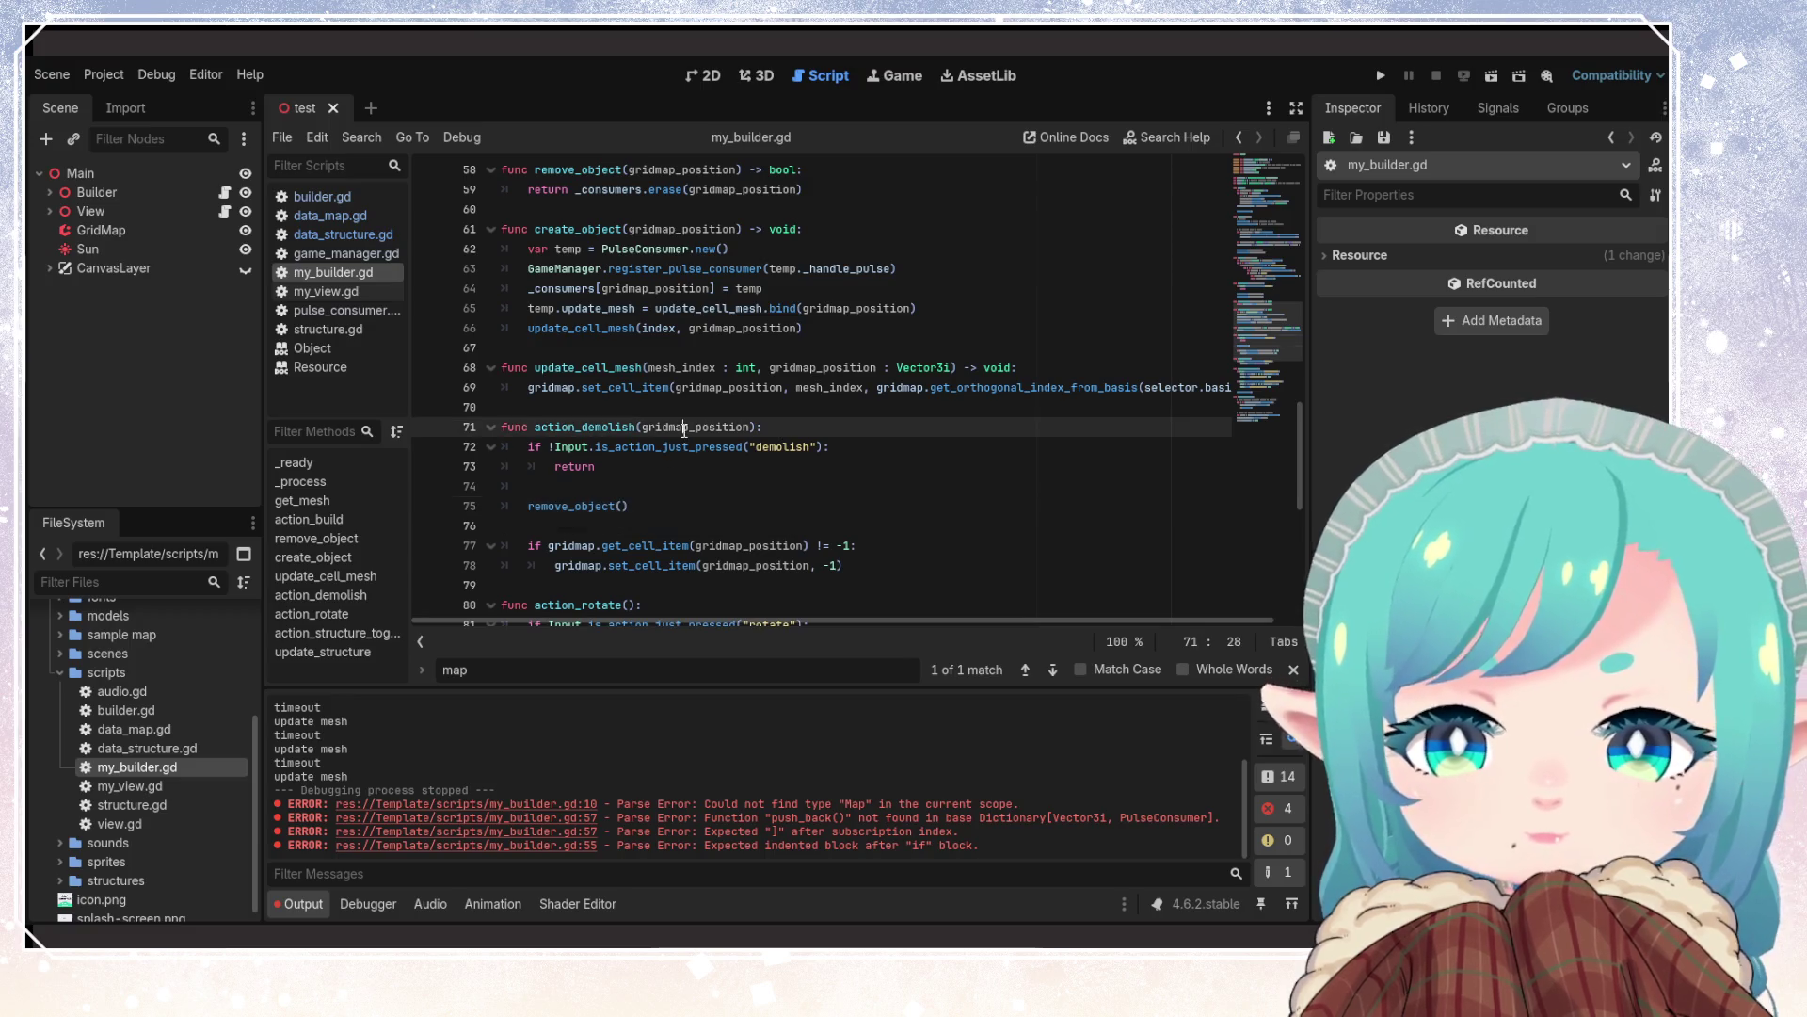
click(625, 505)
key(ctrl+v)
key(ctrl+s)
Add an empty line at the top of the remove_object function
click(661, 527)
scroll(662, 535, up, 2)
click(824, 291)
key(Return)
scroll(823, 295, down, 5)
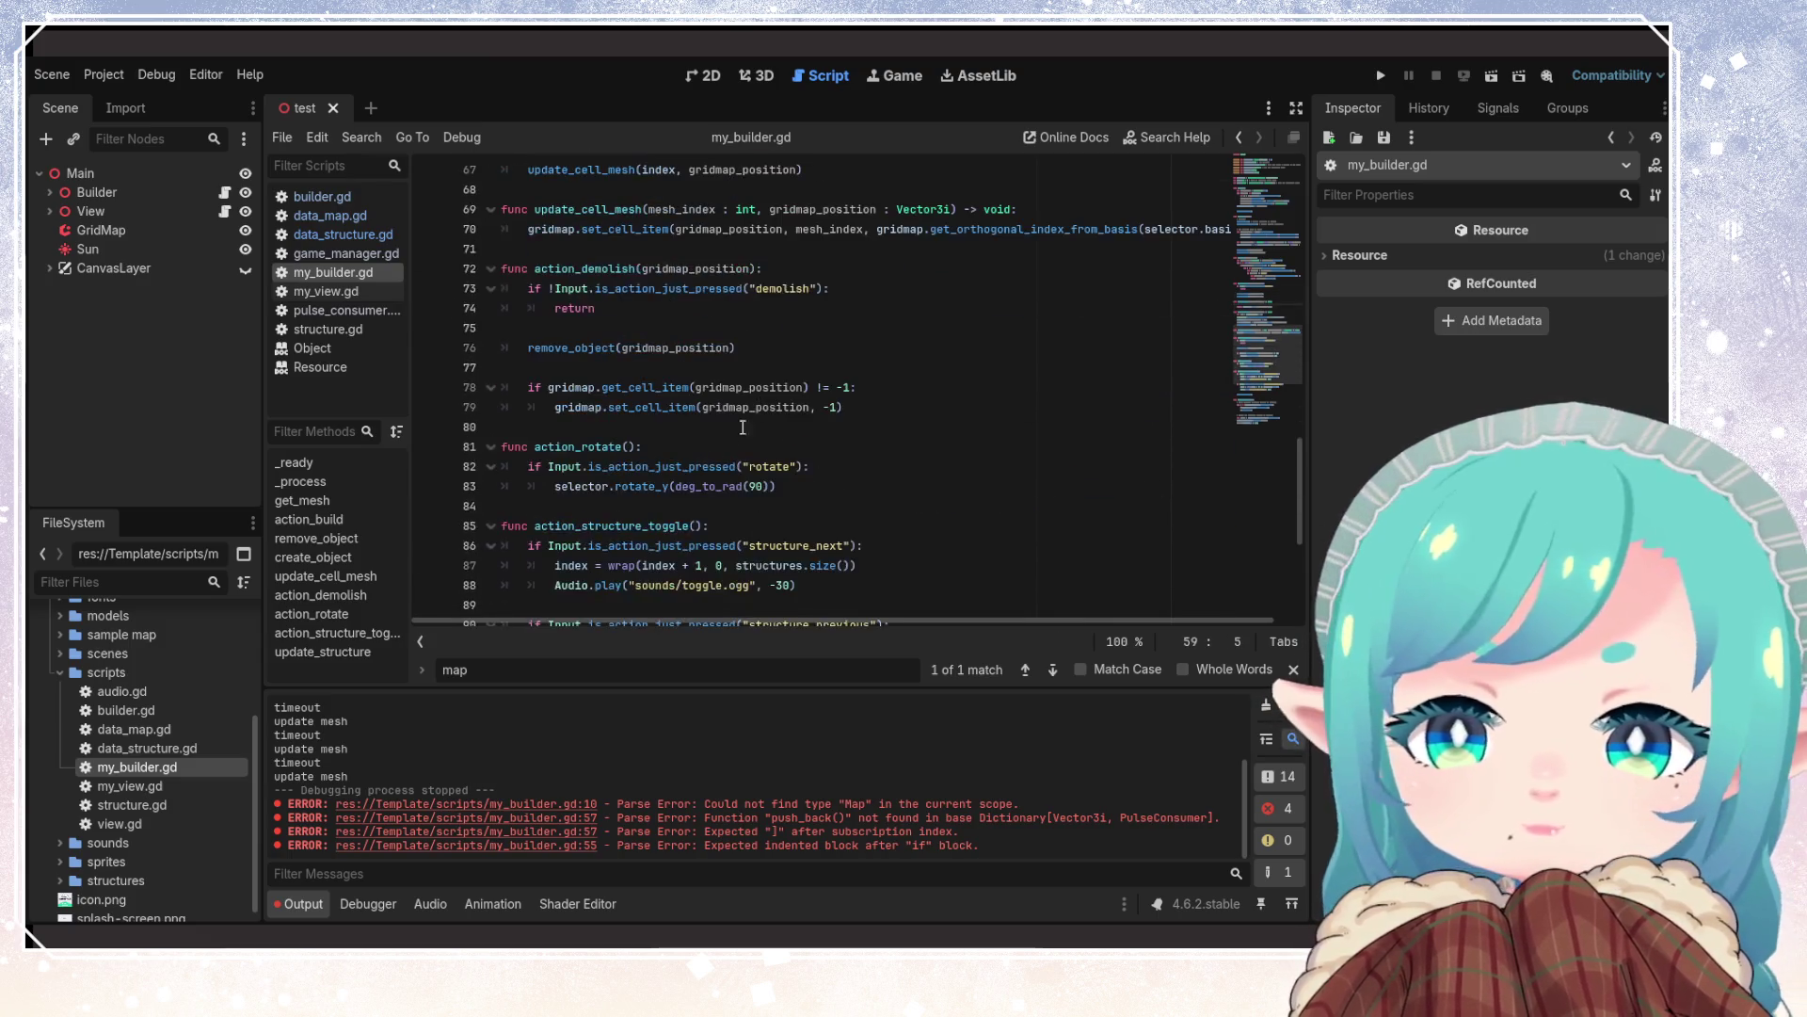
Move the cell-clearing block from action_demolish into remove_object
mouse_move(528, 387)
mouse_down()
mouse_move(805, 387)
mouse_move(877, 407)
mouse_up()
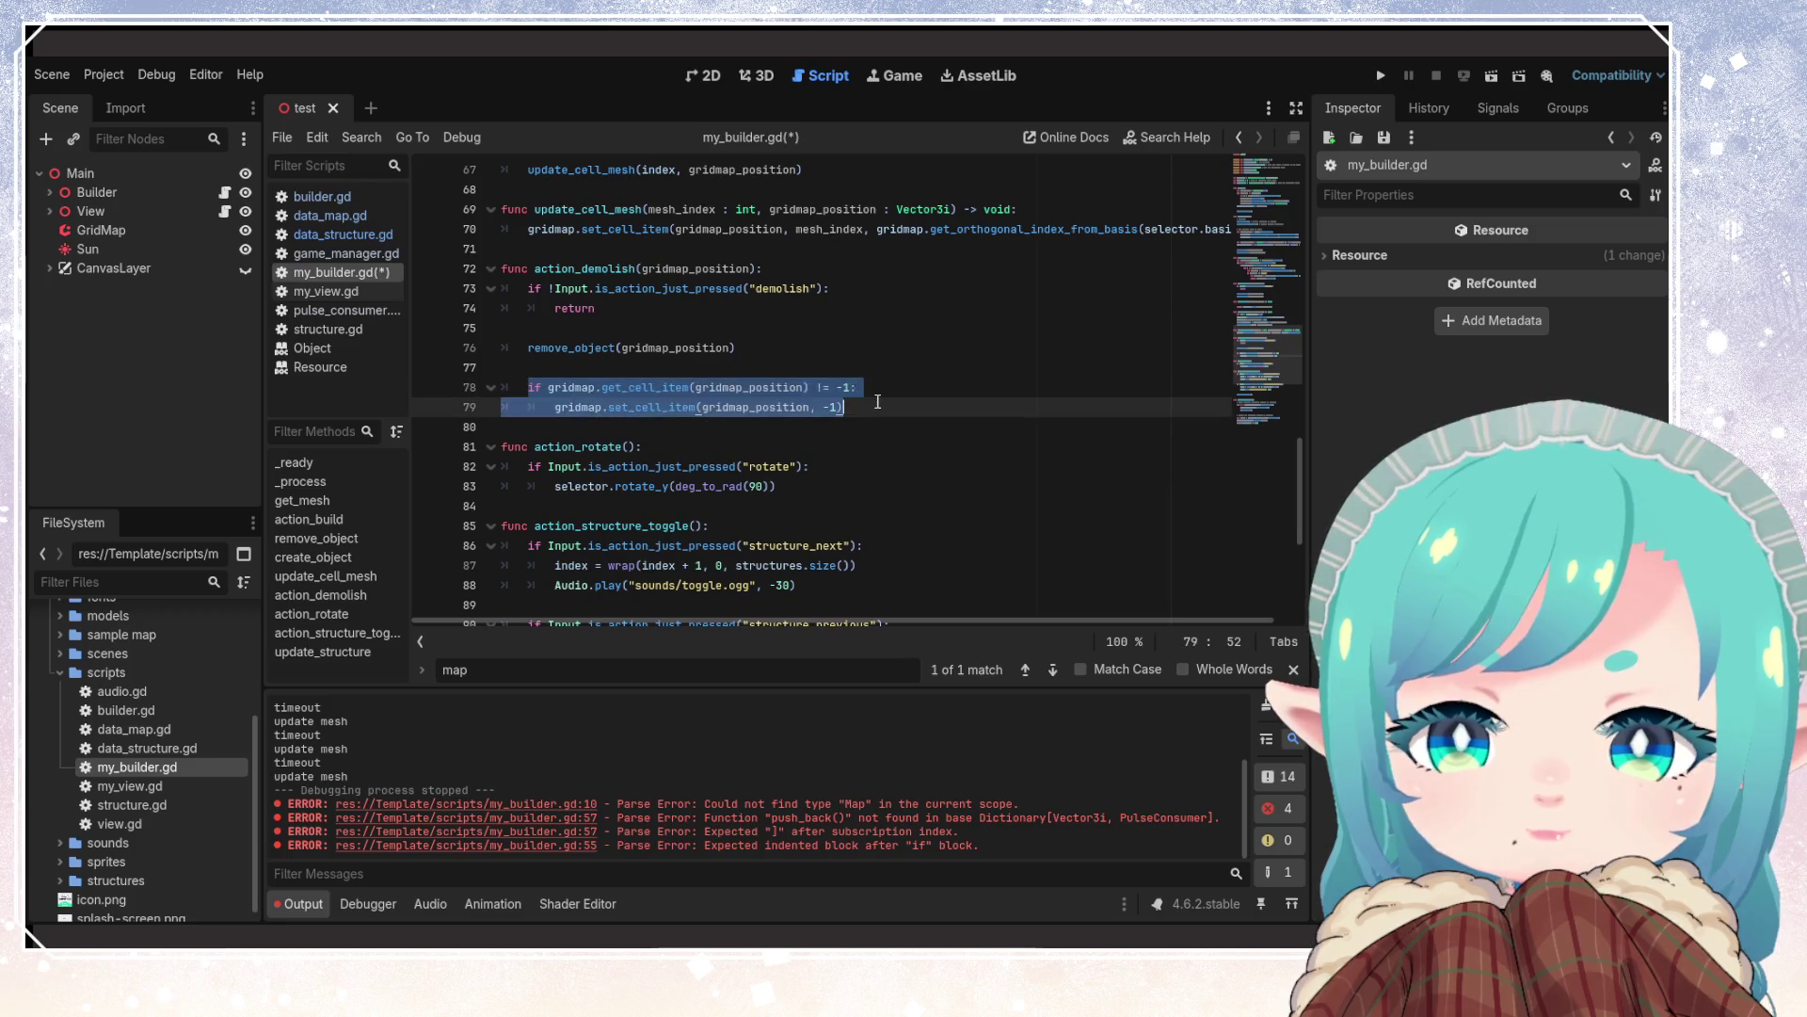
key(ctrl+x)
scroll(876, 407, up, 4)
click(706, 249)
key(ctrl+v)
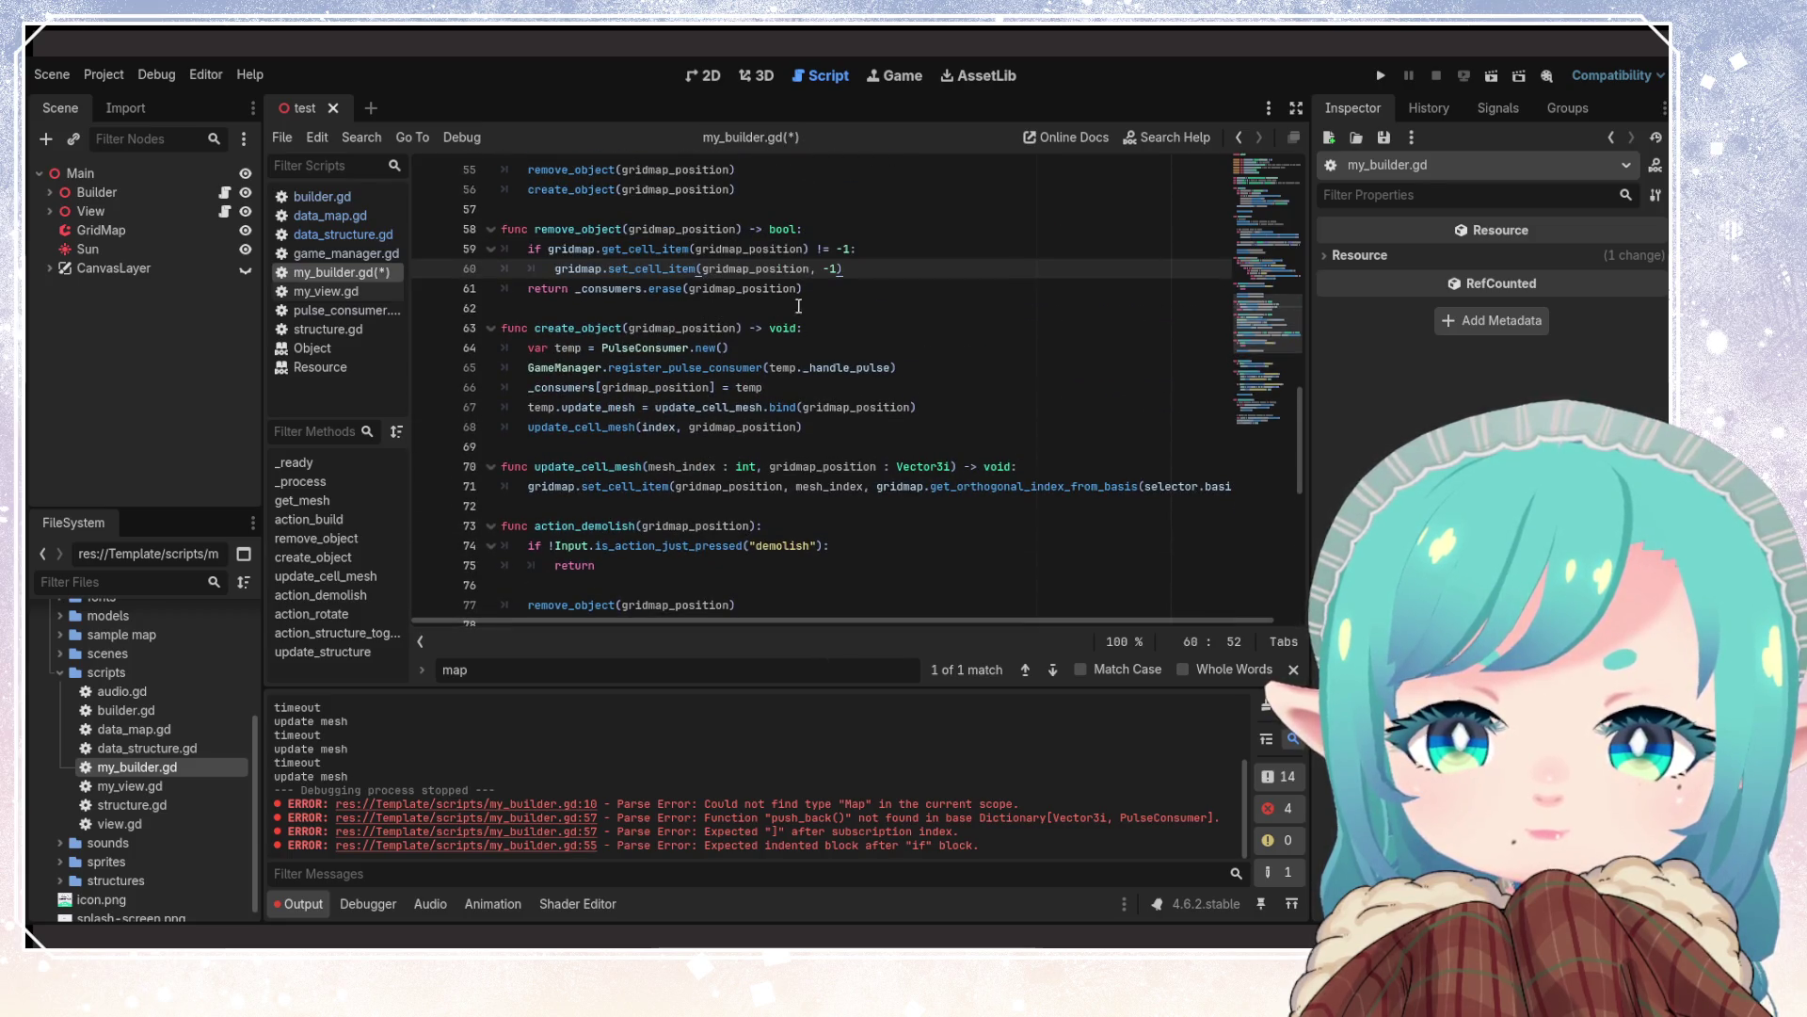
key(Return)
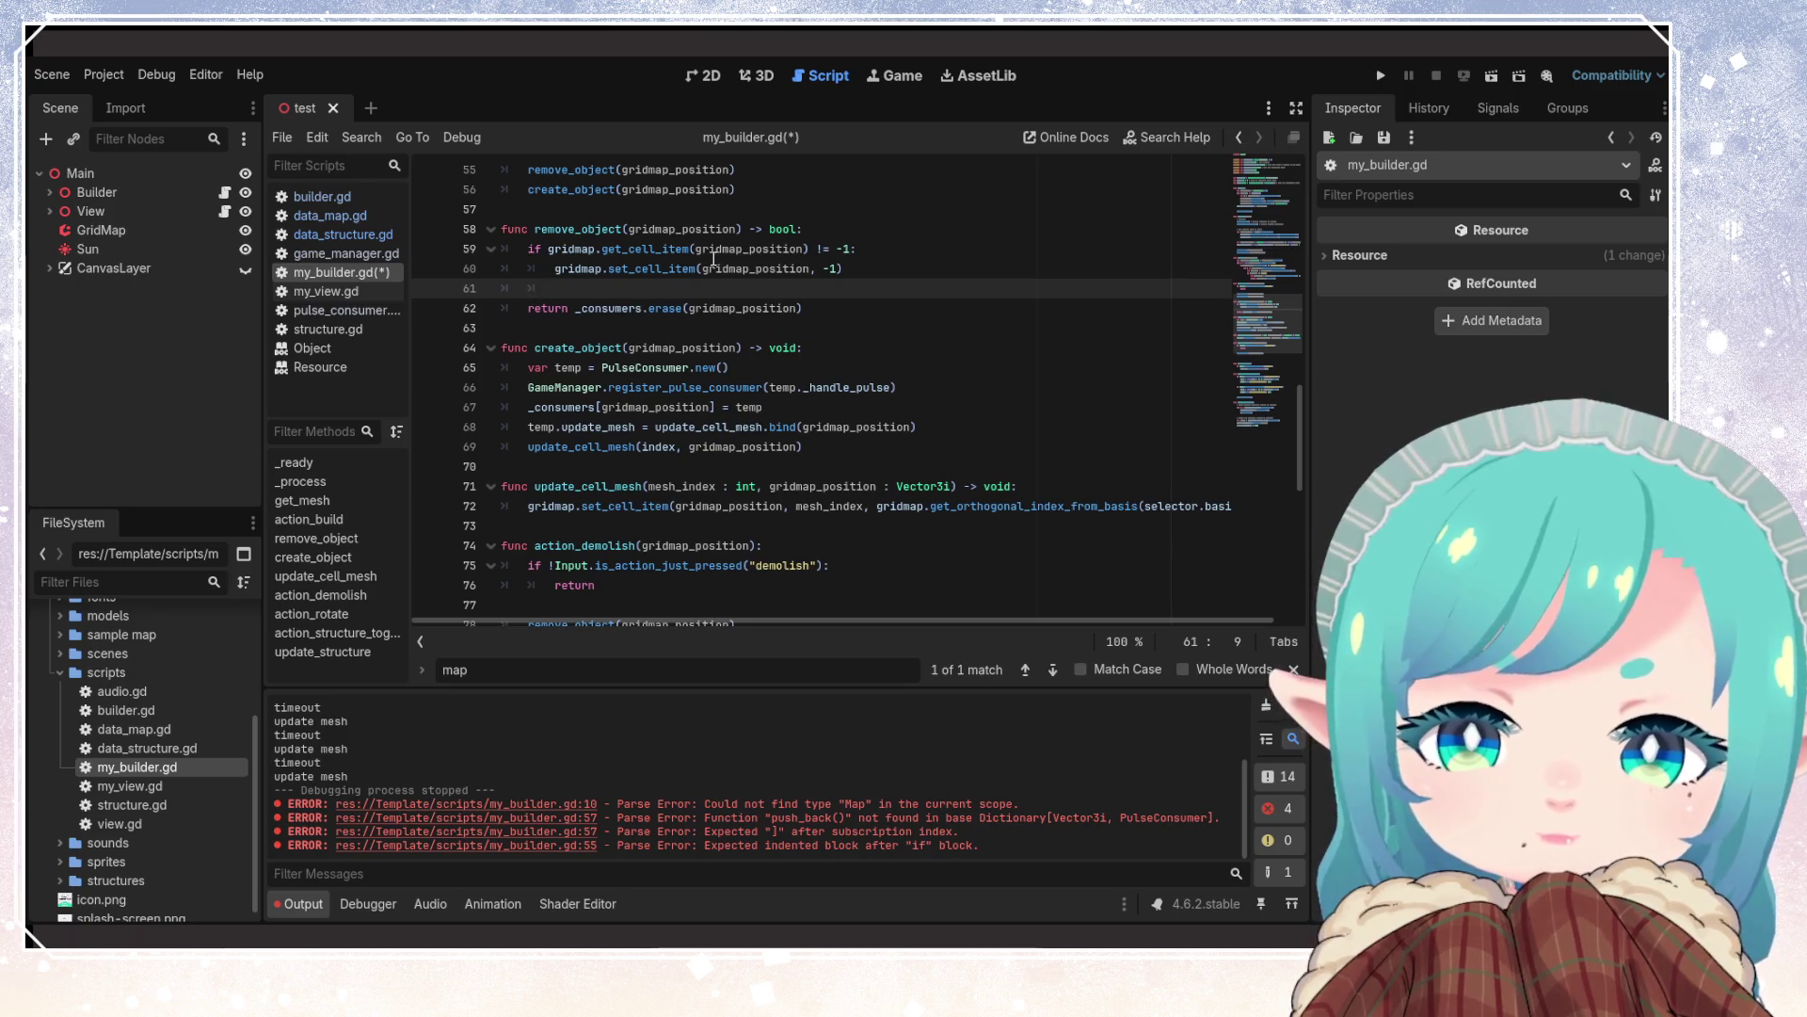
Check the pasted get_cell_item condition, delete the extra blank line, and save
click(710, 250)
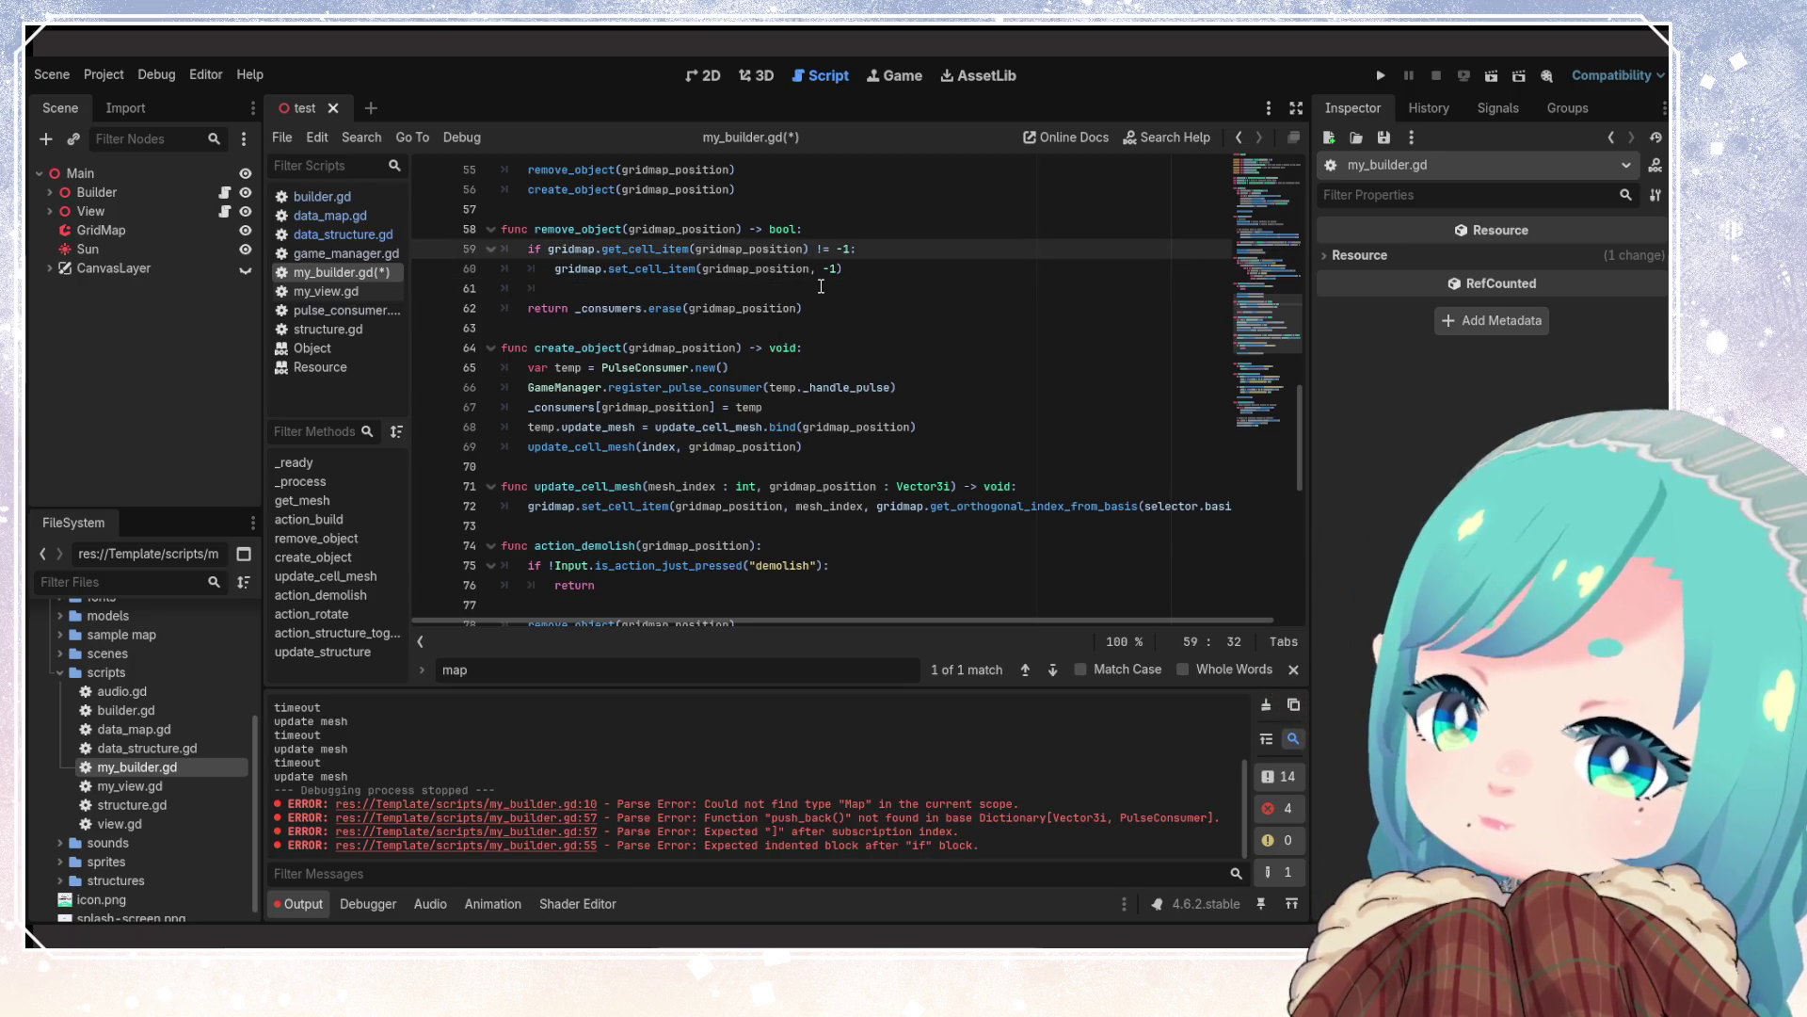
click(767, 294)
click(644, 251)
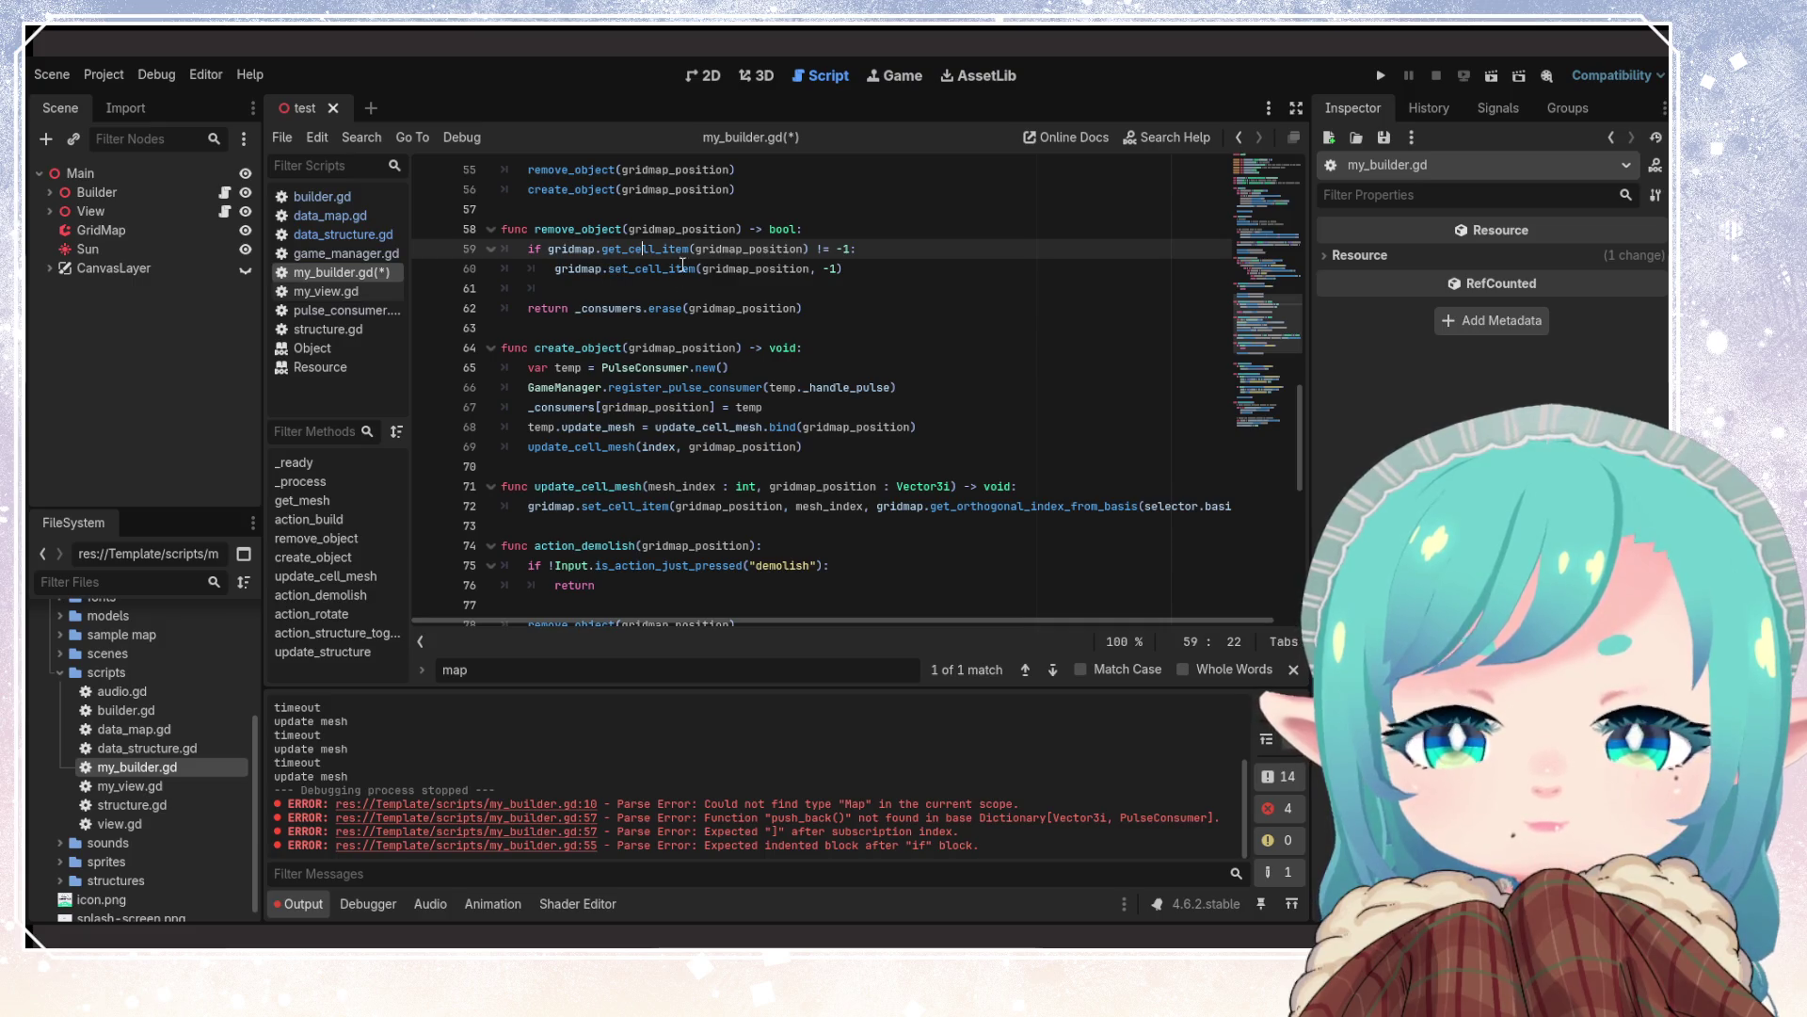
double_click(649, 249)
click(617, 294)
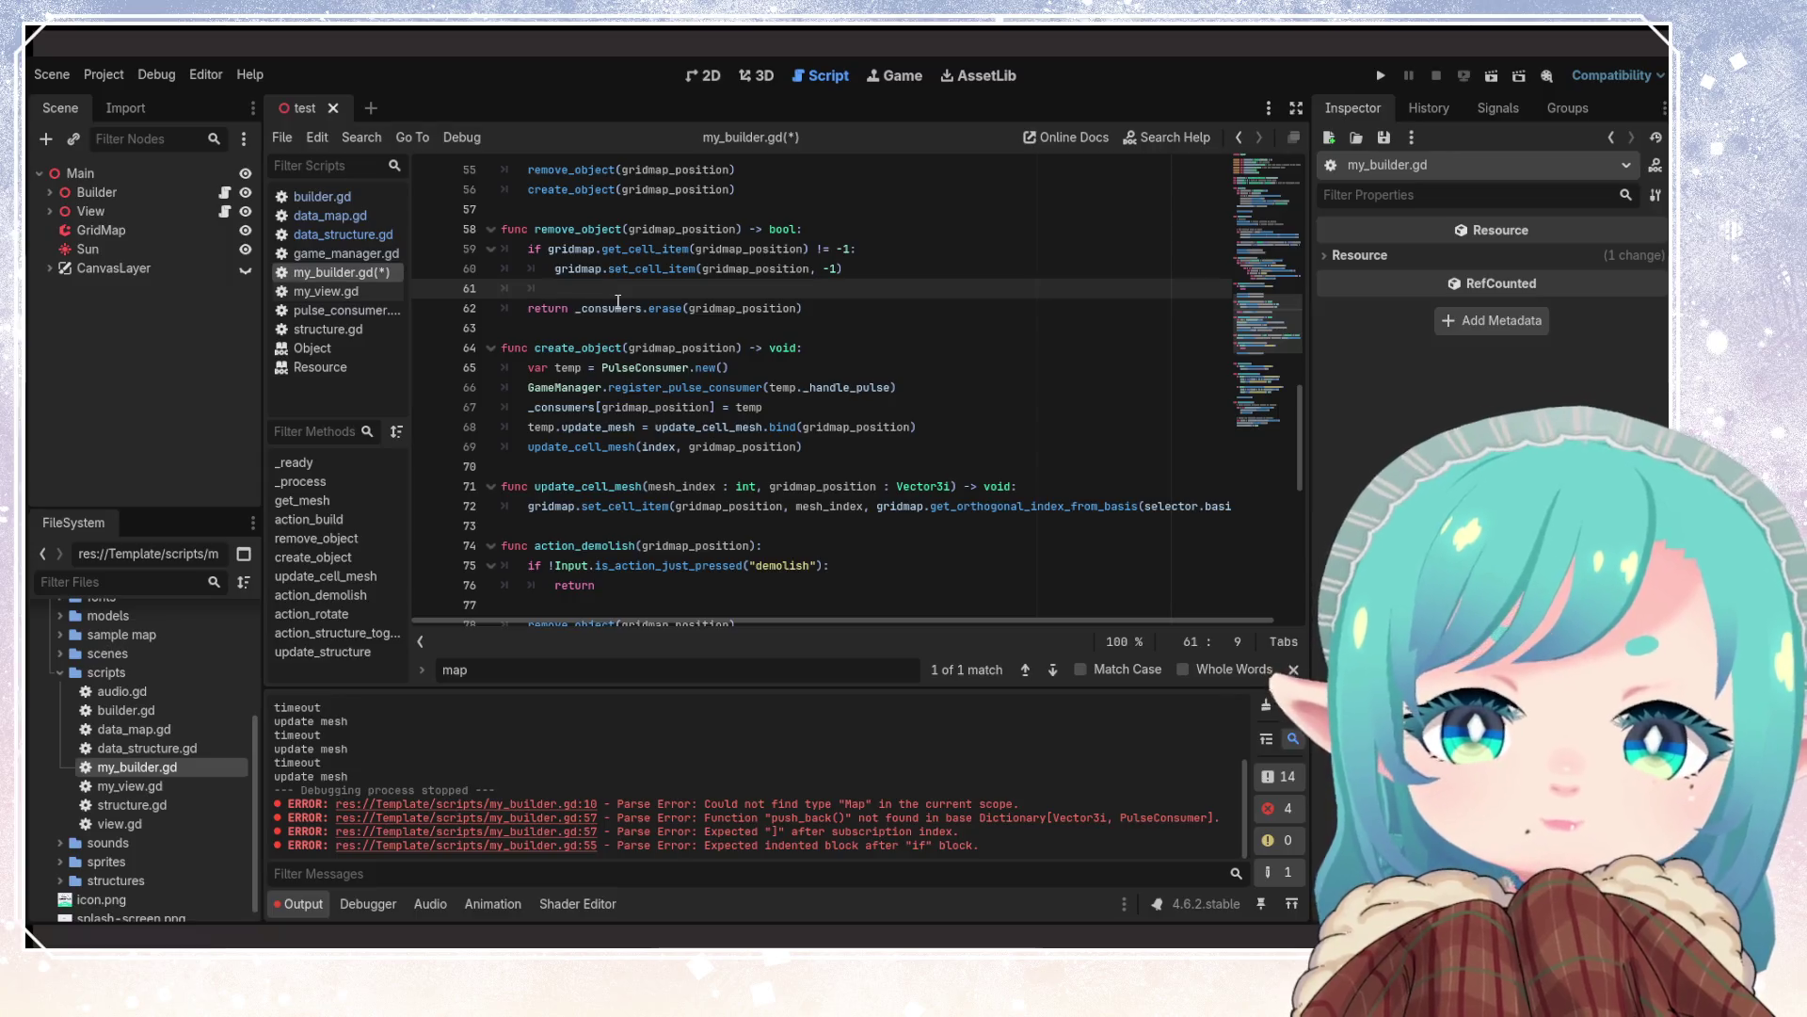
key(BackSpace)
key(BackSpace)
key(ctrl+s)
Remove leftover blank lines in action_demolish and before action_rotate, then save
click(597, 330)
scroll(636, 442, down, 1)
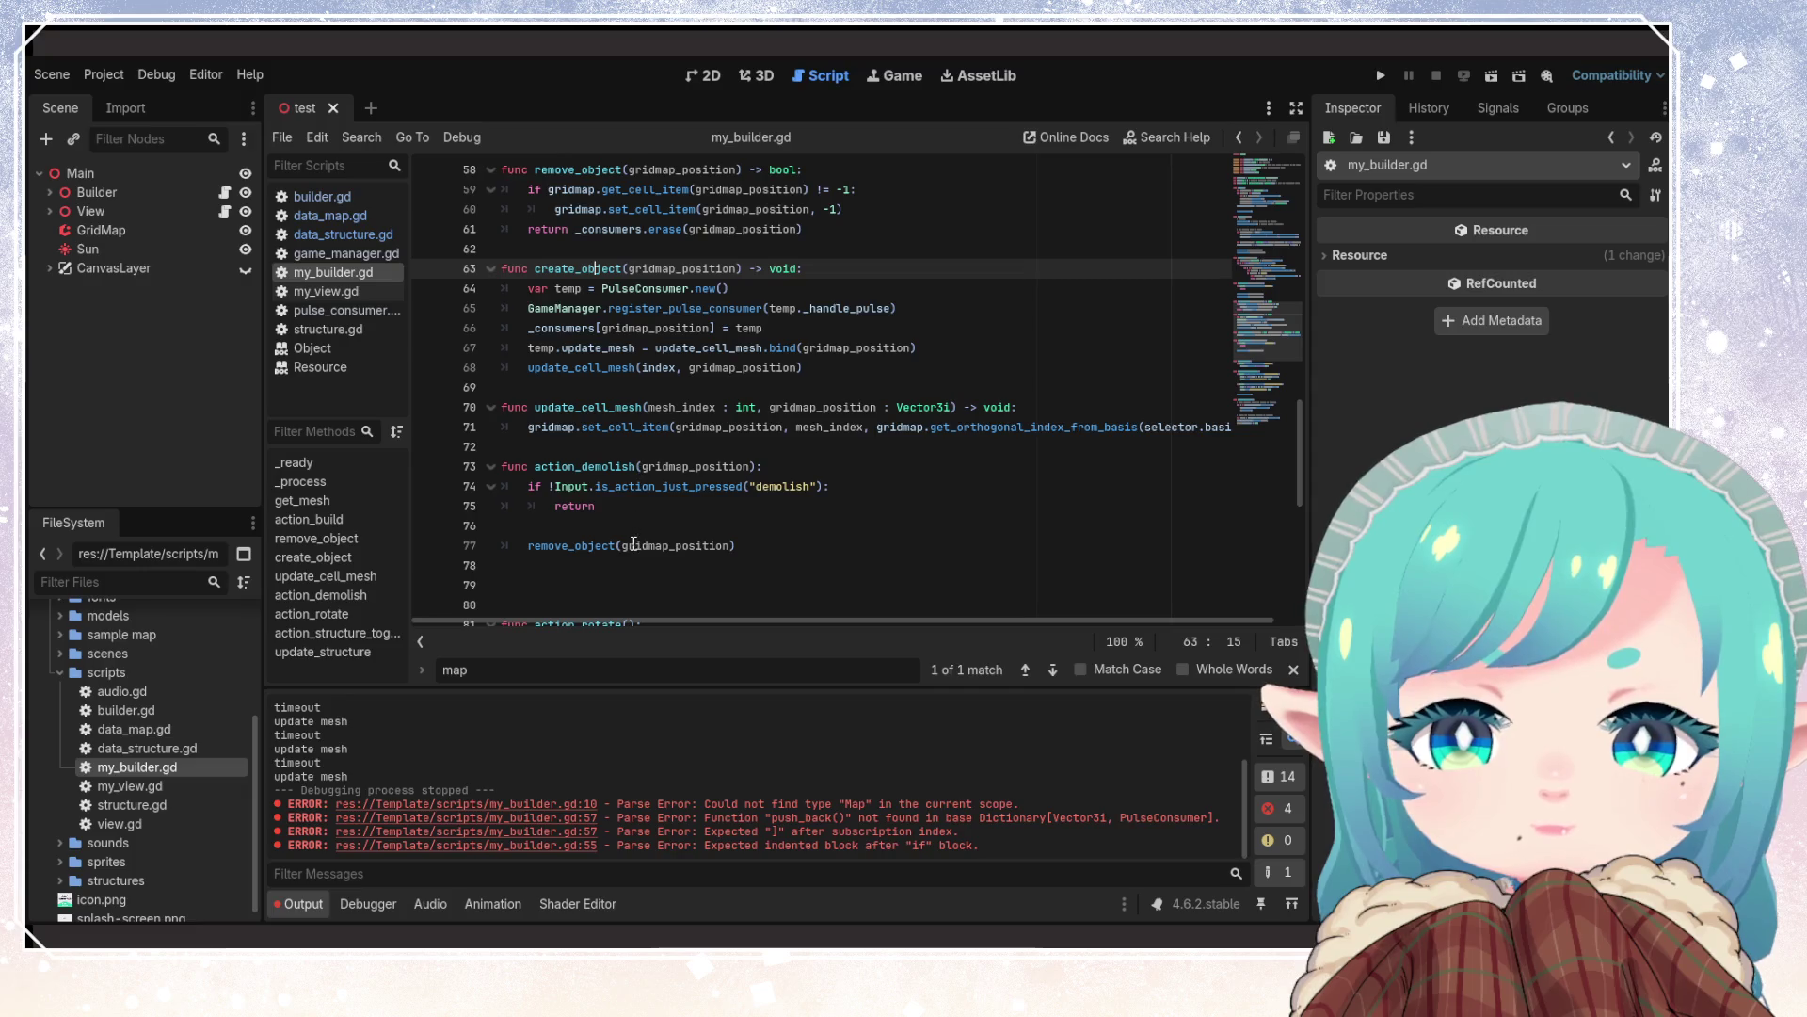
click(599, 565)
scroll(653, 595, down, 1)
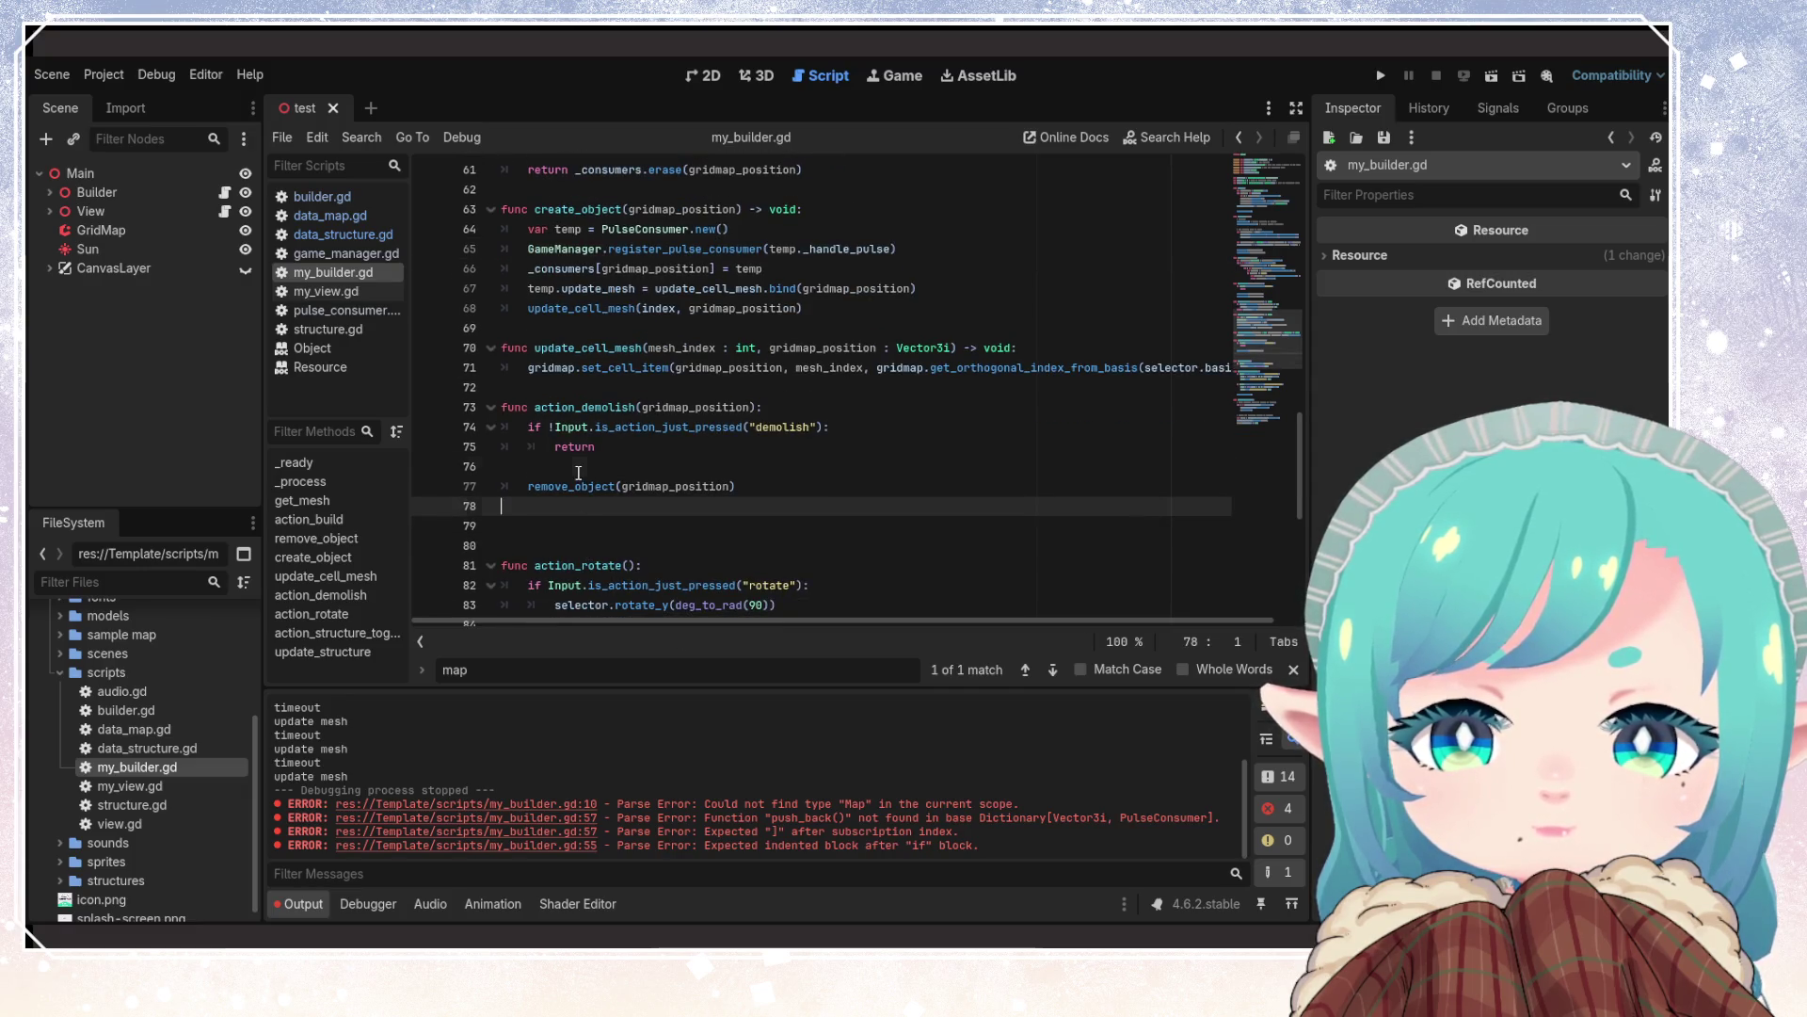
click(579, 471)
key(BackSpace)
click(603, 525)
key(BackSpace)
key(BackSpace)
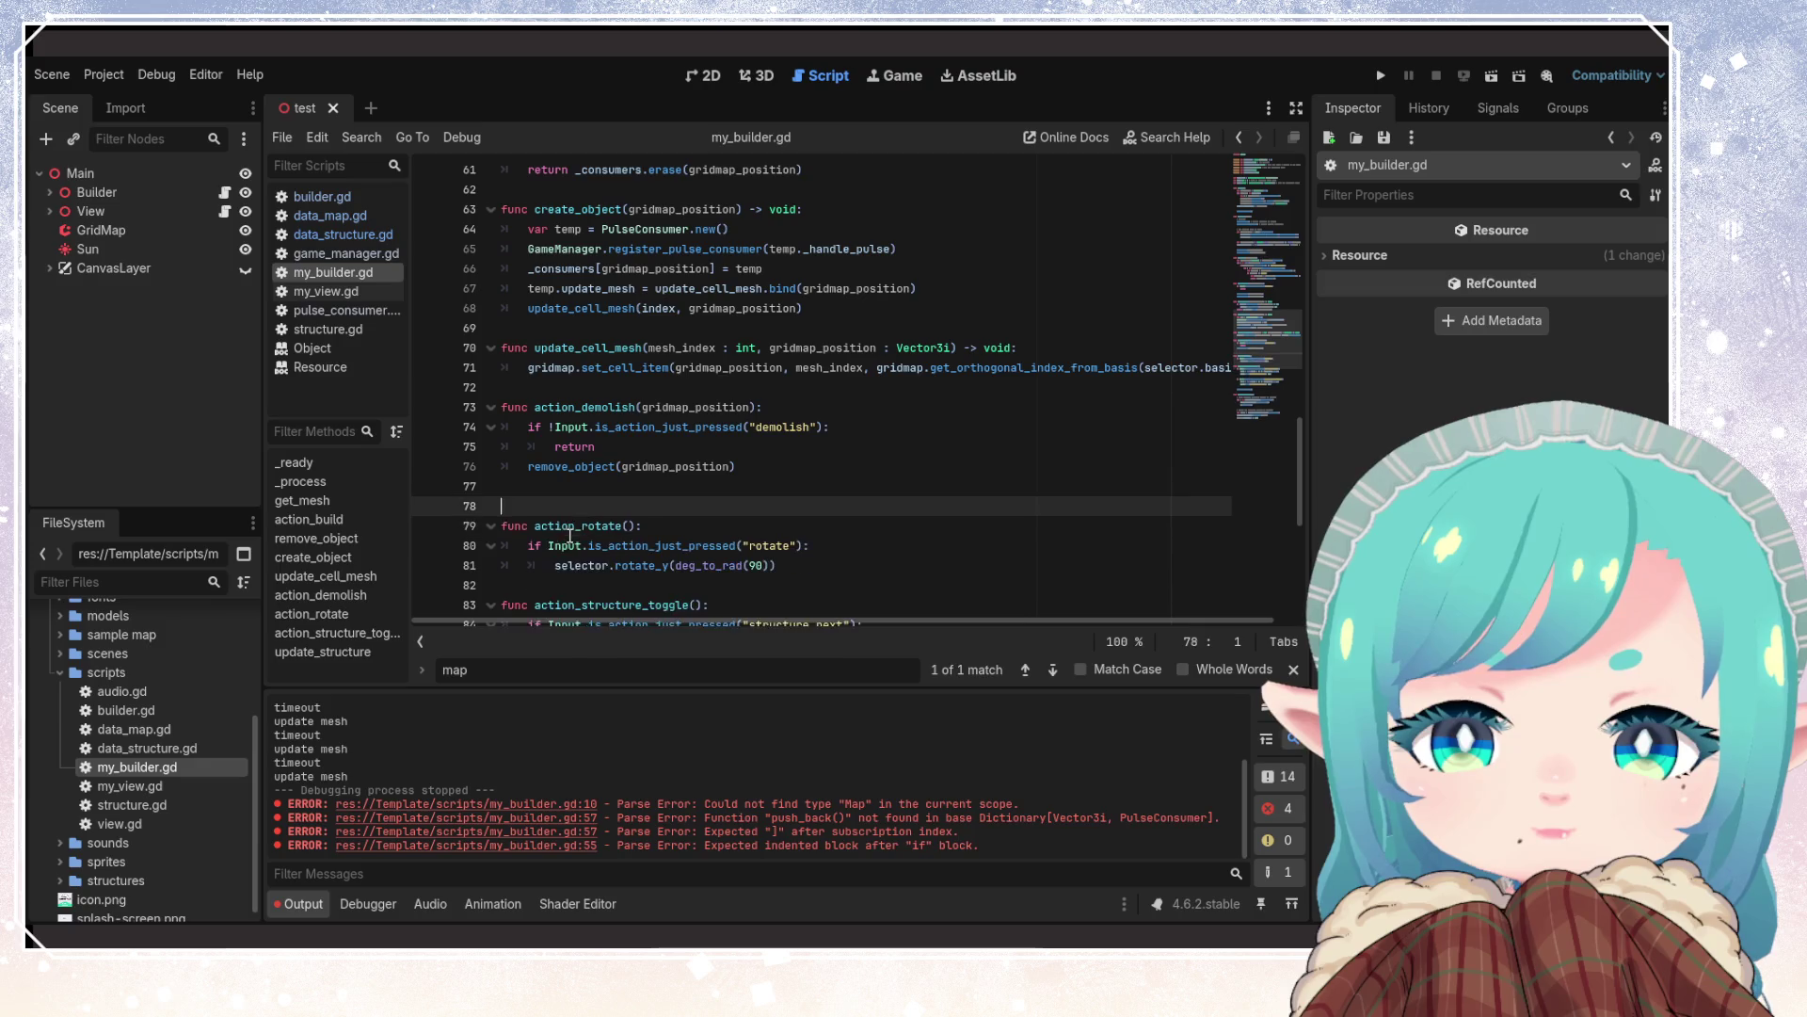
click(676, 507)
key(ctrl+s)
Relocate action_demolish to sit directly below action_build and save
scroll(683, 514, up, 1)
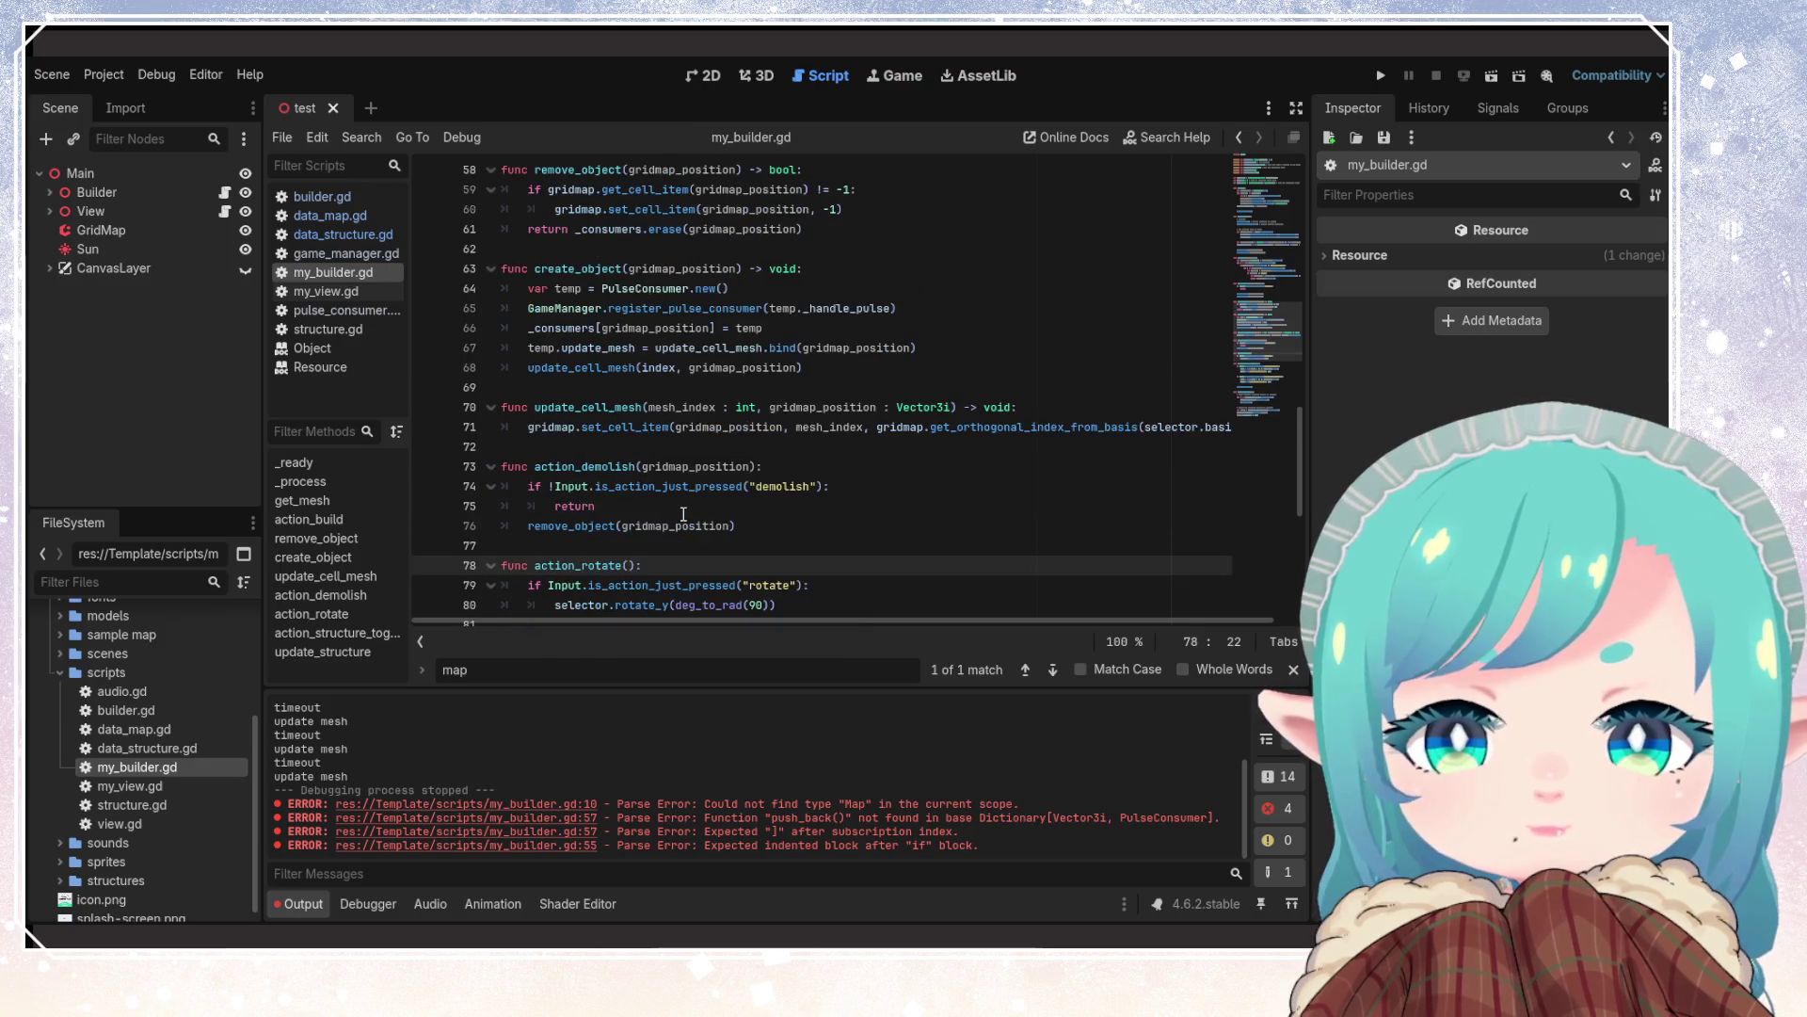
drag(501, 545, 501, 465)
key(ctrl+c)
key(BackSpace)
scroll(759, 405, up, 2)
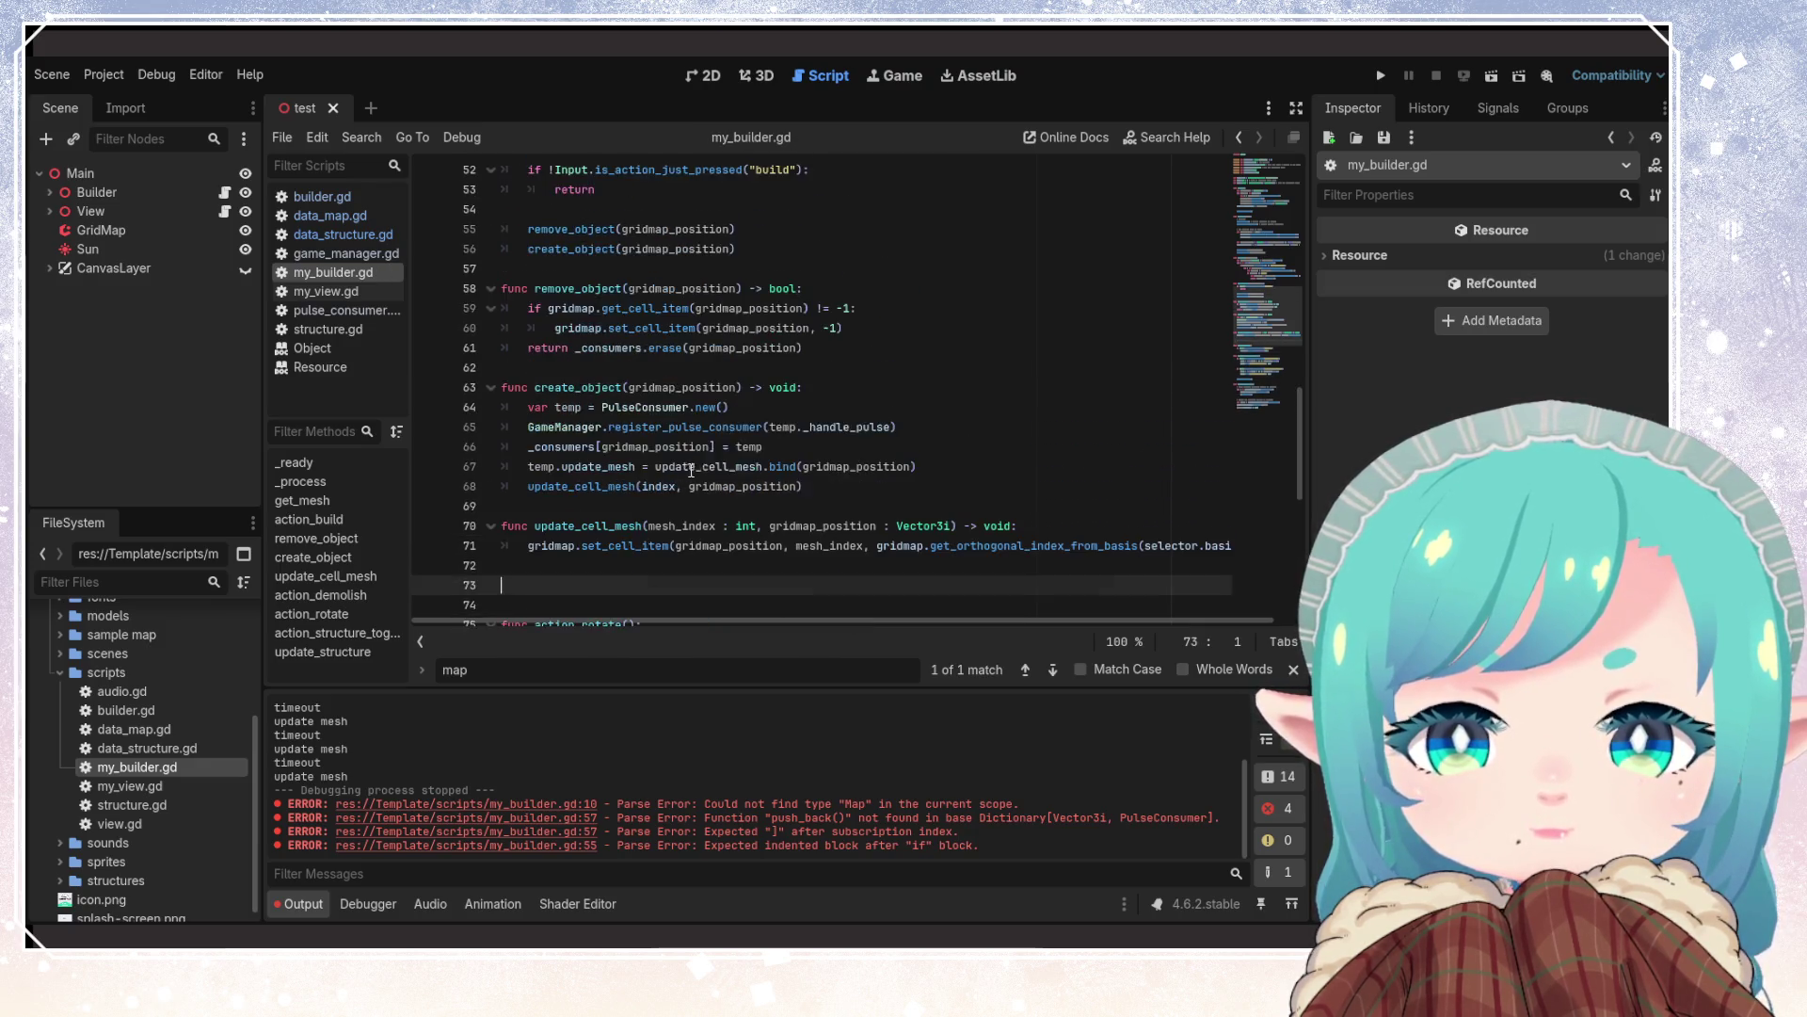
scroll(760, 405, up, 2)
click(767, 369)
key(Return)
key(Return)
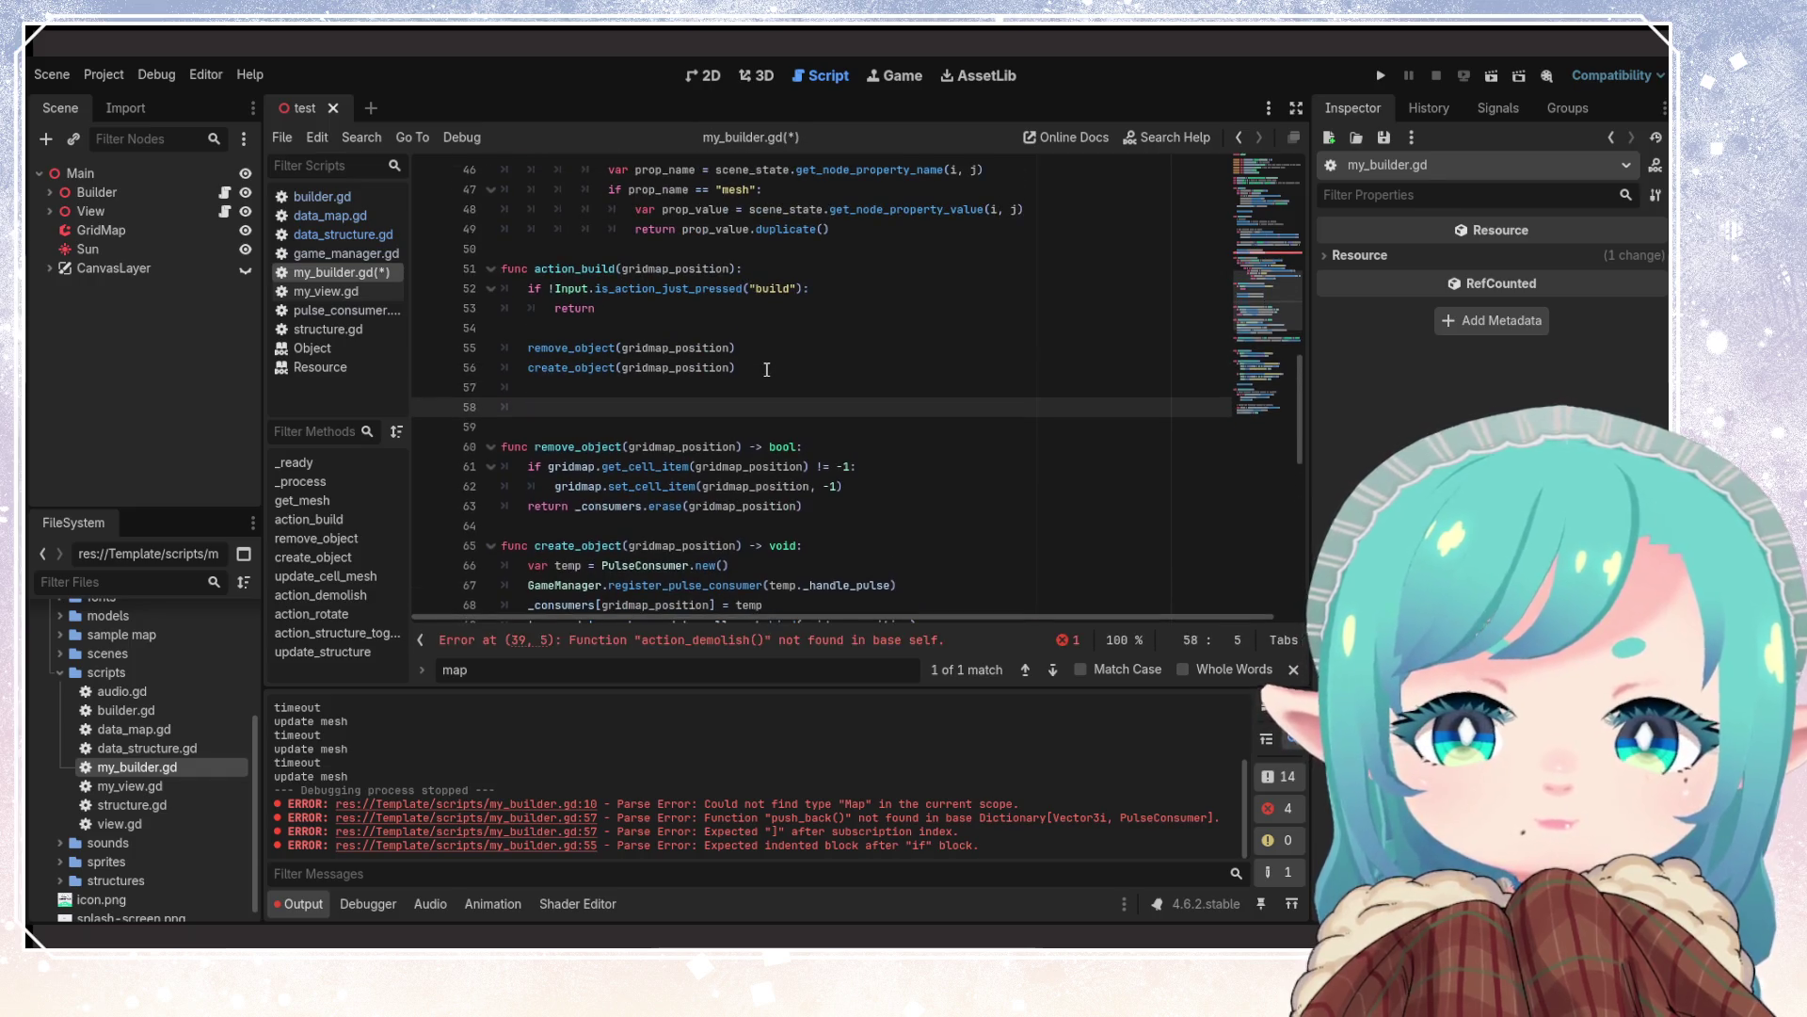
key(ctrl+v)
key(ctrl+s)
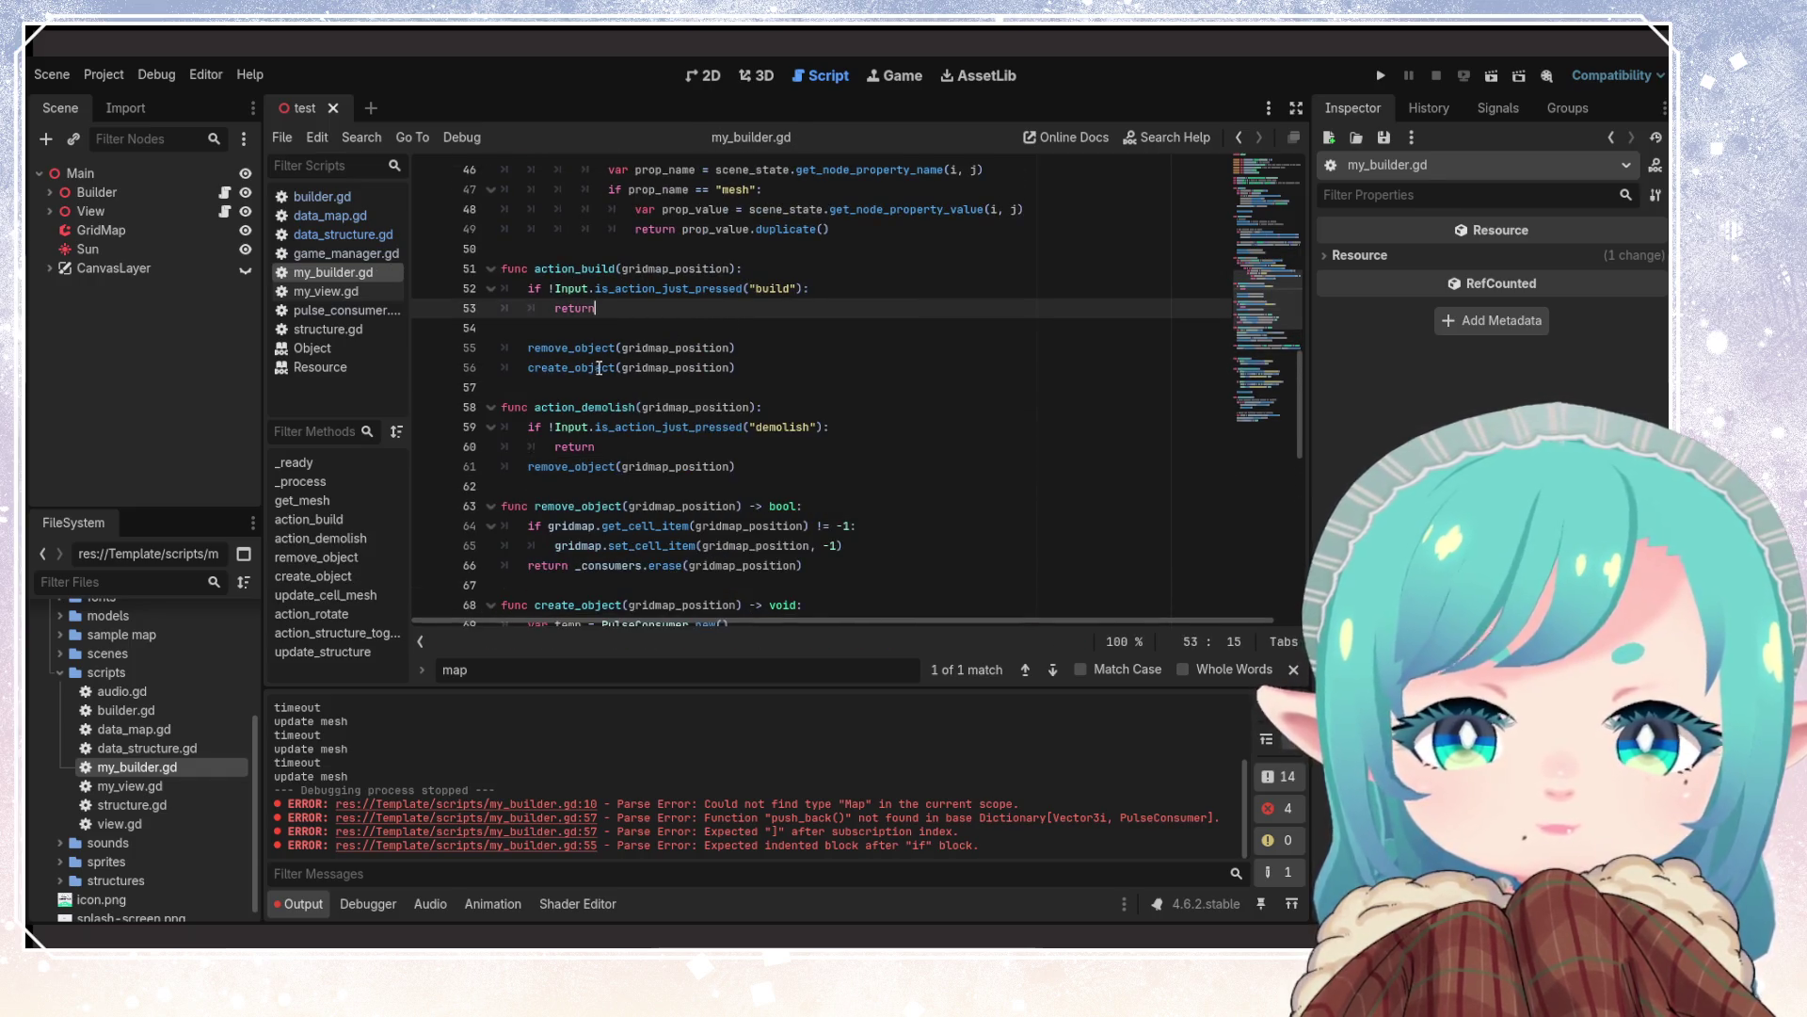
Review action_build and action_demolish, then select update_cell_mesh to check its signature
click(591, 350)
key(Down)
key(Down)
key(Down)
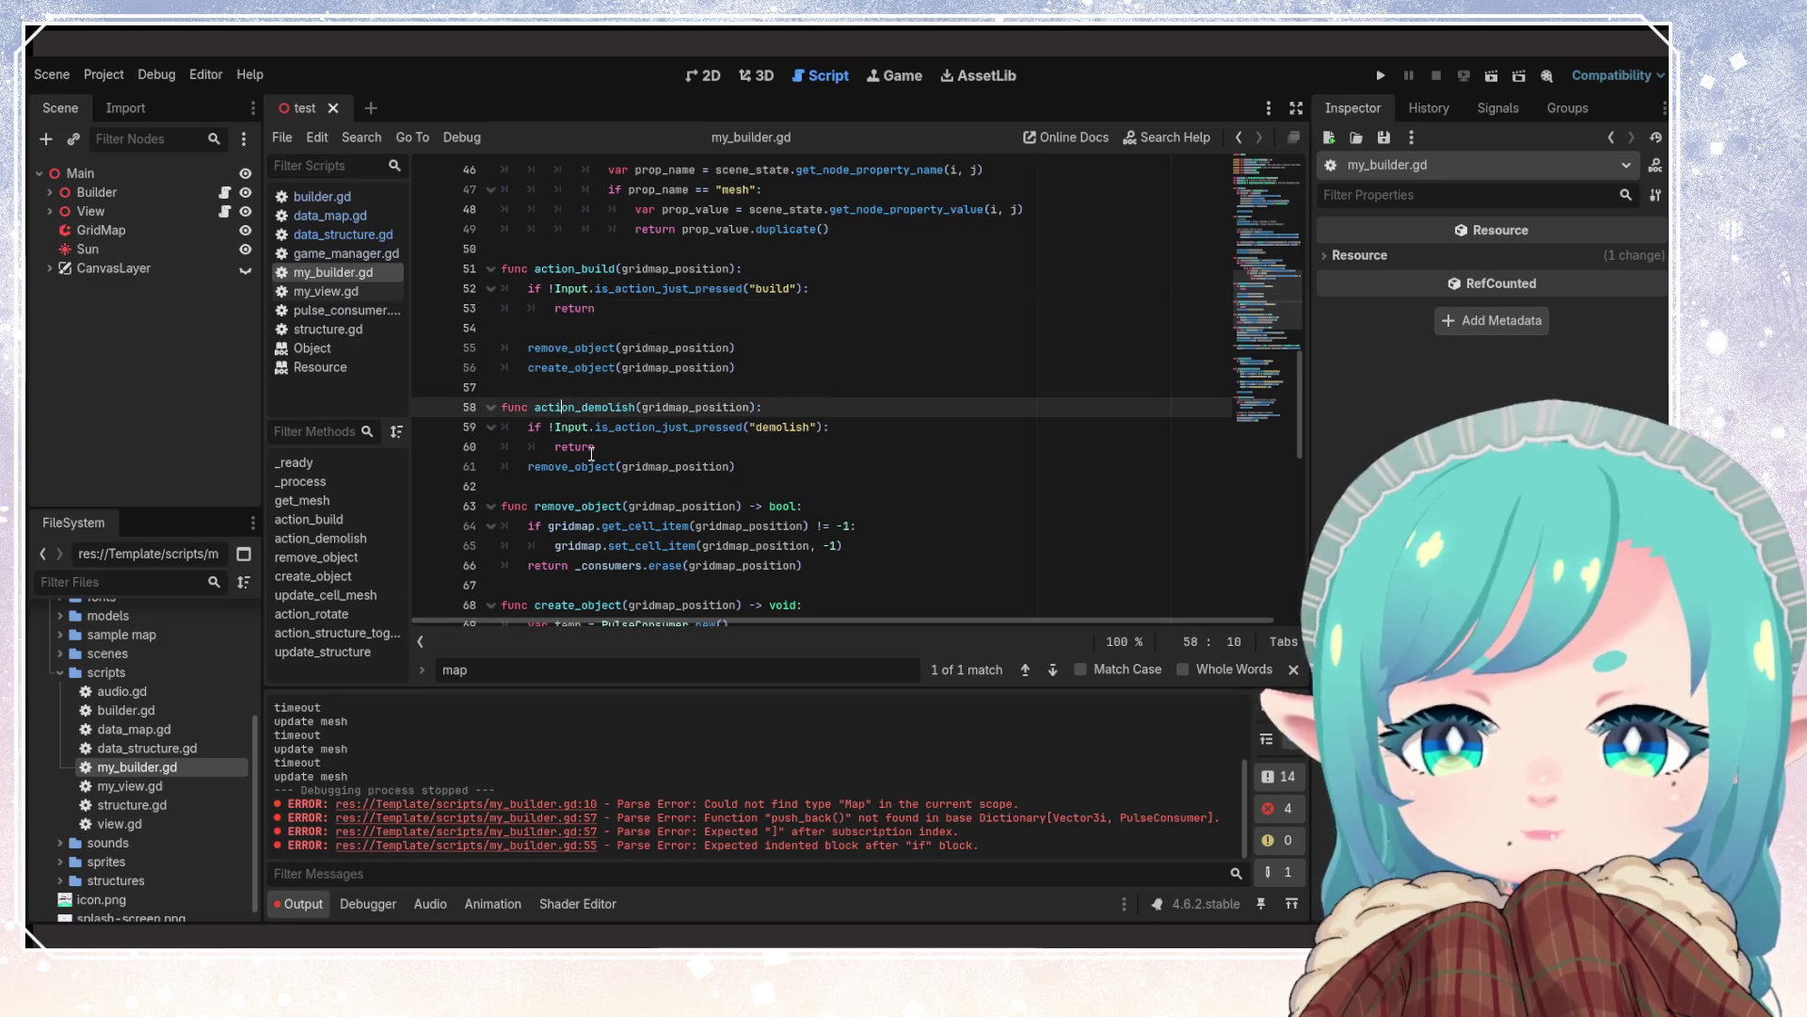
click(836, 509)
key(Up)
key(Up)
key(Up)
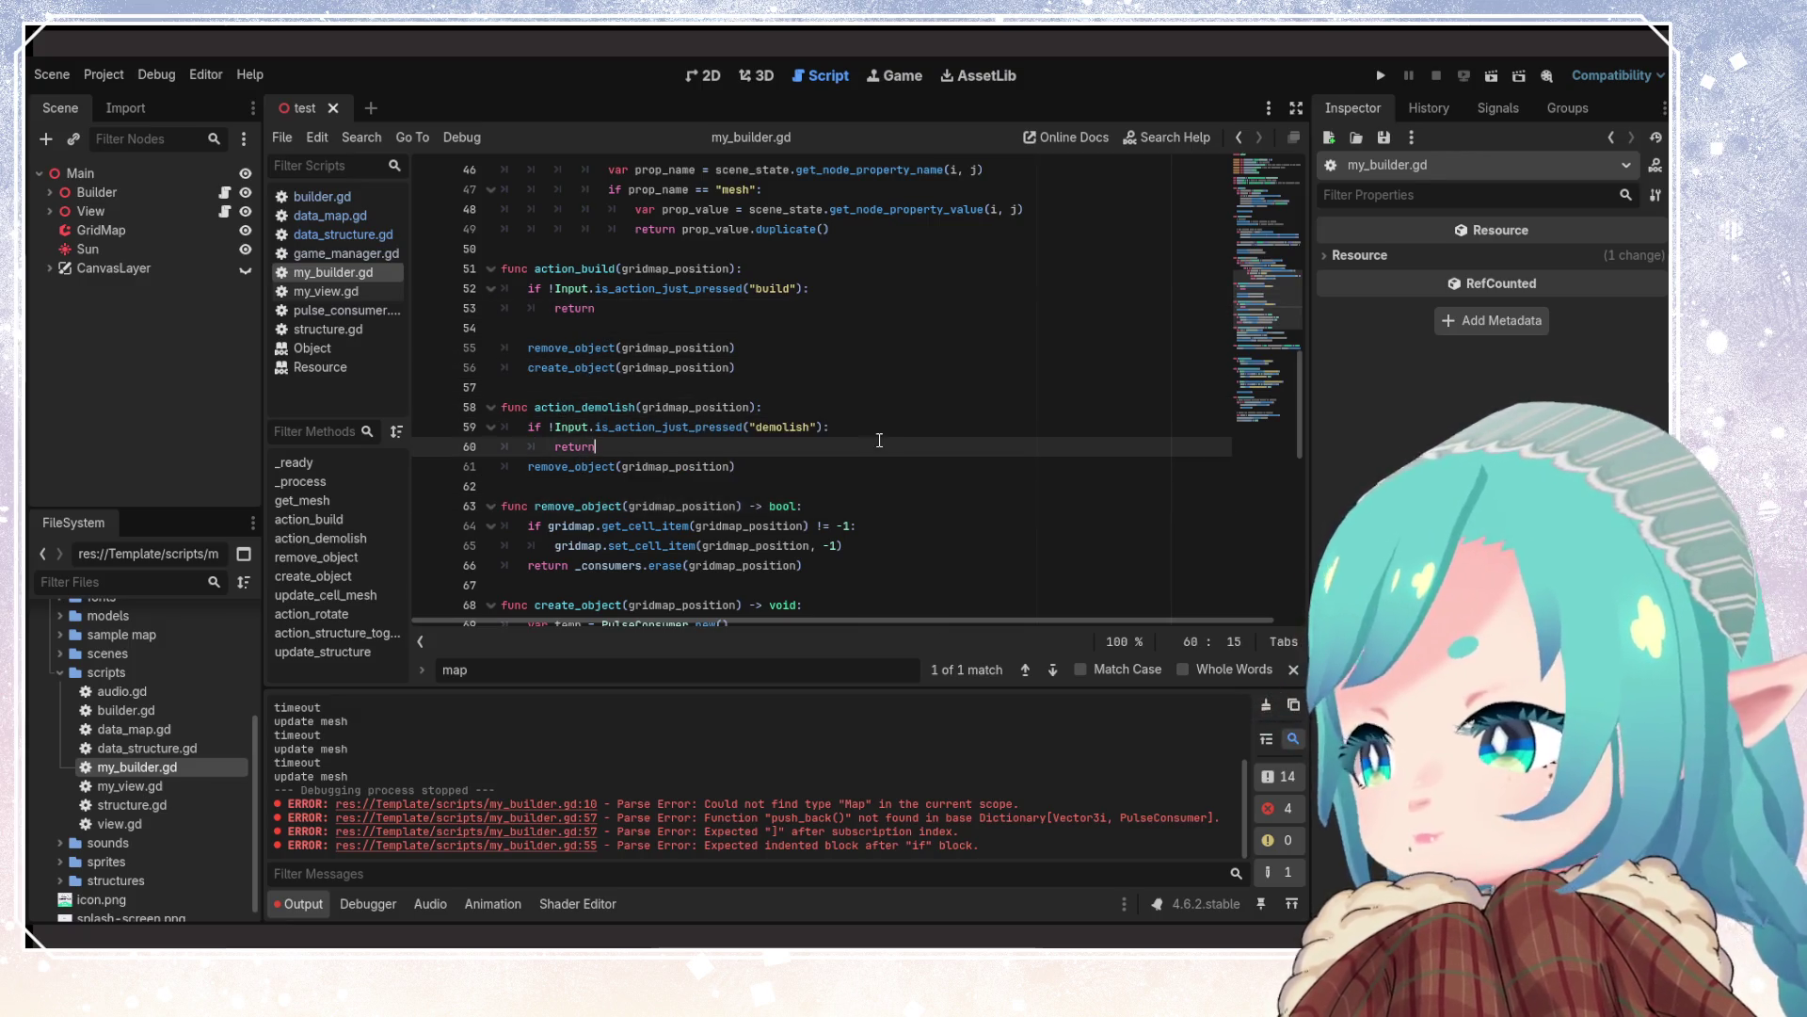
scroll(835, 490, down, 2)
scroll(835, 490, down, 1)
click(836, 426)
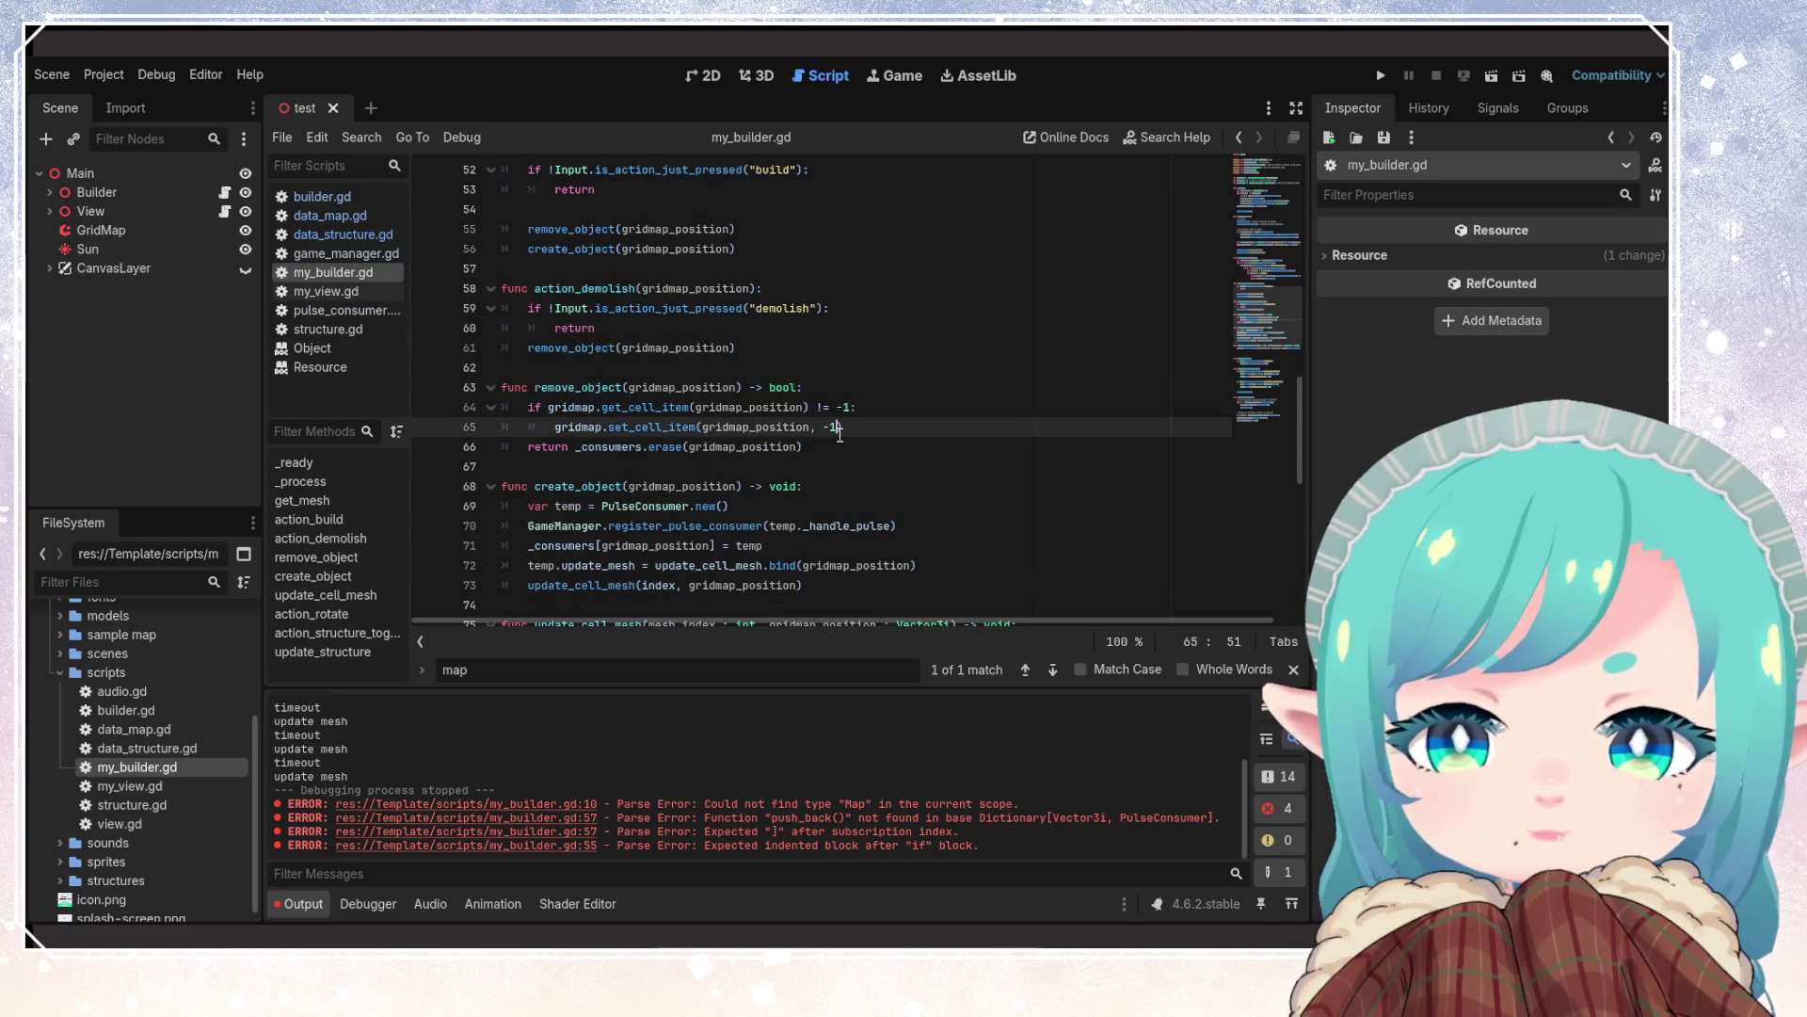
scroll(593, 323, down, 2)
double_click(599, 507)
key(ctrl+c)
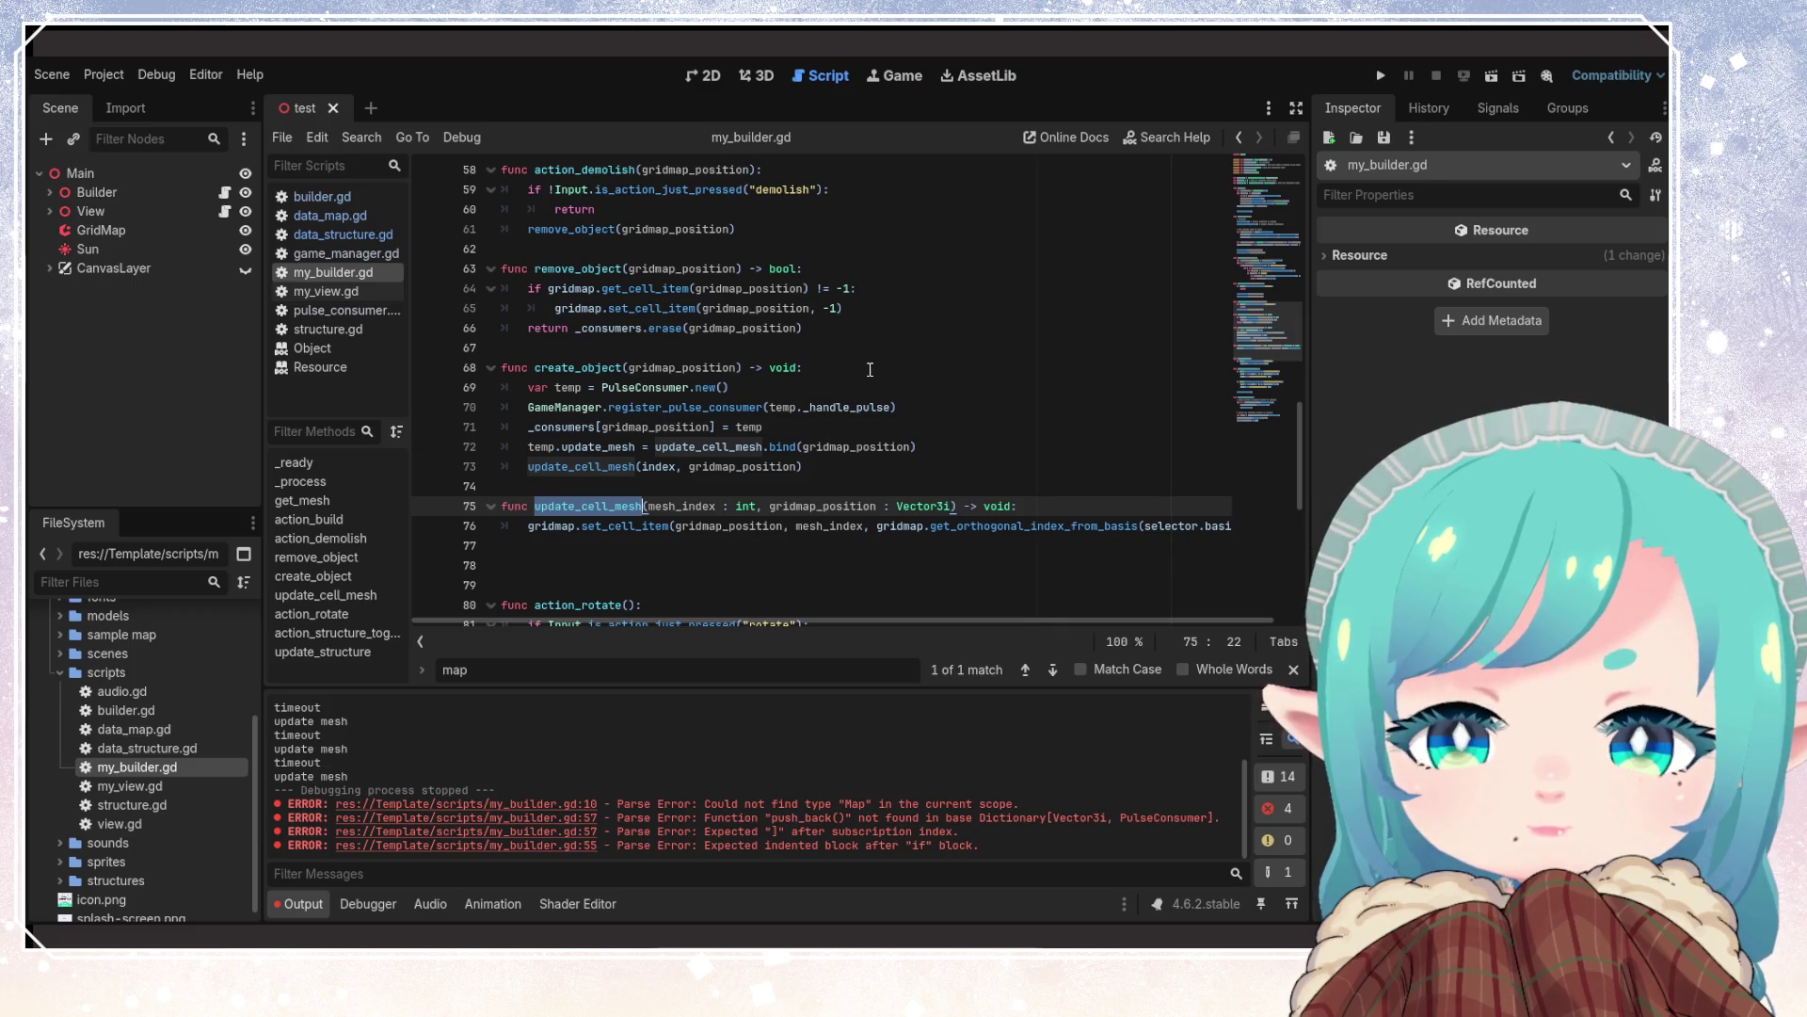
Add update_cell_mesh(-1, gridmap_position) to remove_object, save, and delete its old if block
click(833, 272)
key(Return)
key(ctrl+v)
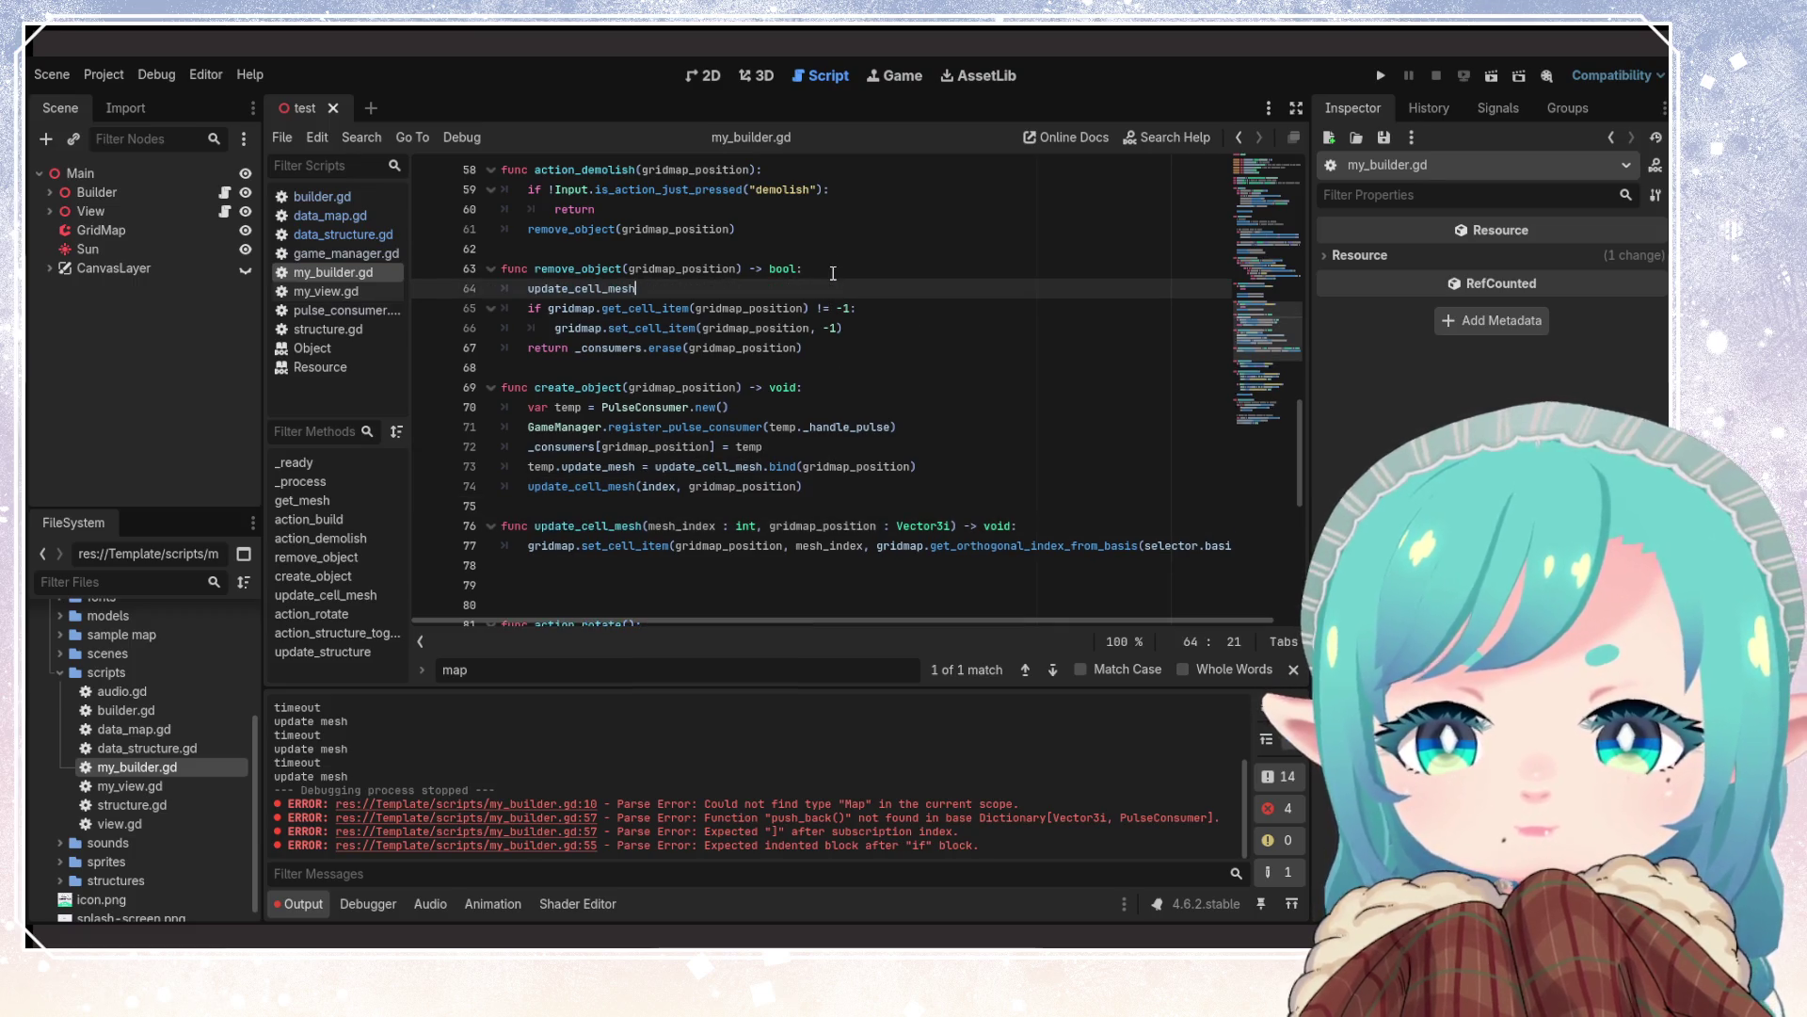
text(())
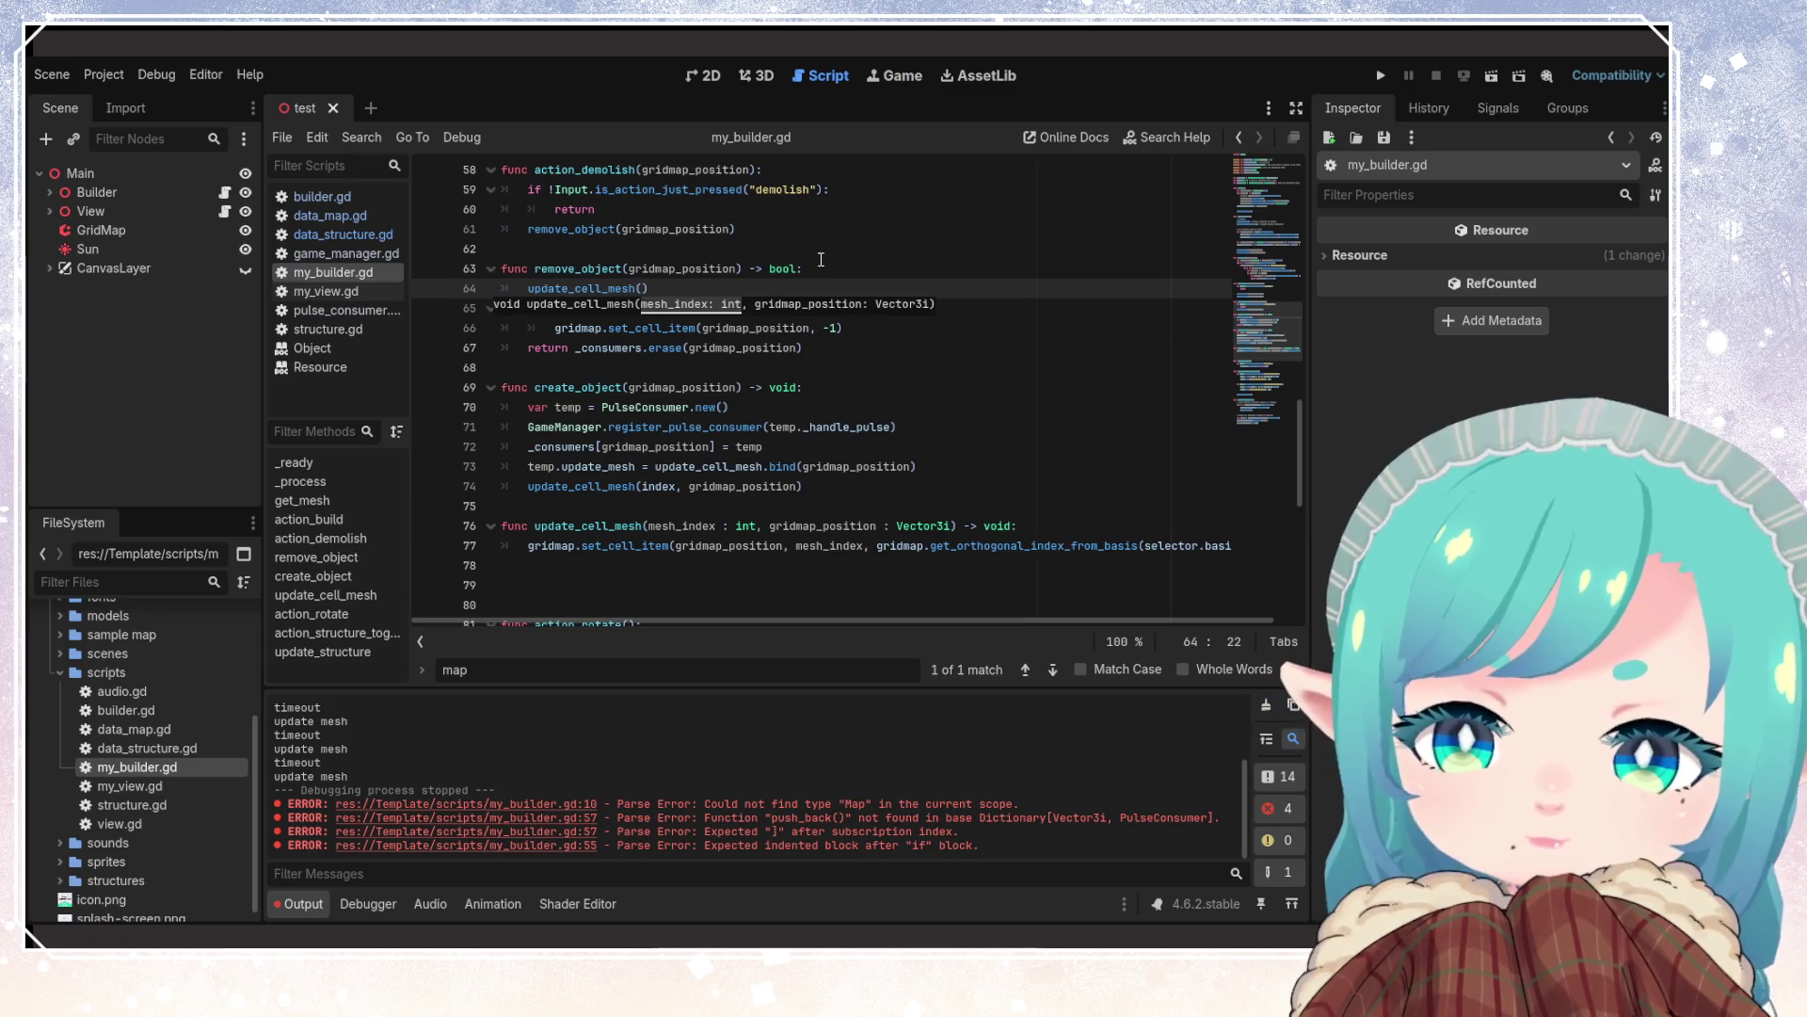
double_click(749, 308)
key(ctrl+c)
click(646, 288)
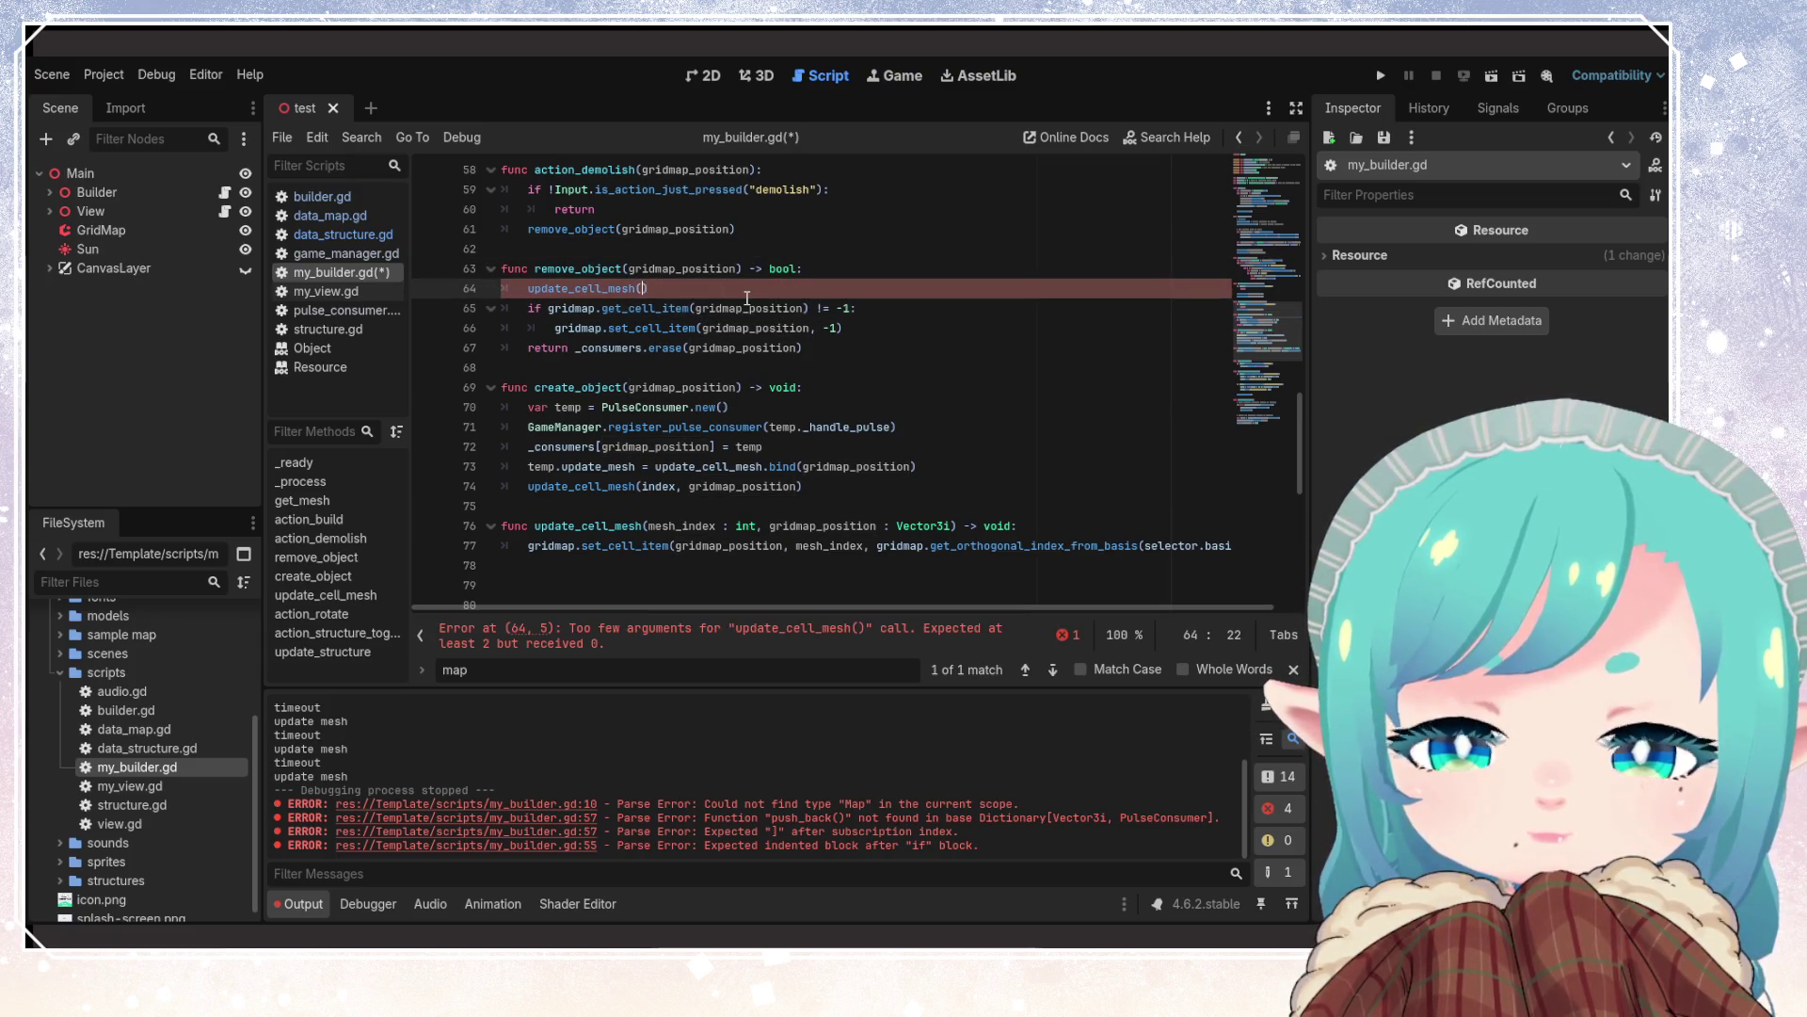
text(-1,)
key(ctrl+v)
key(ctrl+s)
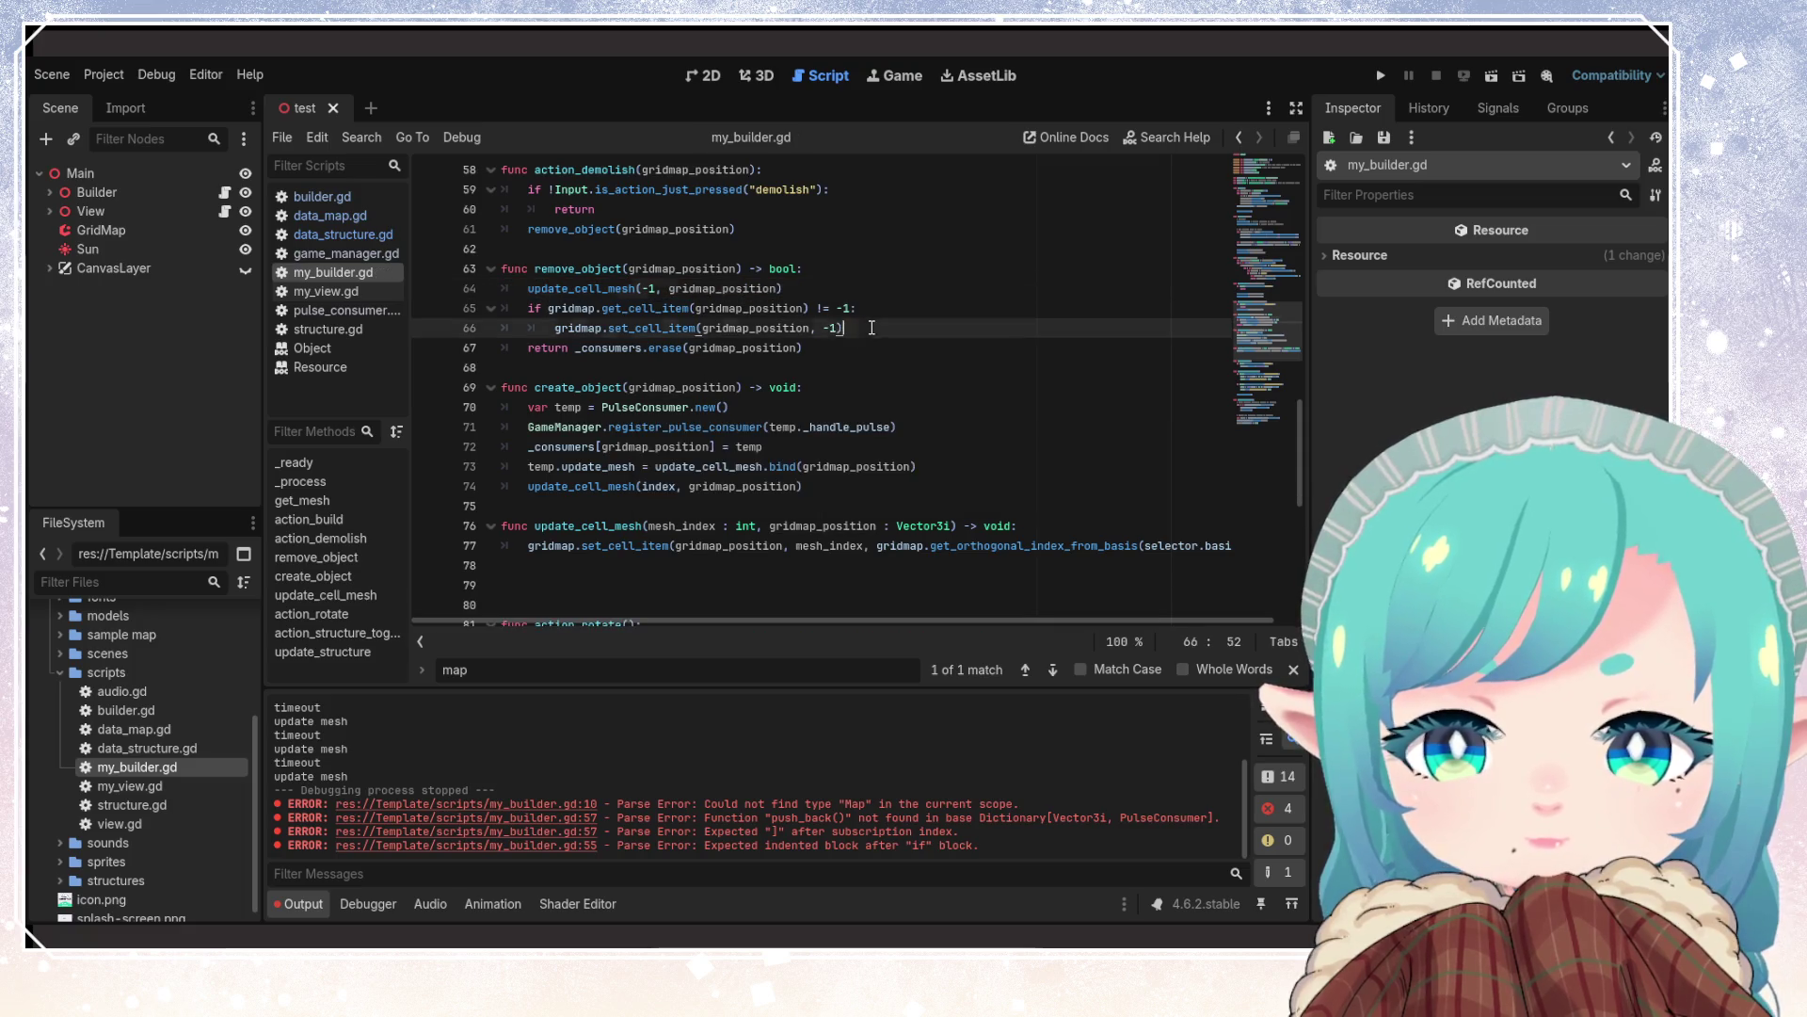
drag(844, 328, 475, 314)
key(Delete)
key(Delete)
click(629, 308)
Inspect create_object's GameManager registration and the _consumers line storing temp
click(578, 446)
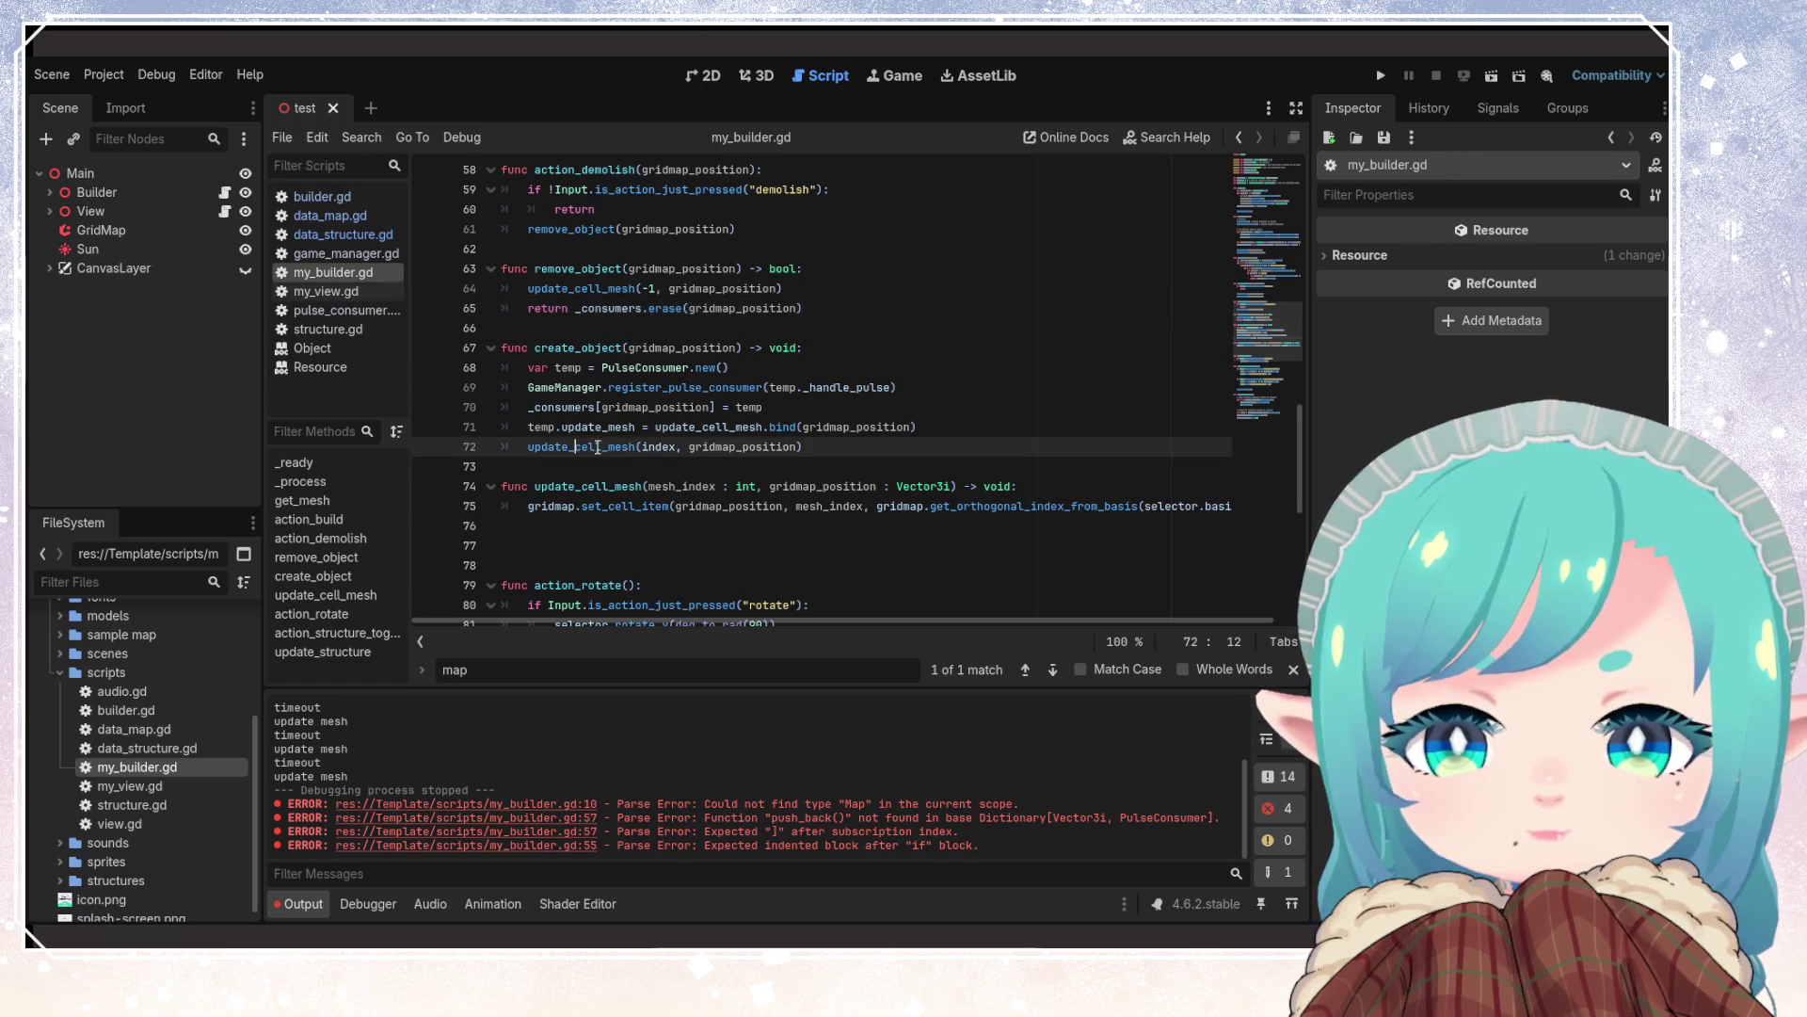
click(743, 375)
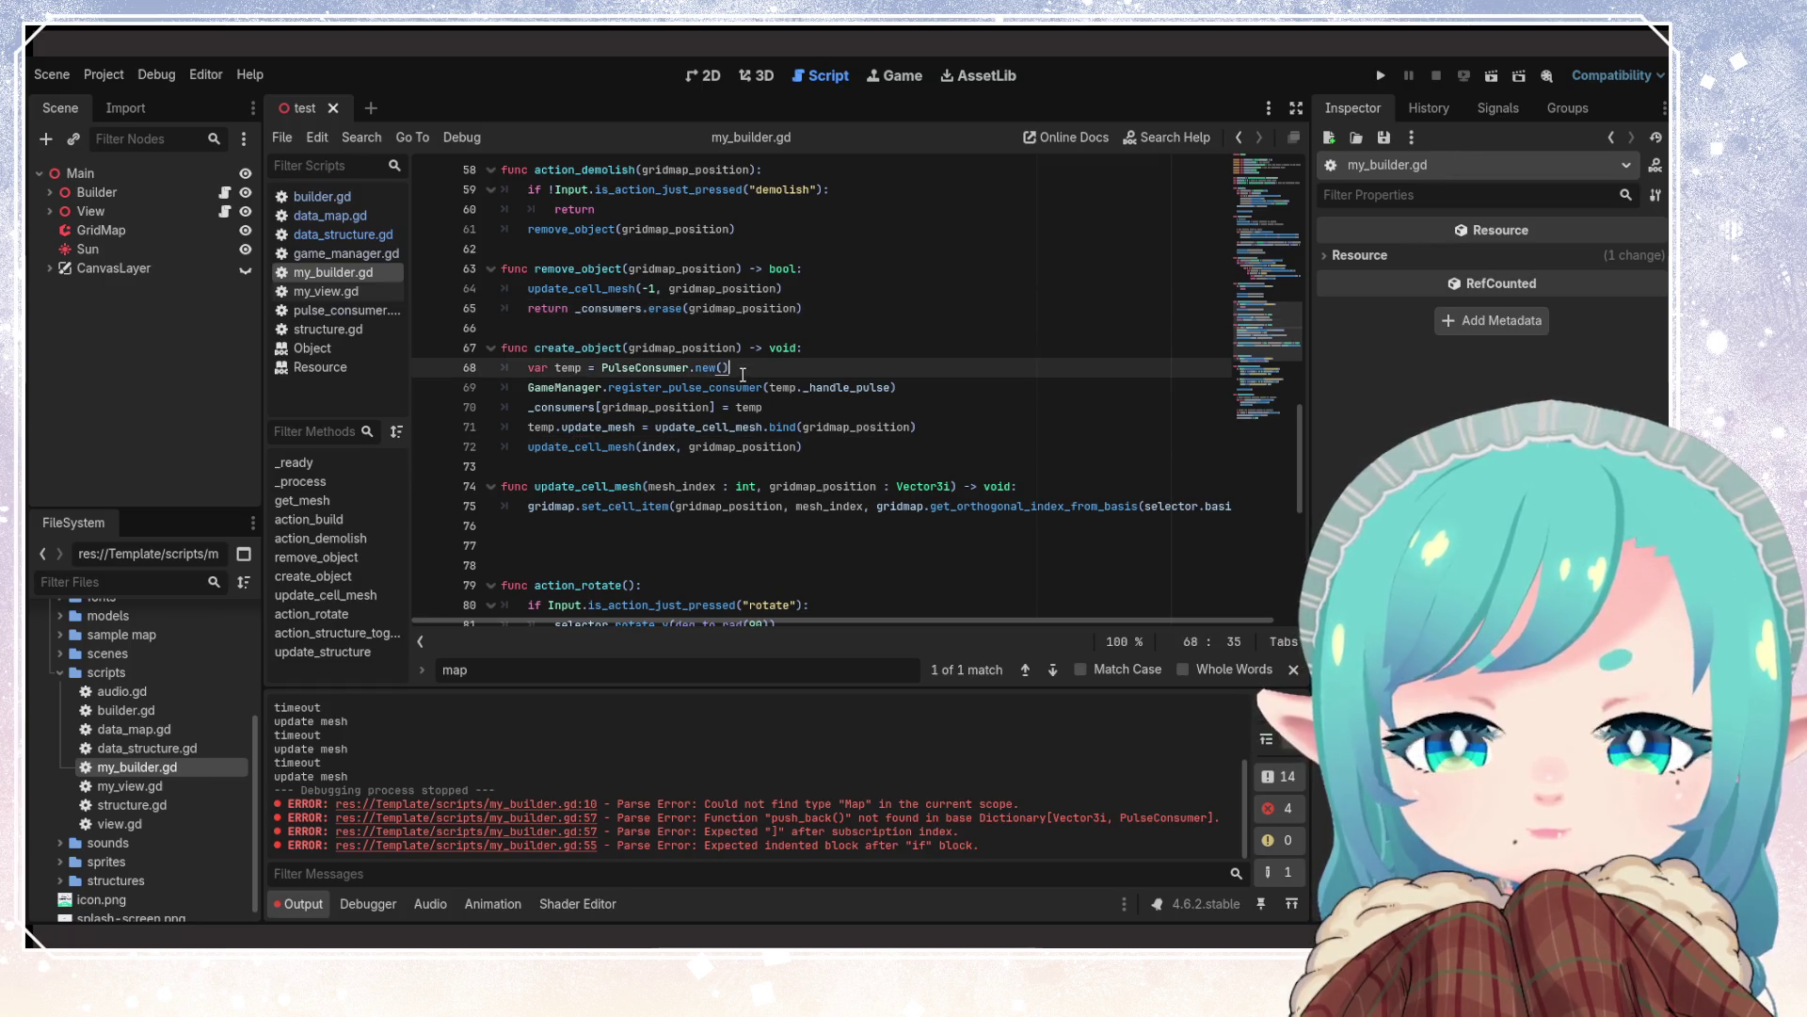
double_click(647, 367)
double_click(562, 387)
drag(911, 387, 432, 382)
key(End)
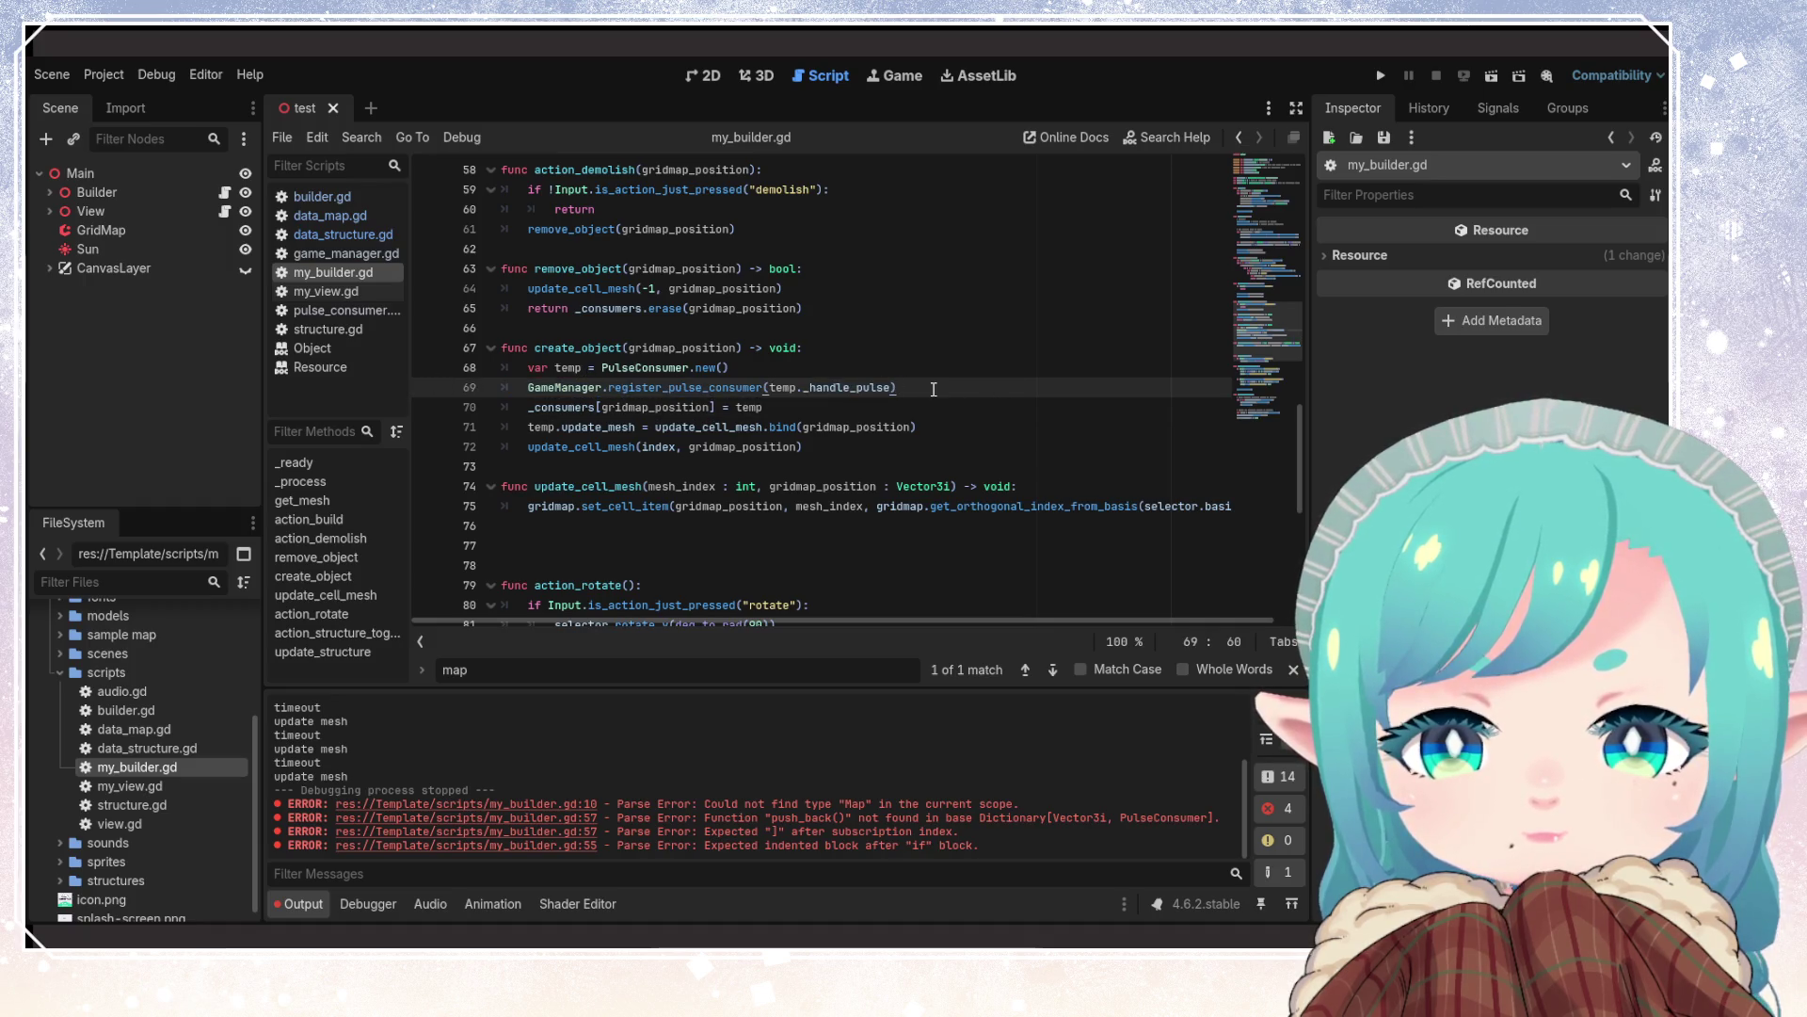
mouse_move(541, 407)
mouse_down()
mouse_move(519, 406)
mouse_move(764, 407)
mouse_up()
click(614, 407)
double_click(650, 407)
double_click(761, 406)
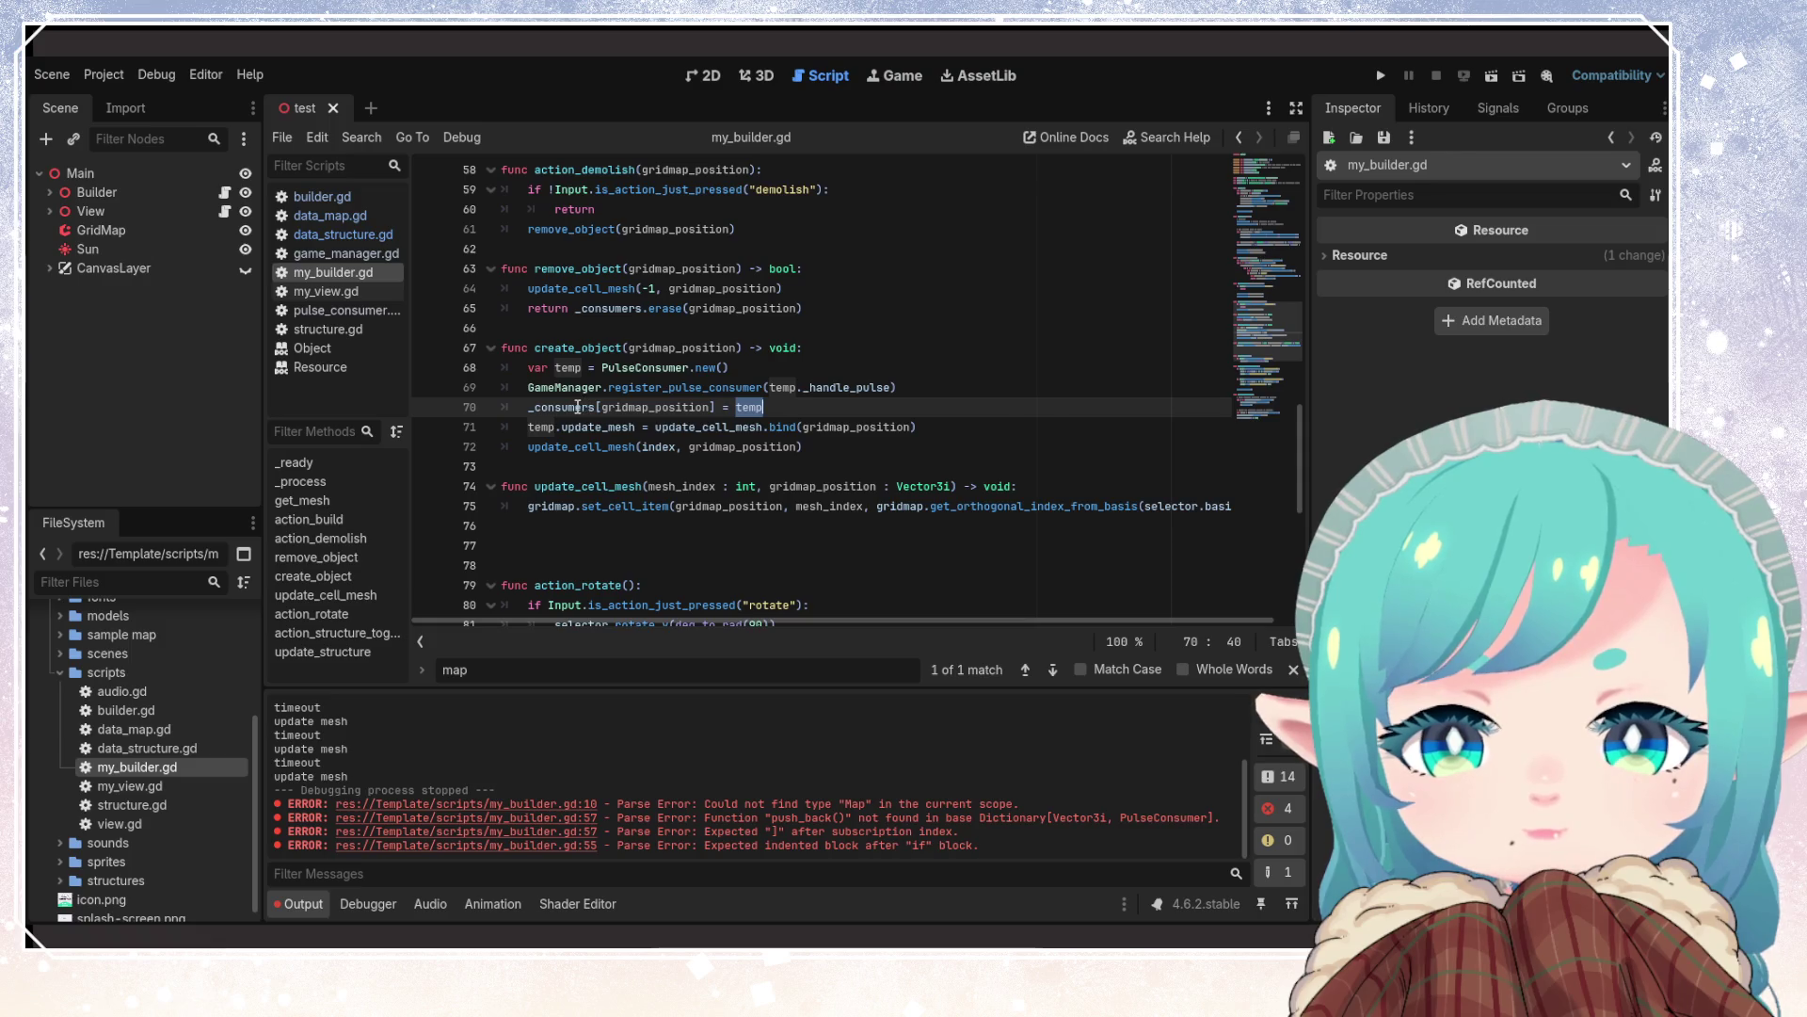
mouse_move(577, 407)
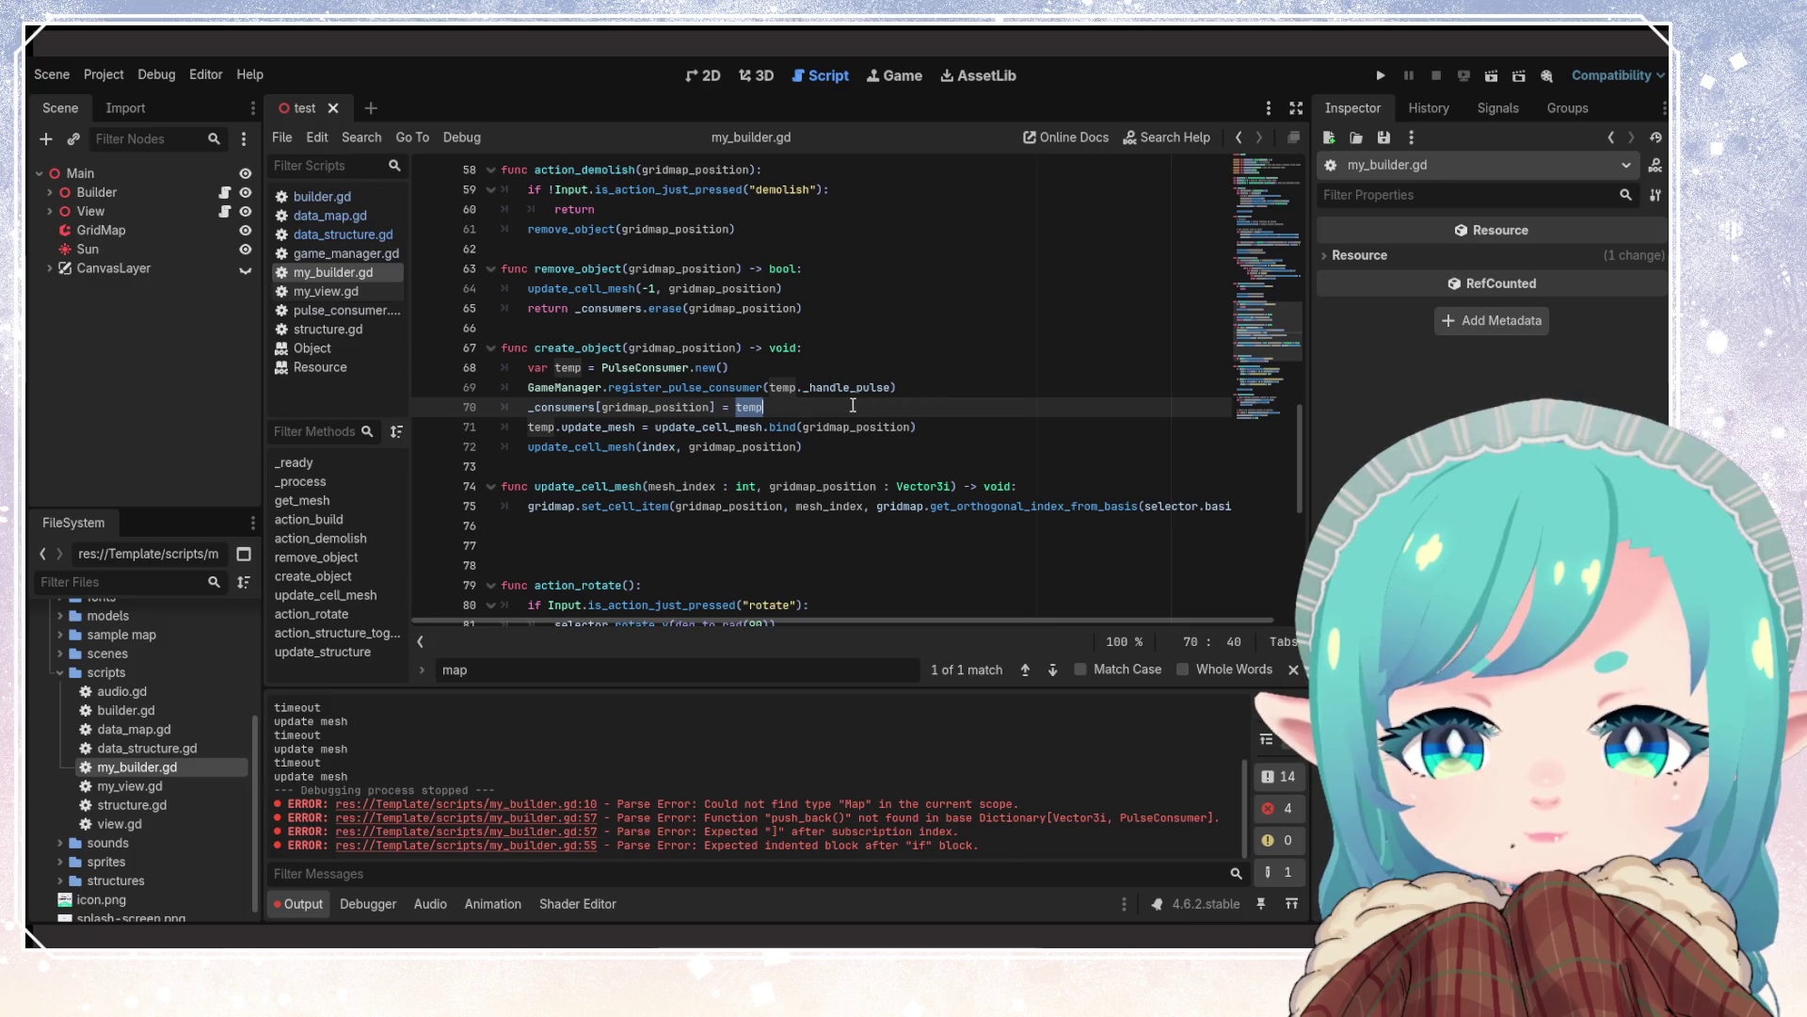
mouse_move(749, 407)
mouse_down()
mouse_move(845, 407)
mouse_move(500, 407)
mouse_up()
Move the _consumers assignment in create_object to directly under the var temp line
key(BackSpace)
click(759, 367)
key(Return)
text(_consumers[gridmap_position] = temp)
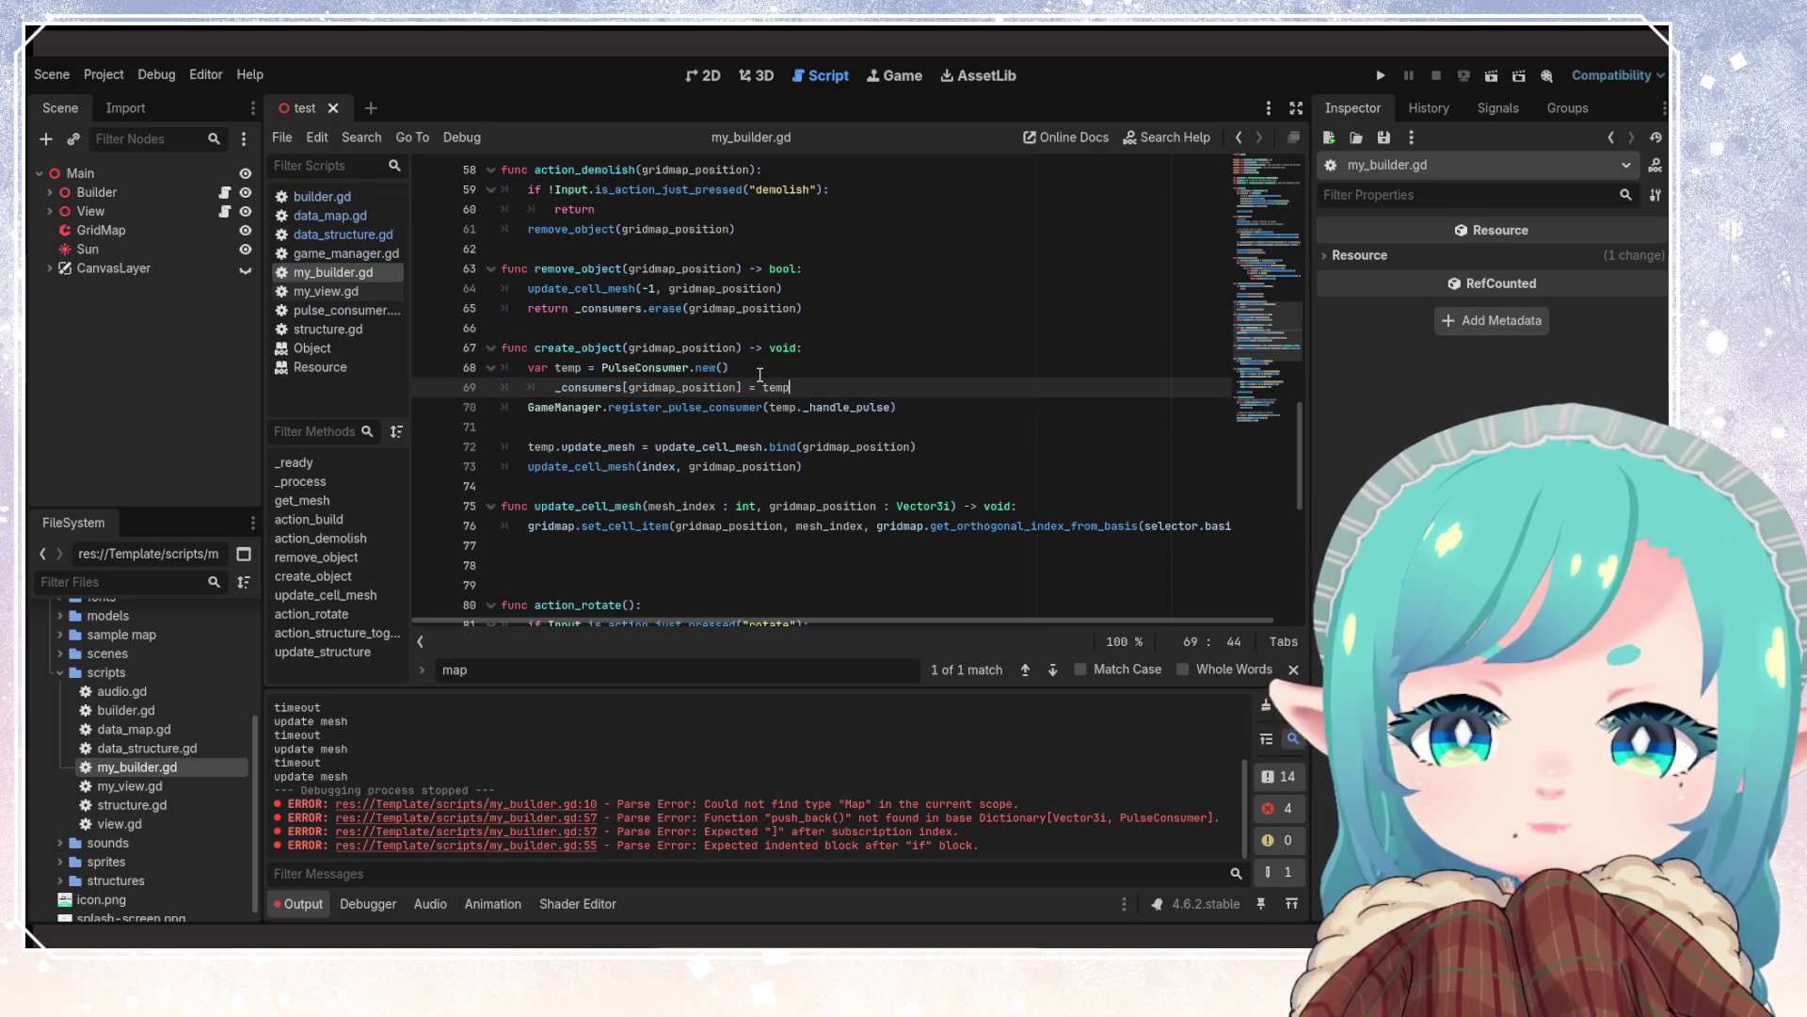
key(shift+Tab)
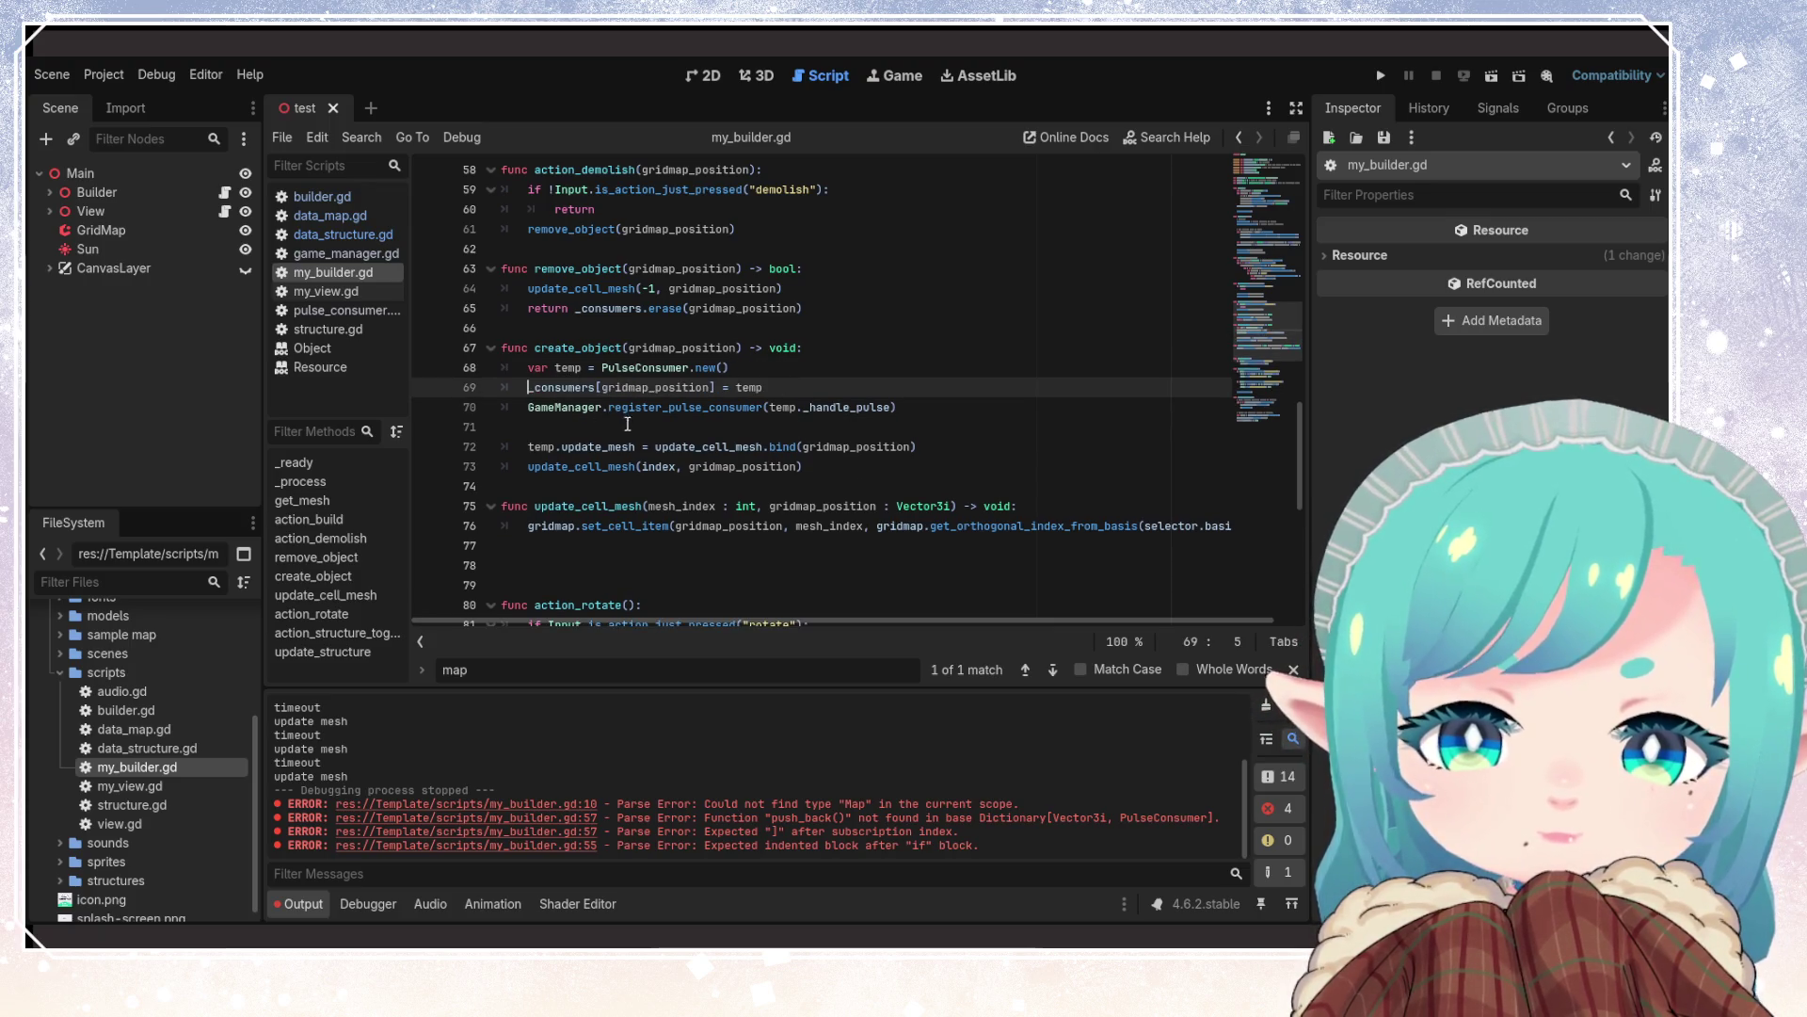
Tidy the blank lines around the GameManager call and before action_rotate
click(663, 431)
key(alt+Up)
click(838, 466)
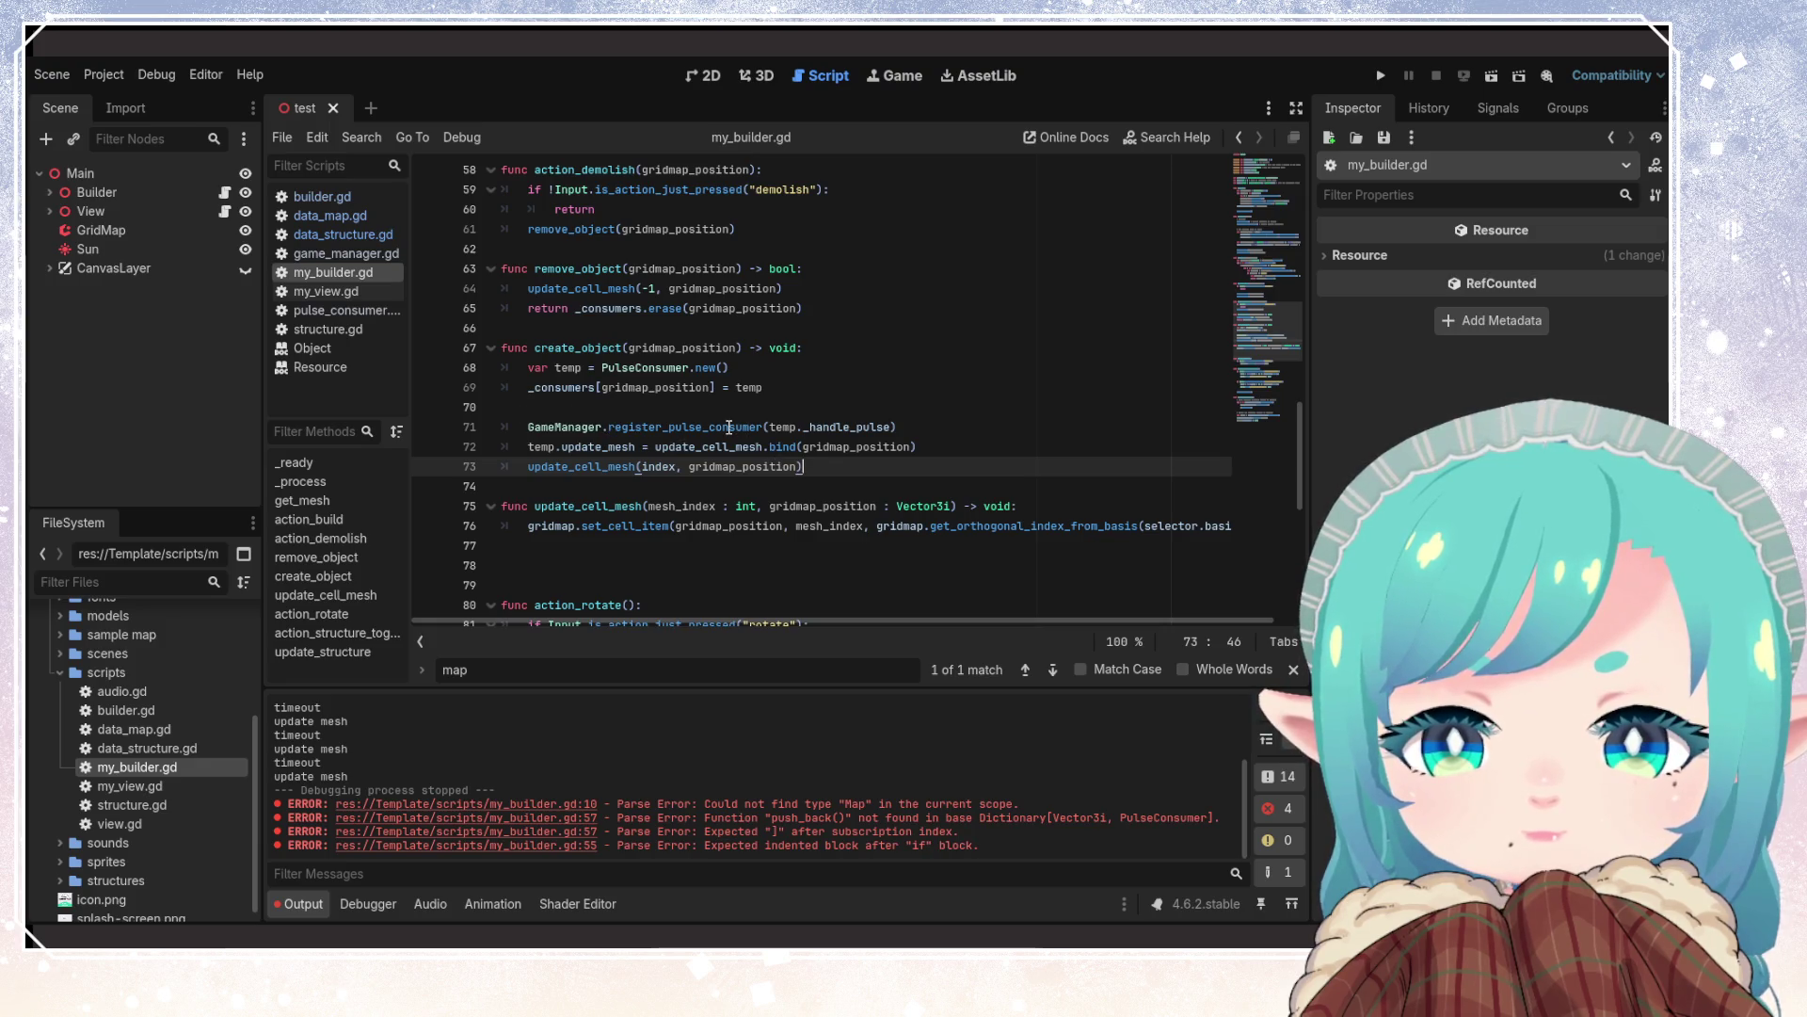
click(608, 566)
key(Delete)
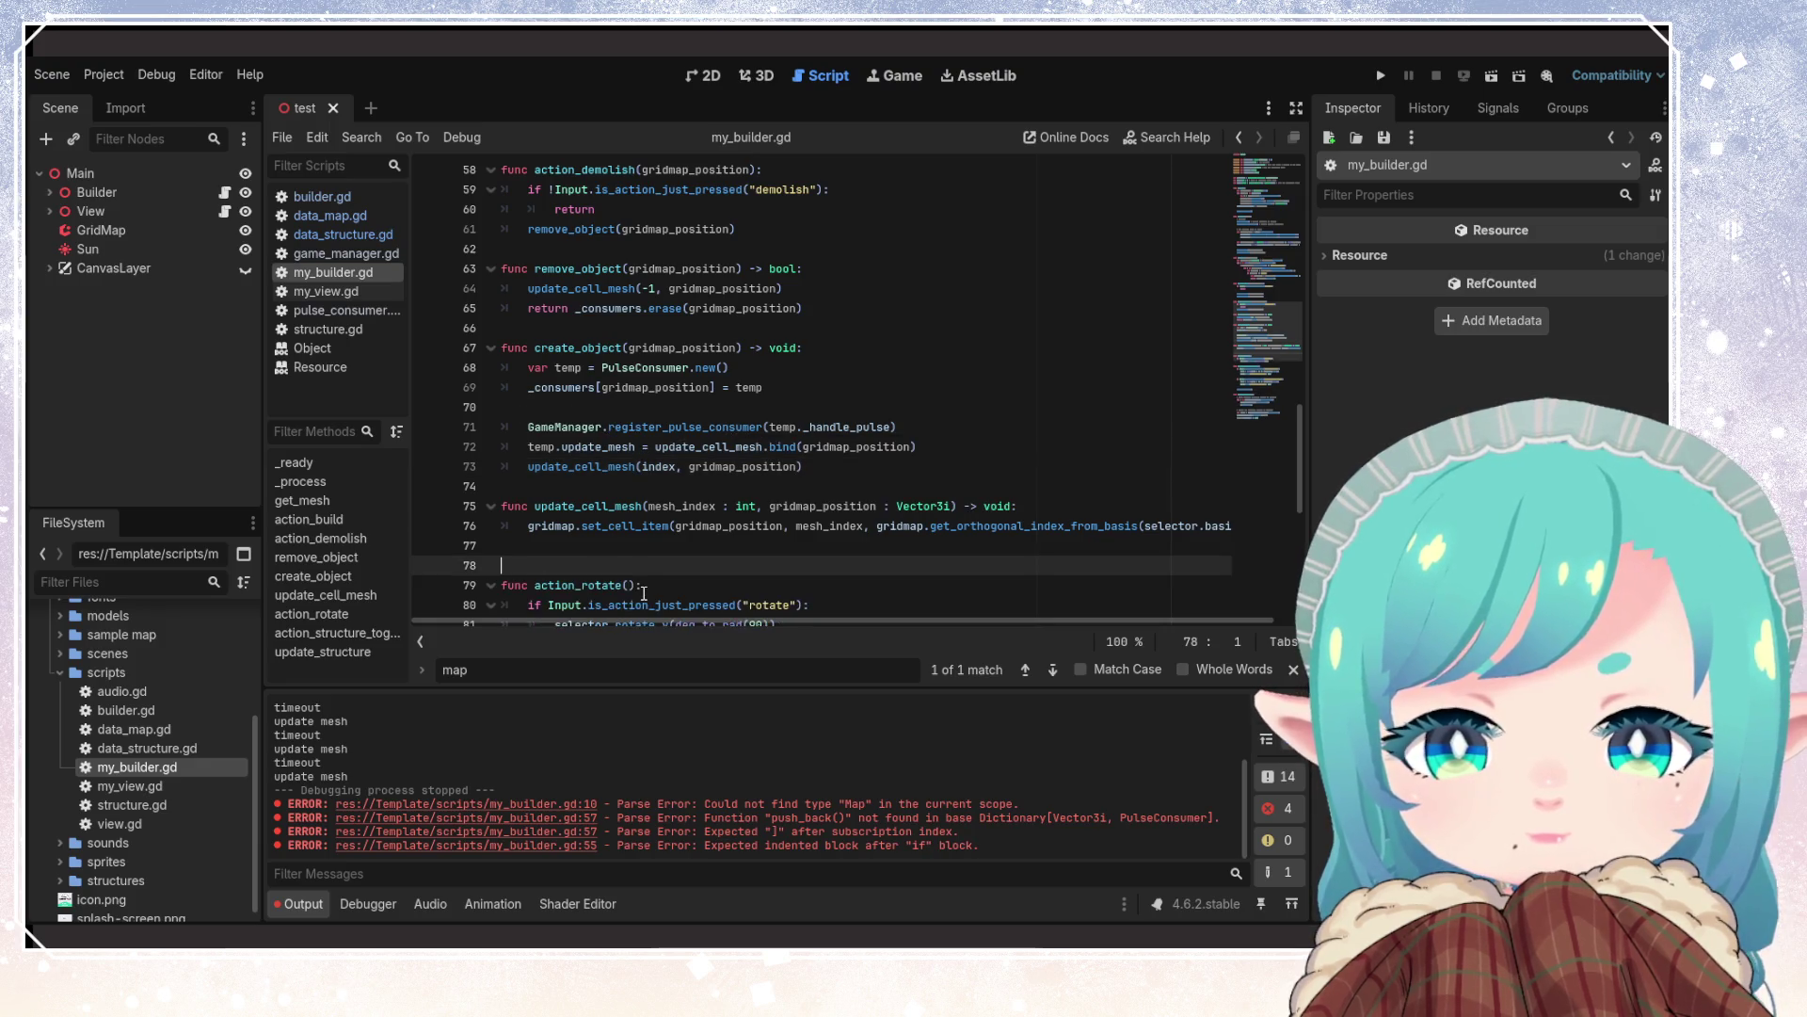
key(BackSpace)
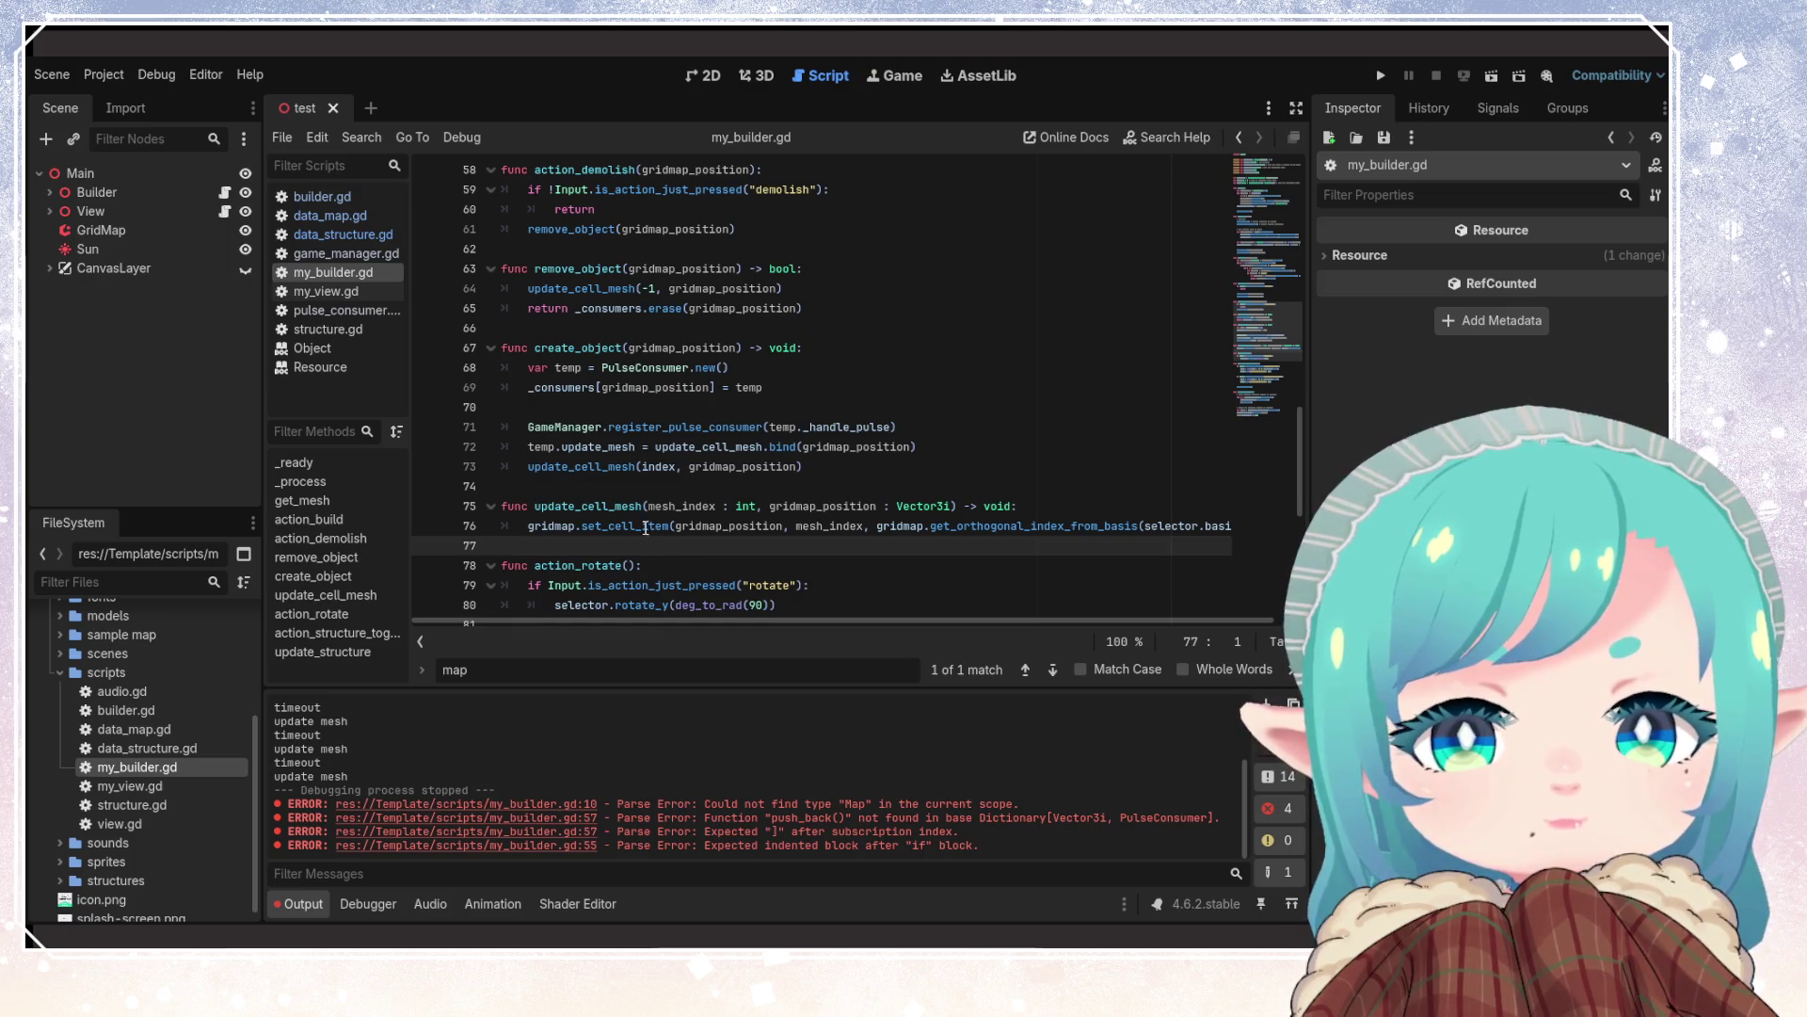
Check the update_cell_mesh(gridmap_position) call on line 73 and save my_builder.gd
double_click(606, 466)
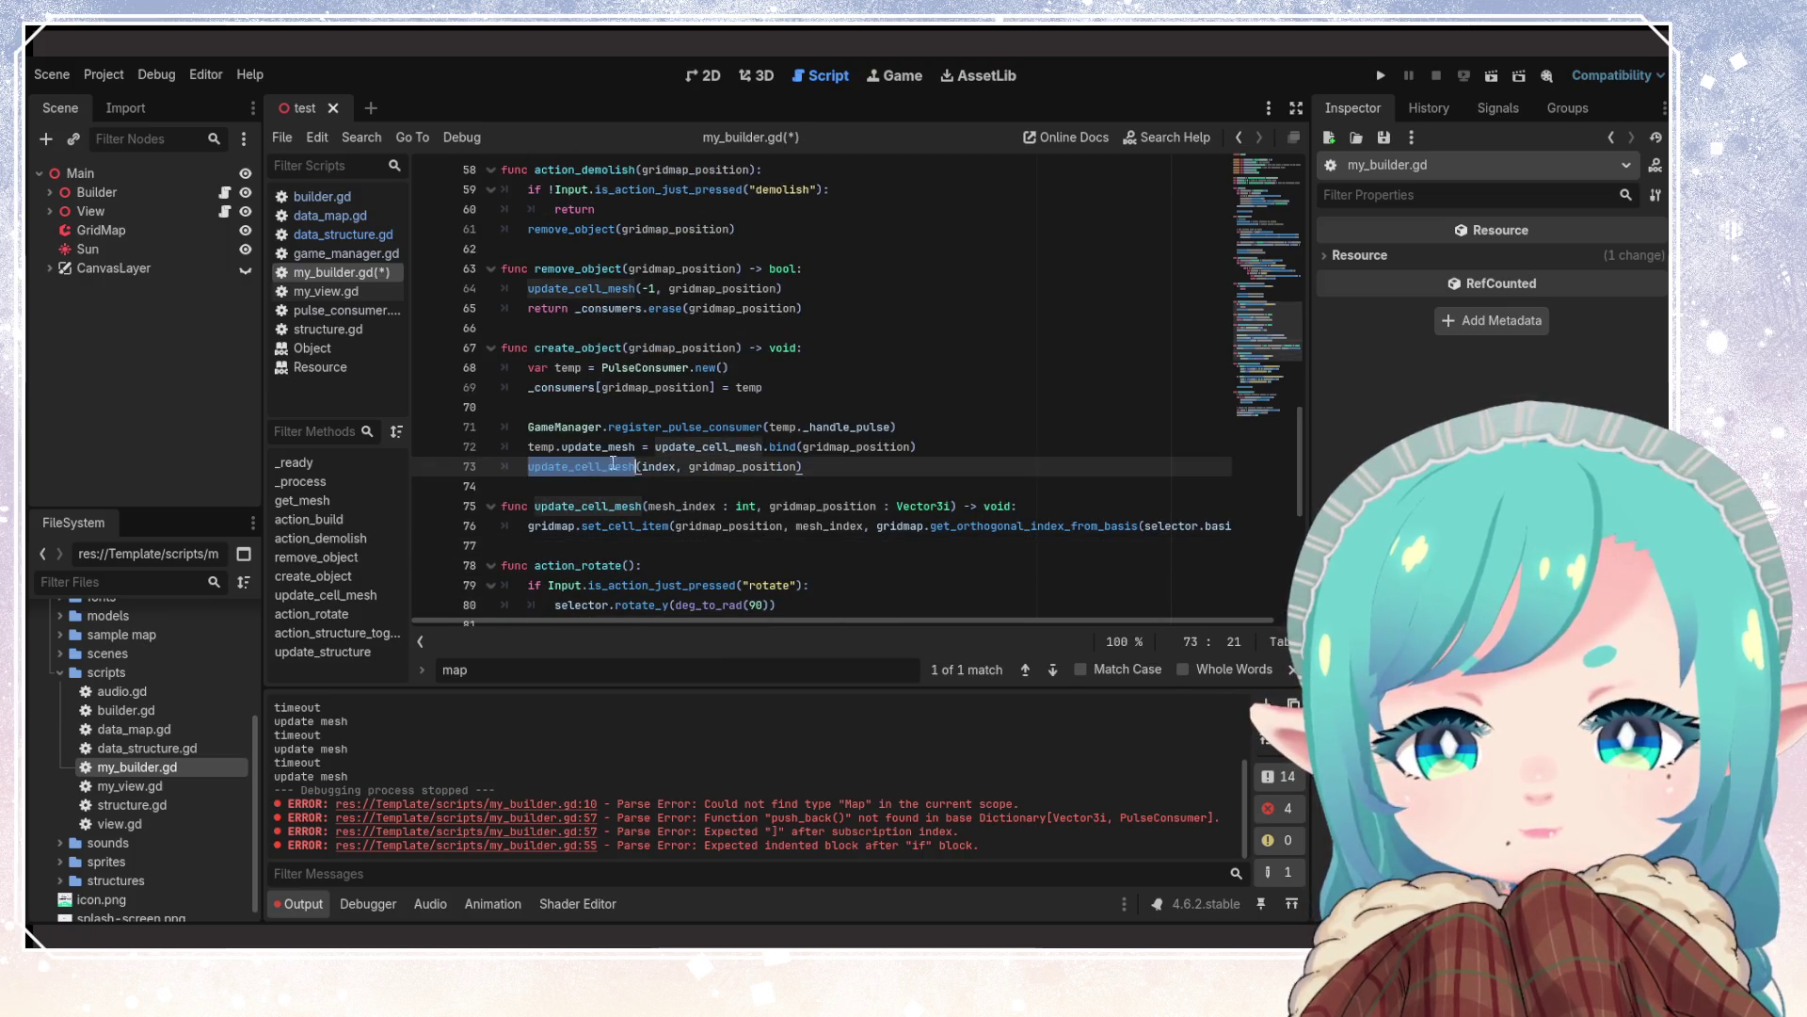
double_click(743, 466)
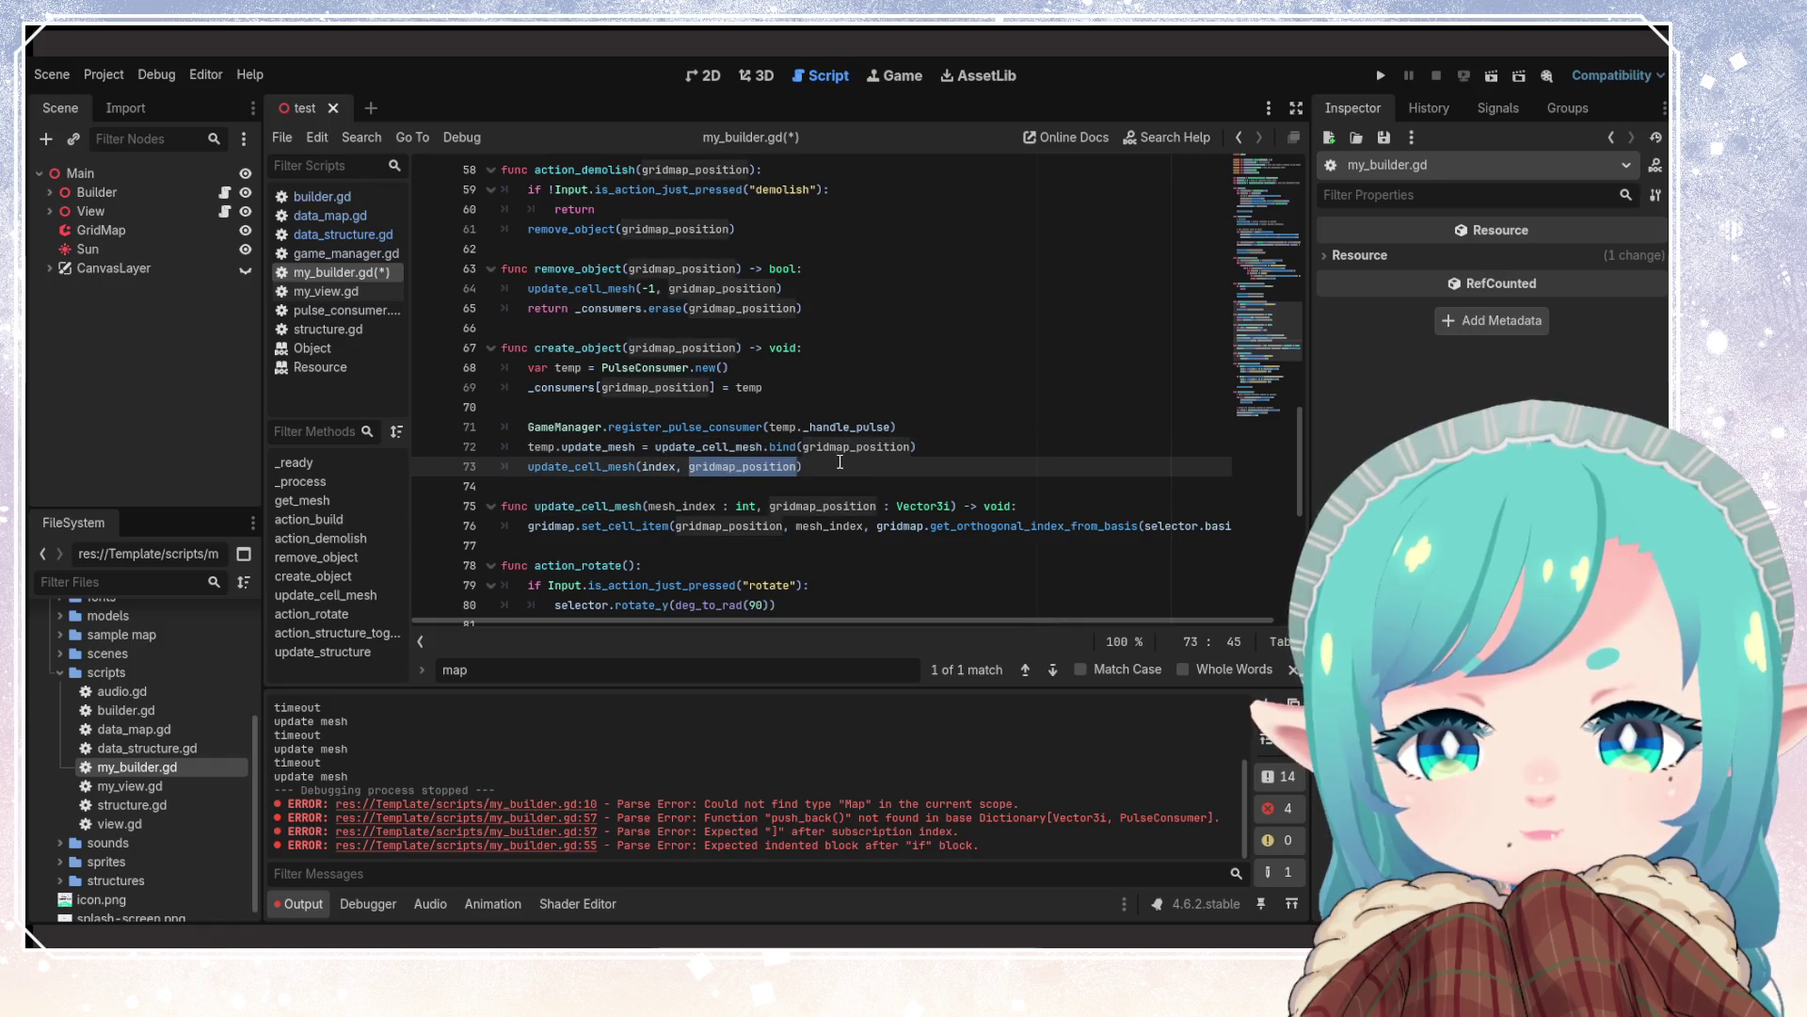
key(ctrl+s)
Run the game with F5 and place a second tile on the grid
click(610, 466)
scroll(815, 461, down, 2)
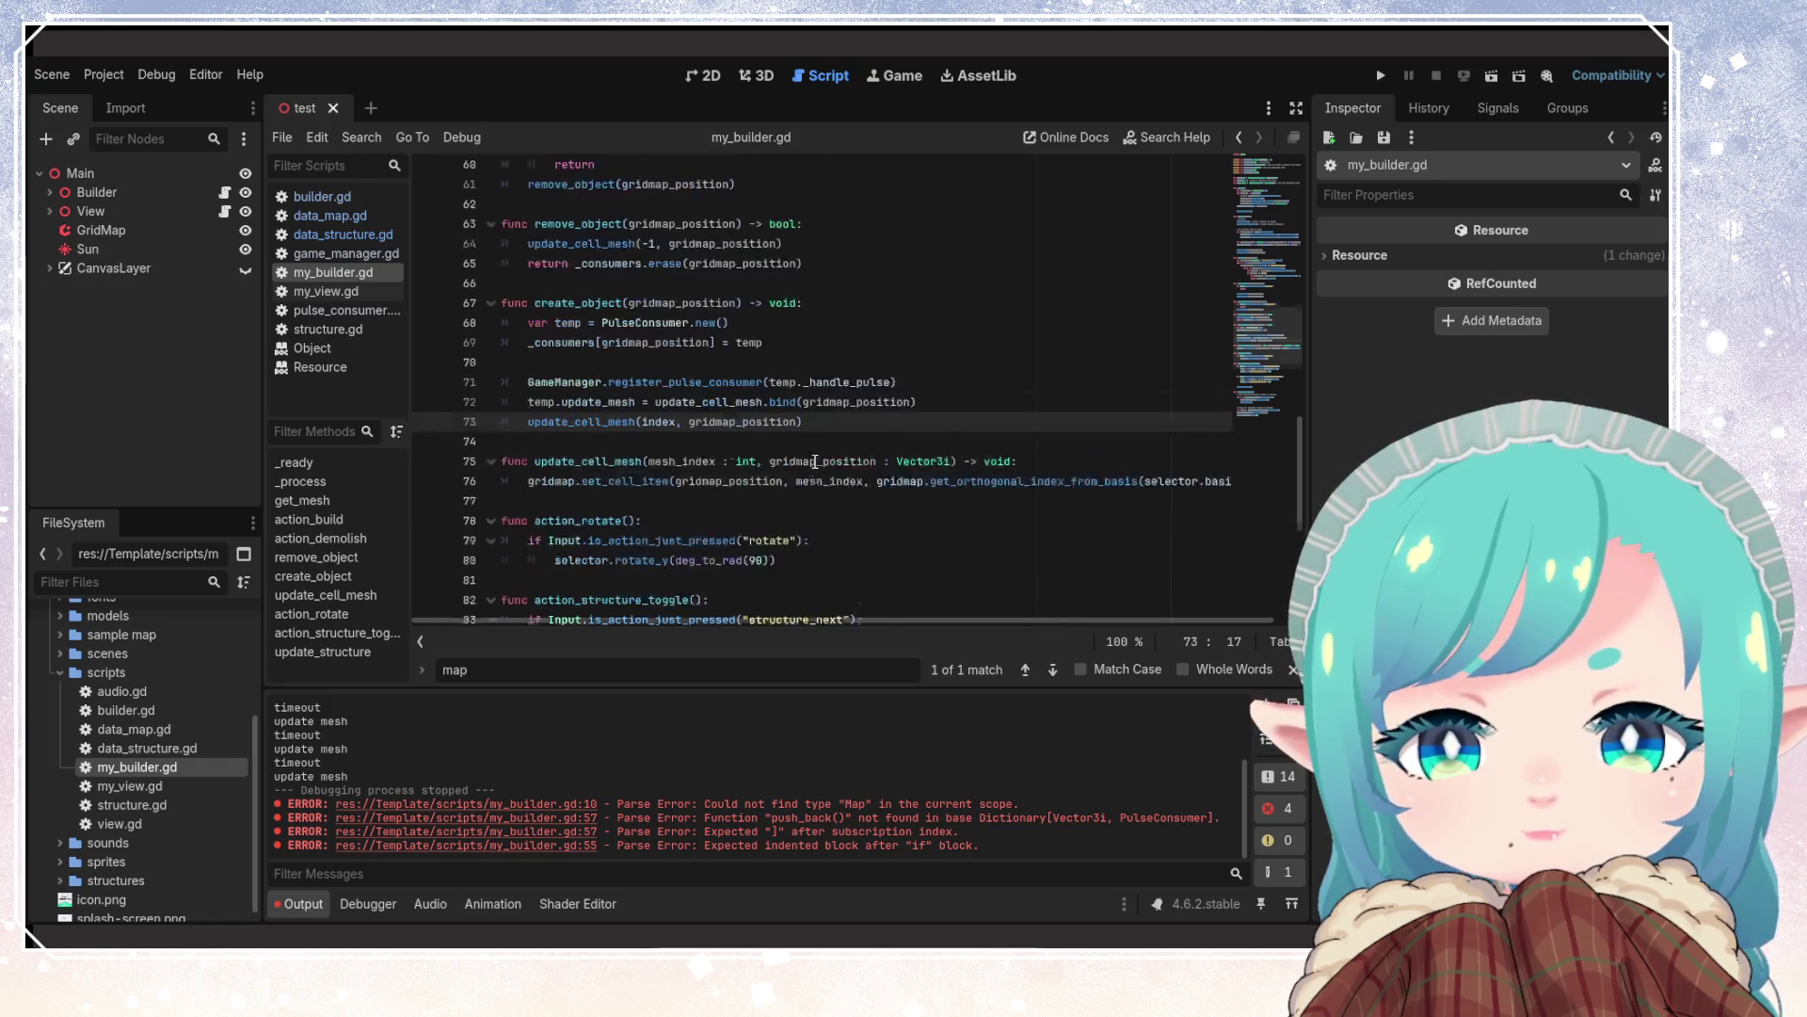
scroll(815, 461, down, 5)
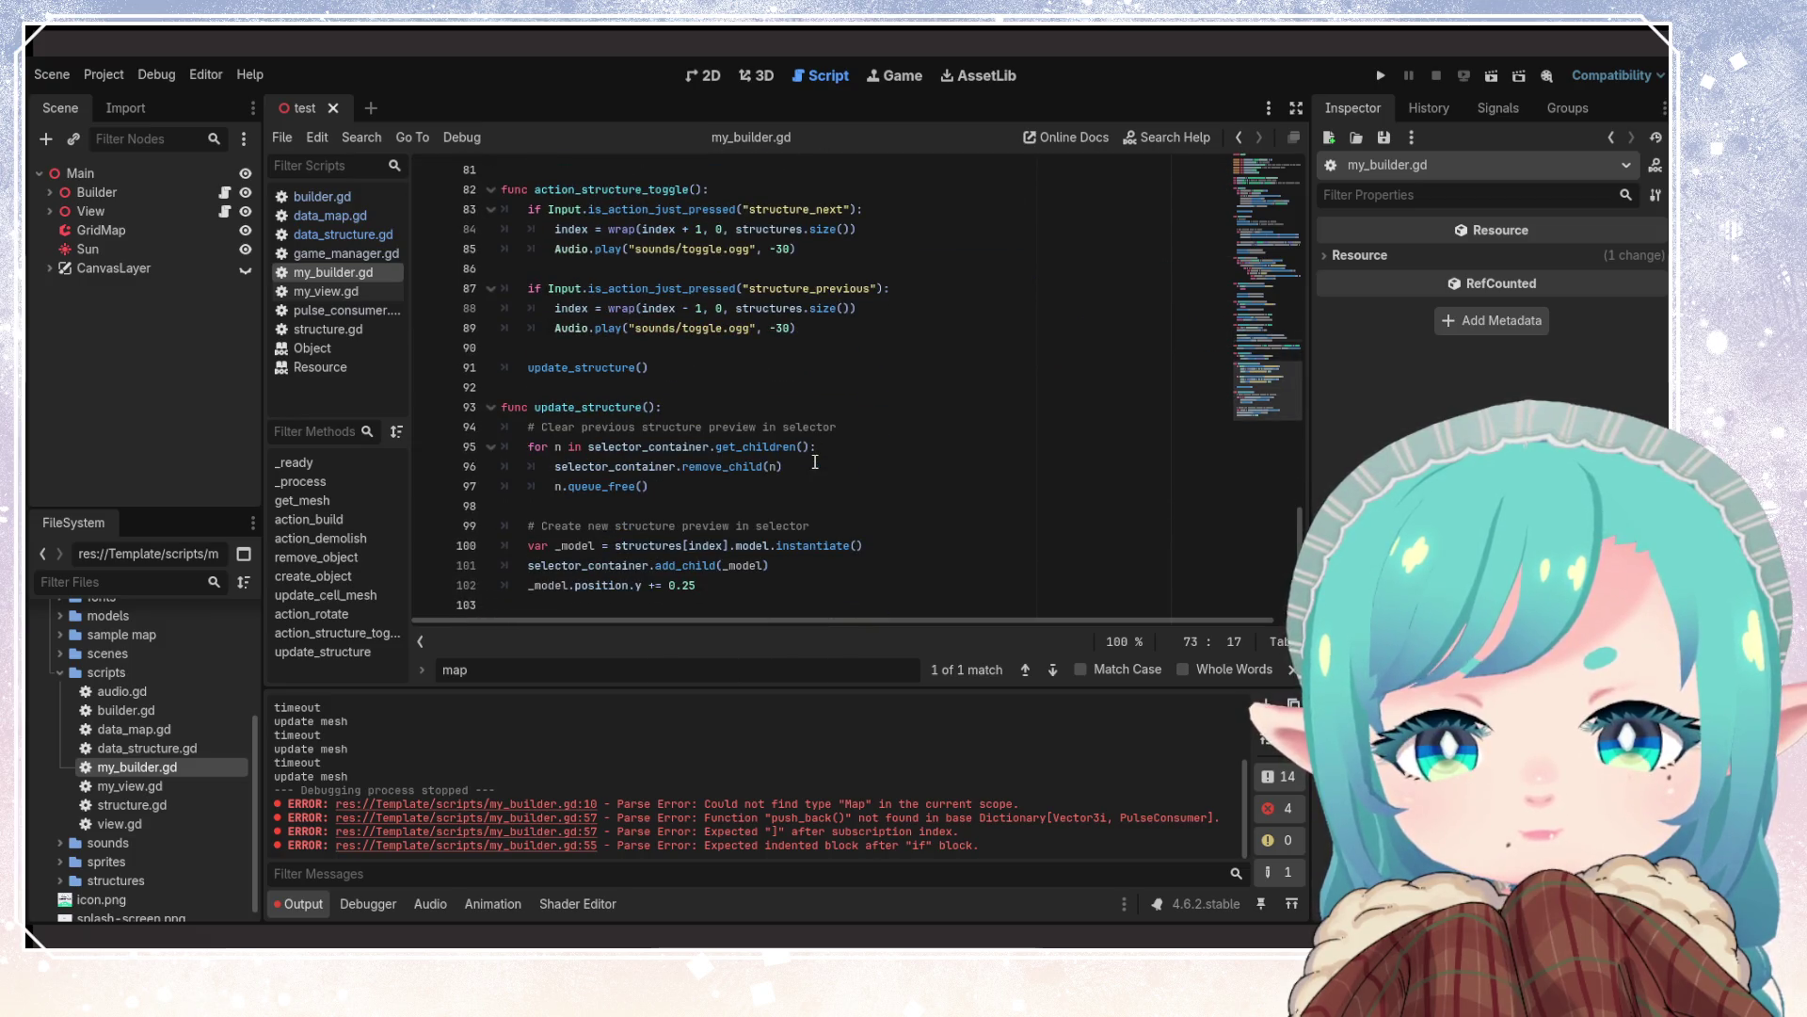
scroll(815, 461, up, 10)
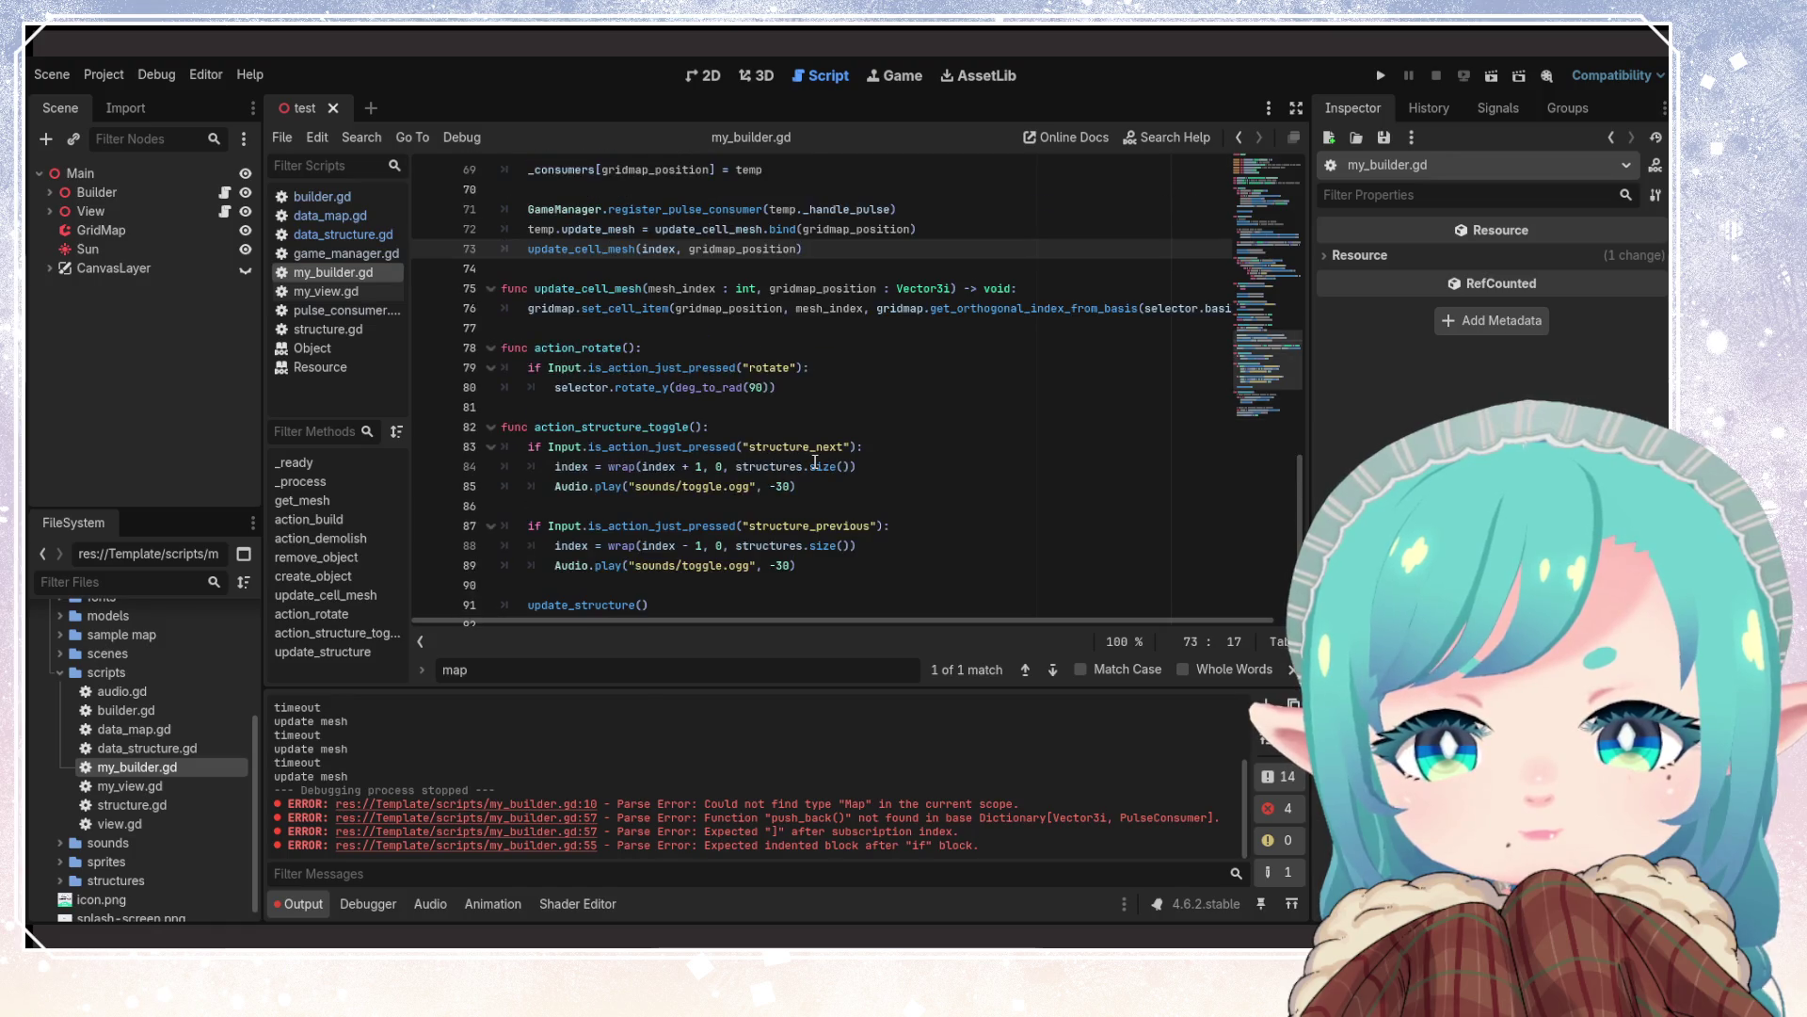
scroll(815, 461, down, 1)
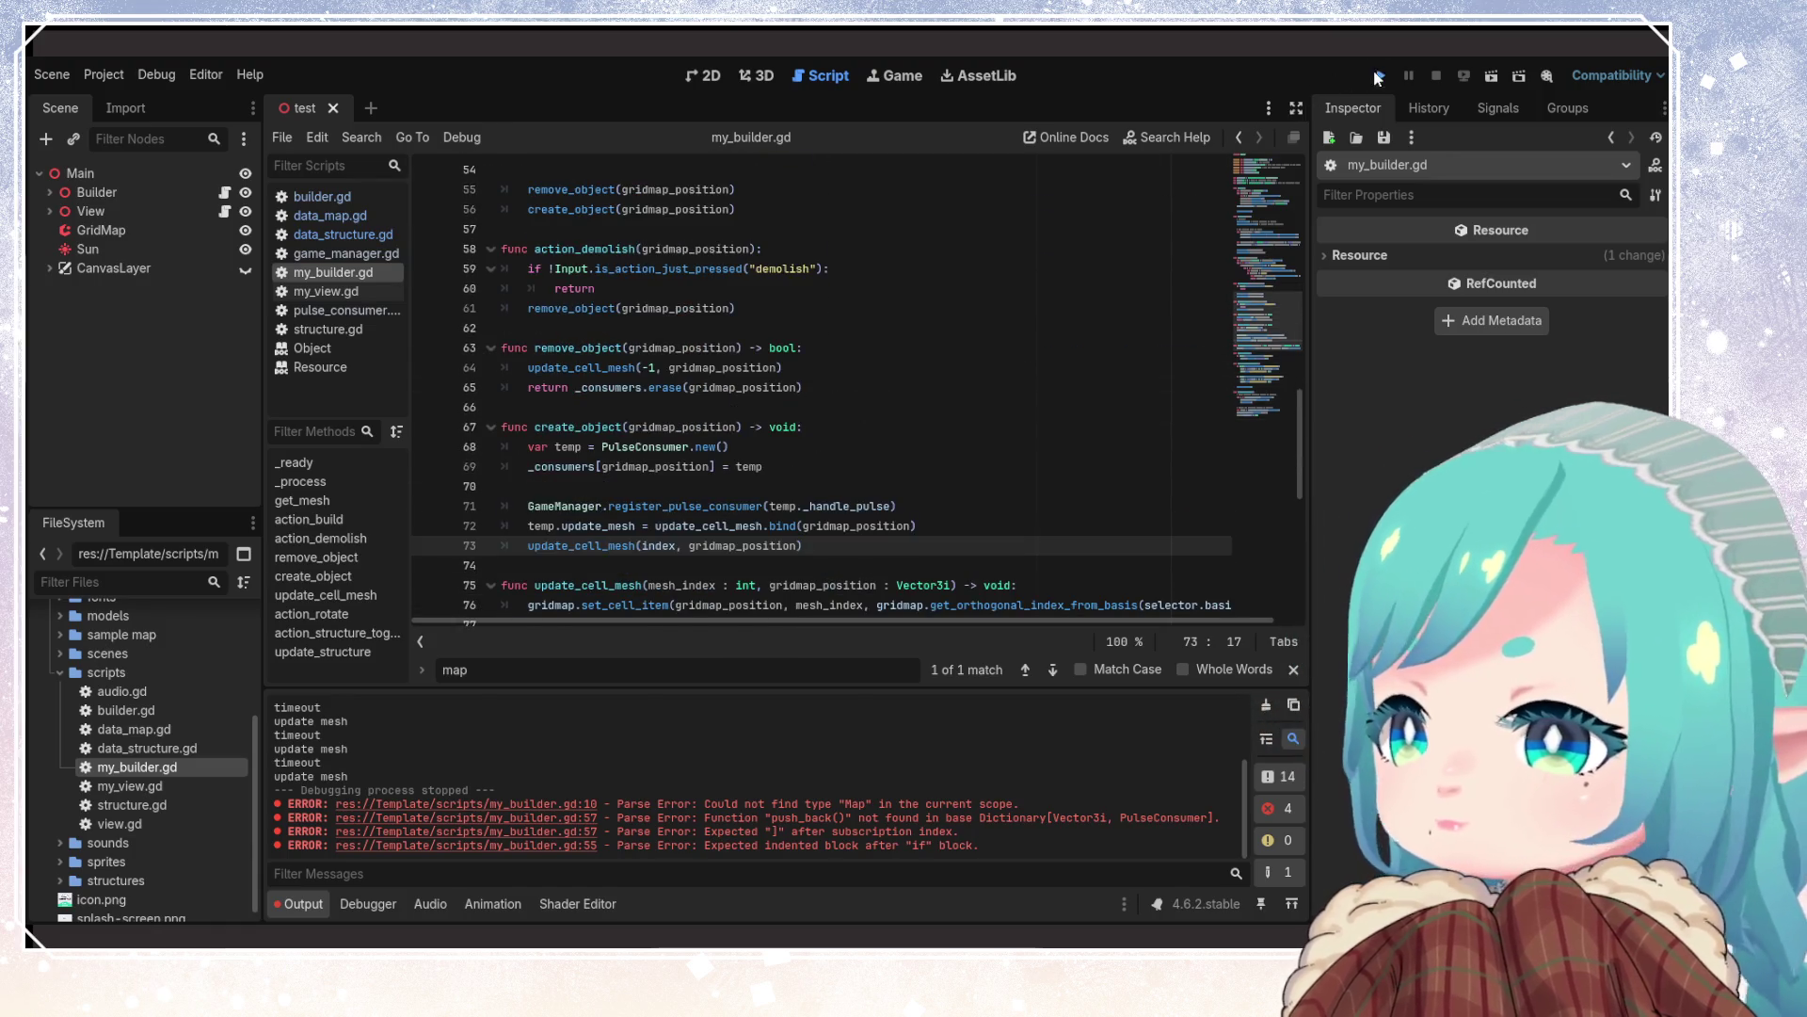
key(F5)
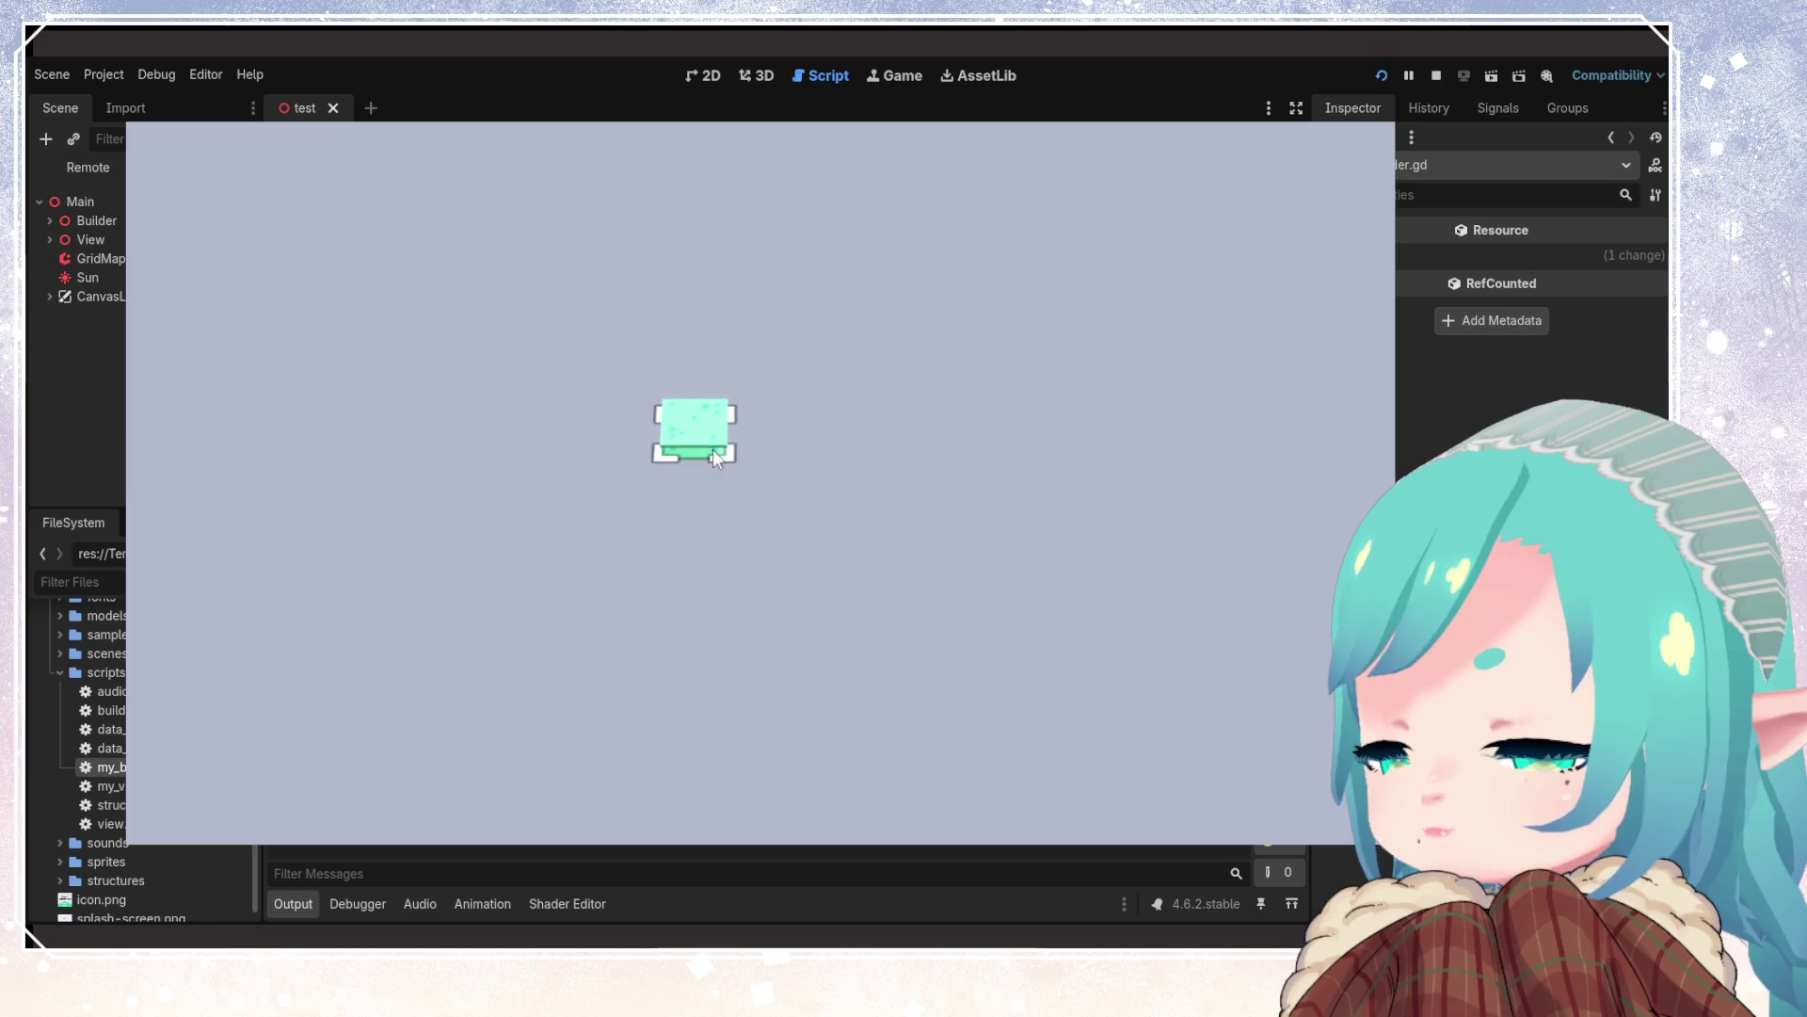
click(996, 457)
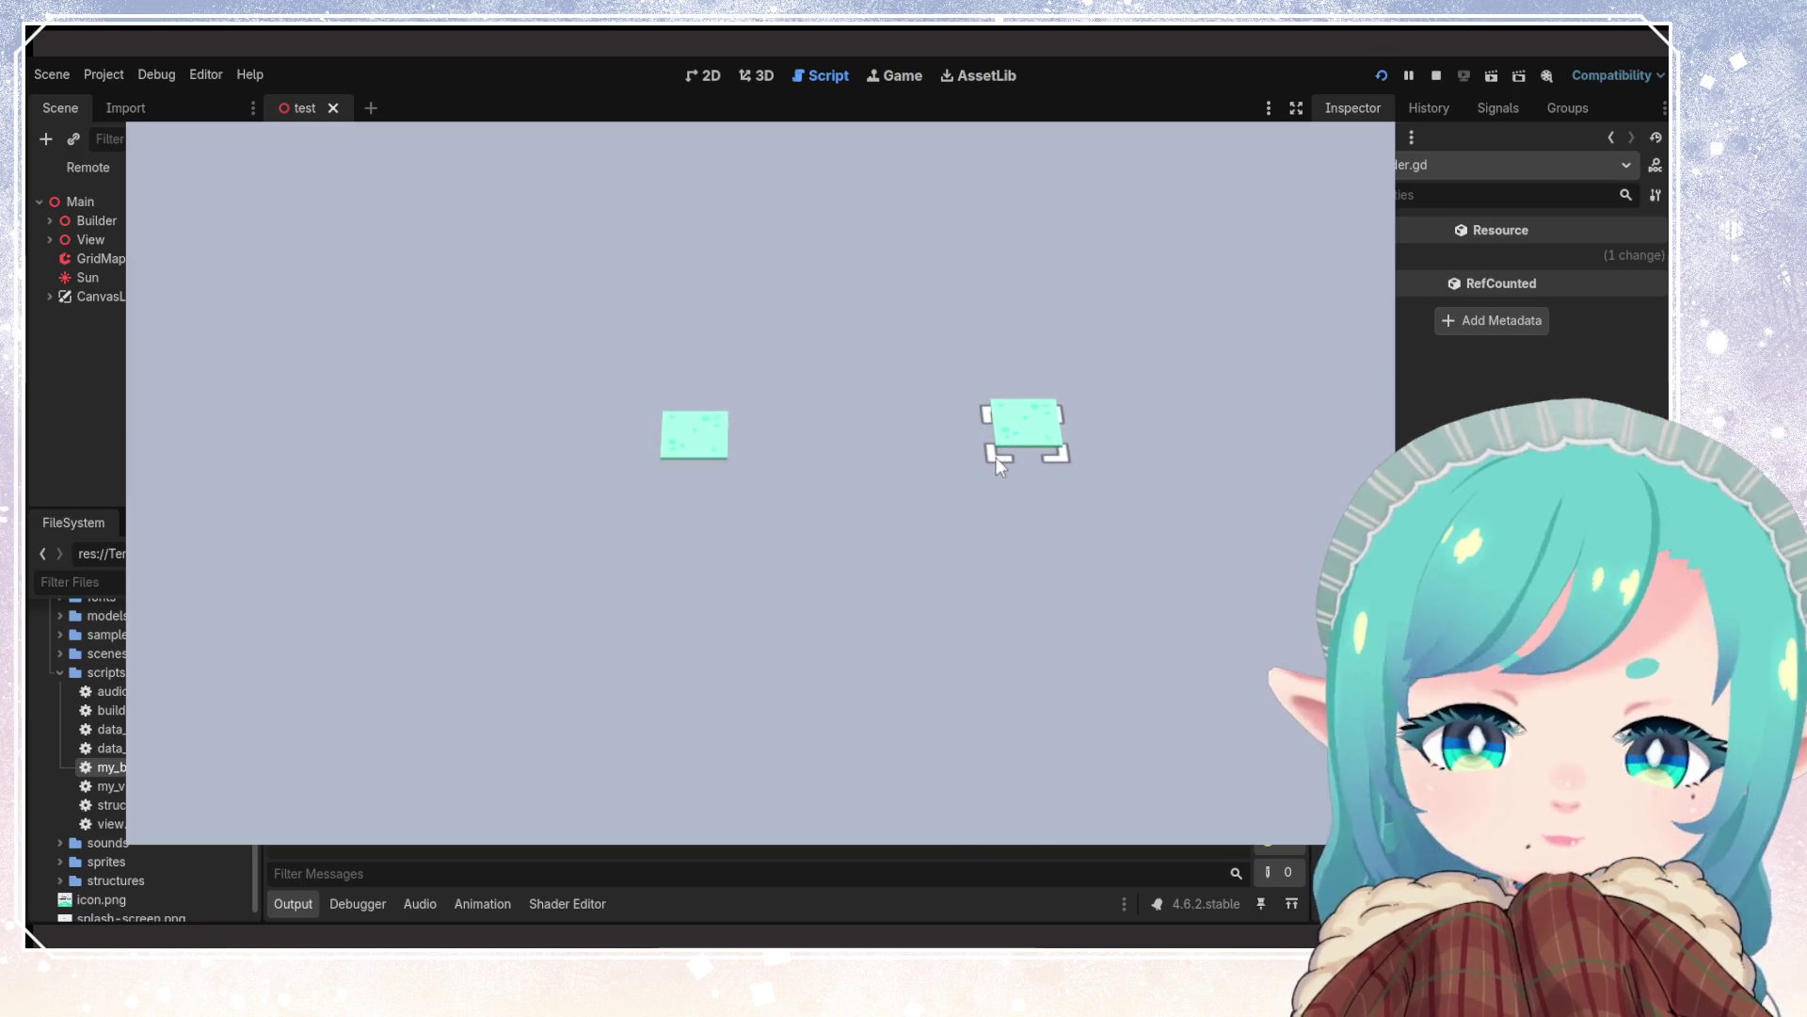
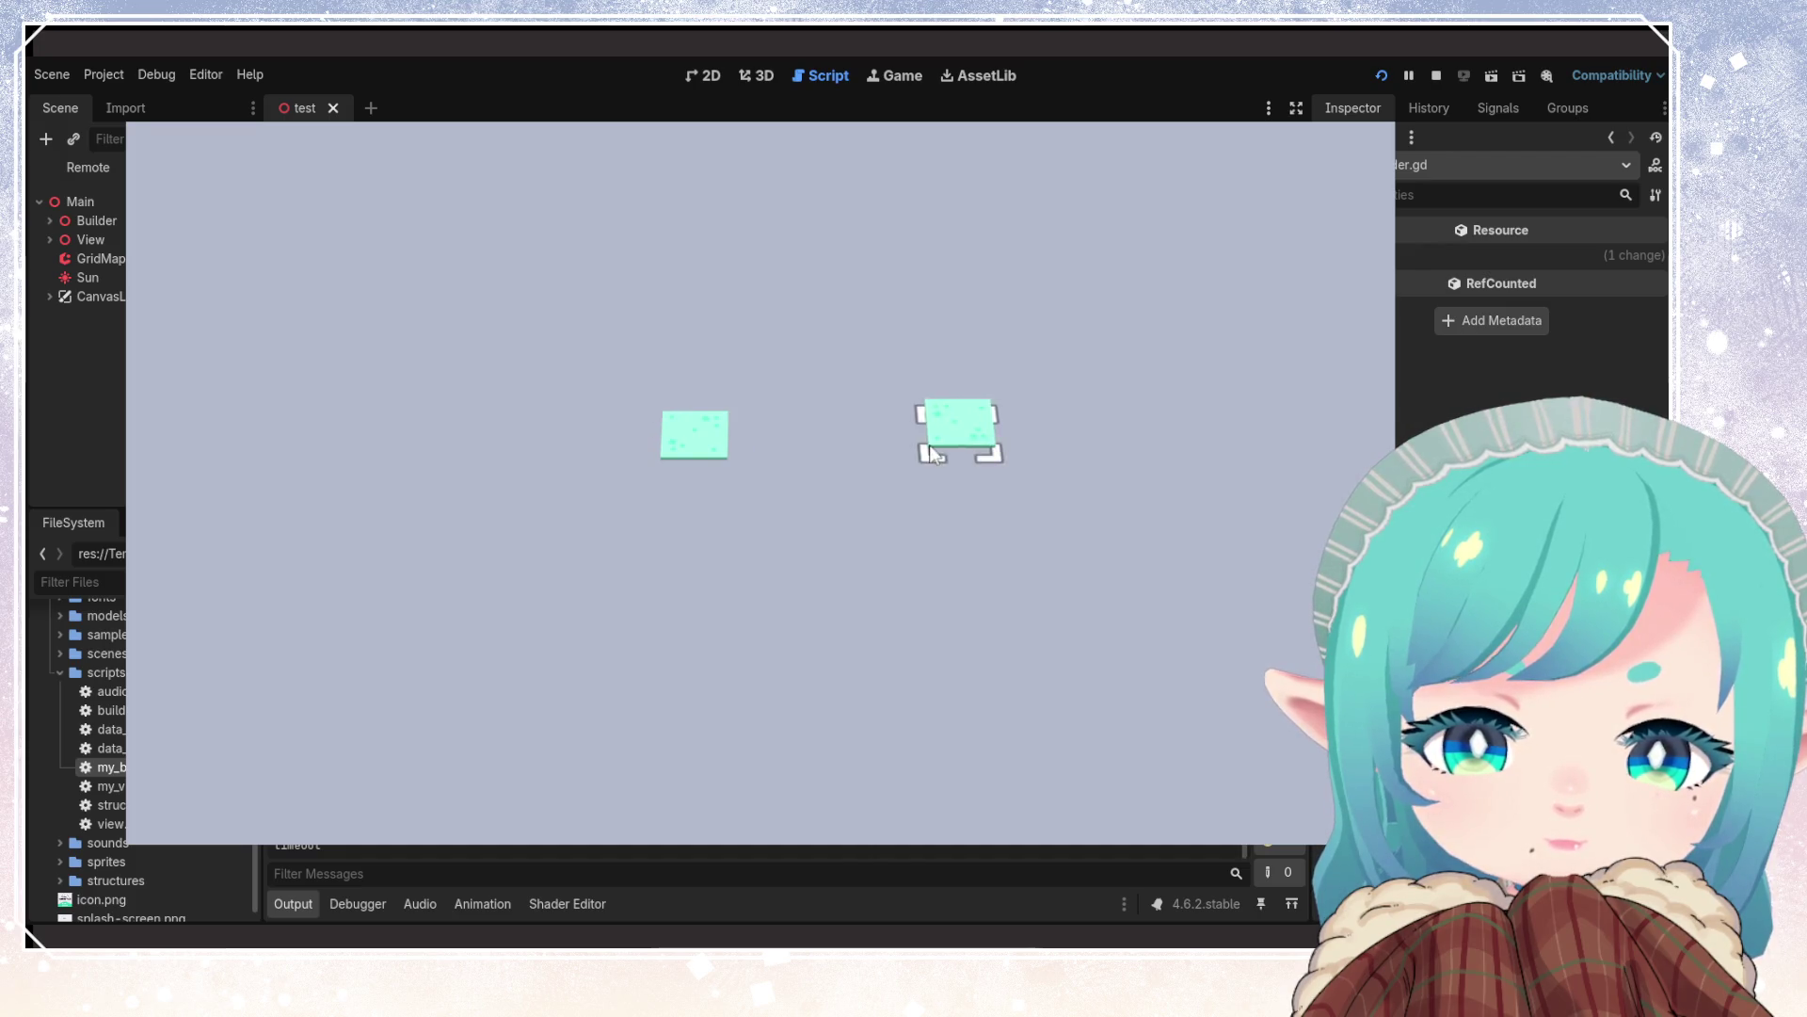
Stop the running game, make CanvasLayer visible, and start a new test run
key(F8)
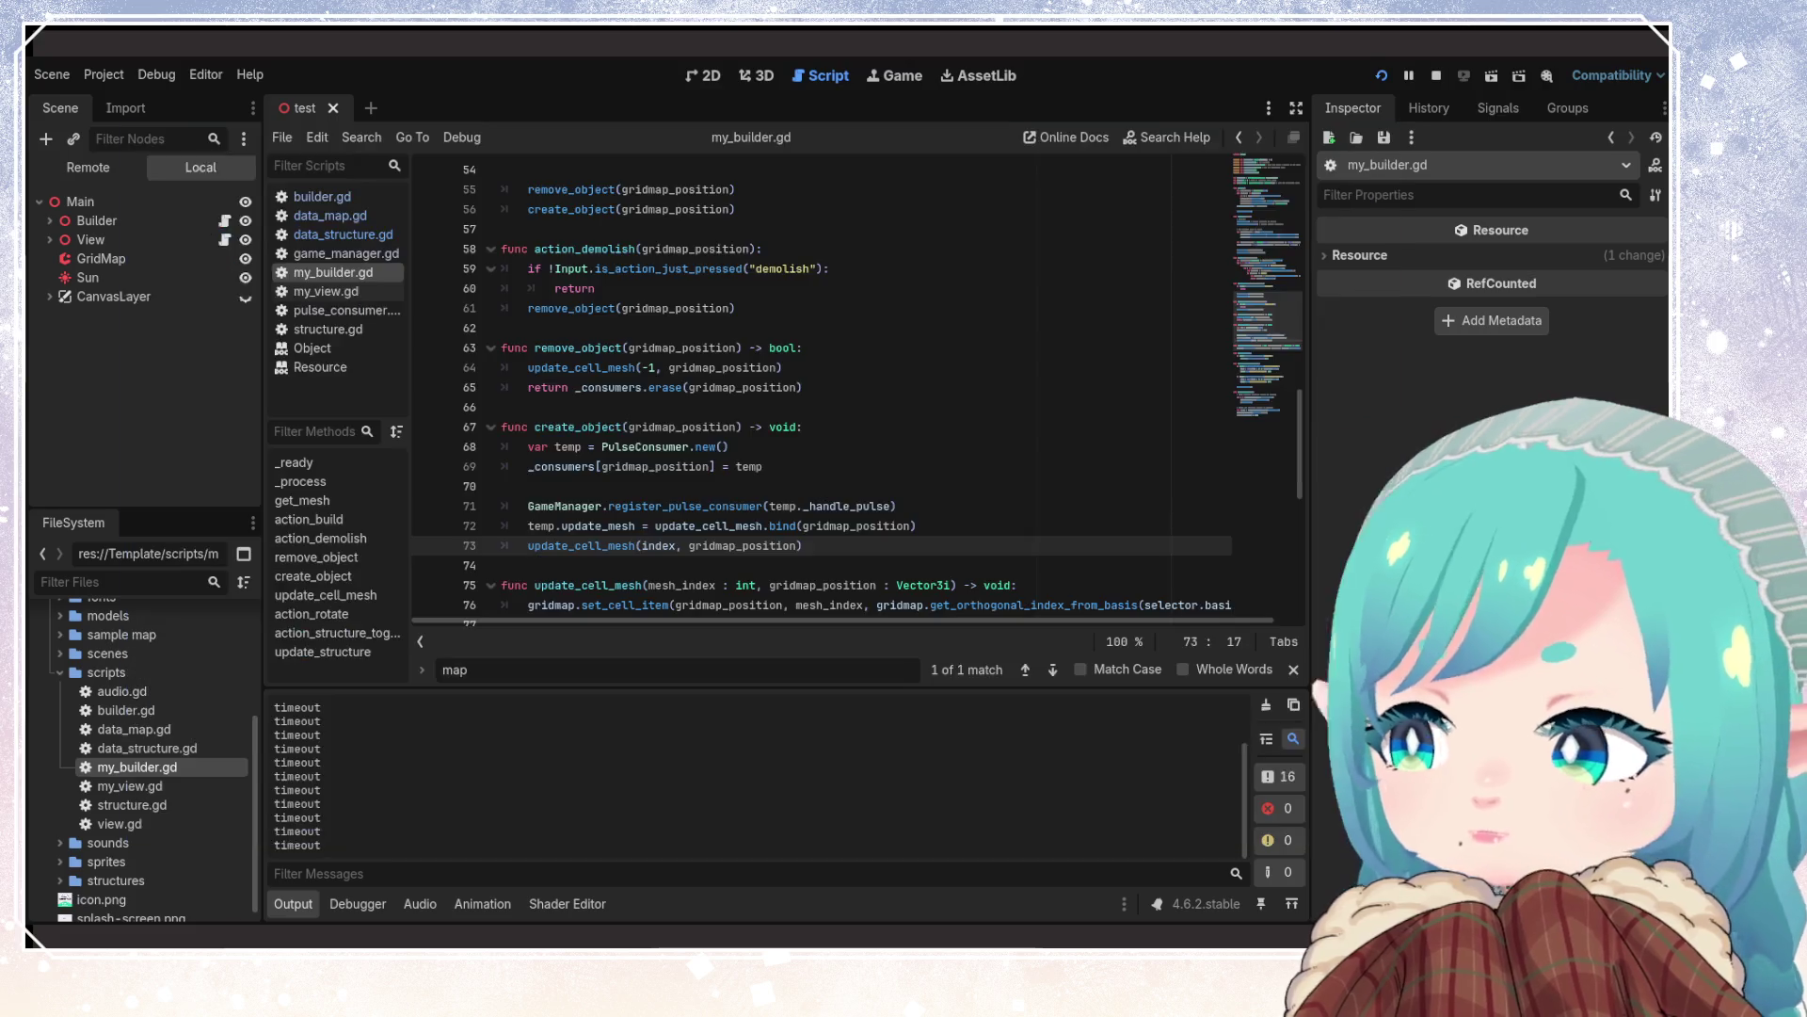
click(246, 270)
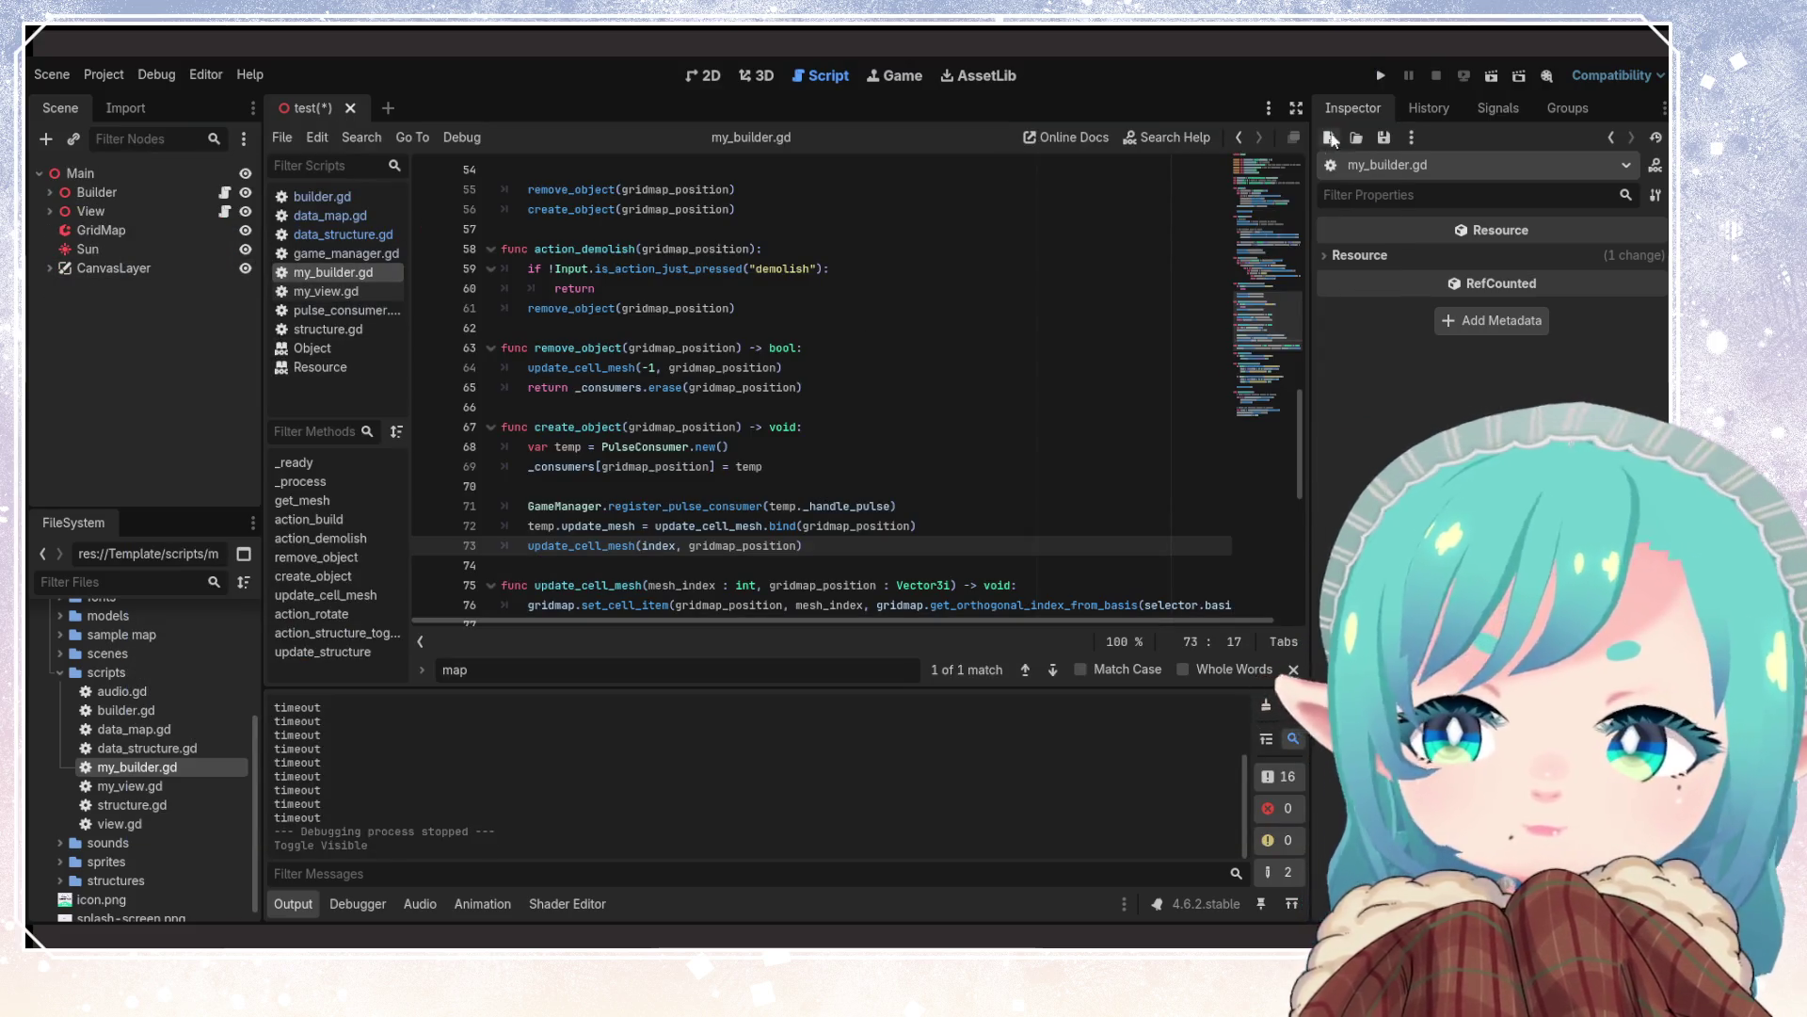
click(1380, 76)
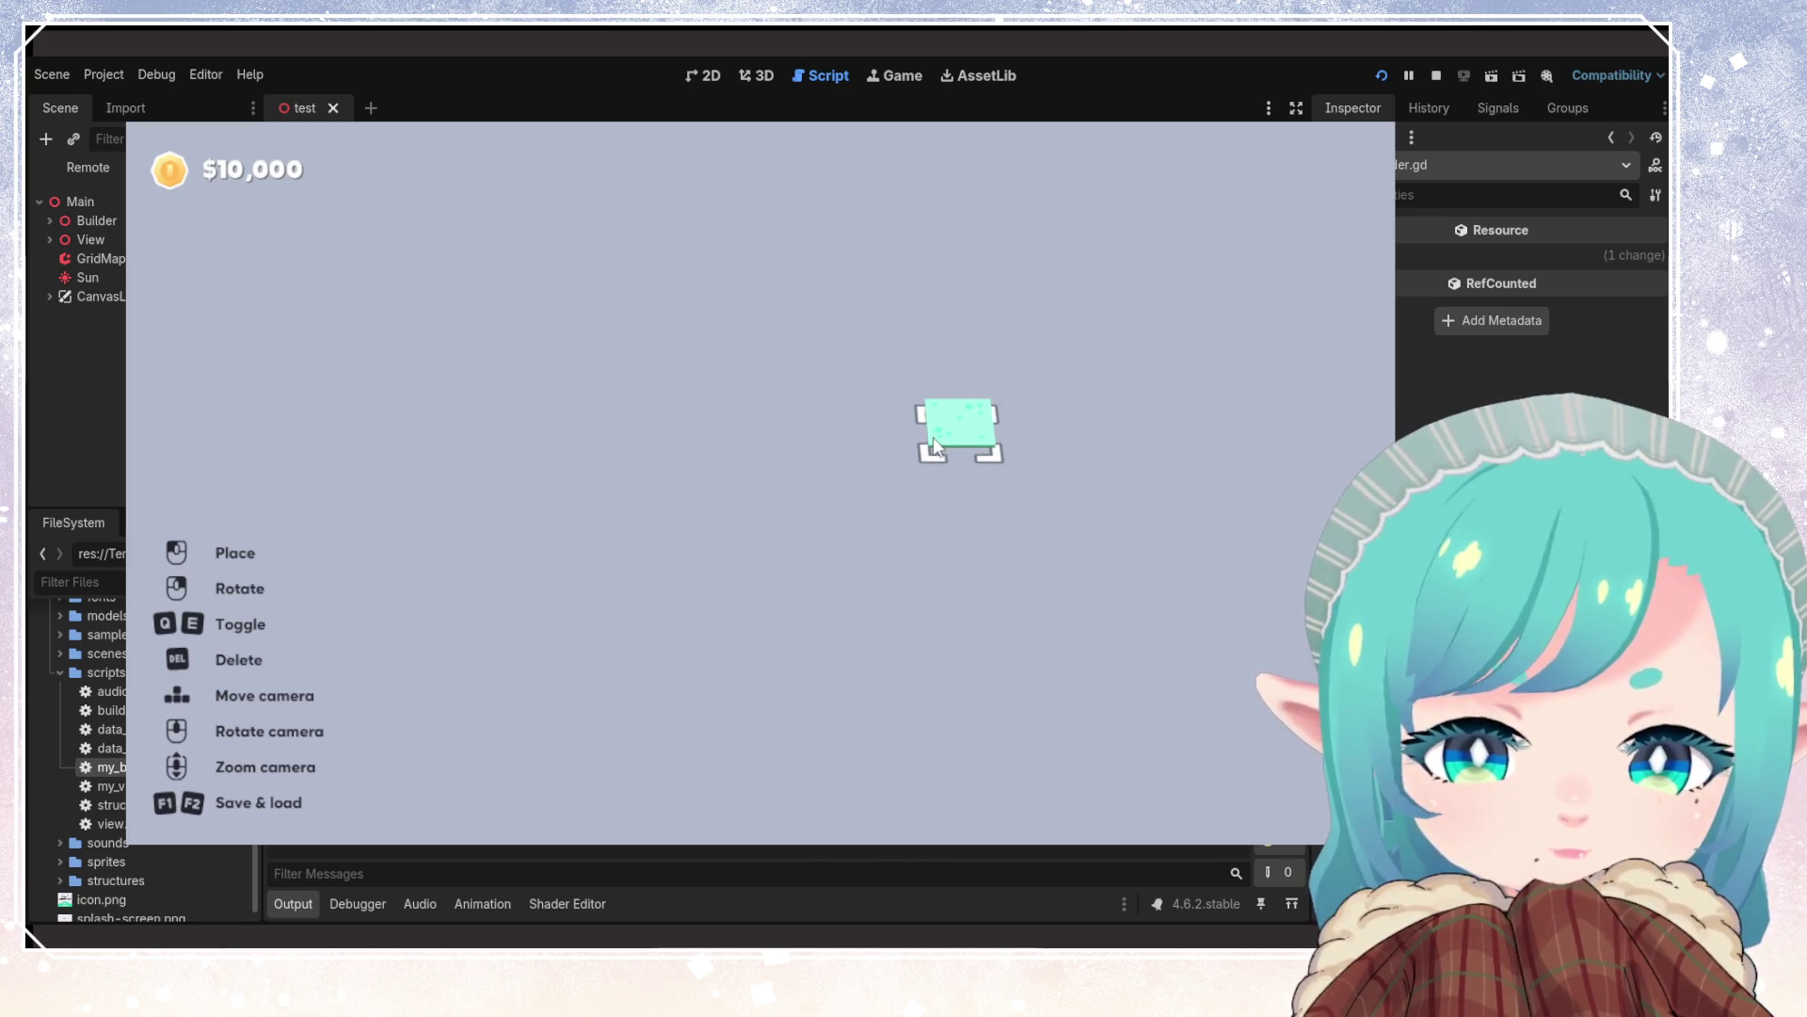
Place three tiles on the map, then stop the game
click(934, 446)
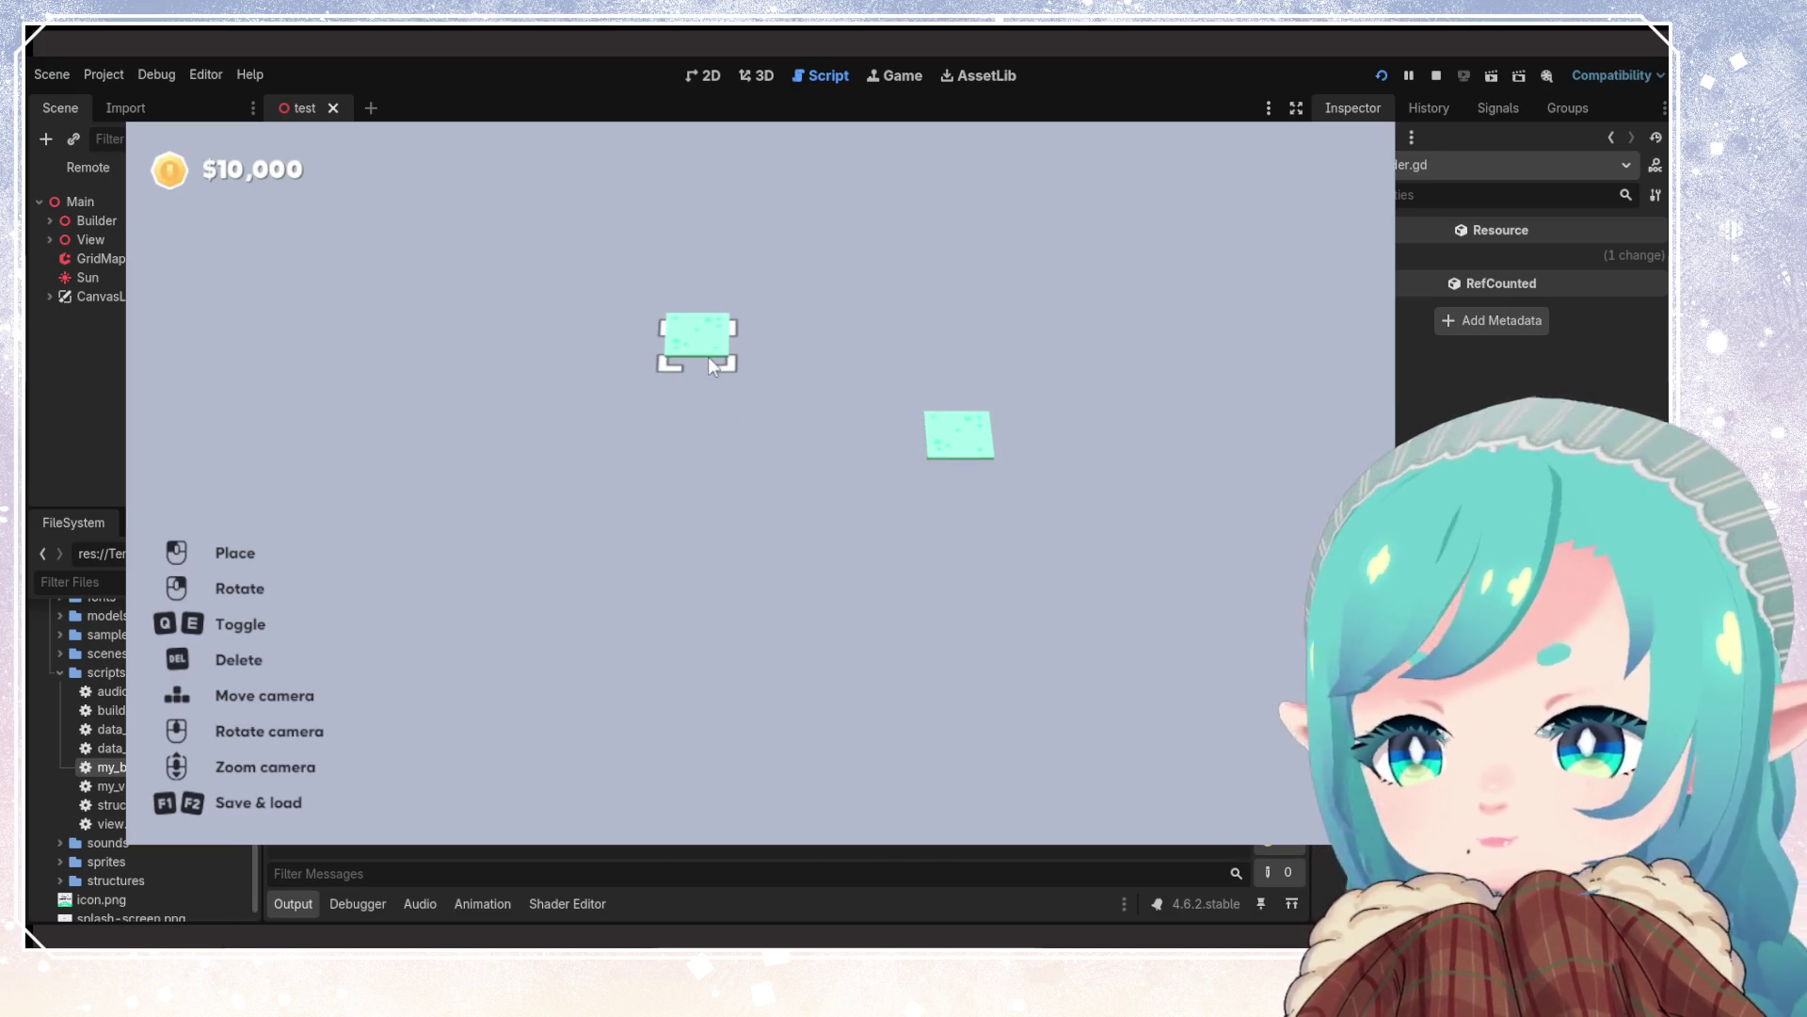
click(707, 358)
click(557, 490)
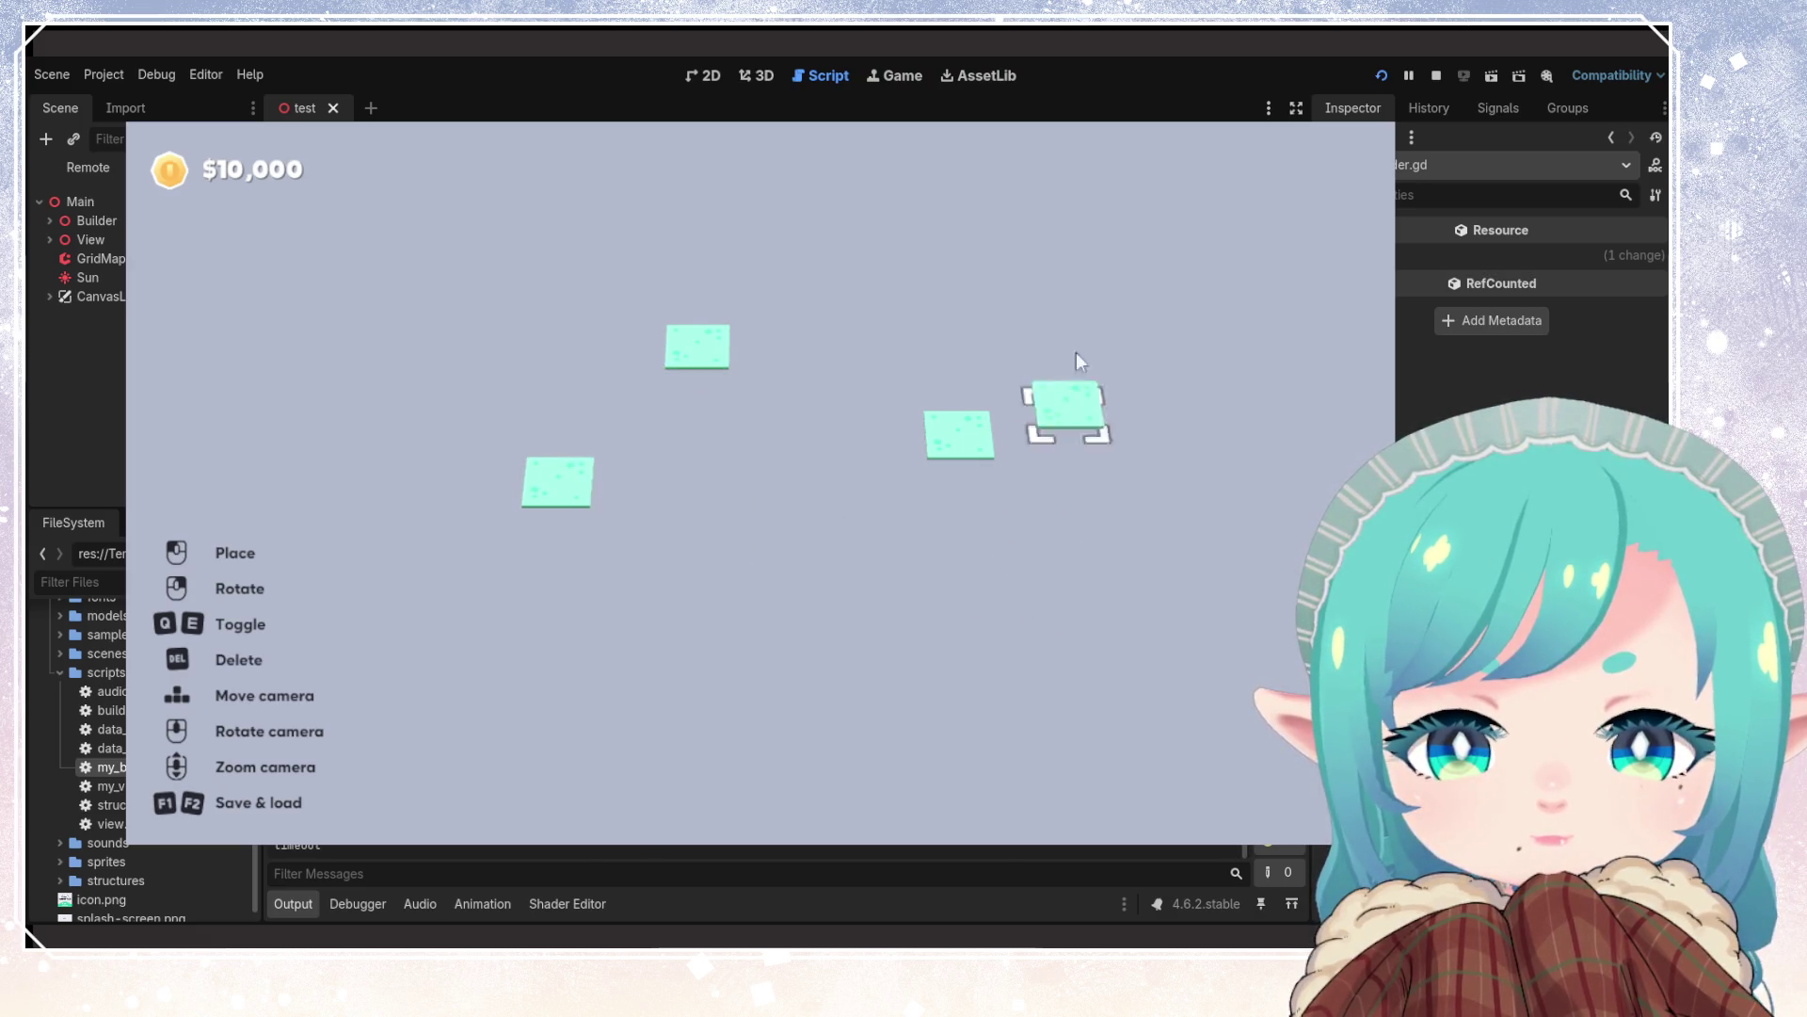
click(1435, 75)
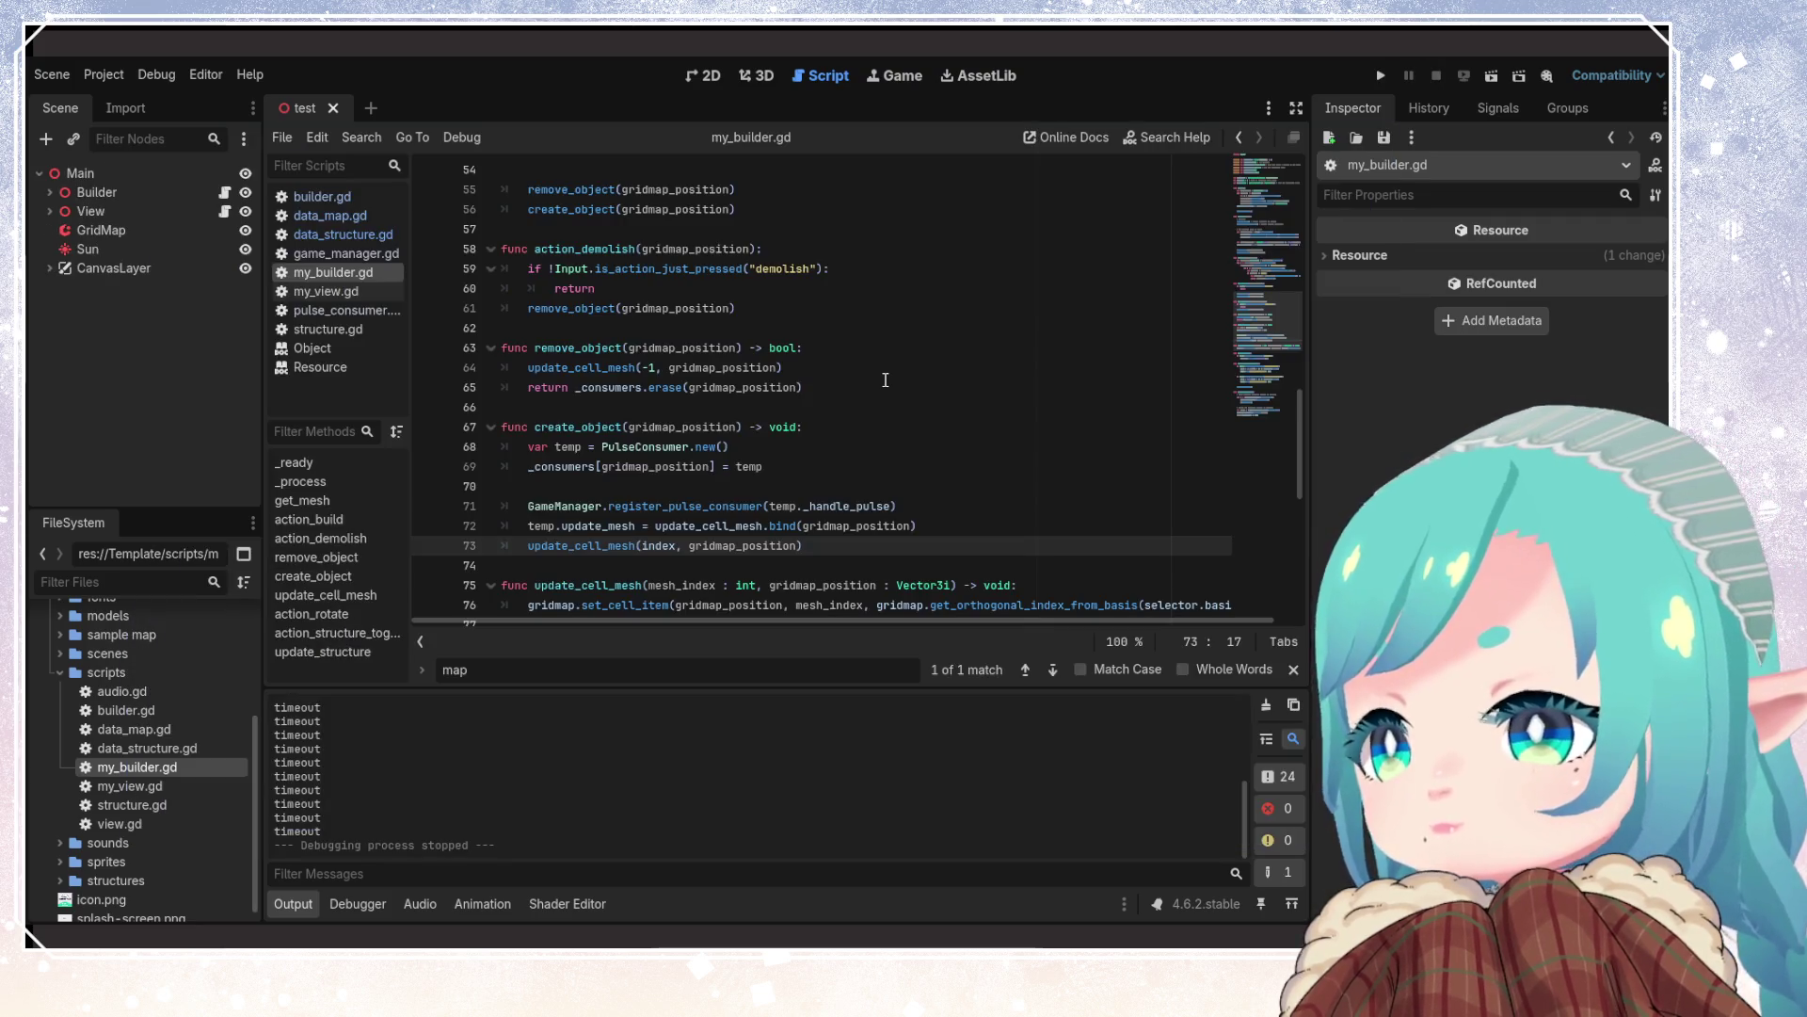
Review get_mesh, the structures and mesh library loops, and the index variable in my_builder.gd
scroll(868, 415, up, 2)
scroll(868, 416, up, 4)
click(869, 426)
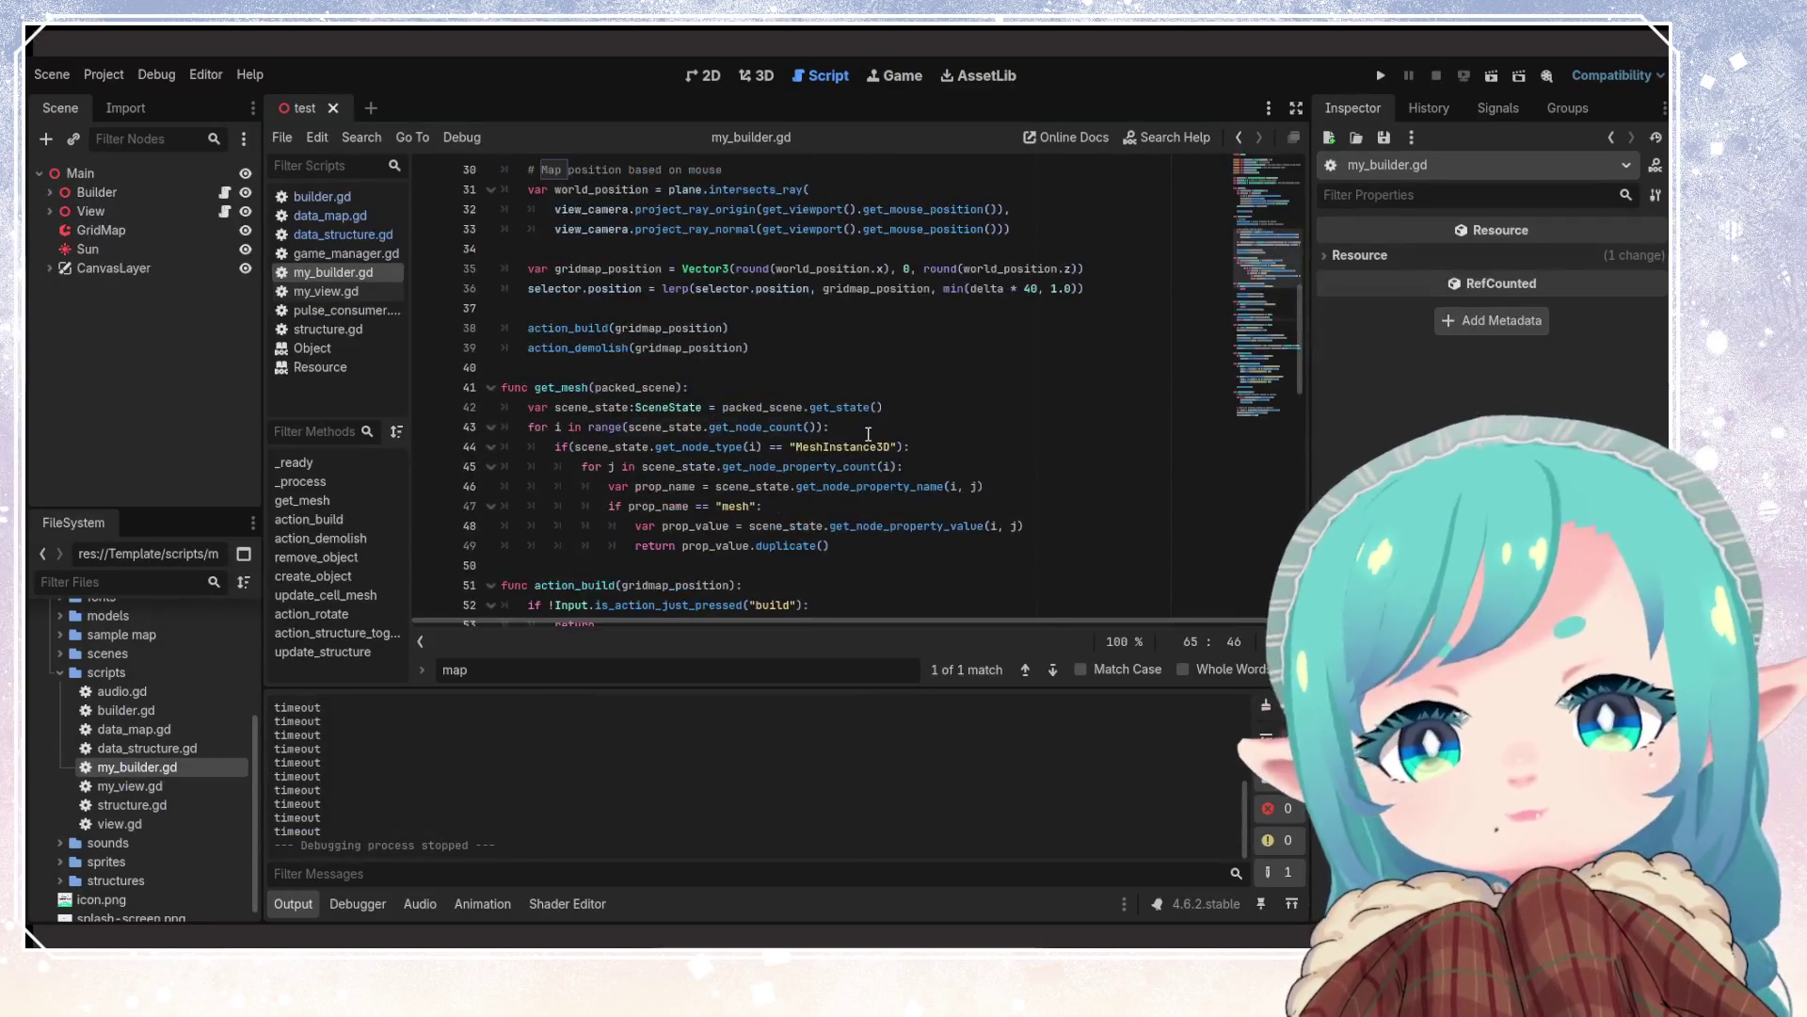
scroll(942, 452, up, 9)
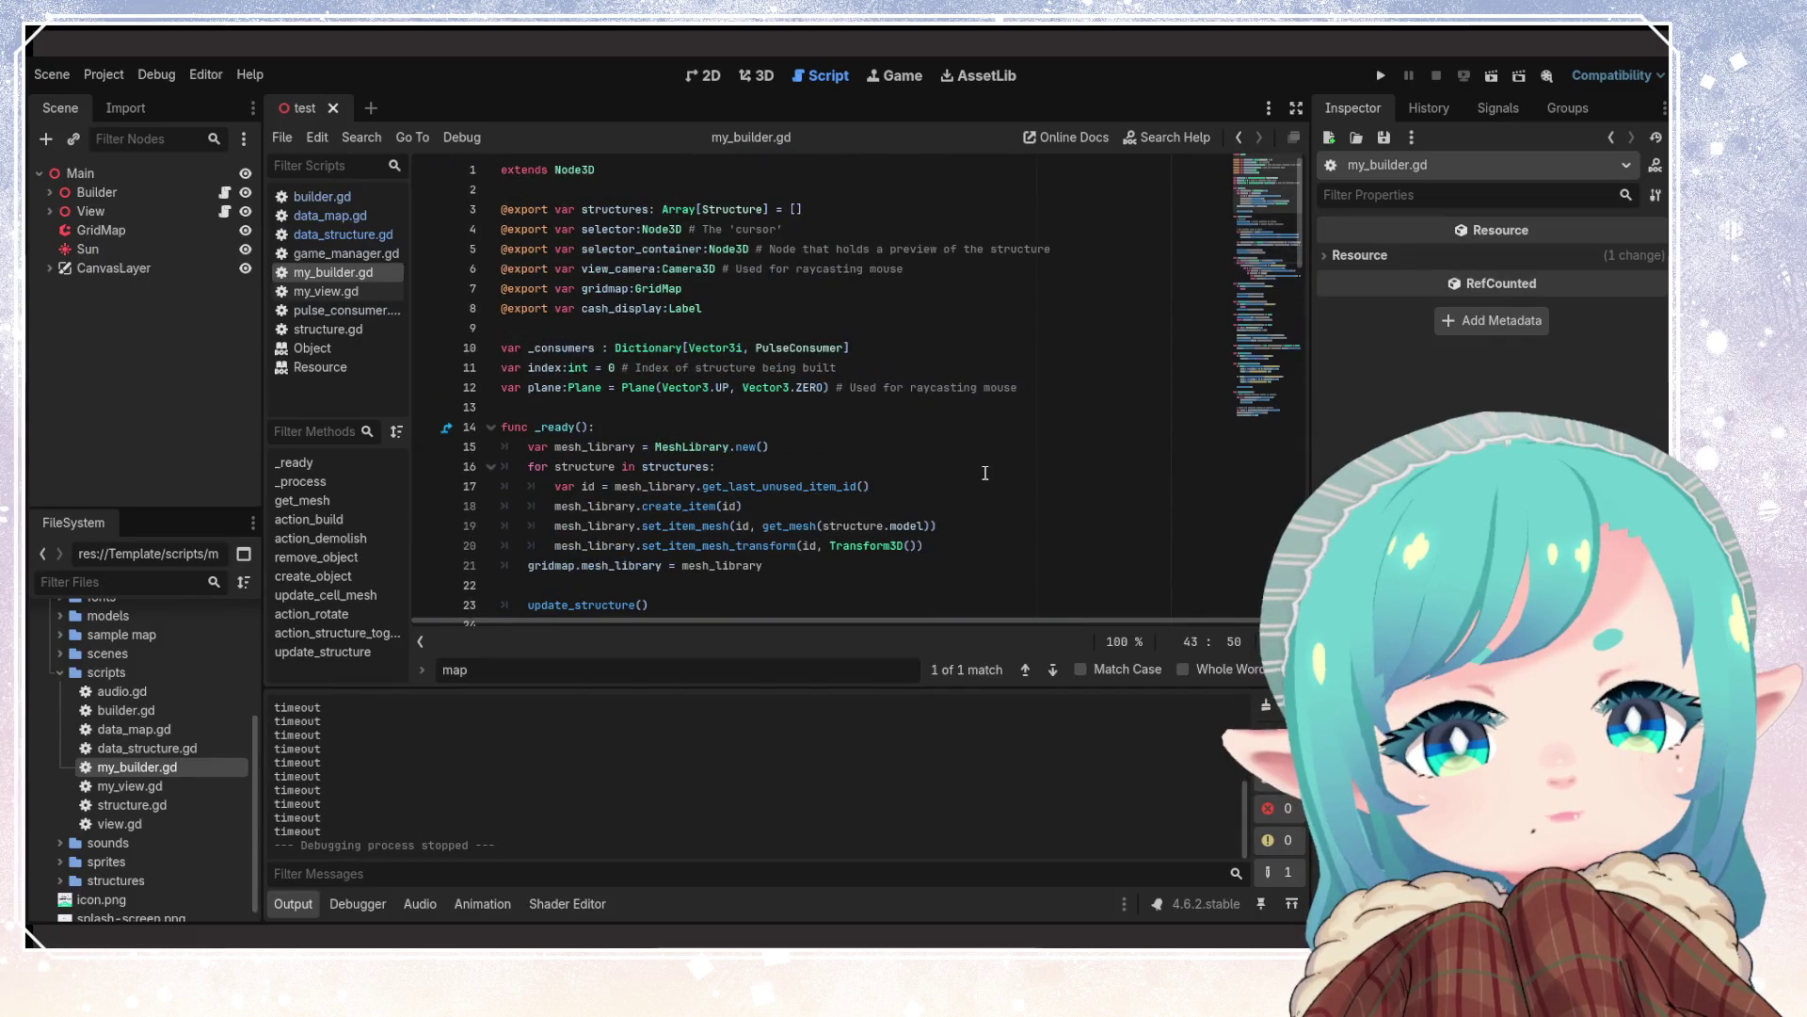
click(985, 471)
scroll(970, 470, down, 2)
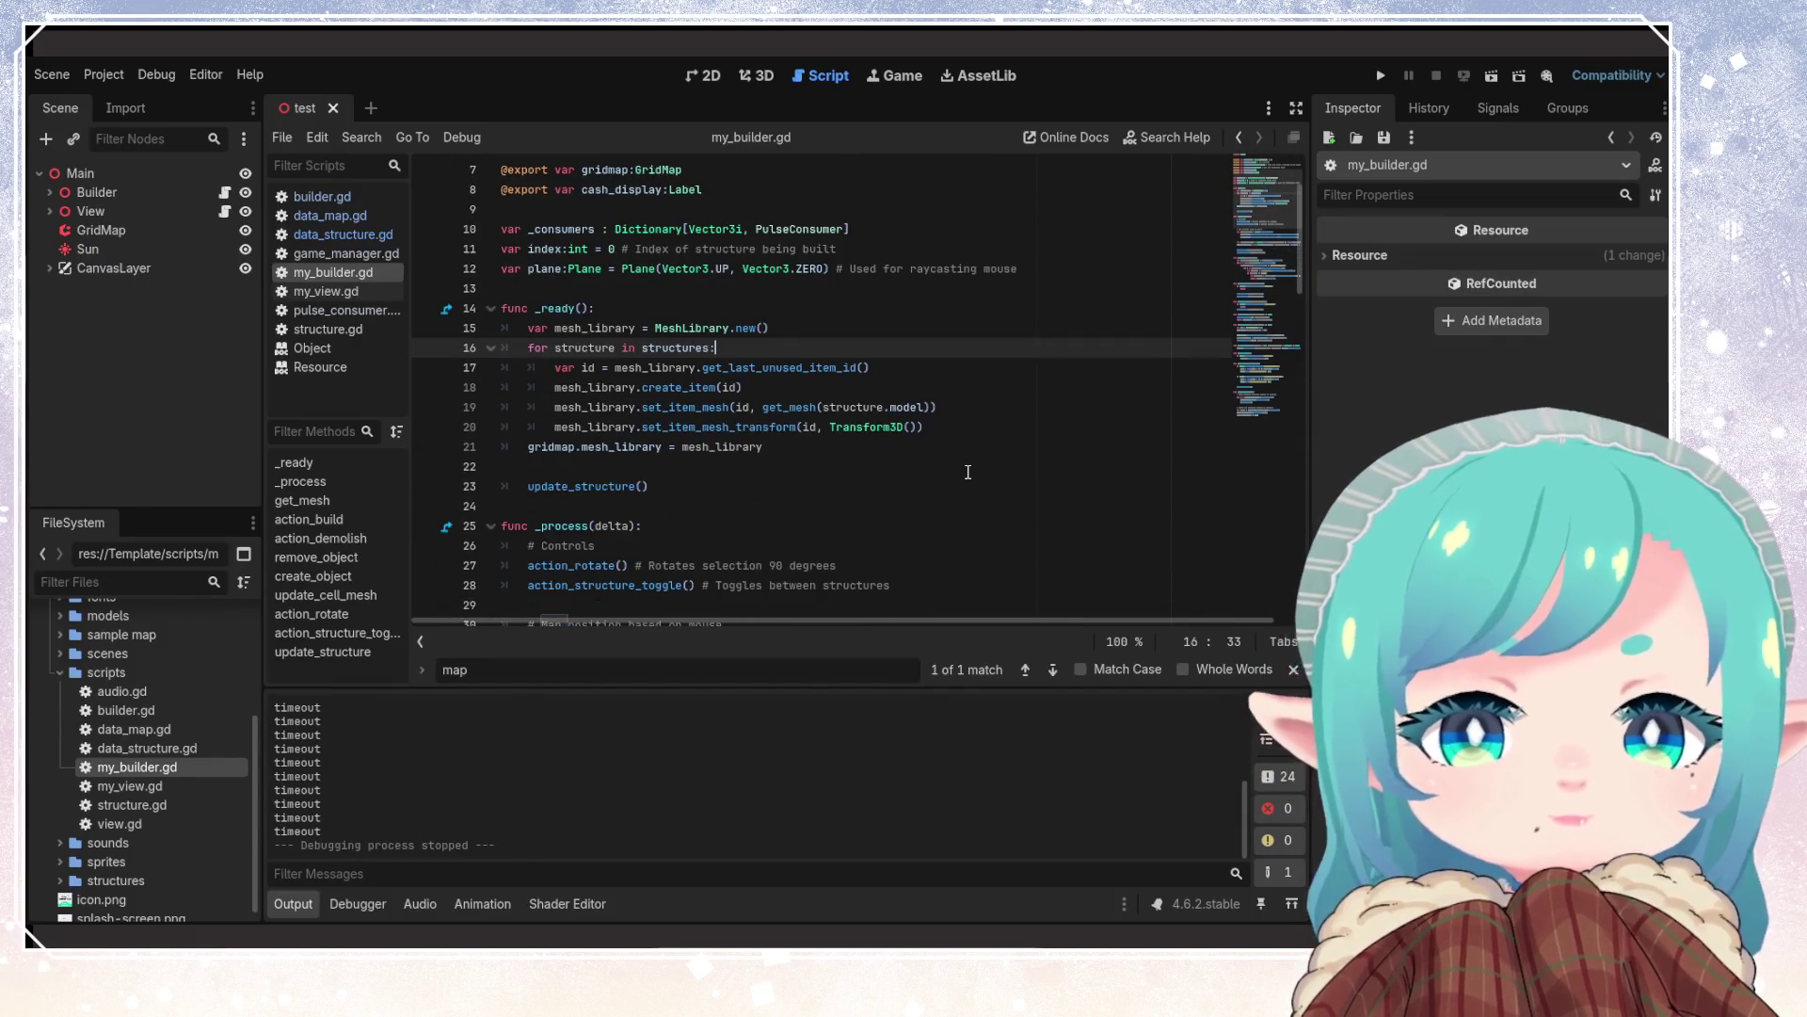
click(797, 475)
click(668, 348)
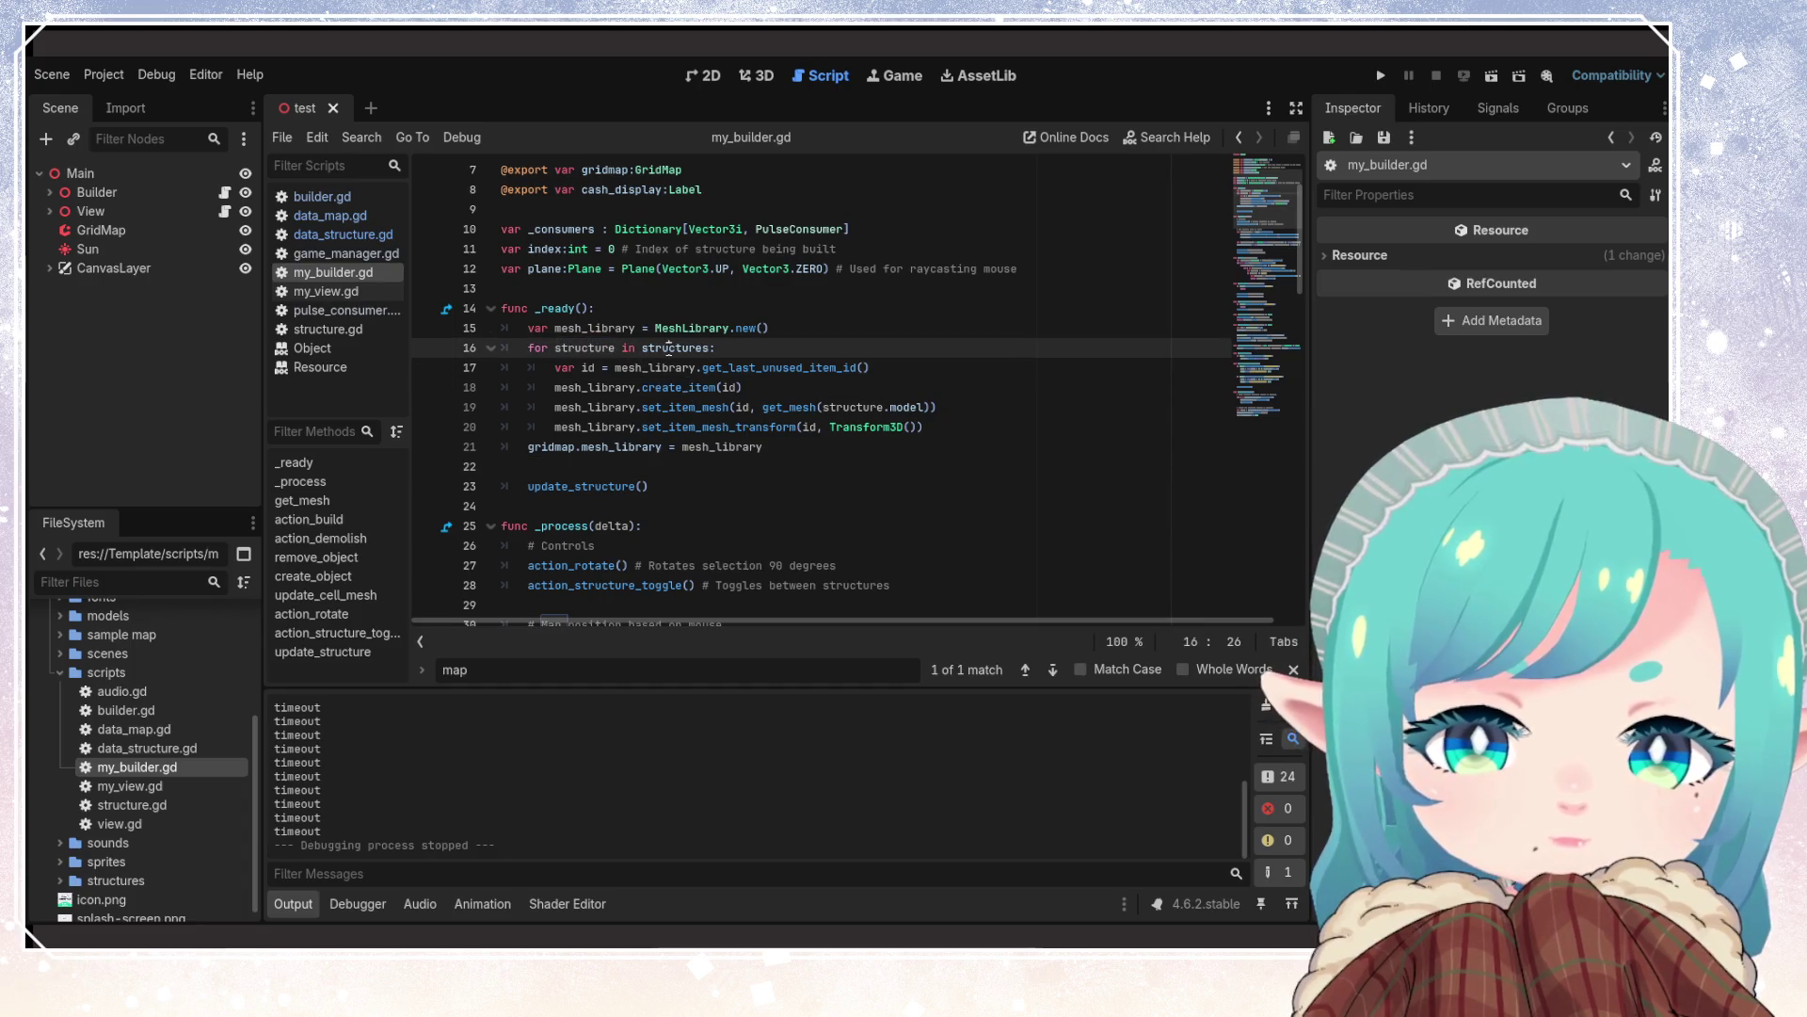
double_click(779, 368)
double_click(678, 387)
click(847, 449)
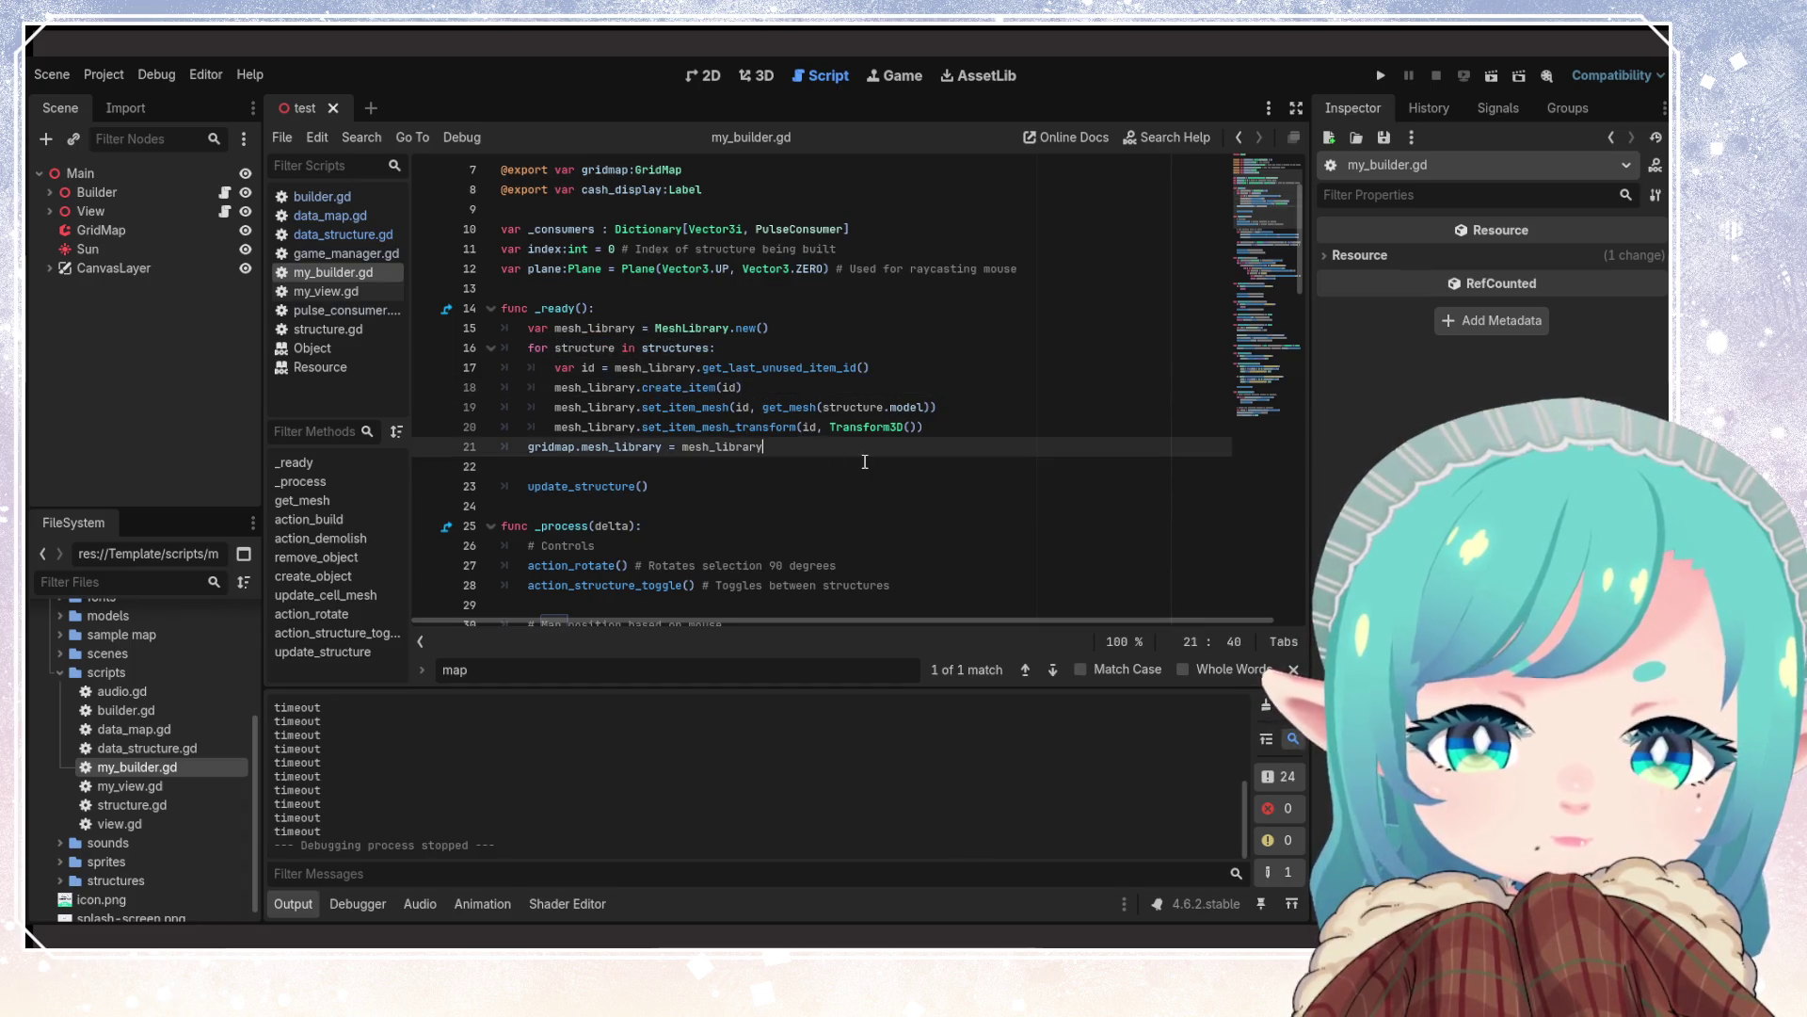
click(864, 463)
scroll(847, 471, up, 2)
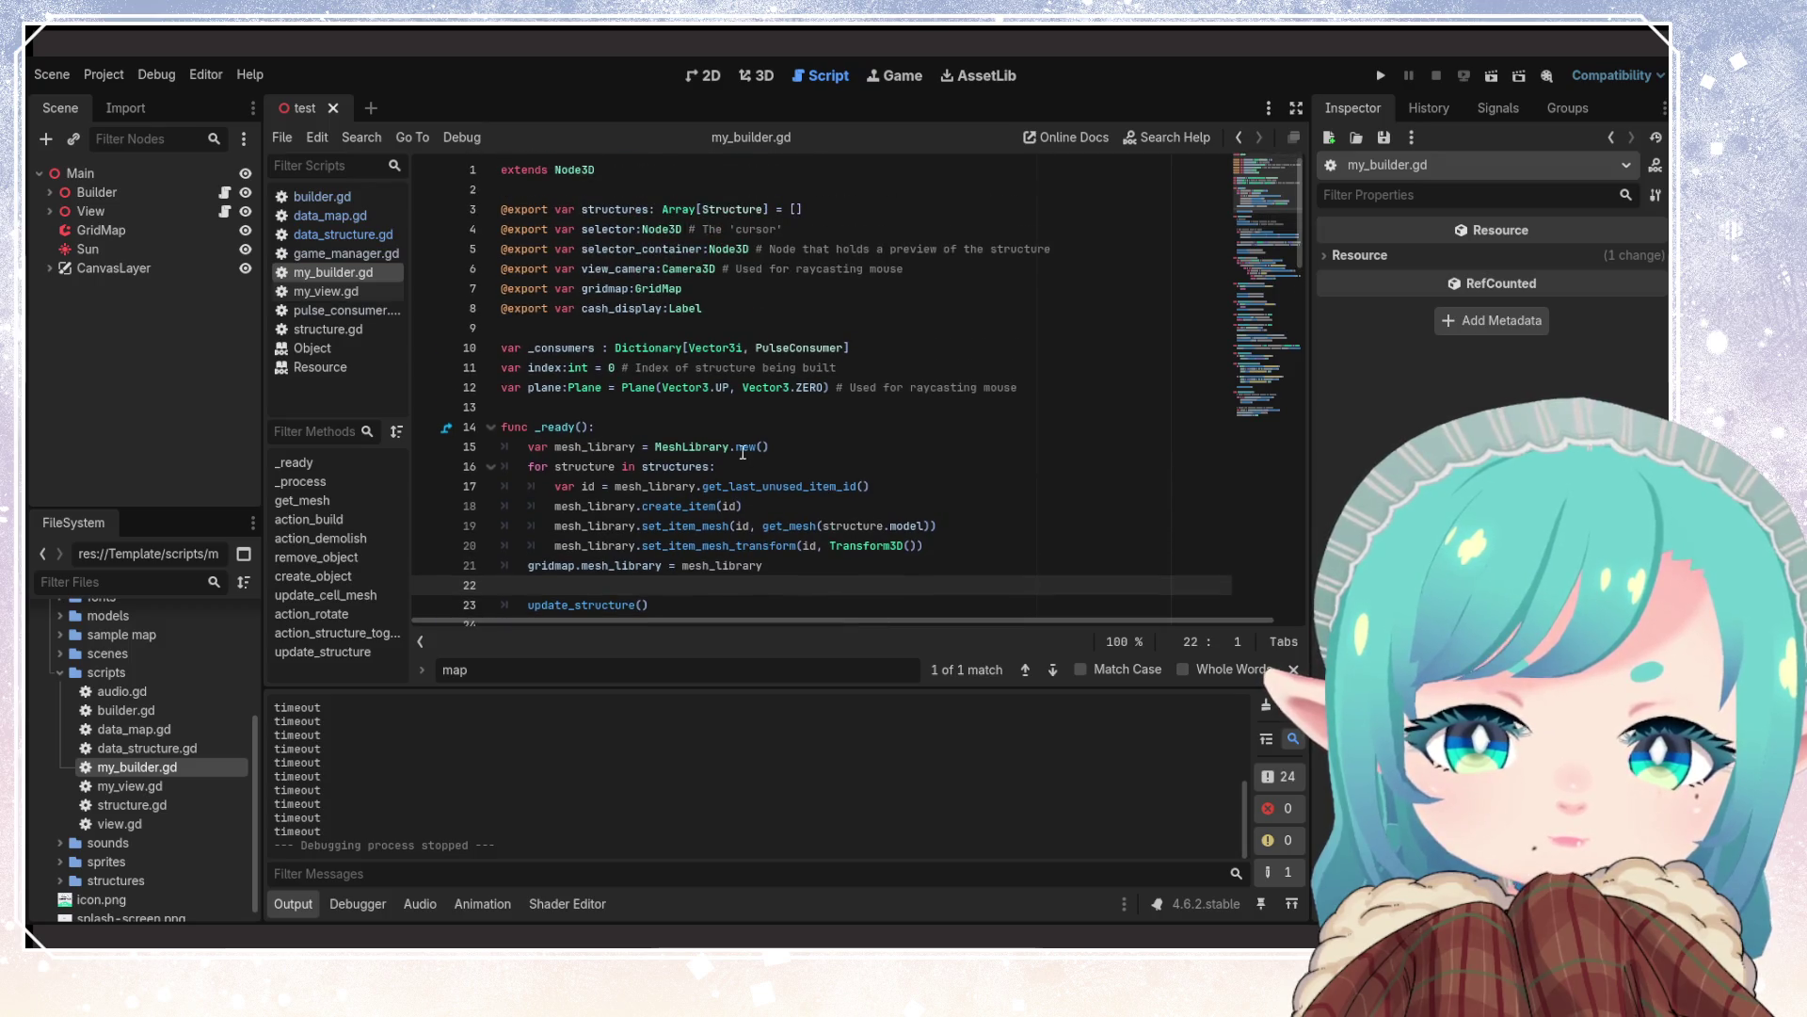
click(555, 368)
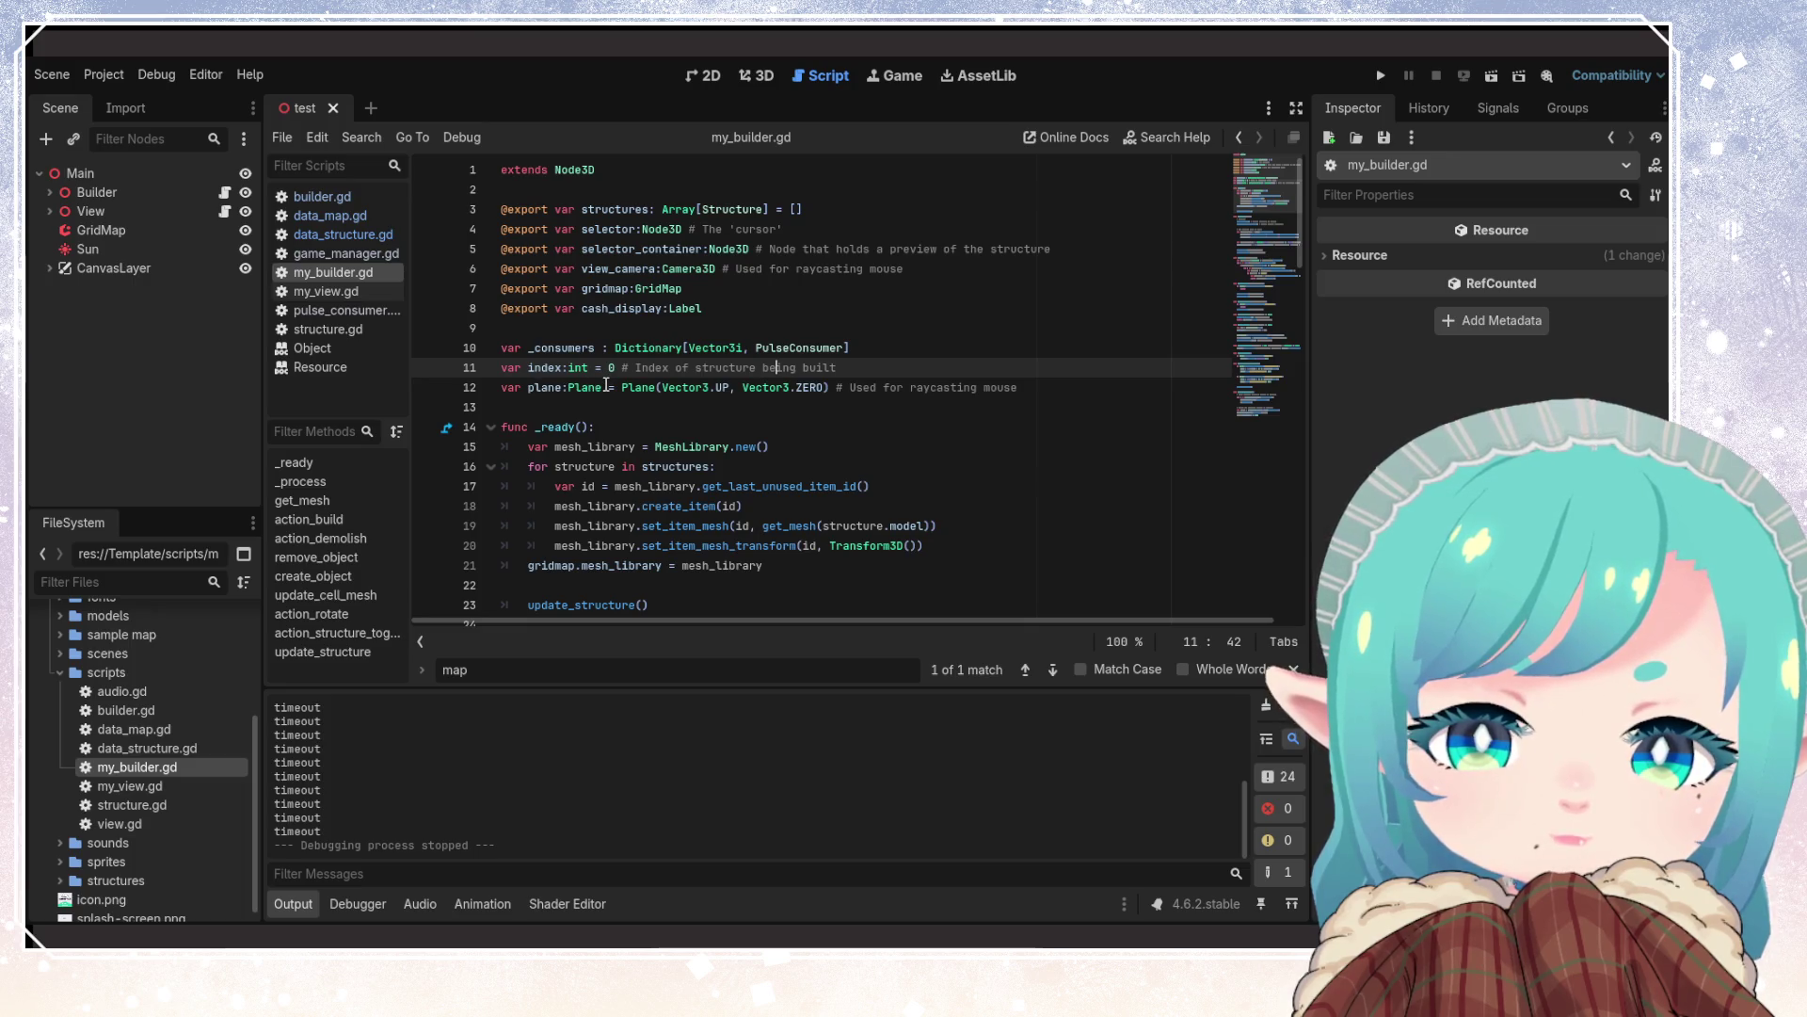
double_click(544, 367)
click(833, 401)
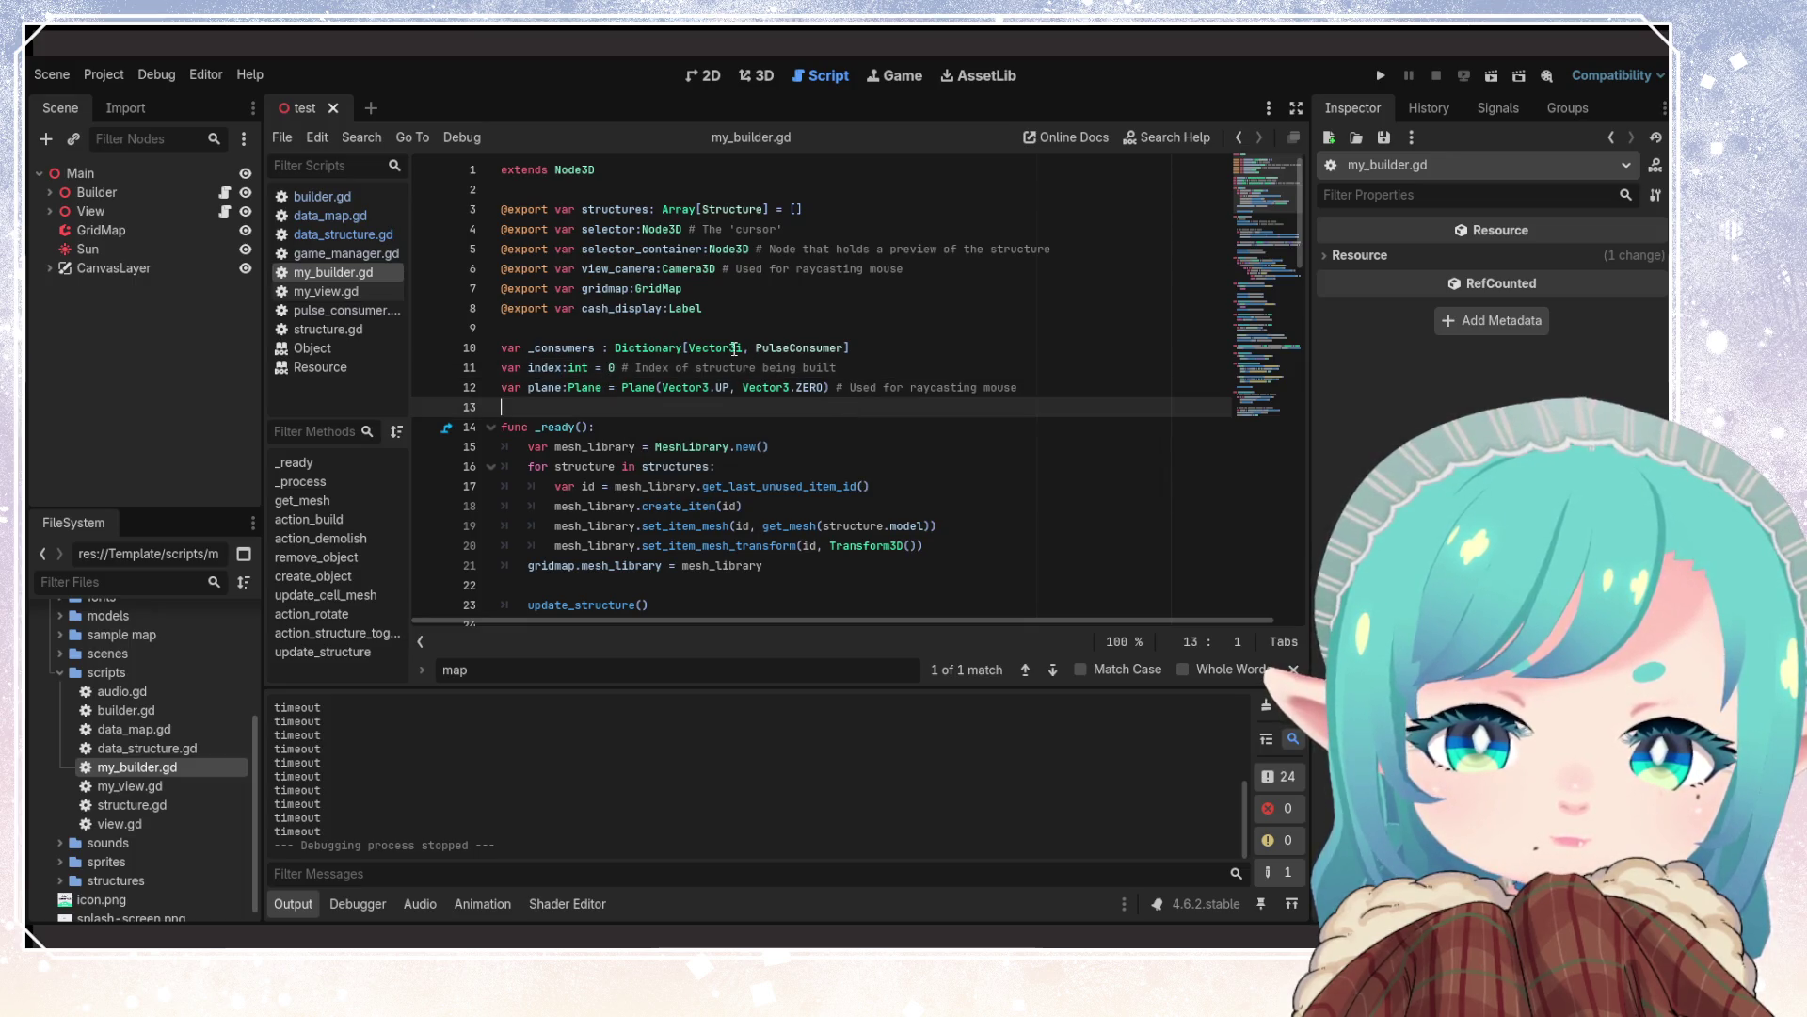
Select lines 64–76 and cut remove_object, create_object and update_cell_mesh
scroll(821, 443, down, 5)
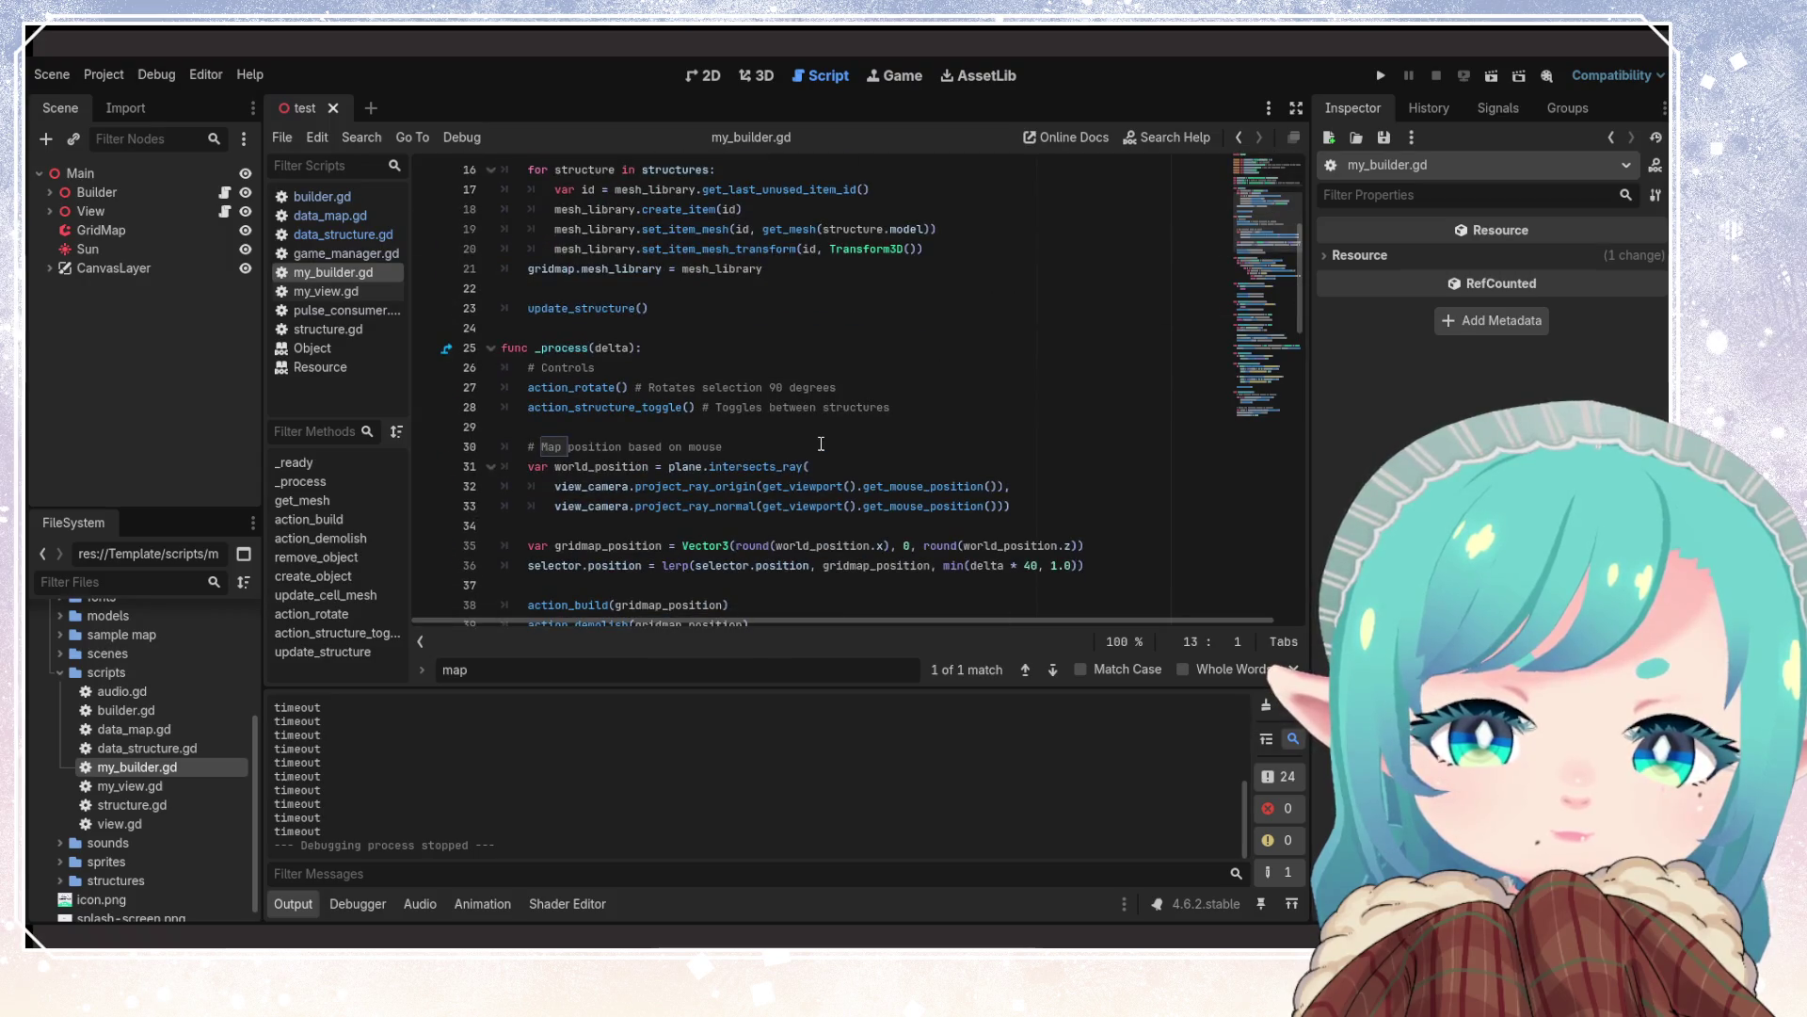
scroll(821, 444, down, 4)
scroll(821, 443, down, 4)
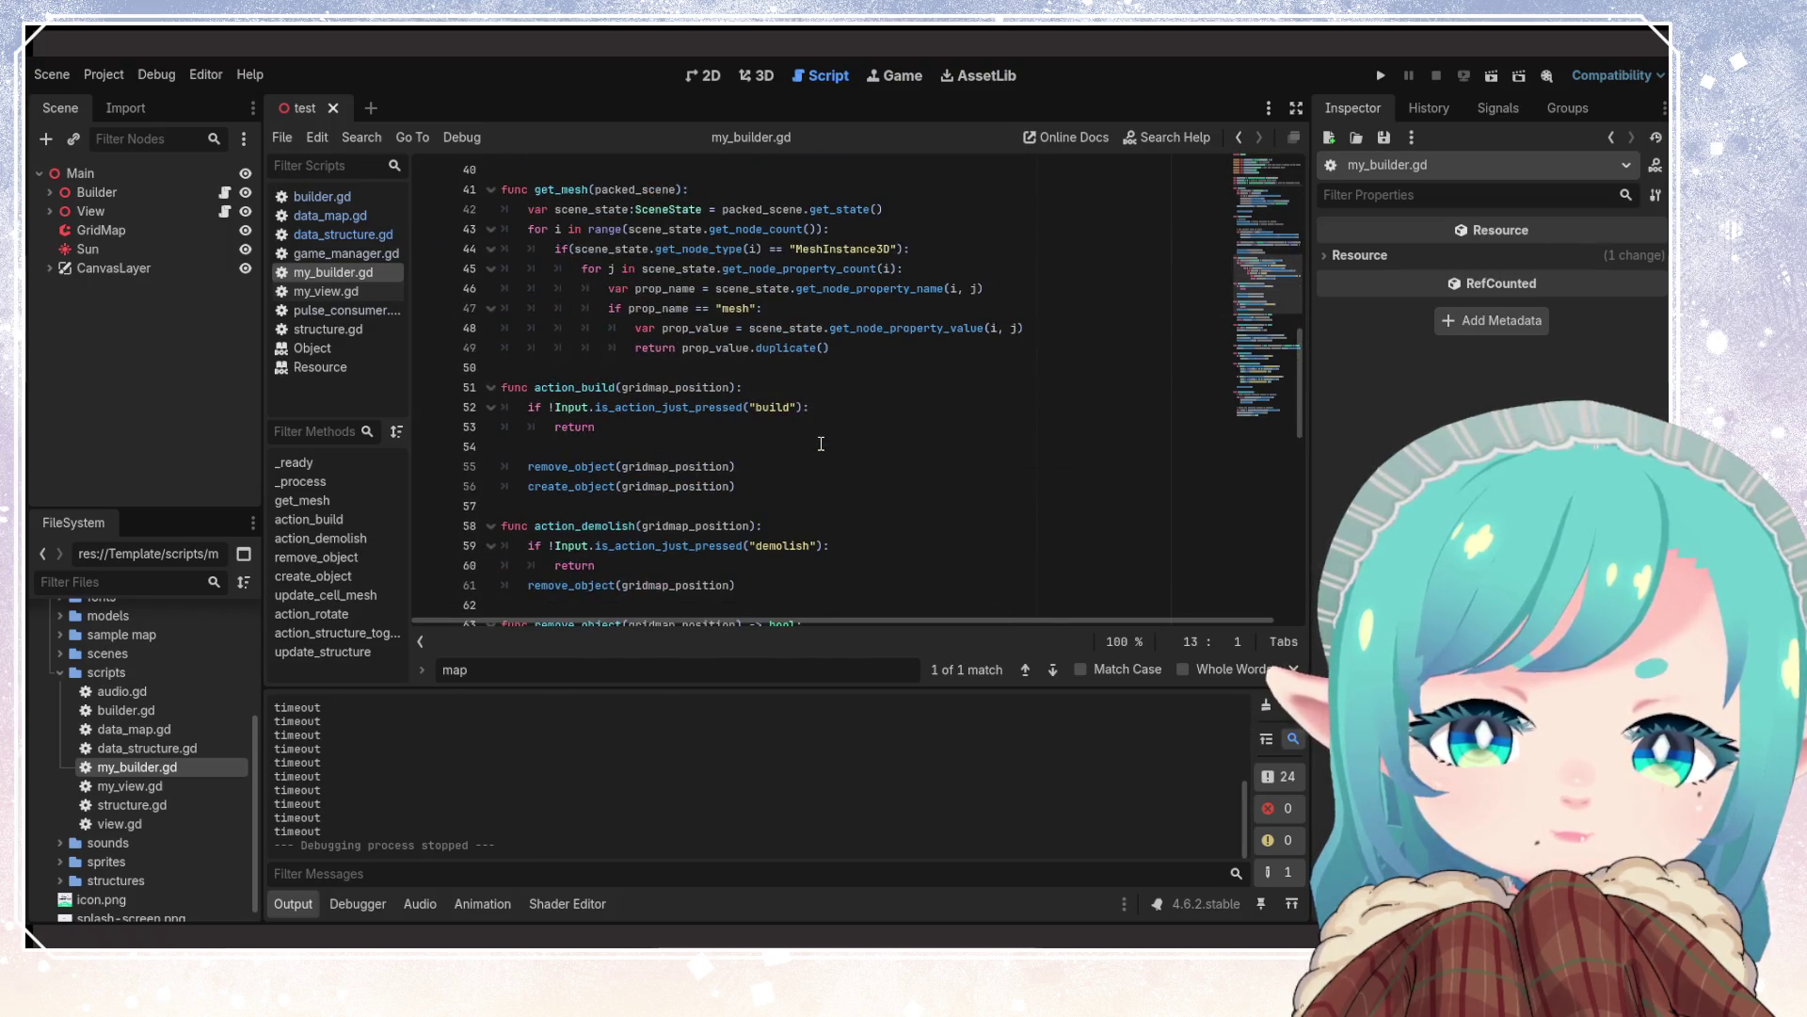
scroll(821, 444, down, 3)
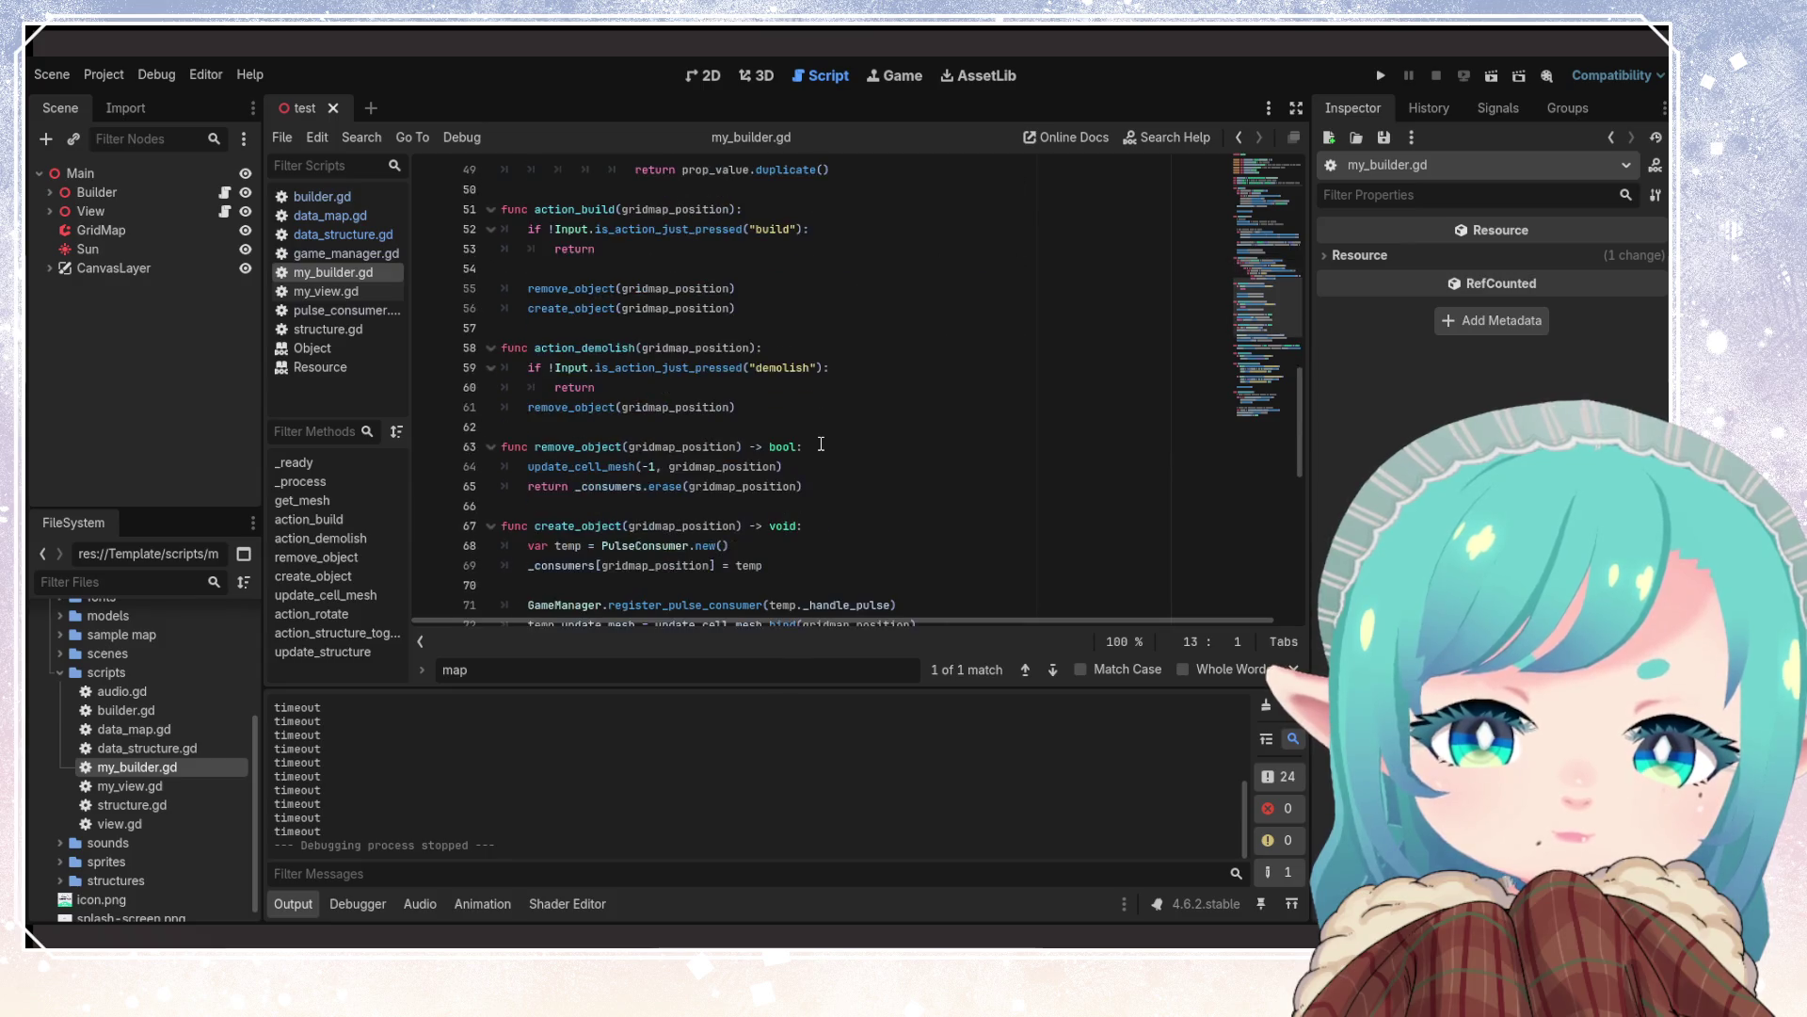
scroll(713, 396, down, 2)
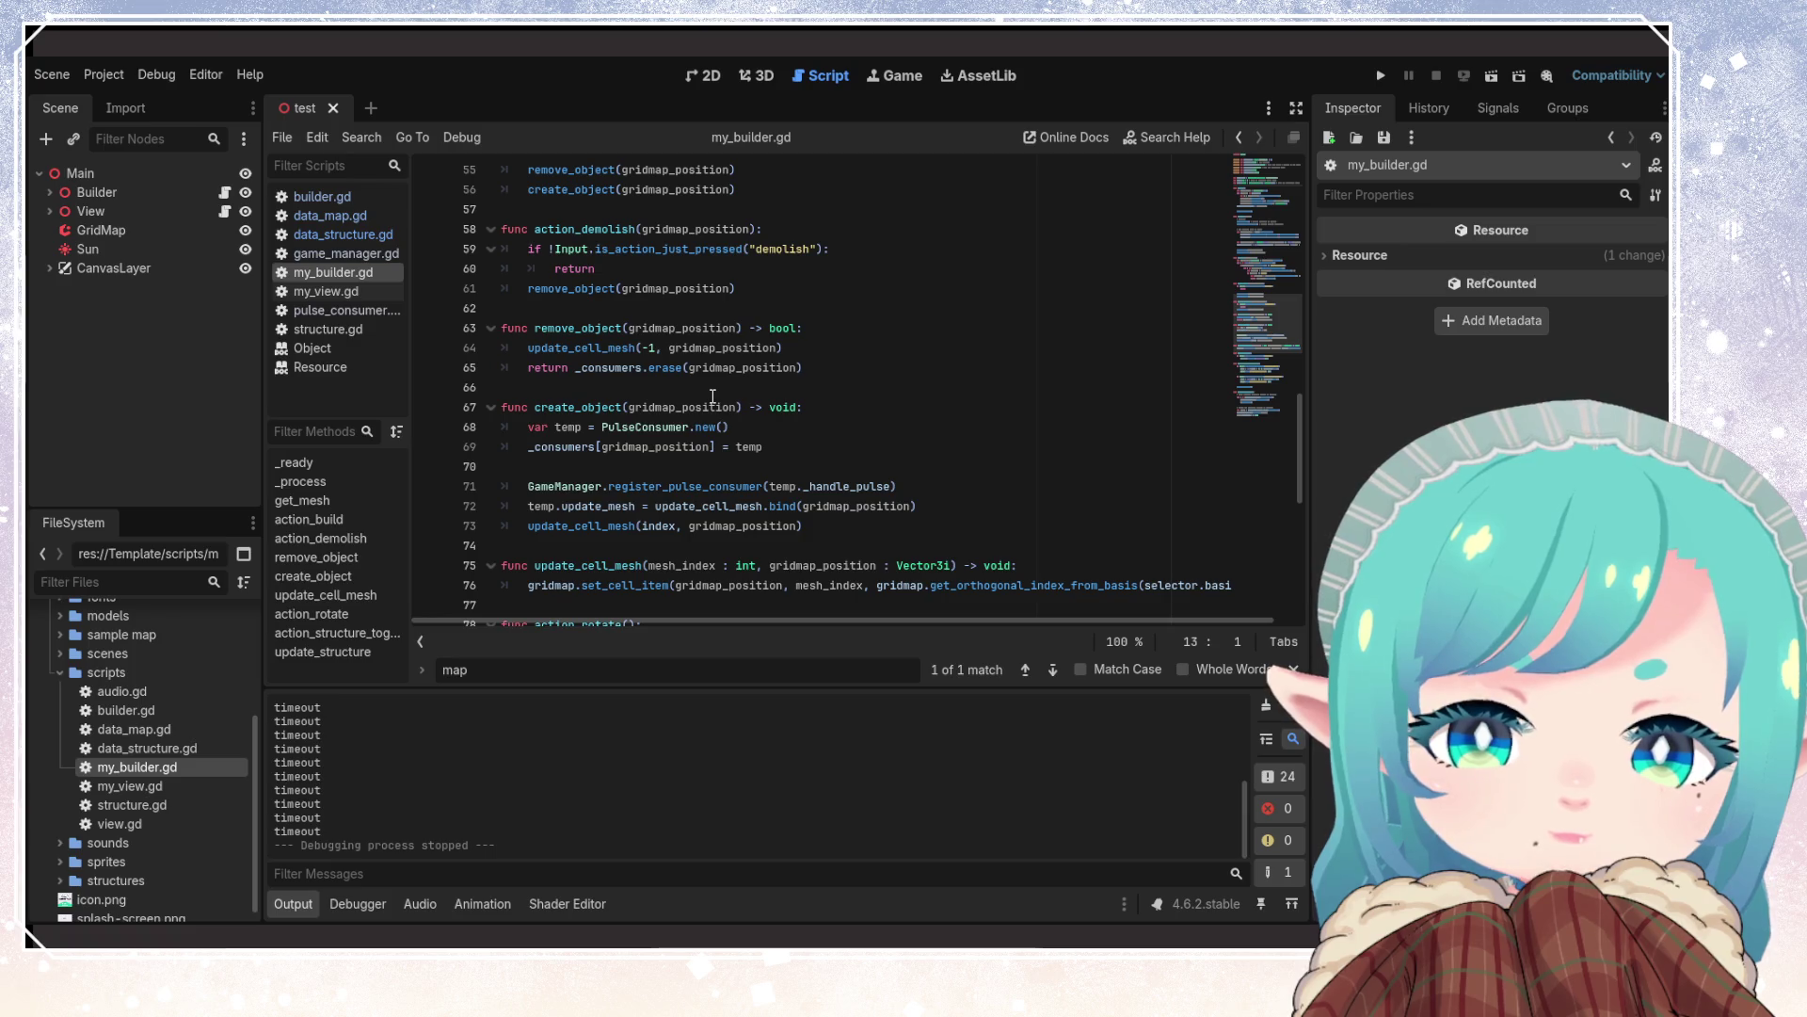
scroll(713, 396, down, 1)
scroll(602, 508, up, 1)
mouse_move(693, 548)
mouse_down()
mouse_move(513, 476)
mouse_move(505, 337)
mouse_up()
key(Delete)
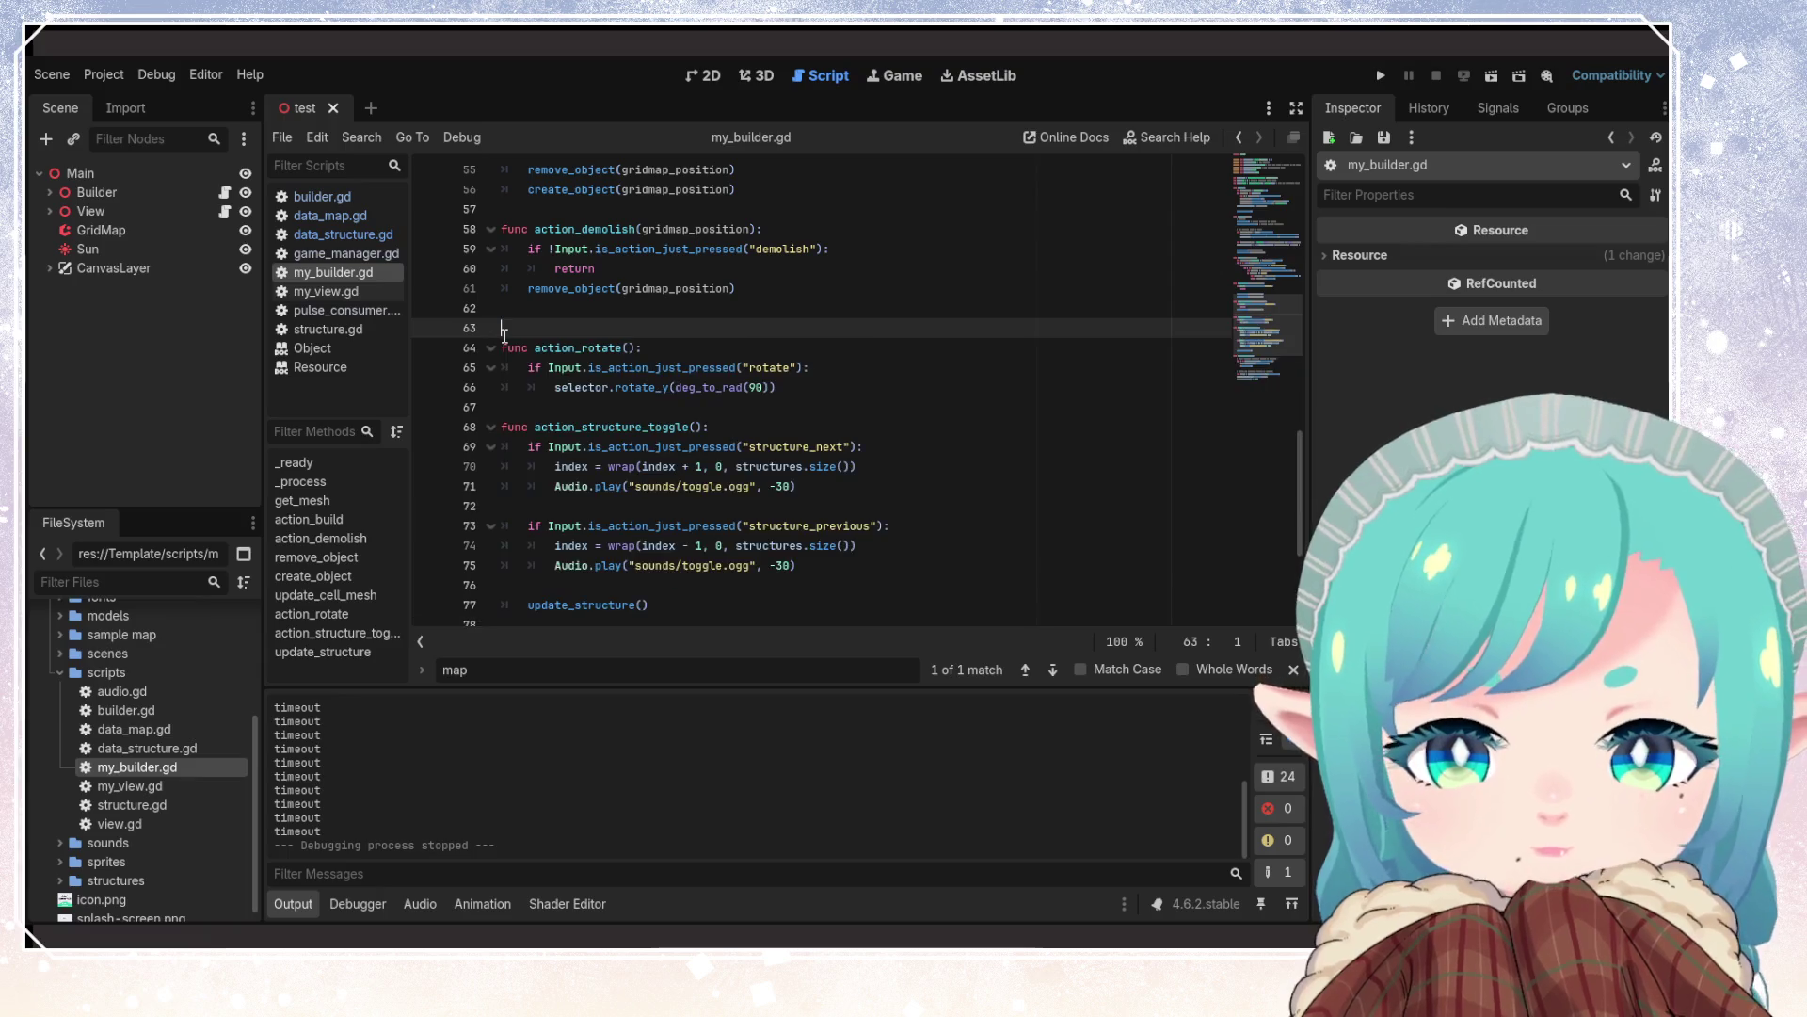
Paste the three cut functions at the end of my_builder.gd and save
key(Up)
scroll(671, 453, down, 3)
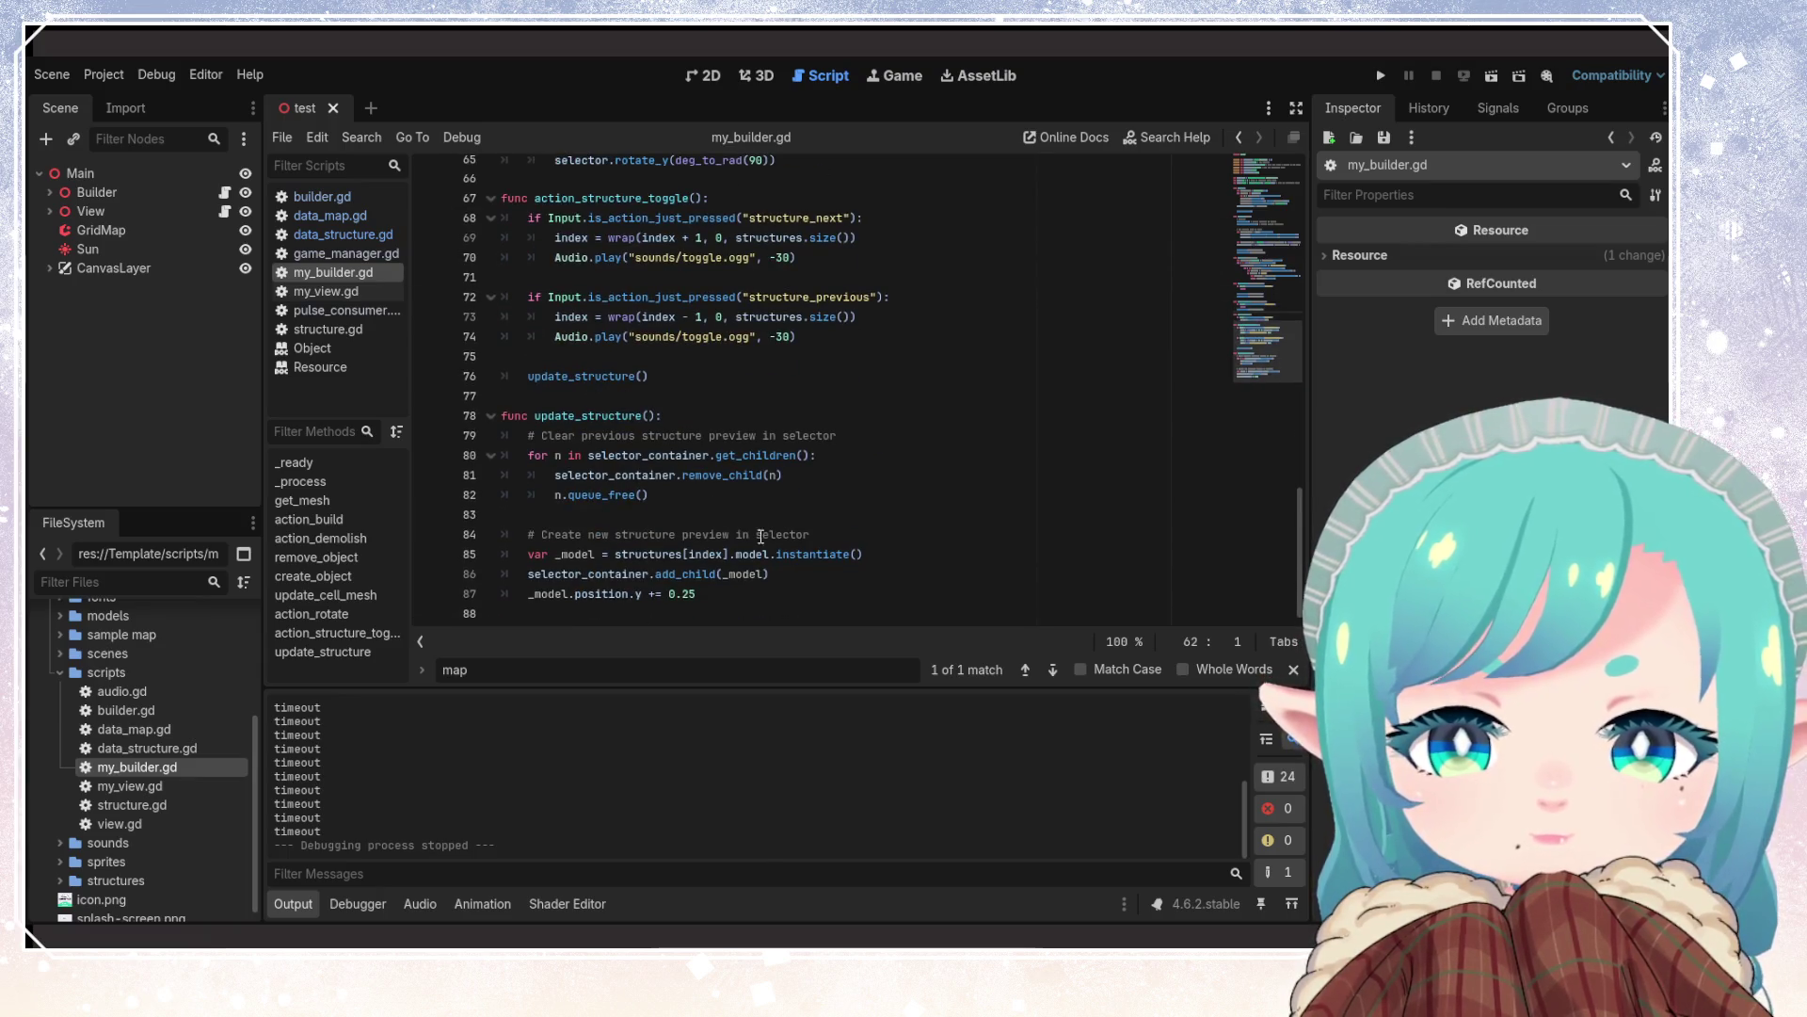
click(780, 614)
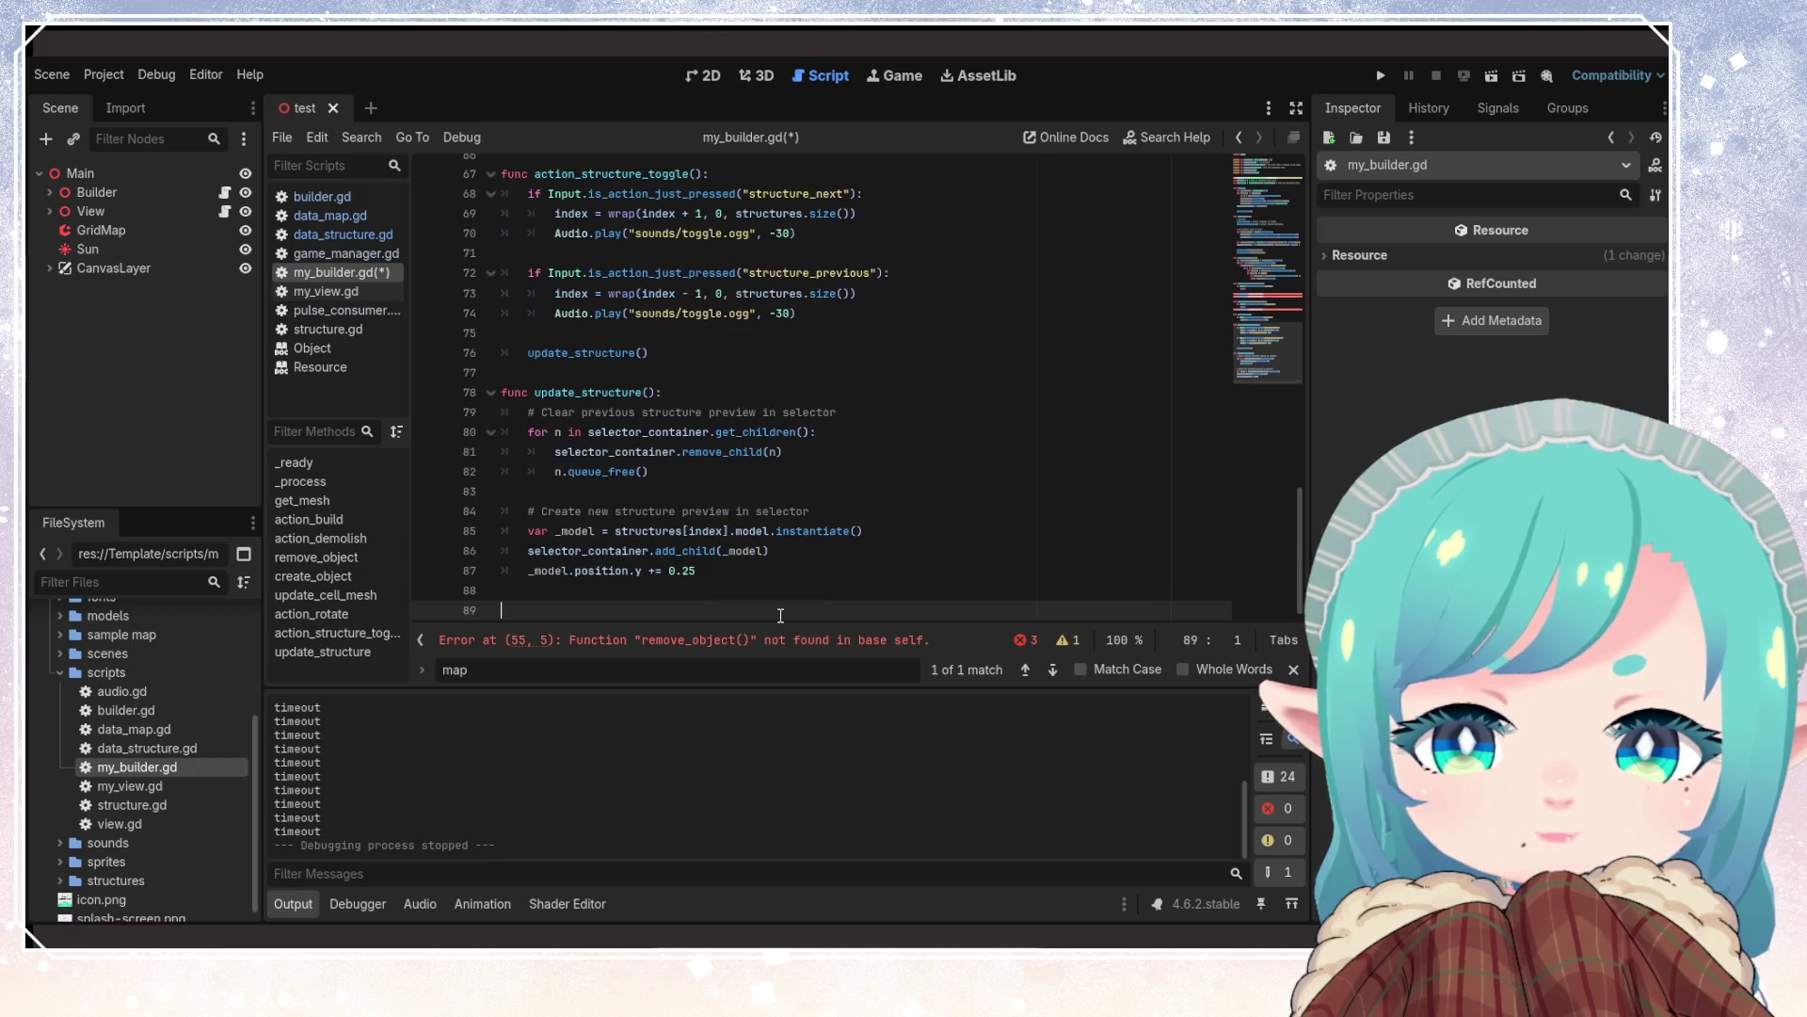
key(ctrl+v)
key(ctrl+s)
Move update_structure below update_cell_mesh and save the script
scroll(735, 448, up, 3)
click(734, 485)
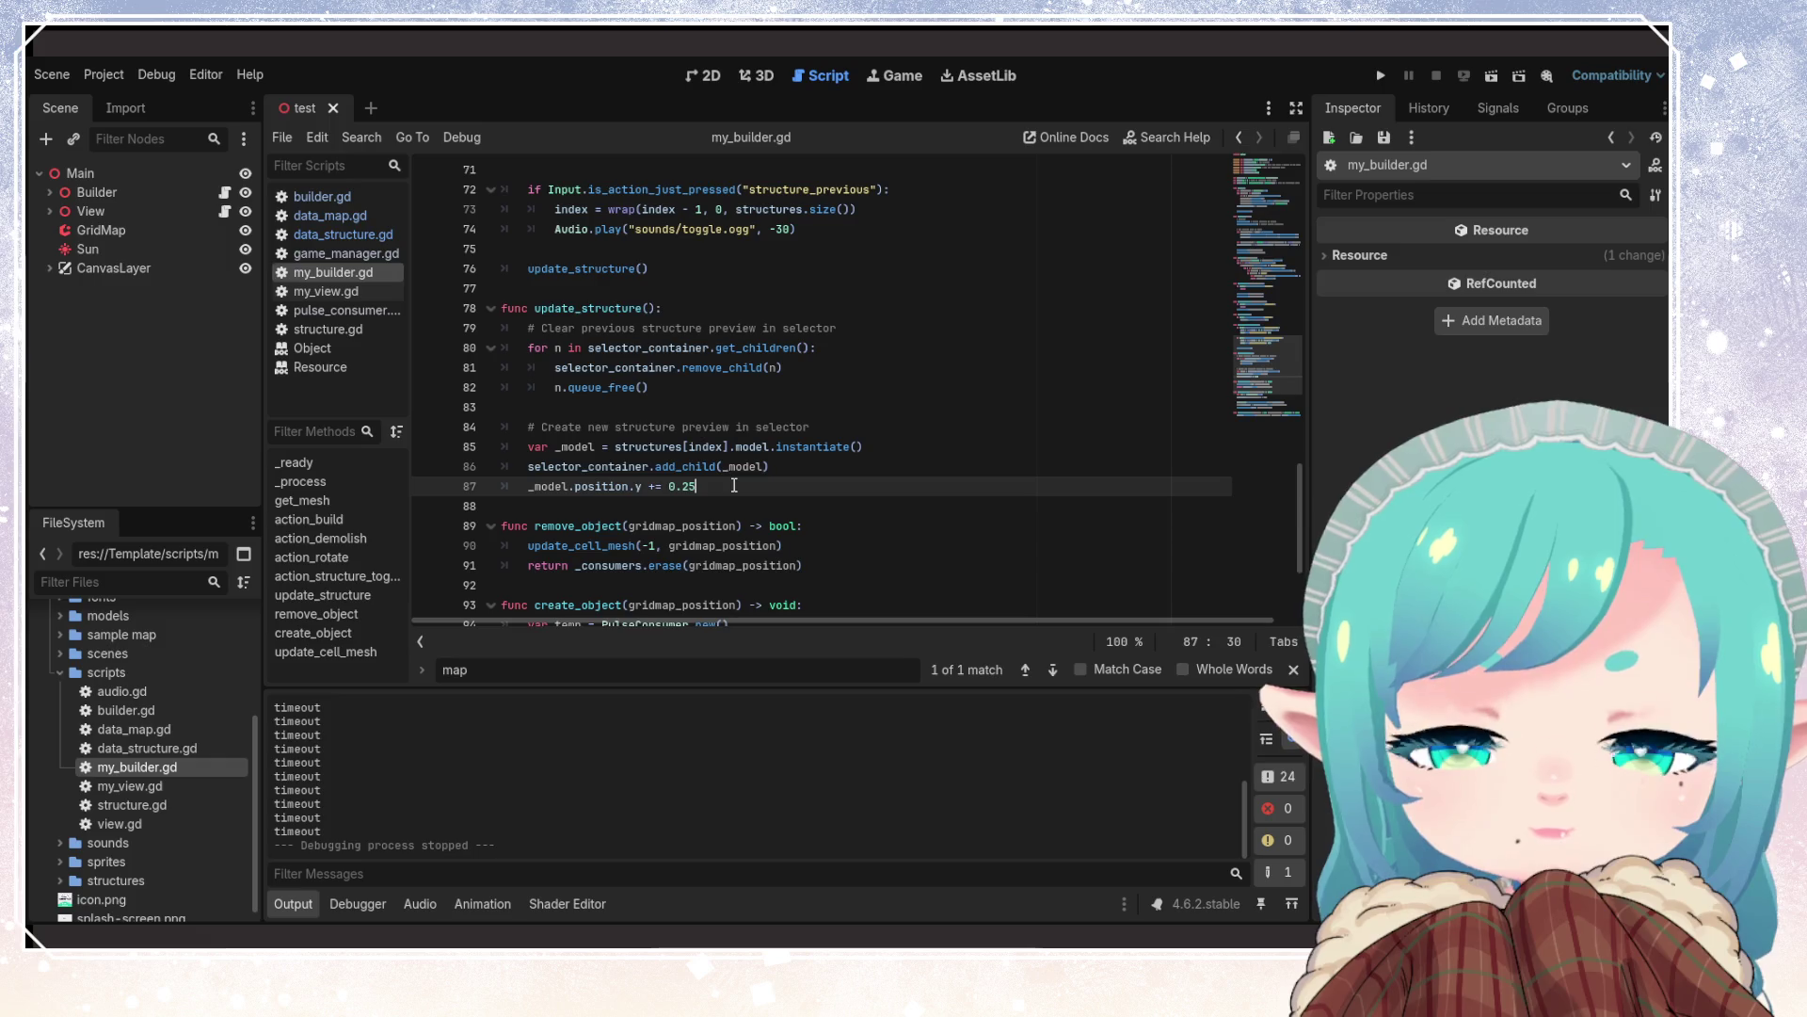
scroll(786, 482, up, 2)
scroll(787, 482, down, 1)
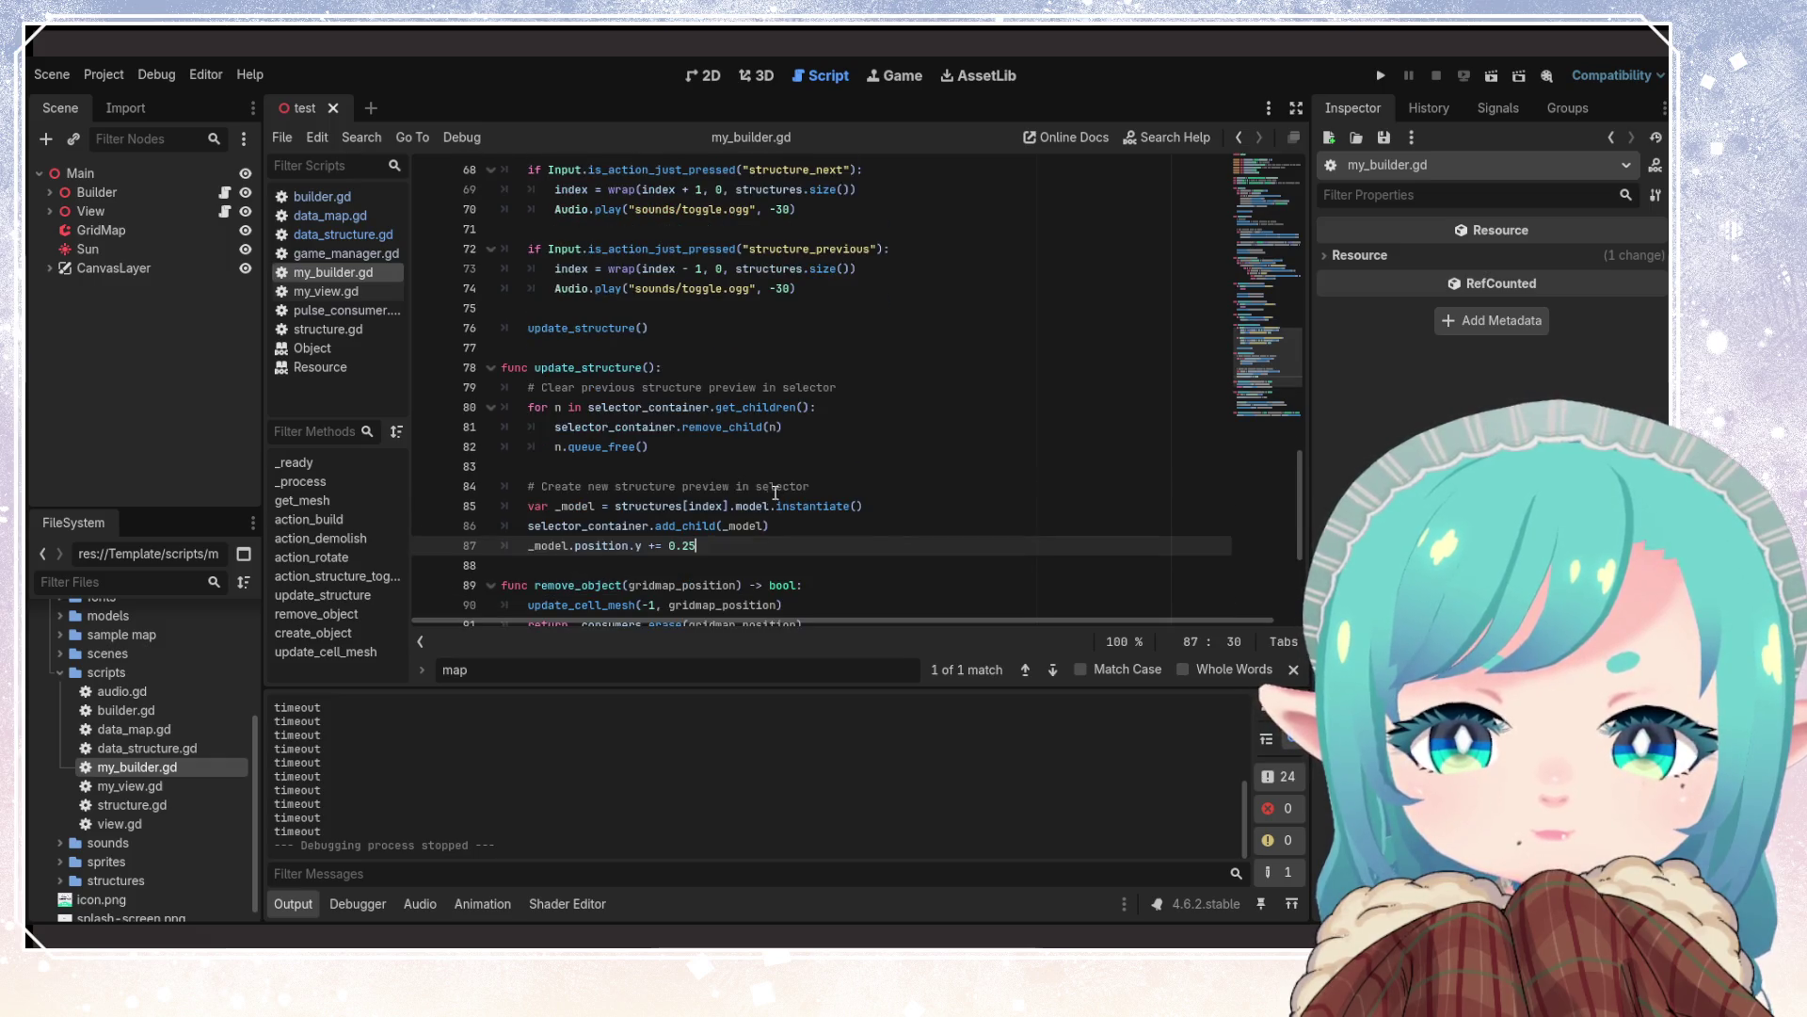
drag(736, 543, 475, 373)
key(BackSpace)
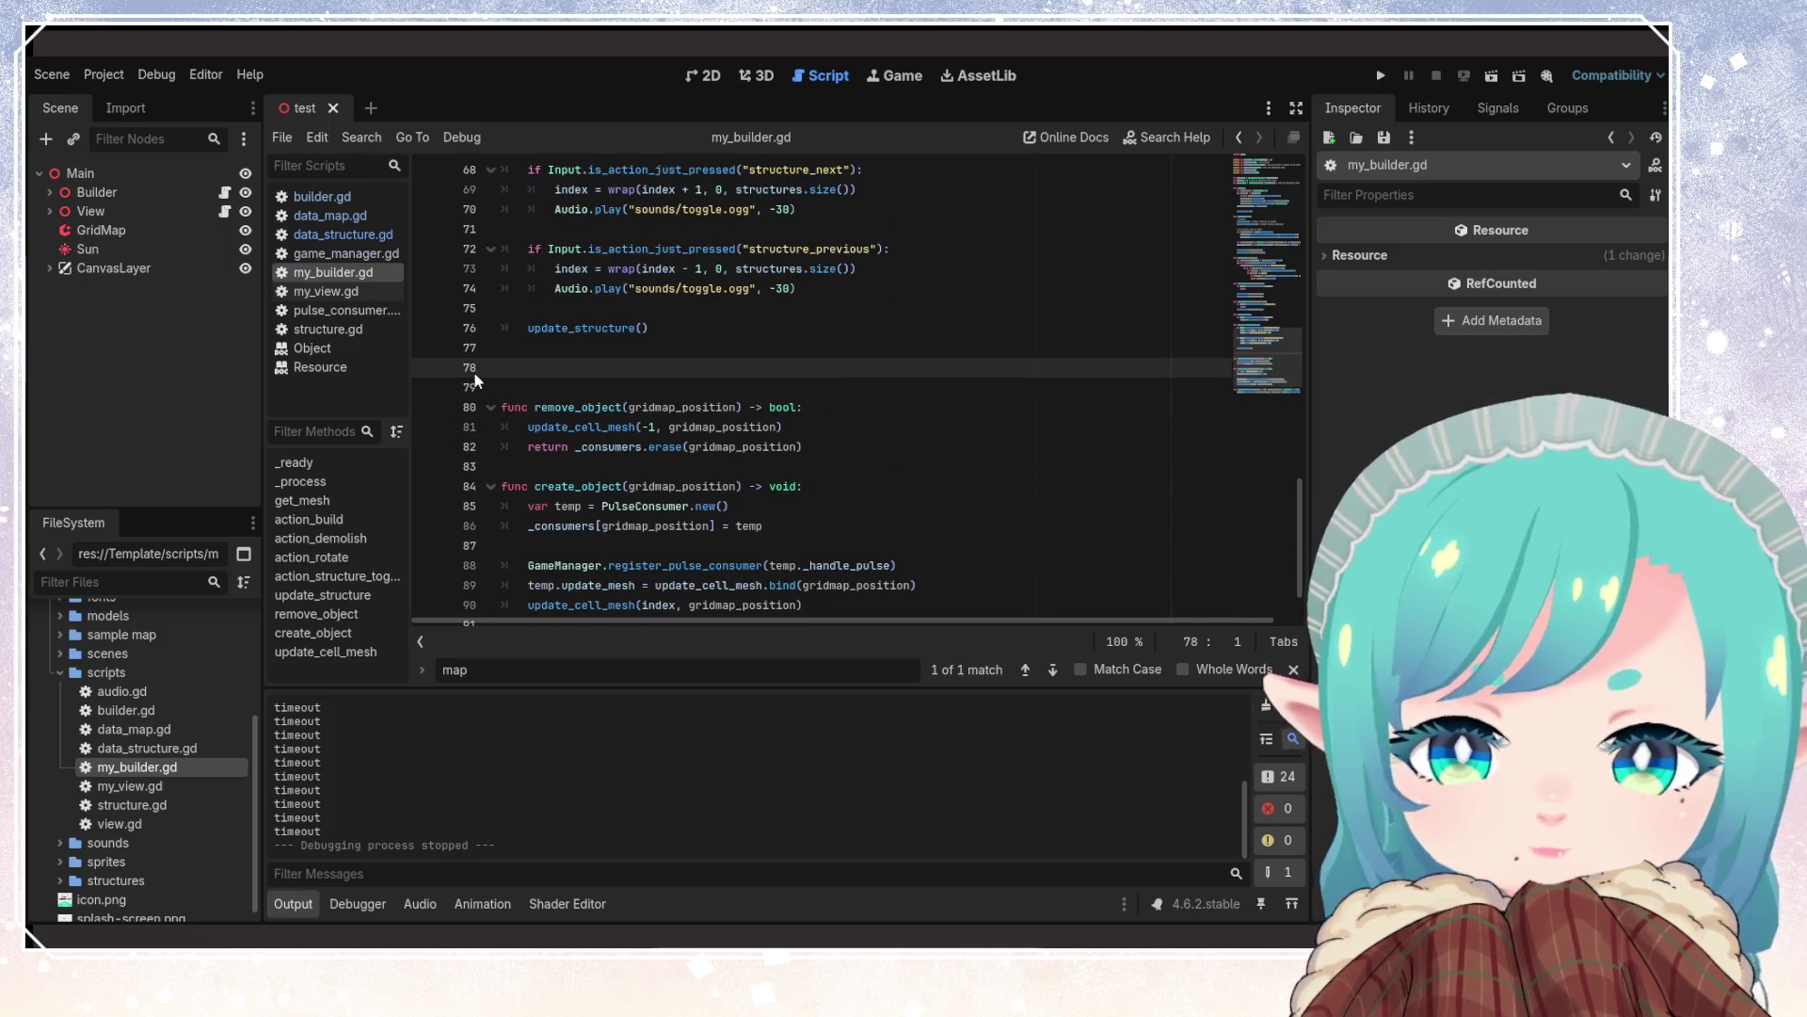
key(Delete)
key(Delete)
scroll(474, 372, down, 1)
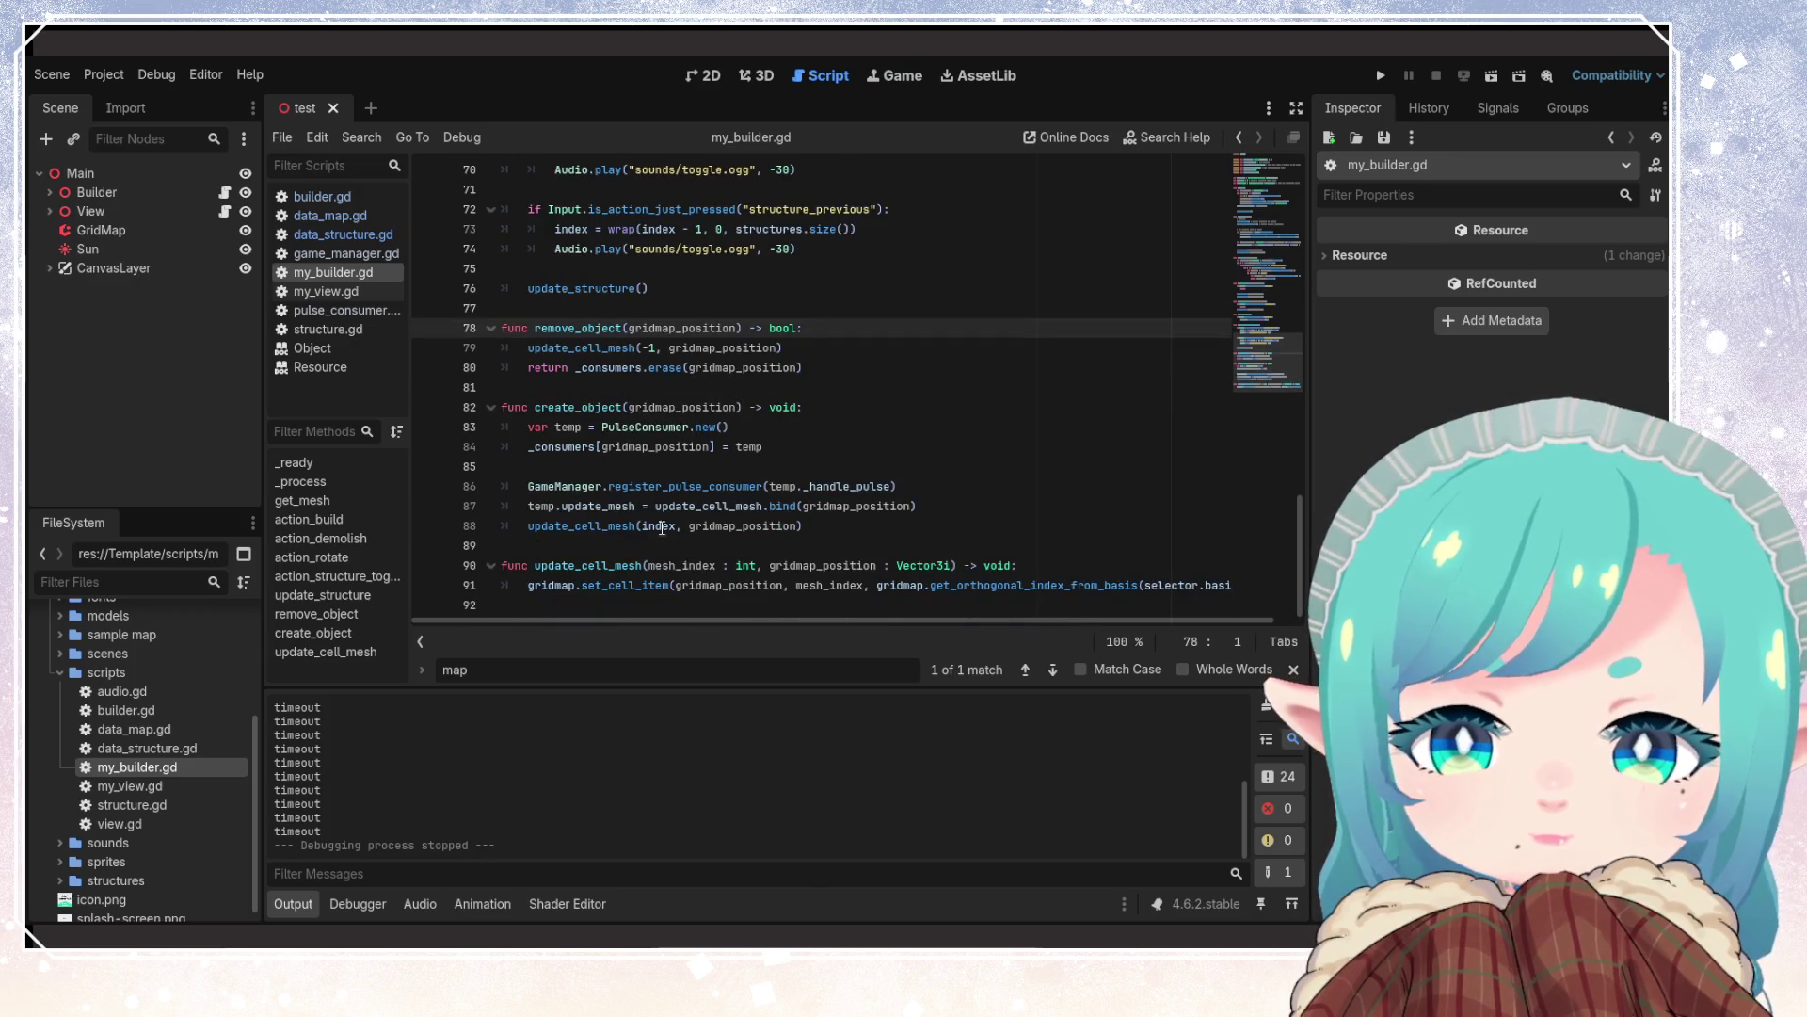
click(589, 599)
text(func update_structure(): 	# Clear previous structure preview in selector 	for n in selector_container.get_children(): 		selector_container.remove_child(n) 		n.queue_free()  	# Create new structure preview in selector 	var _model = structures[index].model.instantiate() 	selector_container.add_child(_model) 	_model.position.y += 0.25)
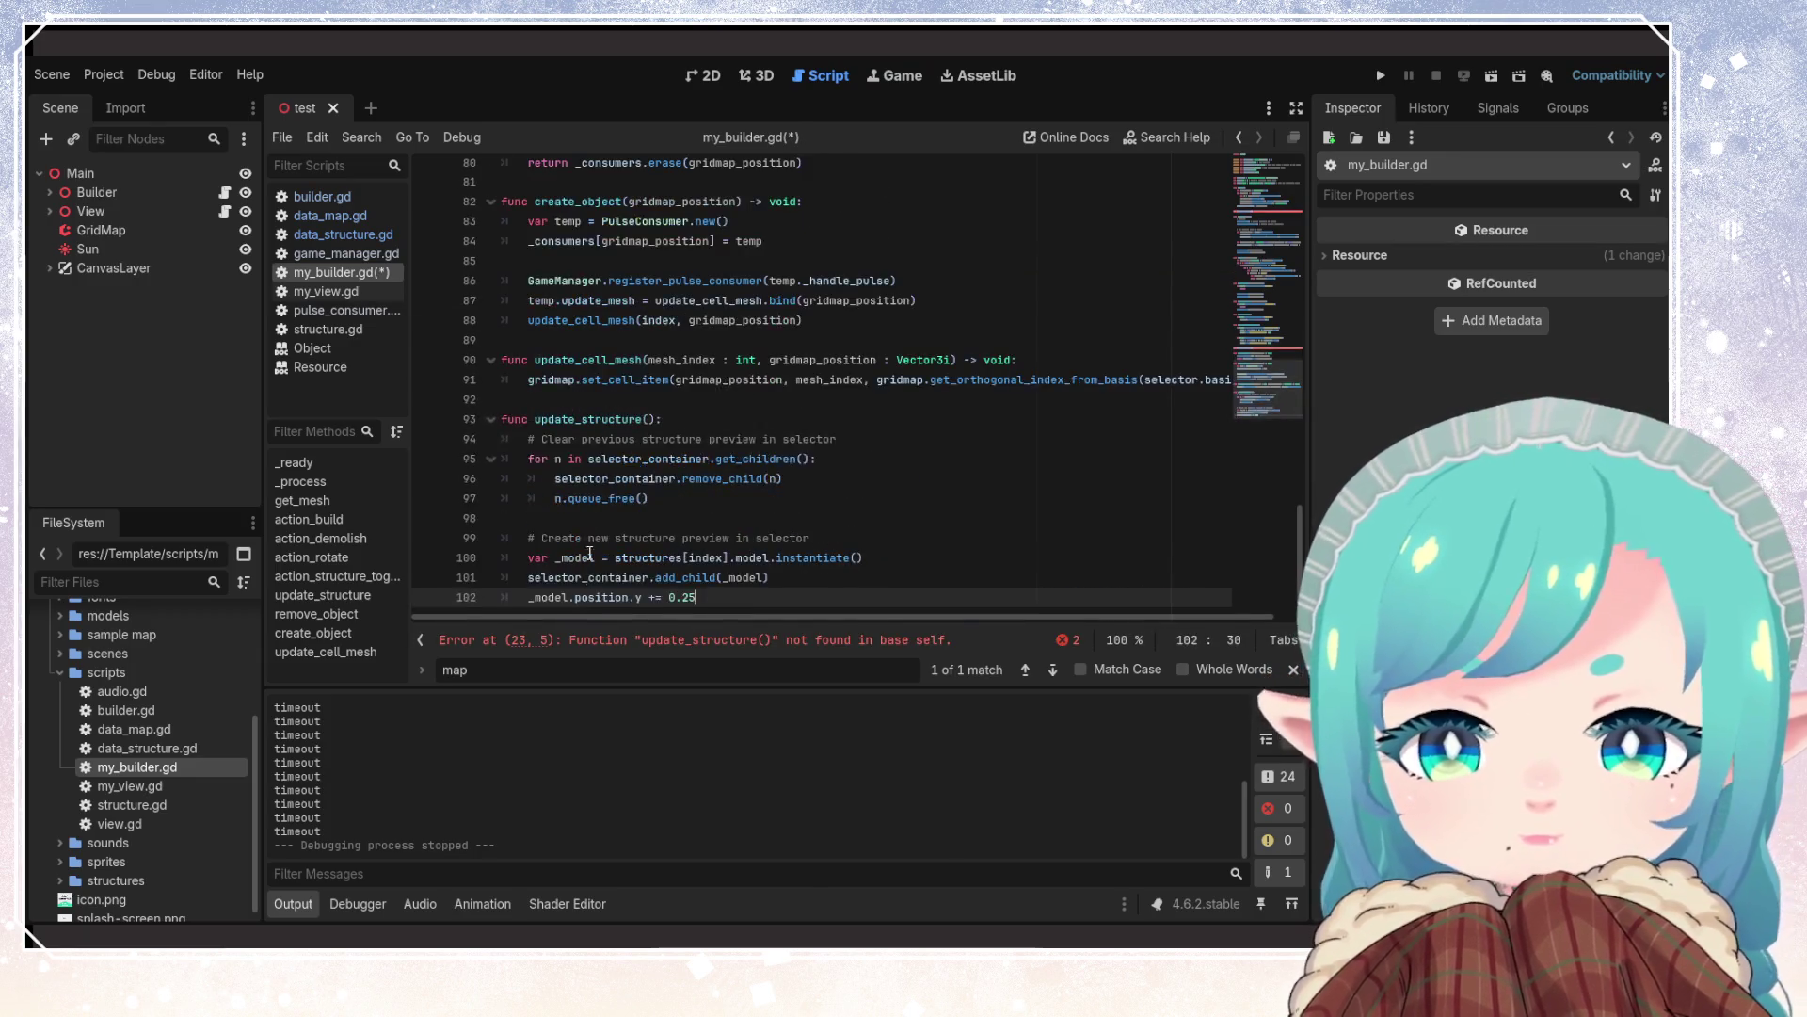
key(ctrl+s)
Move create_object so it sits above remove_object
scroll(652, 416, up, 4)
mouse_move(801, 564)
mouse_down()
mouse_move(508, 486)
mouse_move(498, 447)
mouse_up()
key(BackSpace)
click(564, 346)
key(ctrl+z)
key(ctrl+z)
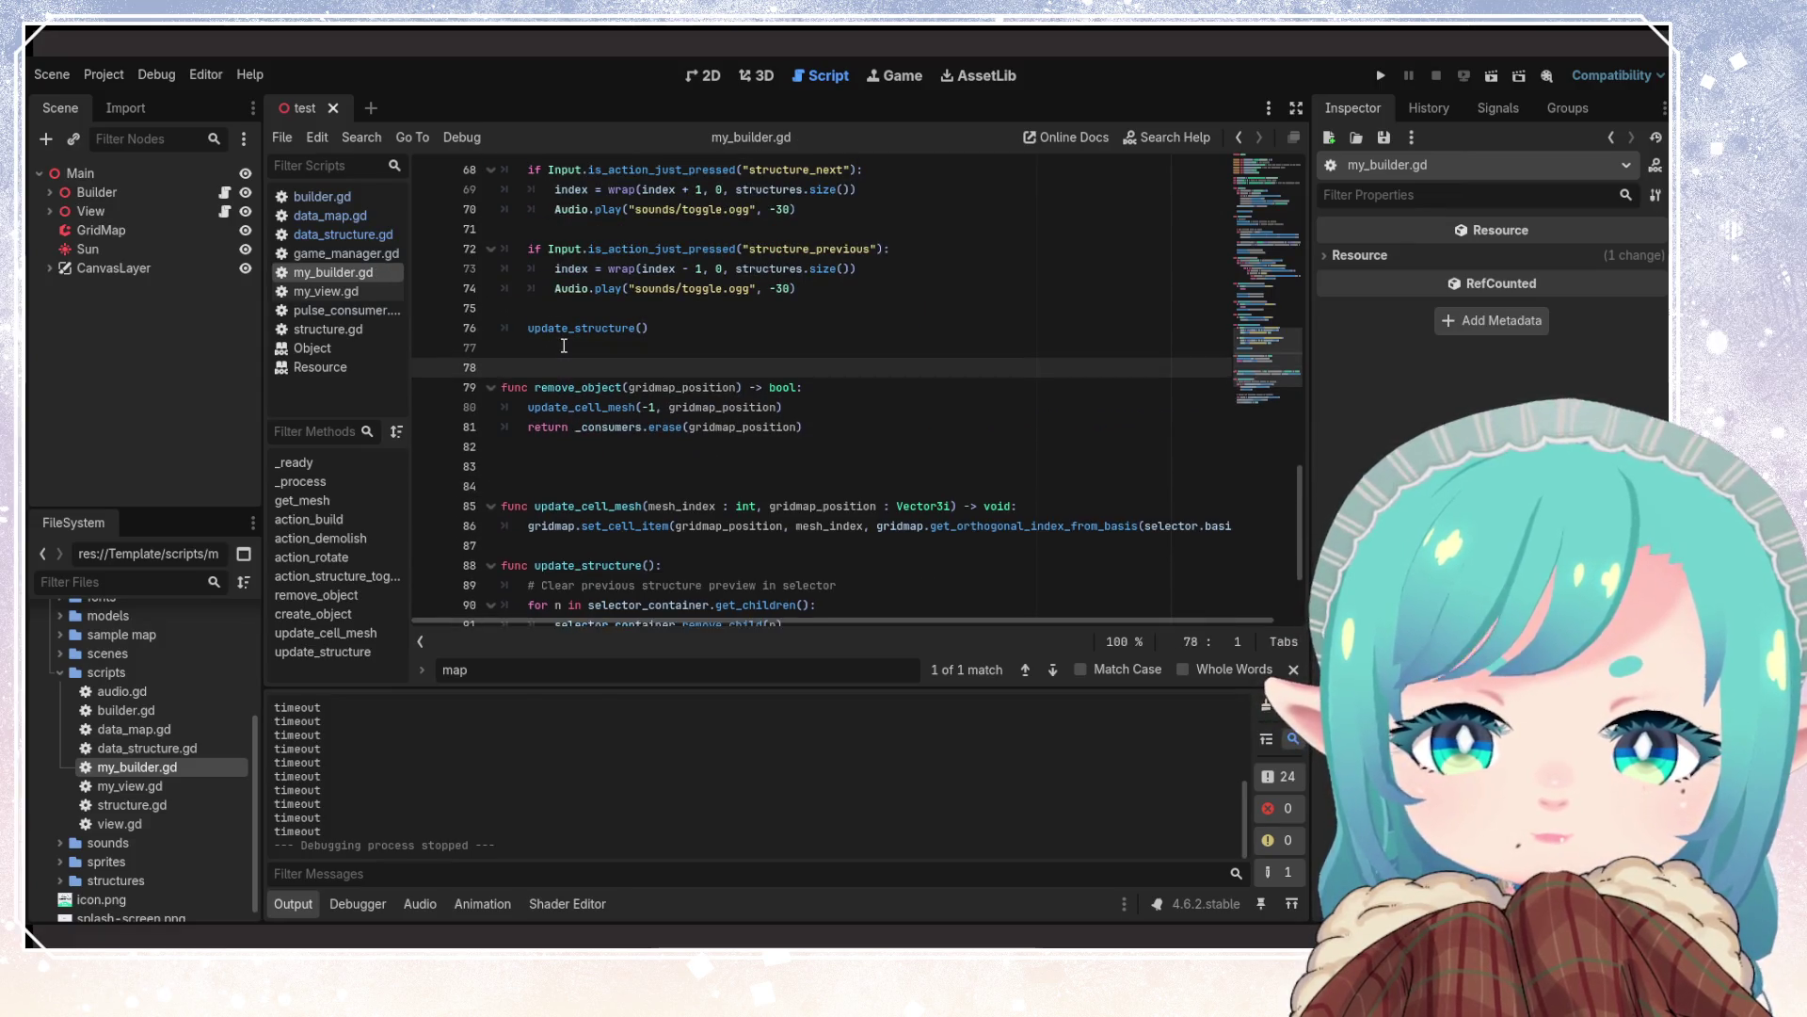
Remove the extra blank lines before update_cell_mesh and check the update_structure call
scroll(565, 348, down, 4)
click(632, 386)
key(BackSpace)
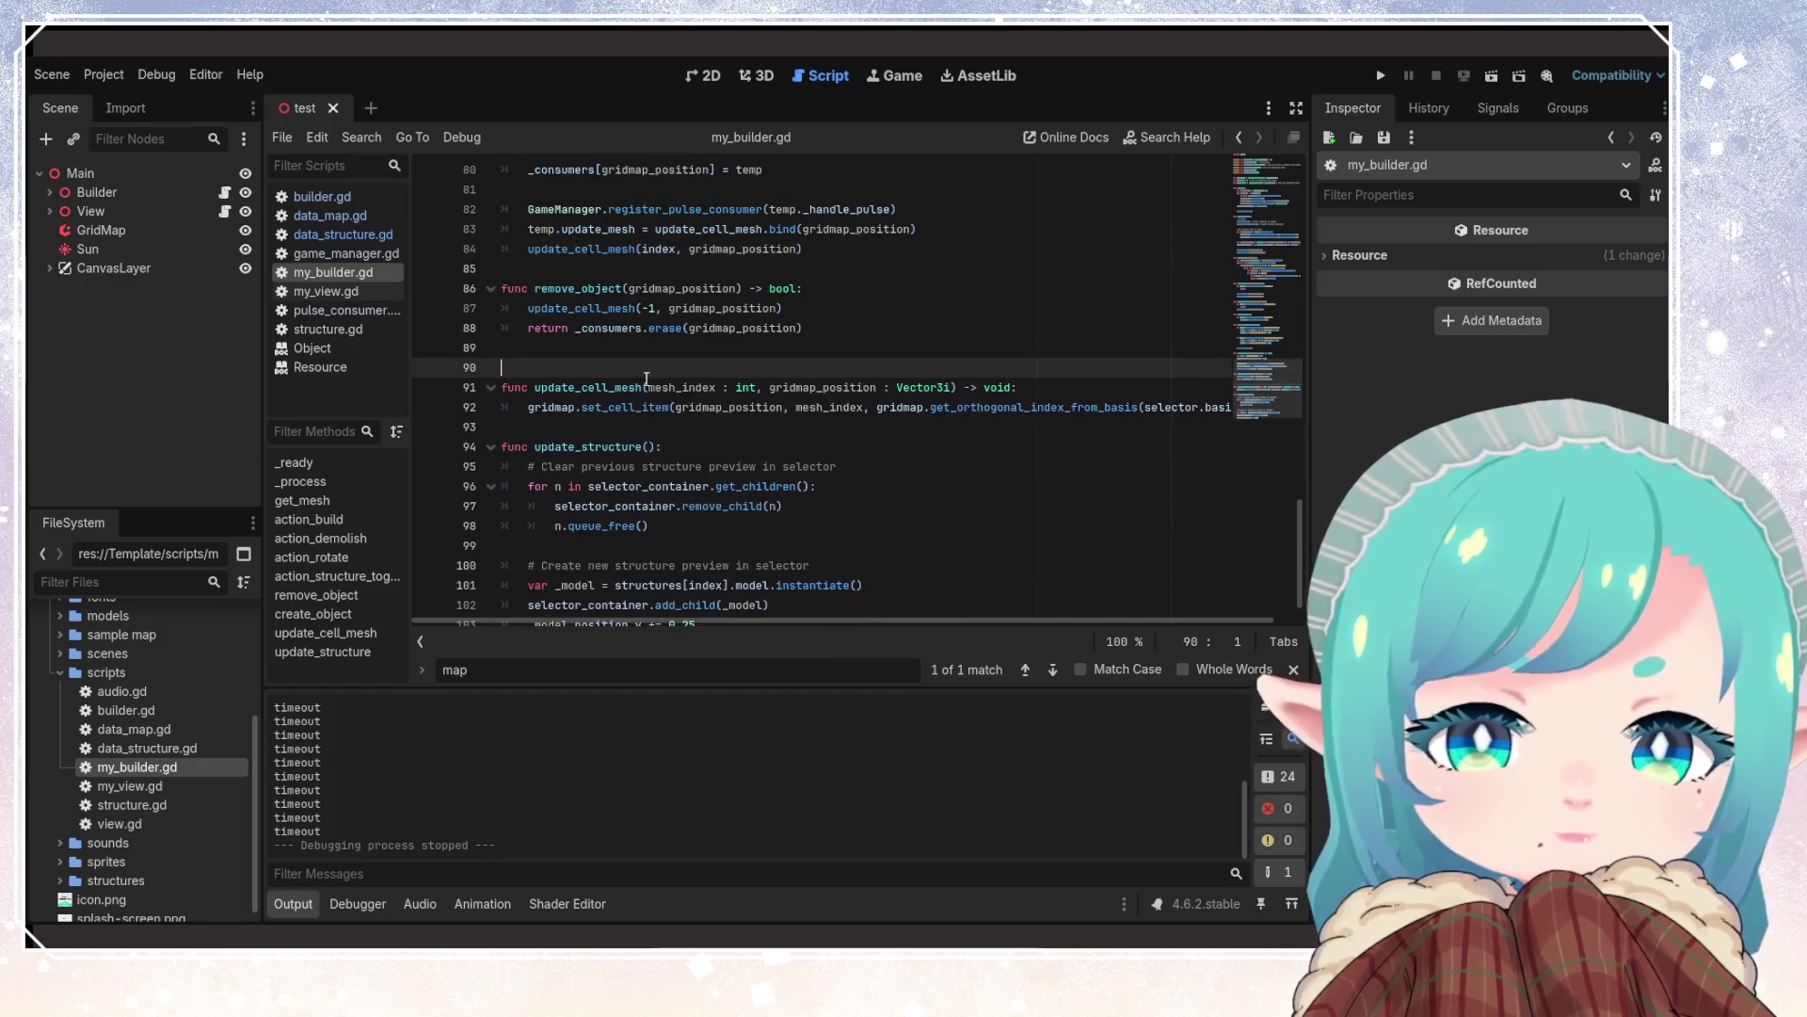
key(Delete)
scroll(583, 390, down, 1)
click(583, 390)
scroll(583, 390, up, 3)
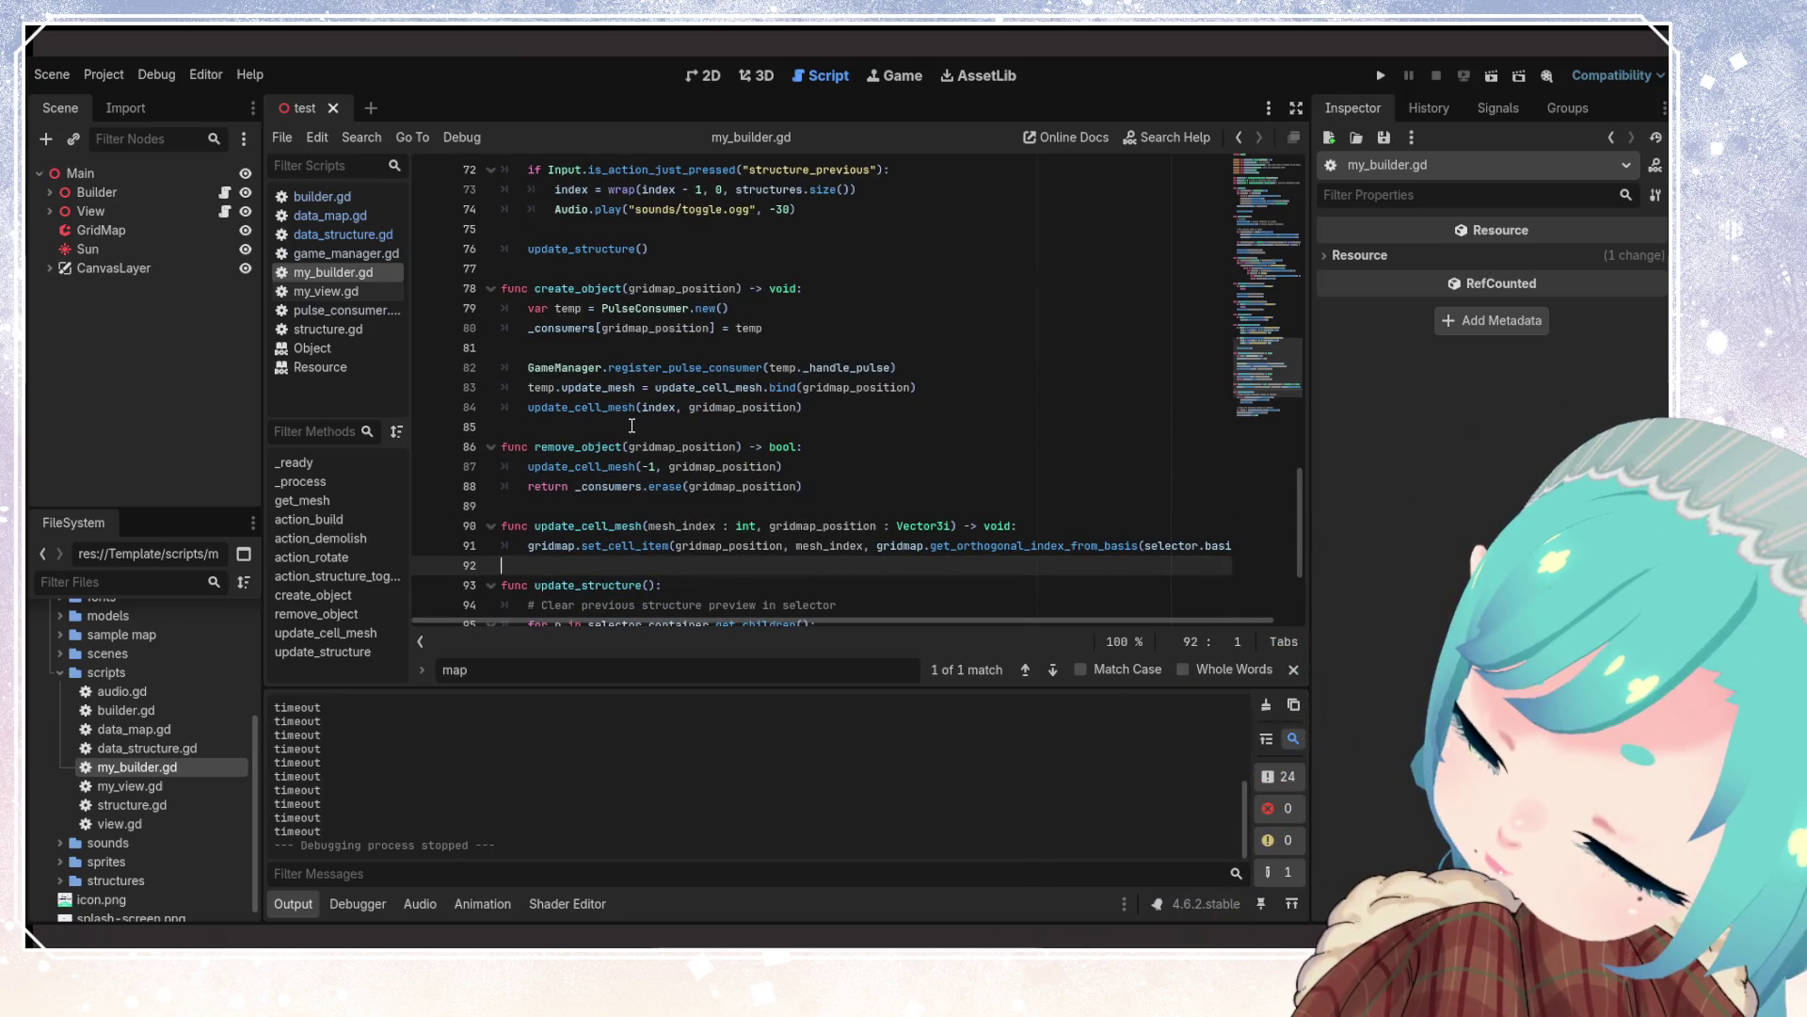
mouse_move(623, 388)
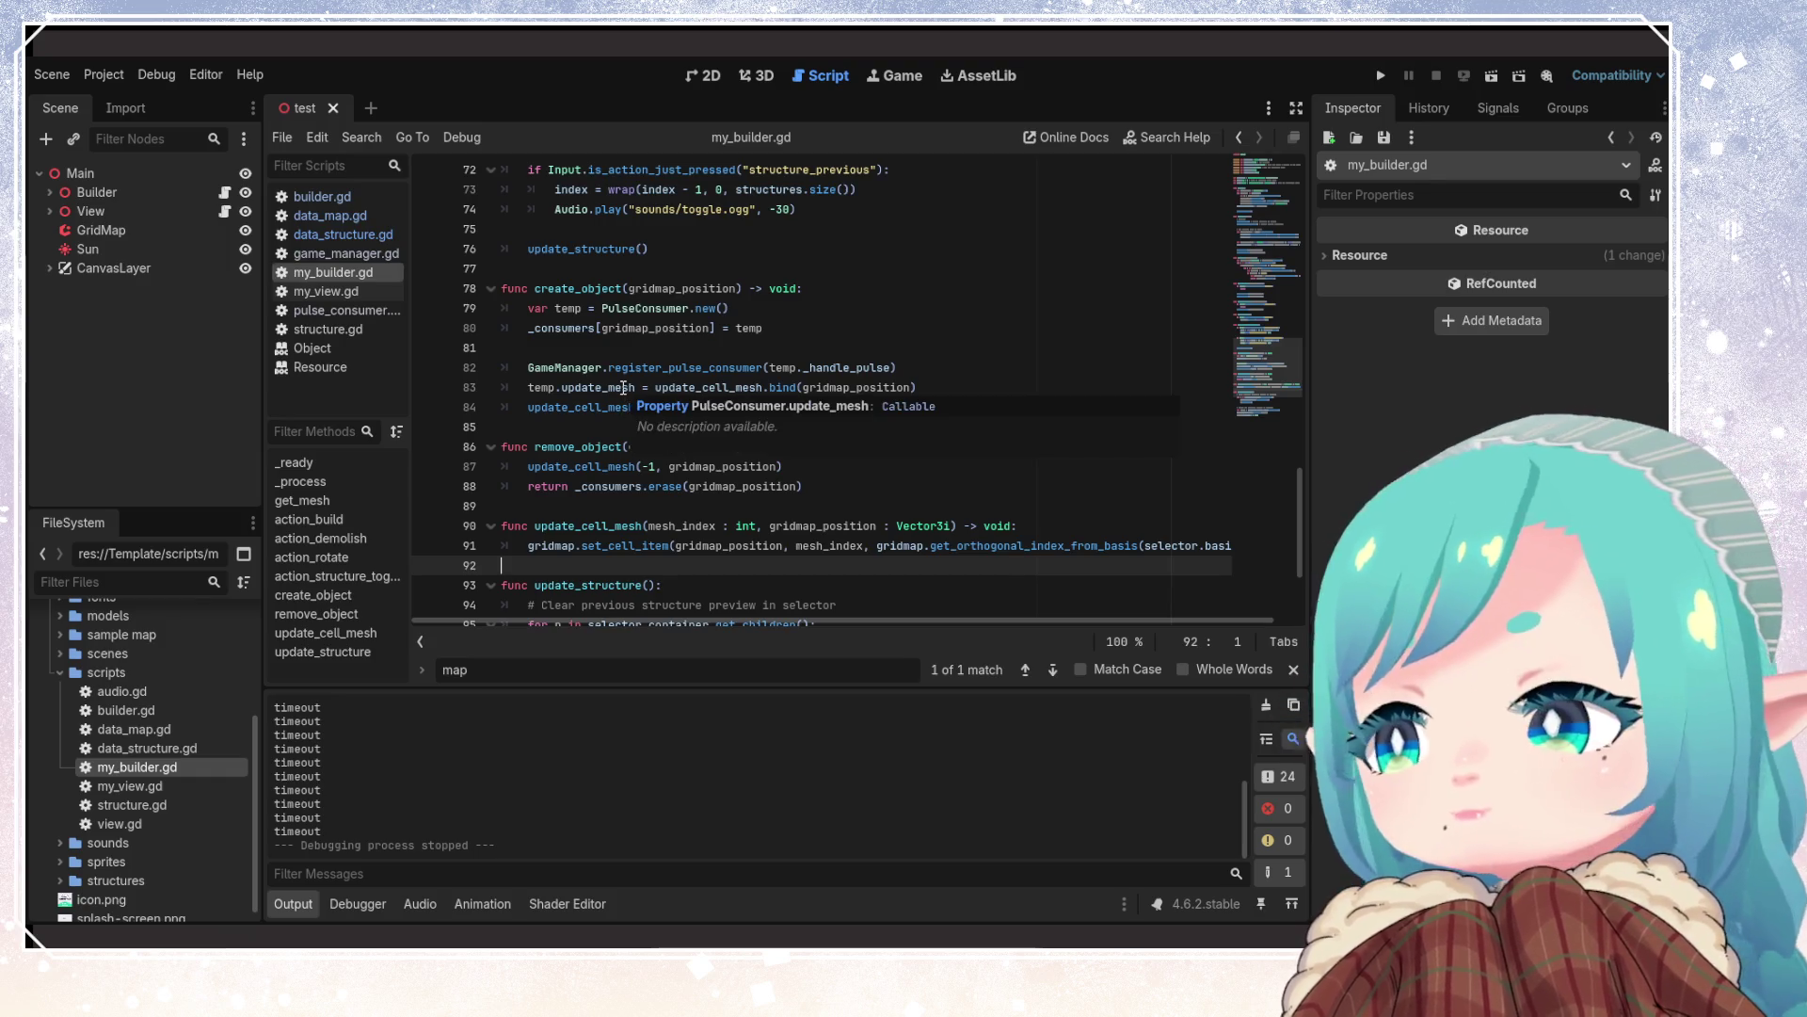
scroll(623, 388, up, 3)
click(611, 426)
scroll(611, 426, up, 2)
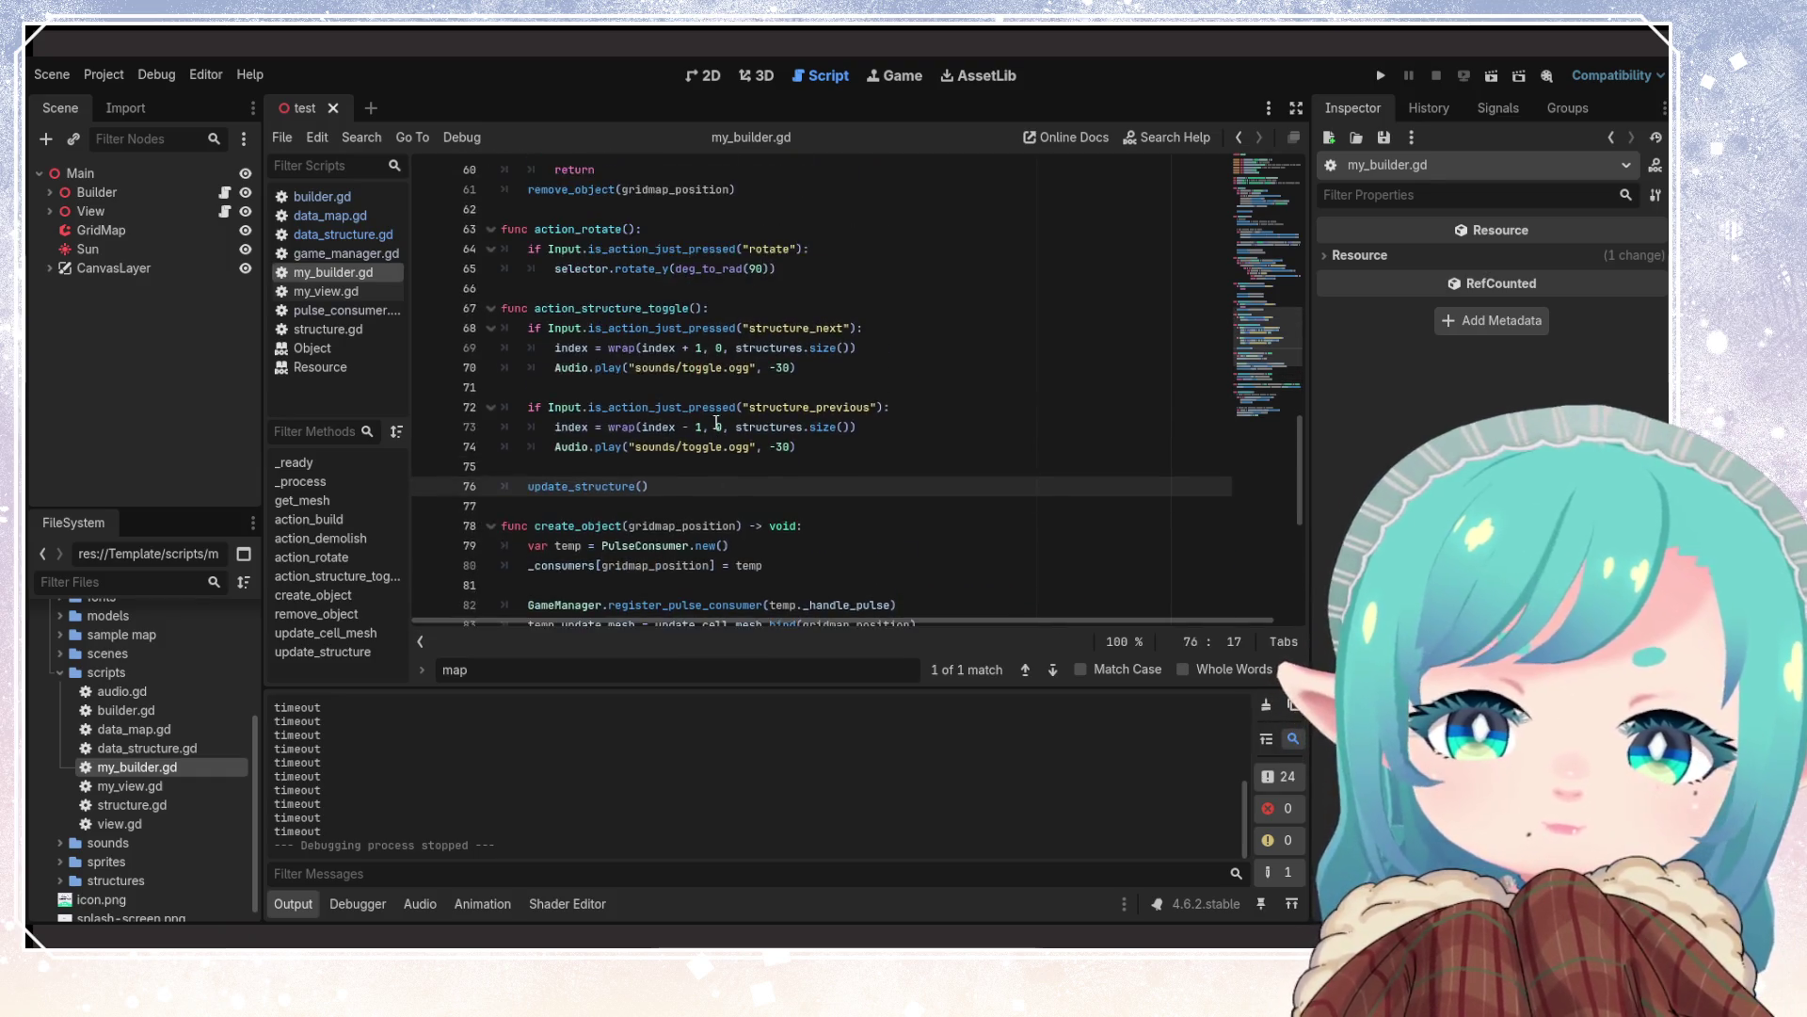
Review the structure_next check and the gridmap_position calculation around lines 38–40
click(630, 379)
scroll(630, 380, up, 3)
scroll(577, 358, up, 2)
scroll(577, 358, up, 5)
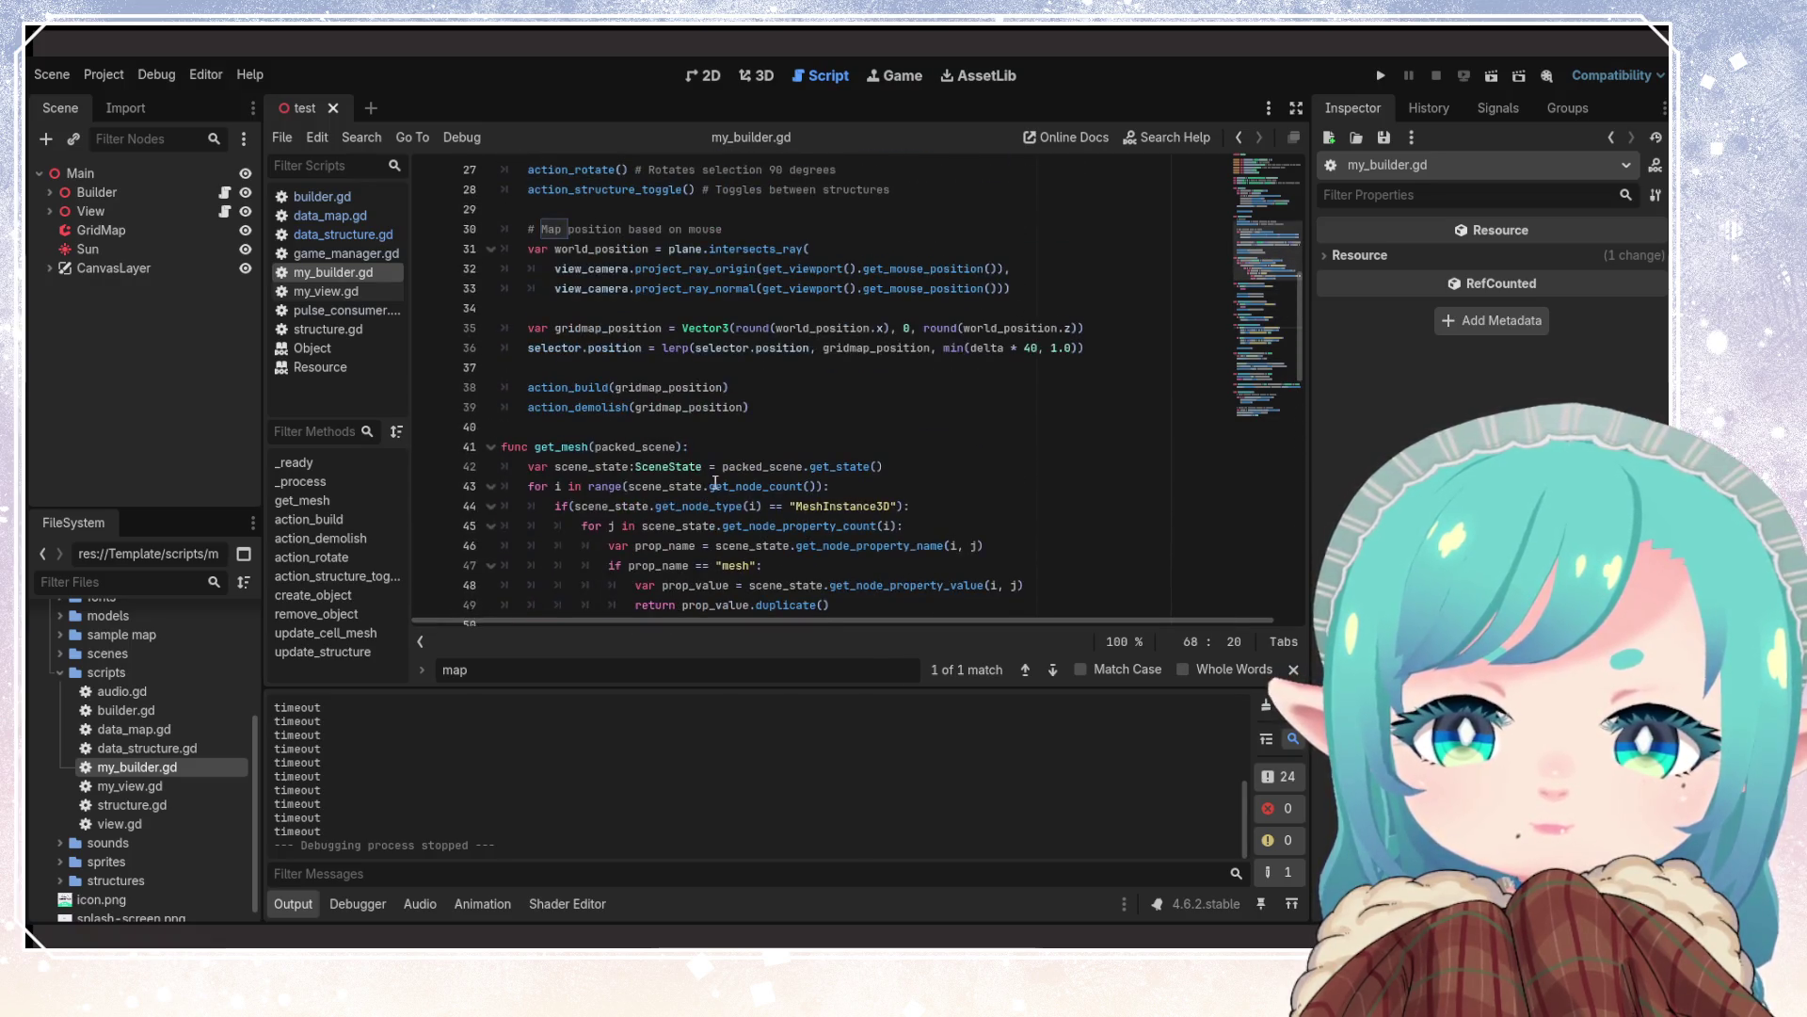
scroll(718, 474, up, 4)
scroll(709, 464, up, 4)
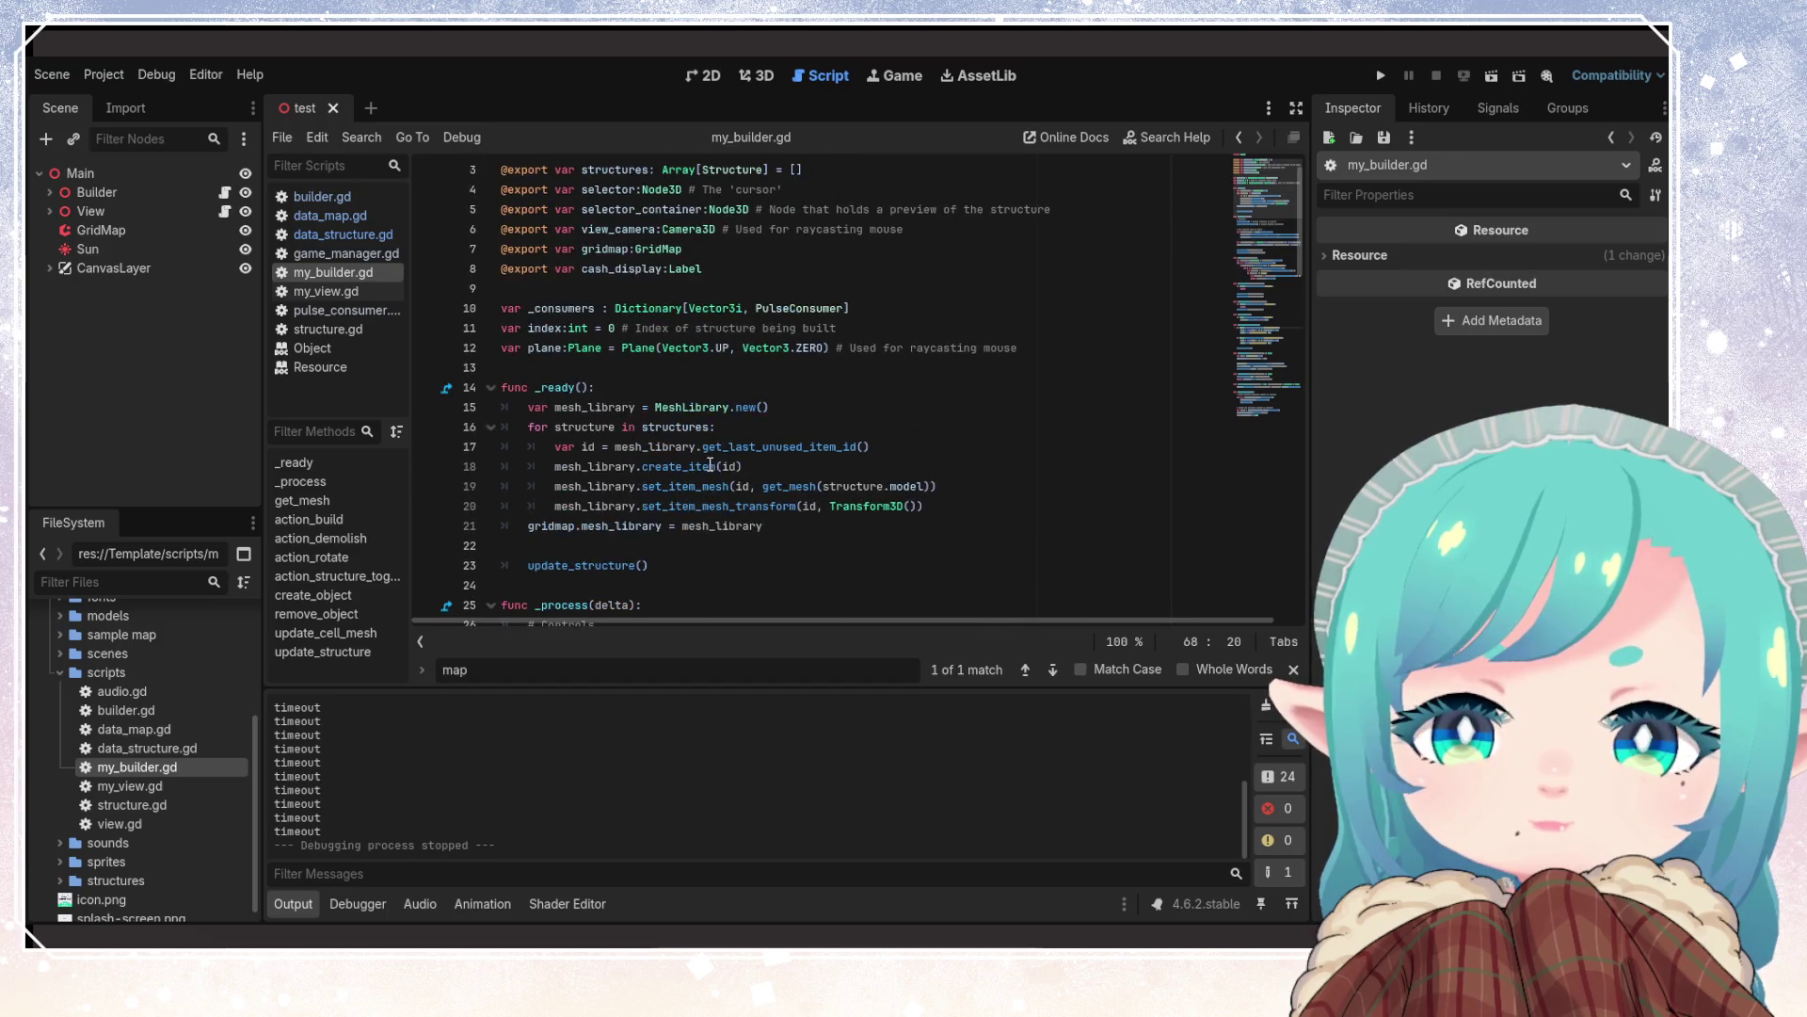
scroll(667, 415, down, 4)
scroll(667, 415, down, 3)
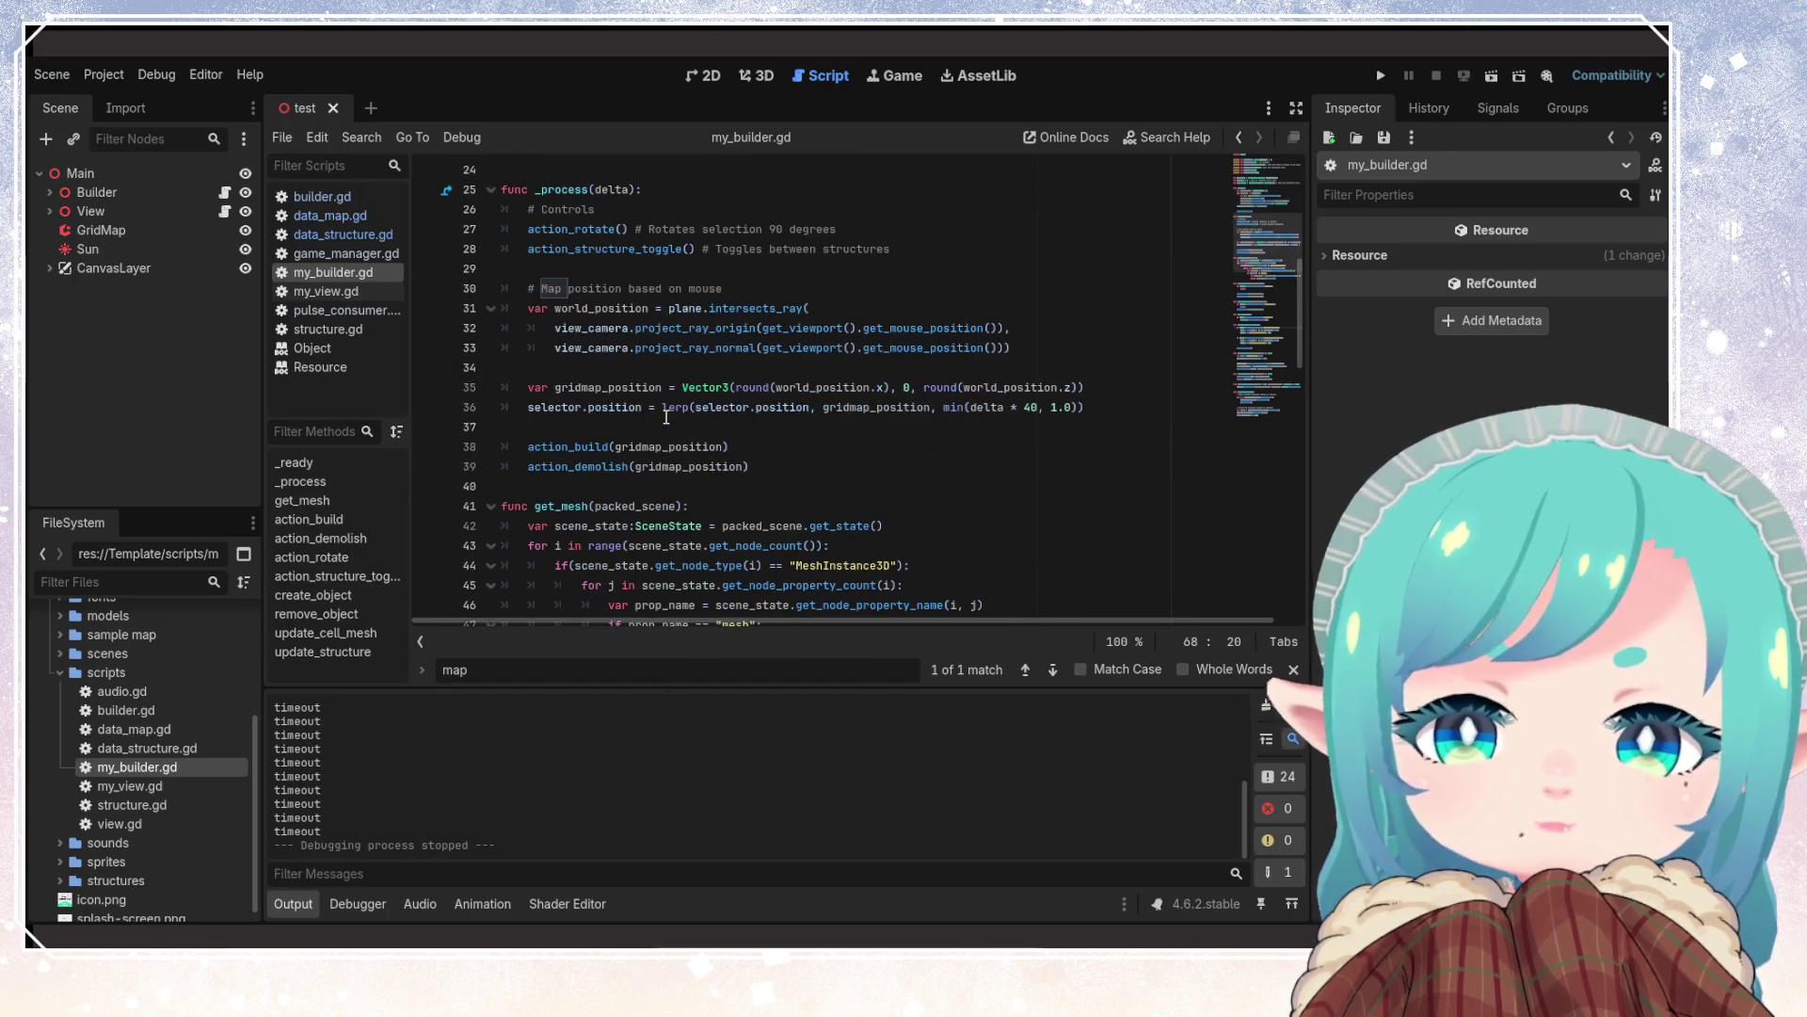
click(938, 483)
click(630, 407)
click(730, 446)
double_click(677, 446)
click(863, 466)
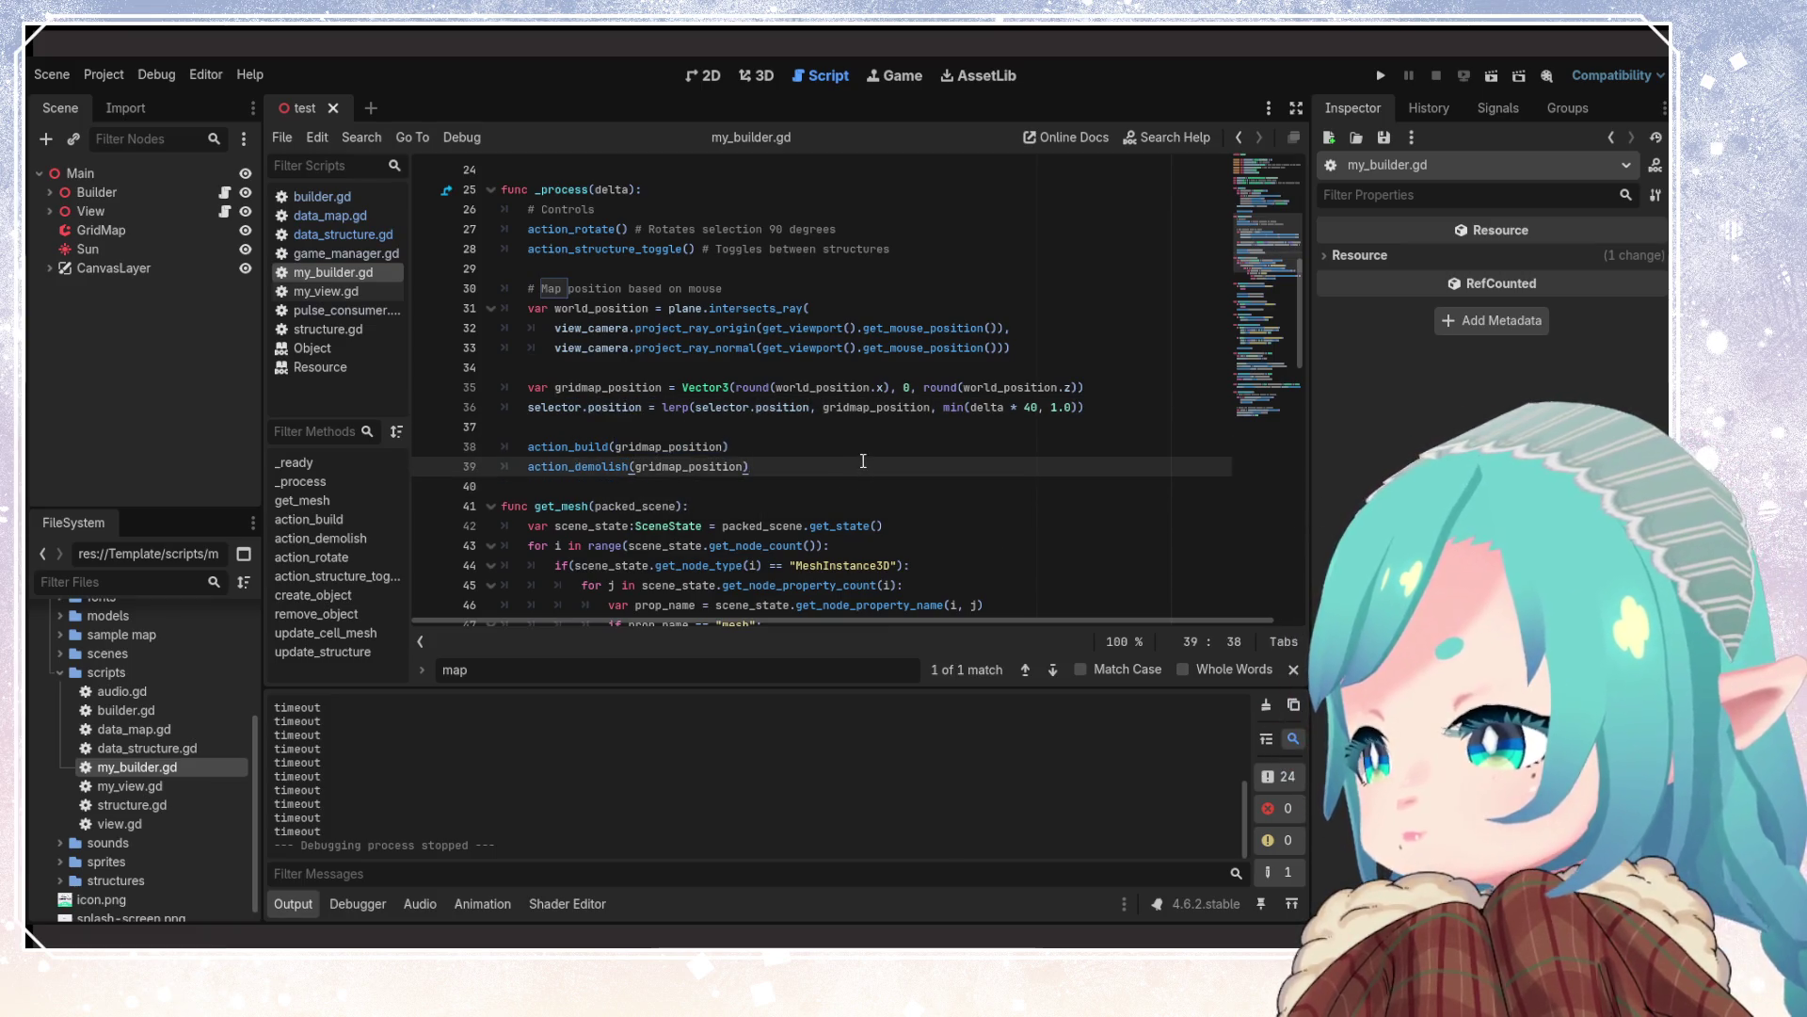
scroll(799, 439, up, 7)
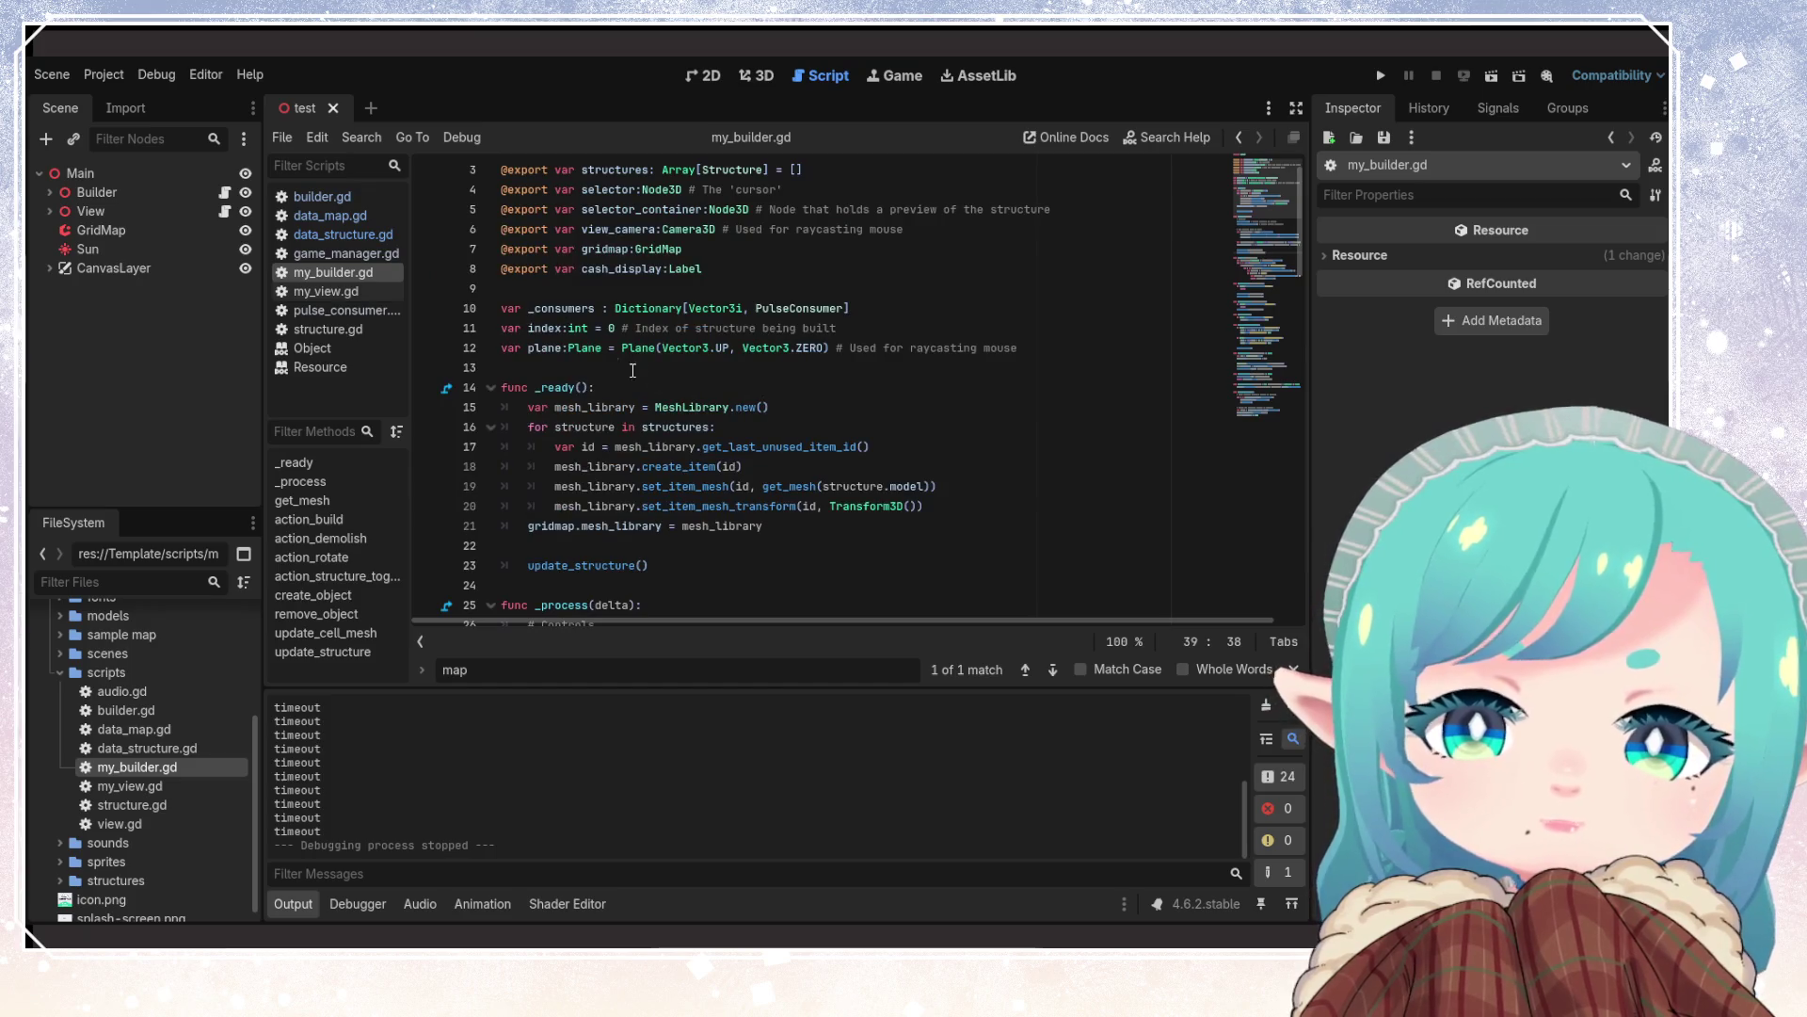
scroll(576, 327, up, 1)
Search my_builder.gd for 'plane' and step through its matches
double_click(544, 387)
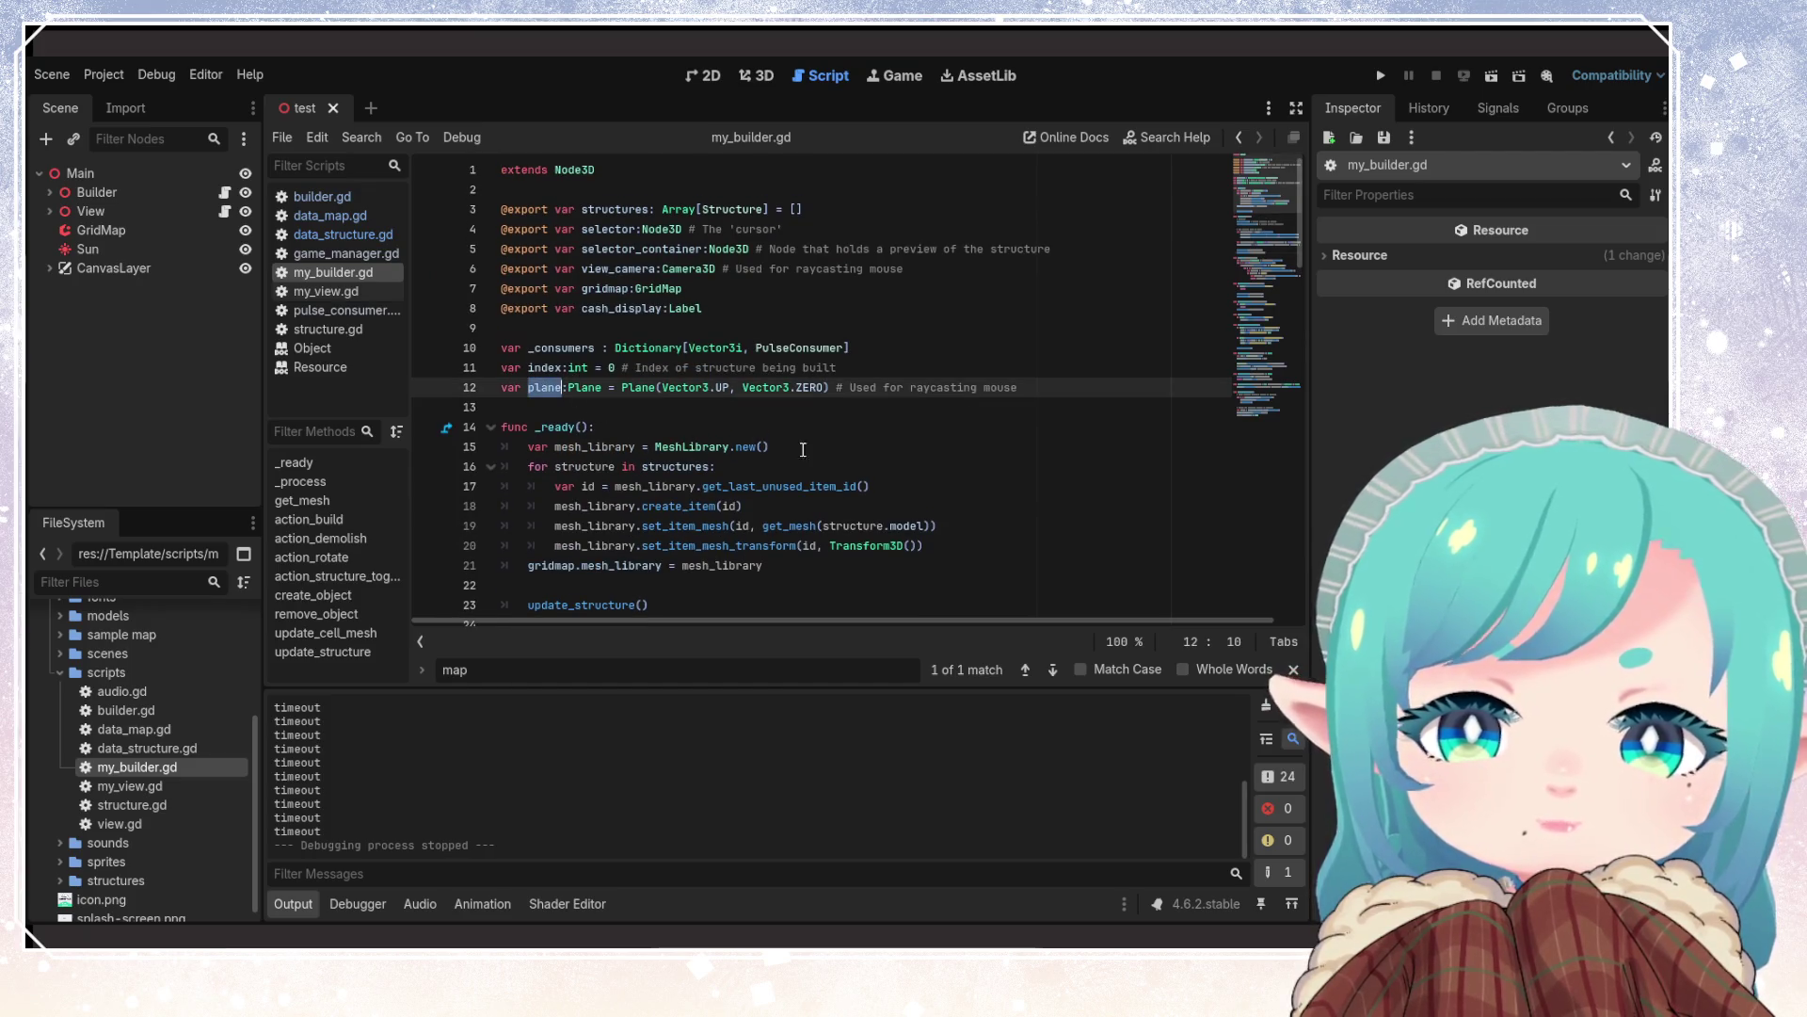
key(ctrl+f)
key(Return)
key(Return)
key(Return)
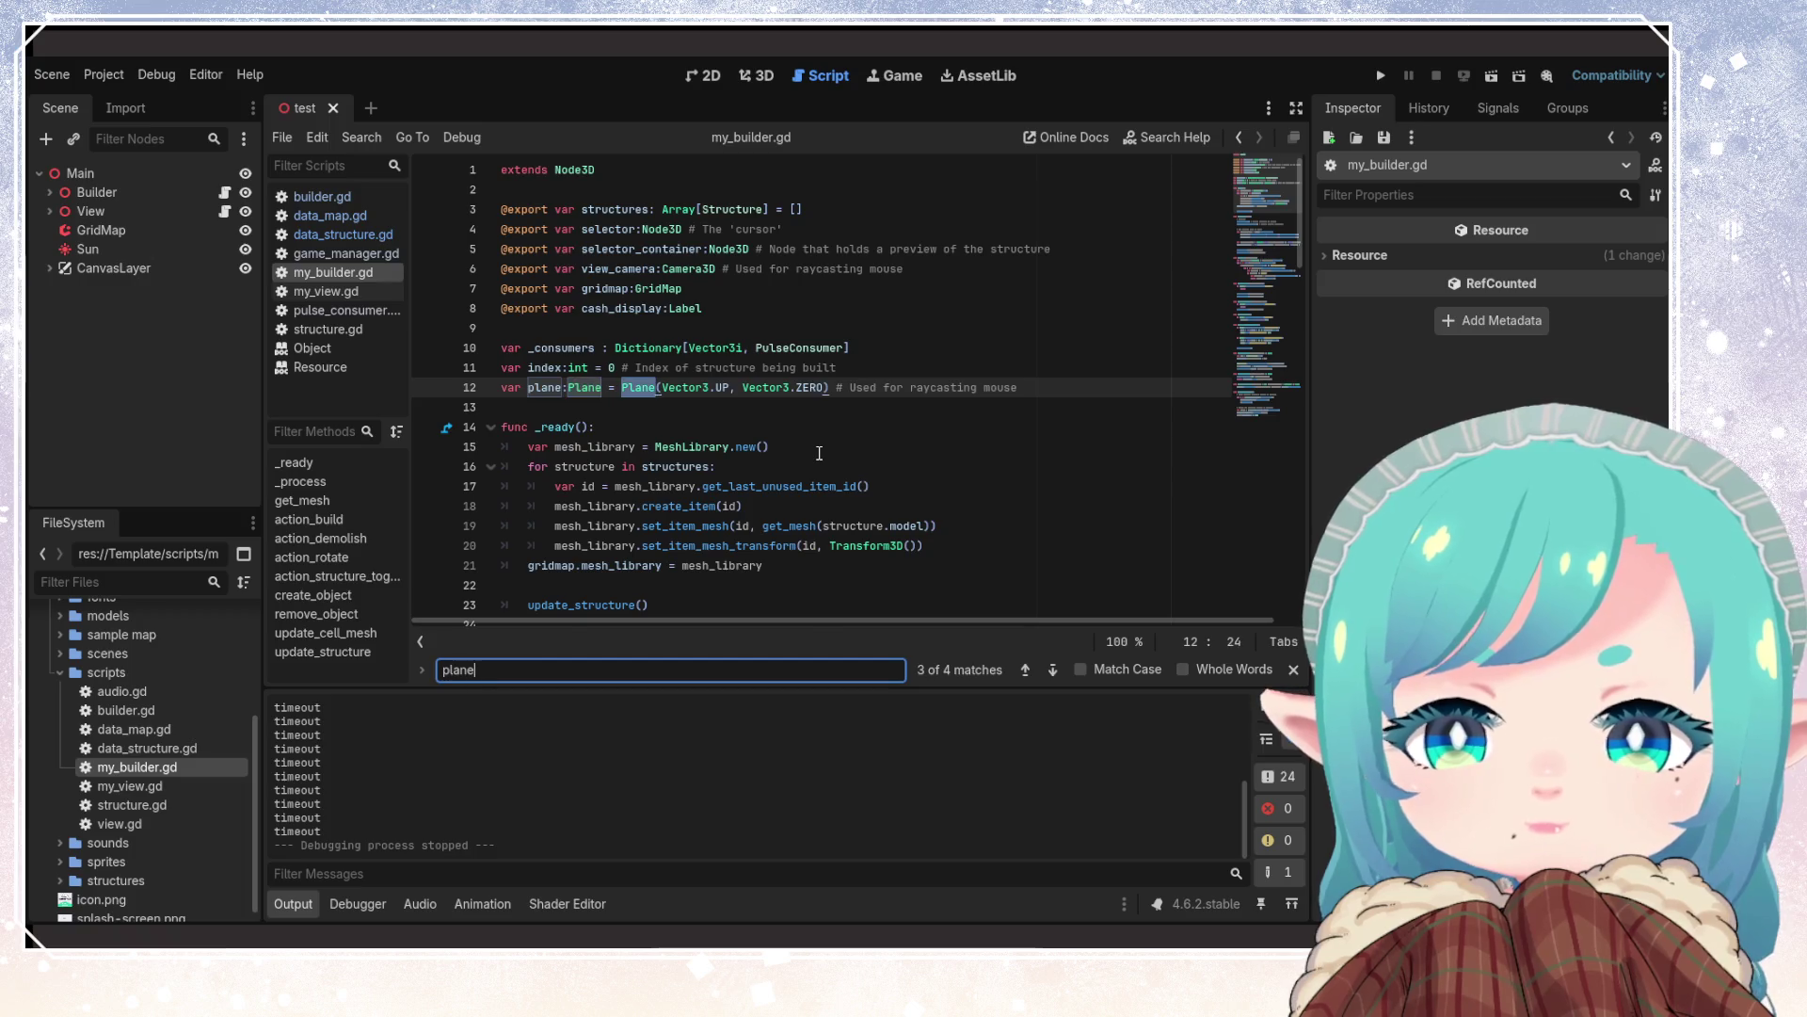
key(Return)
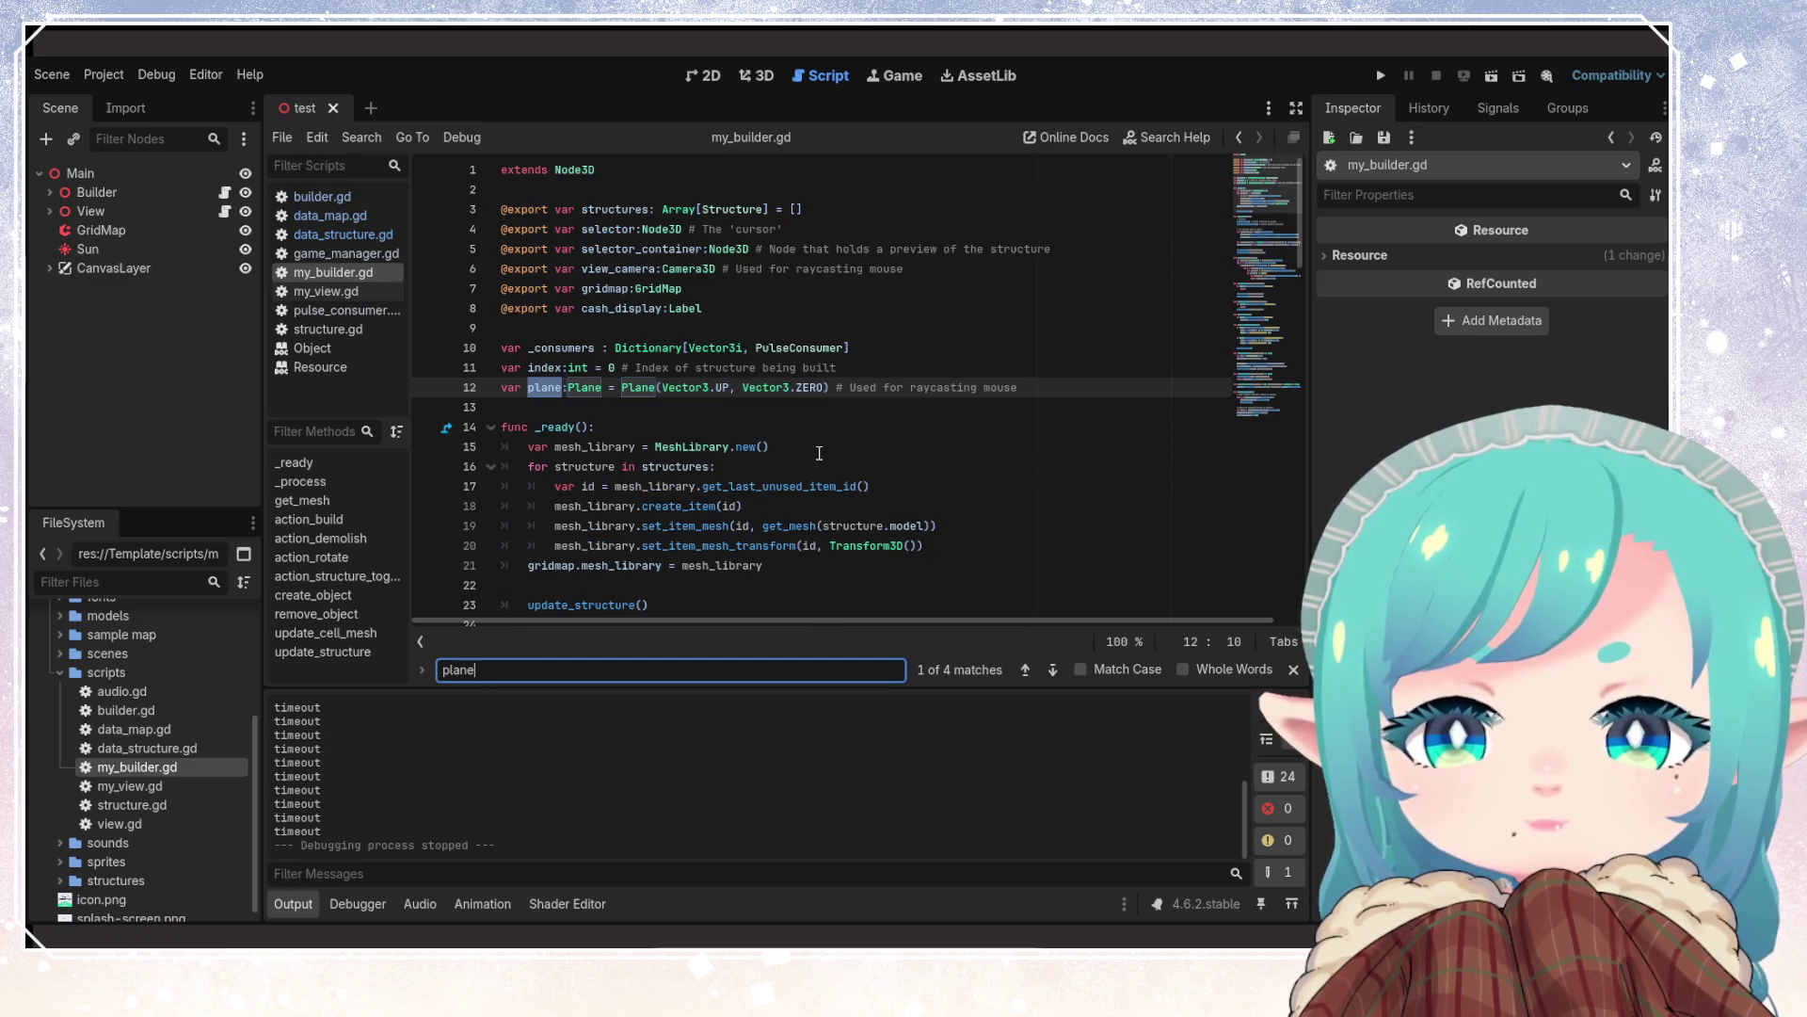
scroll(833, 405, down, 5)
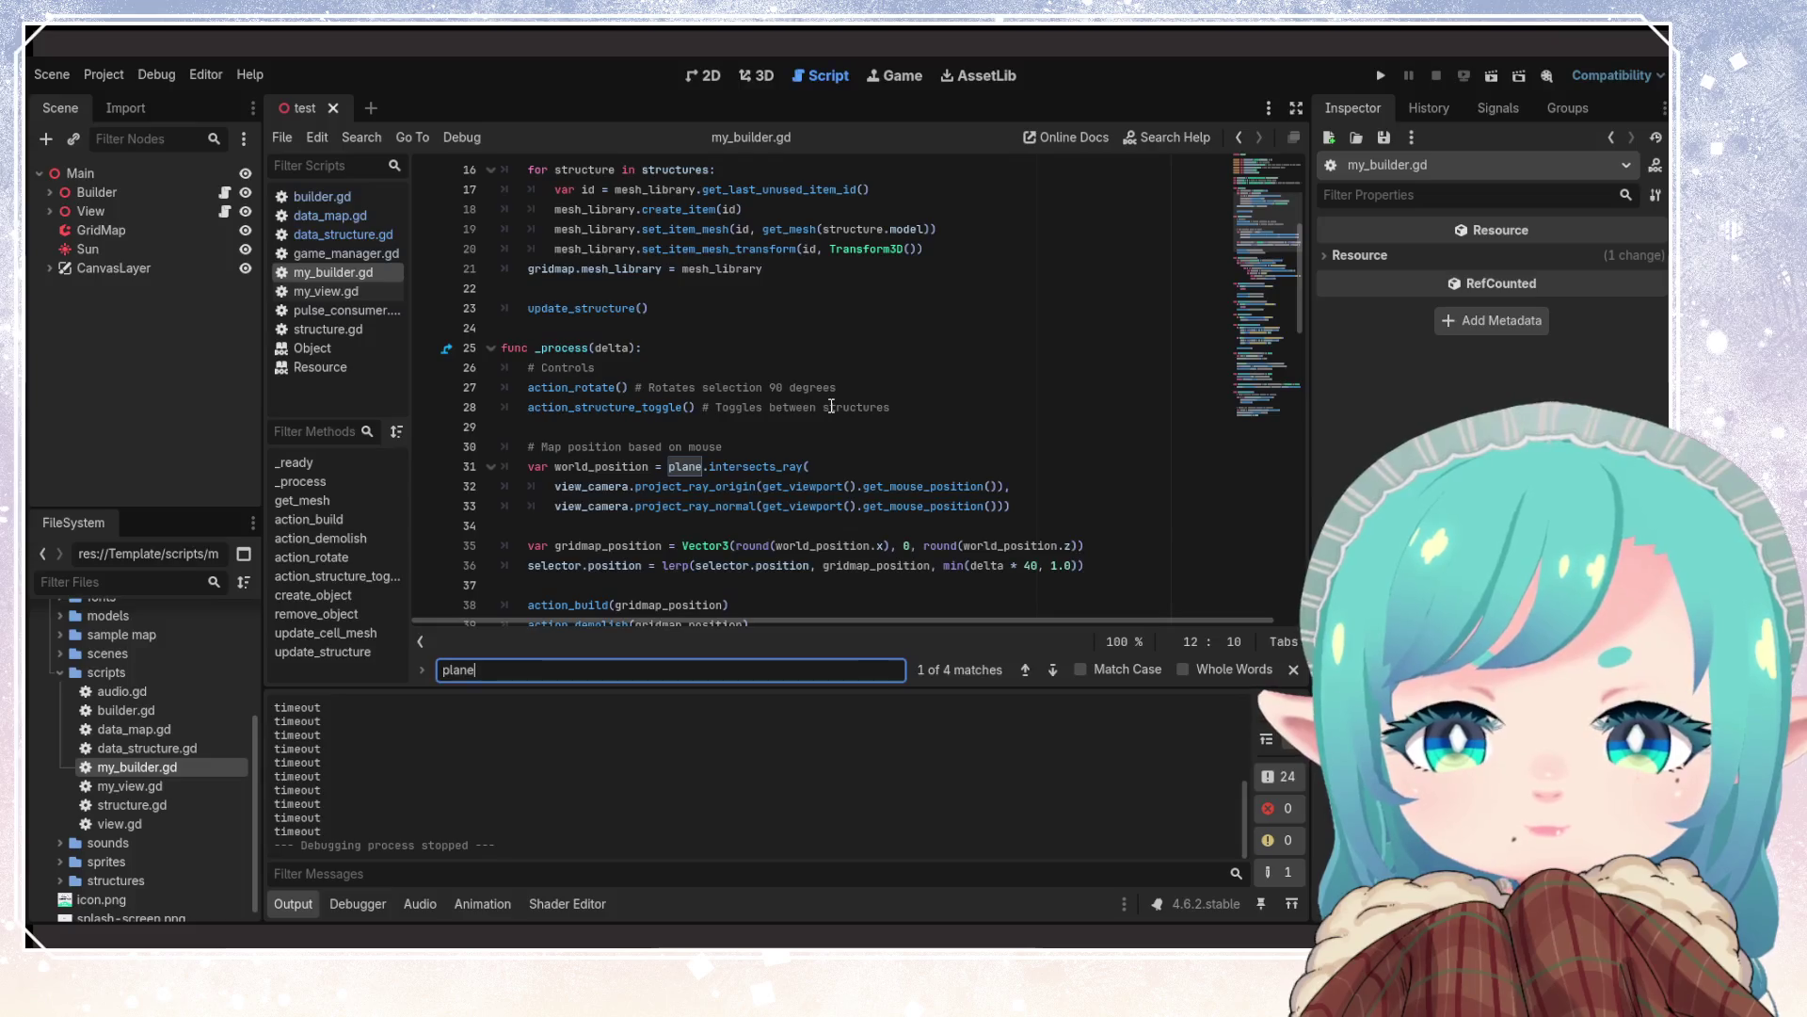
scroll(831, 405, up, 4)
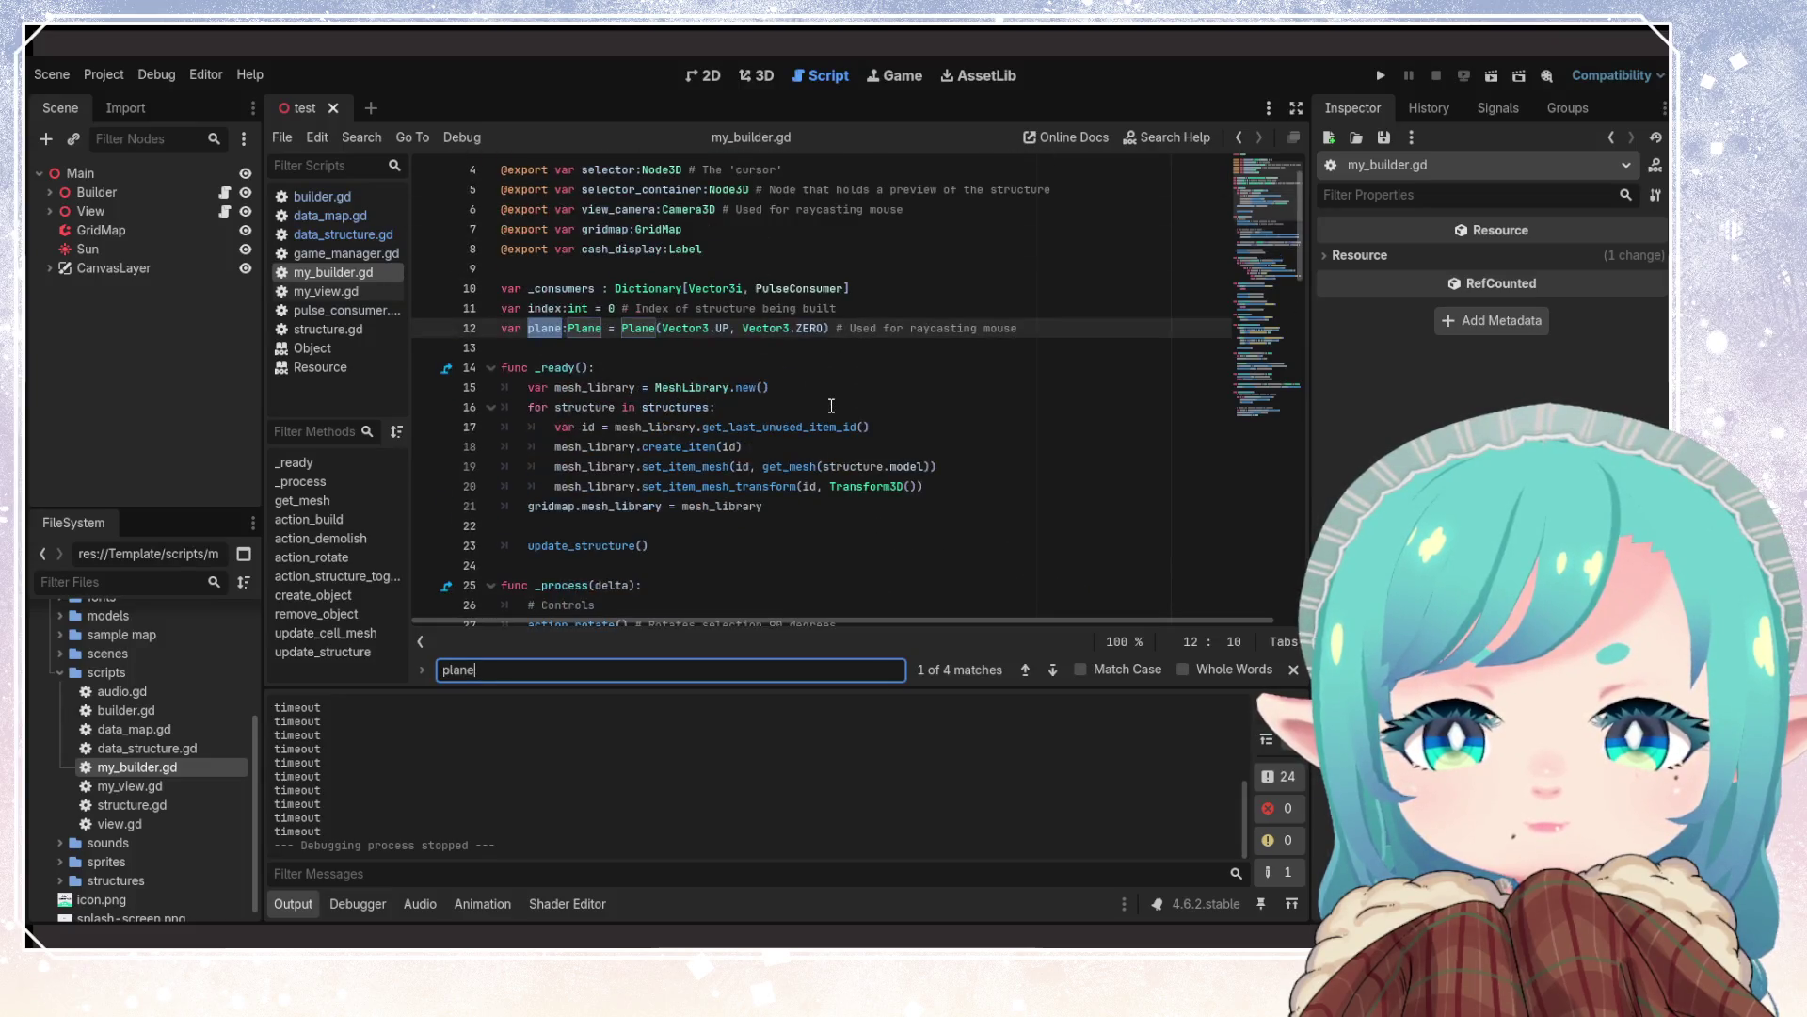
Change the line 11 comment to '# Index of structure being built' and run the project
click(631, 307)
key(End)
key(Up)
key(End)
scroll(828, 366, up, 1)
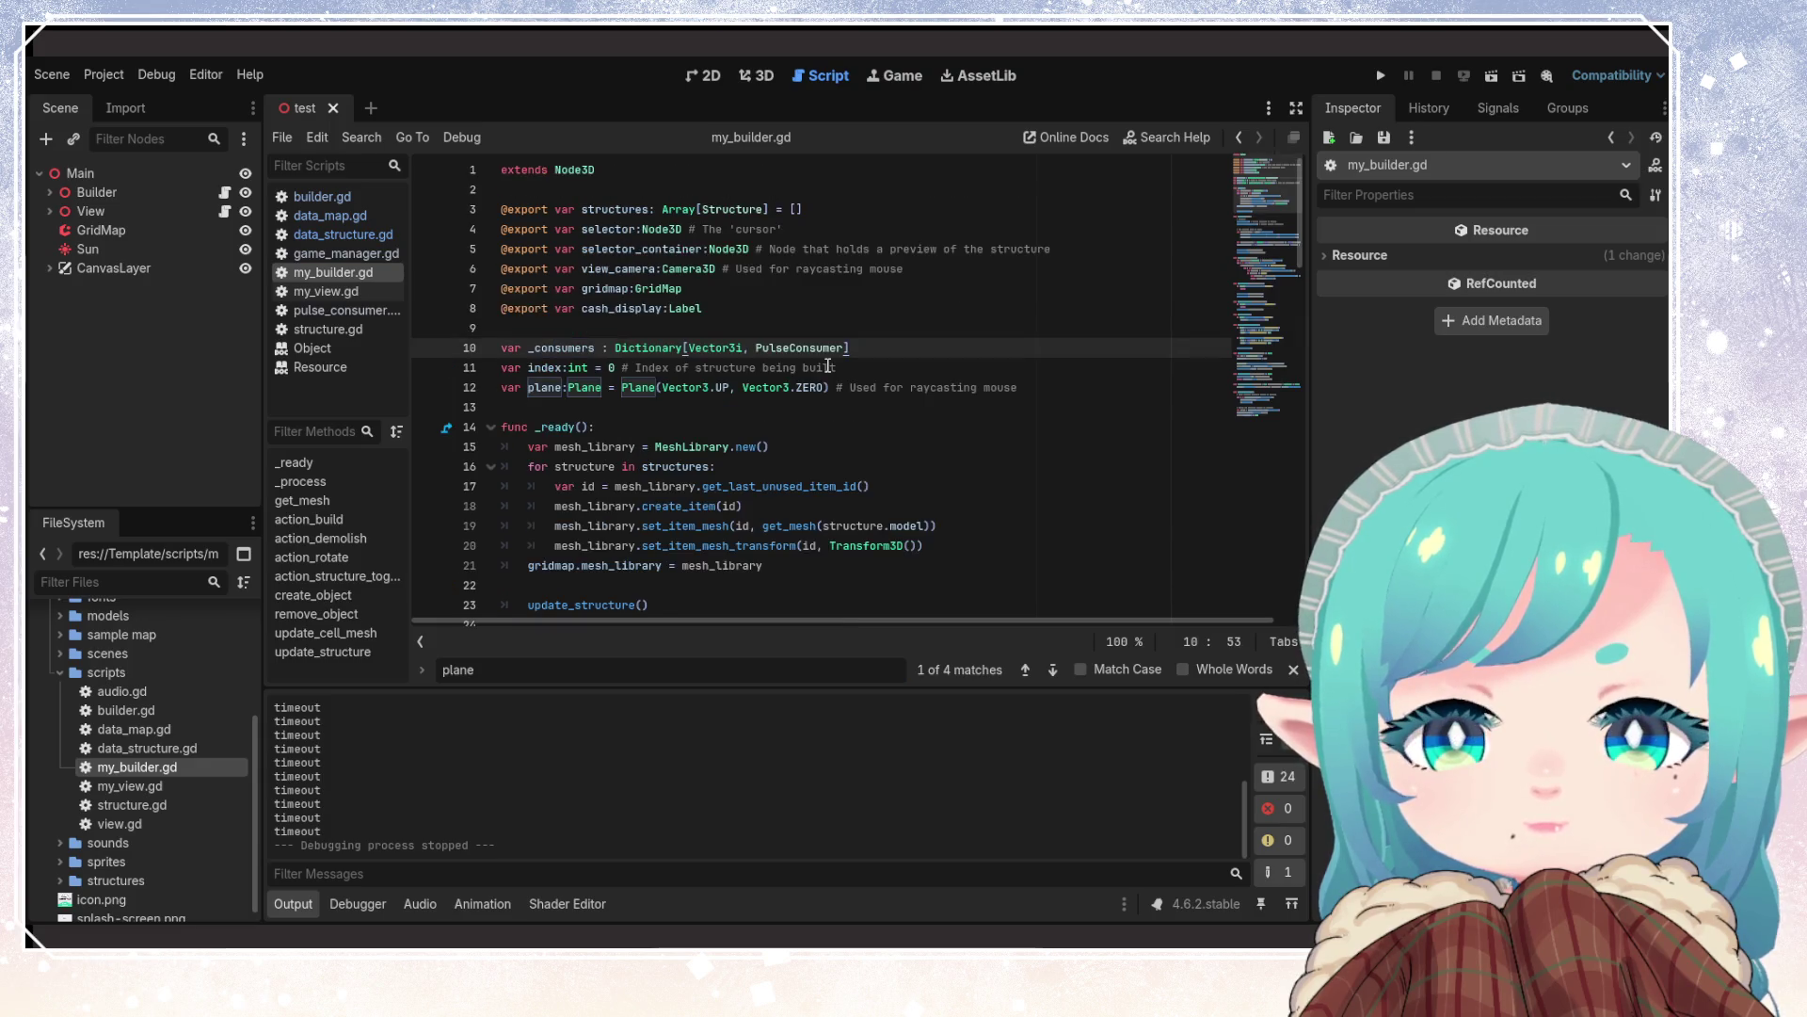
click(621, 306)
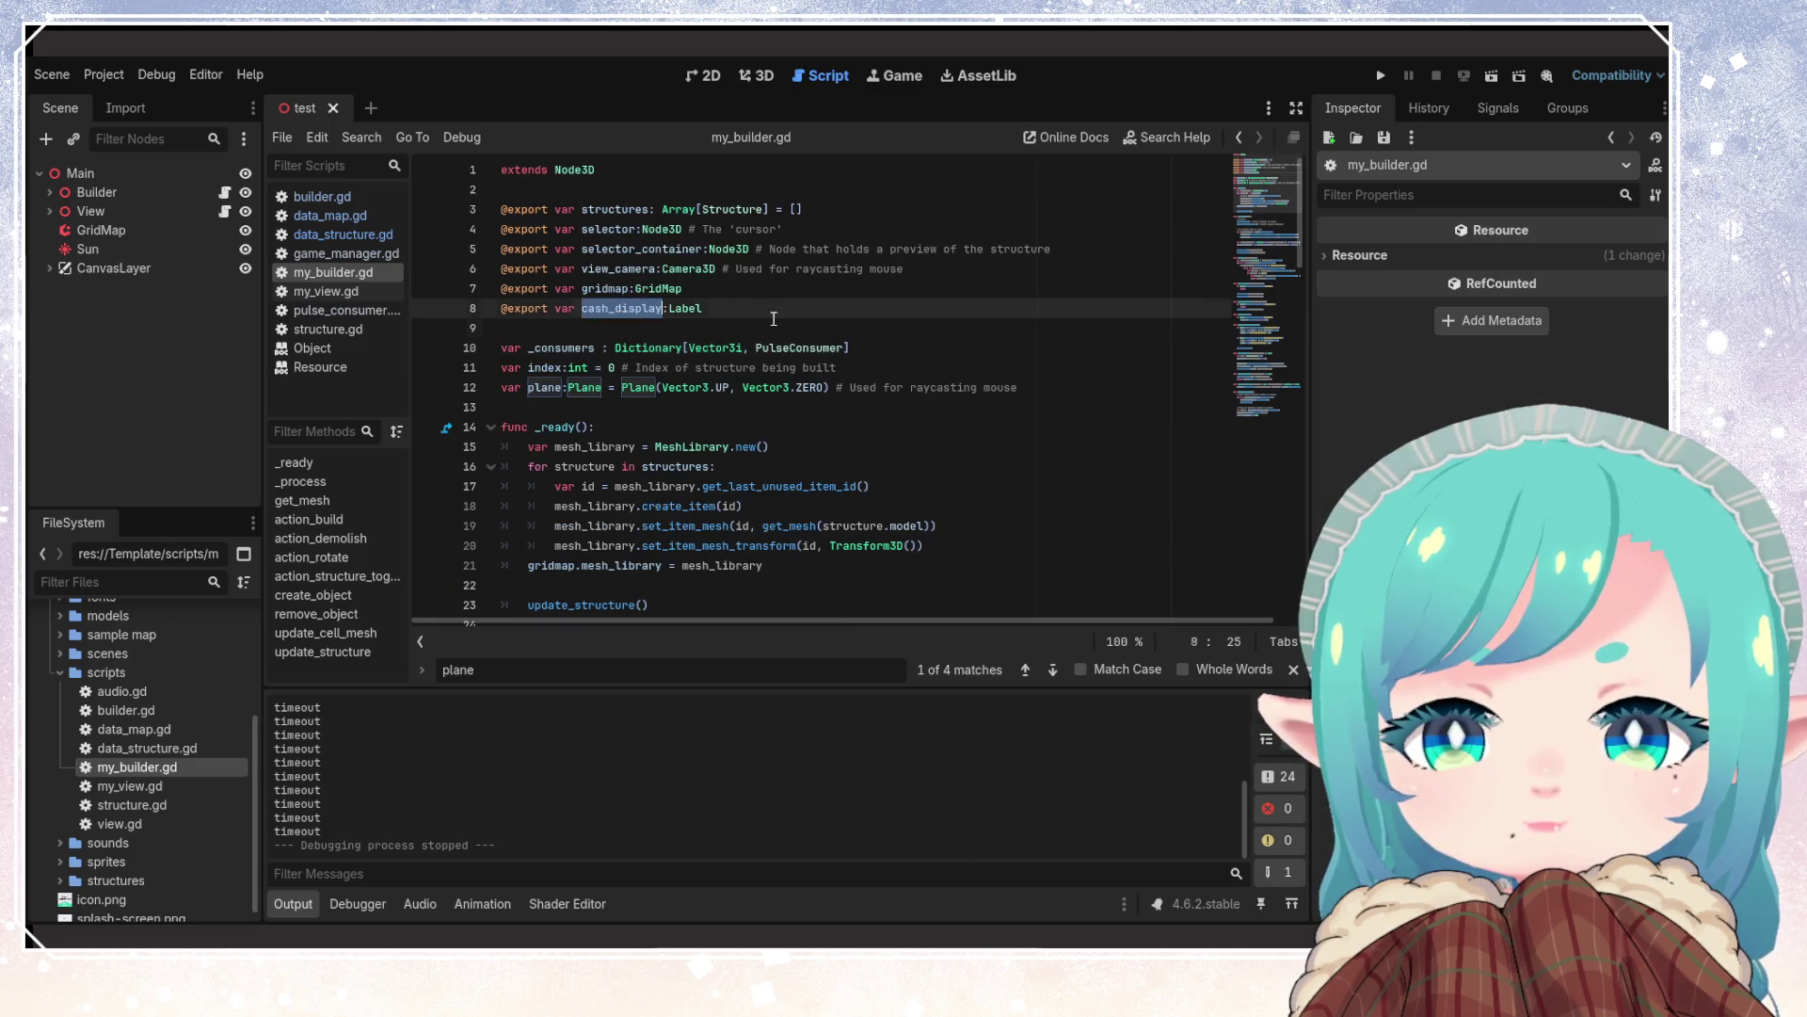
key(Down)
scroll(775, 325, down, 20)
scroll(769, 330, down, 5)
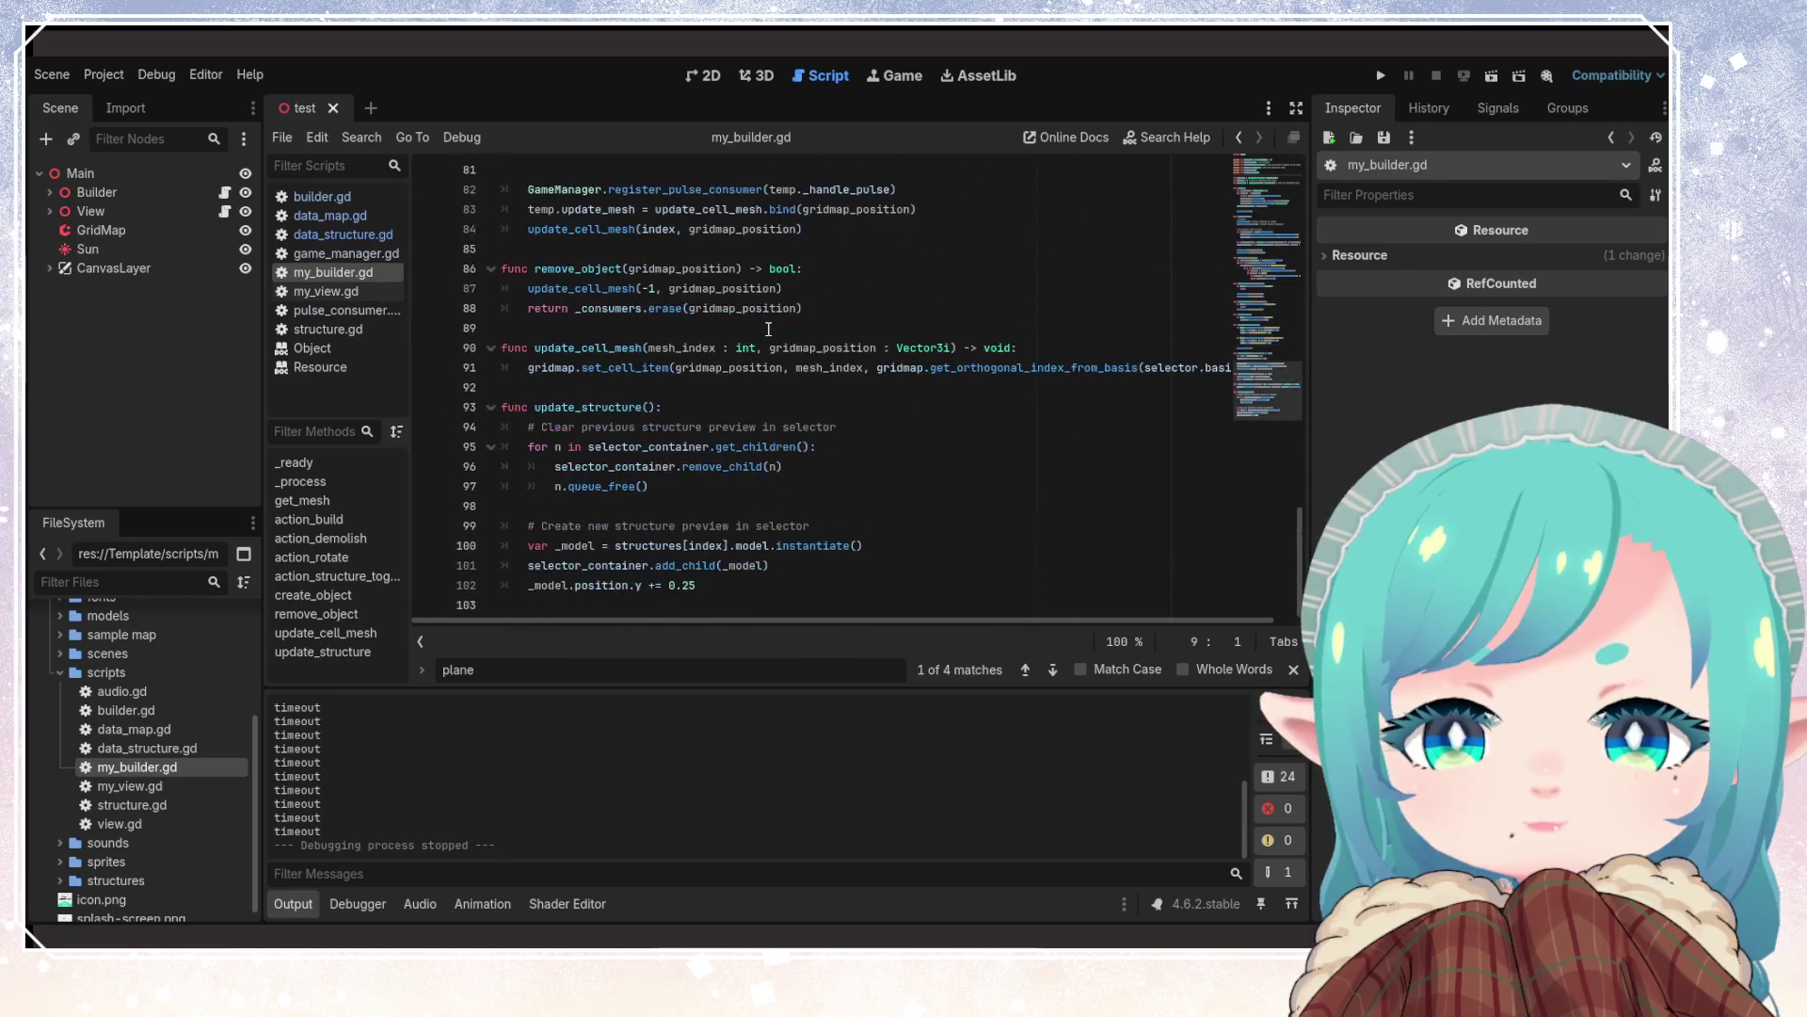
scroll(769, 328, up, 17)
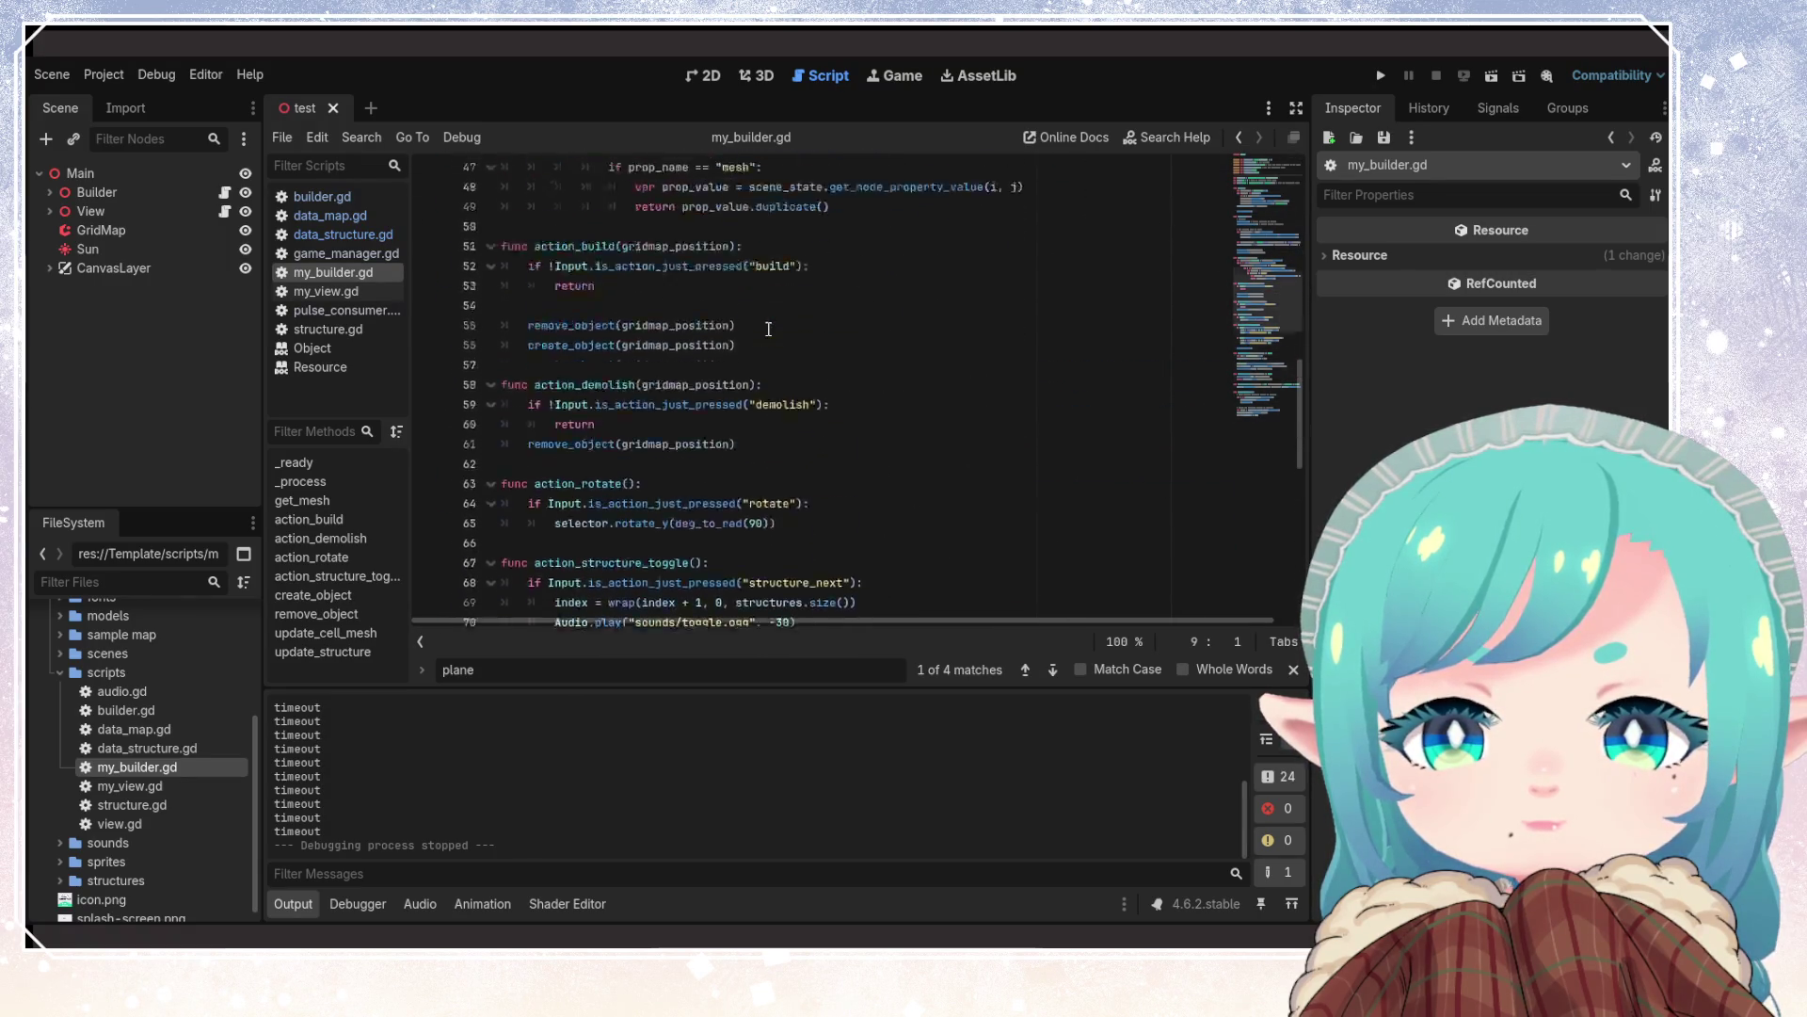
click(1381, 76)
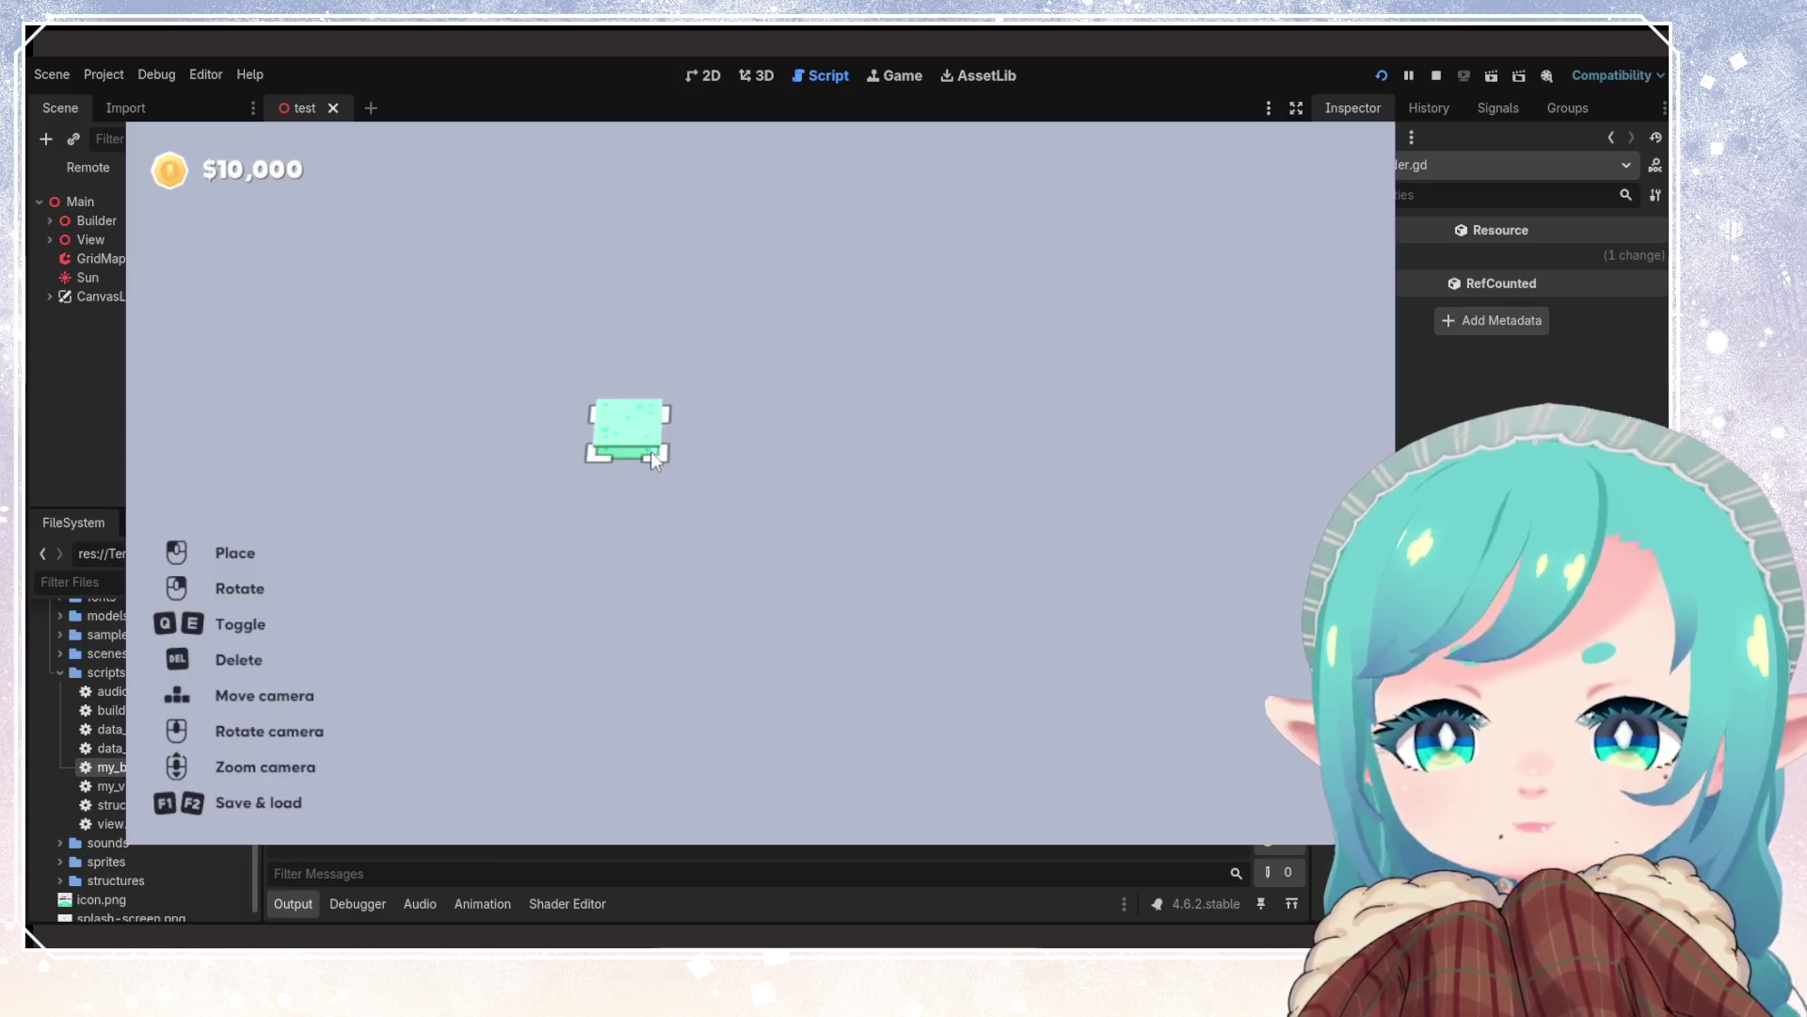
Place seven grass tiles across the play area, then stop the game
click(640, 443)
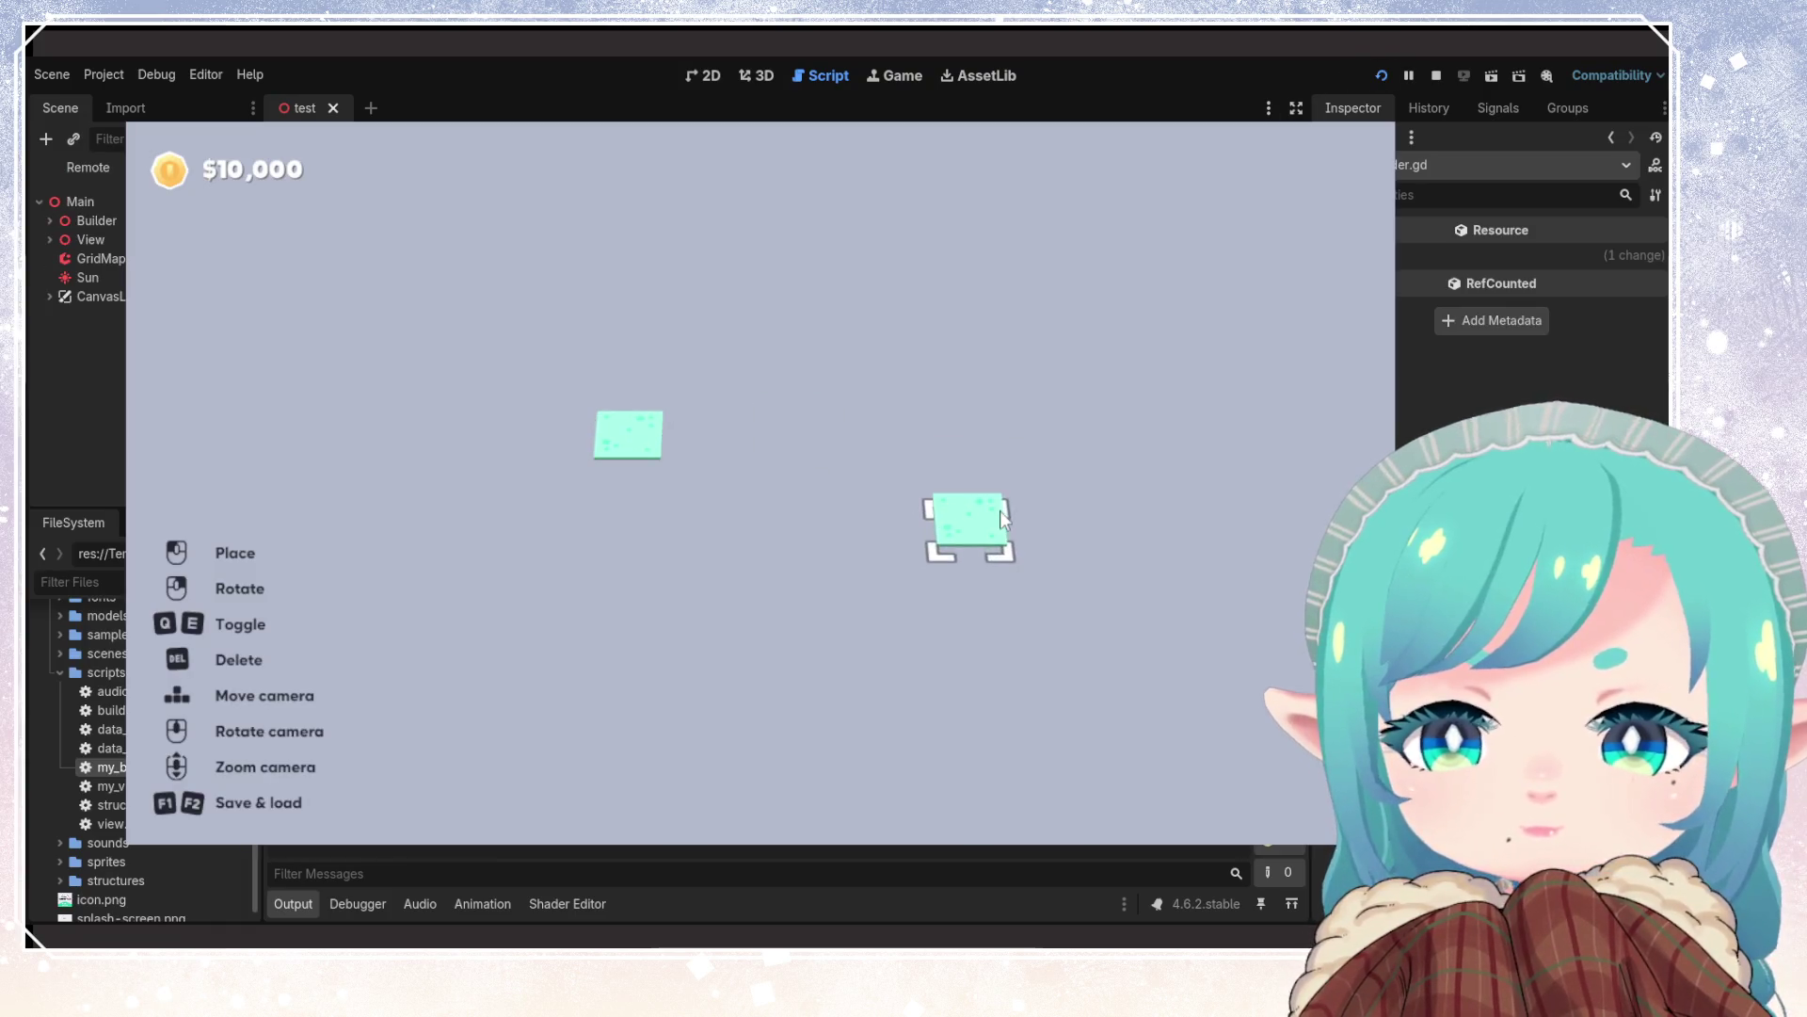
click(979, 522)
click(1026, 386)
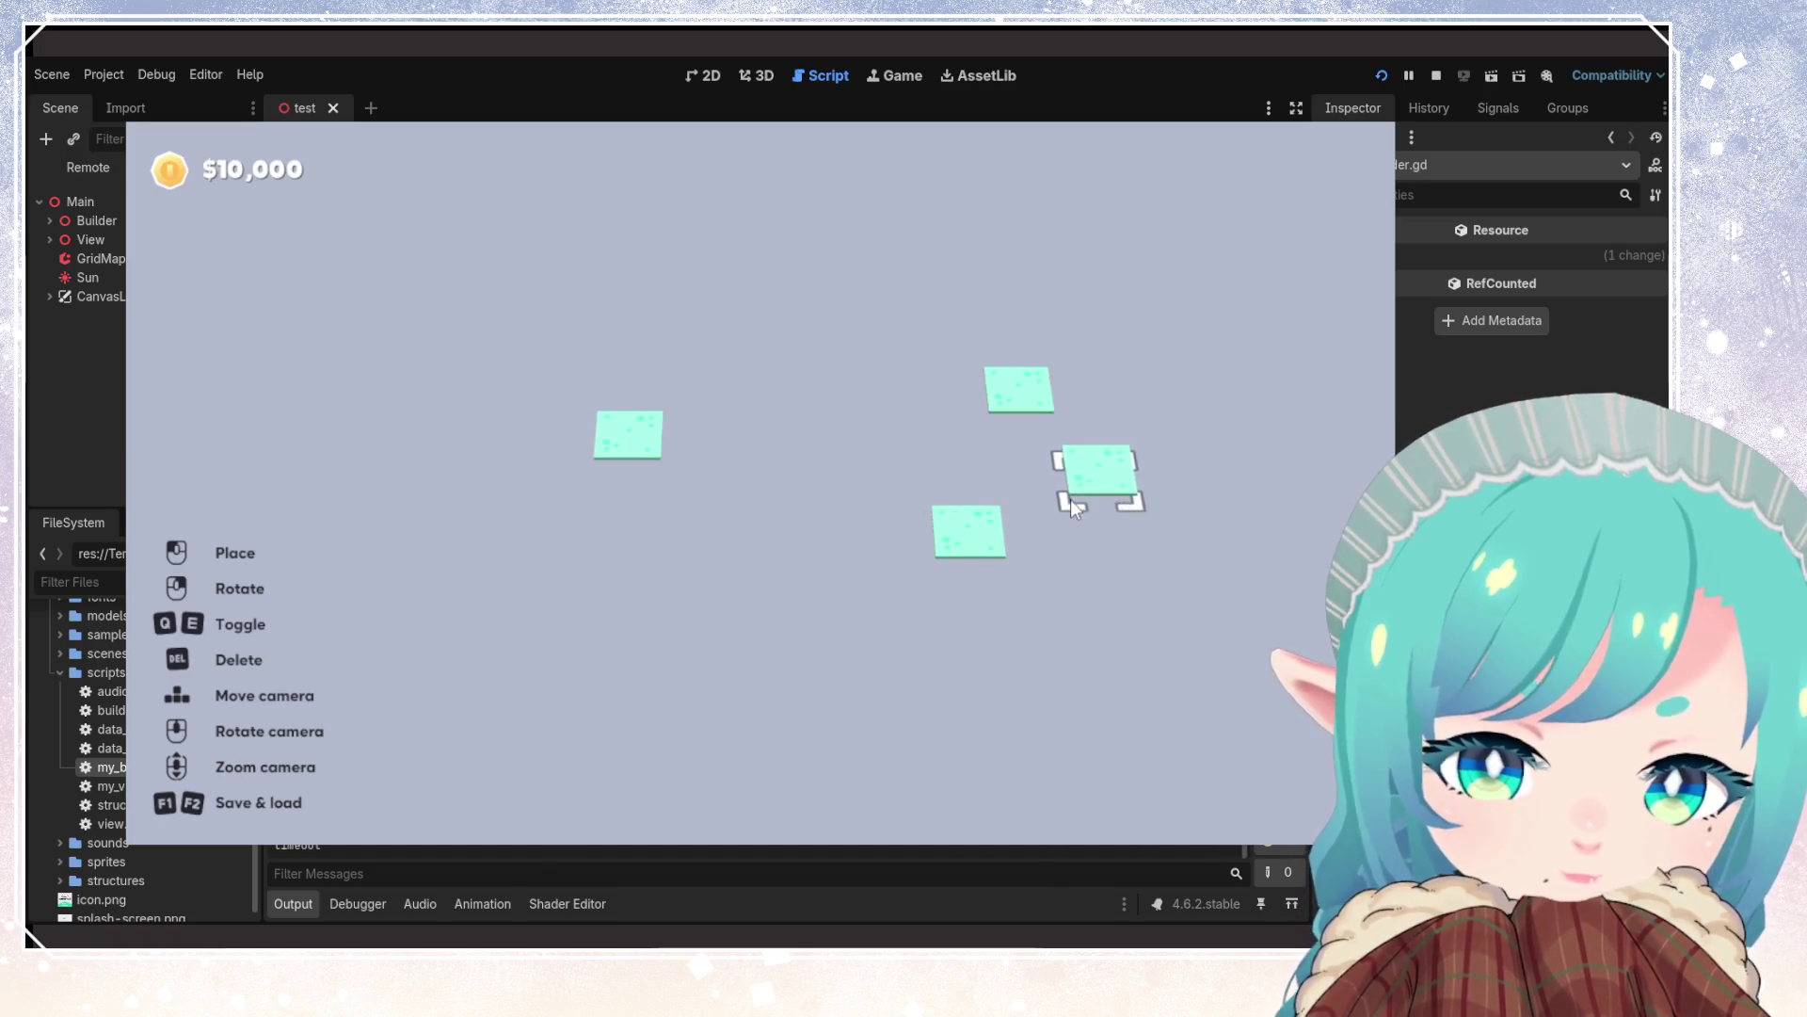
click(1070, 499)
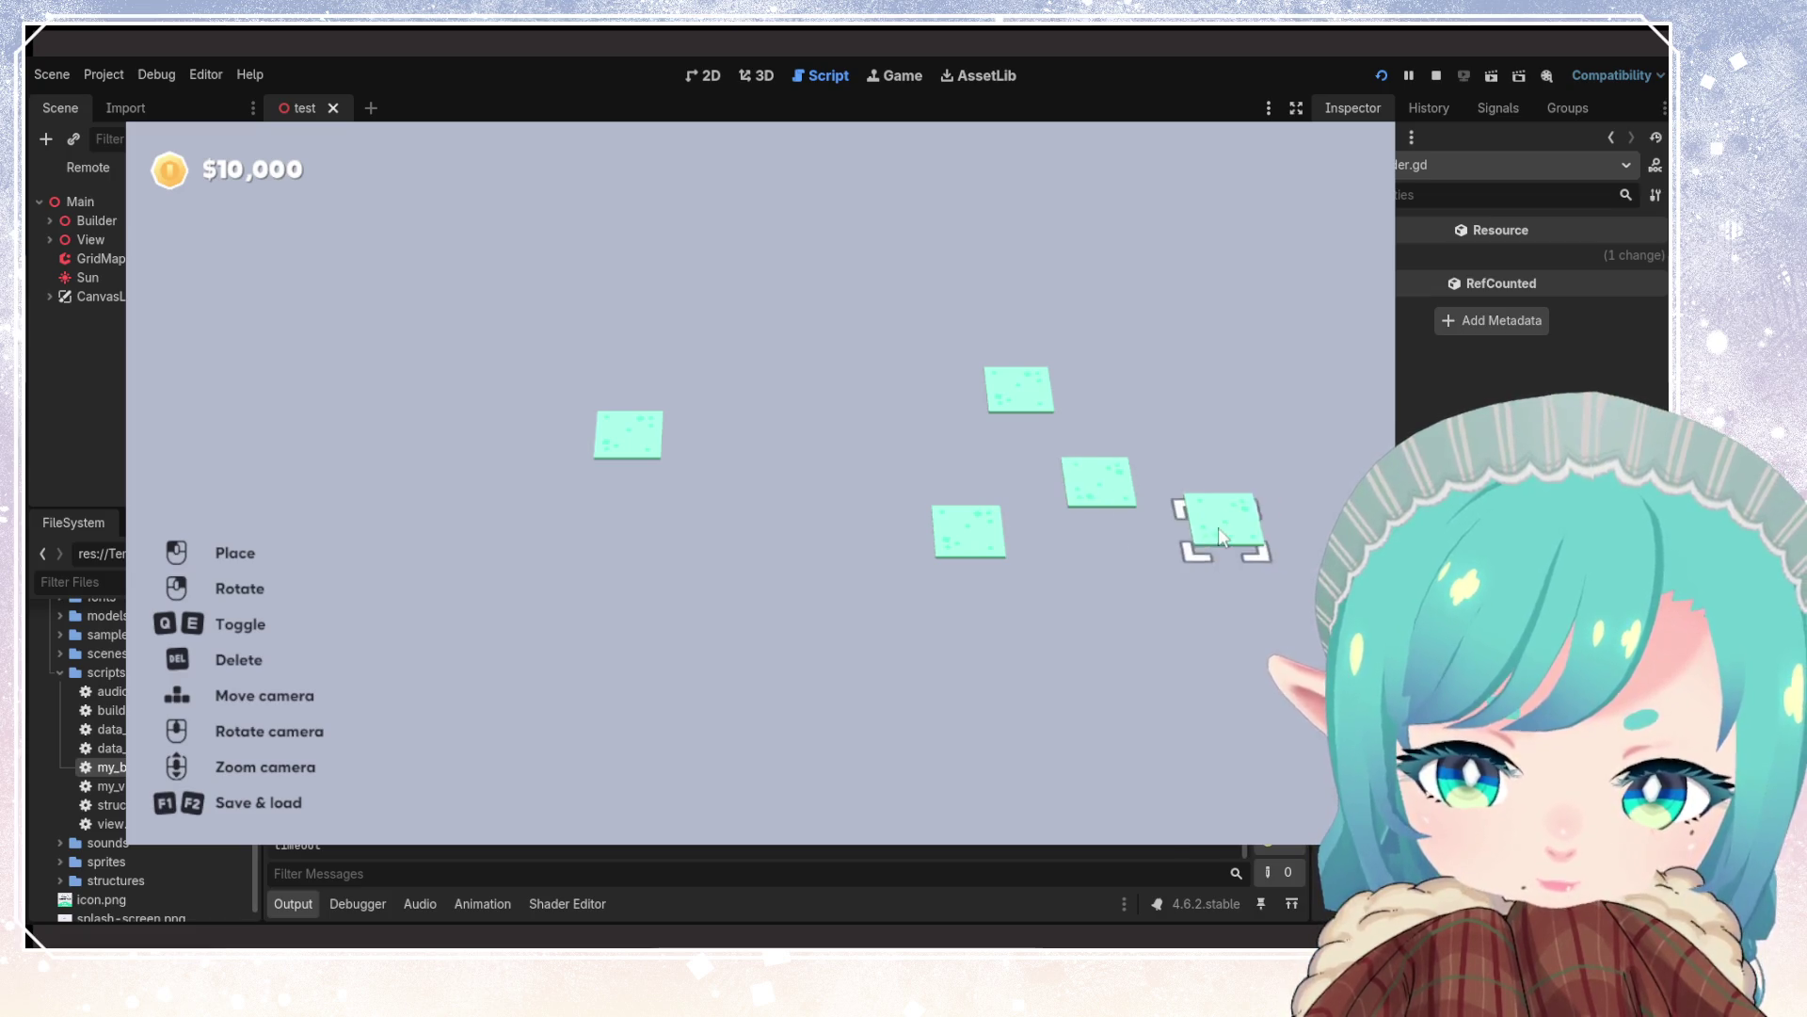
click(1054, 625)
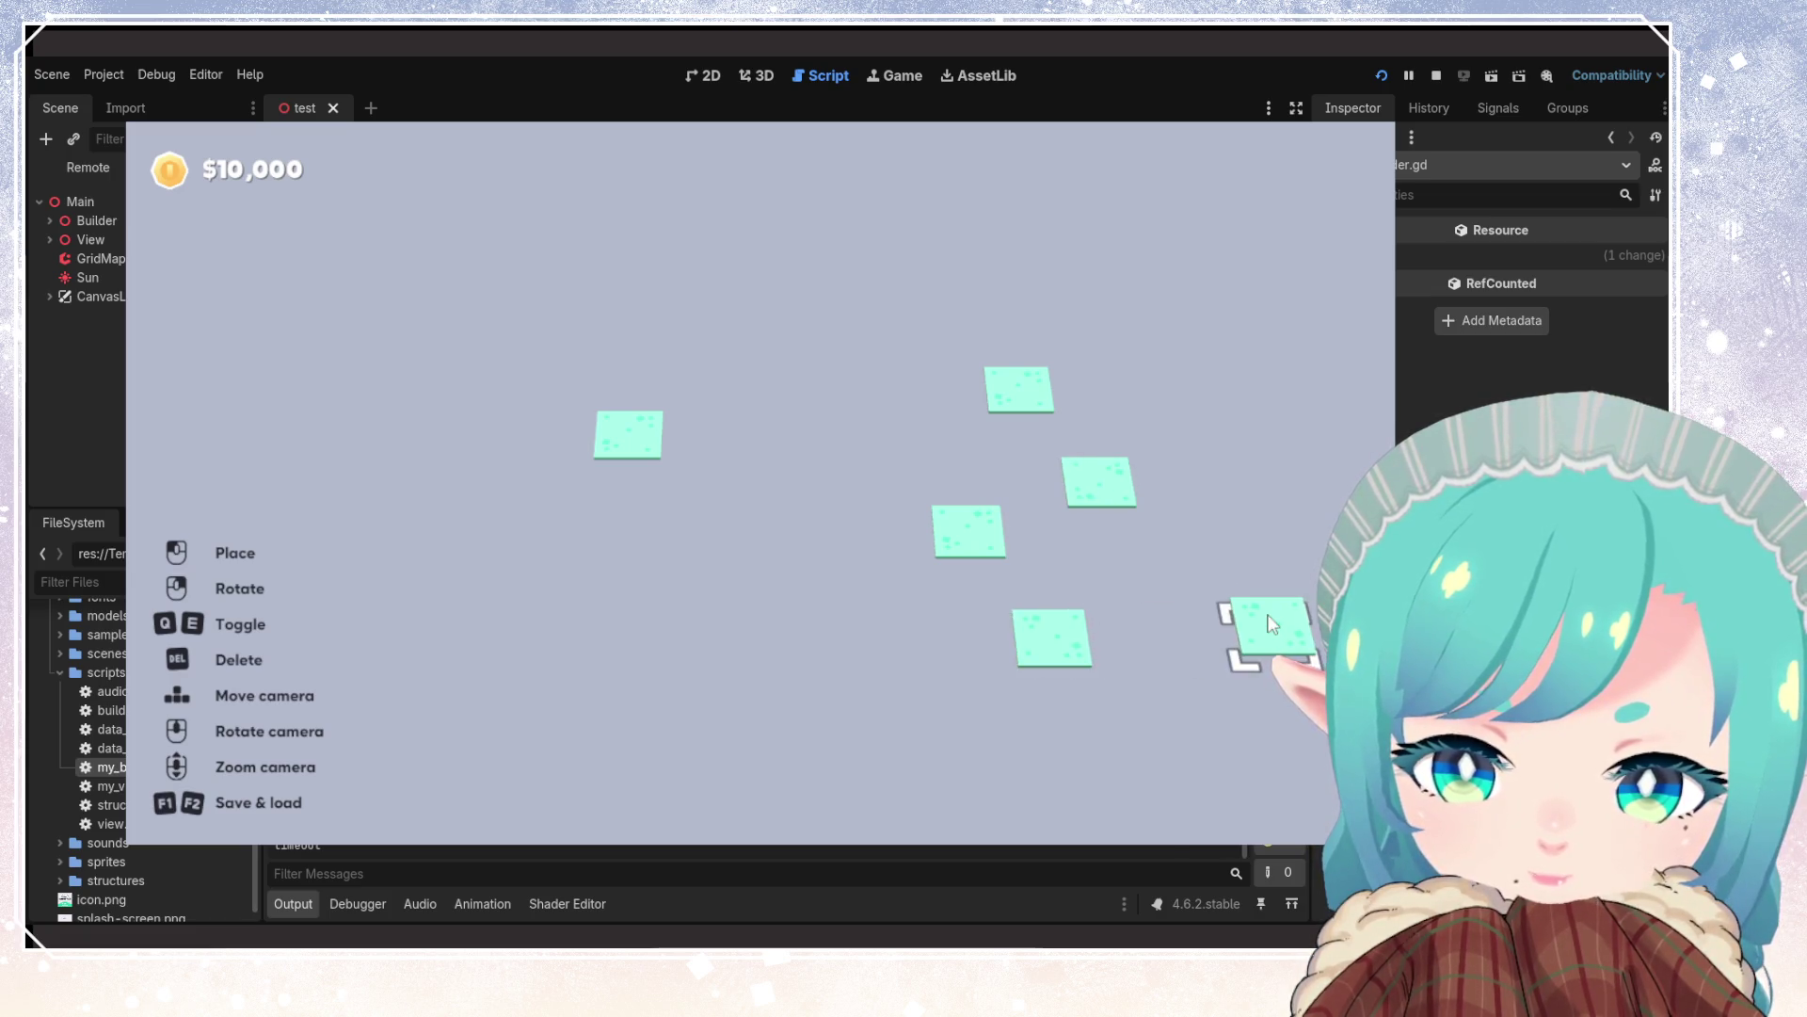
click(1269, 426)
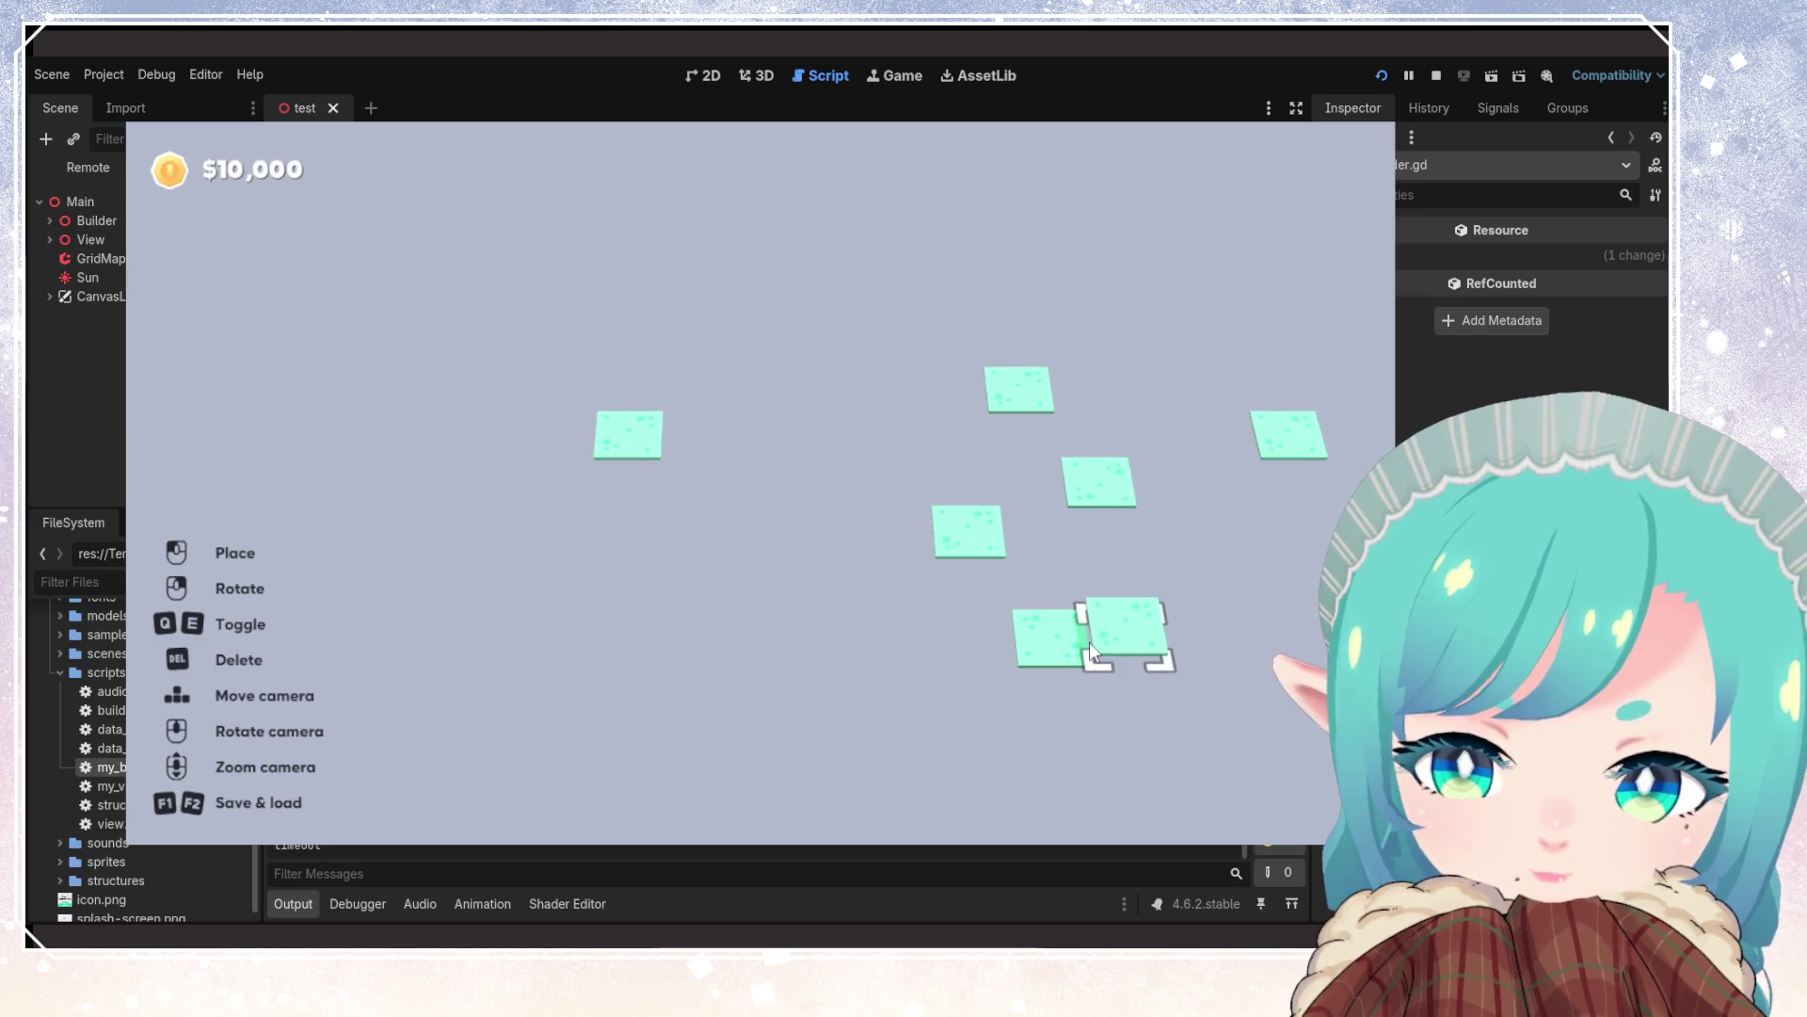
click(1188, 627)
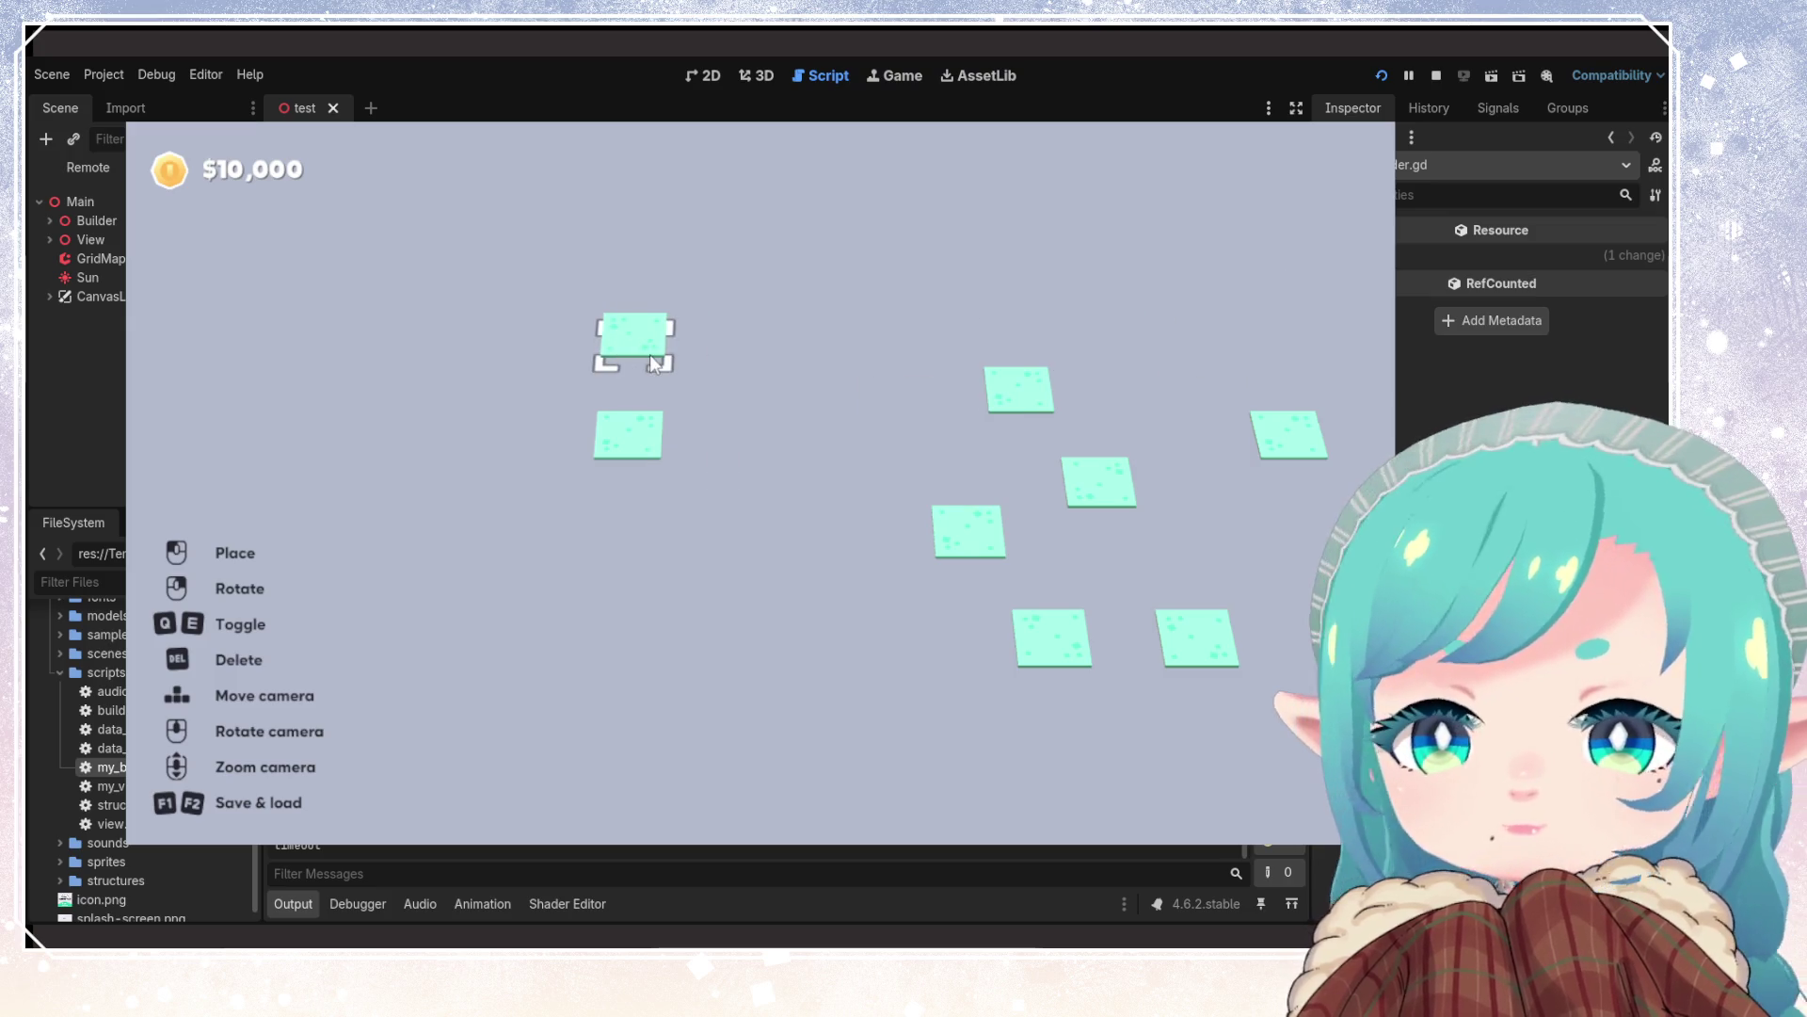
click(1436, 76)
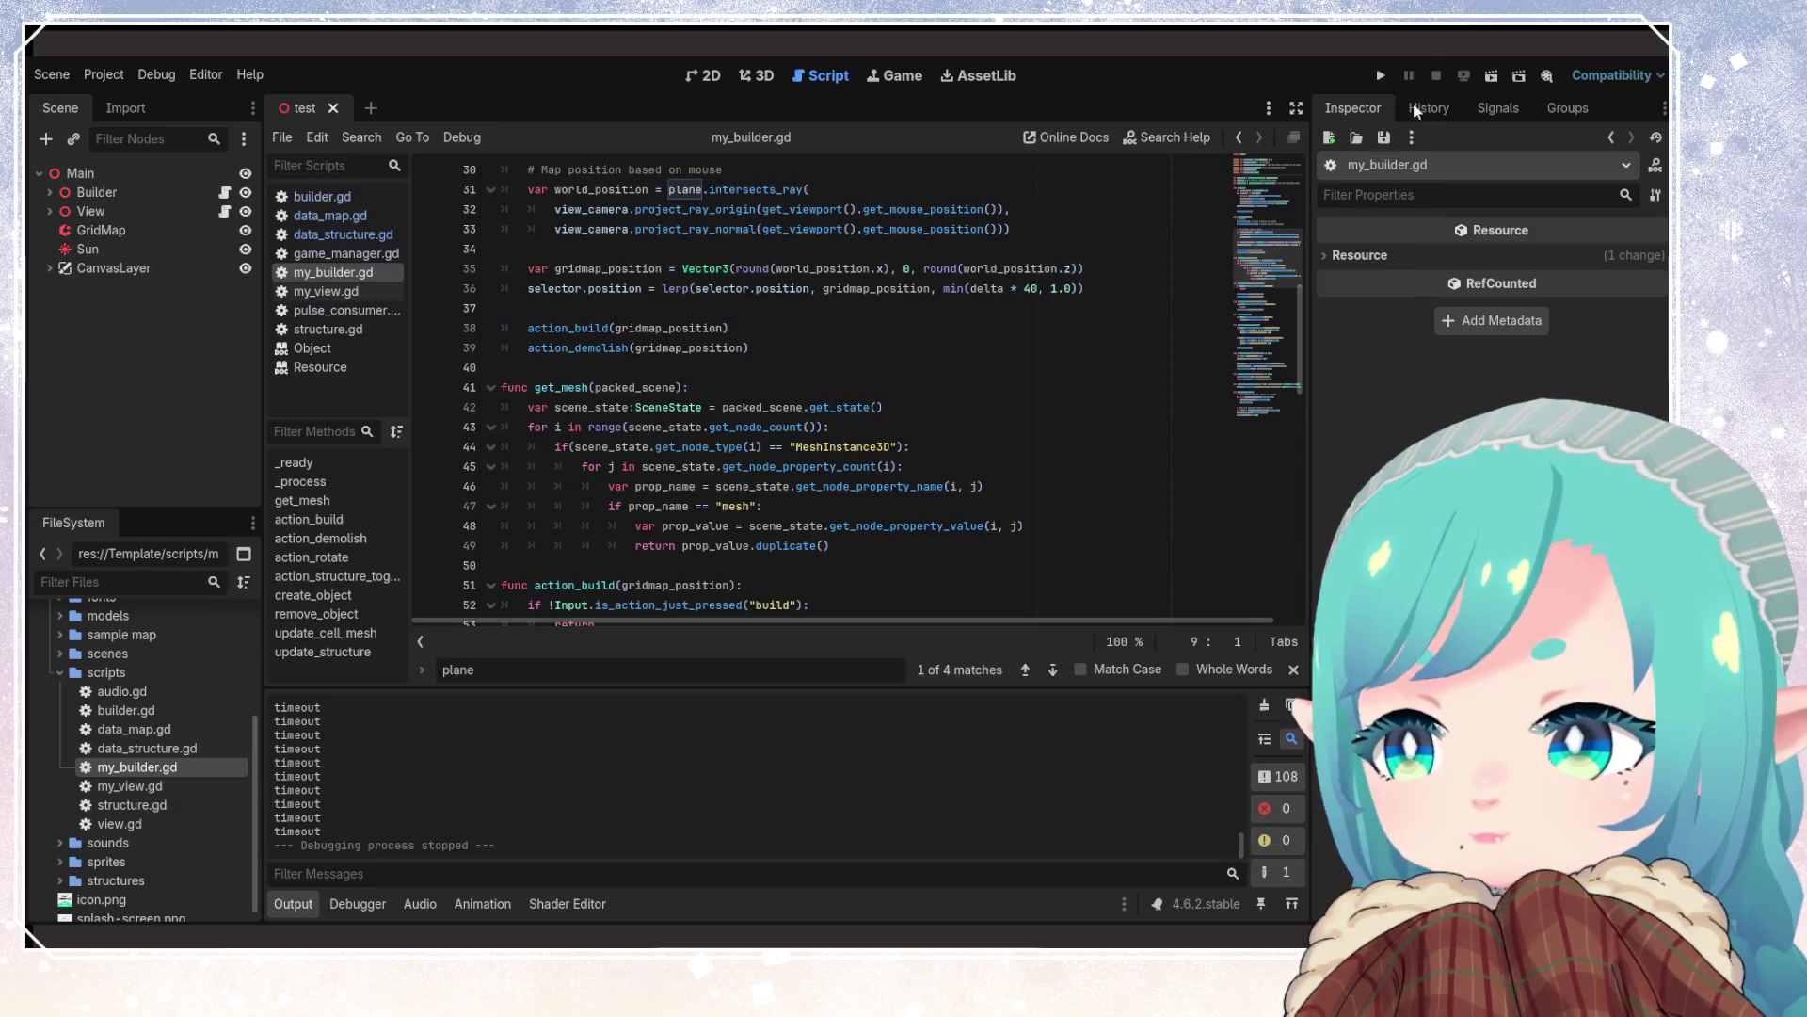
click(898, 421)
key(Down)
key(Down)
key(Down)
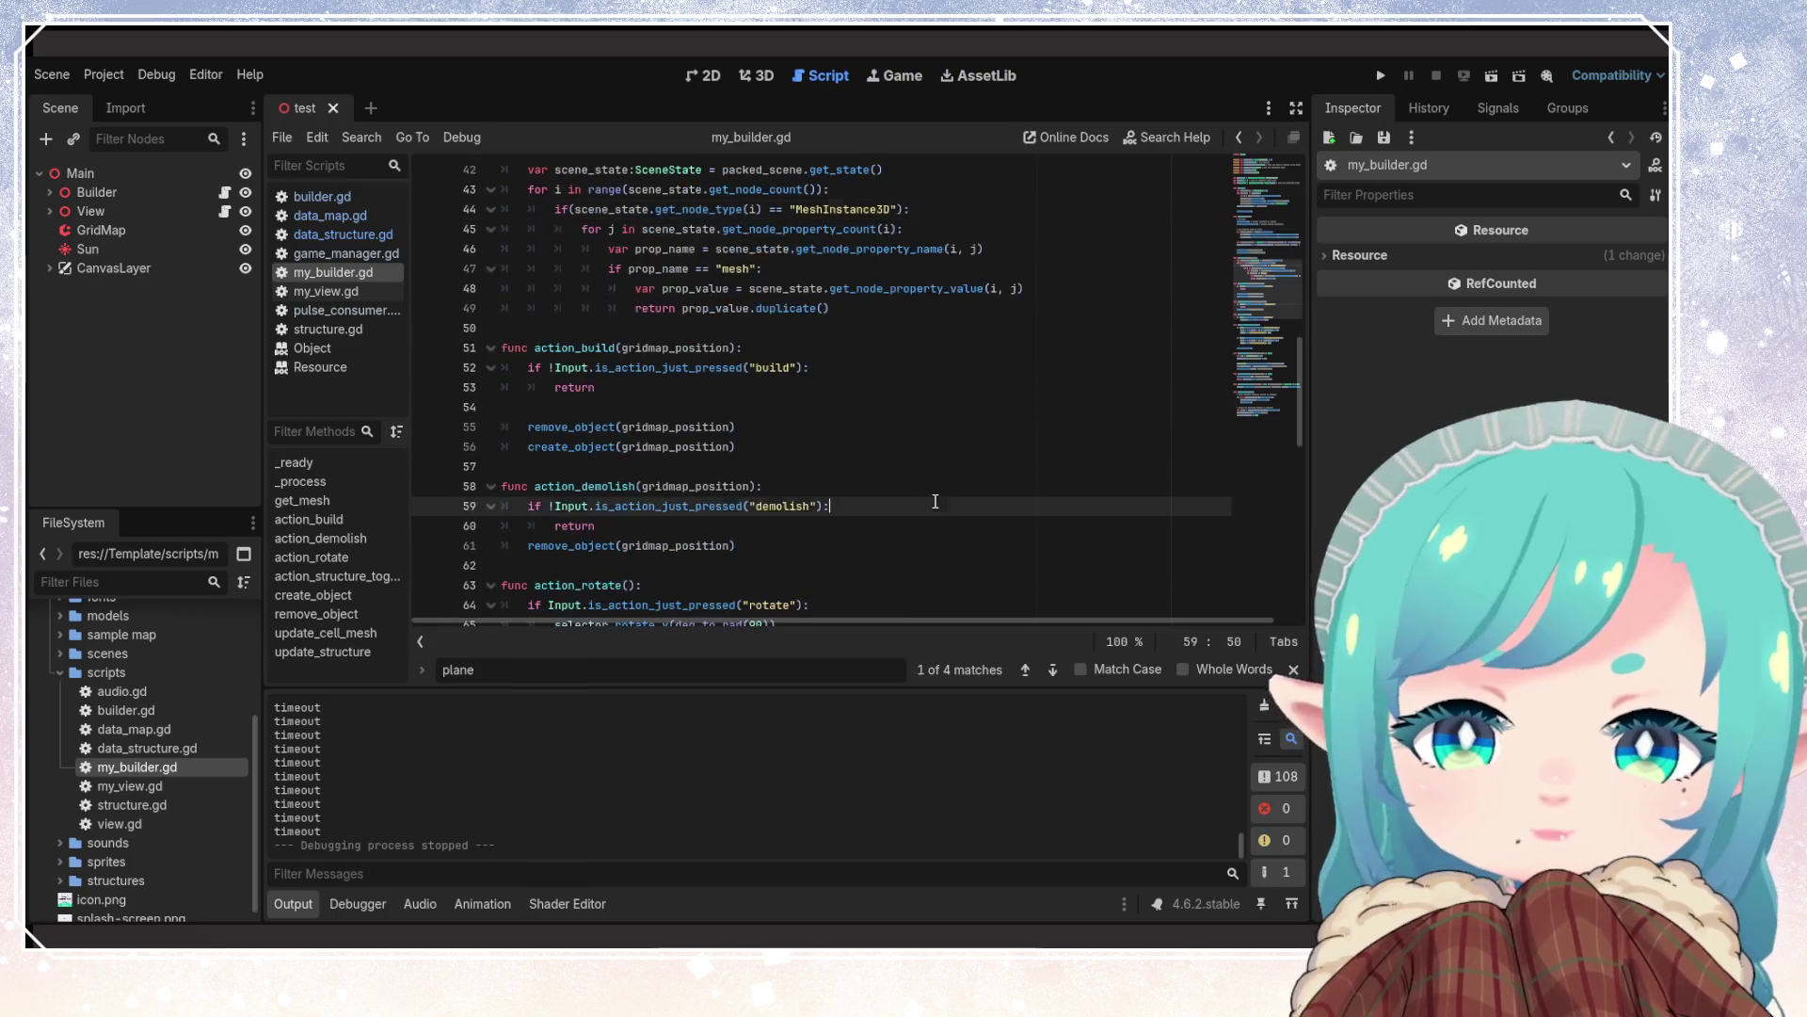
scroll(932, 504, down, 7)
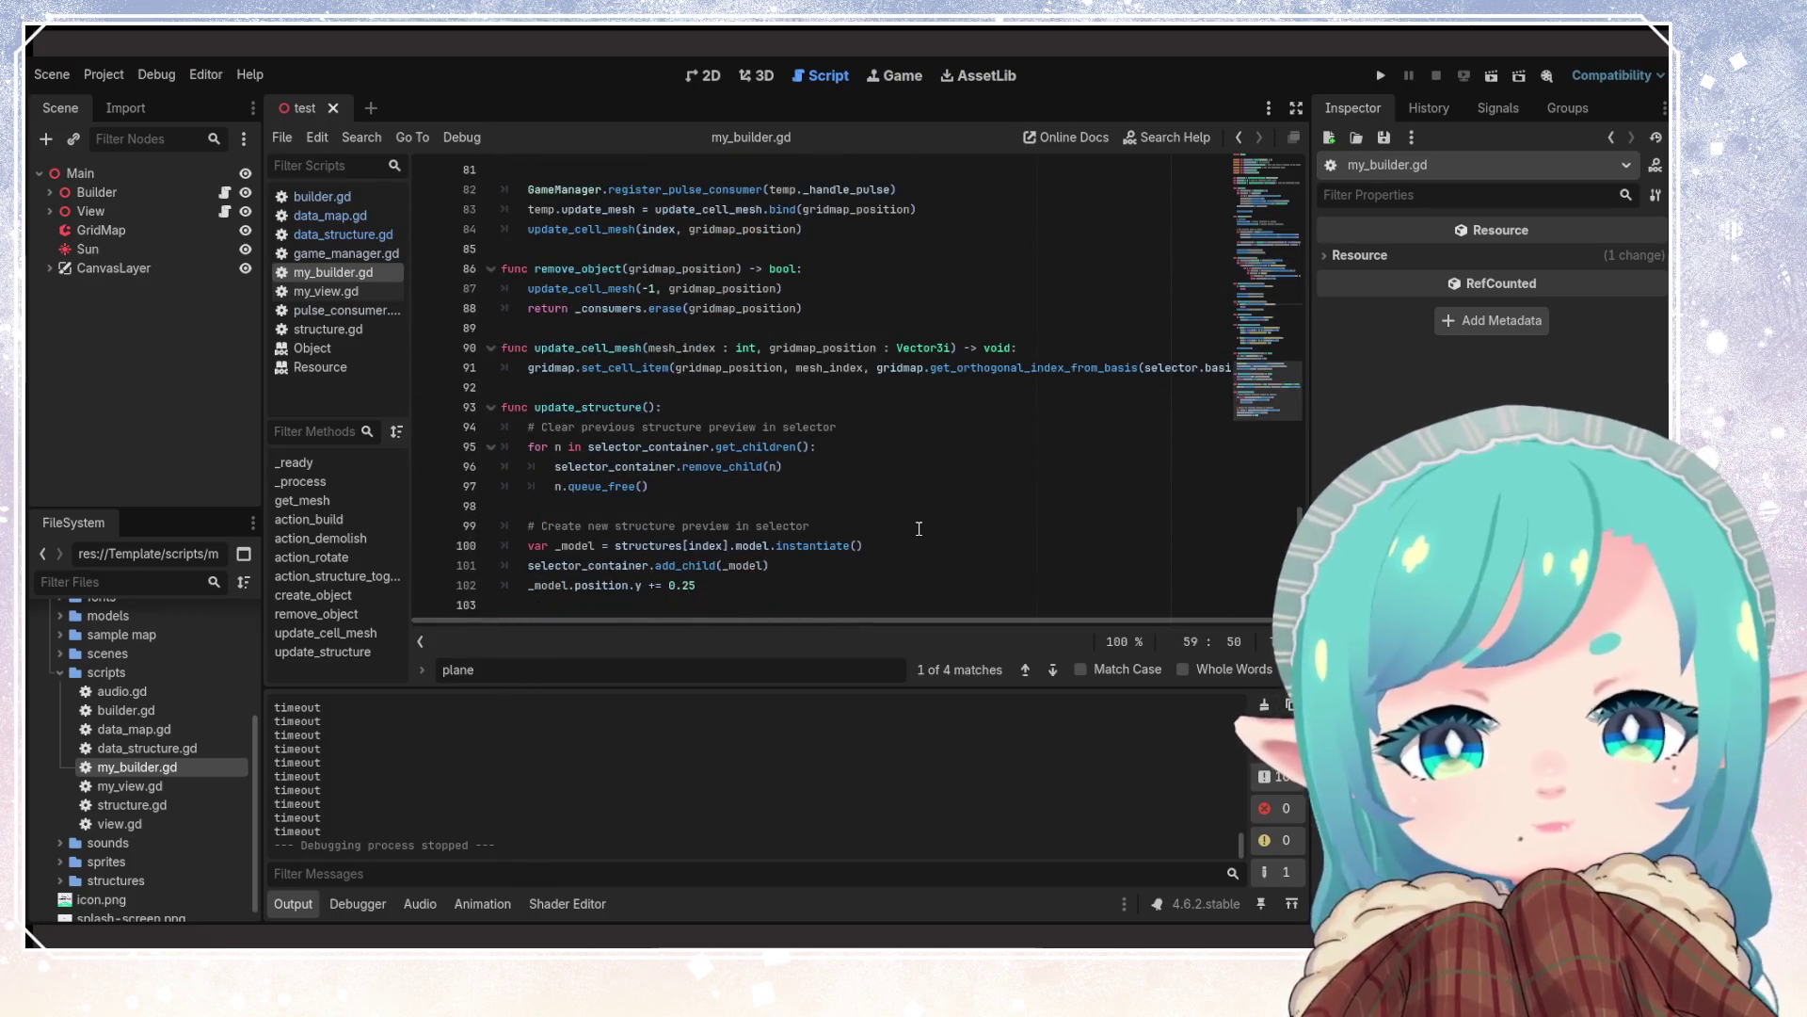
click(754, 390)
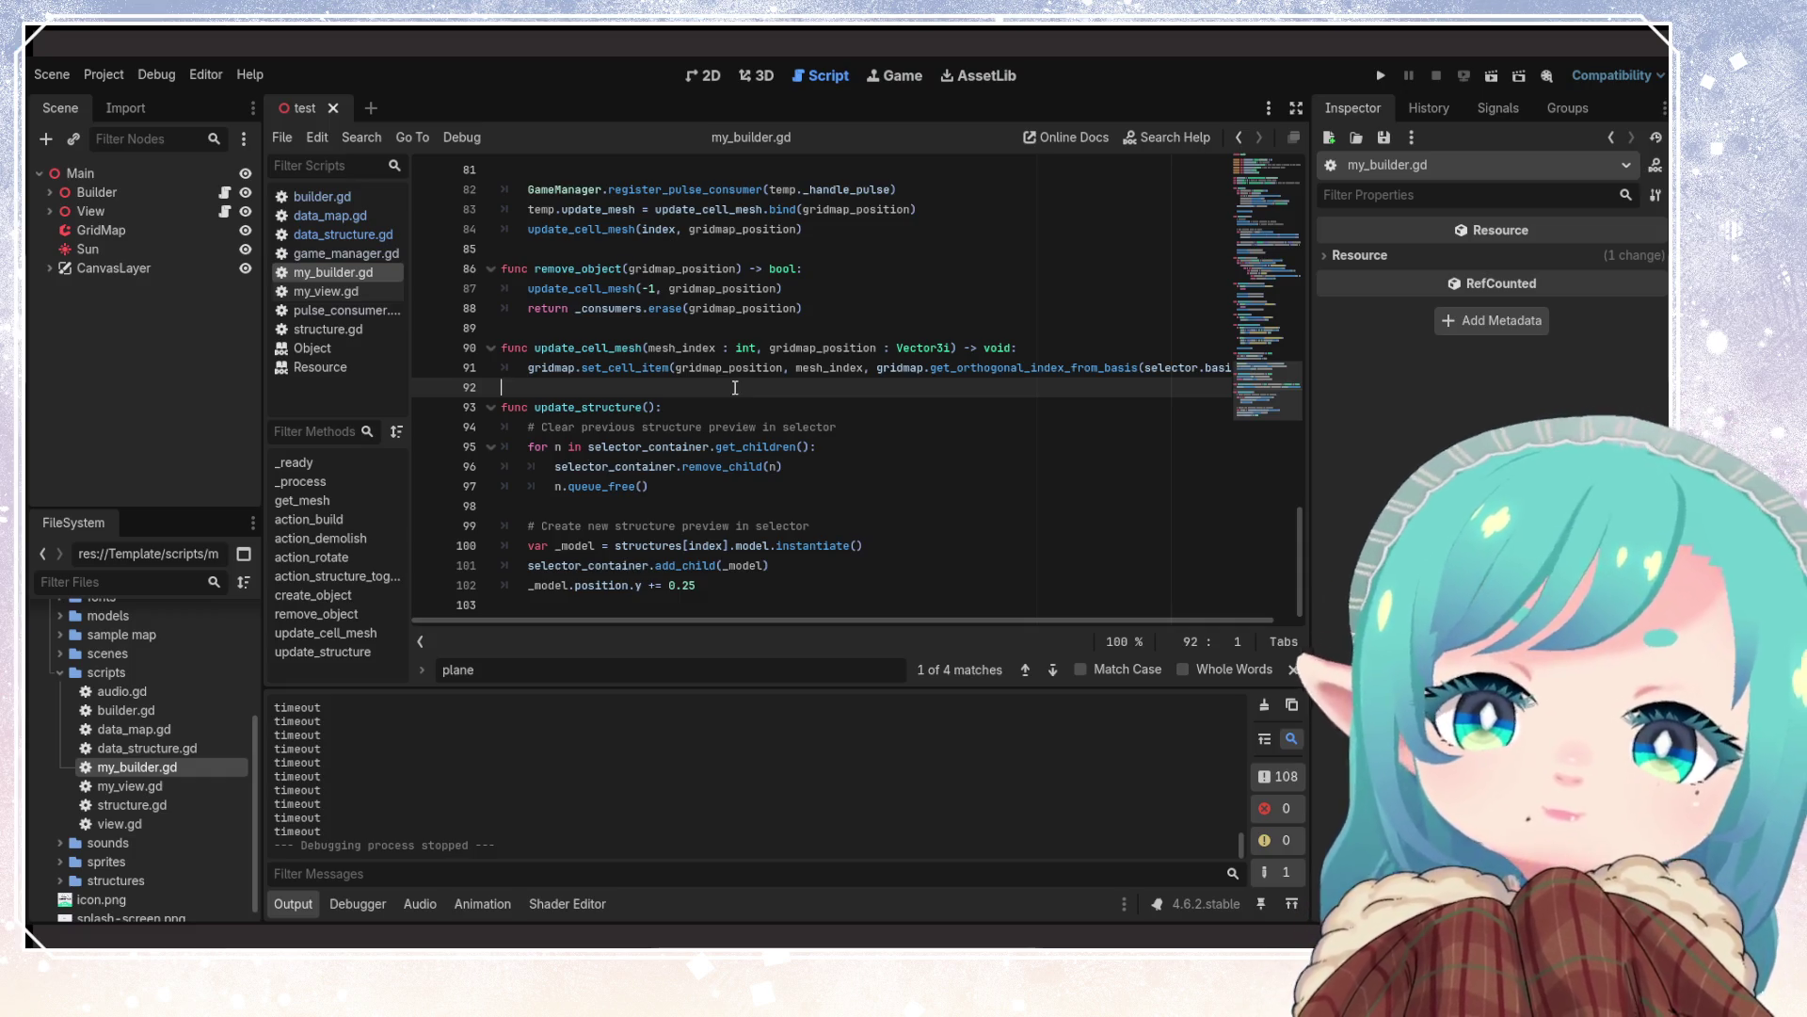
click(679, 347)
click(754, 407)
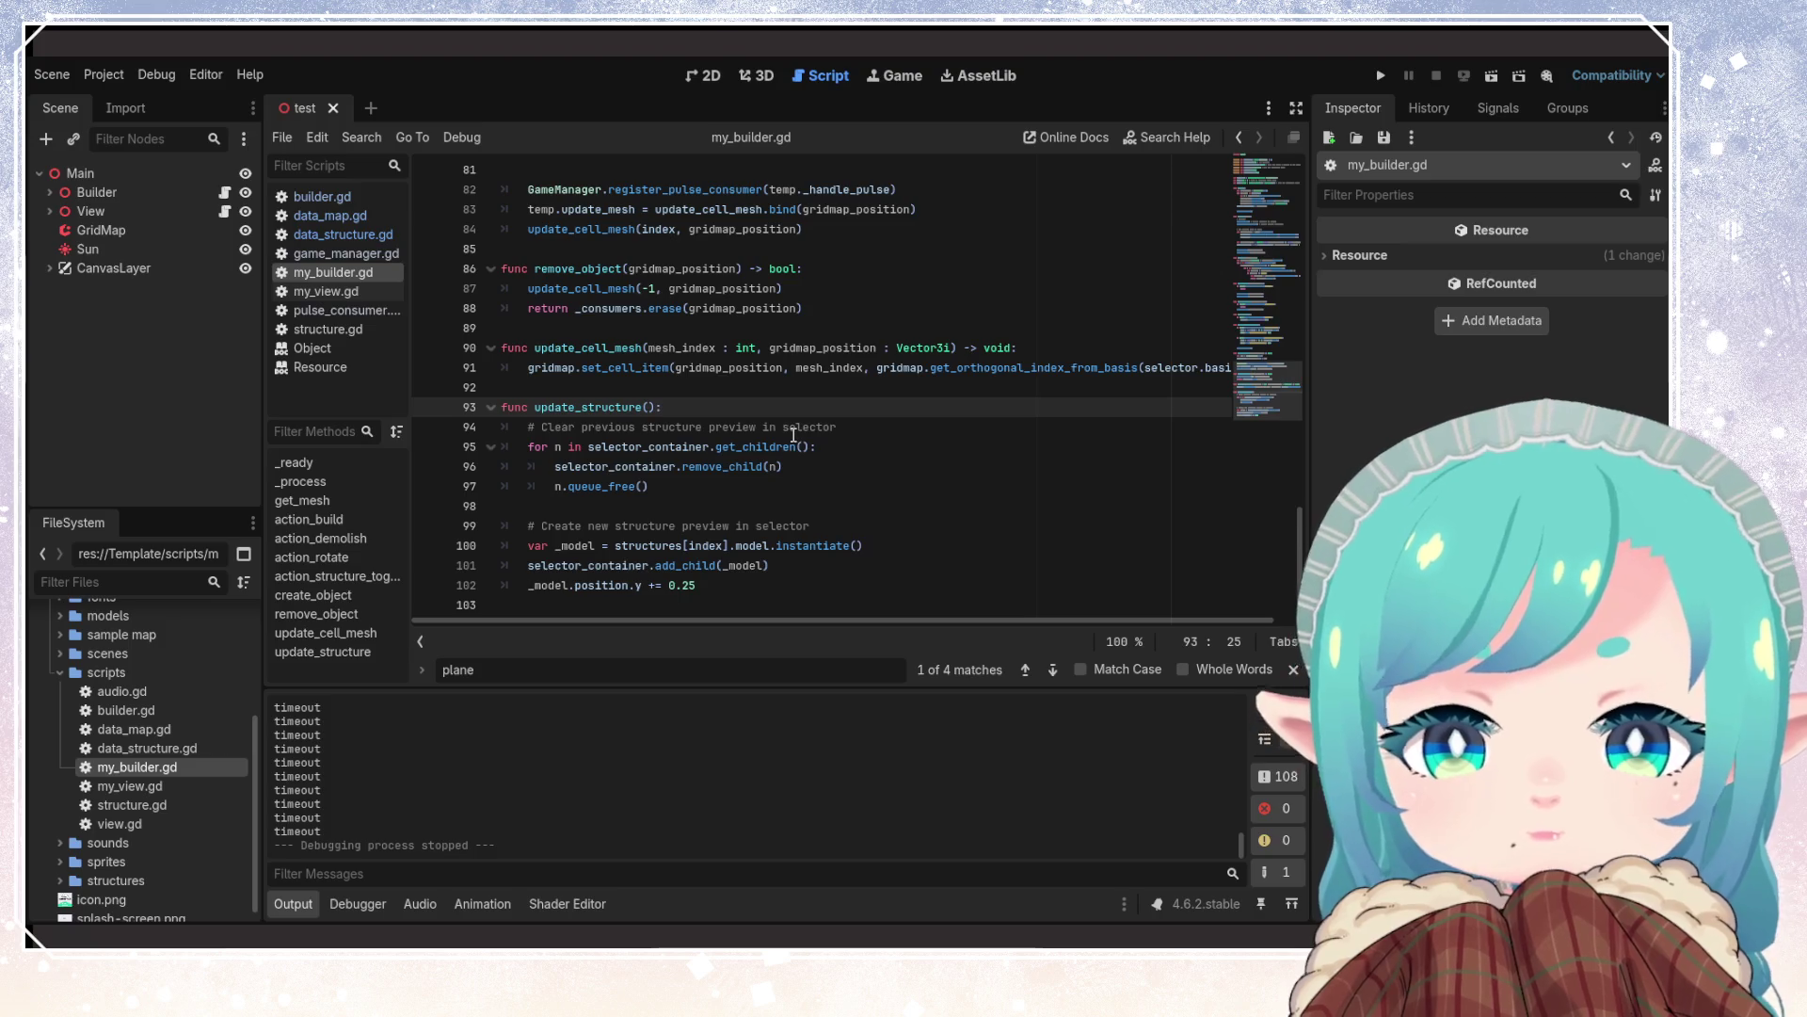
click(795, 486)
click(798, 524)
key(Down)
key(Down)
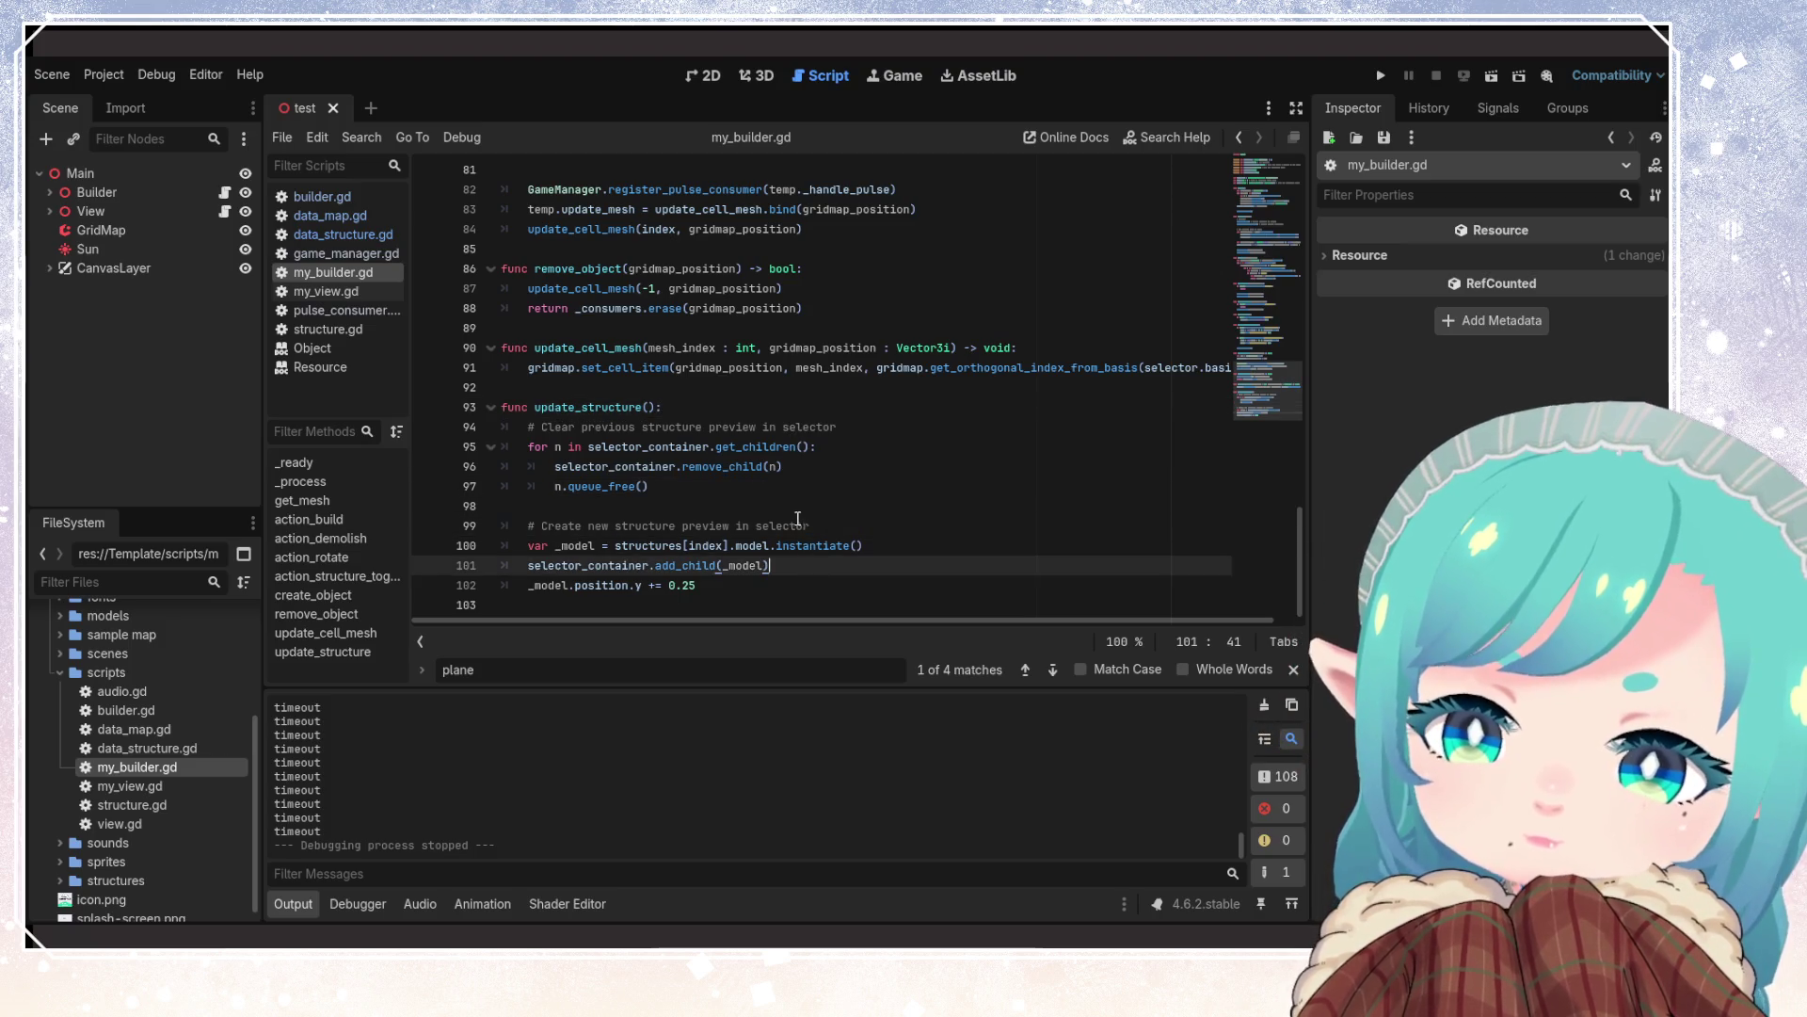
scroll(794, 515, up, 4)
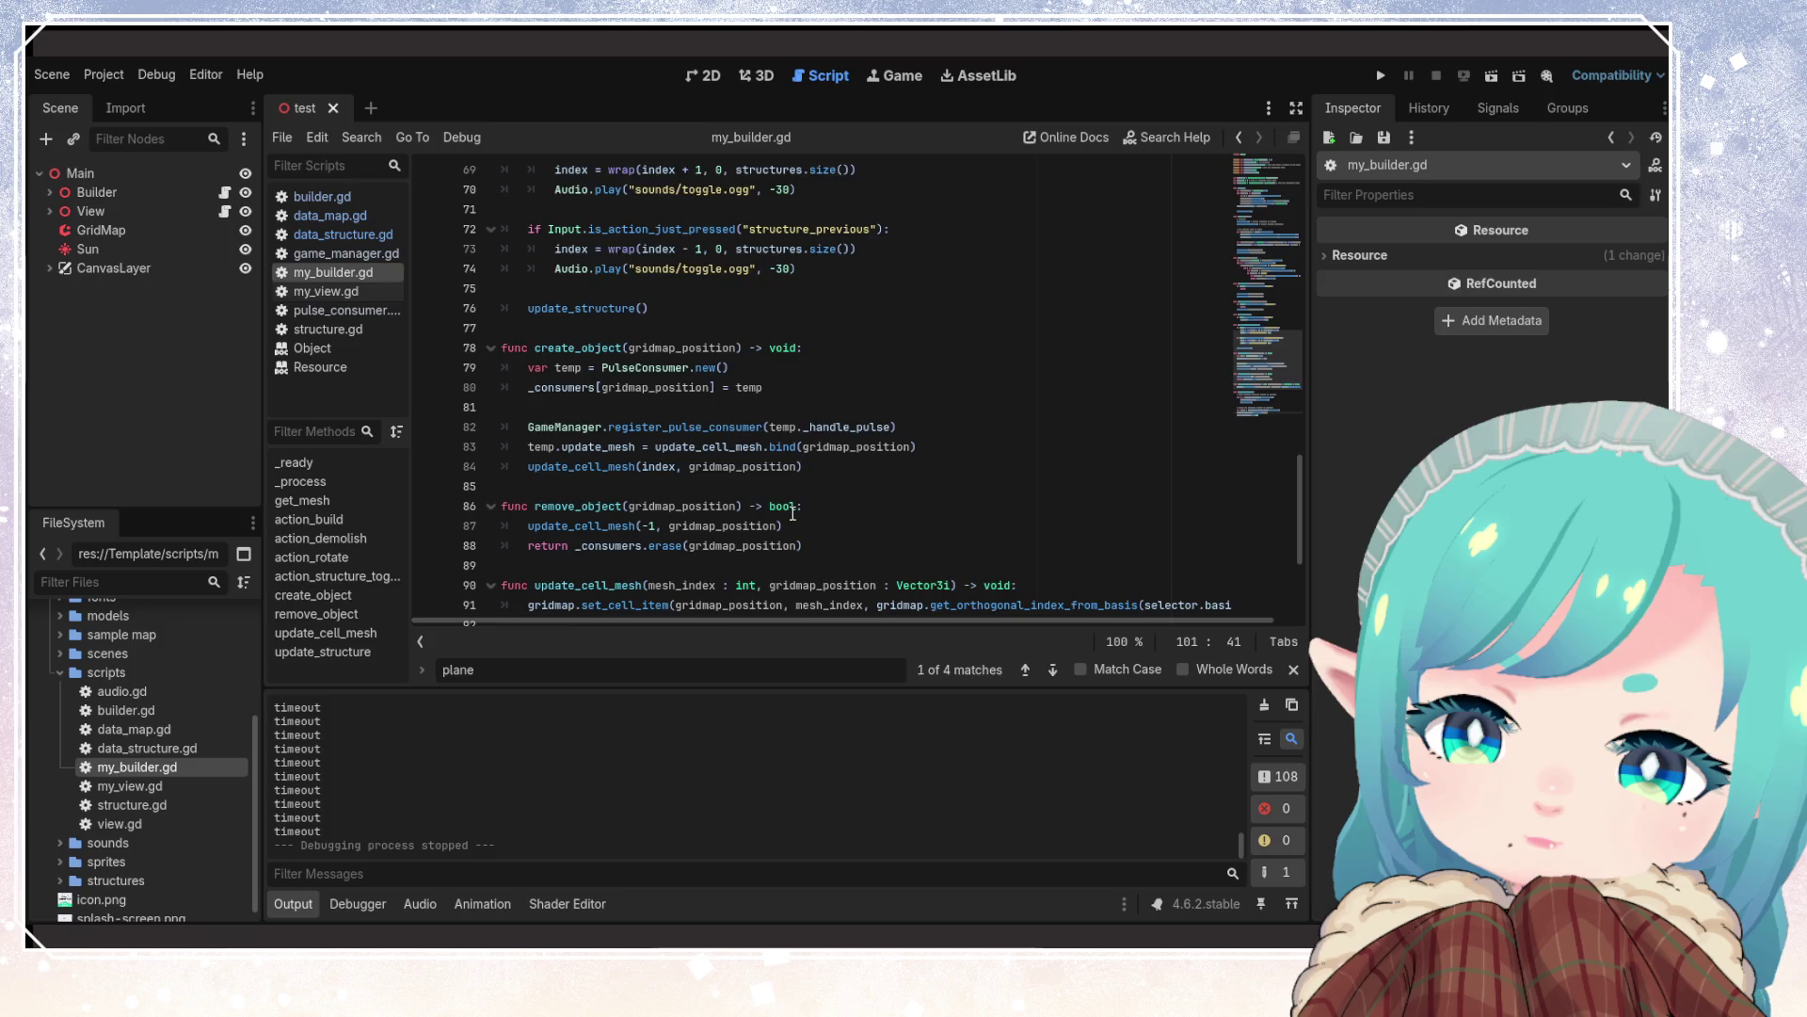
scroll(793, 514, up, 5)
scroll(793, 514, up, 8)
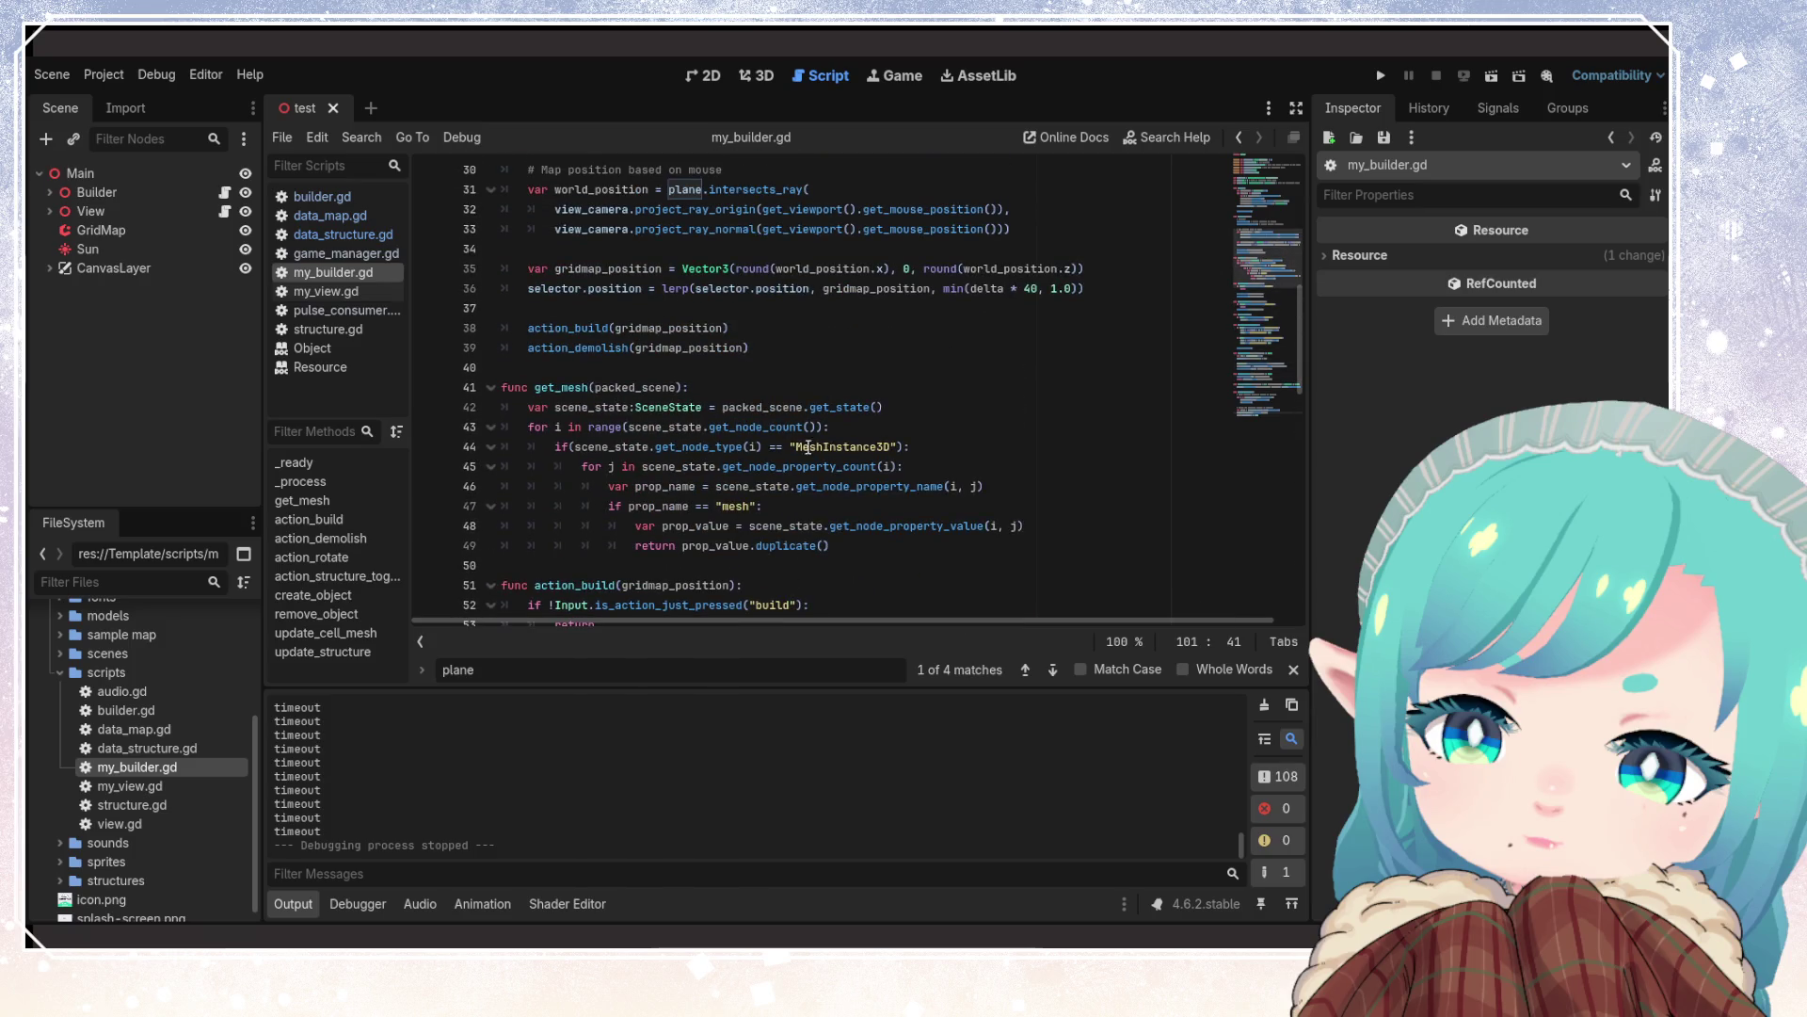
scroll(808, 454, up, 3)
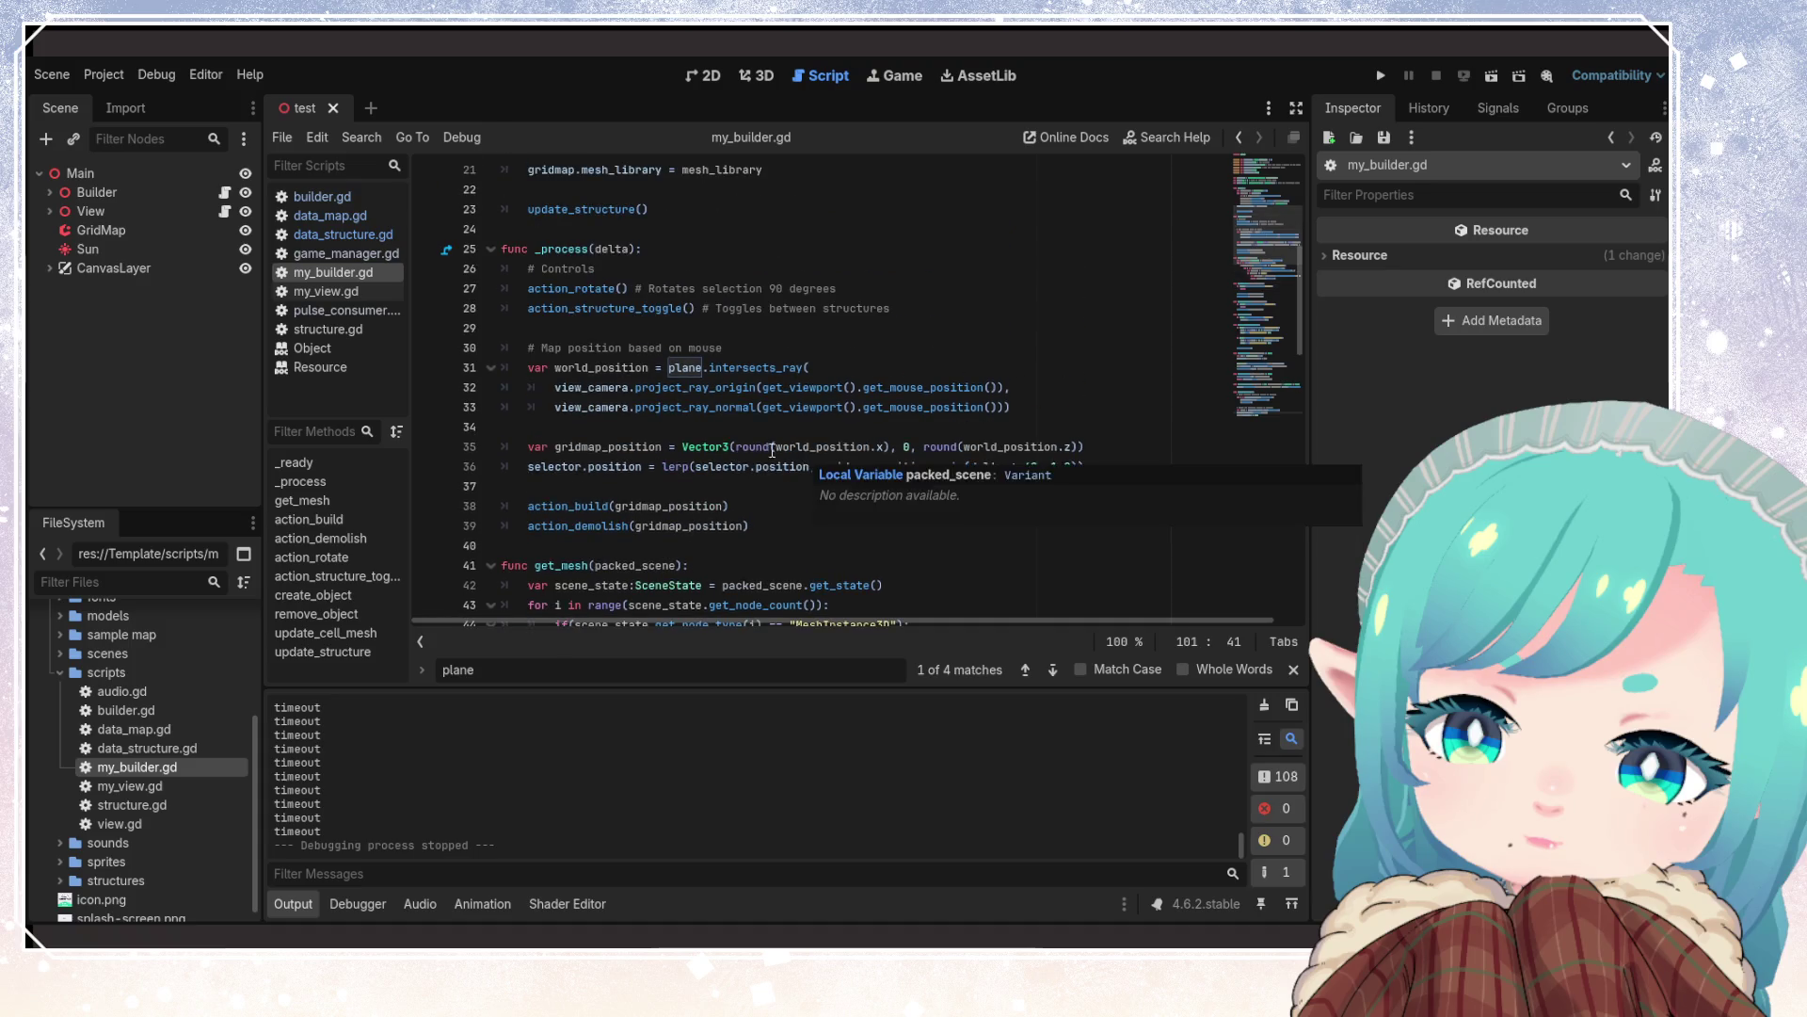
scroll(772, 450, up, 4)
scroll(771, 450, up, 1)
click(753, 388)
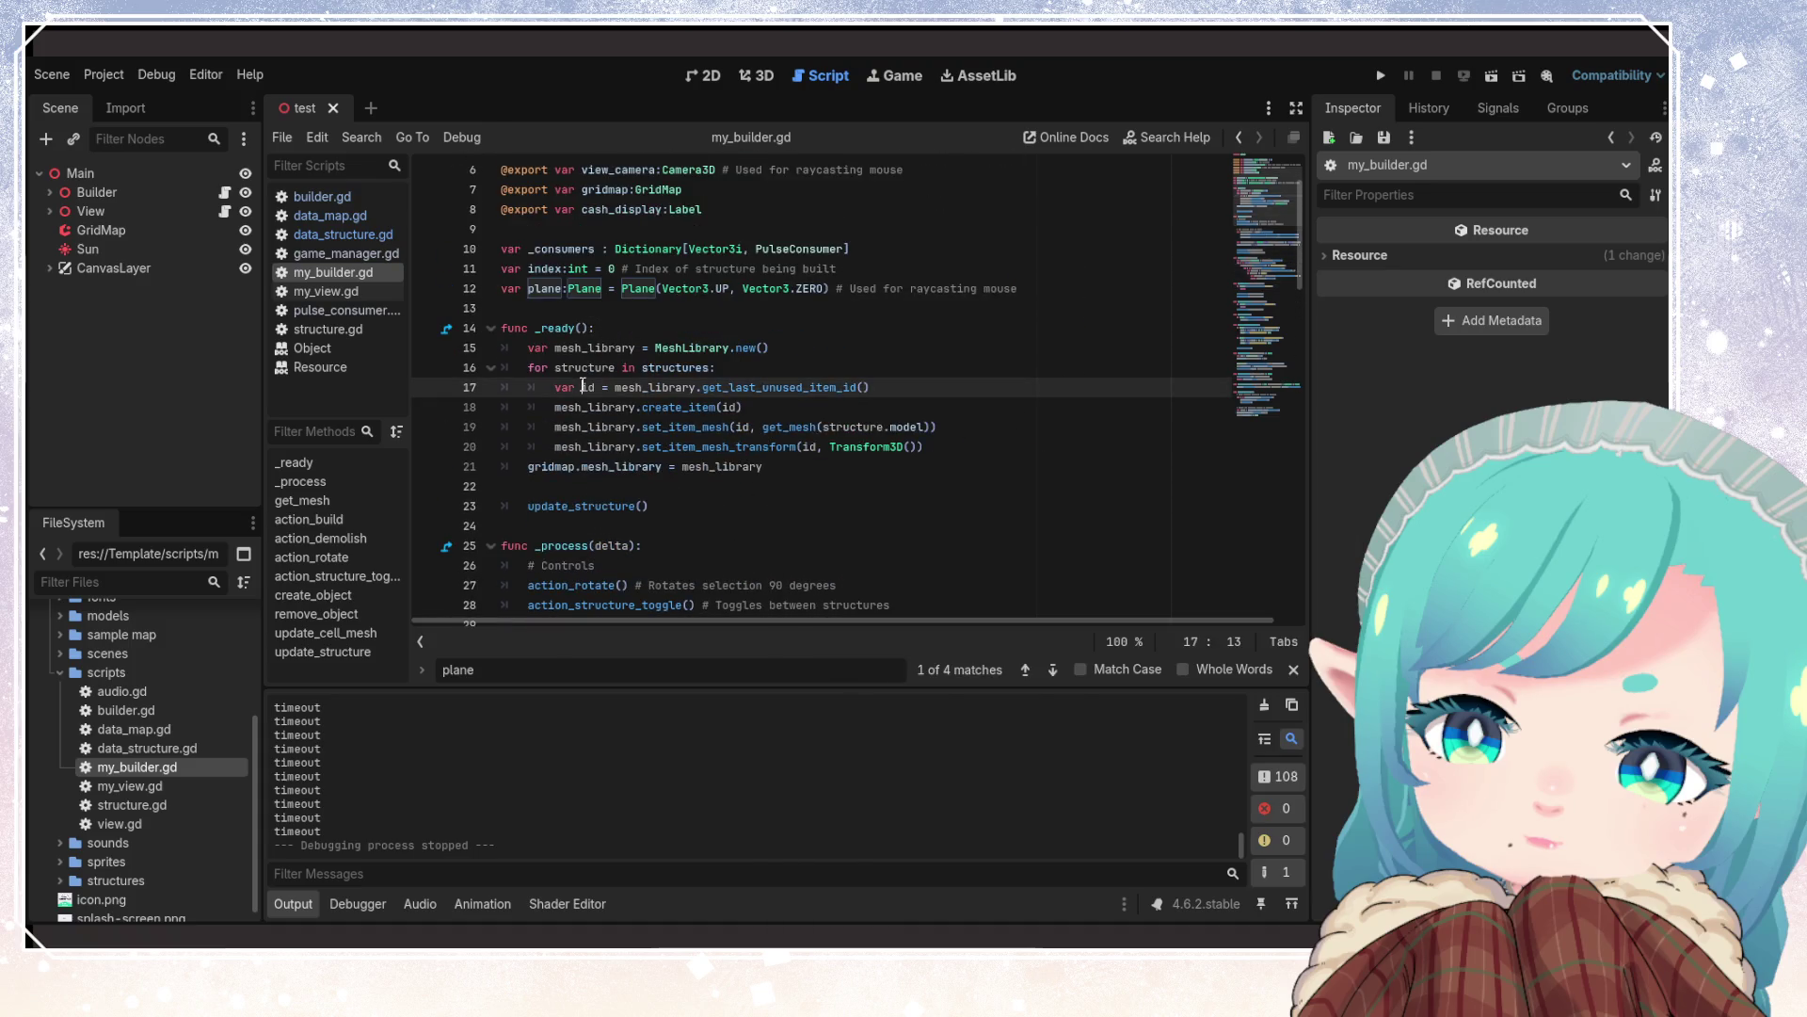
click(796, 489)
scroll(796, 496, up, 1)
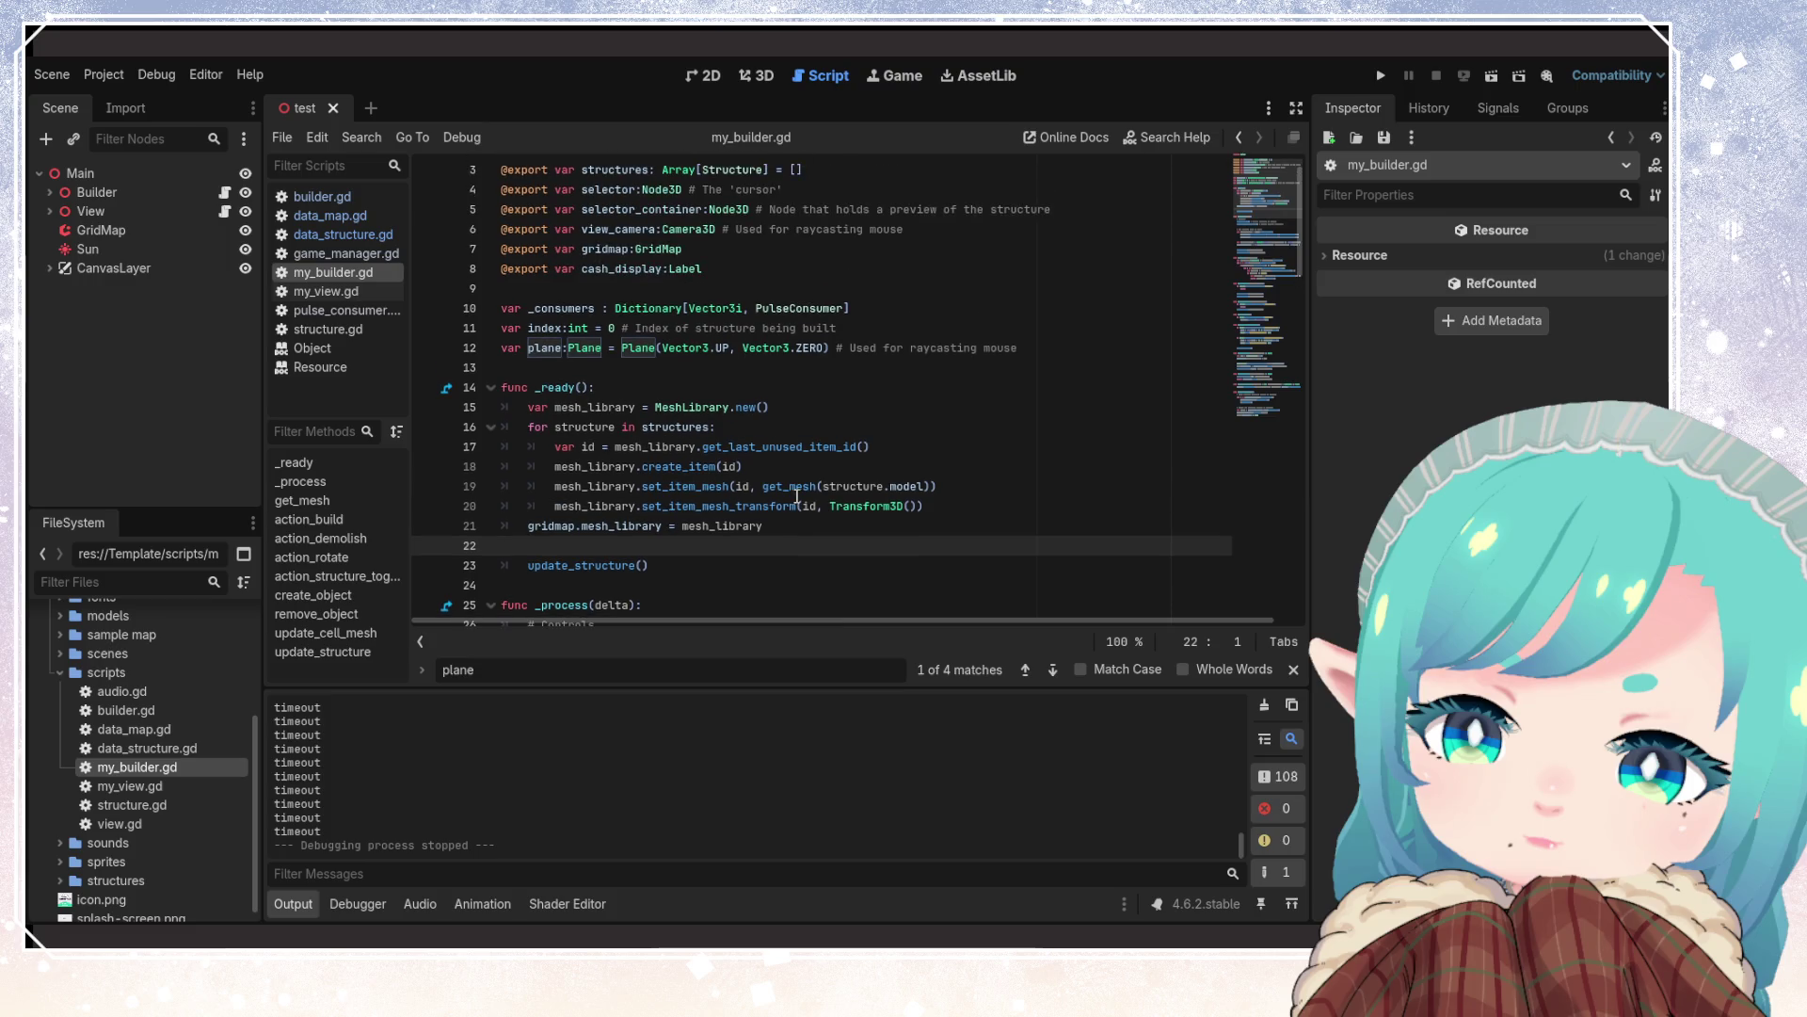
scroll(796, 496, up, 1)
Rename the index variable declared on line 11 to _mesh_index
click(533, 367)
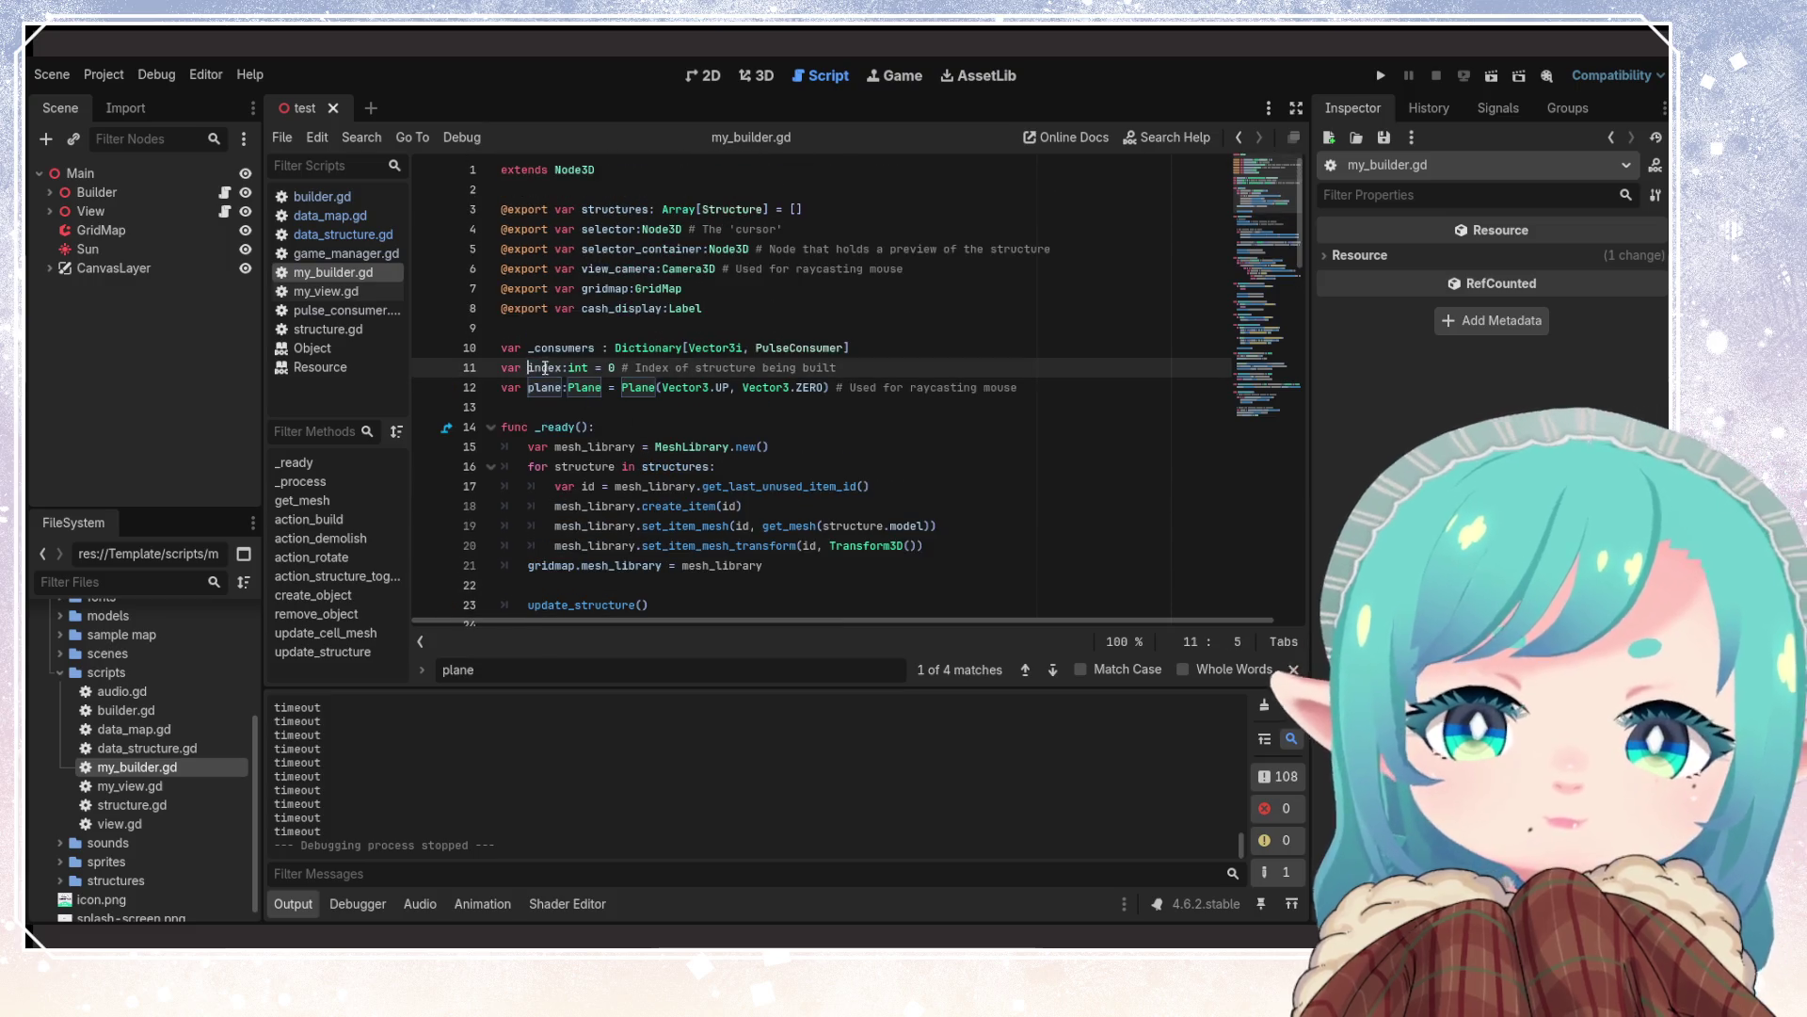
text(_mesh)
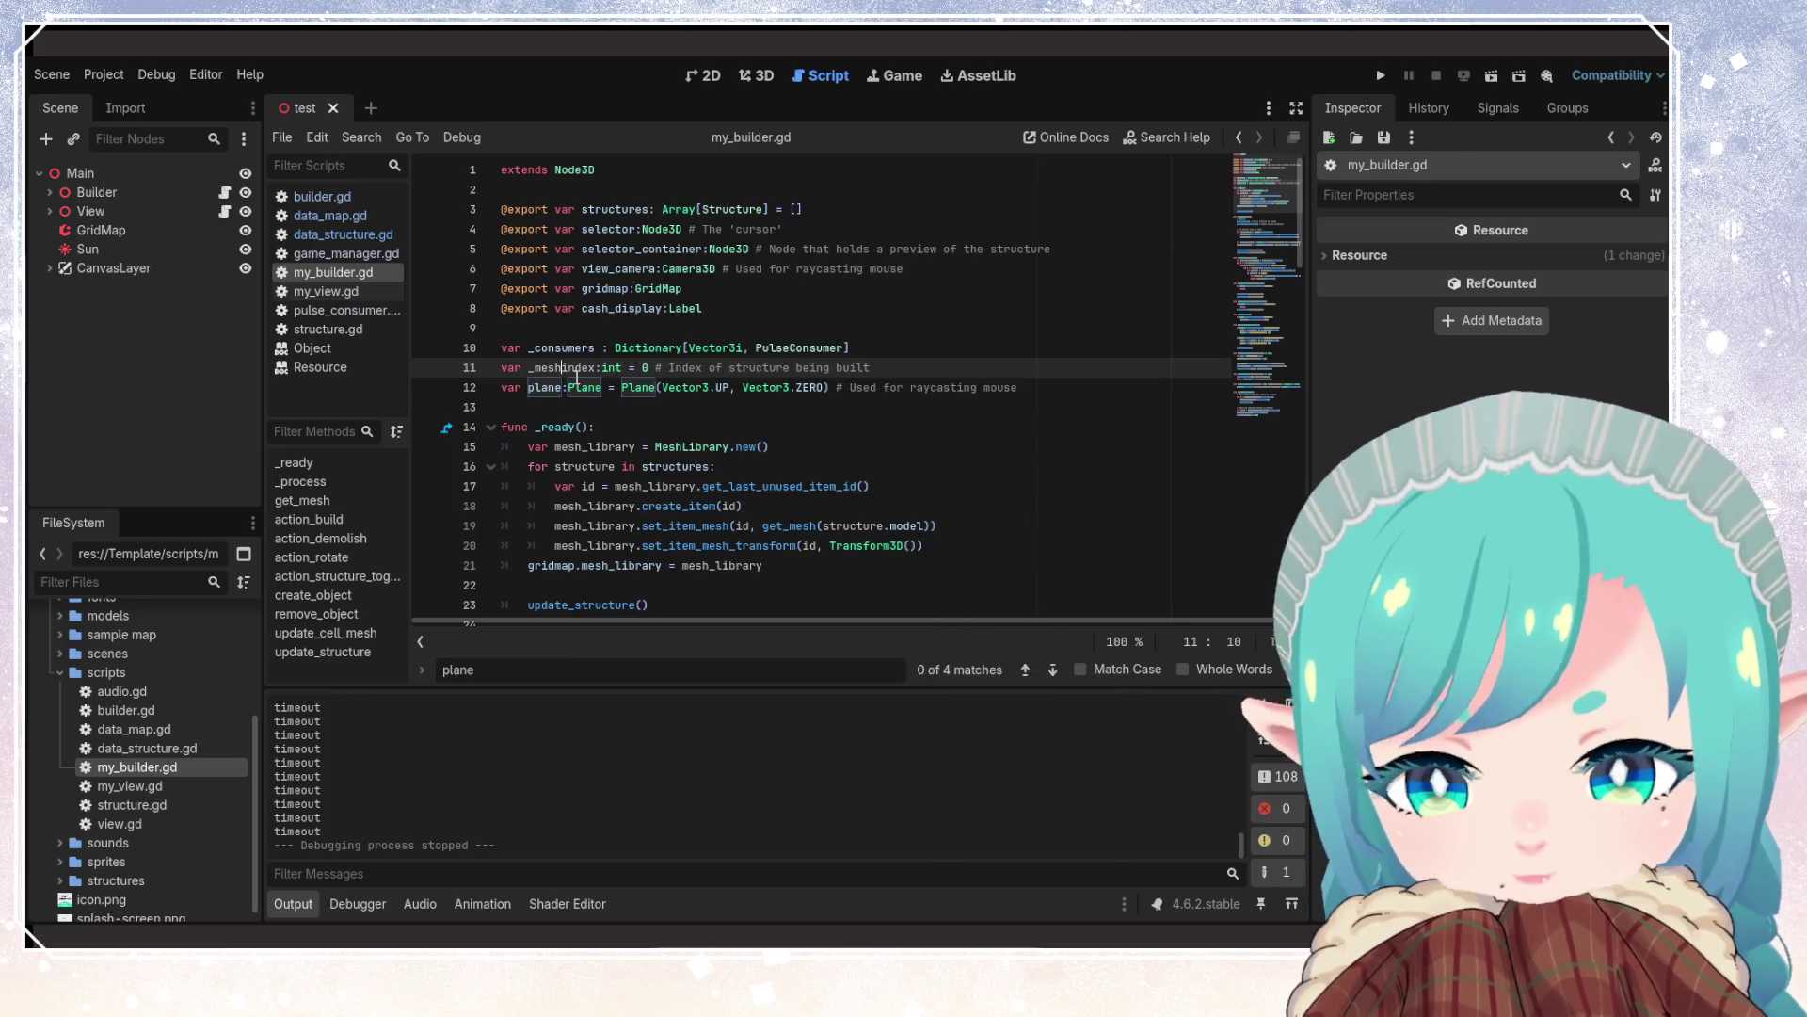
text(_)
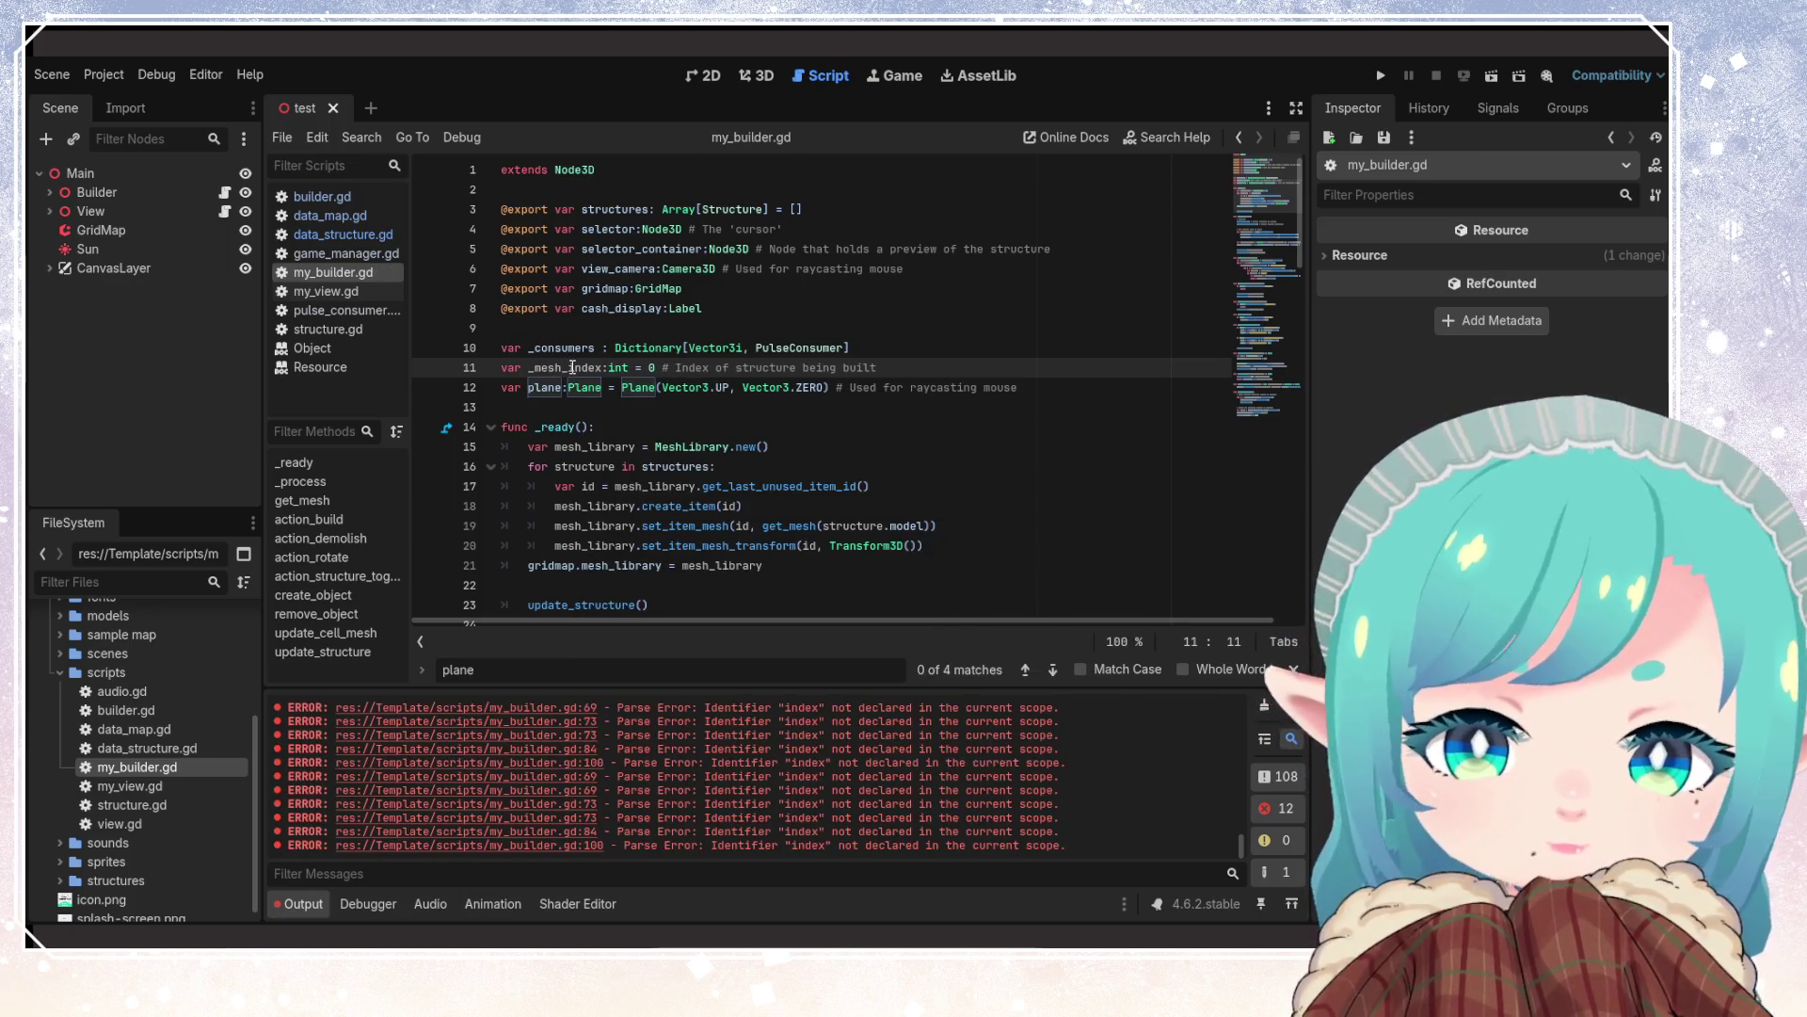
click(720, 466)
scroll(668, 521, down, 5)
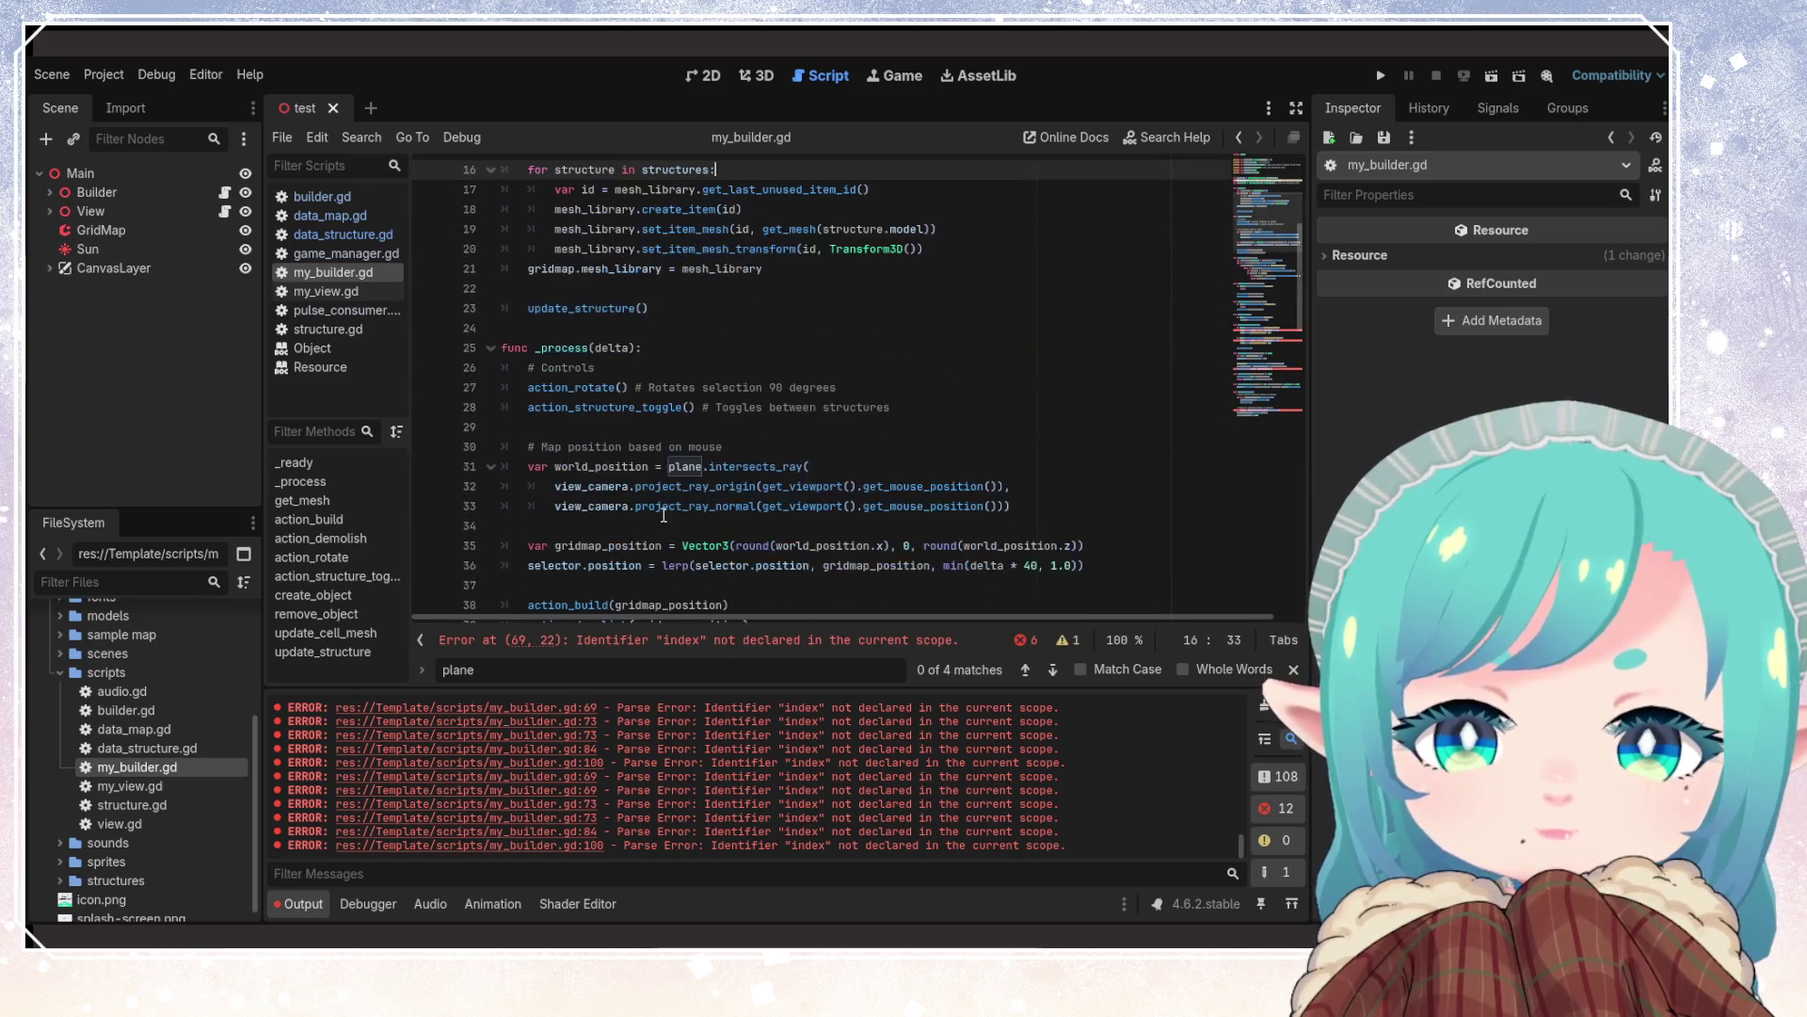
scroll(623, 462, up, 2)
scroll(671, 436, down, 2)
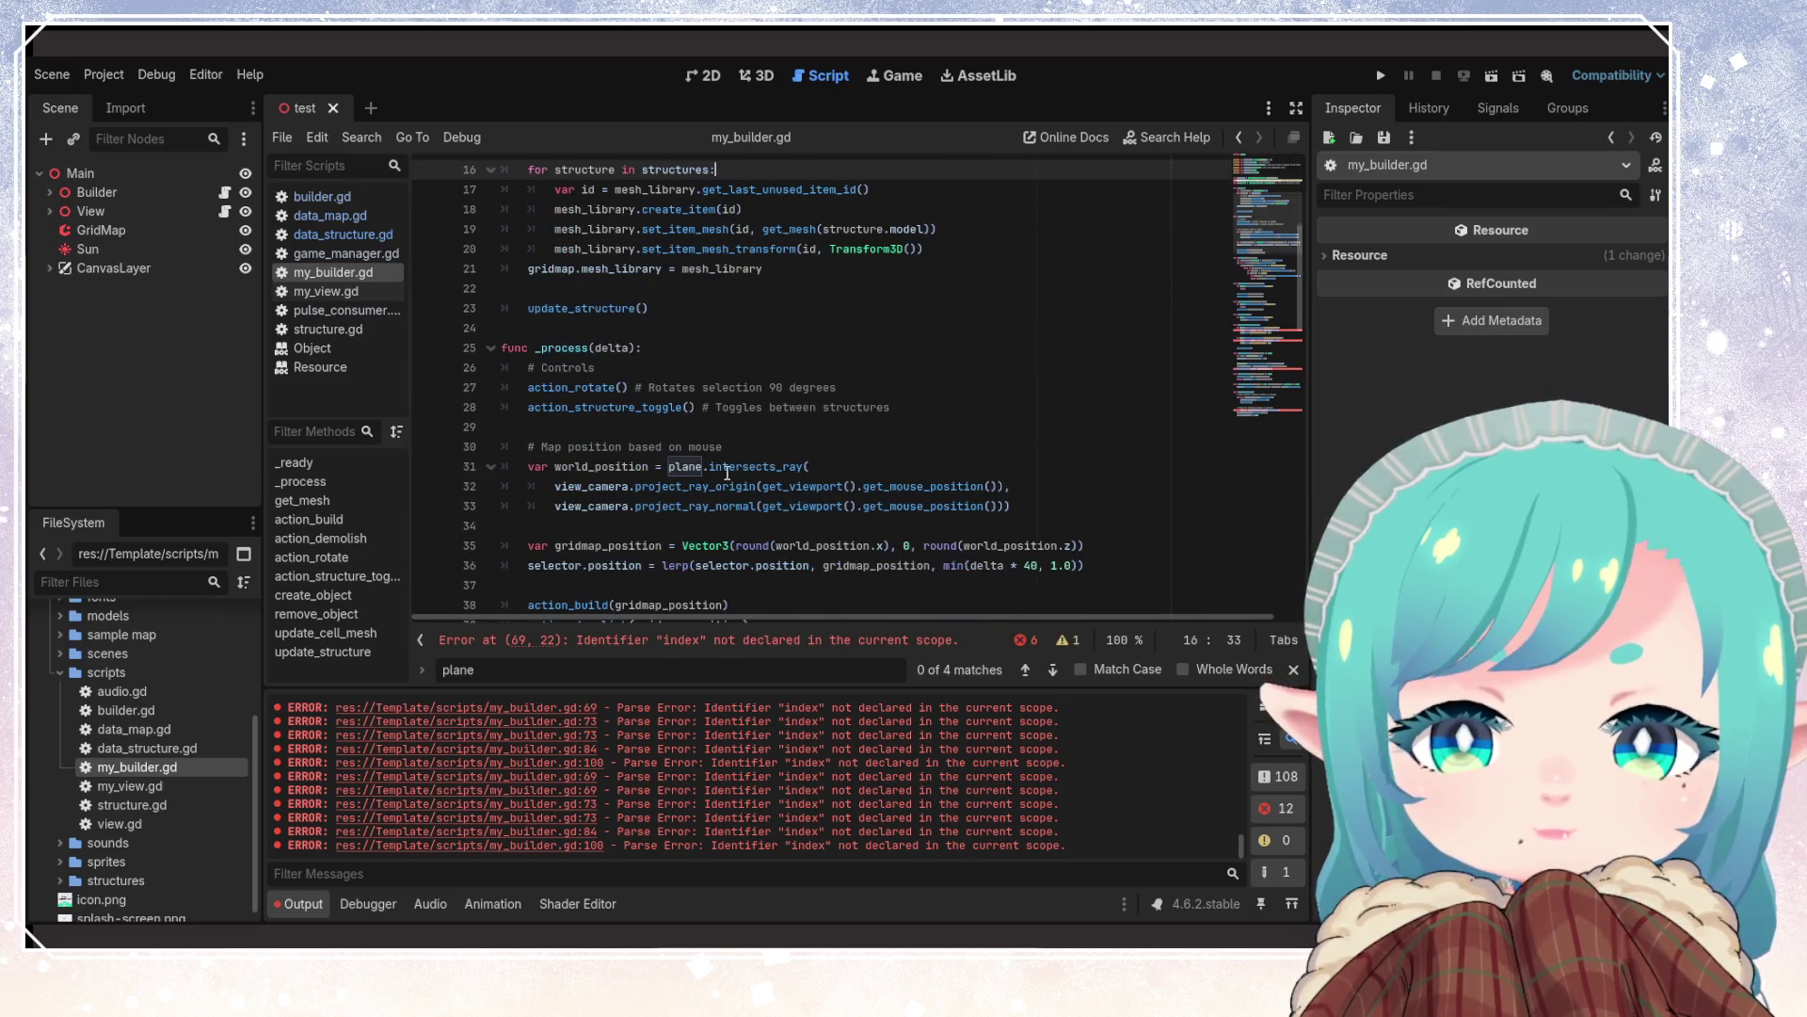
scroll(727, 474, down, 2)
click(616, 447)
scroll(732, 493, down, 4)
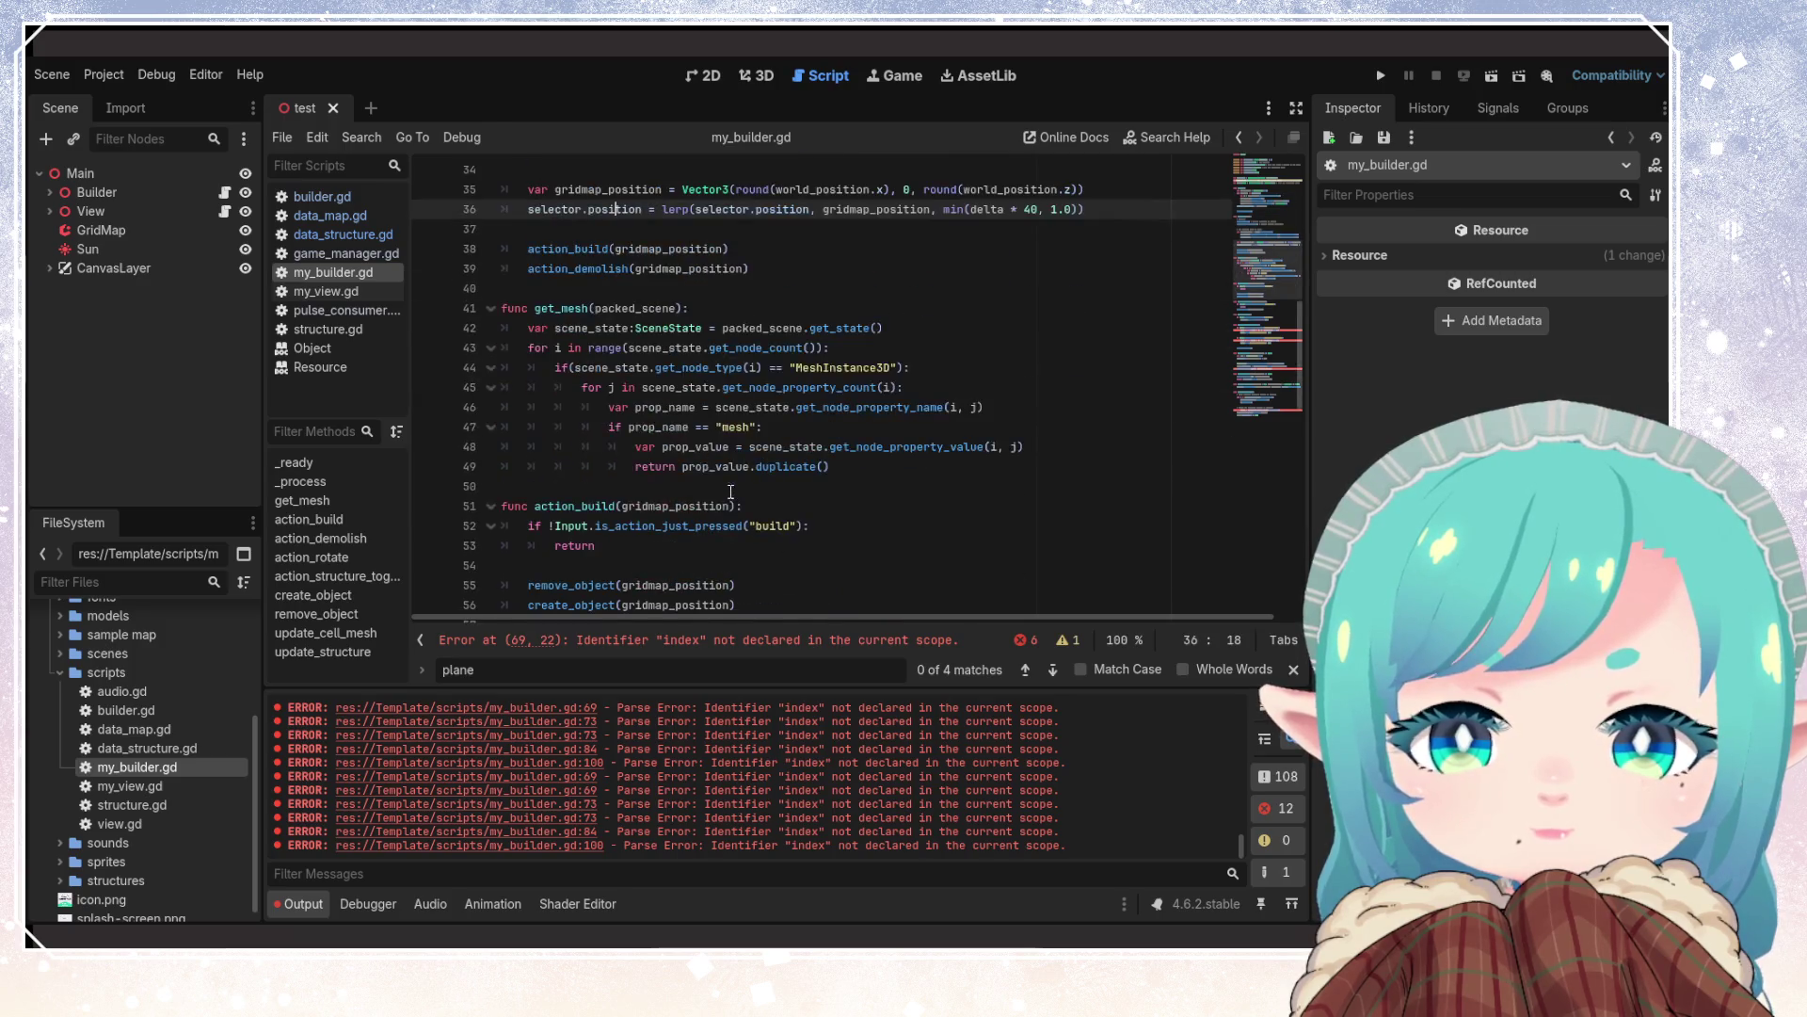
Find index and change both uses on lines 69 and 73 to _mesh_index, then save
key(ctrl+f)
text(index)
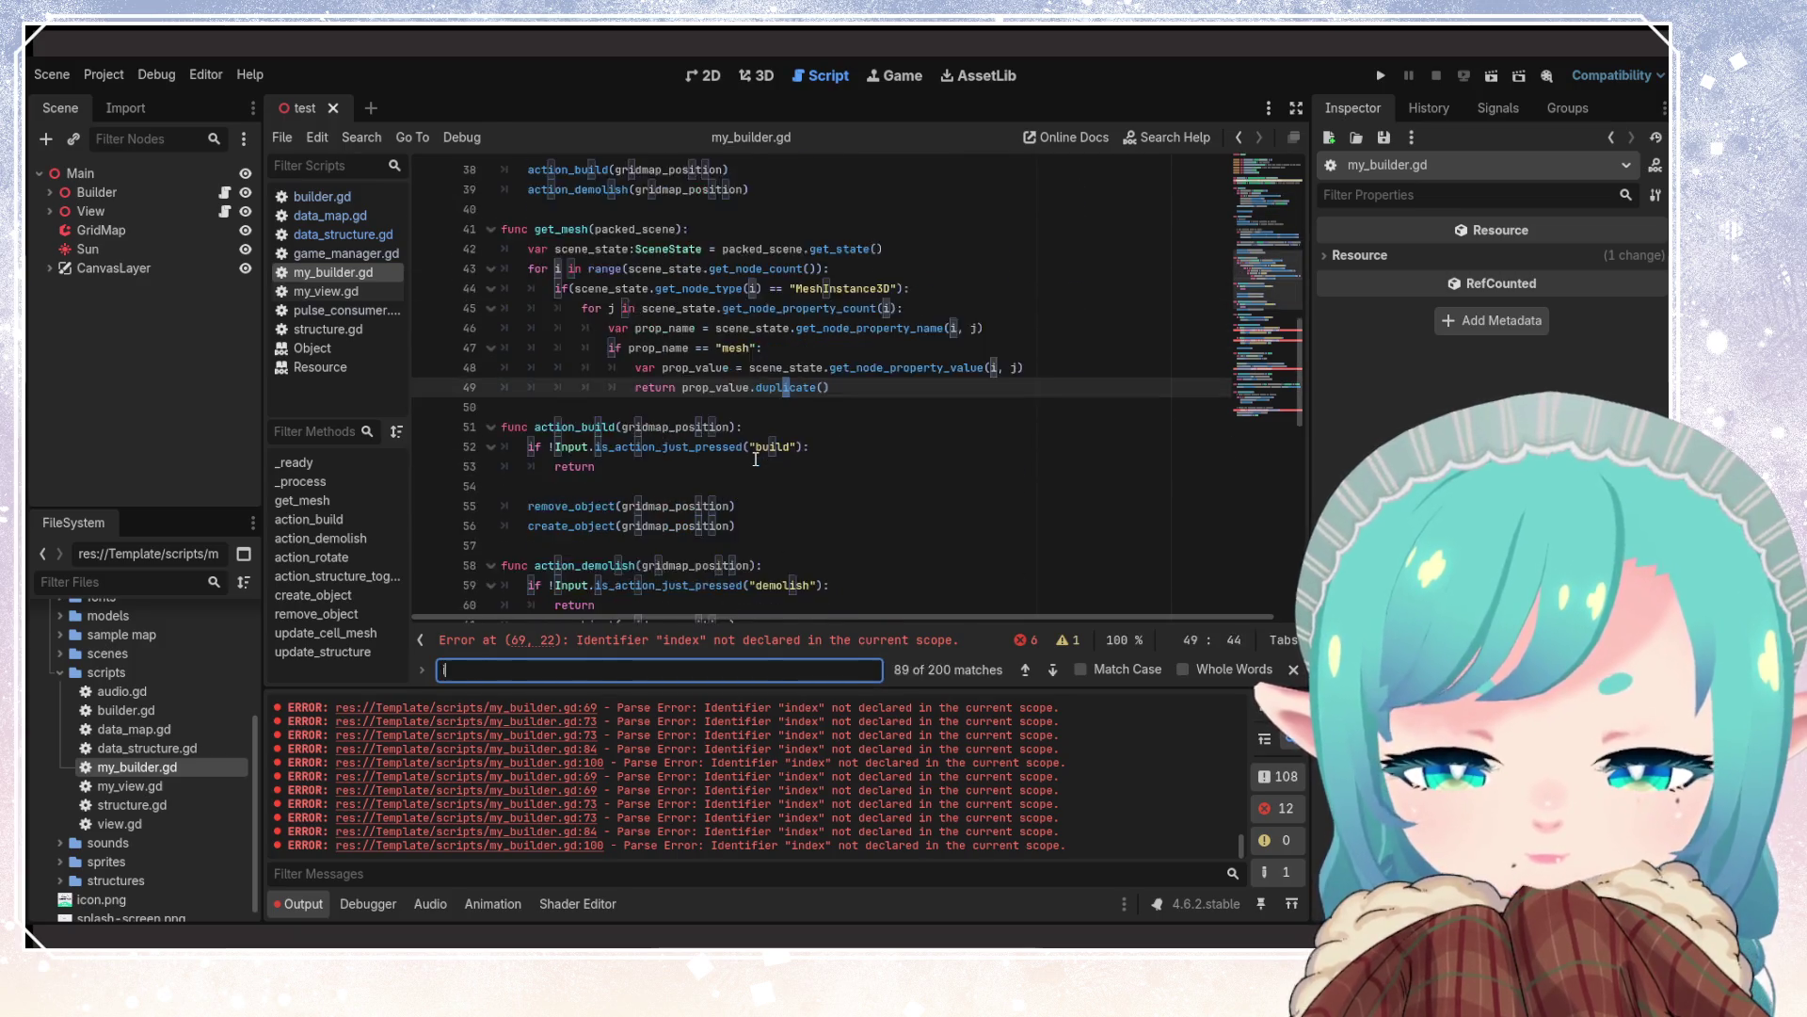
click(554, 386)
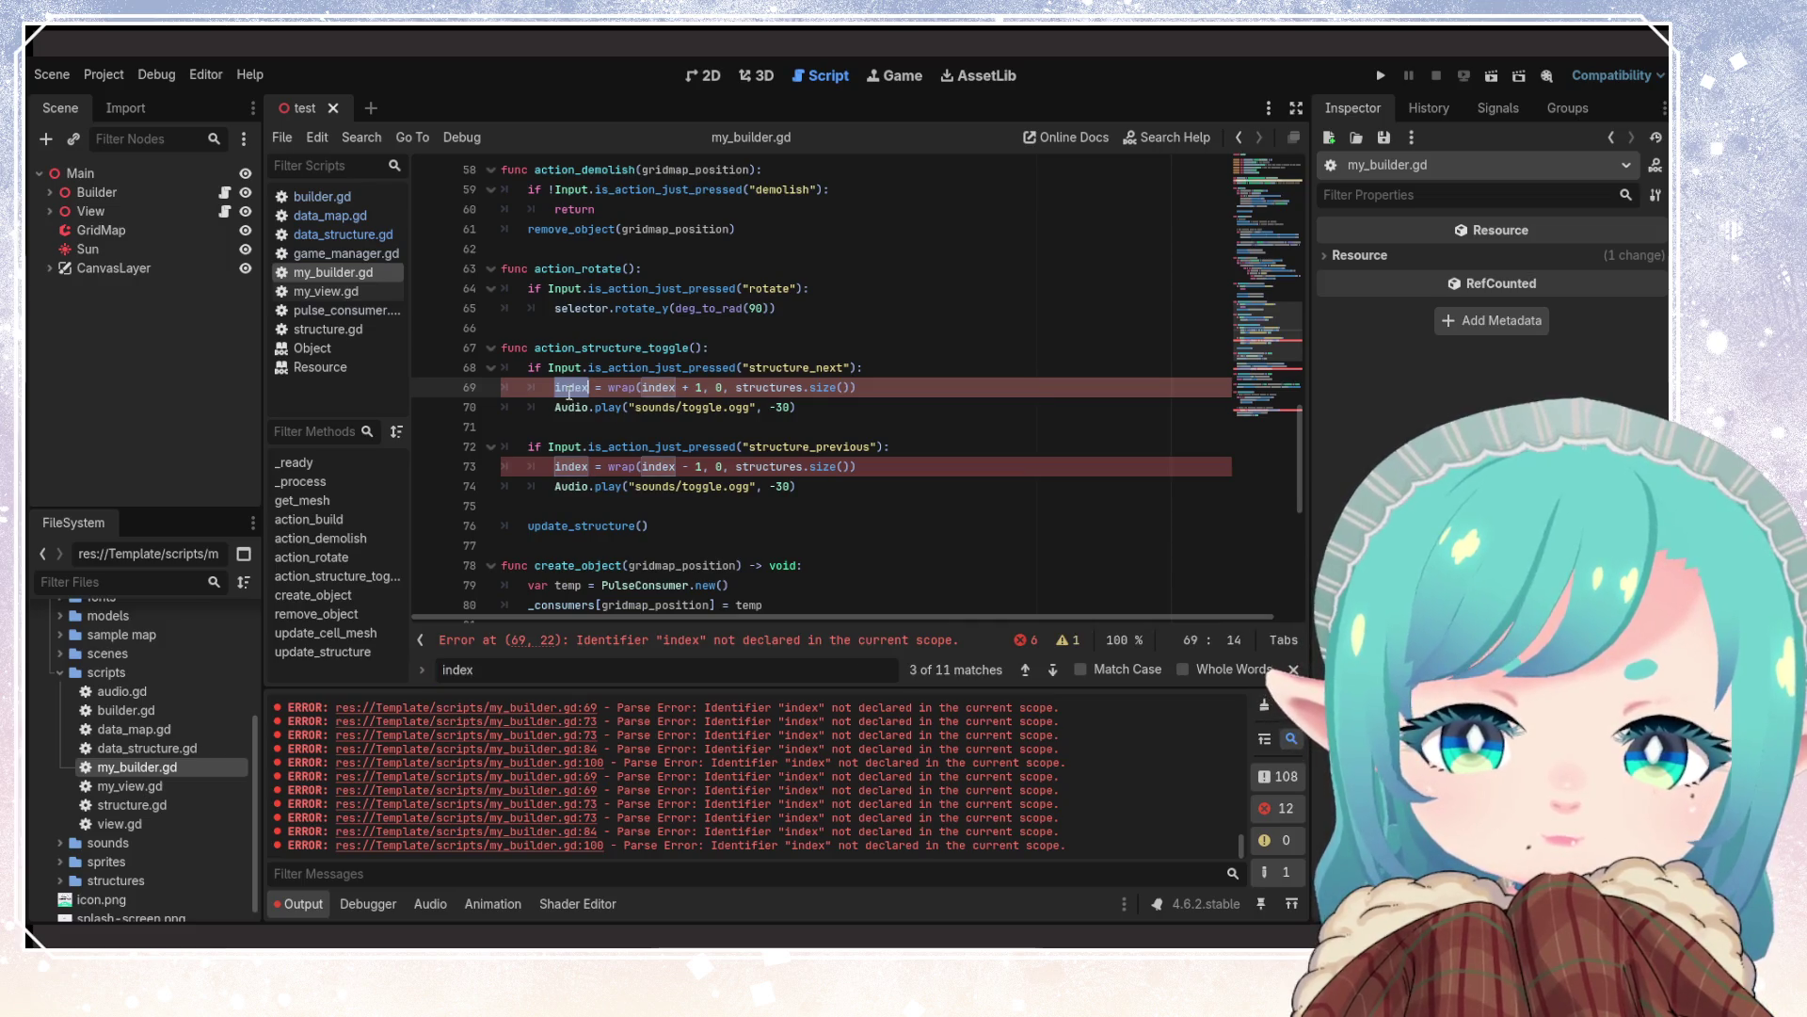
text(_mesh_)
click(705, 387)
double_click(704, 387)
text(_mesh_index)
double_click(570, 466)
text(_mesh_index)
double_click(699, 466)
text(_mesh_index)
key(ctrl+s)
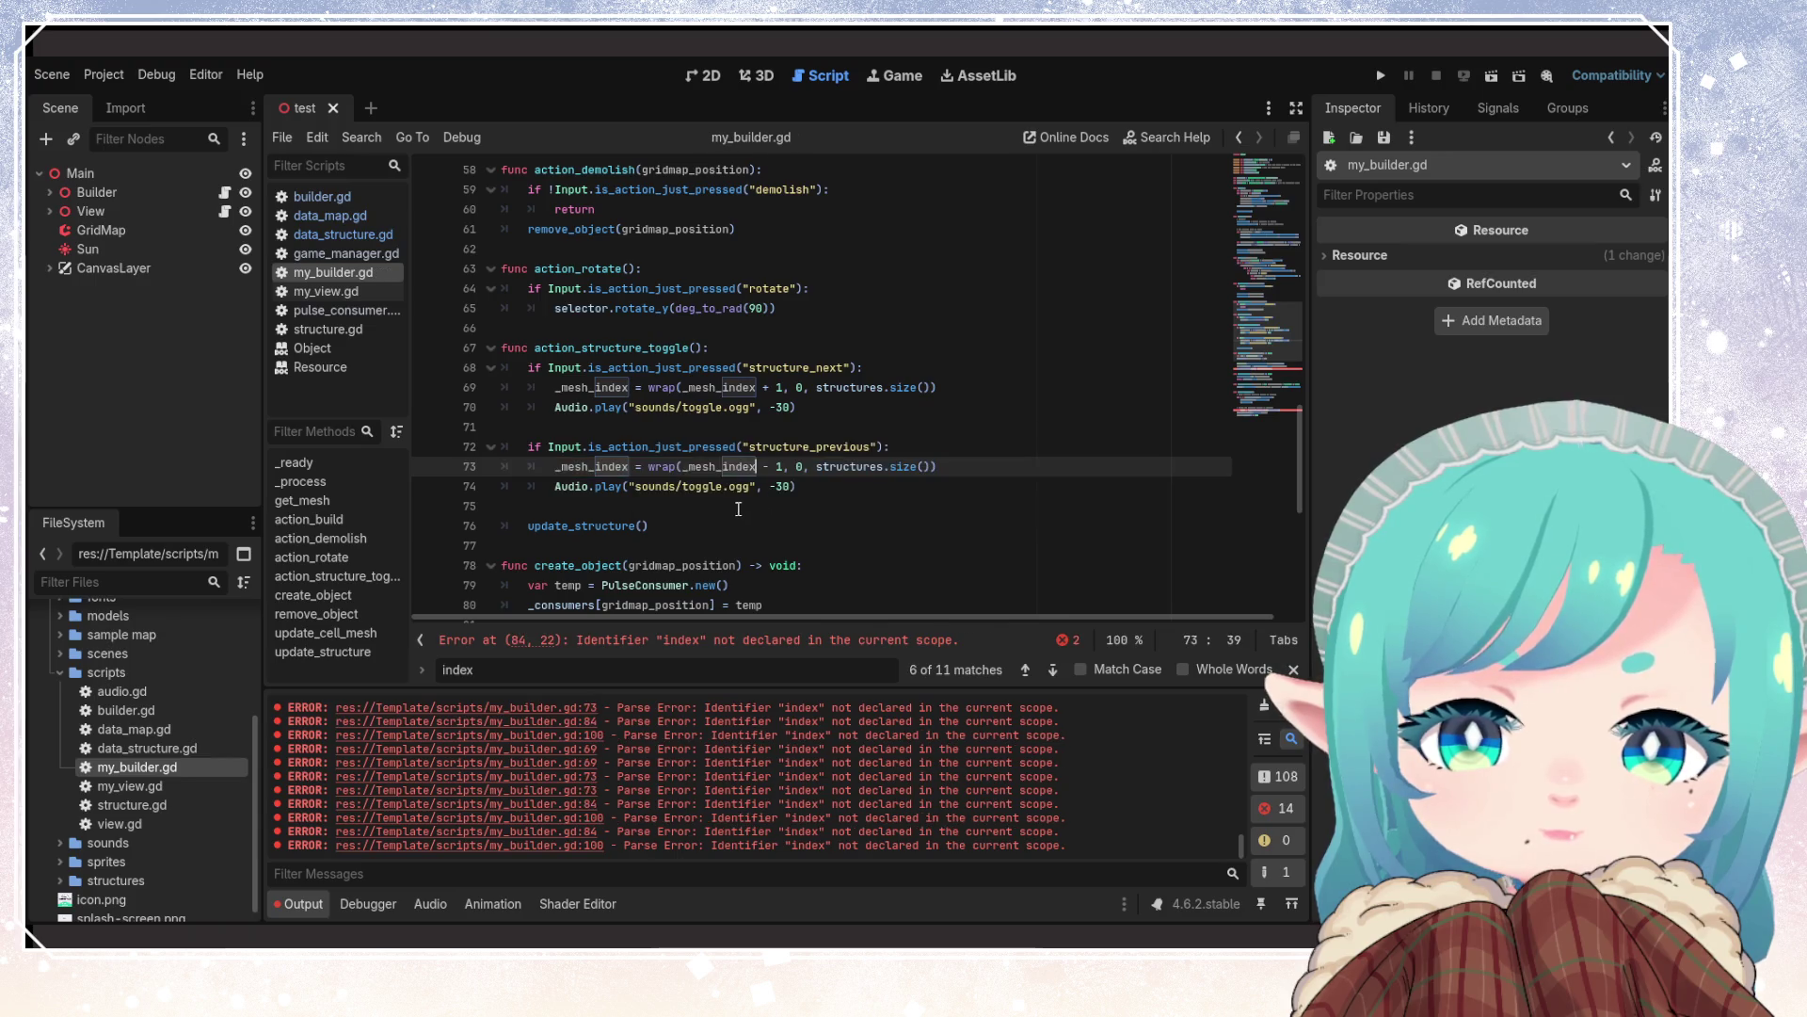
Change index on line 84 to _mesh_index and save the script
scroll(664, 447, down, 4)
double_click(665, 447)
text(_mesh_index)
key(ctrl+s)
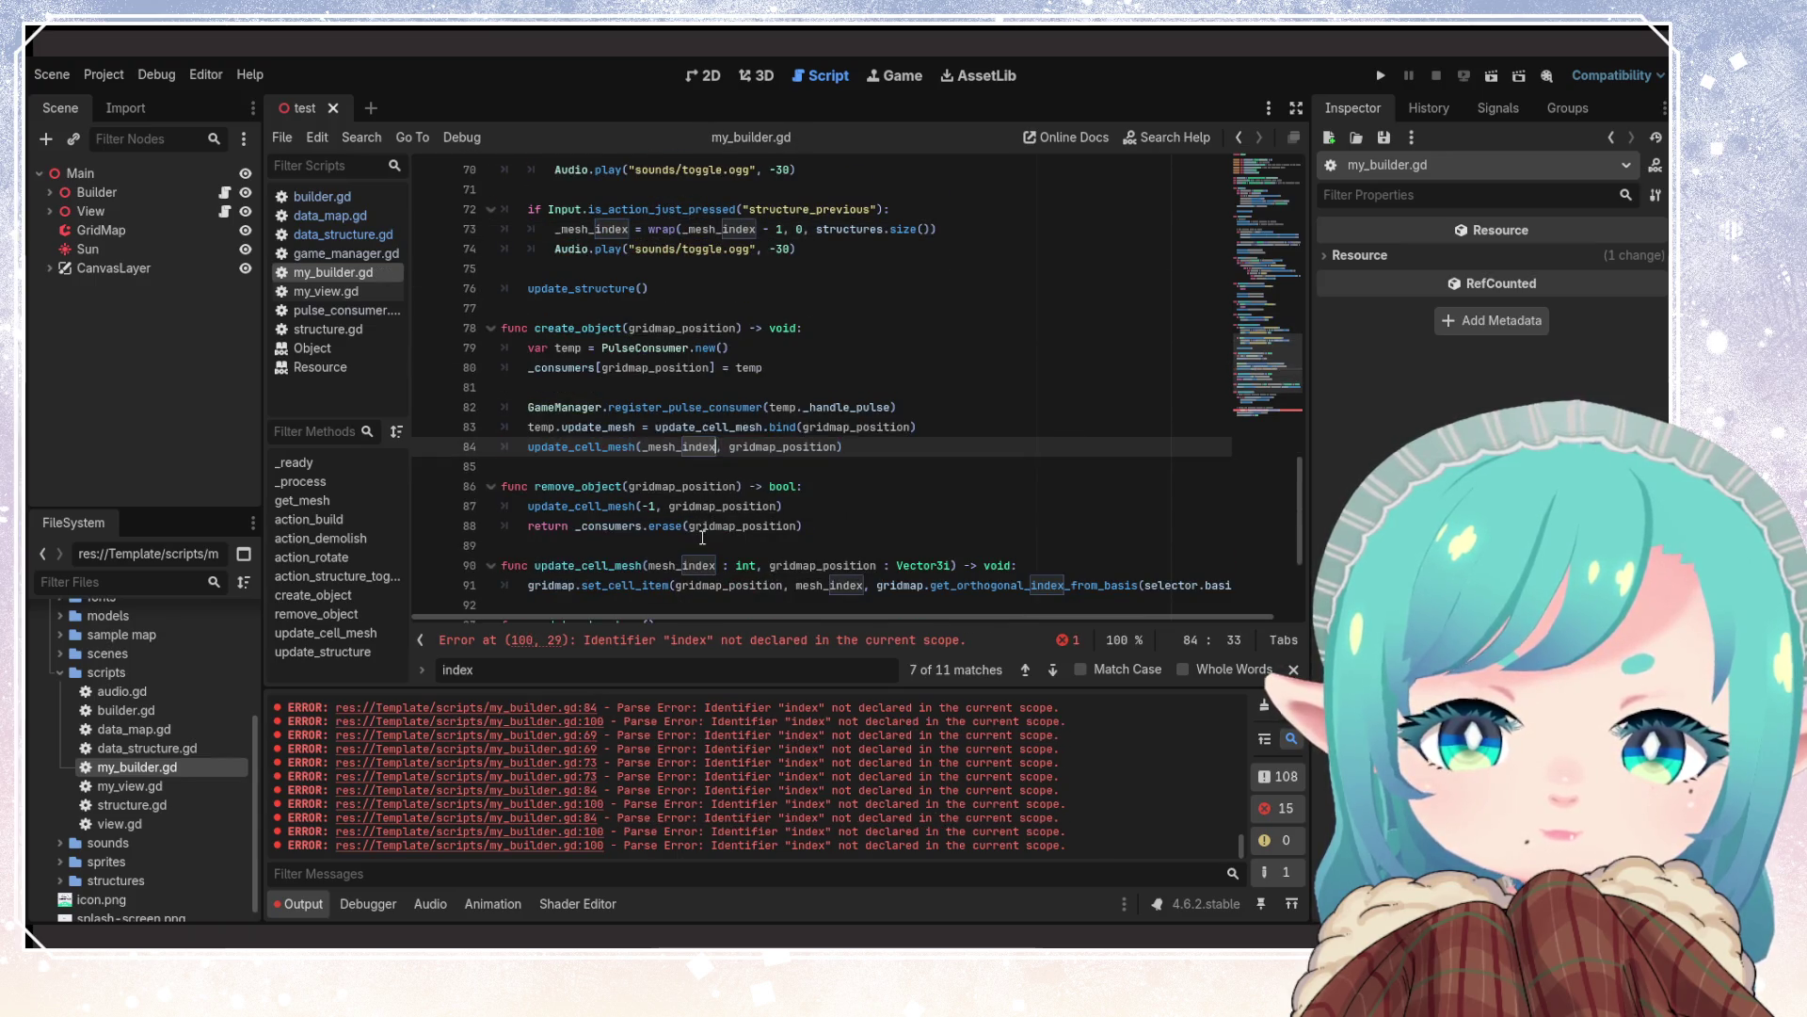
Make line 100 read structures[_mesh_index], save, and run the project to test
scroll(712, 506, down, 1)
click(817, 546)
scroll(817, 546, down, 3)
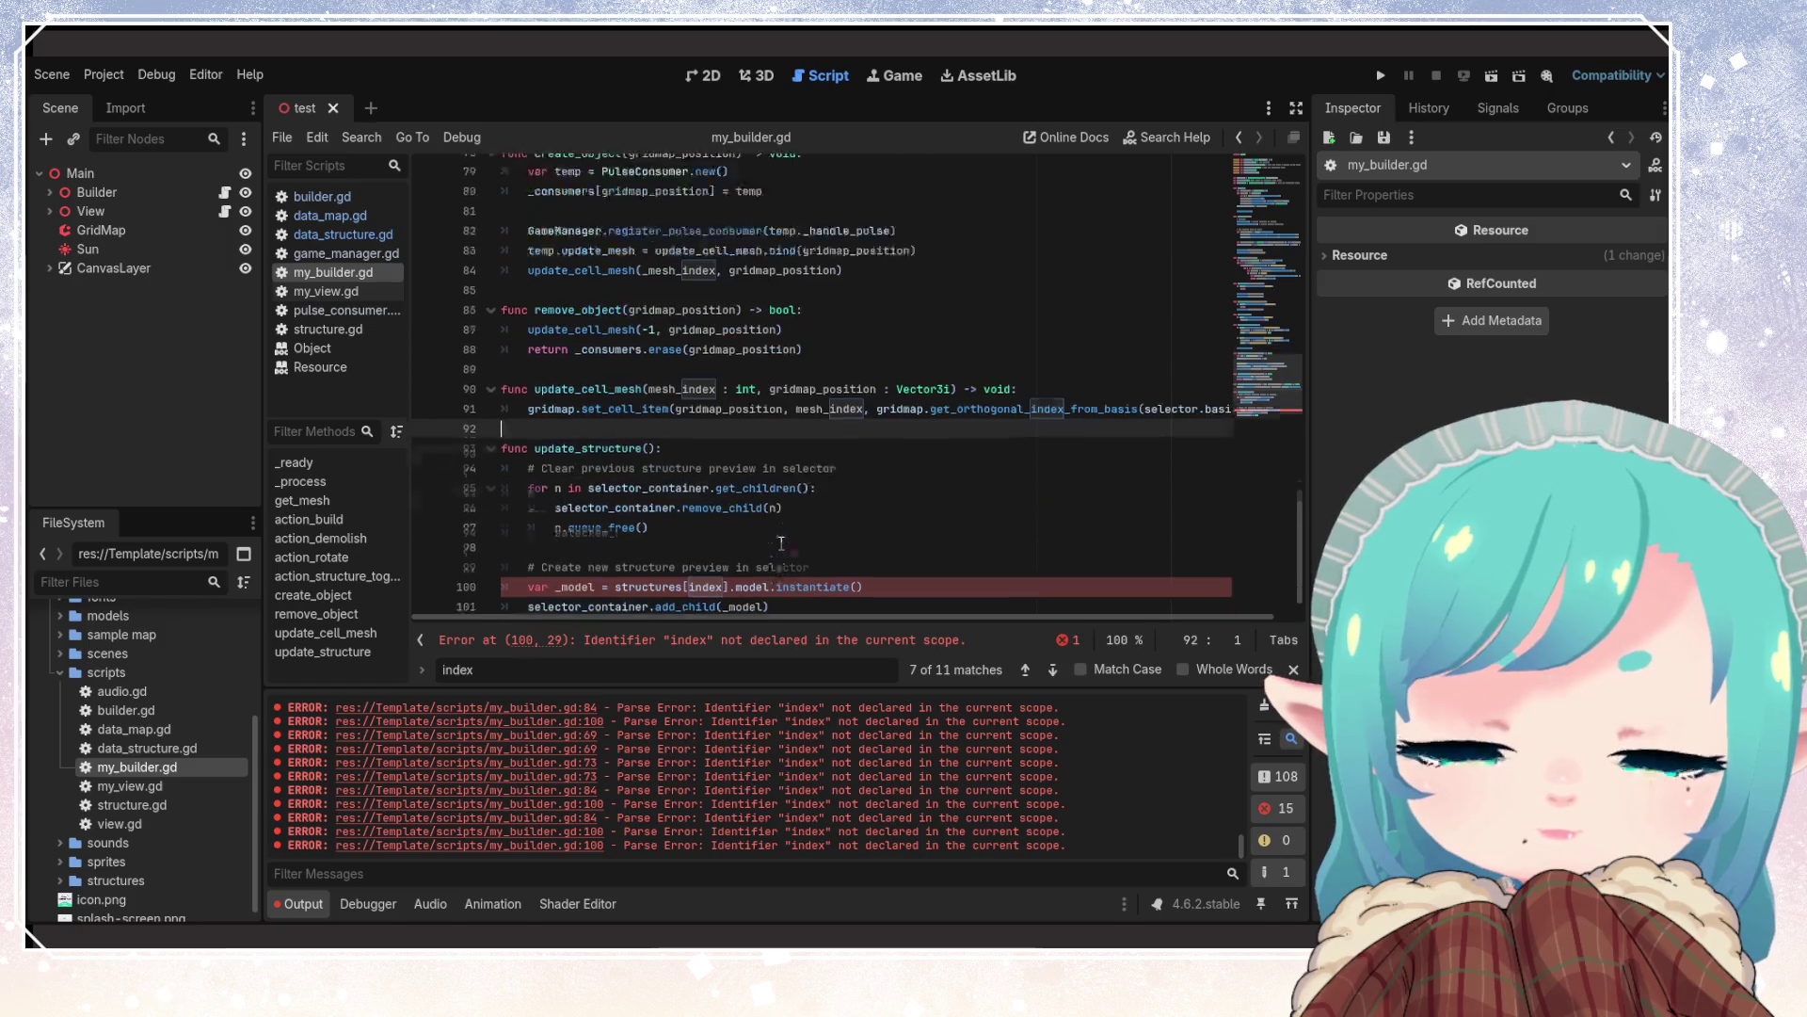
click(706, 446)
click(710, 367)
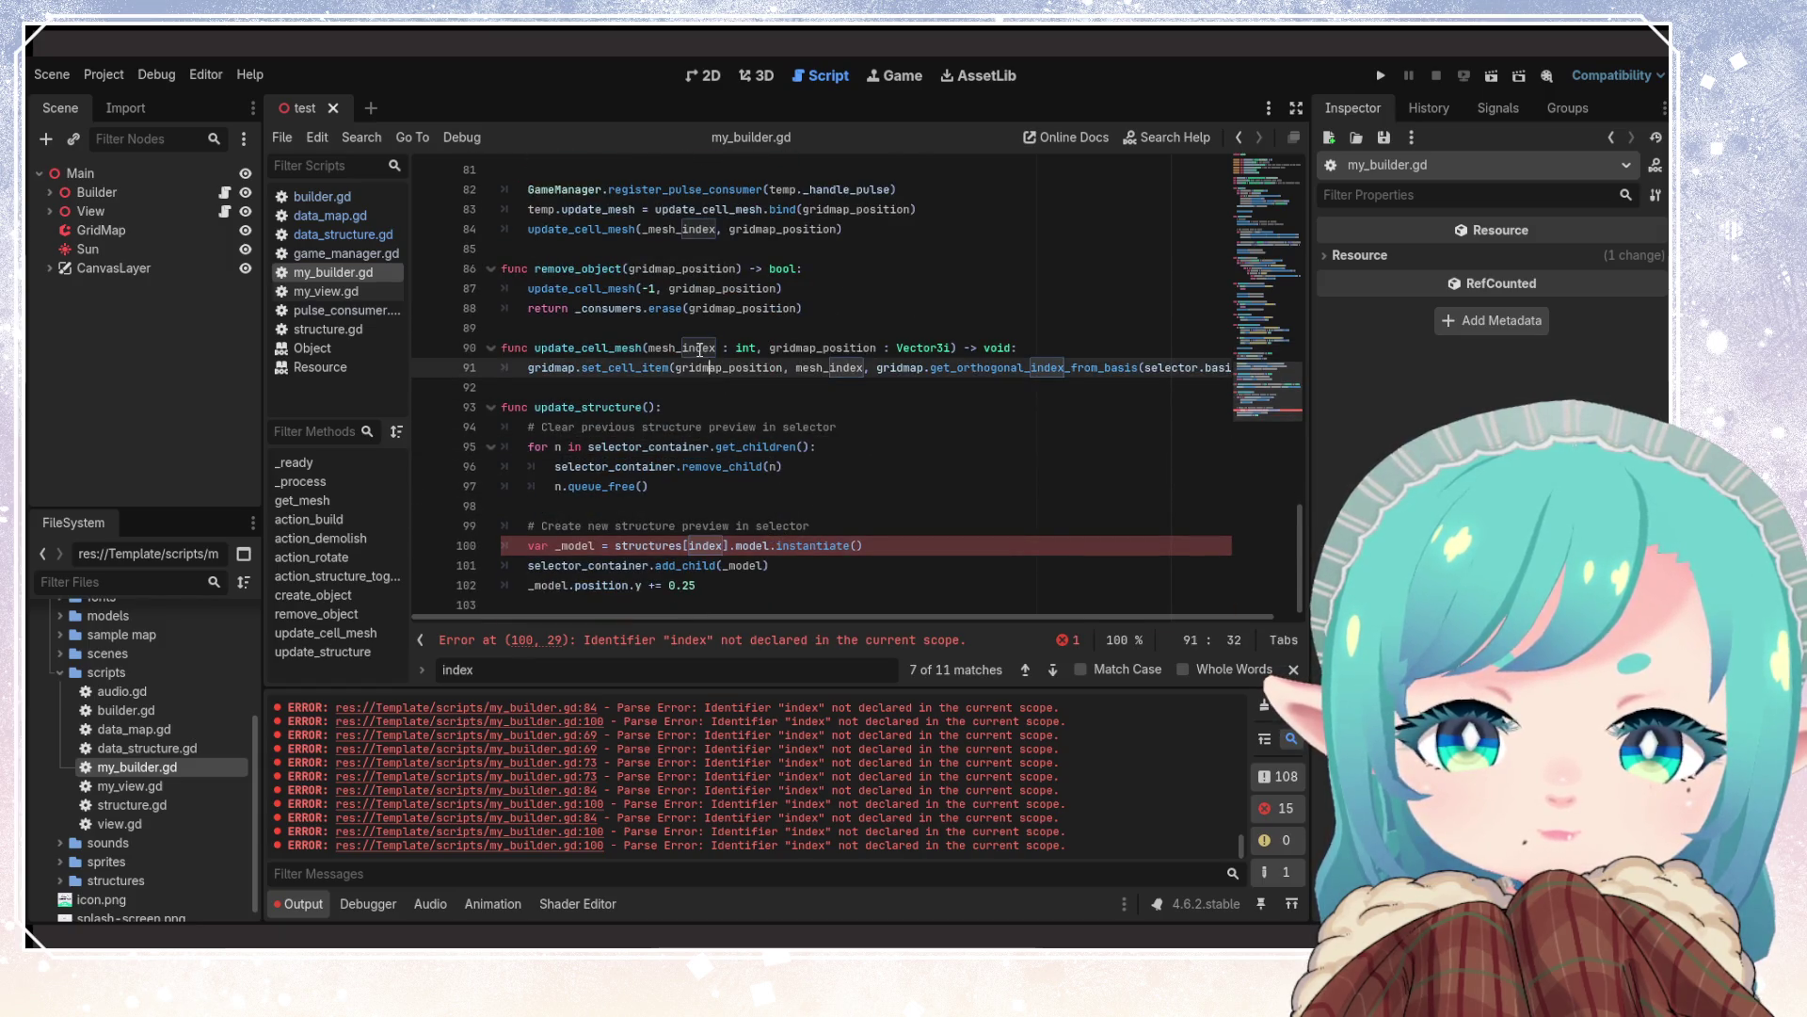
click(844, 428)
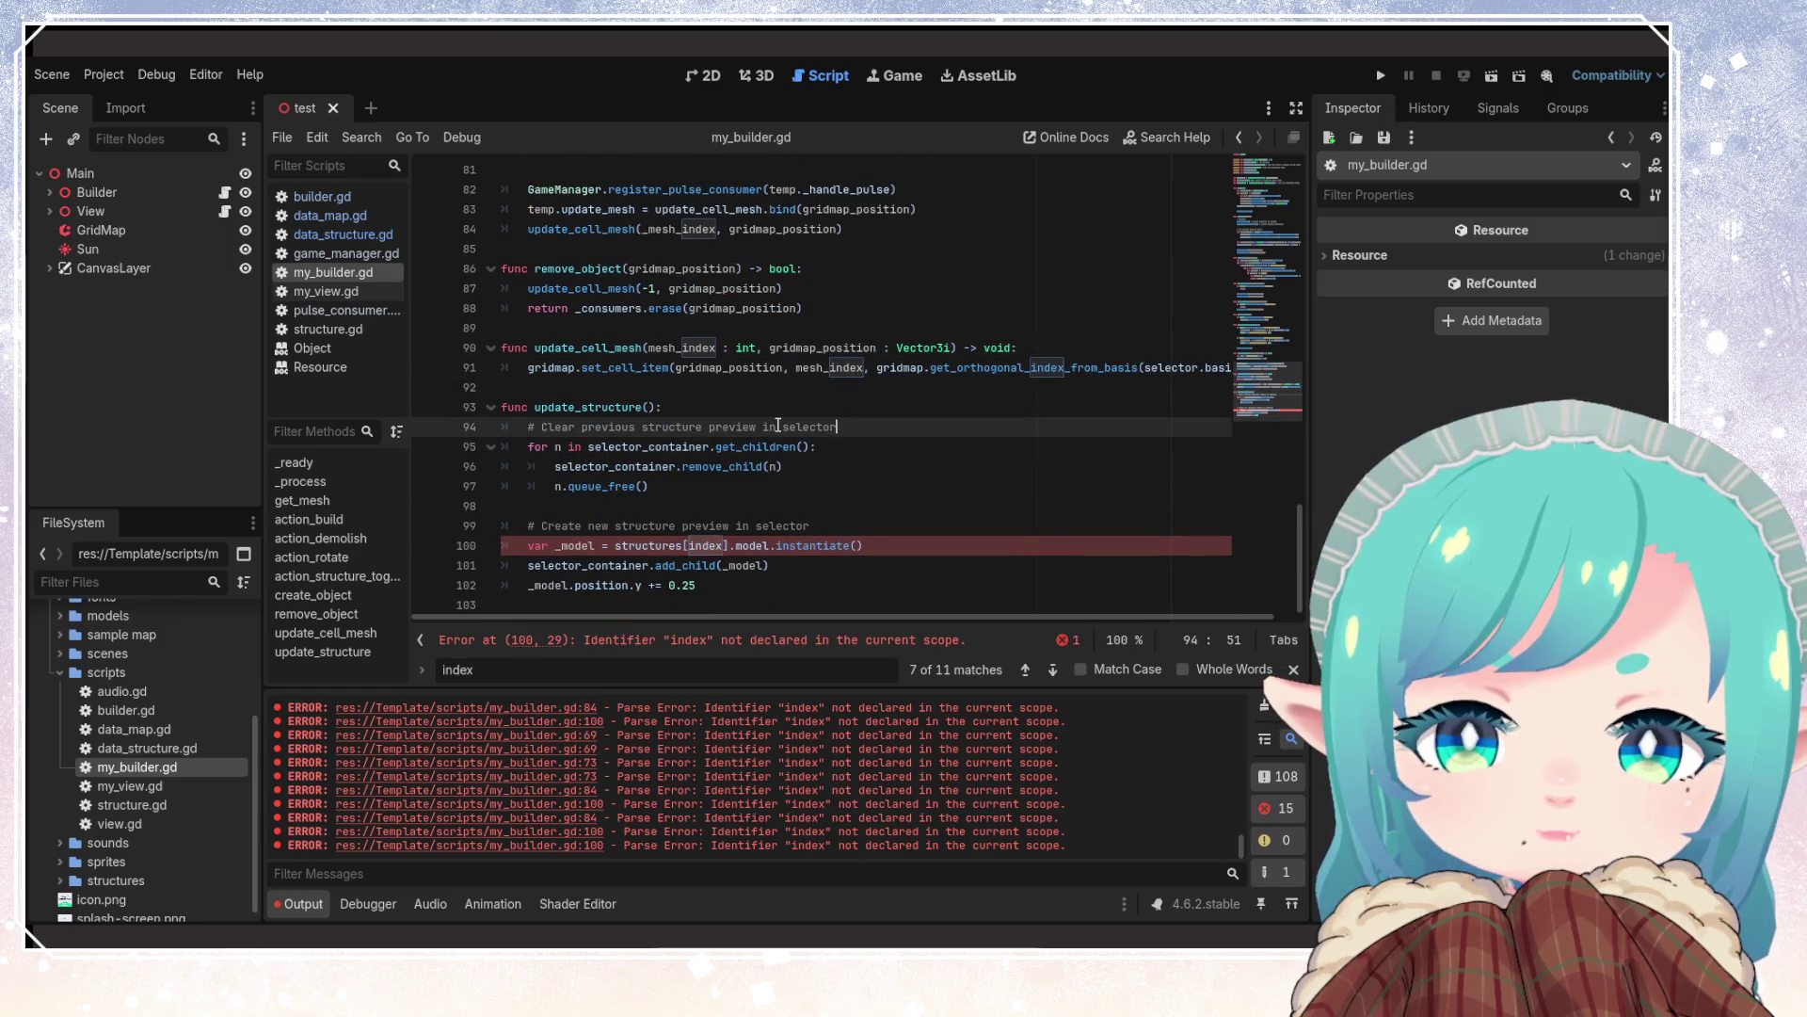
double_click(706, 545)
text(_mesh_index)
key(ctrl+s)
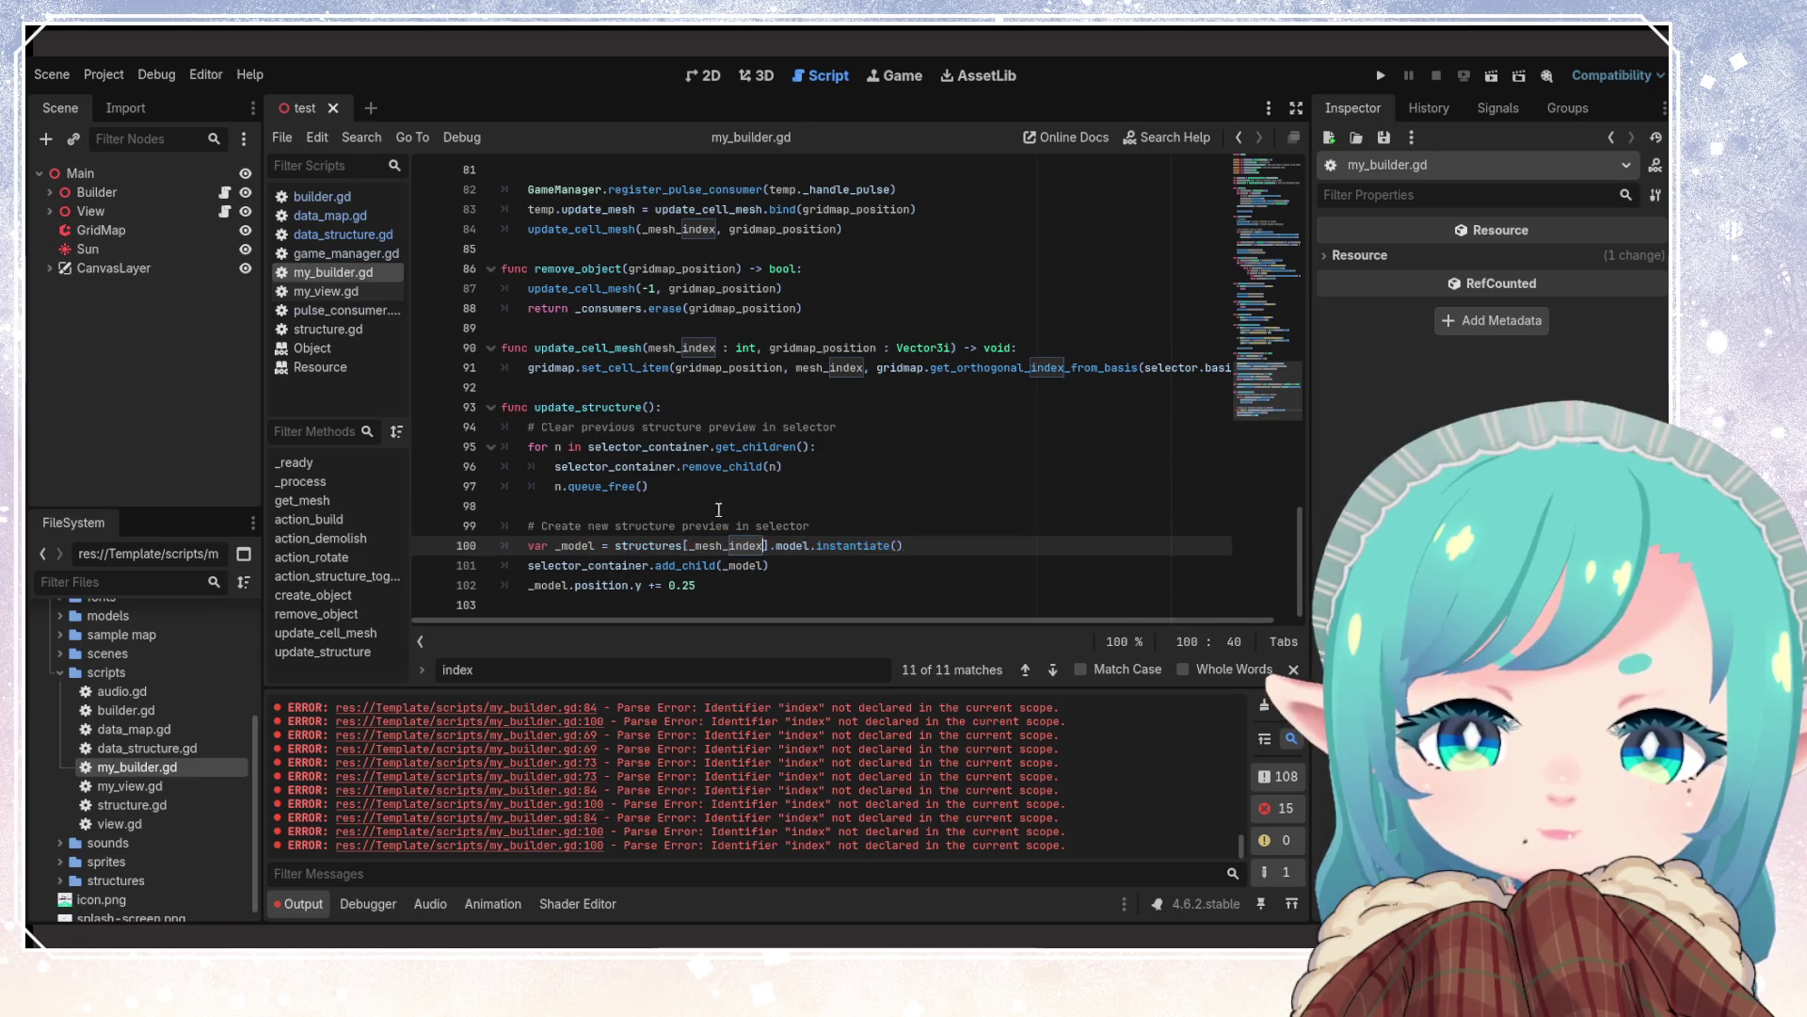
click(876, 533)
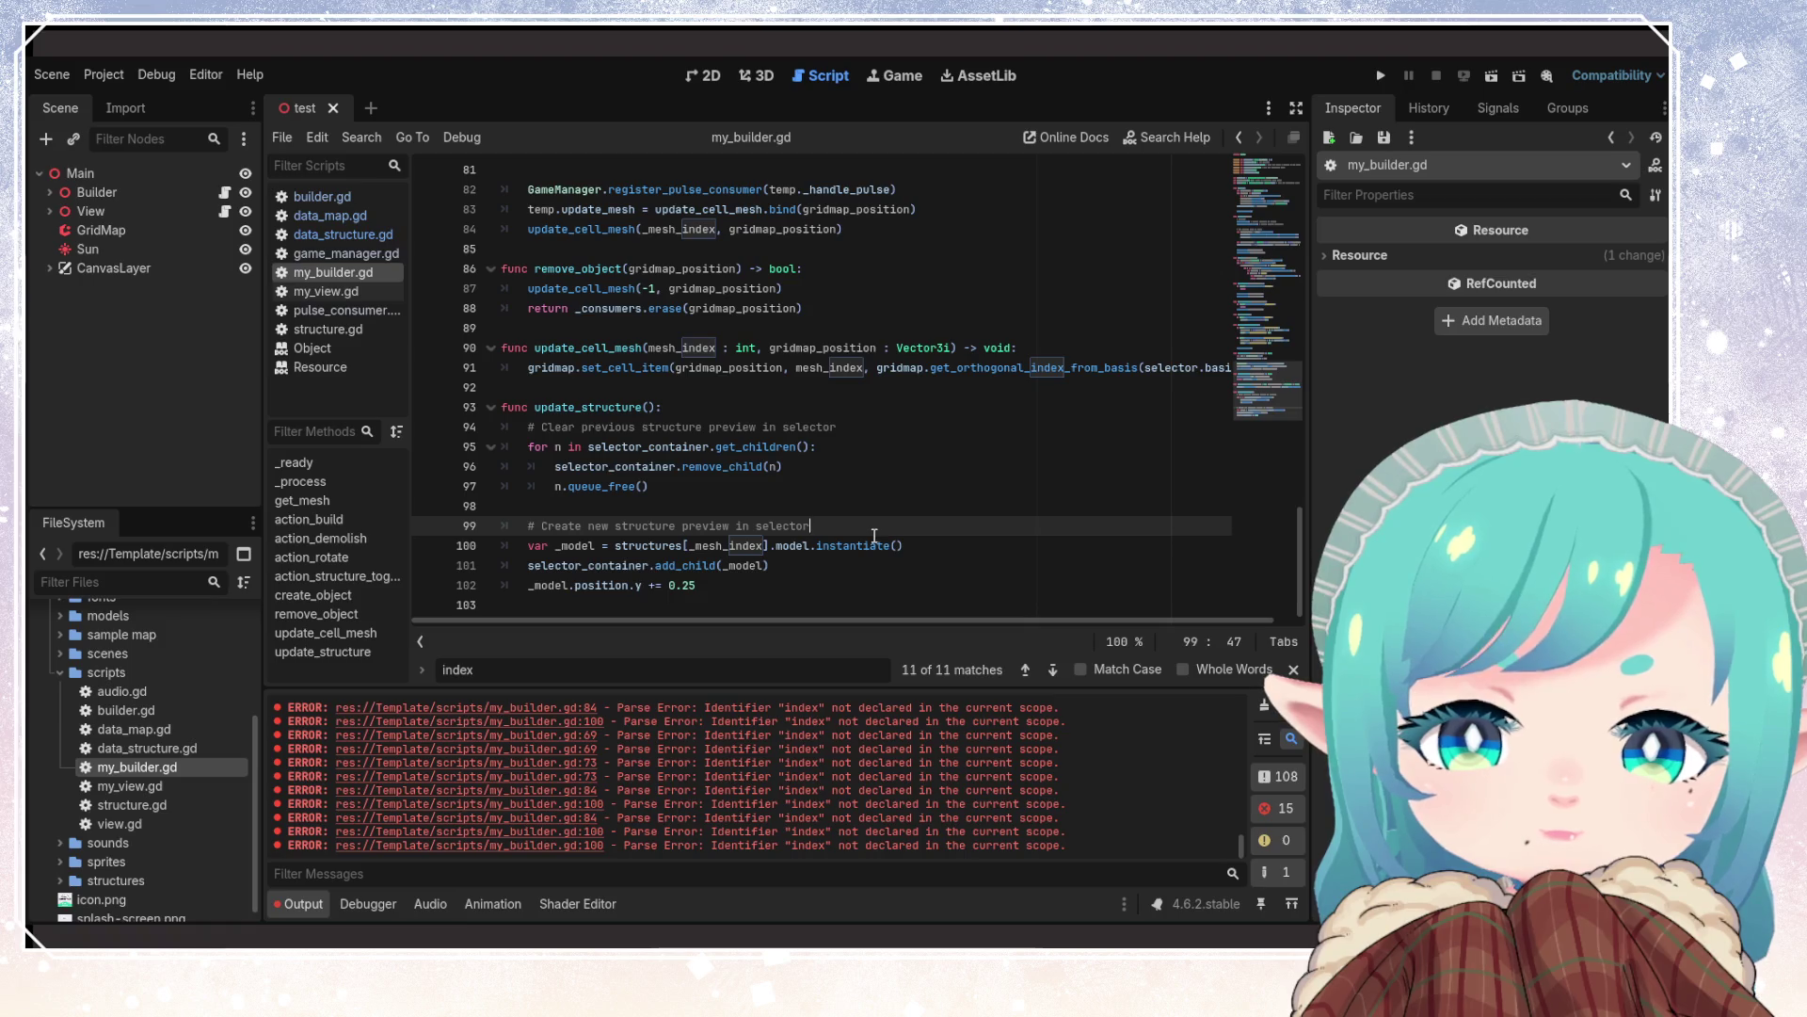
scroll(880, 508, up, 20)
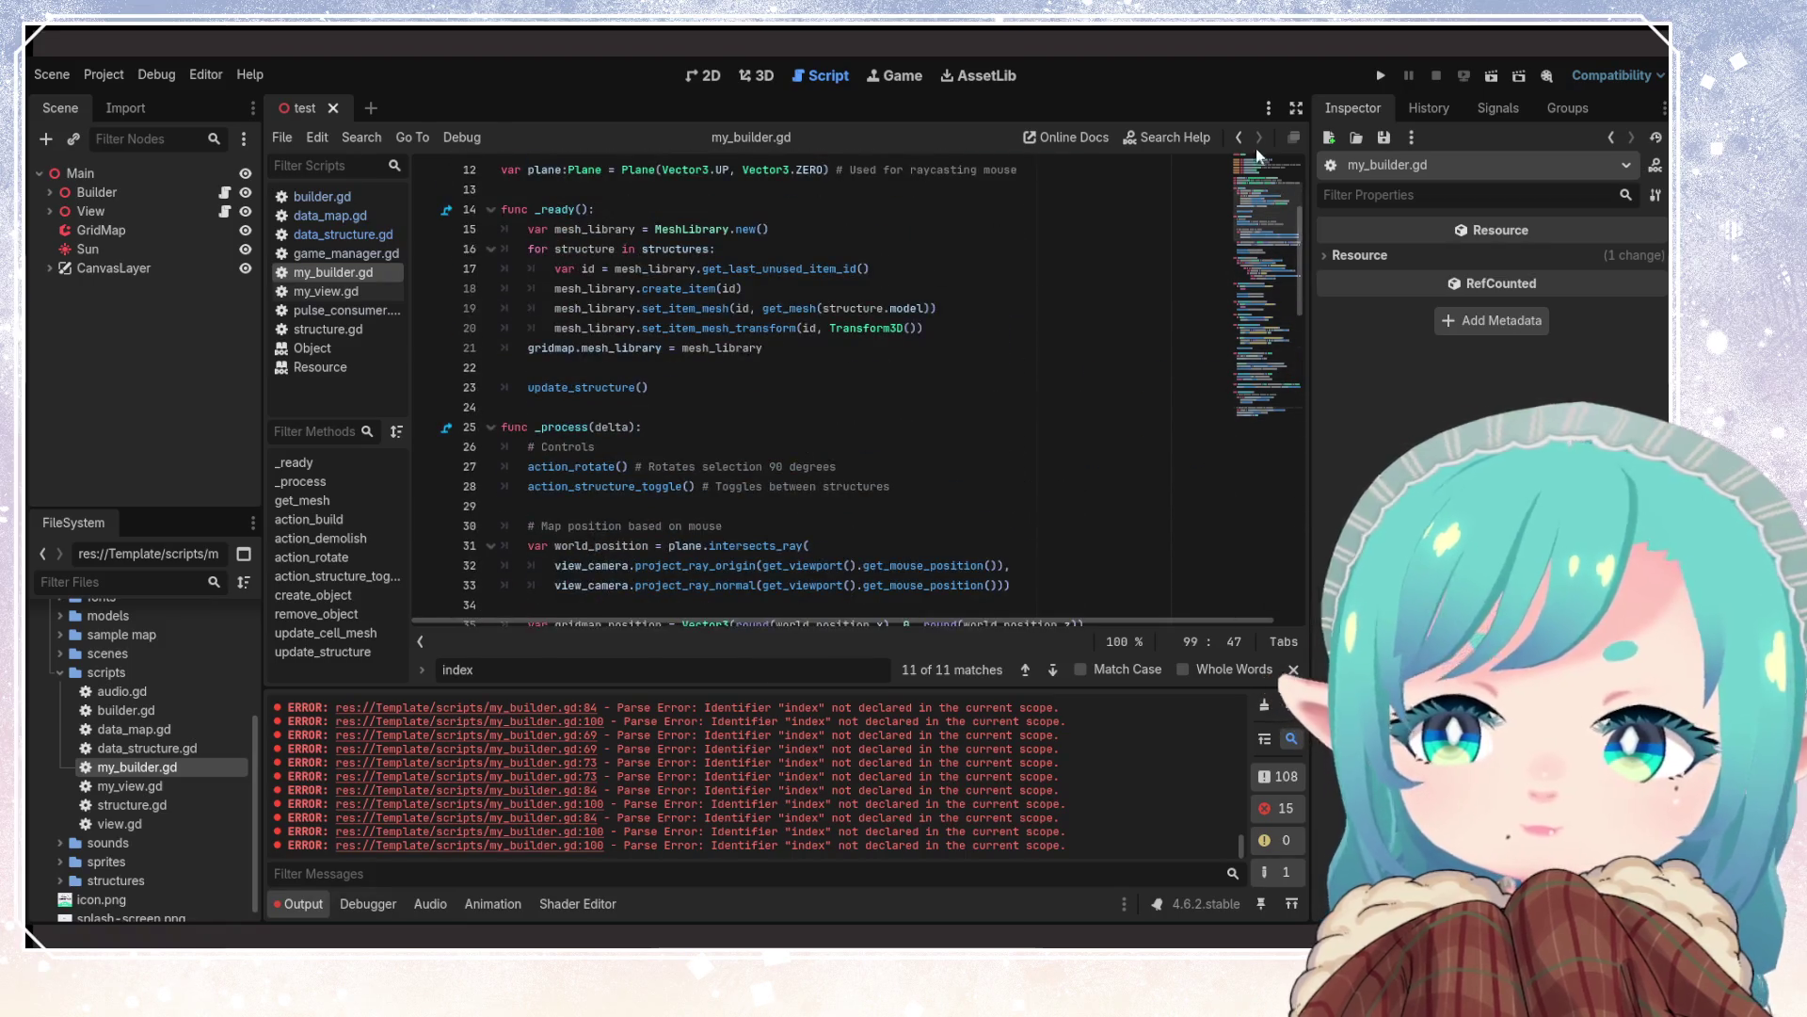
click(1381, 76)
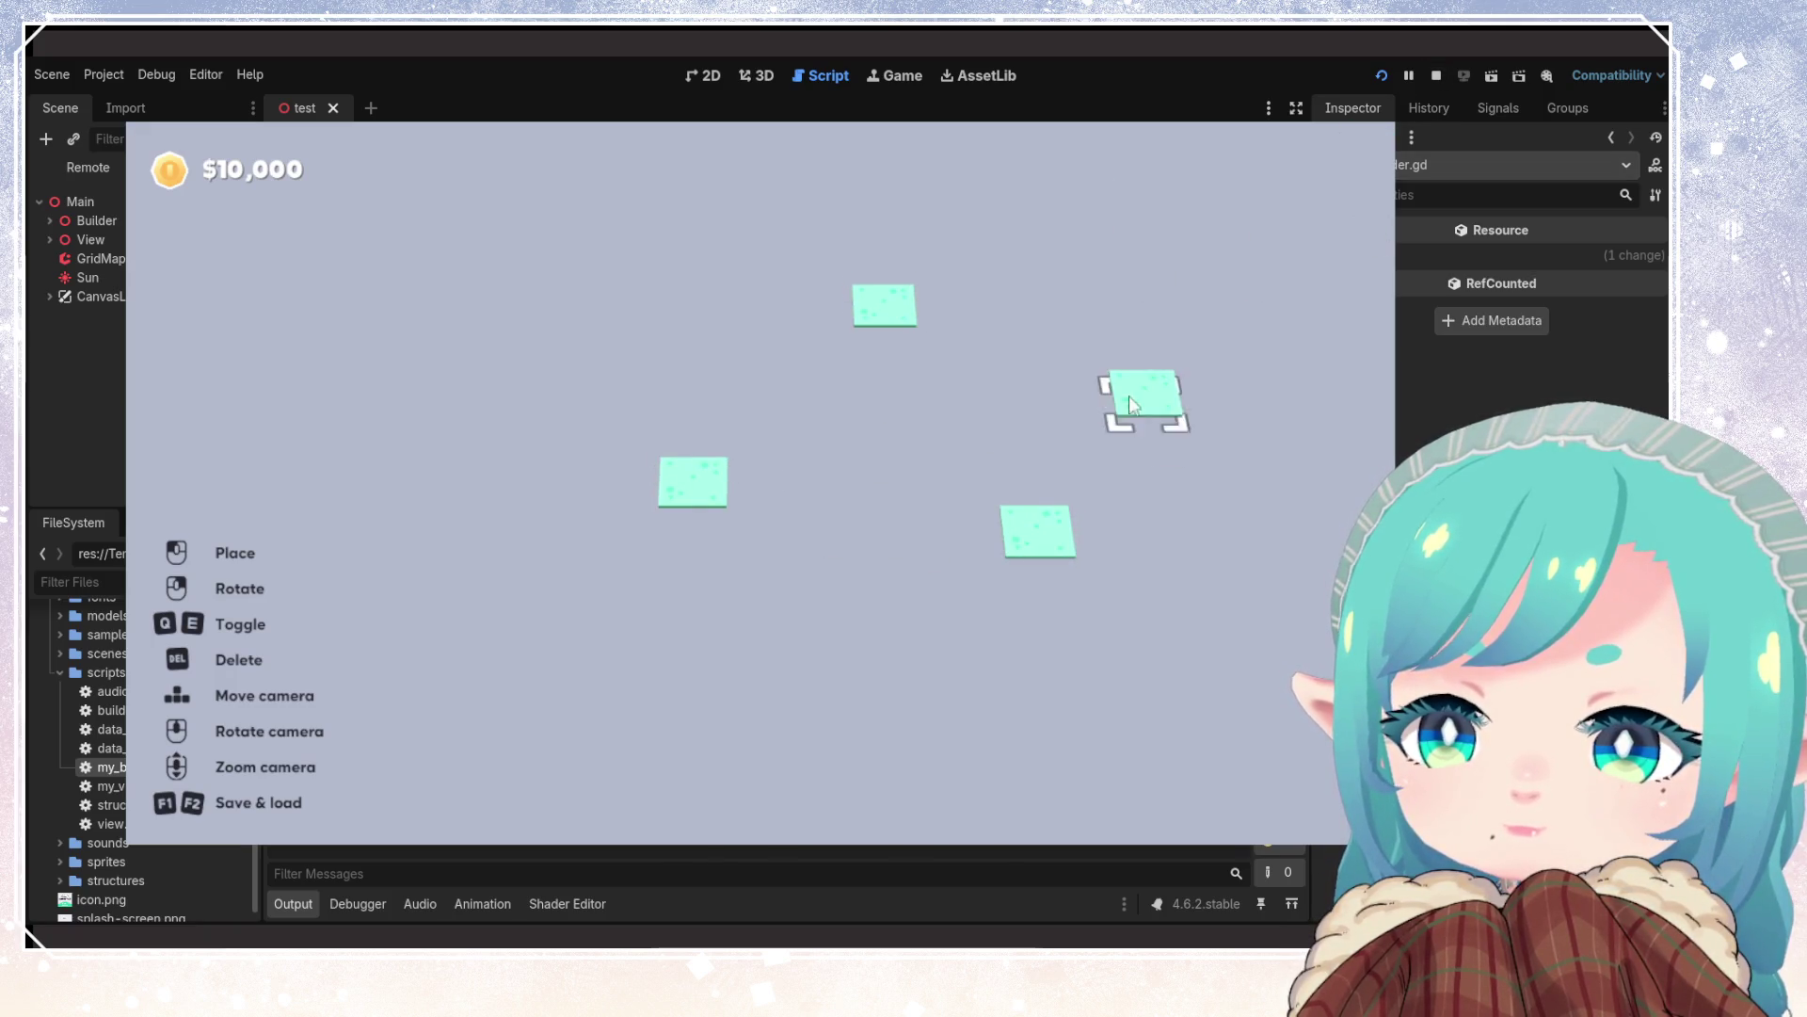
click(1436, 75)
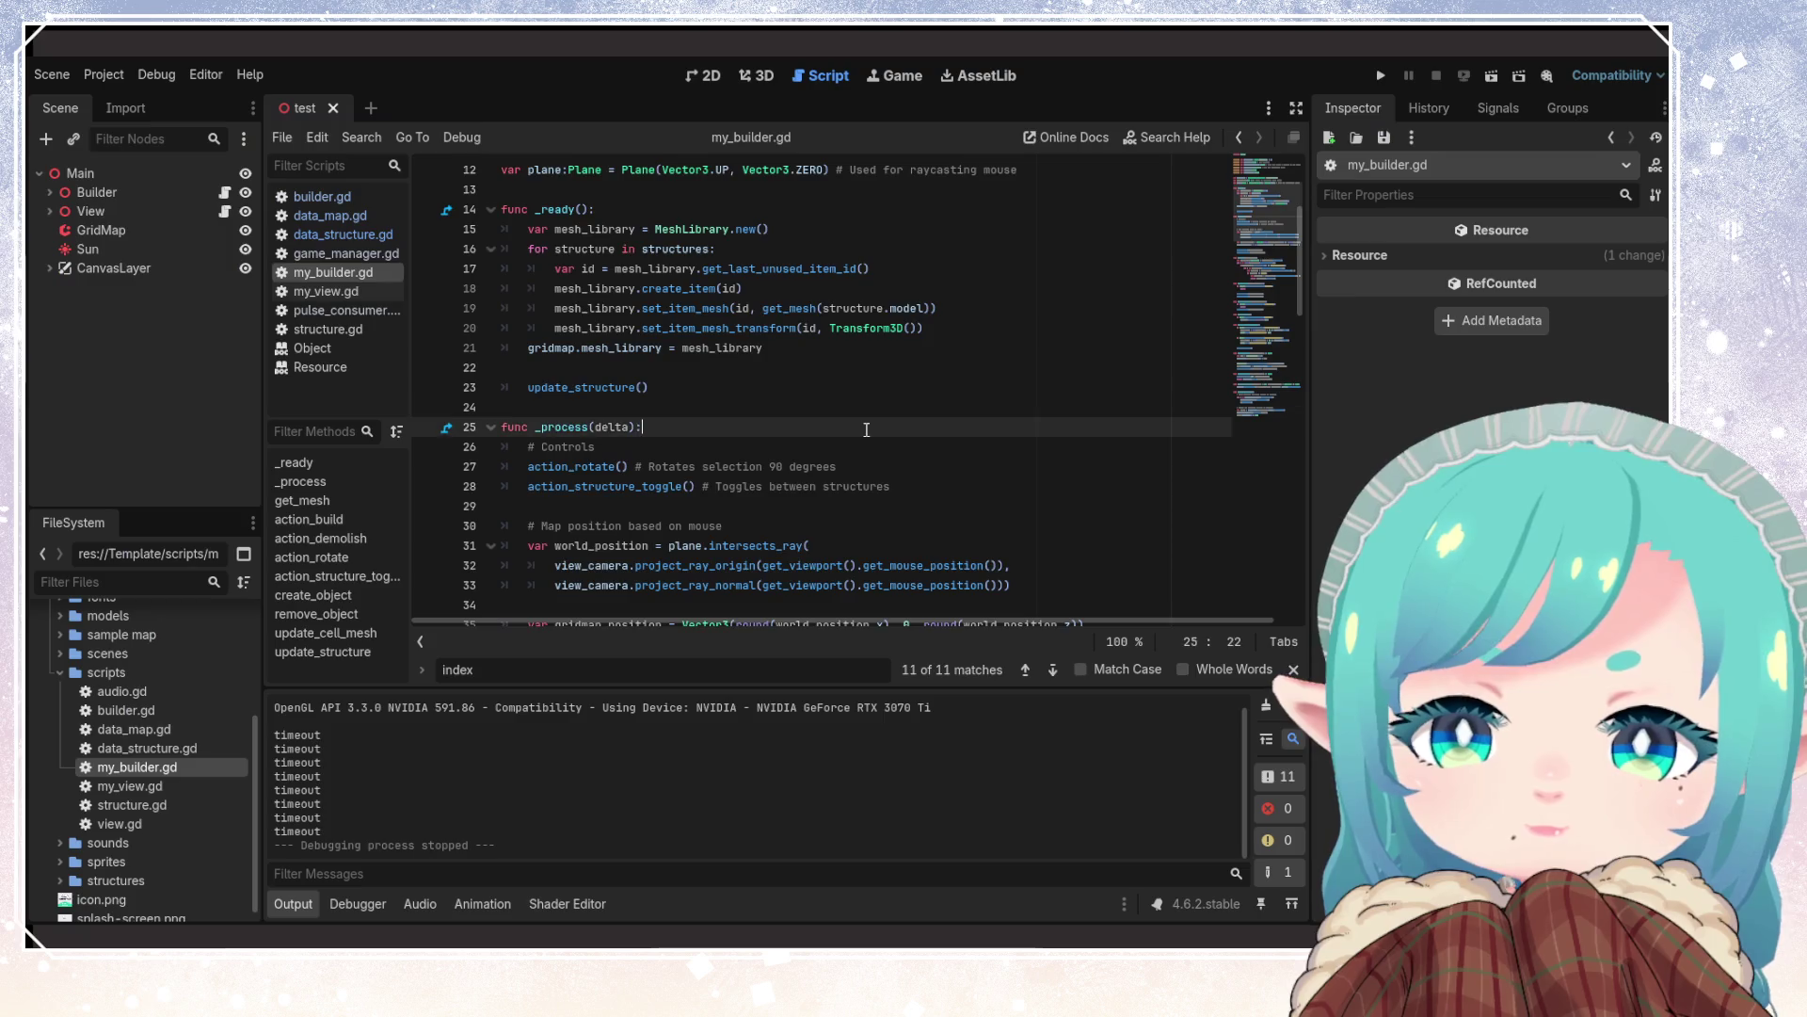
scroll(802, 451, up, 5)
key(ctrl+minus)
click(825, 484)
scroll(930, 506, down, 3)
scroll(638, 406, up, 3)
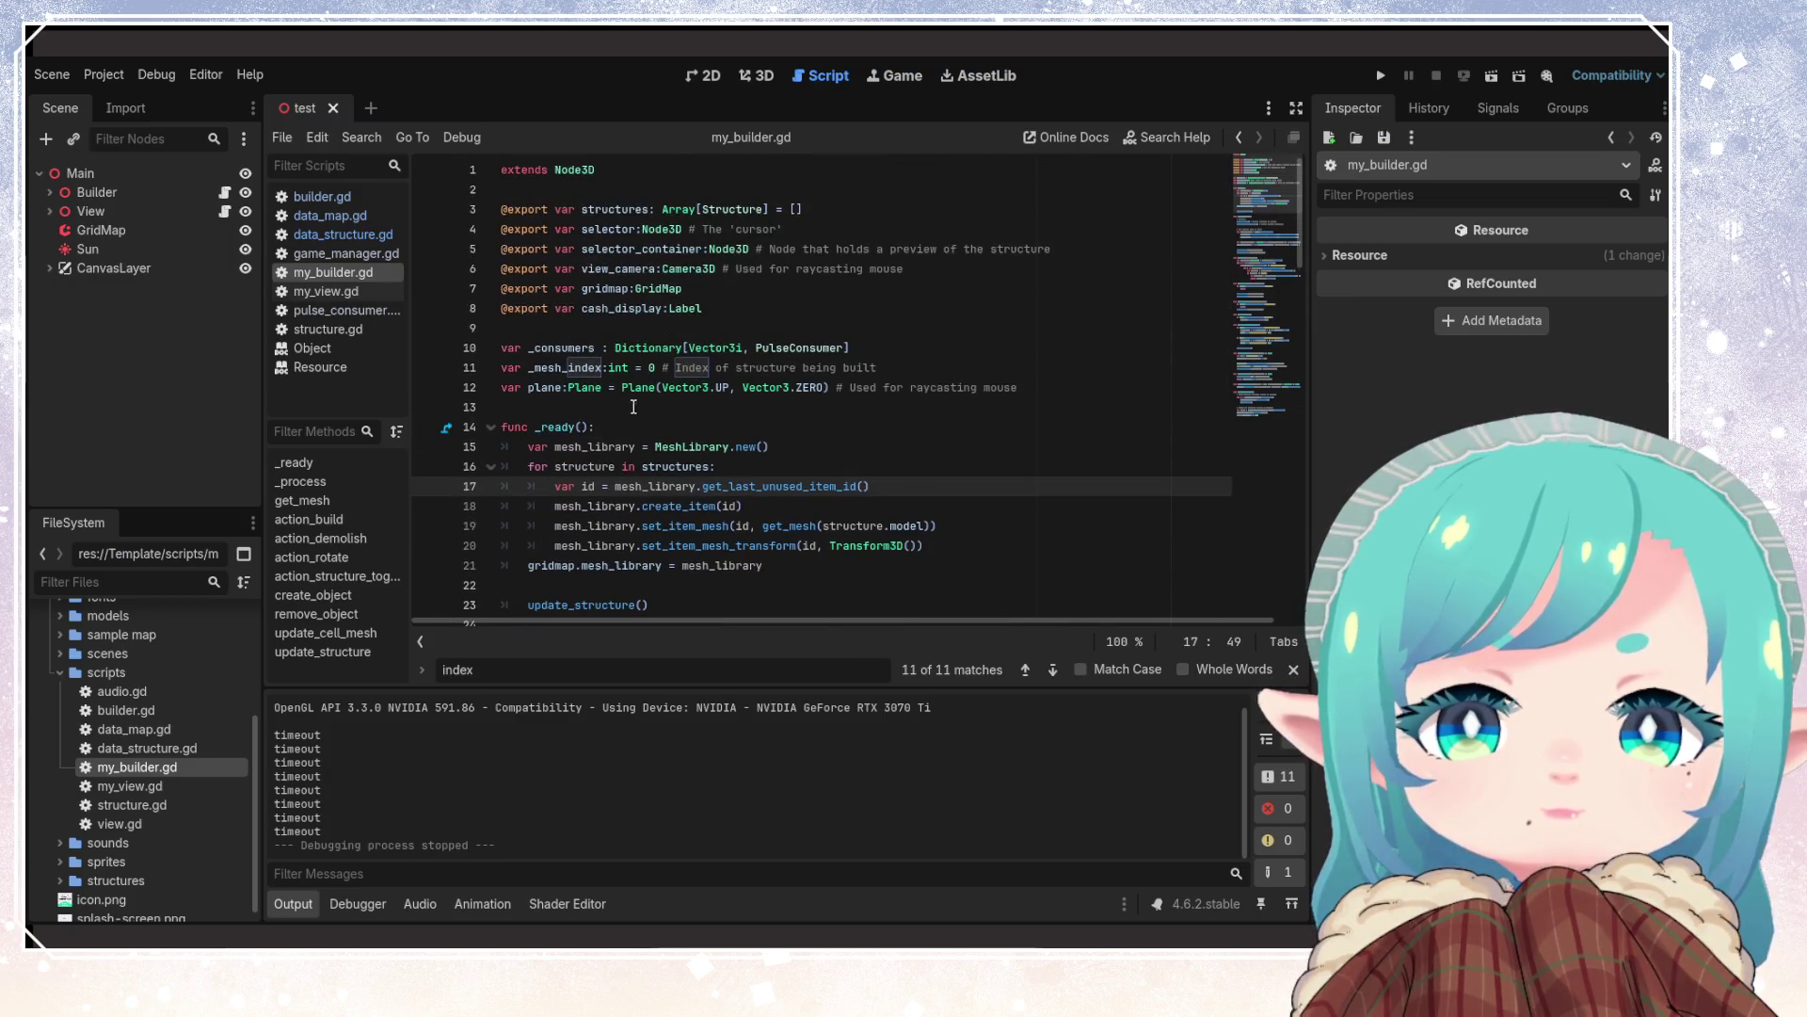
click(531, 388)
Rename plane to _plane on line 12 and paste _plane over plane on line 31
text(_)
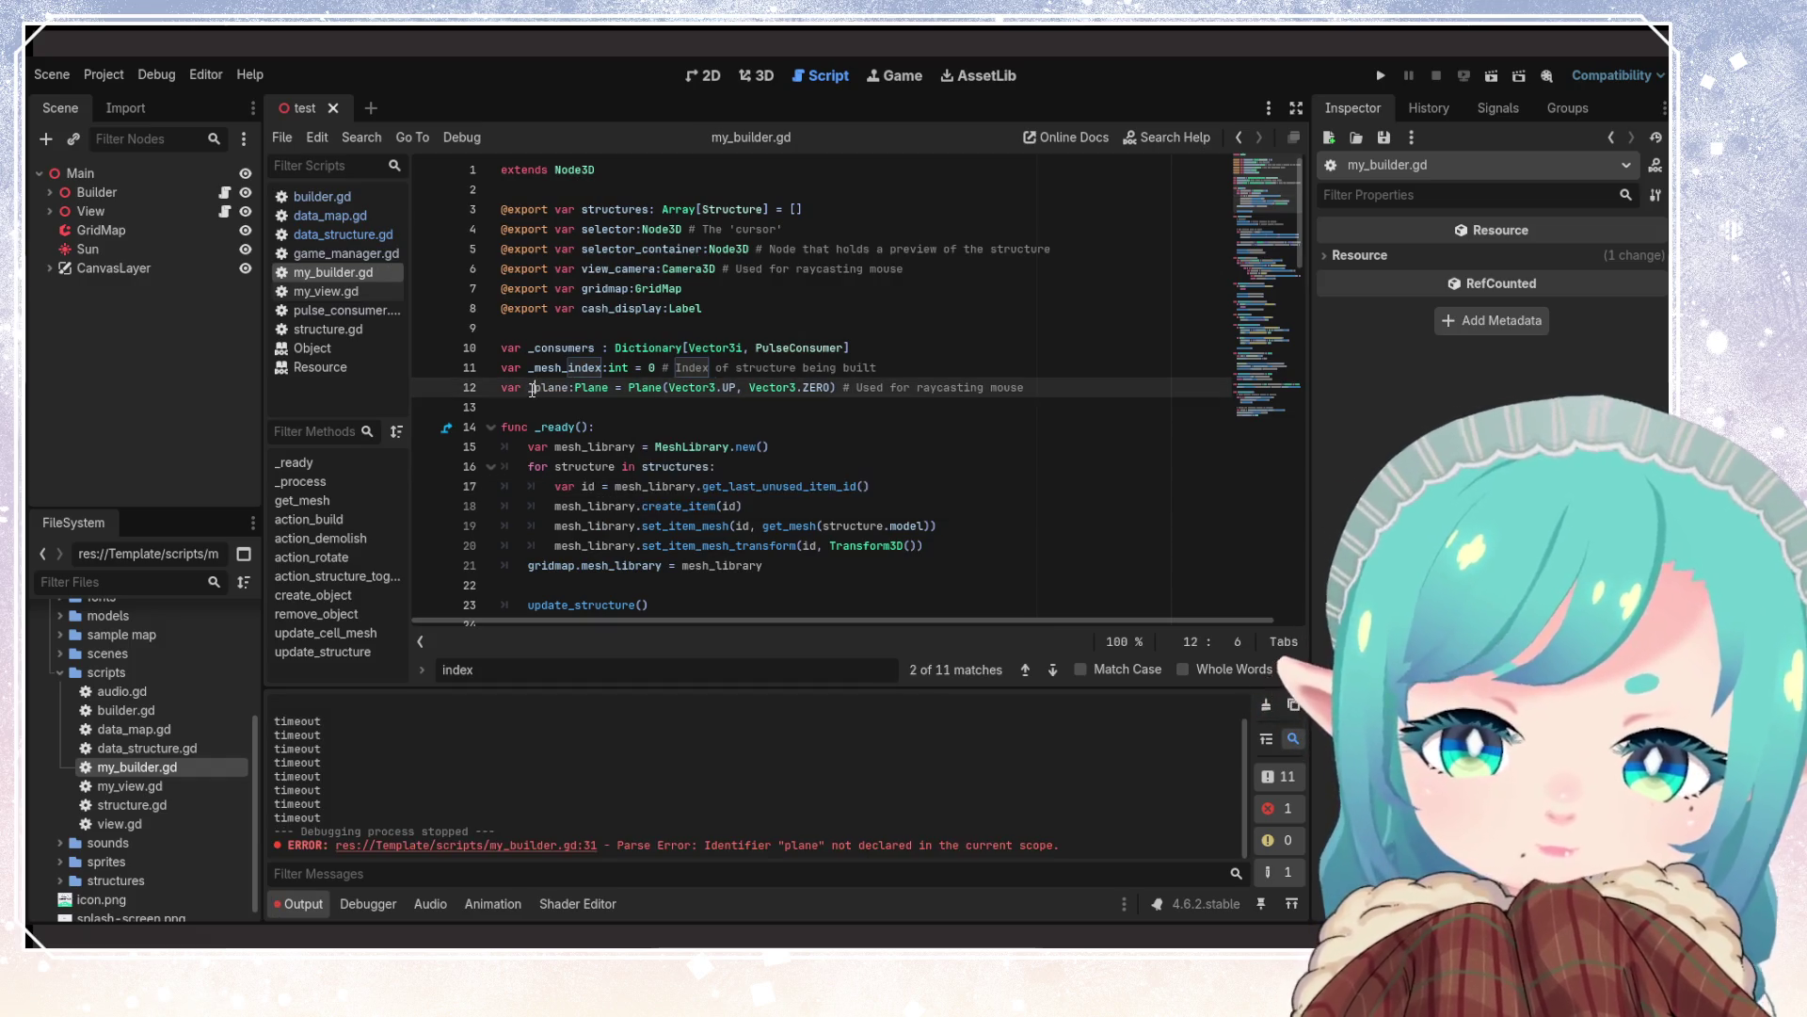
double_click(552, 387)
key(ctrl+c)
scroll(647, 473, down, 6)
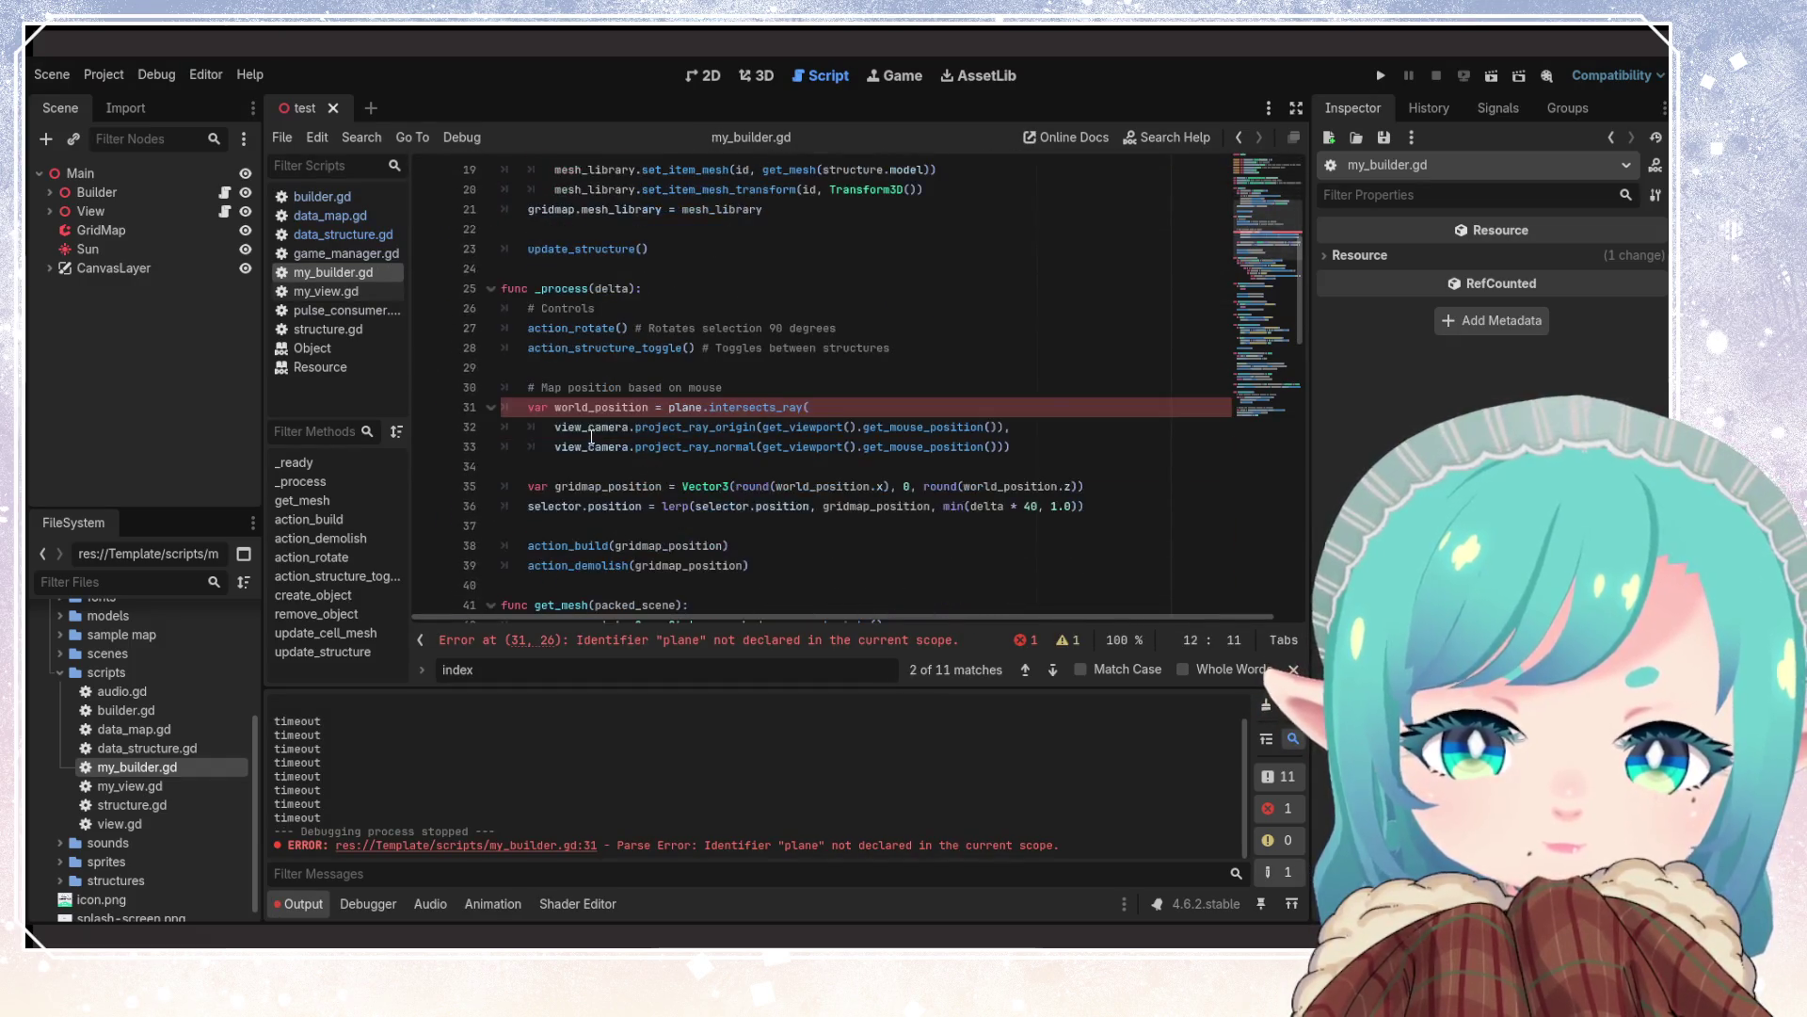
double_click(692, 407)
key(ctrl+v)
Look over the code around lines 31–36, selecting position on line 36
click(744, 545)
scroll(678, 475, down, 5)
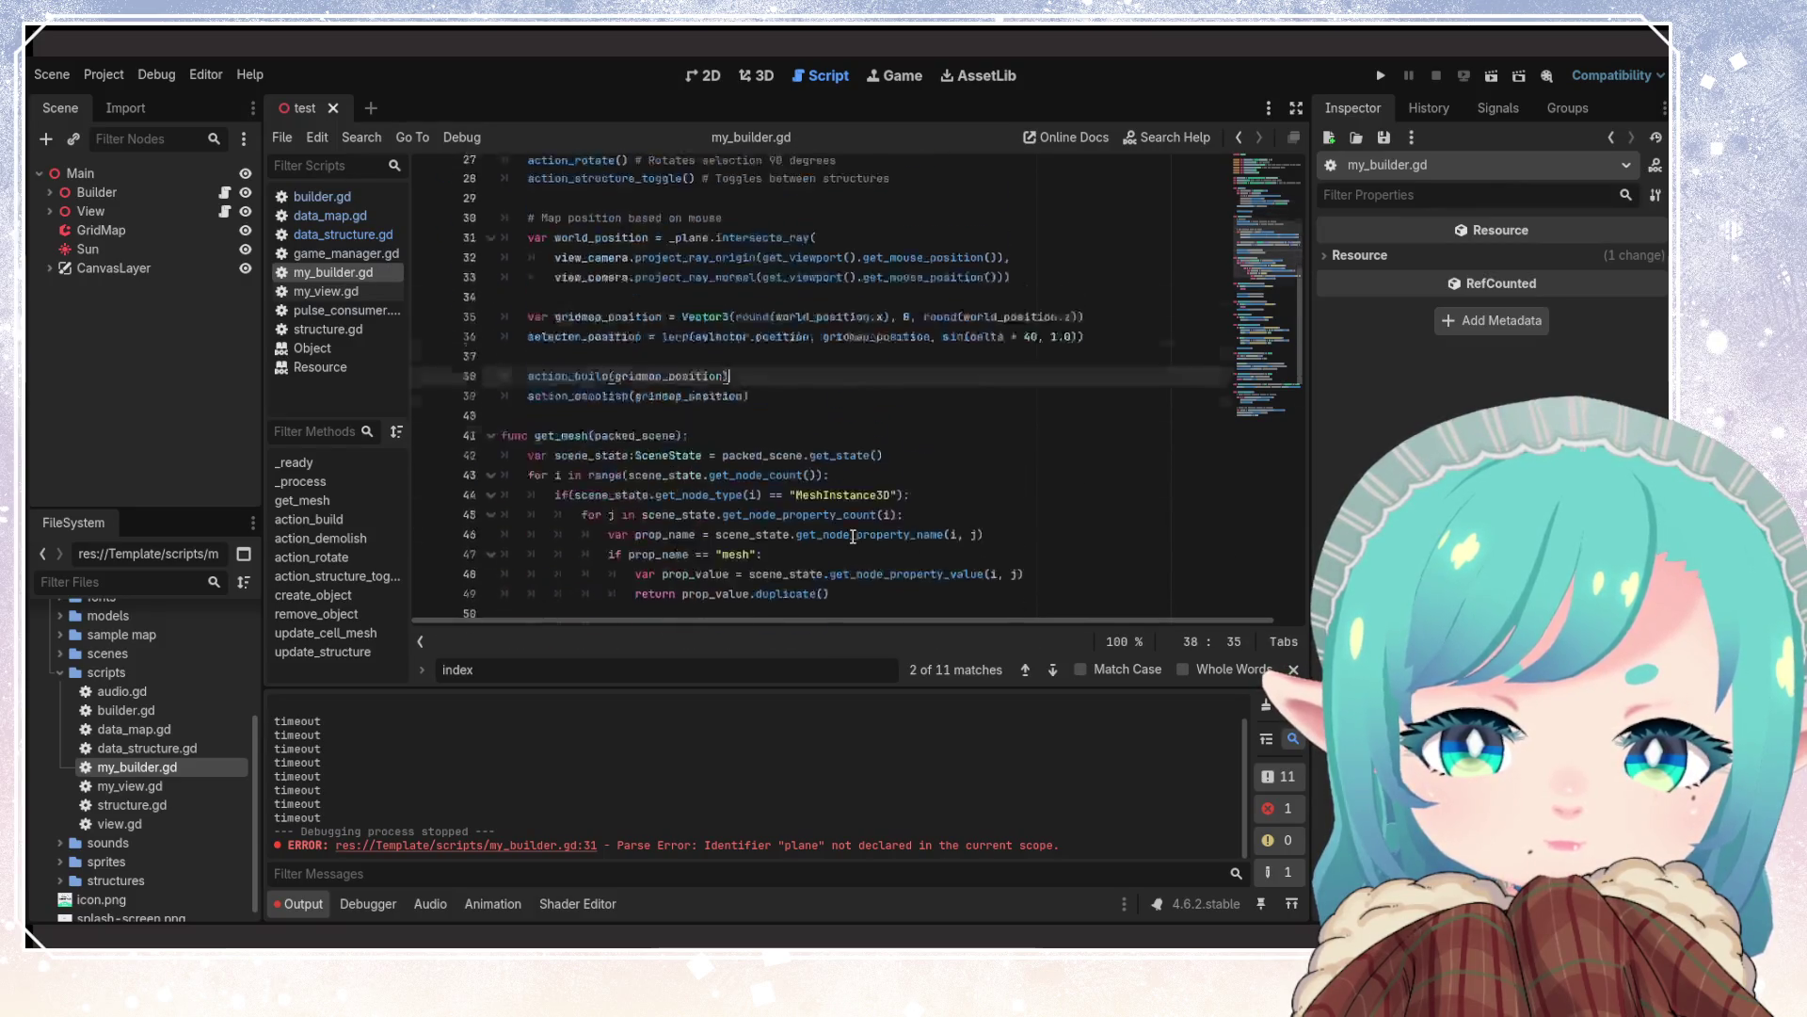
scroll(676, 475, up, 4)
click(622, 447)
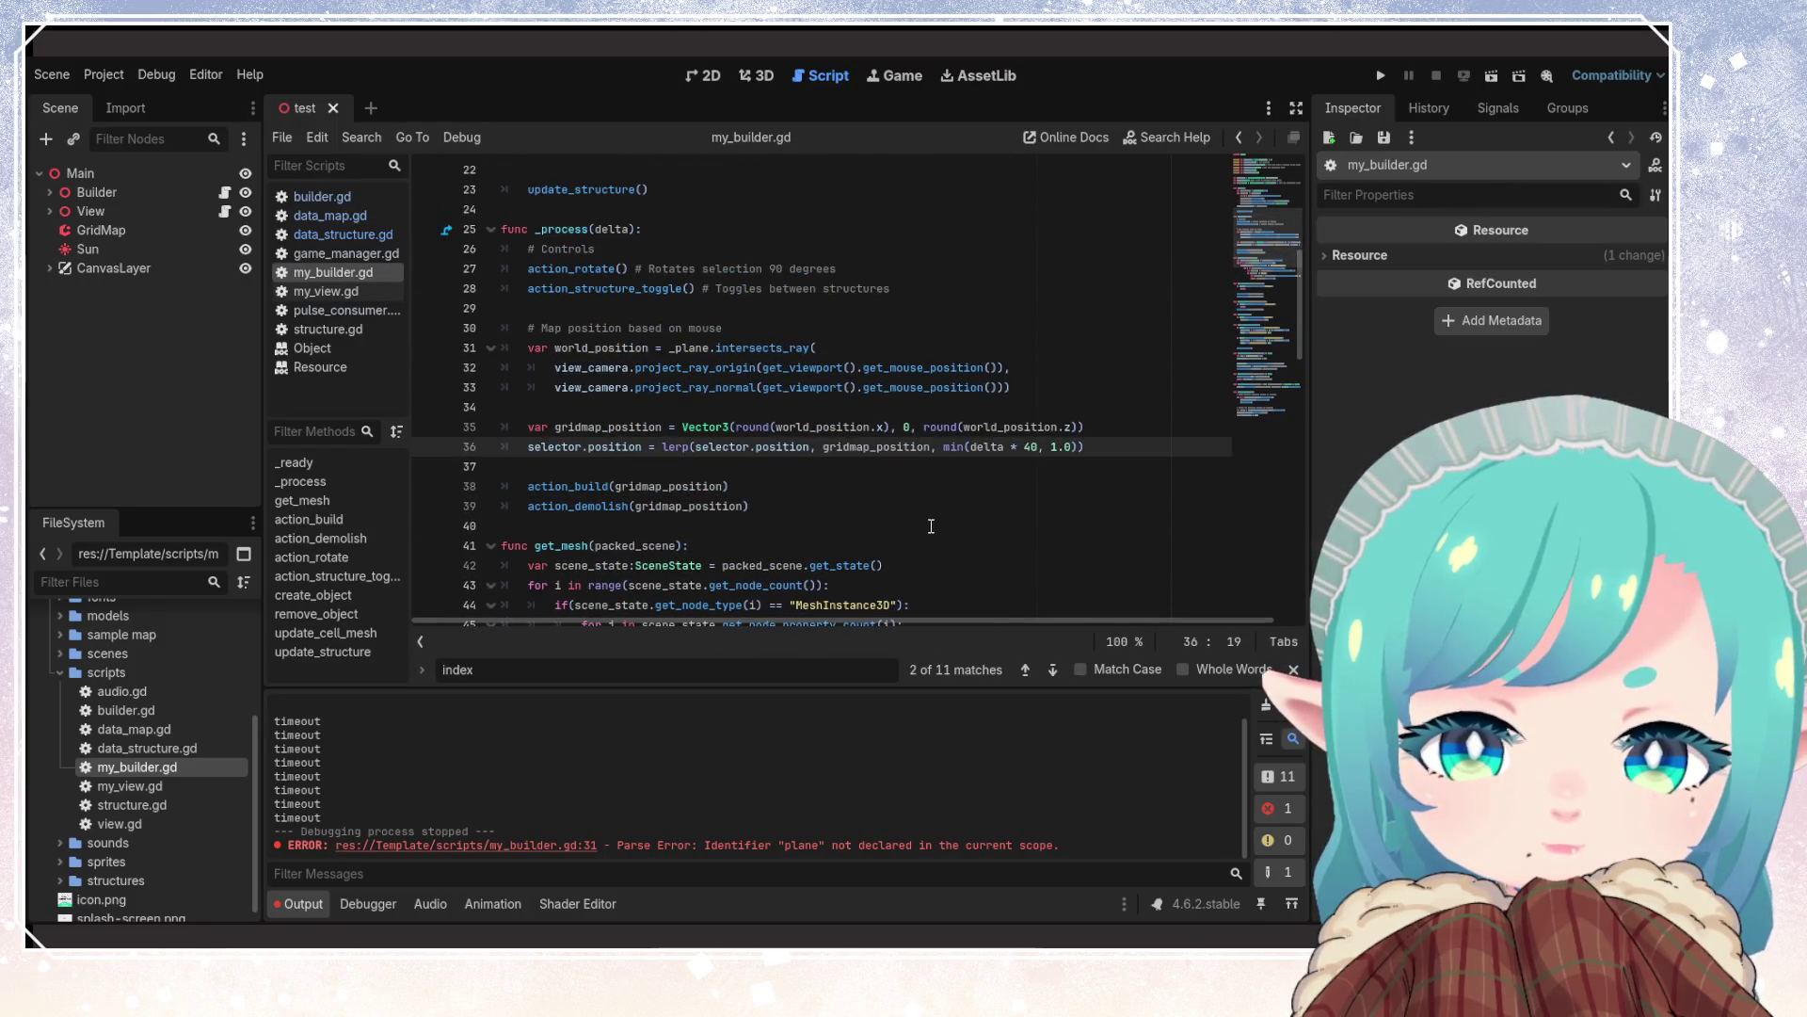
scroll(931, 526, up, 7)
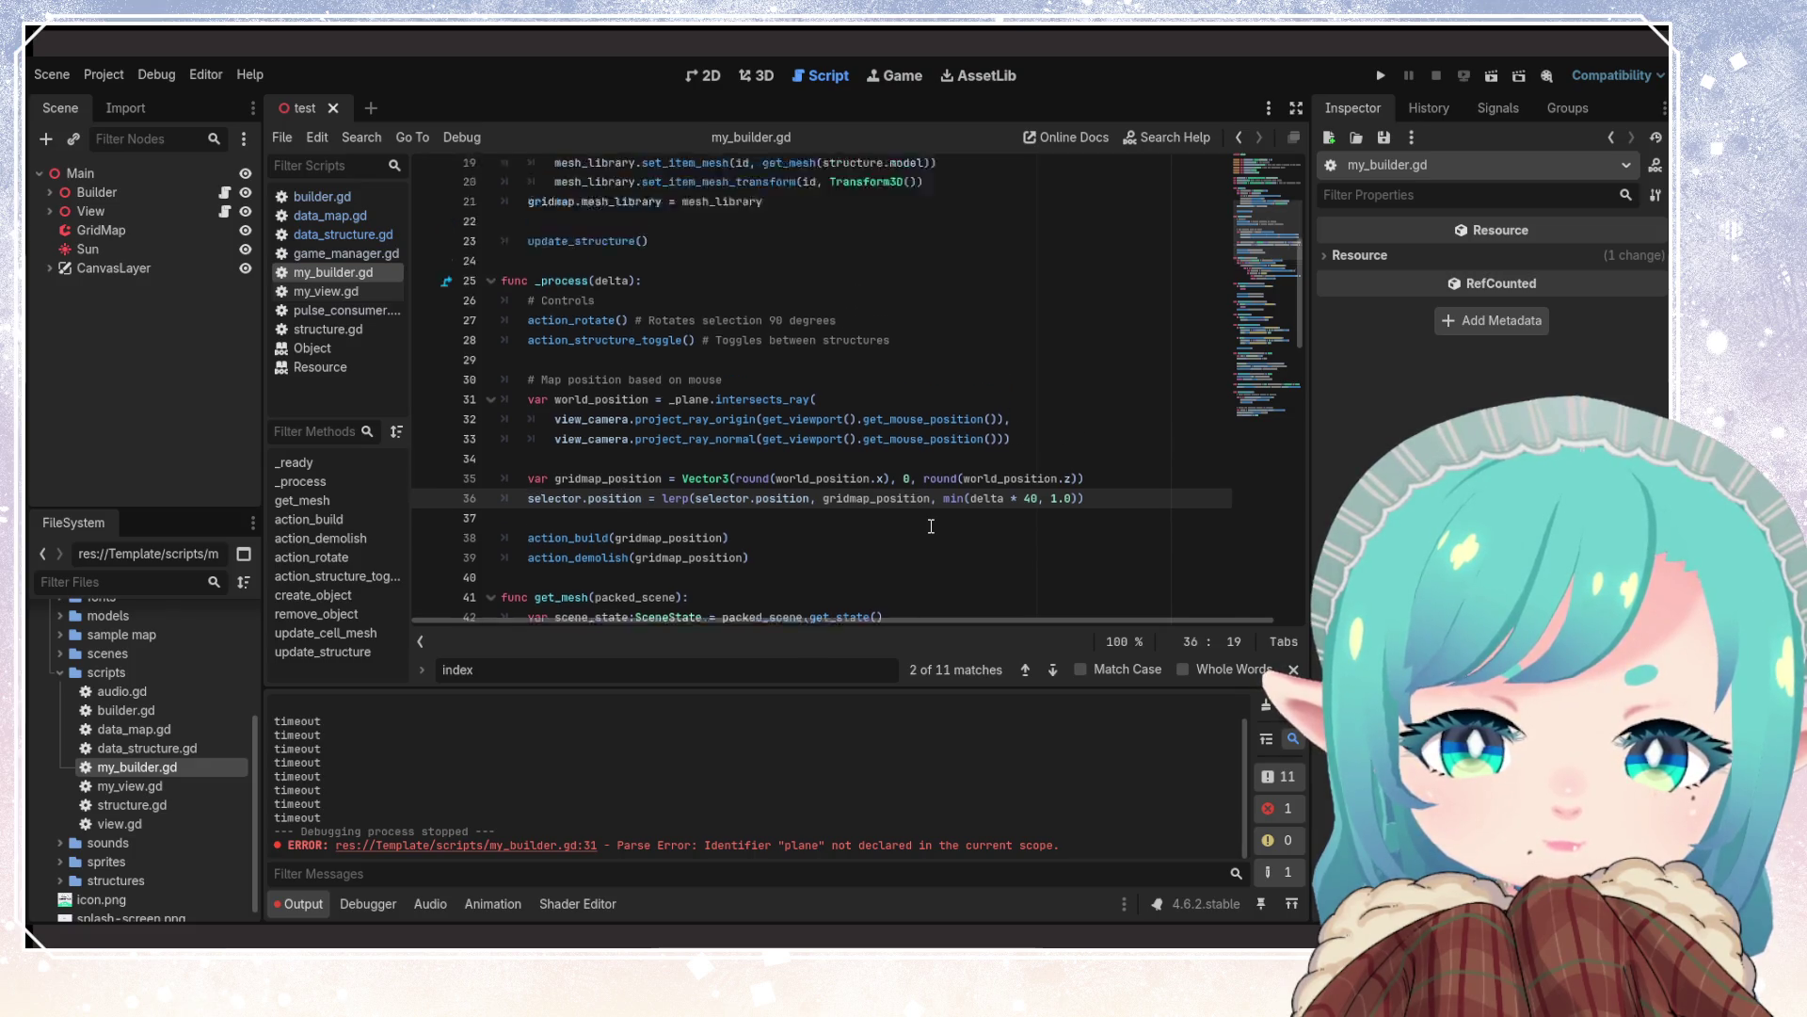
click(713, 367)
scroll(713, 362, down, 6)
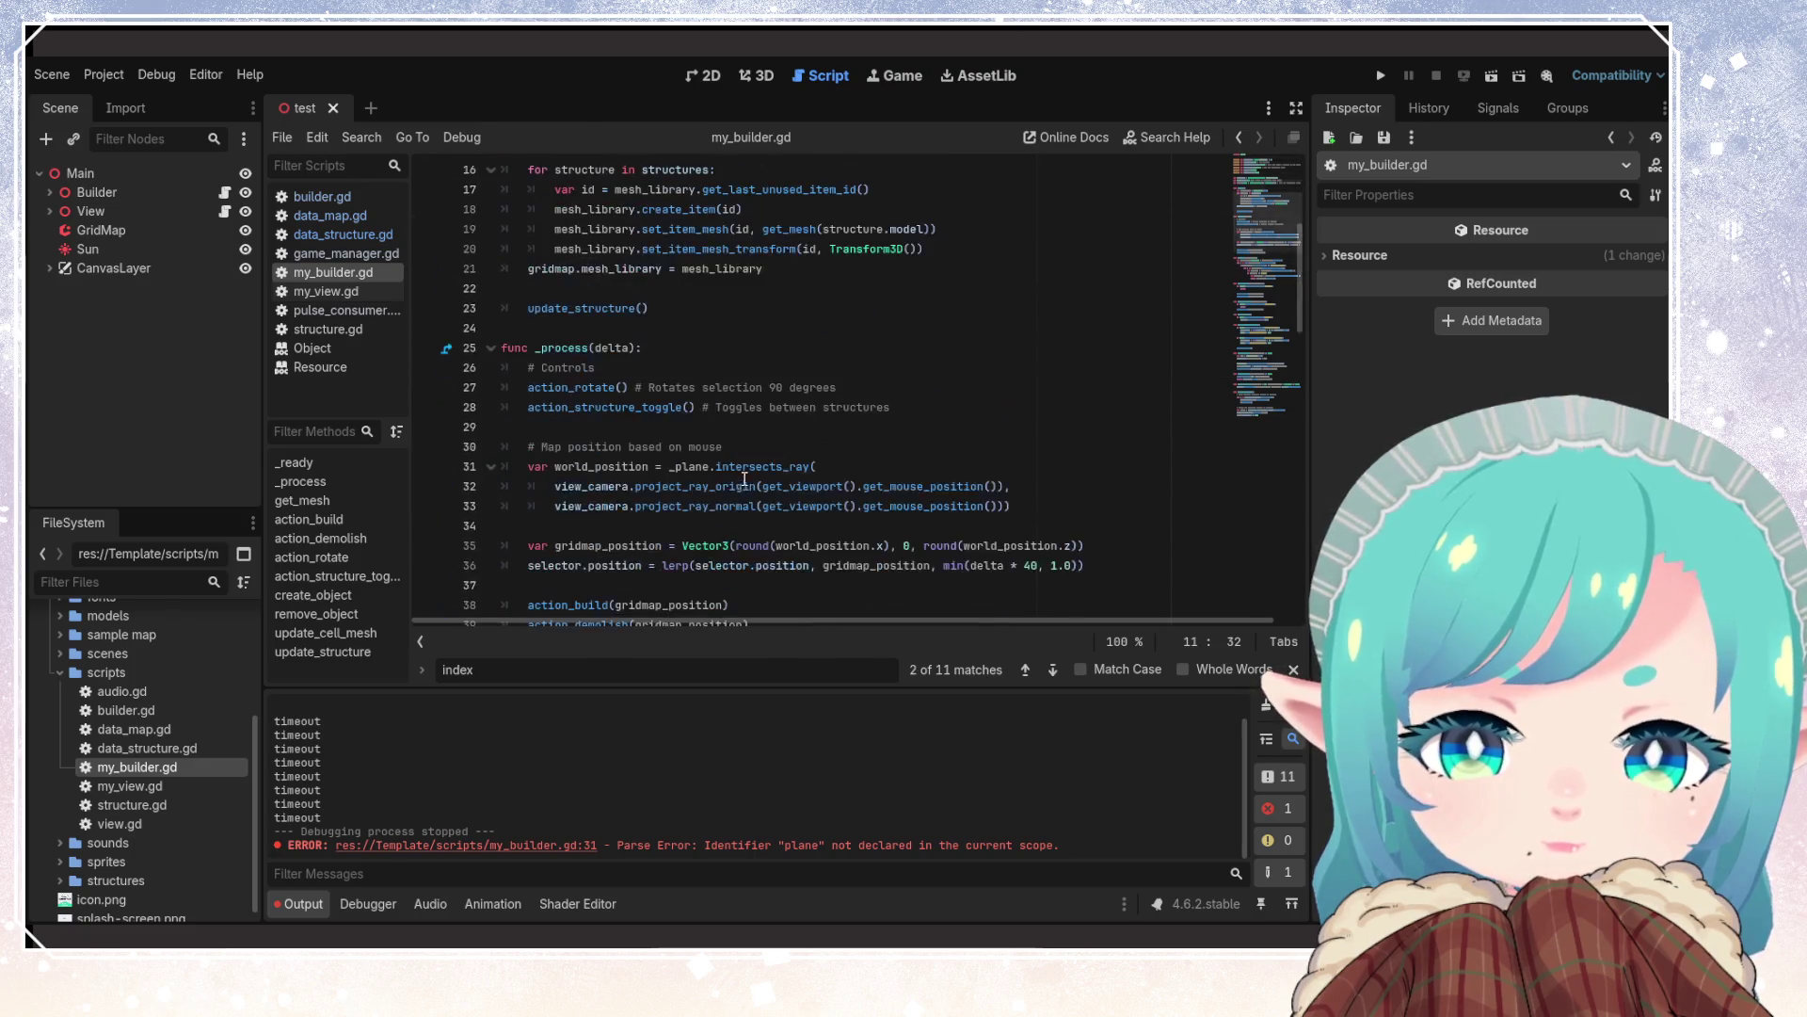
click(587, 507)
double_click(617, 508)
click(852, 545)
Hide the CanvasLayer node and save the scene and scripts
scroll(852, 527, up, 5)
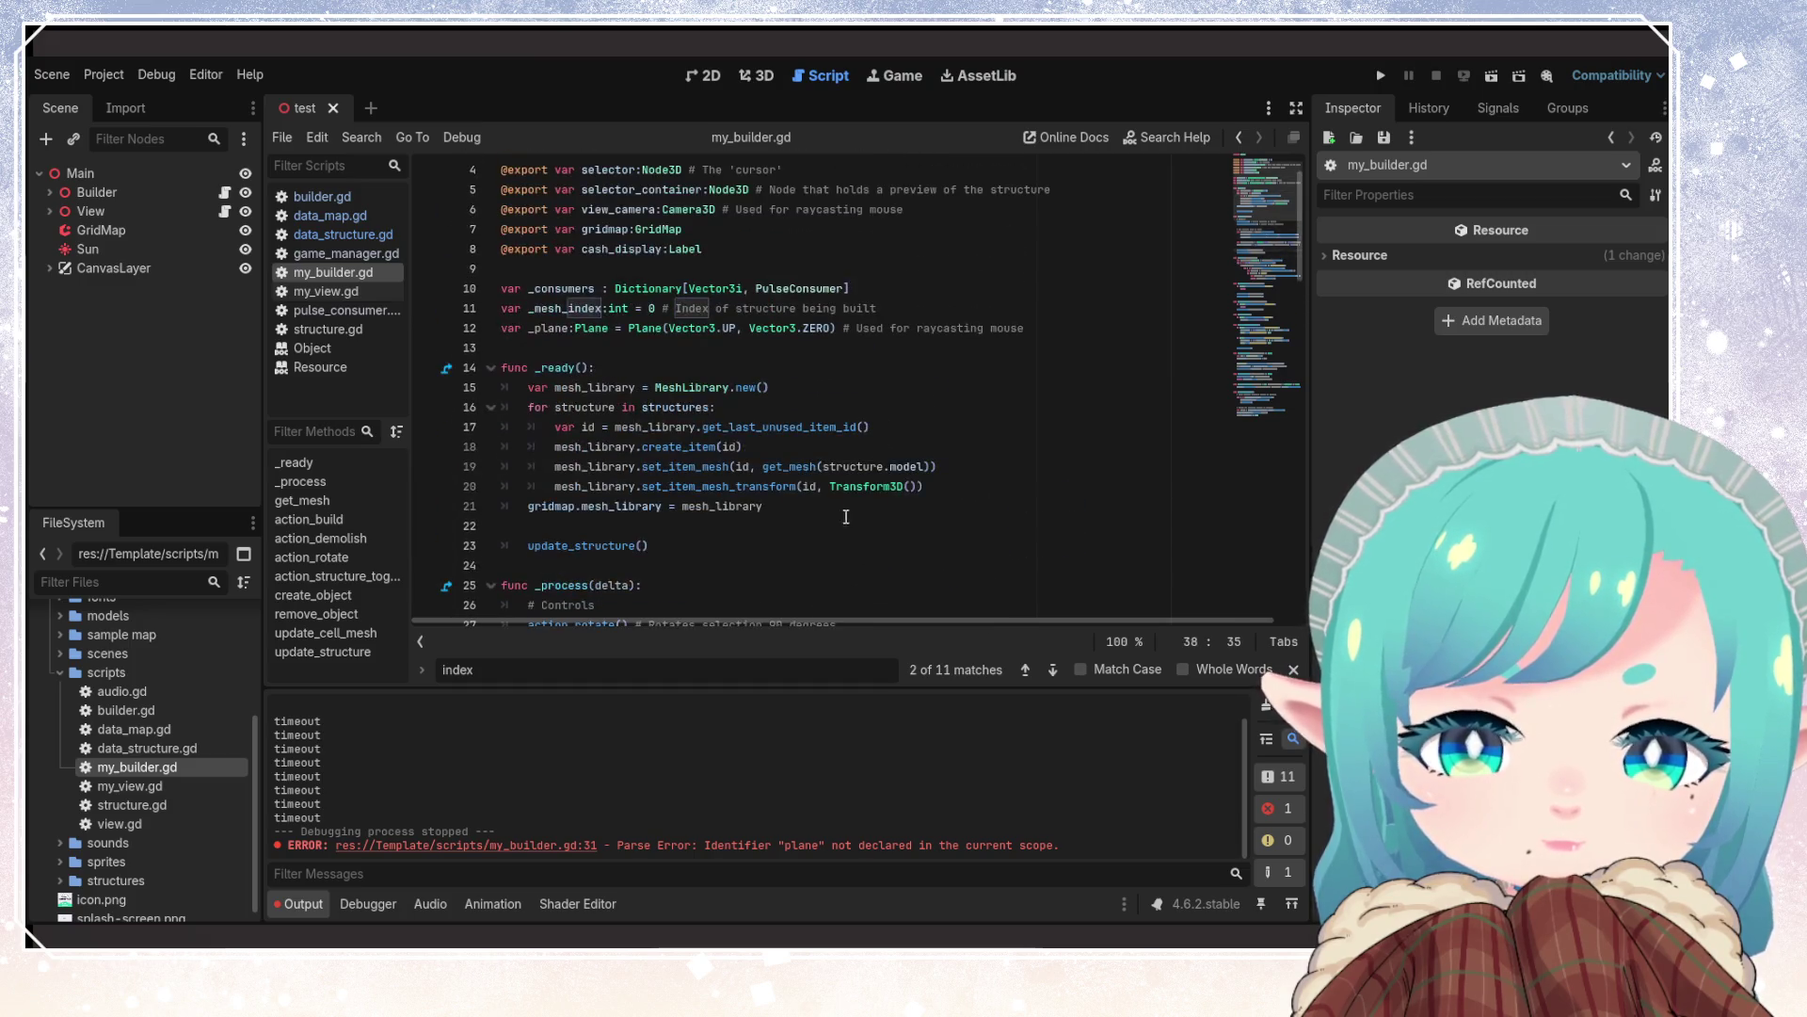
click(595, 368)
scroll(593, 377, up, 1)
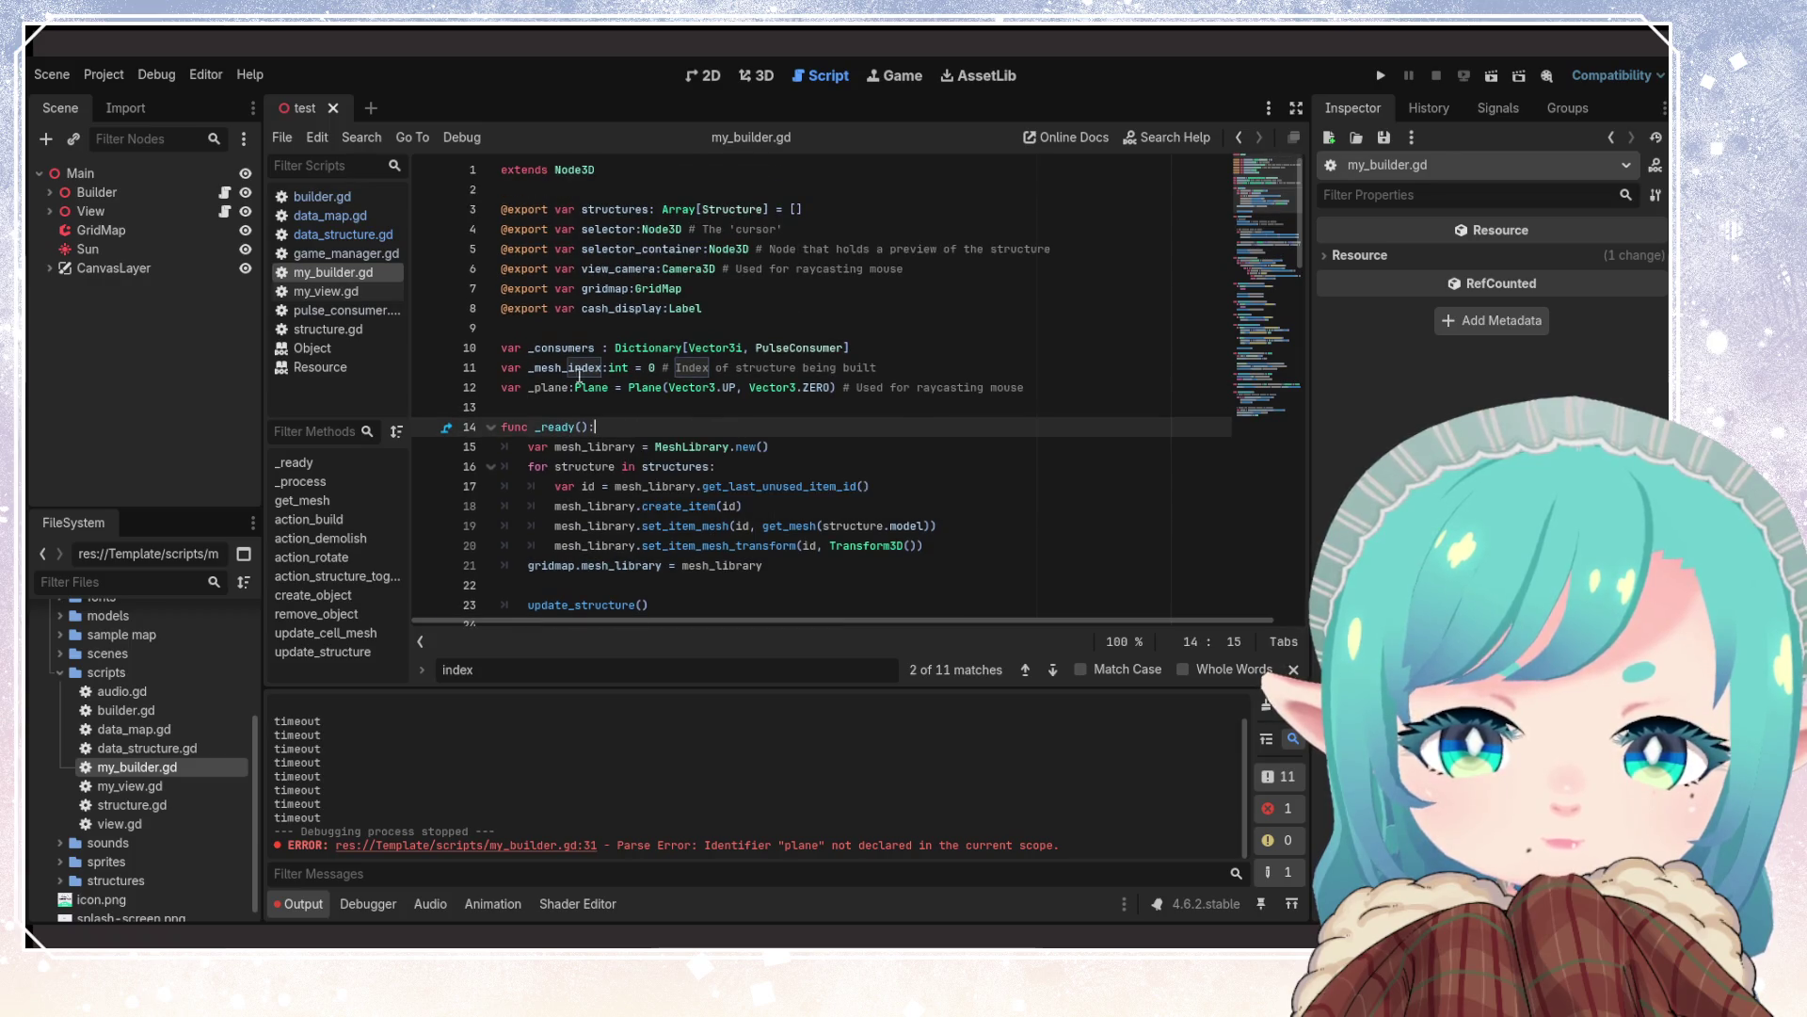
mouse_move(673, 452)
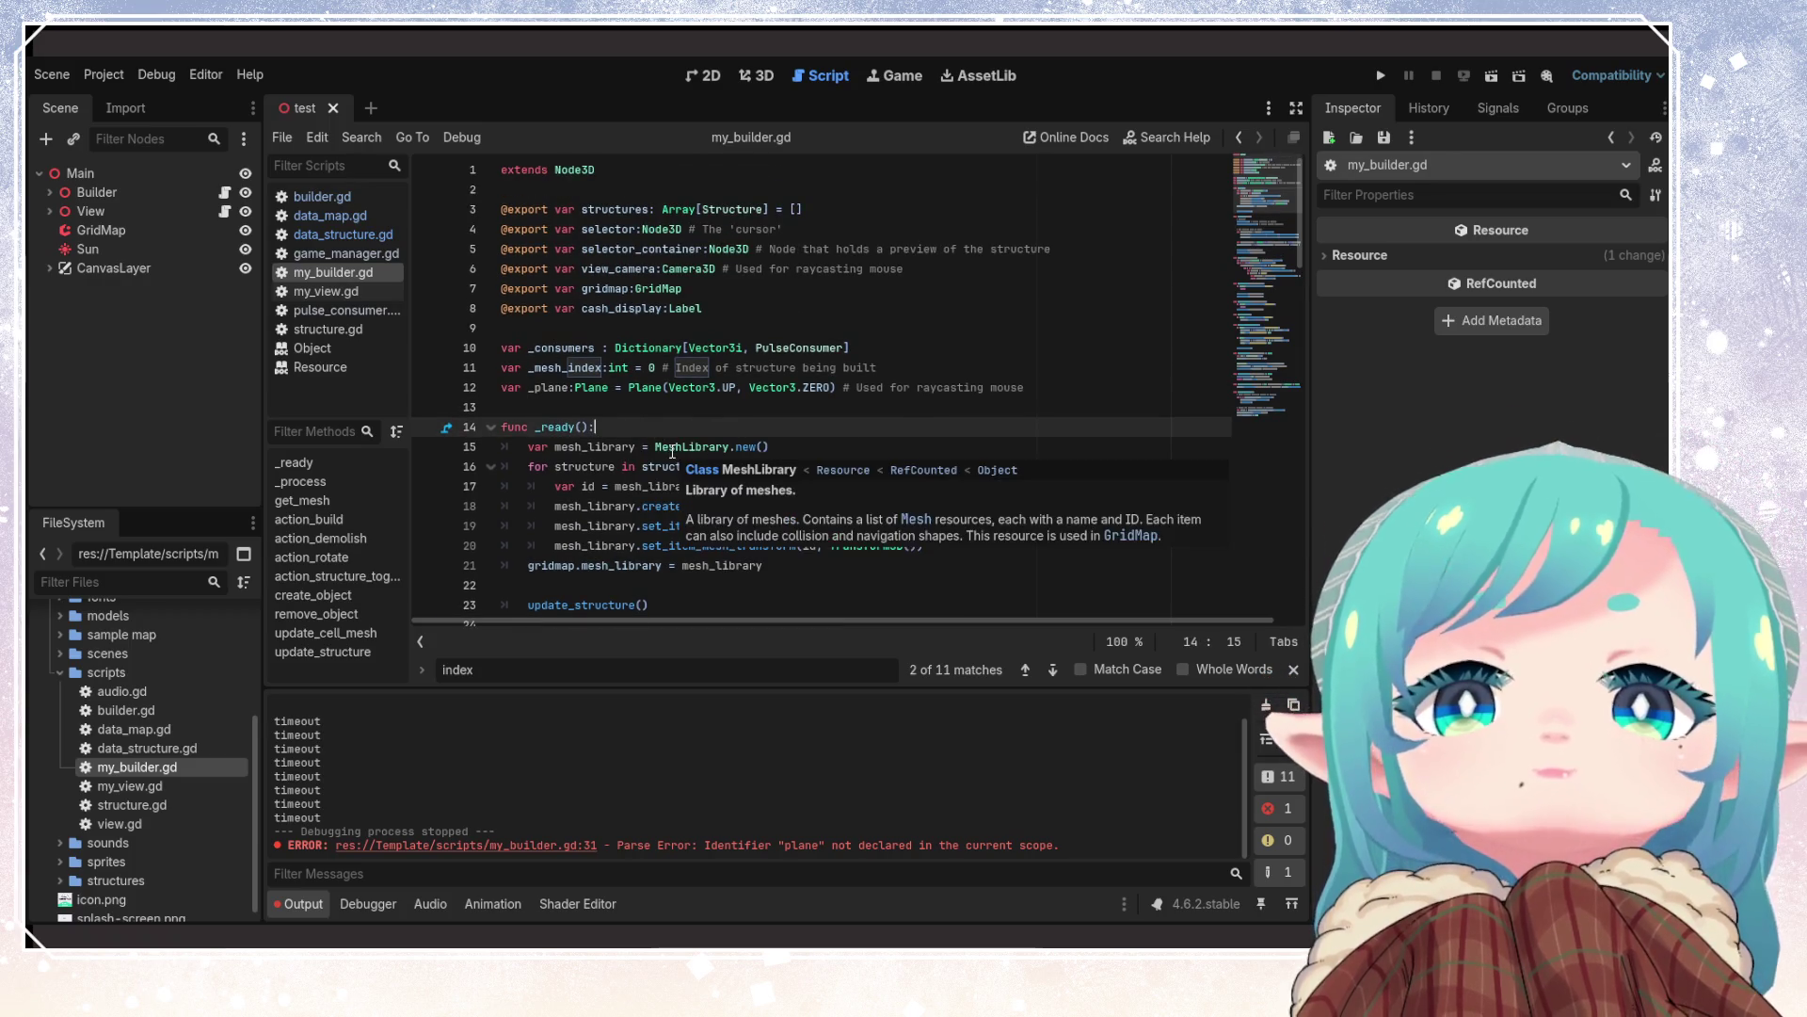
scroll(650, 433, down, 4)
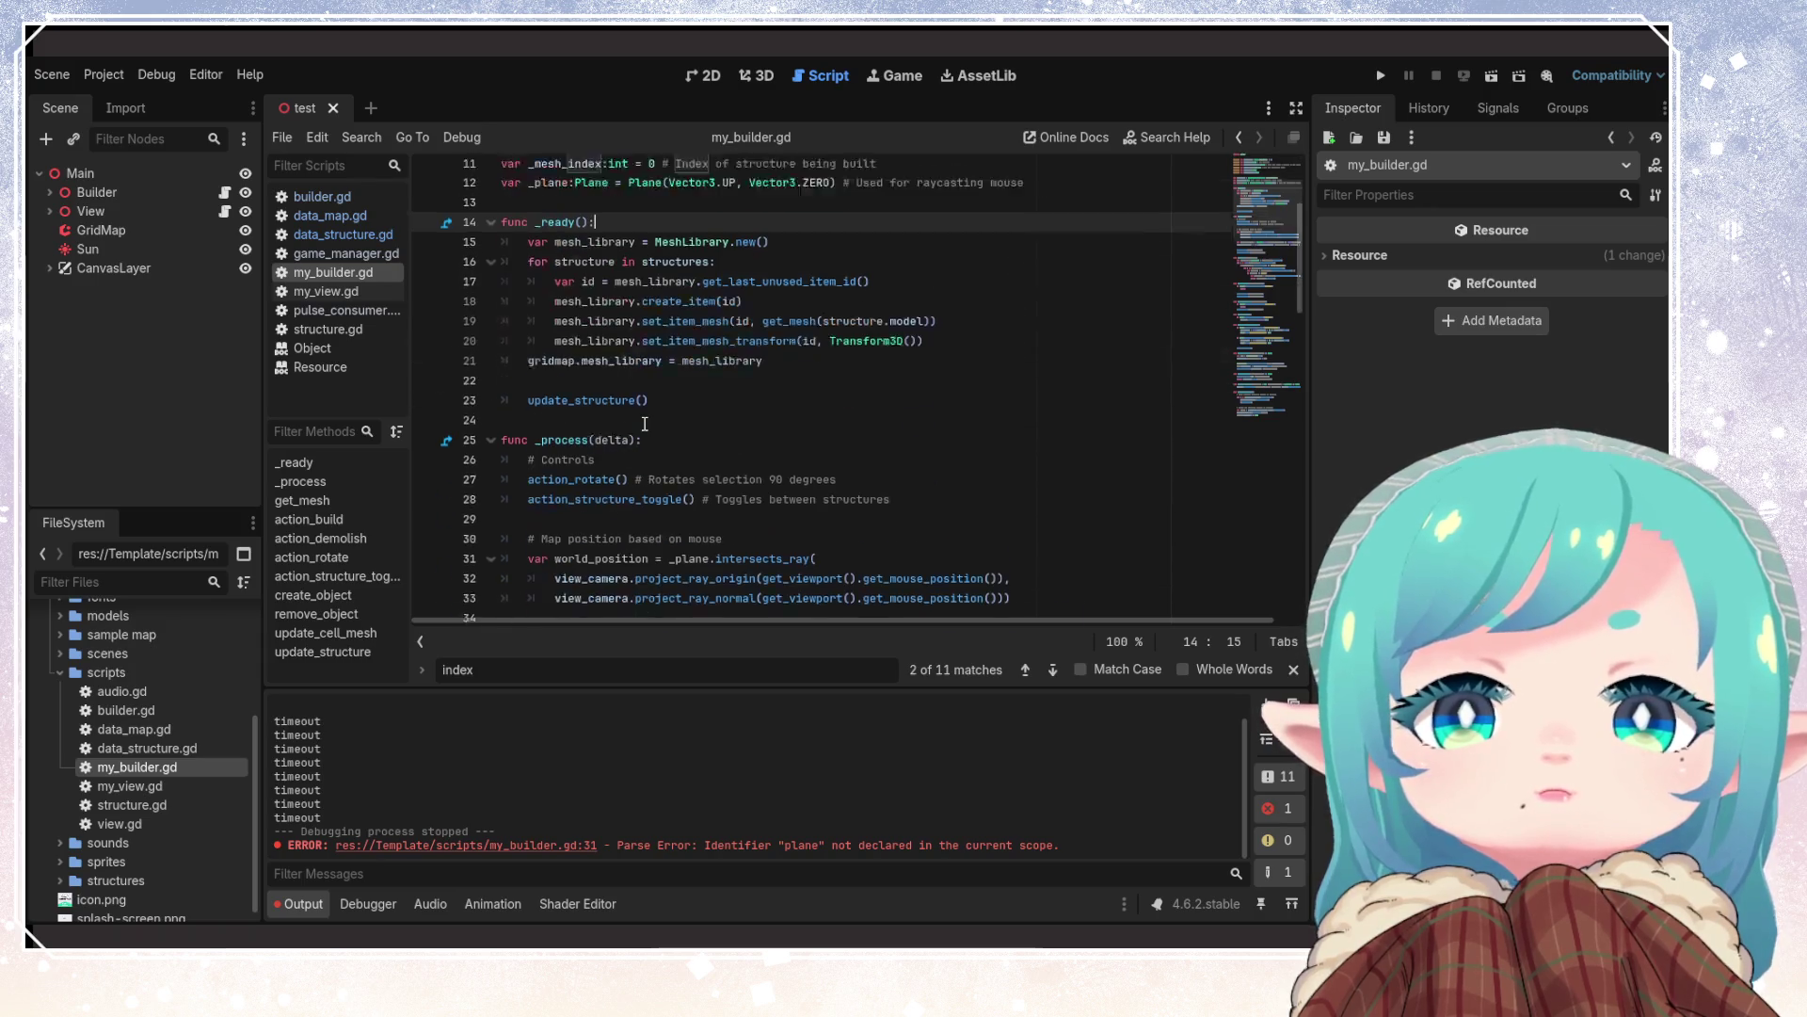
scroll(645, 423, down, 4)
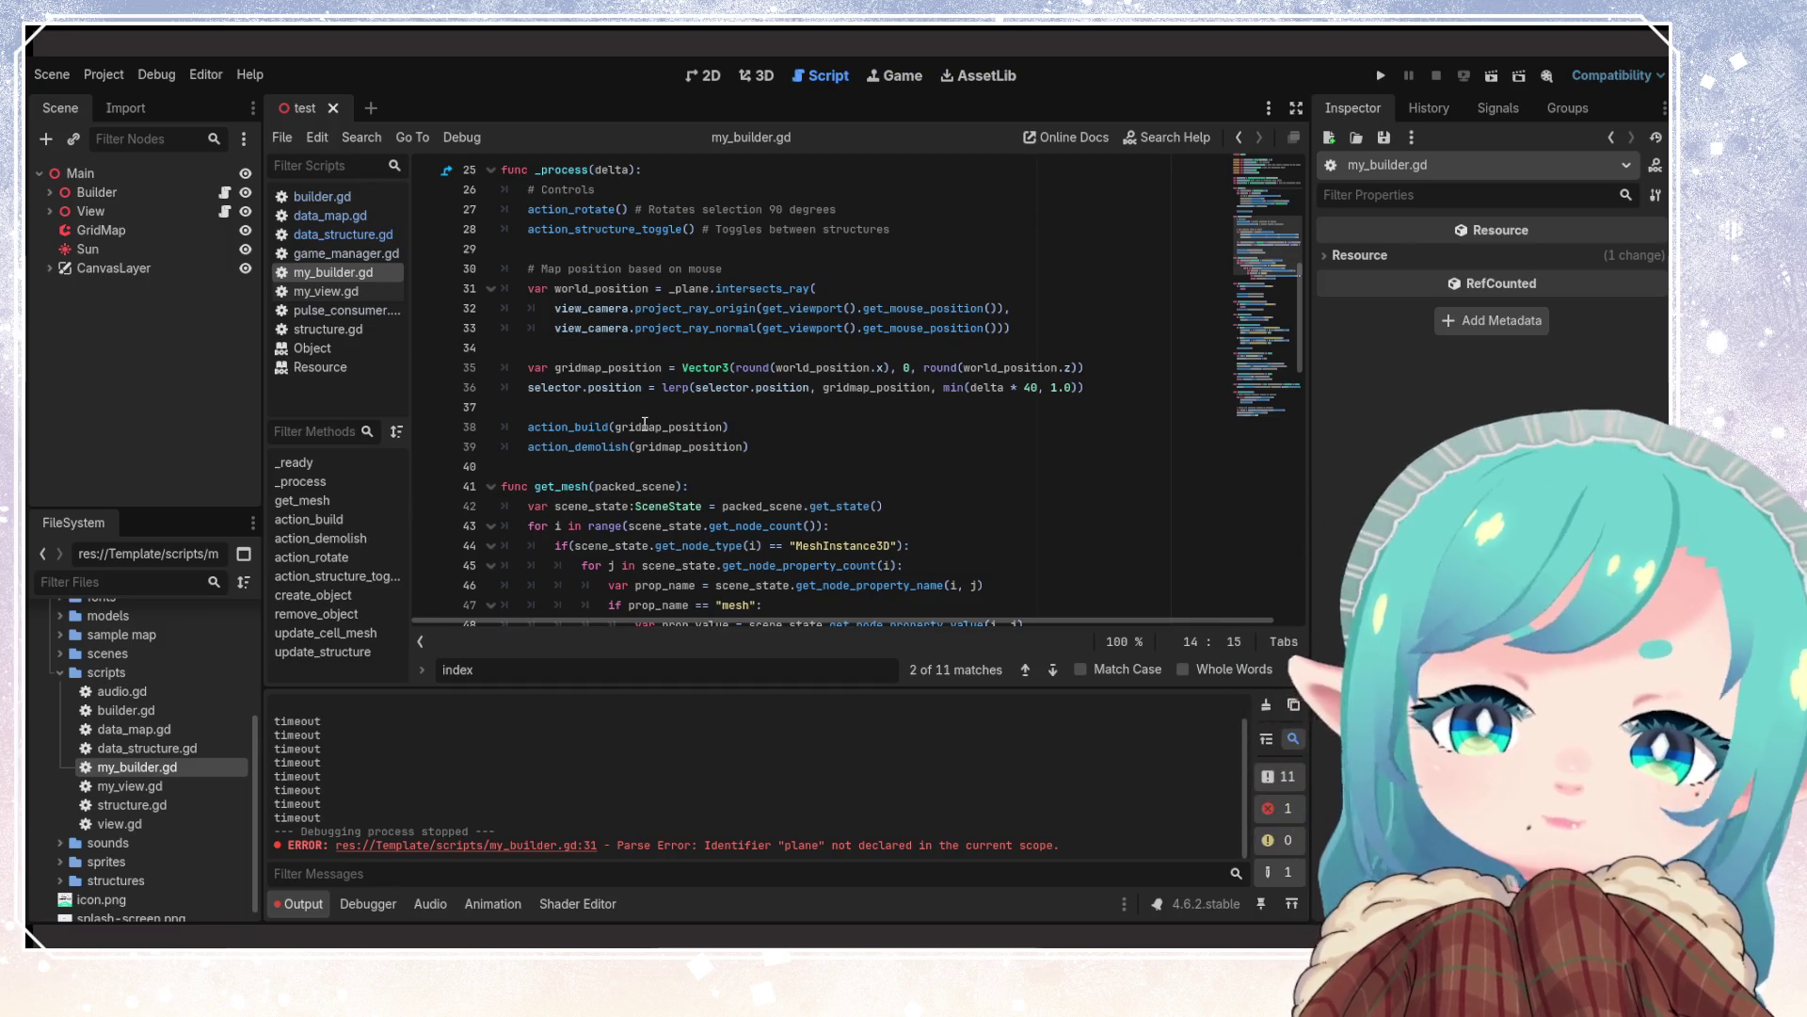
scroll(629, 437, down, 18)
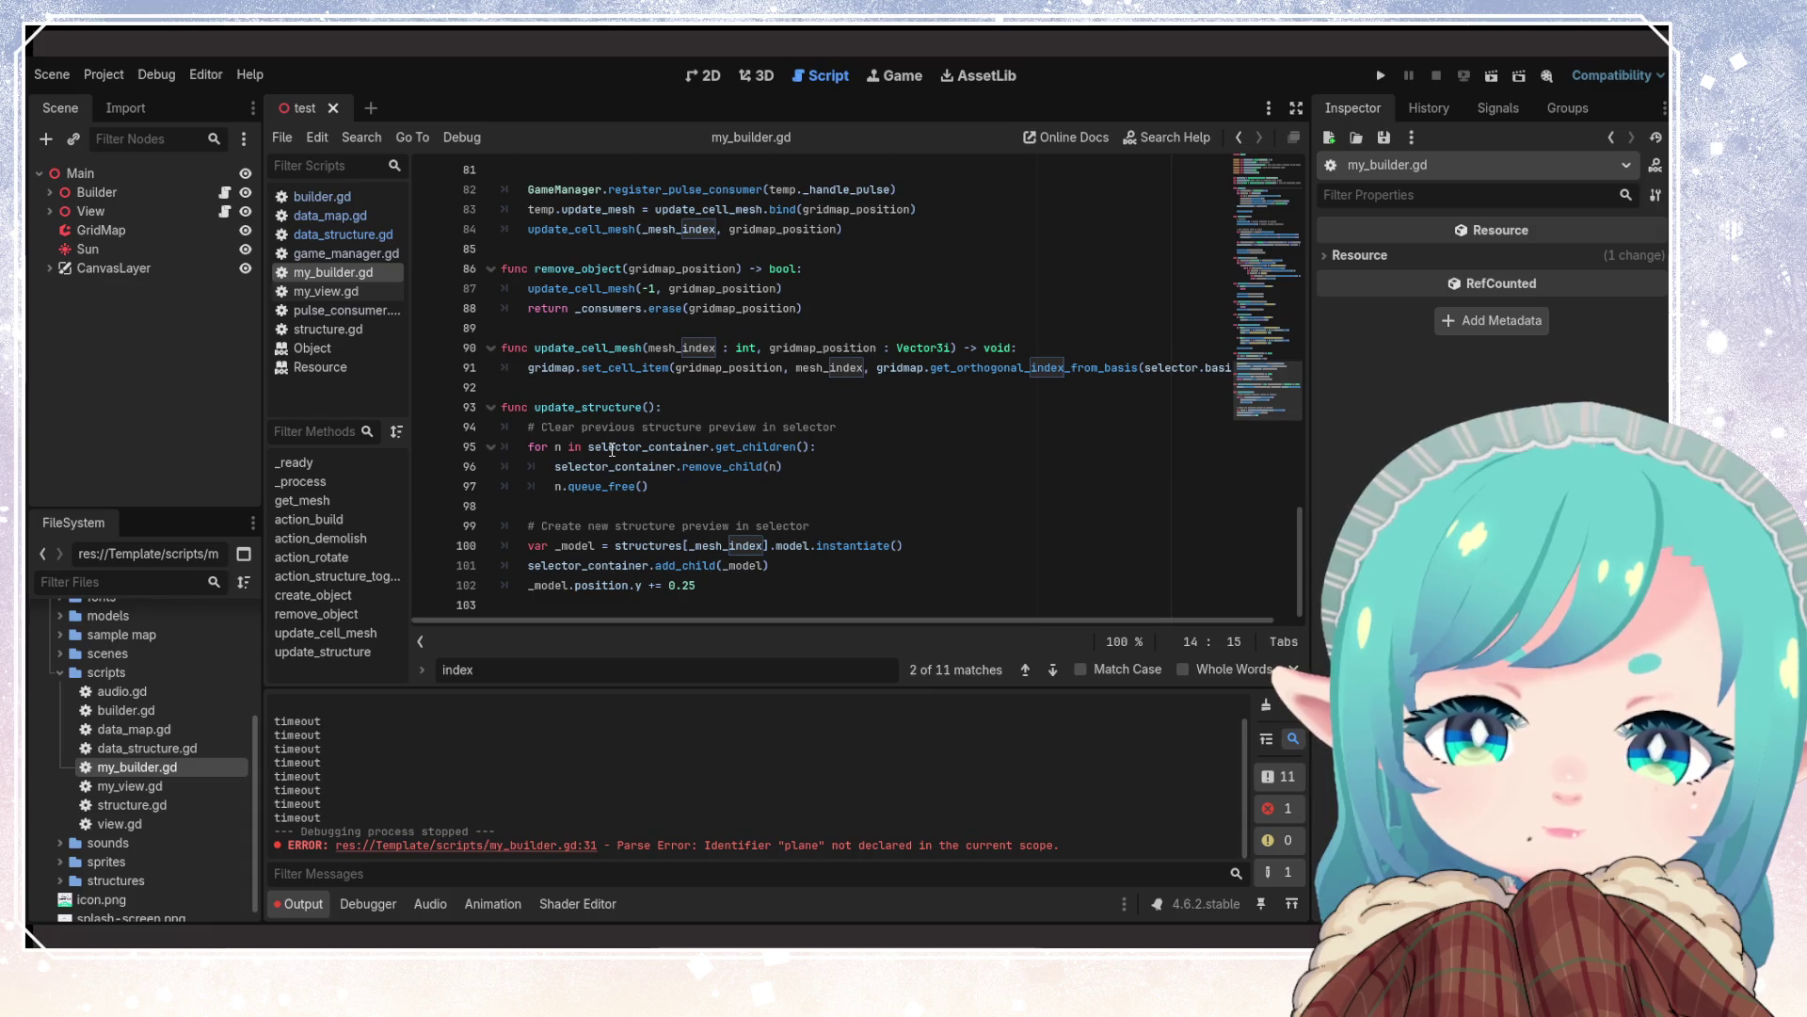
scroll(612, 449, up, 2)
scroll(612, 449, up, 5)
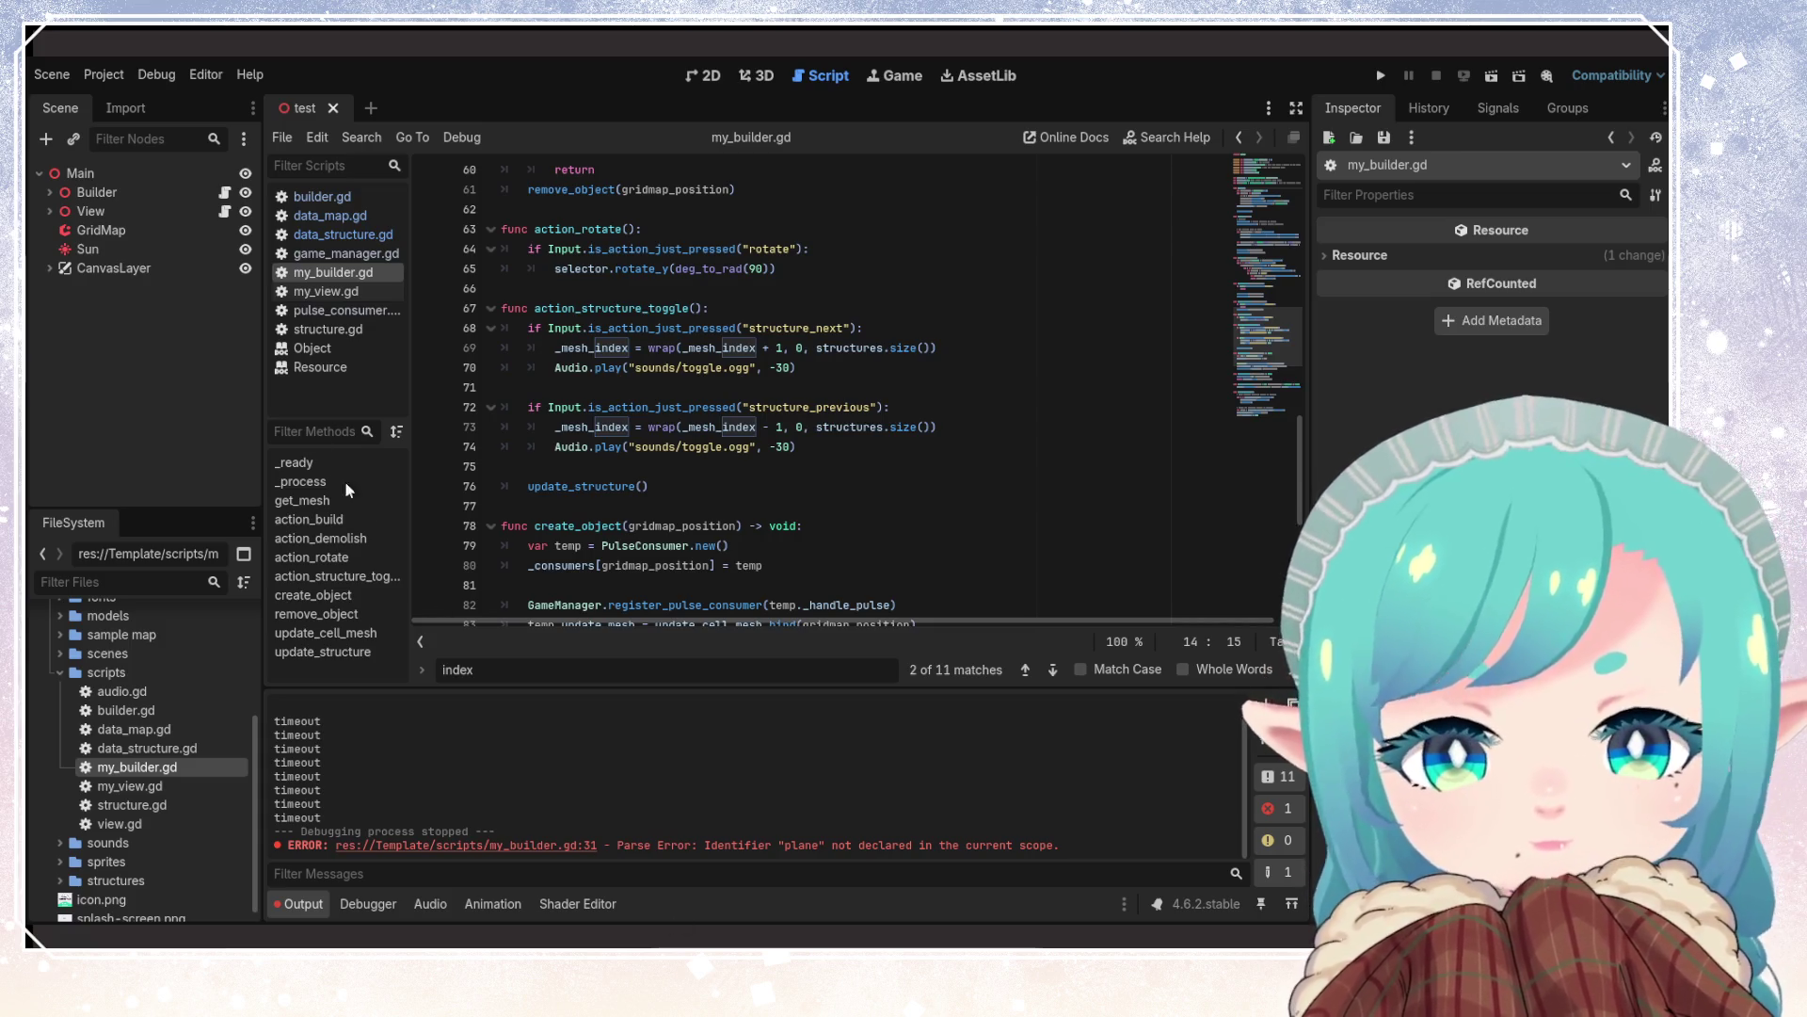
click(245, 268)
click(854, 487)
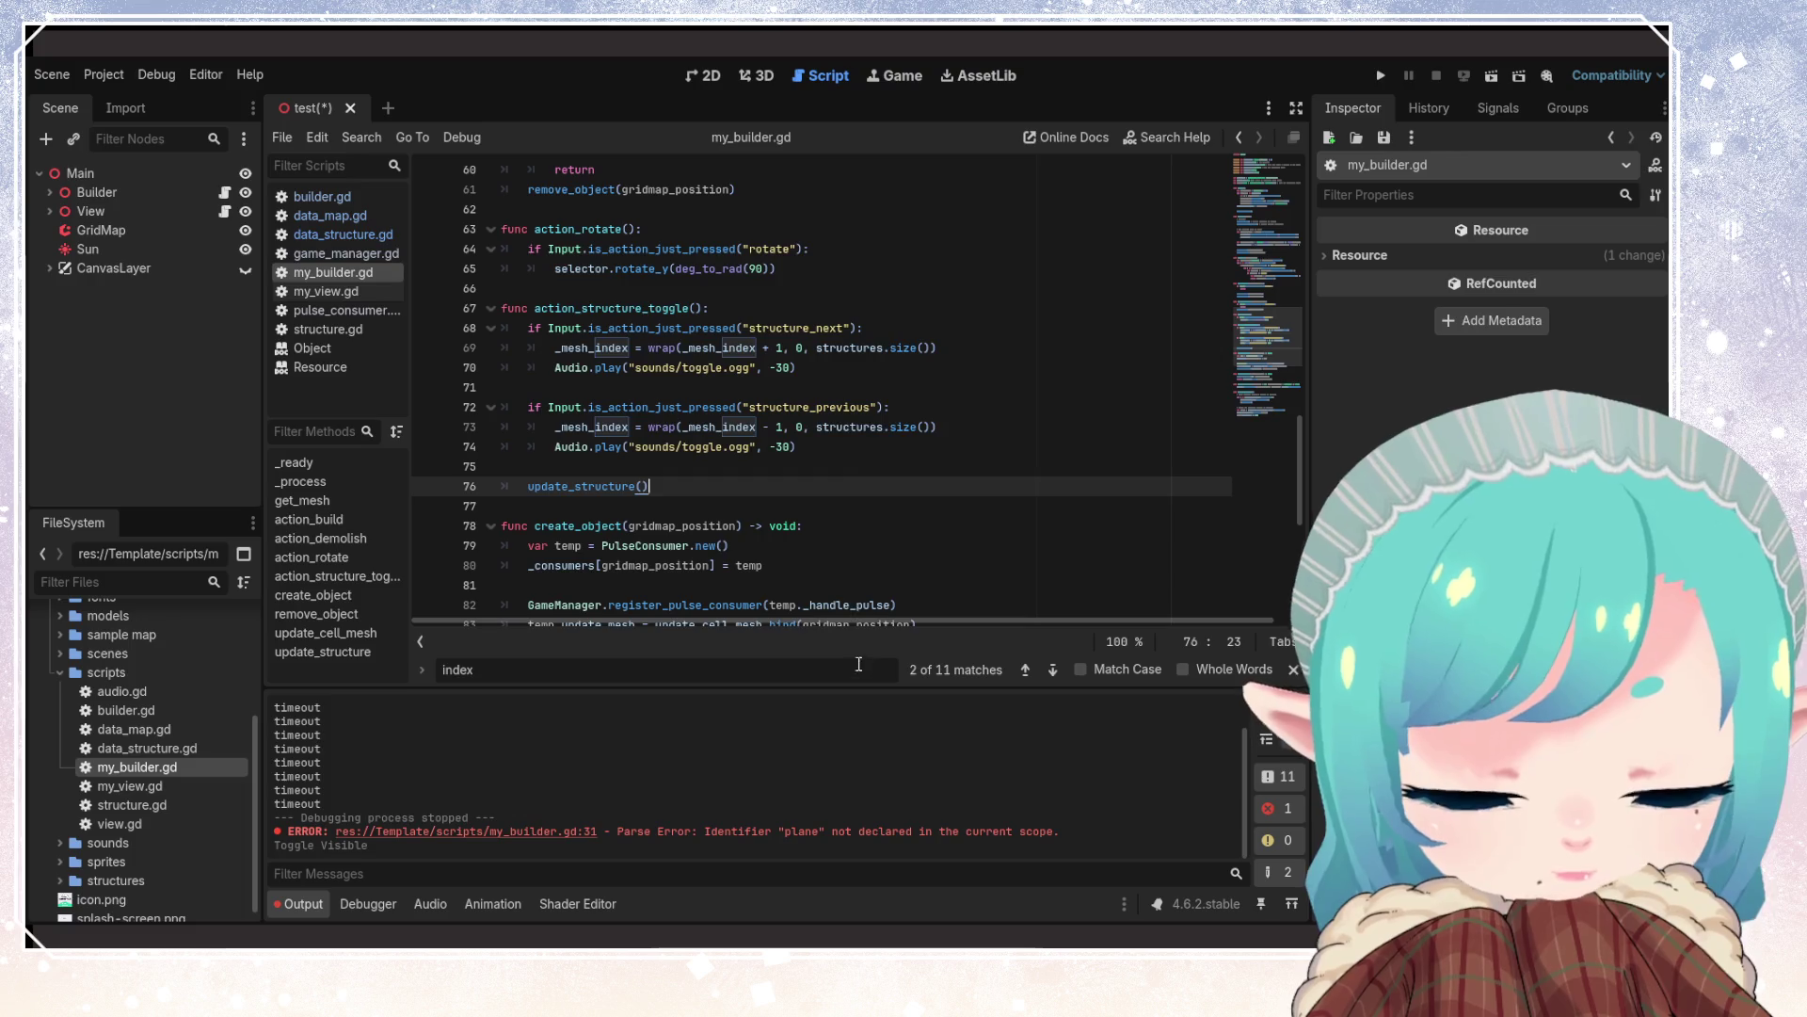
key(ctrl+s)
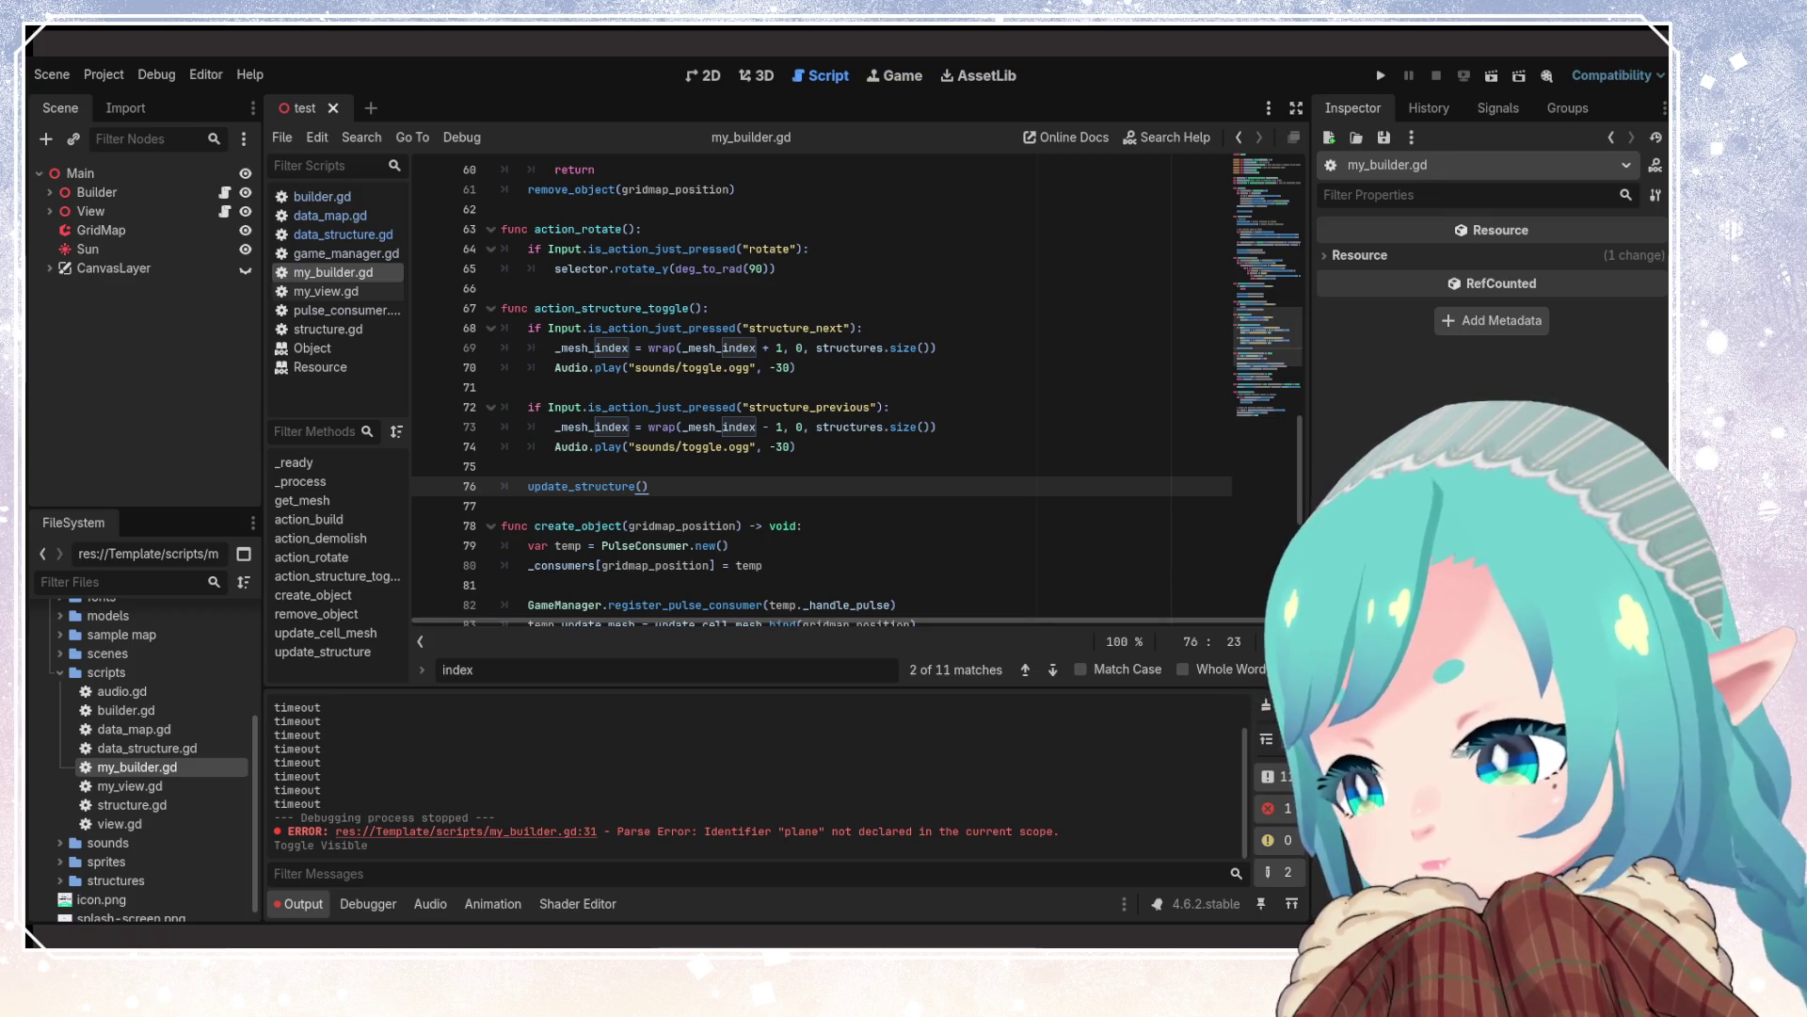
Inspect the structures.size() loop on line 69, glance at my_view.gd, then return to my_builder.gd
click(905, 353)
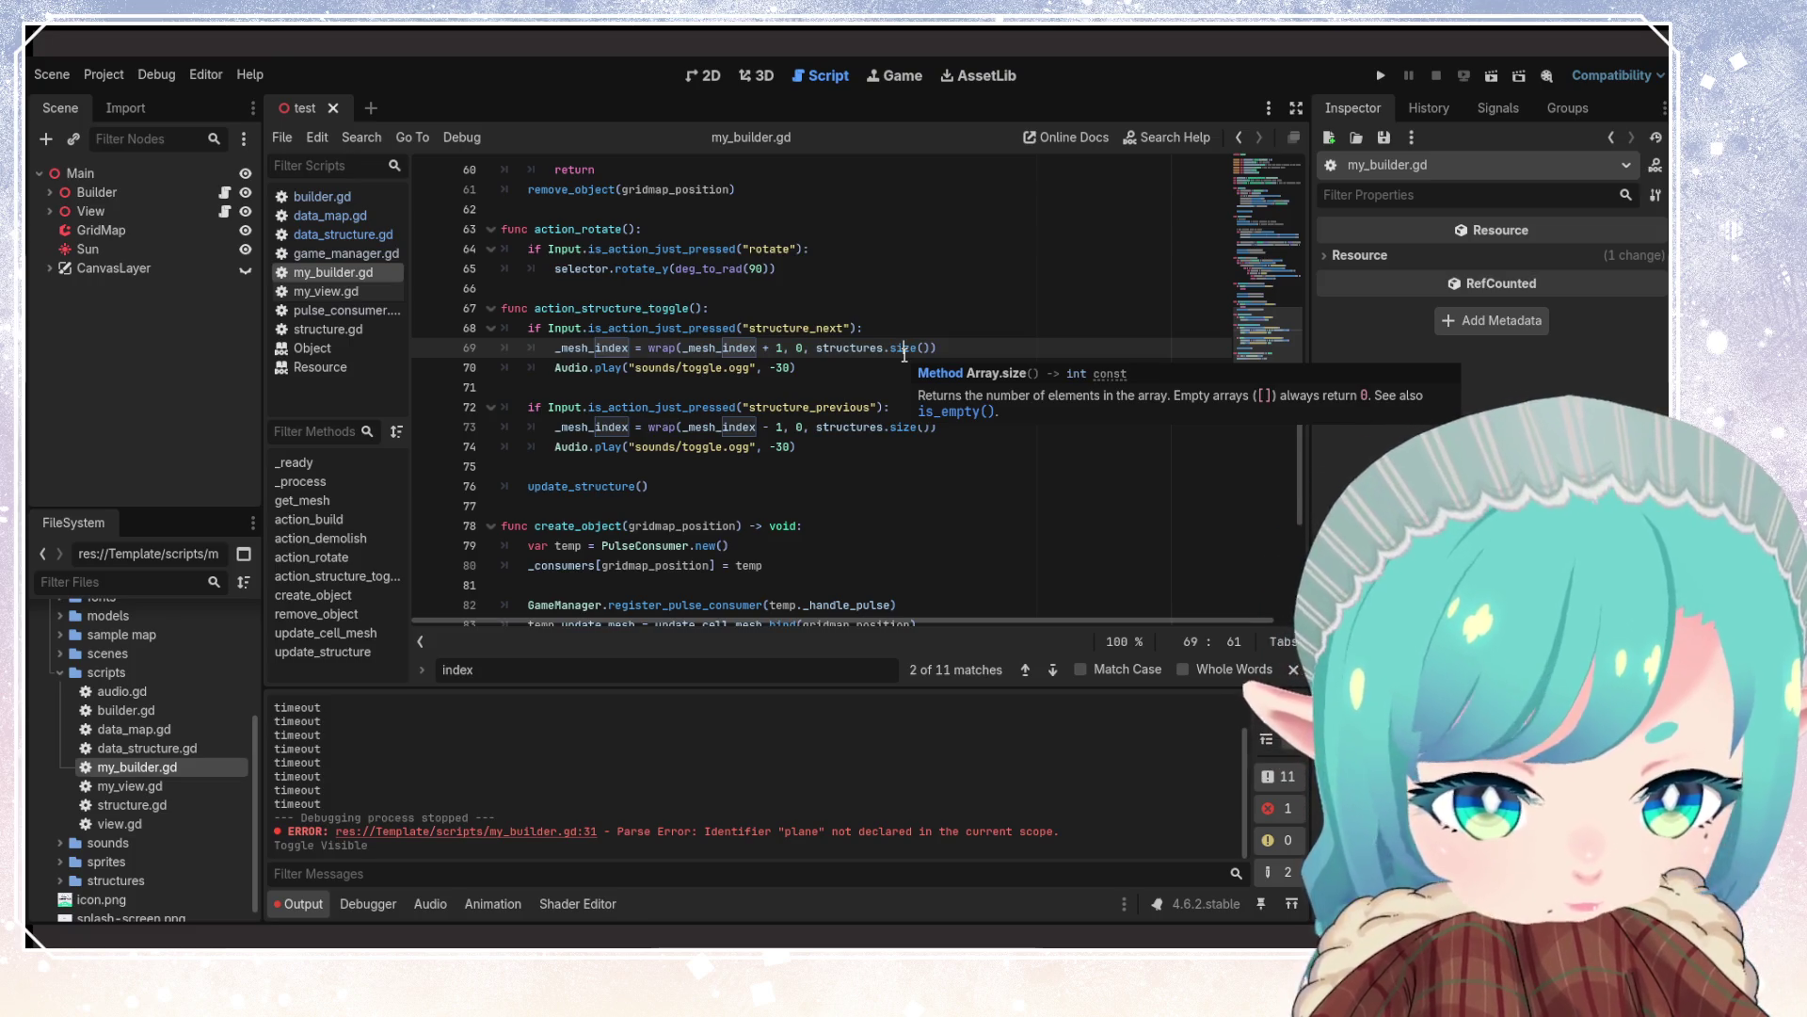
scroll(596, 276, up, 20)
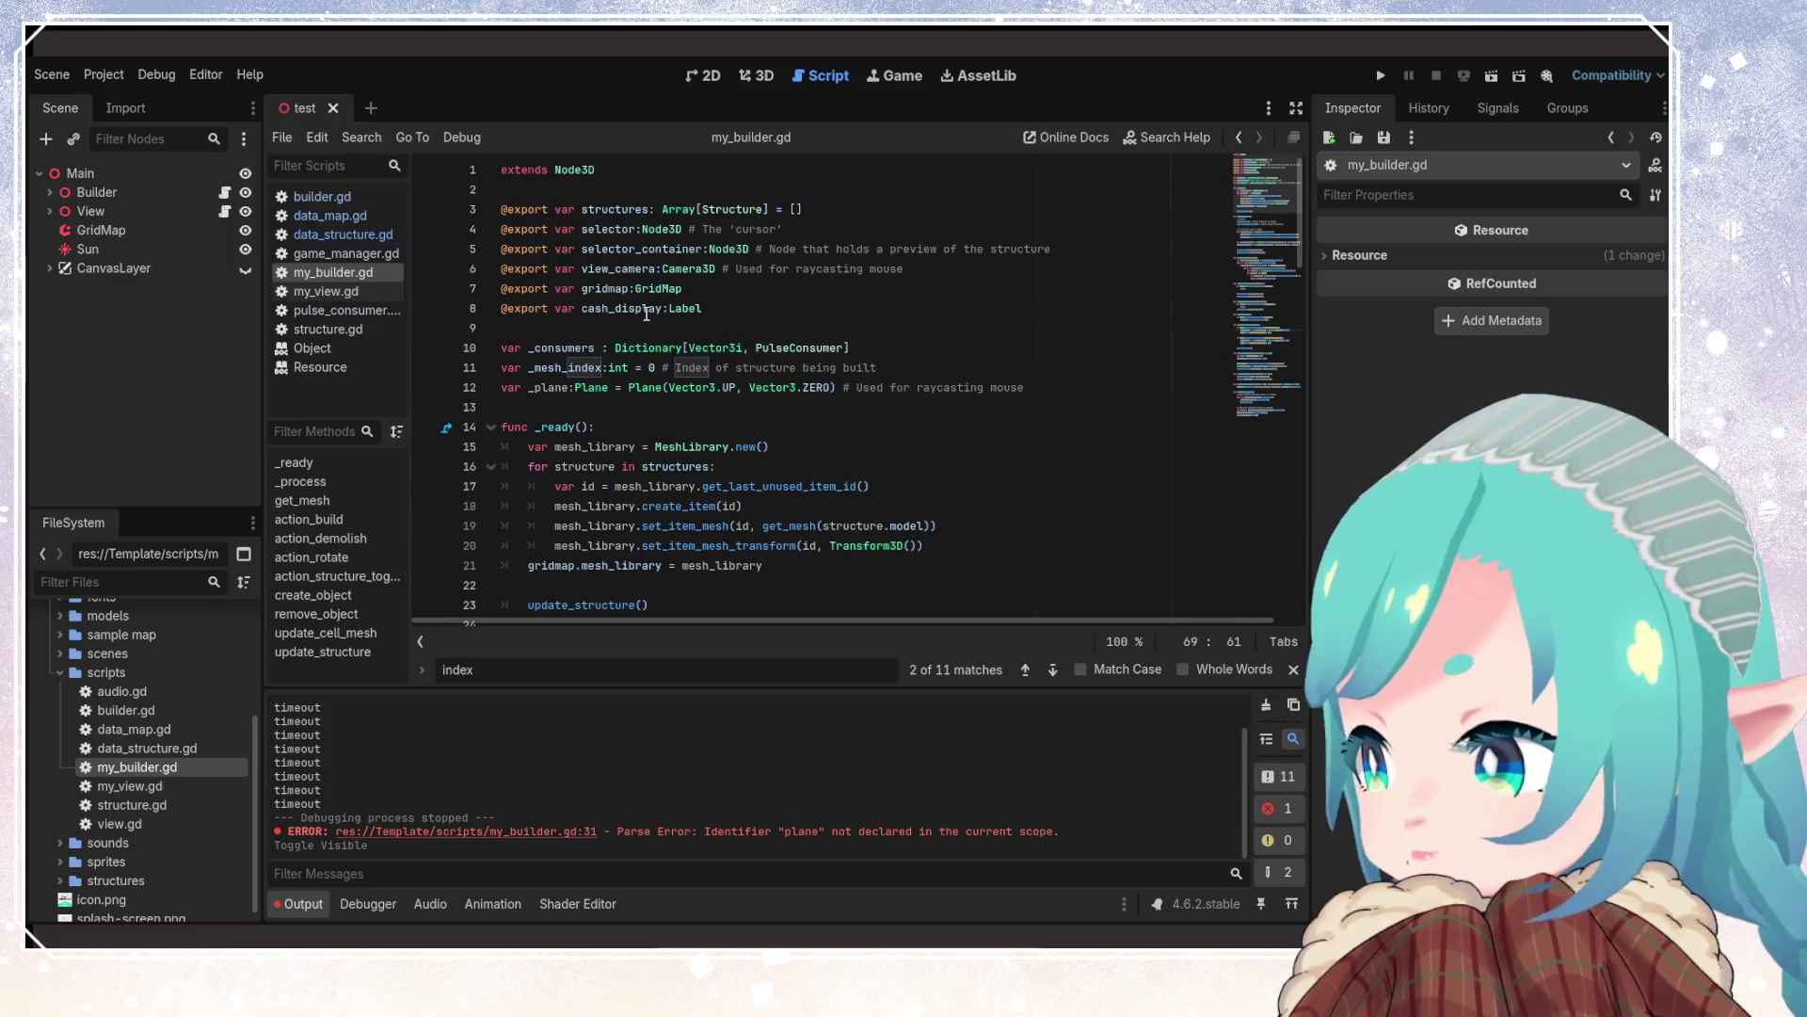
click(678, 465)
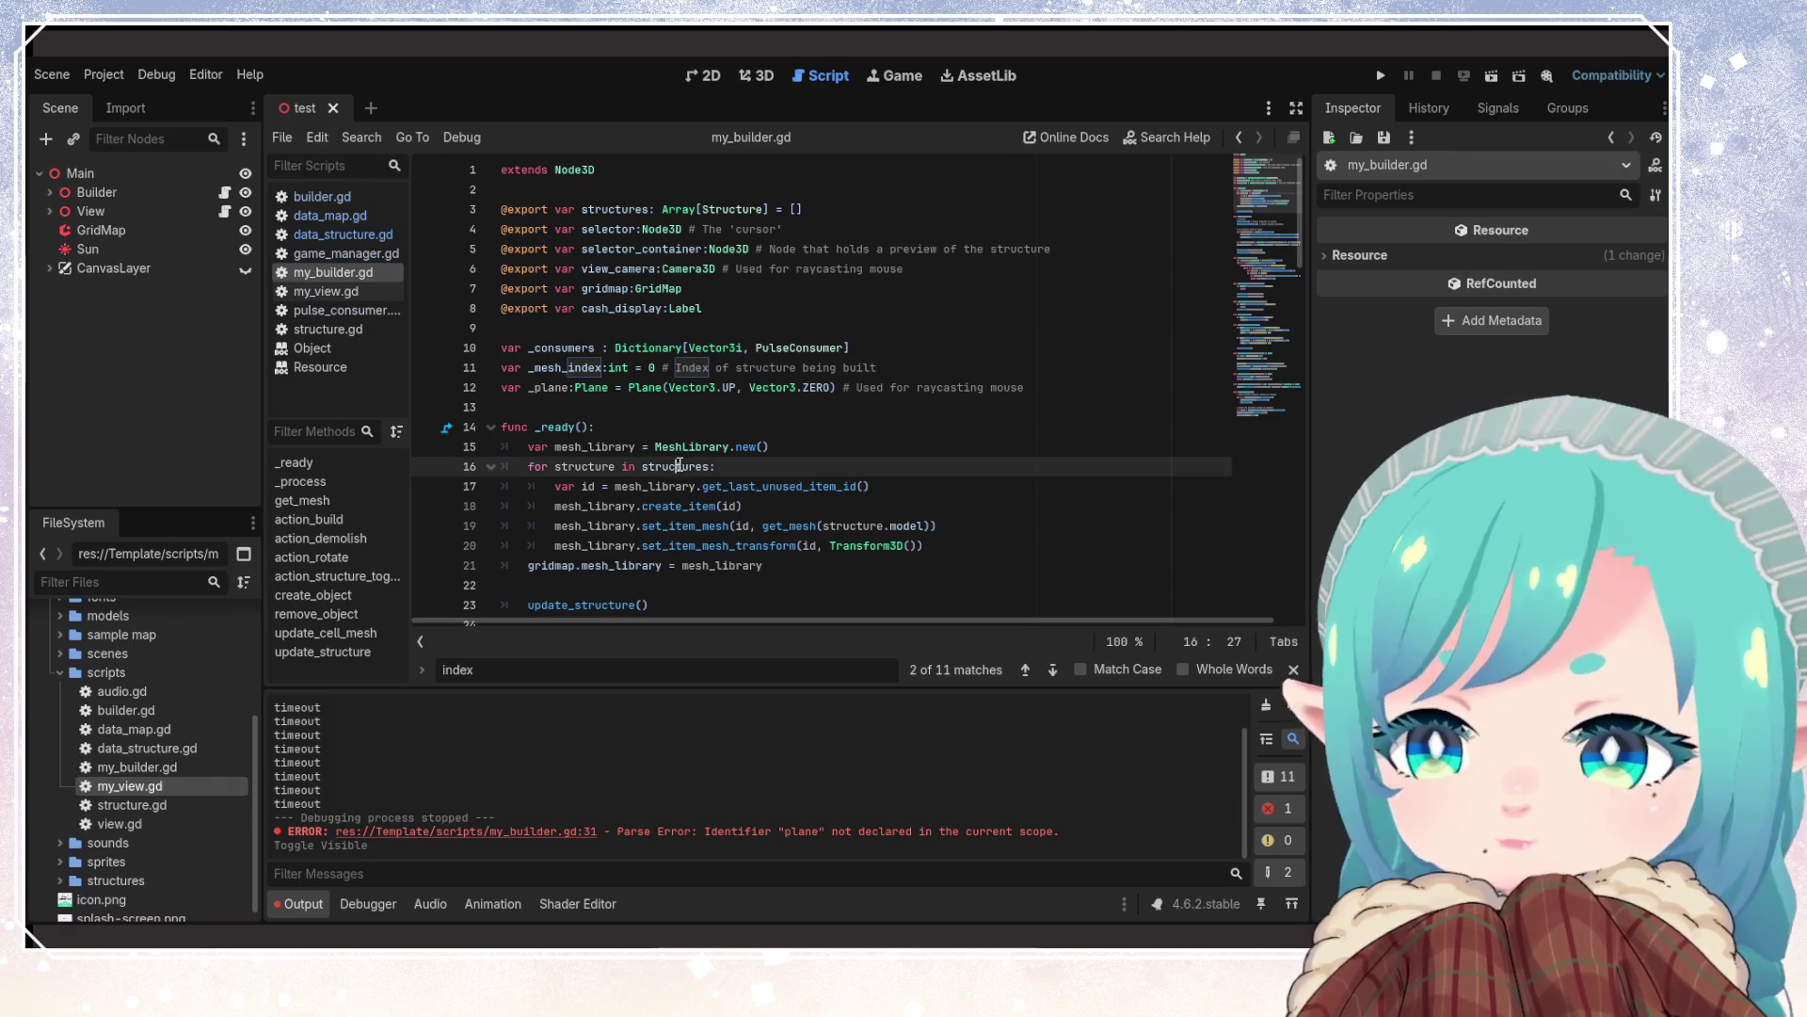
double_click(143, 787)
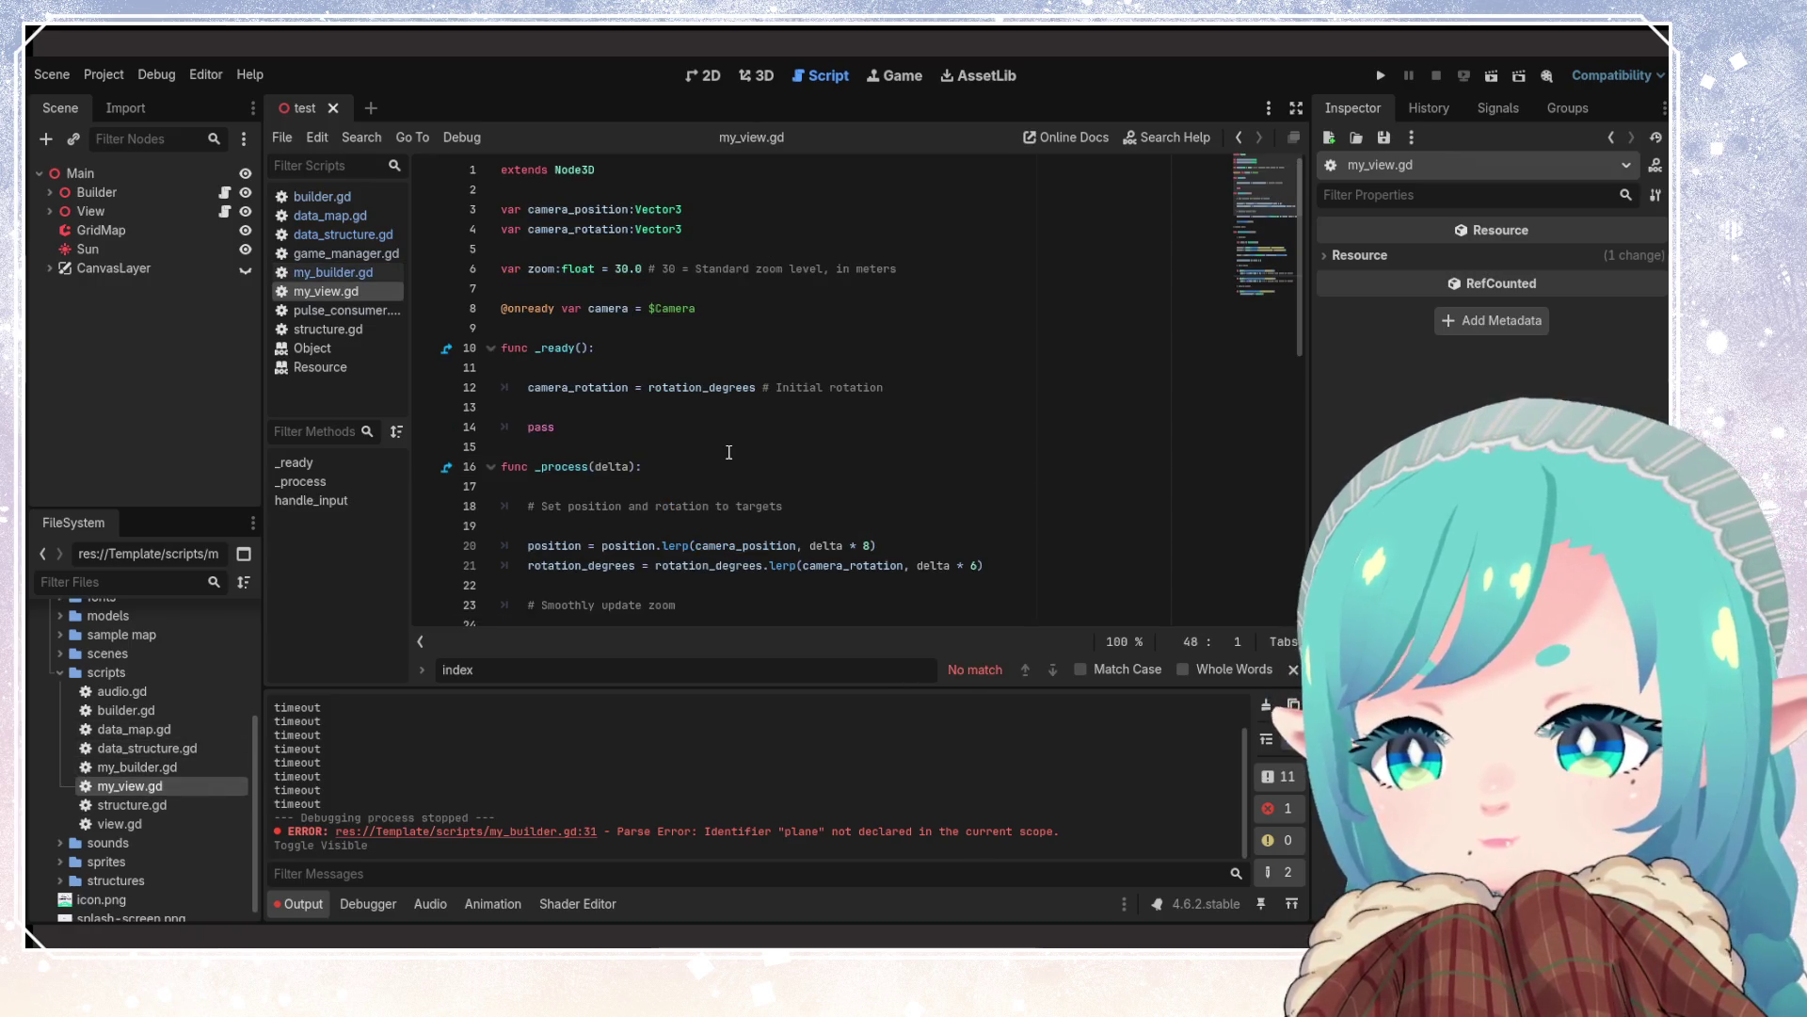
scroll(728, 452, down, 10)
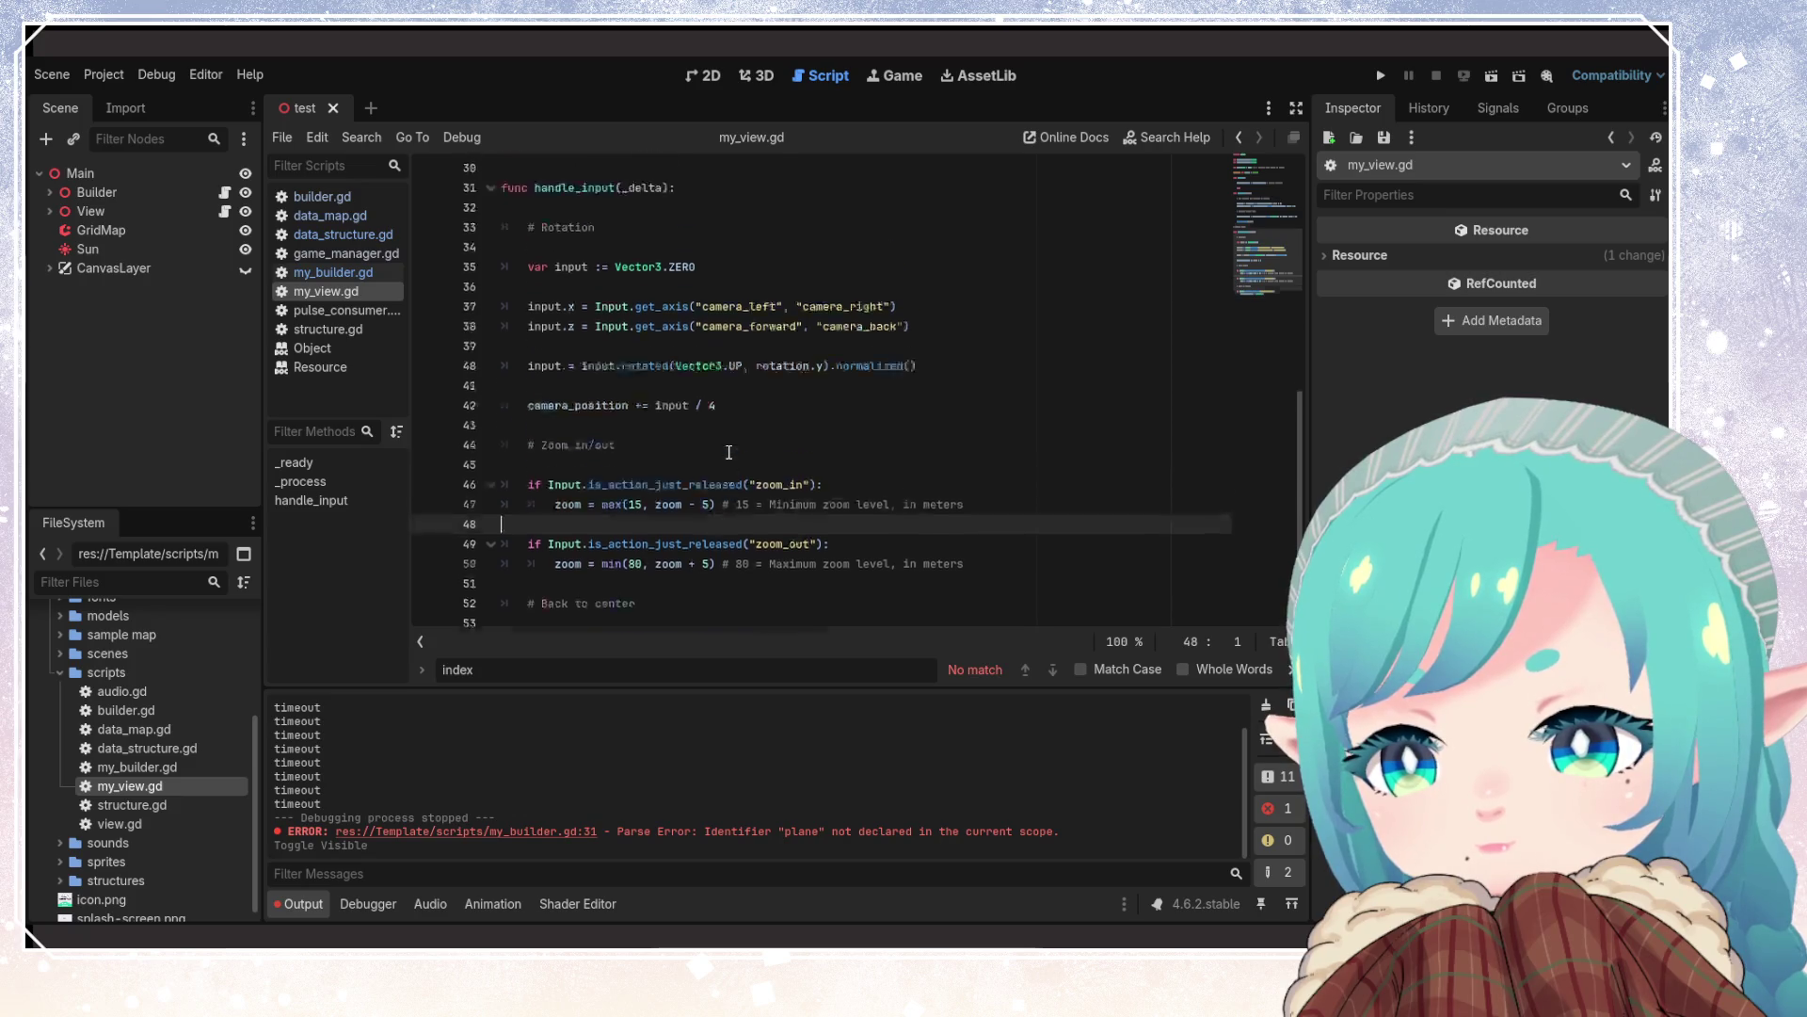
scroll(728, 452, up, 10)
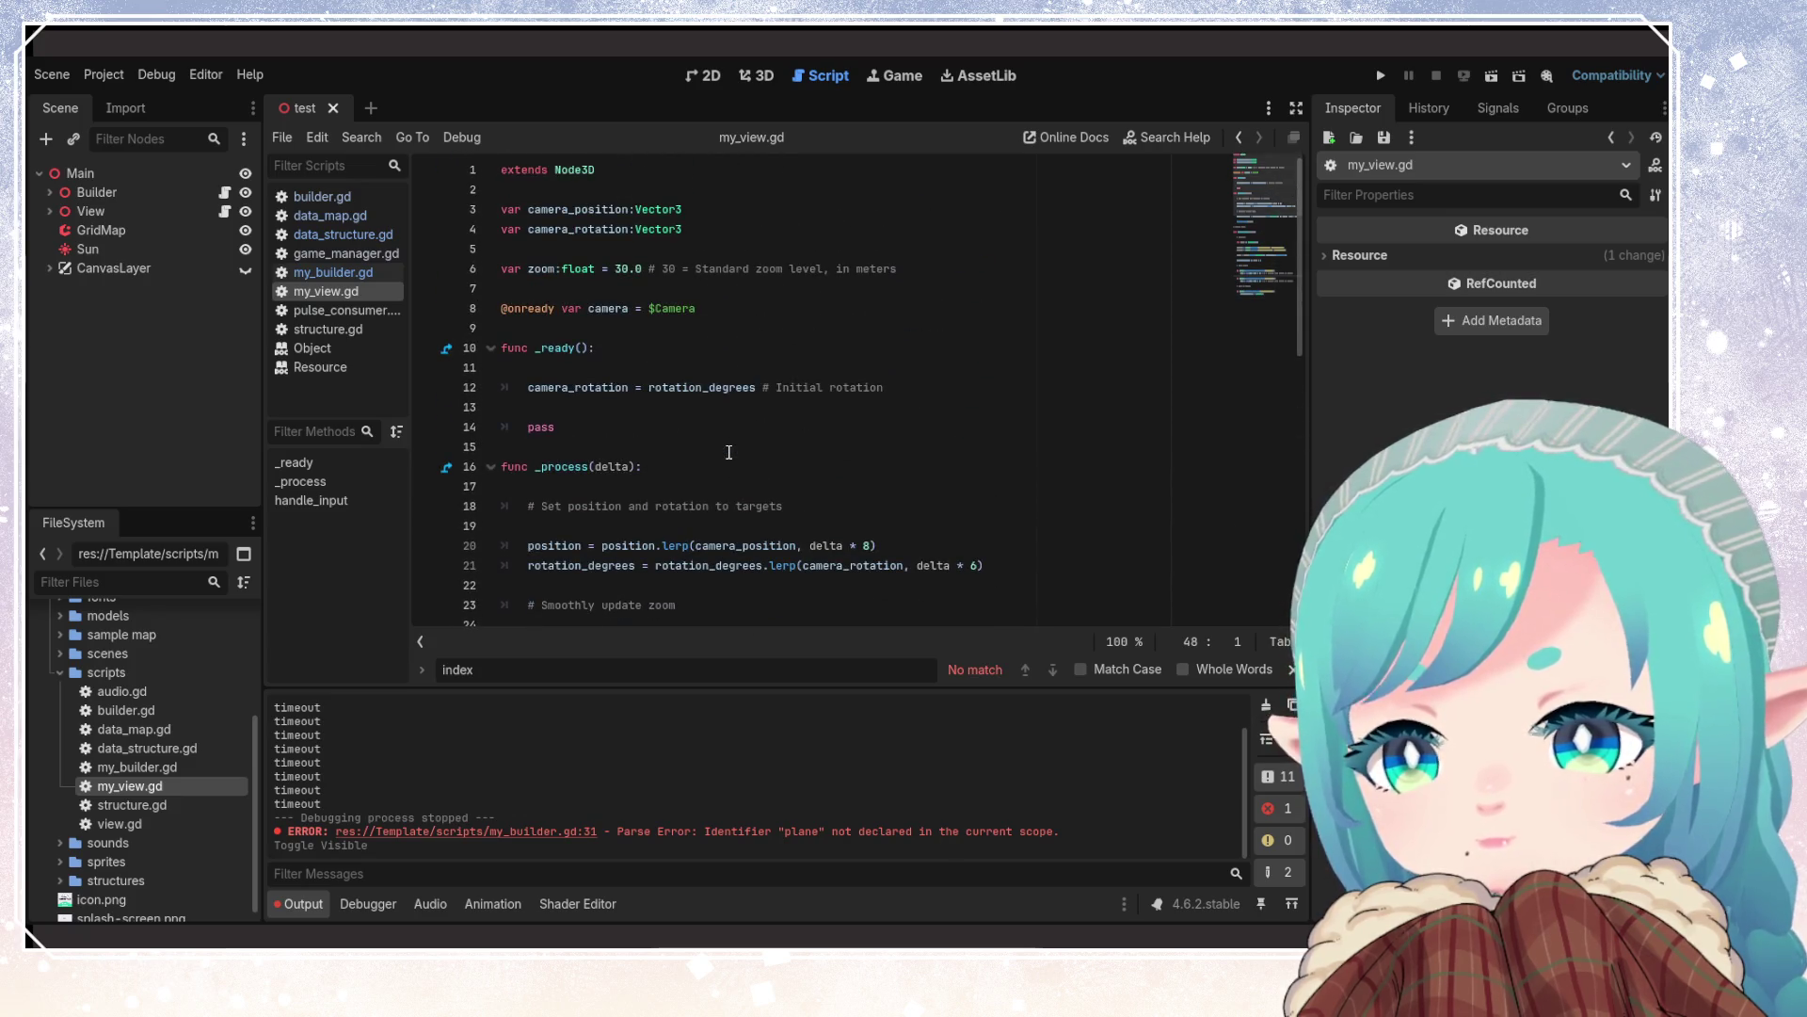
click(322, 272)
click(684, 446)
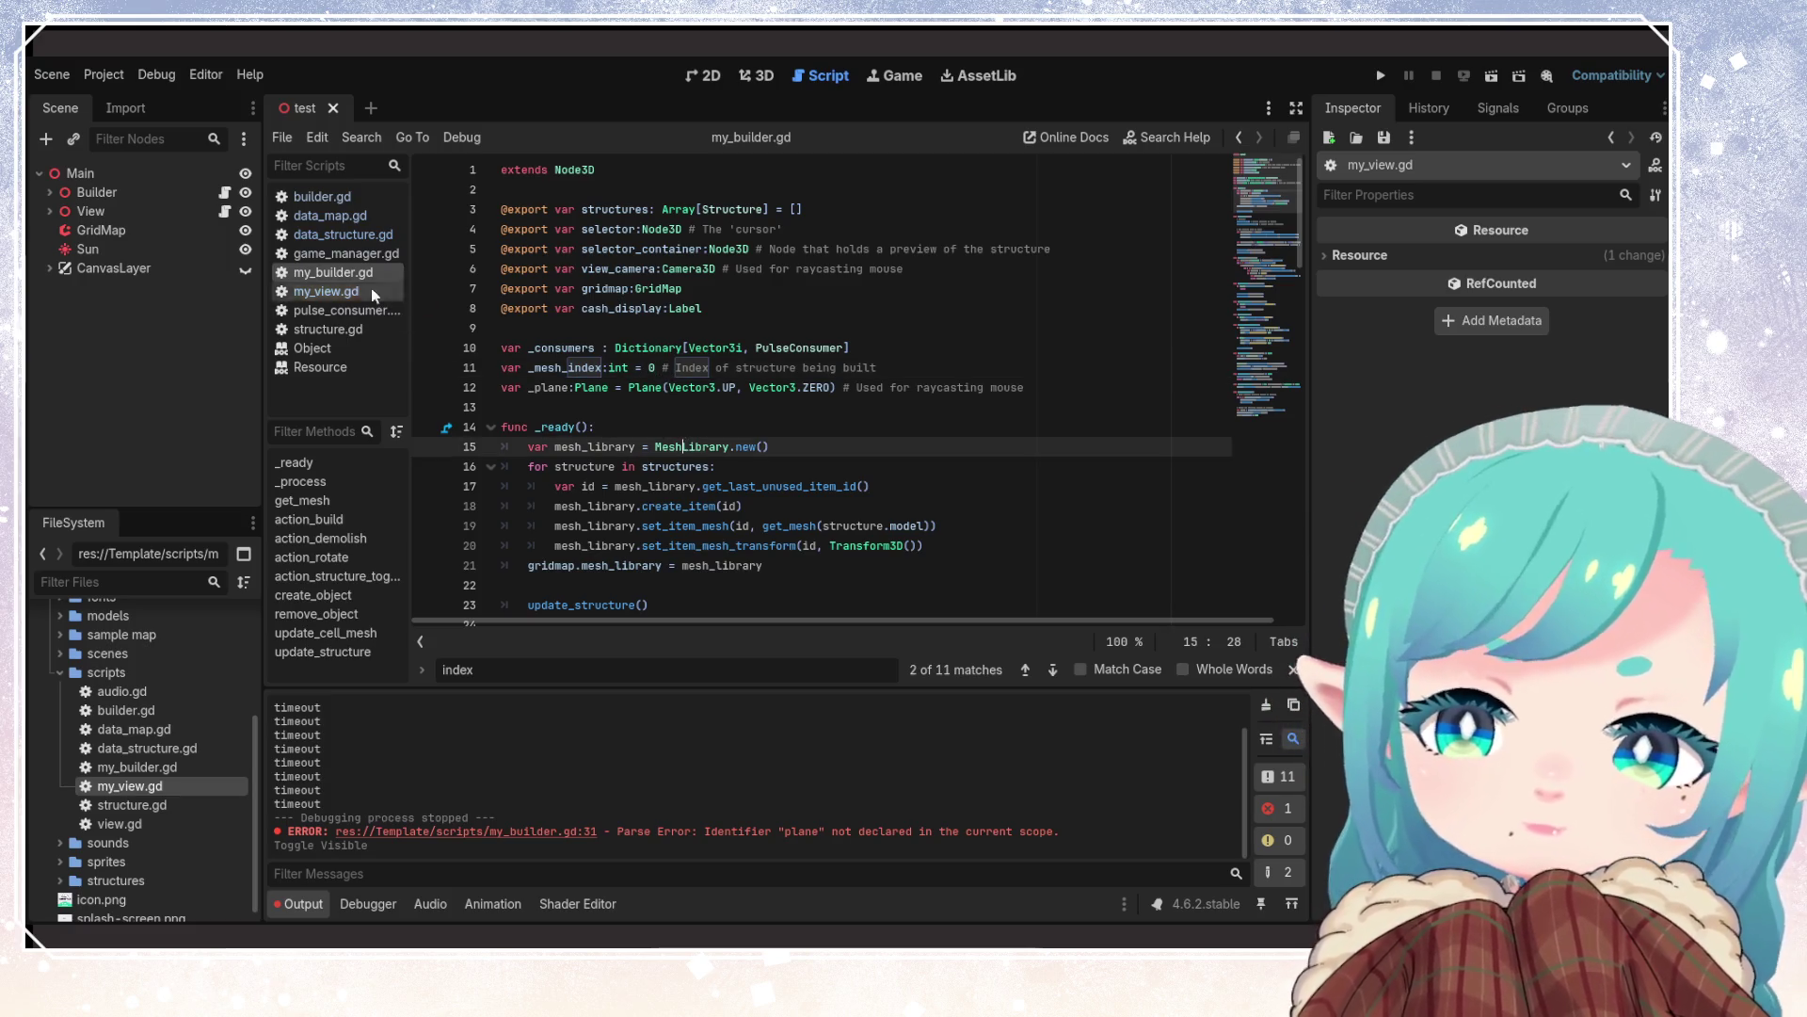
mouse_move(734, 394)
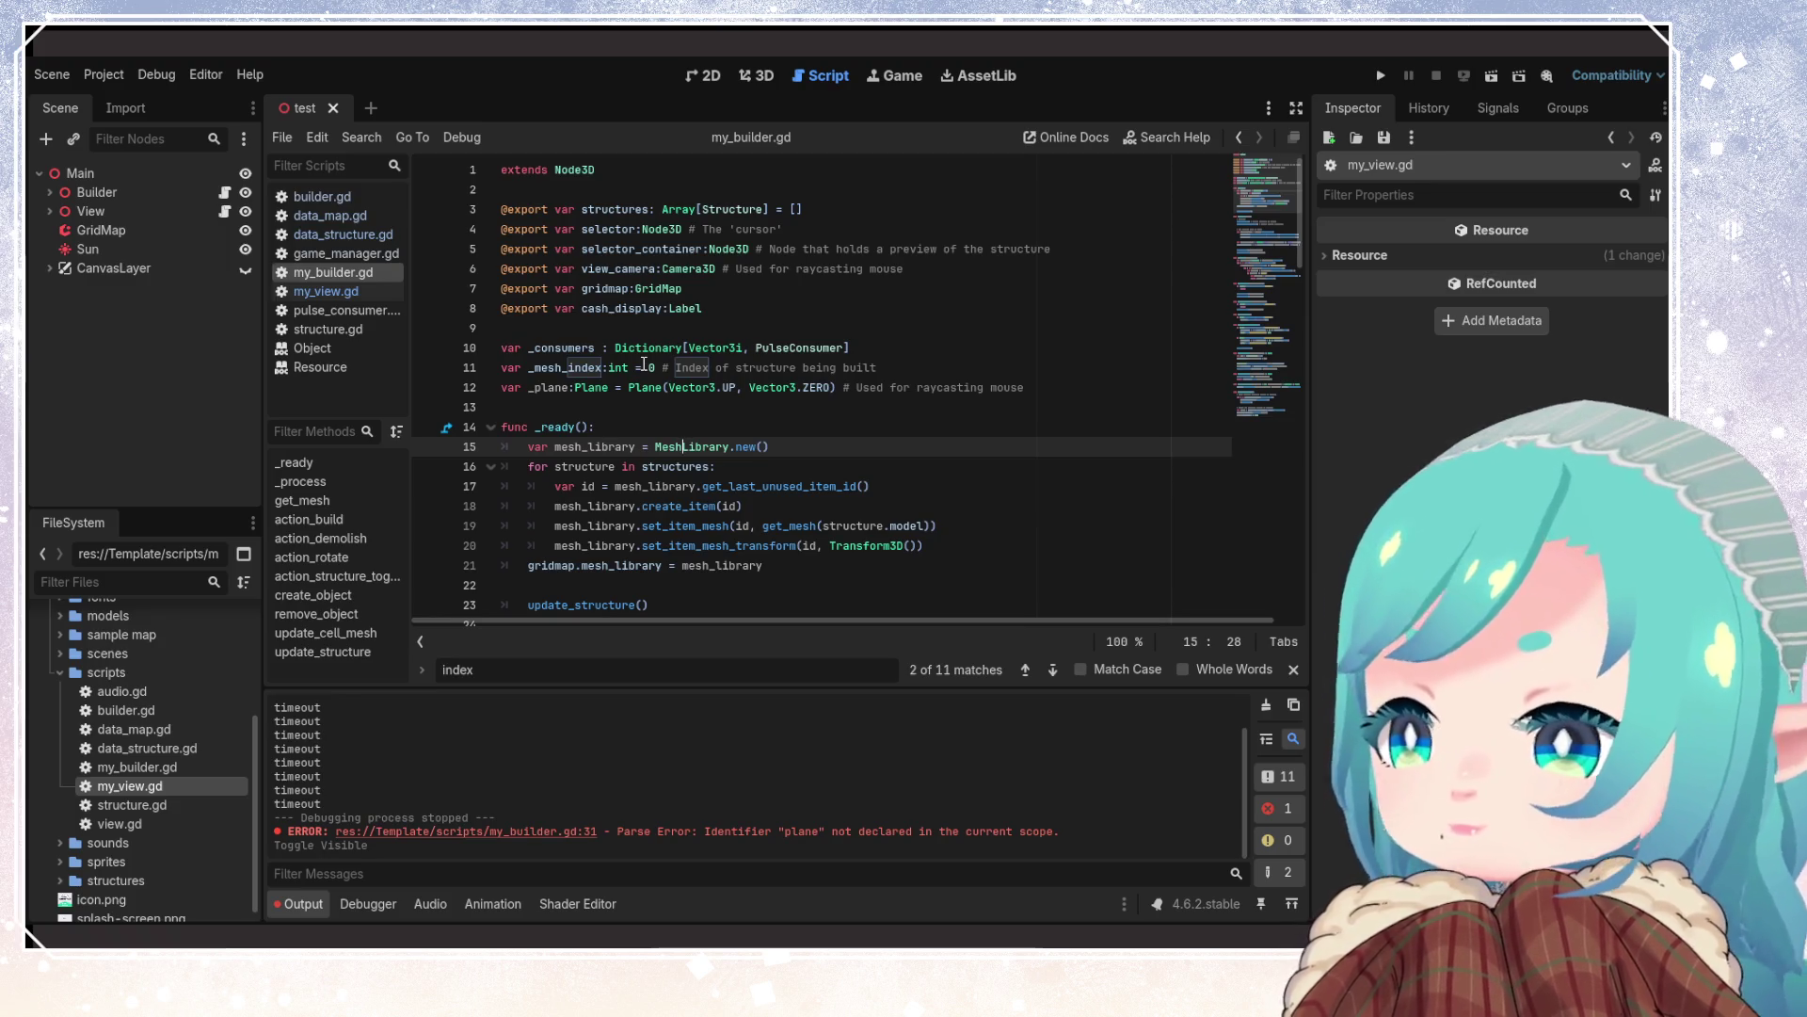
click(1381, 75)
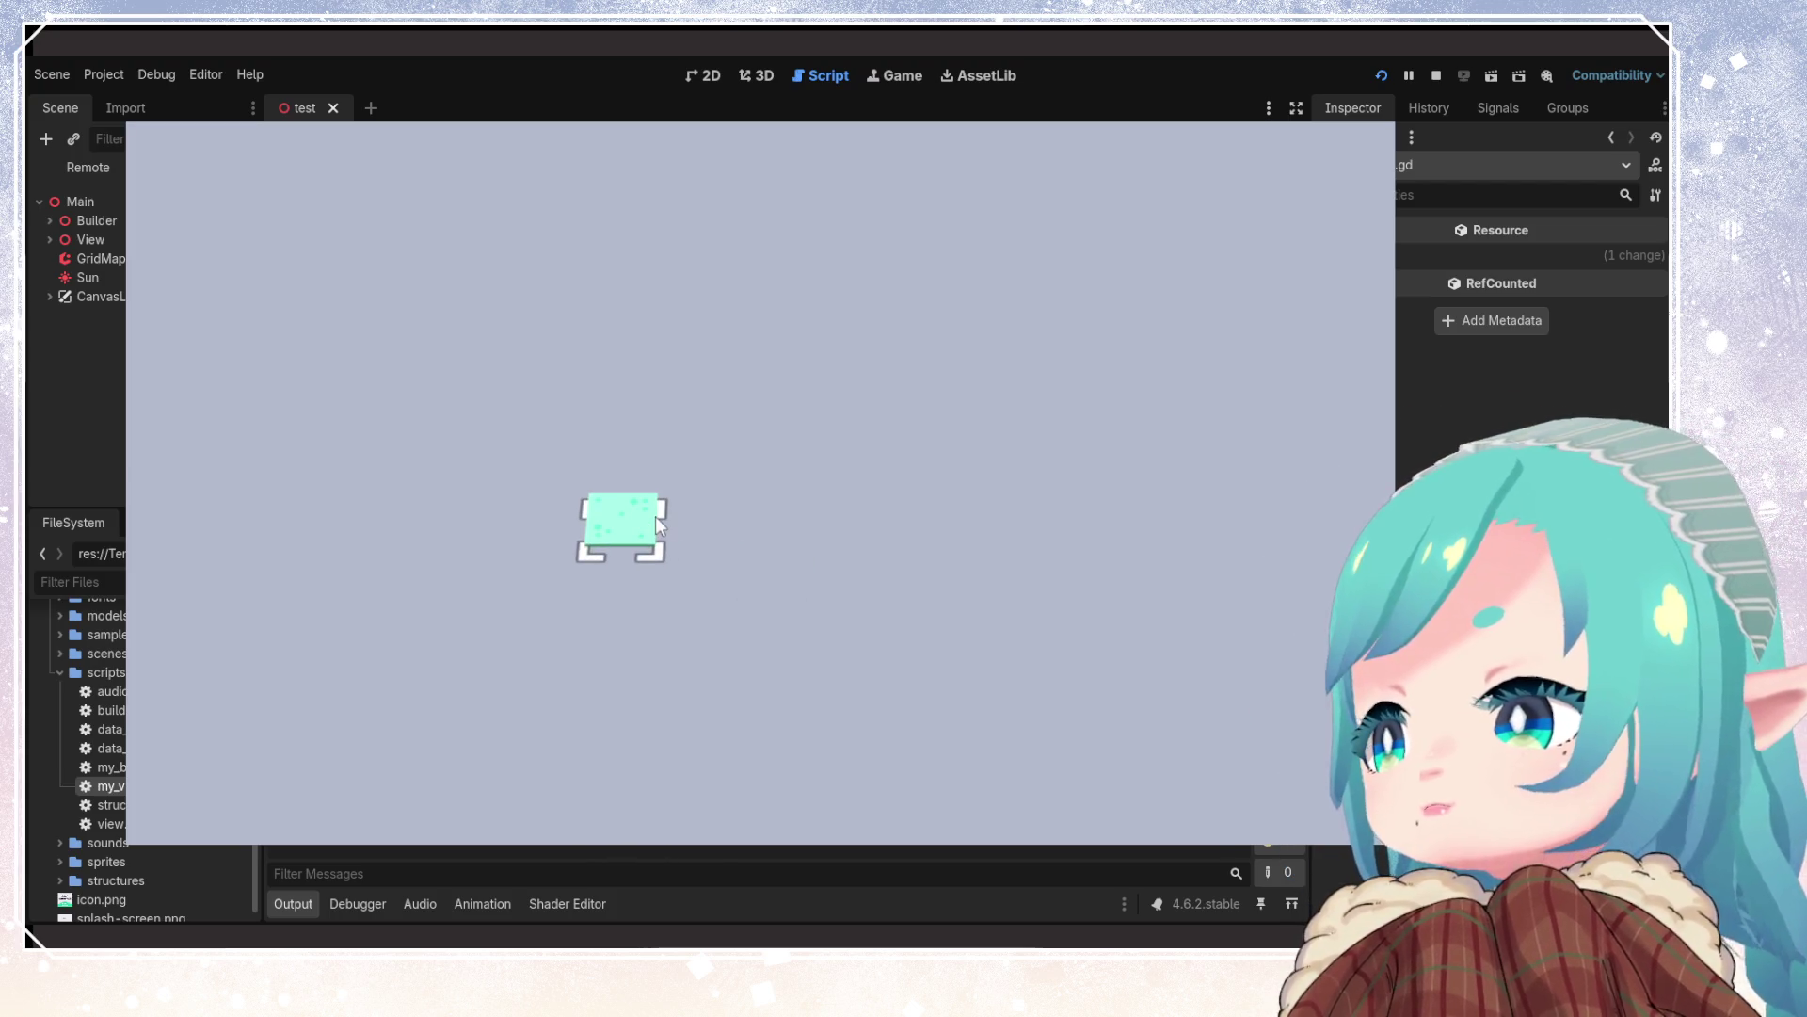
Place five green tiles on the grid, stop the game, and select get_last_unused_item_id on line 17
click(656, 517)
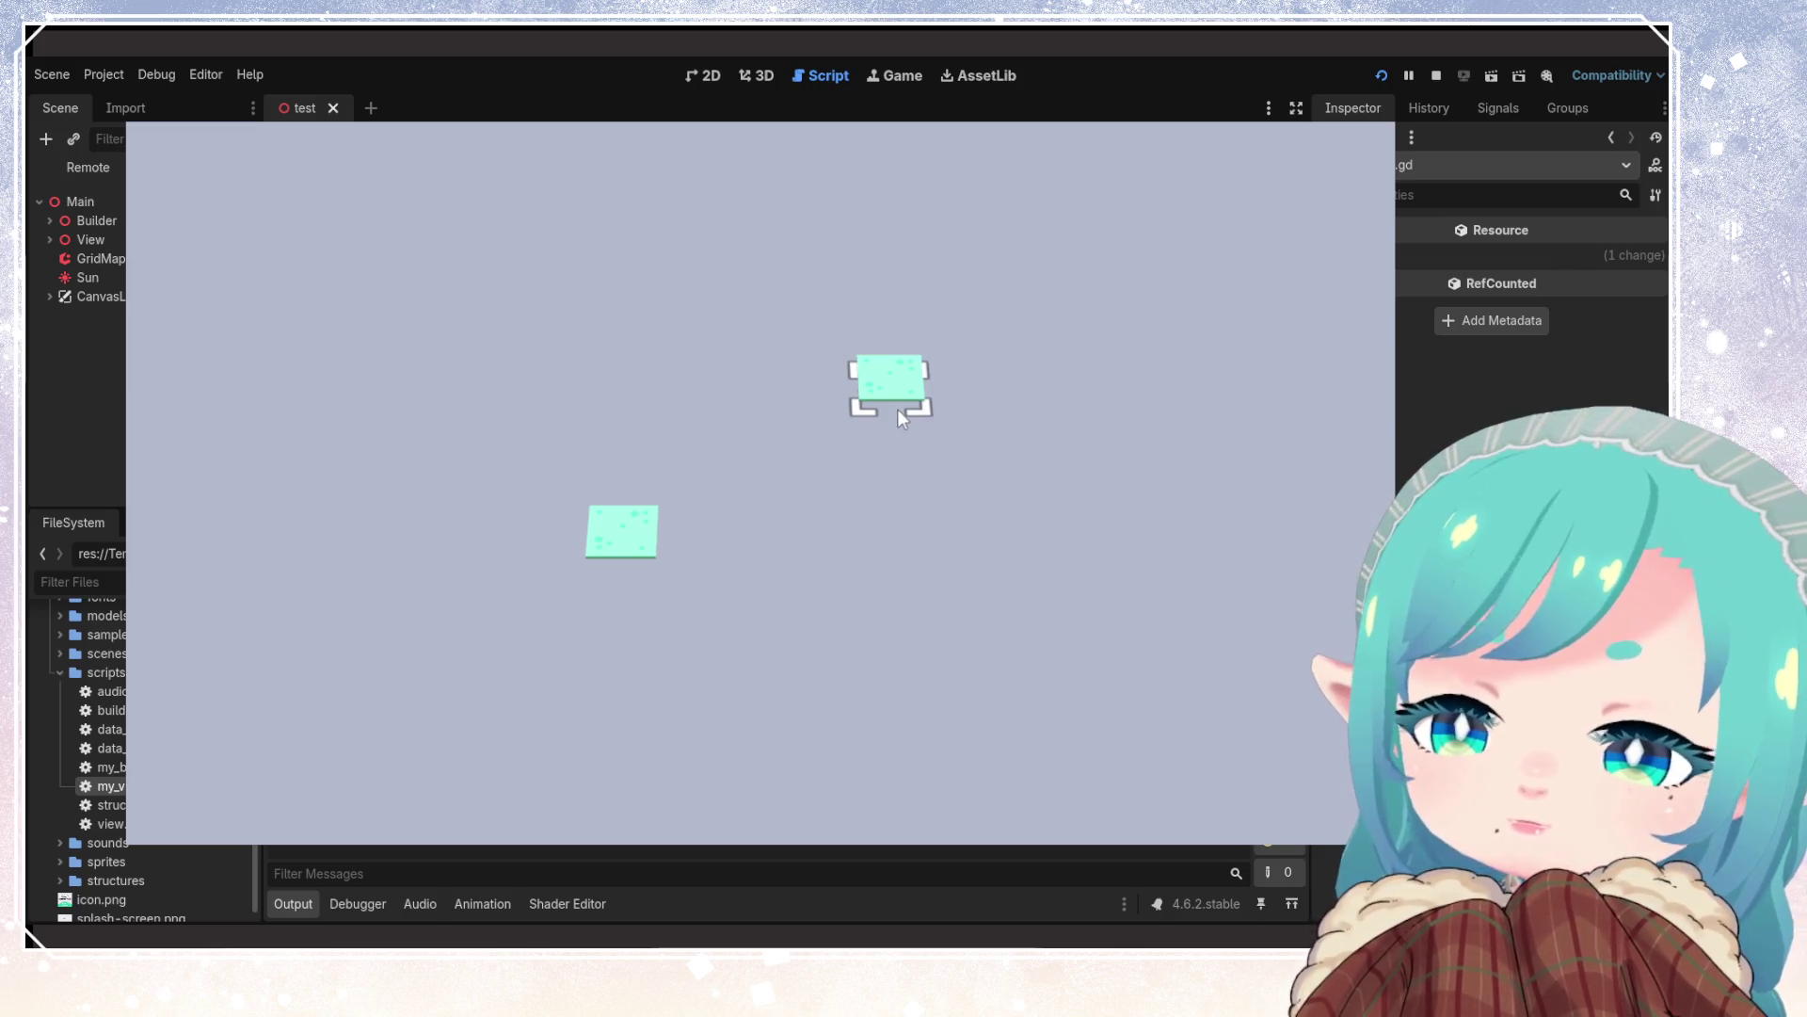
click(833, 499)
click(908, 602)
click(1085, 407)
click(827, 285)
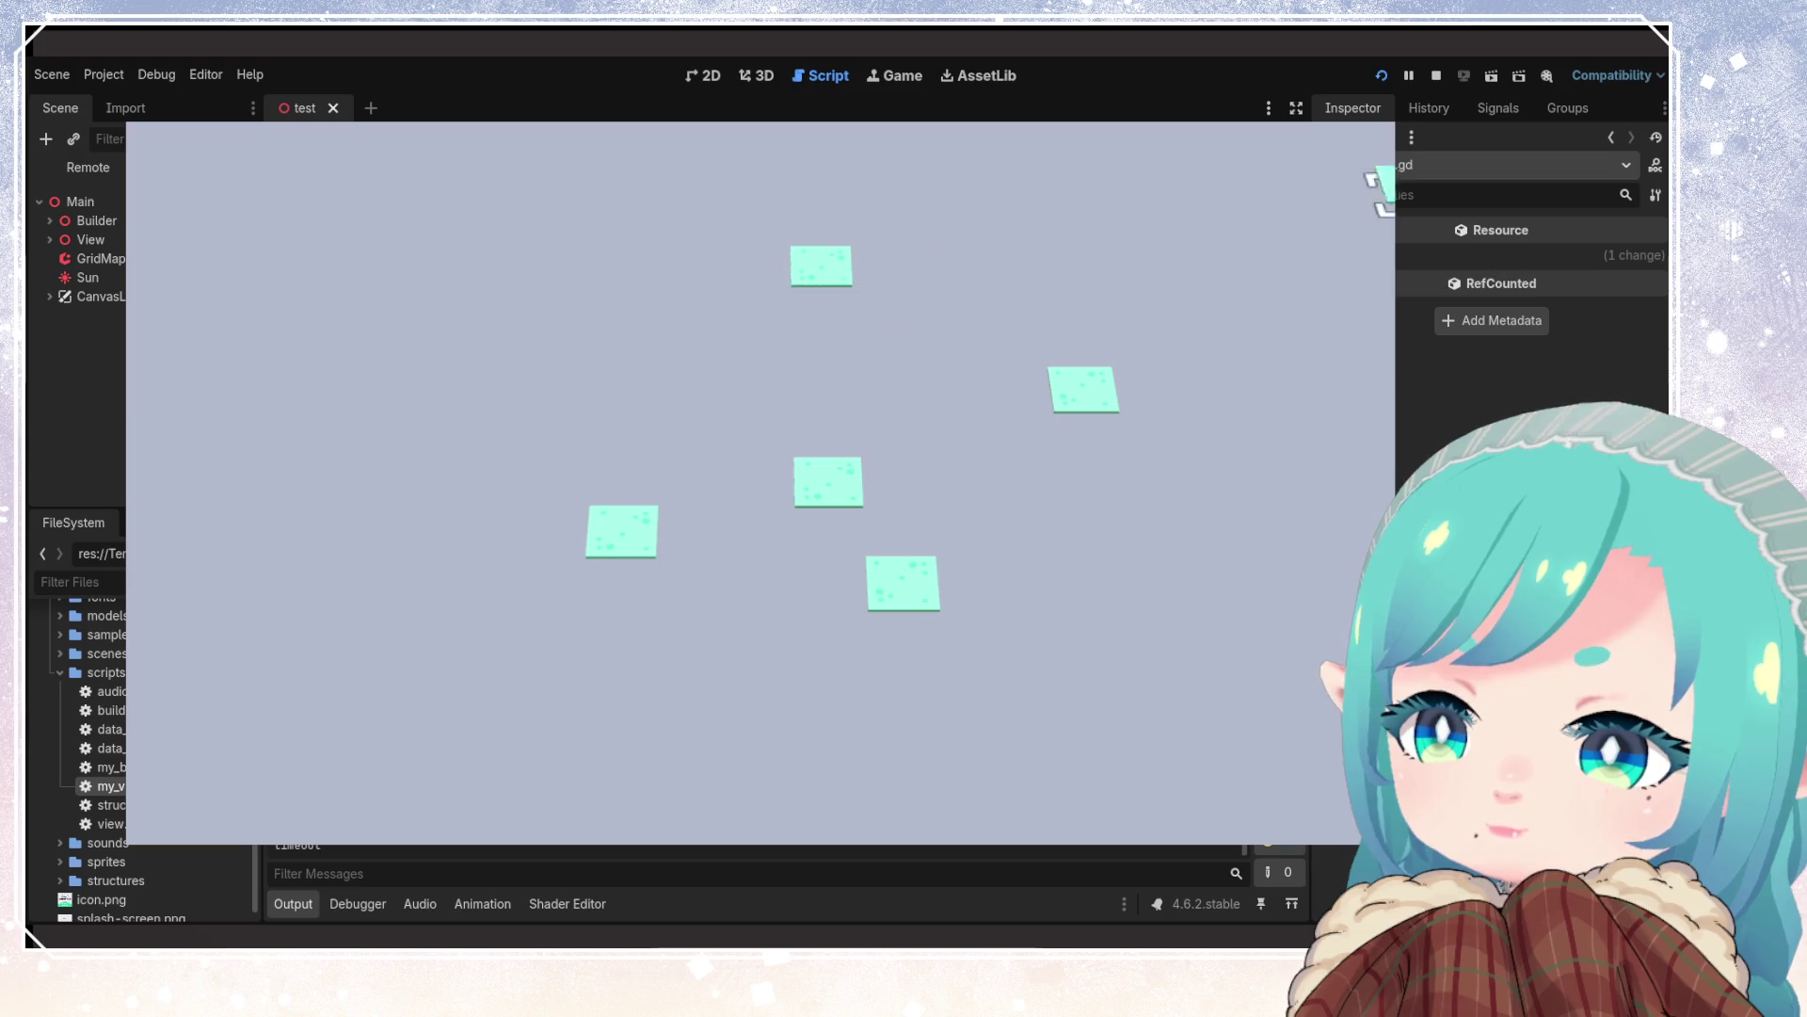
click(1437, 75)
double_click(834, 487)
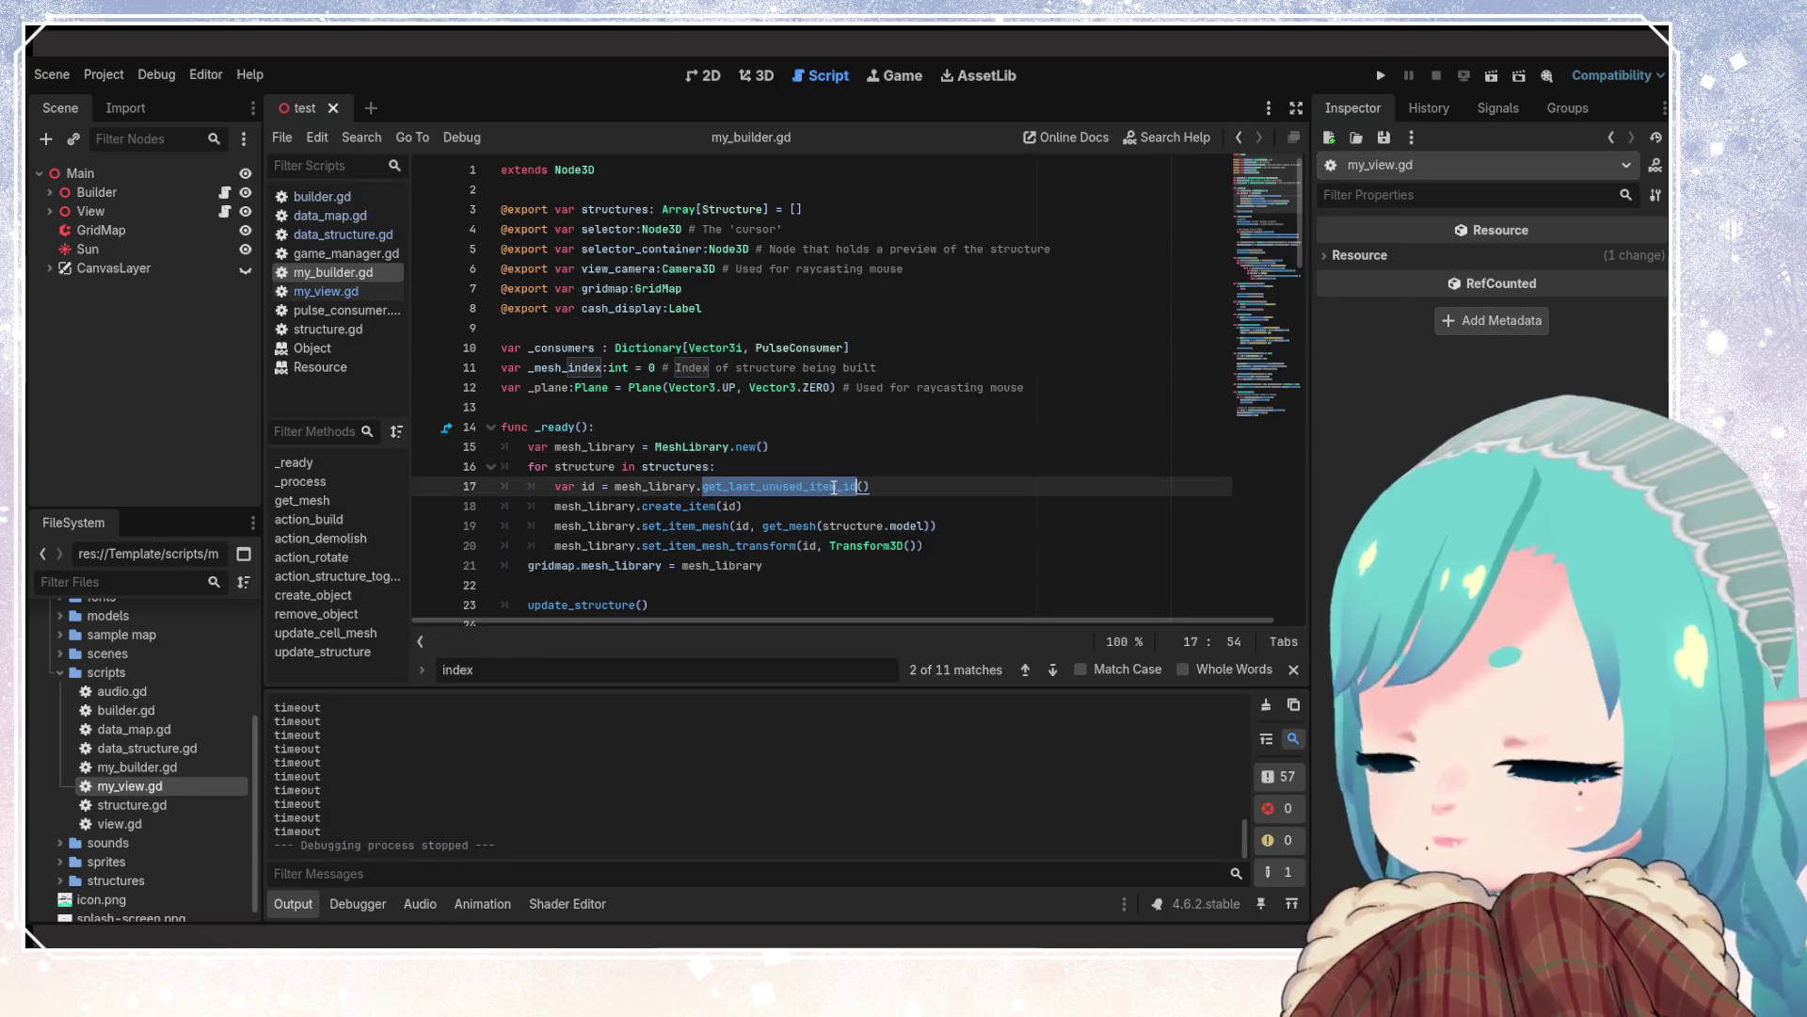
scroll(815, 495, down, 13)
scroll(815, 500, up, 13)
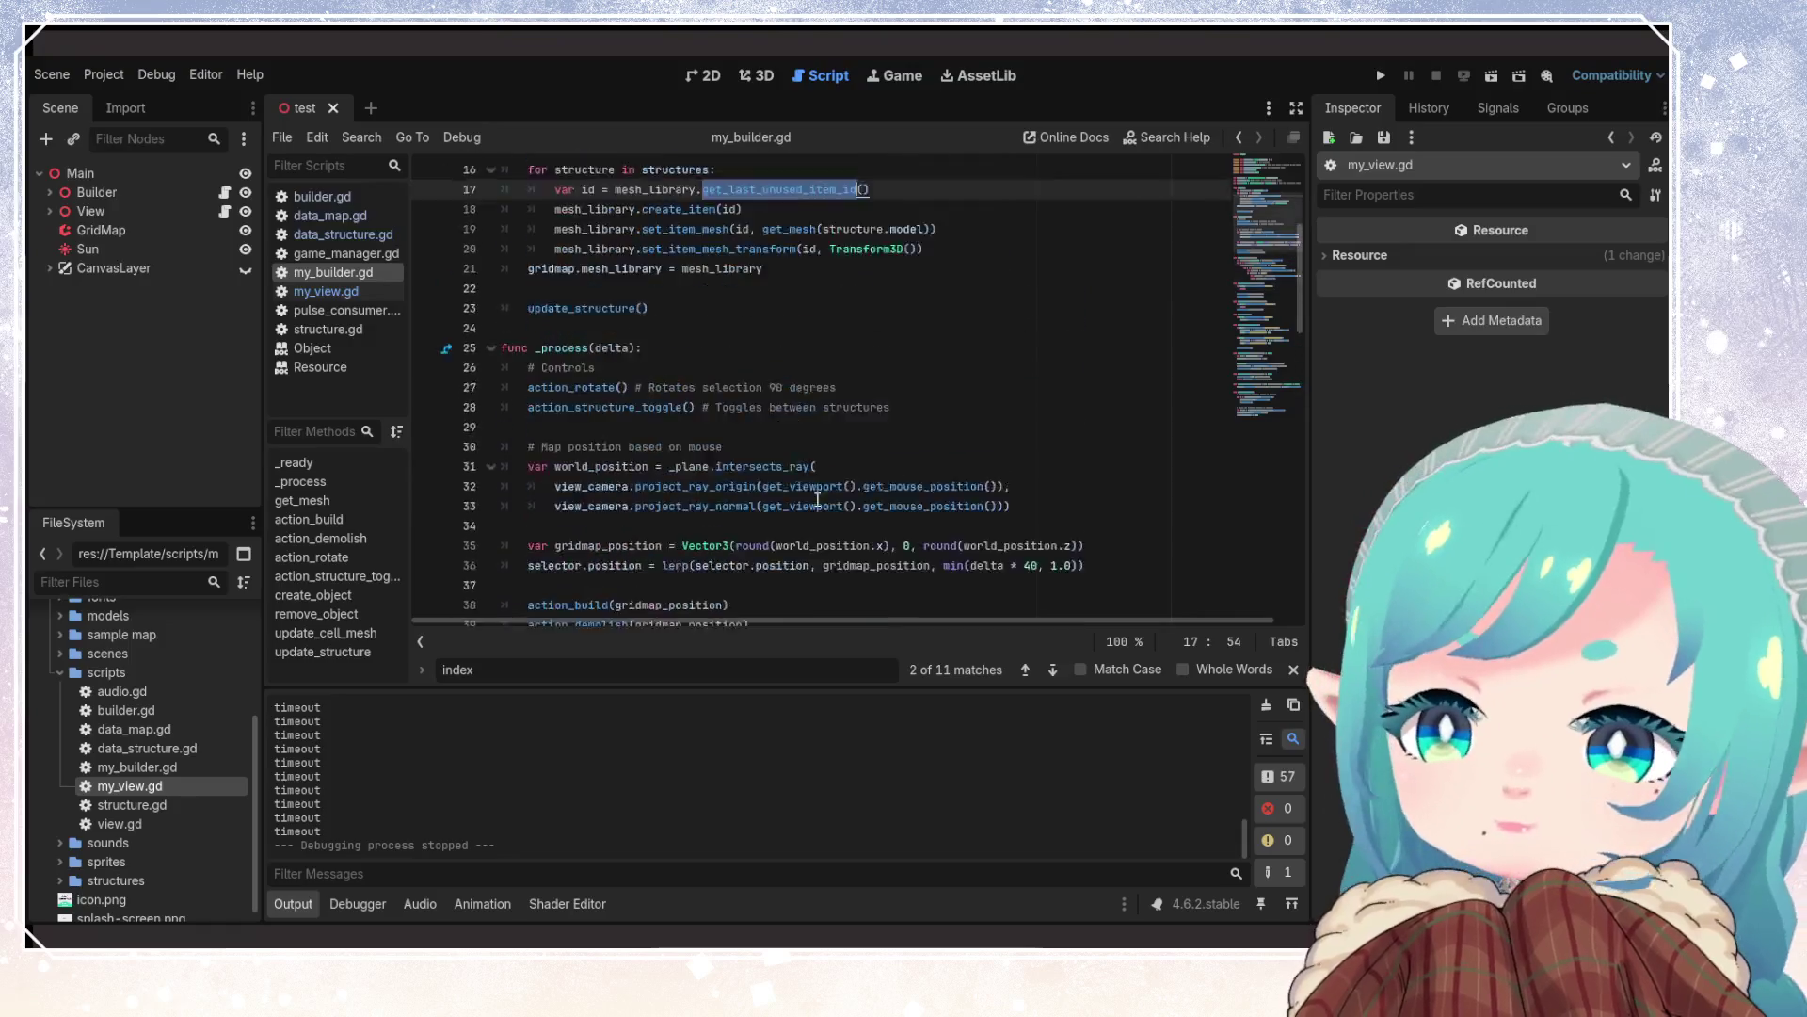
click(846, 415)
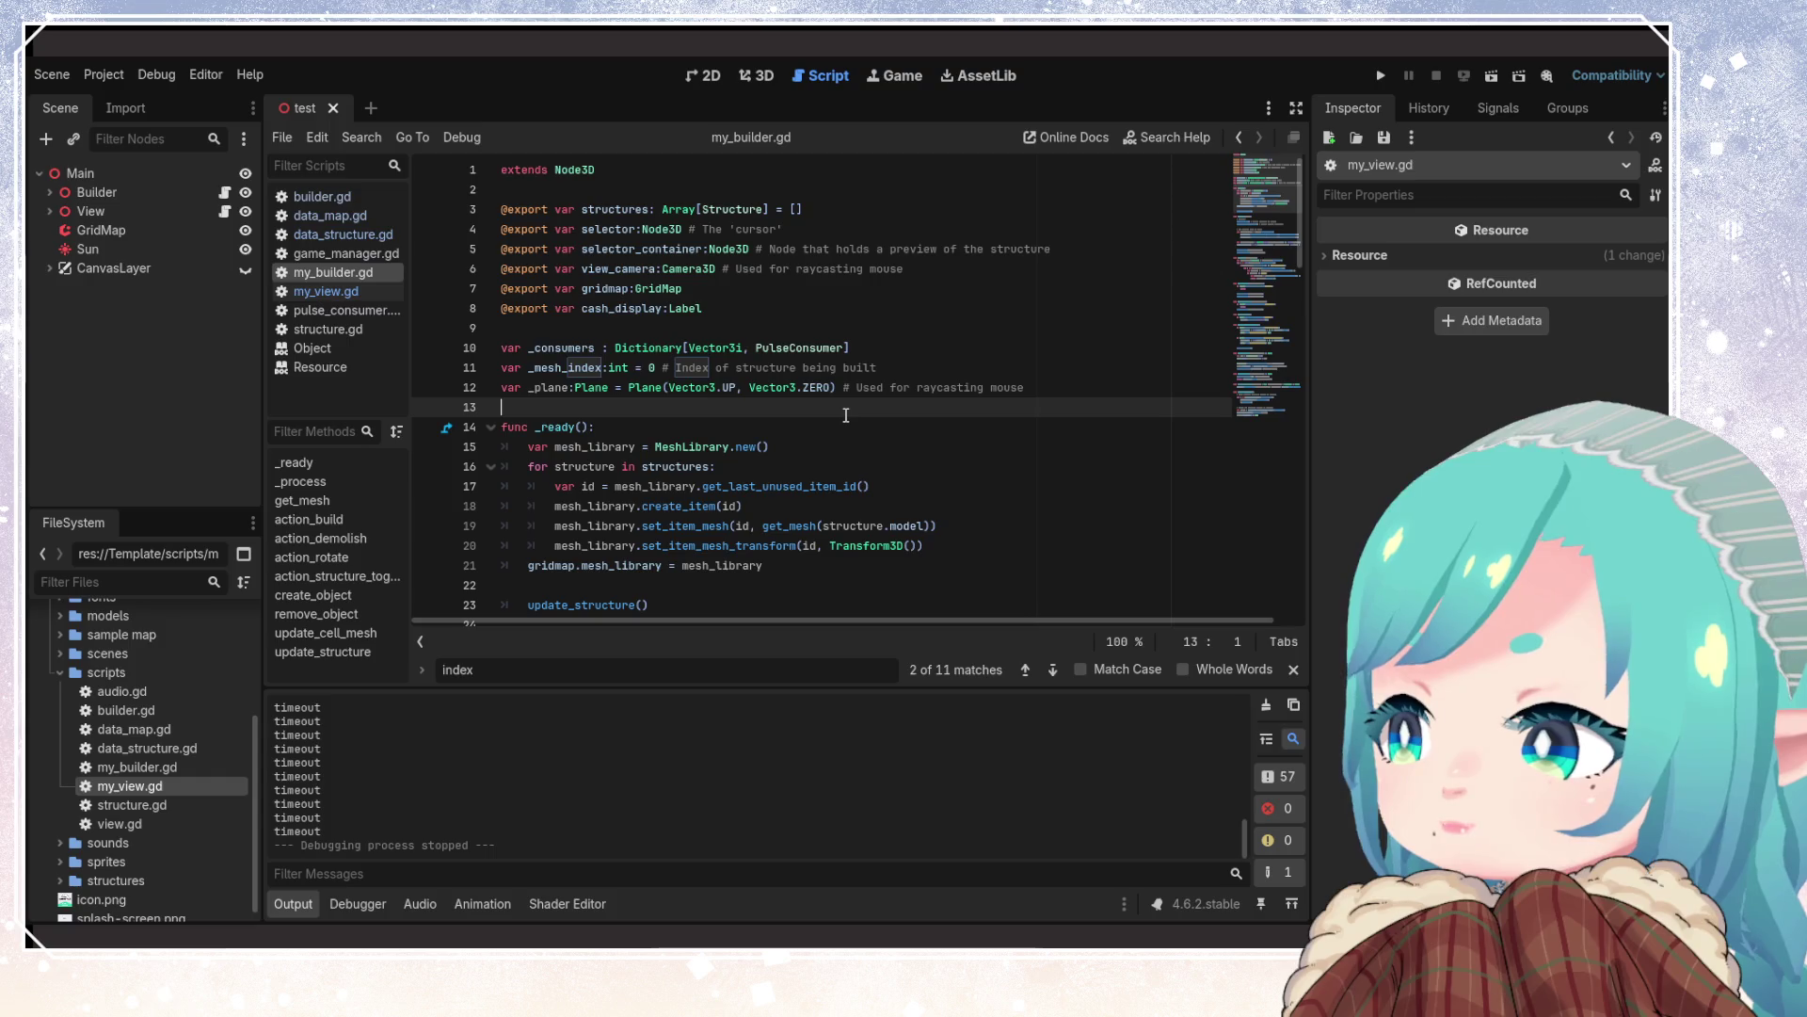
click(995, 505)
scroll(929, 515, down, 7)
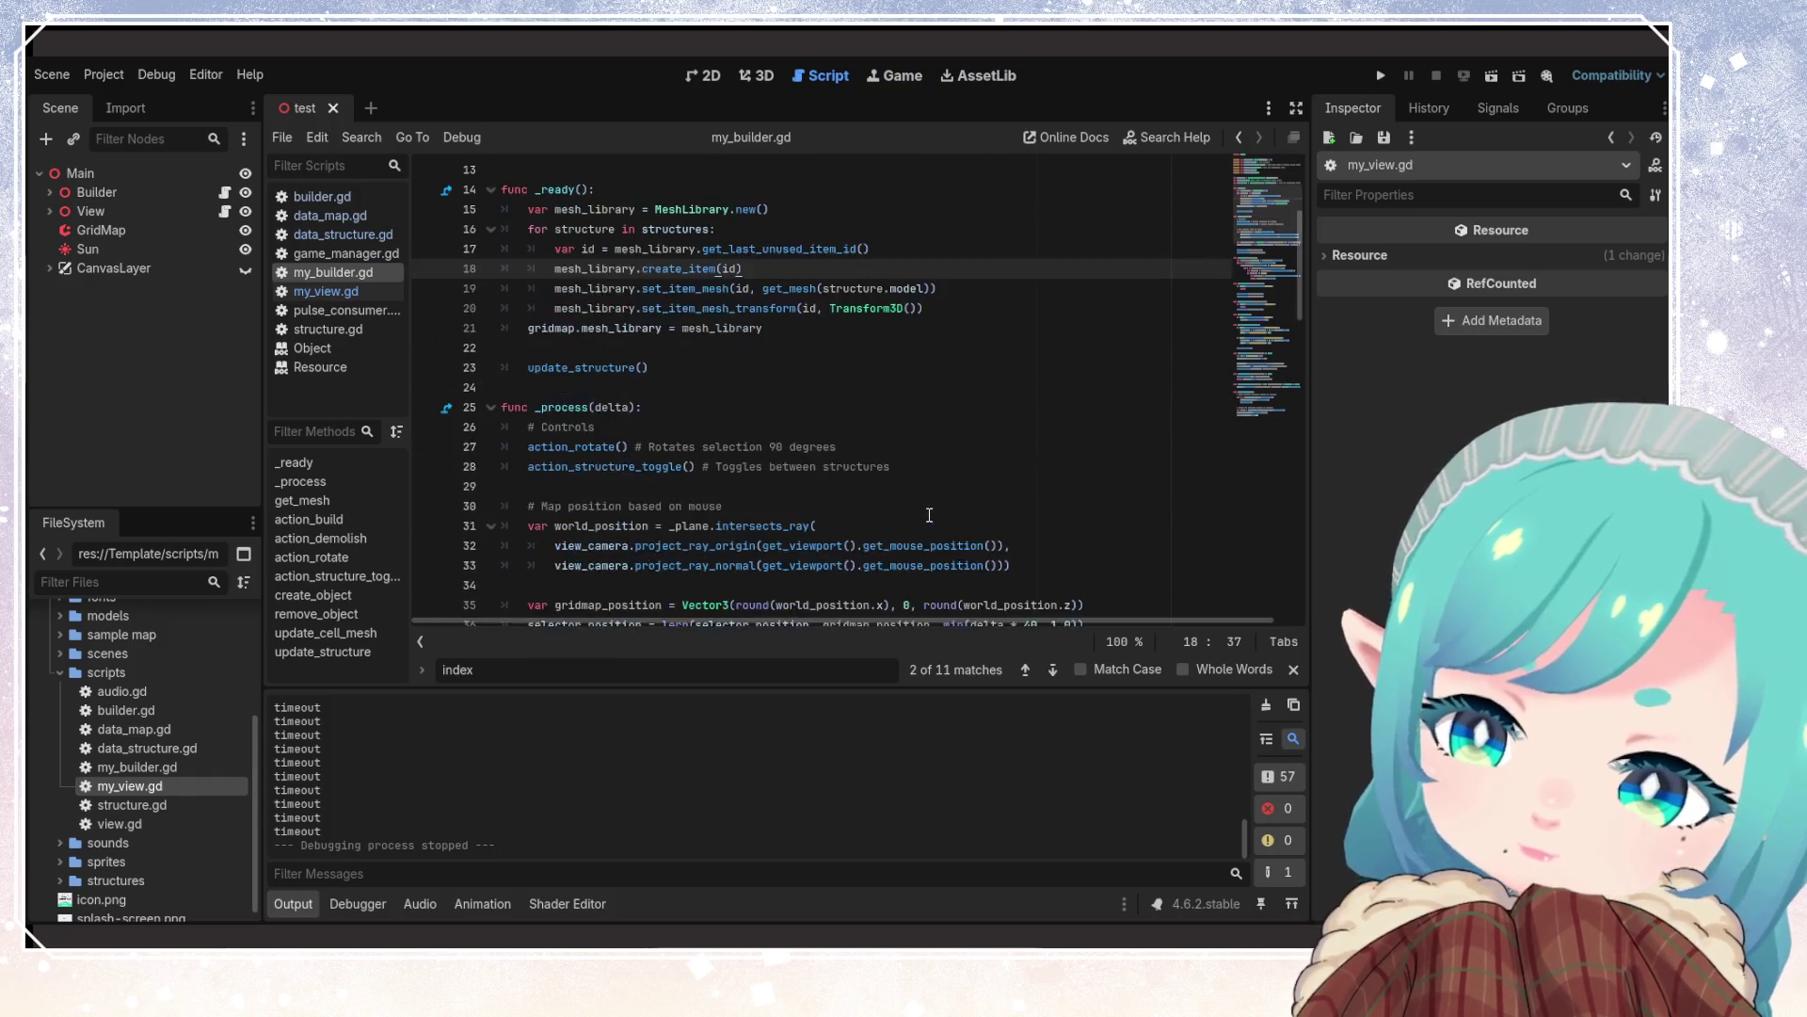
scroll(929, 515, down, 3)
scroll(929, 509, up, 3)
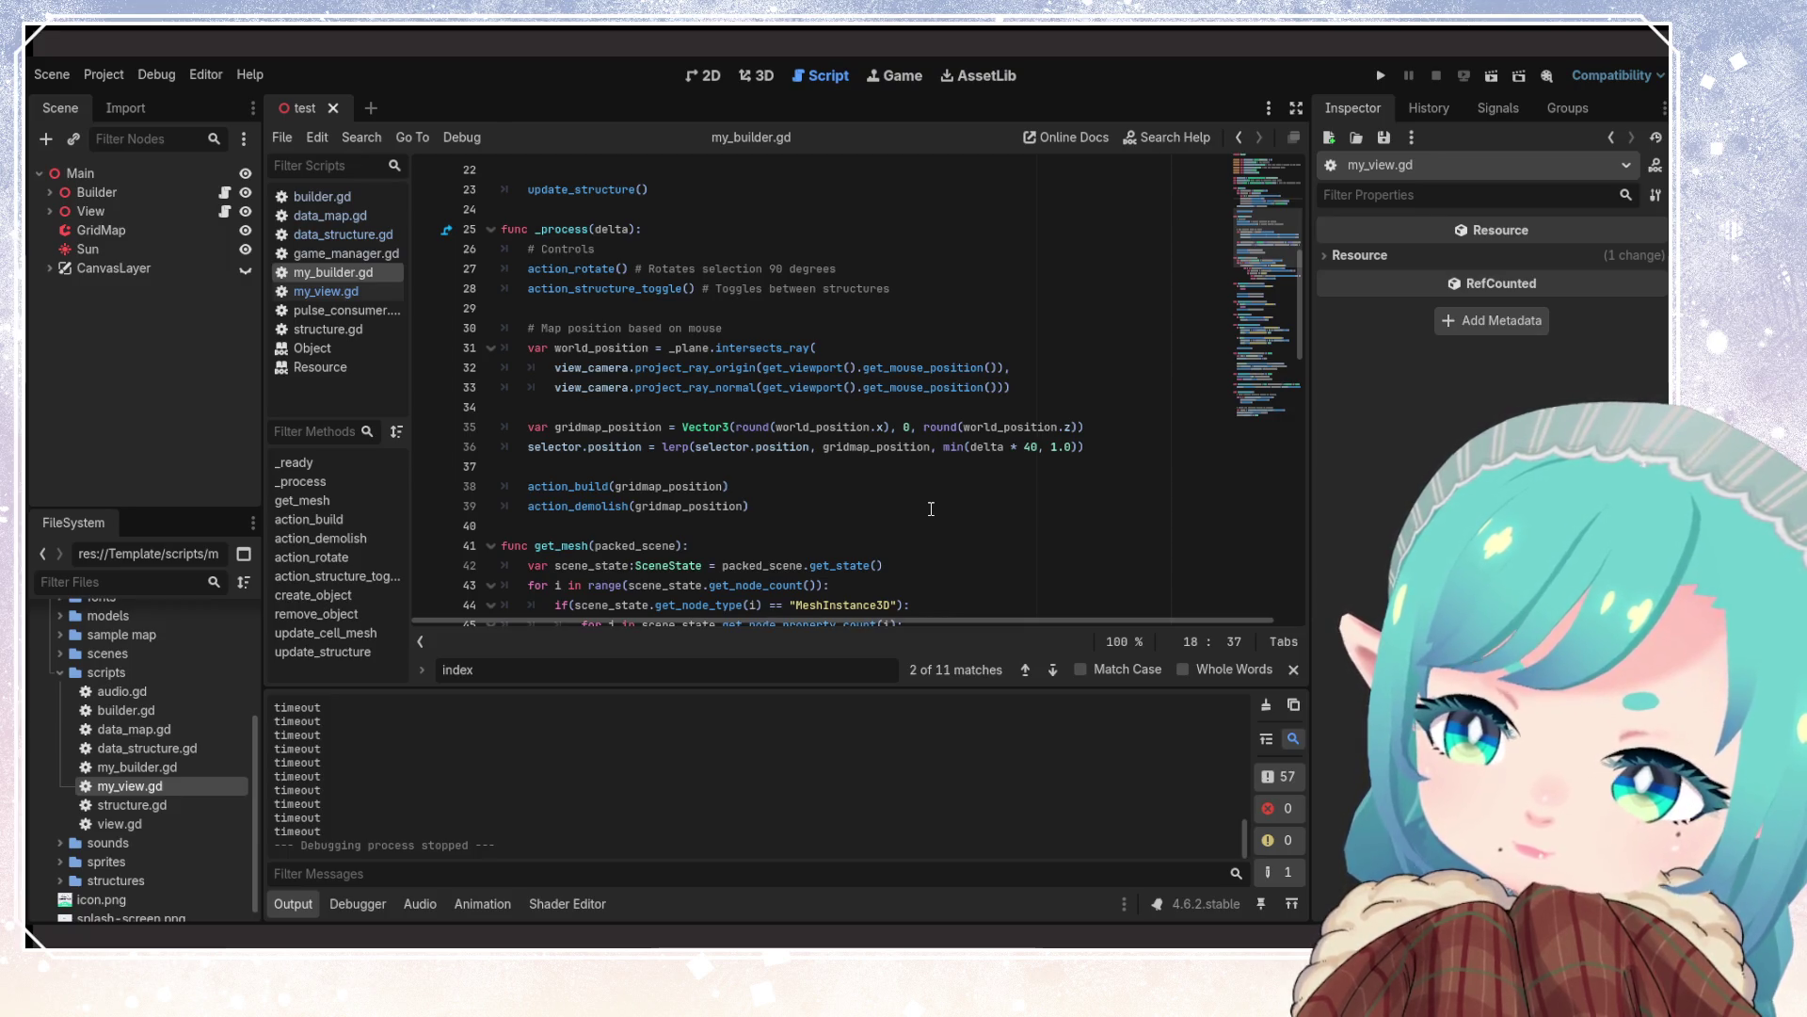
scroll(931, 508, up, 7)
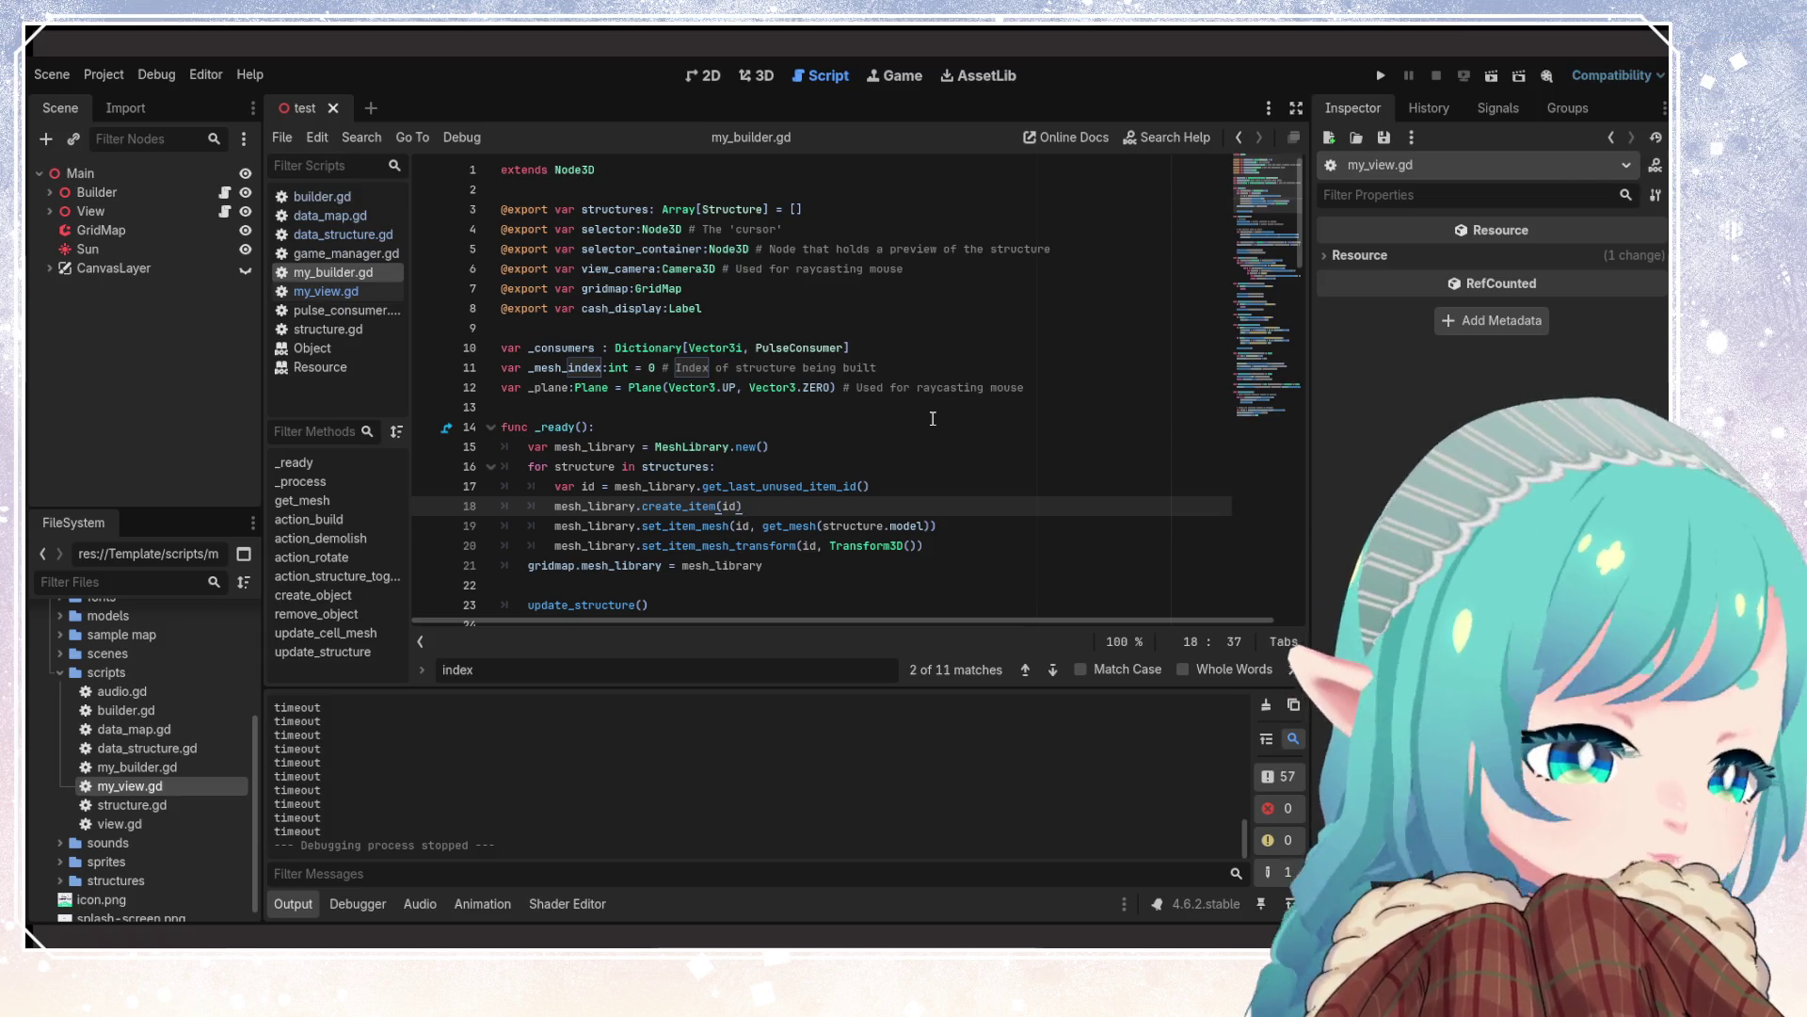
click(753, 442)
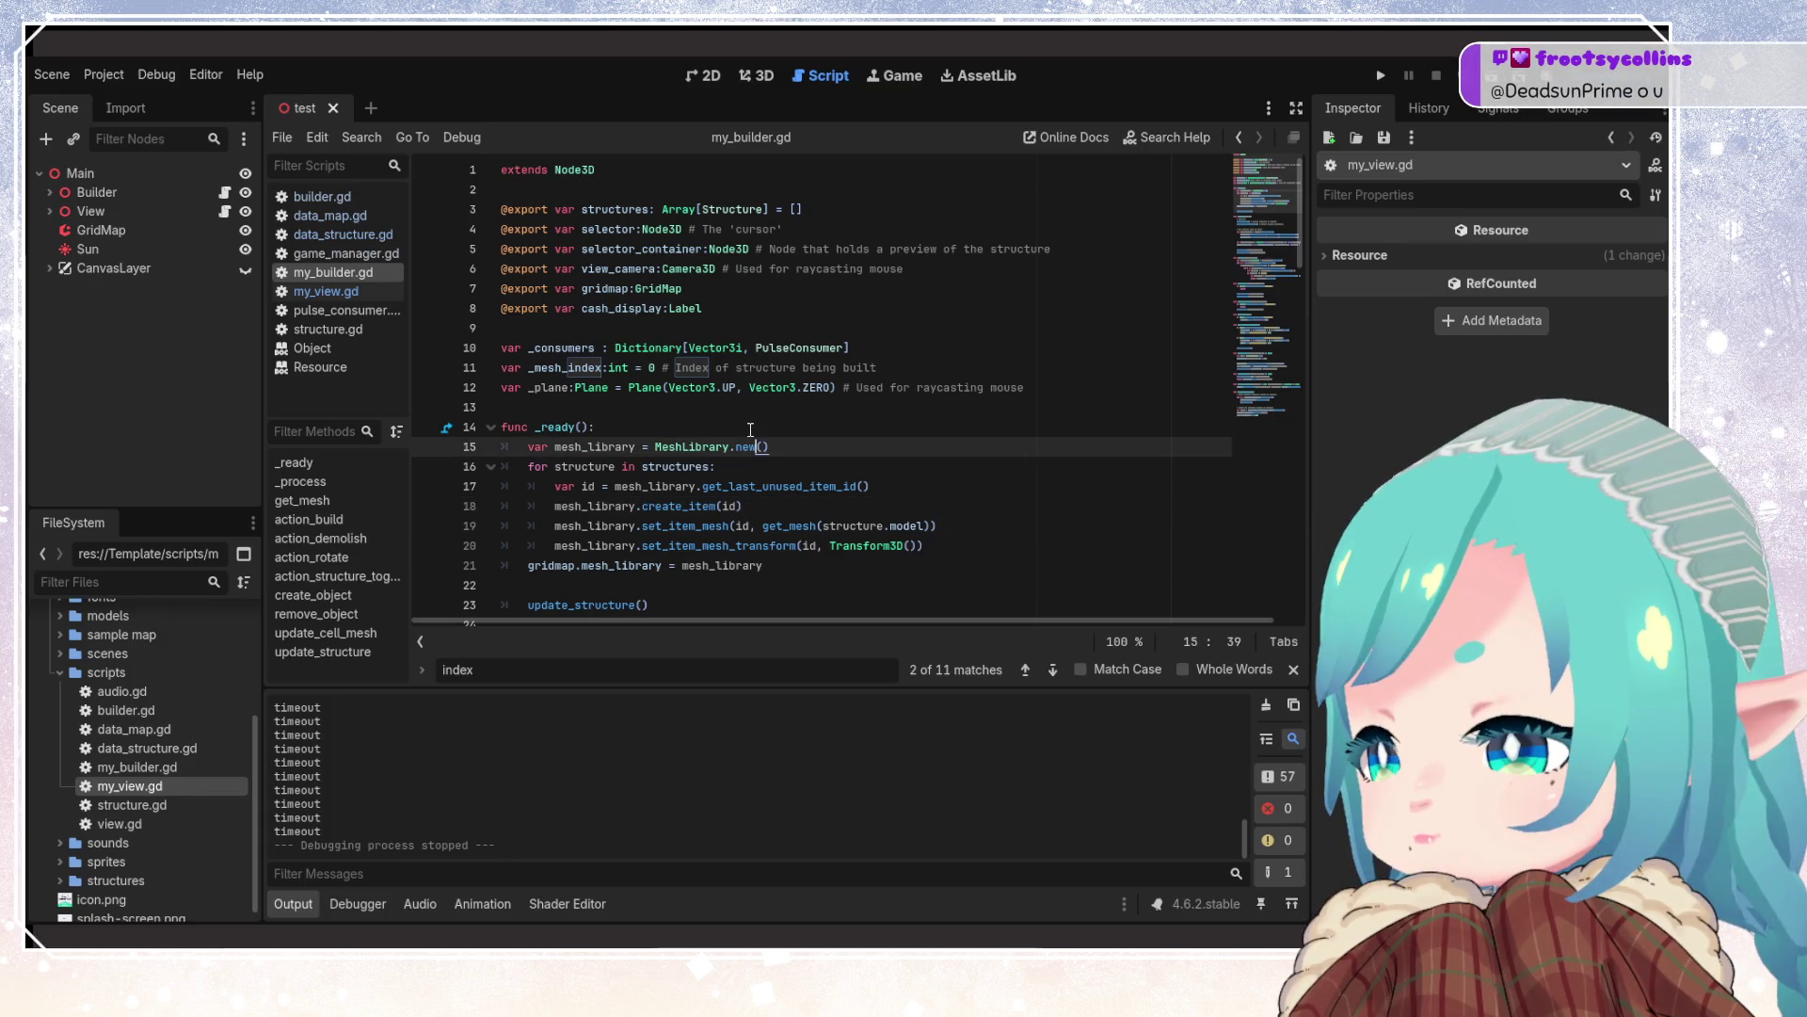
key(Up)
key(Up)
key(Up)
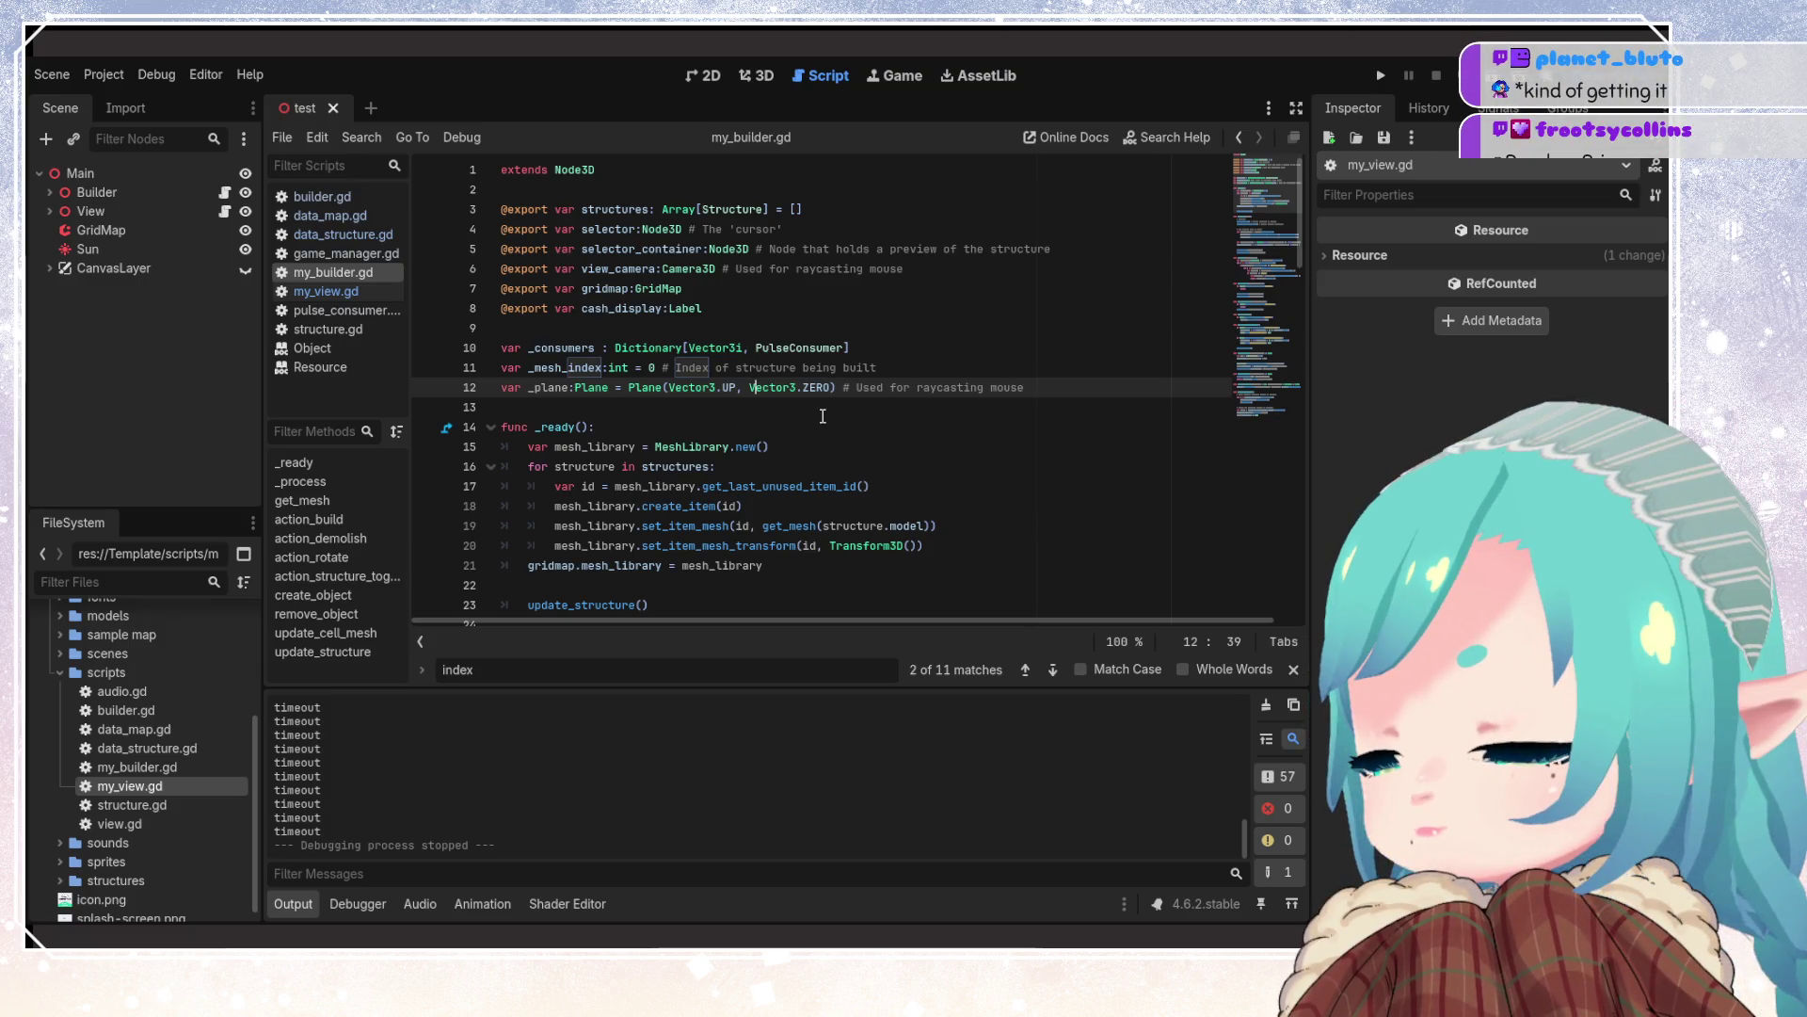
click(822, 420)
scroll(850, 483, down, 1)
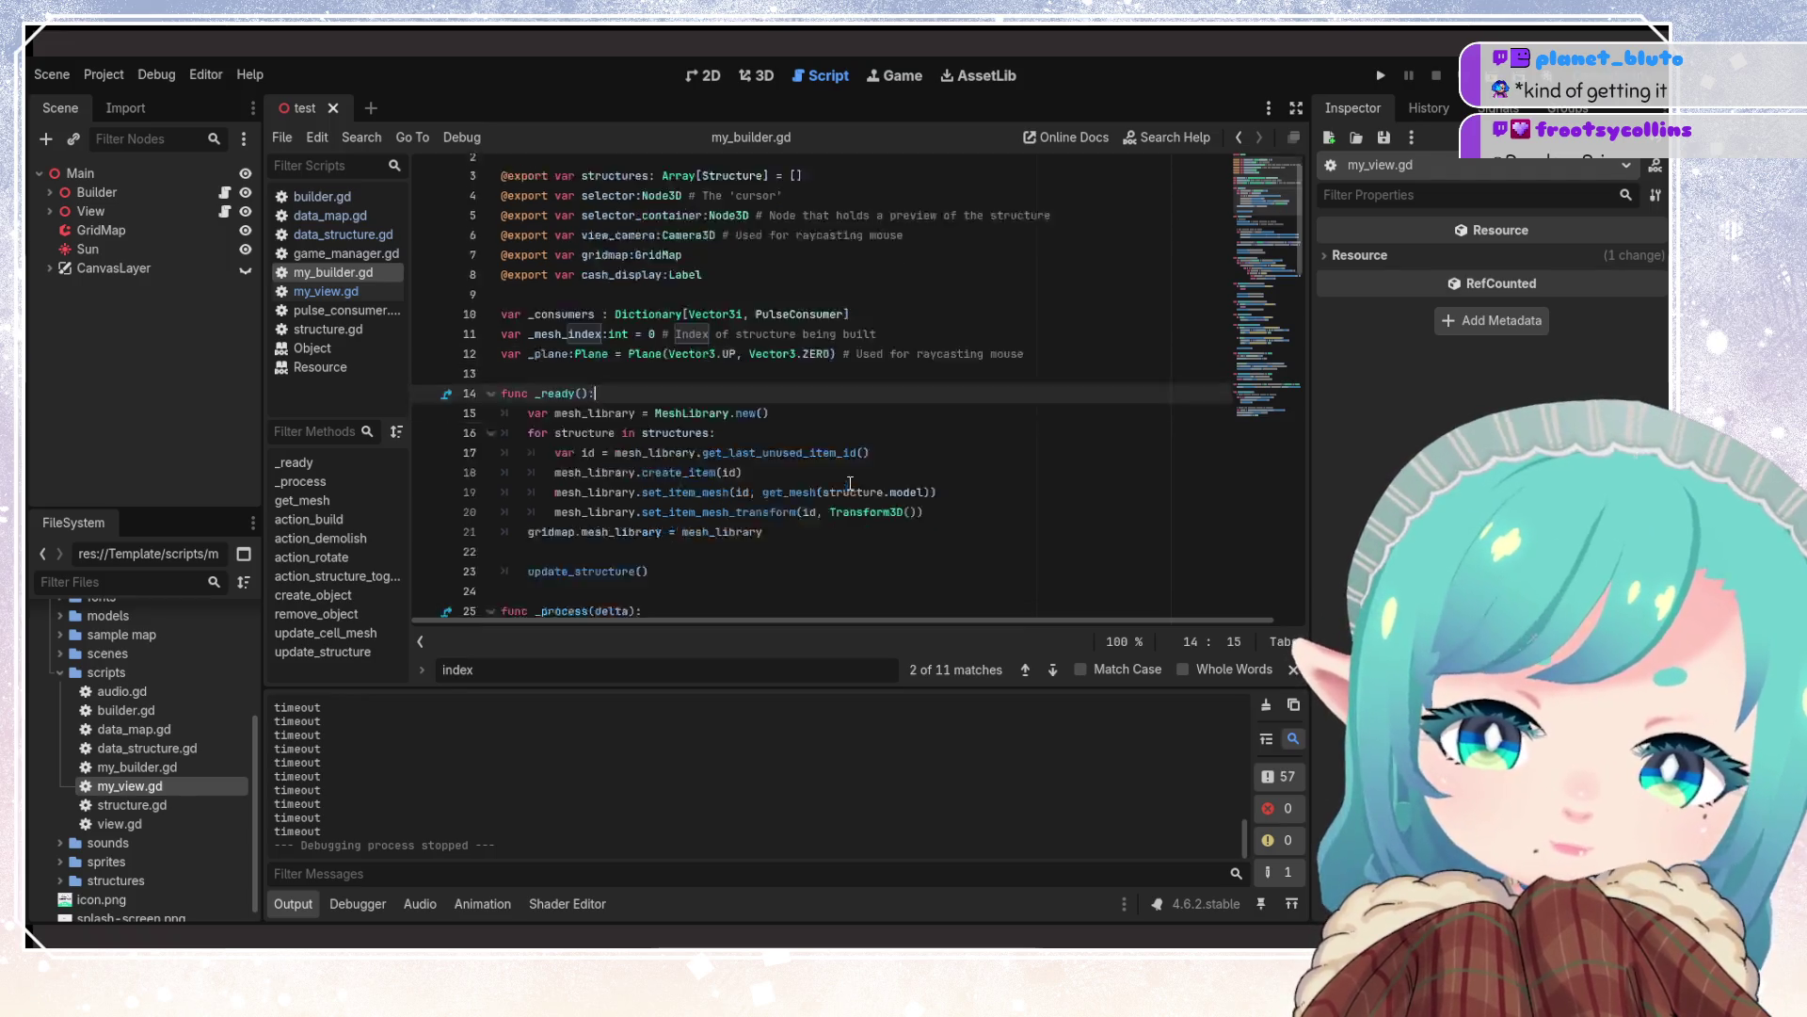
scroll(850, 483, down, 8)
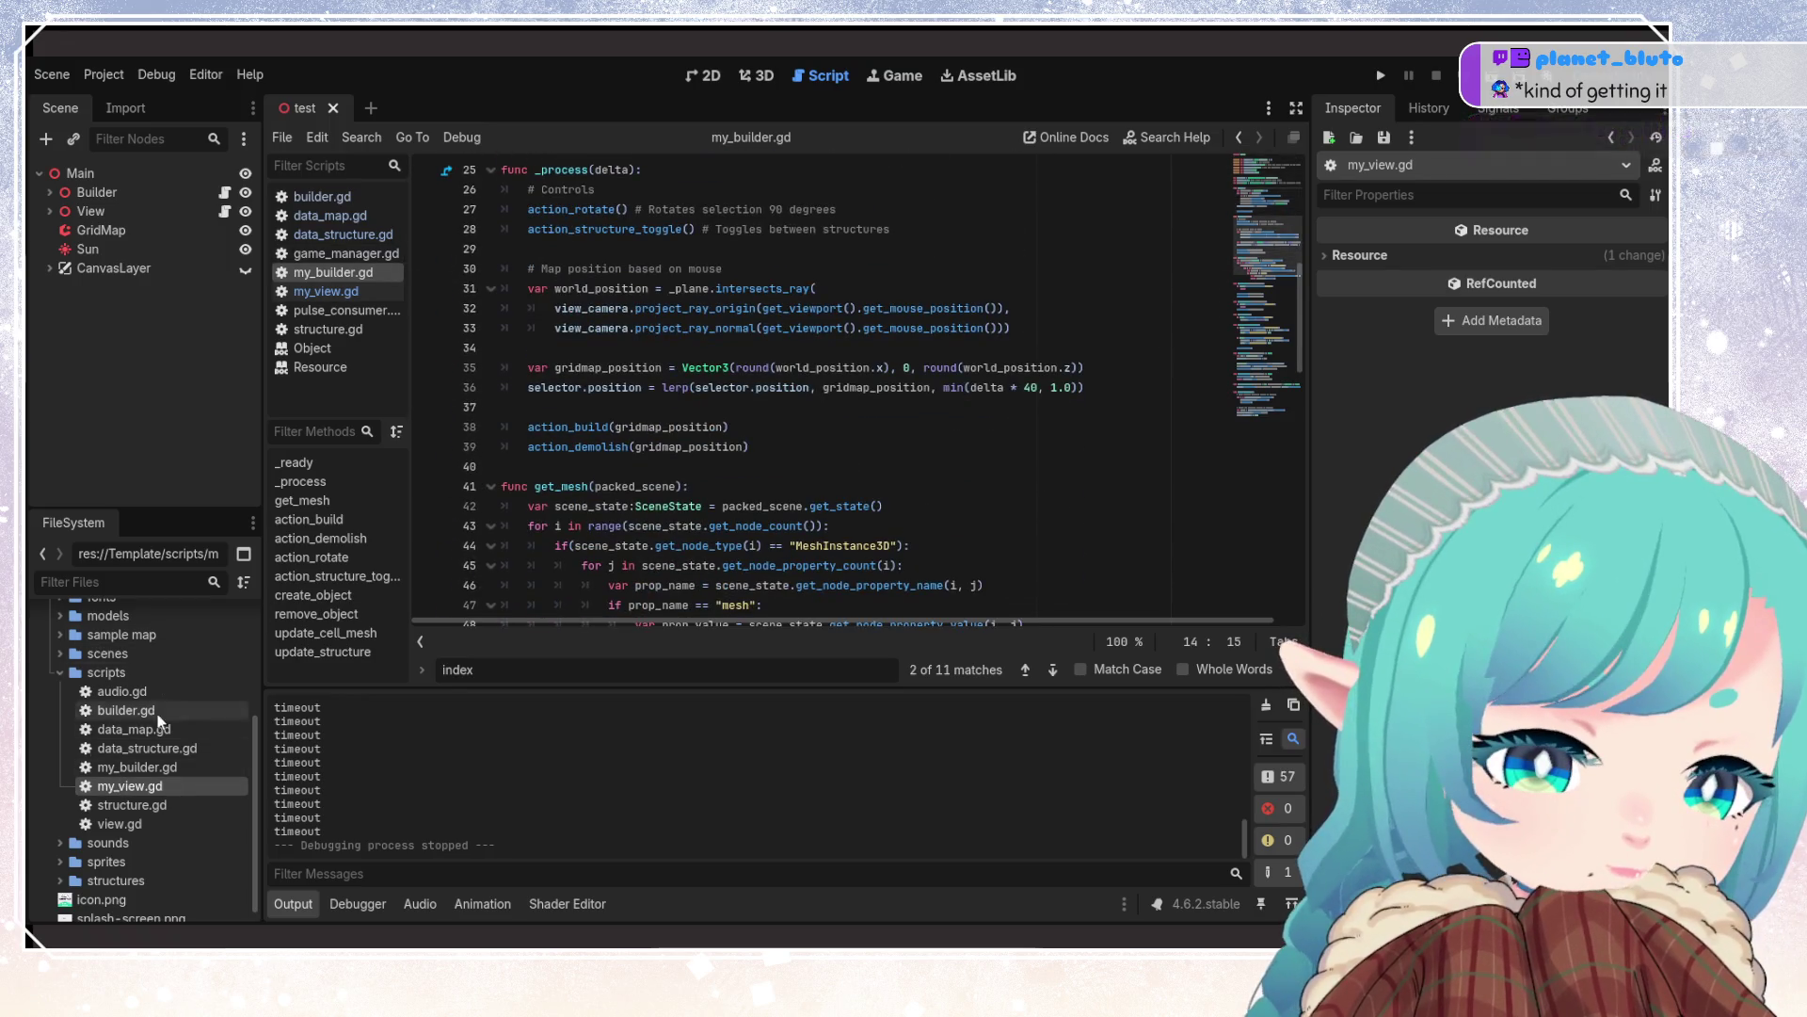
click(134, 807)
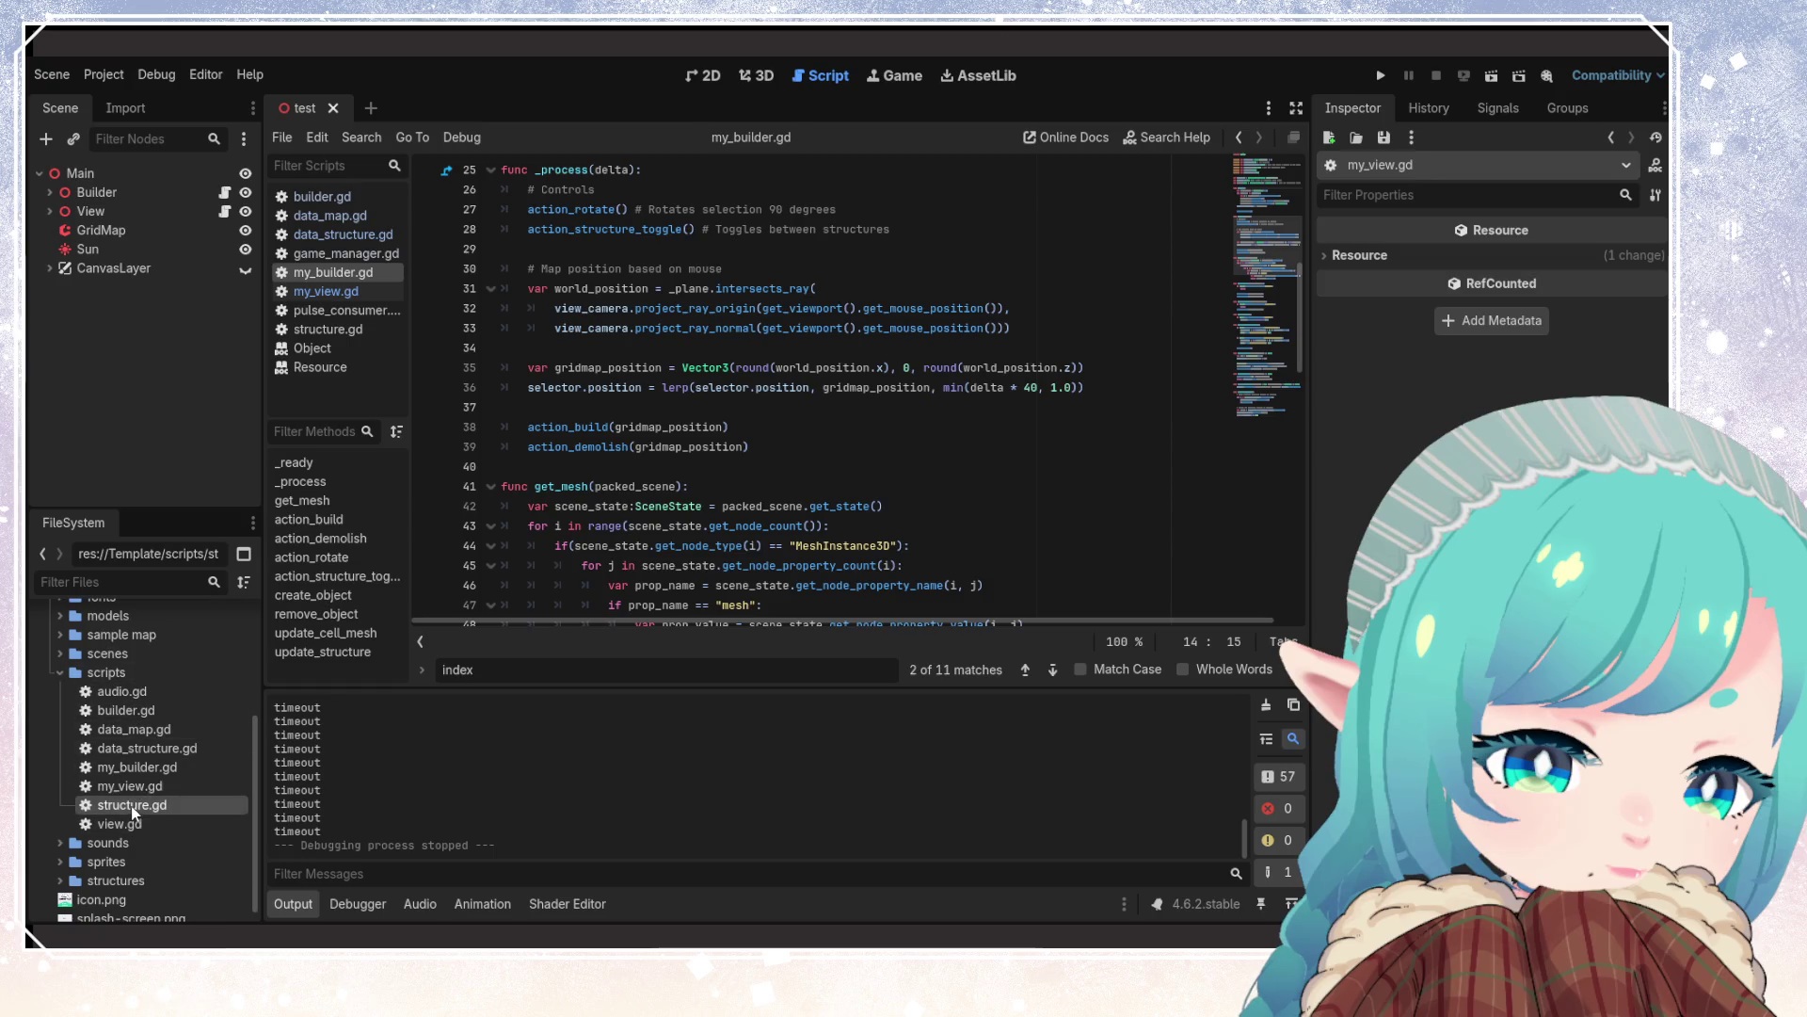
Check the PackedScene model and int price declarations in structure.gd, then reopen my_builder.gd
double_click(133, 807)
click(645, 265)
double_click(649, 249)
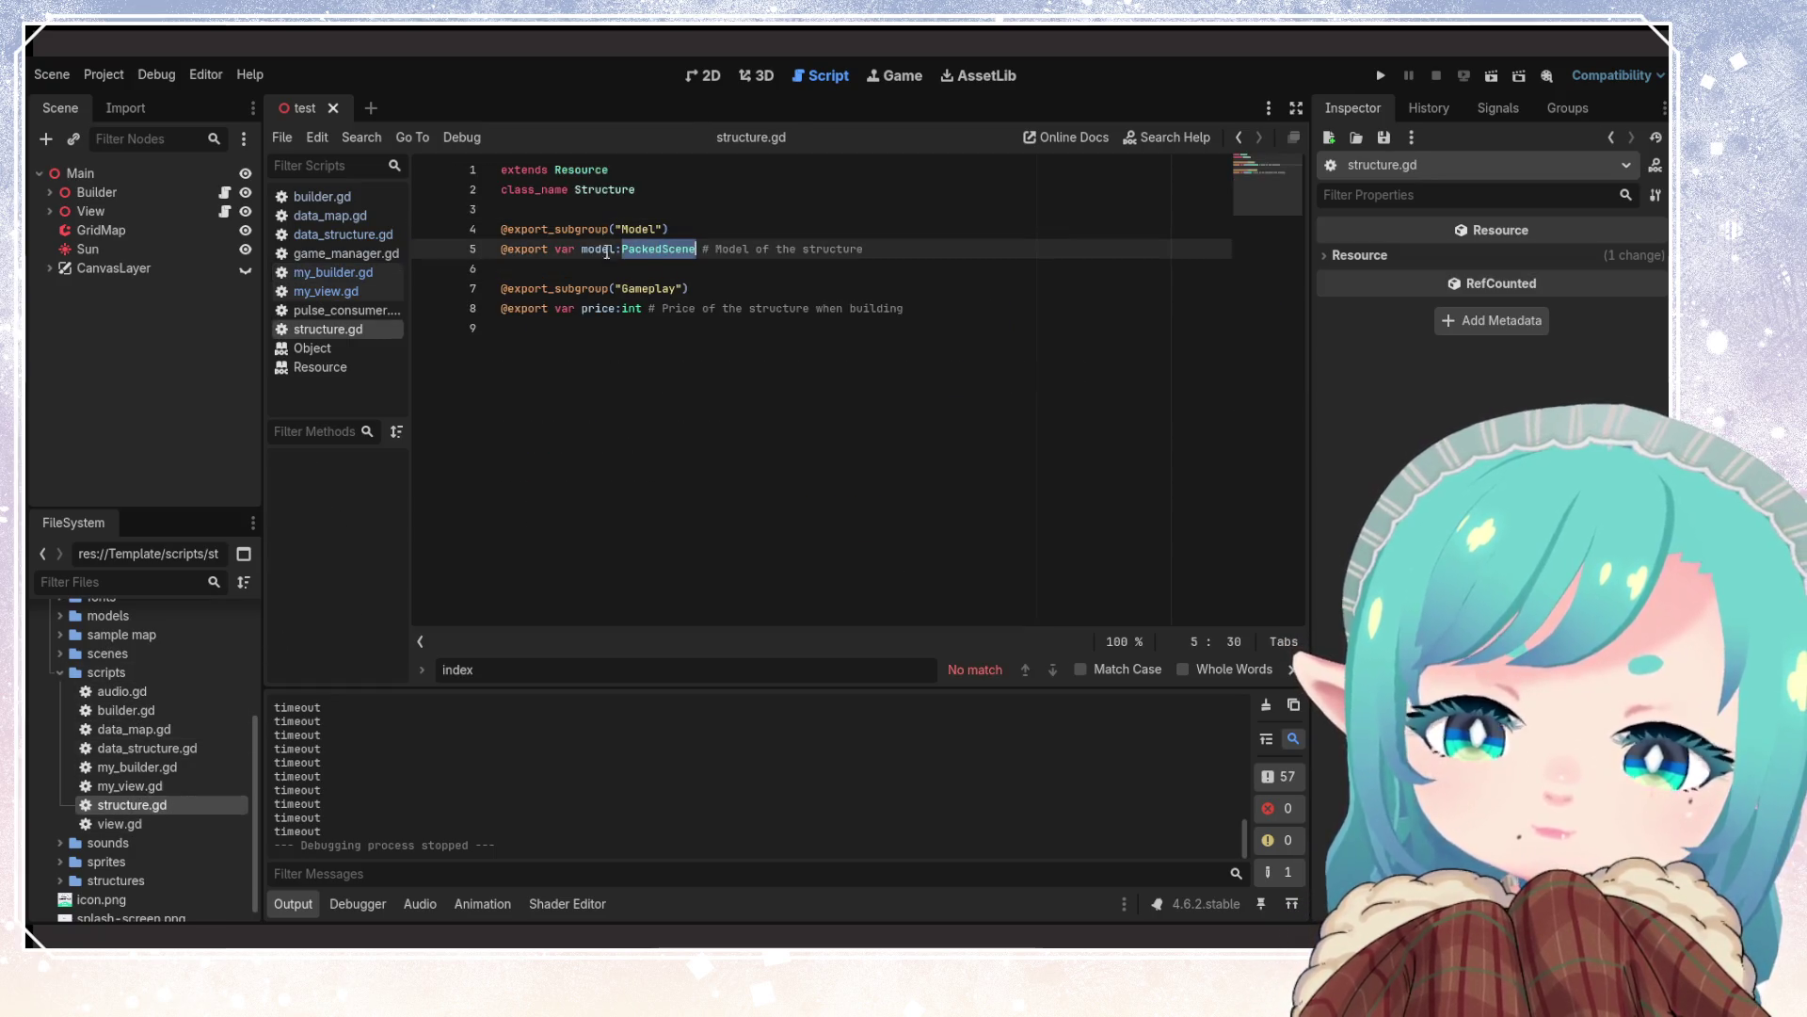
click(615, 312)
double_click(631, 309)
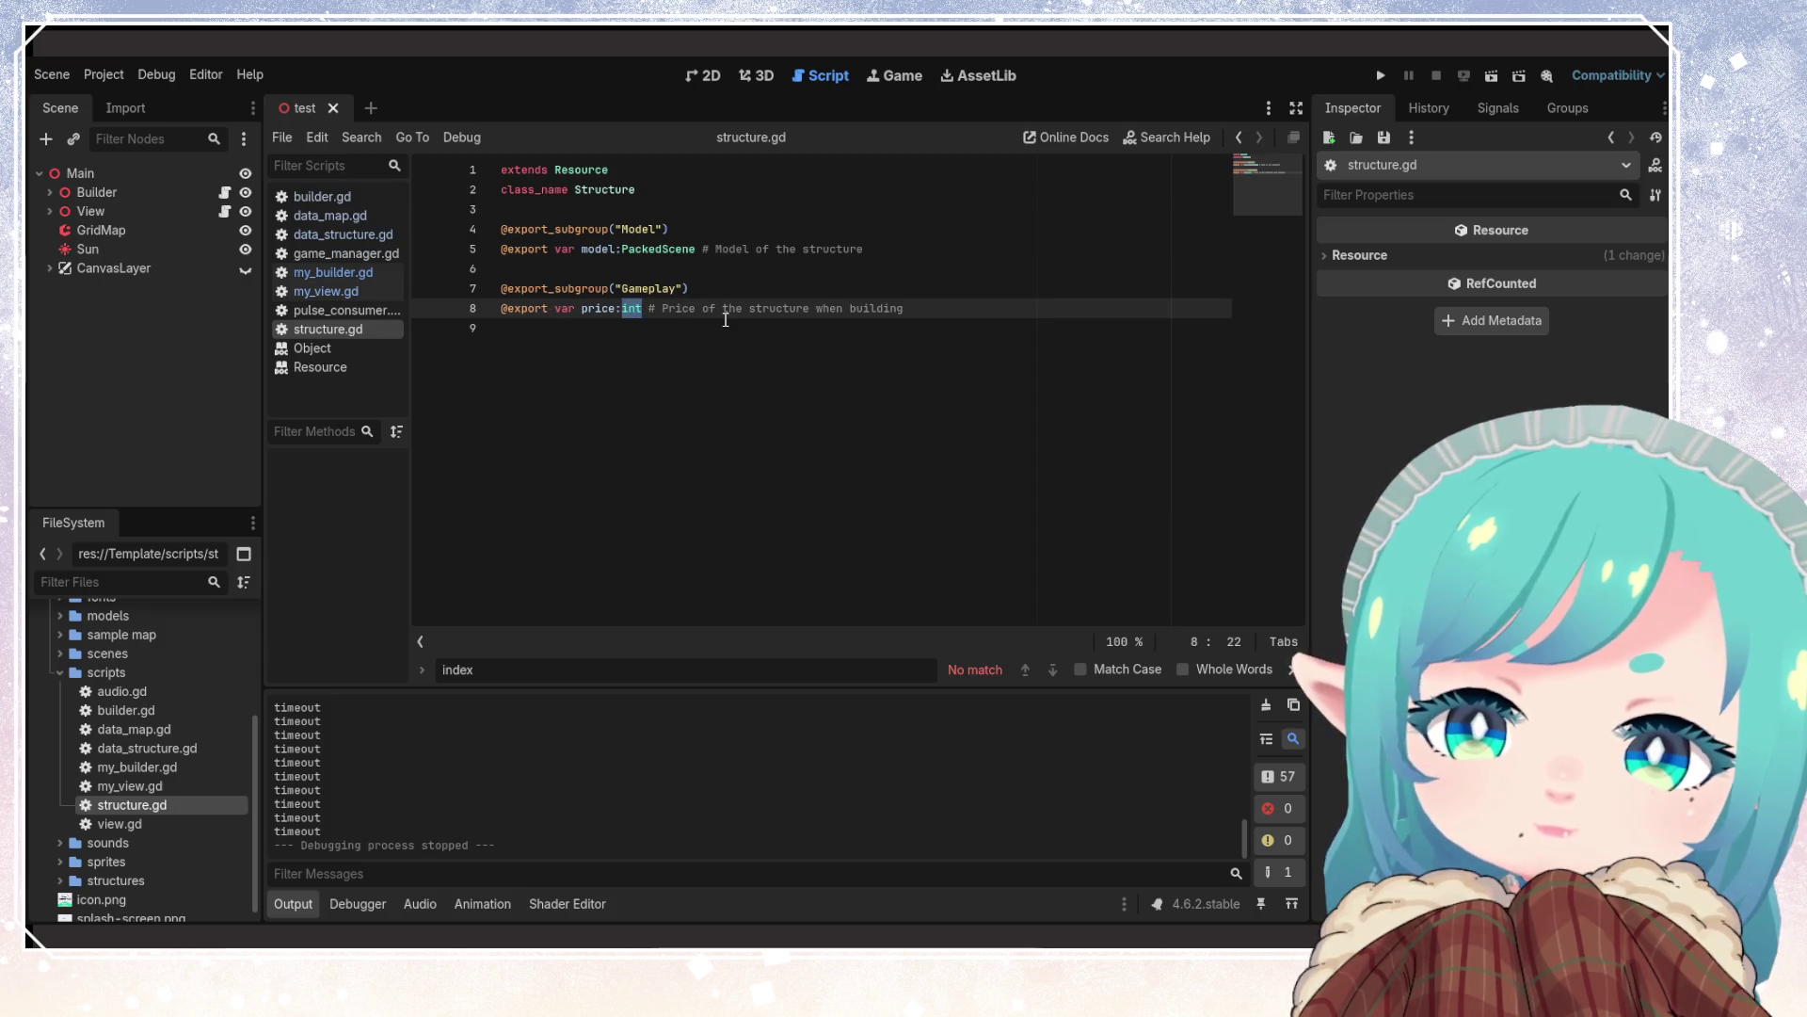
double_click(135, 770)
scroll(804, 502, up, 8)
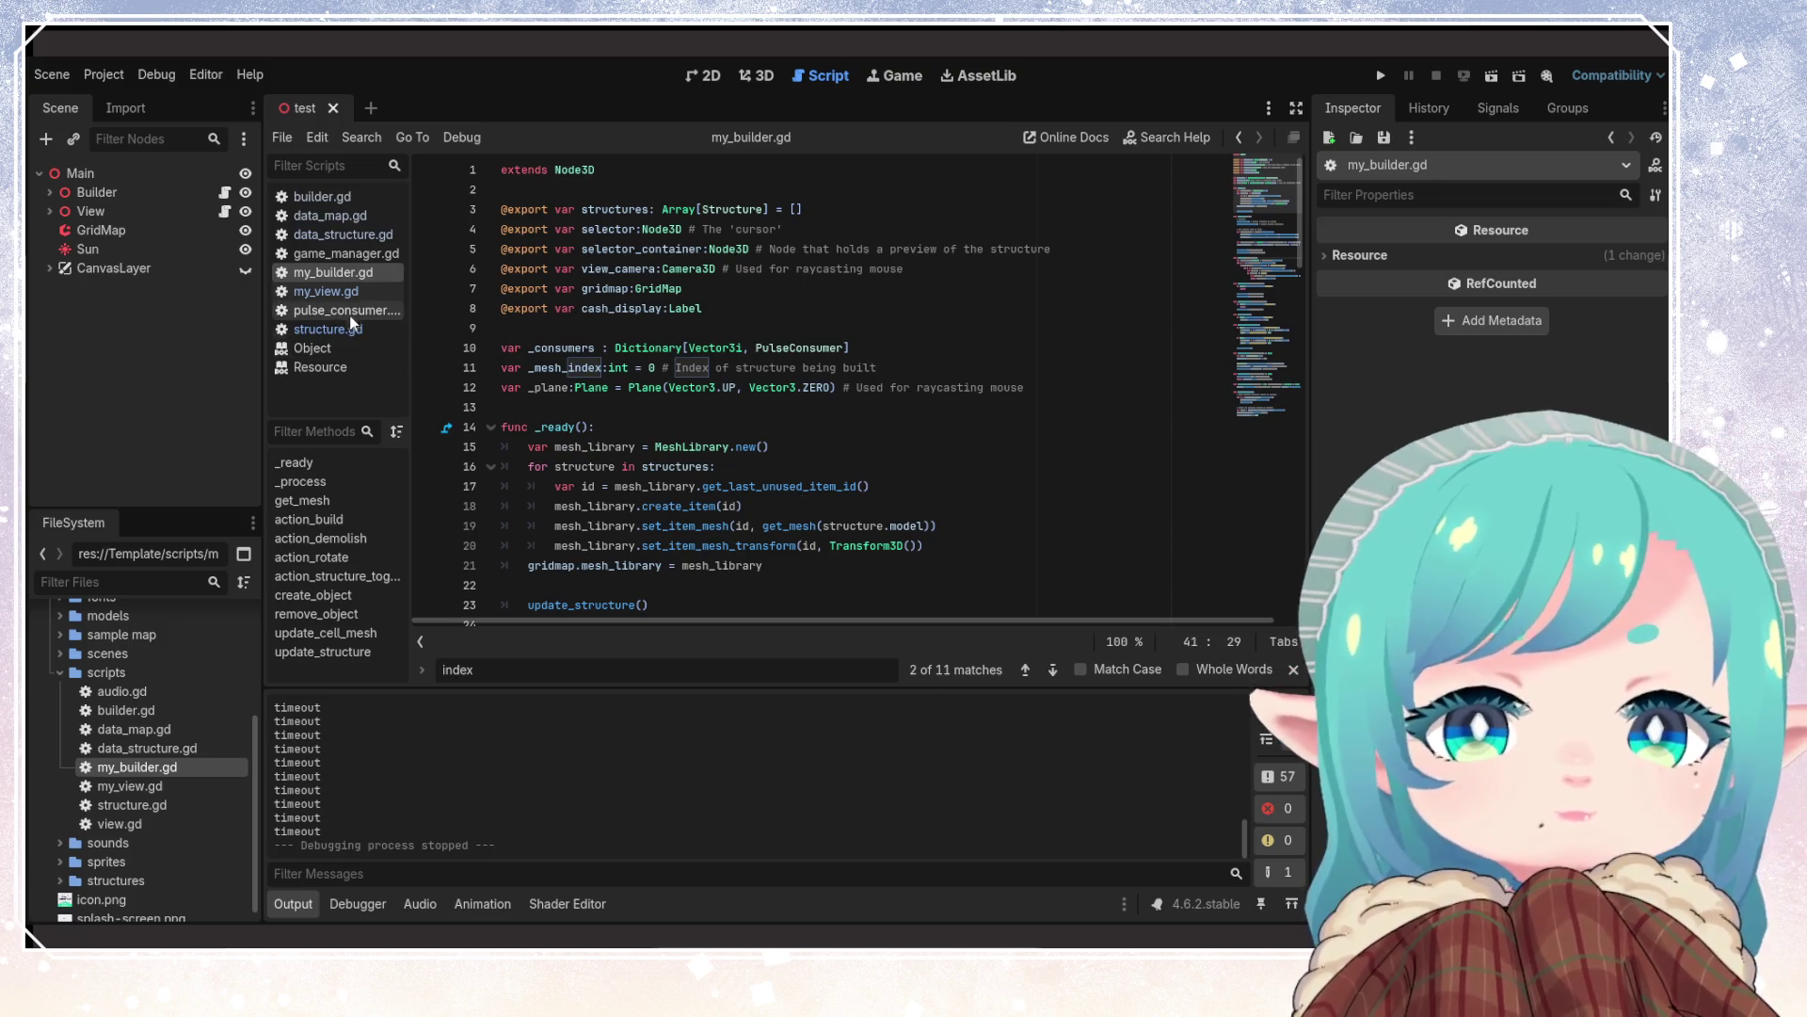
Switch to pulse_consumer.gd and select its export declarations on lines 3–5
click(320, 311)
click(697, 270)
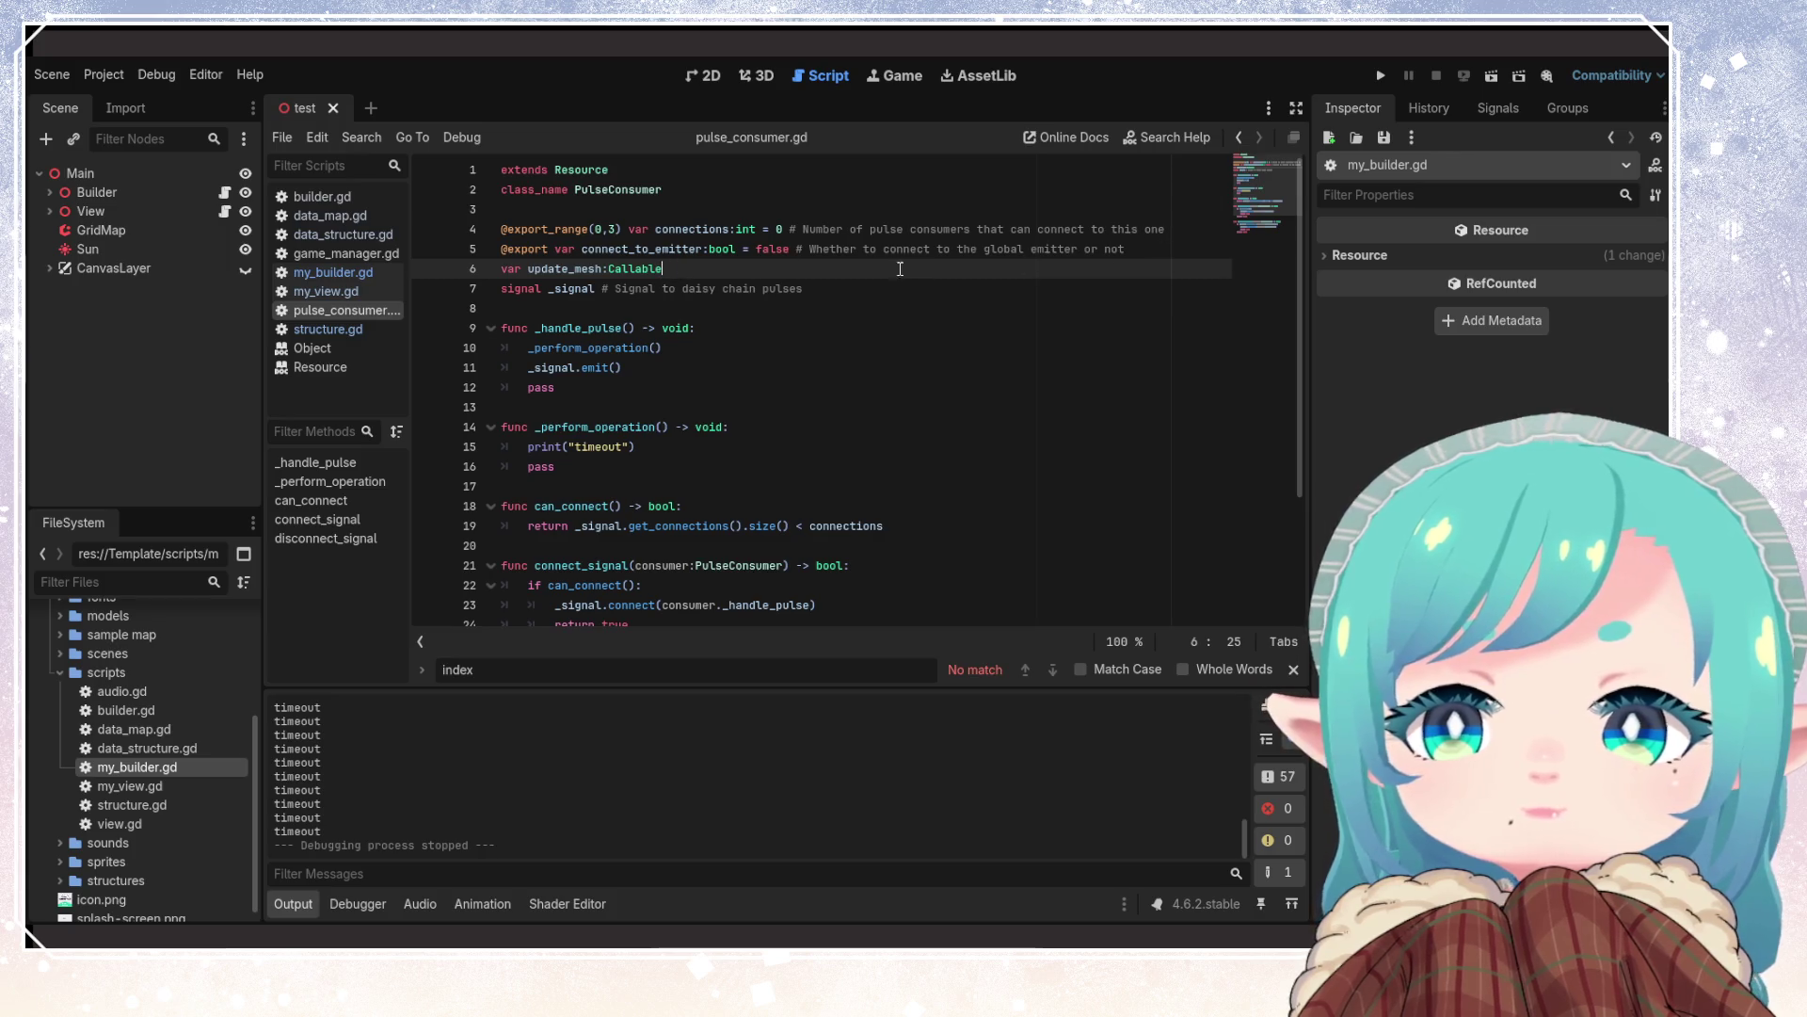
double_click(937, 229)
click(1062, 231)
drag(1172, 230, 882, 216)
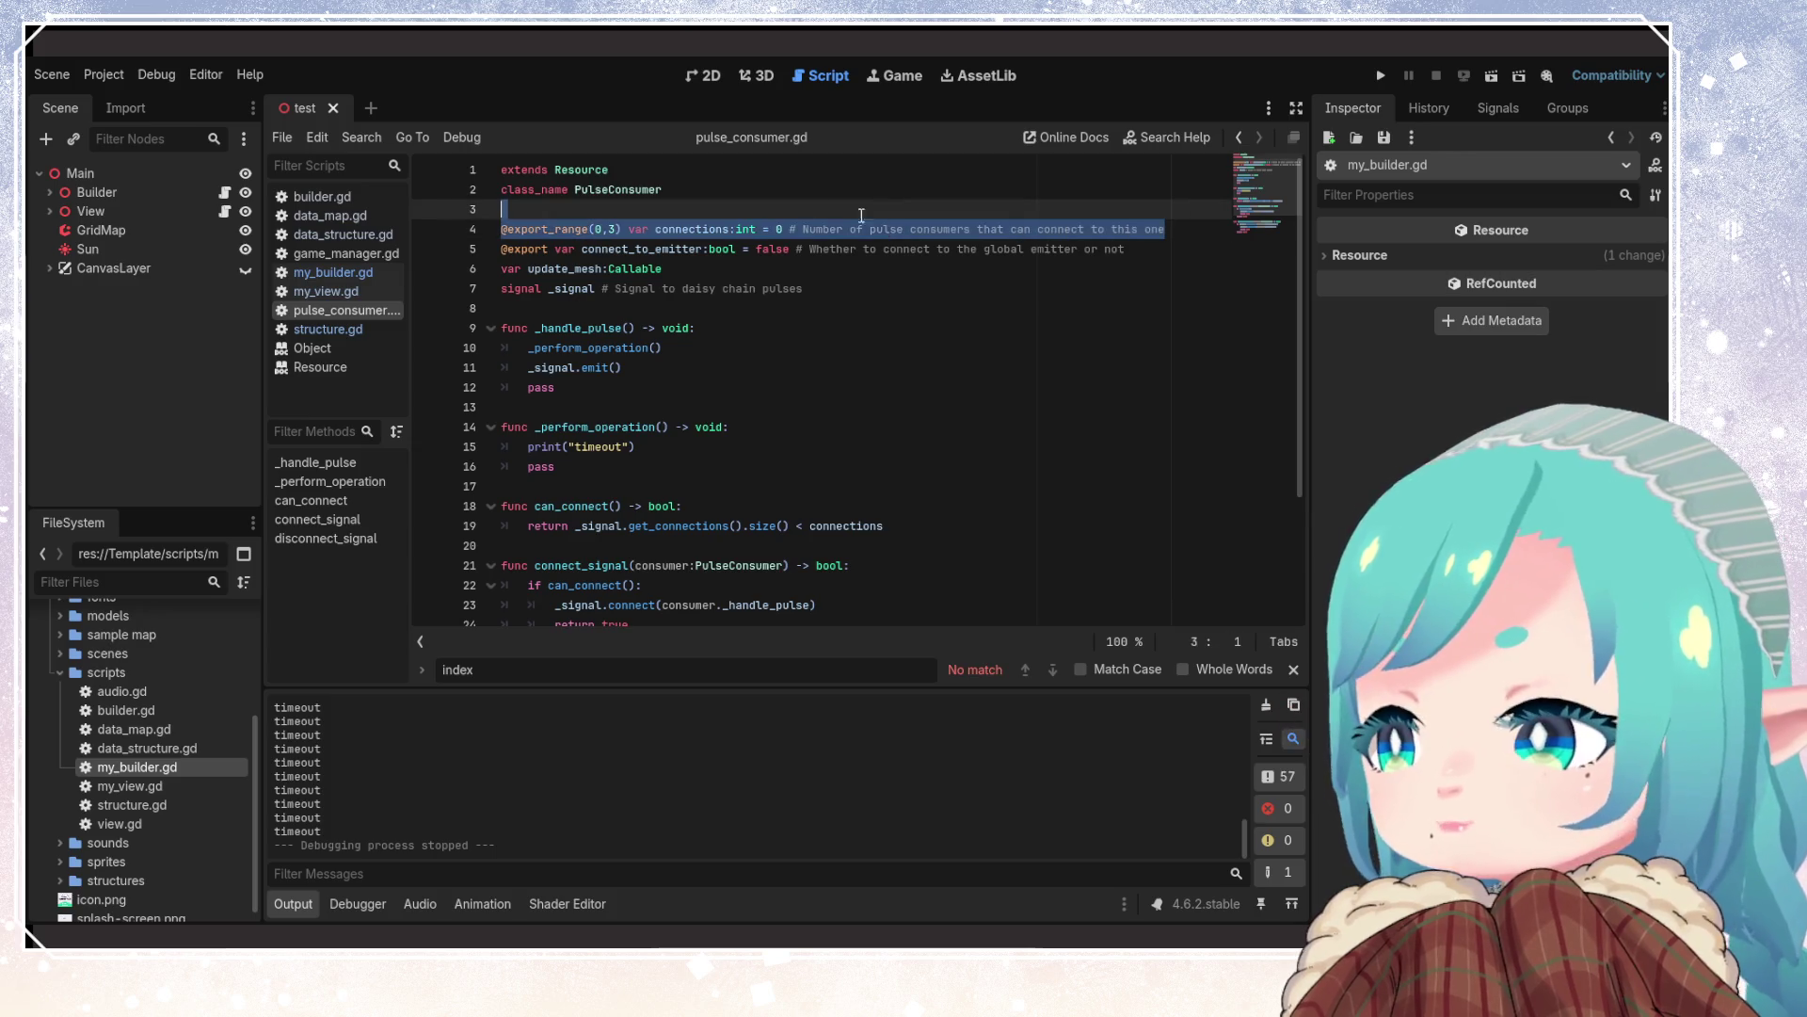
click(546, 248)
drag(518, 248, 1156, 253)
mouse_move(529, 248)
mouse_down()
mouse_move(1090, 250)
mouse_move(1155, 273)
mouse_move(1150, 258)
mouse_up()
Append '# Function to update mesh display' after update_mesh's Callable type on line 6
click(1092, 288)
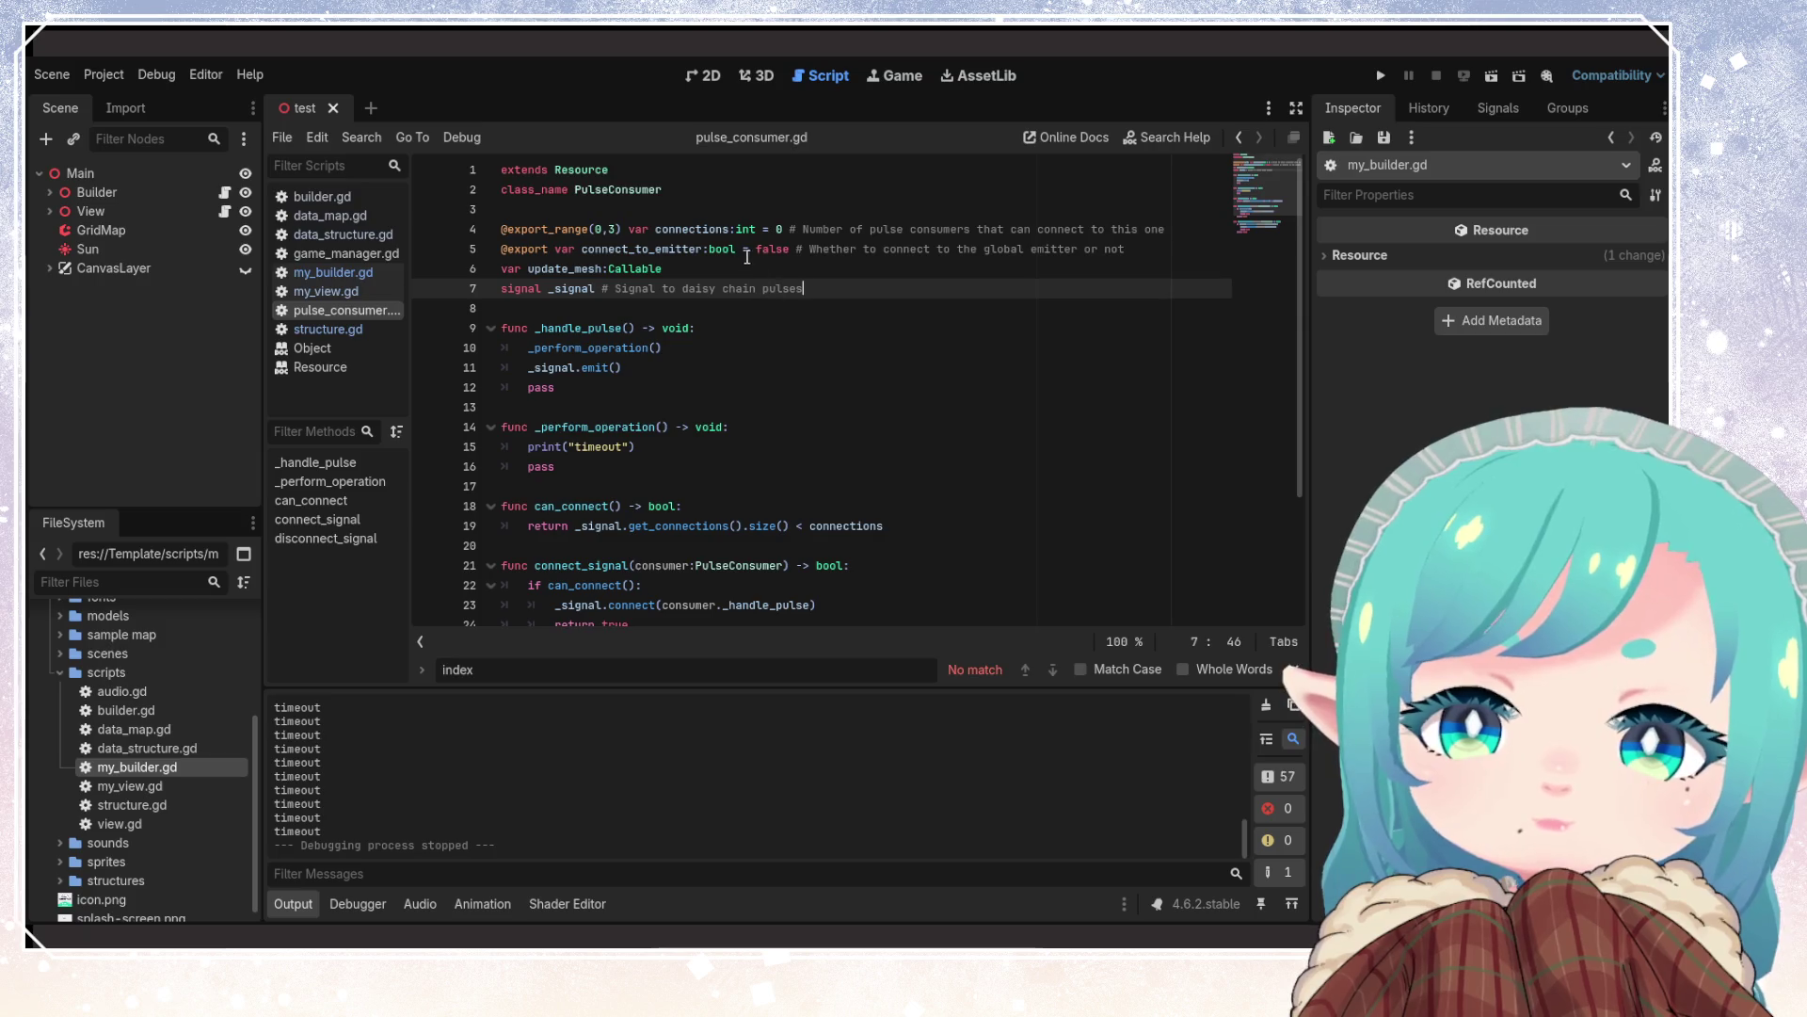
click(875, 270)
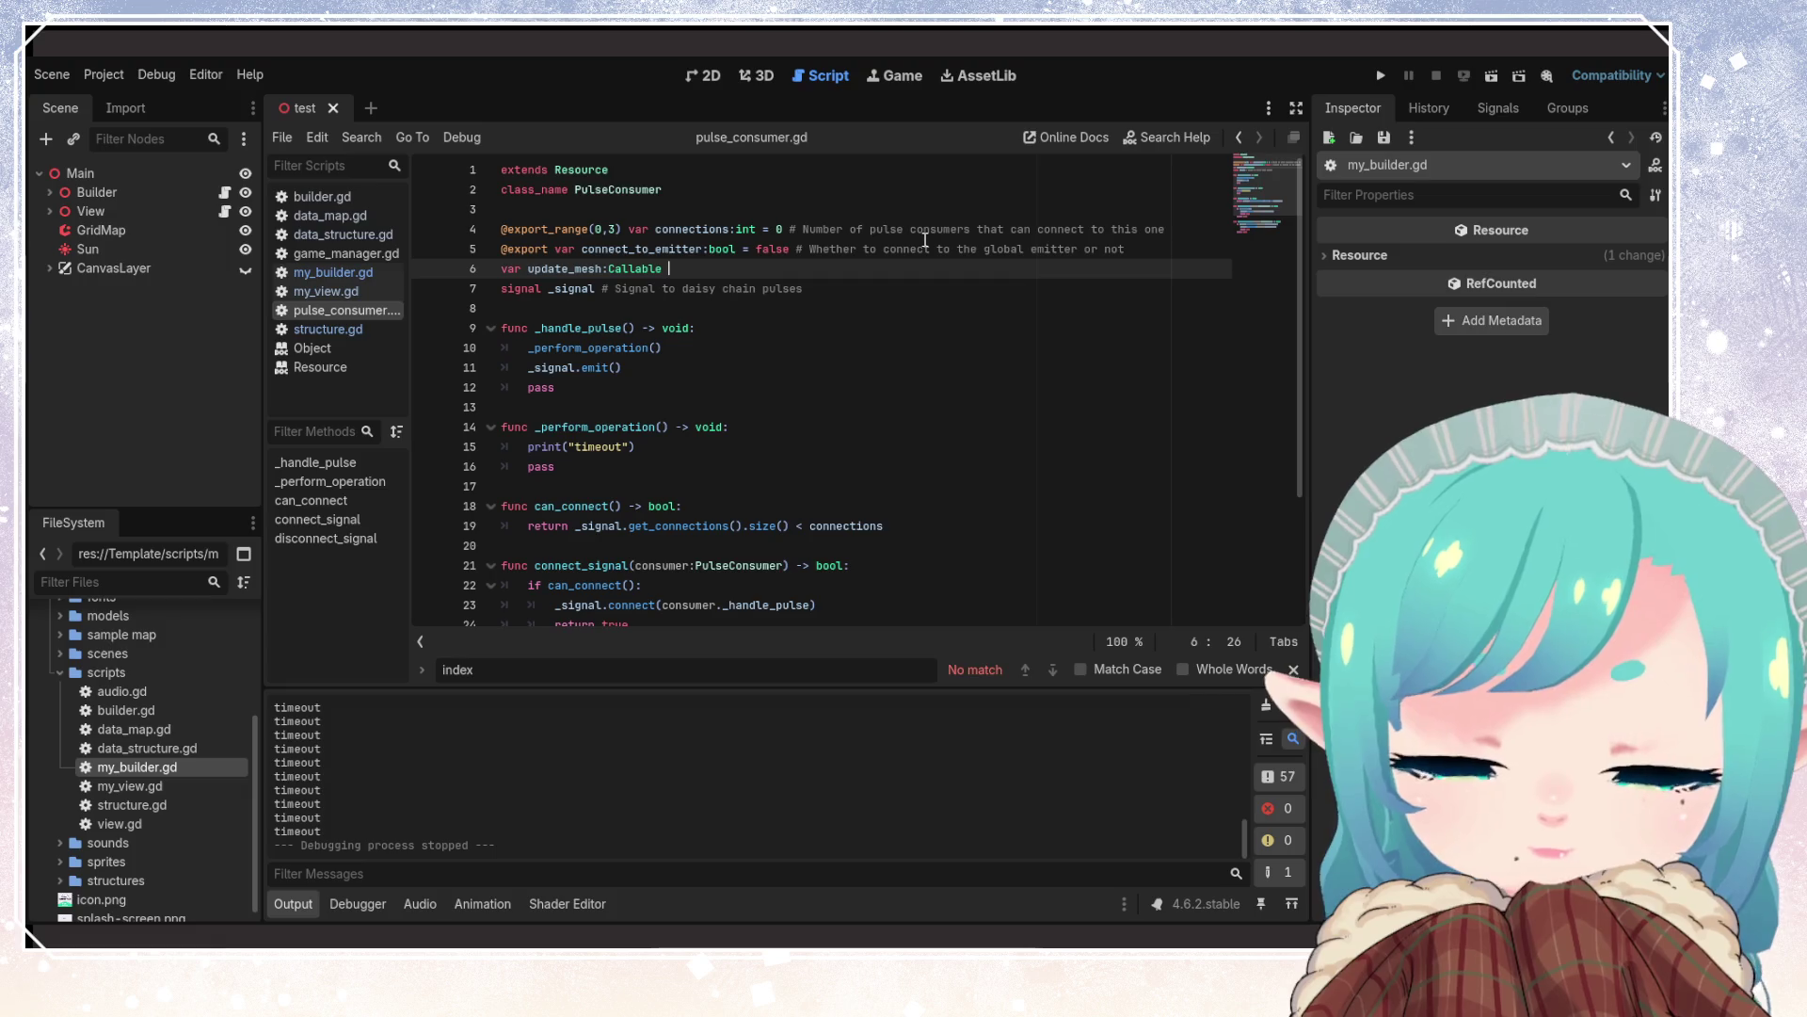
text(# S)
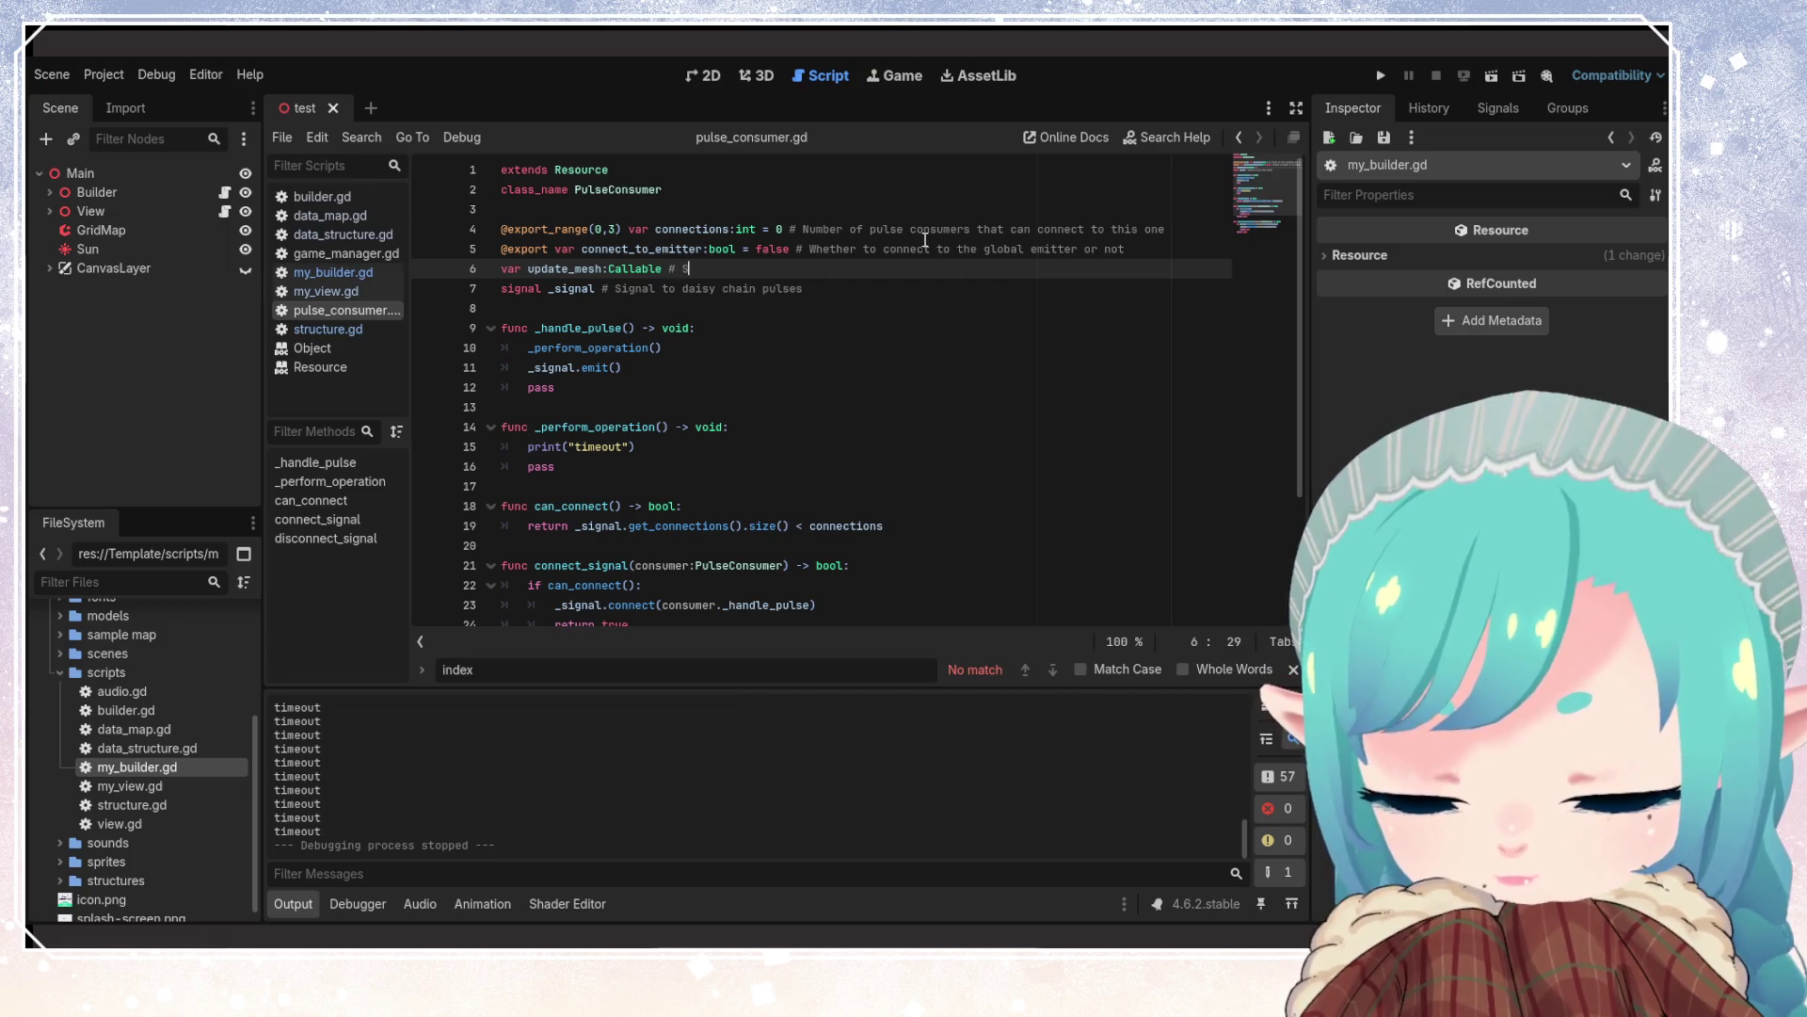
key(BackSpace)
text(Functio)
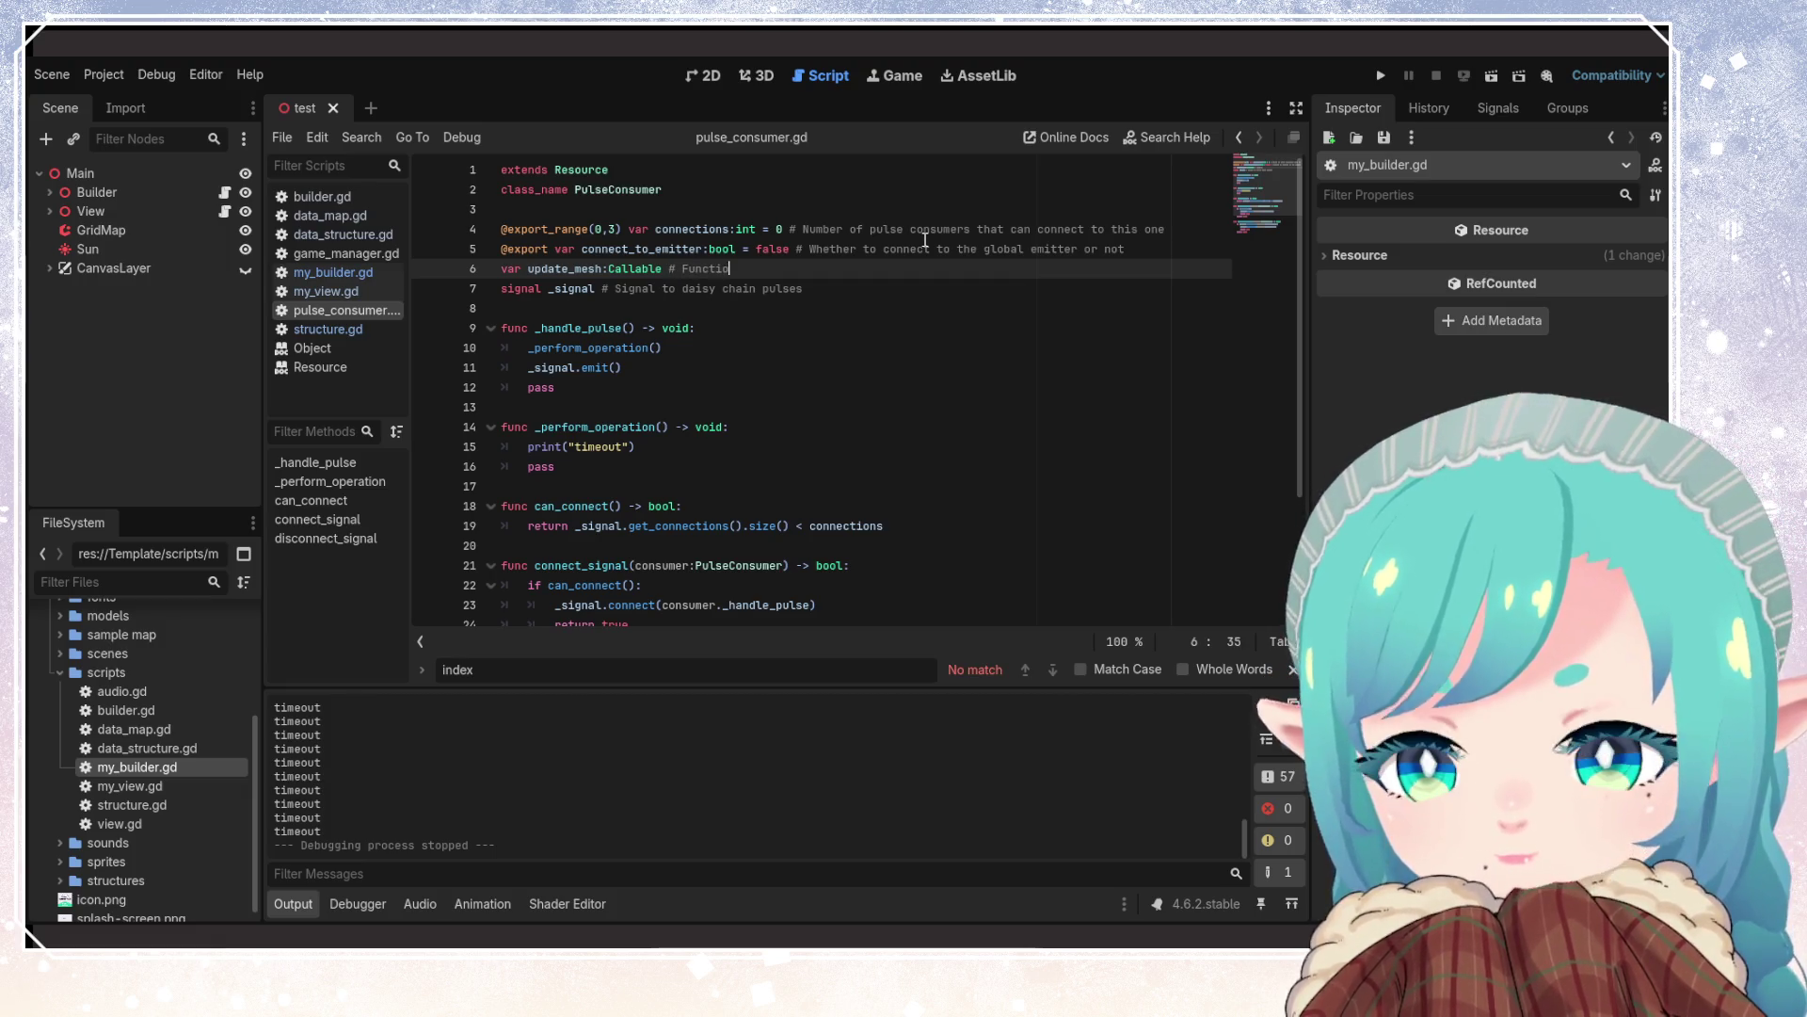
text(n to update me)
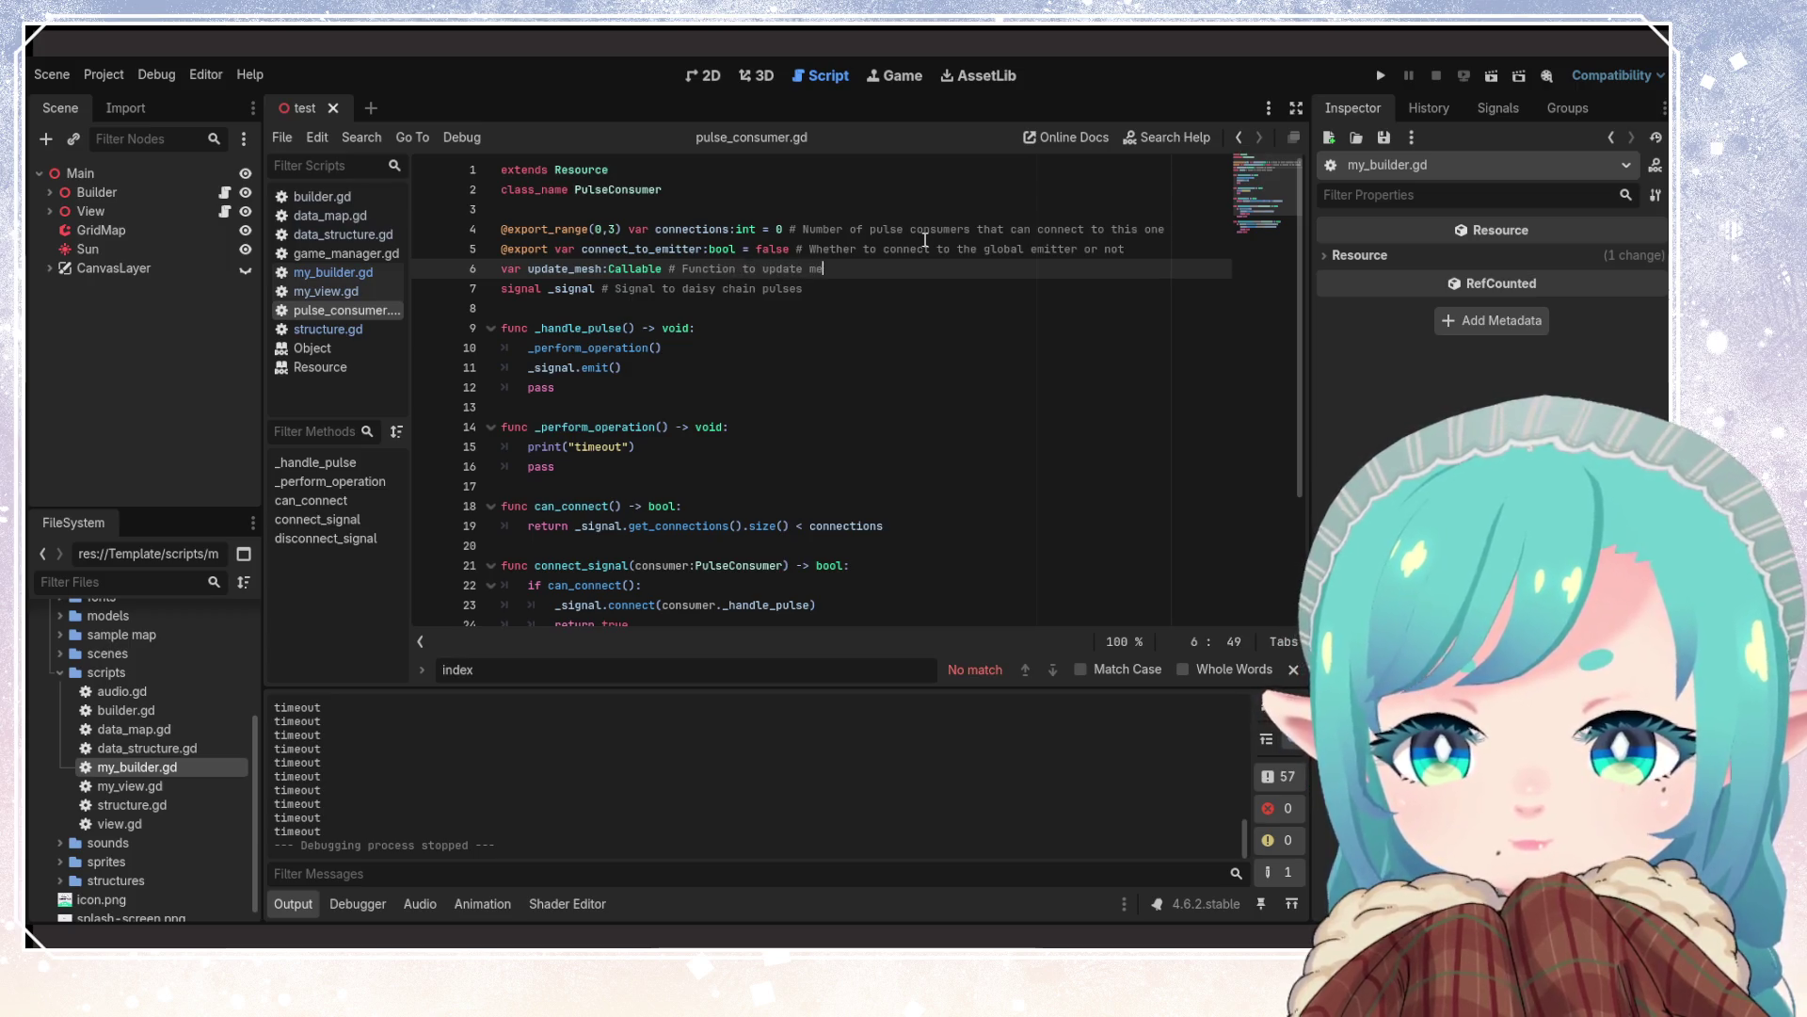
text(sh display)
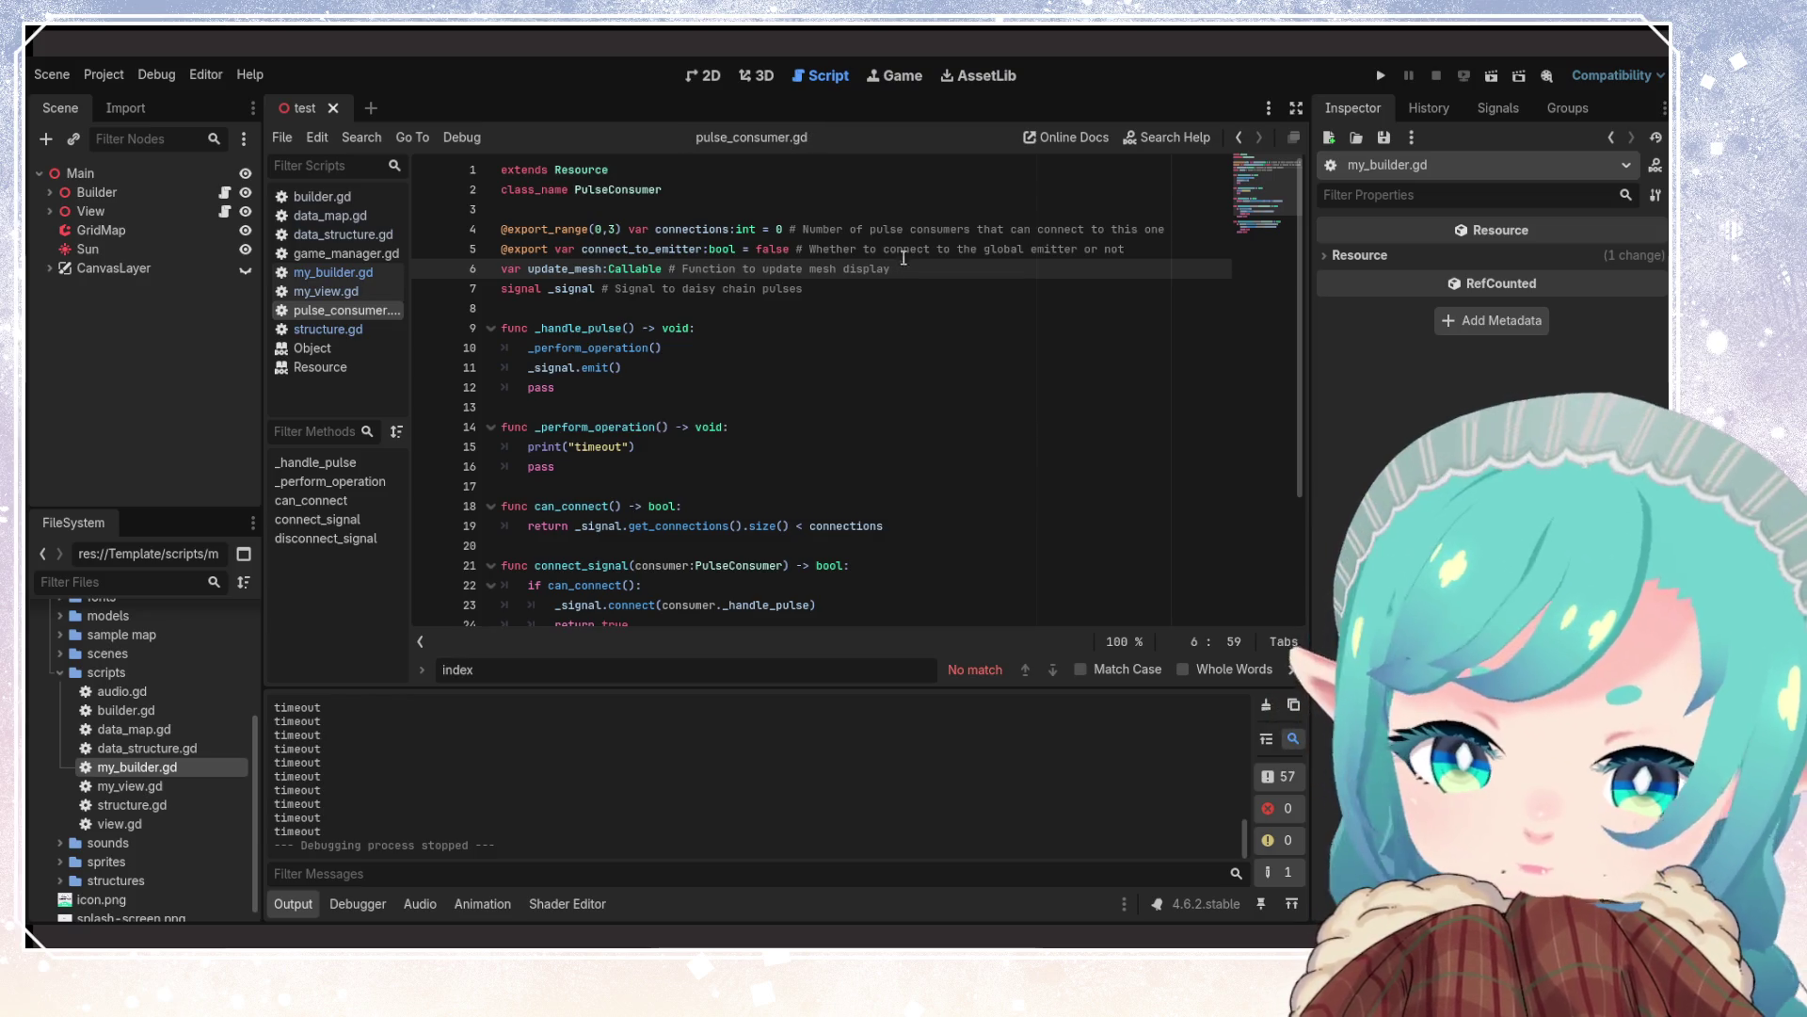
click(826, 294)
scroll(808, 375, down, 3)
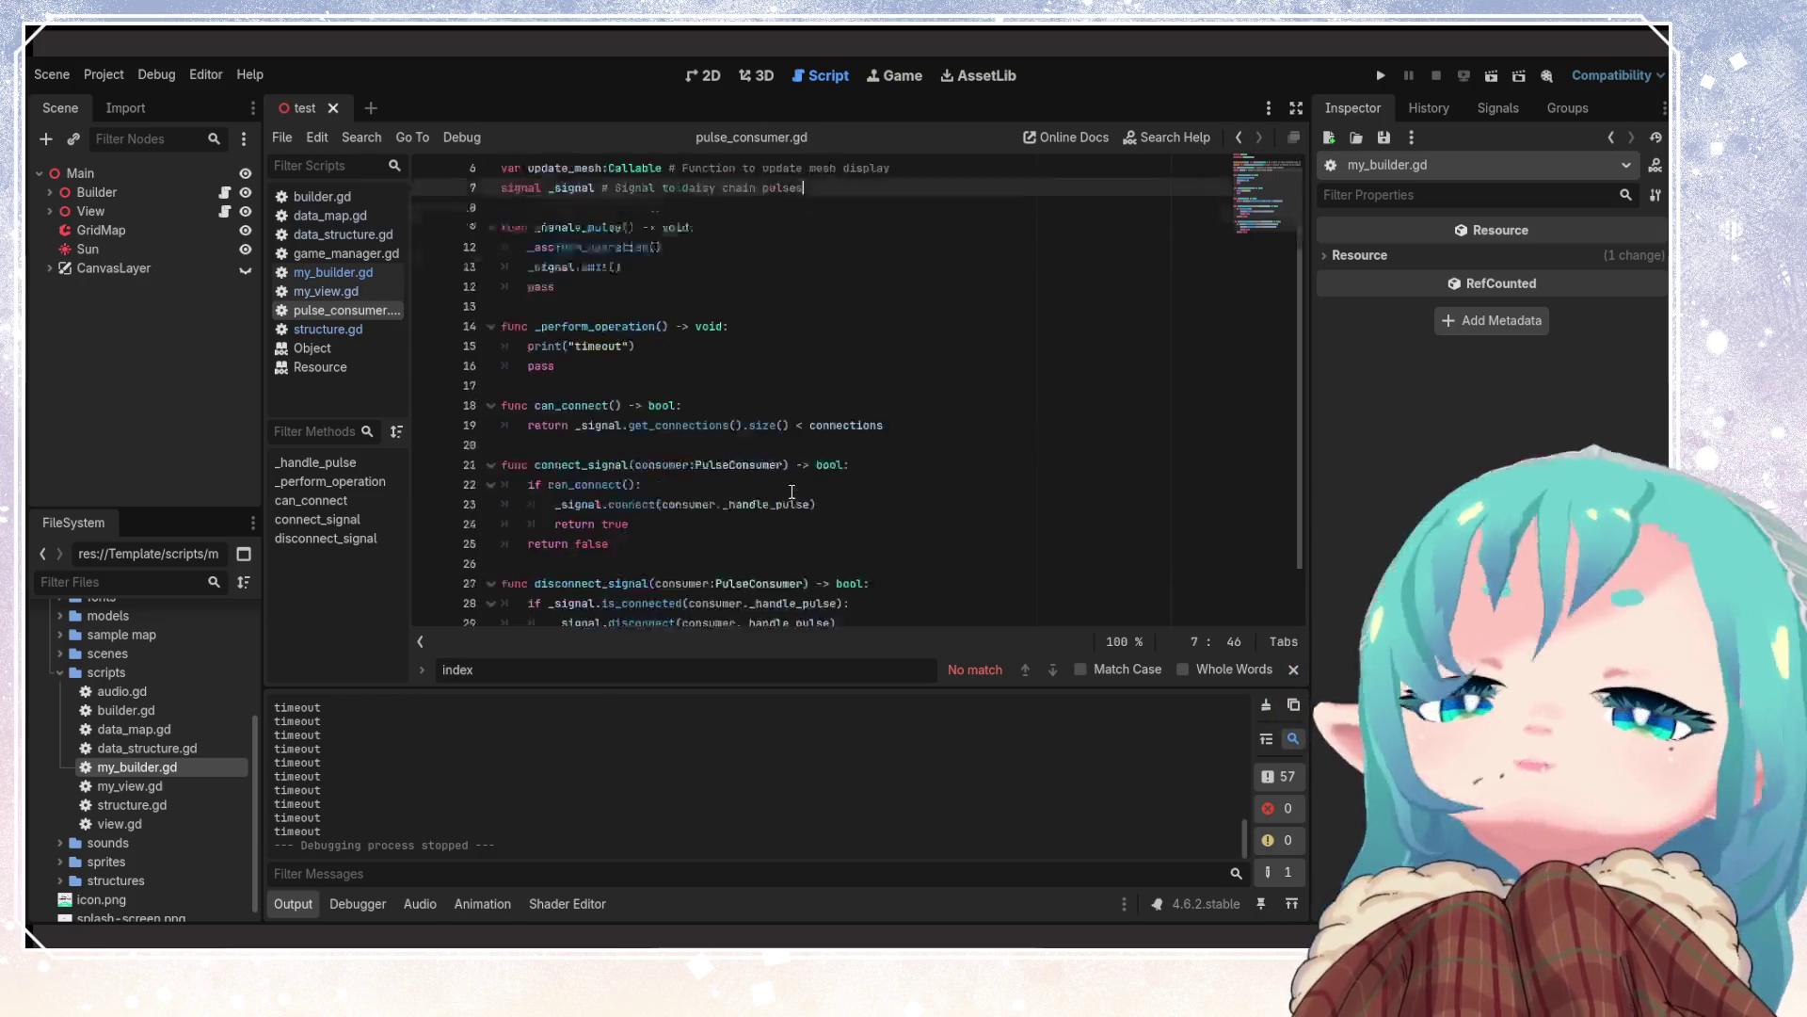
scroll(809, 485, up, 3)
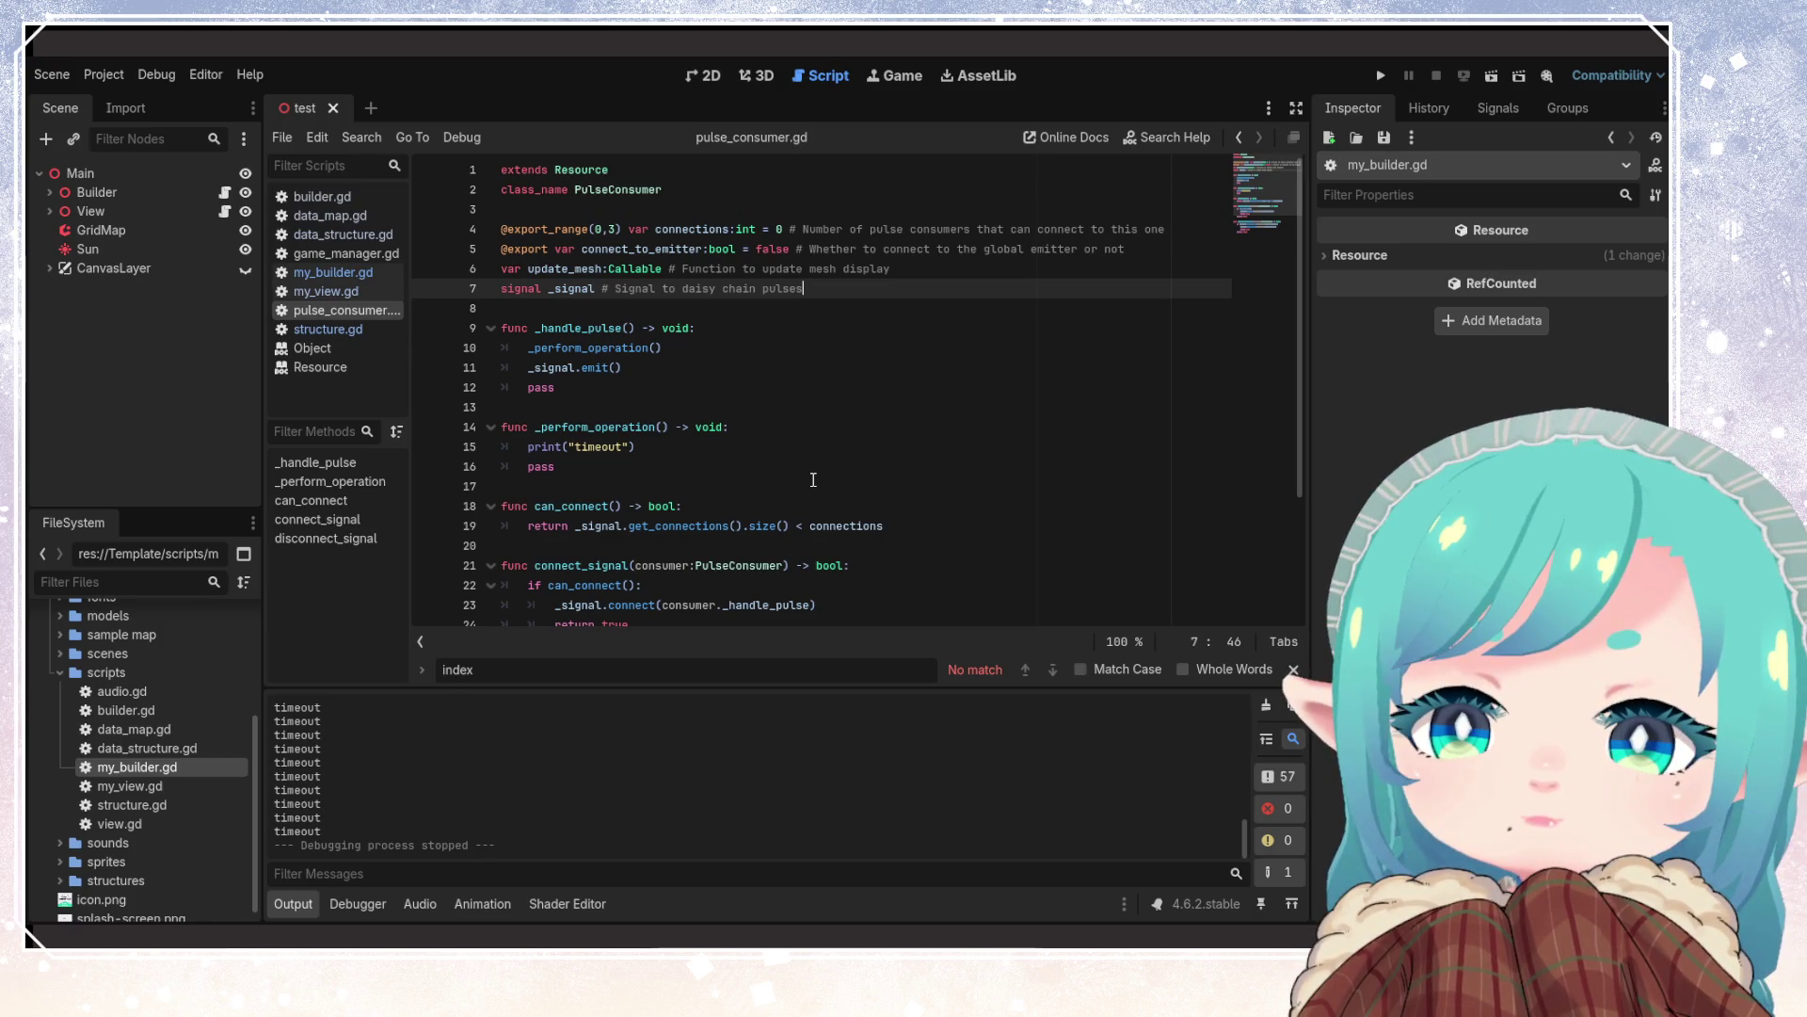
click(96, 192)
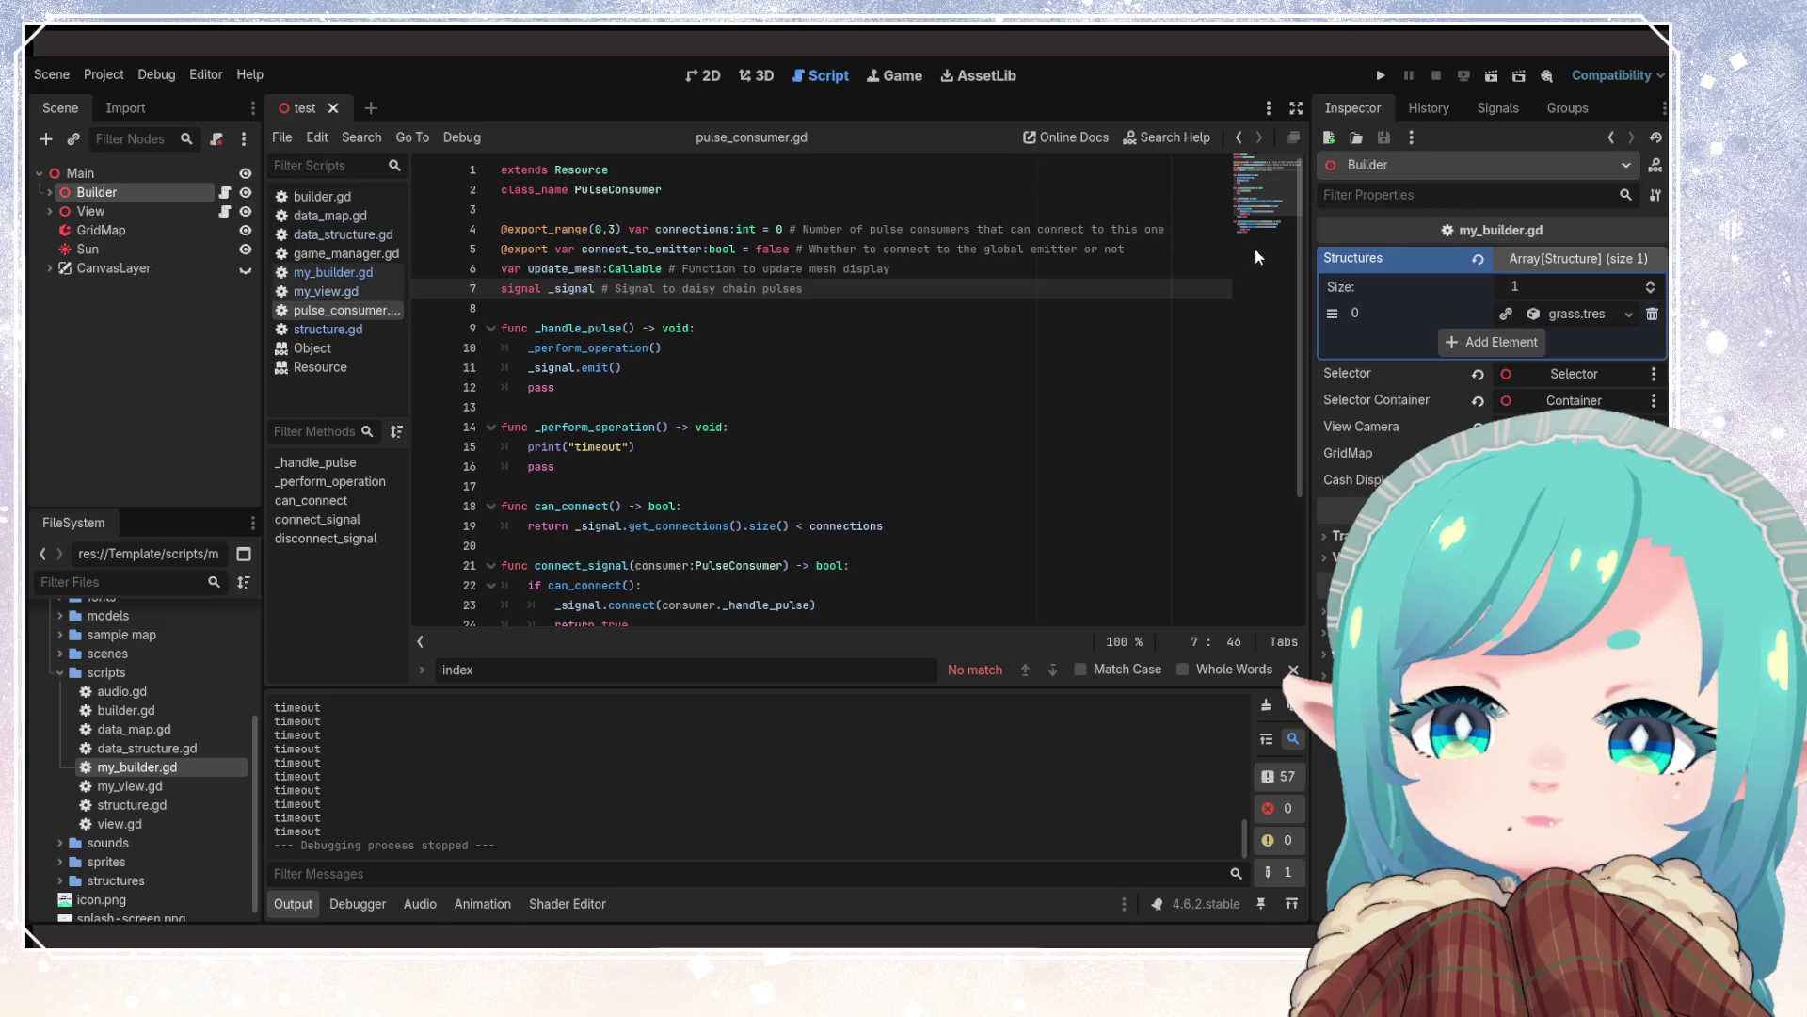
click(1587, 316)
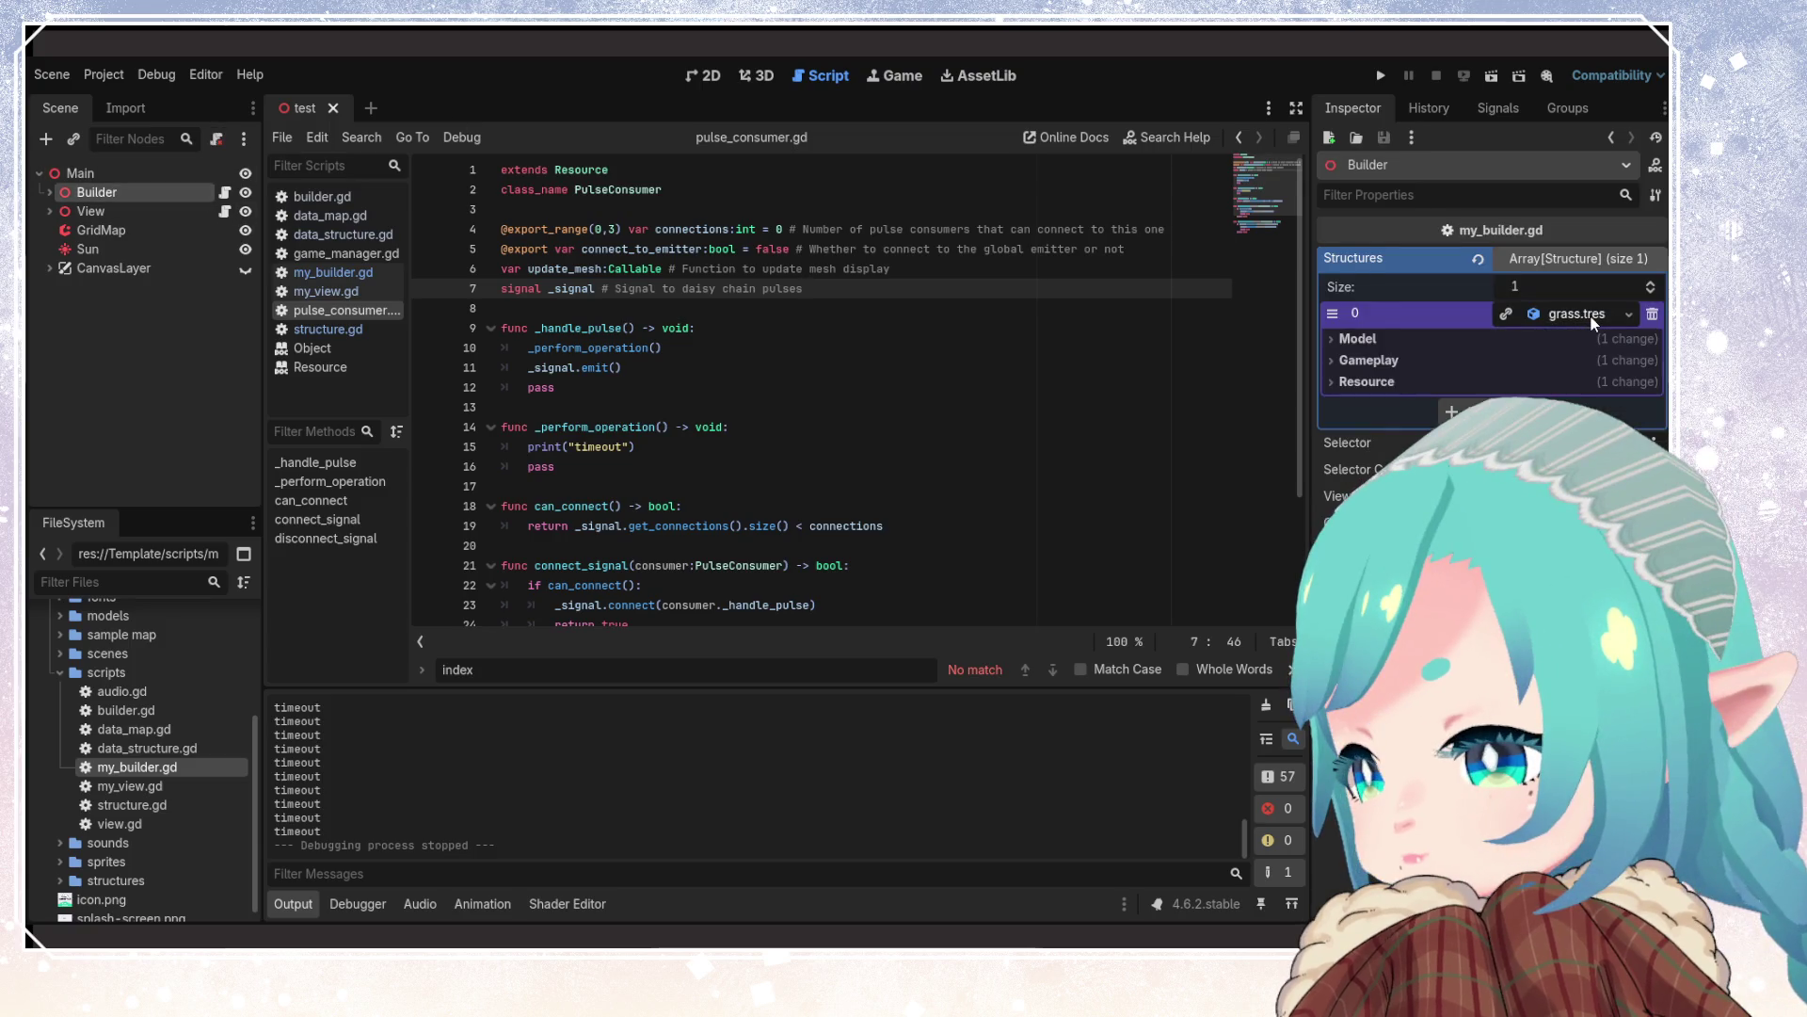
click(1331, 382)
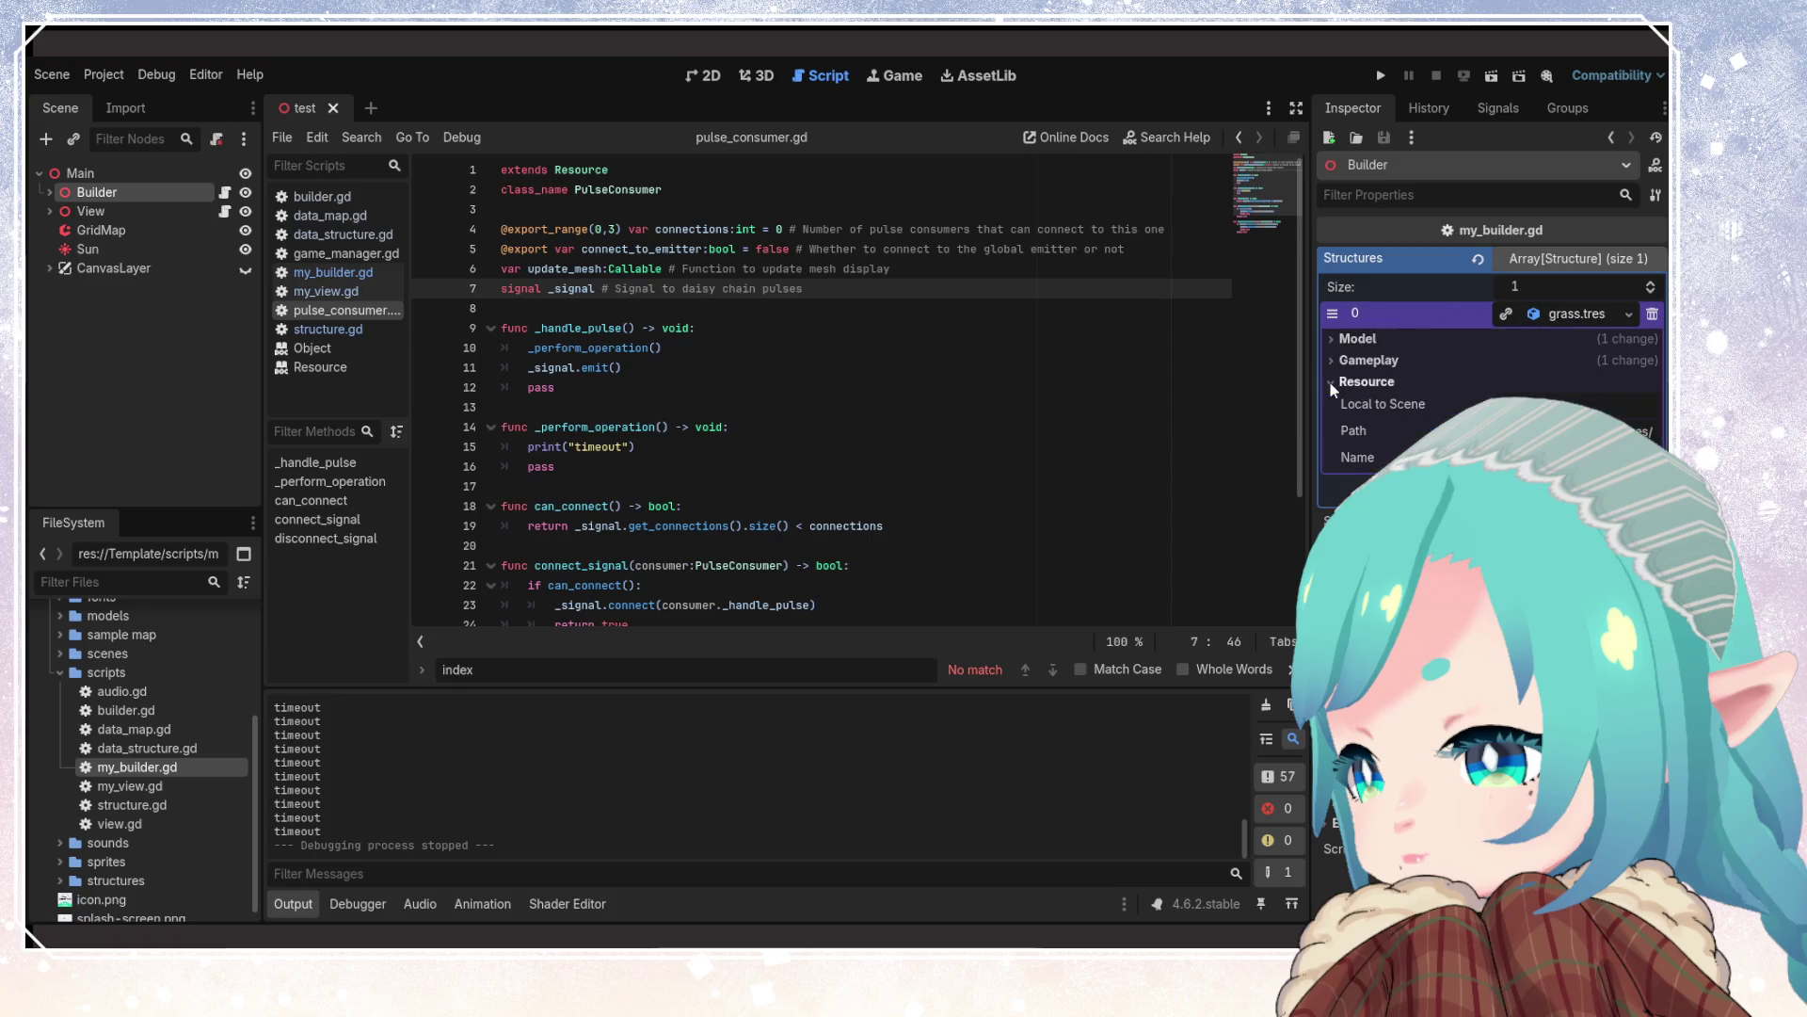
click(1331, 383)
click(1333, 339)
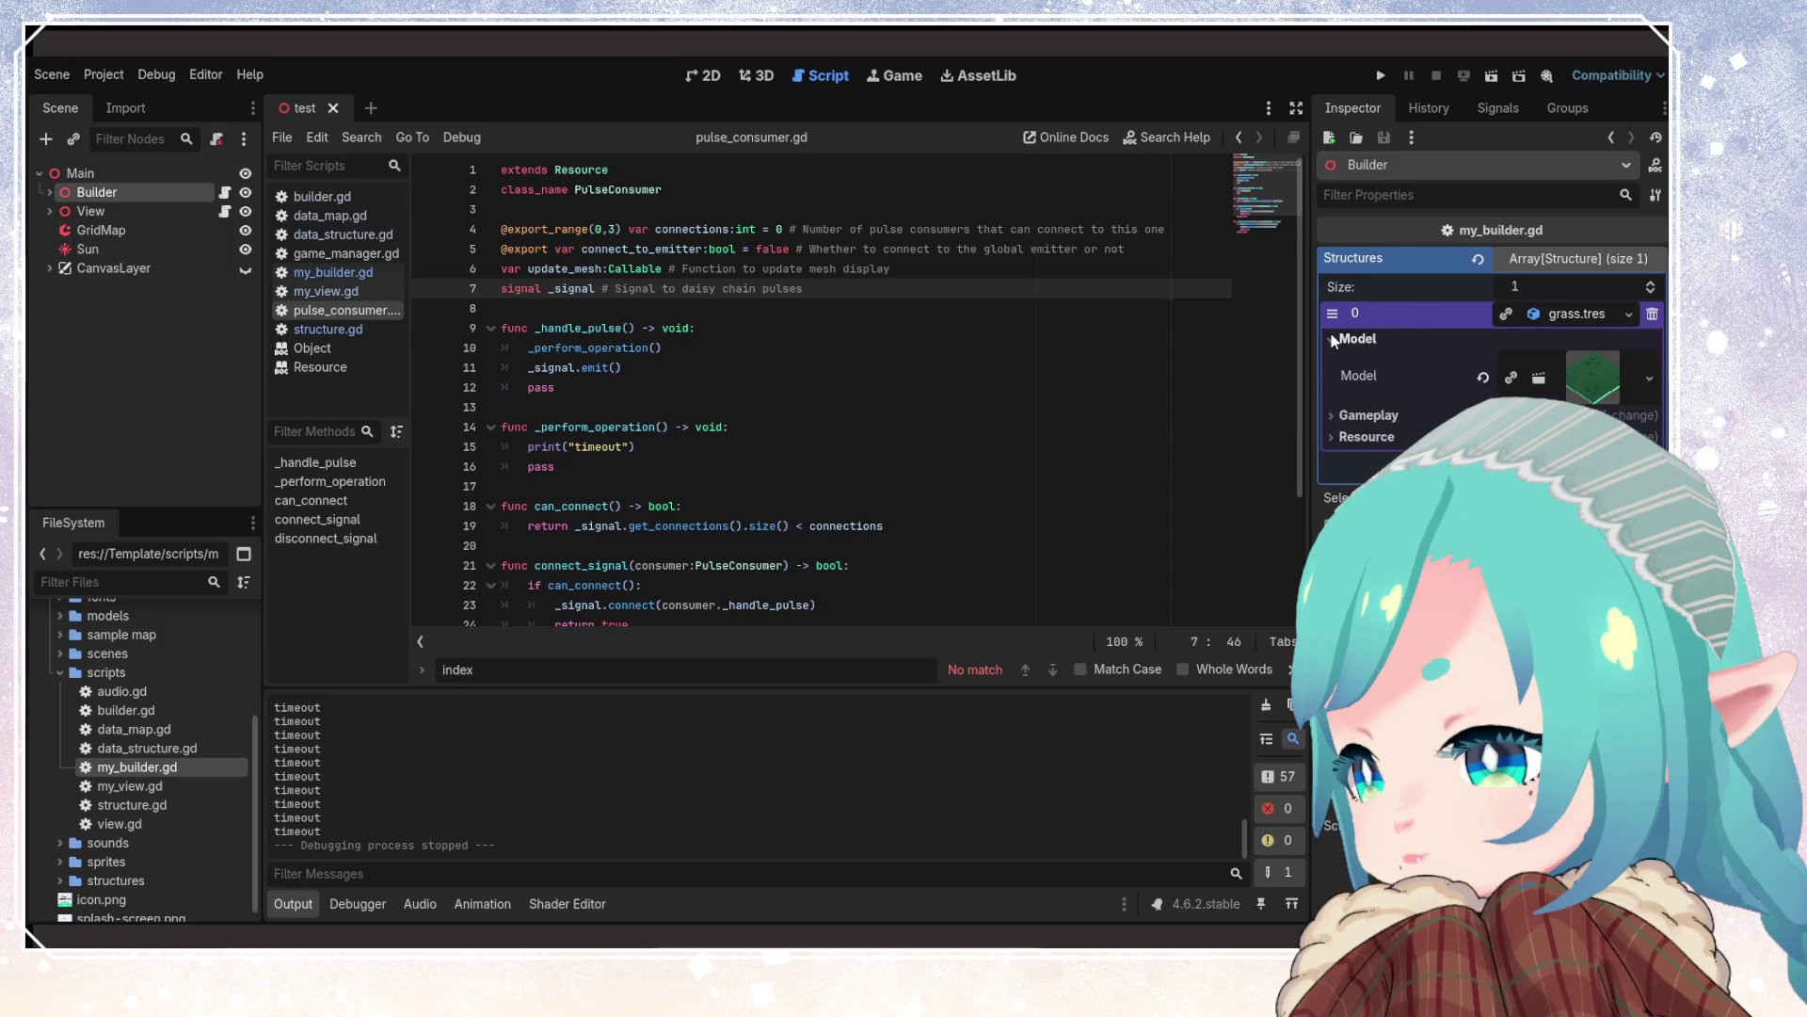
click(1333, 339)
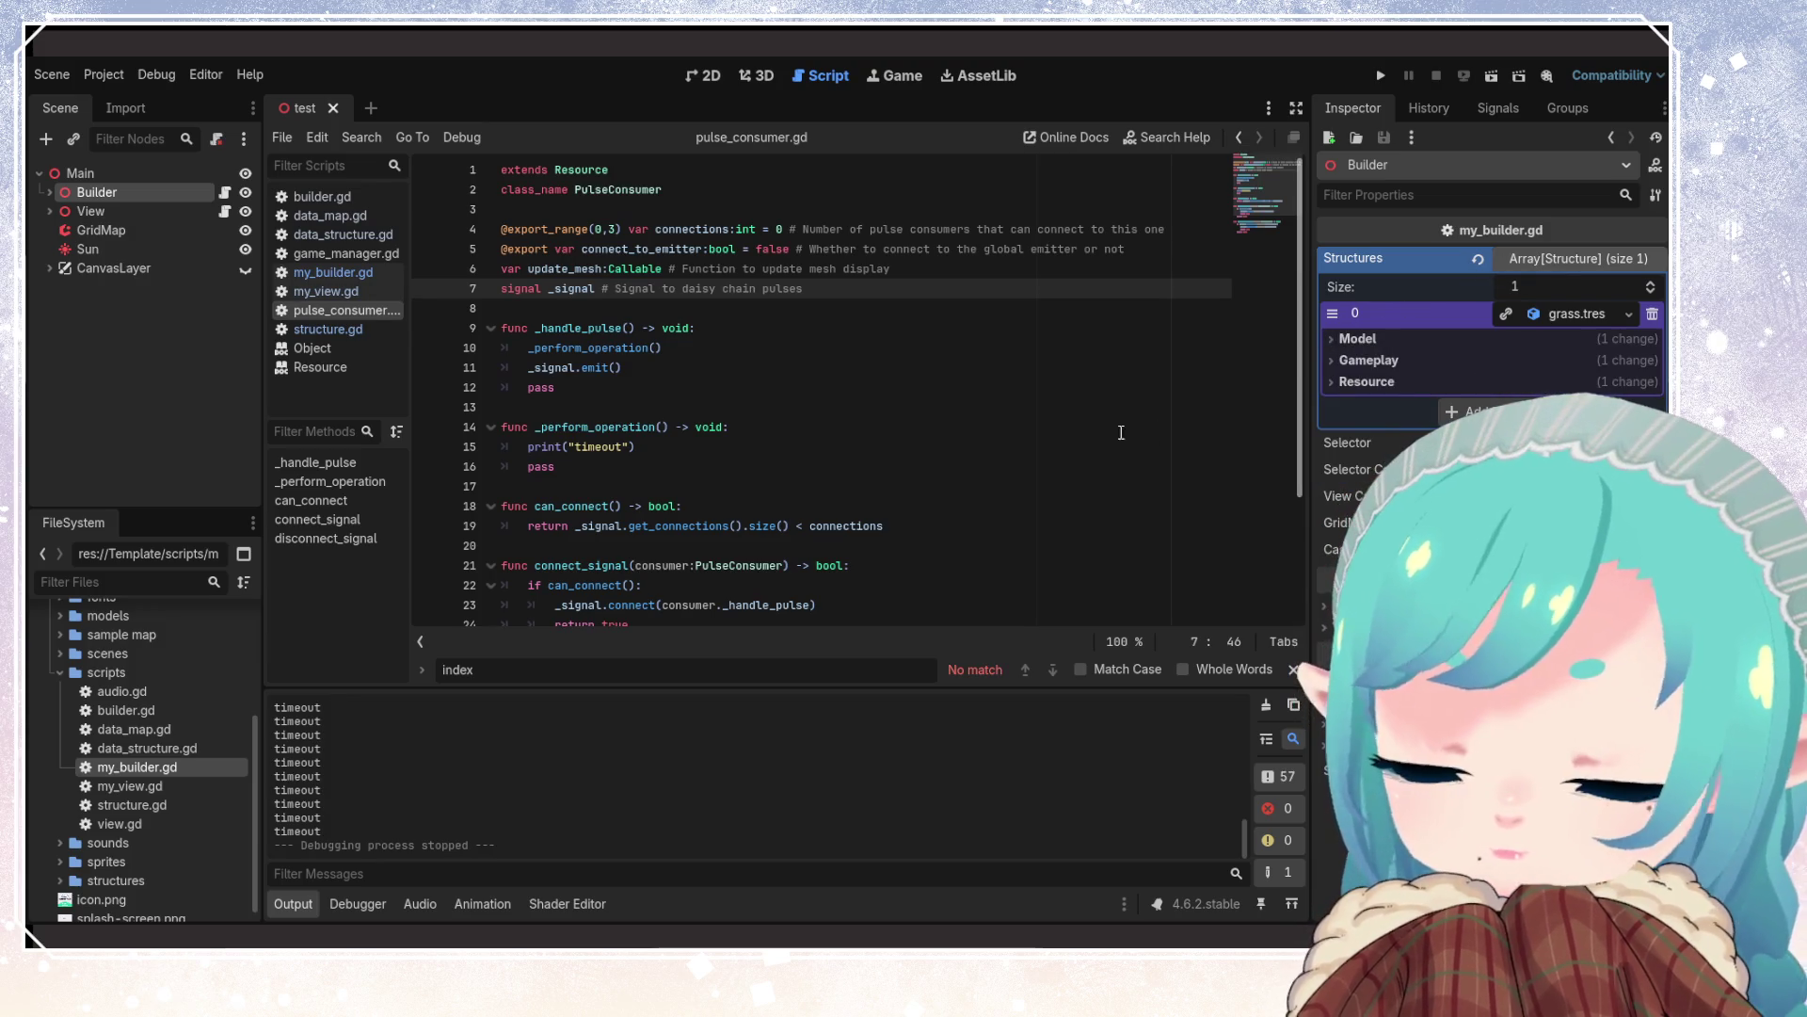
click(988, 353)
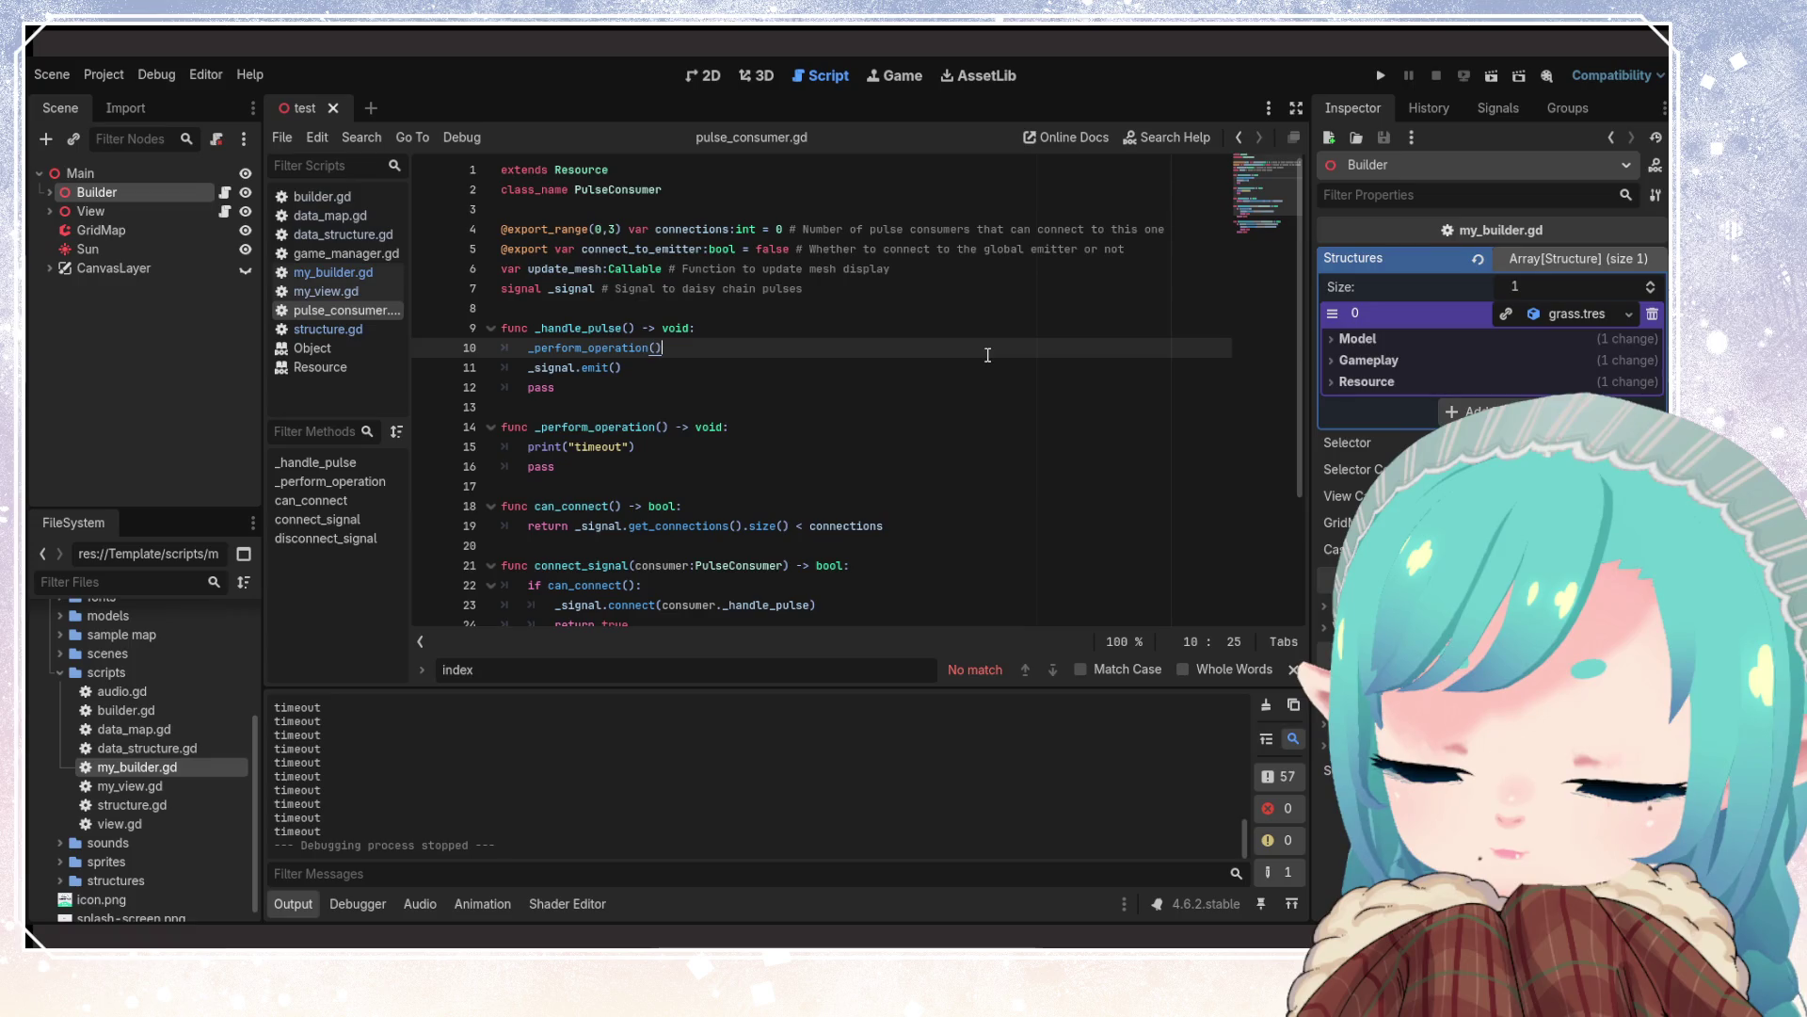
click(621, 230)
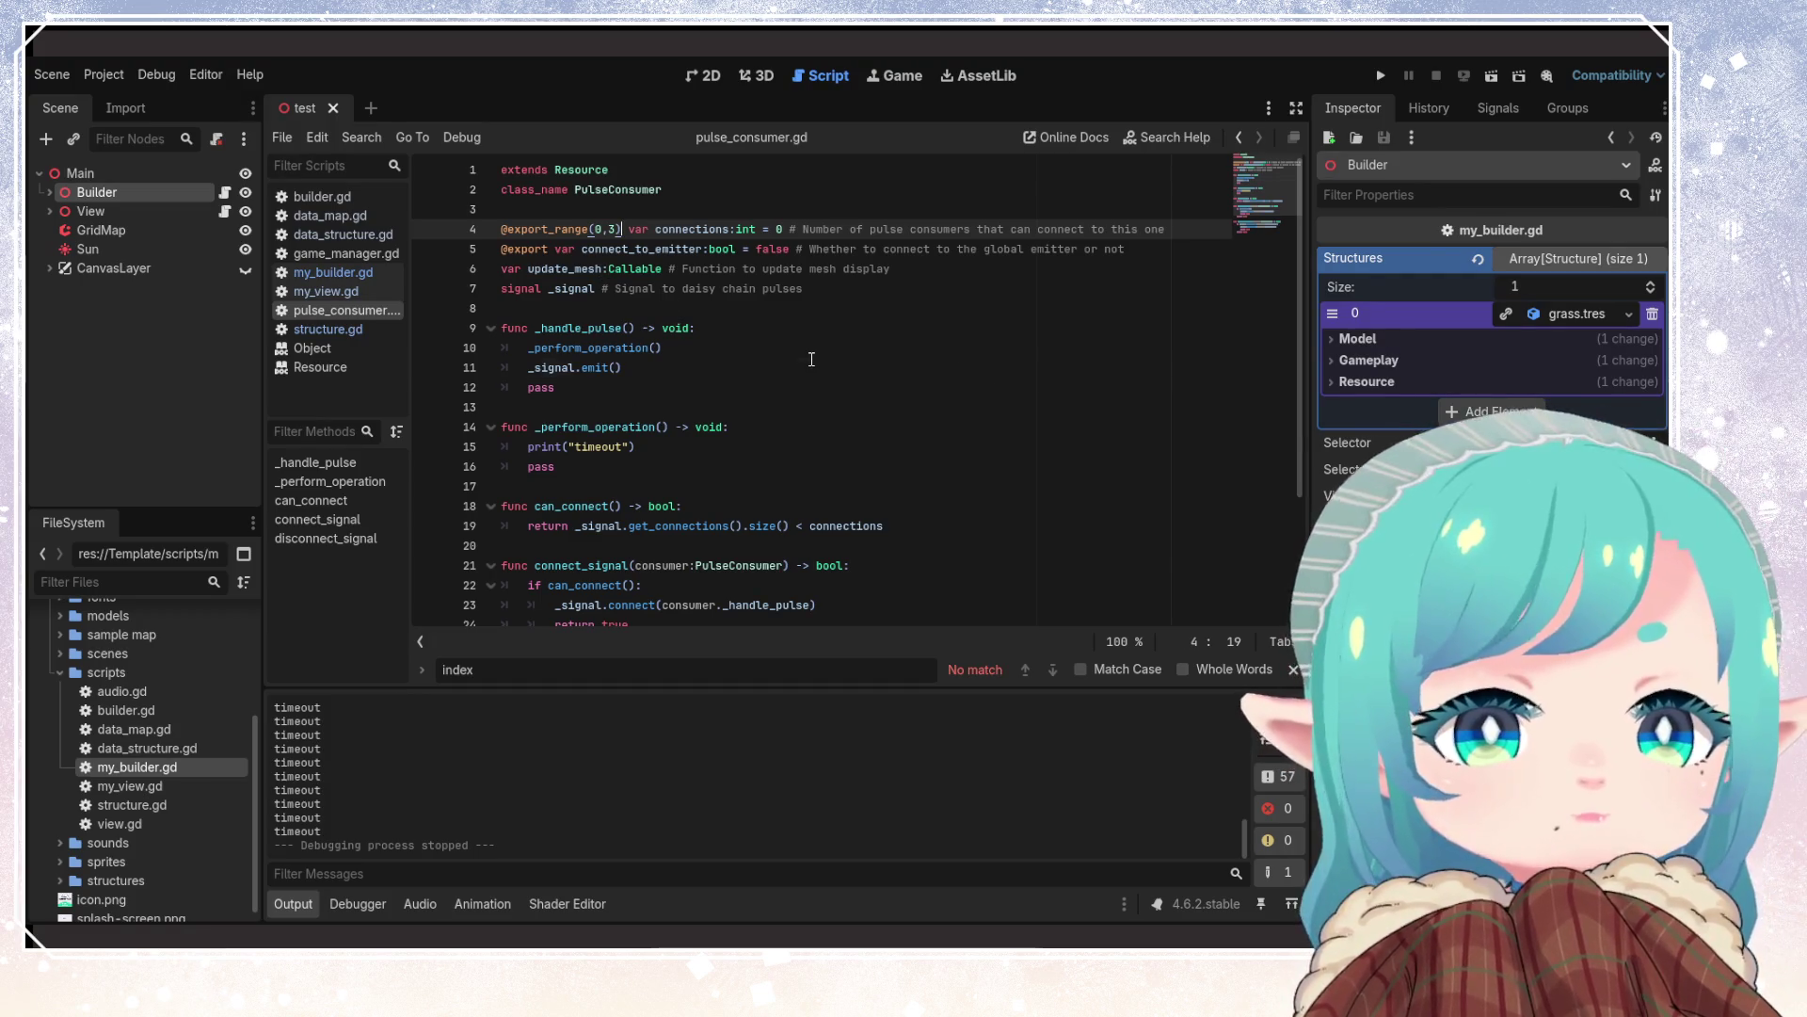
click(811, 358)
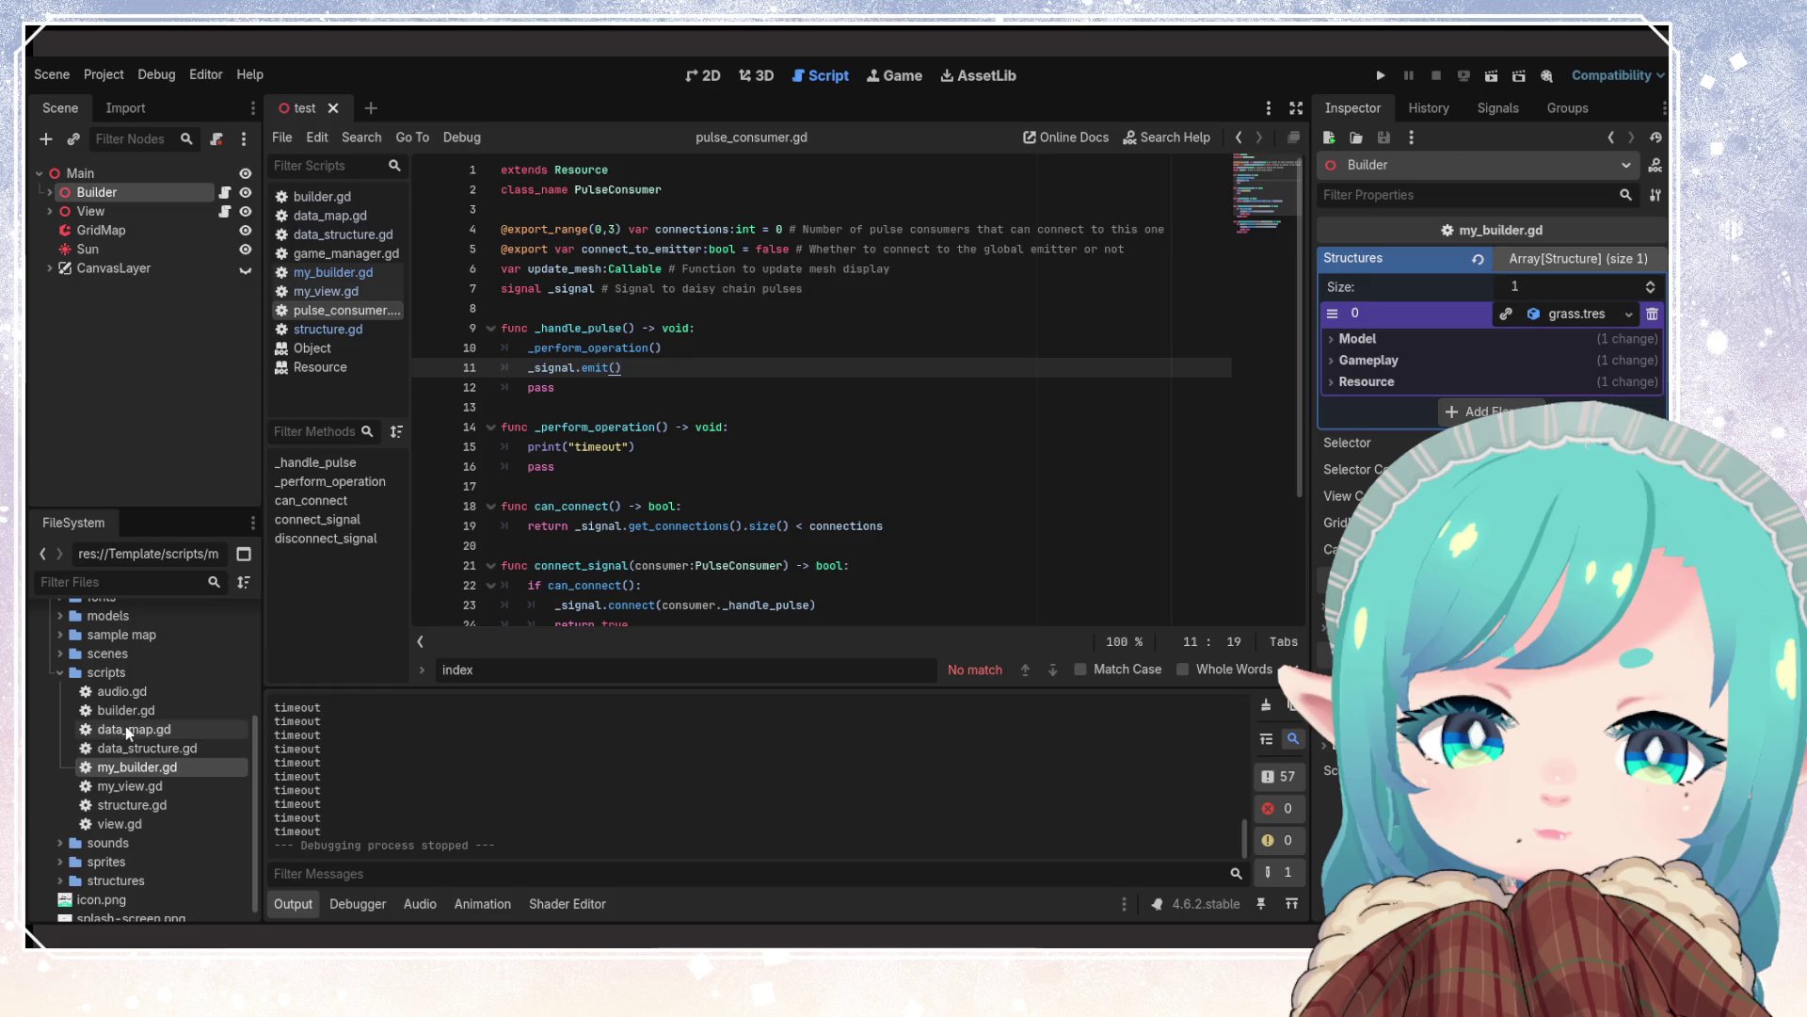
click(134, 807)
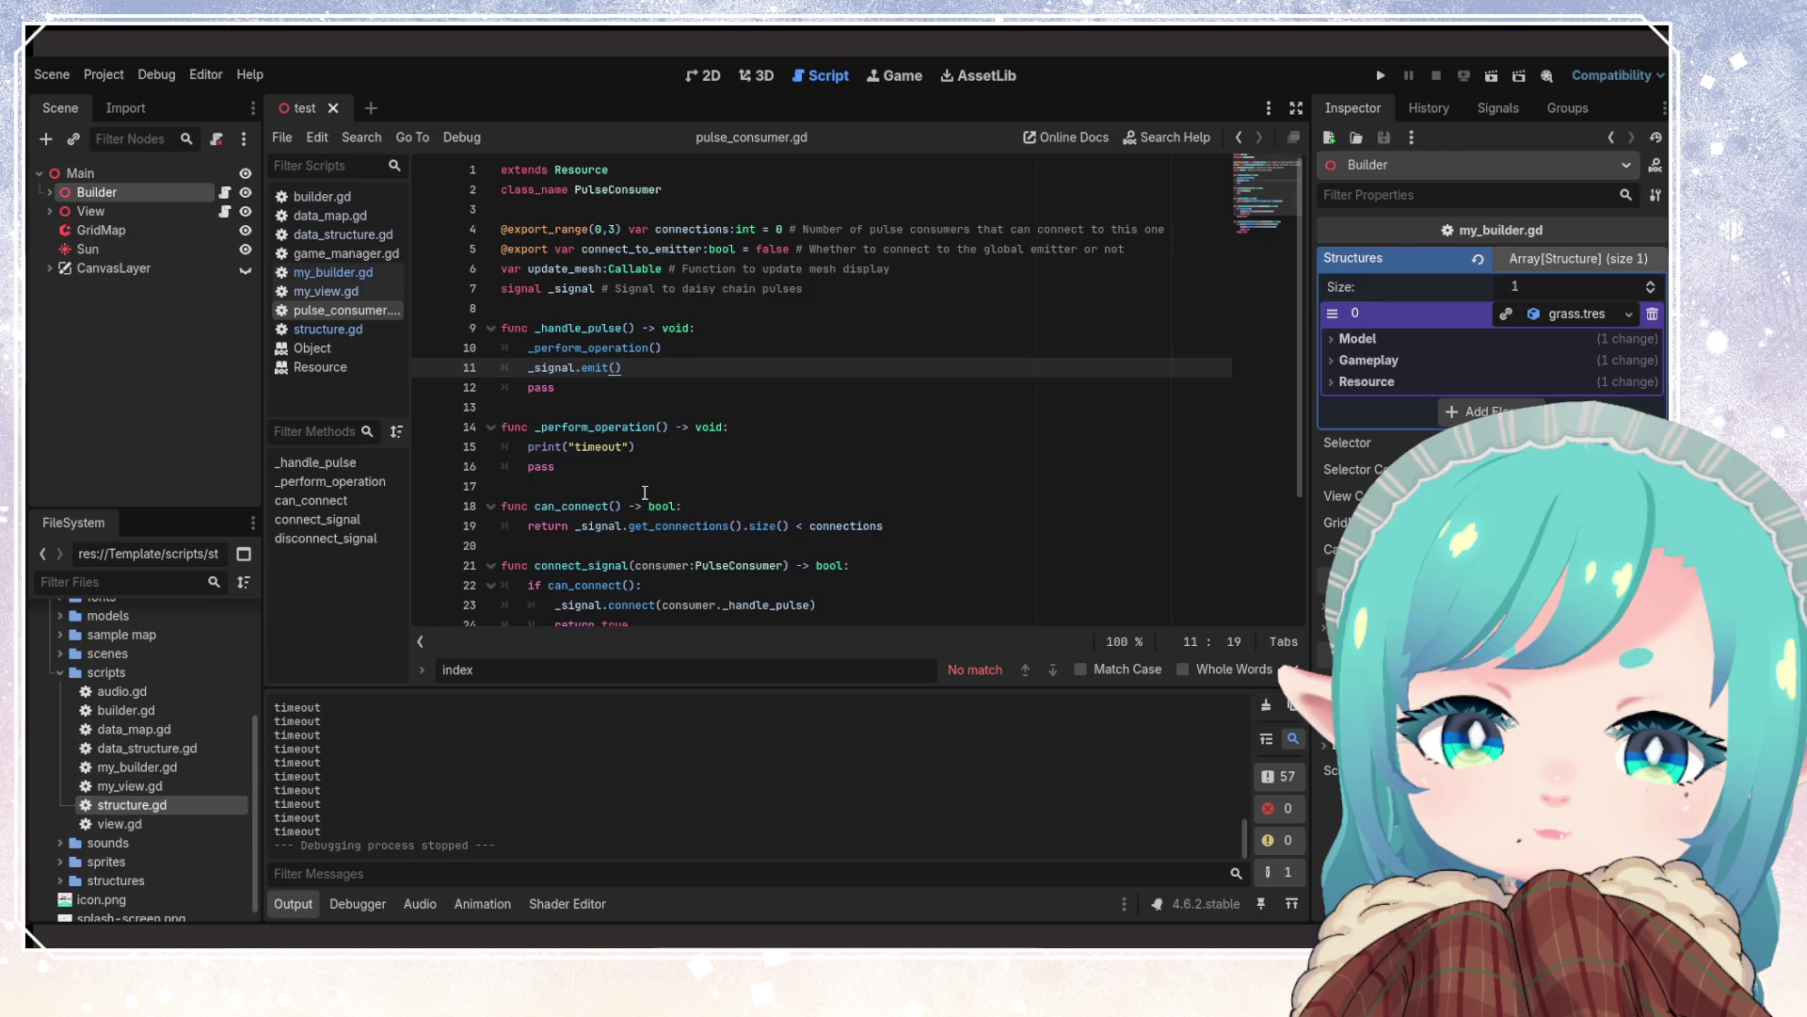
double_click(196, 802)
drag(699, 229, 497, 228)
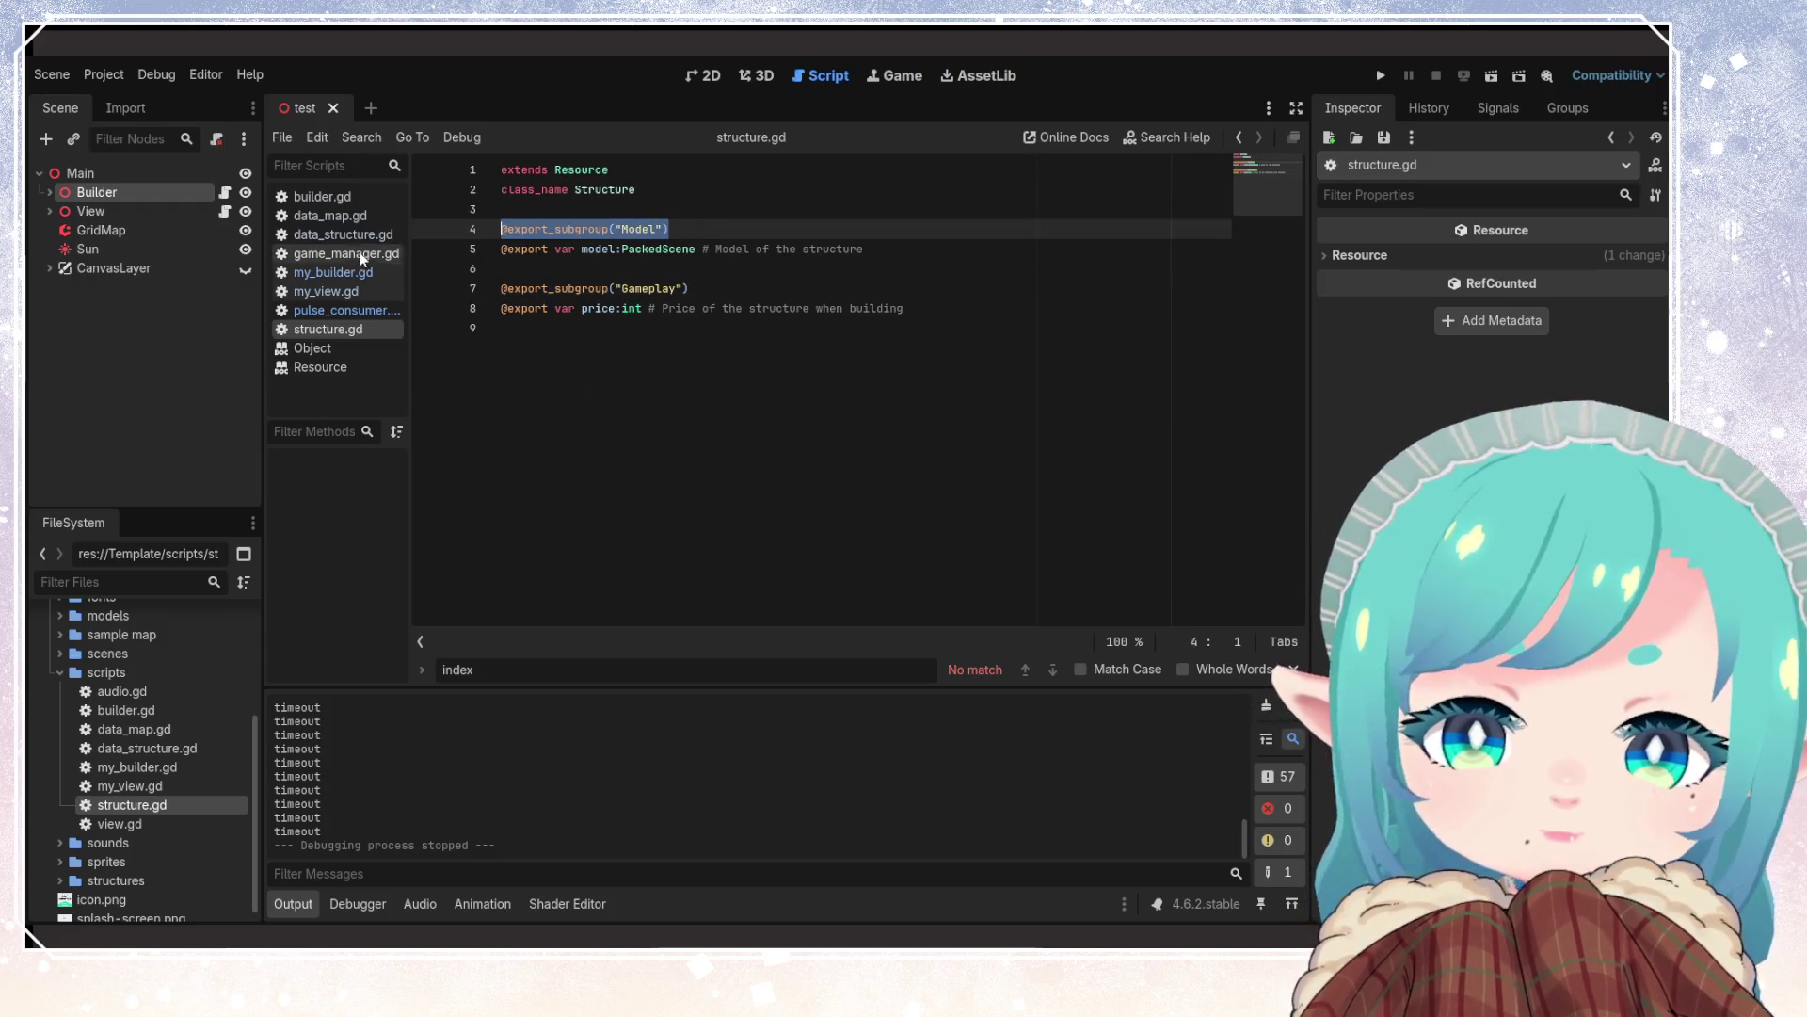
click(350, 273)
click(330, 310)
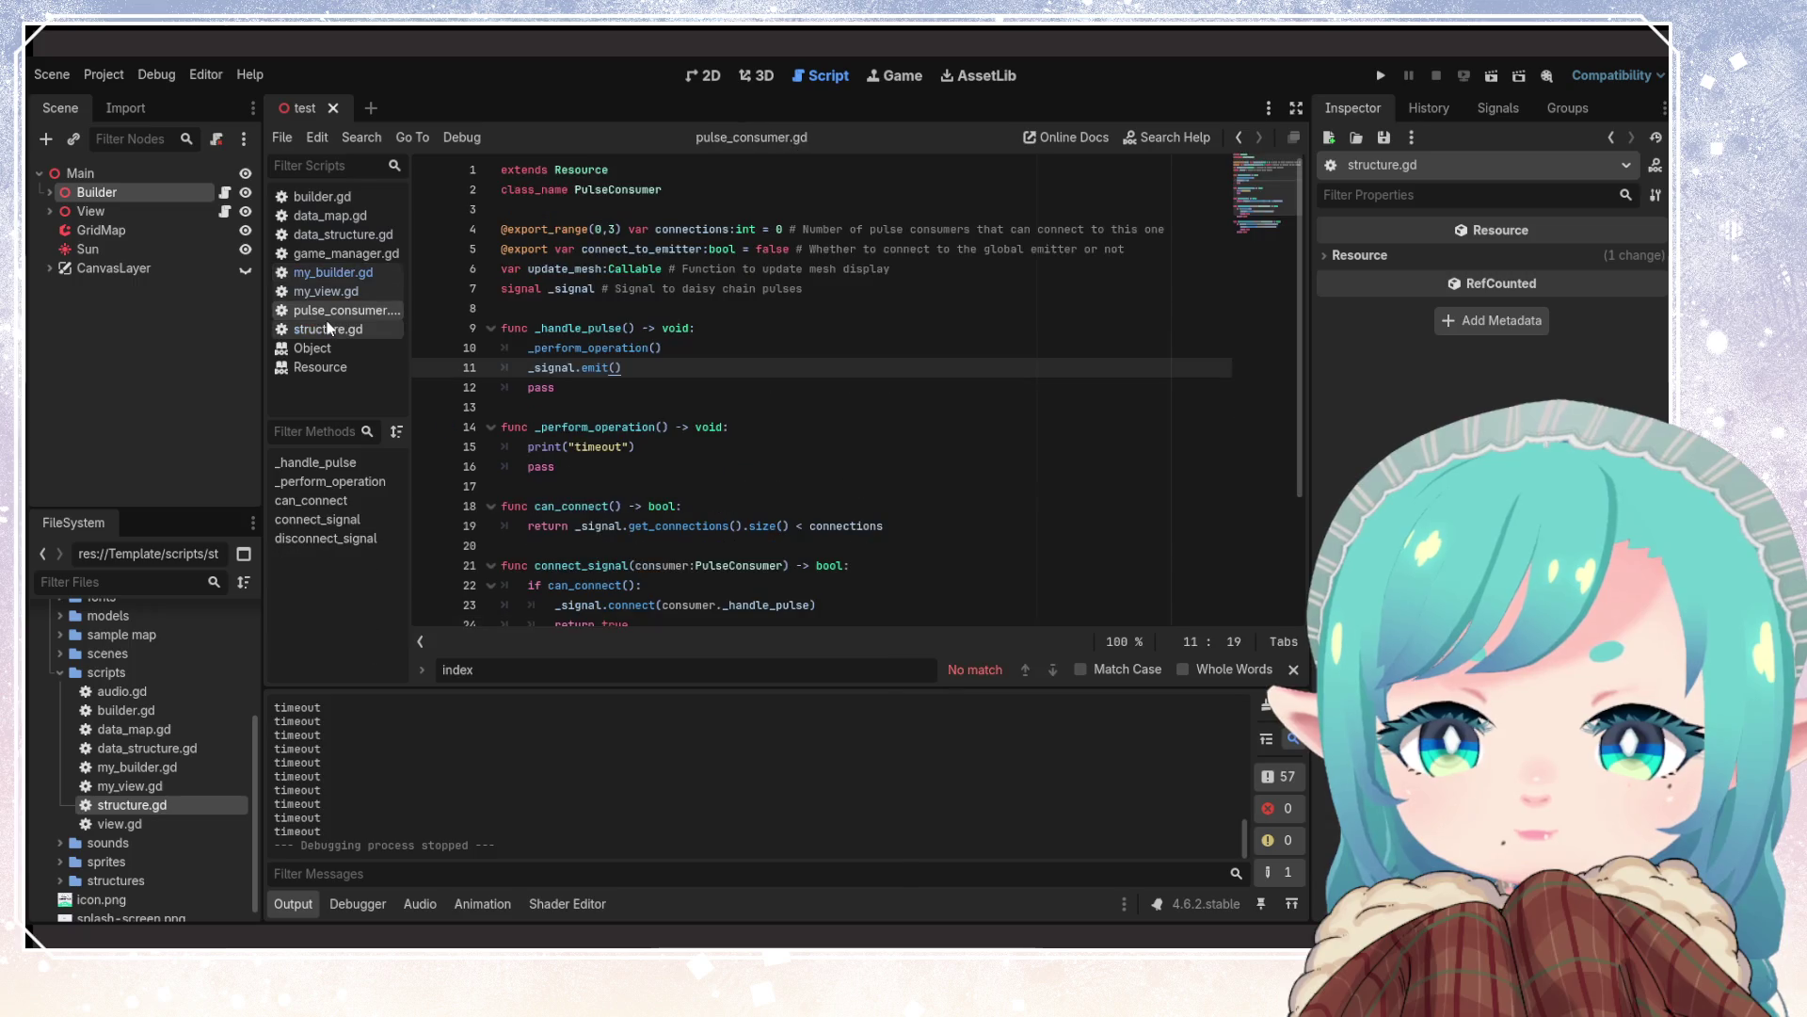
click(324, 329)
click(403, 275)
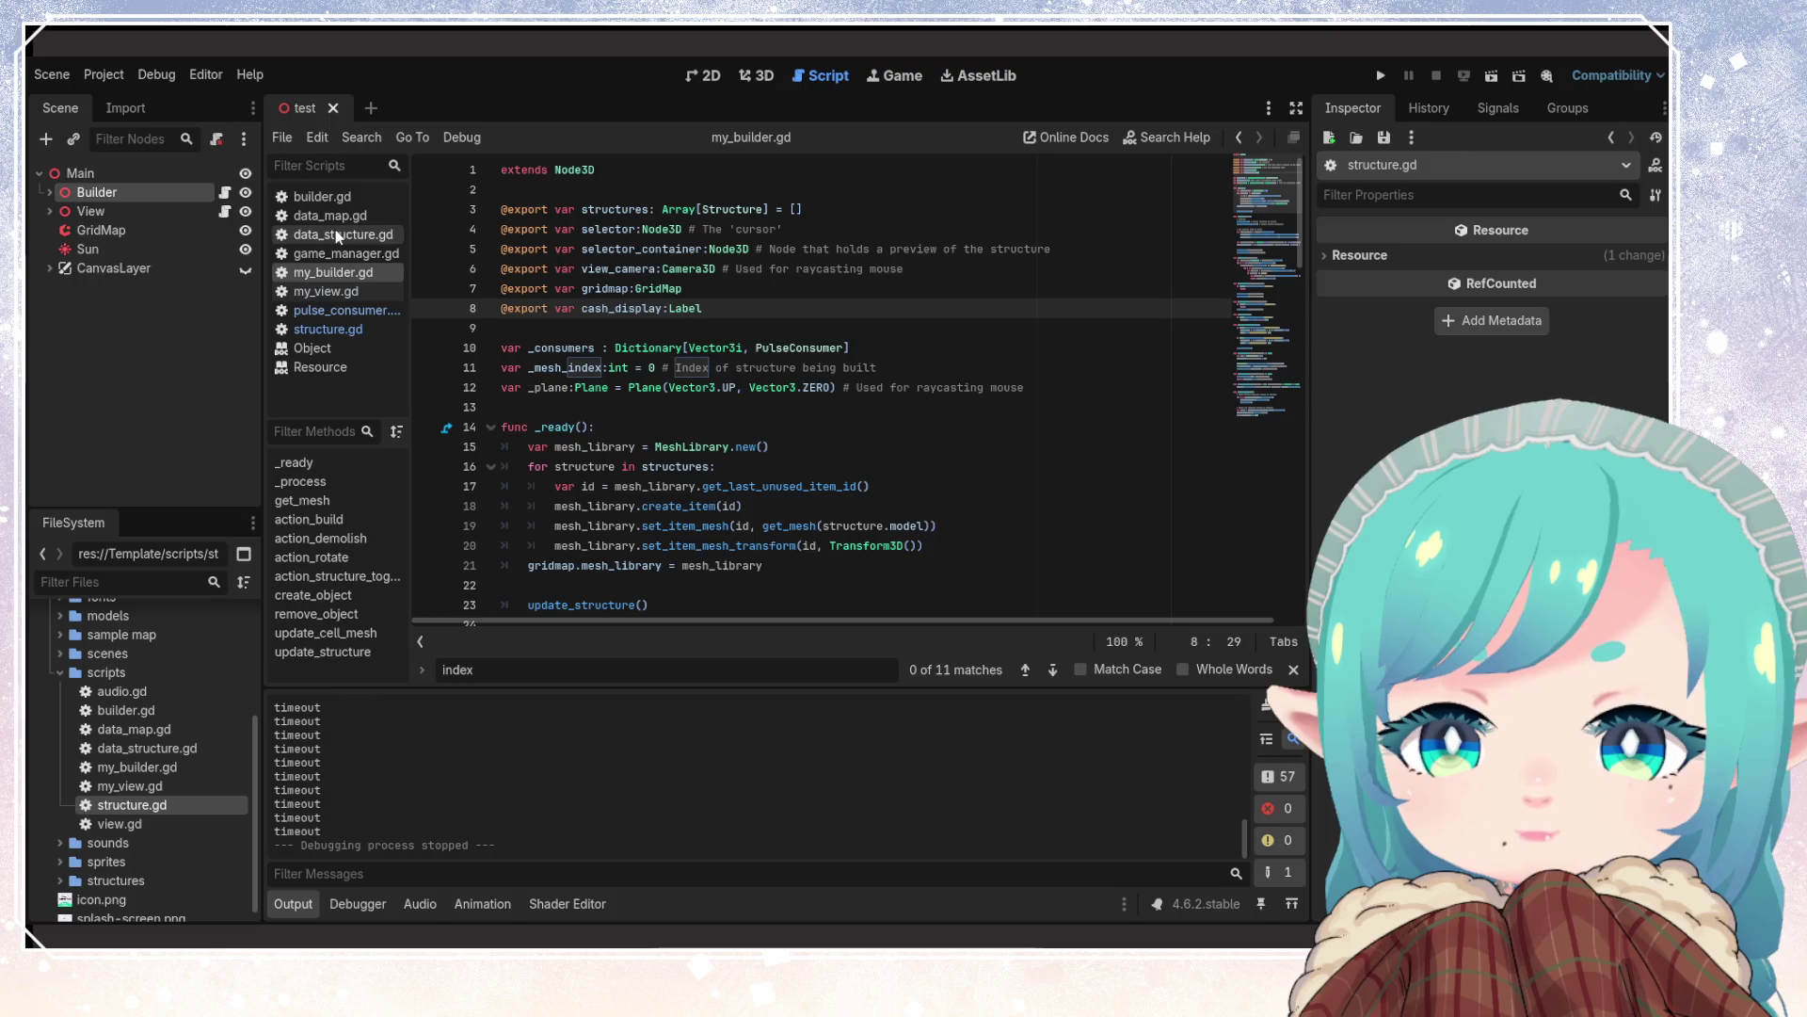
Close data_map.gd and builder.gd from the script list
right_click(325, 236)
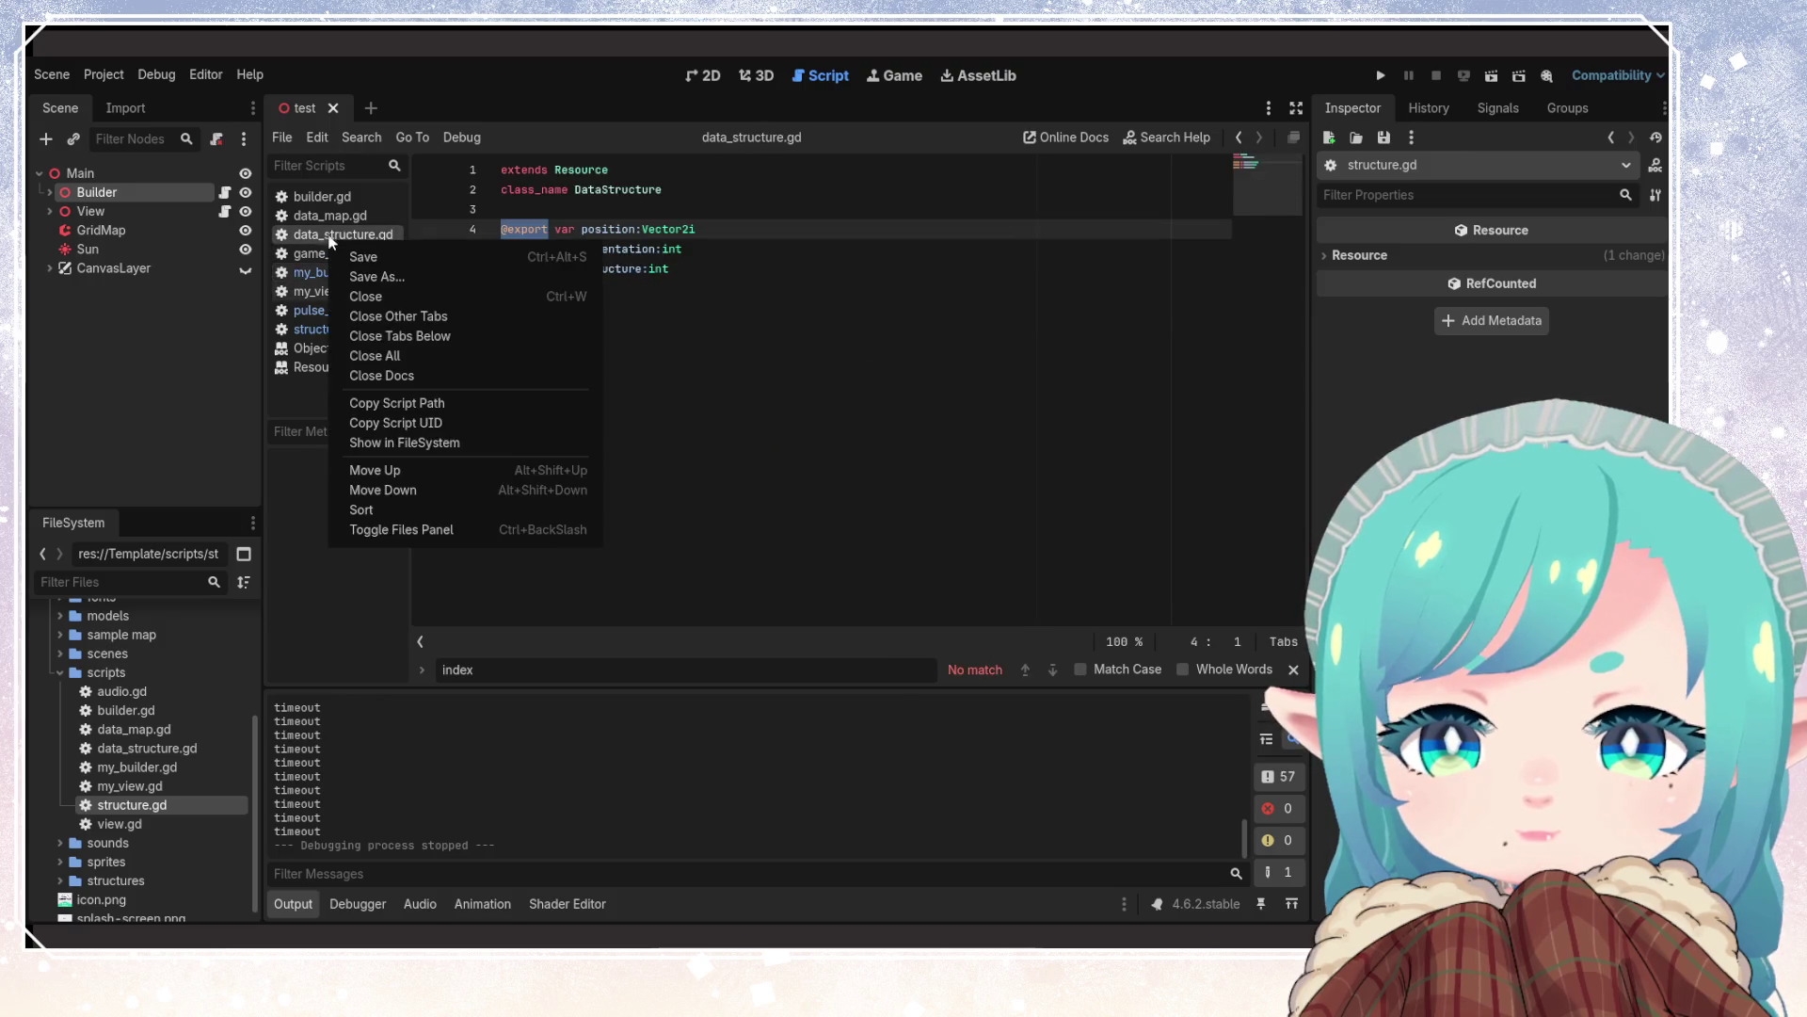
click(317, 216)
right_click(313, 219)
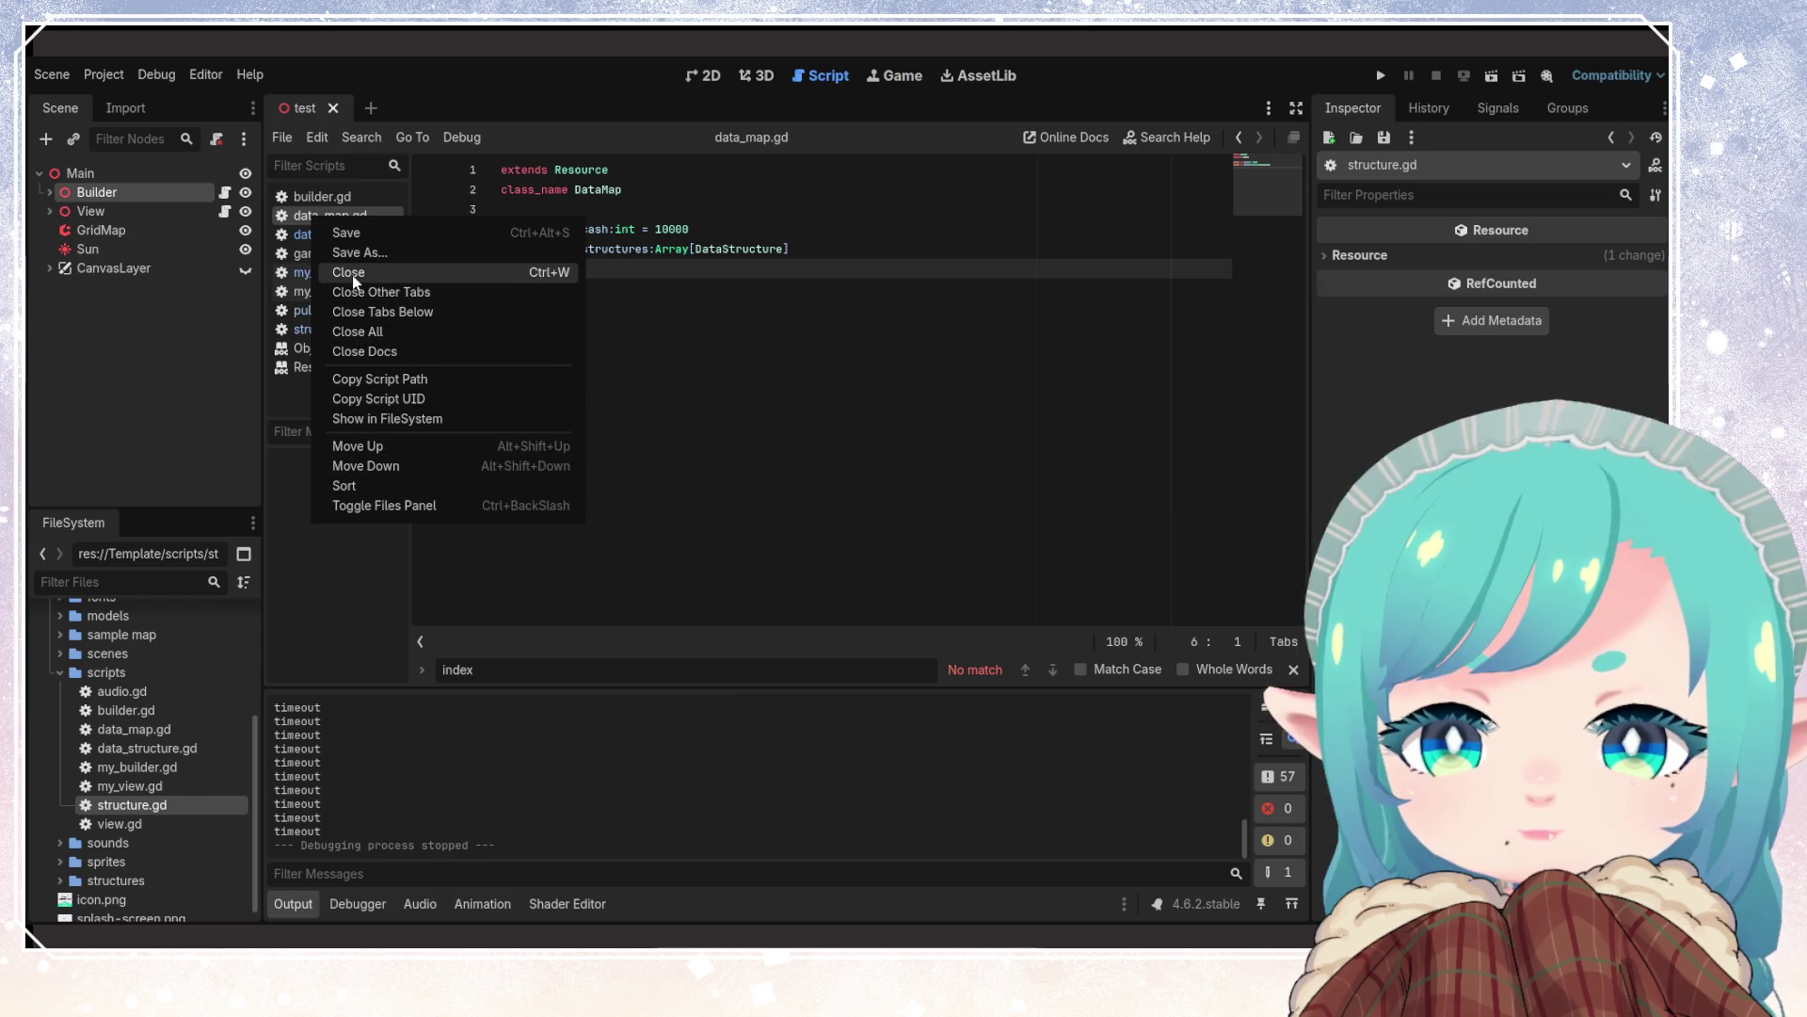
click(352, 273)
right_click(322, 199)
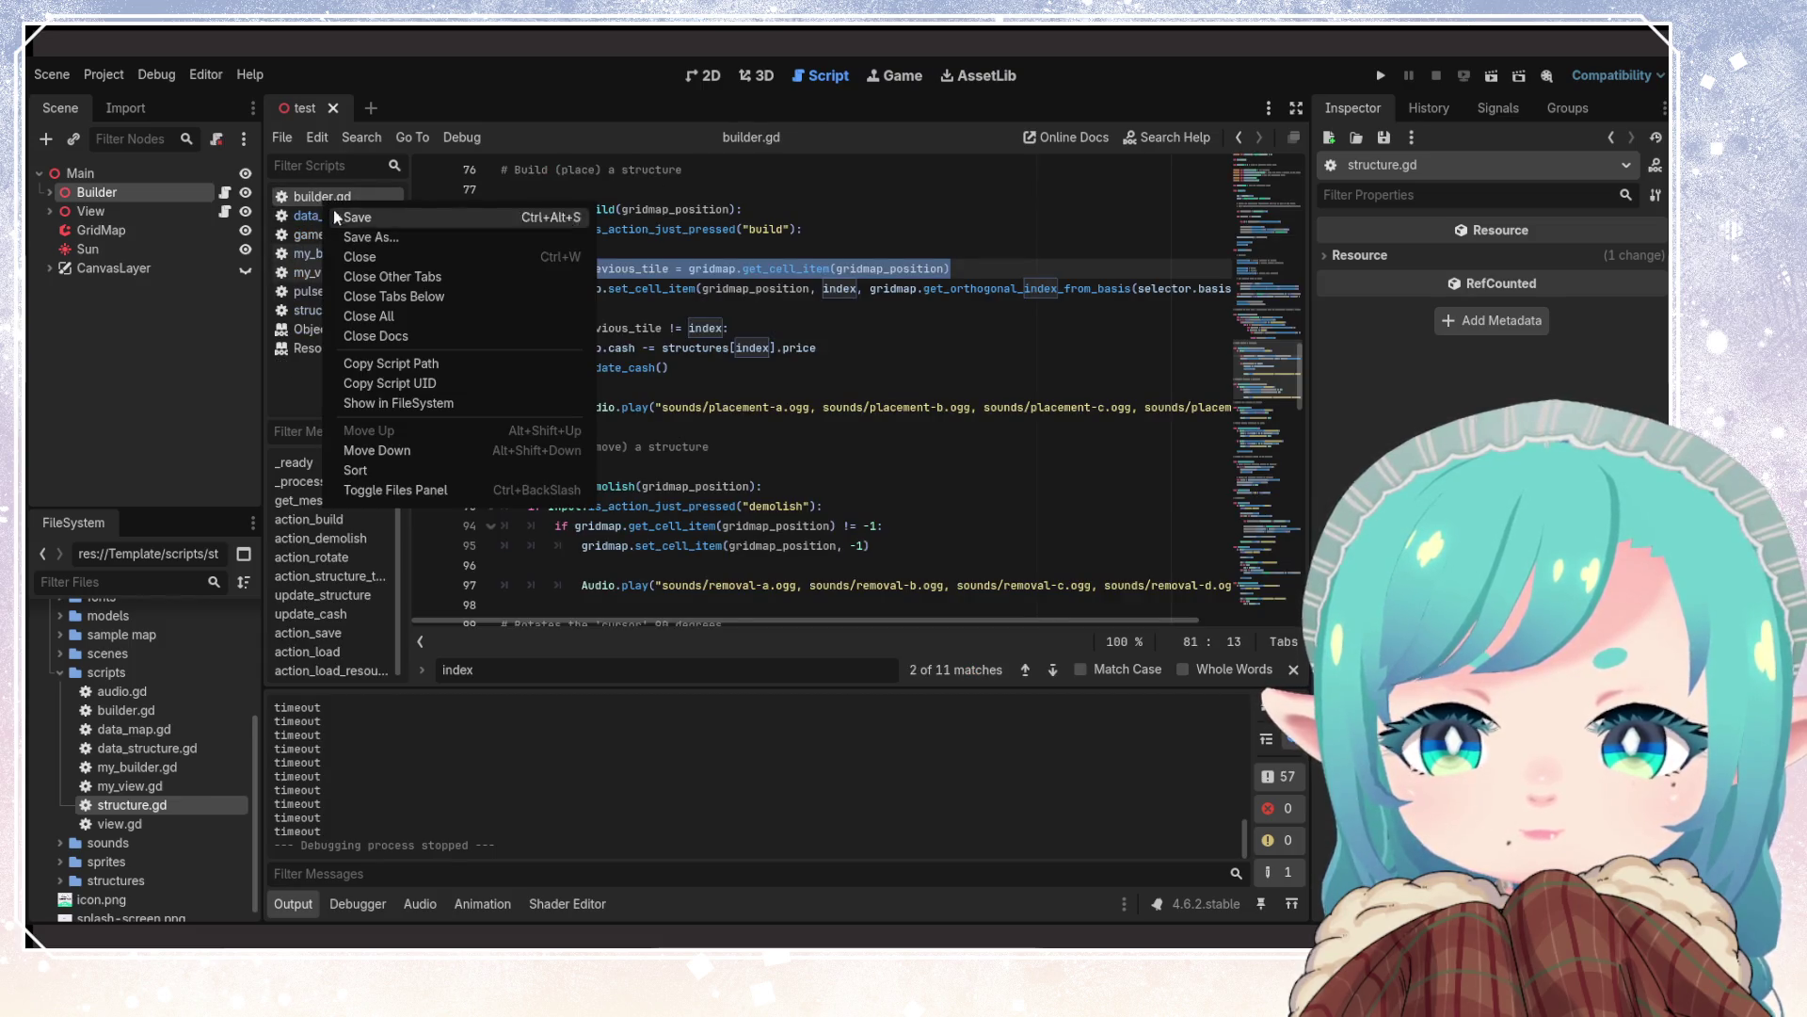
click(365, 254)
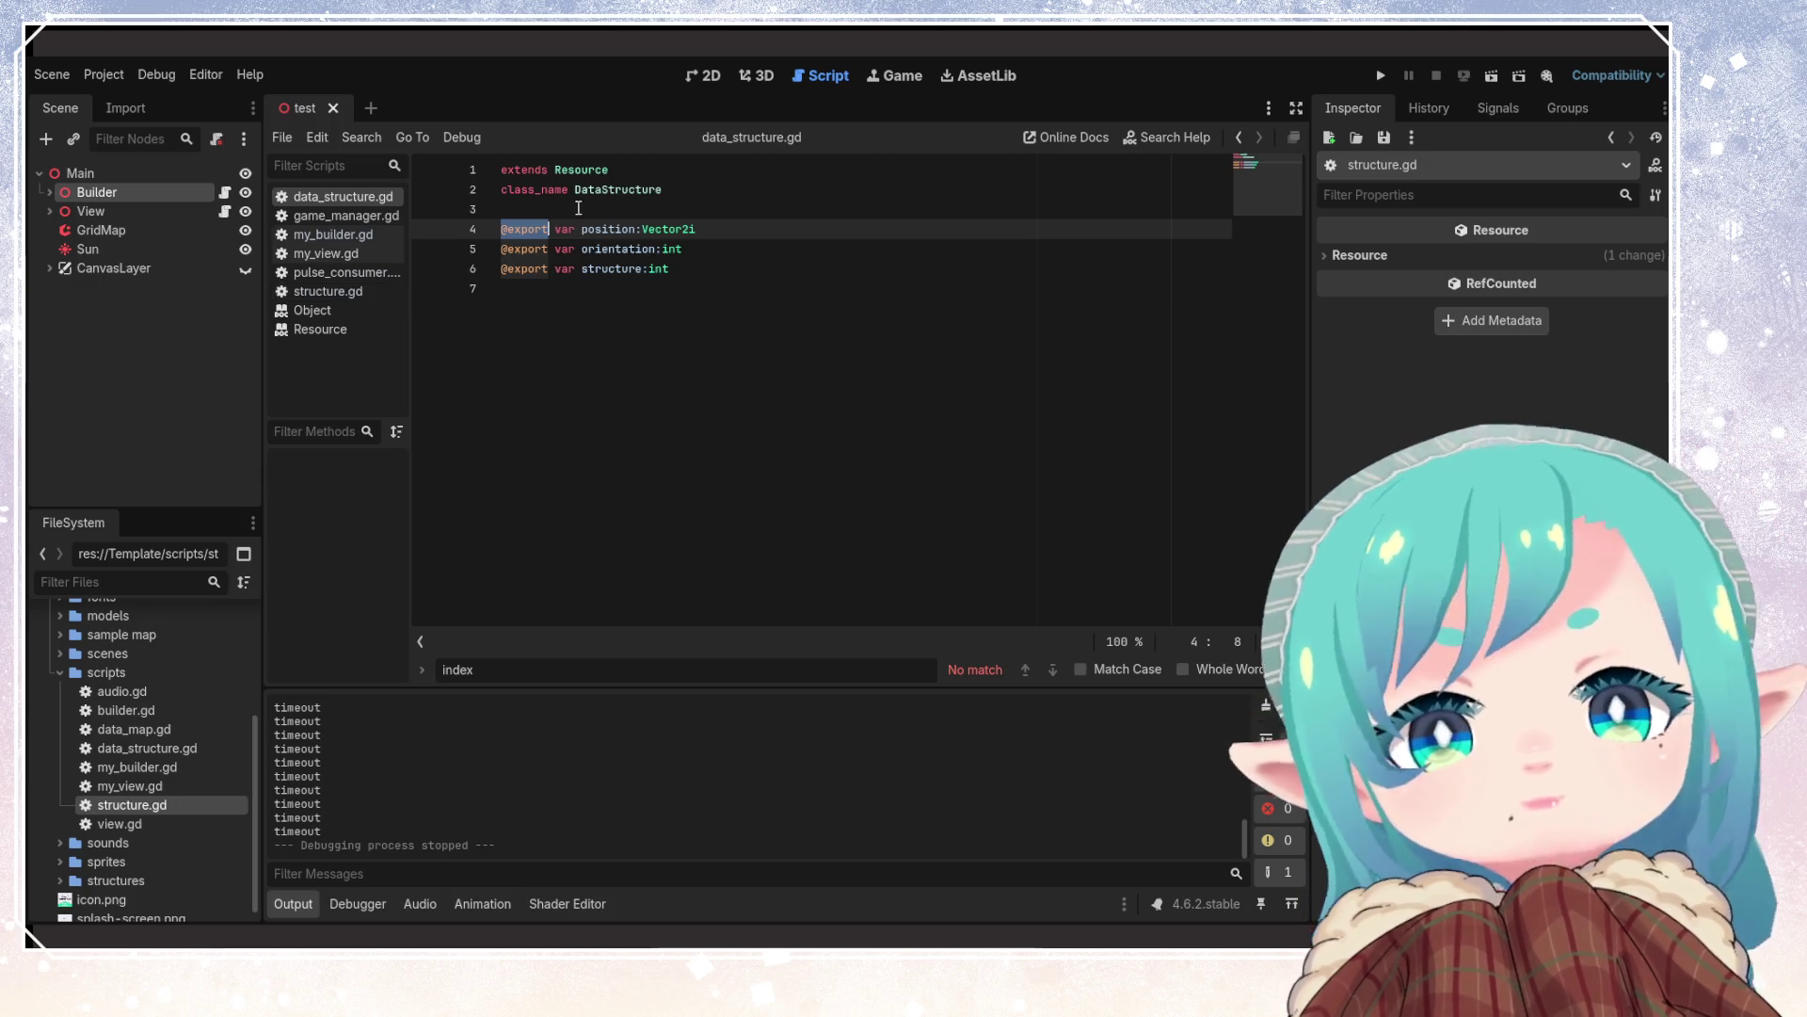
Copy the DataStructure class name and search my_builder.gd for it
double_click(607, 191)
key(ctrl+c)
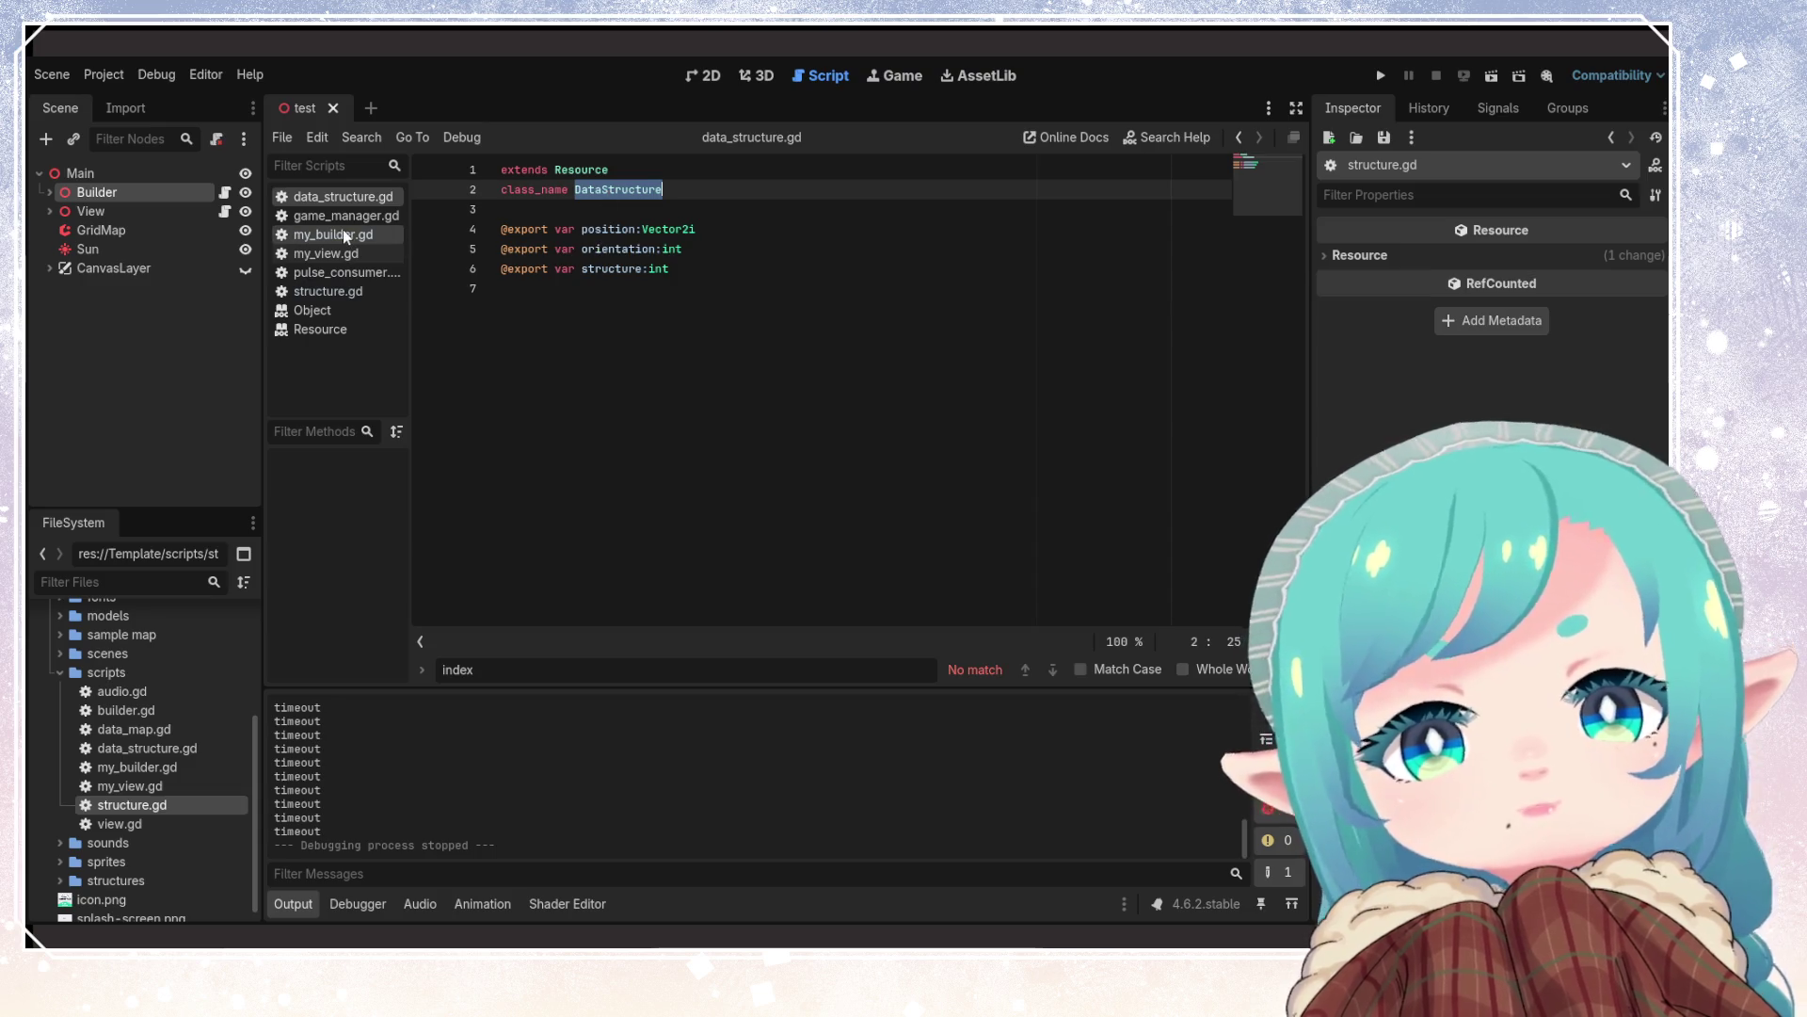
click(342, 235)
key(ctrl+f)
key(ctrl+v)
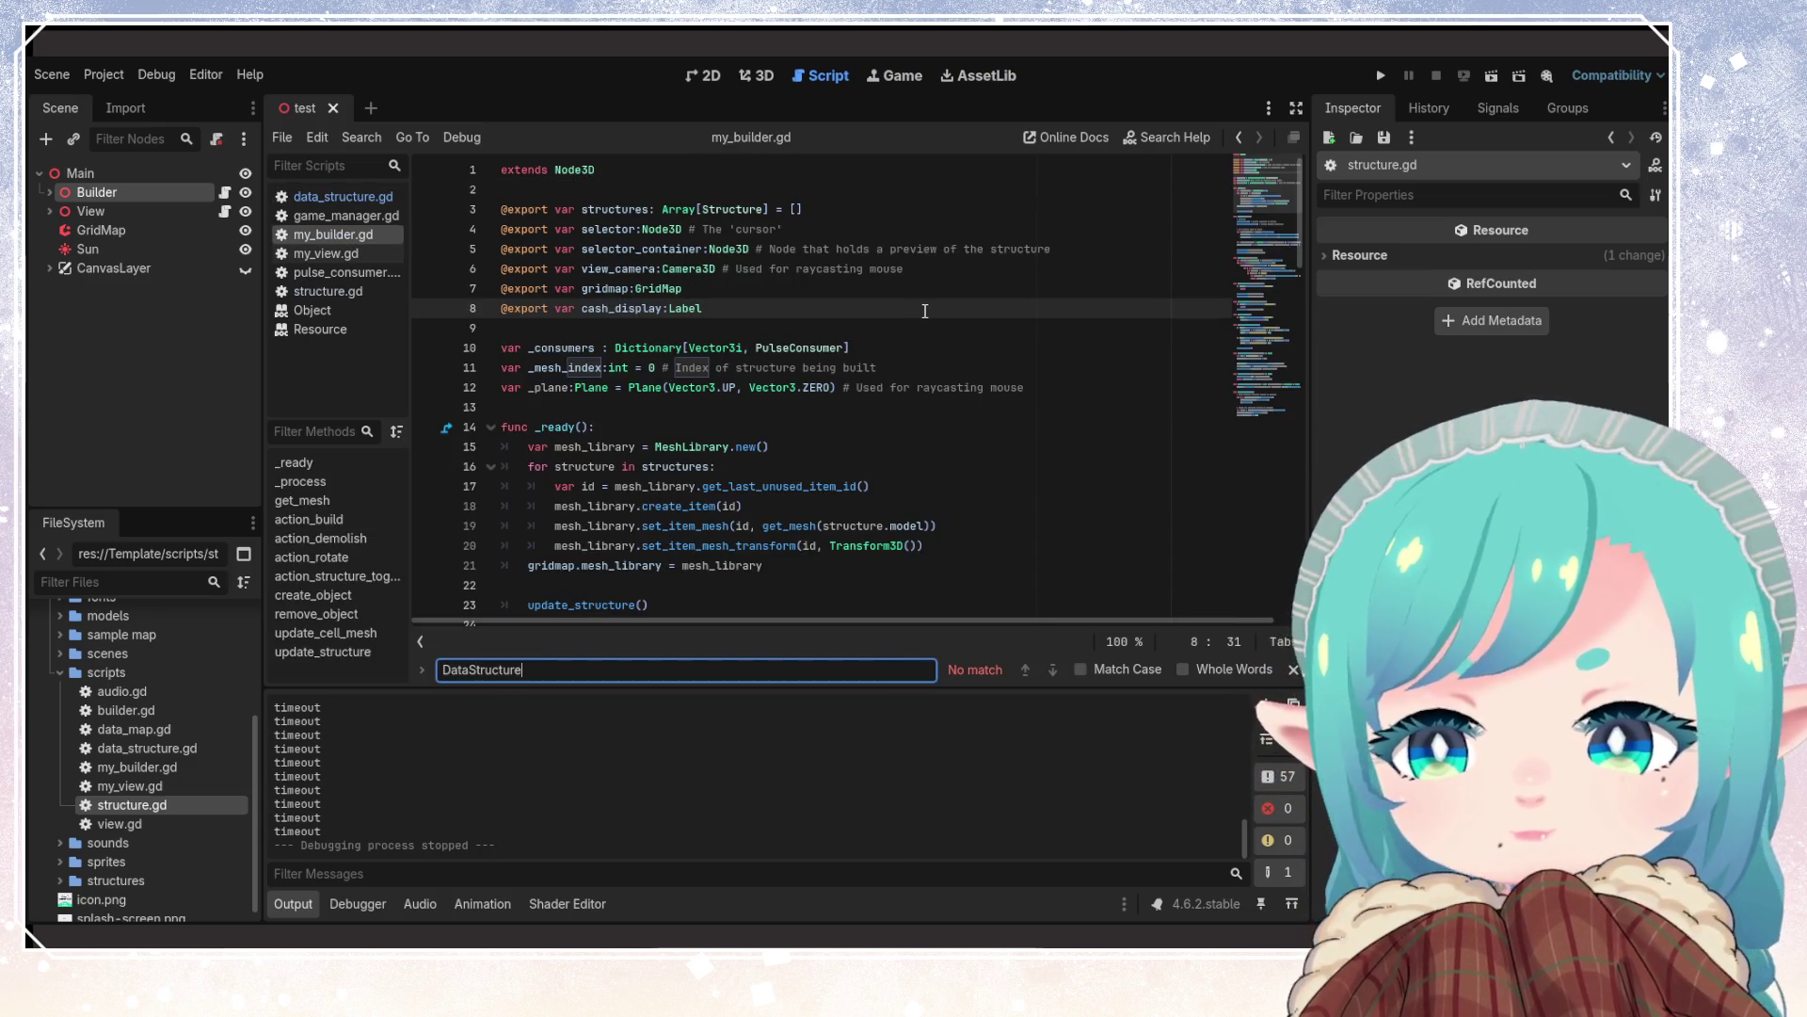
Close data_structure.gd and my_view.gd
right_click(324, 215)
right_click(319, 200)
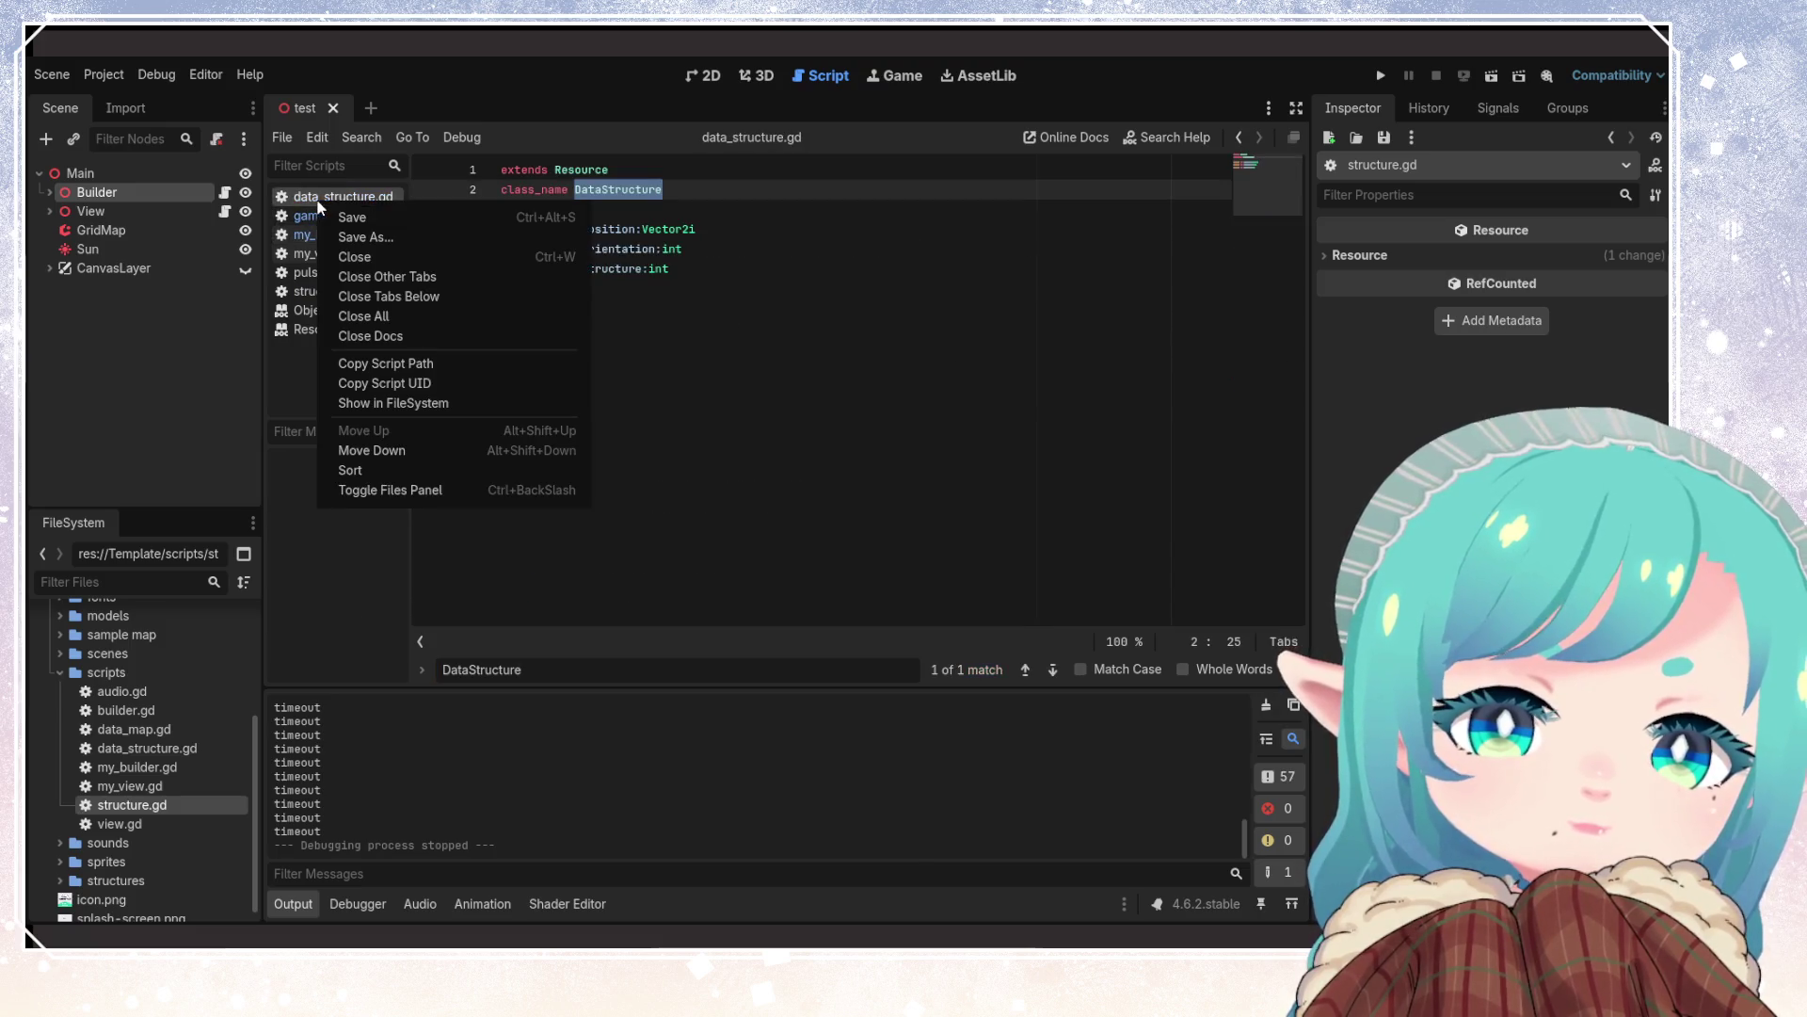
click(363, 257)
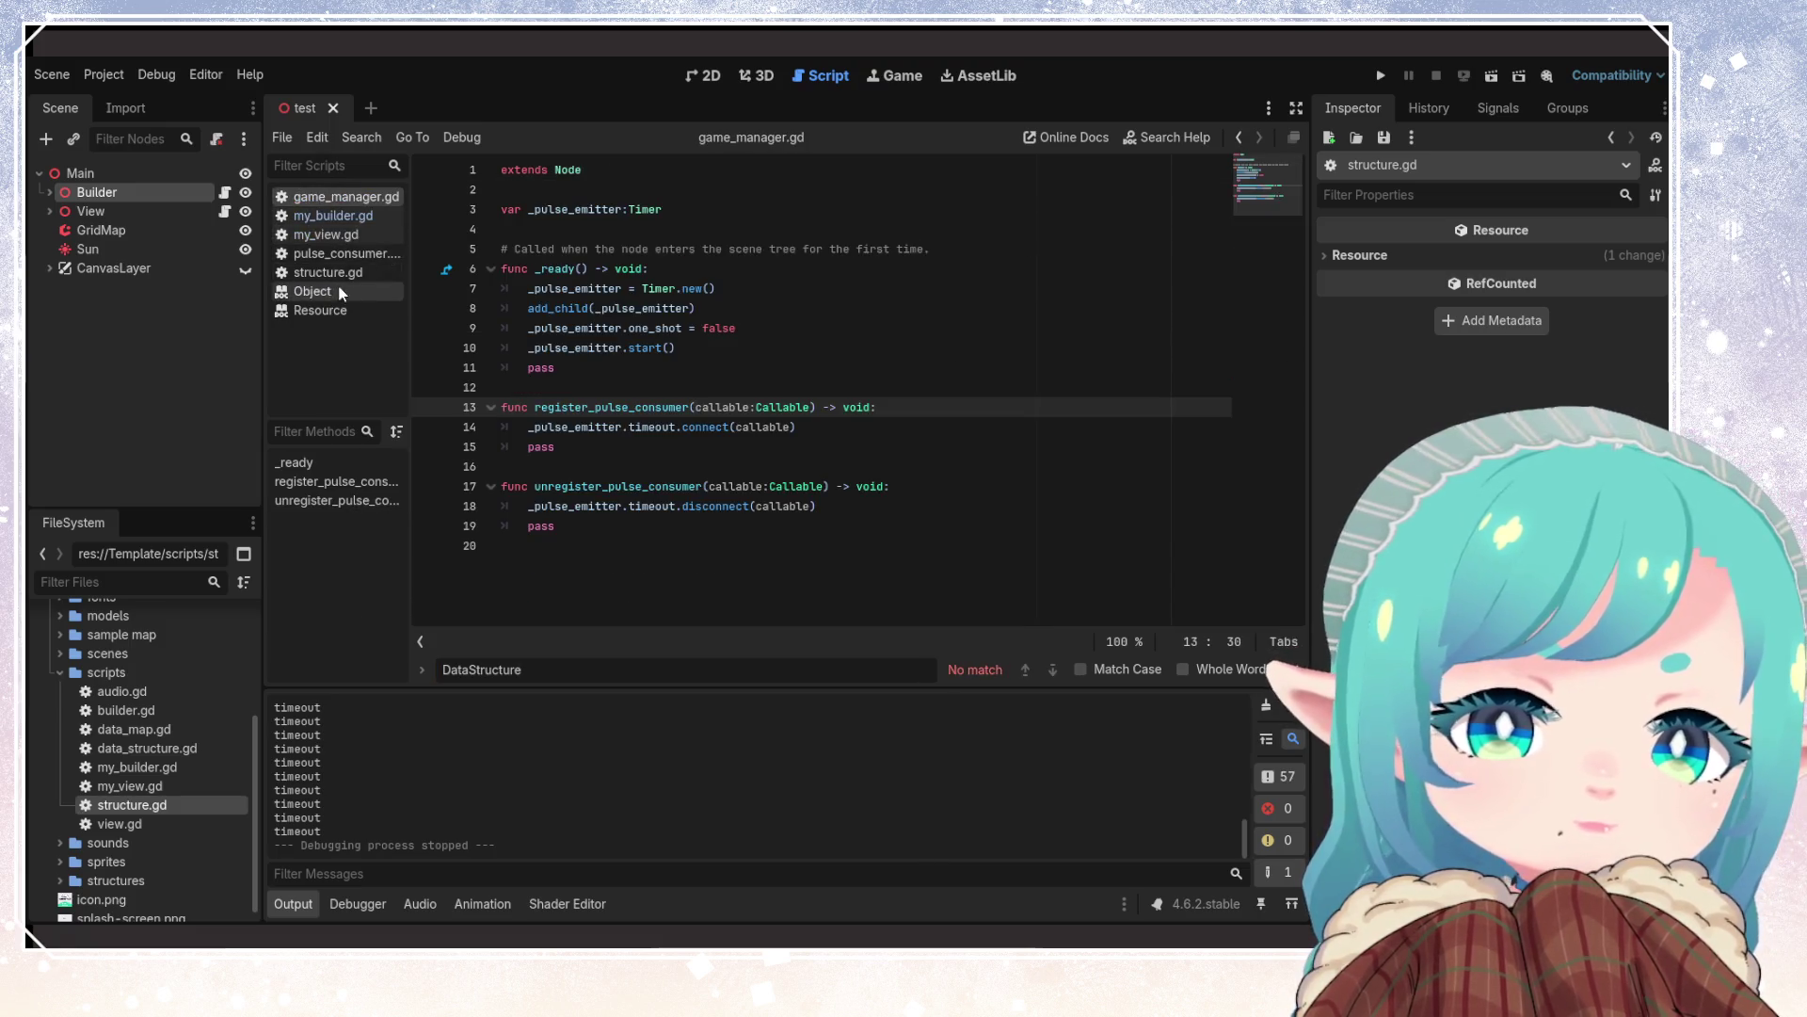
click(332, 253)
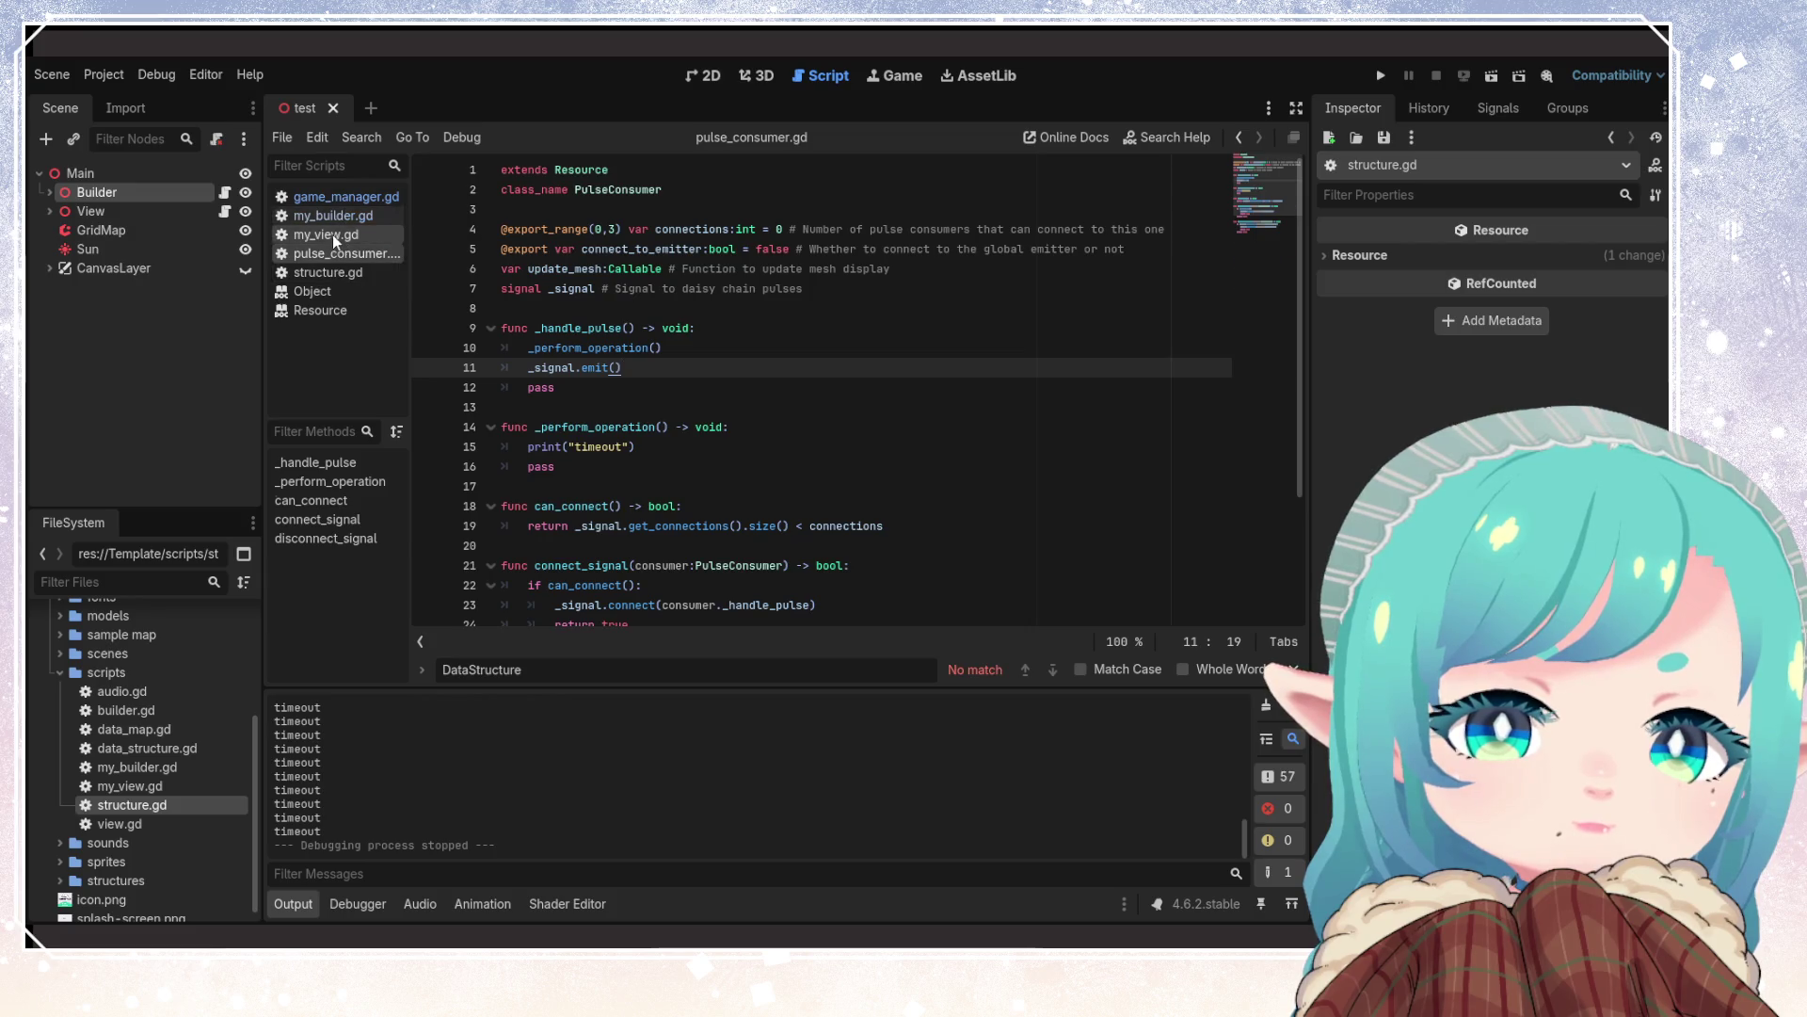
right_click(331, 235)
click(386, 286)
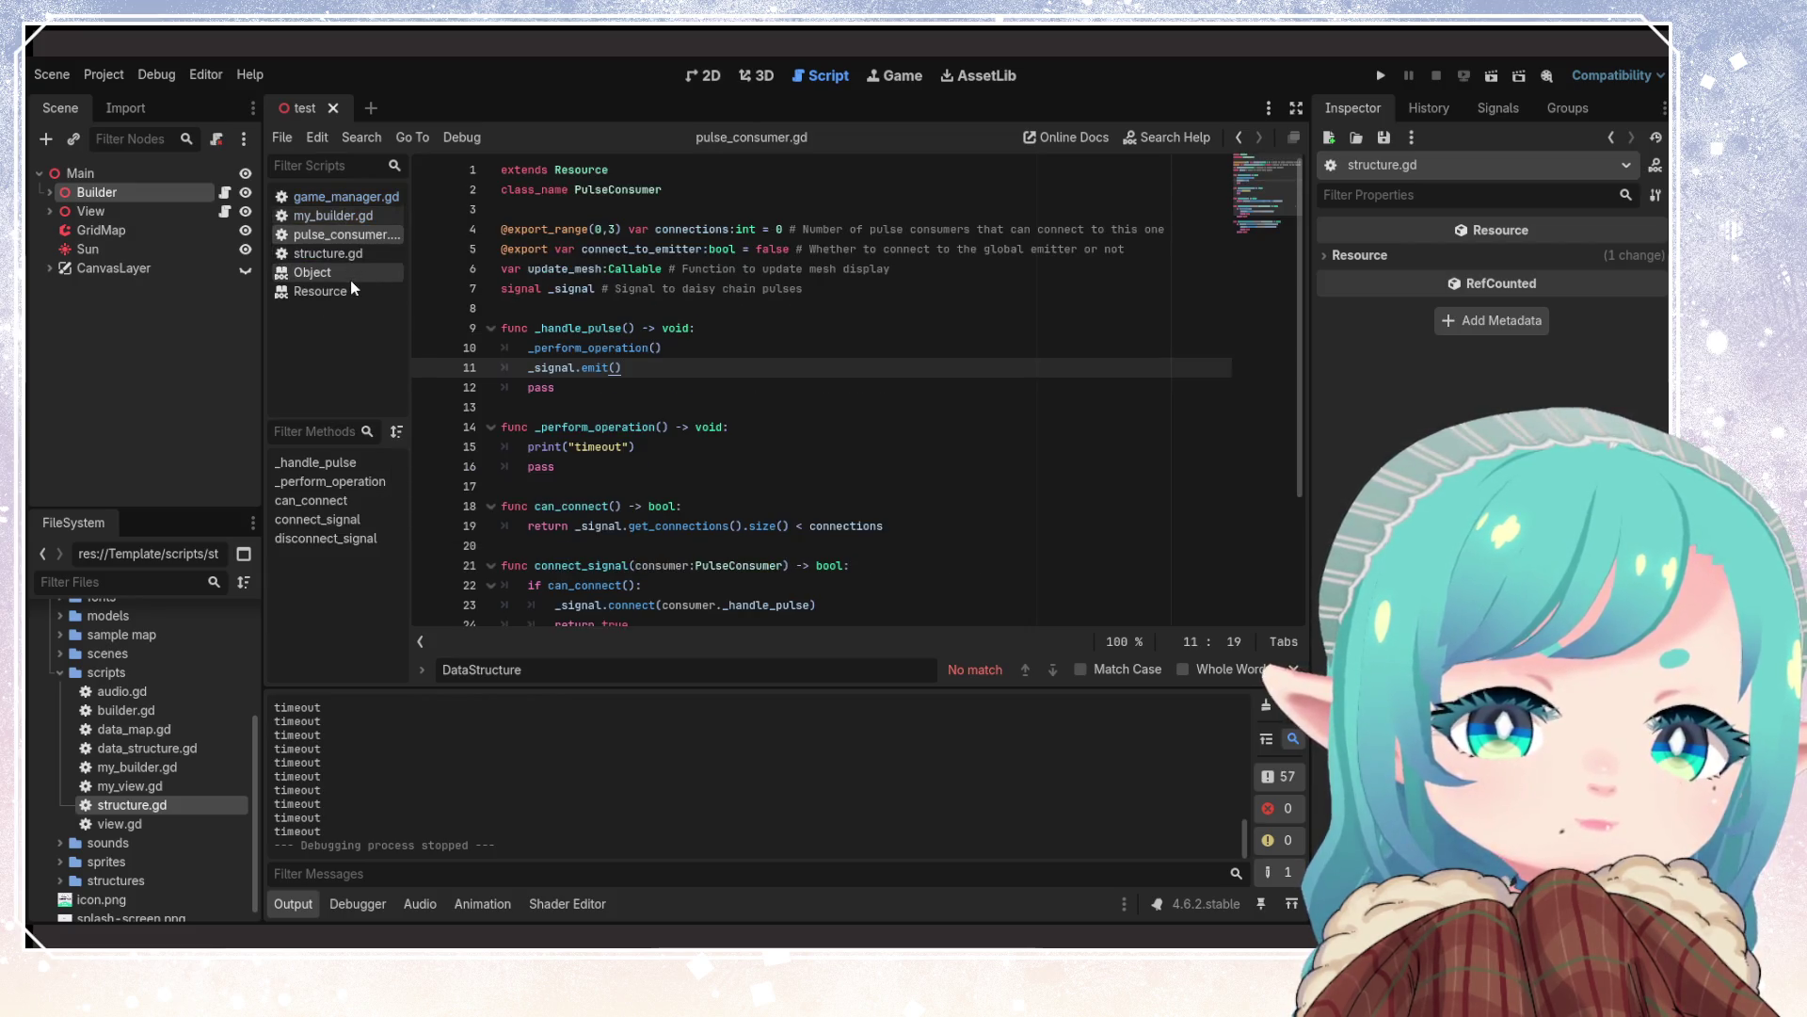
Close the Object and Resource documentation pages
right_click(350, 276)
click(369, 293)
right_click(331, 273)
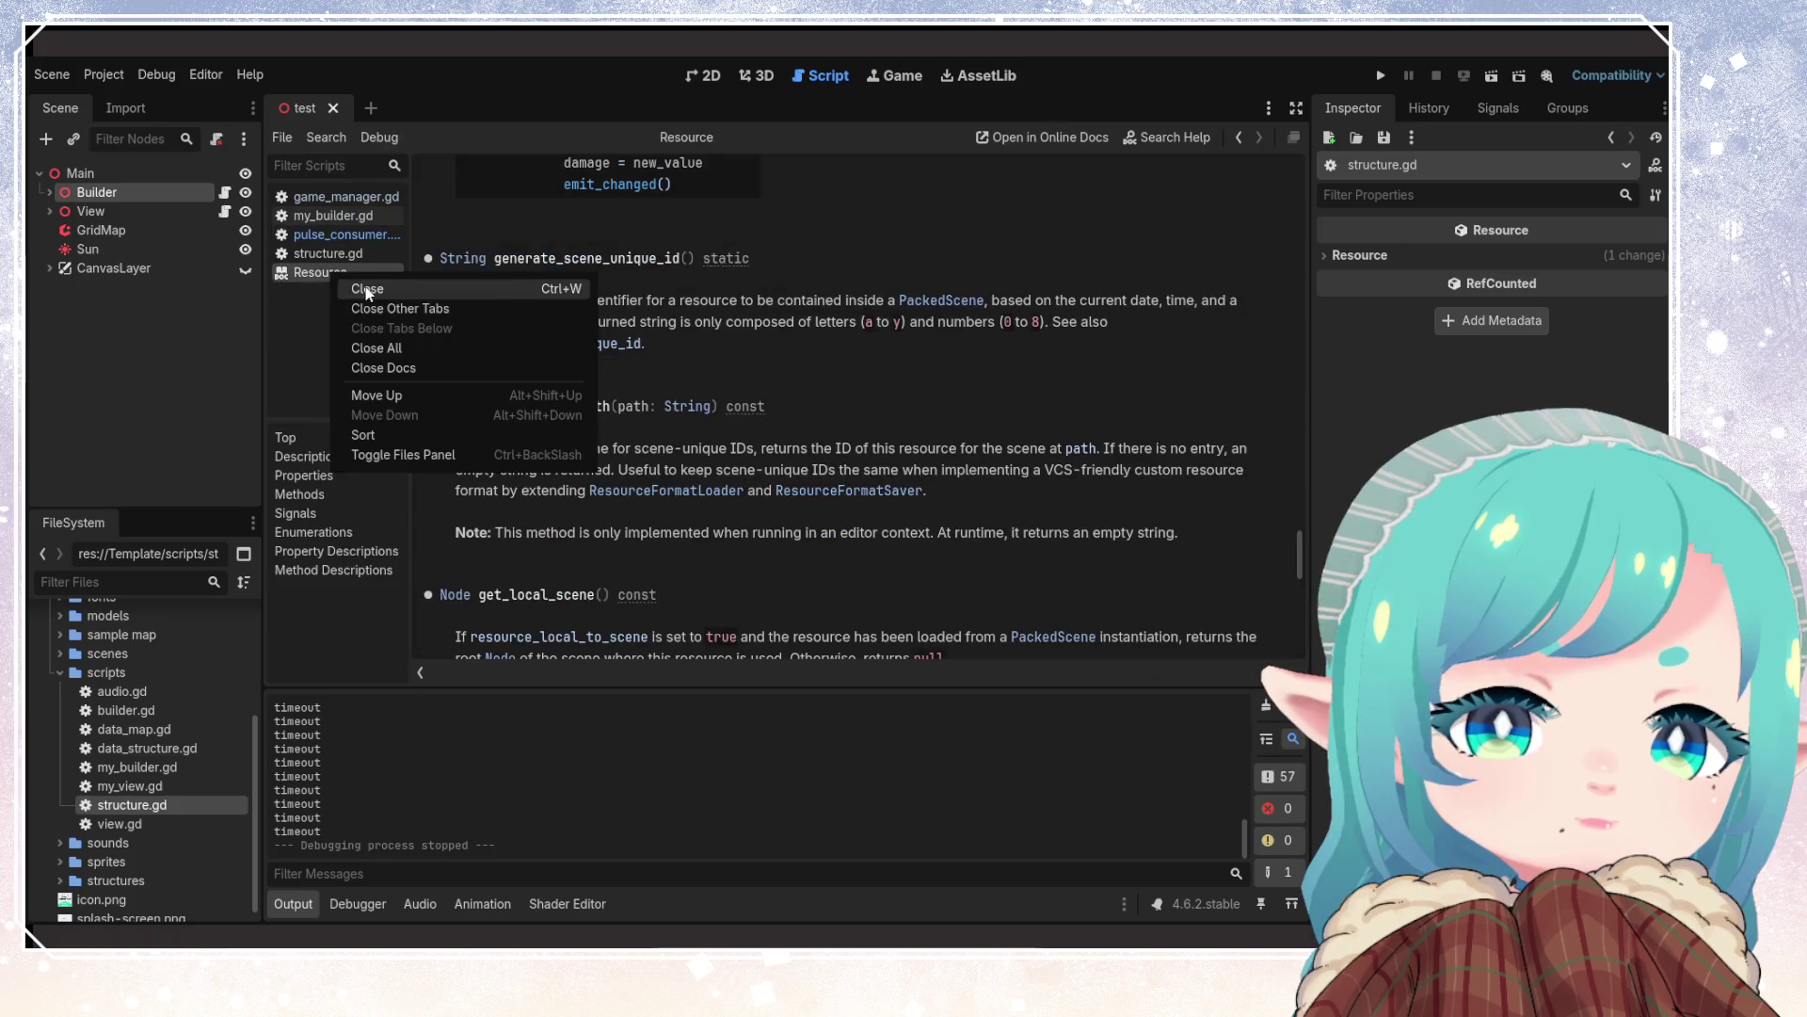
click(367, 289)
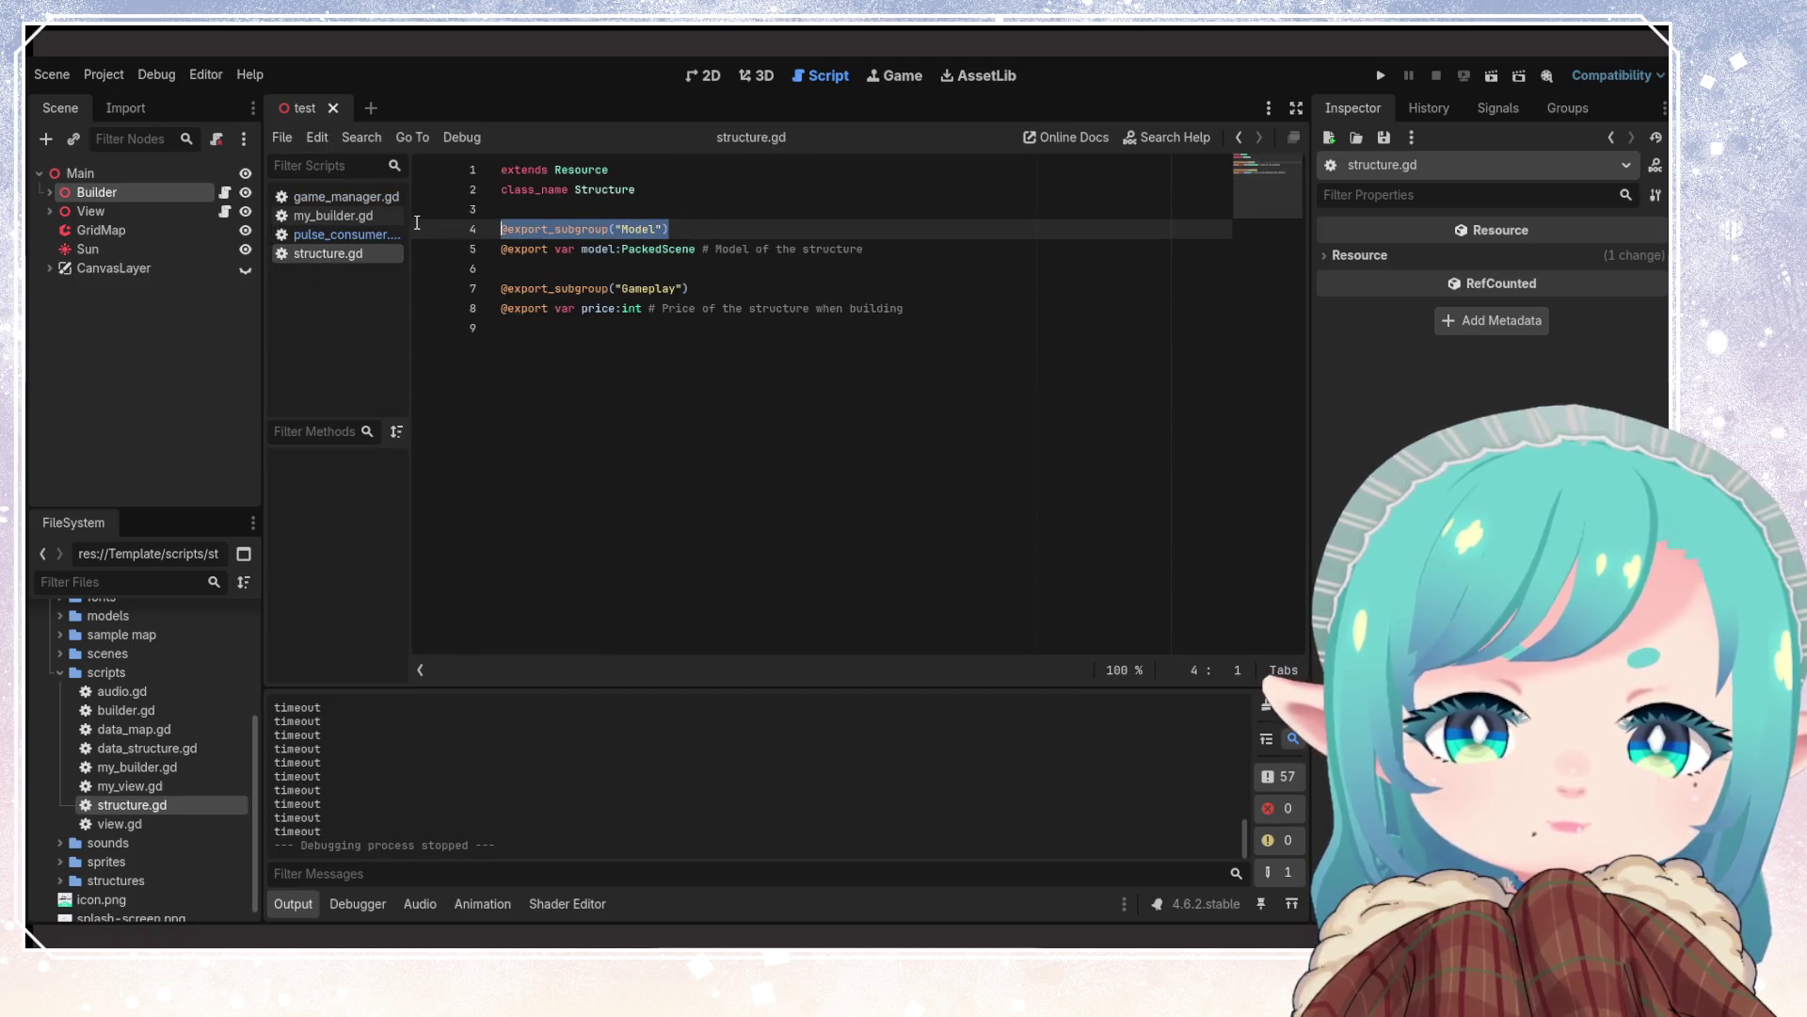
click(334, 234)
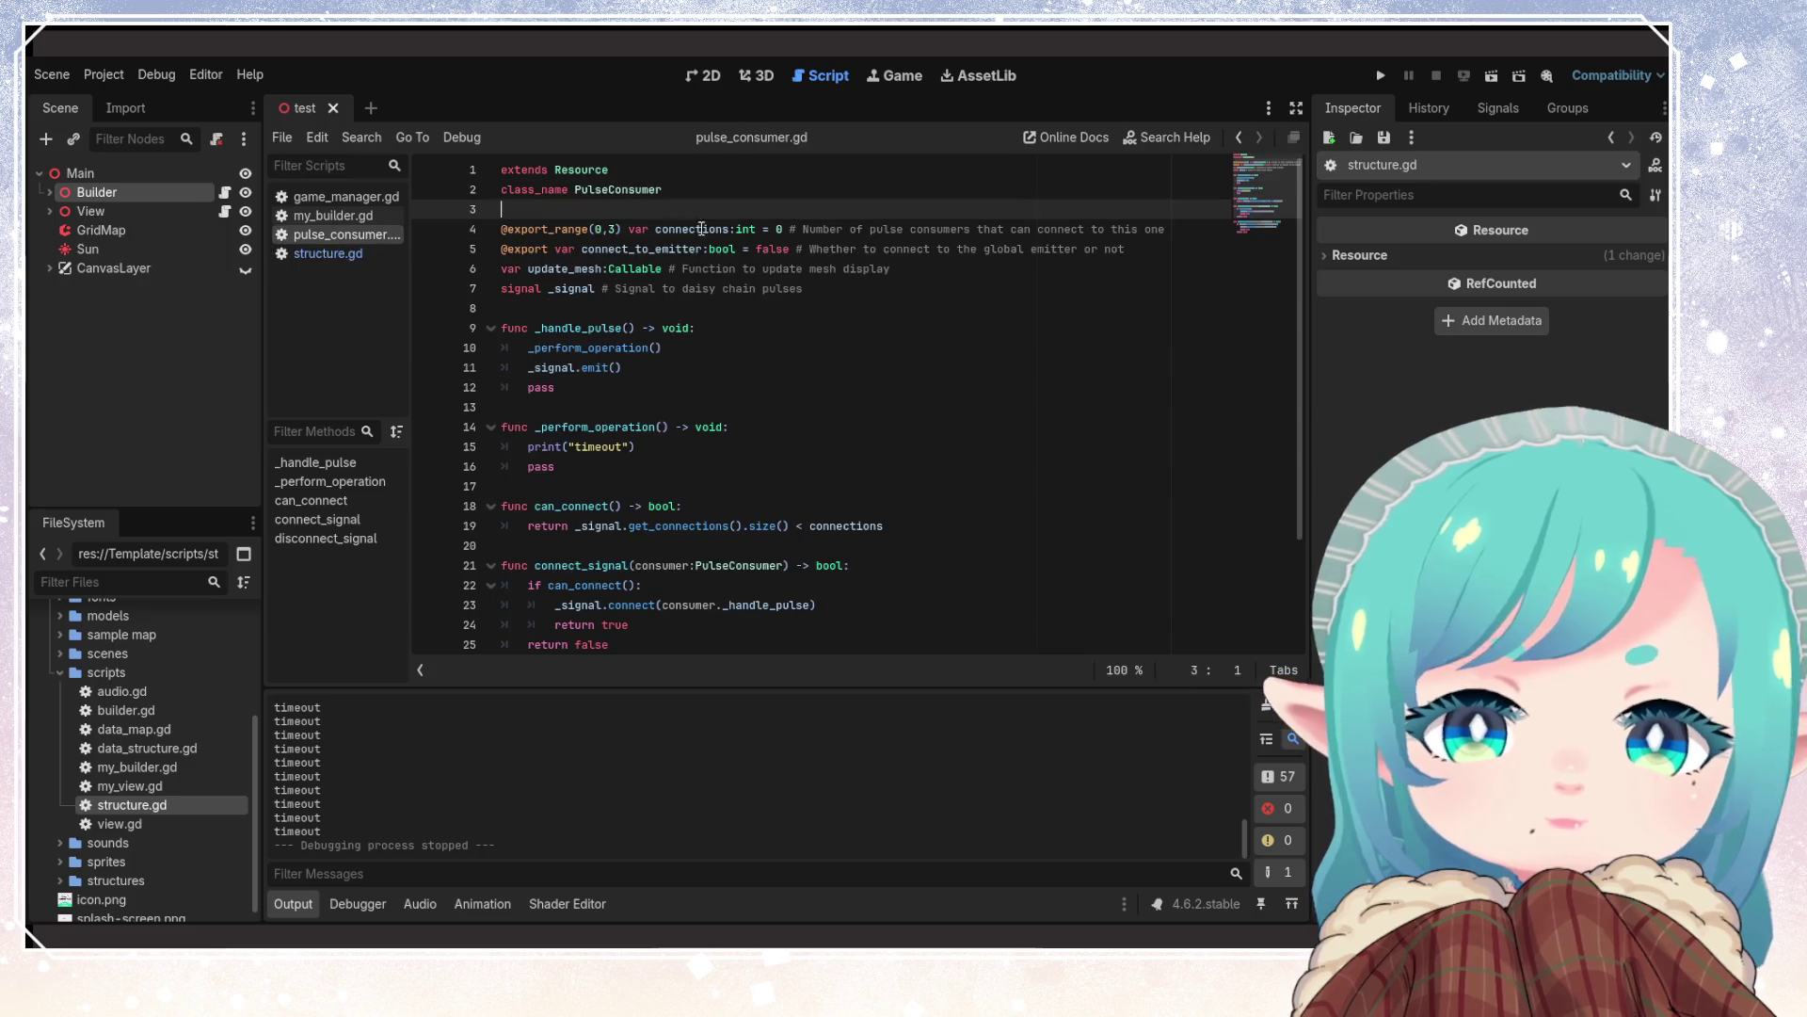
key(Return)
text(@export_subgroup("Model"))
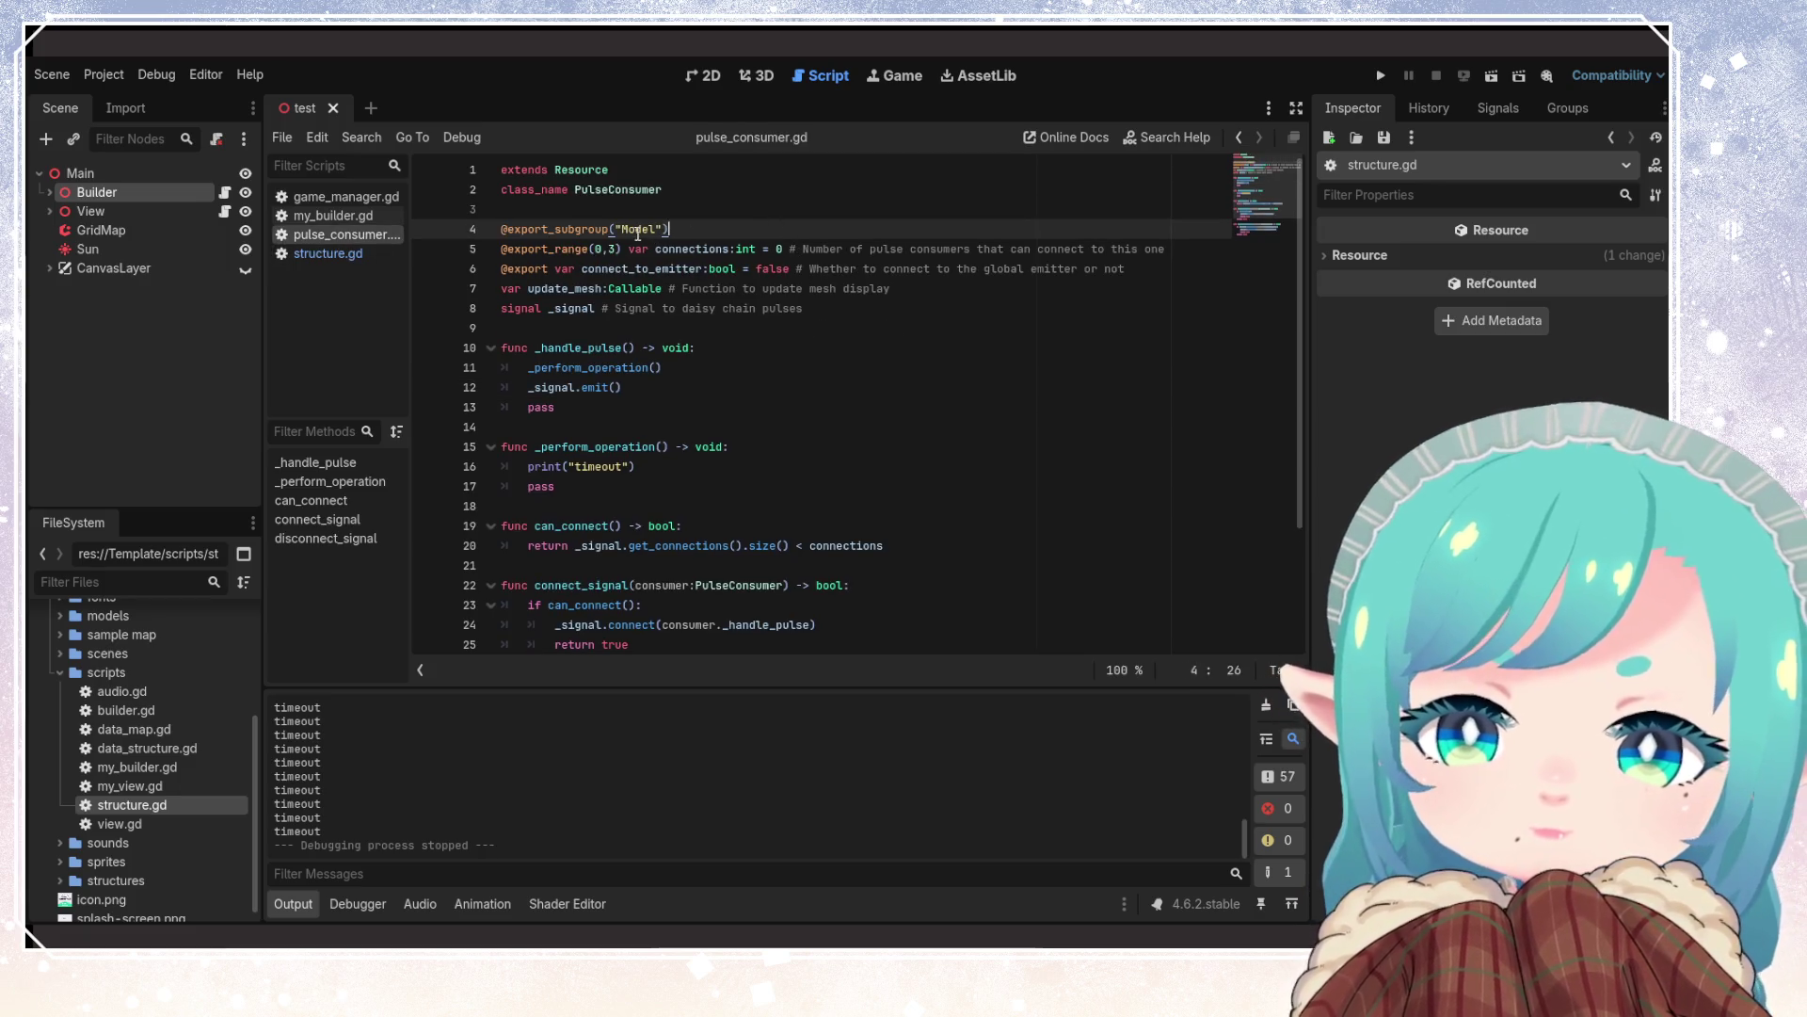
double_click(640, 231)
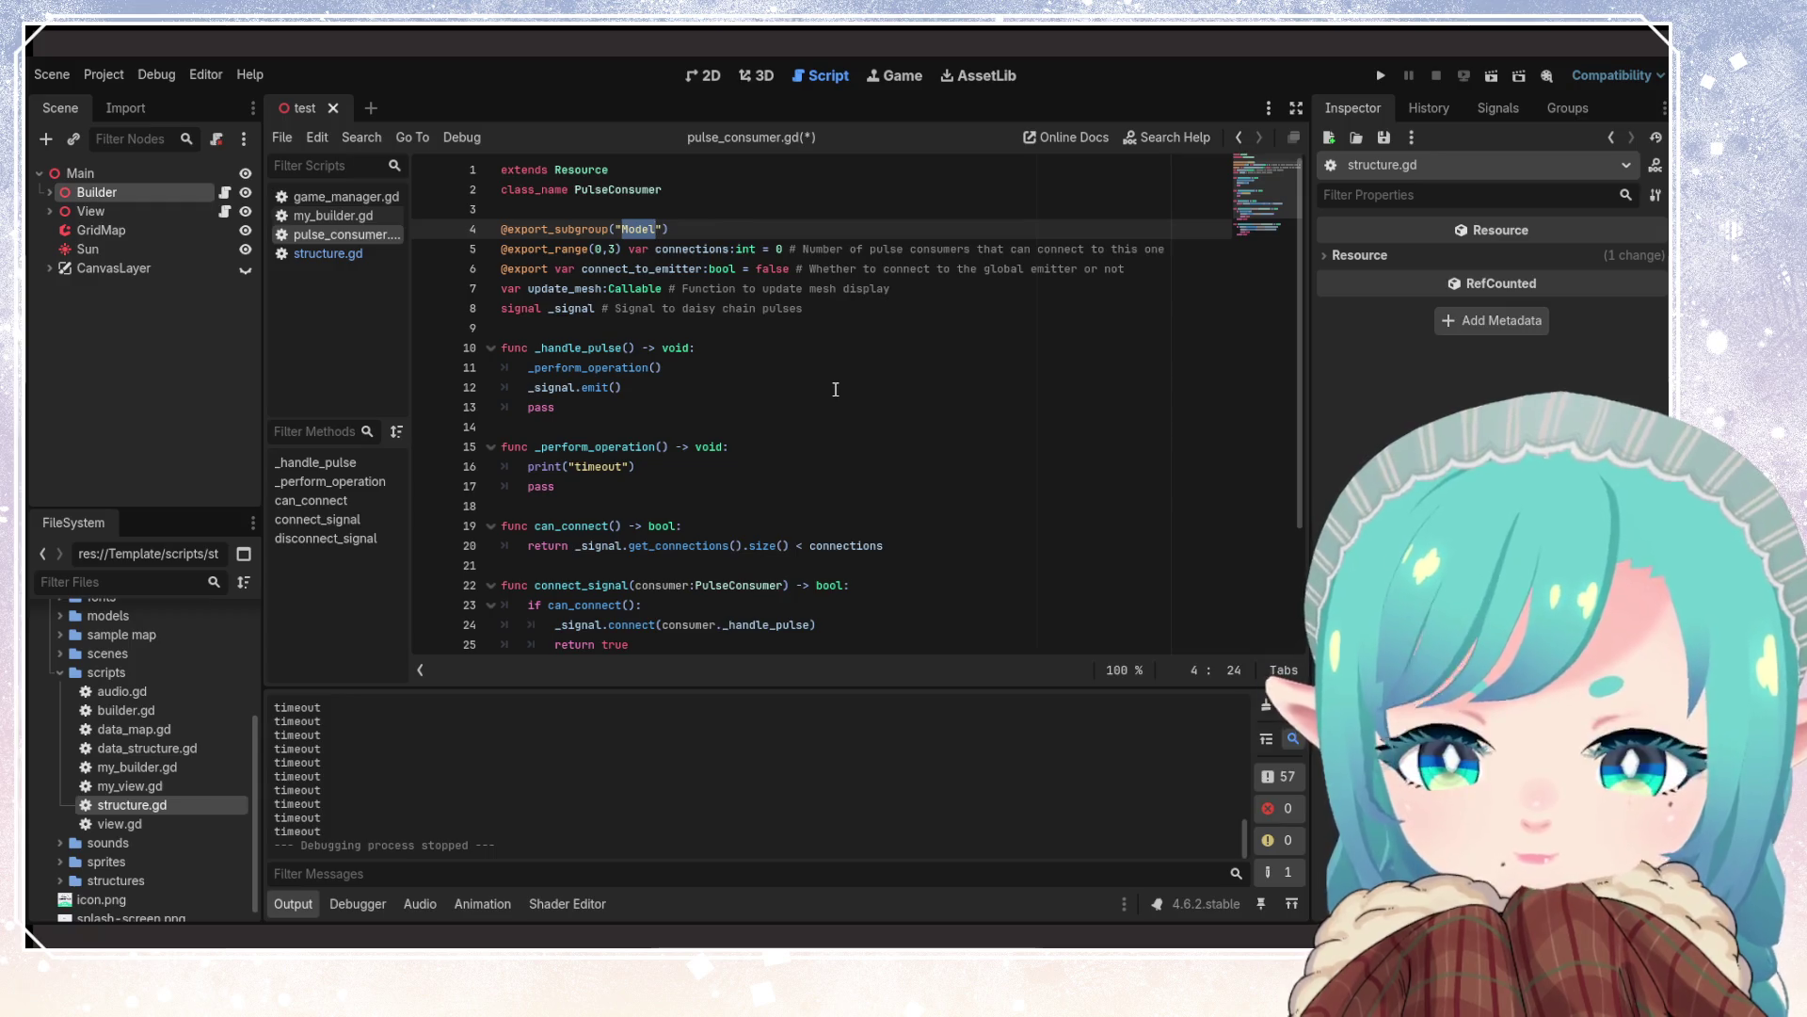
text(Gameplay)
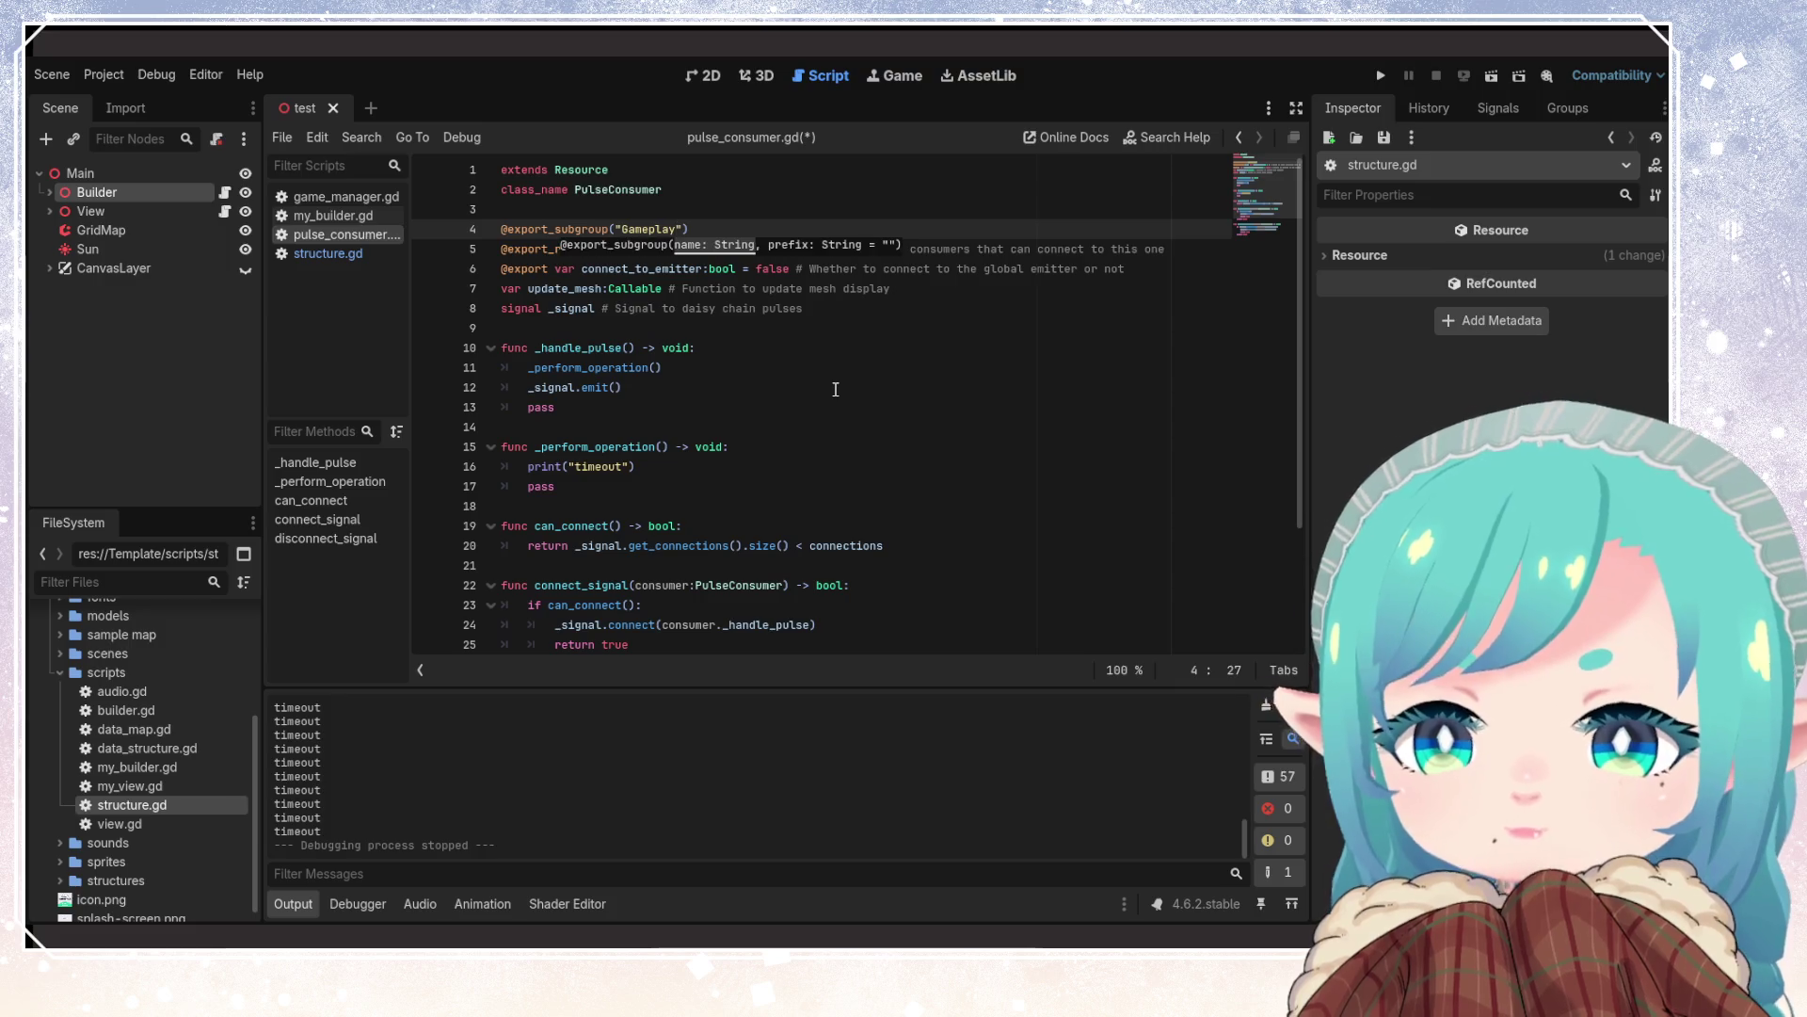
click(1134, 270)
key(Return)
key(Return)
key(Return)
key(ctrl+s)
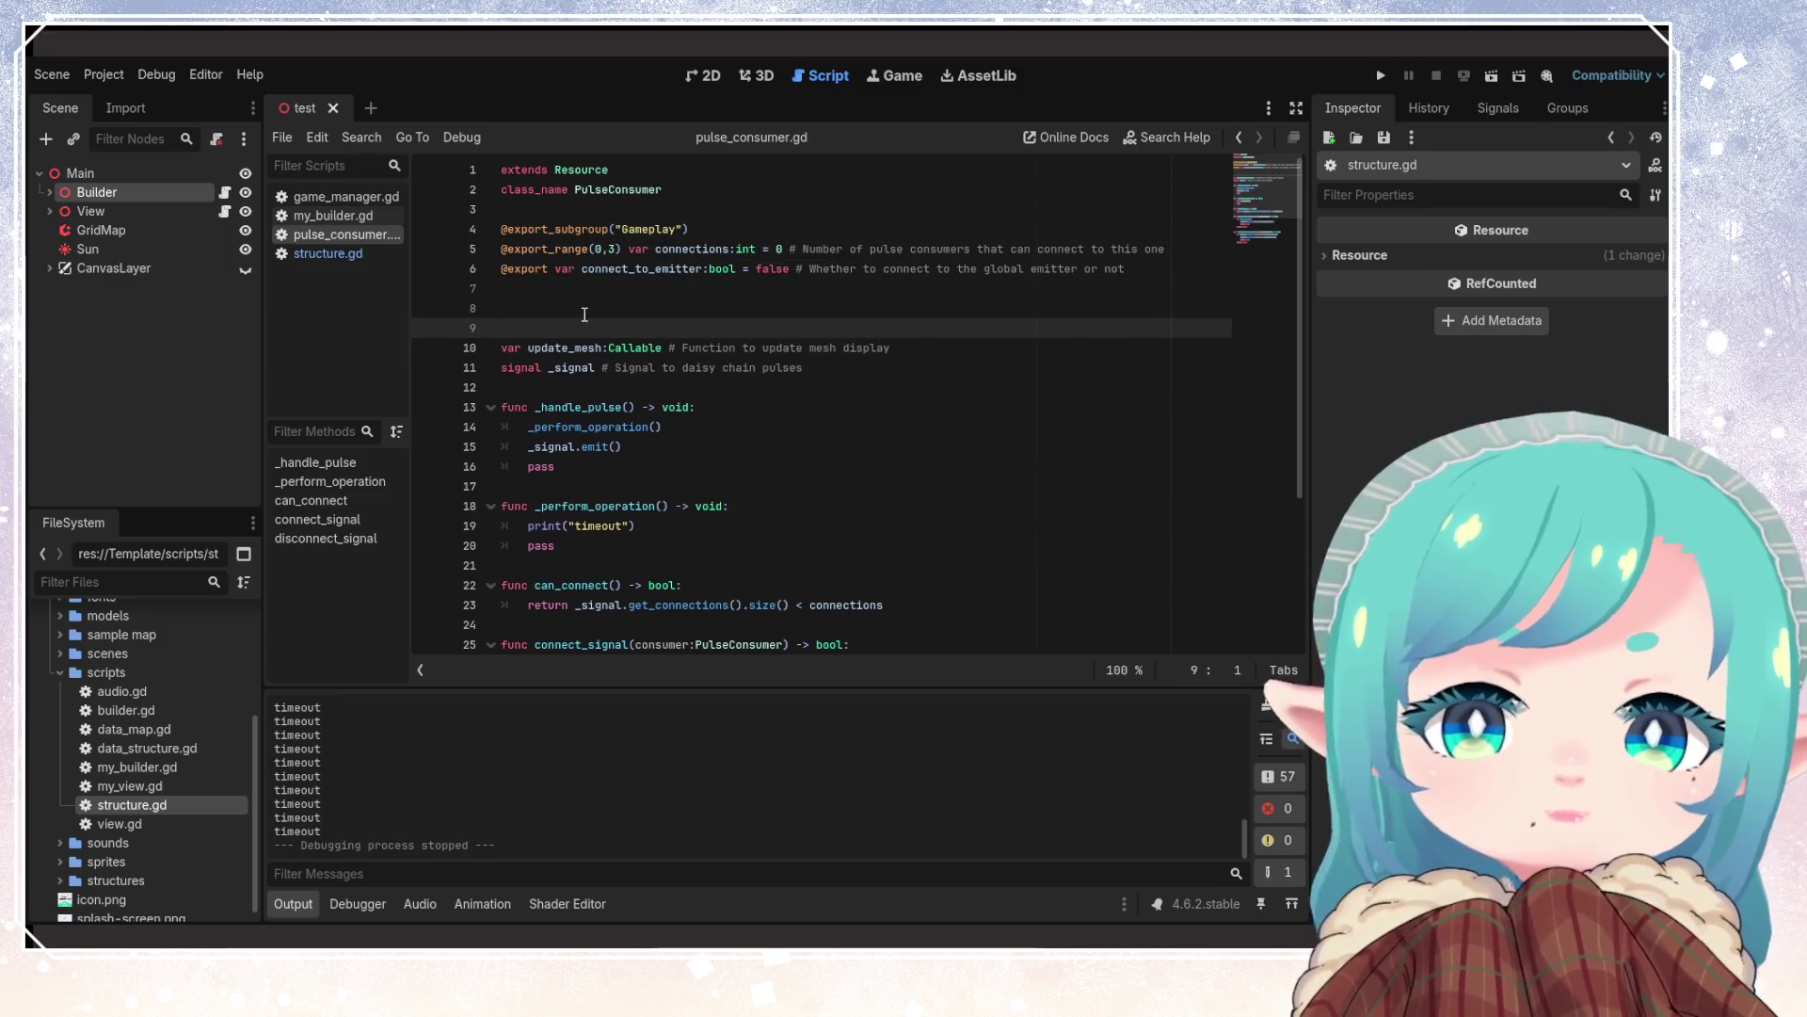
Duplicate the subgroup line, rename the upper copy to Models, and save
drag(712, 226, 432, 219)
key(ctrl+c)
key(Left)
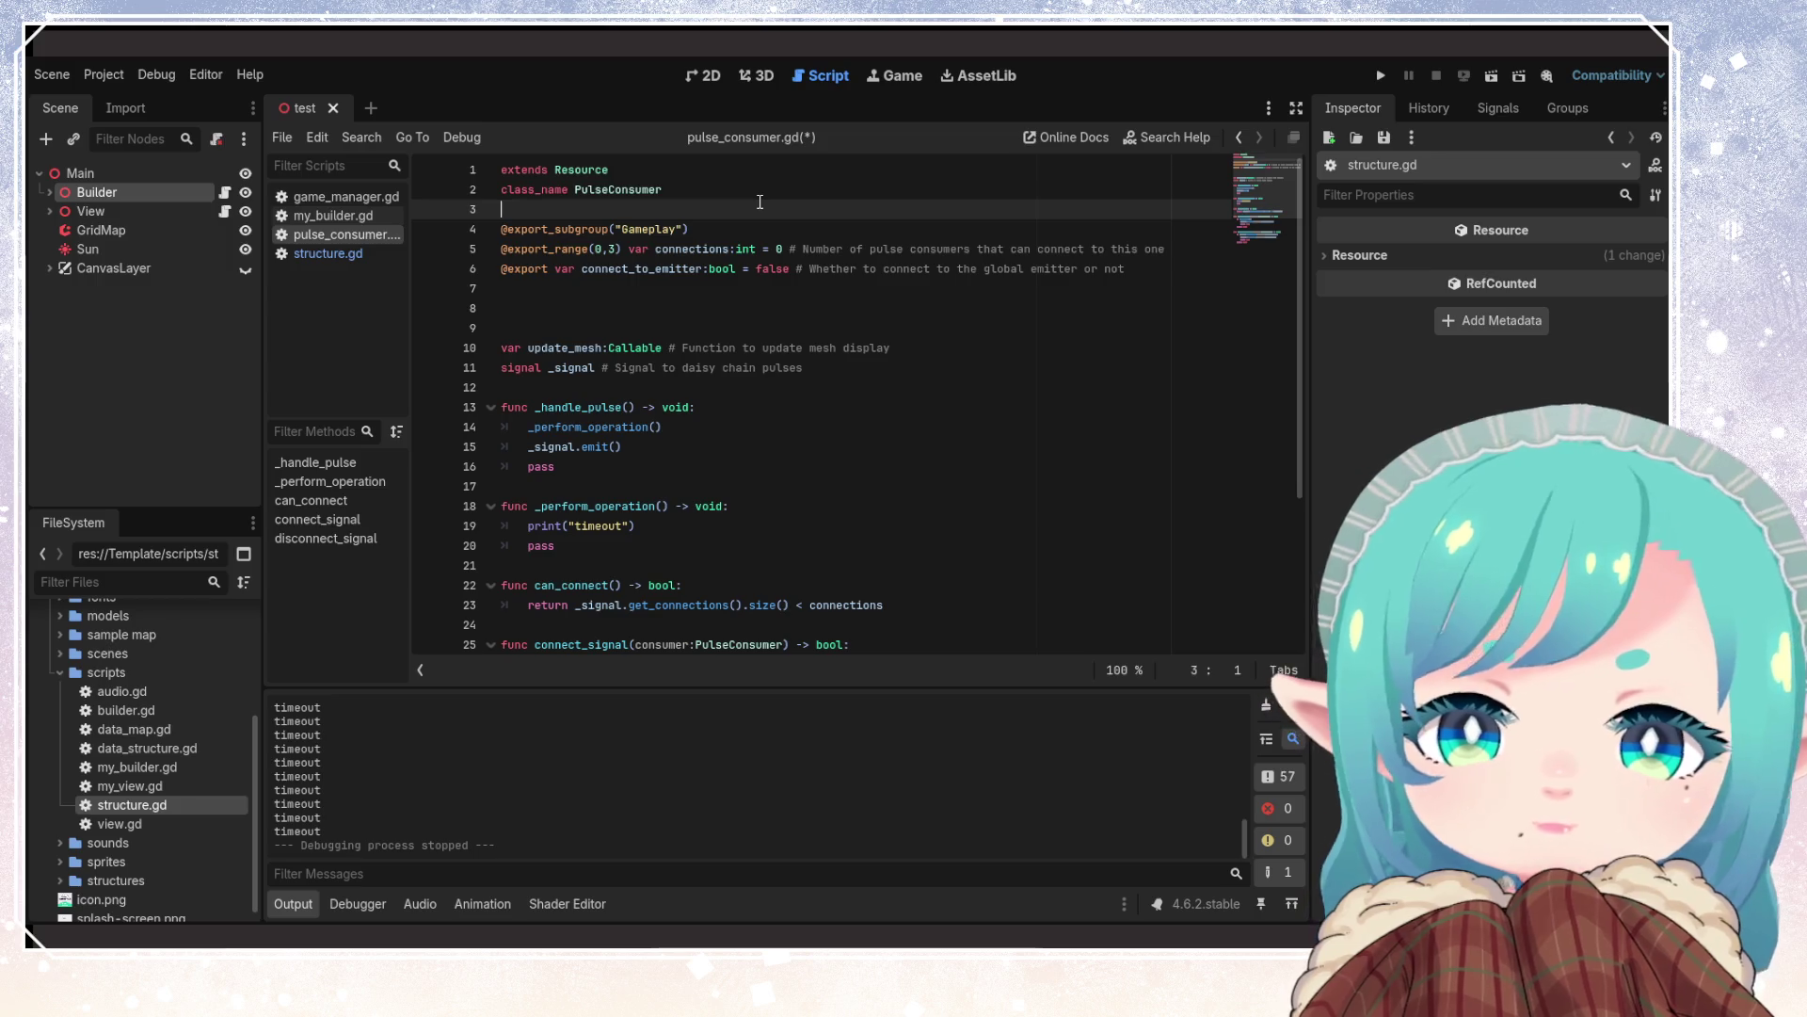
key(Return)
key(Return)
key(Up)
key(Up)
key(ctrl+v)
double_click(652, 229)
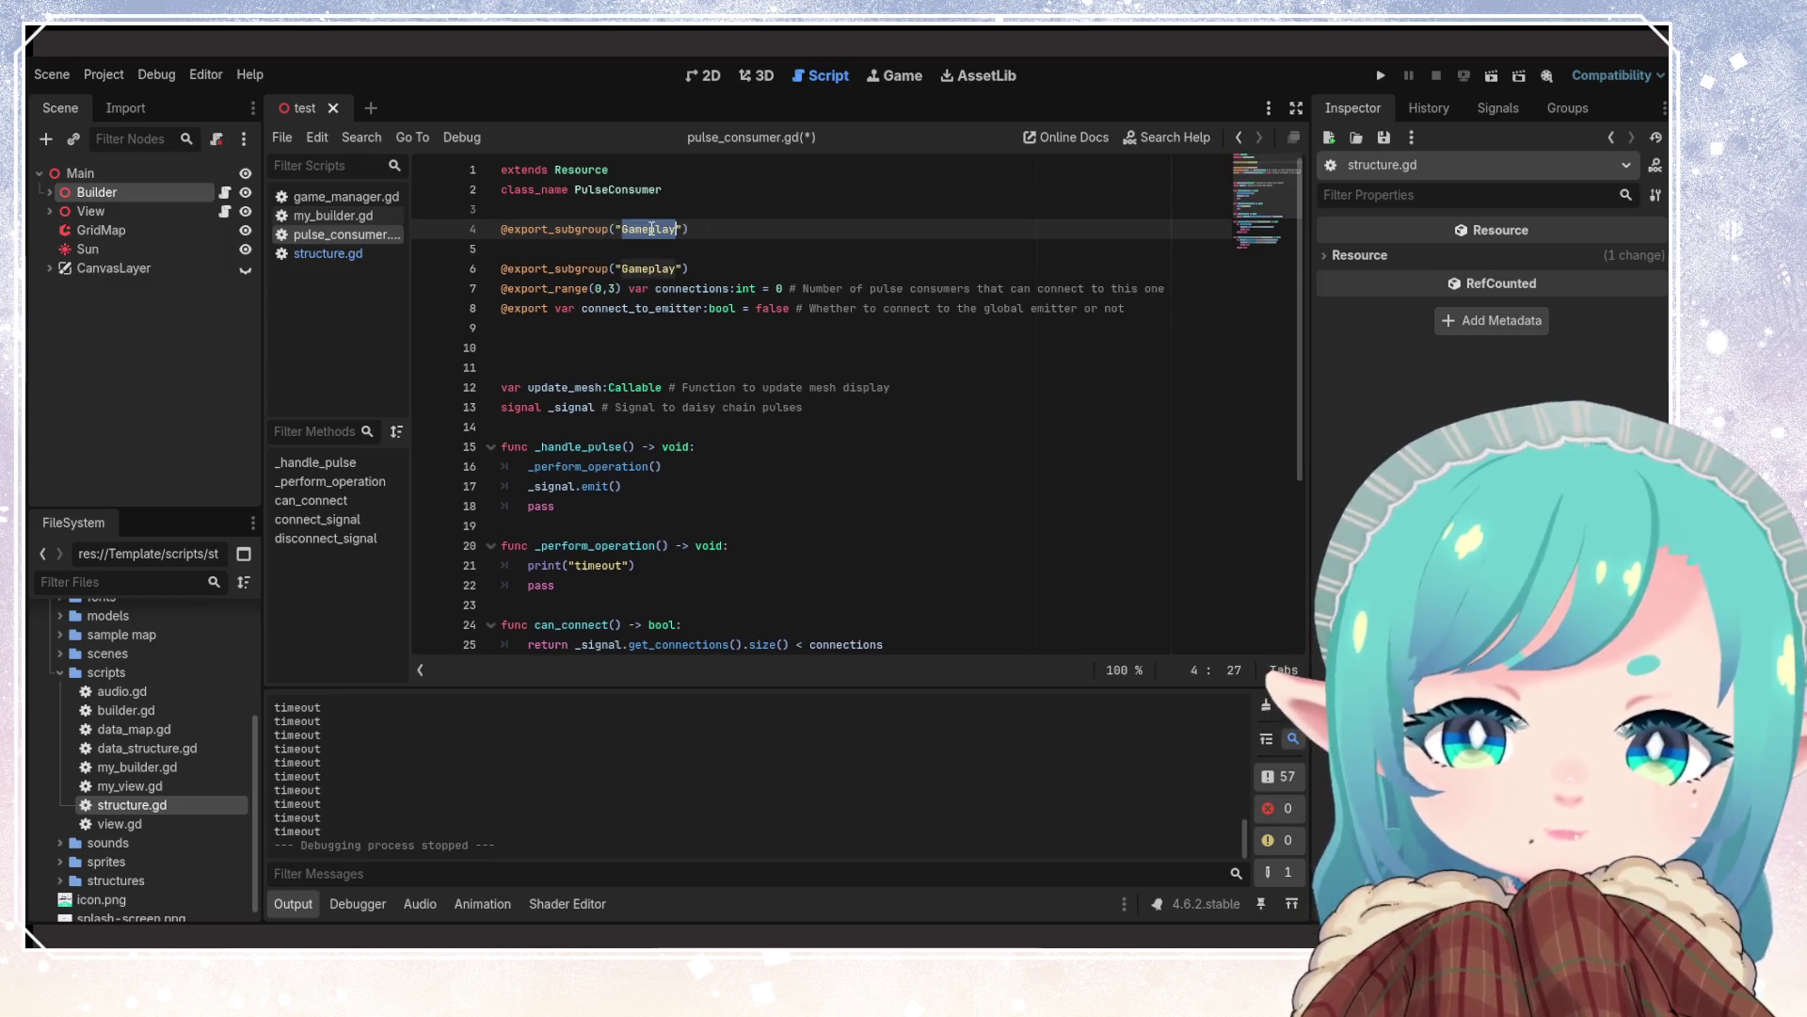
text(Models)
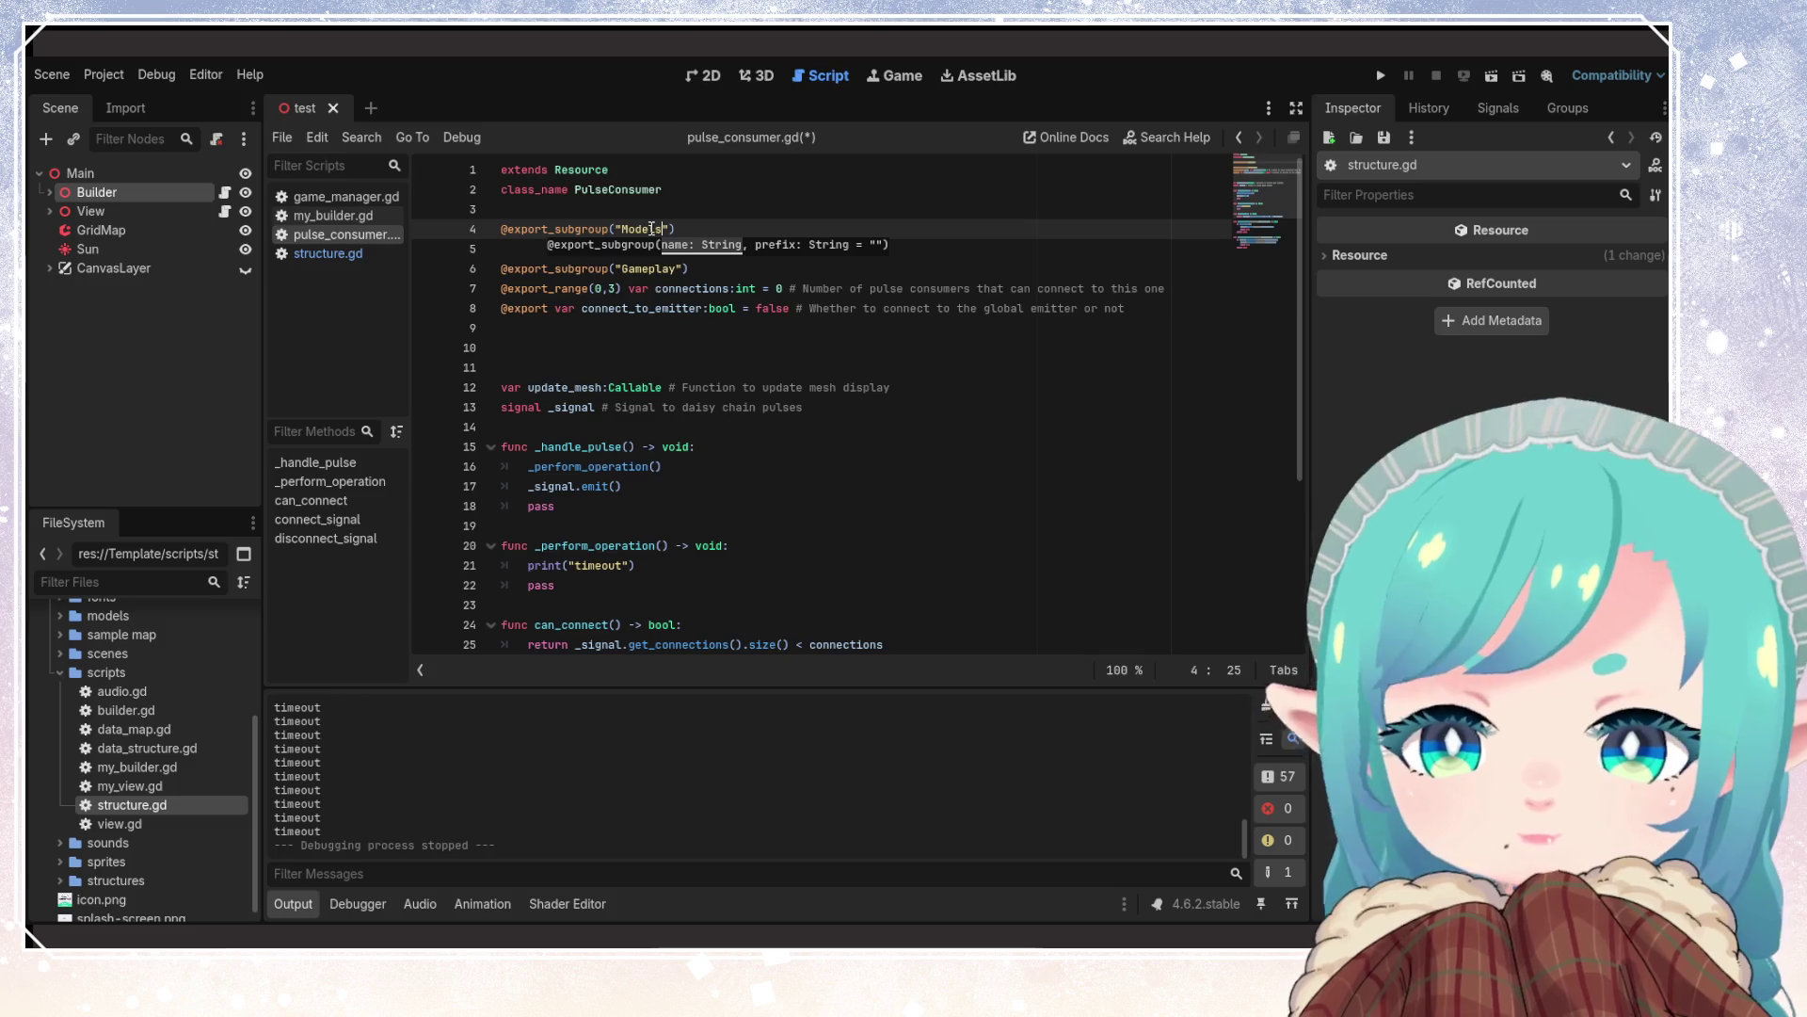
key(ctrl+s)
click(505, 268)
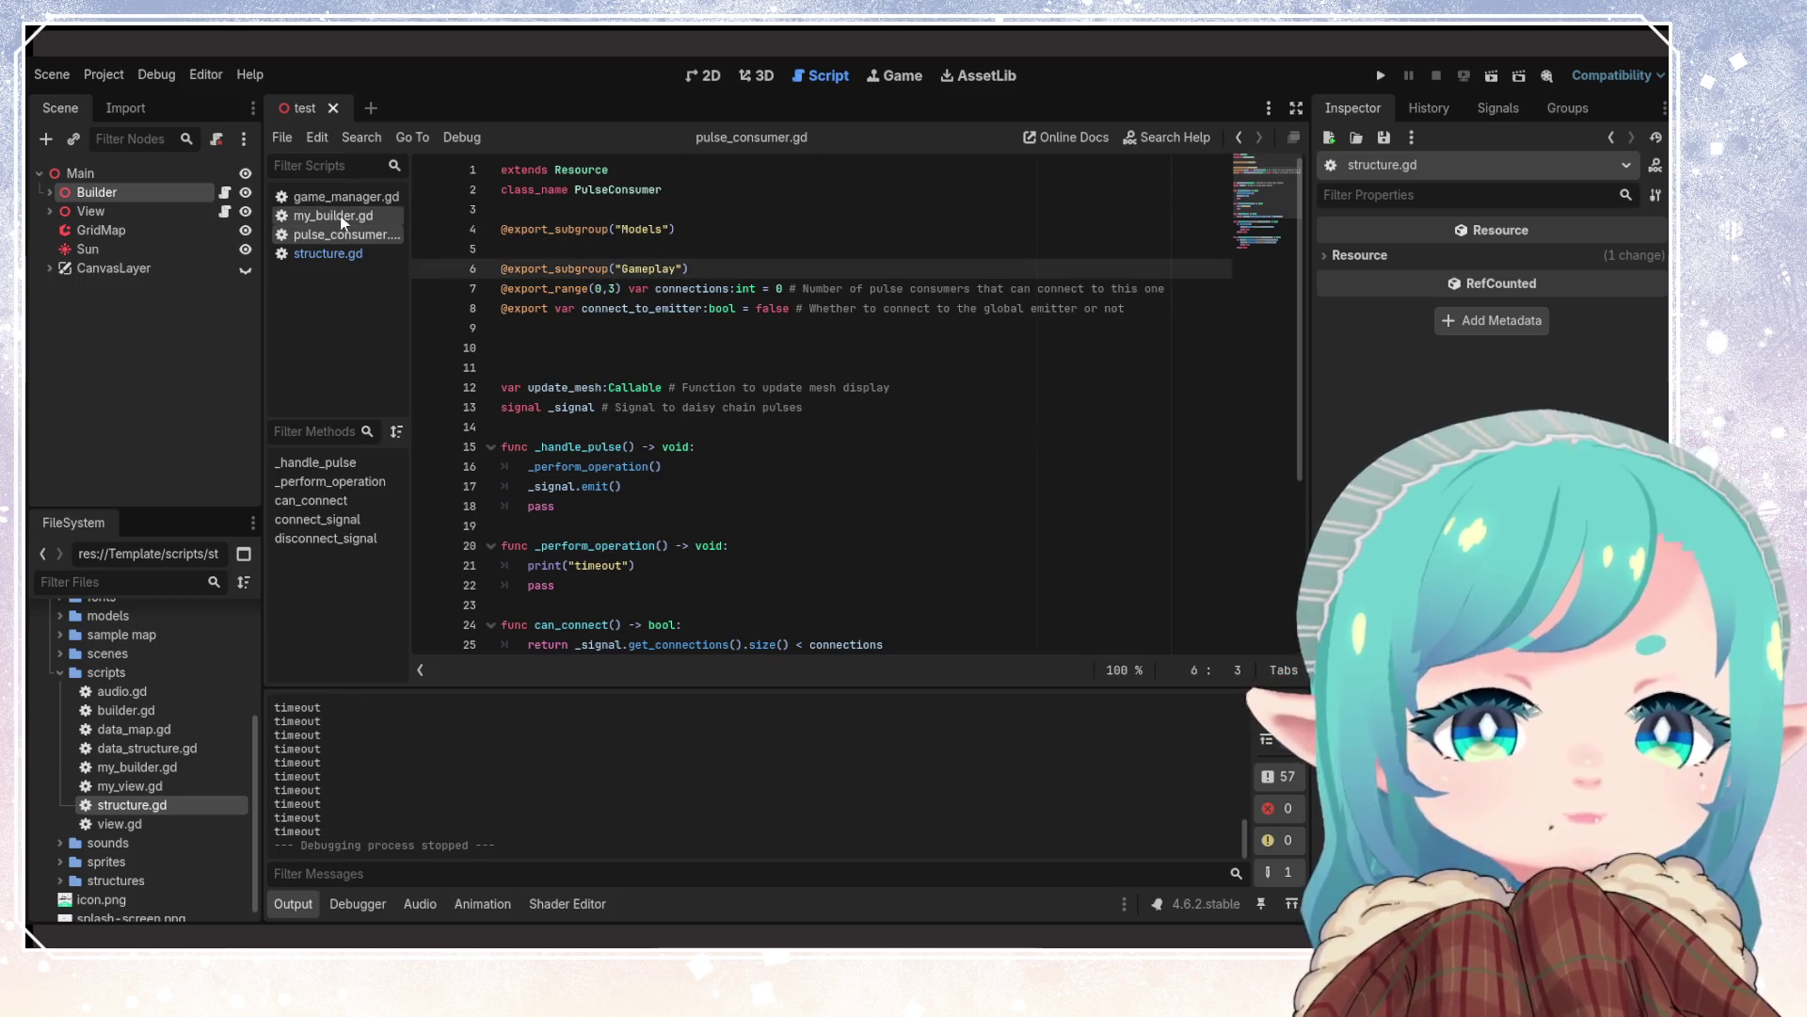
Copy structure.gd's model: PackedScene export under the Models subgroup in pulse_consumer.gd and save
click(328, 253)
drag(888, 250, 836, 249)
key(shift+Home)
key(ctrl+c)
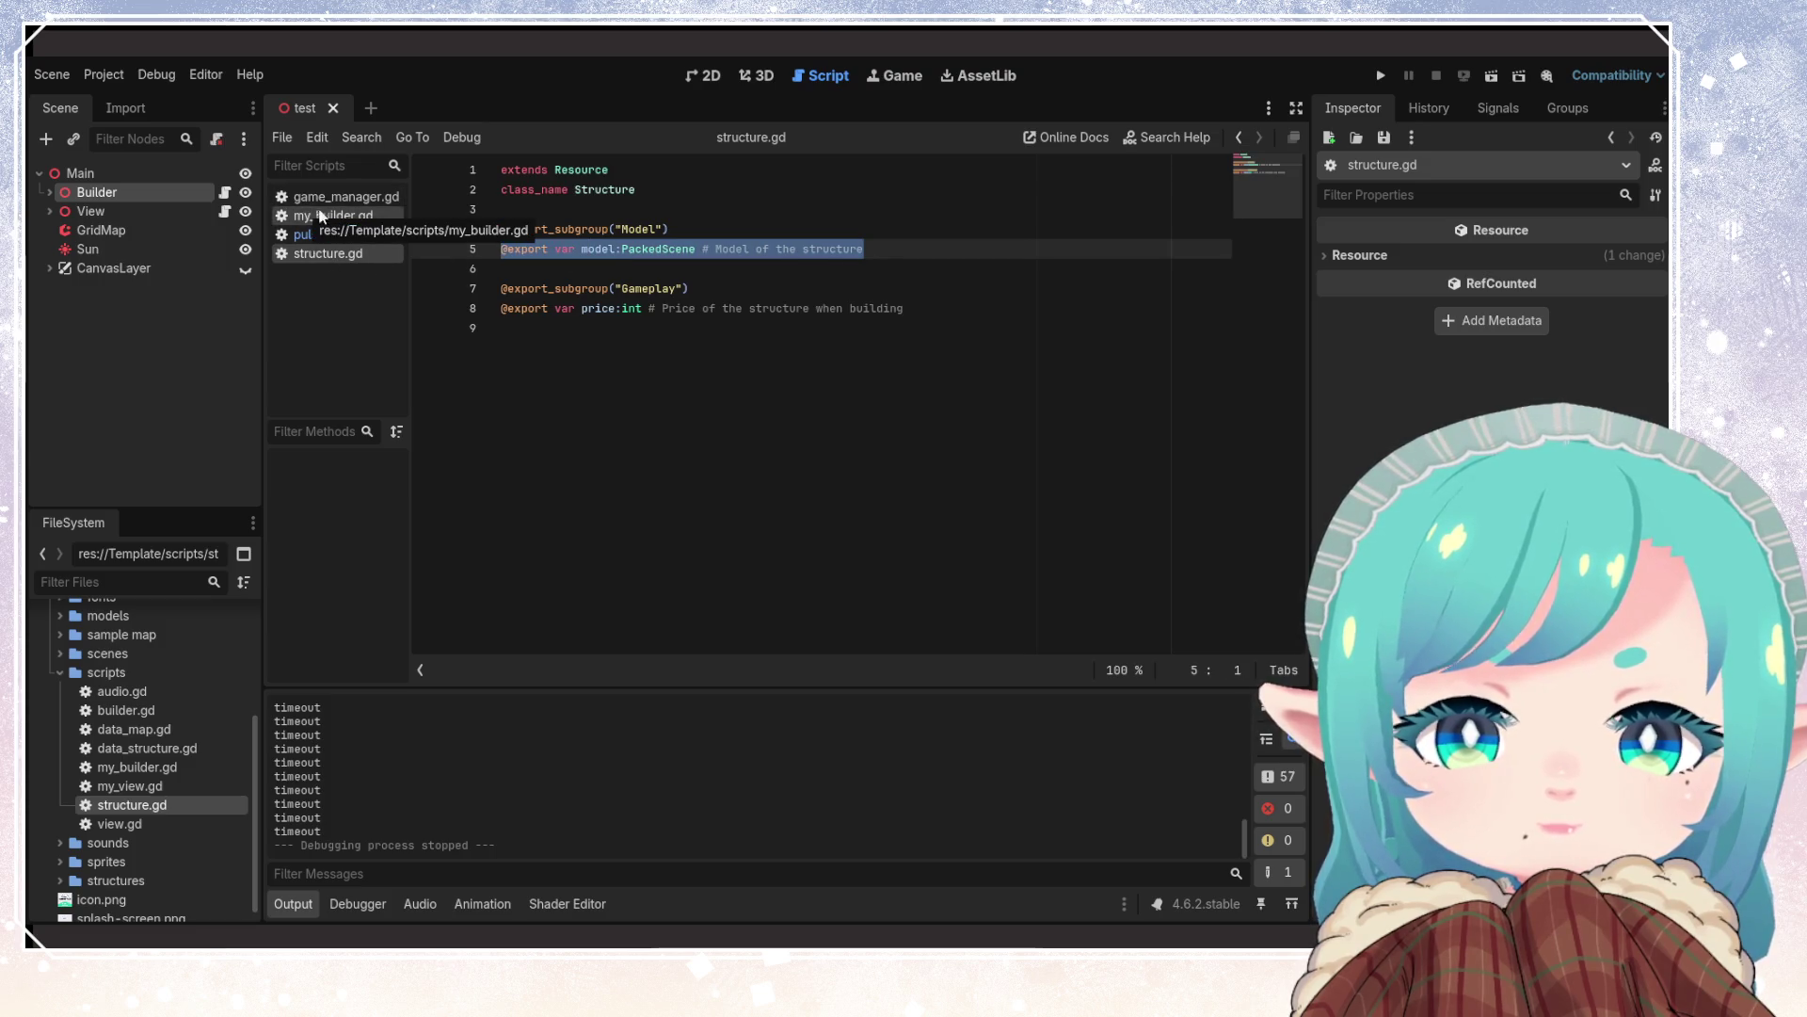
click(318, 215)
click(320, 234)
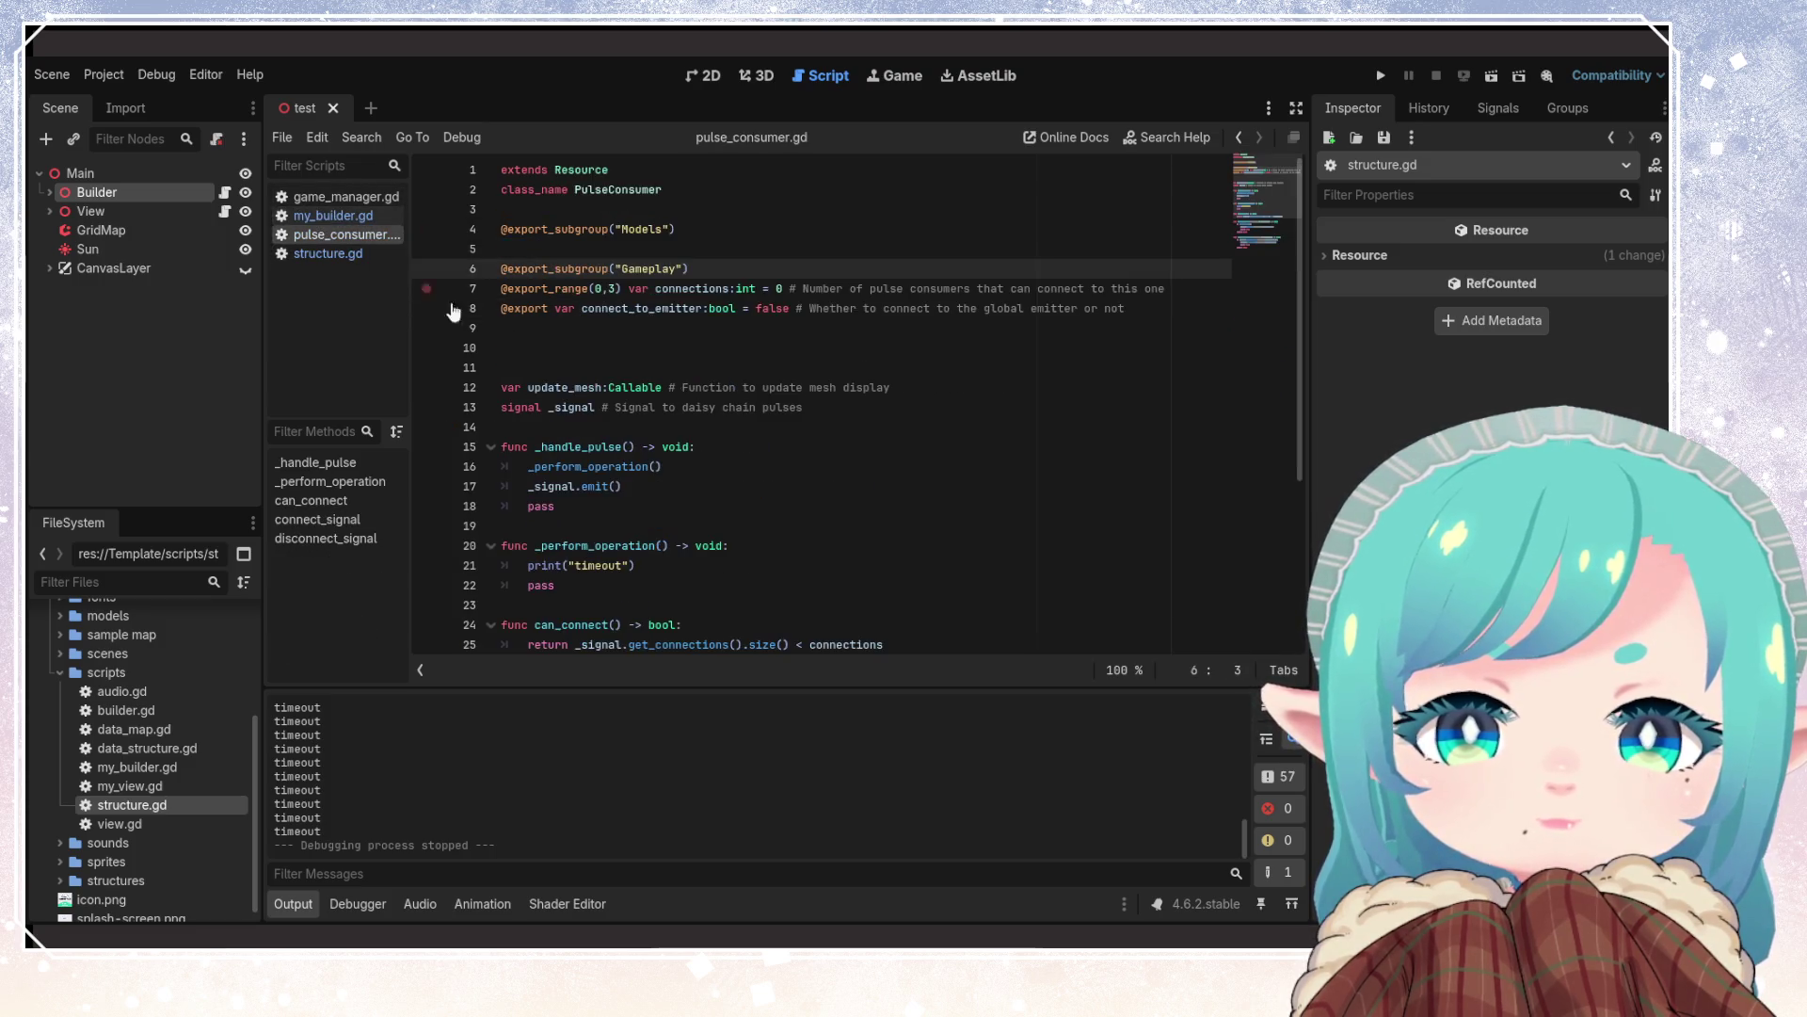
click(672, 247)
key(ctrl+v)
key(Return)
key(ctrl+s)
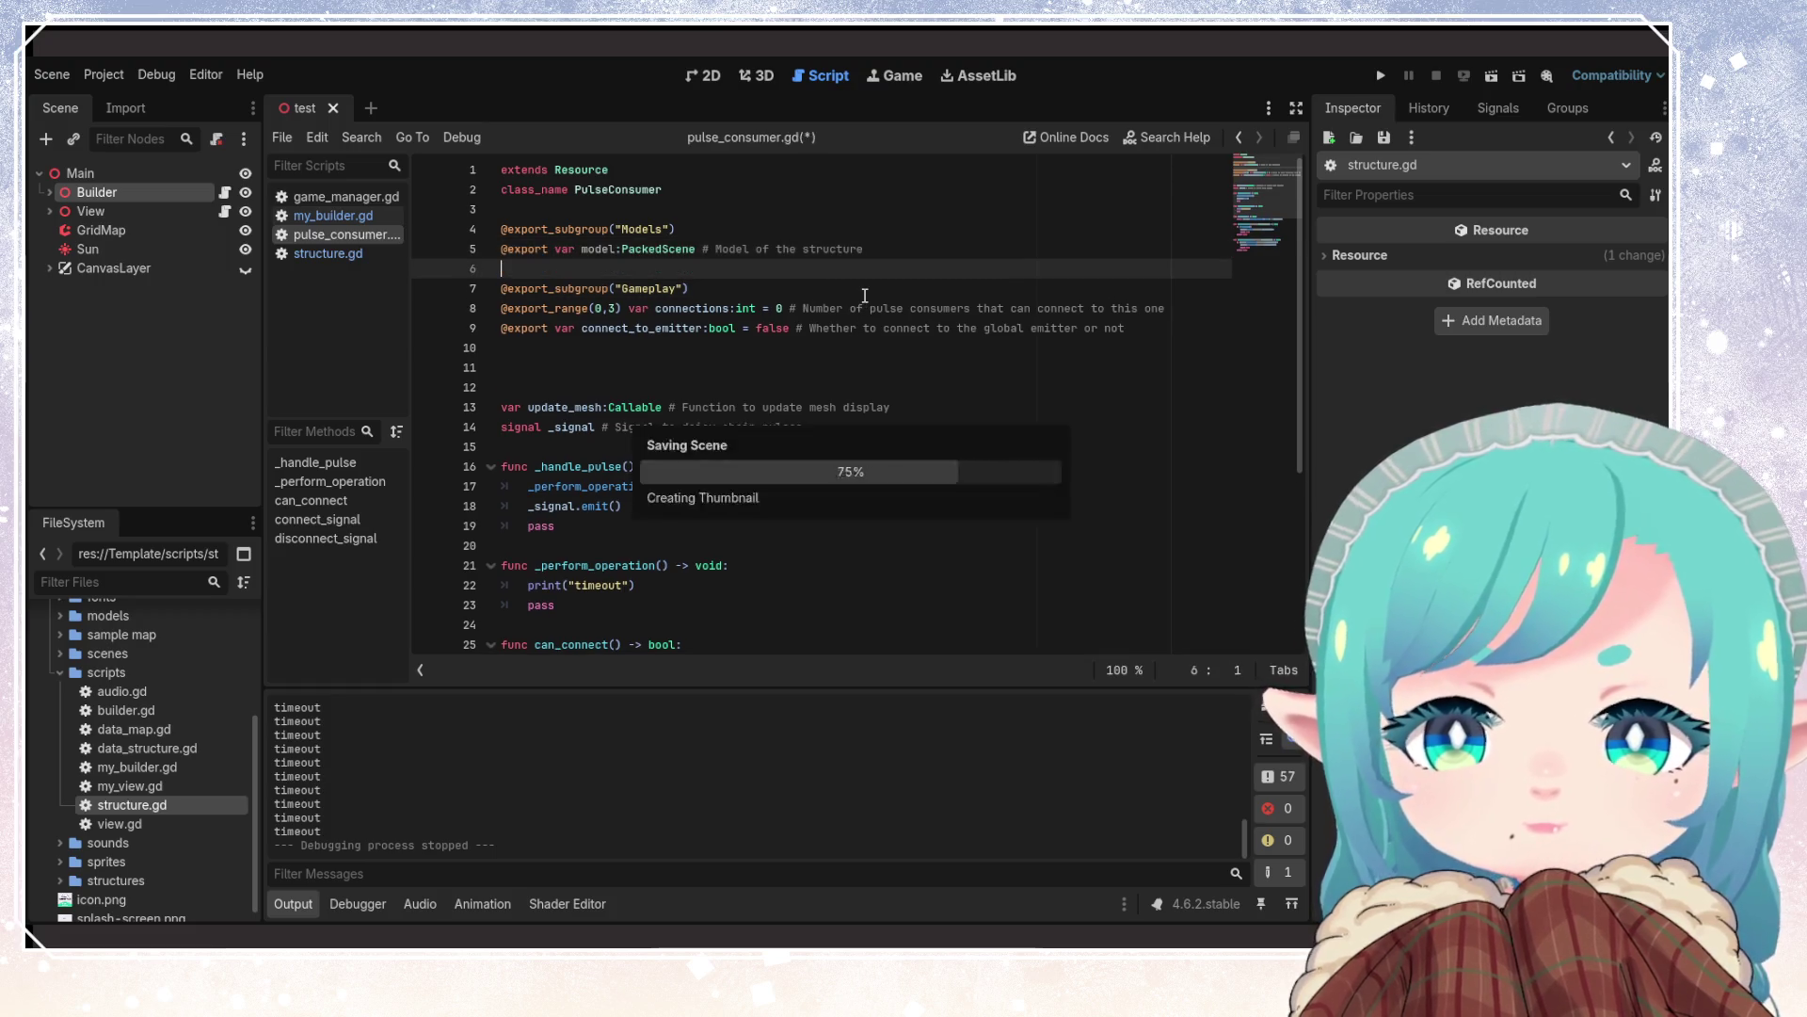
Remove the extra blank lines before update_mesh
click(659, 250)
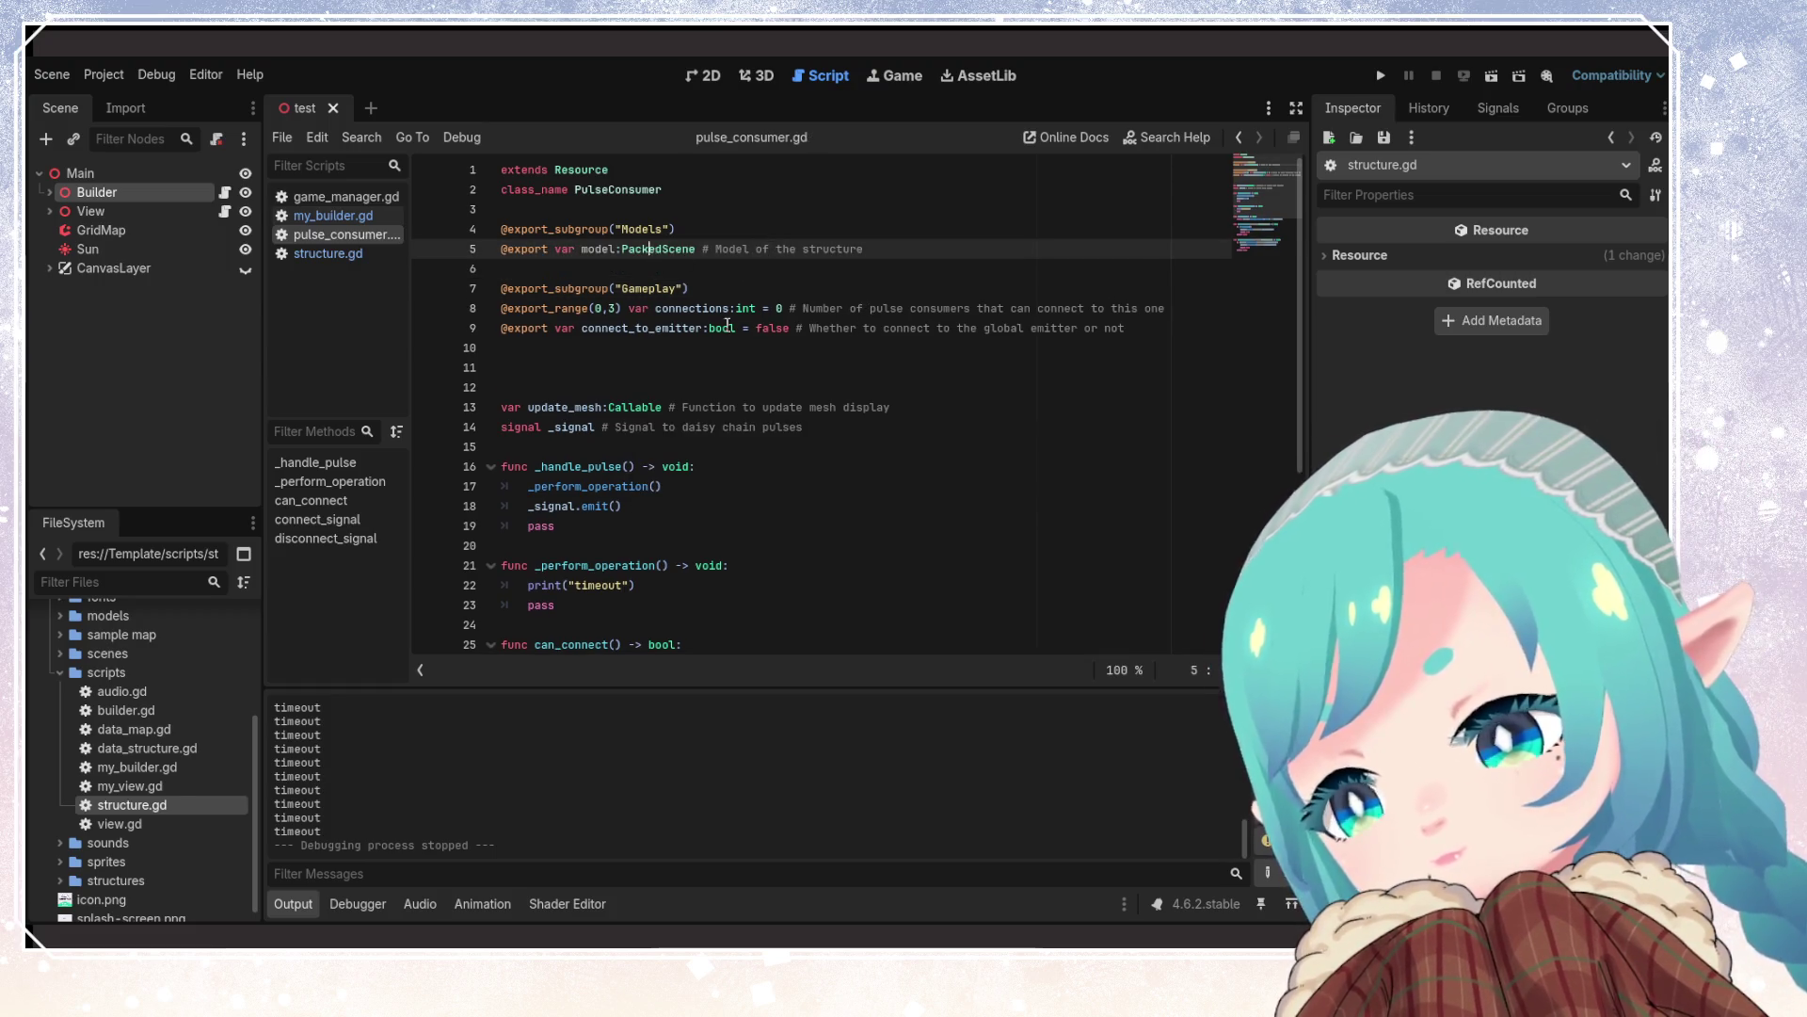
click(636, 367)
key(BackSpace)
key(BackSpace)
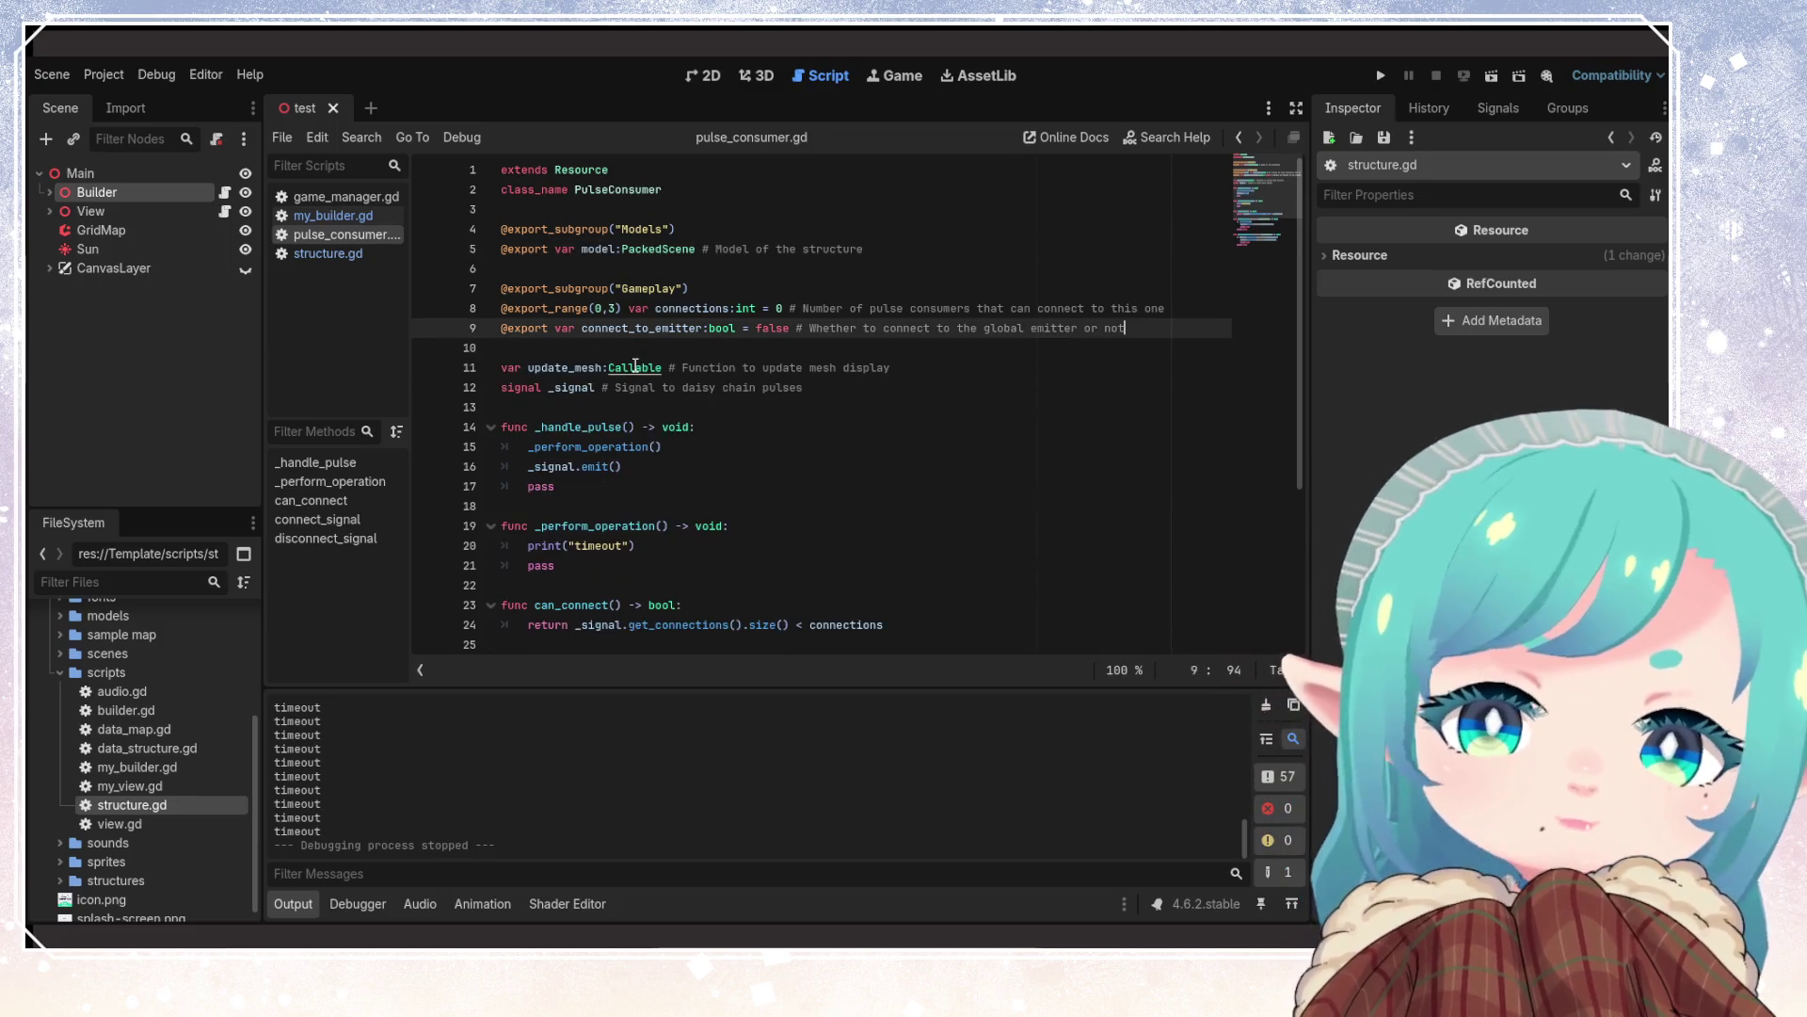
double_click(657, 247)
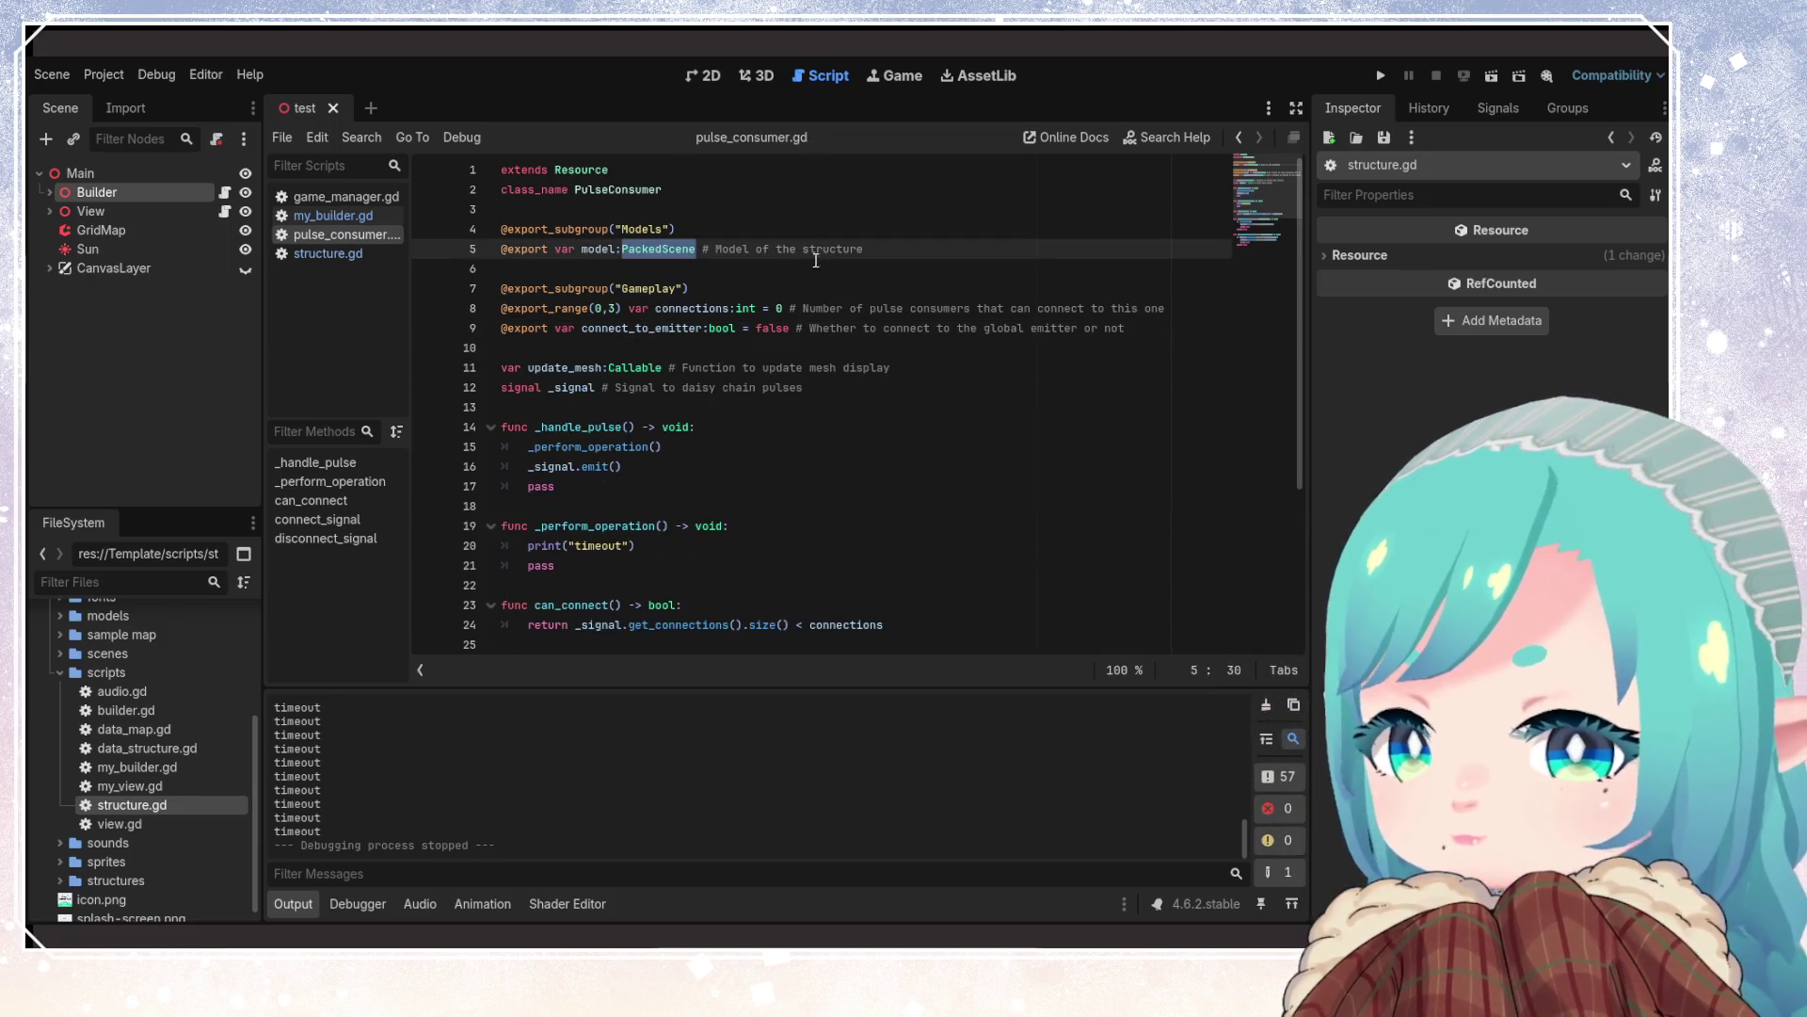
click(802, 287)
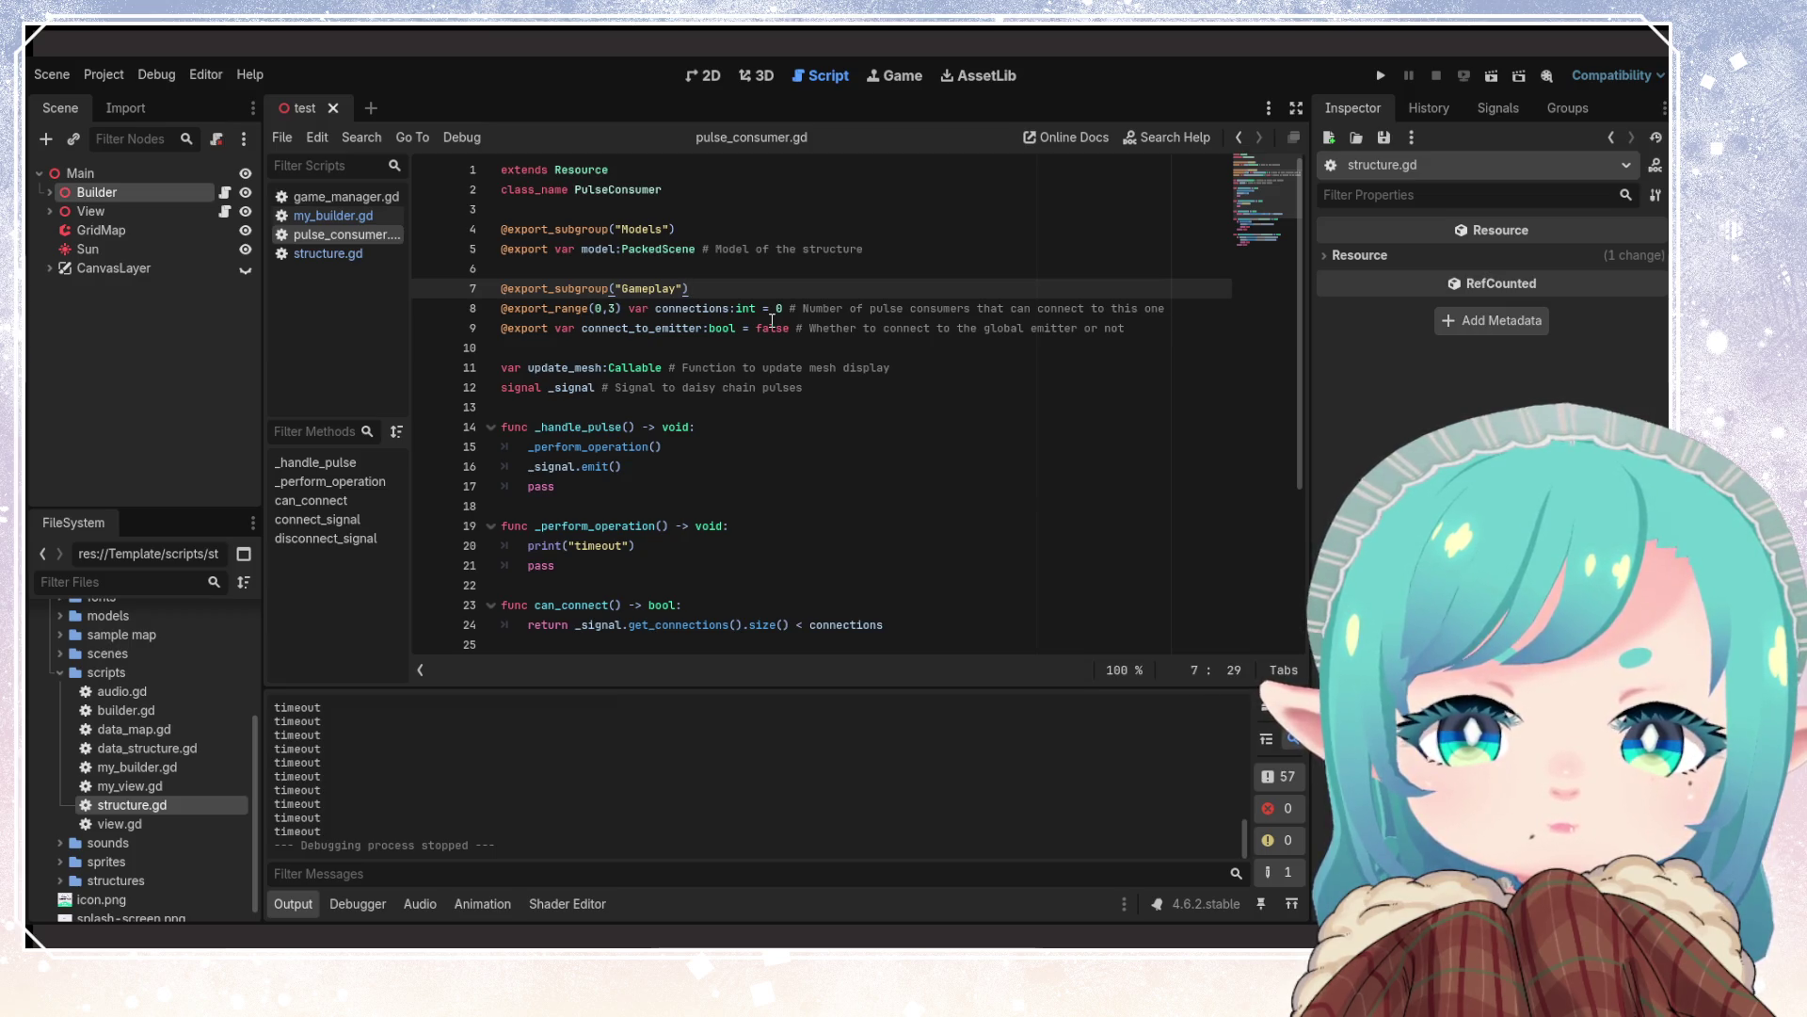
click(842, 483)
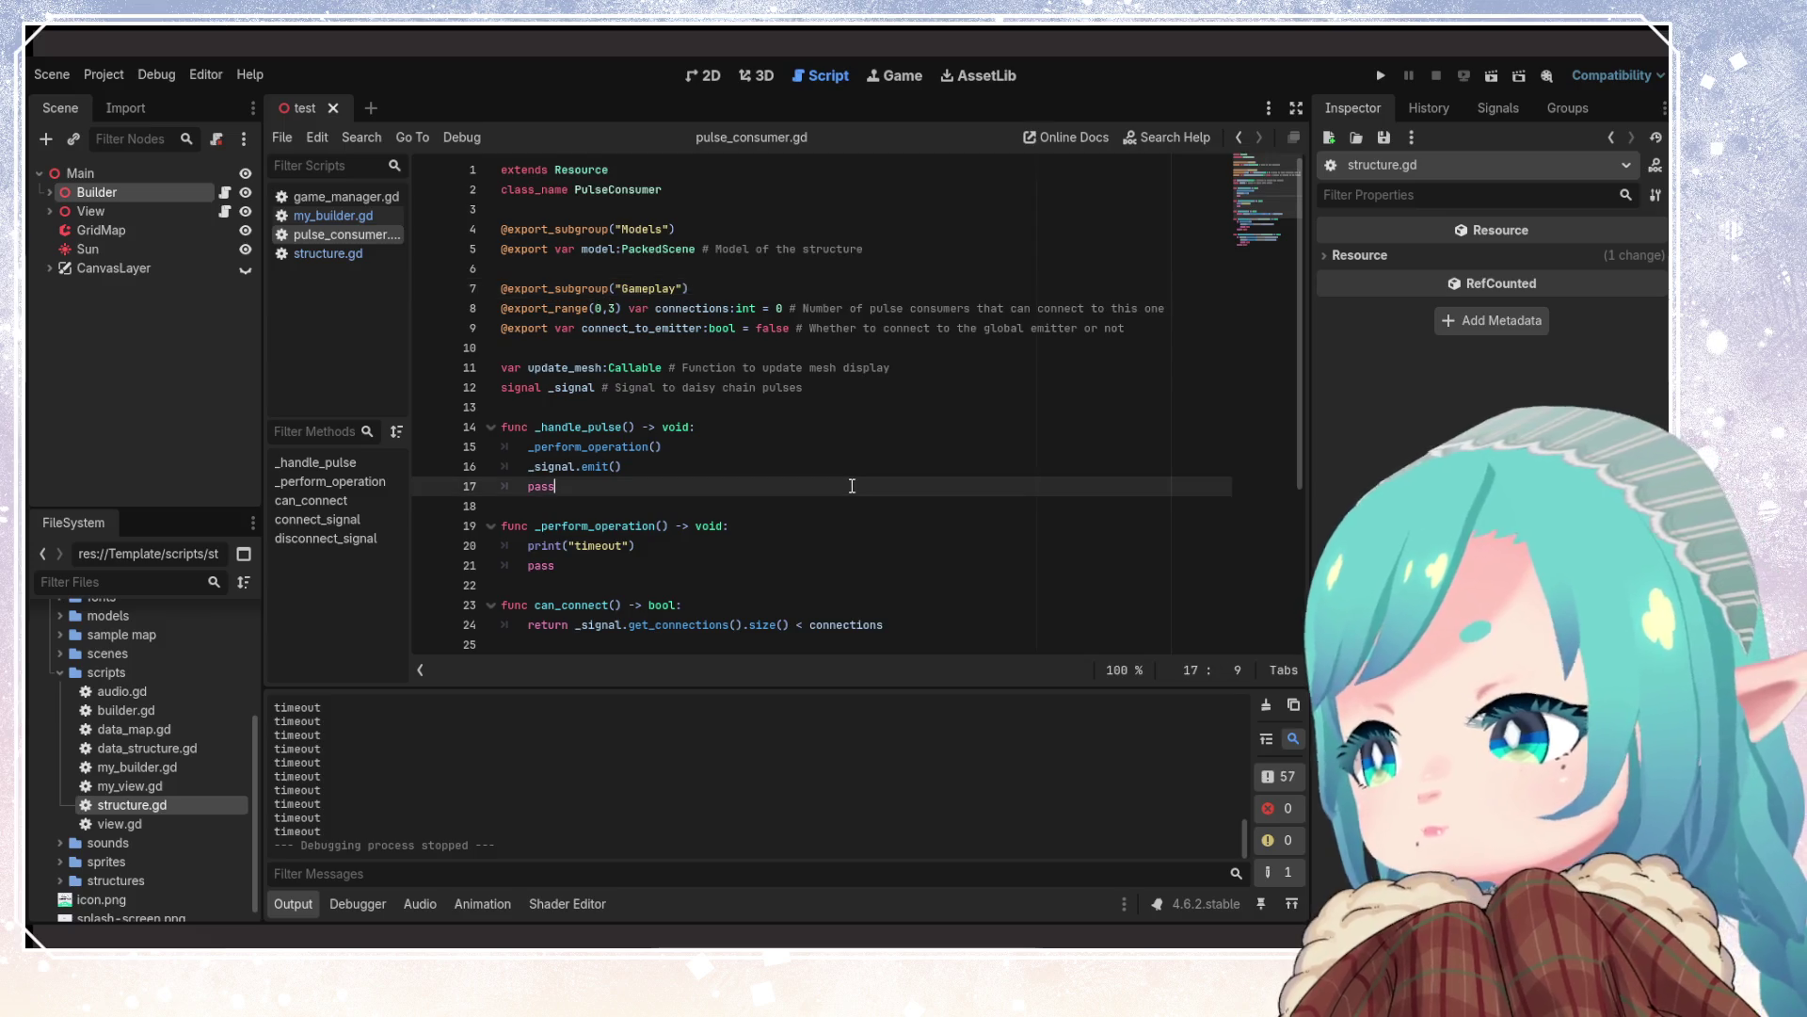
scroll(838, 484, down, 4)
scroll(829, 486, up, 4)
scroll(830, 486, down, 4)
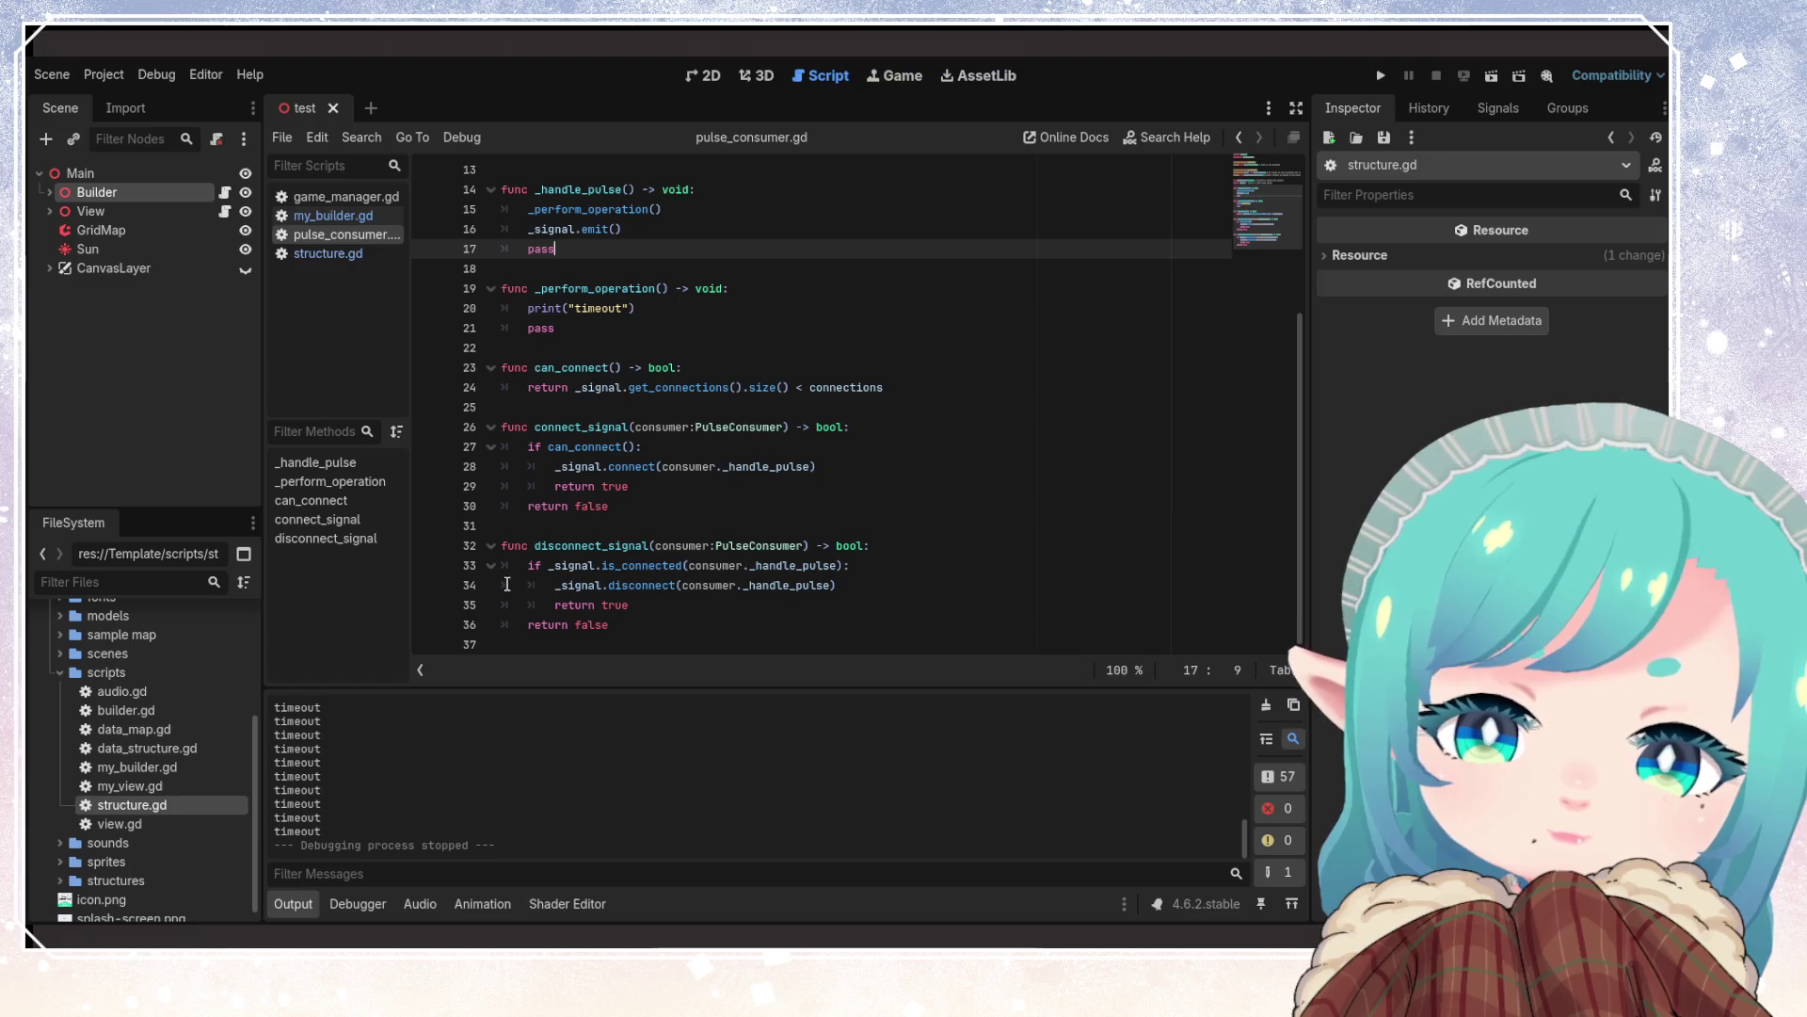
scroll(815, 574, up, 4)
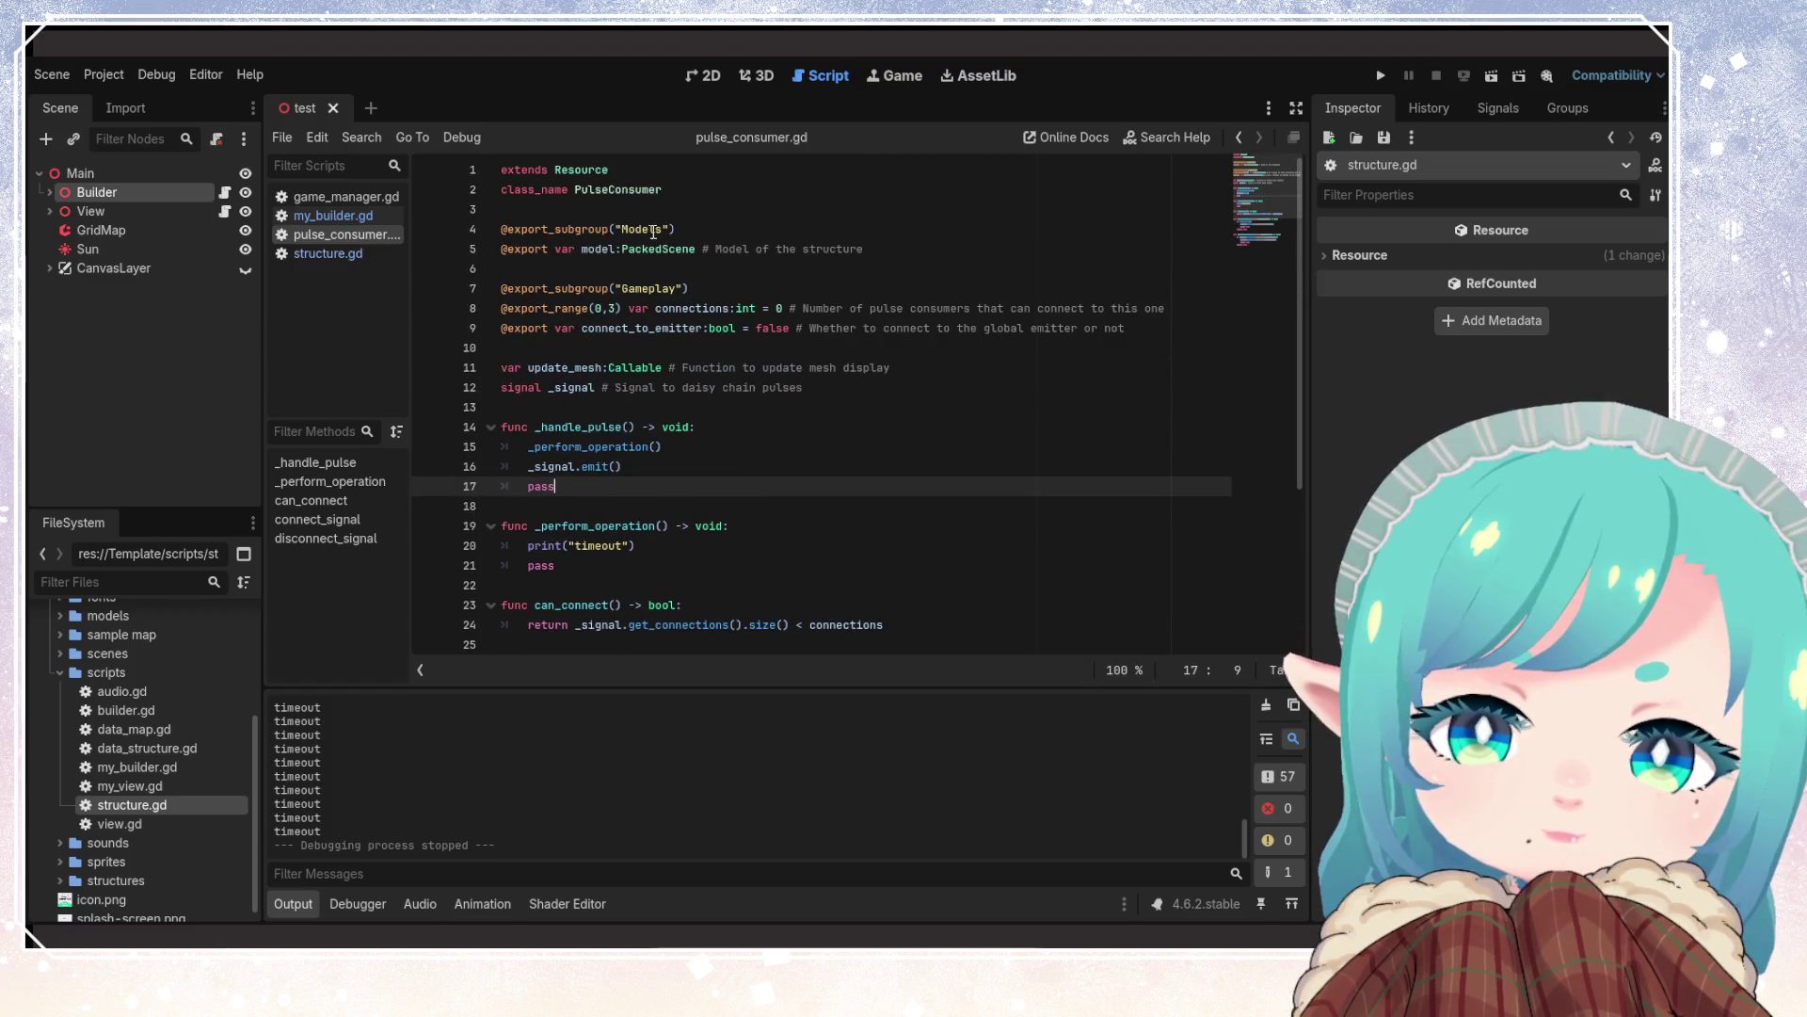
click(609, 248)
double_click(609, 248)
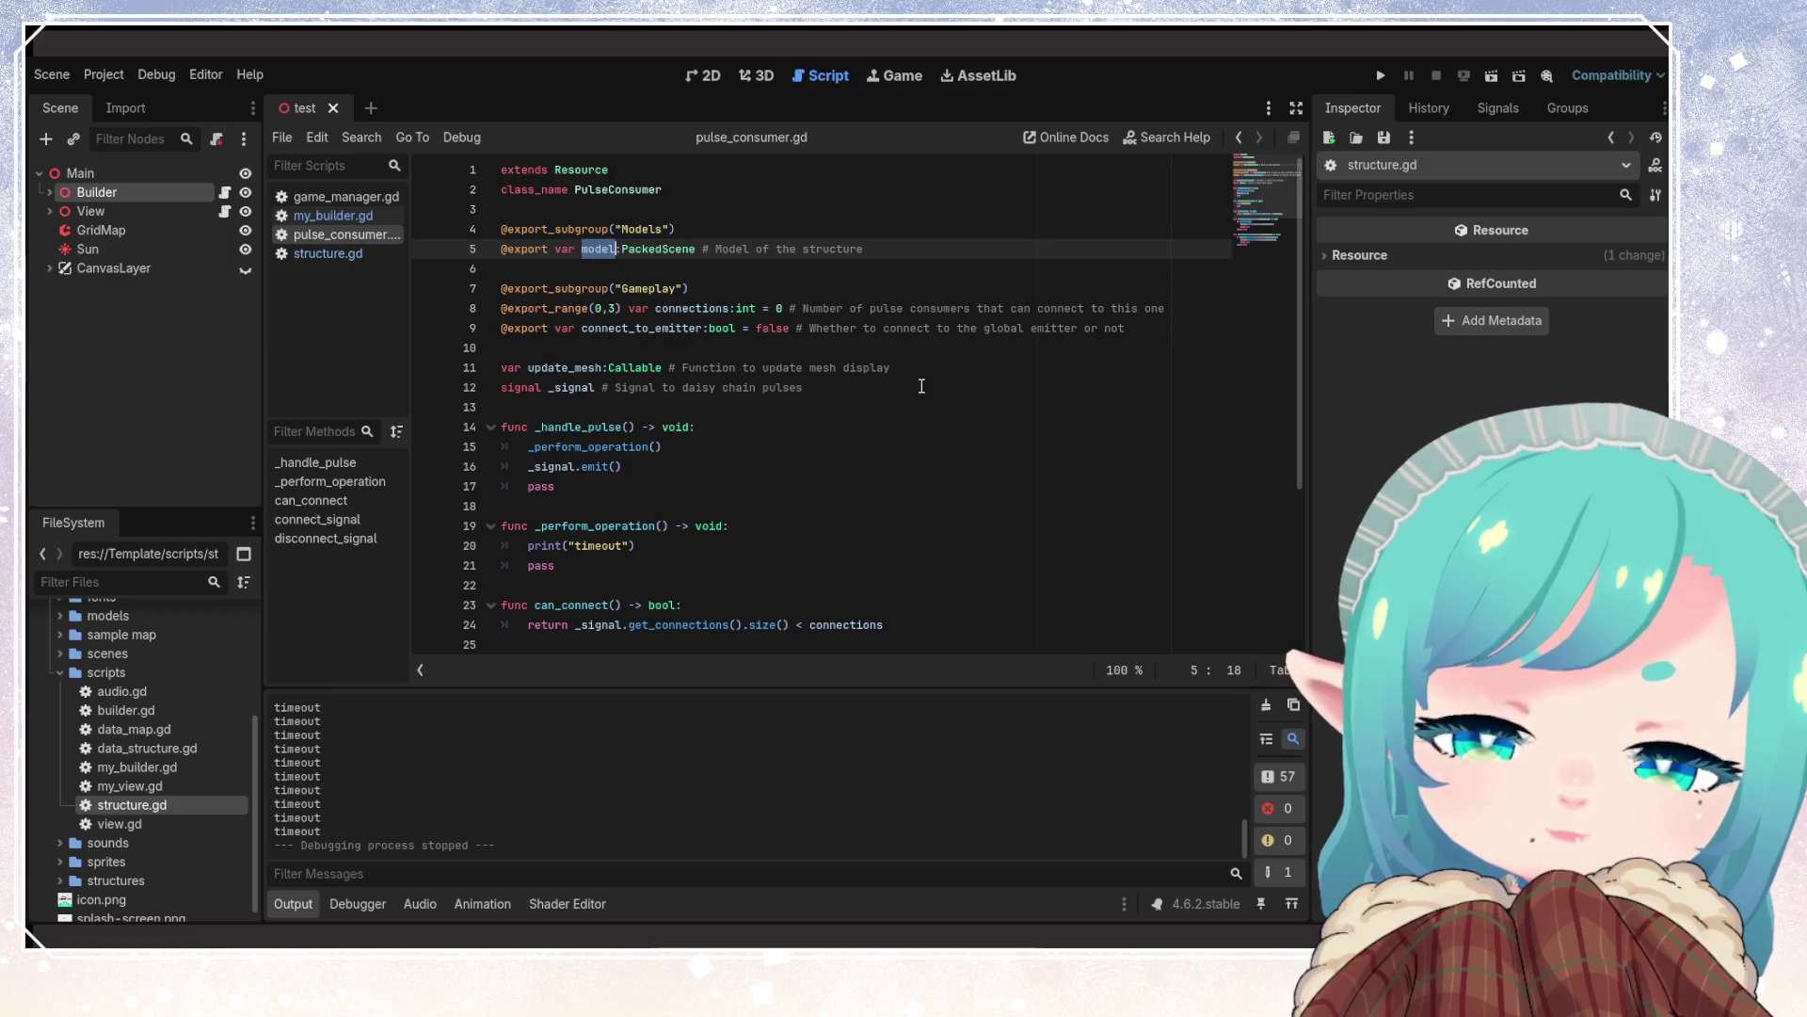
click(892, 367)
scroll(795, 525, down, 4)
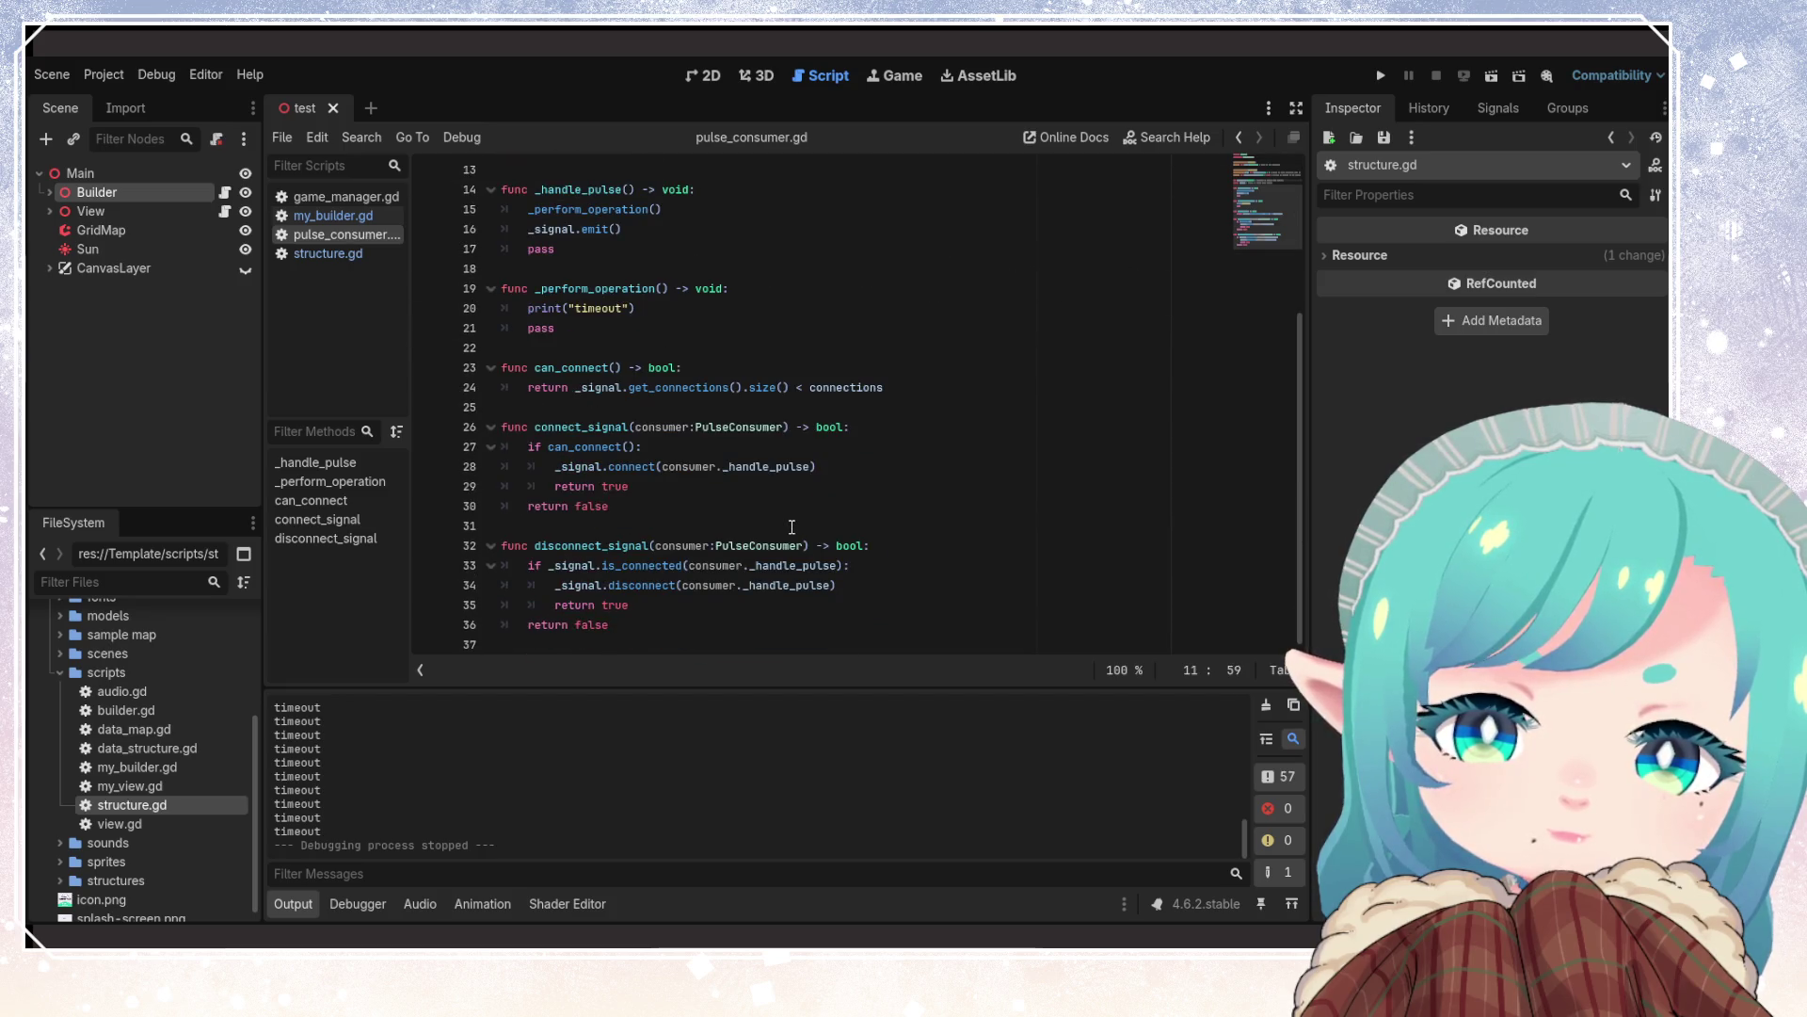
scroll(791, 527, up, 3)
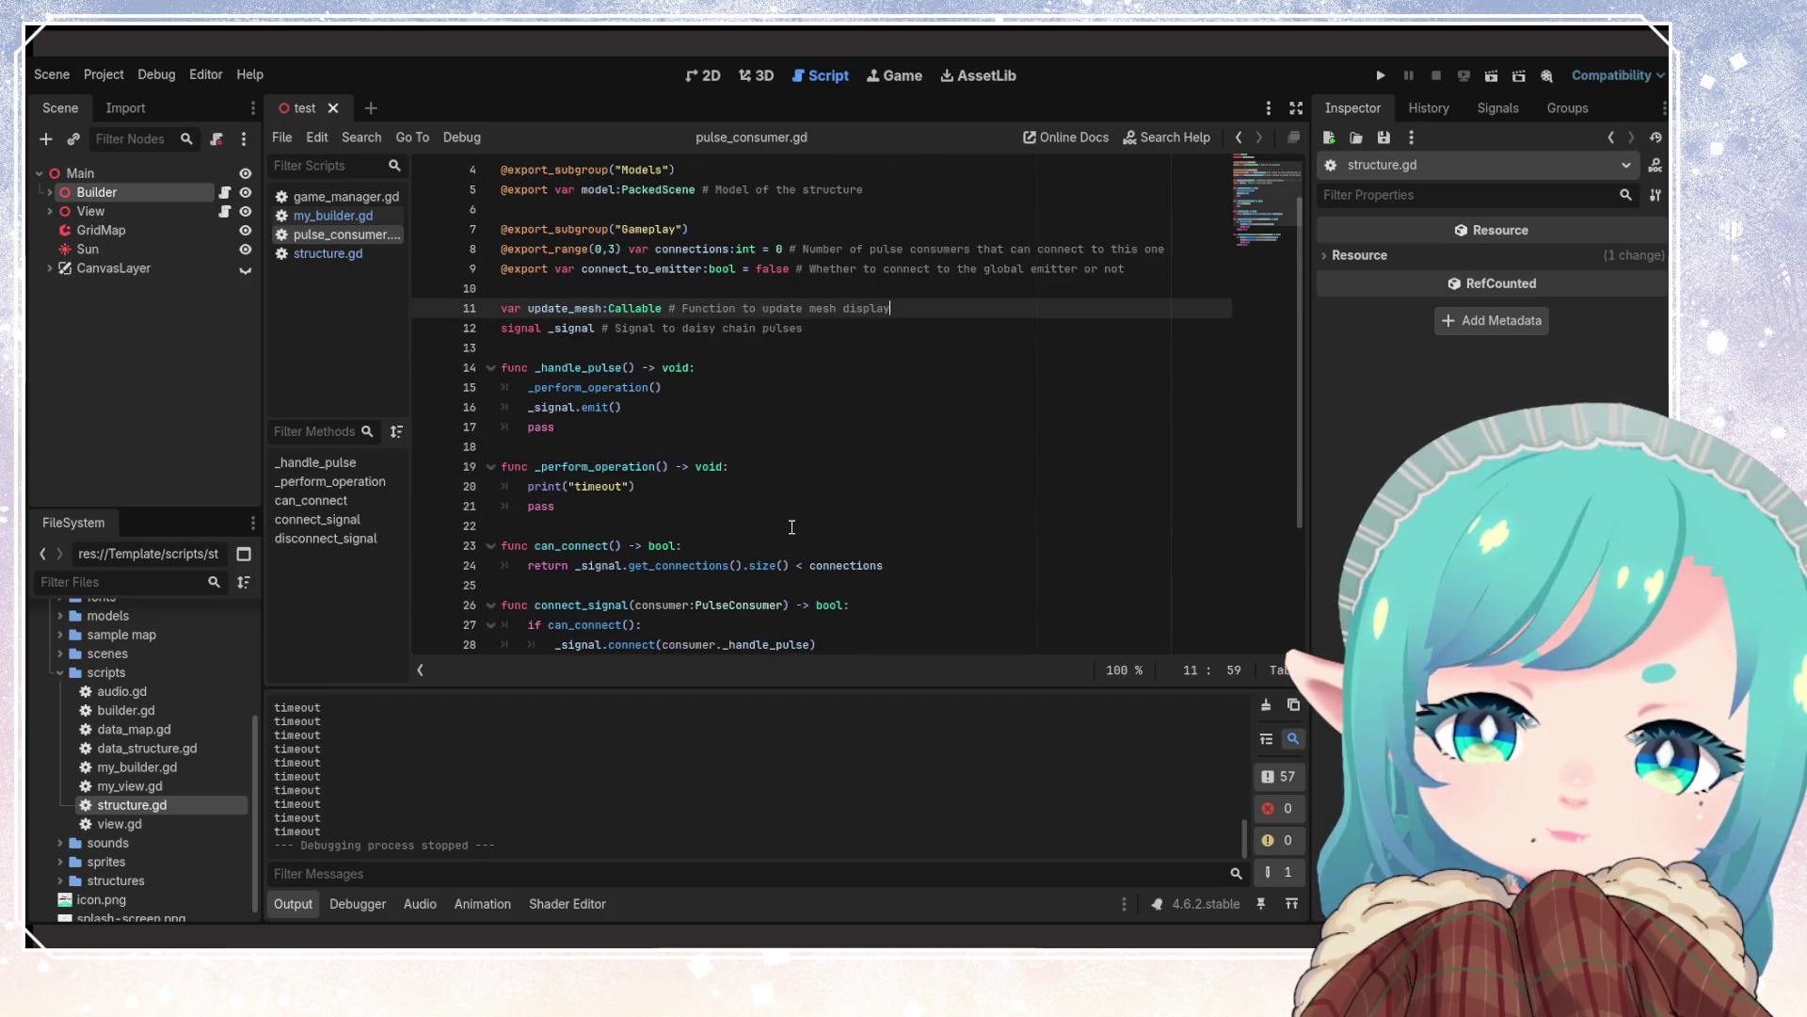
scroll(792, 527, up, 1)
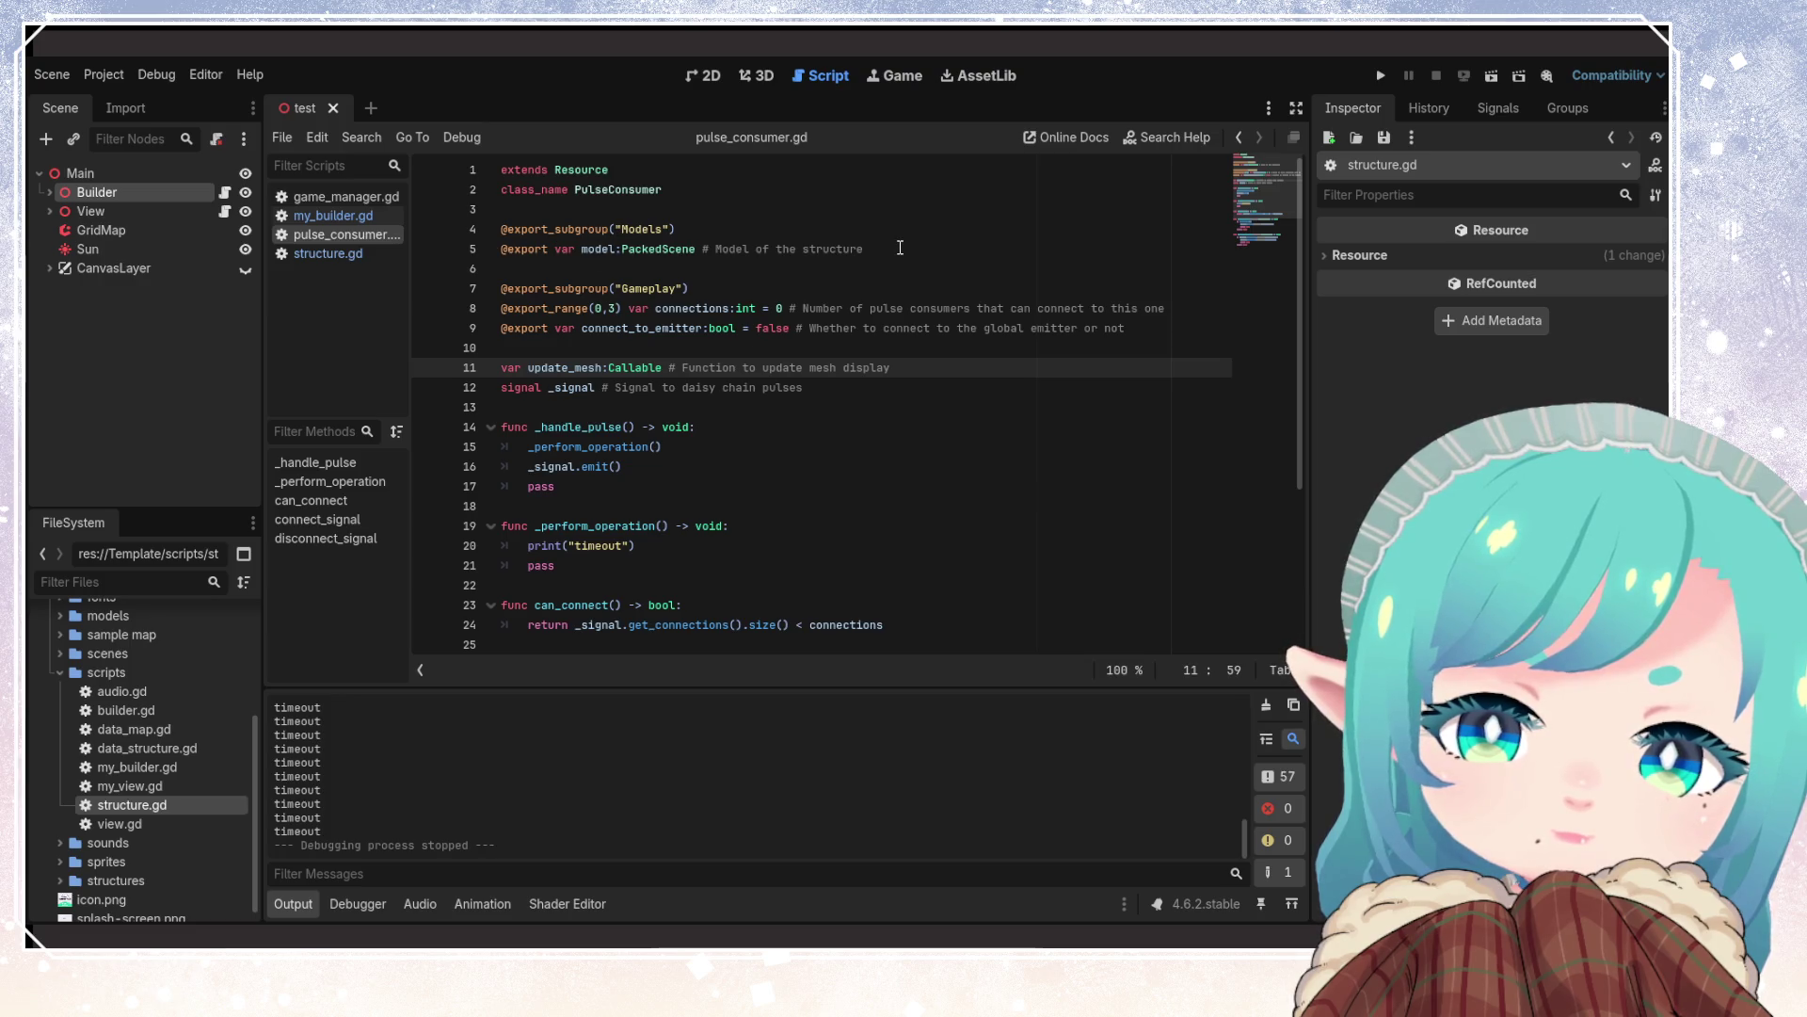
click(868, 250)
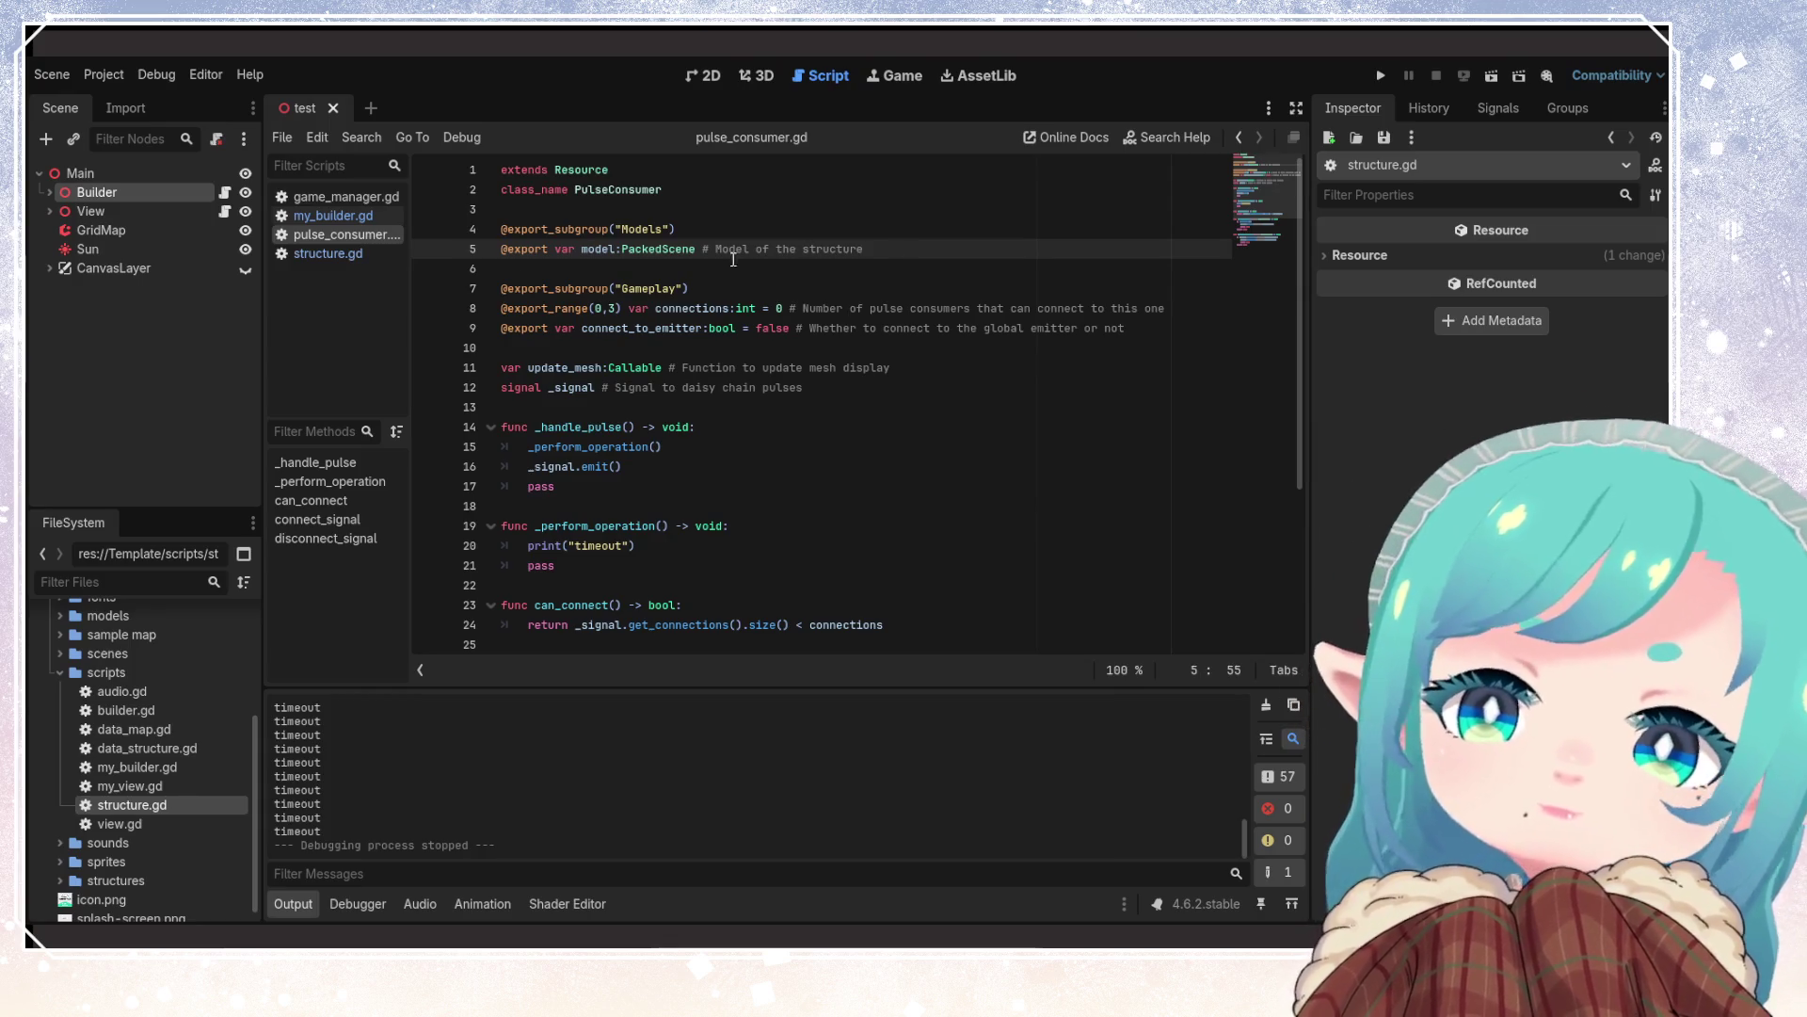
click(620, 249)
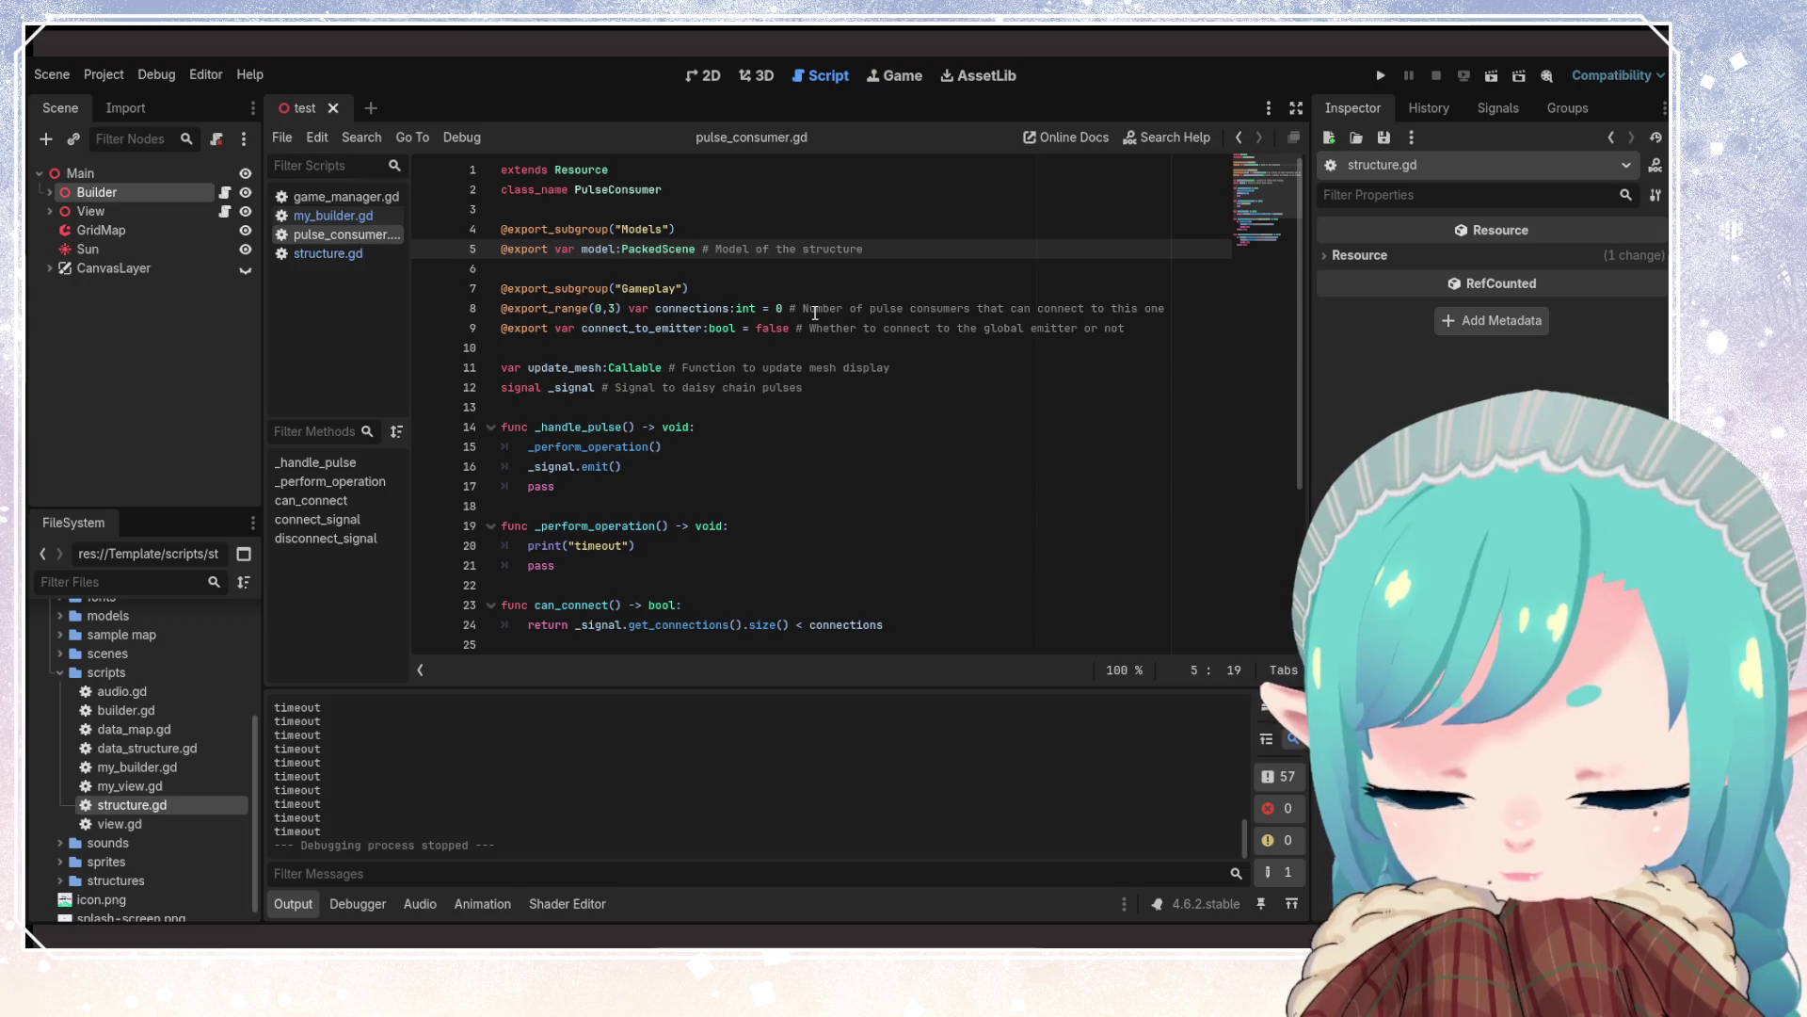
Change line 5 to export models: Array[PackedScene] with the comment 'Models of the structure'
text(Array[)
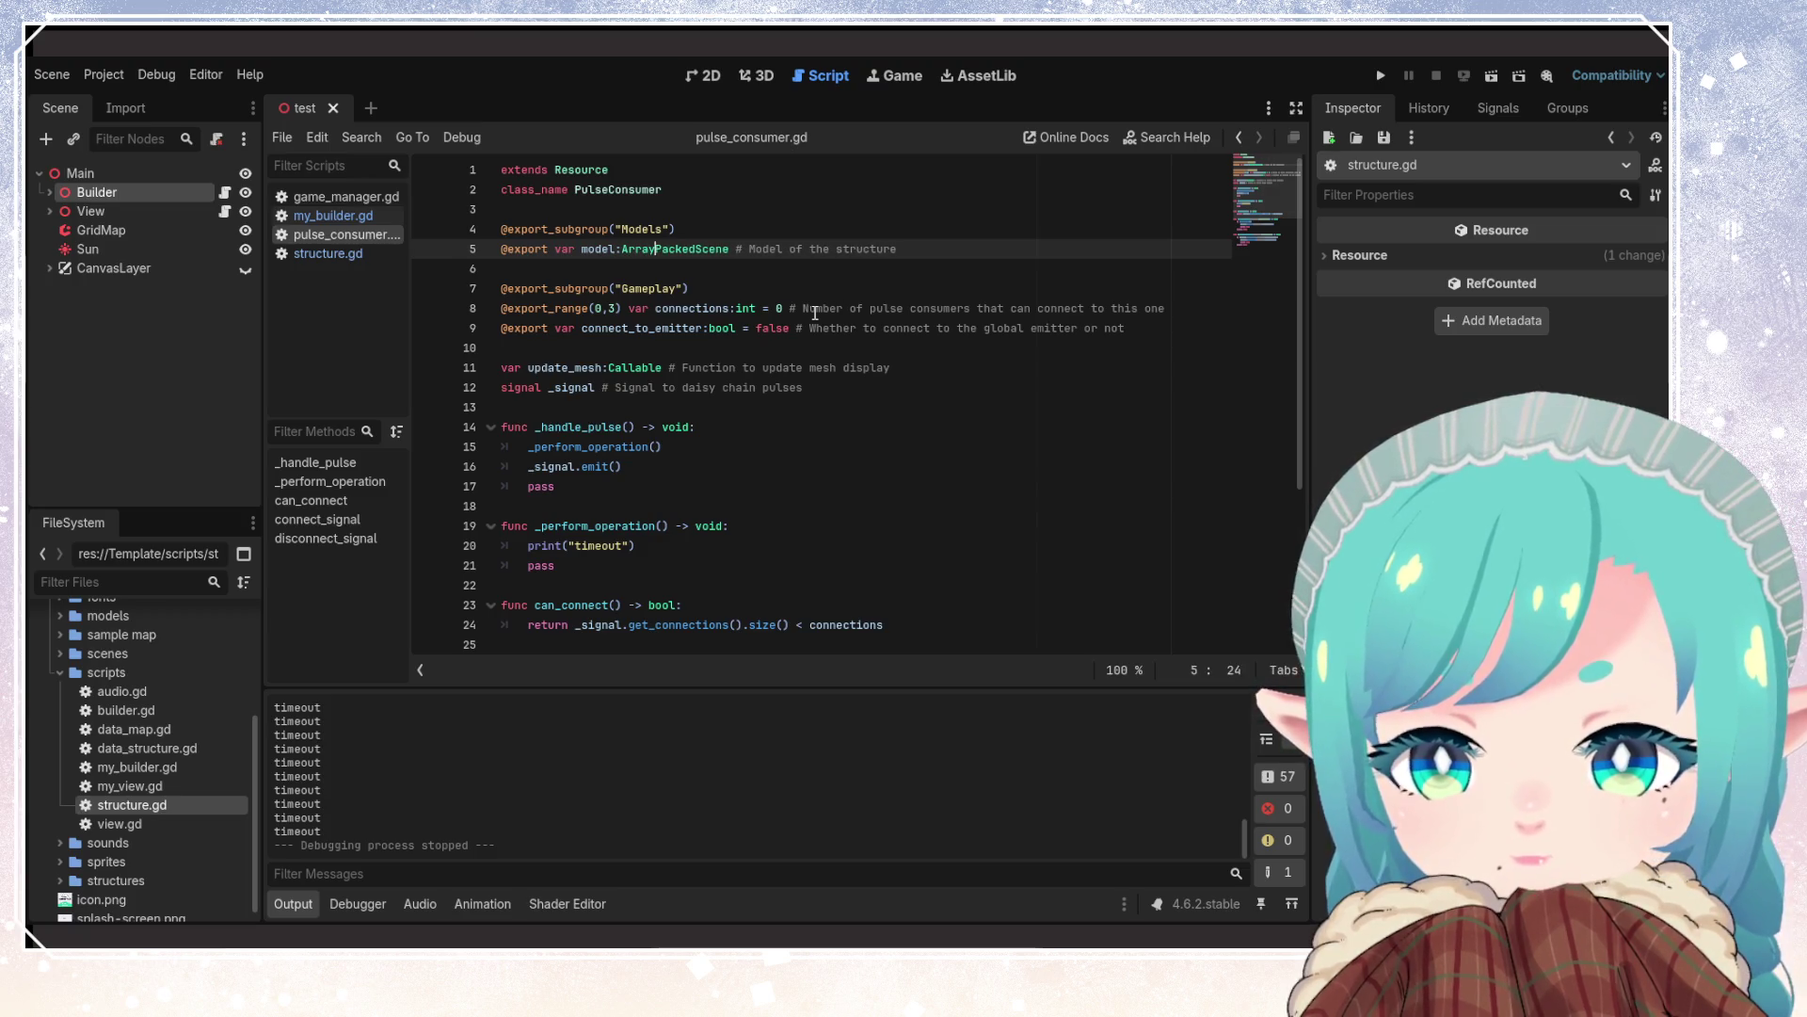
click(736, 250)
text(])
key(ctrl+s)
click(616, 250)
text(s:)
click(715, 309)
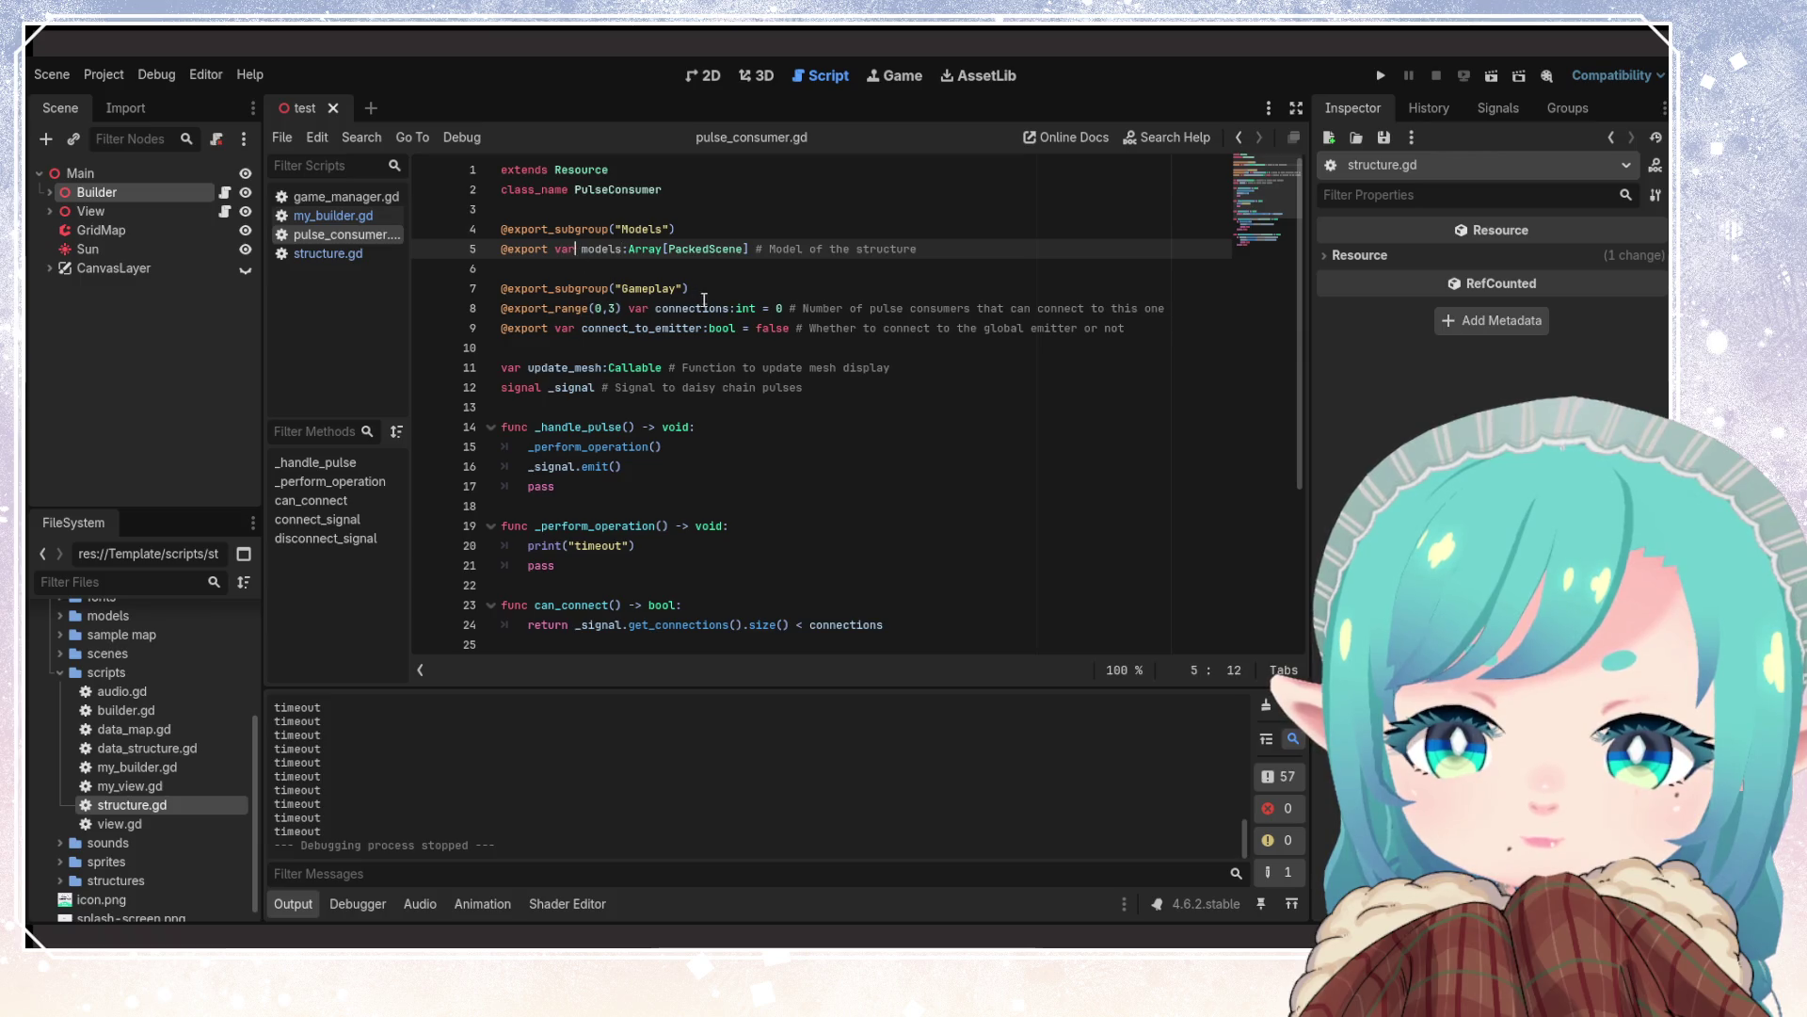
key(ctrl+s)
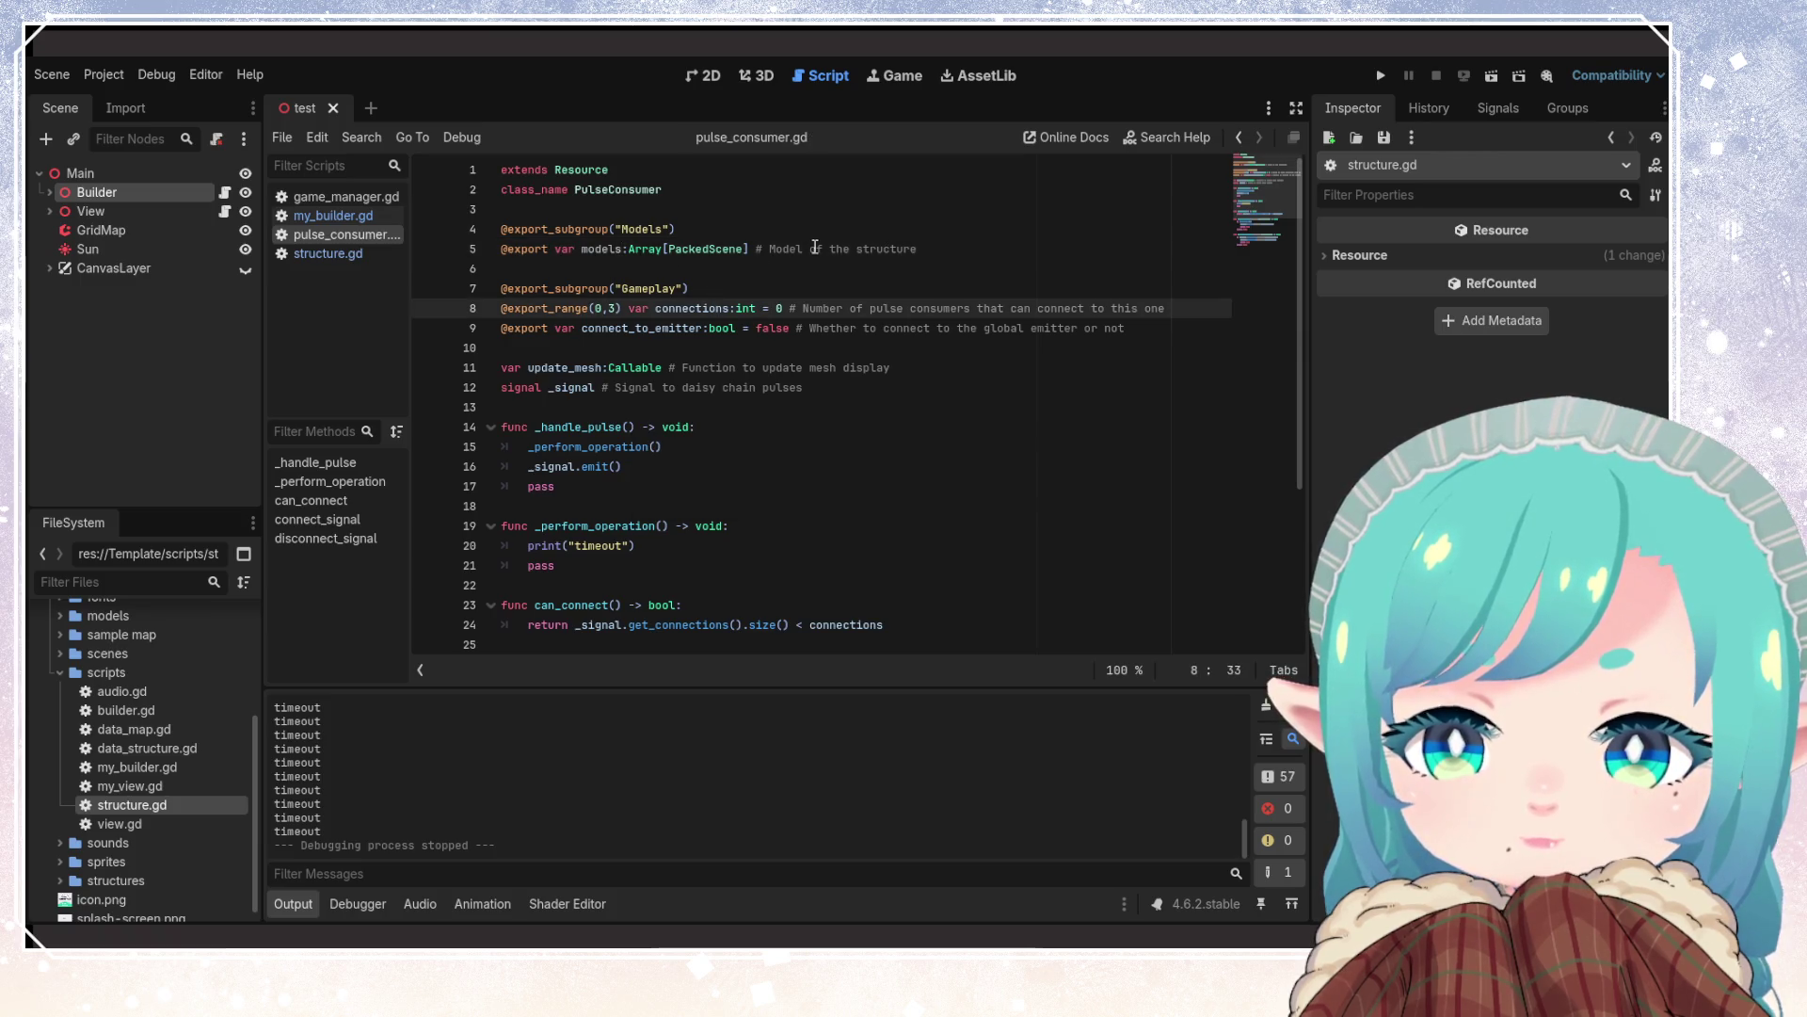
click(807, 249)
text(s)
key(Down)
key(Down)
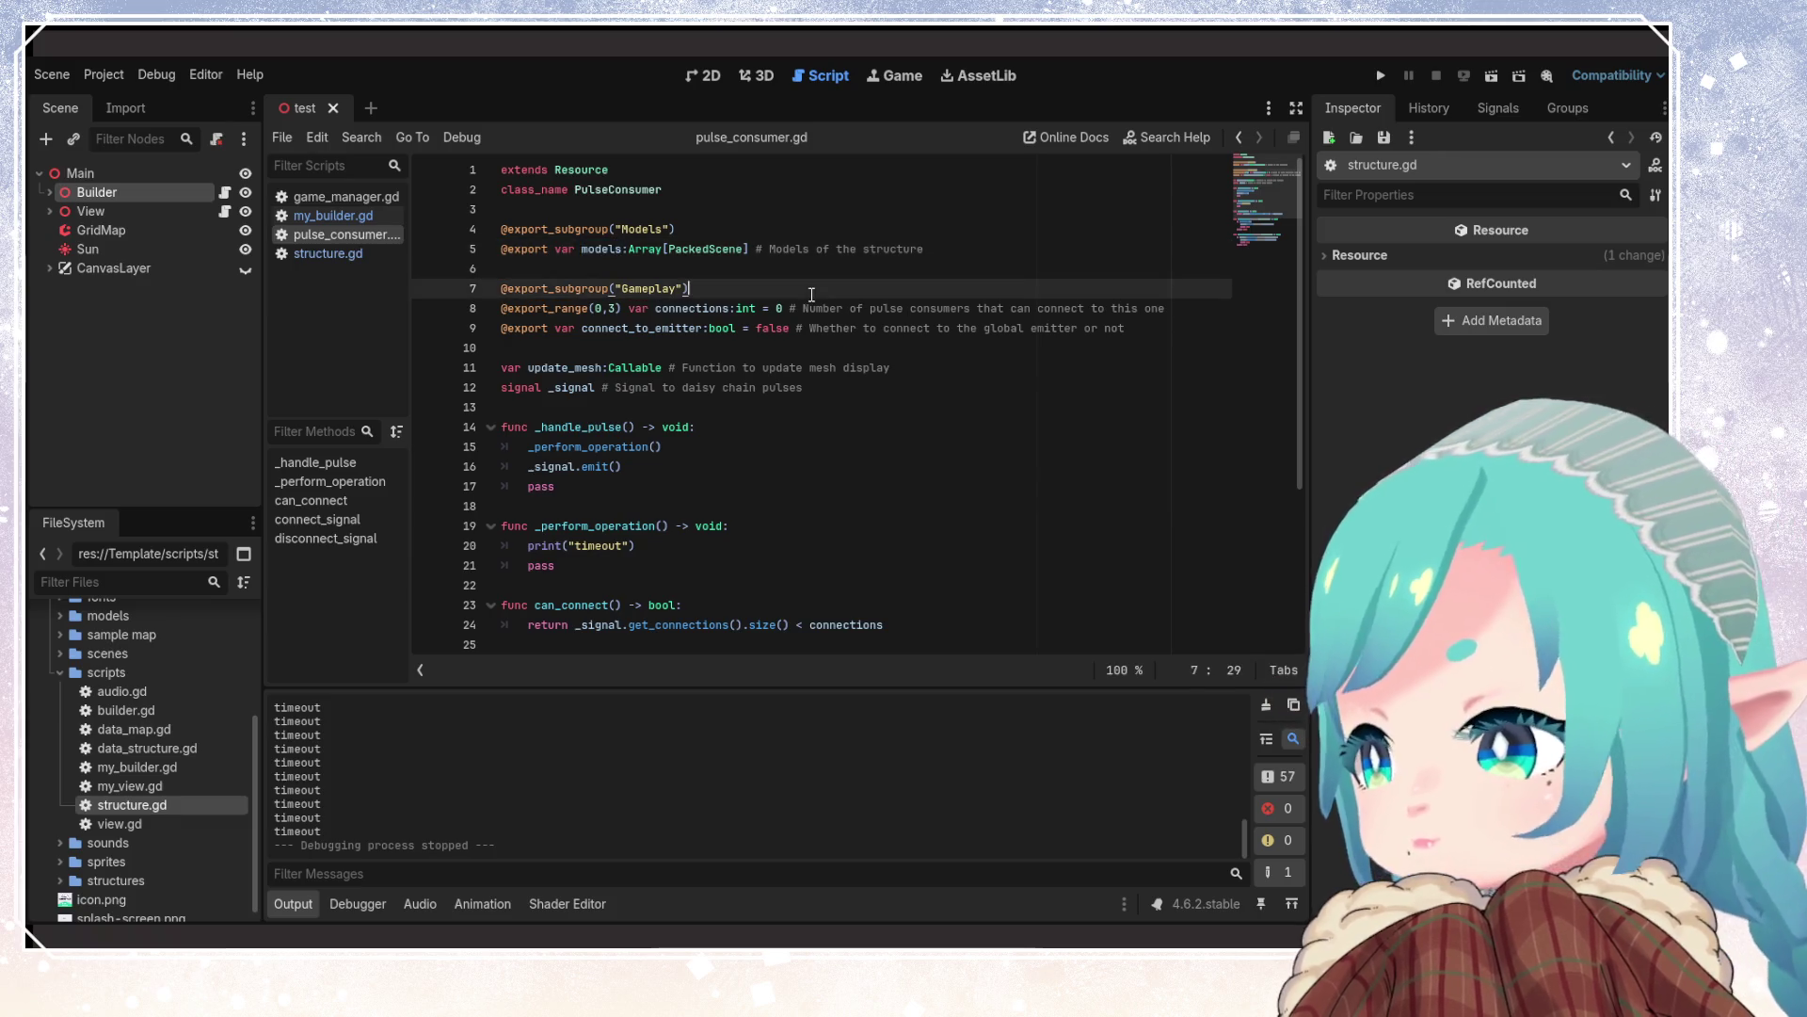
Add a new line 'var initial_id' below update_mesh
click(936, 373)
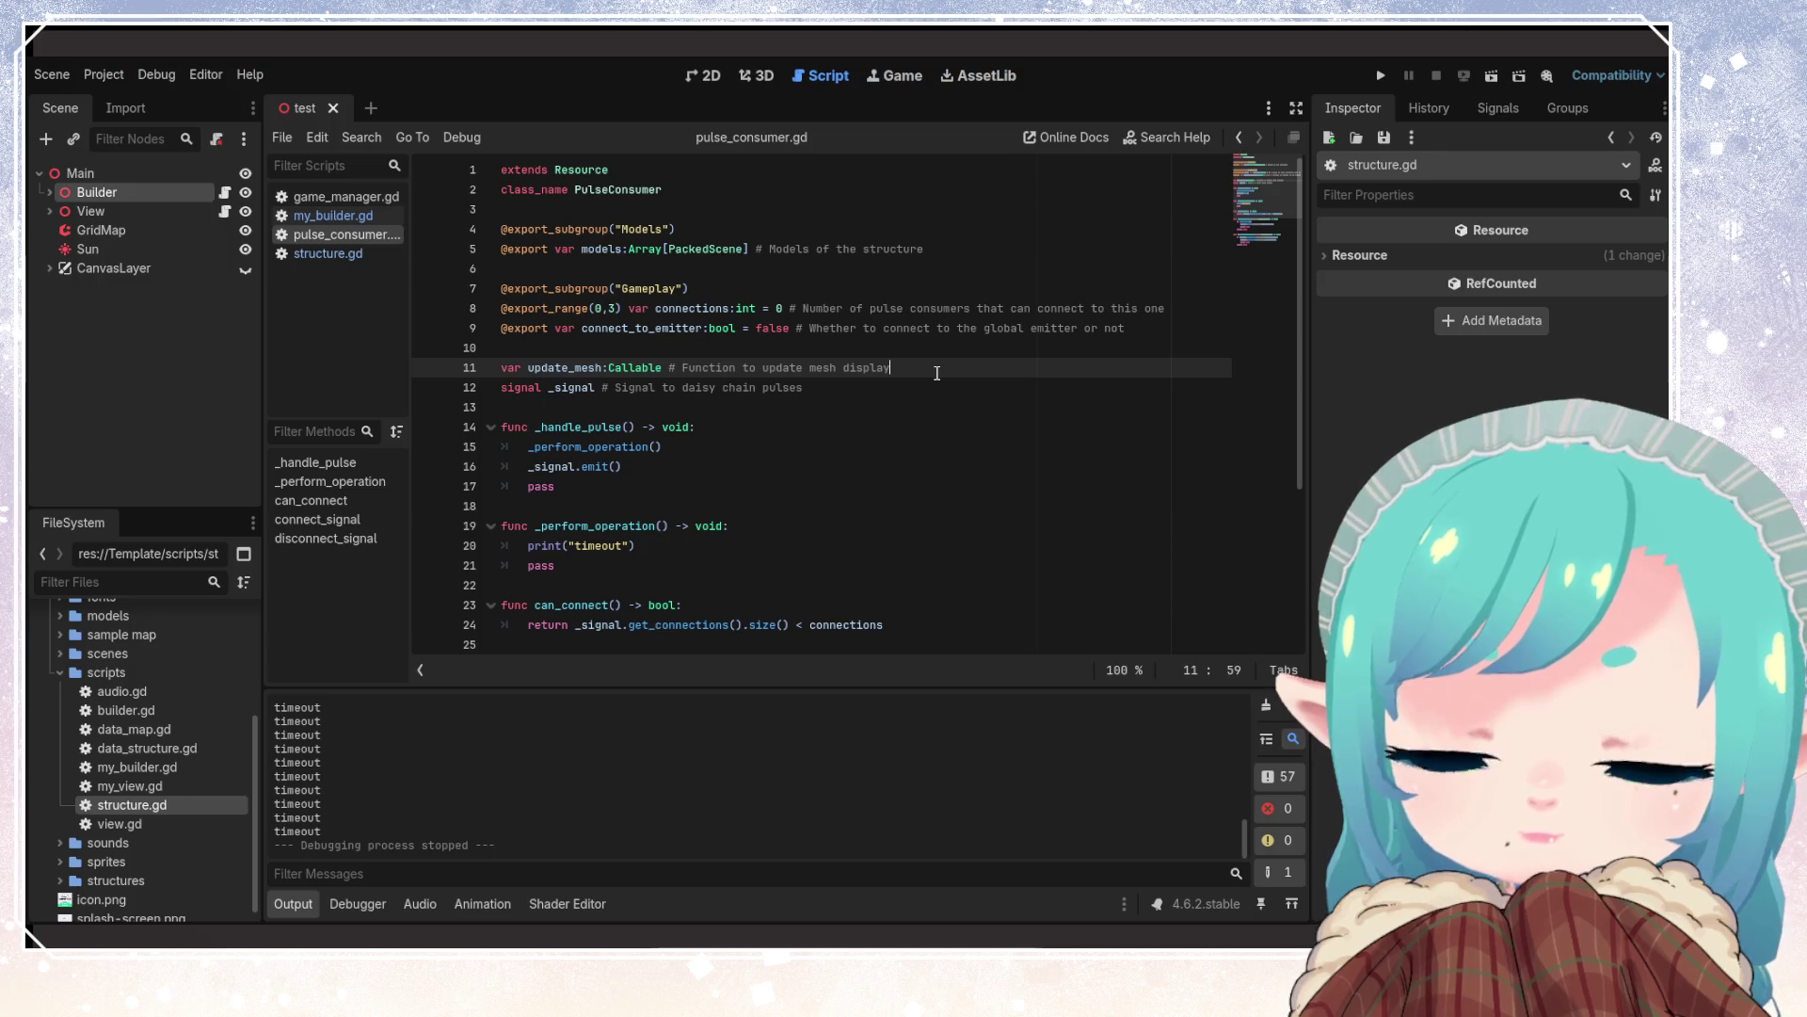
key(Return)
text(var initial)
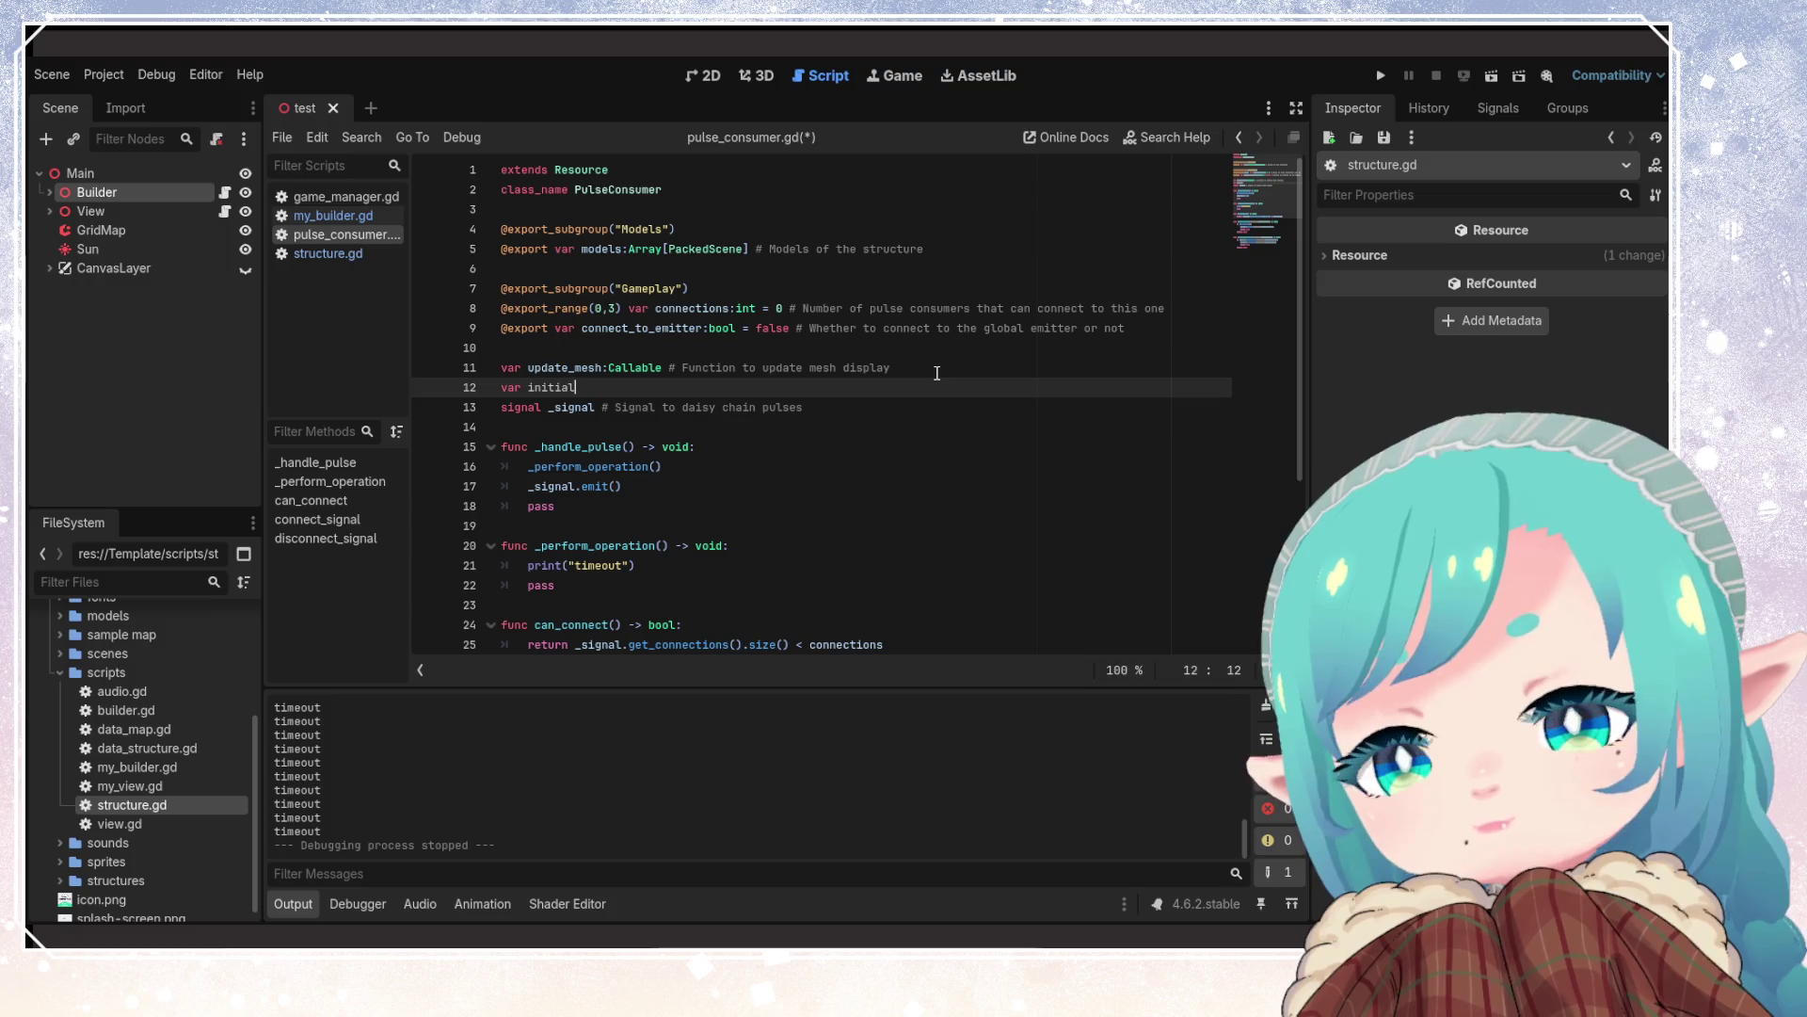
text(_id)
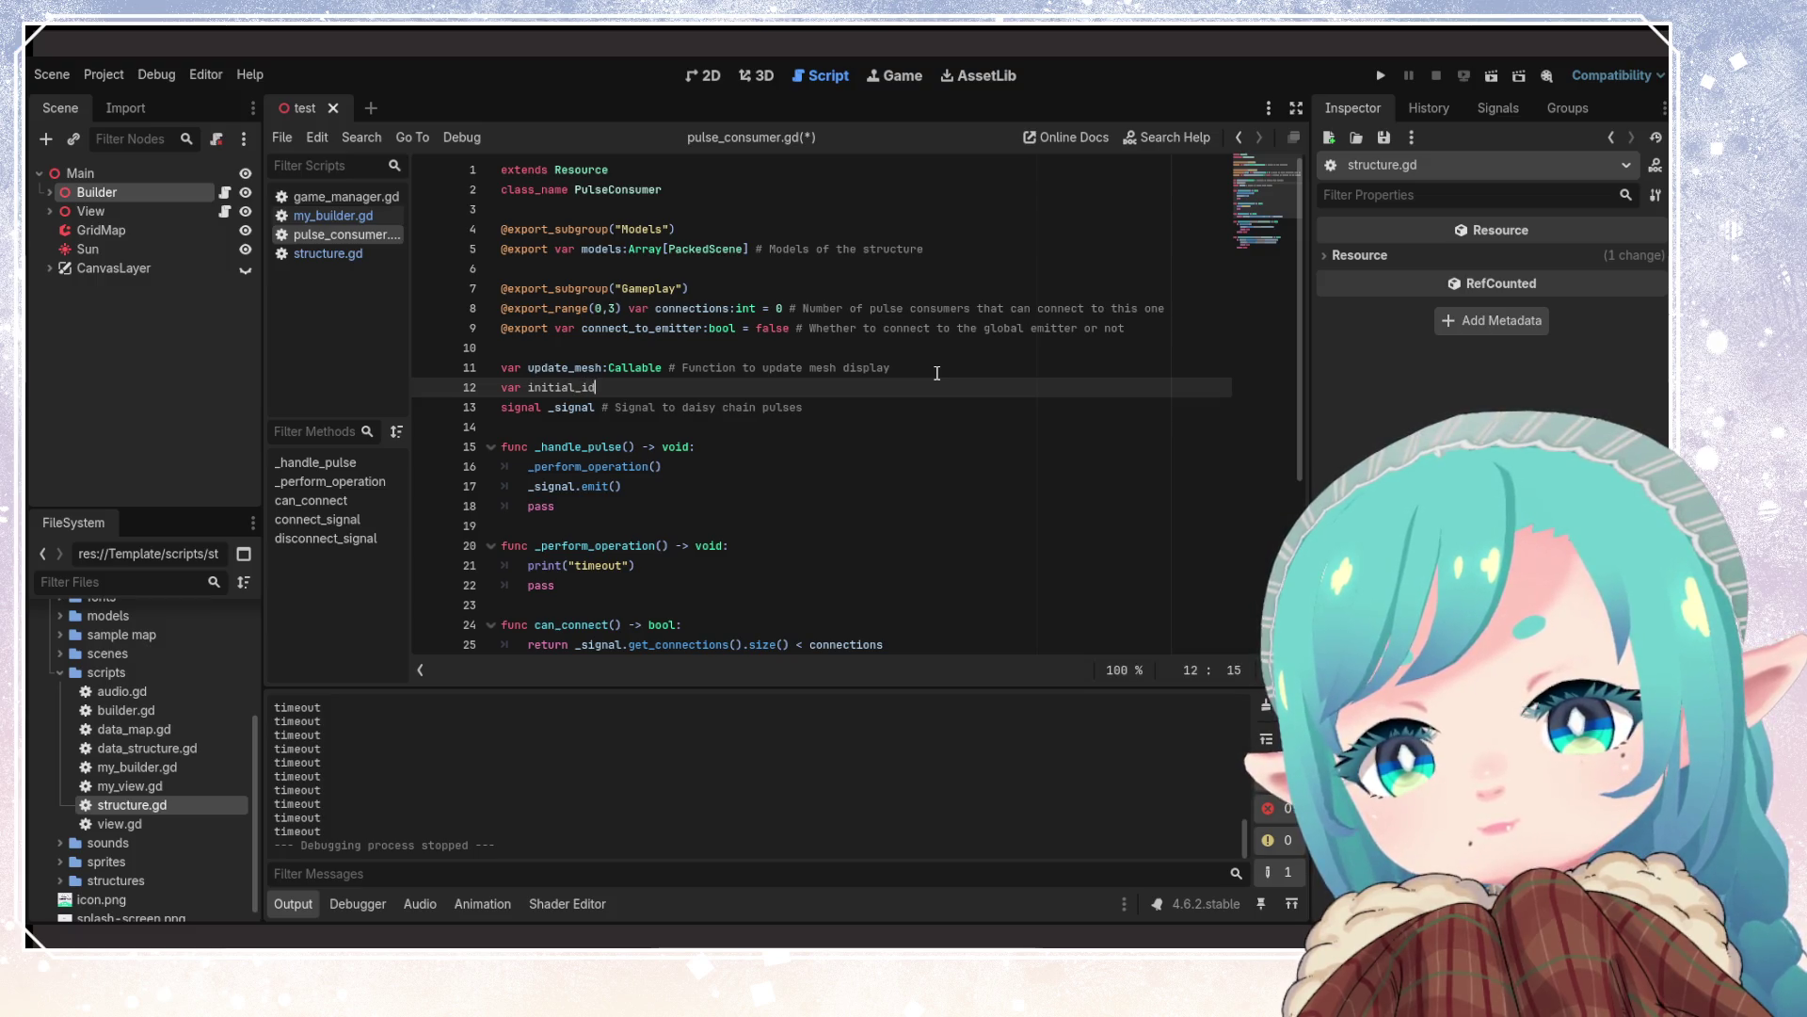